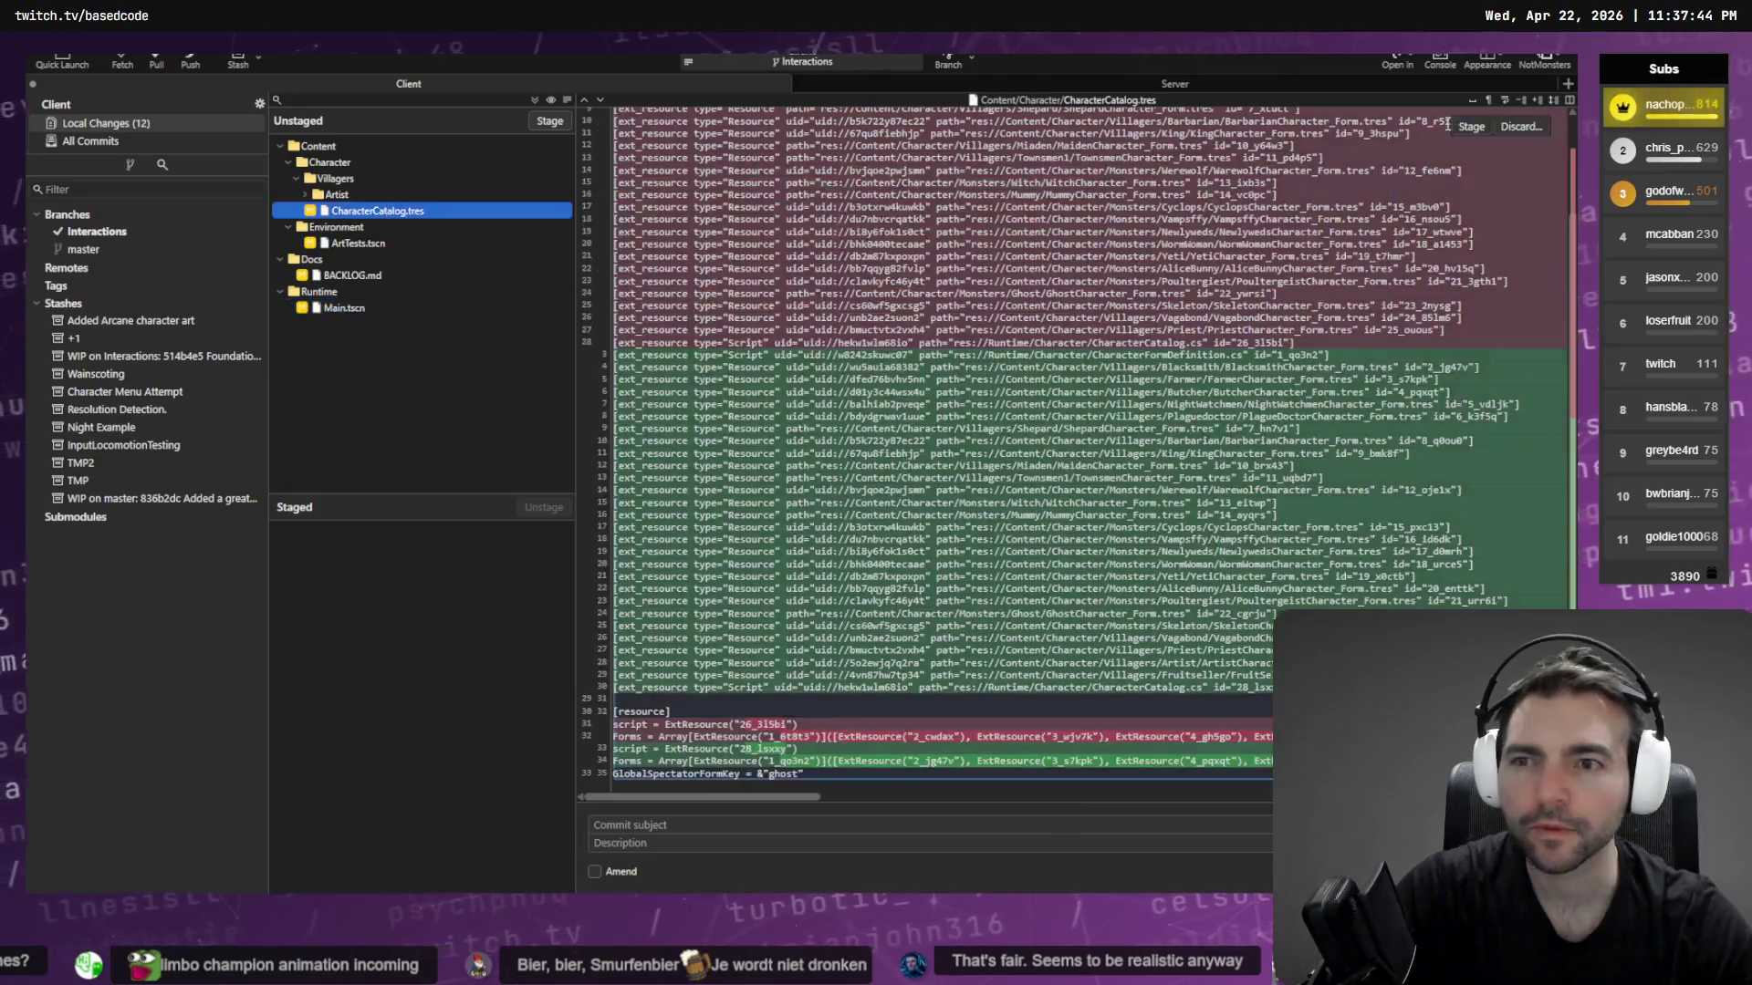
Switch from Fork back to the Godot editor after reviewing the ArtTests.tscn diff
key(alt+Tab)
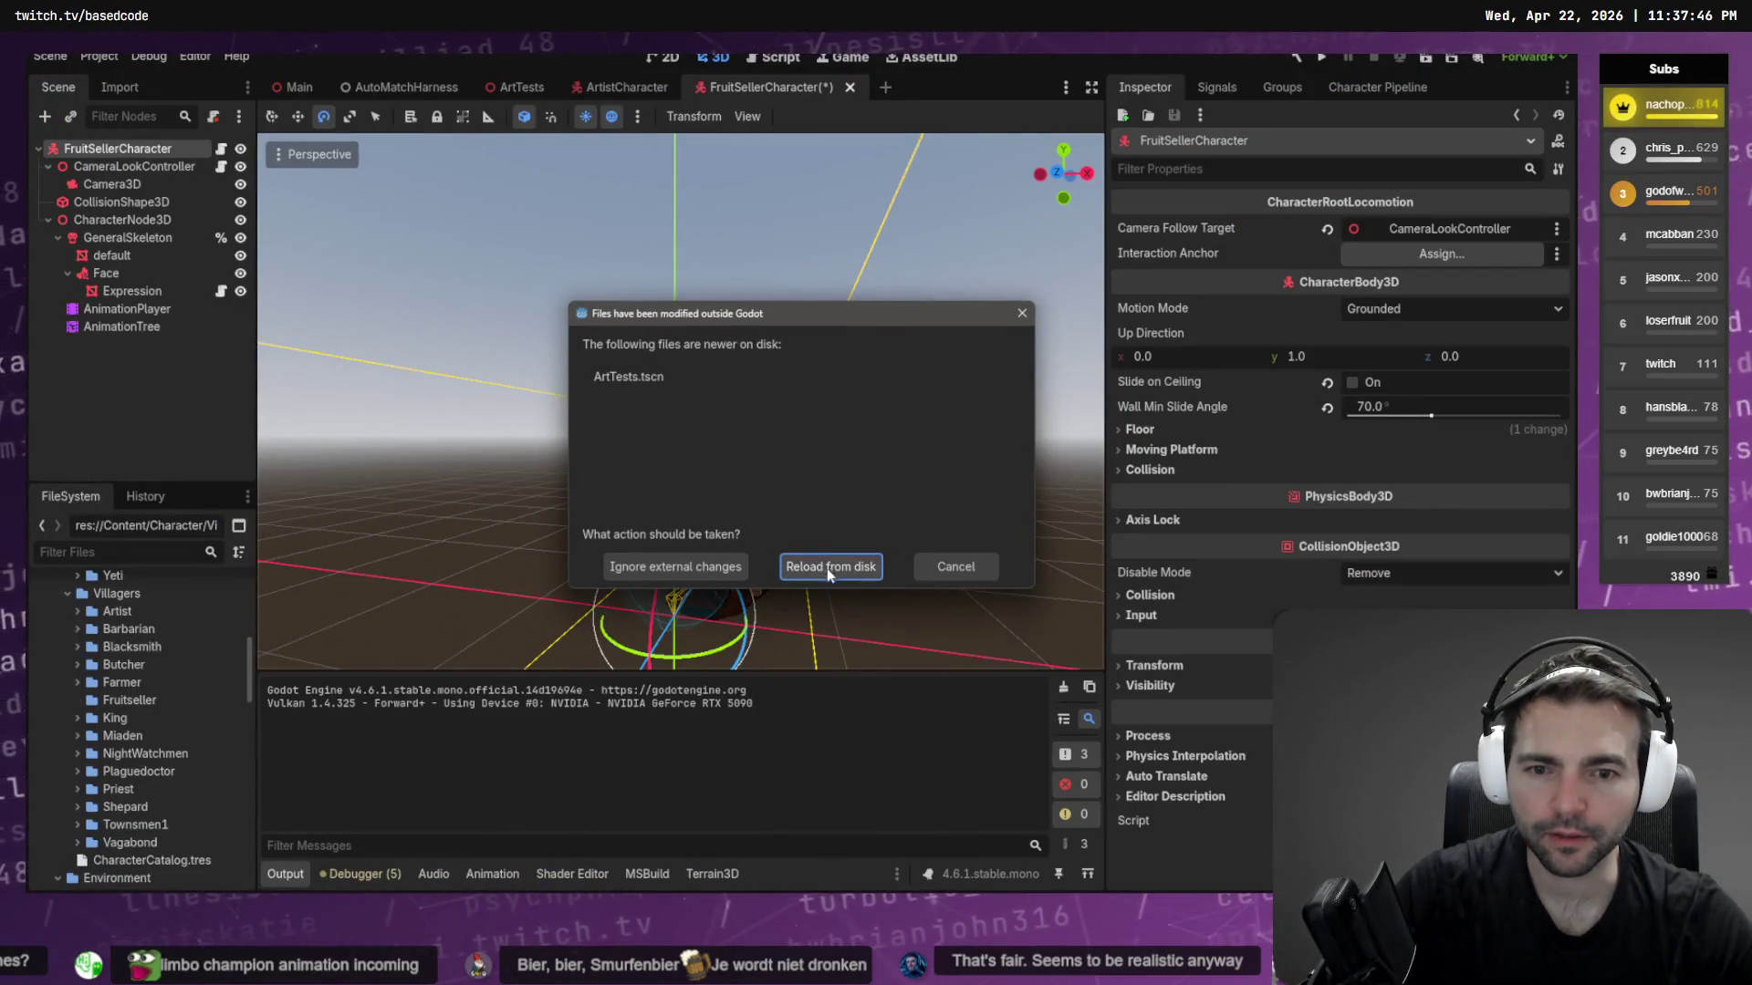
Reload ArtTests.tscn from disk, close the FruitSellerCharacter scene and return to ArtTests
click(829, 566)
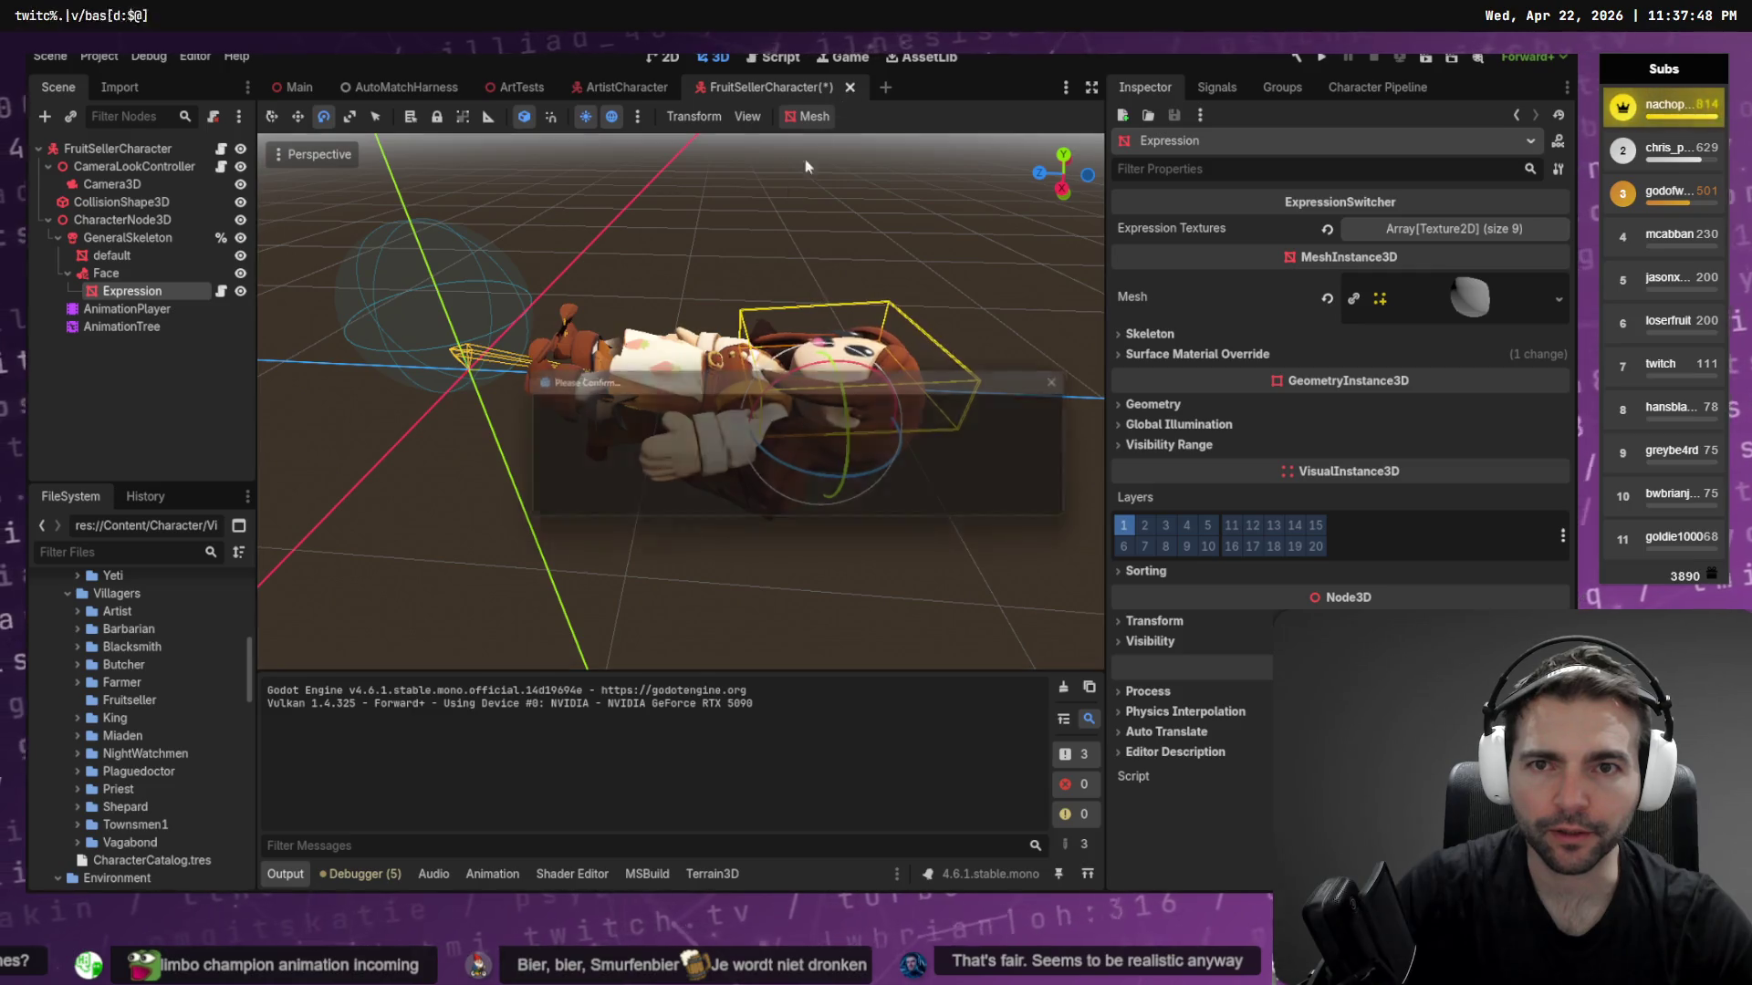
click(964, 501)
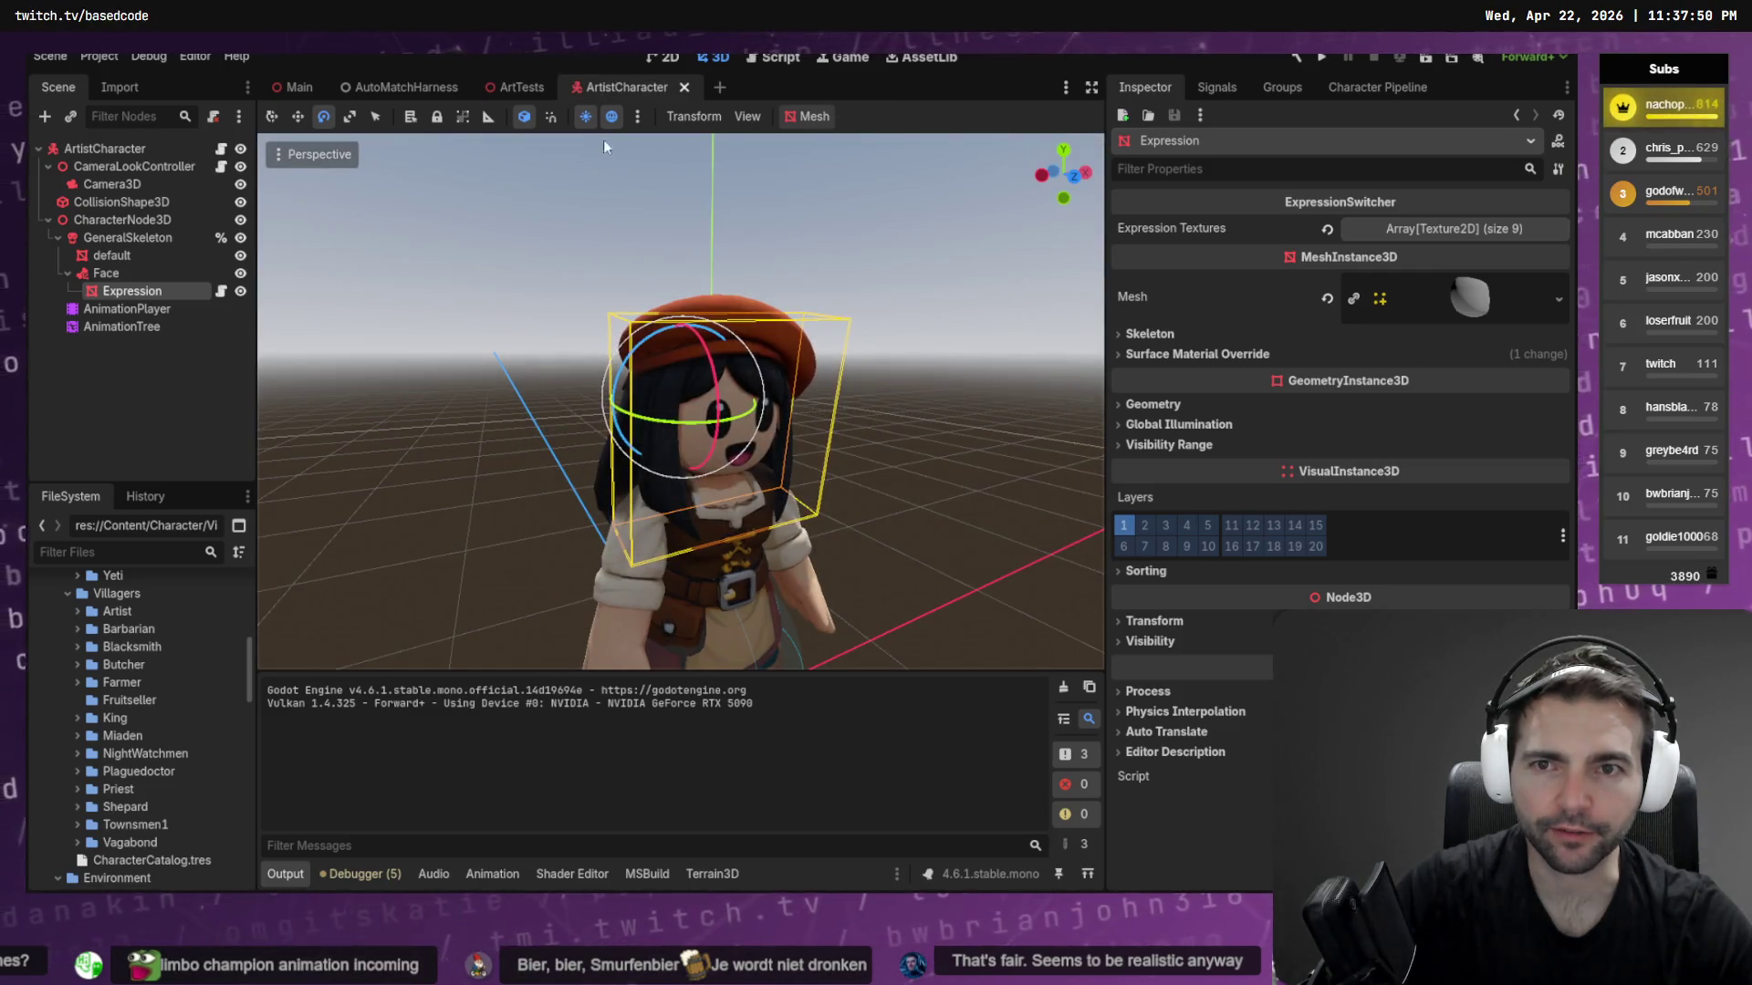
click(540, 87)
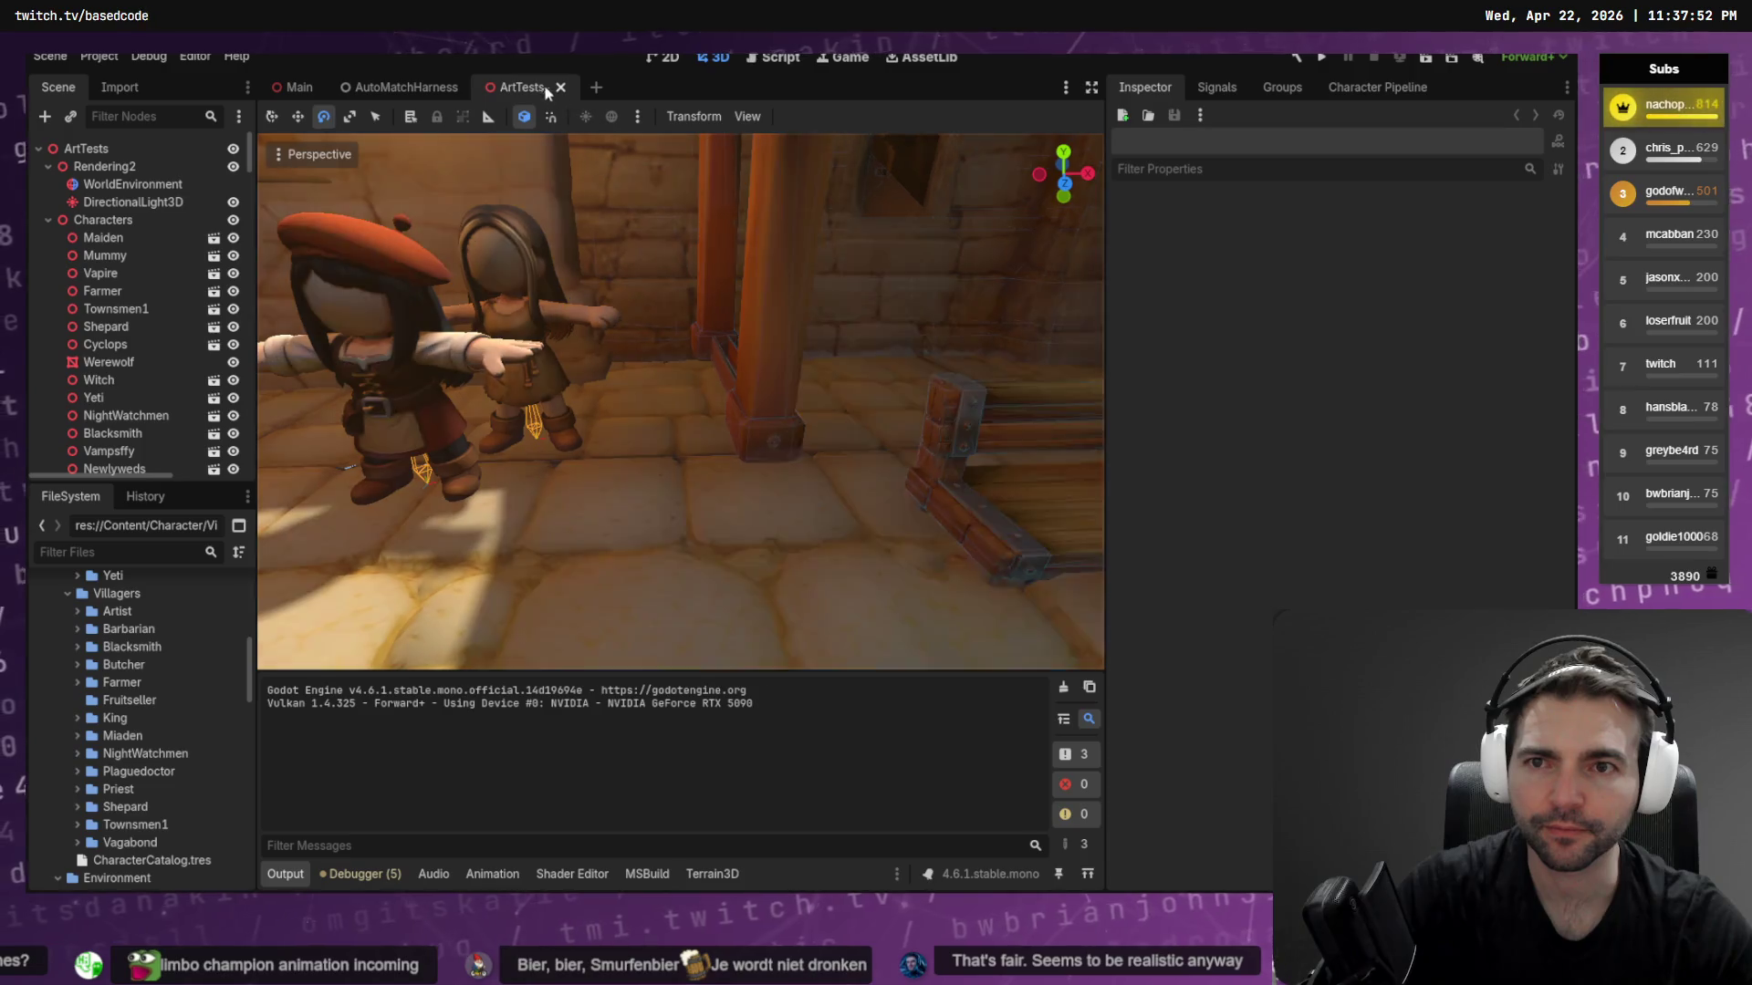
mouse_move(639, 383)
right_down()
mouse_move(694, 401)
mouse_move(363, 462)
right_up()
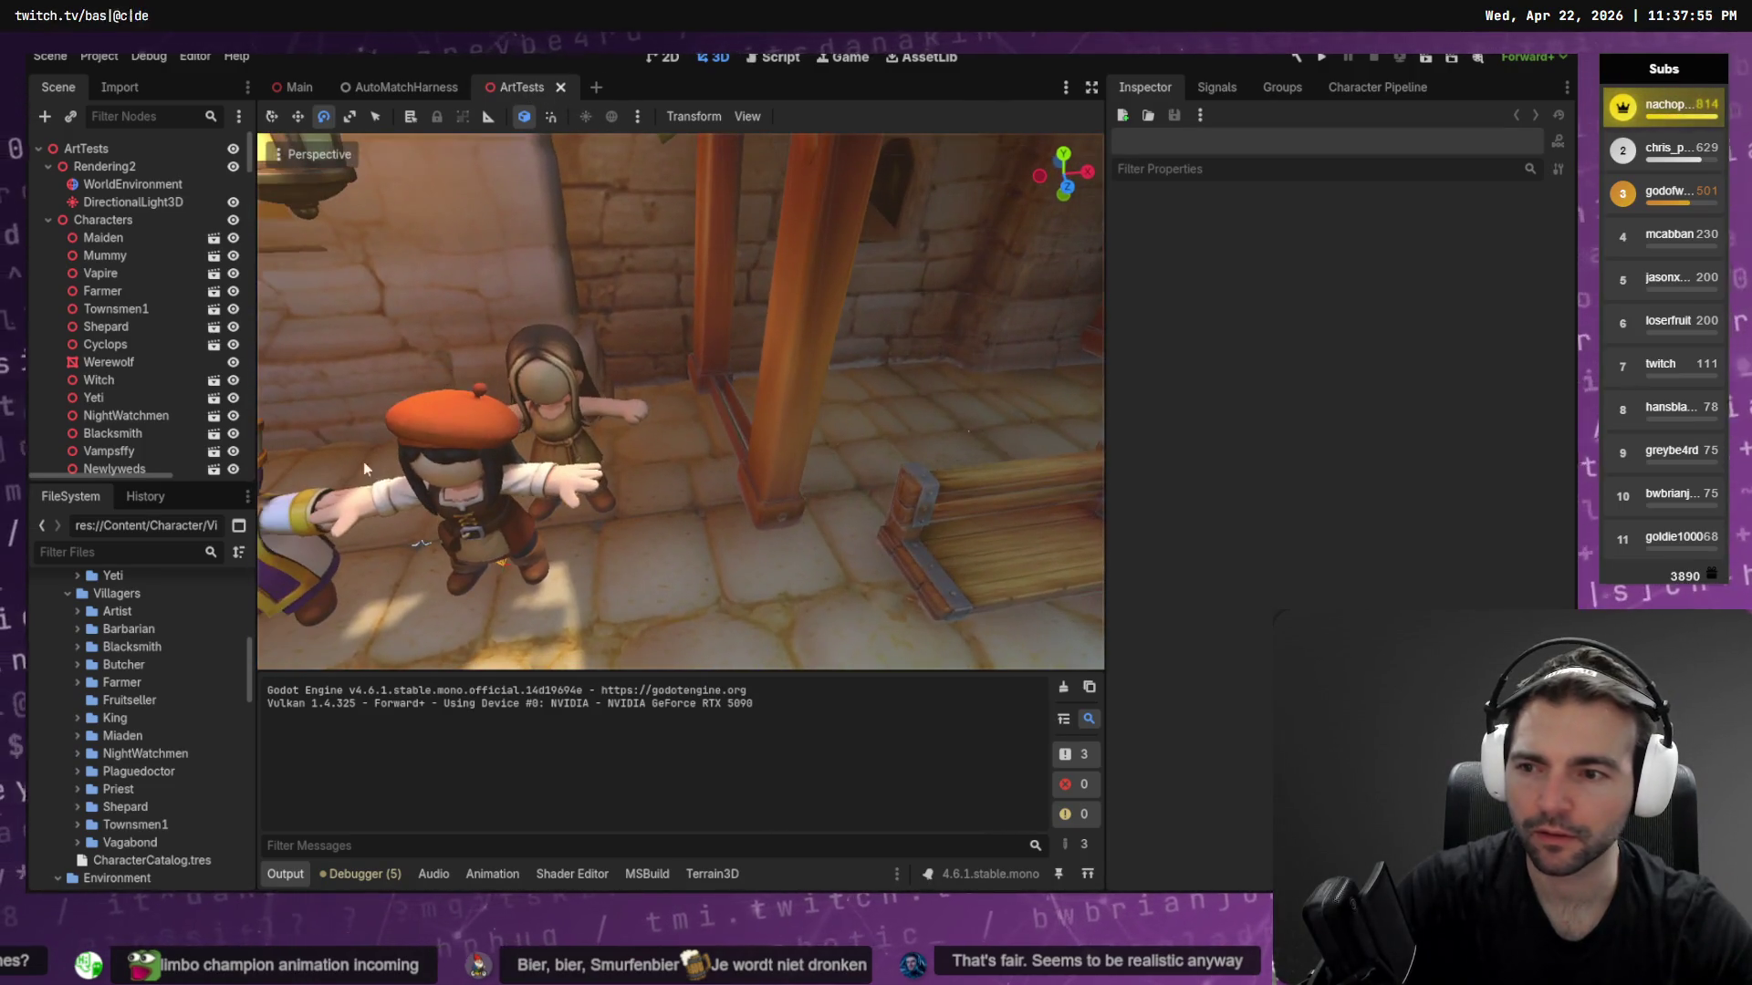
Copy FruitSeller.fbx from File Explorer into the project's Fruitseller folder
click(92, 702)
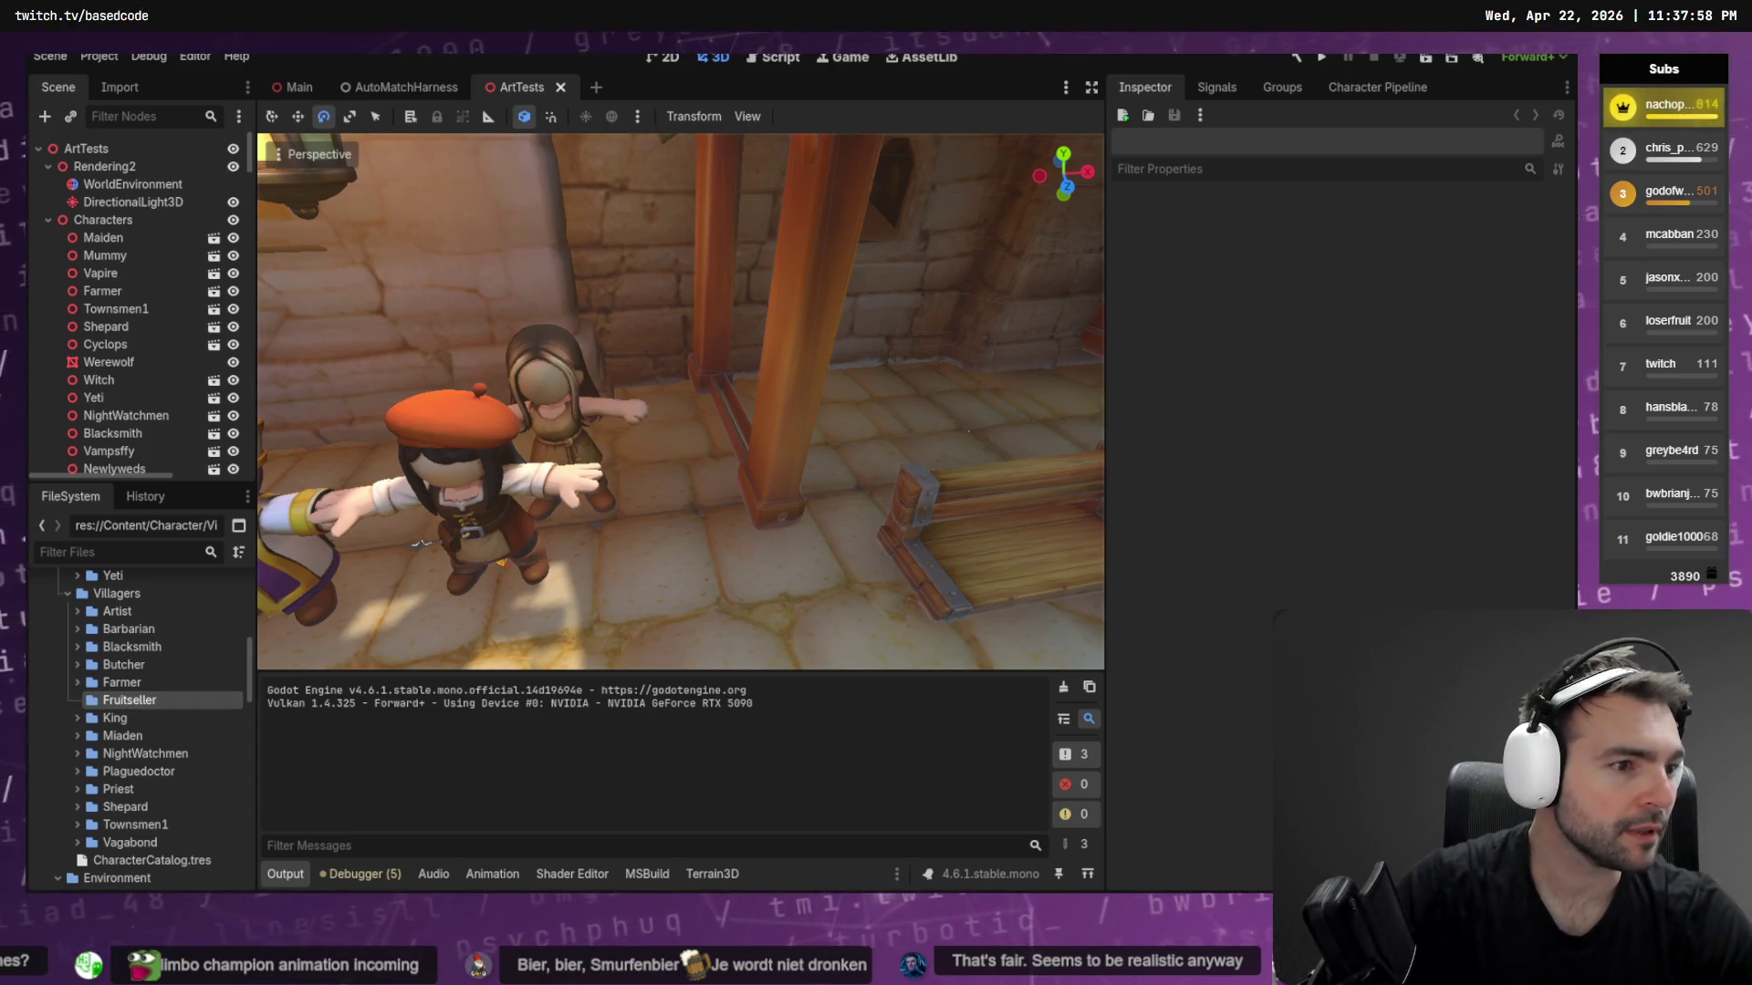
key(alt+Tab)
mouse_move(438, 305)
mouse_down()
mouse_move(391, 497)
mouse_move(203, 701)
mouse_up()
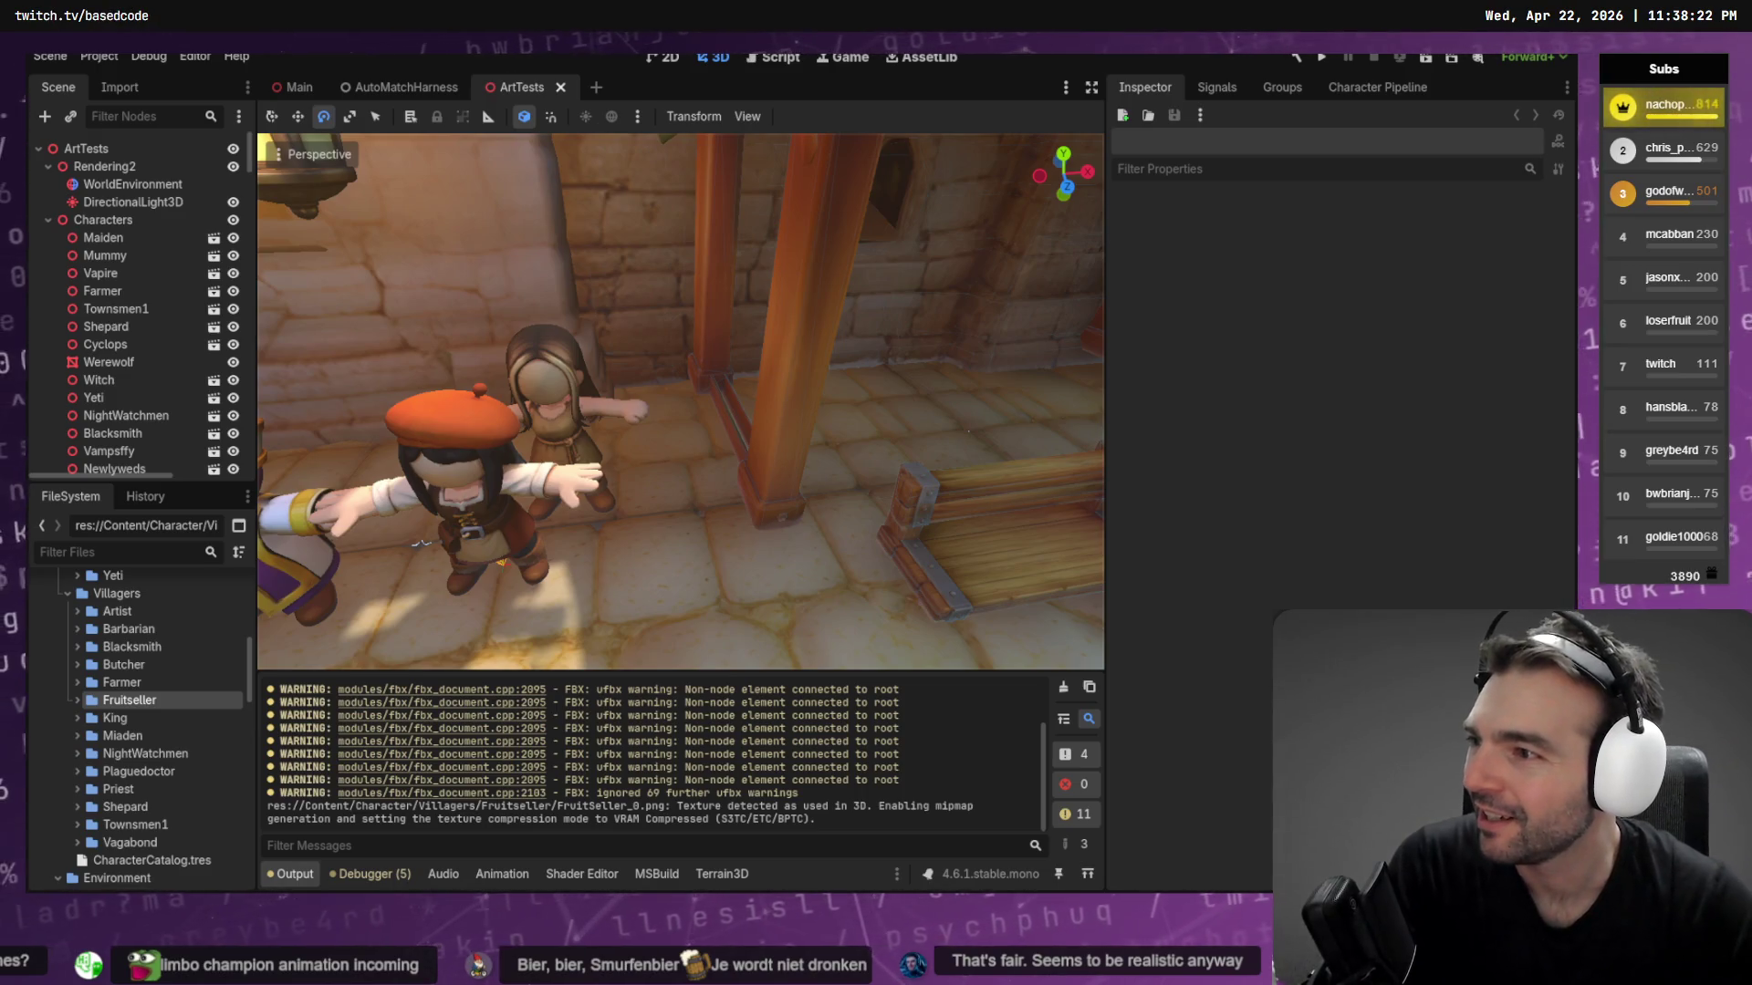
click(78, 701)
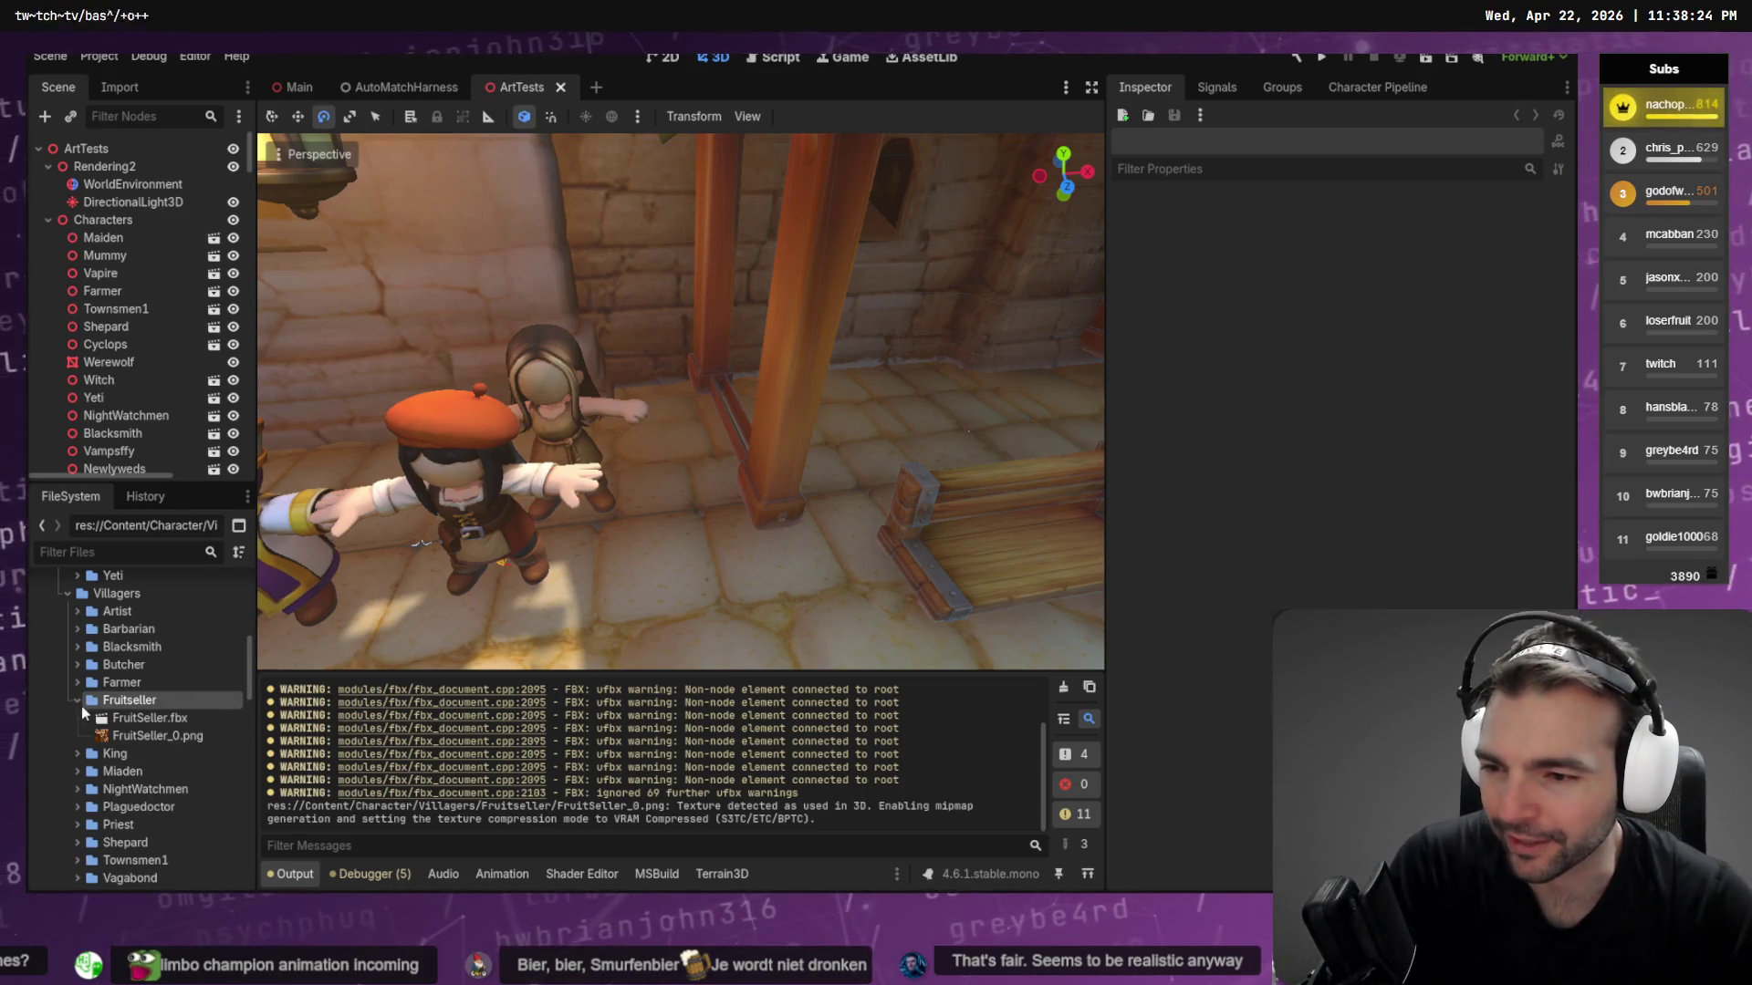
Place FruitSeller.fbx in the ArtTests scene and reimport it at root scale 100
drag(146, 718, 633, 586)
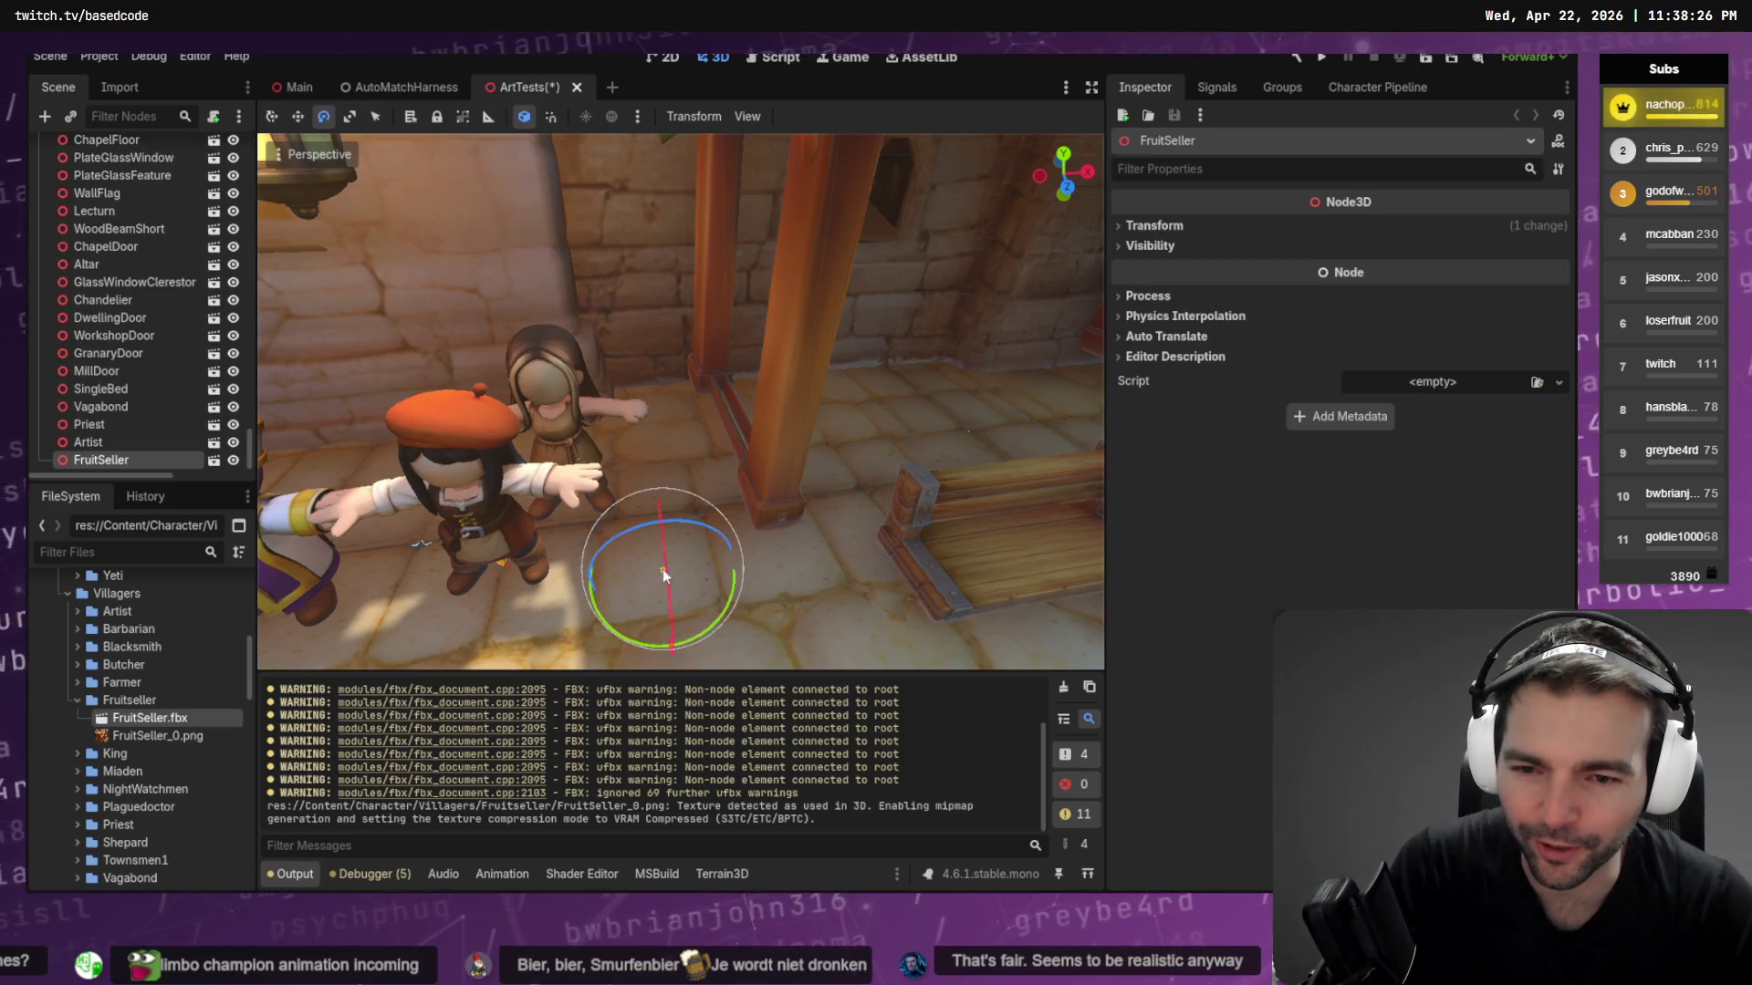
click(106, 95)
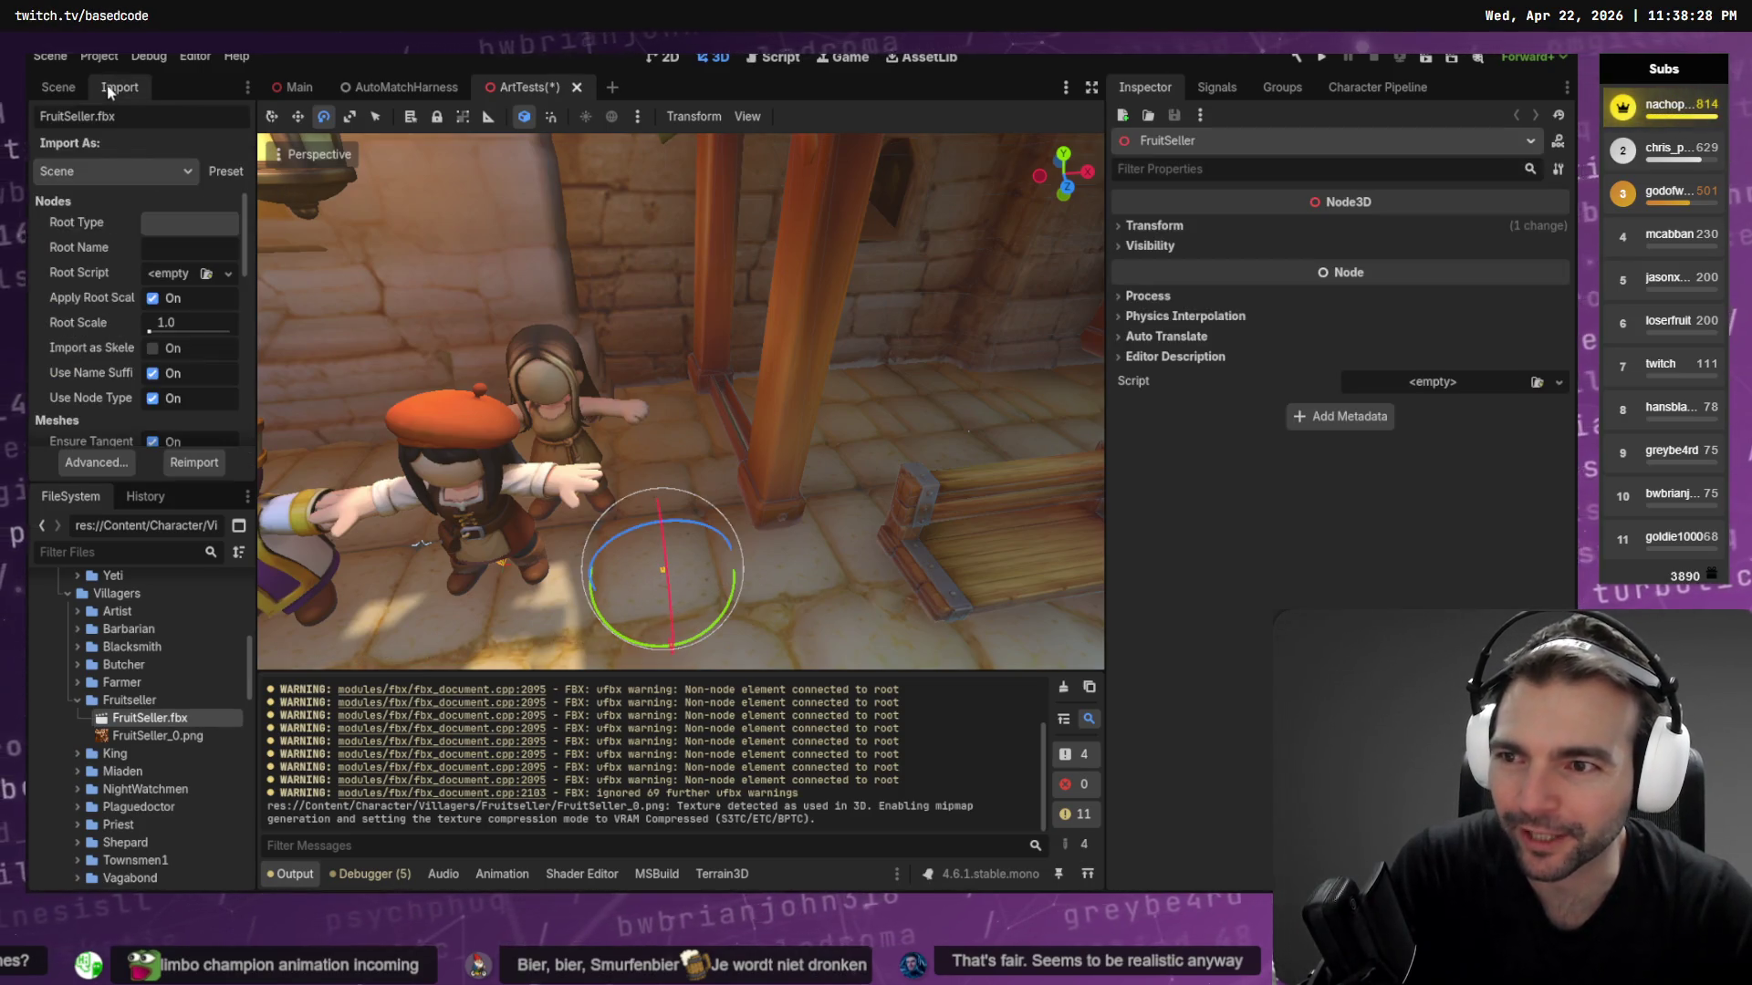
click(210, 321)
text(100)
key(Return)
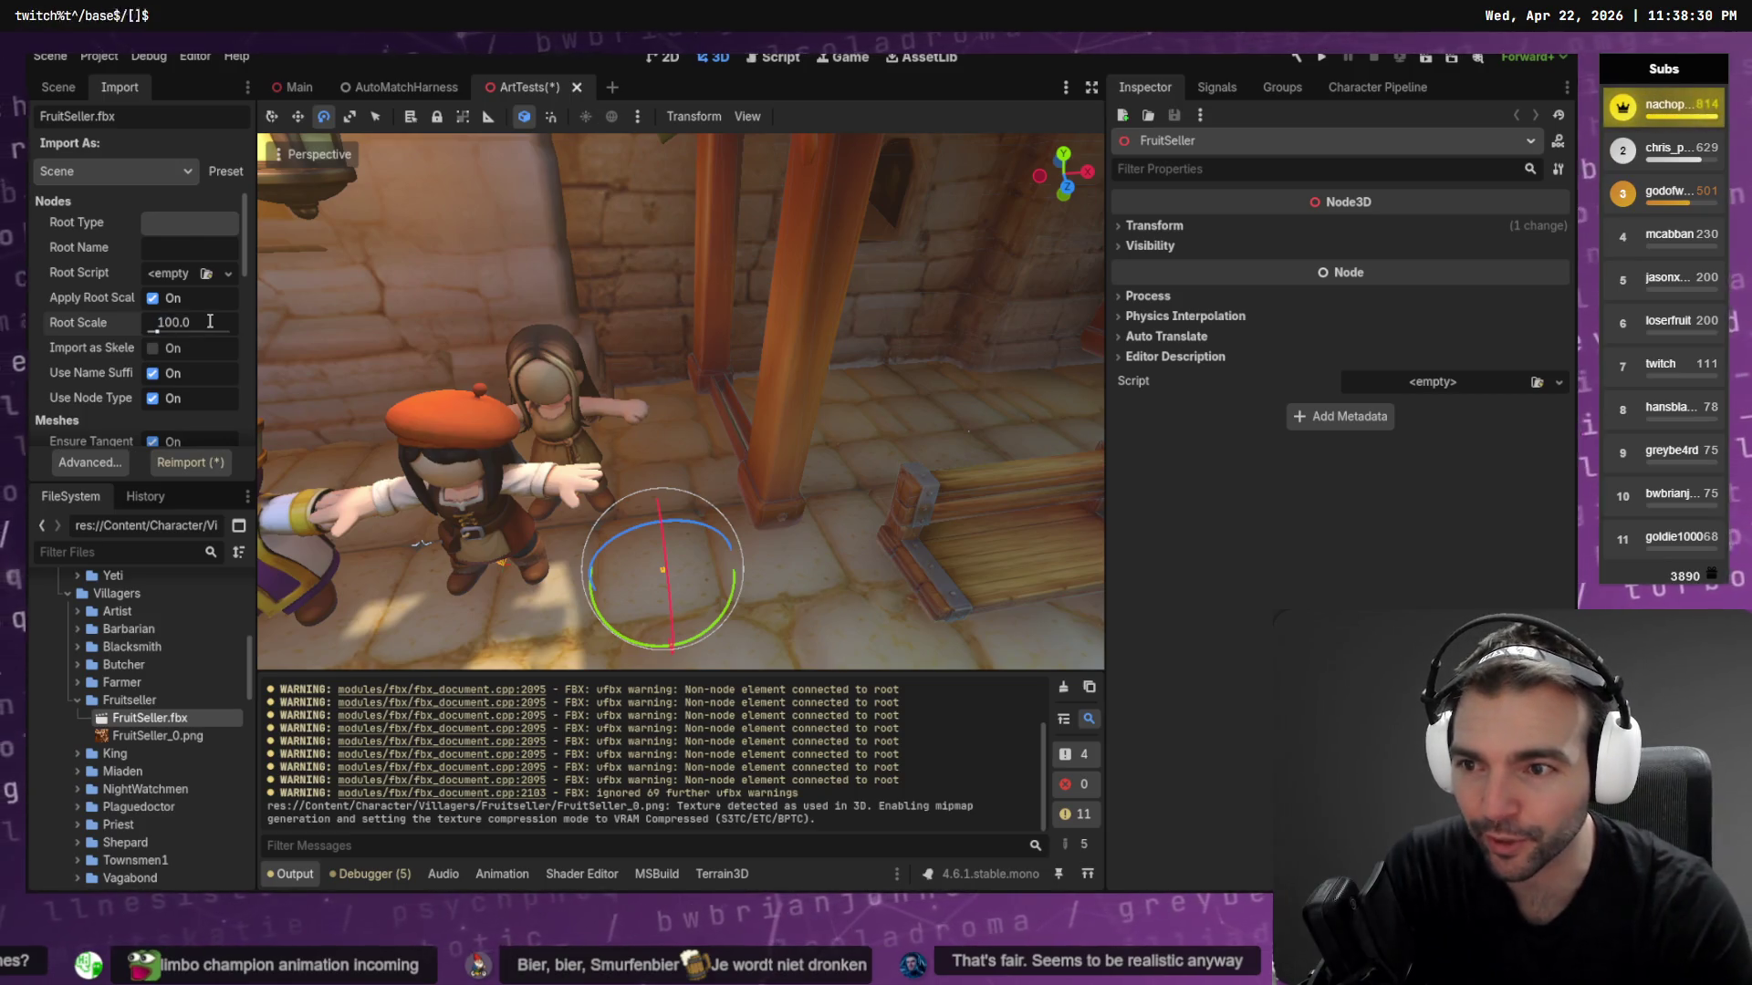
click(189, 463)
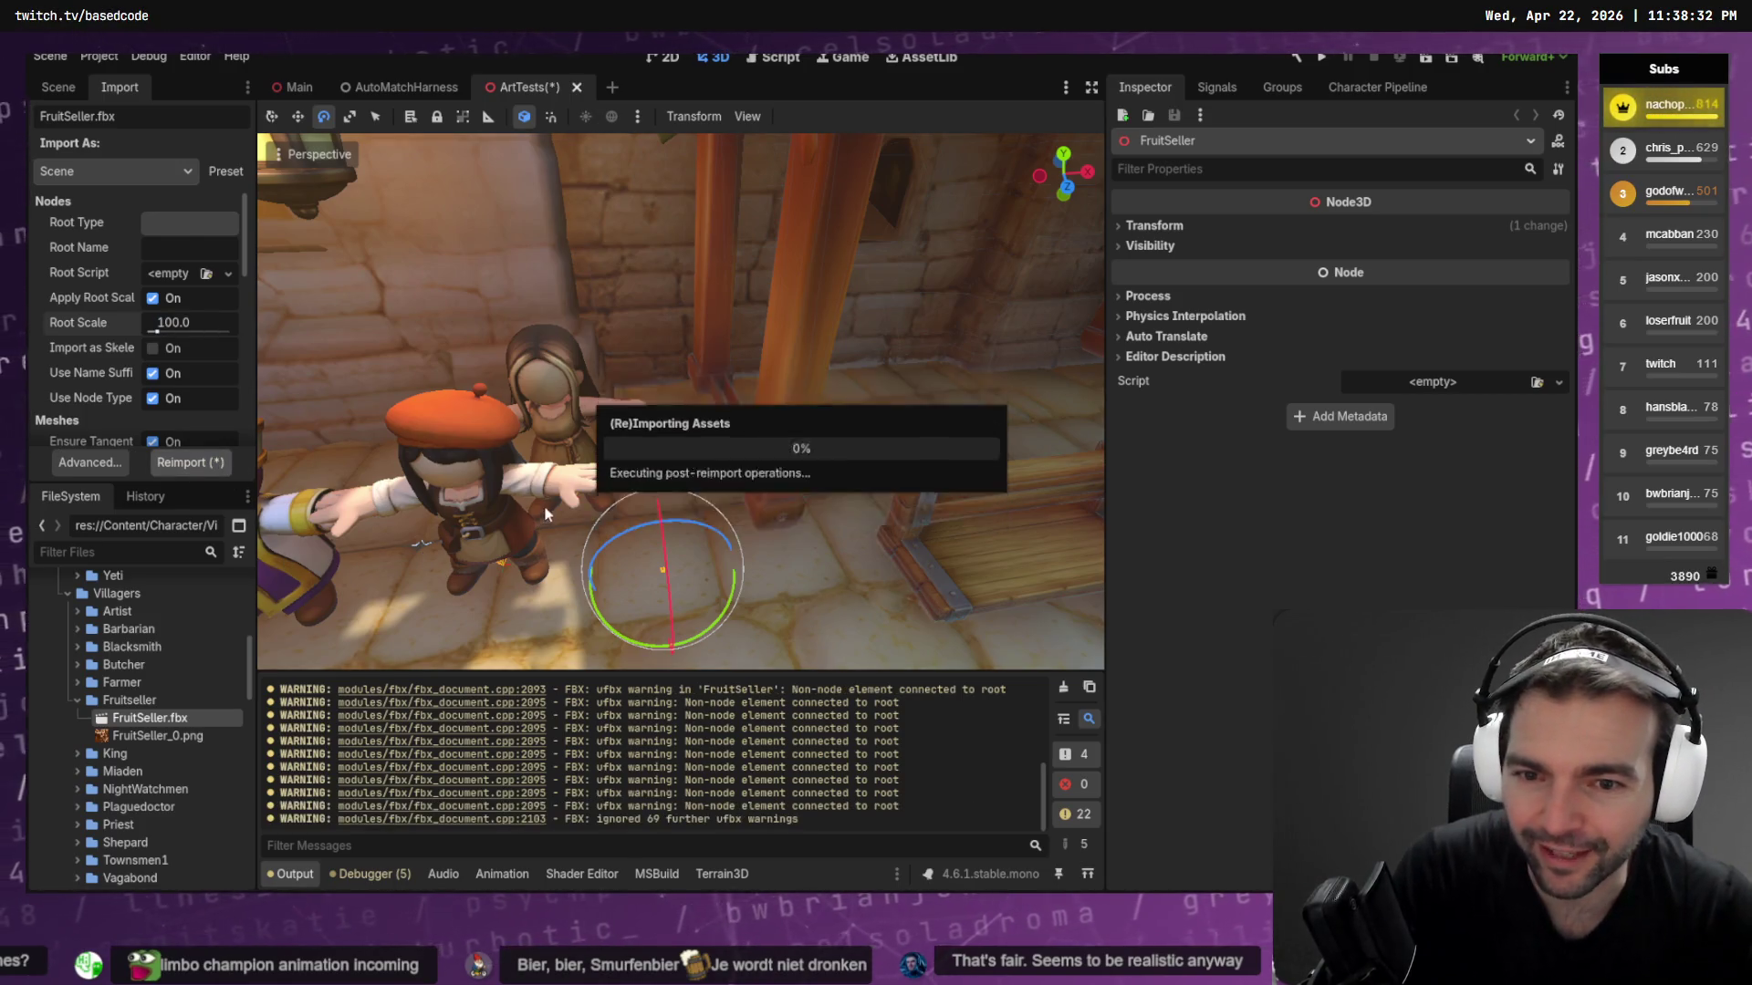
Move the FruitSeller among the villagers and reimport it at root scale 95
mouse_move(681, 401)
right_down()
mouse_move(657, 374)
mouse_move(620, 378)
mouse_move(815, 532)
right_up()
key(w)
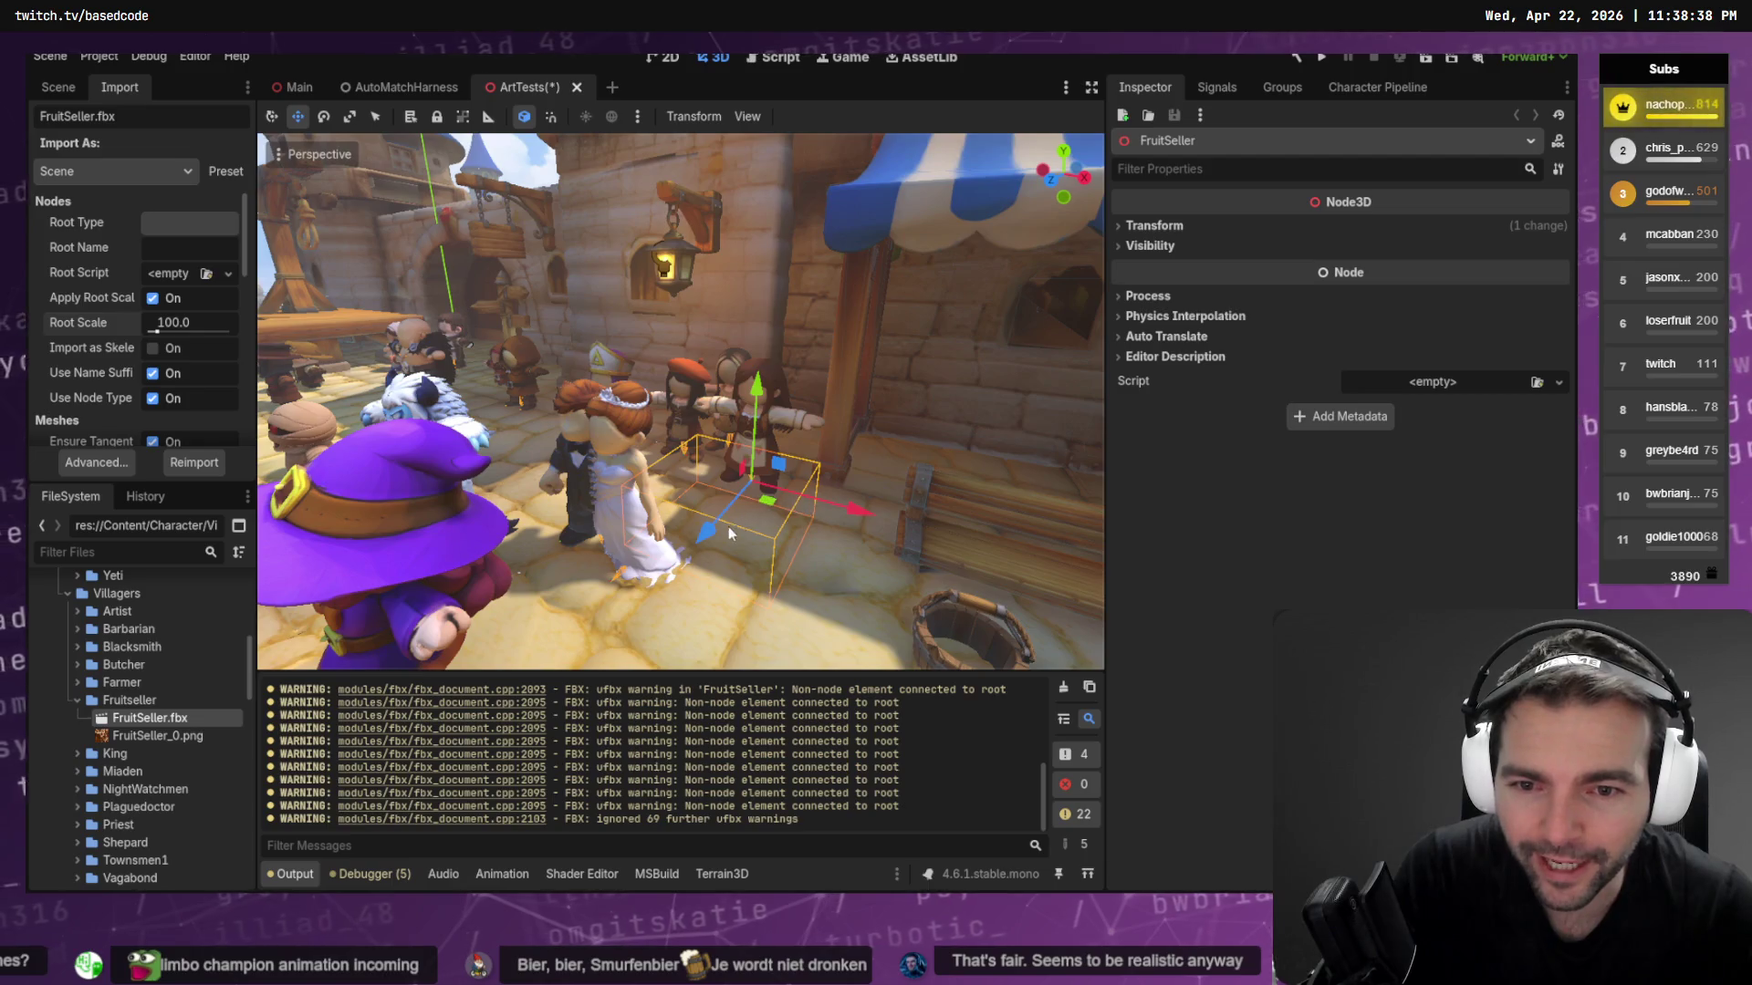
drag(730, 533, 671, 591)
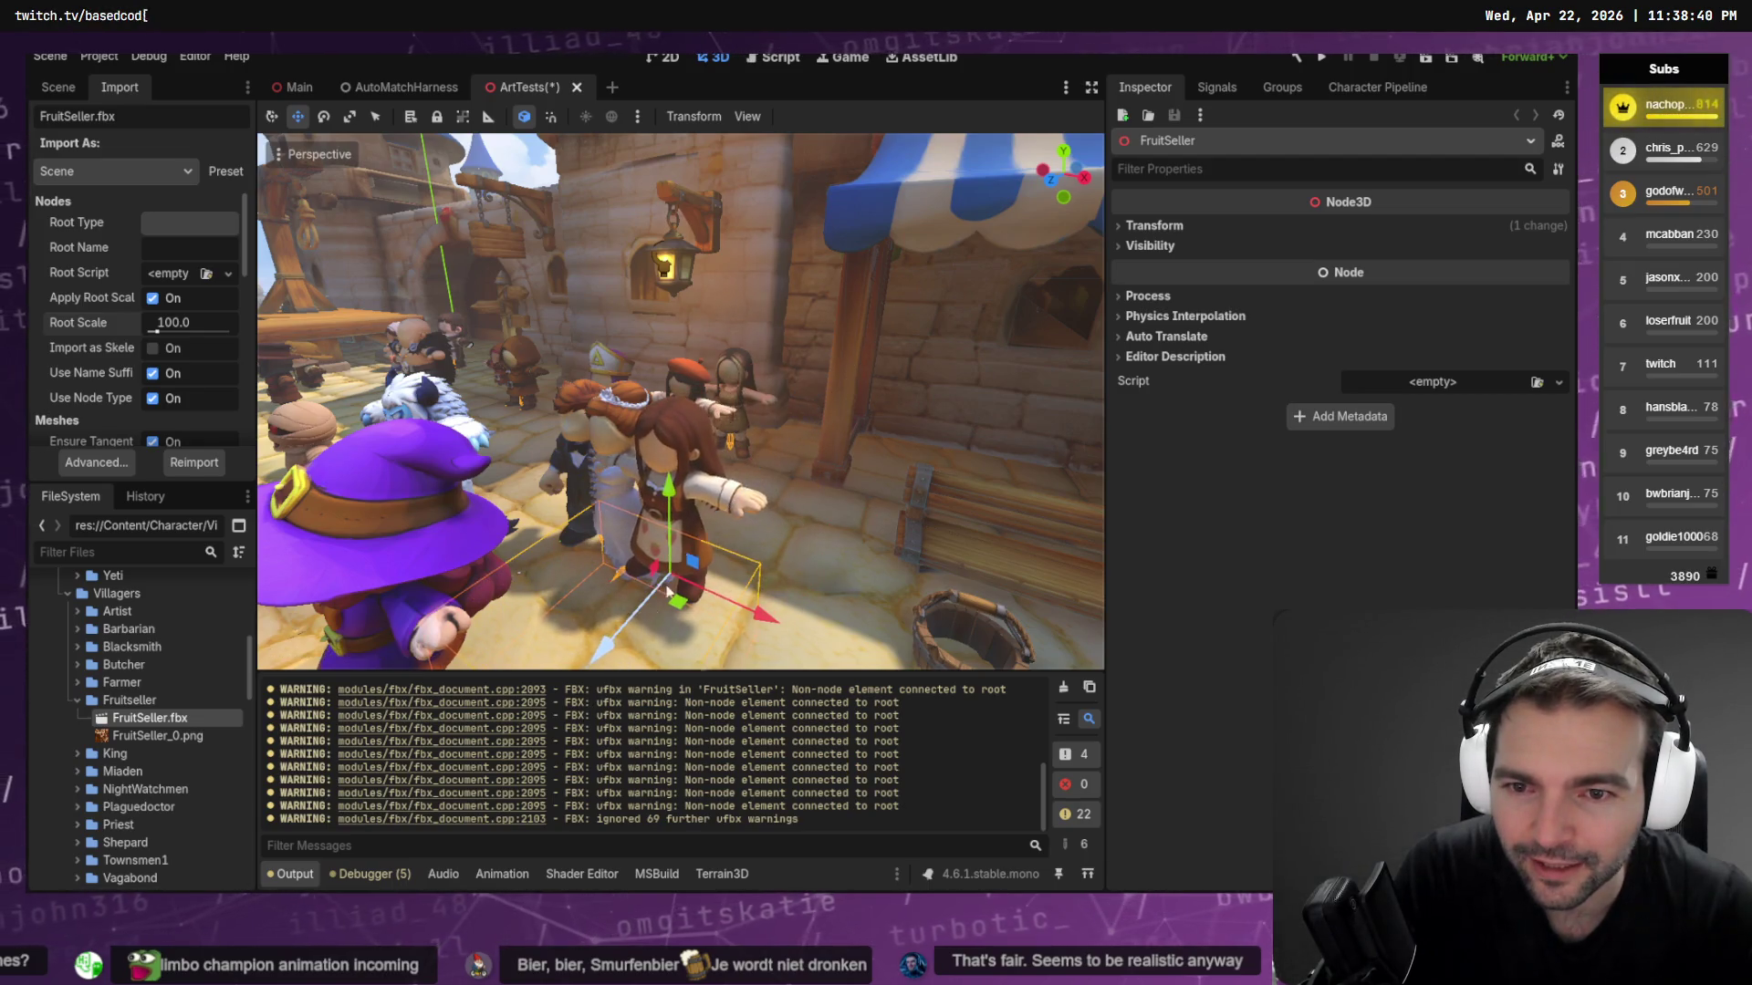
mouse_move(671, 591)
right_down()
mouse_move(629, 584)
mouse_move(508, 453)
right_up()
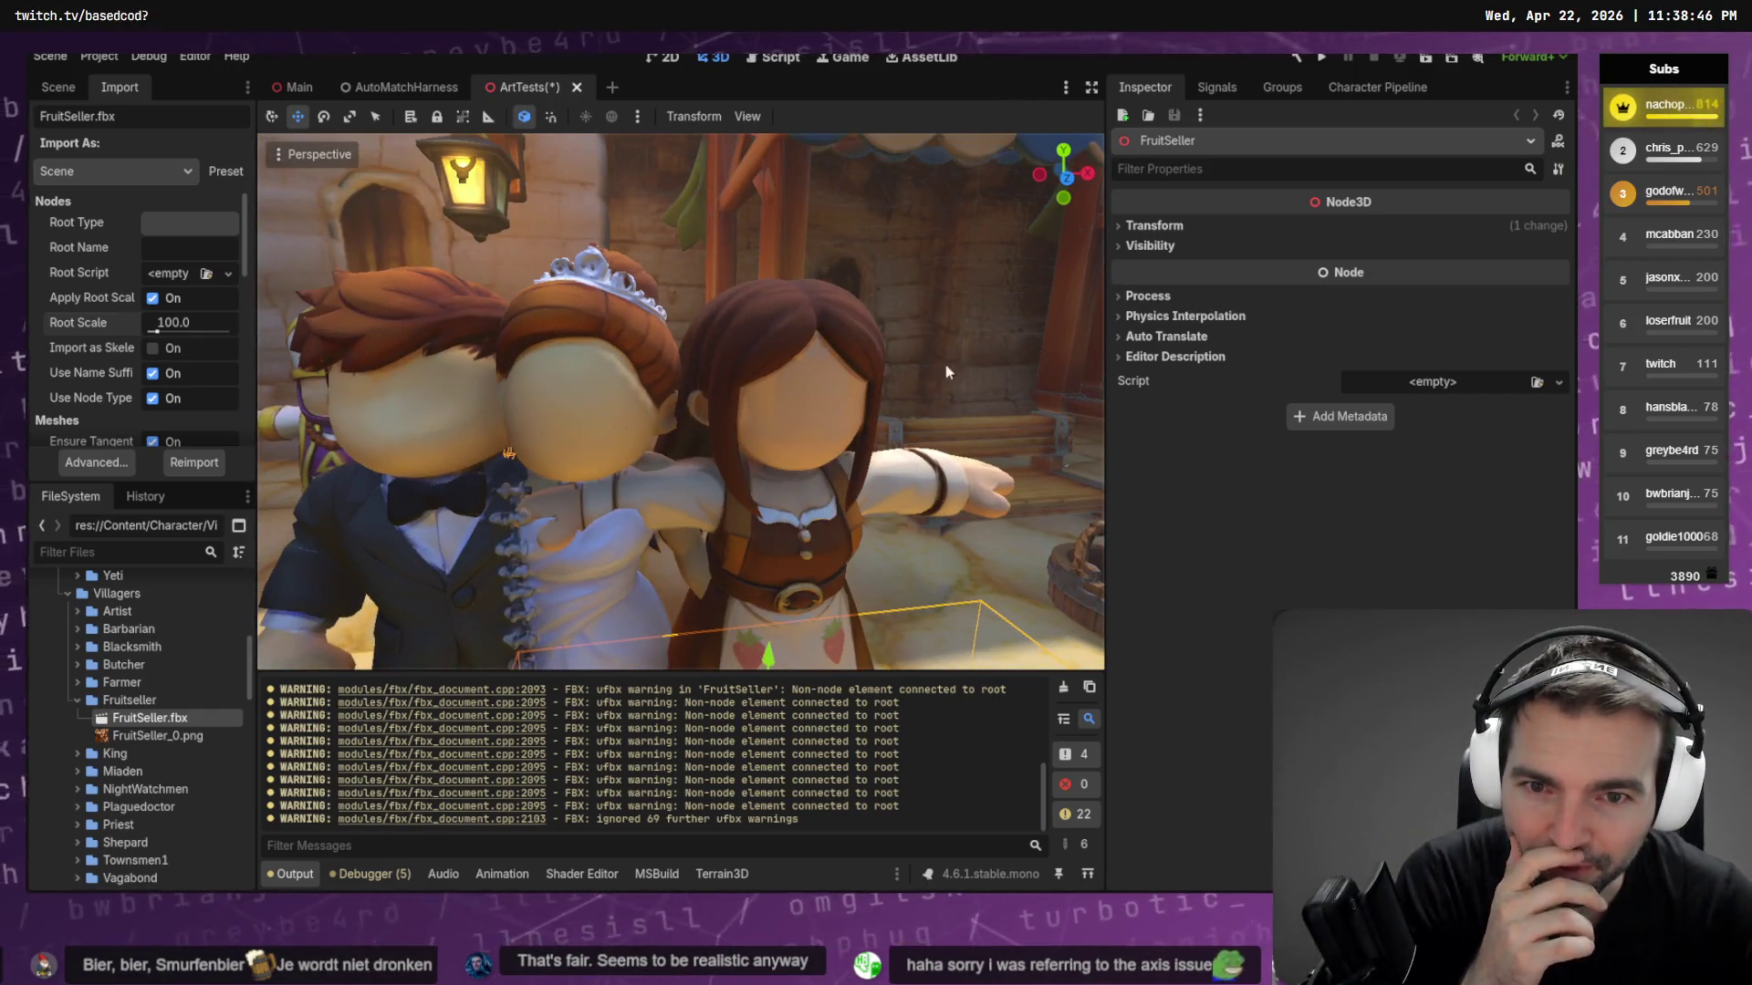
middle_drag(688, 324, 629, 304)
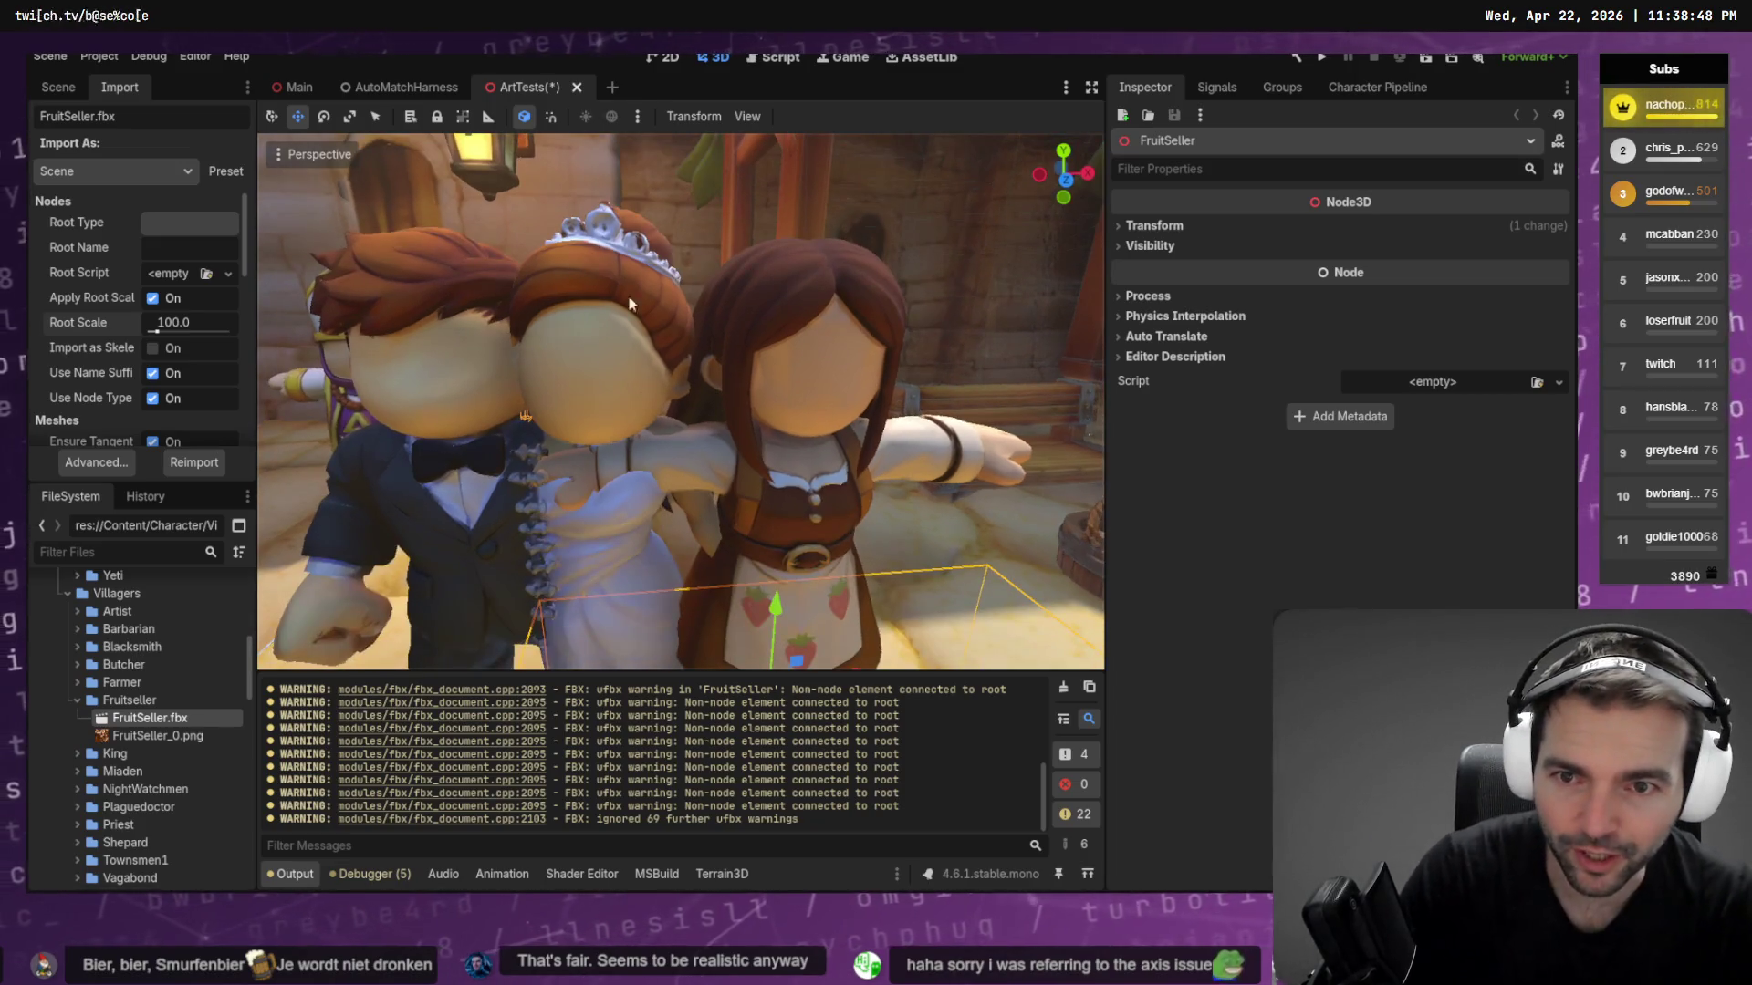
right_drag(566, 304, 632, 257)
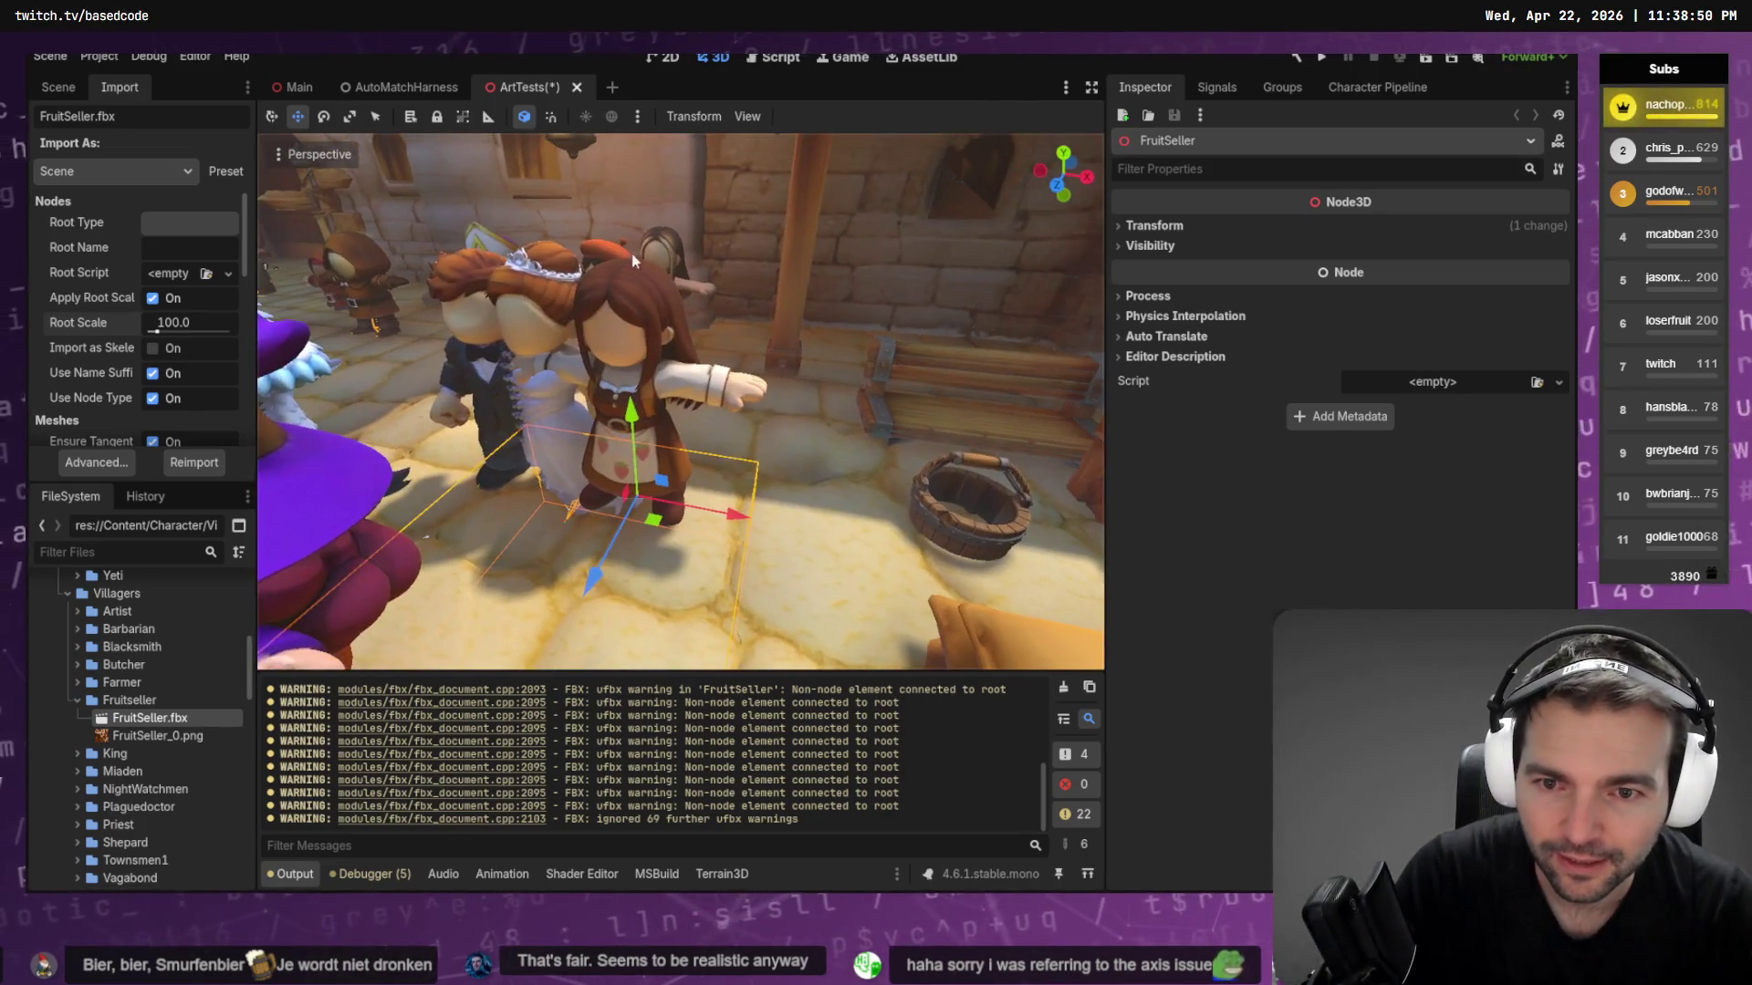
drag(733, 522, 835, 538)
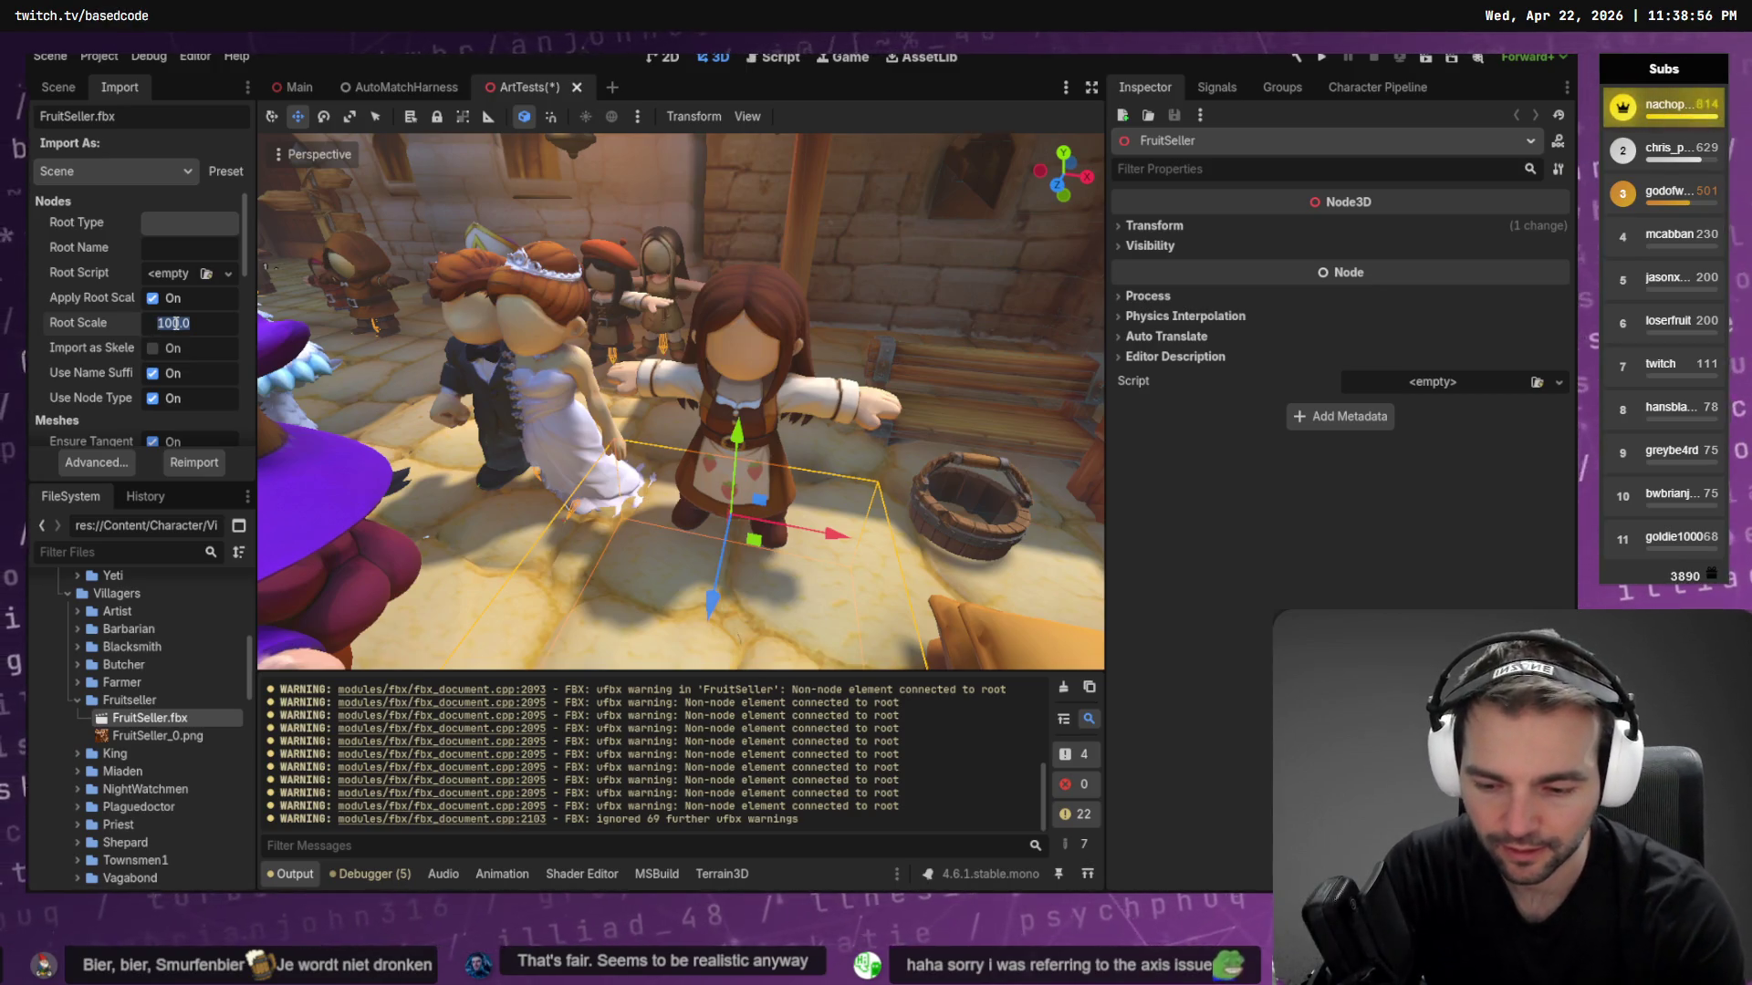
click(215, 465)
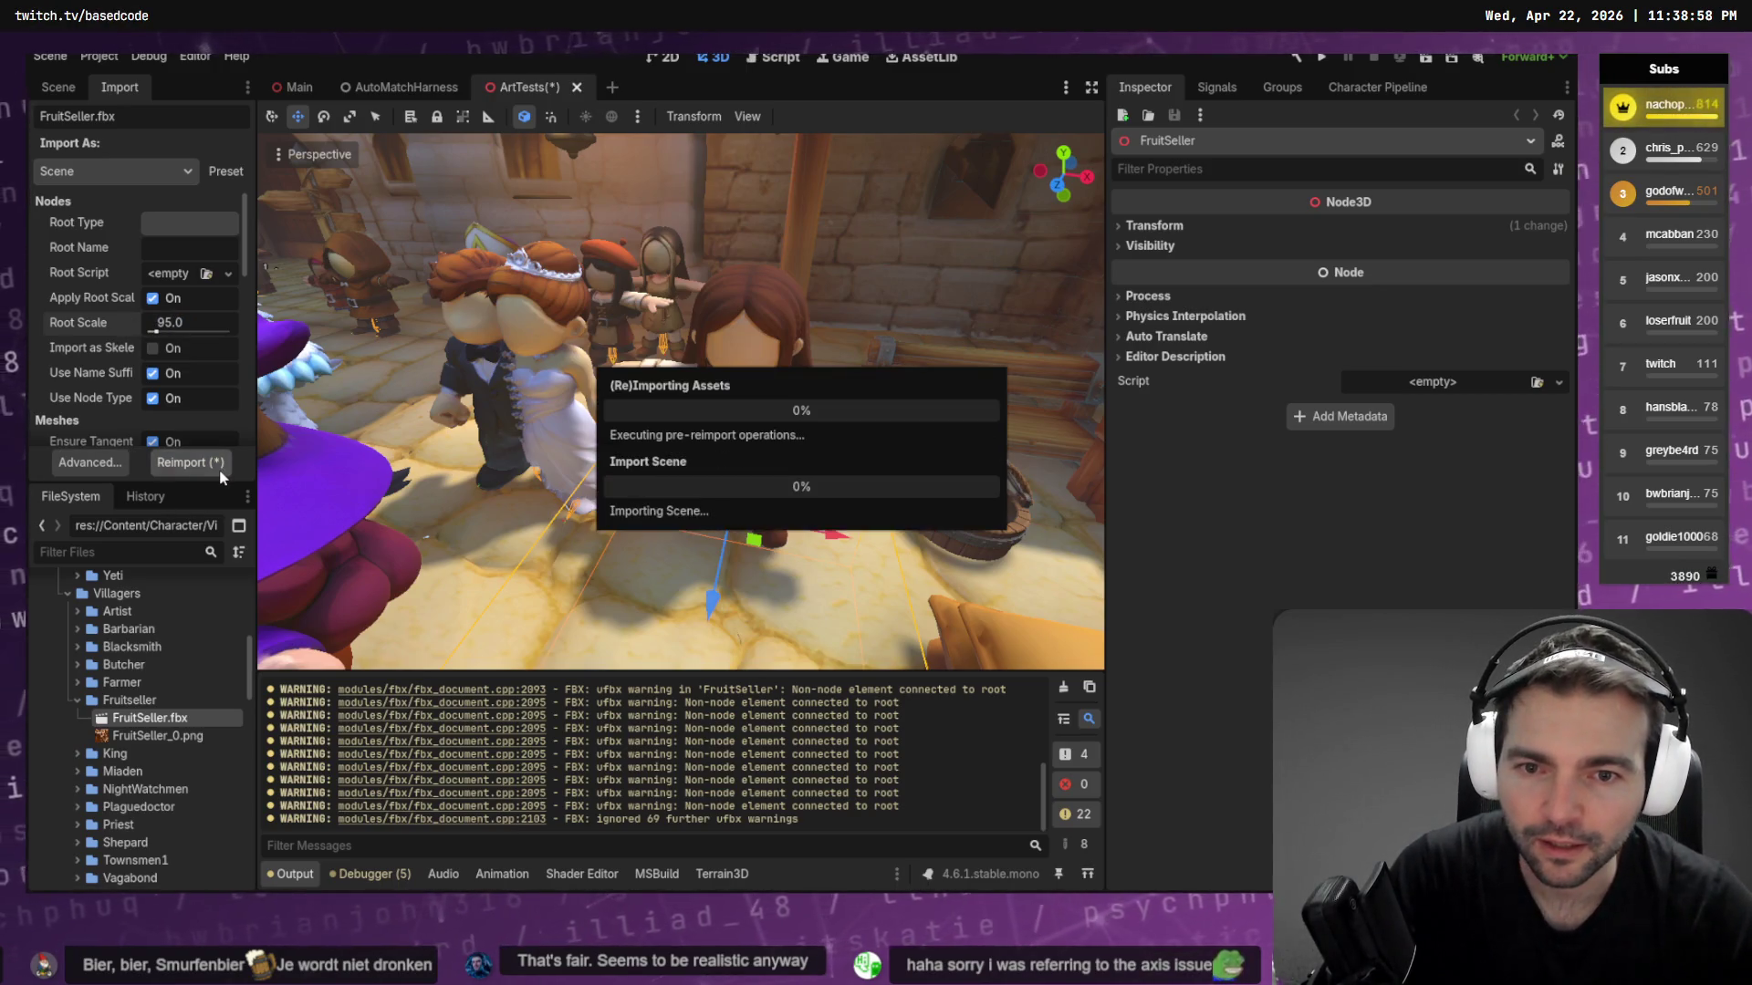
Reposition the FruitSeller along Z, X and Y beside the villagers by the wall
middle_drag(590, 449, 717, 452)
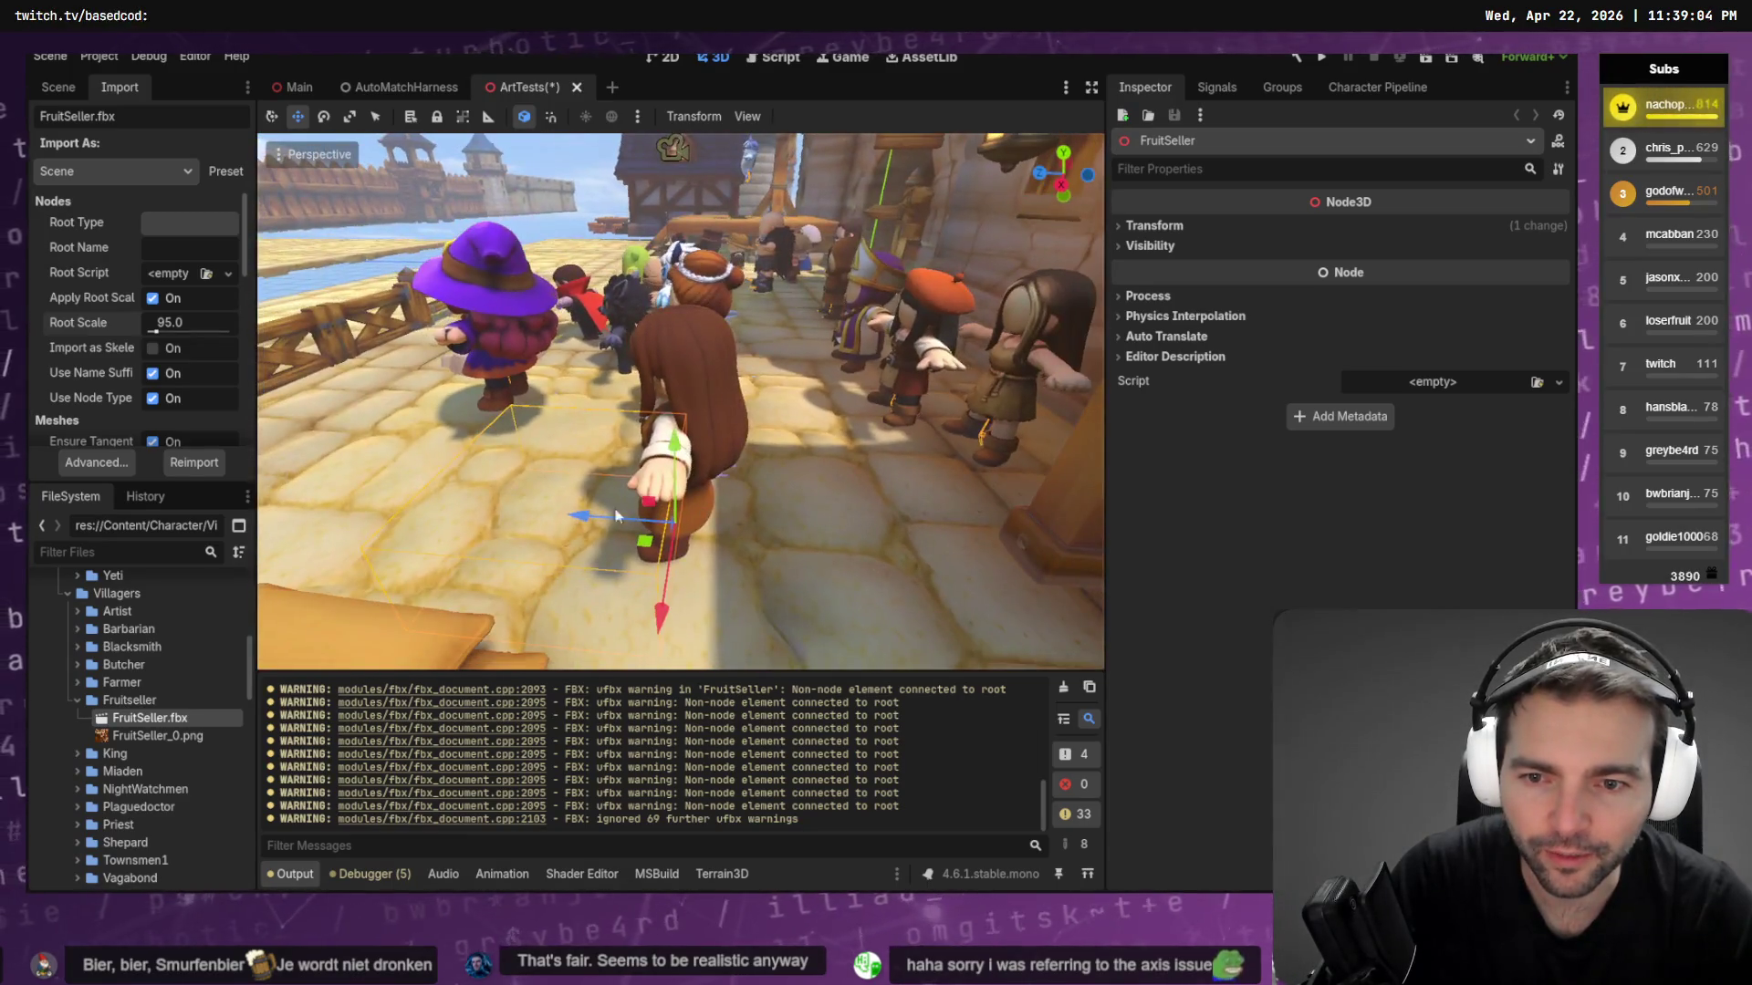
mouse_move(666, 629)
mouse_down()
mouse_move(840, 511)
mouse_move(923, 484)
mouse_up()
middle_drag(924, 485, 909, 504)
drag(792, 563, 703, 563)
drag(602, 467, 605, 467)
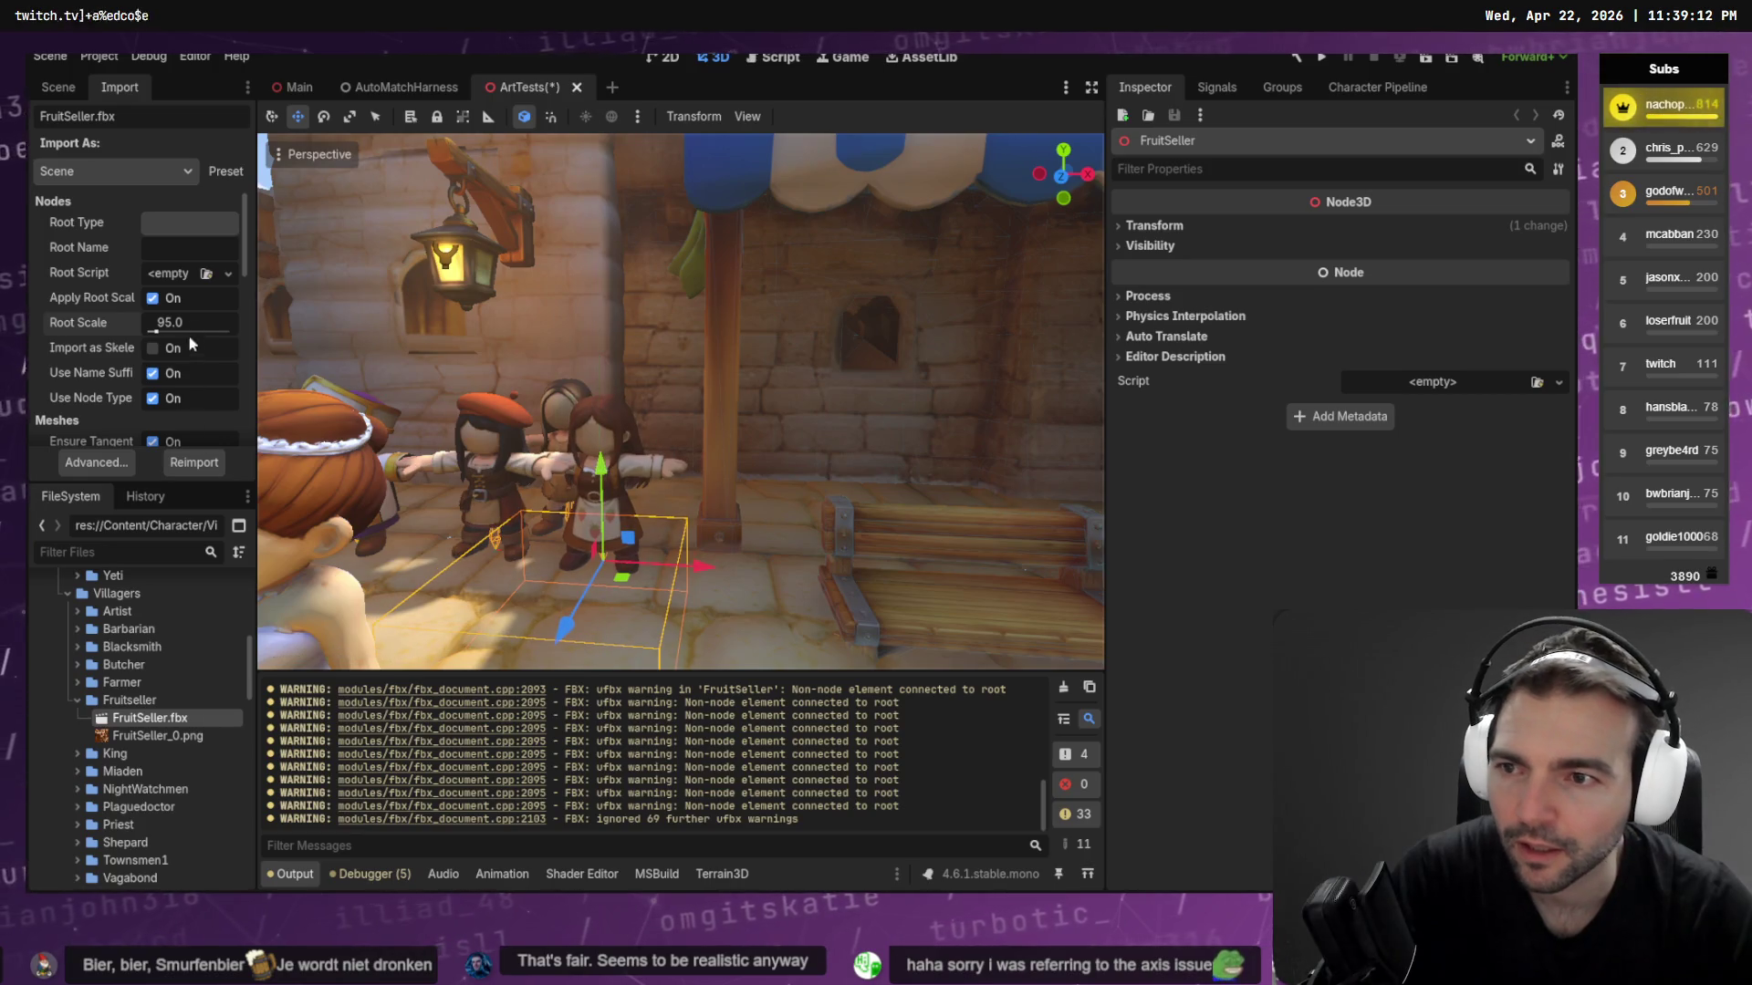
Reimport FruitSeller.fbx at root scale 94, then again at 93
text(9)
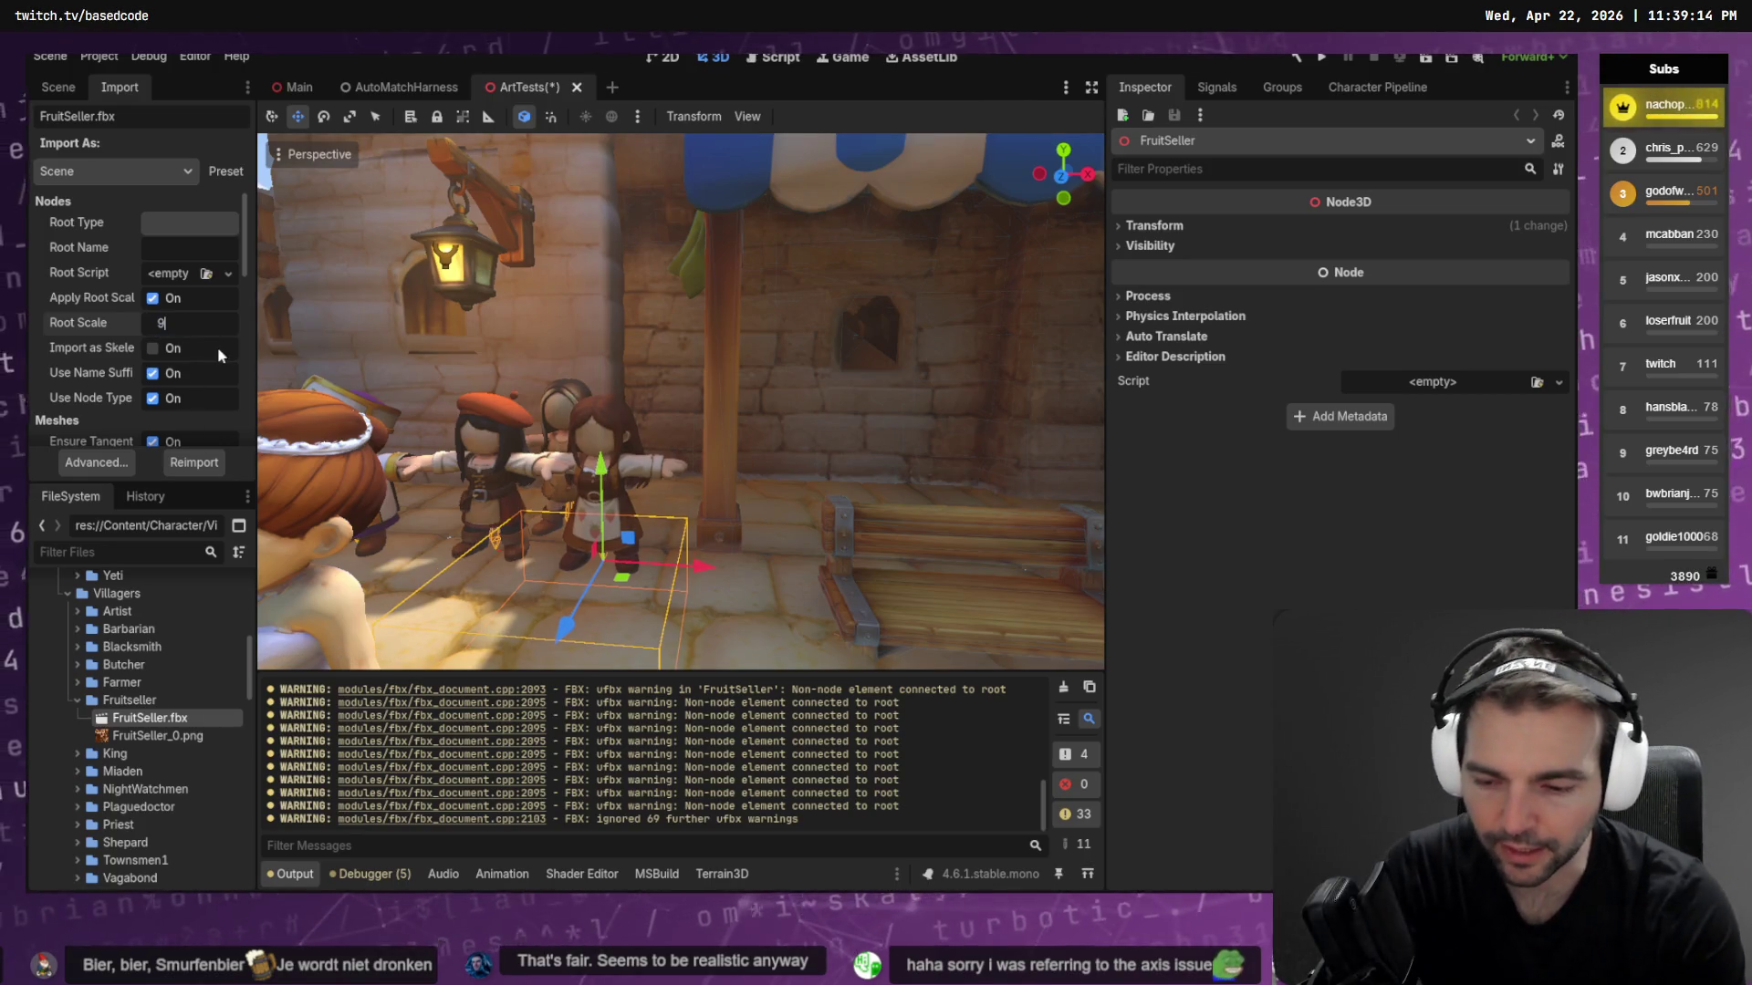
text(4)
key(Return)
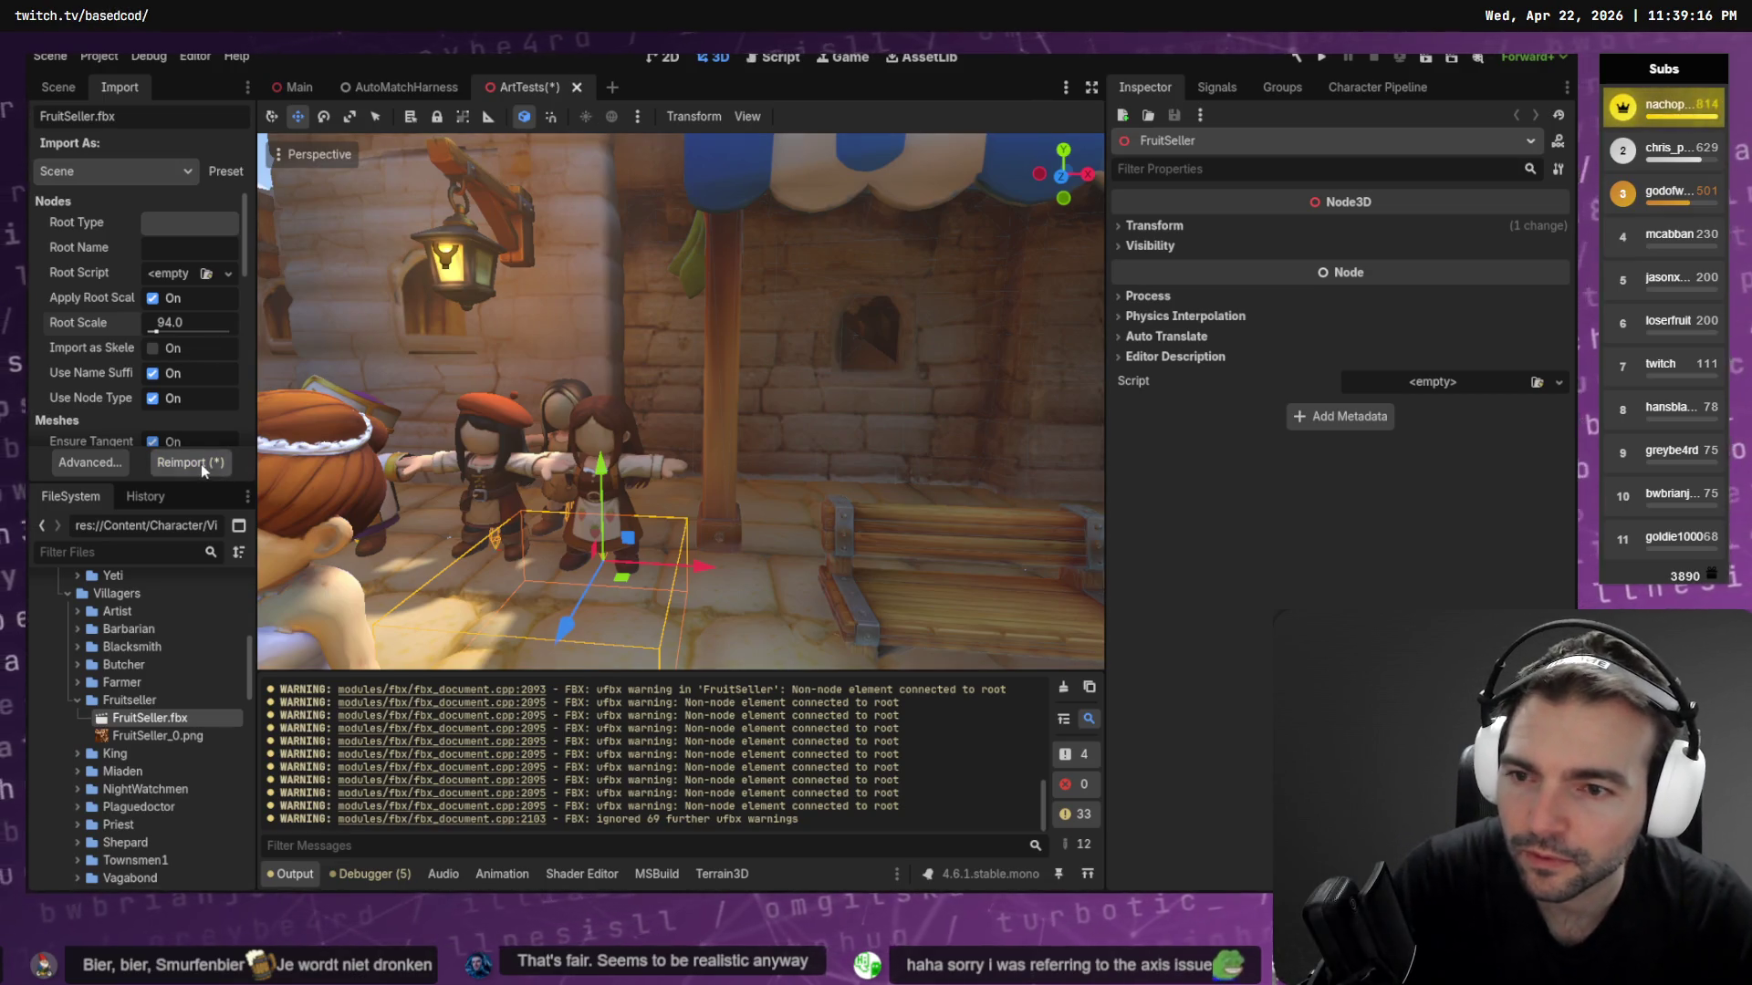
click(204, 467)
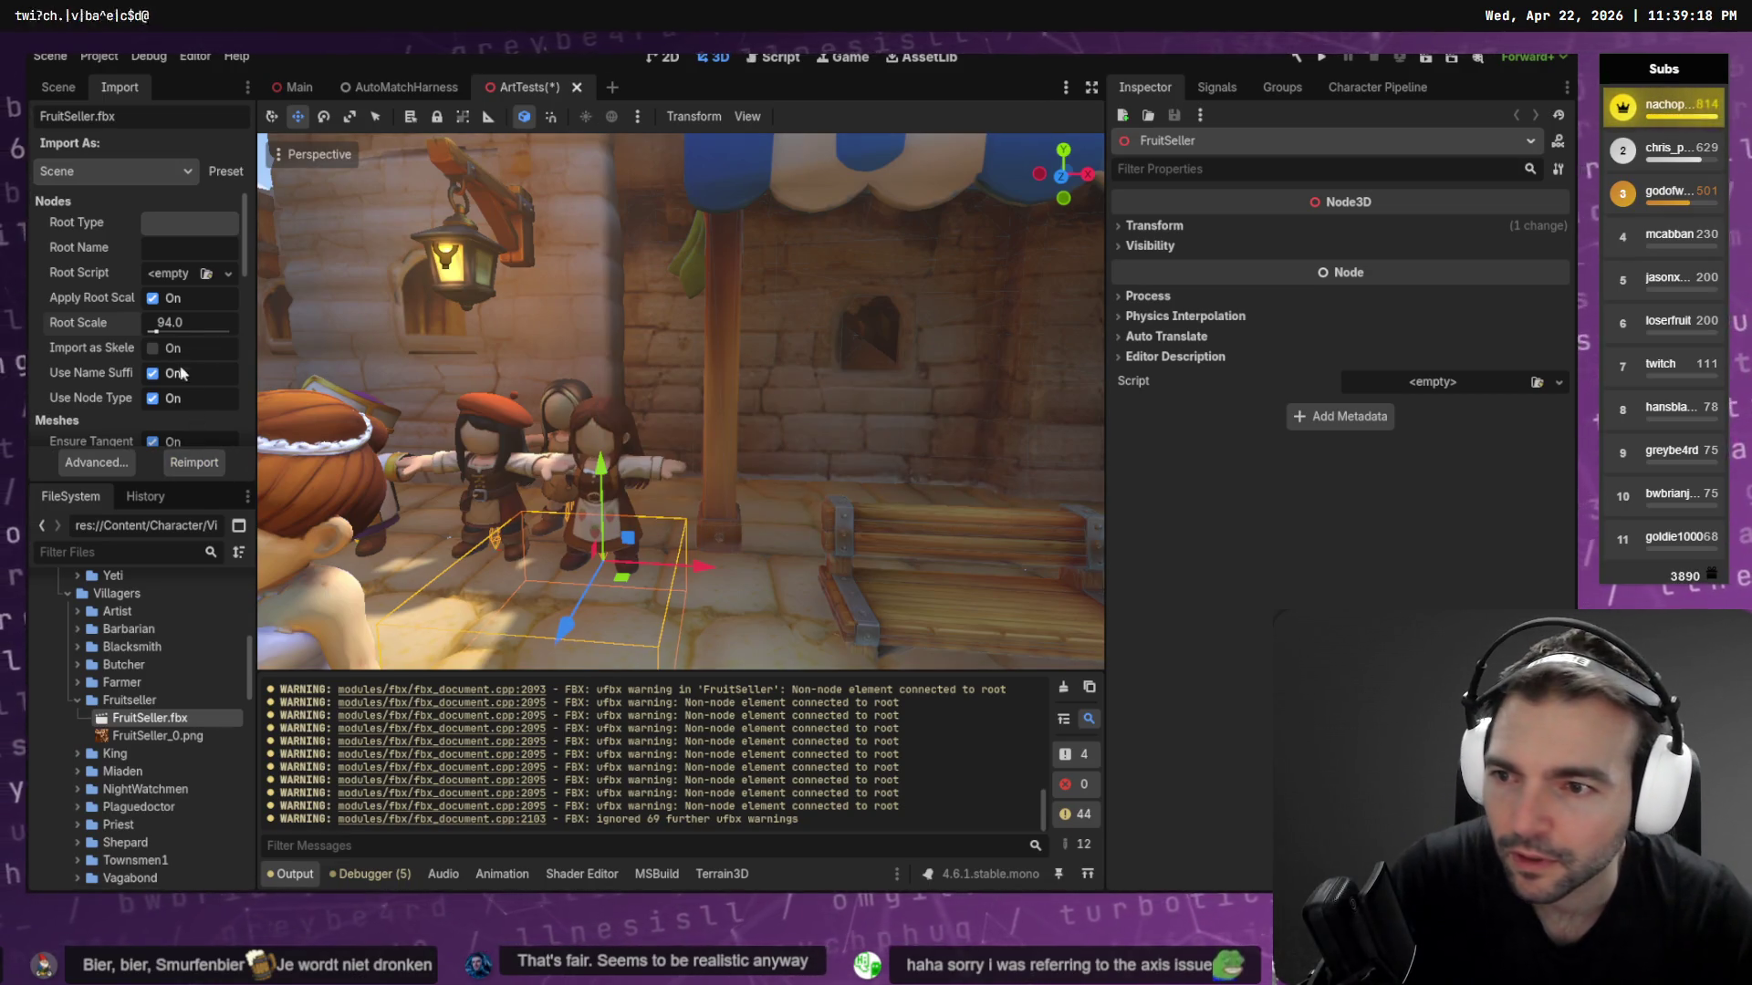
text(93)
key(Return)
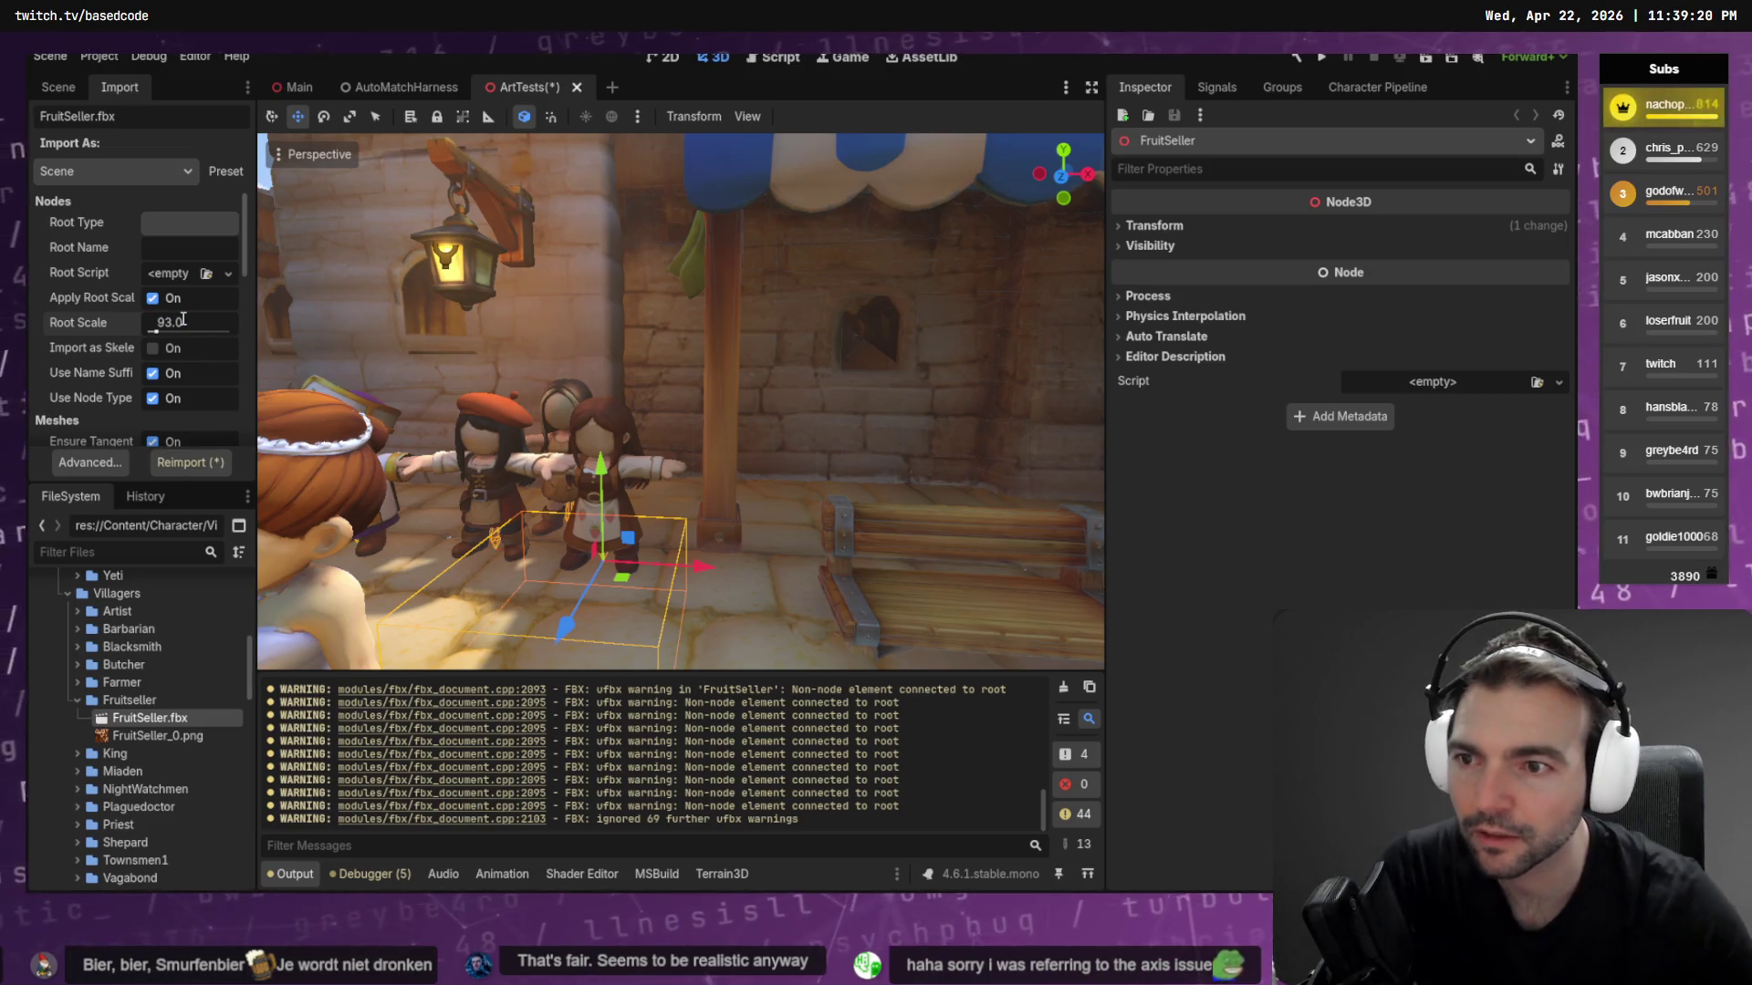
click(189, 461)
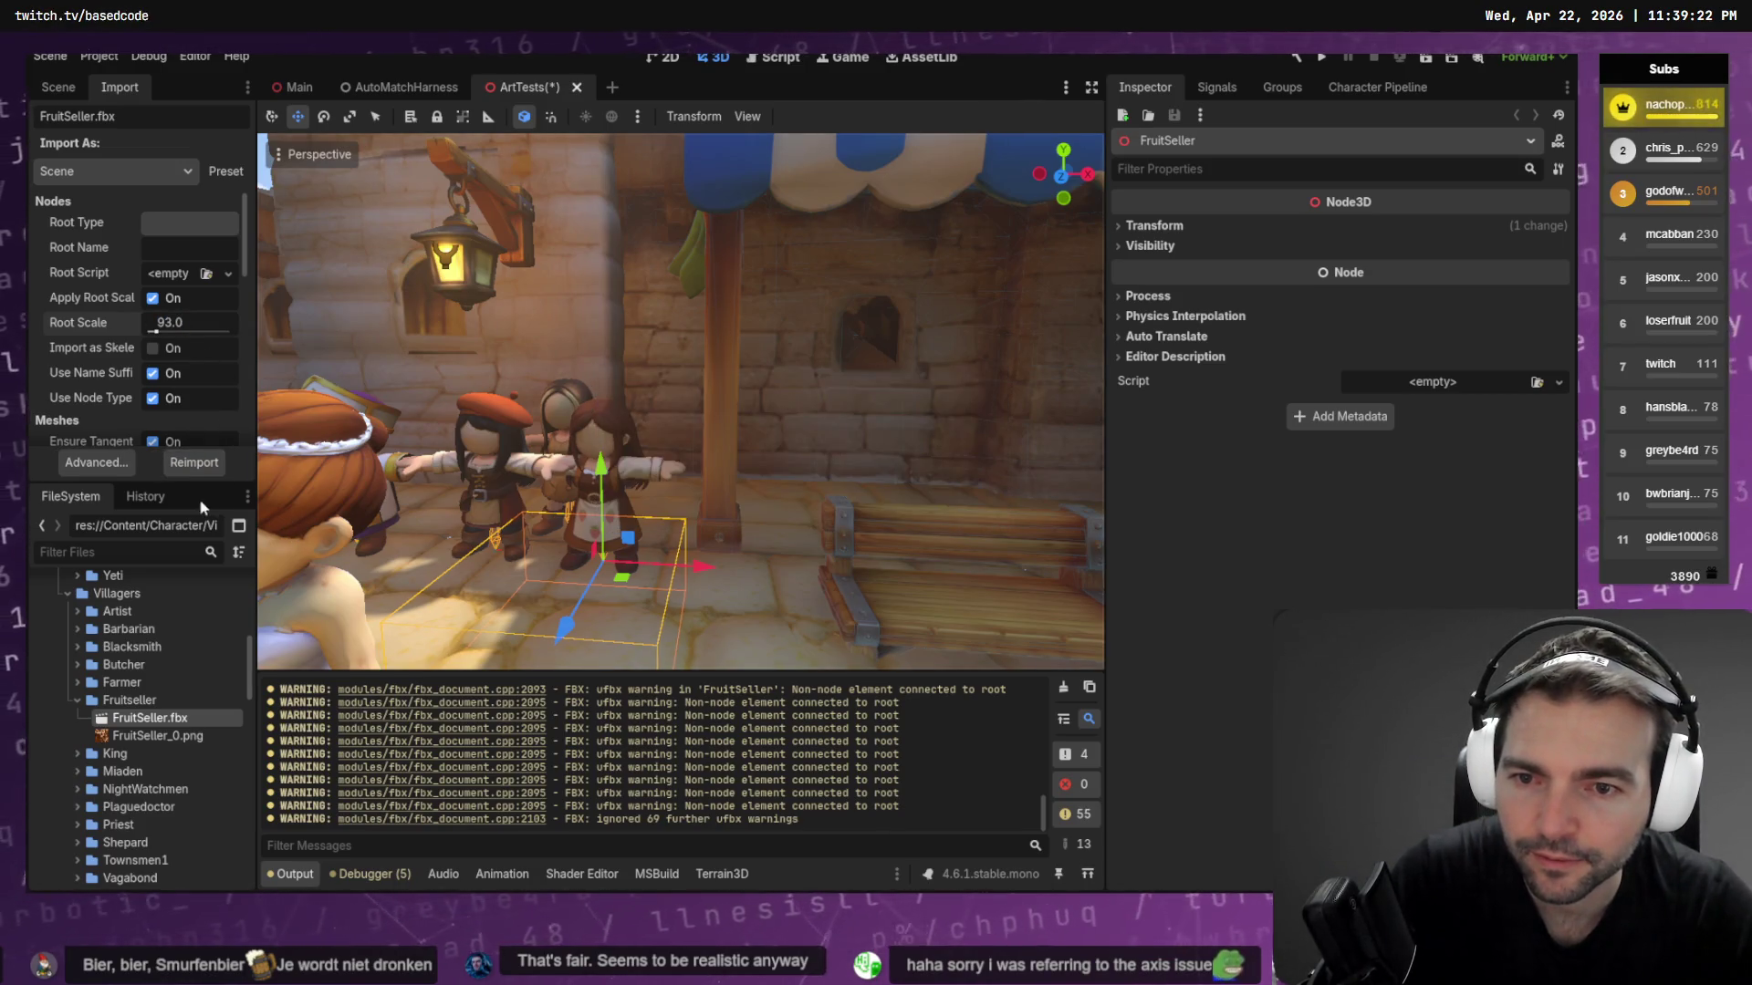
Give FruitSeller's Skeleton3D a humanoid-profile bone map, reimport, and open the Character Pipeline wizard
click(96, 463)
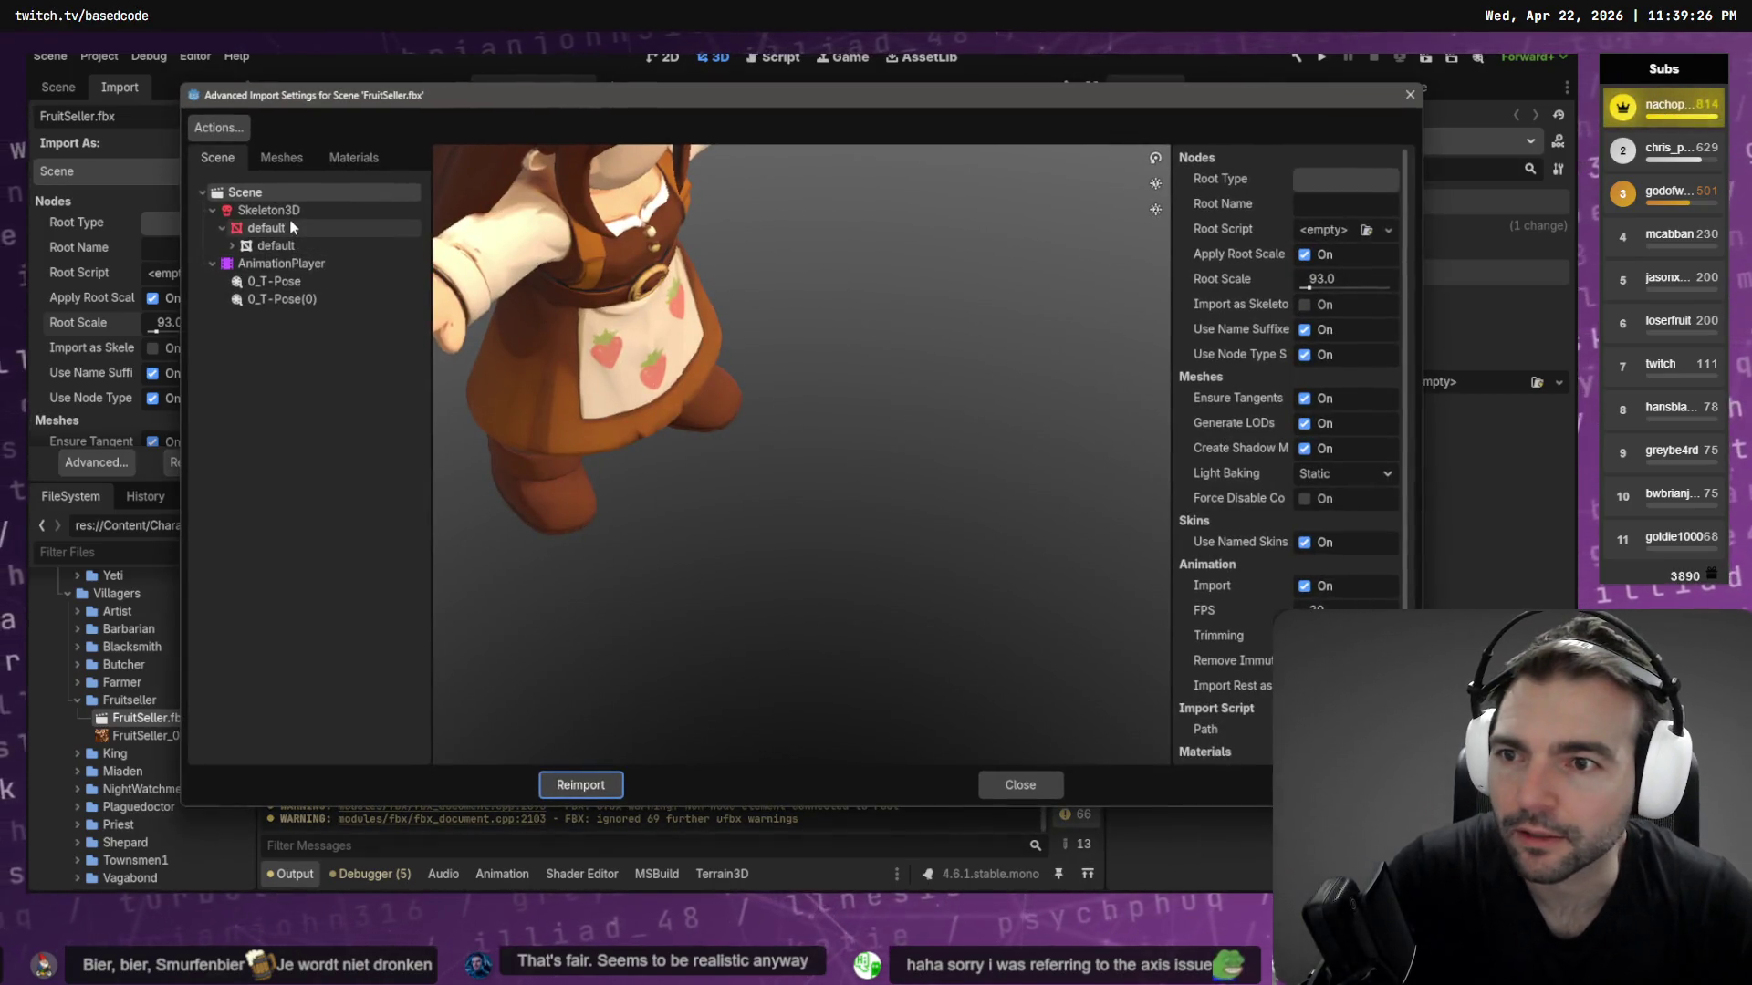
click(273, 210)
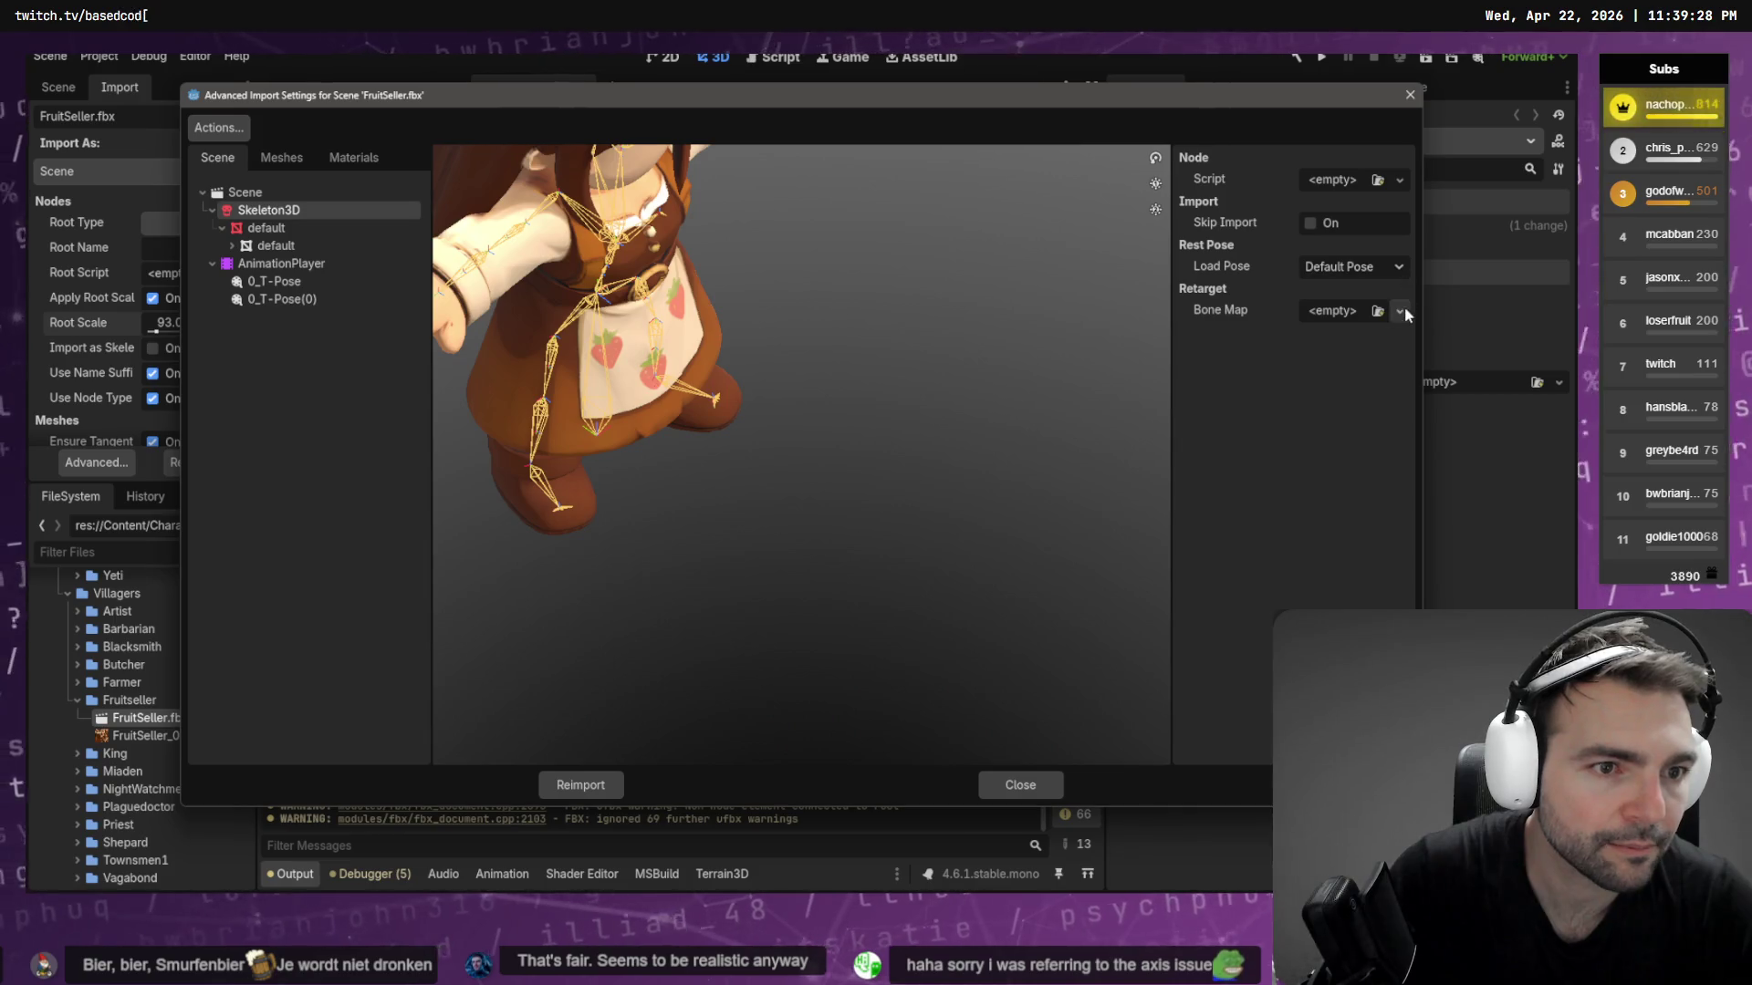
click(1404, 308)
click(1359, 365)
click(1353, 315)
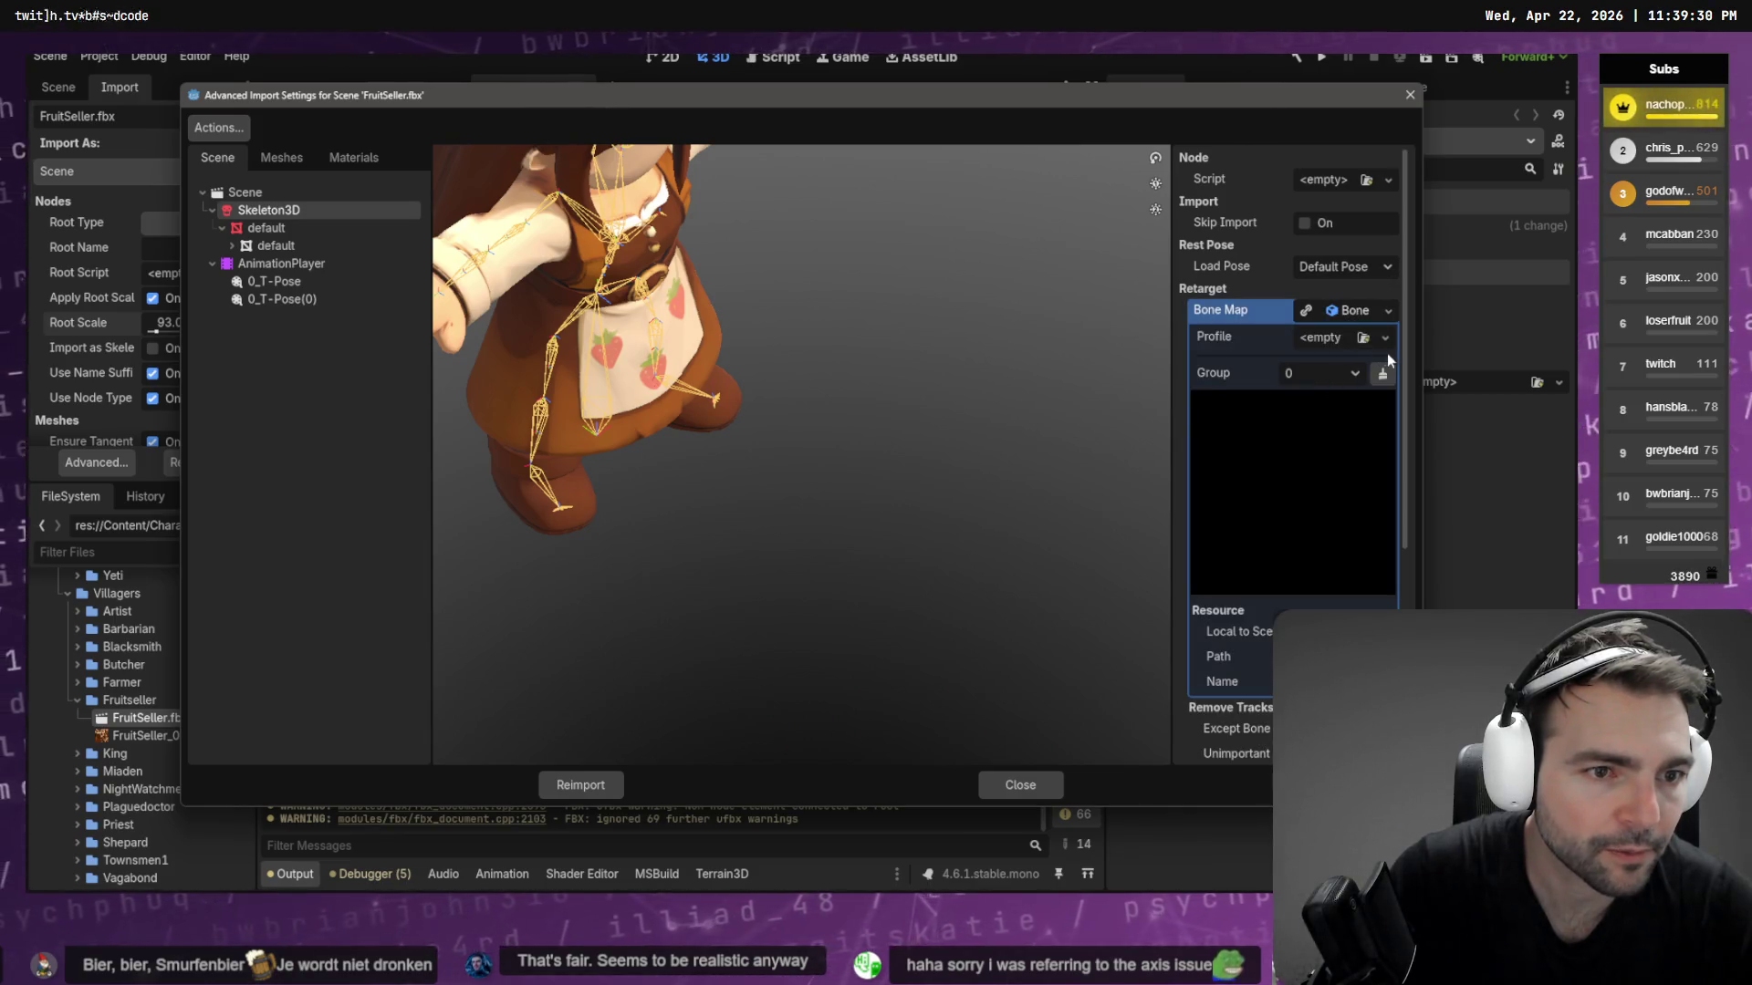
click(1385, 339)
click(1303, 429)
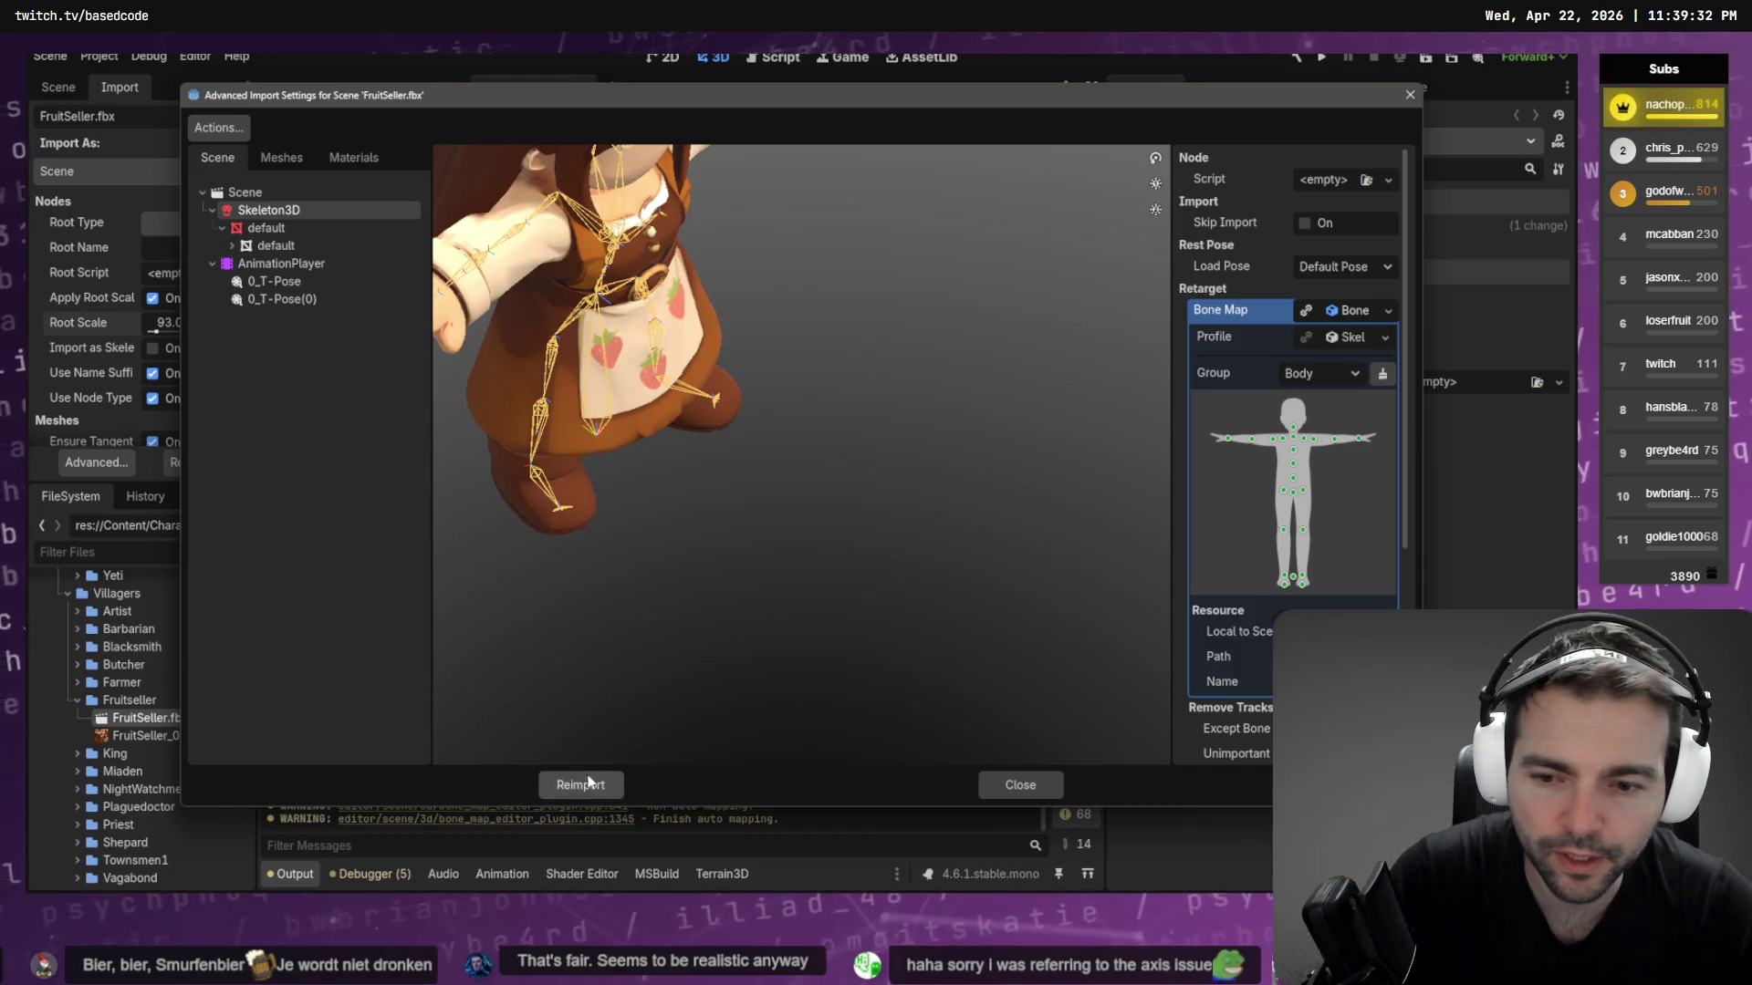
click(589, 782)
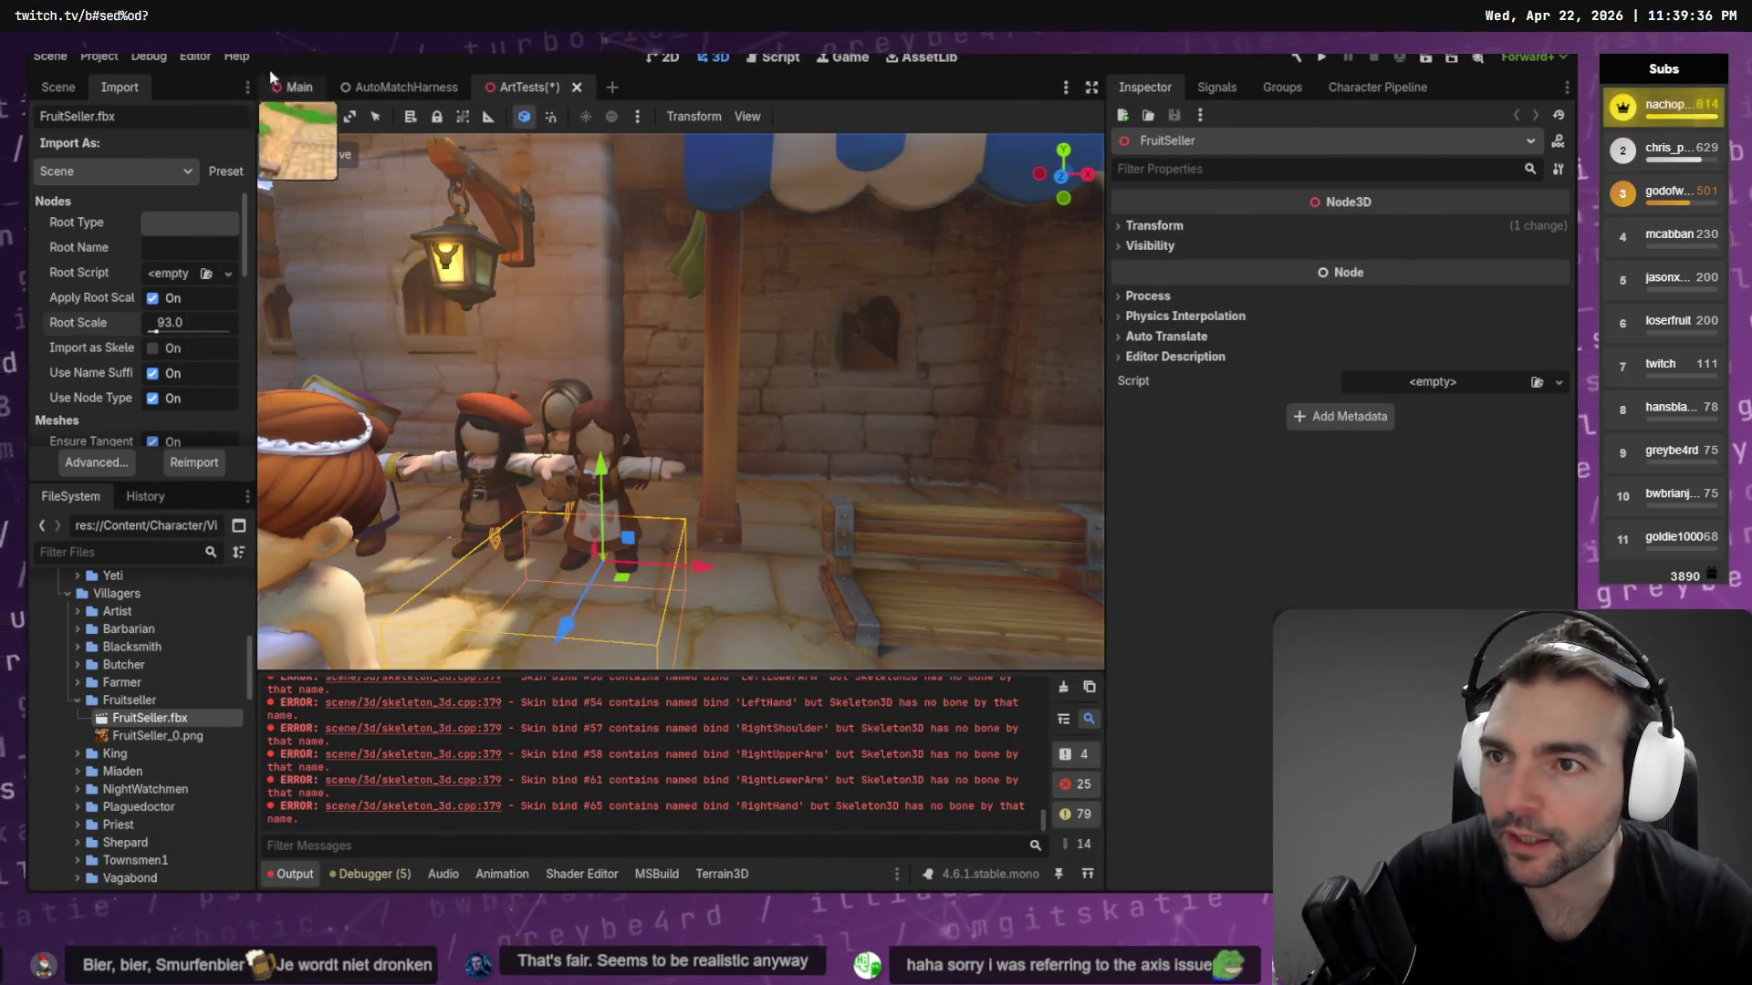
click(1376, 91)
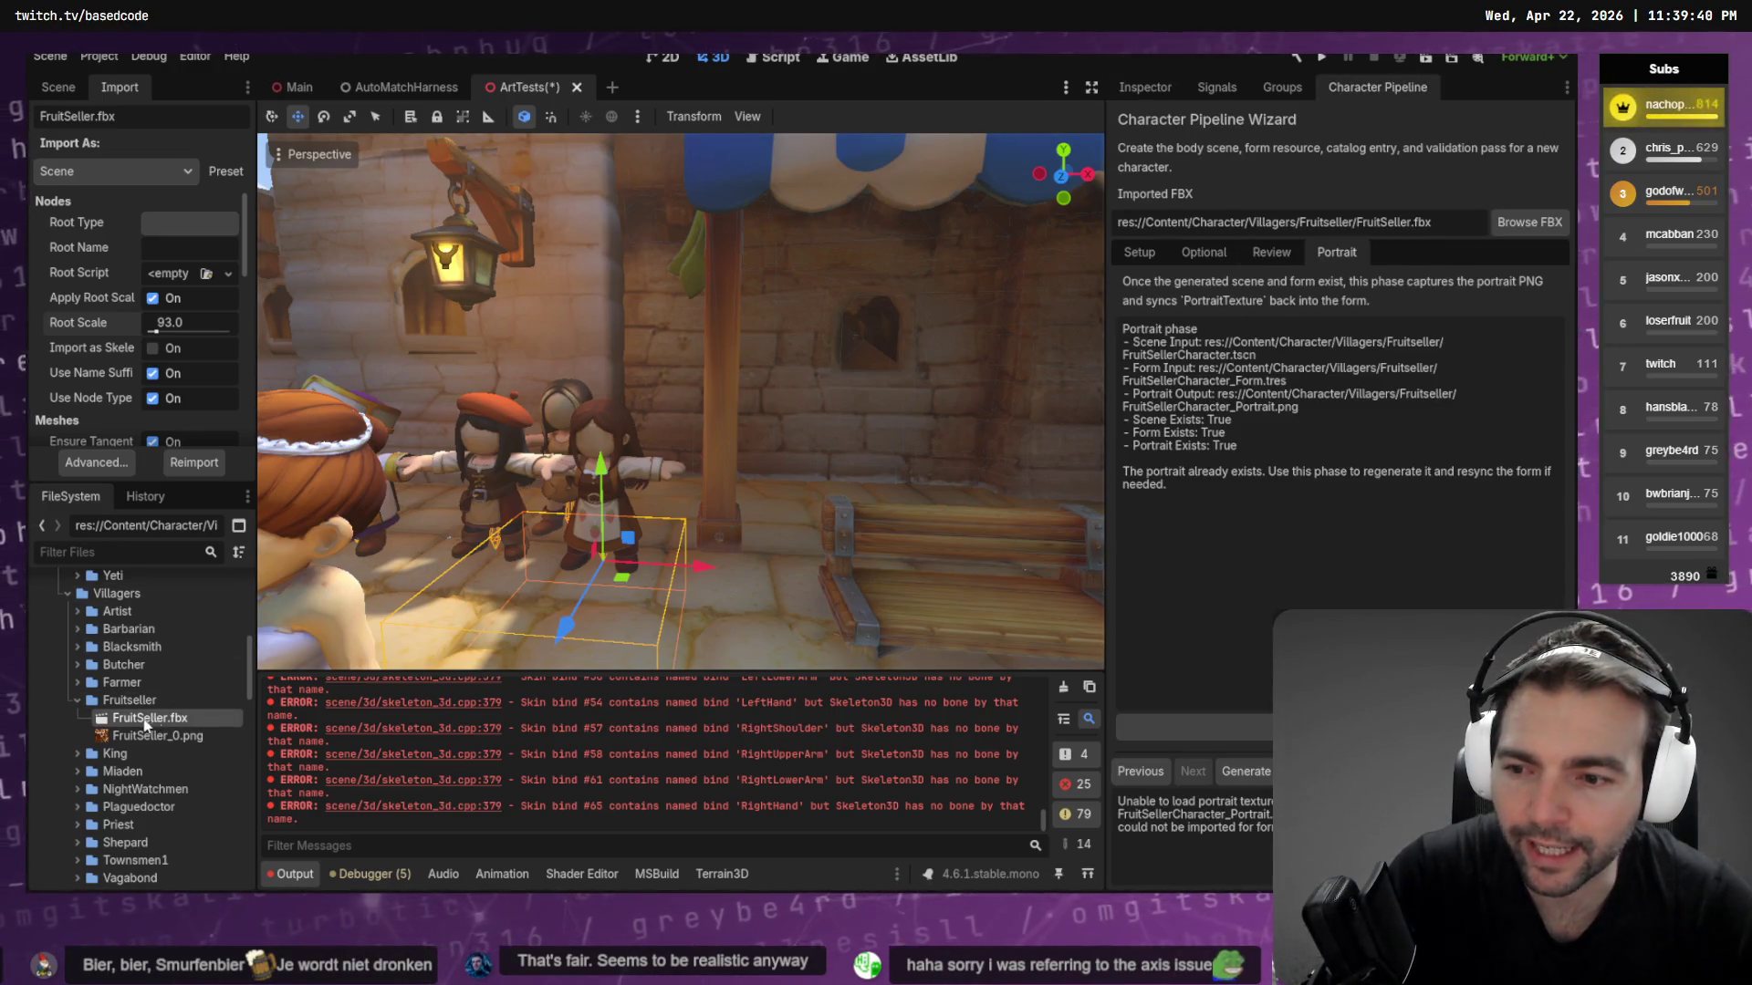
Choose FruitSeller.fbx as the wizard's character and switch to the Optional supporter details
click(1528, 222)
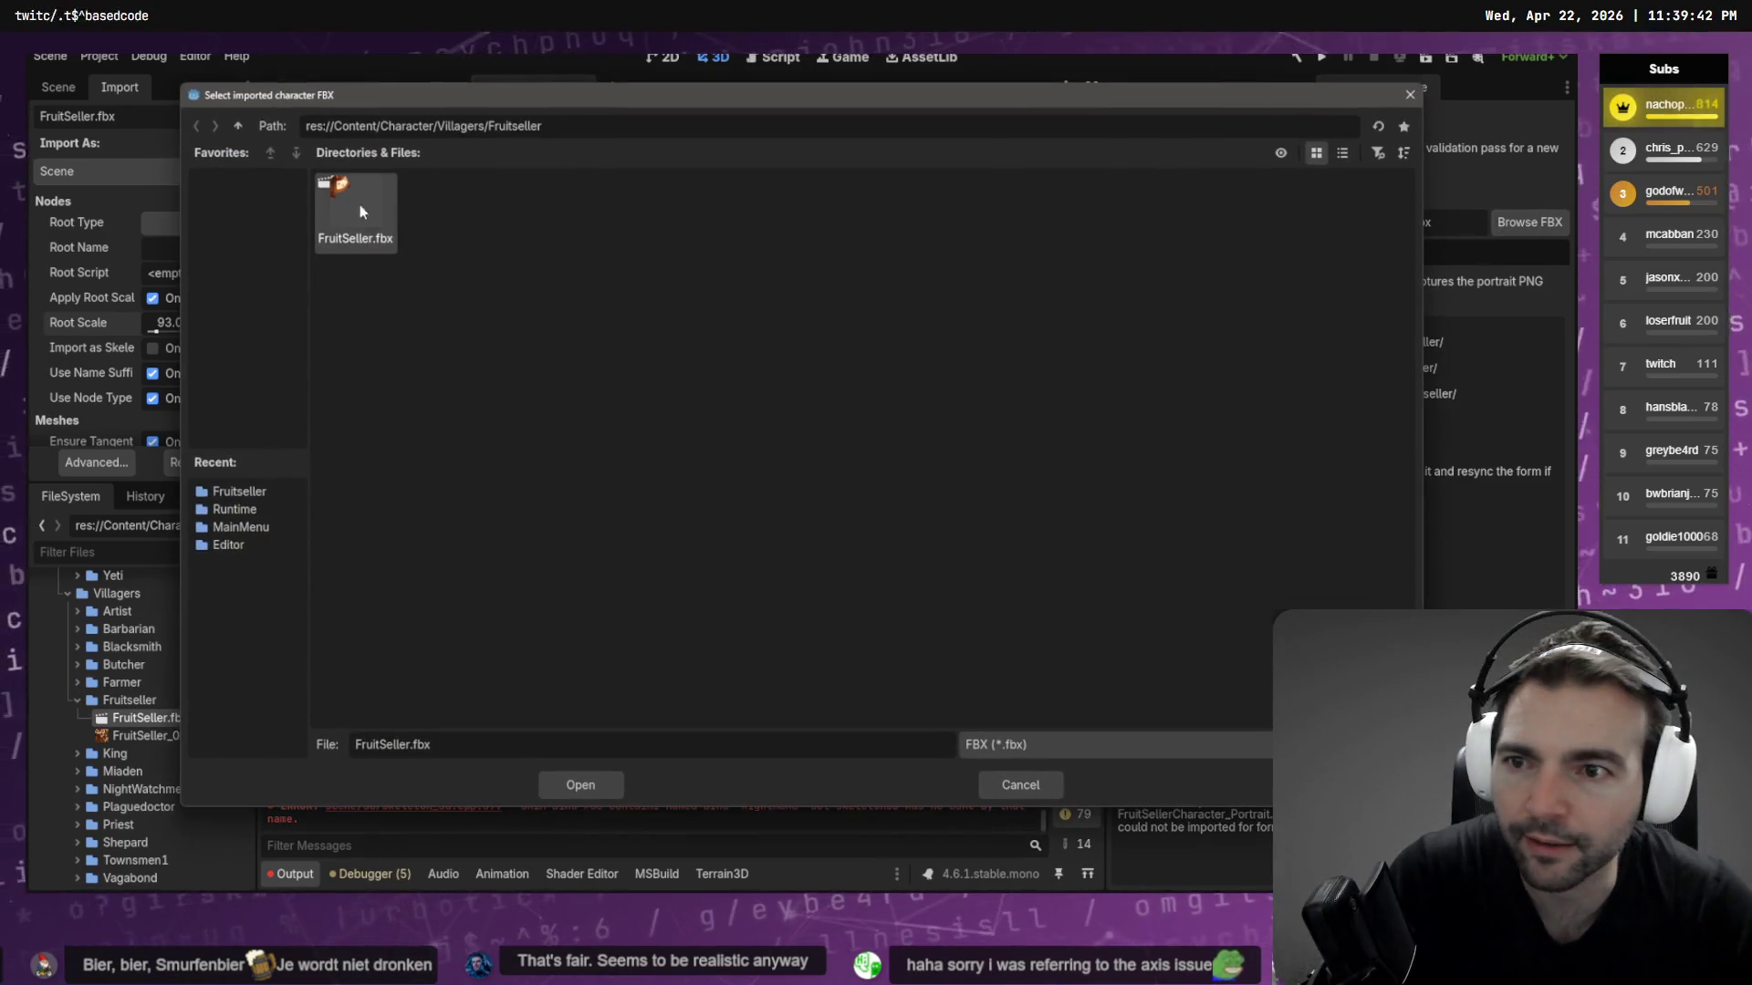
double_click(363, 202)
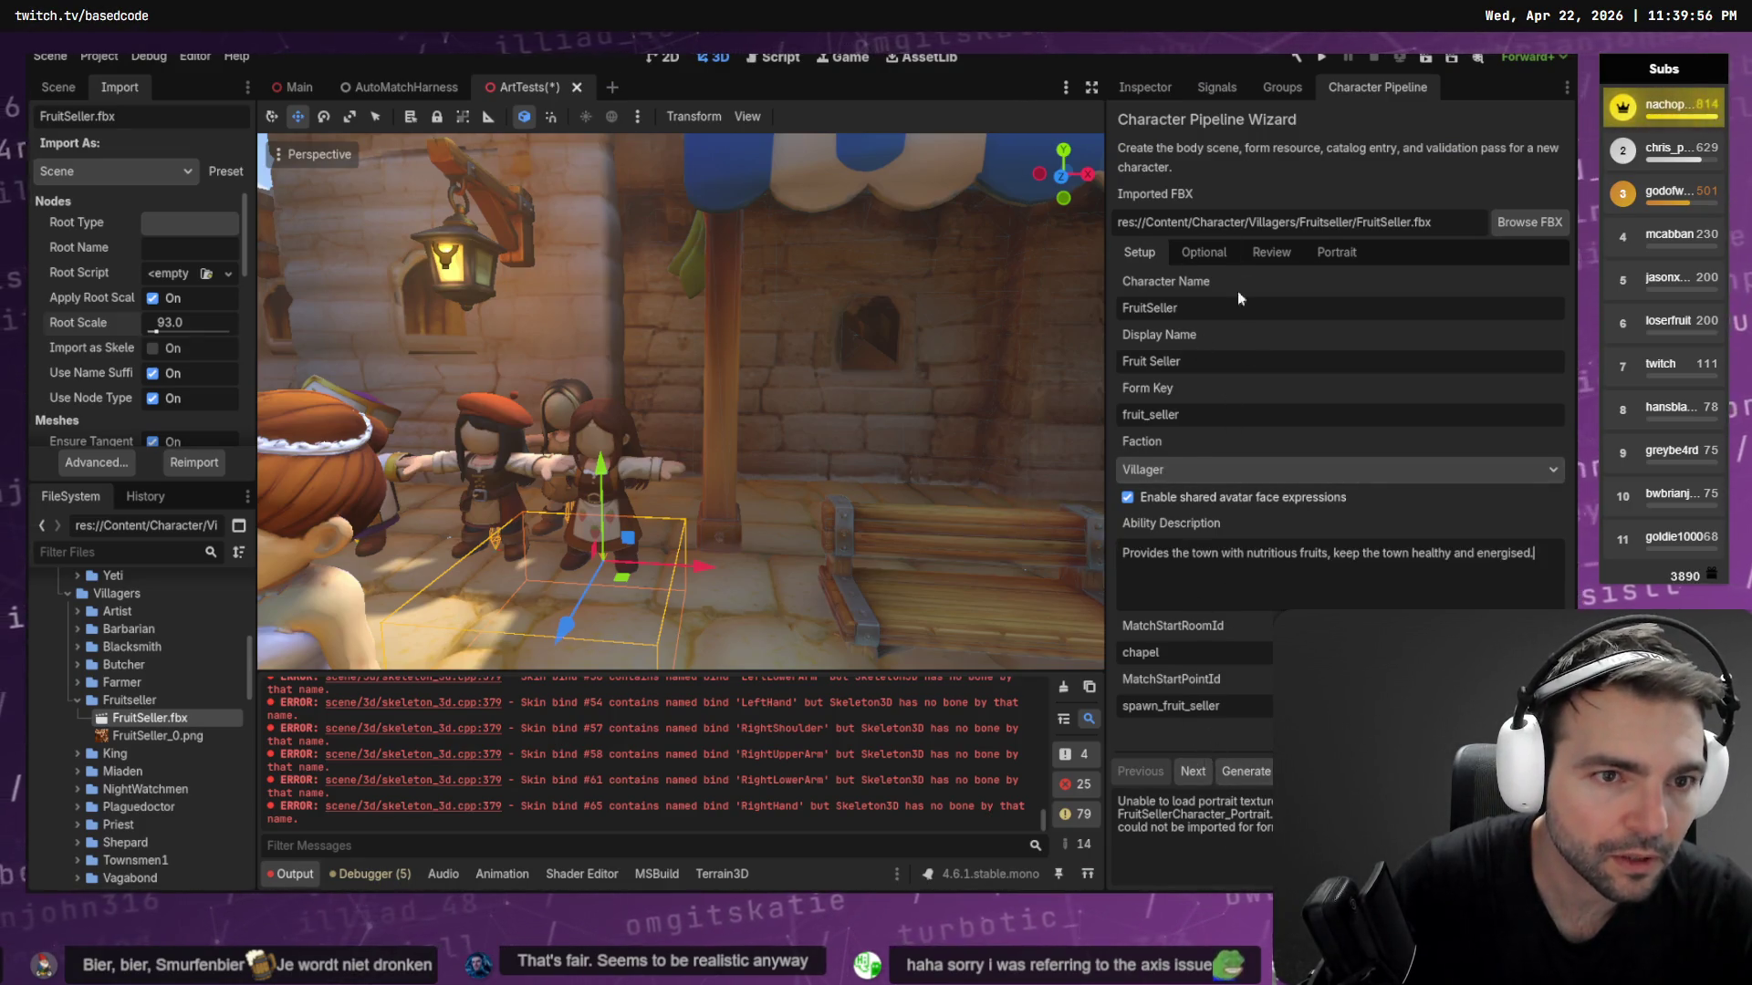
click(1205, 252)
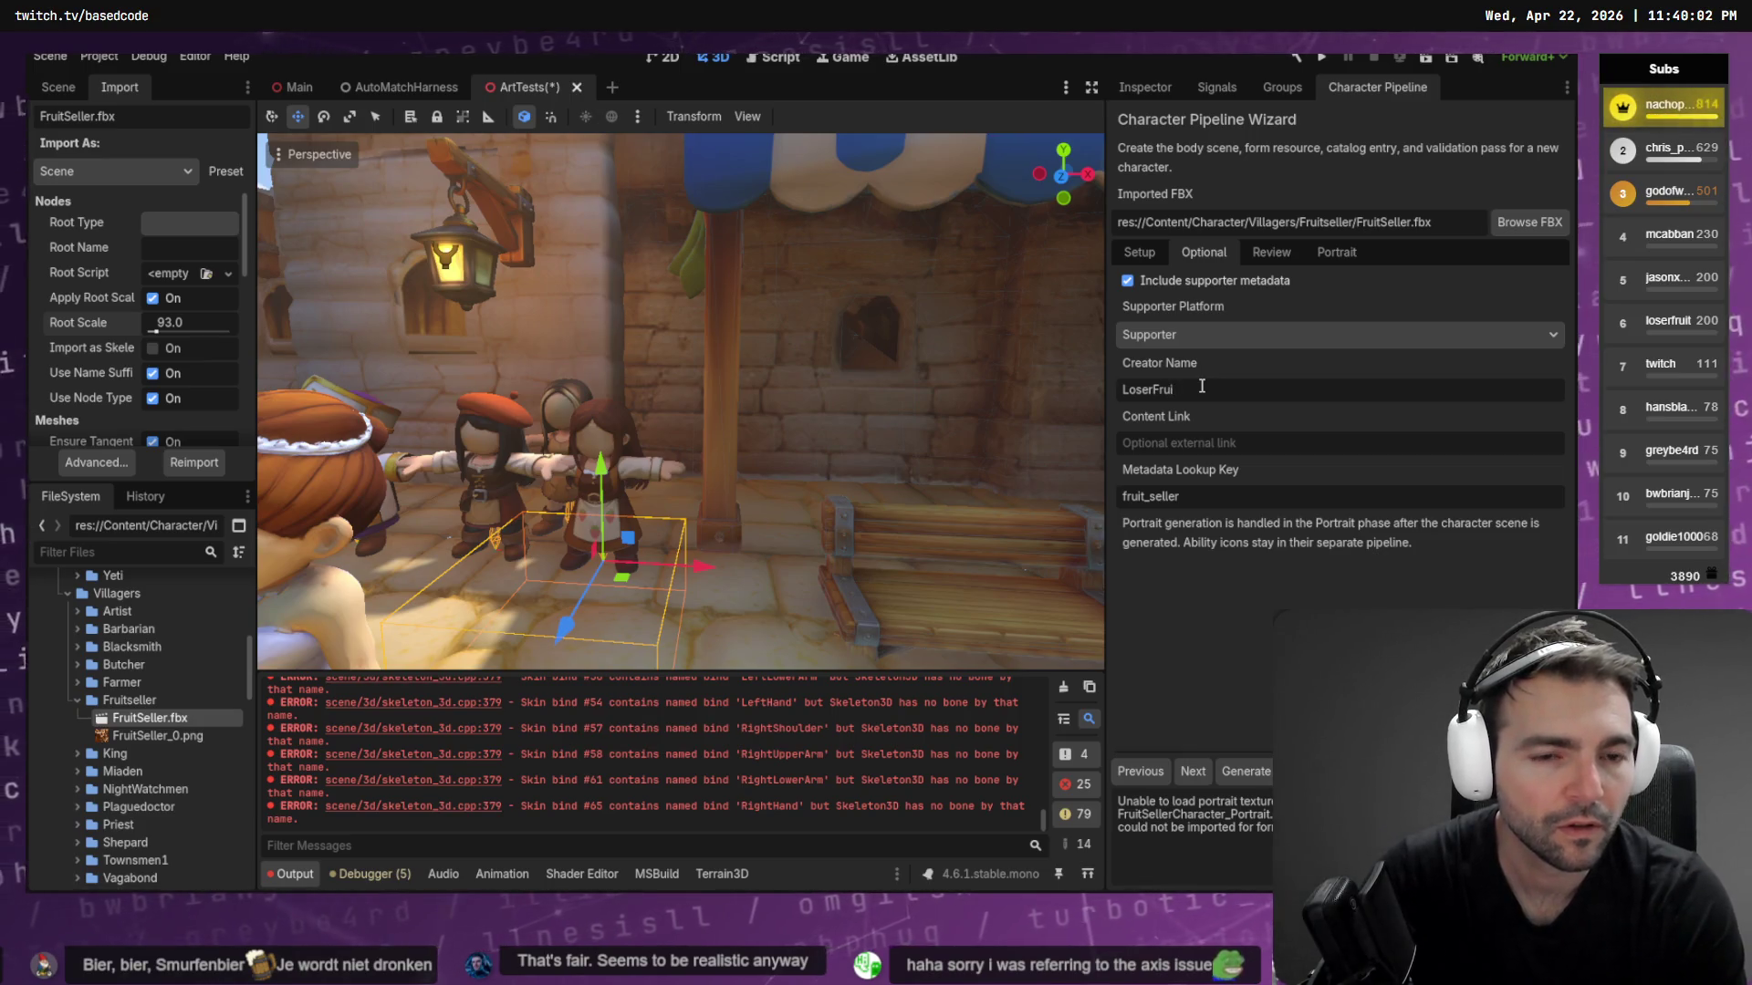
Fill in the supporter name and paste the channel content link, then open the Review summary
text(uit)
key(Tab)
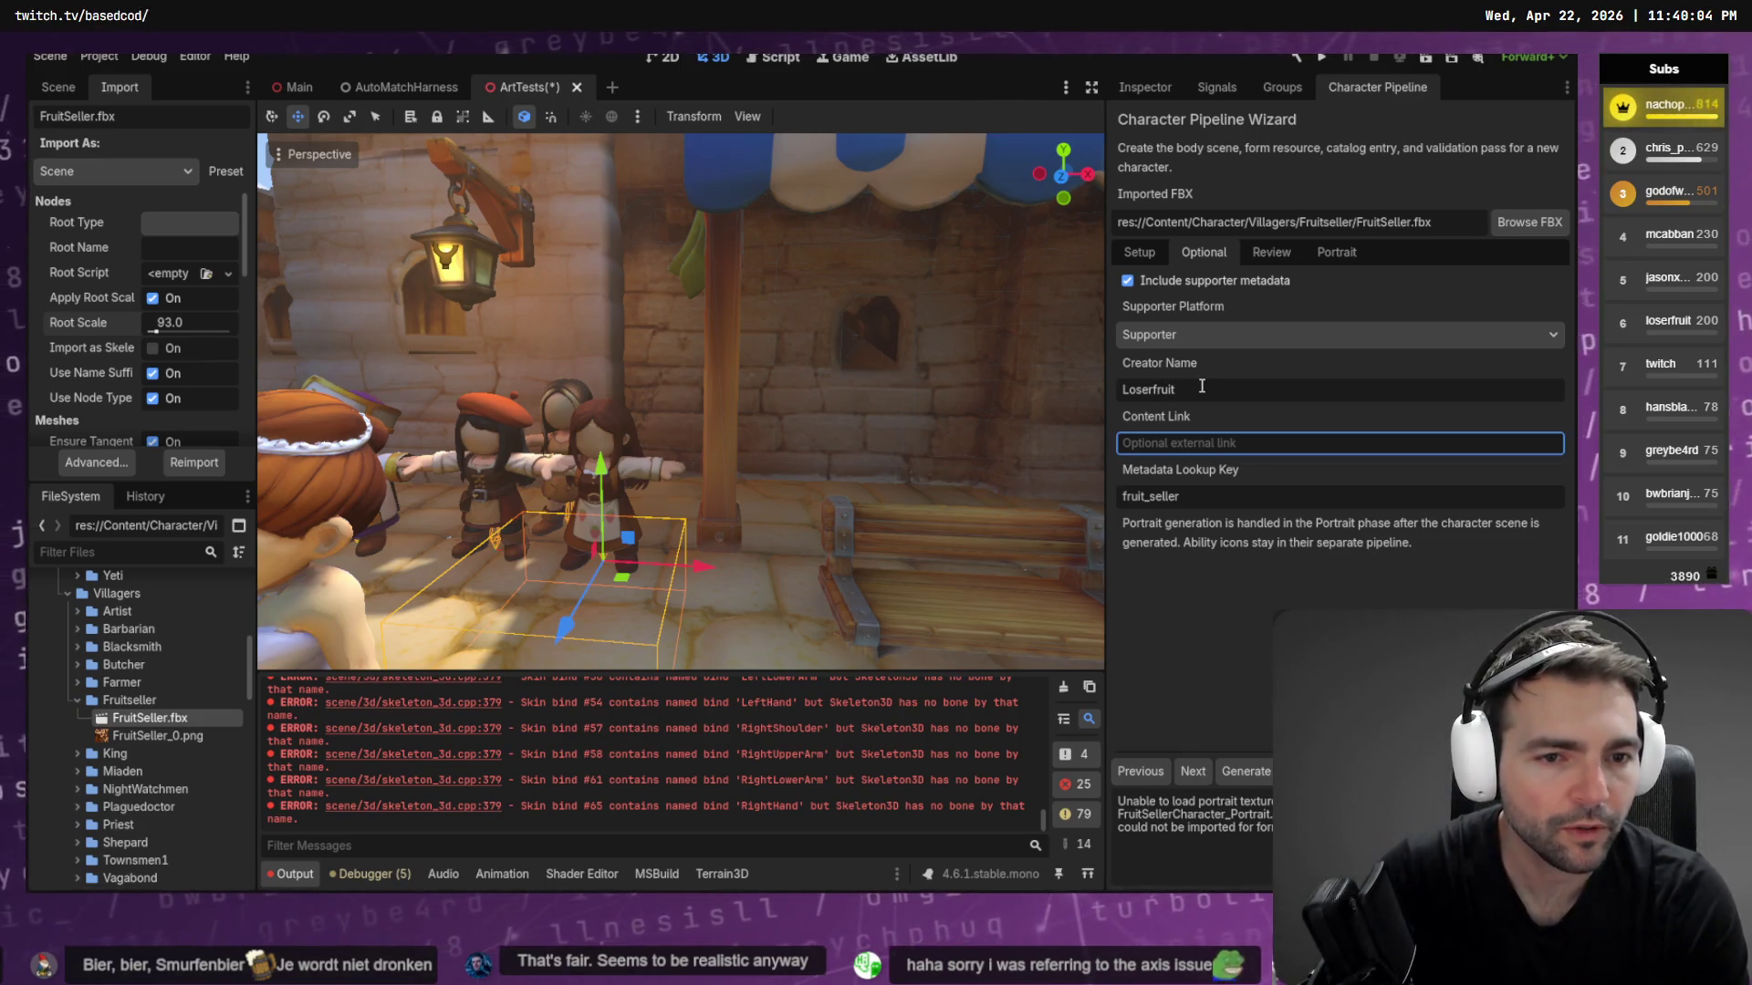
key(super+v)
key(Down)
key(Down)
key(Up)
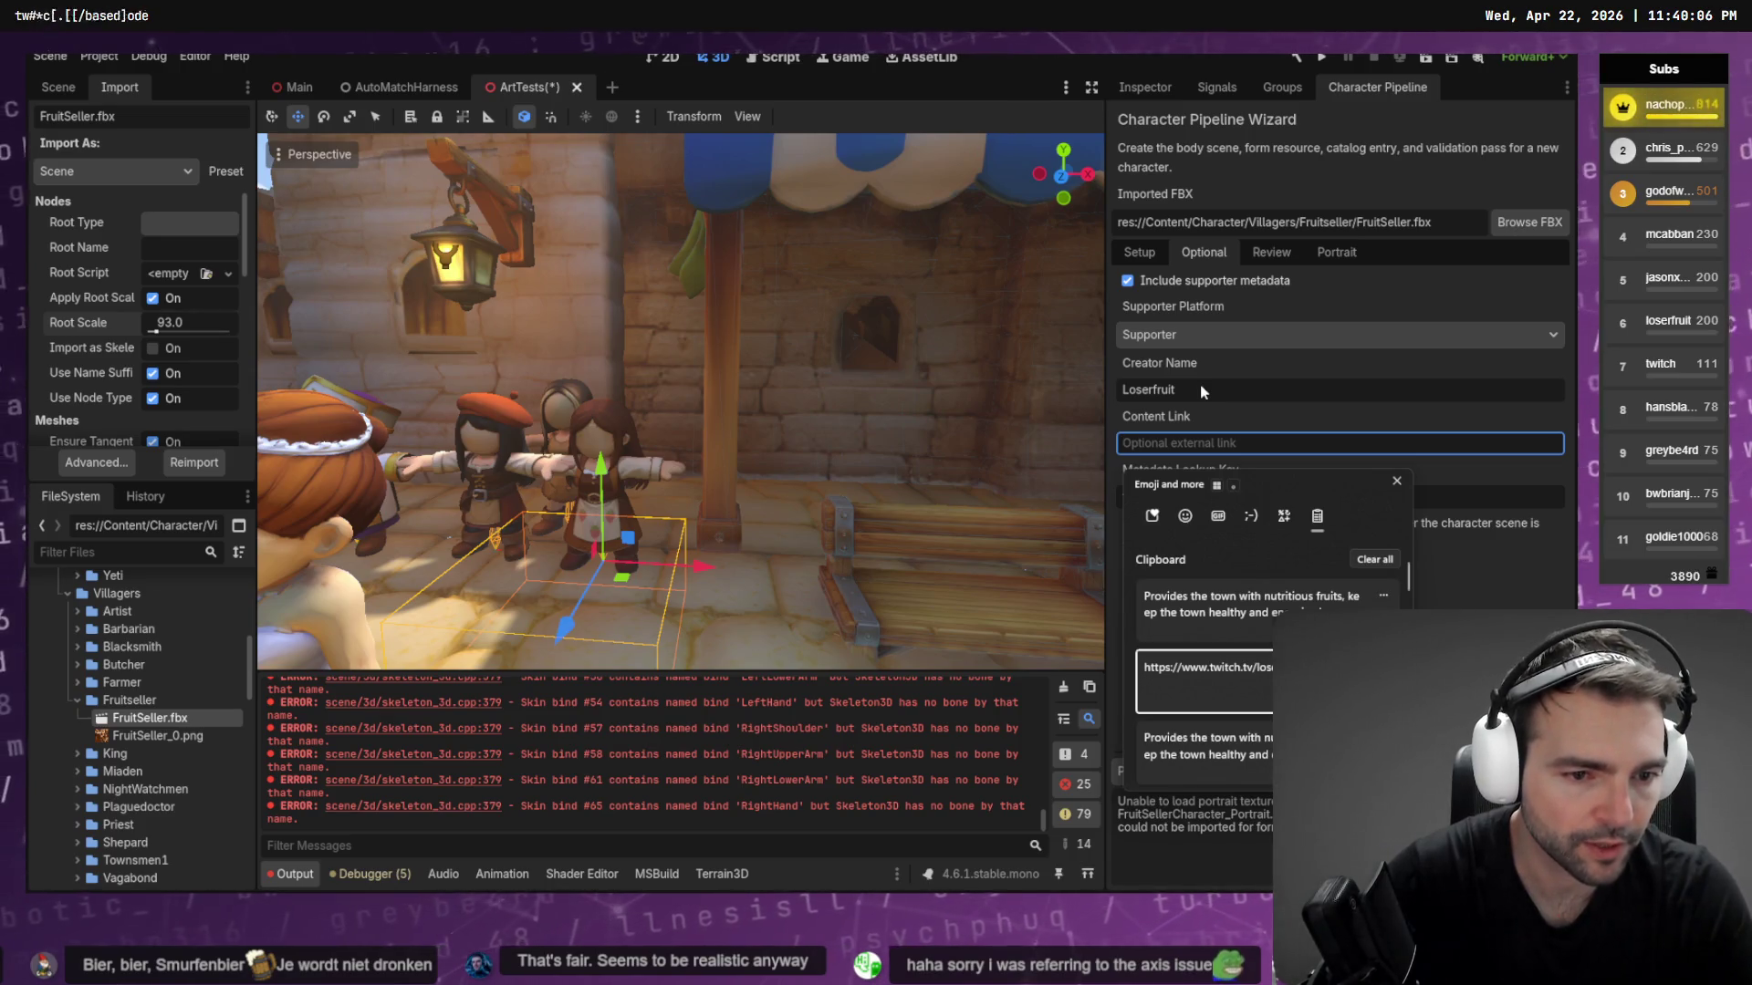
key(Return)
key(Tab)
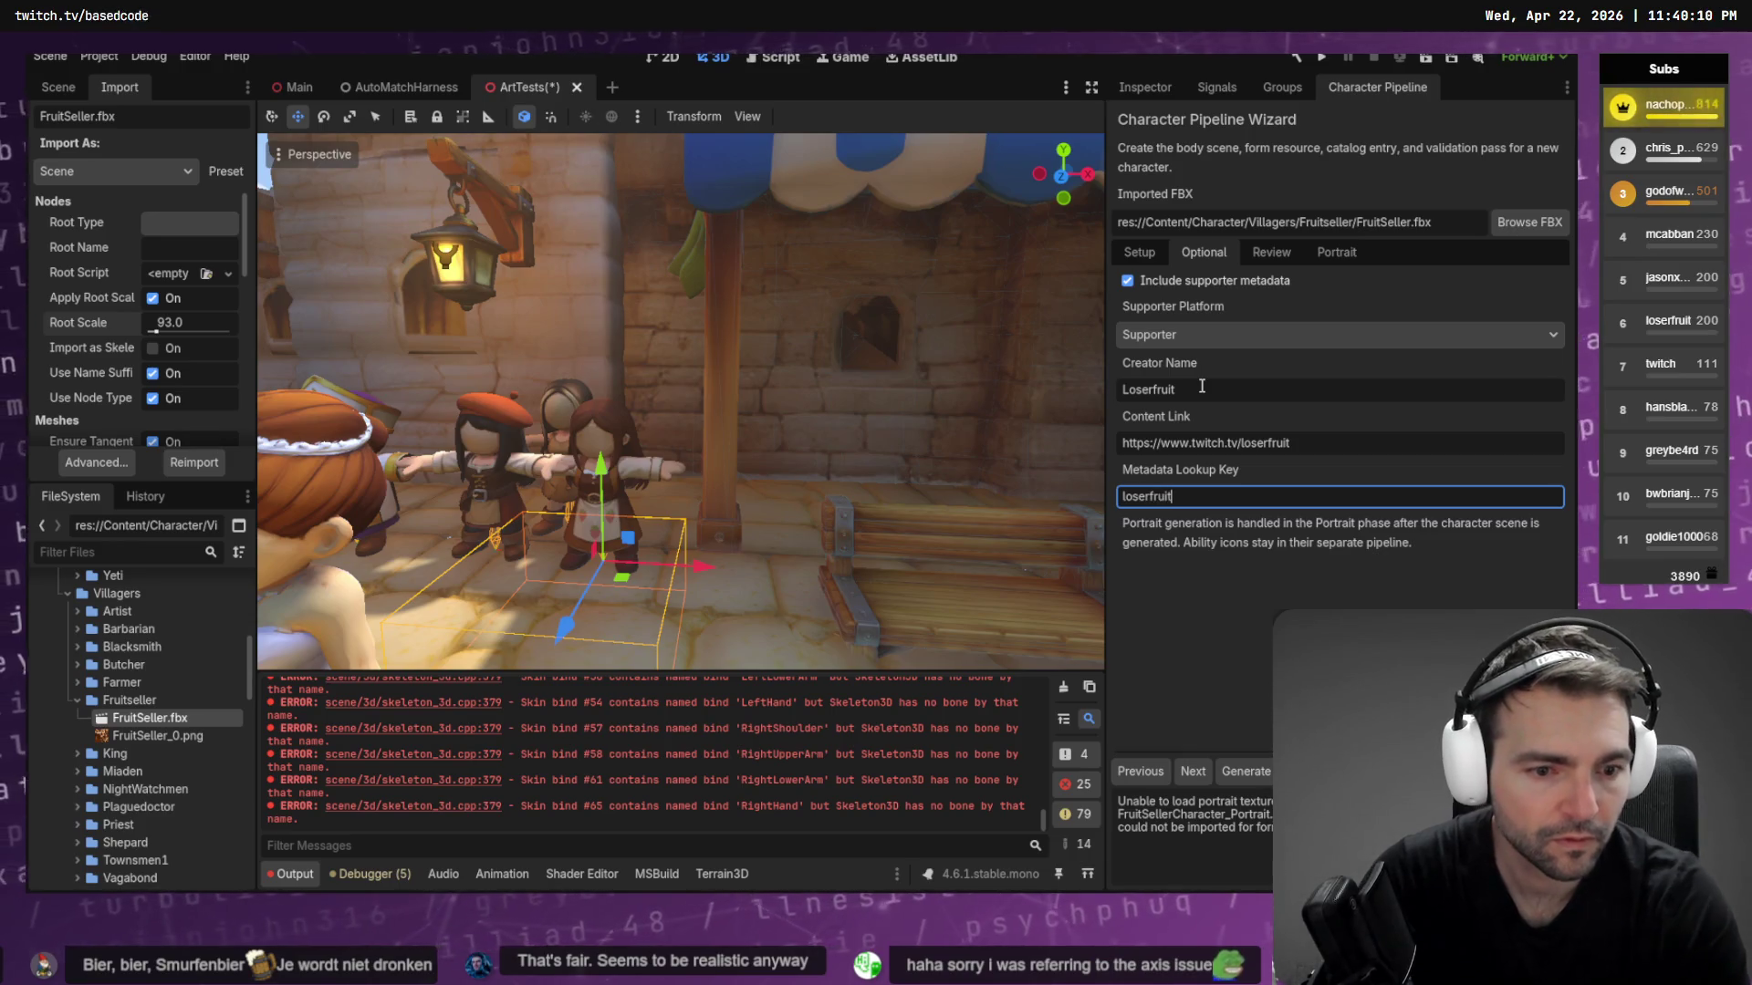
click(1192, 772)
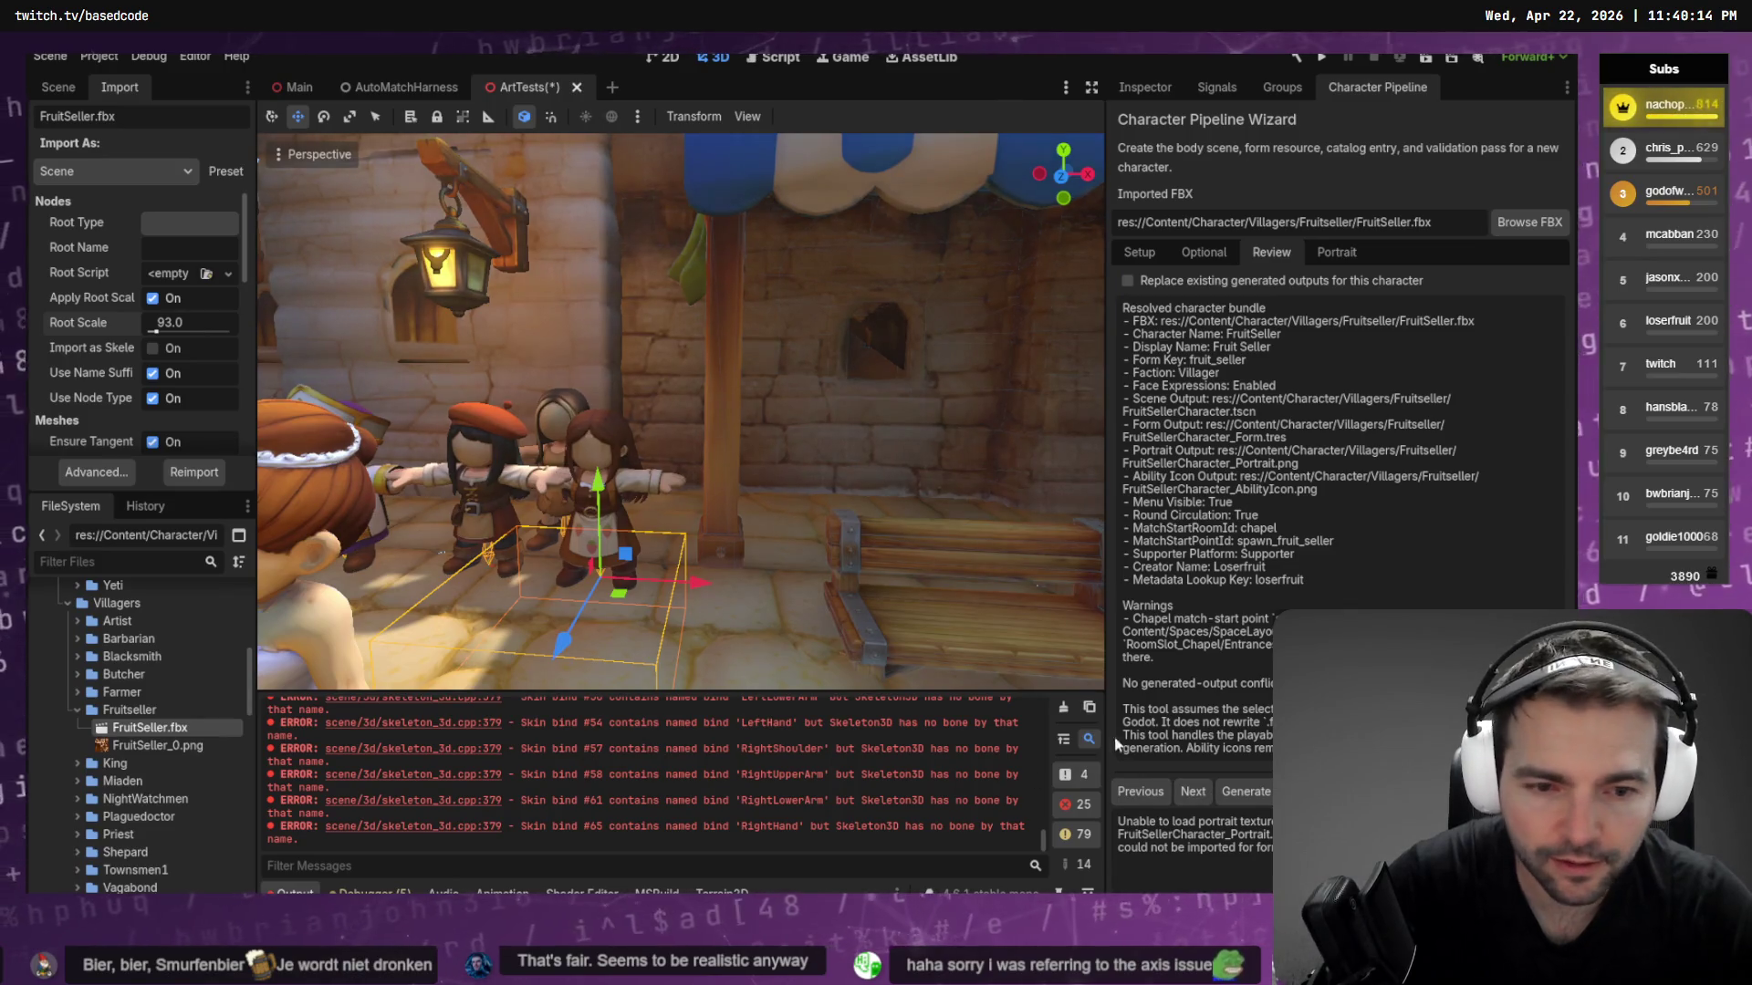
Clear the Output log and generate the Fruit Seller character scene and form
scroll(973, 796, up, 5)
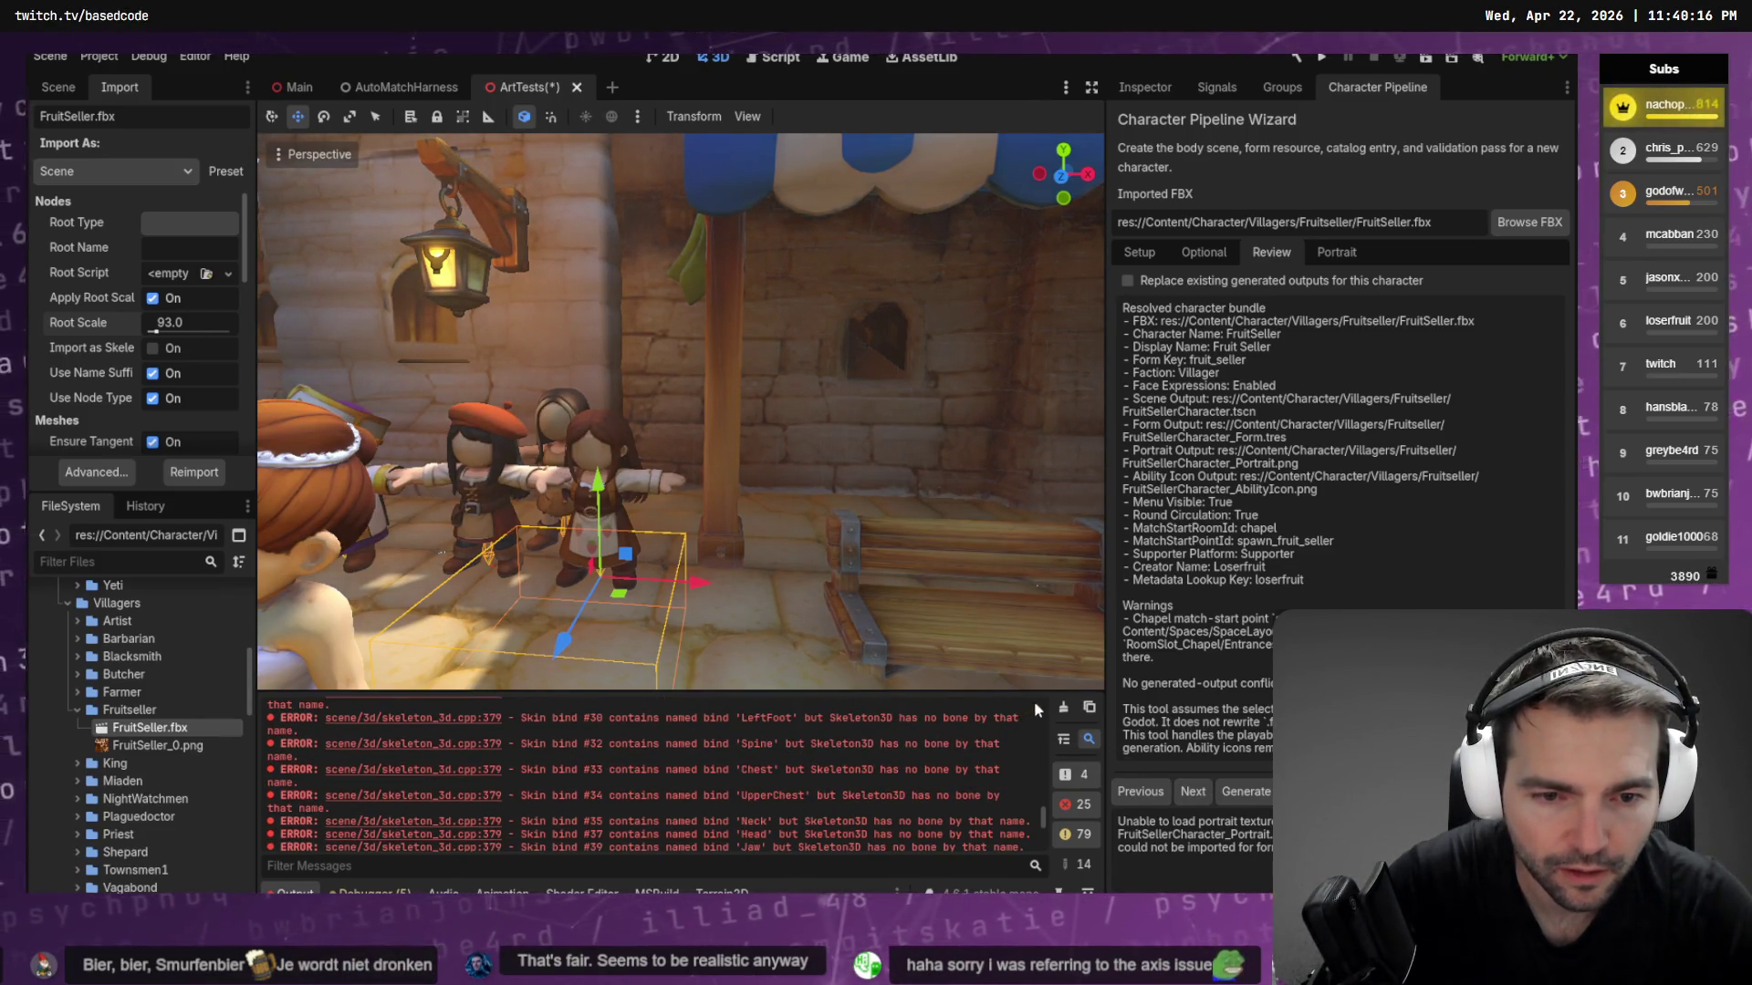
click(1062, 708)
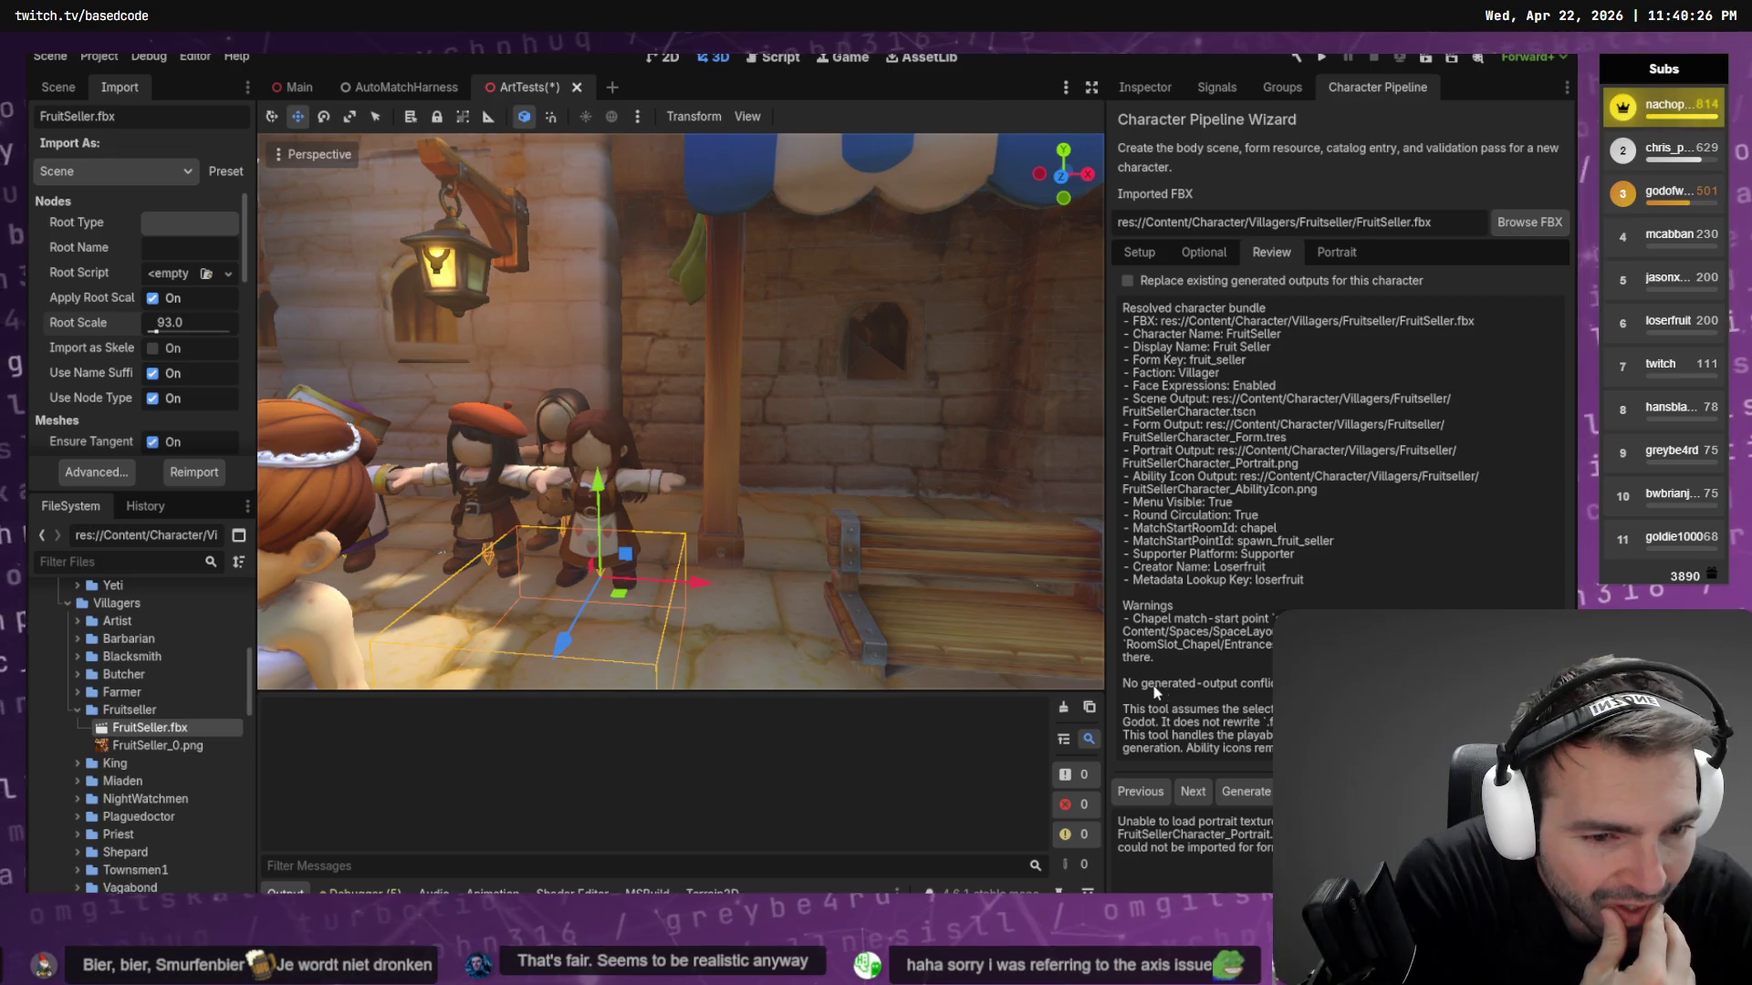
click(1246, 791)
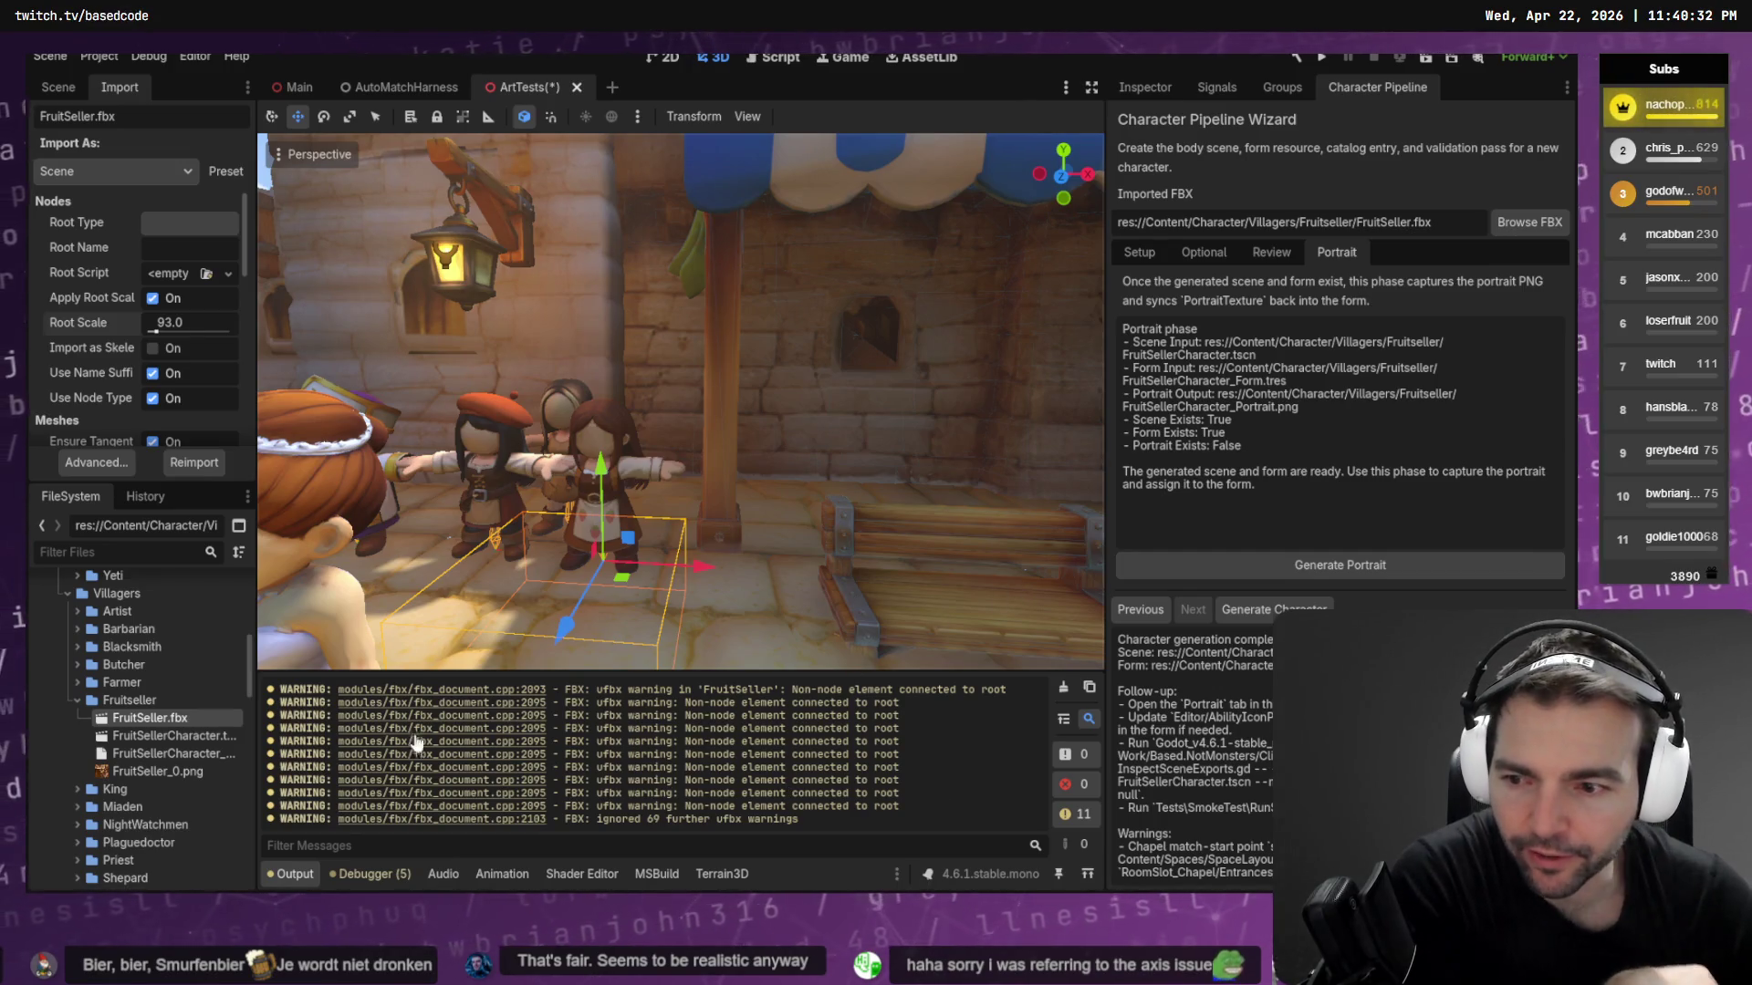
click(166, 733)
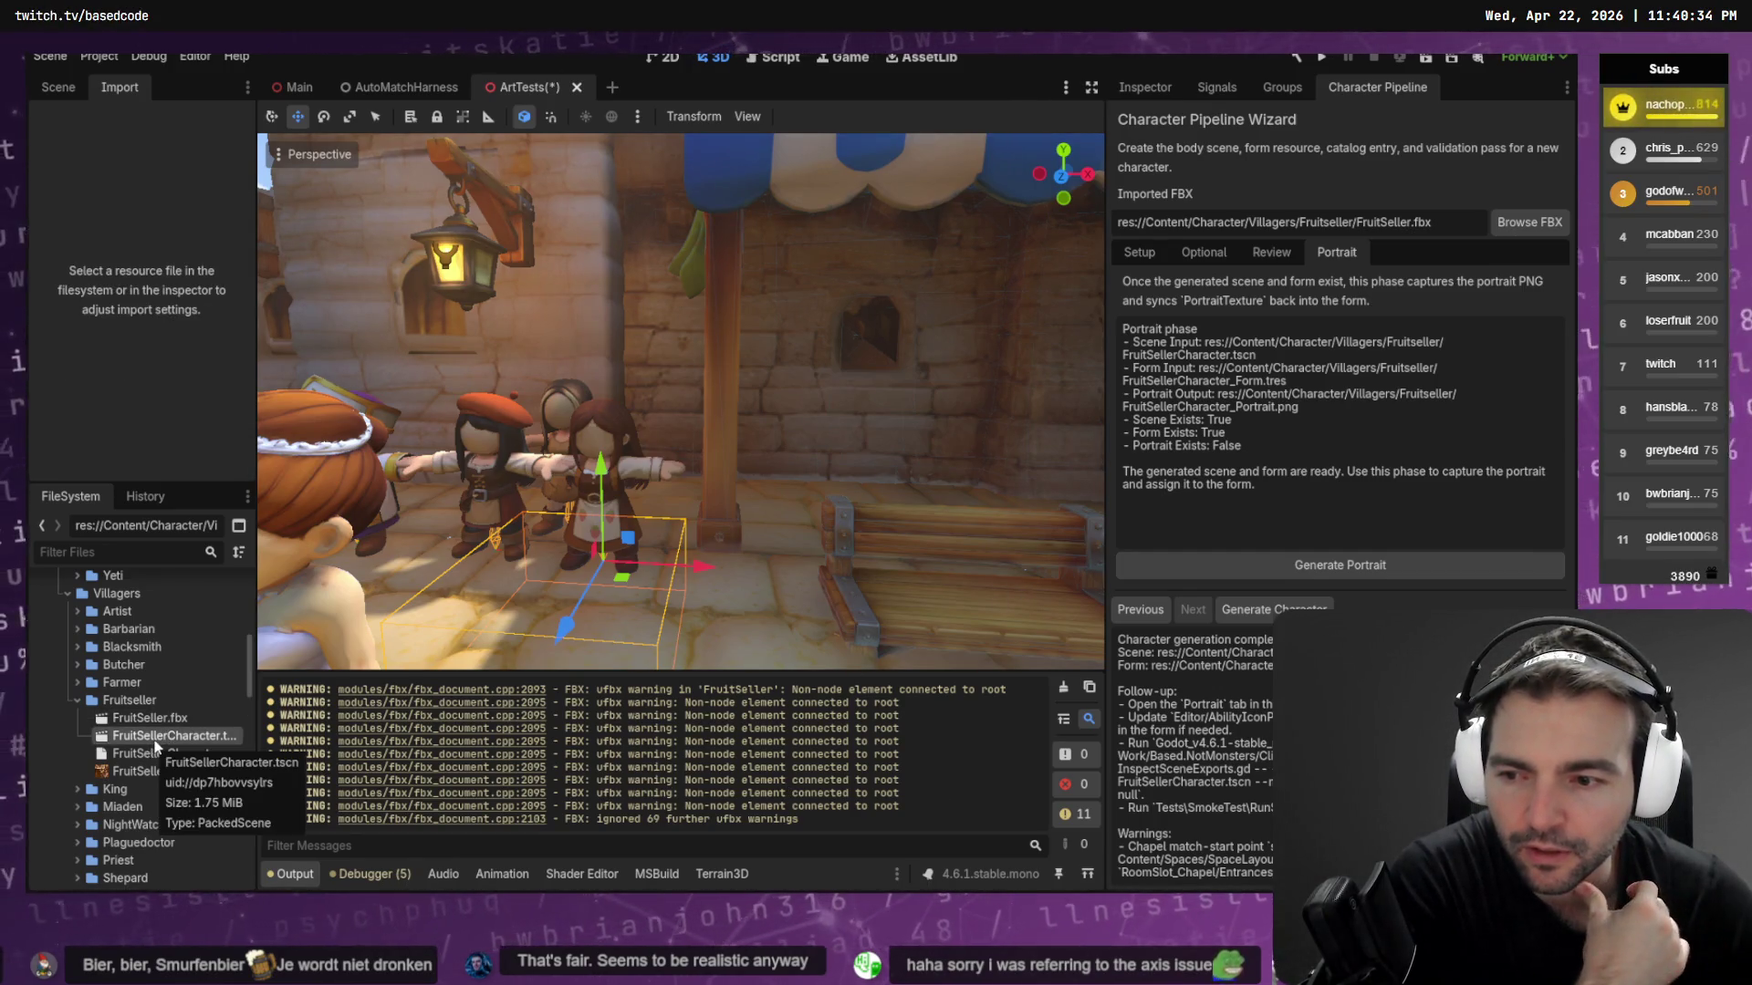
Open FruitSellerCharacter.tscn and close in on the character's head
double_click(160, 738)
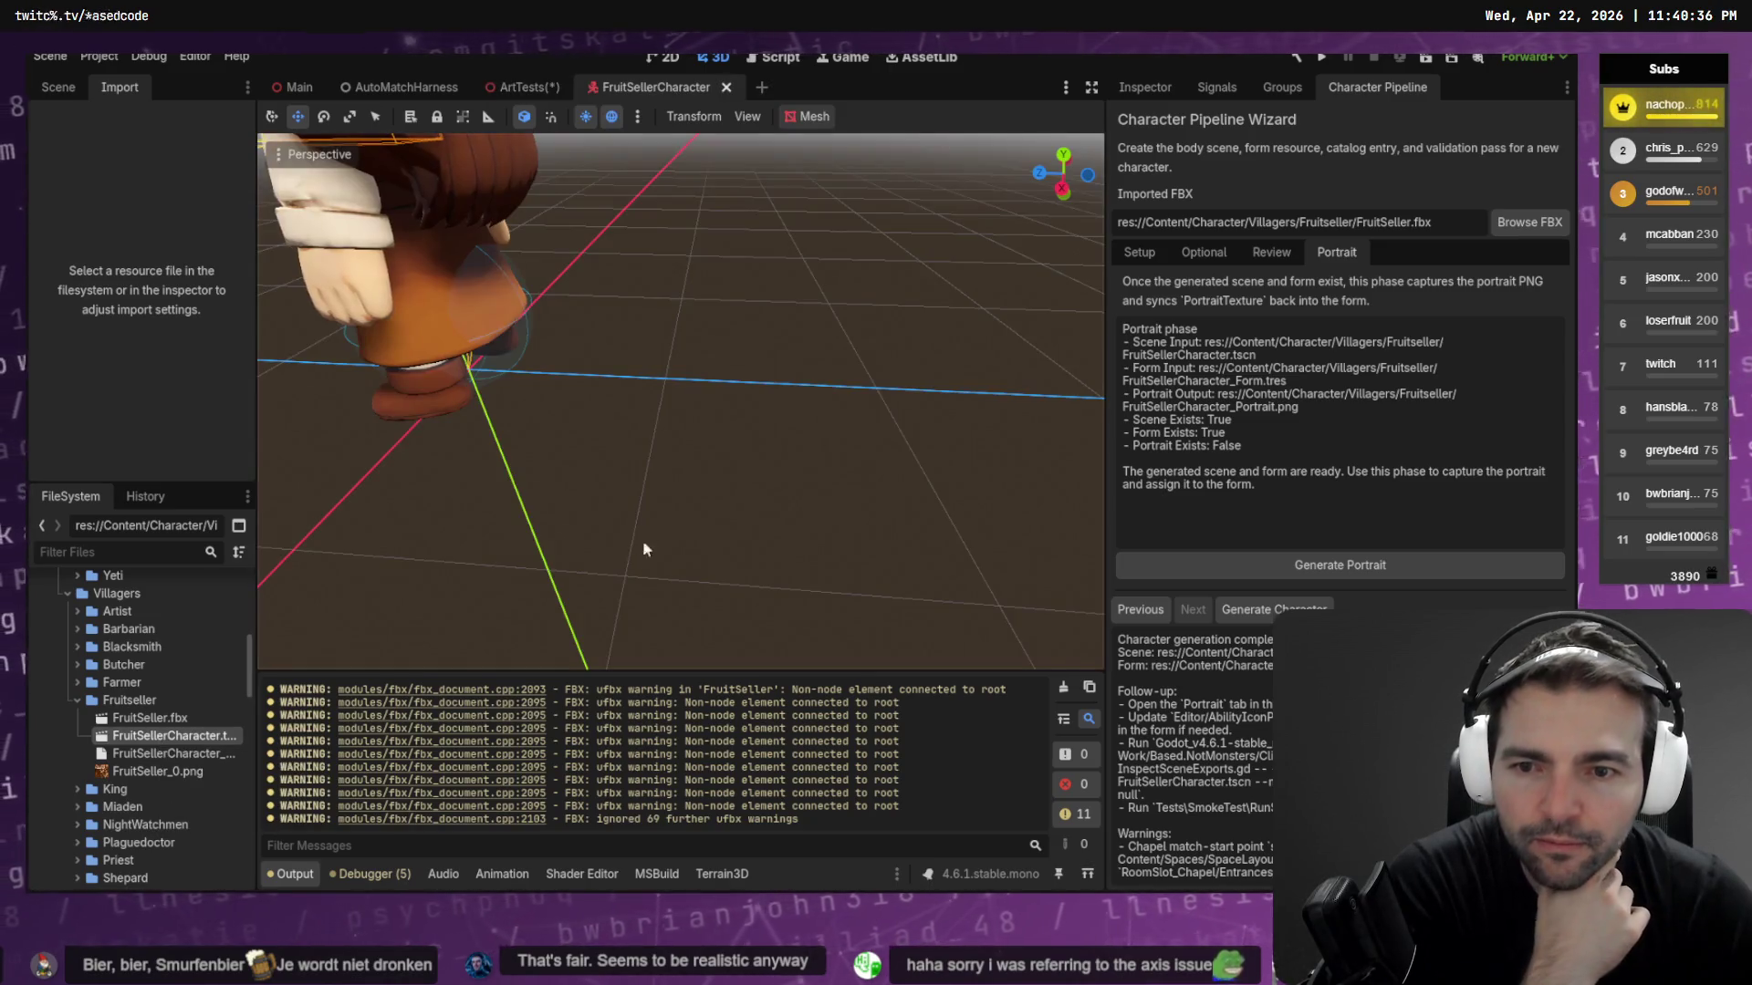
middle_drag(885, 237, 228, 287)
click(58, 87)
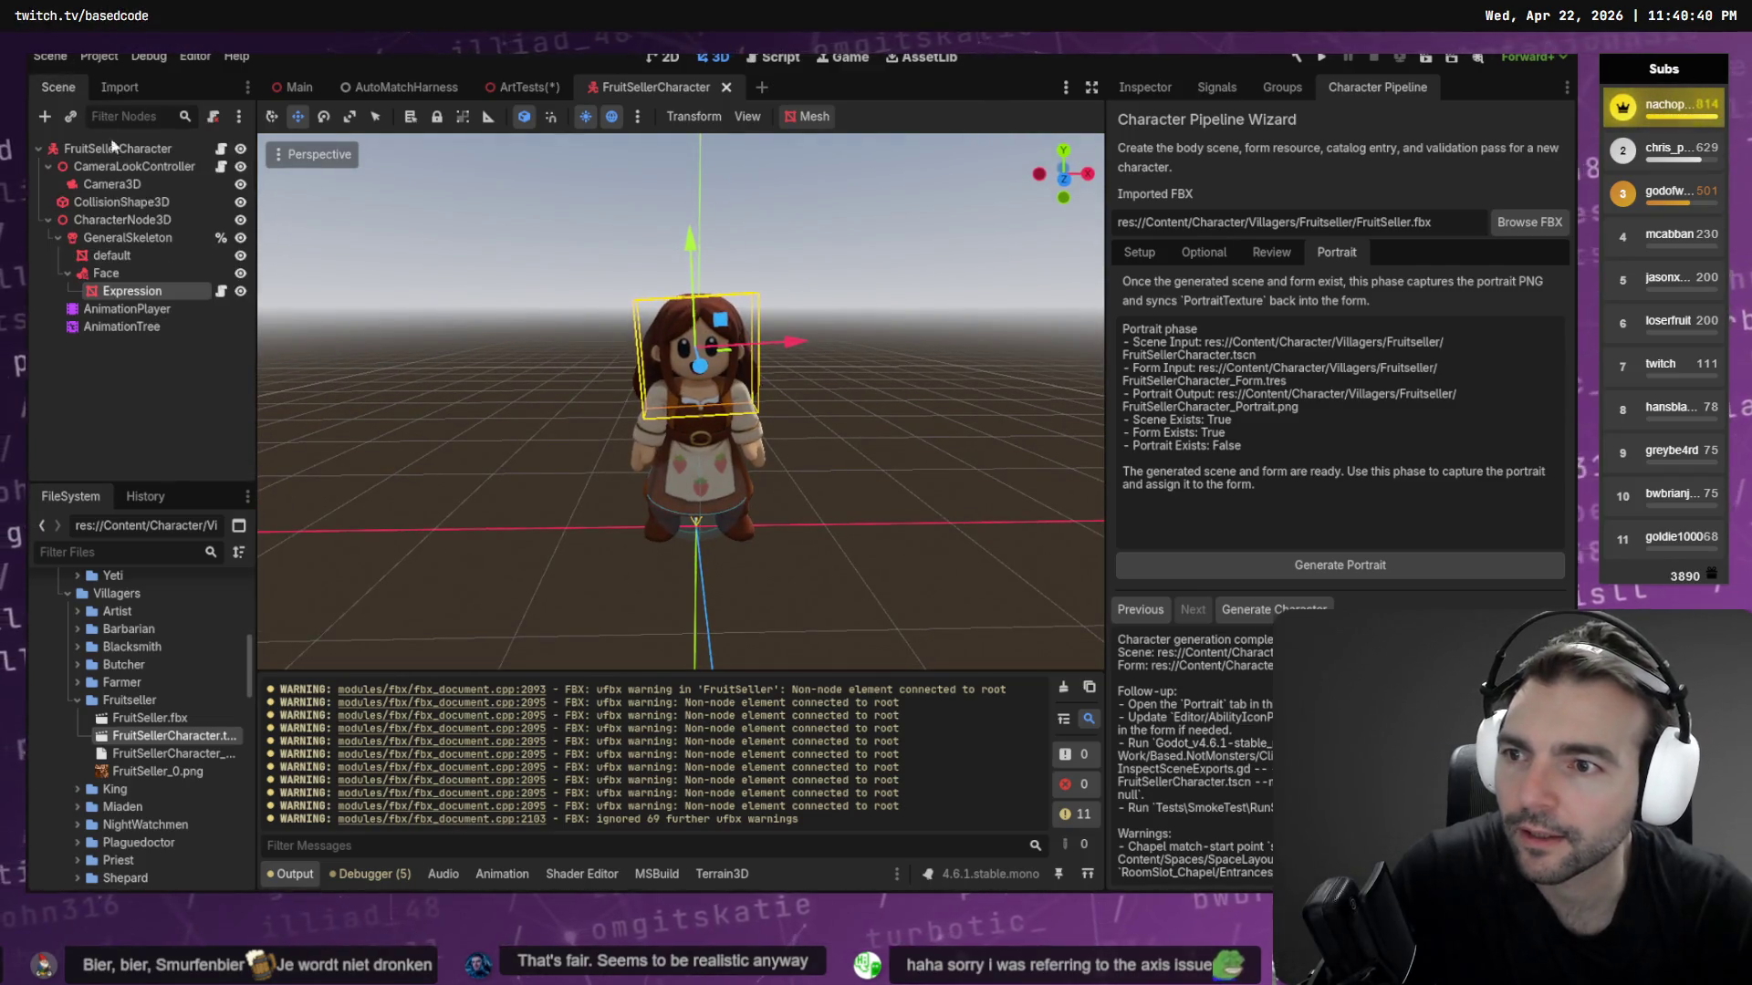
right_drag(609, 334, 511, 354)
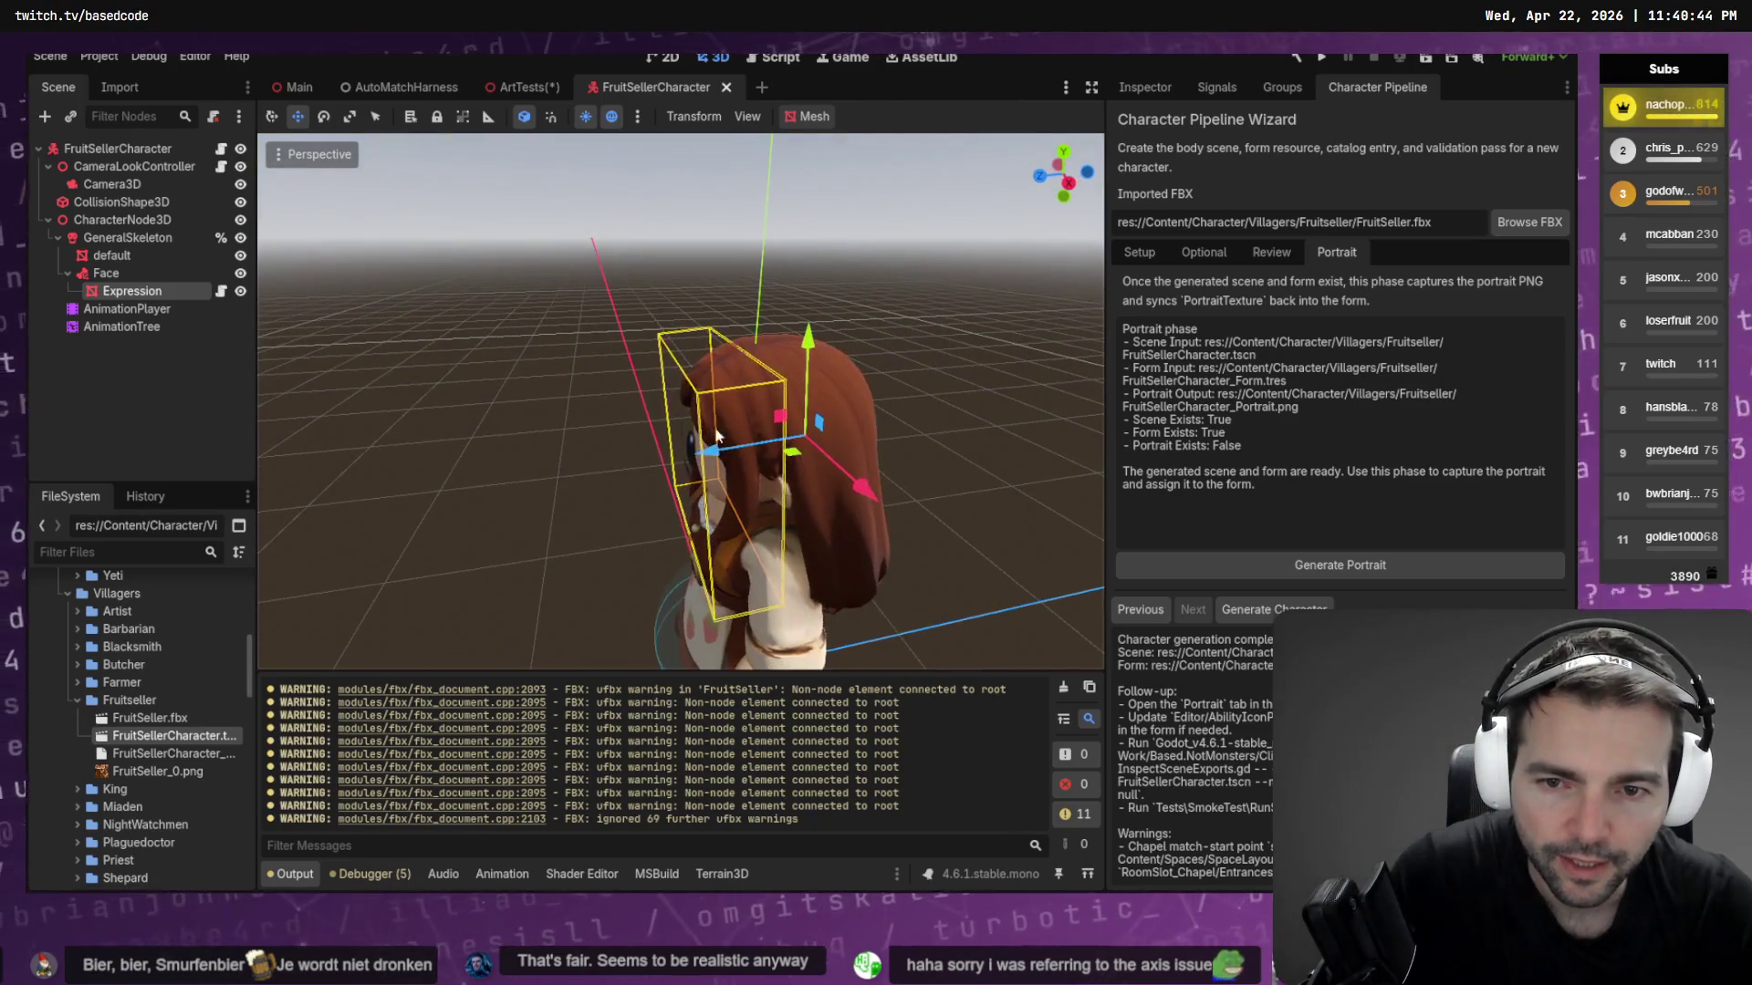
Nudge the face Expression node along depth, up and sideways, then save the scene
drag(708, 453, 719, 445)
mouse_move(602, 383)
middle_down()
mouse_move(721, 357)
mouse_move(789, 276)
middle_up()
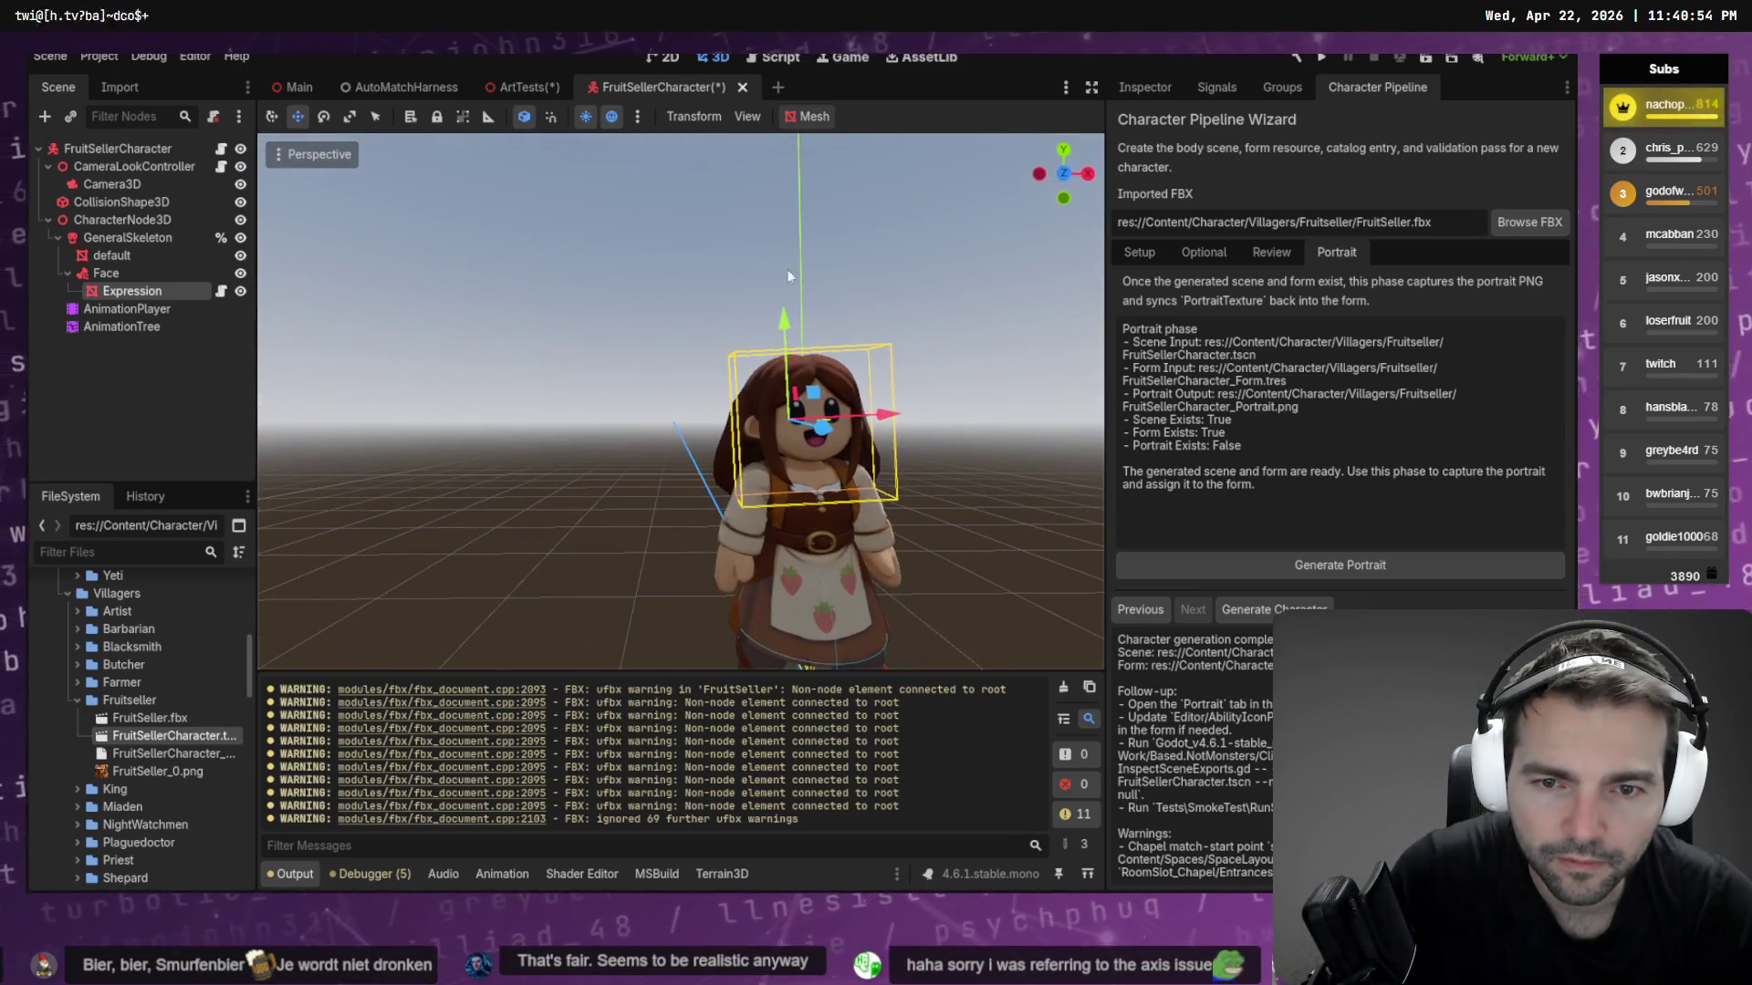
drag(784, 313, 792, 316)
right_drag(888, 421, 888, 420)
drag(855, 421, 861, 422)
click(923, 406)
key(ctrl+s)
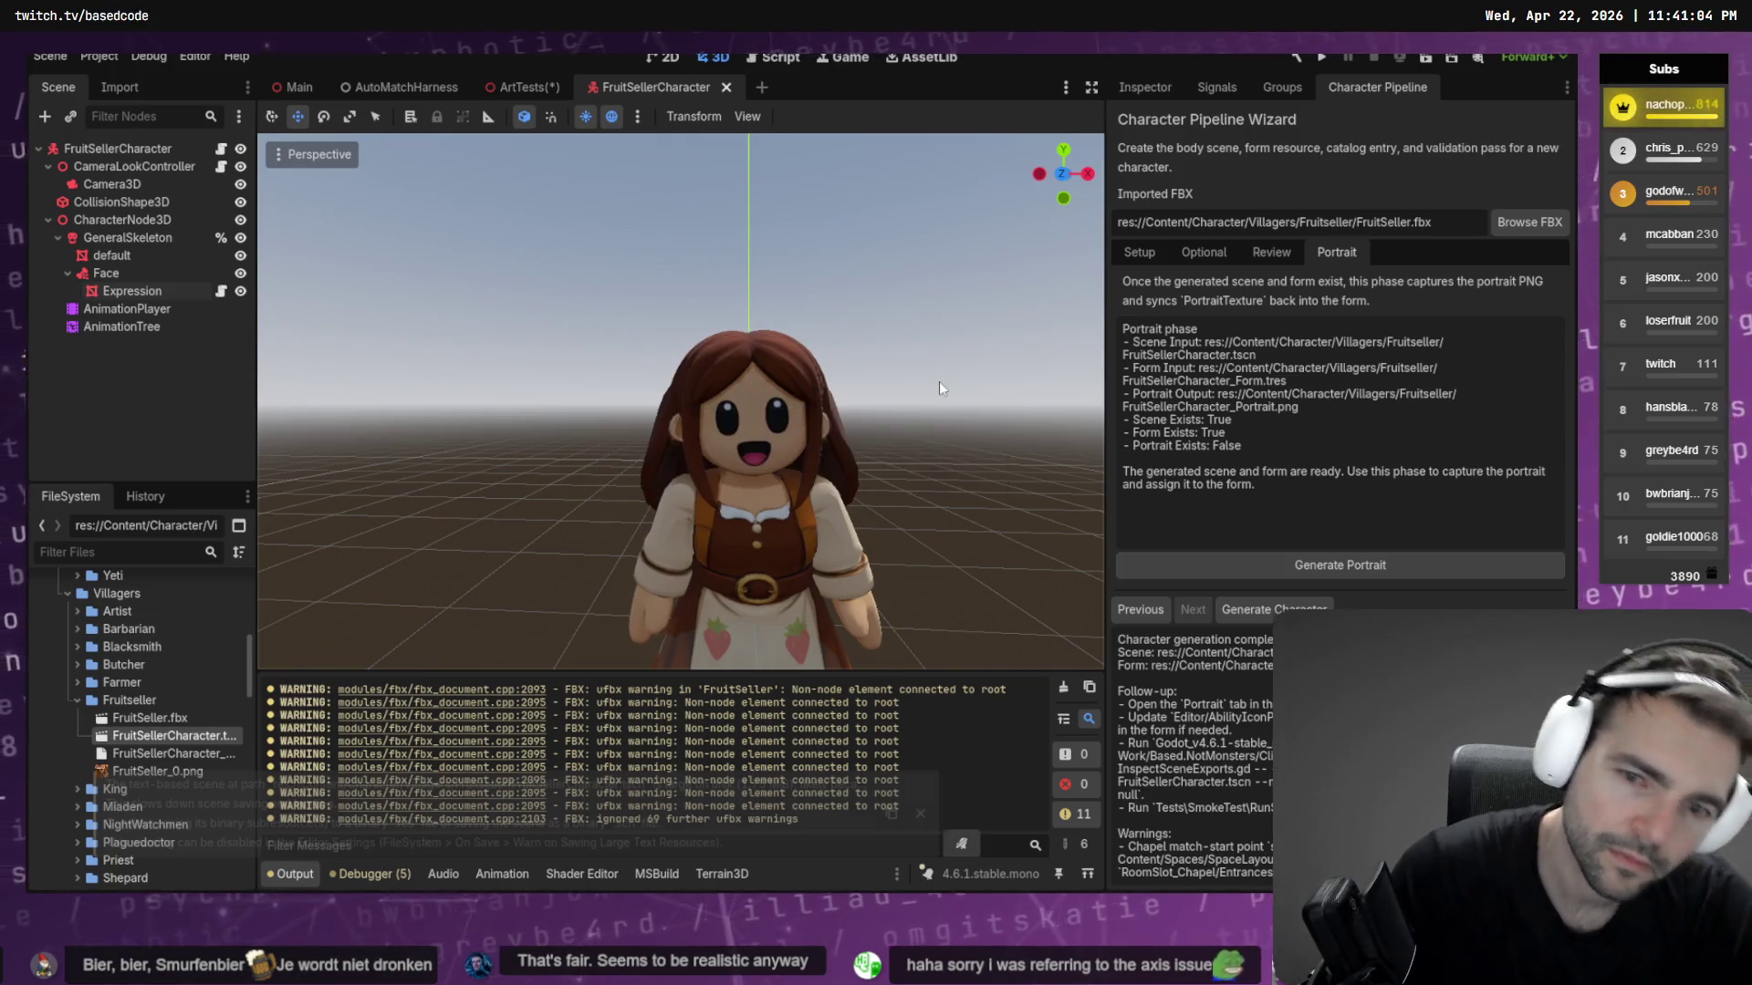
View the character from the side and select the generated character form file
mouse_move(938, 382)
middle_down()
mouse_move(1077, 387)
mouse_move(1003, 391)
middle_up()
scroll(681, 401, down, 5)
shift+middle_drag(681, 401, 675, 515)
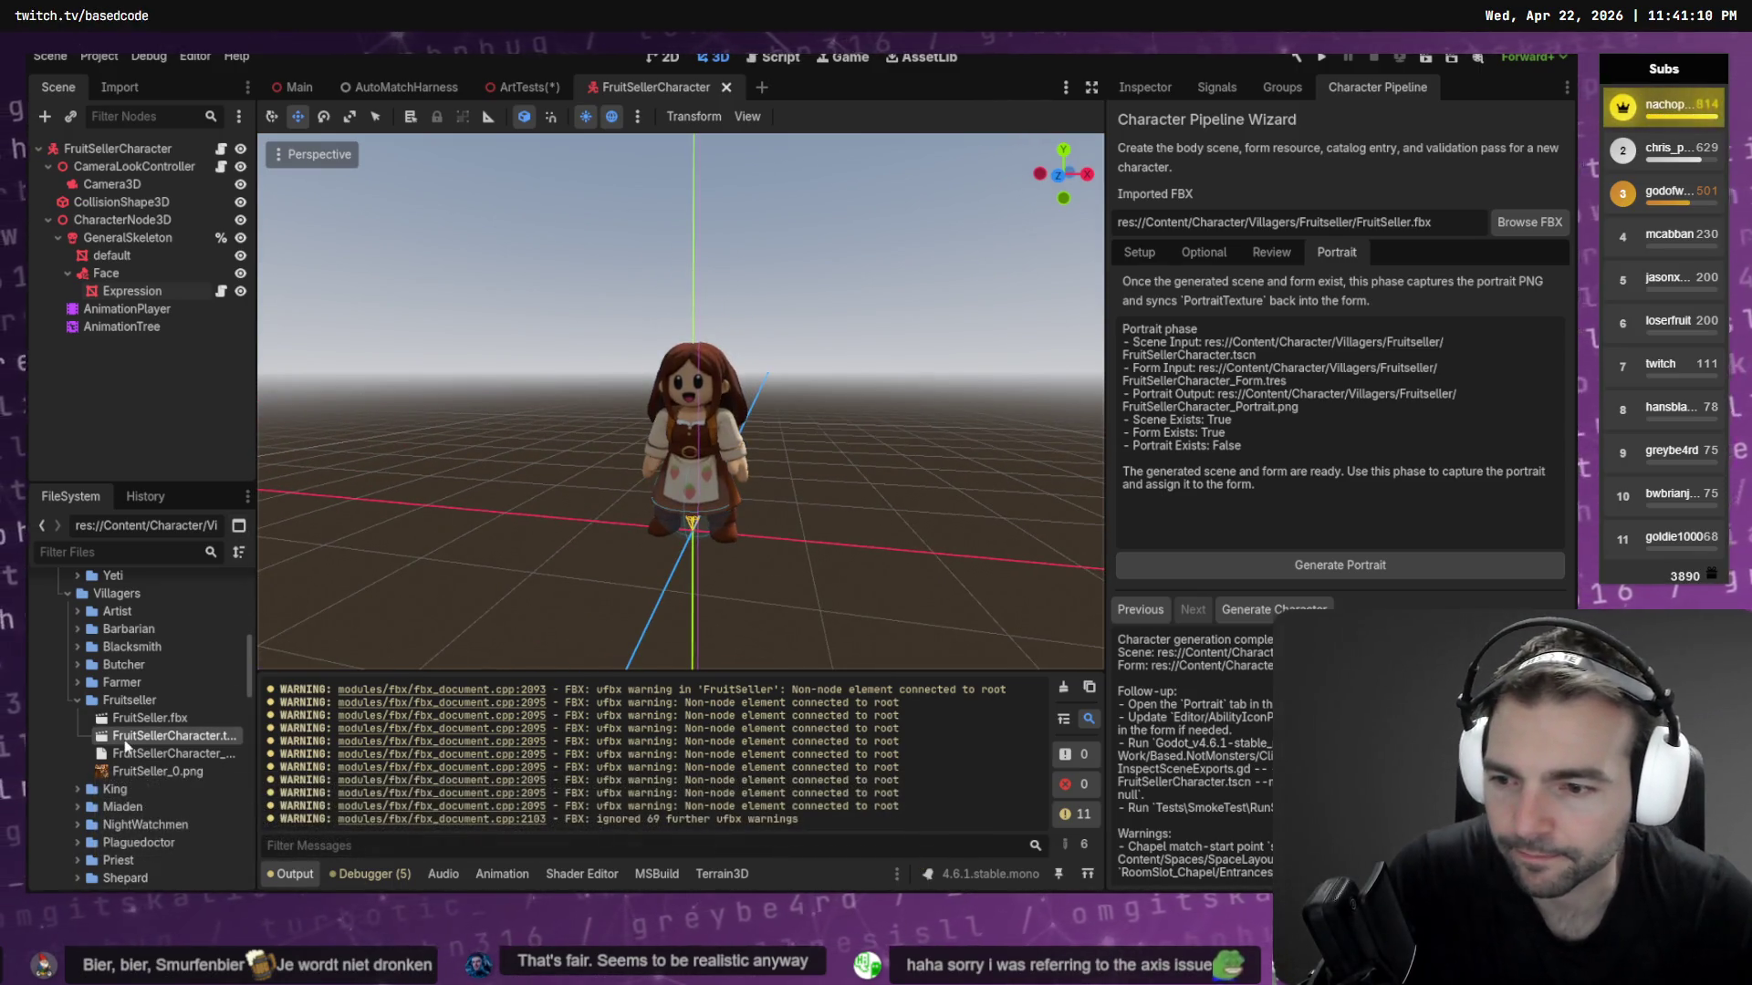
click(183, 756)
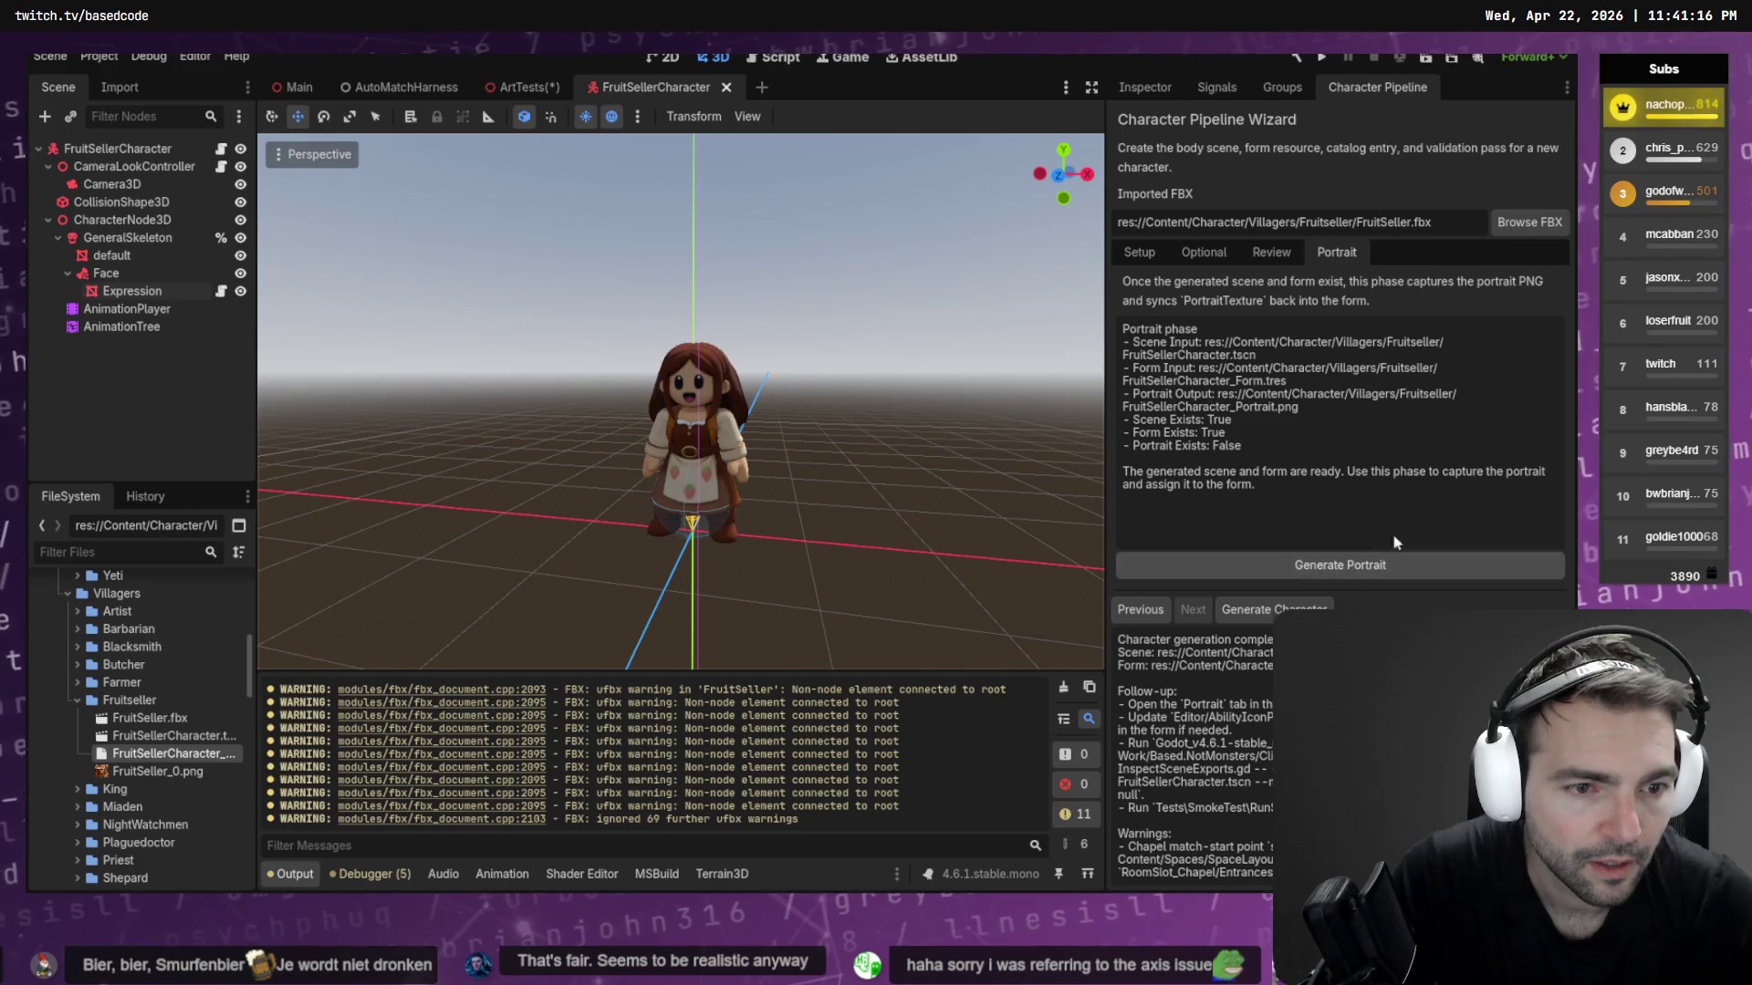
Save the ArtTests scene and switch to the tldraw planning board
click(522, 86)
key(ctrl+s)
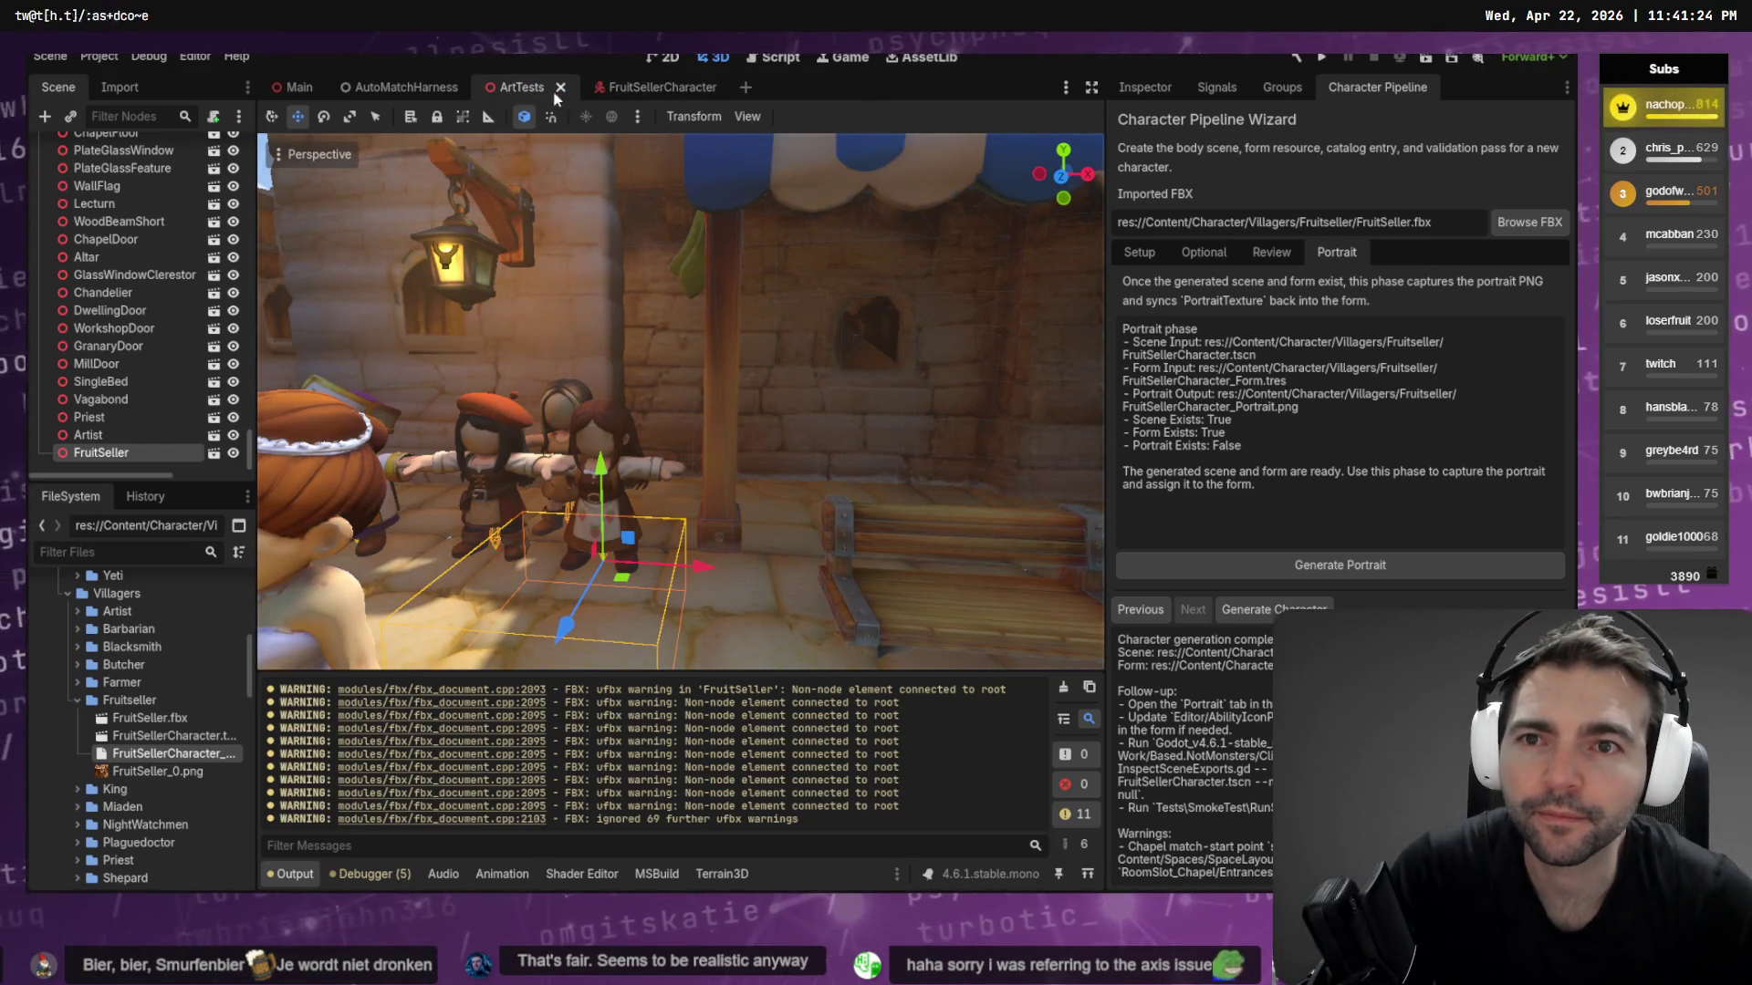
key(alt+Tab)
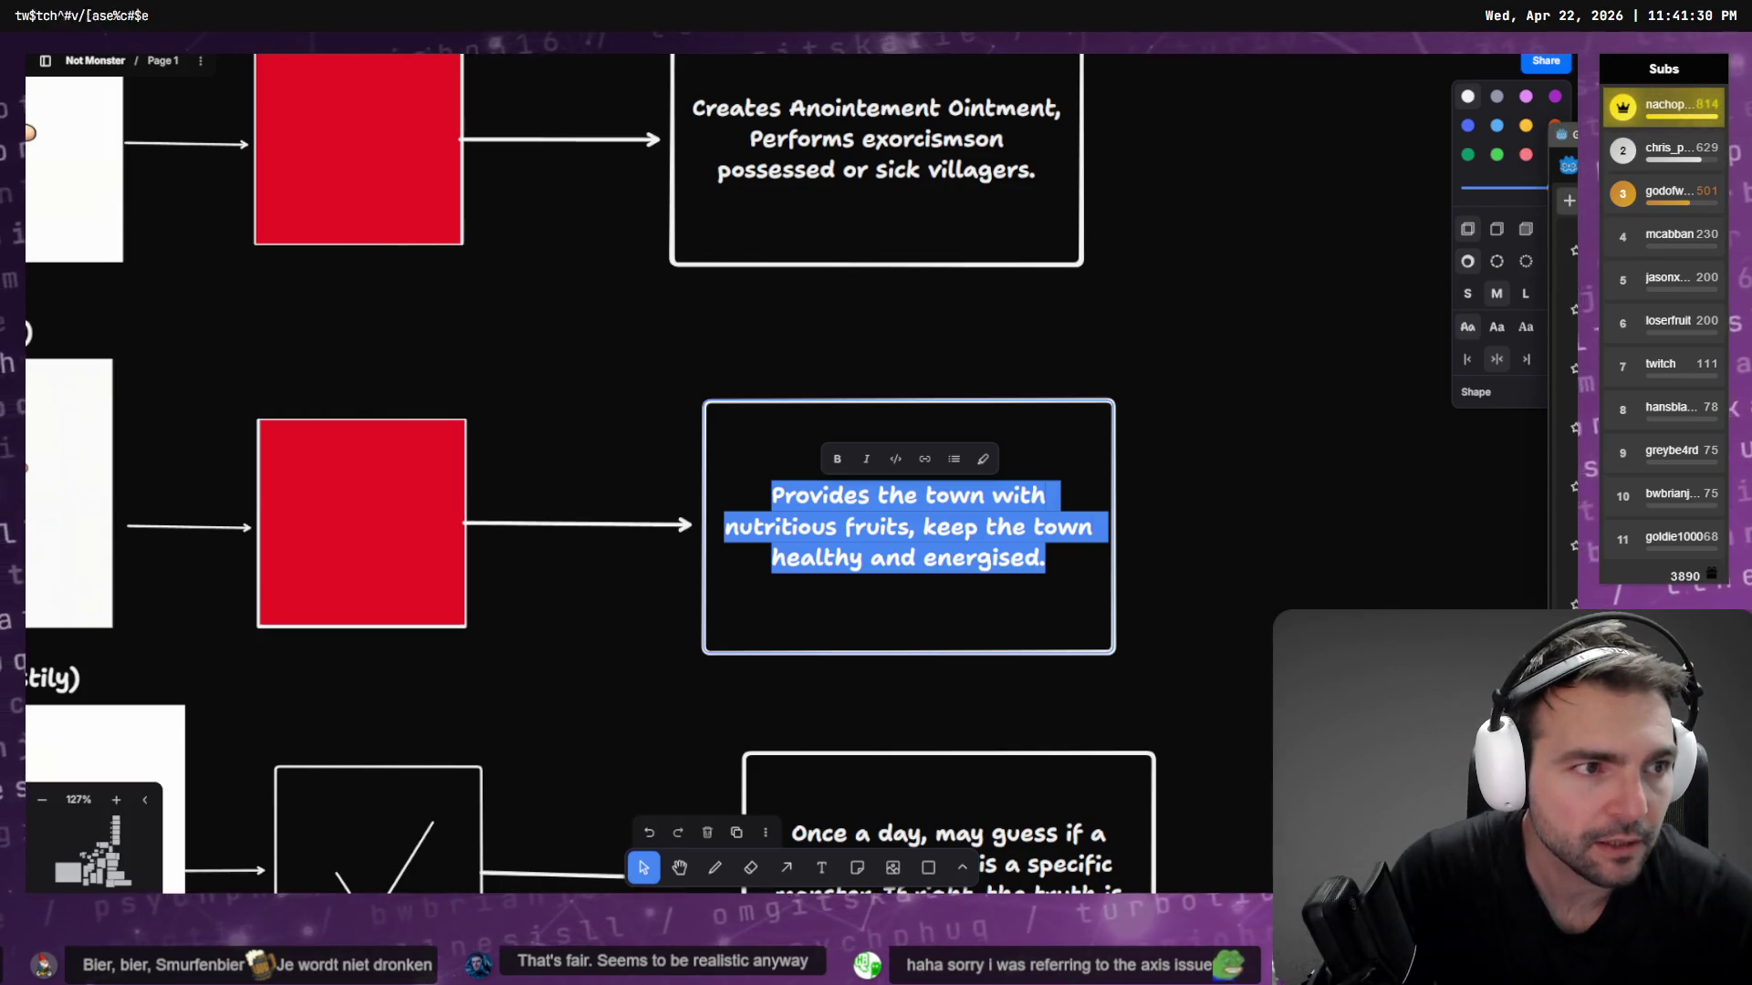
Check the running Not Monsters game, then return to Godot's FruitSellerCharacter scene
key(alt+Tab)
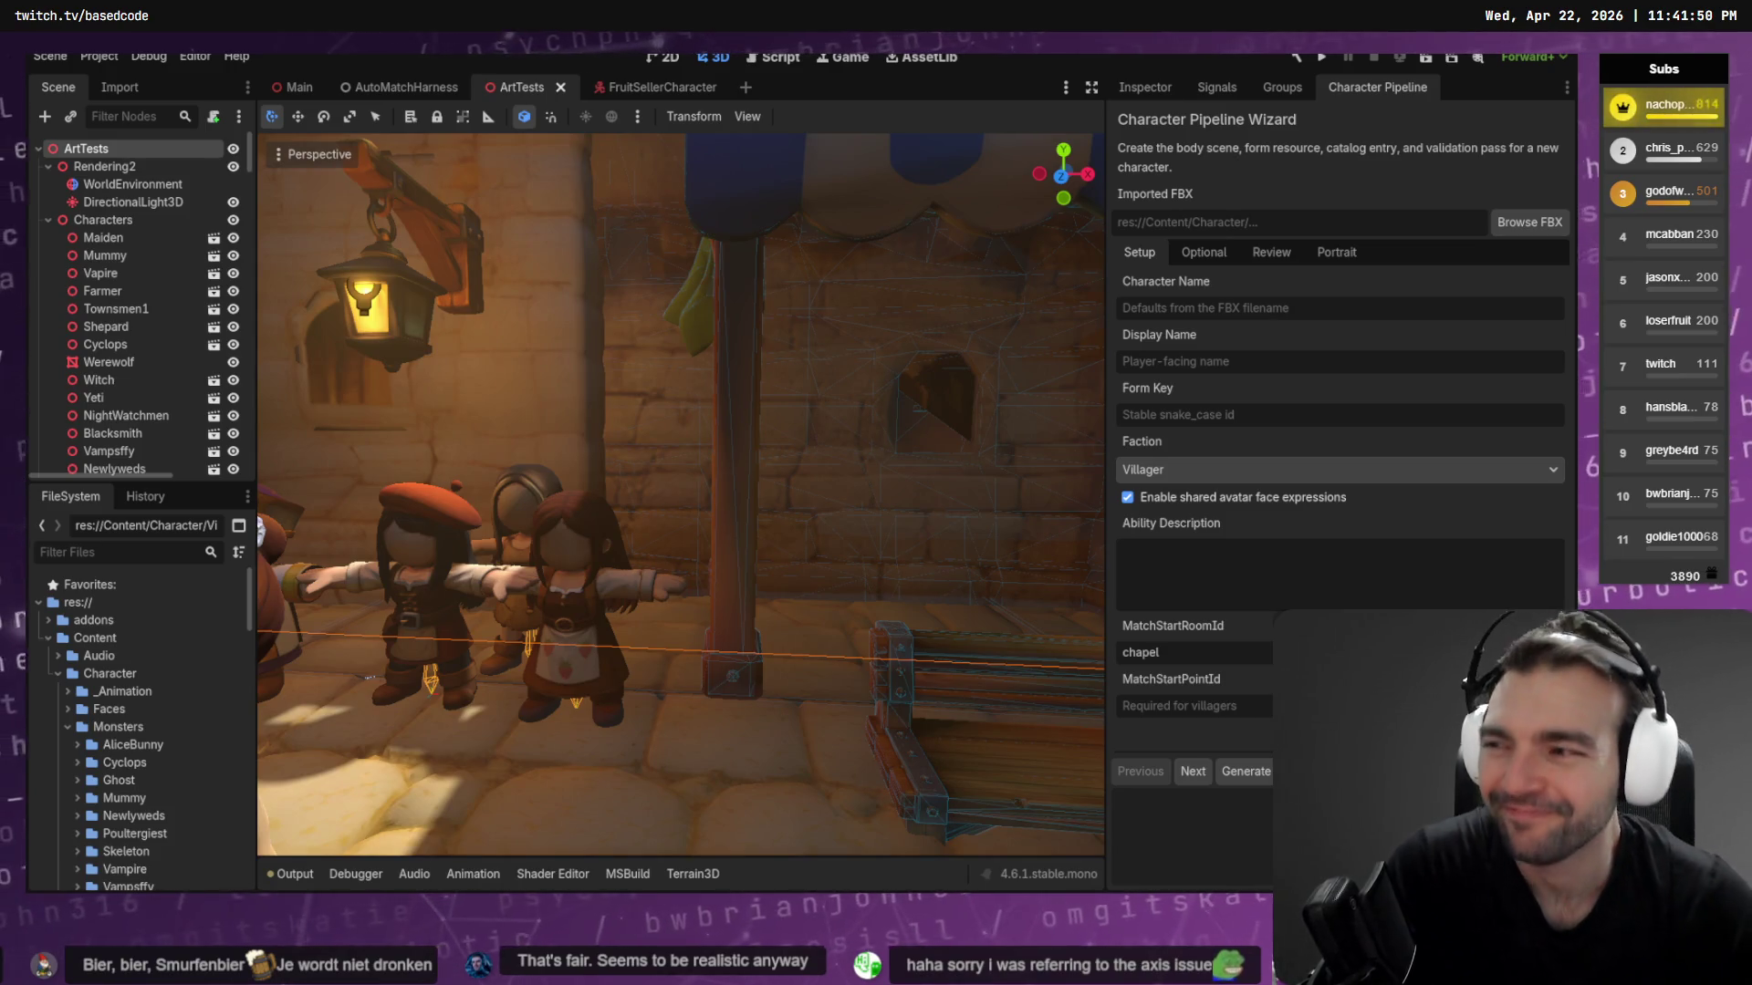
click(630, 84)
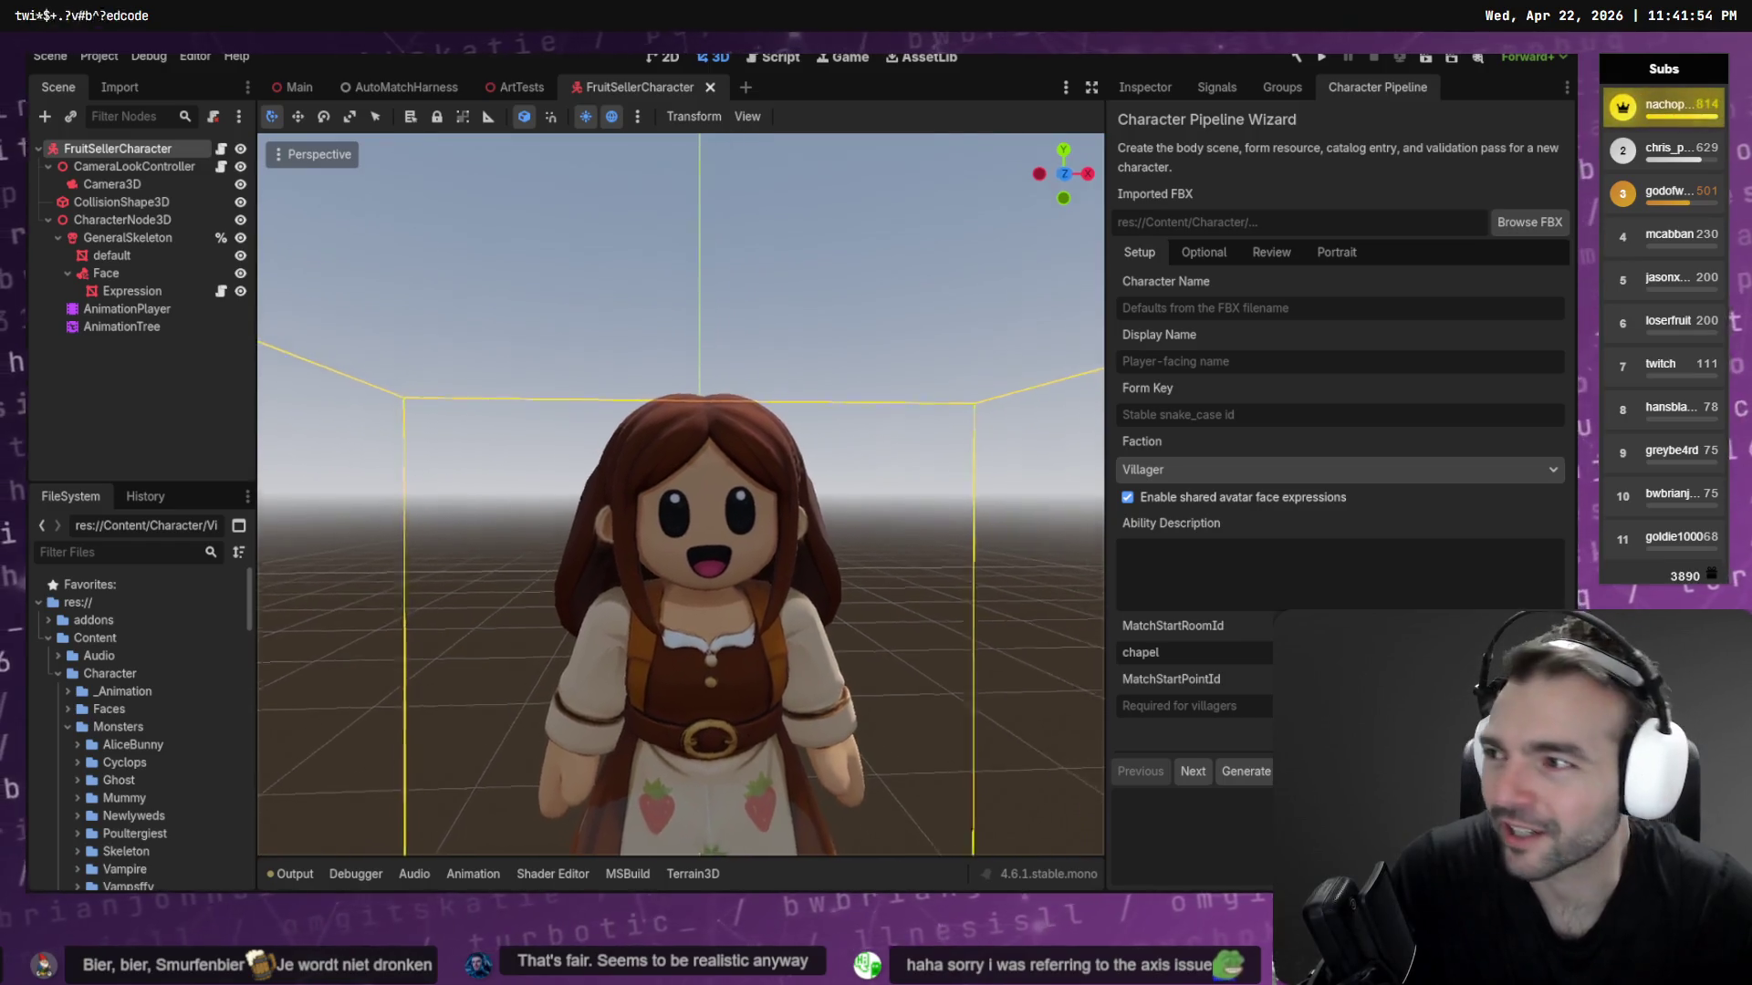
Load FruitSeller.fbx from Content/Character/Villagers/Fruitseller as the wizard's imported model
scroll(883, 296, down, 5)
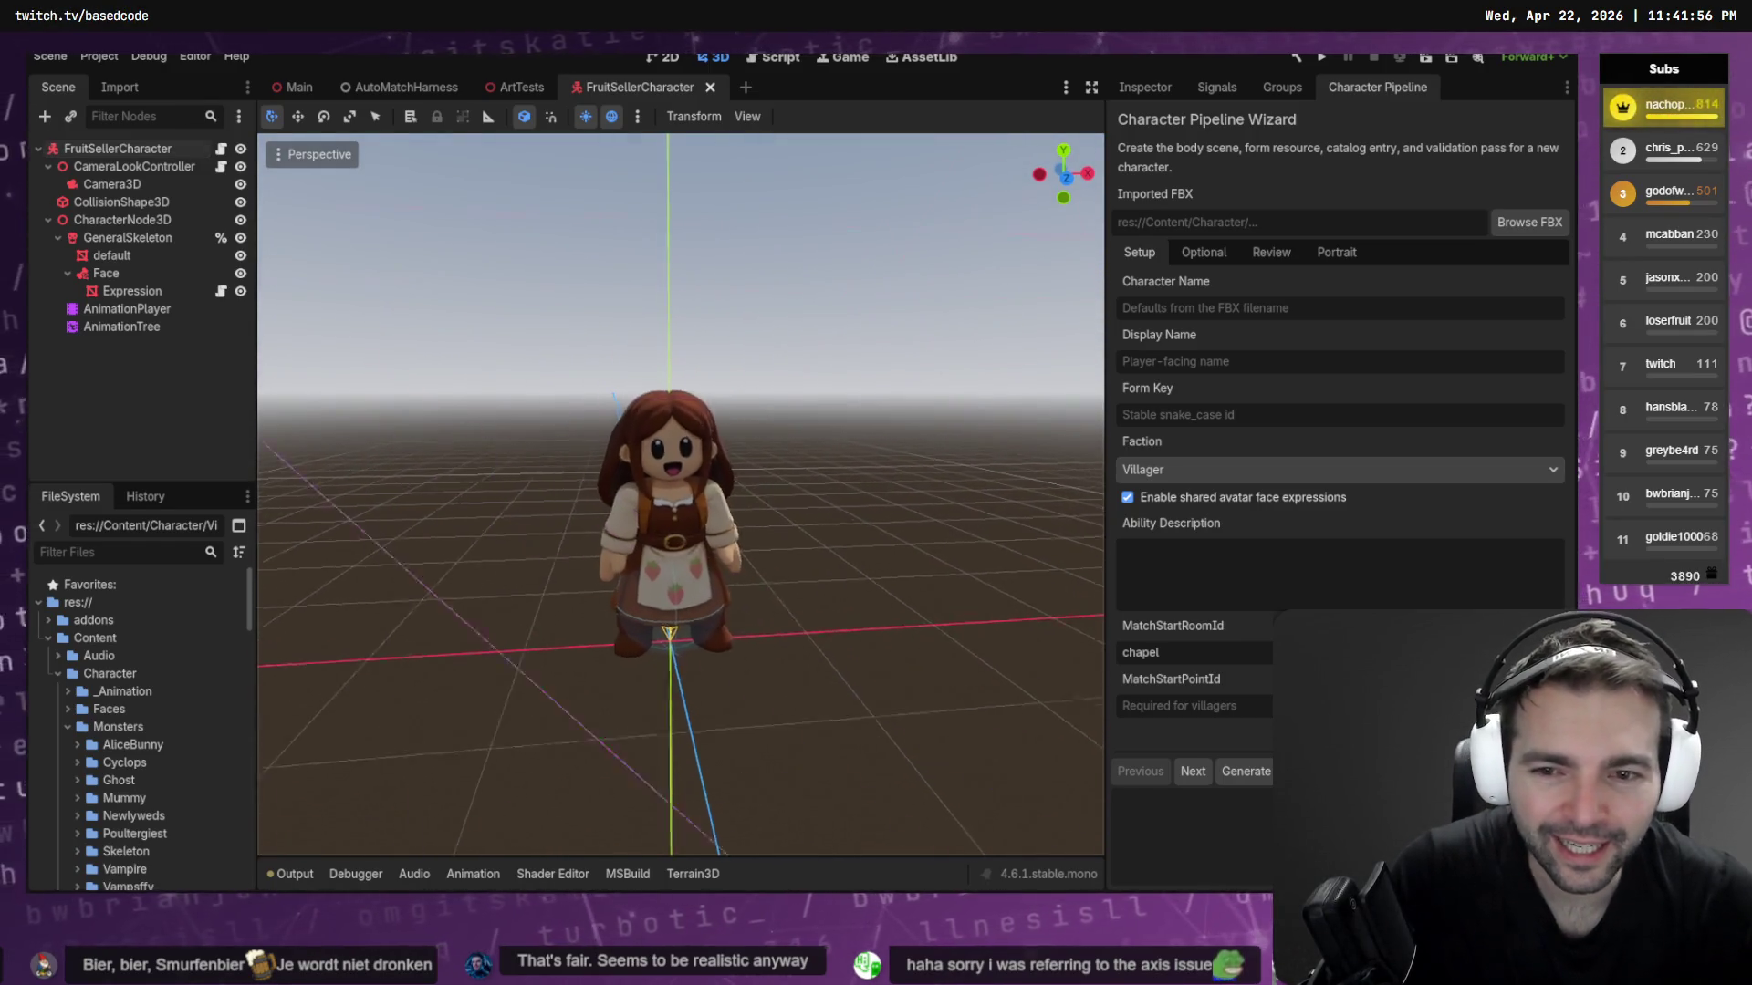
scroll(883, 303, up, 2)
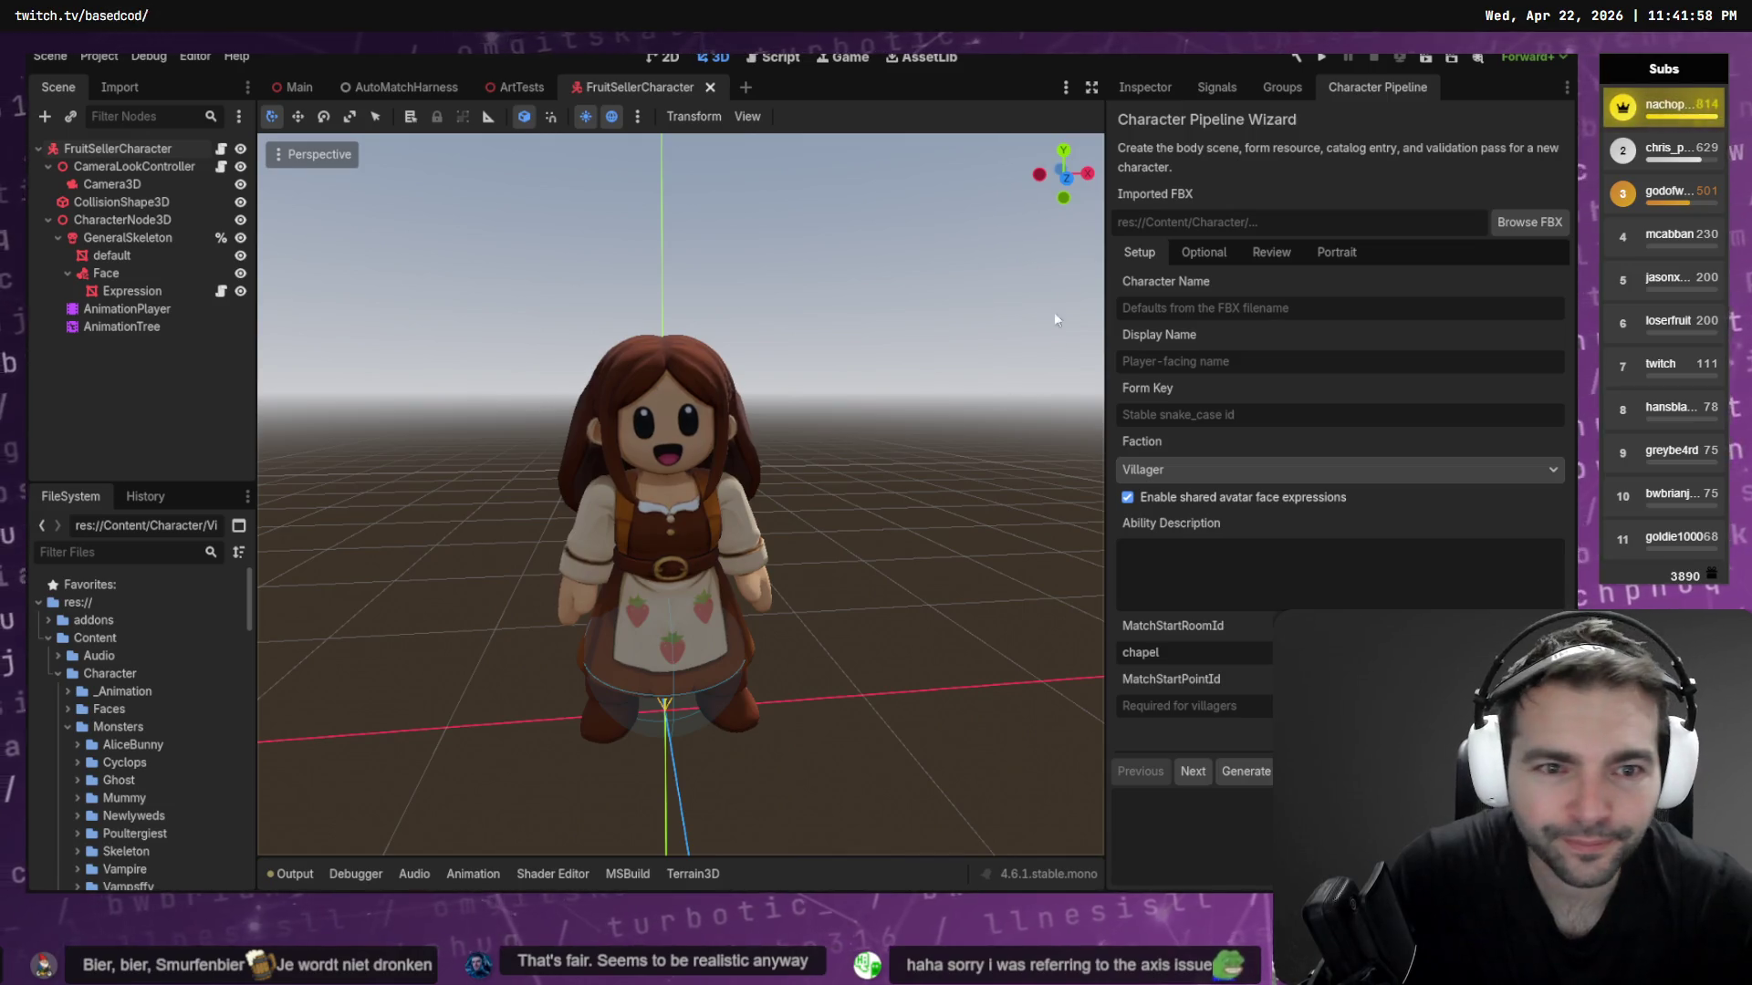
click(1533, 220)
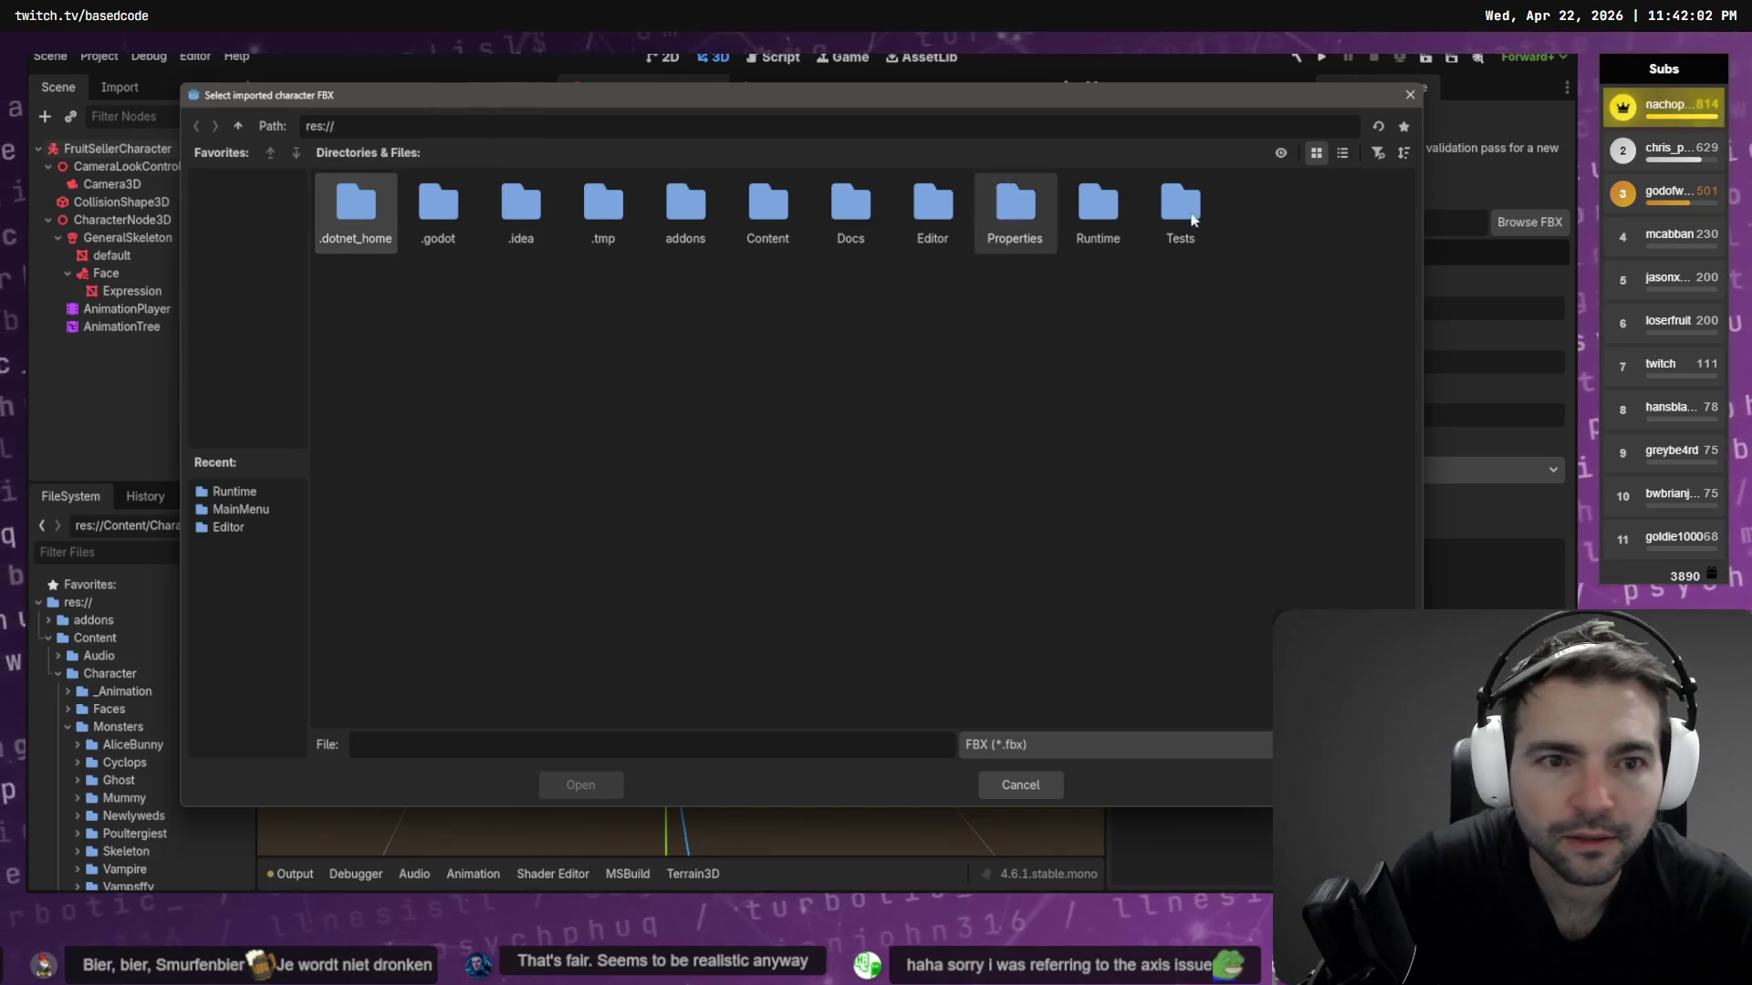
double_click(1099, 208)
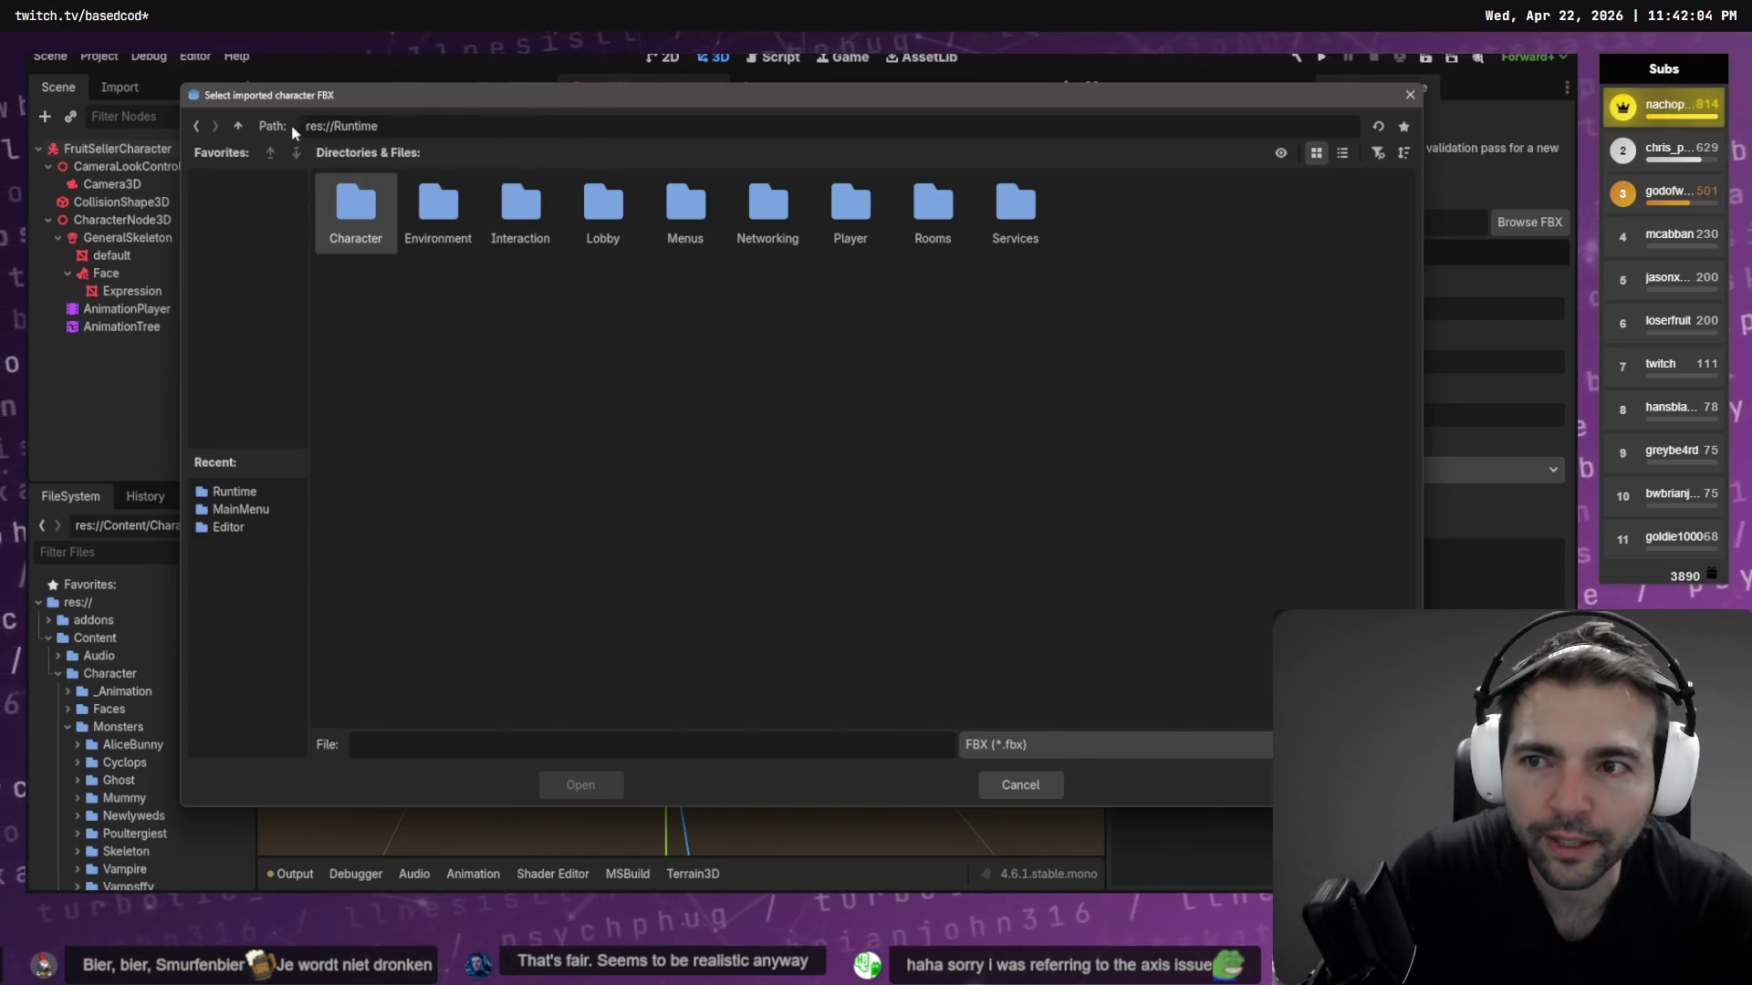
click(238, 126)
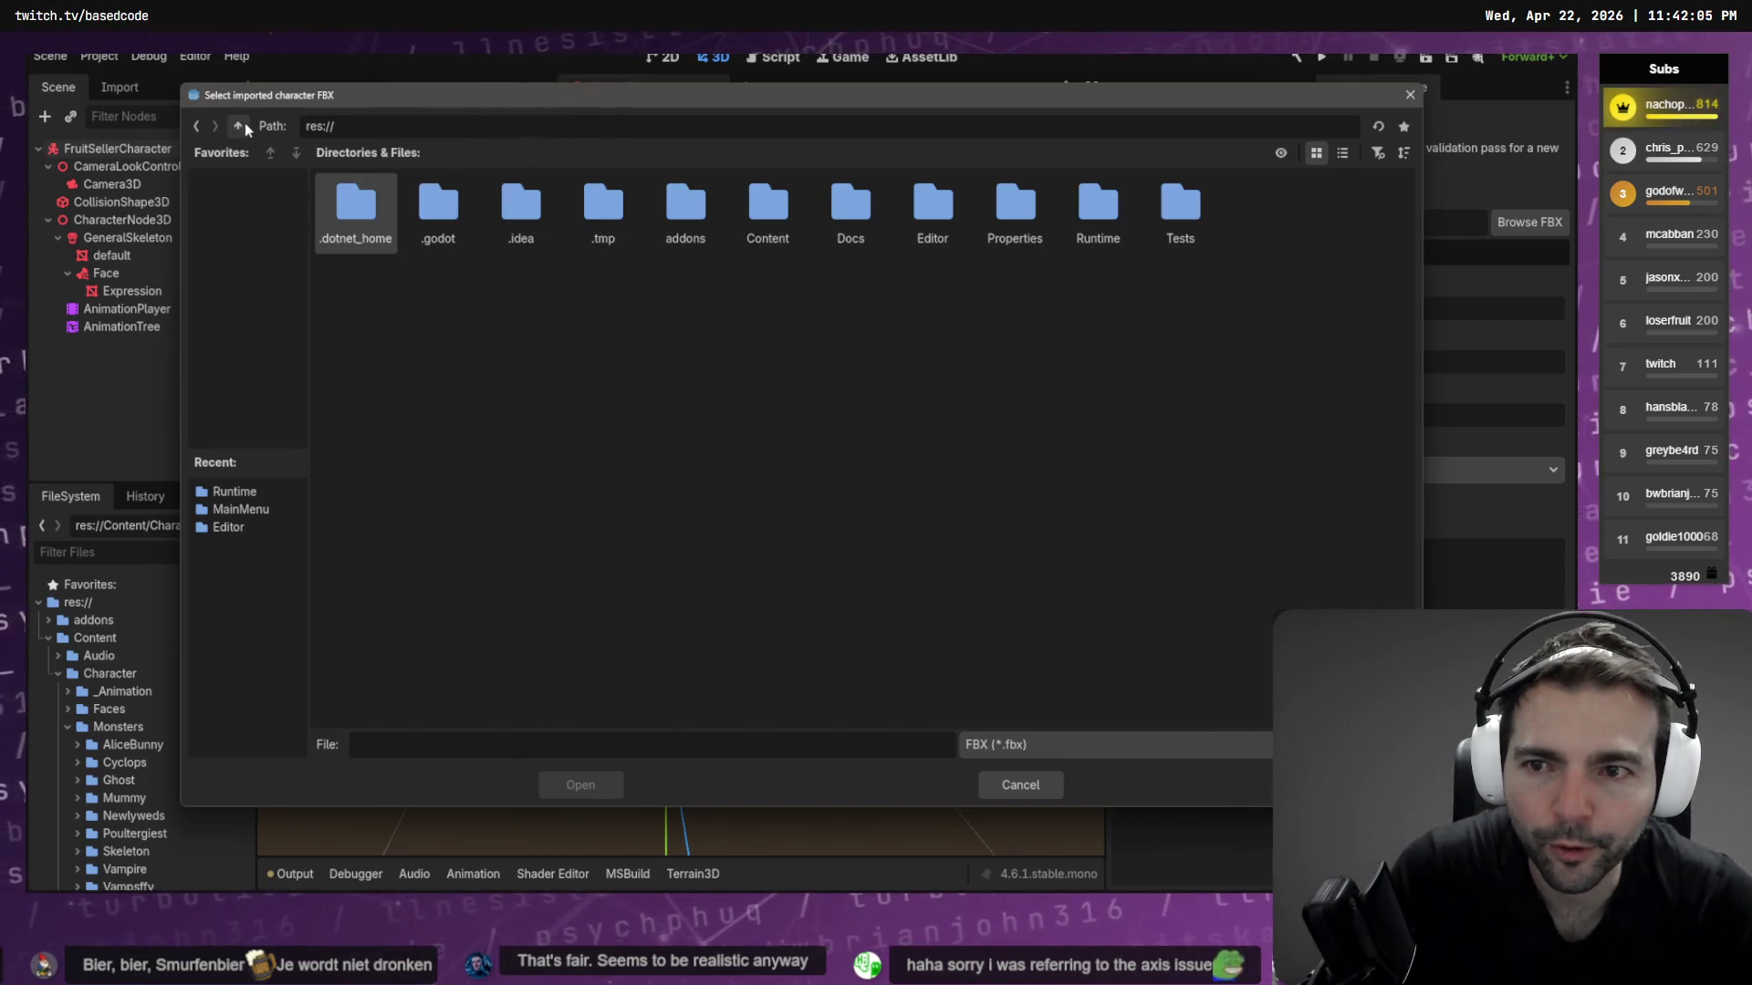
double_click(767, 208)
double_click(438, 208)
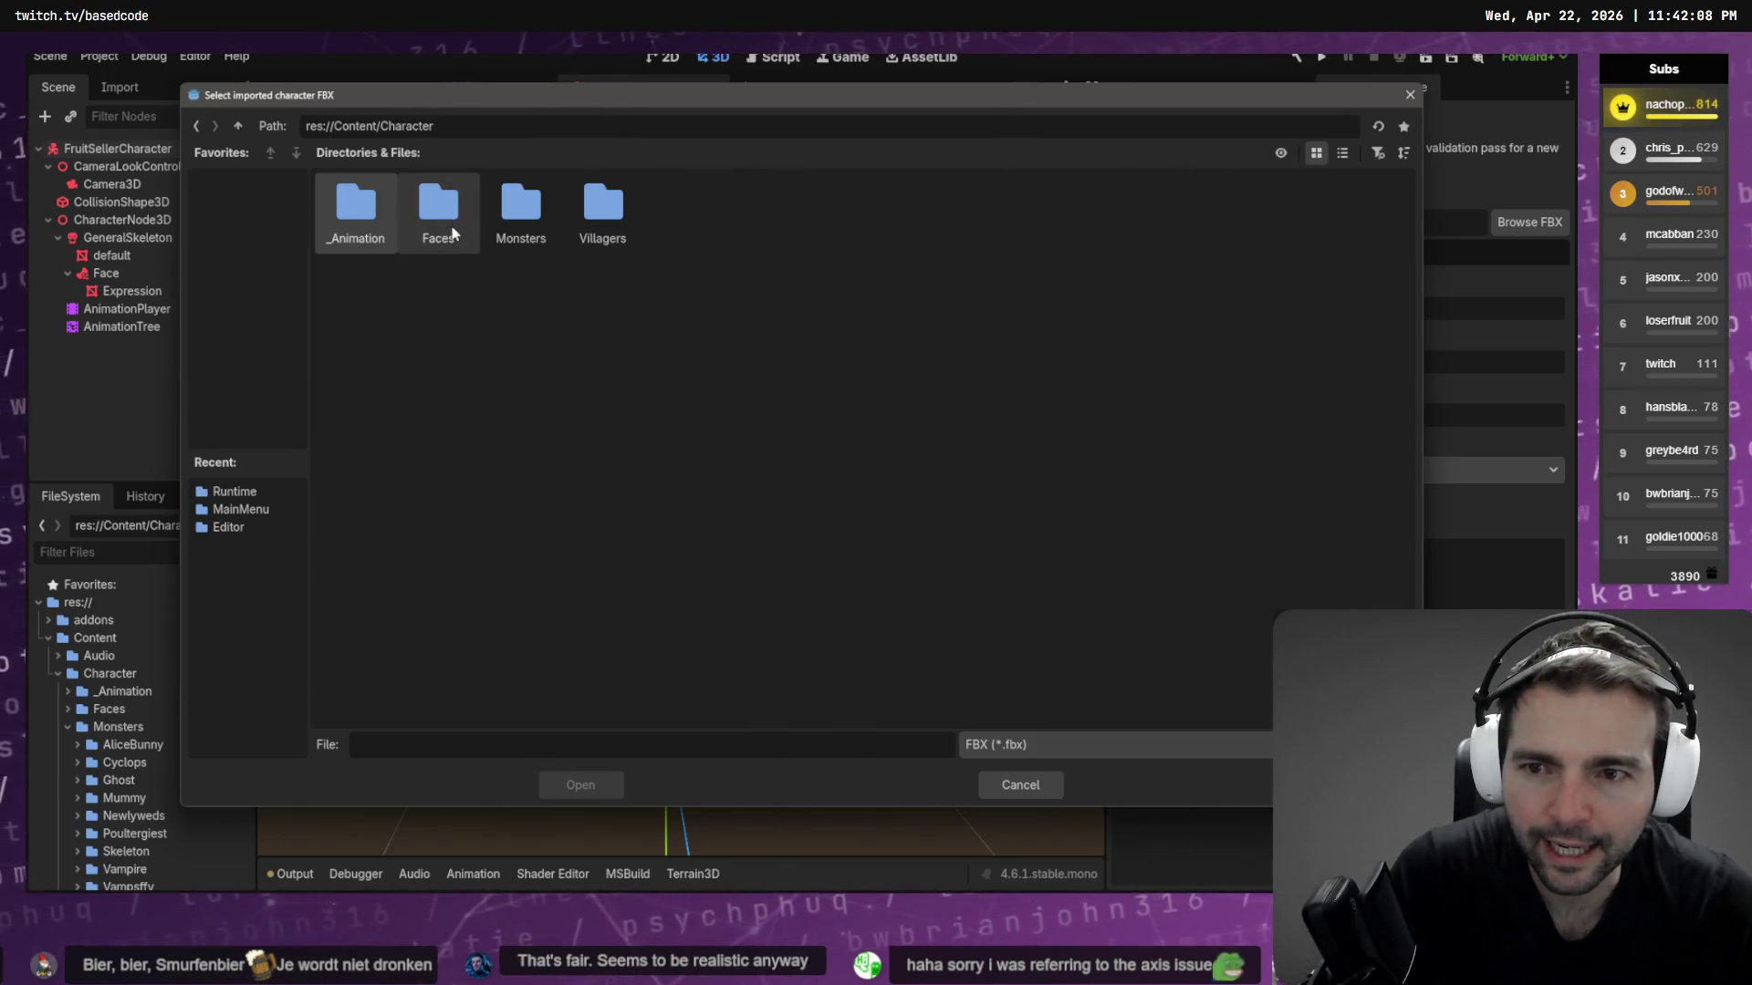
double_click(607, 211)
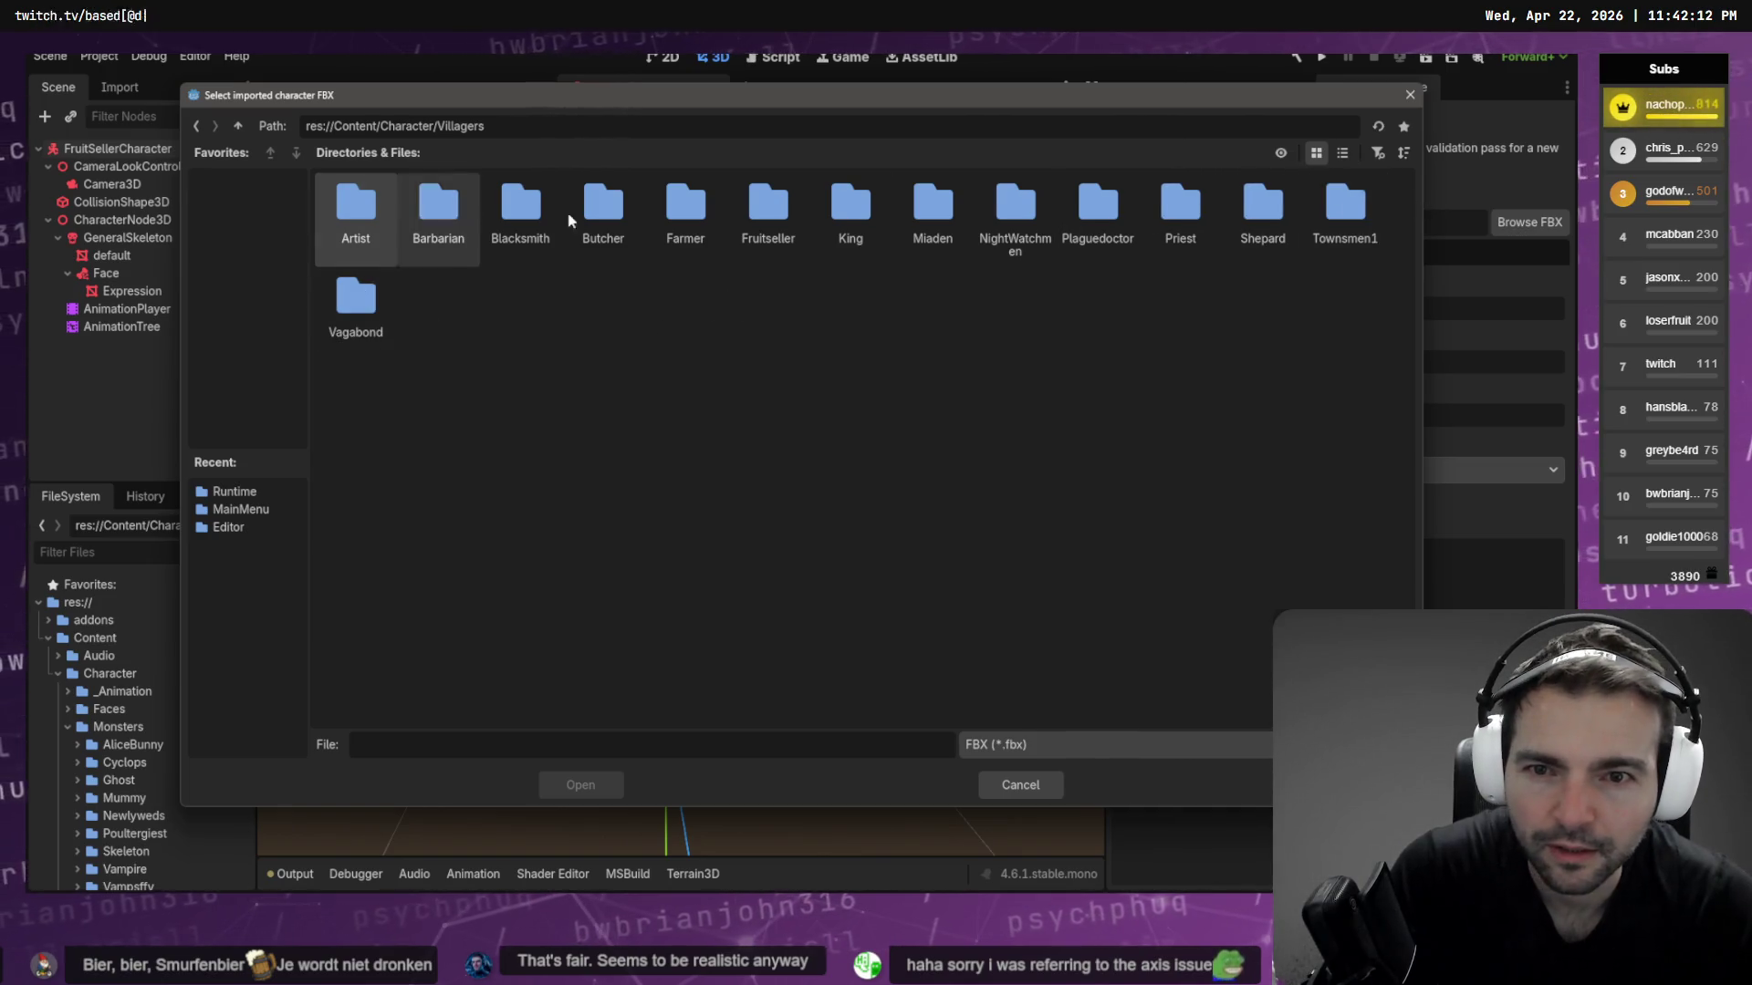
double_click(769, 210)
double_click(358, 205)
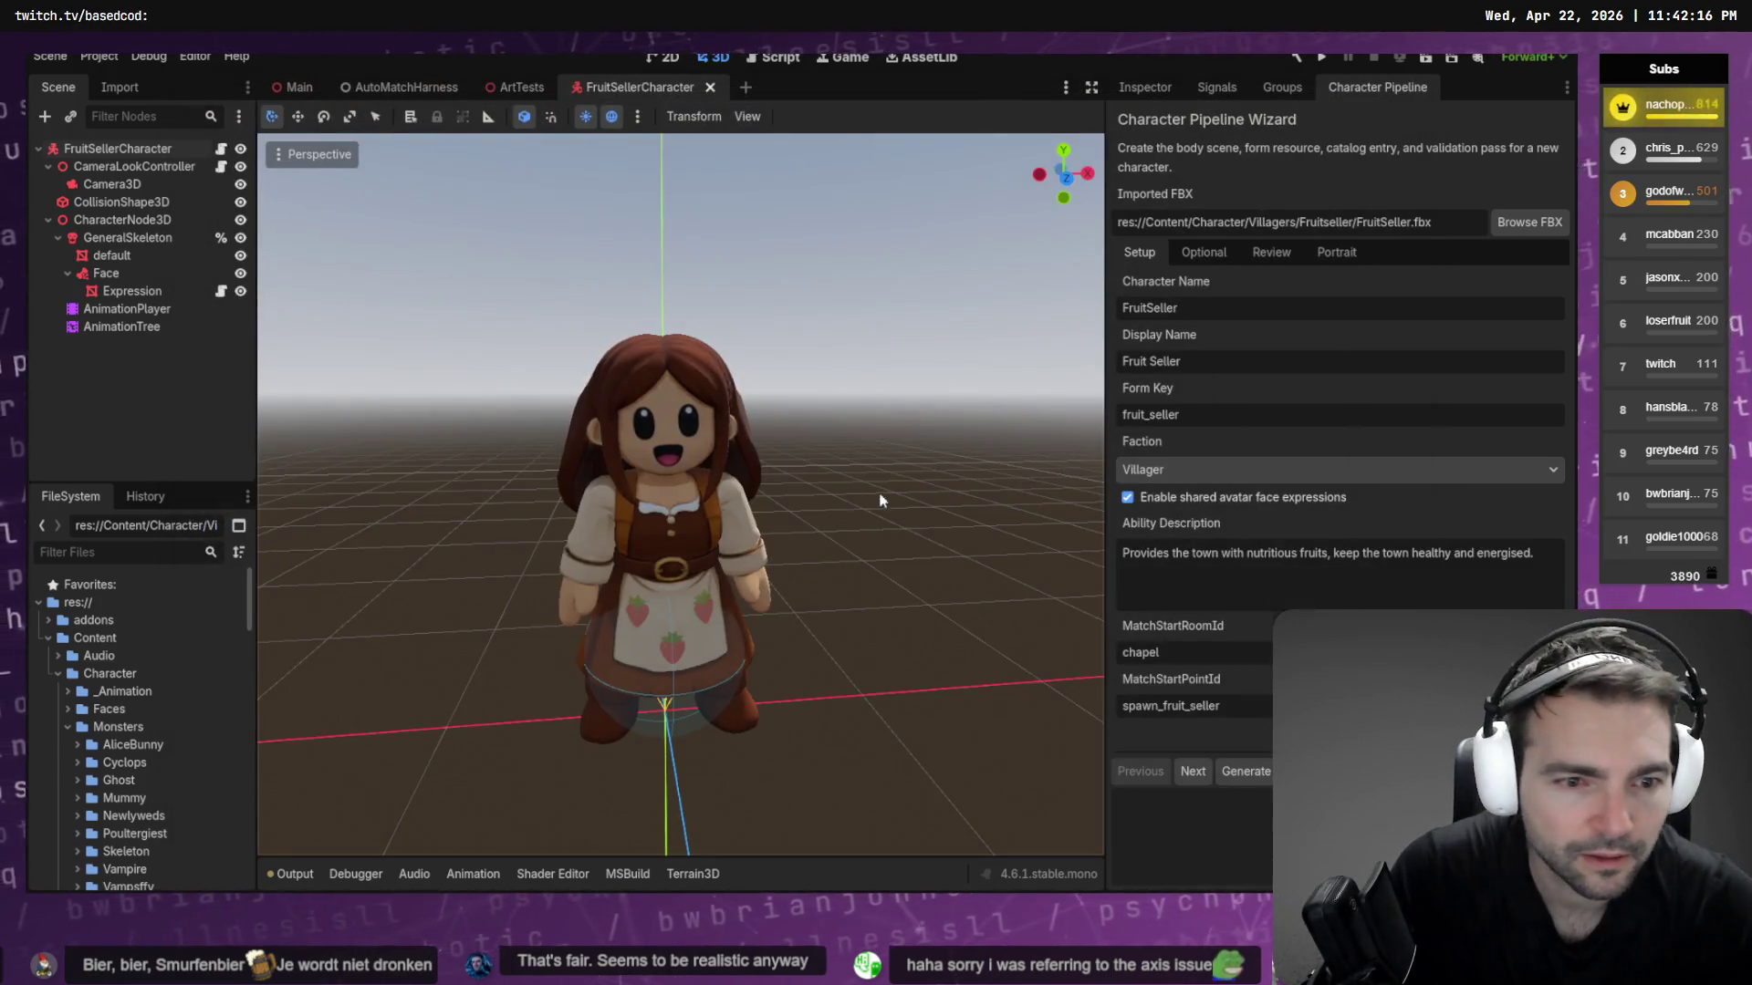
Generate the fruit seller's portrait in the wizard's portrait phase
click(1337, 252)
click(1246, 771)
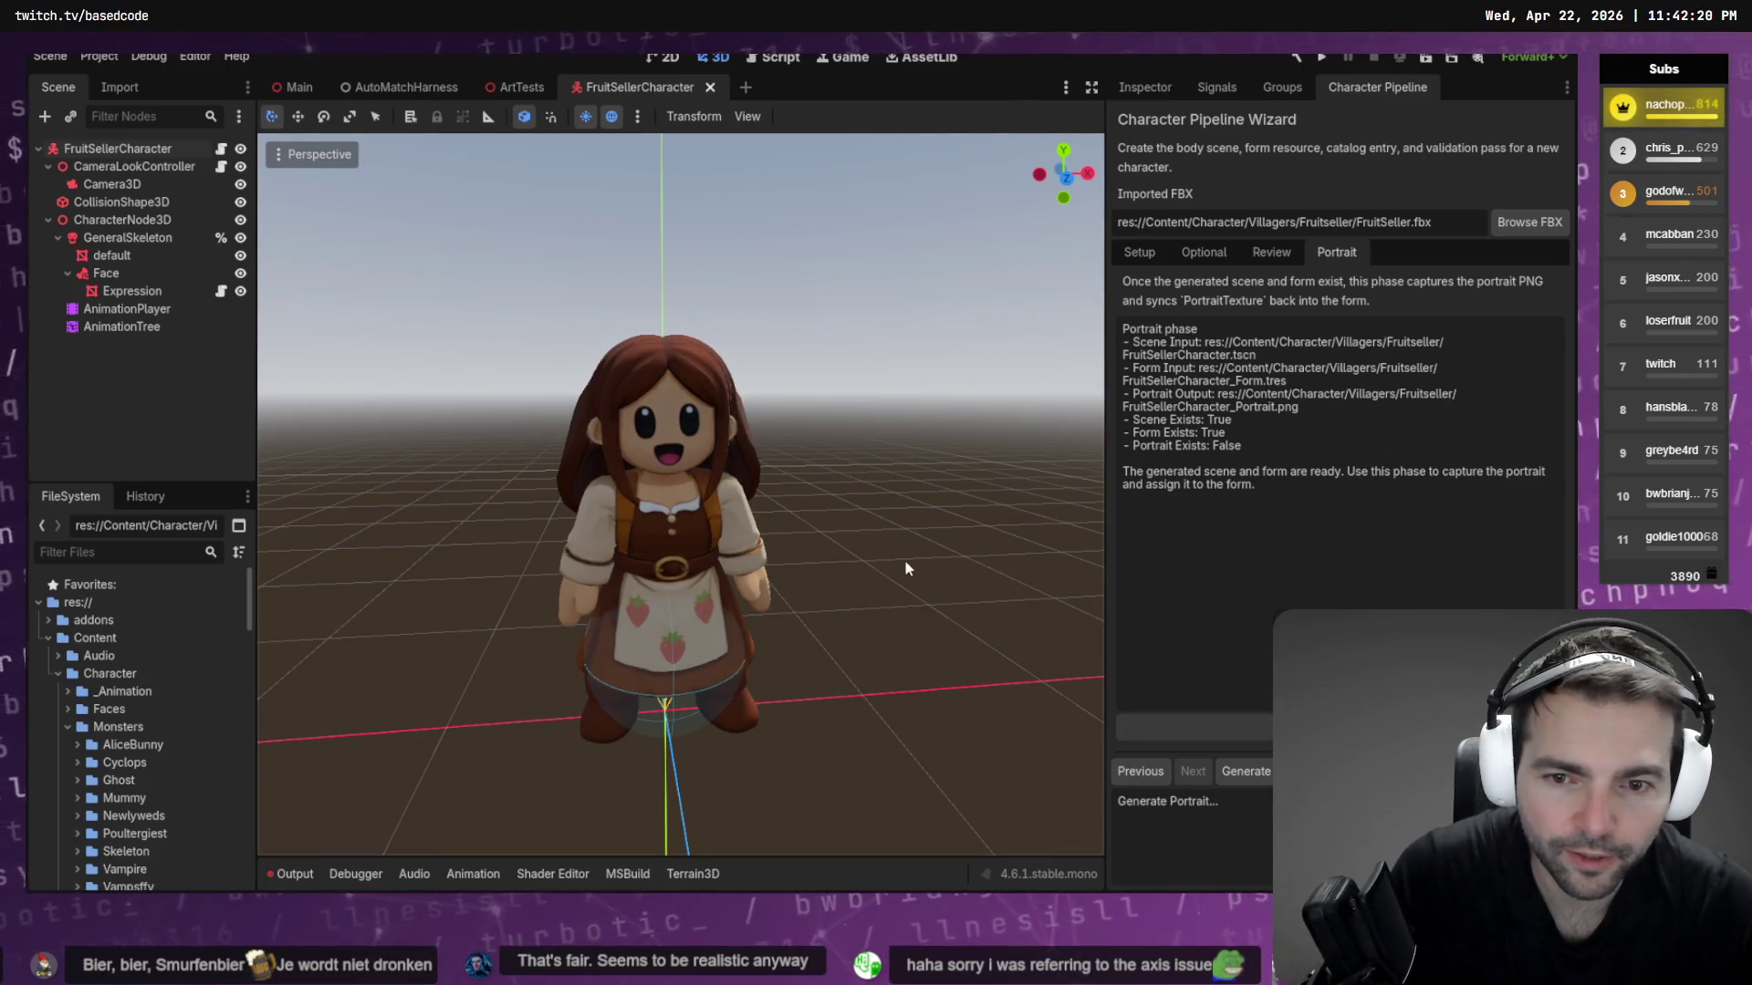
scroll(61, 775, down, 5)
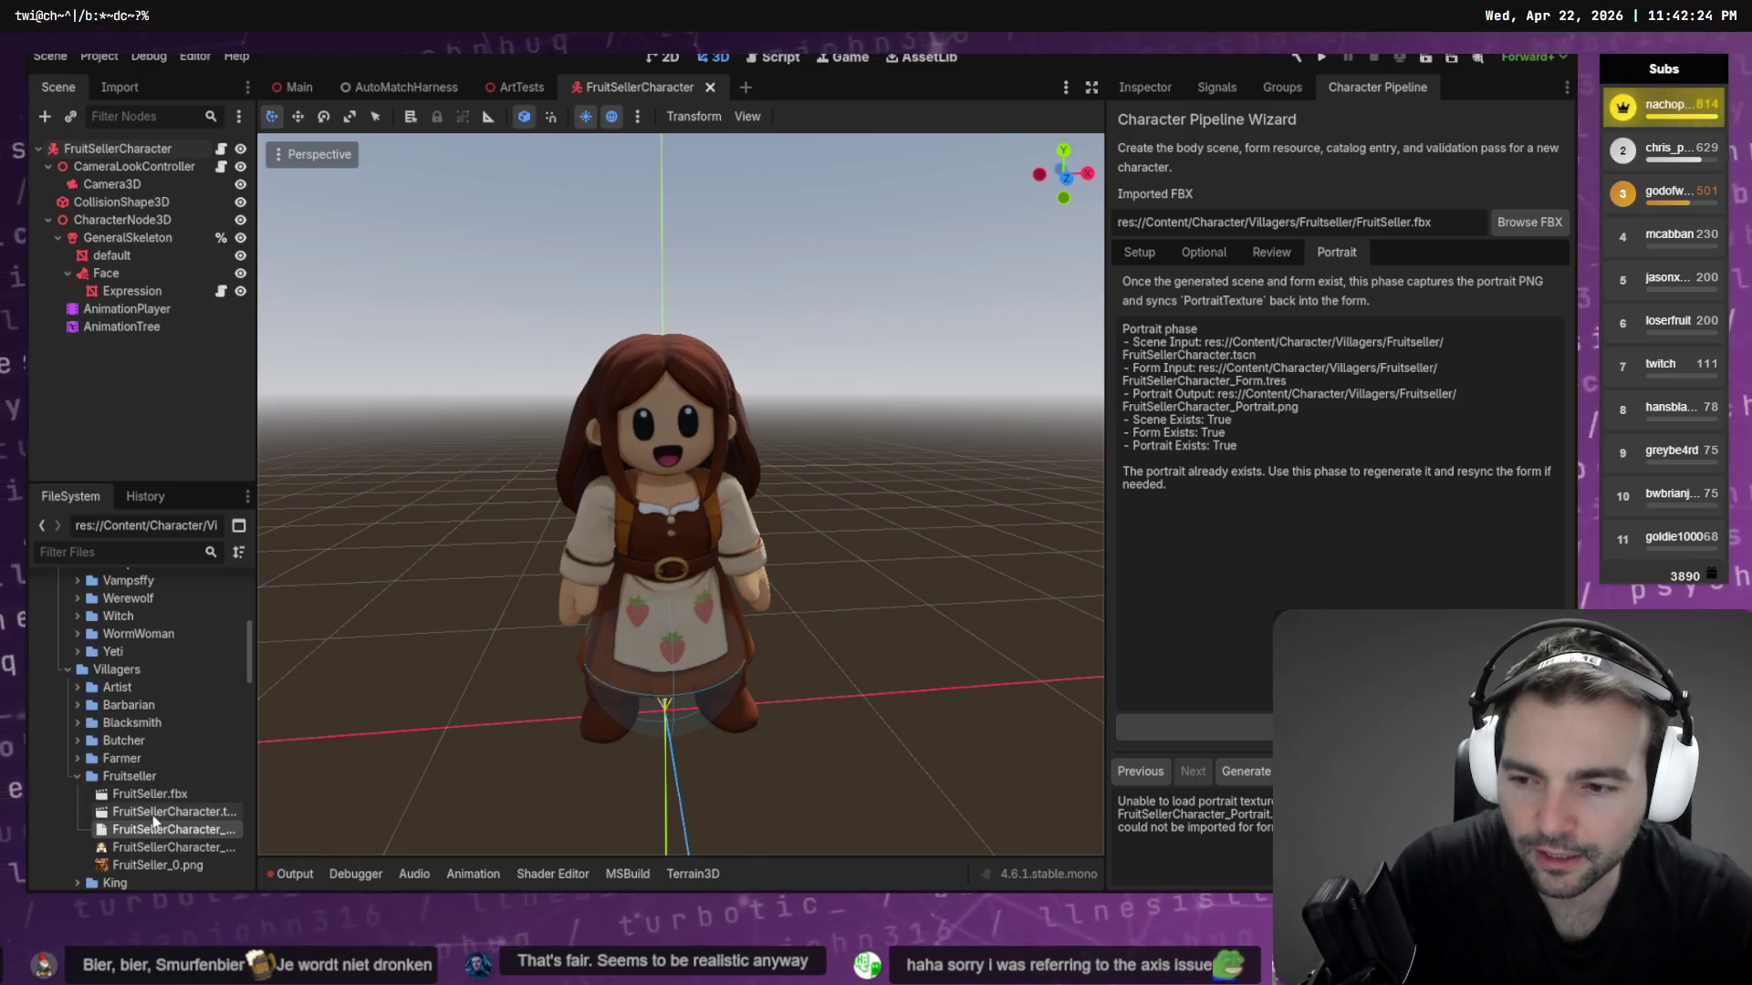
scroll(146, 803, down, 1)
Set the generated FruitSeller_0.png as the form's Portrait Texture, save, and close the character scene
click(153, 815)
click(153, 828)
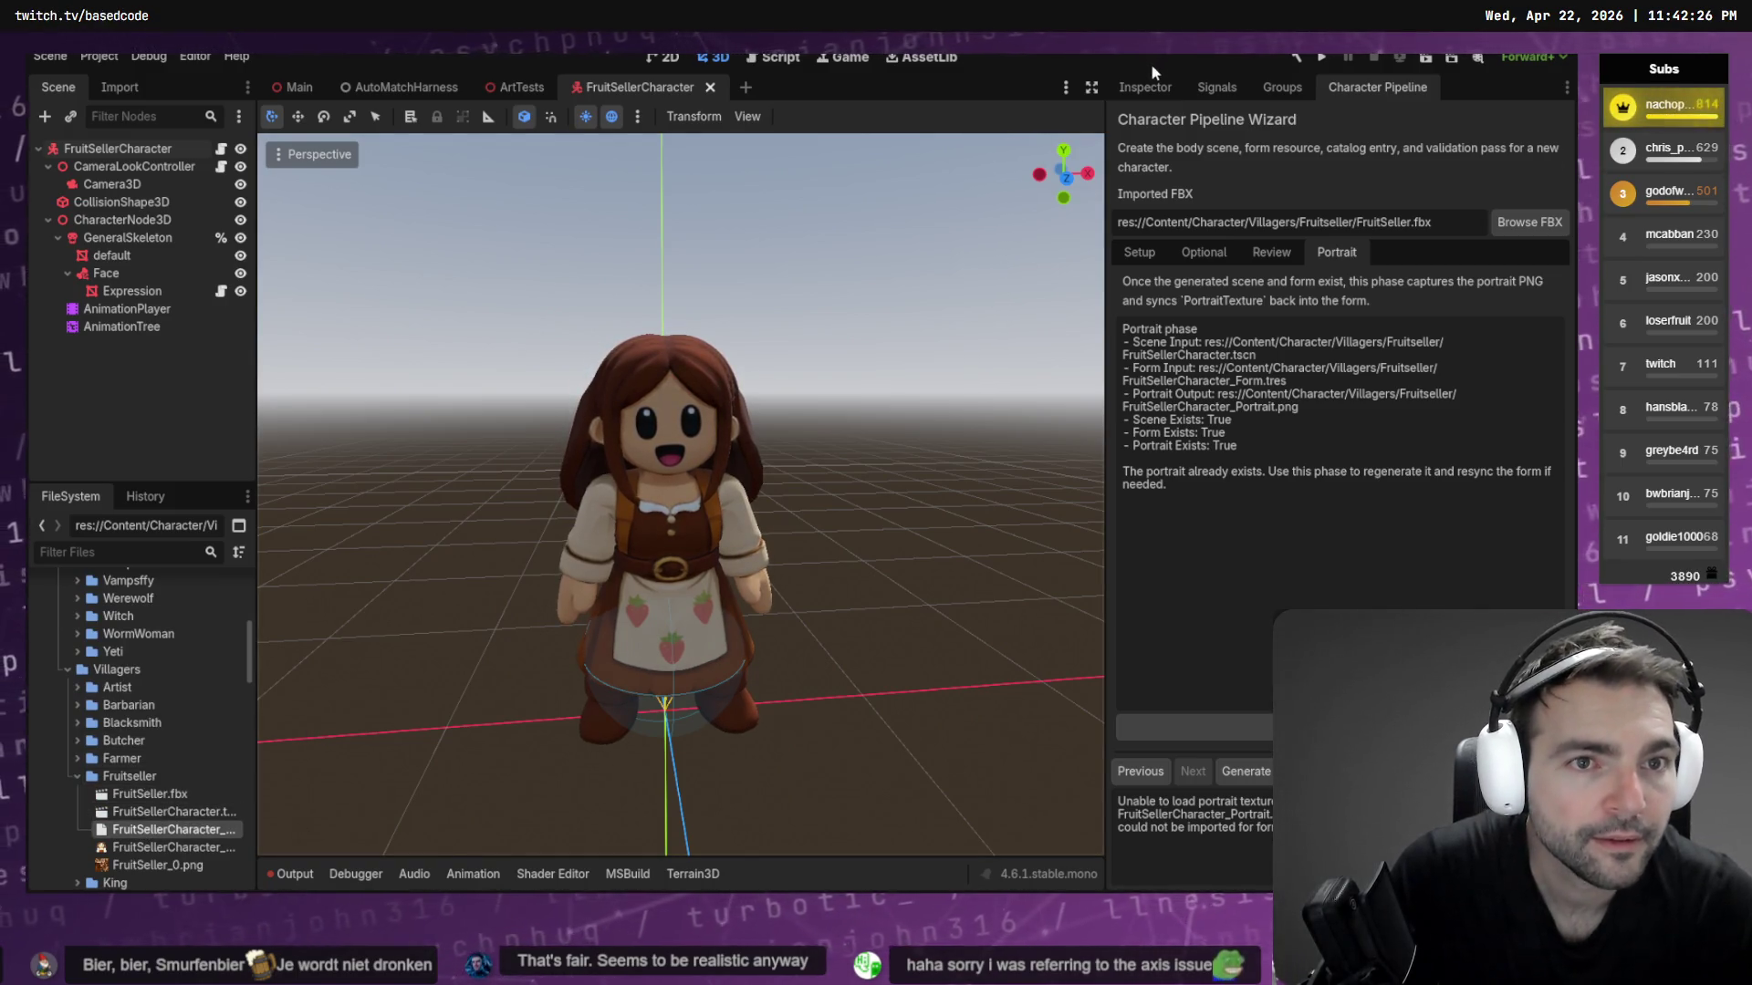
click(1148, 87)
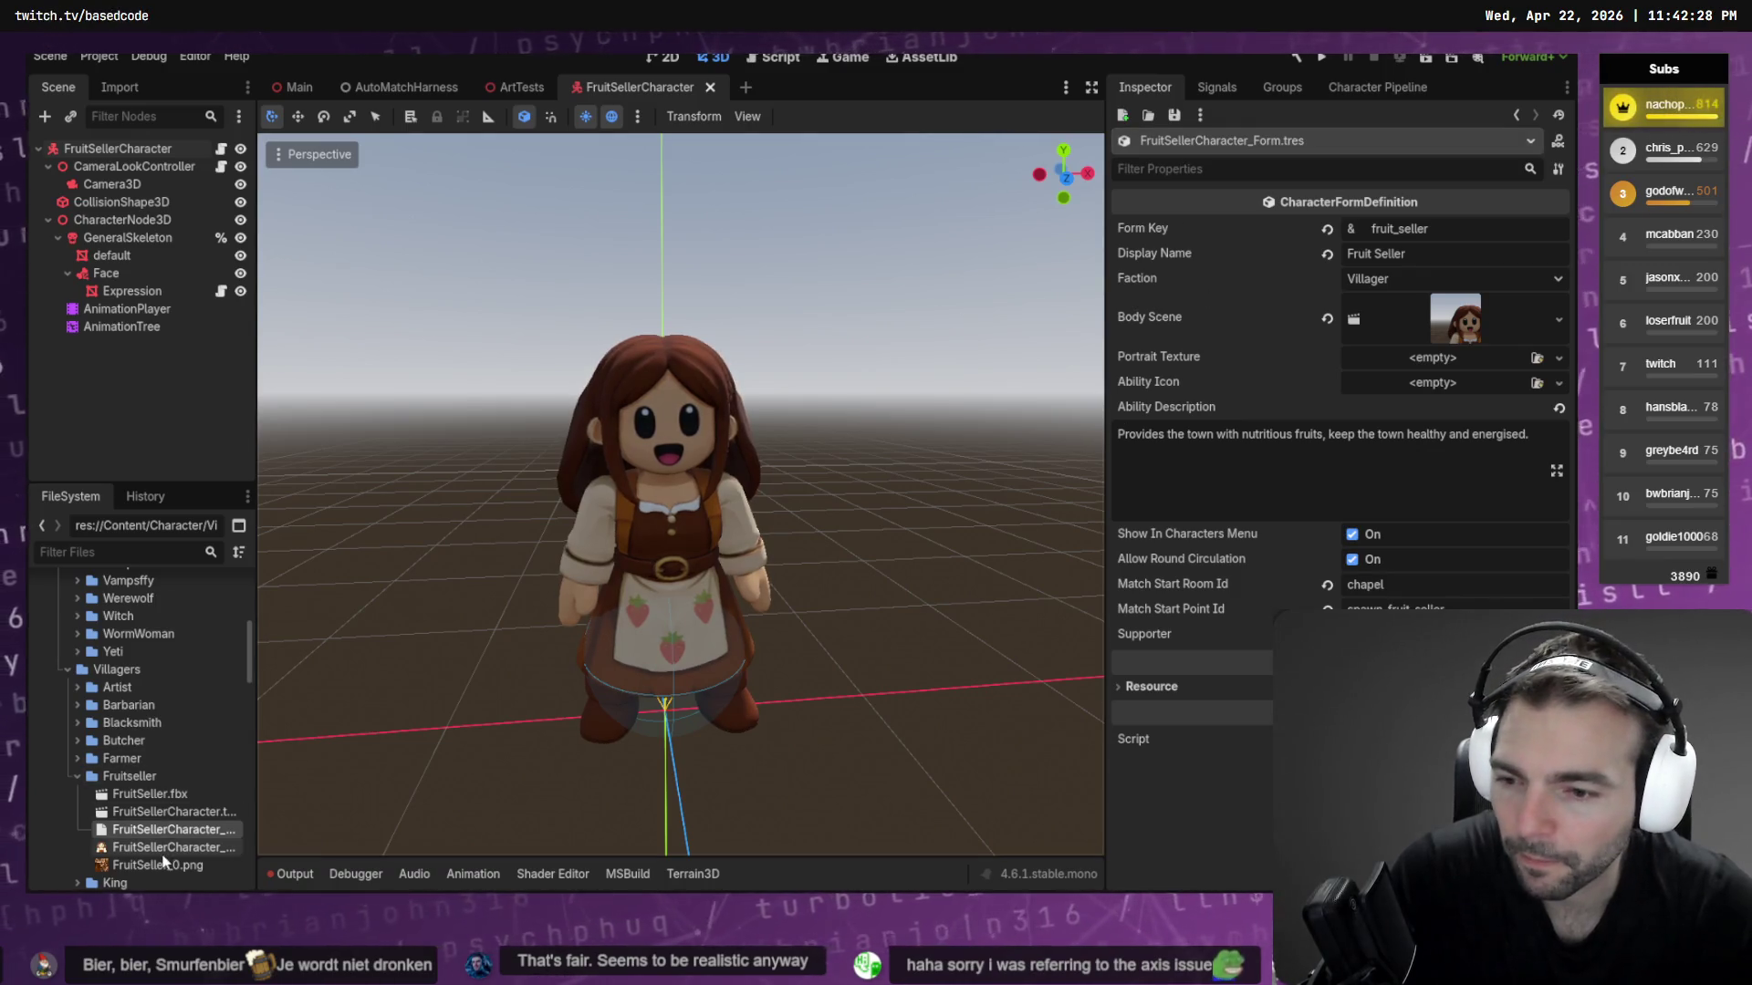
mouse_move(166, 874)
mouse_down()
mouse_move(1439, 392)
mouse_move(1428, 369)
mouse_up()
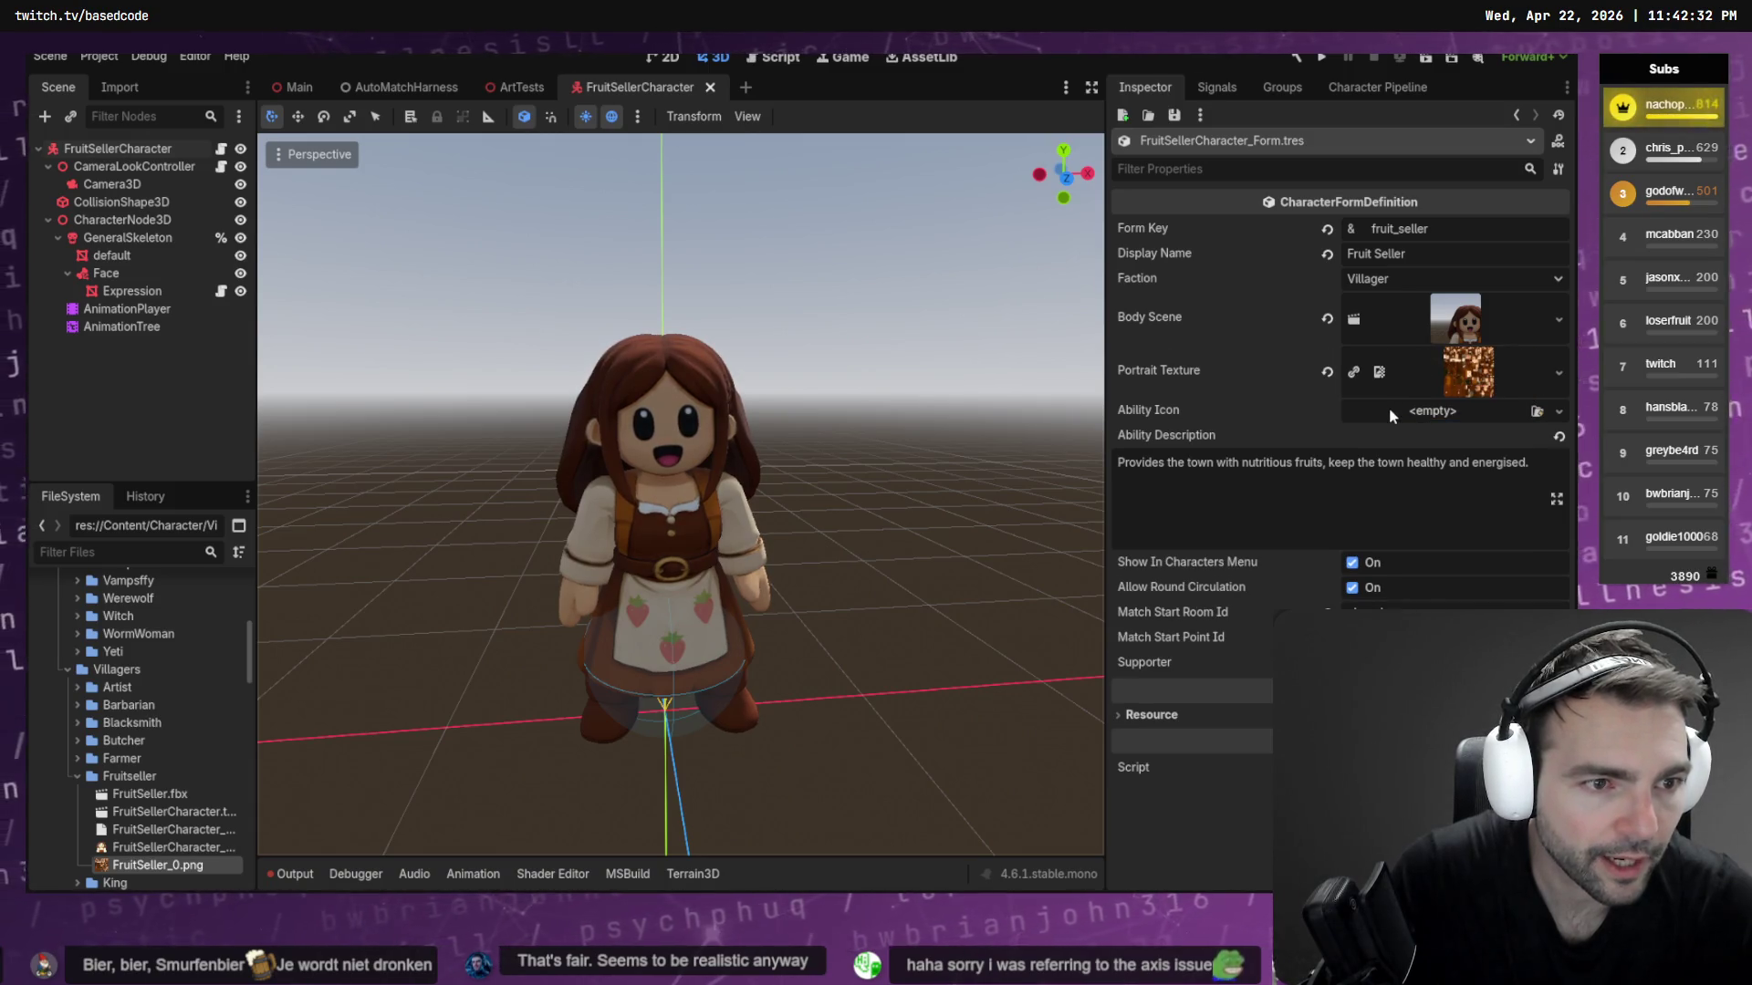
drag(164, 847, 1446, 399)
key(ctrl+s)
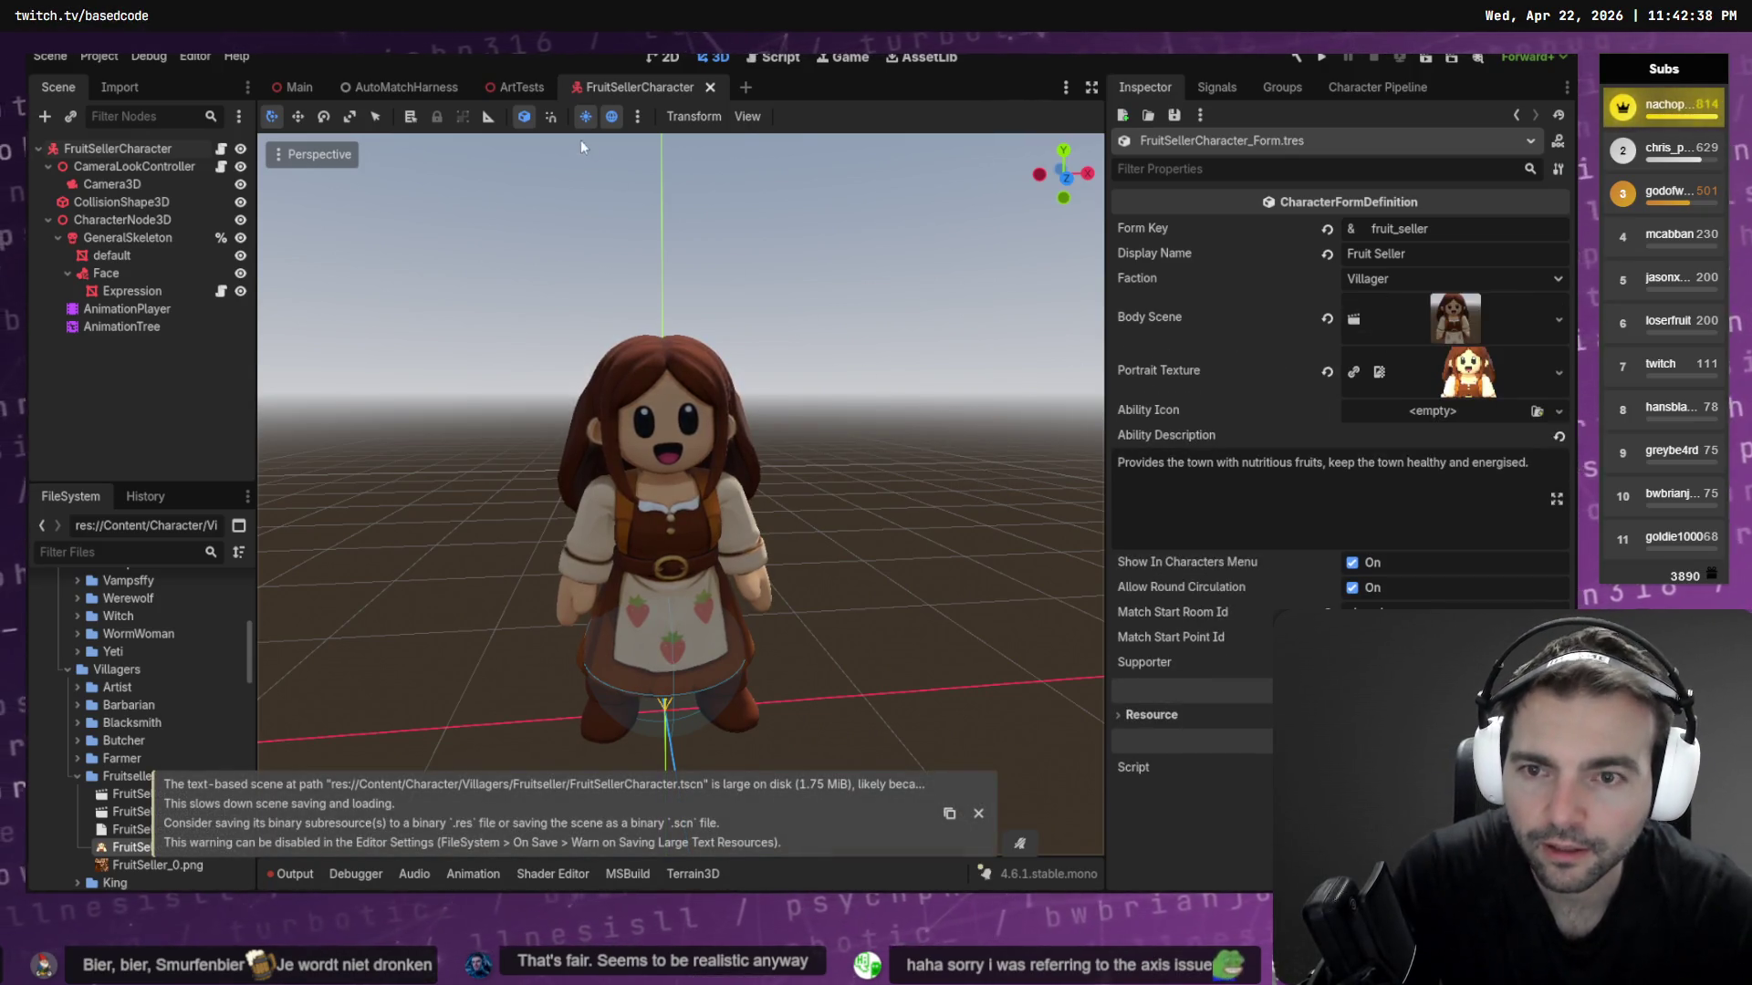
middle_click(656, 91)
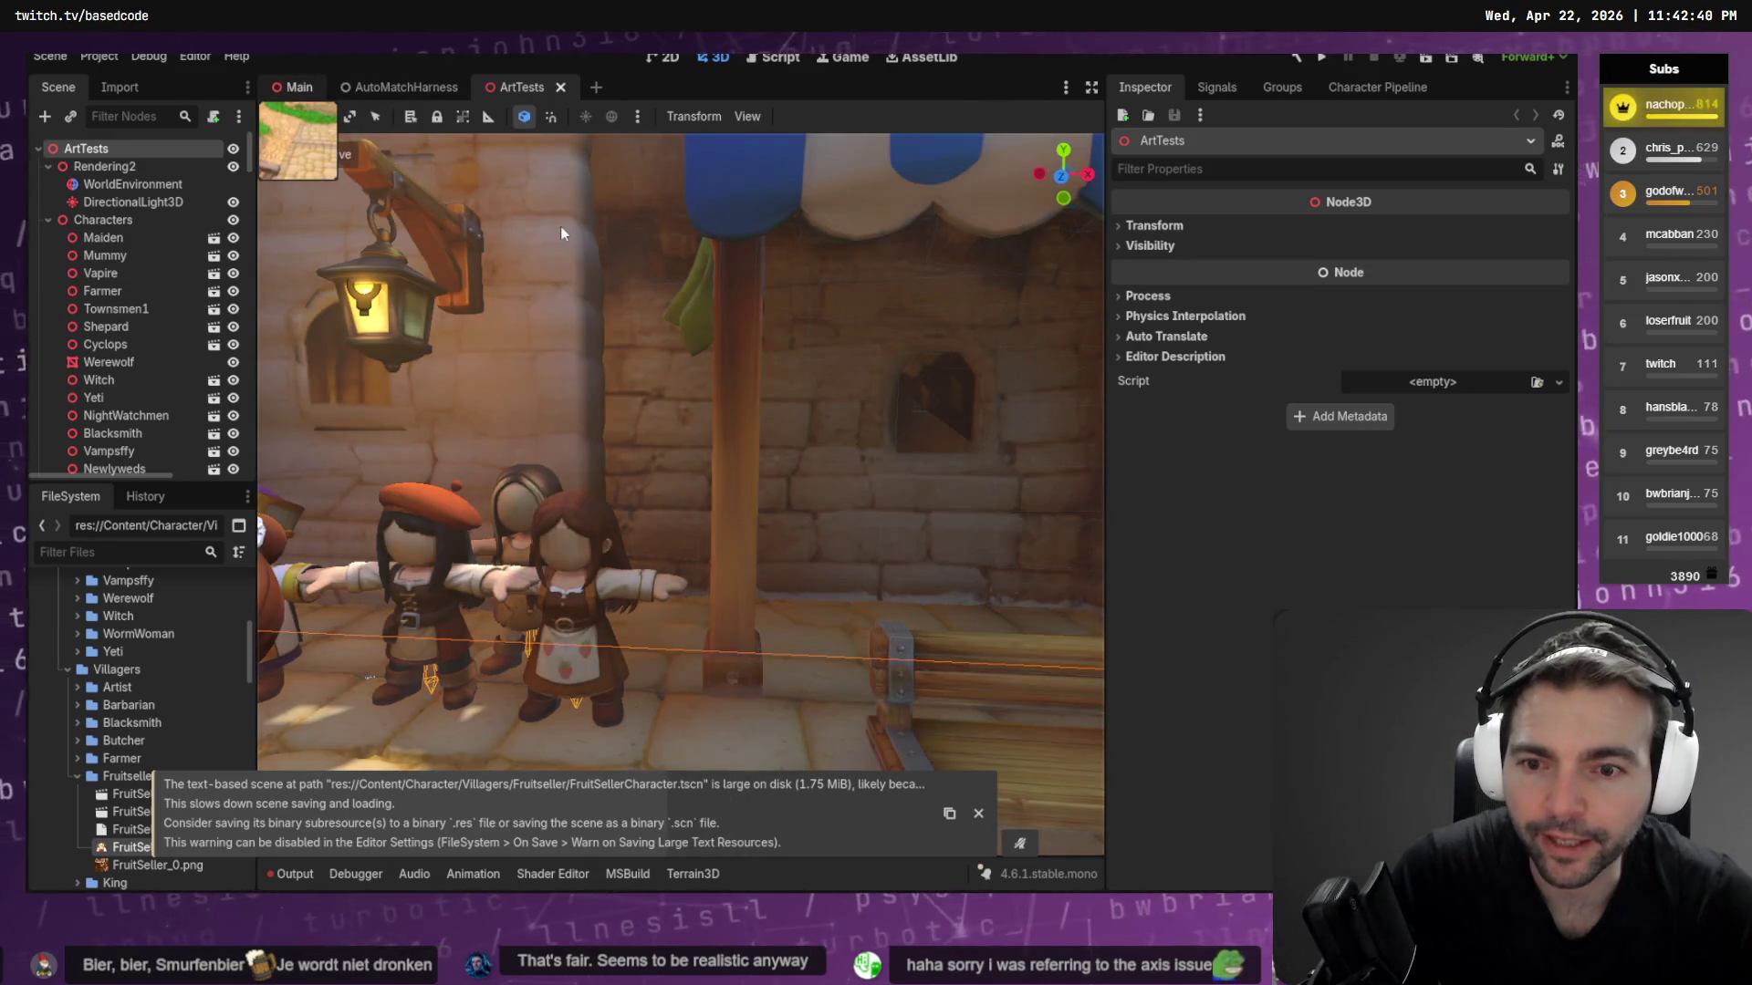
Switch to the Main scene and run the project with F5
key(ctrl+Tab)
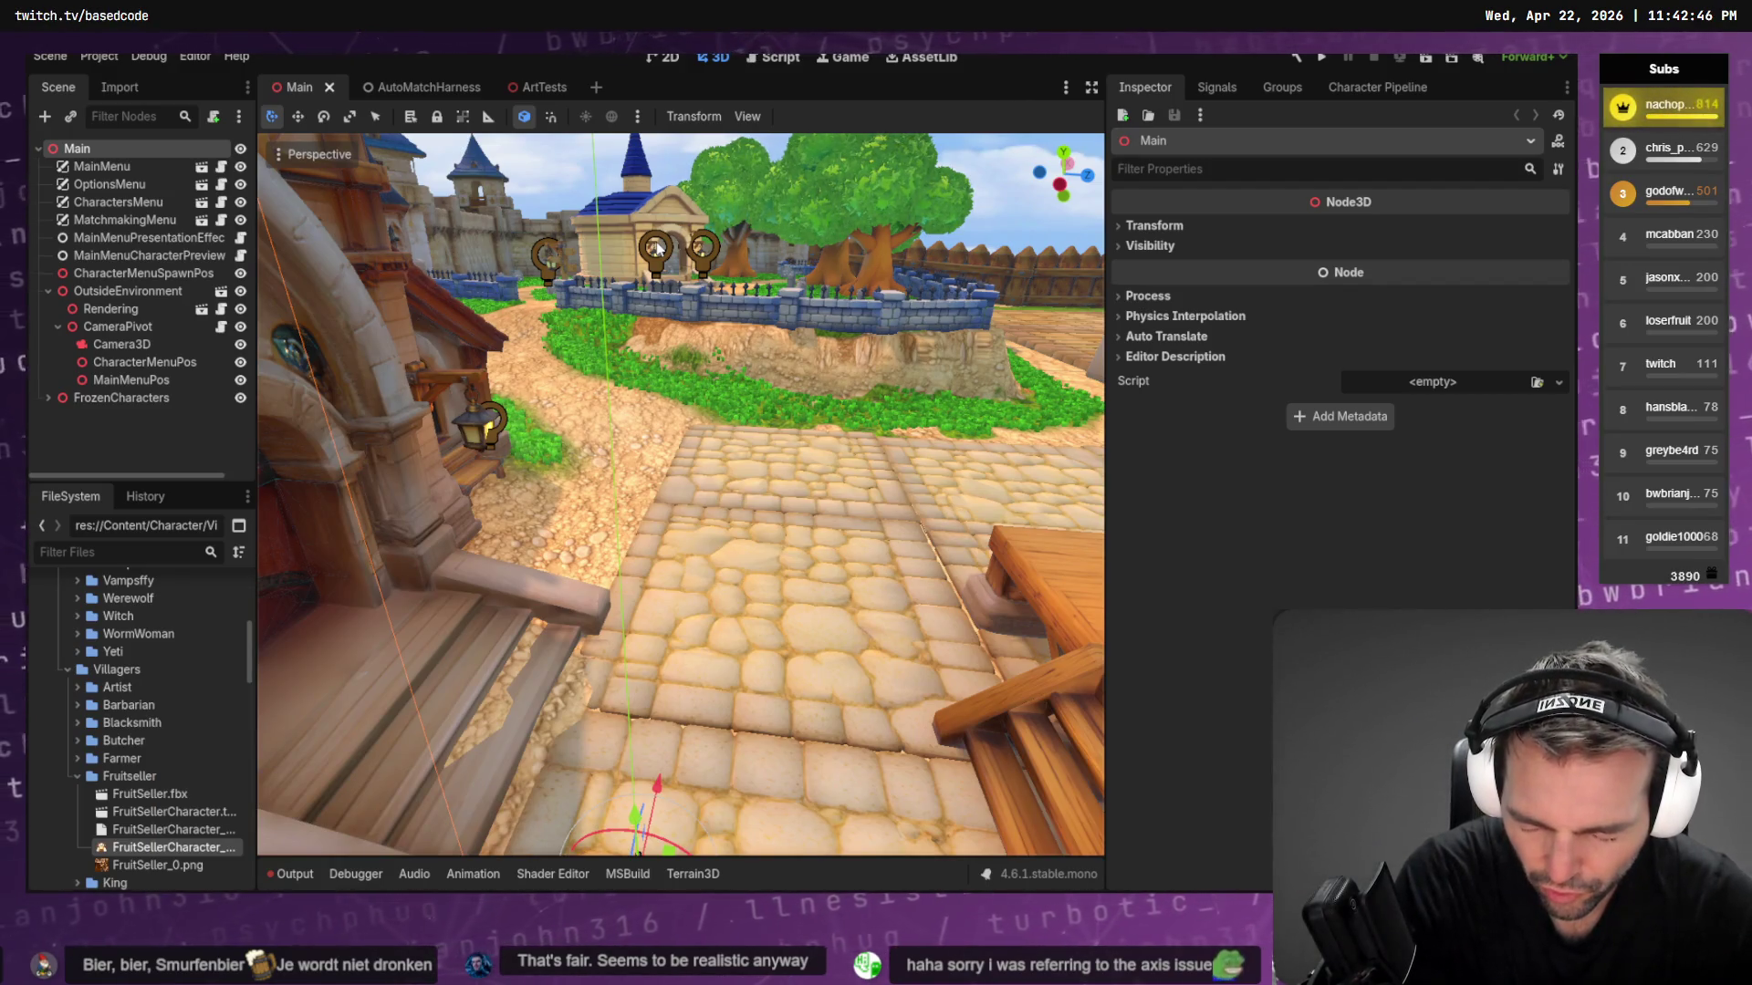
key(F5)
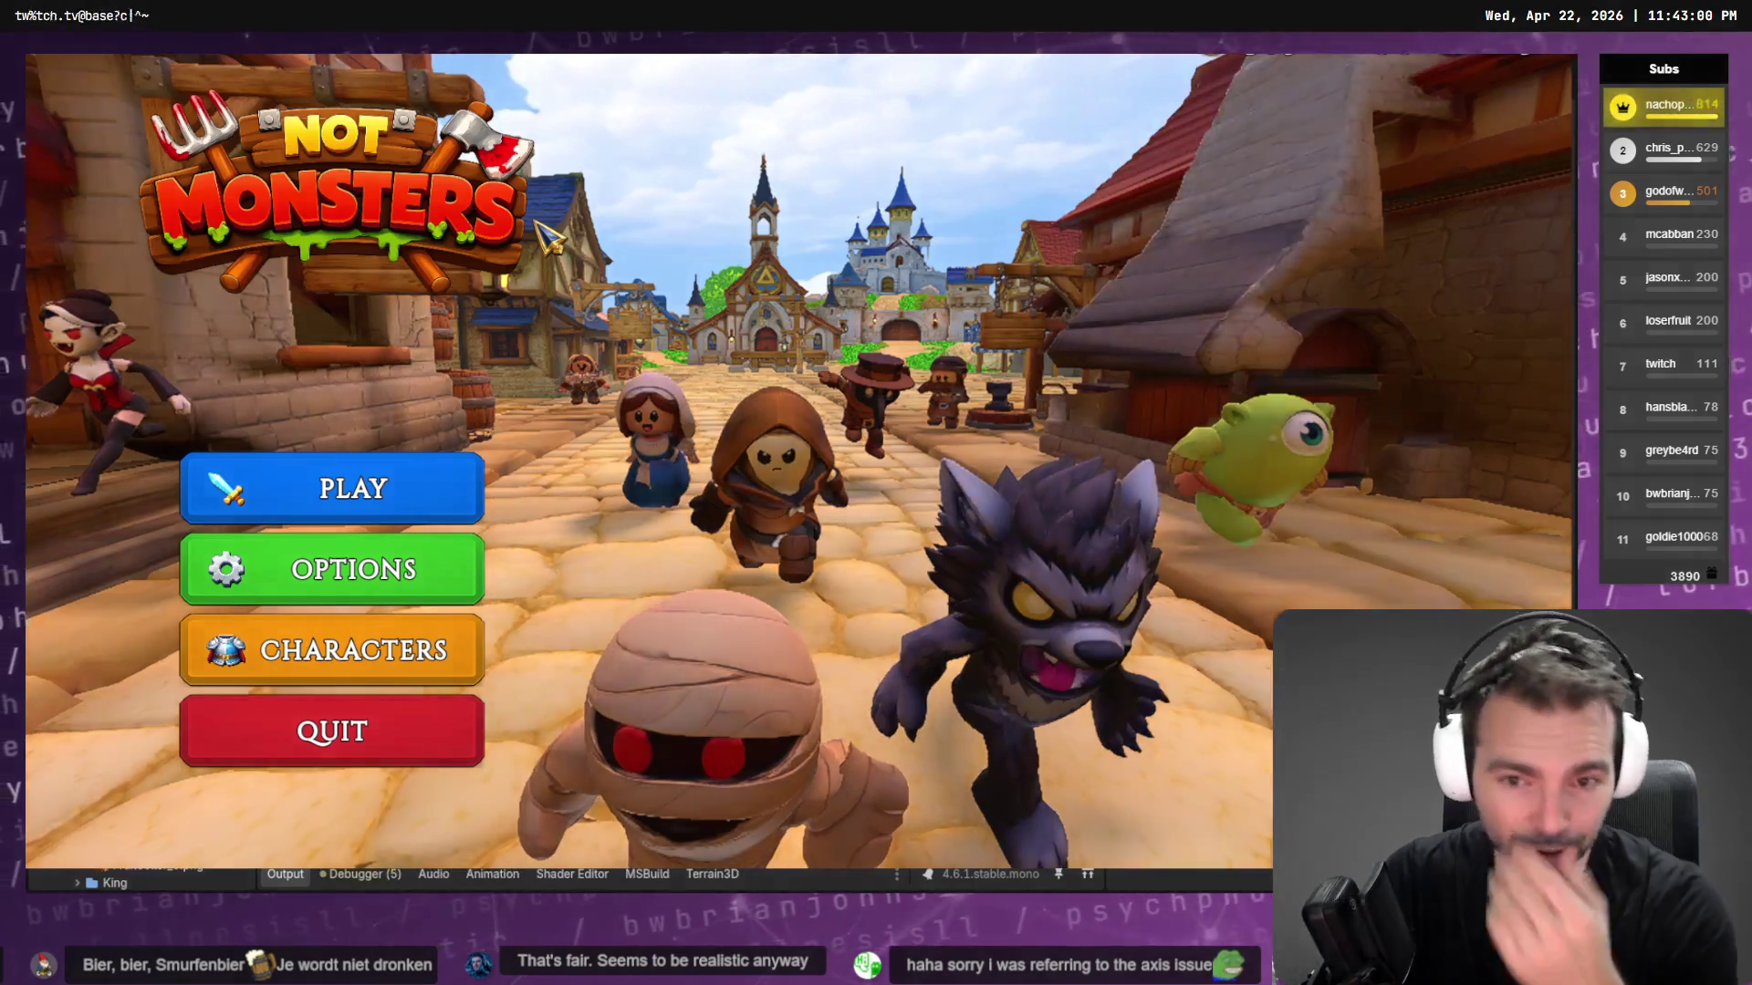
Host a game and preview the Fruit Seller in the Villagers character list
click(447, 497)
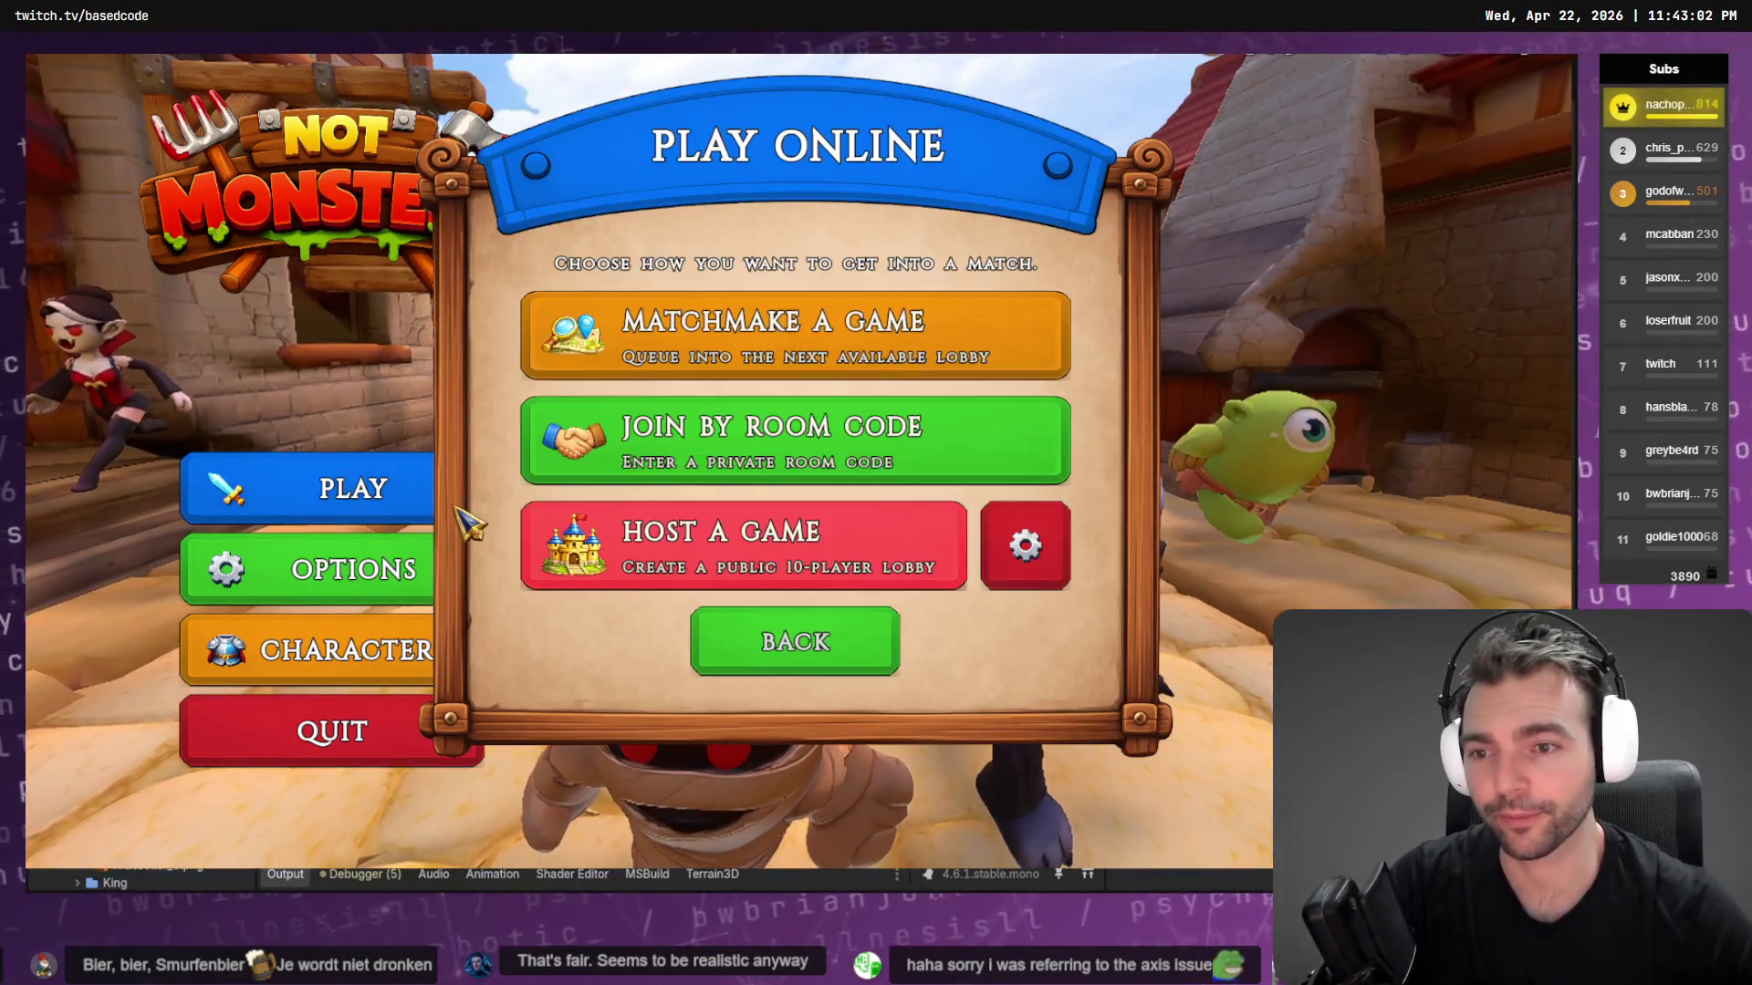
click(772, 559)
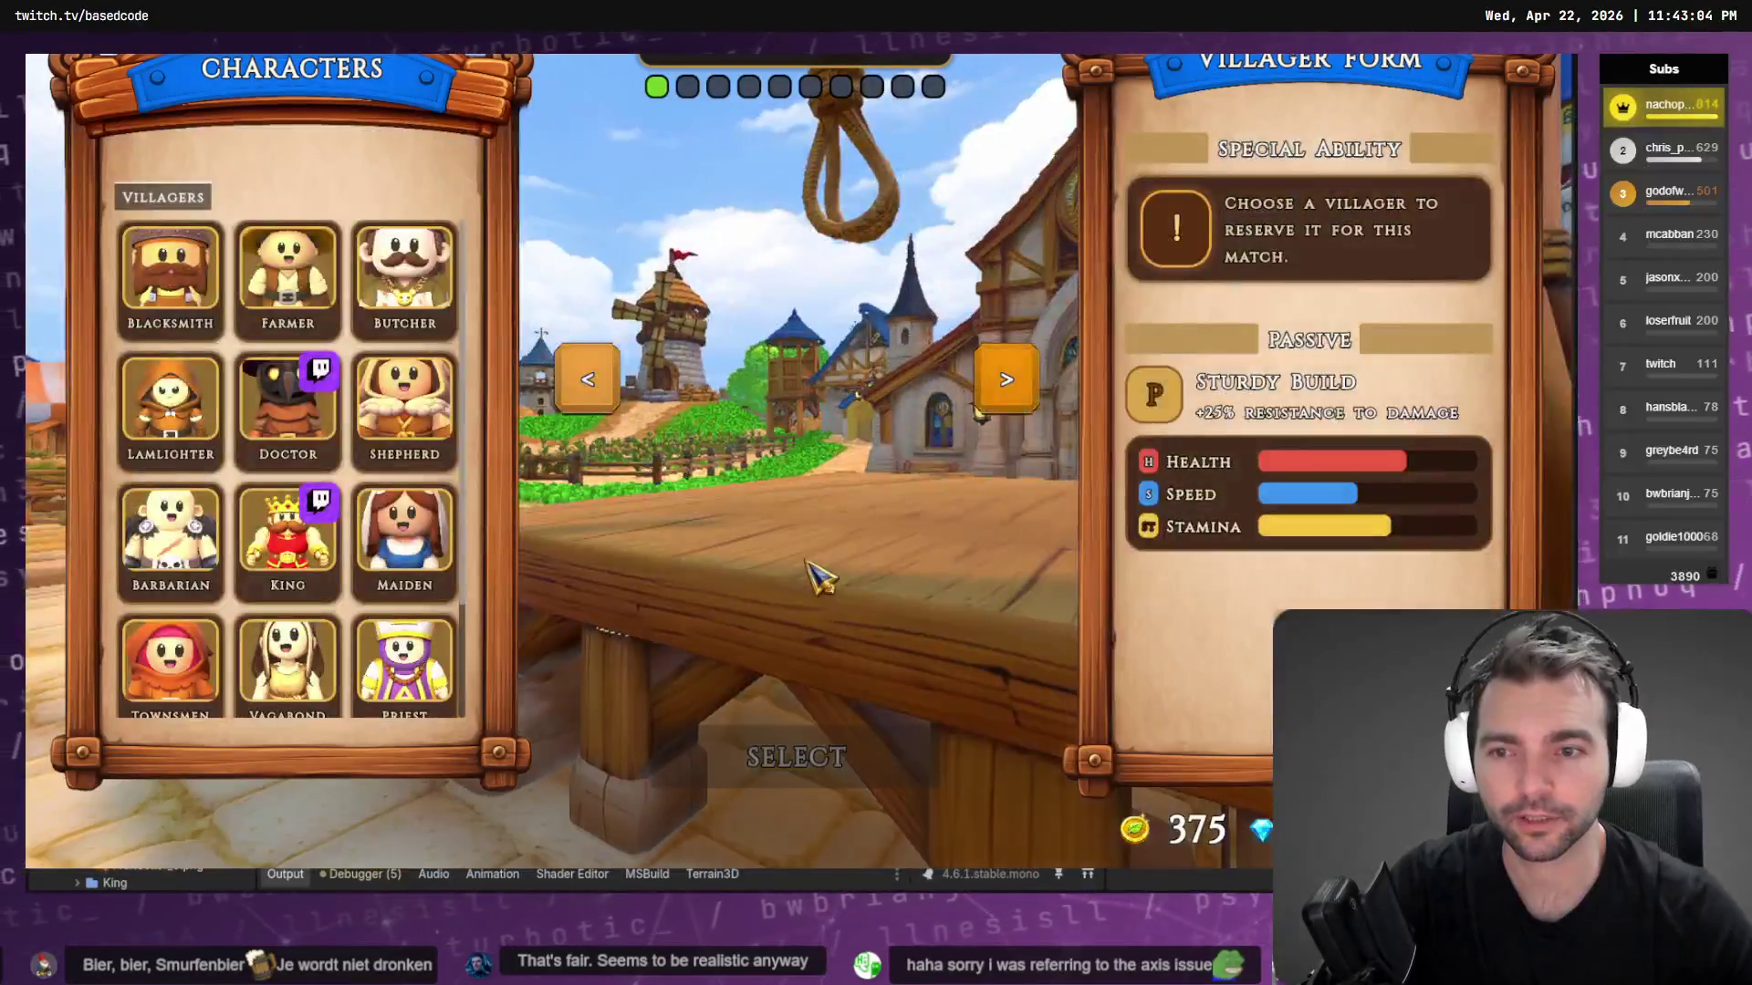
scroll(301, 593, down, 2)
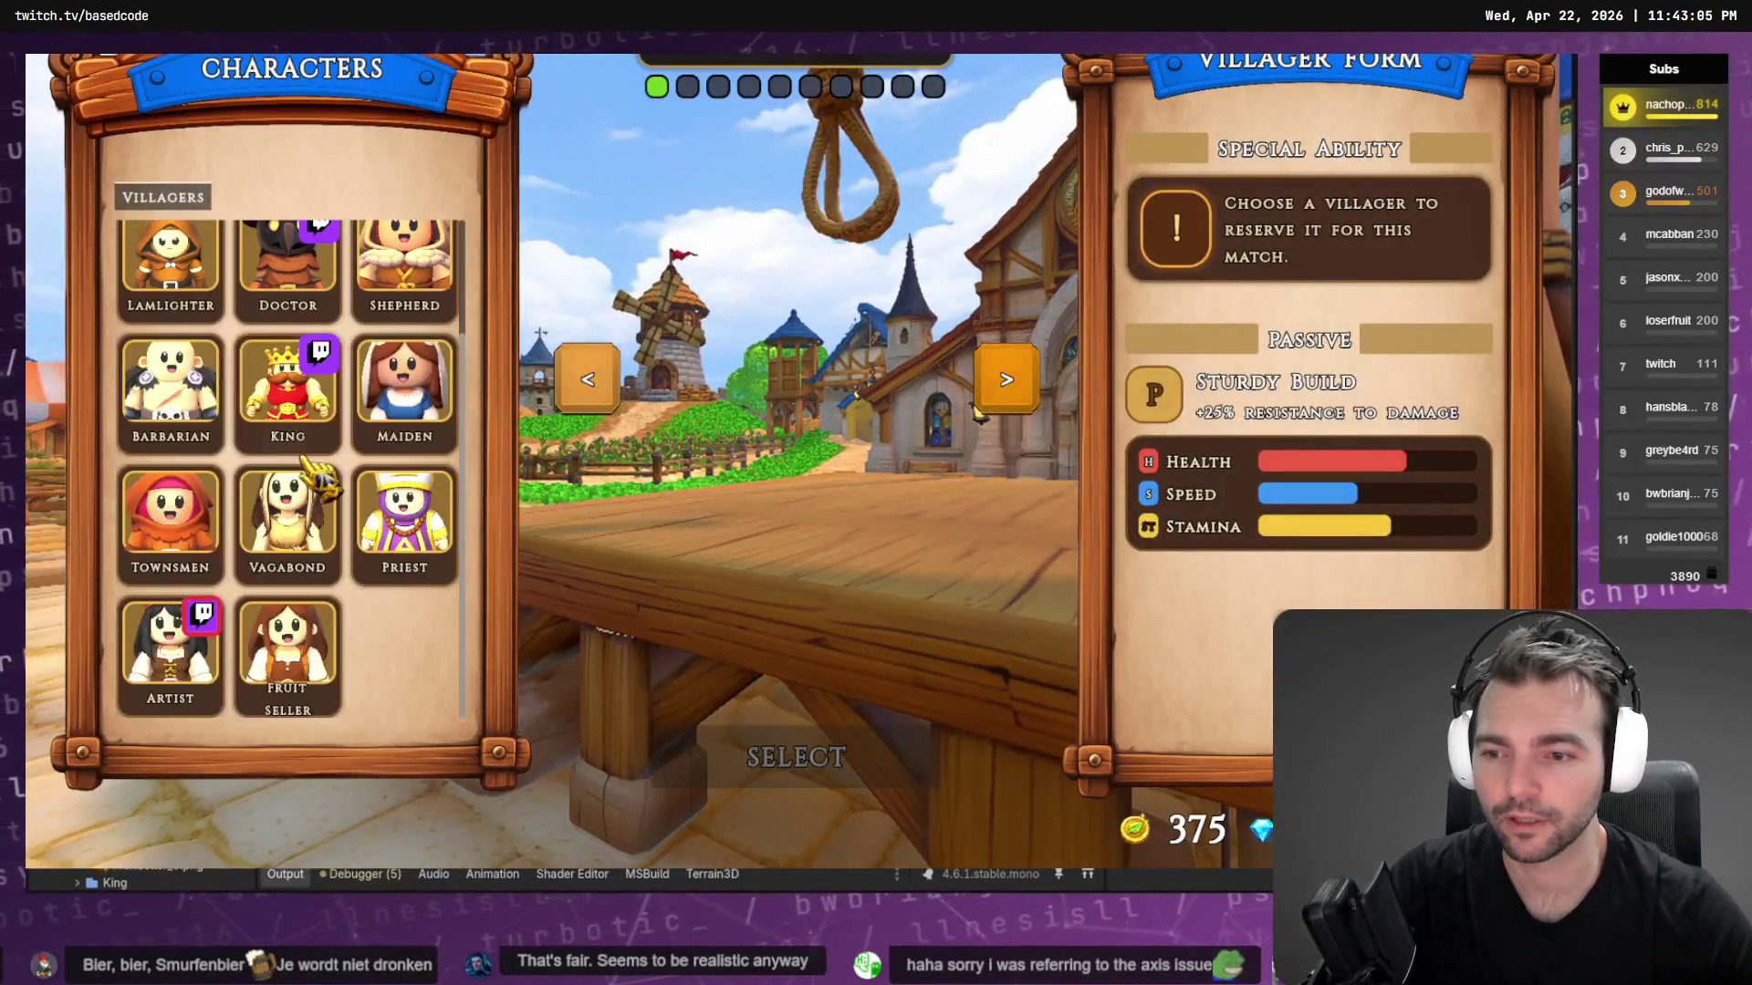
click(317, 649)
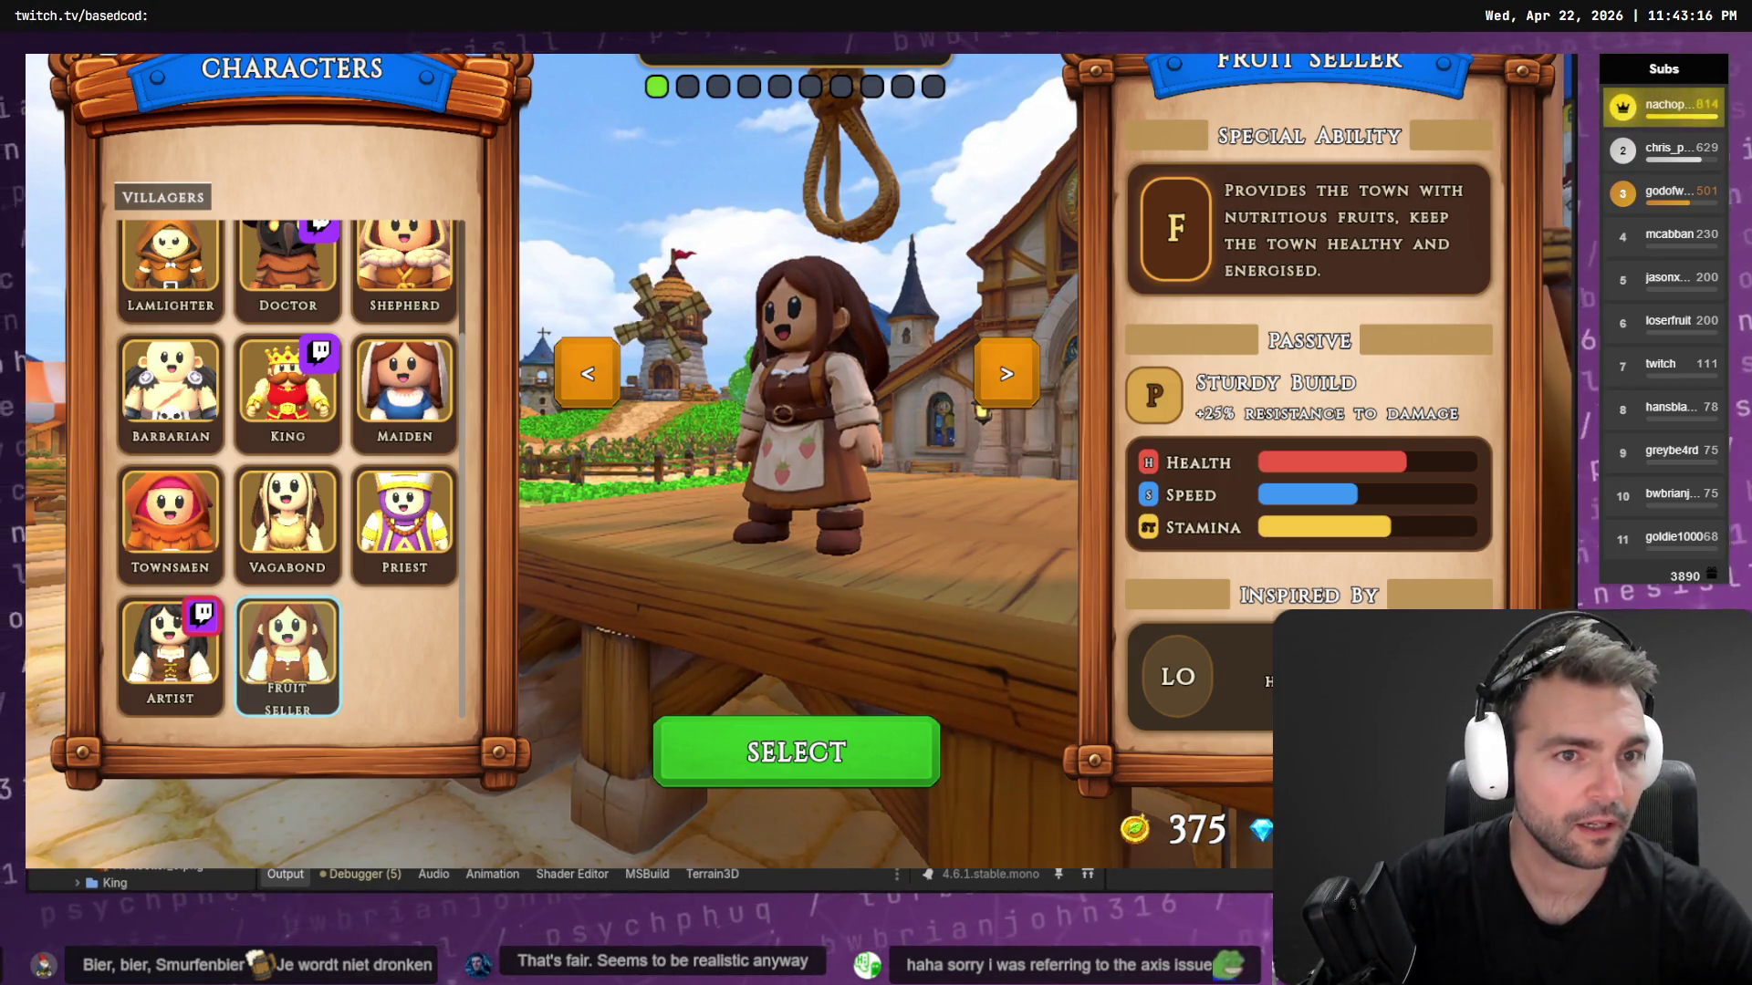
Stop the running game and return to the Godot editor
key(F8)
key(F5)
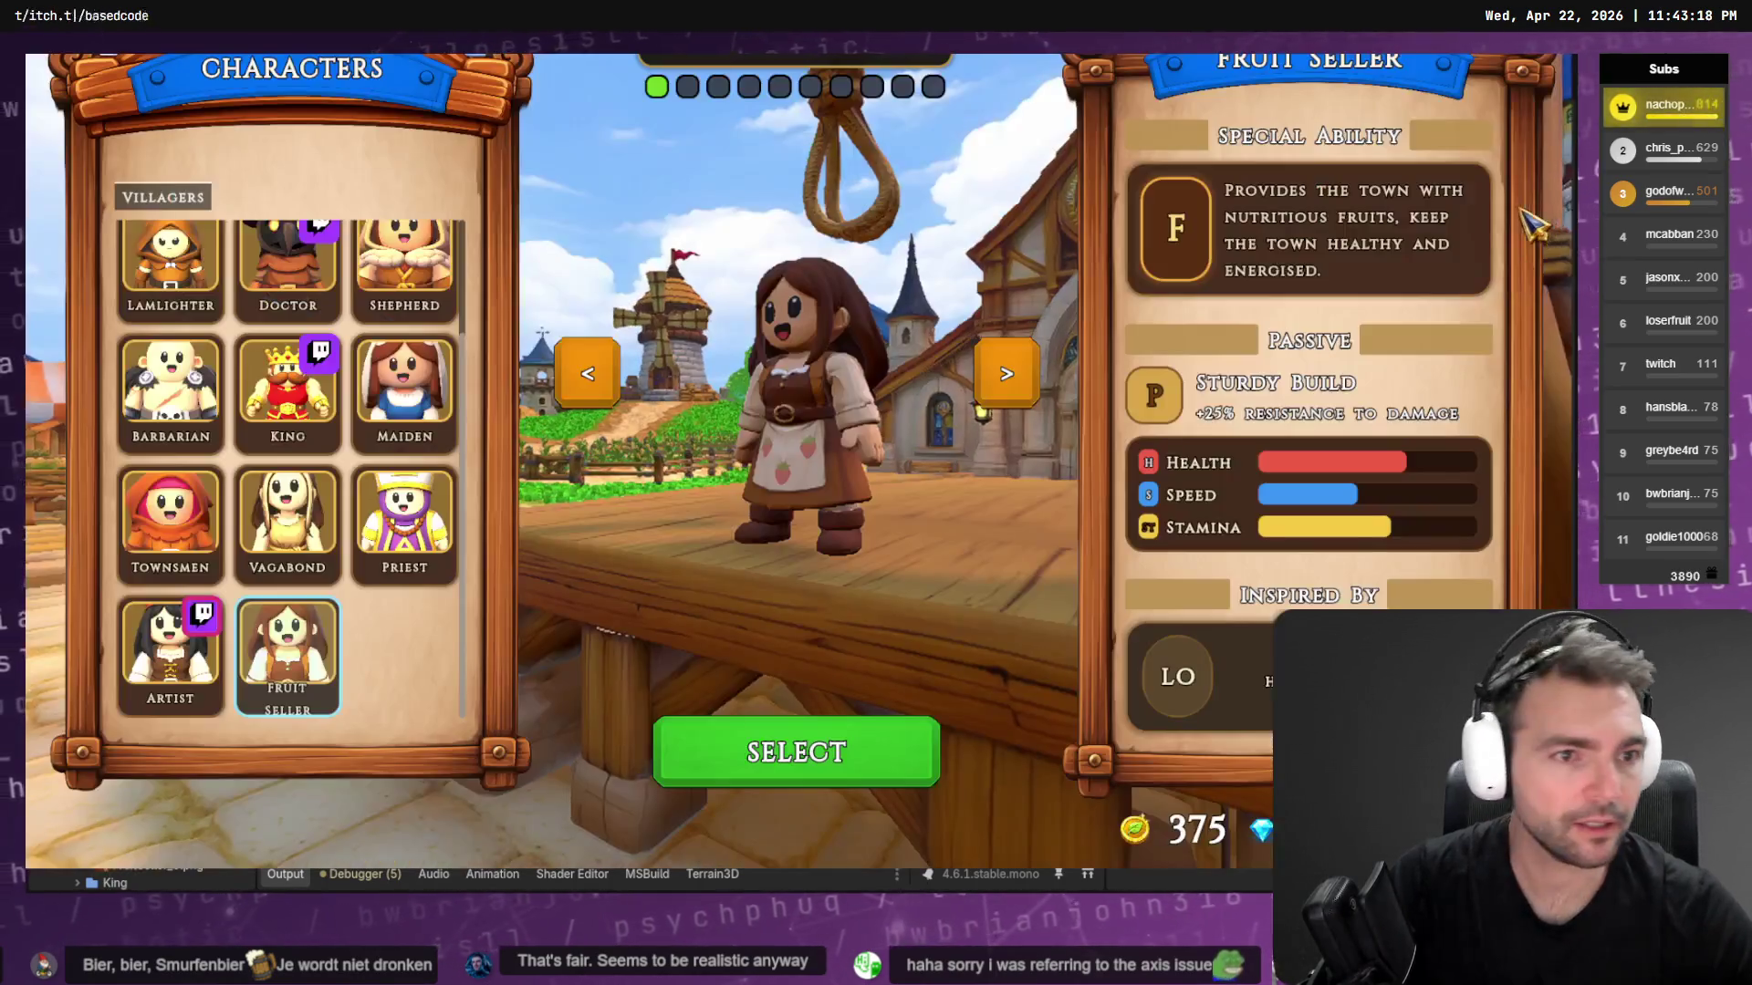
key(F8)
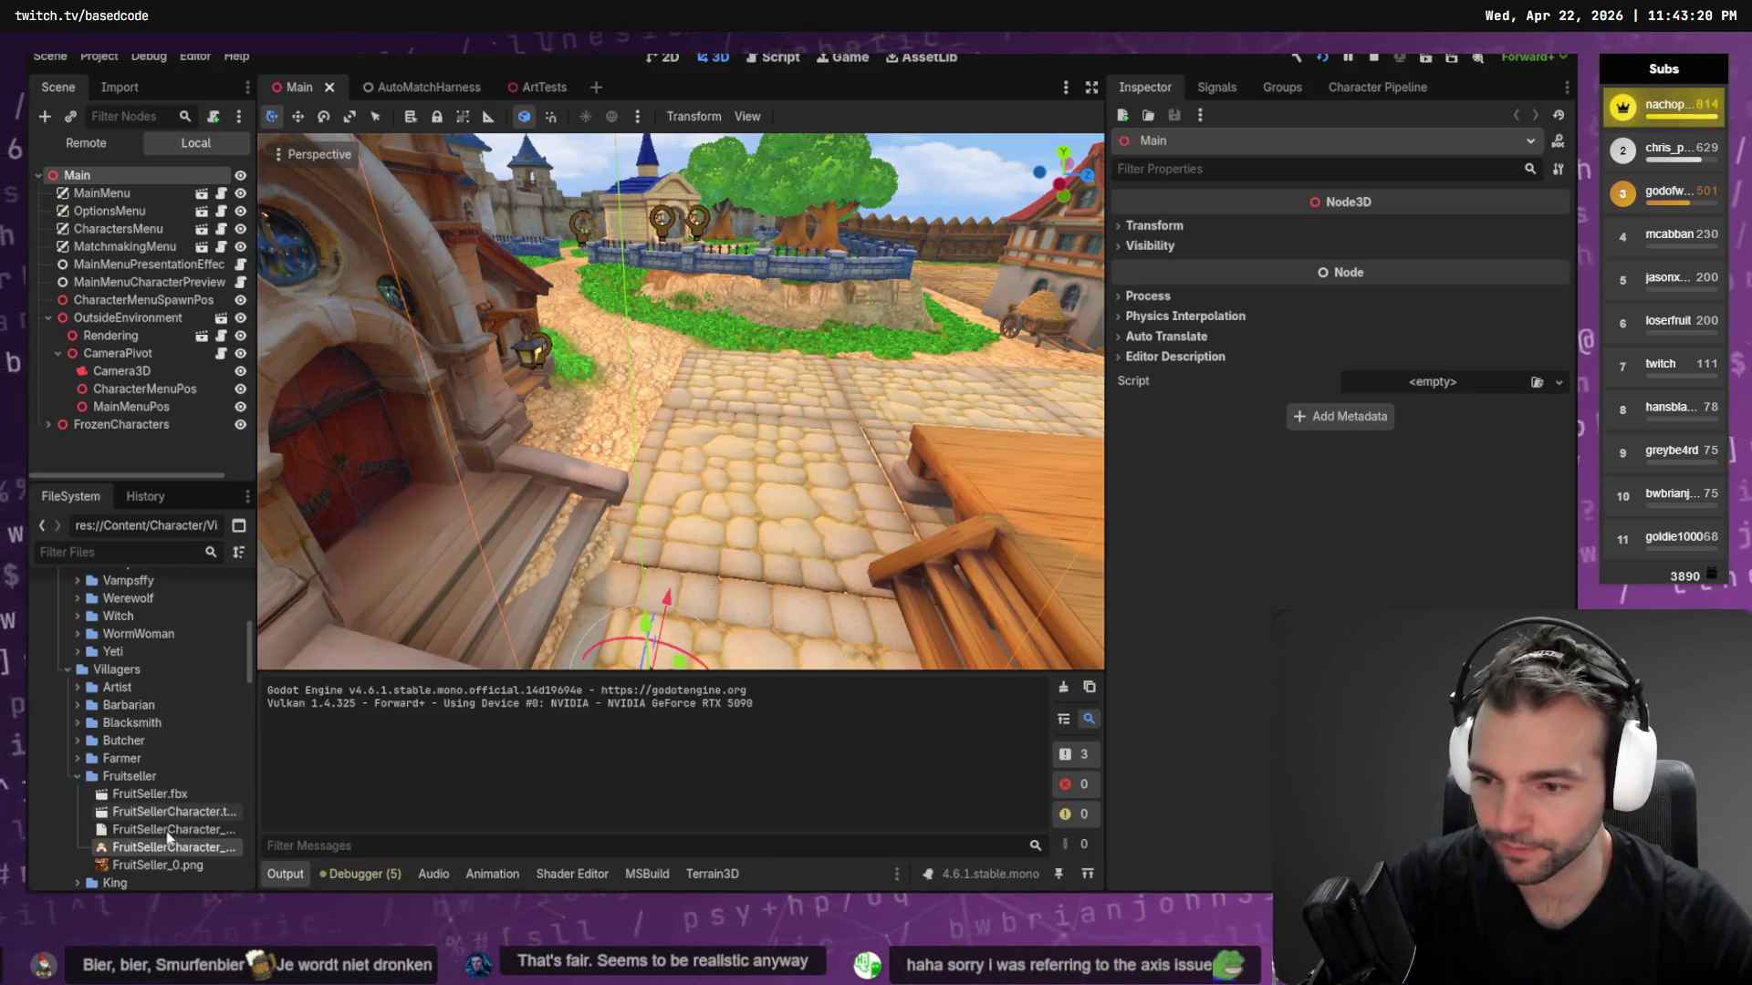
Trim the Fruit Seller's ability description to end after 'nutritious fruits.'
click(166, 829)
click(1404, 464)
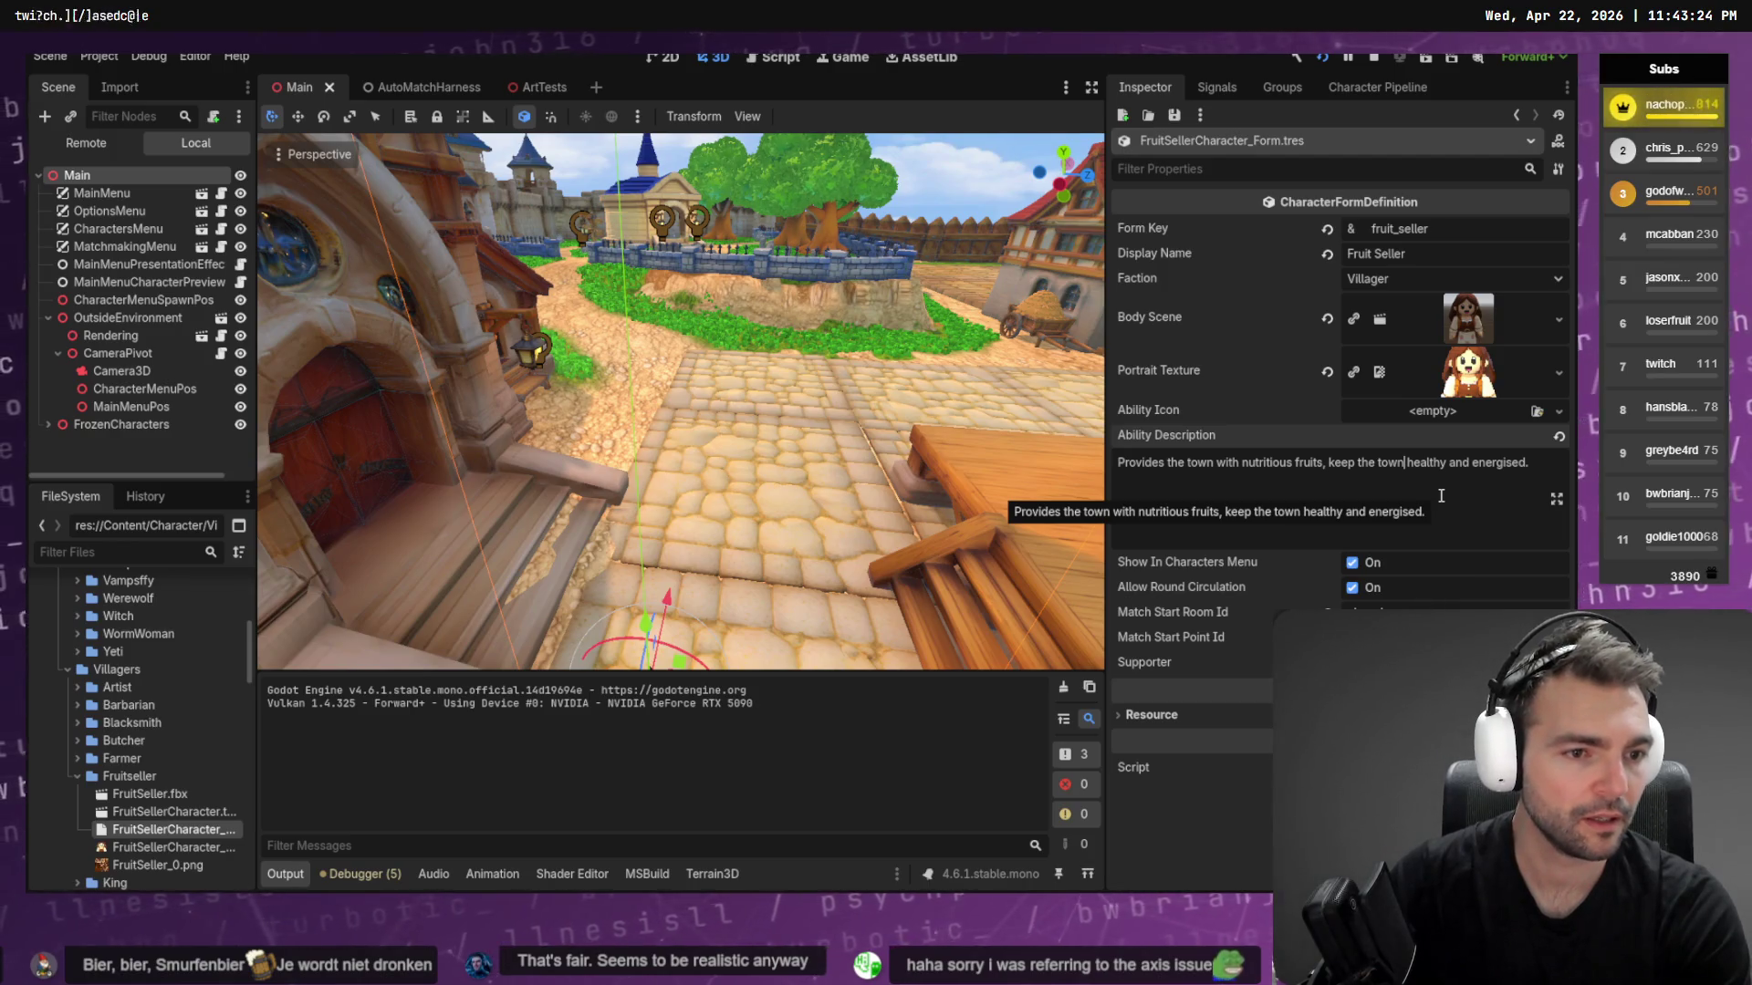
key(ctrl+Left)
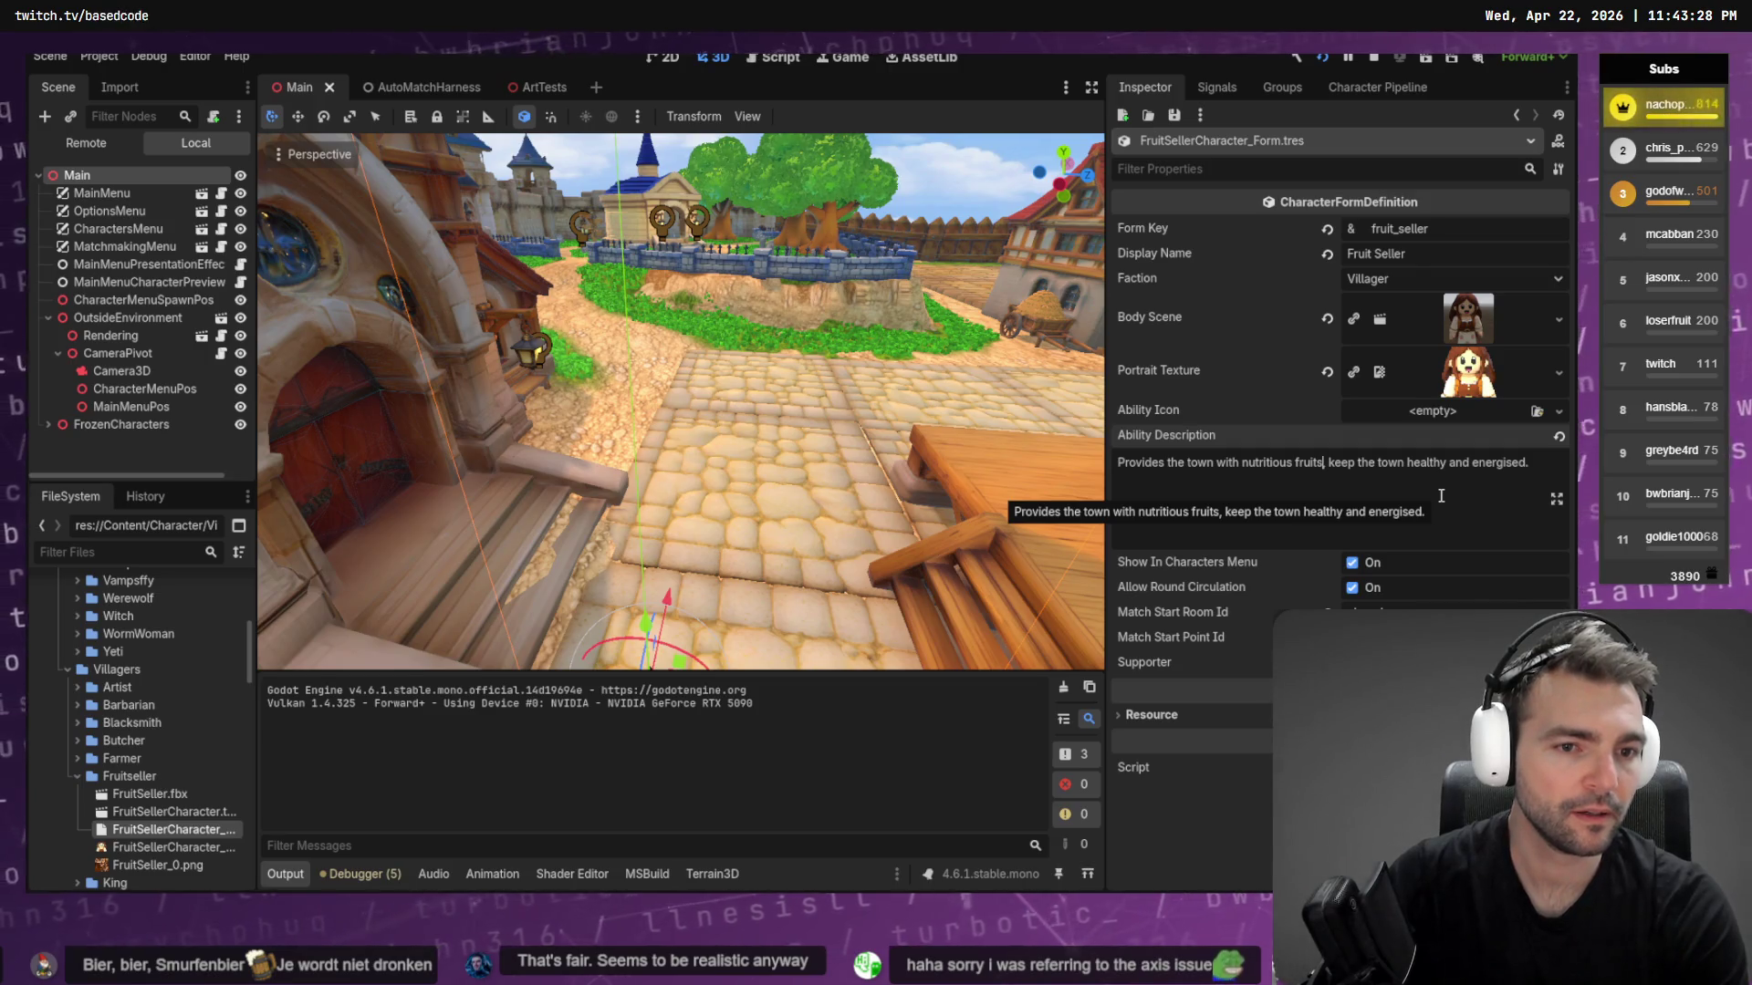
key(shift+End)
key(BackSpace)
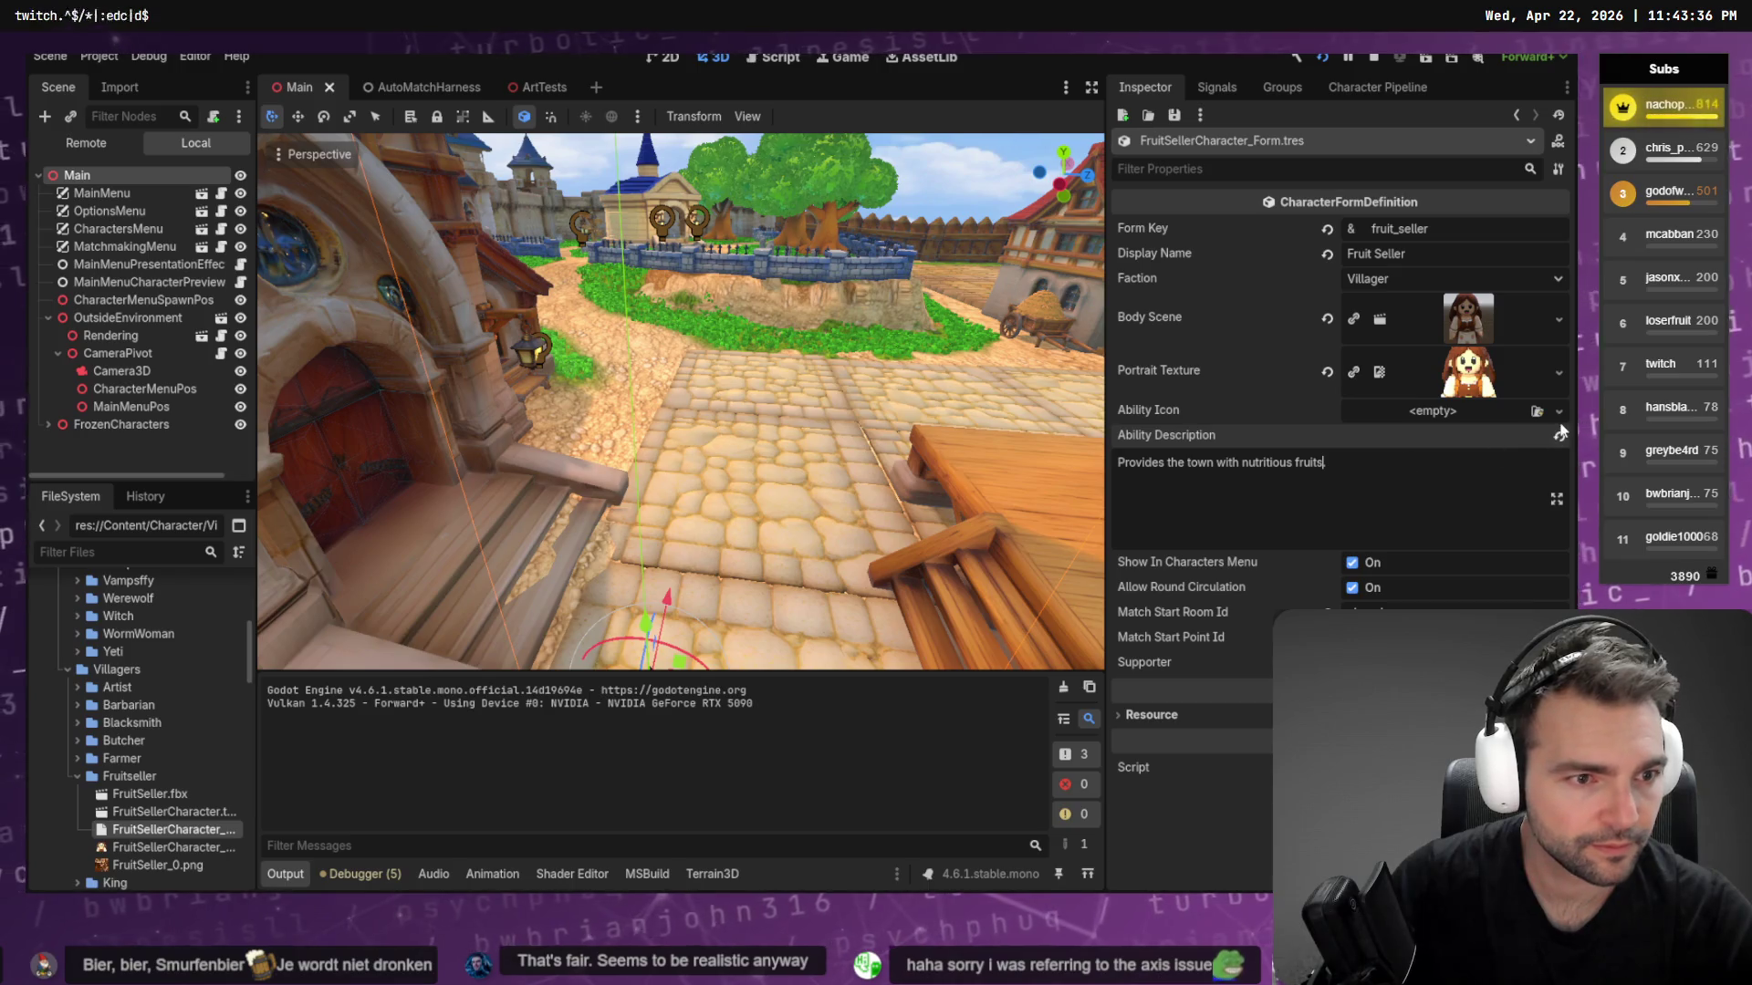
Keep Faction as Villager, expand the Supporter settings, and save the form
click(1536, 277)
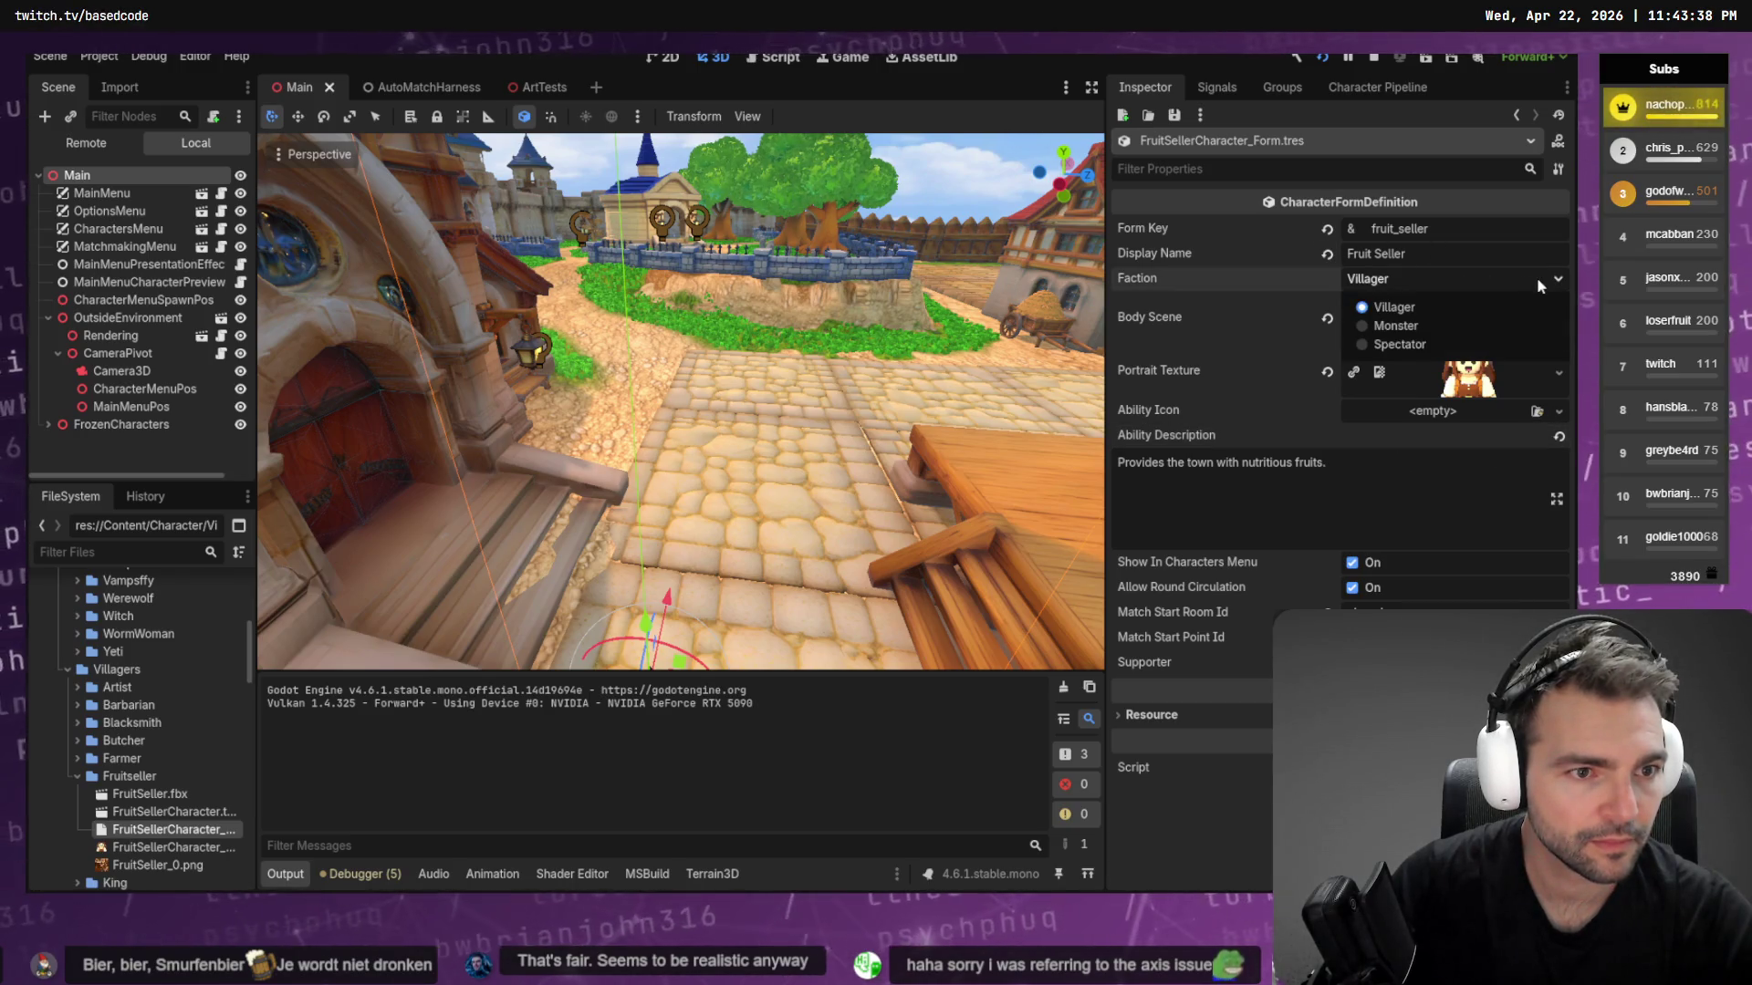
click(1537, 276)
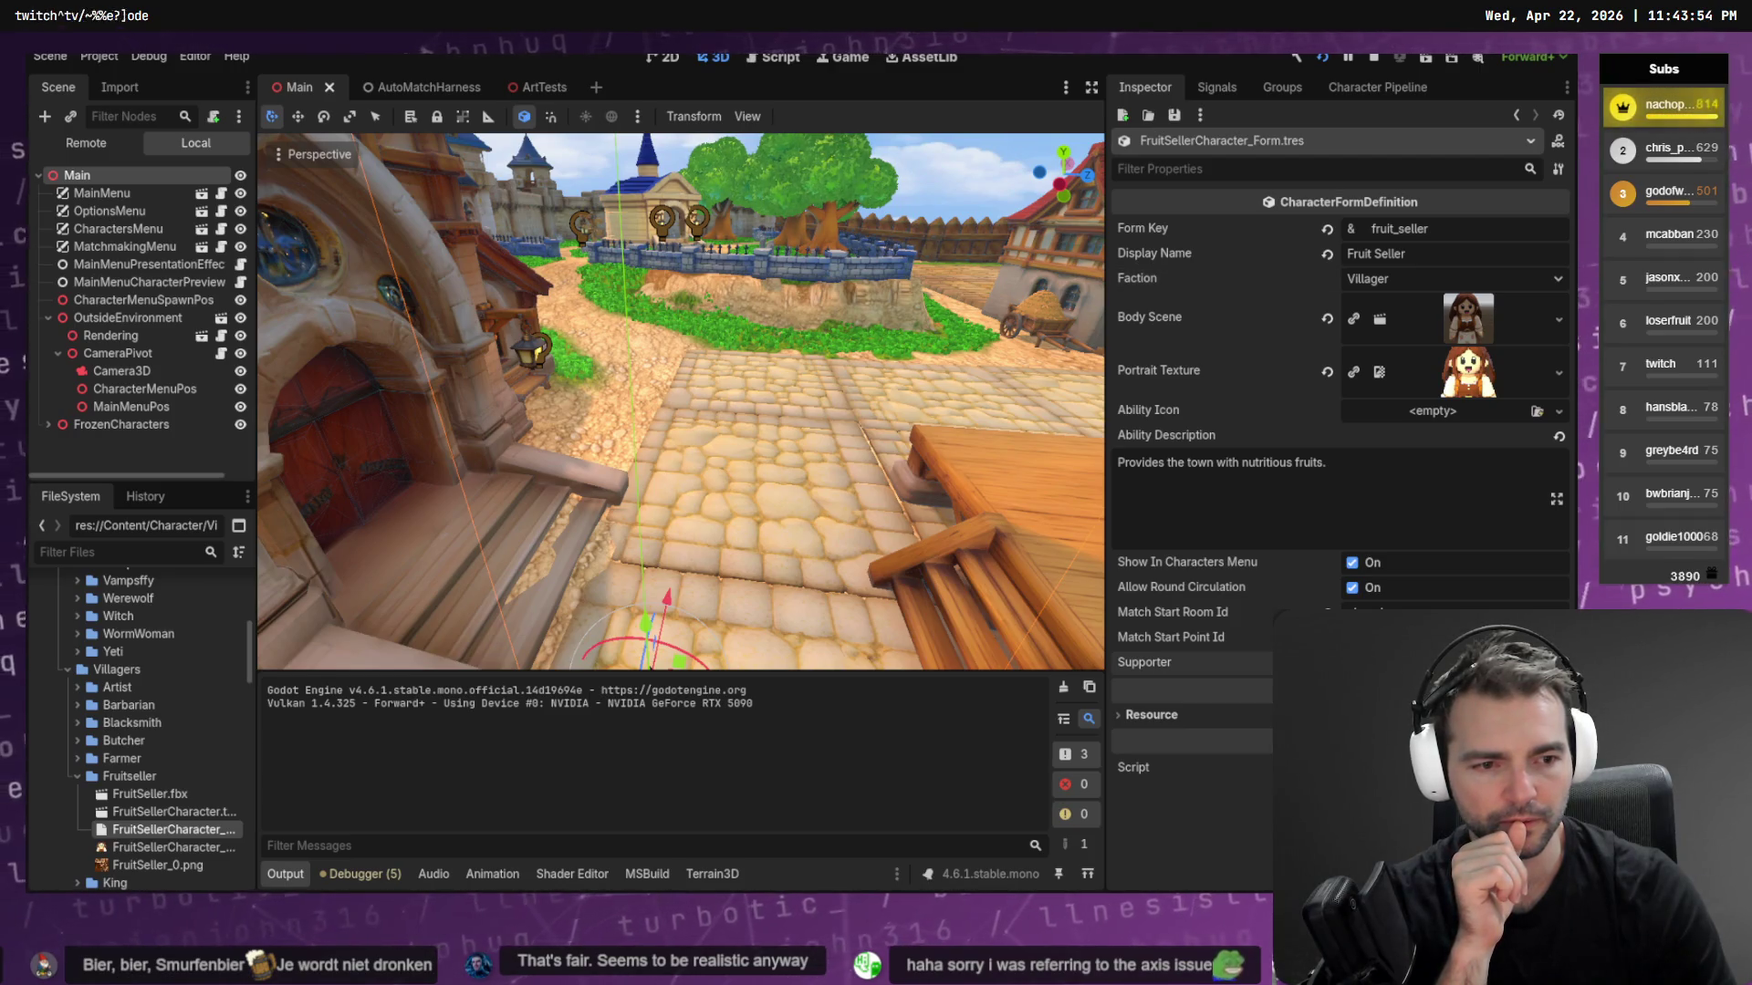
click(1144, 662)
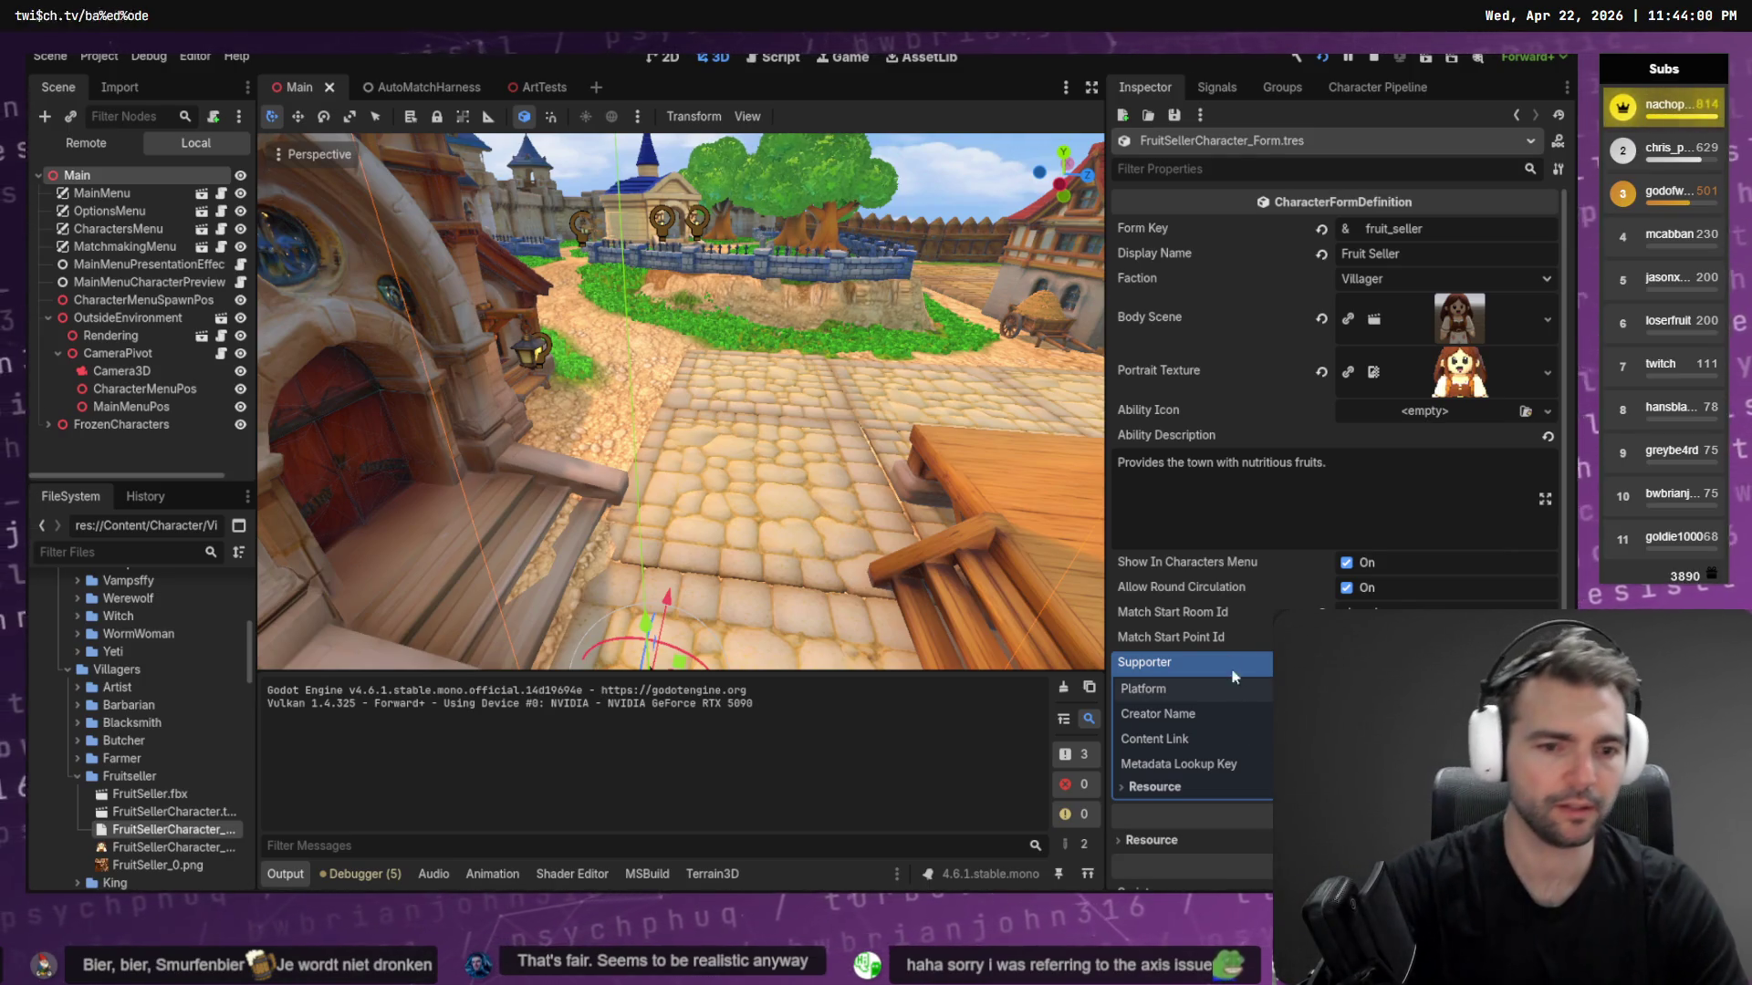
key(ctrl+s)
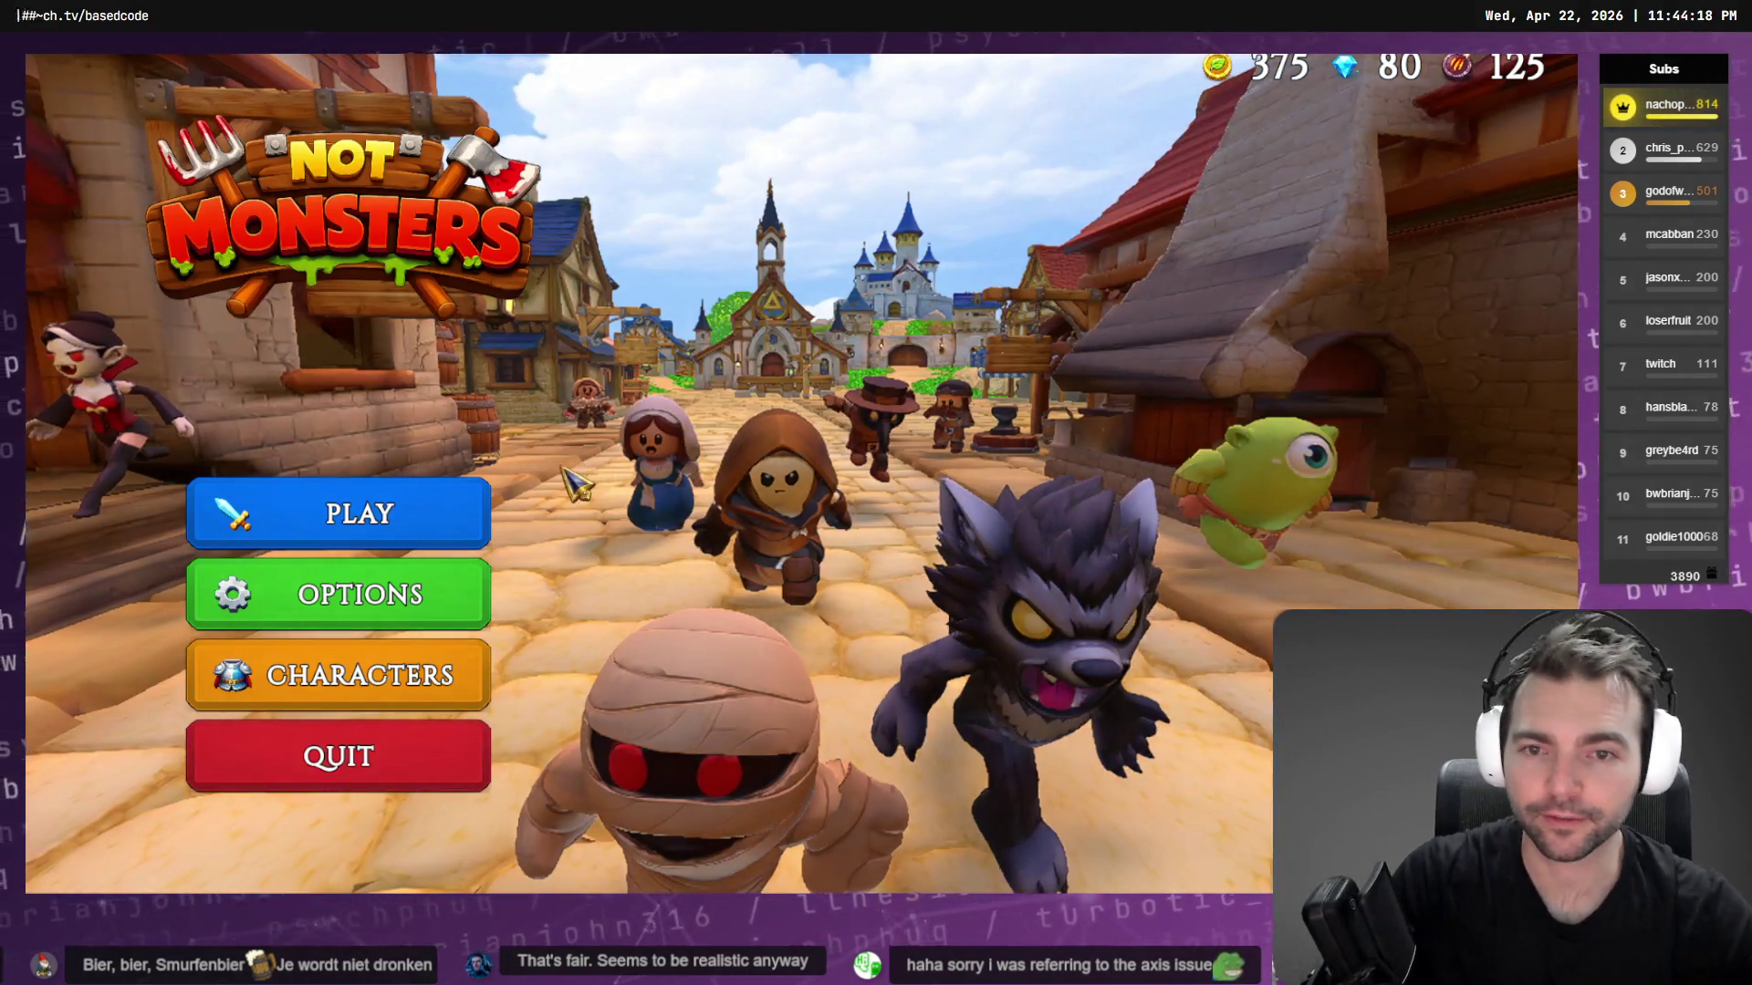
Host a game and preview the Fruit Seller's updated ability description
click(392, 513)
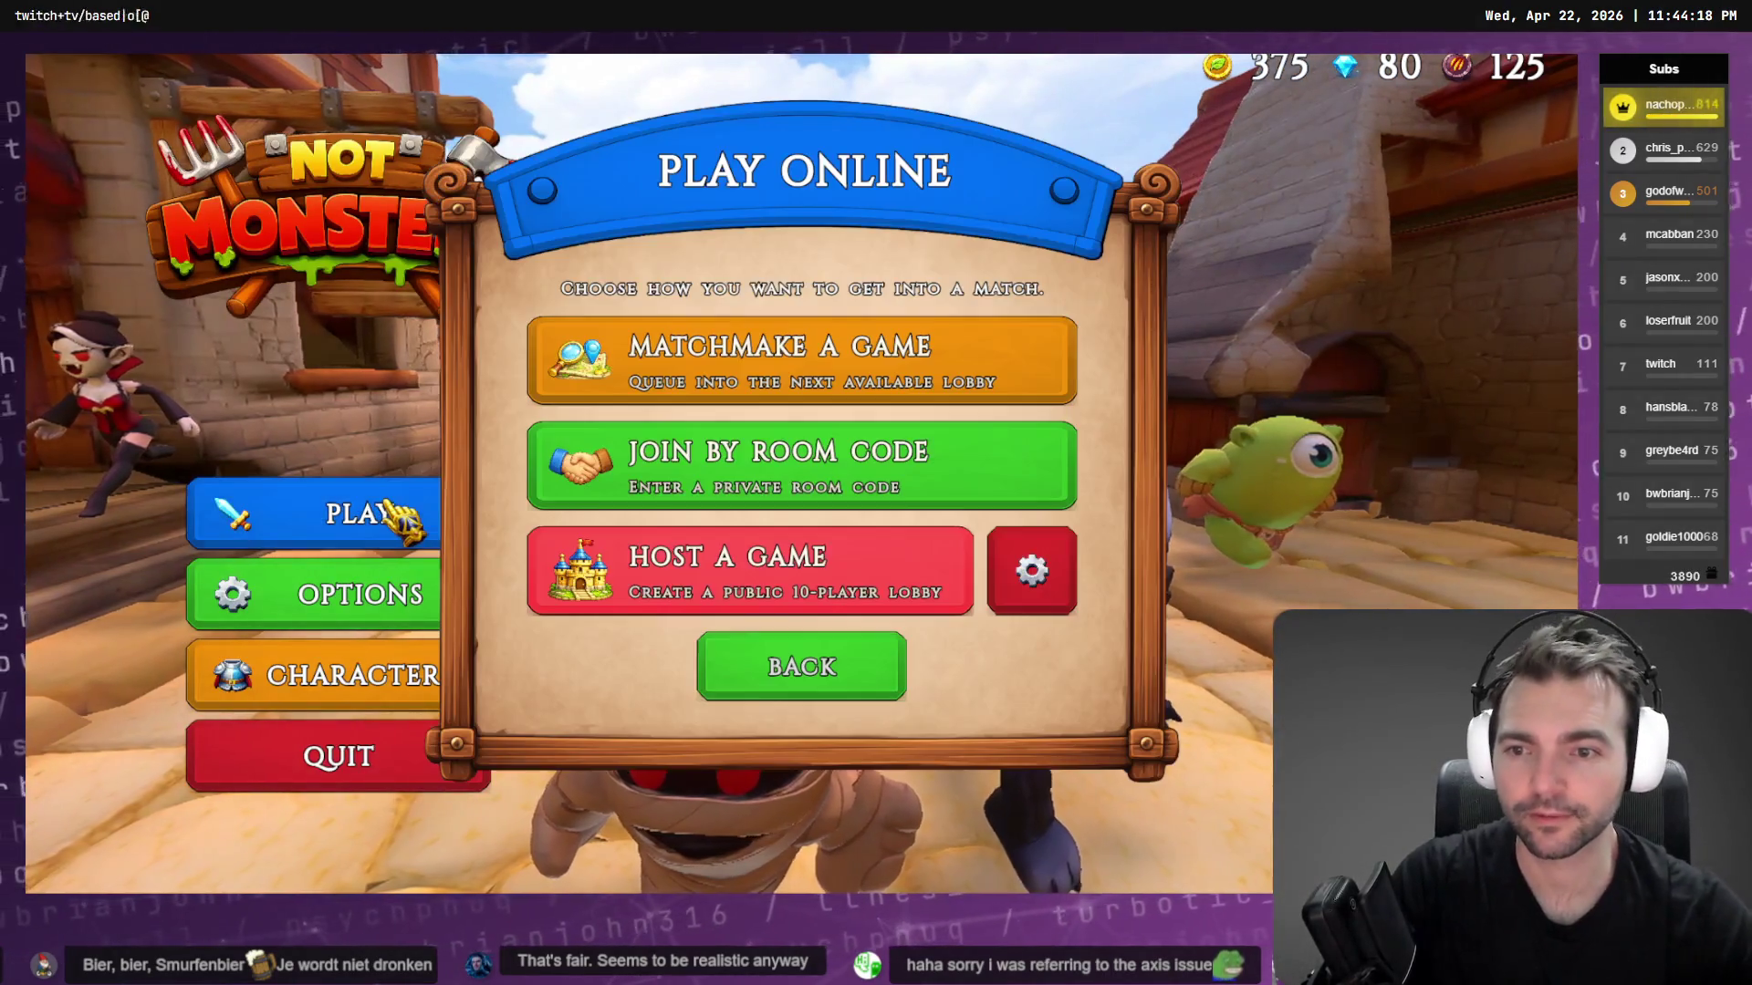
click(835, 583)
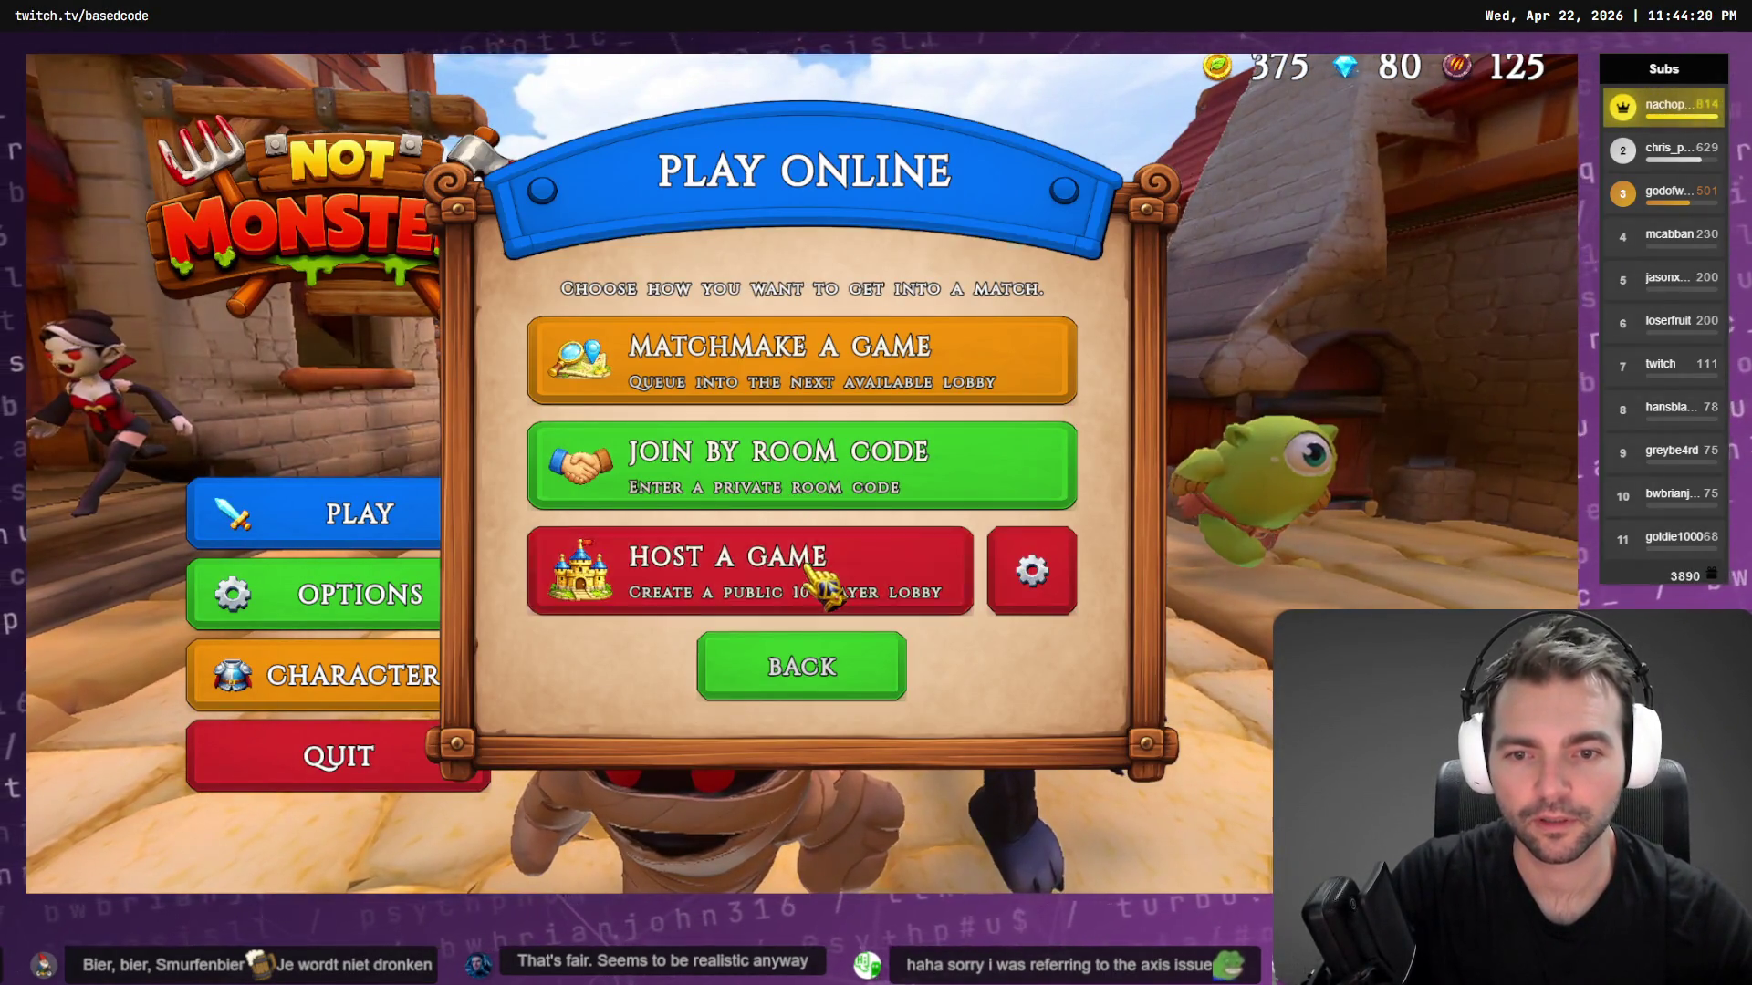
scroll(279, 702, down, 1)
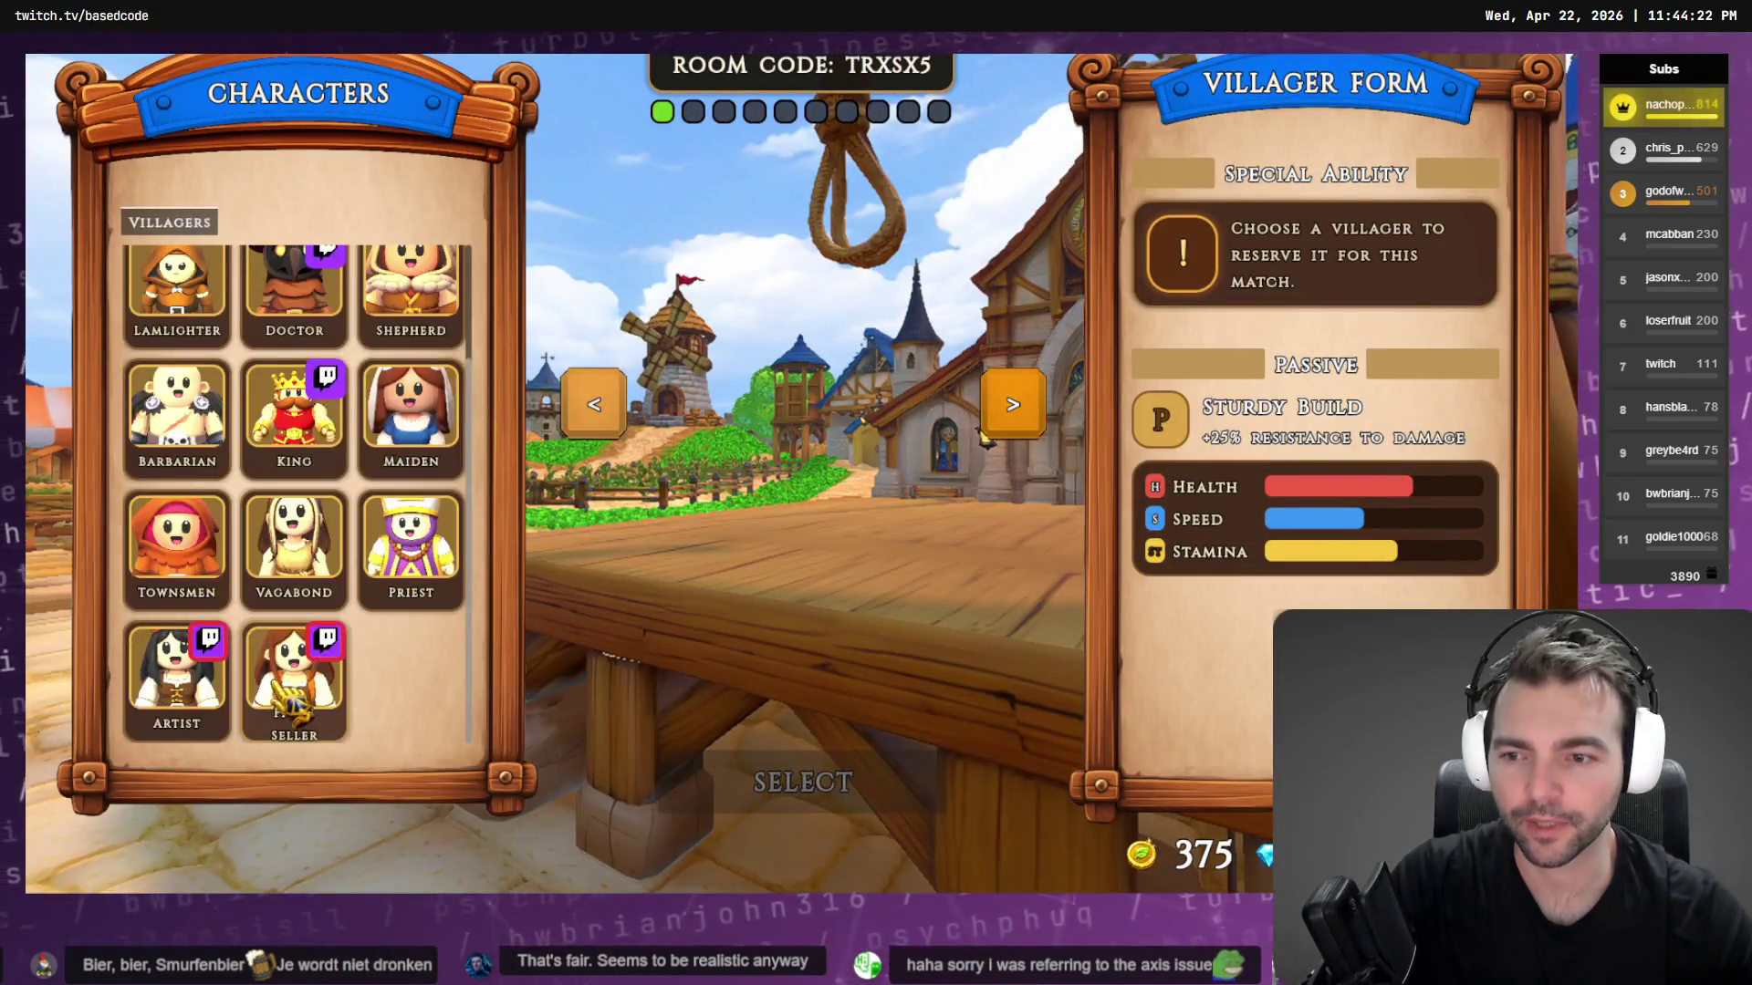
click(302, 712)
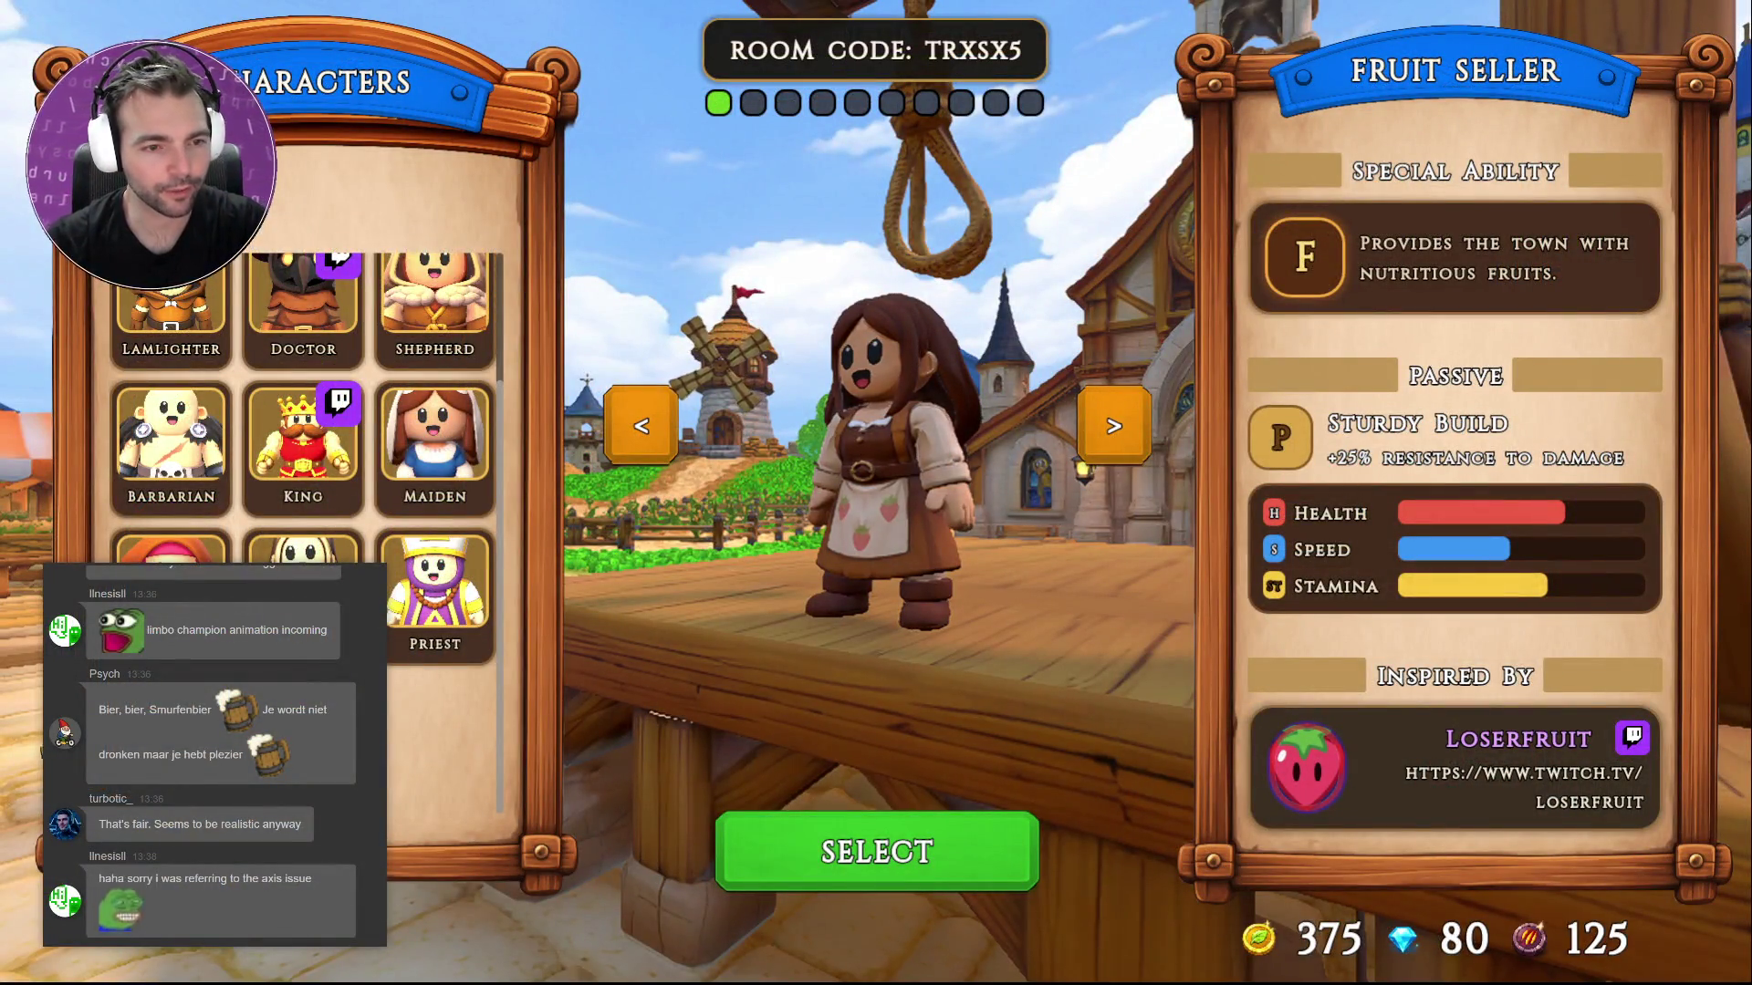
Preview the Artist and neighbouring characters, then switch to Fork
key(Right)
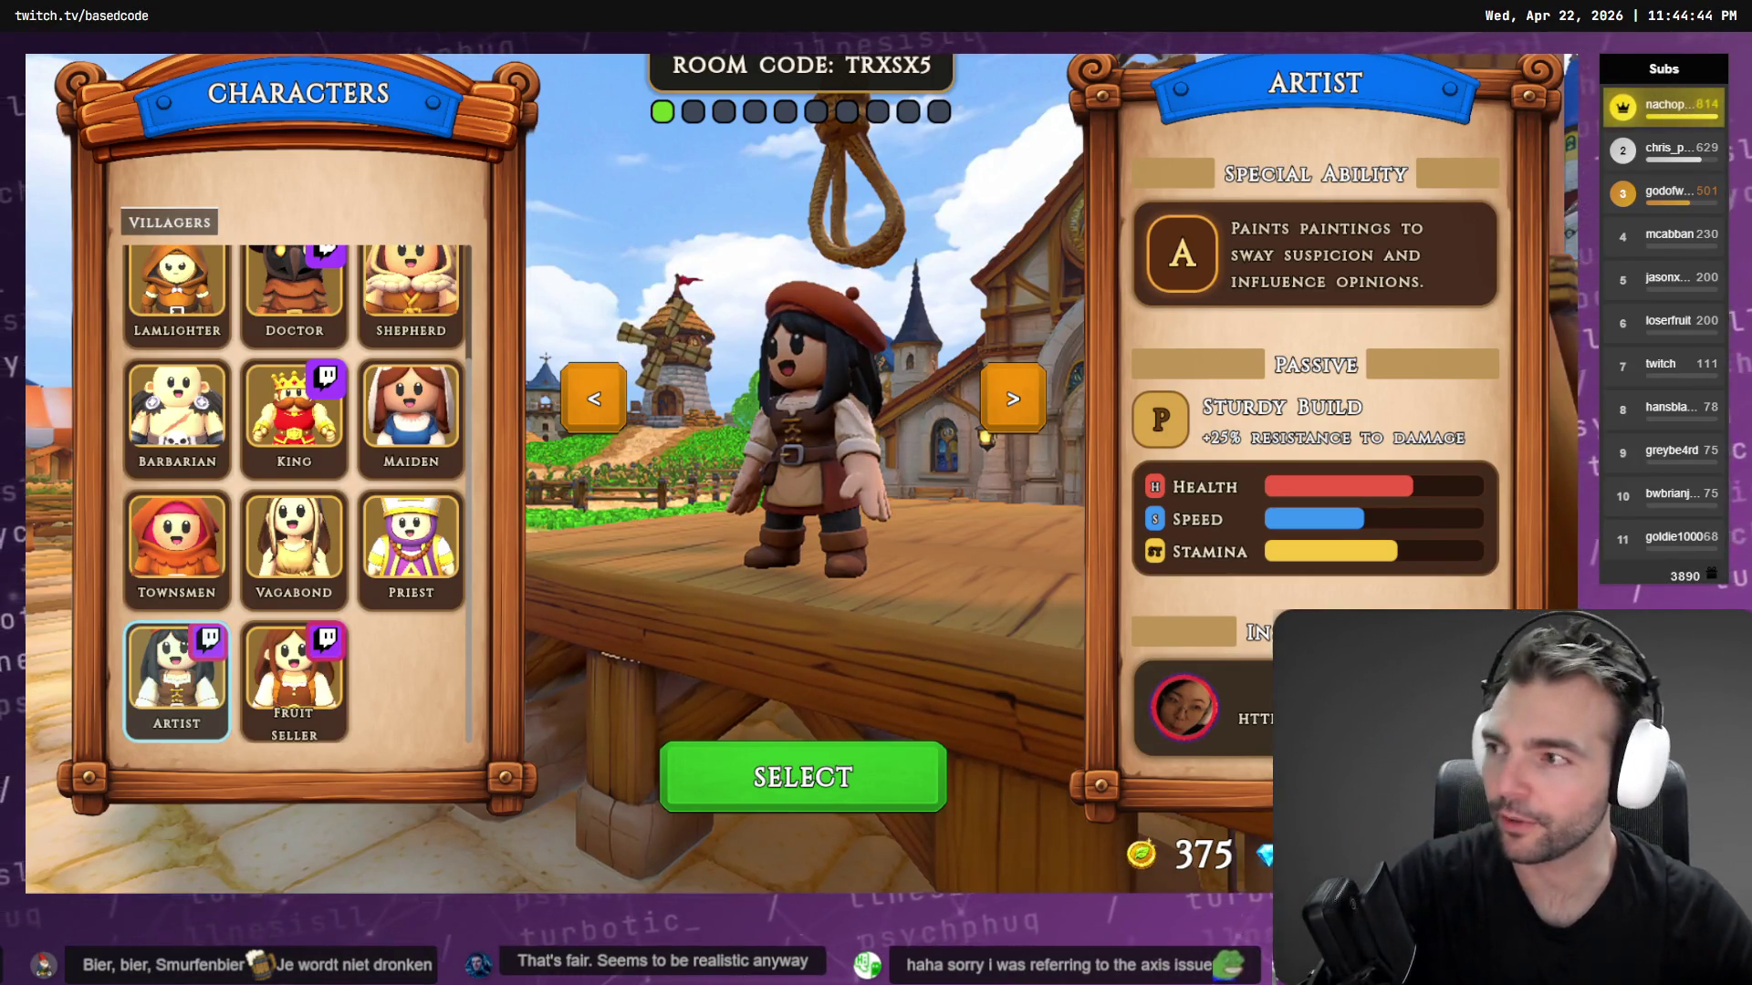
click(321, 650)
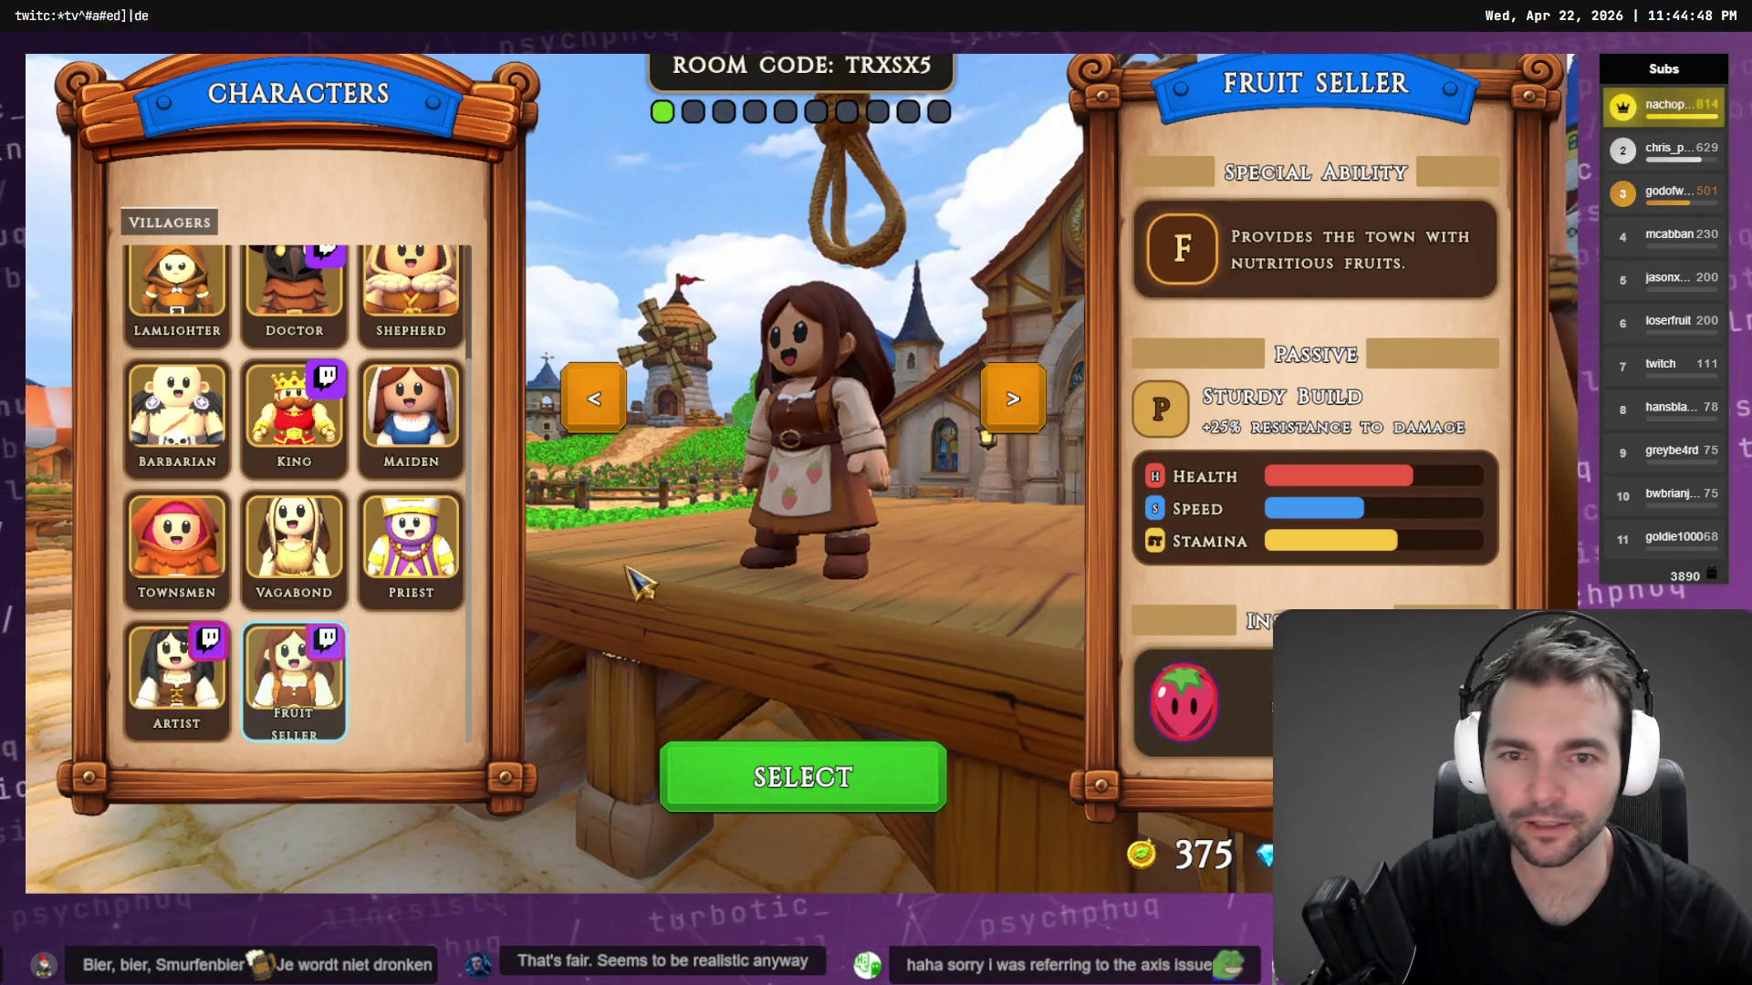
click(1011, 410)
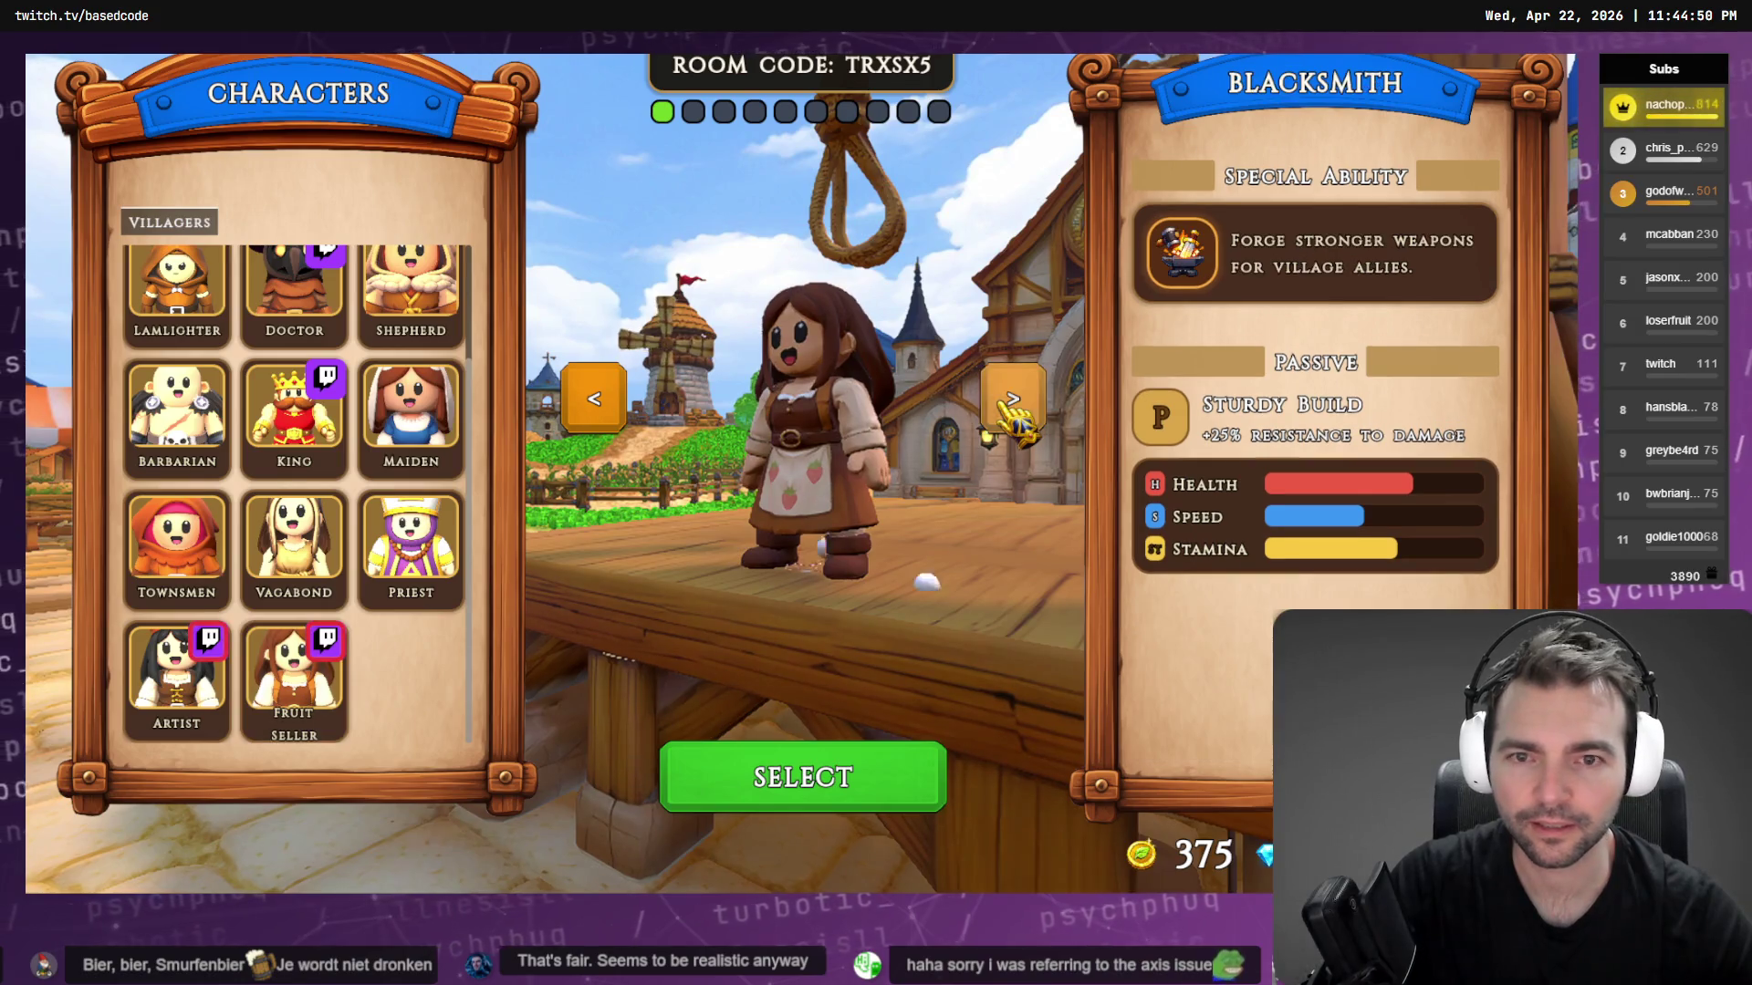
click(597, 402)
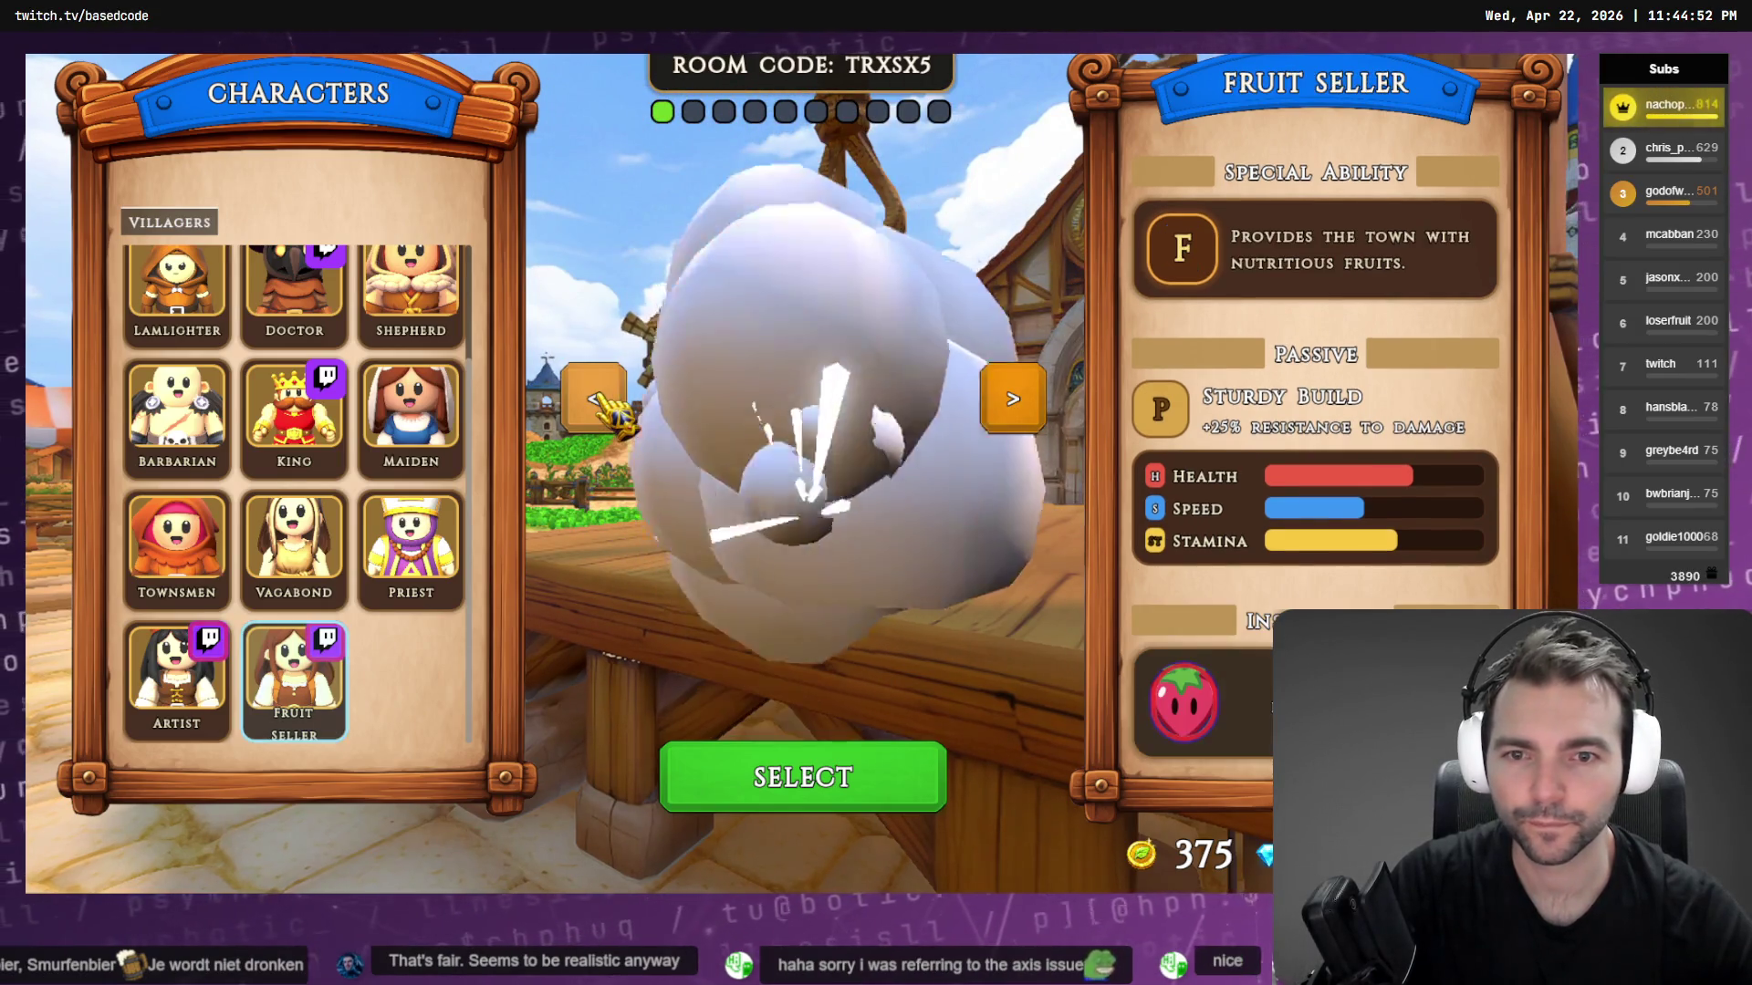
click(593, 395)
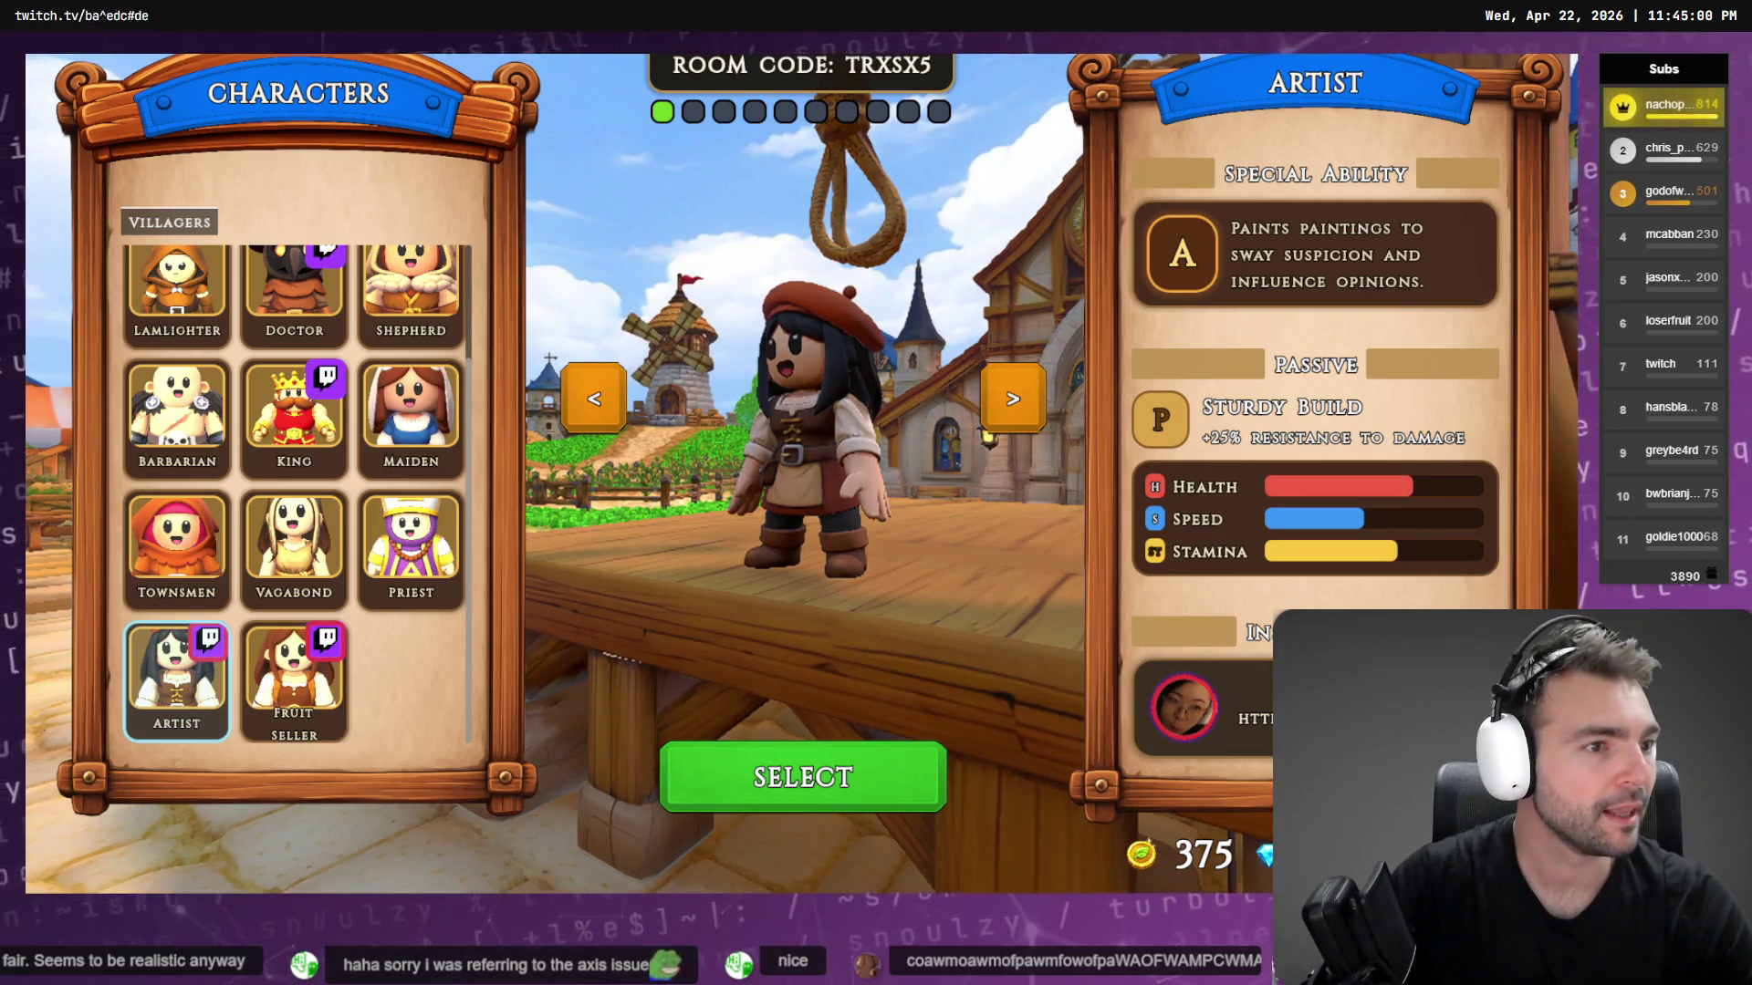
key(alt+Tab)
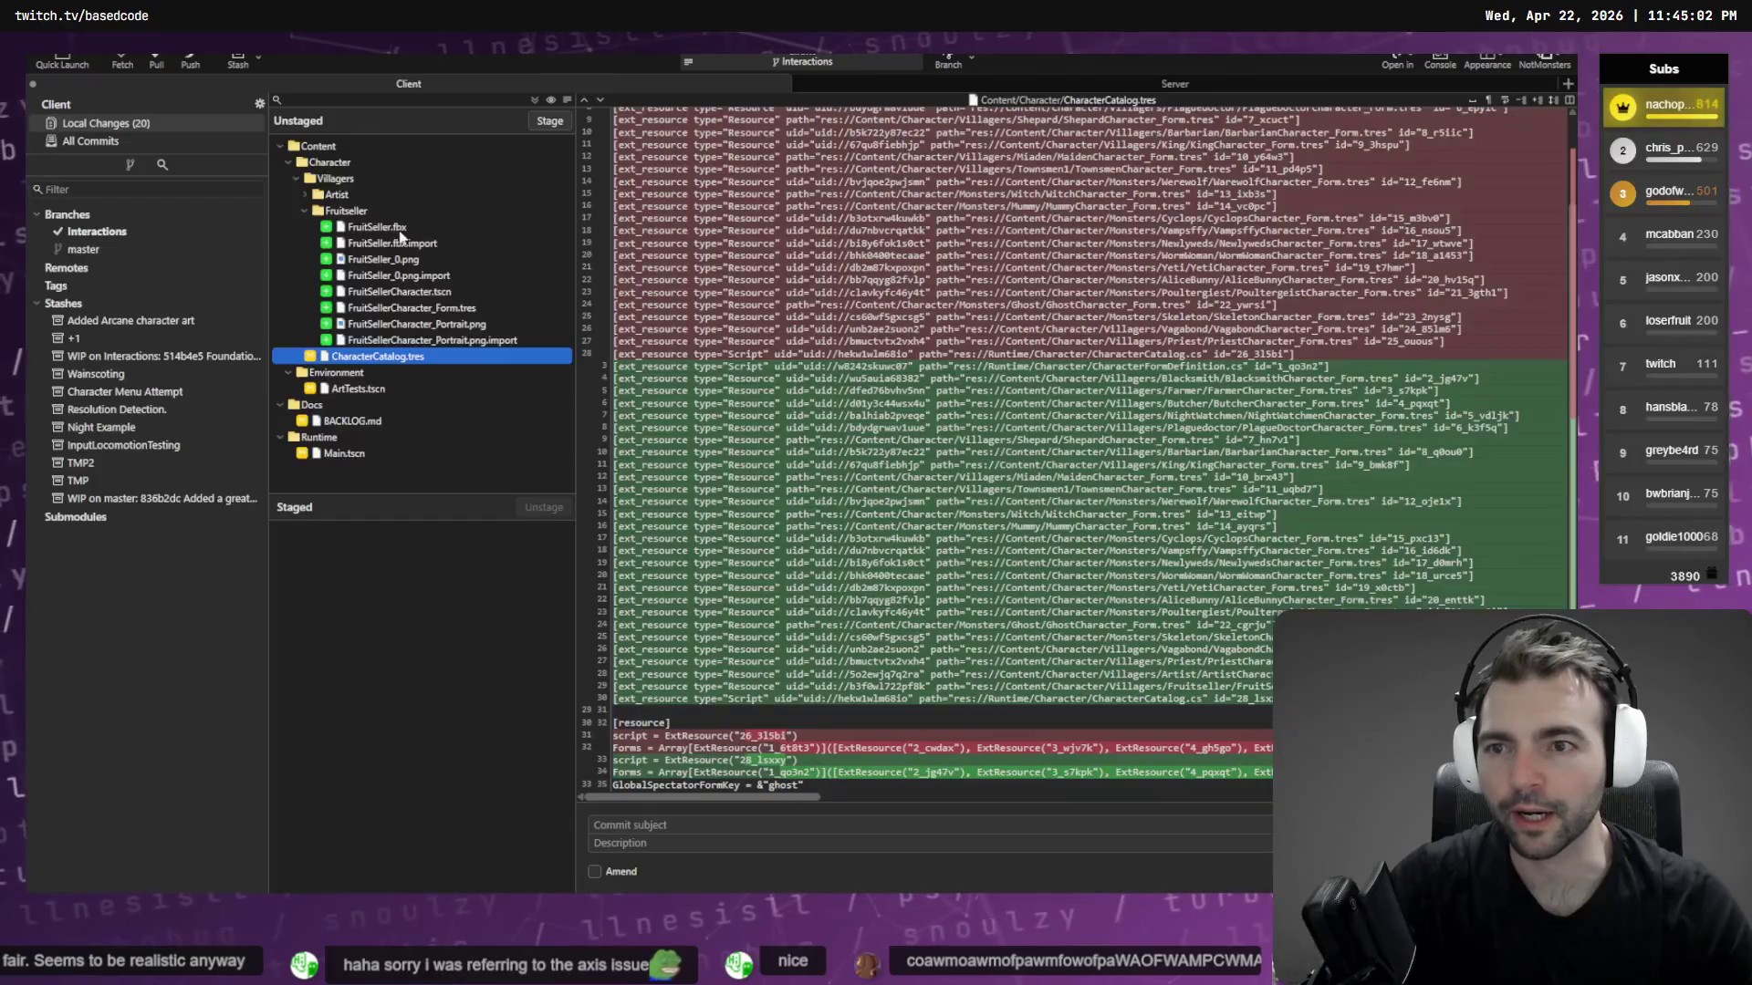
Stage the Fruitseller and Artist folders, CharacterCatalog.tres and ArtTests.tscn
click(456, 211)
double_click(420, 211)
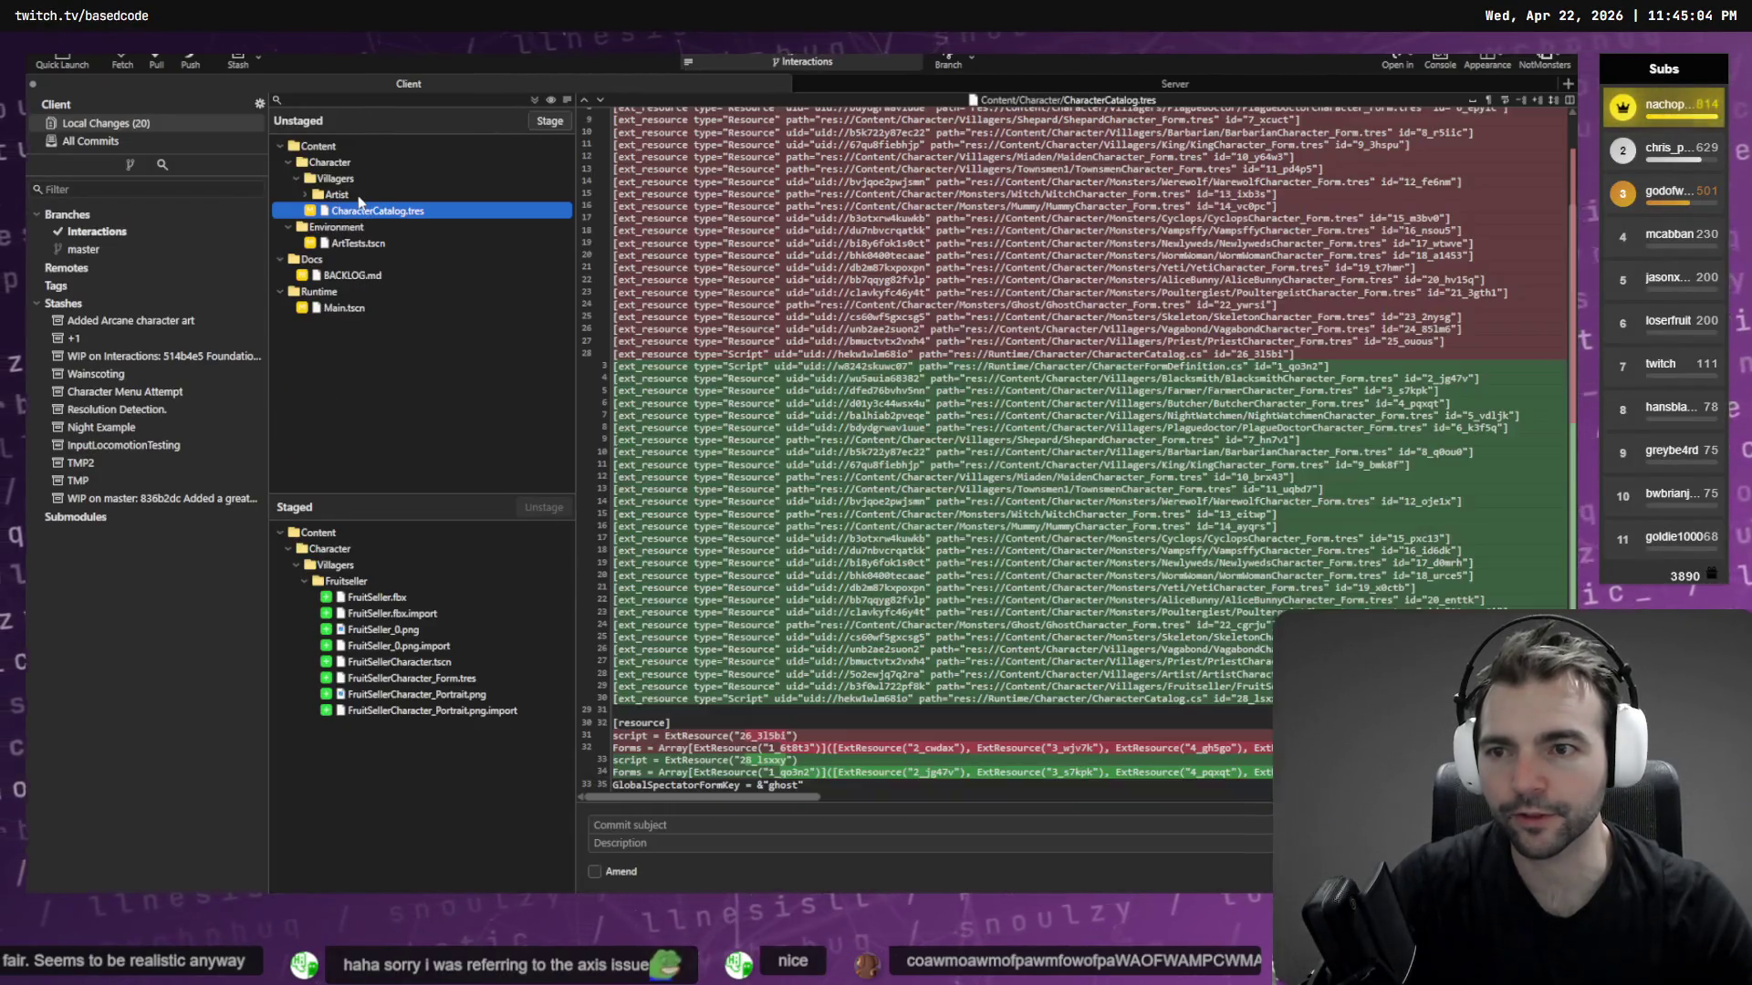
double_click(475, 194)
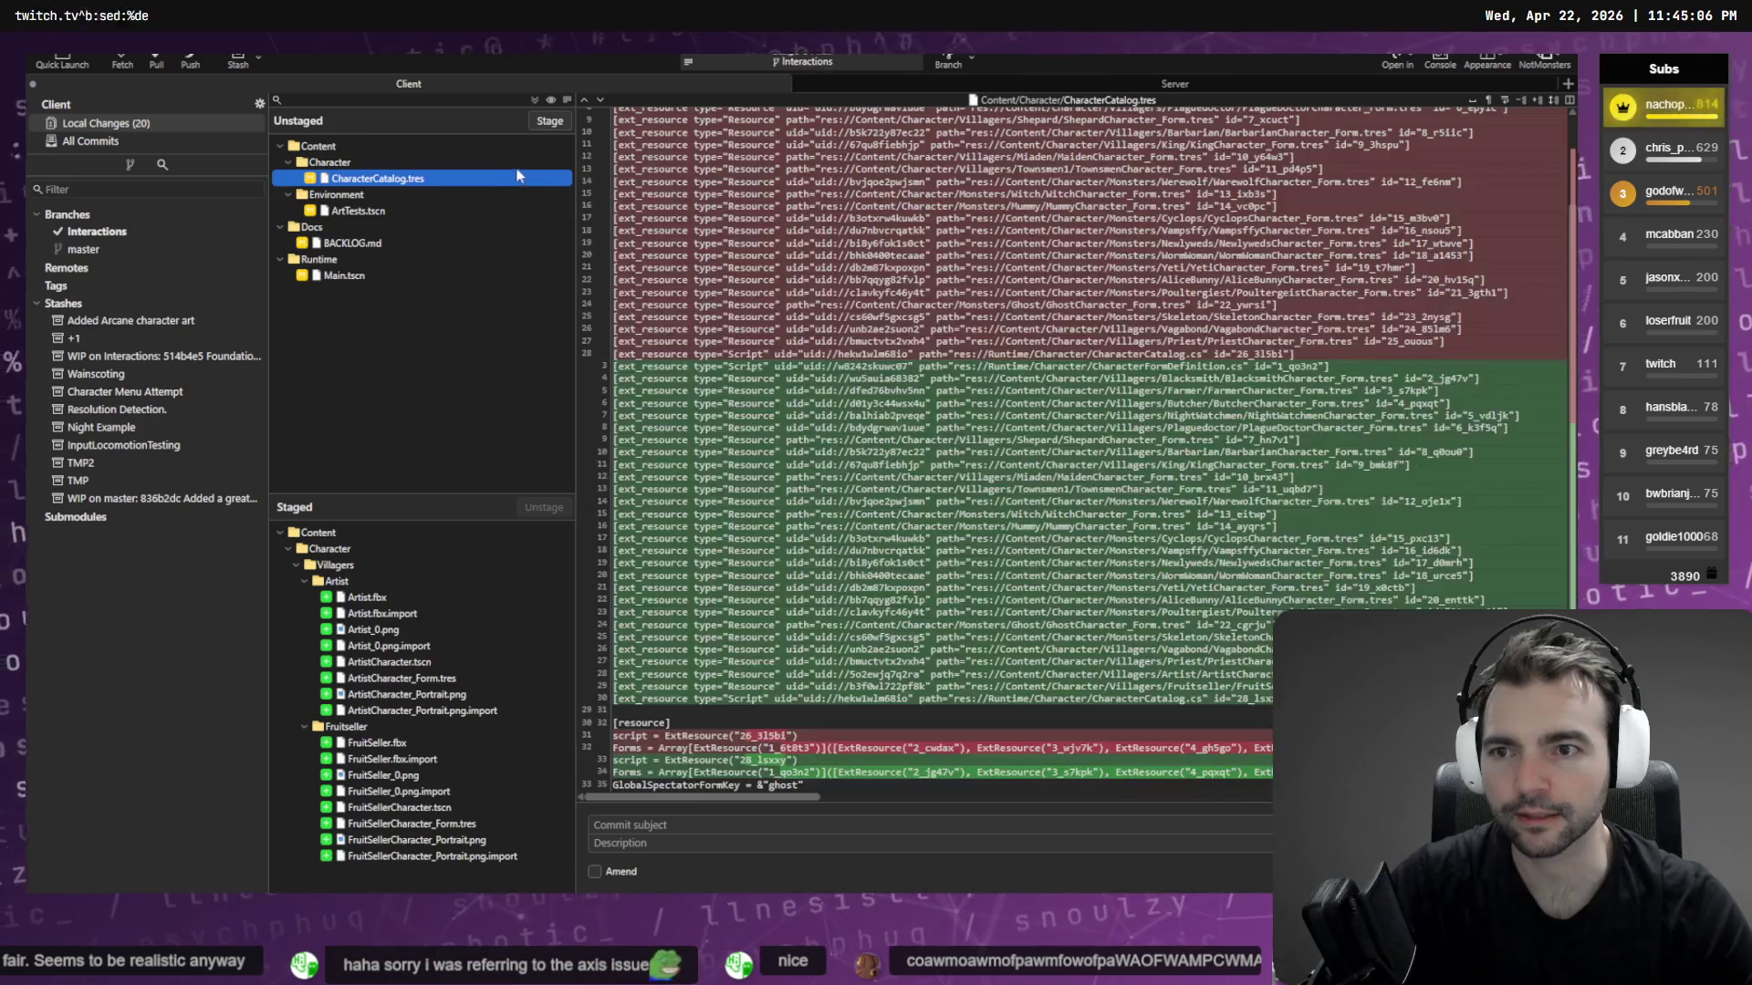
double_click(440, 178)
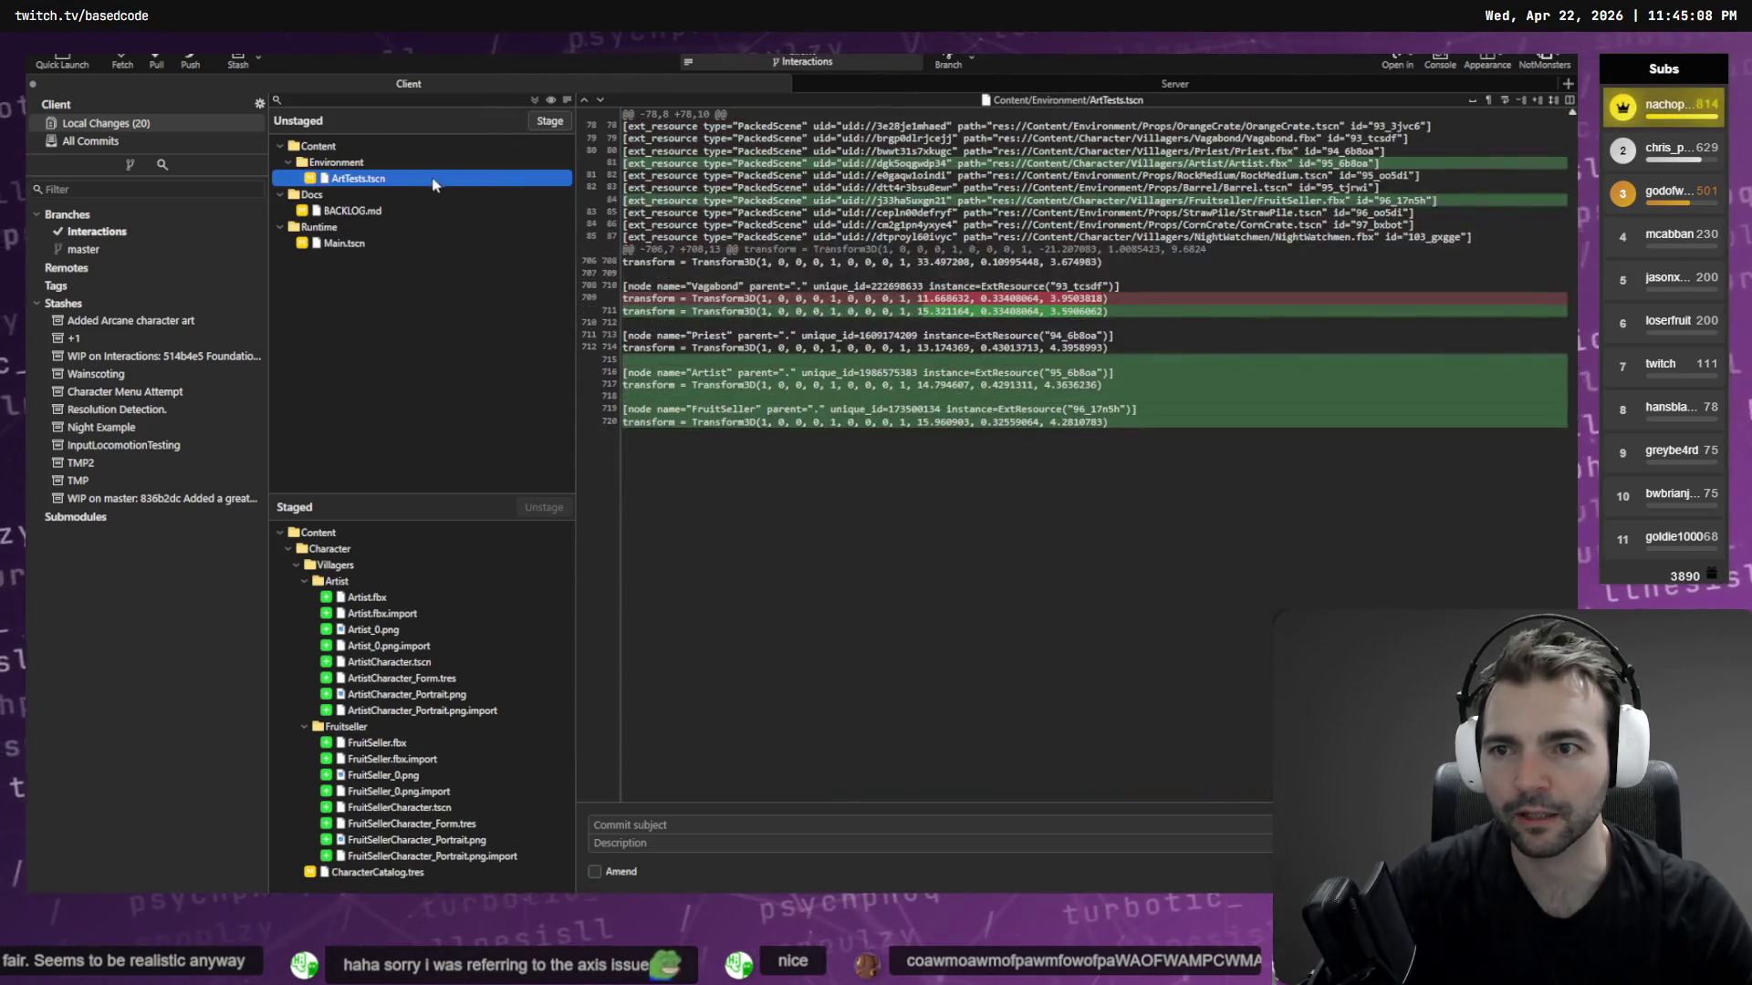
double_click(456, 175)
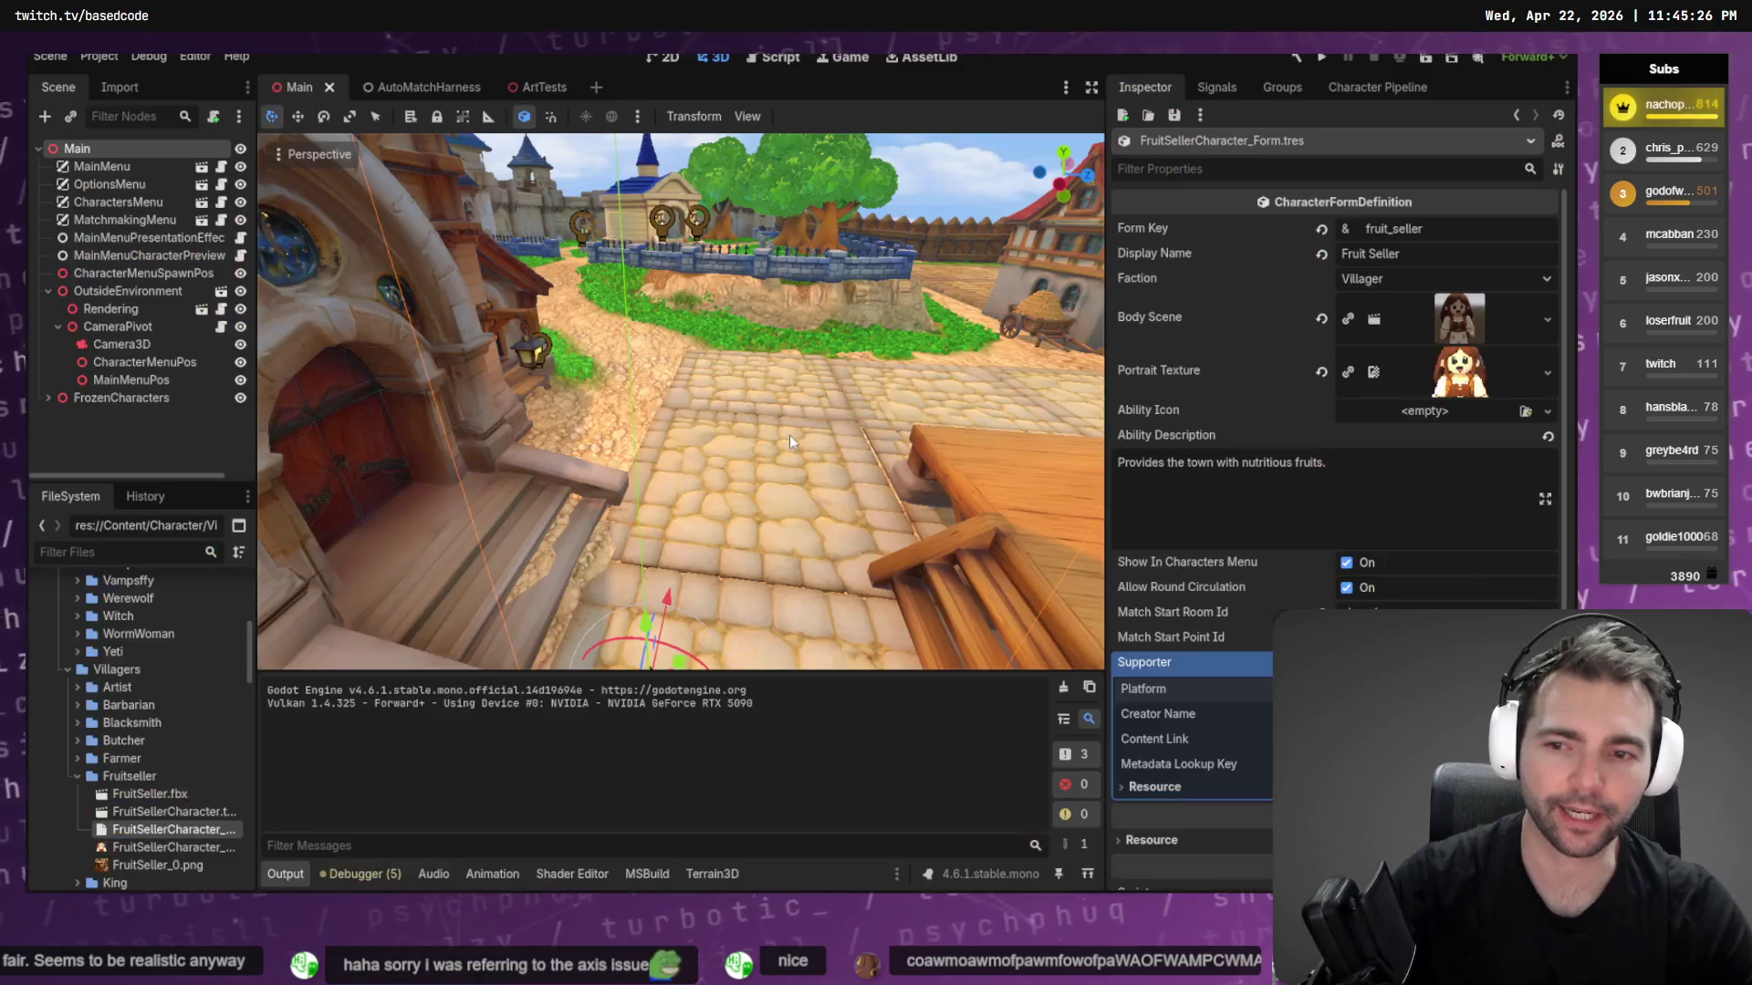
Switch through Godot to the tldraw character chart
key(alt+Tab)
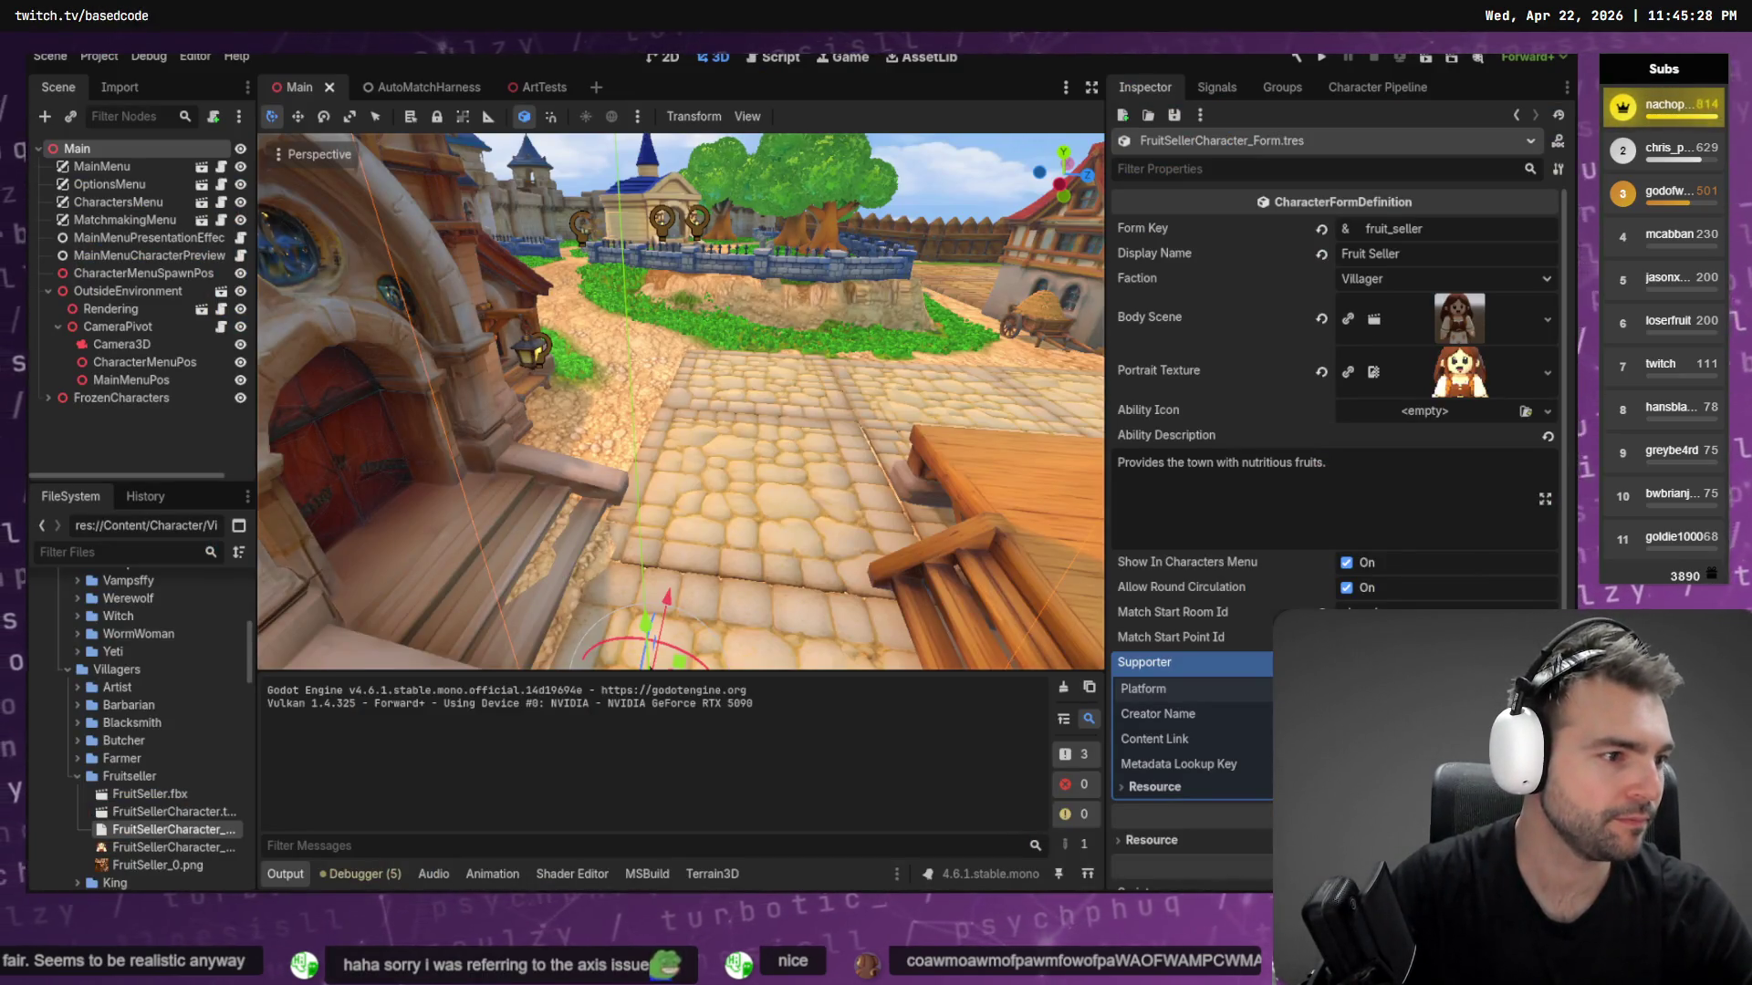
key(alt+Tab)
ctrl+scroll(805, 279, down, 5)
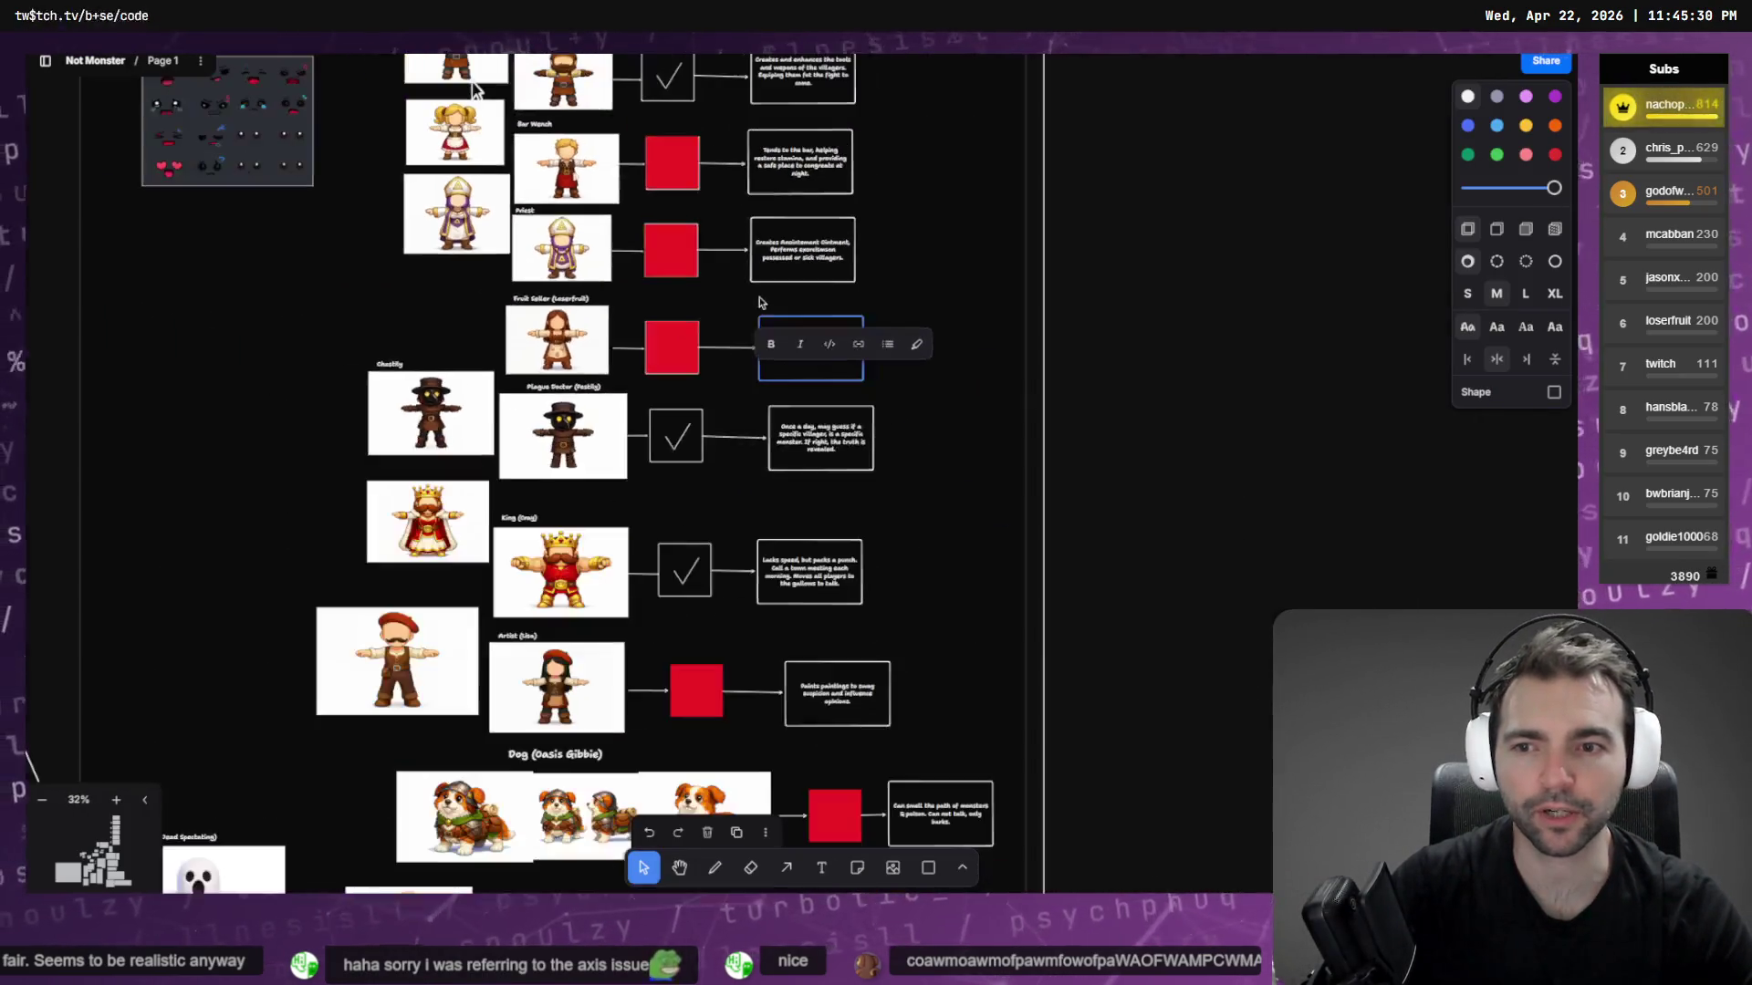
Replace the Fruit Seller's red square with a checkmark box and copy one into the Artist slot
click(1004, 460)
click(659, 367)
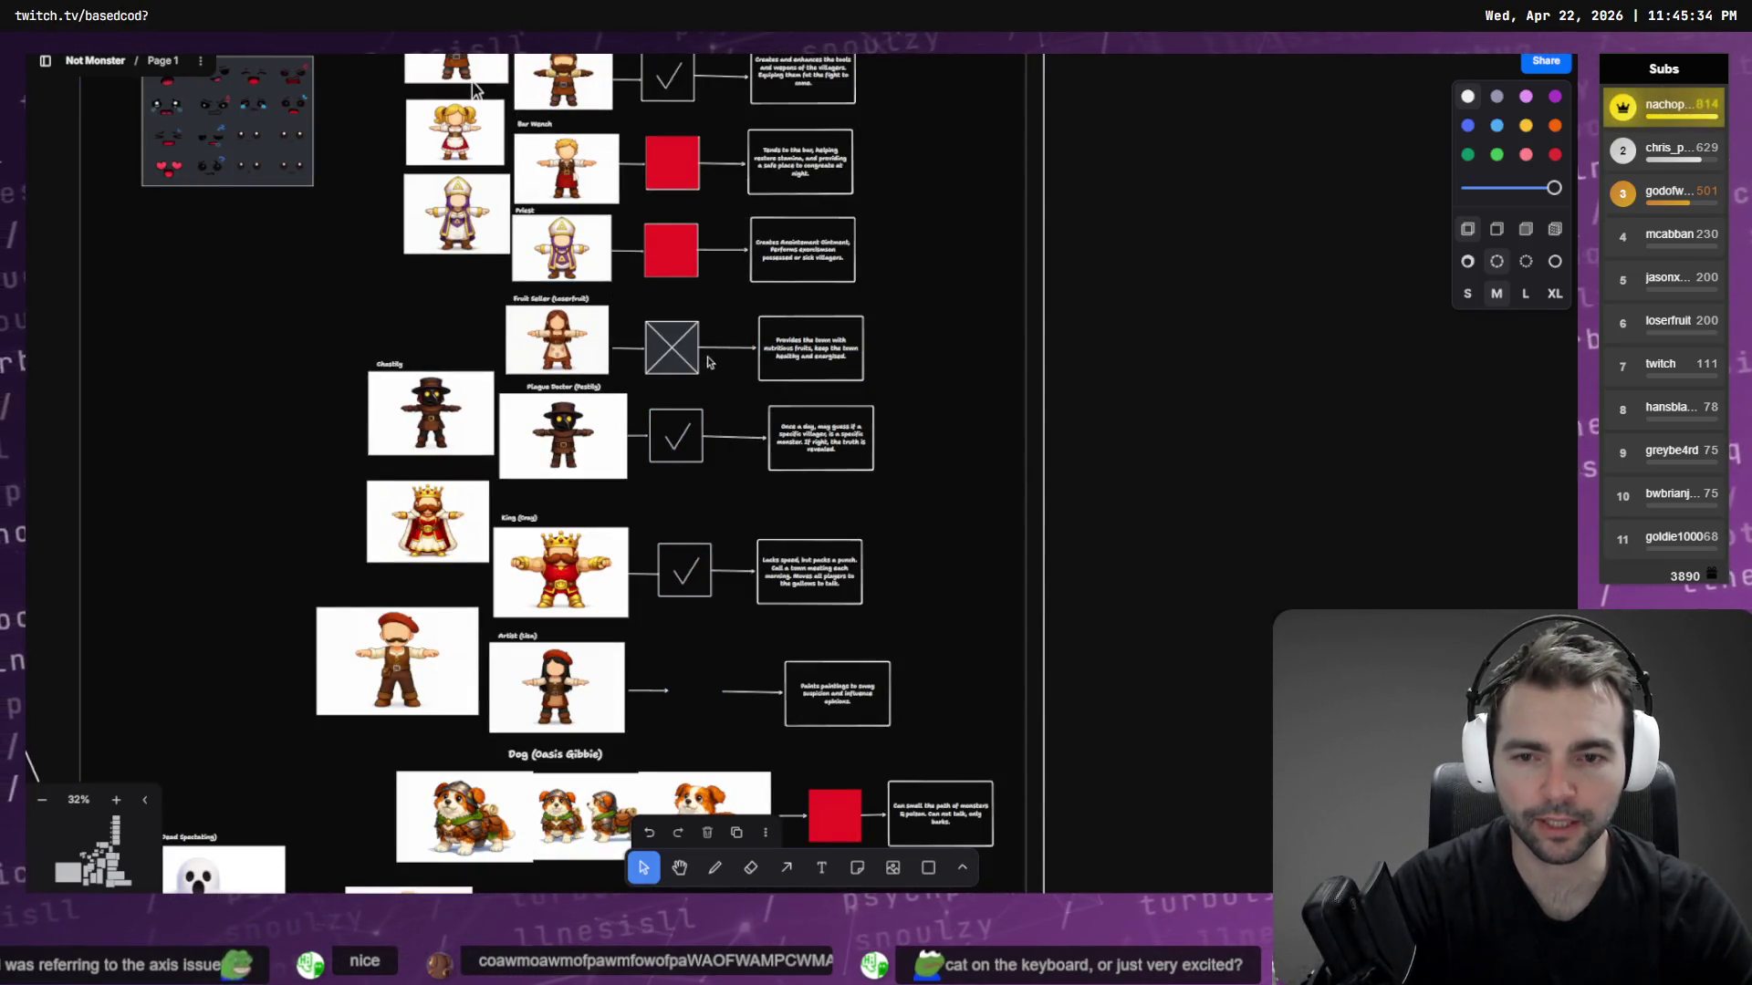
key(Delete)
alt+drag(683, 445, 678, 356)
mouse_move(697, 567)
alt+mouse_down()
mouse_move(676, 658)
mouse_move(706, 684)
alt+mouse_up()
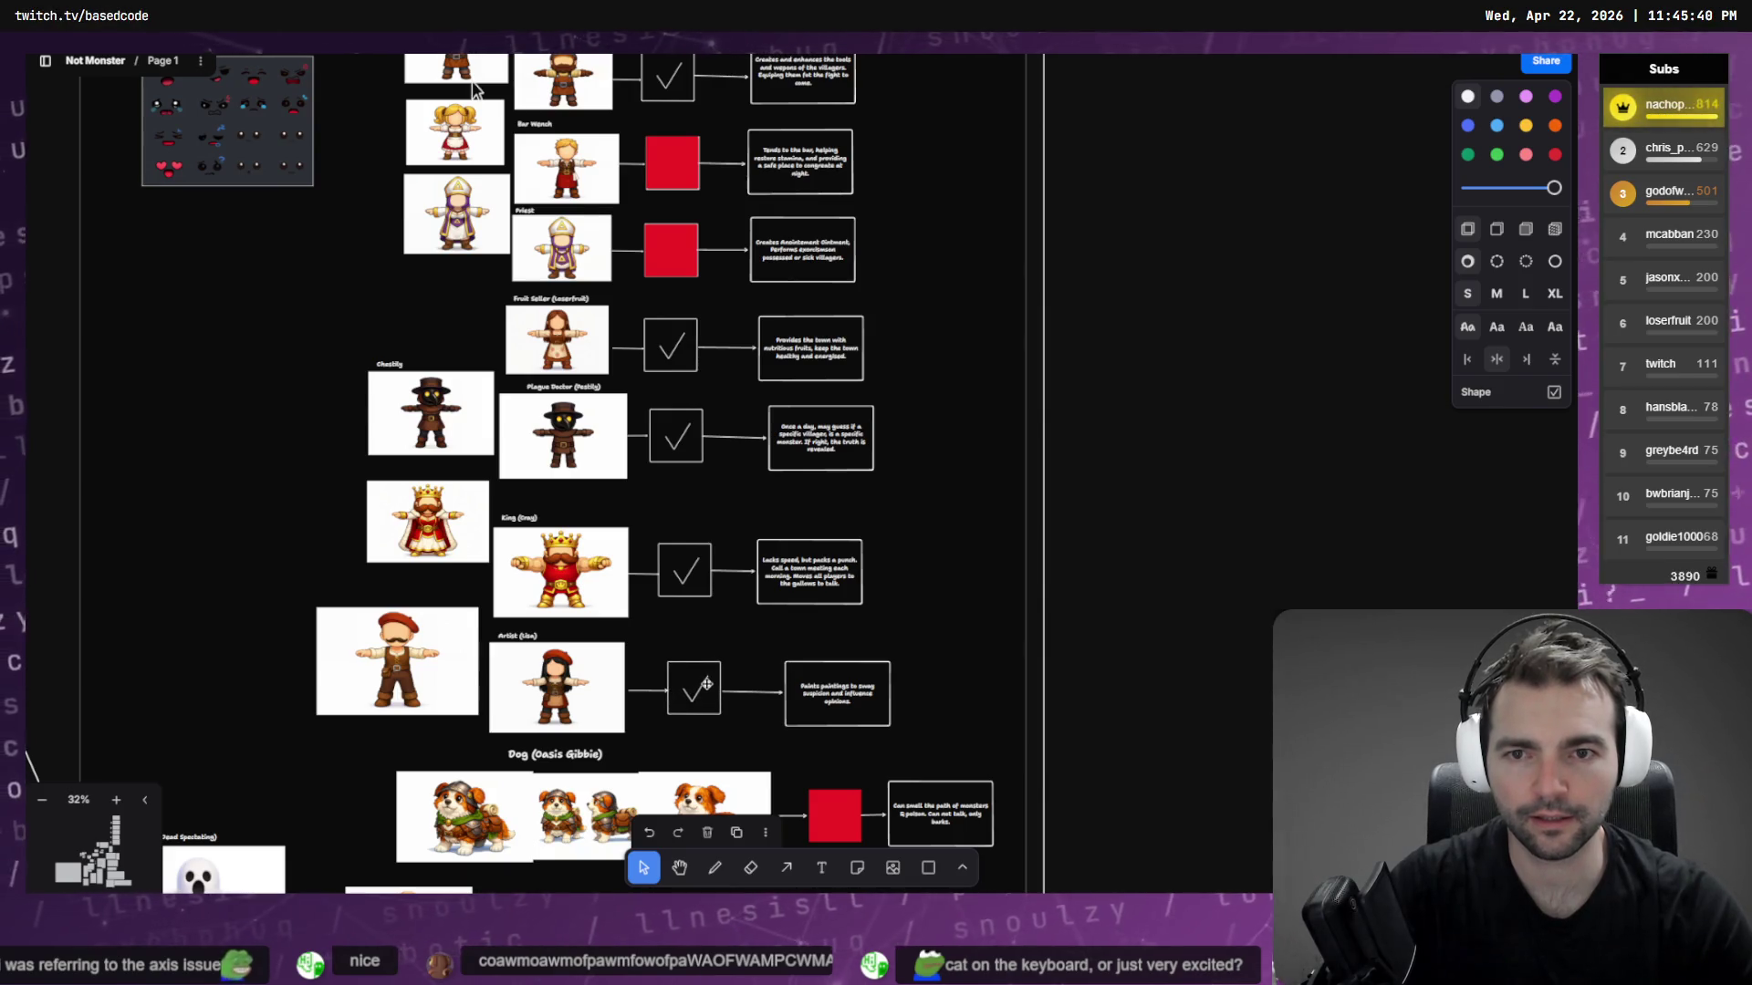
Put a checkmark box in the Priest row and remove the Vagabond's red overlay
click(672, 272)
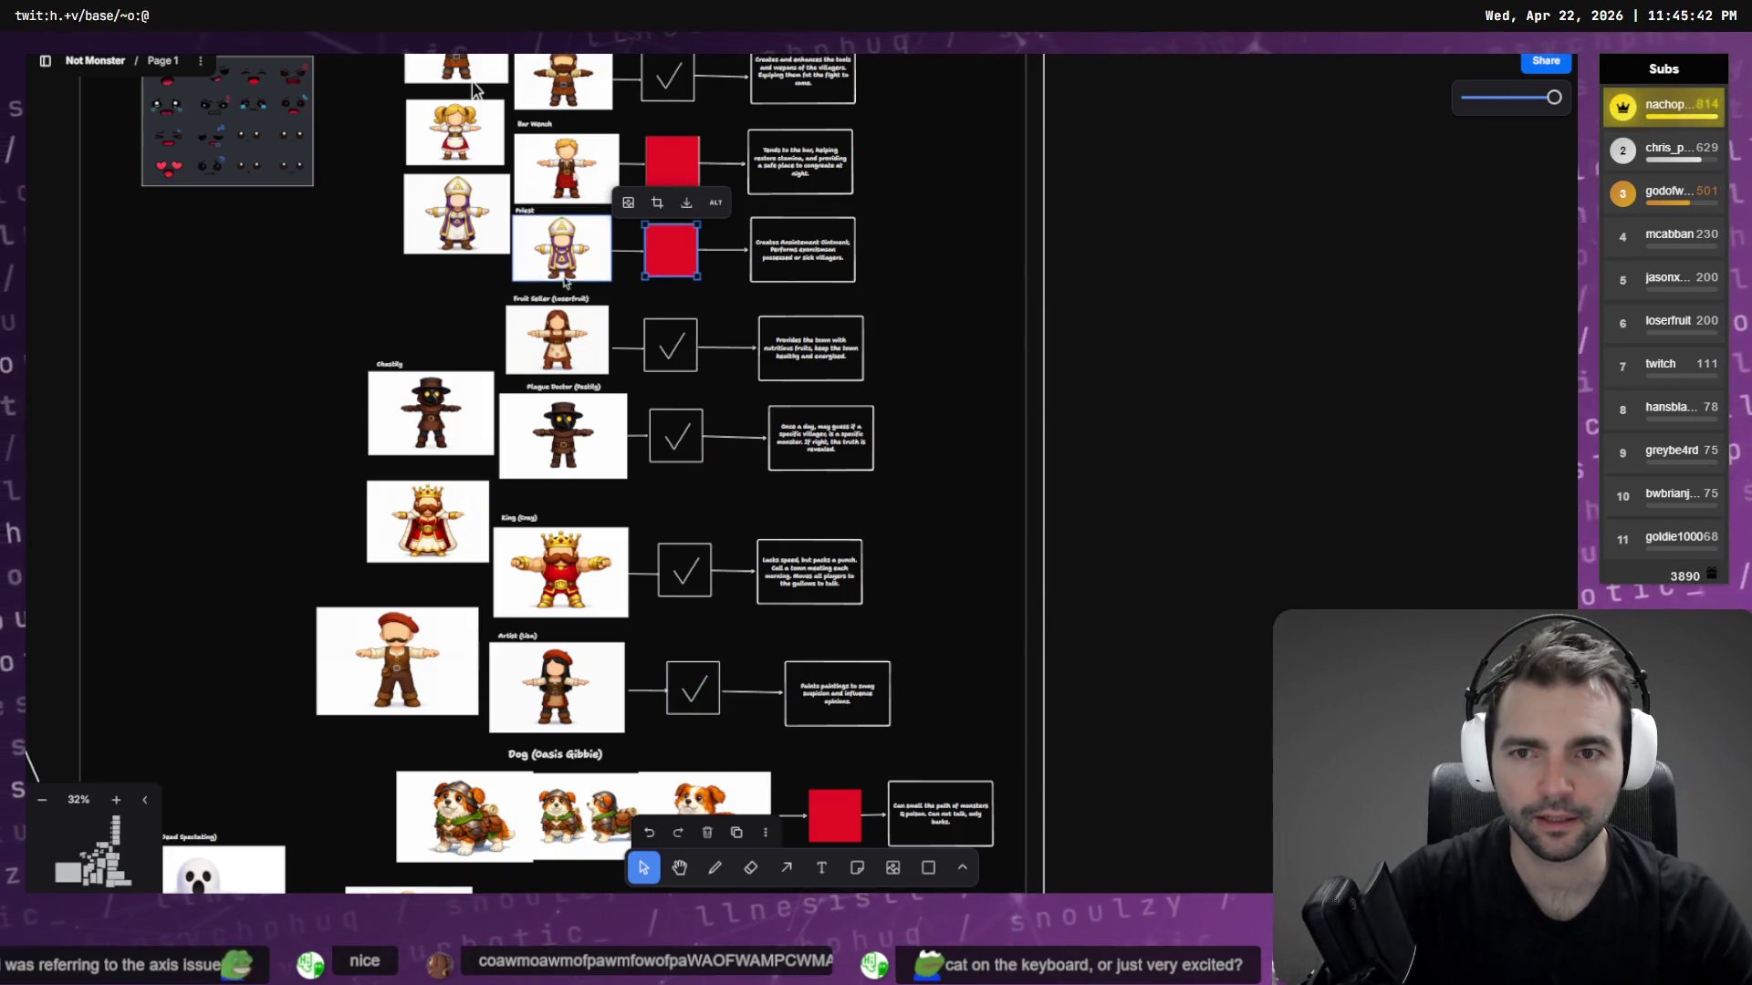
click(671, 344)
mouse_move(670, 345)
alt+mouse_down()
mouse_move(671, 260)
mouse_move(682, 372)
mouse_move(680, 265)
alt+mouse_up()
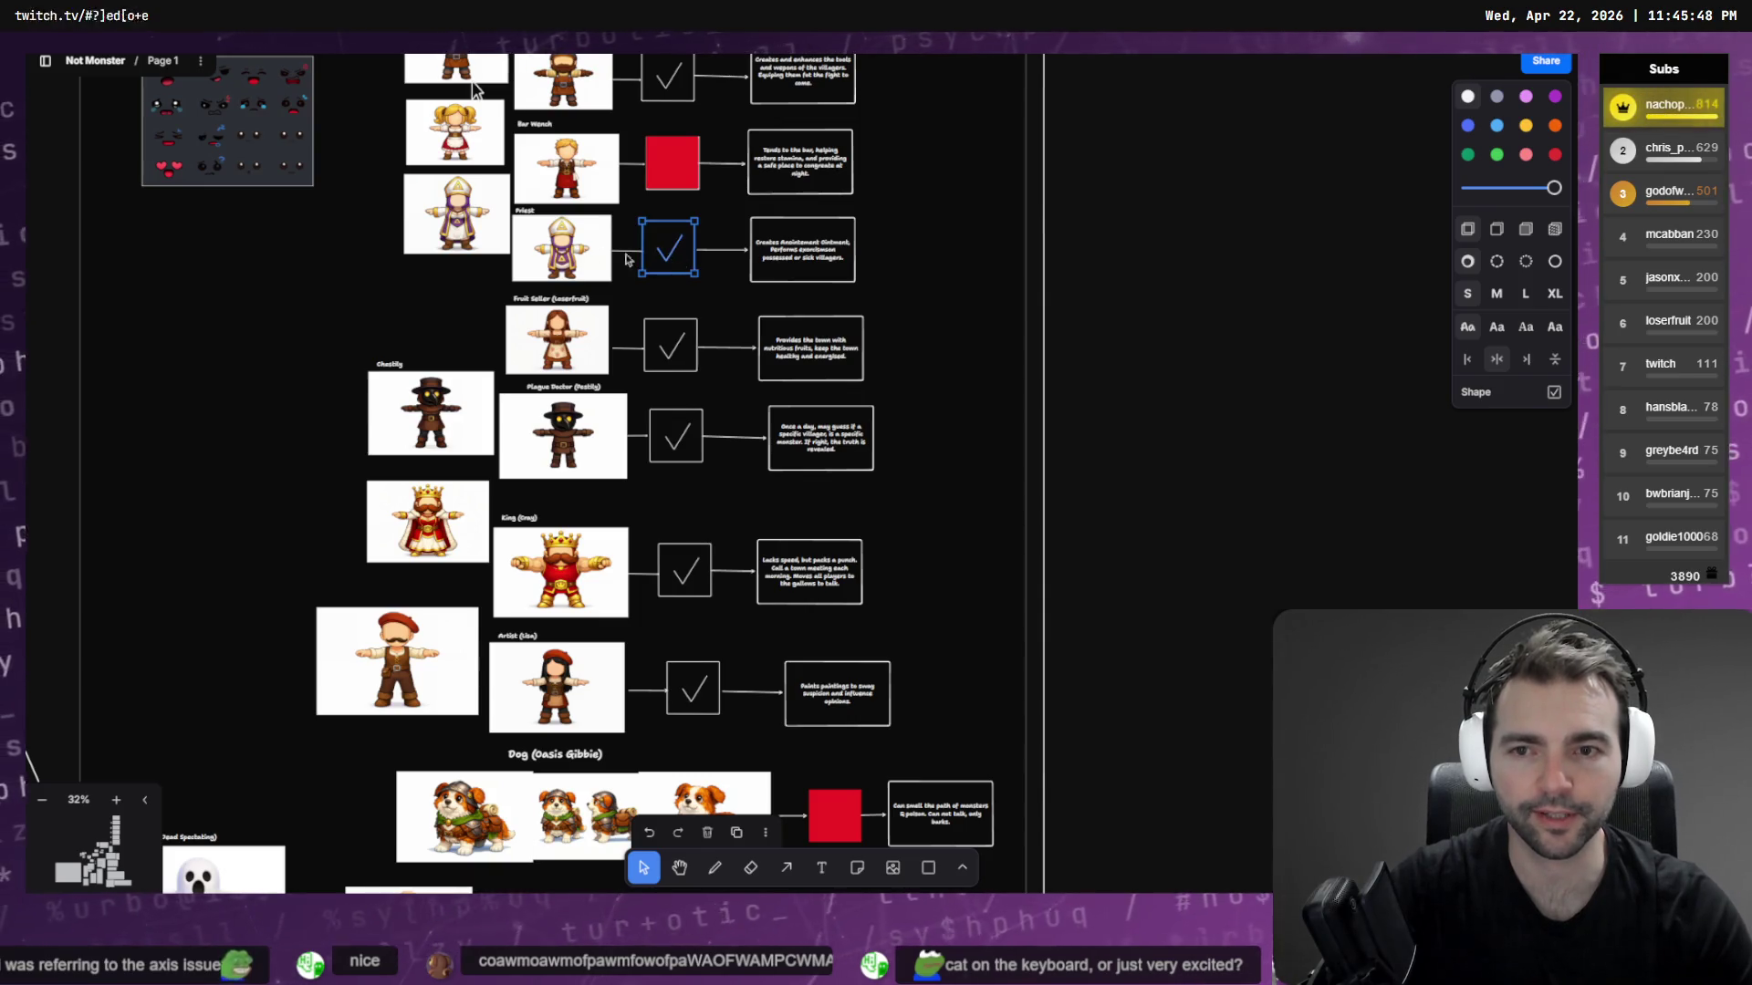
click(561, 248)
scroll(684, 329, up, 5)
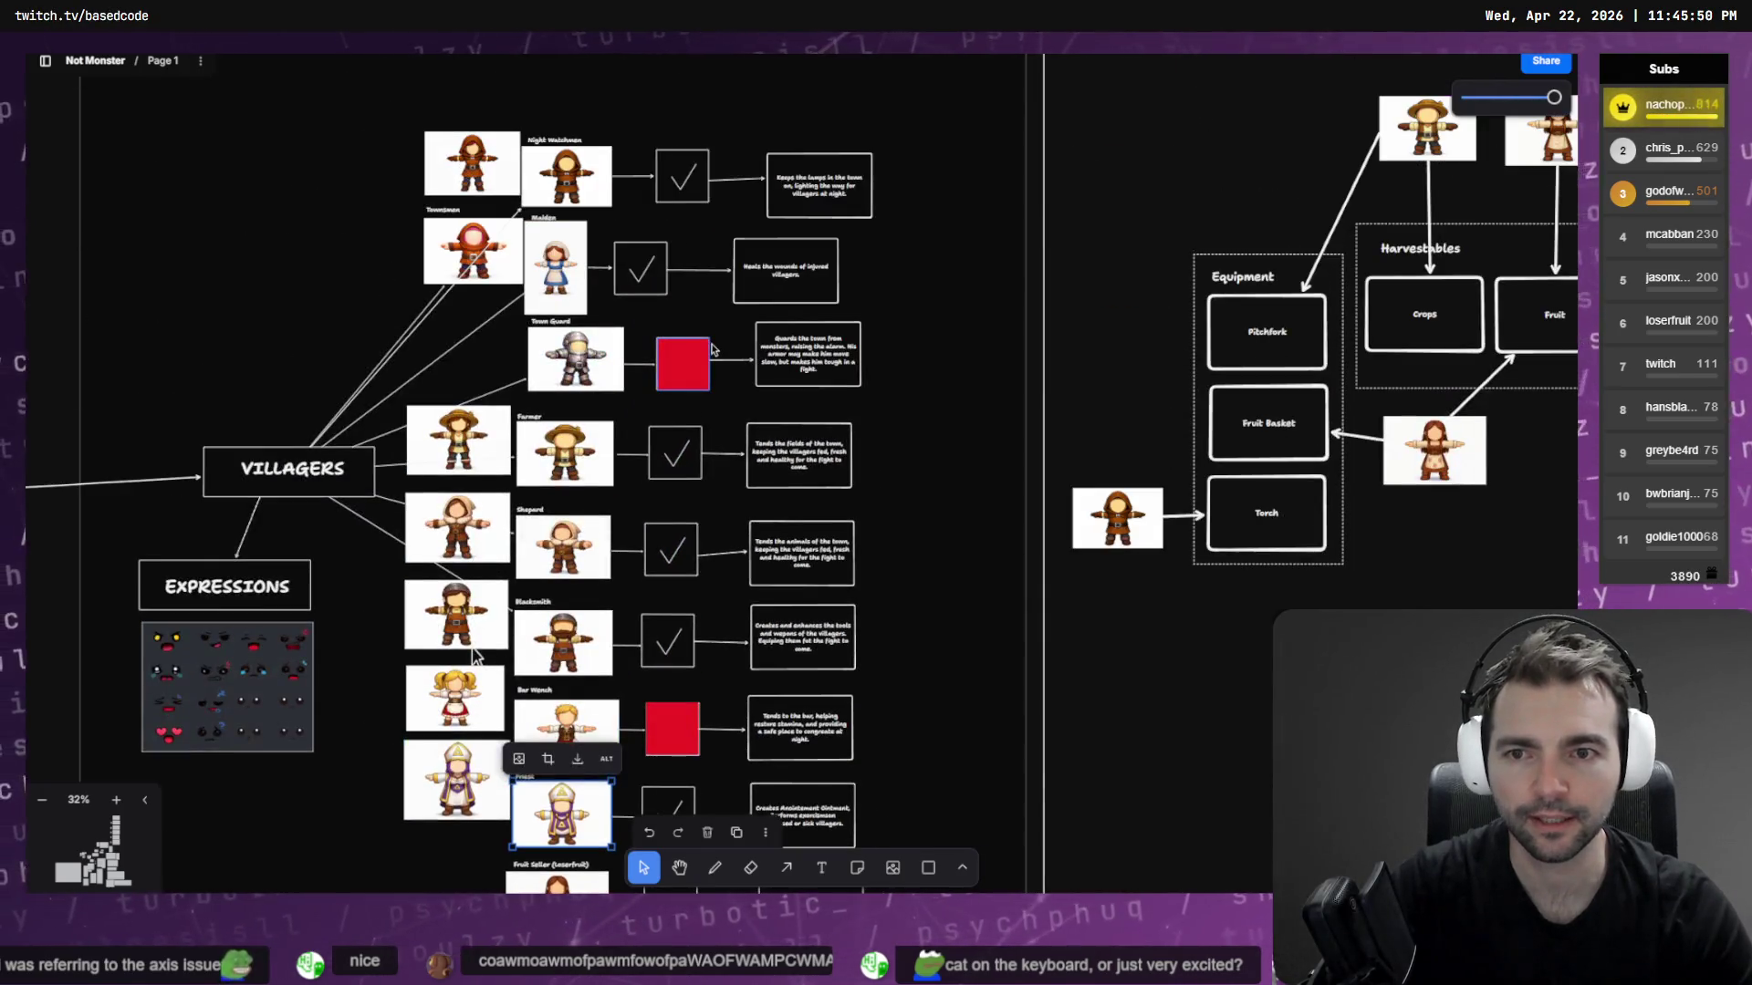
scroll(711, 347, down, 10)
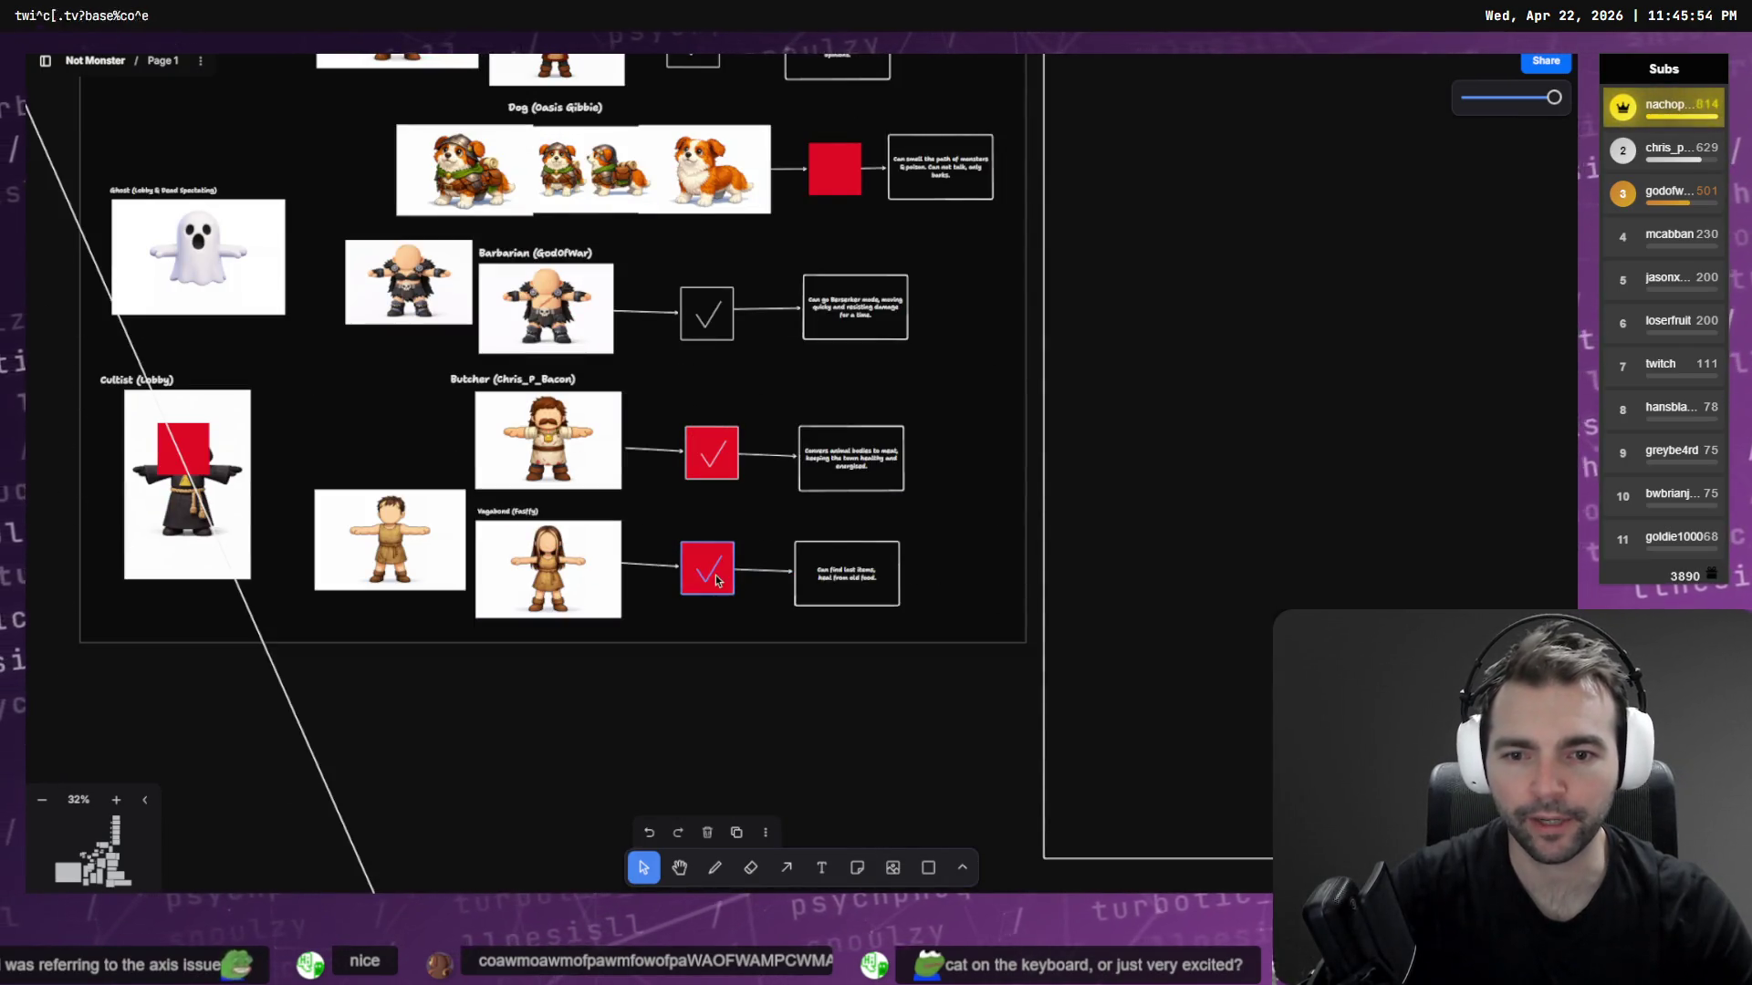
key(Delete)
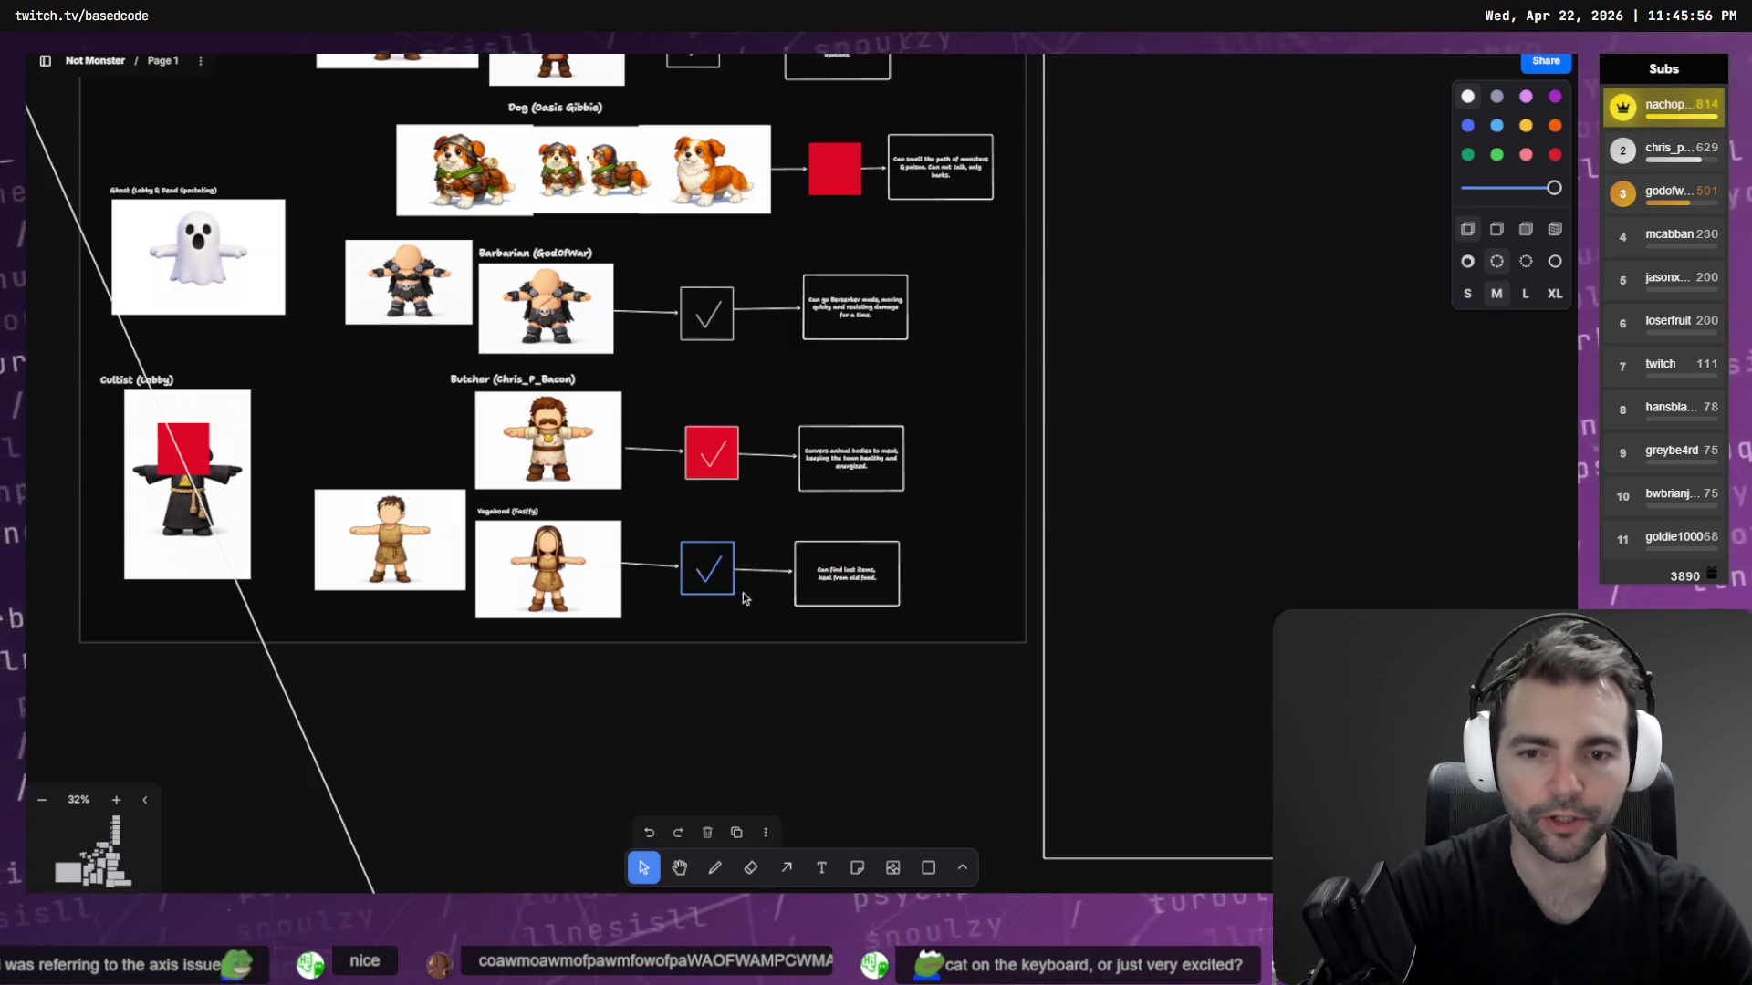
Select the Town Guard image and try crop mode, leaving the image unchanged
click(552, 451)
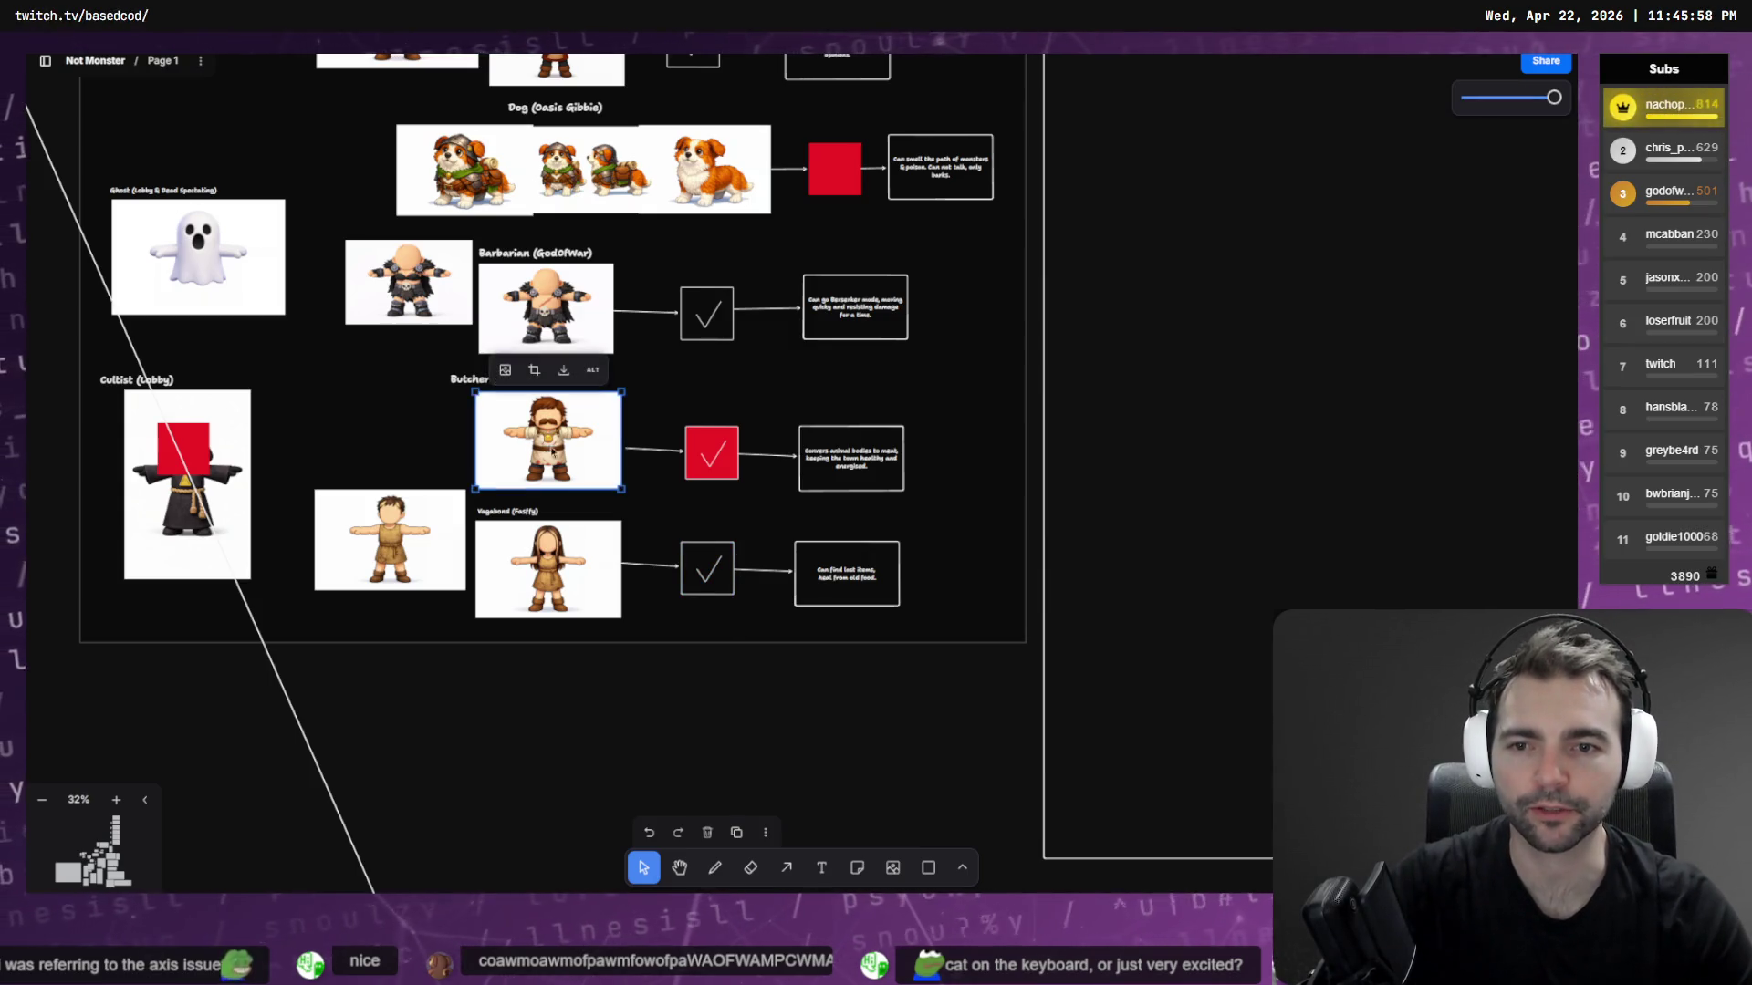
scroll(620, 470, up, 15)
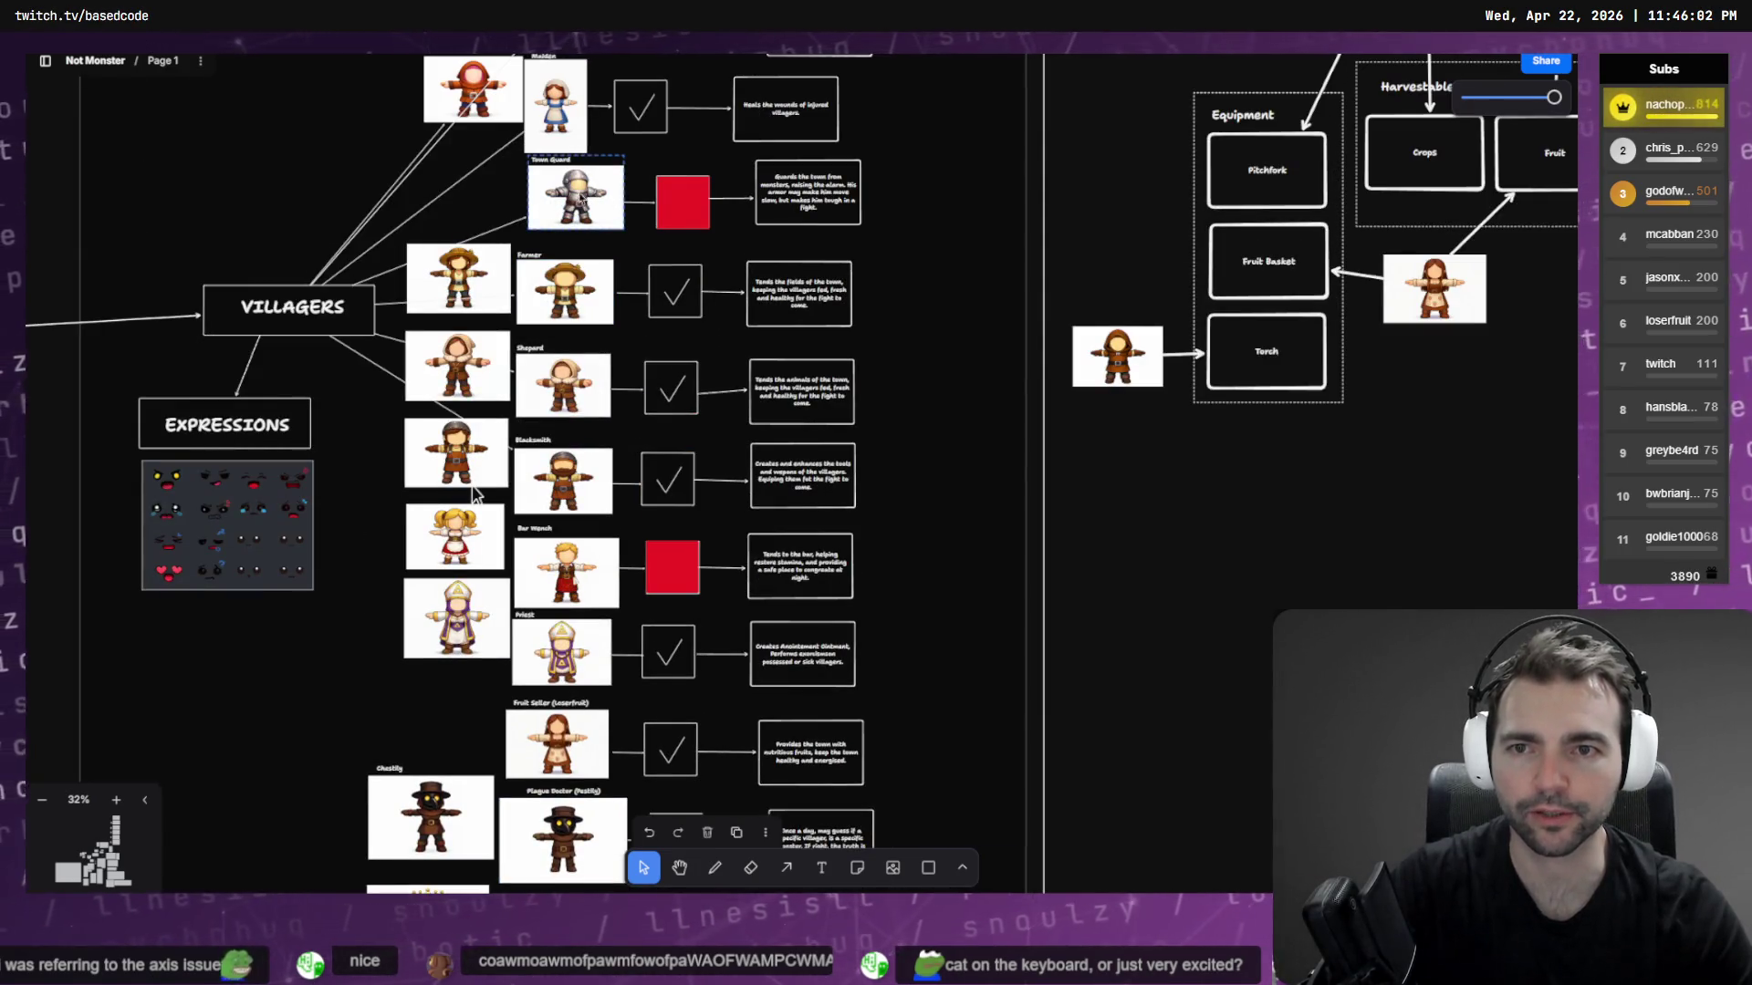
click(618, 209)
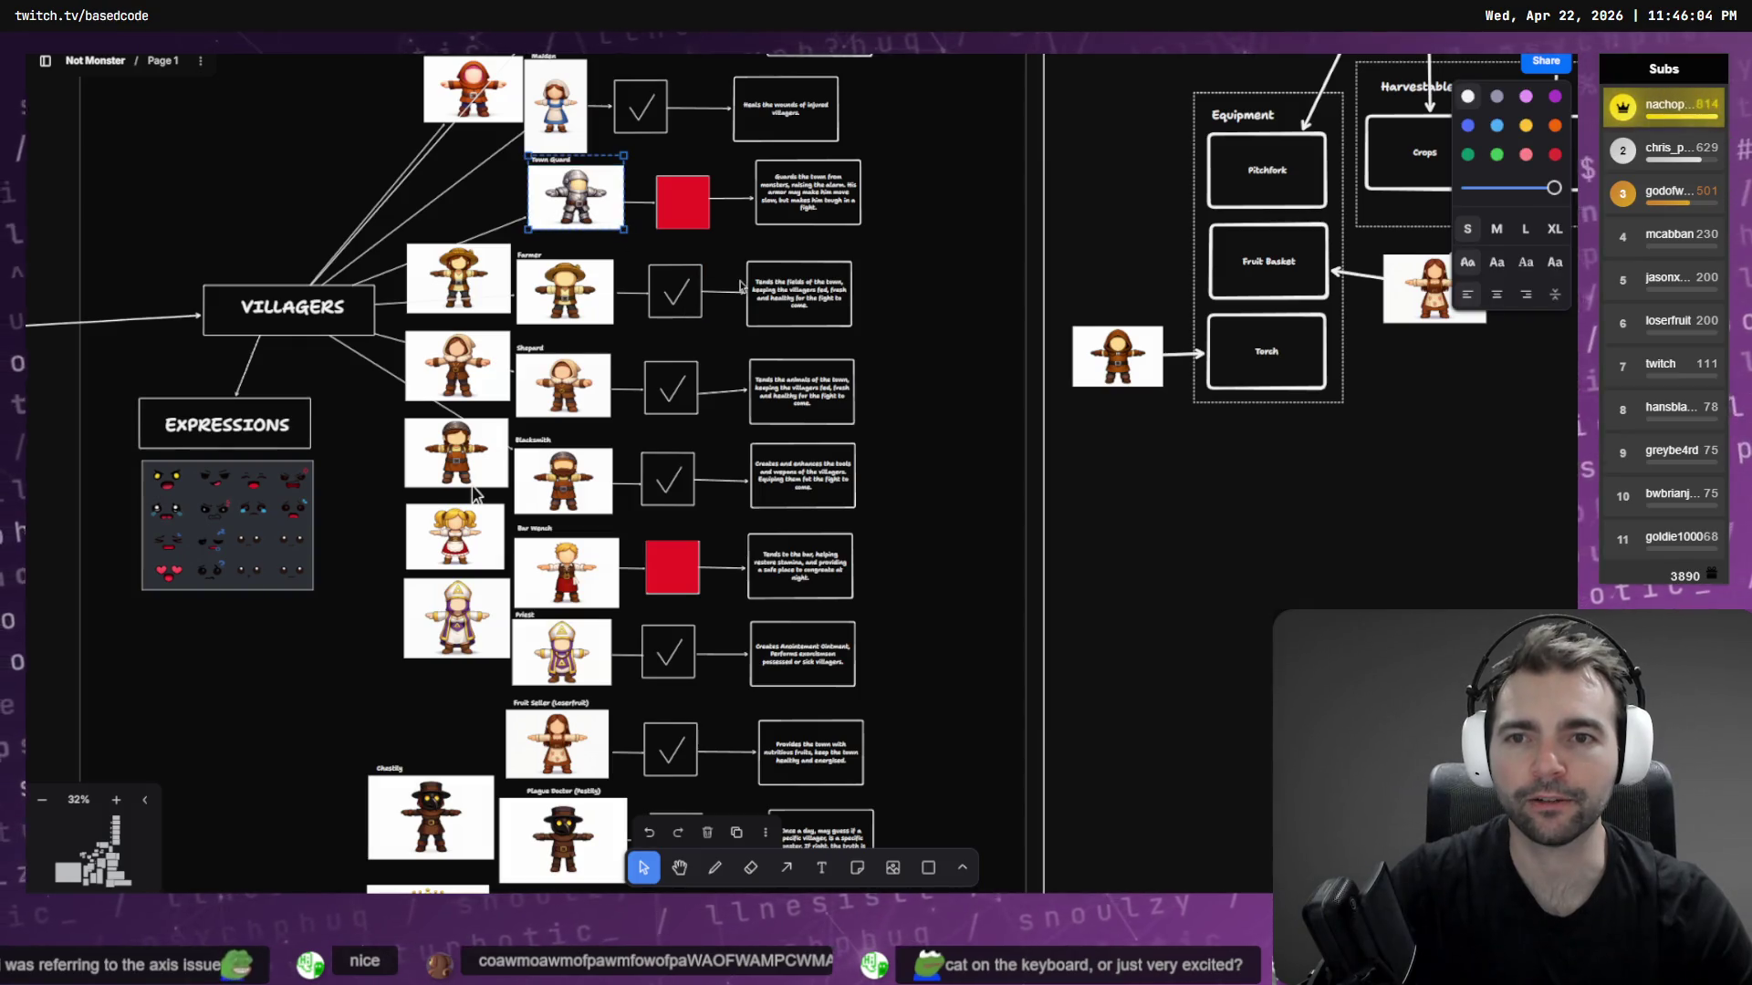
click(682, 204)
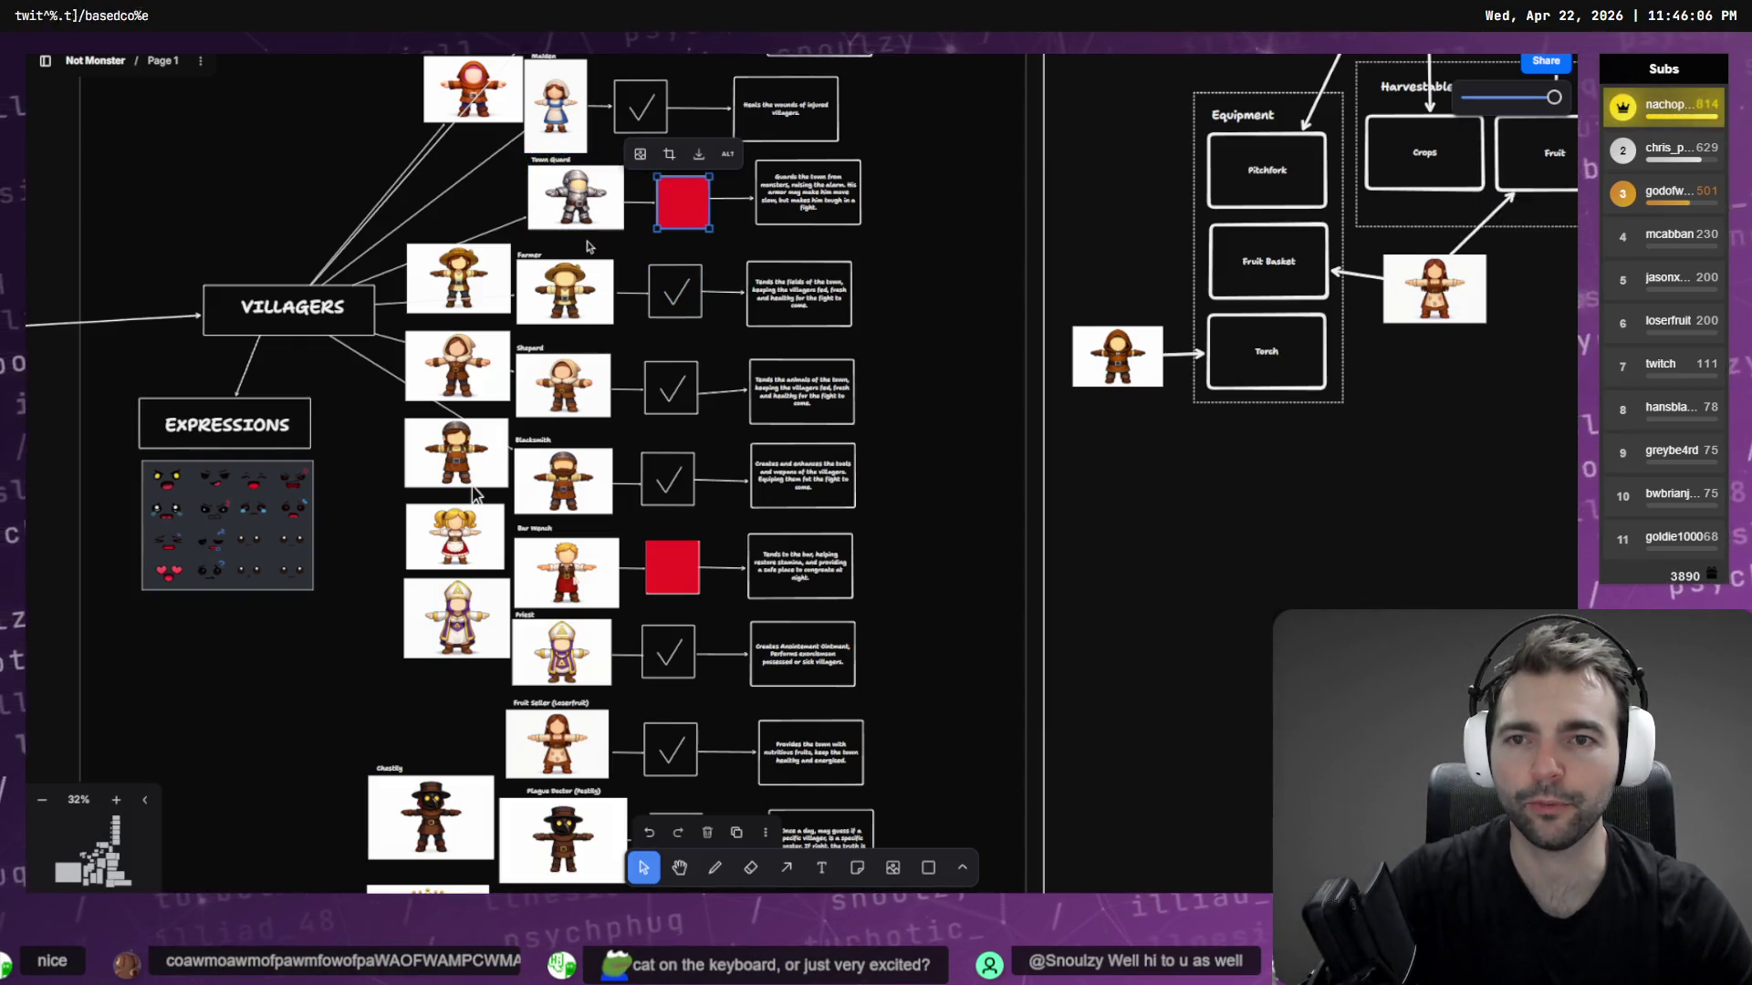
click(580, 209)
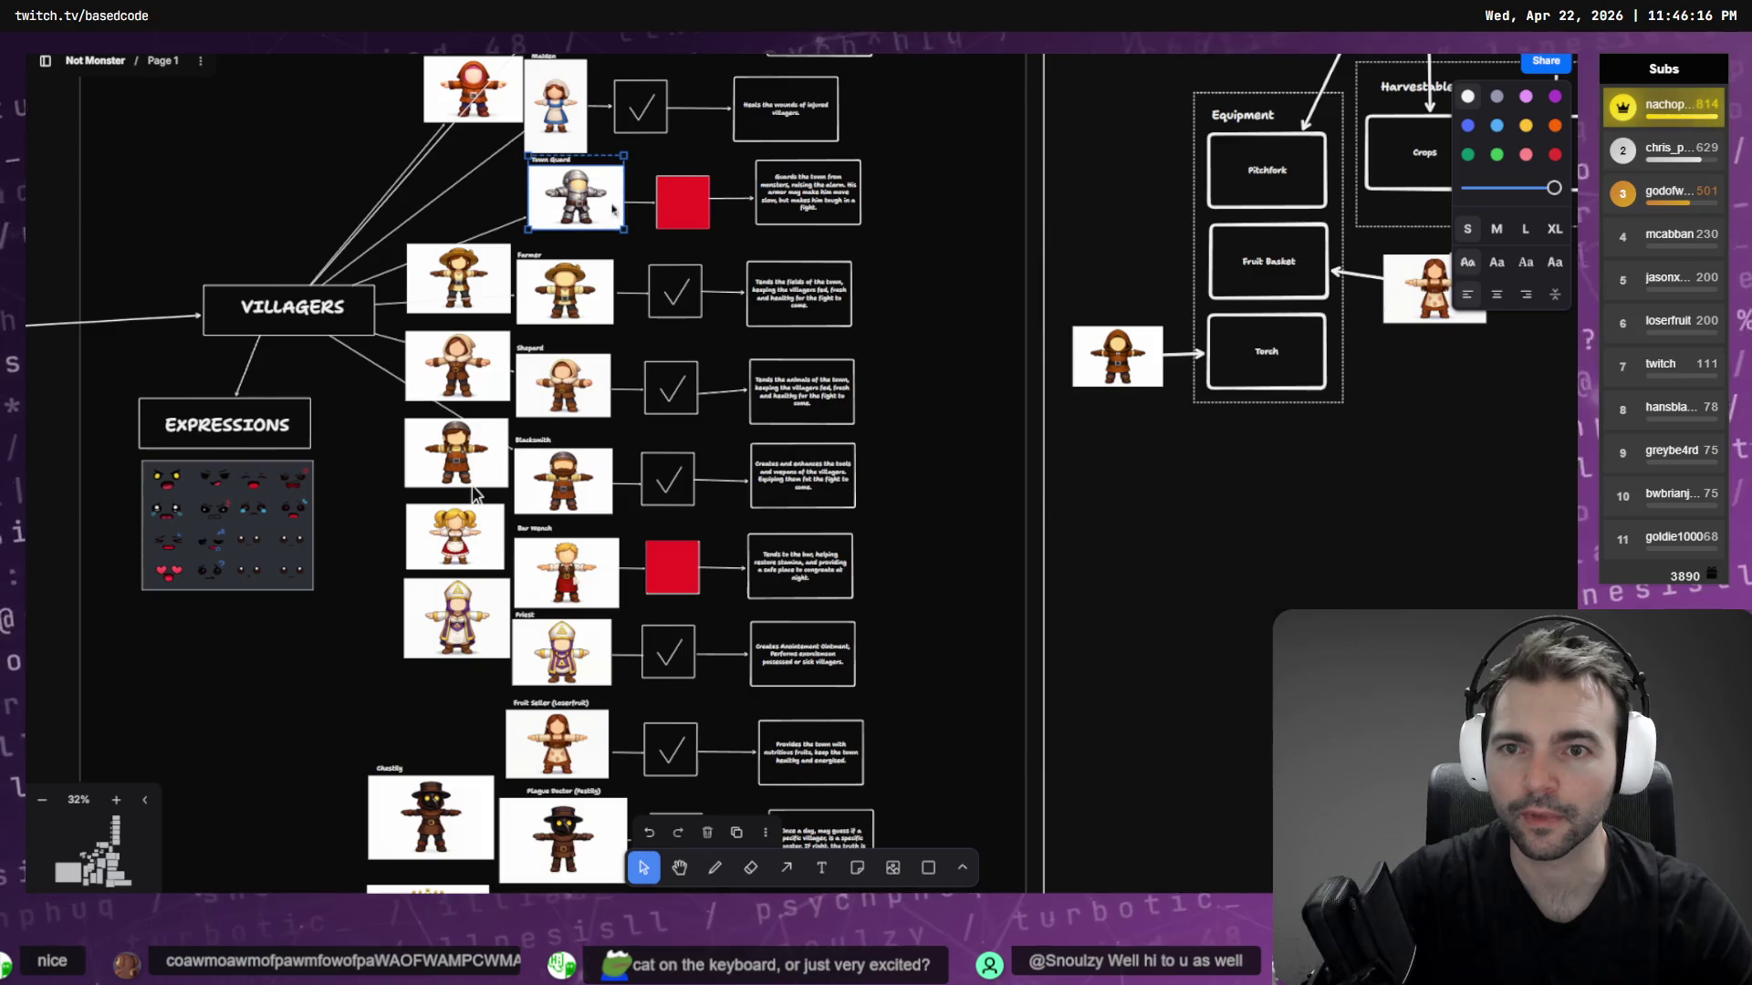
double_click(585, 217)
key(Escape)
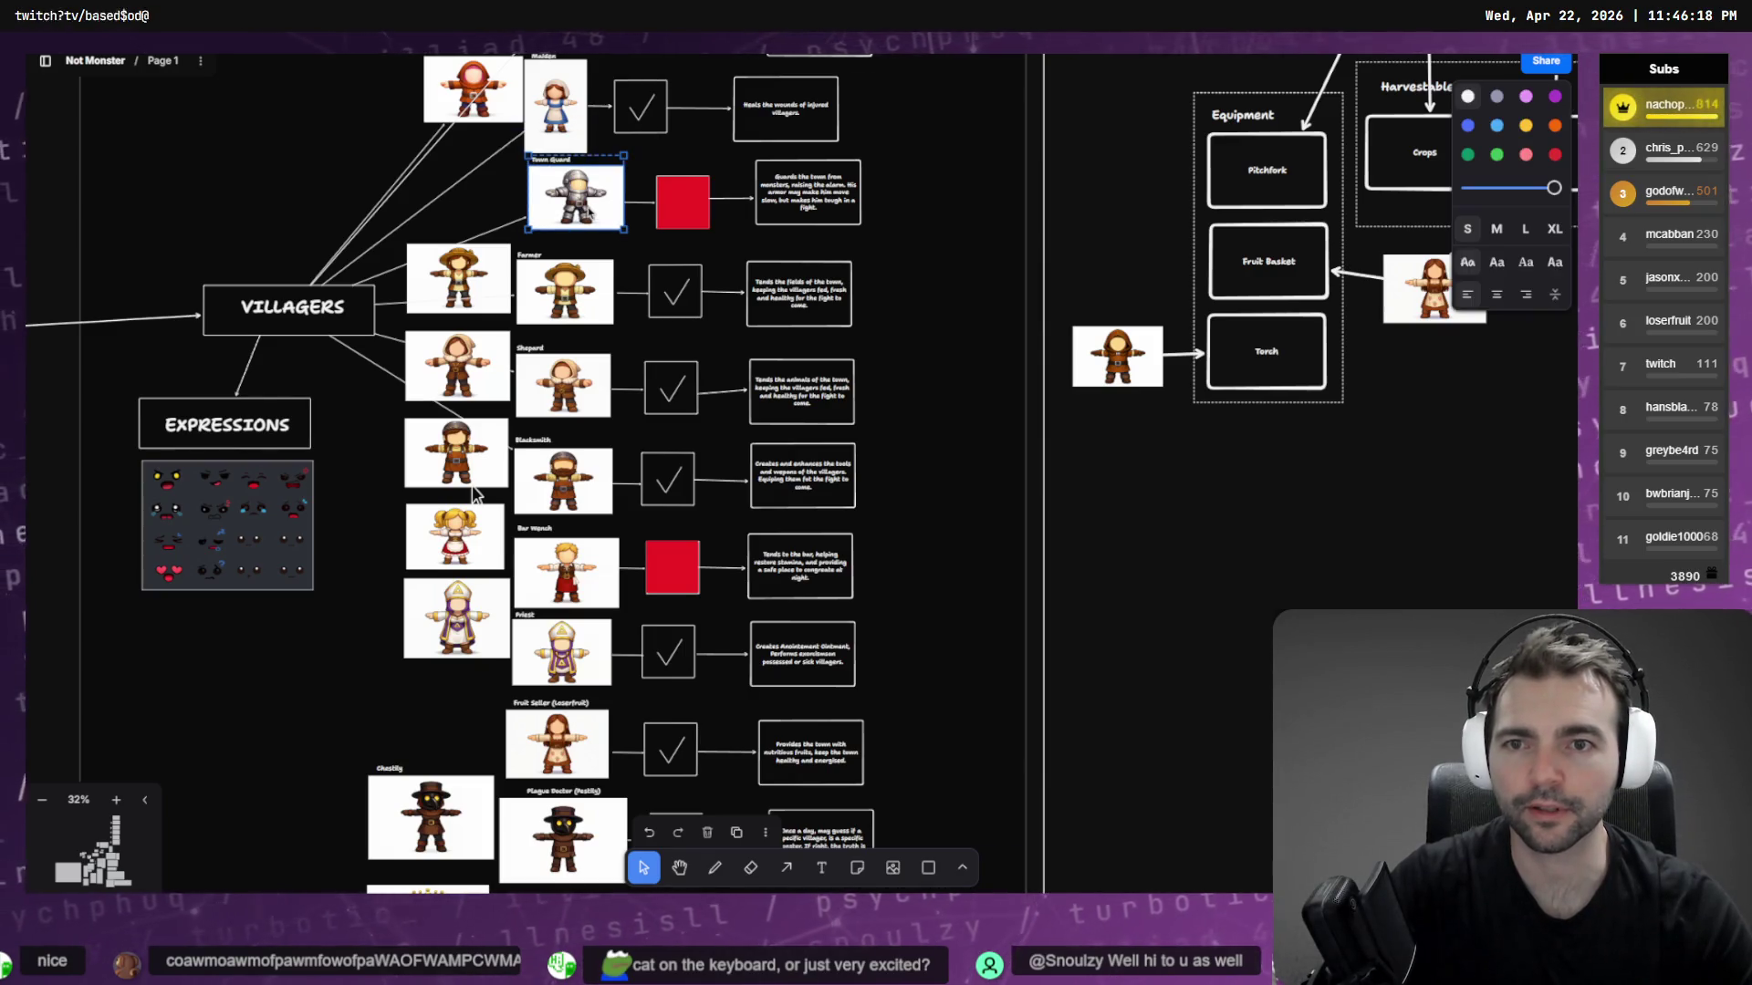
double_click(589, 214)
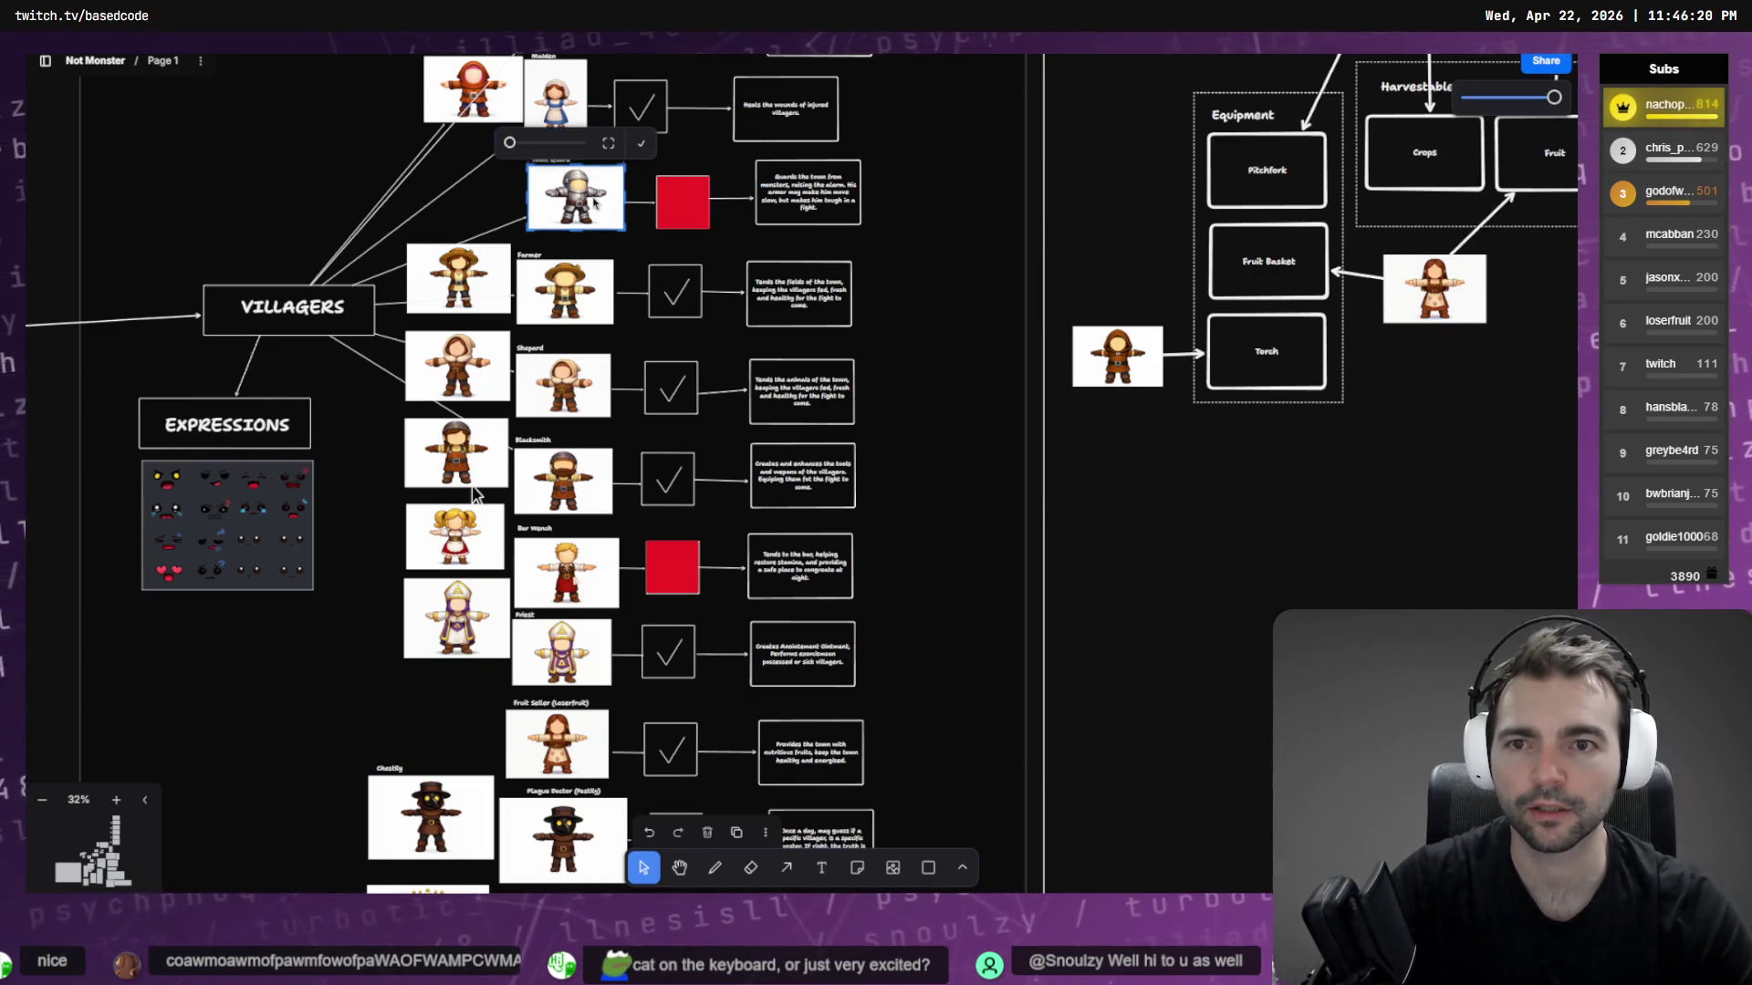
key(Escape)
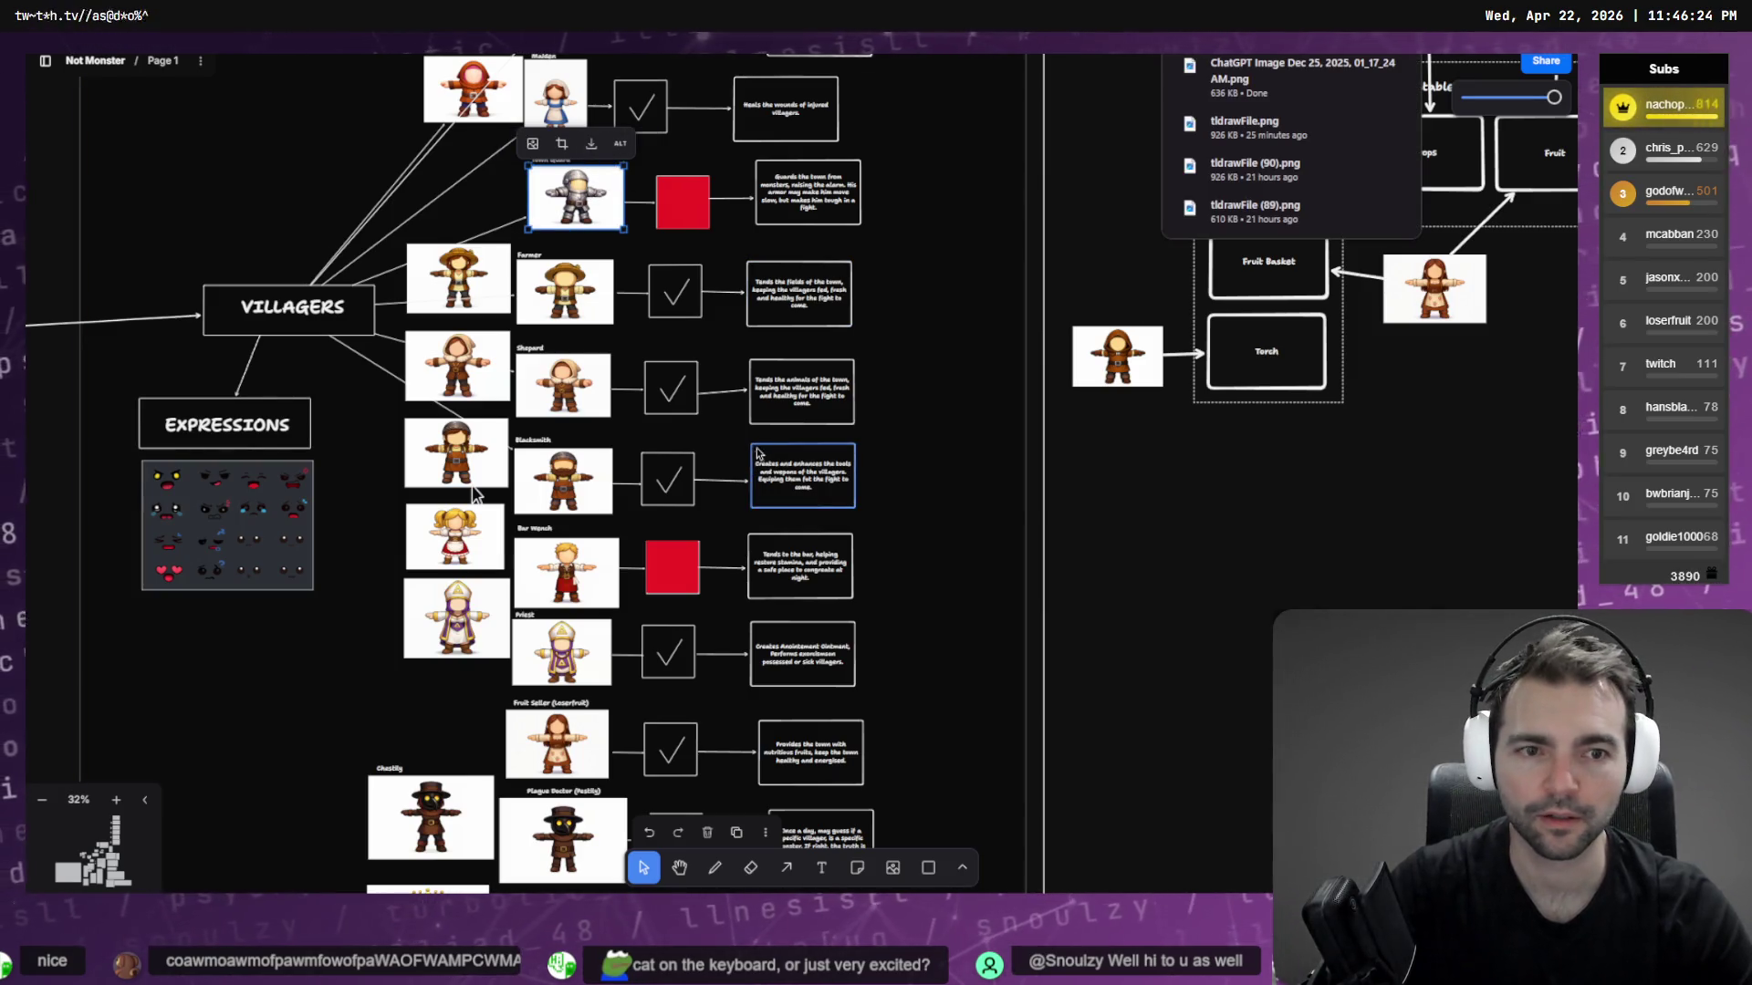
key(super+e)
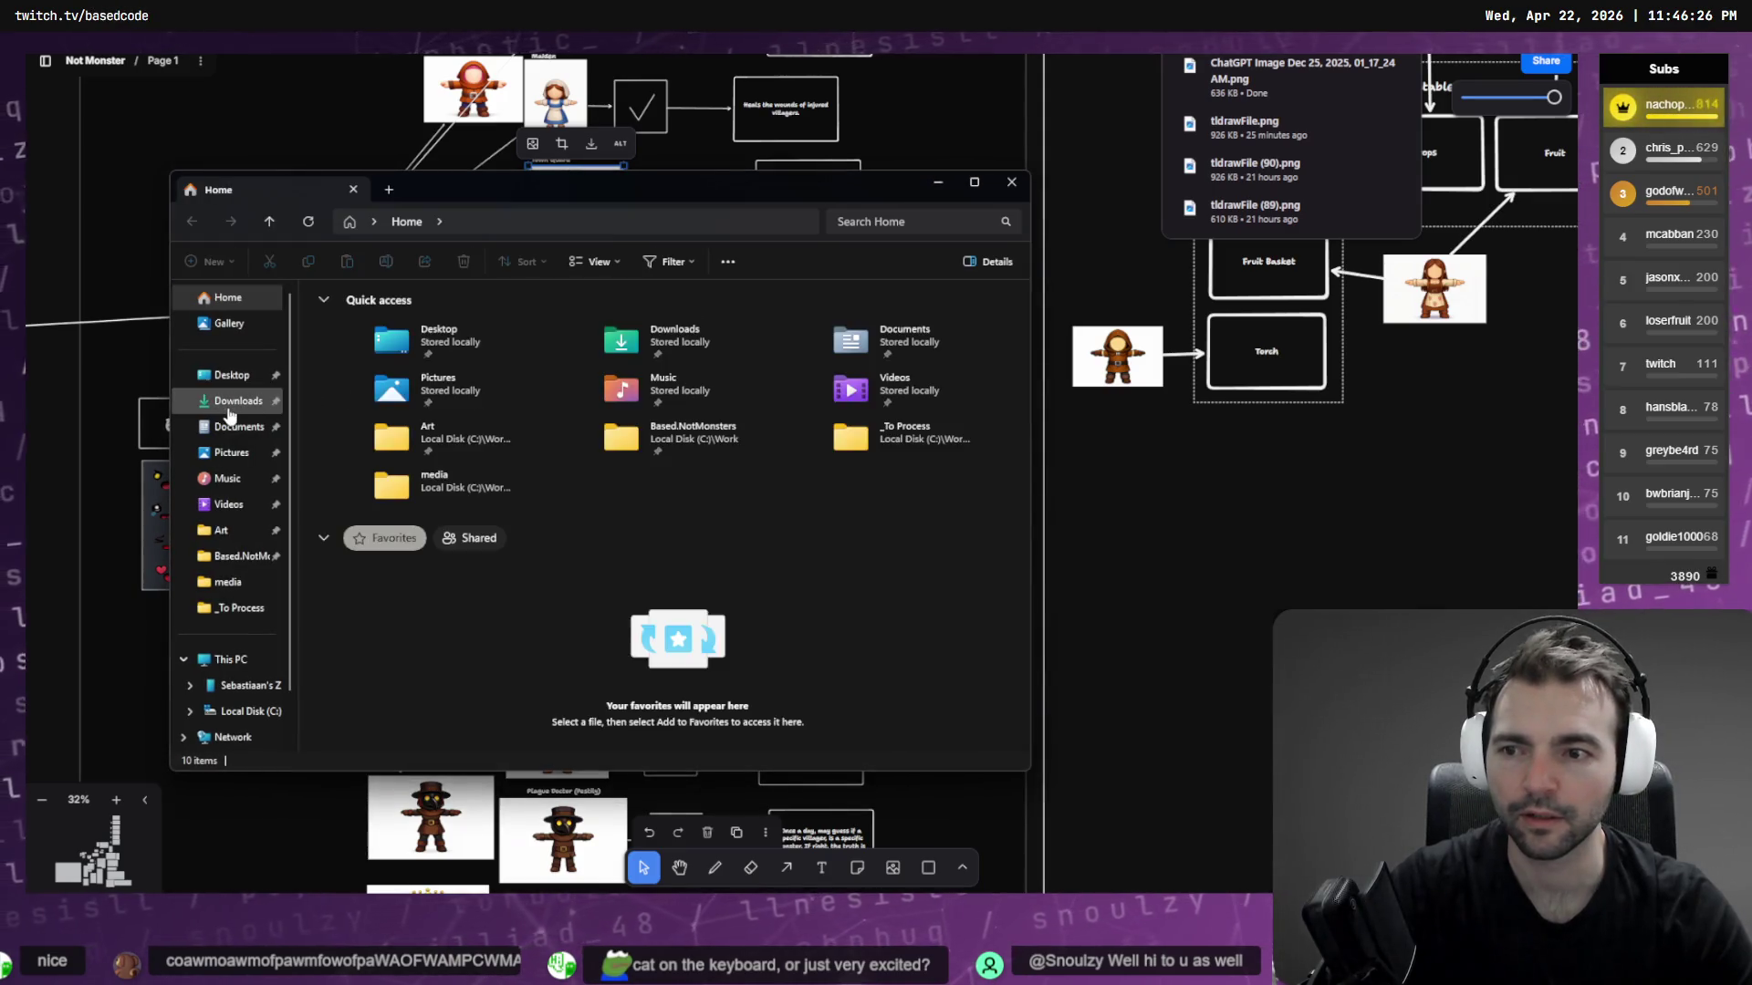
click(235, 400)
click(405, 343)
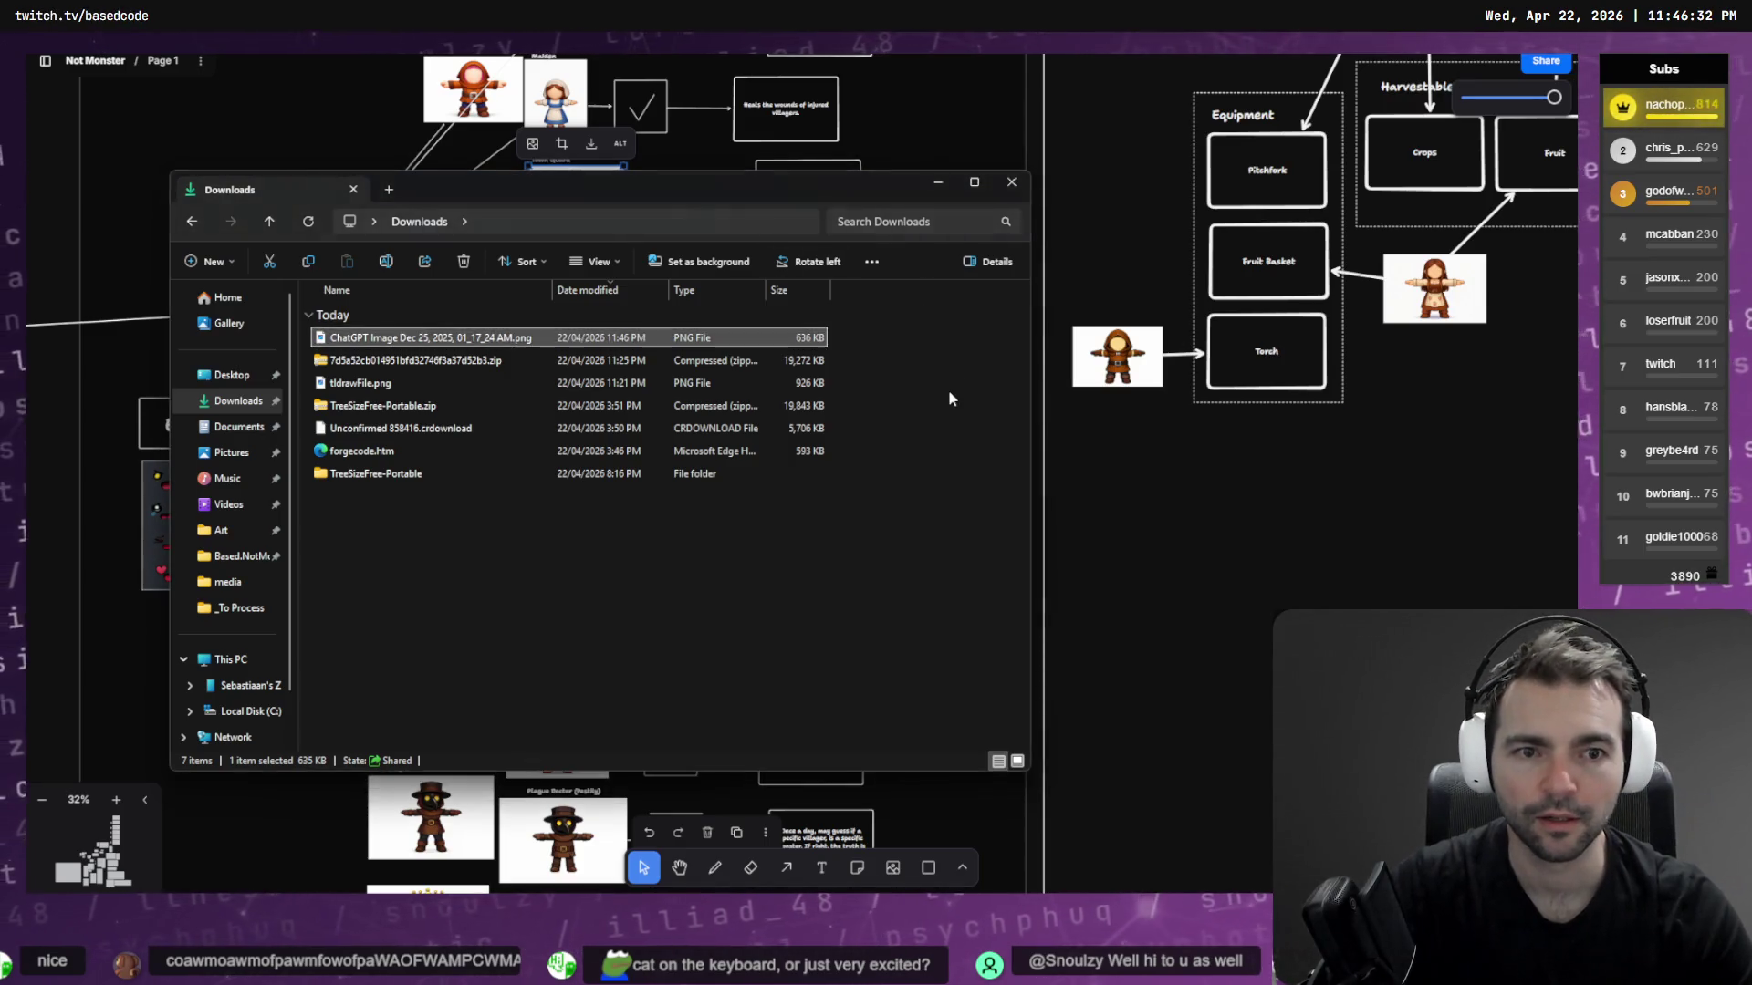
key(alt+Tab)
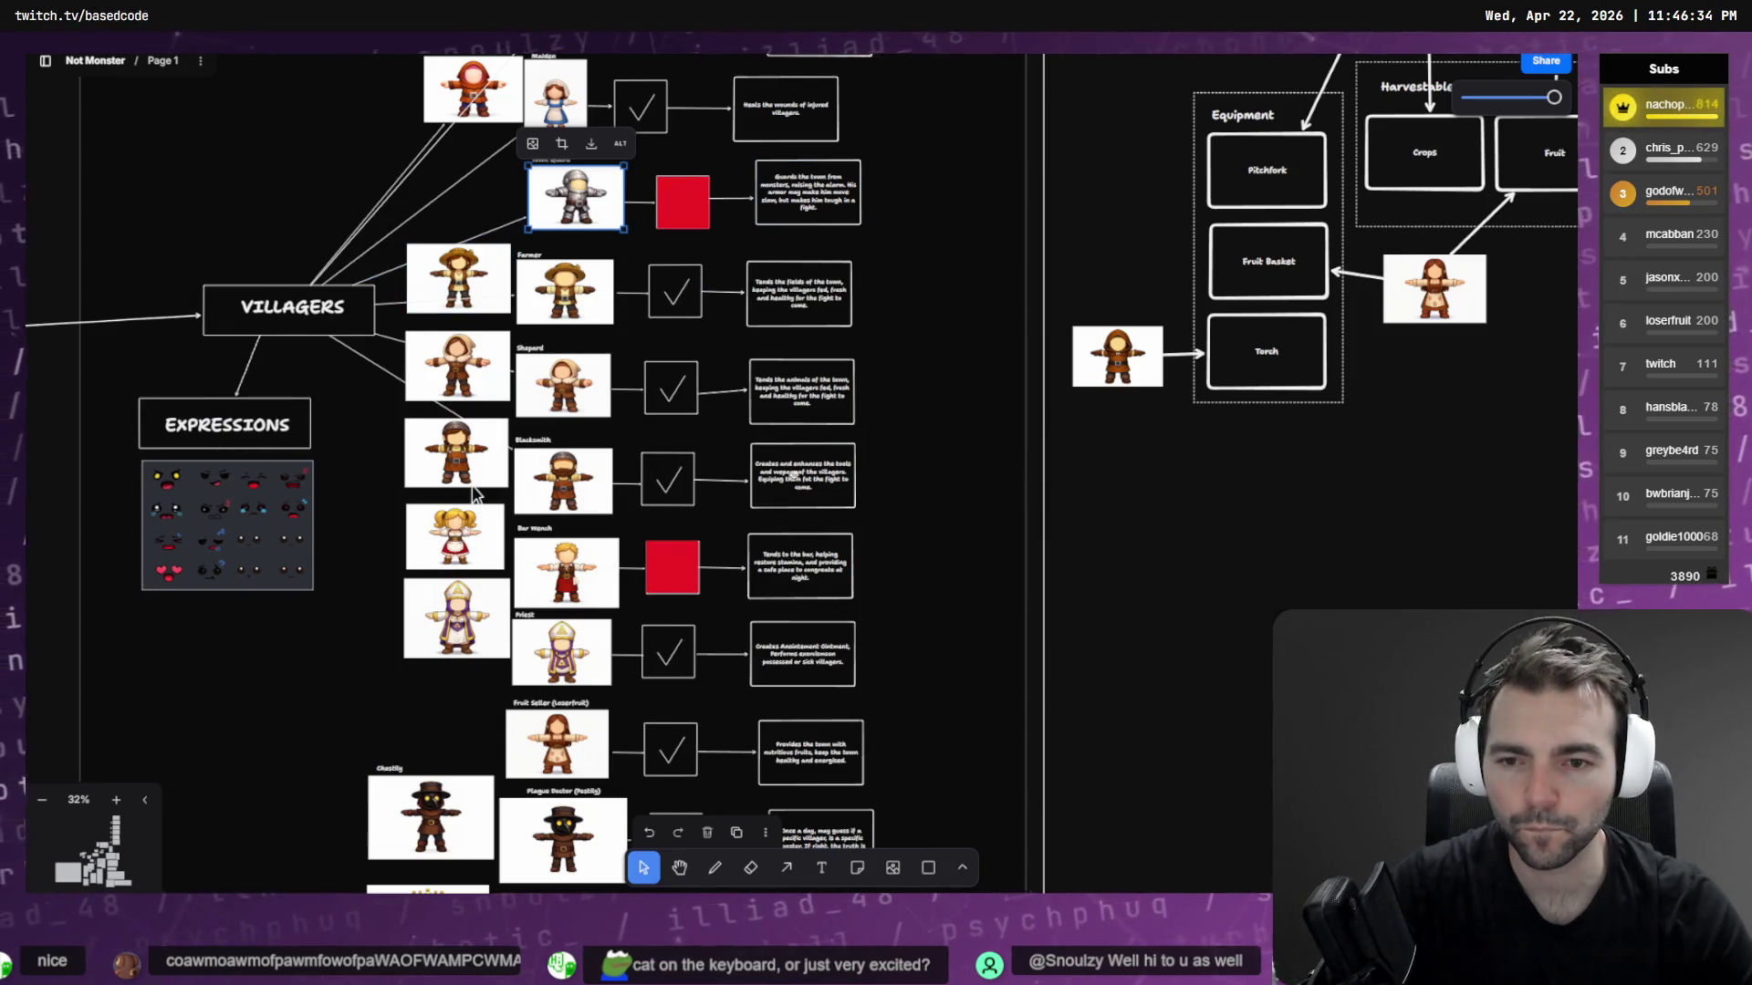
scroll(591, 276, down, 5)
click(591, 276)
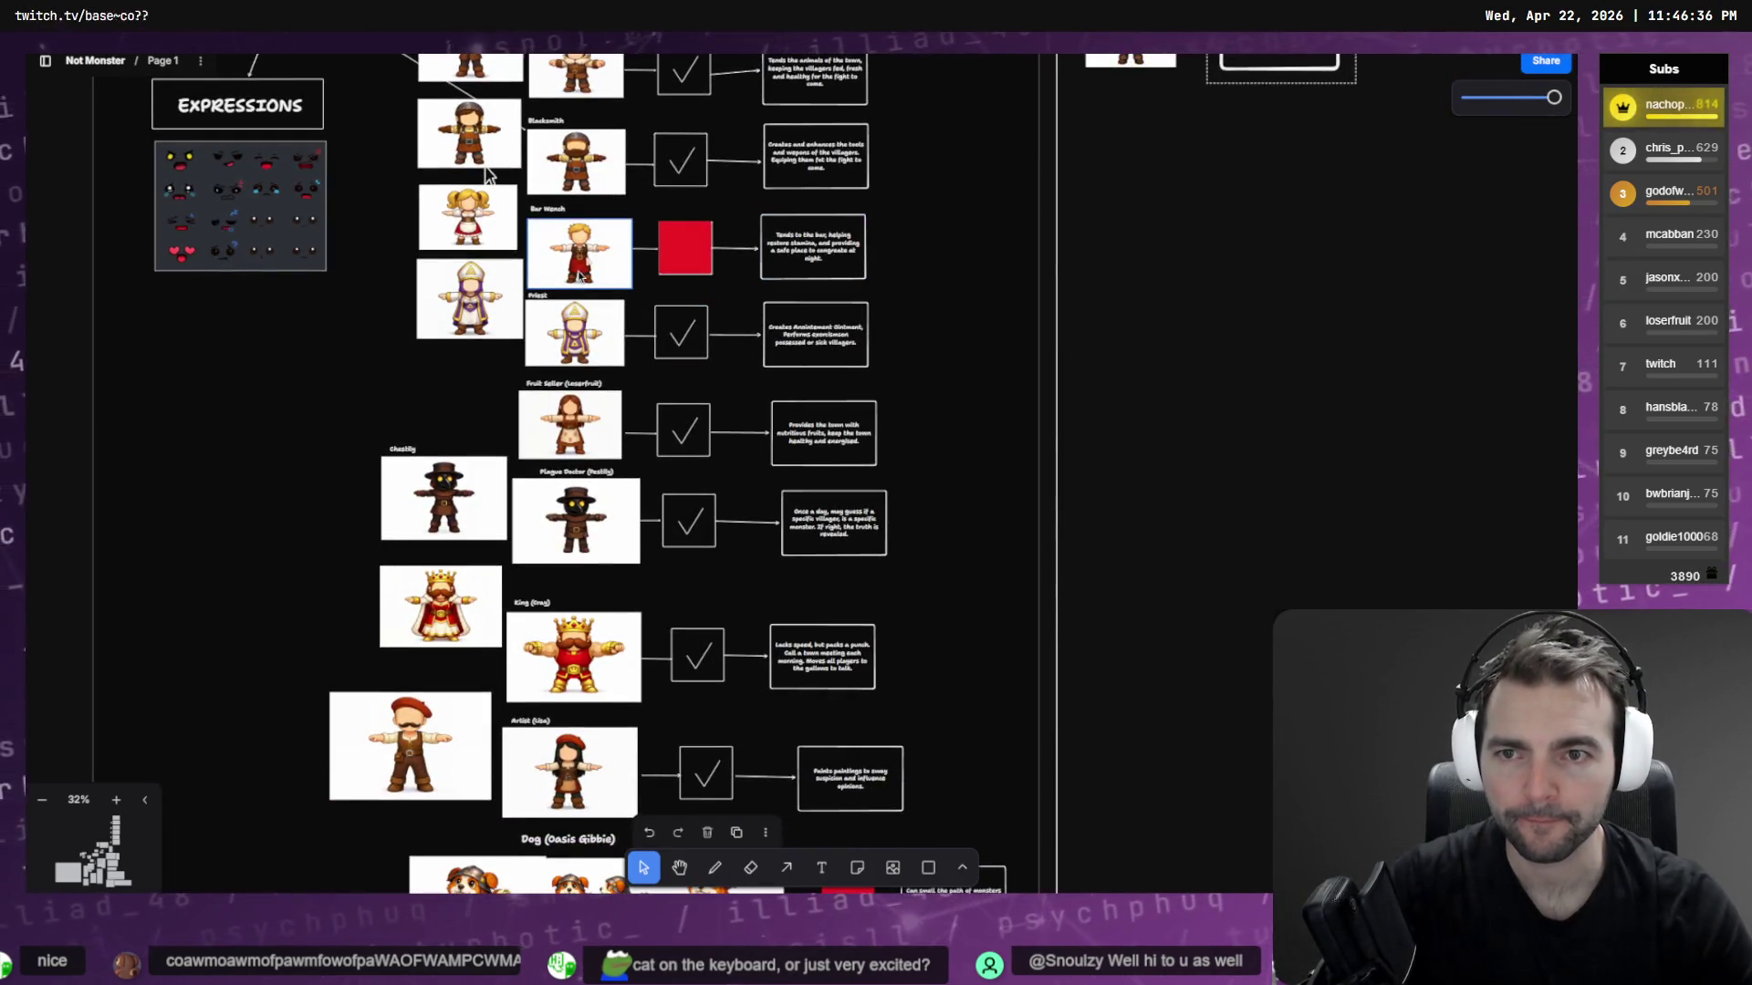
click(467, 234)
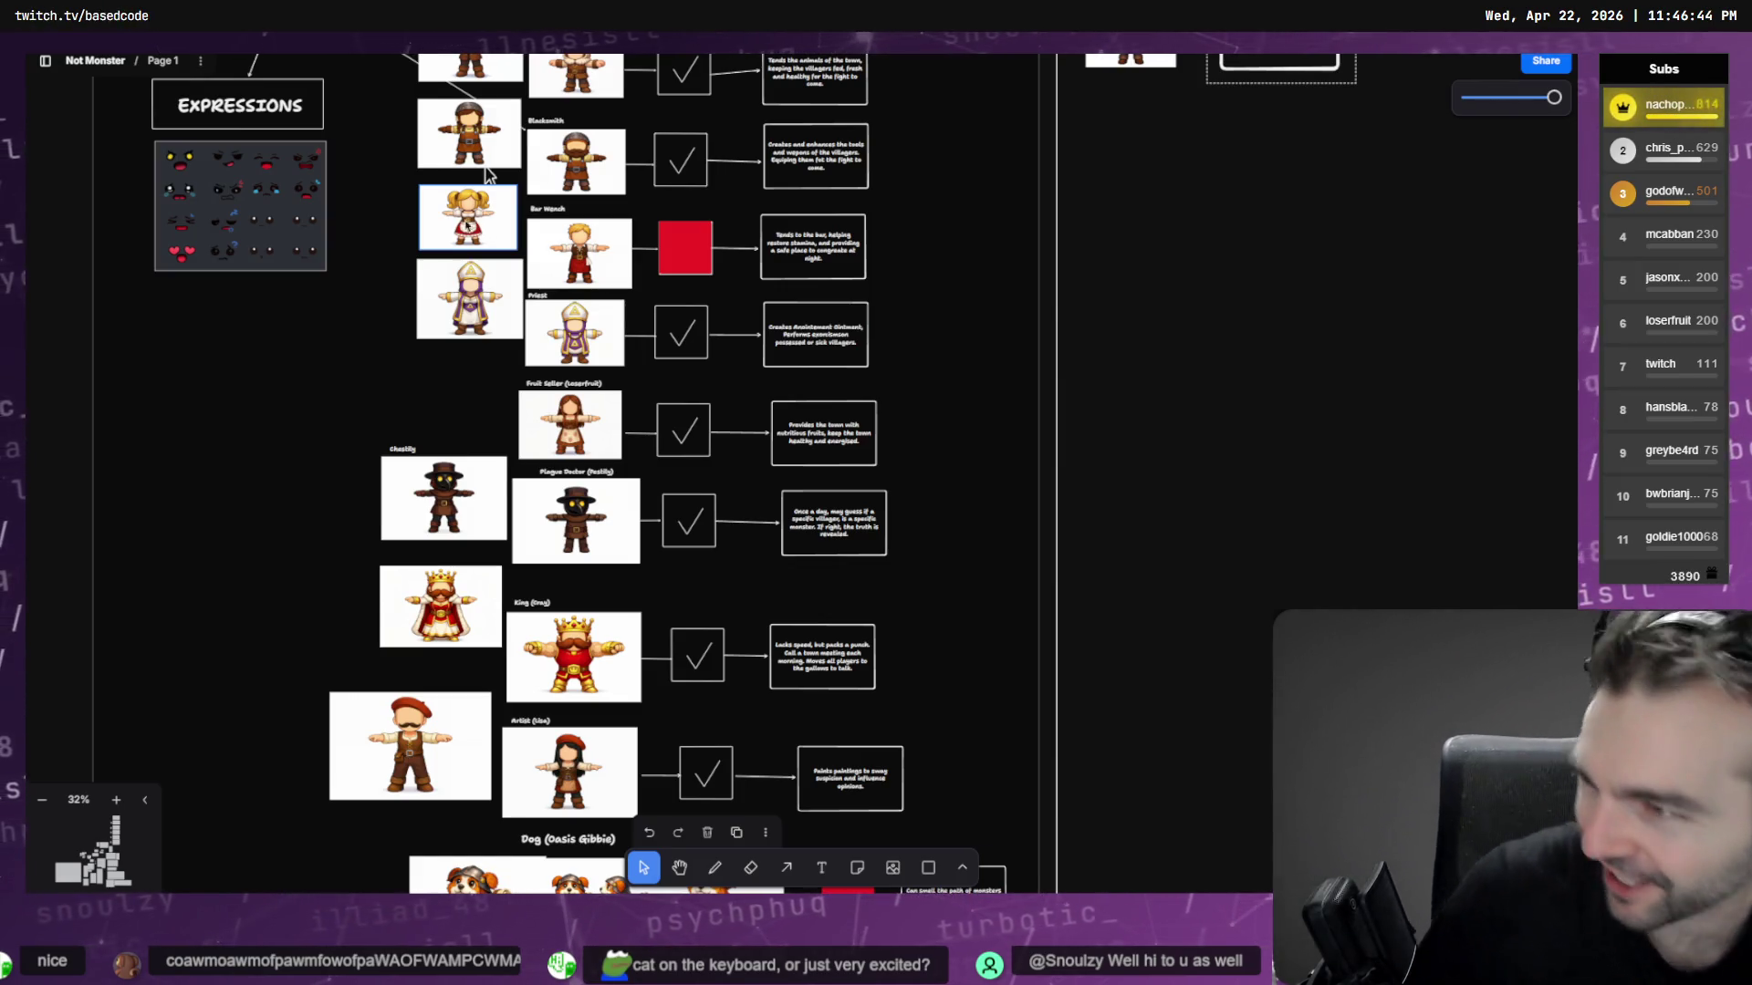
click(135, 202)
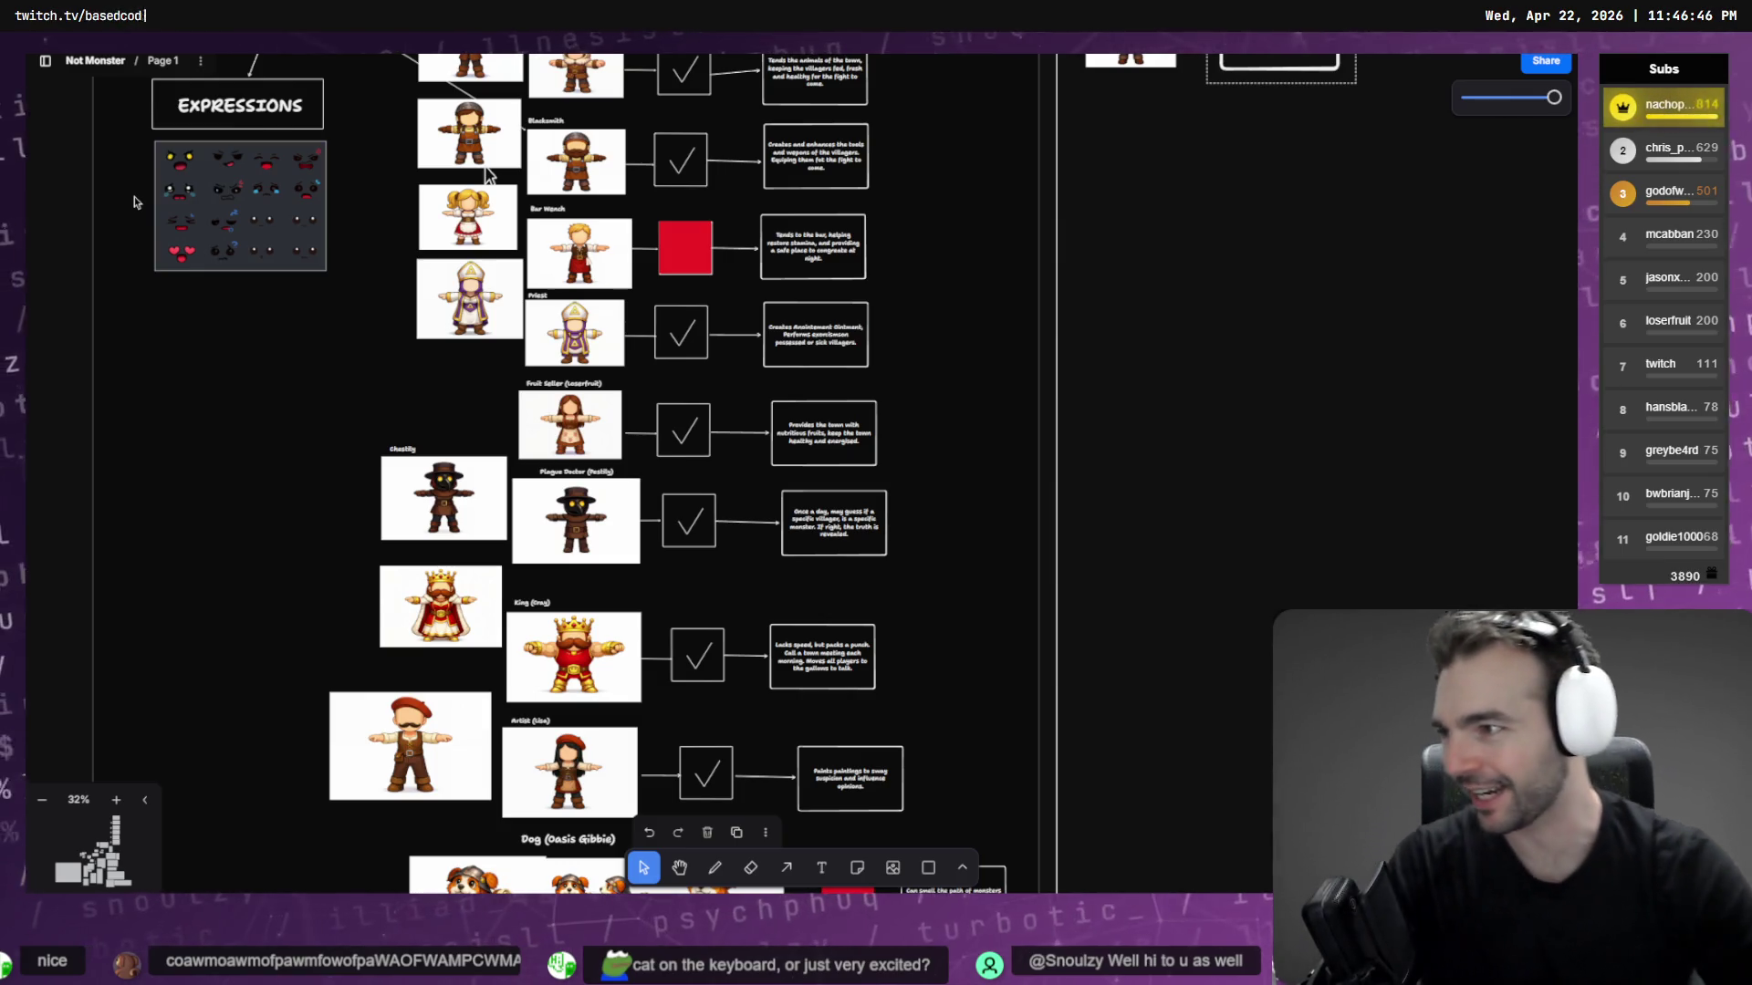
scroll(374, 347, down, 6)
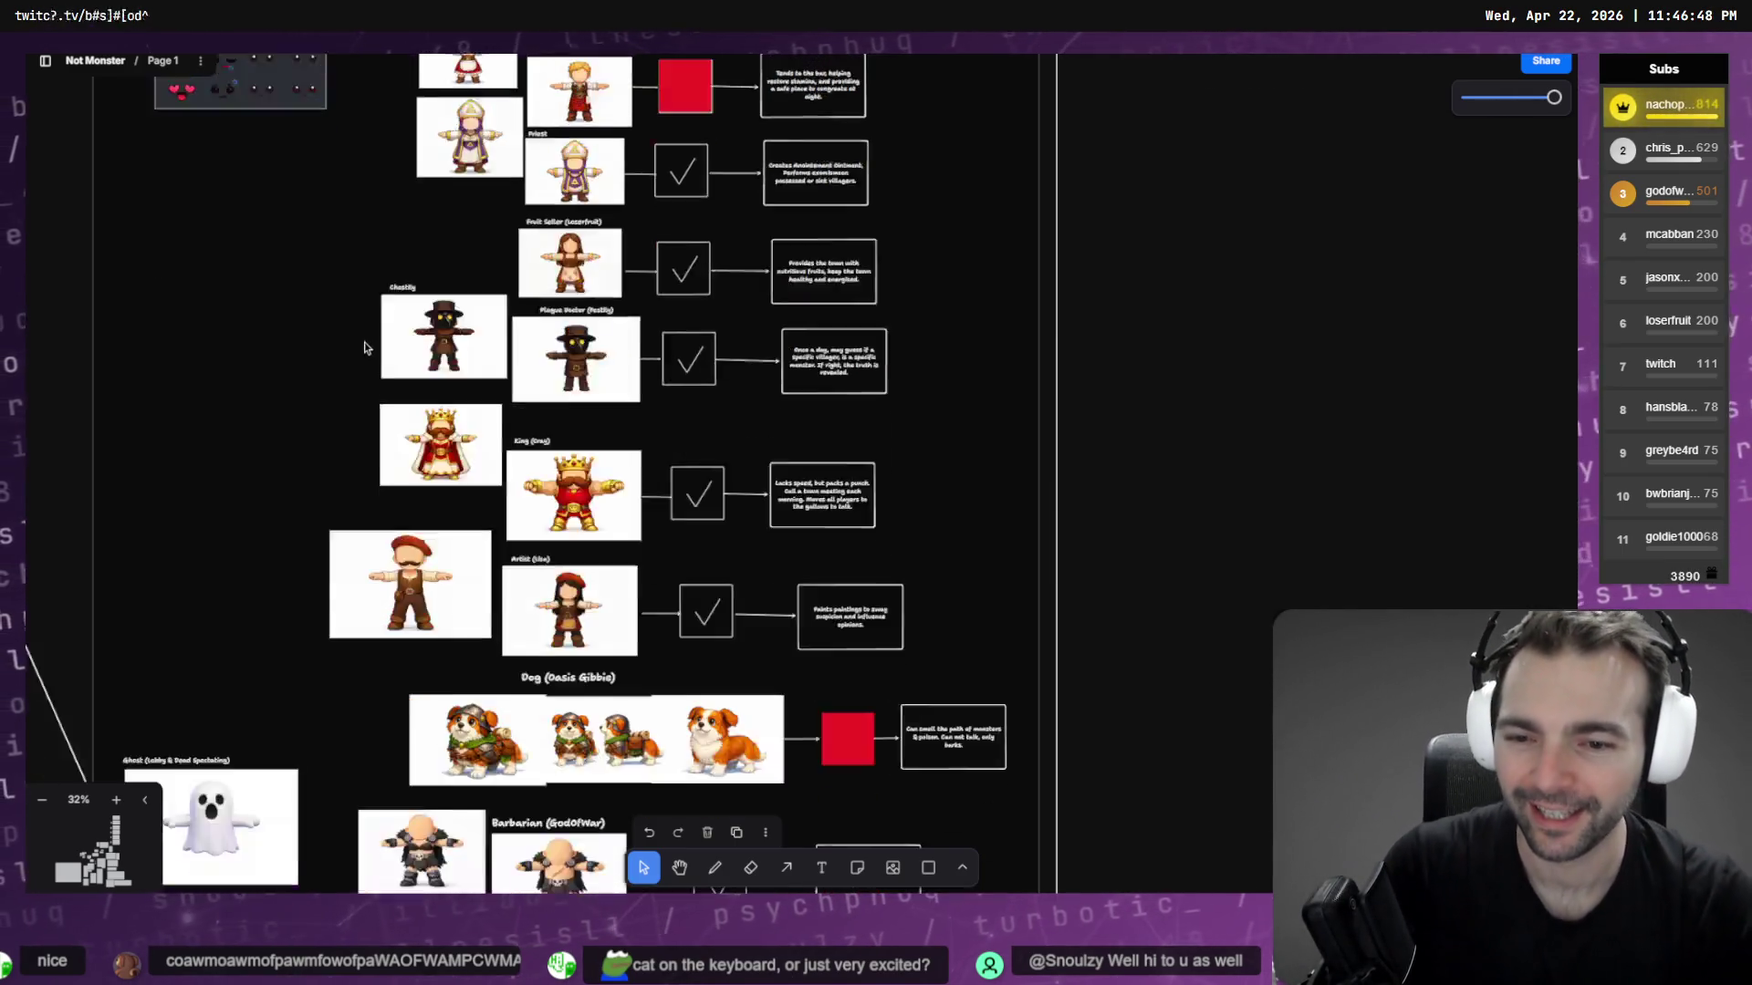
scroll(382, 364, down, 1)
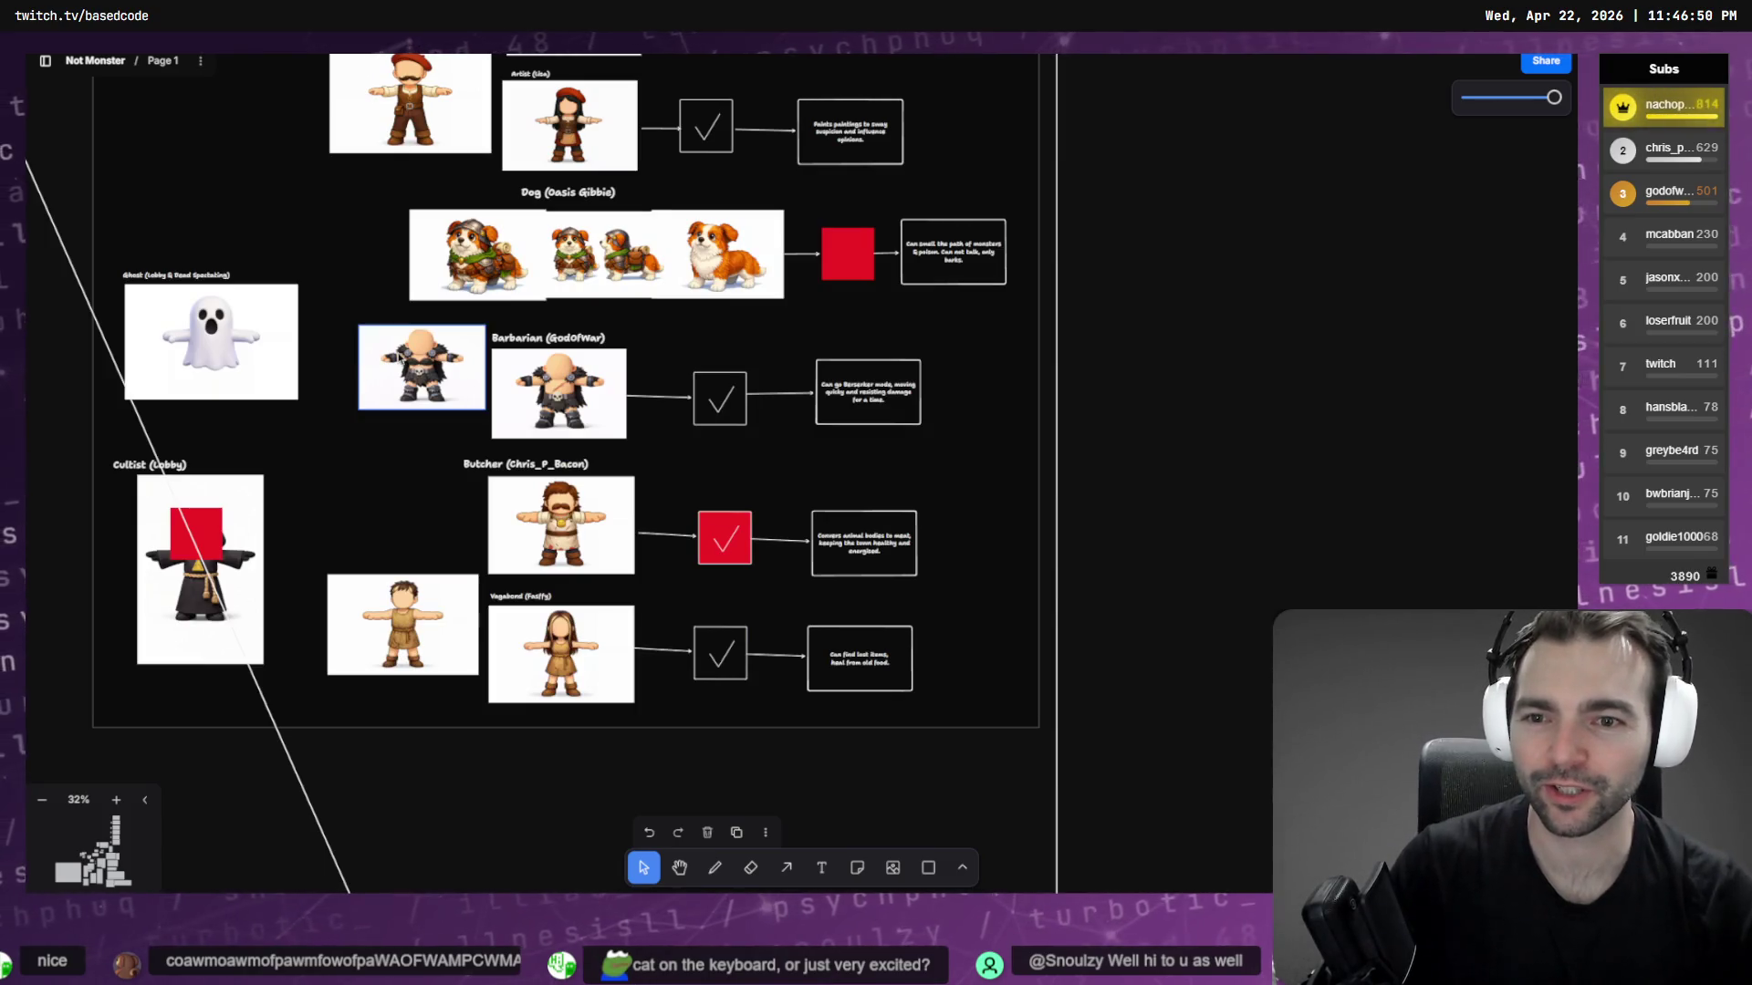
scroll(680, 276, up, 5)
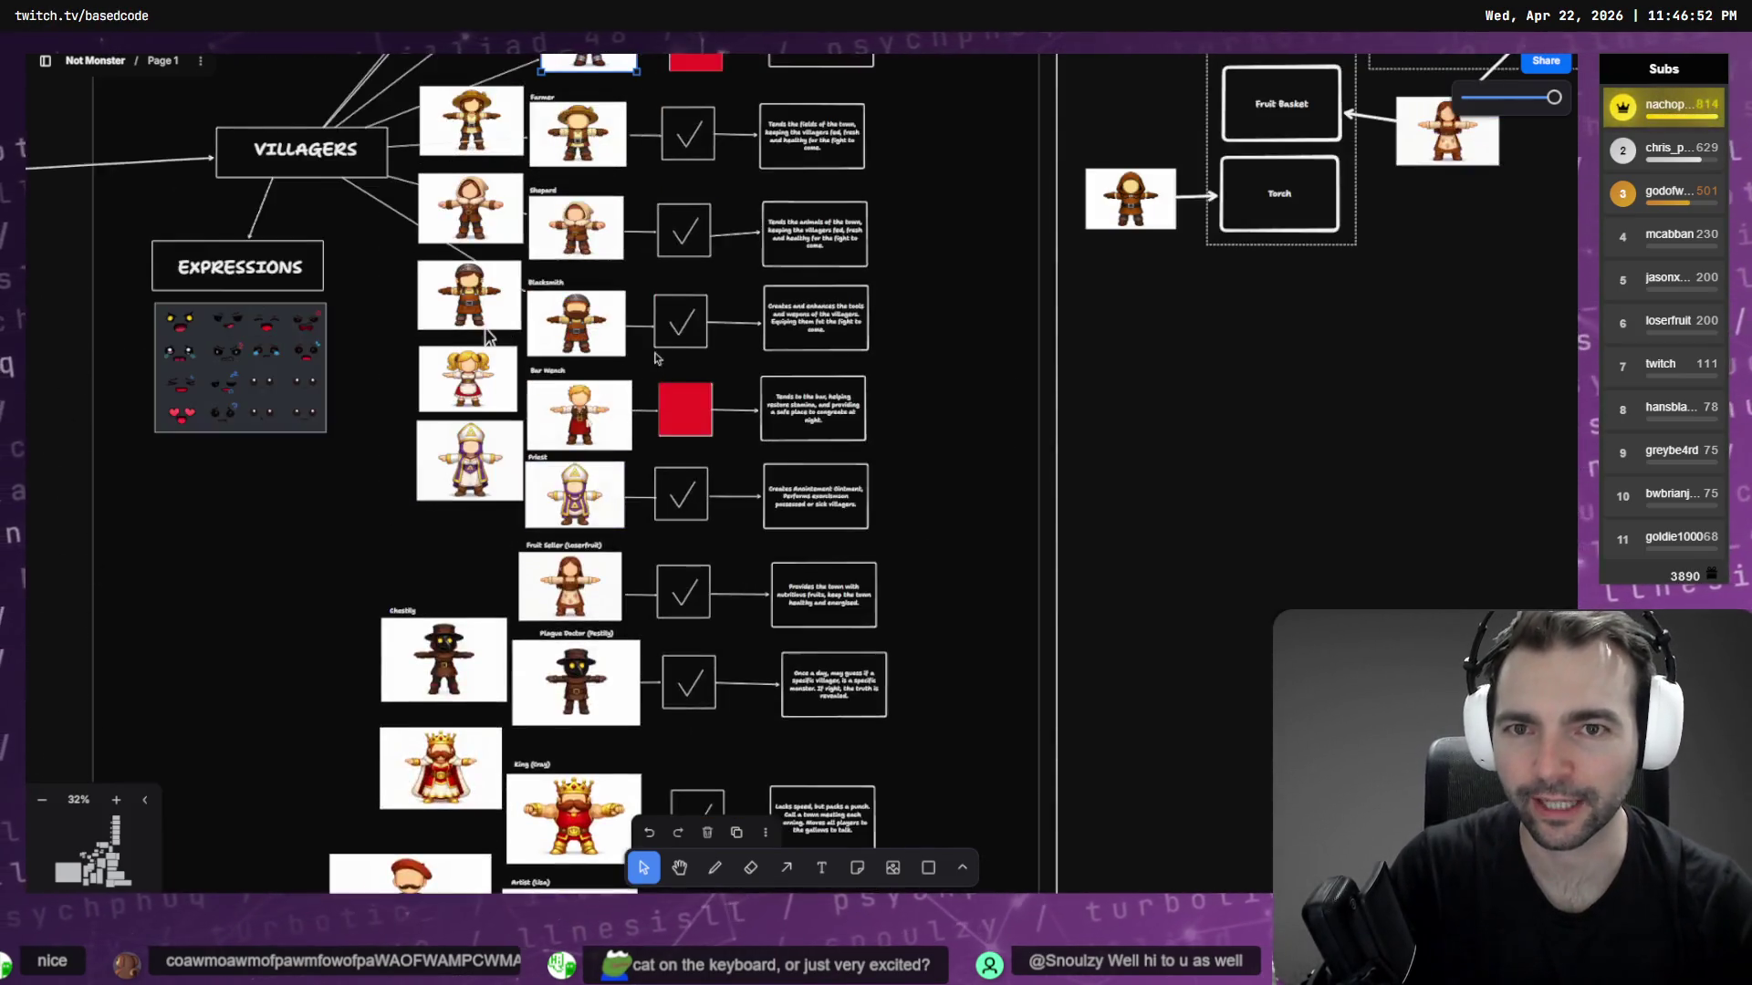
scroll(680, 276, down, 15)
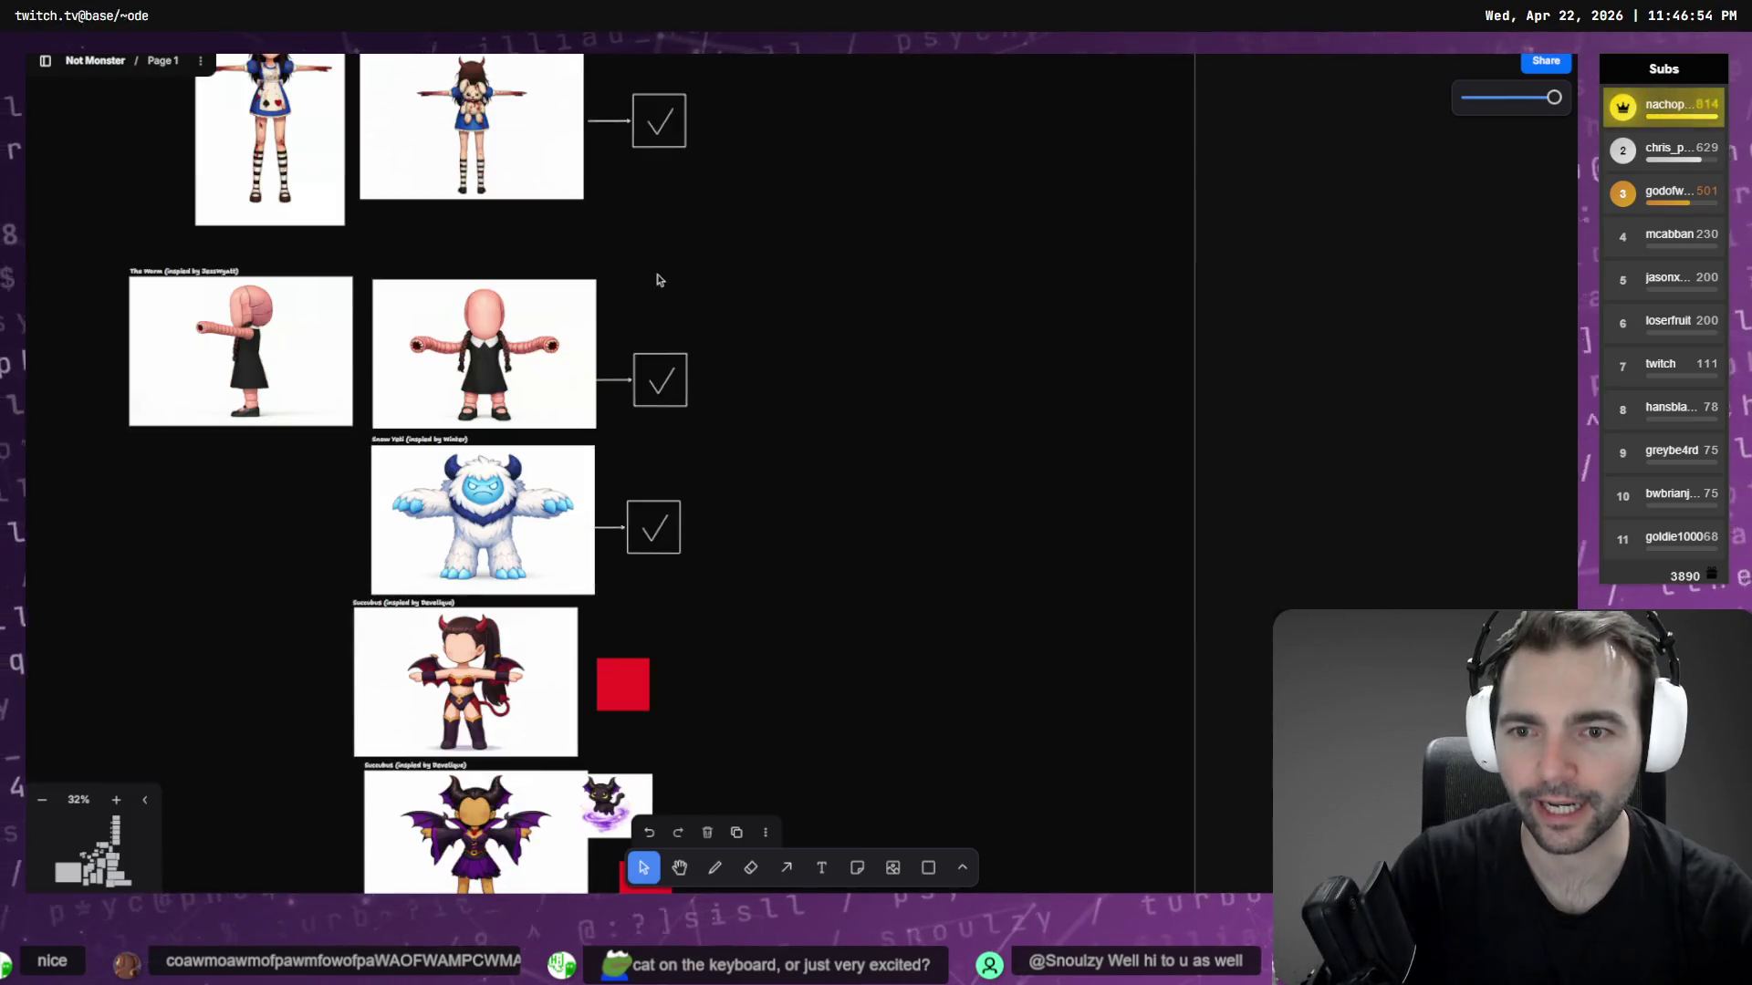
scroll(599, 230, down, 1)
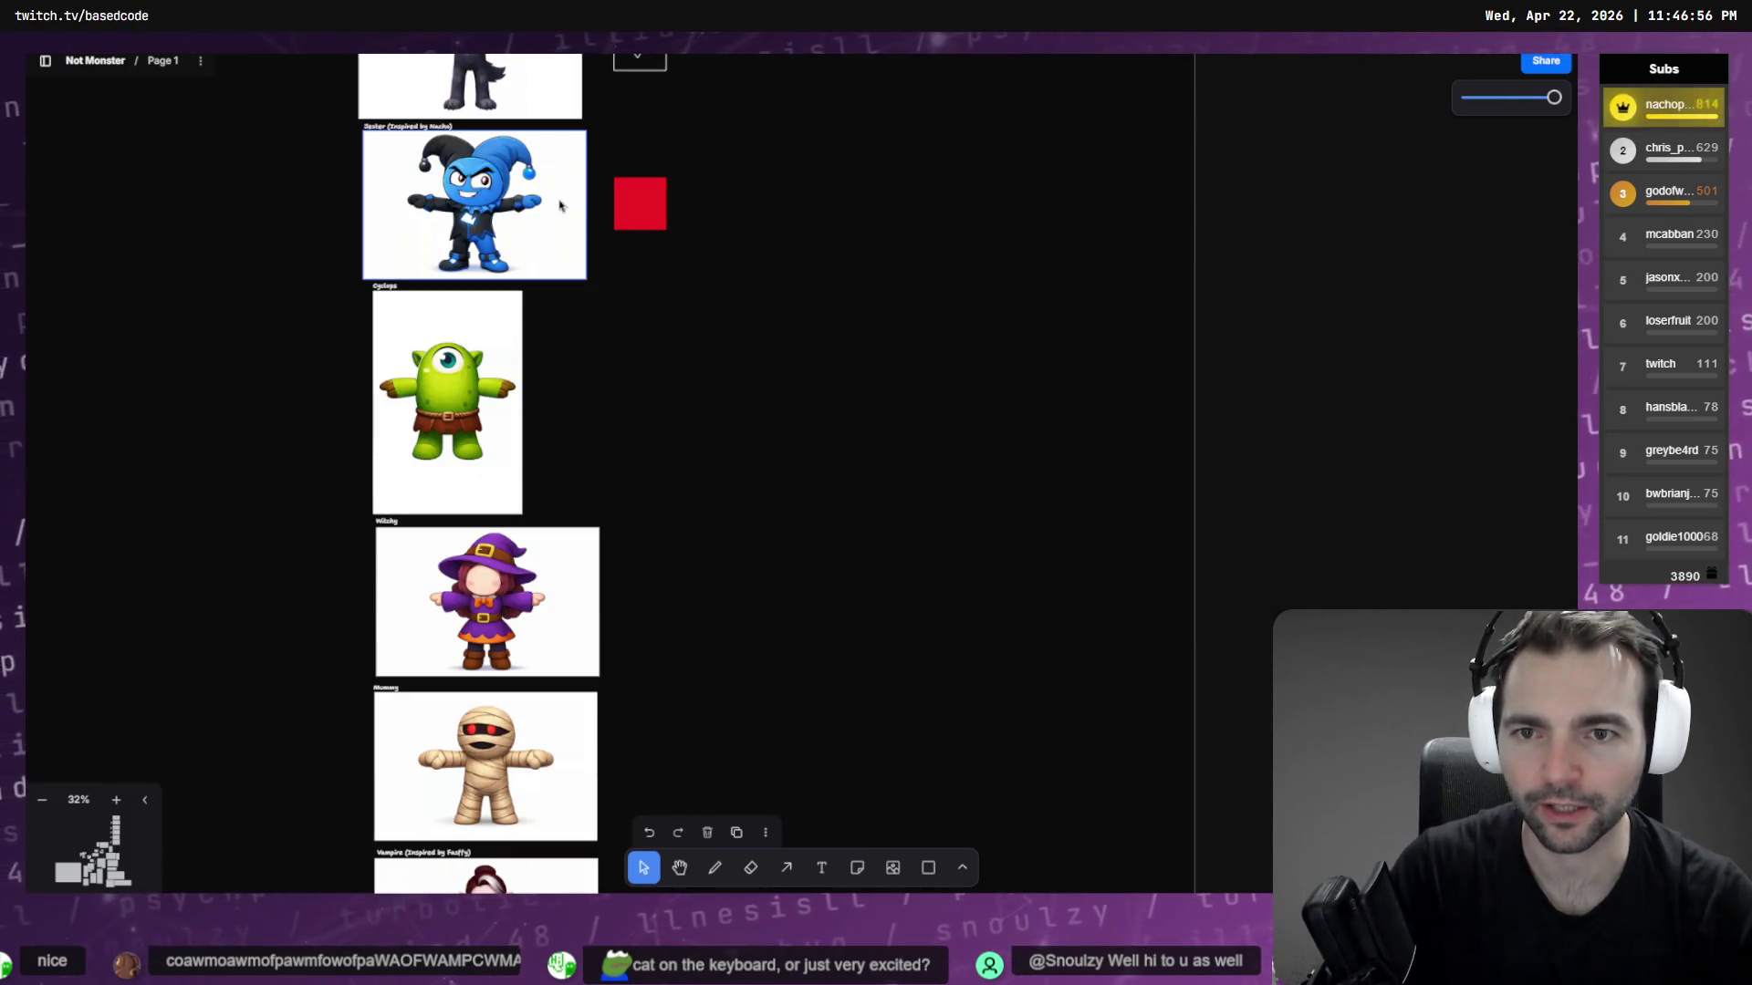
scroll(599, 230, up, 14)
scroll(643, 235, down, 10)
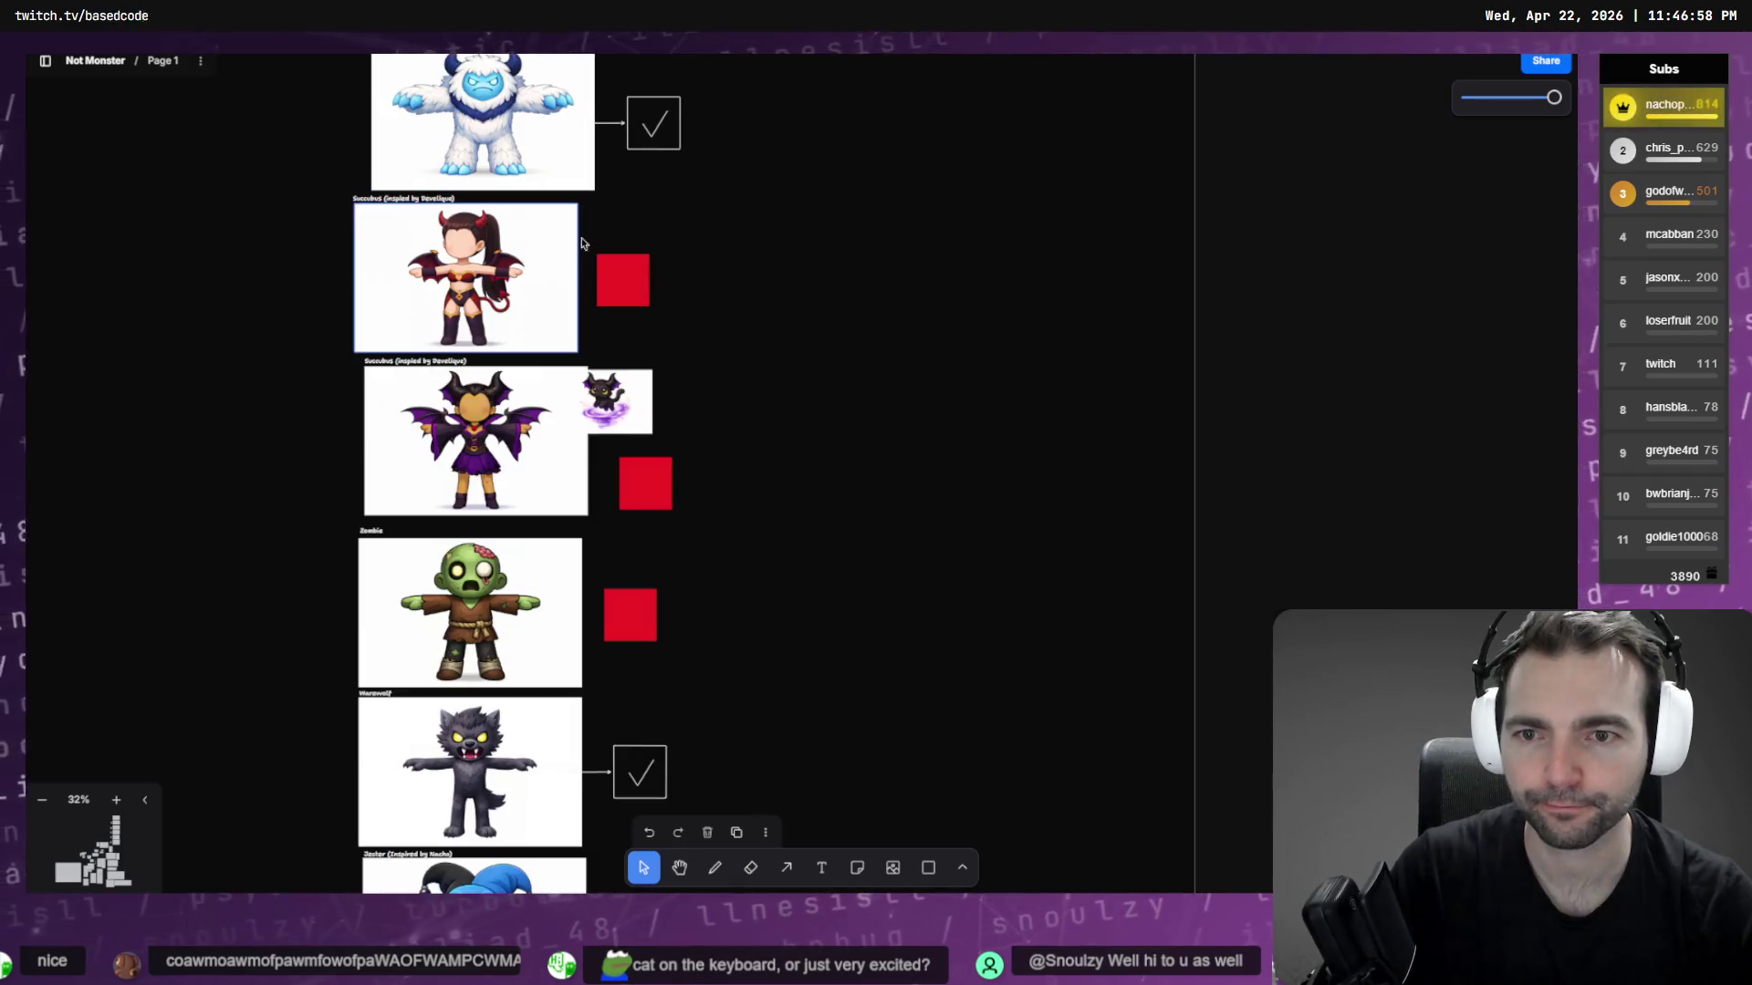
scroll(612, 284, down, 8)
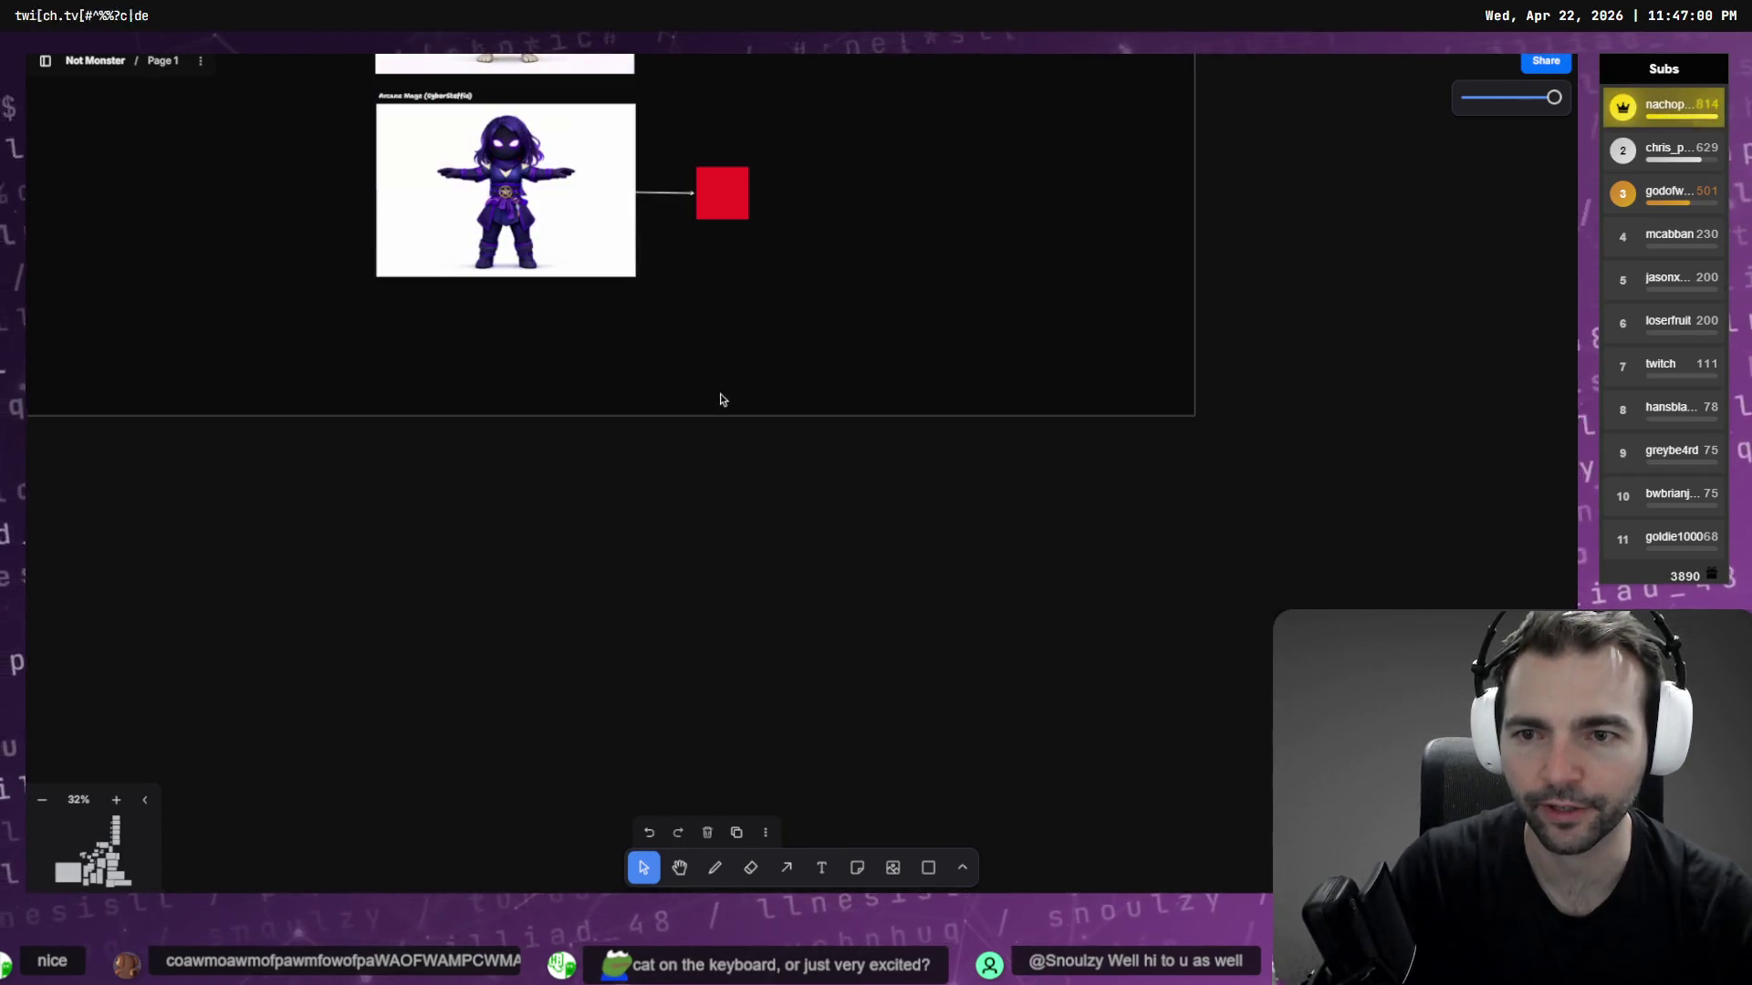
scroll(731, 392, up, 15)
scroll(758, 375, up, 12)
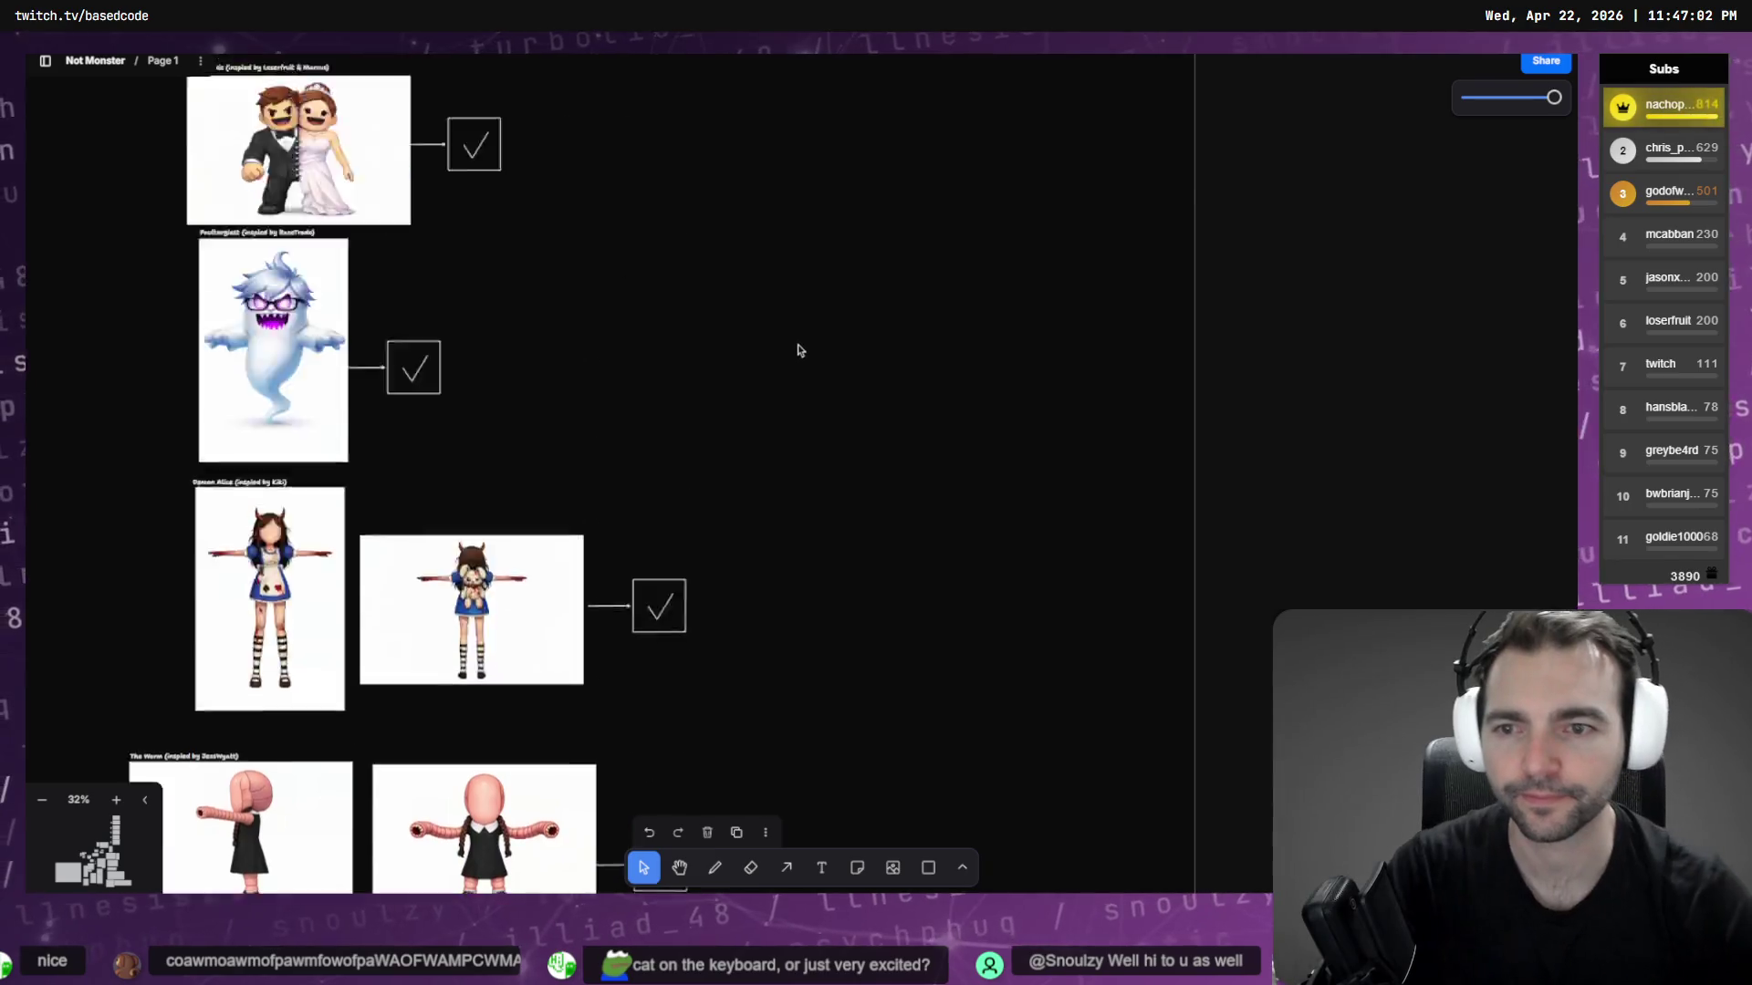
scroll(809, 387, down, 8)
scroll(786, 345, up, 2)
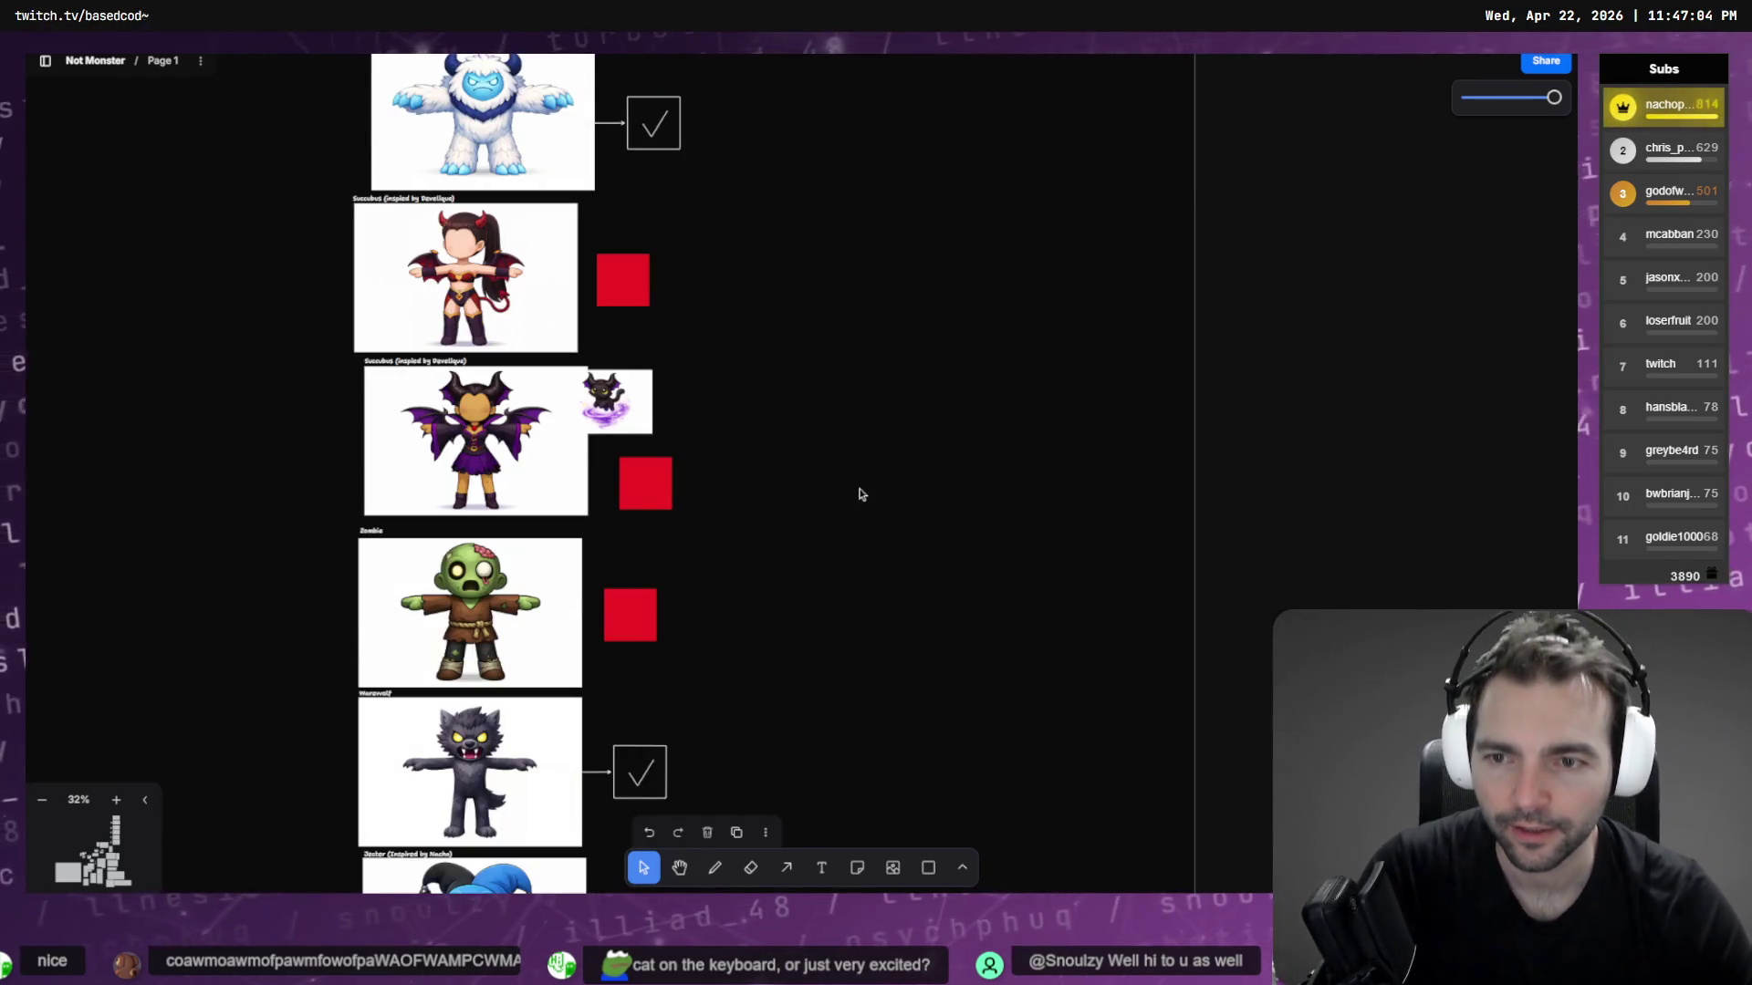
drag(801, 242, 423, 310)
drag(865, 490, 675, 427)
drag(863, 261, 644, 324)
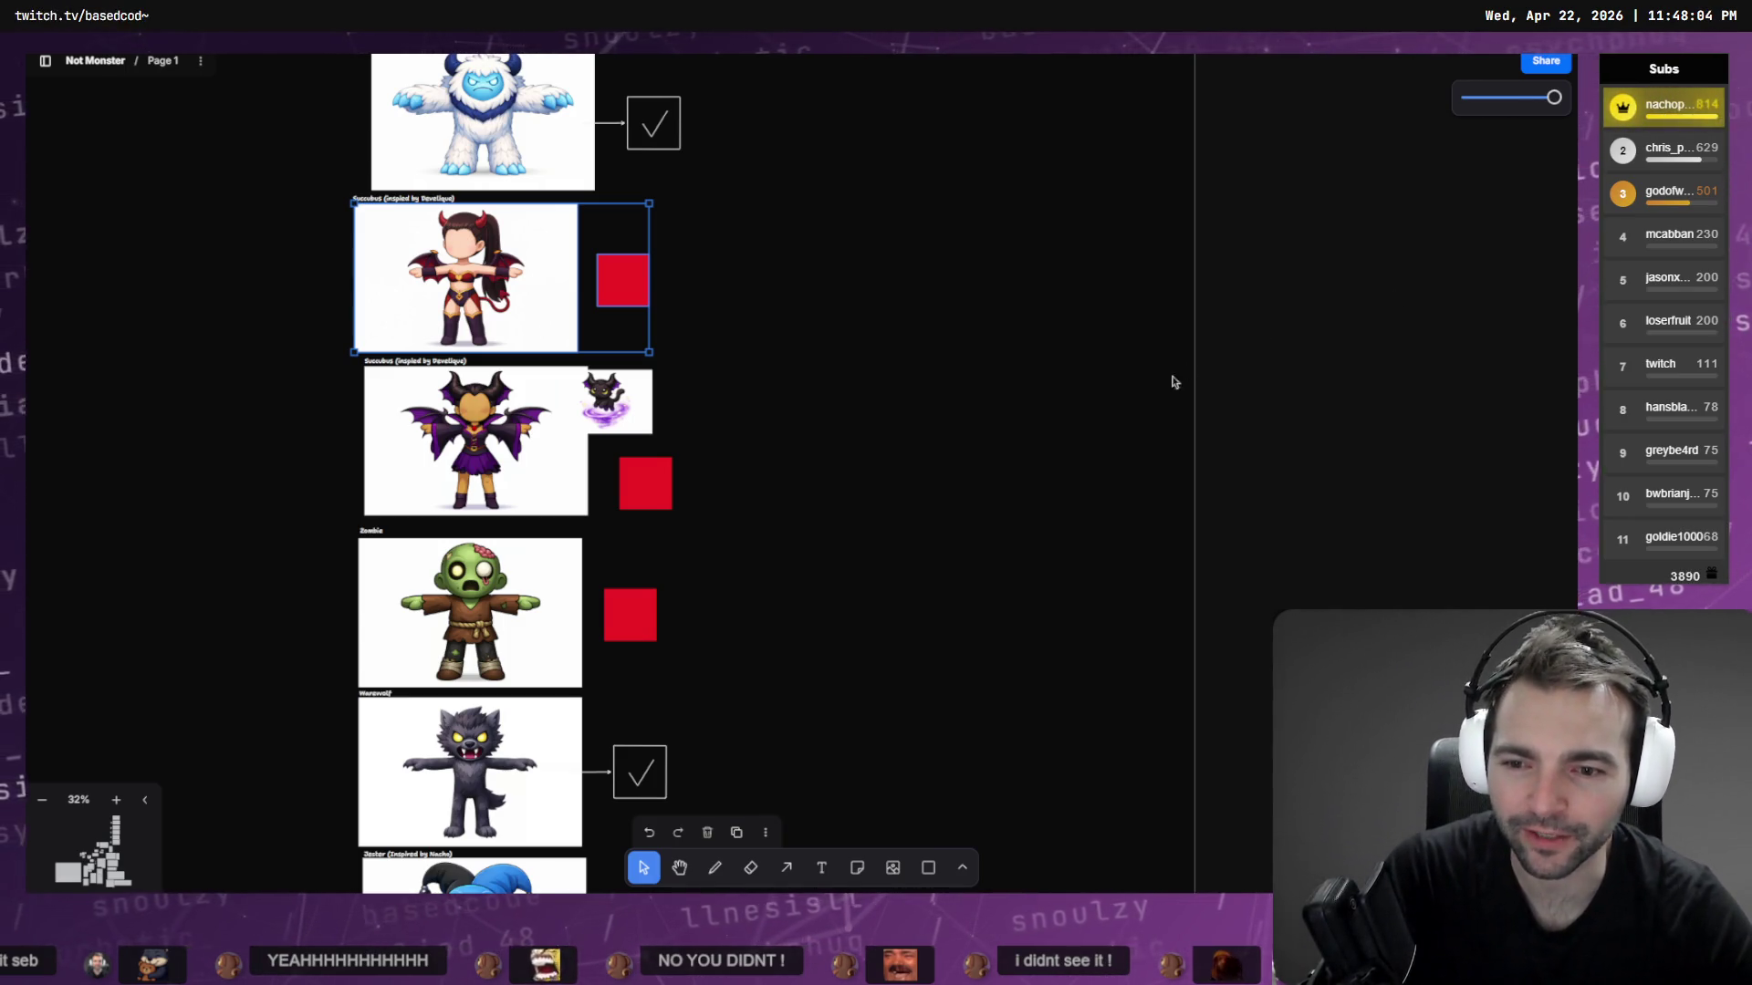
Download the original Zombie image as tldrawFile (1).png
scroll(1064, 239, down, 5)
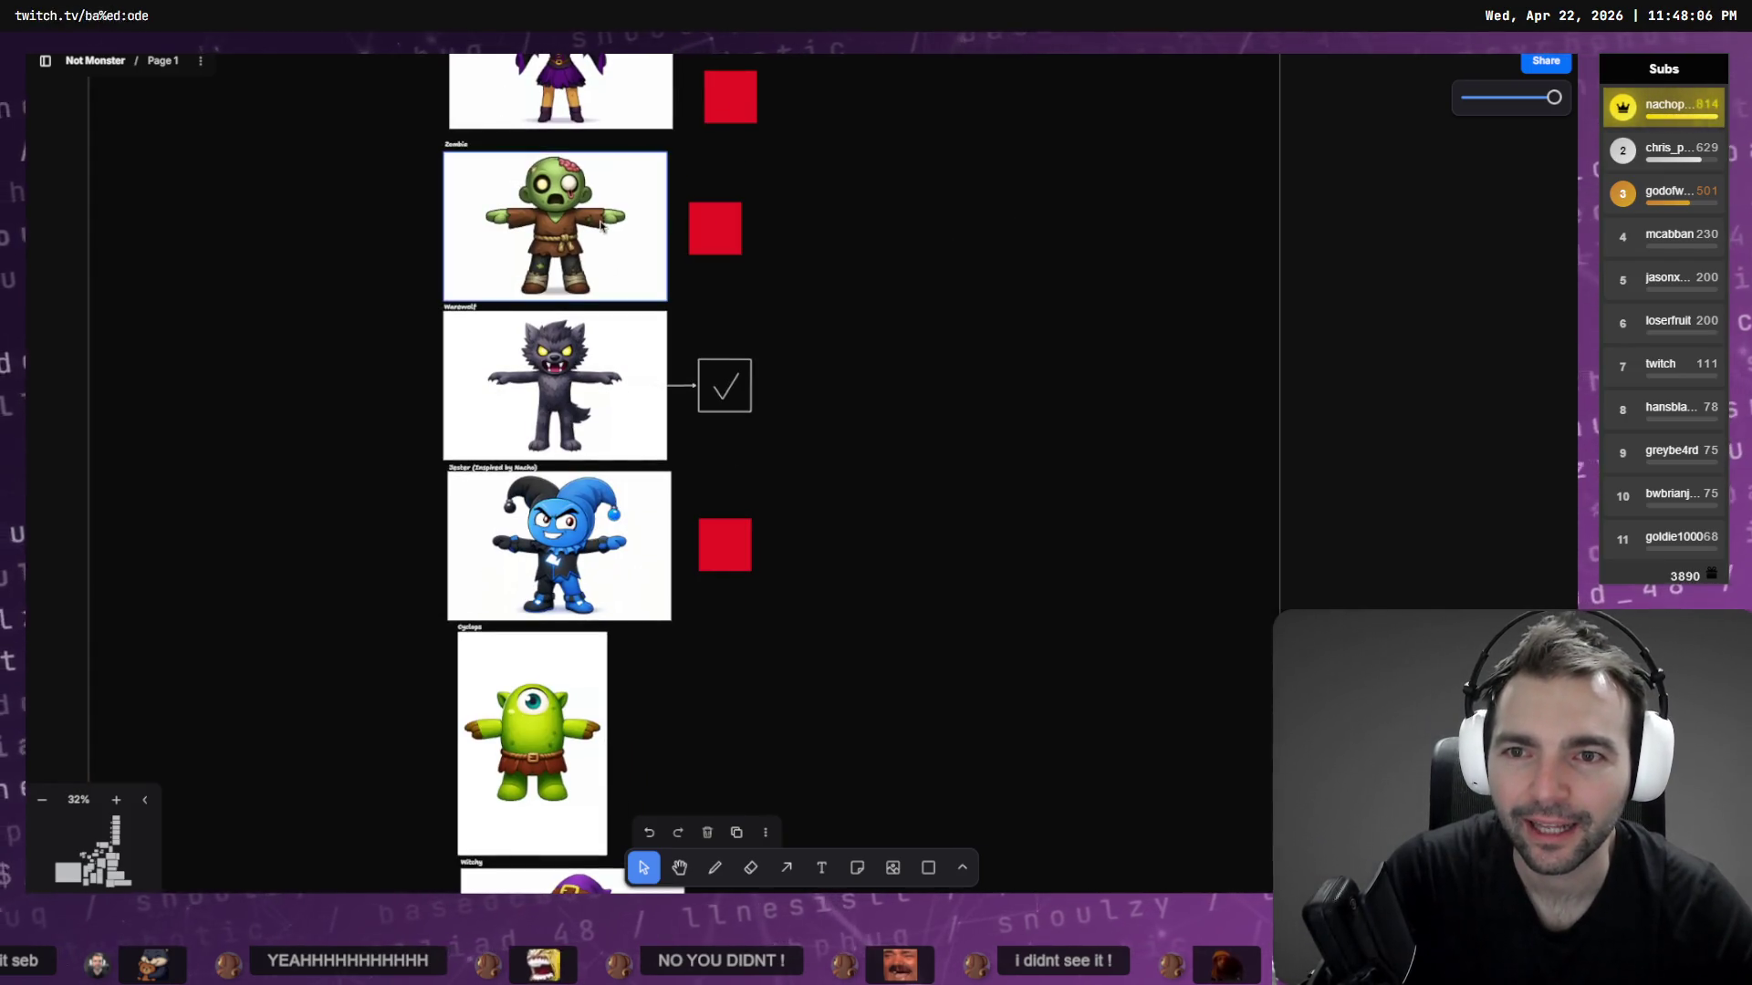
click(641, 263)
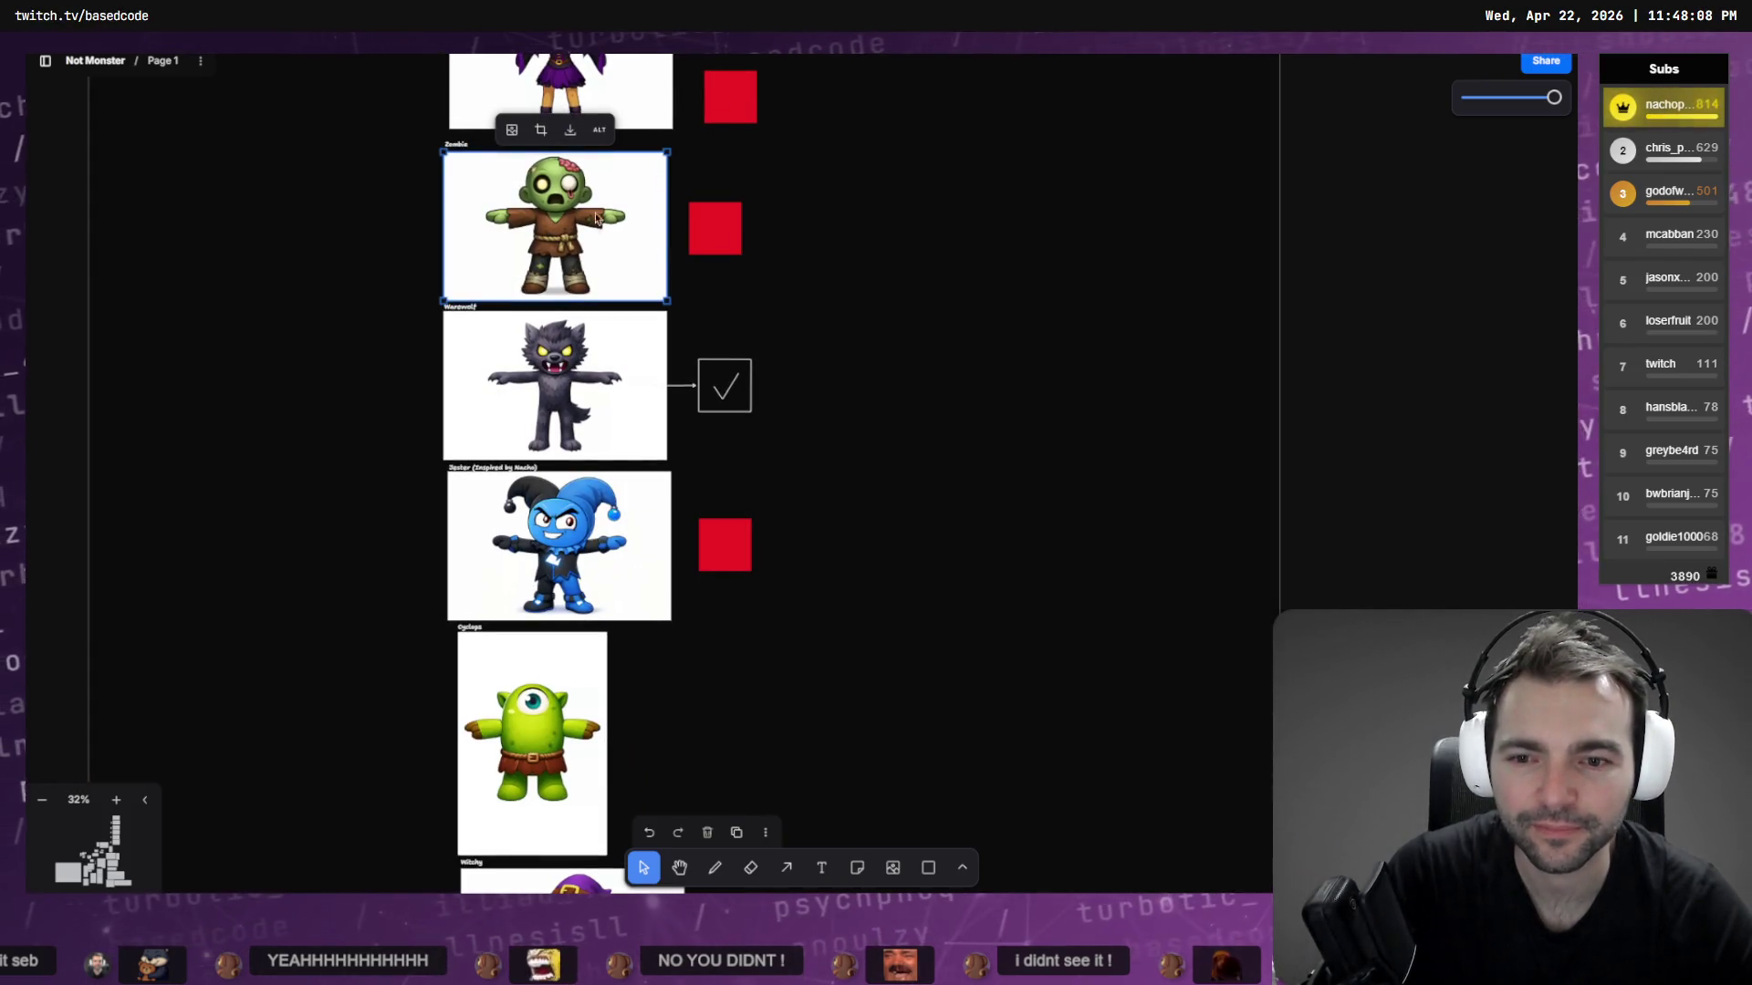
right_click(573, 235)
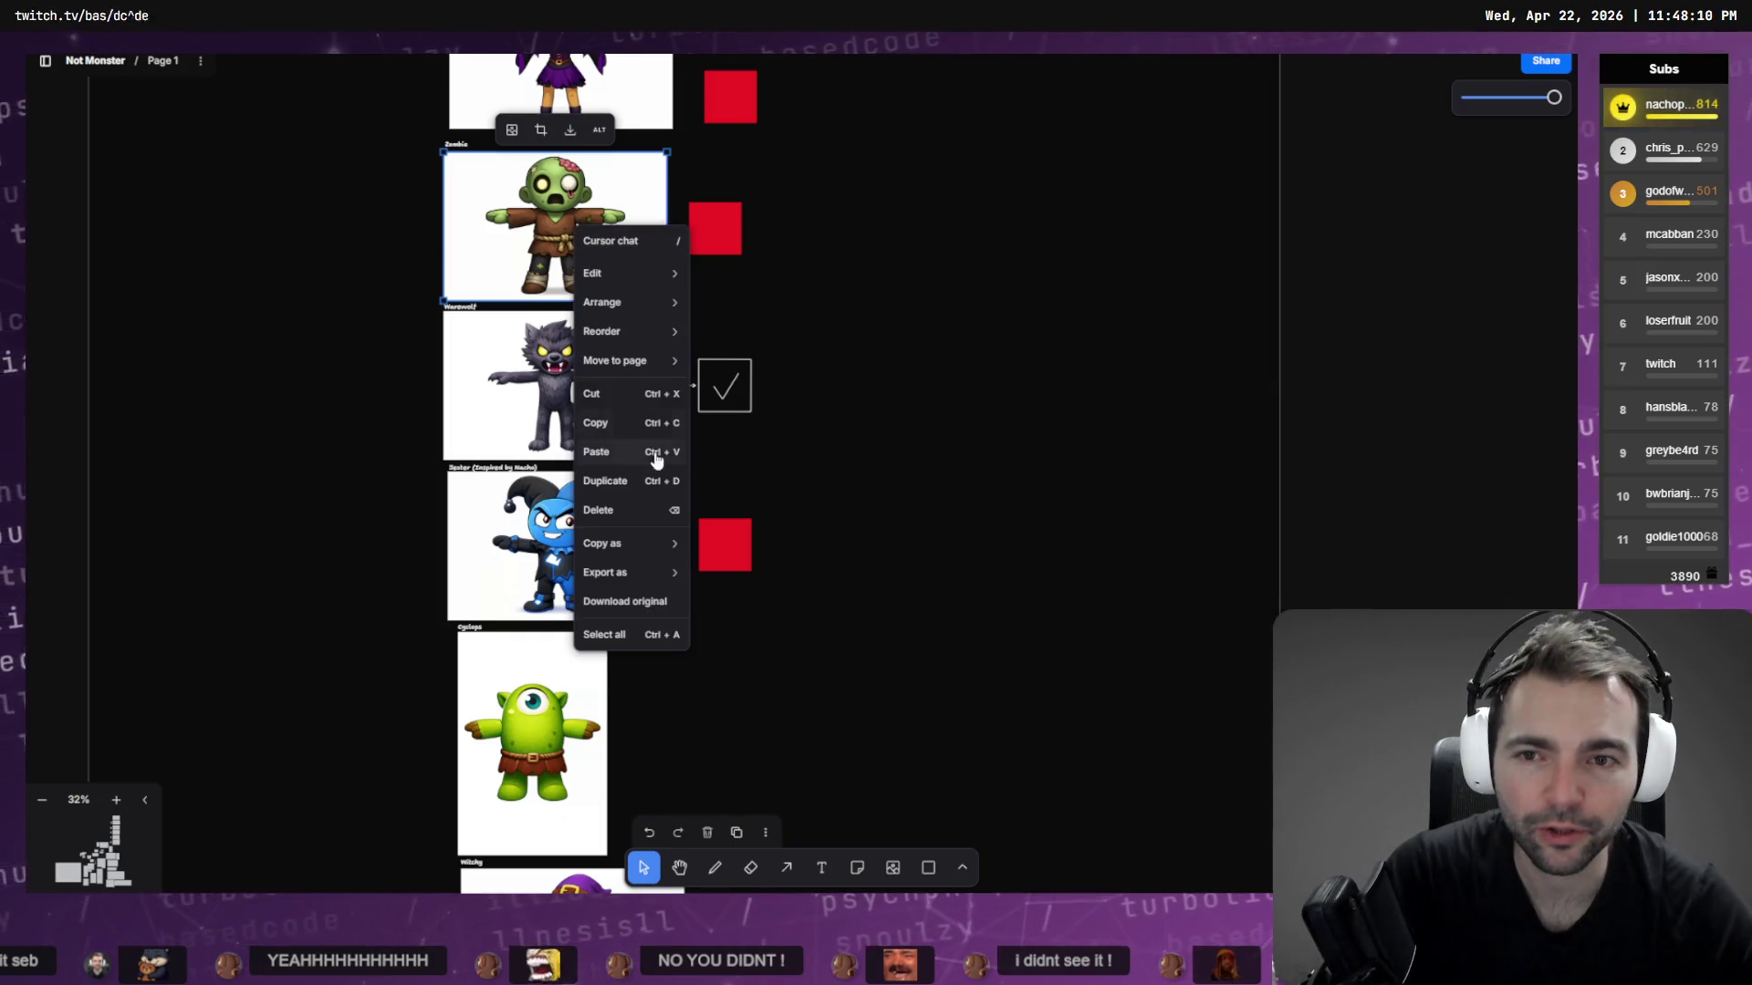
click(644, 606)
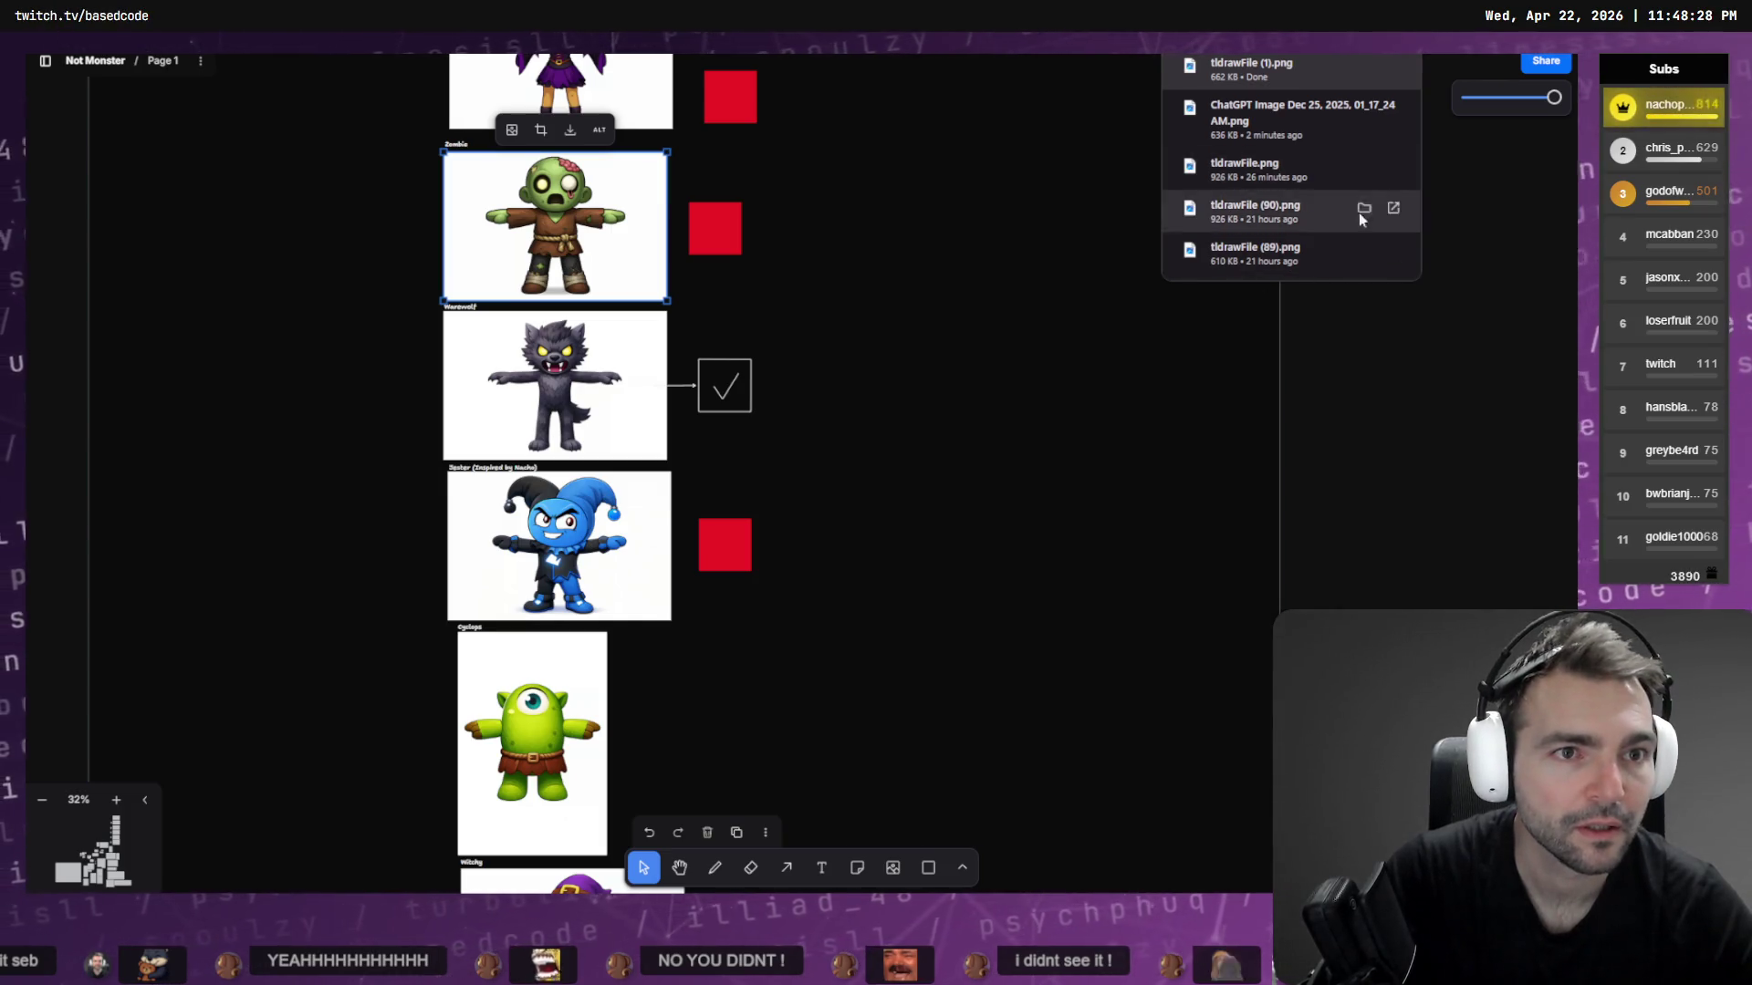
click(1393, 367)
Copy the skeleton's arrow and checkmark box beside the Mummy row
scroll(1009, 78, down, 5)
scroll(961, 672, up, 6)
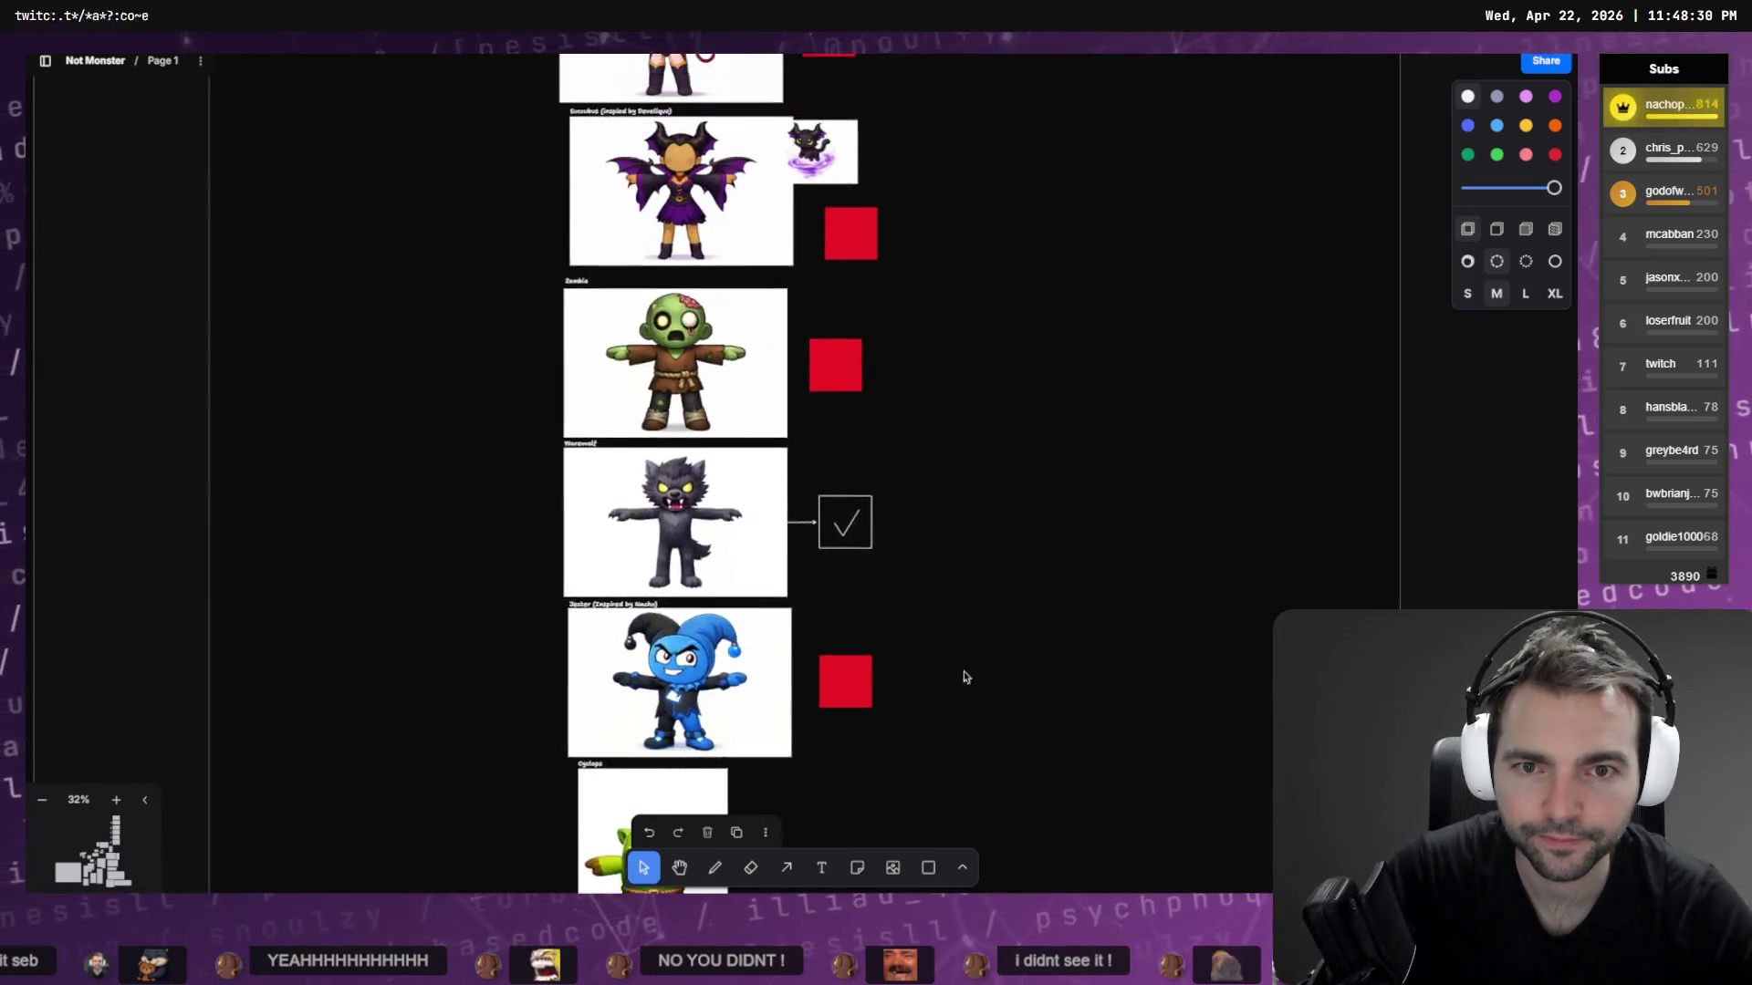
scroll(1042, 372, down, 10)
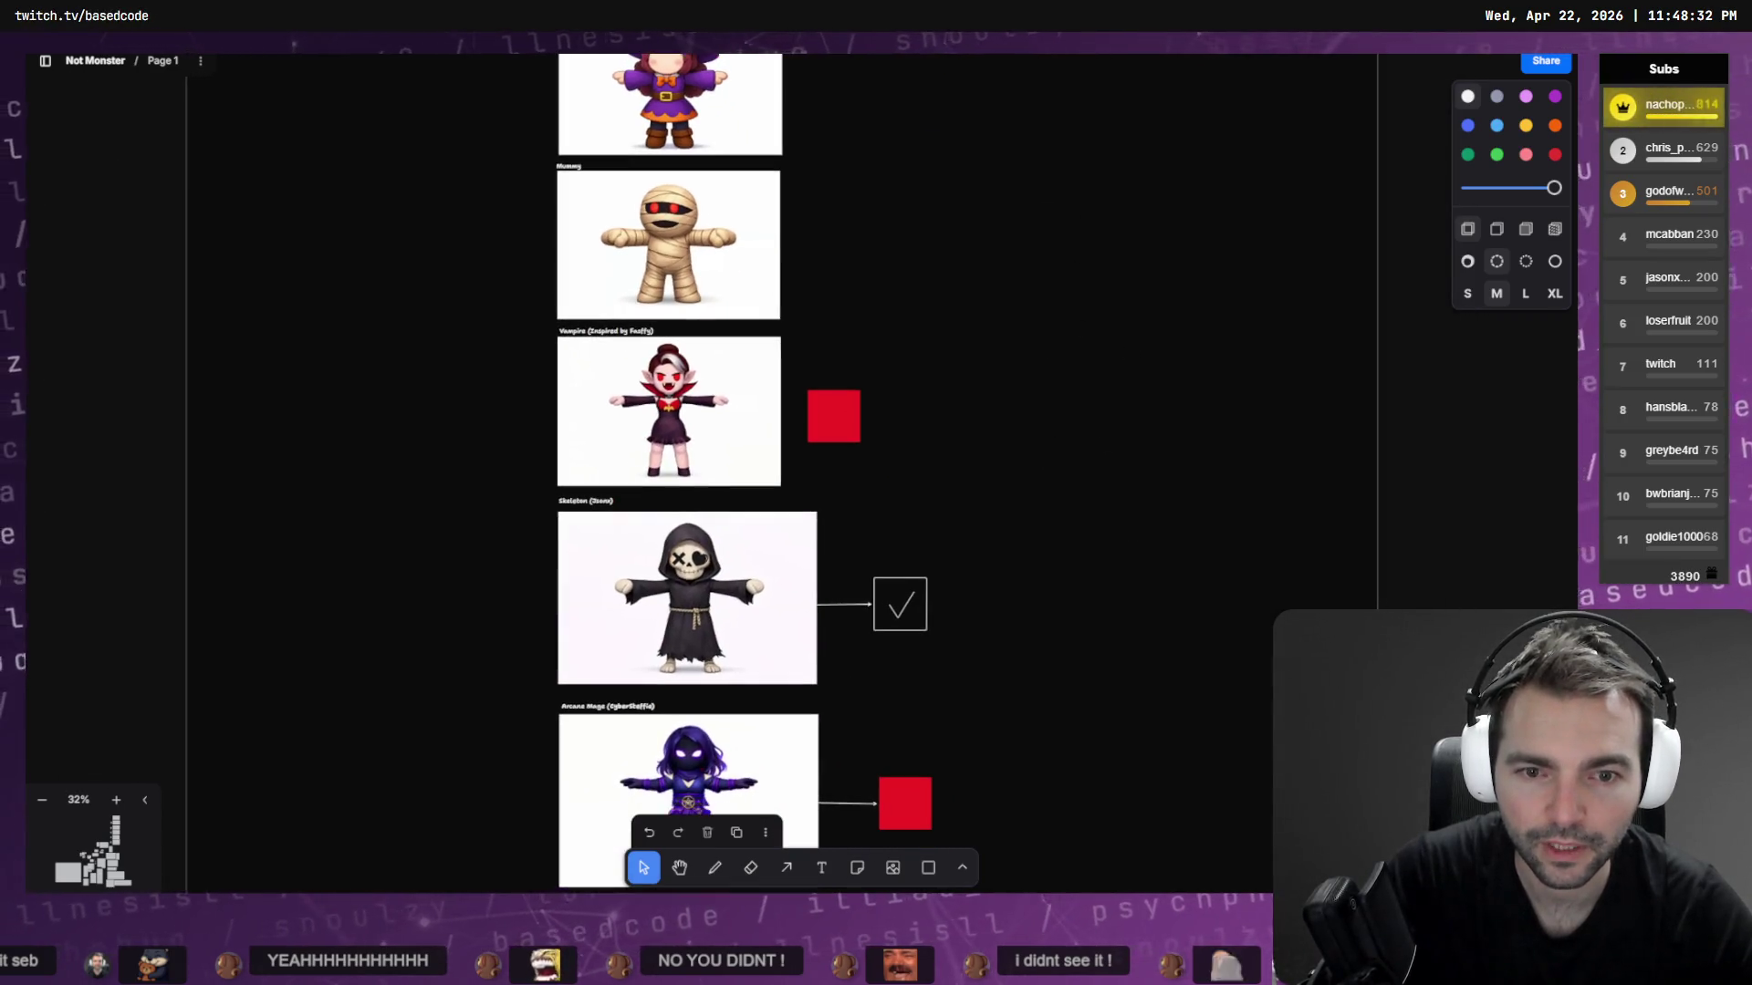
drag(976, 505, 816, 675)
mouse_move(893, 621)
alt+mouse_down()
mouse_move(880, 208)
mouse_move(850, 260)
alt+mouse_up()
Alt-drag checkmark box copies beside the Witch and Cyclops and over the Zombie's red square
scroll(850, 260, up, 5)
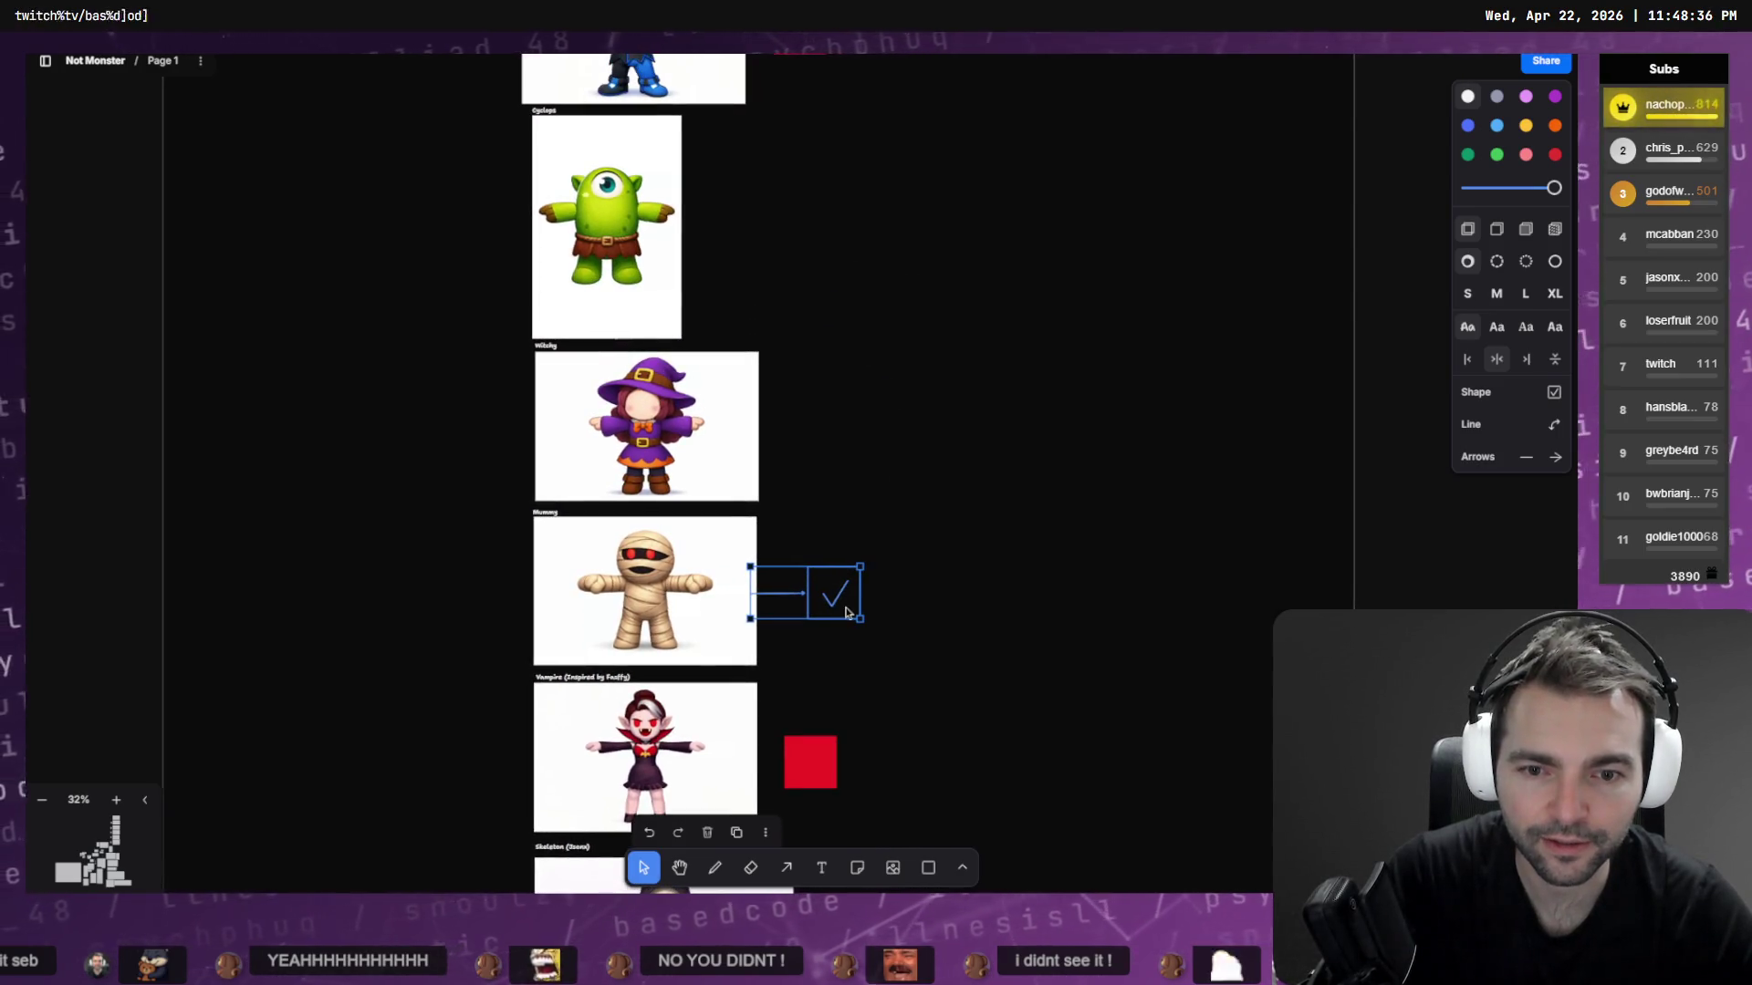
mouse_move(845, 607)
alt+mouse_down()
mouse_move(866, 419)
mouse_move(848, 457)
alt+mouse_up()
scroll(840, 465, up, 3)
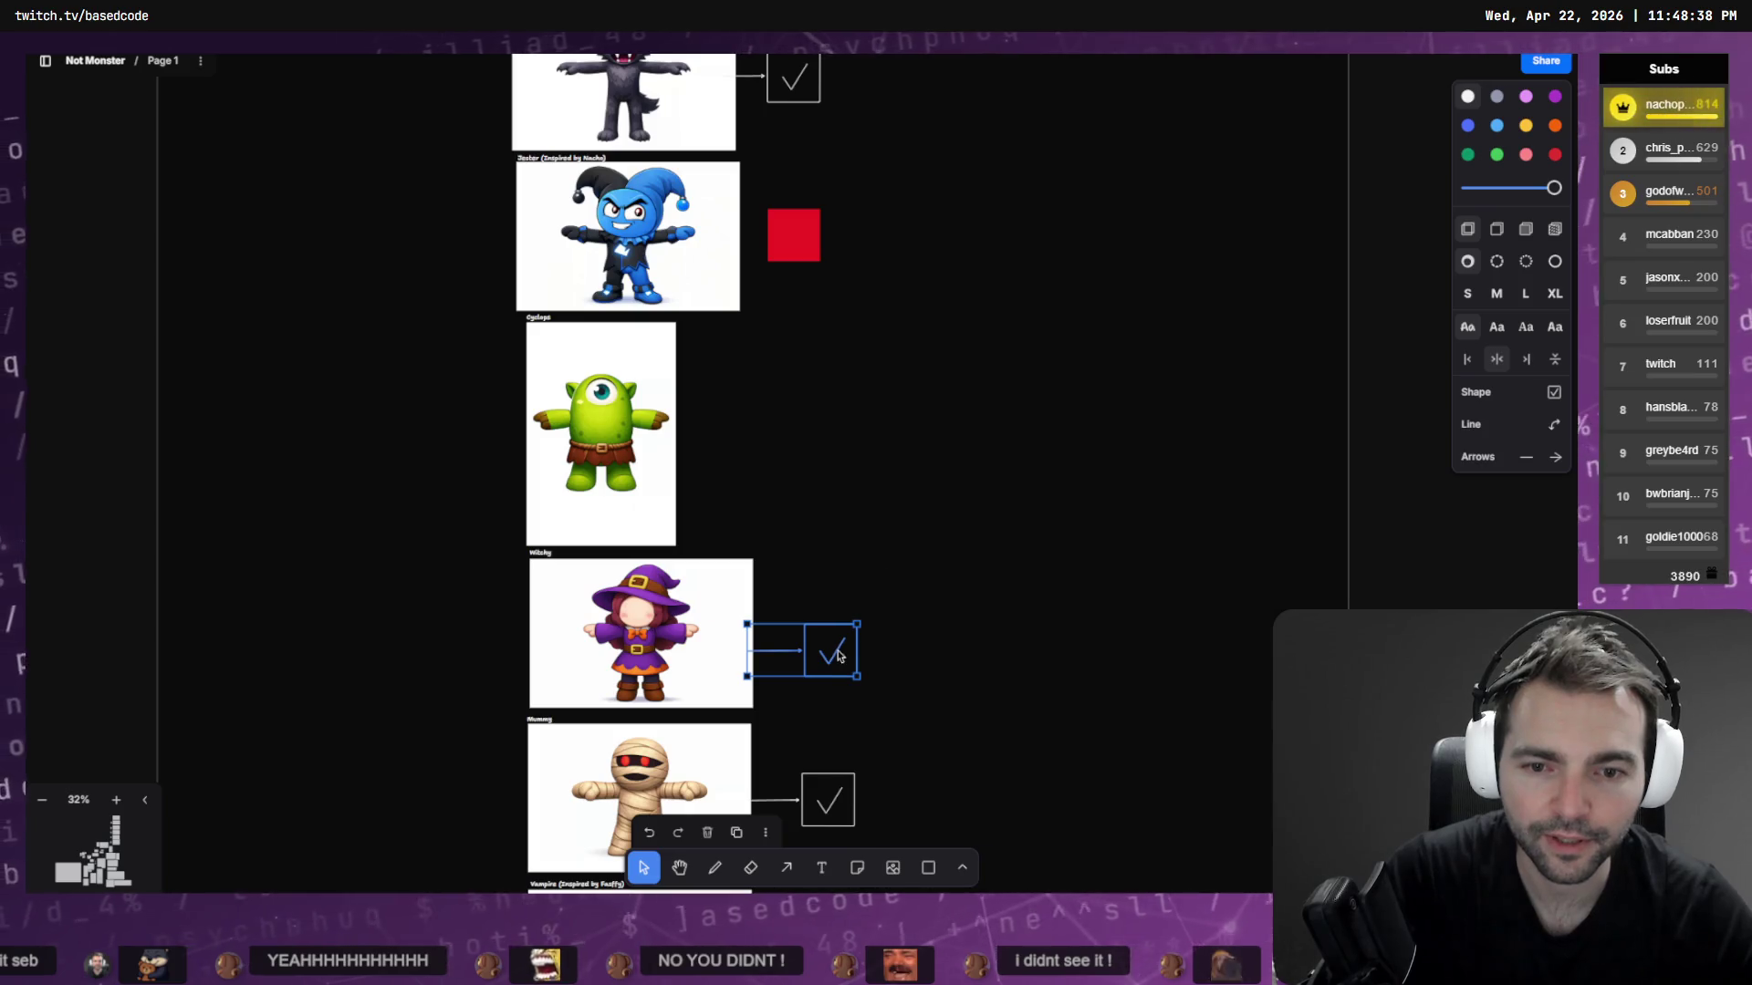
mouse_move(841, 657)
alt+mouse_down()
mouse_move(790, 425)
mouse_move(761, 469)
alt+mouse_up()
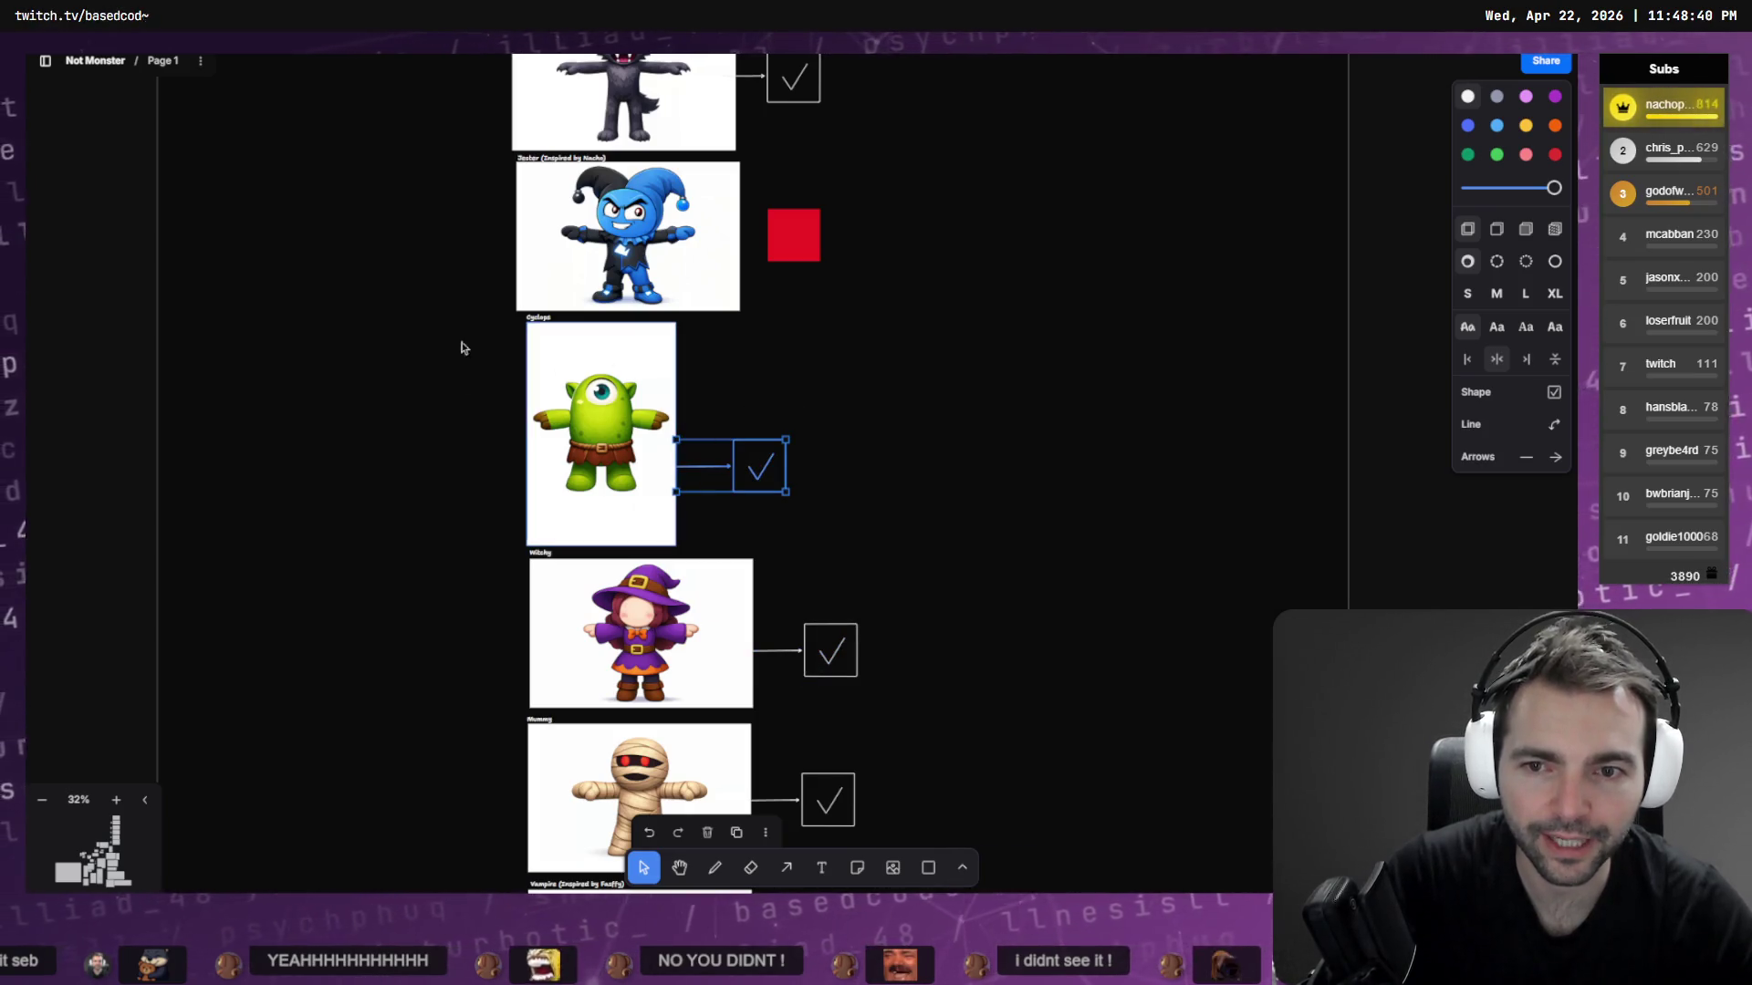
scroll(849, 380, up, 3)
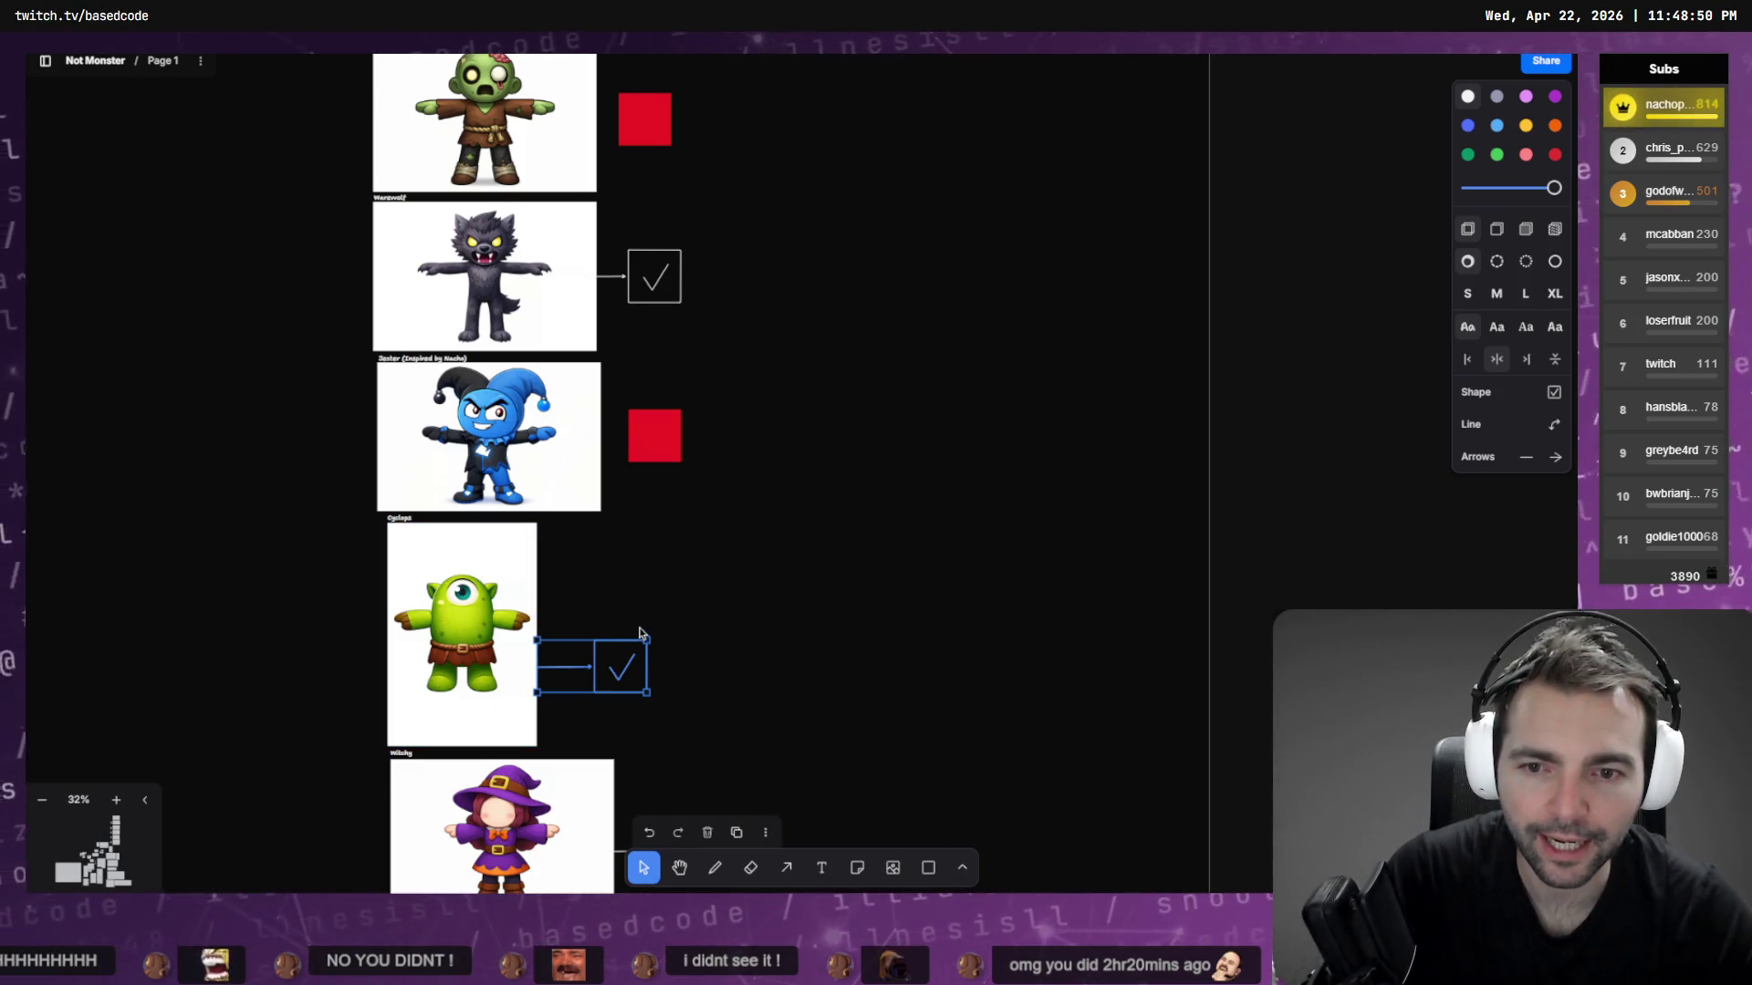
mouse_move(696, 410)
middle_down()
mouse_move(747, 438)
mouse_move(762, 645)
mouse_move(733, 333)
middle_up()
mouse_move(669, 649)
alt+mouse_down()
mouse_move(709, 190)
mouse_move(697, 131)
mouse_move(672, 123)
alt+mouse_up()
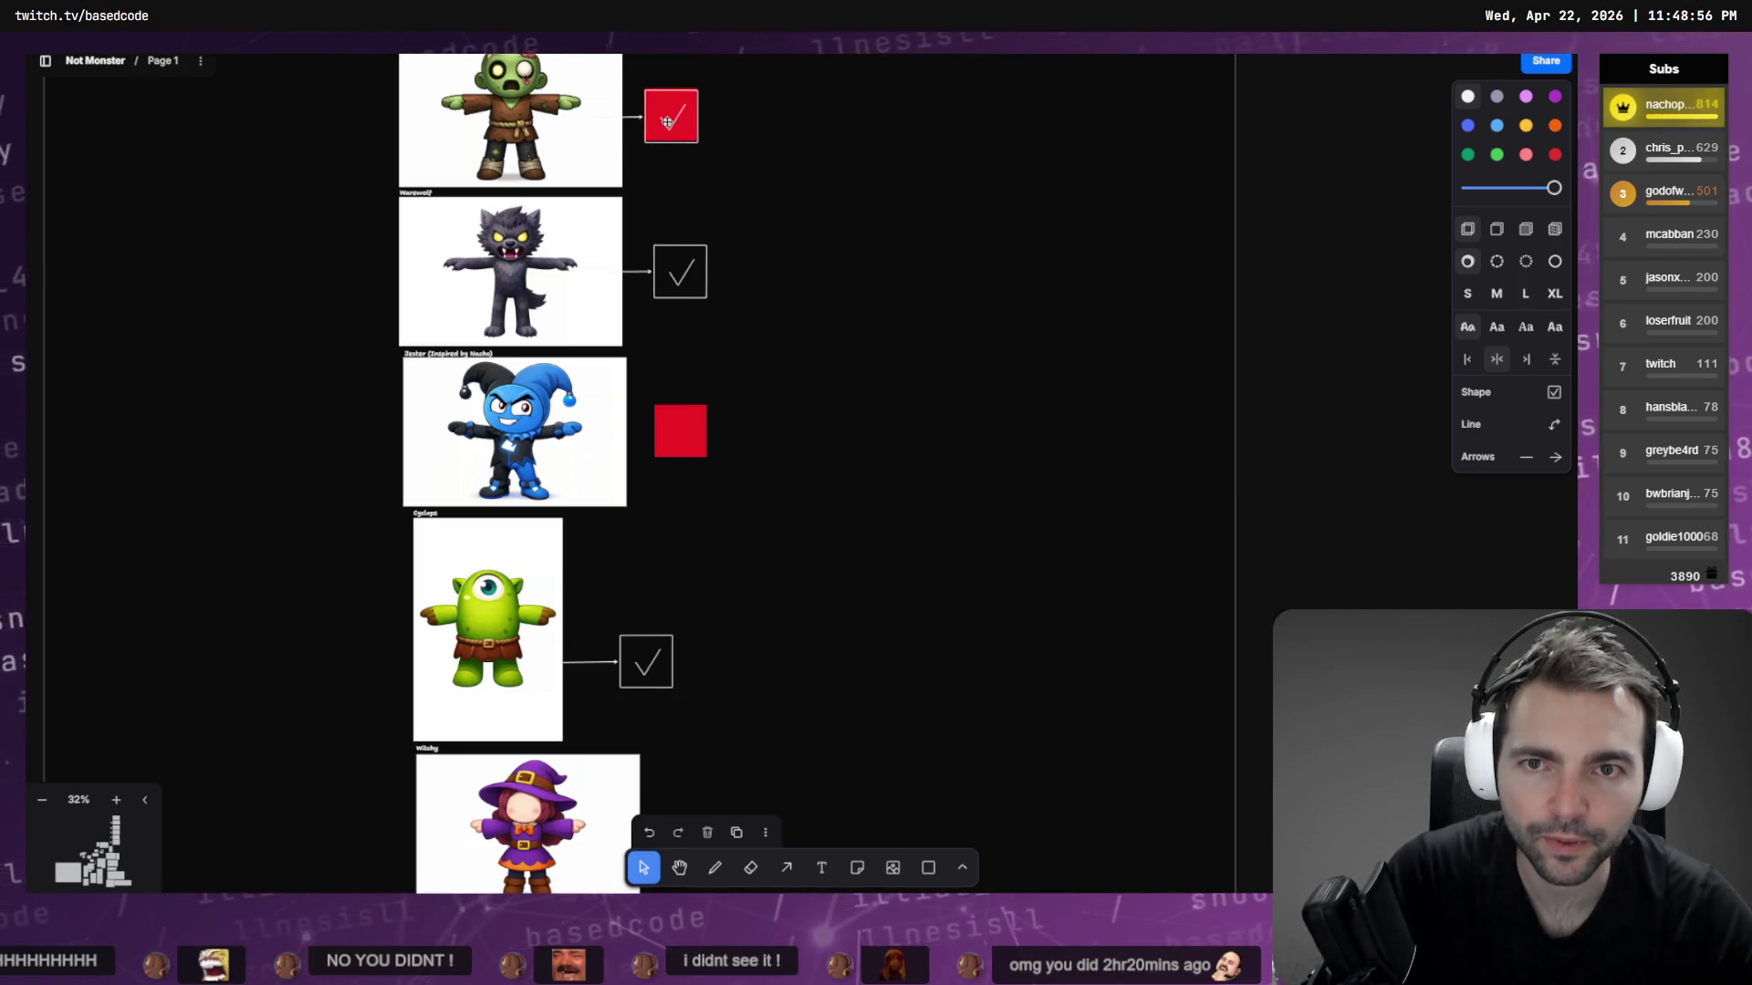
click(823, 171)
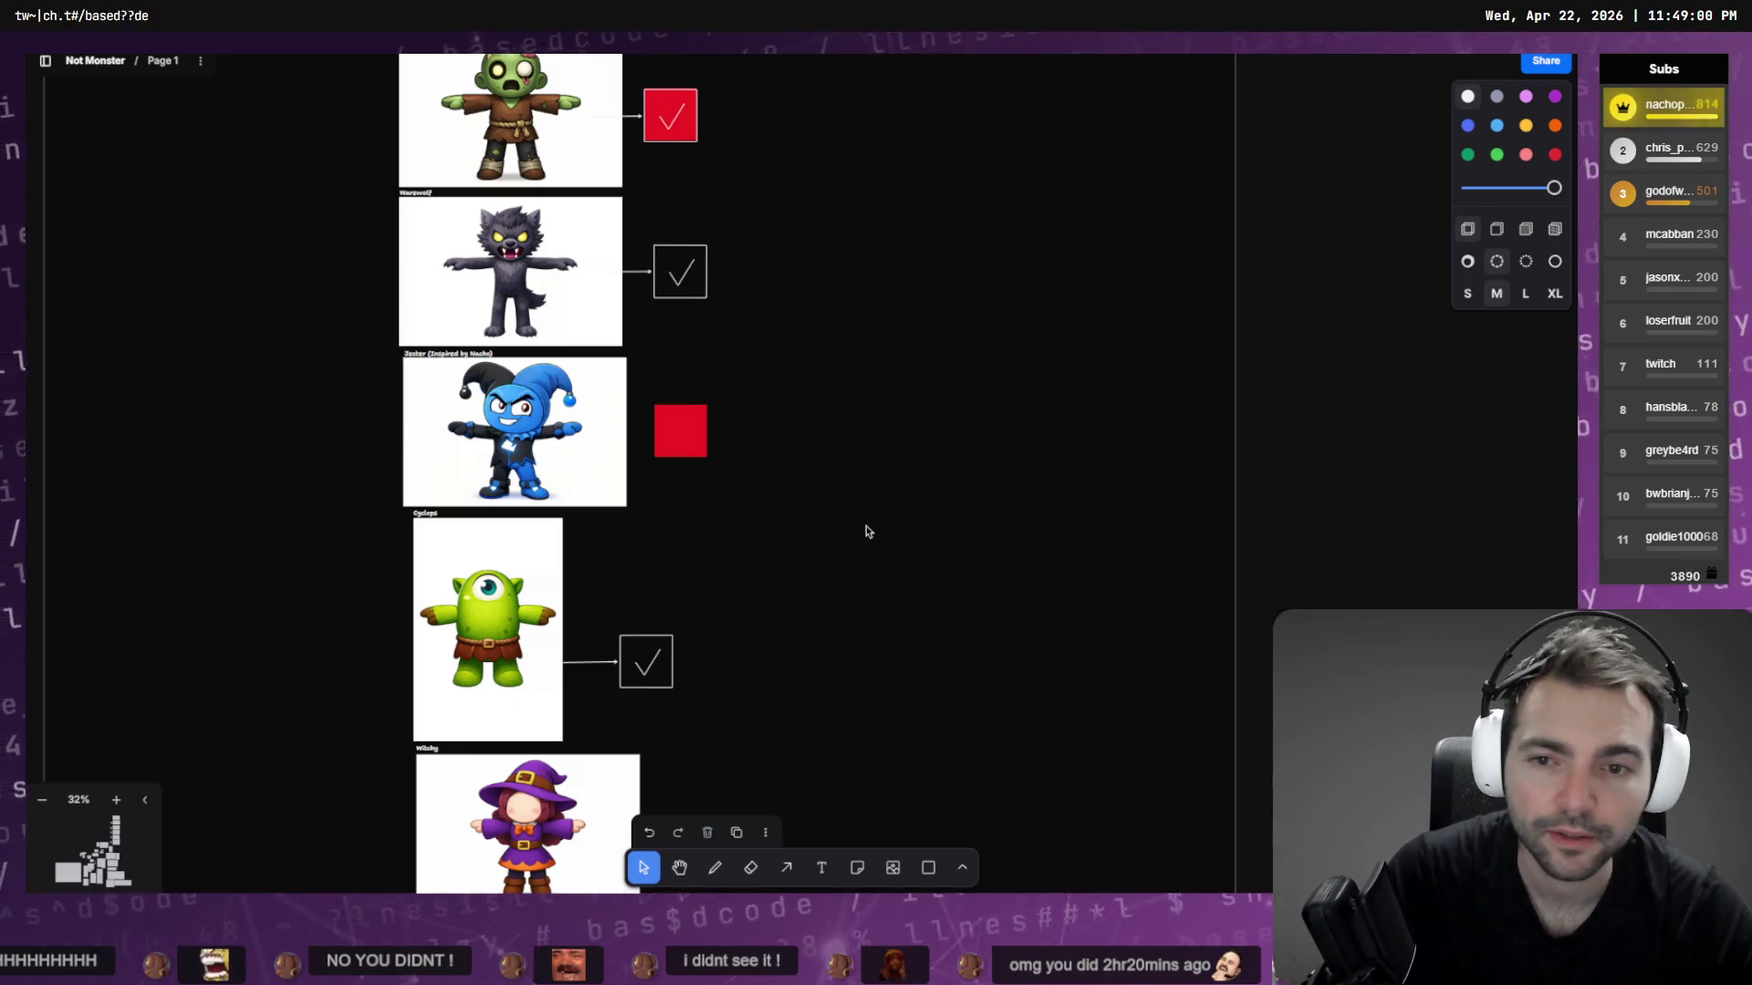
scroll(868, 528, down, 10)
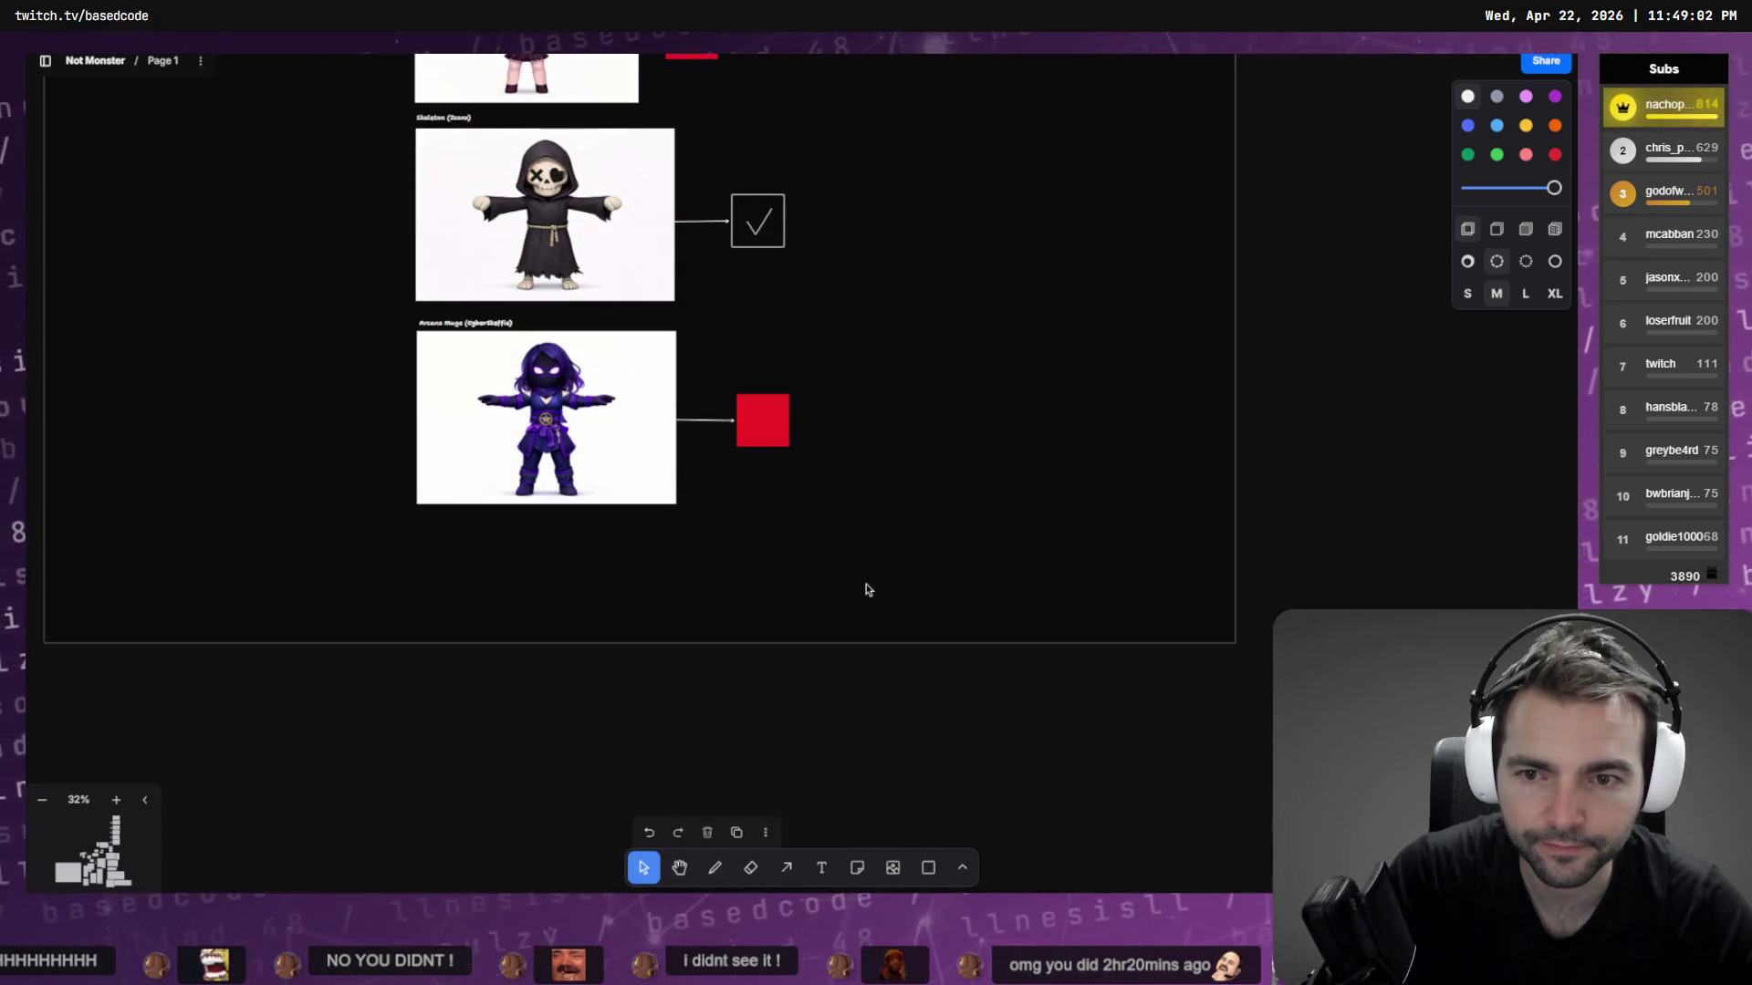
Scroll the tldraw board up to the Villagers section, then switch back to the Godot editor
scroll(949, 339, up, 6)
scroll(949, 338, up, 12)
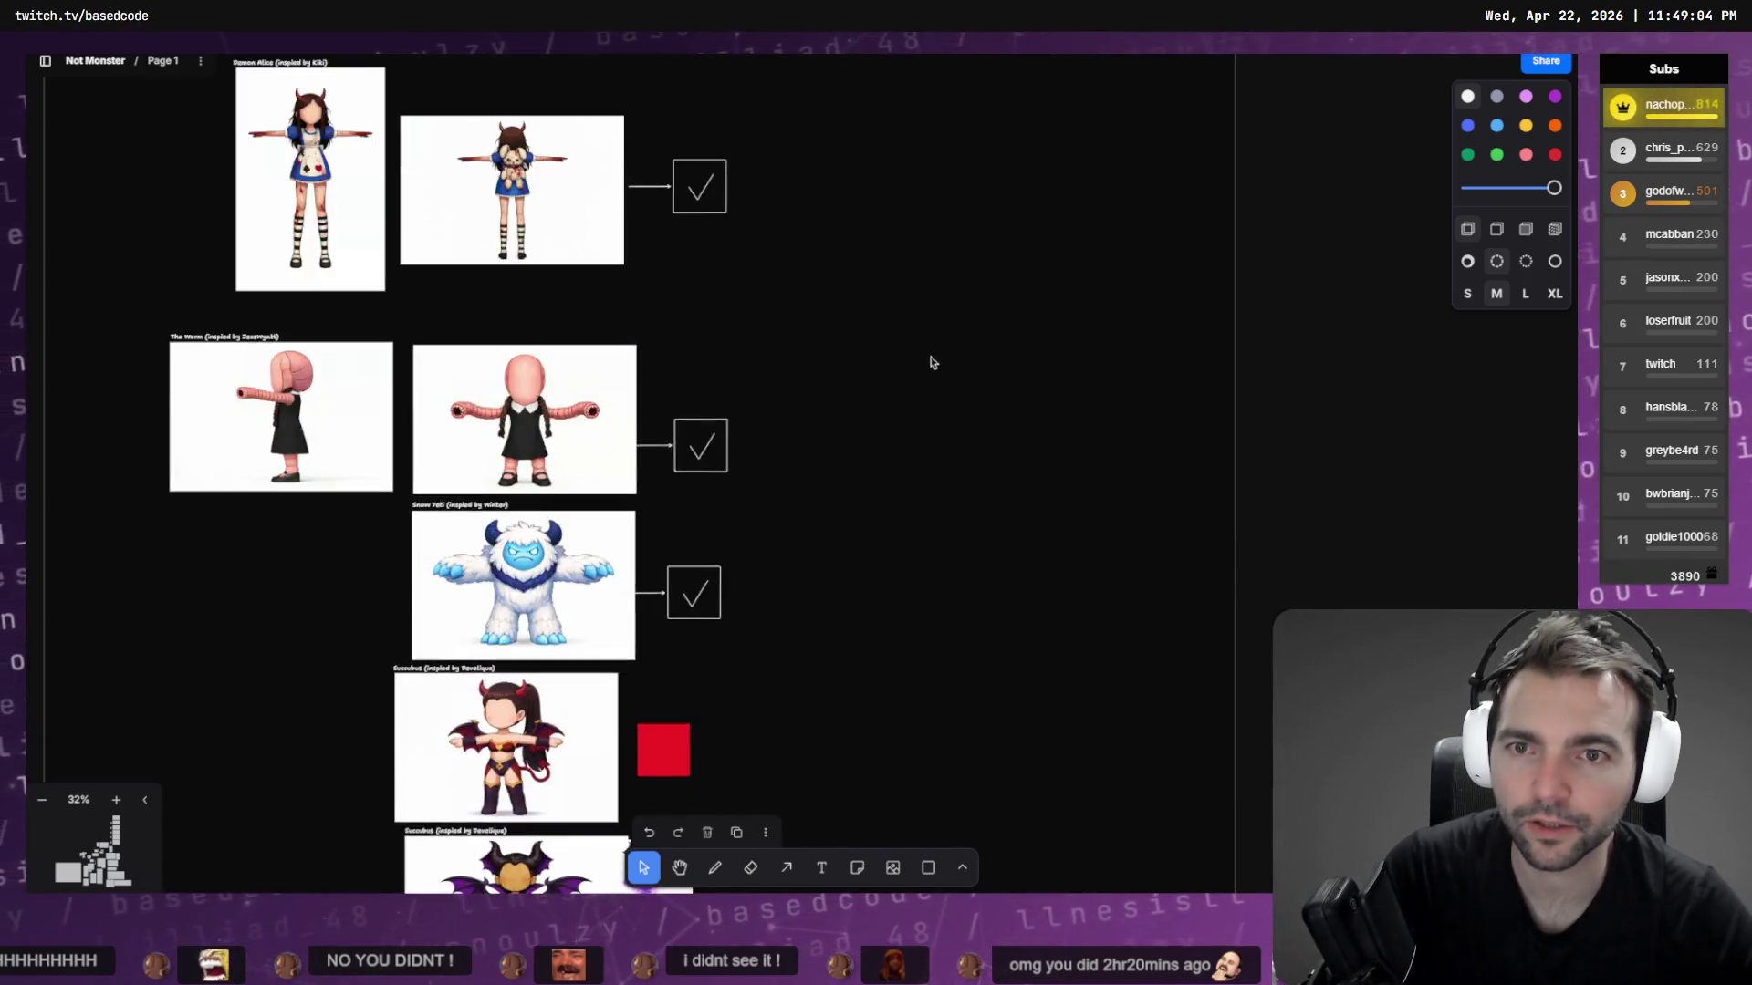
scroll(946, 359, down, 5)
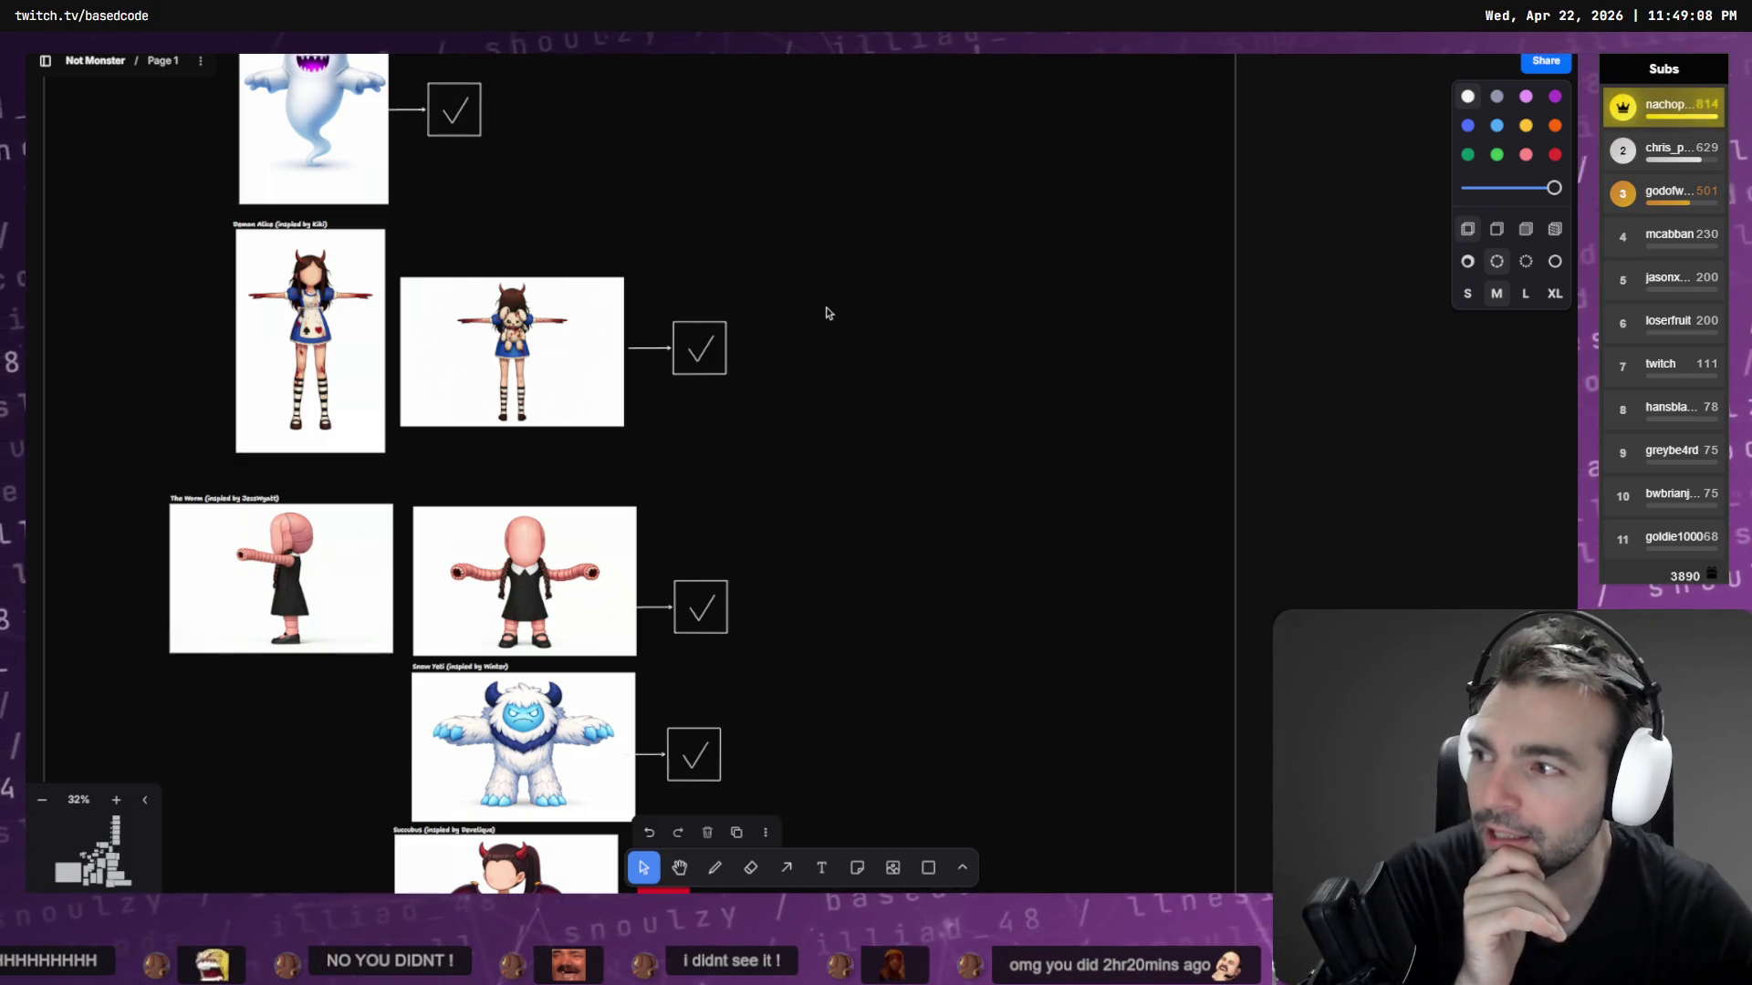
scroll(824, 294, down, 1)
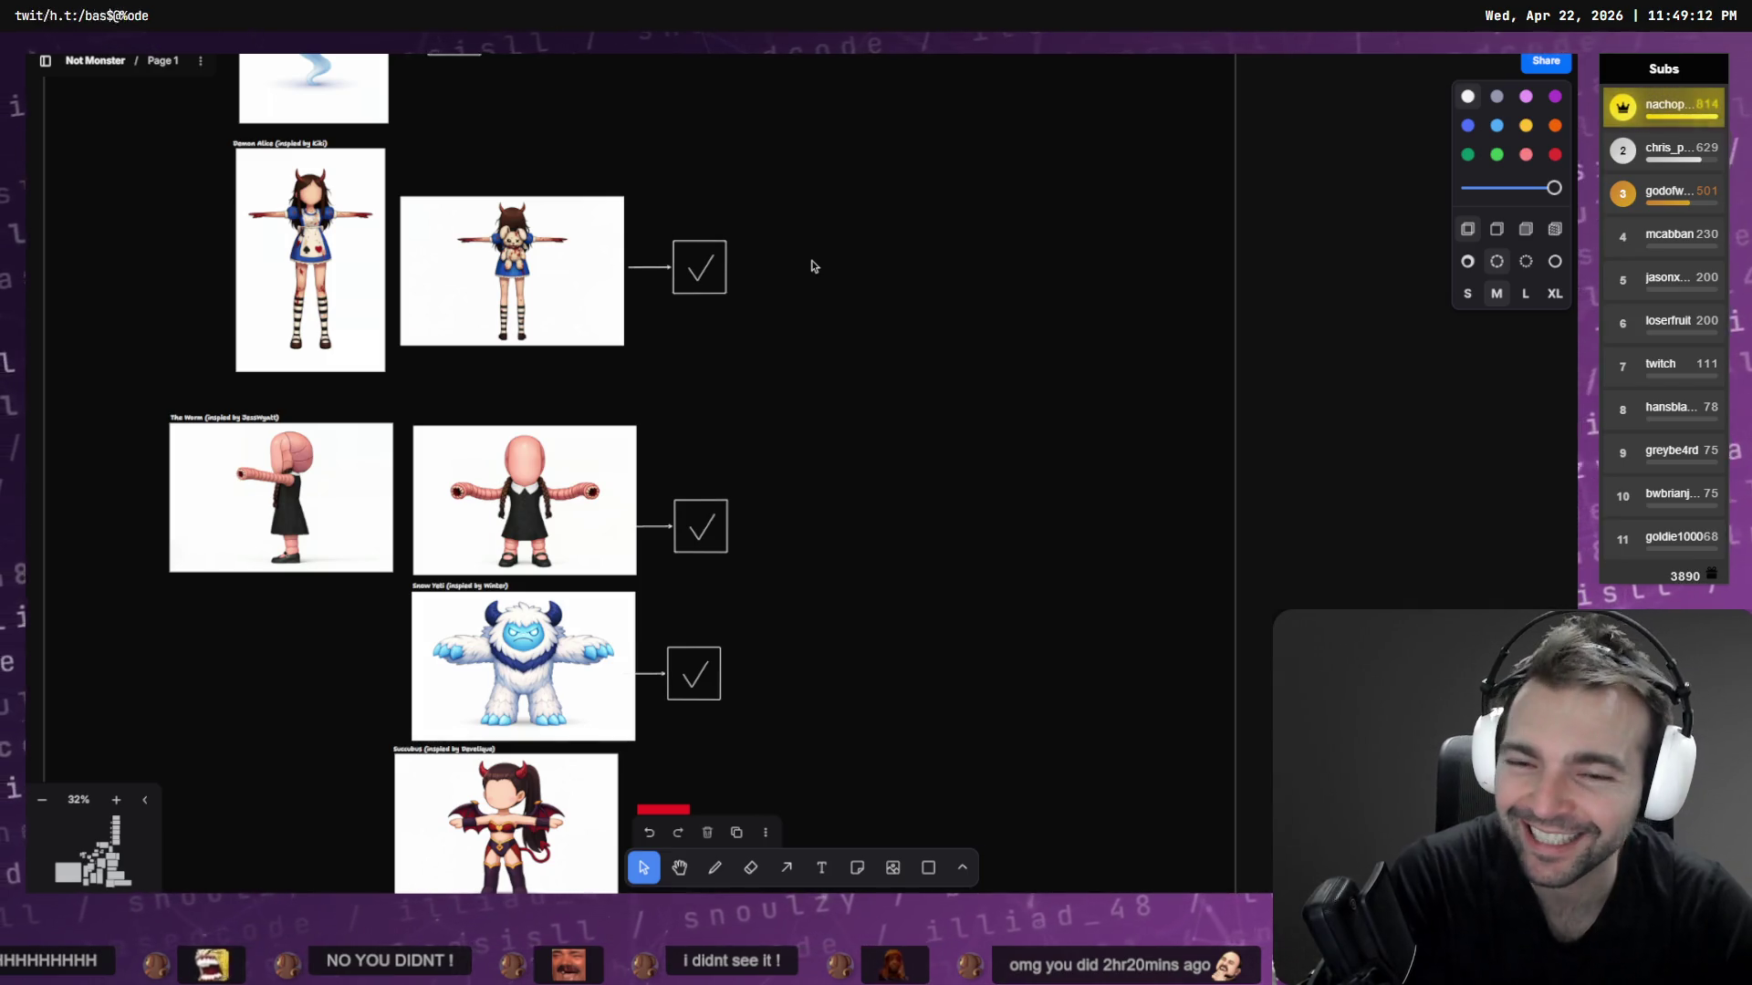
scroll(814, 266, up, 7)
scroll(864, 396, up, 7)
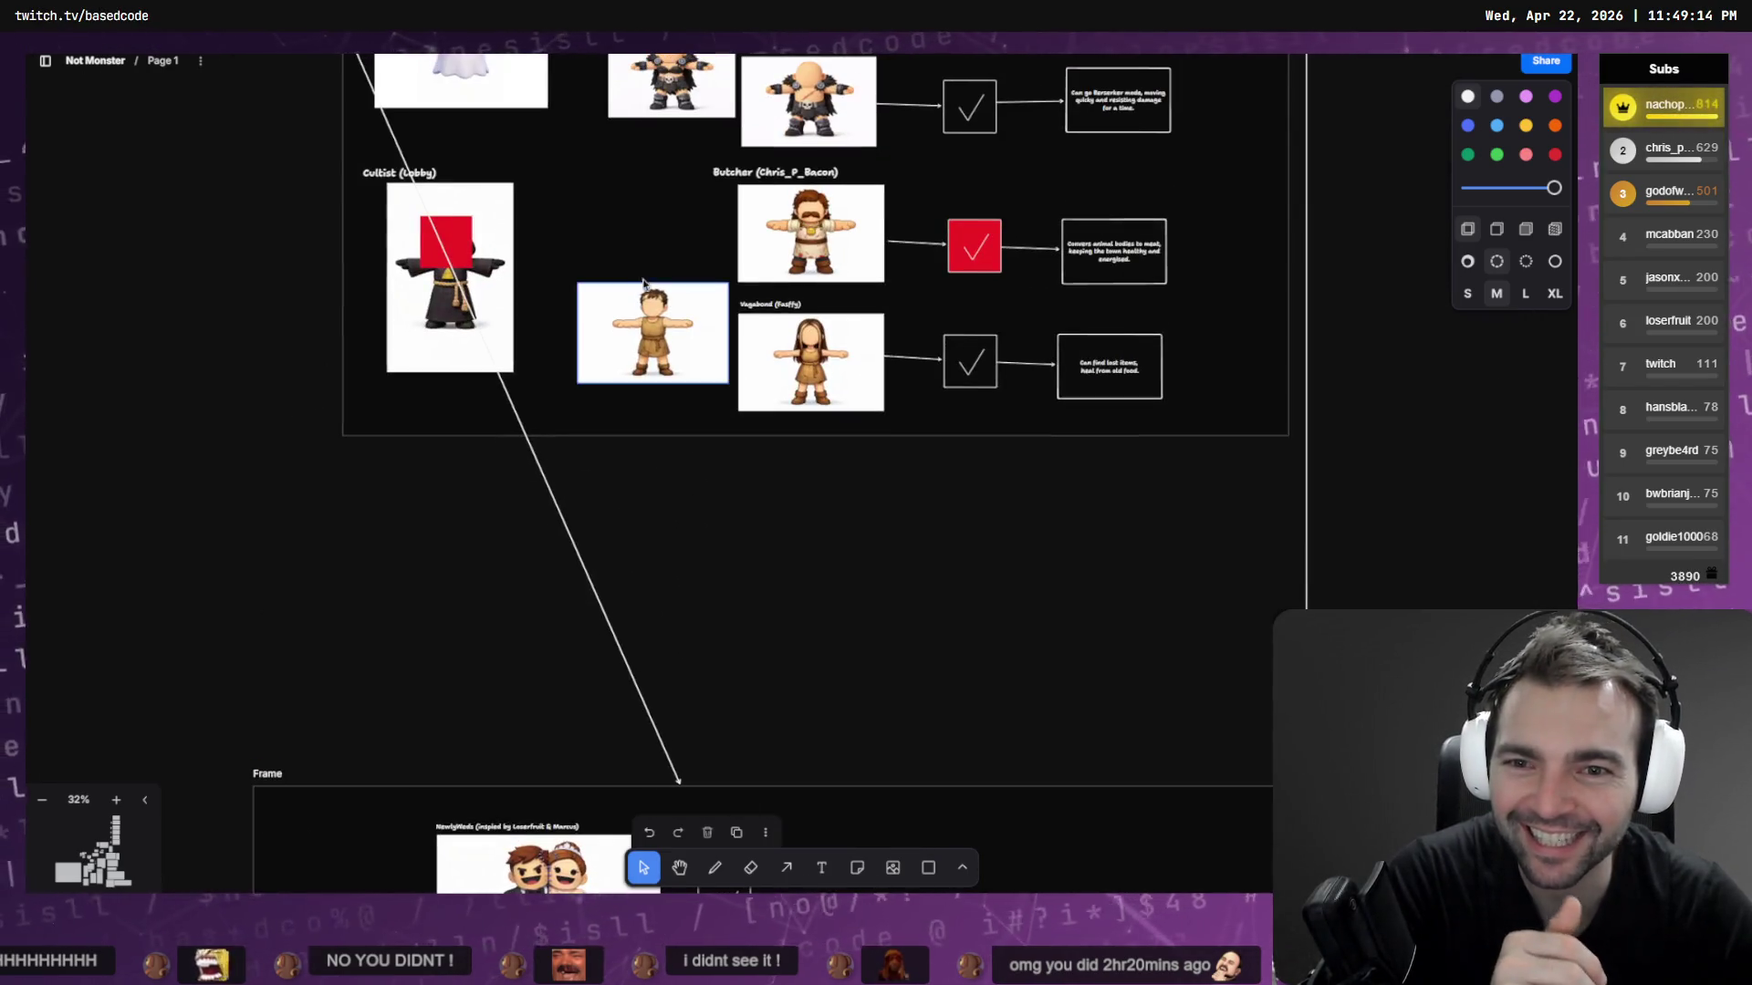
scroll(695, 391, up, 15)
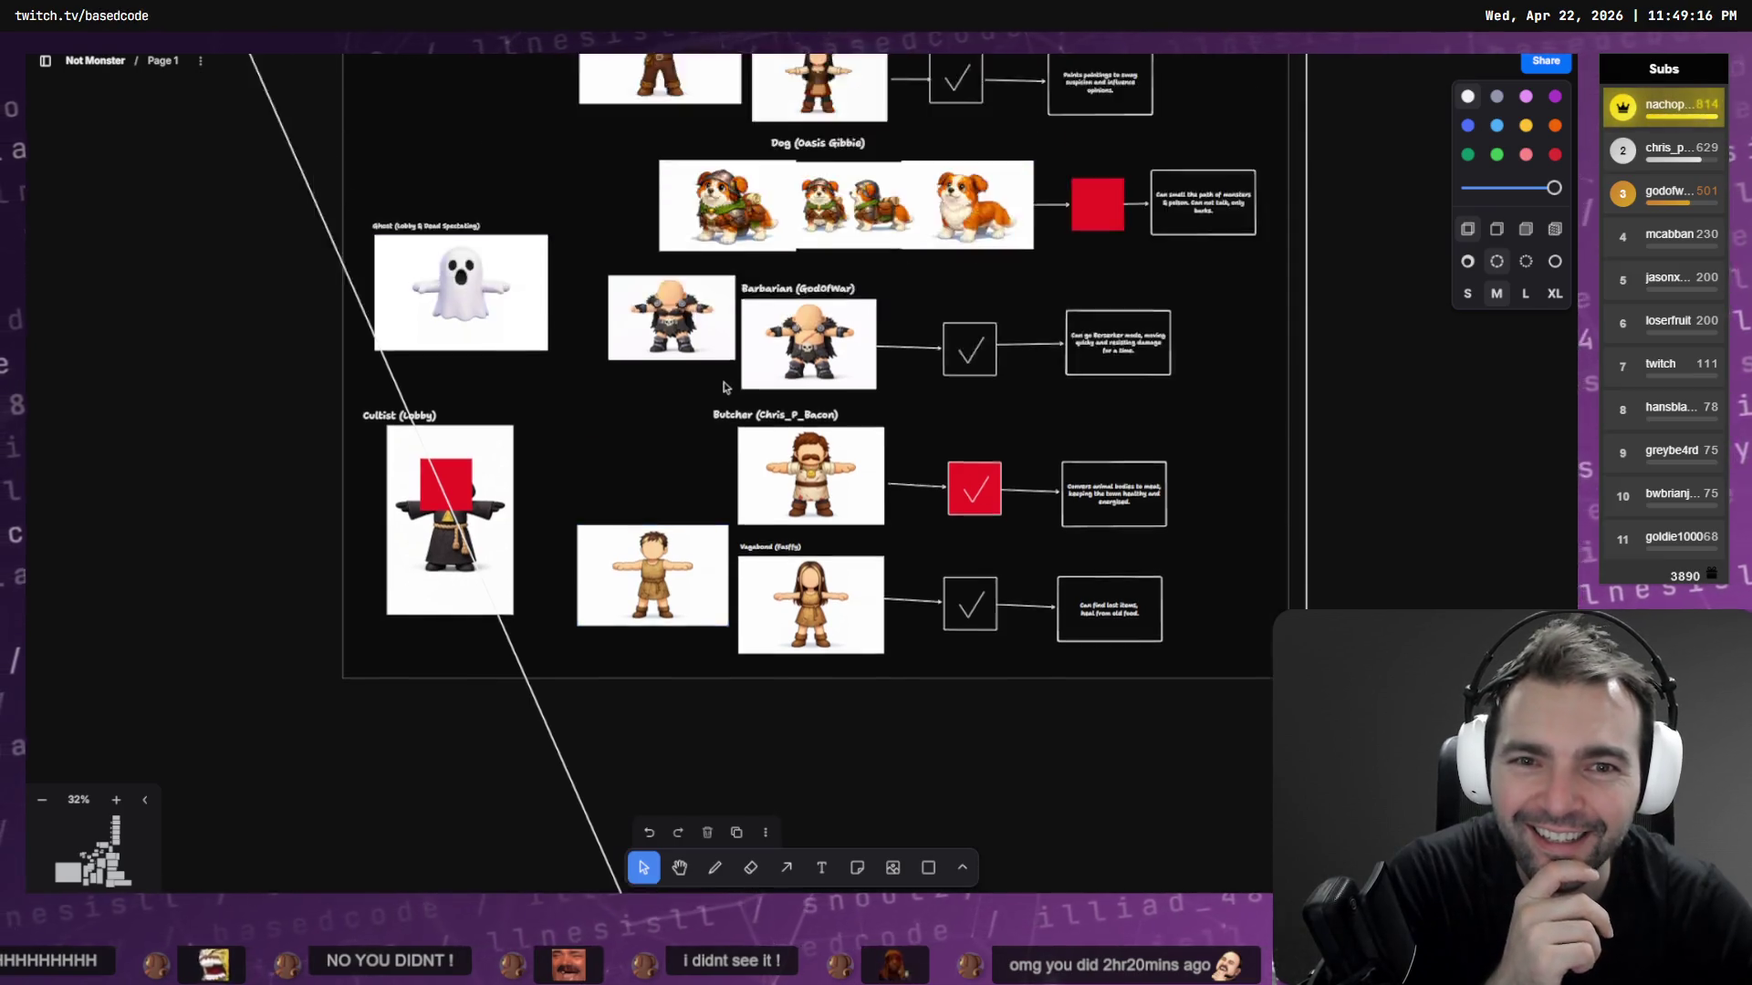
scroll(857, 406, down, 6)
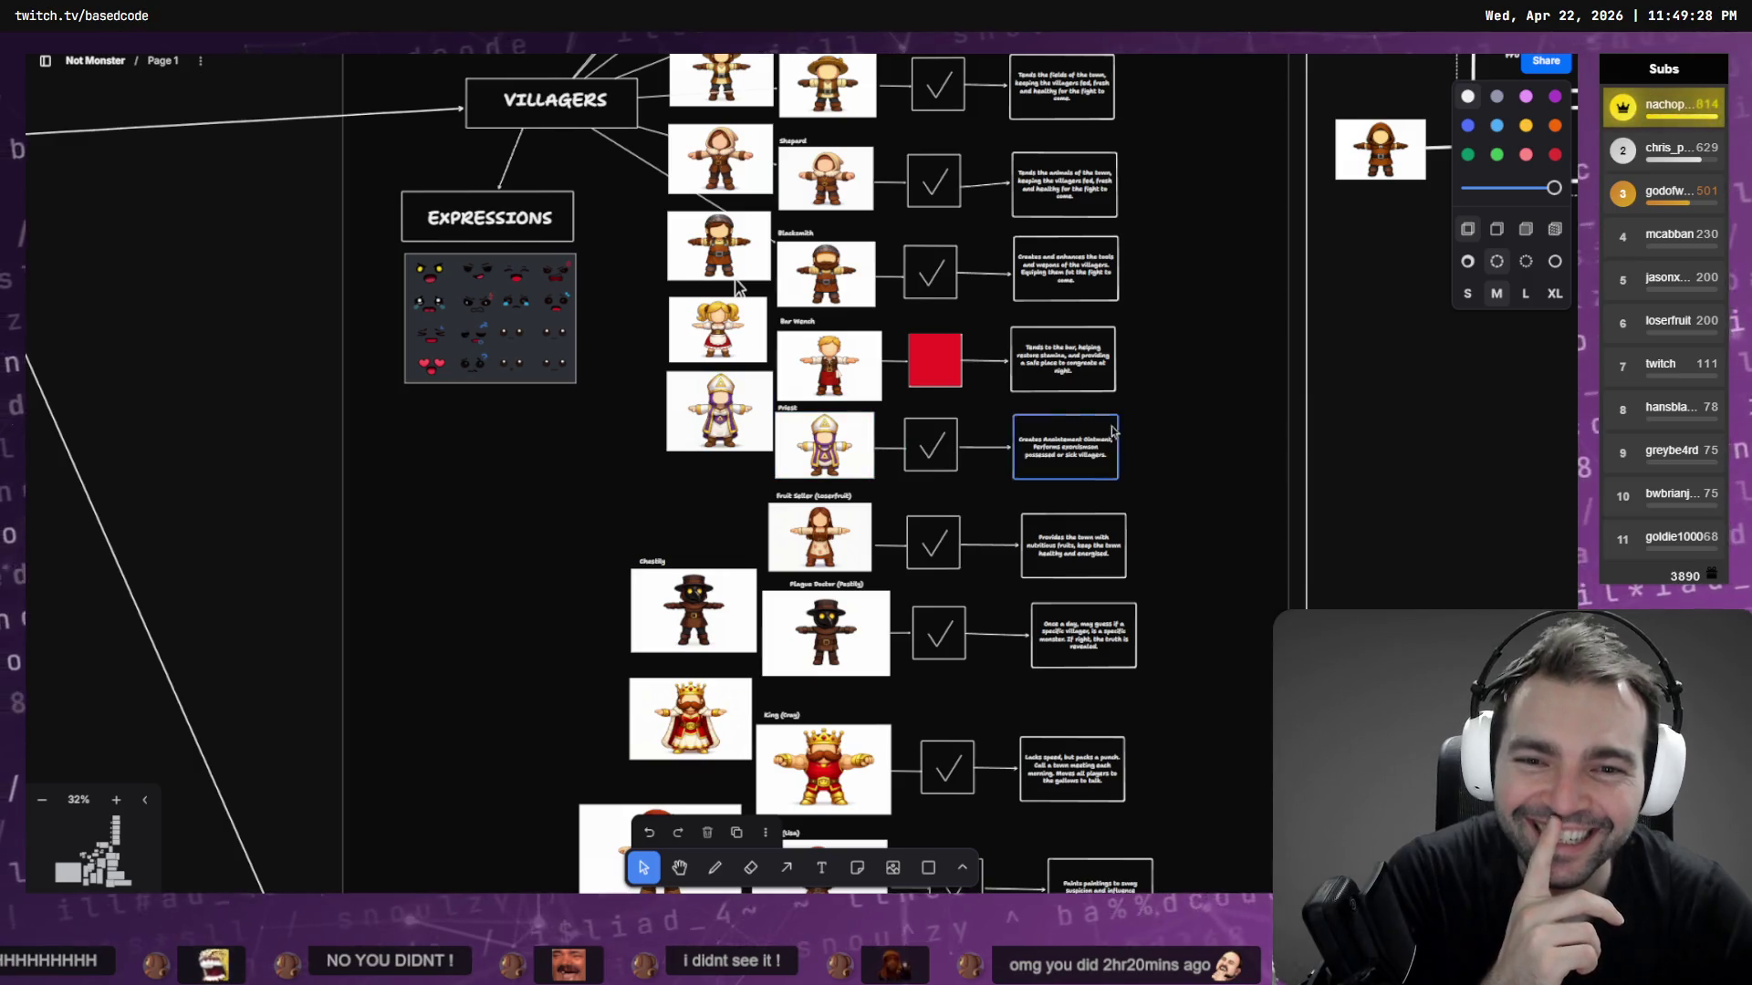
scroll(1112, 419, up, 2)
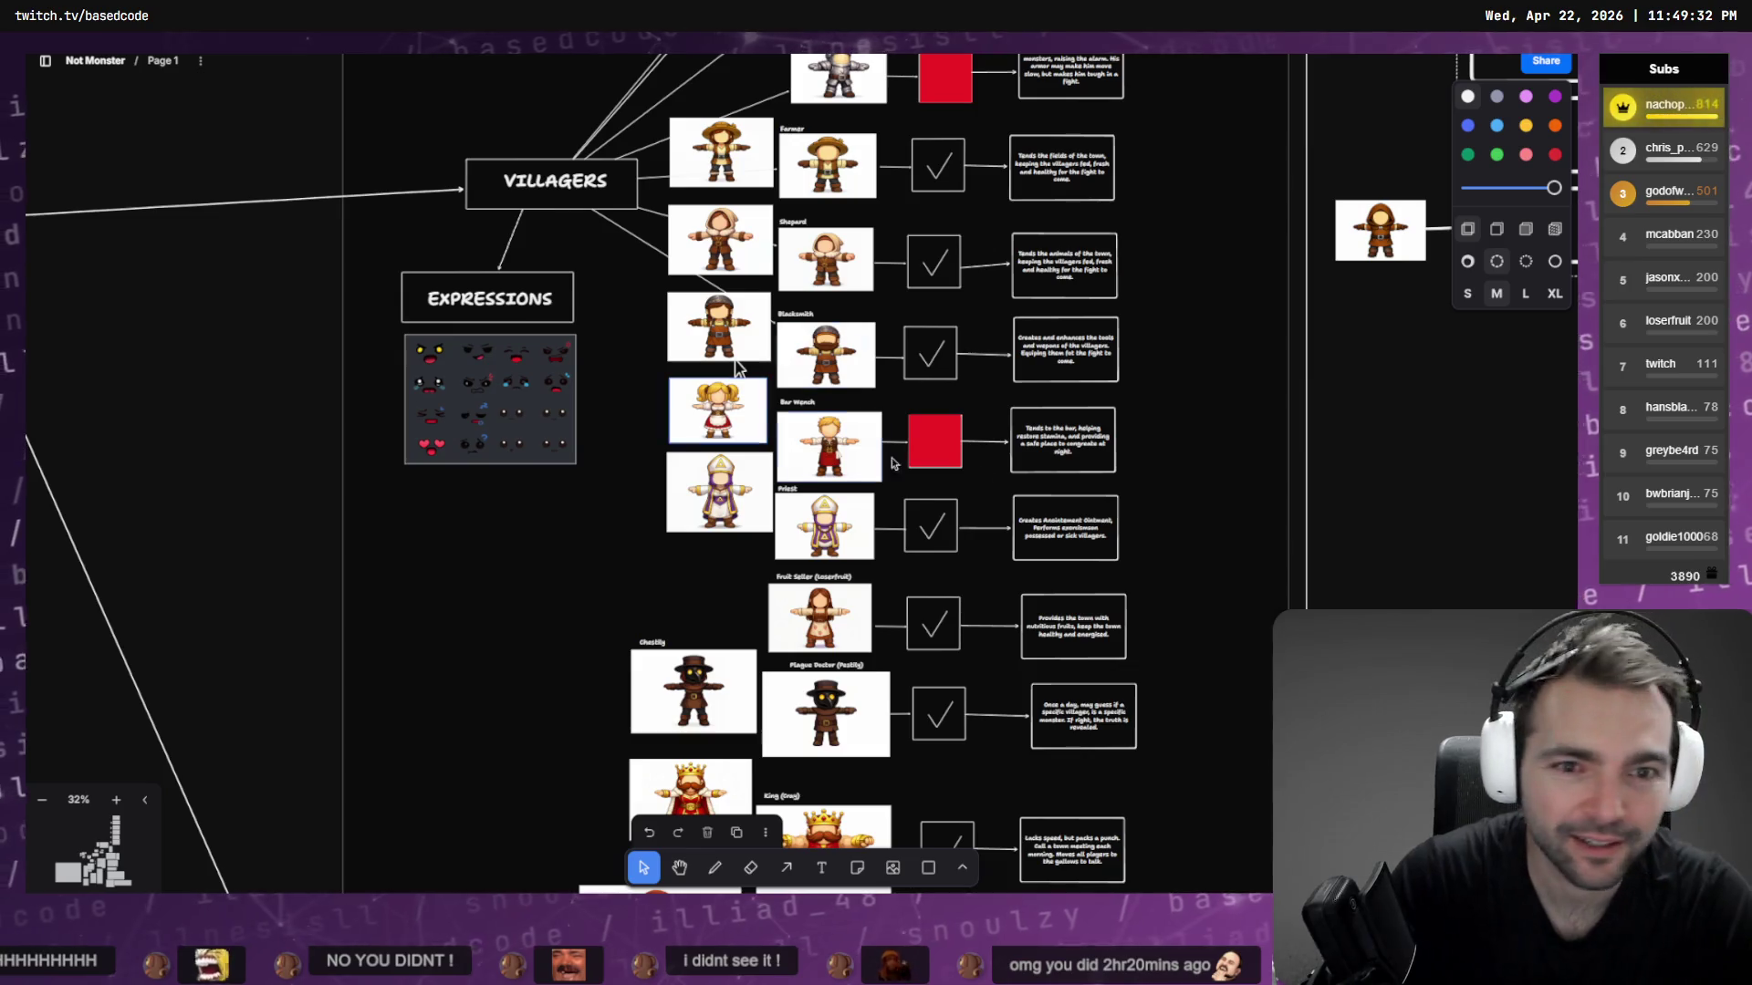
key(alt+Tab)
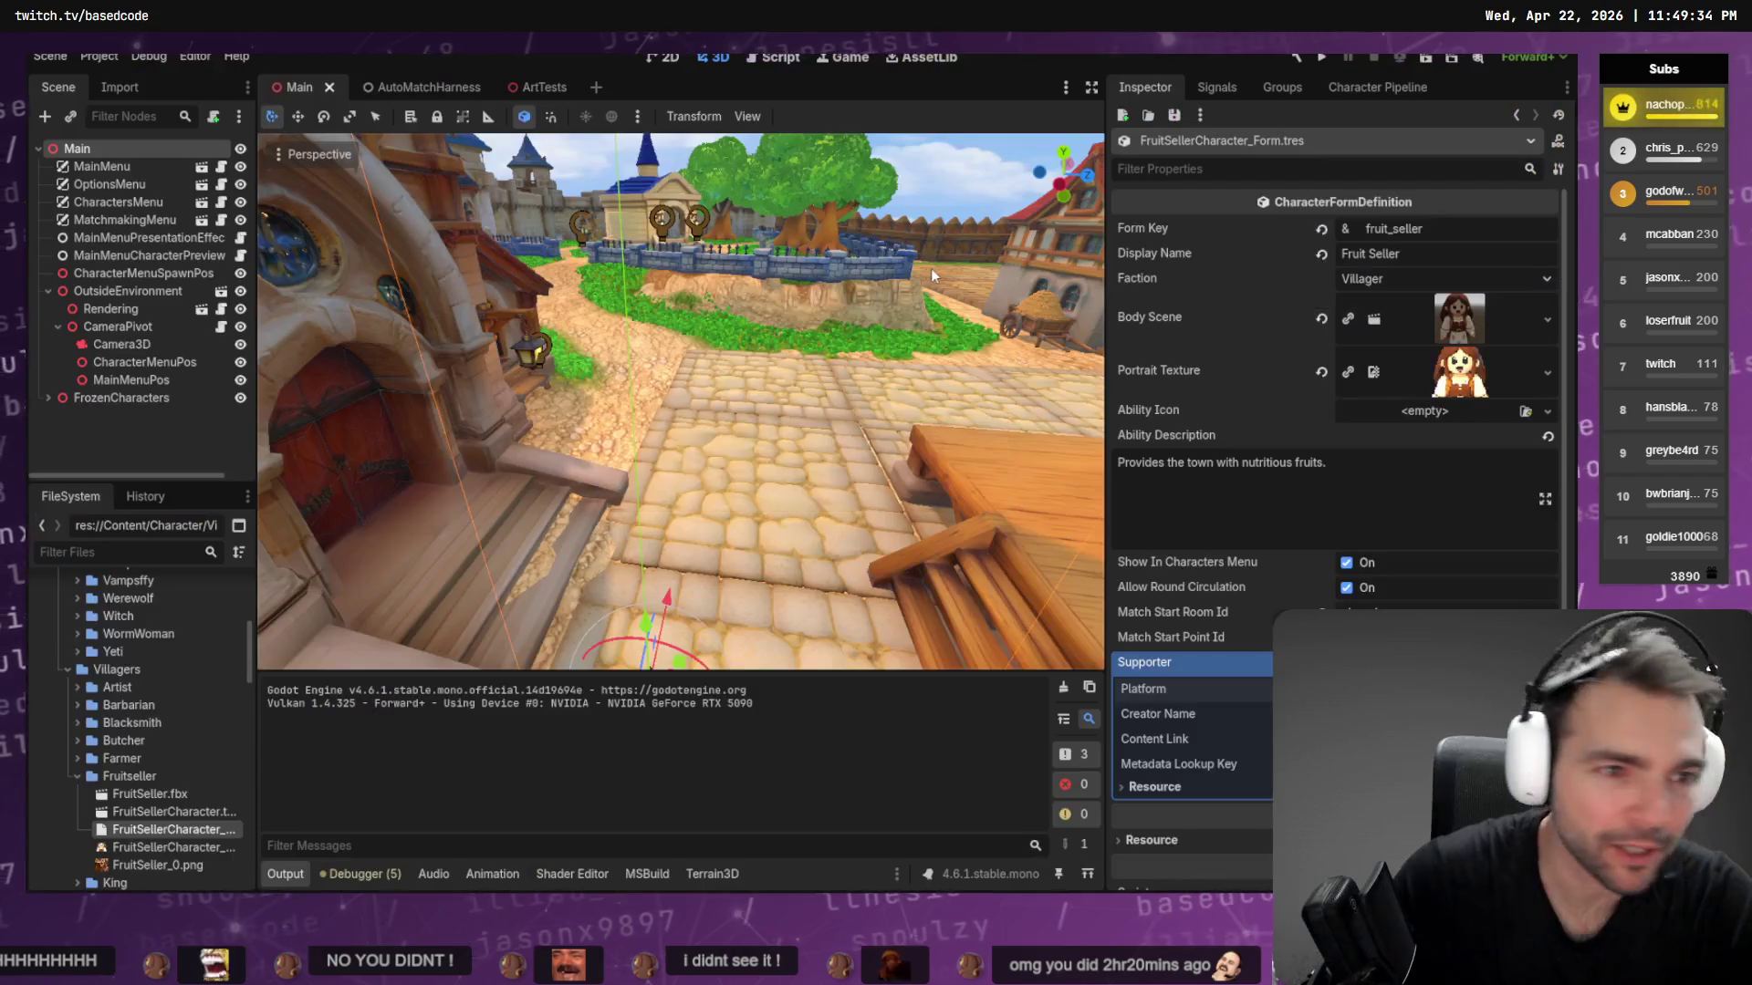
Turn the 3D view toward the red-roofed house, dismiss the Supporter dropdown, and run the project
right_drag(911, 270, 985, 274)
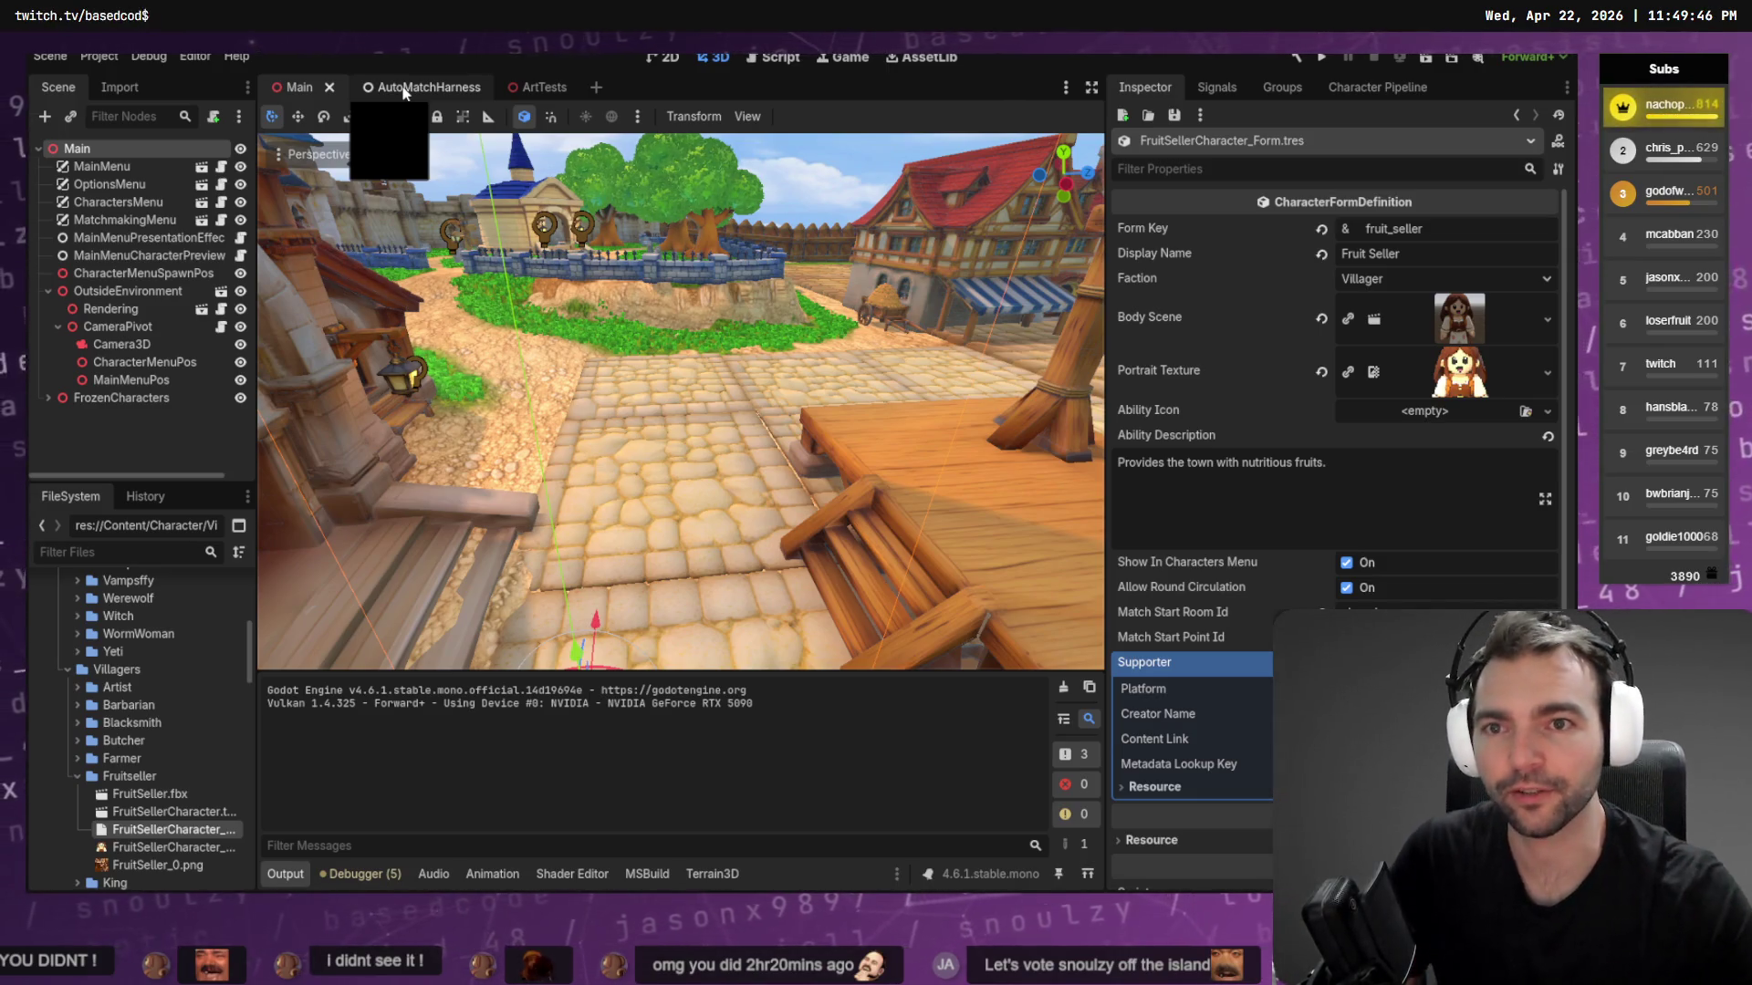
click(669, 285)
key(F5)
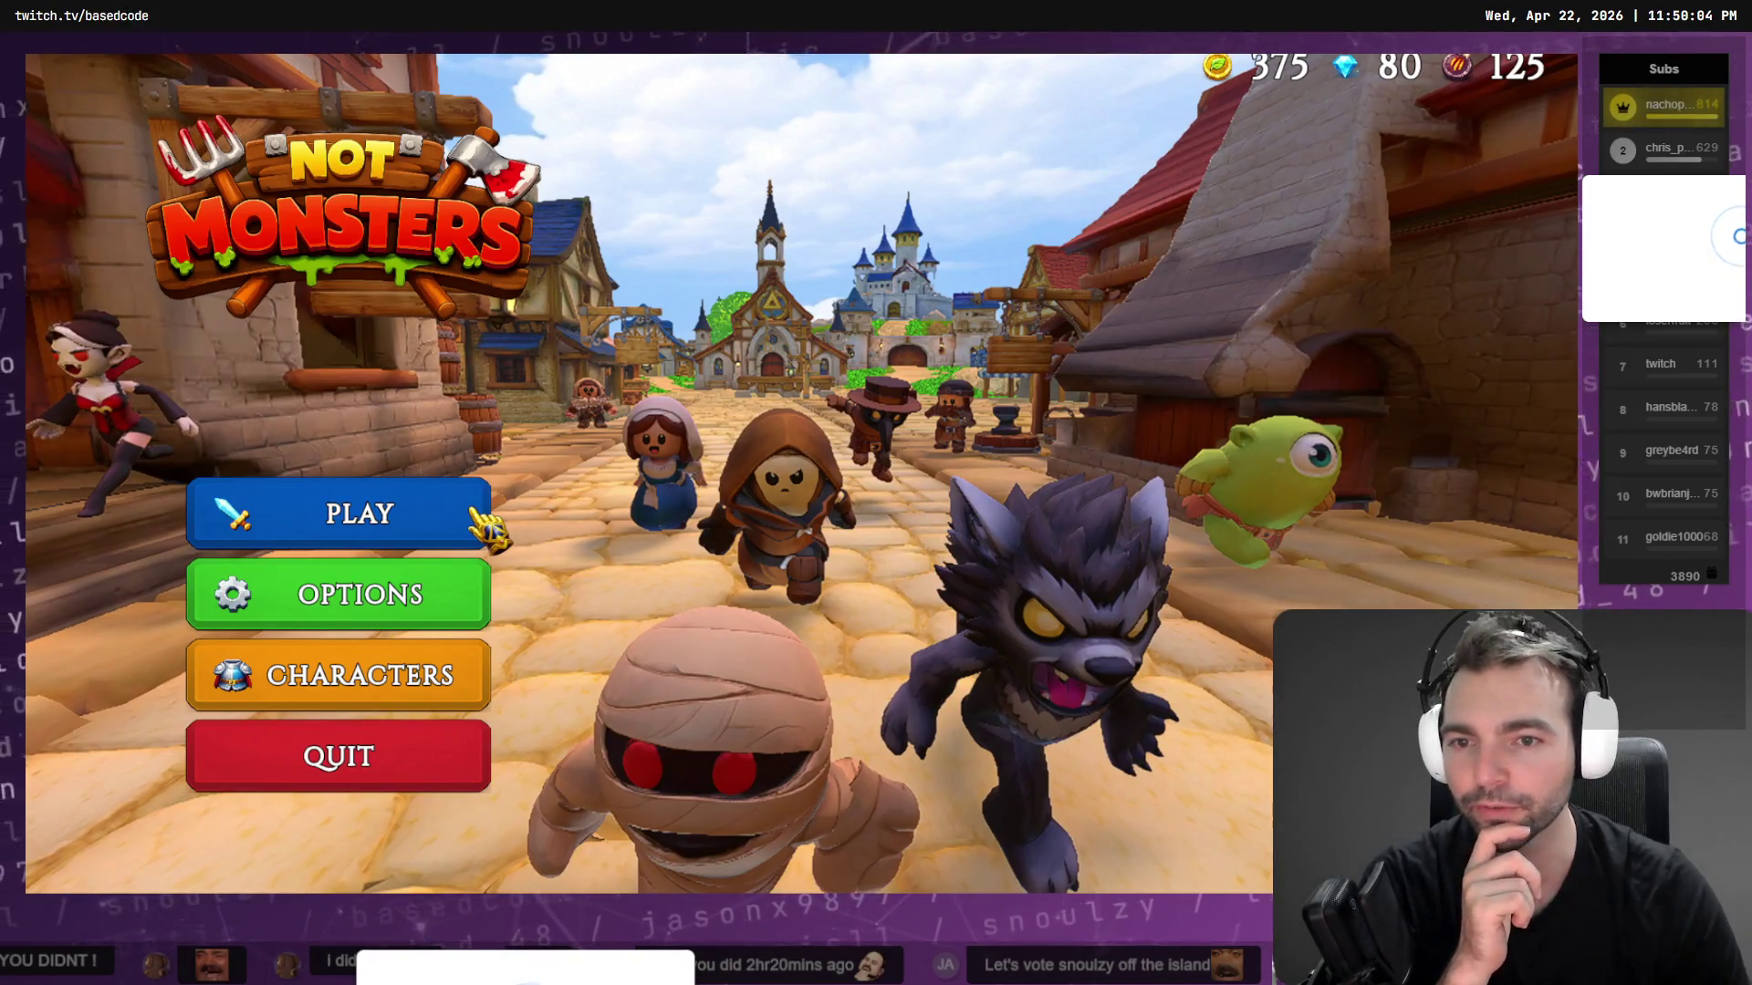
Set the game's video resolution to 1920 x 1080 in Options and return to the main menu
click(422, 616)
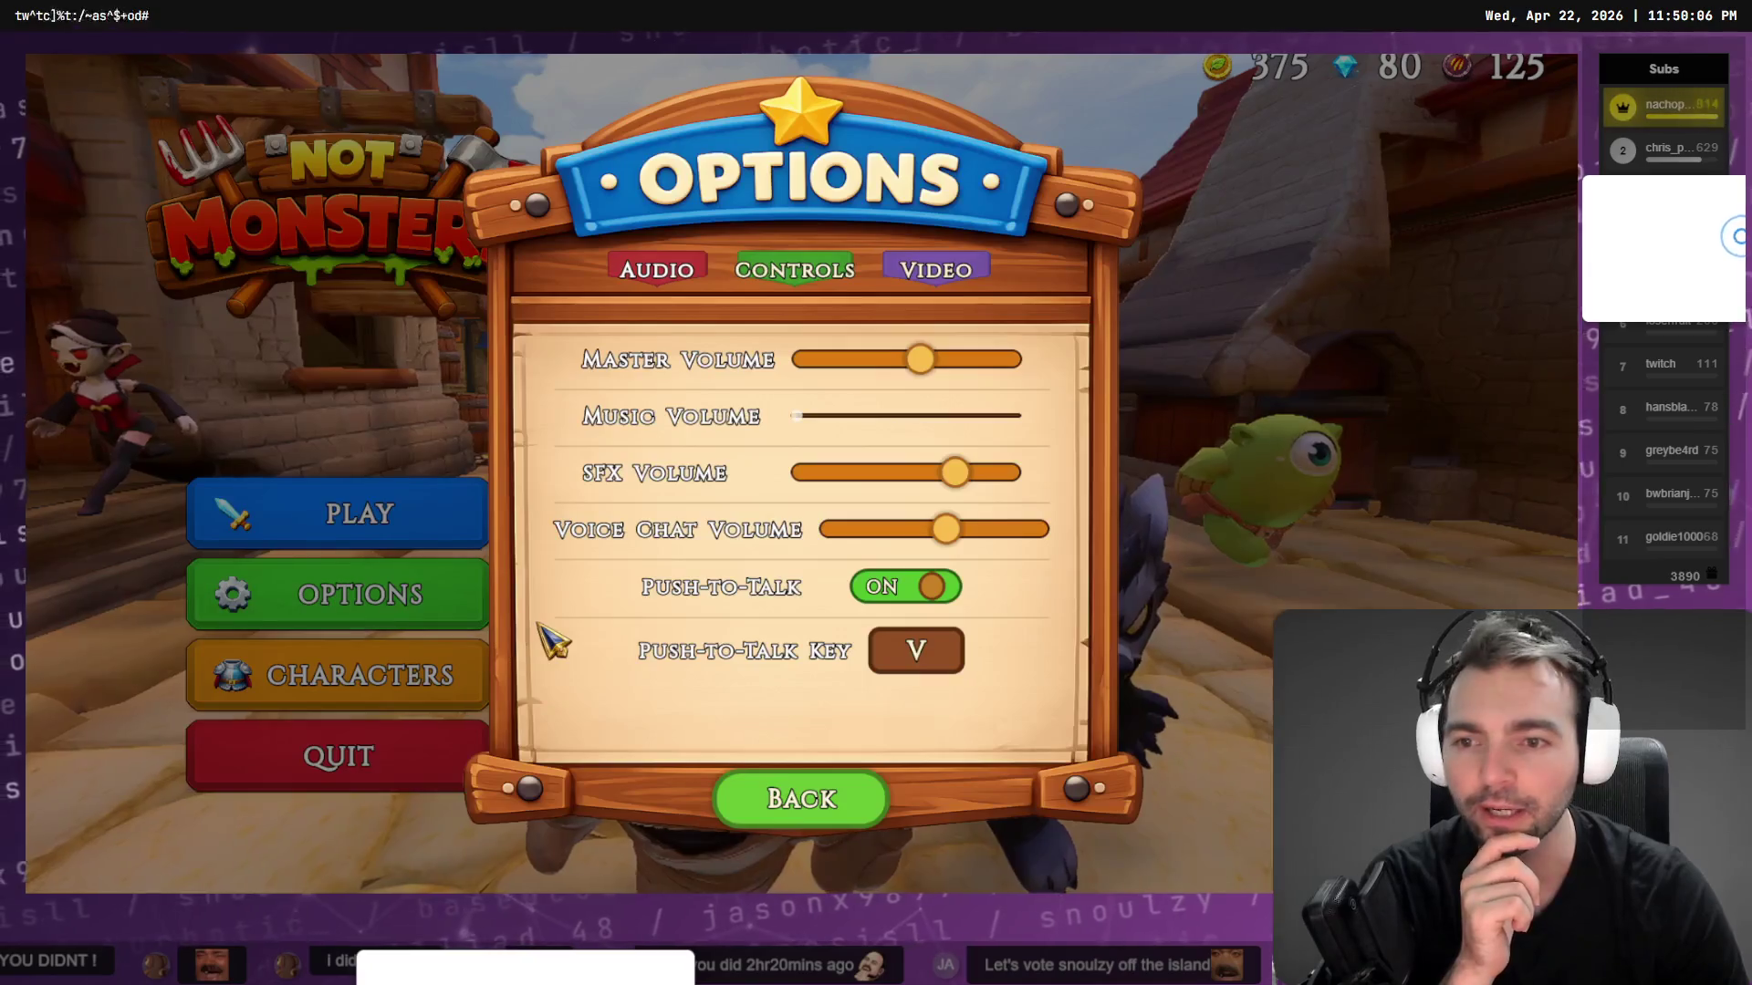
click(936, 268)
click(949, 406)
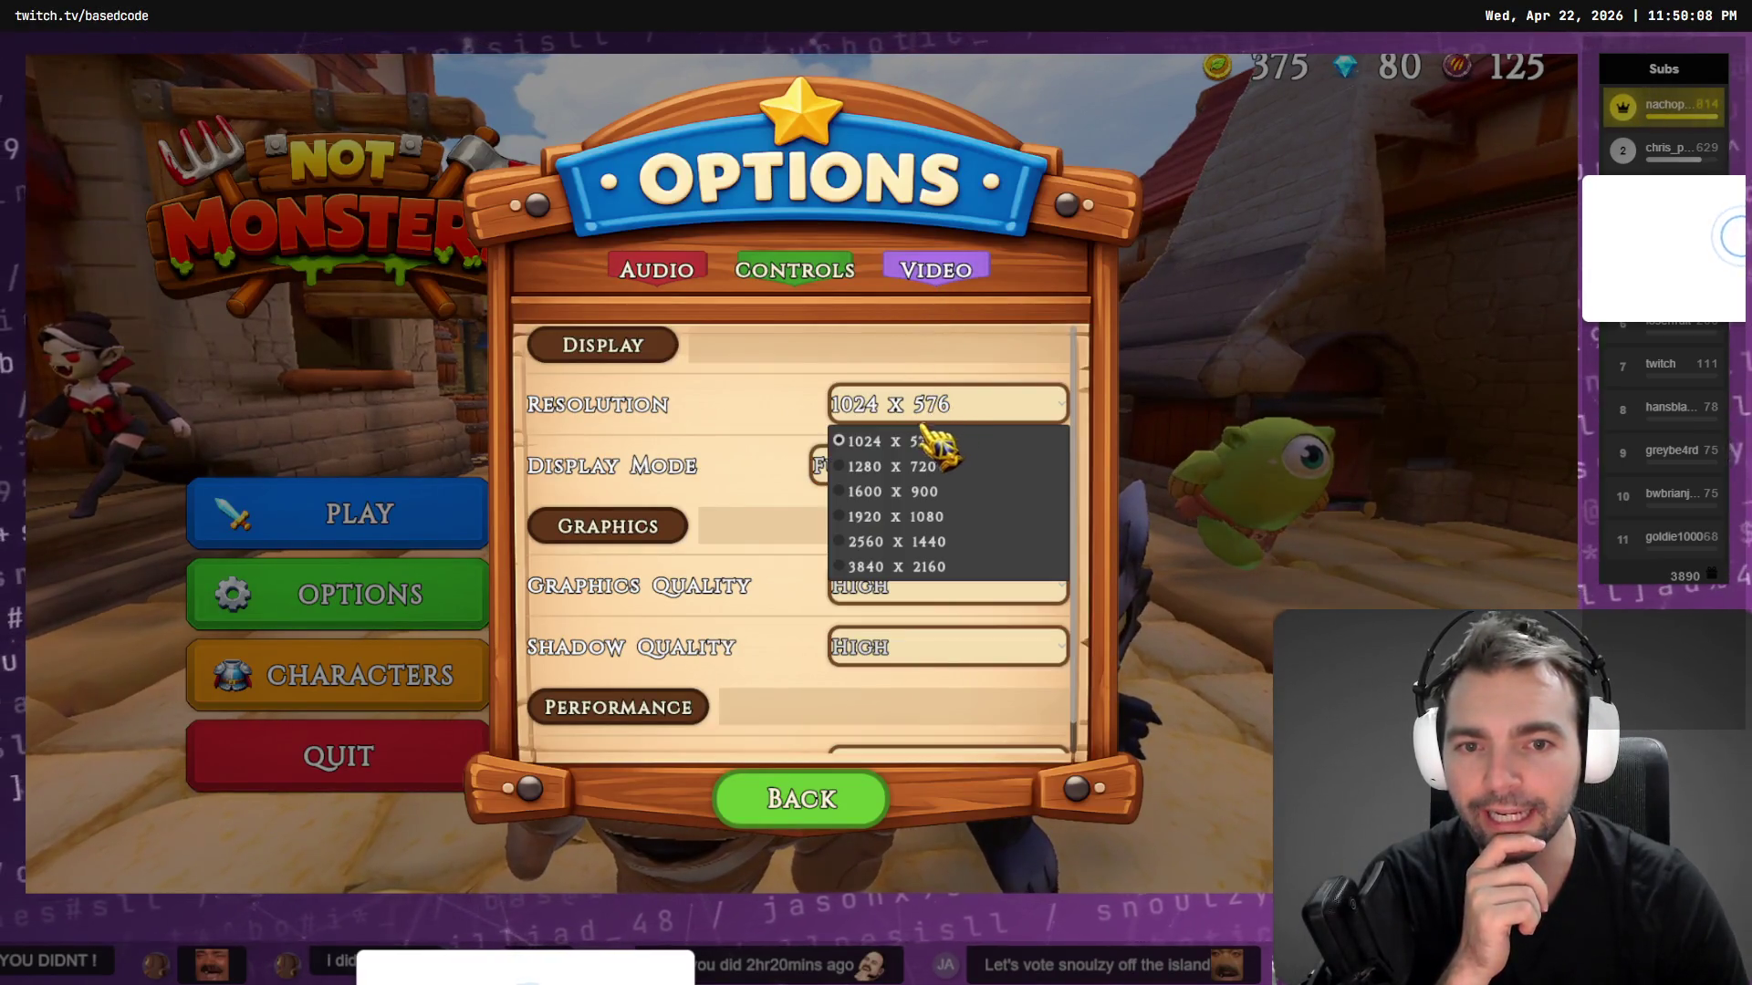
click(944, 516)
click(790, 812)
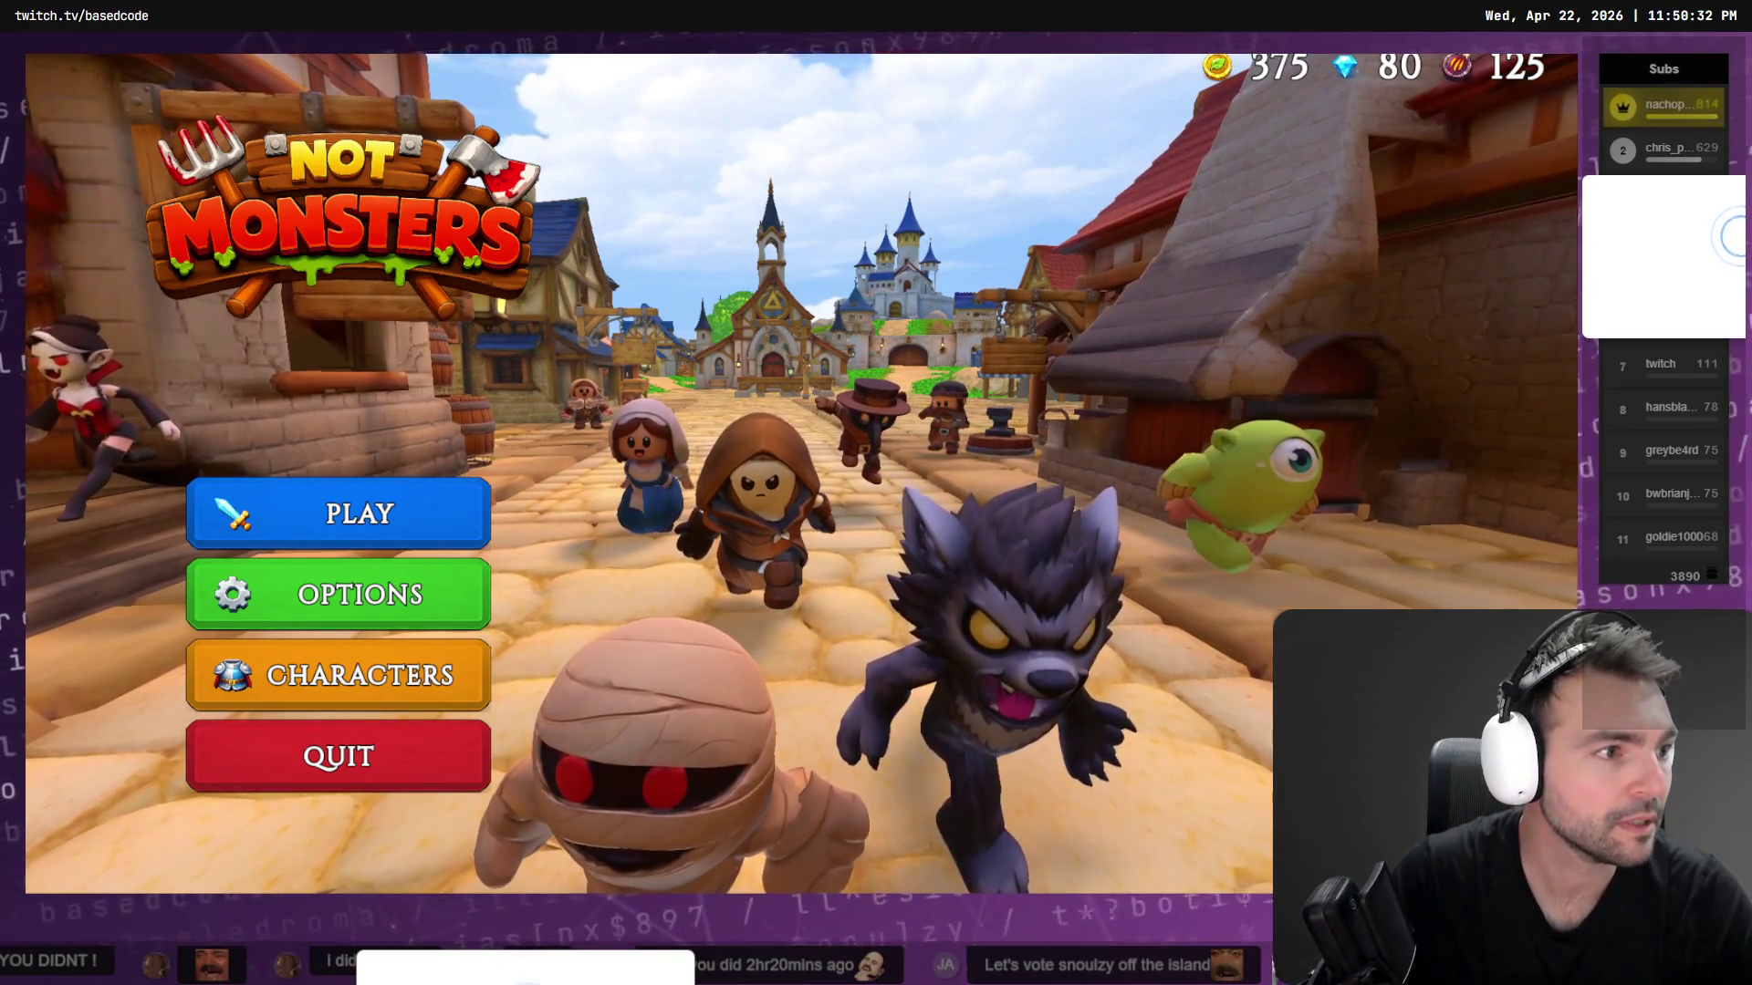
scroll(738, 285, down, 7)
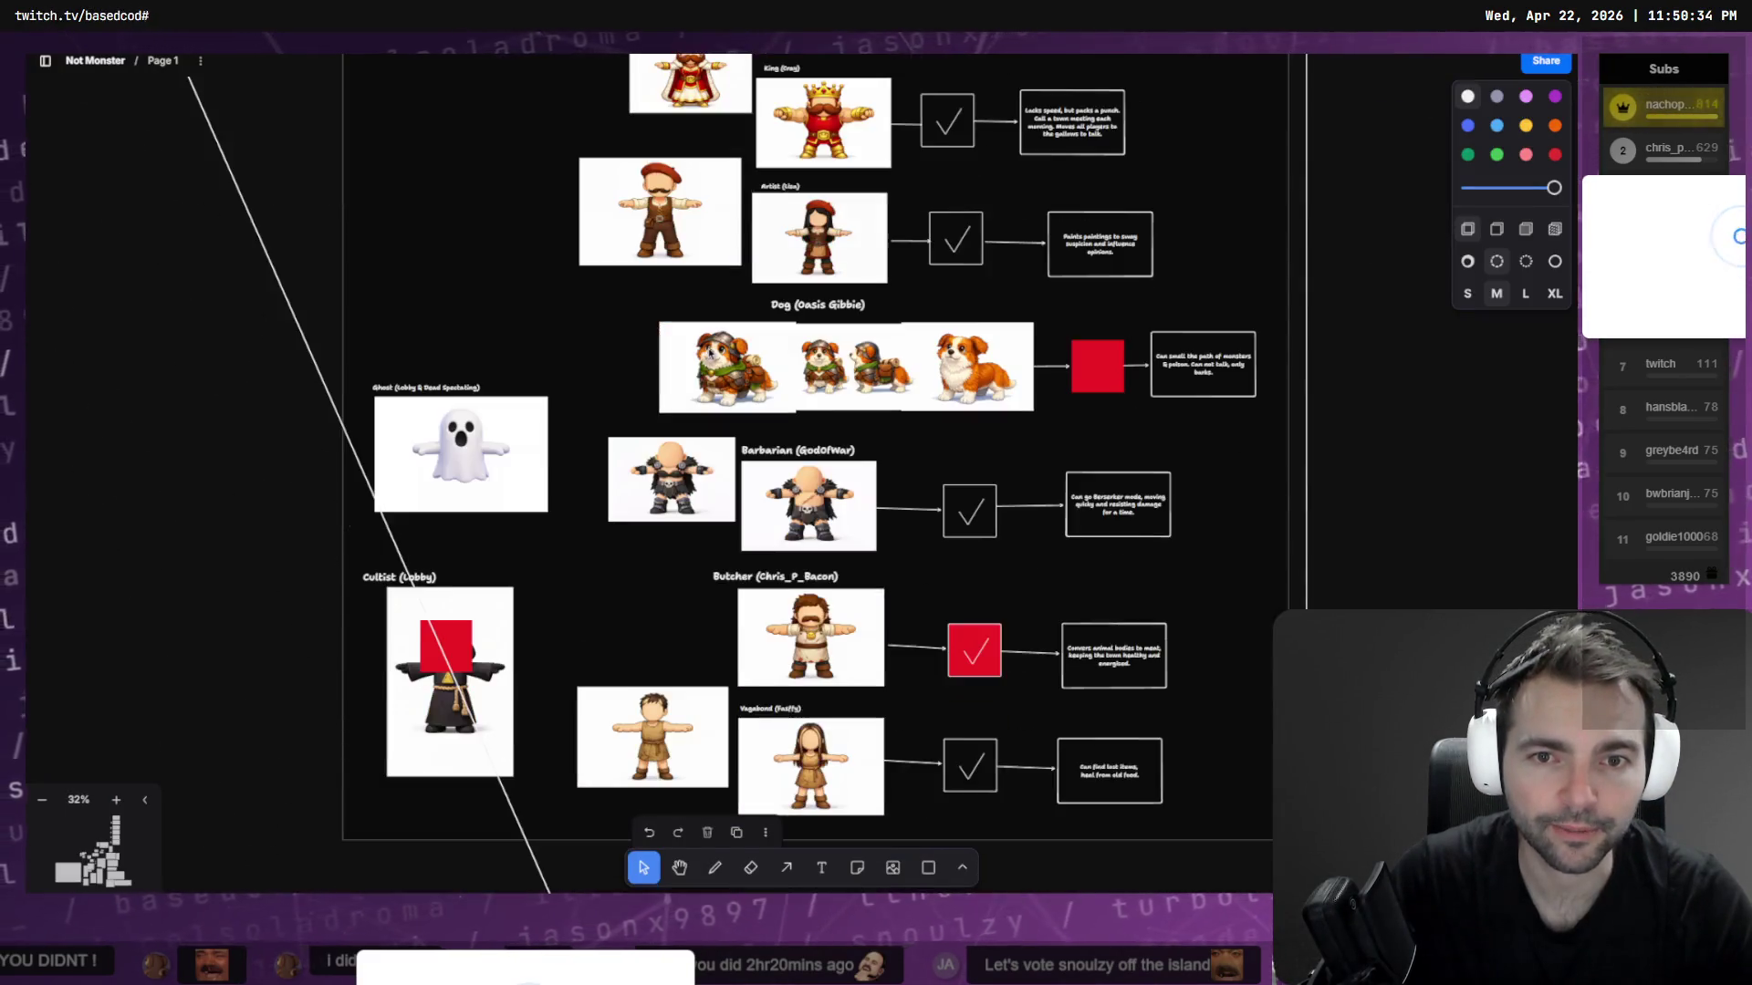
click(700, 357)
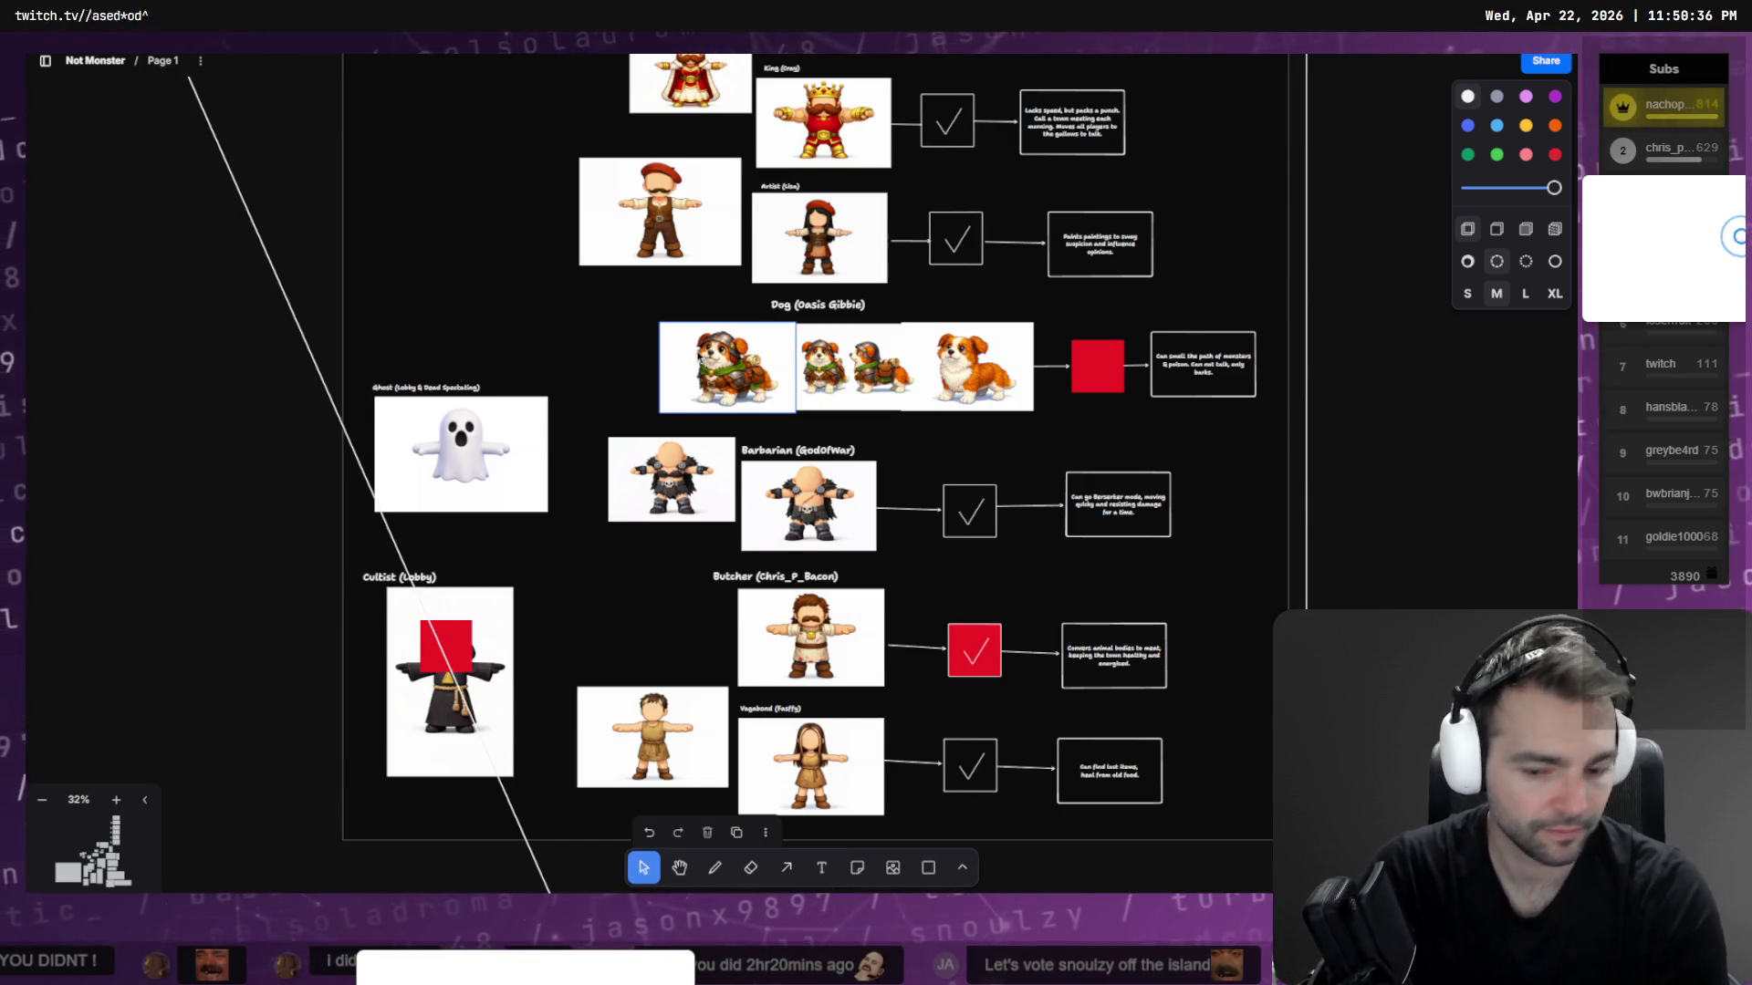
key(XF86Calculator)
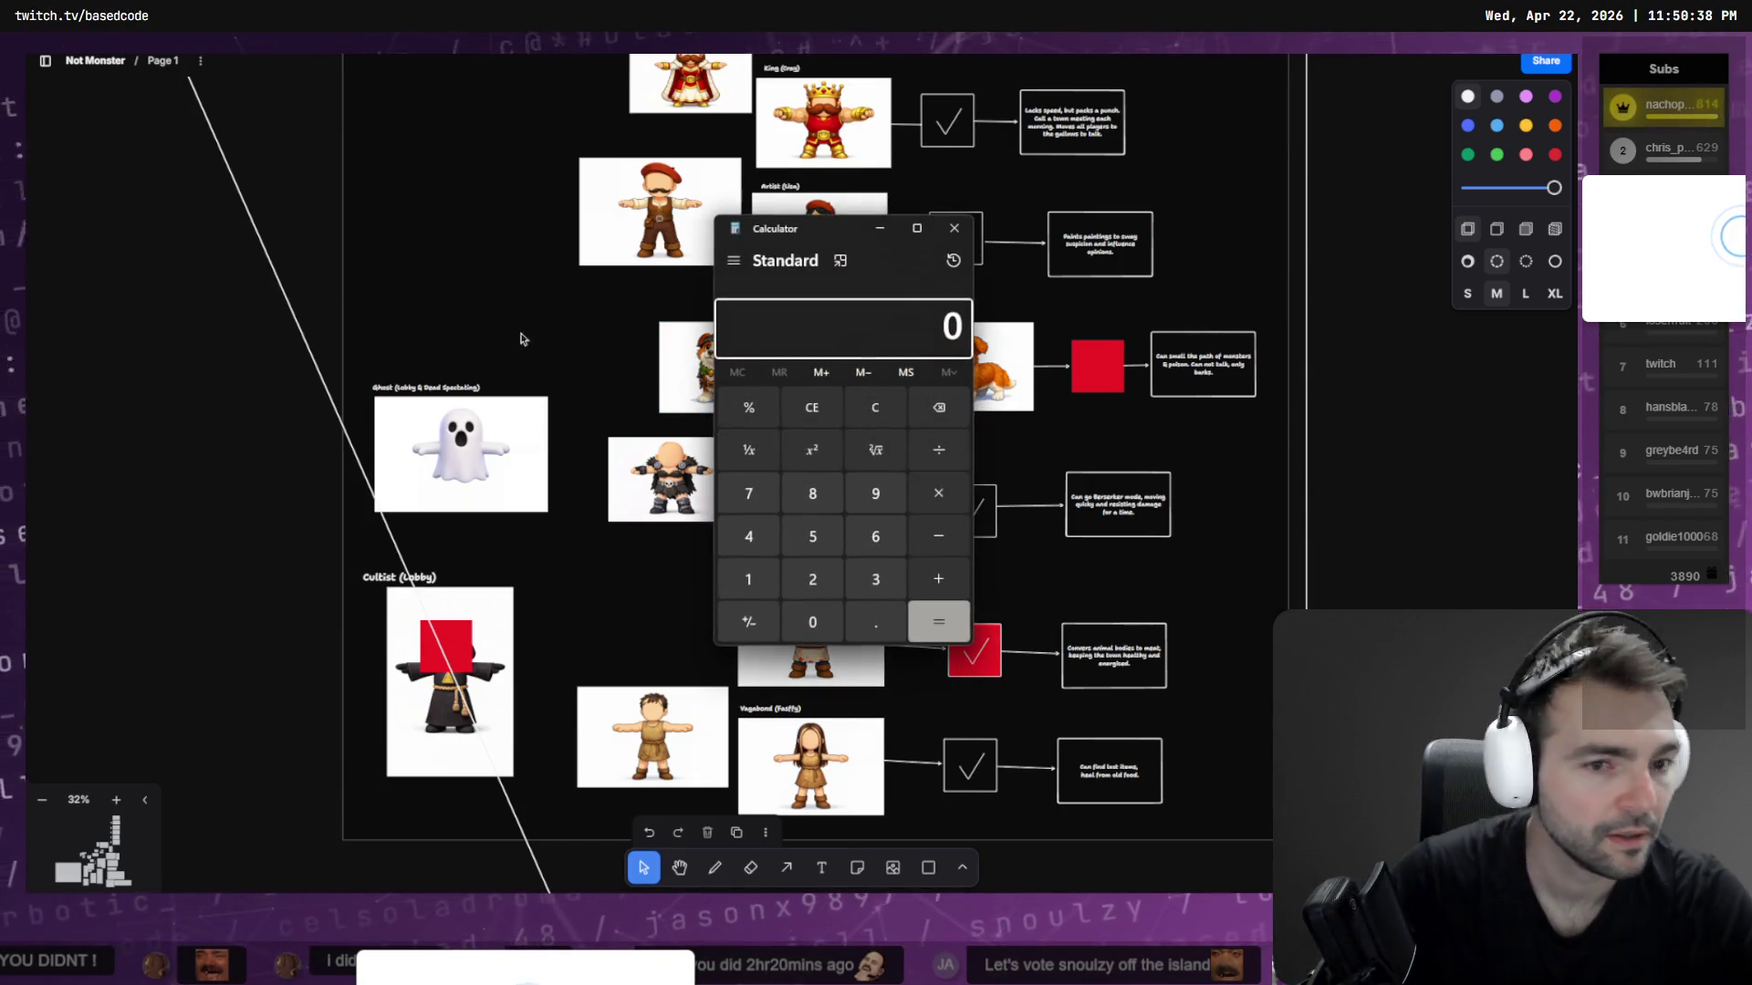
click(955, 228)
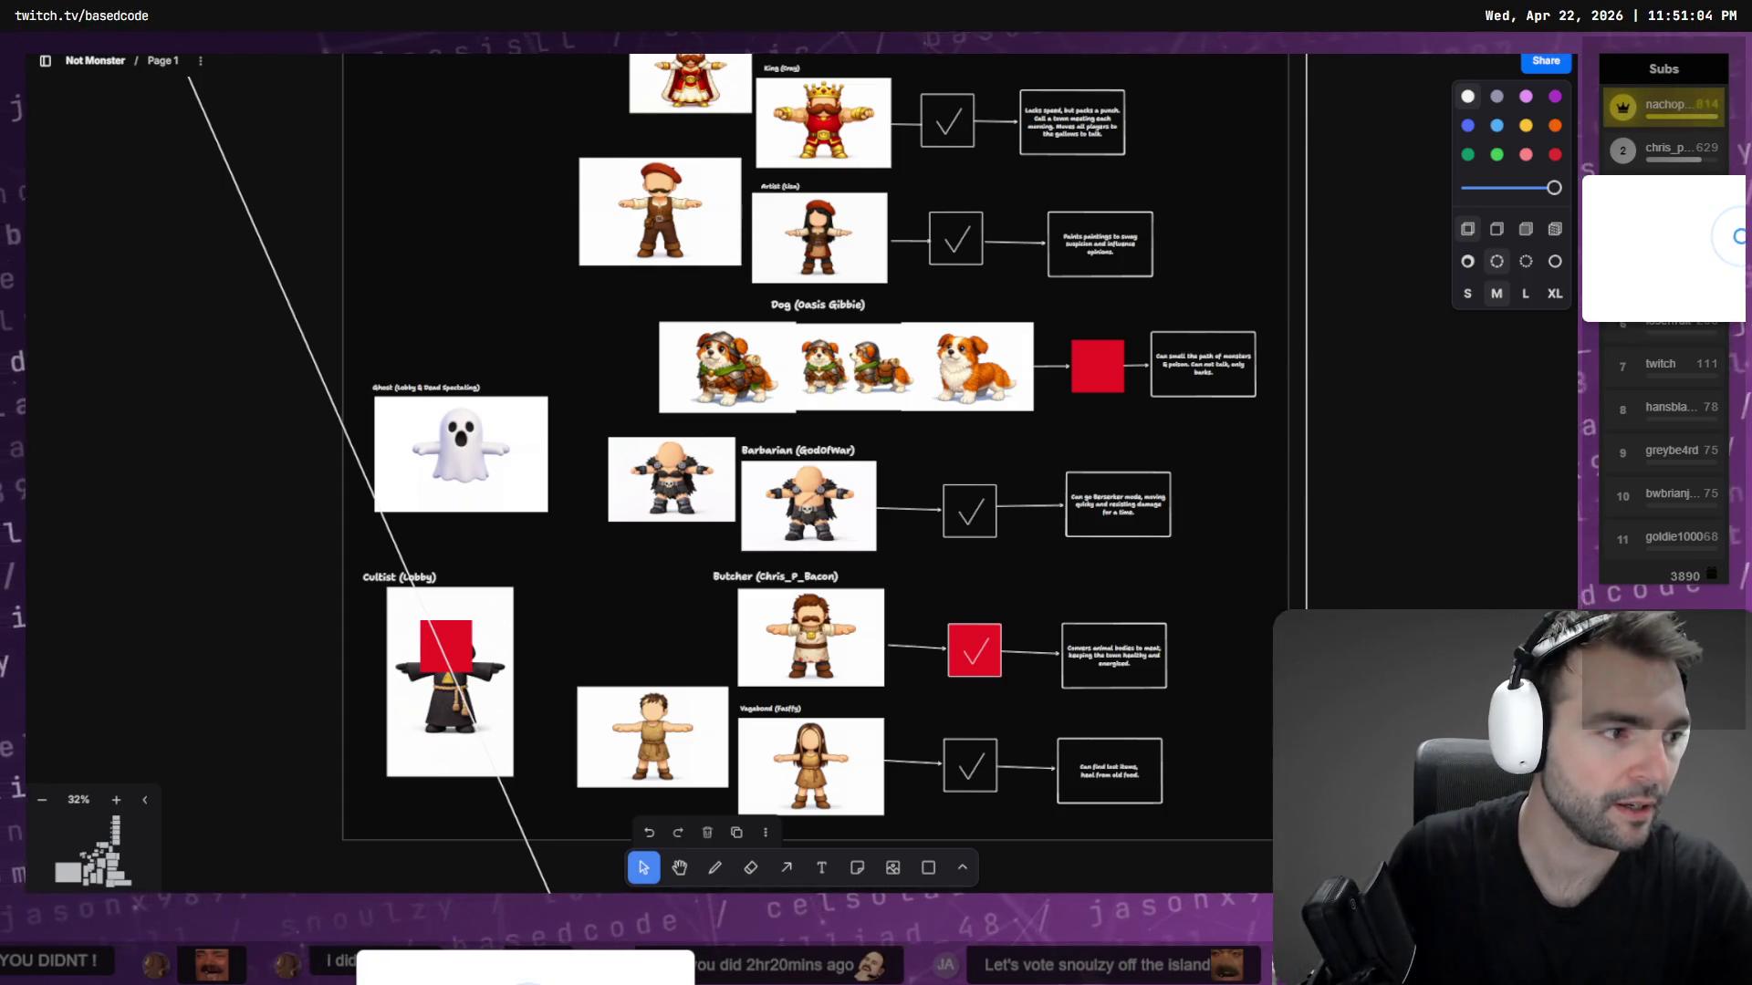
scroll(812, 388, up, 10)
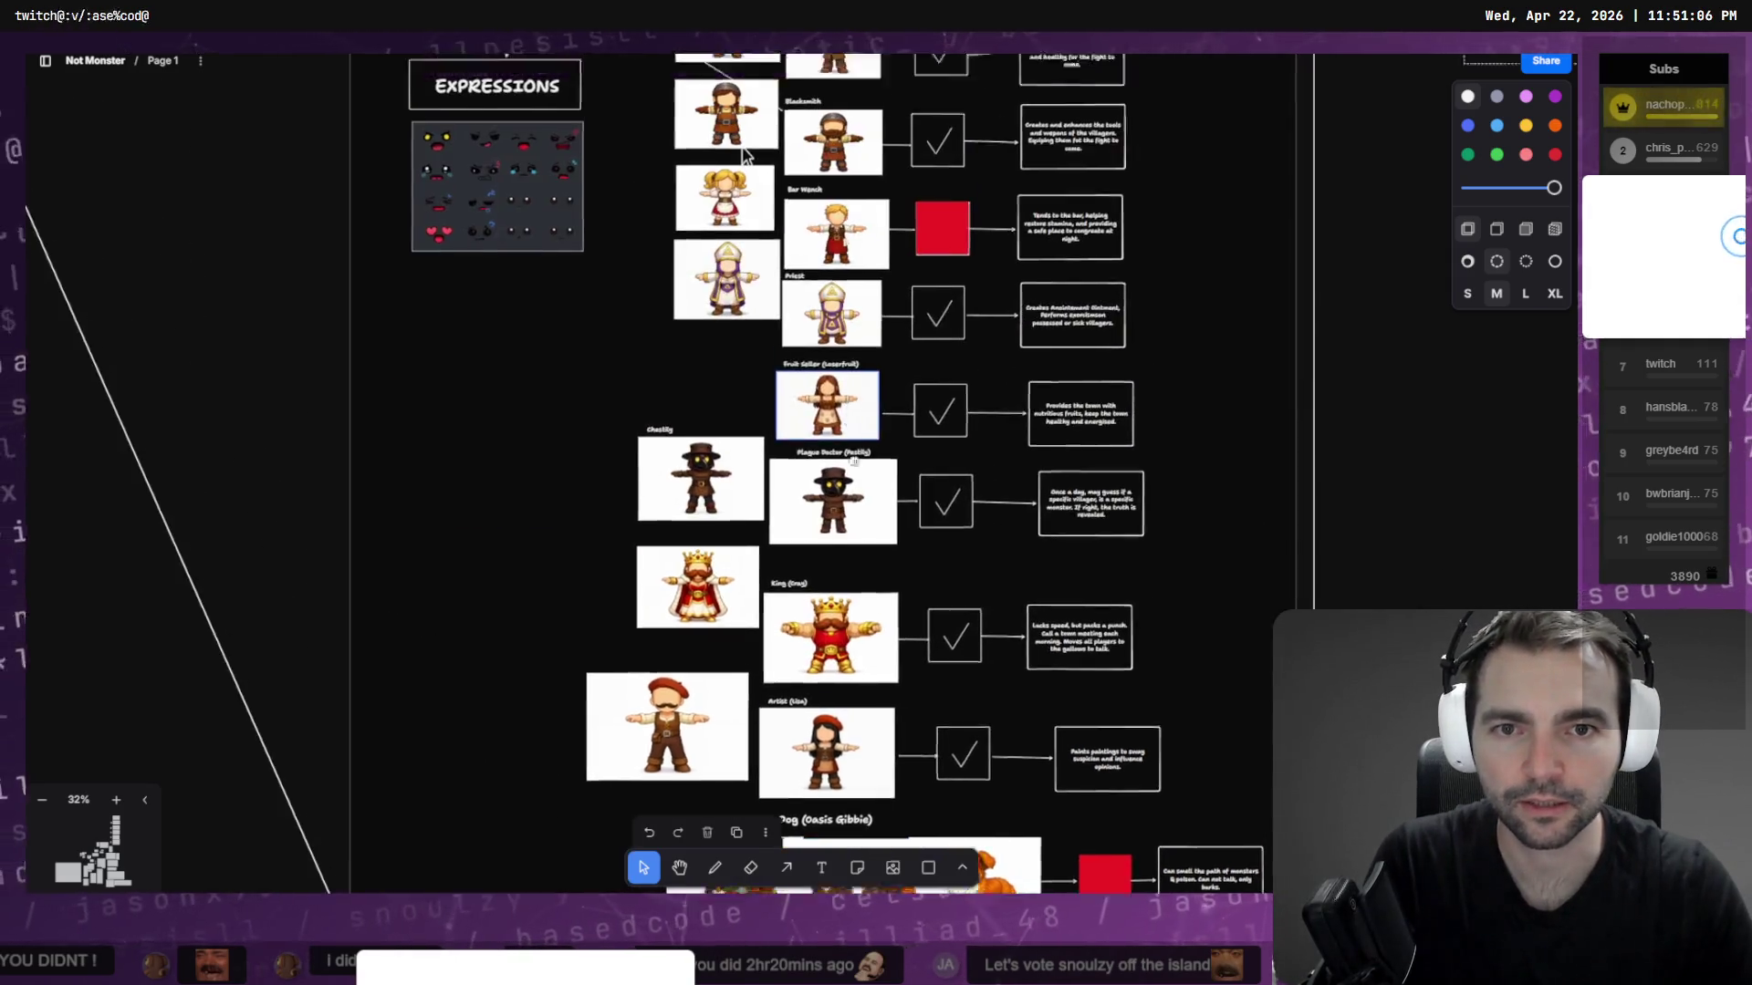
Frame the Town Guard row, start editing its description text, and open a new Chrome window
ctrl+scroll(812, 388, up, 10)
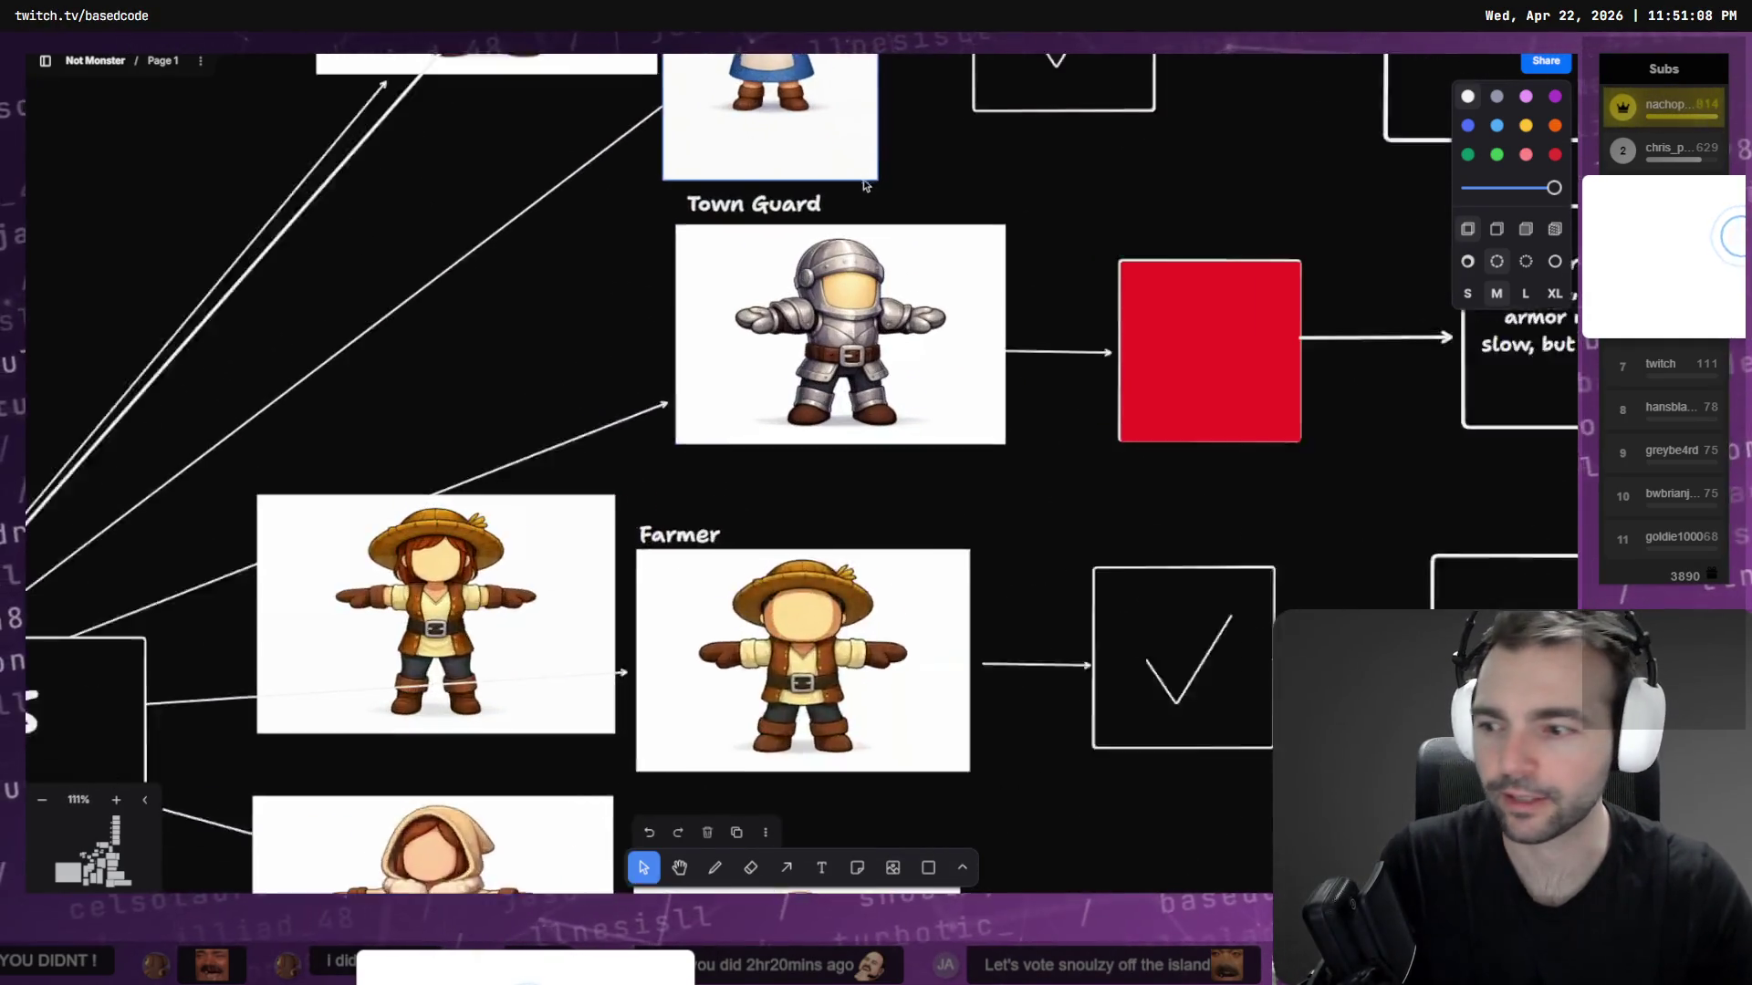
ctrl+scroll(828, 455, up, 4)
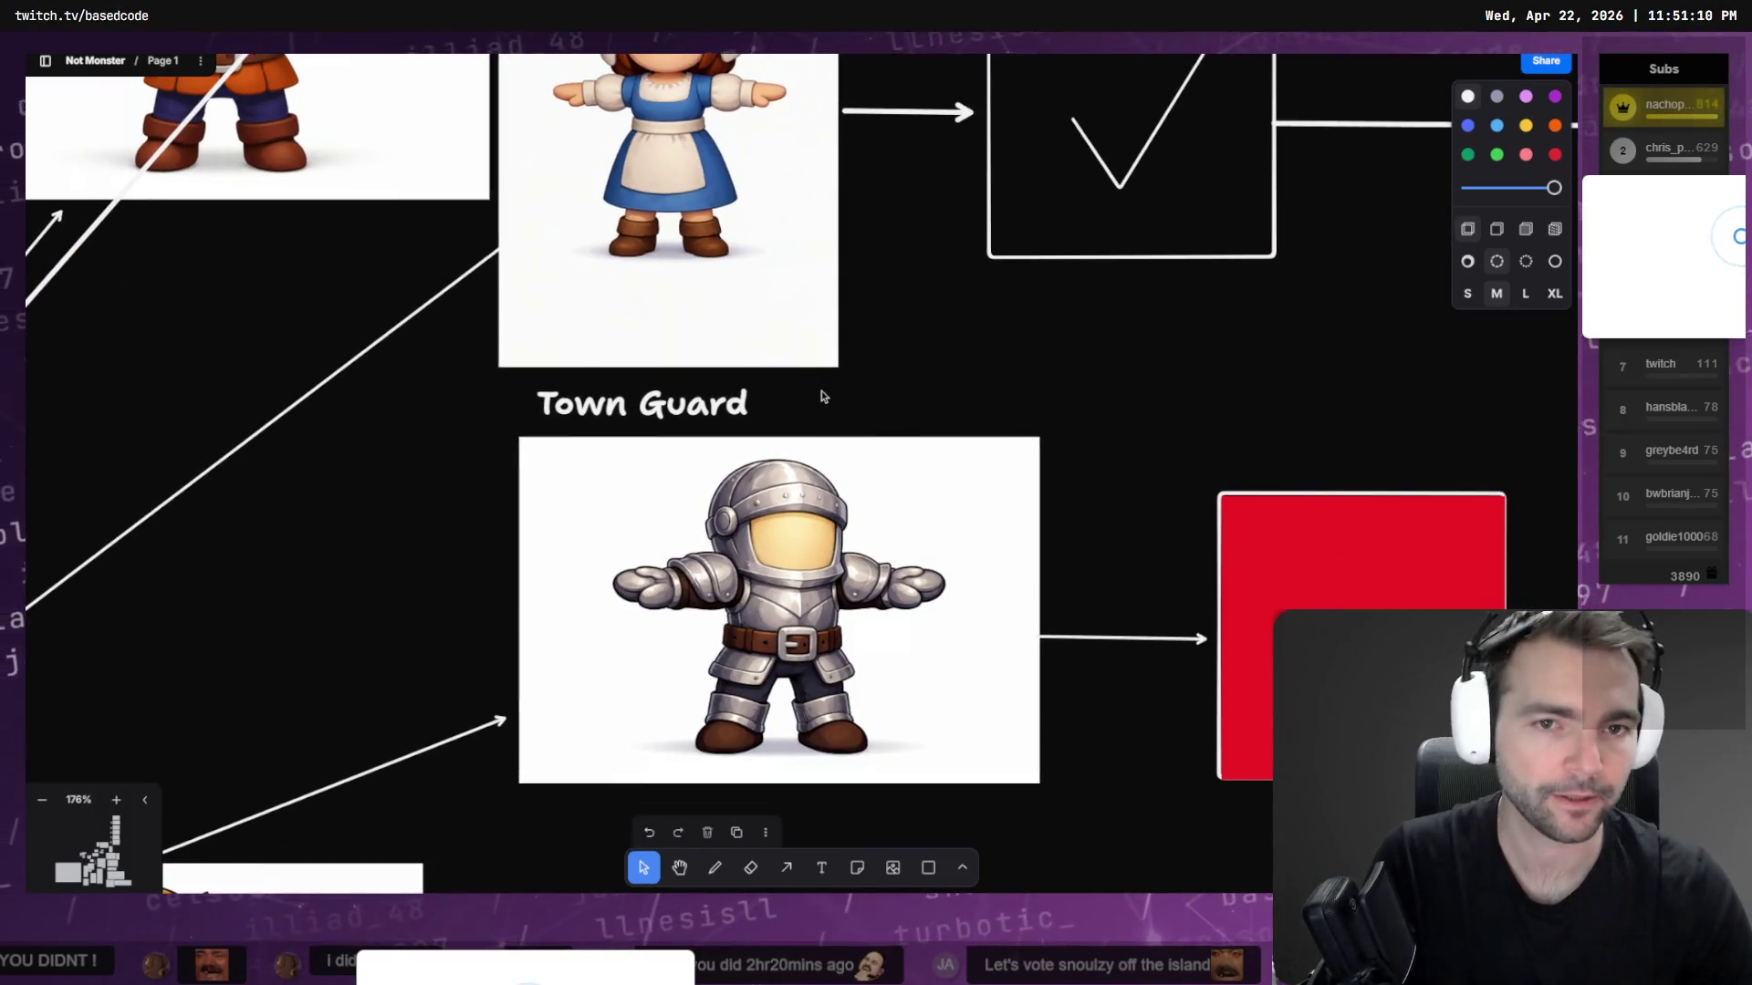
scroll(862, 417, down, 1)
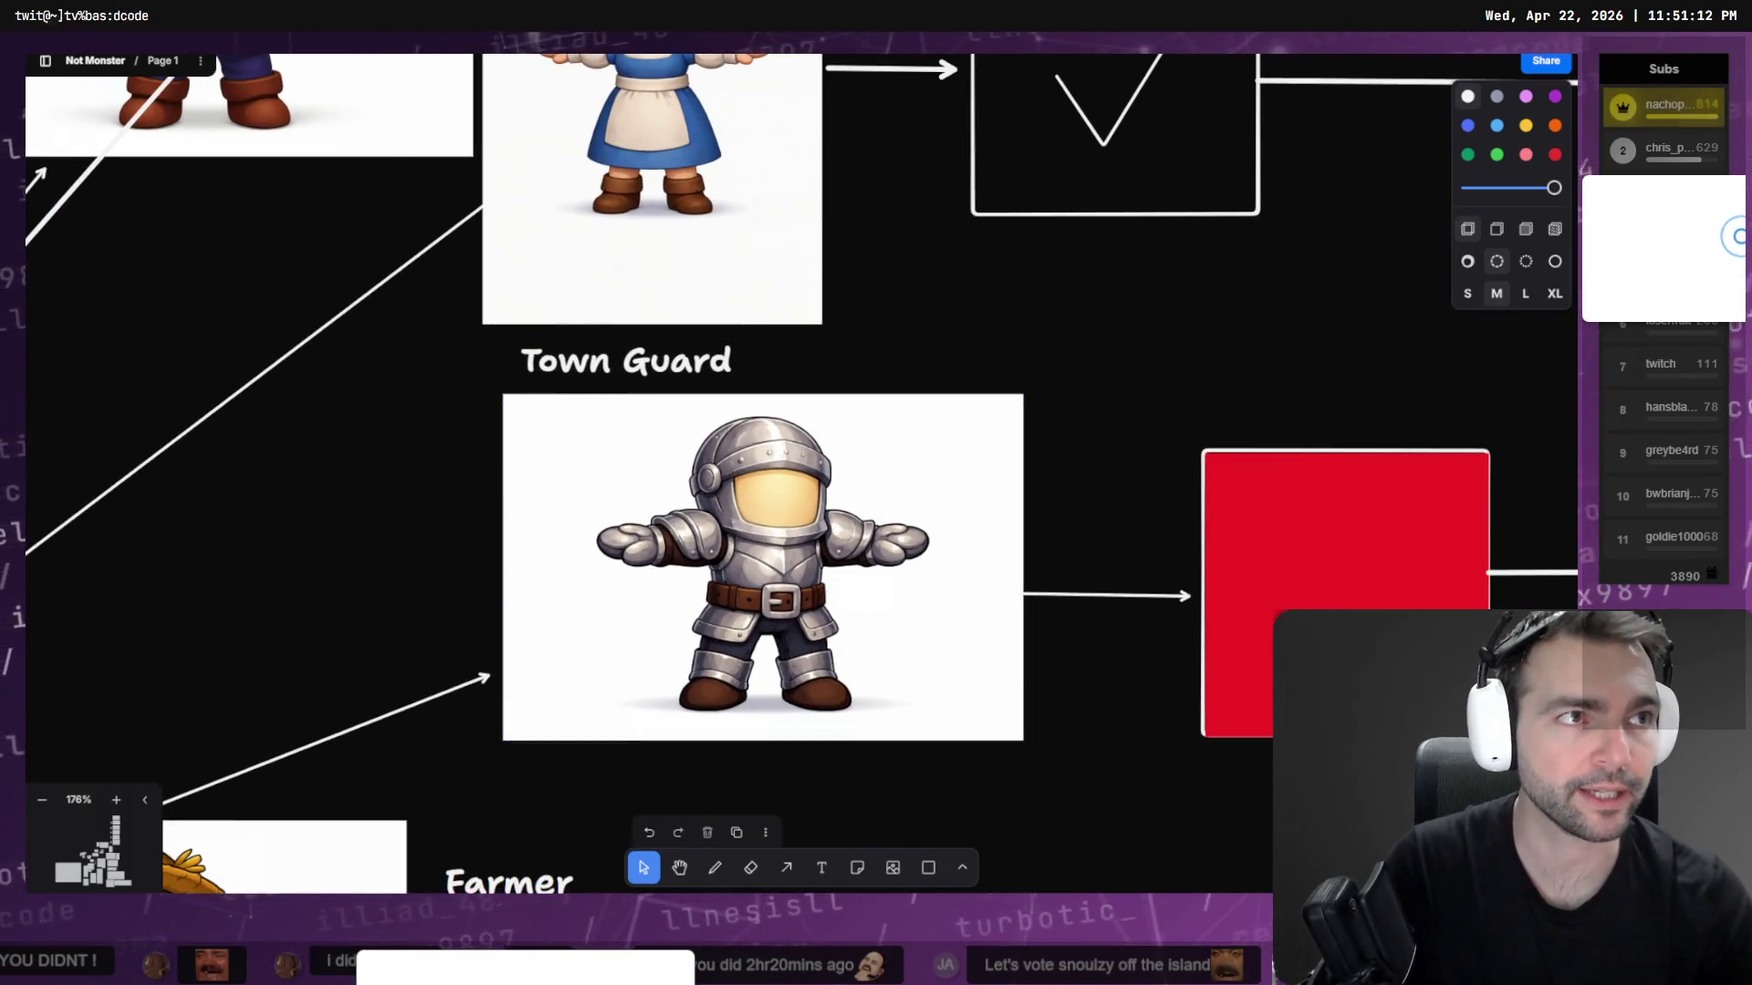
click(787, 527)
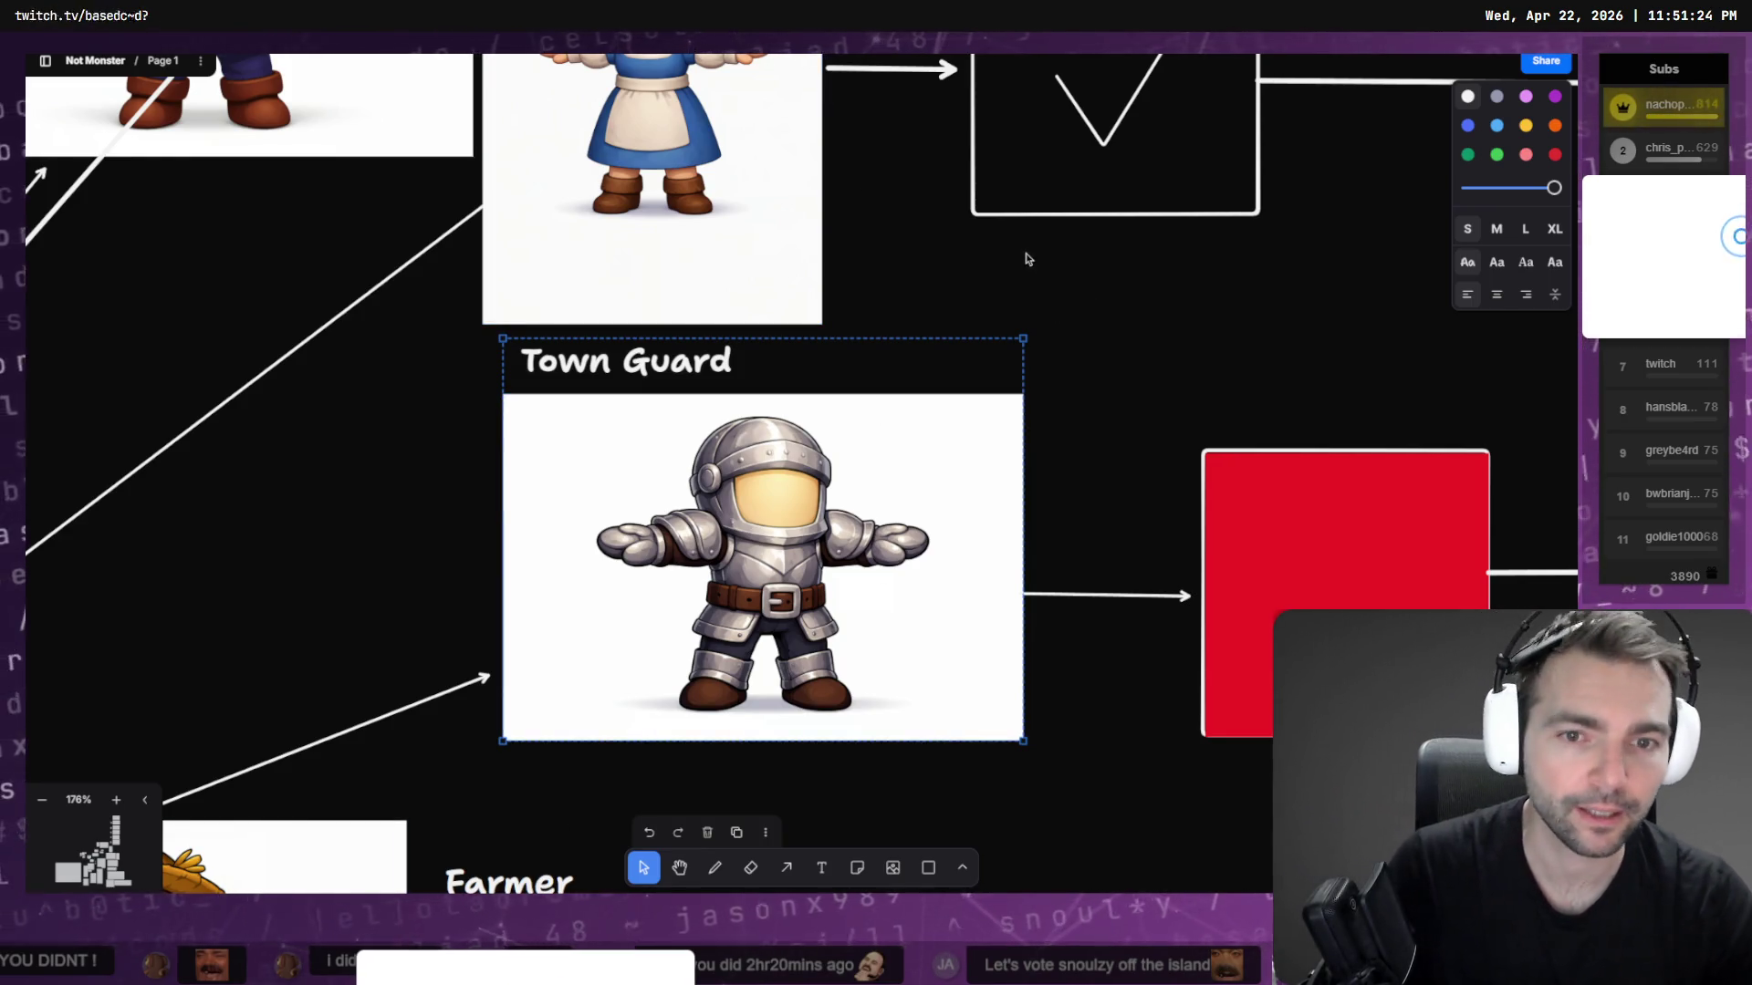
click(1161, 453)
middle_drag(1162, 454, 566, 391)
ctrl+scroll(575, 397, down, 5)
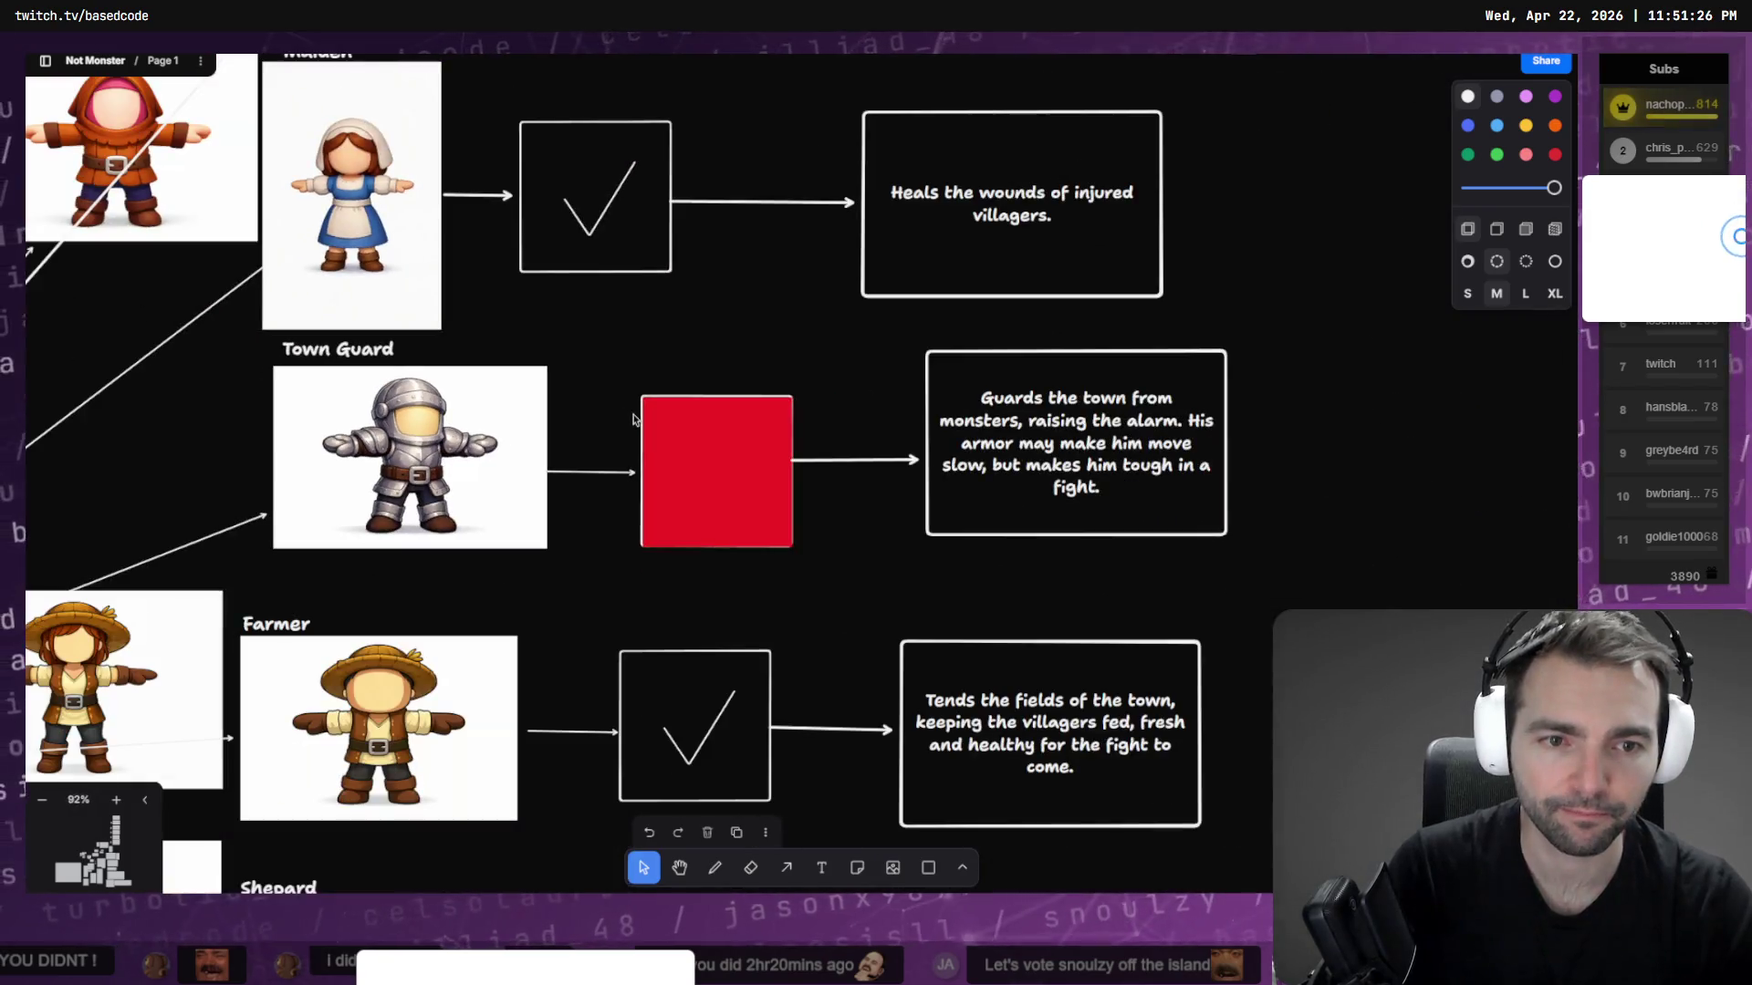
double_click(1067, 413)
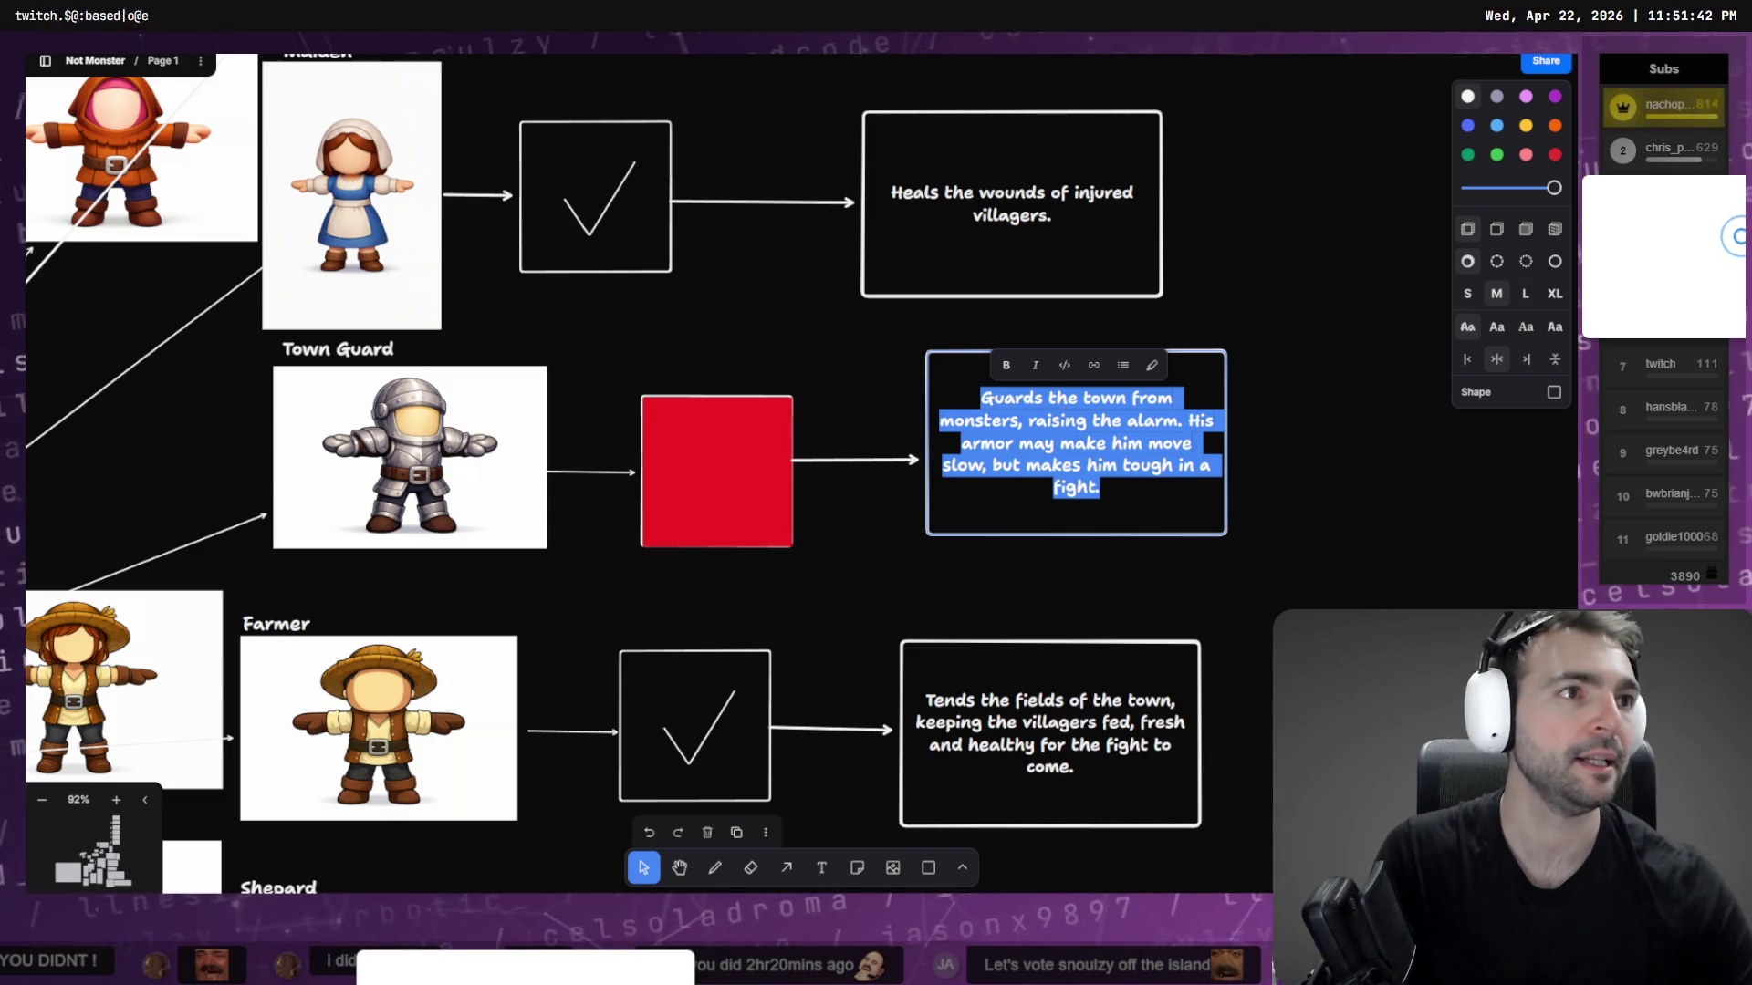
key(ctrl+n)
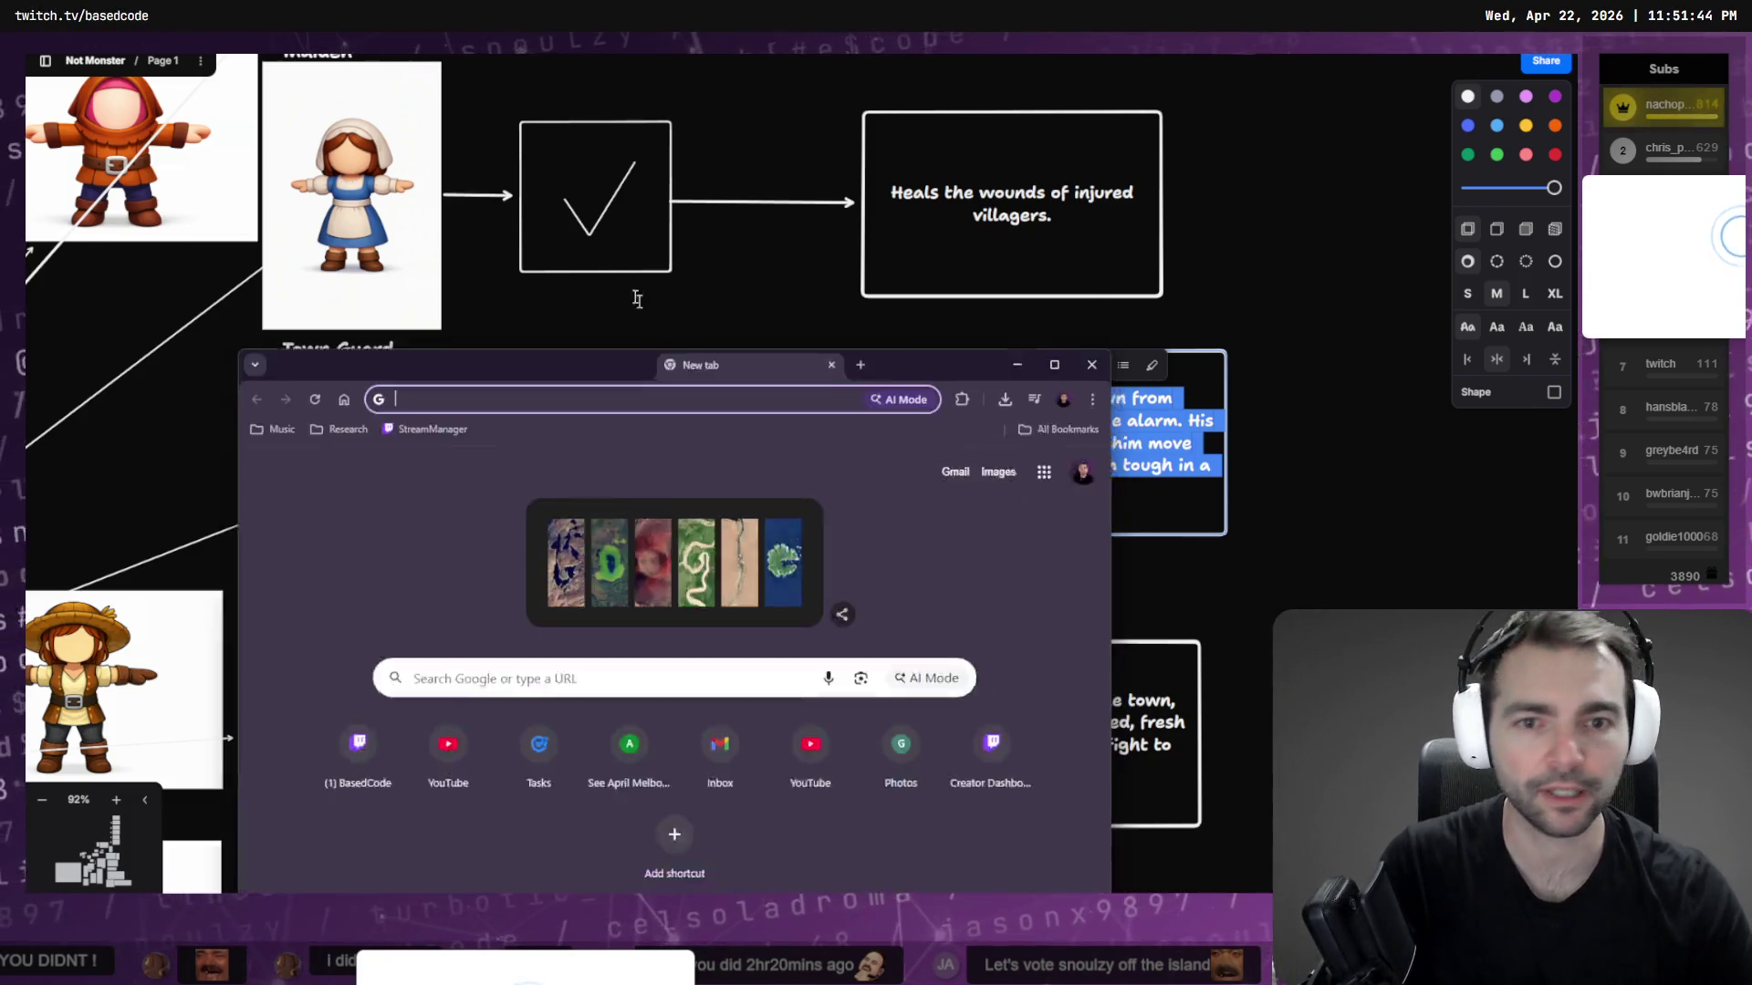
Maximize the new Chrome window and search Google for 'xkcd time tradeoff'
double_click(648, 281)
text(xkcd)
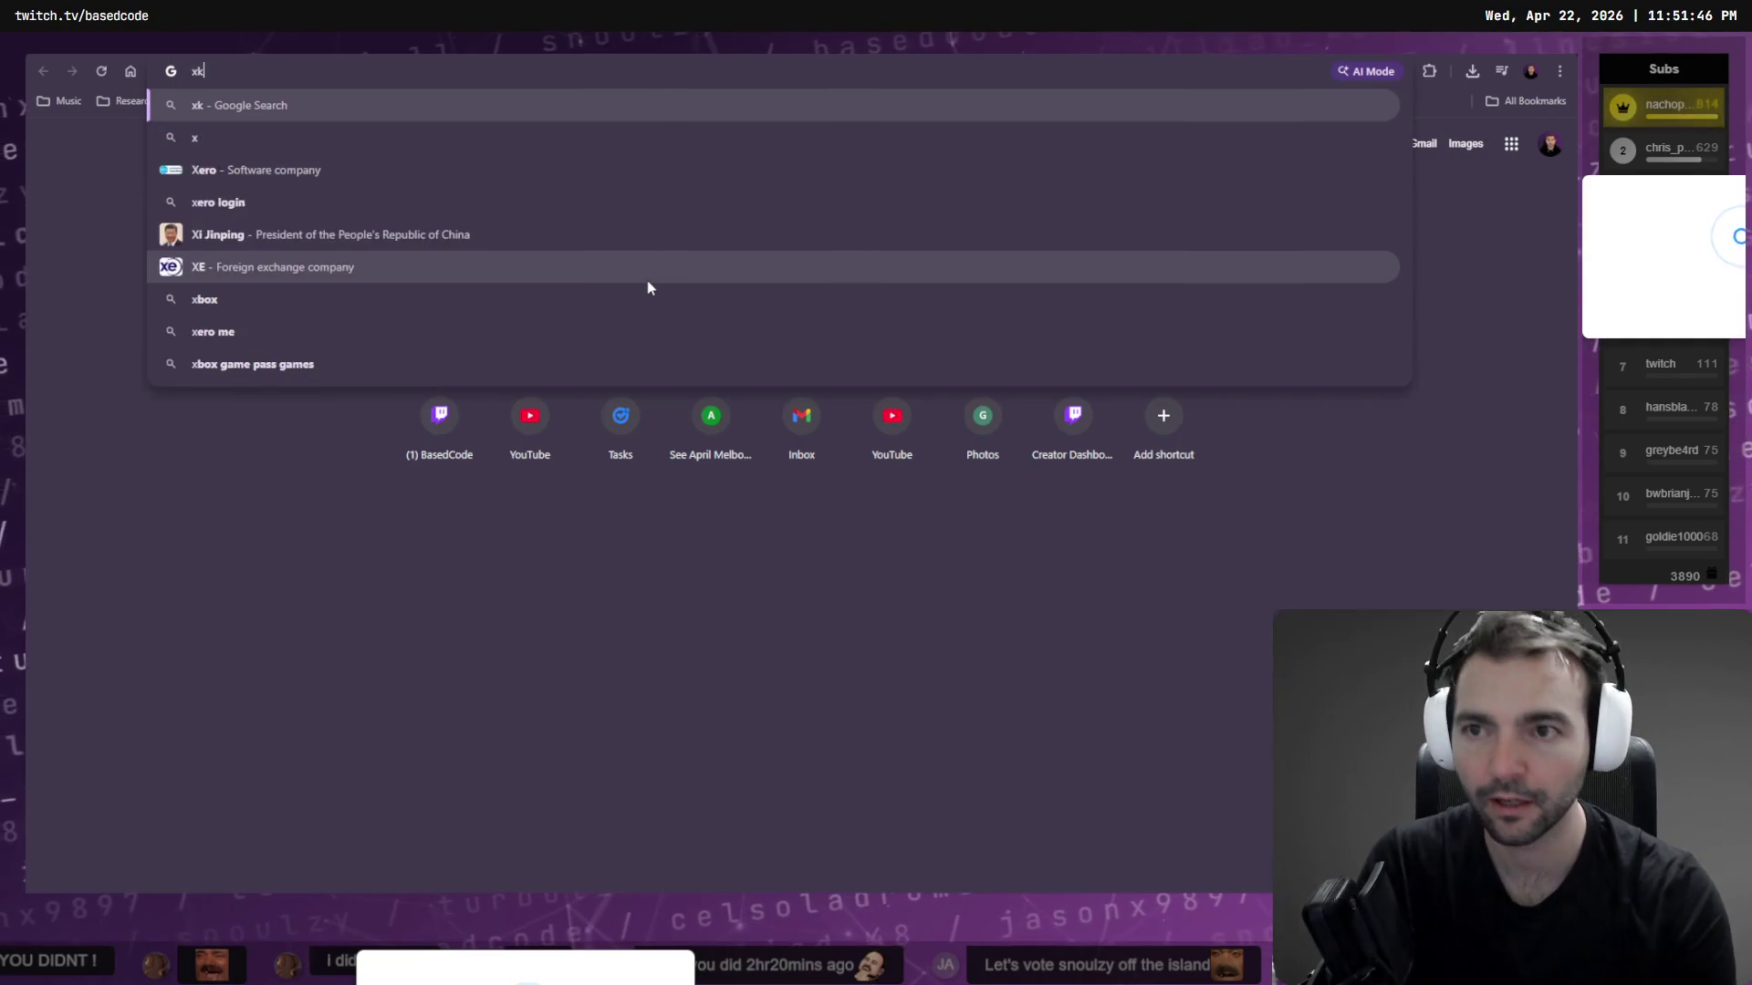
key(Return)
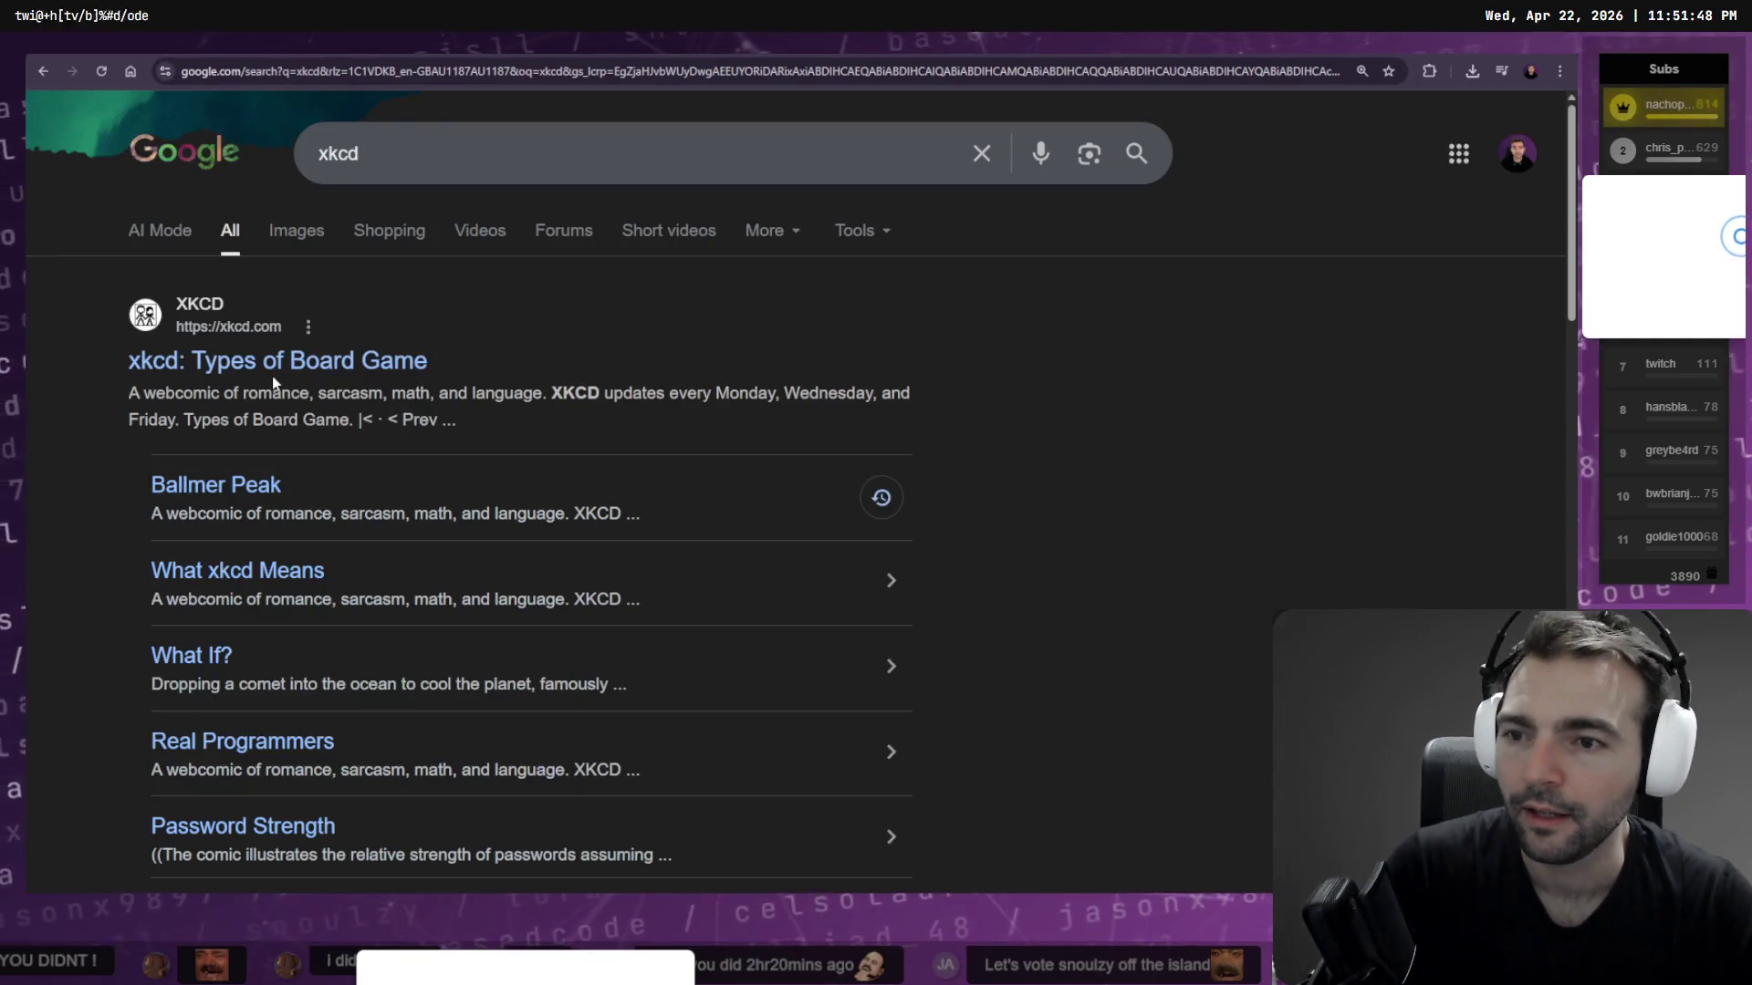
click(444, 155)
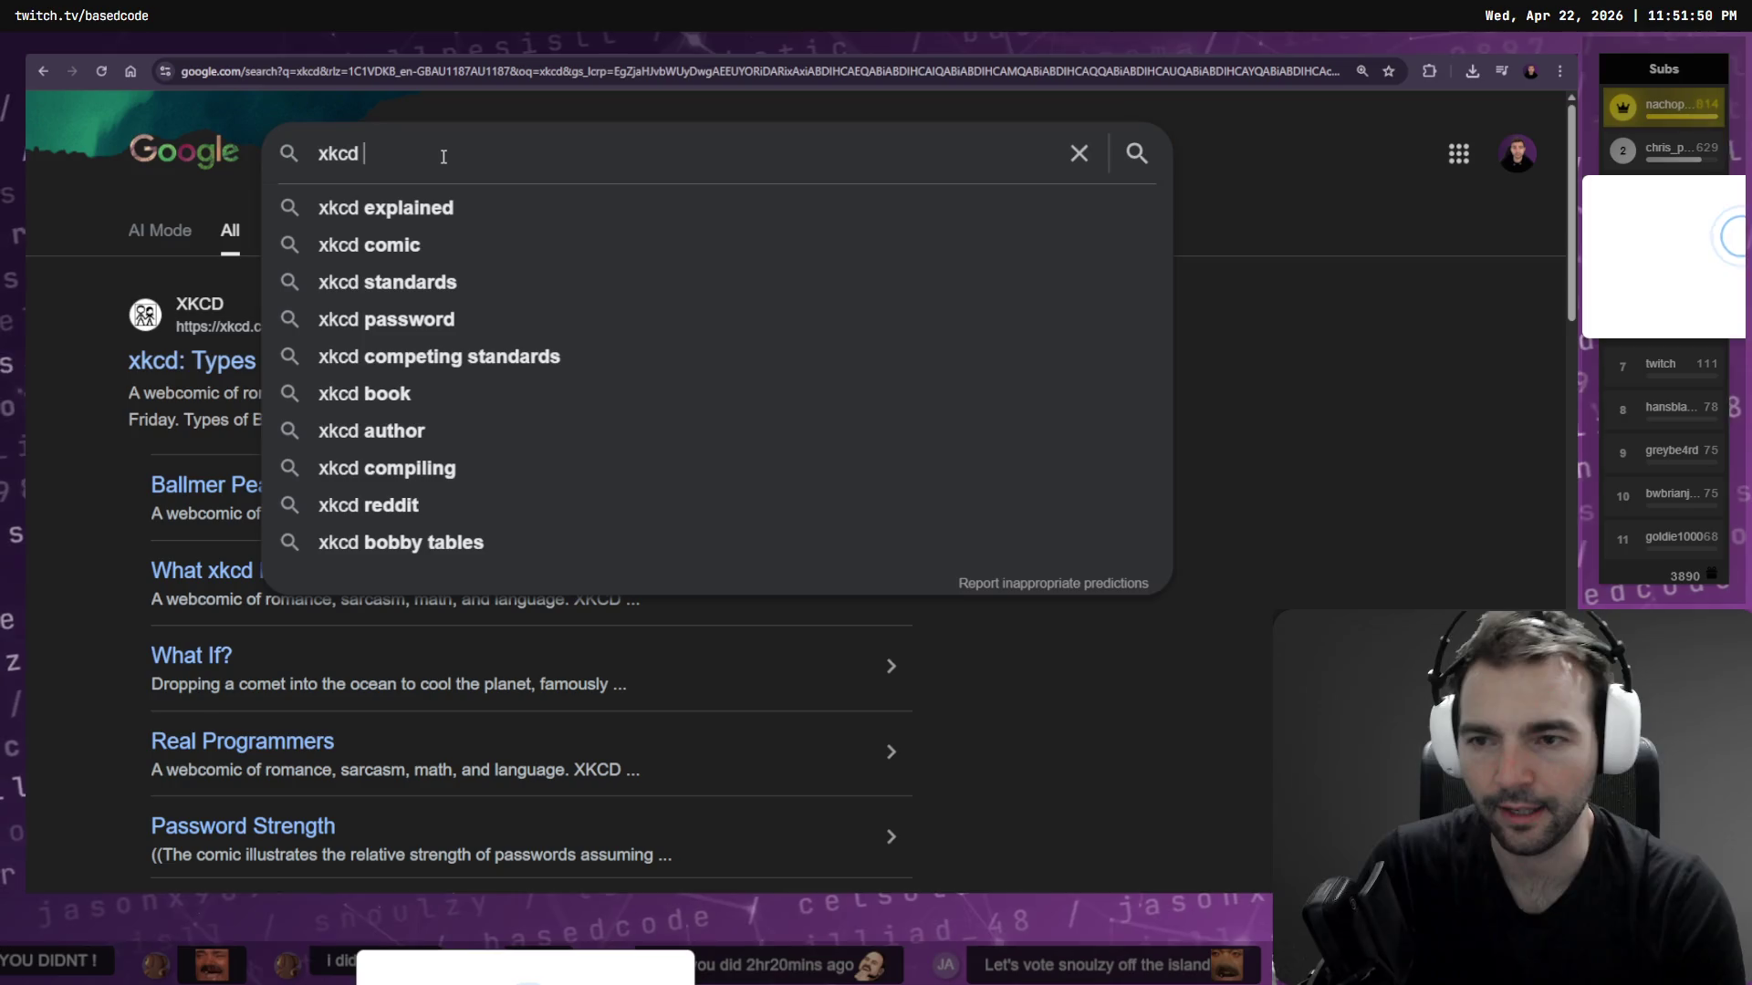
text(d)
key(BackSpace)
key(BackSpace)
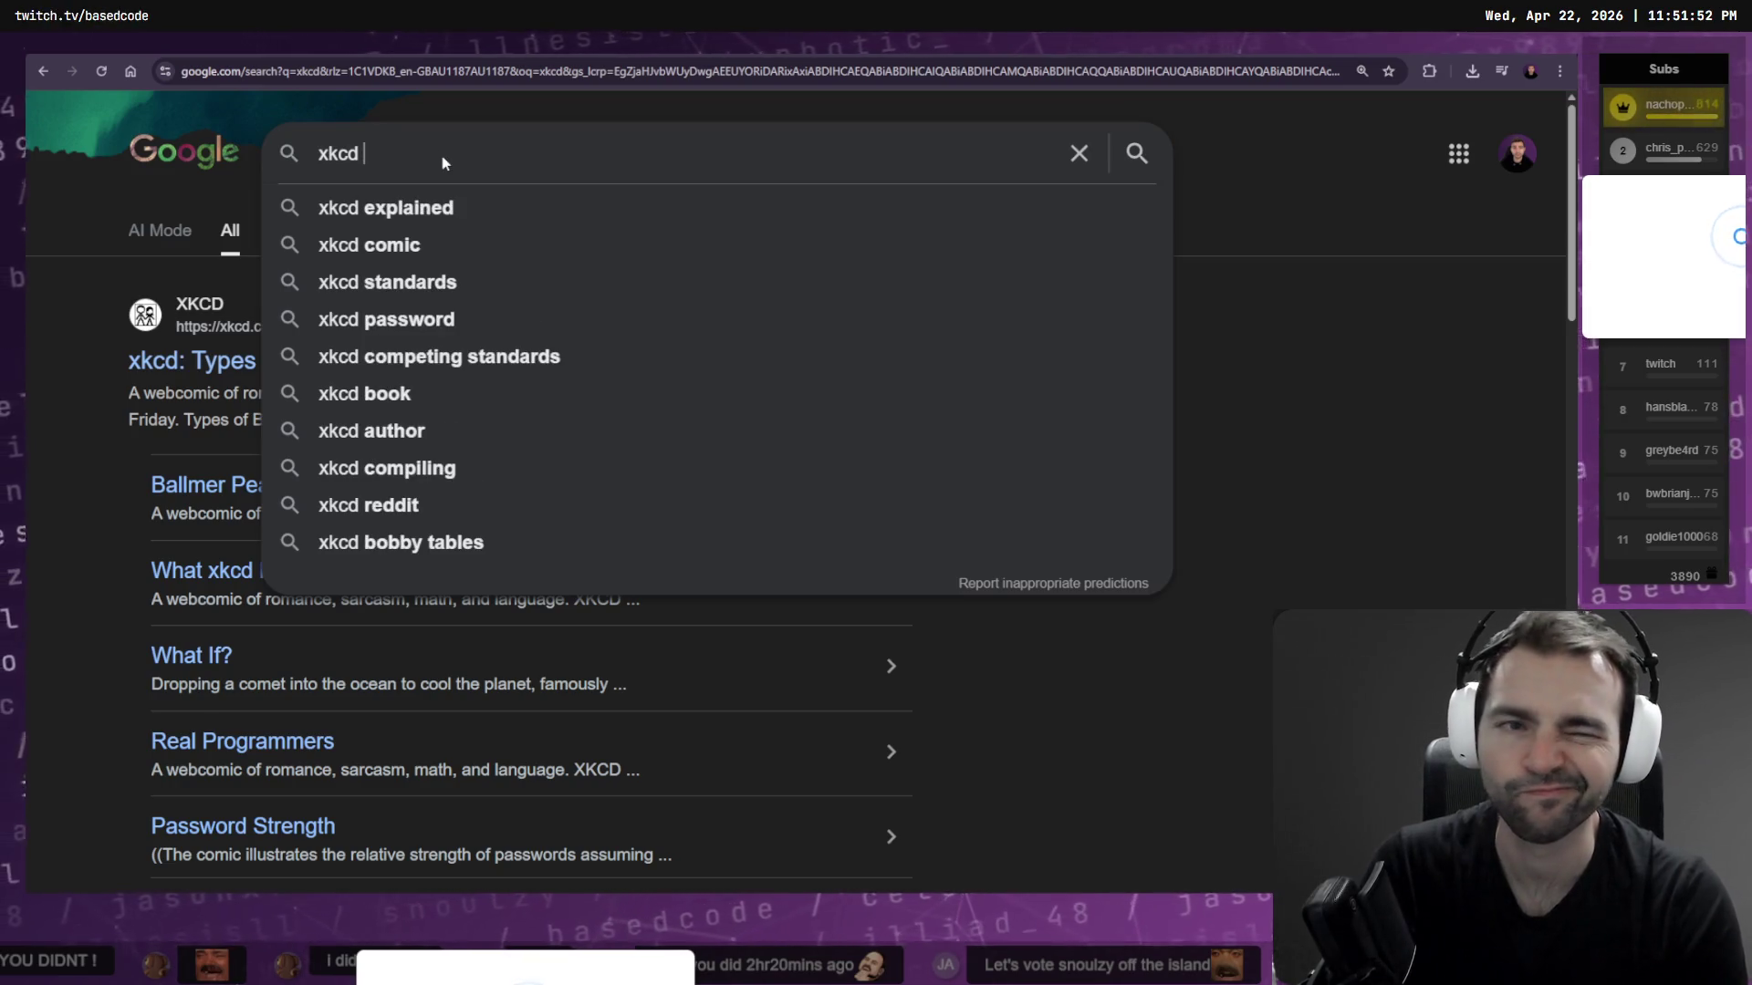
text(l)
key(BackSpace)
text(time tradeoff)
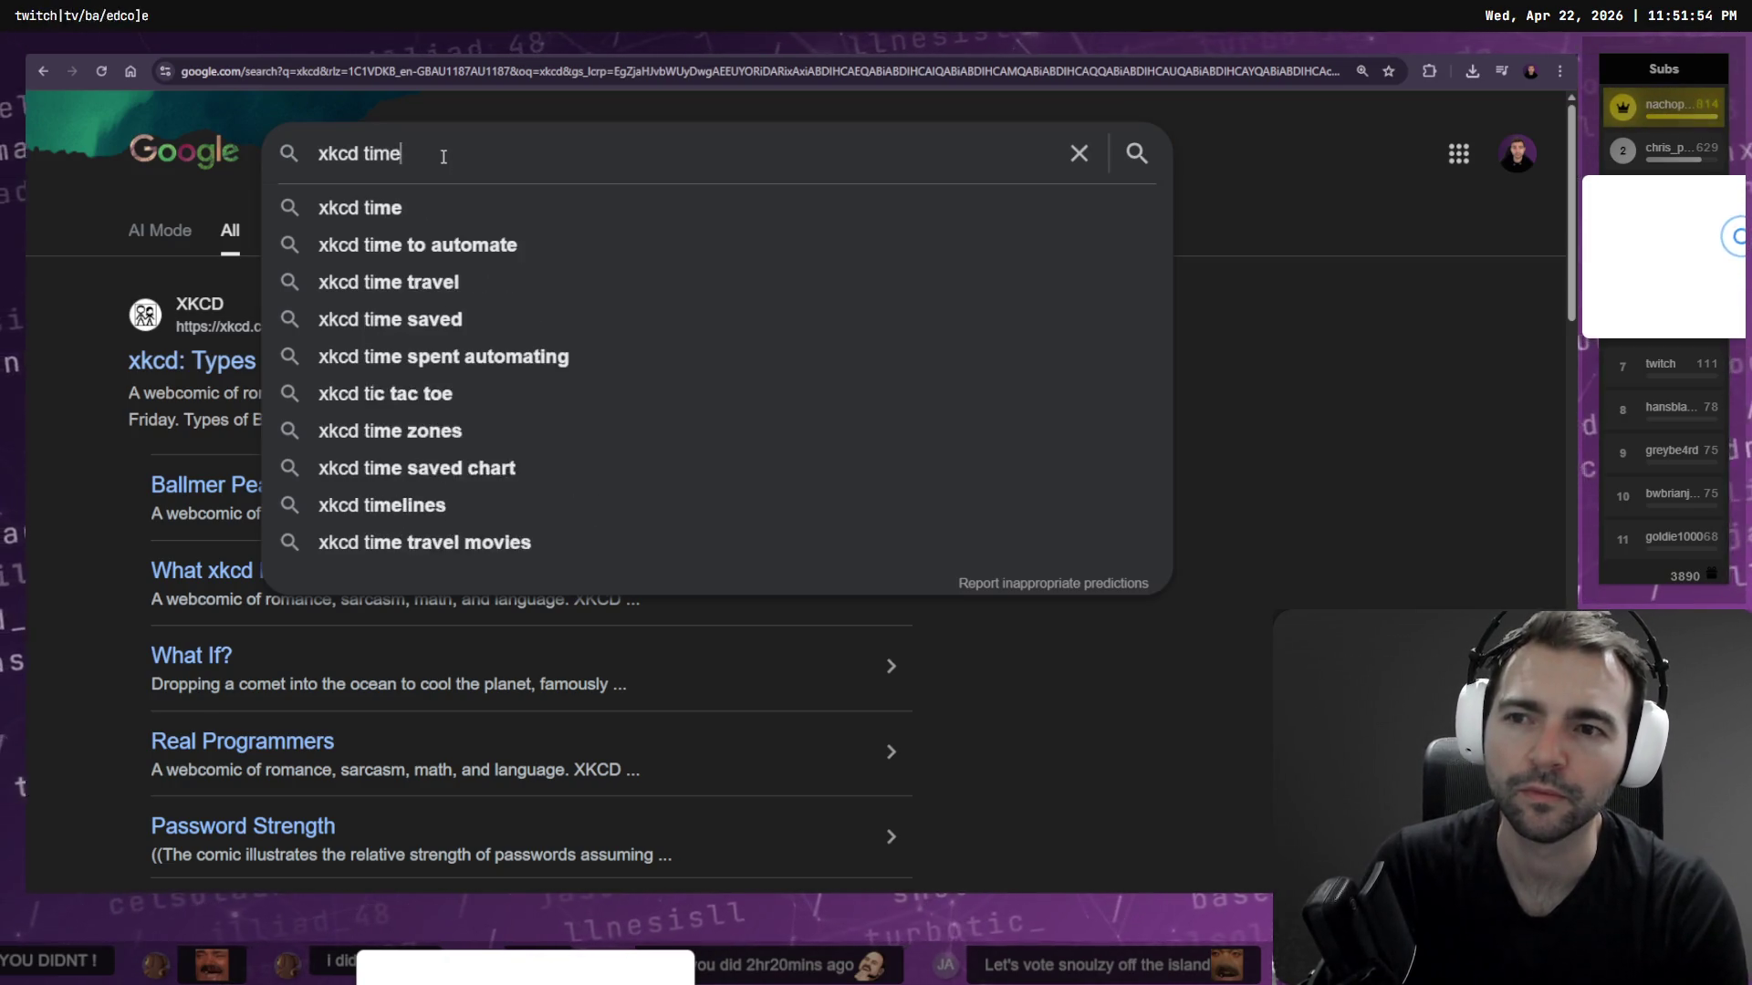
key(Return)
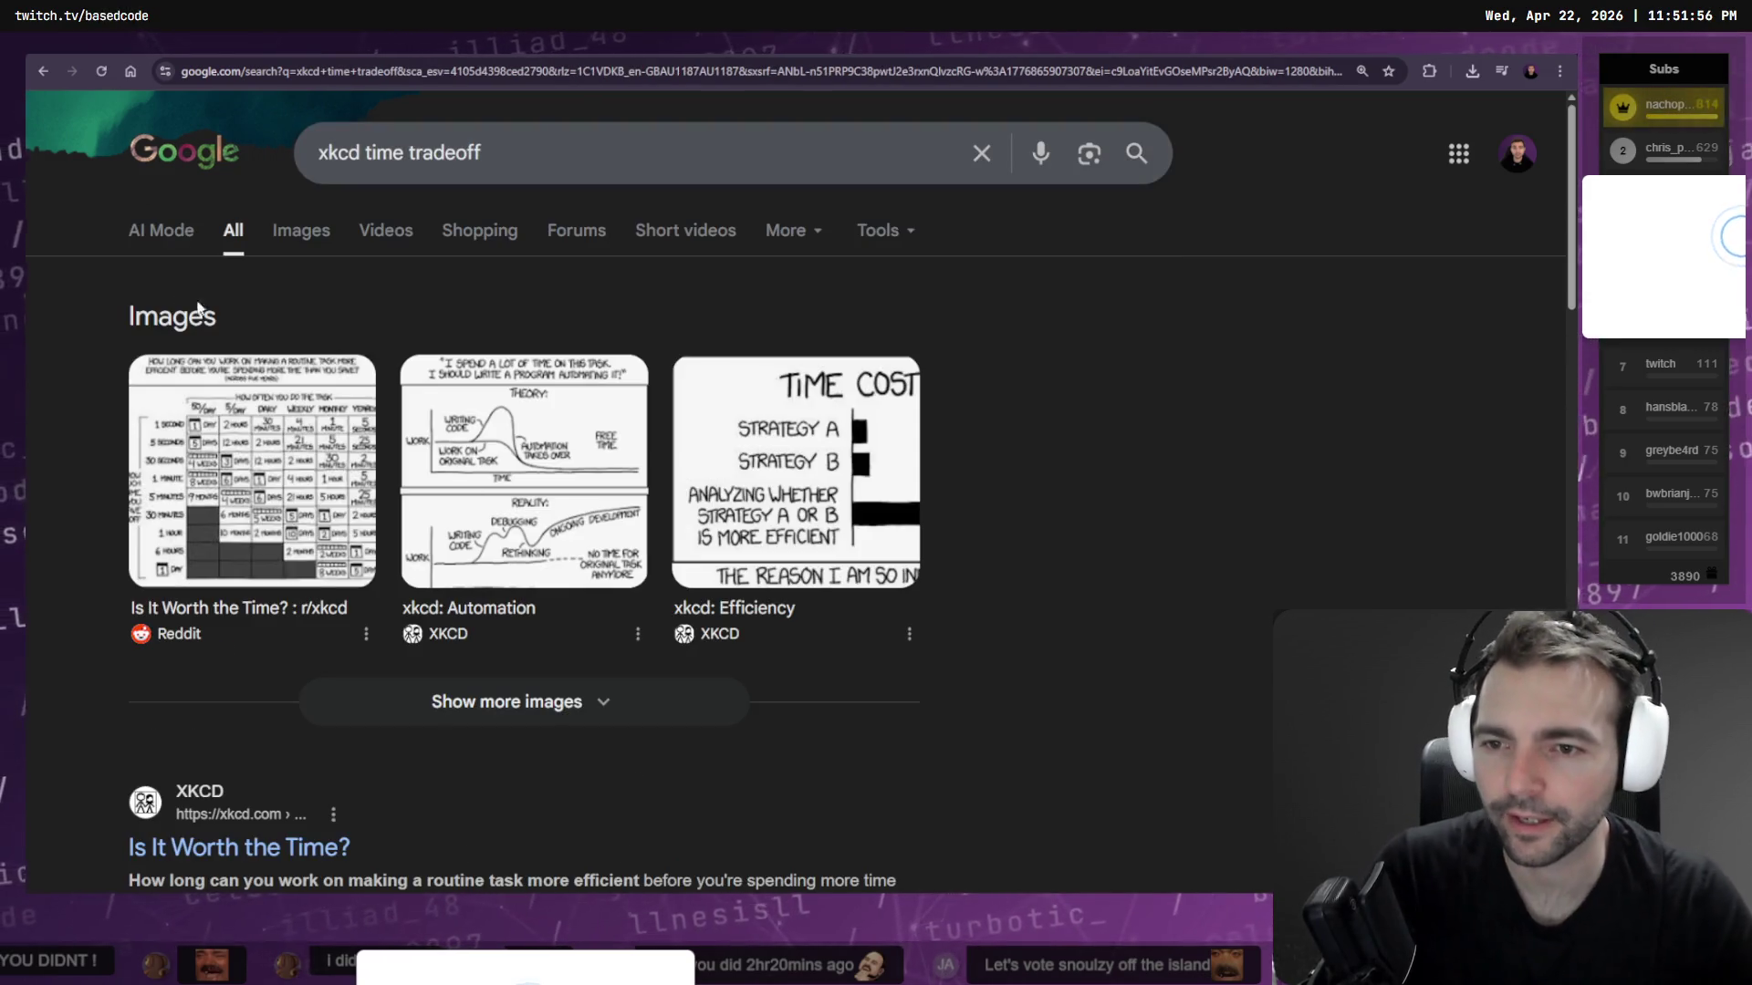
Open the Reddit post of the 'Is It Worth the Time?' image result, then return to results
click(252, 470)
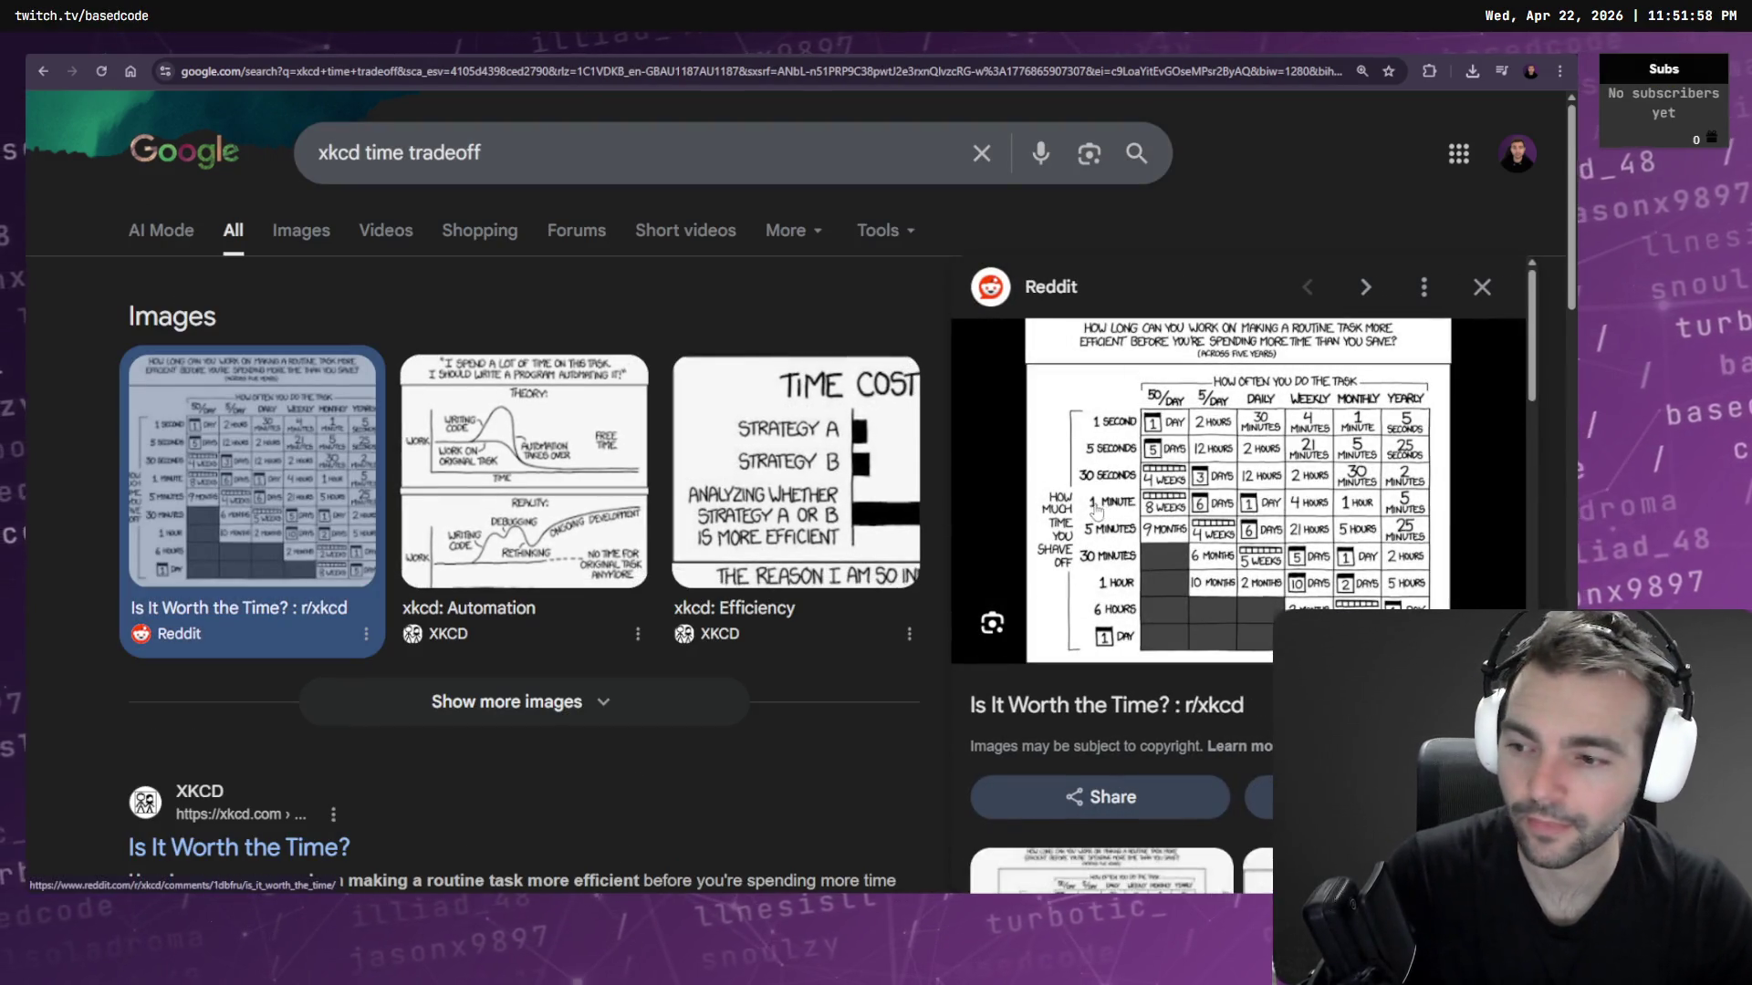
right_click(1184, 456)
click(1229, 471)
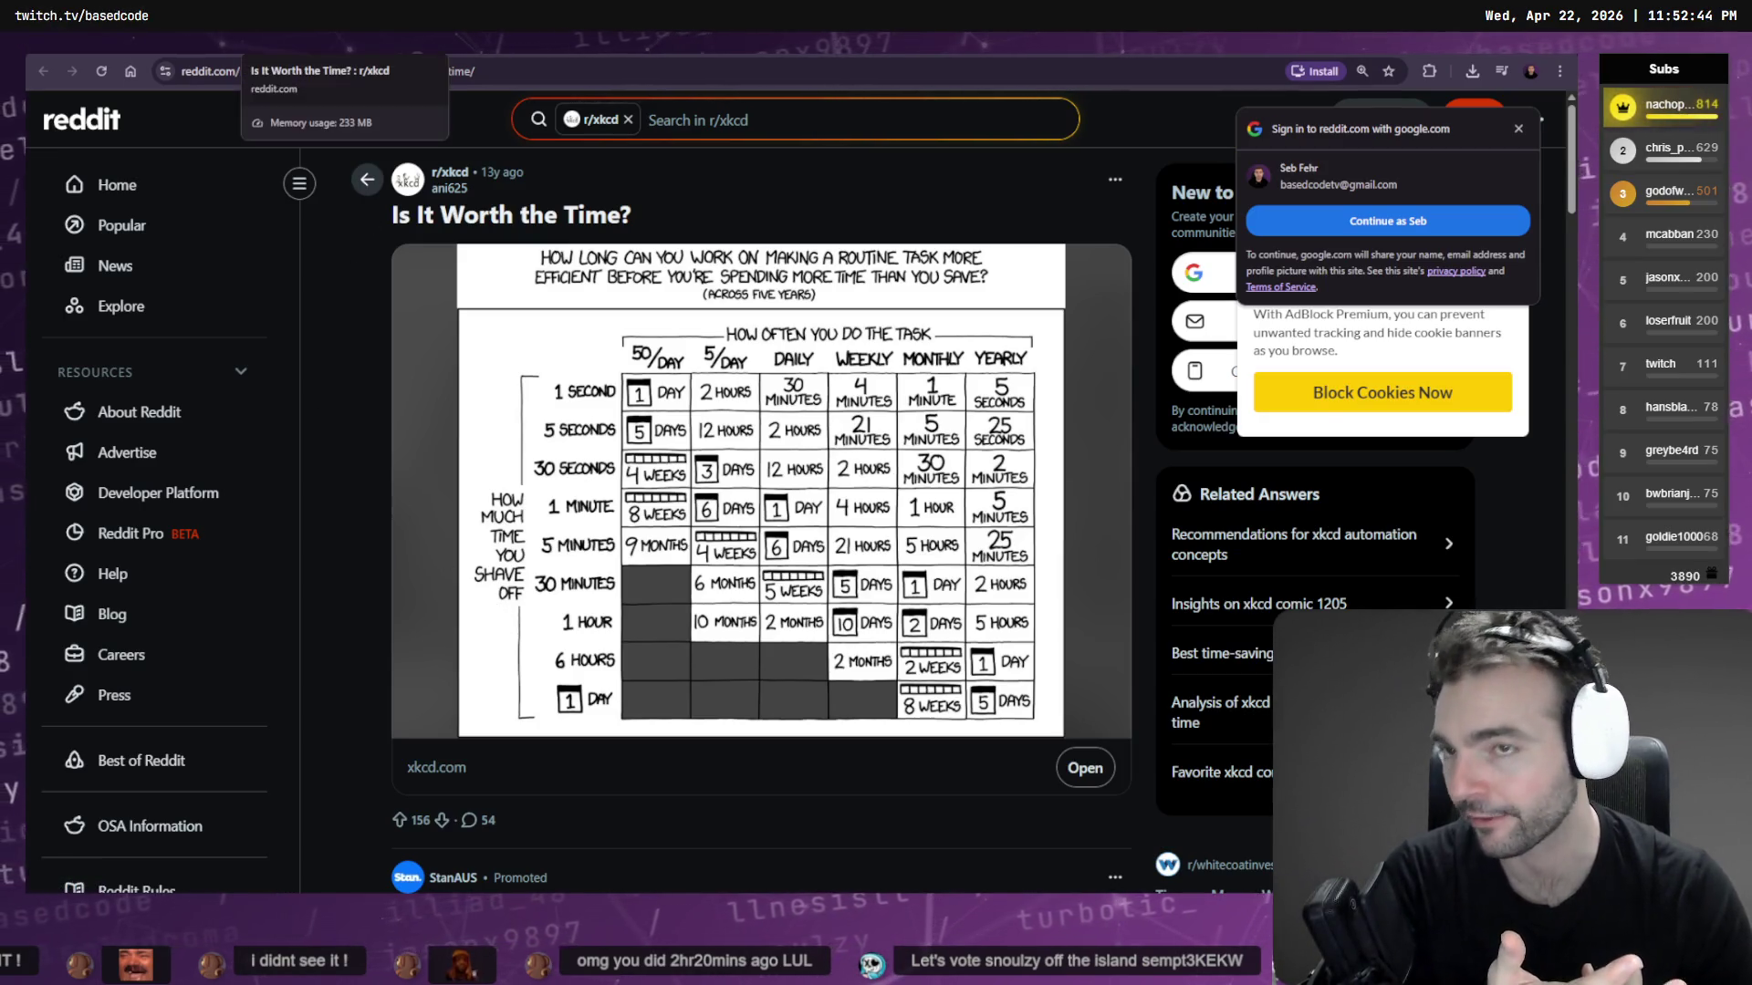
key(alt+Left)
Back on the board, select the Town Guard description and try a rewrite, then undo it
key(alt+Tab)
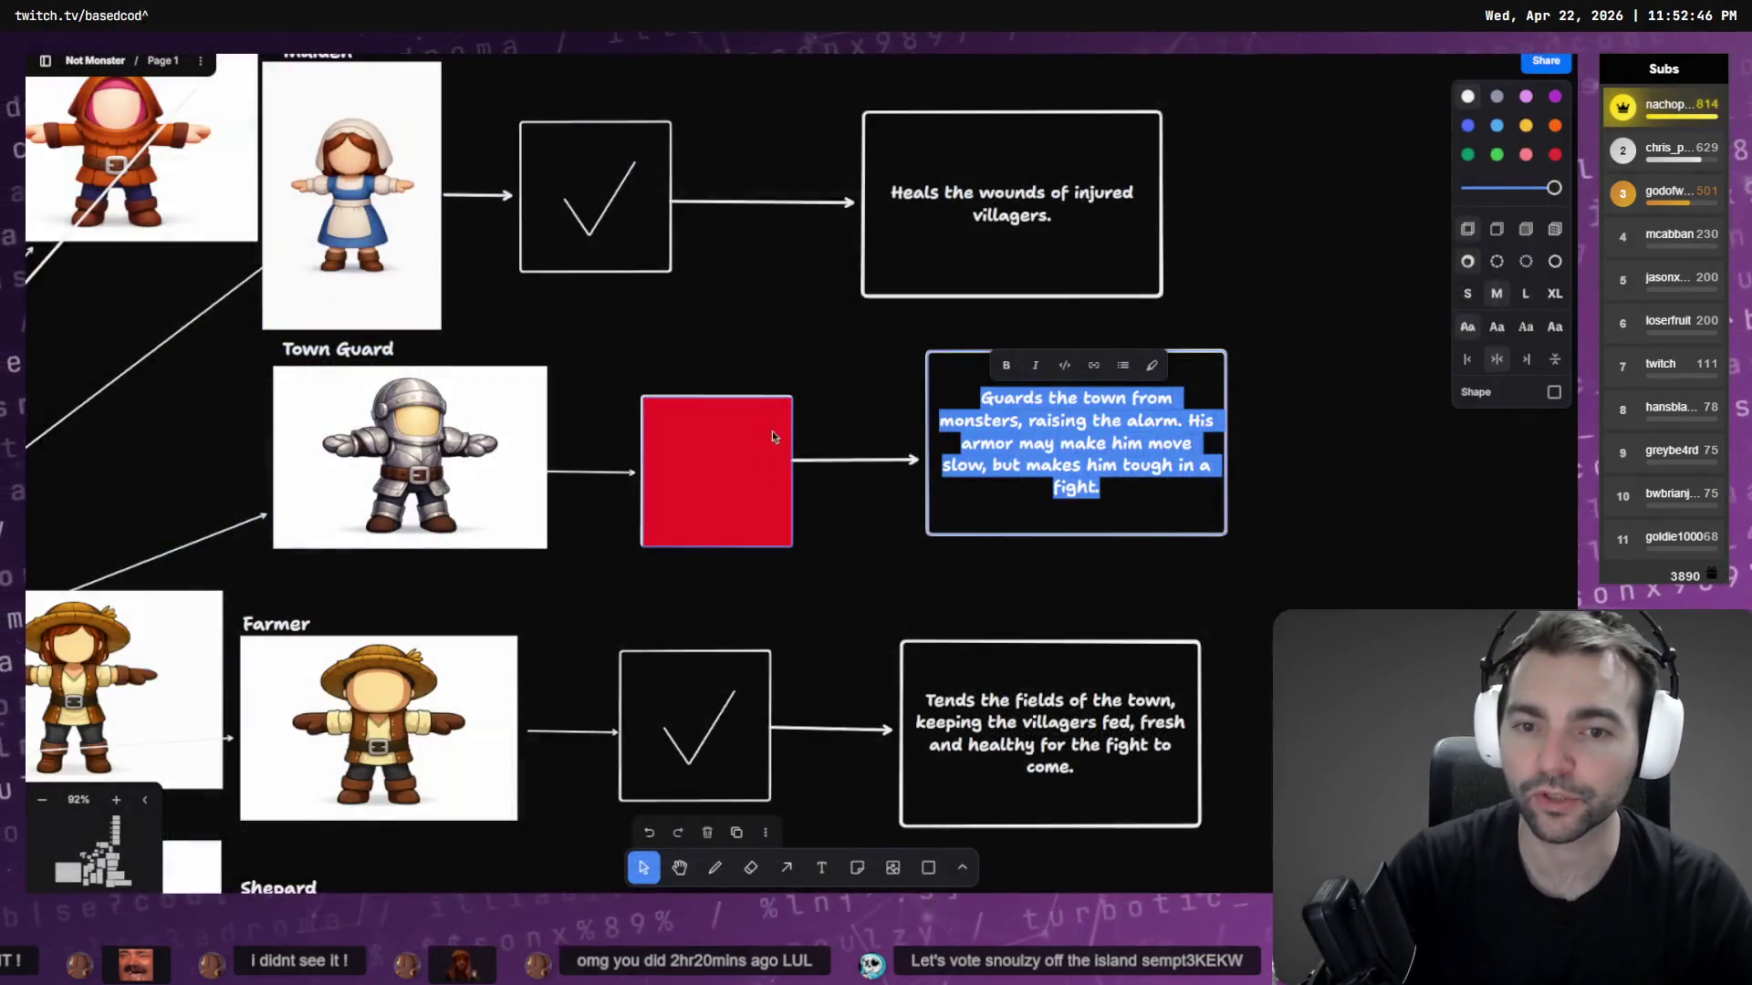
click(1102, 481)
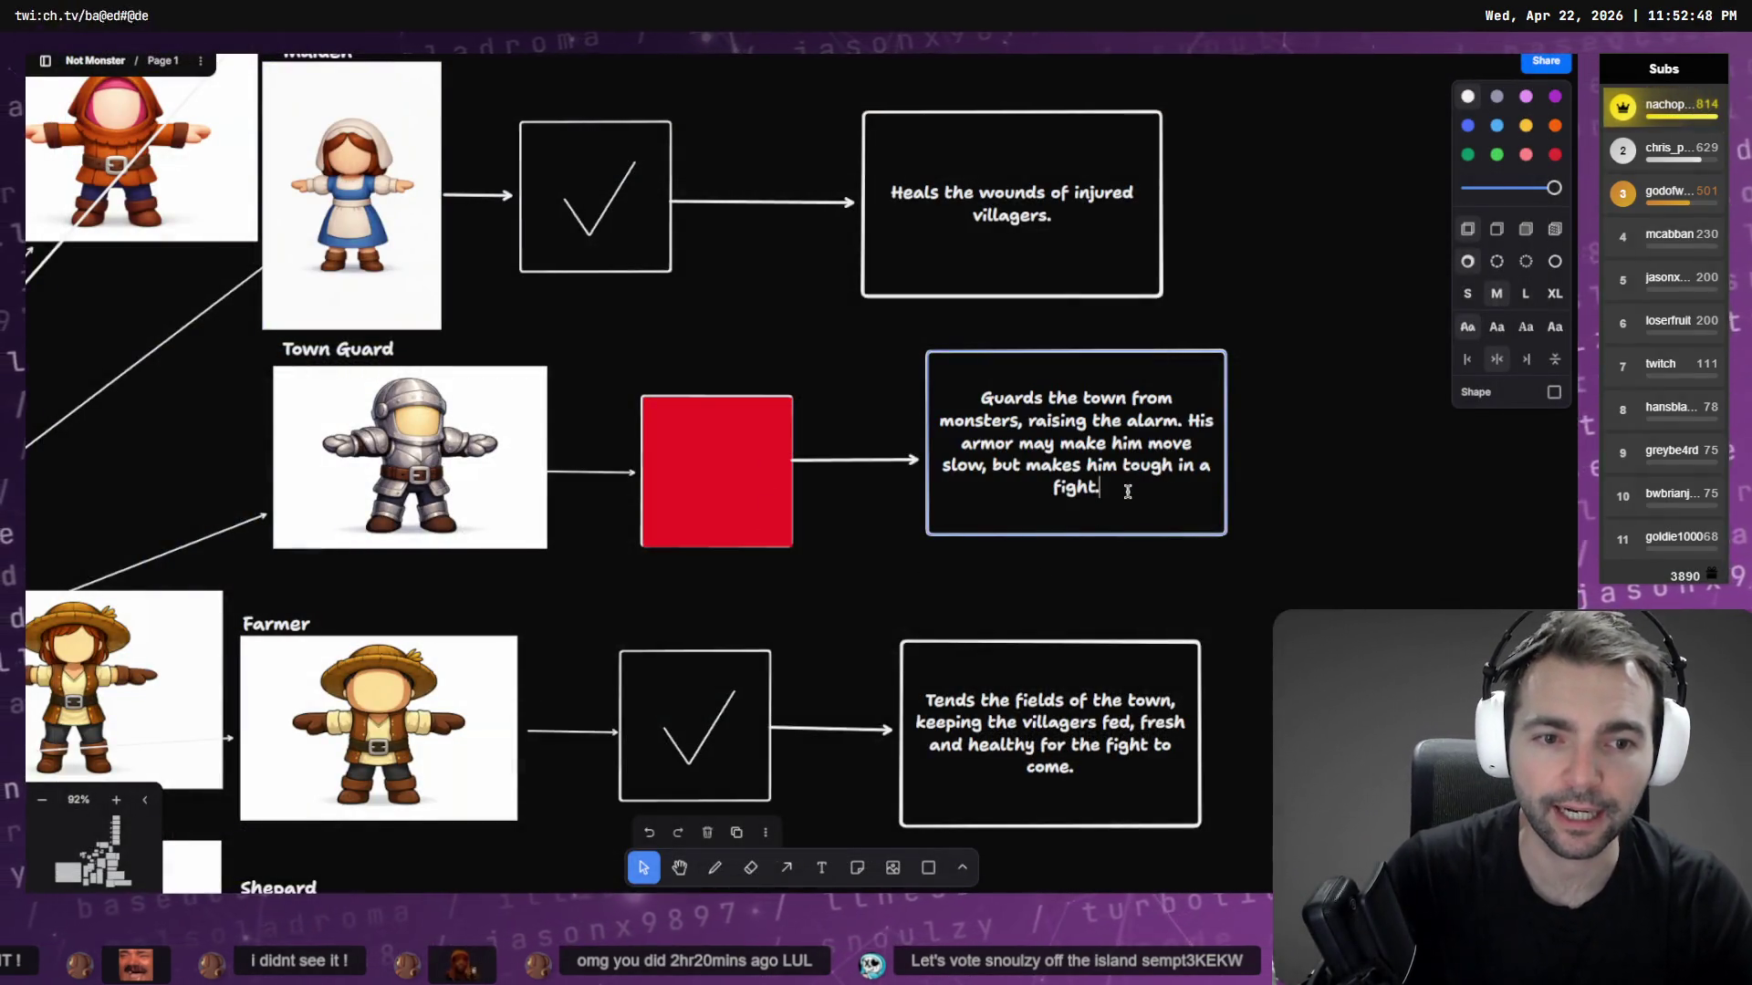
drag(1102, 488, 1001, 395)
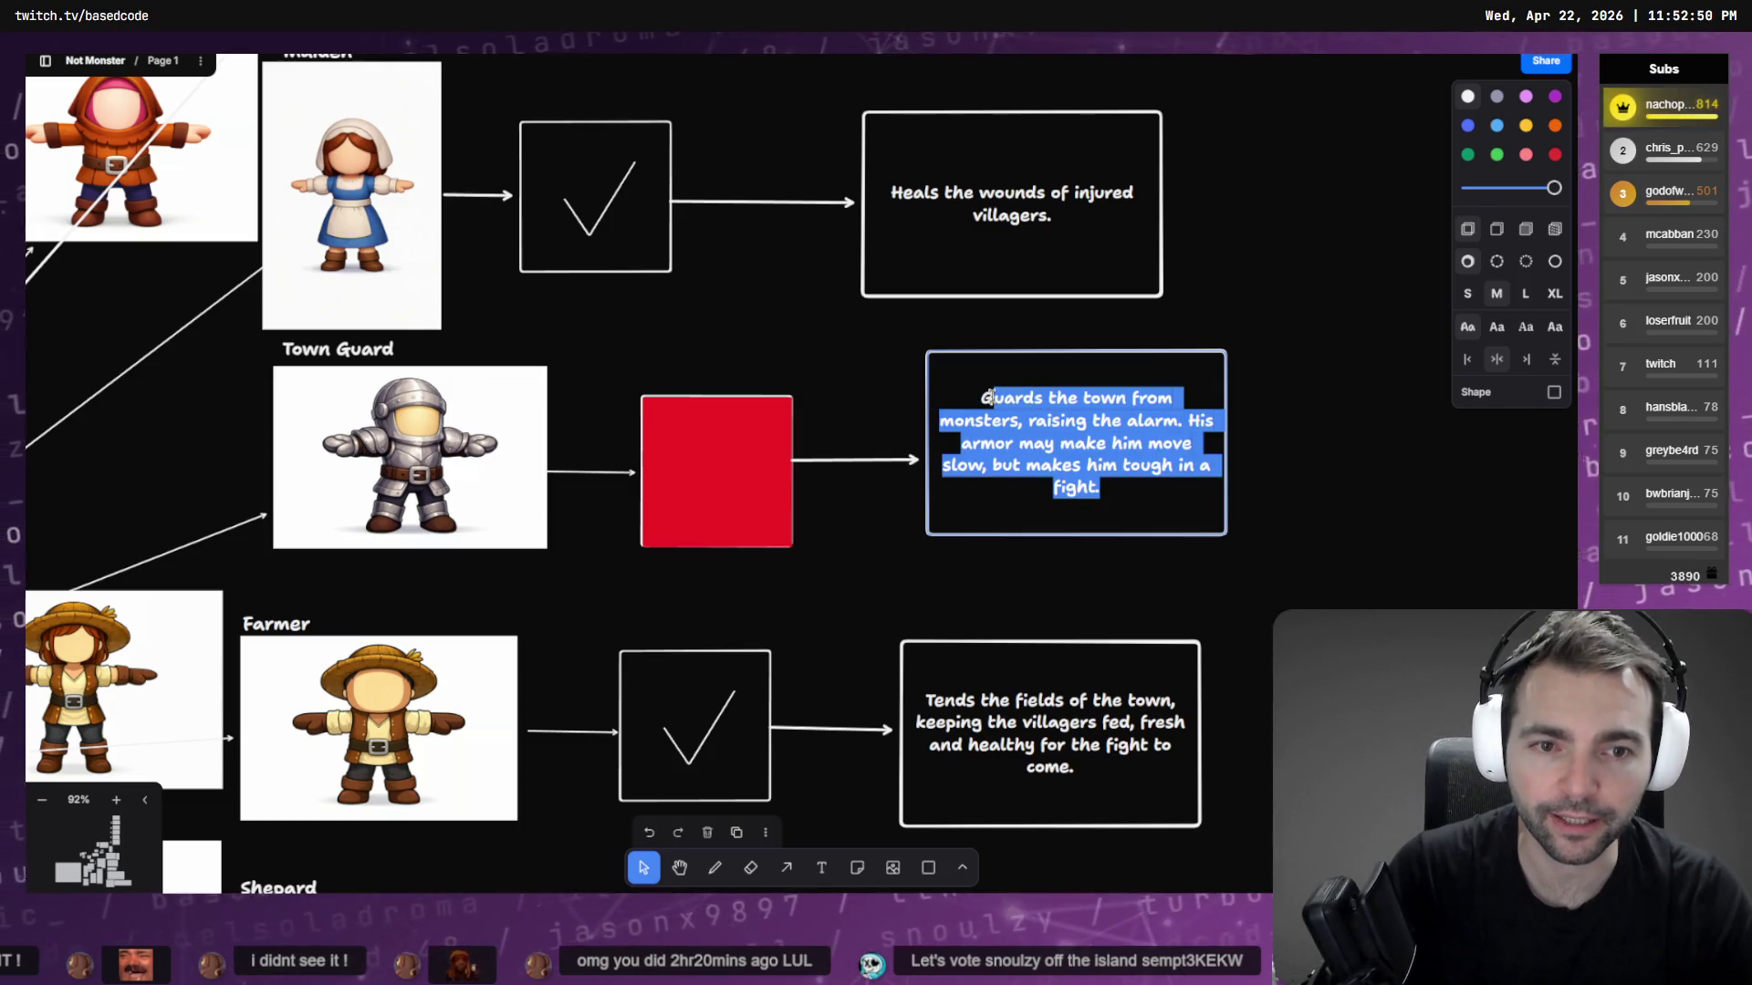
key(ctrl+a)
text(T)
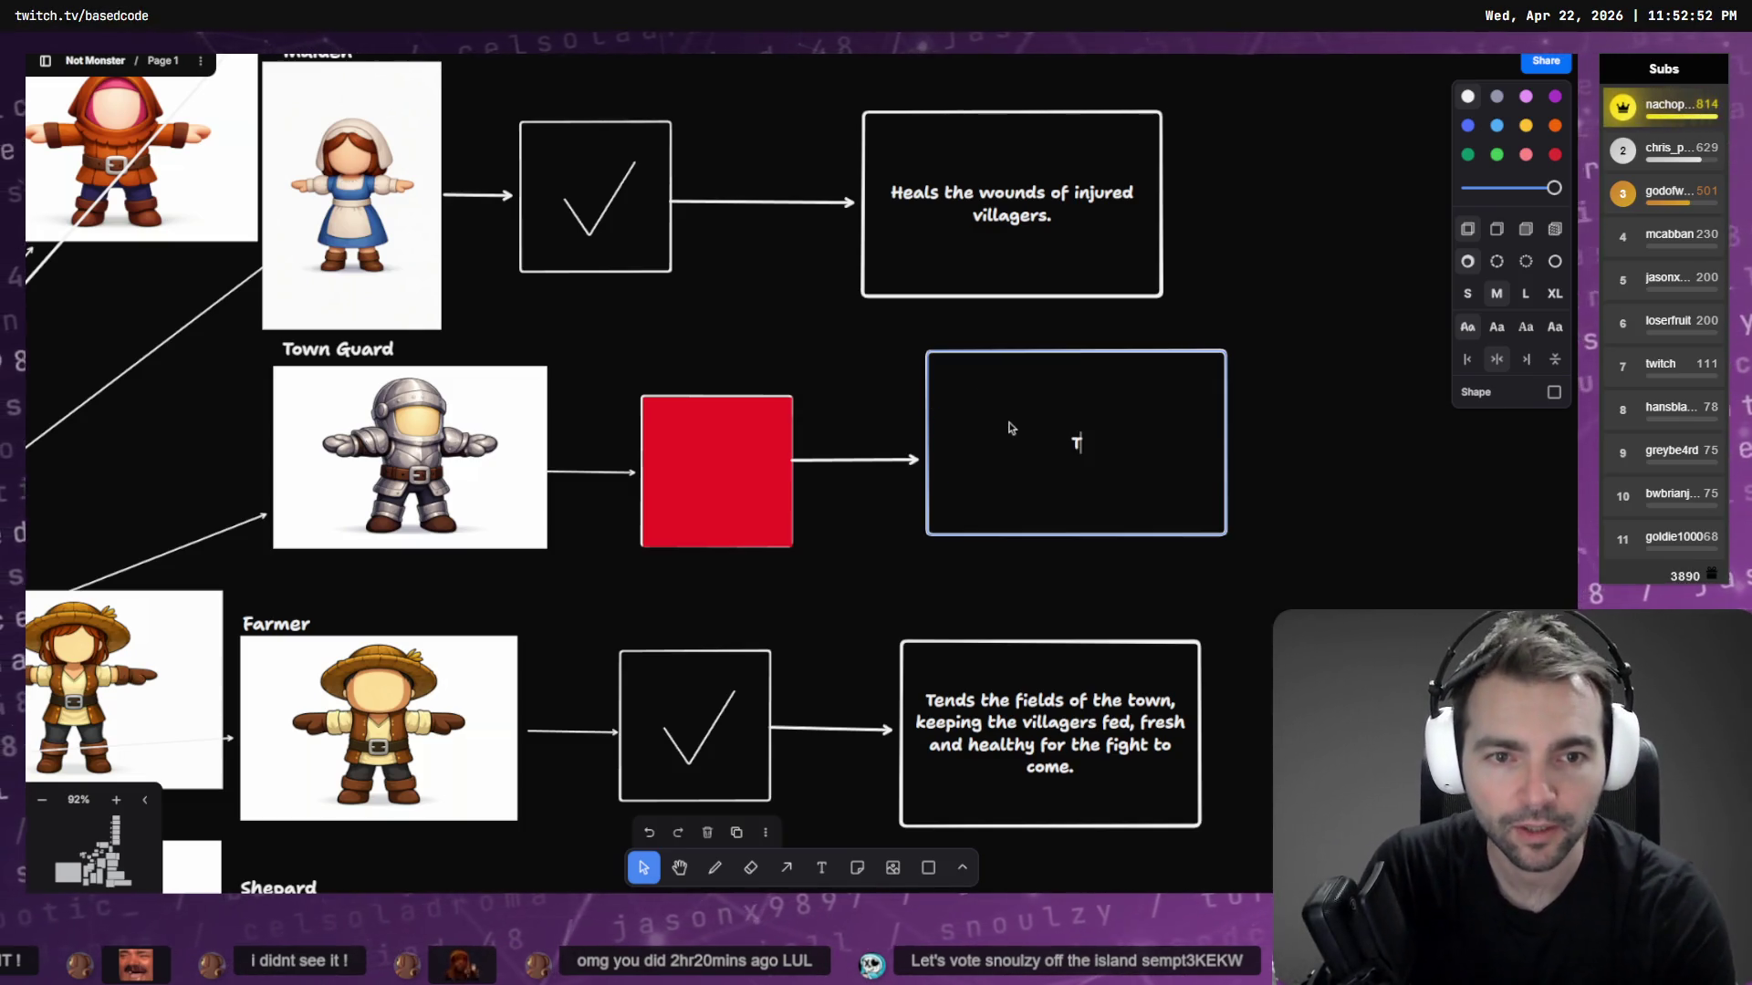
text(ough and)
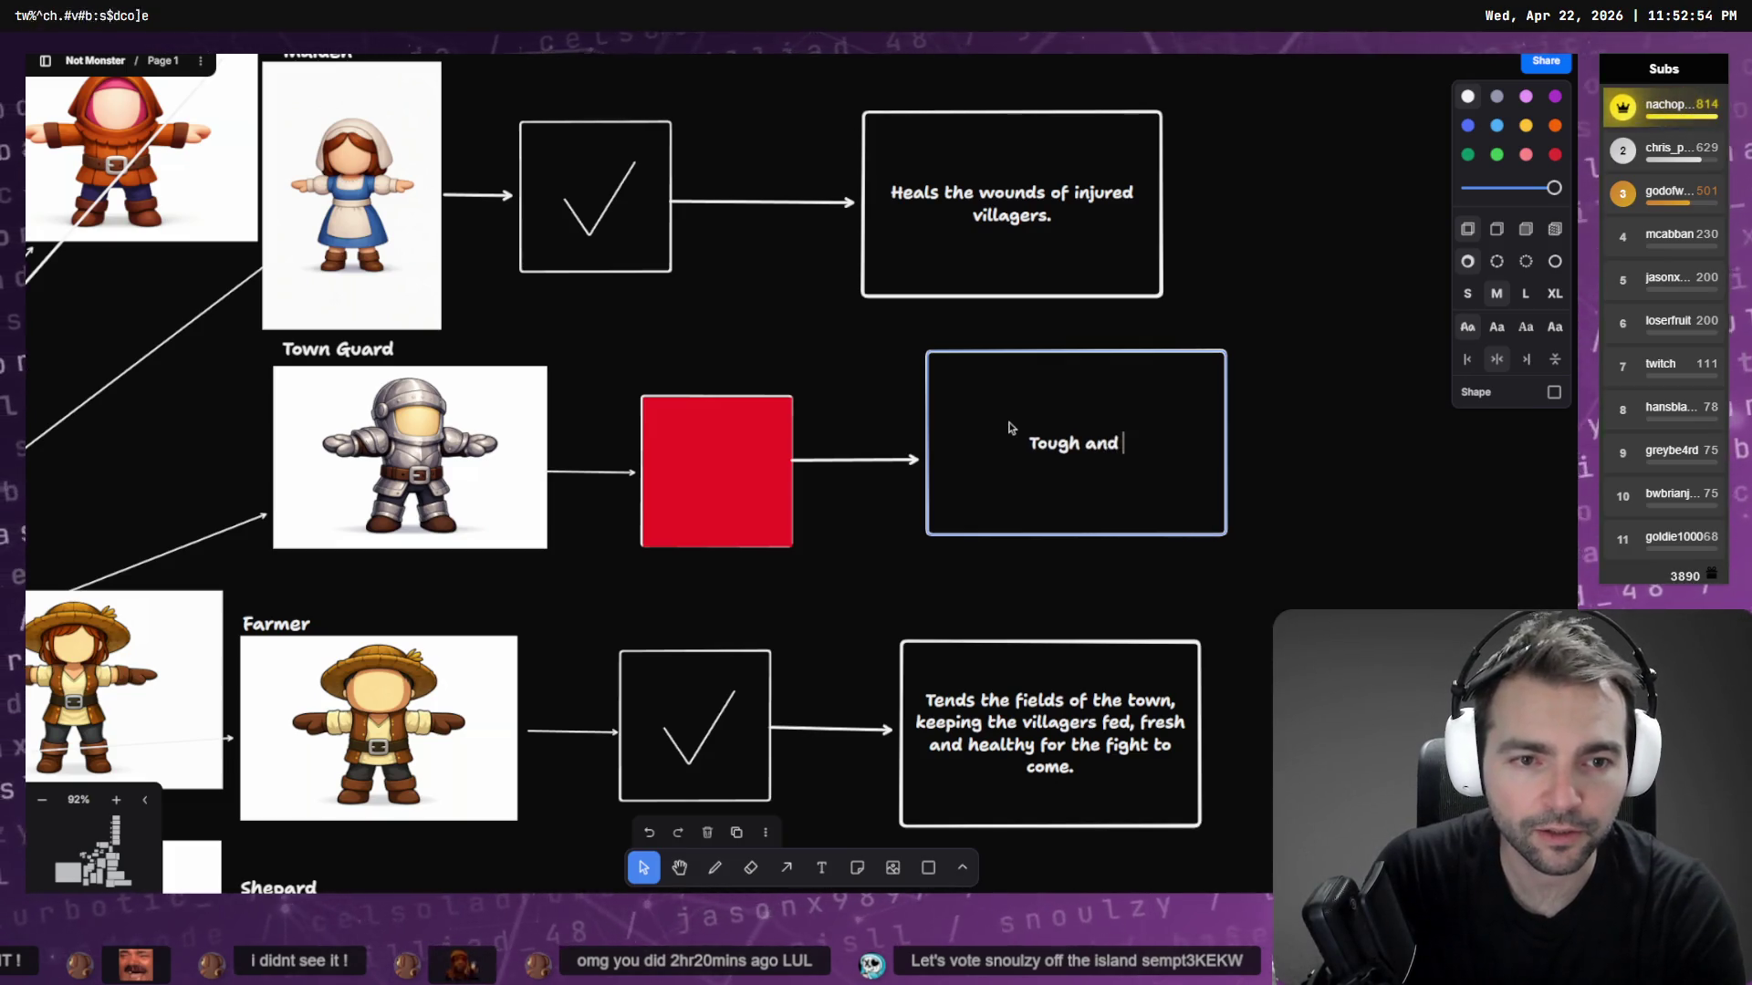
key(BackSpace)
key(BackSpace)
key(BackSpace)
key(ctrl+z)
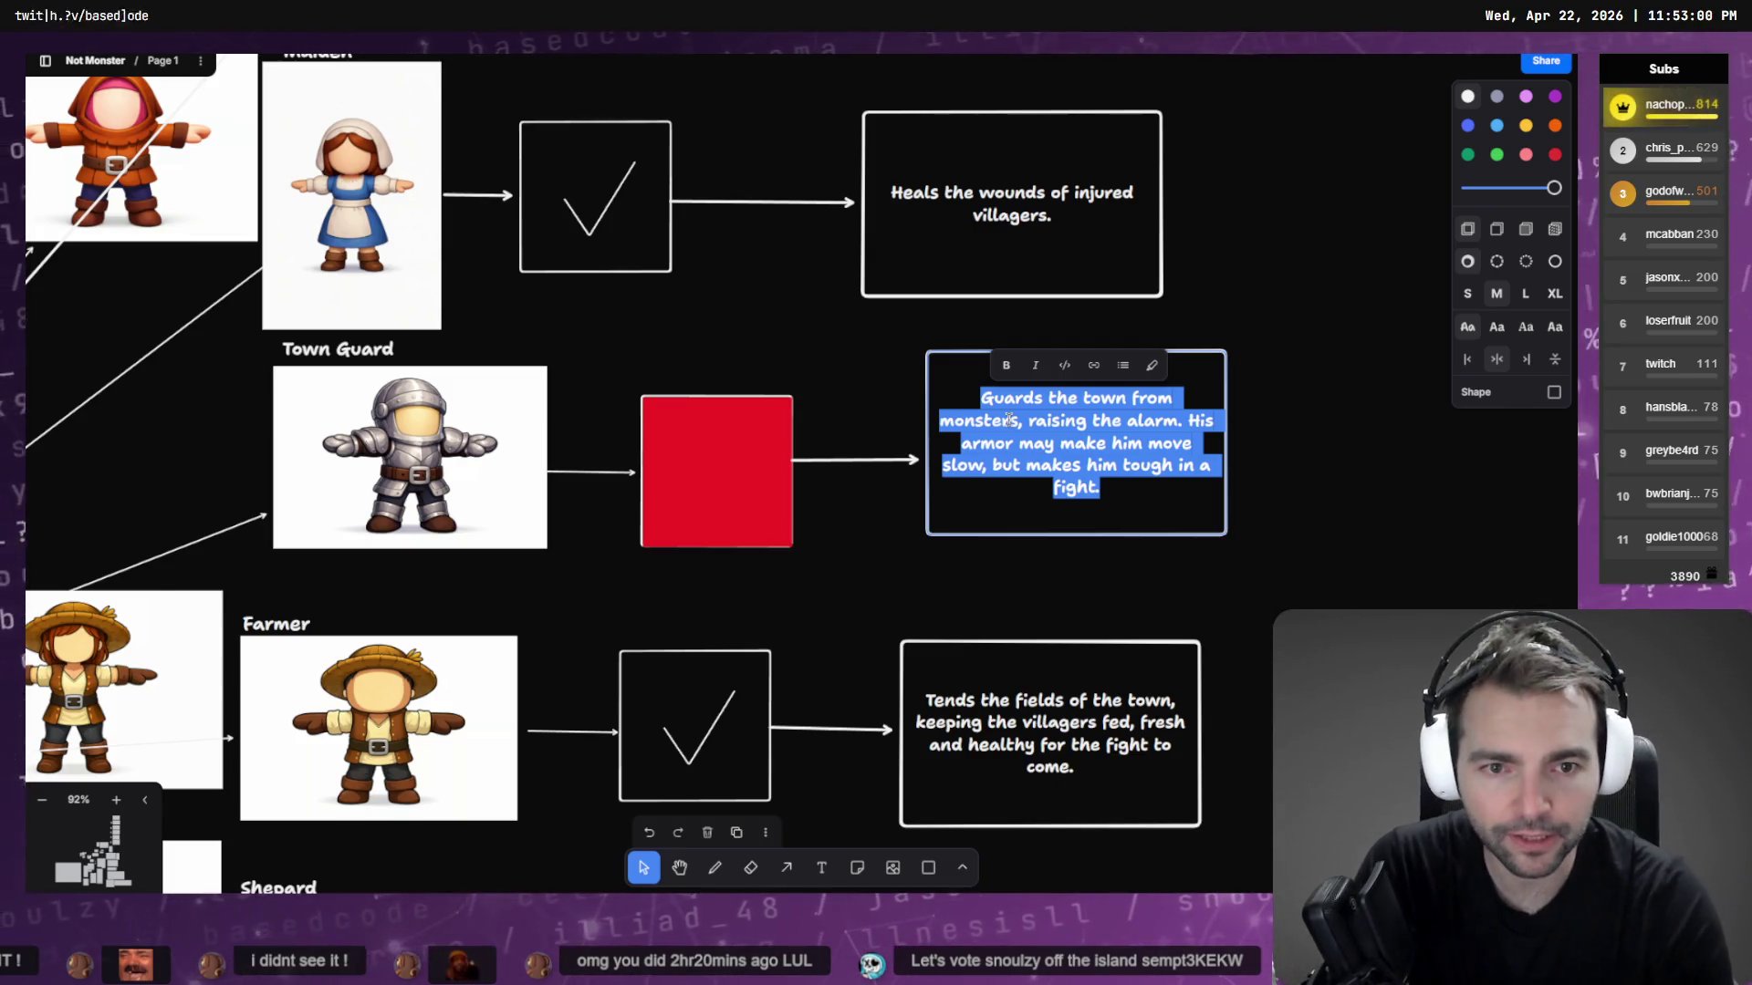
Rewrite the Town Guard description as 'Tough and carries a sword. Car raise the town alarm.'
key(BackSpace)
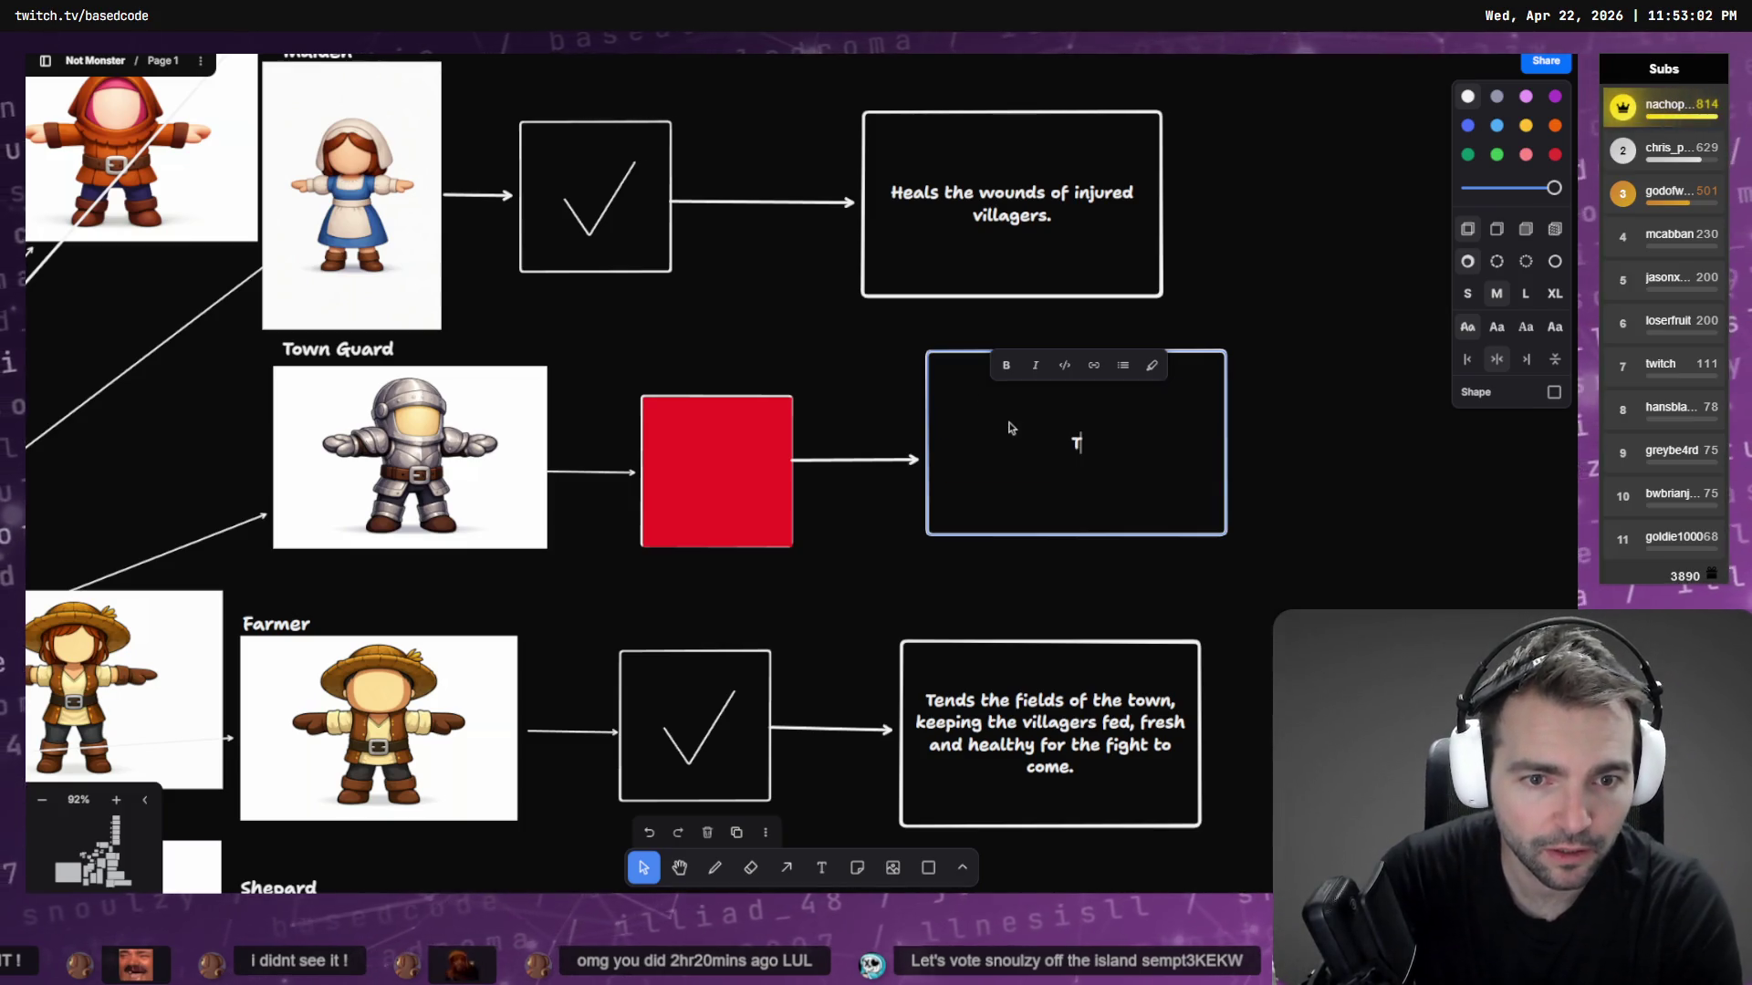
text(Tpig and)
key(BackSpace)
key(BackSpace)
key(BackSpace)
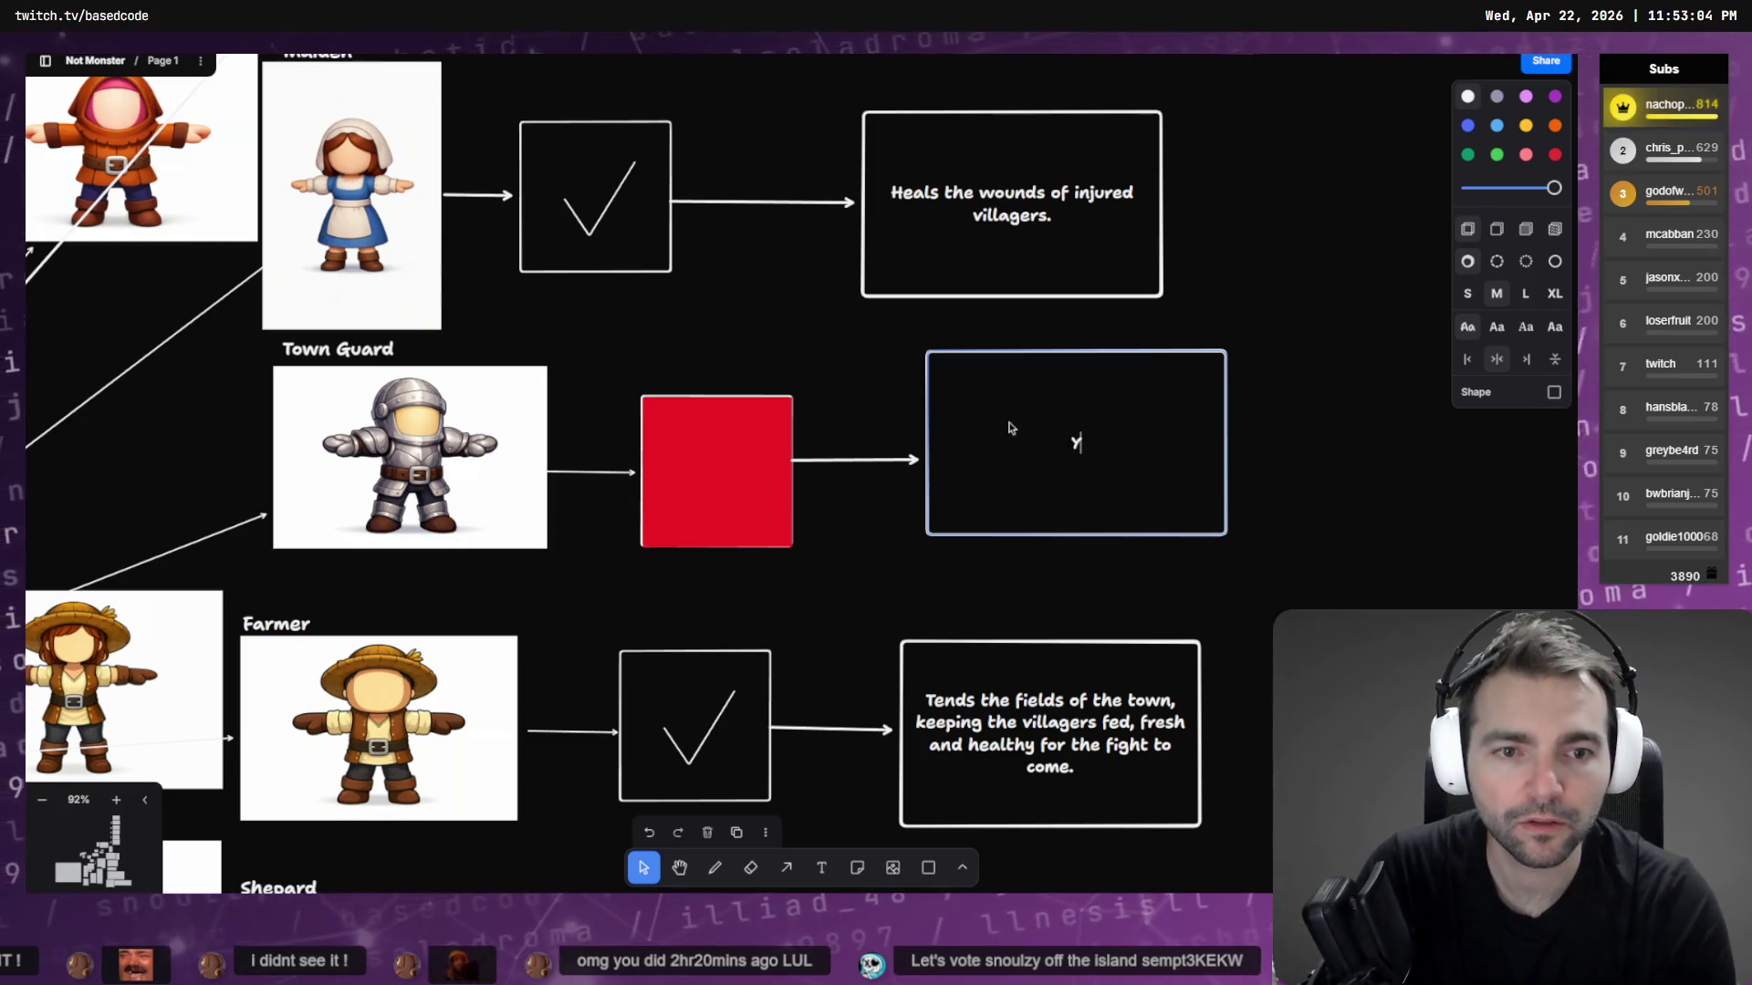
text(ough )
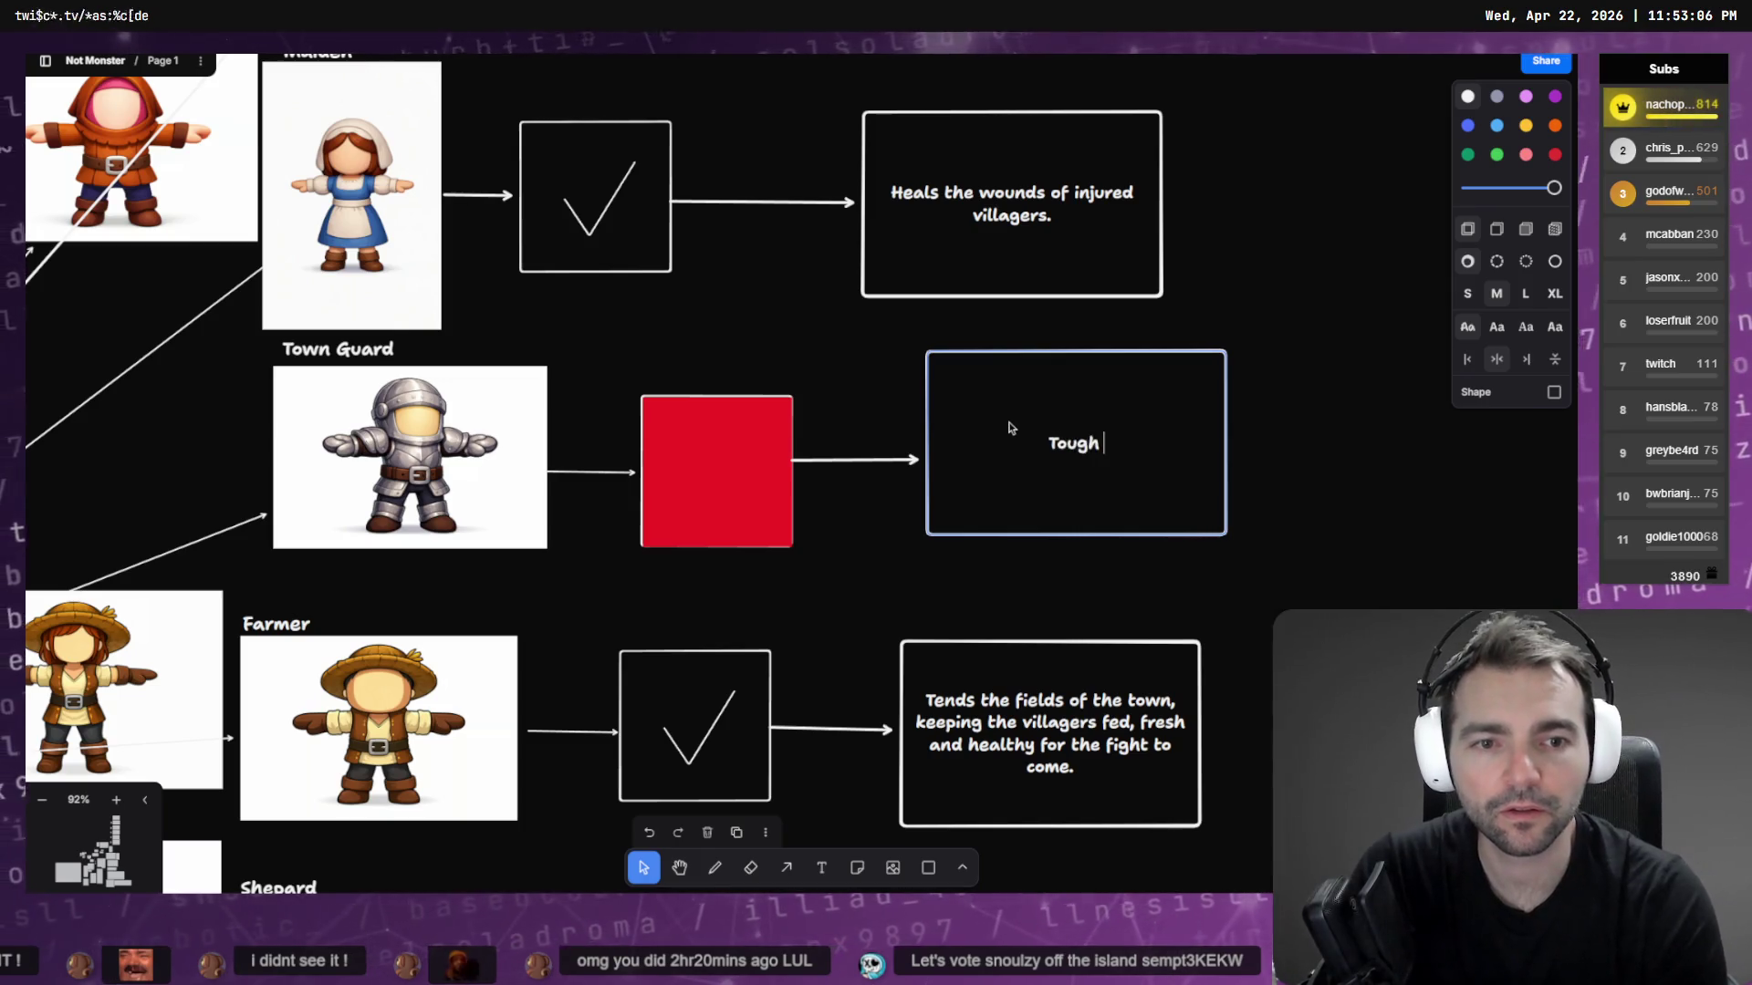
text(and carries a sword.)
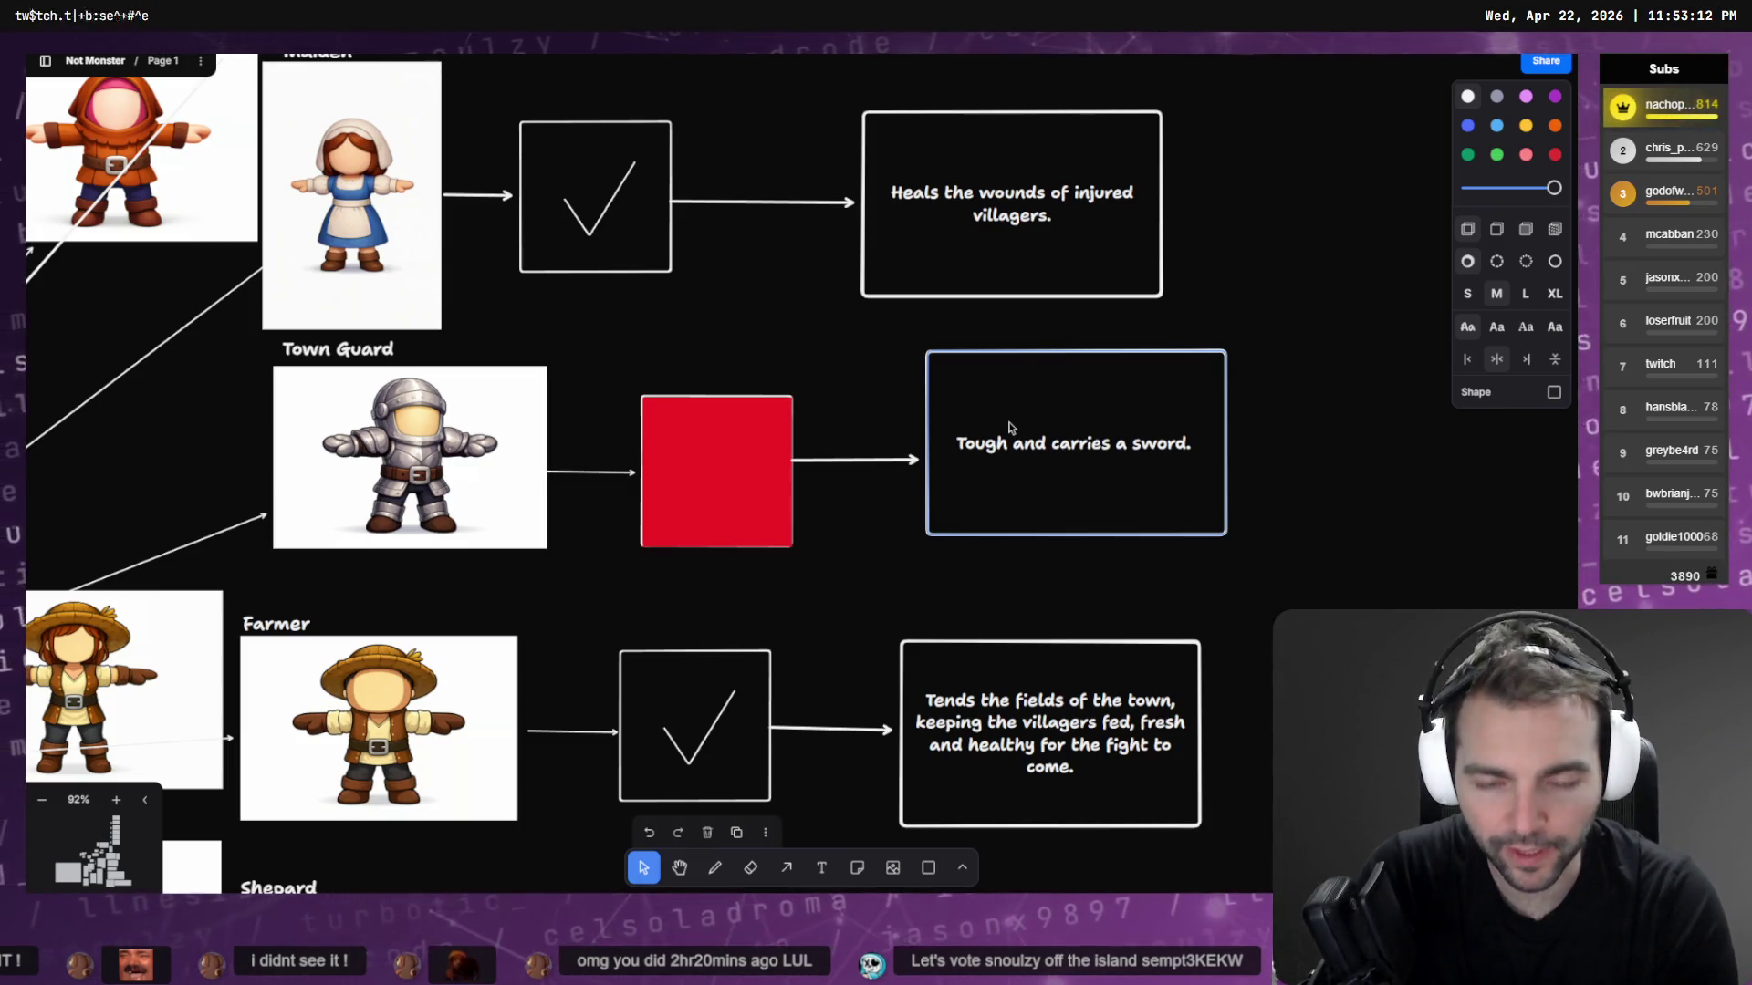
text( Car raise the town alar)
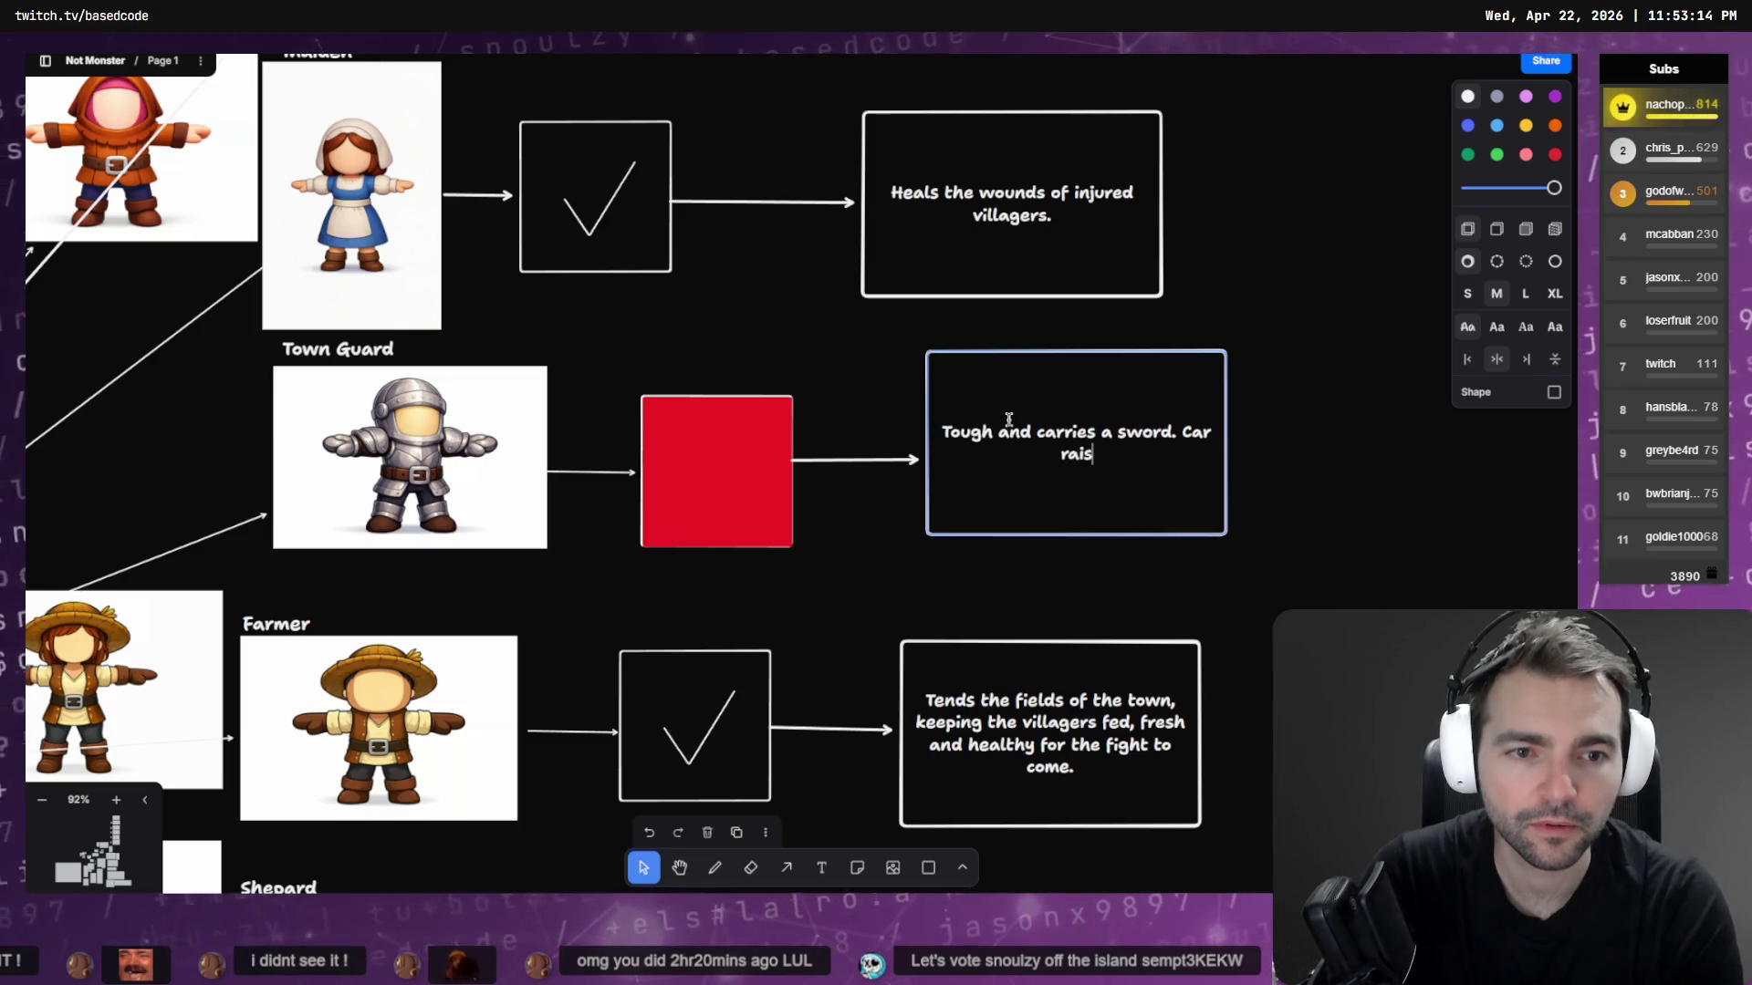
text(m and aler)
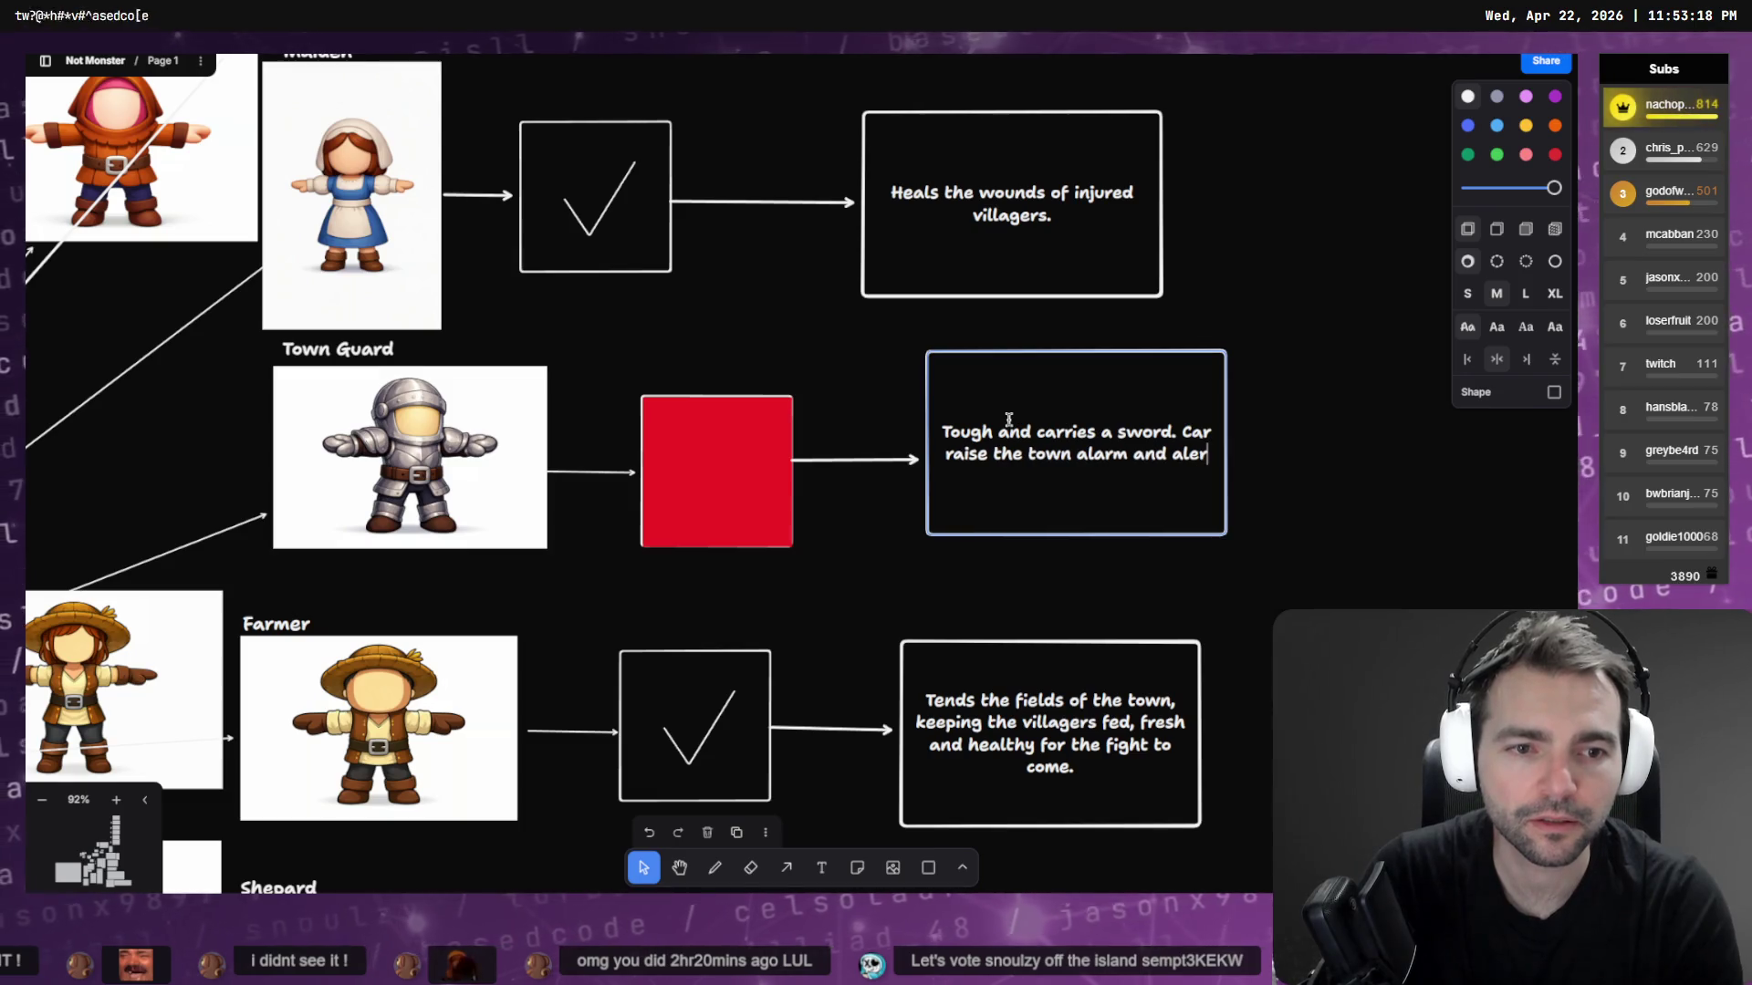
key(BackSpace)
key(BackSpace)
key(BackSpace)
text(.)
key(ctrl+a)
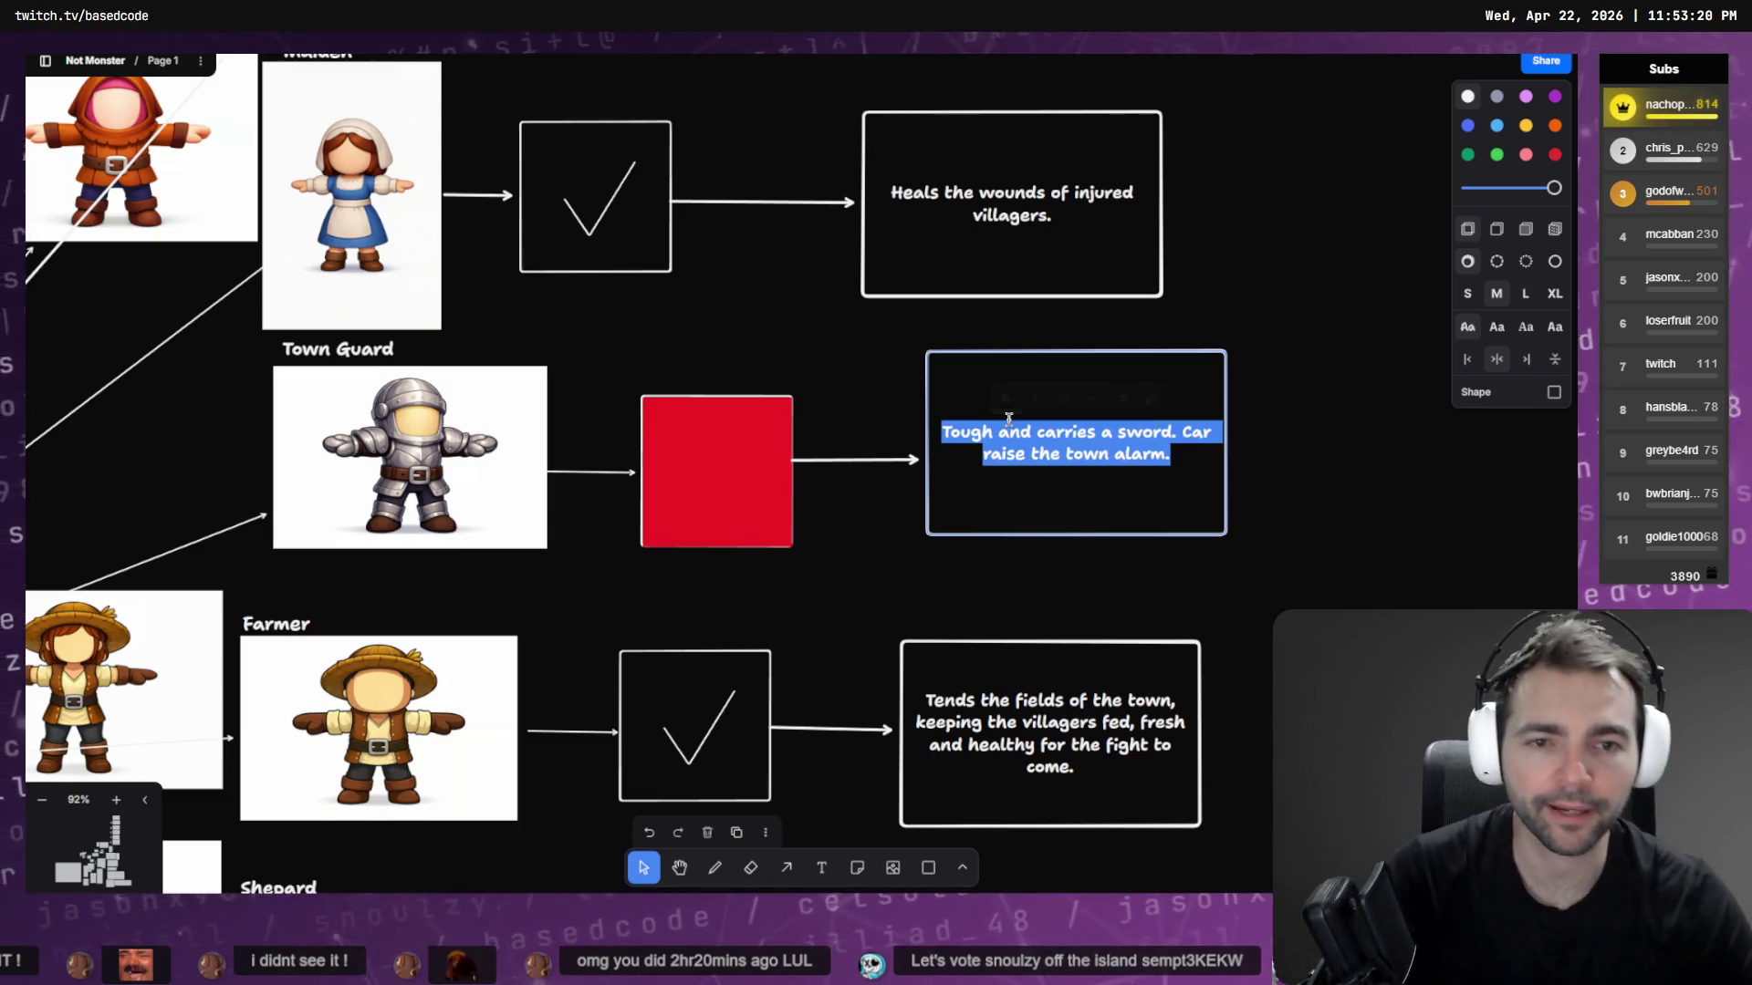
Delete the red square beside Town Guard to reveal its check mark
click(711, 360)
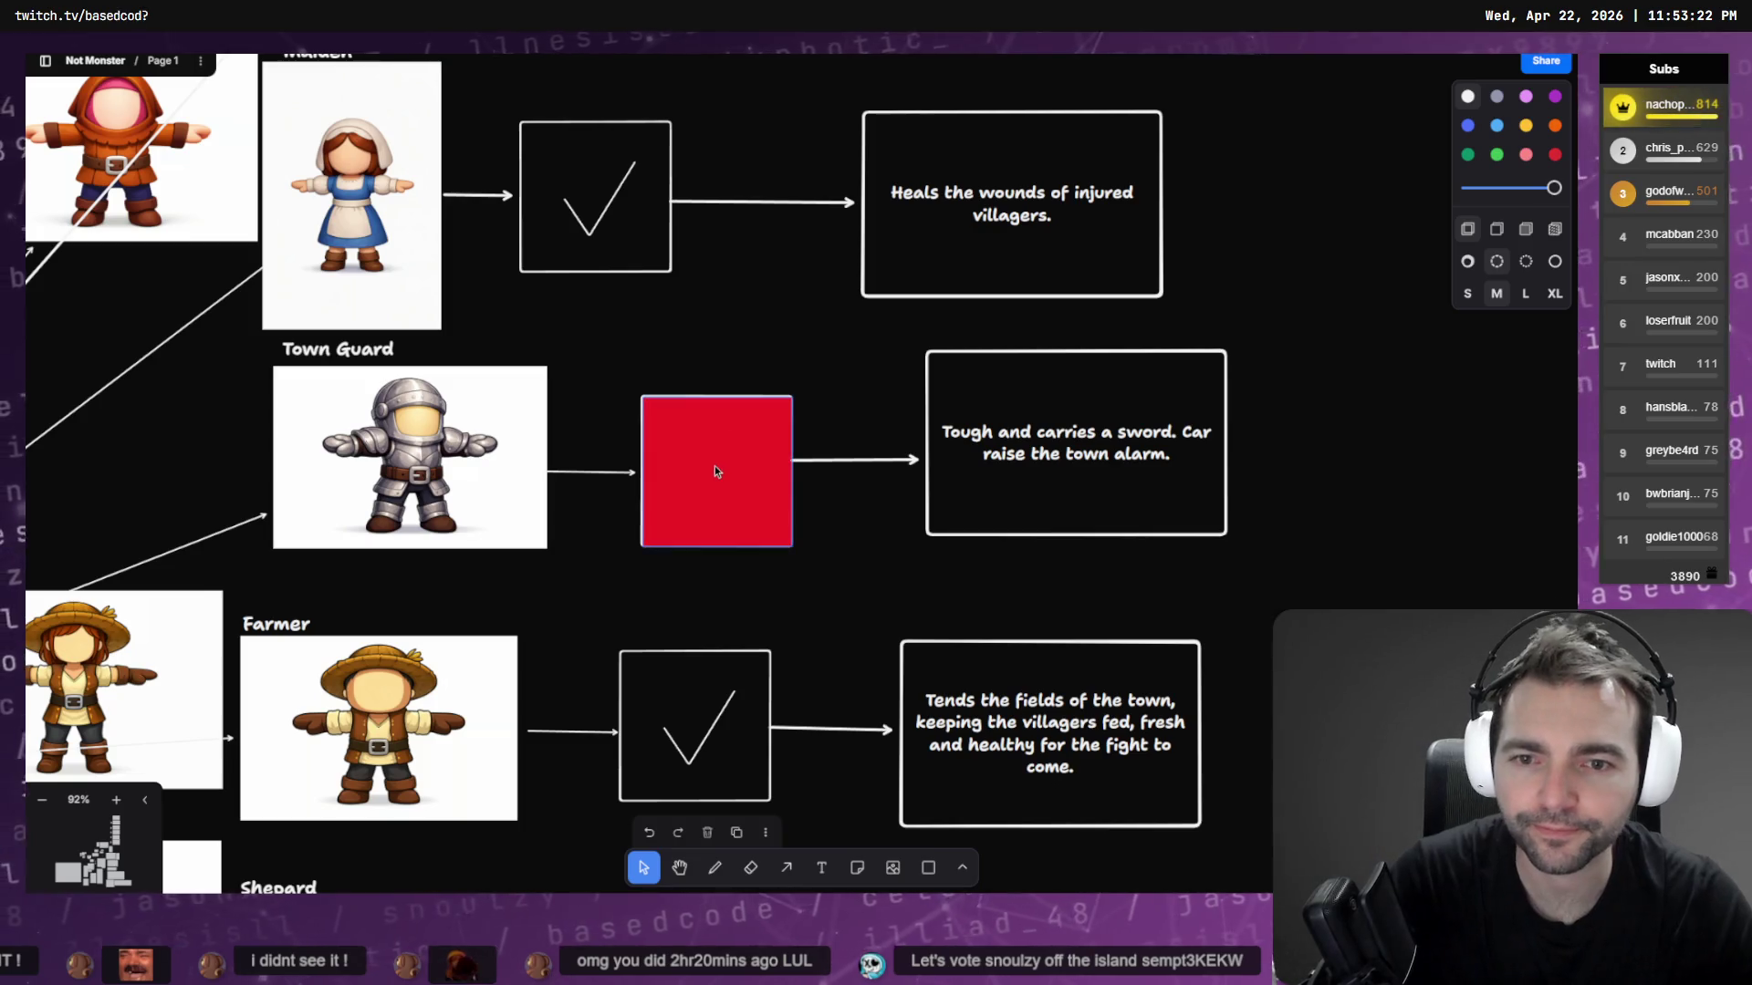
click(704, 496)
key(Delete)
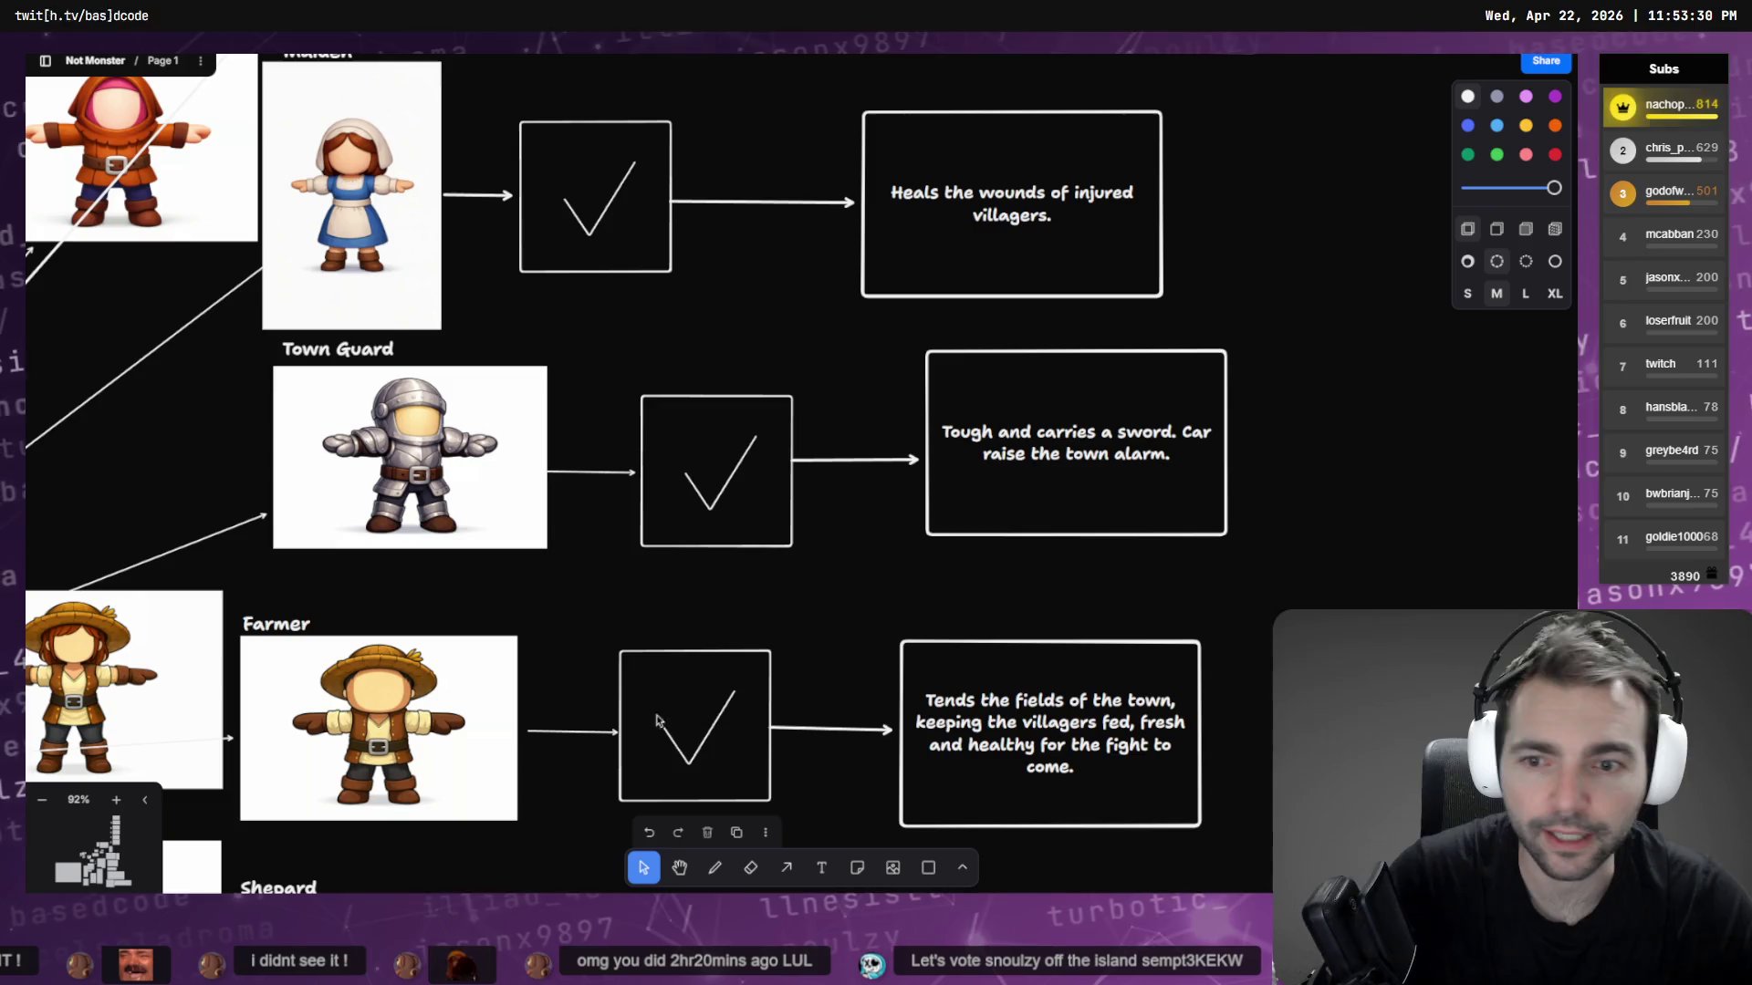
ctrl+scroll(657, 721, down, 10)
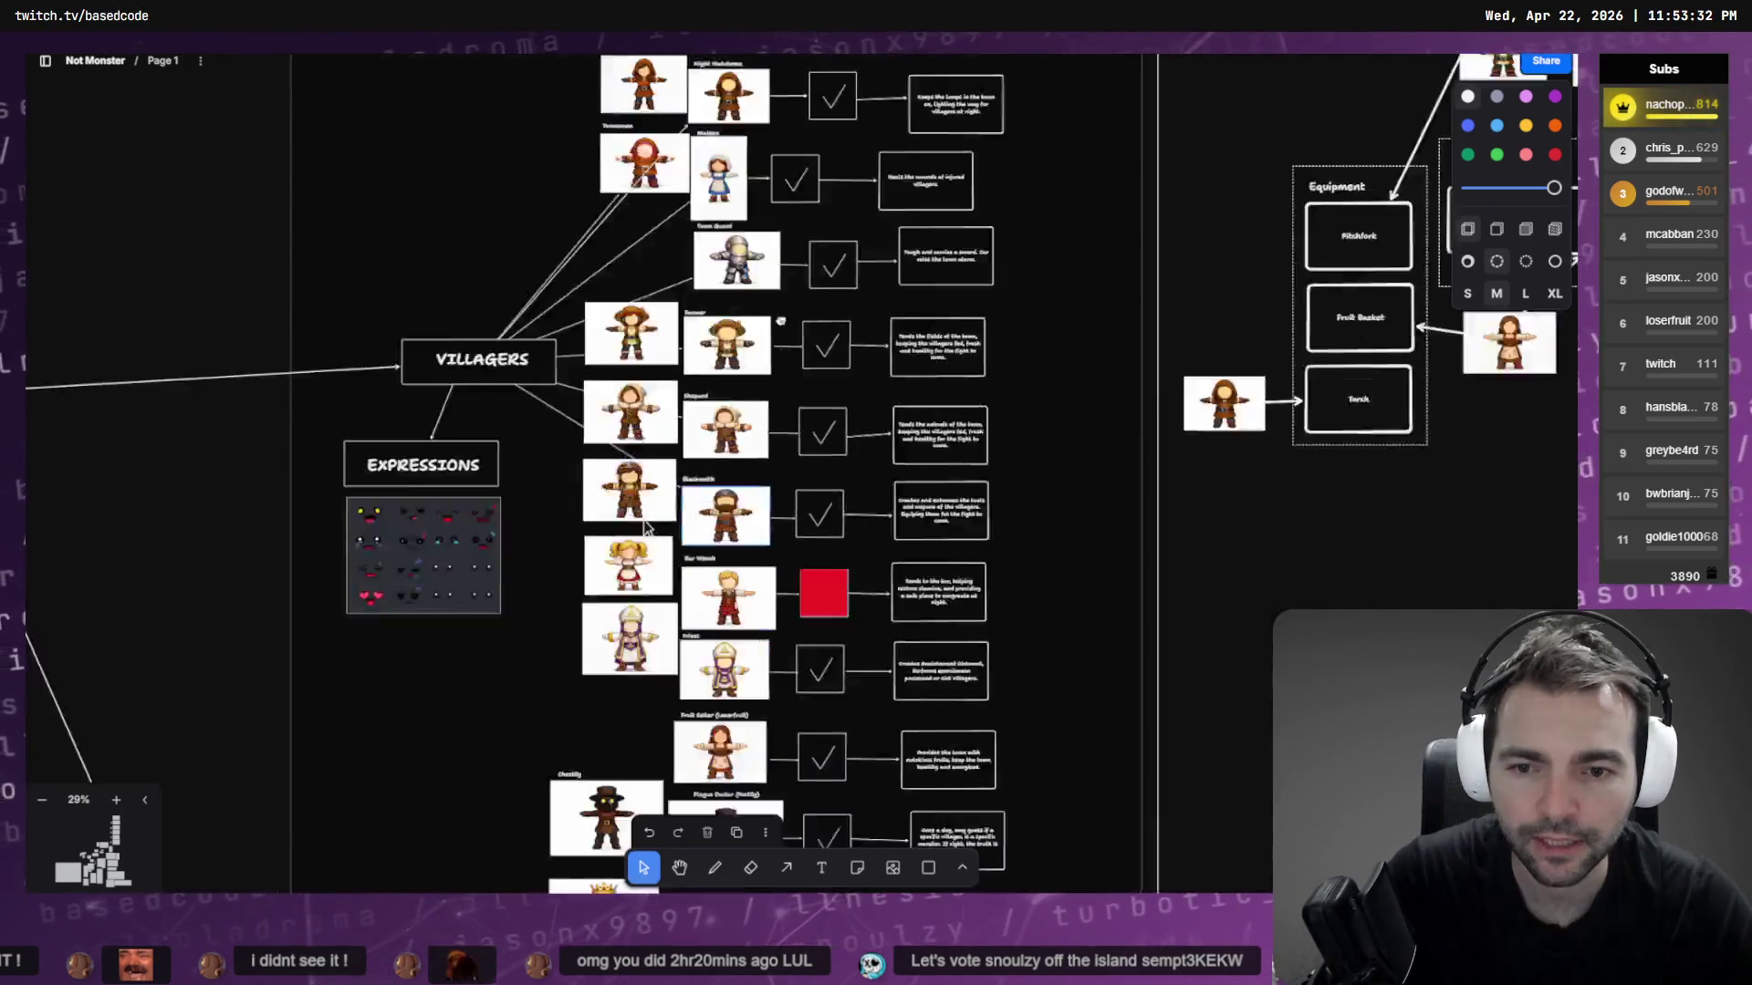
Download the Butcher image as tldrawFile (2).png and close the downloads list
scroll(644, 528, down, 10)
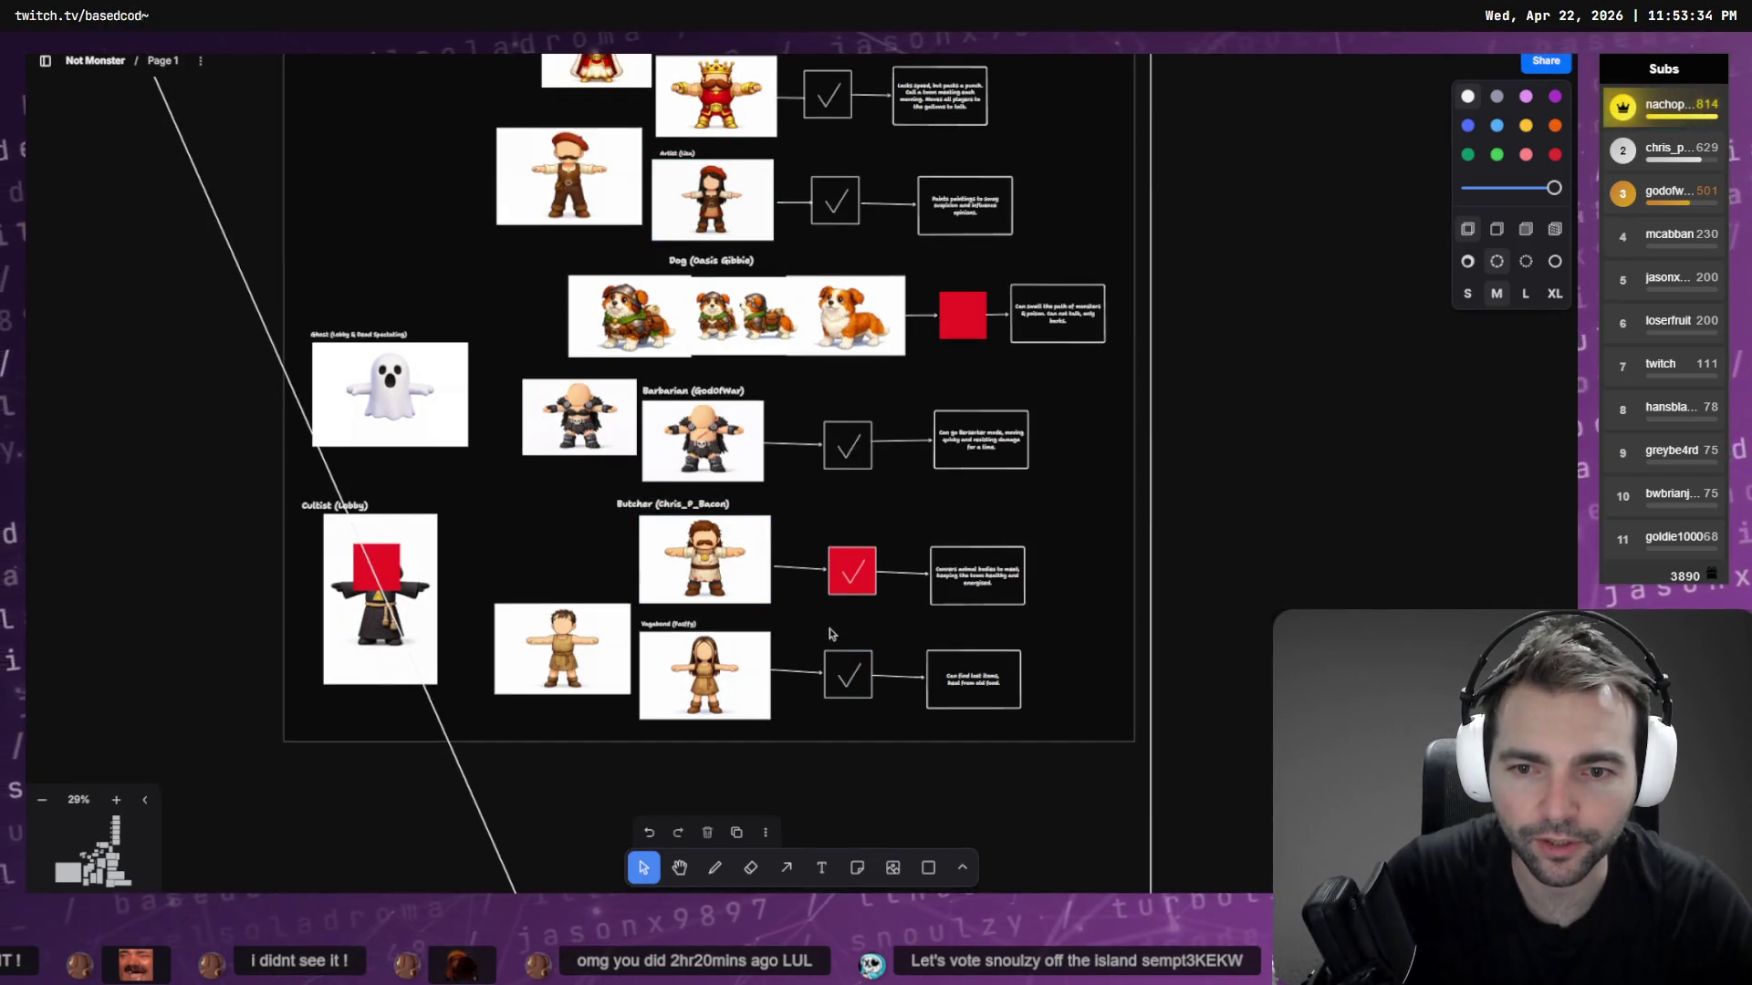
scroll(794, 602, down, 1)
click(745, 571)
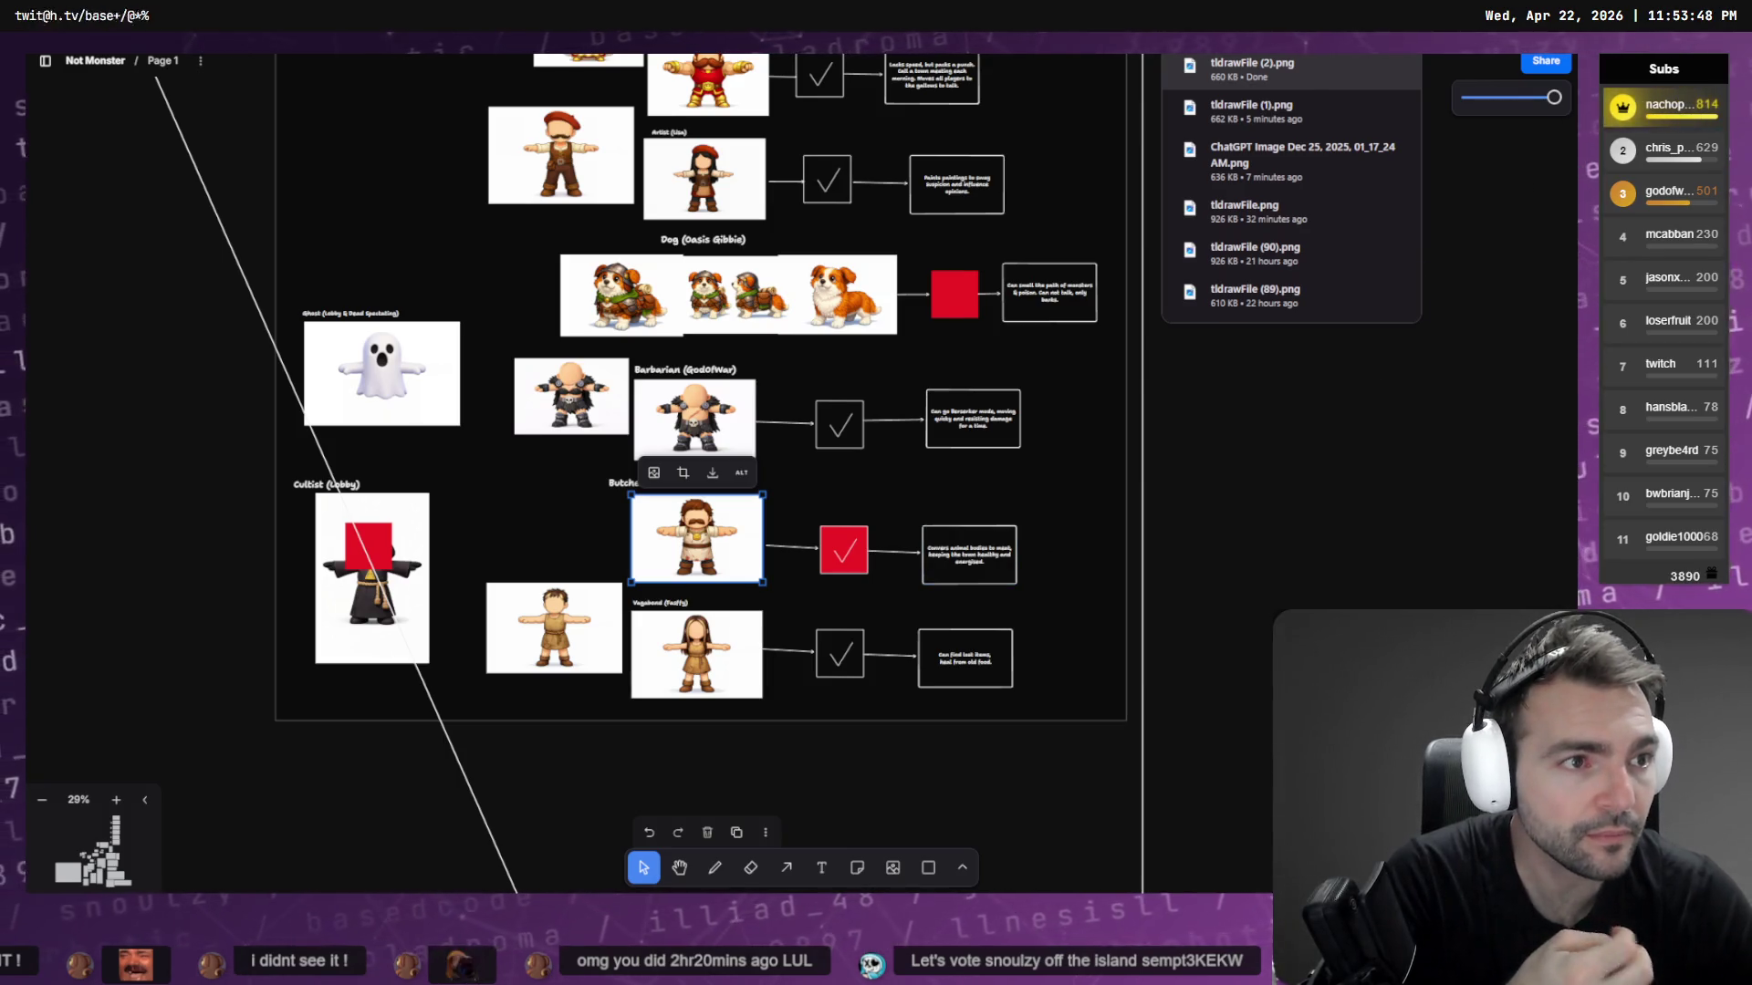
click(713, 473)
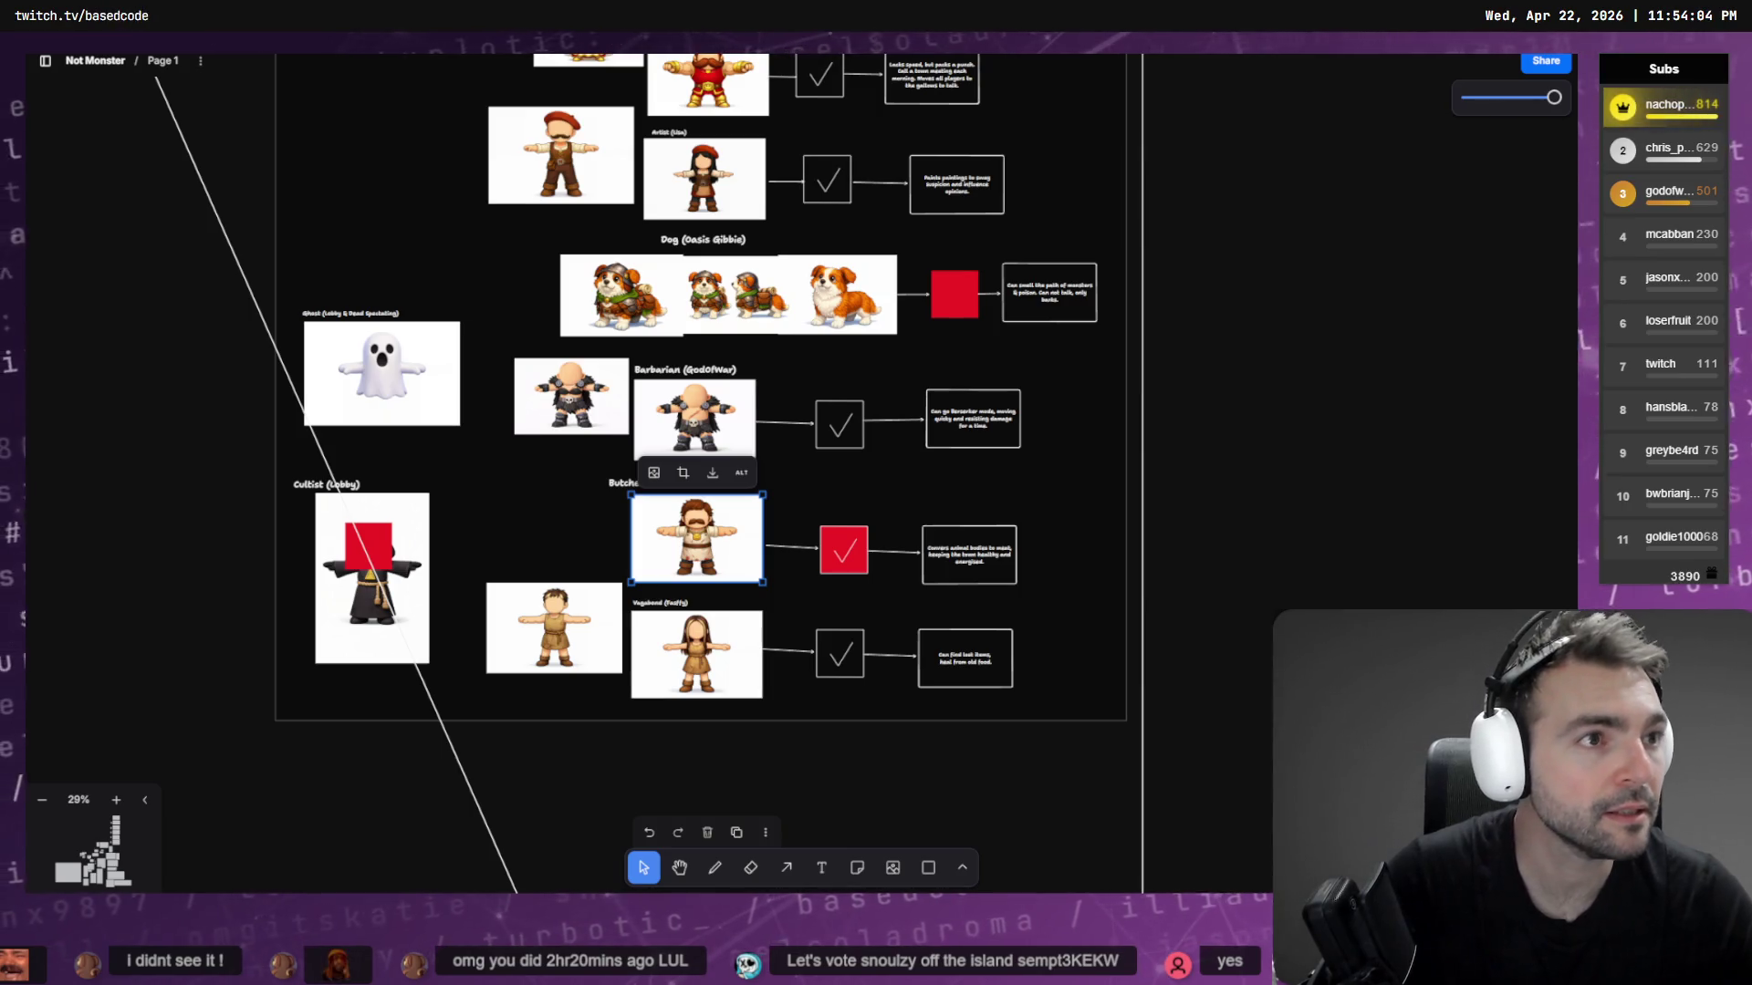
Pan the board to the Villagers column and Equipment area, then switch to AccuRIG
scroll(862, 371, down, 5)
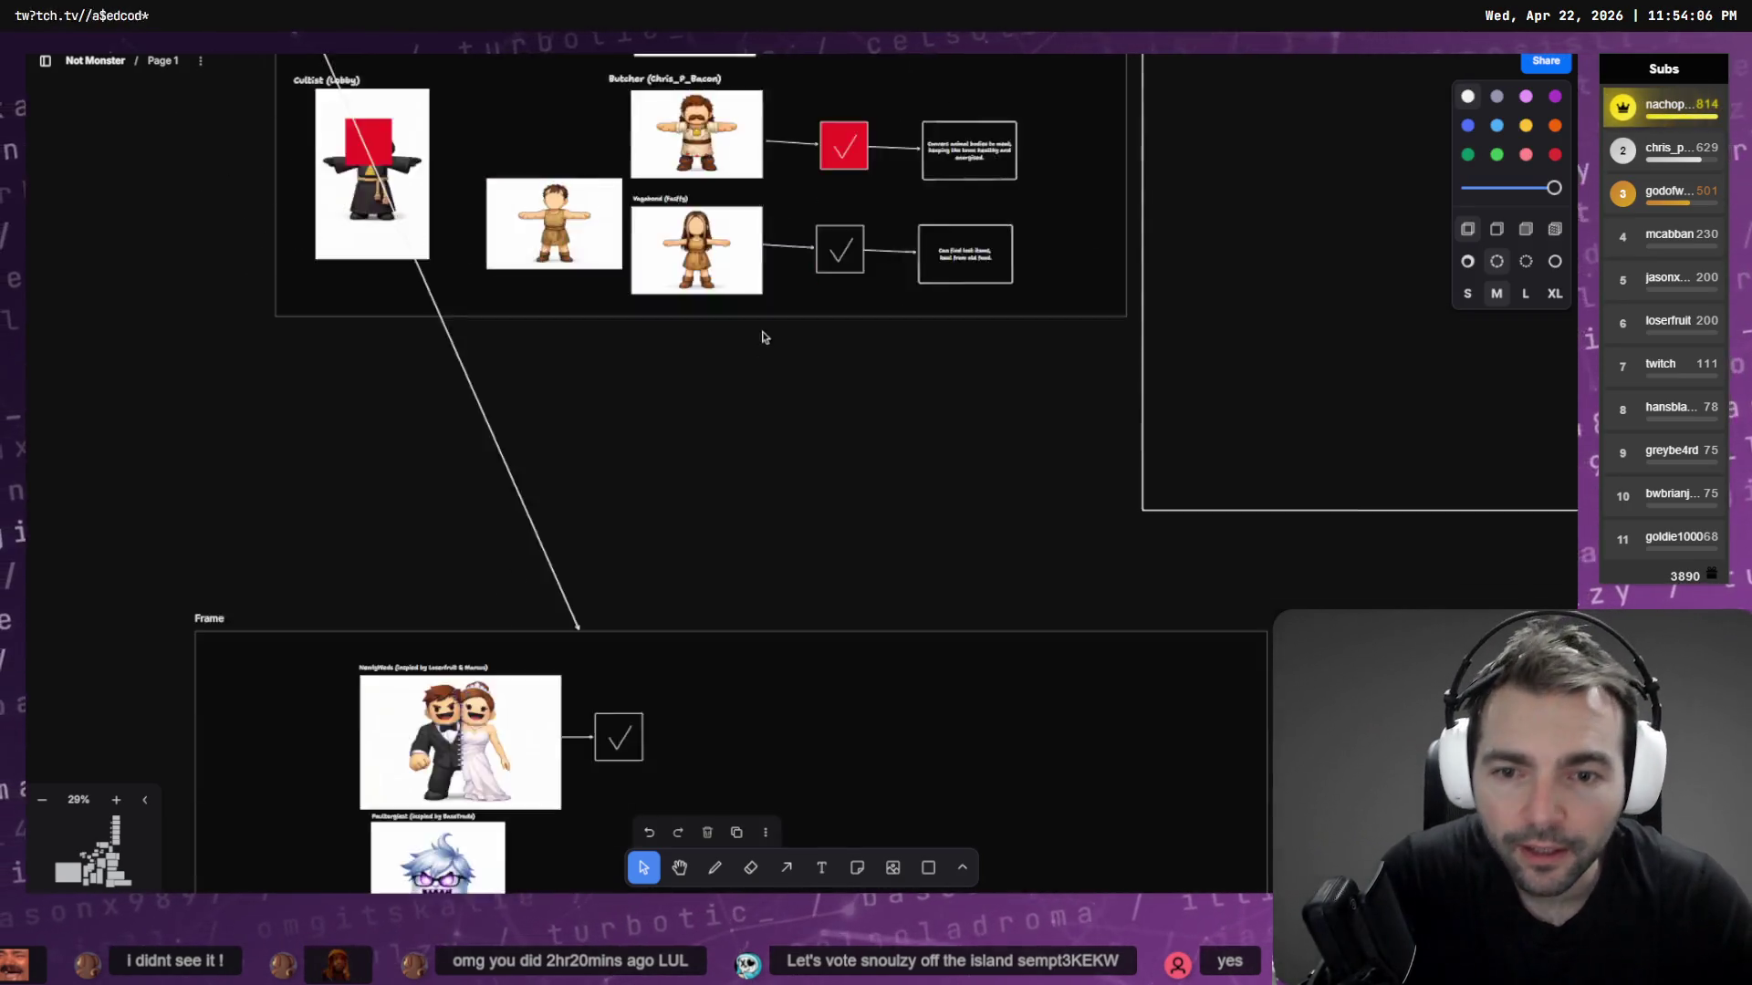
scroll(859, 365, up, 5)
scroll(1111, 374, down, 5)
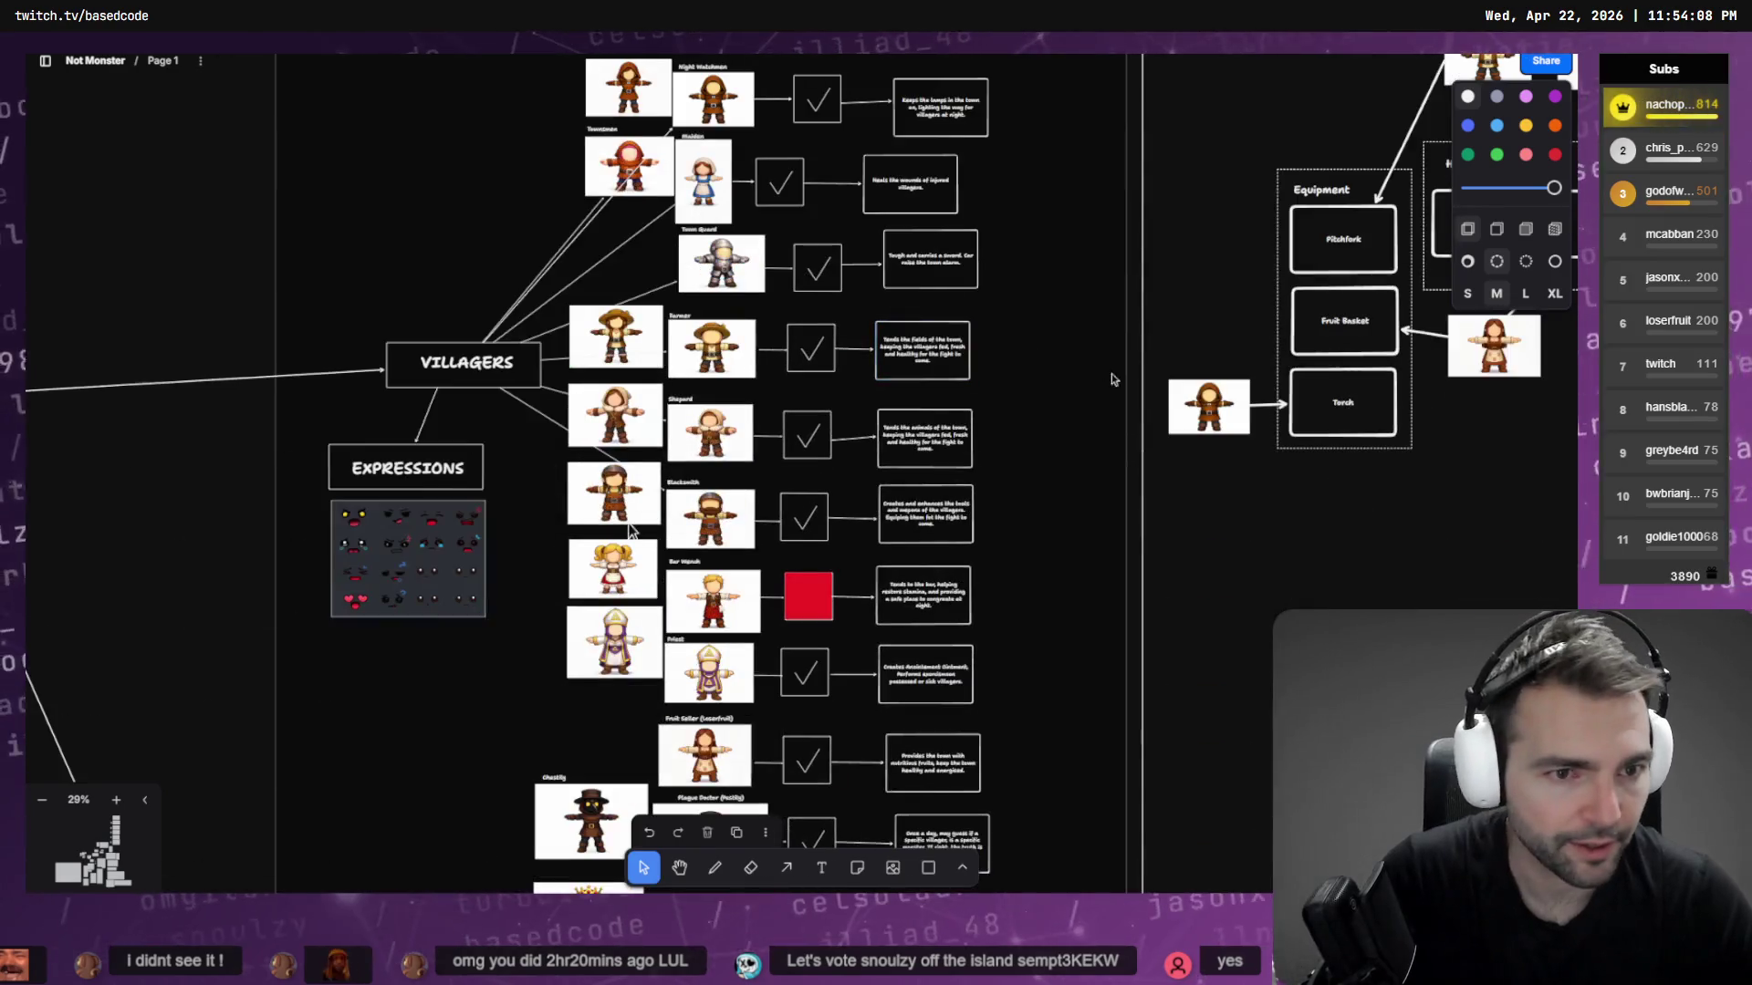
scroll(730, 456, right, 7)
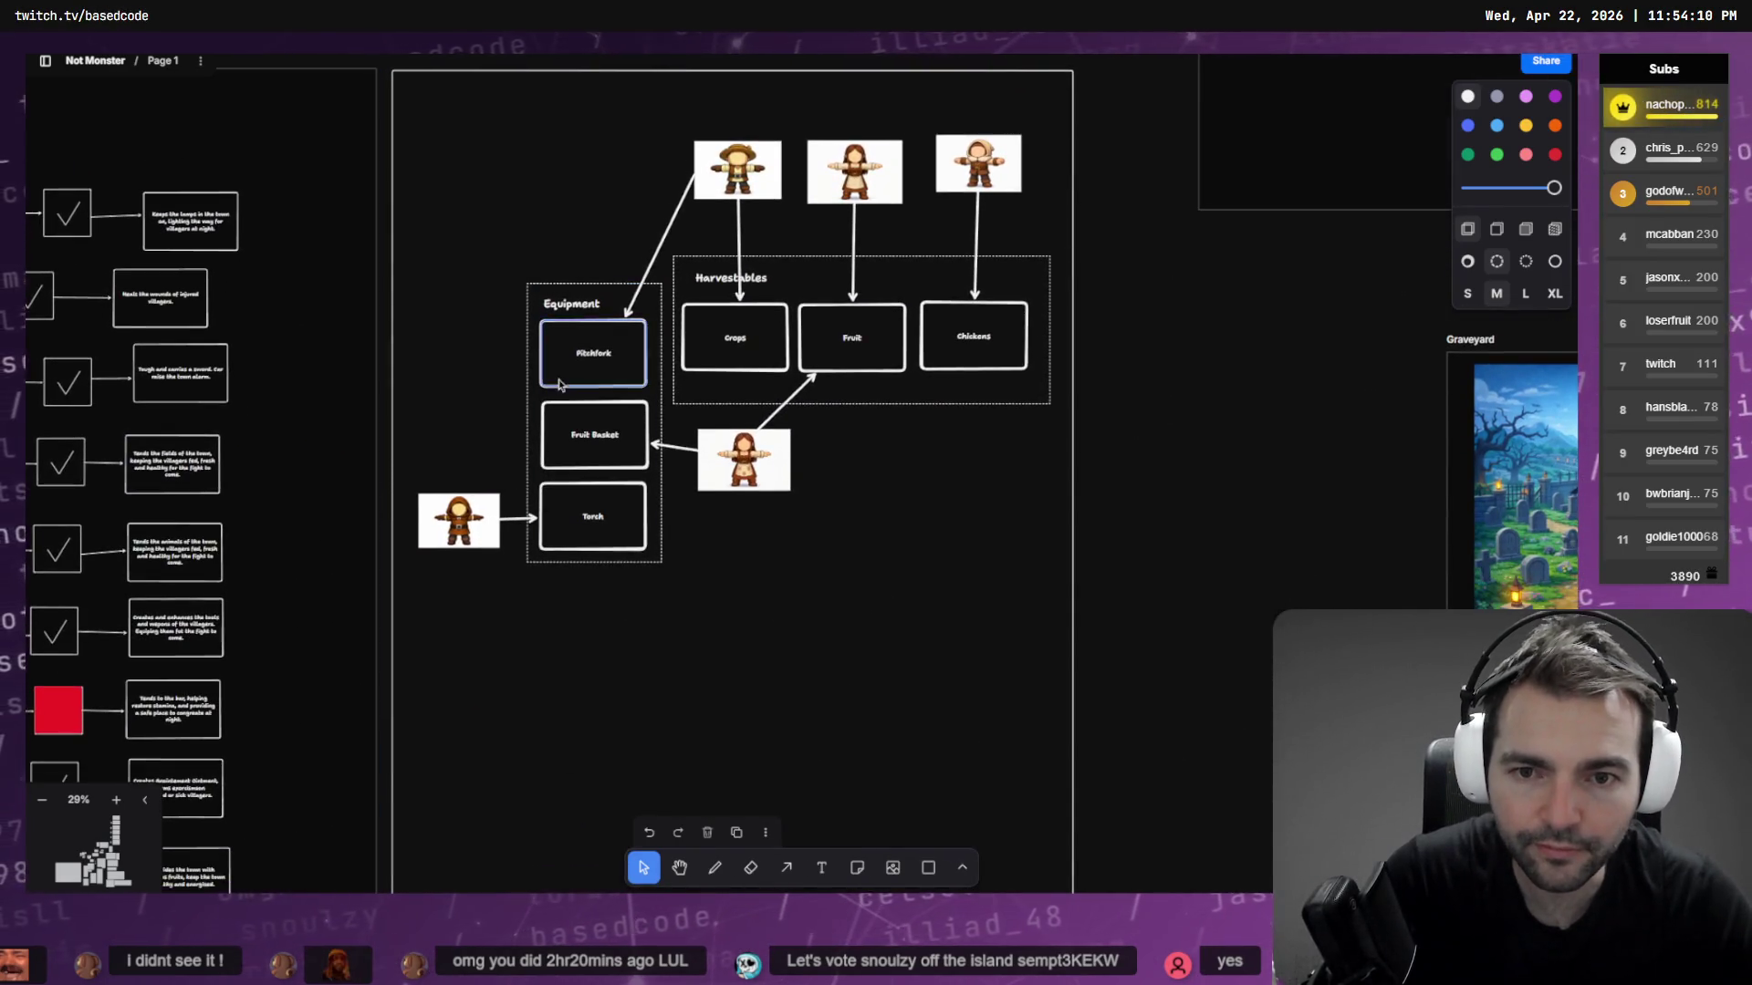
middle_drag(419, 435, 846, 280)
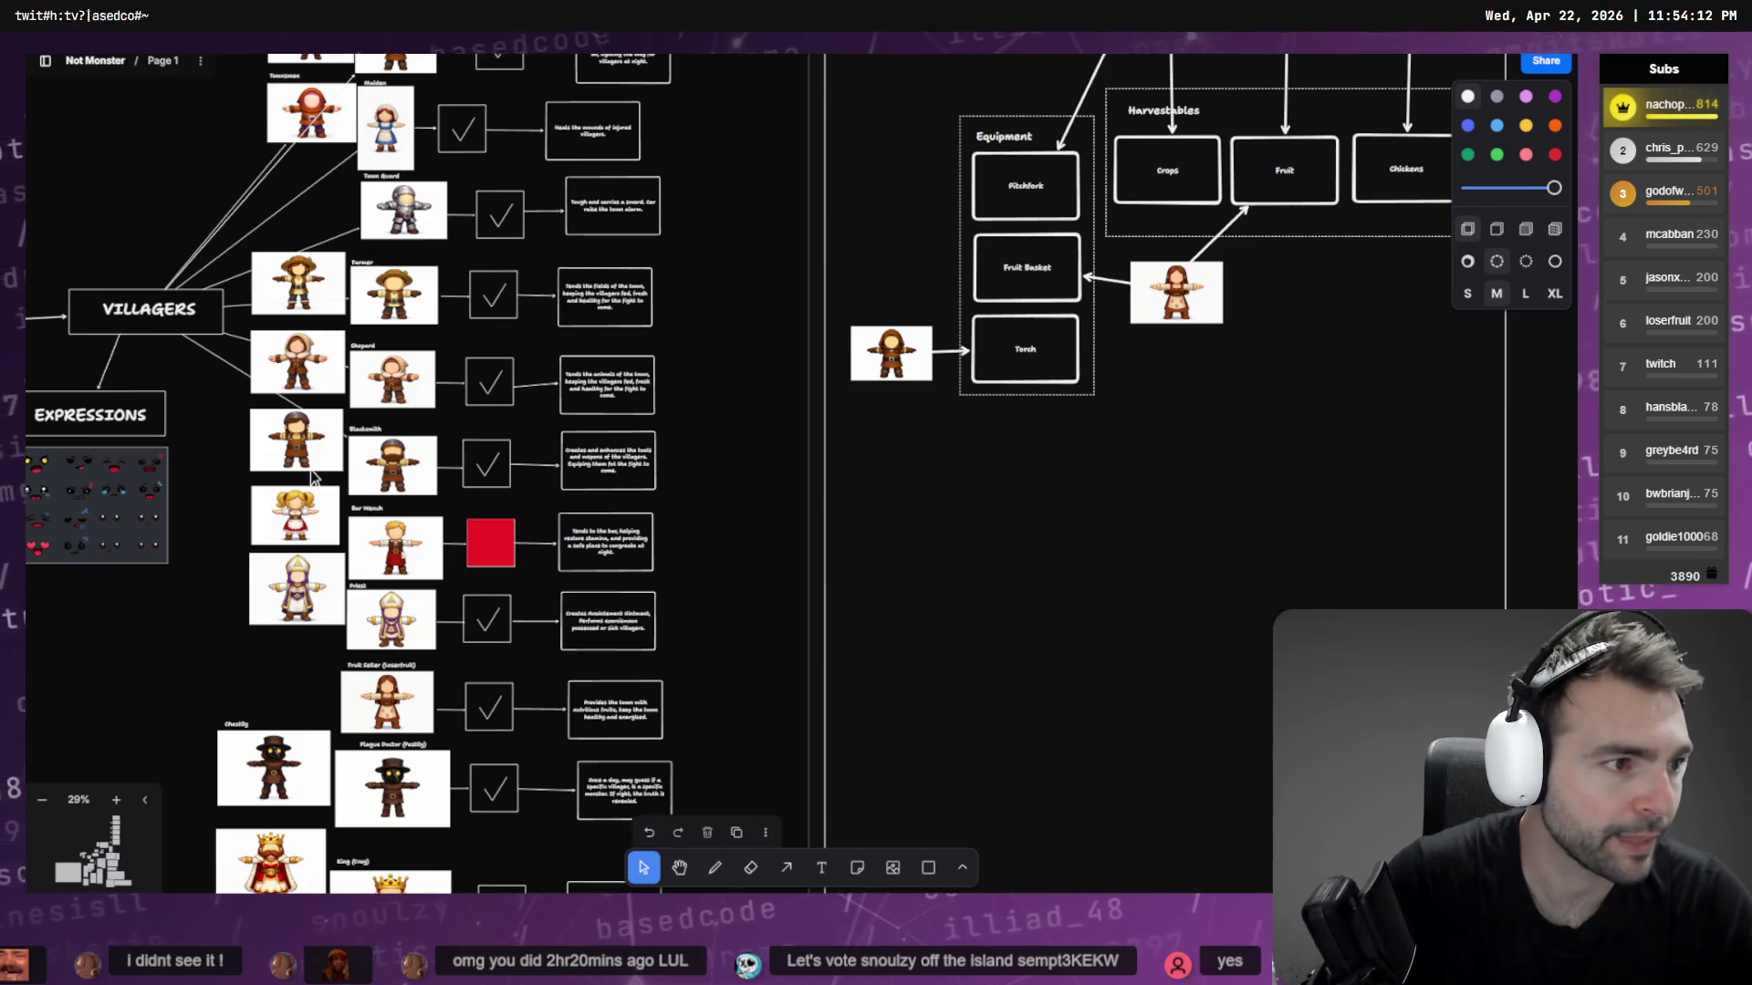
key(alt+Tab)
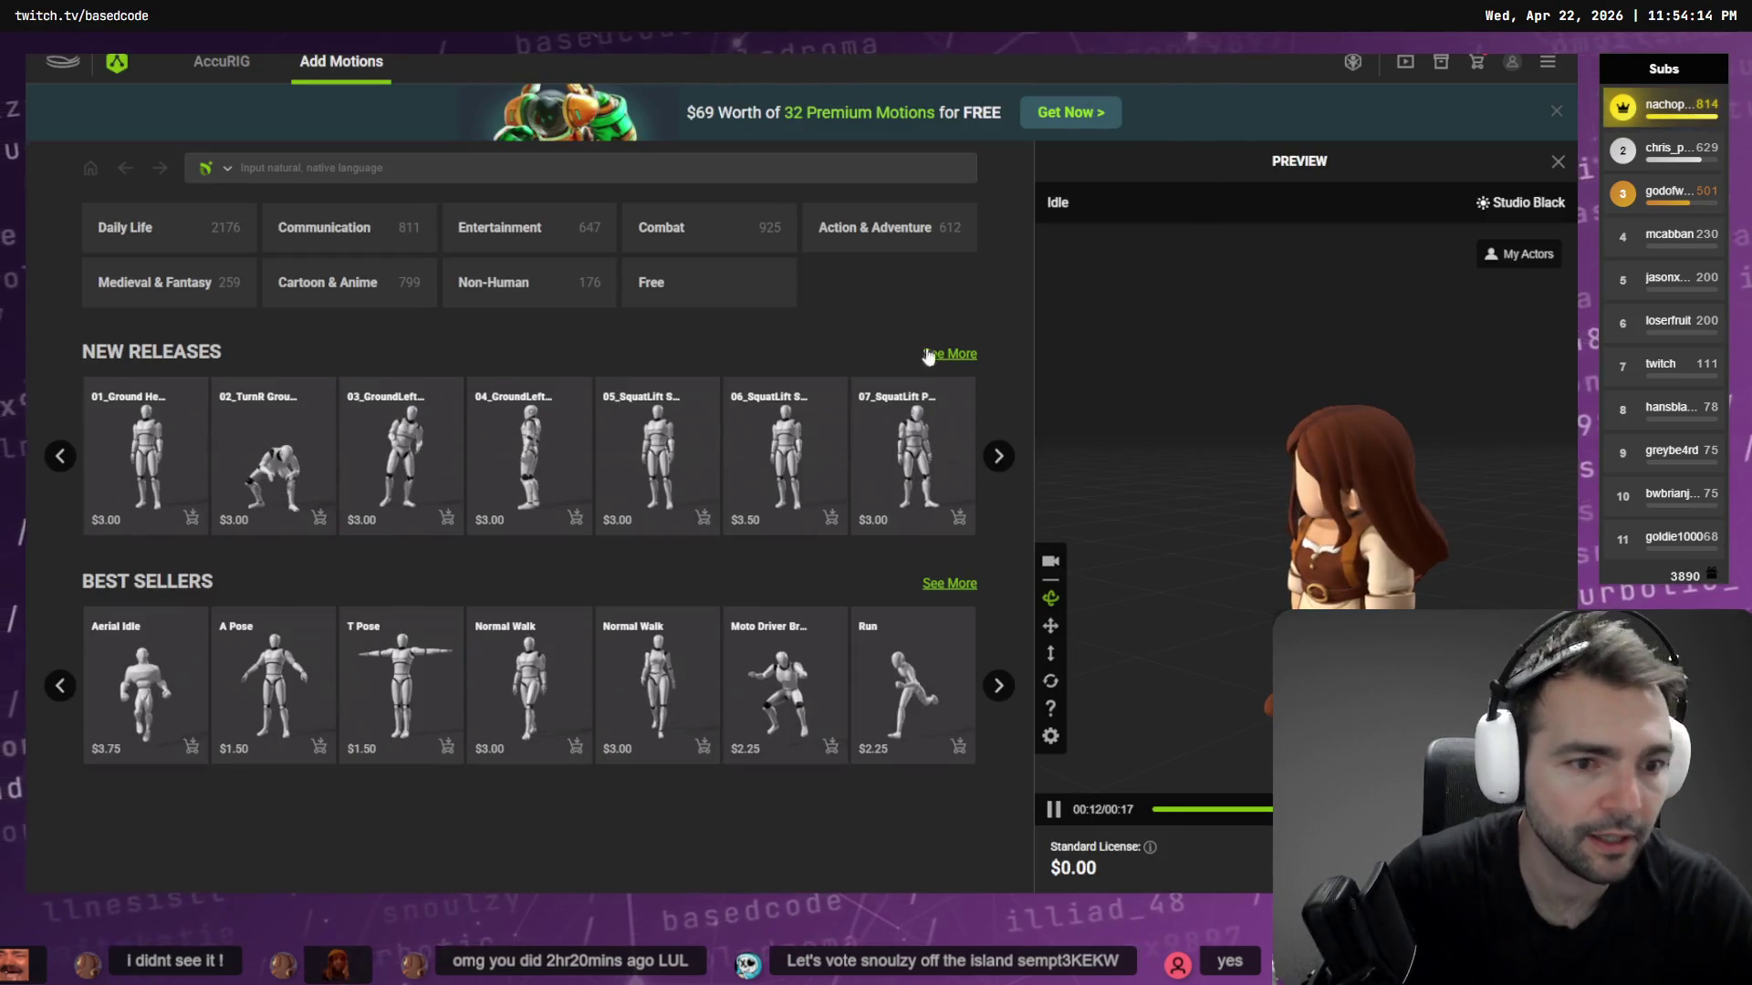
Go to AccuRIG's Load Character step, then return to the tldraw board
click(222, 62)
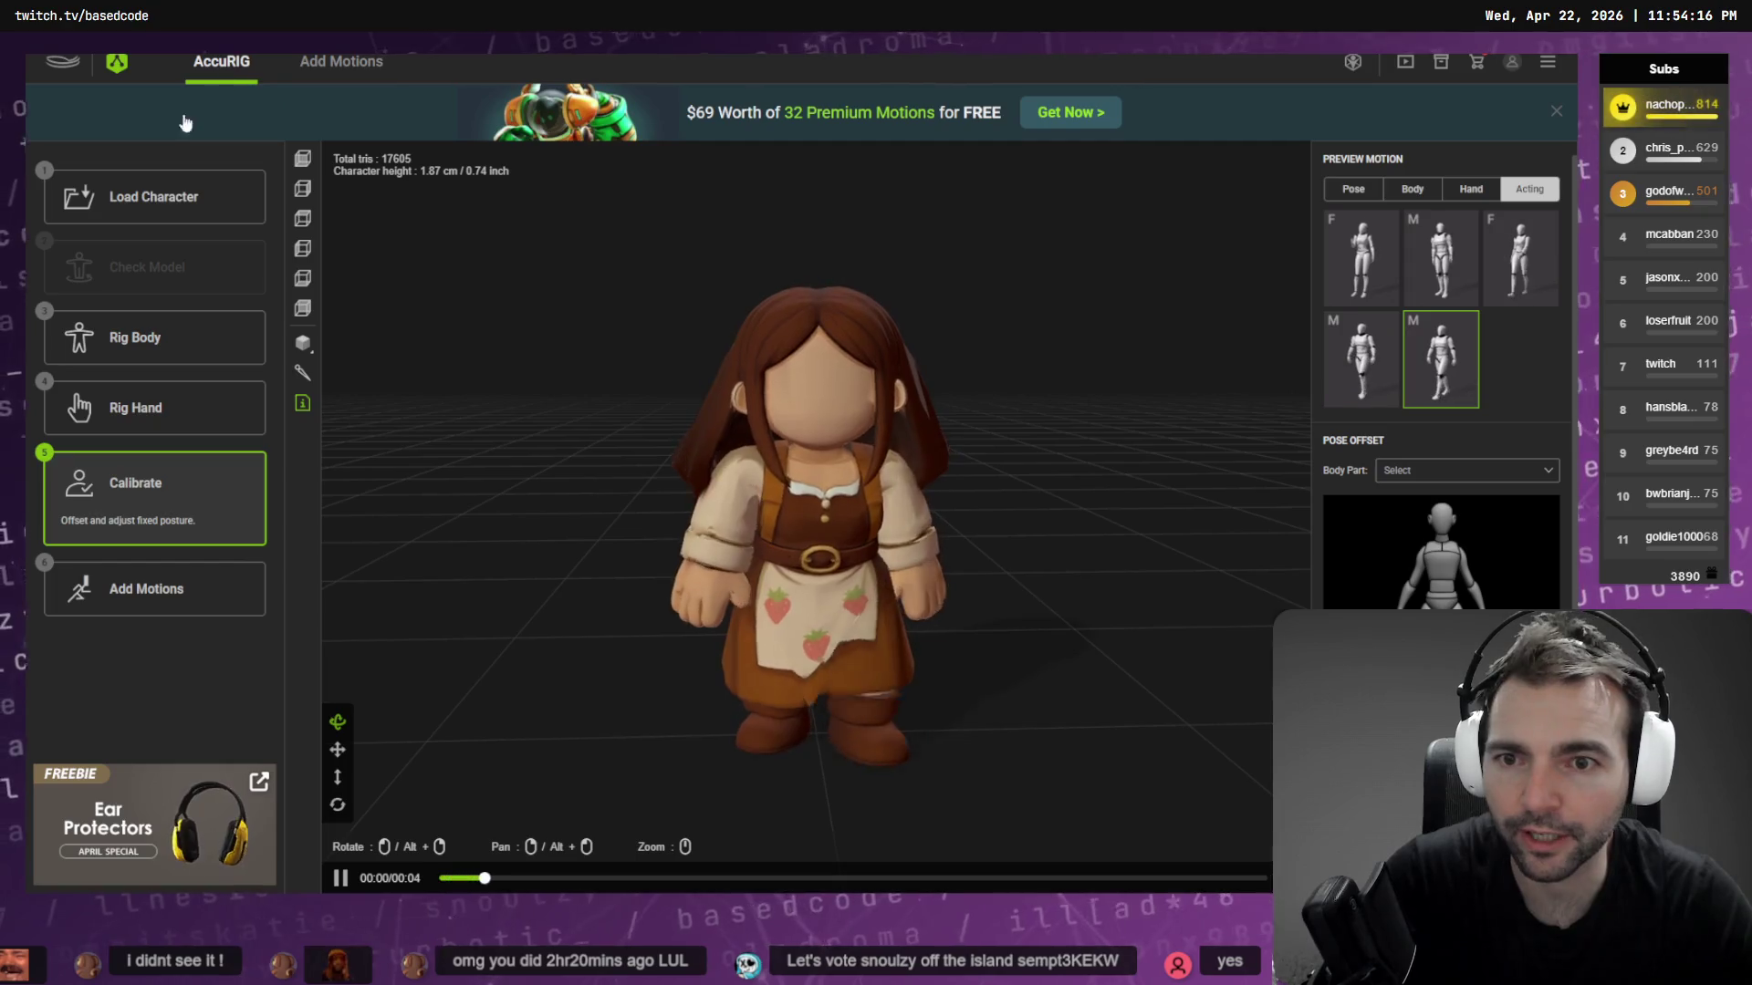
click(107, 197)
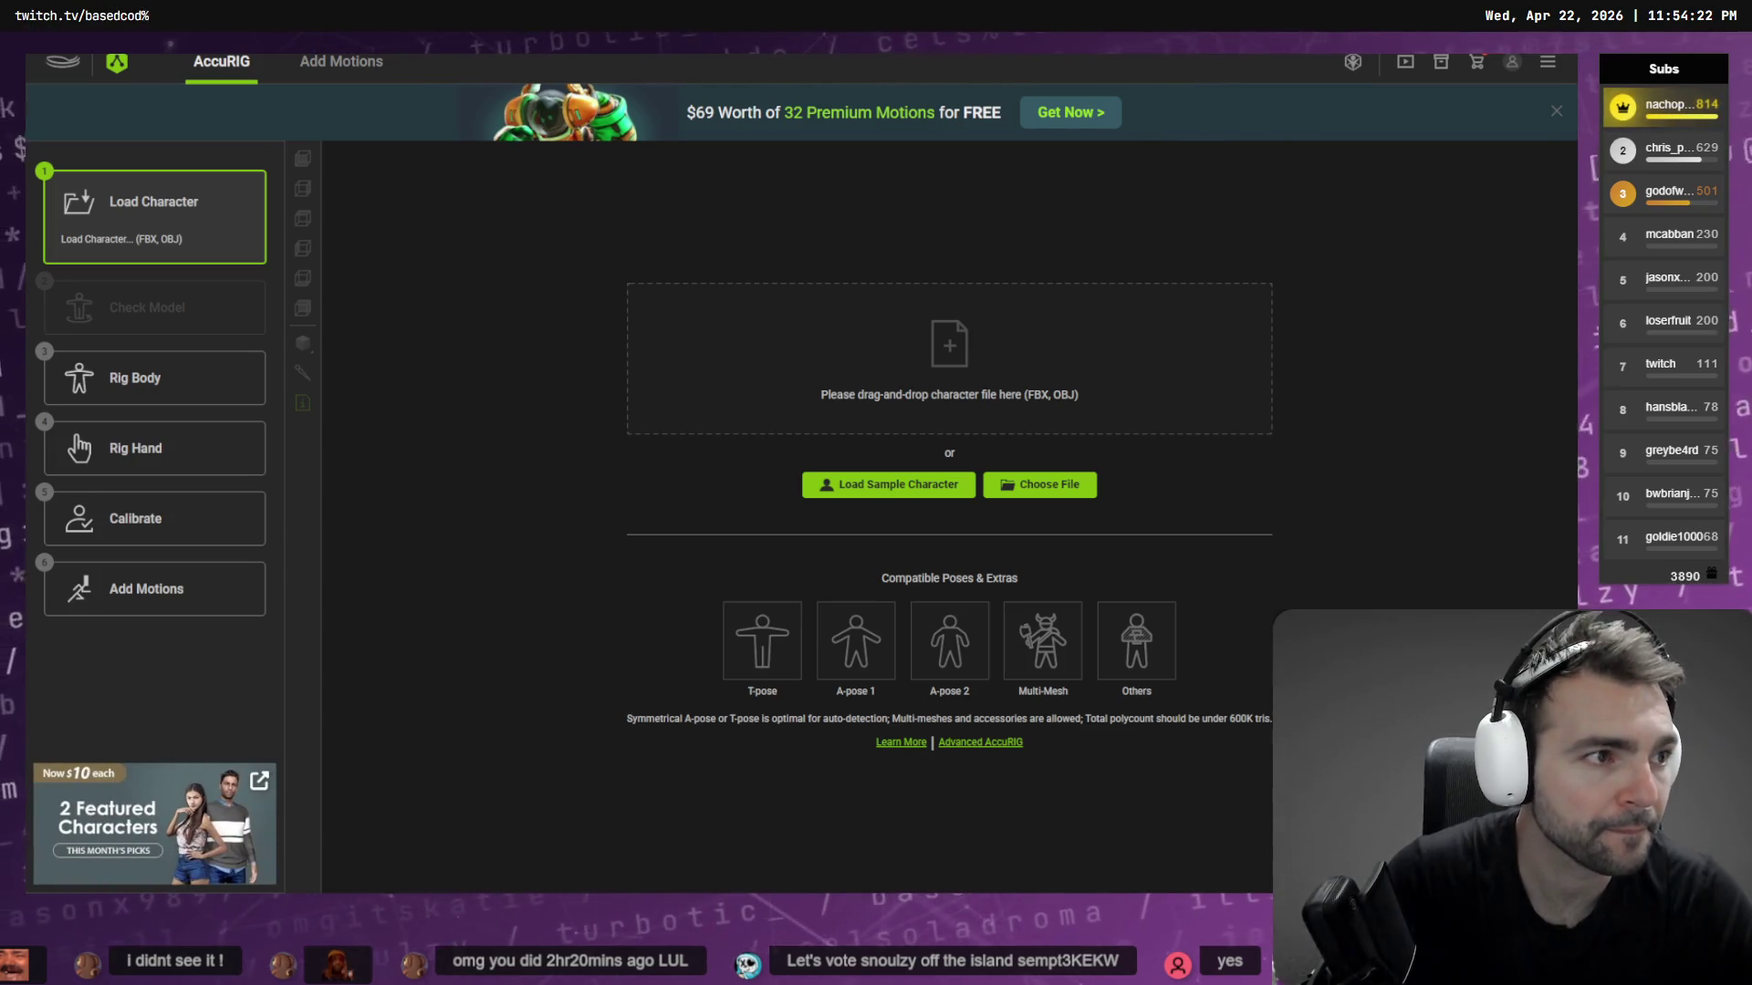
key(alt+Tab)
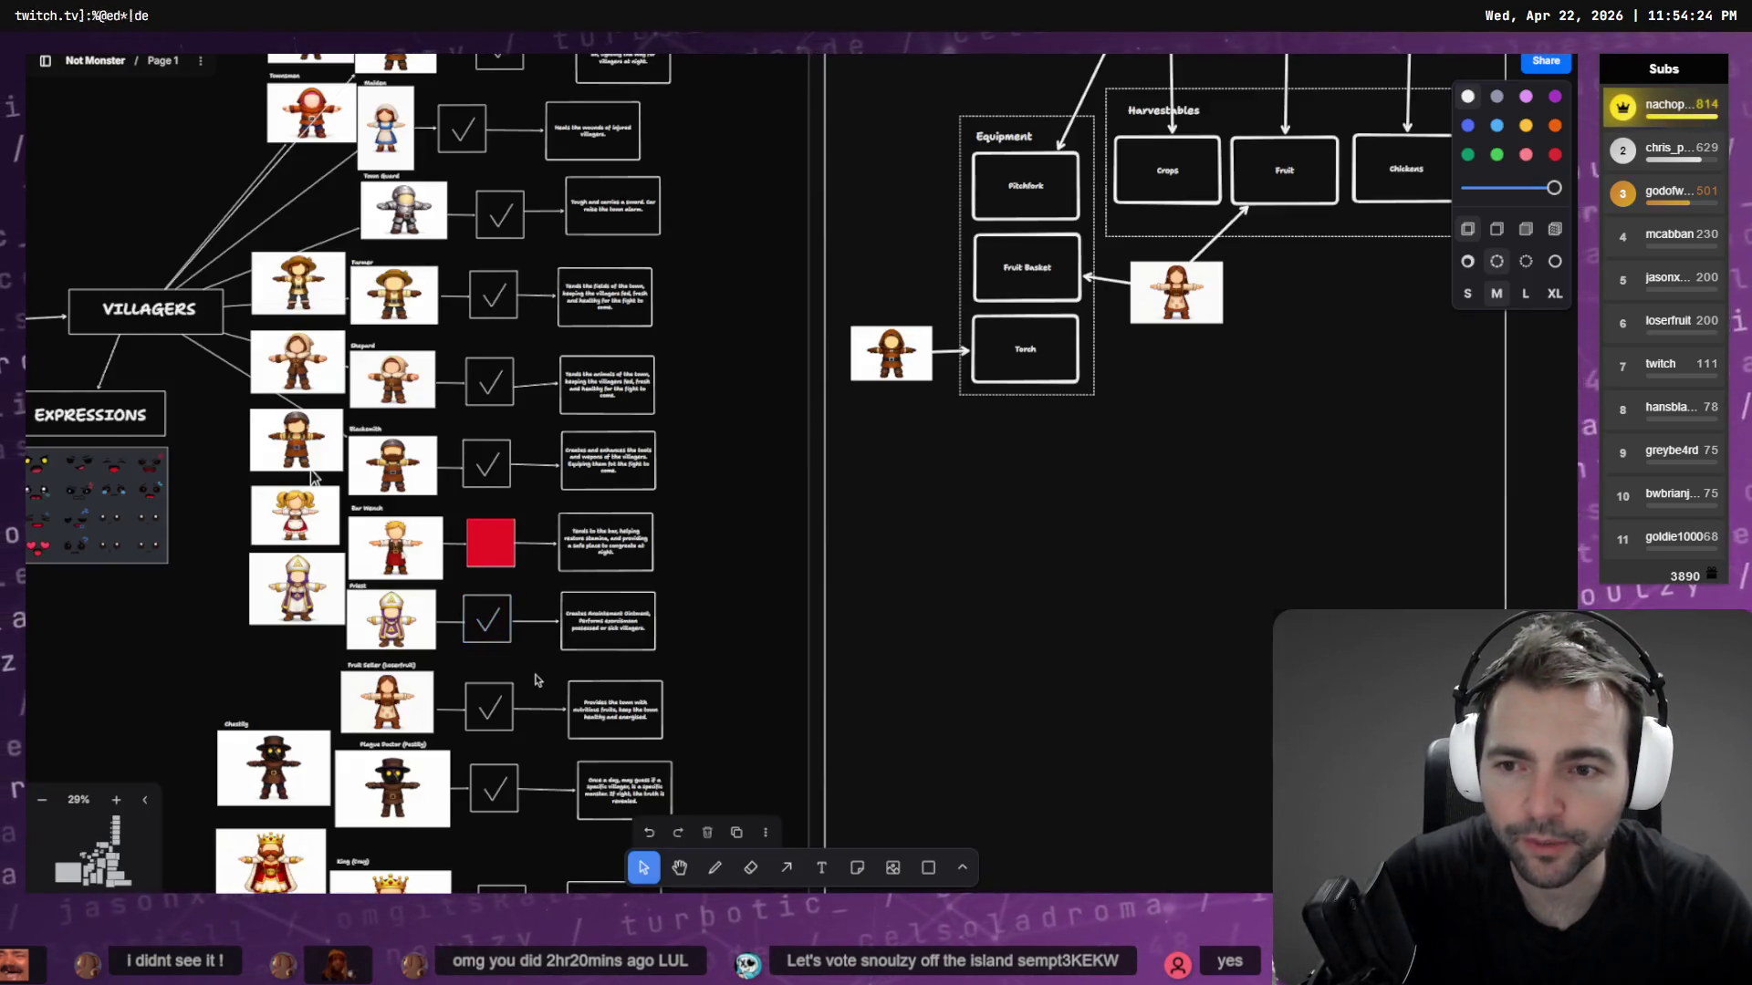
Zoom into the Bar Wench row and delete the stray arrow image
scroll(763, 75, down, 7)
scroll(712, 192, down, 6)
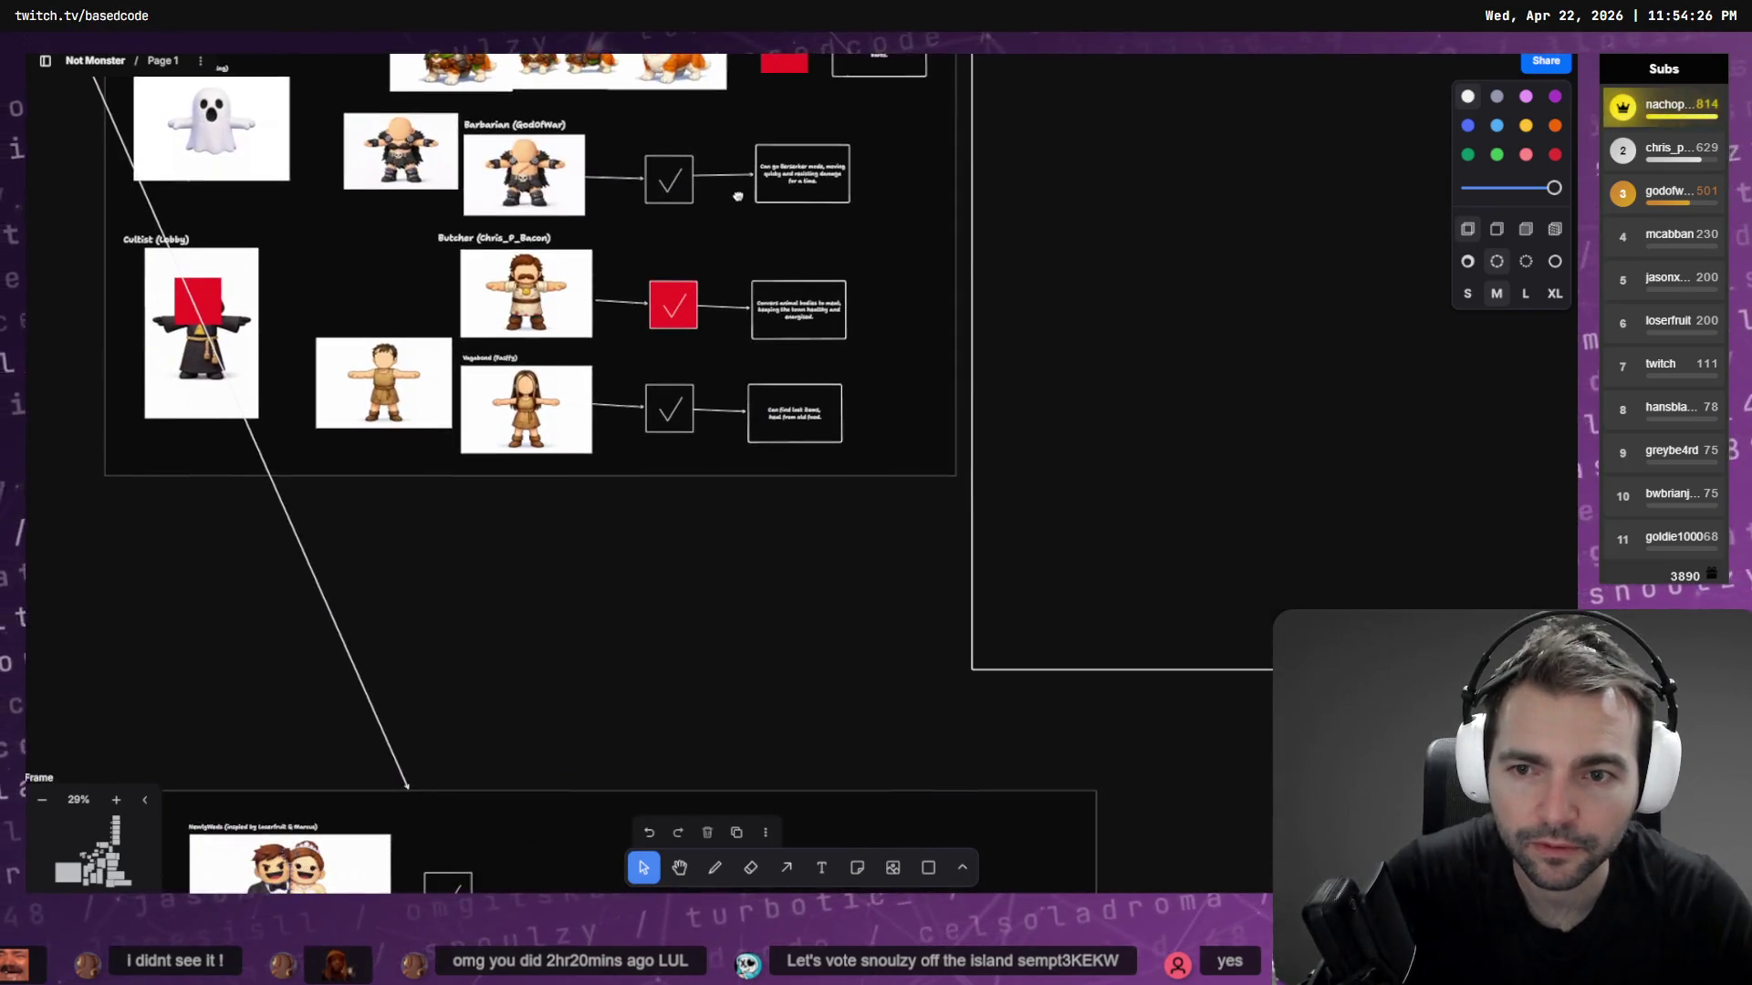
scroll(677, 371, down, 5)
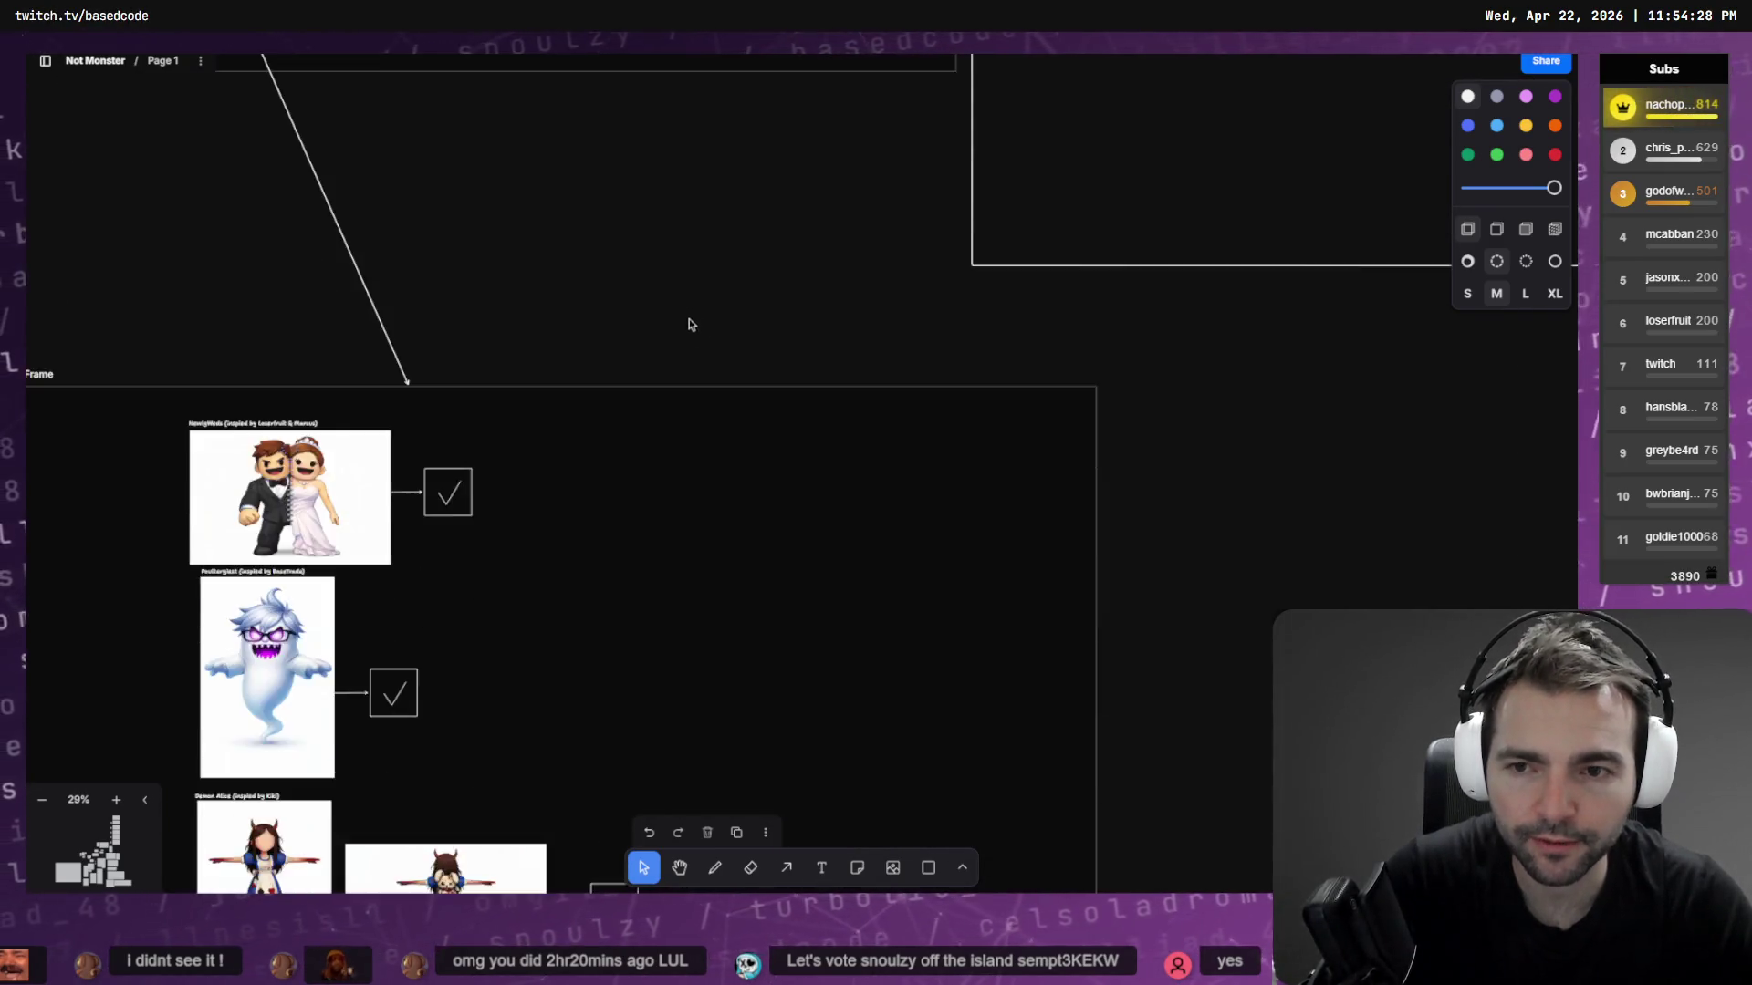
scroll(721, 339, up, 8)
scroll(744, 351, up, 10)
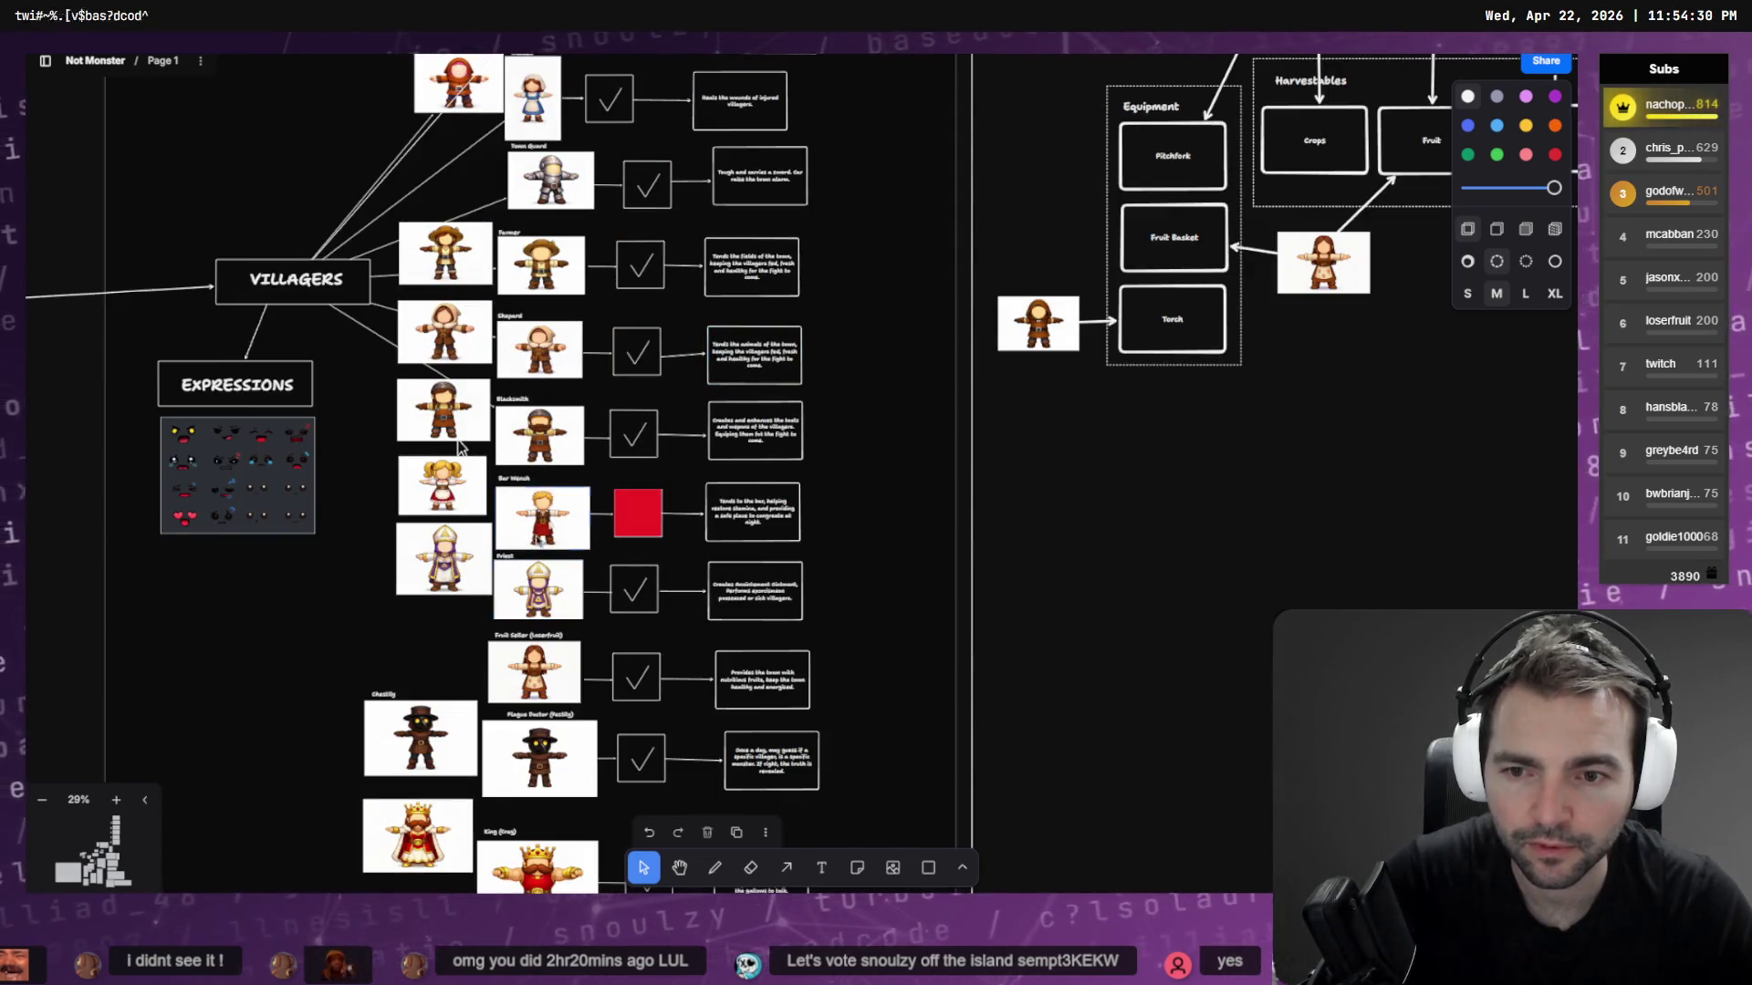
ctrl+scroll(459, 446, up, 10)
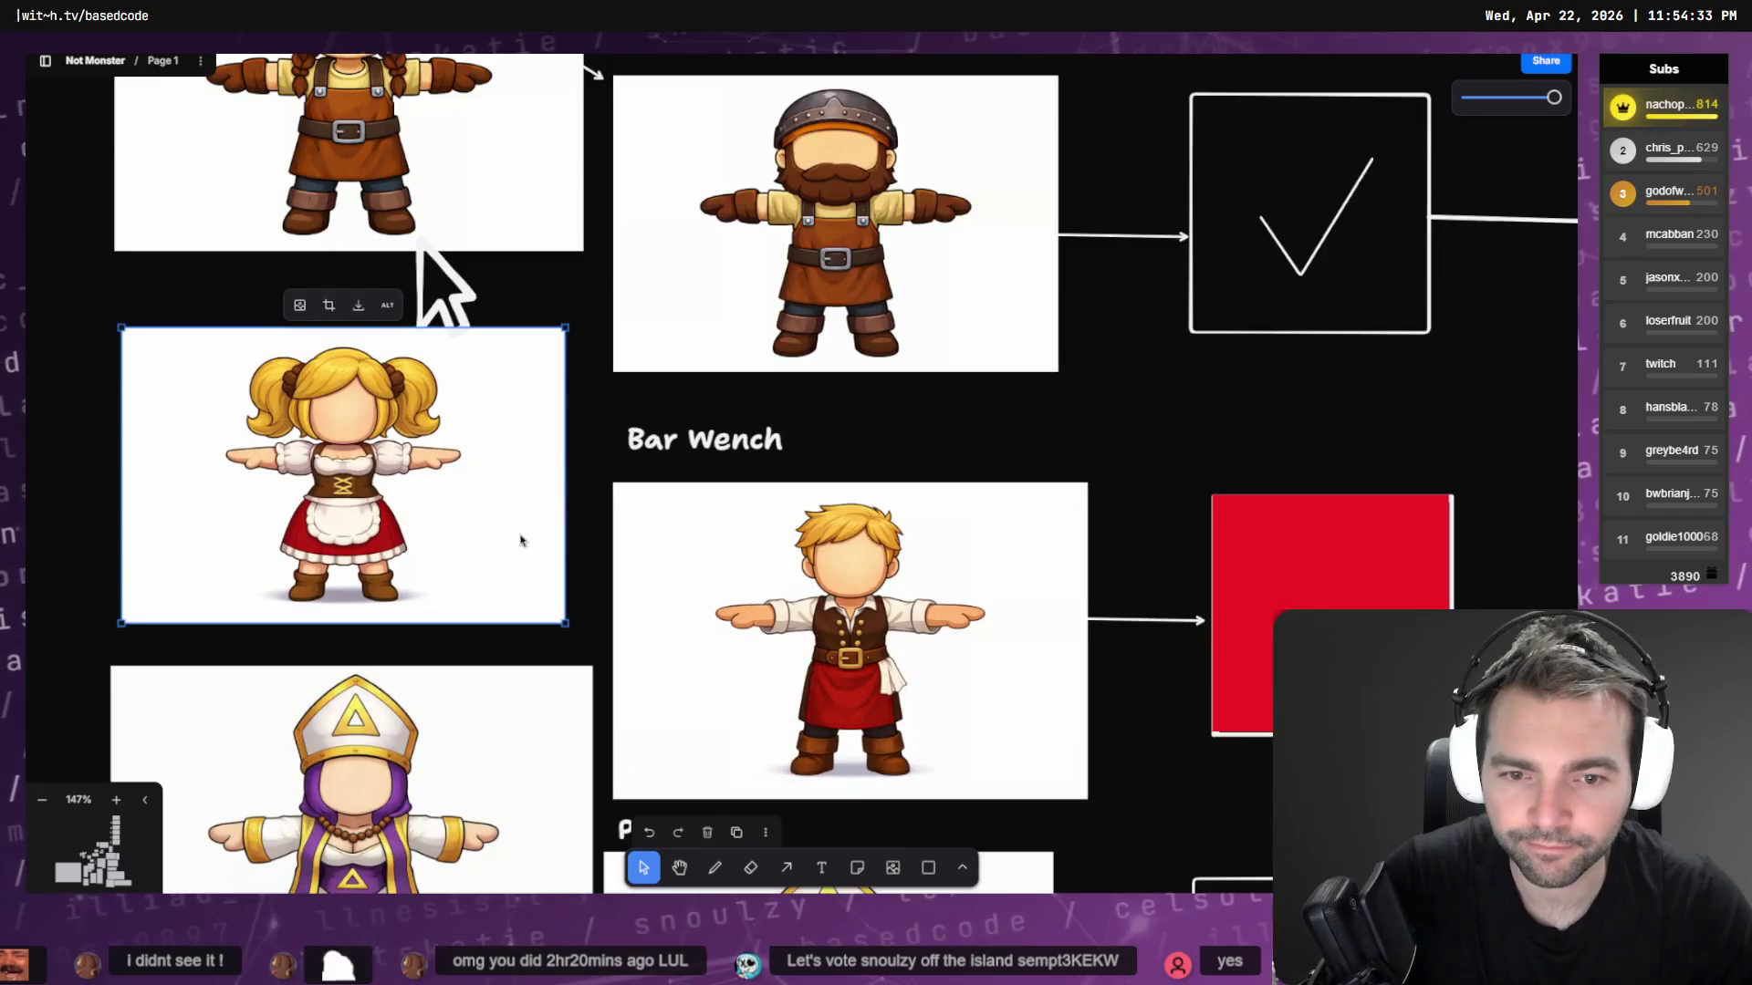
scroll(521, 541, down, 2)
click(860, 511)
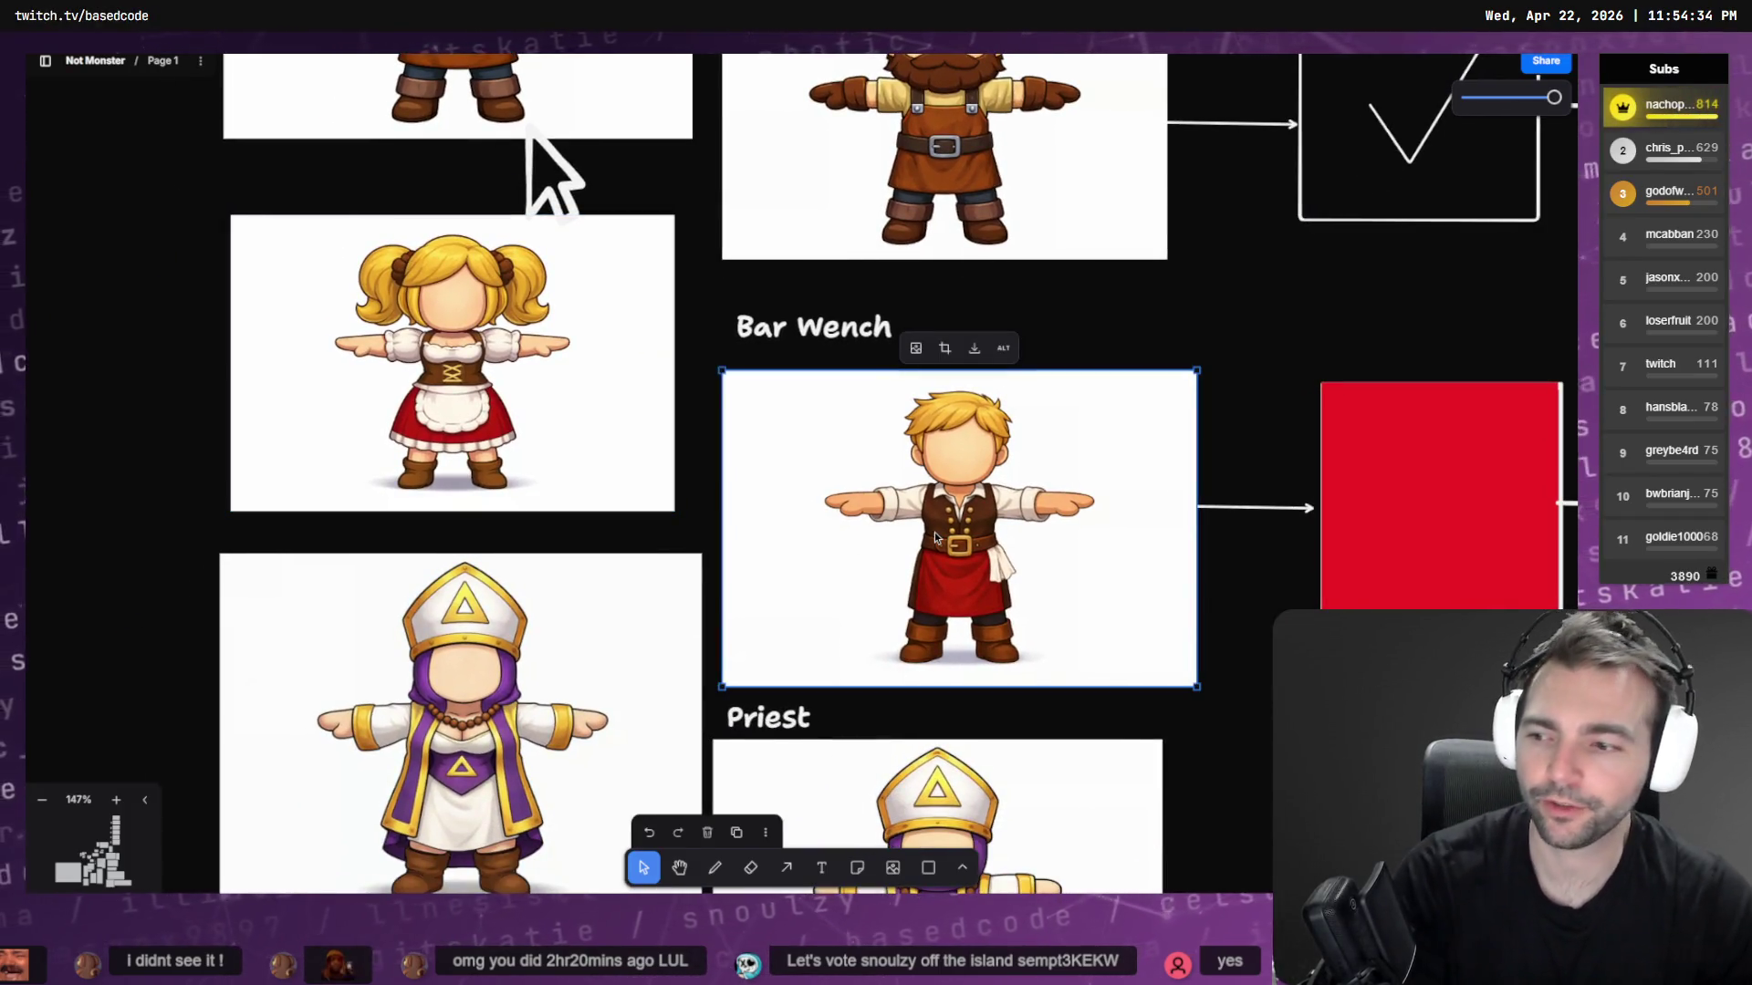
click(566, 239)
click(552, 178)
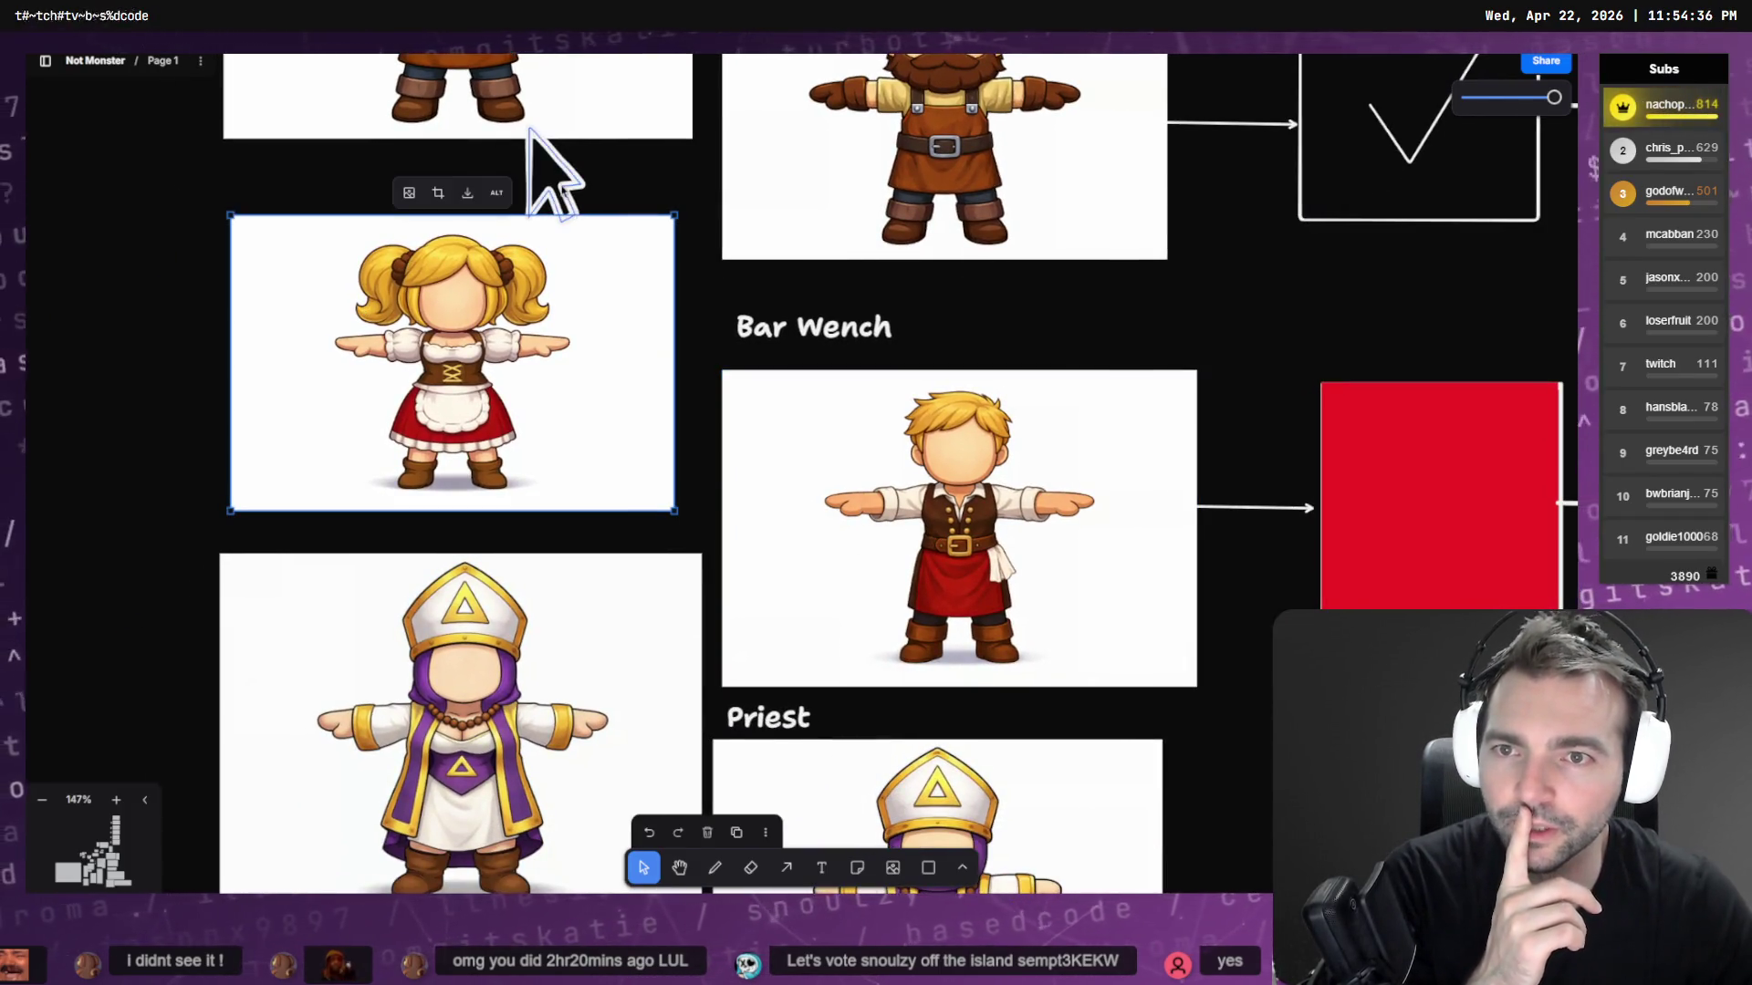
key(Delete)
Download the female Bar Wench picture as tldrawFile (4).png and close the downloads list
click(794, 508)
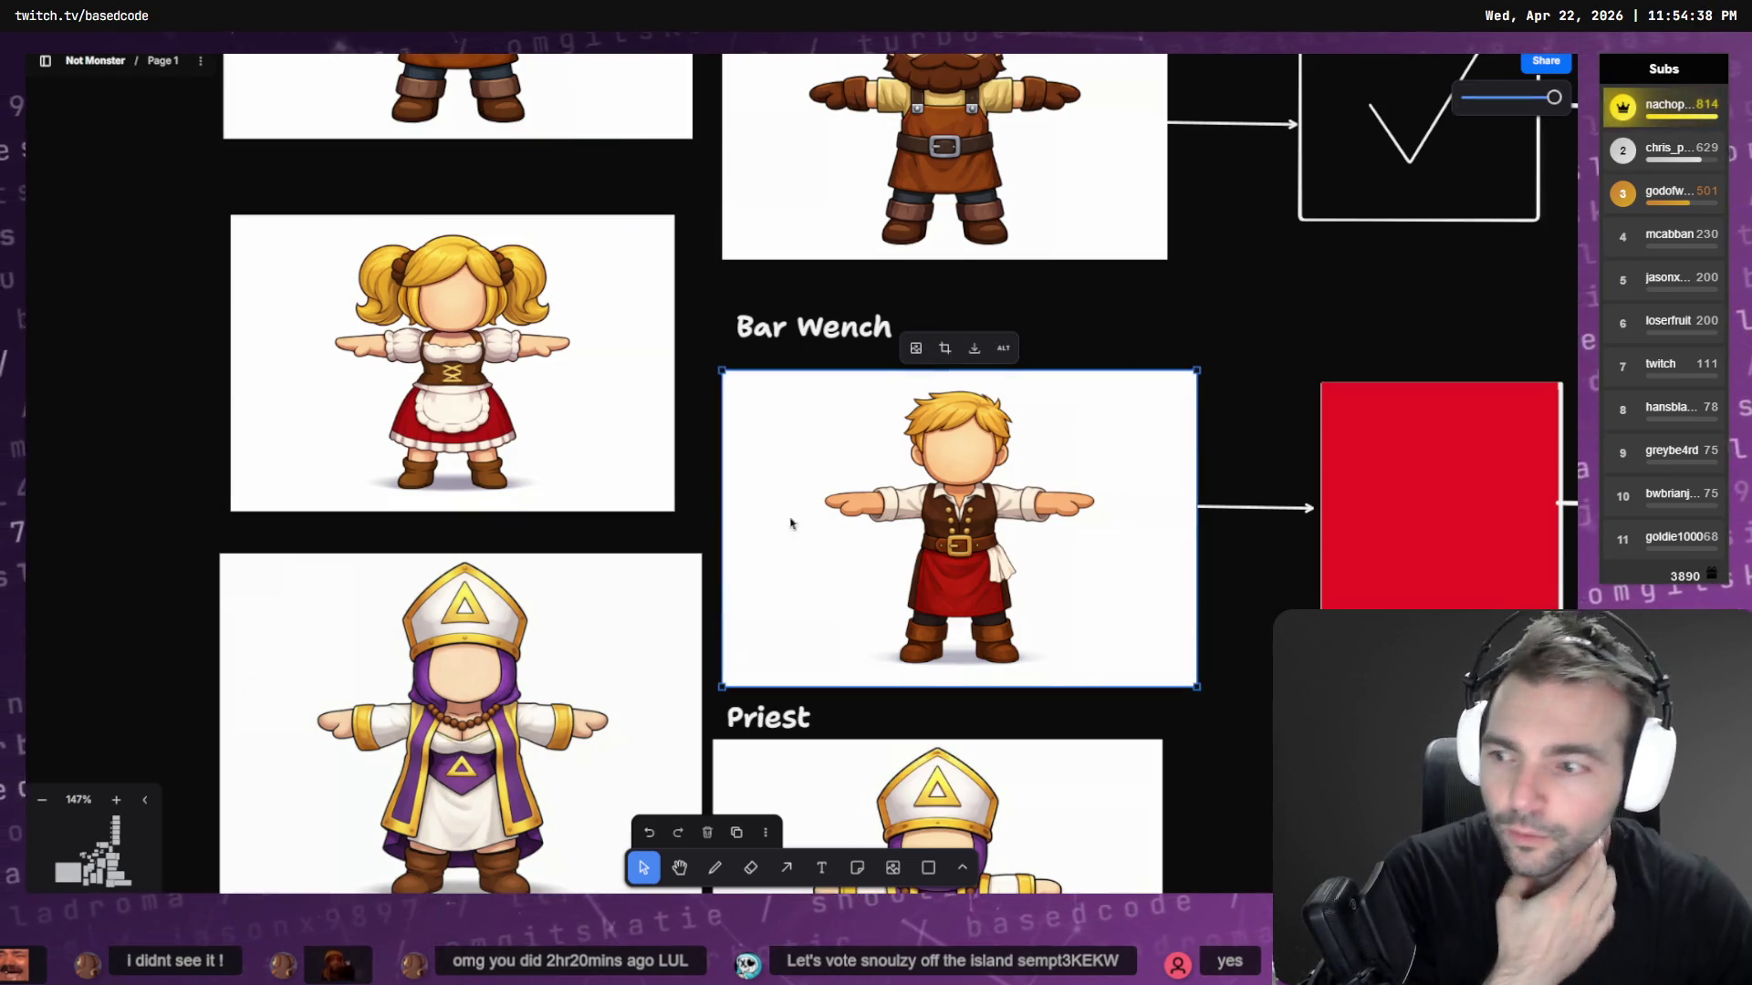
click(610, 441)
click(915, 548)
click(559, 380)
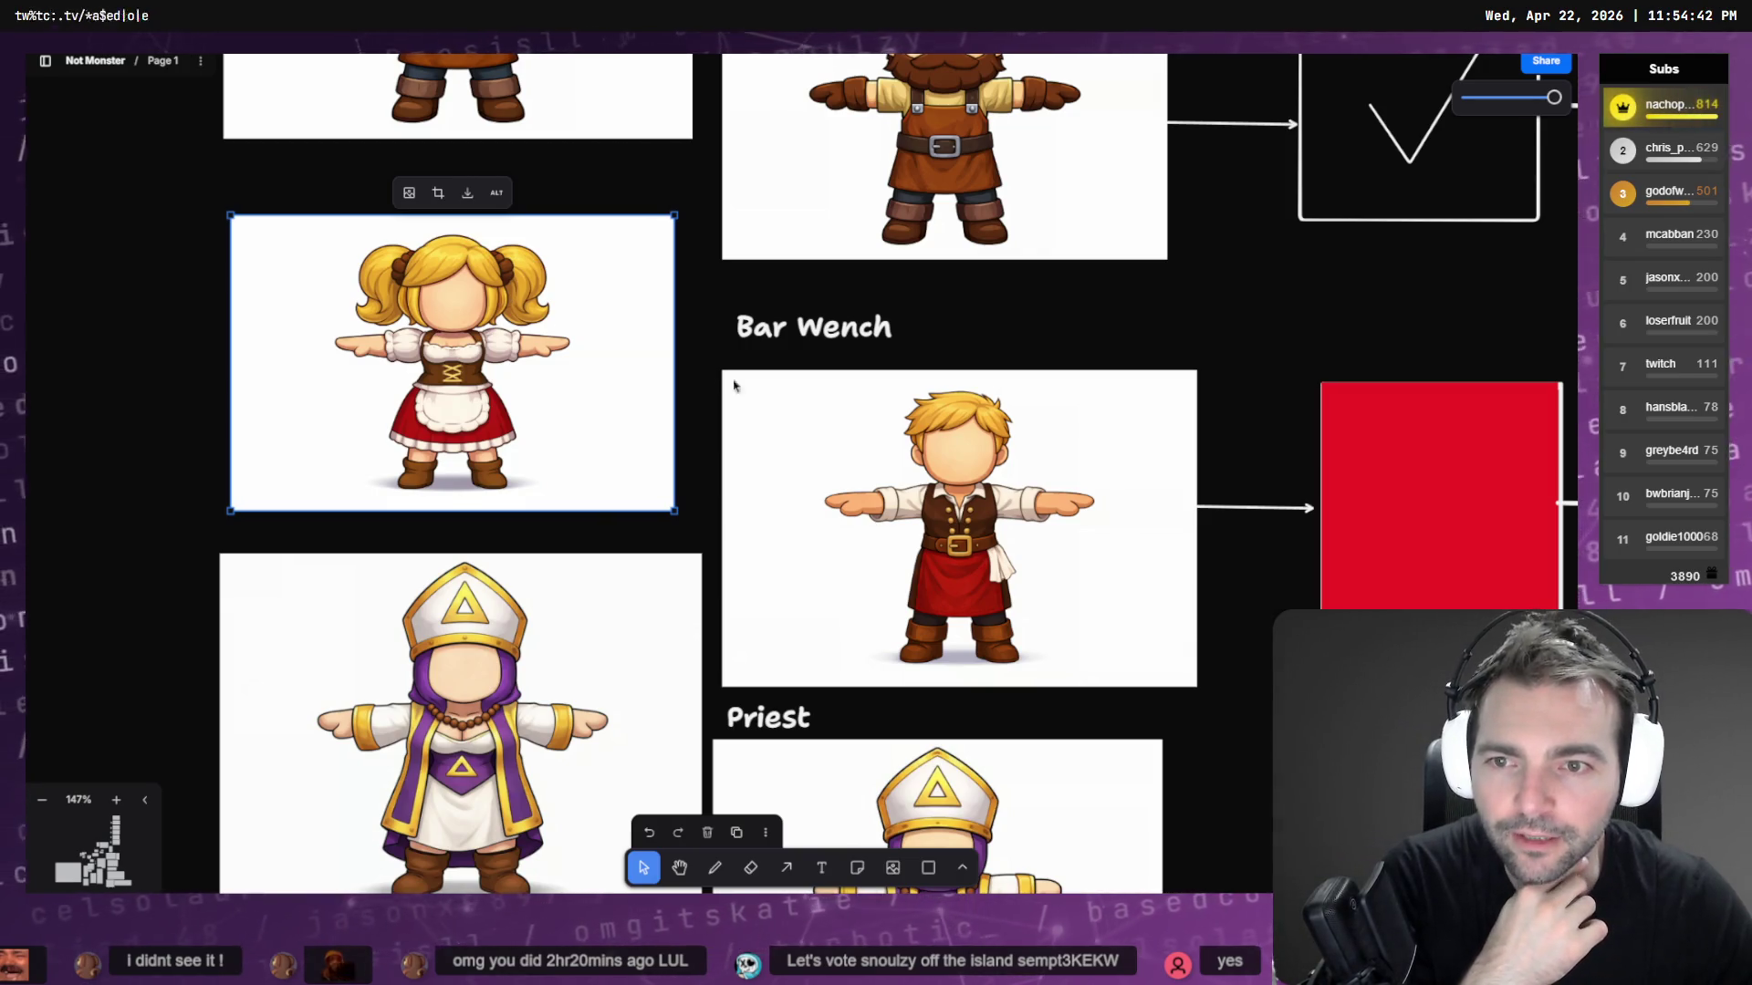
click(1018, 511)
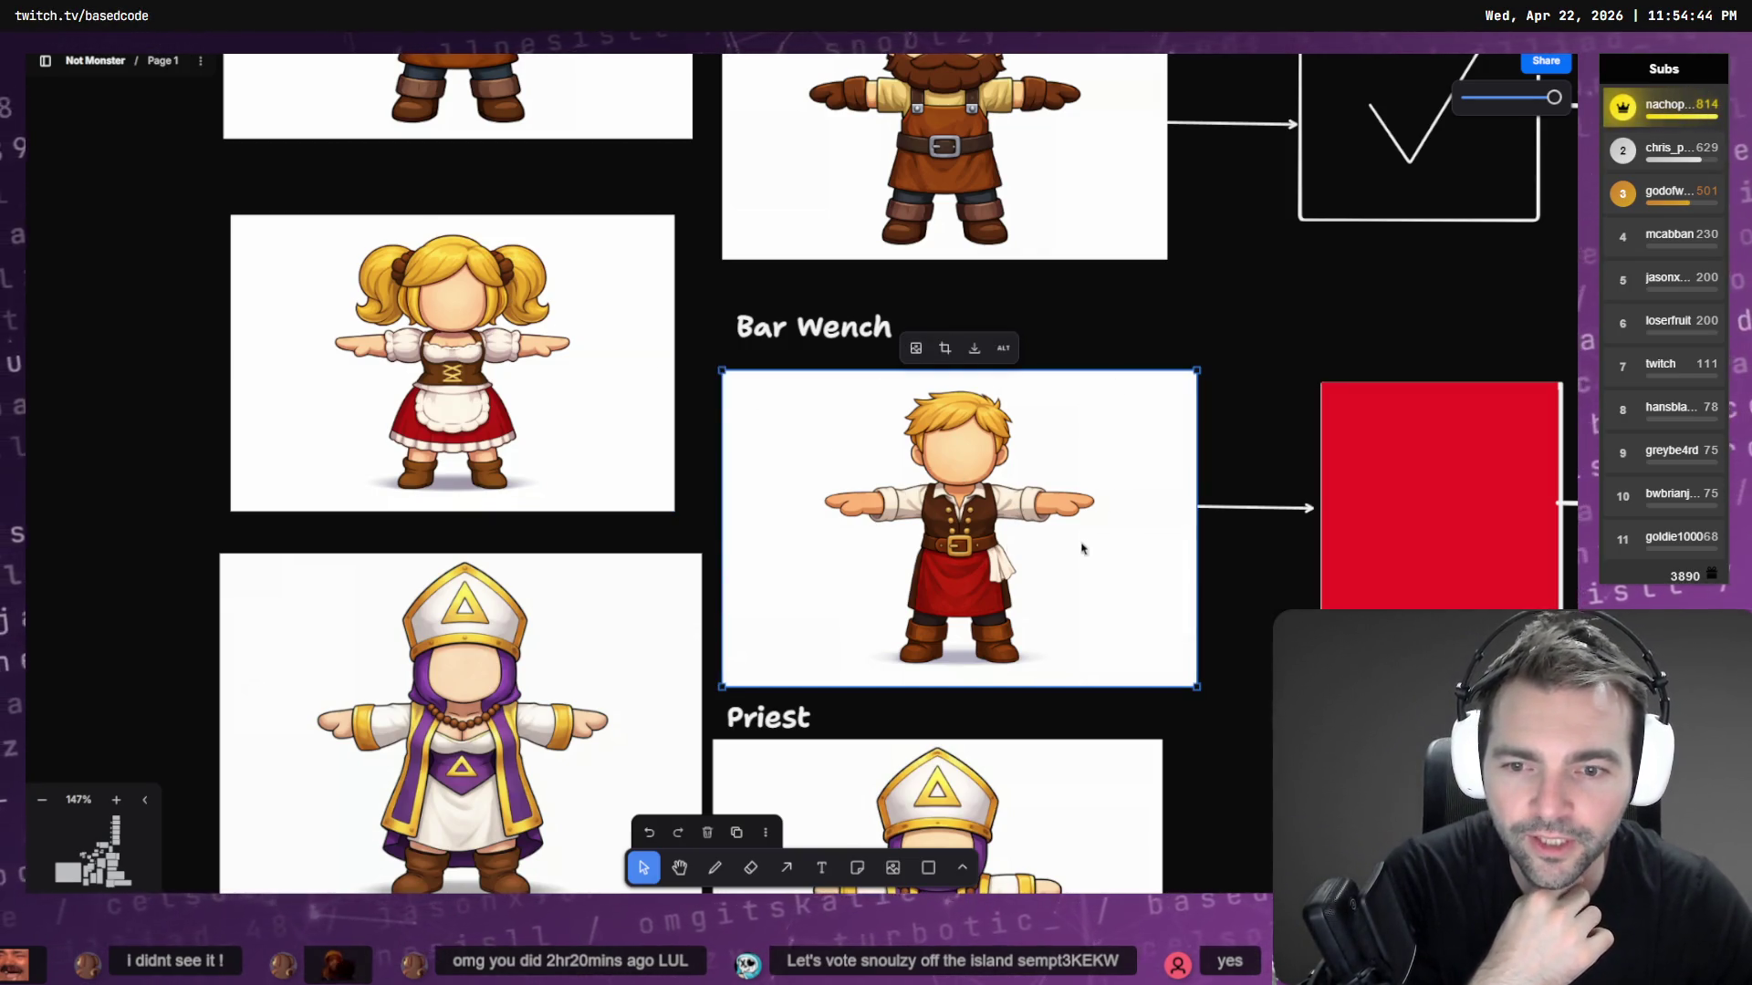
scroll(1082, 549, down, 1)
click(436, 268)
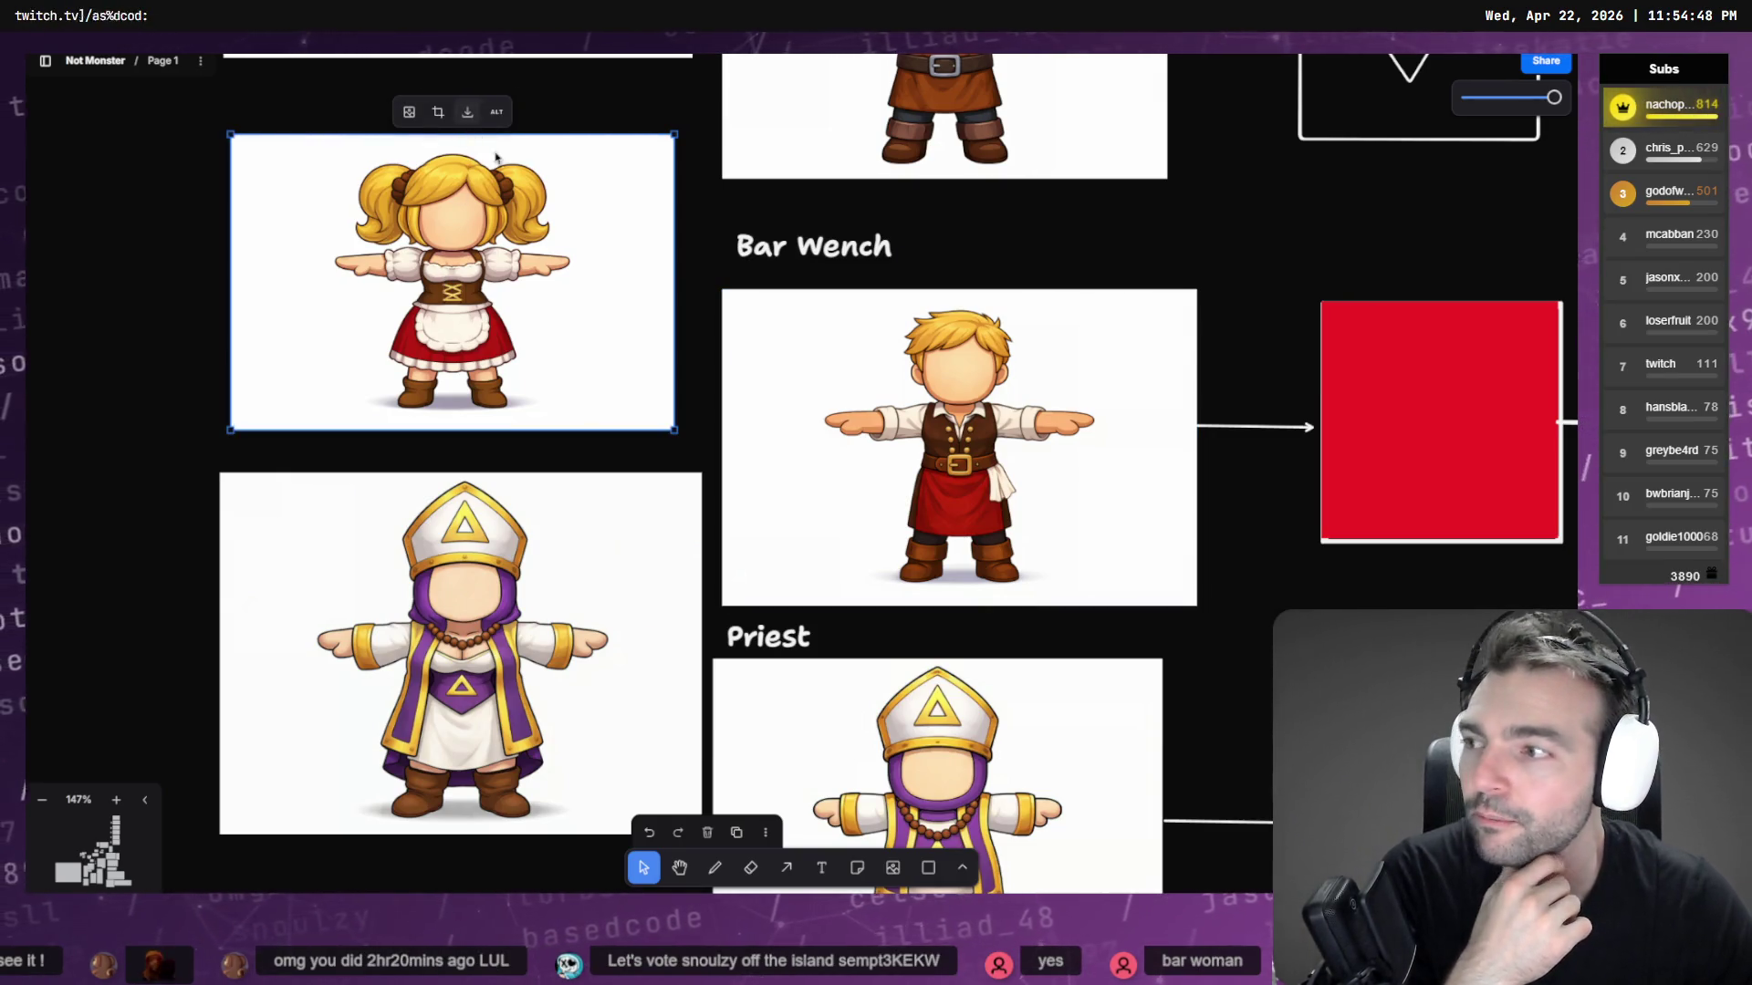
click(466, 112)
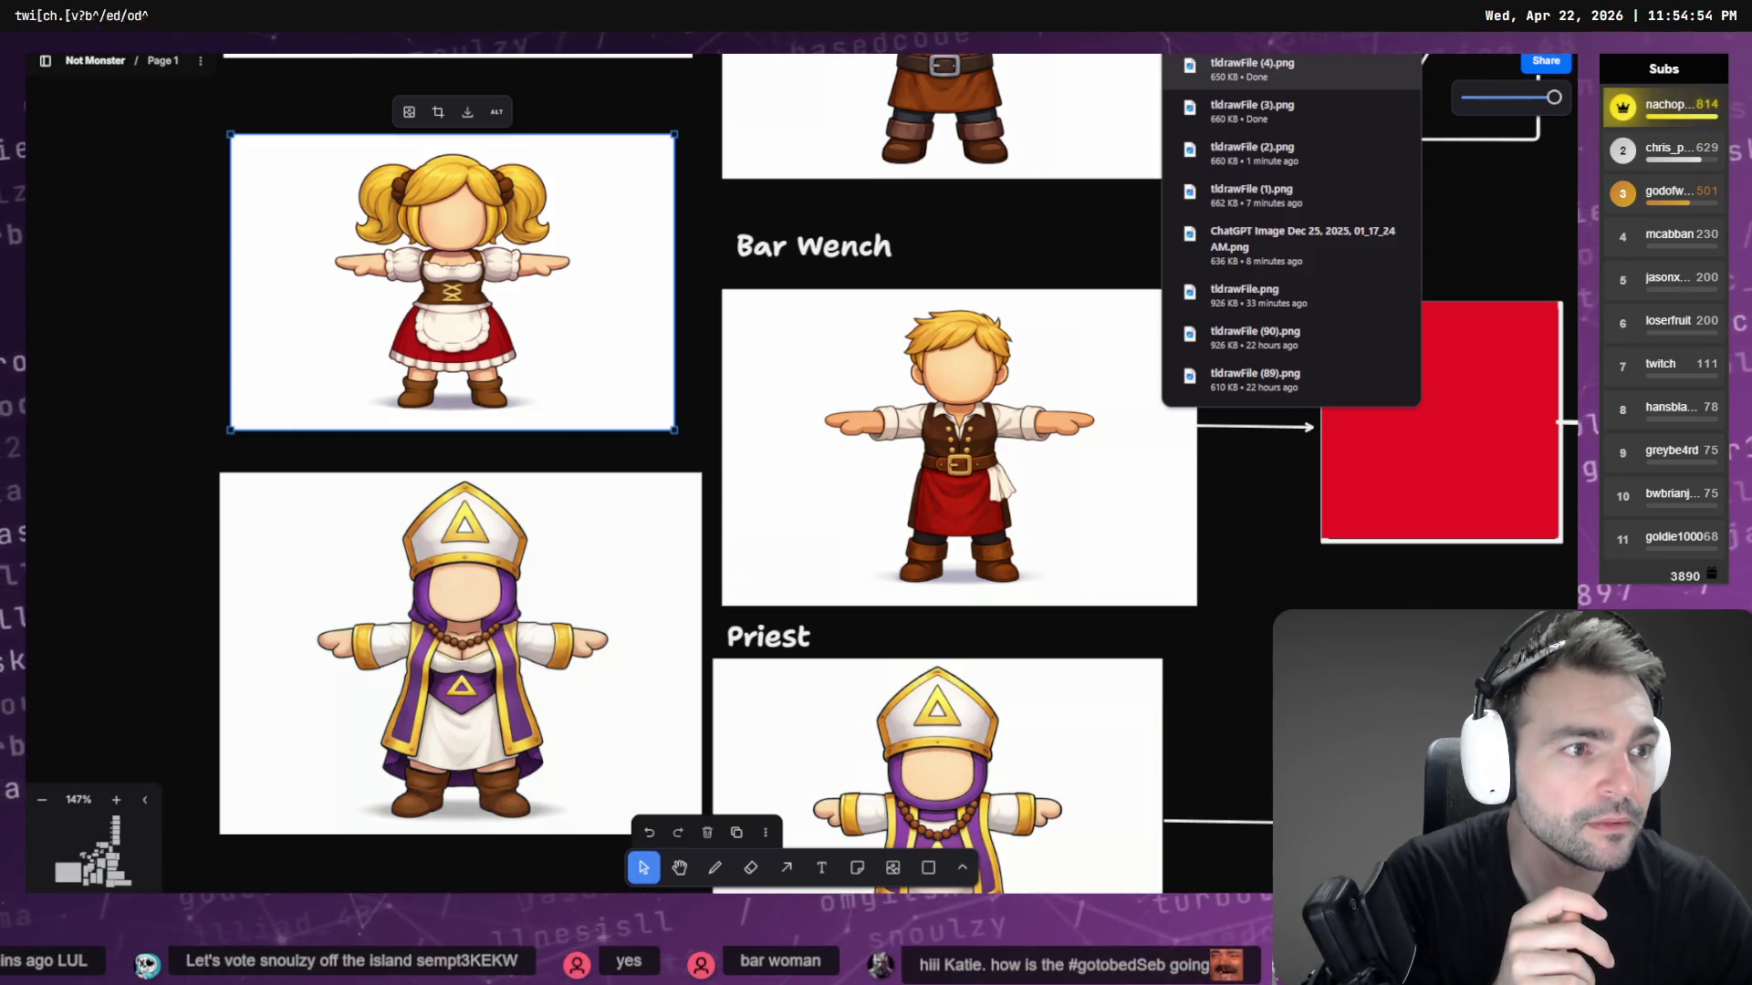
click(1049, 266)
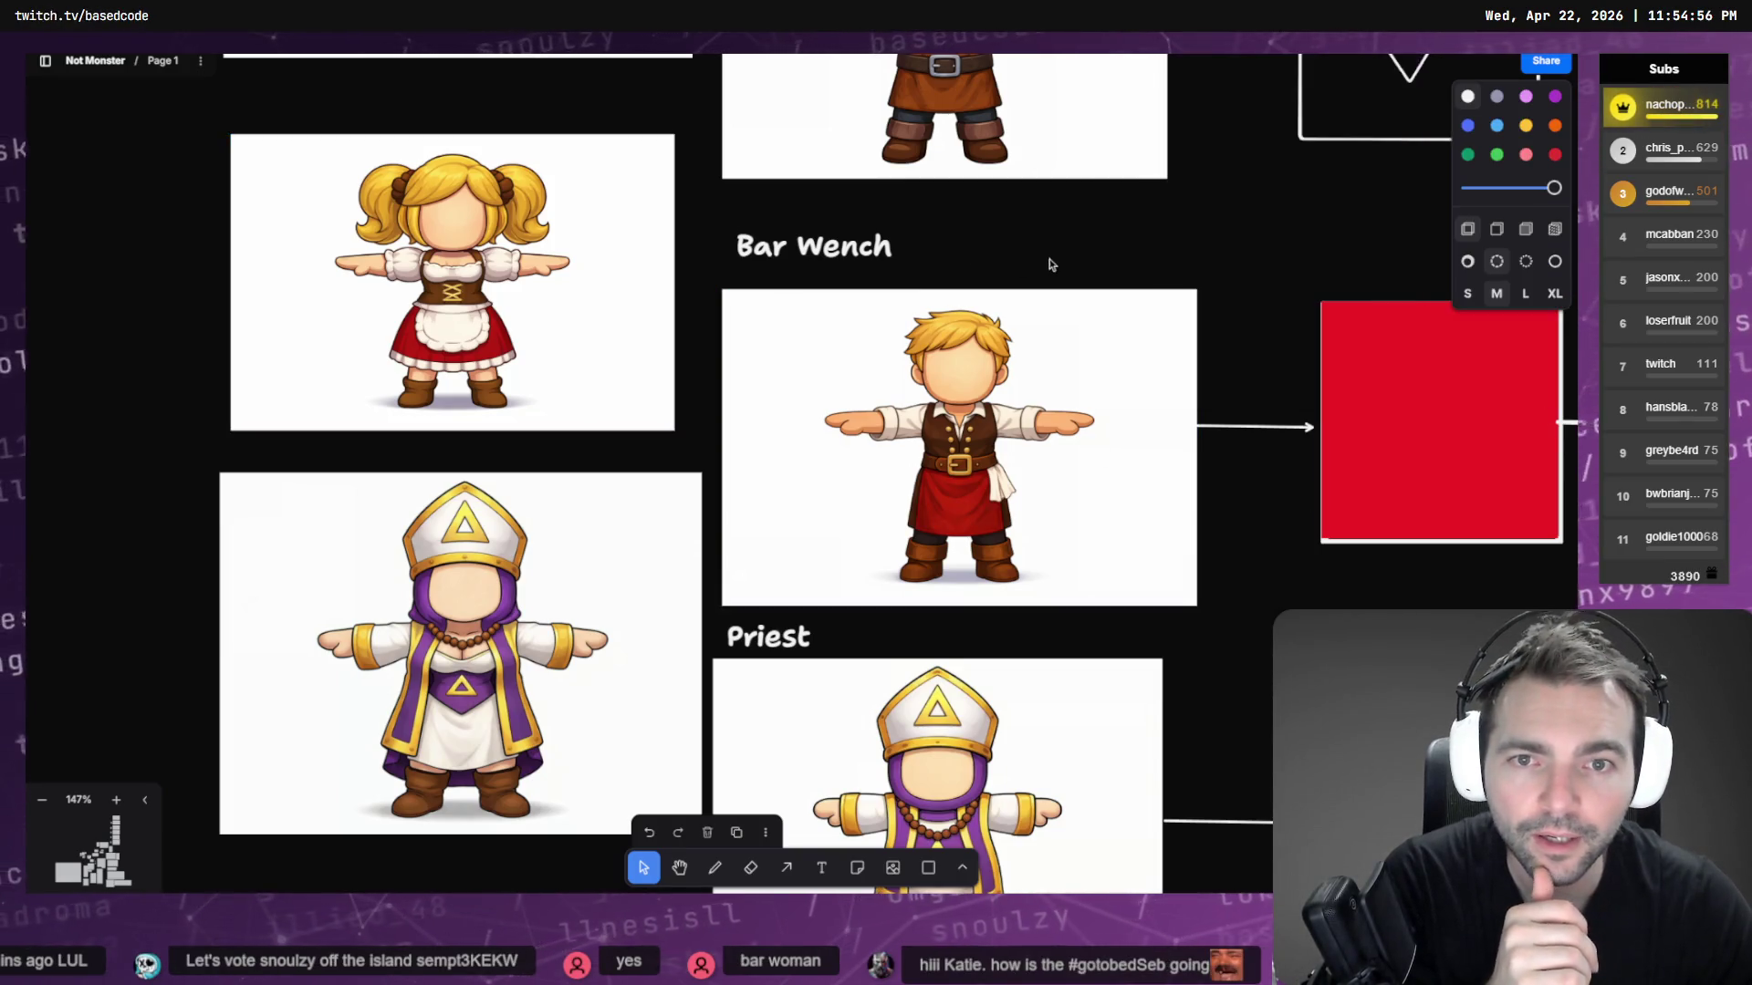
scroll(1067, 301, down, 8)
ctrl+scroll(1107, 281, down, 10)
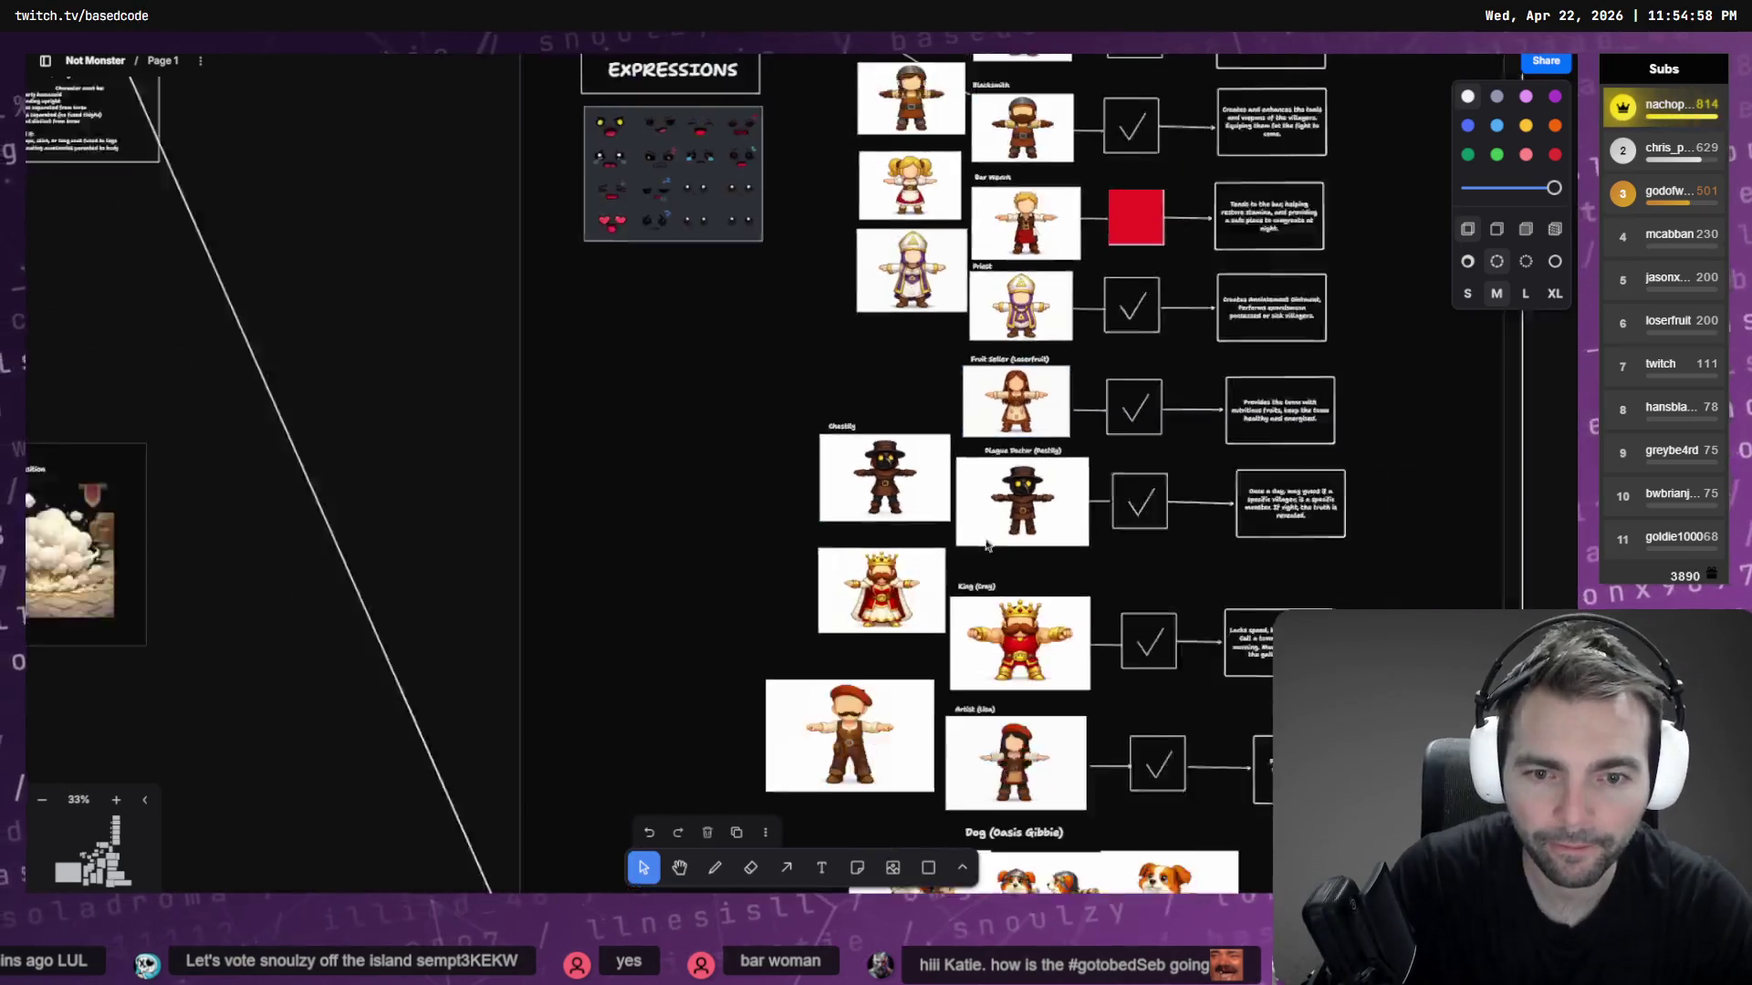
scroll(789, 196, down, 3)
ctrl+scroll(789, 196, up, 10)
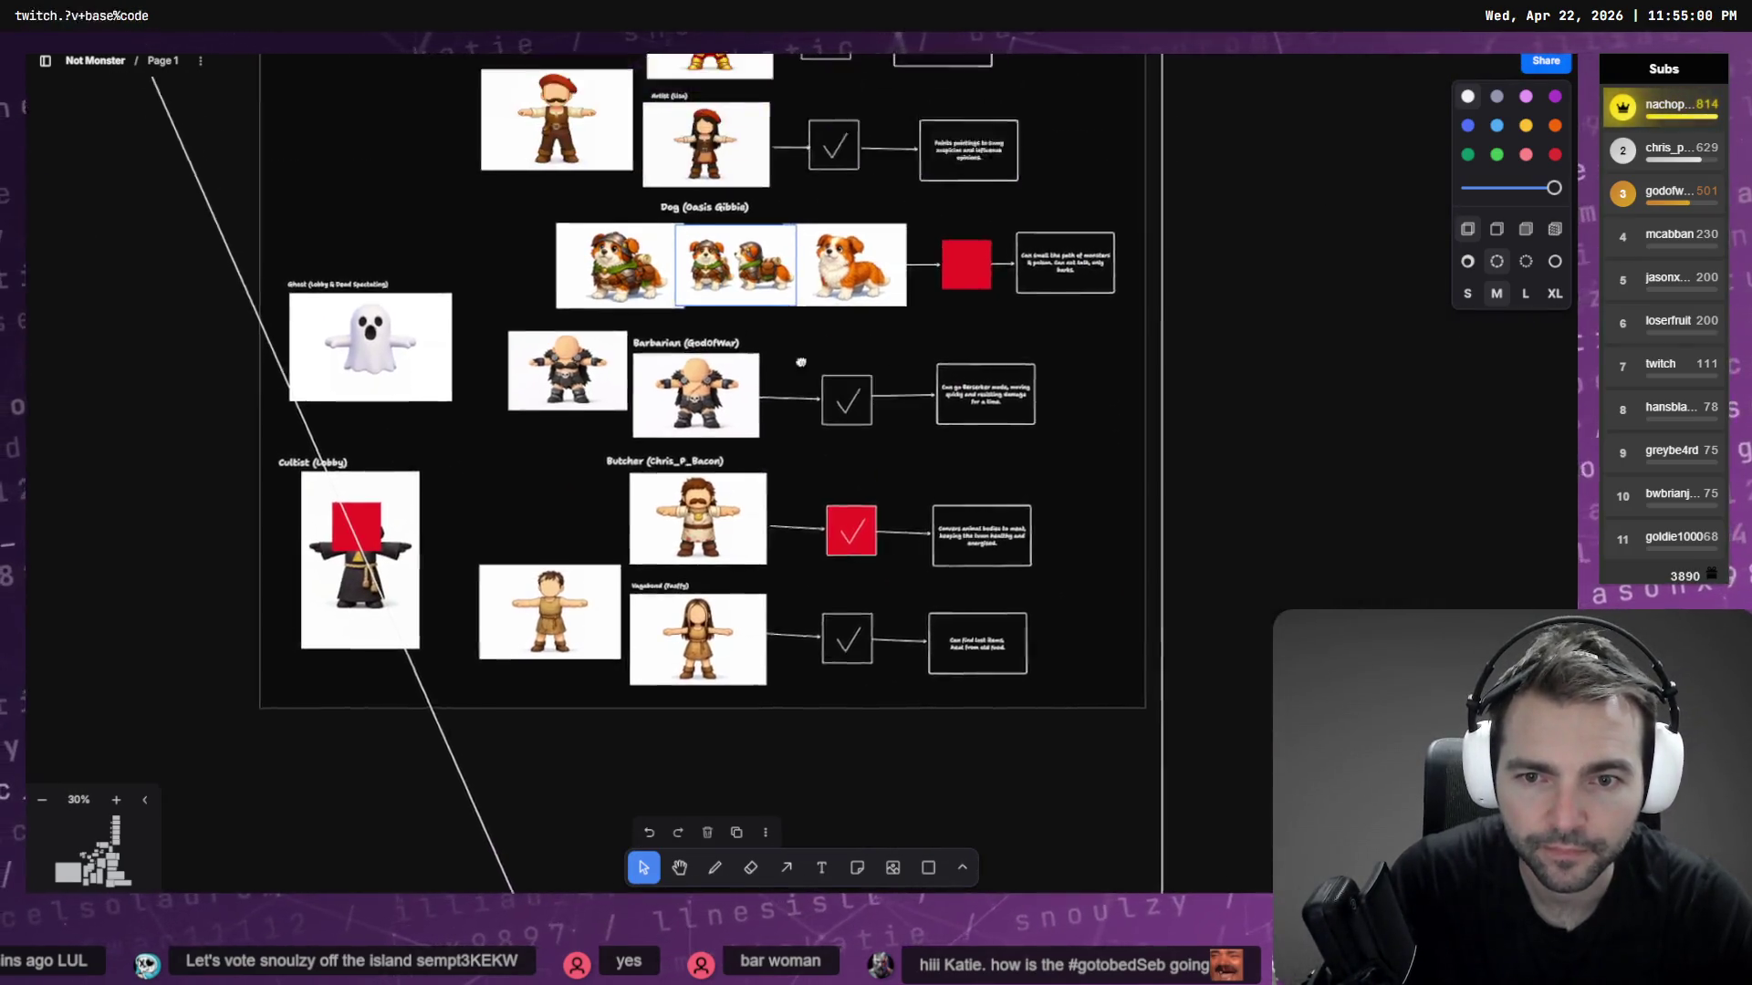
ctrl+scroll(797, 372, down, 2)
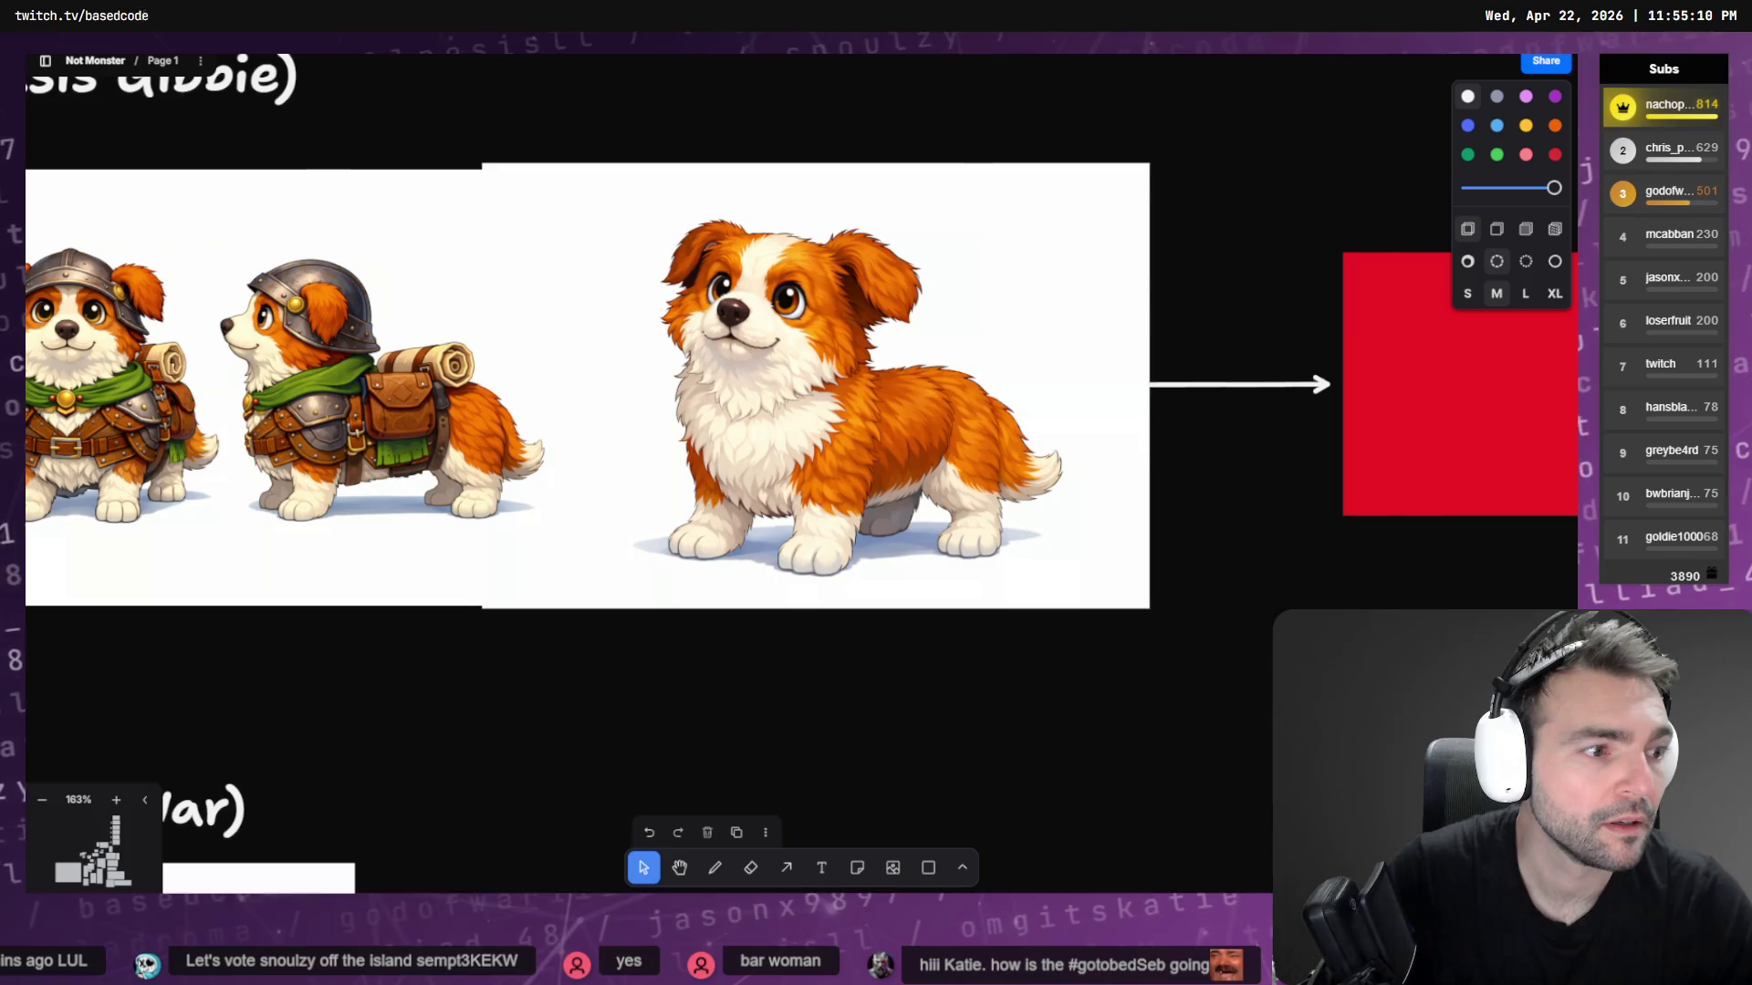
scroll(917, 443, down, 15)
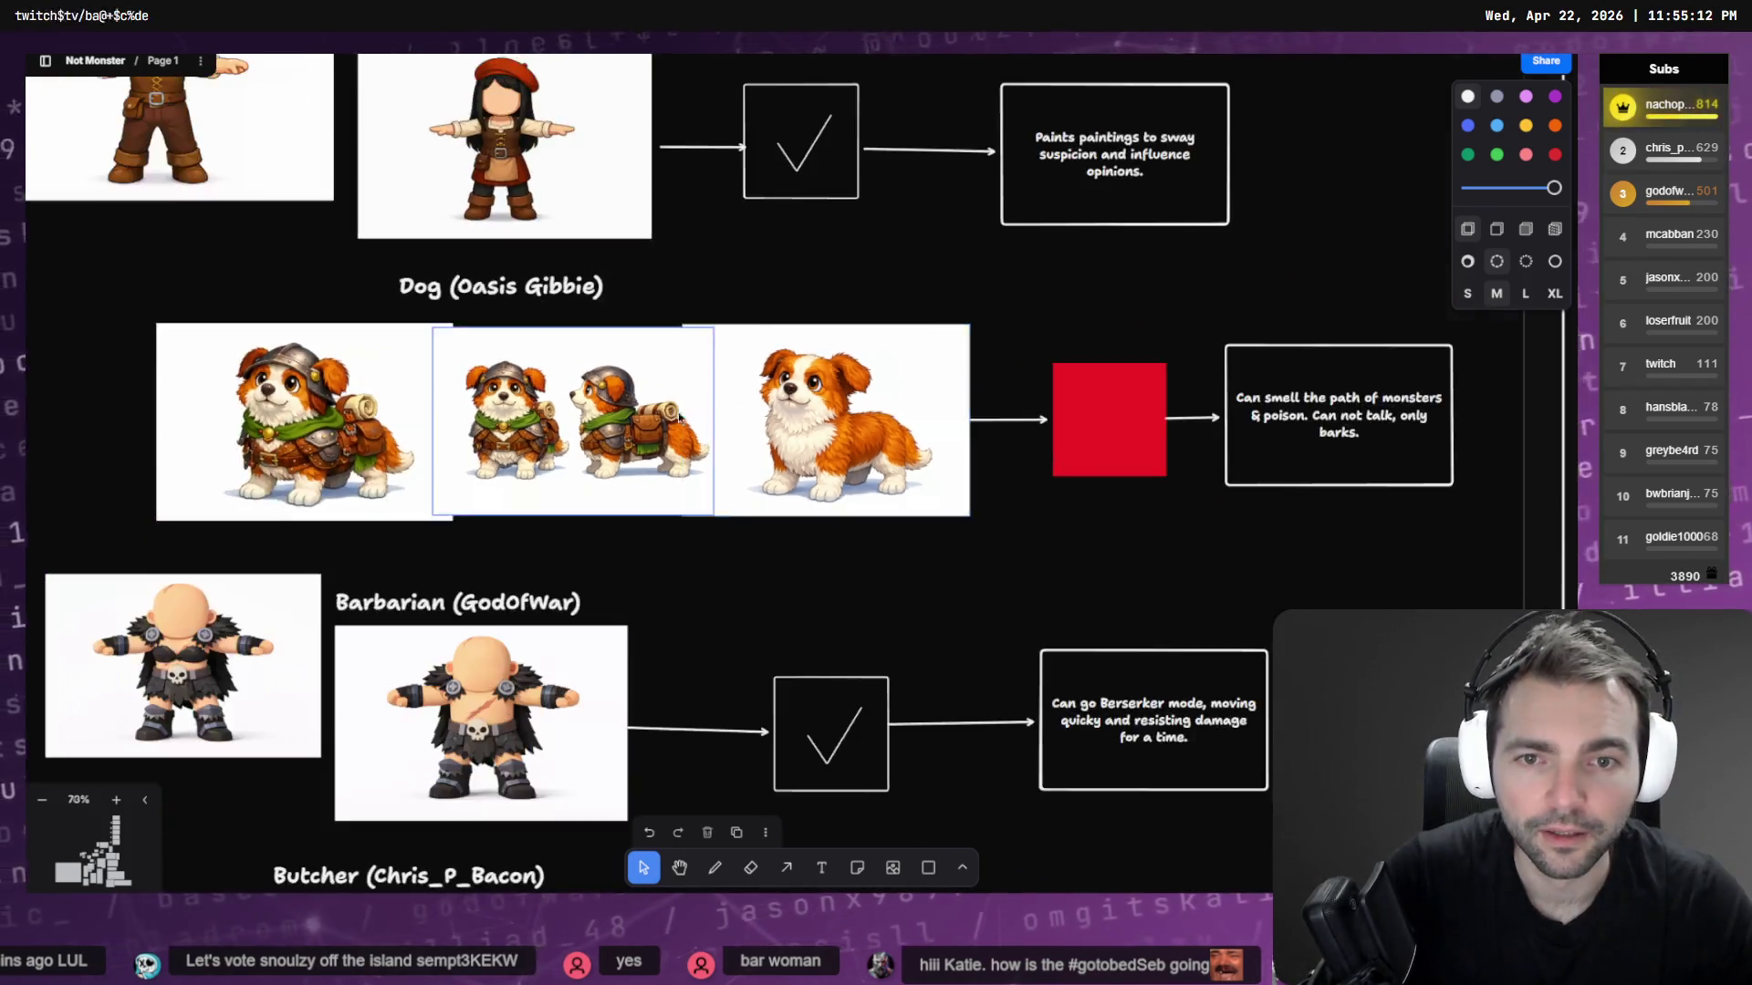
scroll(1039, 476, down, 5)
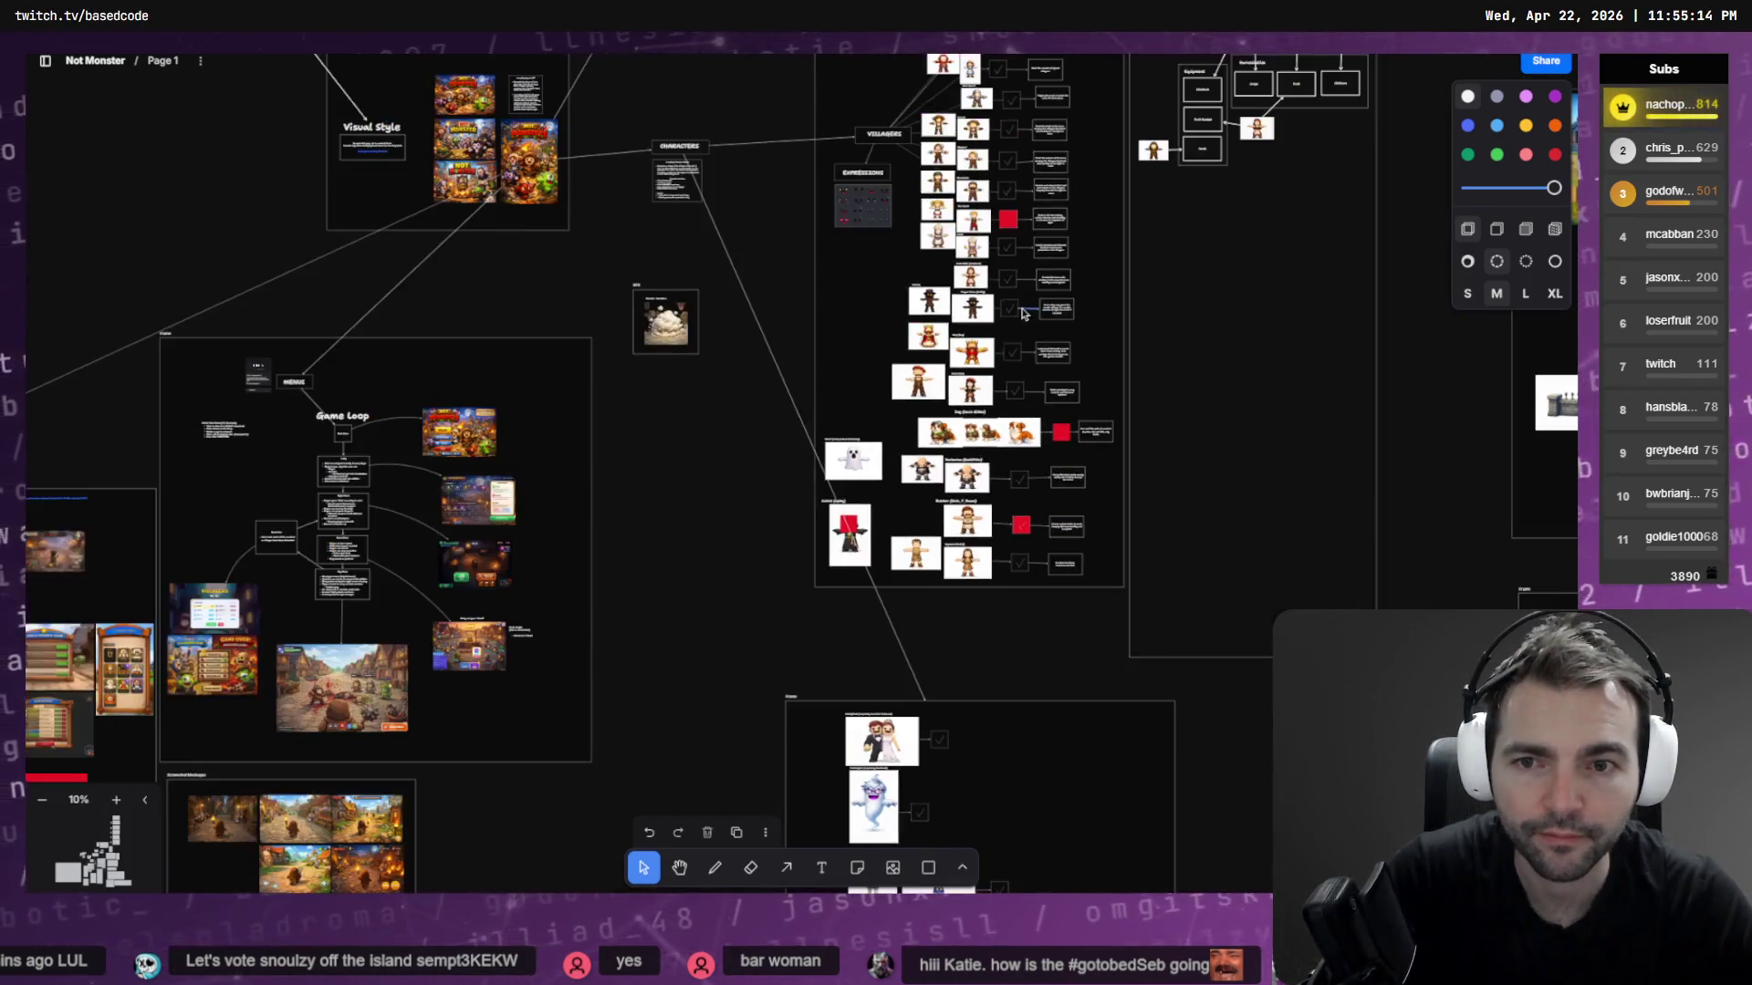
mouse_move(990, 112)
middle_down()
mouse_move(971, 658)
mouse_move(943, 717)
mouse_move(900, 472)
mouse_move(766, 310)
middle_up()
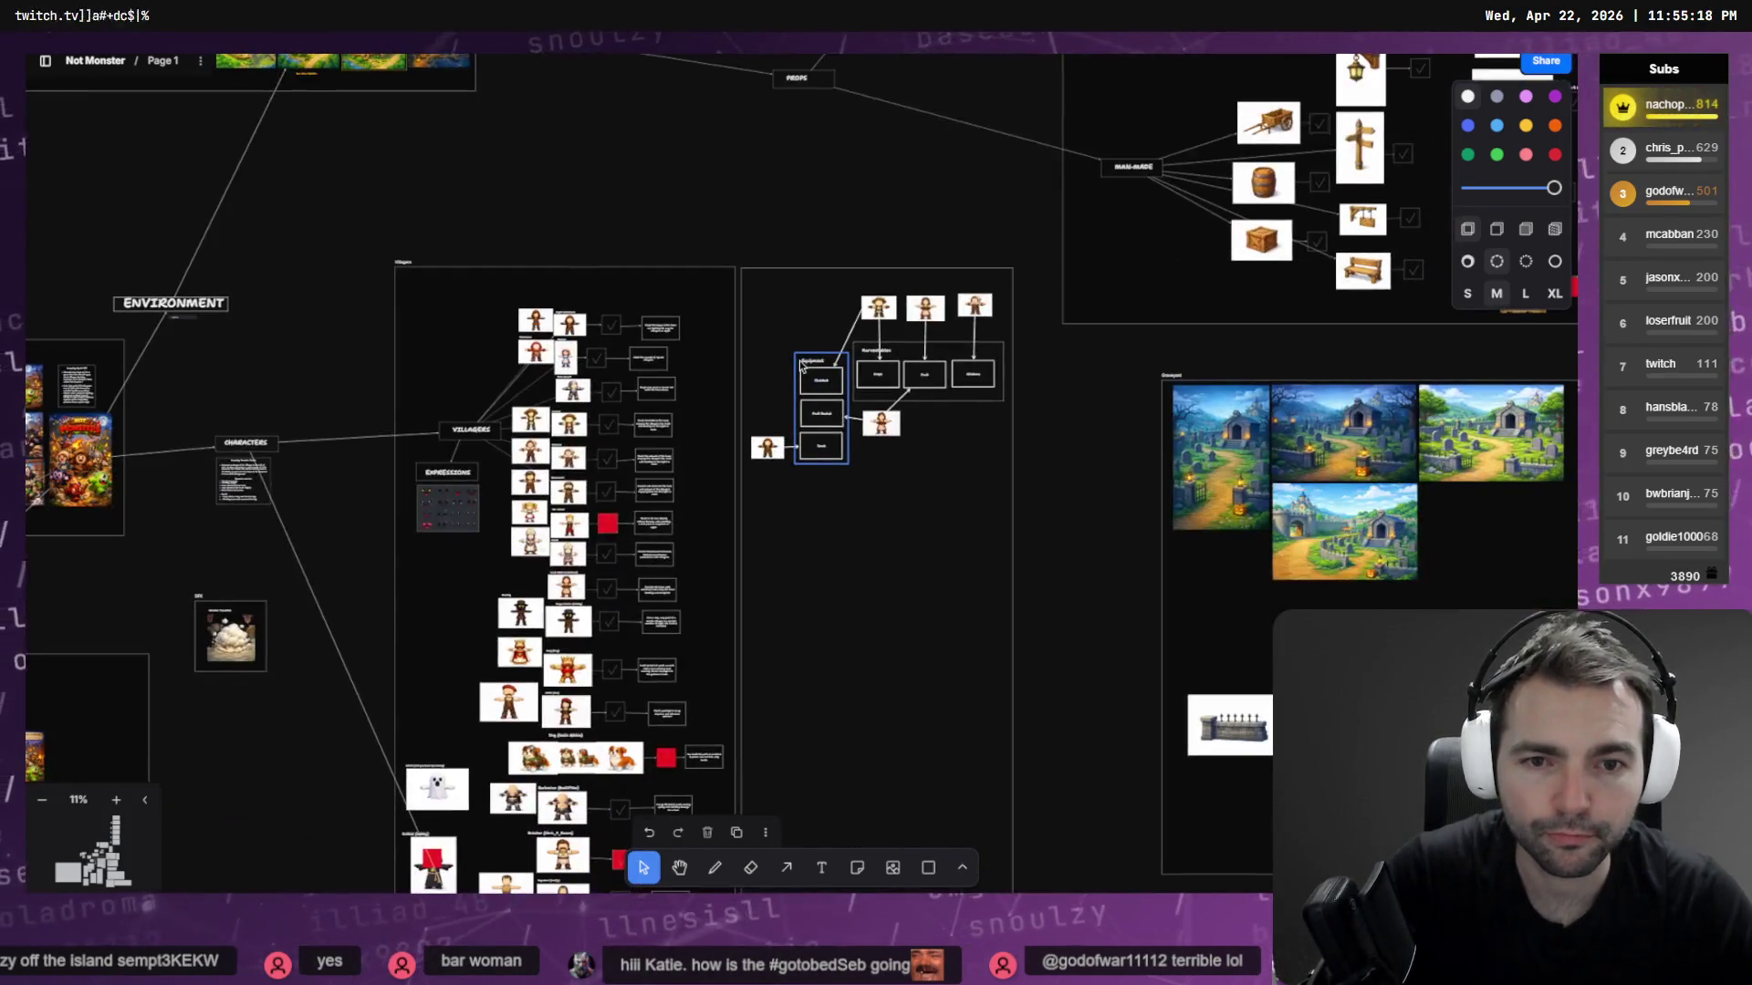
scroll(967, 487, up, 8)
scroll(983, 482, right, 10)
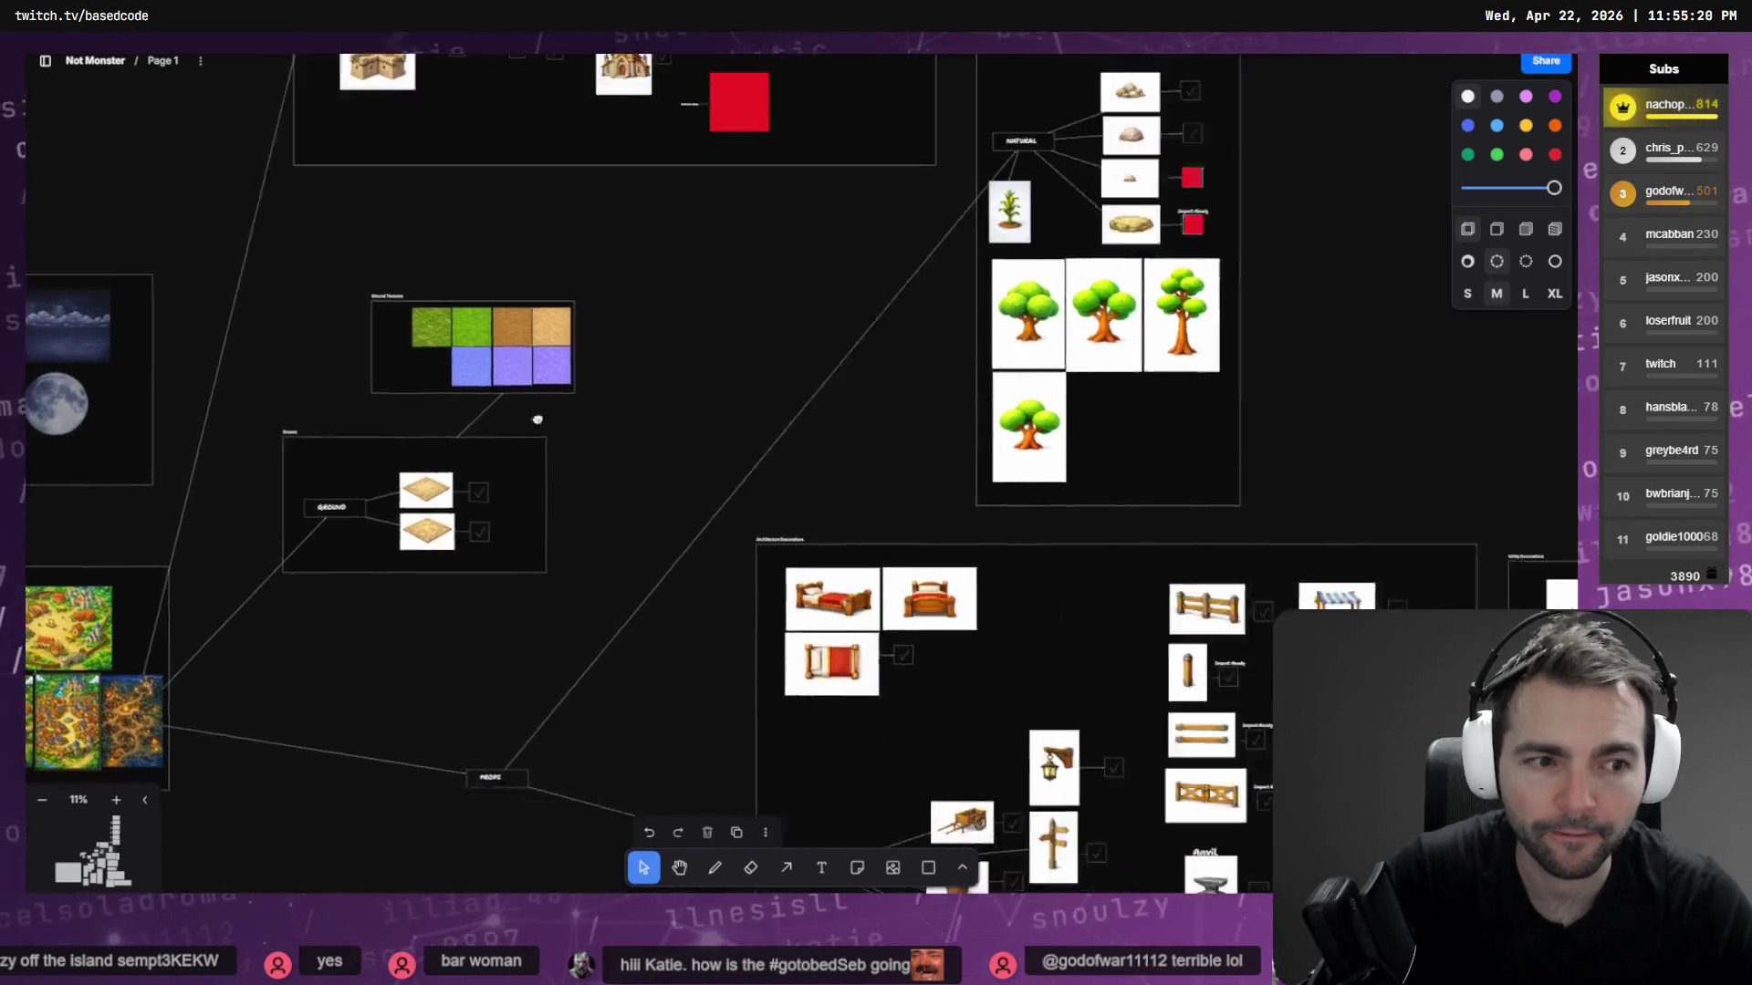
scroll(990, 448, down, 5)
scroll(990, 449, right, 3)
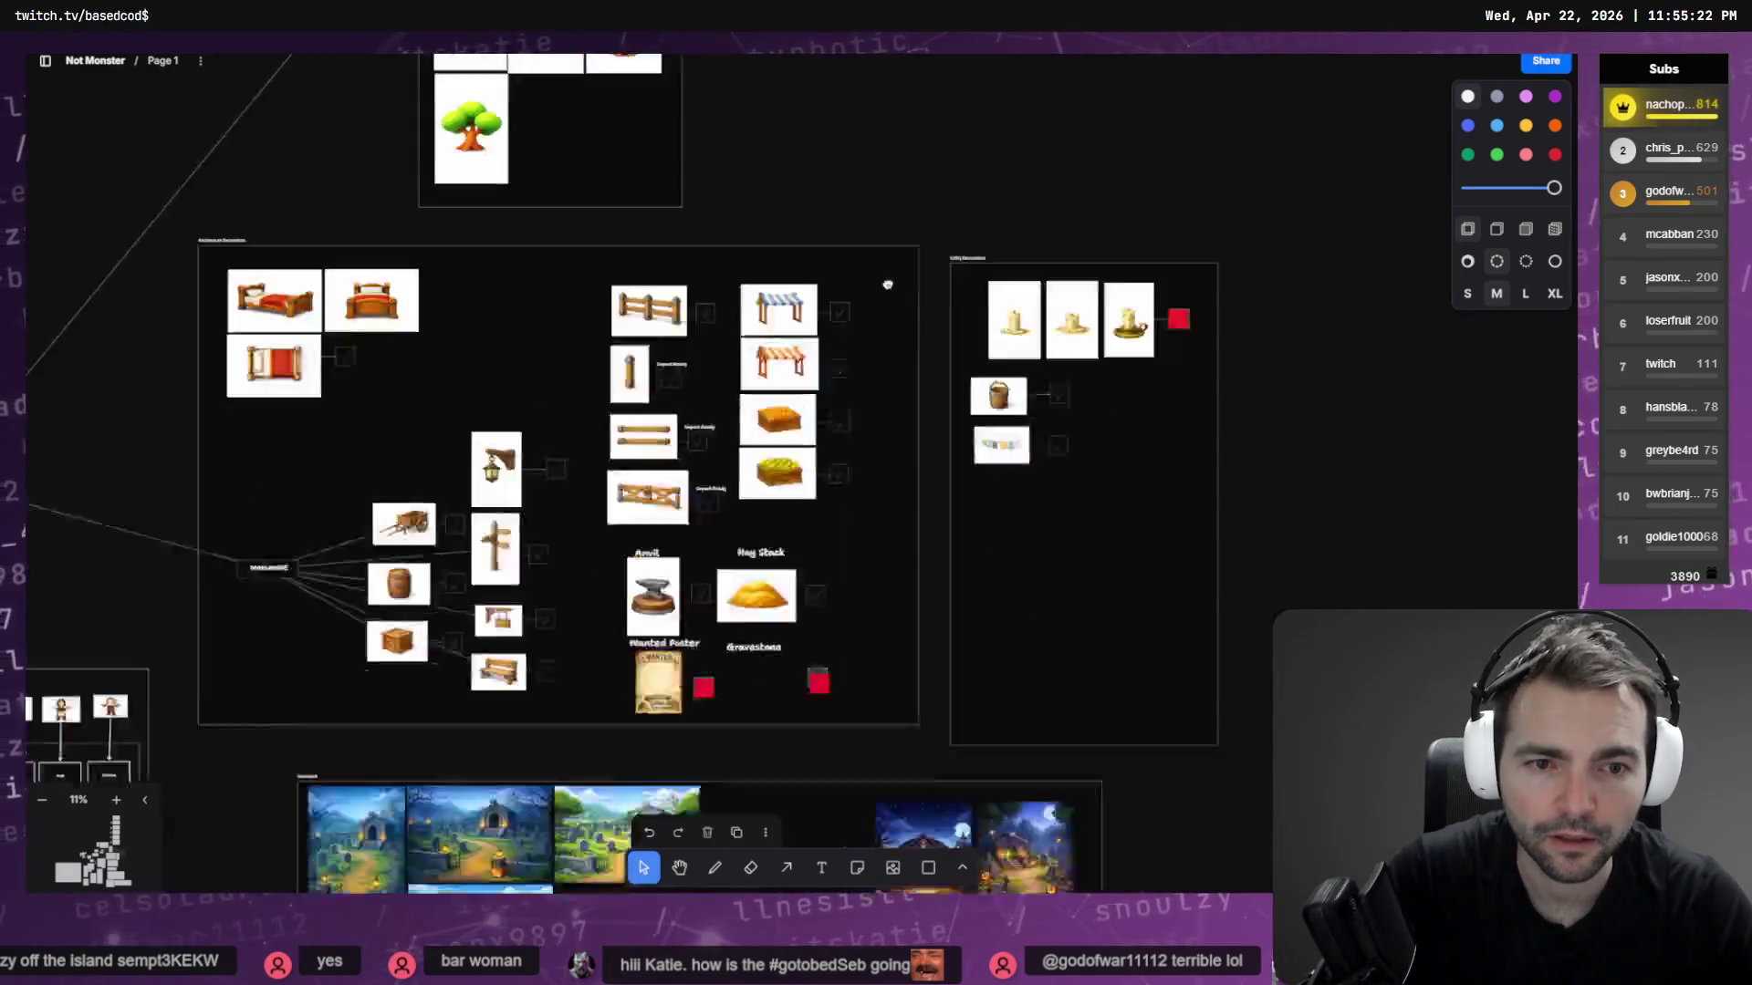
scroll(990, 383, left, 10)
scroll(990, 383, down, 6)
scroll(990, 327, down, 3)
scroll(989, 327, up, 2)
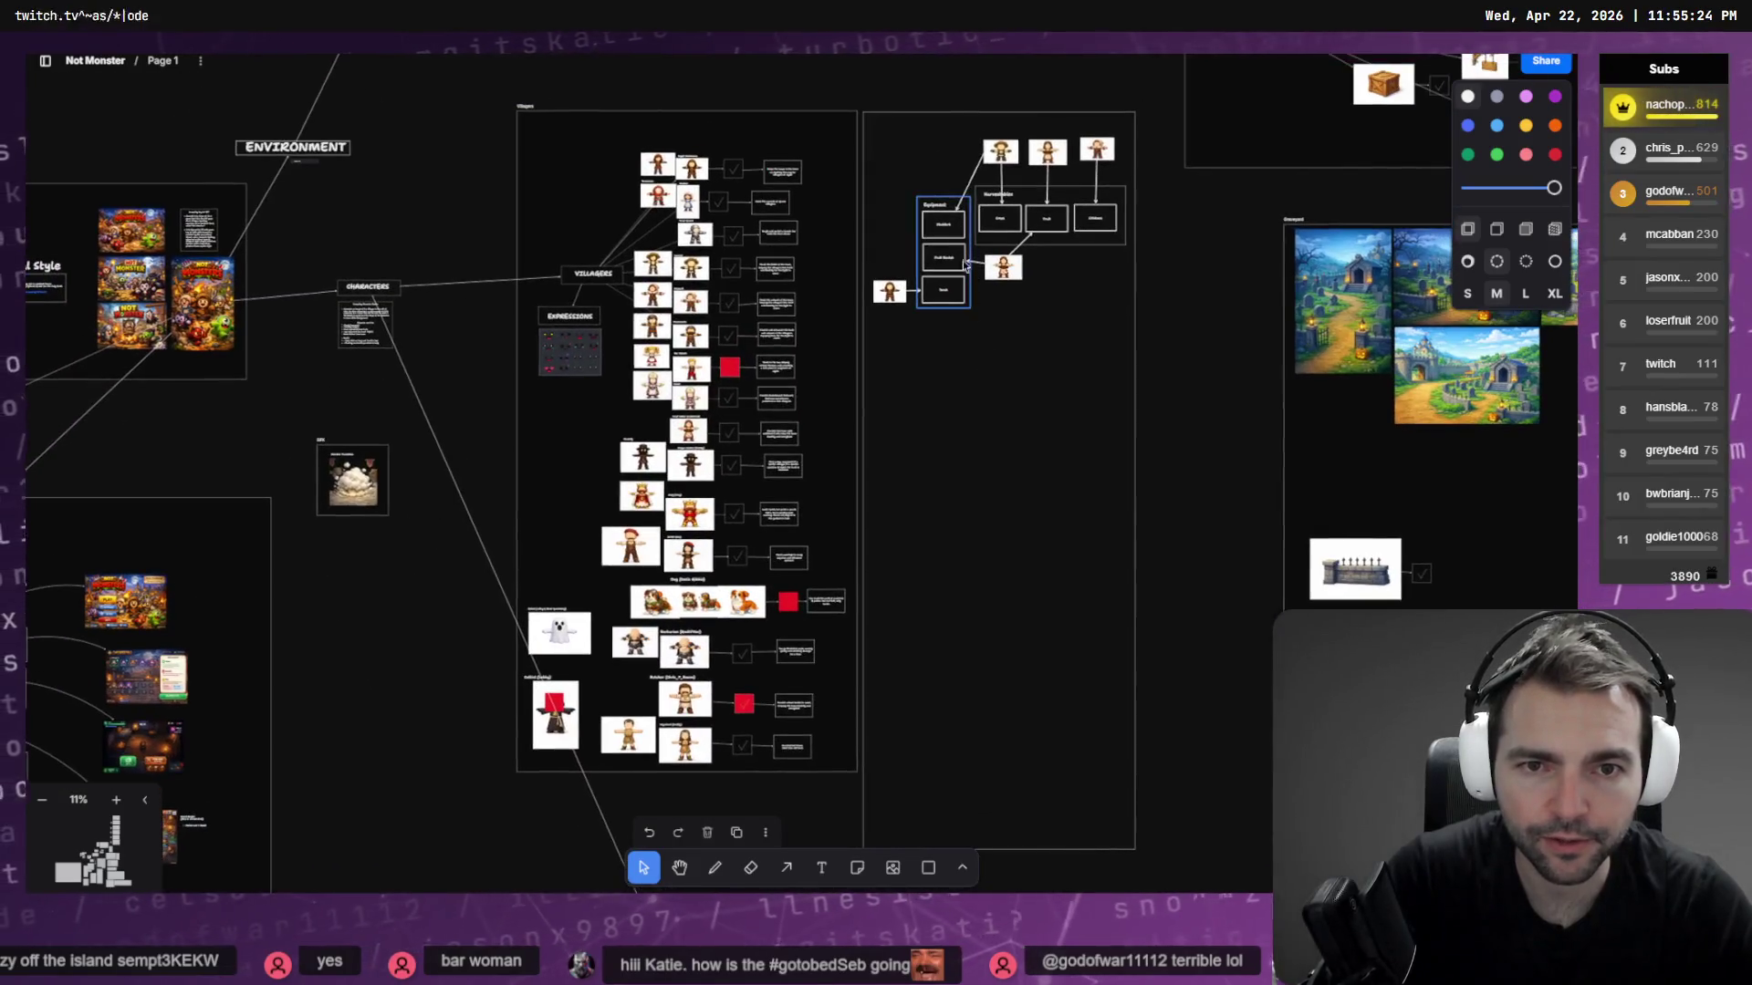
ctrl+scroll(992, 243, up, 3)
ctrl+scroll(892, 157, up, 3)
ctrl+scroll(919, 273, up, 3)
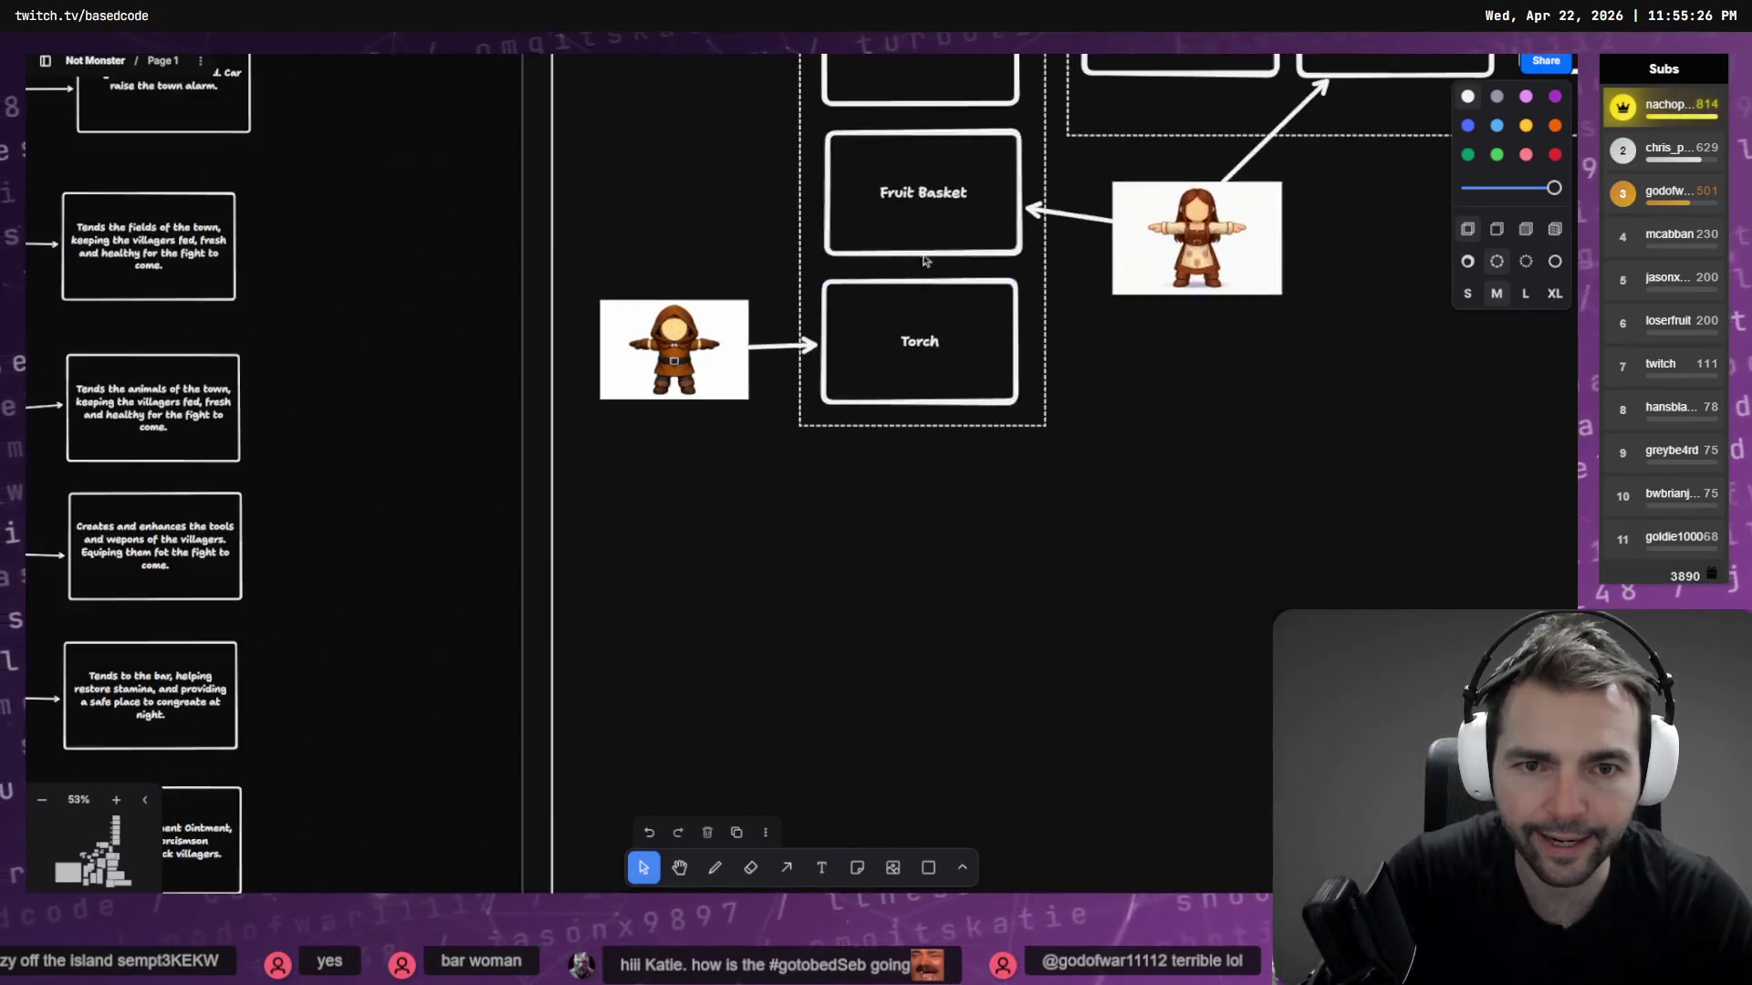
scroll(895, 547, up, 3)
scroll(900, 586, right, 1)
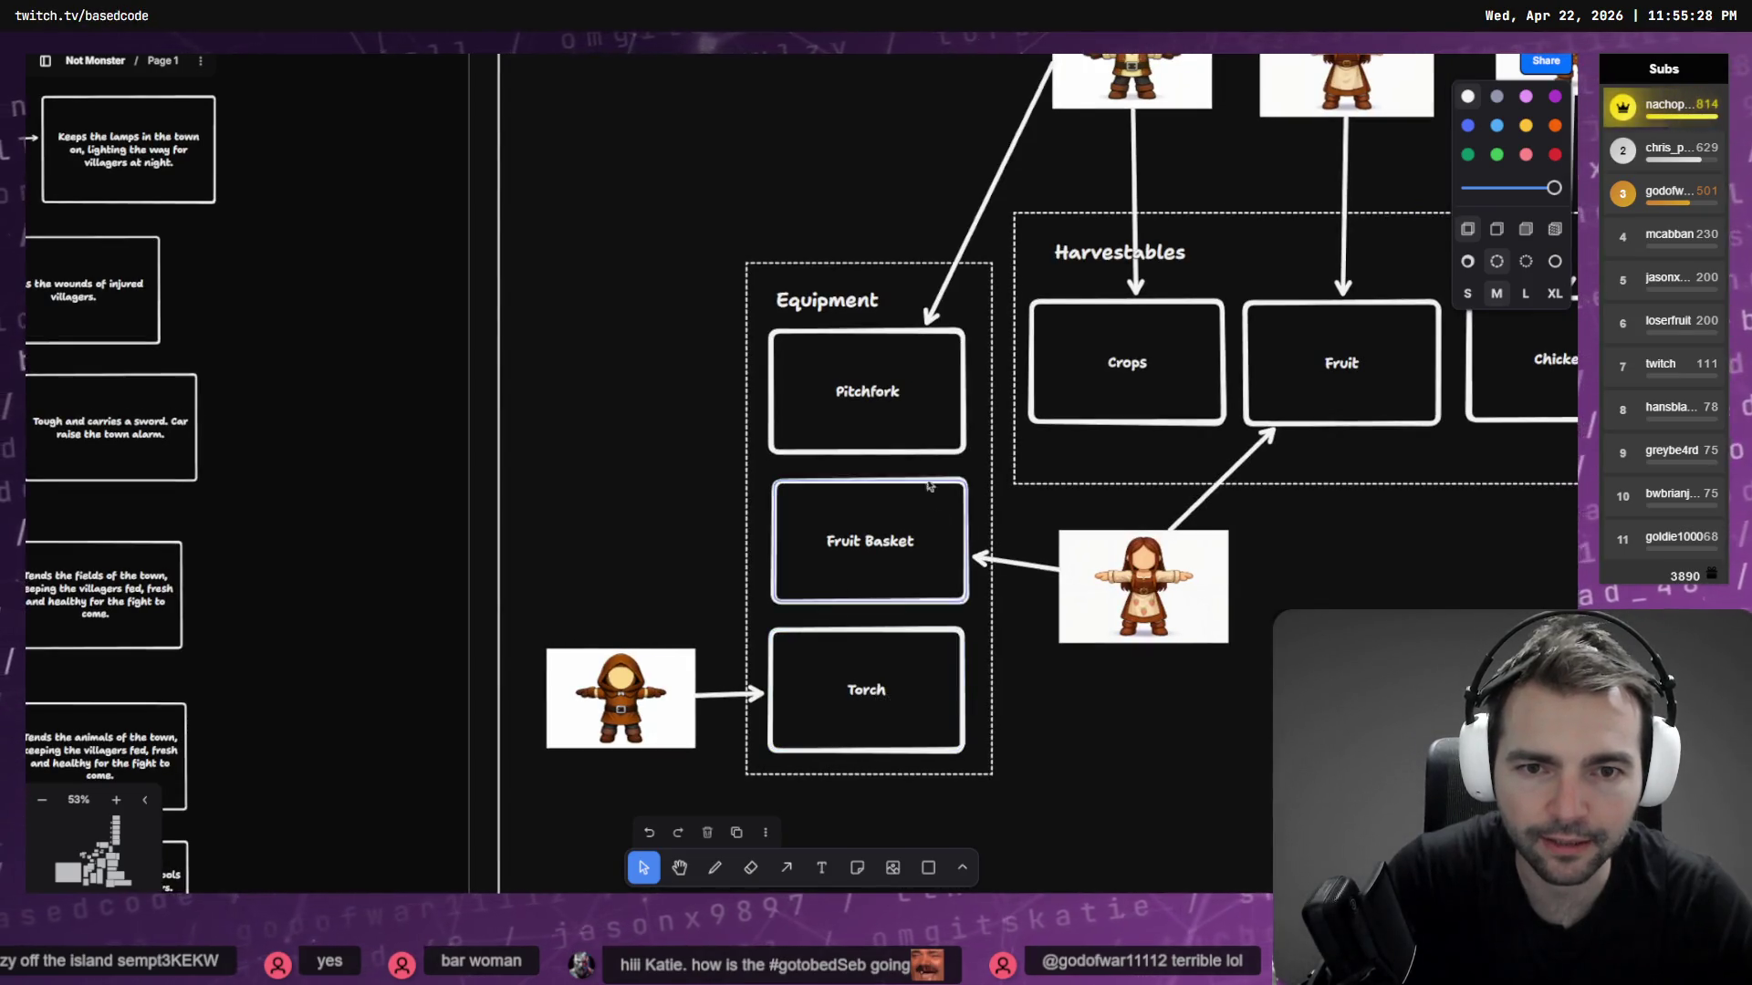
scroll(922, 397, right, 5)
scroll(922, 397, up, 2)
scroll(692, 408, up, 1)
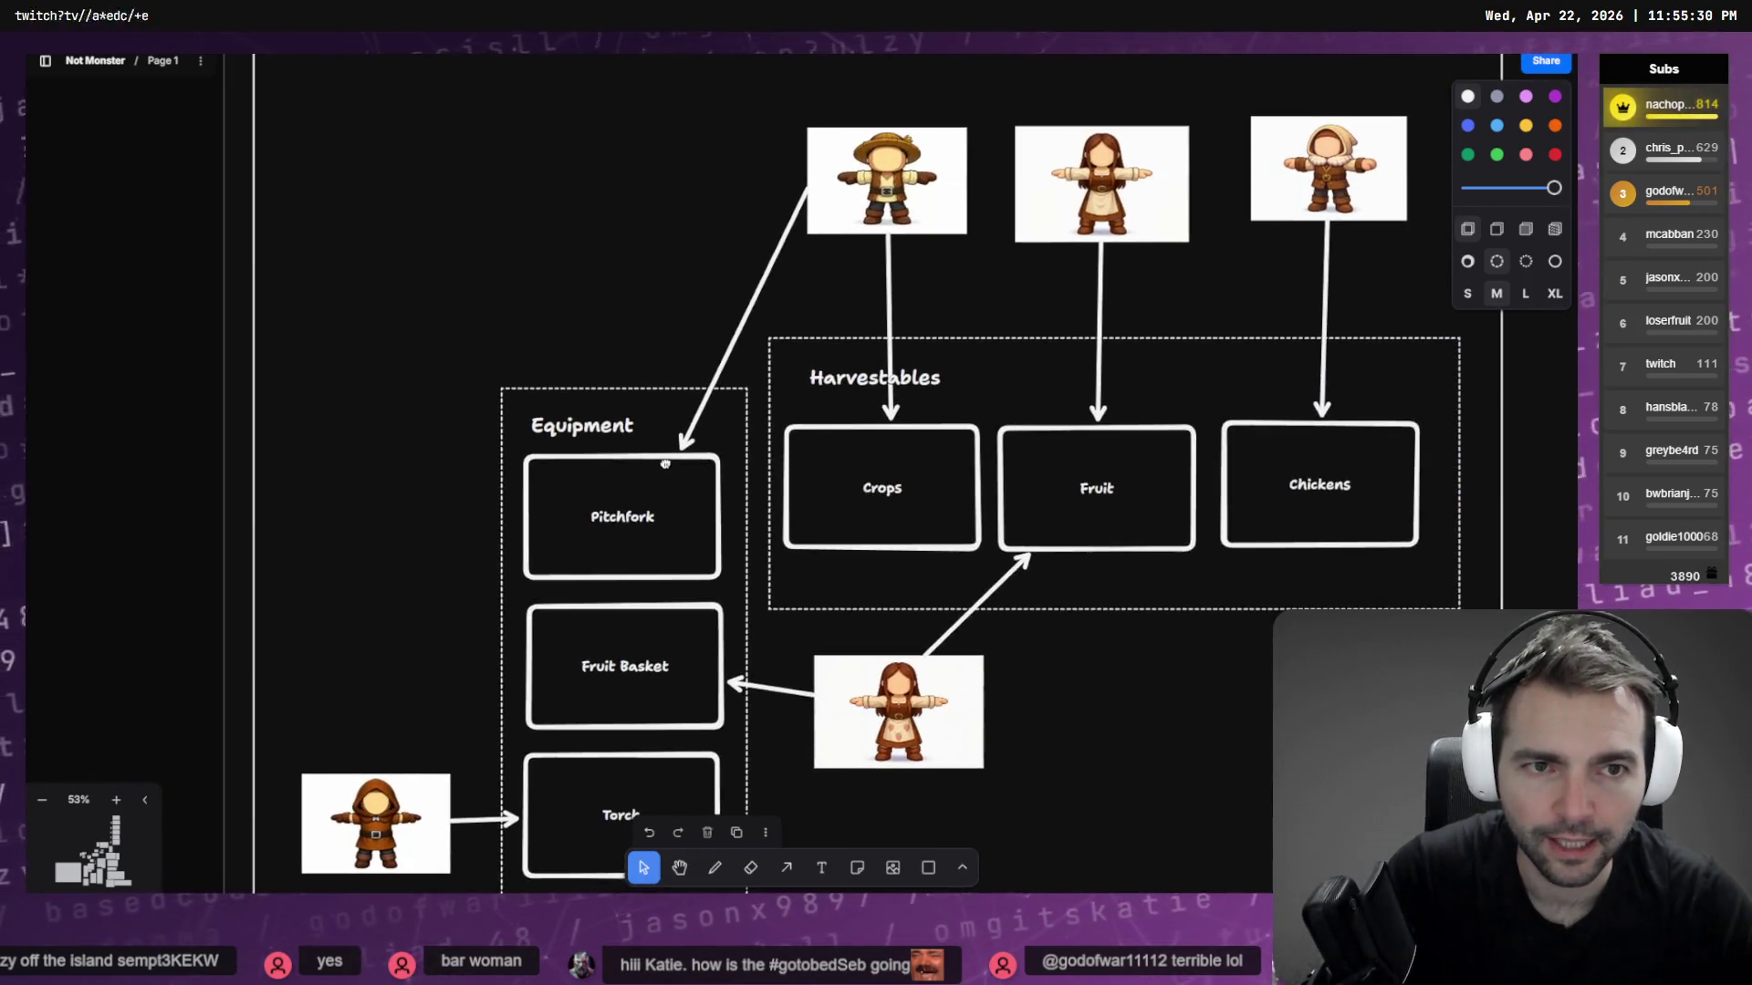
scroll(826, 147, down, 4)
scroll(826, 148, left, 3)
scroll(761, 412, up, 2)
scroll(762, 412, up, 2)
scroll(806, 486, right, 1)
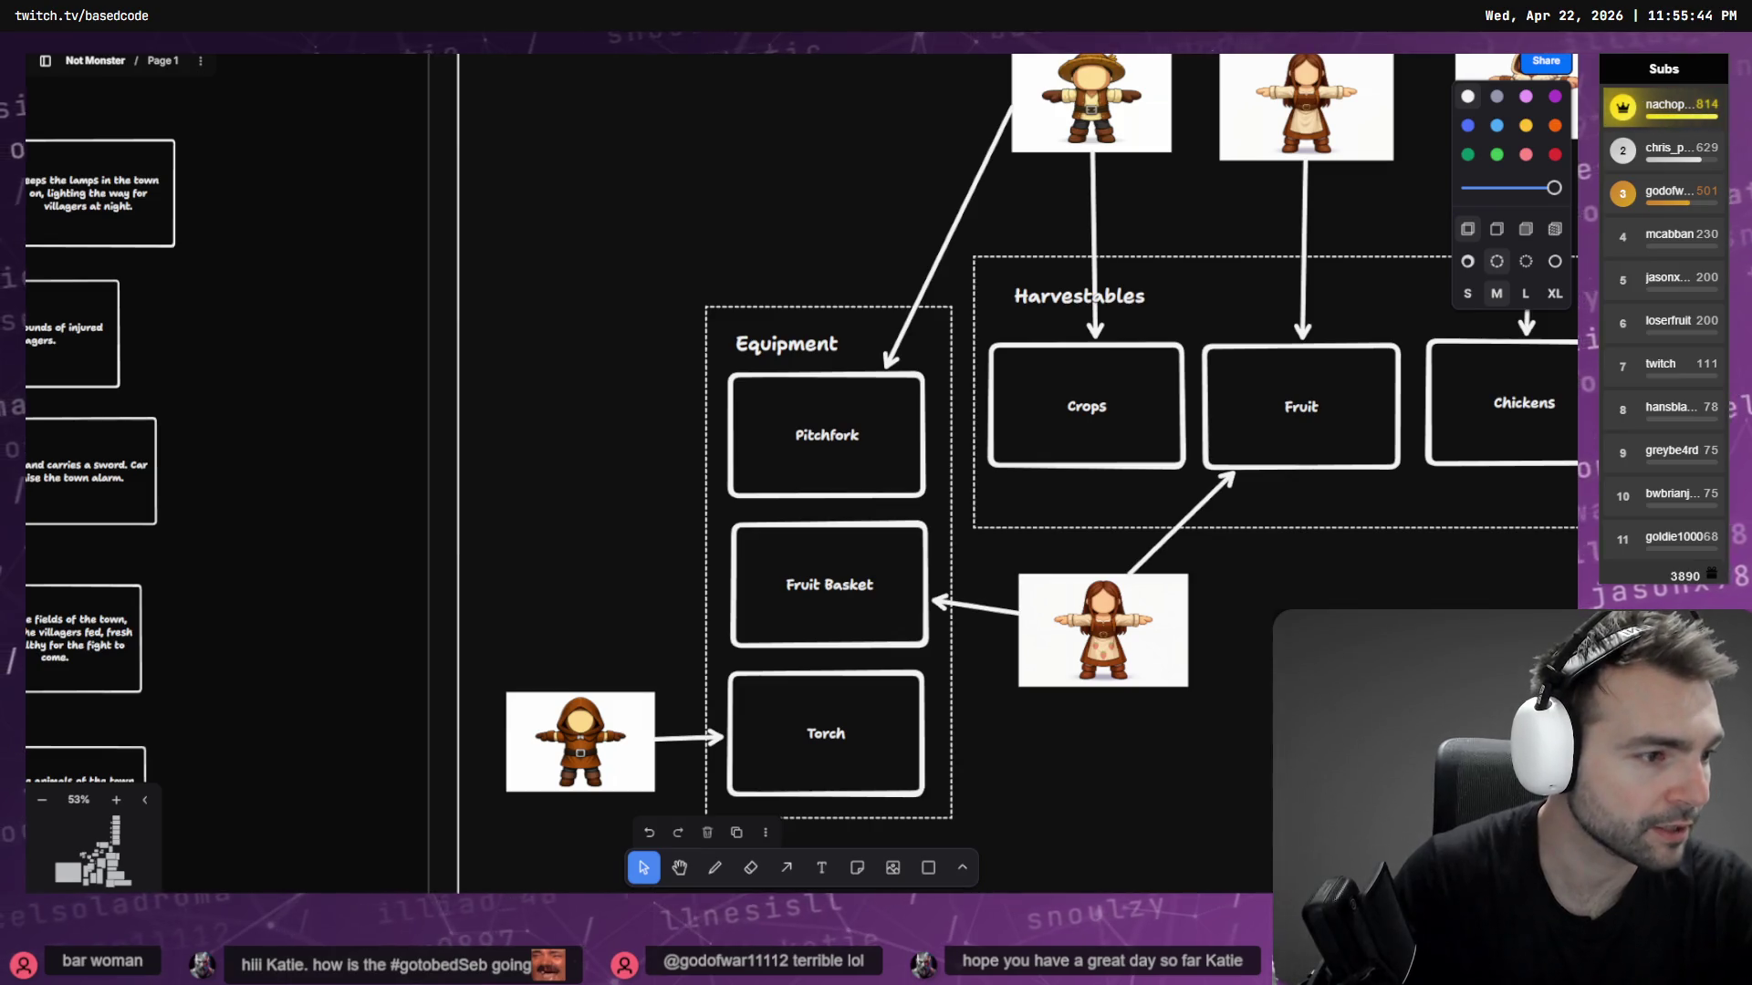
key(alt+Tab)
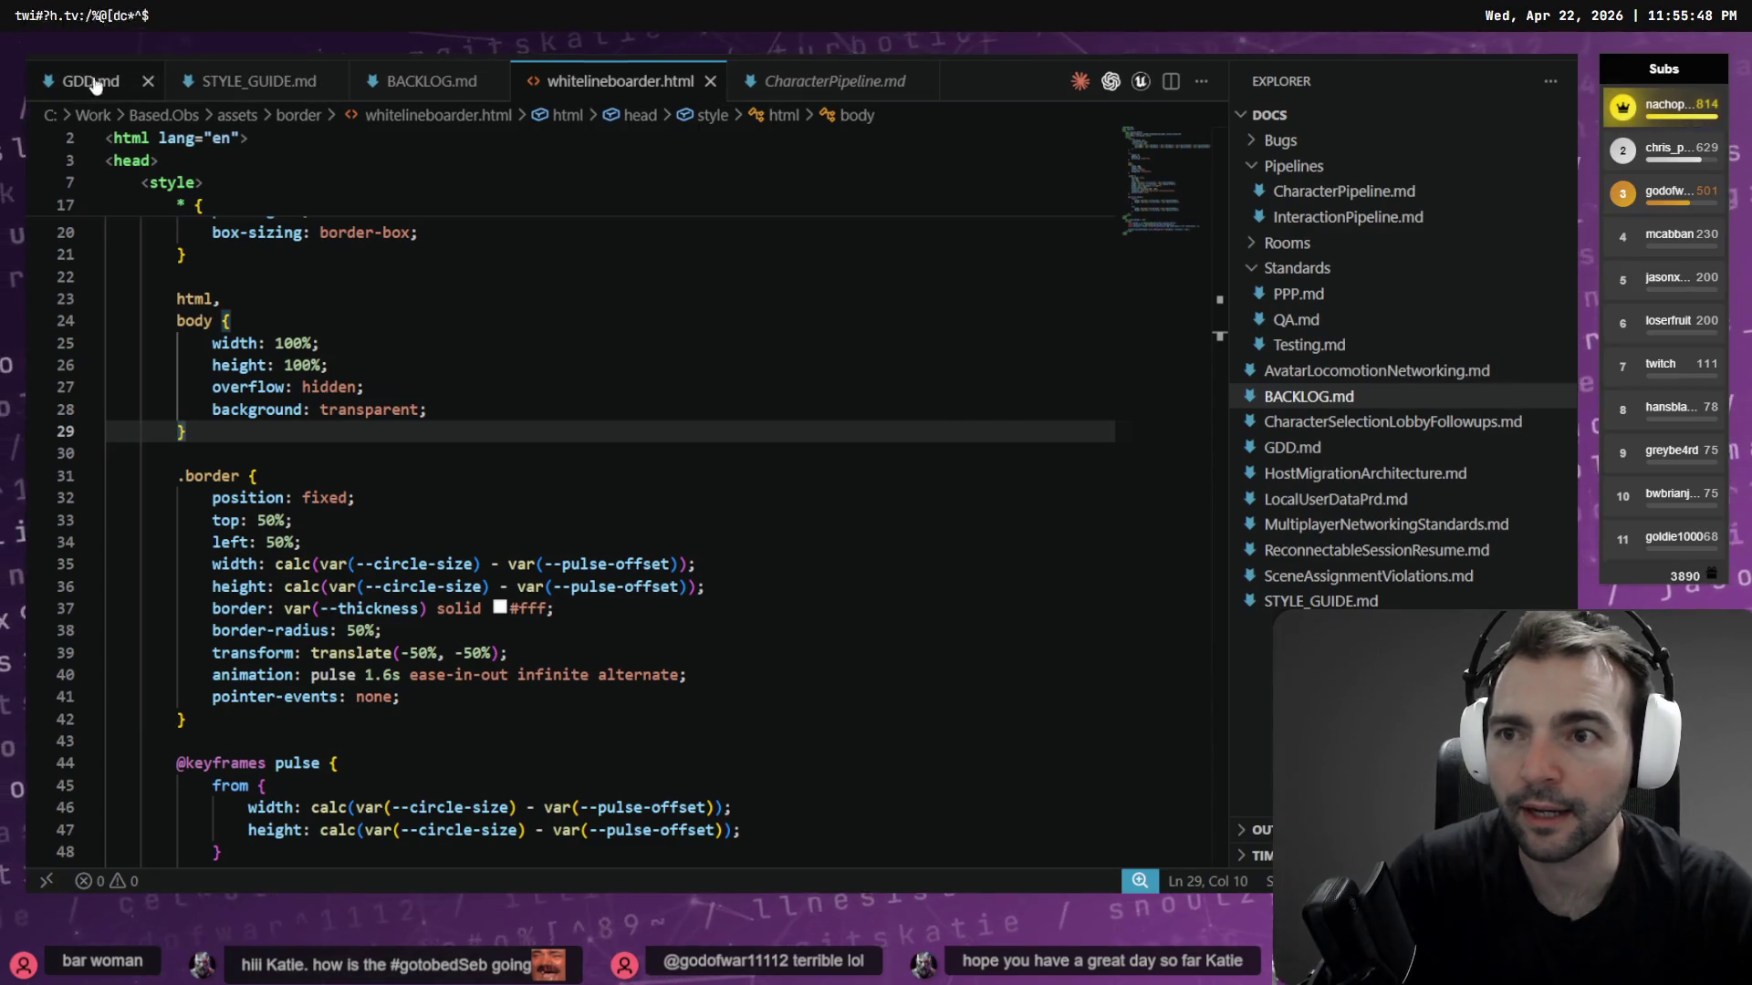
In BACKLOG.md, move the 'Night Vision for monsters' line into the Character/Player list
click(428, 89)
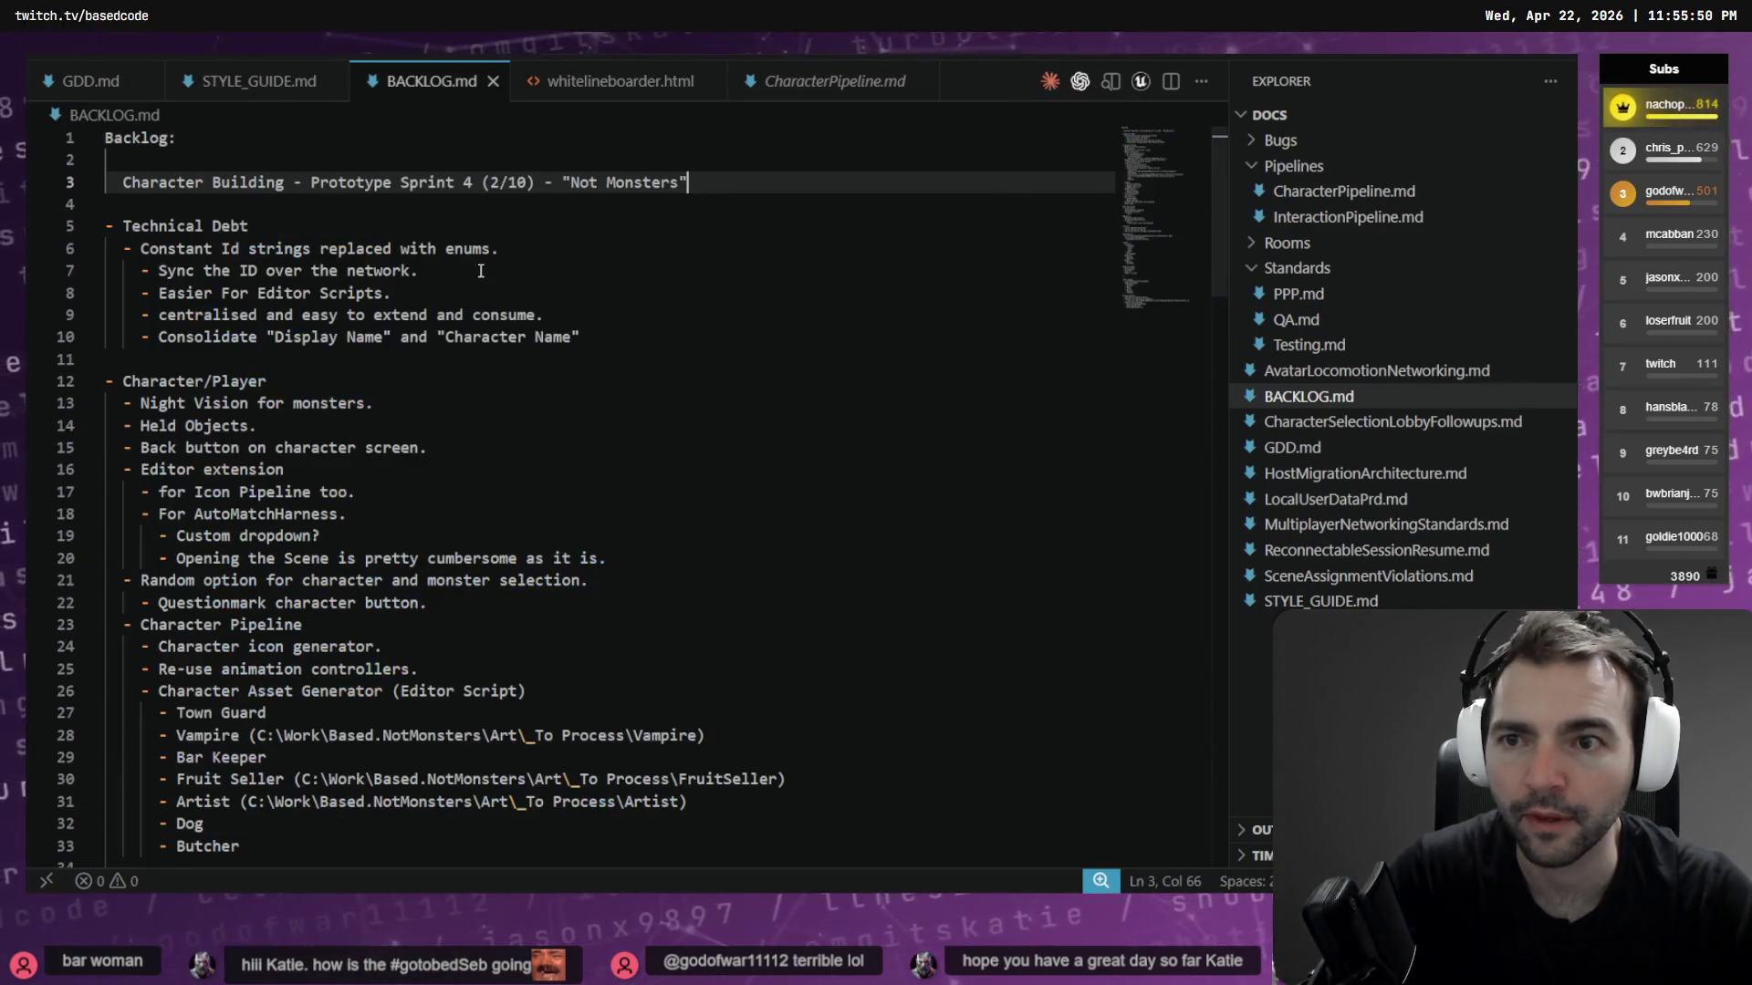
click(564, 256)
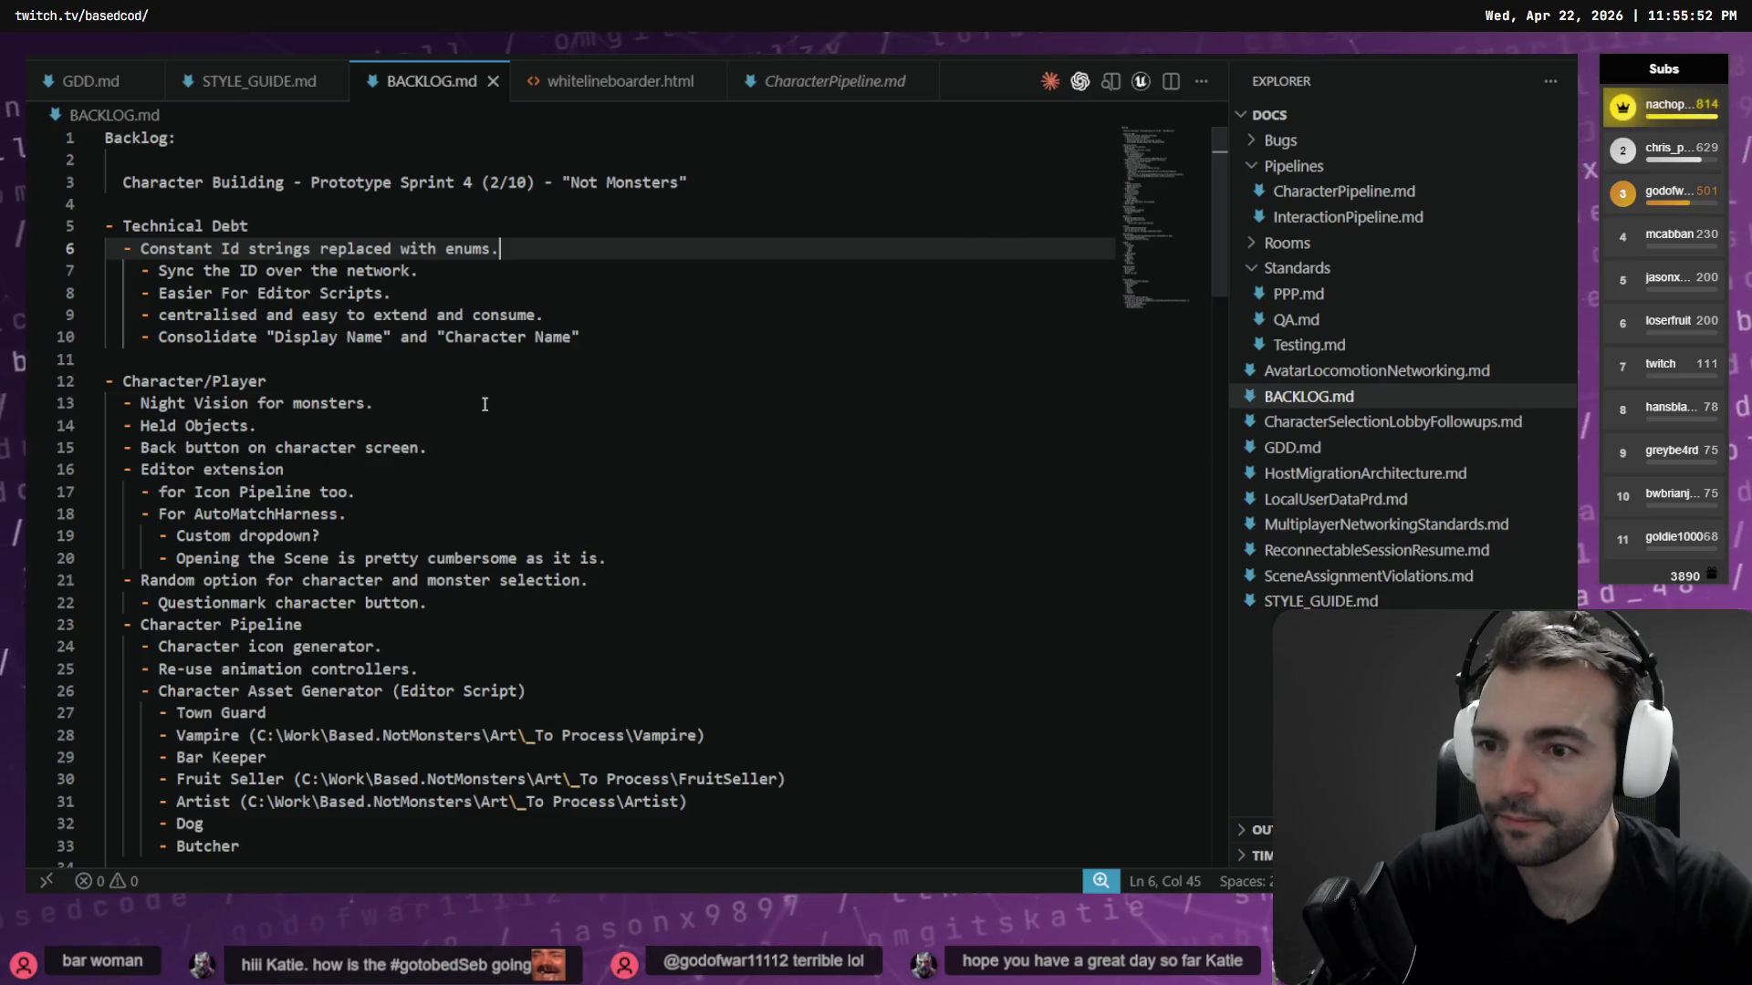
mouse_move(484, 404)
mouse_down()
mouse_move(106, 381)
mouse_move(64, 401)
mouse_up()
key(ctrl+c)
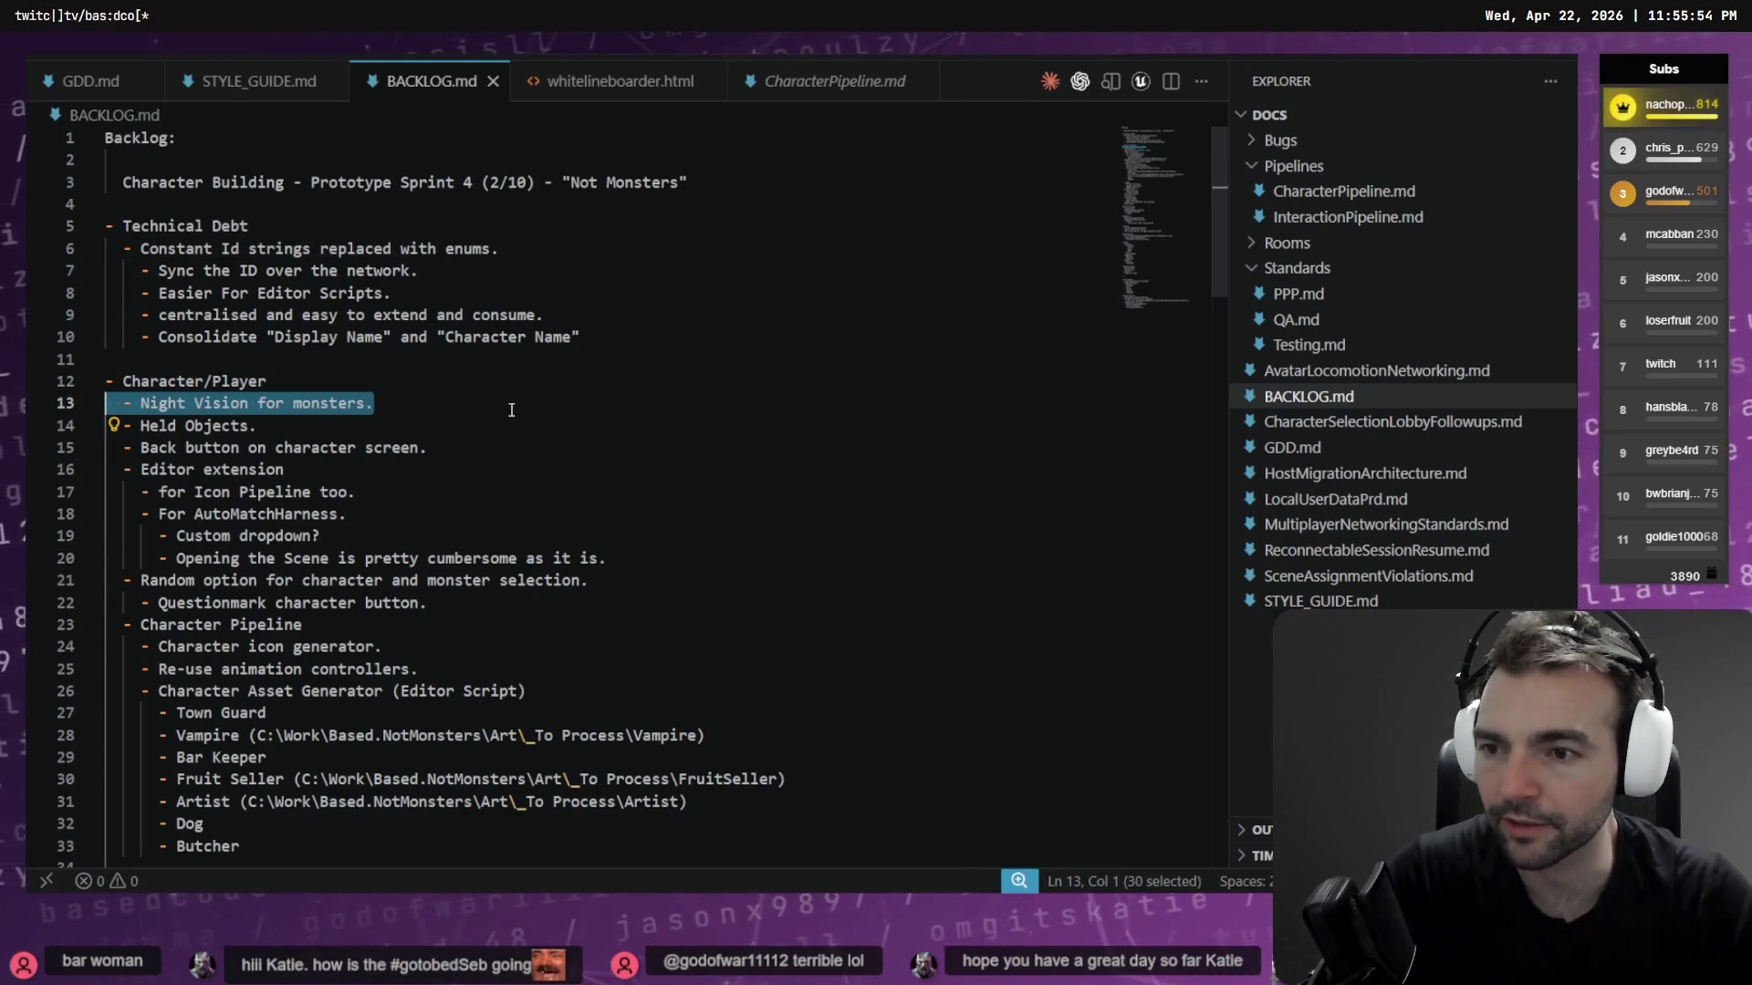
key(BackSpace)
key(Delete)
click(511, 410)
key(Return)
key(ctrl+v)
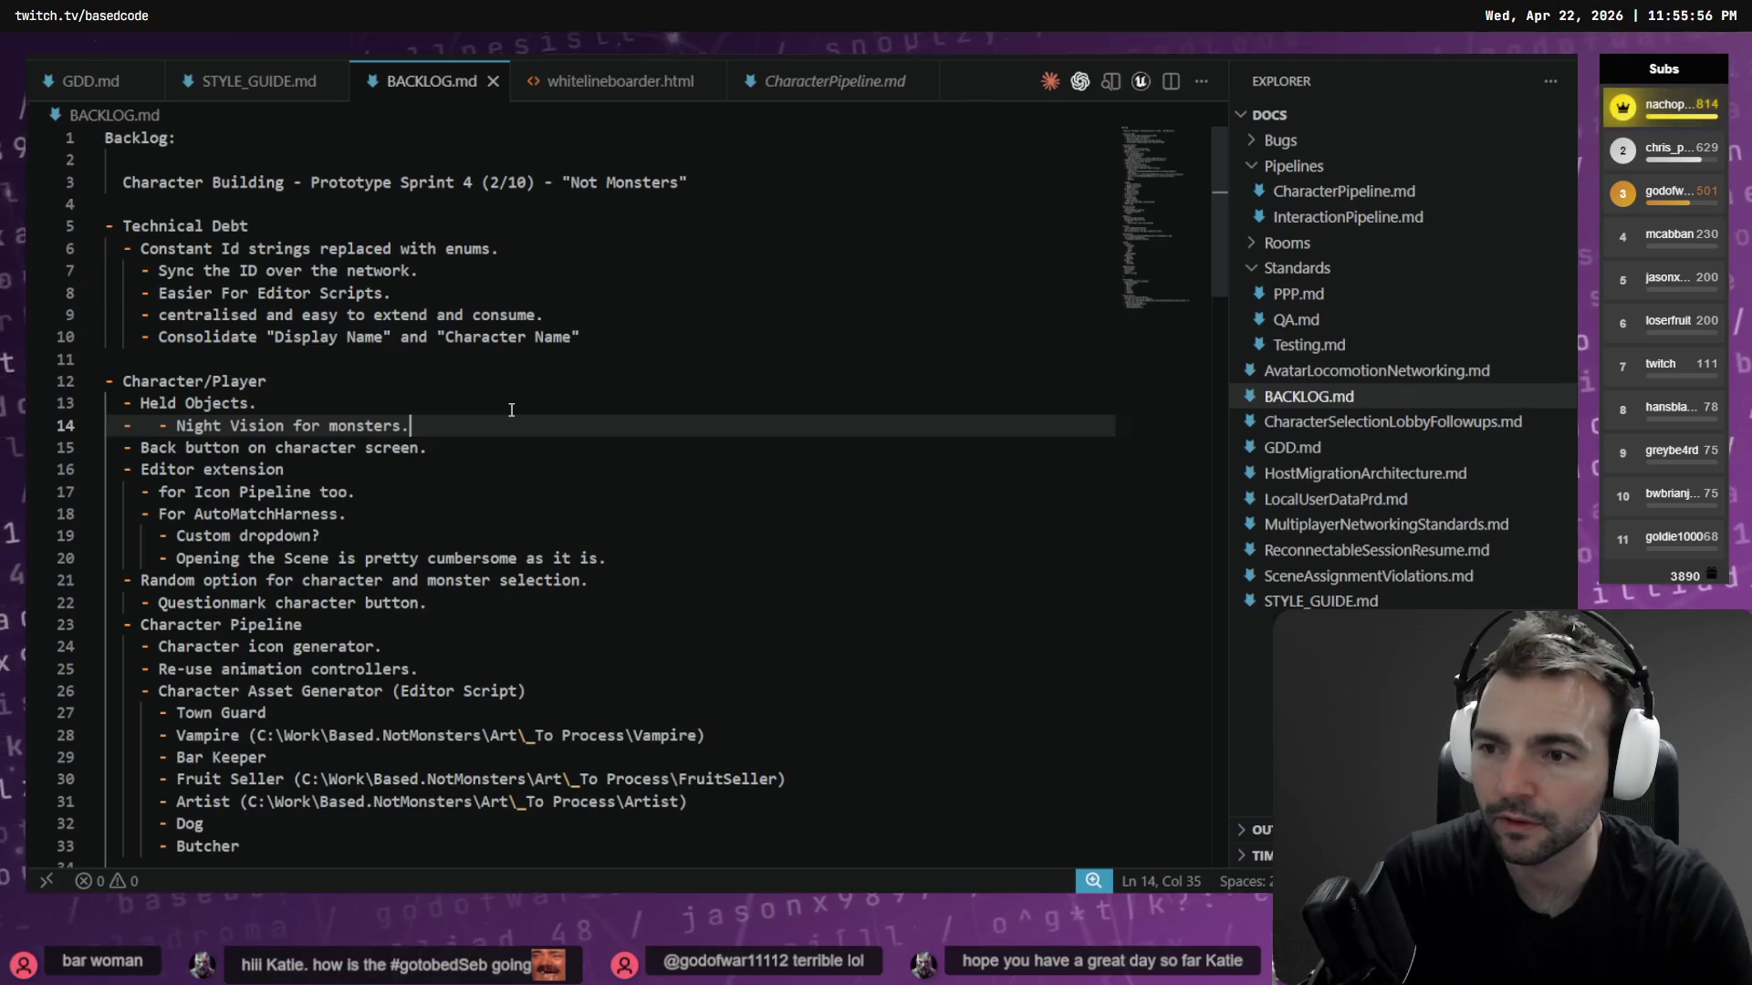
key(Home)
key(Delete)
key(Delete)
key(Delete)
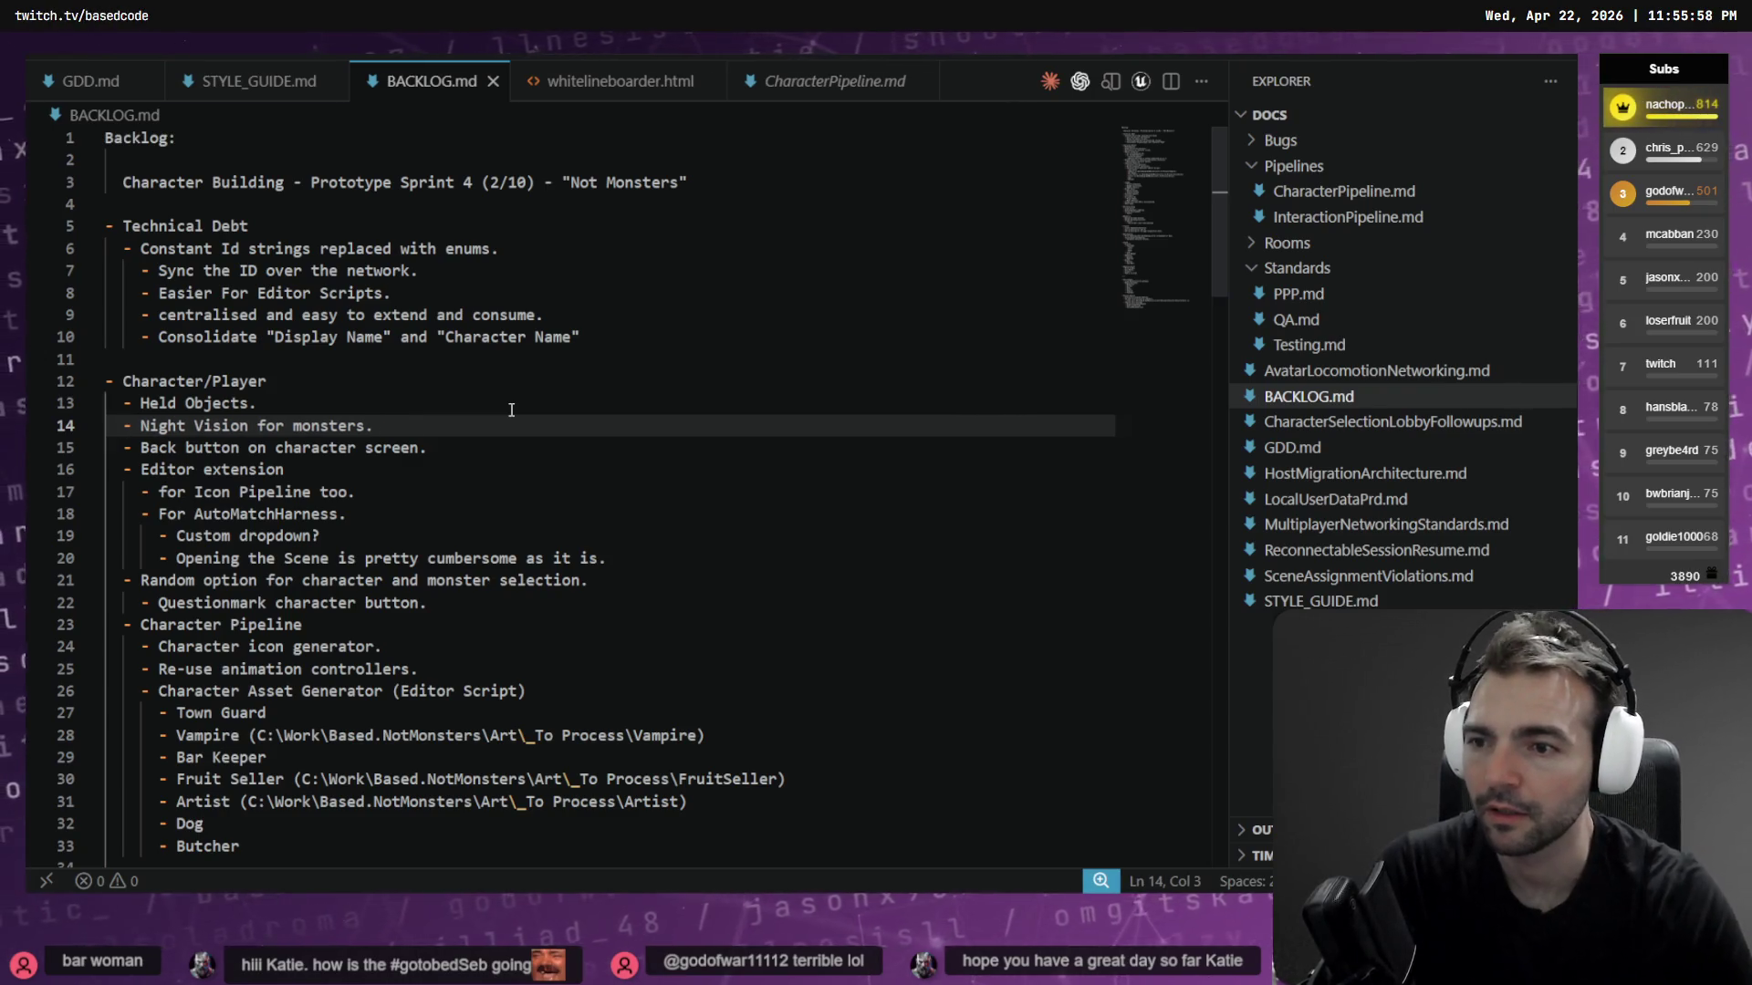
Delete the Held Objects line from the list, then switch to the ChatGPT window
click(362, 407)
key(shift+Home)
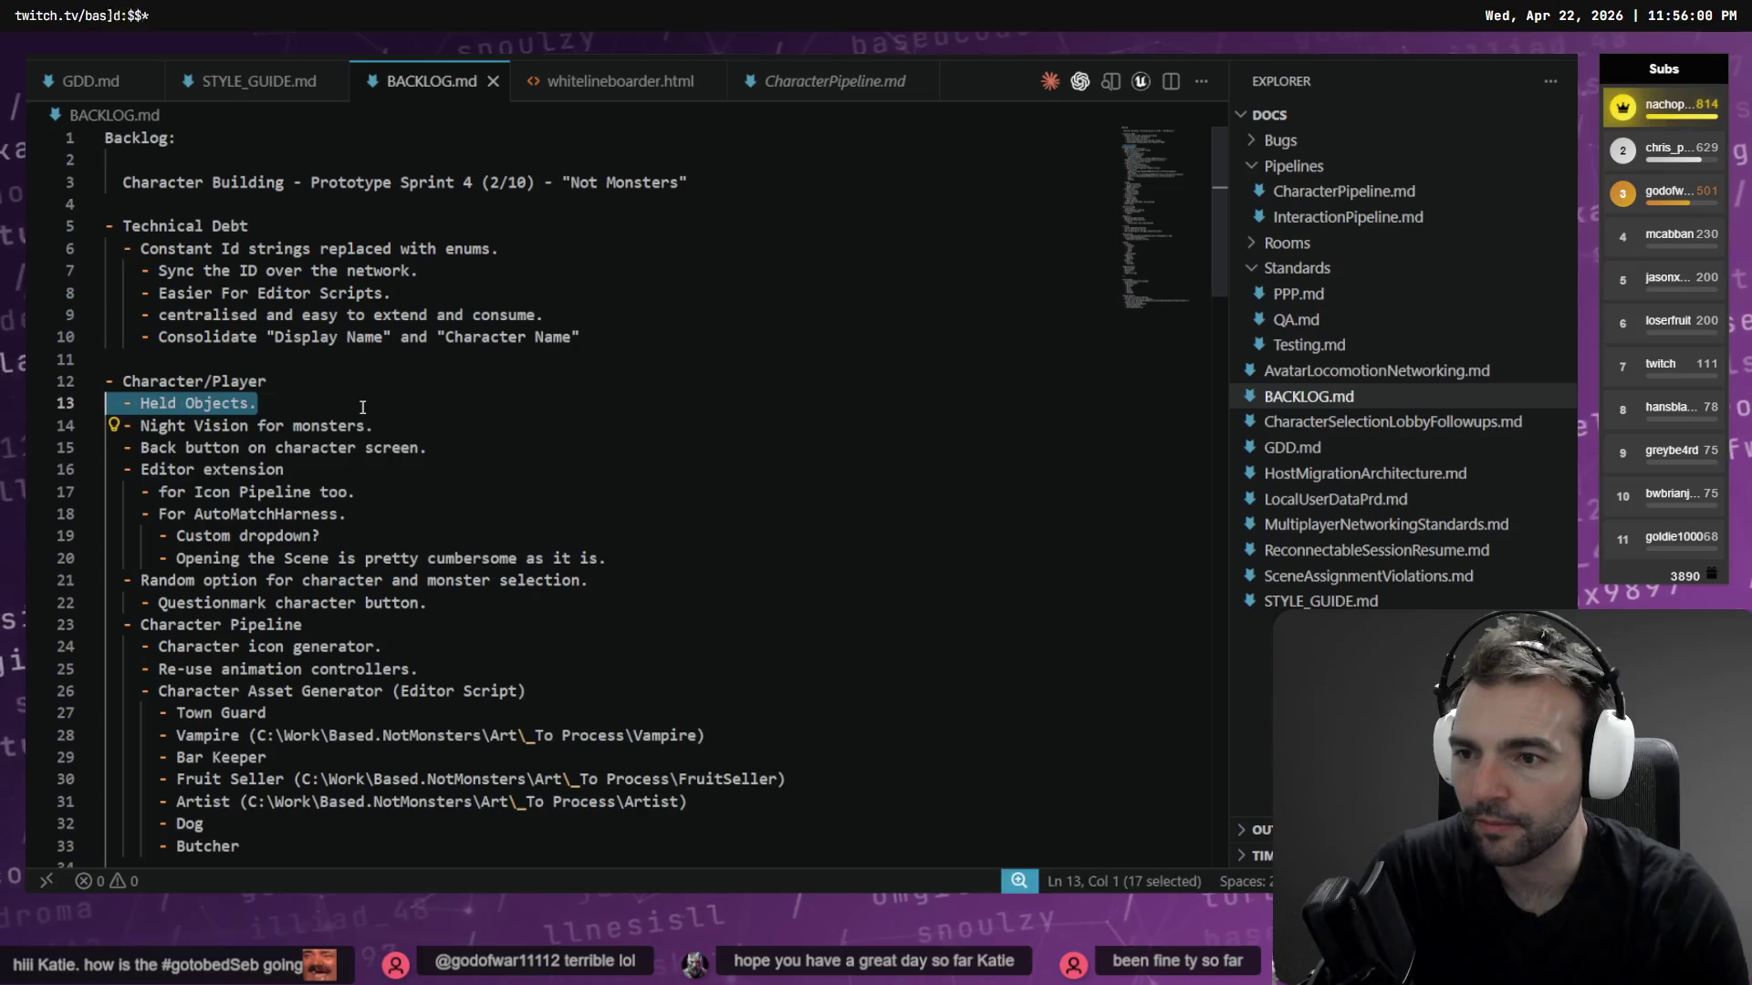
key(ctrl+shift+k)
key(End)
key(shift+Home)
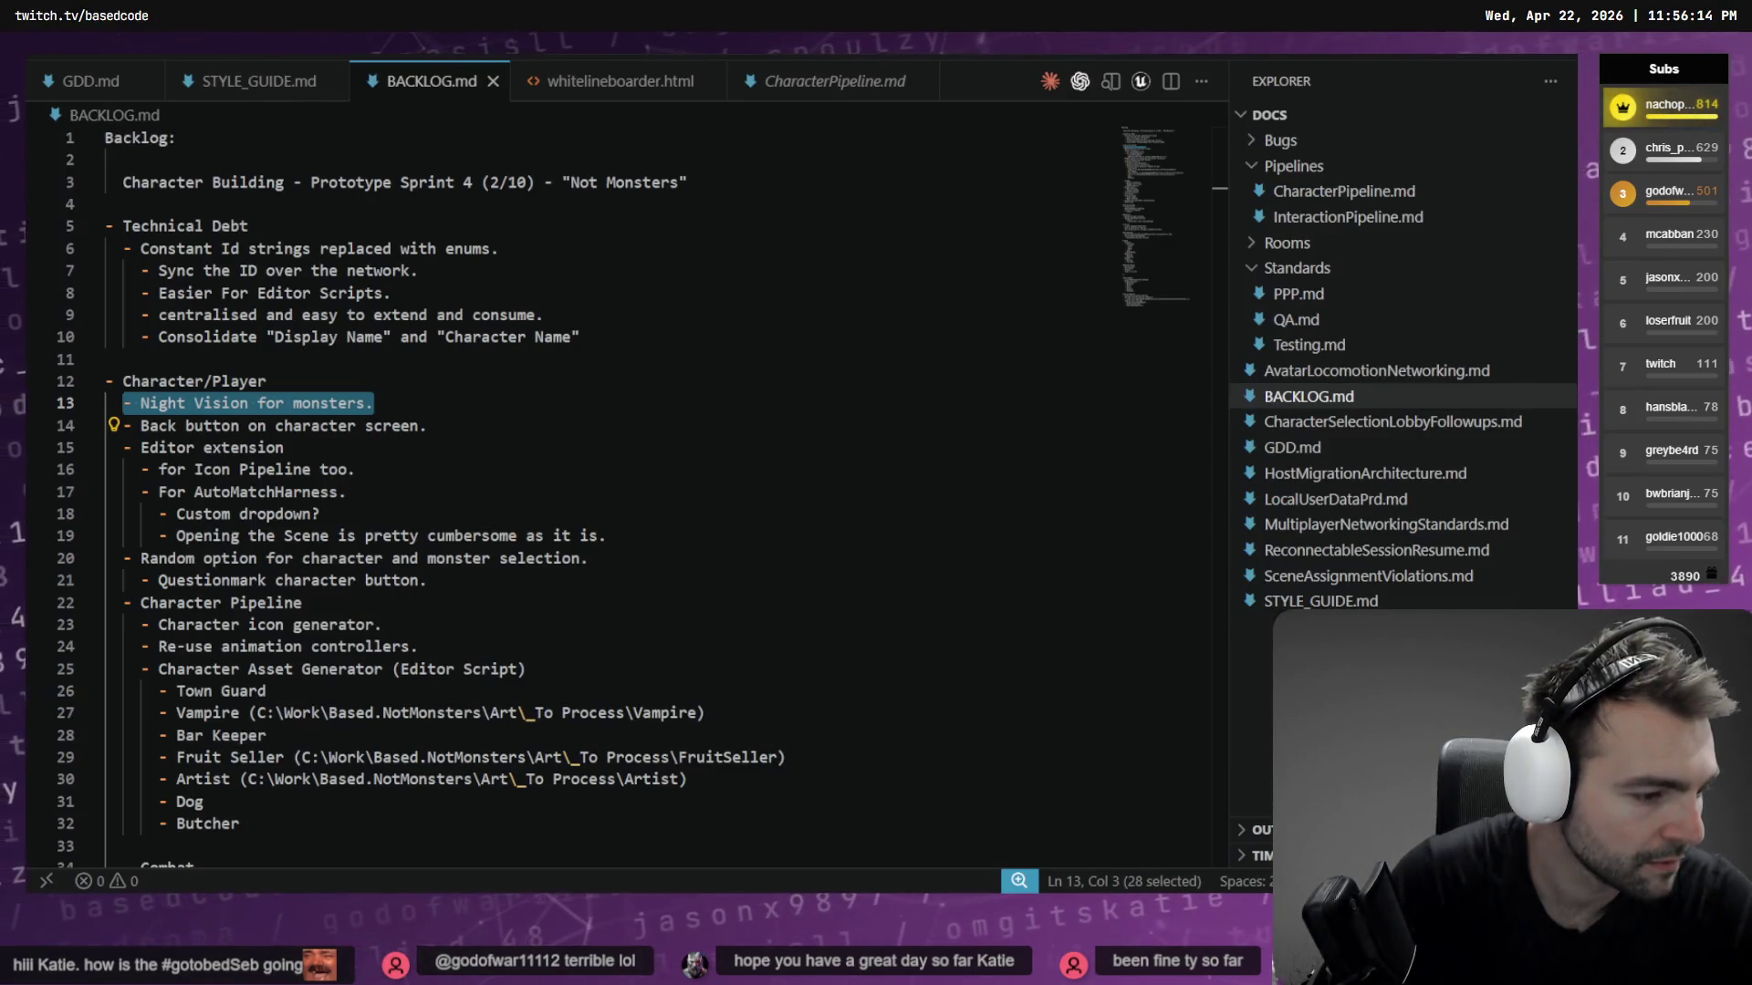
key(alt+Tab)
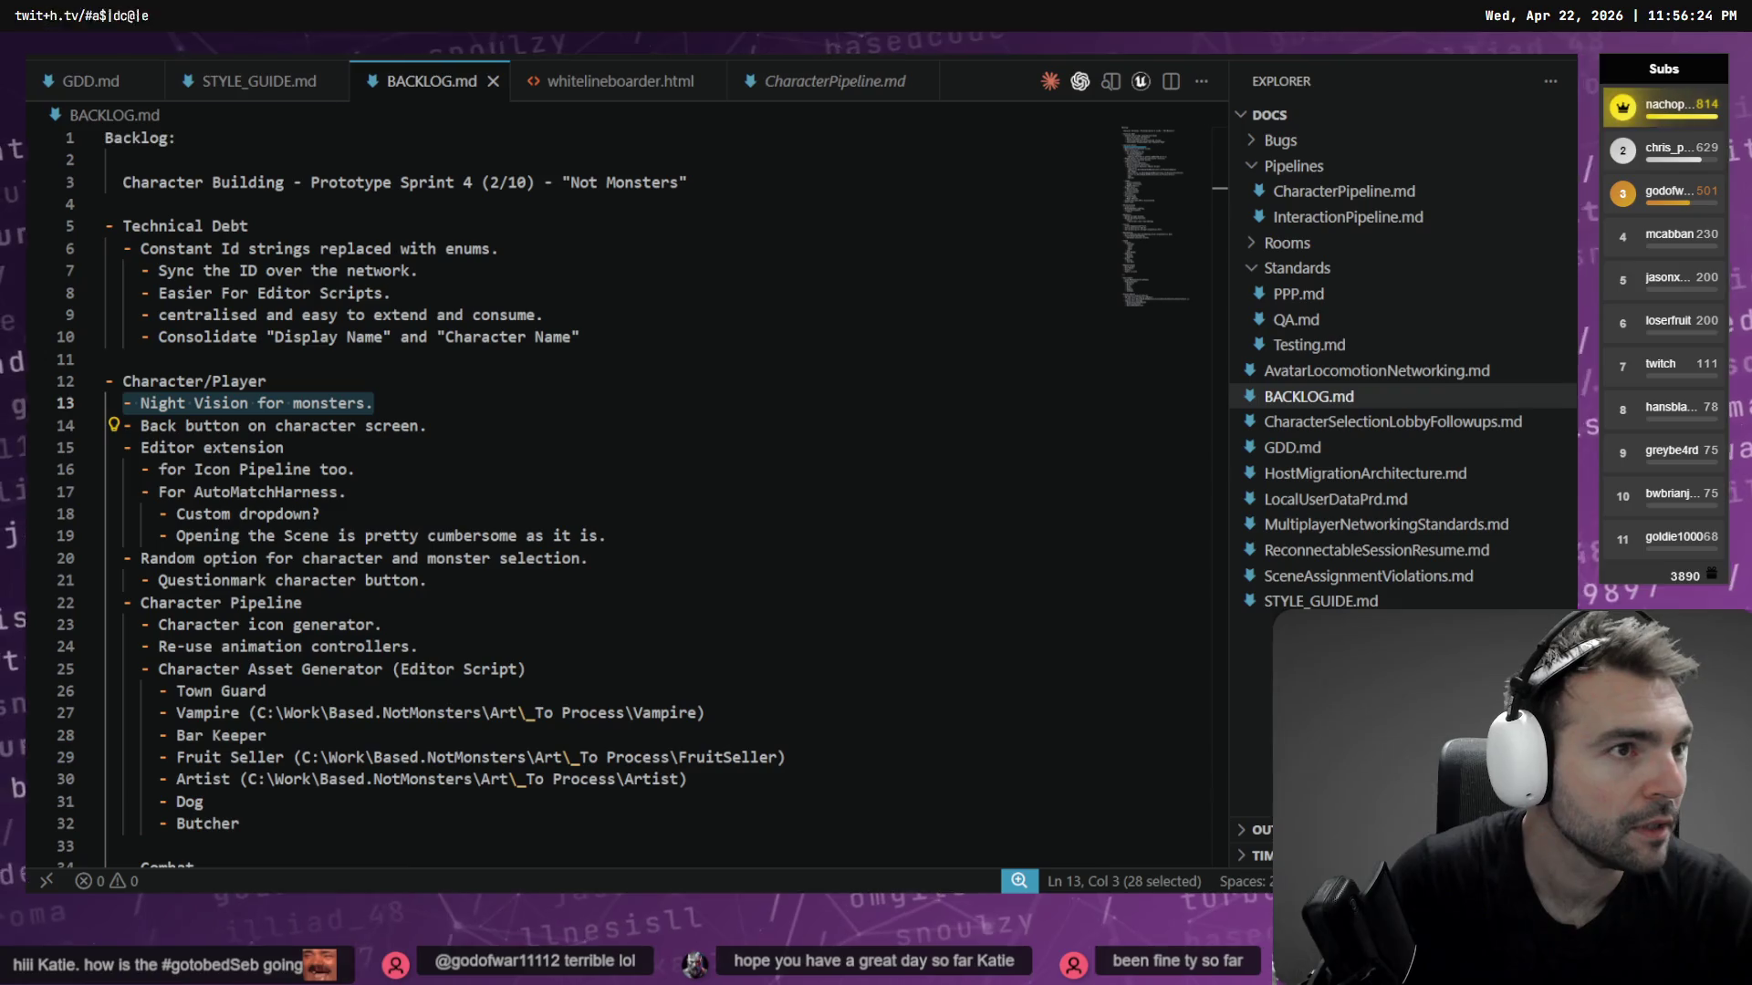
click(684, 336)
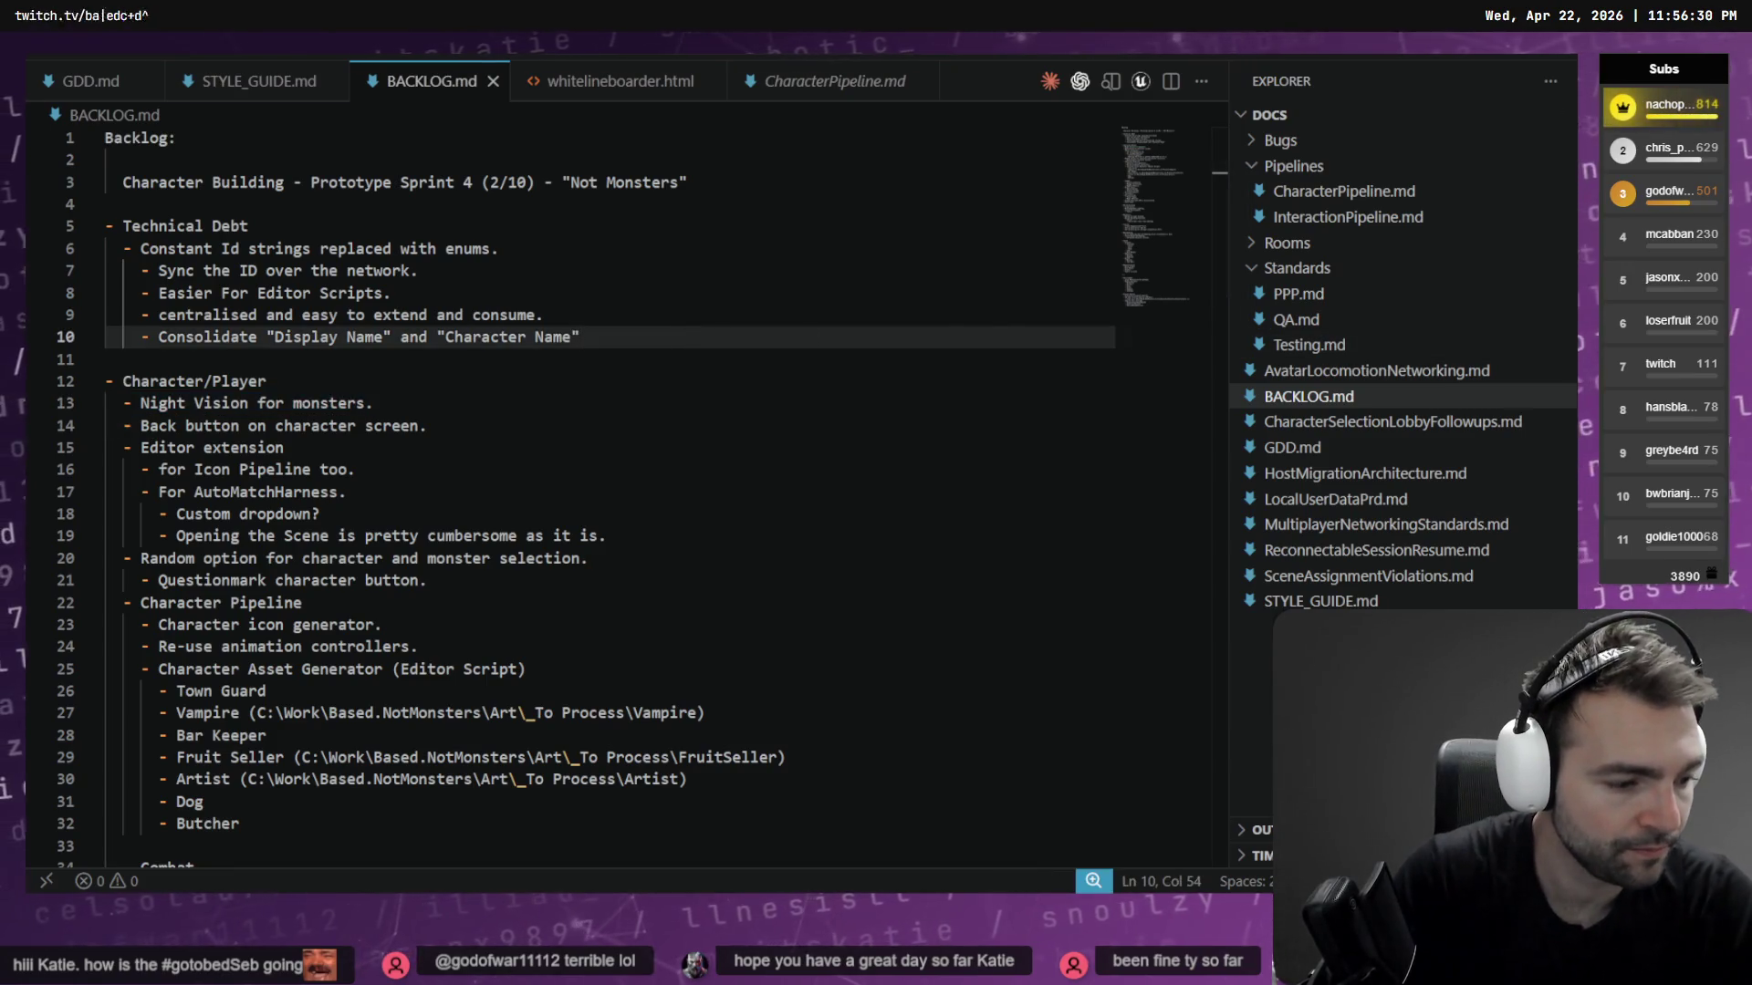
key(alt+Tab)
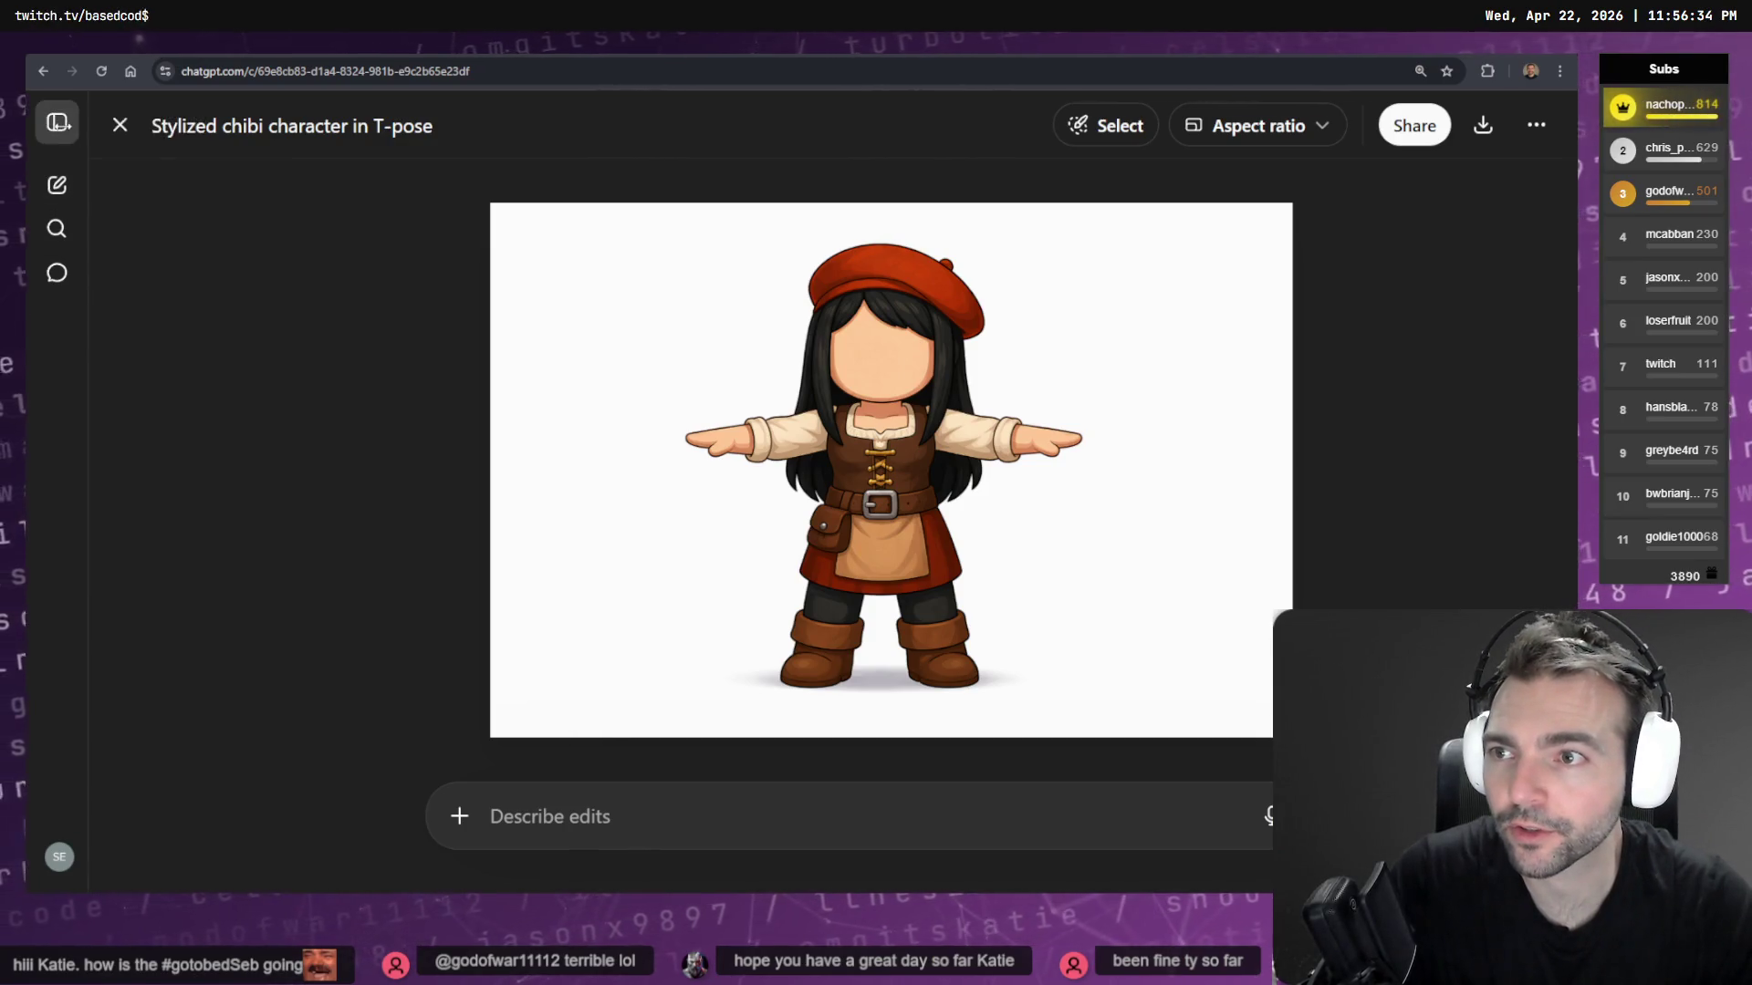
click(58, 124)
click(101, 458)
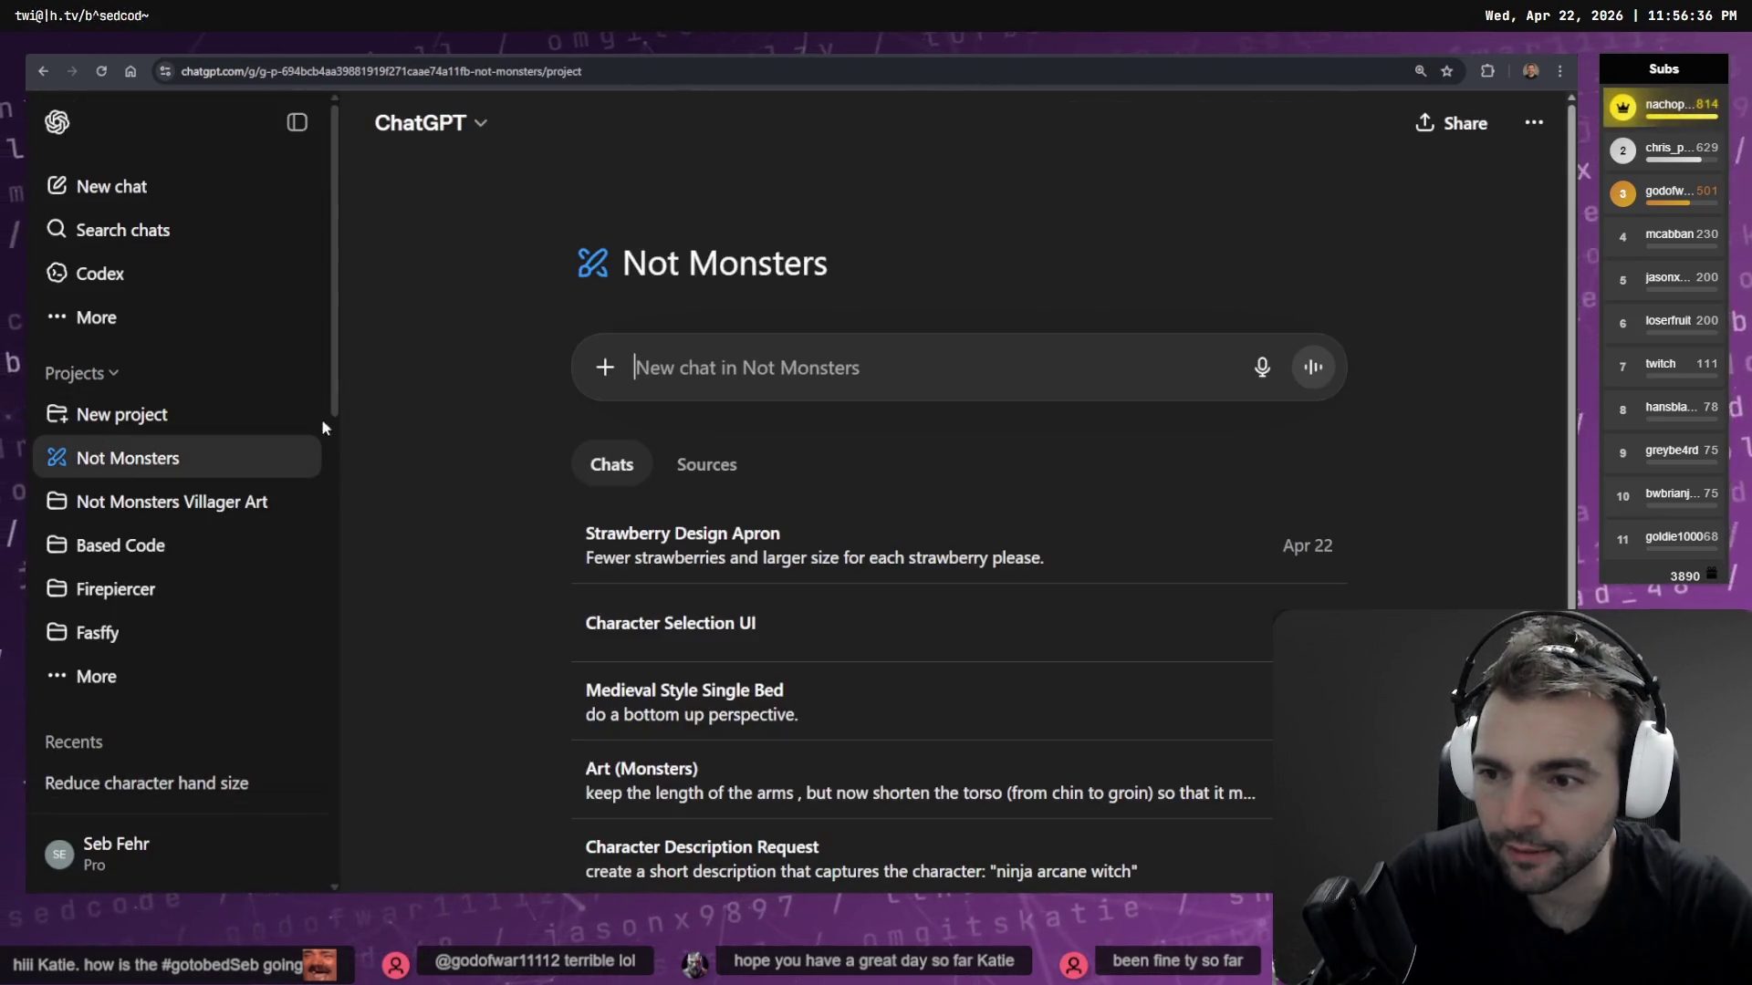
scroll(675, 548, down, 1)
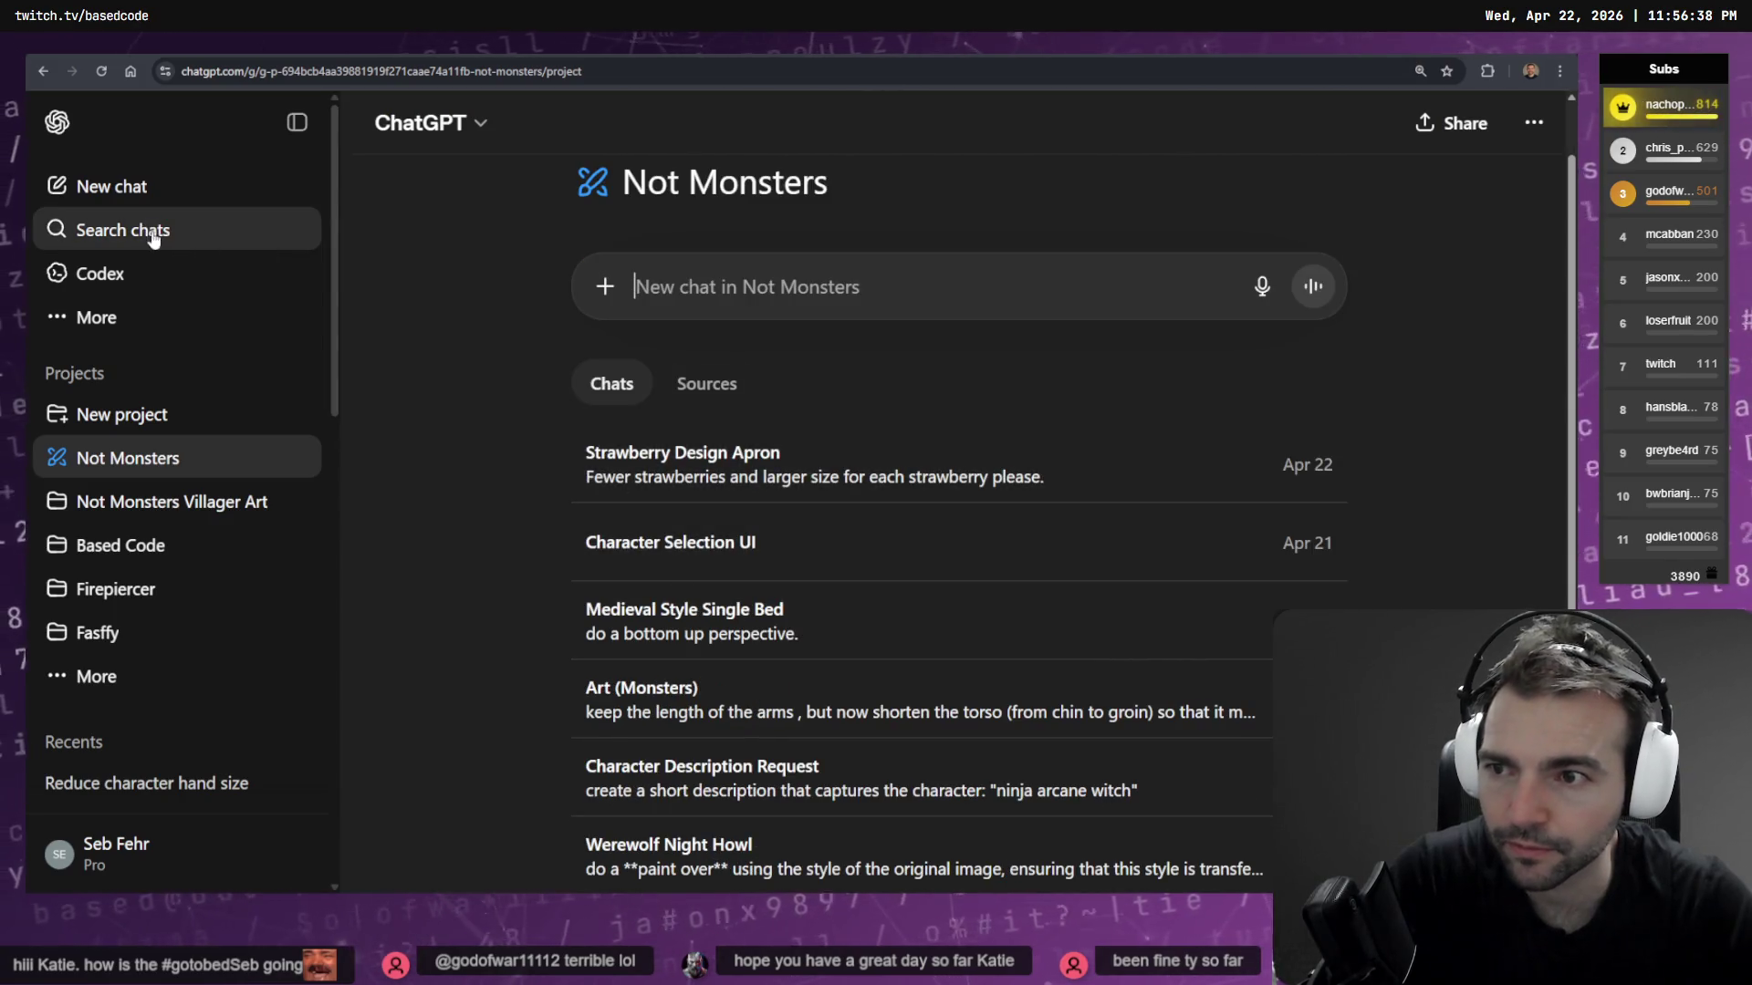
click(133, 315)
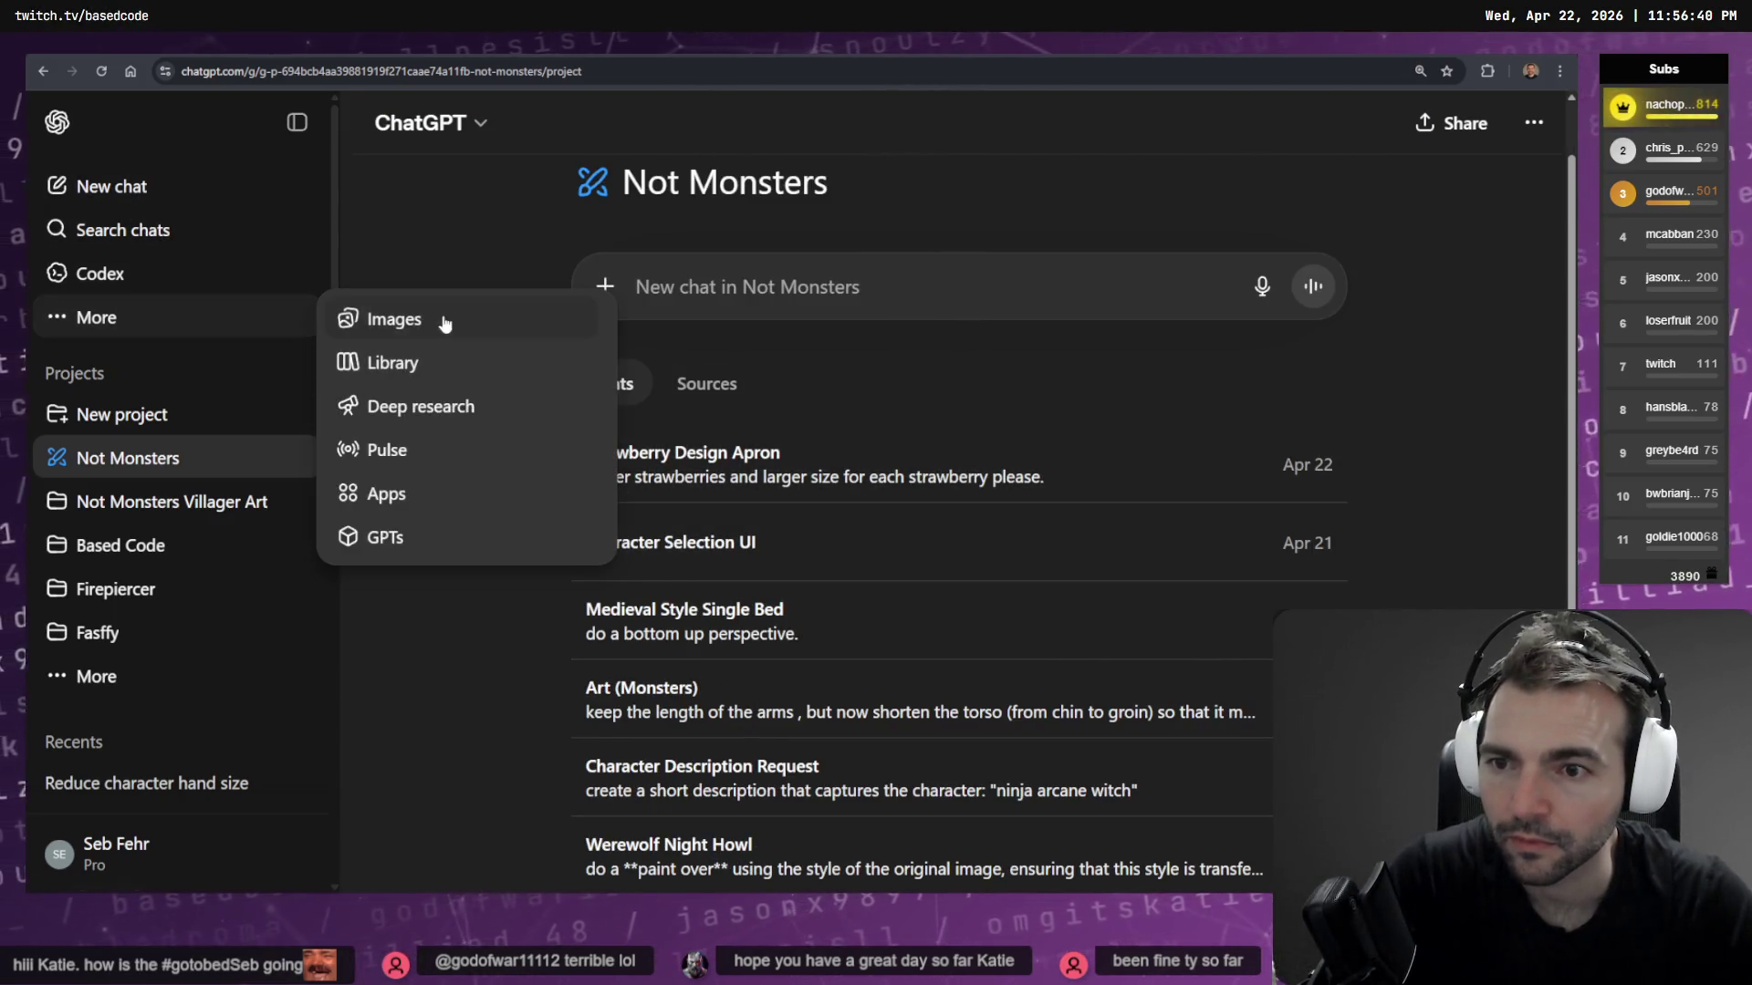
click(444, 321)
scroll(801, 429, down, 3)
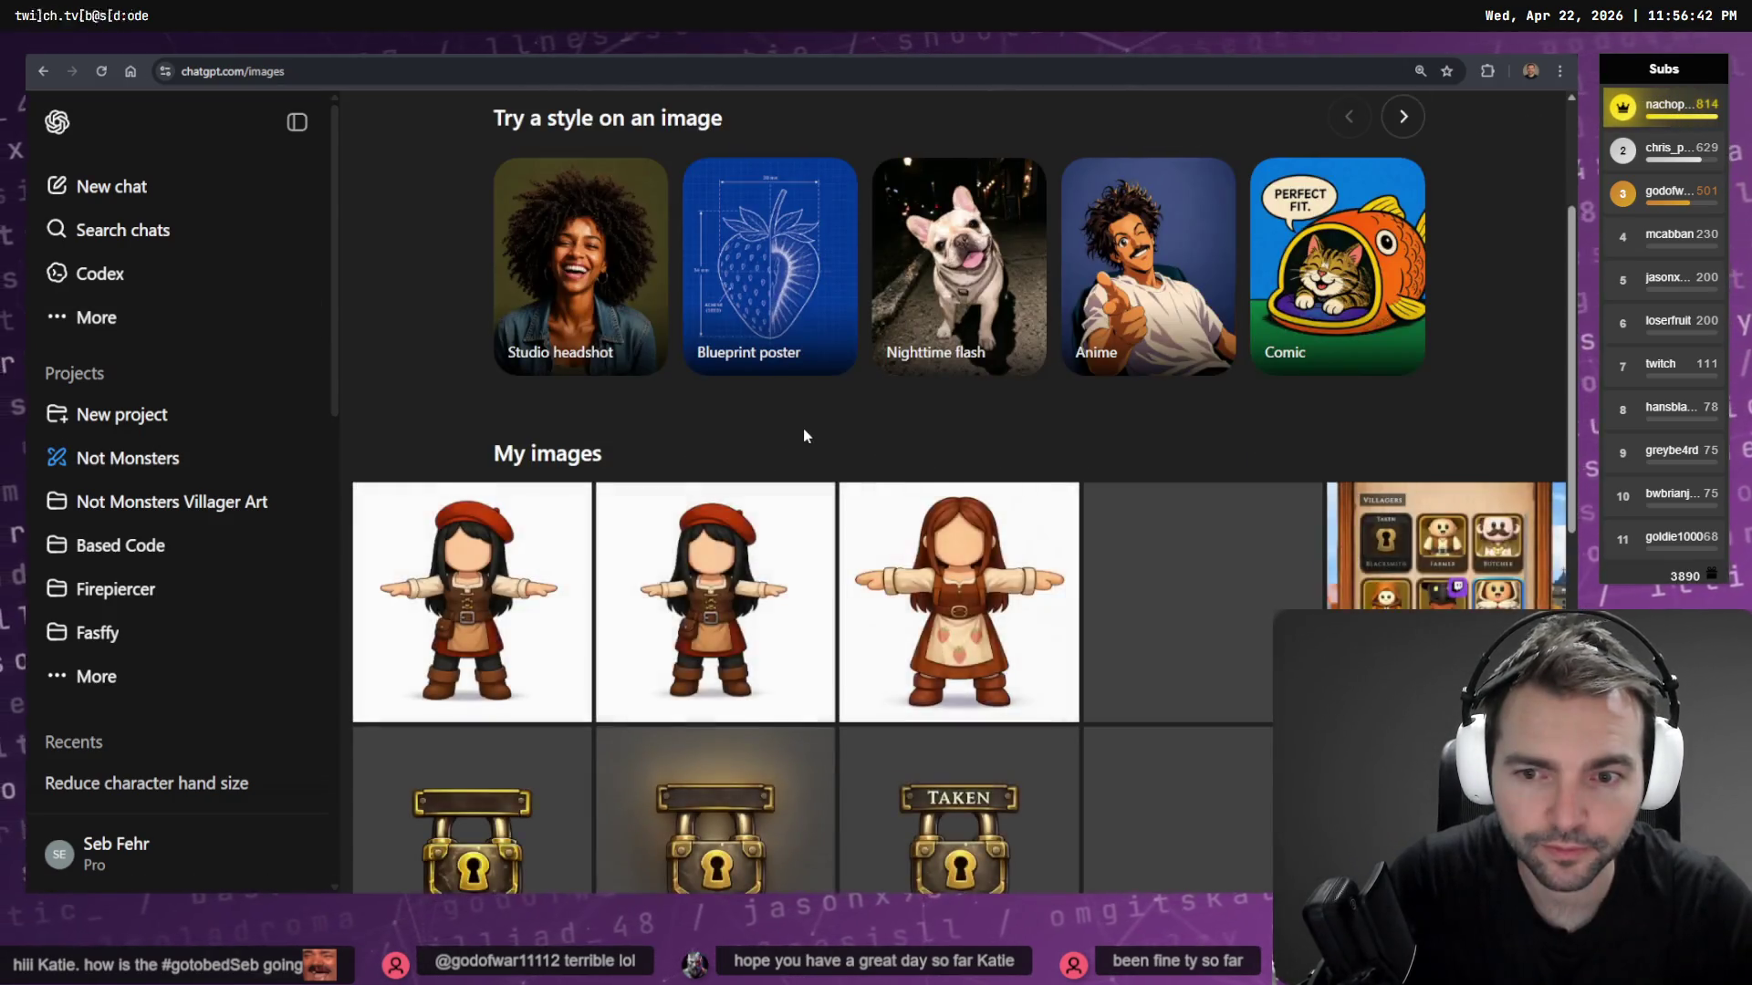
scroll(803, 428, down, 4)
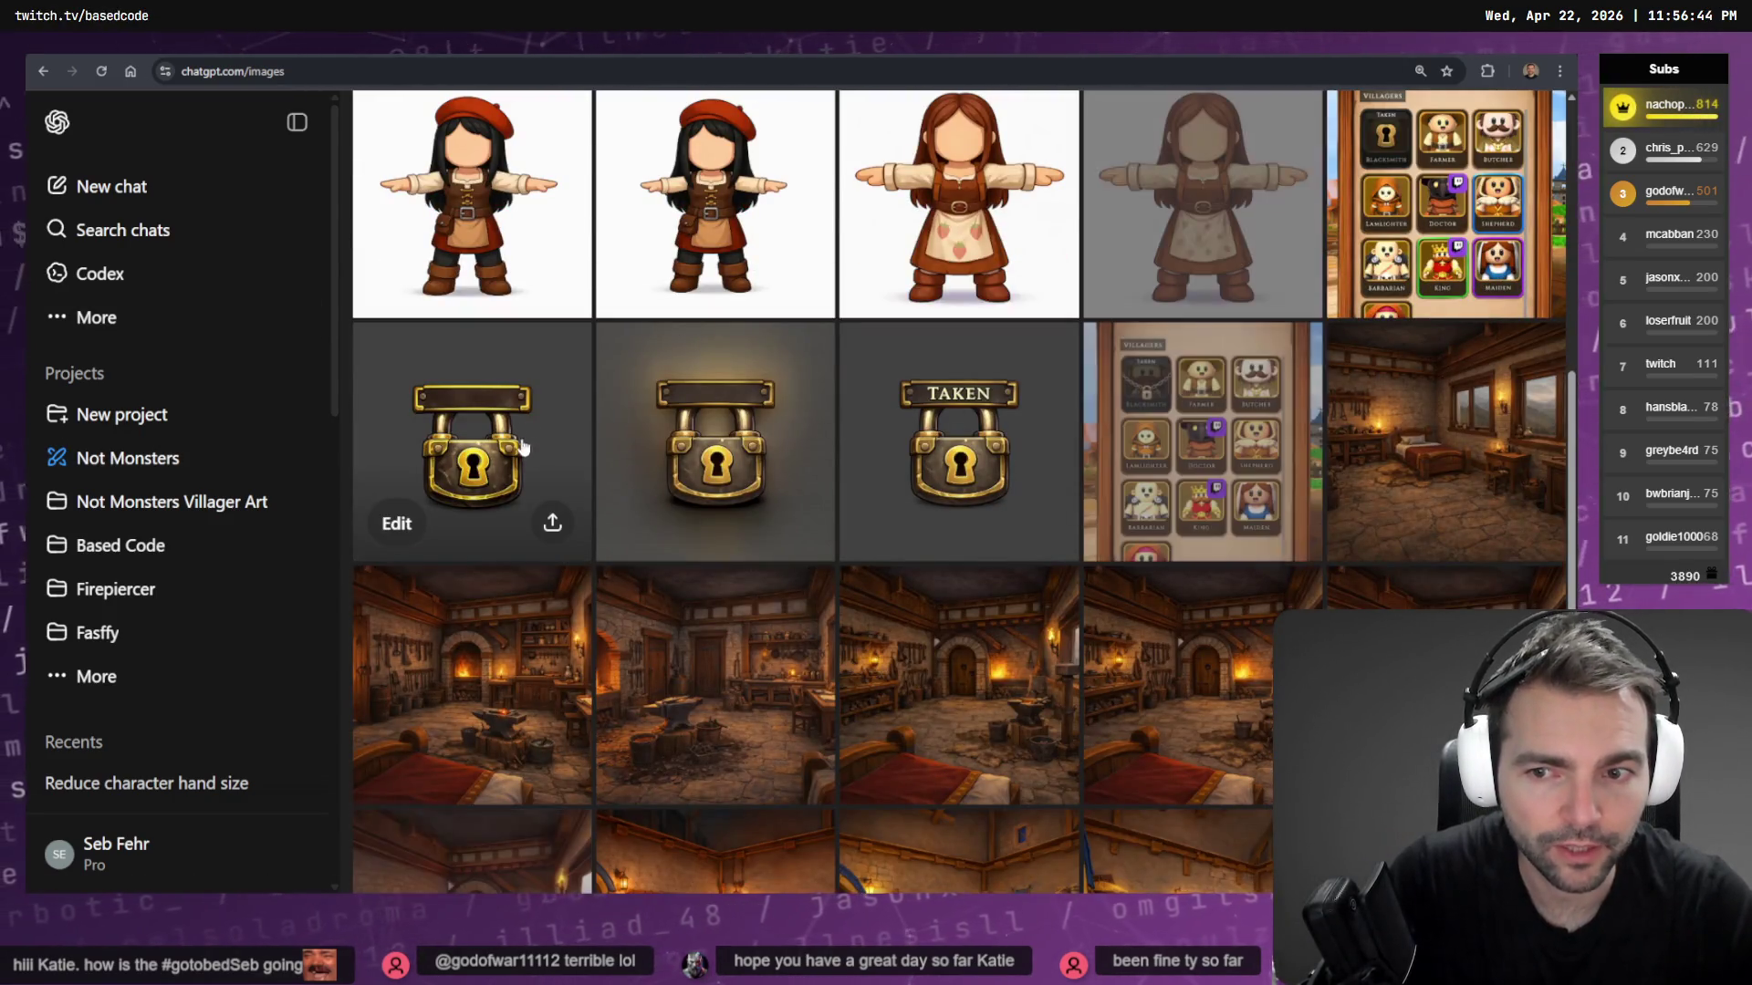
click(509, 470)
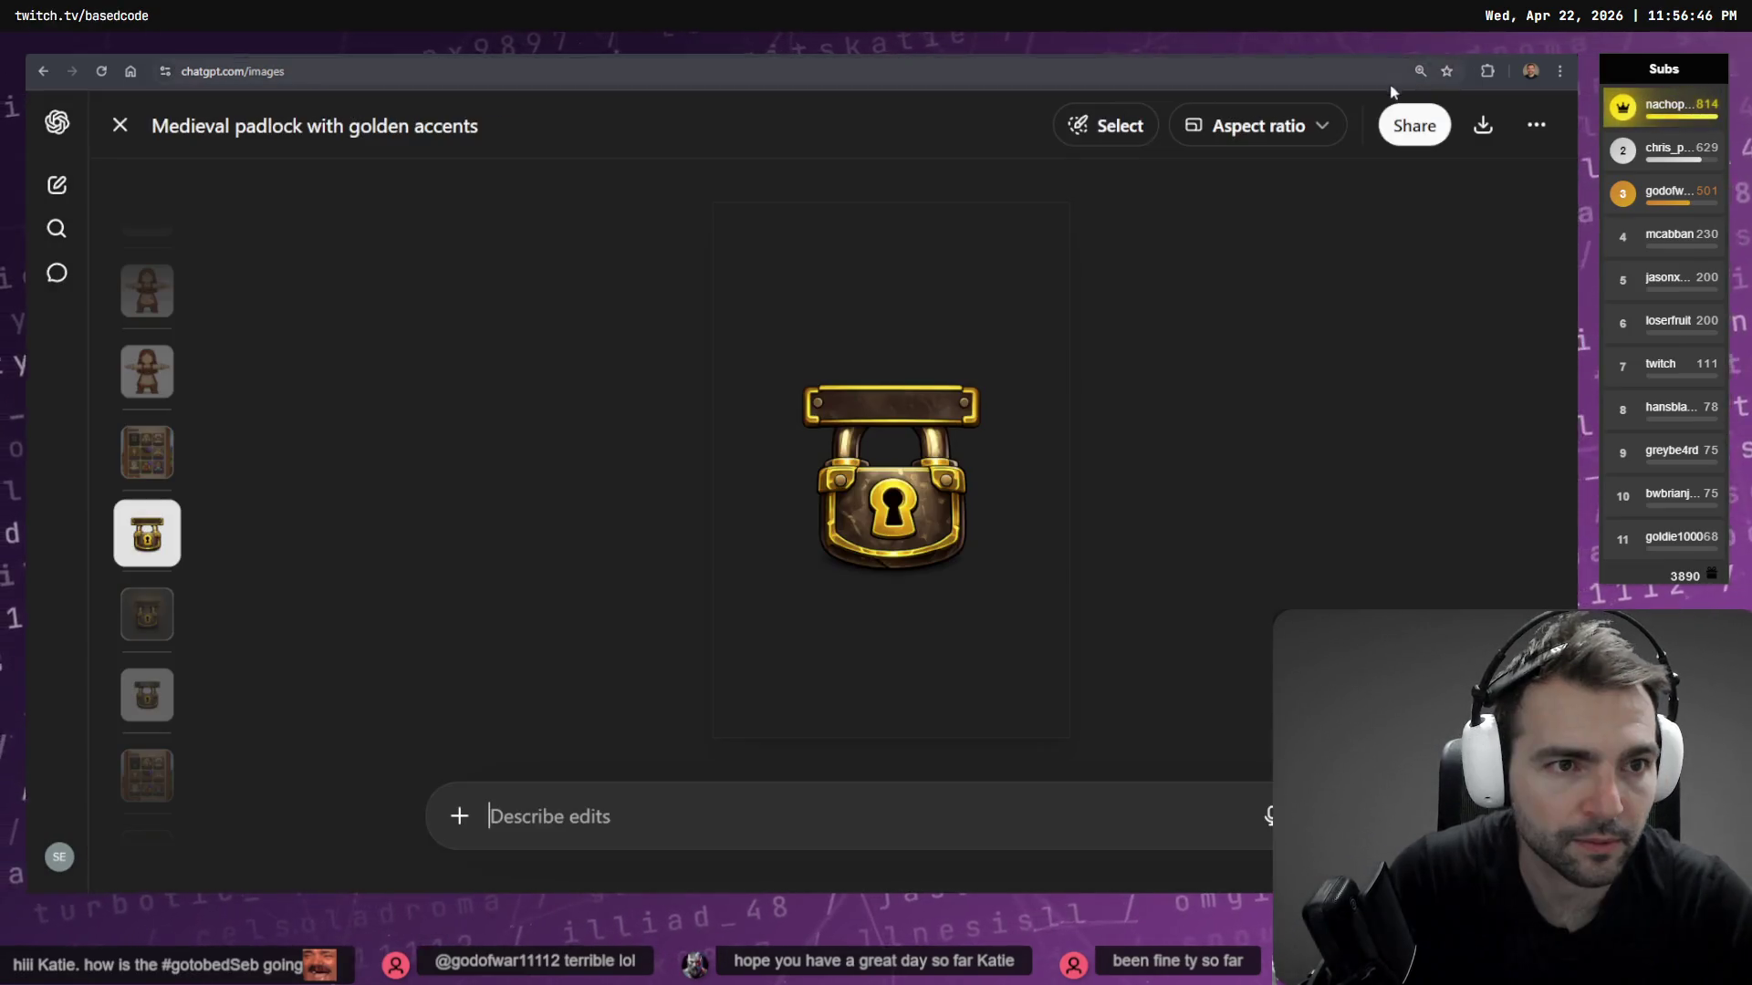
click(1539, 130)
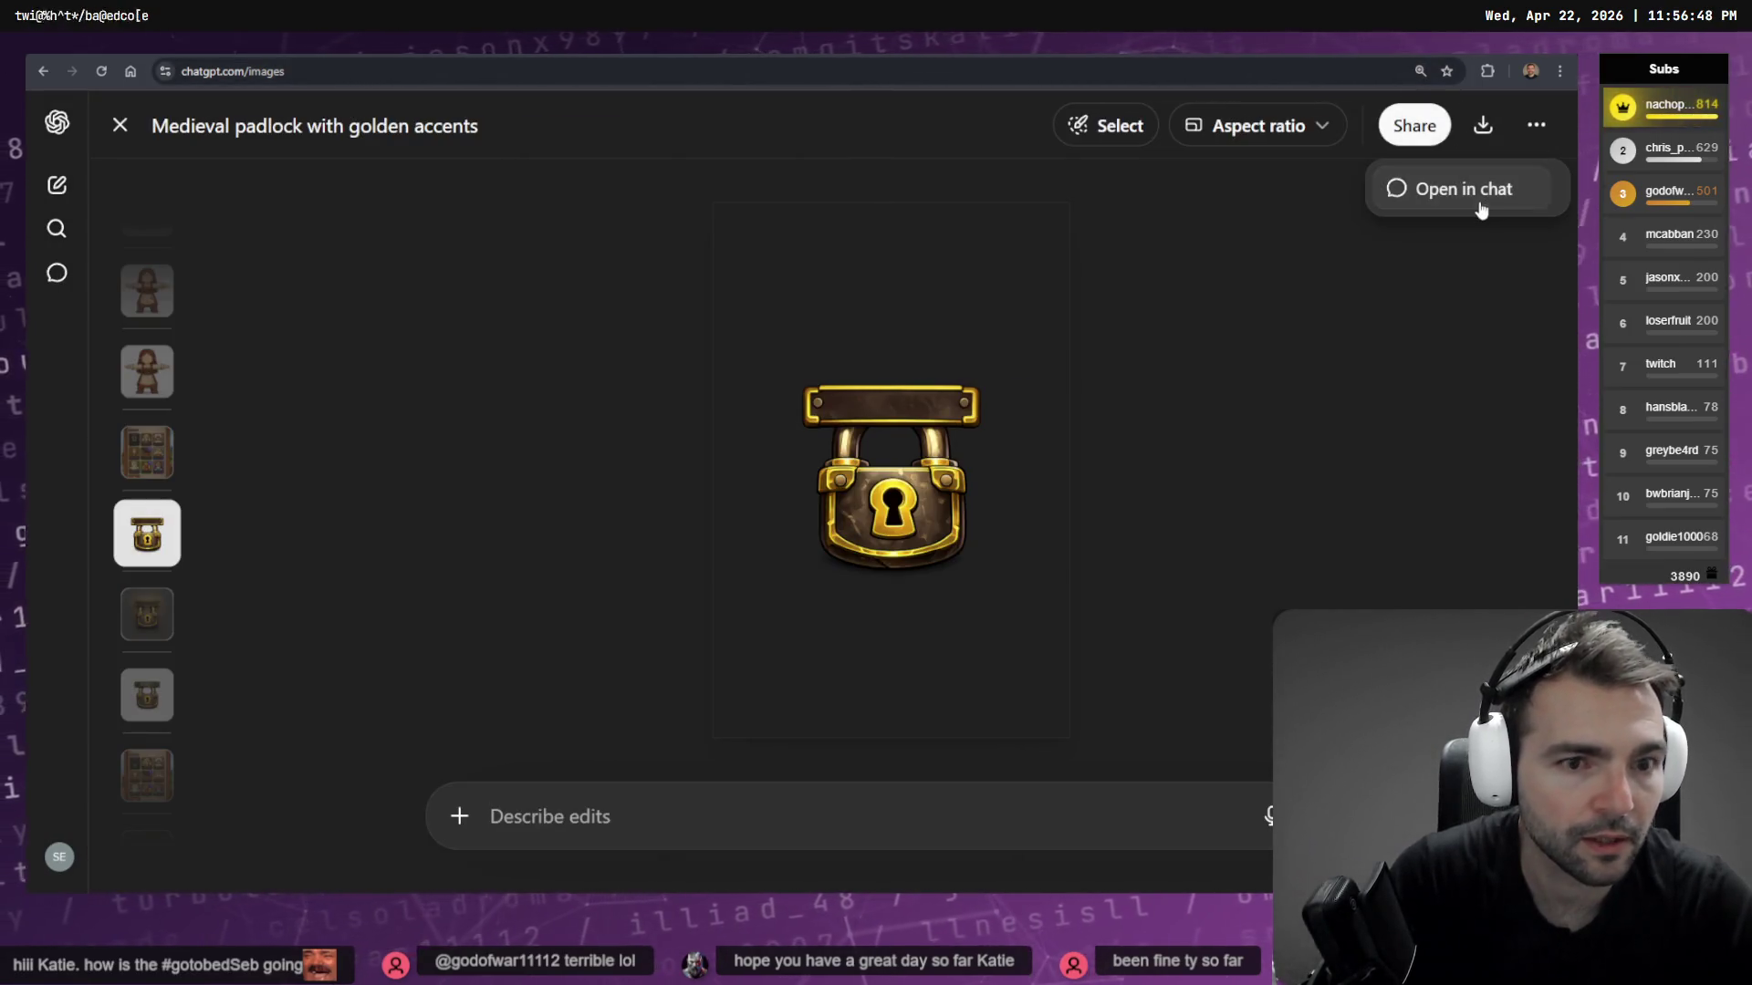
click(1483, 202)
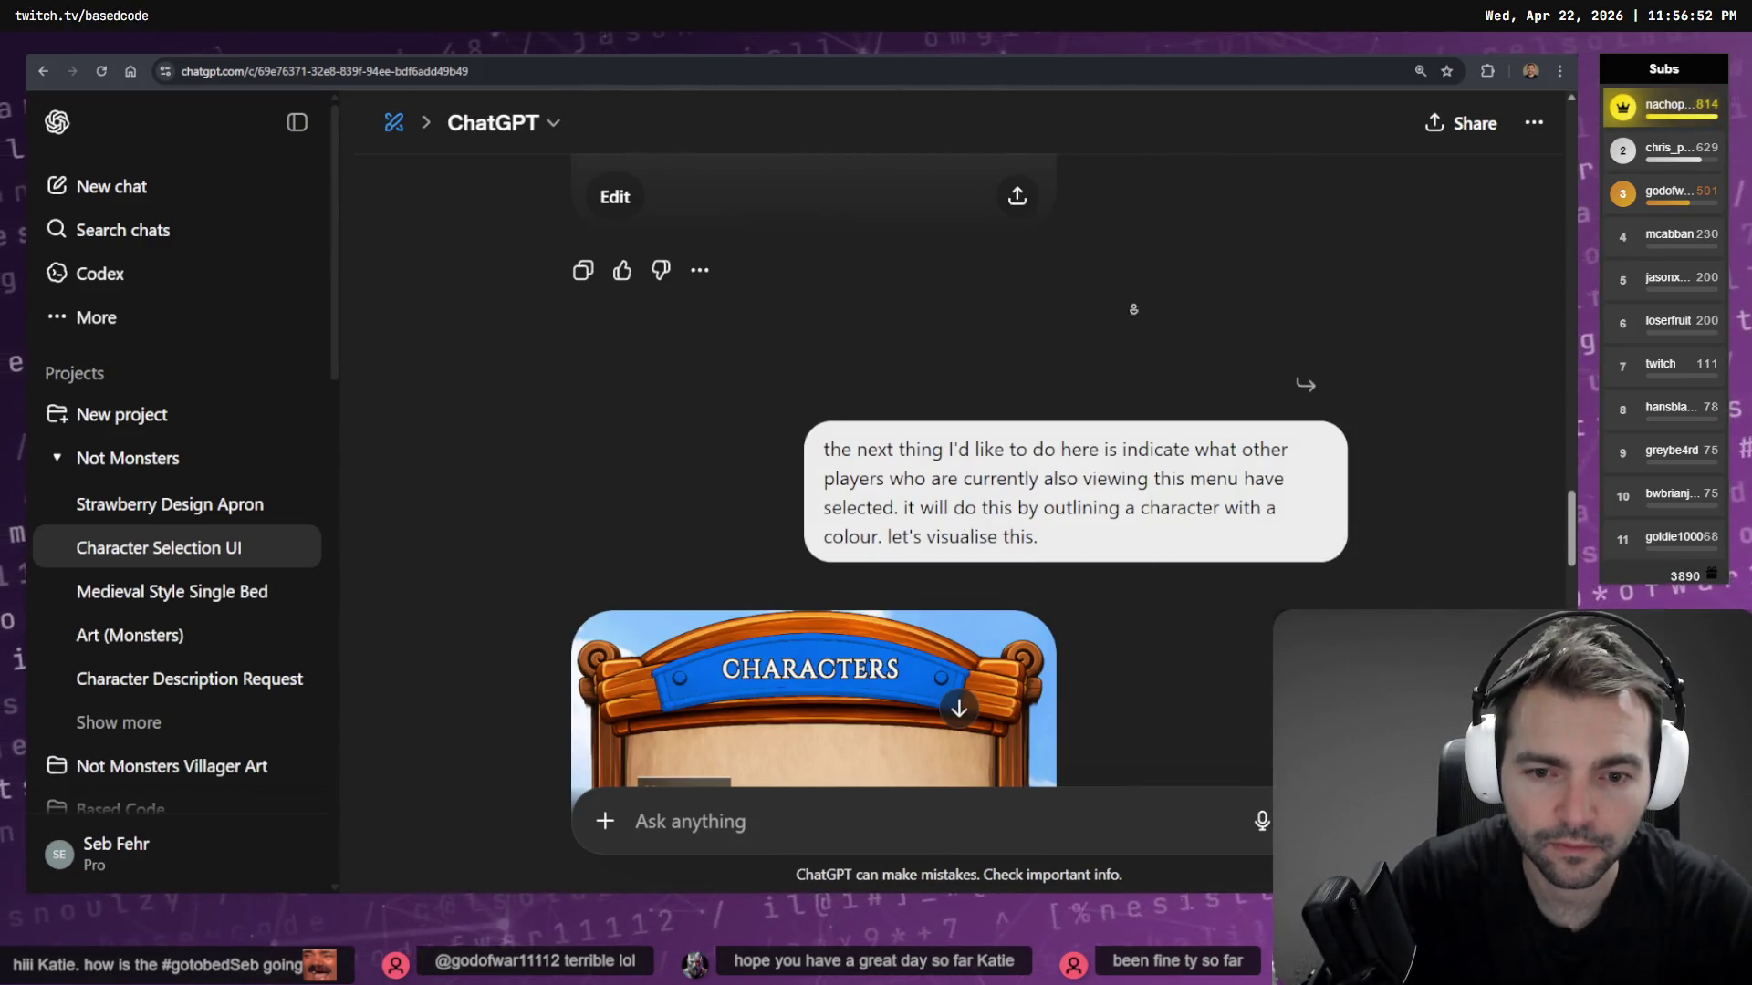
scroll(1133, 309, down, 15)
scroll(1121, 333, up, 10)
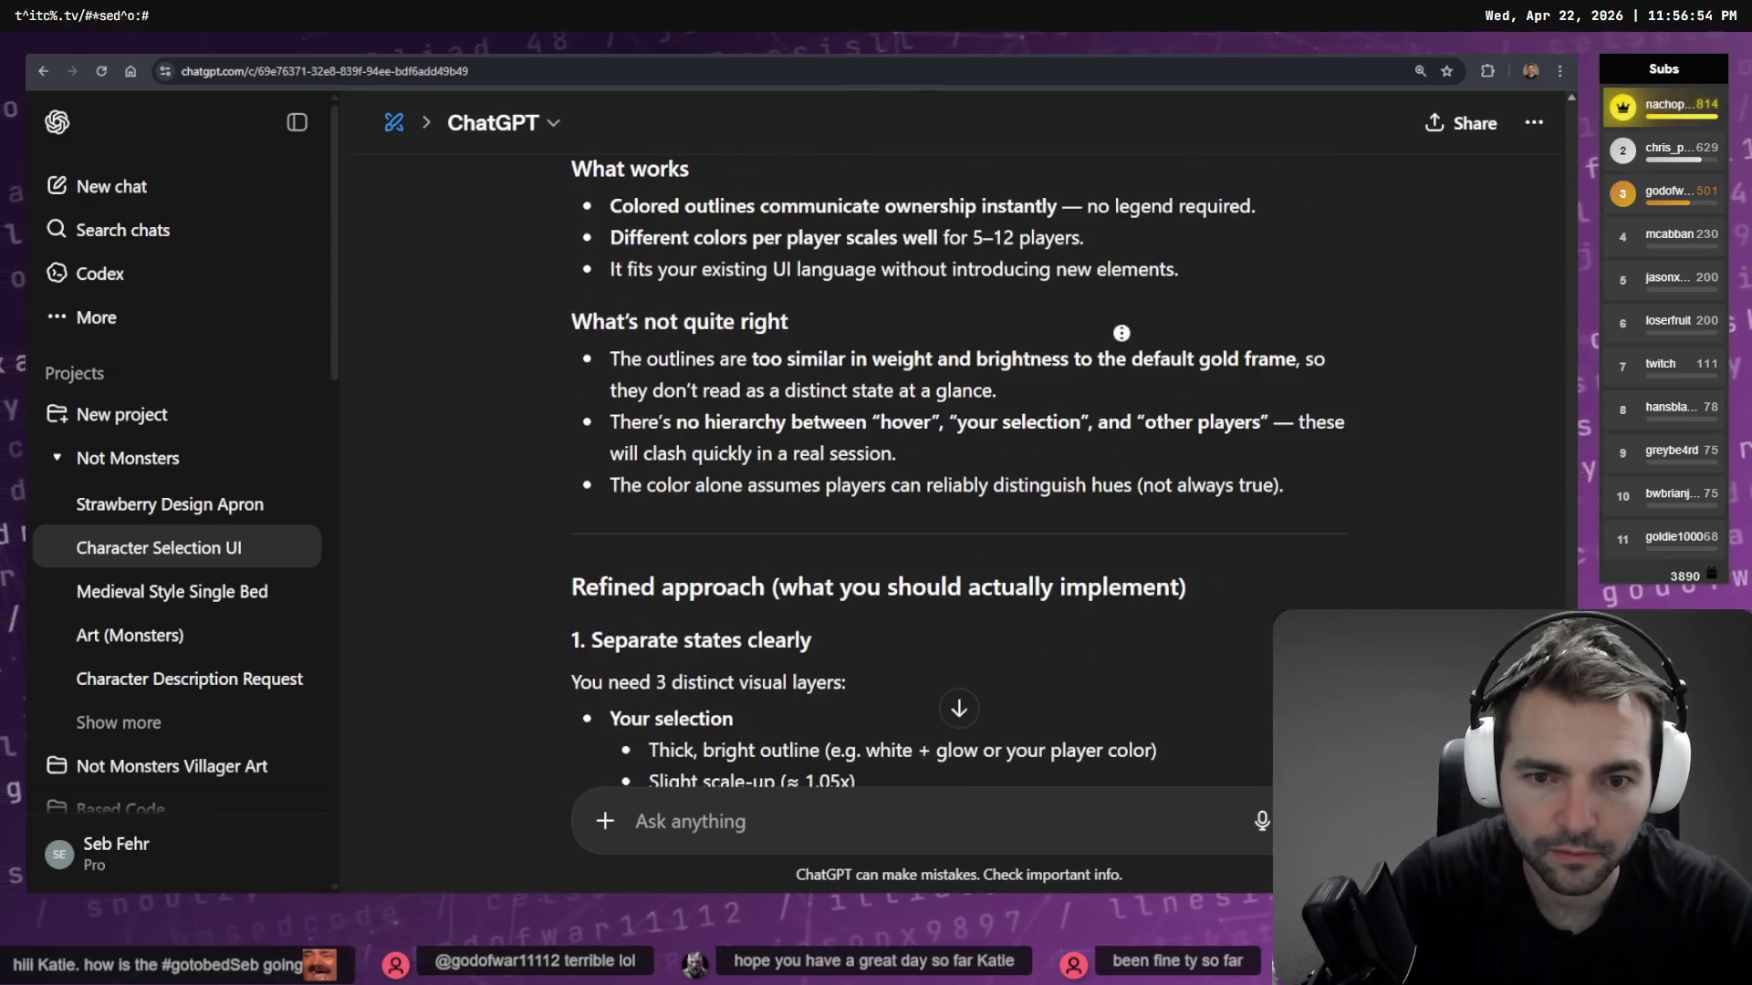
scroll(1121, 333, up, 20)
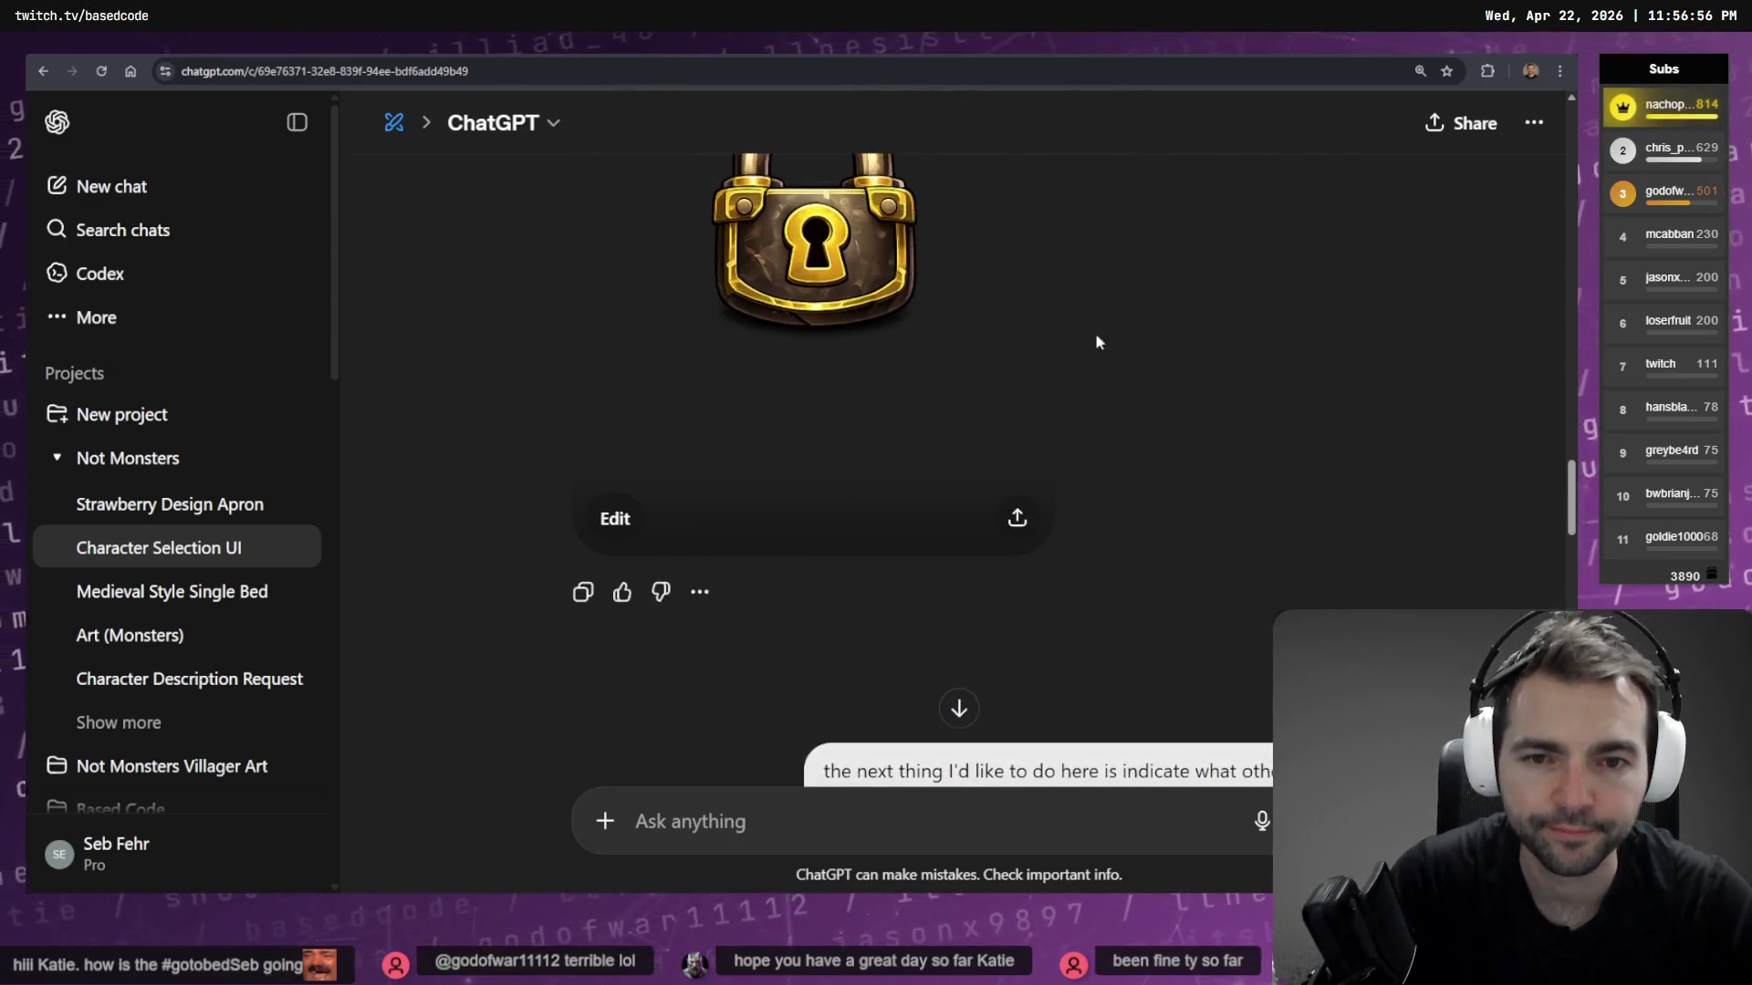
scroll(1100, 429, down, 5)
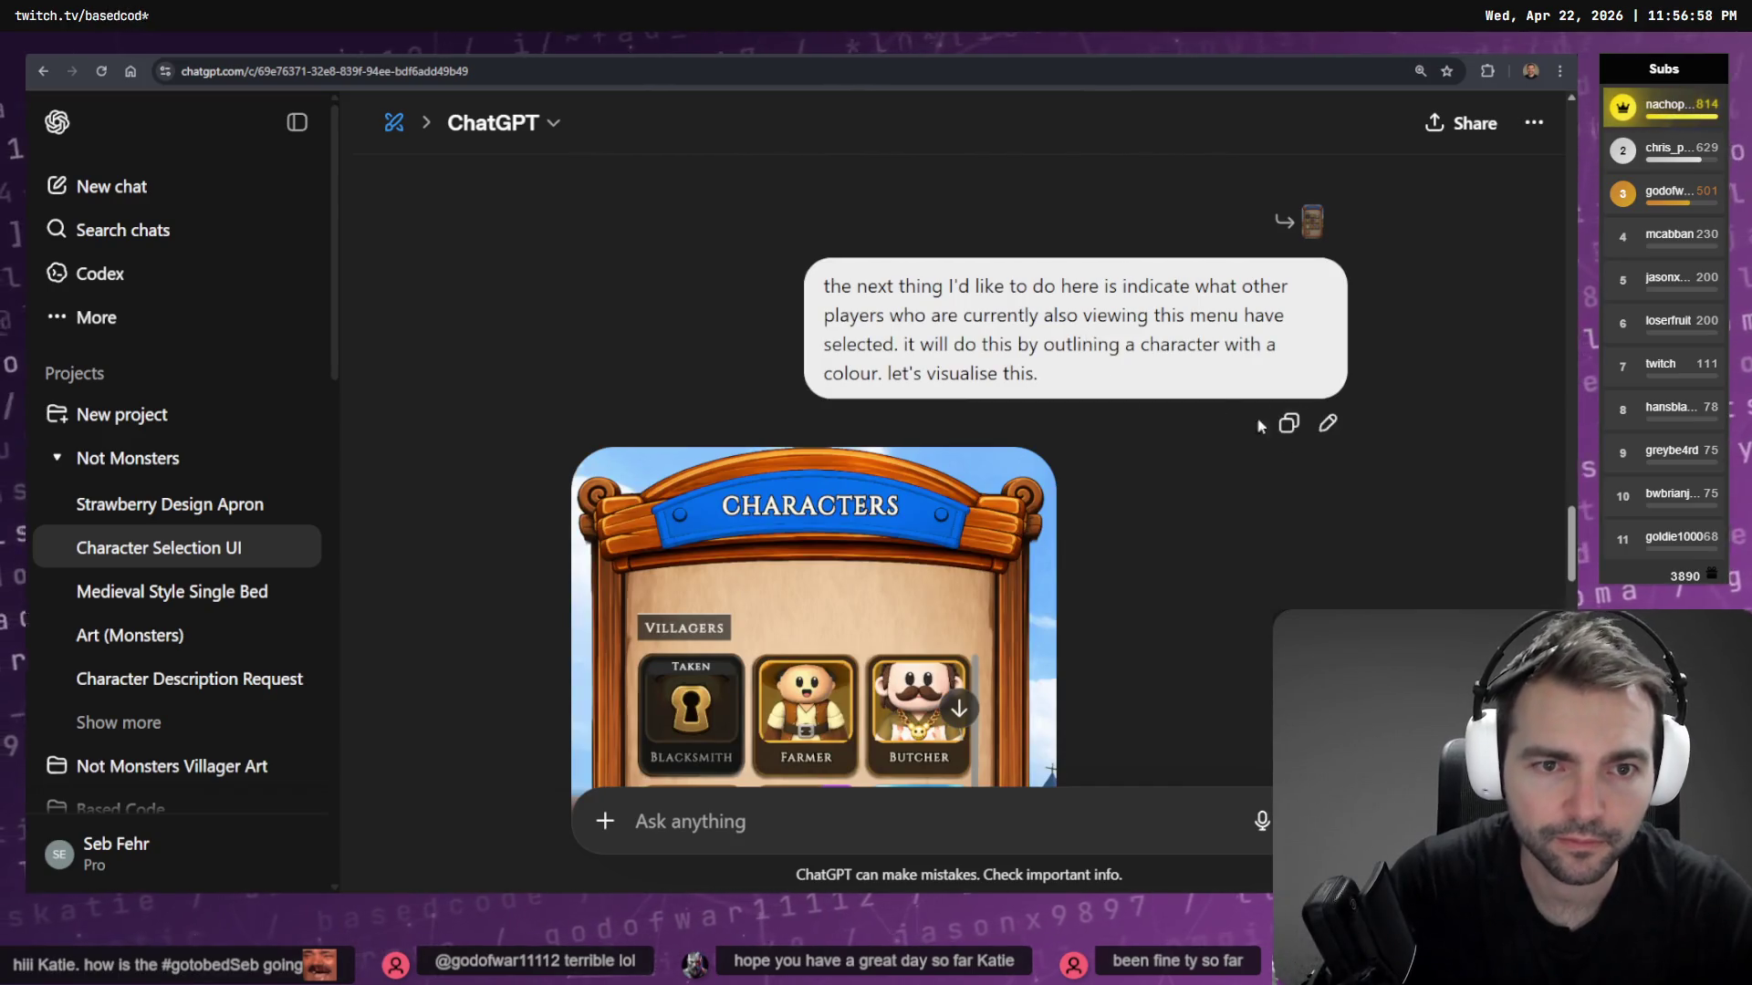
click(1327, 425)
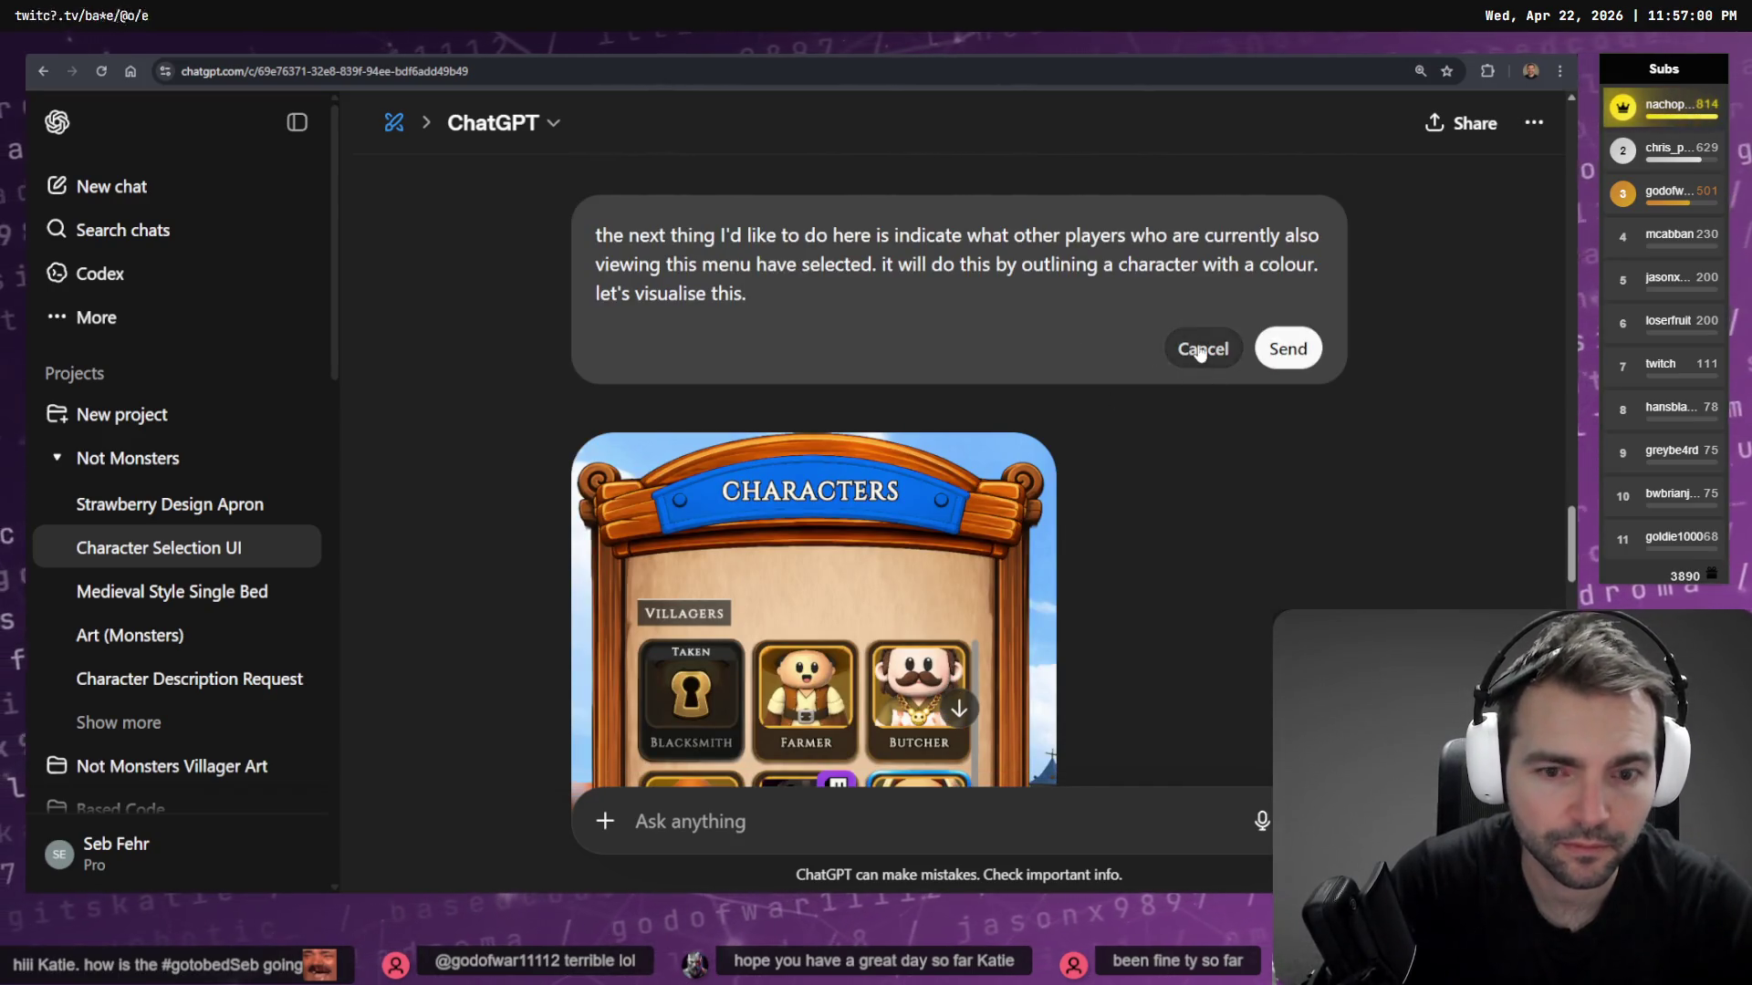
click(1190, 349)
scroll(1056, 580, down, 4)
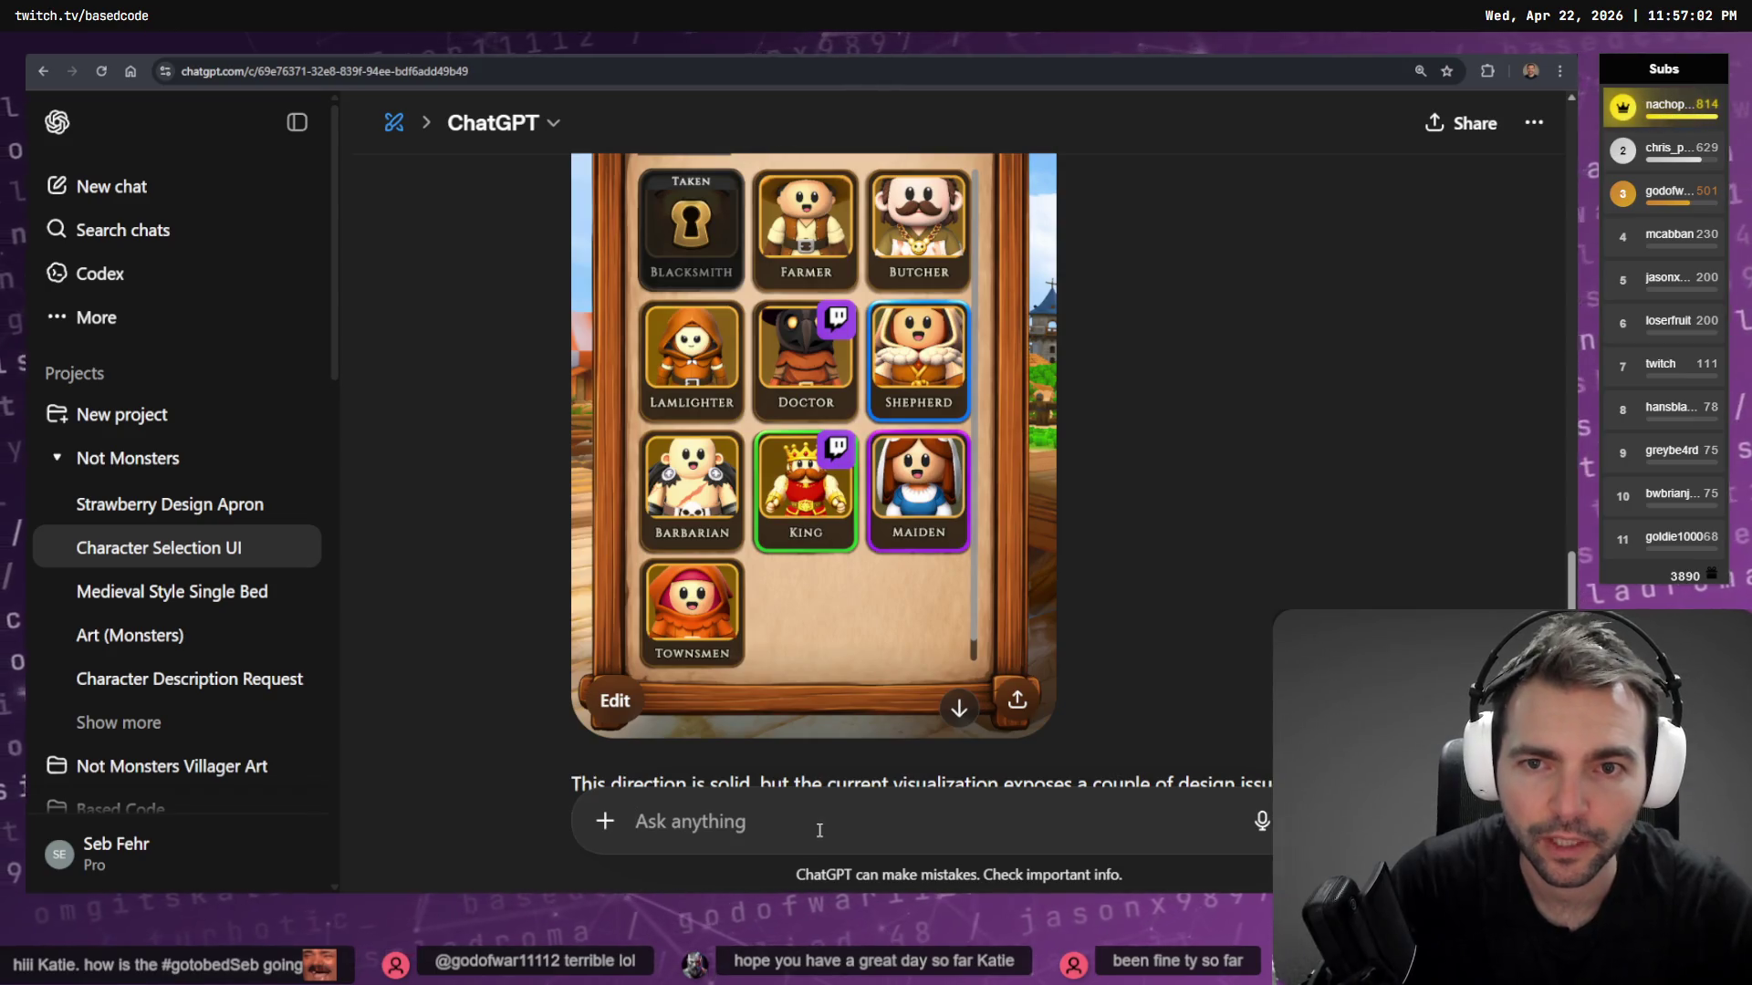
Dictate and send a request to generate just the taken-slot lock icon on its own
key(ctrl+super)
text(generate just this lock icon on its own. it's much simpler than the one that we did previously)
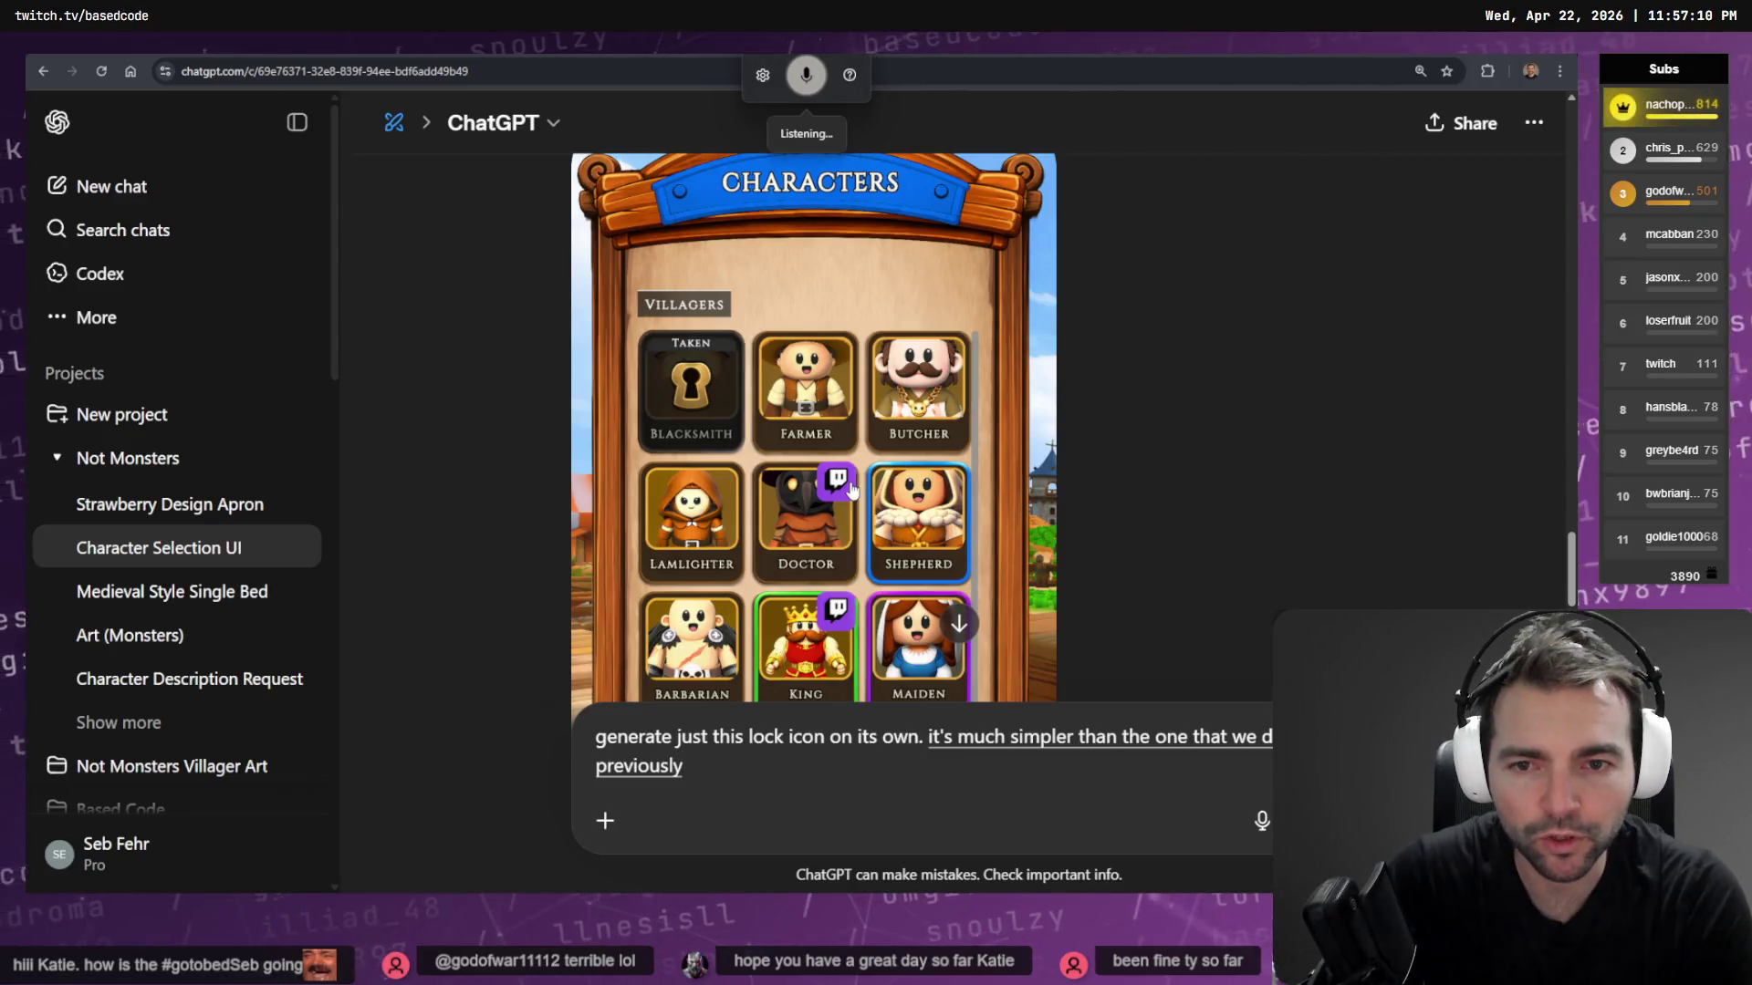
text( and more suitable.)
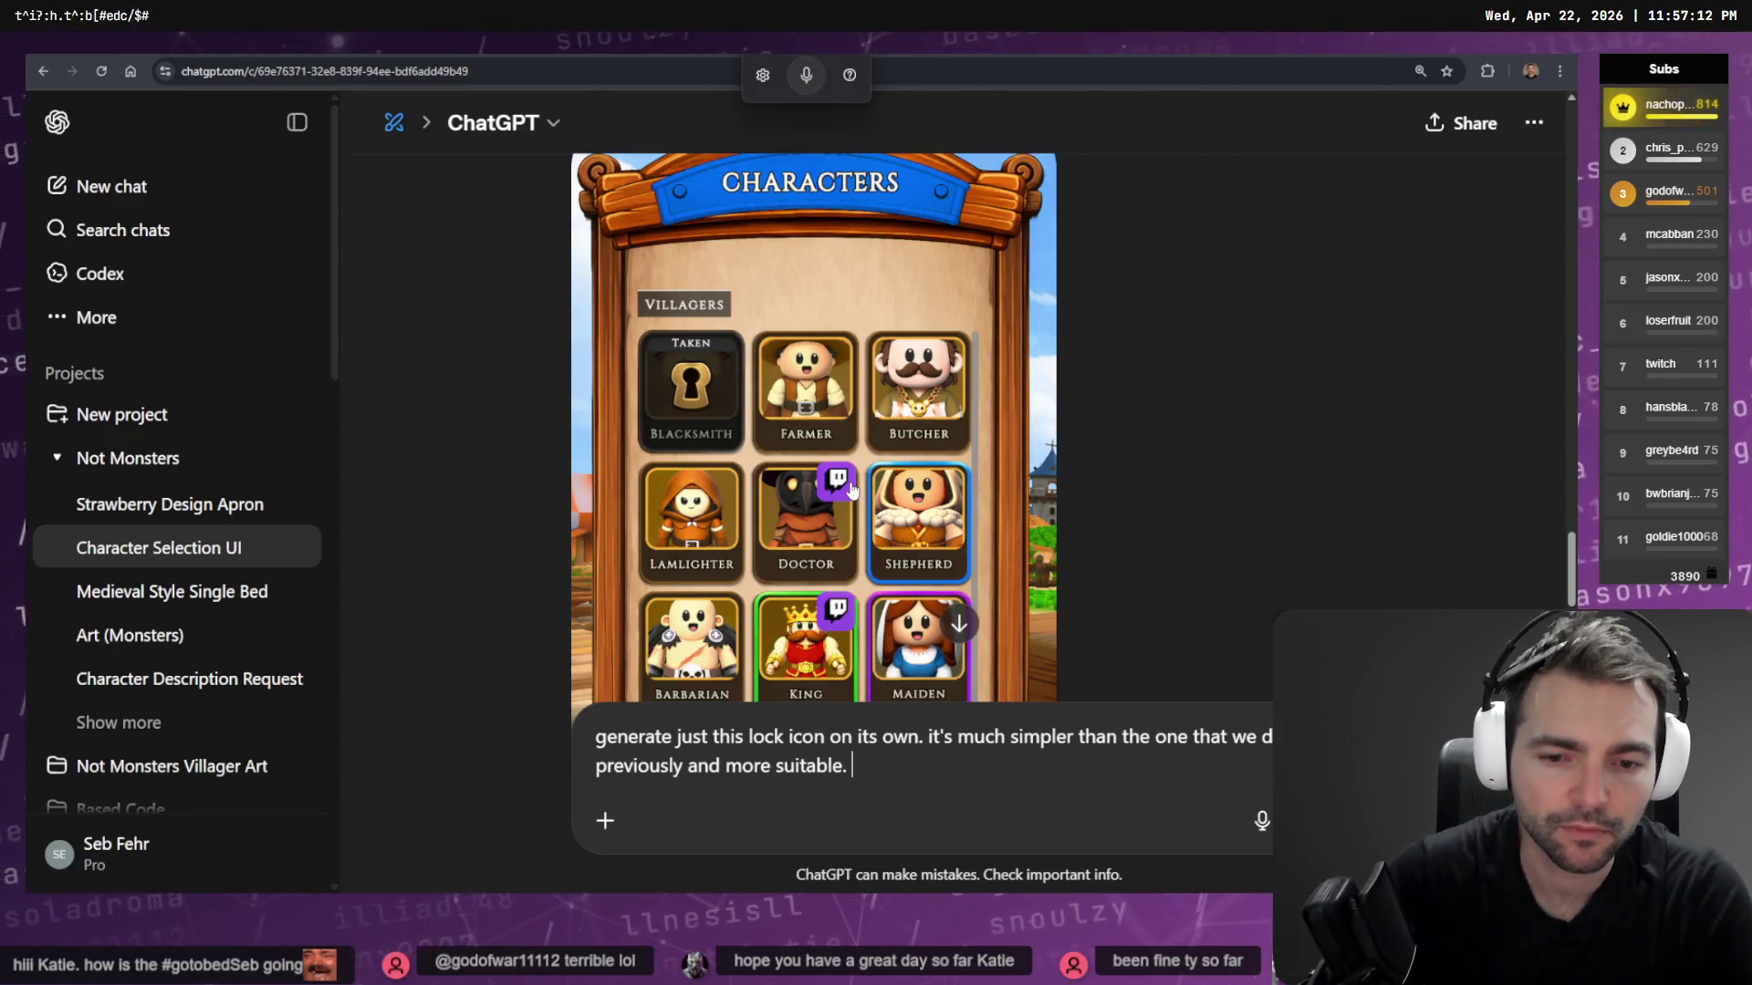
text( it should just be the lock keyhole that we see)
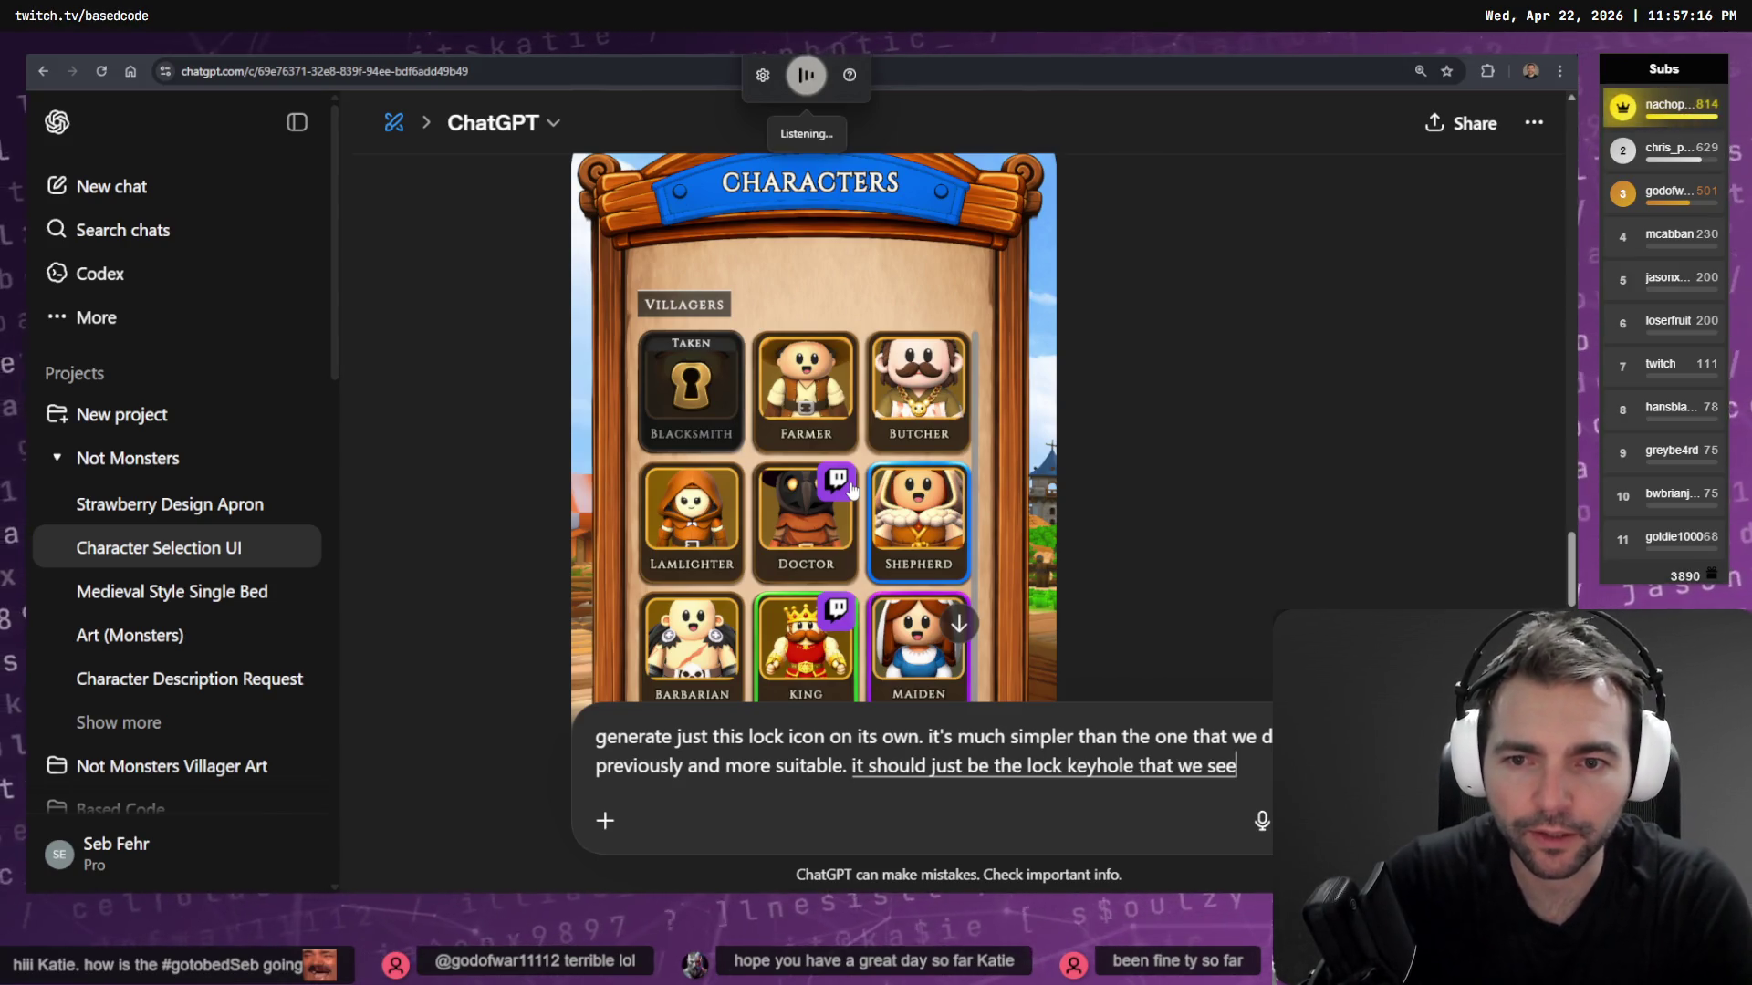
text( over current taken slot.)
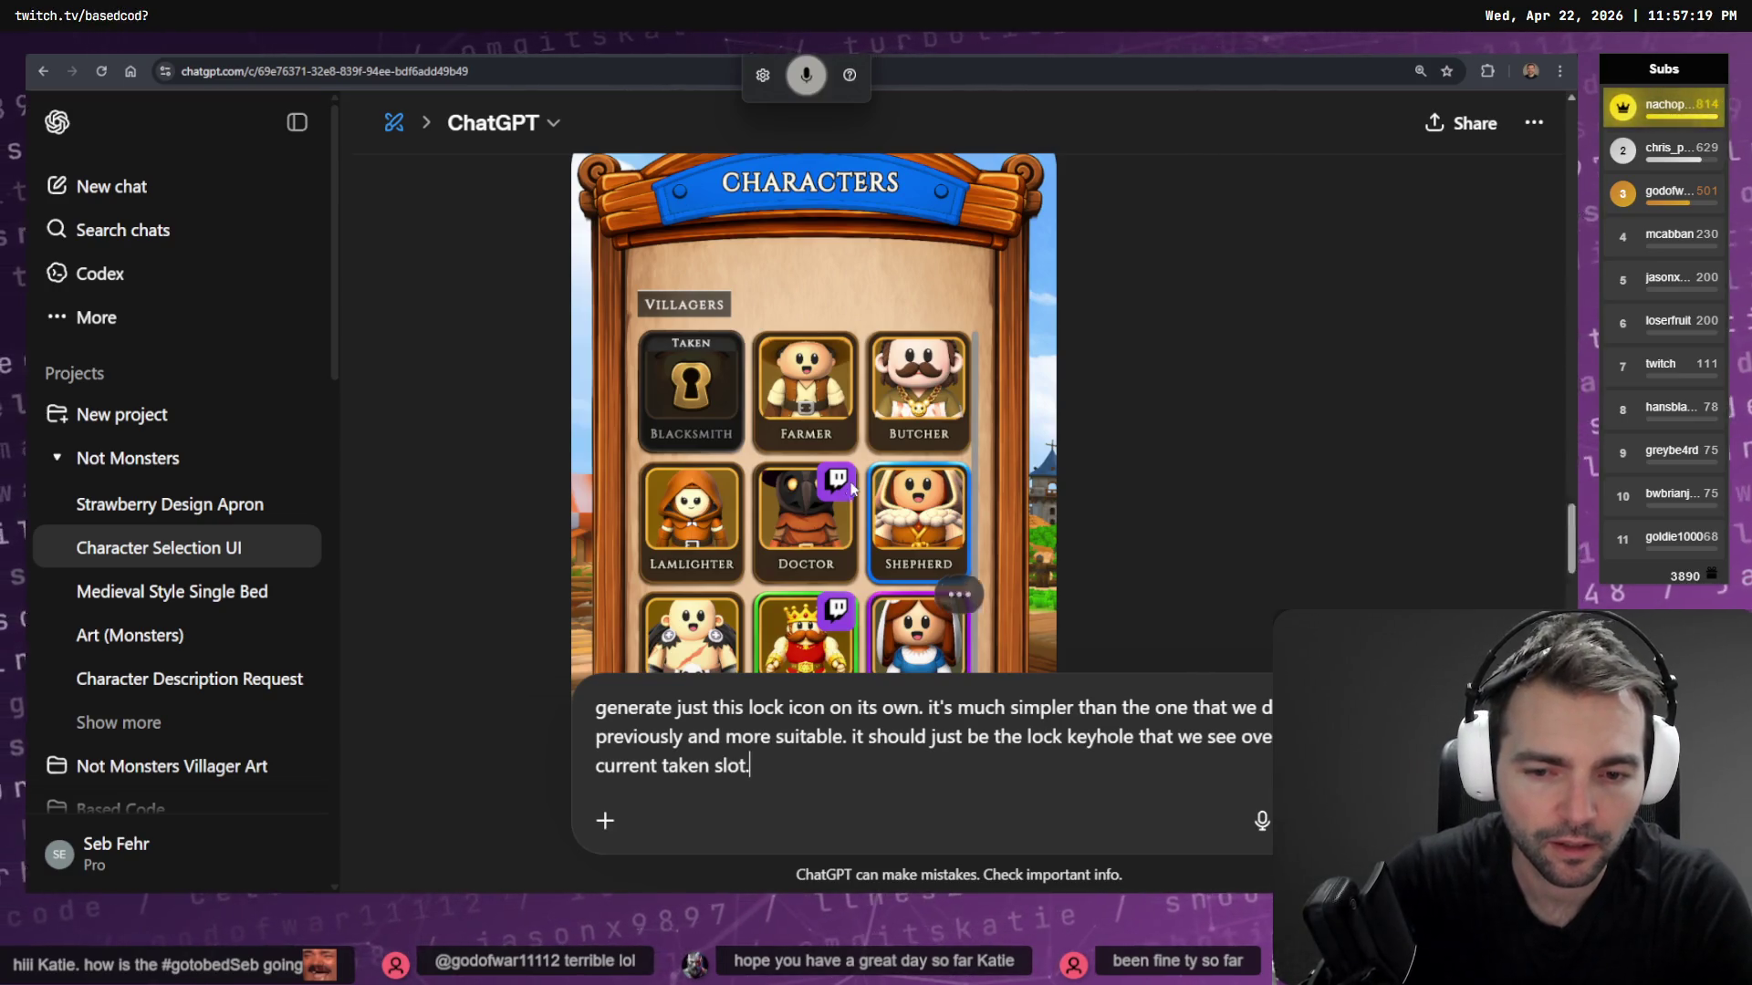
key(Return)
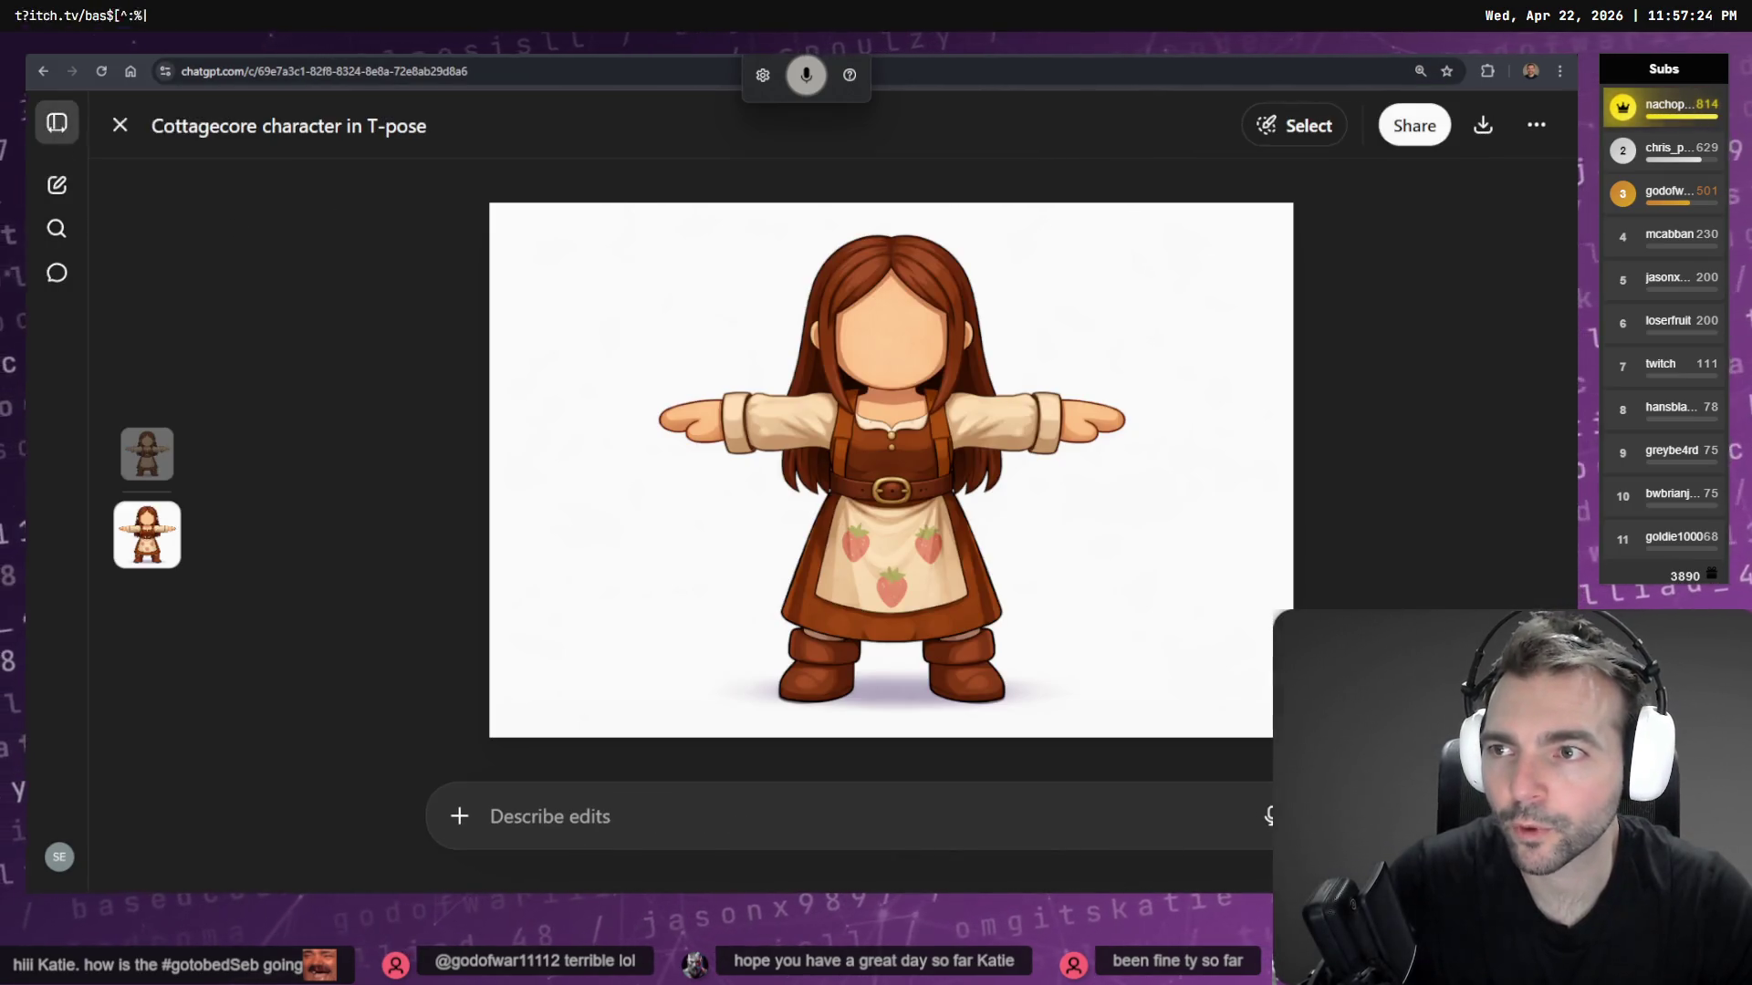
Go to the My images gallery via More > Images and scroll down through it
click(56, 122)
click(117, 317)
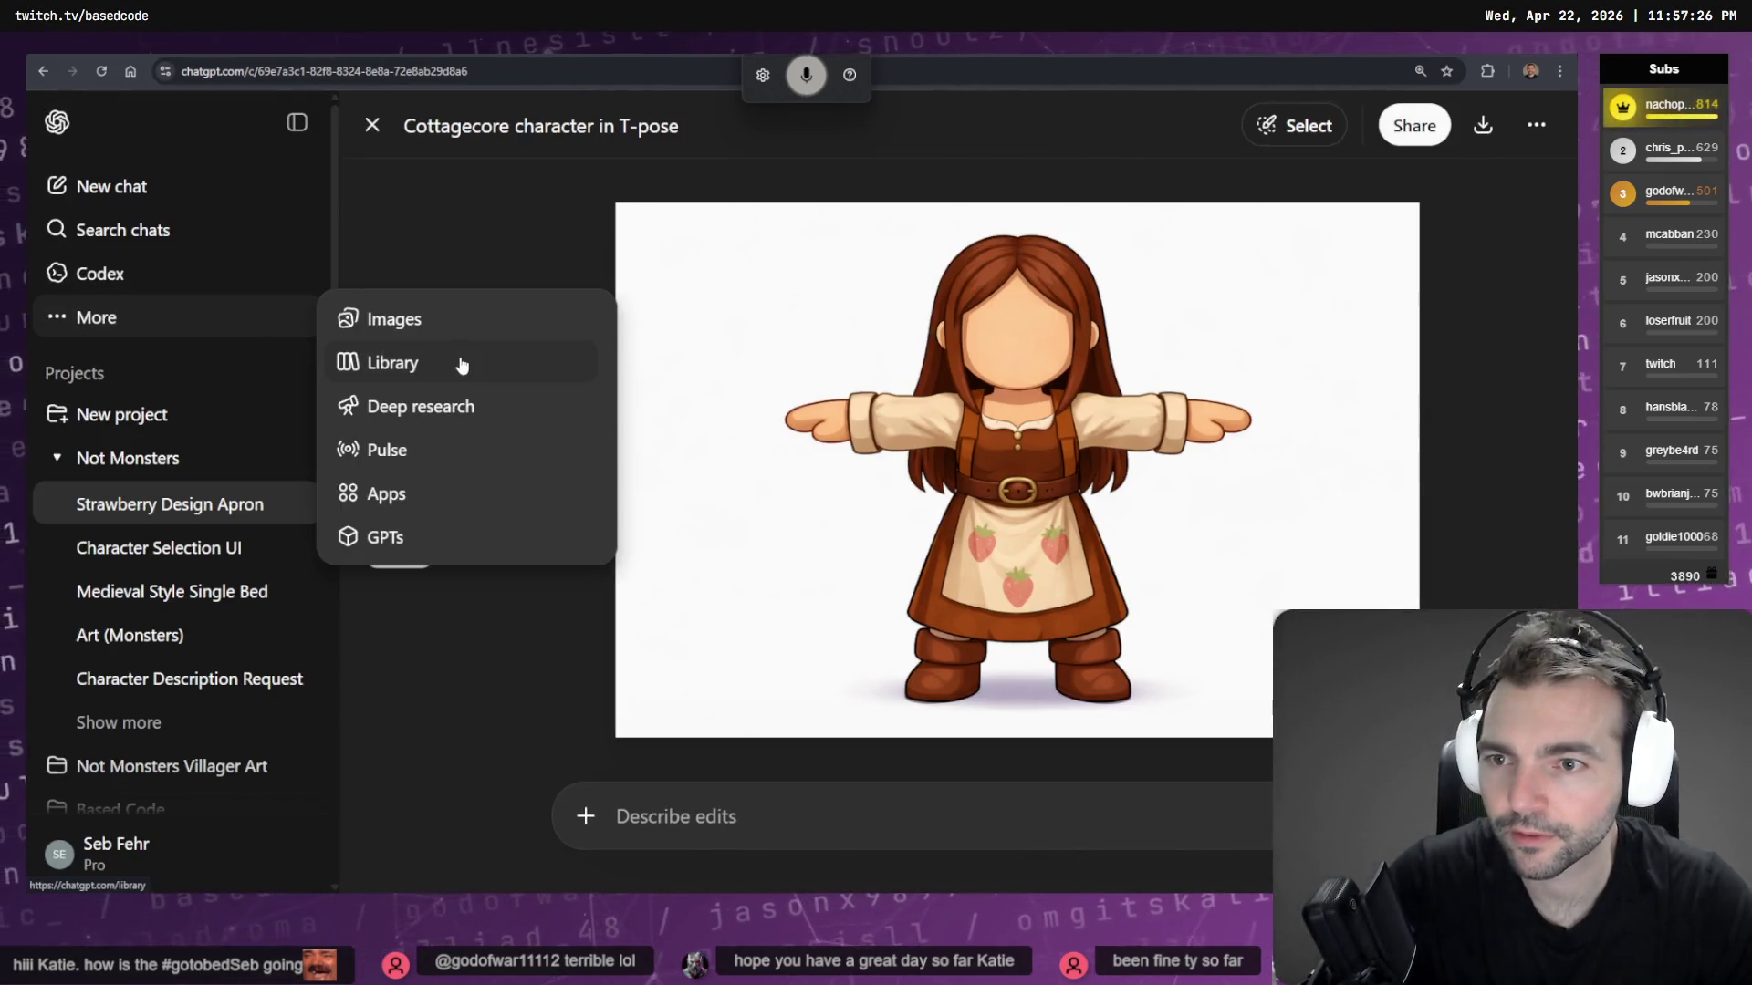
click(463, 322)
scroll(1086, 380, down, 10)
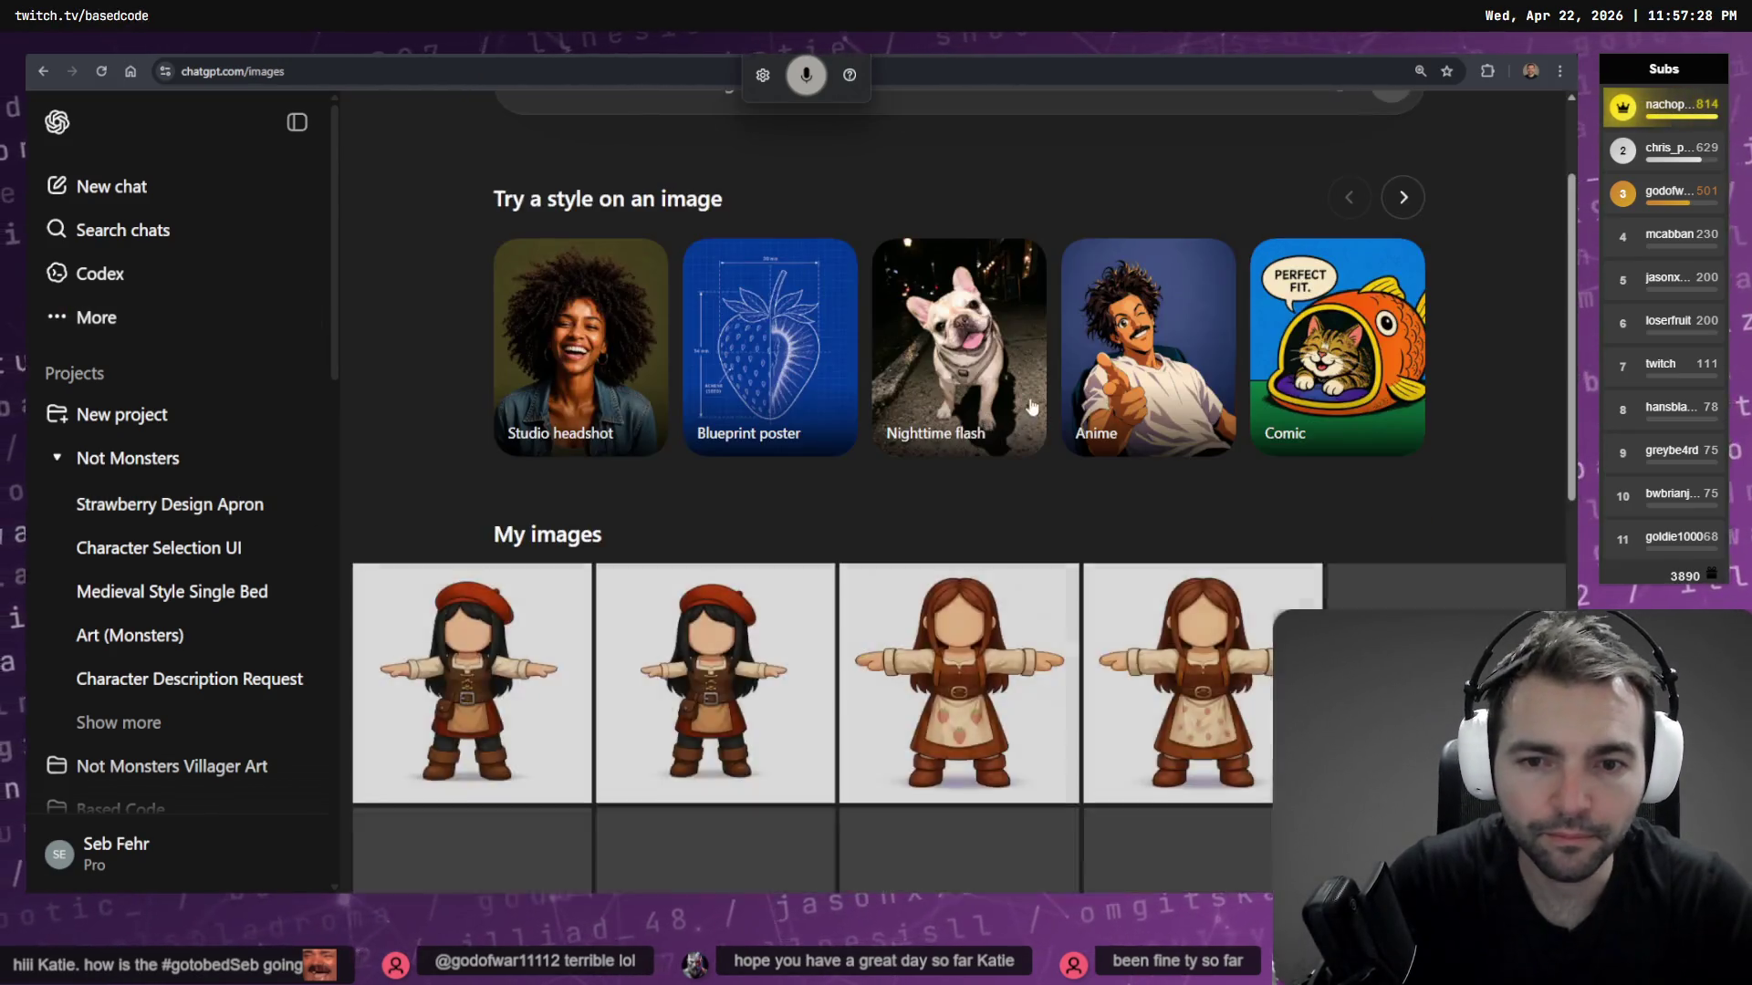
scroll(1095, 383, down, 10)
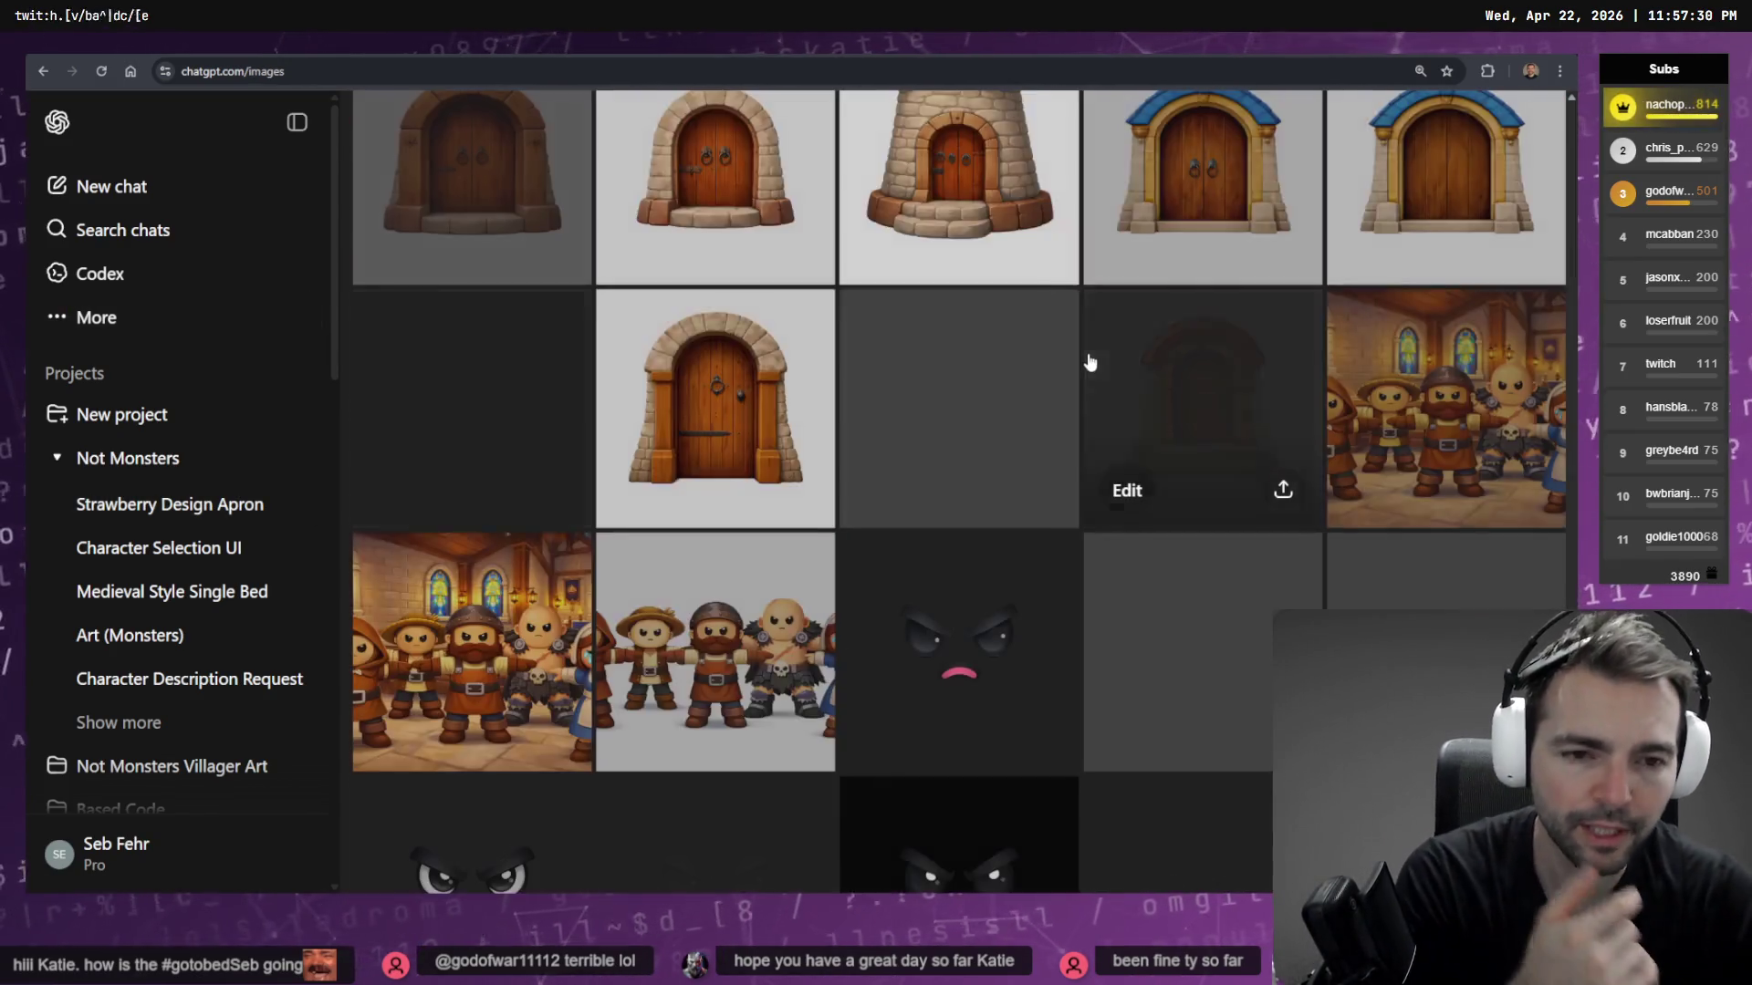
scroll(1020, 347, down, 3)
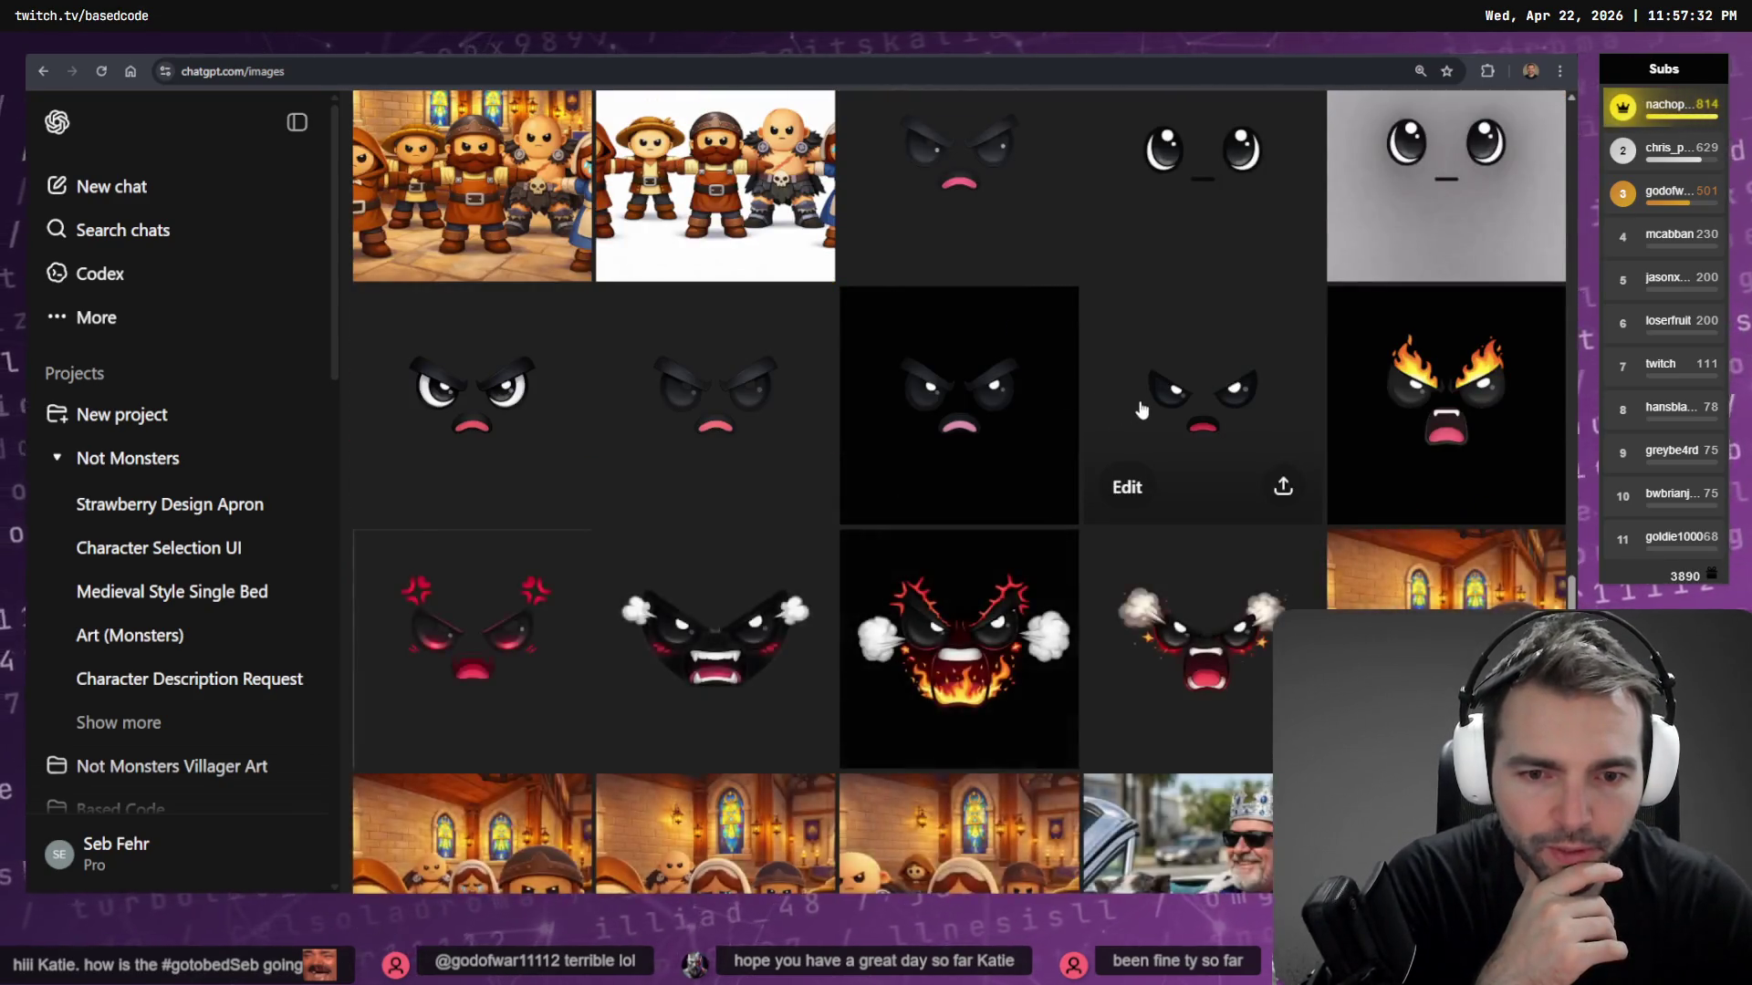
scroll(1166, 390, down, 5)
scroll(1166, 389, down, 10)
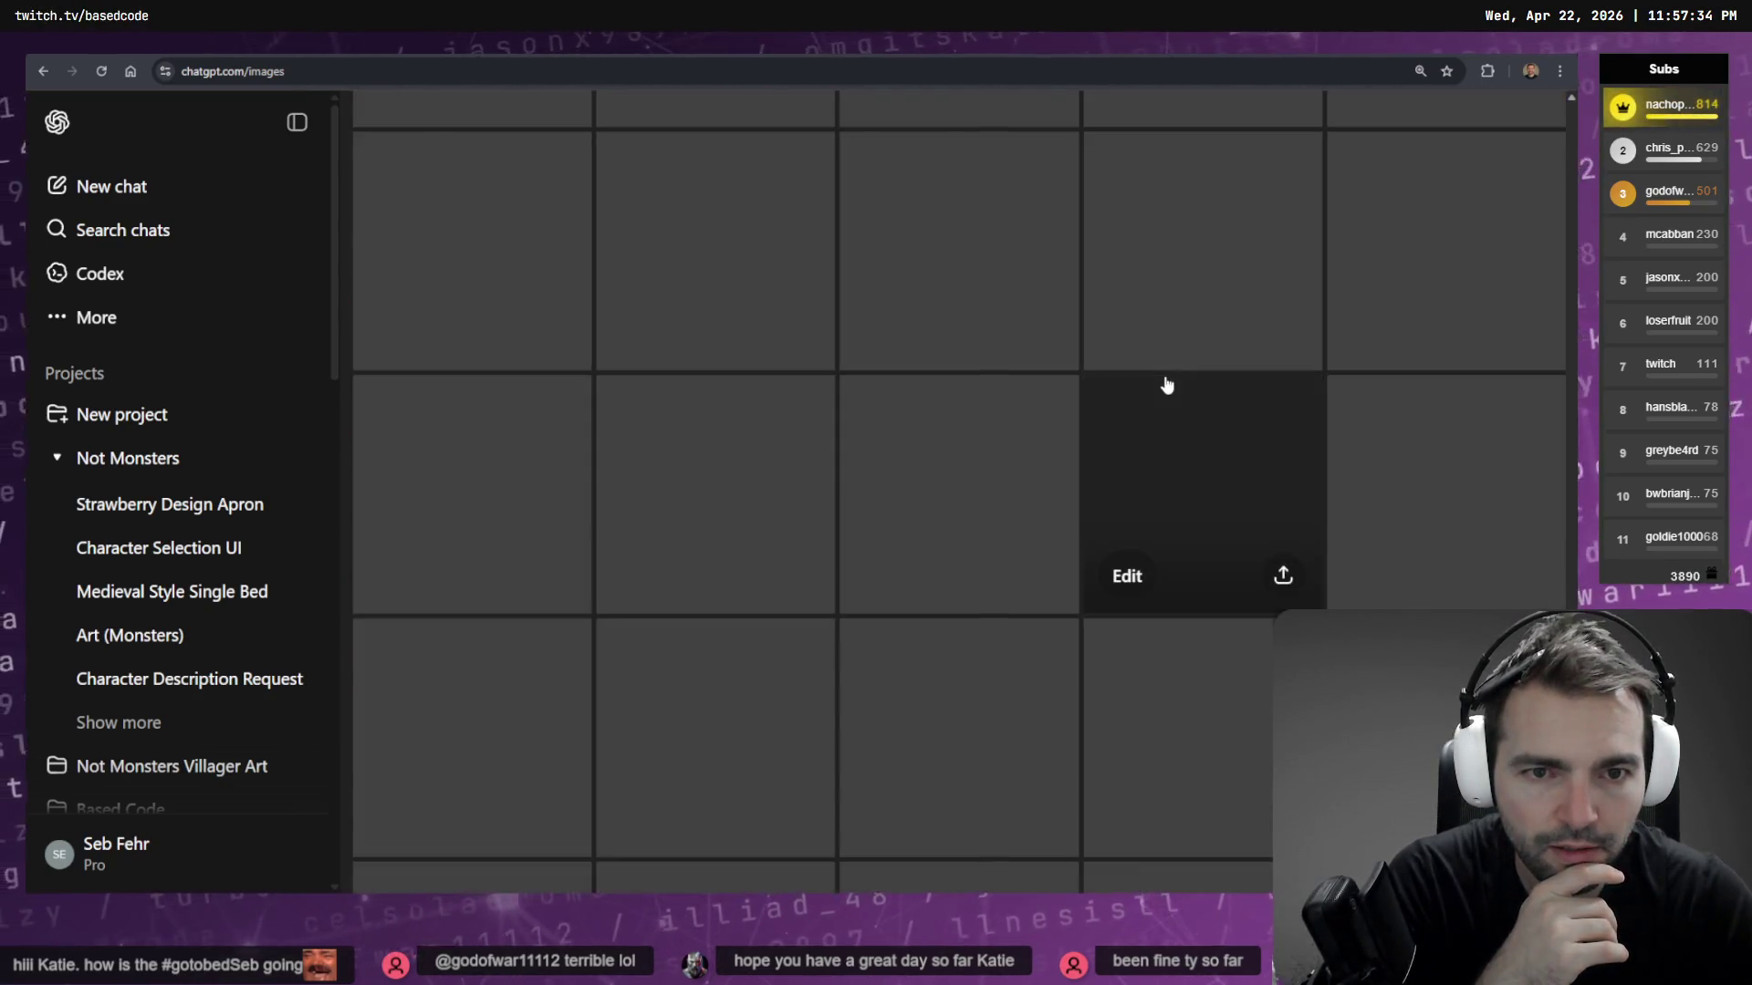
scroll(1158, 380, down, 5)
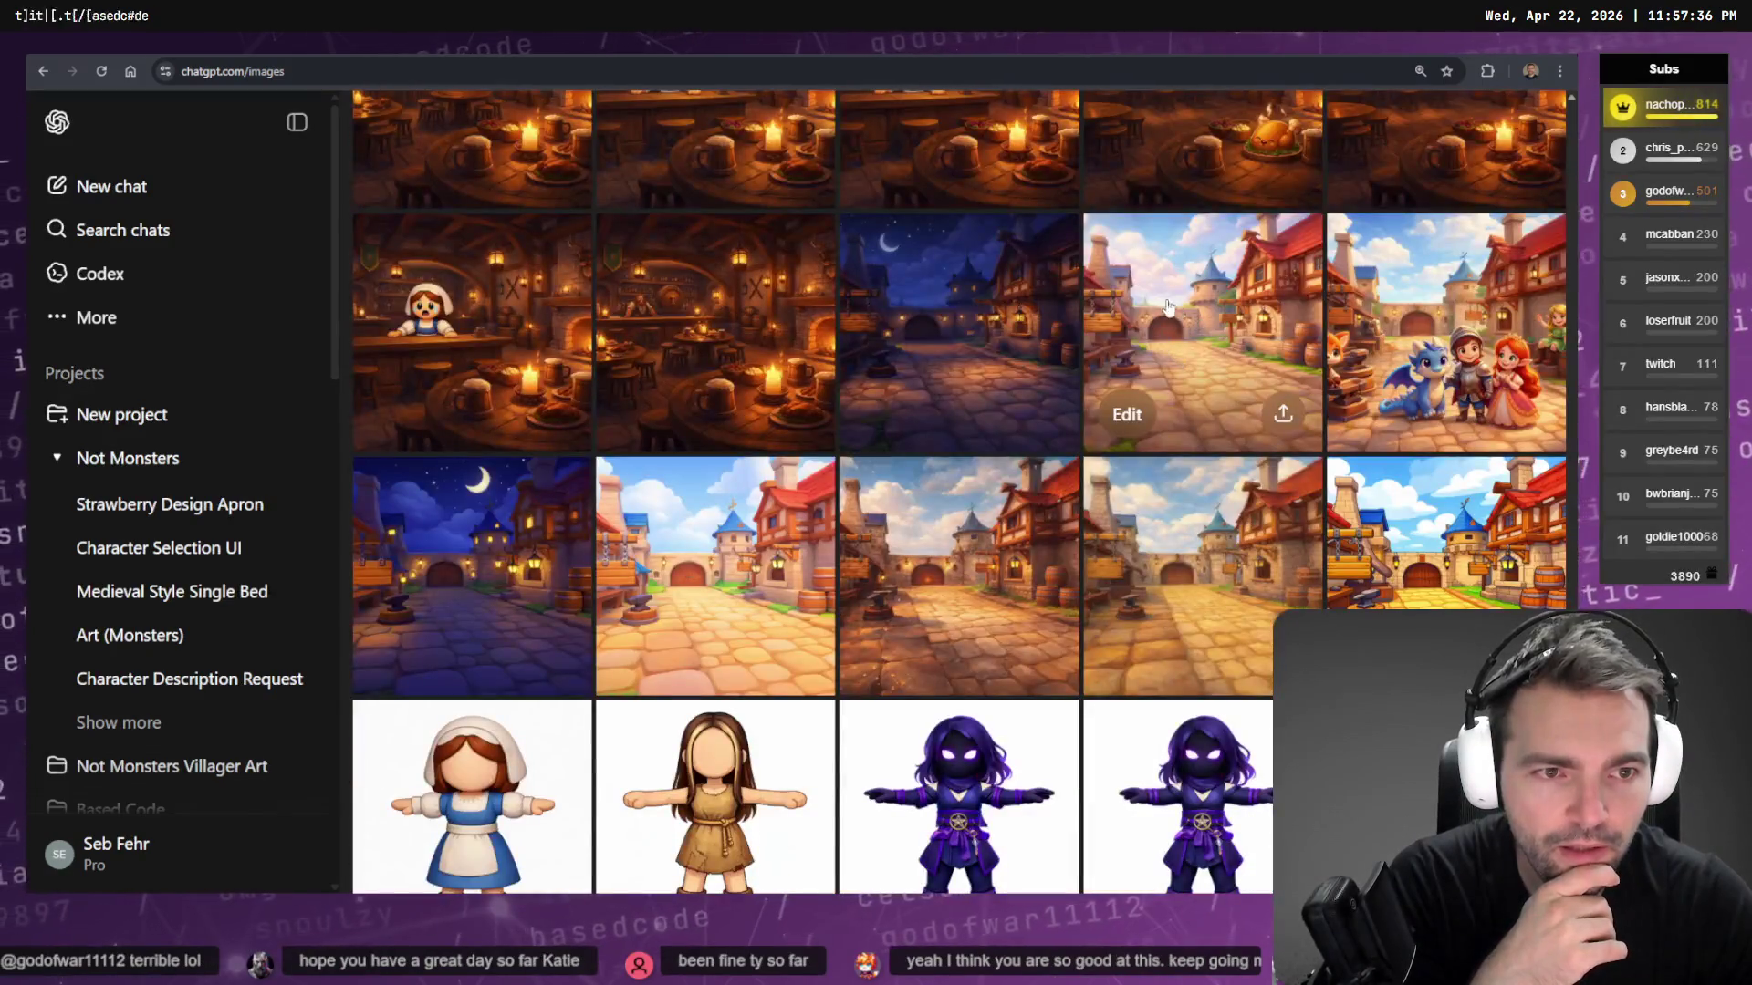
scroll(1174, 299, down, 2)
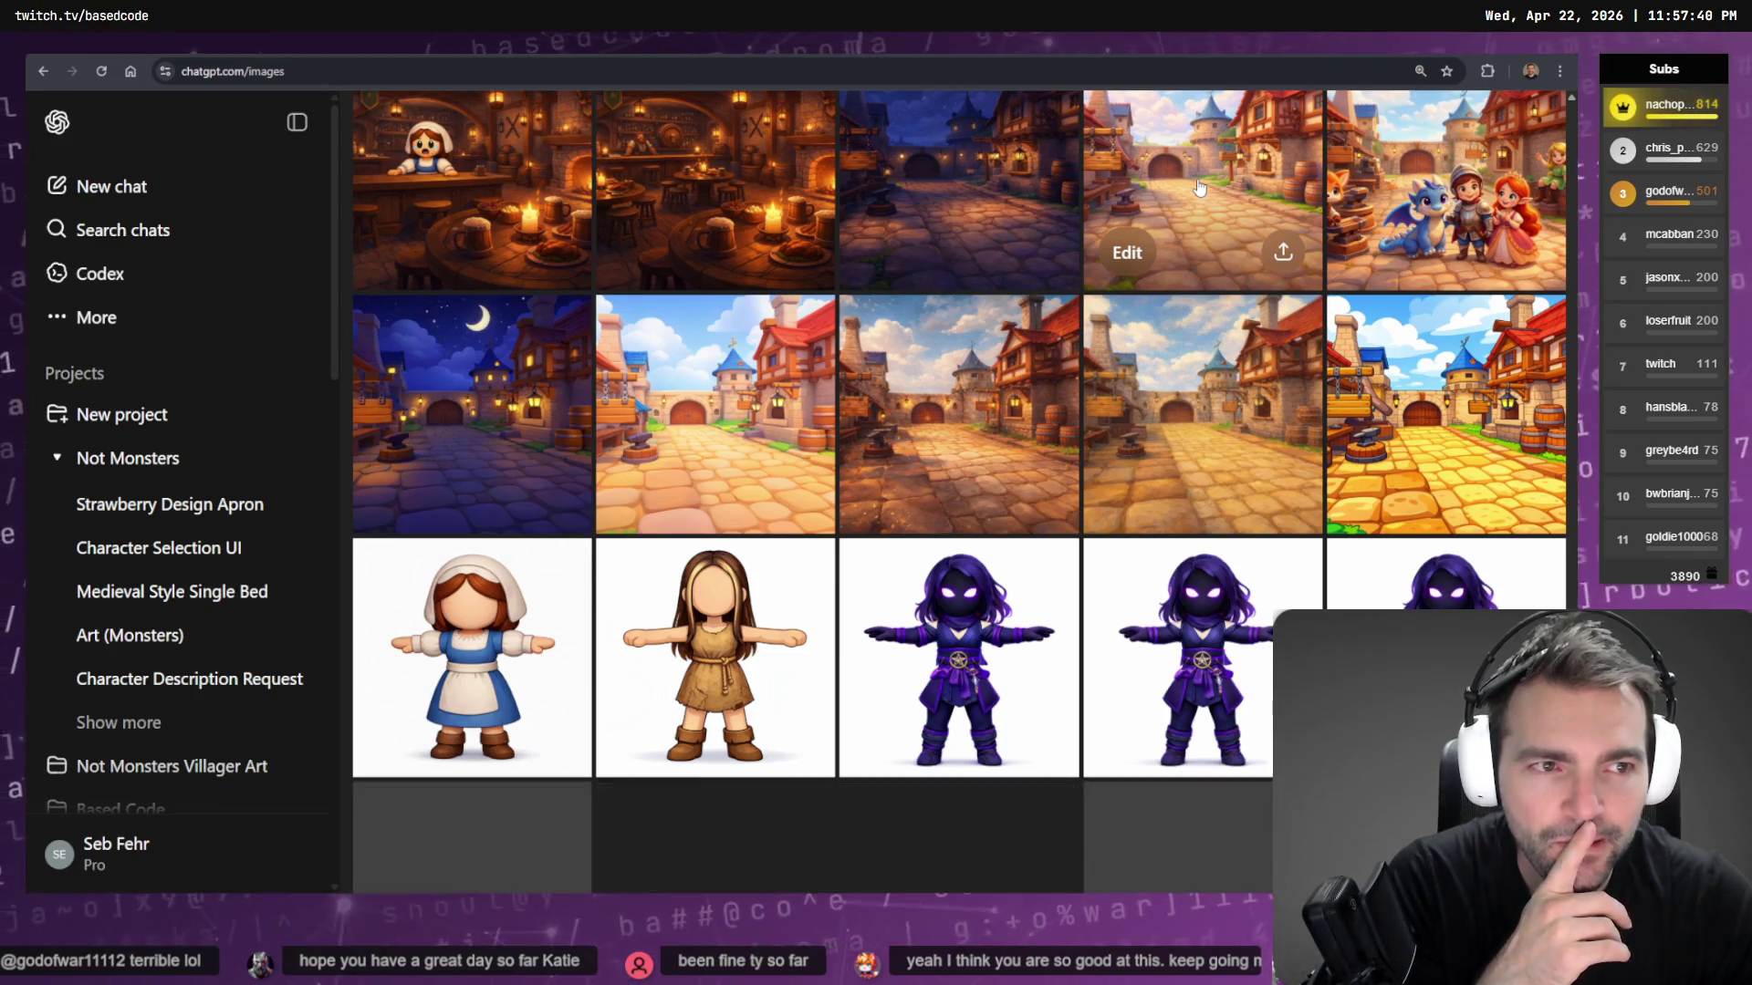
Open 'Charming village path under sunny skies' full size and check its options menu
click(1199, 187)
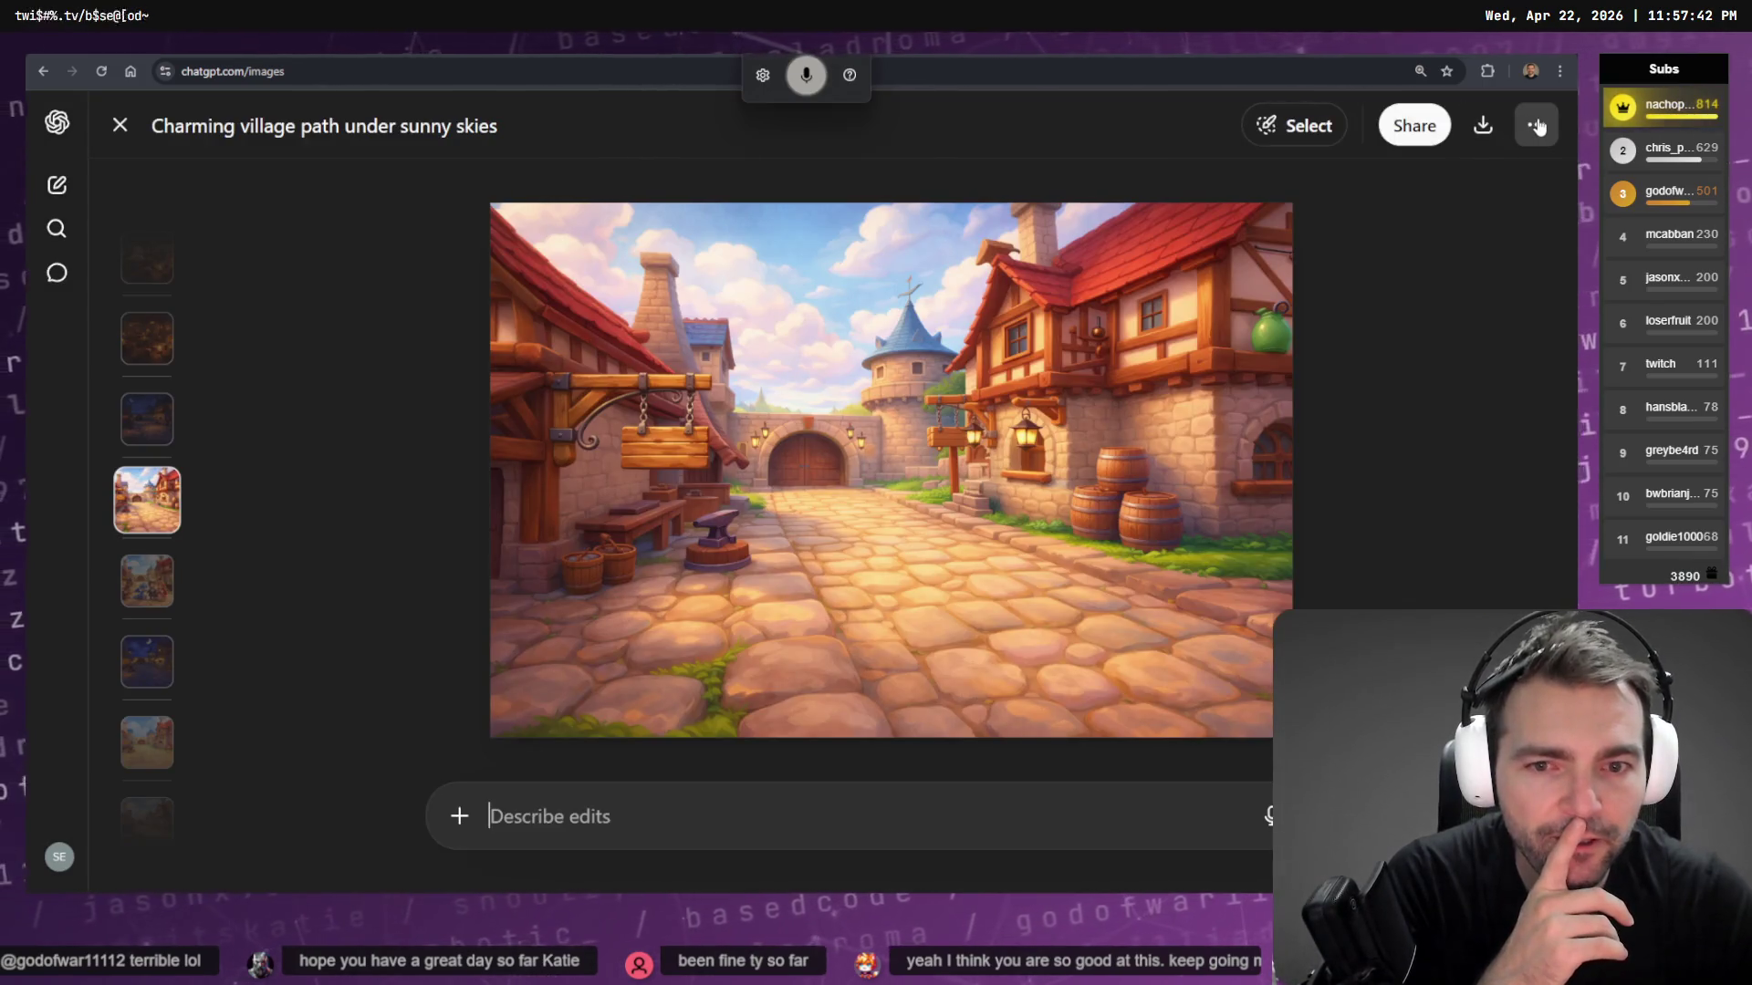
click(1536, 126)
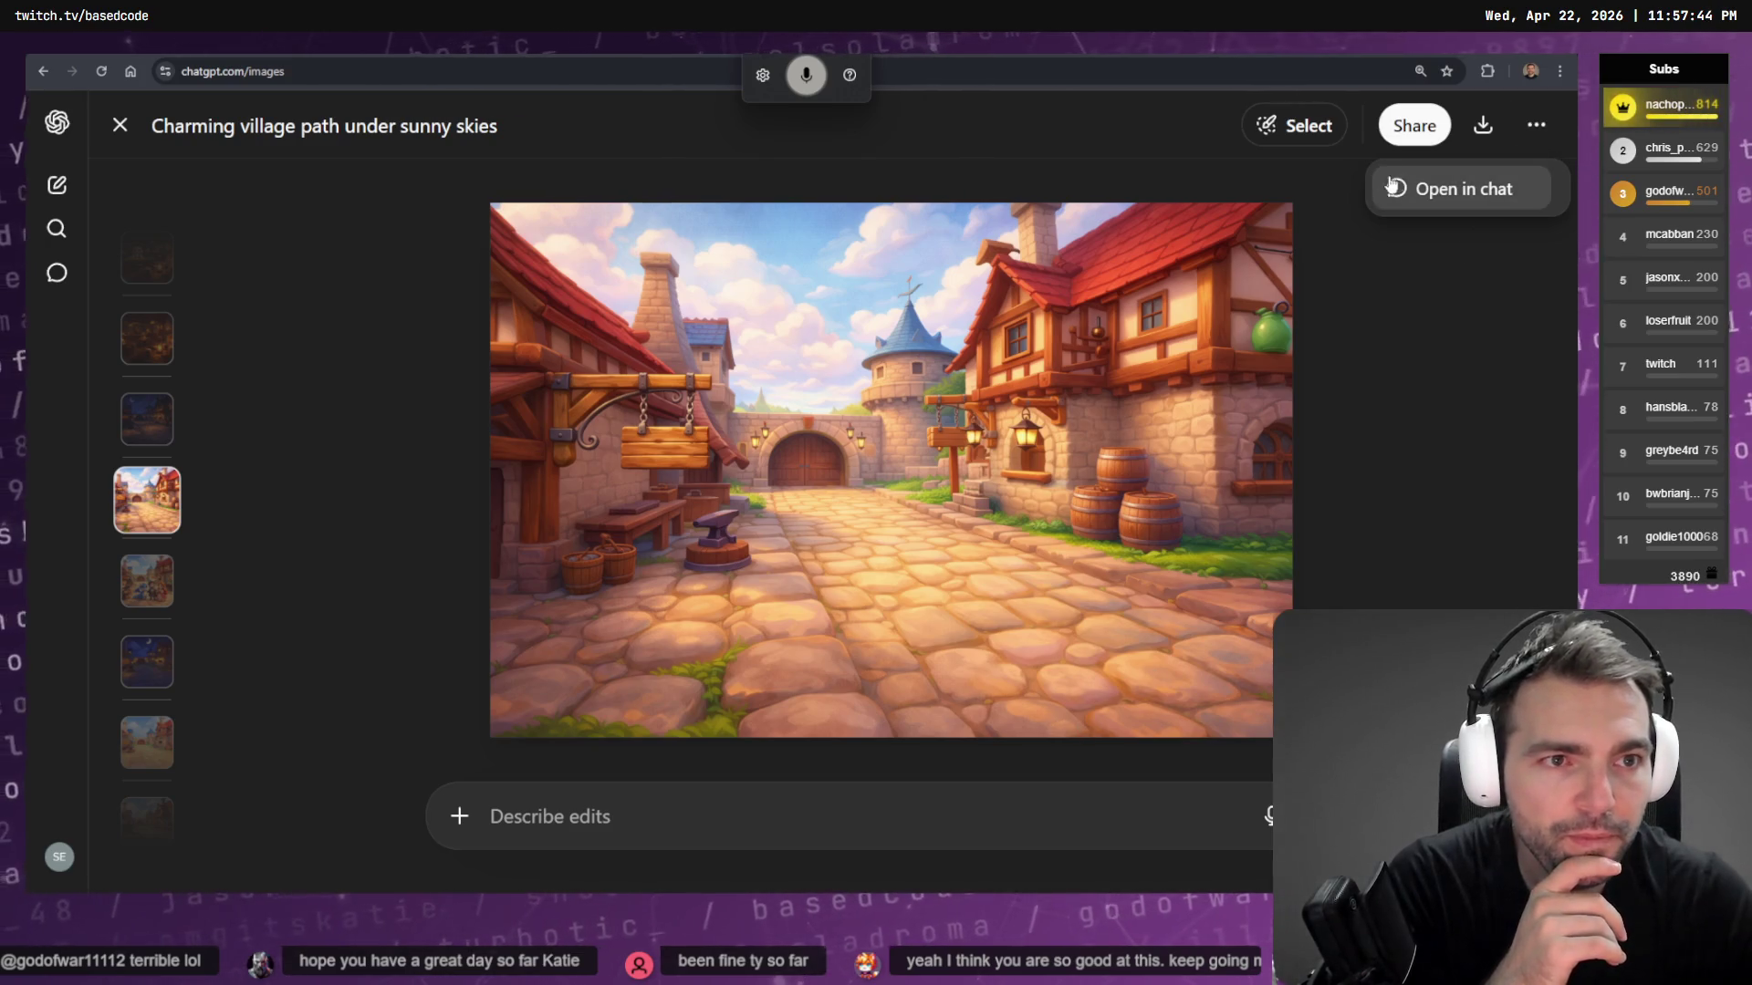
click(716, 834)
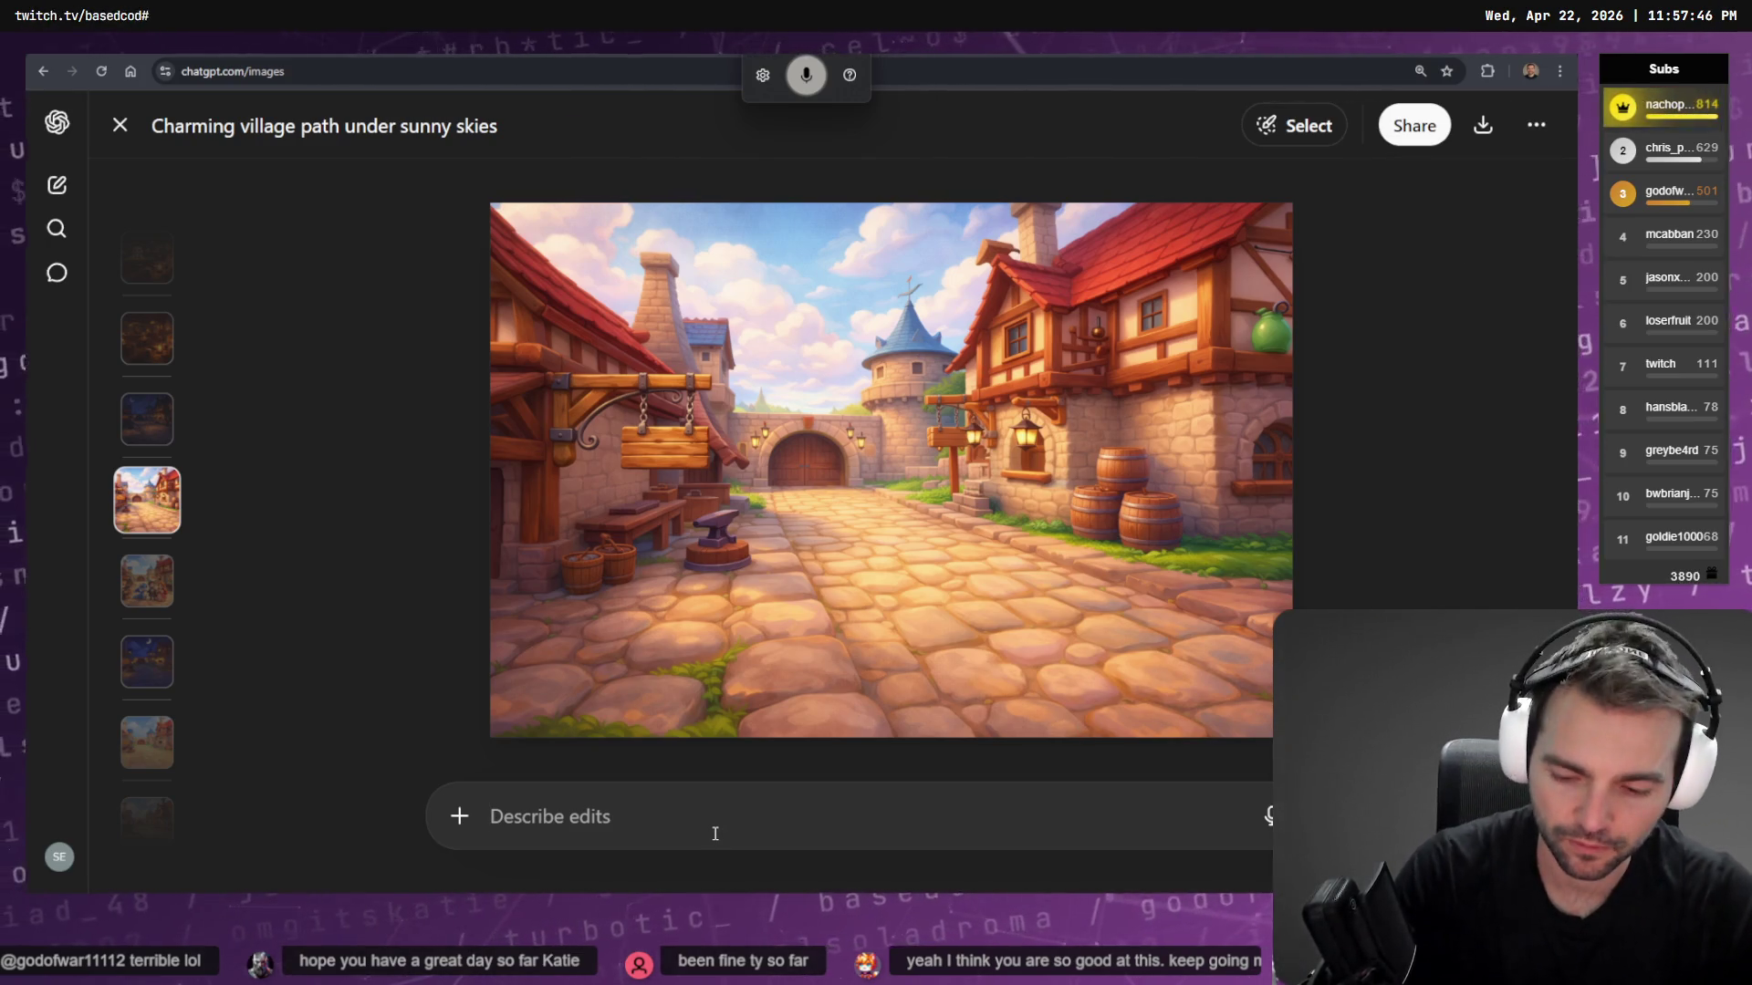
Dictate and submit a butcher's shop image in the village art's style, then collapse the sidebar
key(ctrl+space)
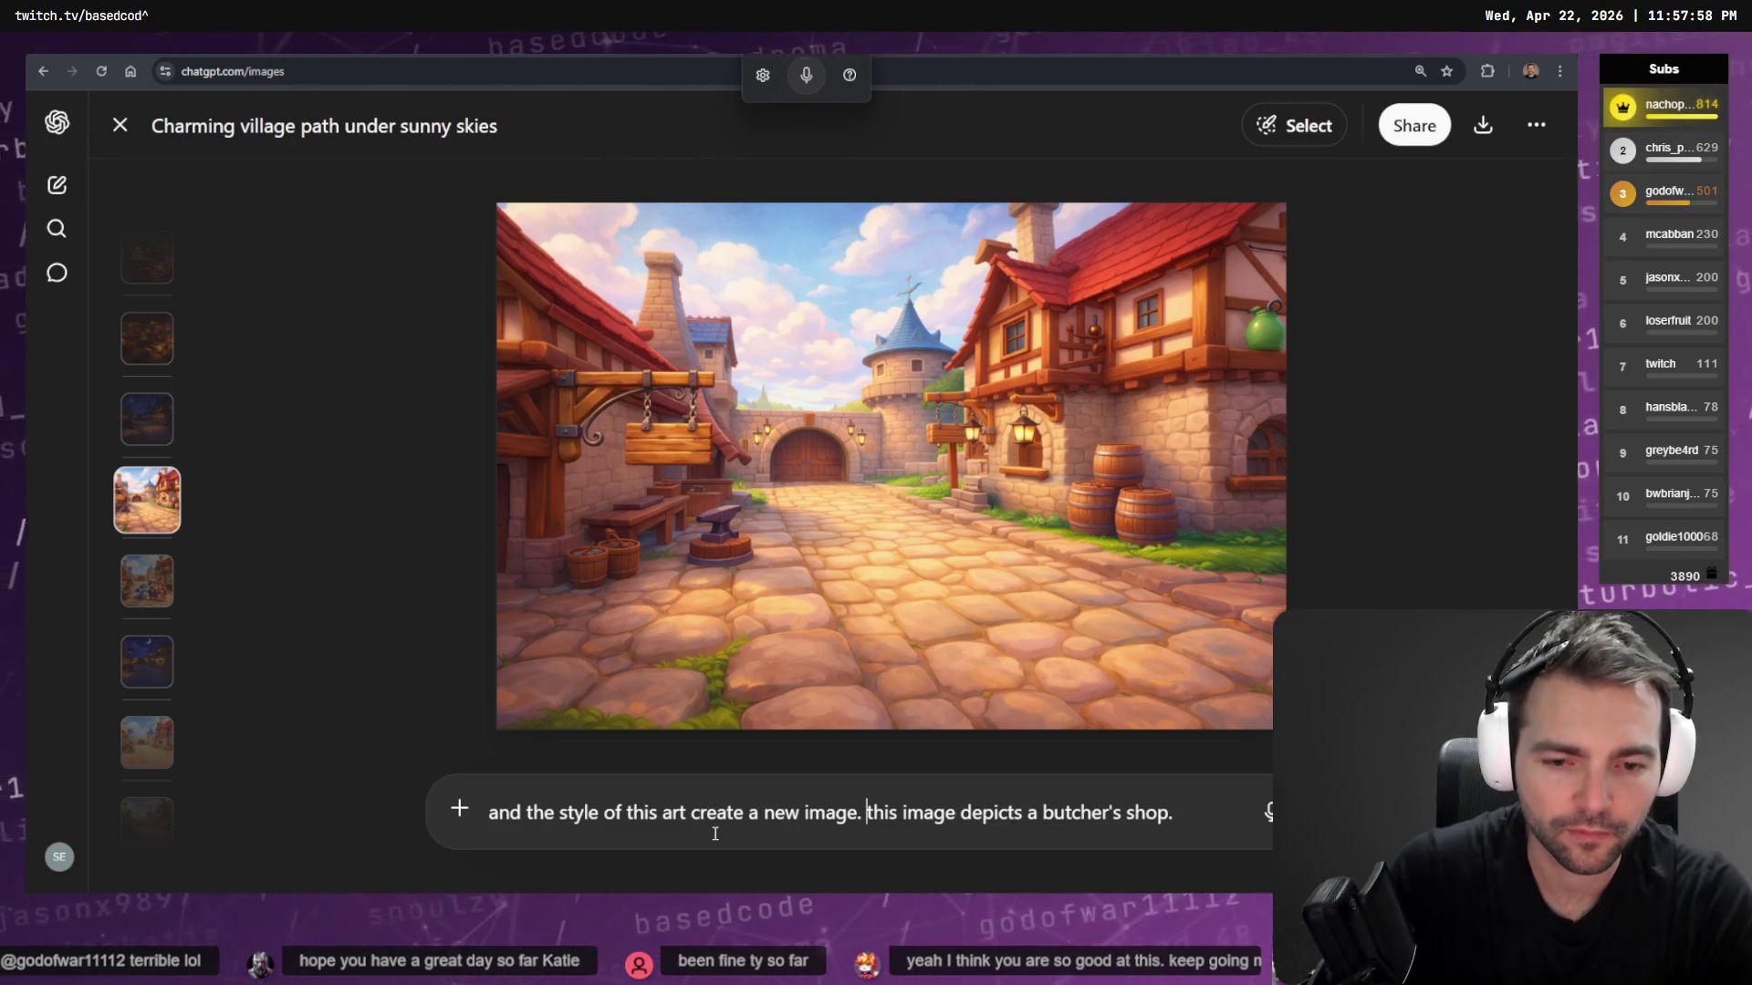
key(Return)
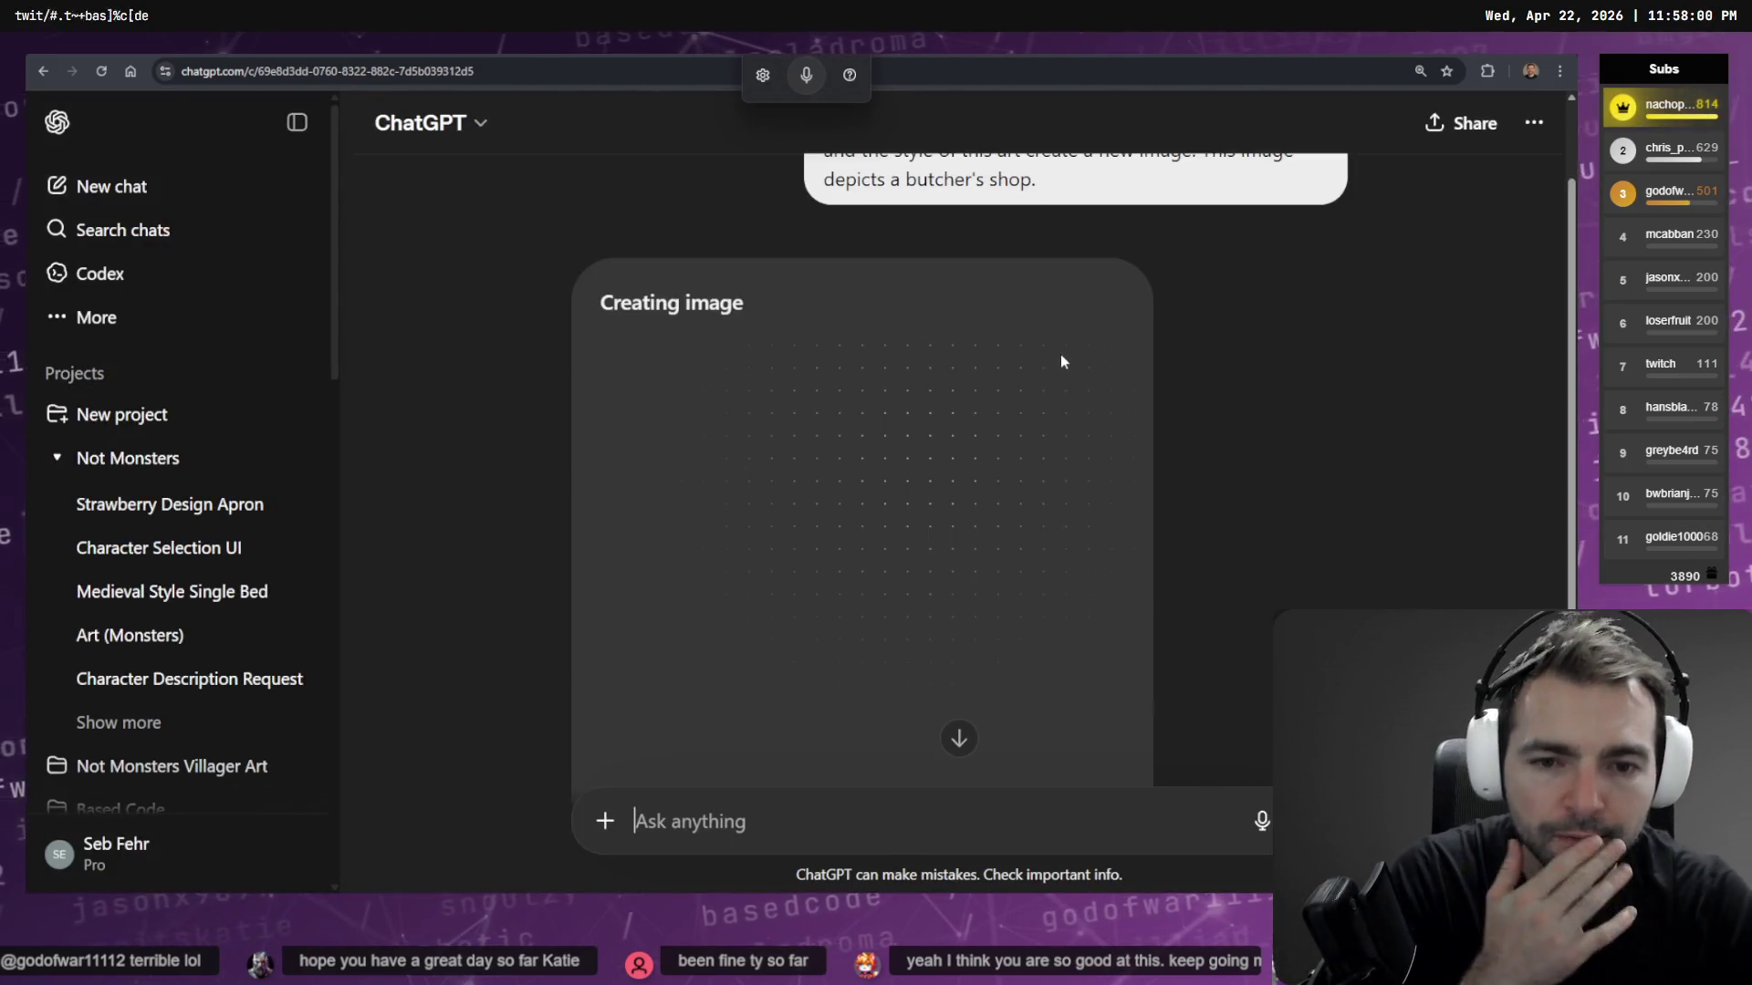
scroll(1039, 363, down, 2)
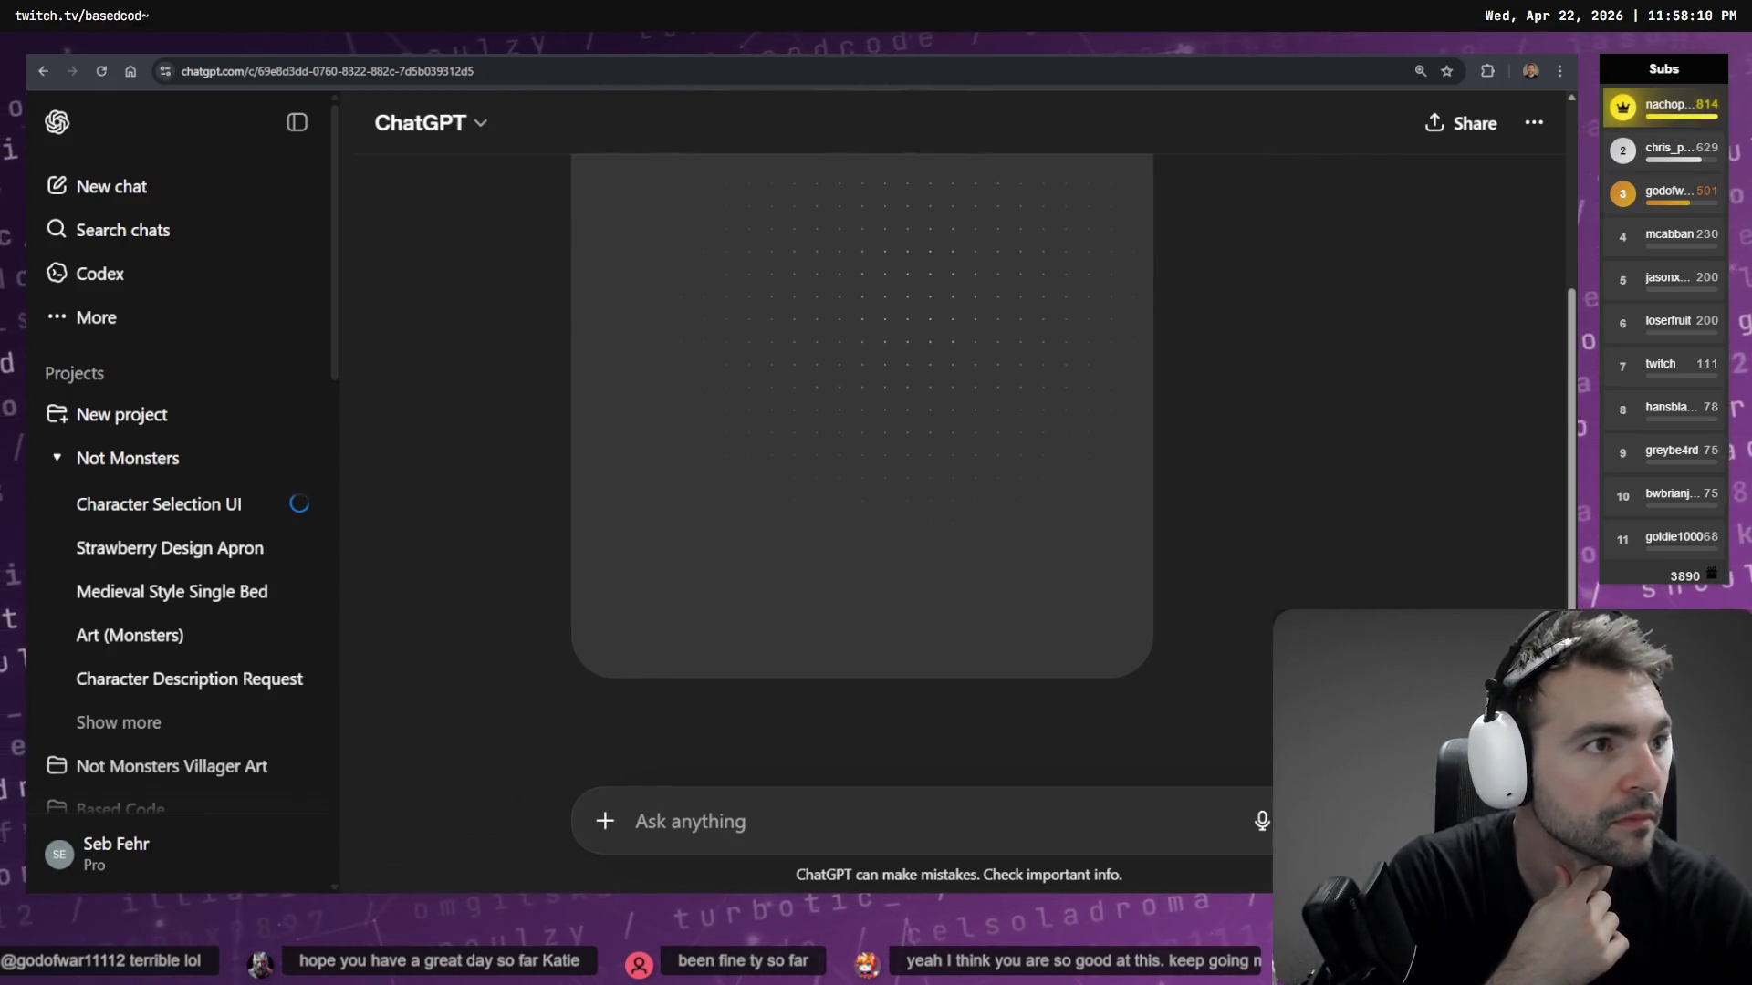
scroll(1278, 474, up, 3)
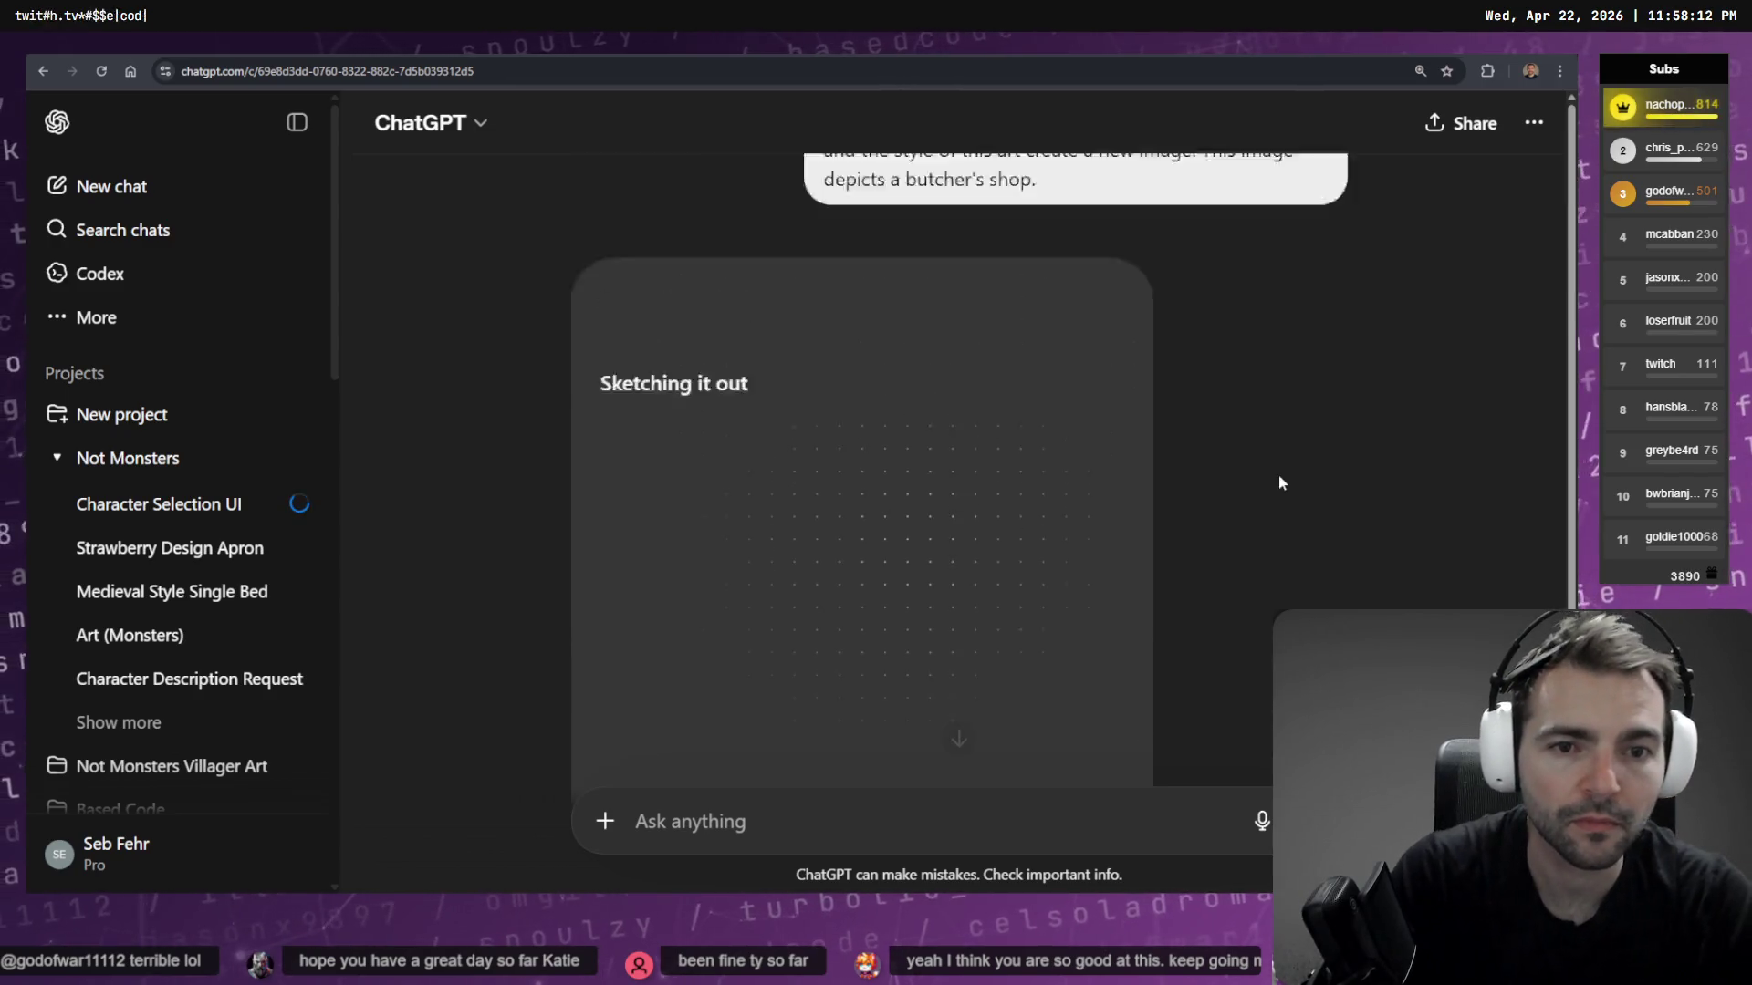
scroll(1103, 485, down, 3)
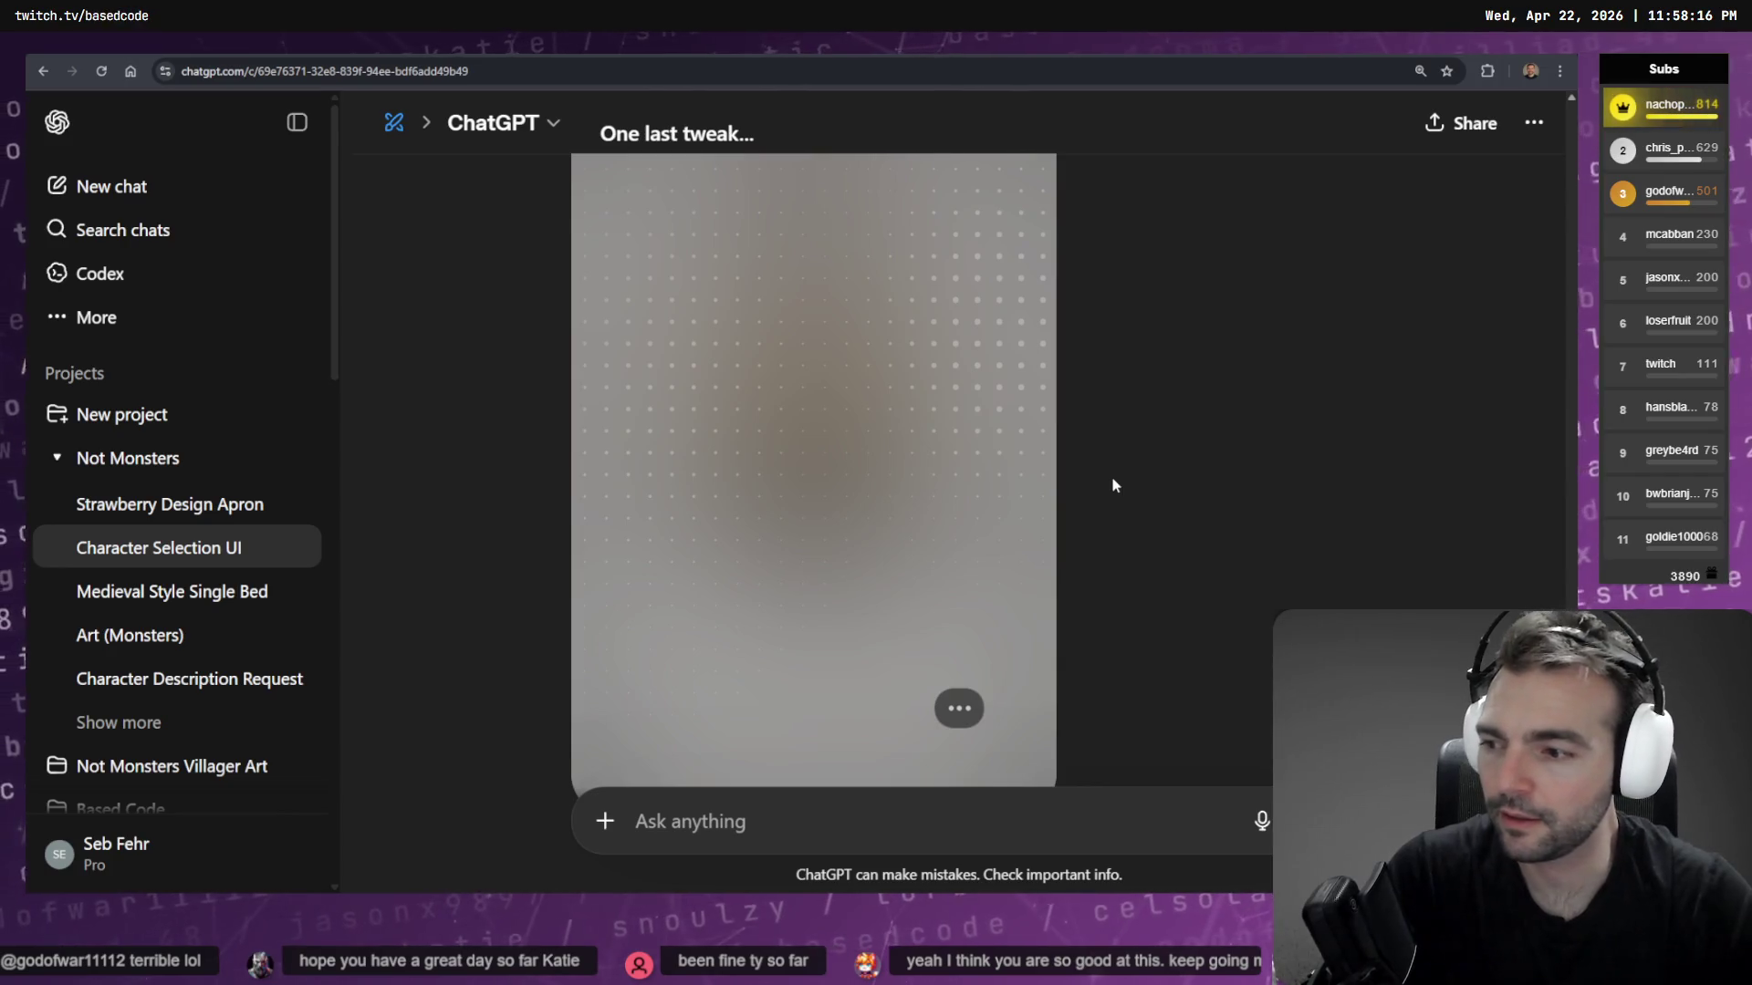
click(296, 123)
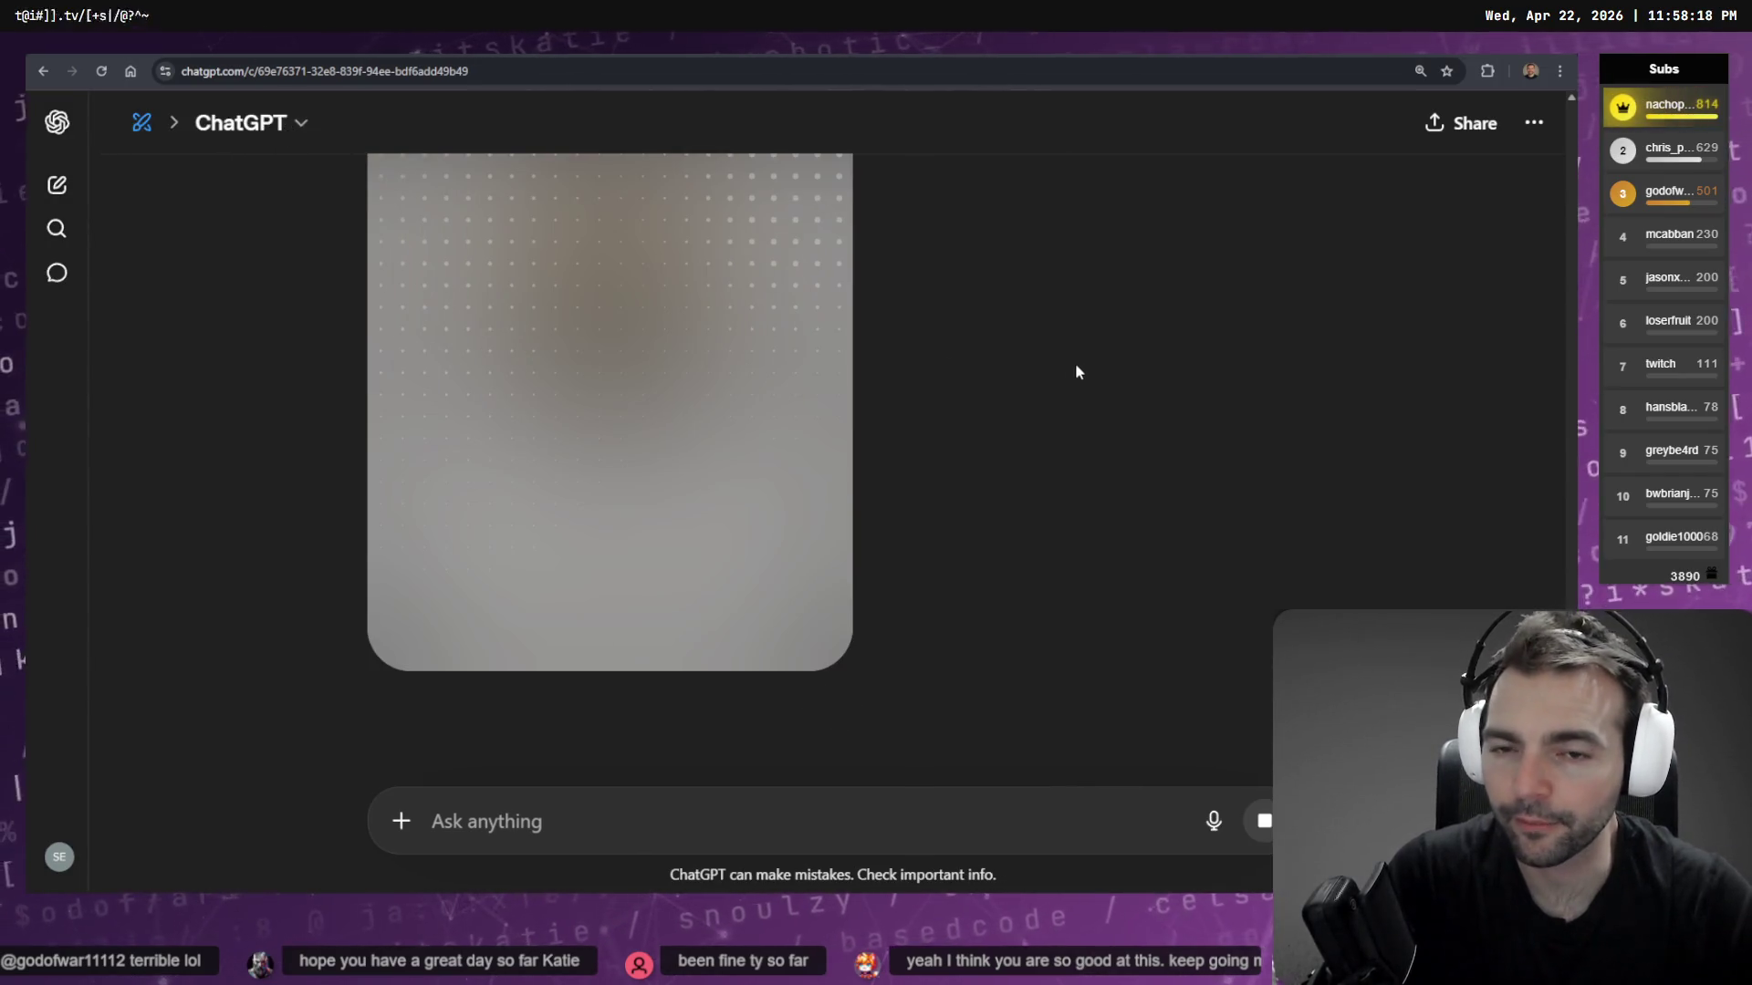
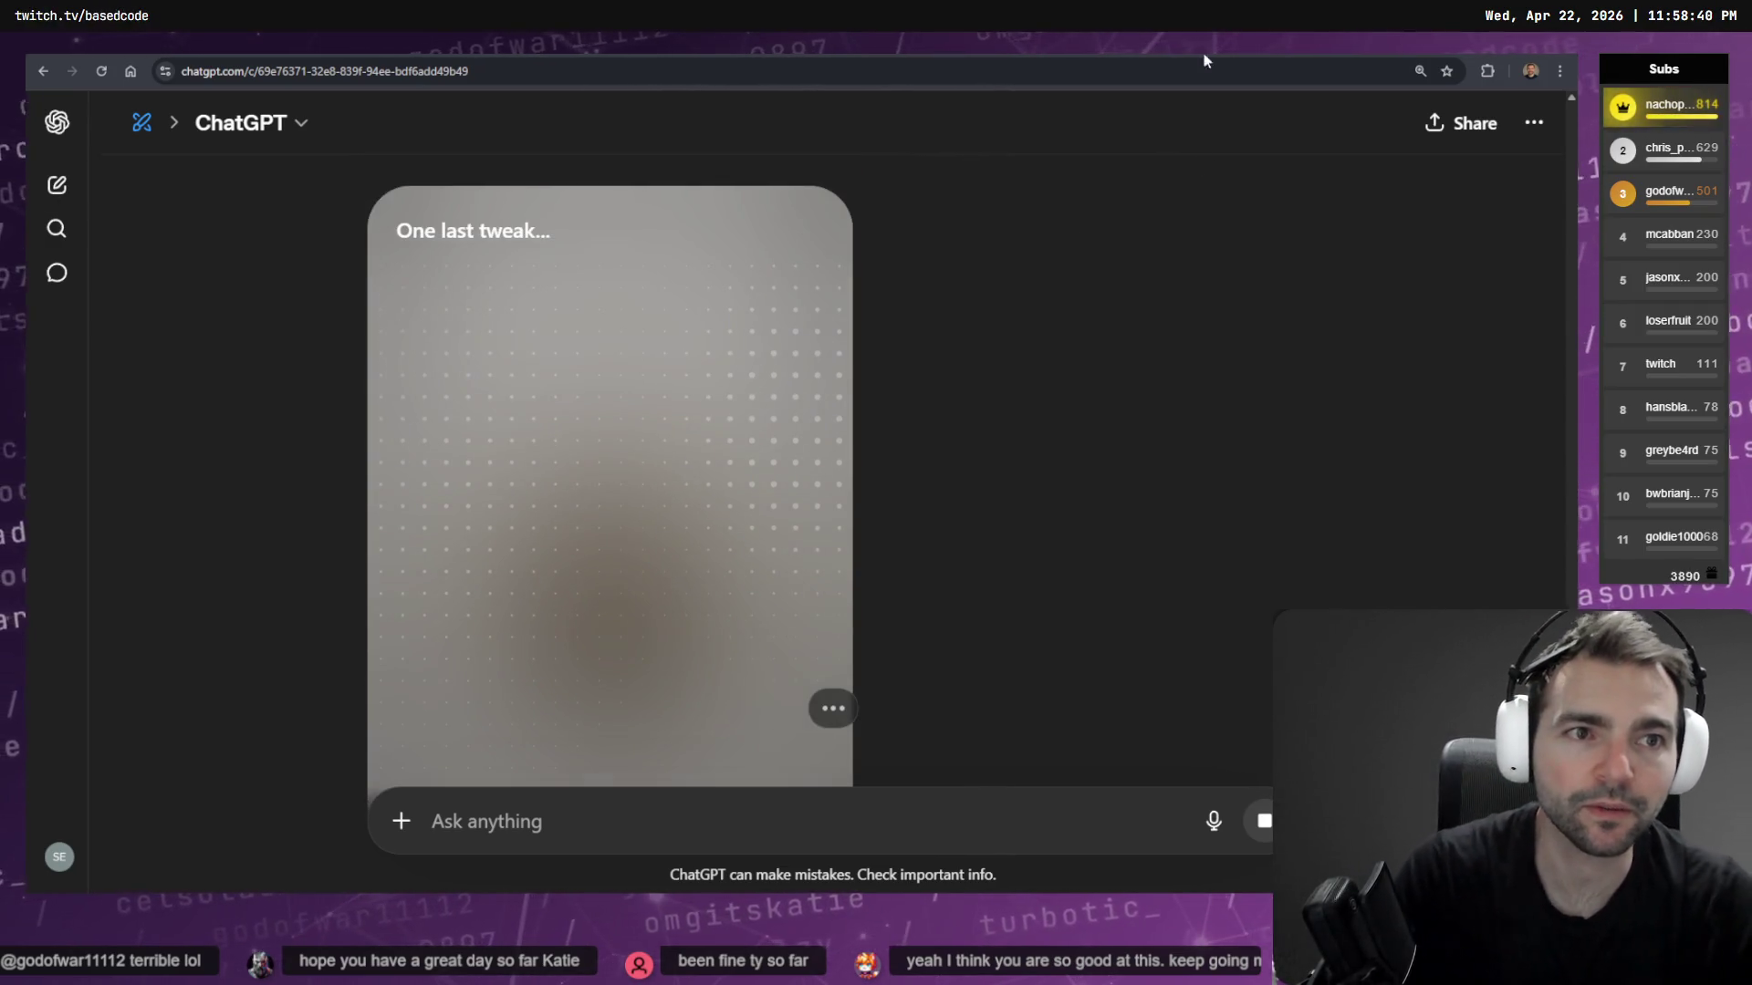
In the butcher's shop chat, request a zoom-out showing the shop's whole front side
key(alt+Left)
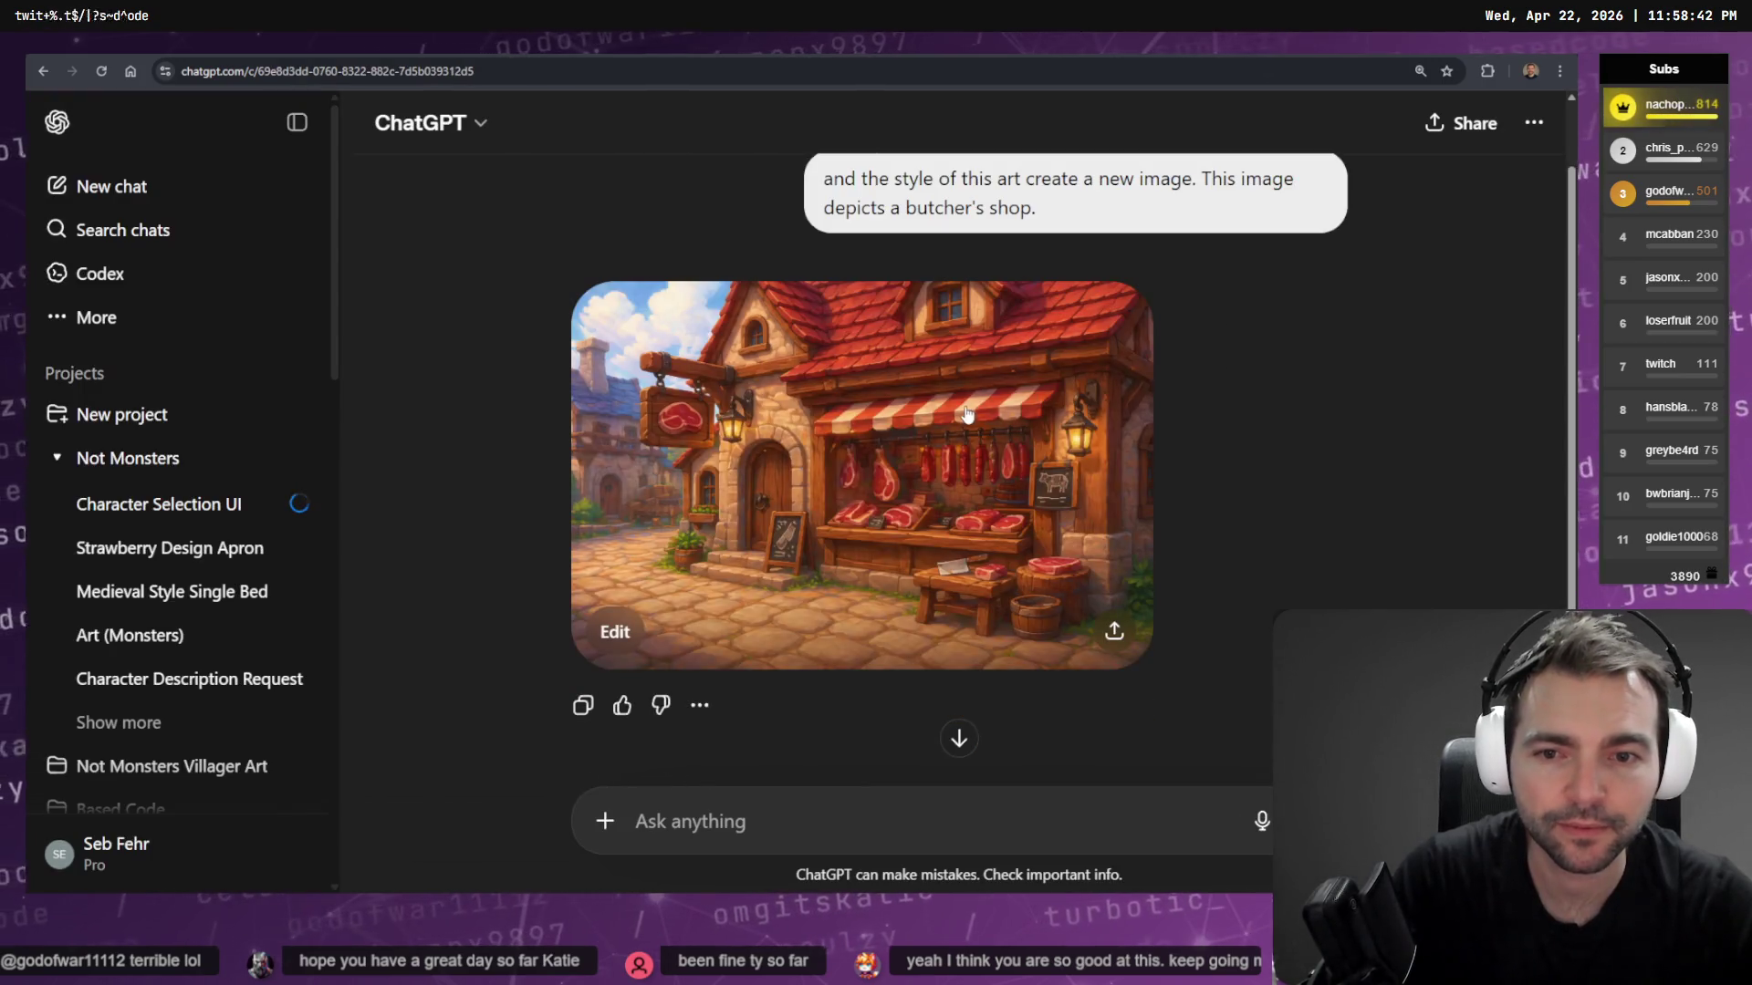
click(967, 415)
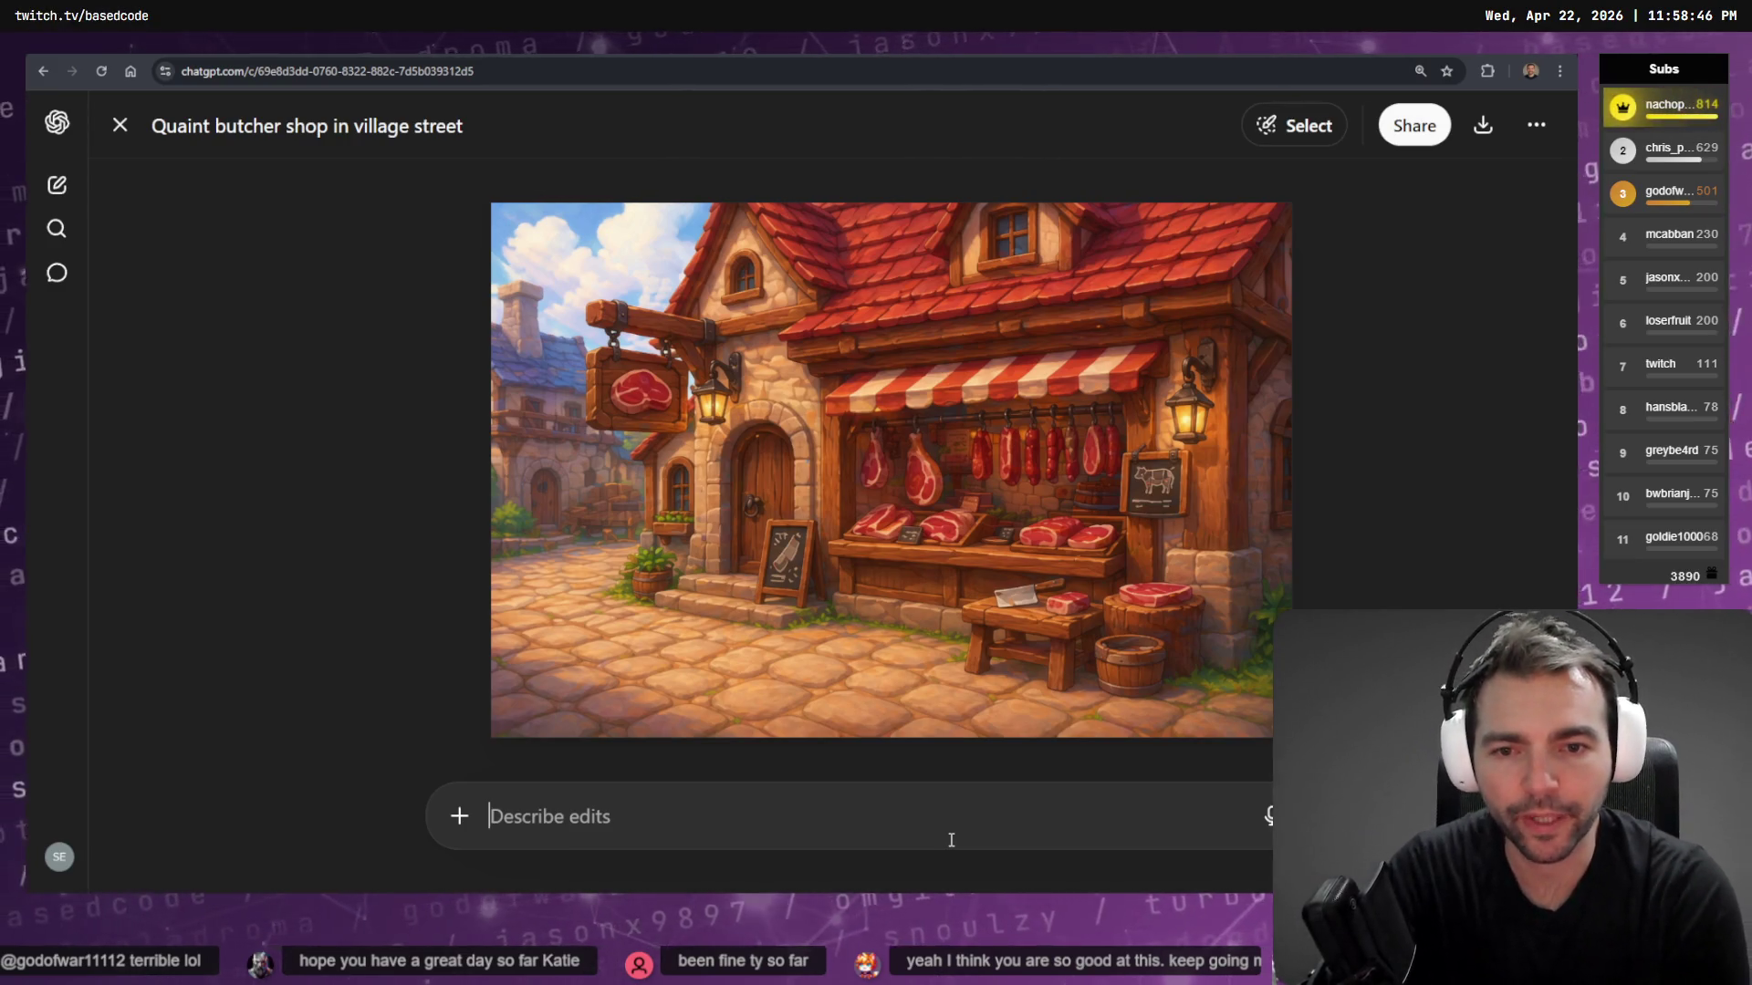
text(zoom out so that we get)
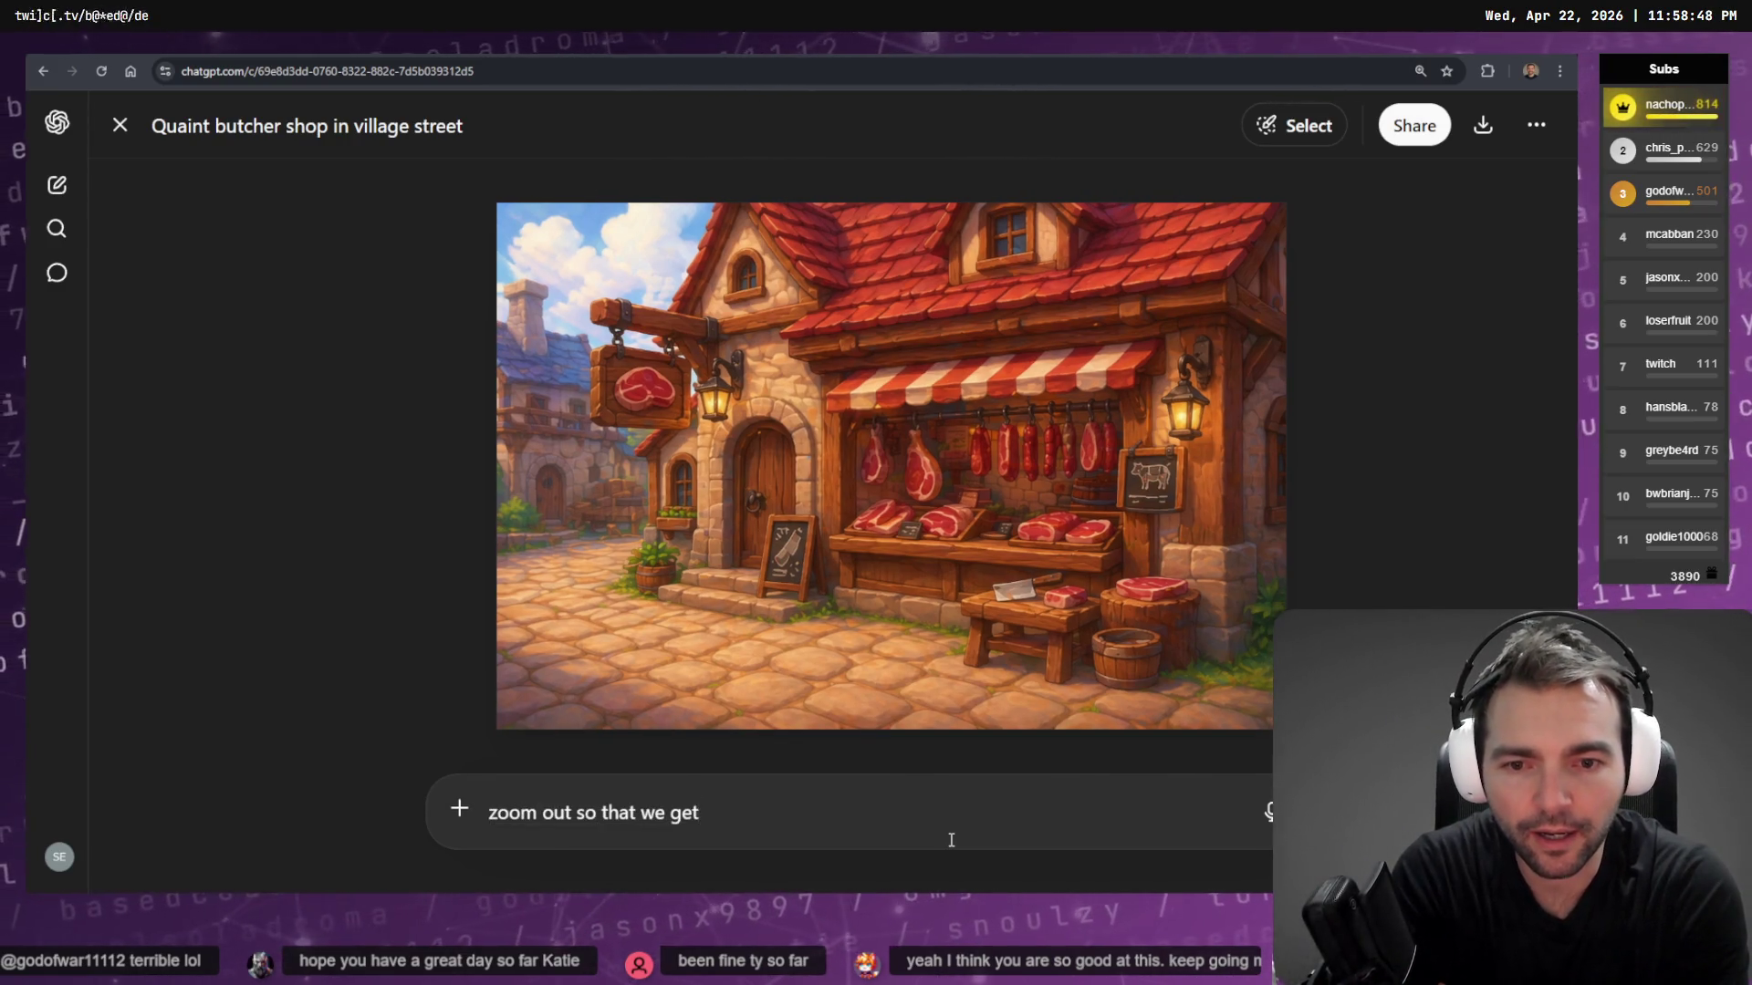
text( a perspective)
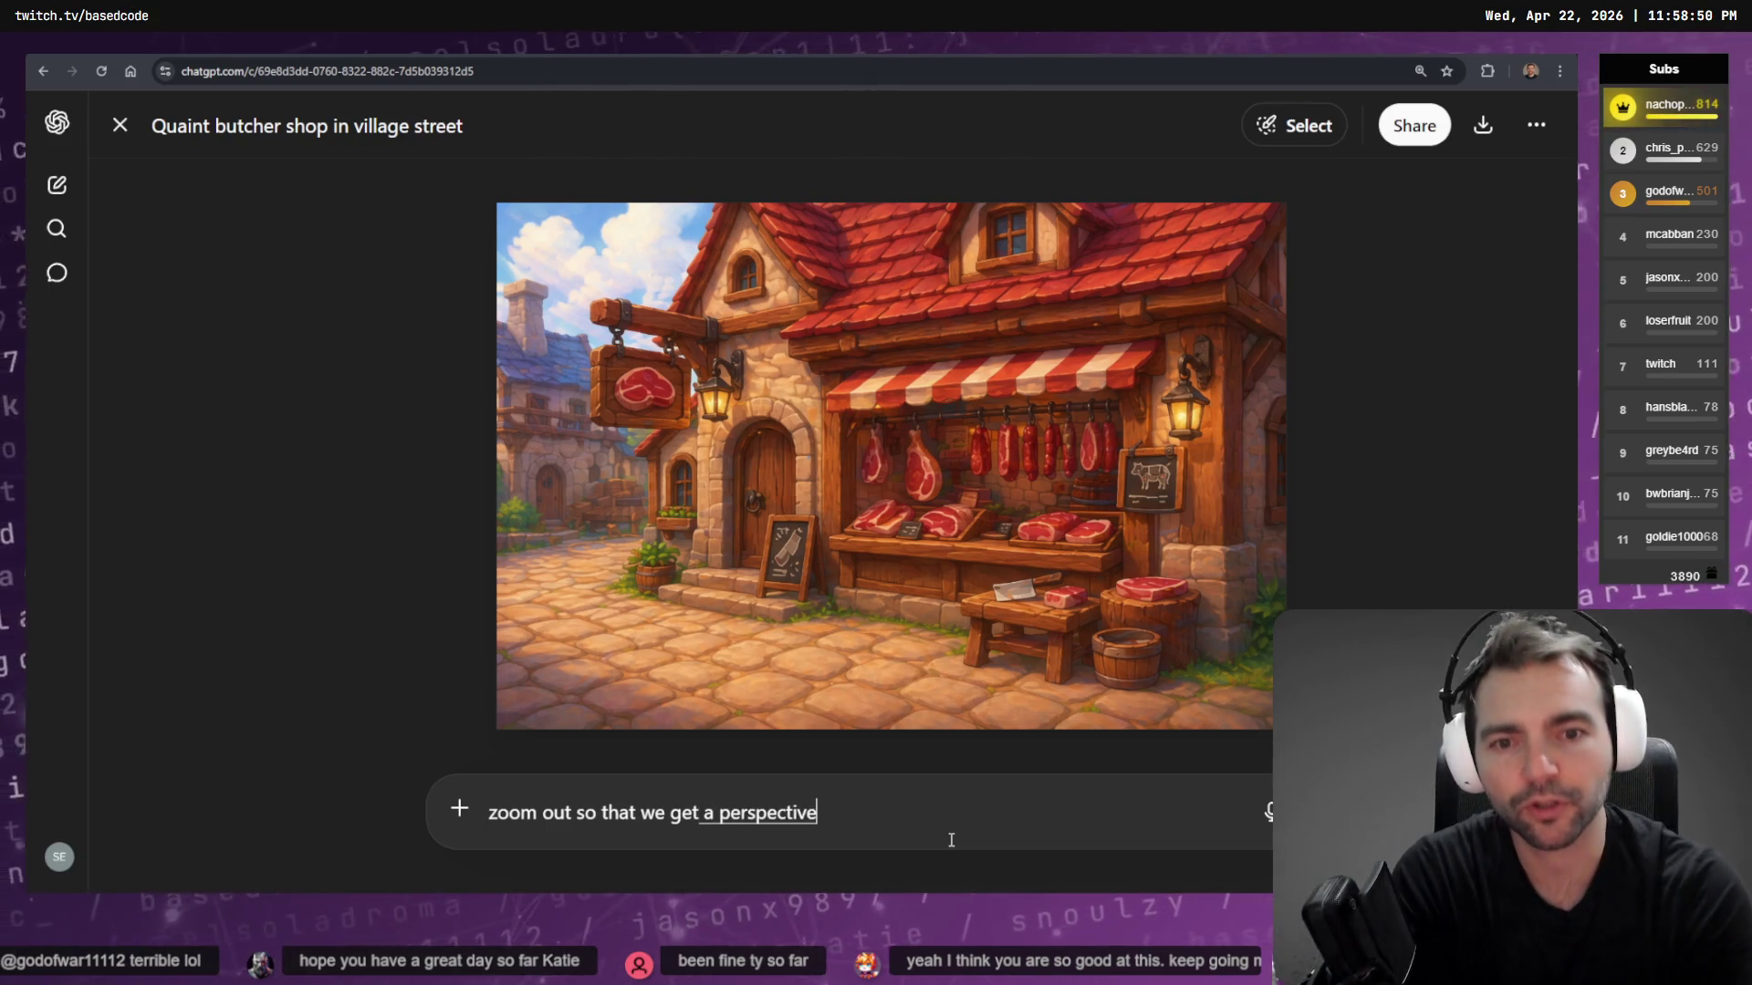
text( that shows the whole front side of the shop)
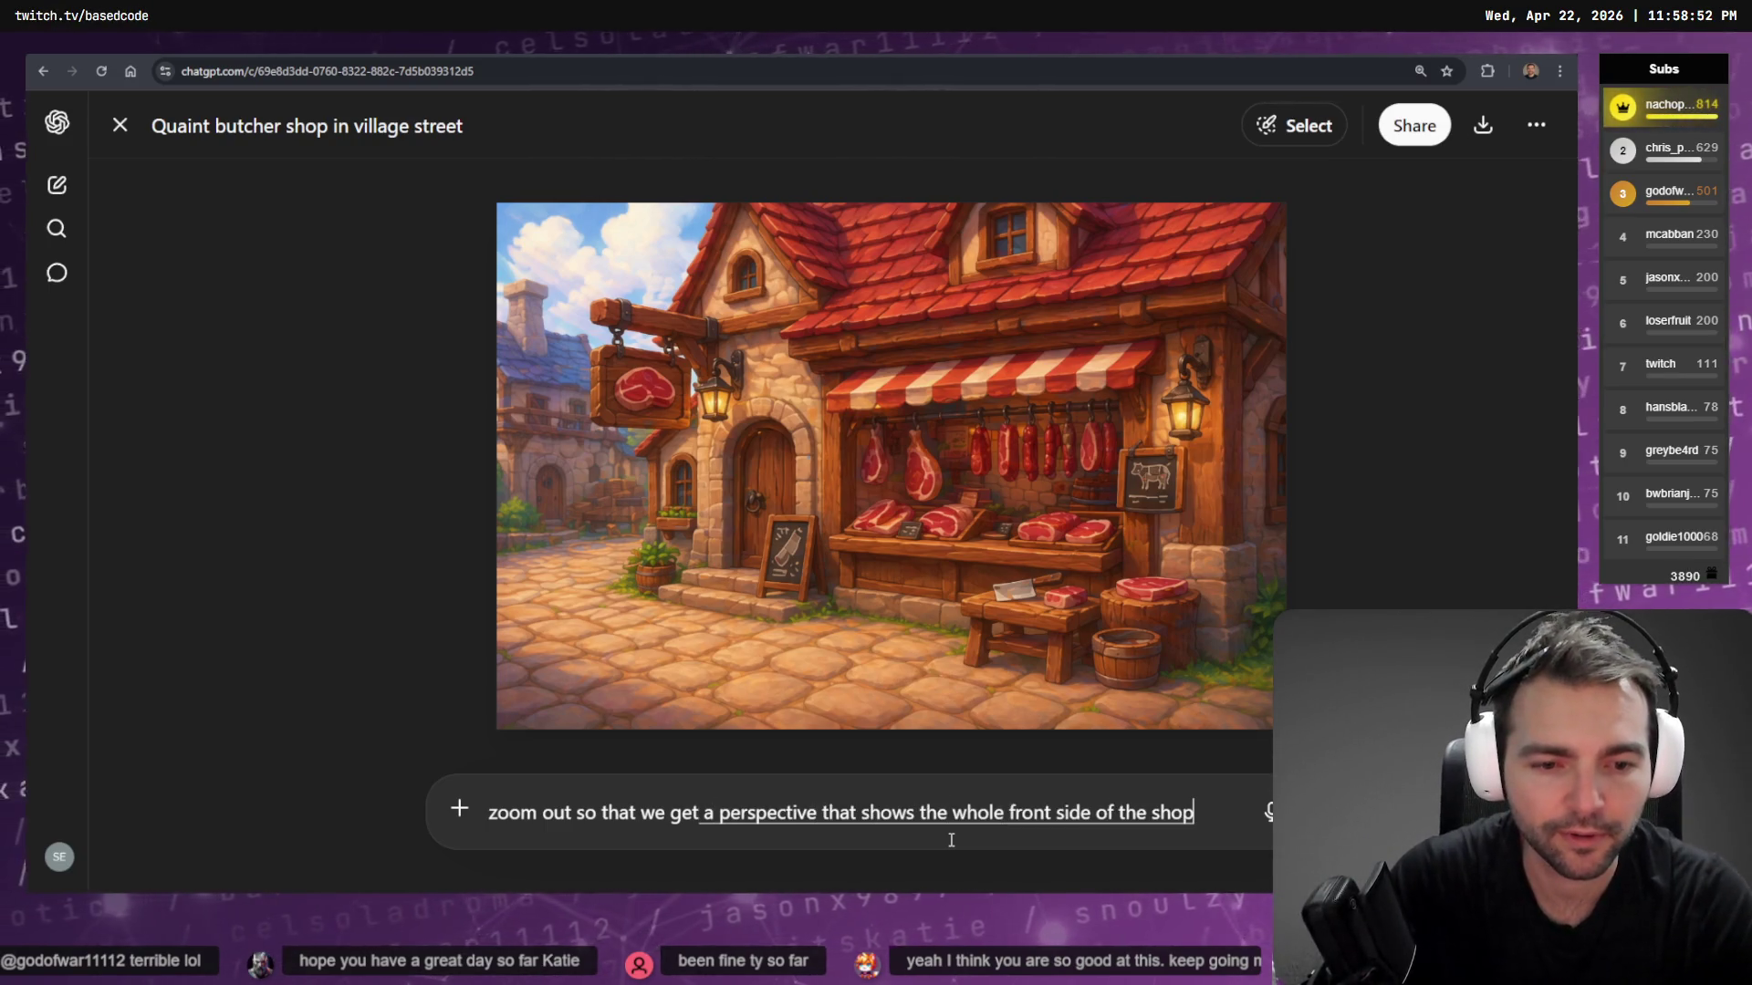
text(.)
key(Return)
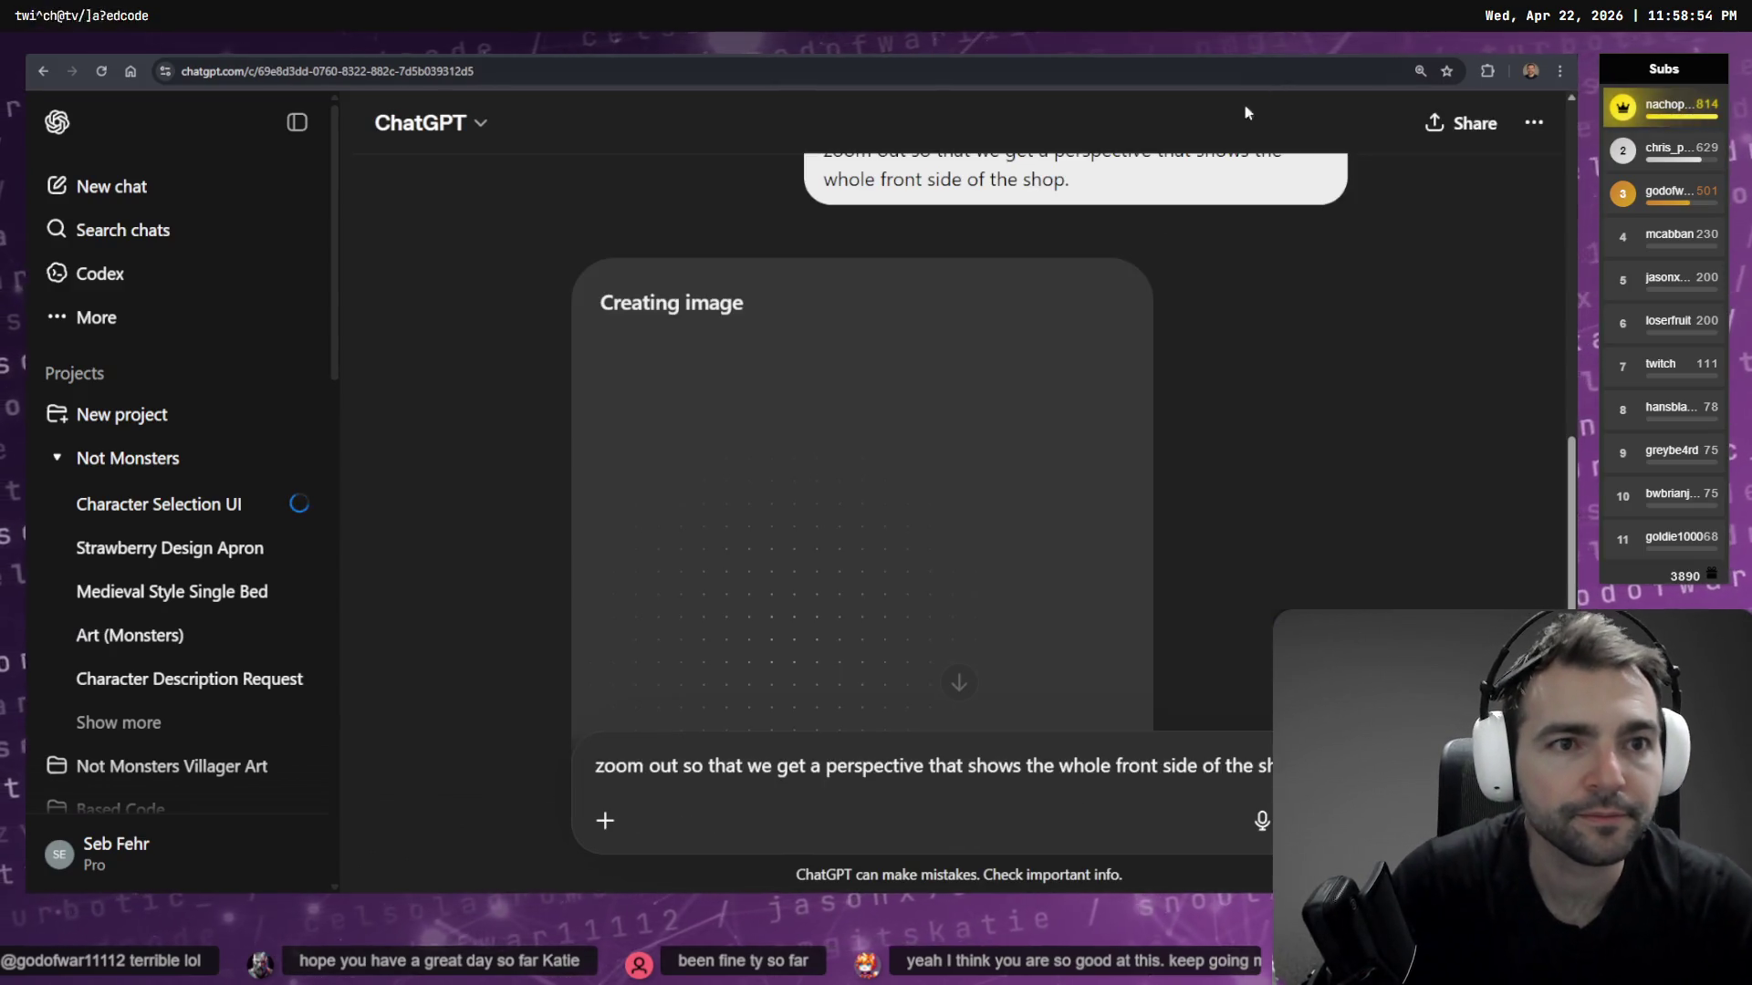
Copy the butcher's shop image from the full-size view
scroll(1186, 415, up, 5)
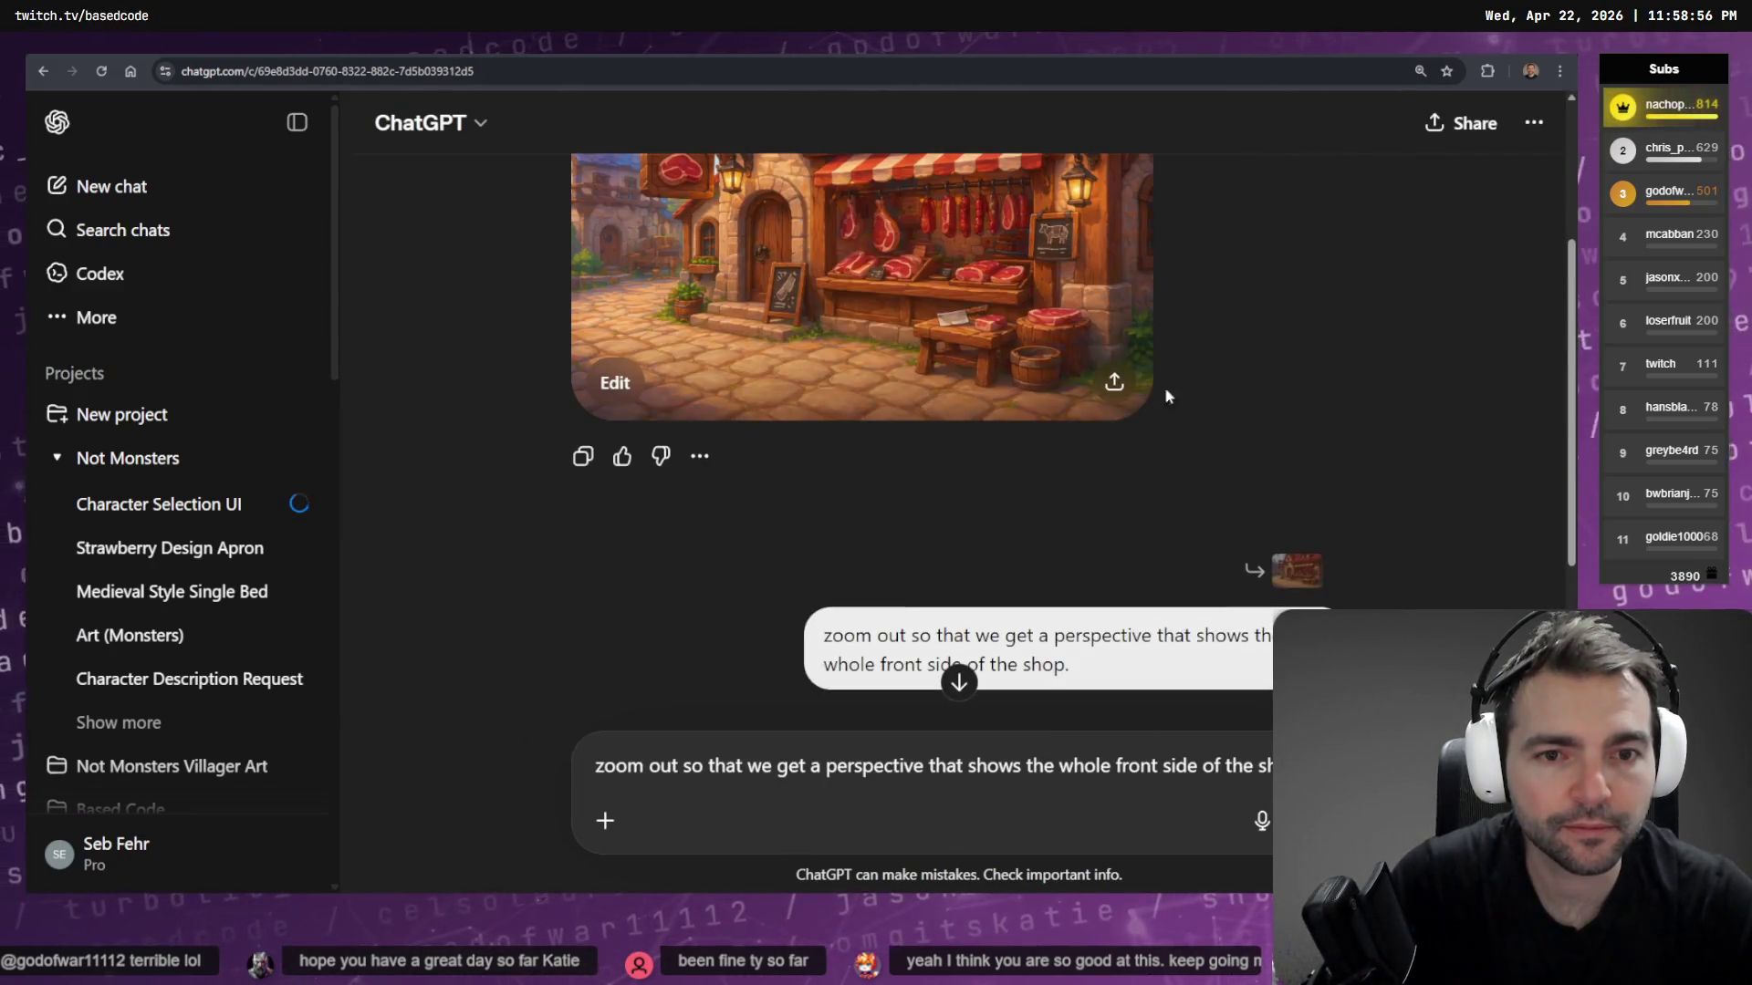
click(1009, 381)
right_click(1022, 459)
click(1076, 523)
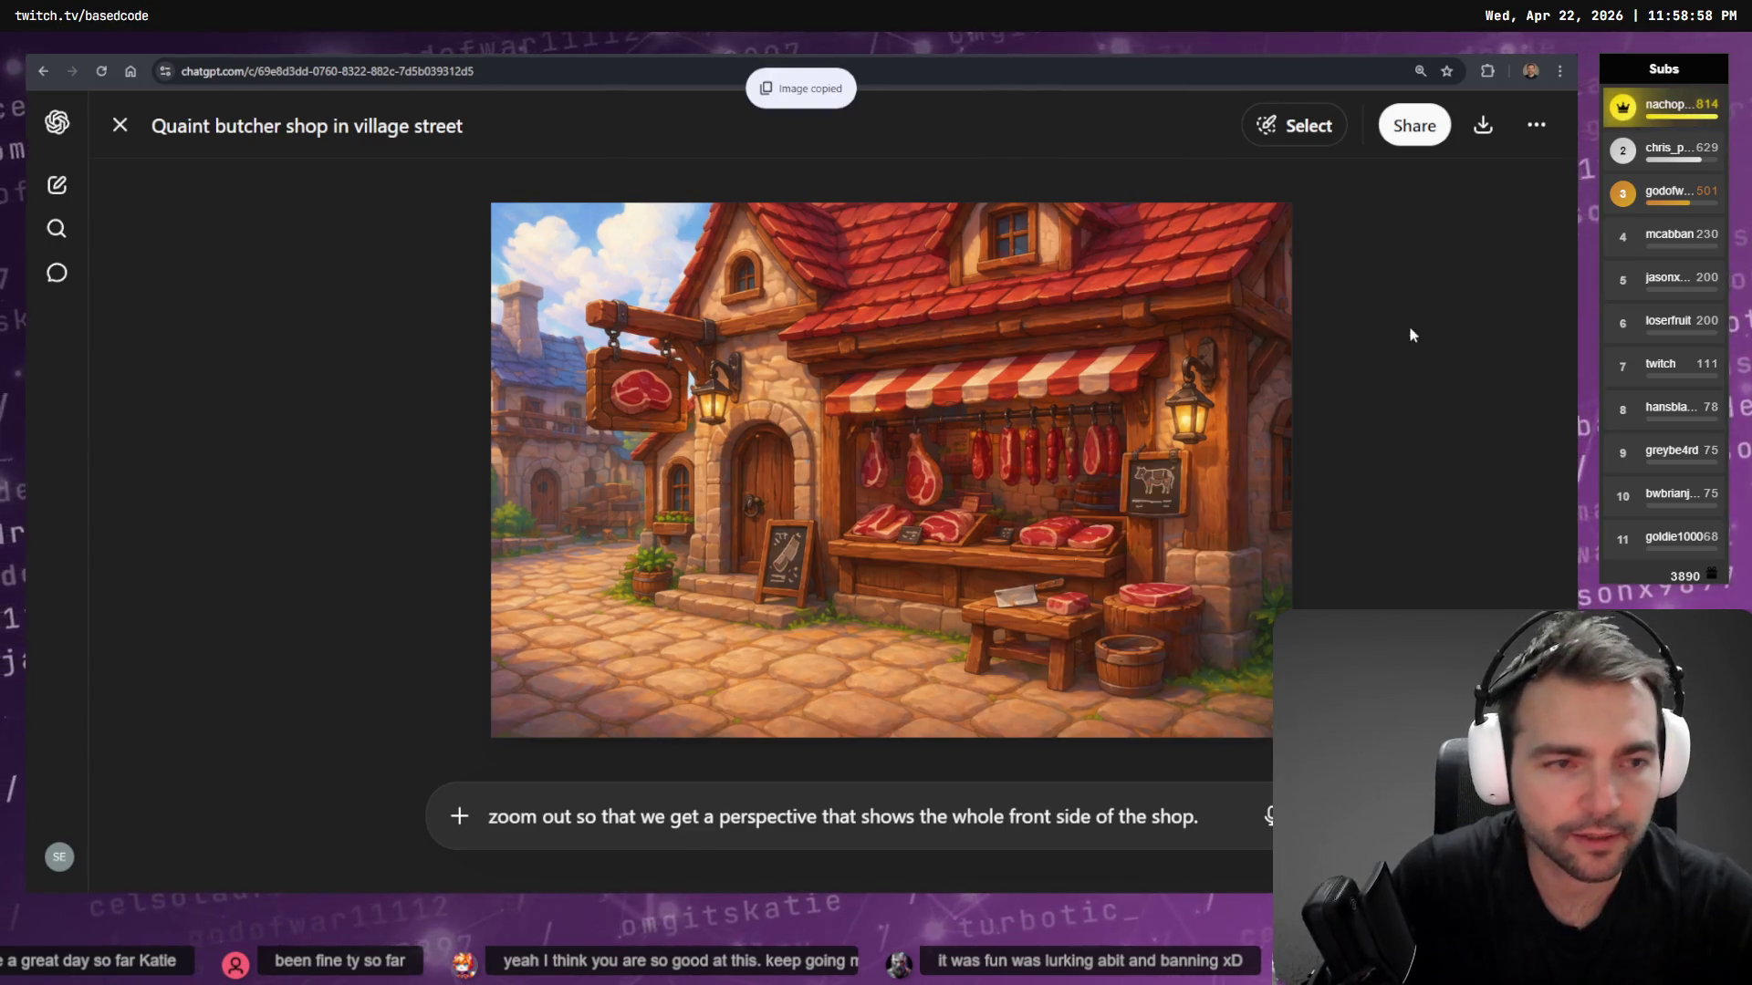
Duplicate the Art Studio frame above itself and rename the copy Butcher's Shop
key(alt+Tab)
scroll(1295, 386, down, 5)
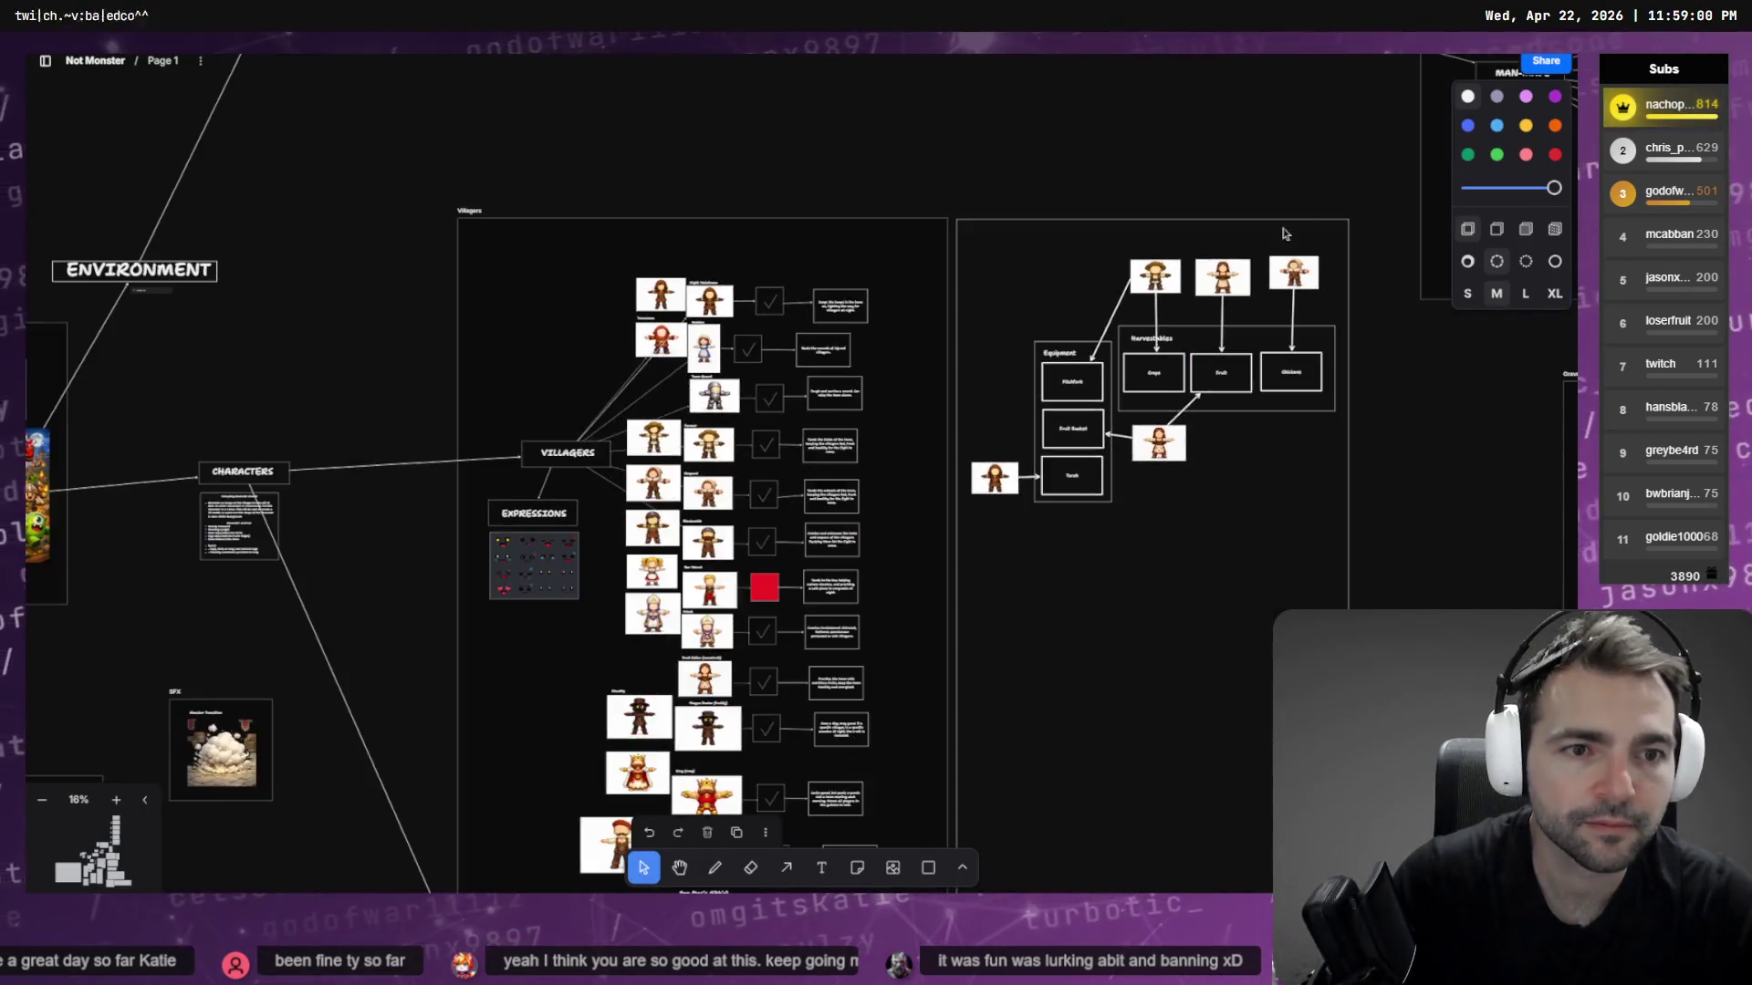
scroll(1295, 386, down, 3)
scroll(1041, 380, up, 5)
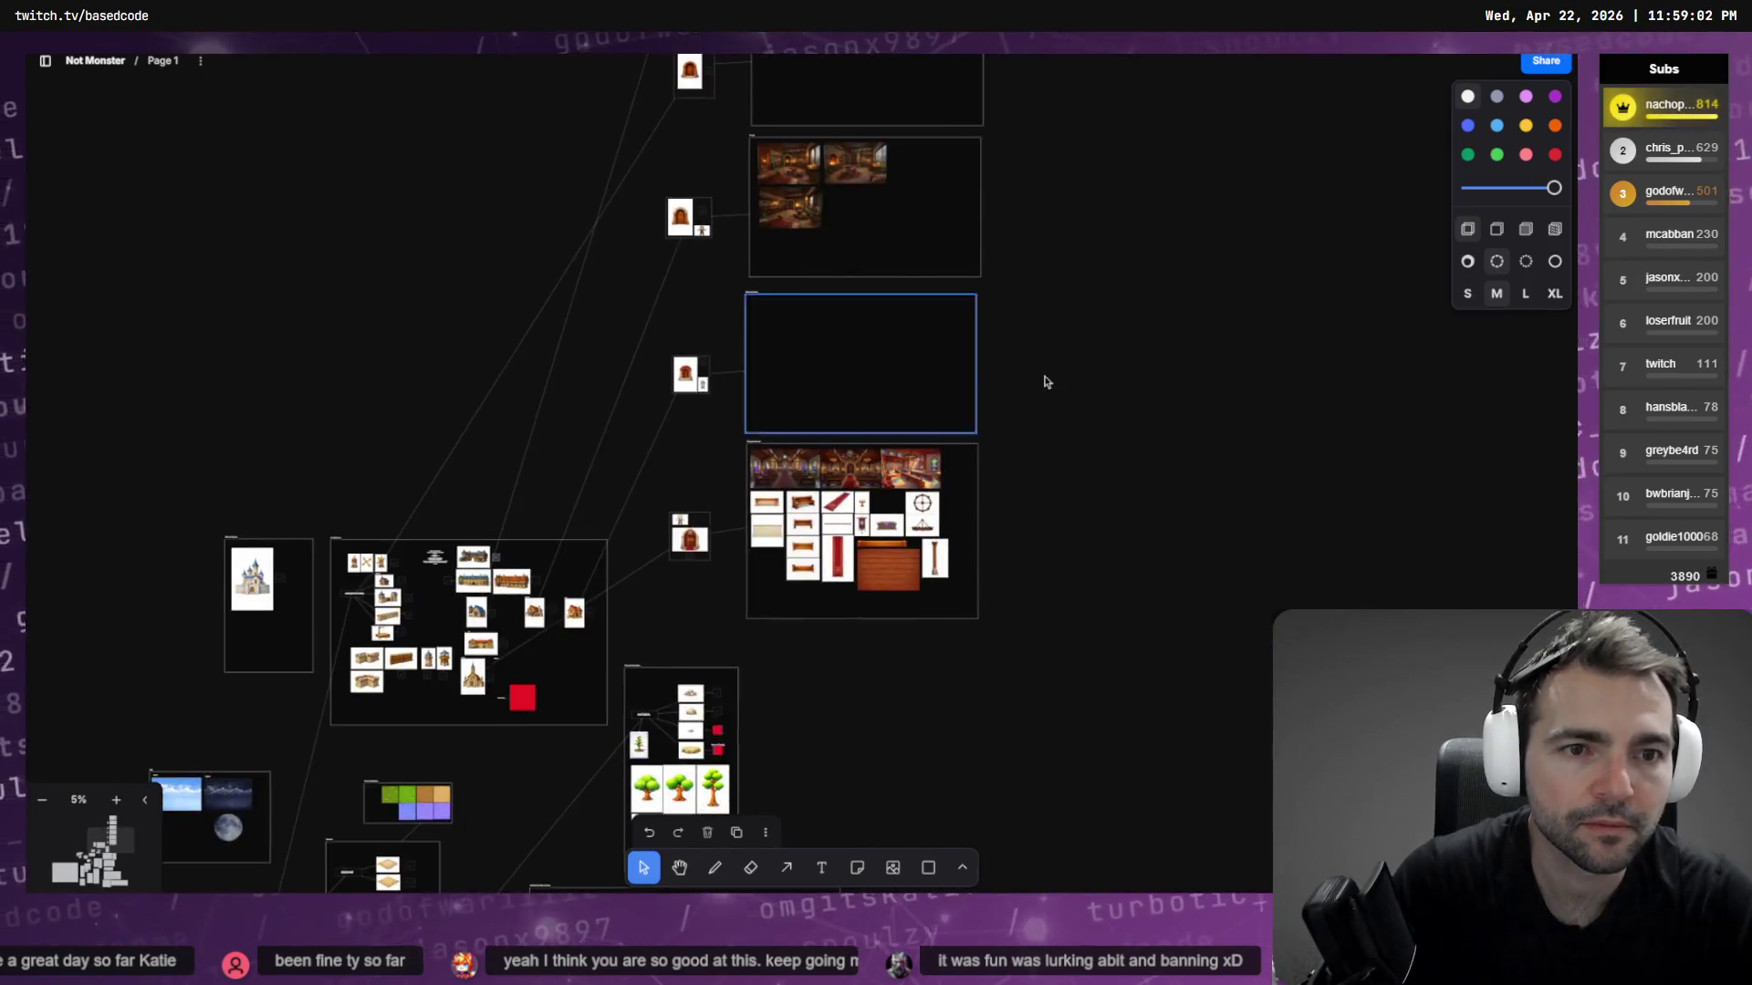
scroll(582, 492, up, 5)
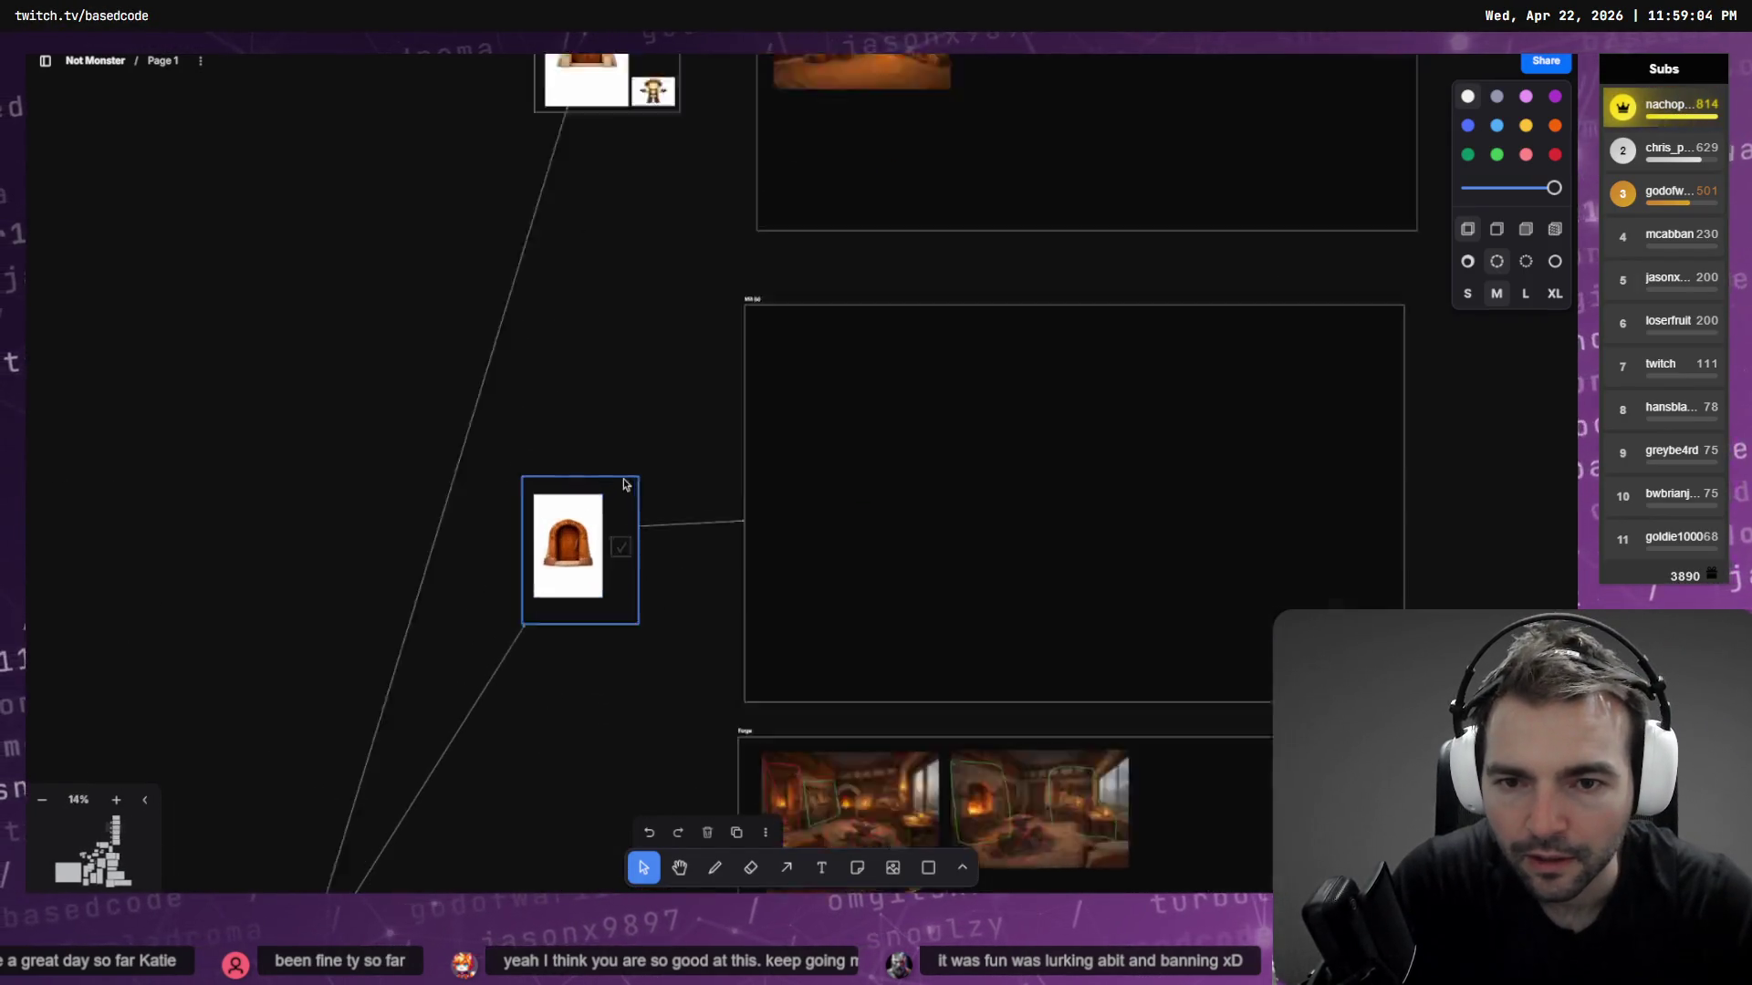
scroll(834, 216, down, 10)
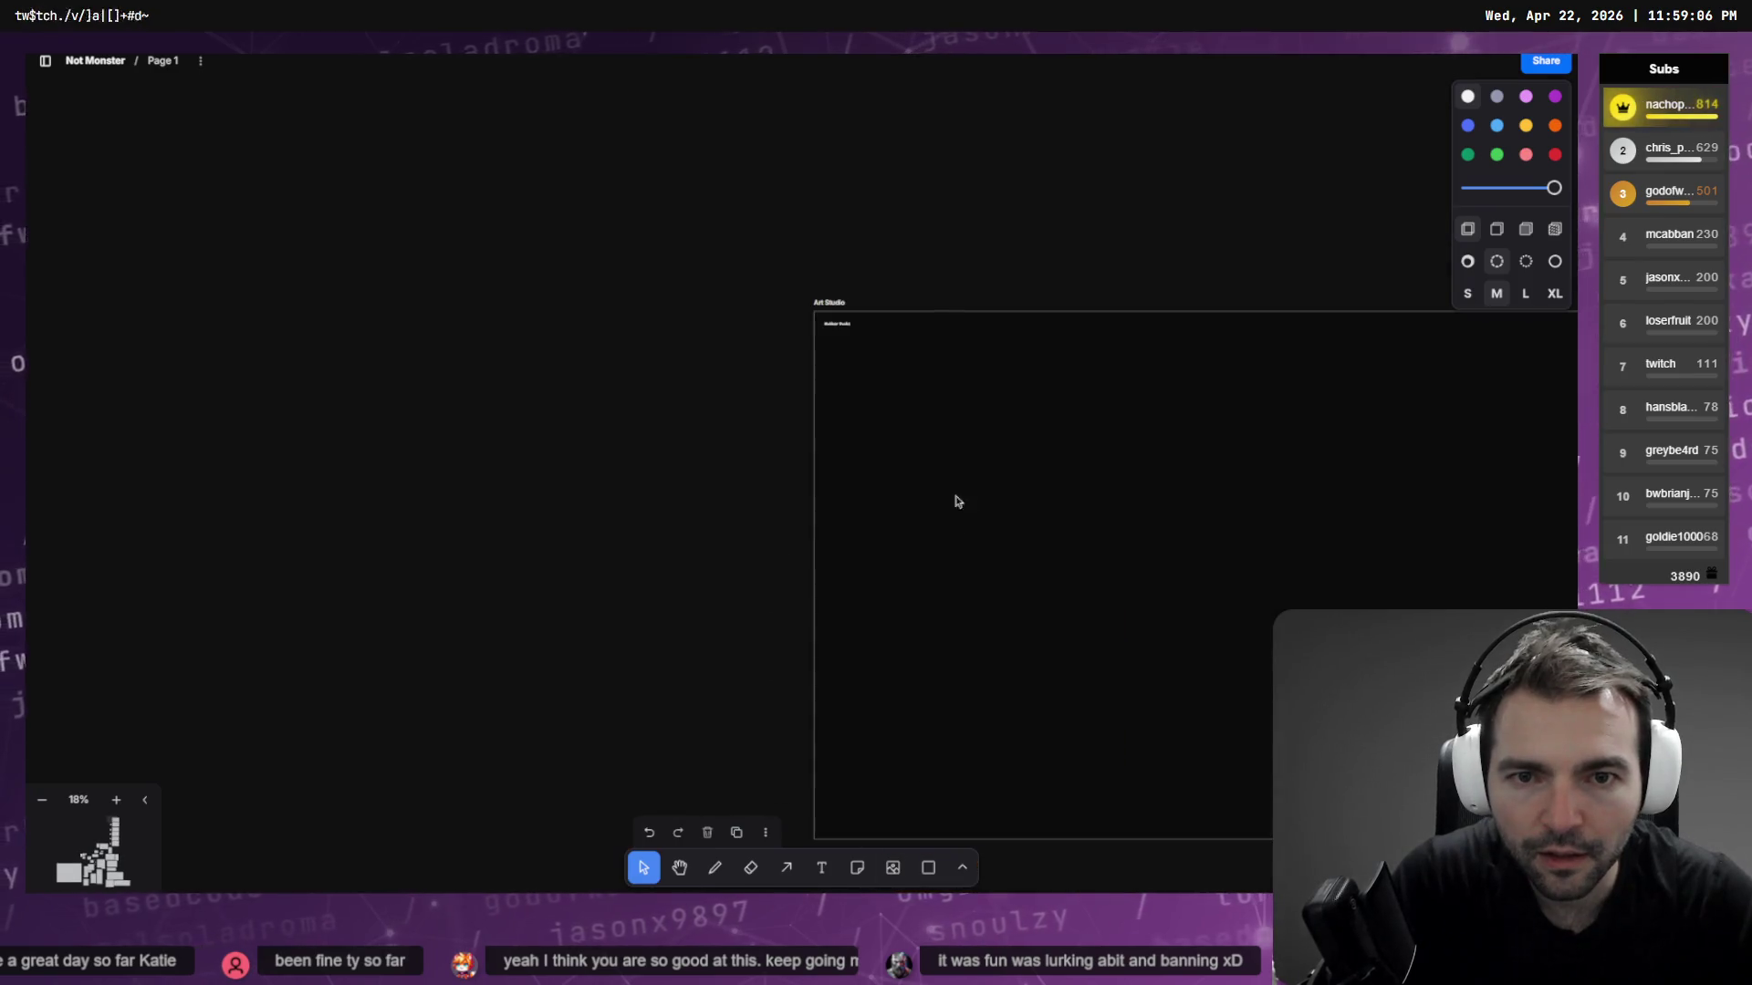
click(856, 308)
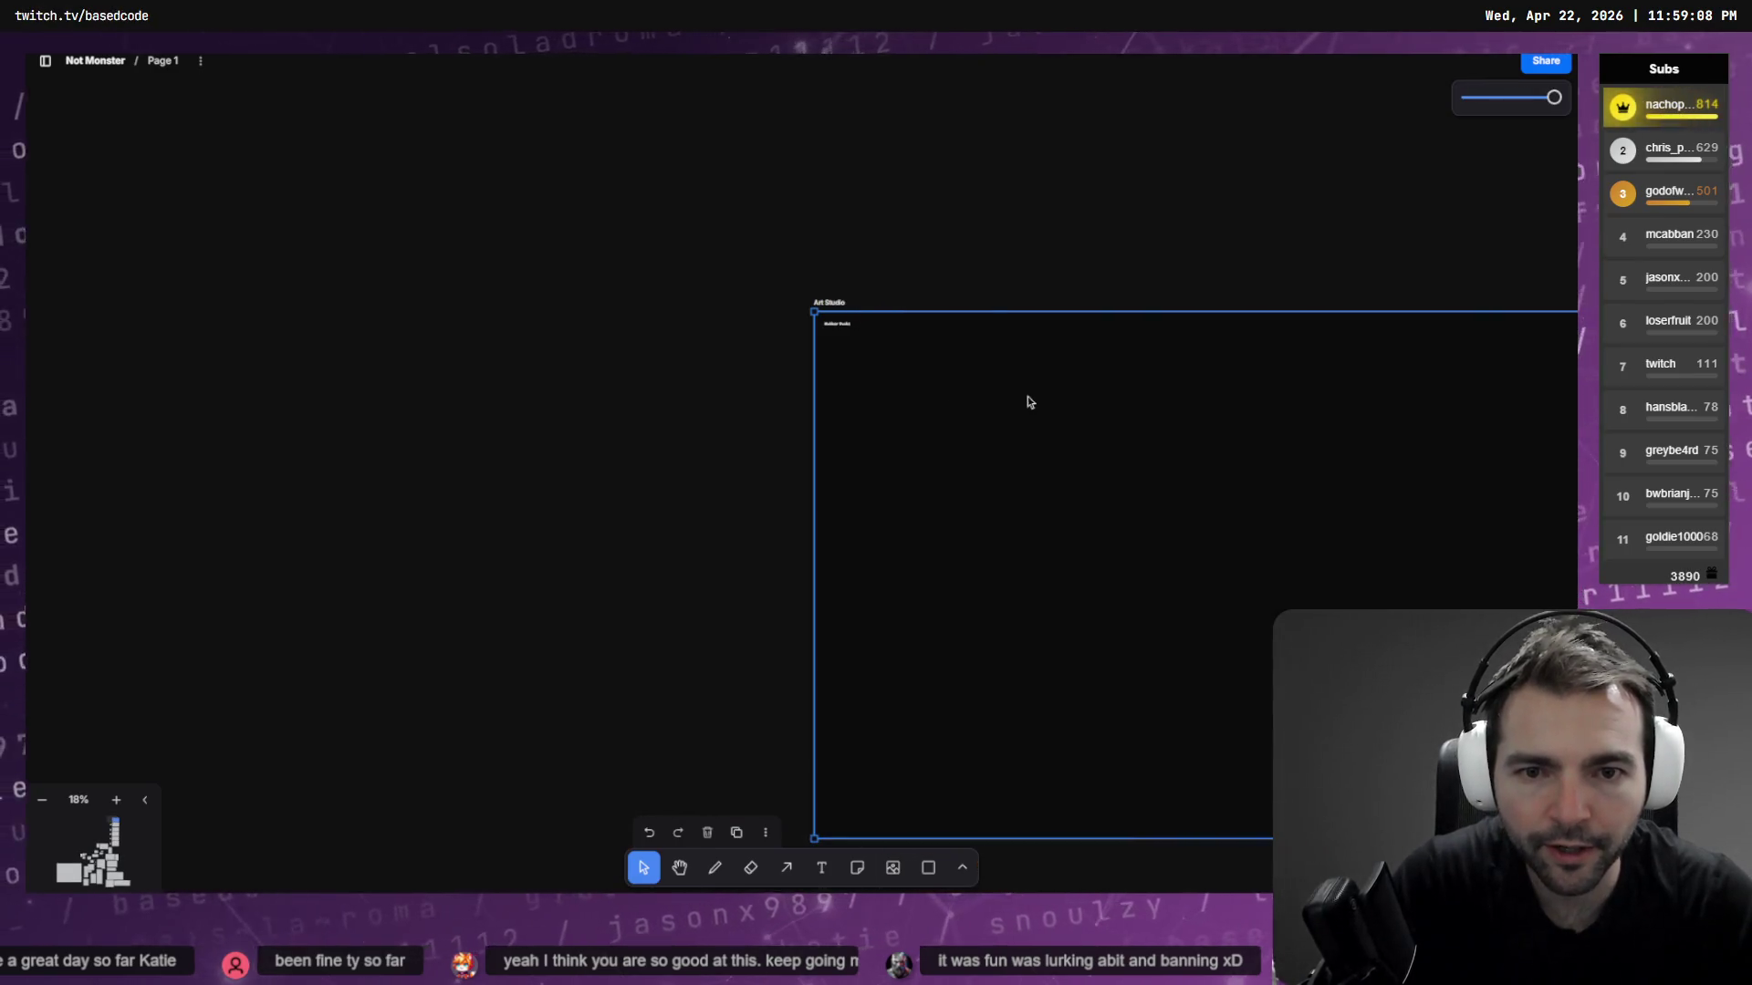
mouse_move(1027, 396)
mouse_down()
mouse_move(855, 149)
mouse_move(484, 277)
mouse_move(399, 274)
mouse_move(1056, 230)
mouse_move(1044, 307)
mouse_move(1022, 320)
mouse_up()
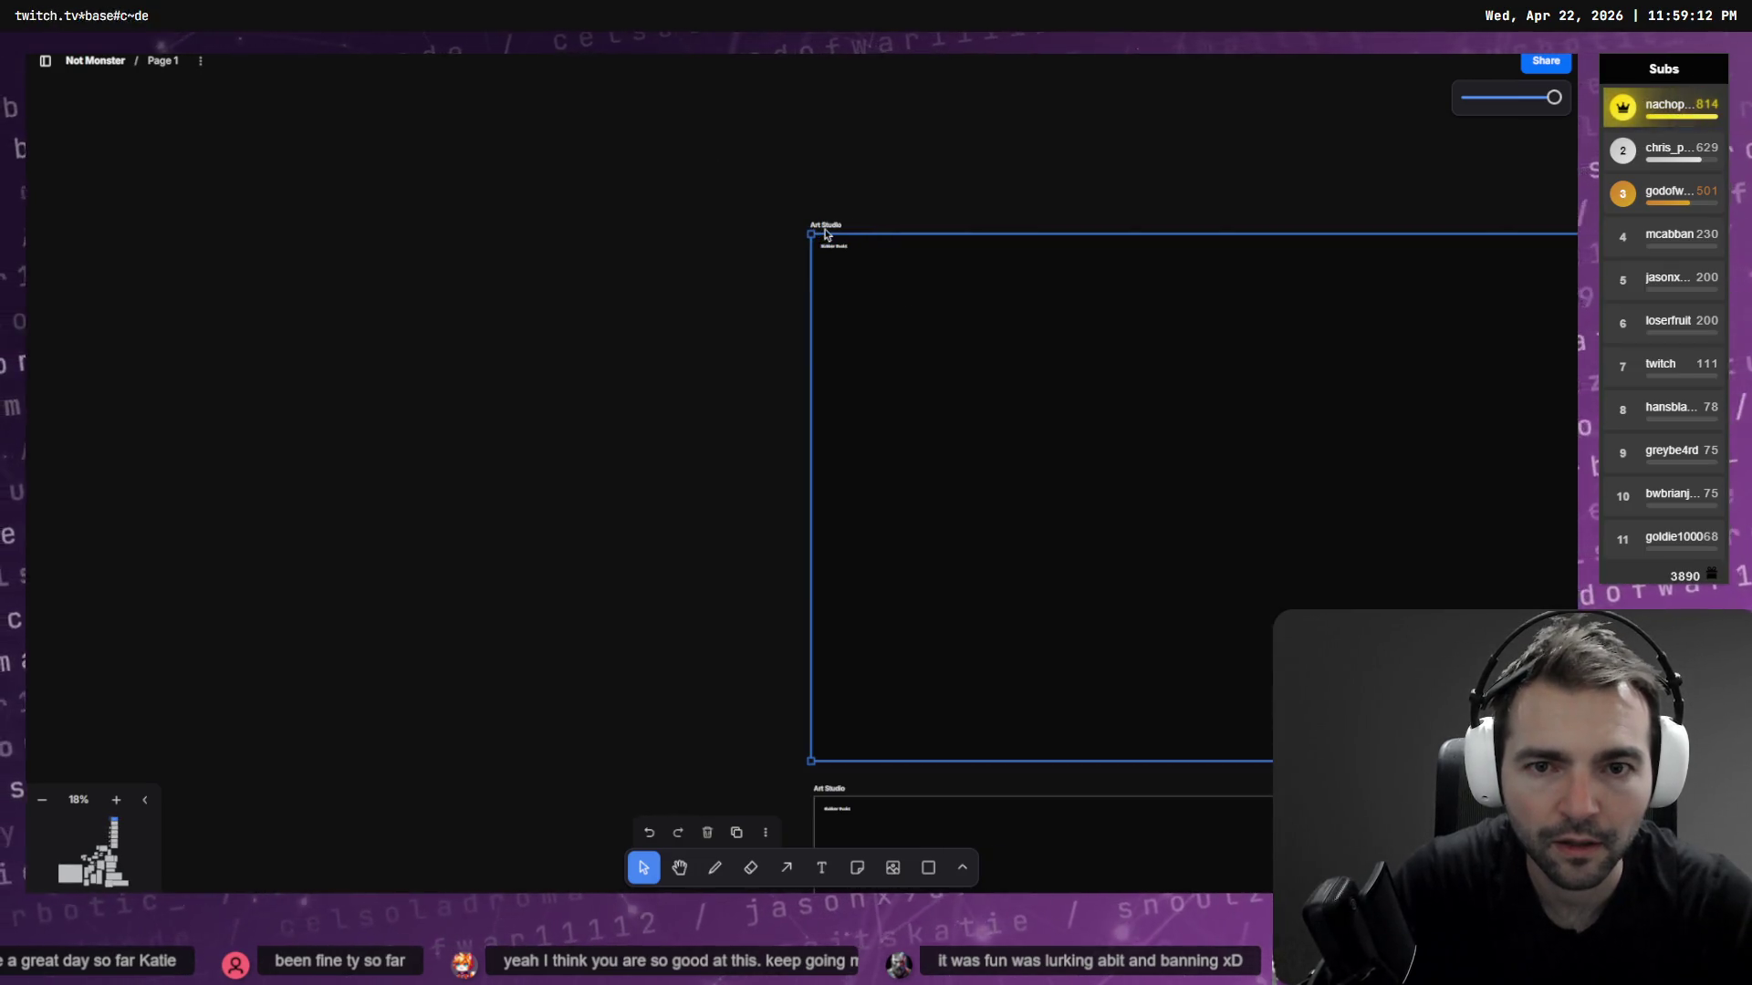
text(Butchjel)
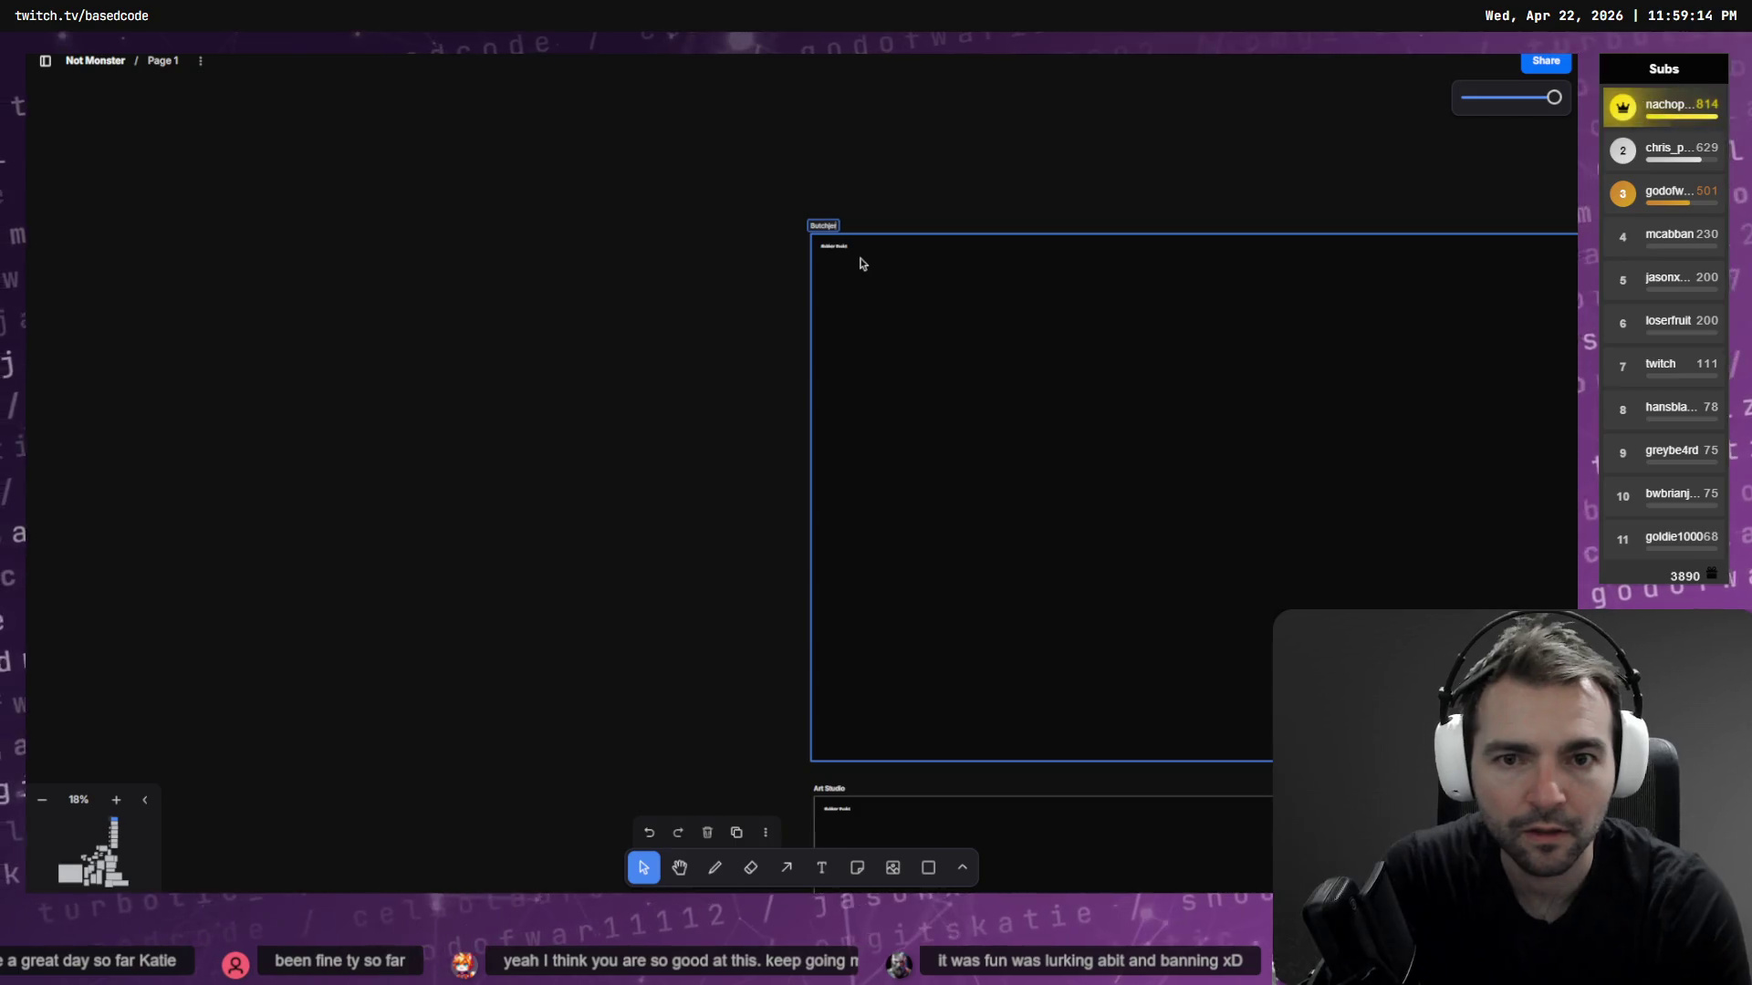
text(But)
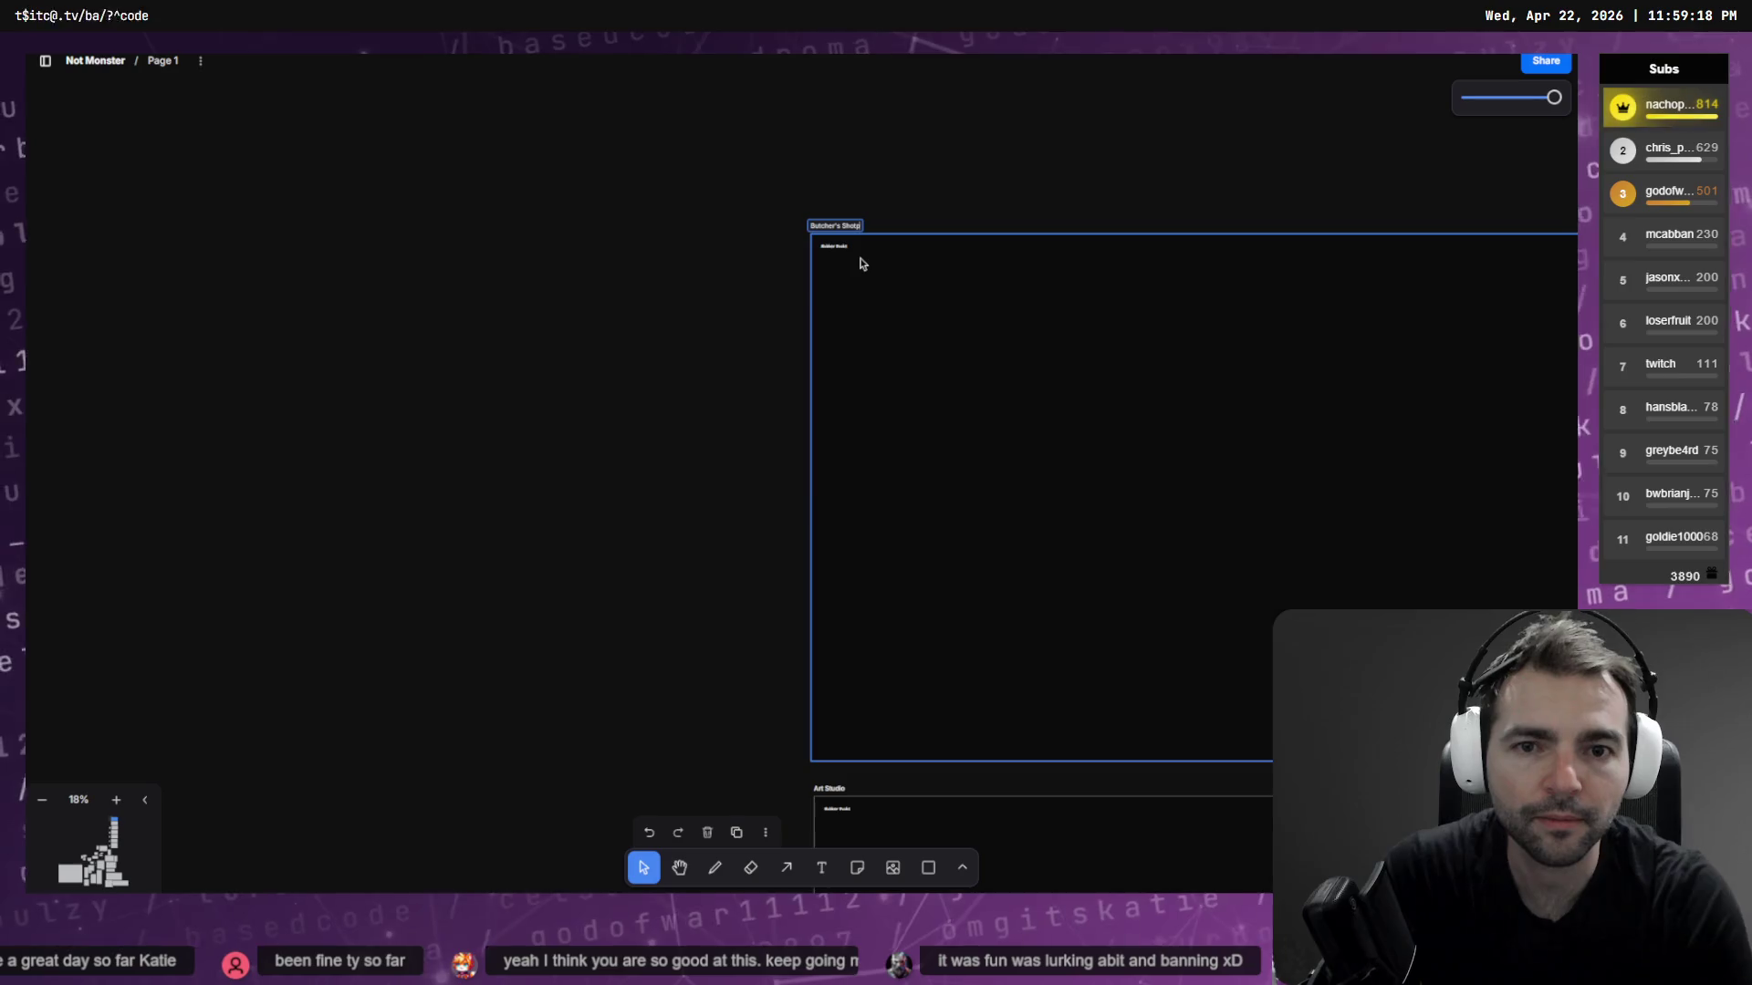
text(p)
key(Return)
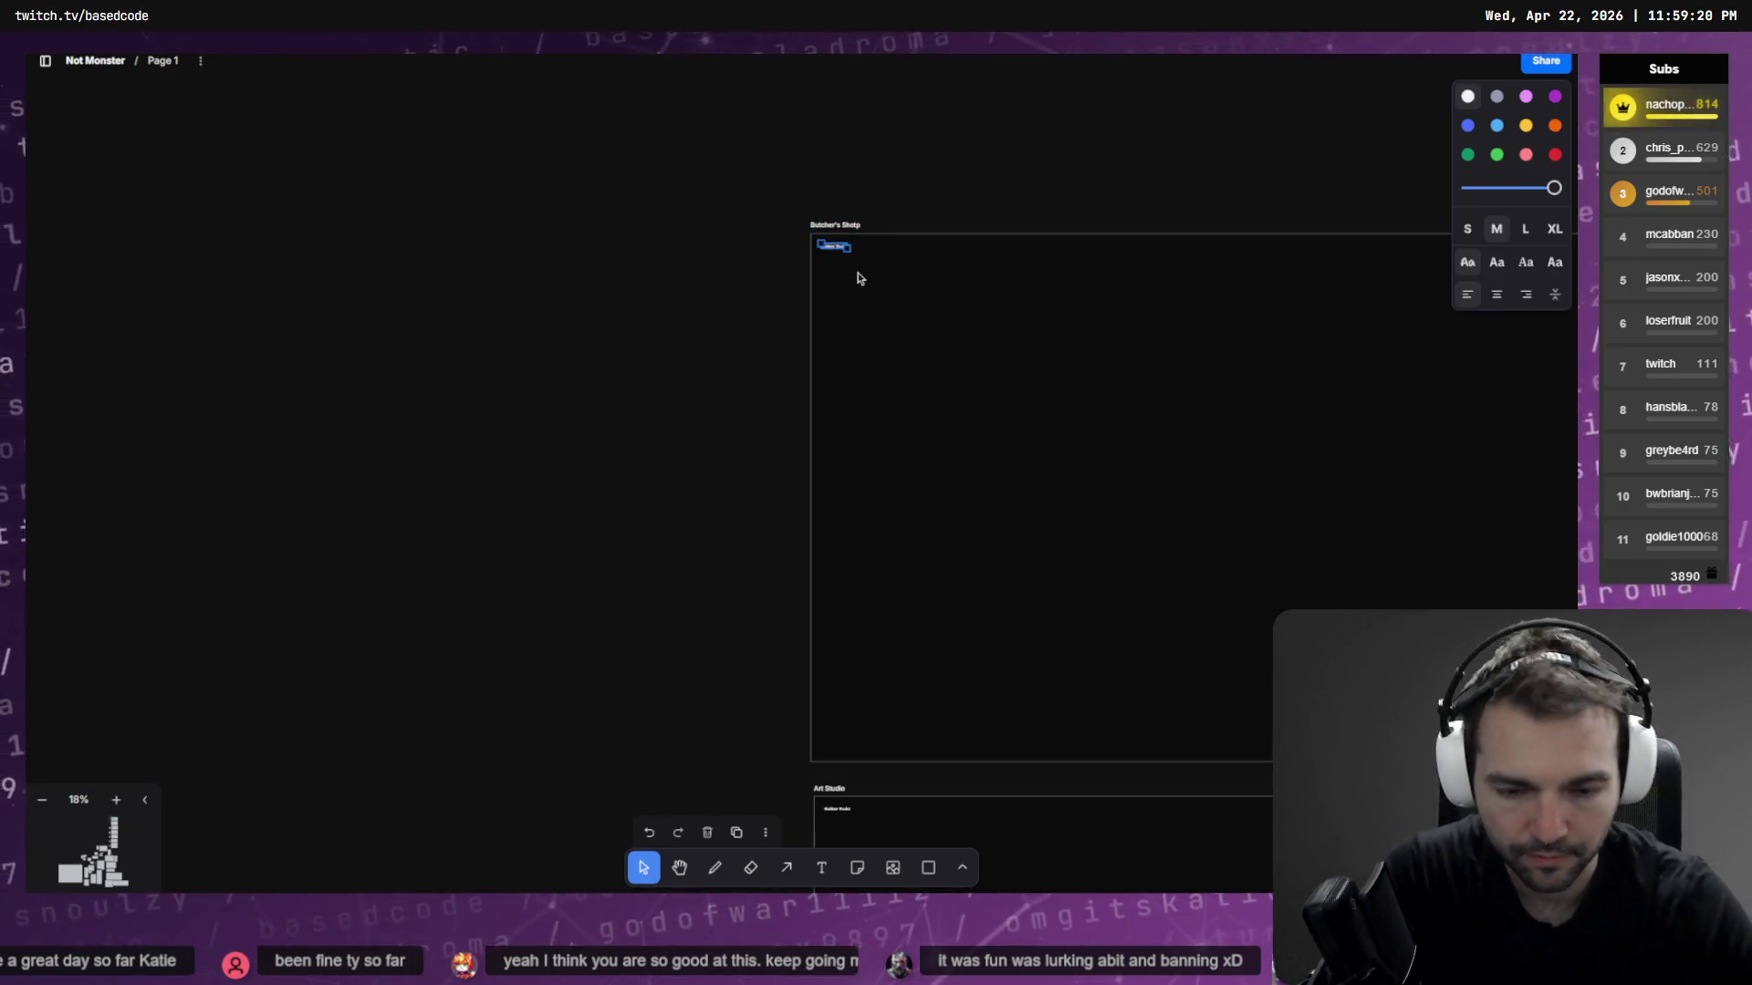
Paste the butcher's shop image into the new frame and move it to the top-left corner
key(ctrl+v)
drag(968, 320, 960, 248)
scroll(1010, 353, right, 3)
scroll(1011, 353, down, 1)
ctrl+scroll(1011, 354, down, 2)
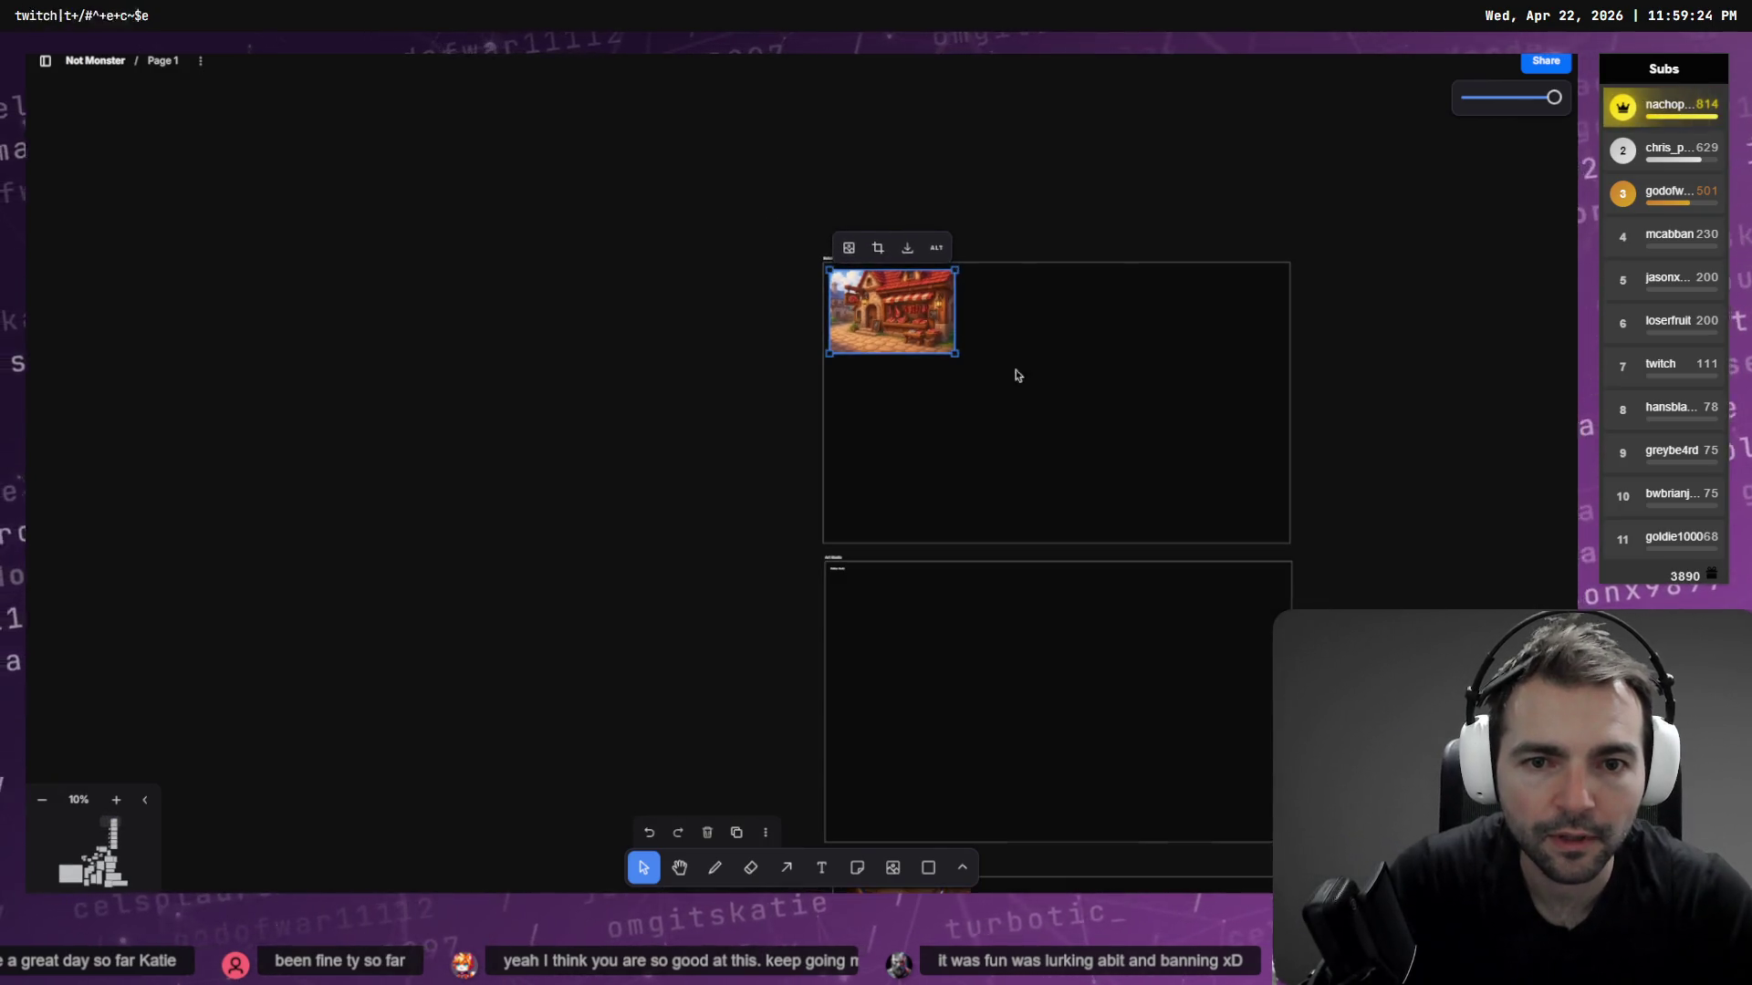
key(alt+Tab)
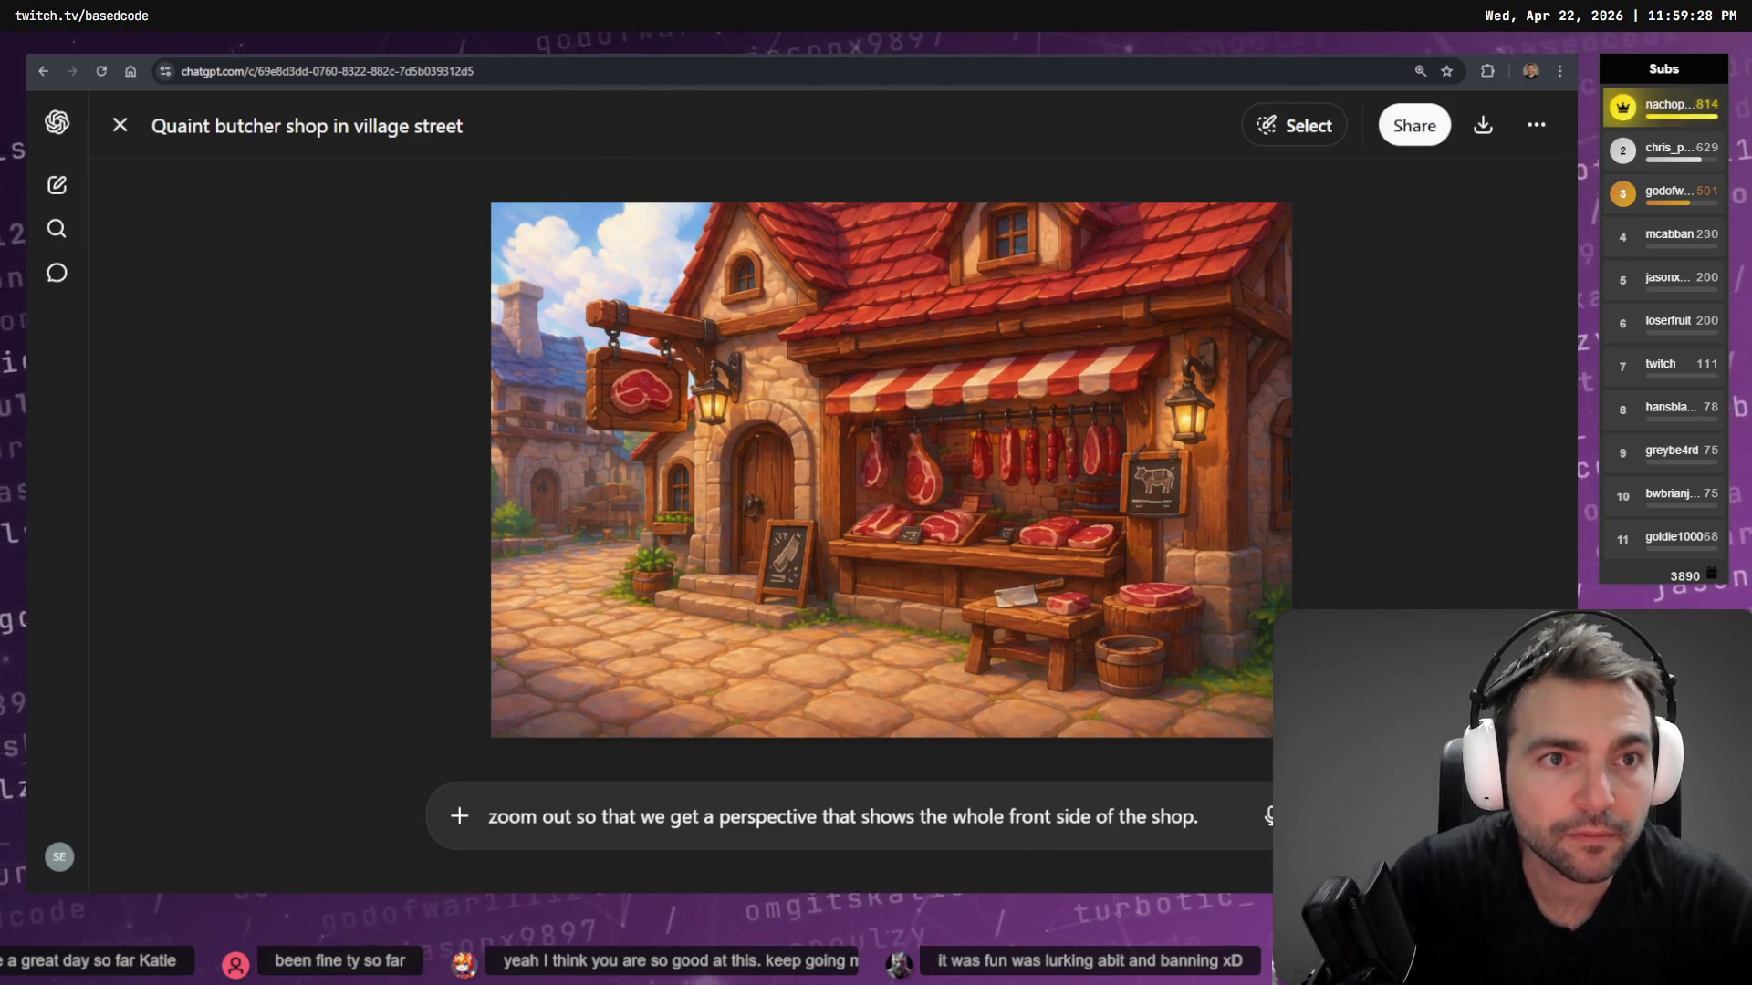
Dictate a request in the padlock chat to isolate just the keyhole, then view the wider shop image
key(ctrl+Tab)
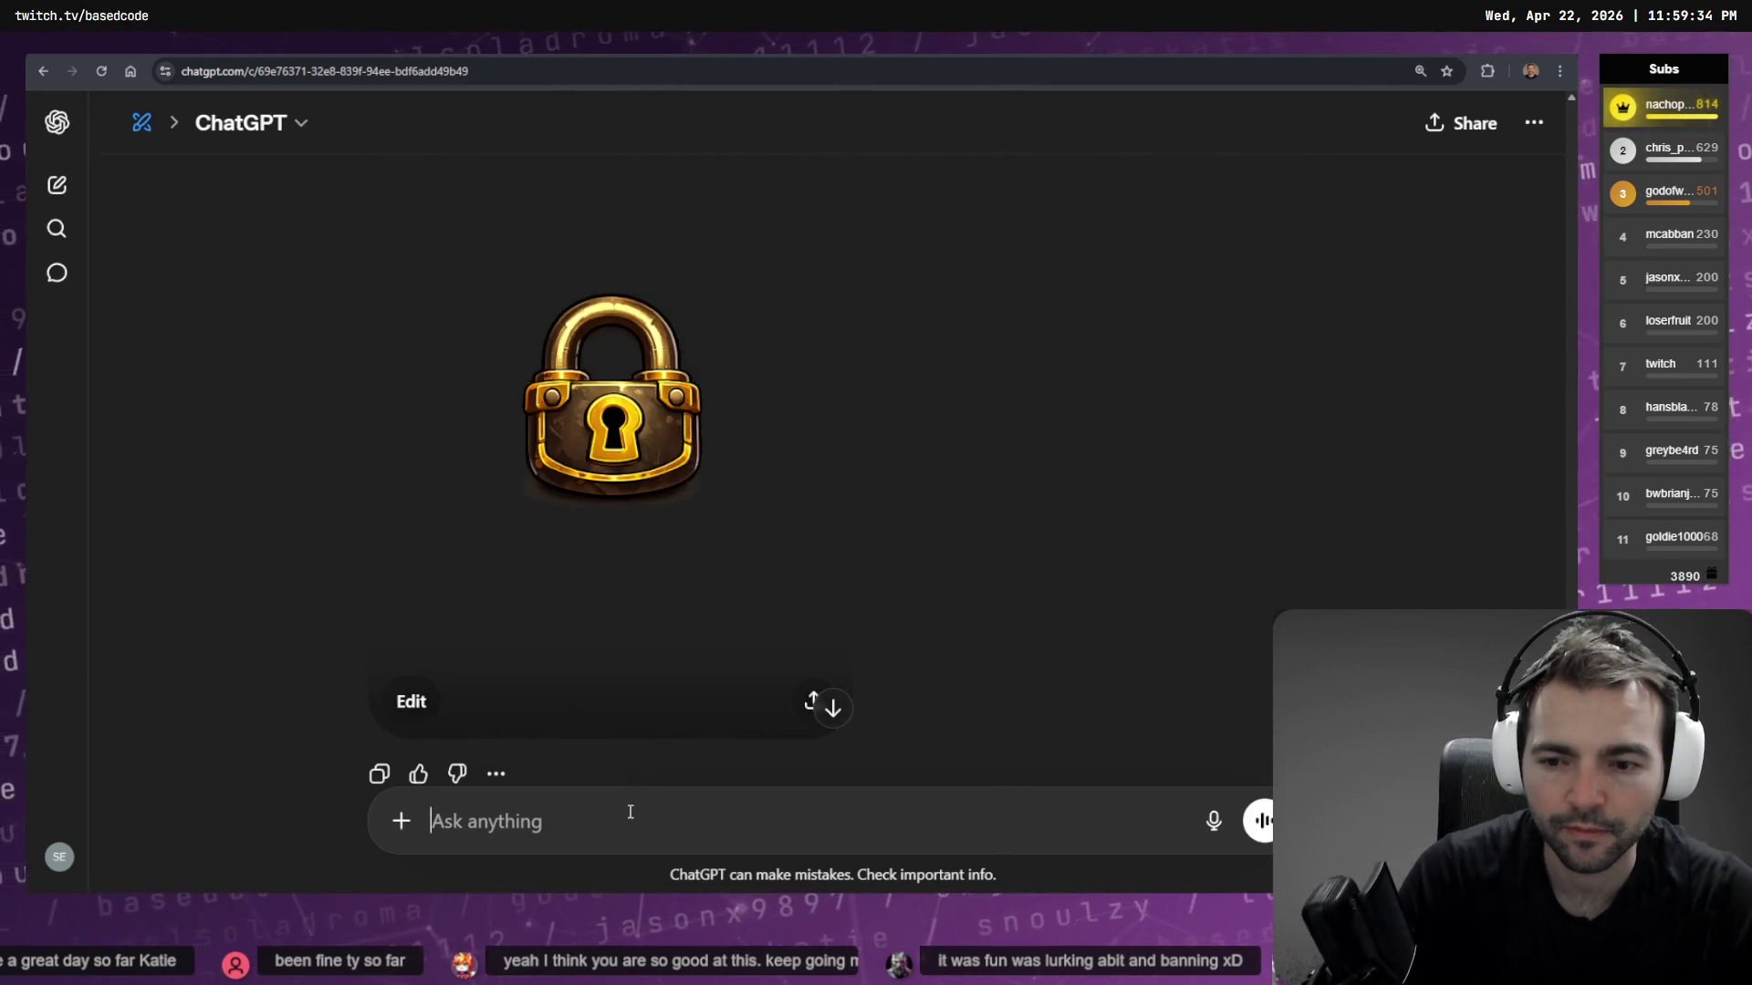
key(super+h)
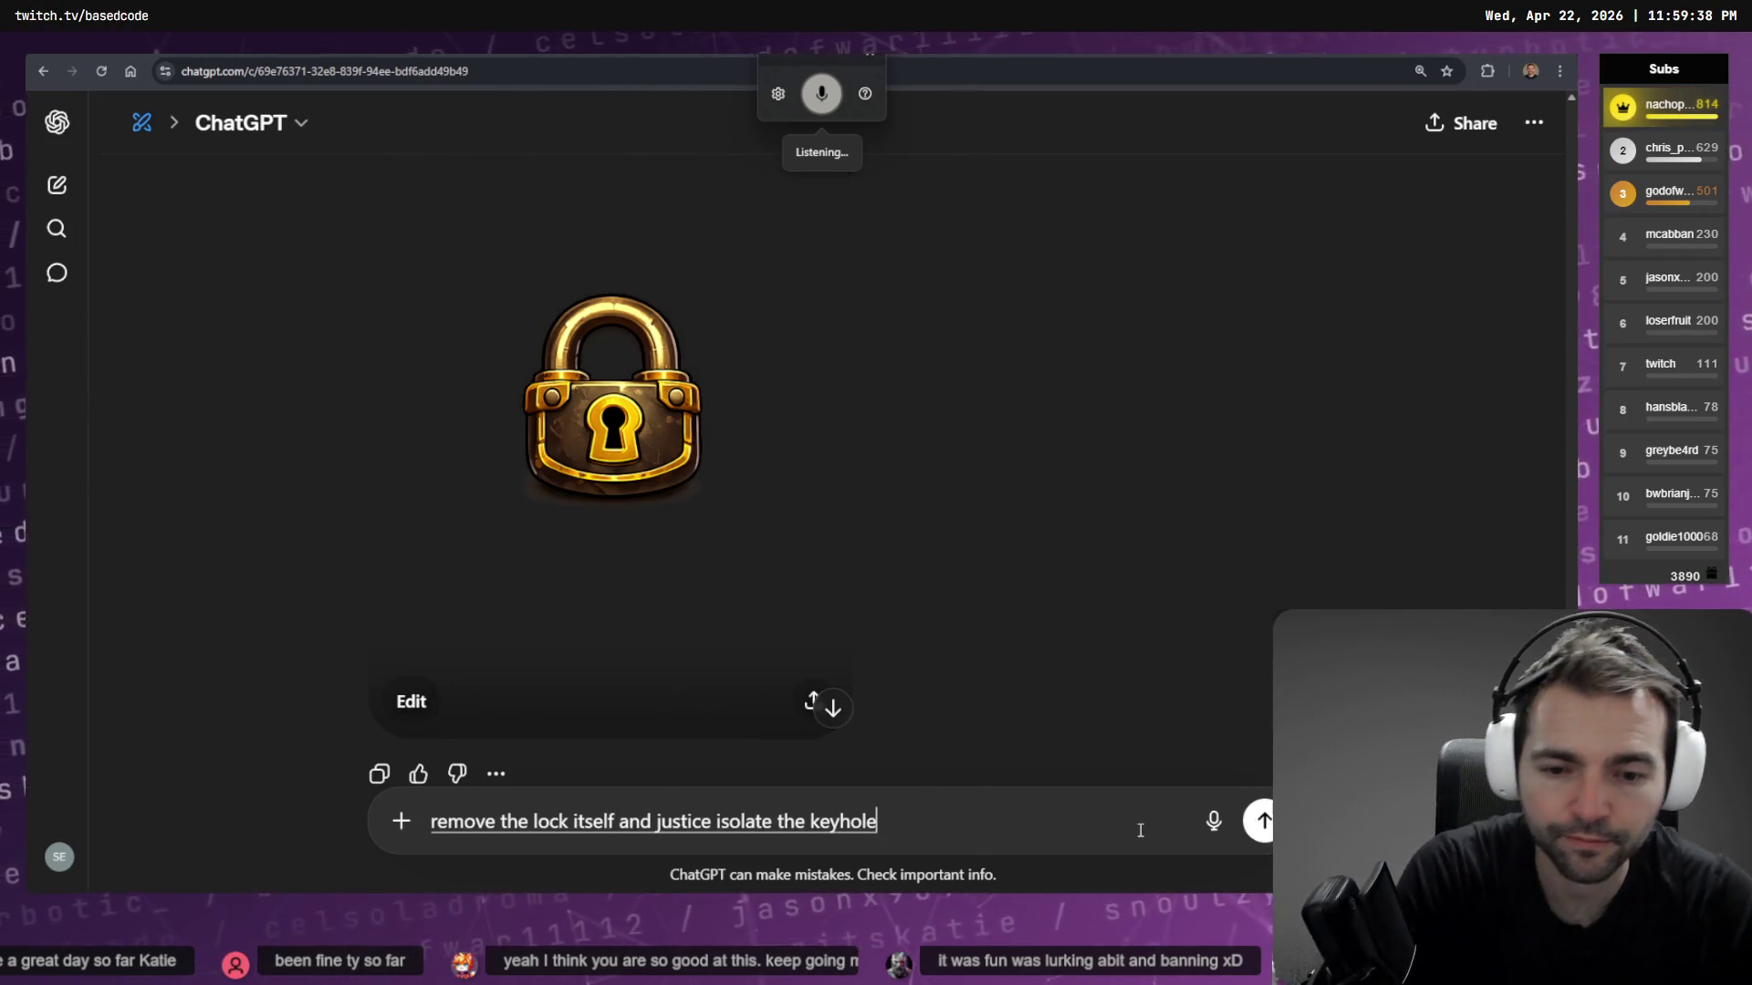
click(1262, 822)
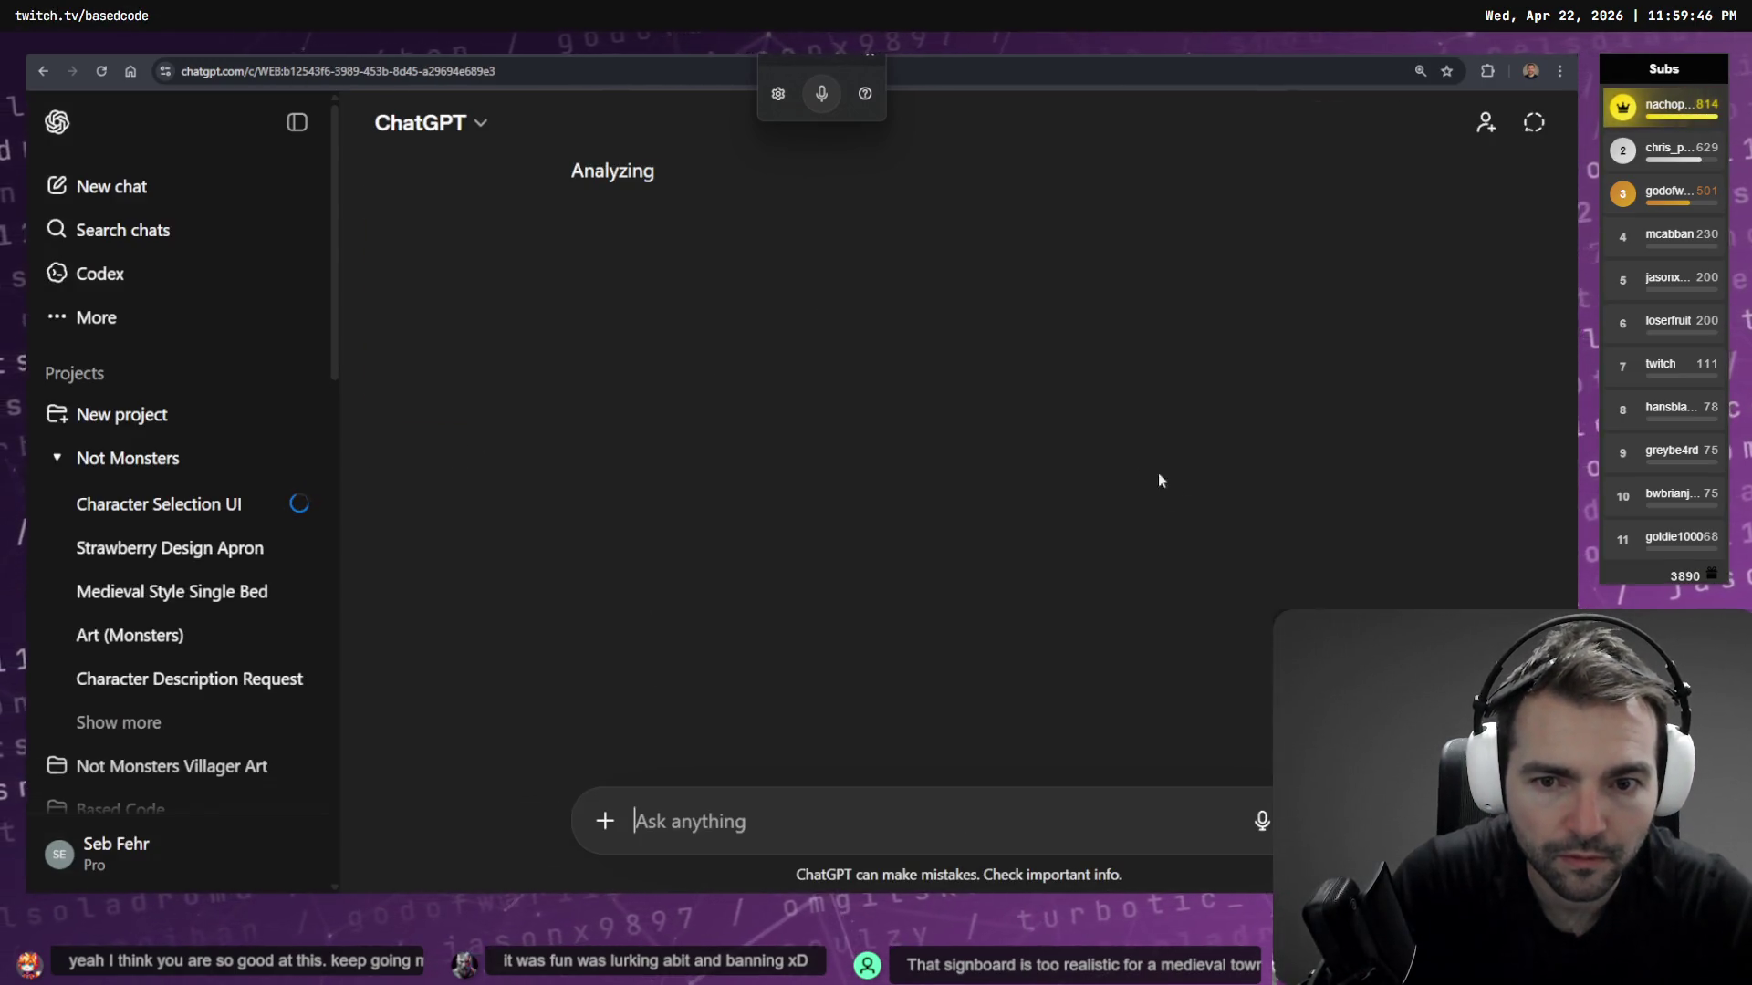
click(653, 364)
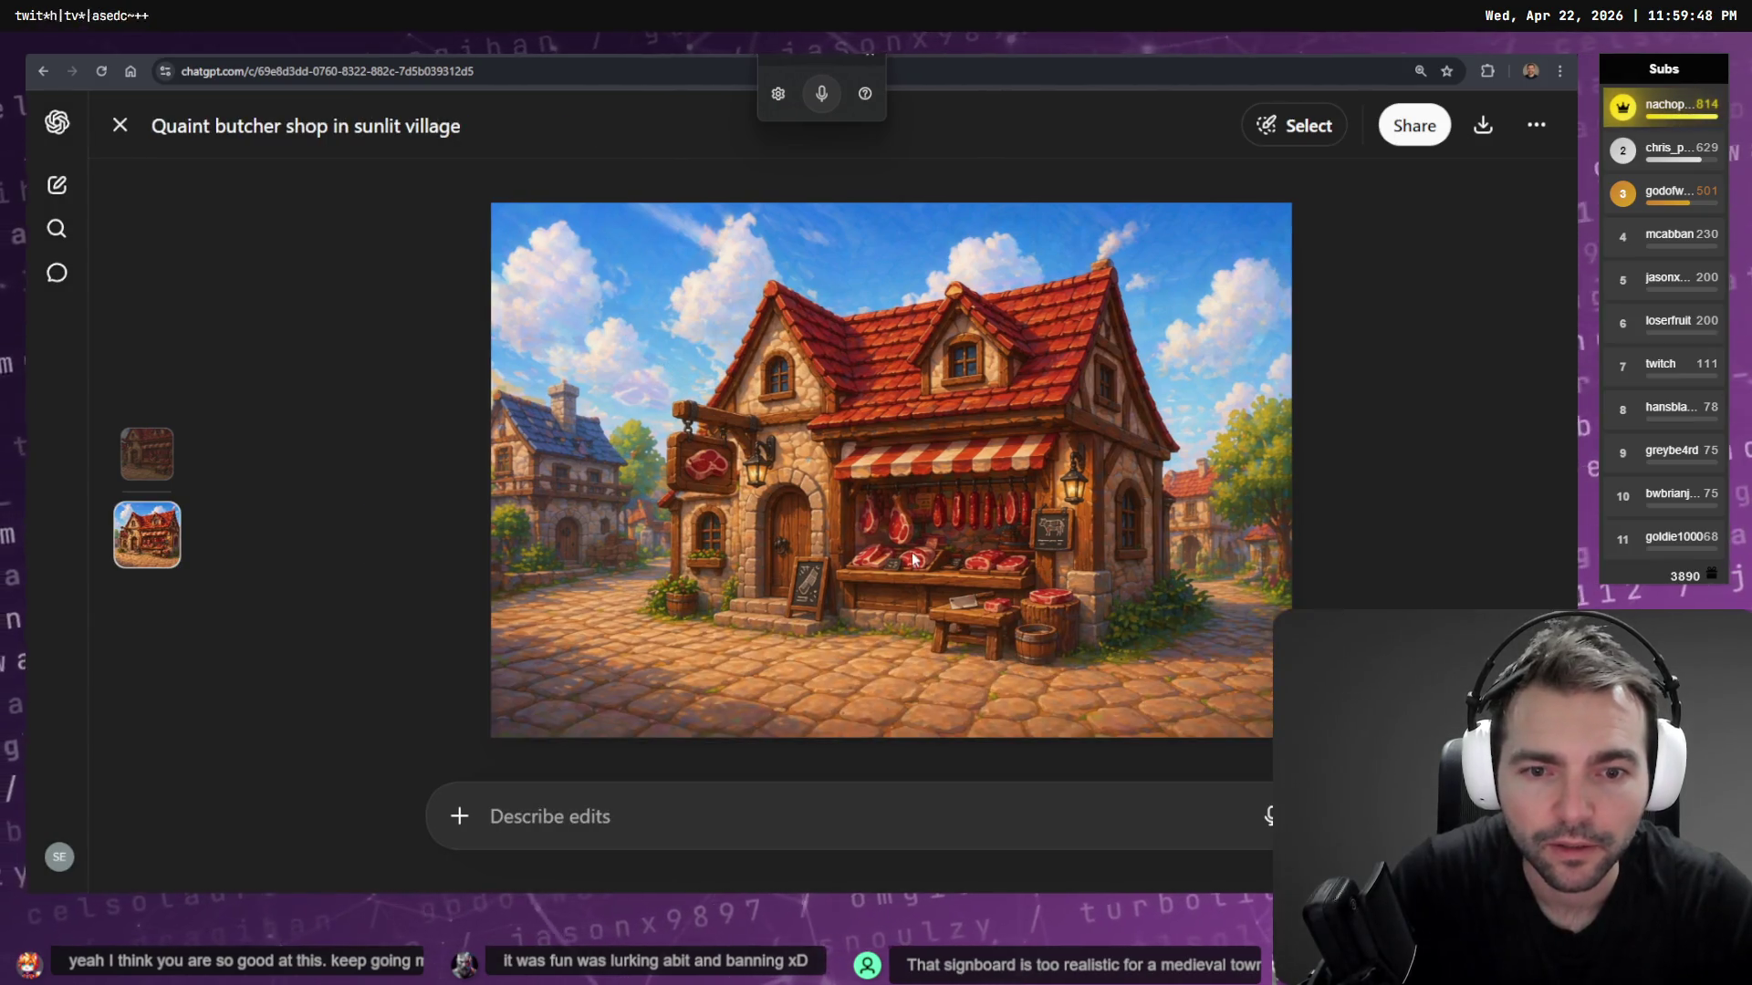
Branch the new shop image into a new chat and request removing its surrounding decorations
key(Up)
key(Down)
key(Escape)
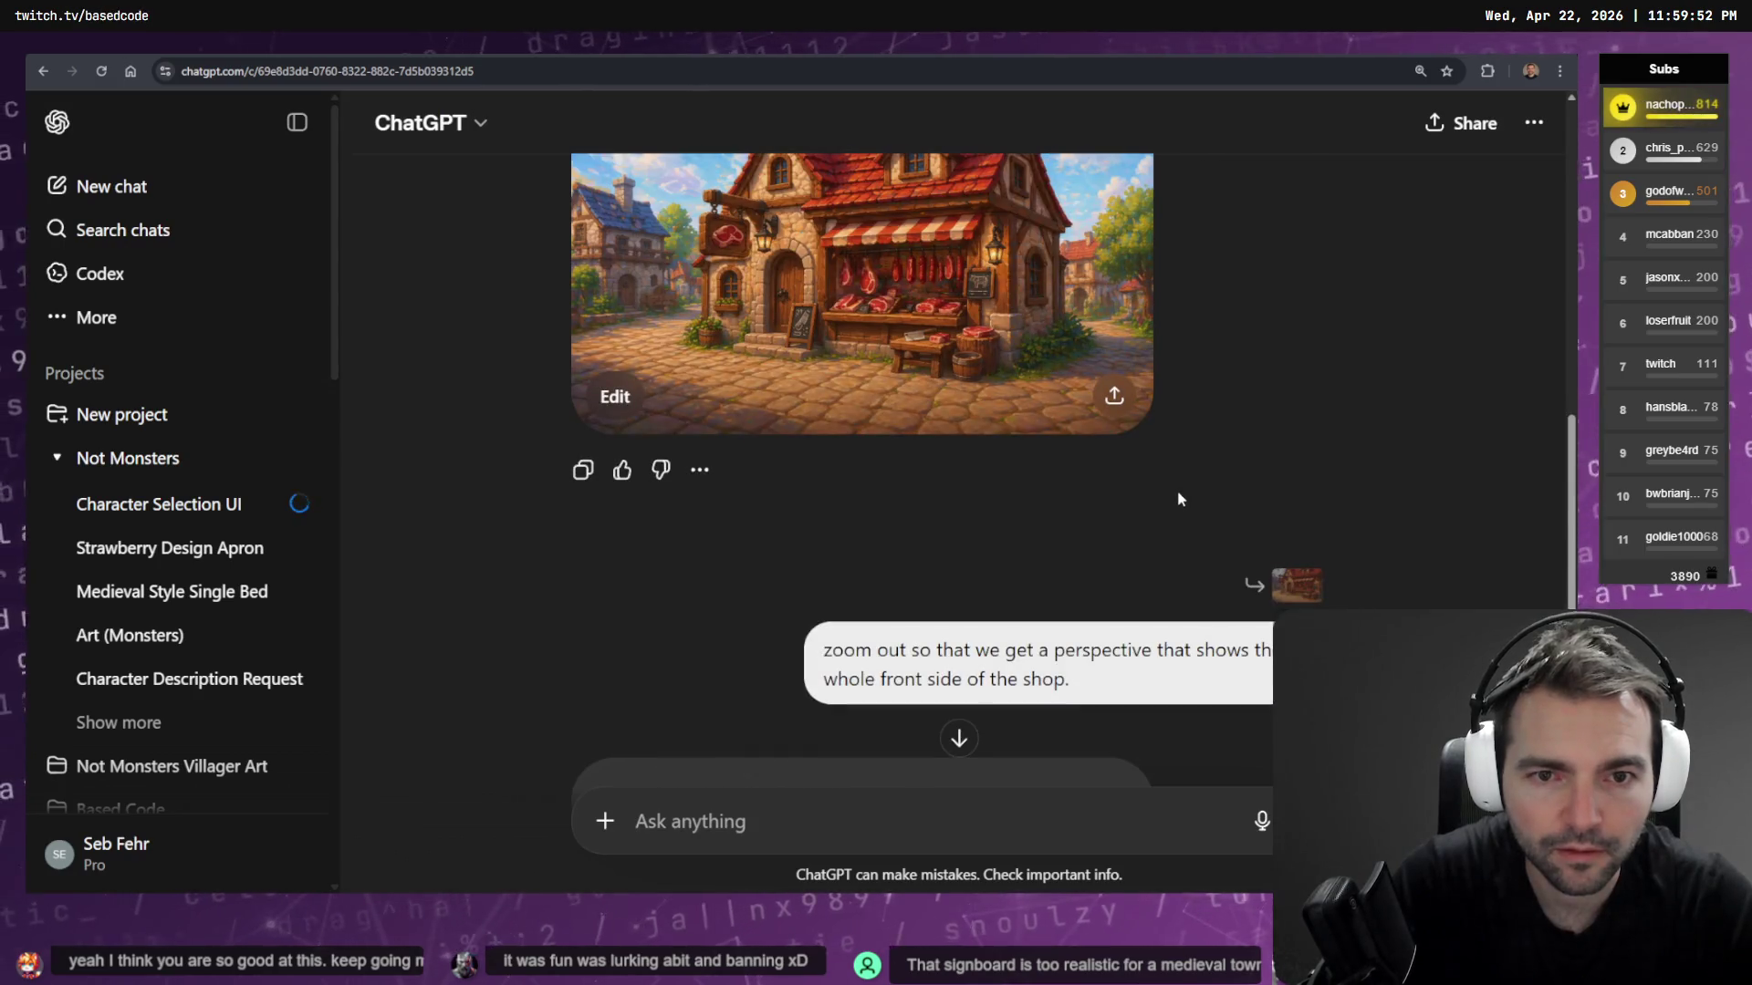
scroll(1177, 499, down, 5)
scroll(1213, 593, up, 5)
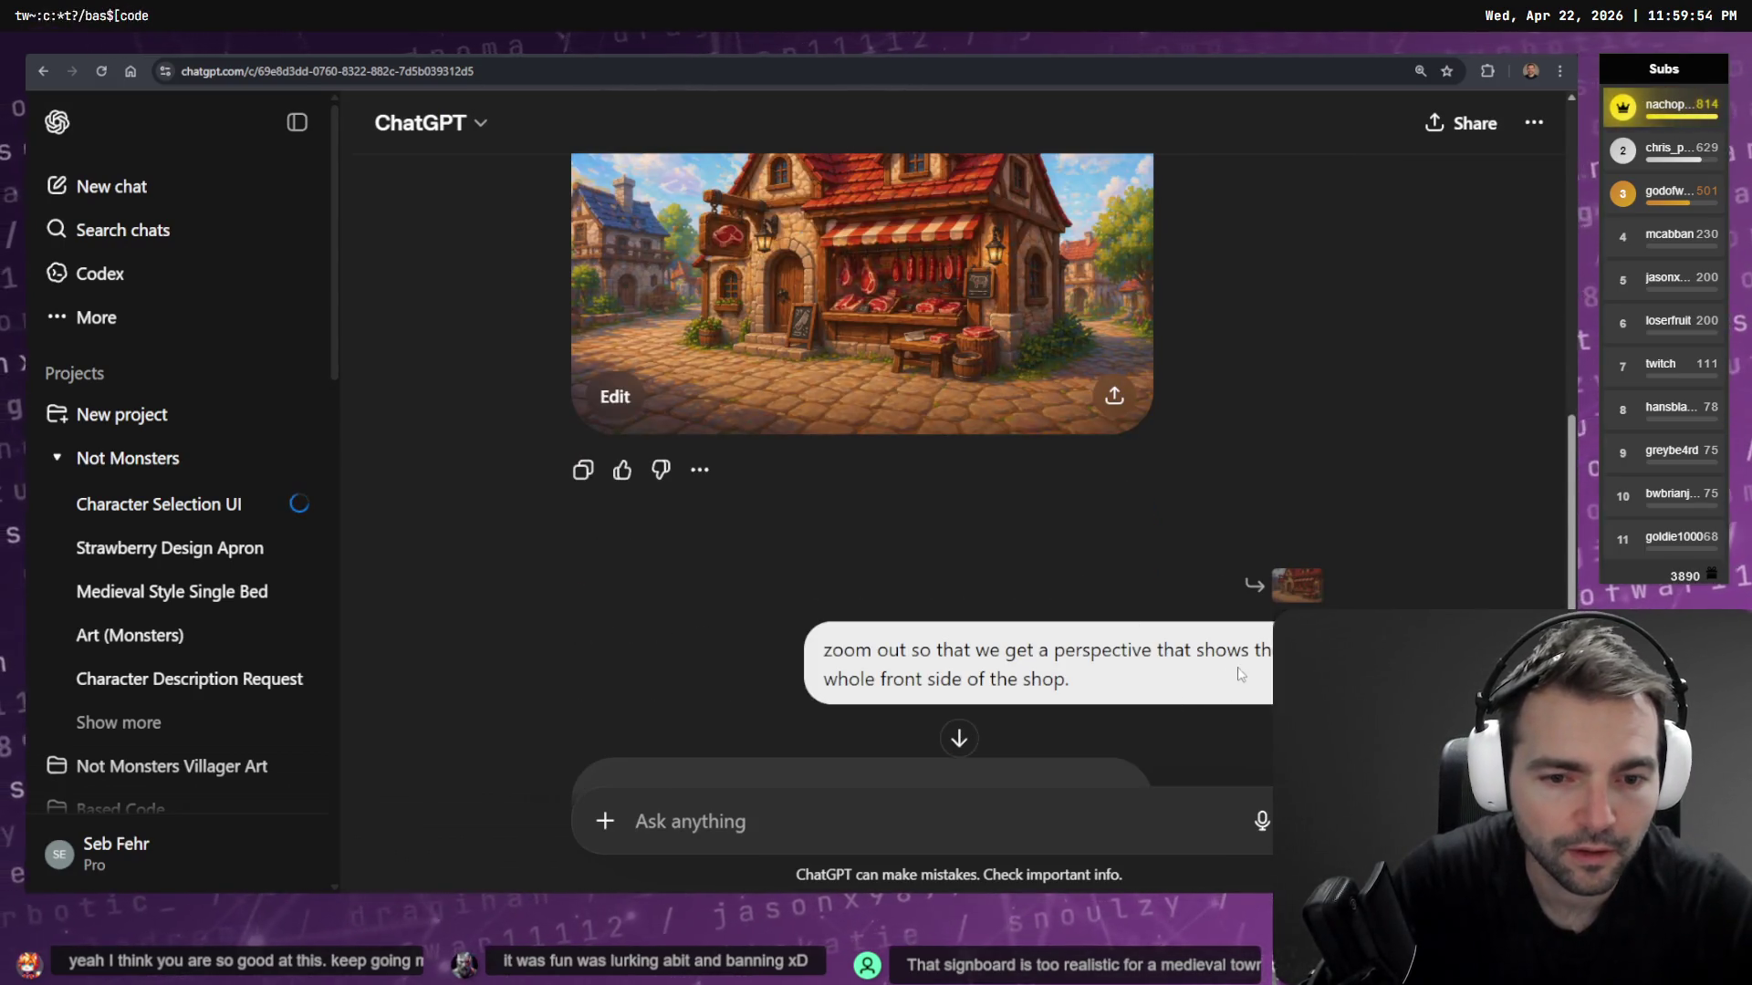
click(700, 469)
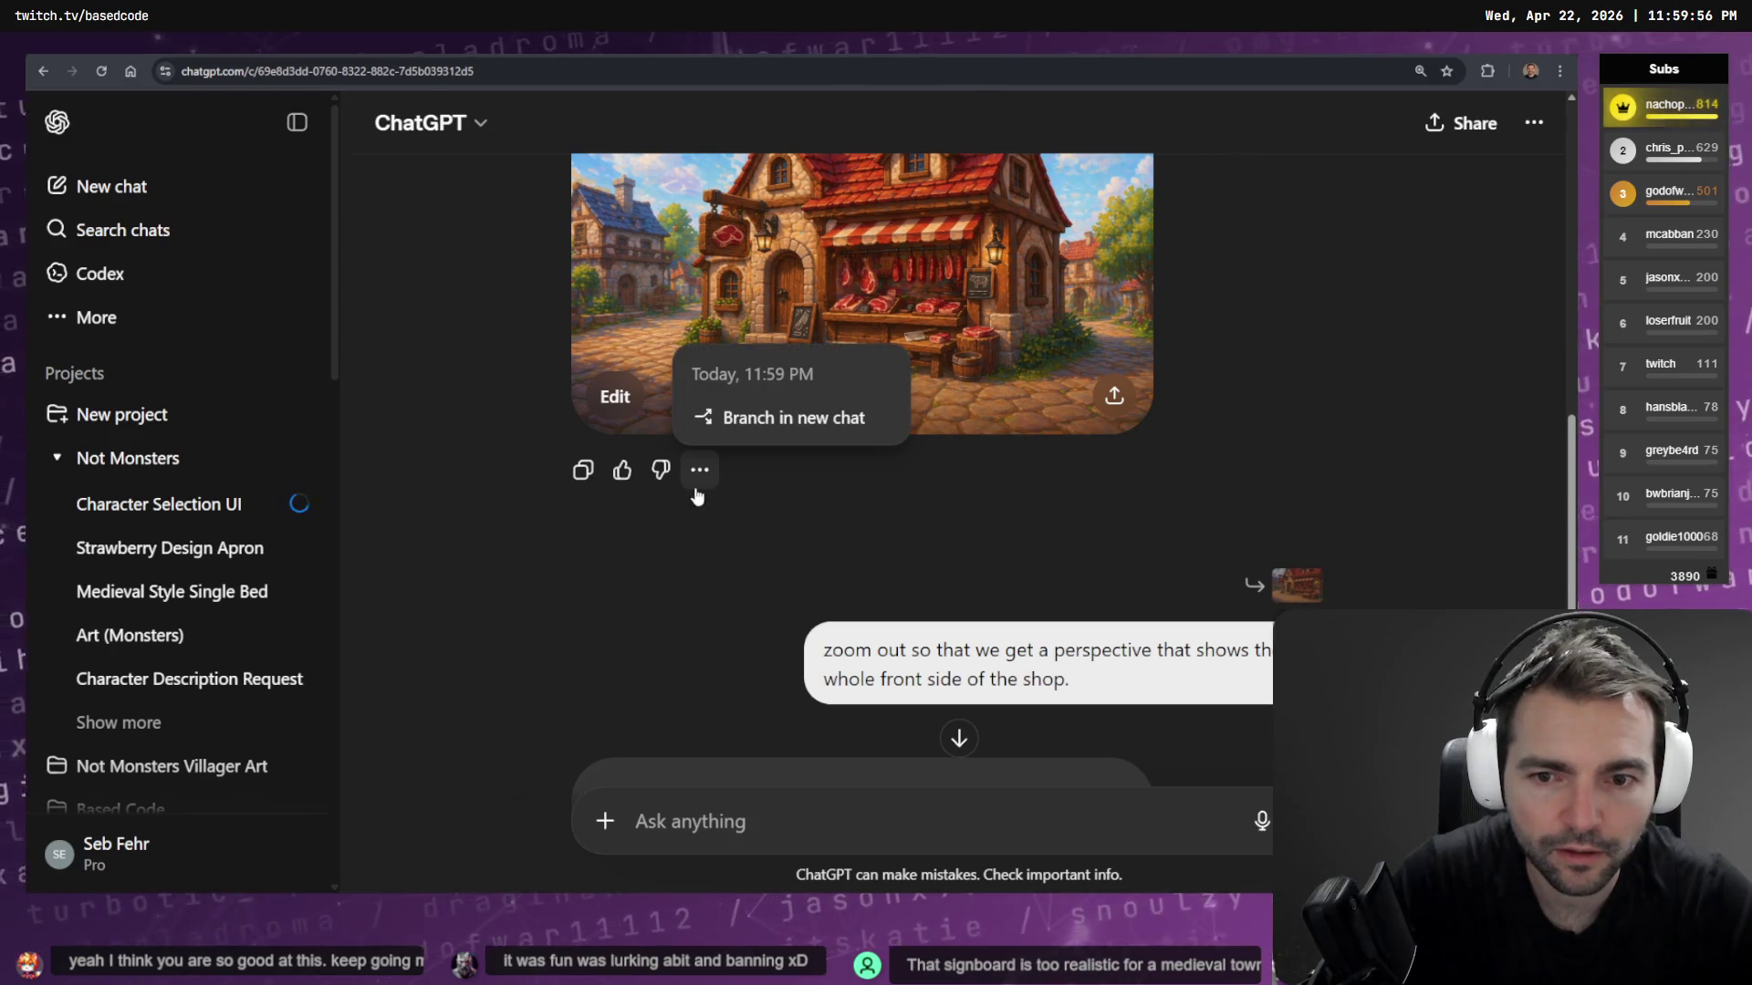
click(775, 415)
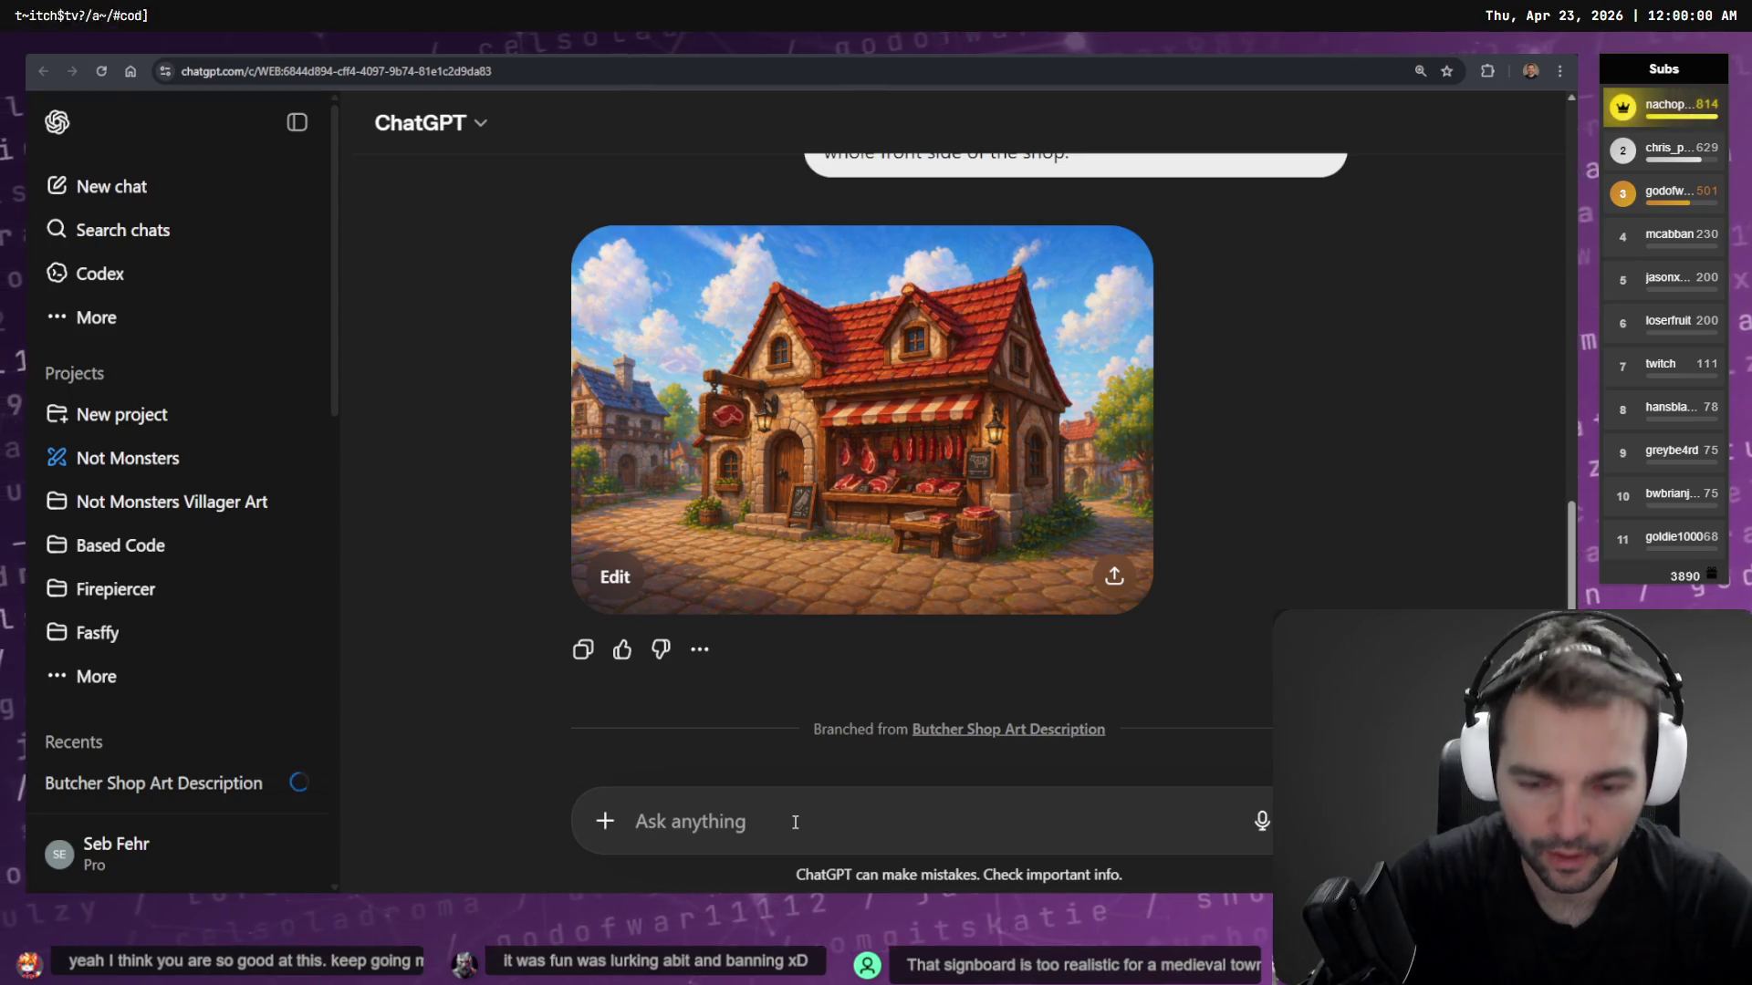
key(super+h)
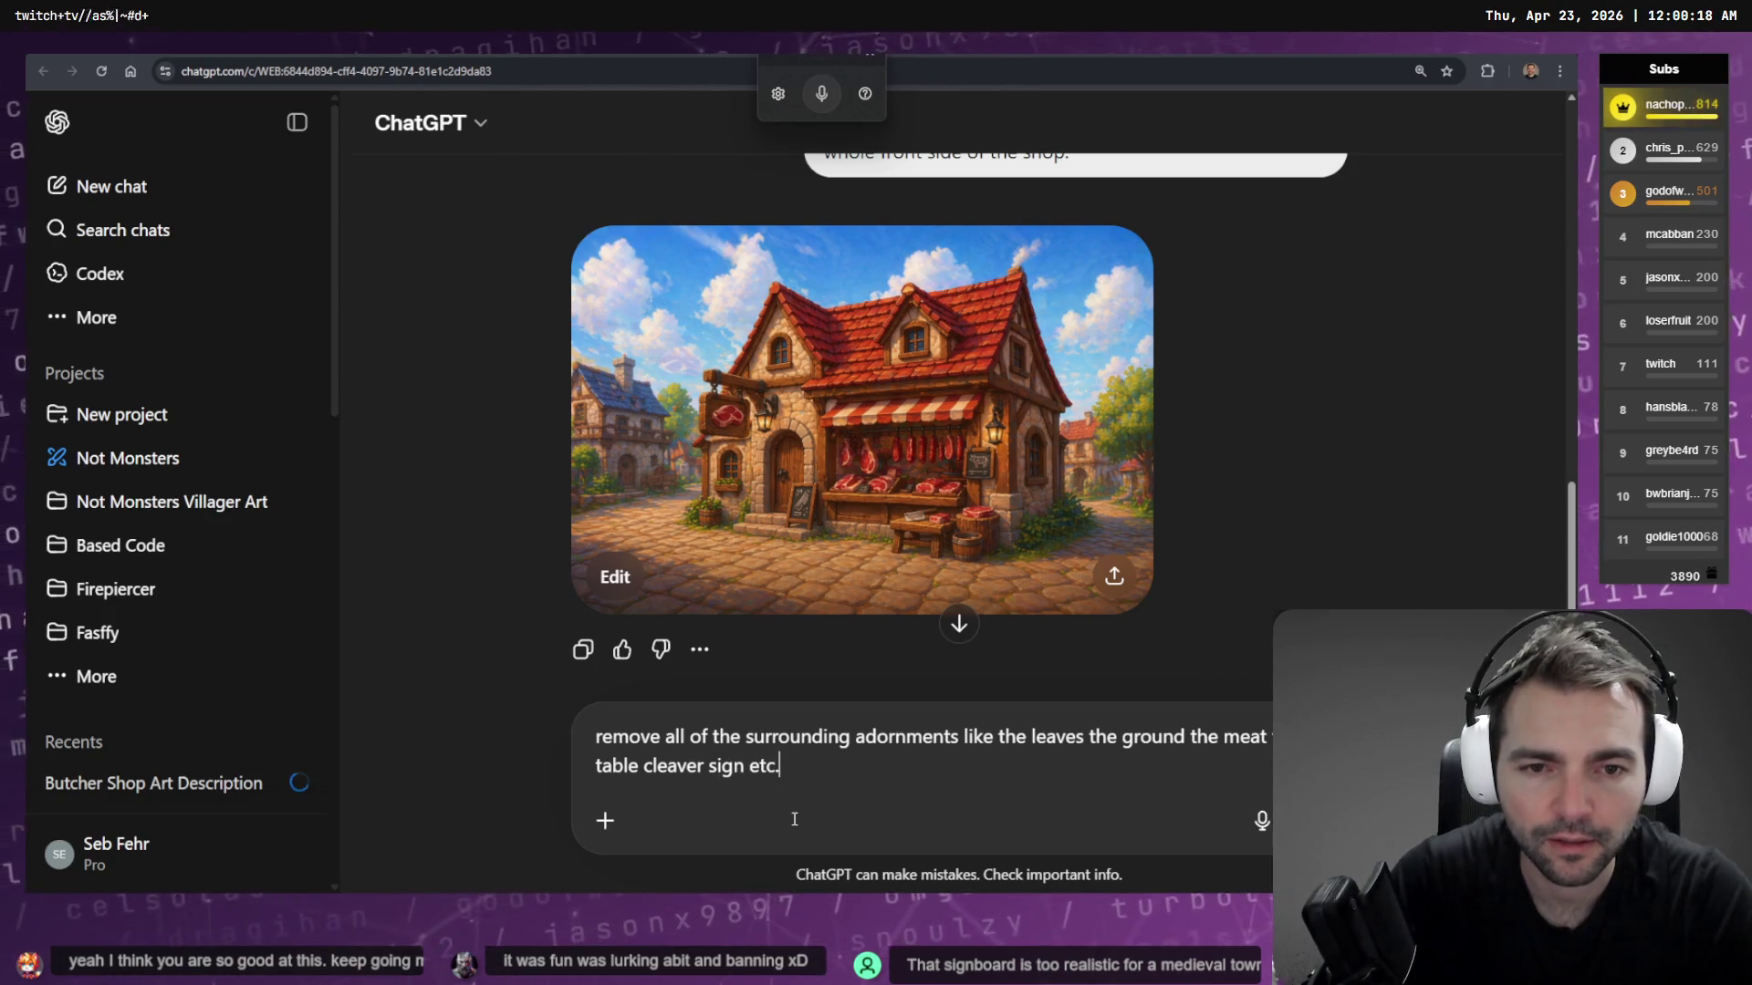
key(Return)
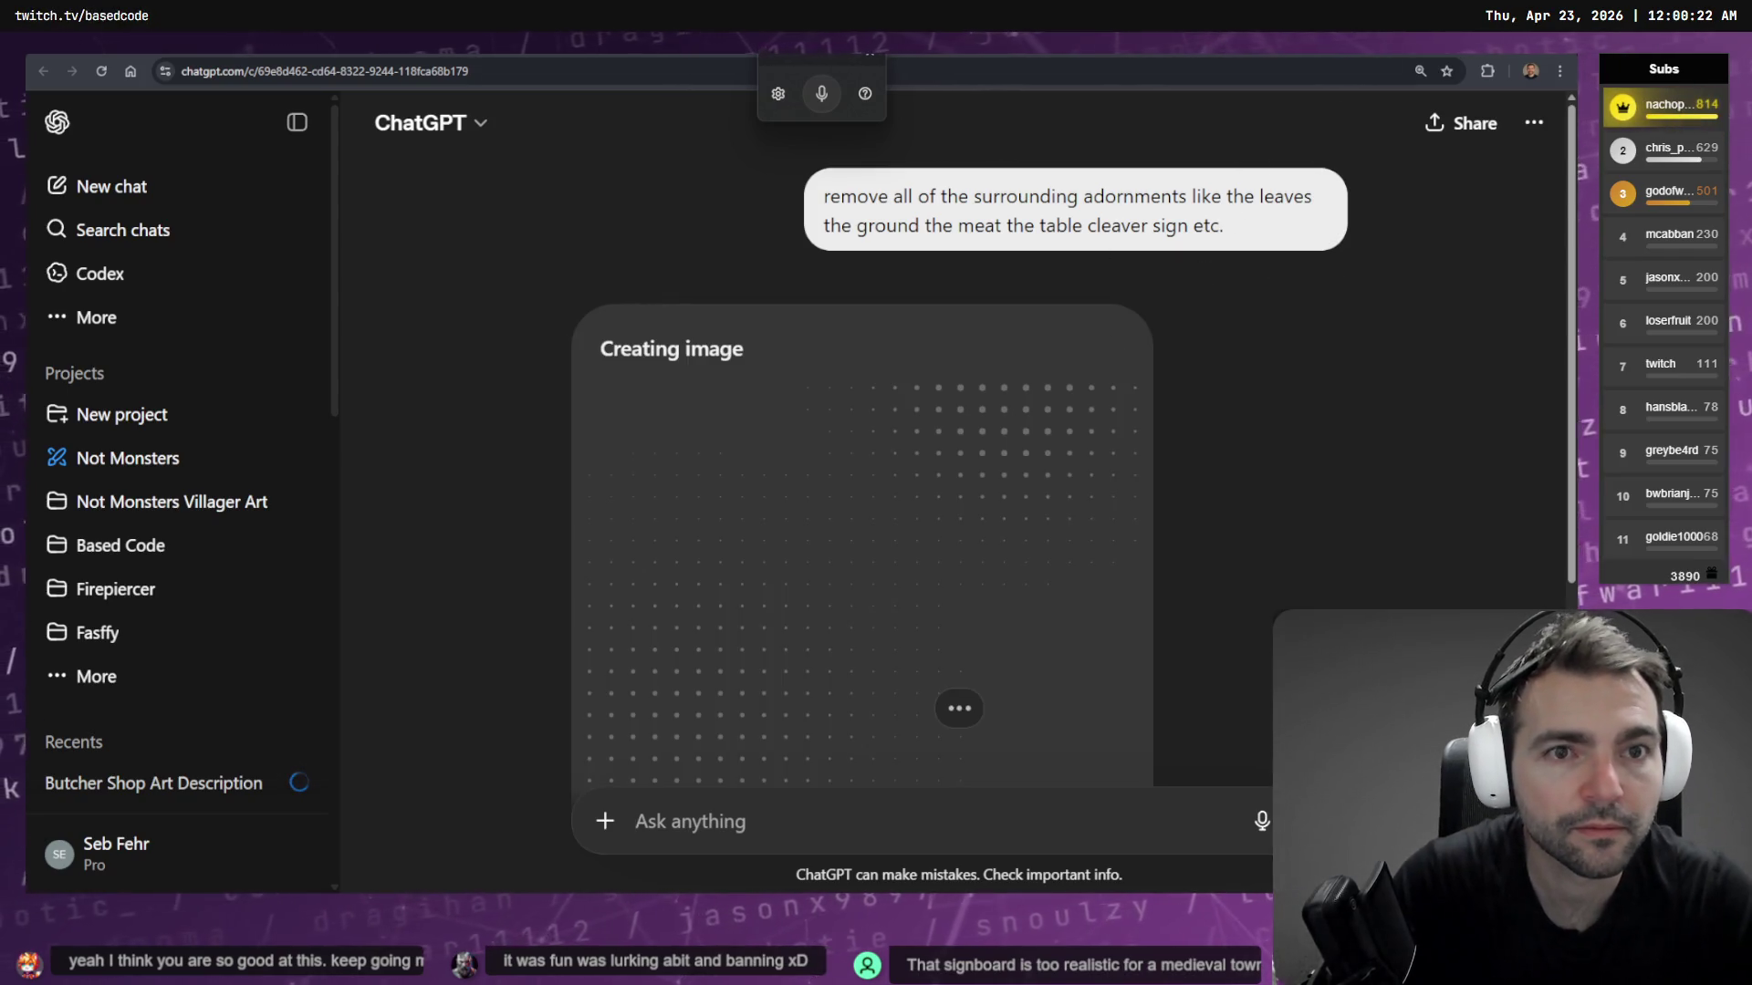
Copy the latest butcher-shop image from the original chat
key(alt+Left)
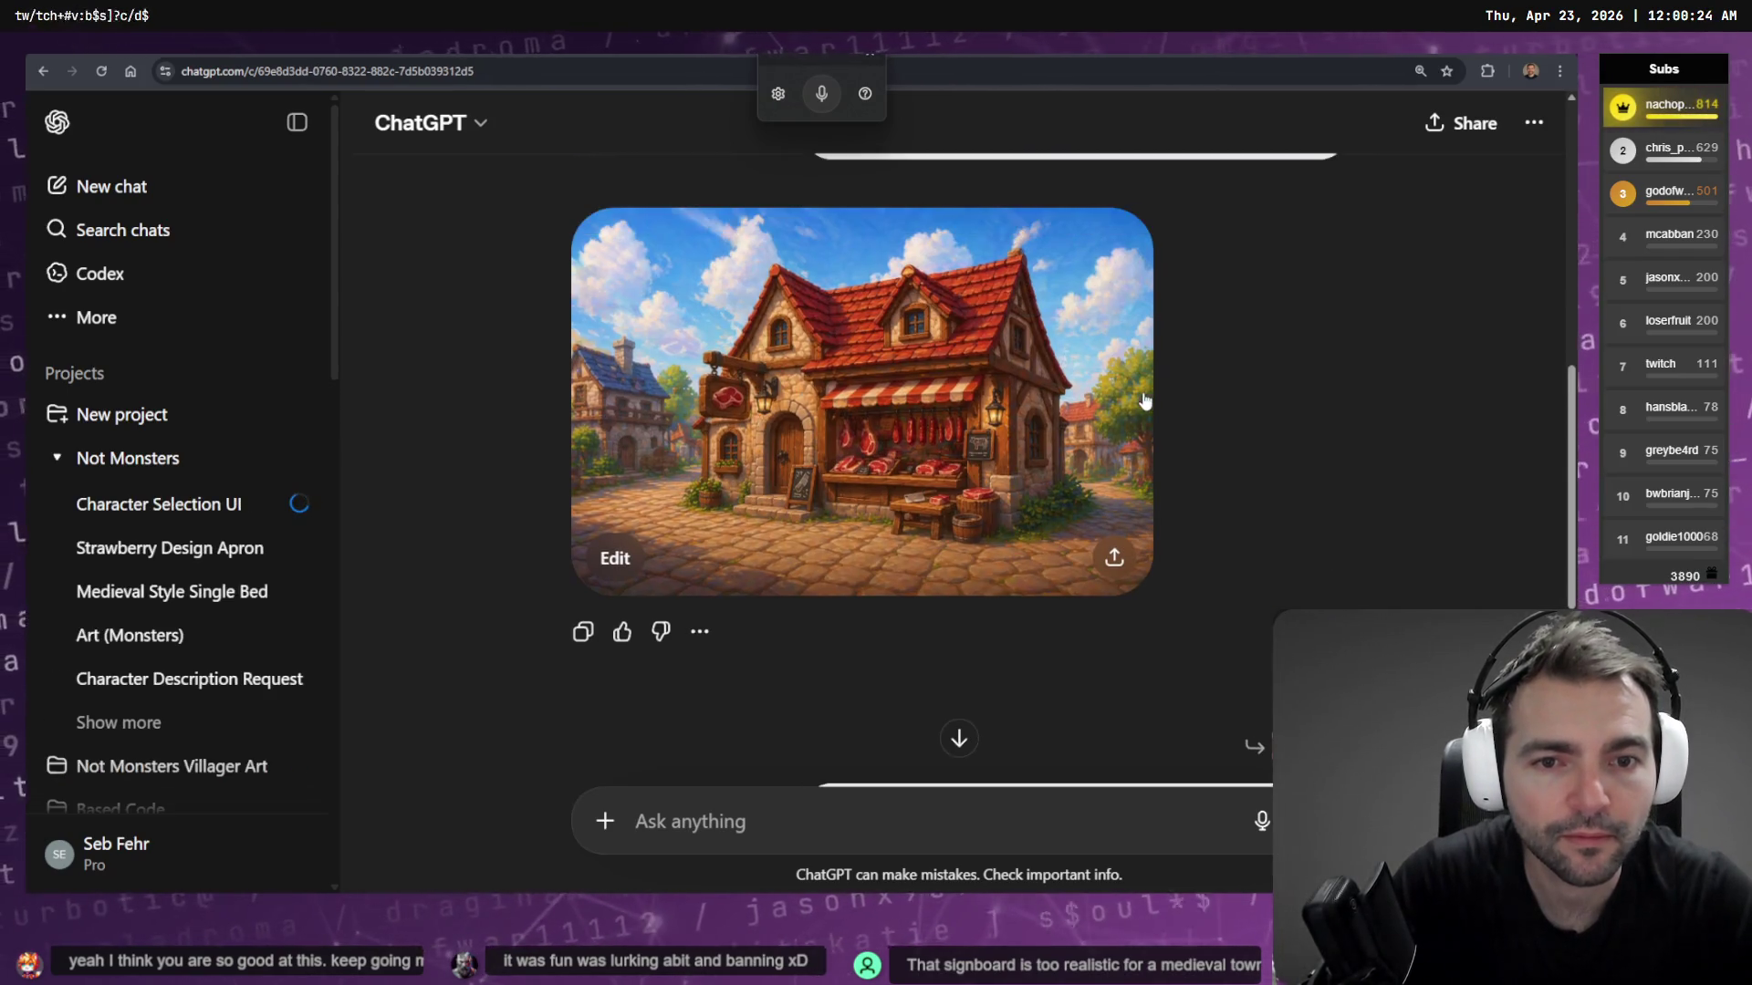
click(905, 448)
right_click(940, 451)
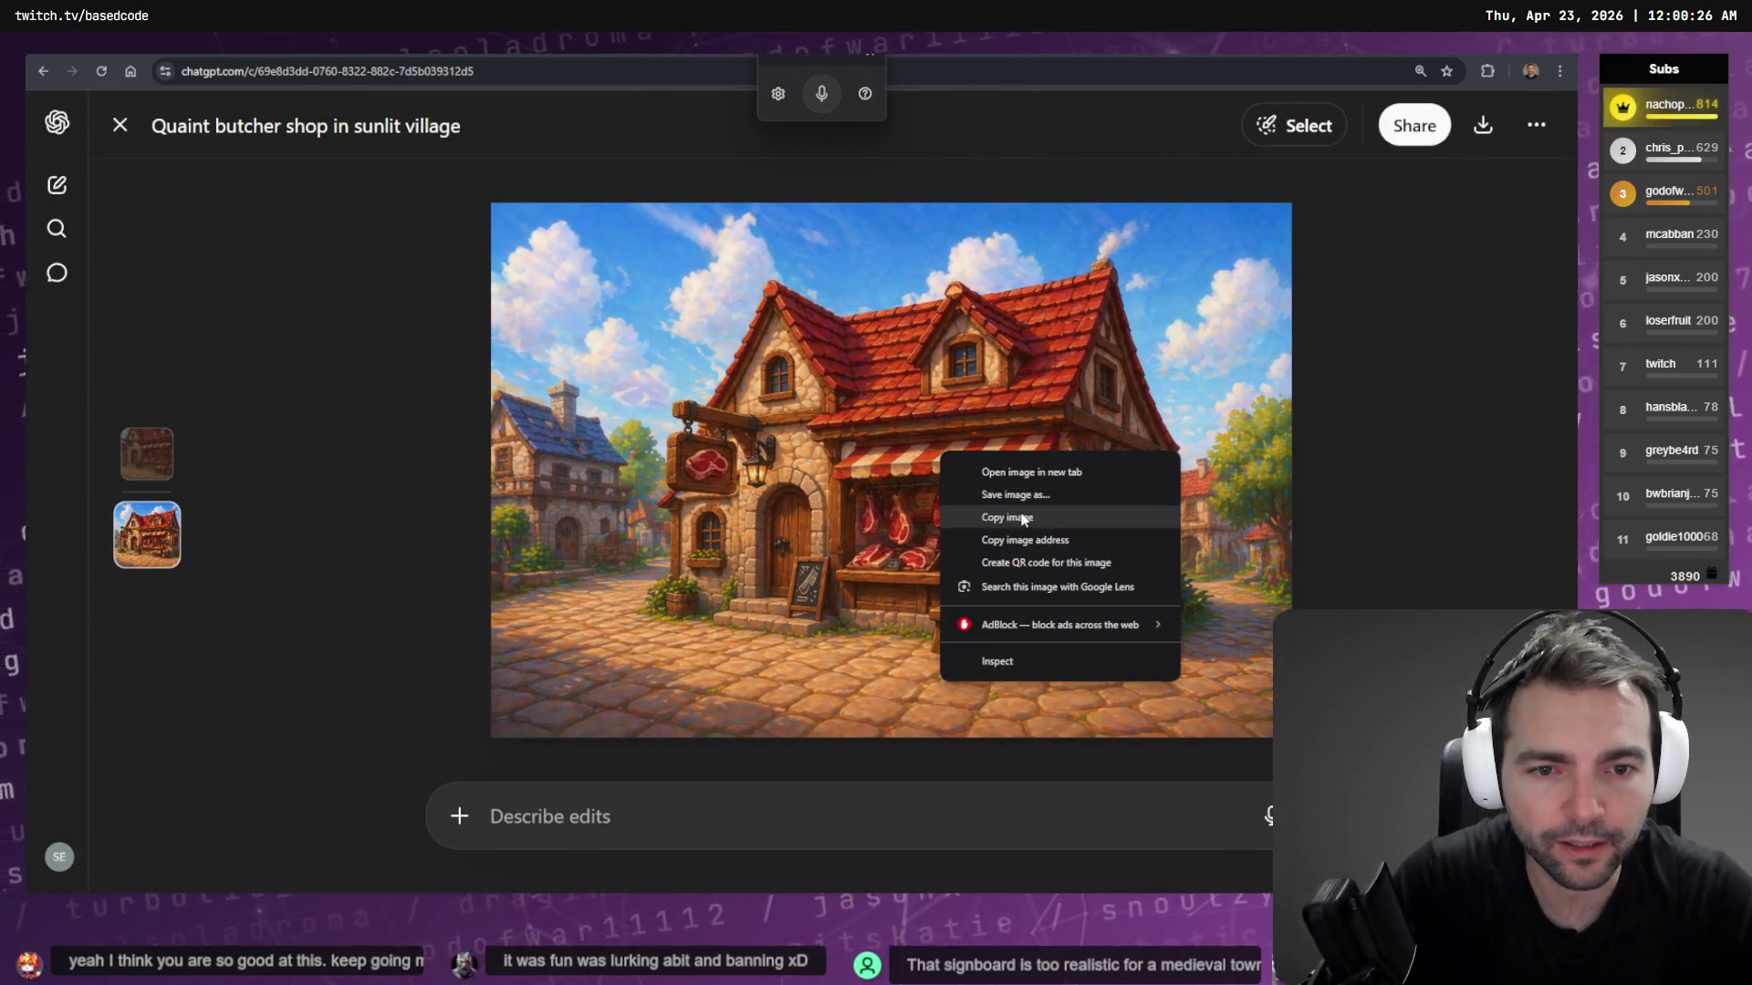
click(981, 511)
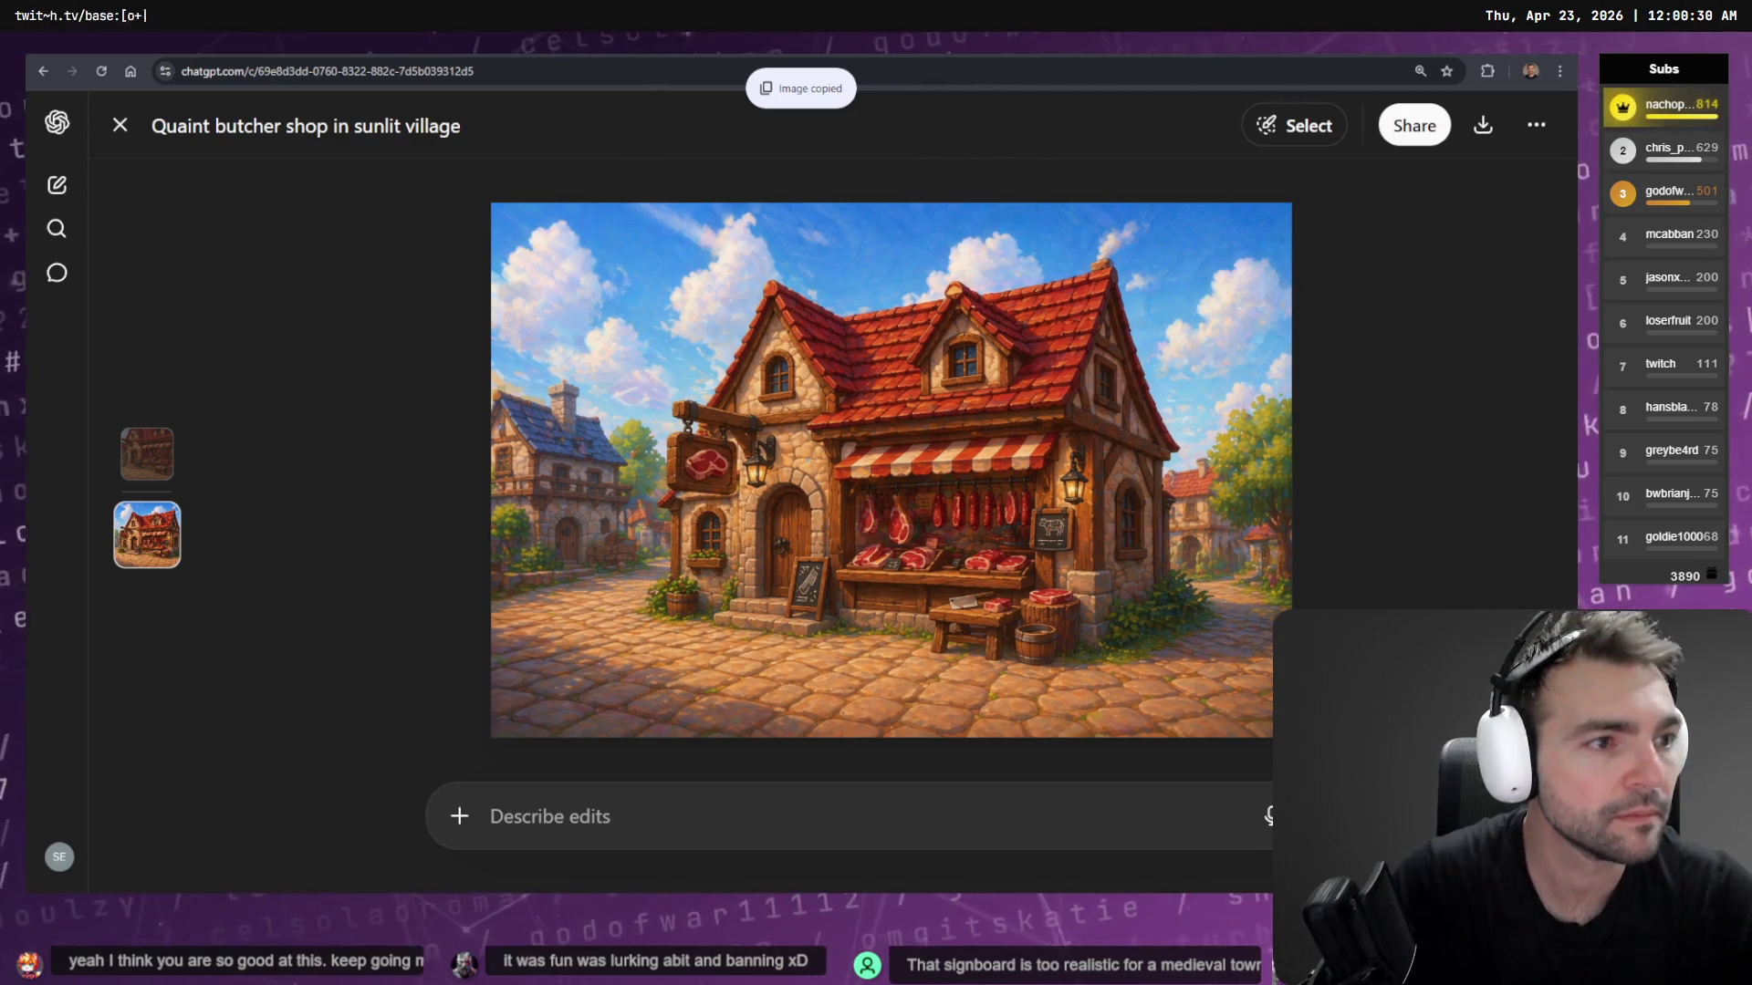
key(alt+Tab)
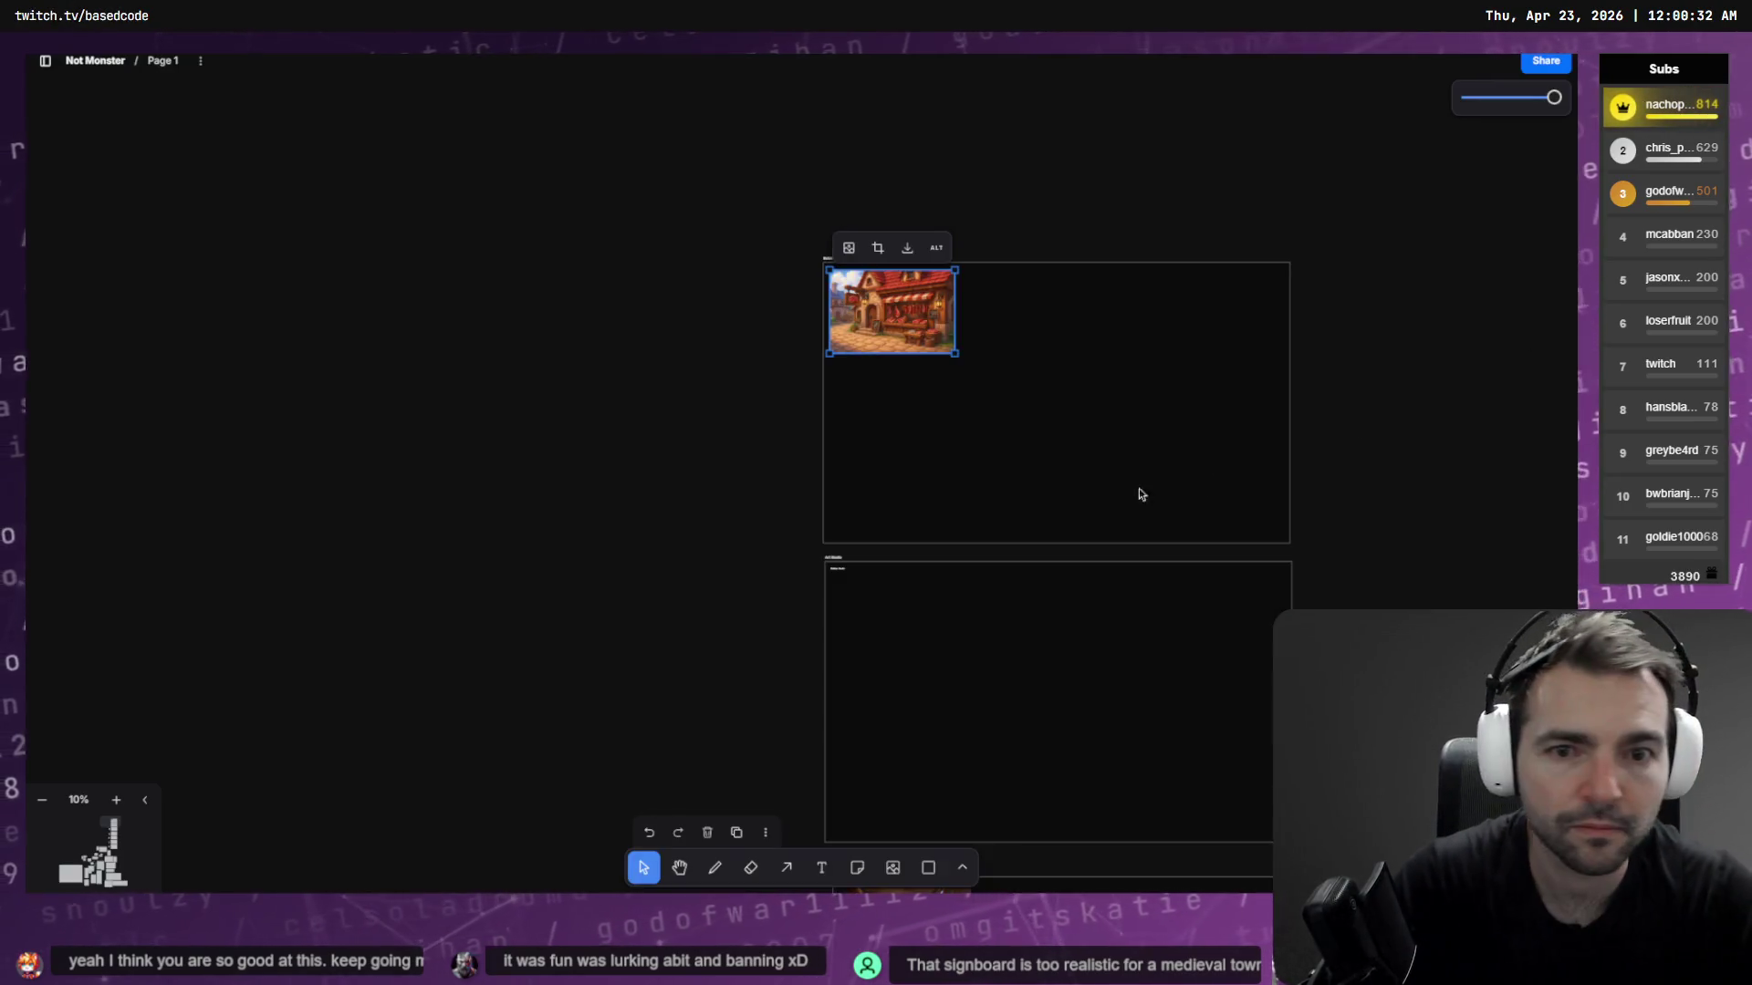
Paste the wider butcher-shop image into the empty Butcher's Shop frame
scroll(949, 411, up, 2)
scroll(903, 407, down, 3)
click(910, 417)
key(ctrl+v)
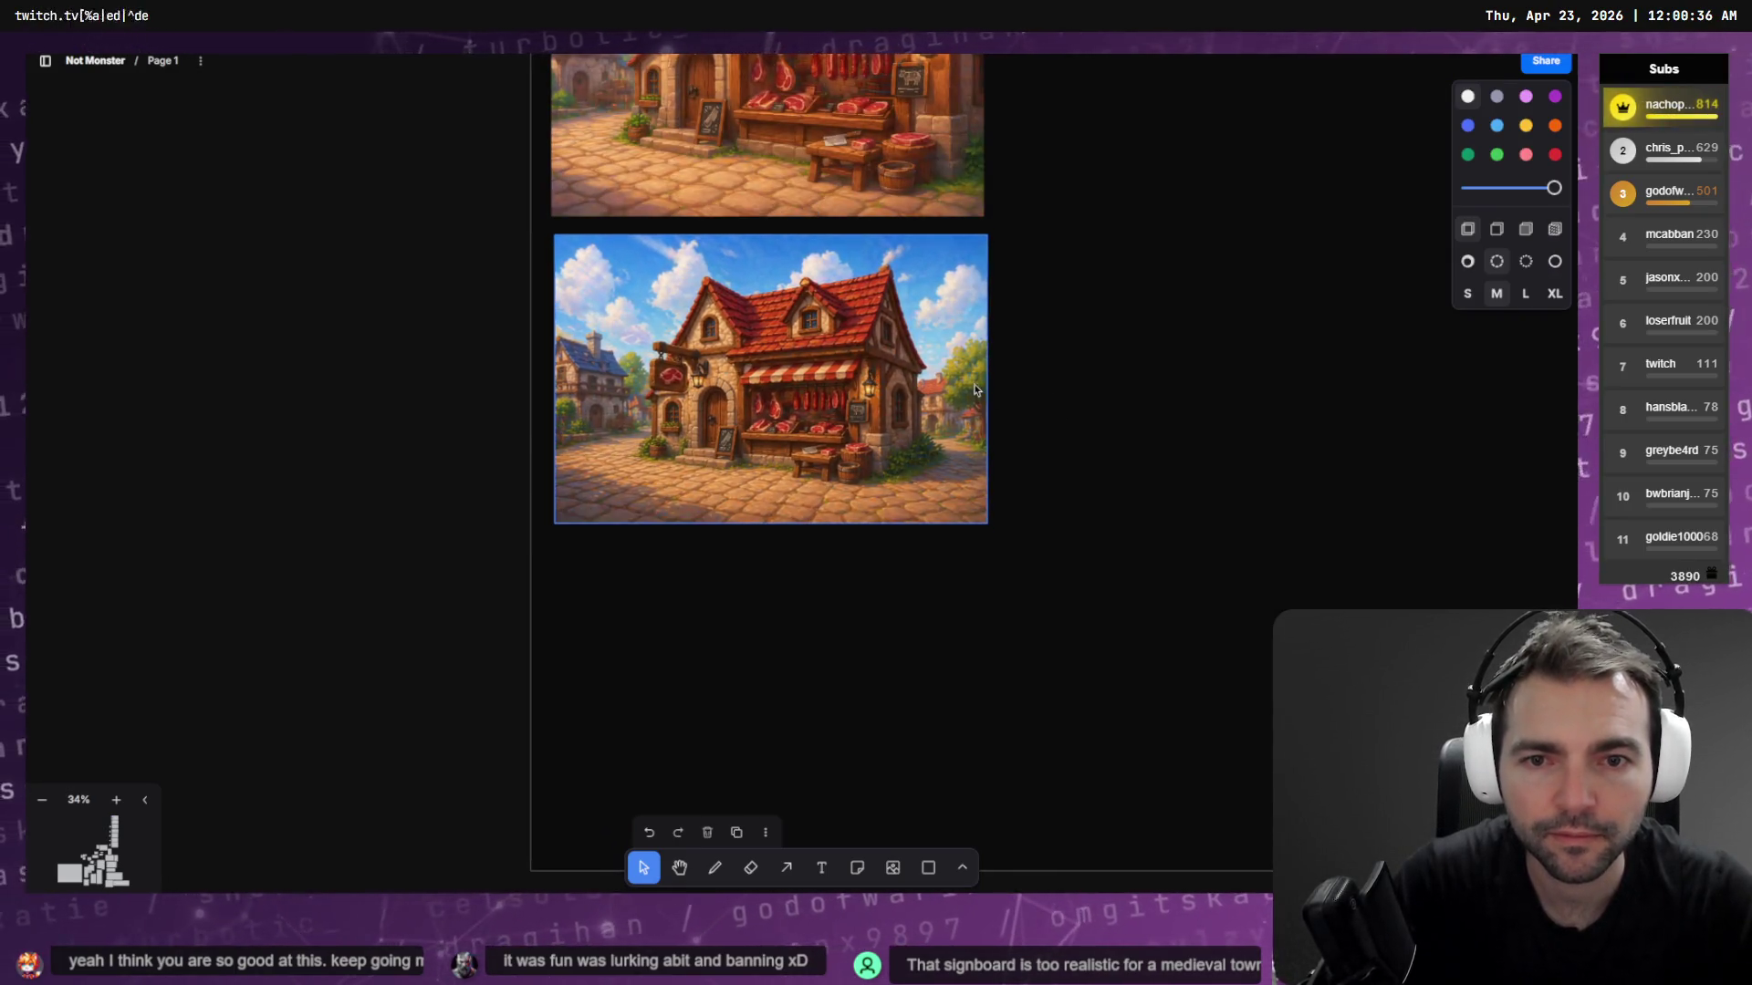
scroll(982, 395, down, 3)
scroll(951, 388, down, 5)
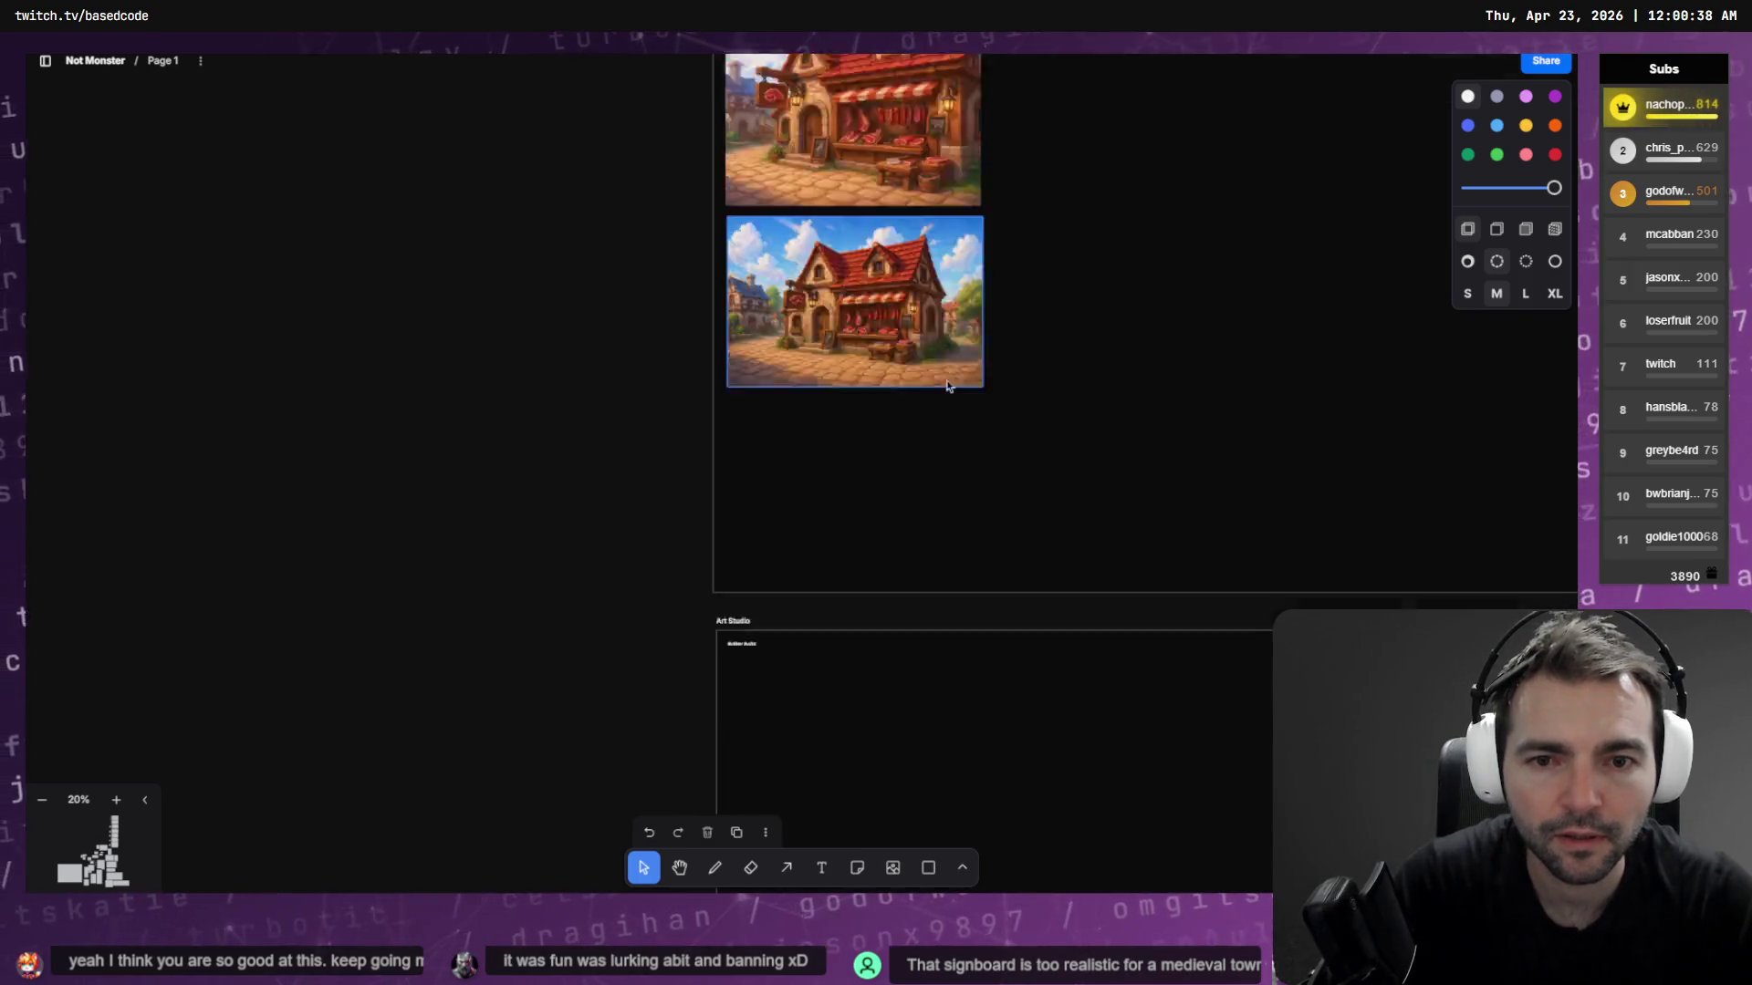
Select the pasted shop image and zoom in to inspect it beneath the earlier one
scroll(958, 406, up, 8)
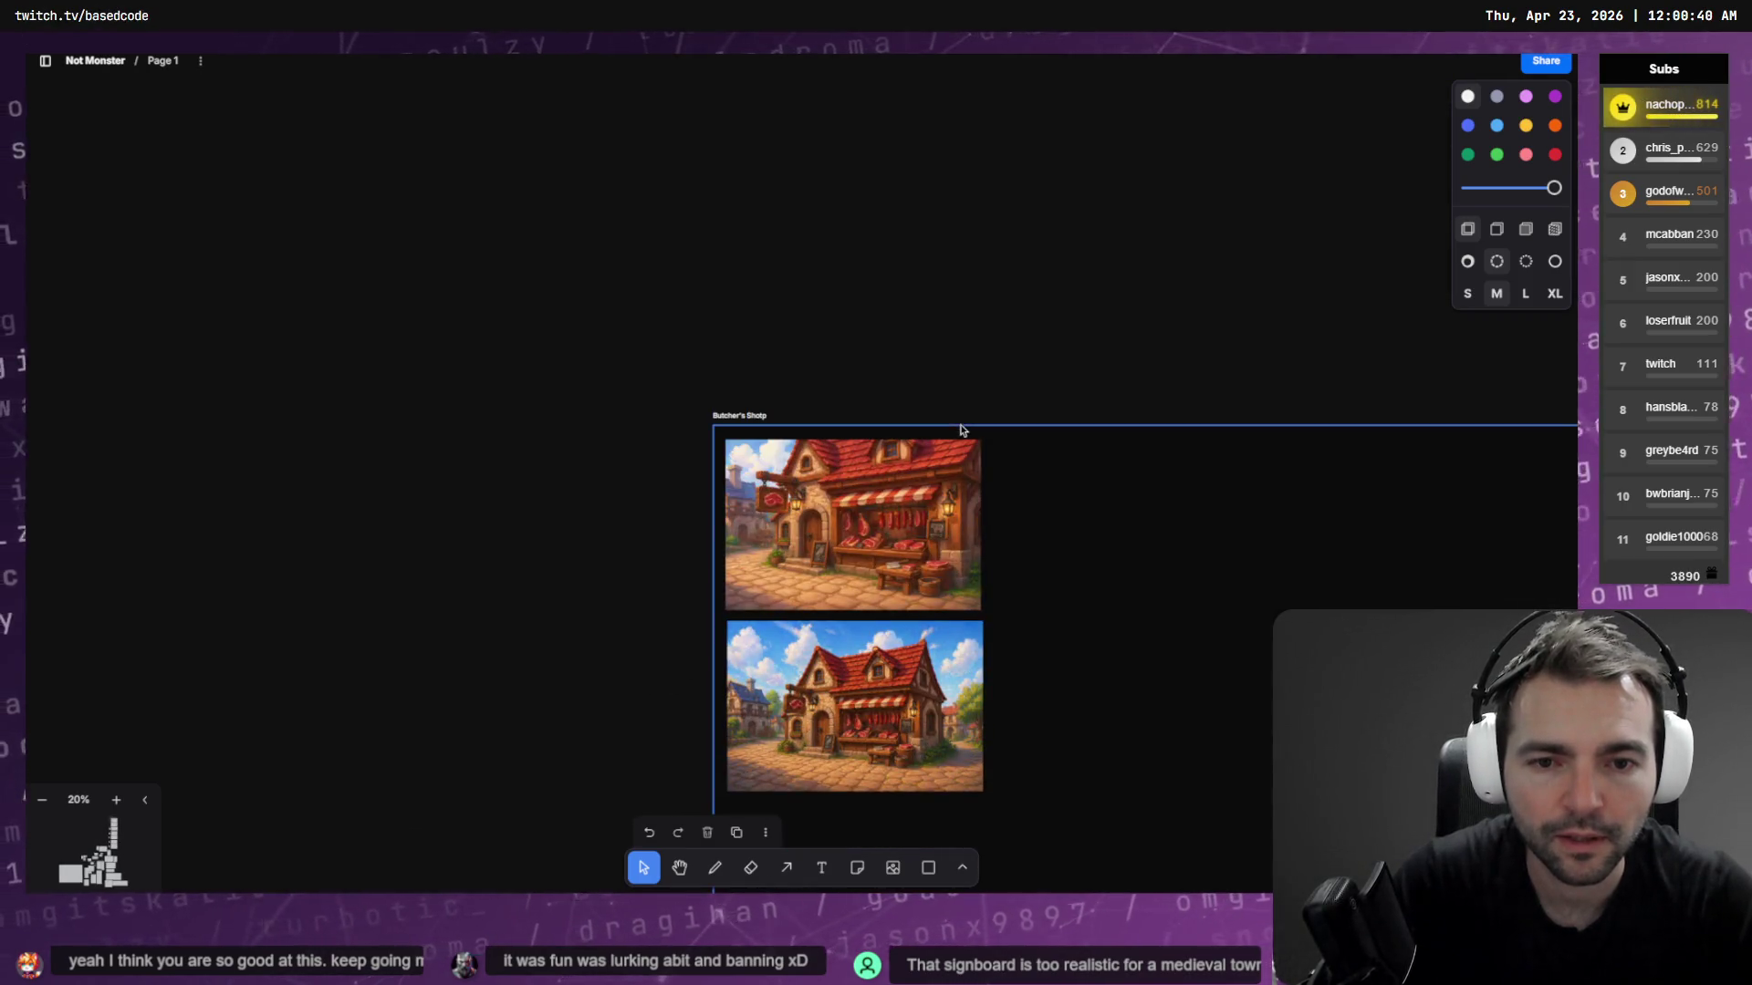
scroll(958, 424, down, 3)
click(874, 441)
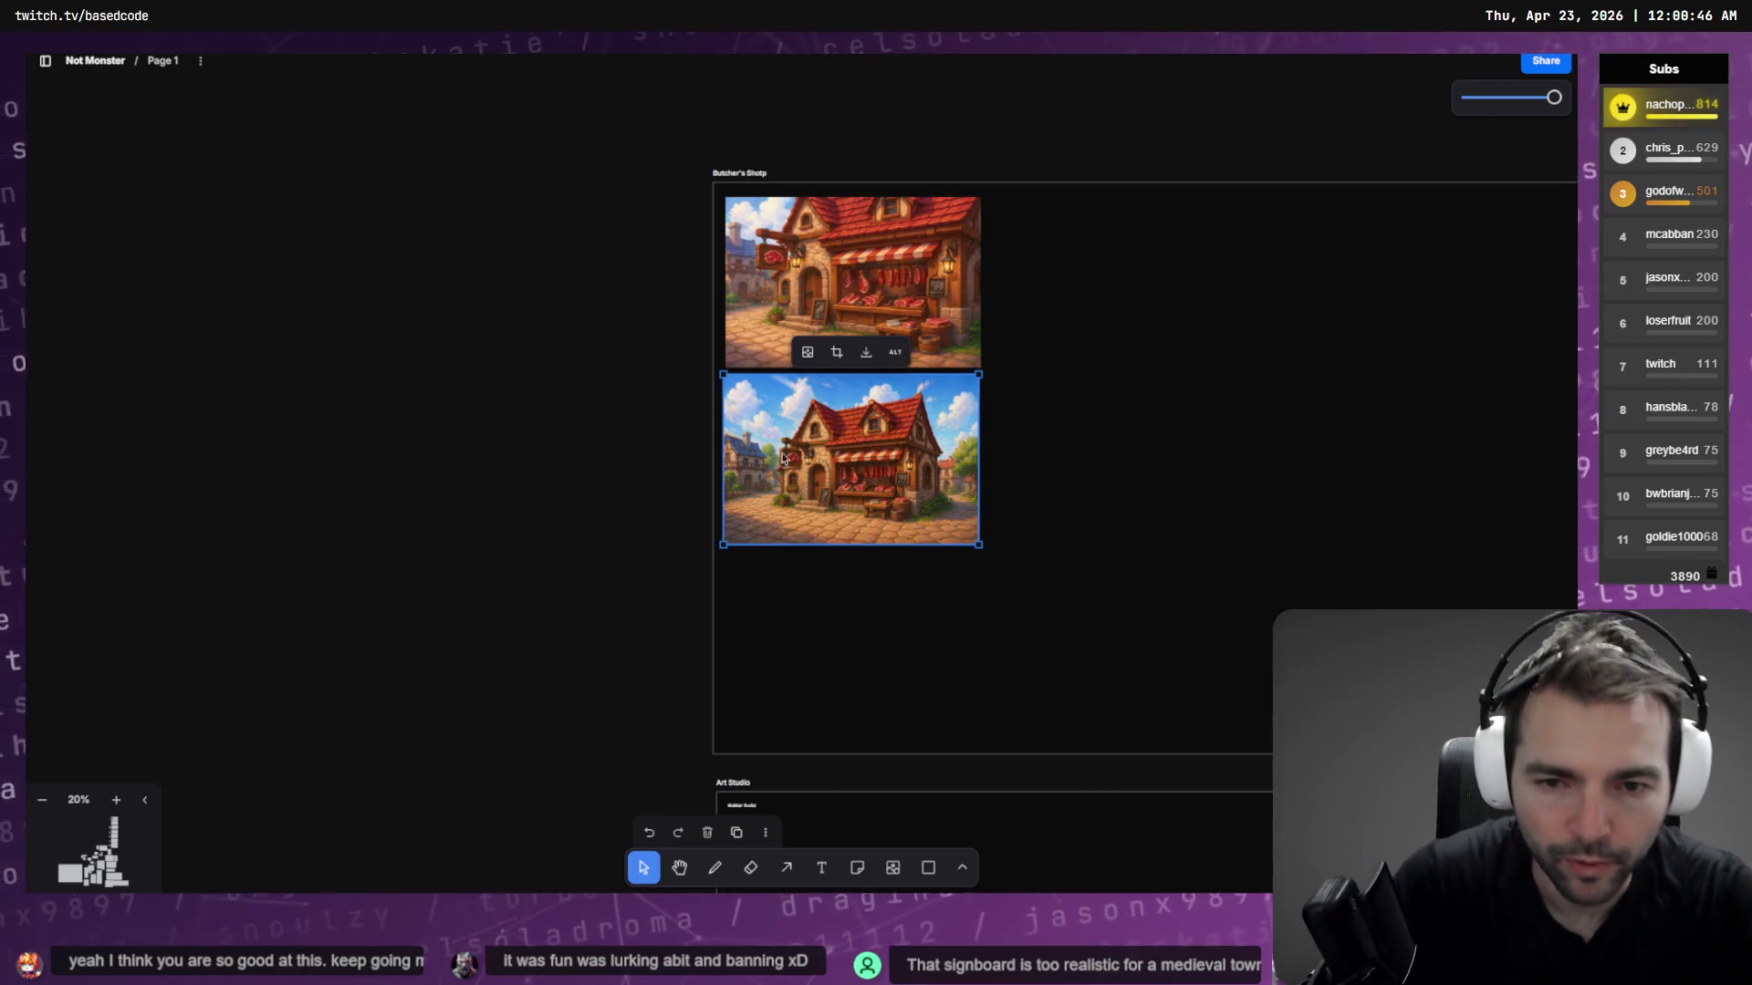
ctrl+scroll(806, 458, up, 10)
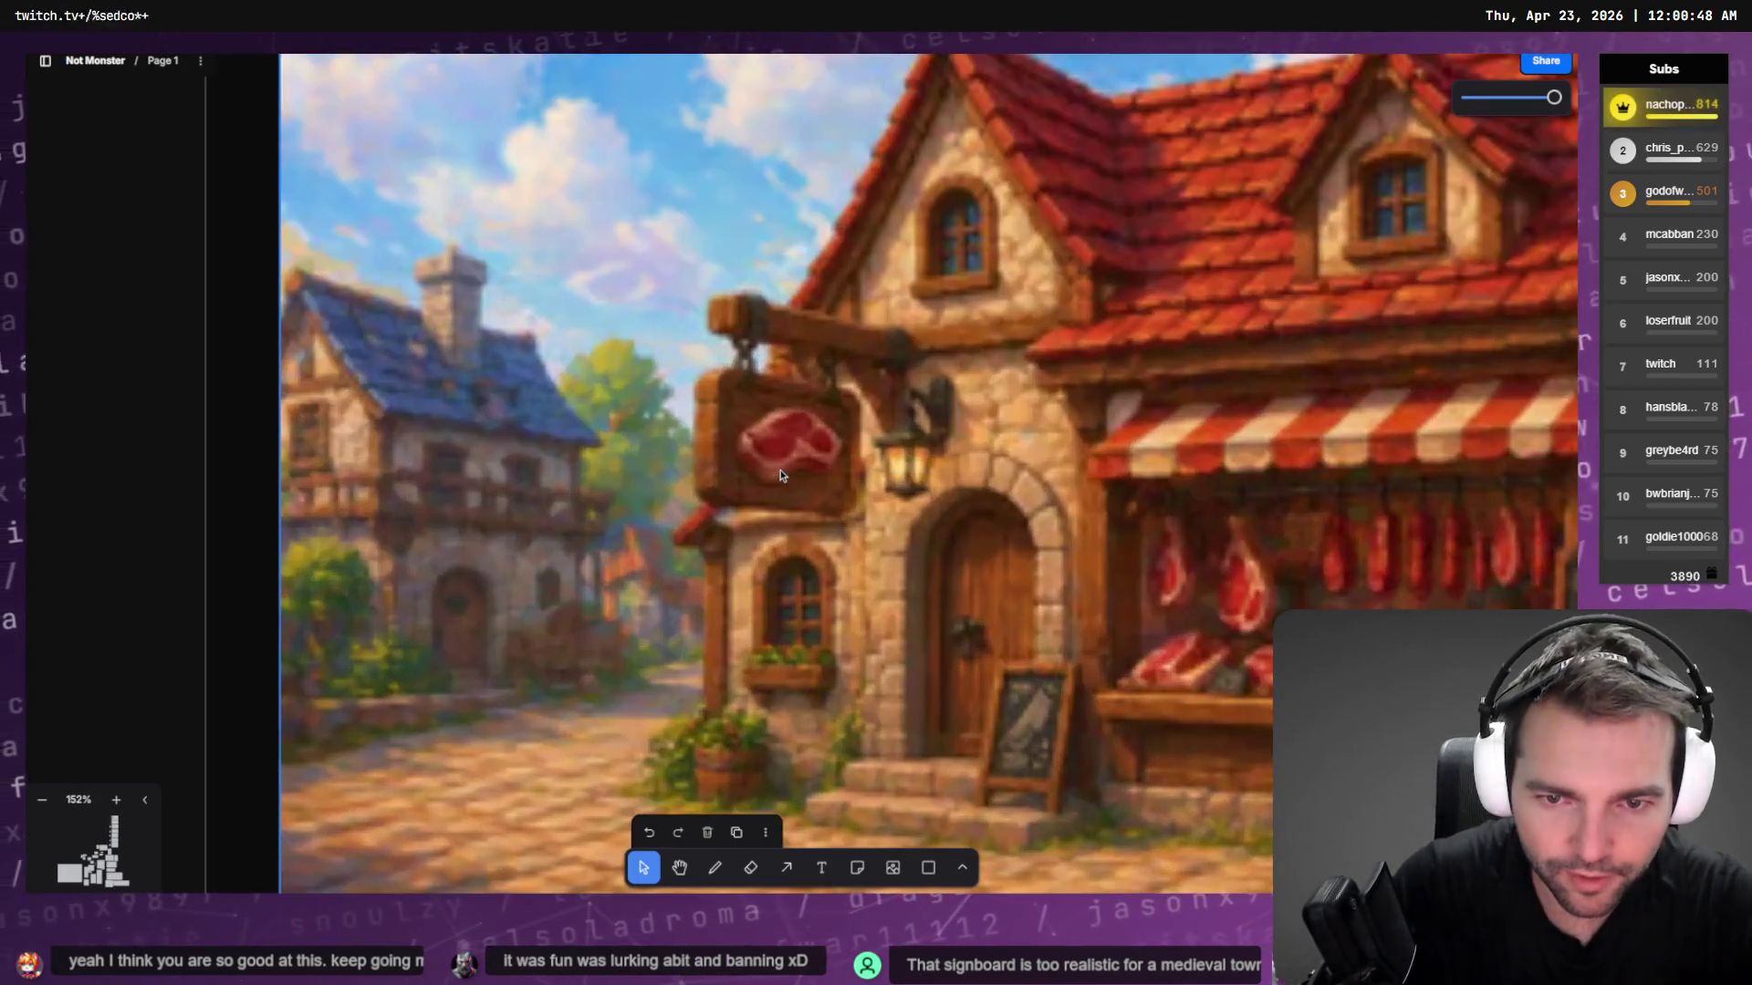
scroll(790, 471, down, 2)
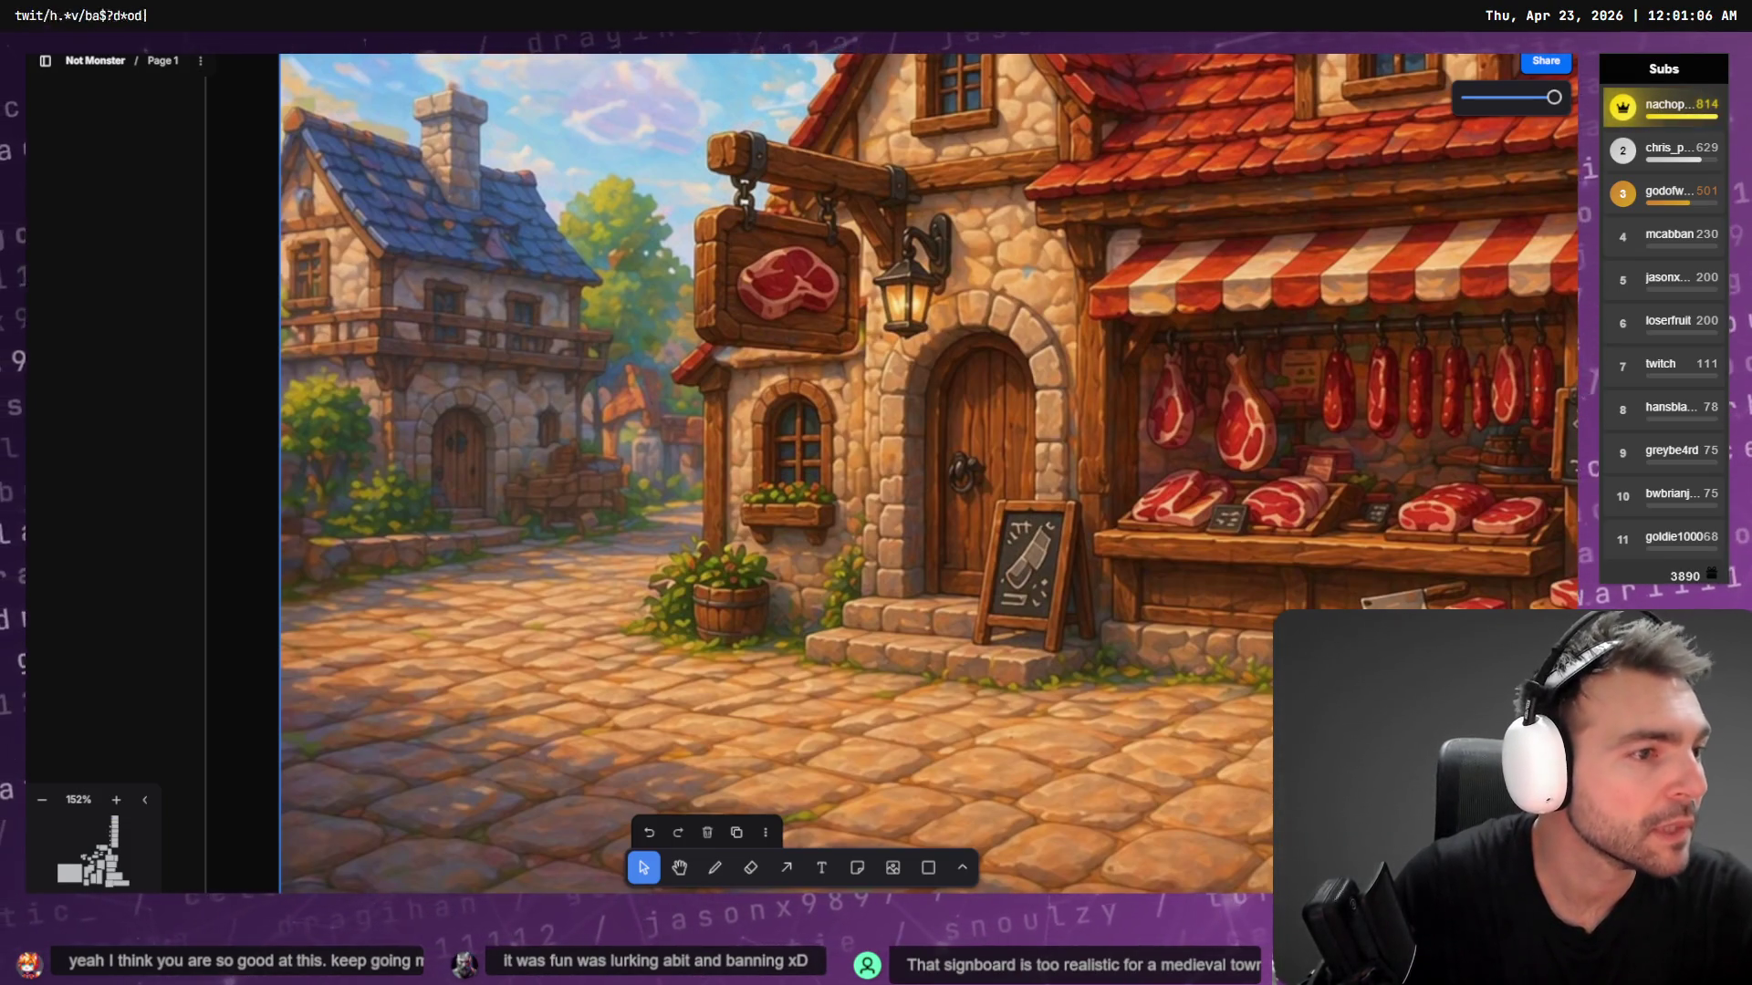
key(alt+Tab)
scroll(332, 512, down, 7)
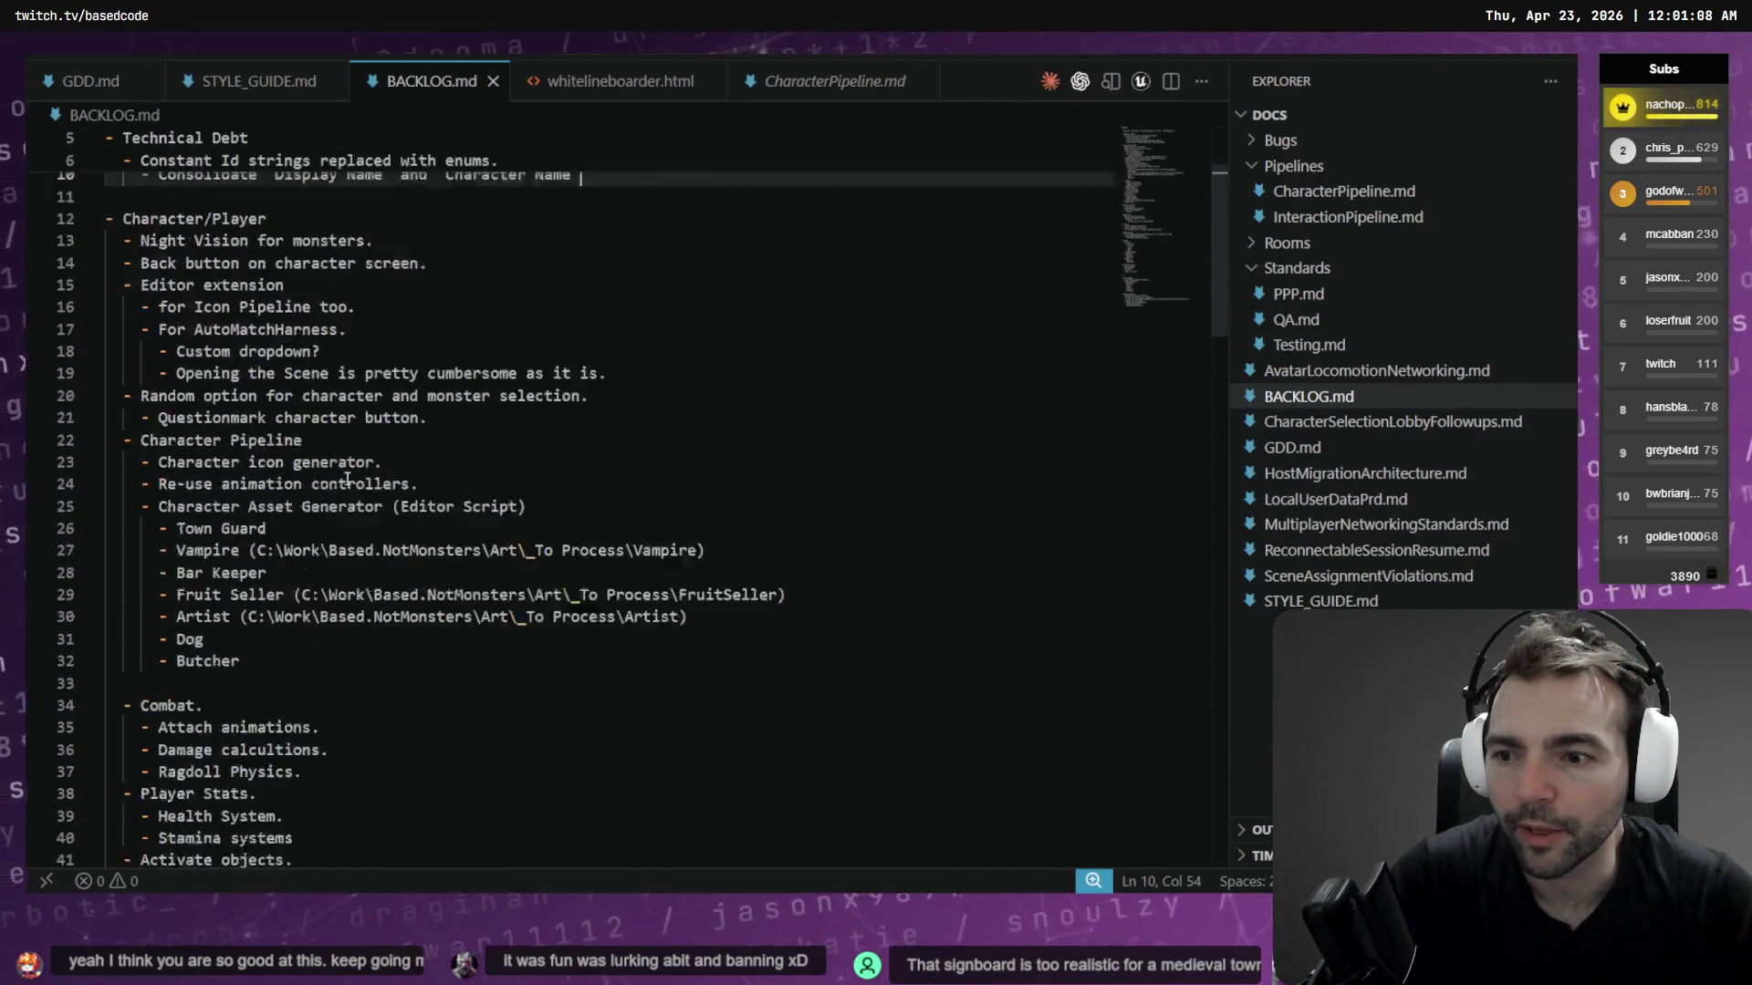
Write a new file with a 'Short Ideas' heading and a 'Character pipeline speed improvements.' line
scroll(332, 511, down, 8)
scroll(402, 520, down, 5)
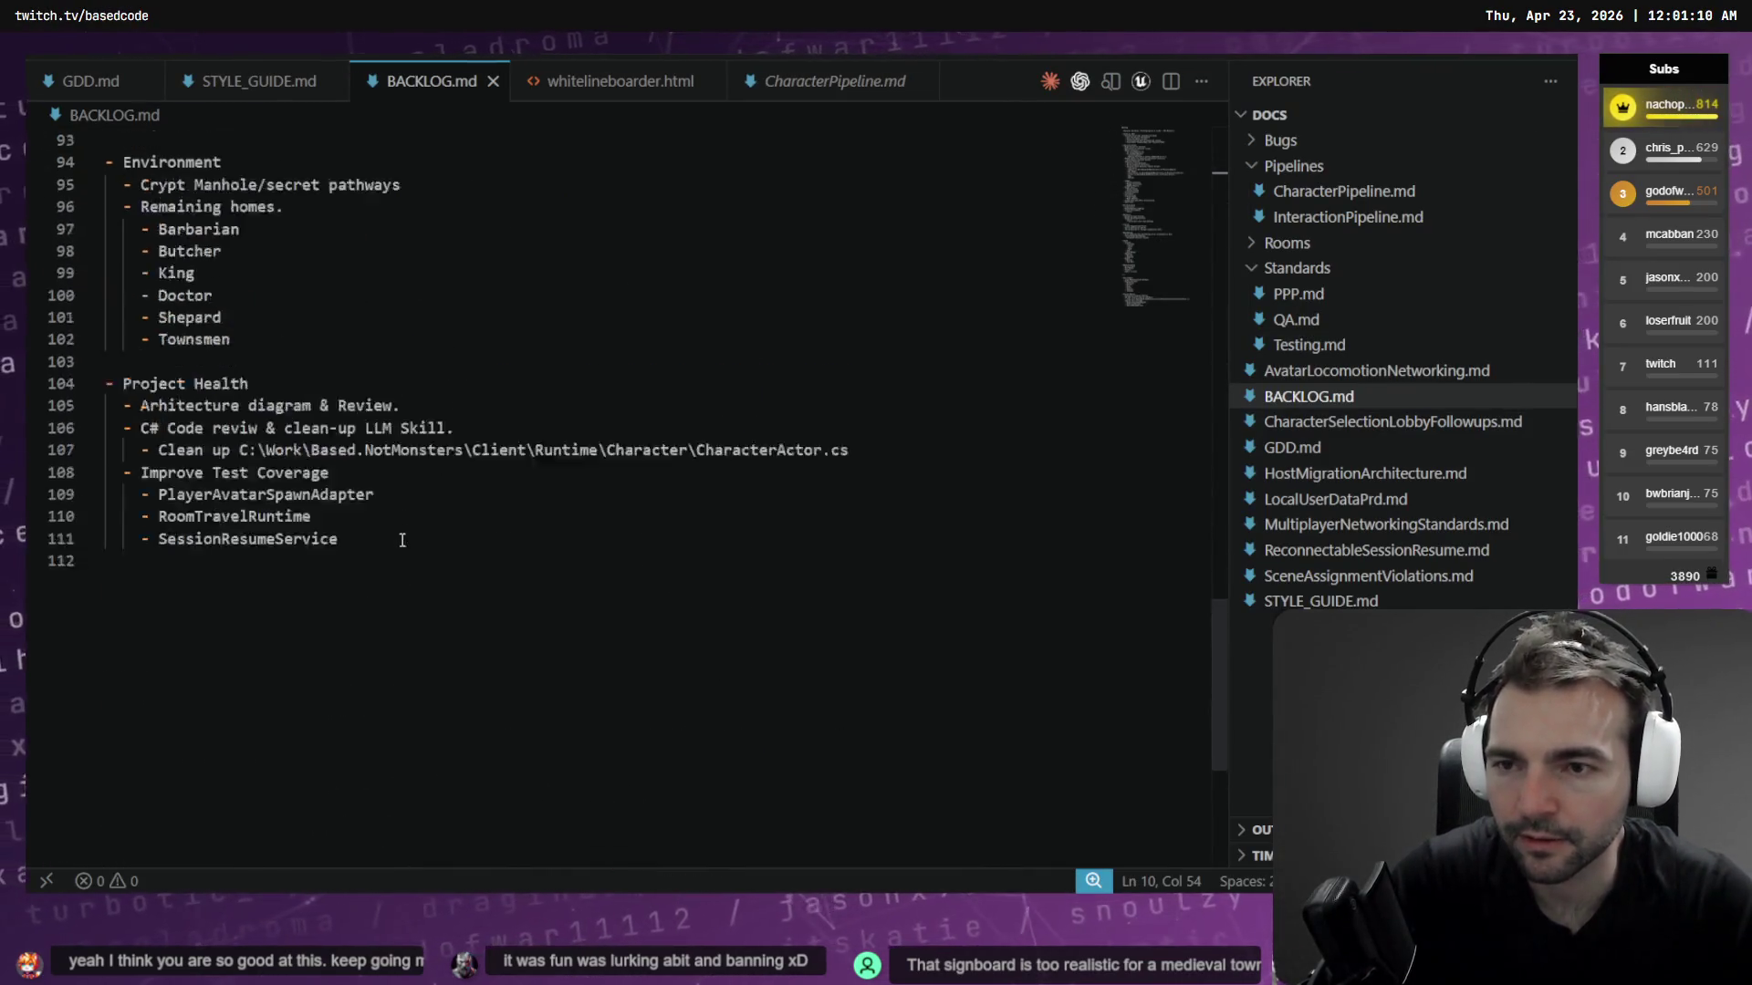
scroll(402, 520, up, 15)
double_click(980, 89)
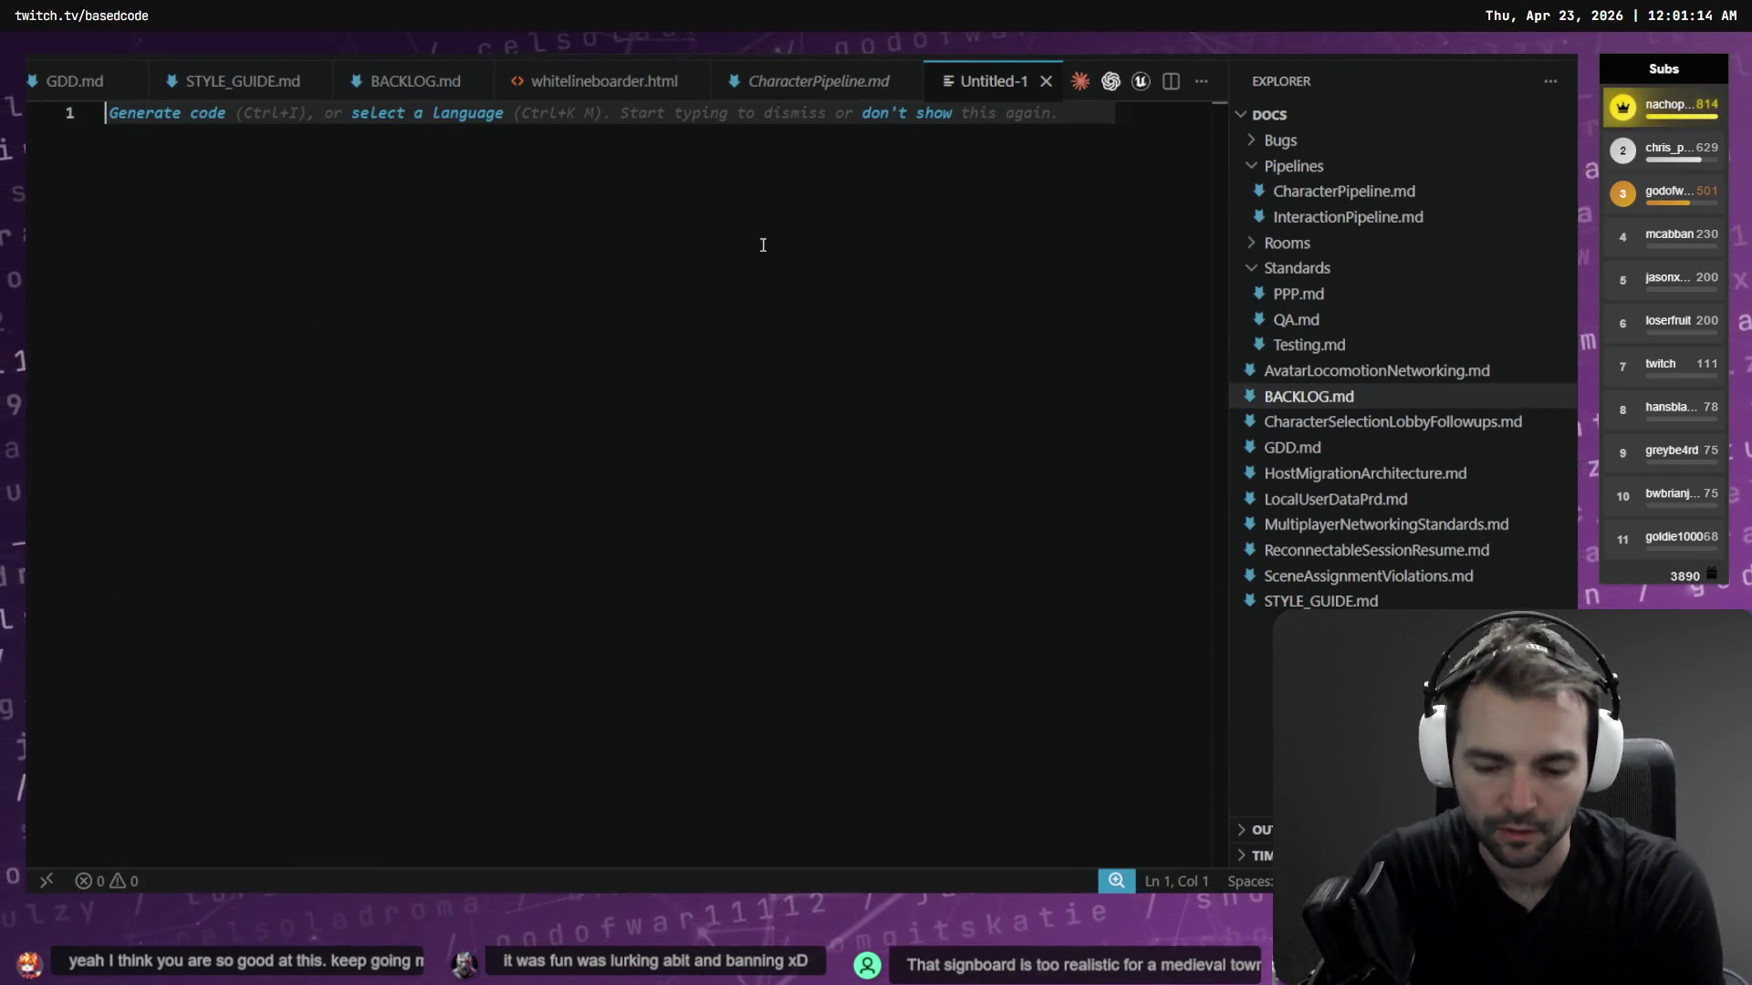
text(Short Ideas)
key(Return)
key(Return)
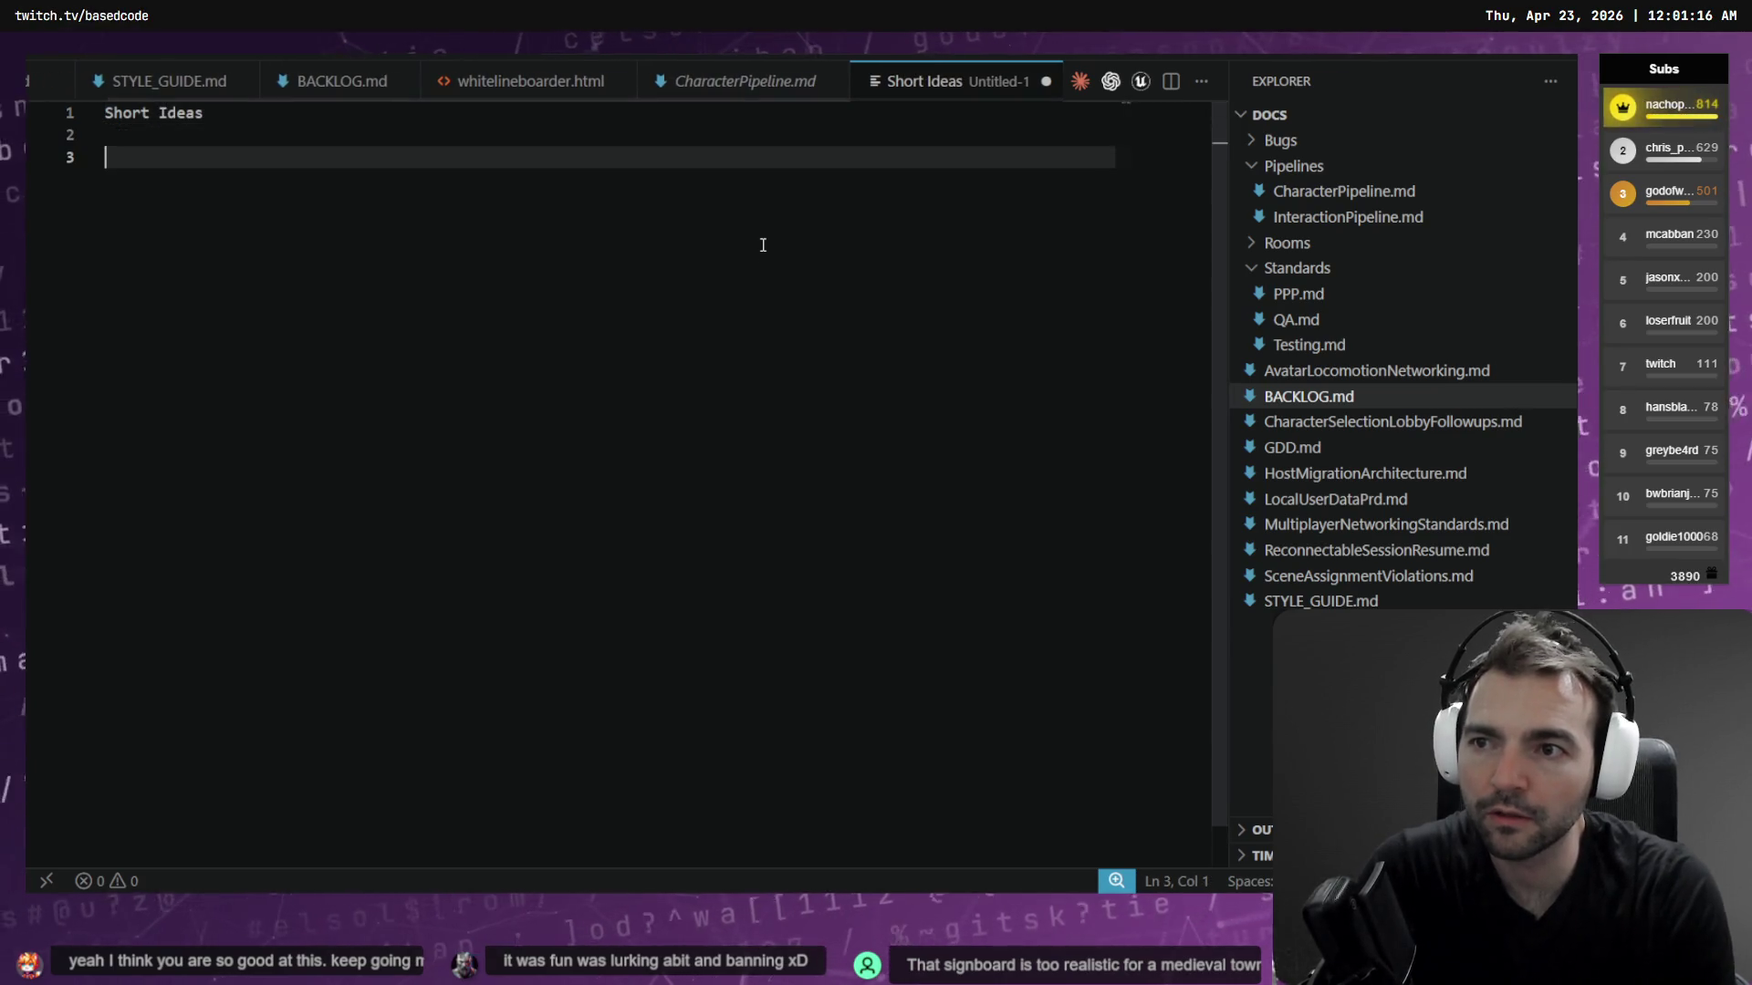
text(-Characte)
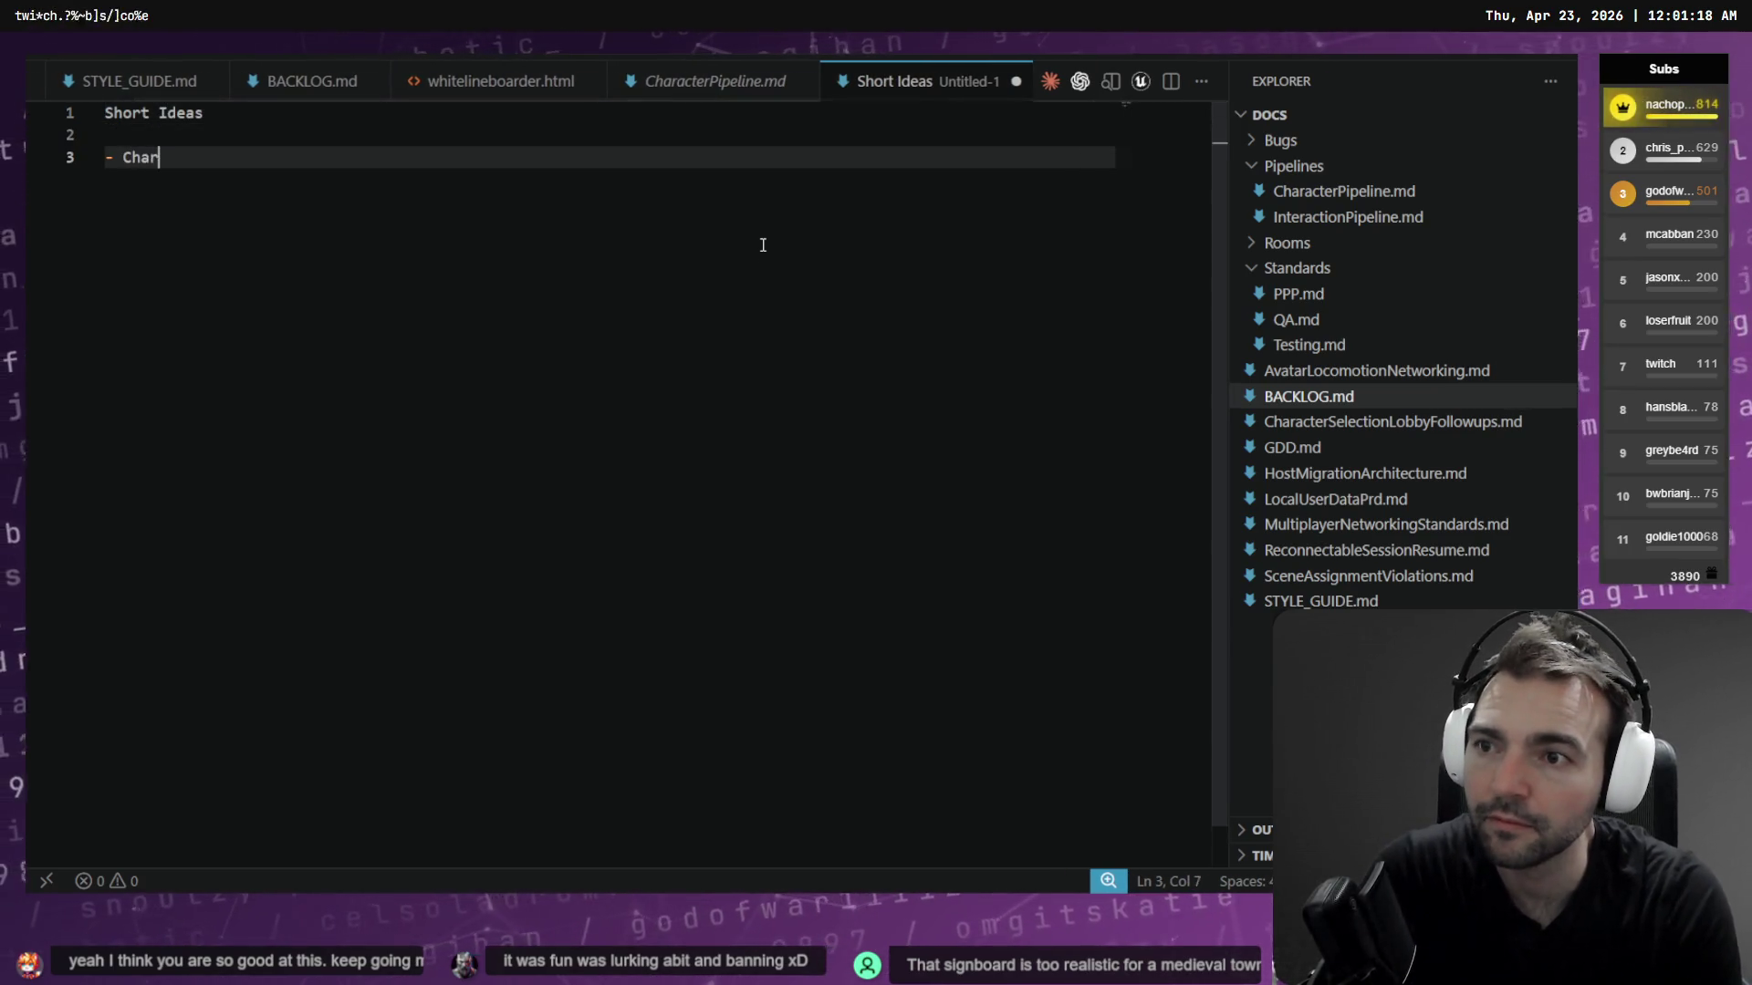
text(r pipeline )
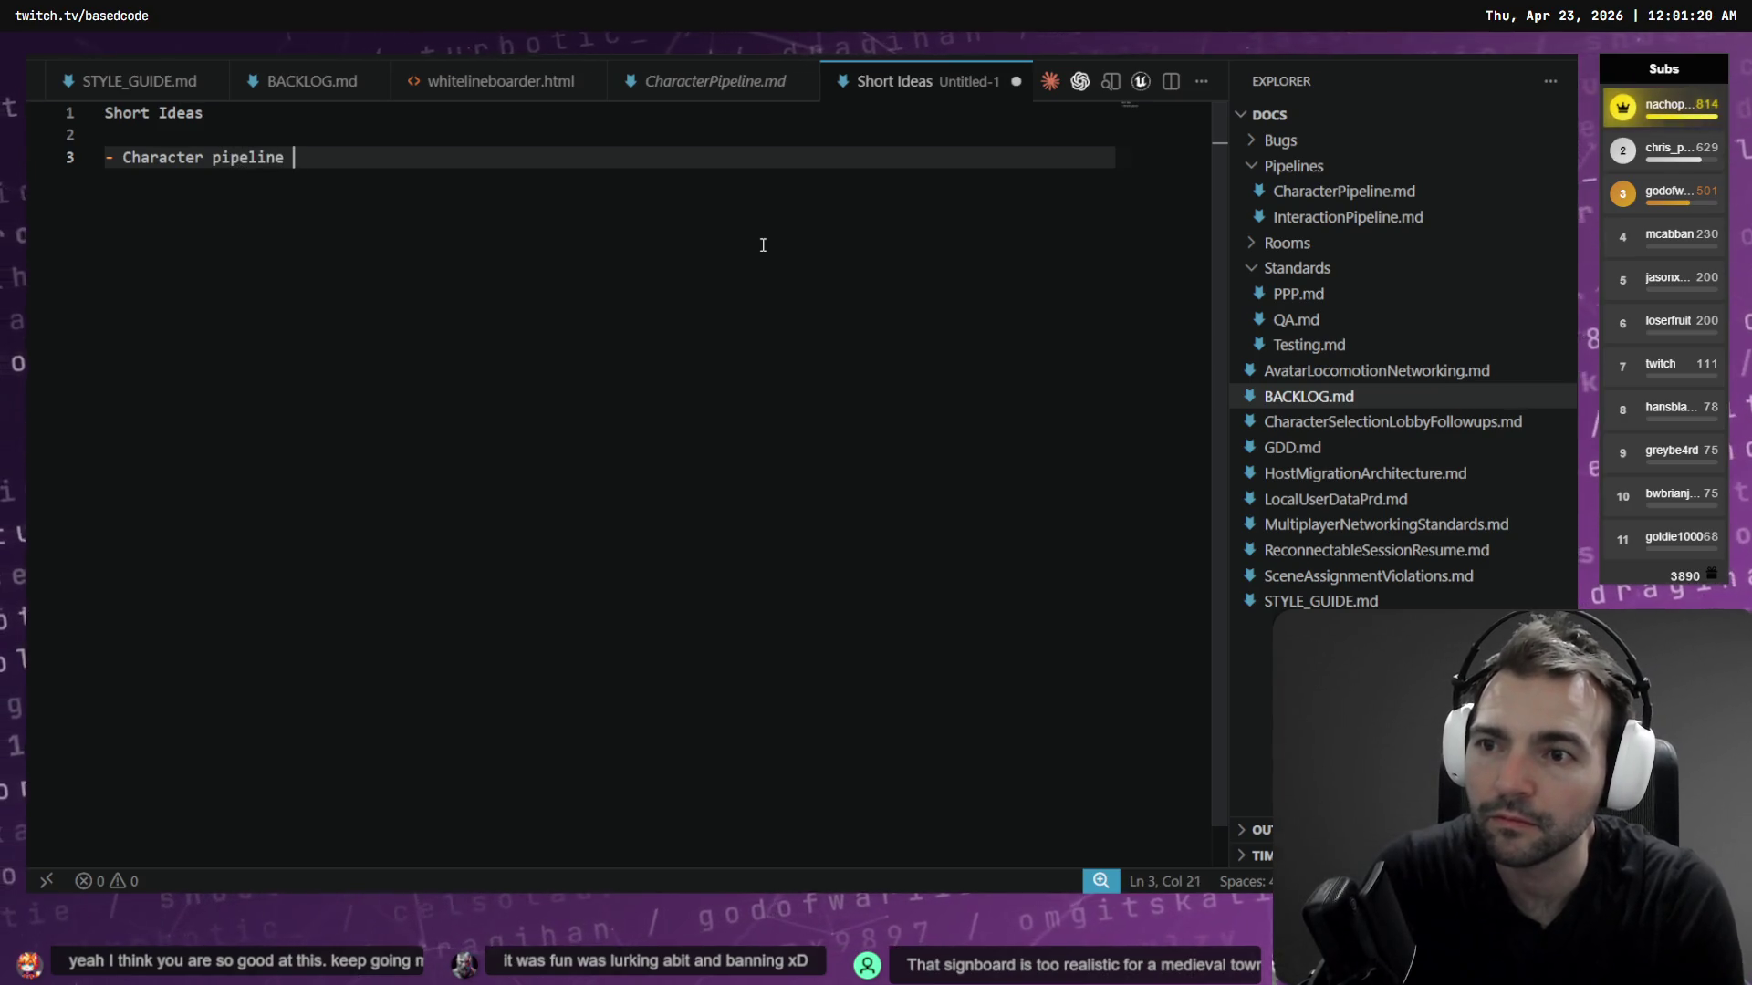
text(speed improvements)
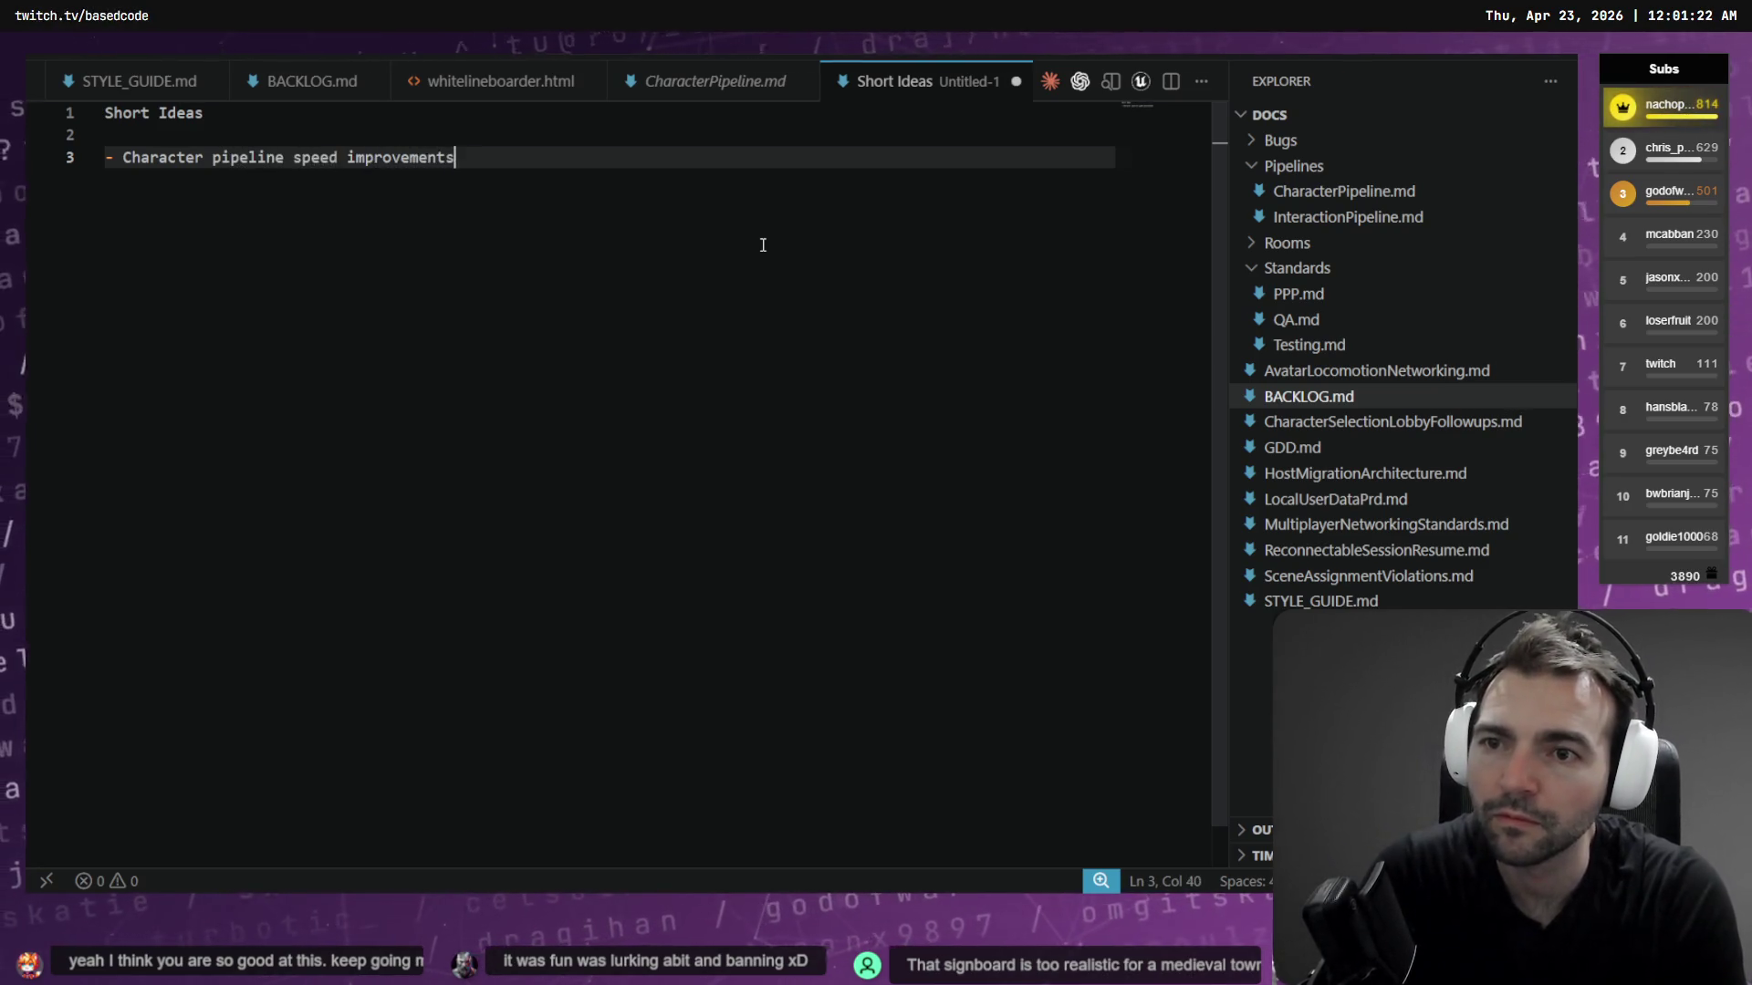
text(.)
key(Return)
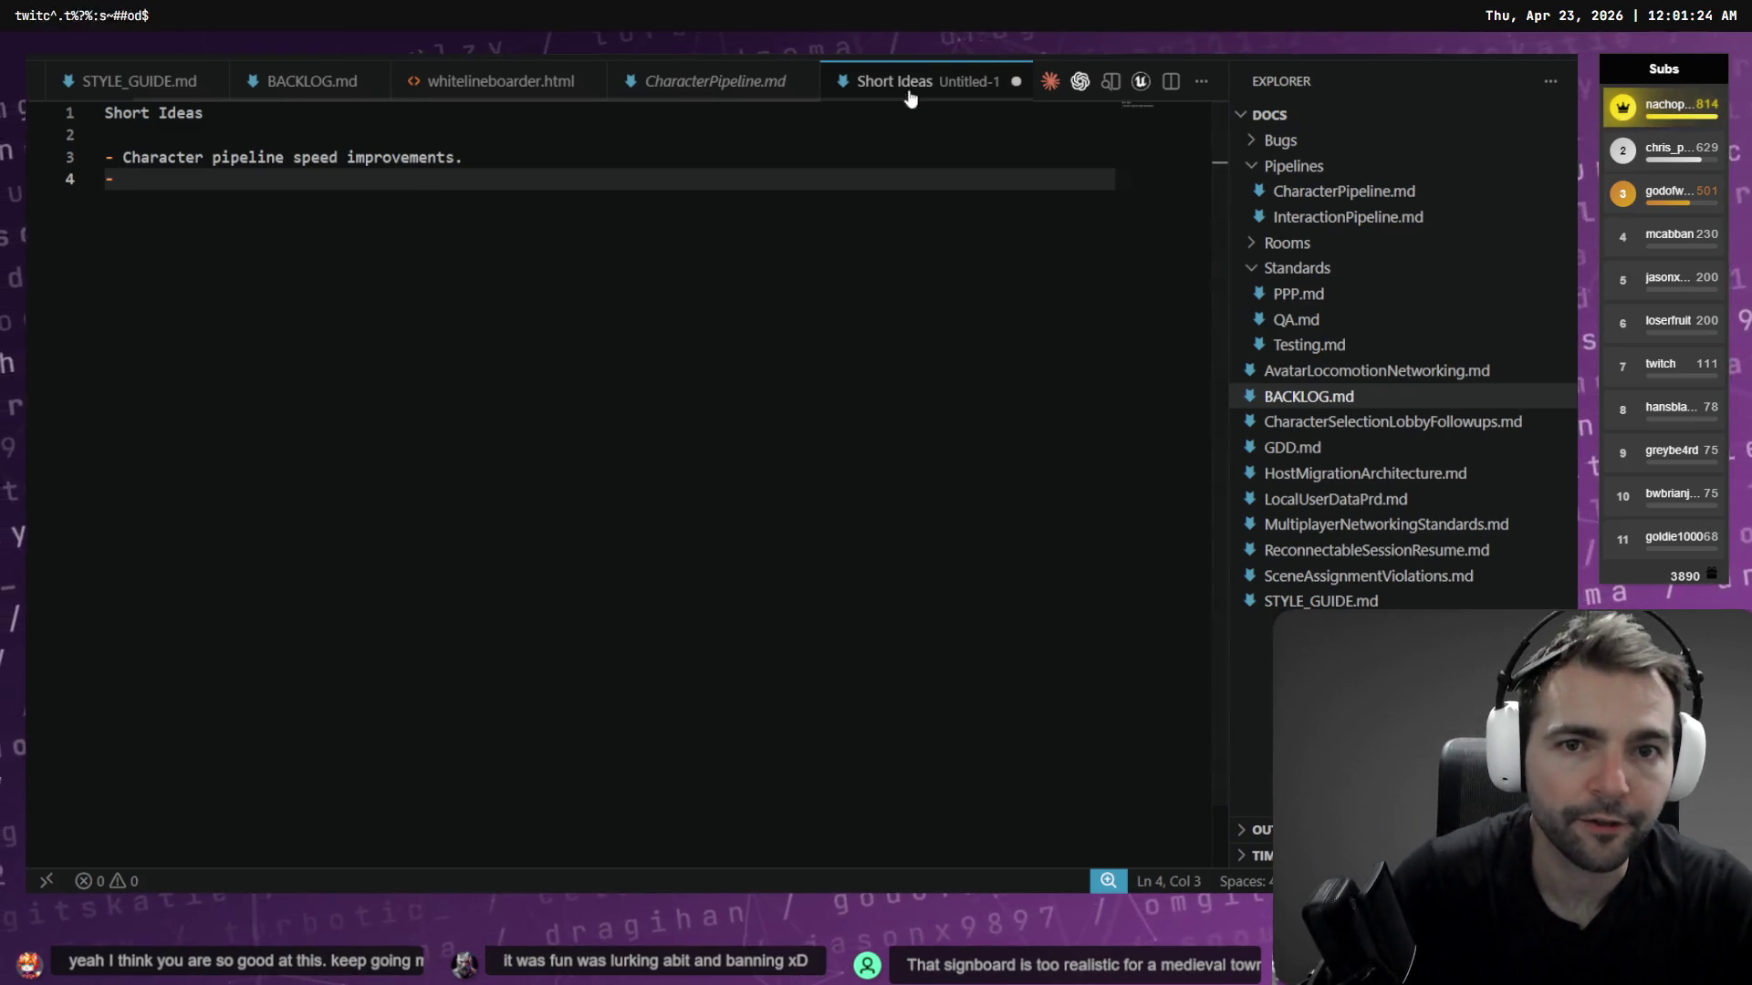
Save the new file as SHORT_IDEAS.md in Docs
key(ctrl+s)
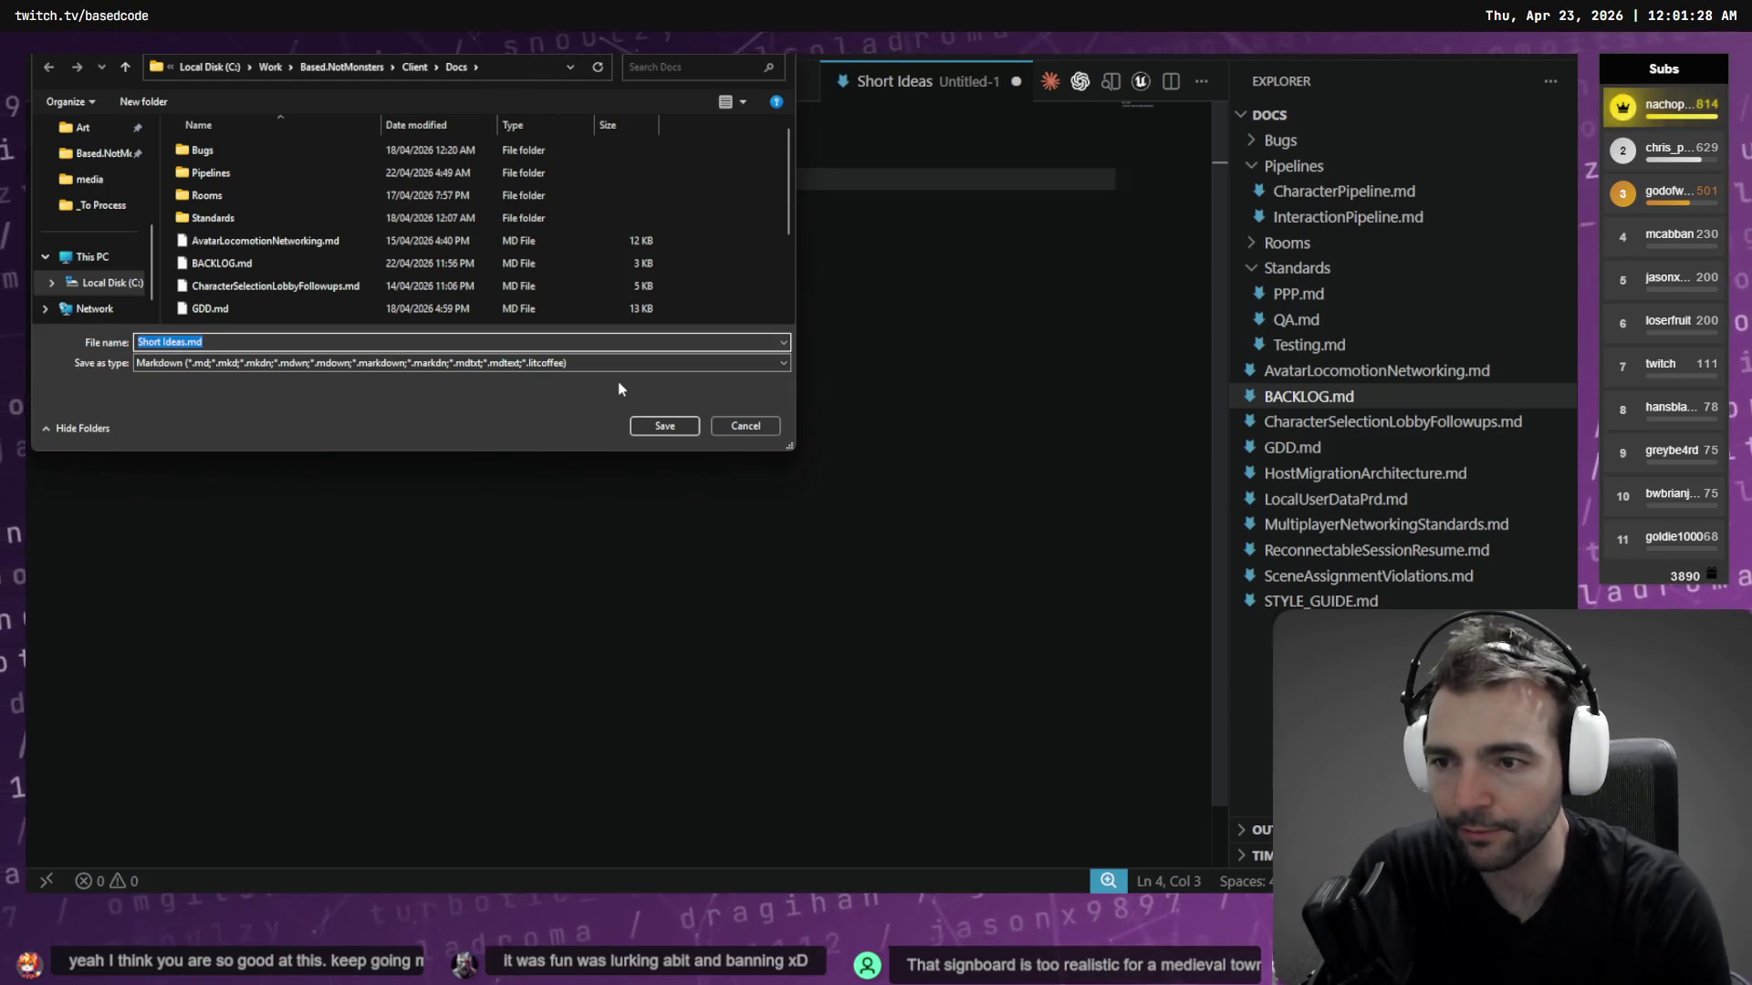
text(SHORT_IDEAS)
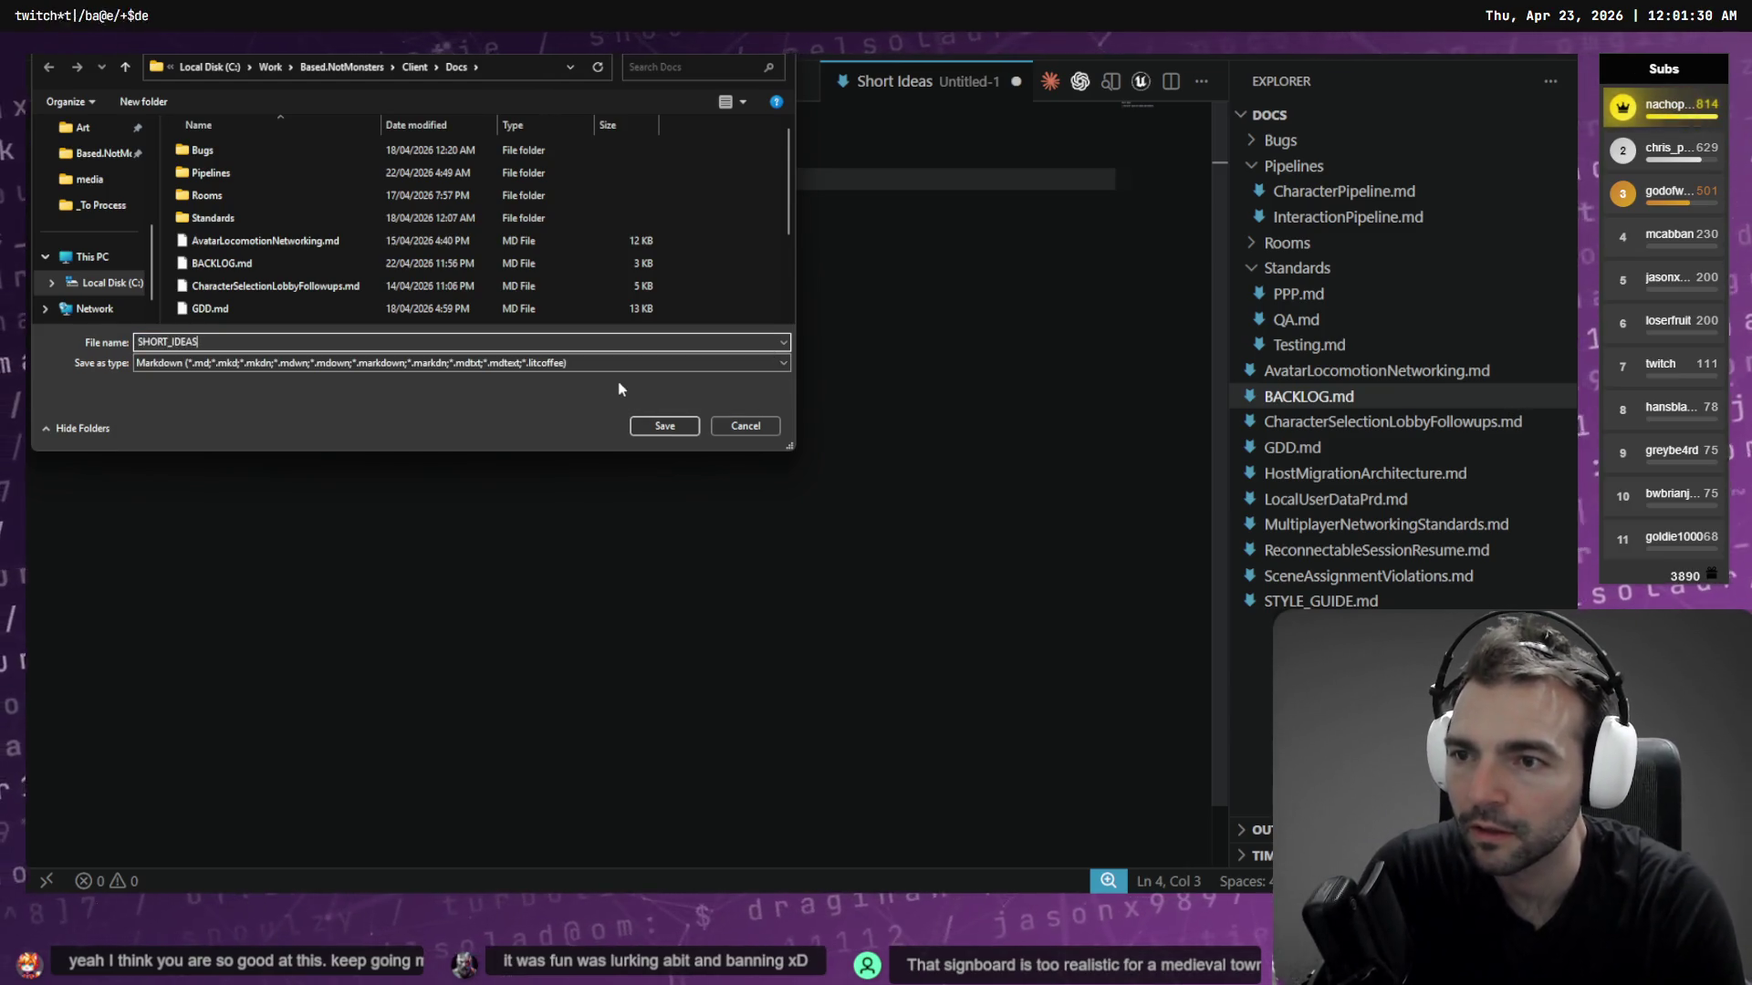
scroll(290, 197, down, 2)
scroll(288, 196, up, 3)
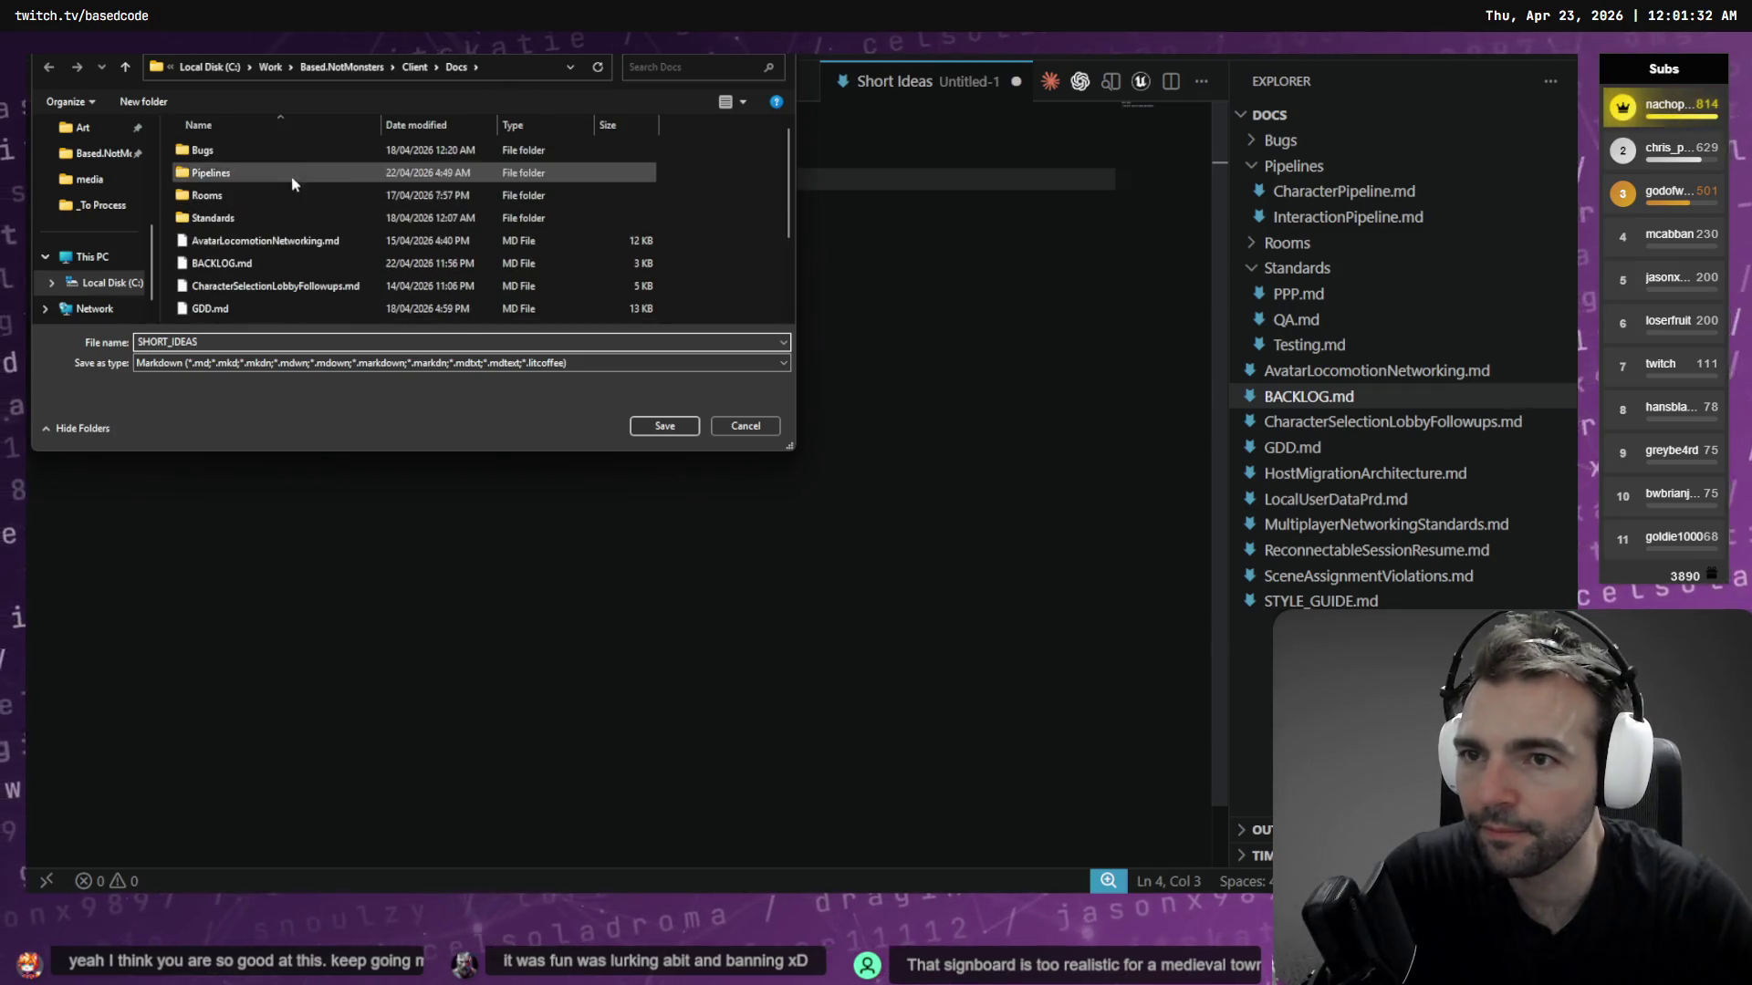
click(660, 426)
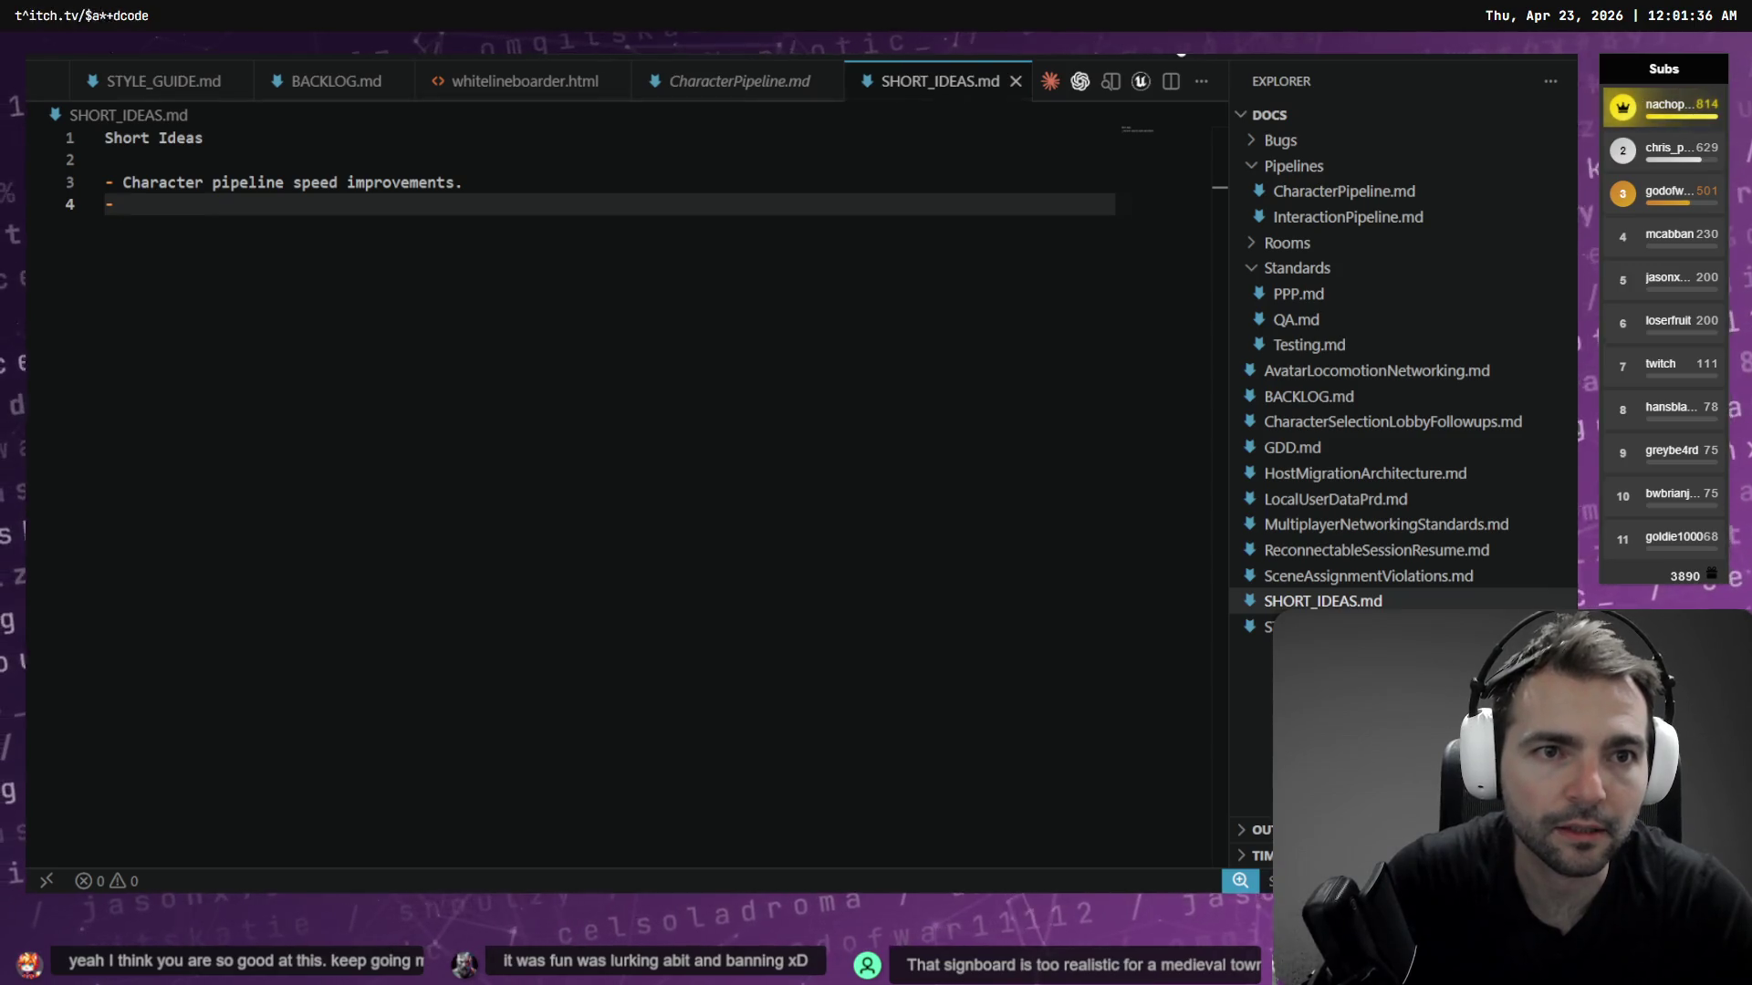
key(alt+Tab)
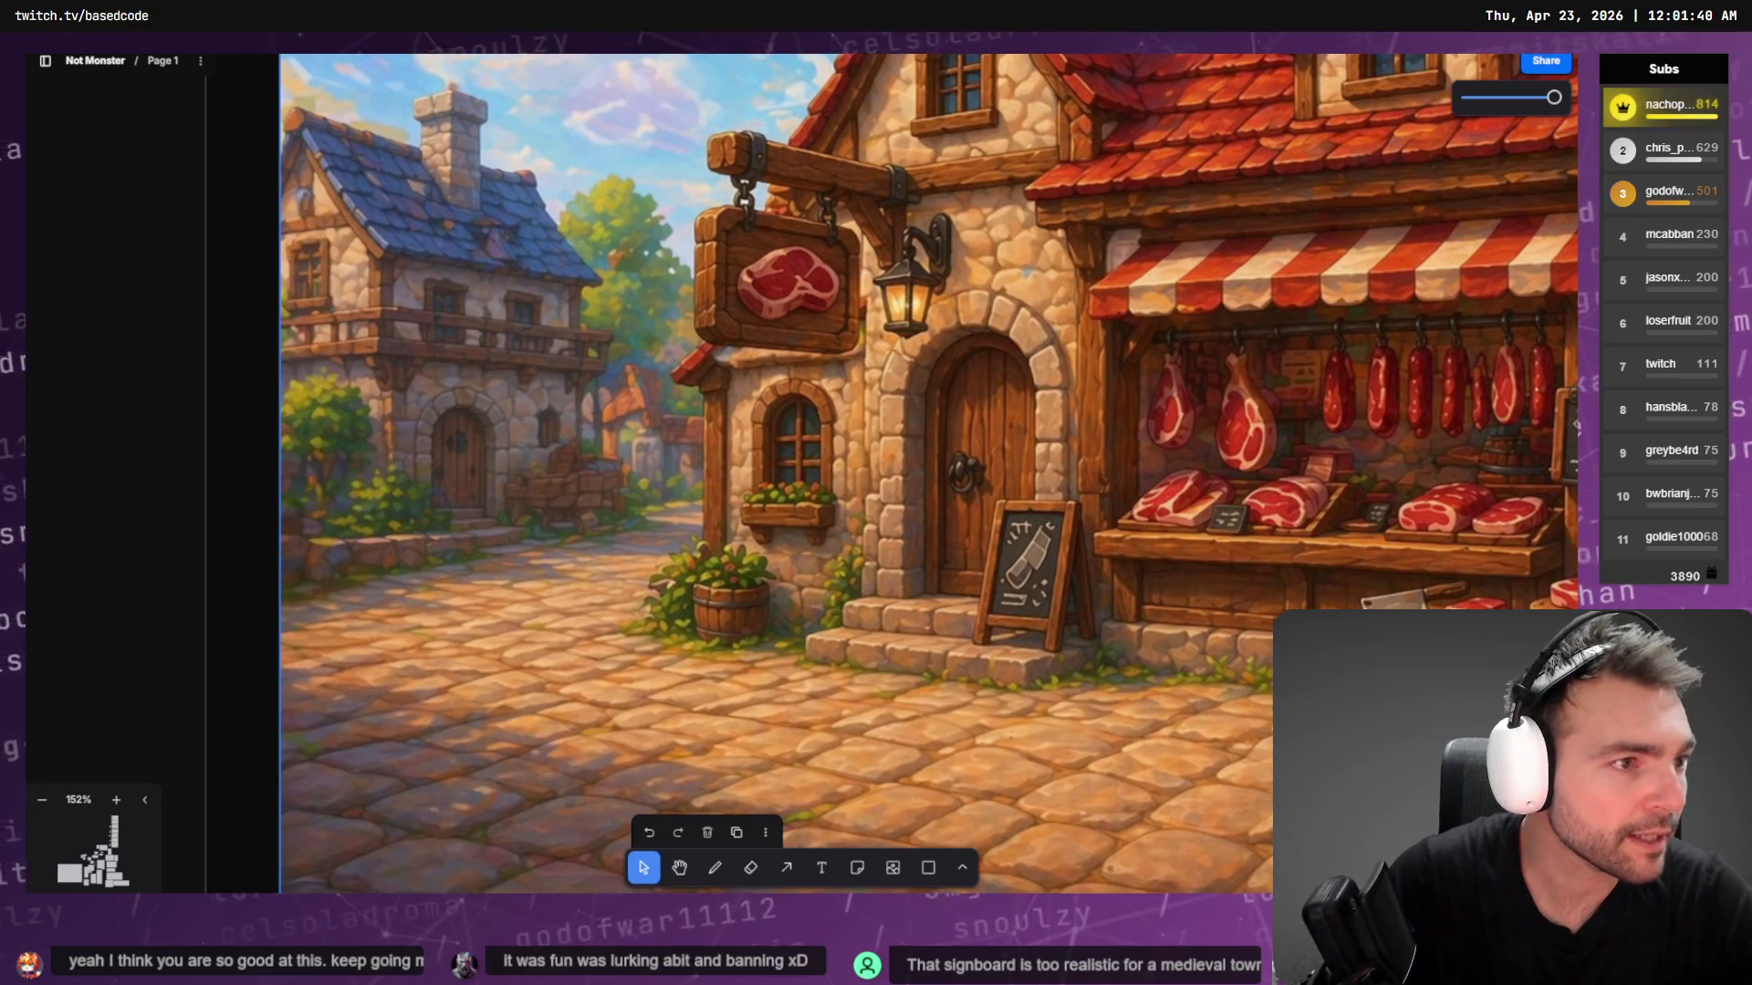
Reopen BACKLOG.md from recent files and check the Claude Code options
key(alt+Tab)
key(ctrl+p)
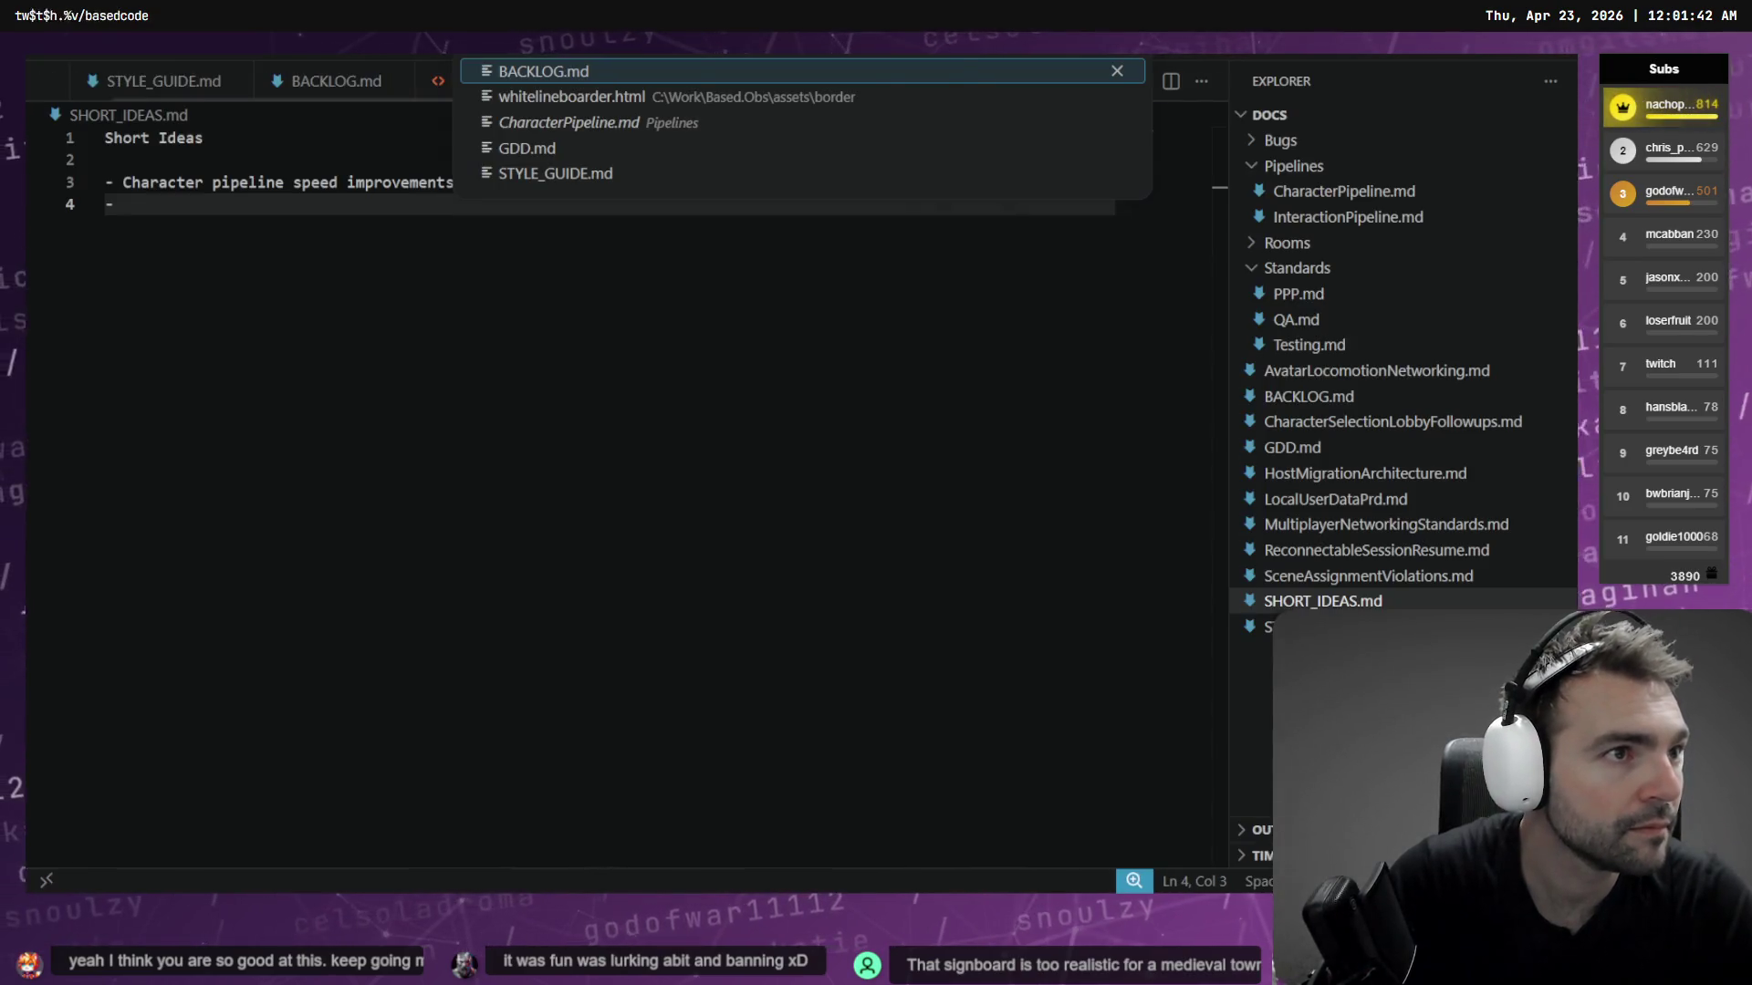
key(Return)
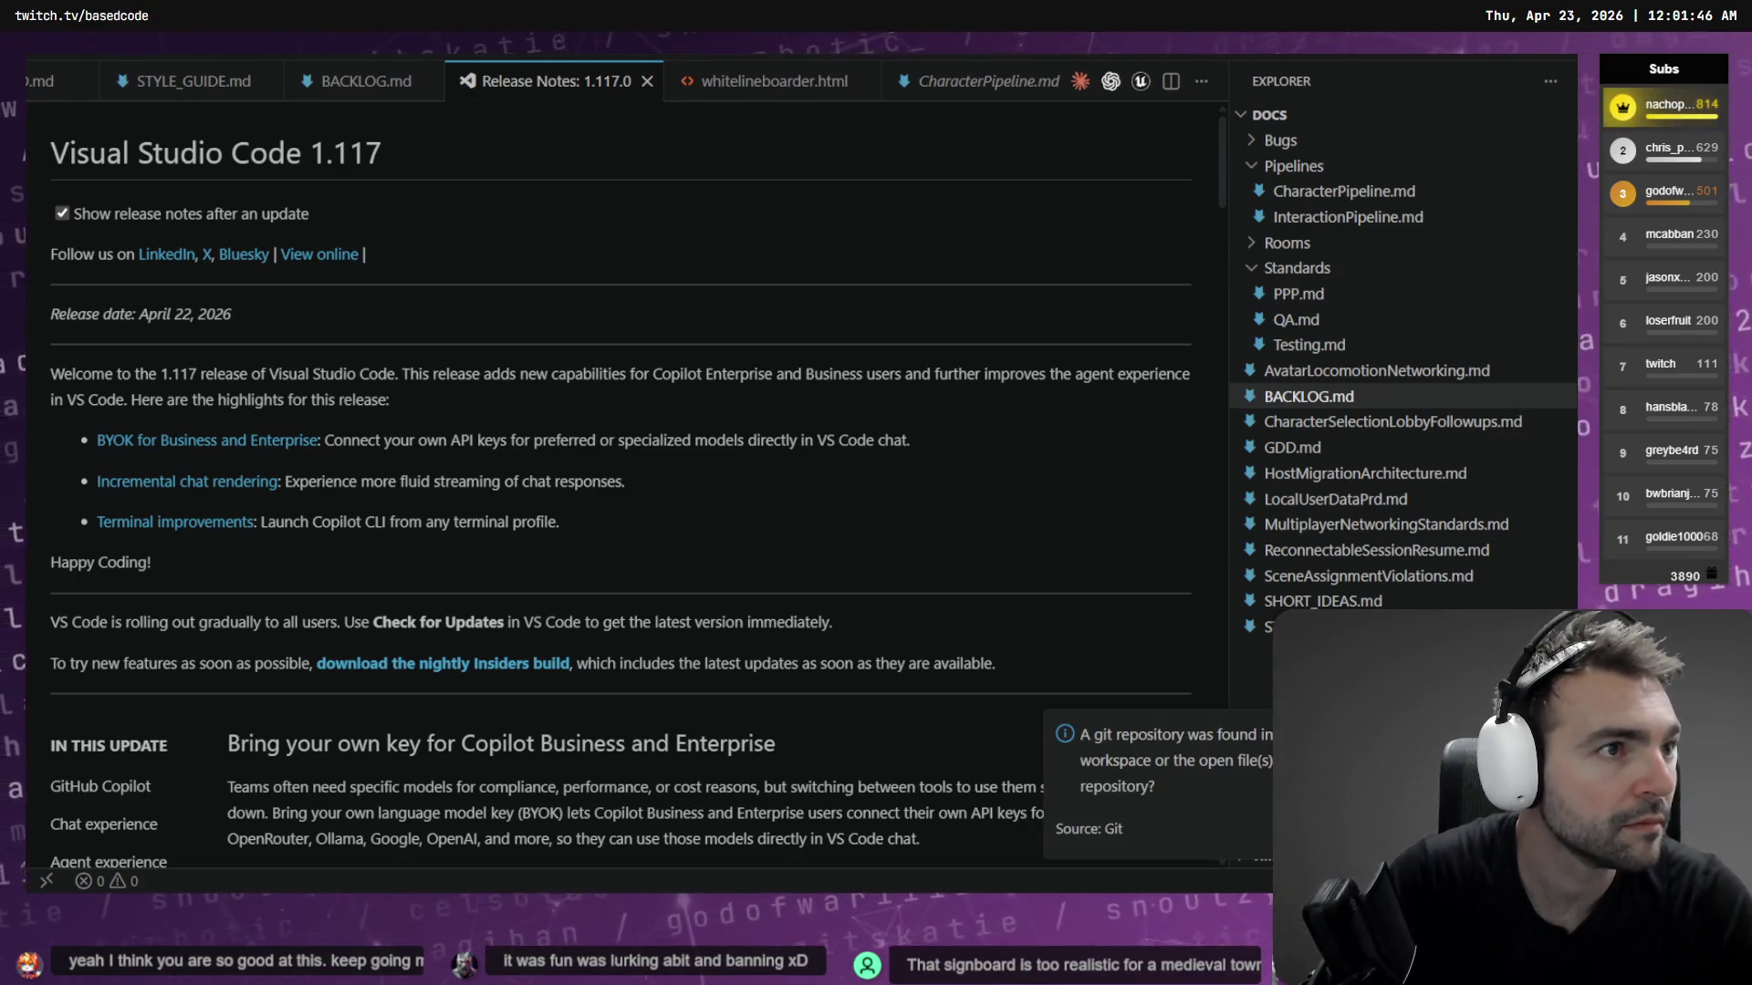
right_click(1080, 82)
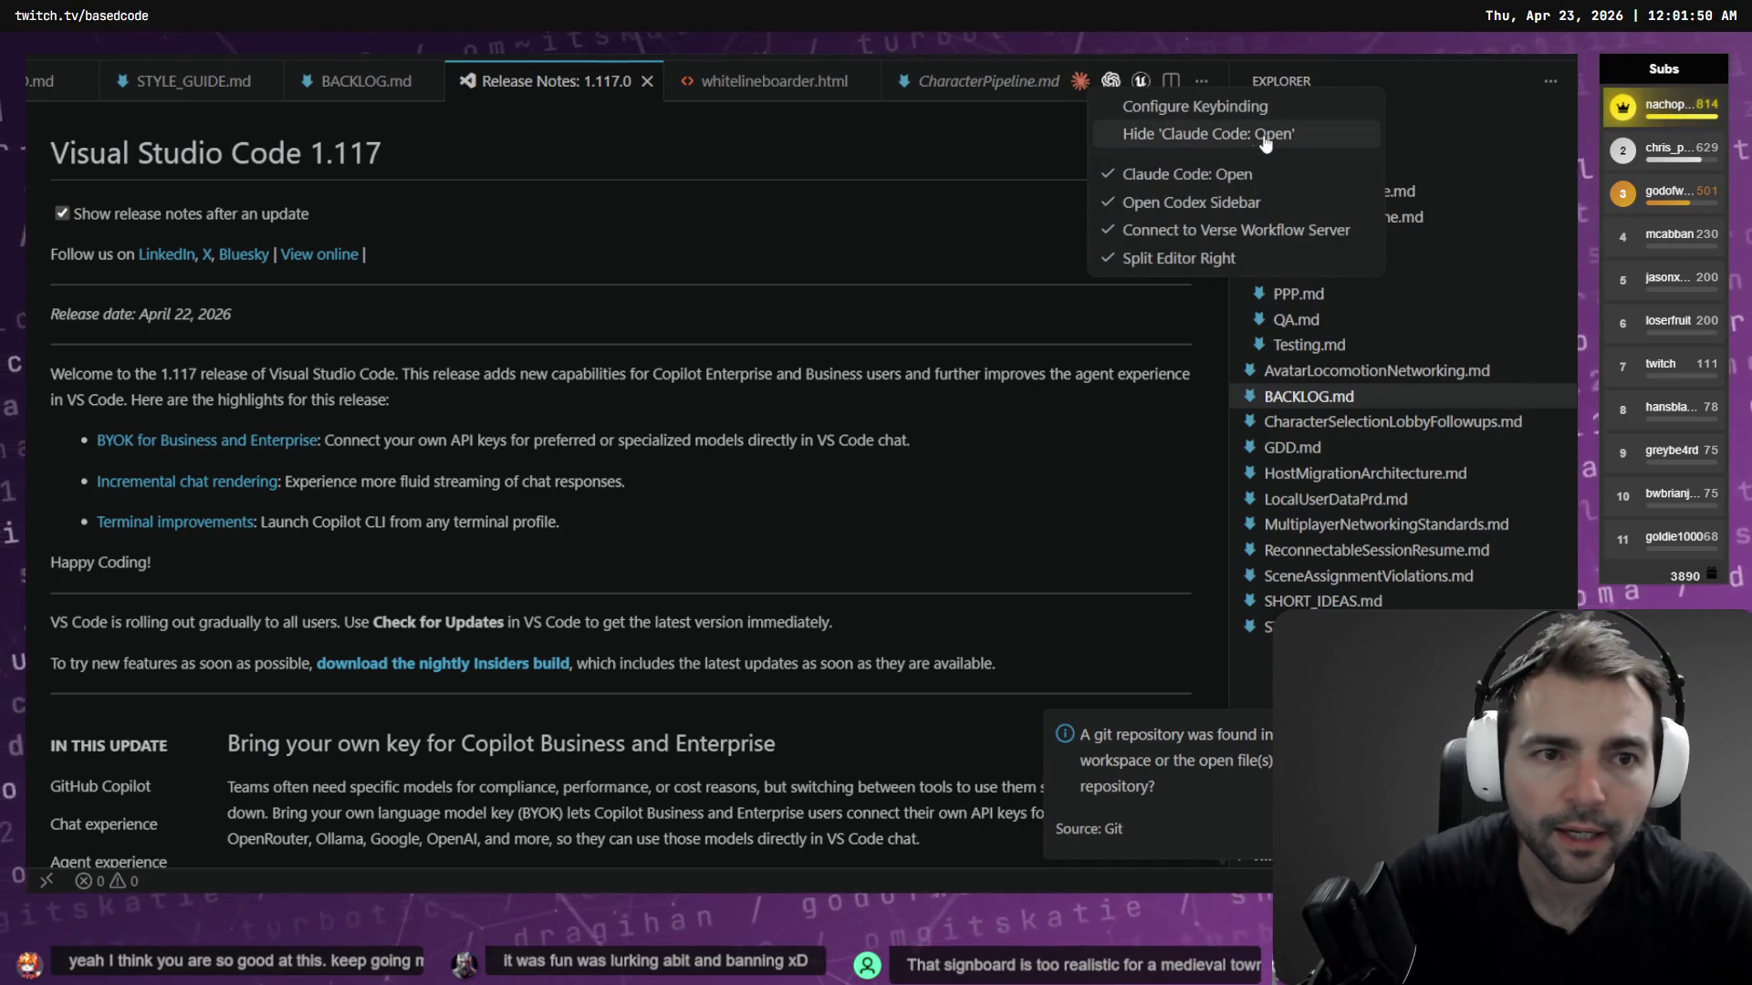
key(Escape)
Search 'claude' in the Extensions view and open the Claude Code for VS Code details
click(262, 47)
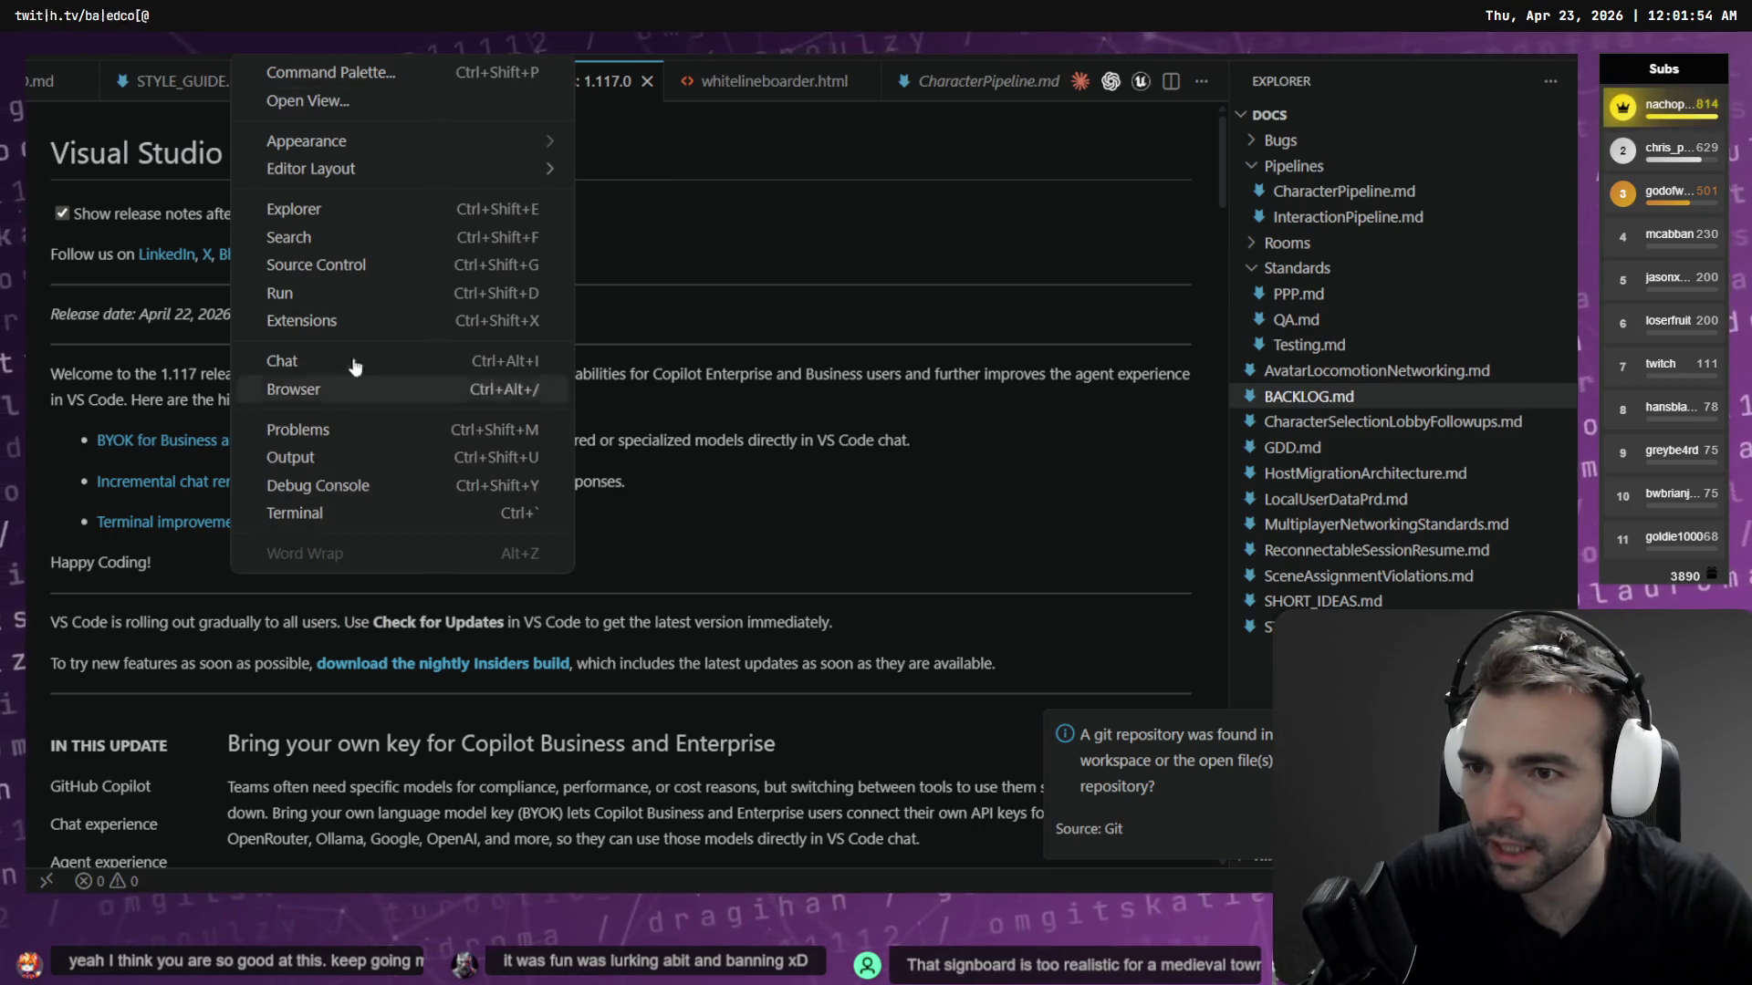
mouse_move(381, 181)
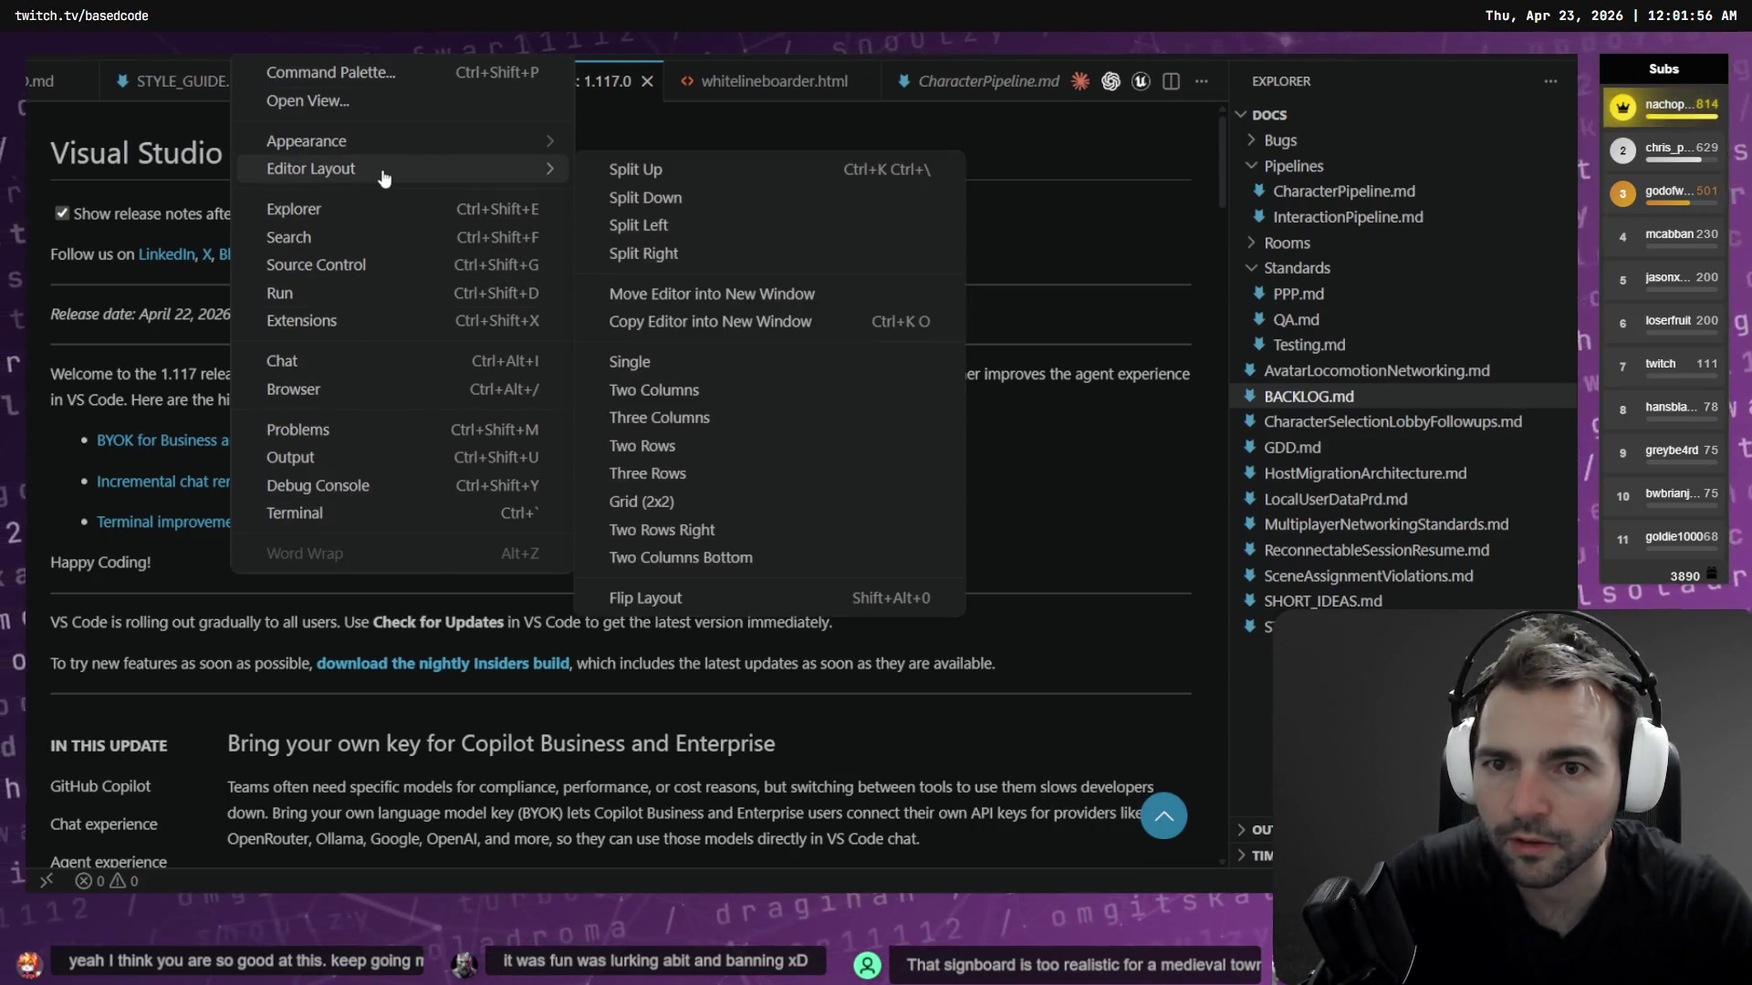
mouse_move(416, 146)
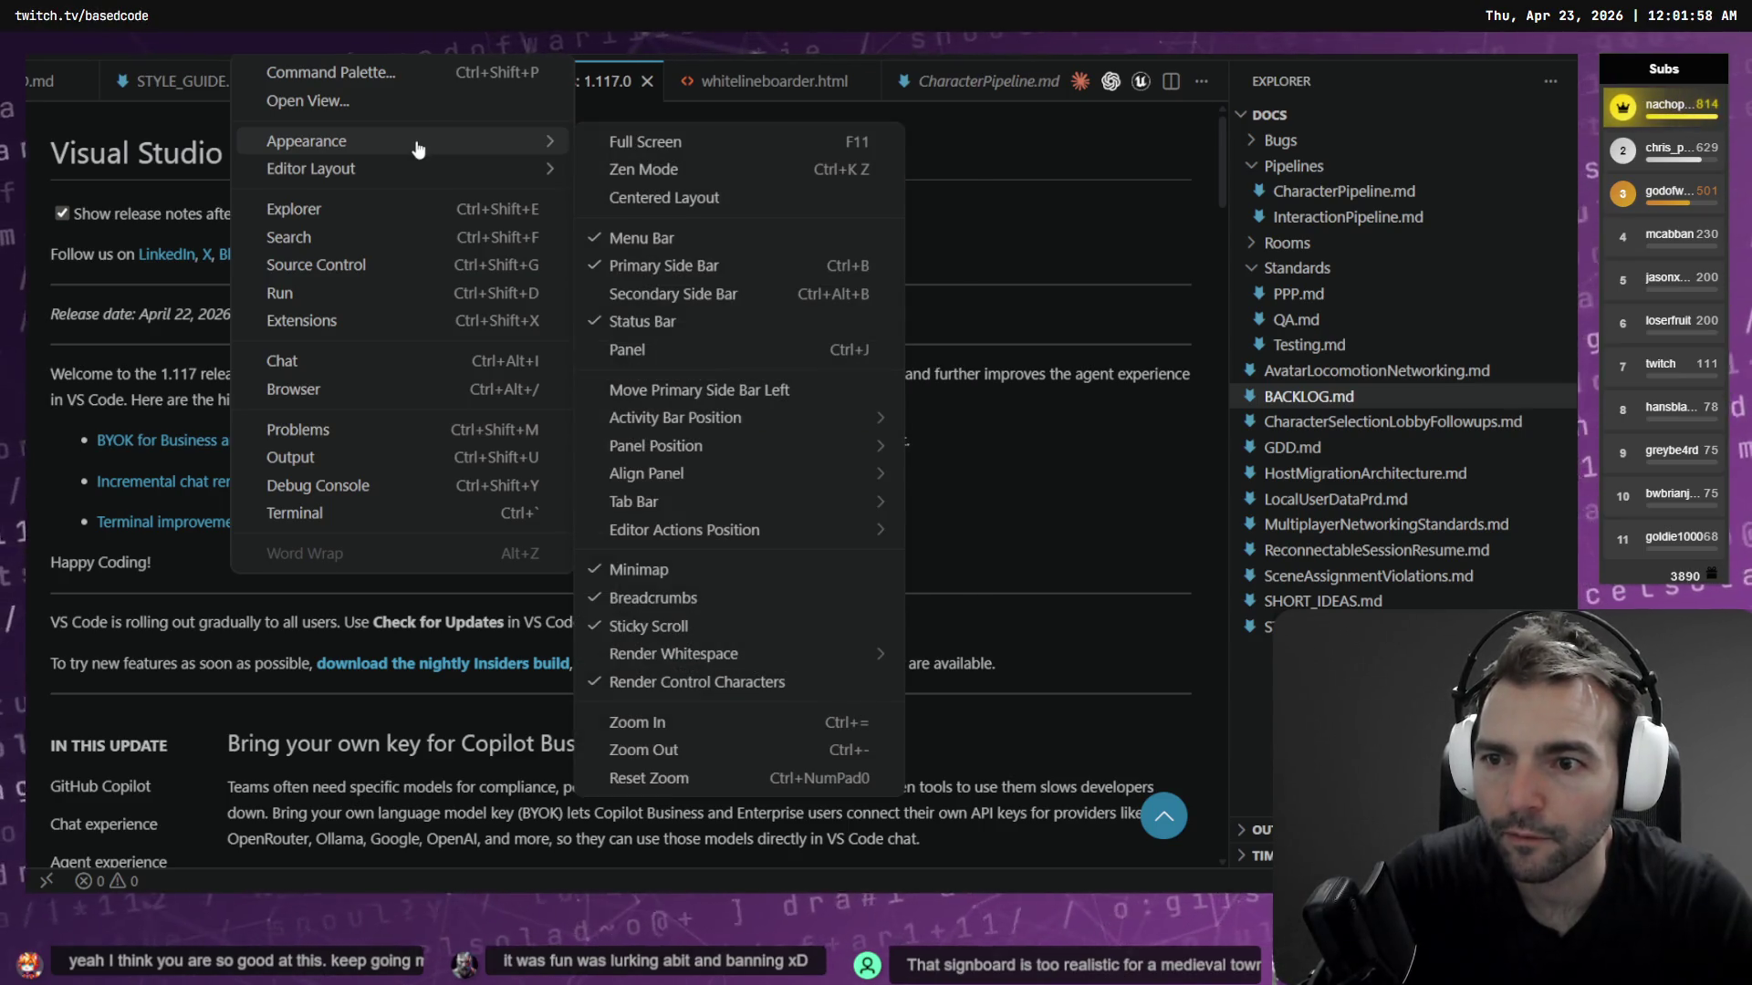
click(421, 321)
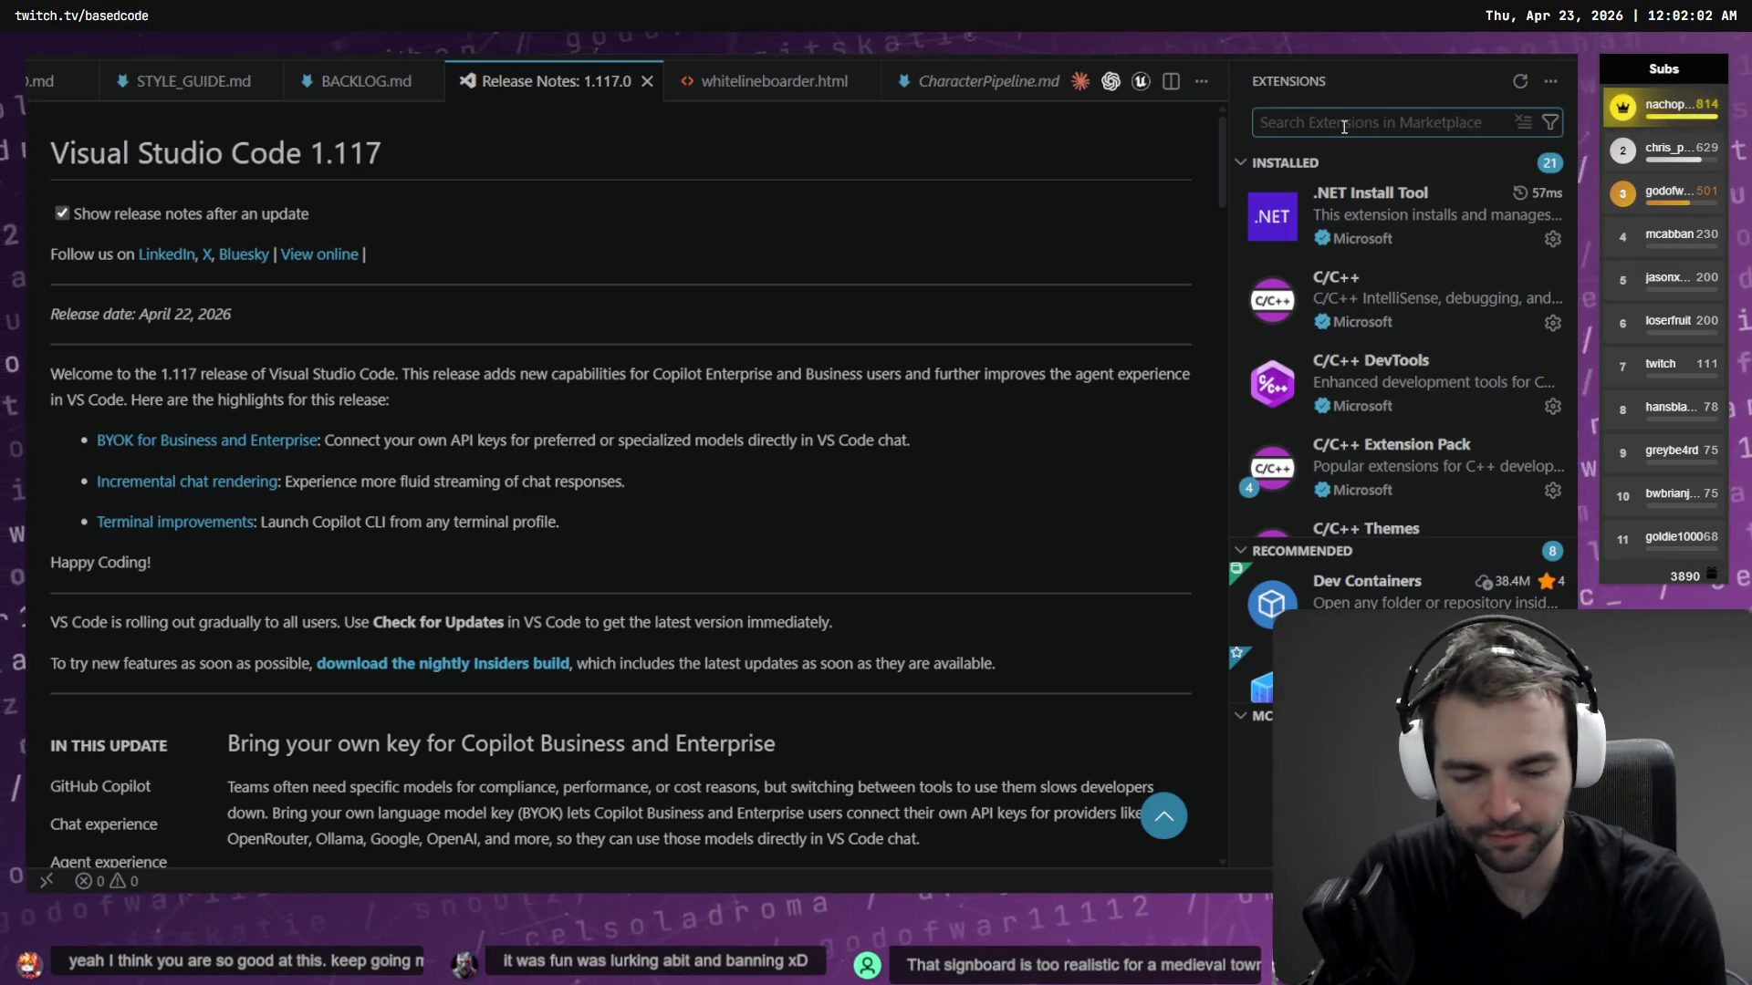
text(claude)
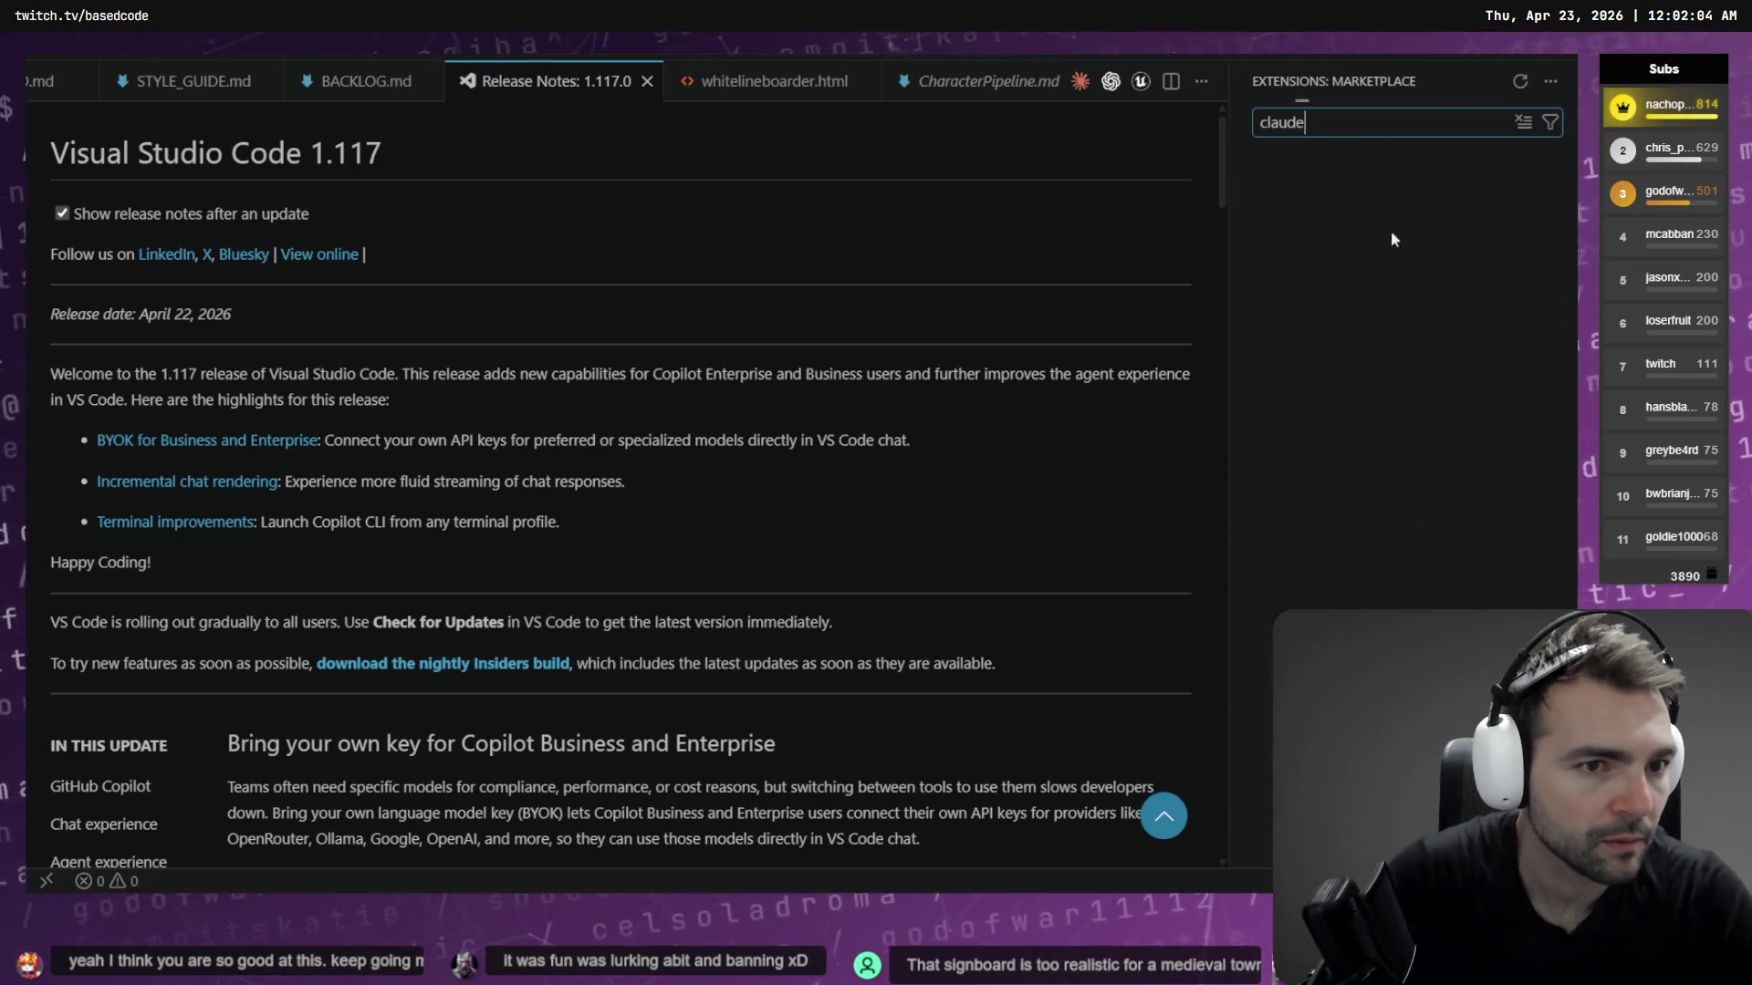
mouse_move(1552, 187)
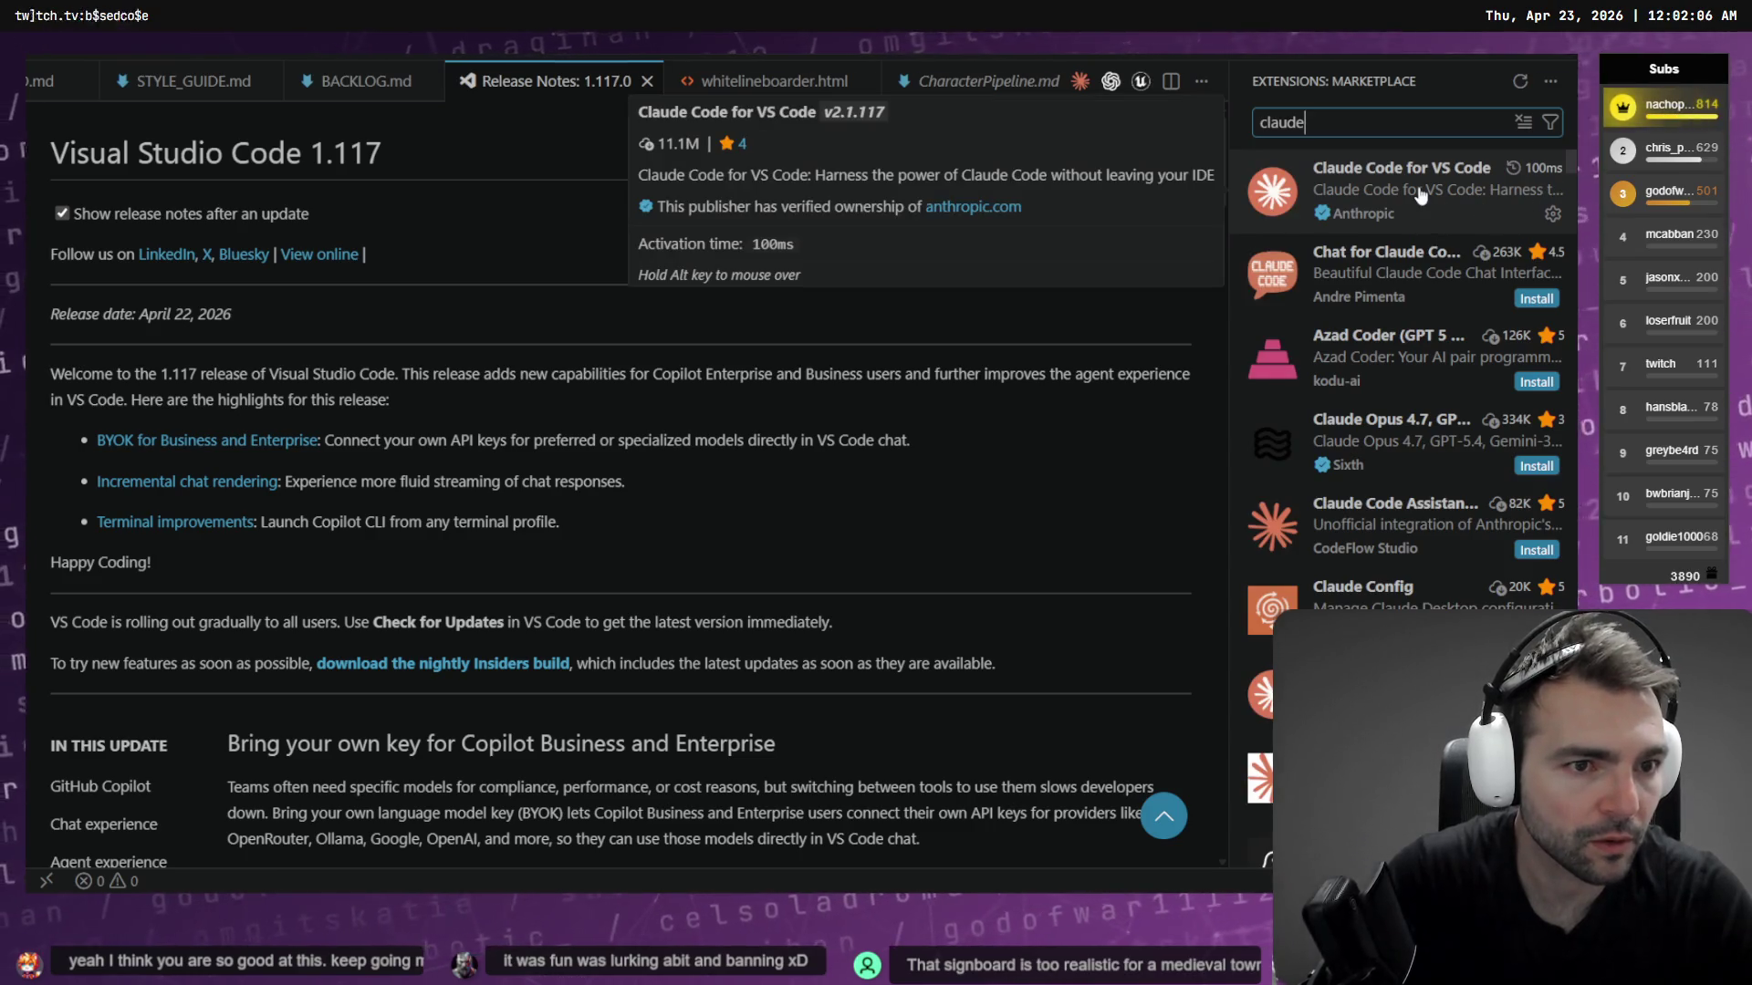
click(1421, 195)
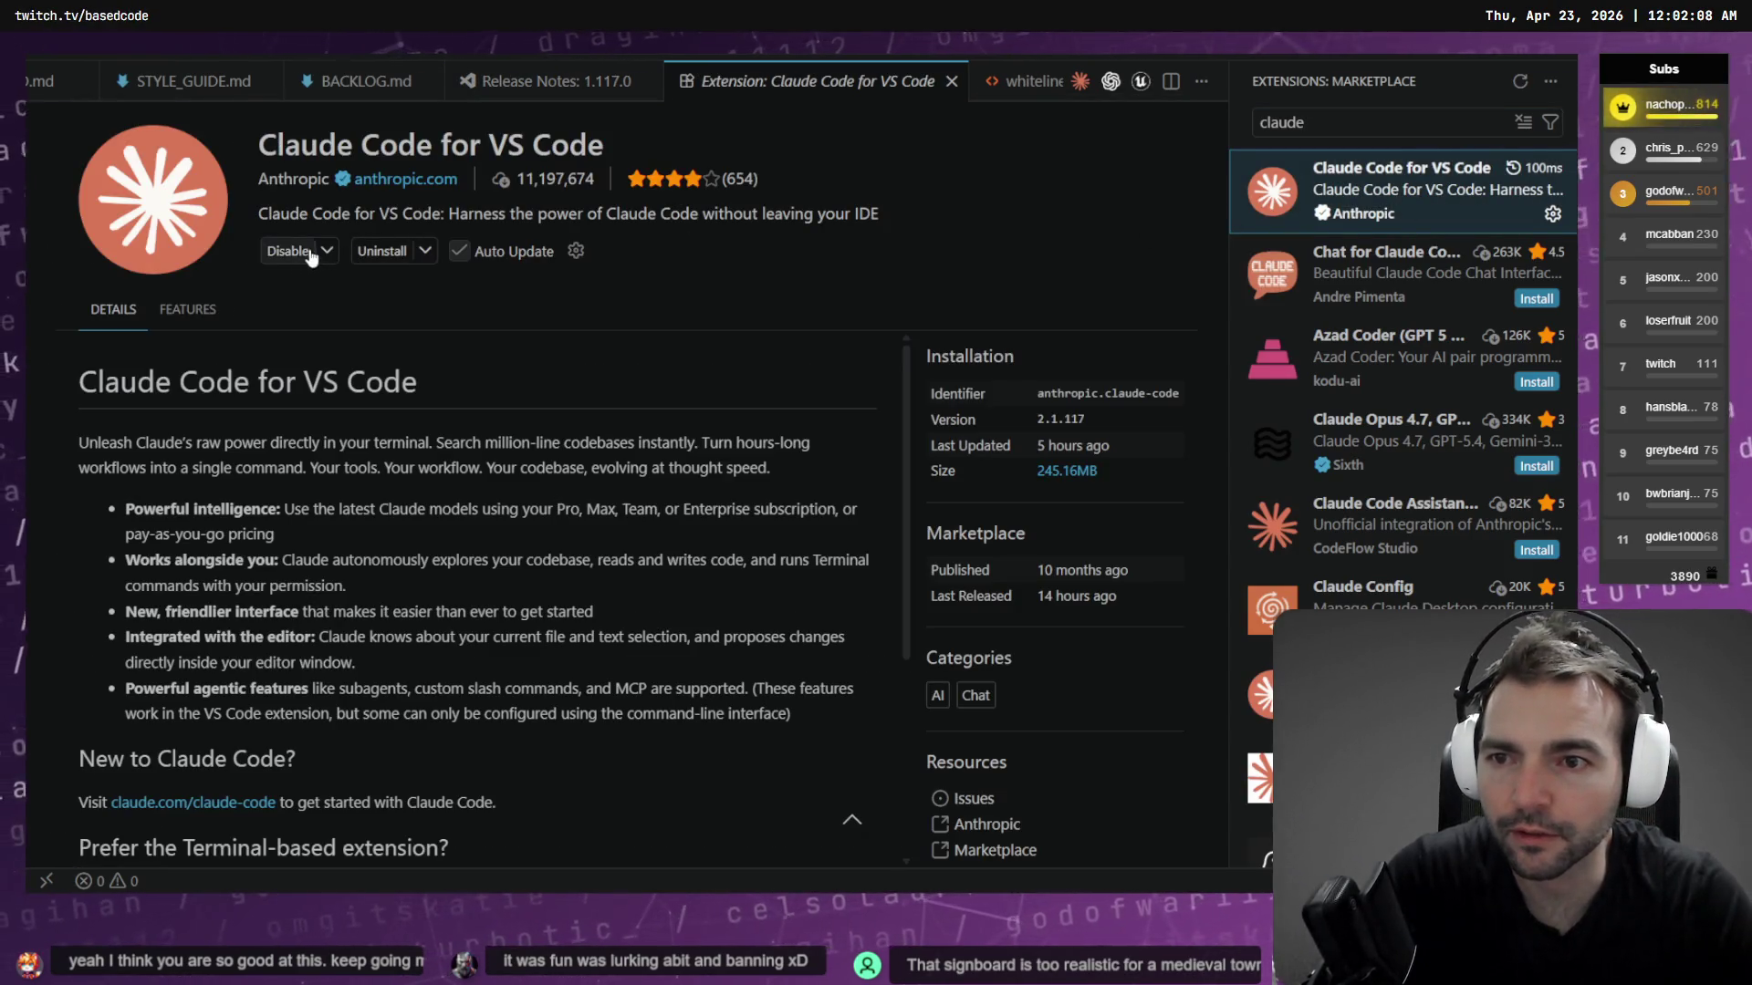
Uninstall Claude Code, restart extensions, and close the extension page
click(381, 251)
right_click(376, 283)
click(436, 300)
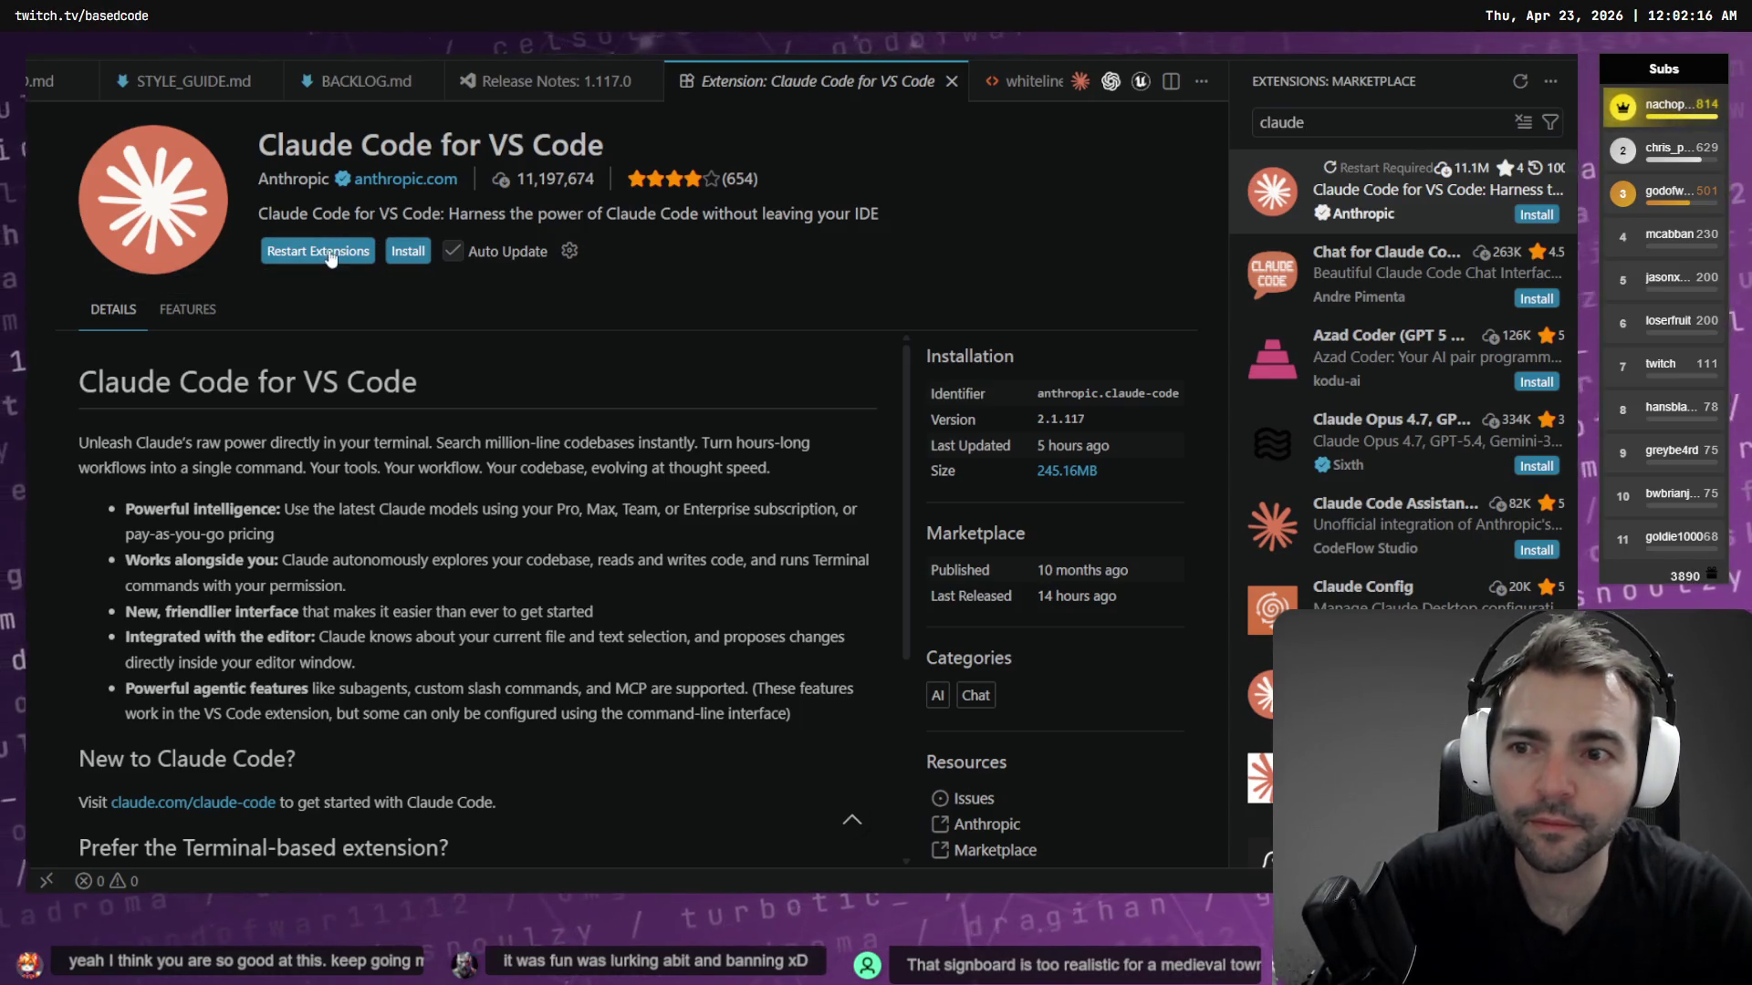
click(330, 253)
middle_click(793, 81)
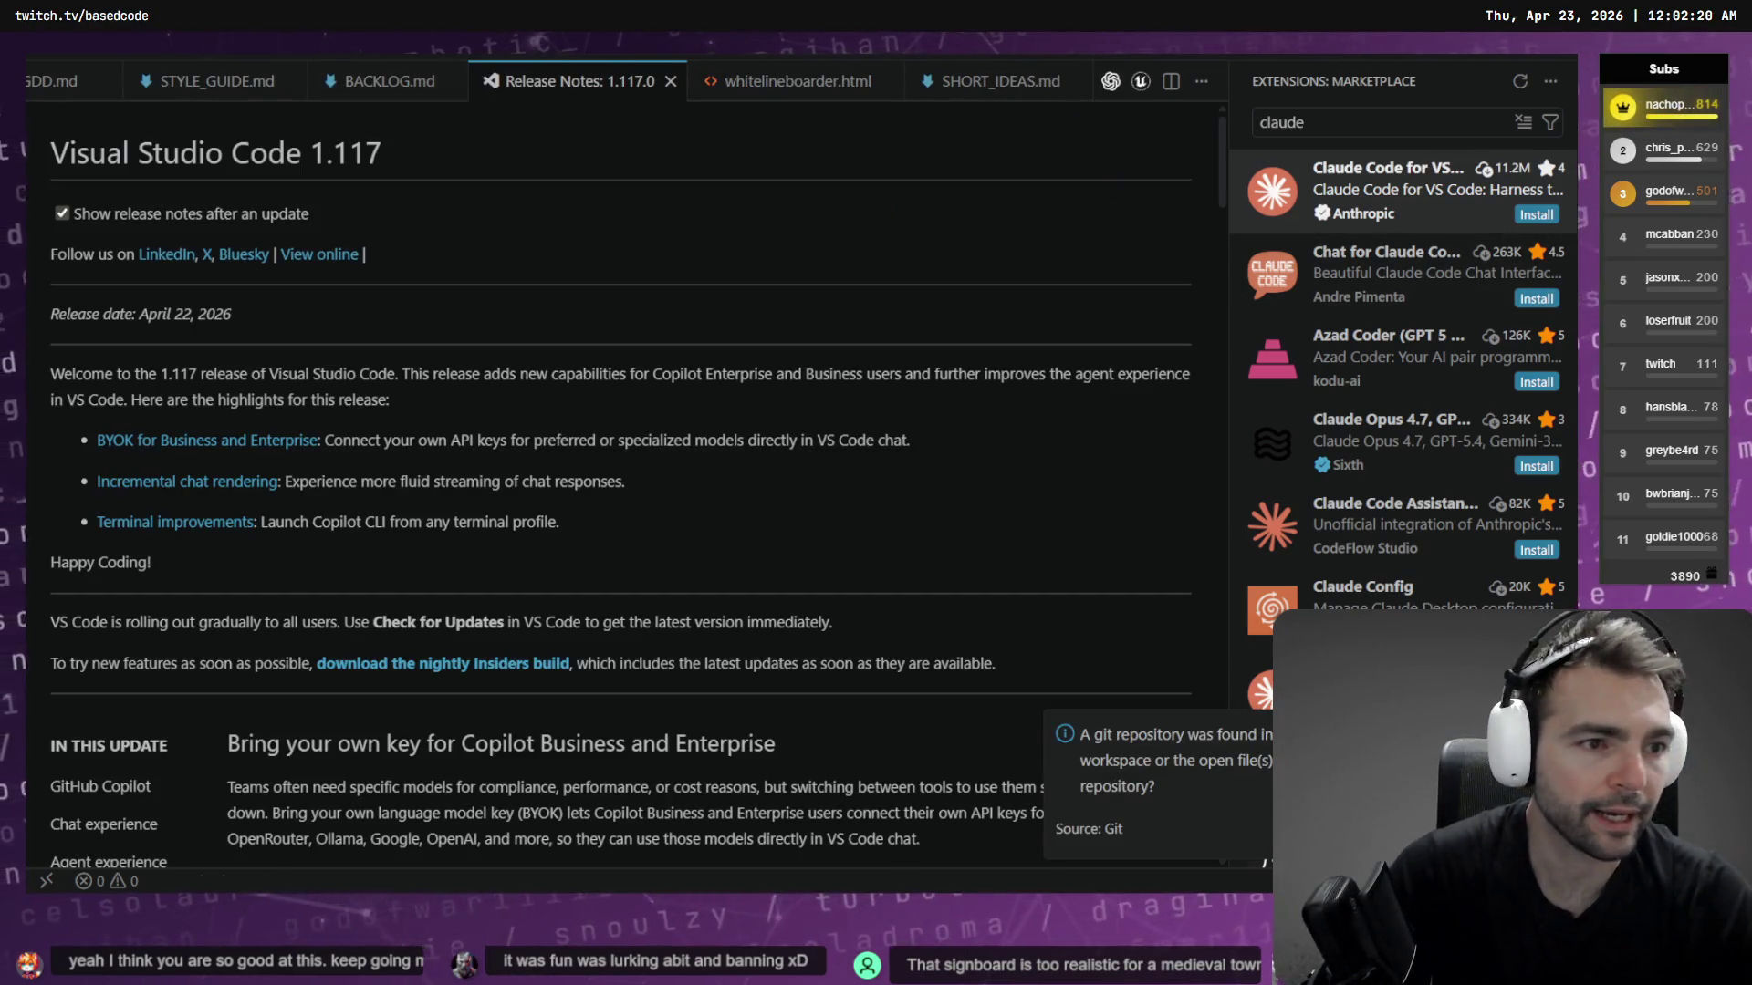
key(alt+Tab)
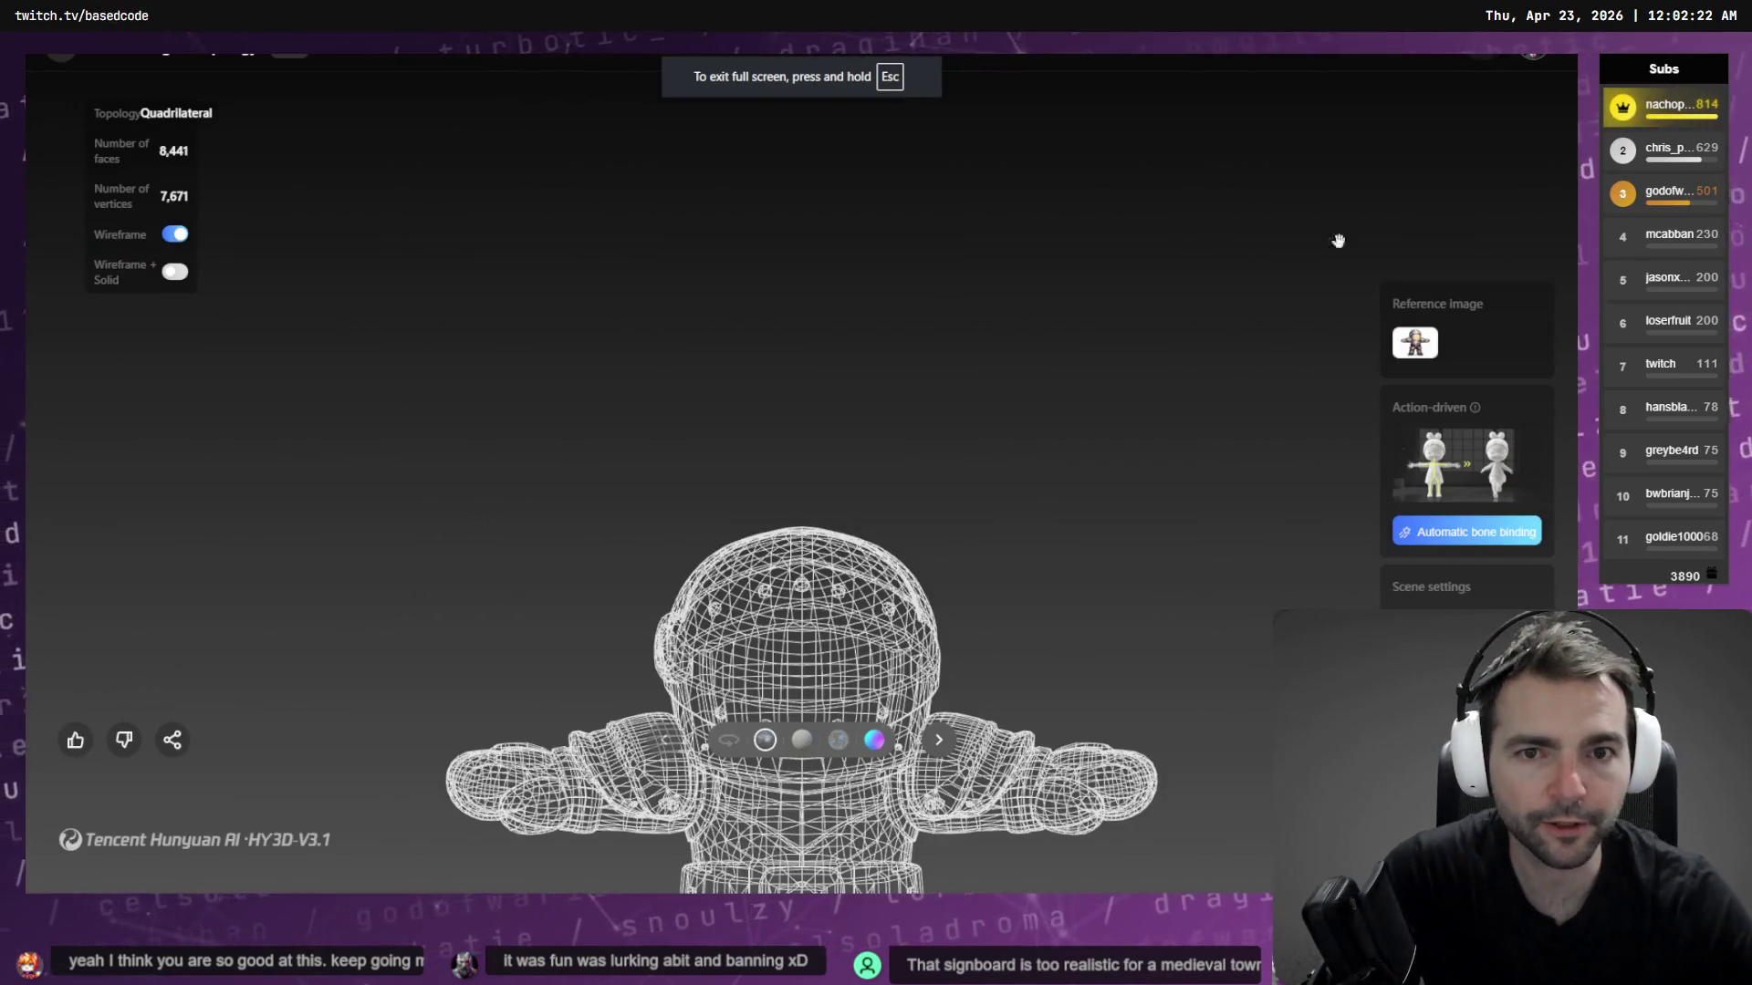
Show the knight textured instead of wireframe, auto-rotating, viewed from above, then move to AccuRIG
mouse_move(1041, 608)
right_down()
mouse_move(1043, 626)
mouse_move(1076, 359)
right_up()
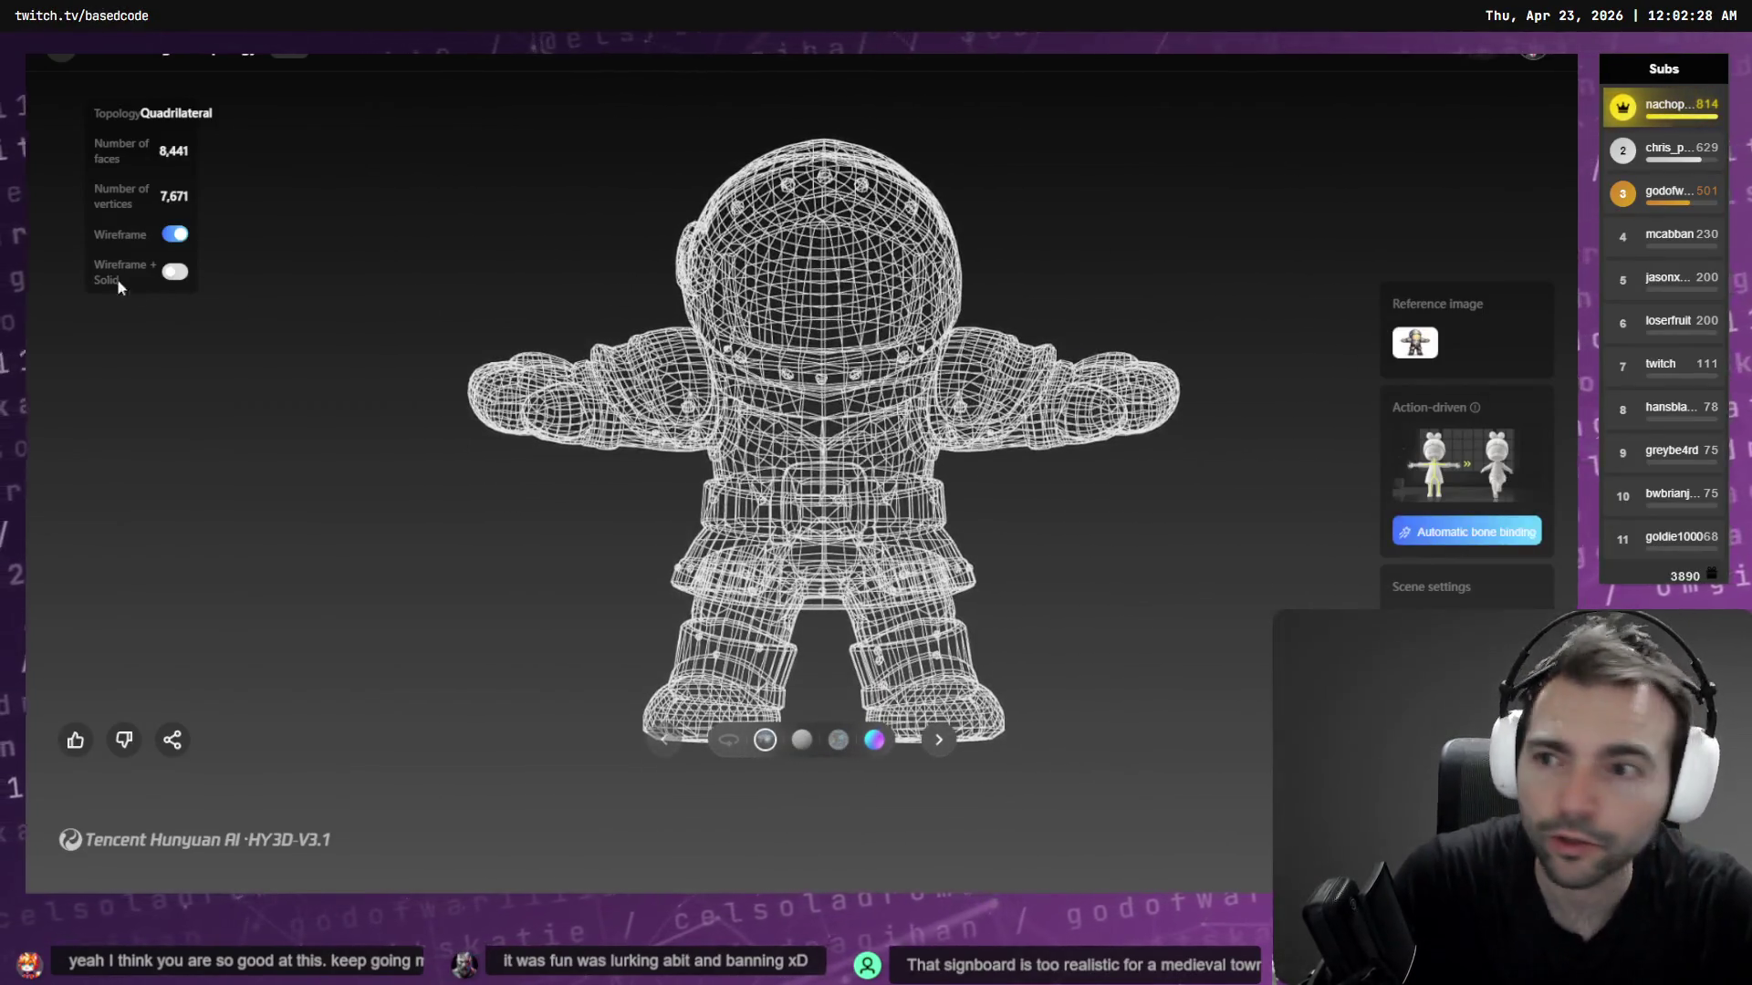
click(178, 235)
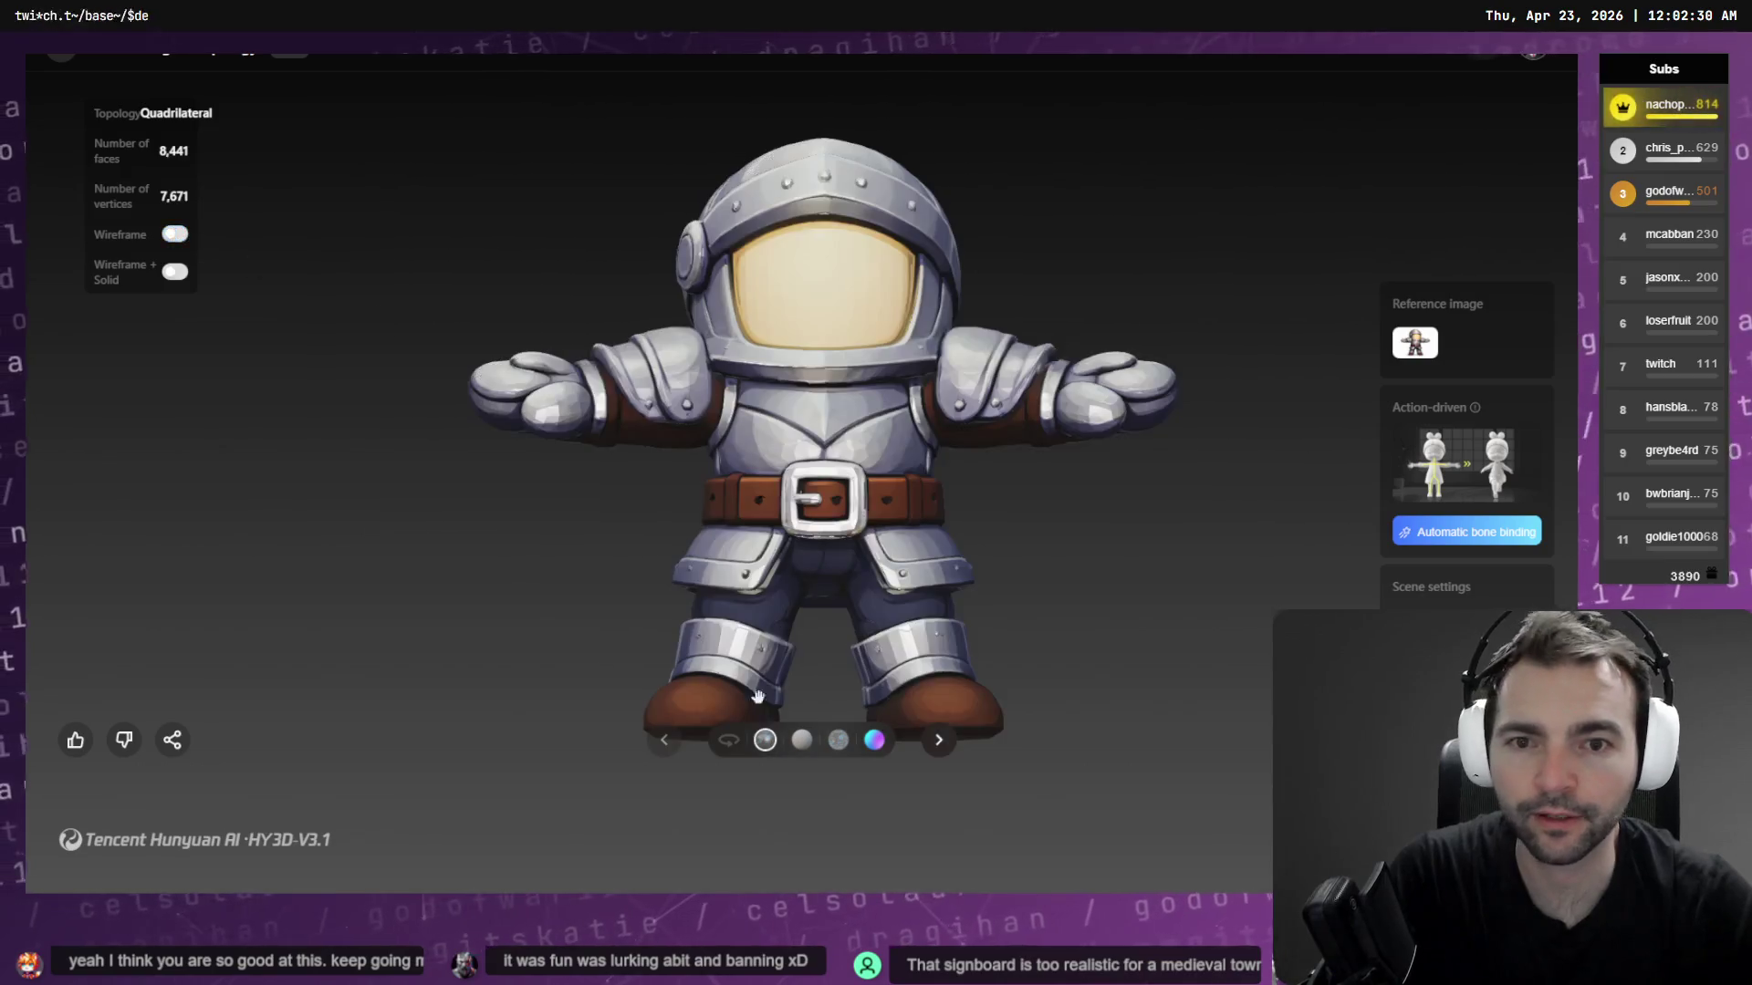
click(729, 741)
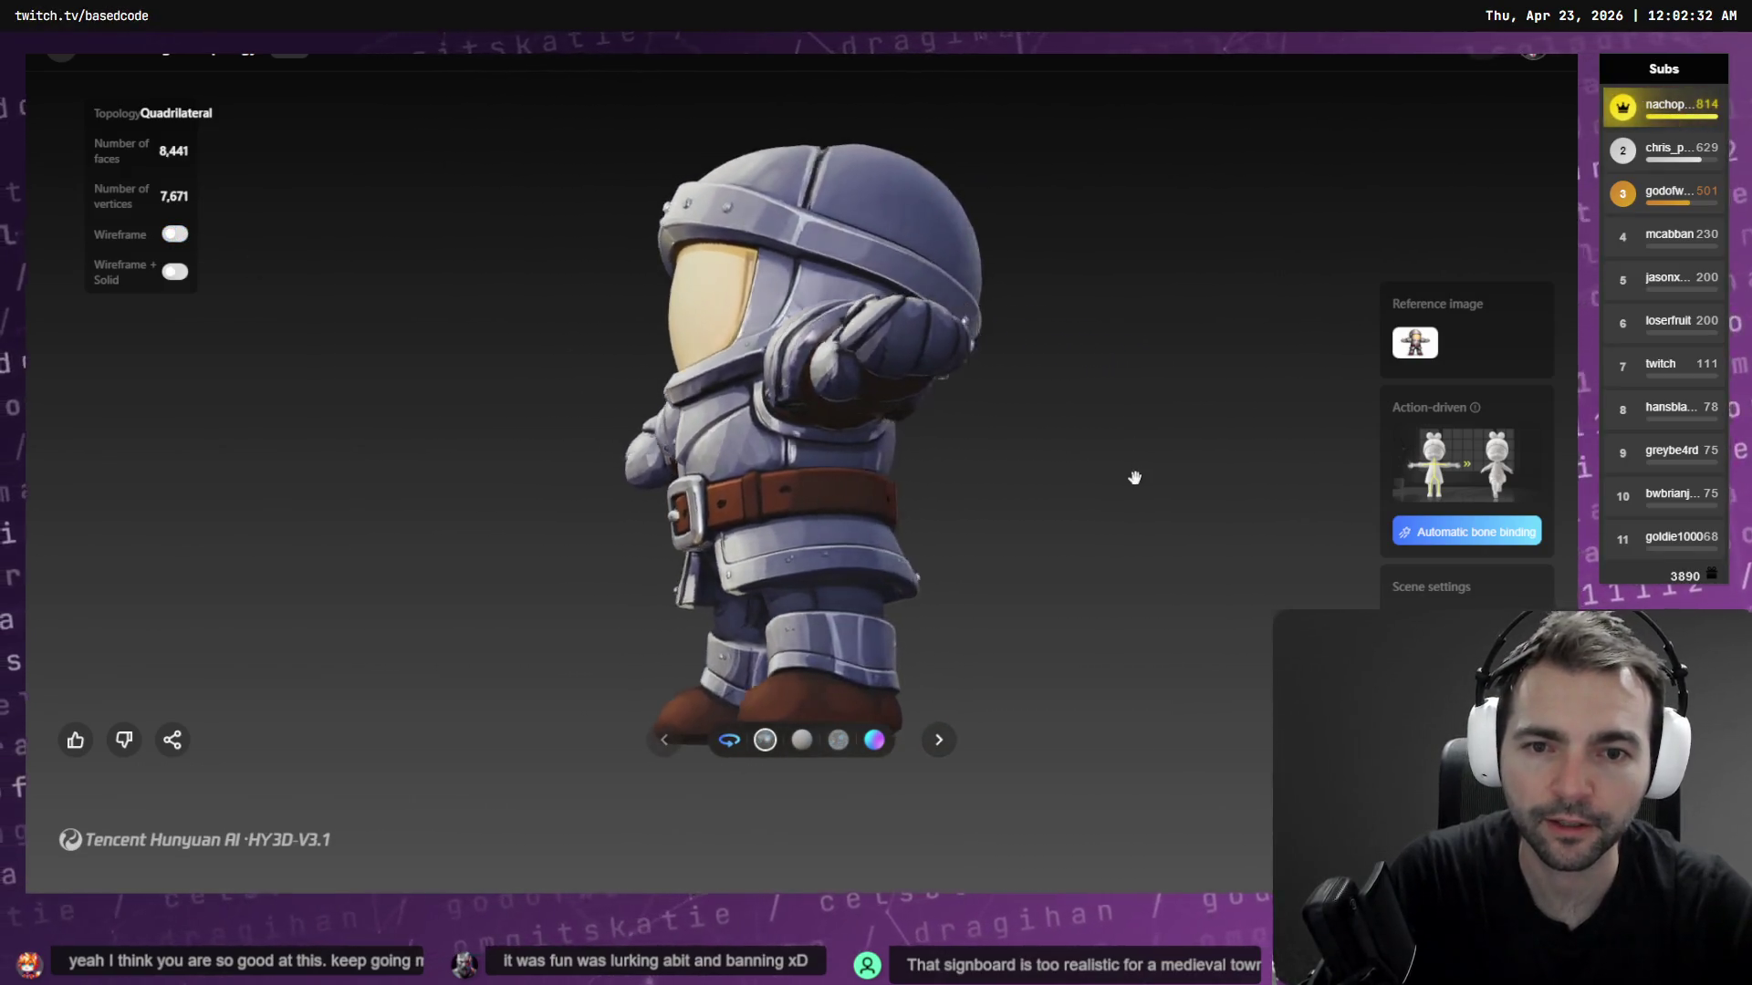
mouse_move(1144, 468)
mouse_down()
mouse_move(1157, 407)
mouse_move(1156, 569)
mouse_move(1076, 594)
mouse_move(1075, 633)
mouse_move(1086, 490)
mouse_up()
scroll(1081, 479, down, 3)
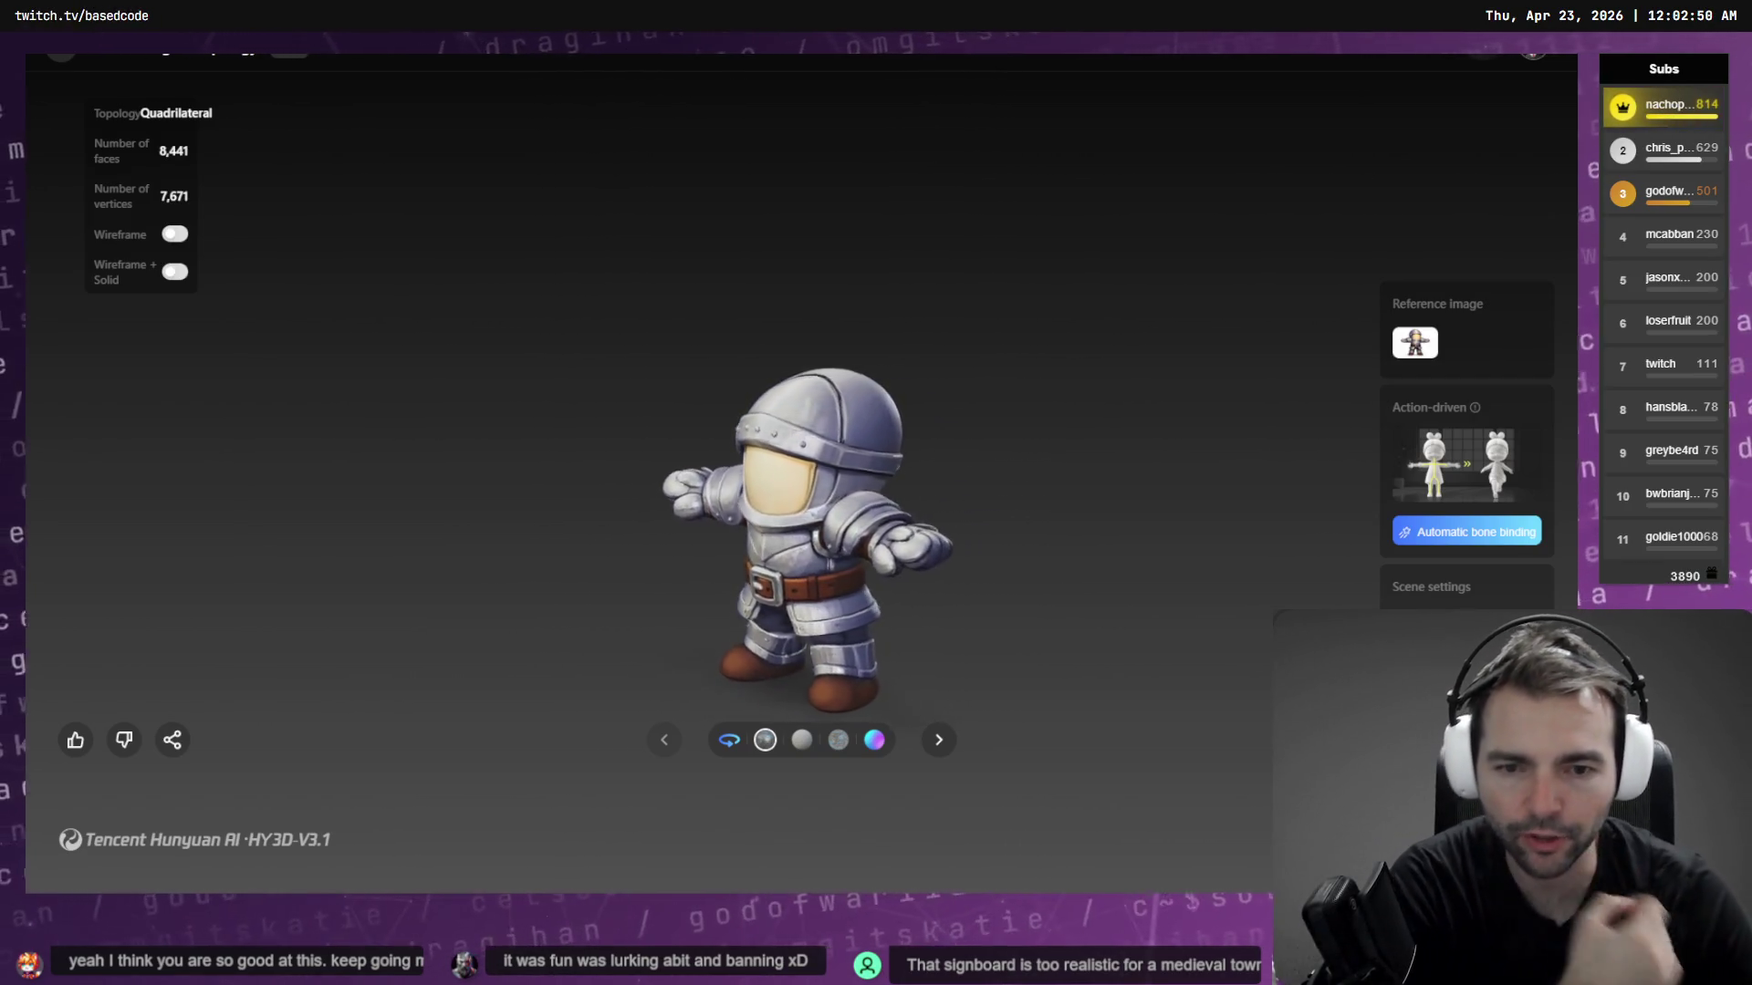
key(alt+Tab)
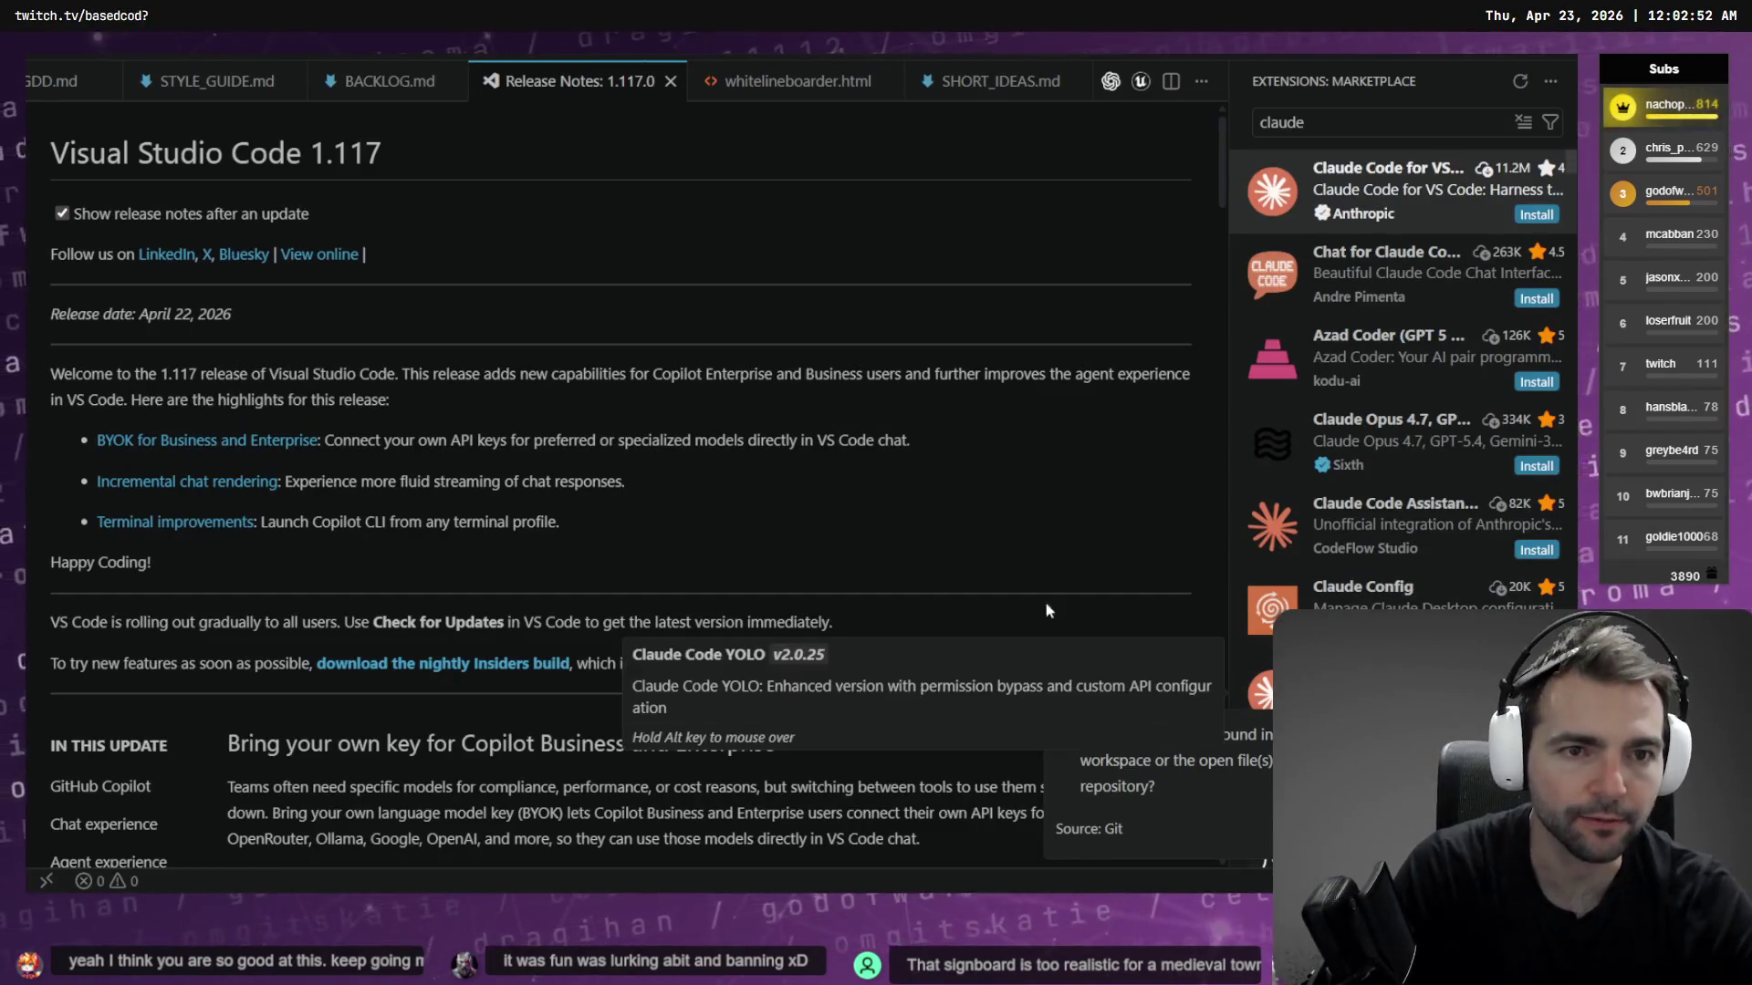
key(alt+Tab)
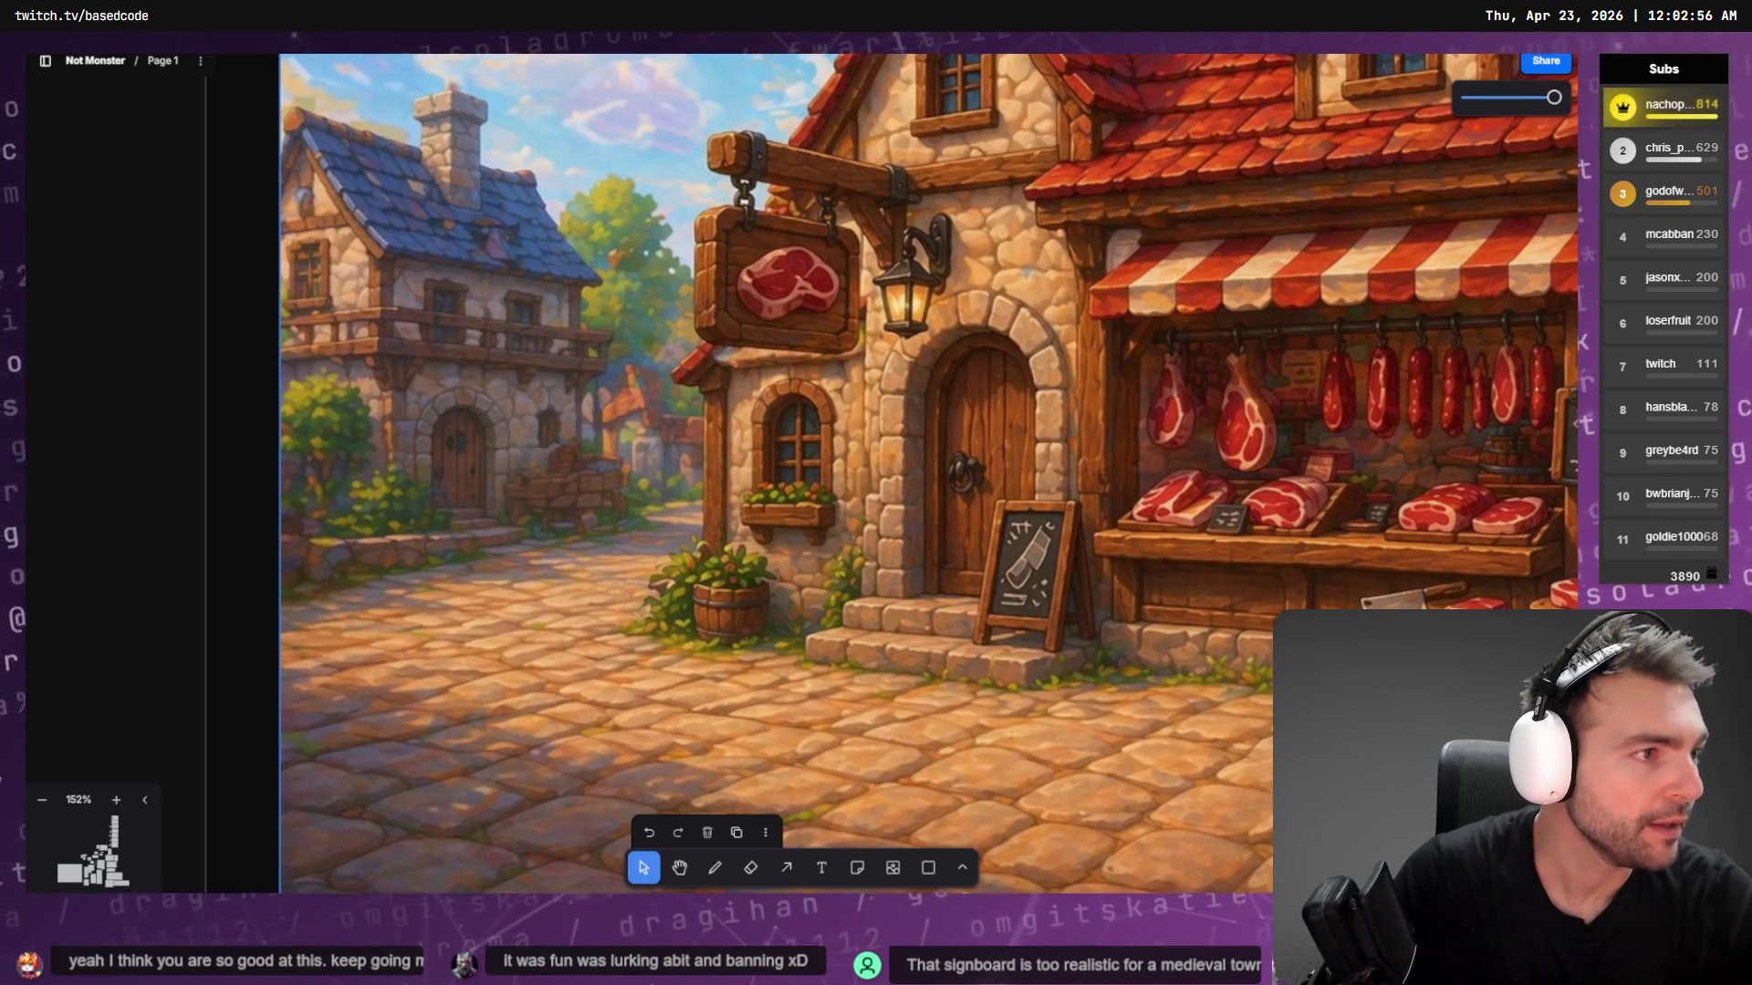
key(alt+Tab)
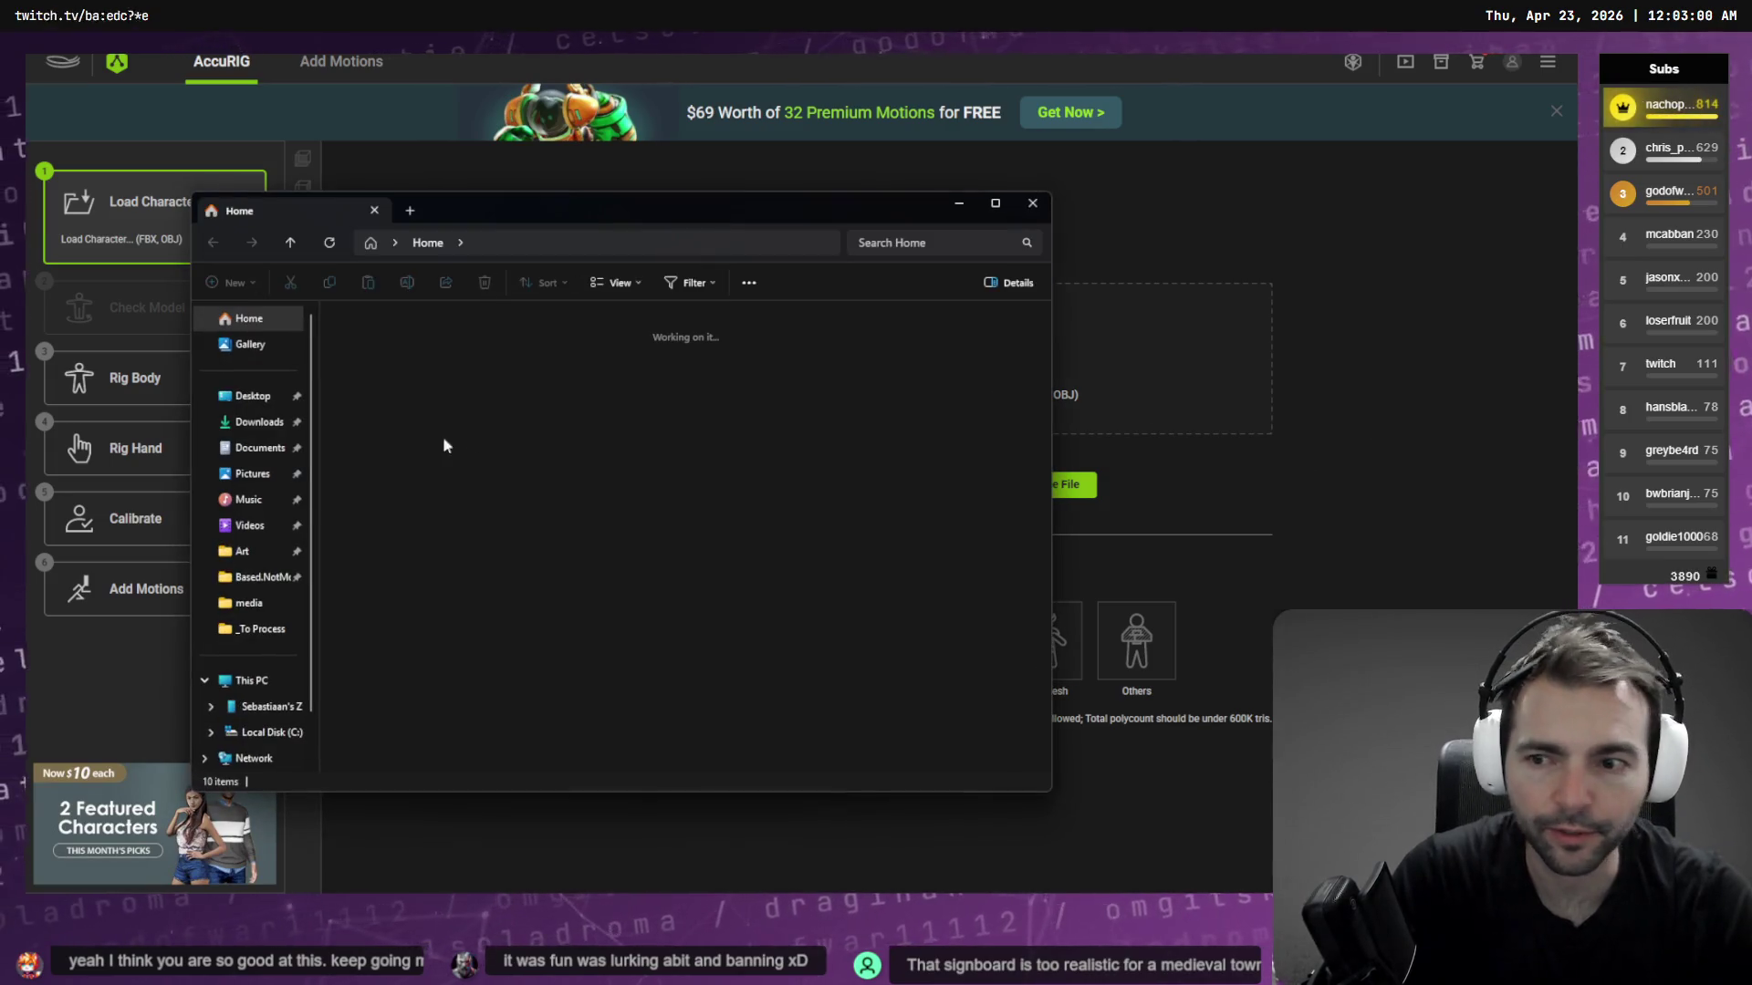
Rename the downloaded zip to Guard.zip and paste it into Art > _To Process
click(458, 361)
click(459, 362)
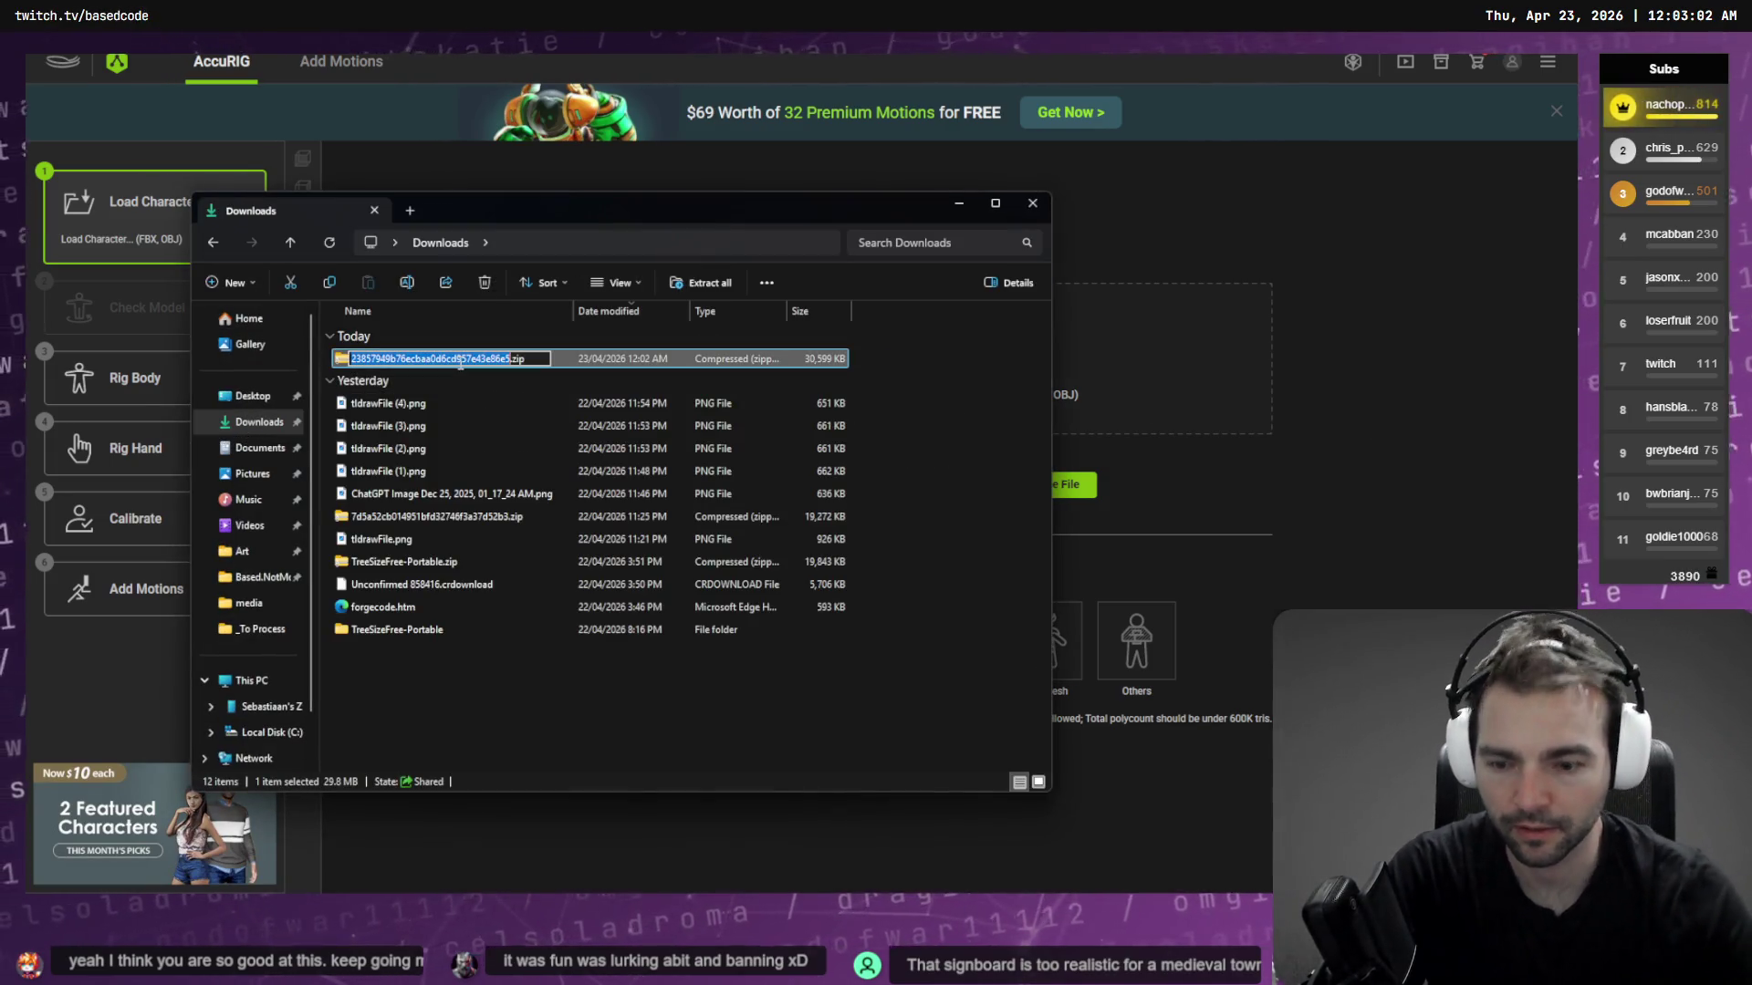
text(Guard)
key(Return)
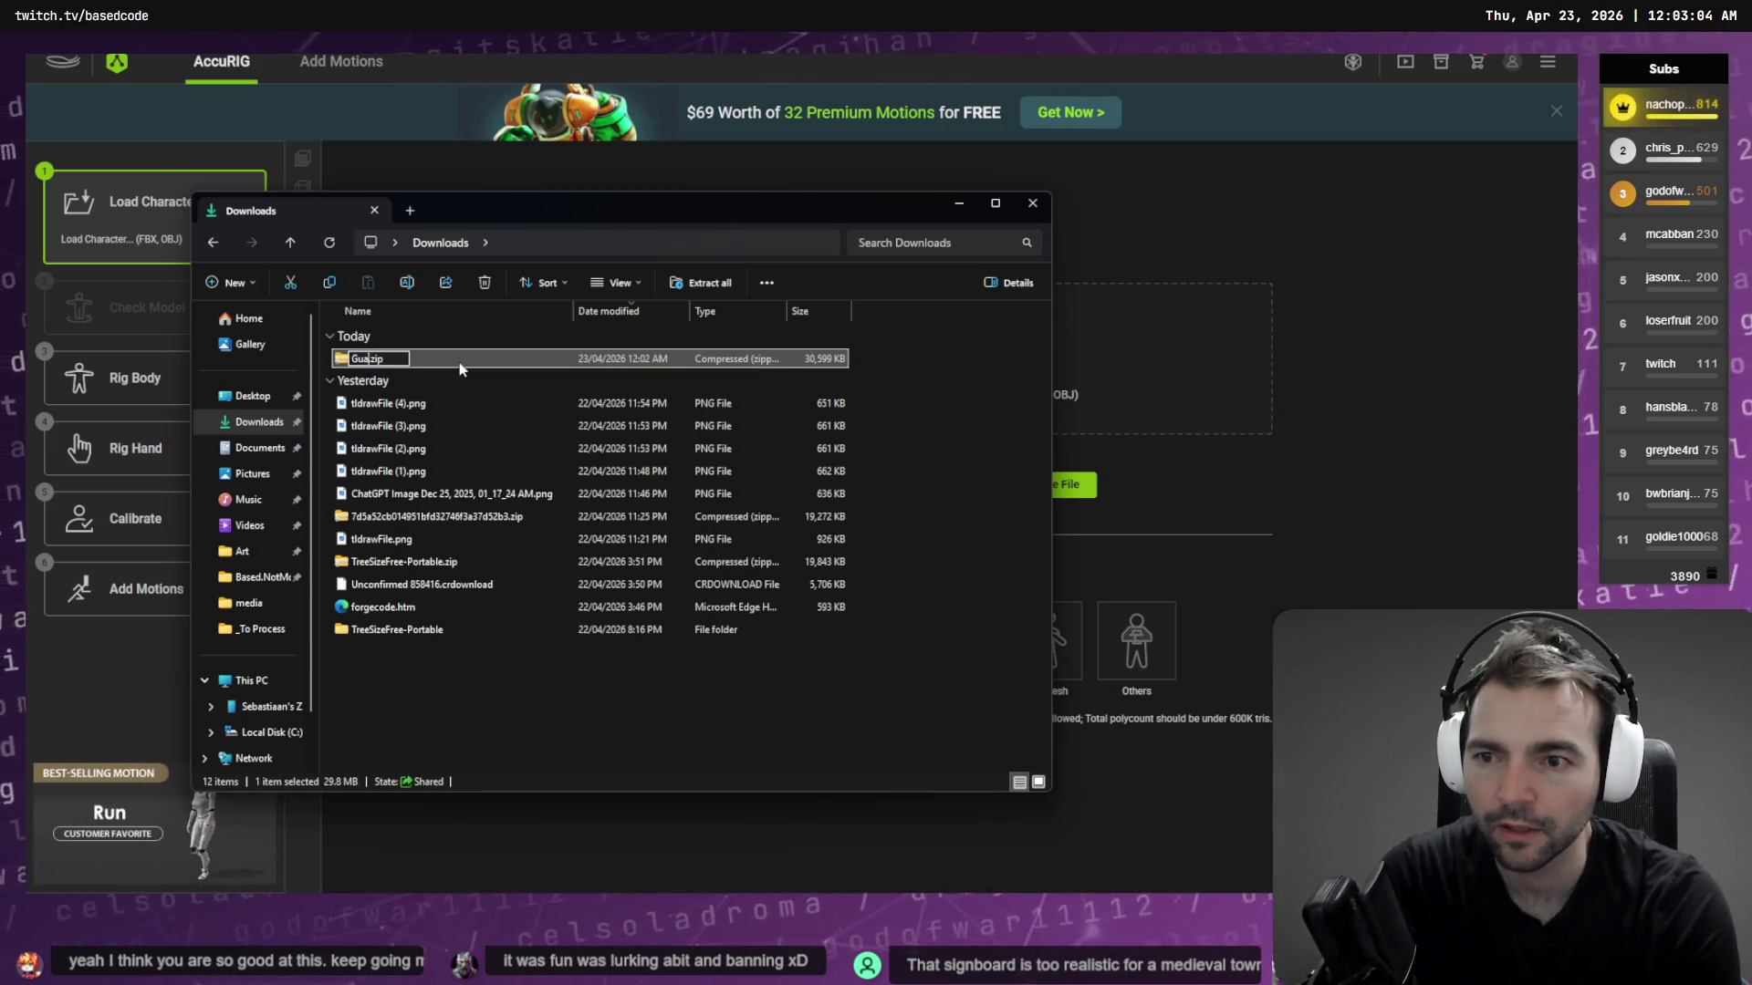
click(243, 551)
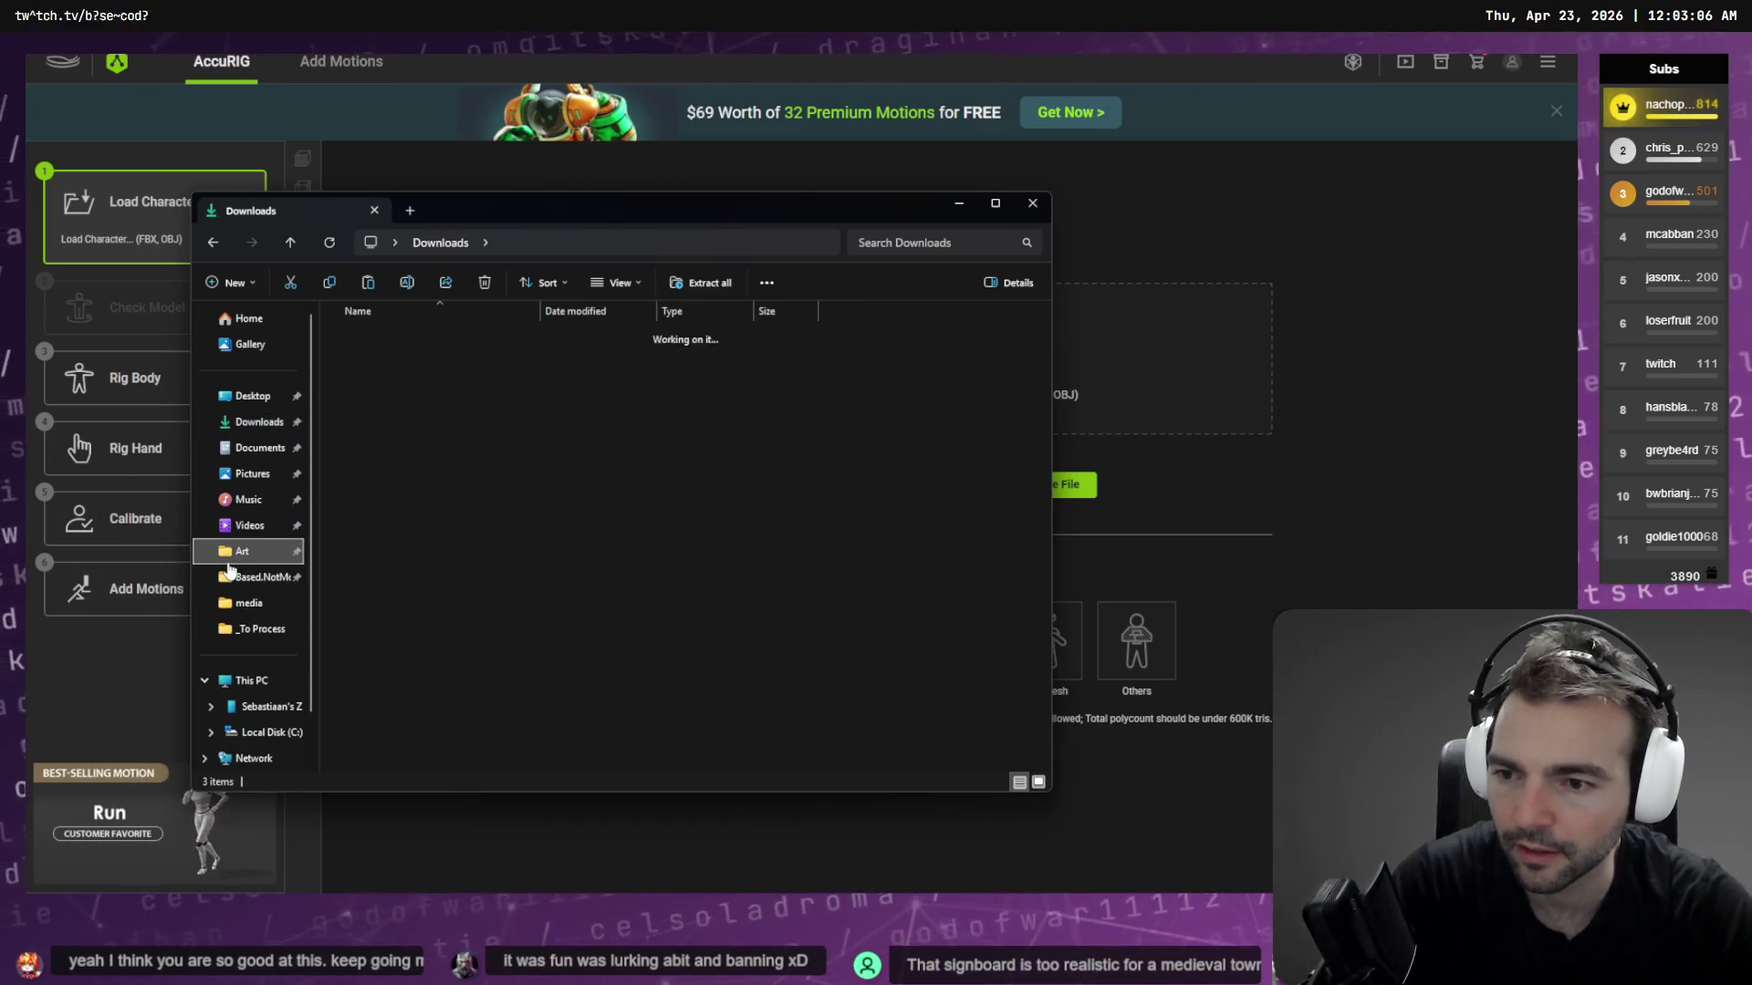
double_click(436, 339)
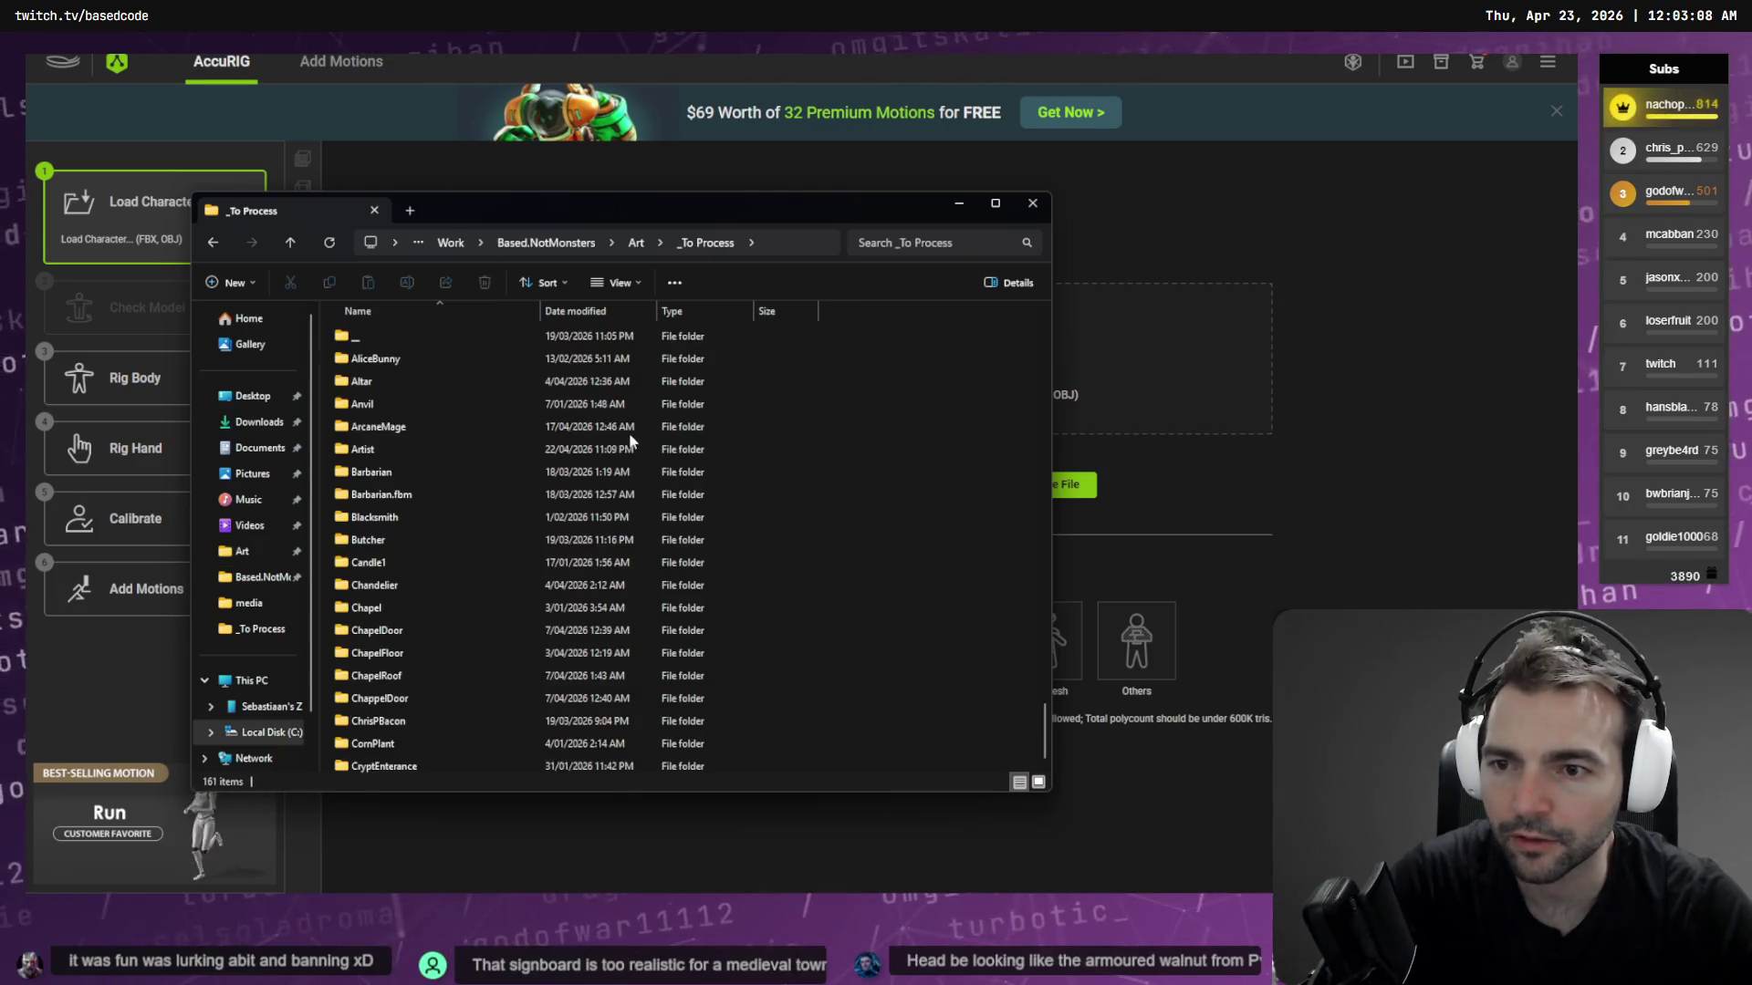
key(ctrl+v)
Extract Guard.zip into its own Guard folder and move the zip inside it
mouse_move(649, 769)
right_down()
mouse_move(851, 707)
mouse_move(933, 600)
right_up()
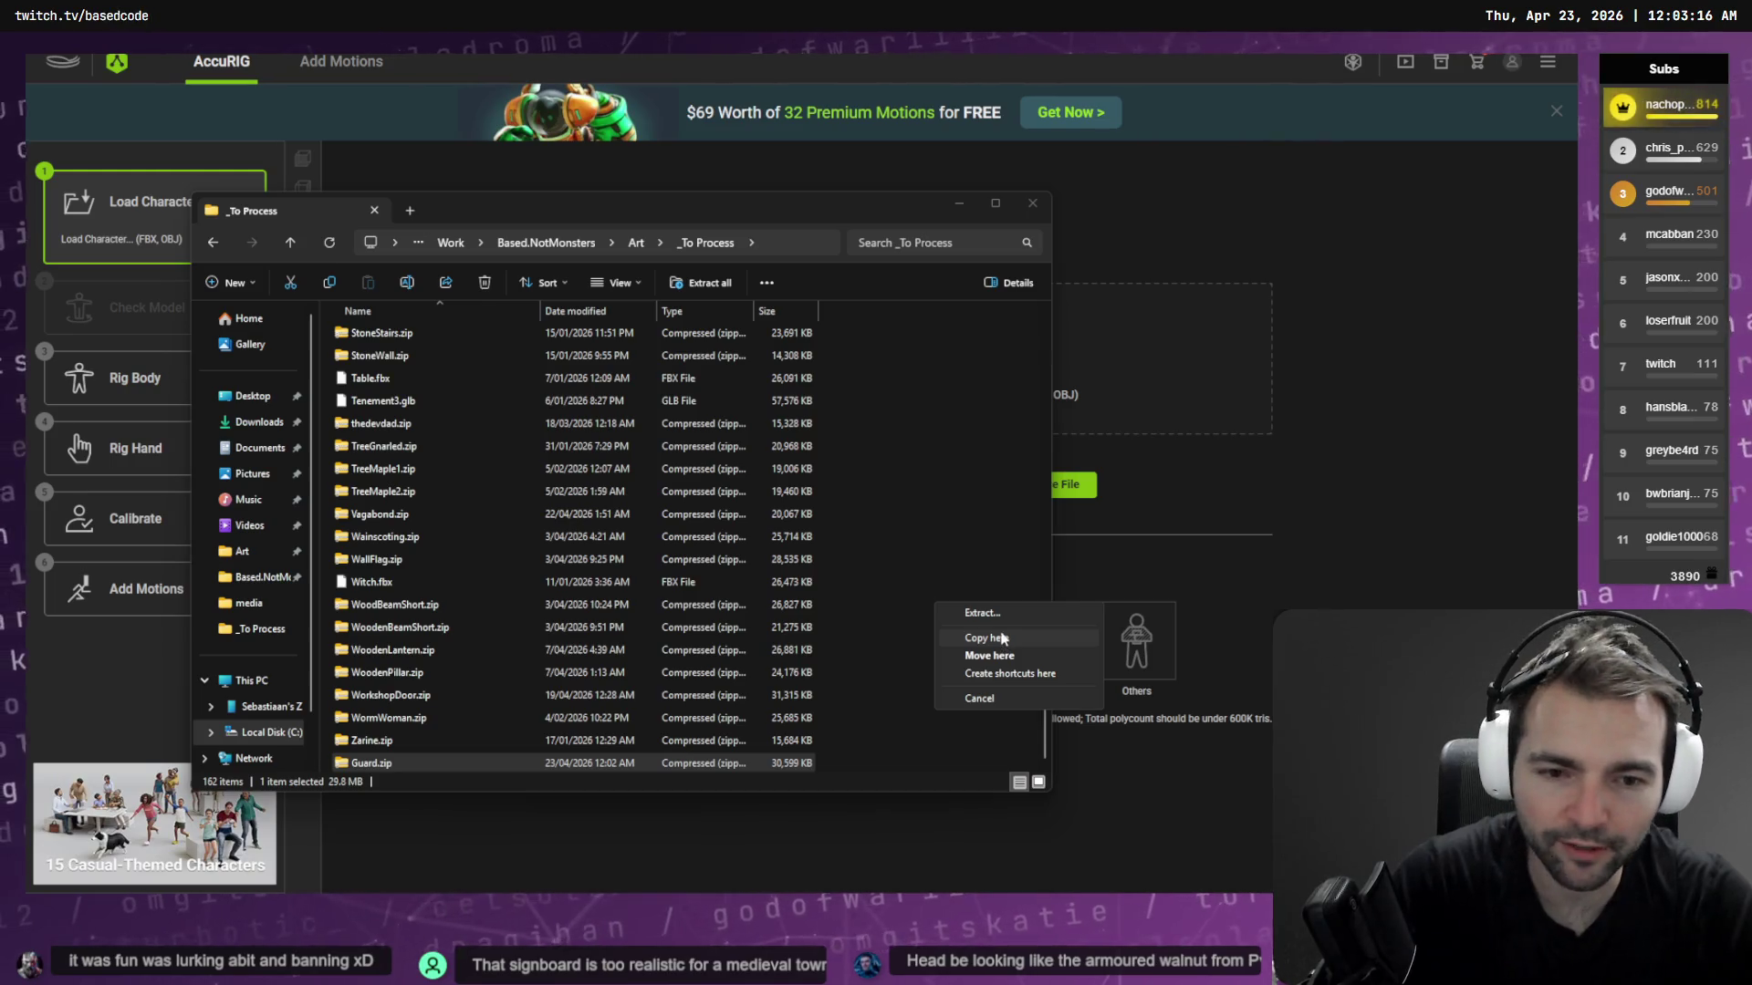
click(1006, 610)
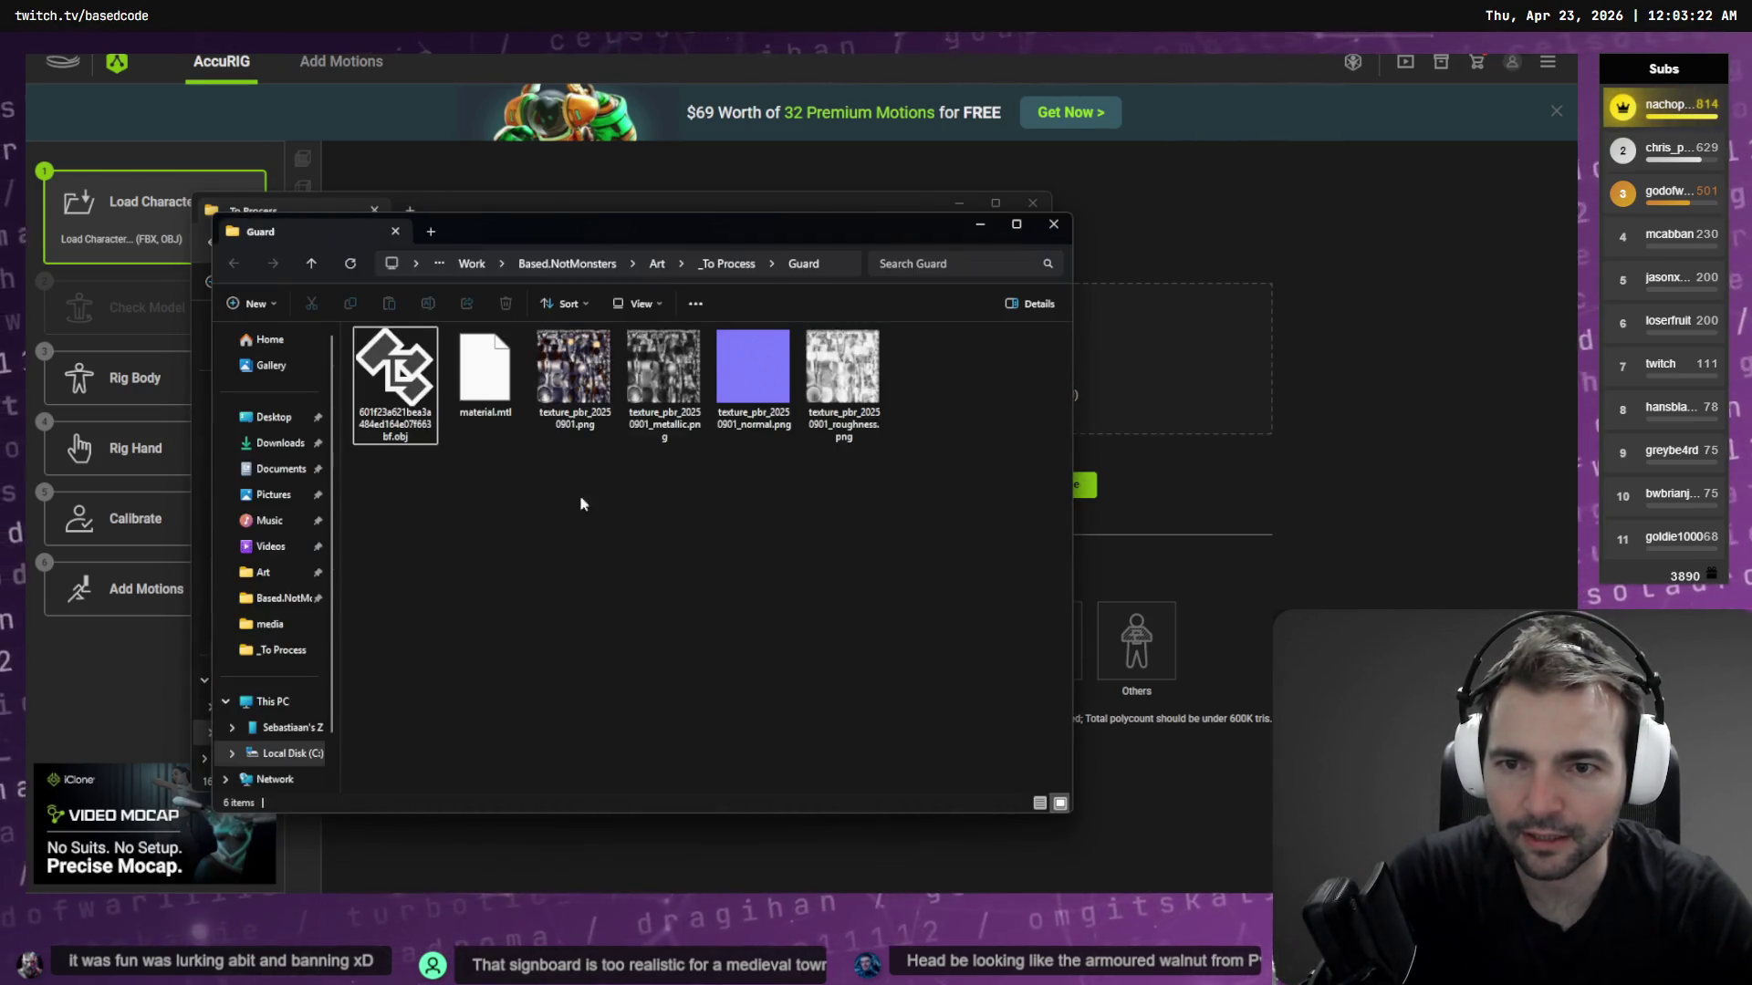
click(574, 212)
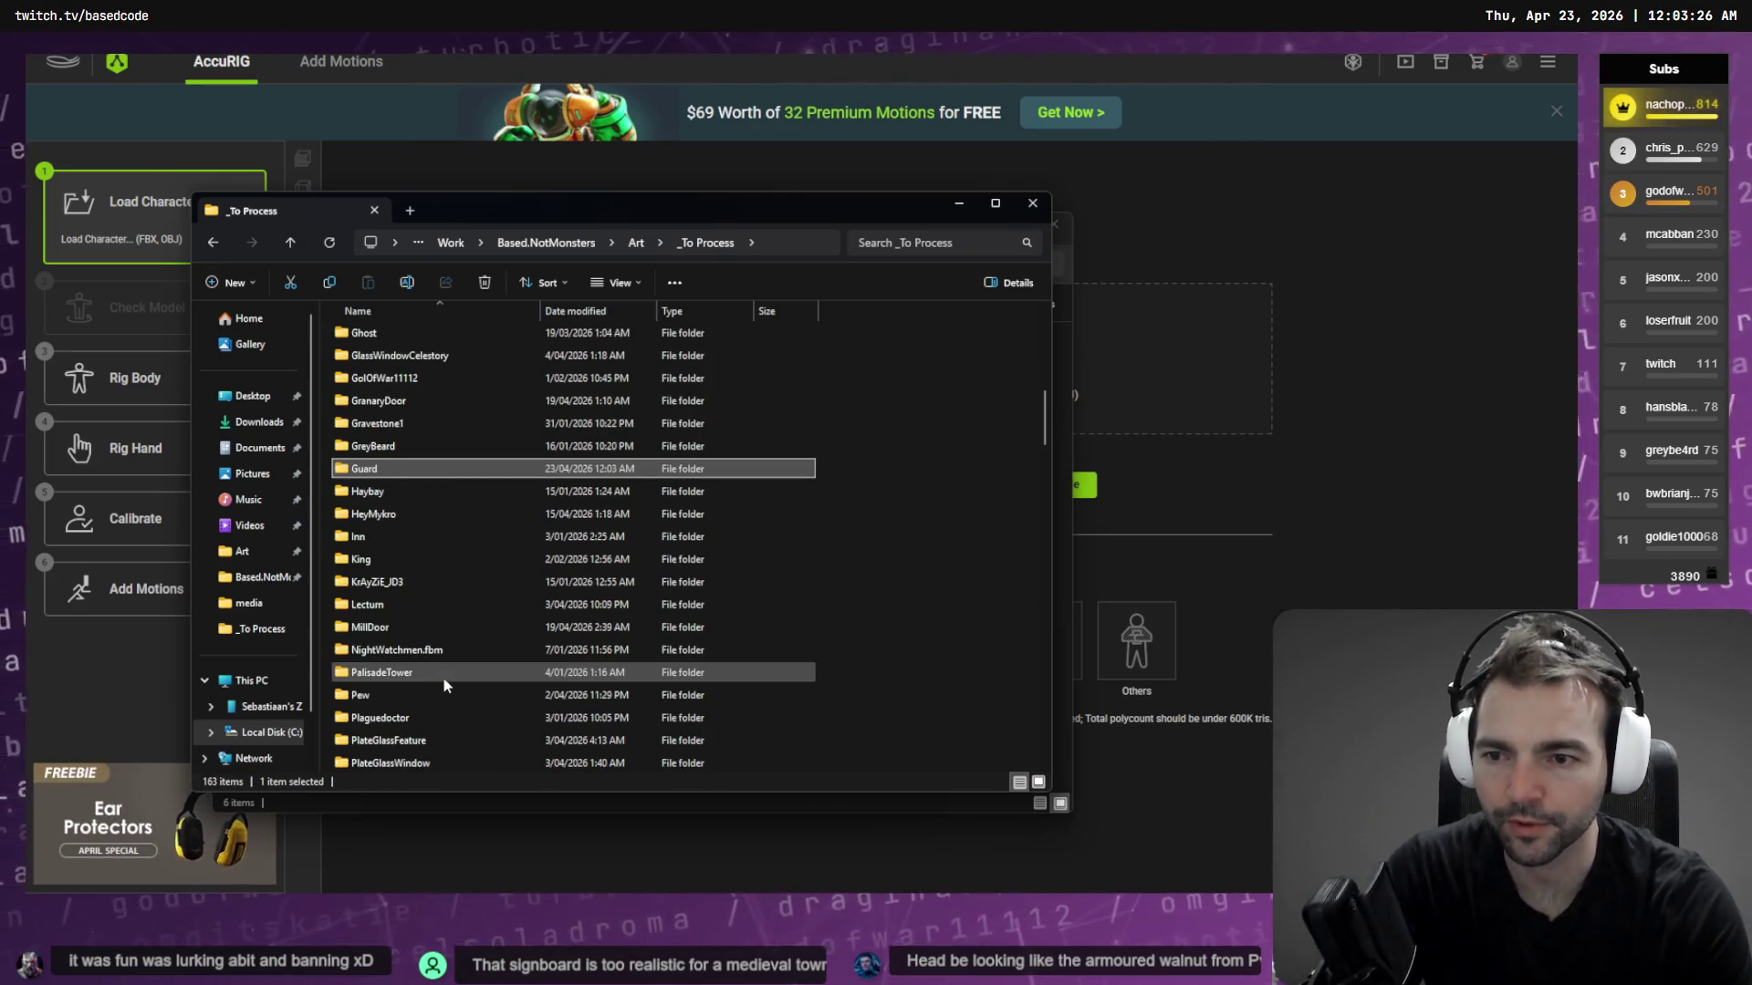
text(glgu)
key(ctrl+w)
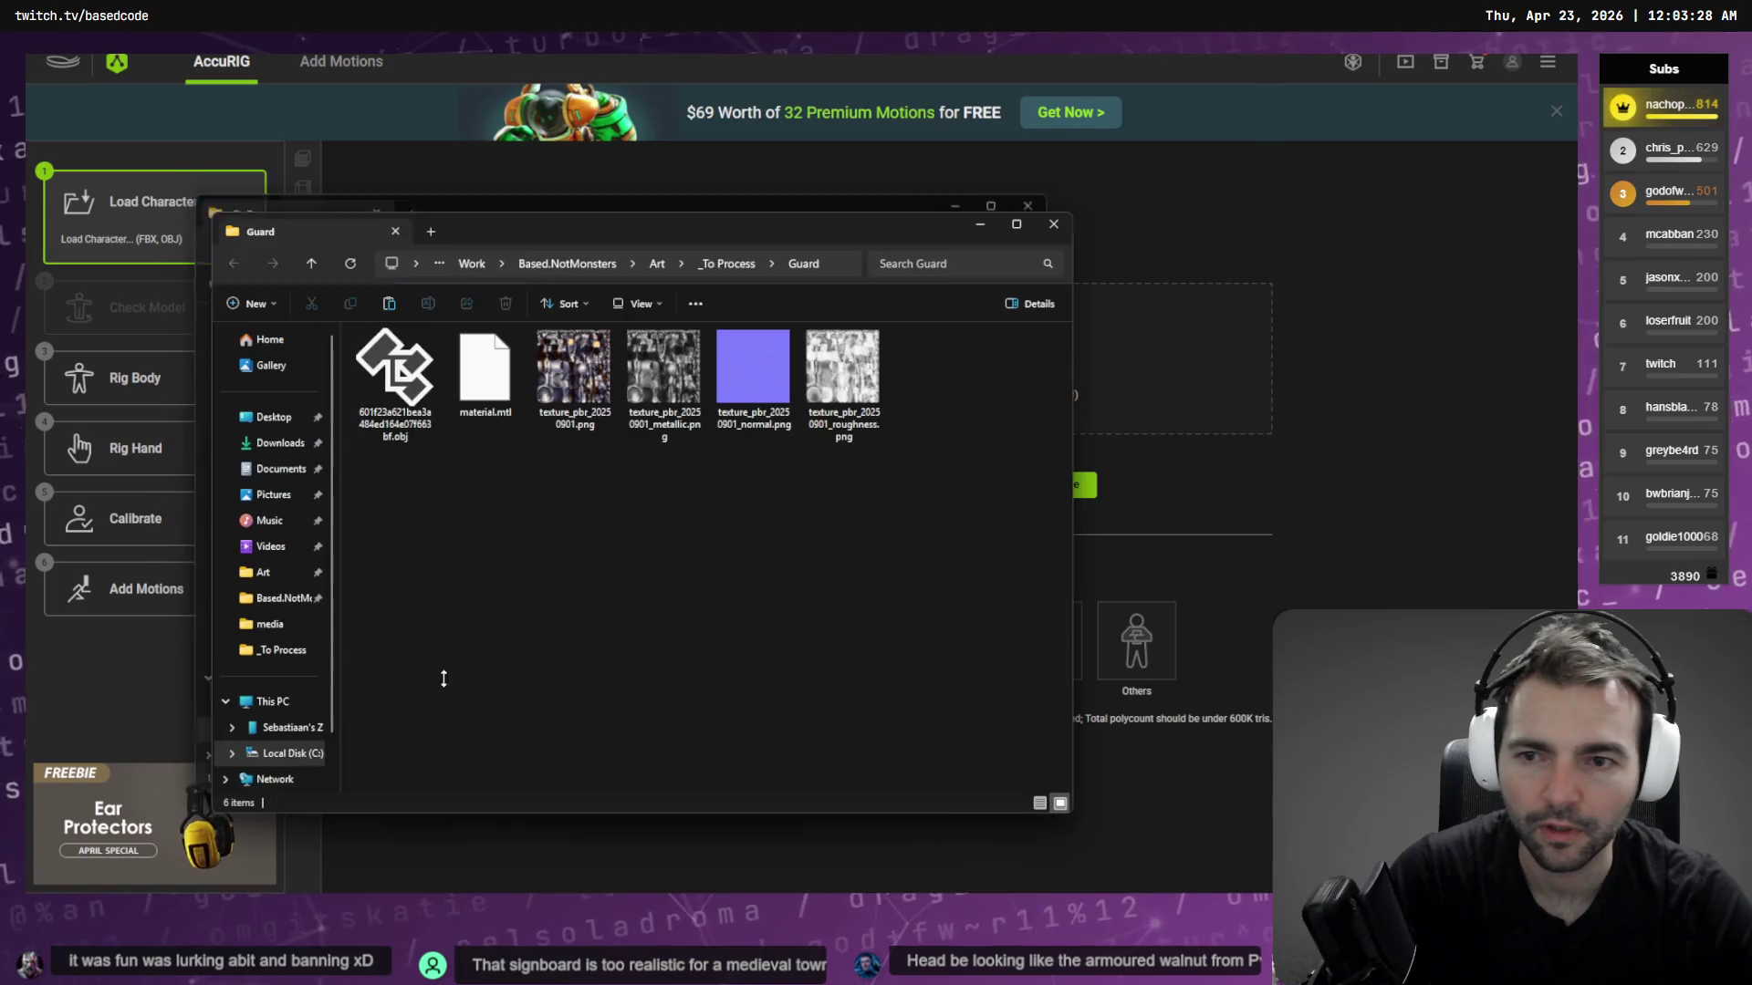
key(ctrl+v)
Rename the model file to Guard.obj and load it into AccuRIG
click(415, 415)
key(F2)
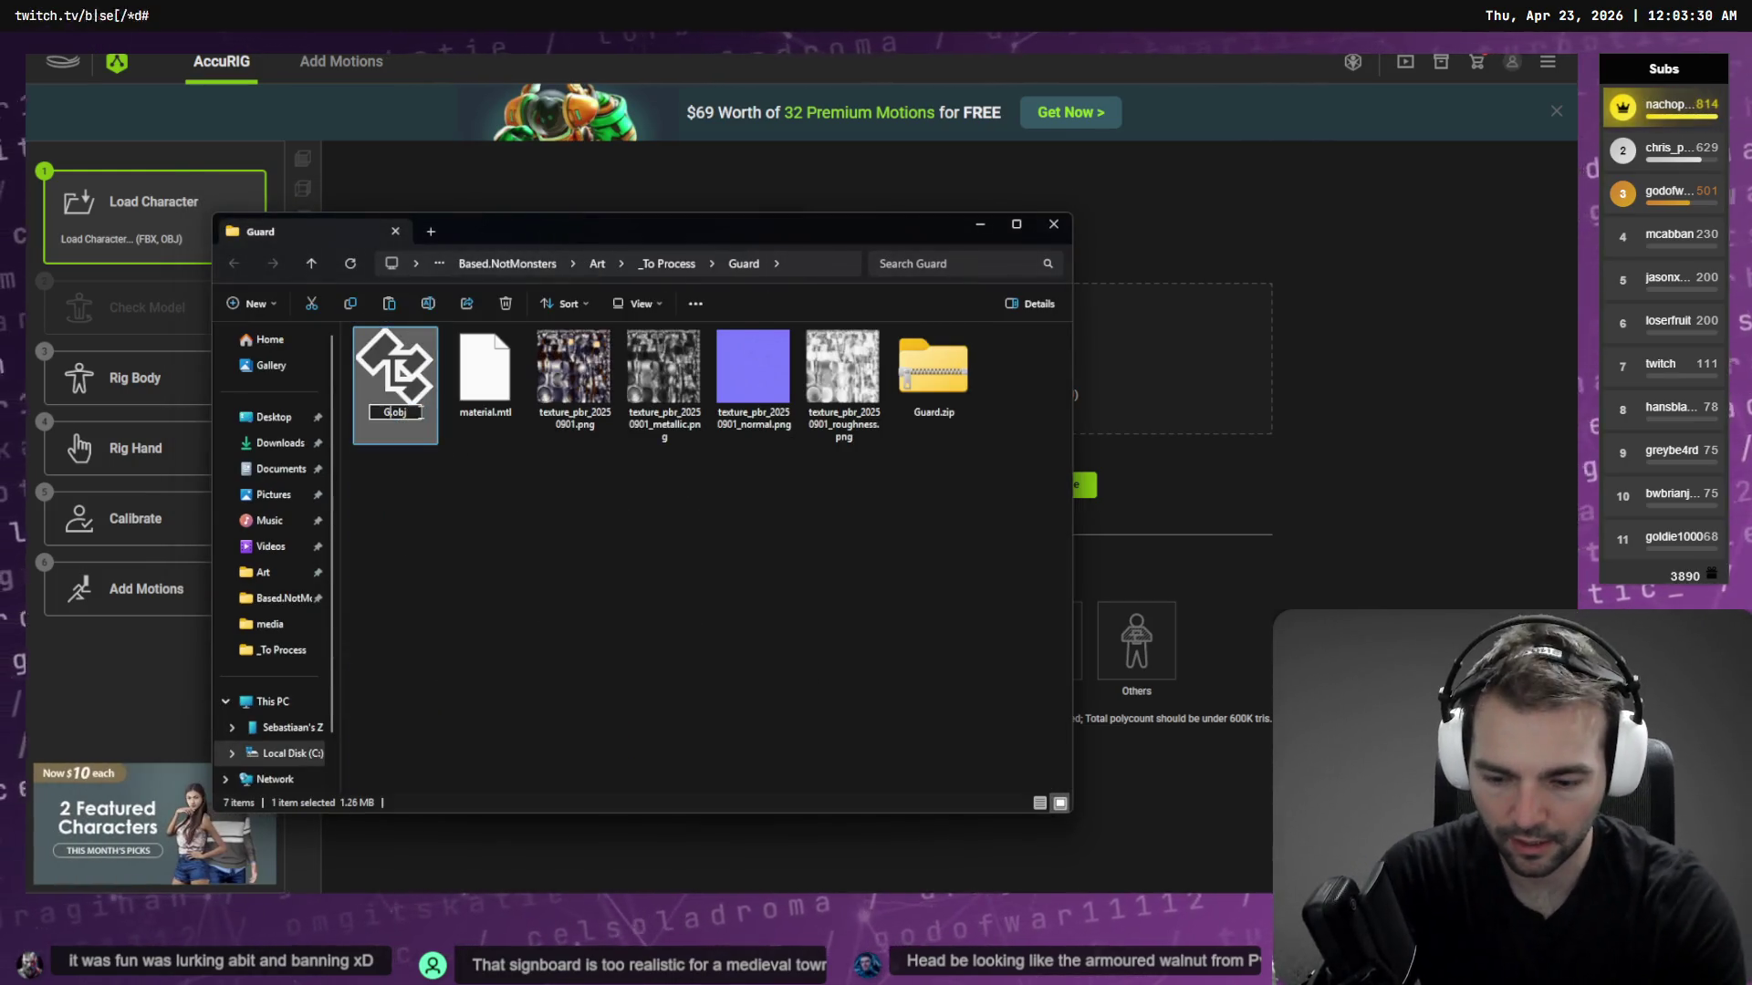
text(Guard)
key(Return)
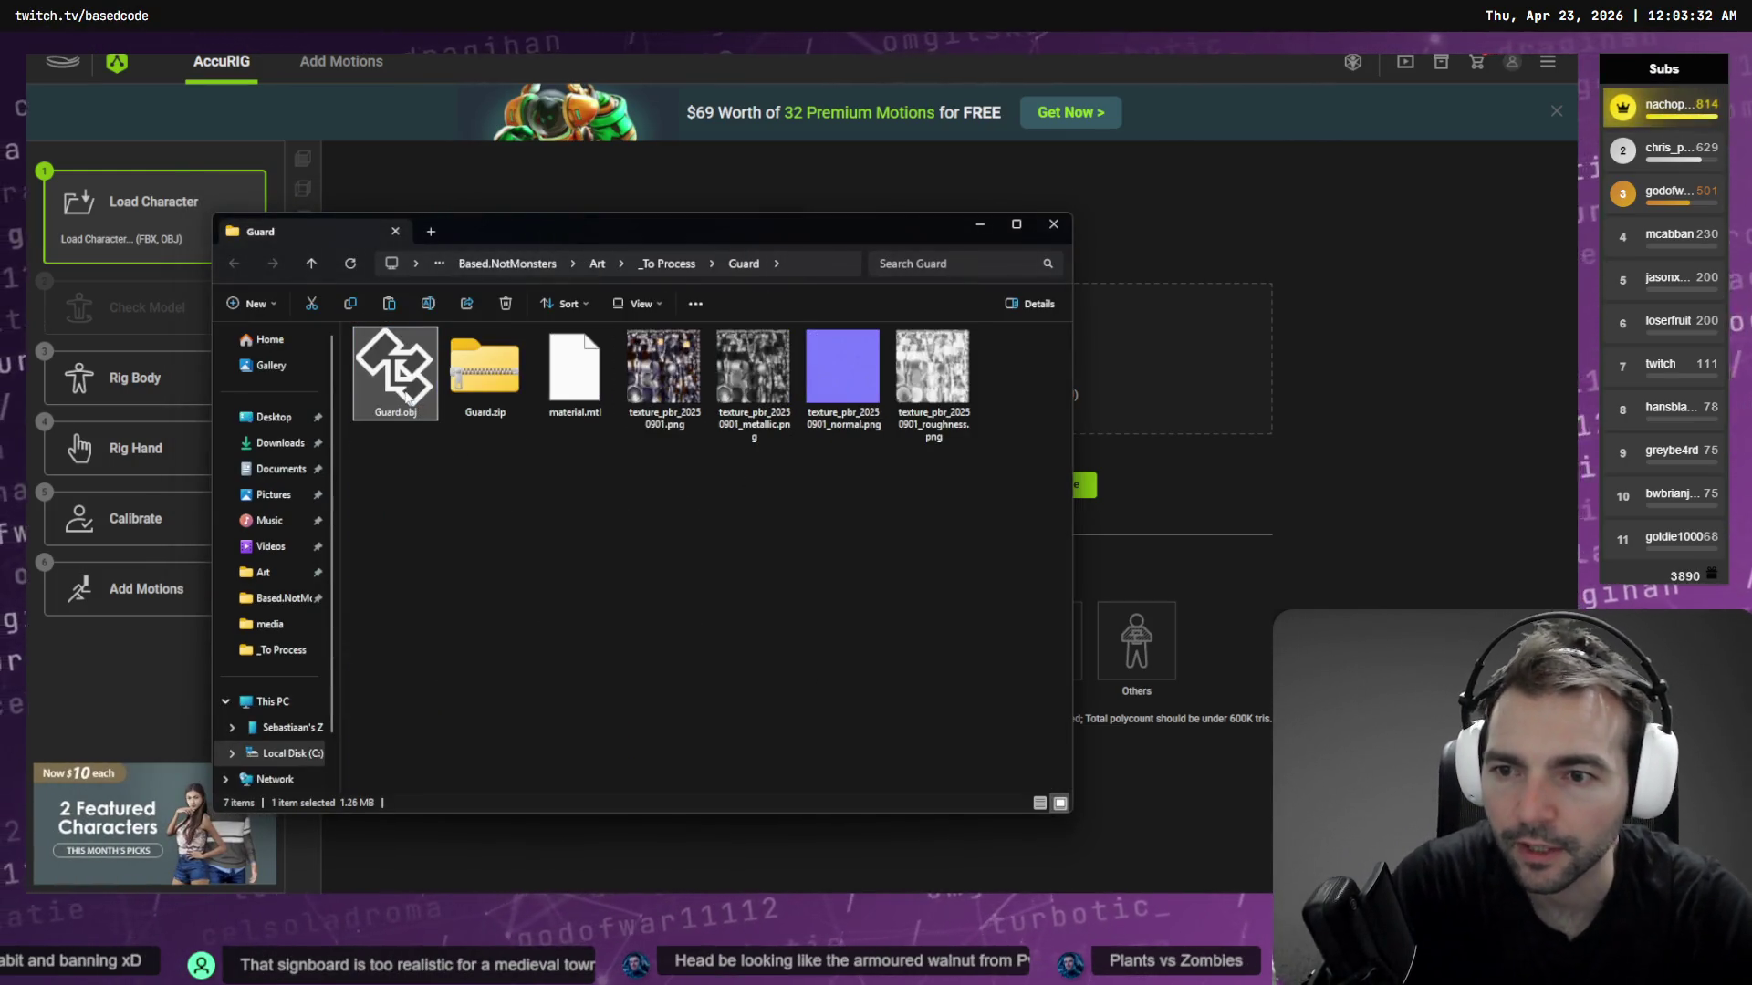
drag(690, 449, 1133, 358)
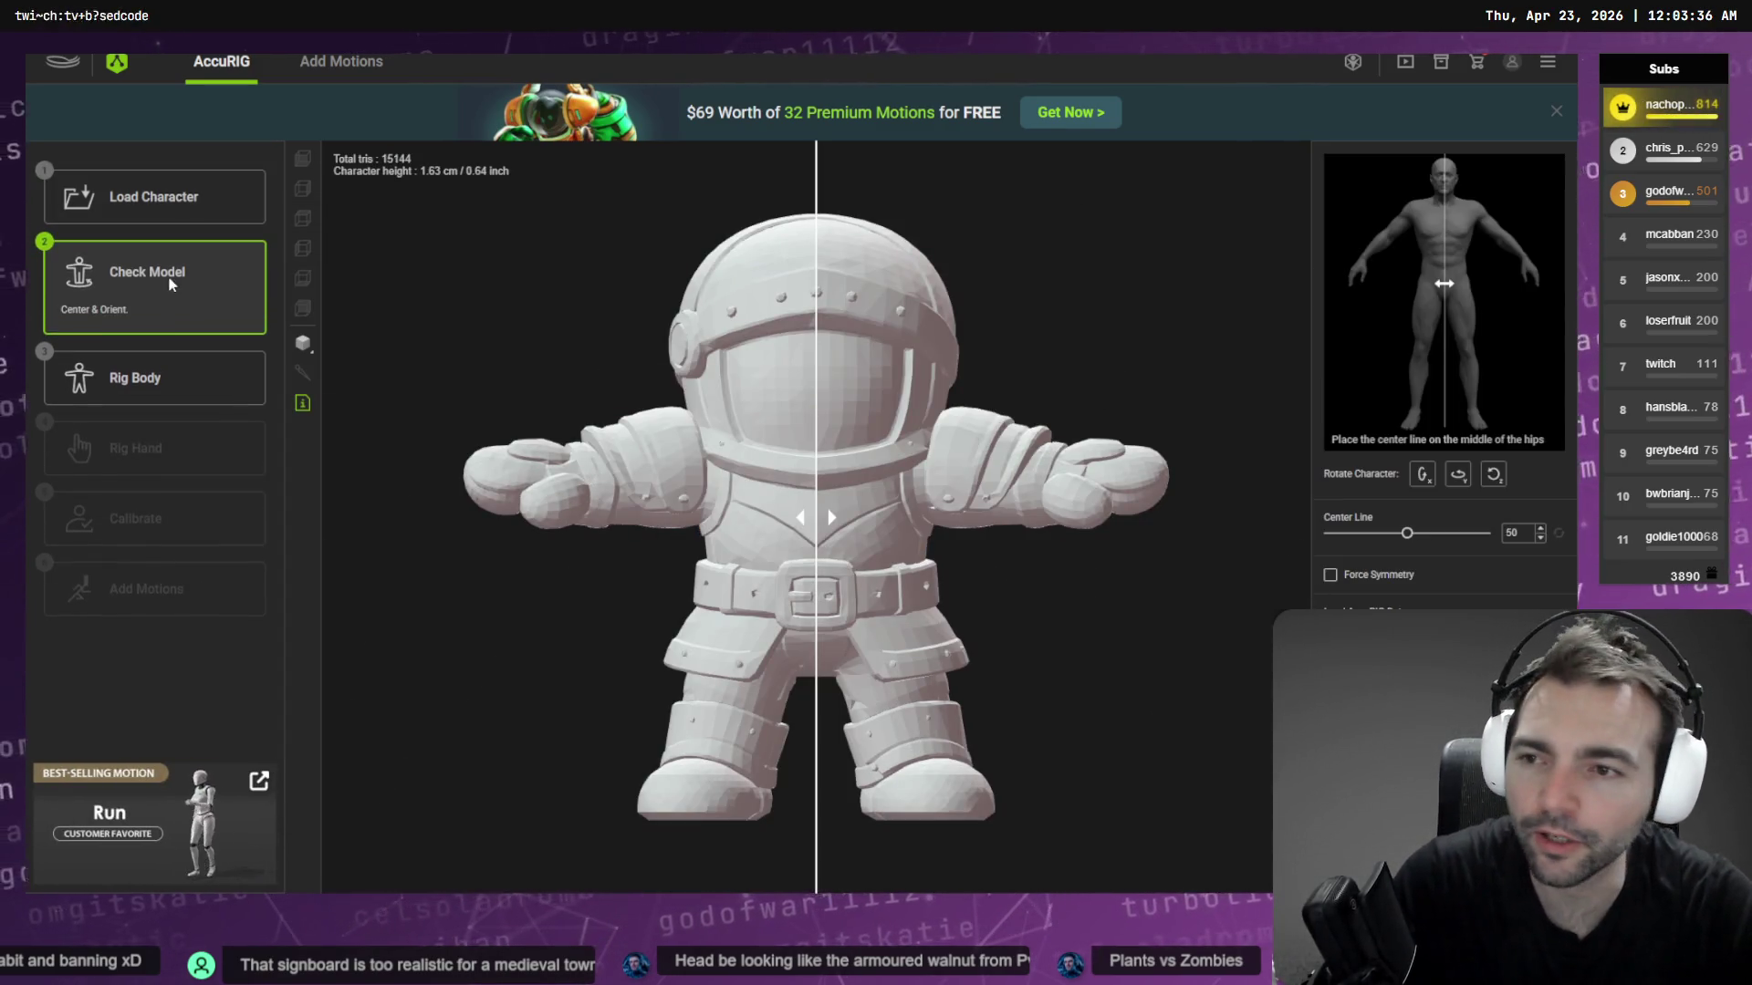
Place the body joints: wrist, elbow, shoulders, pelvis, knee, neck, head and clavicle onto the knight
click(131, 376)
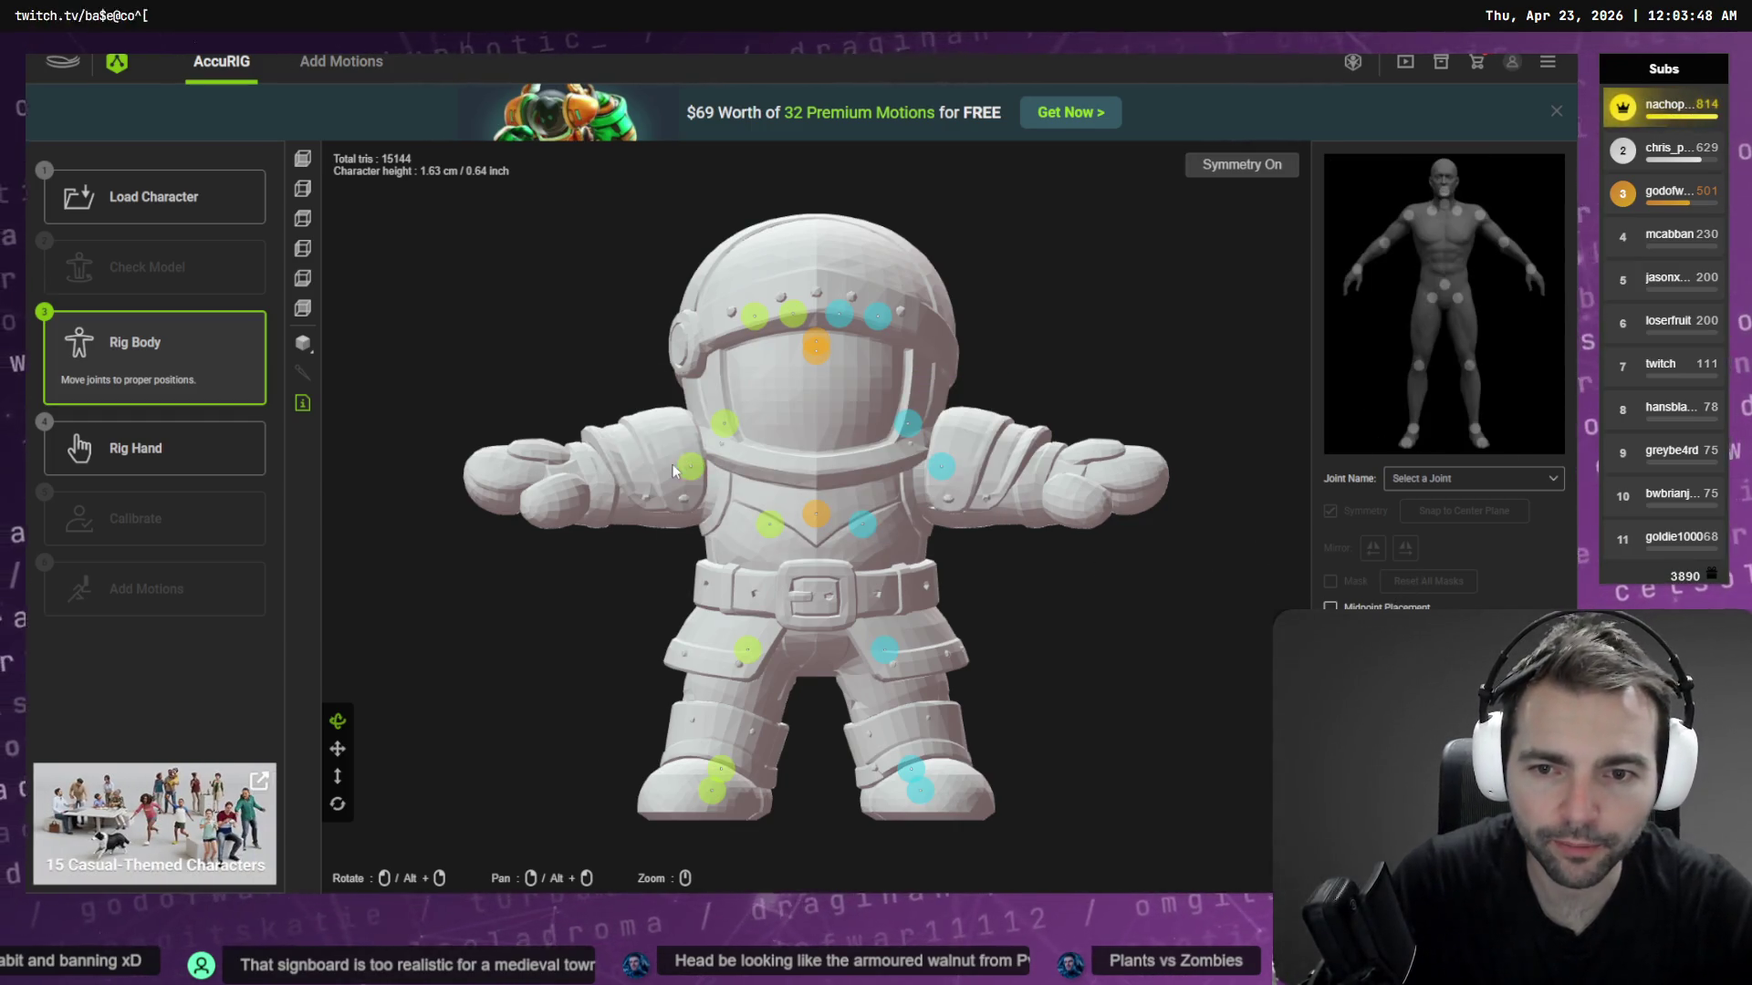
drag(689, 468, 546, 476)
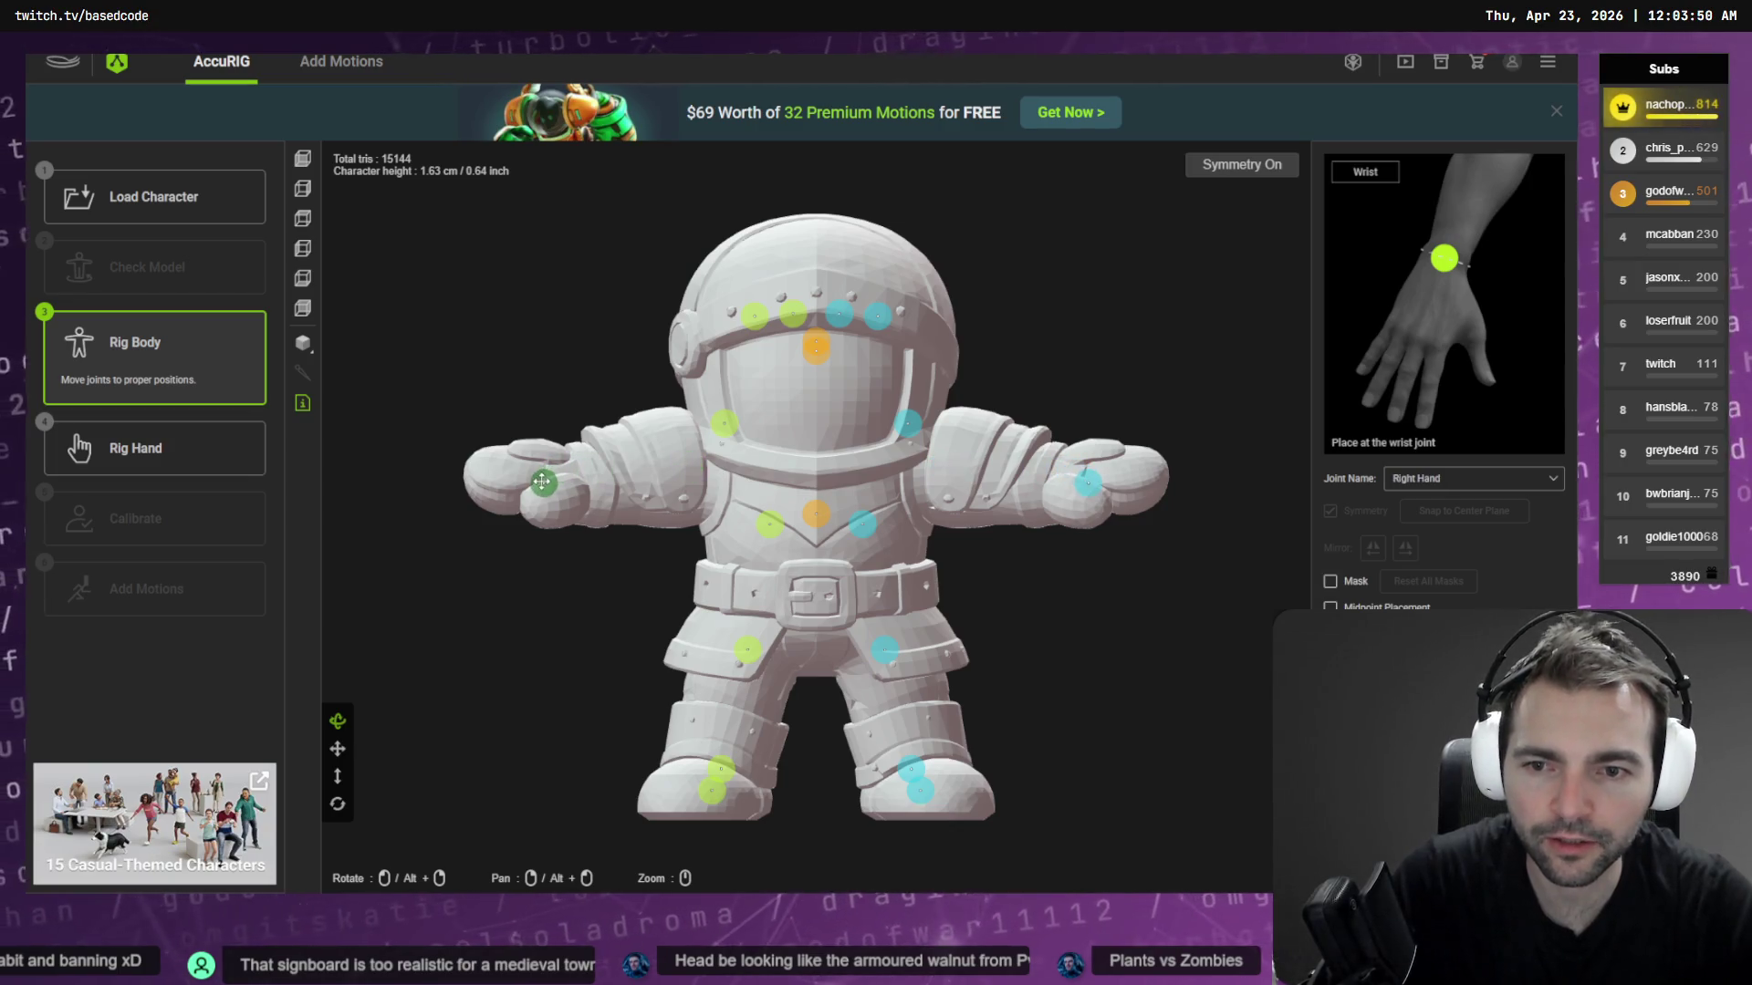
drag(724, 424, 624, 472)
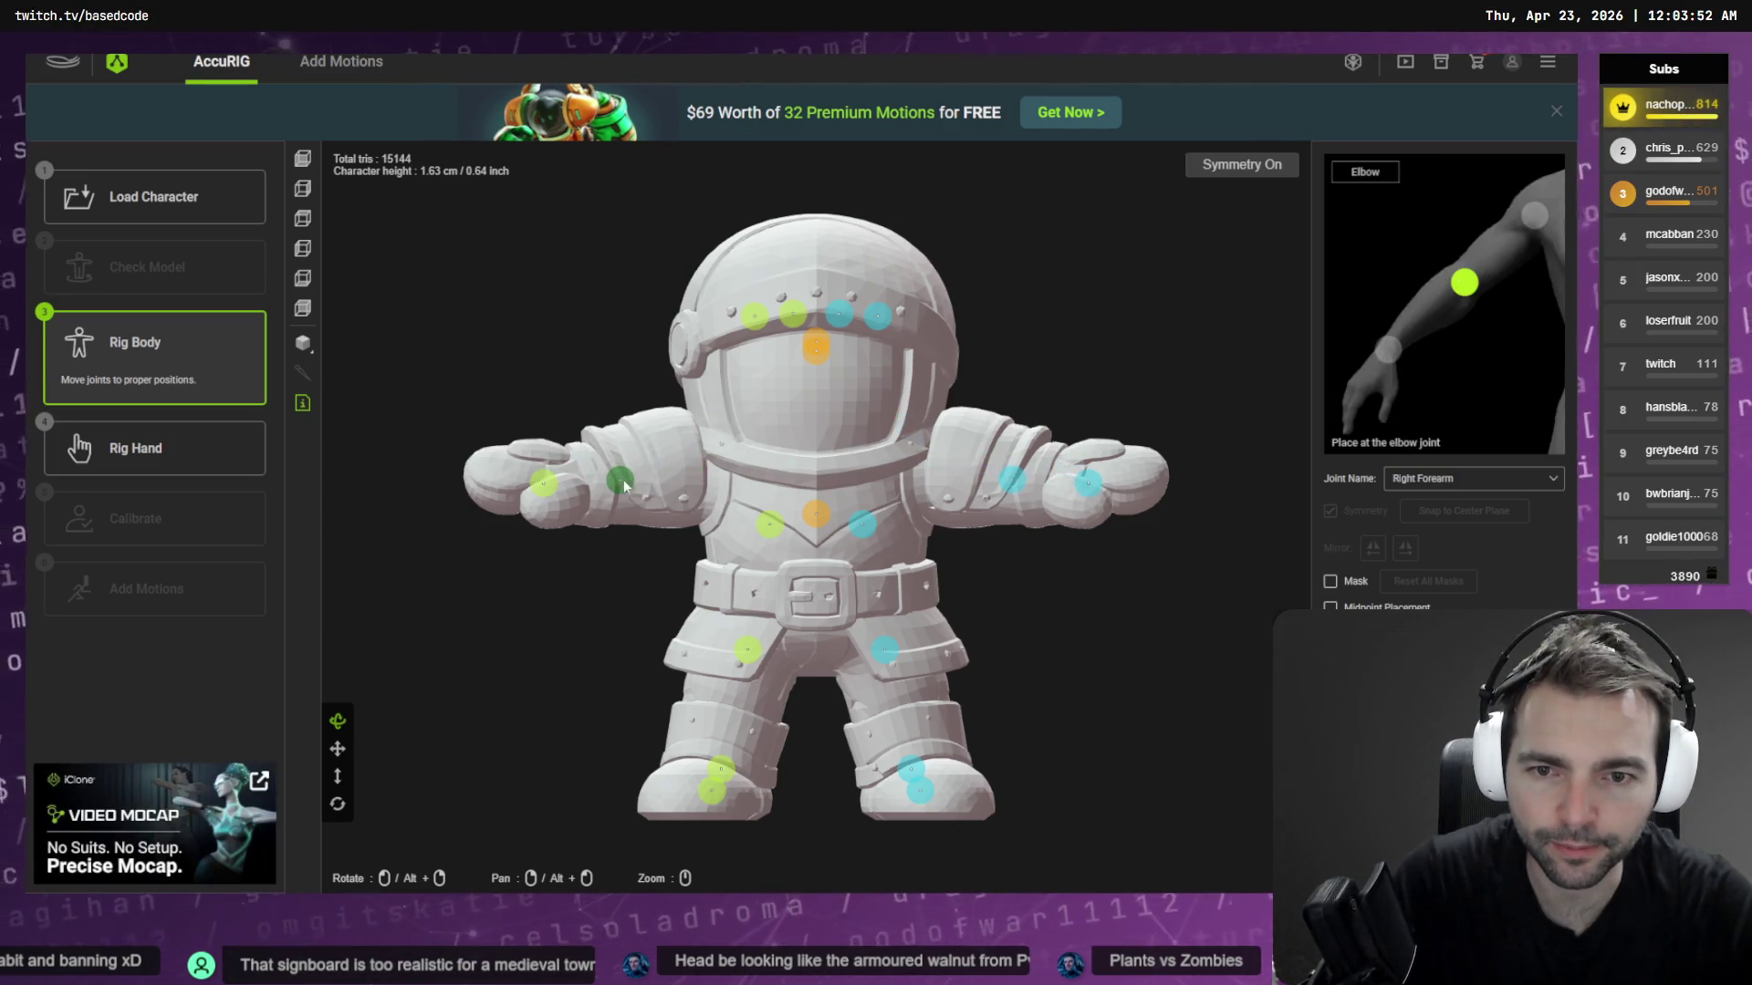
drag(754, 316, 690, 476)
mouse_move(821, 530)
mouse_down()
mouse_move(811, 627)
mouse_move(727, 727)
mouse_move(769, 528)
mouse_move(733, 651)
mouse_up()
click(747, 649)
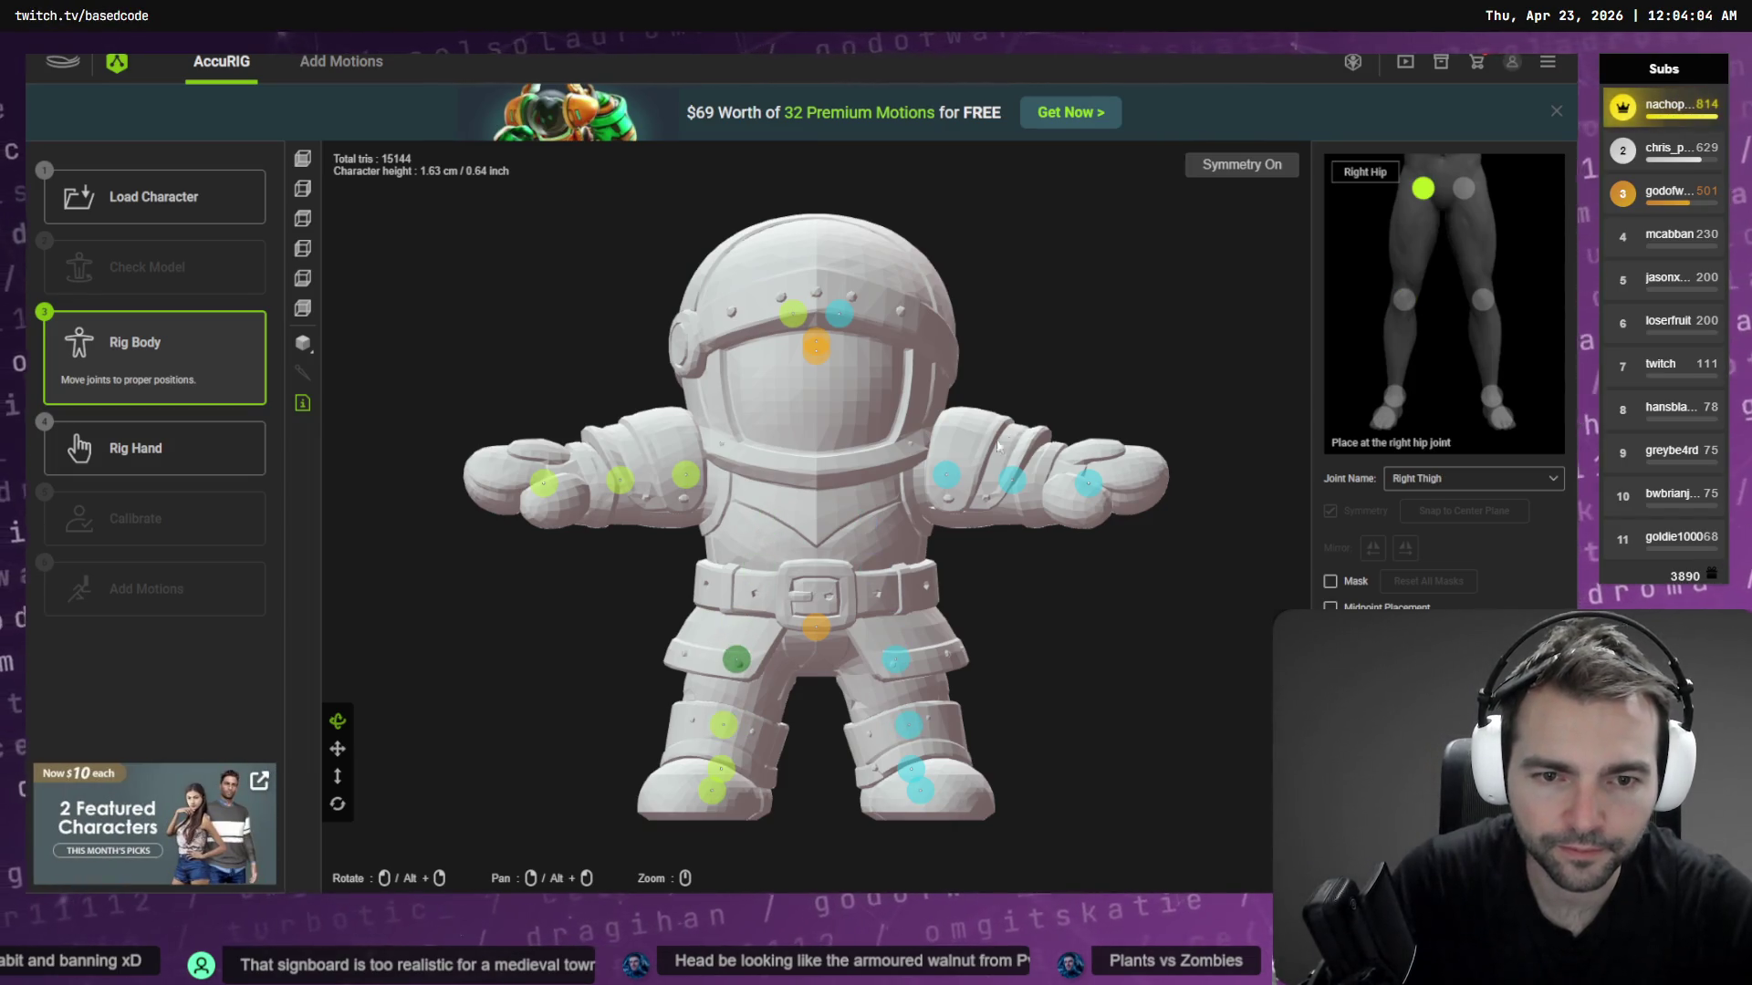
drag(946, 473, 950, 476)
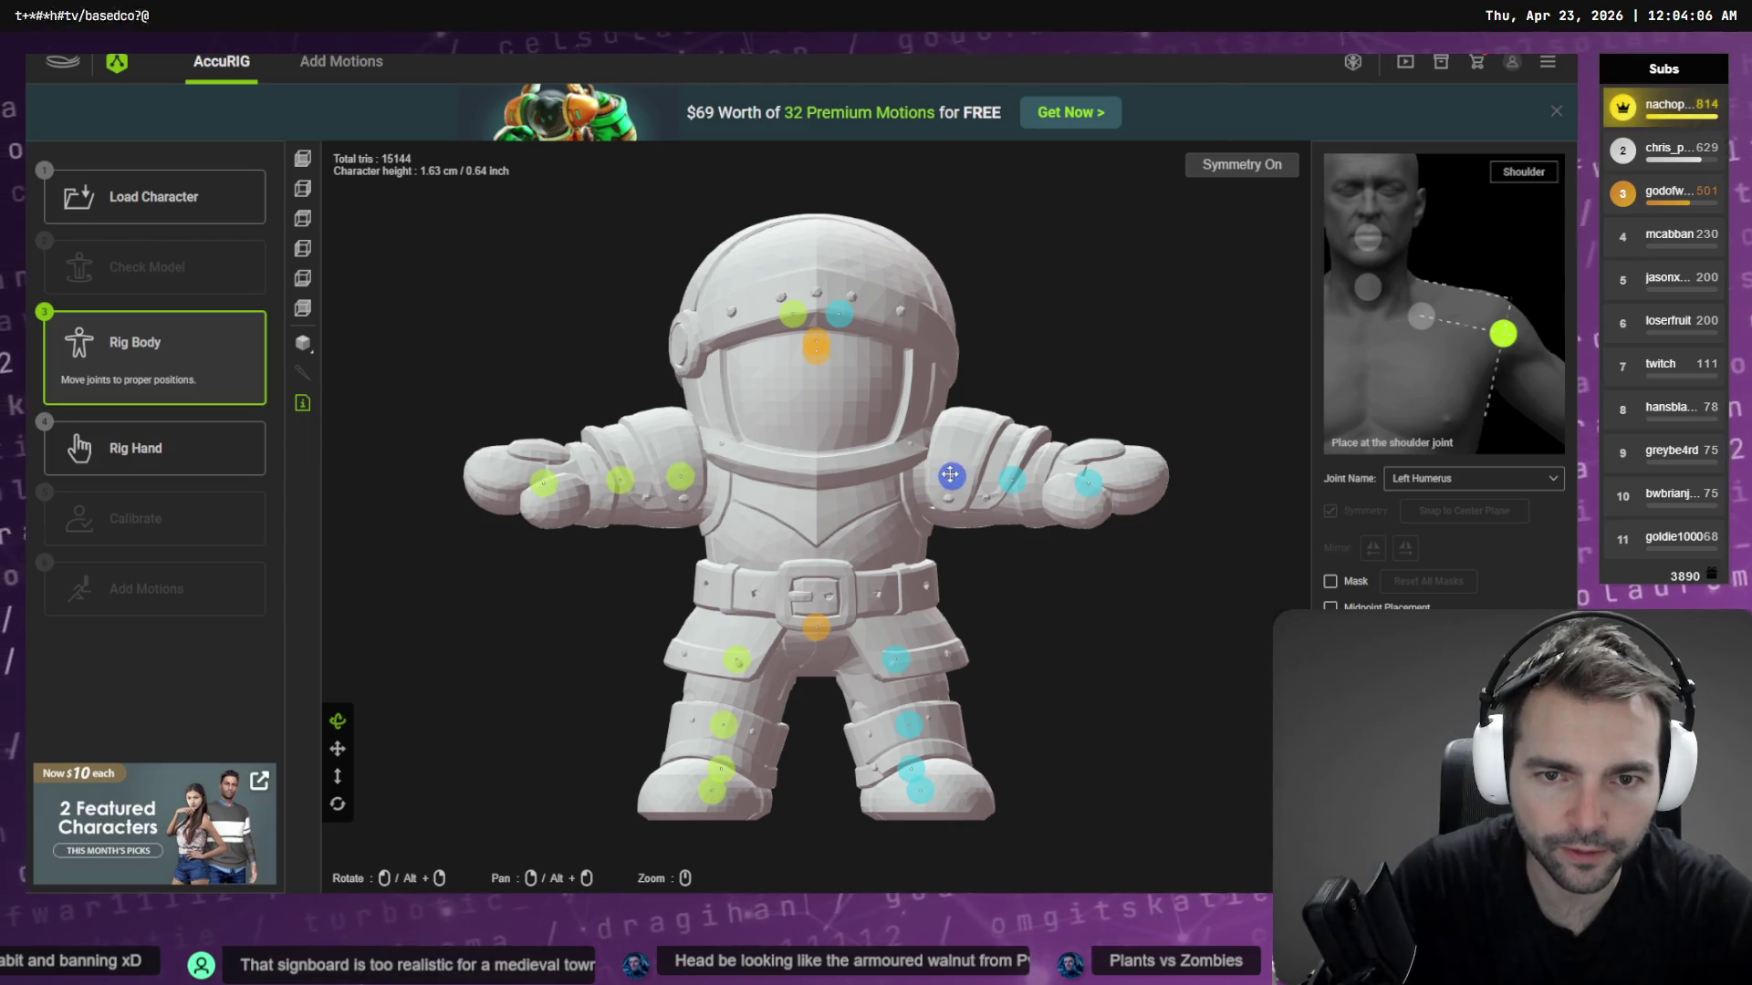
drag(817, 351, 815, 514)
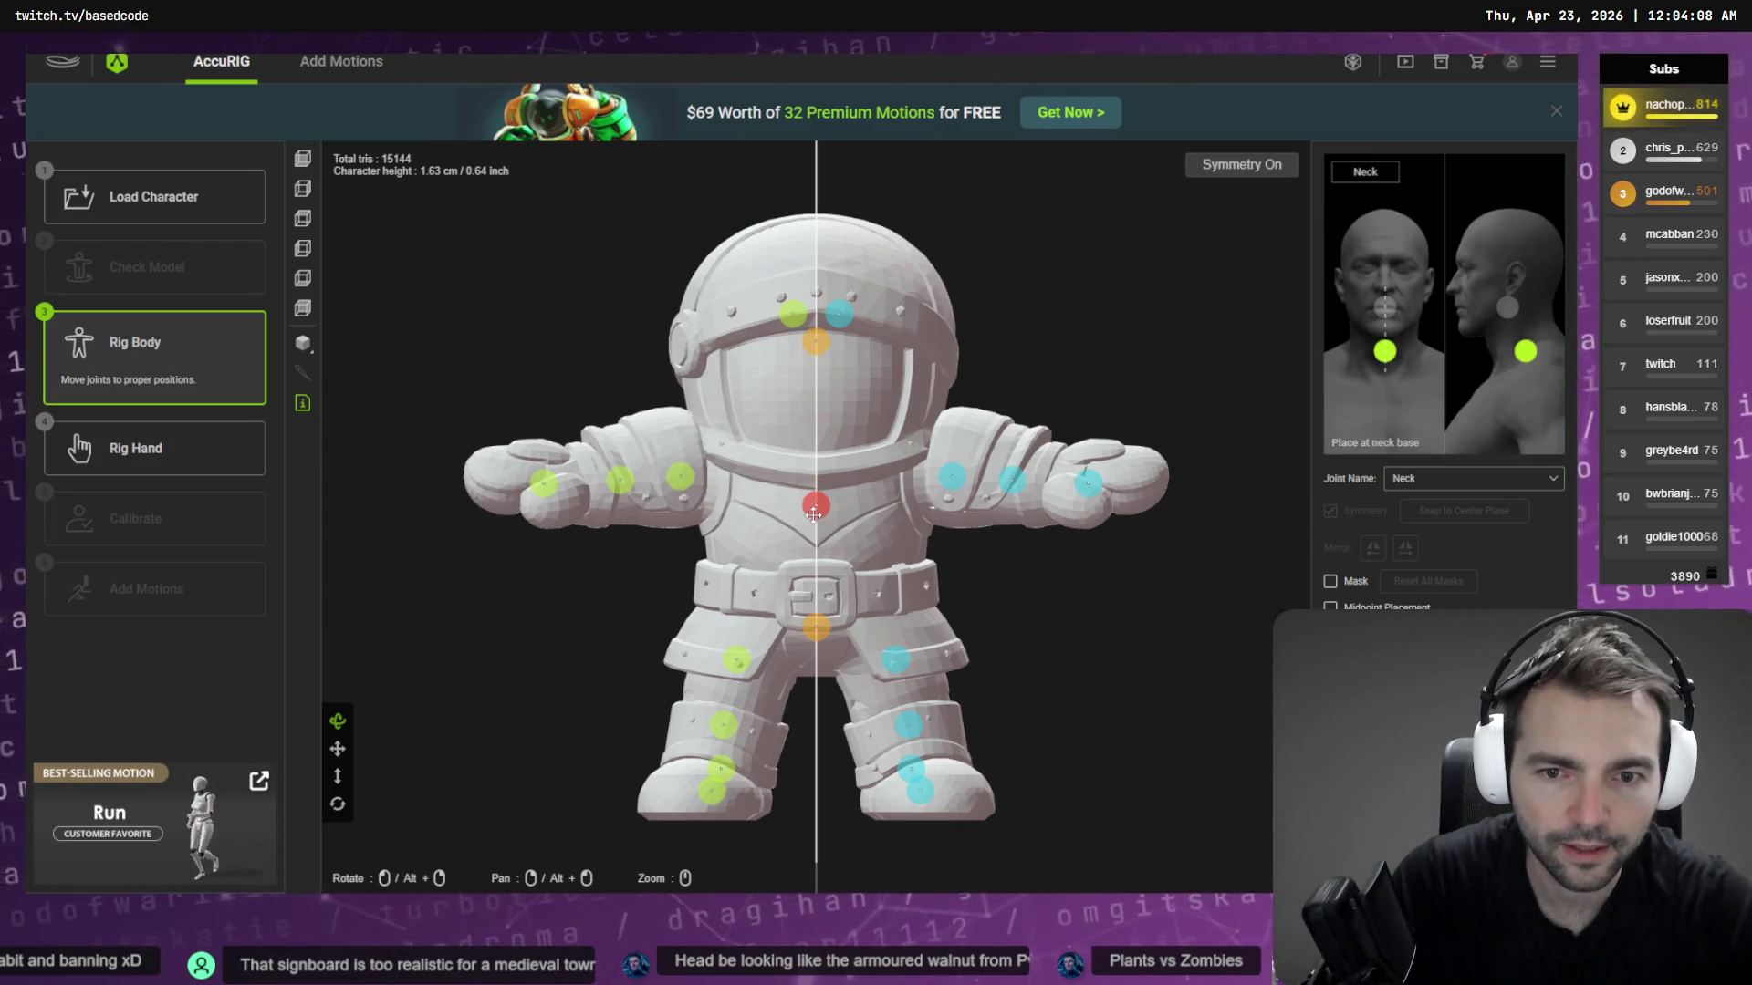
drag(818, 344, 823, 467)
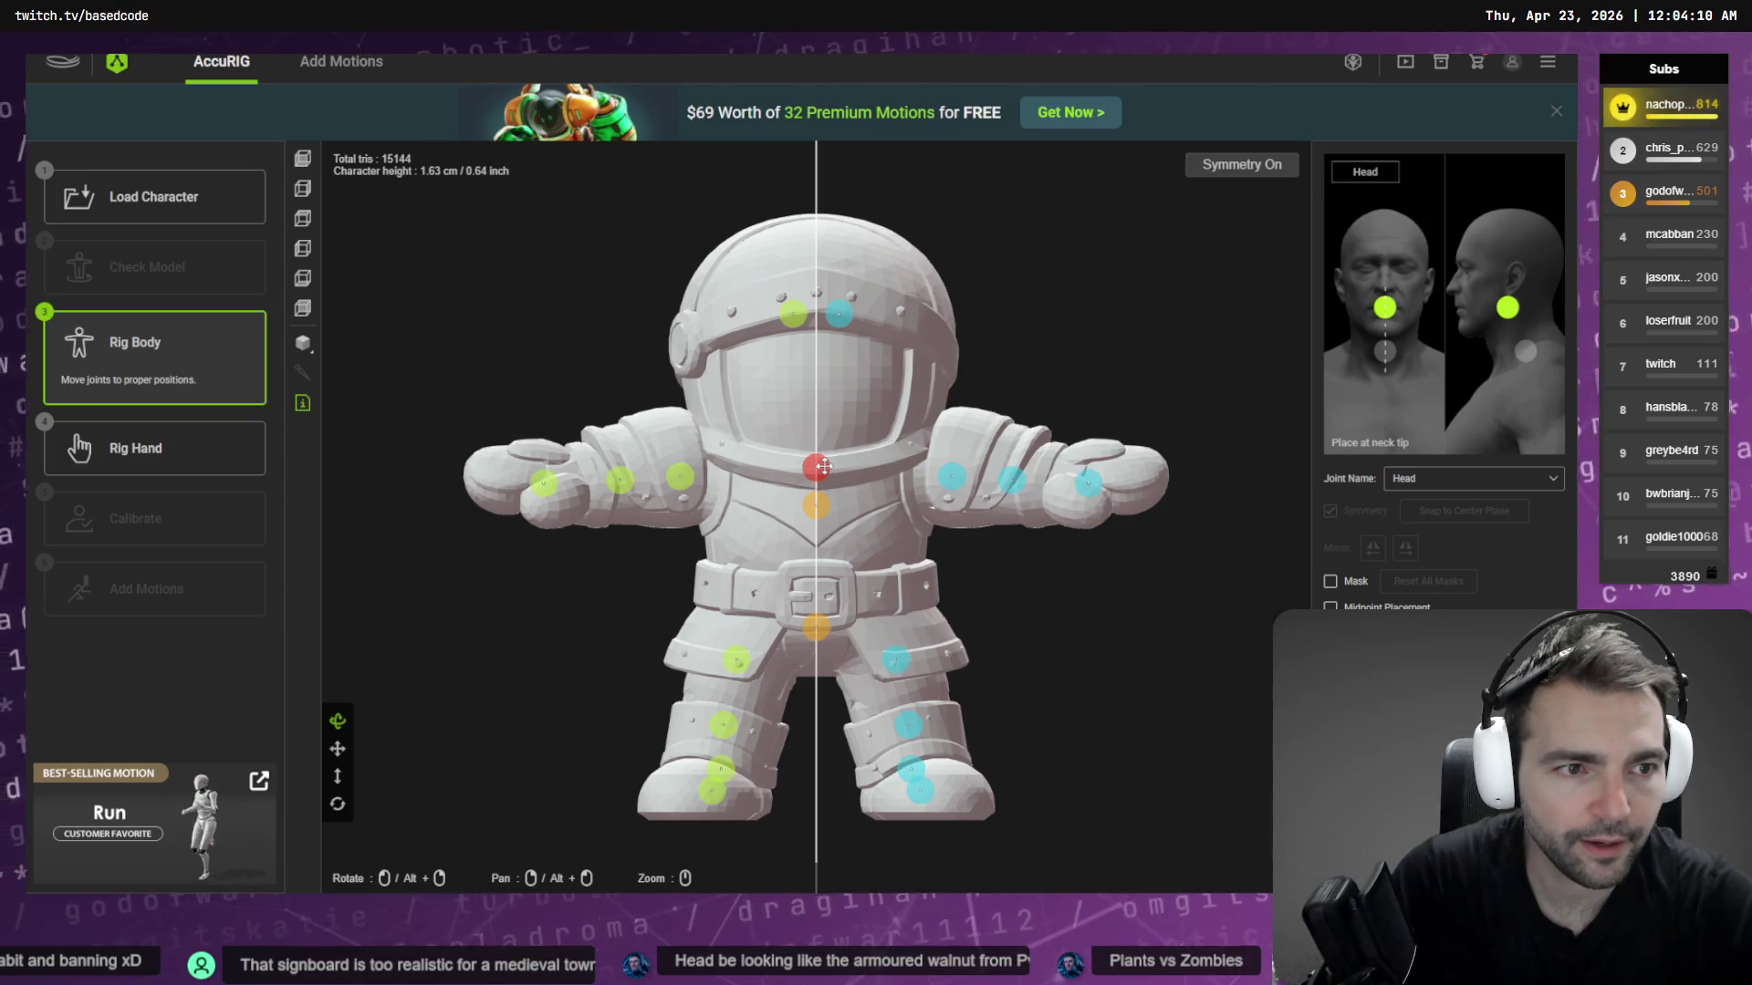
click(839, 313)
drag(838, 313, 898, 456)
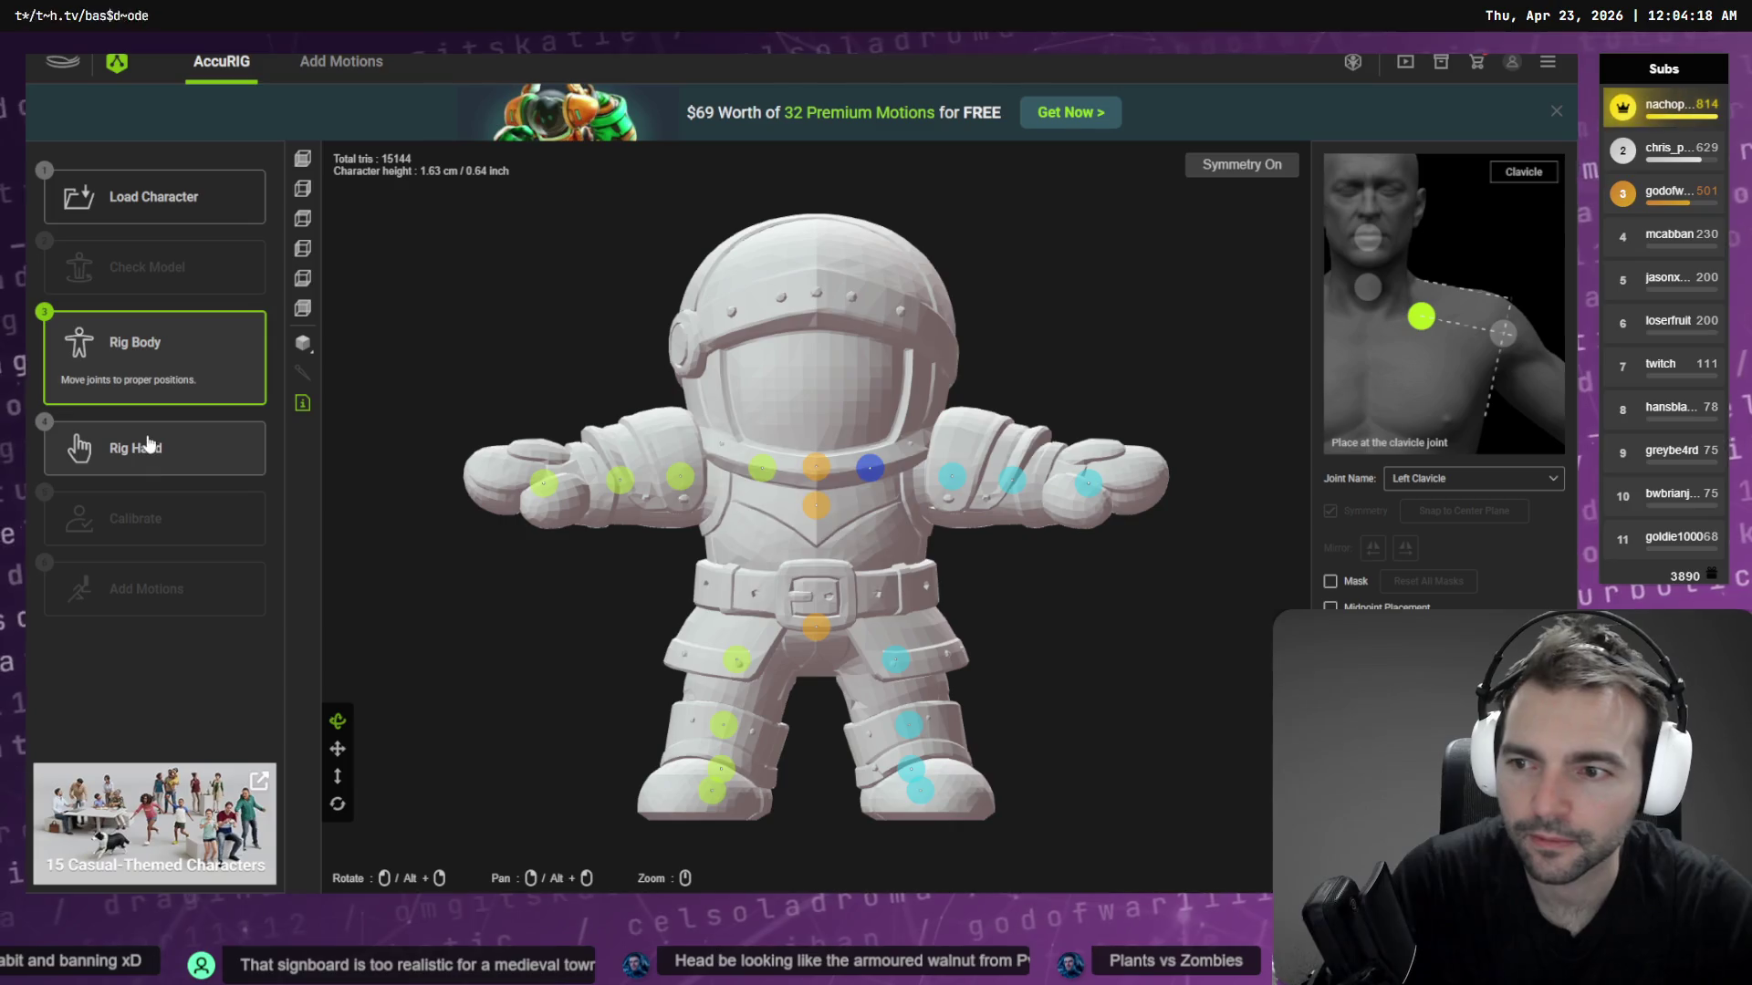
Set the hand finger count to 0 and start skinning
click(81, 447)
click(776, 511)
click(778, 539)
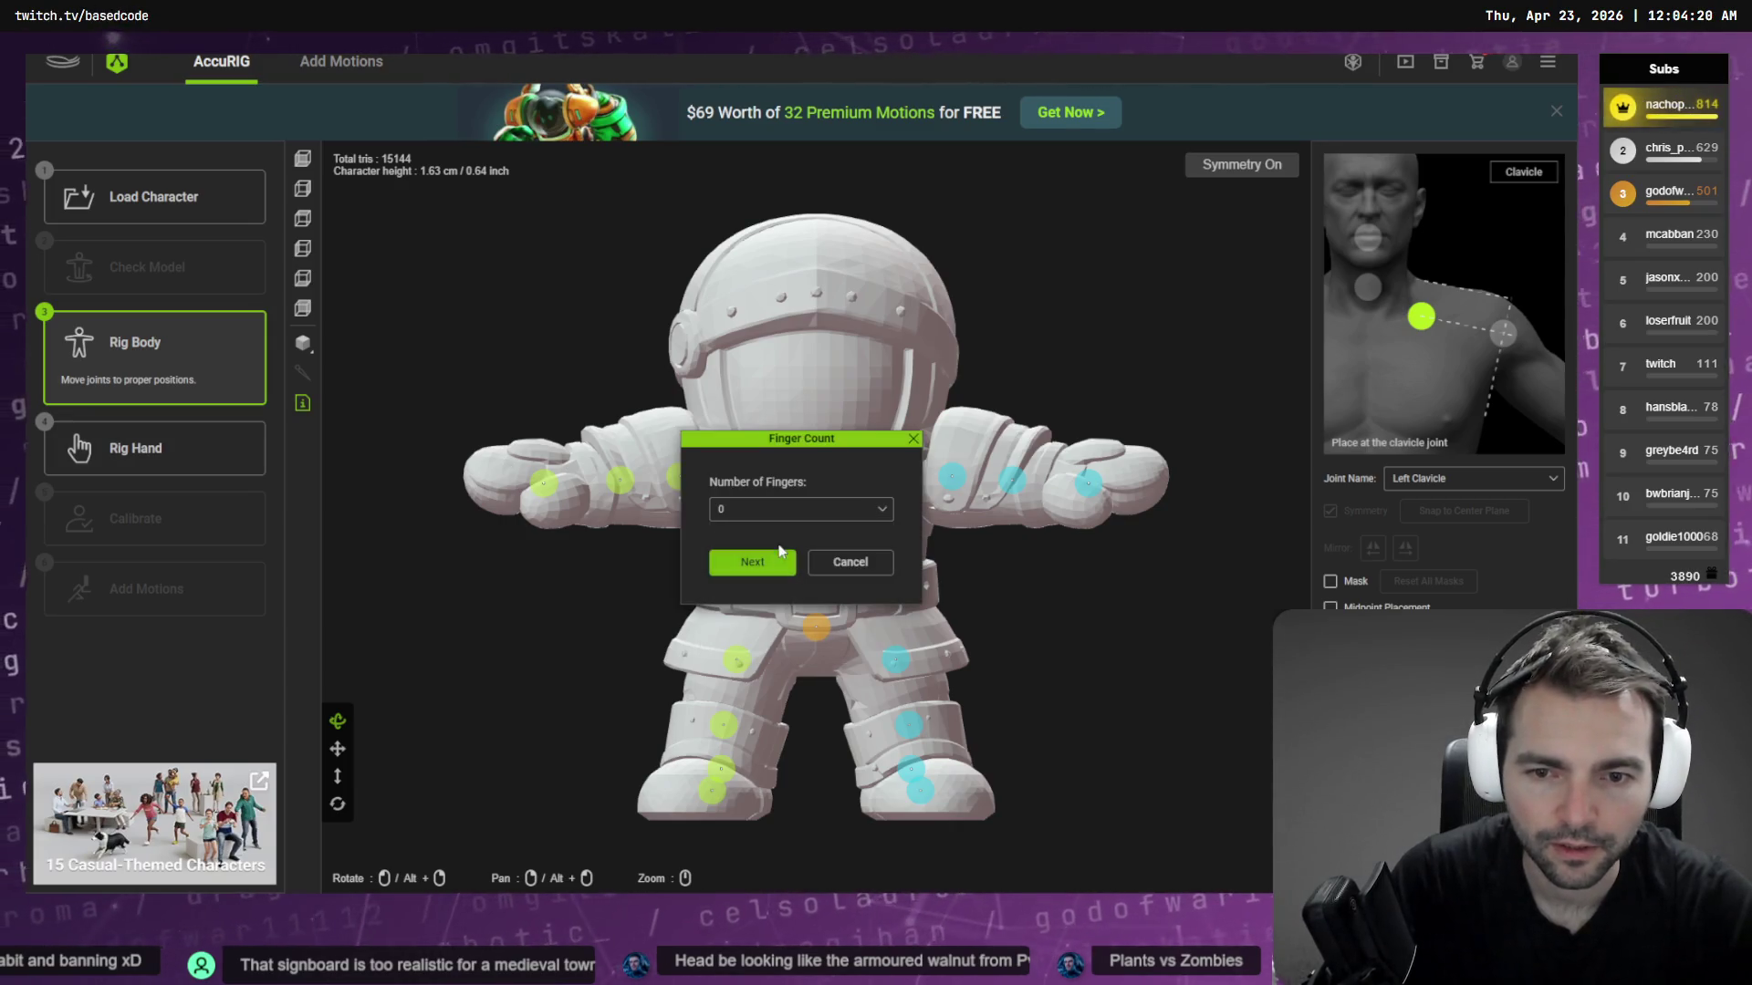
click(775, 561)
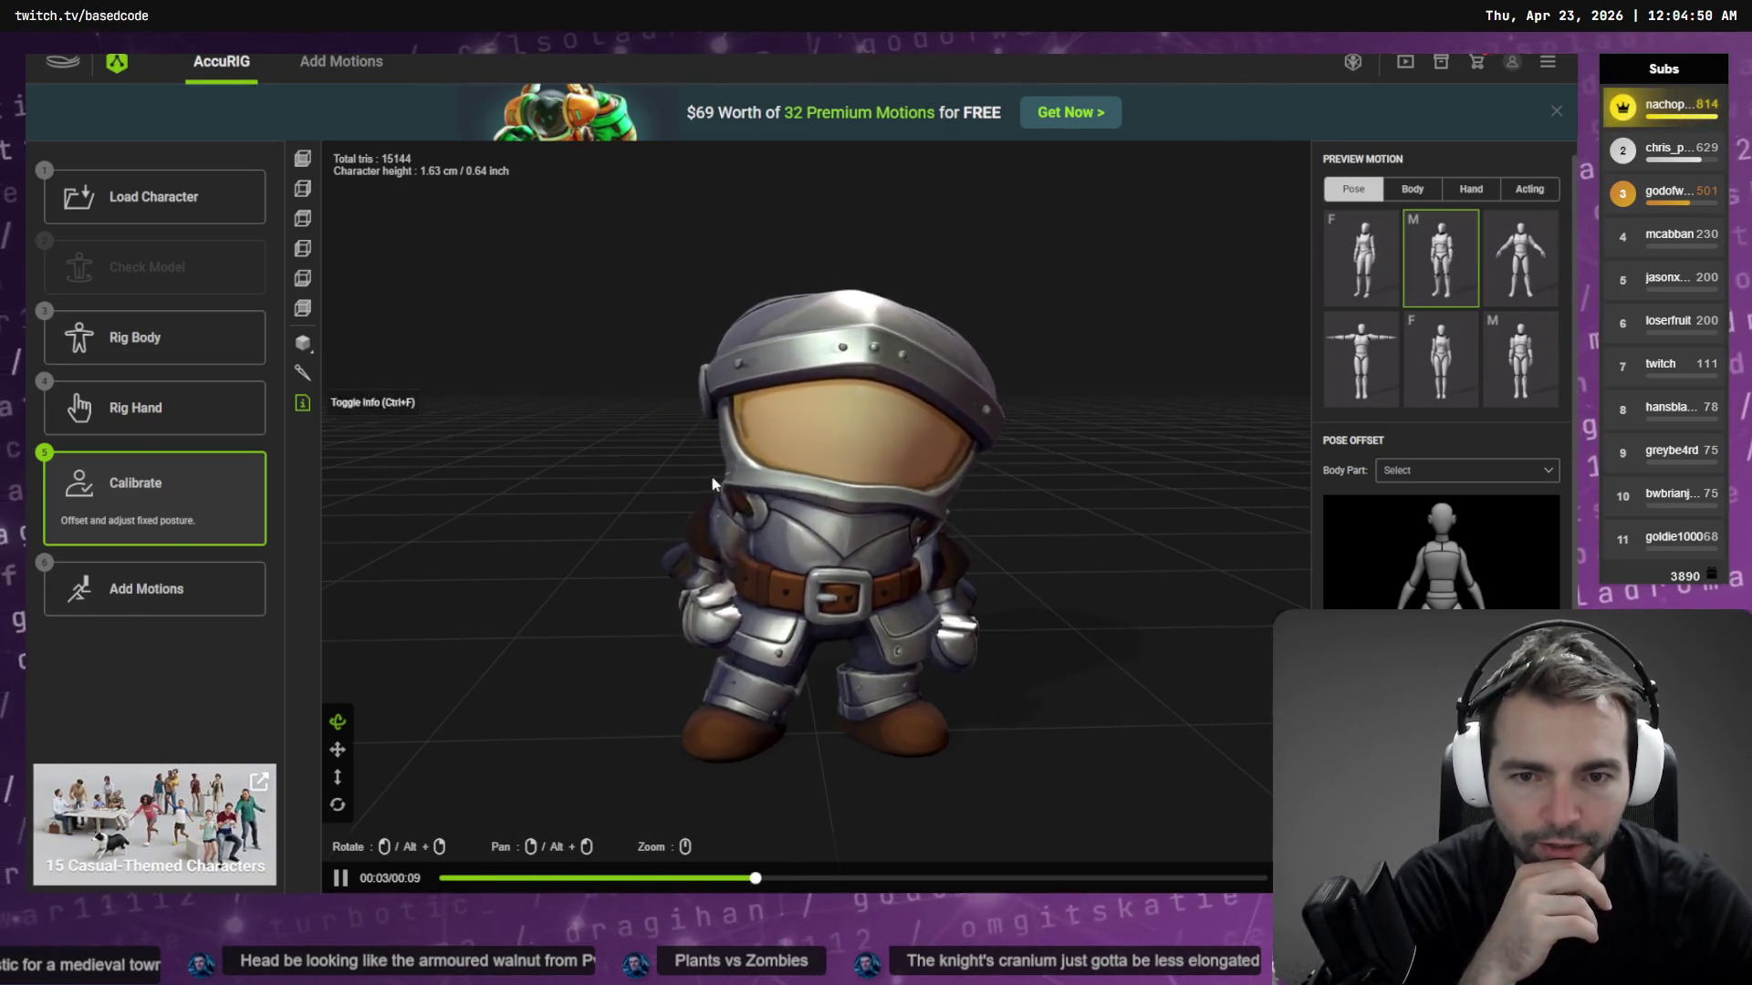
Raise the head and neck joints under the helmet and proceed to calibration
mouse_move(365, 402)
mouse_down()
mouse_move(945, 497)
mouse_move(927, 544)
mouse_move(676, 520)
mouse_up()
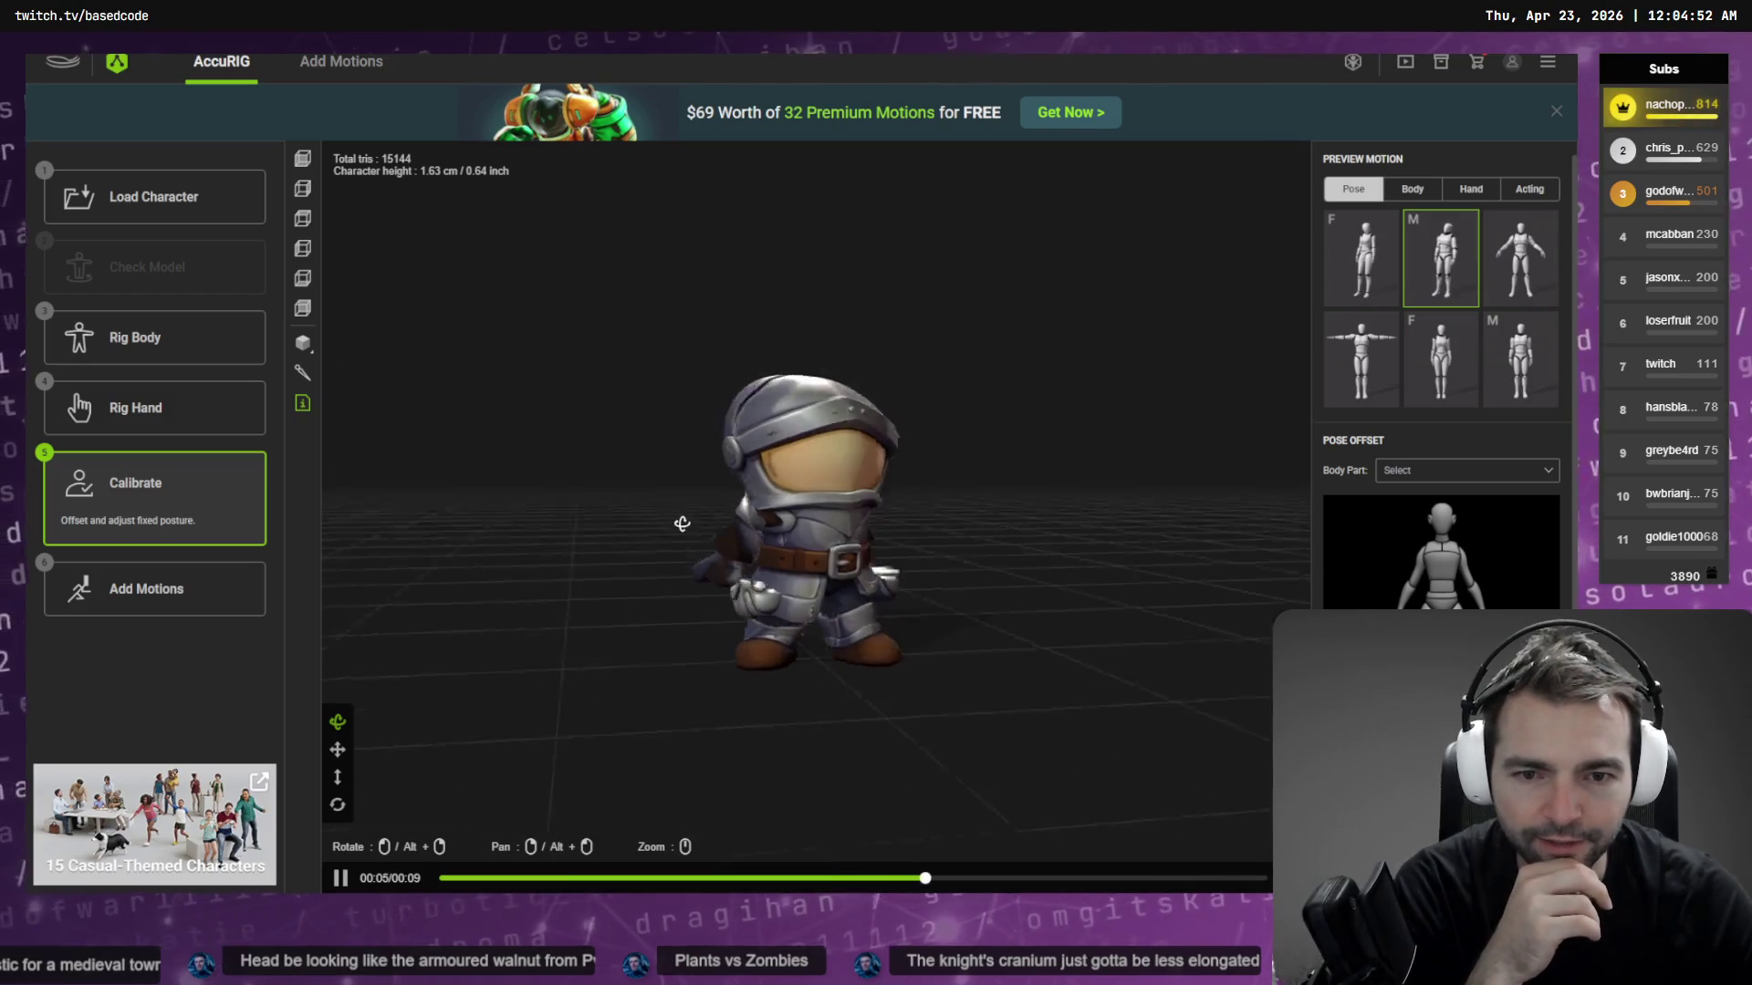
click(123, 351)
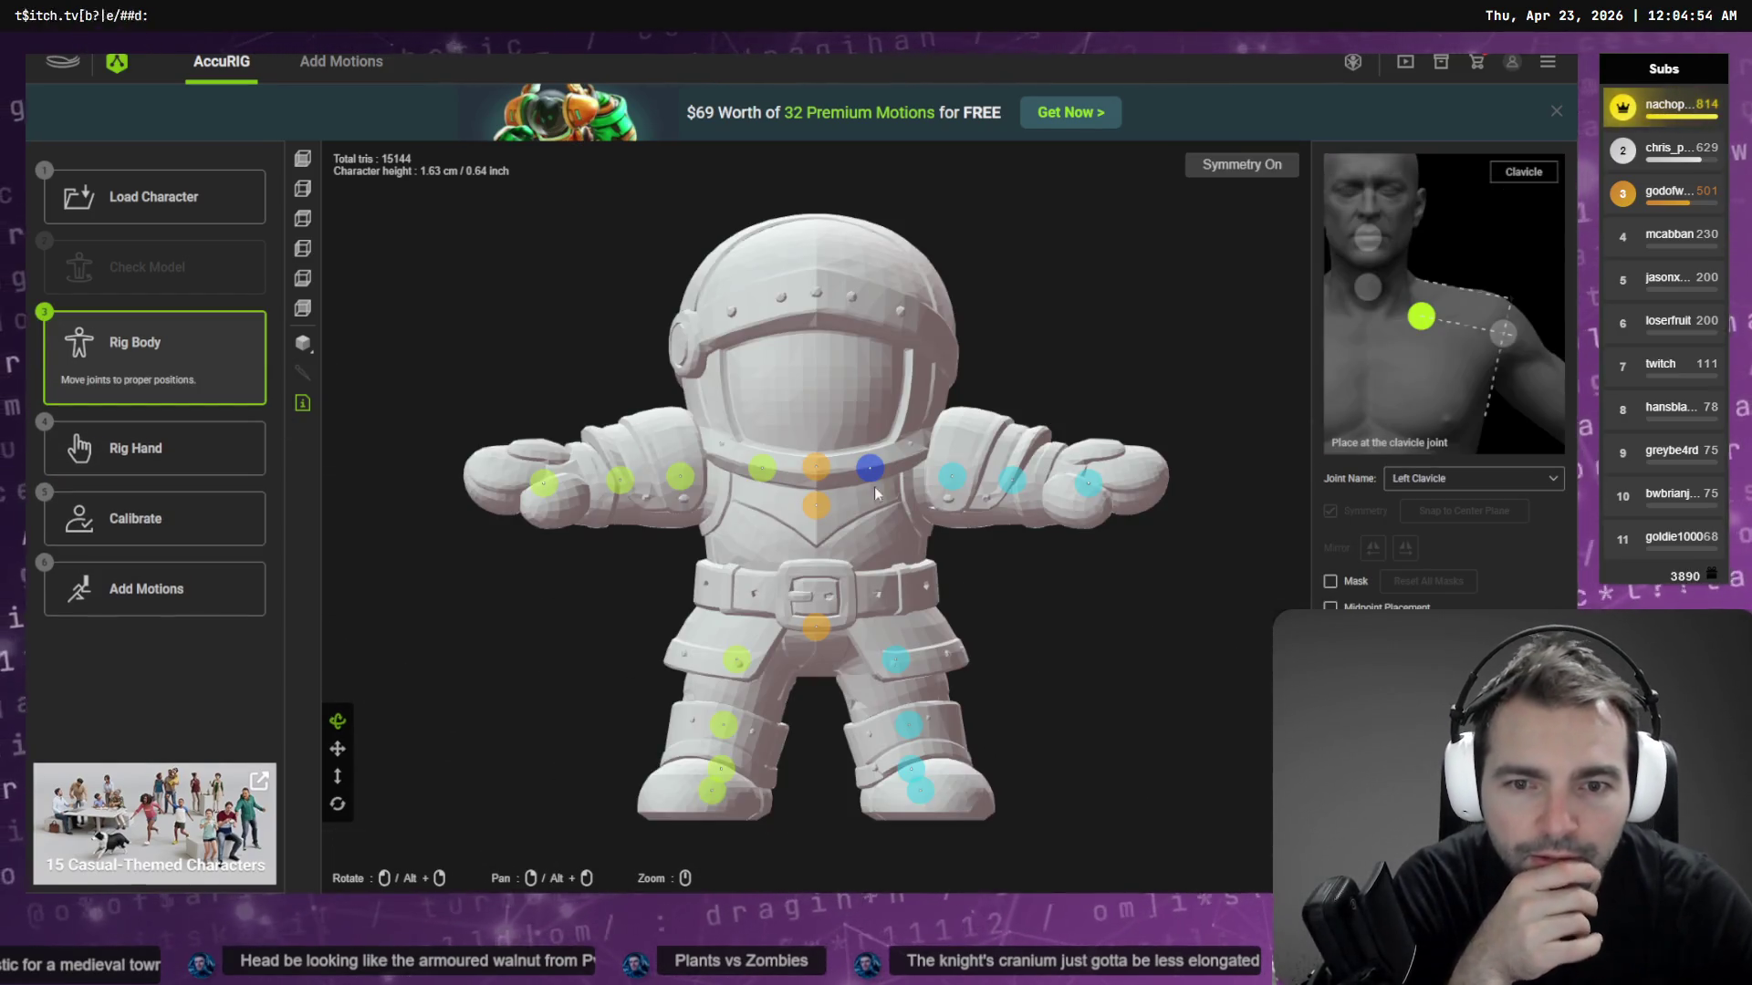
drag(819, 472, 817, 435)
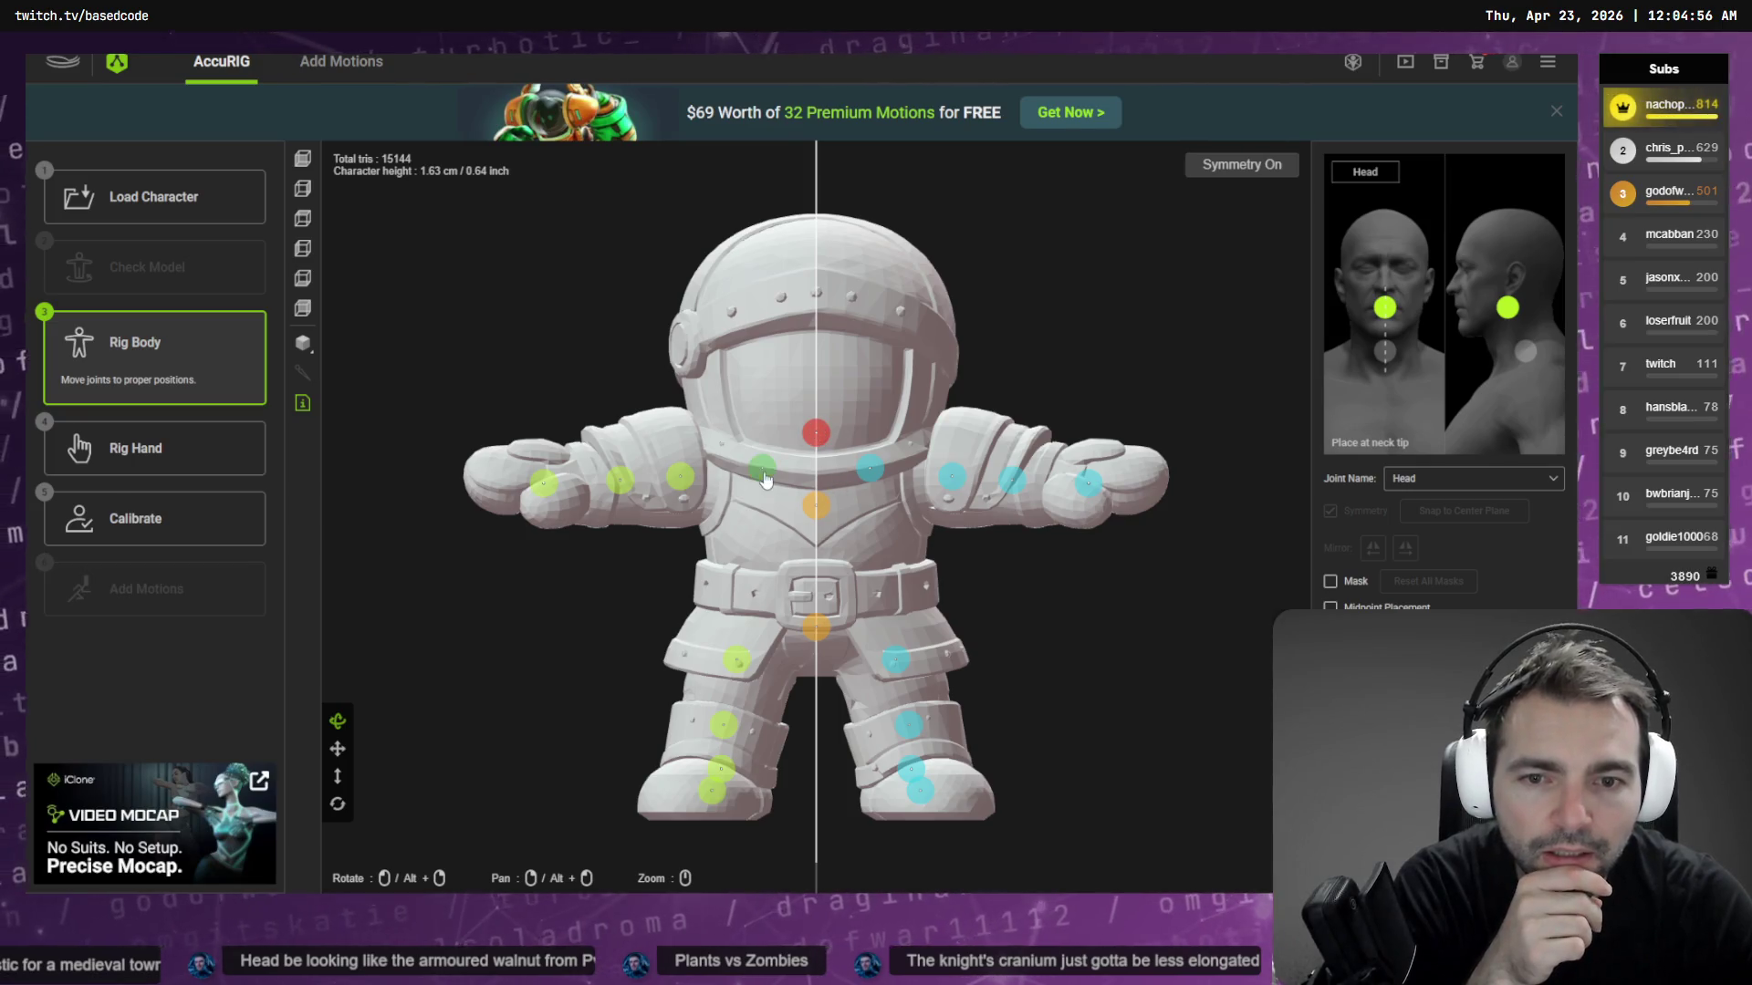
drag(828, 511, 827, 465)
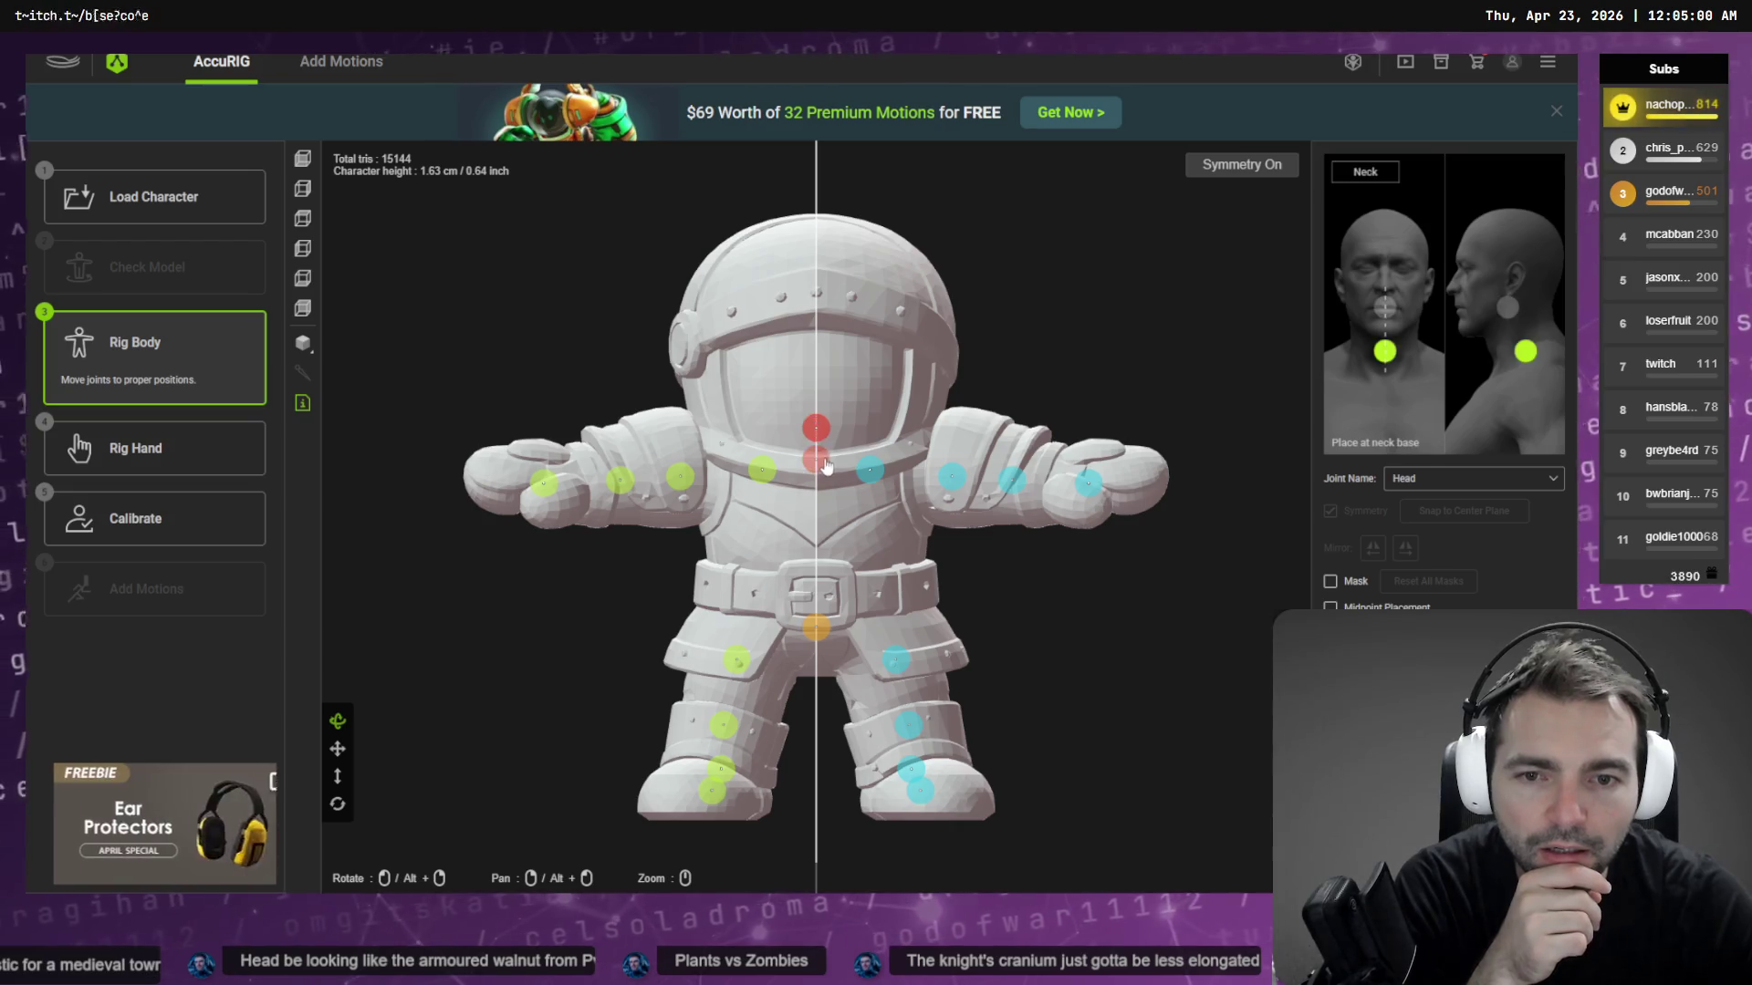
click(144, 527)
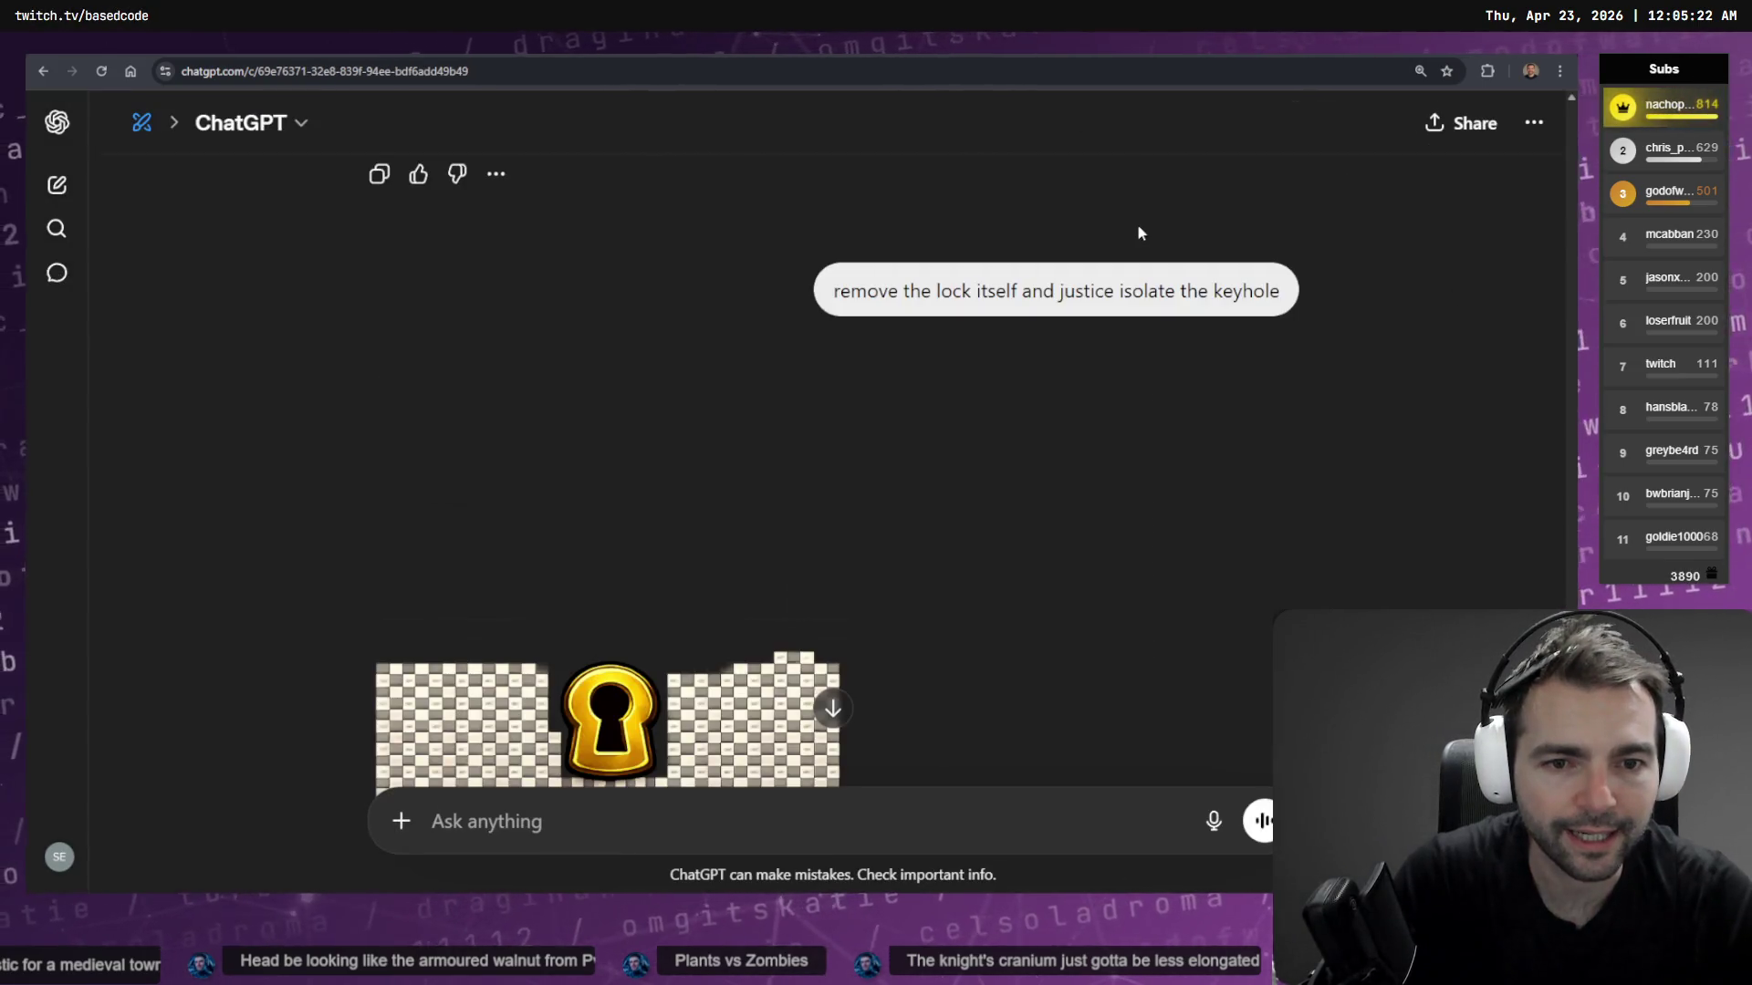
Dictate and send a request for a true alpha-transparent background on the keyhole image
scroll(919, 328, down, 5)
scroll(830, 716, up, 6)
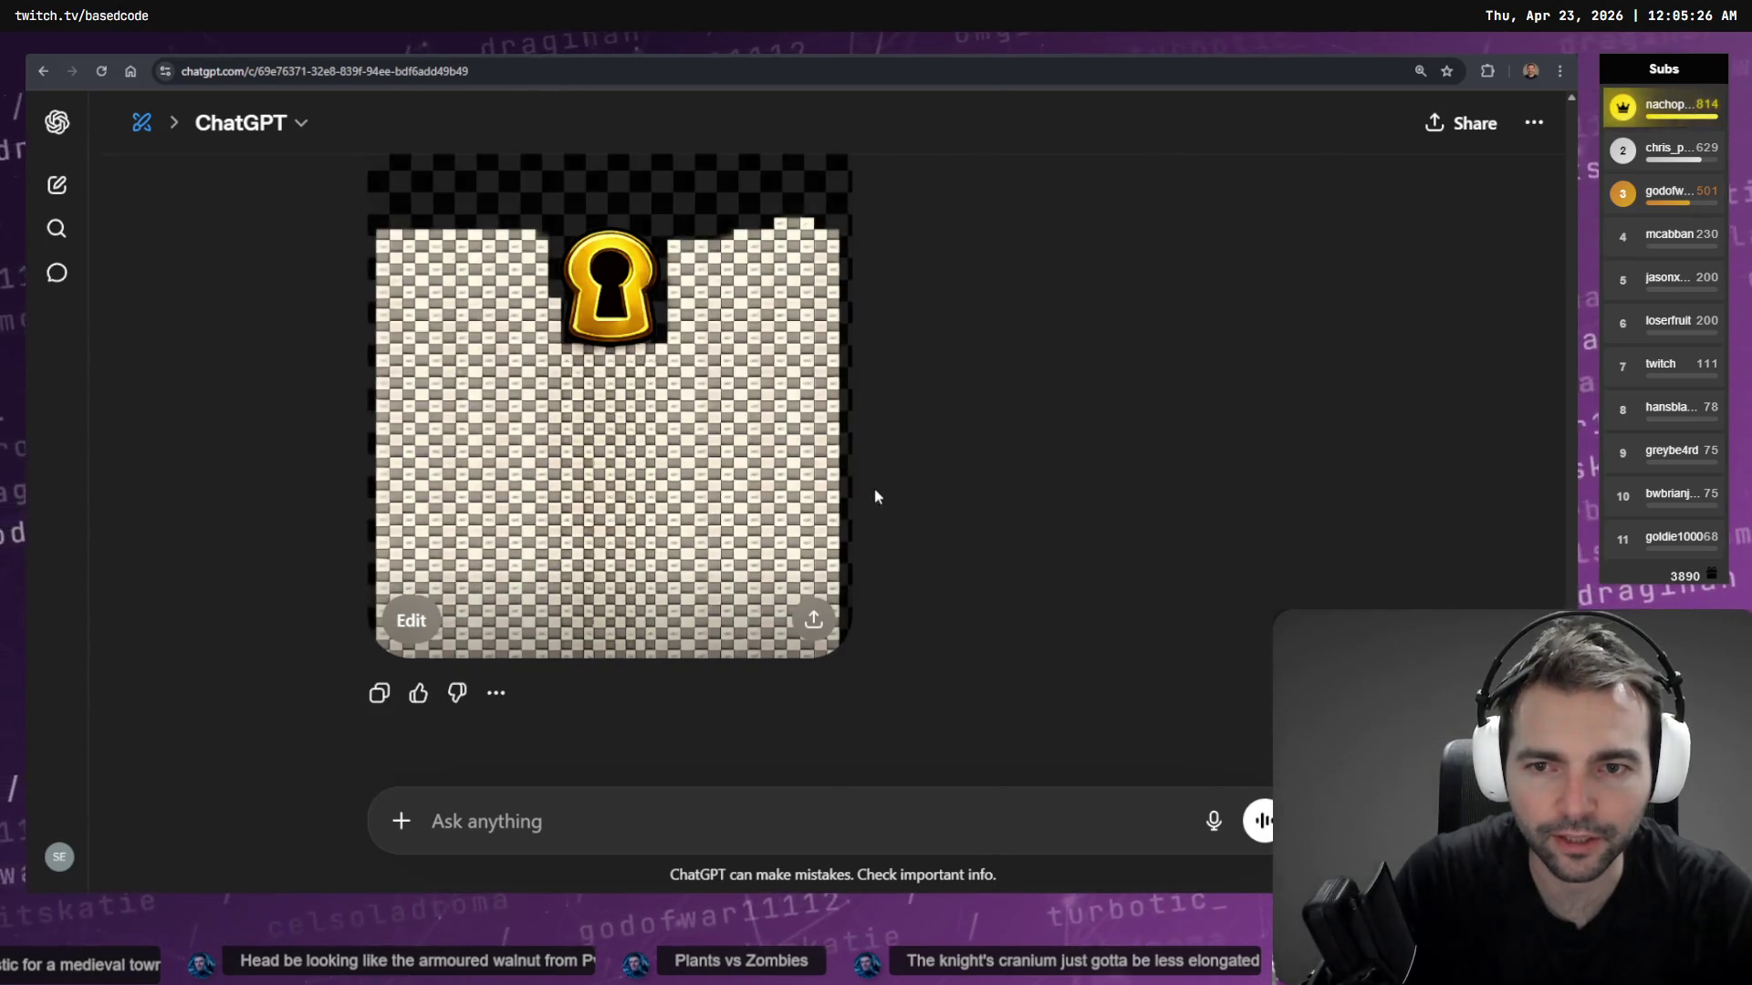
key(super+h)
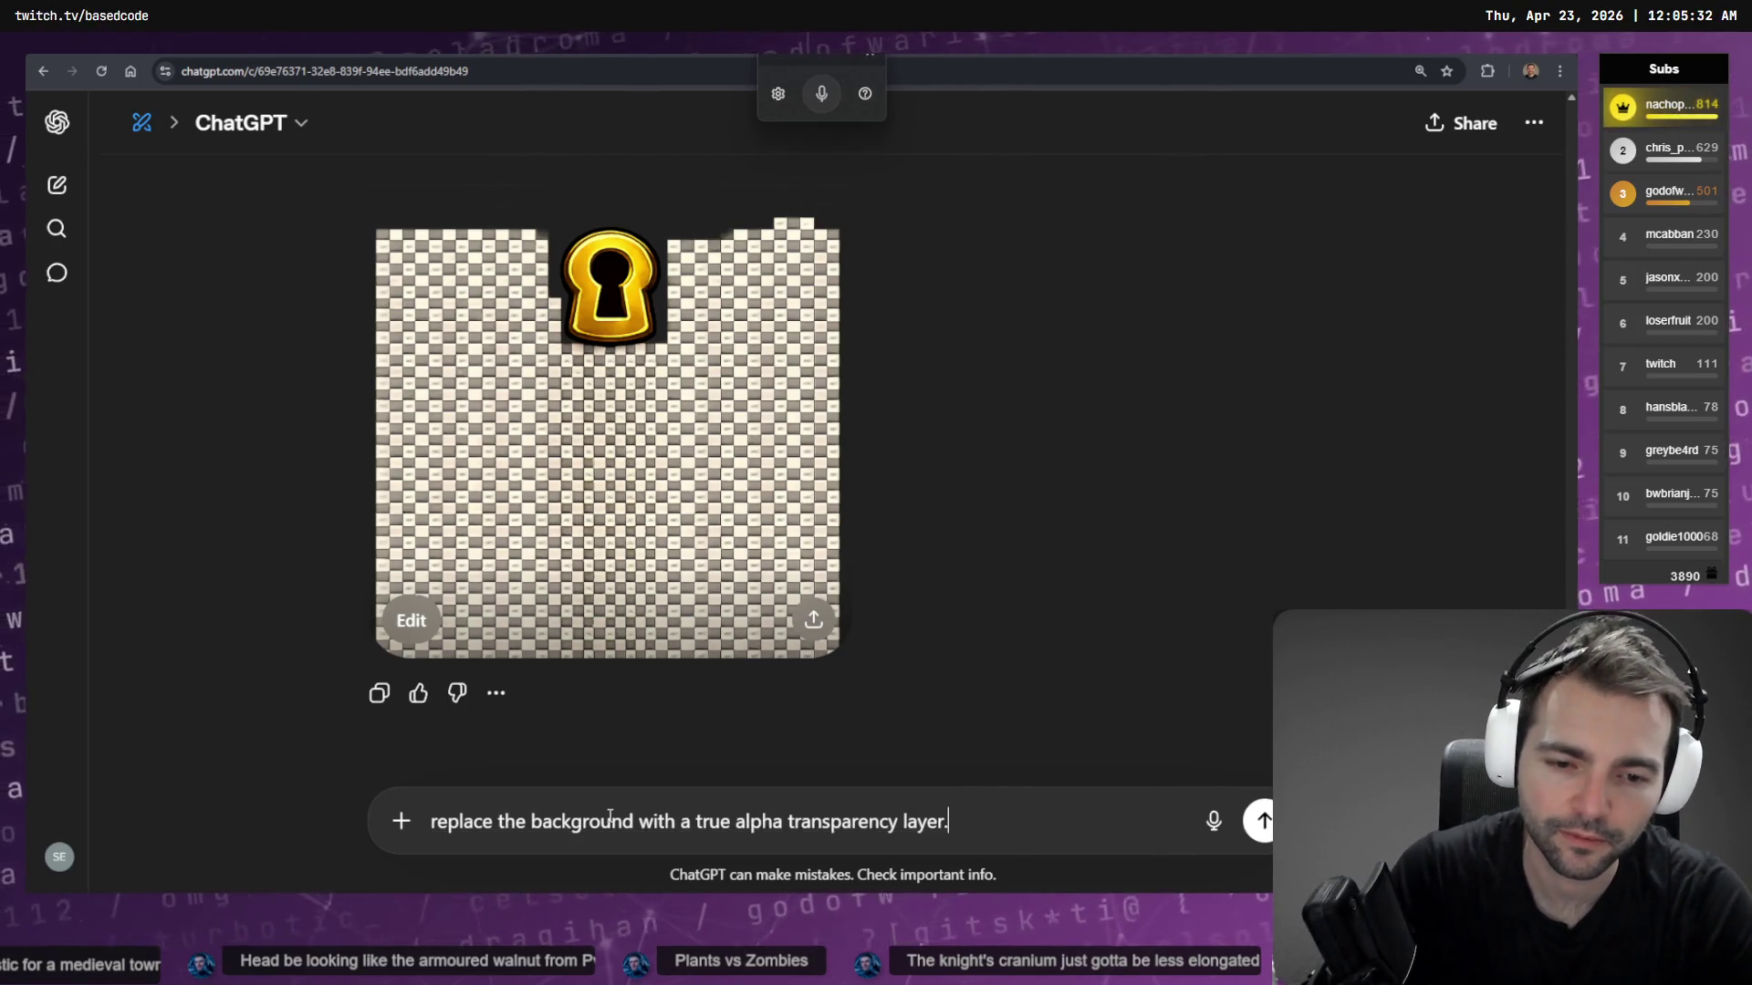
key(Return)
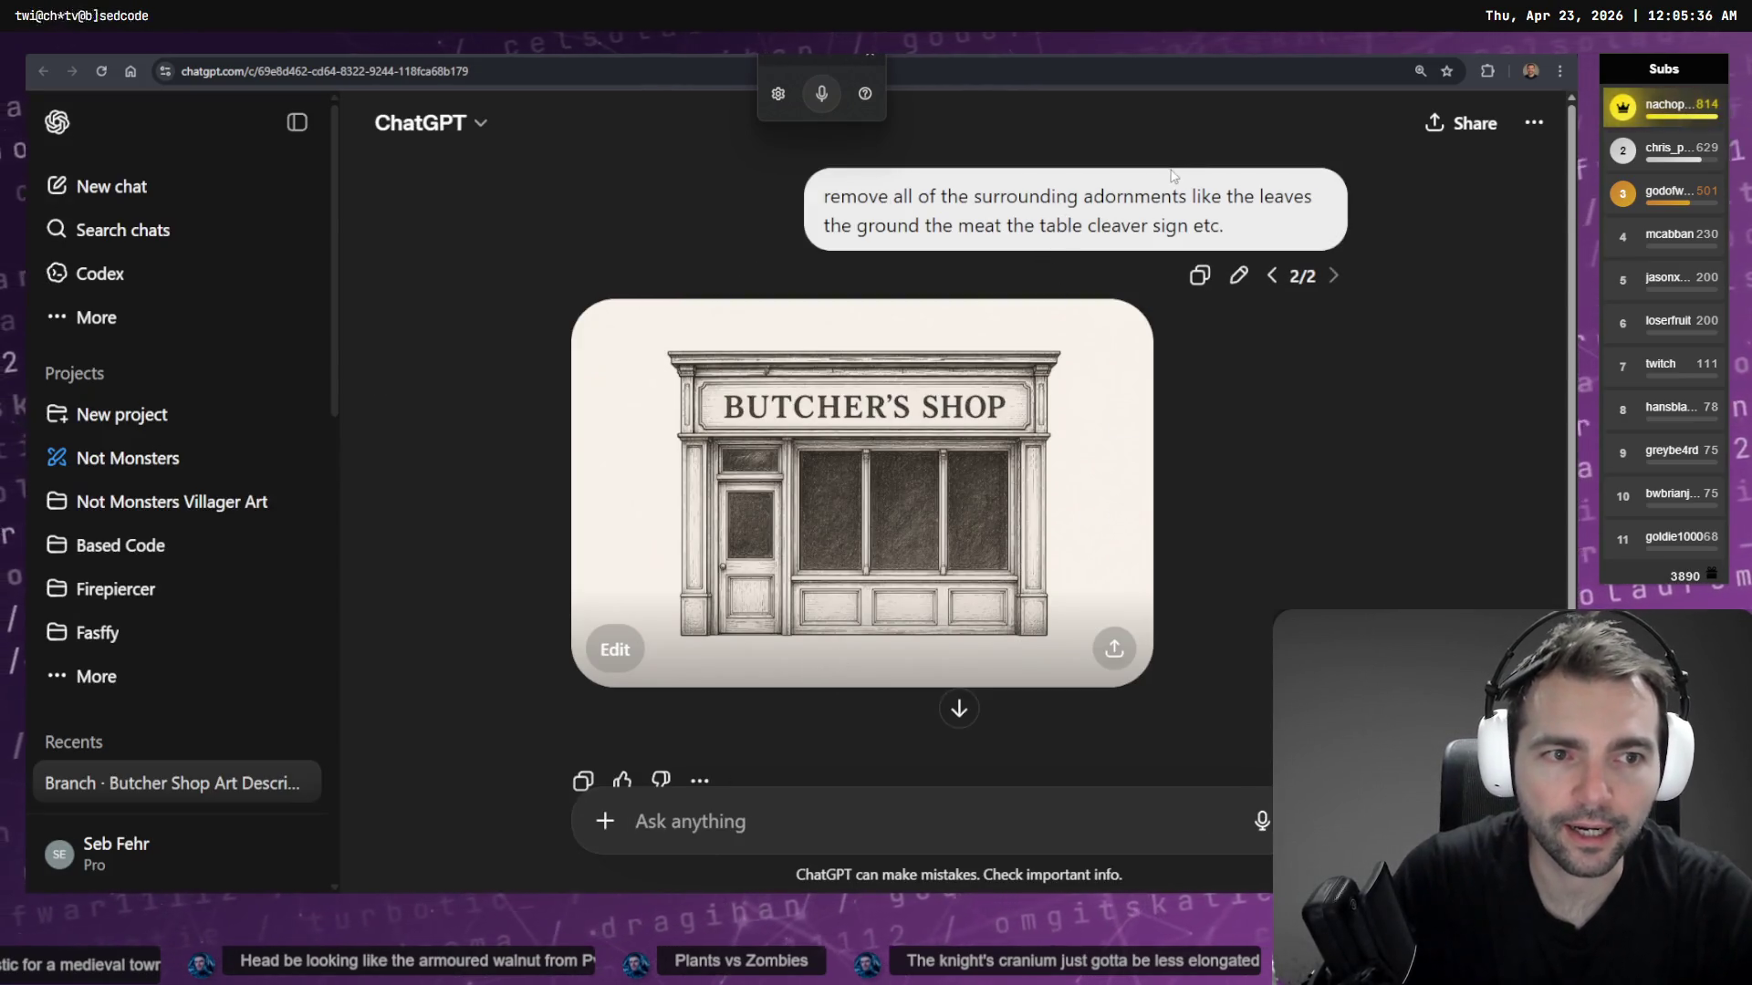
Delete the Butcher Shop branch chat
click(1534, 122)
click(1392, 387)
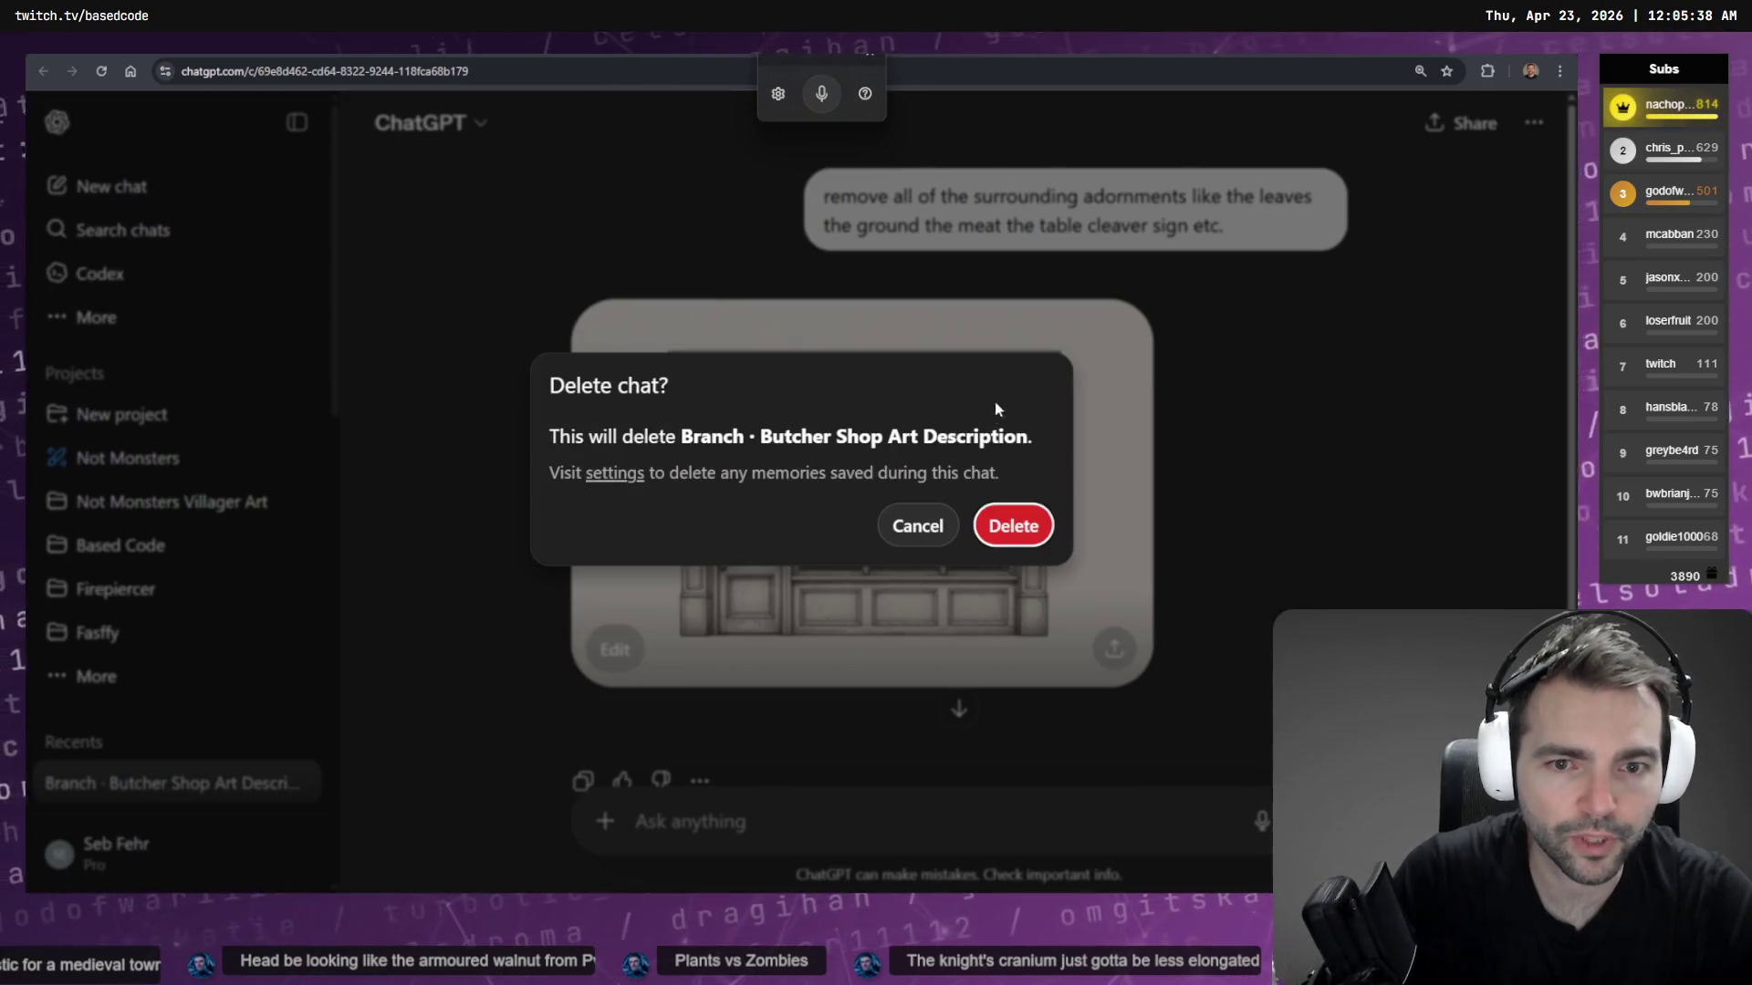
click(1013, 526)
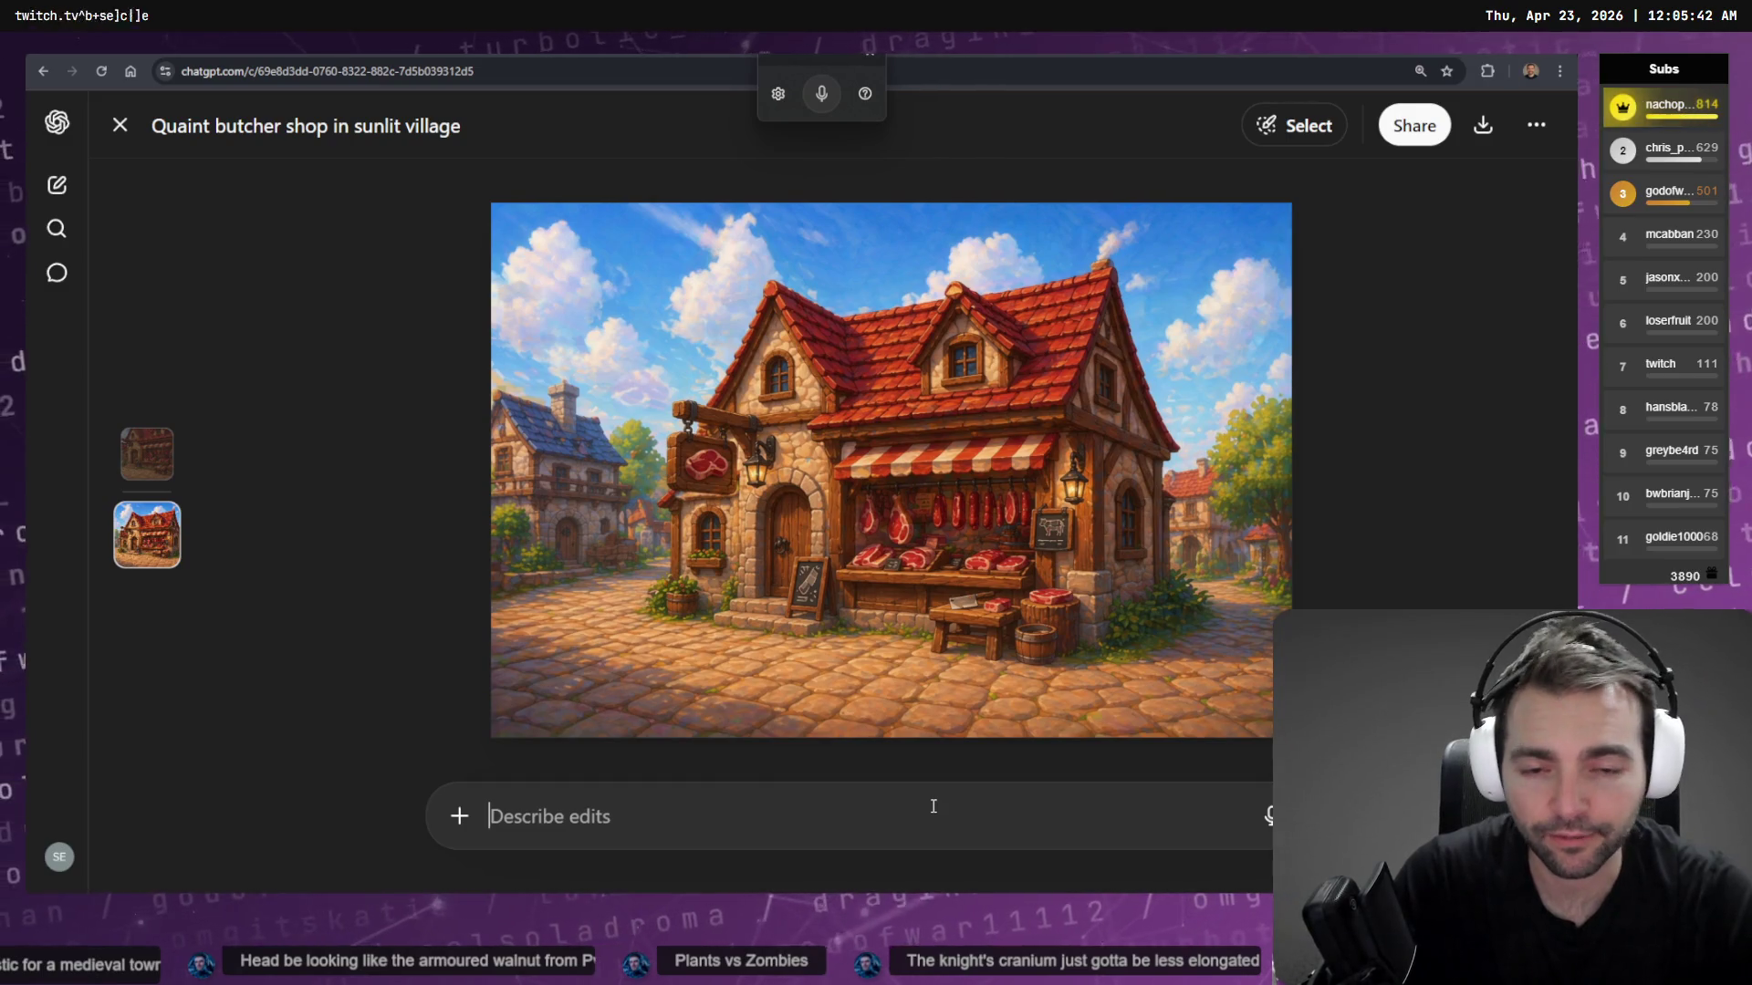
Request a butcher shop edit removing decorations, floor and sky on white, then return to the keyhole chat
key(ctrl+super)
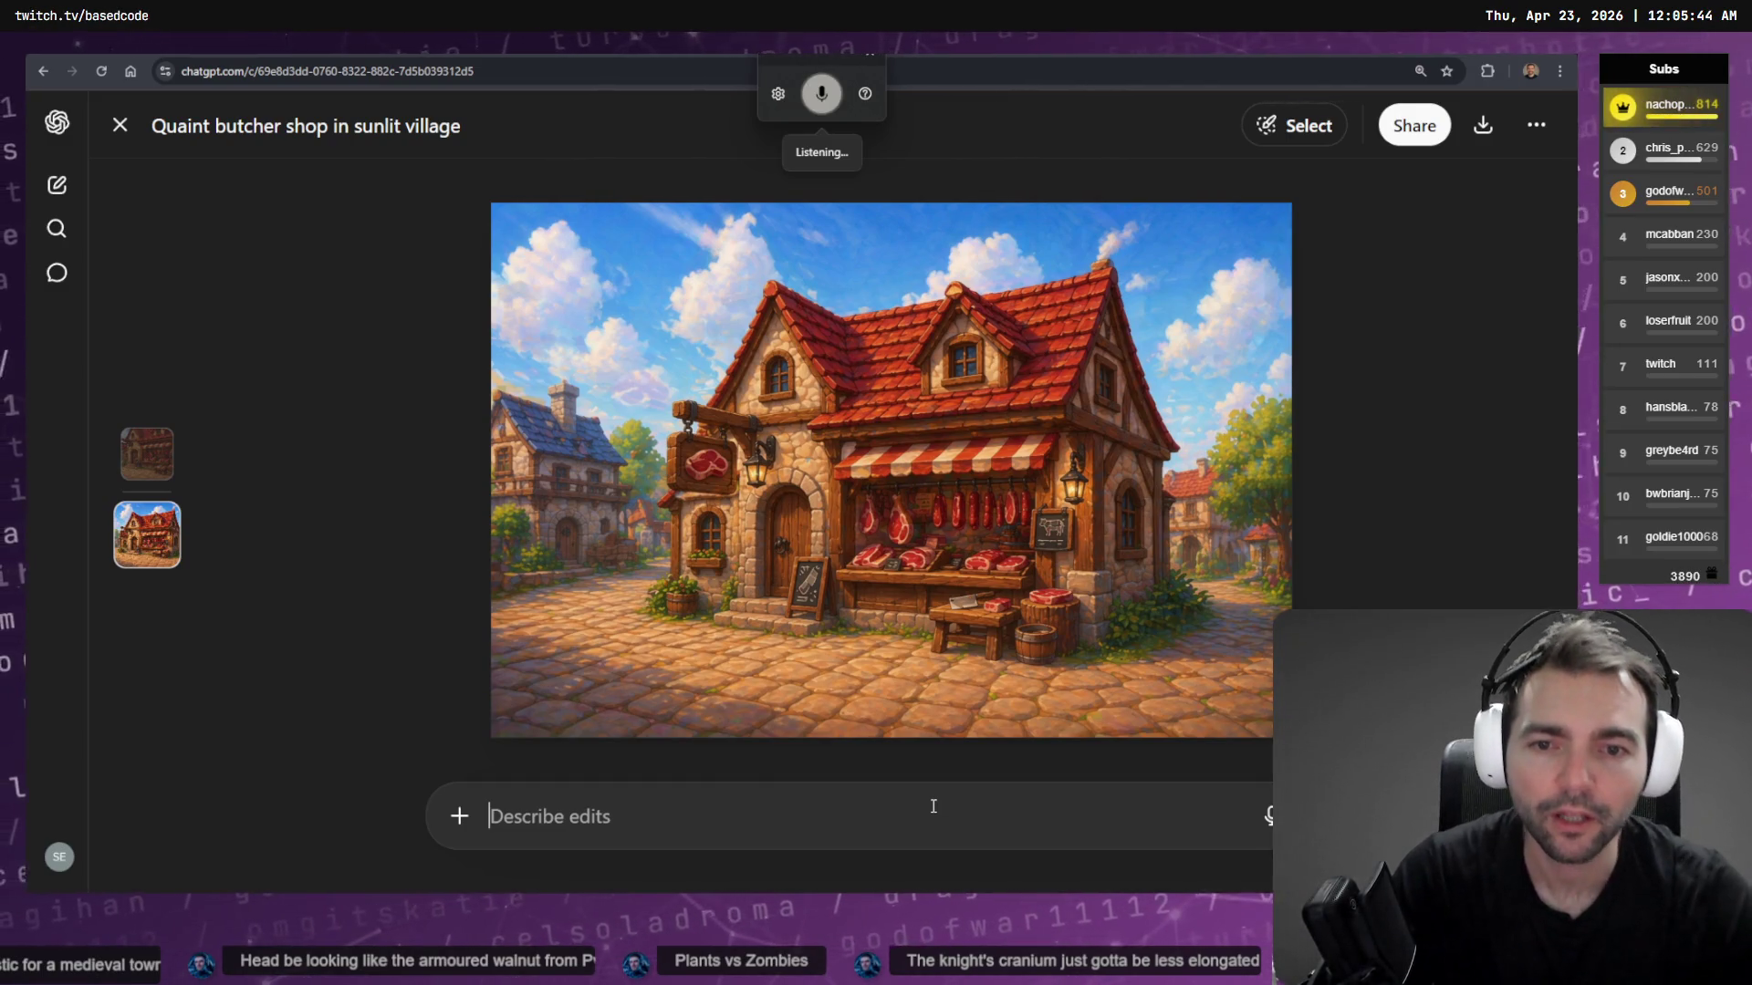
text(remove all the decorations from)
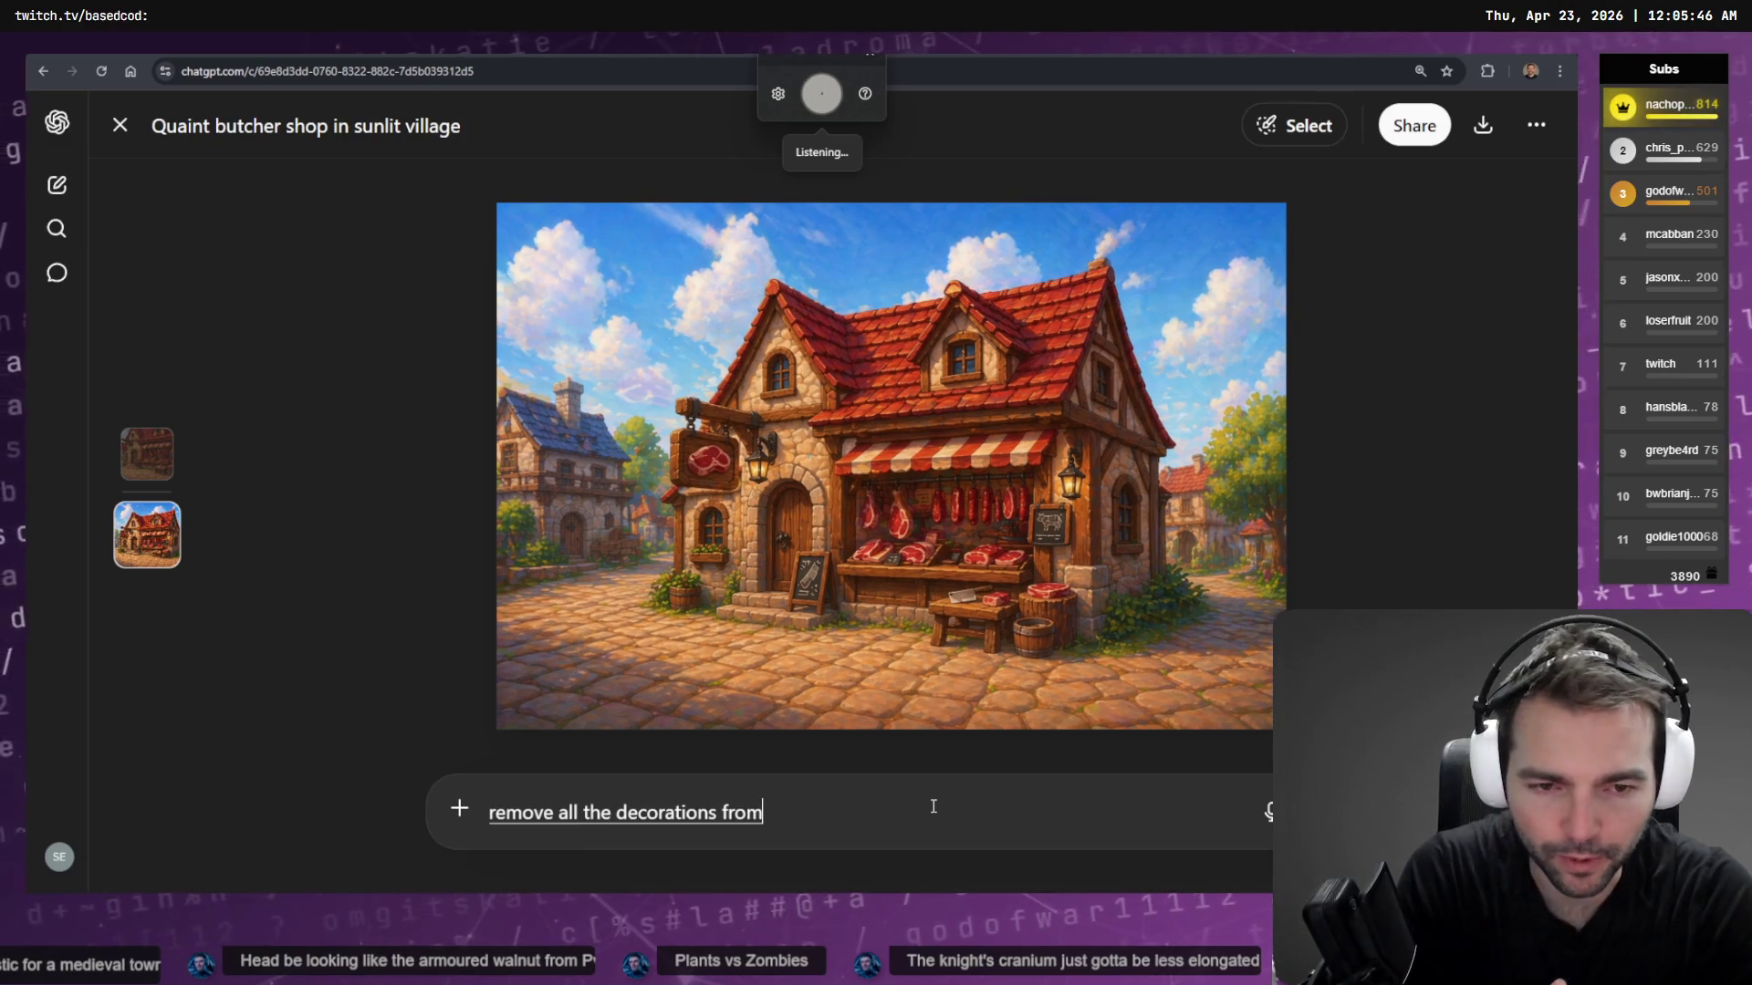
text( this building.)
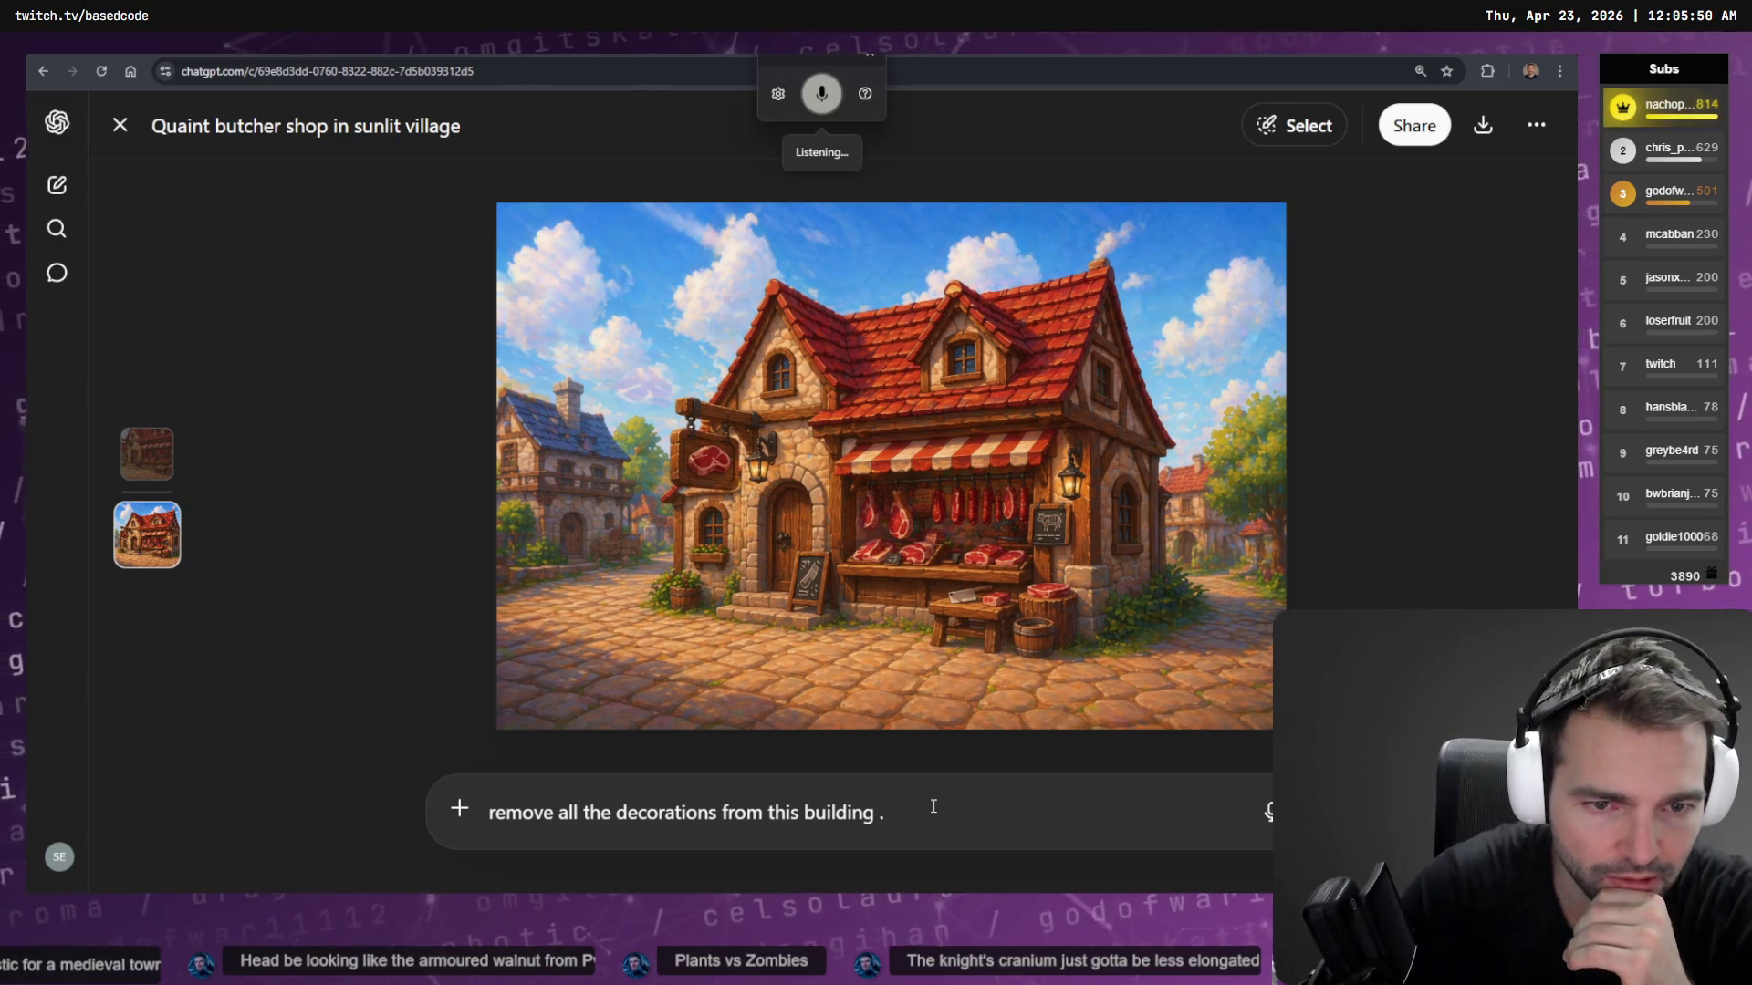
text(no meat or signs or)
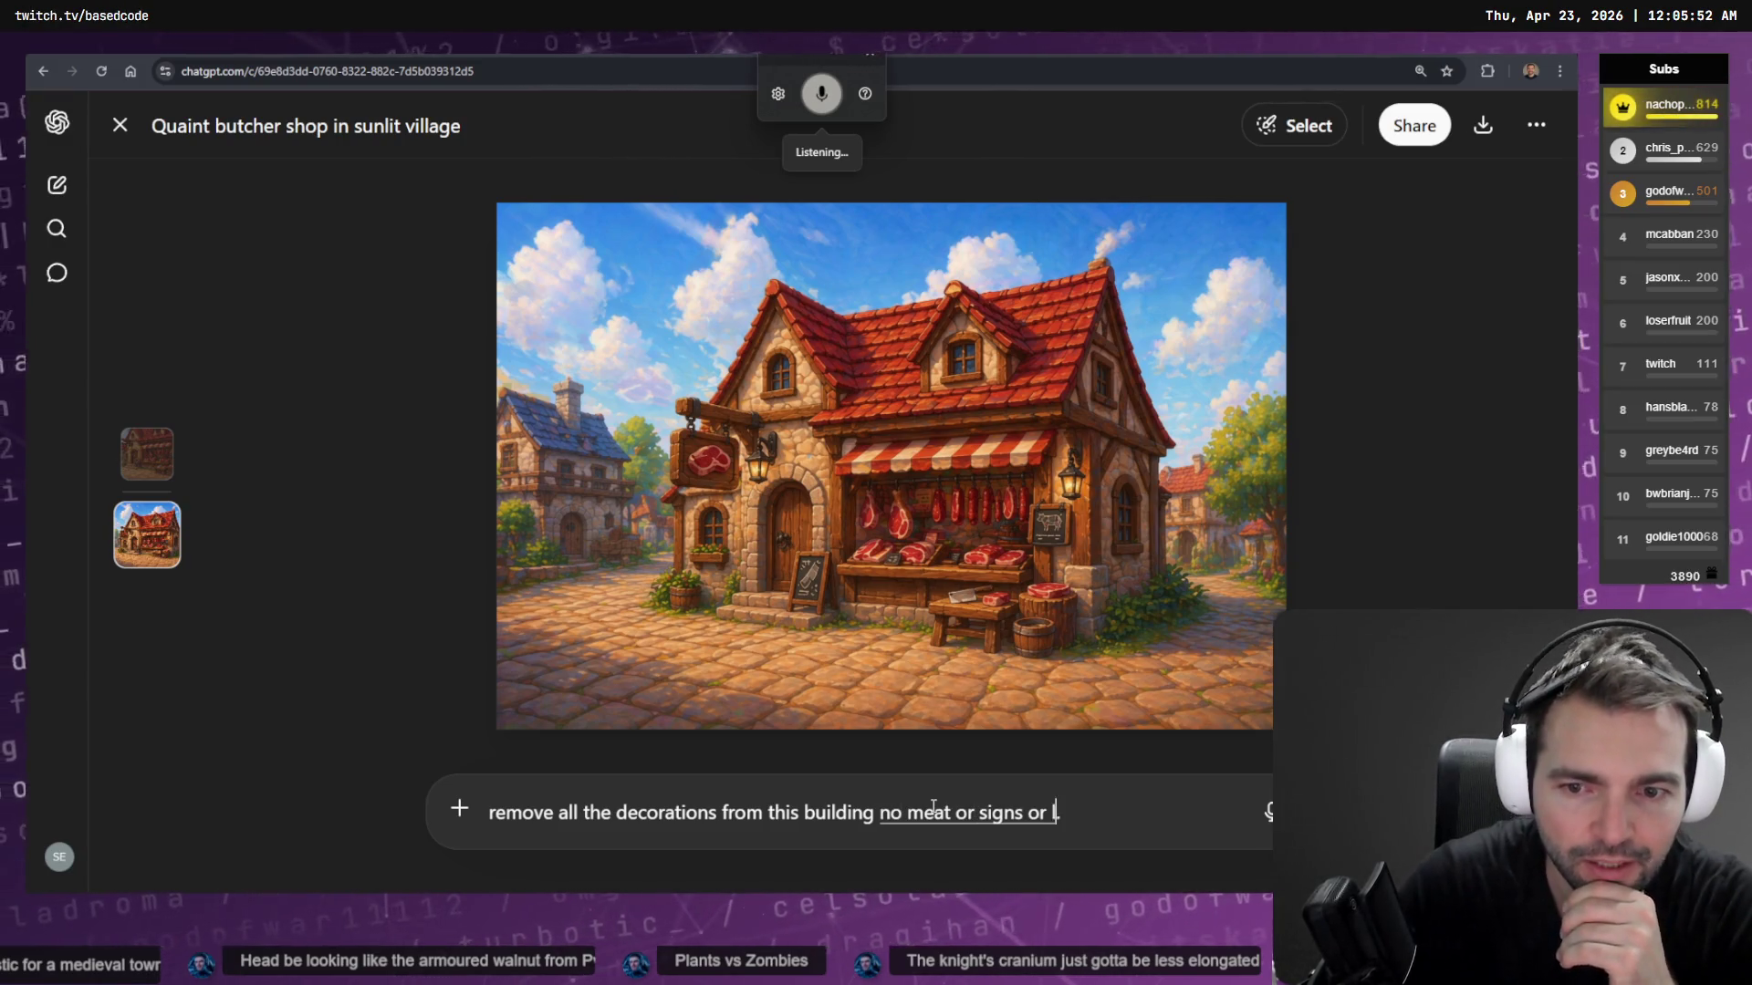
text(lanterns)
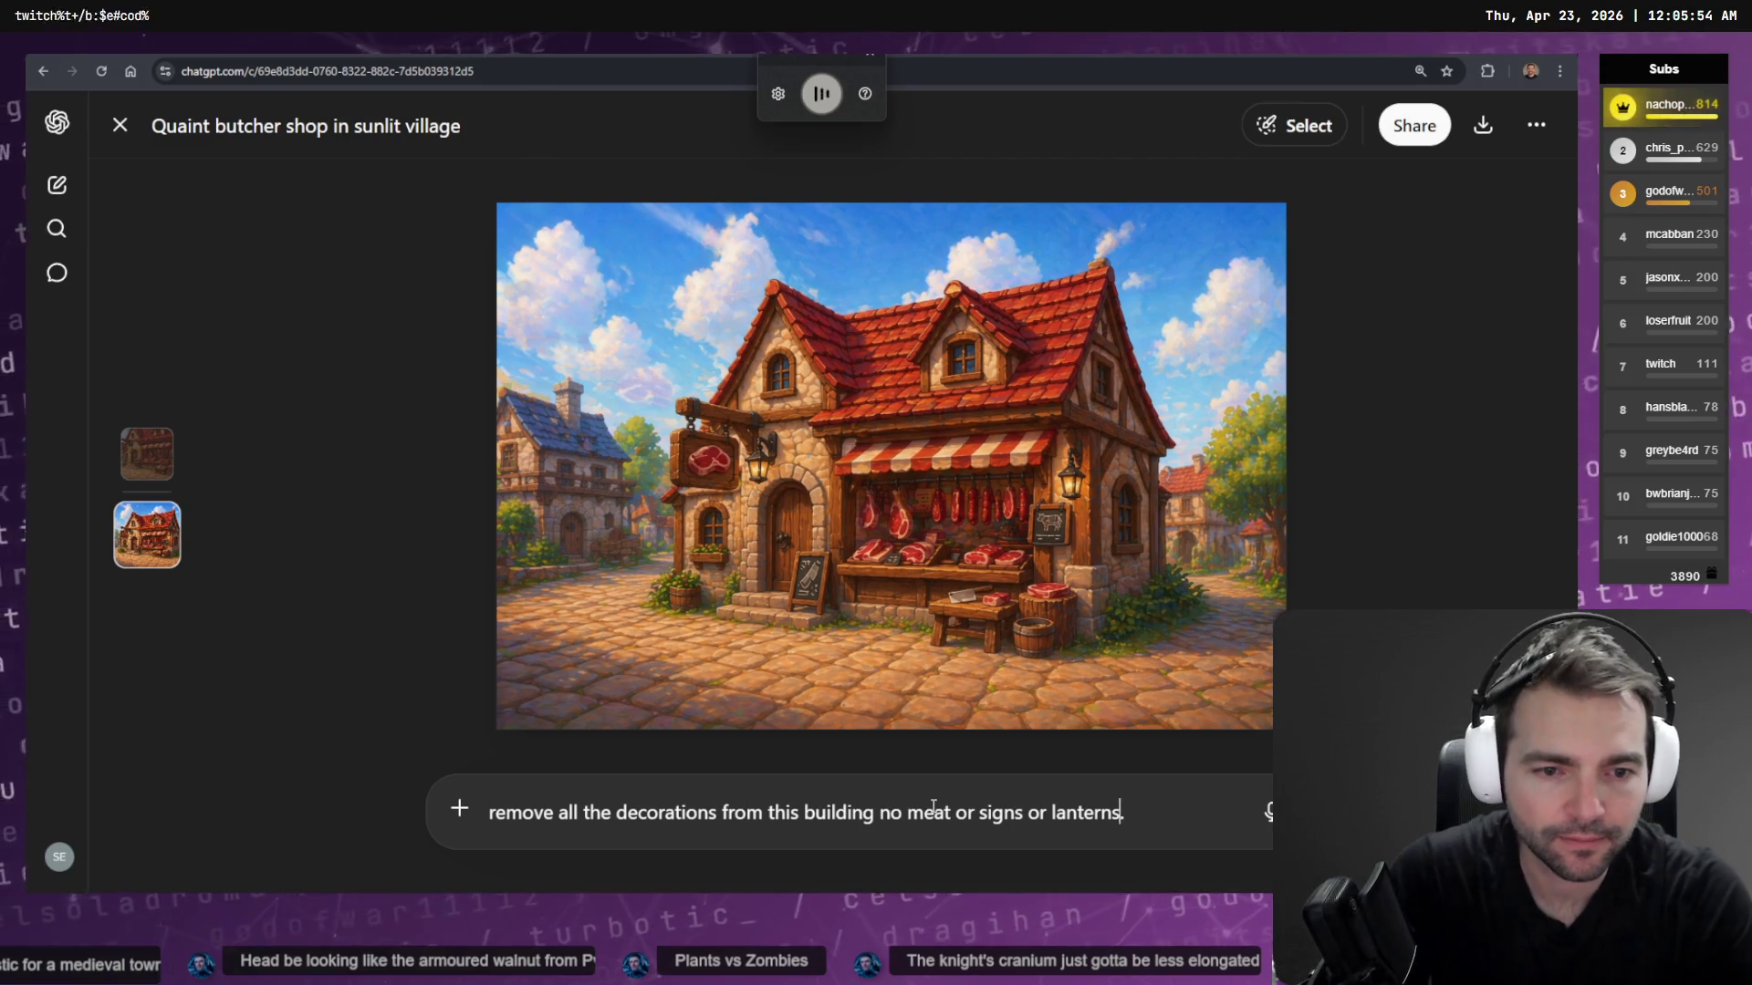
text( or plants.)
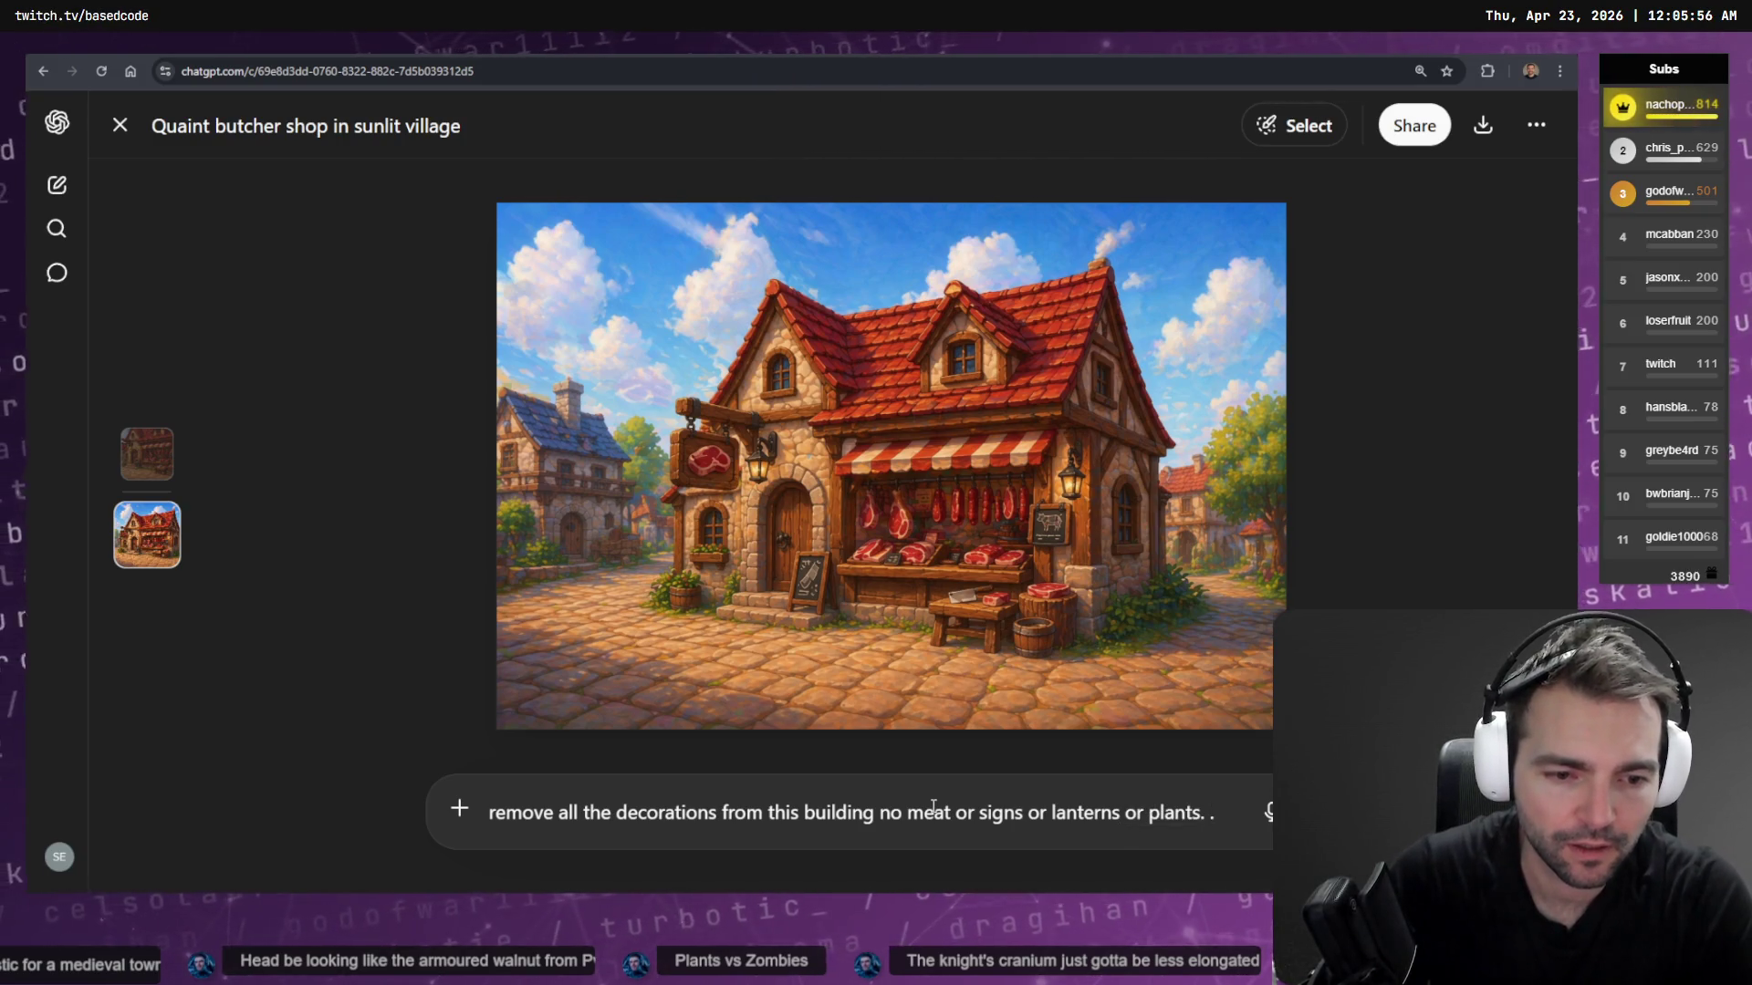
key(super+h)
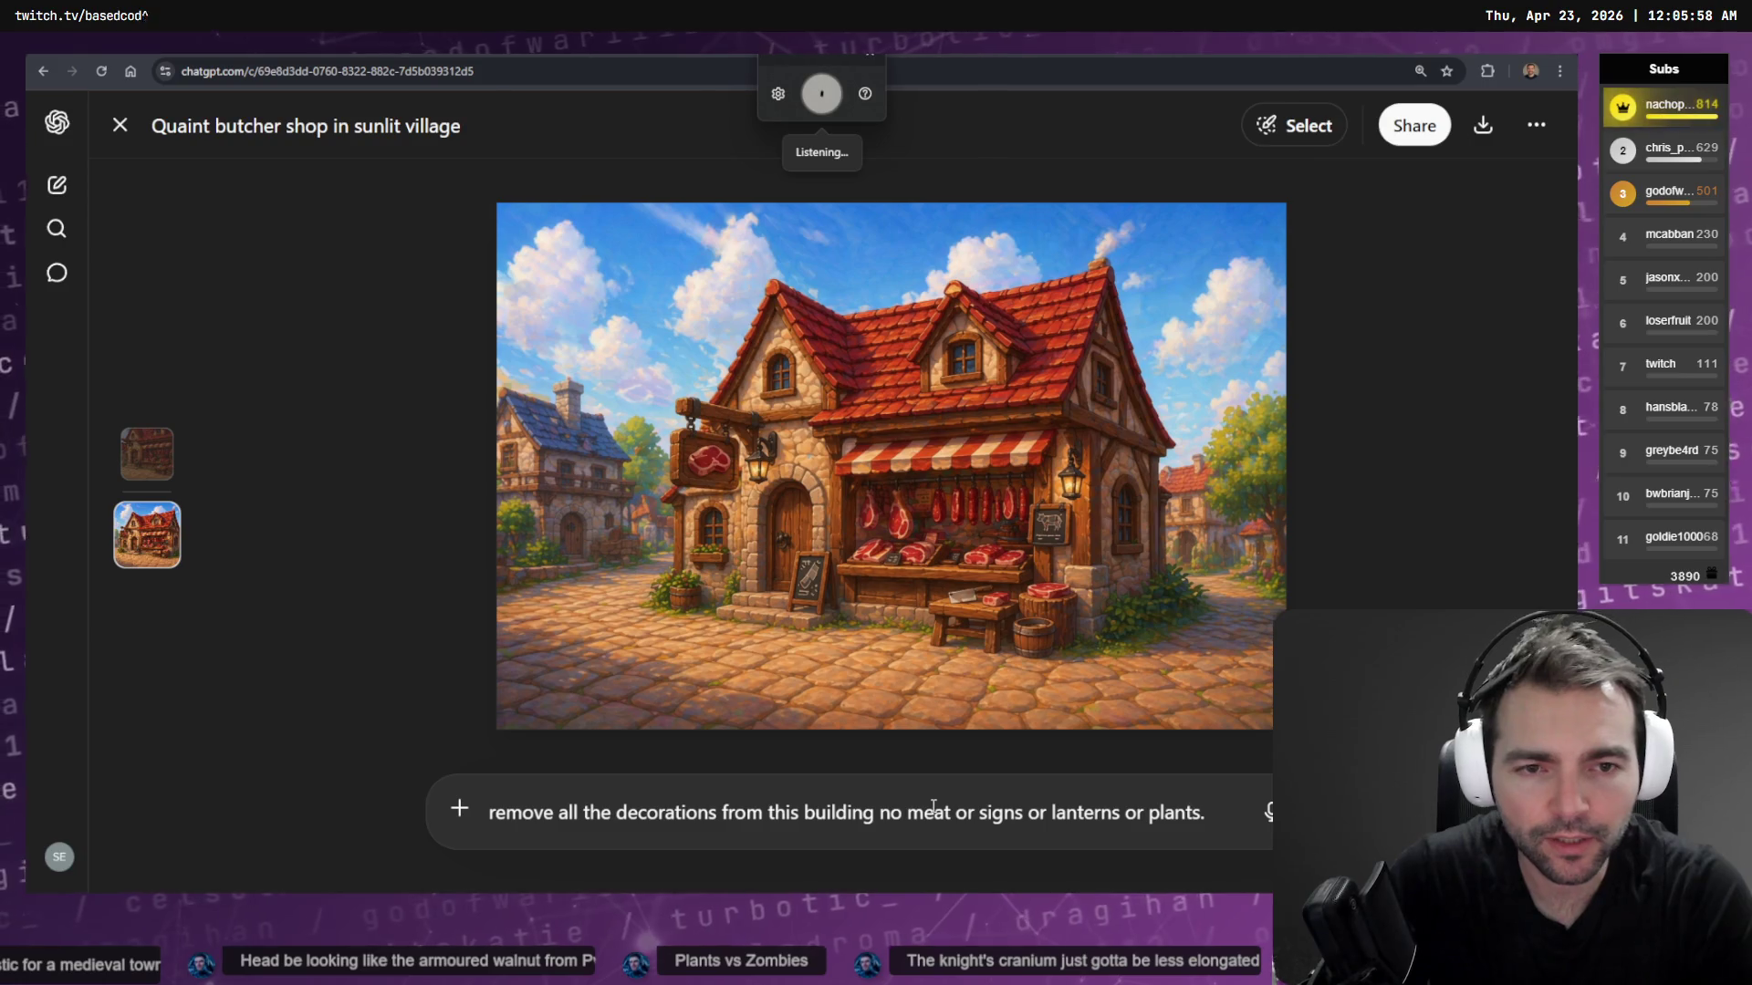
text(show it on i against the white background)
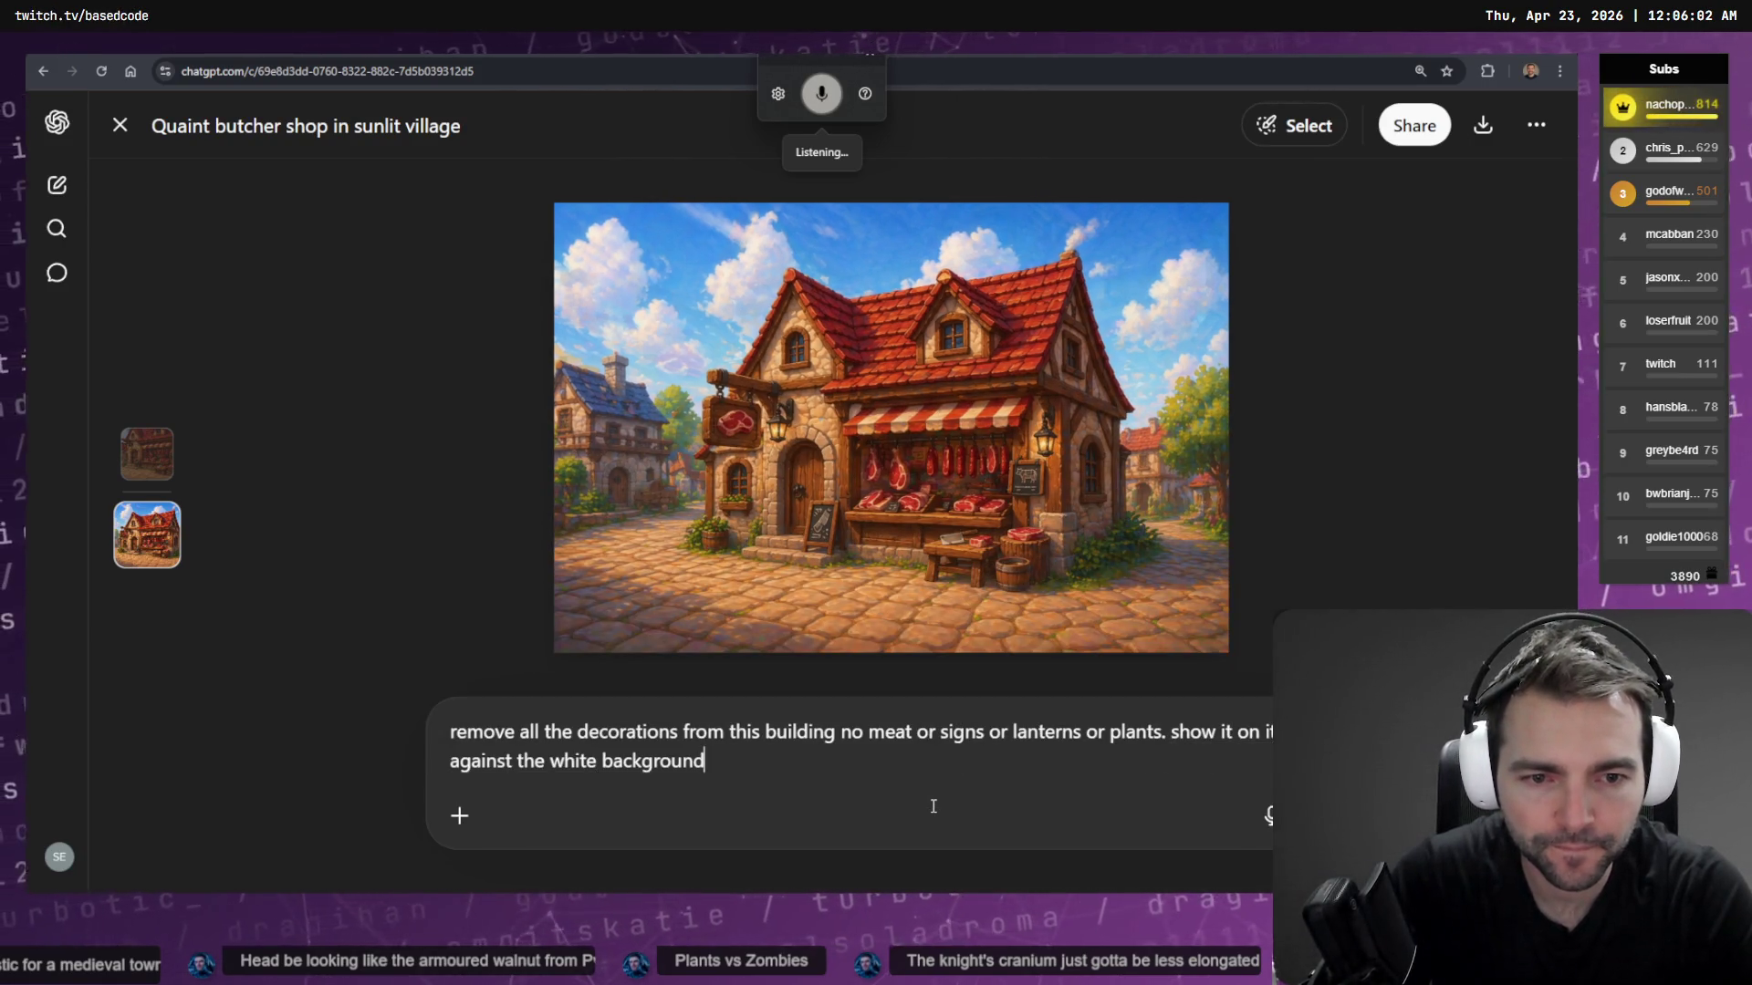
text(.)
key(super+h)
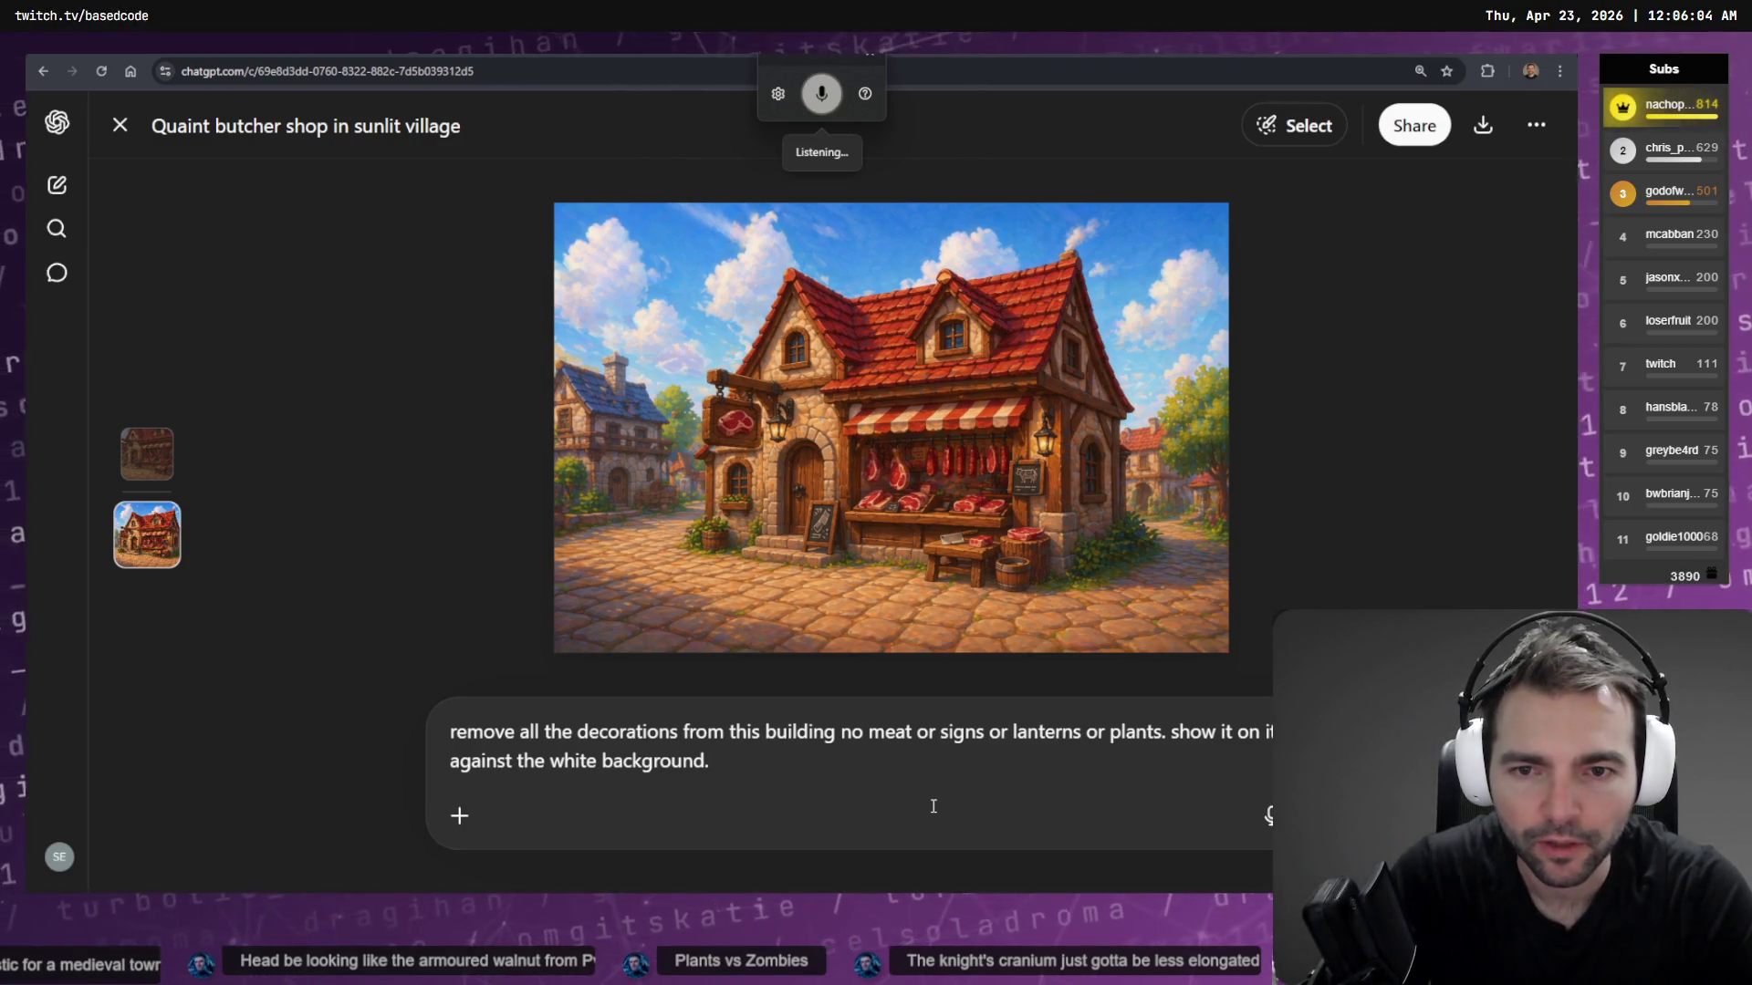
text(removed the floor in sky)
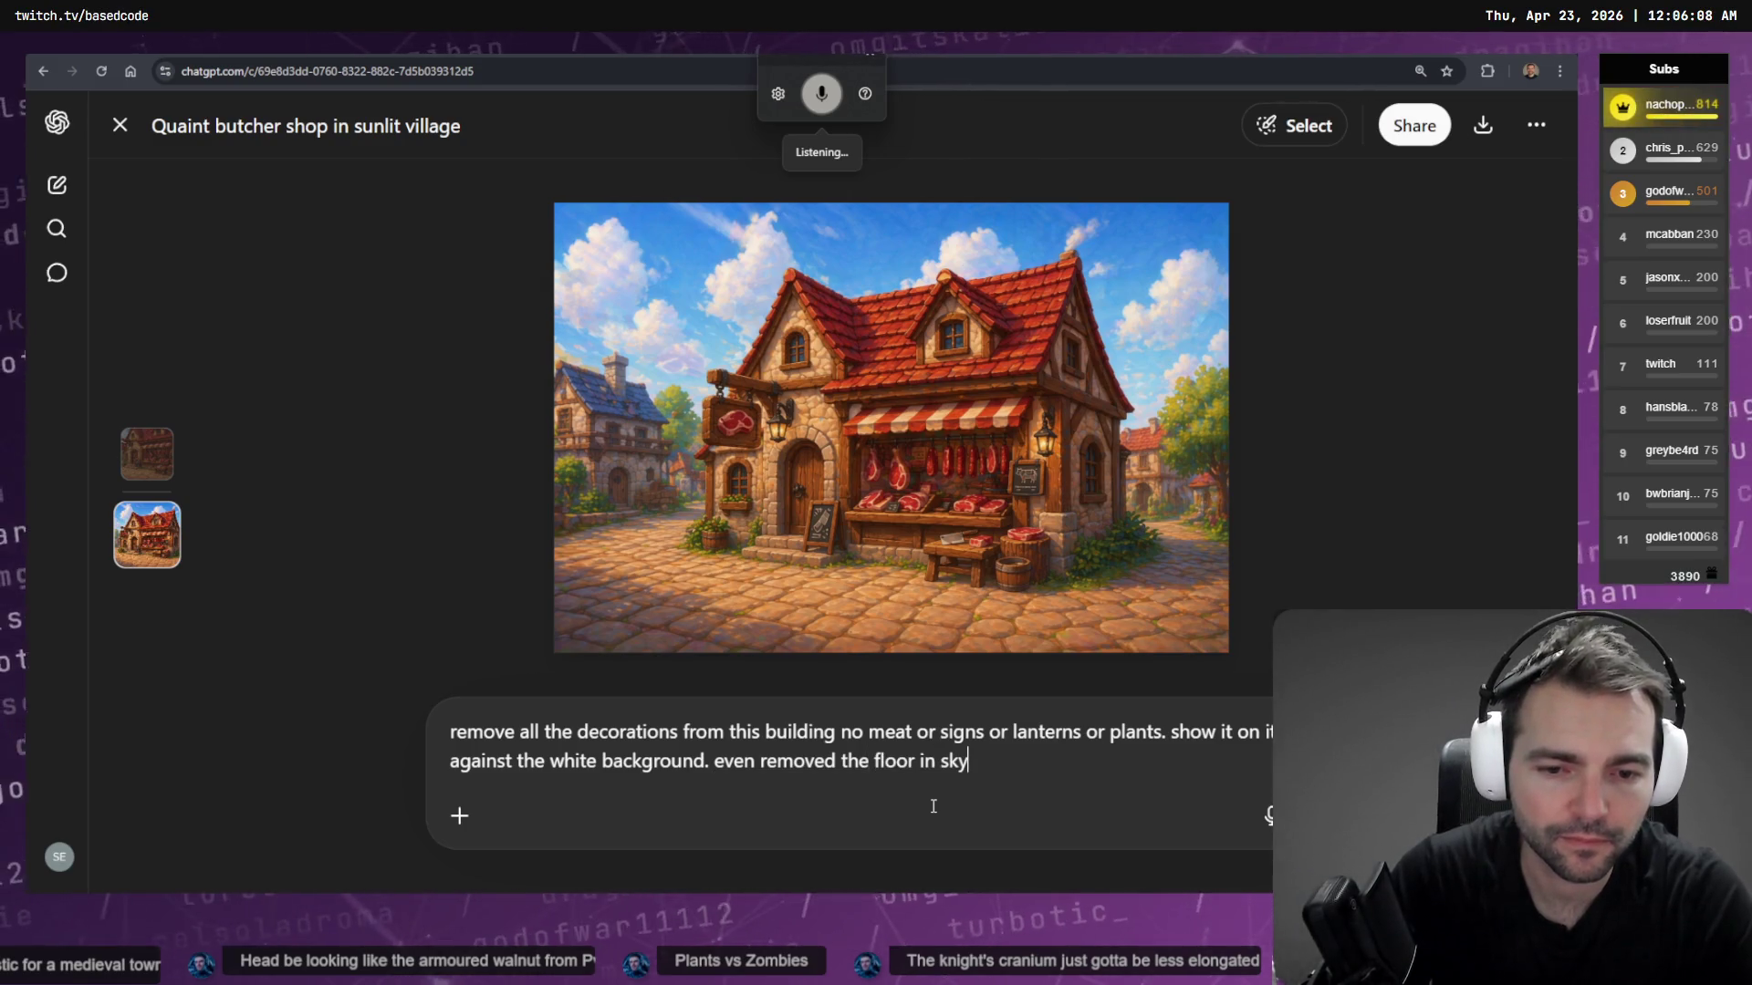
key(Return)
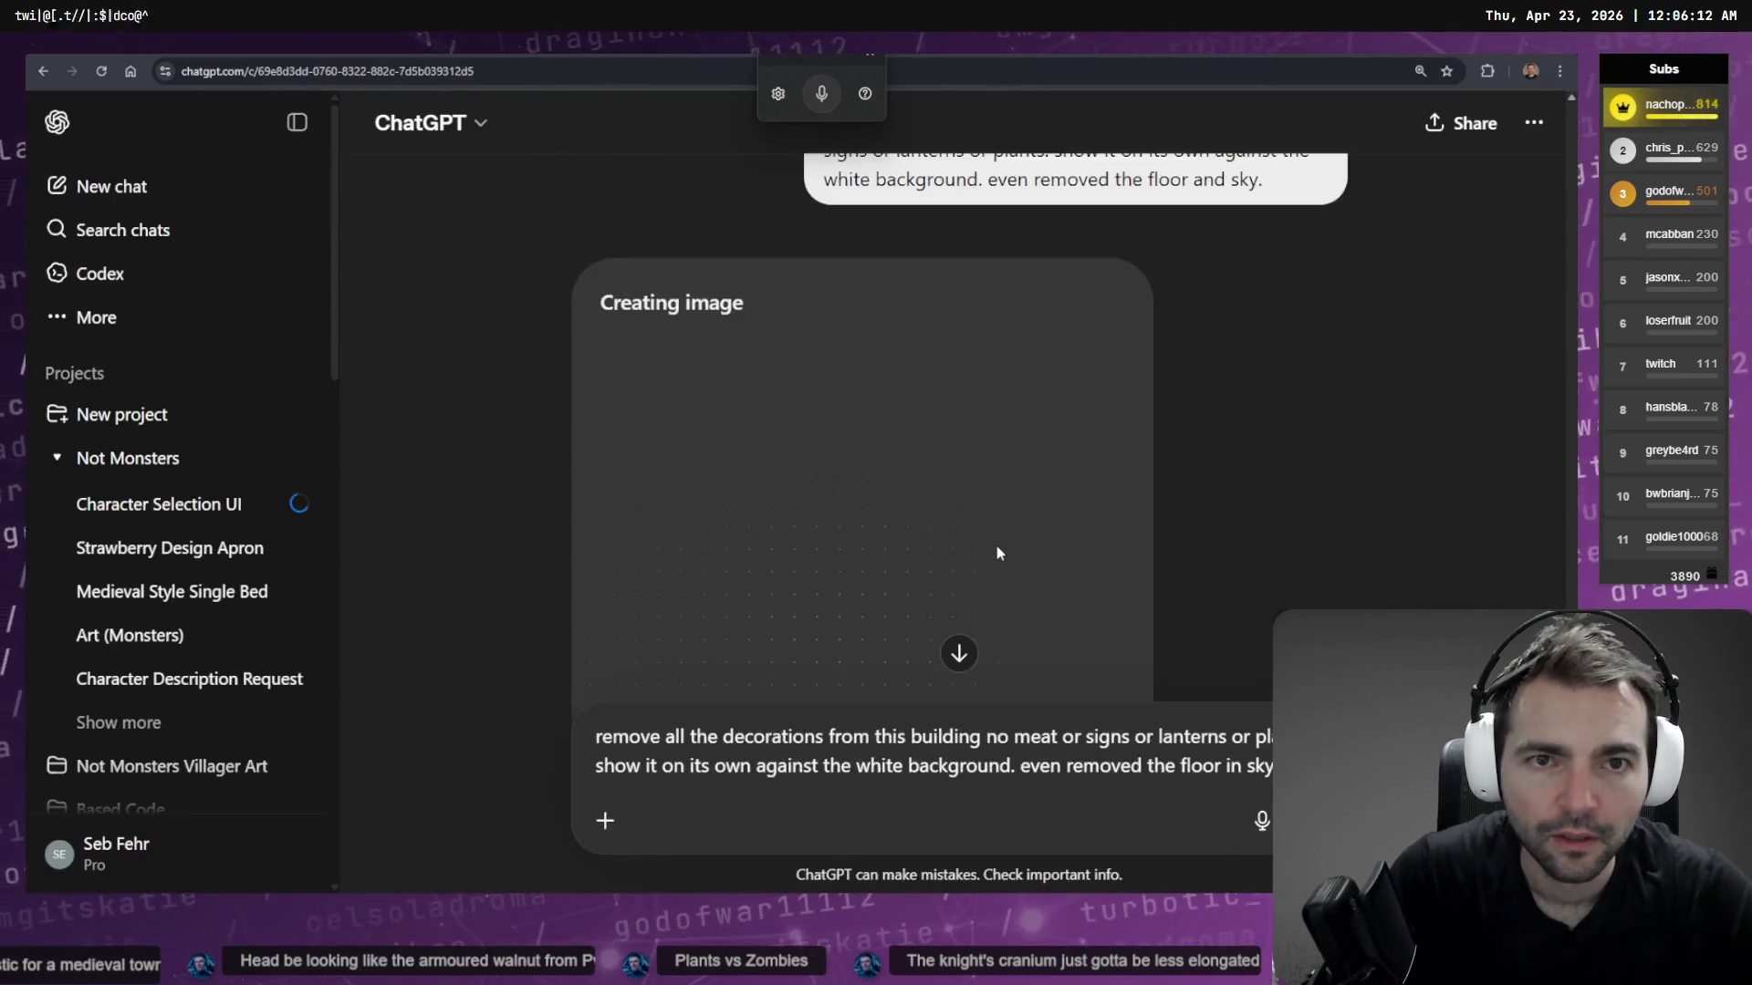
key(ctrl+shift+o)
key(alt+Left)
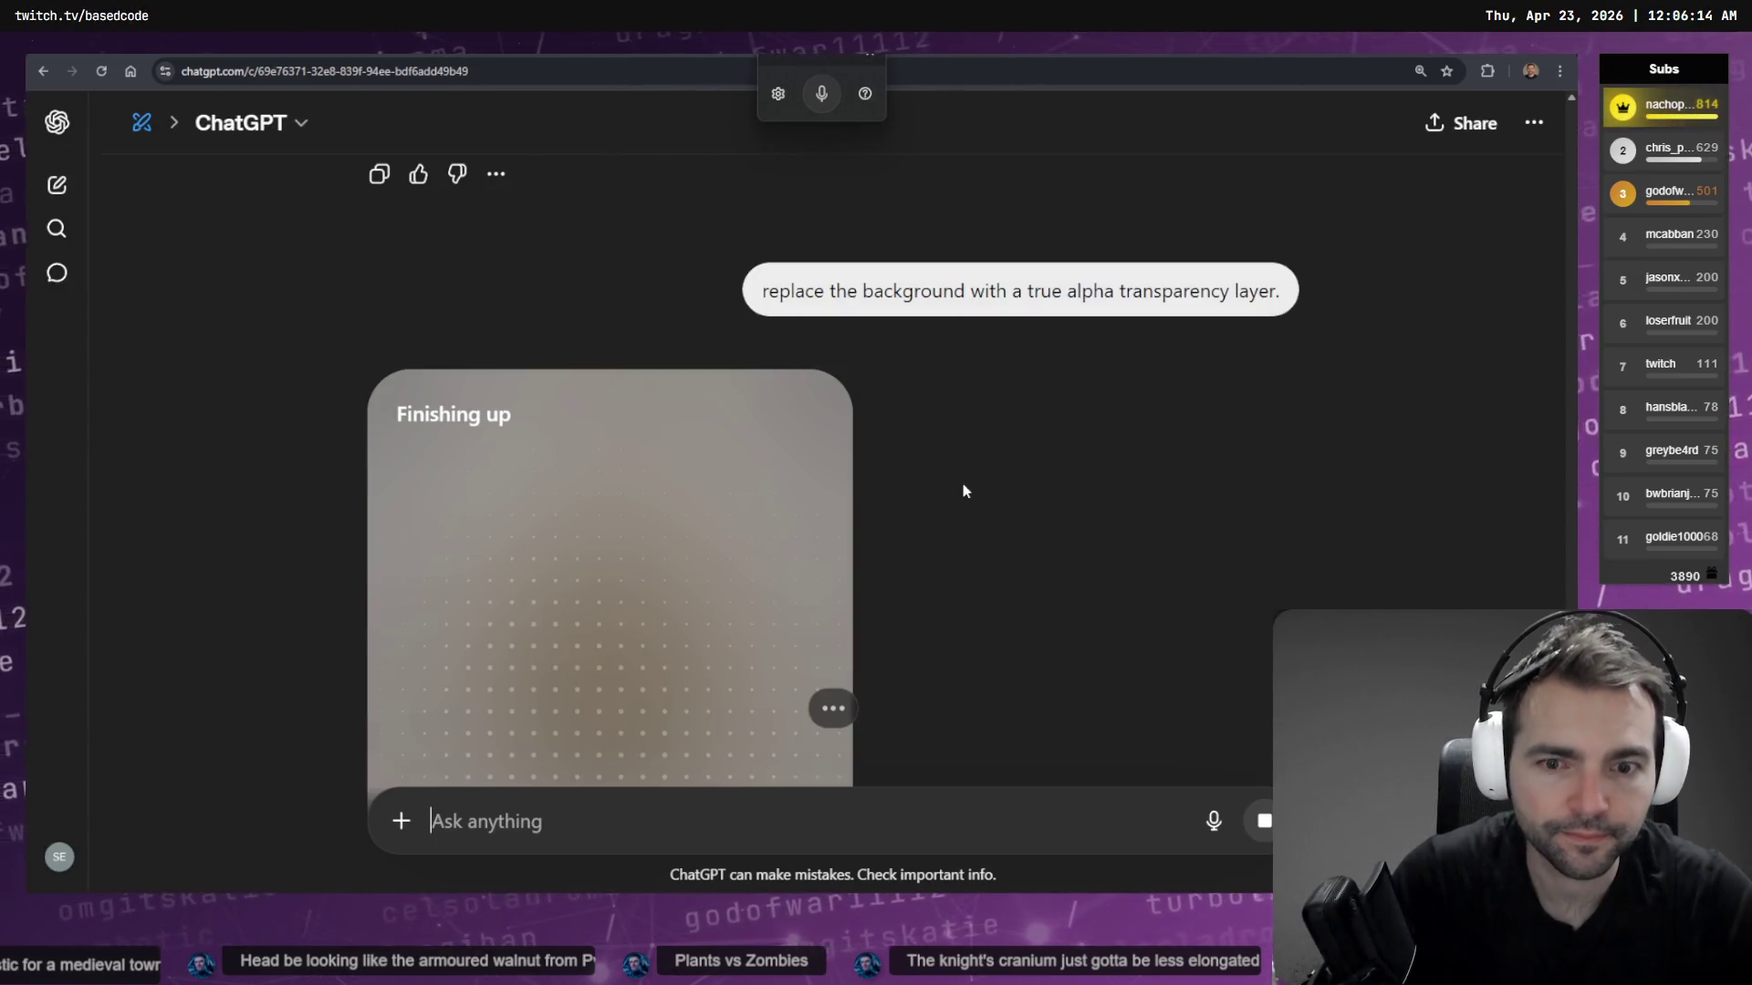
Start a new chat with the character image attached and request a side-on camera angle
key(ctrl+shift+o)
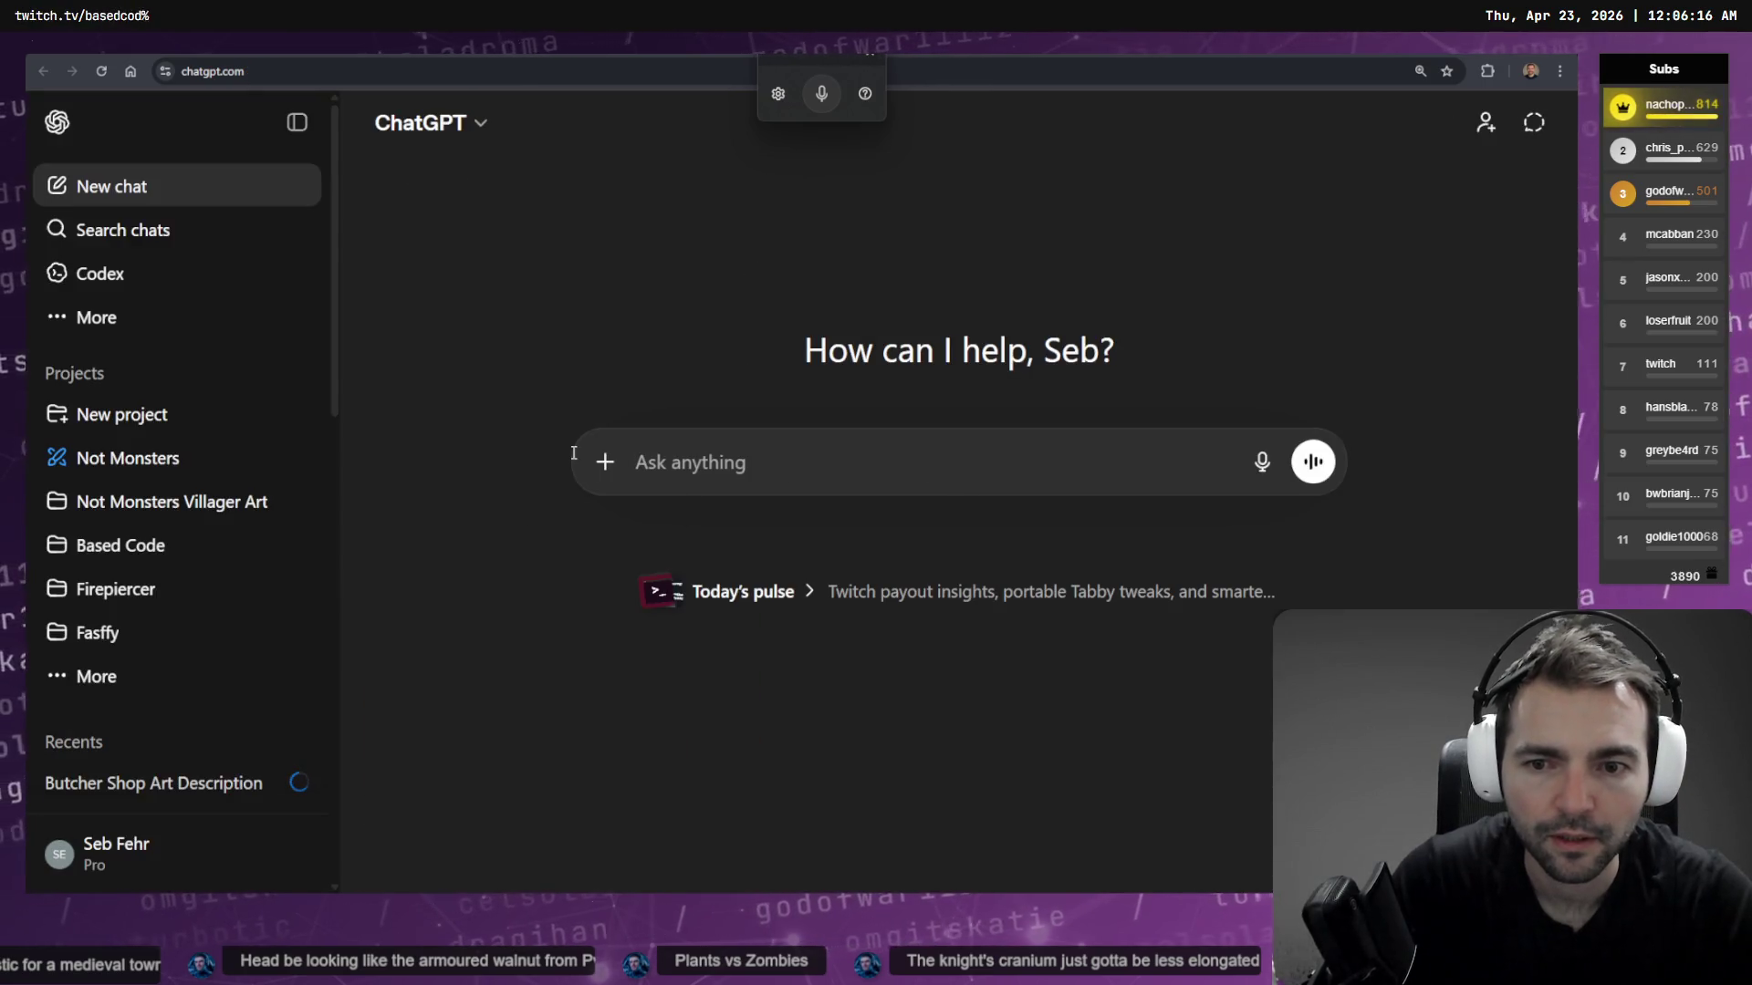
click(605, 464)
click(707, 513)
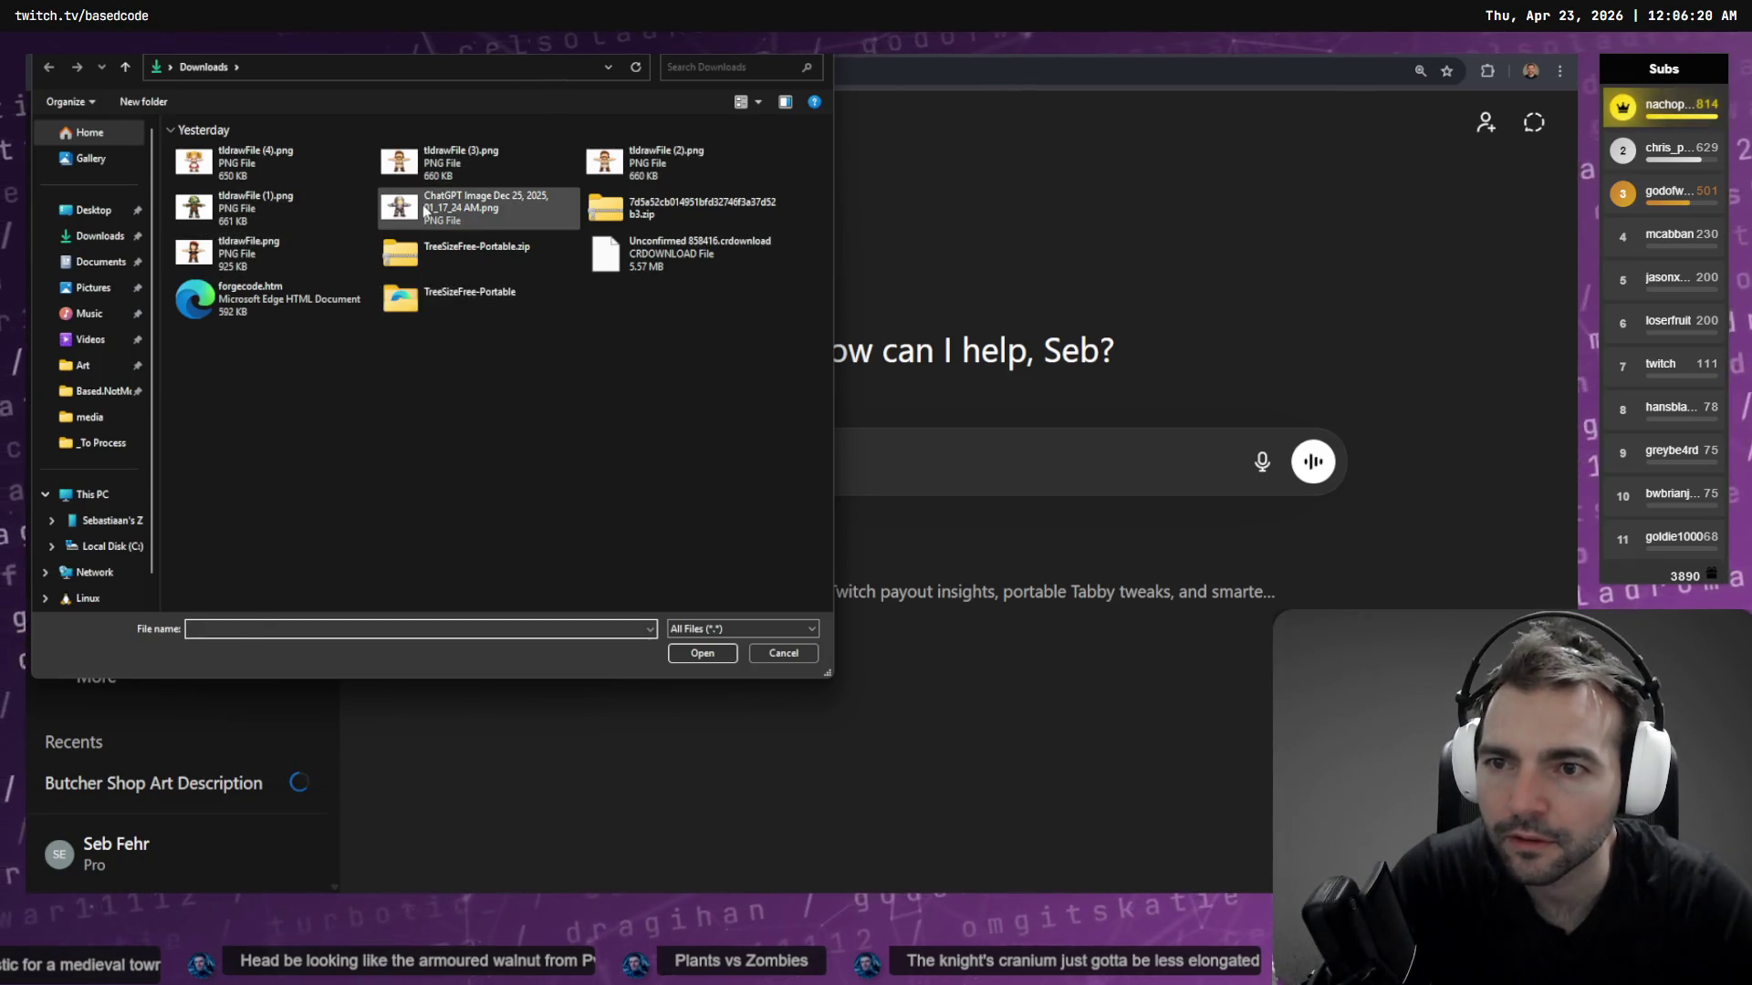
double_click(483, 206)
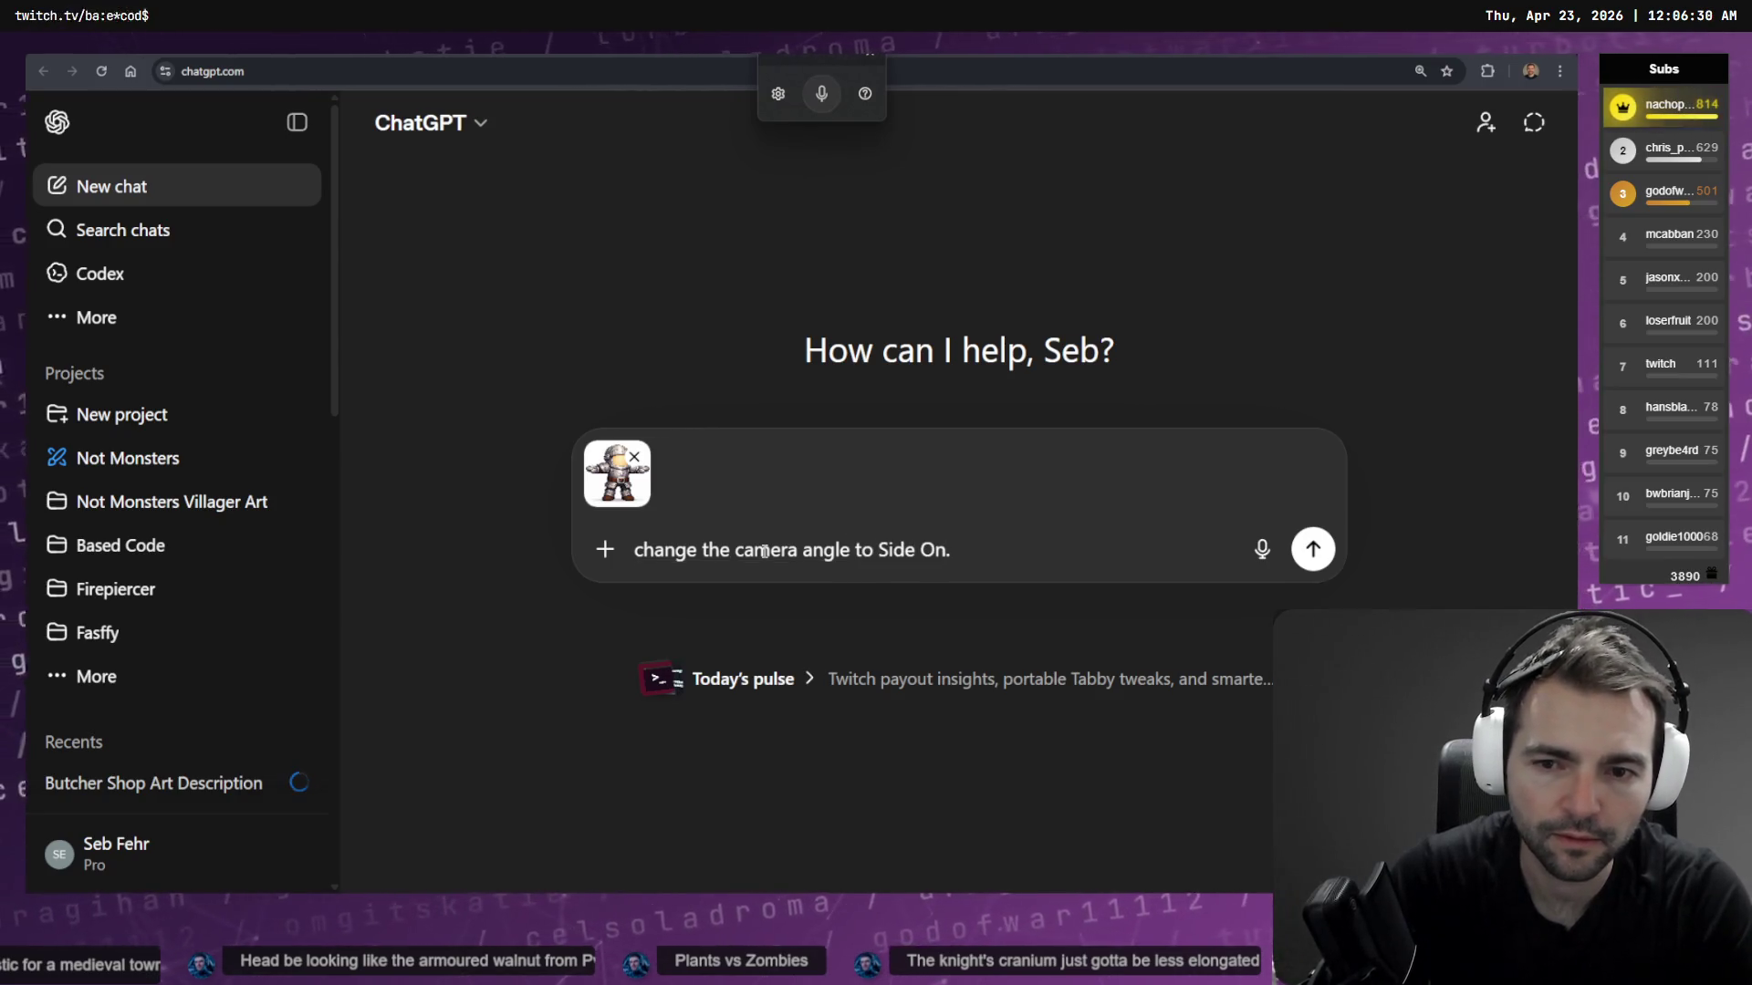
key(Return)
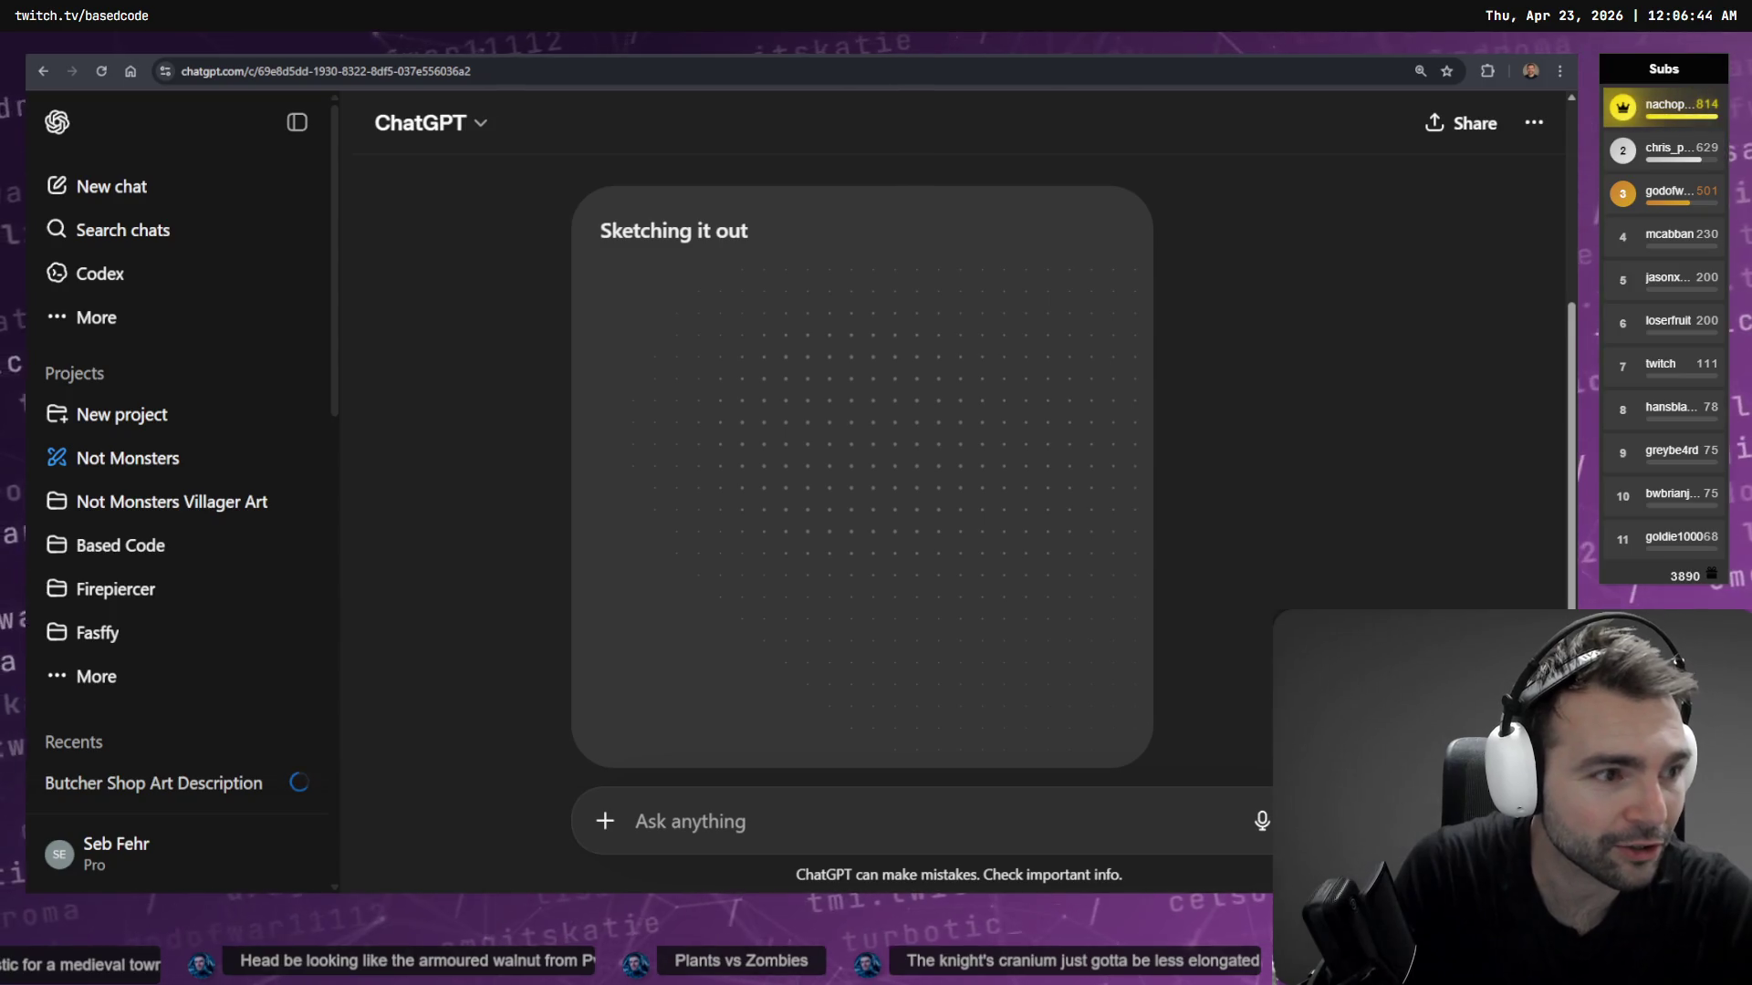
Switch to the Godot editor and run the game project with F5
key(alt+Tab)
right_drag(783, 285, 785, 284)
key(F5)
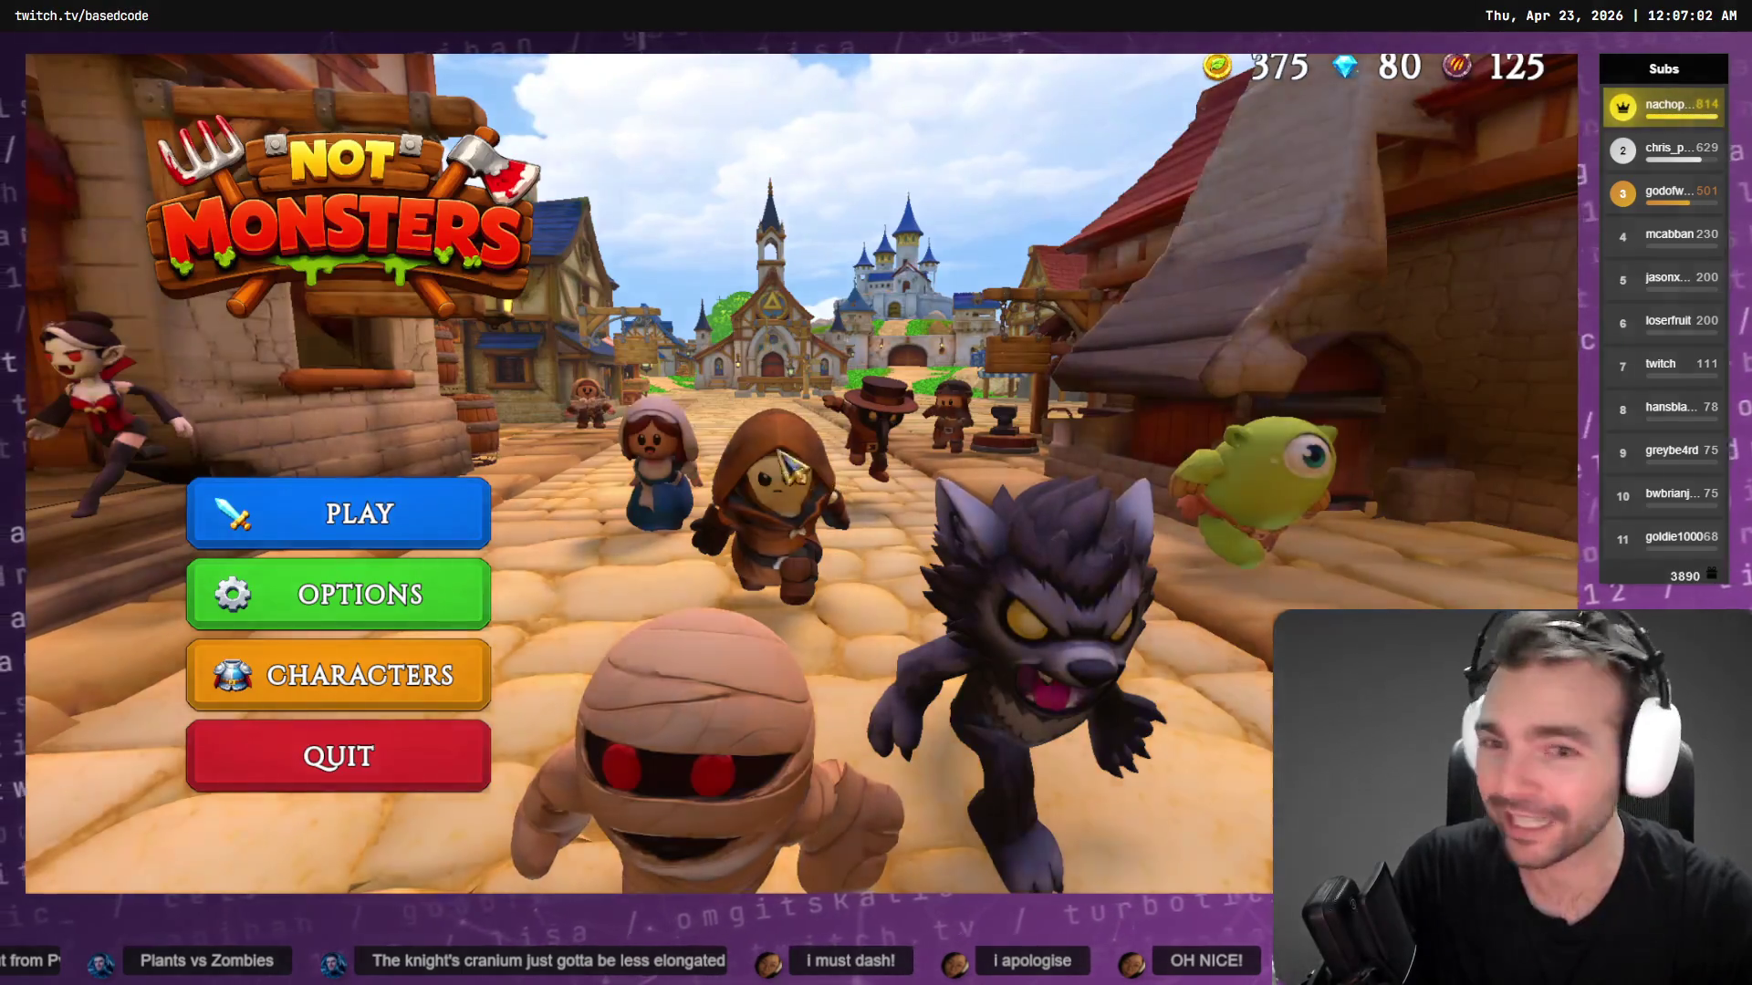
Host an online game lobby and pick the Artist villager as the character after previewing the Vagabond
click(346, 513)
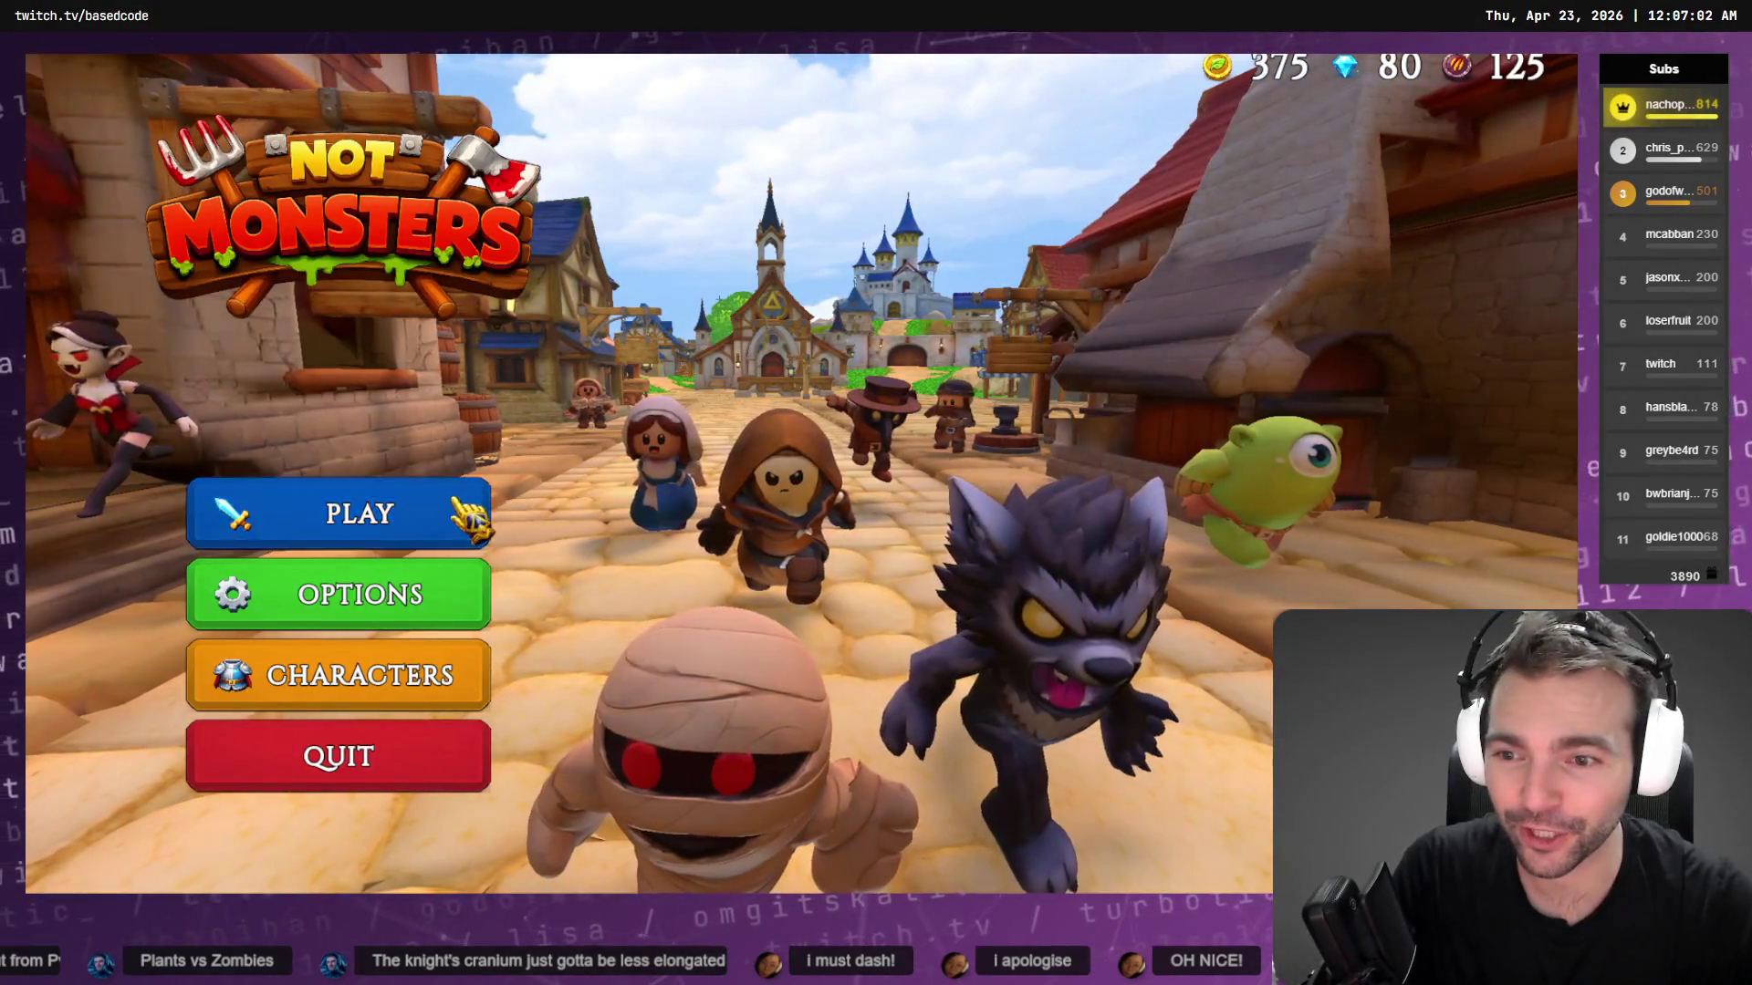
click(834, 570)
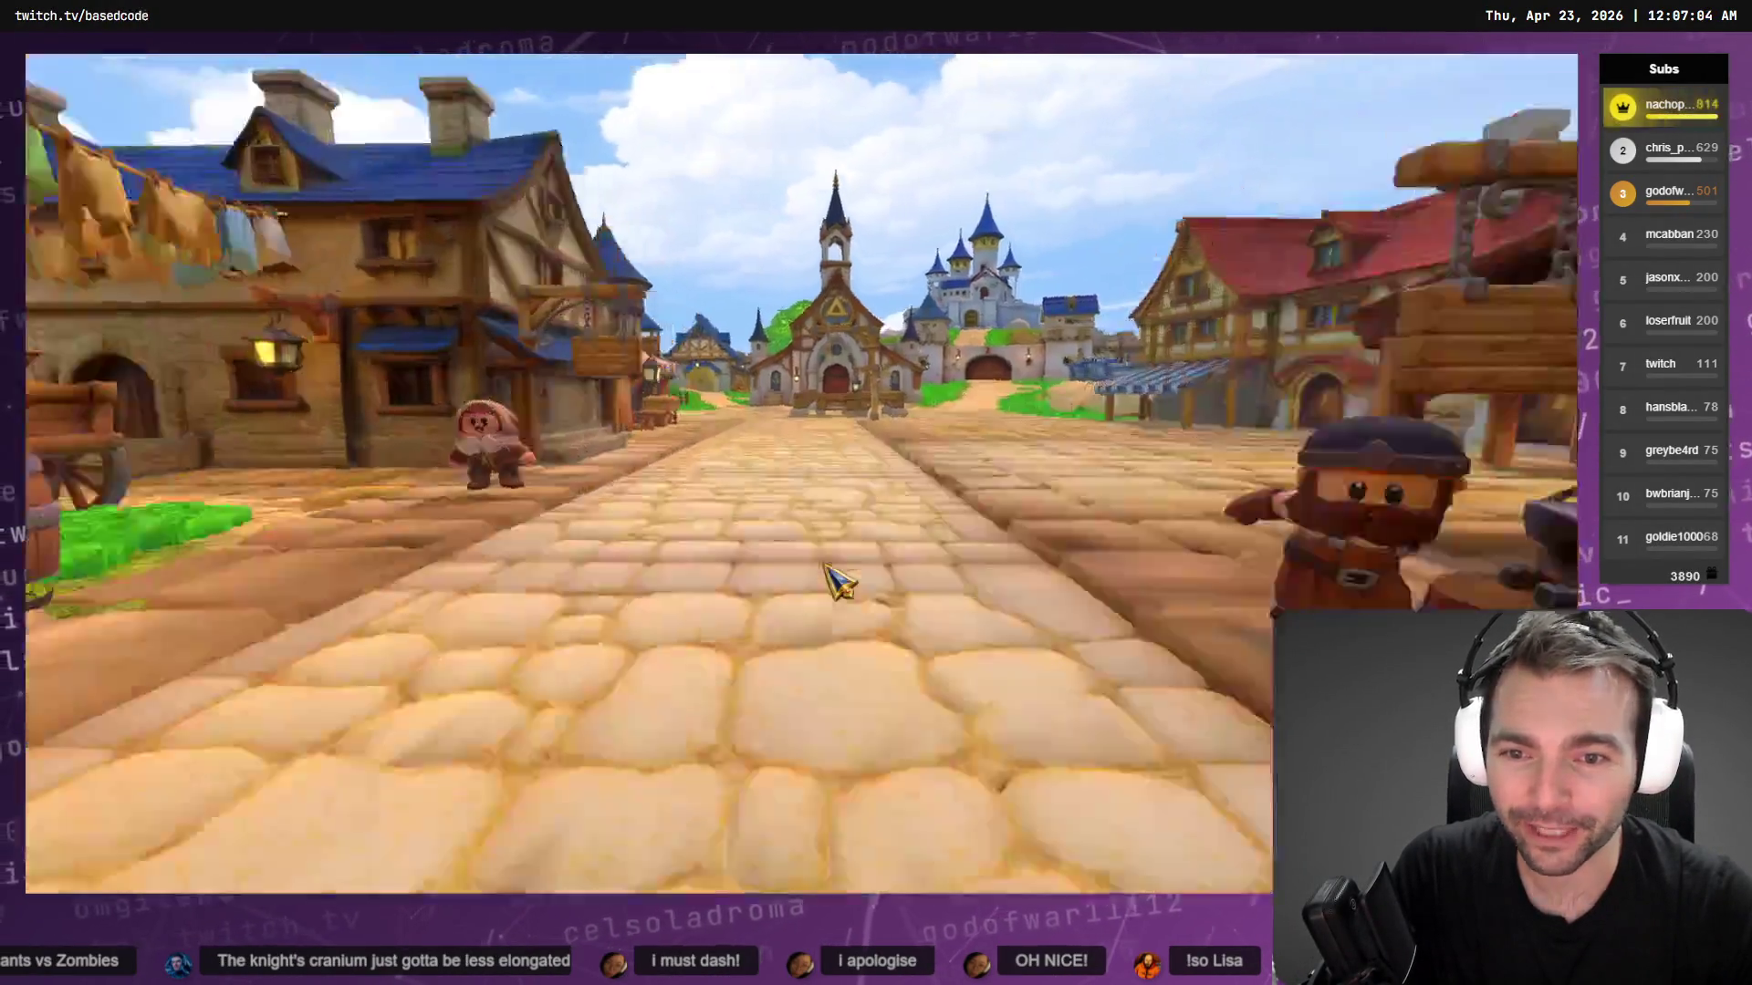
scroll(324, 650, down, 2)
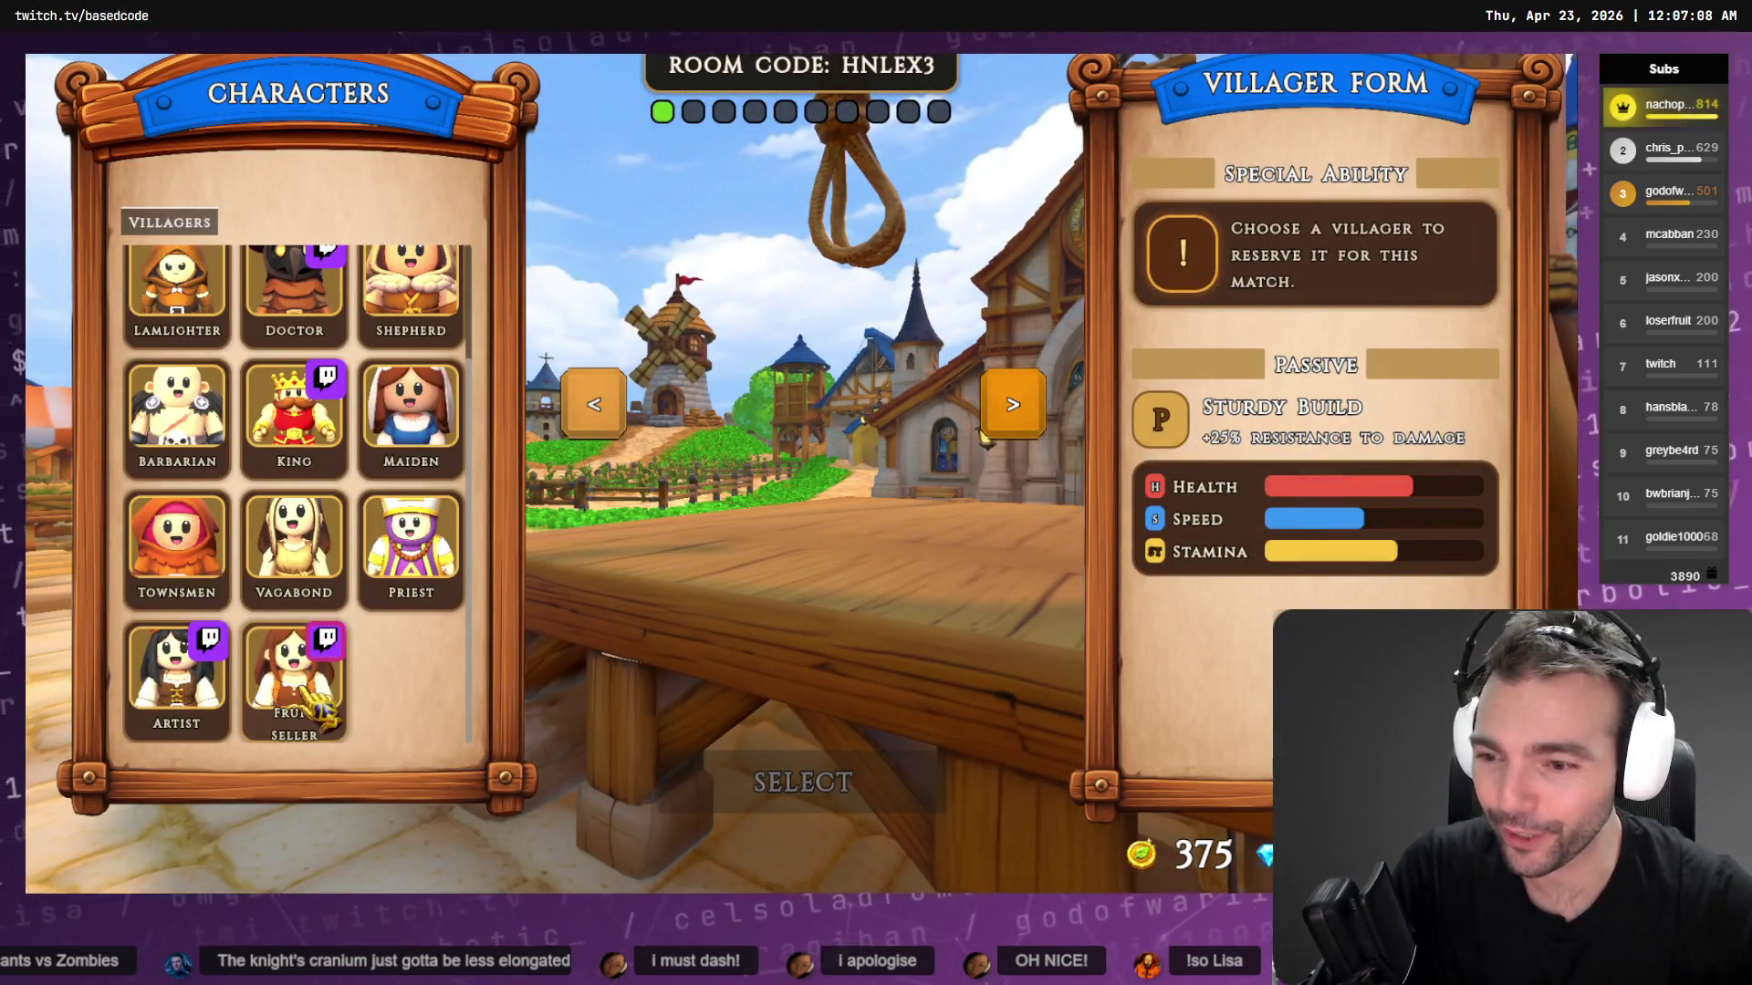
click(176, 675)
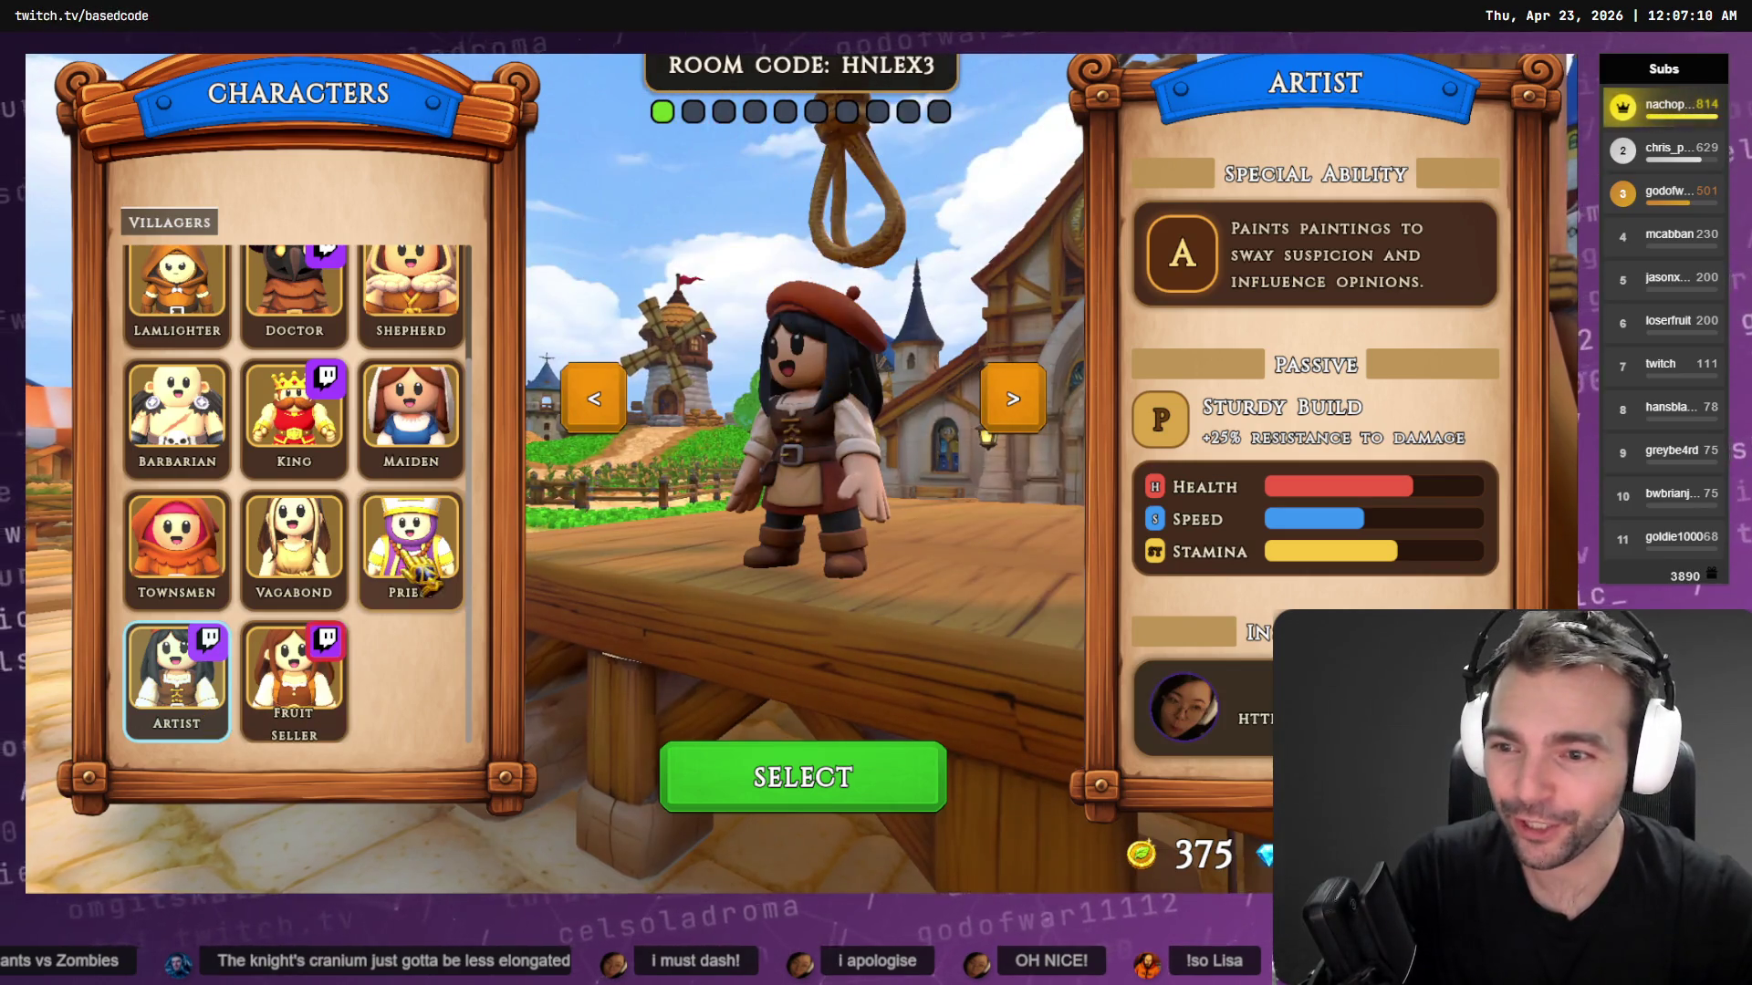
click(293, 547)
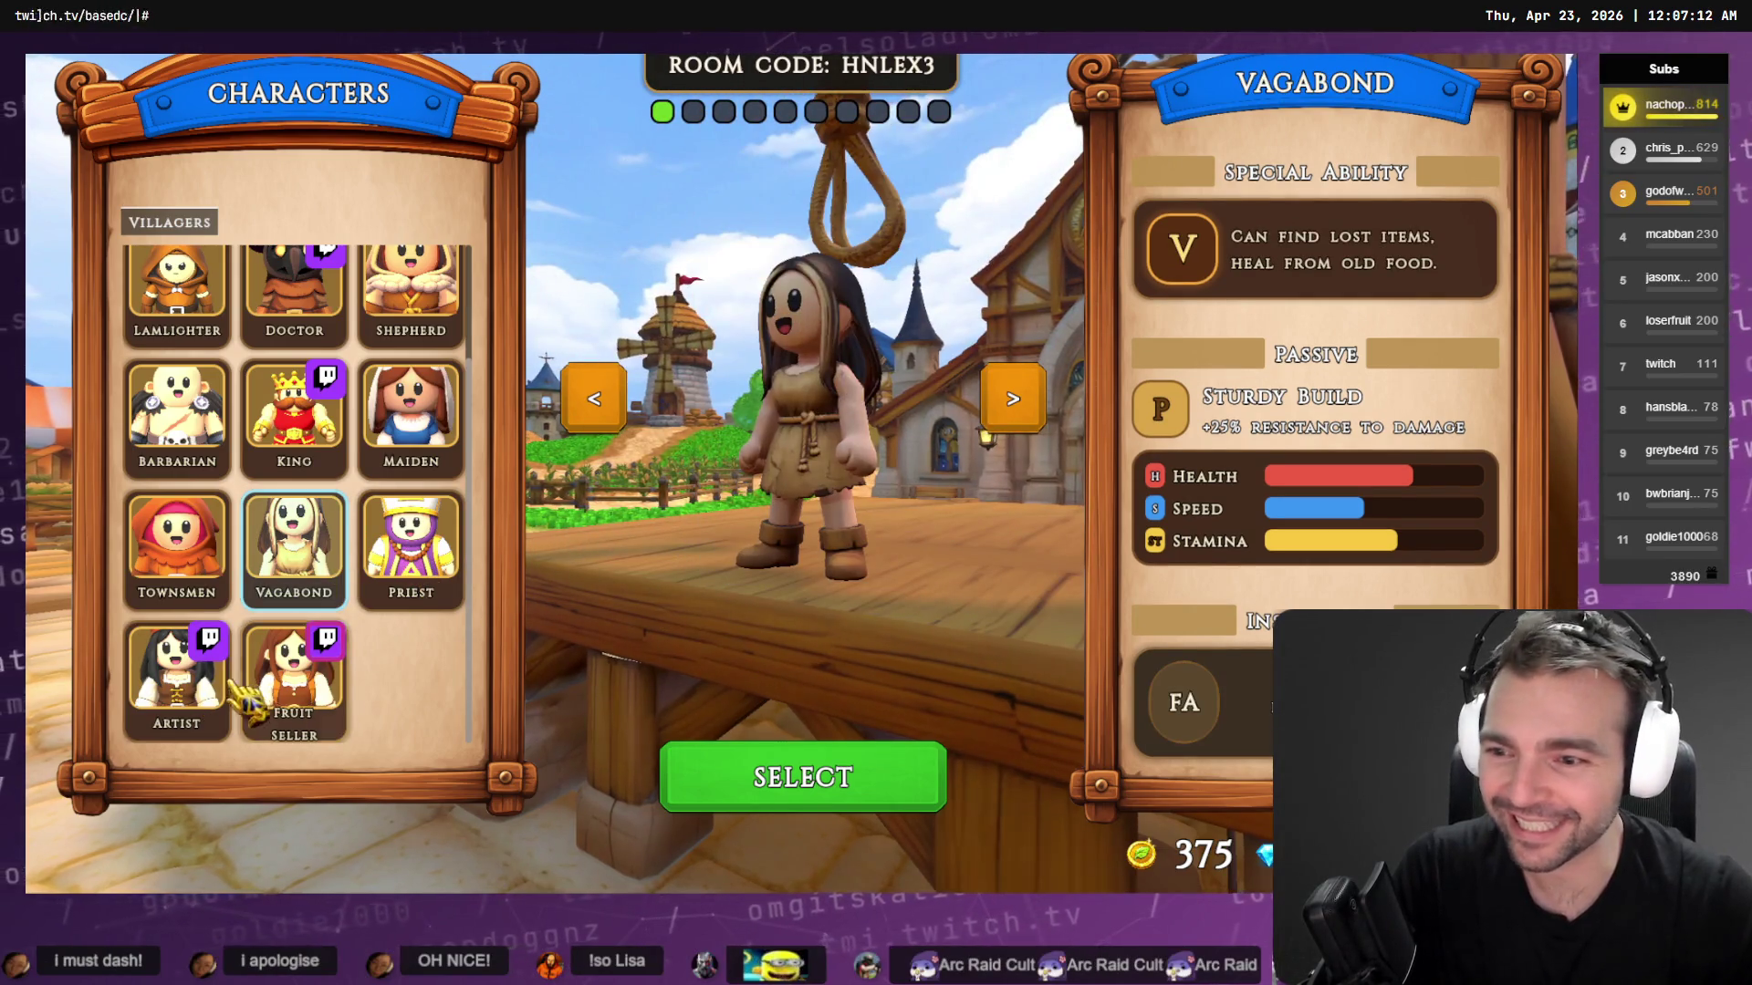
click(176, 675)
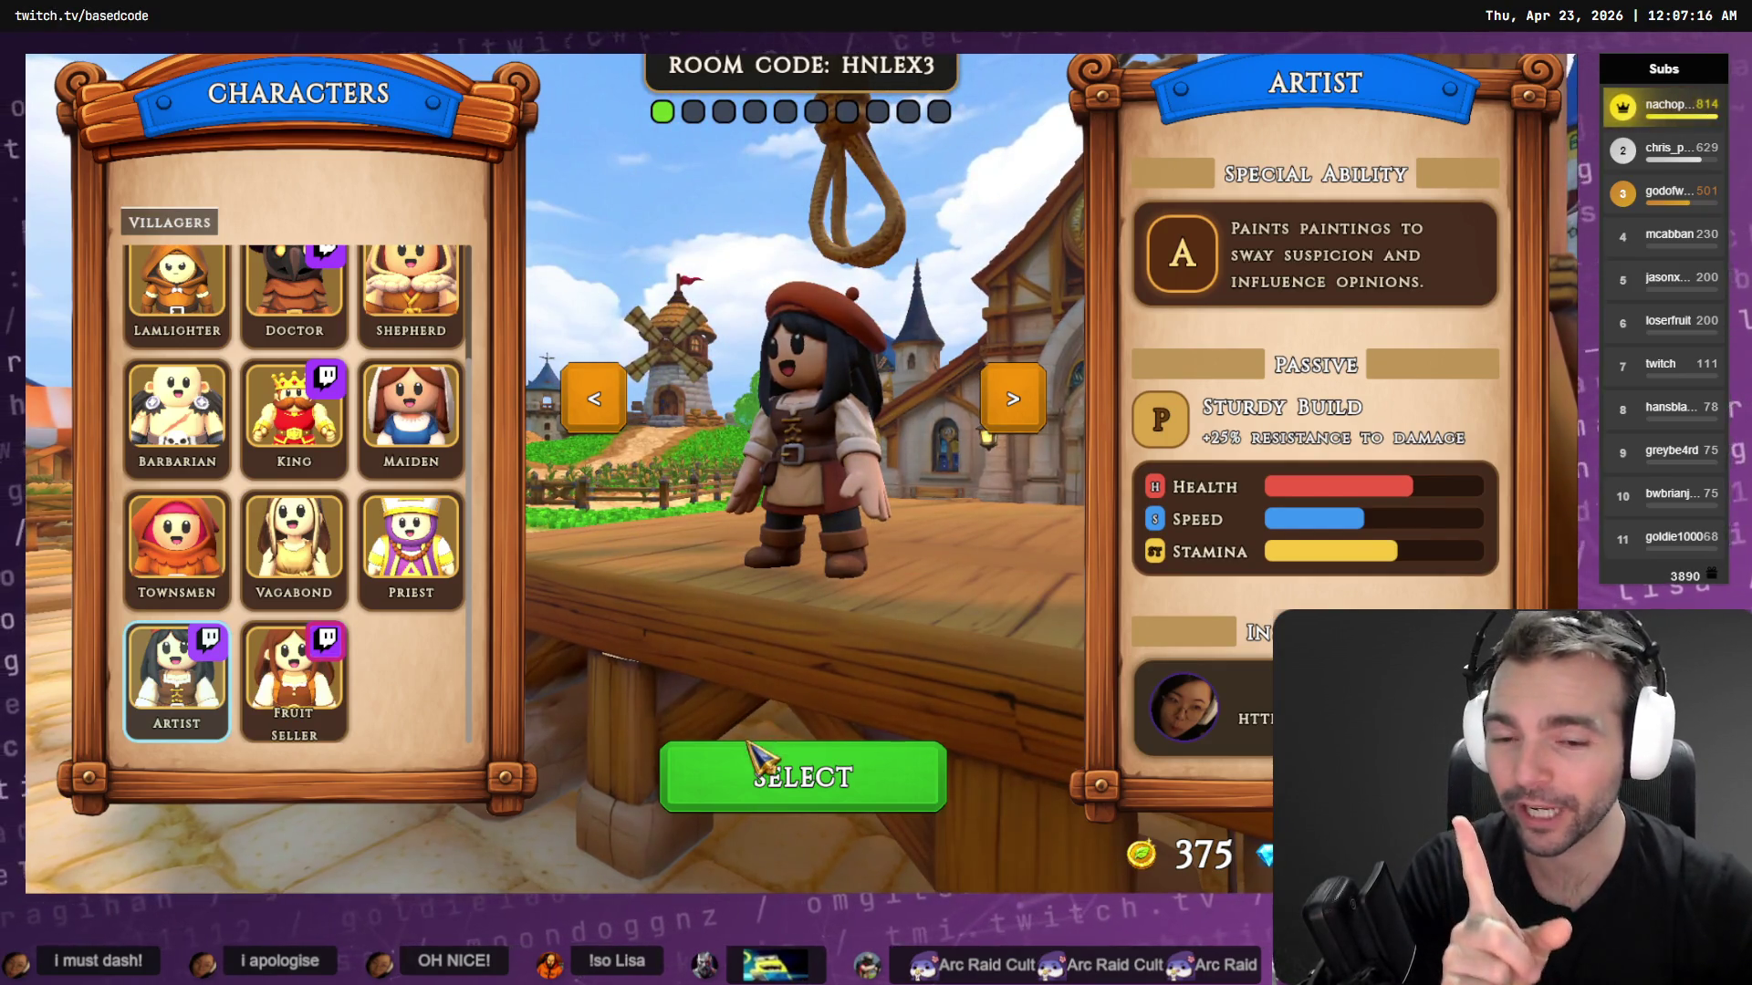
click(771, 780)
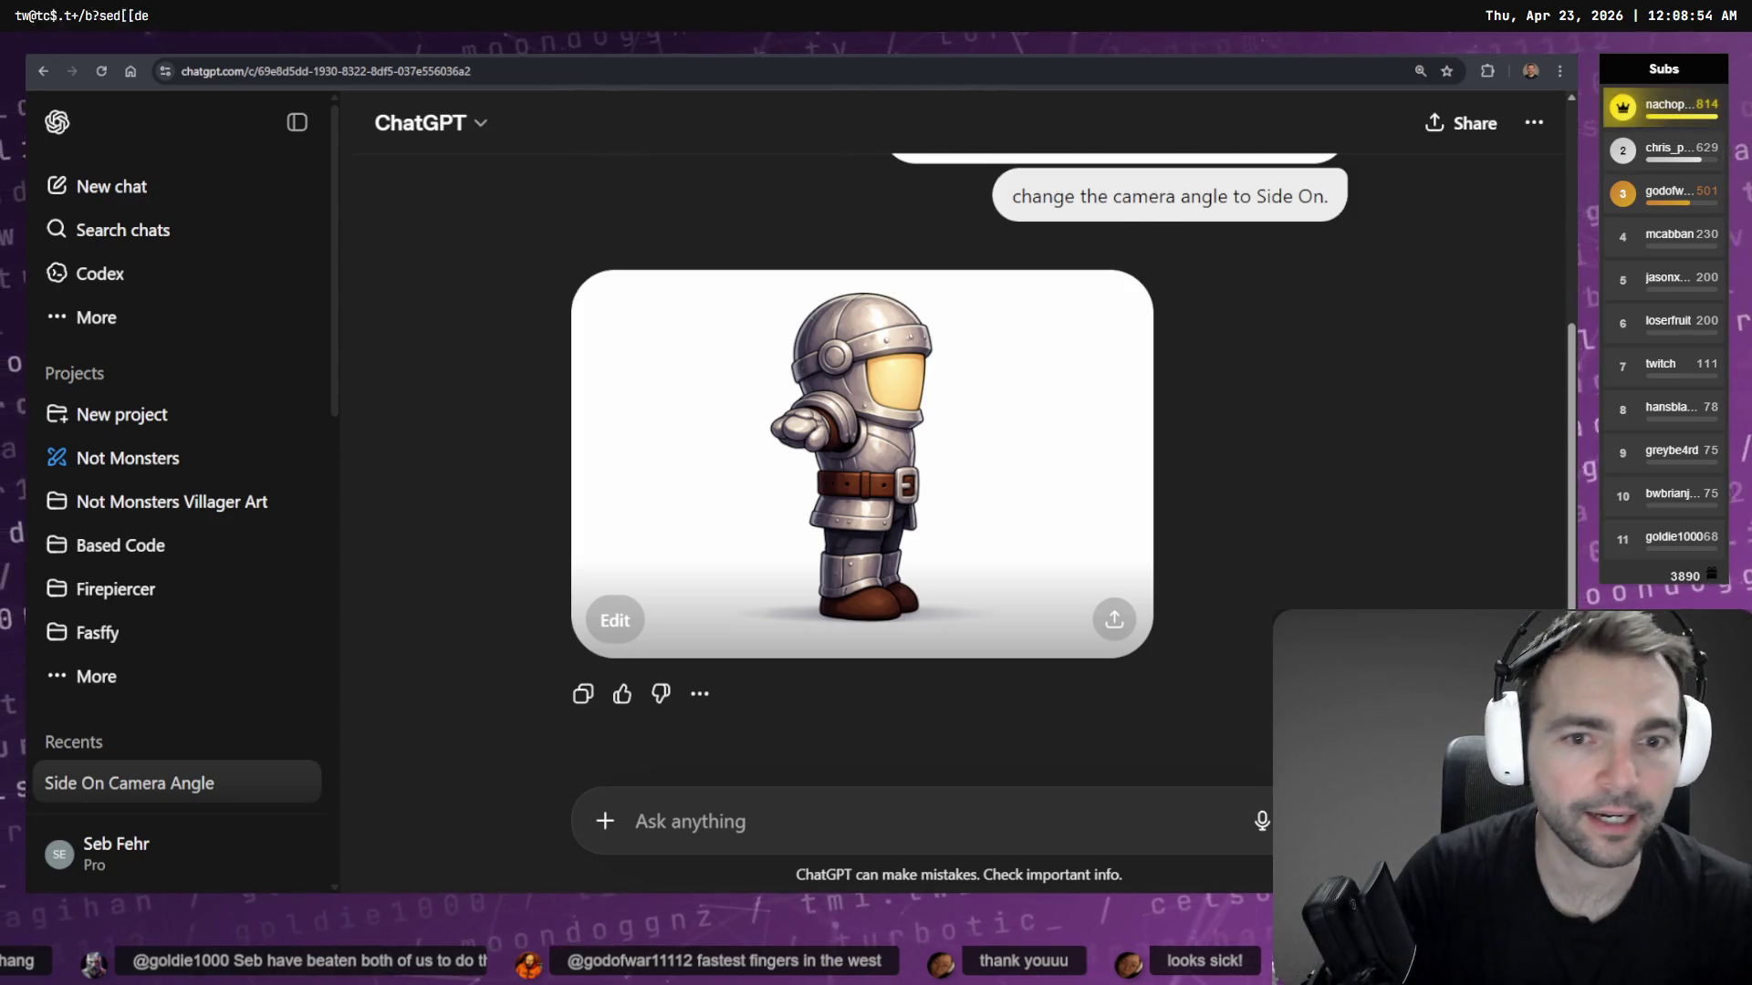
Ask for the armoured knight shown directly from the front, then go back to the house chat
click(955, 455)
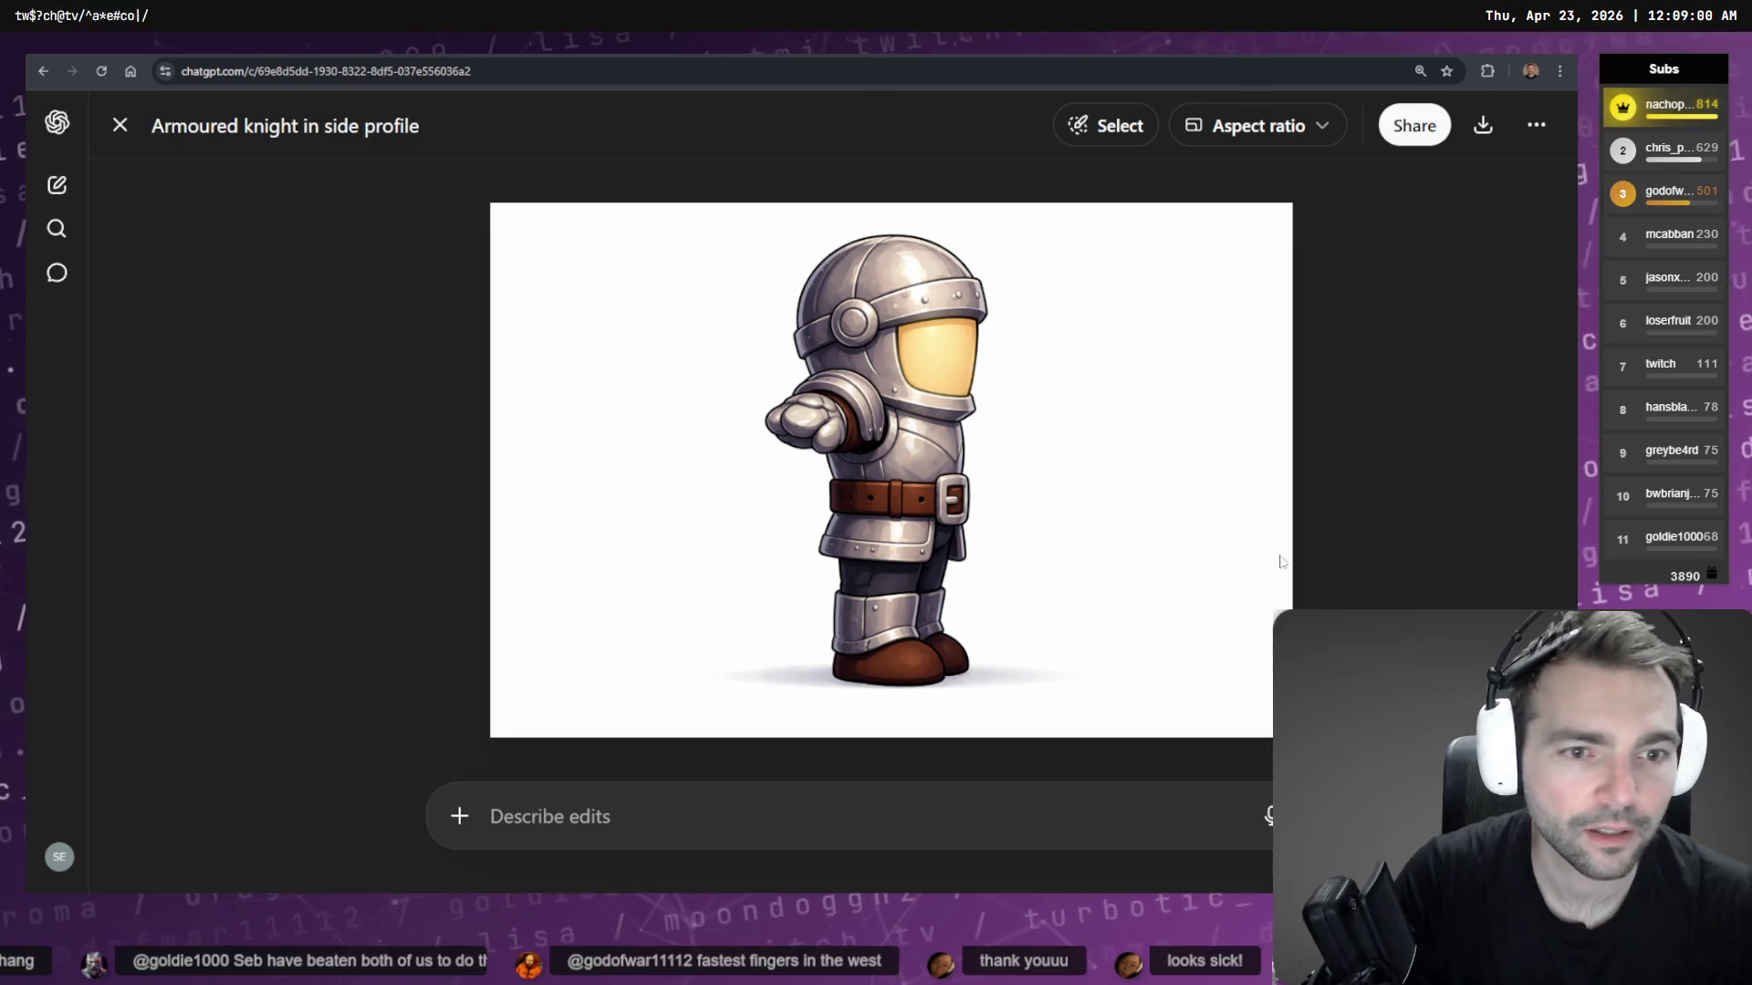
click(853, 825)
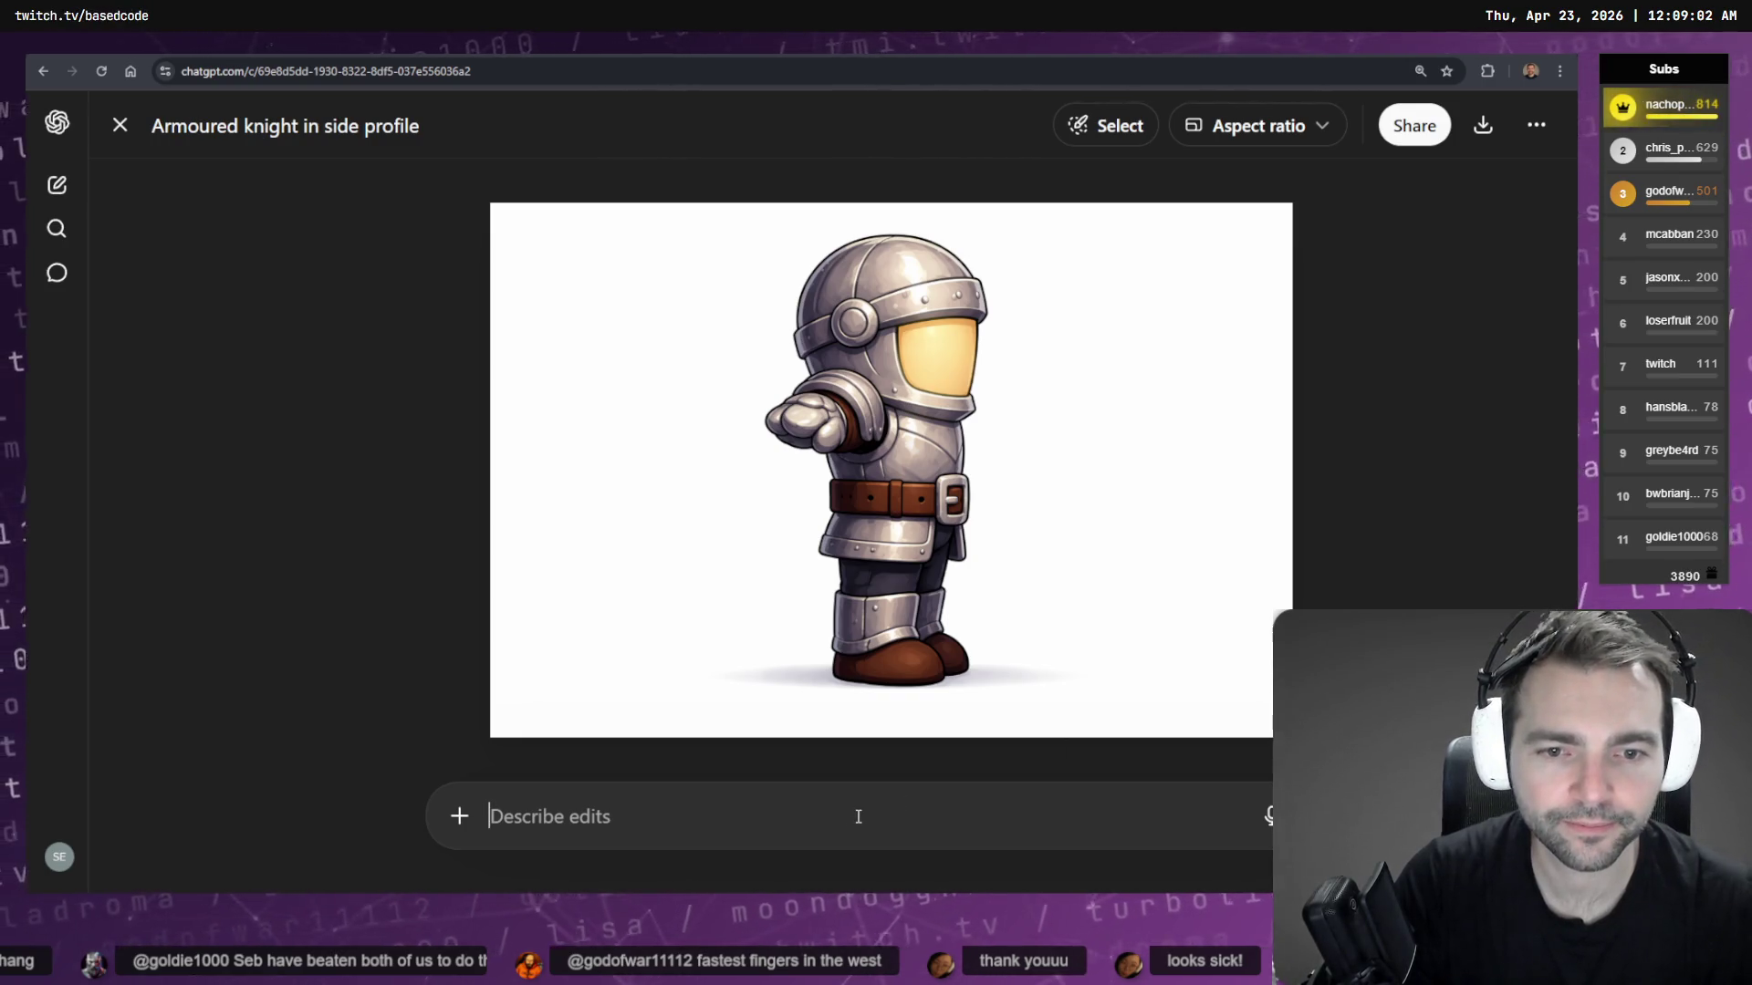
key(super+h)
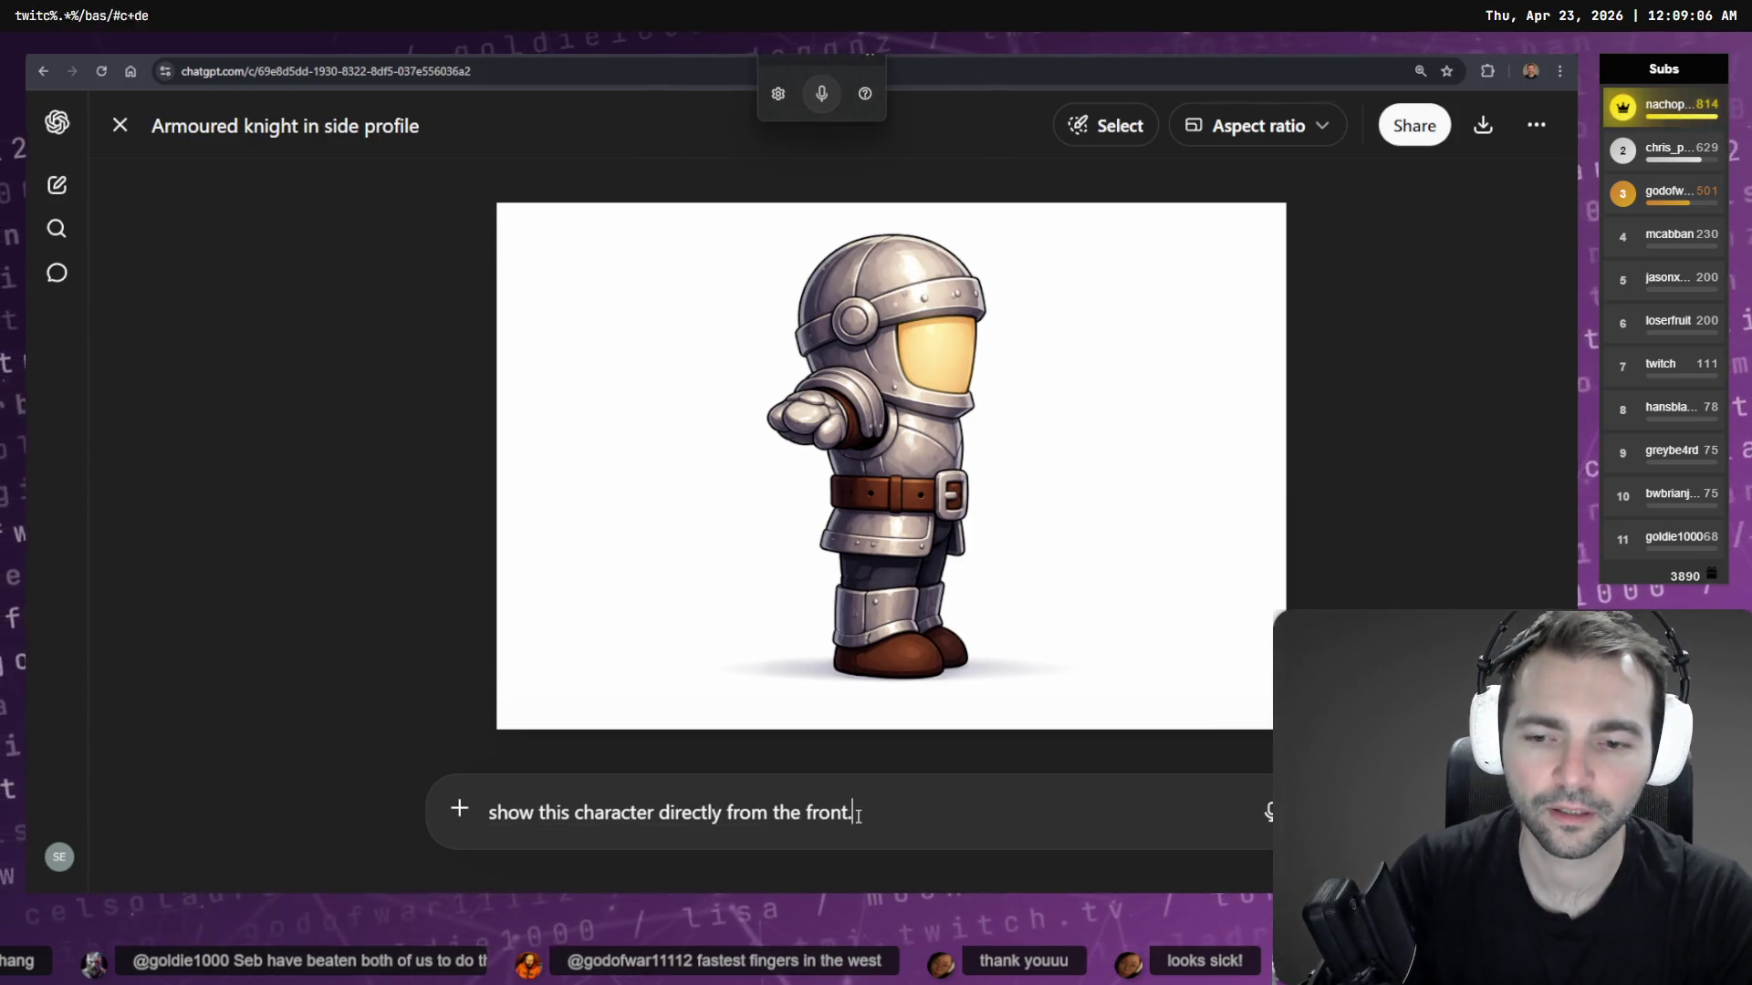
key(Return)
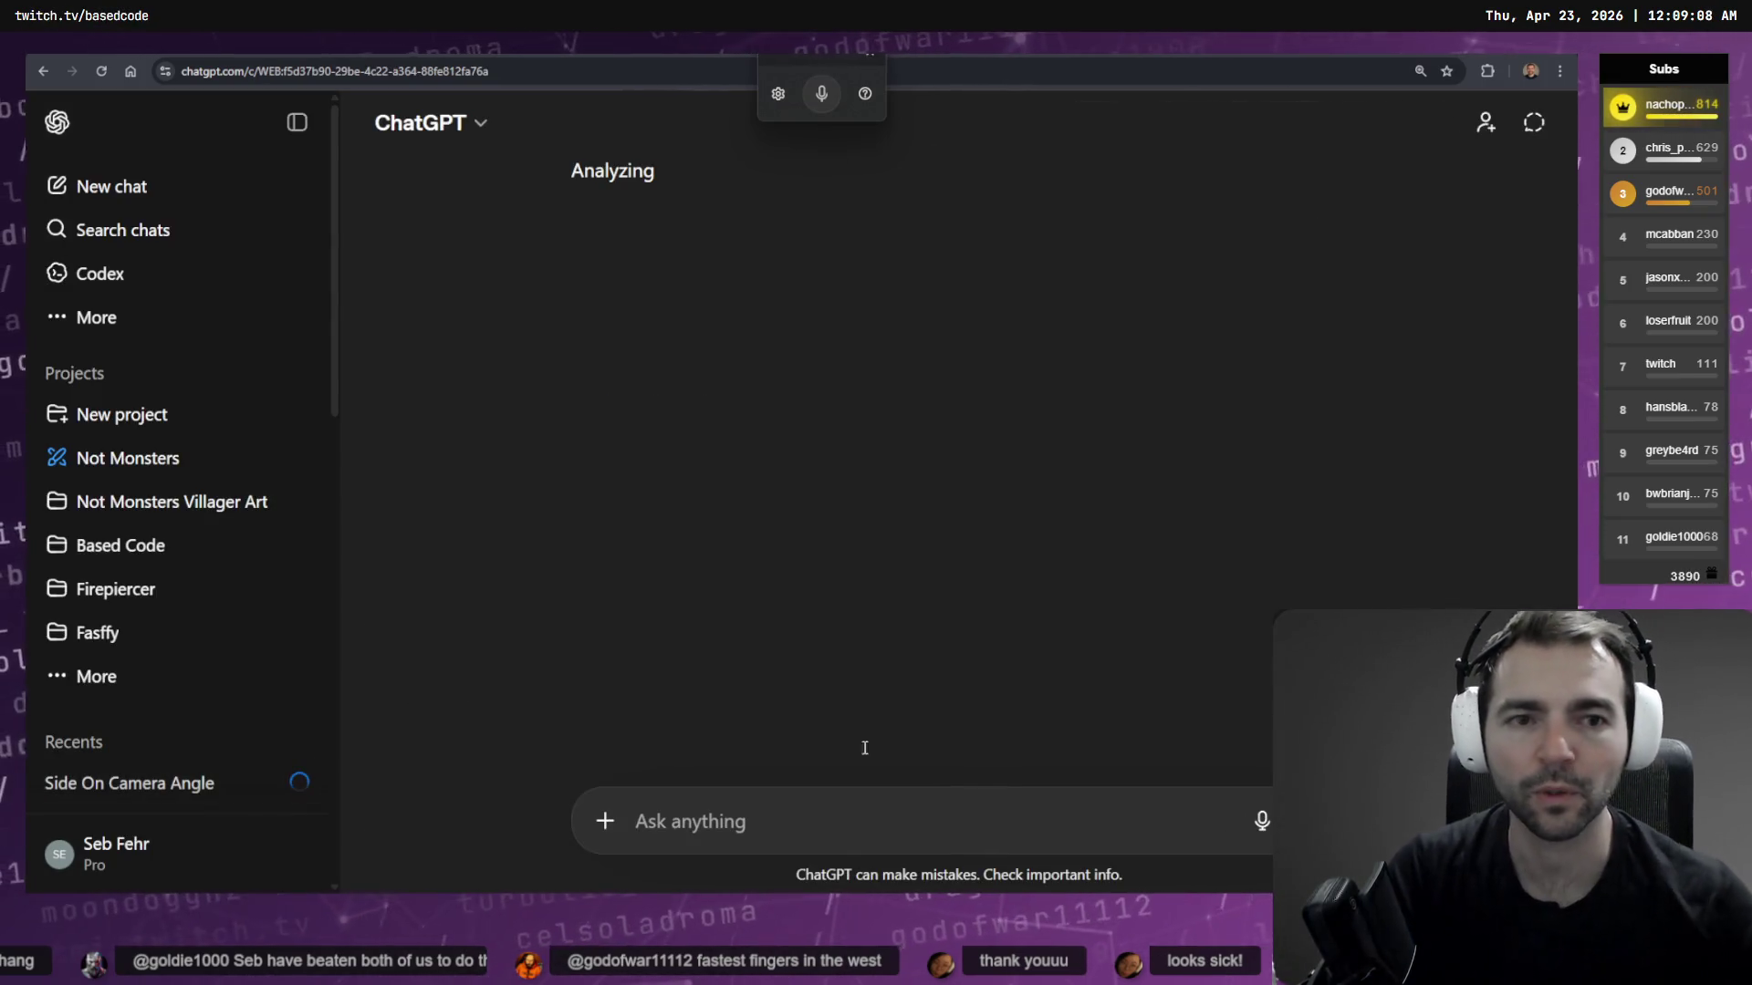
key(alt+Left)
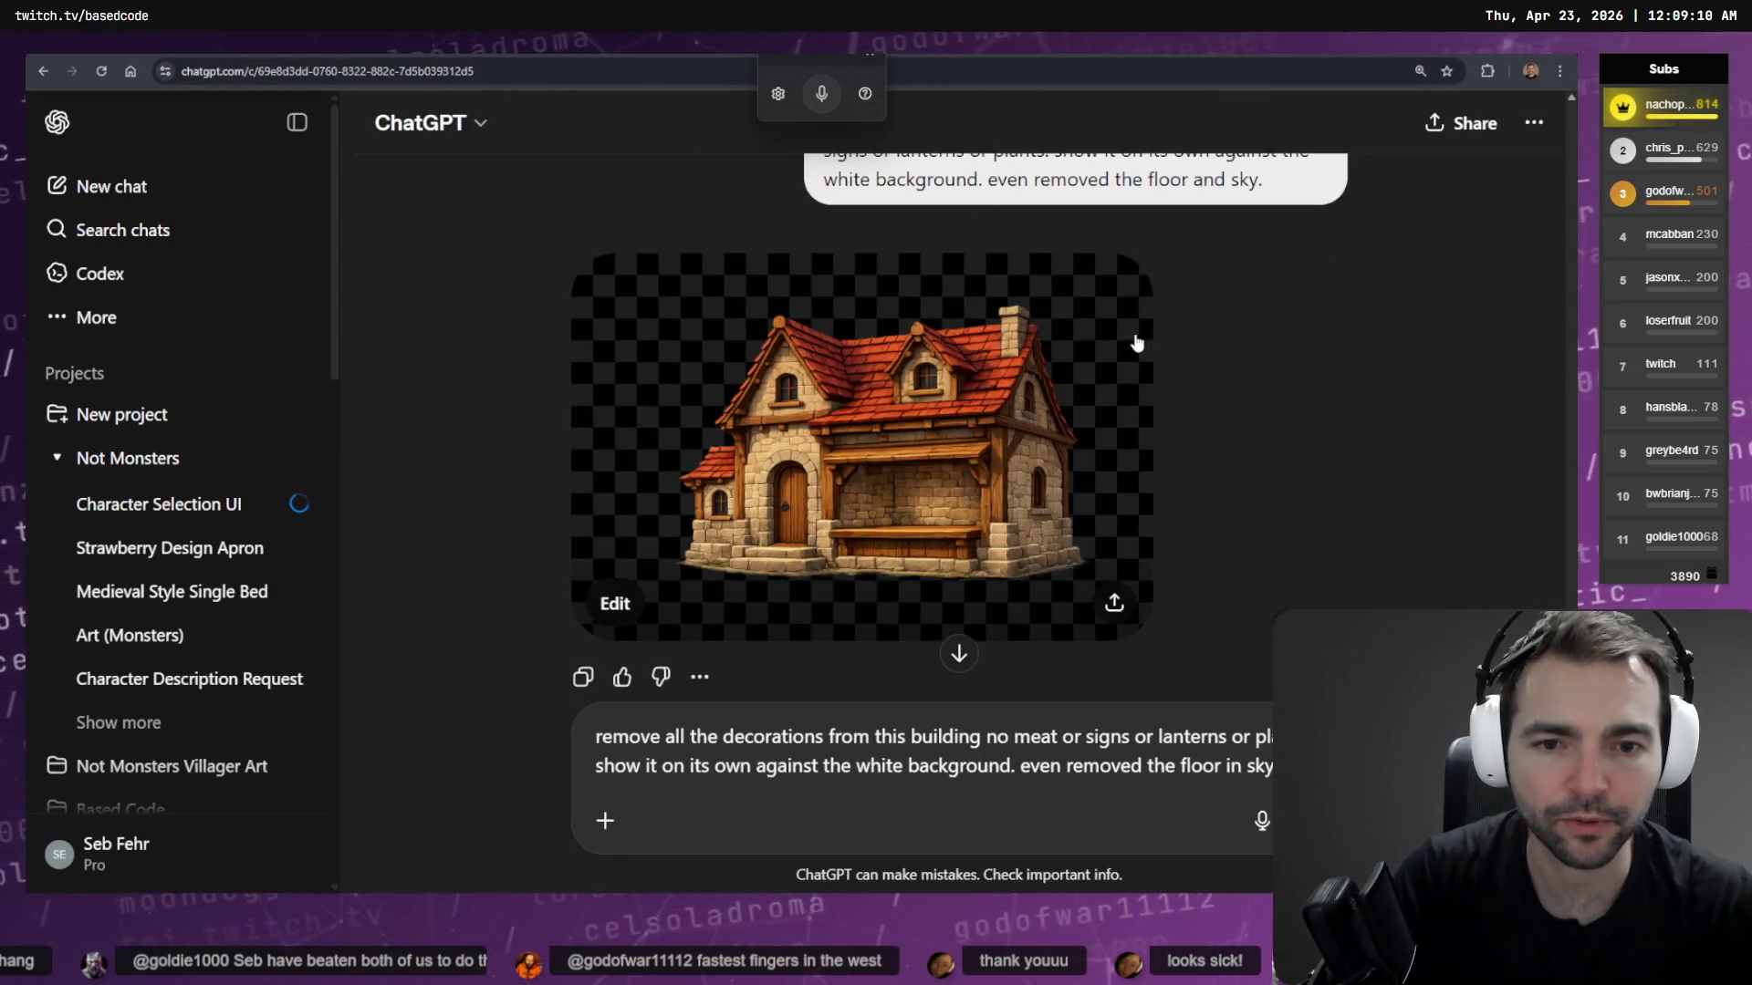
Copy the full-size house image to the clipboard
click(1087, 484)
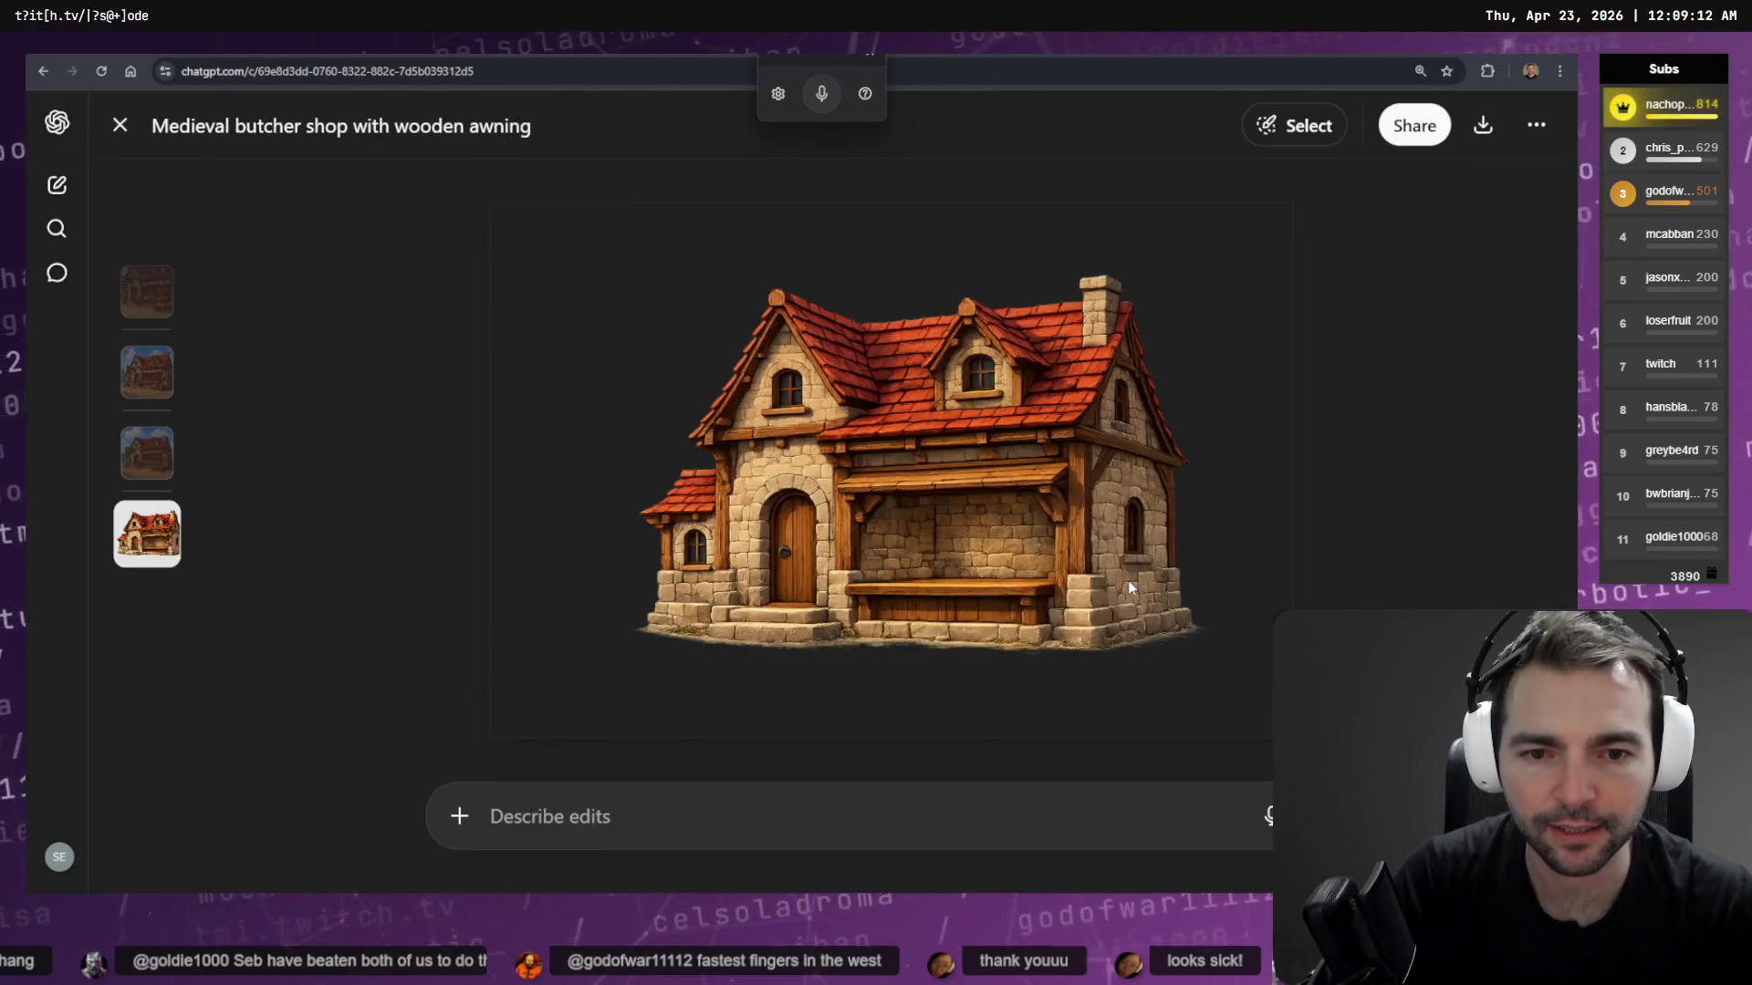
right_click(1086, 534)
click(1177, 596)
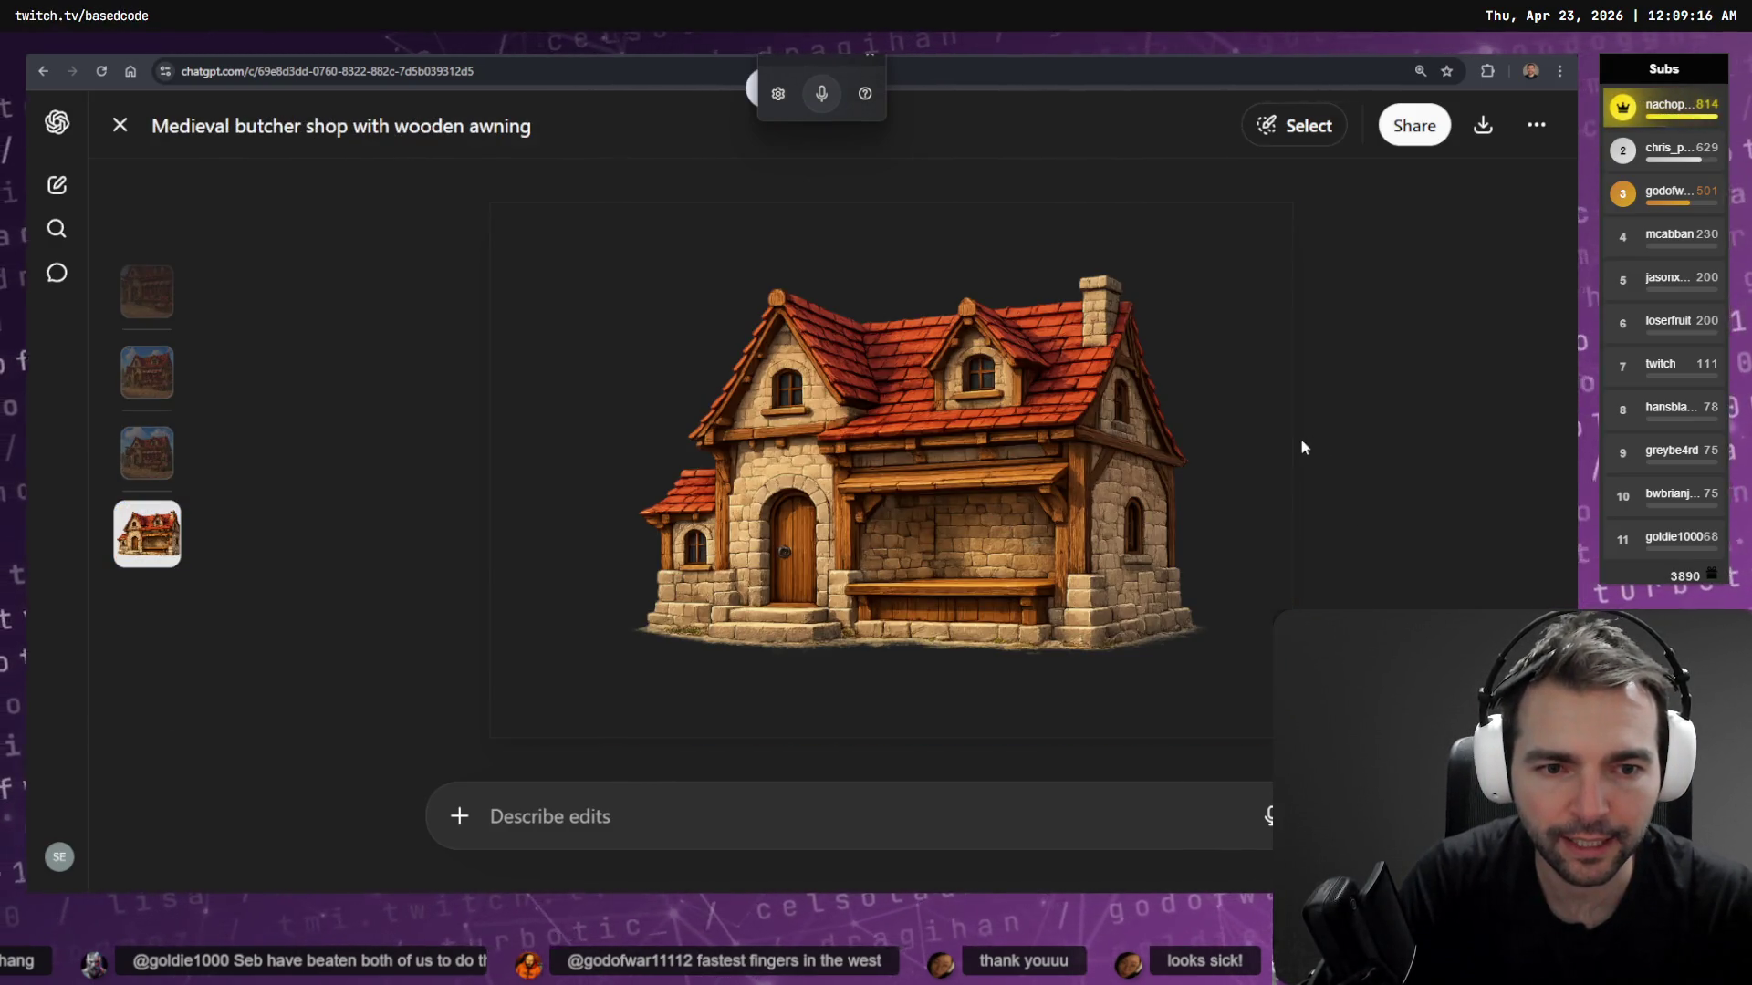
key(Escape)
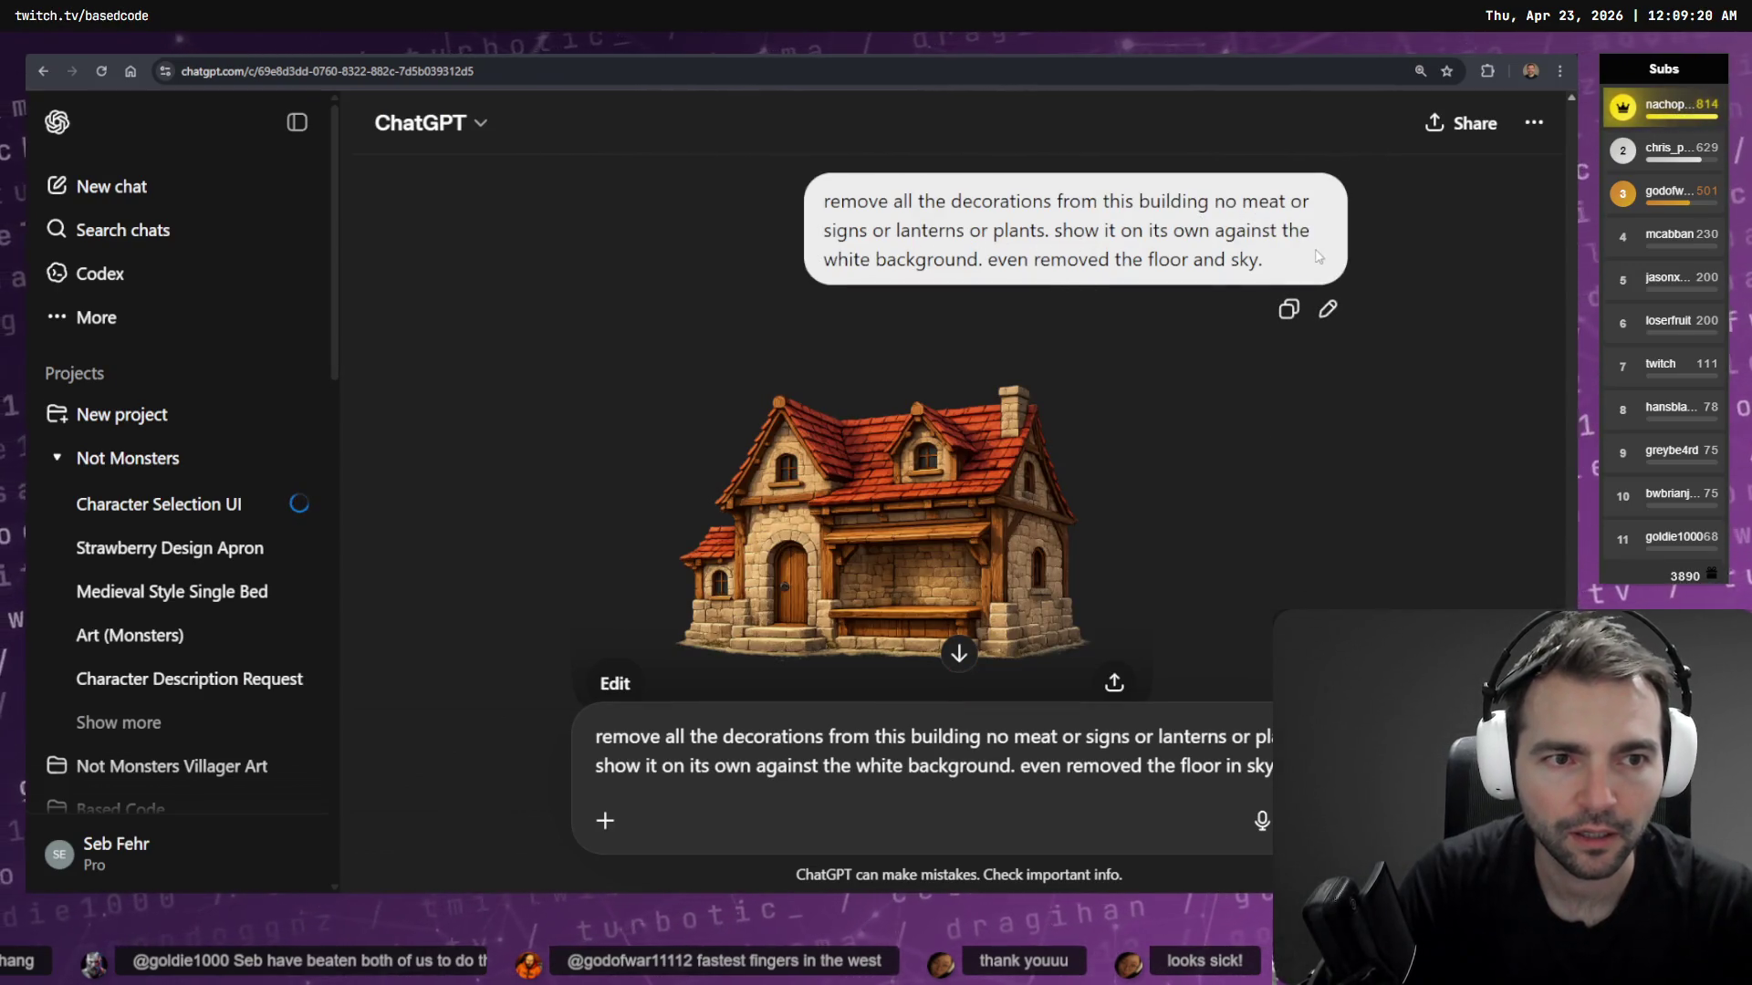
Reword the house prompt for a white background in the same art style, resend it, and switch to the padlock chat
click(1328, 308)
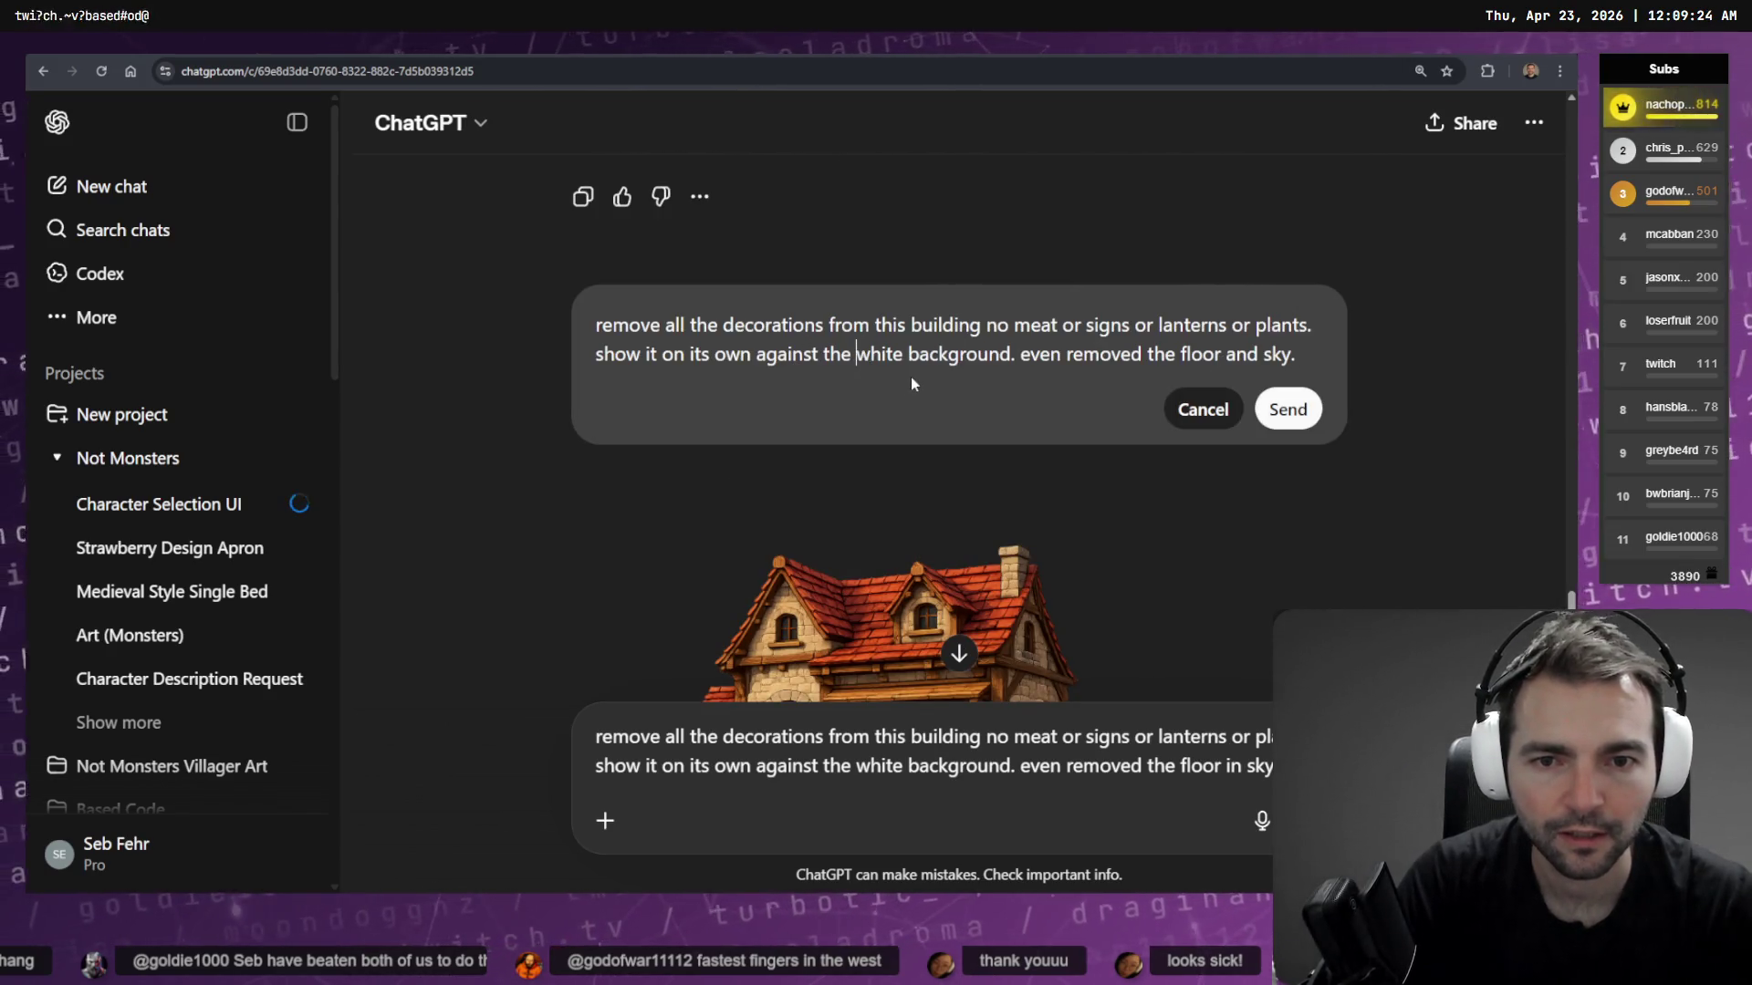
key(BackSpace)
key(BackSpace)
key(BackSpace)
text(a)
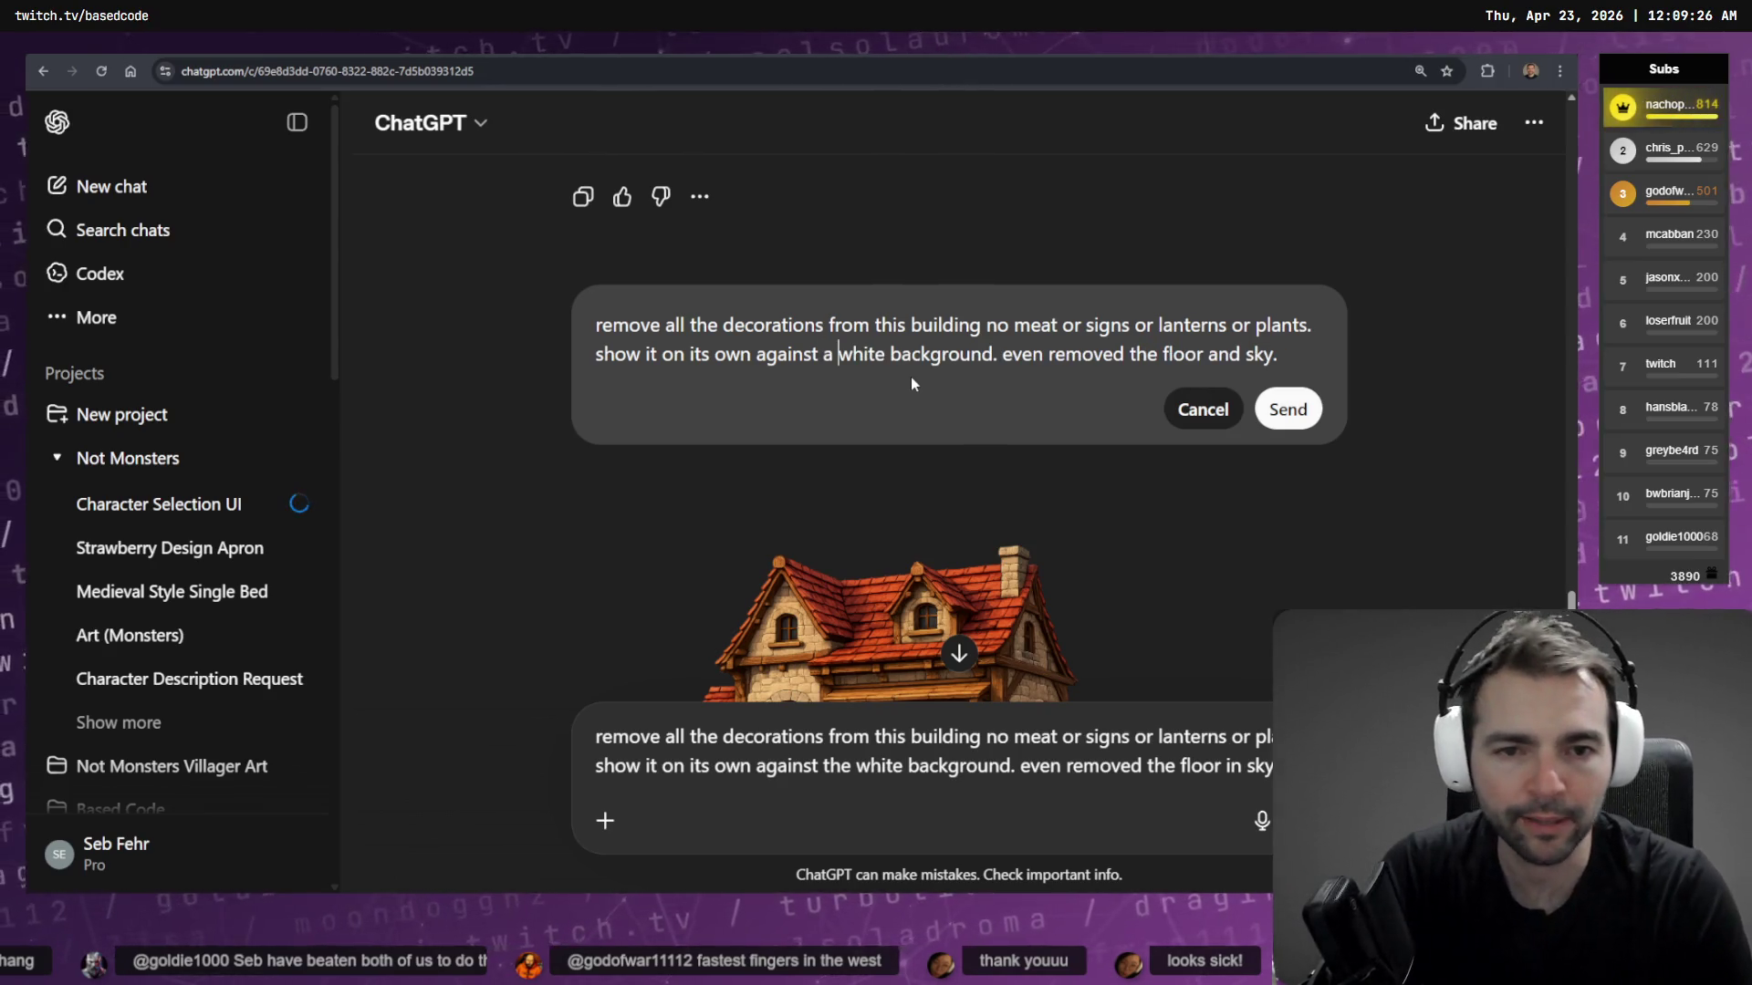
key(ctrl+Right)
key(ctrl+Right)
key(super+h)
text(,)
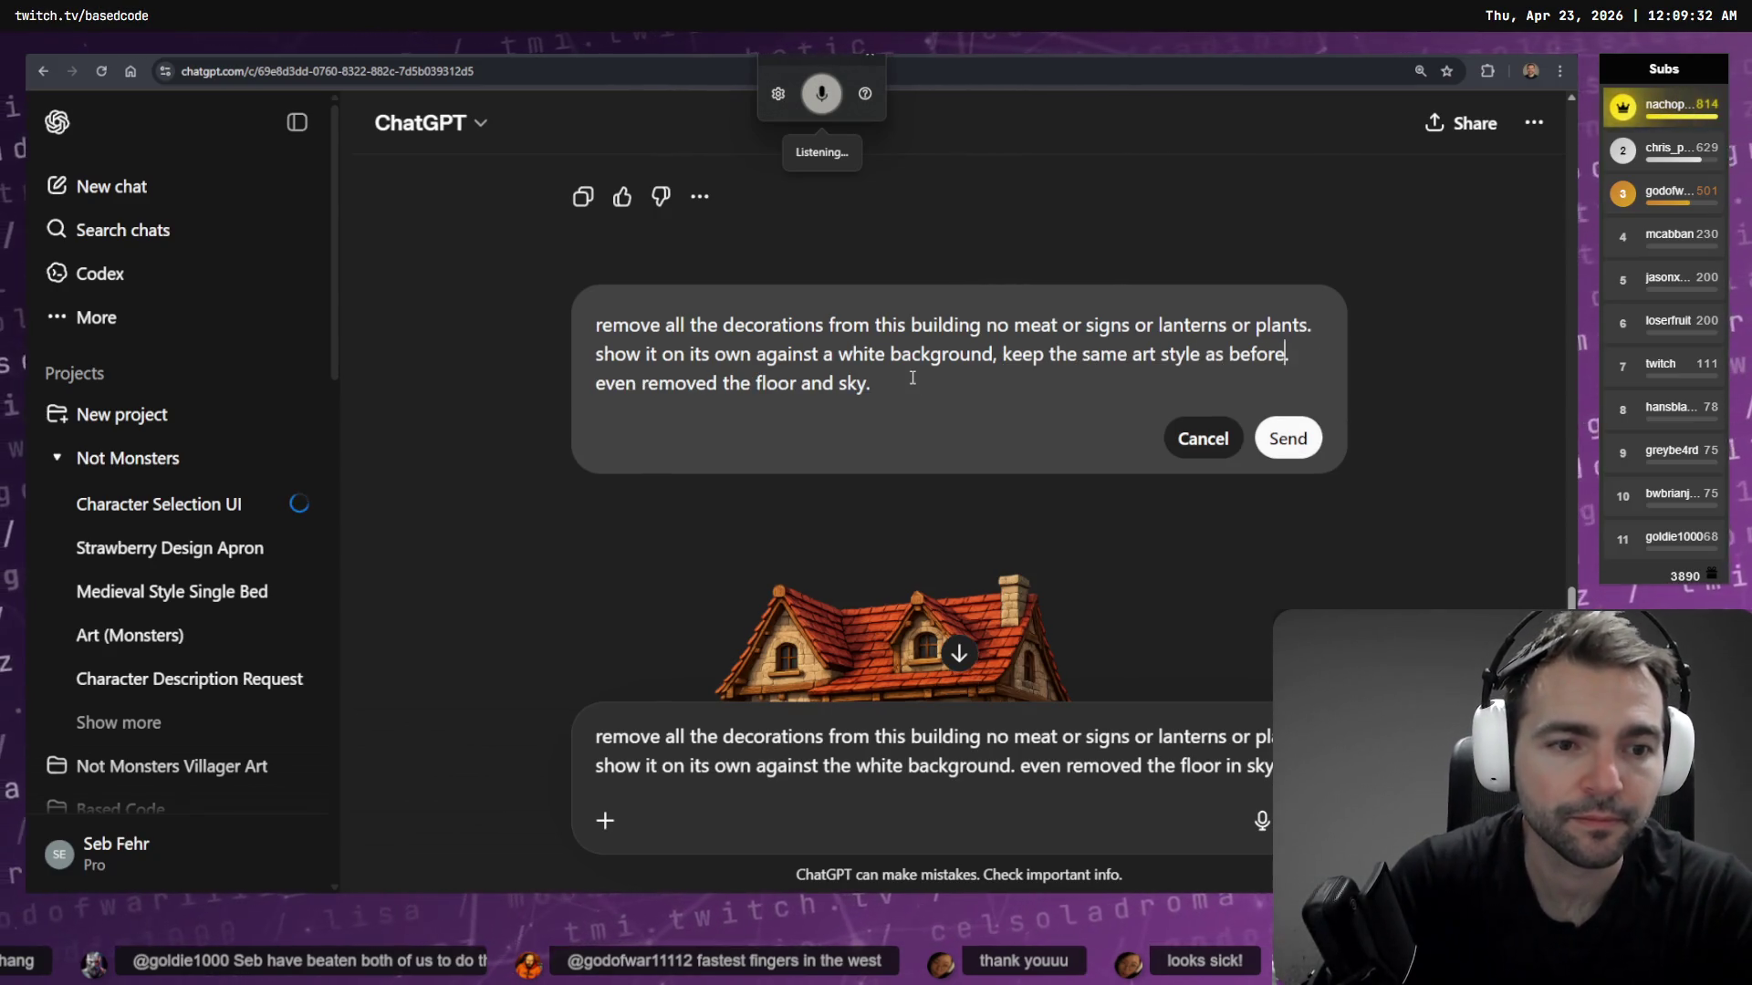
key(Return)
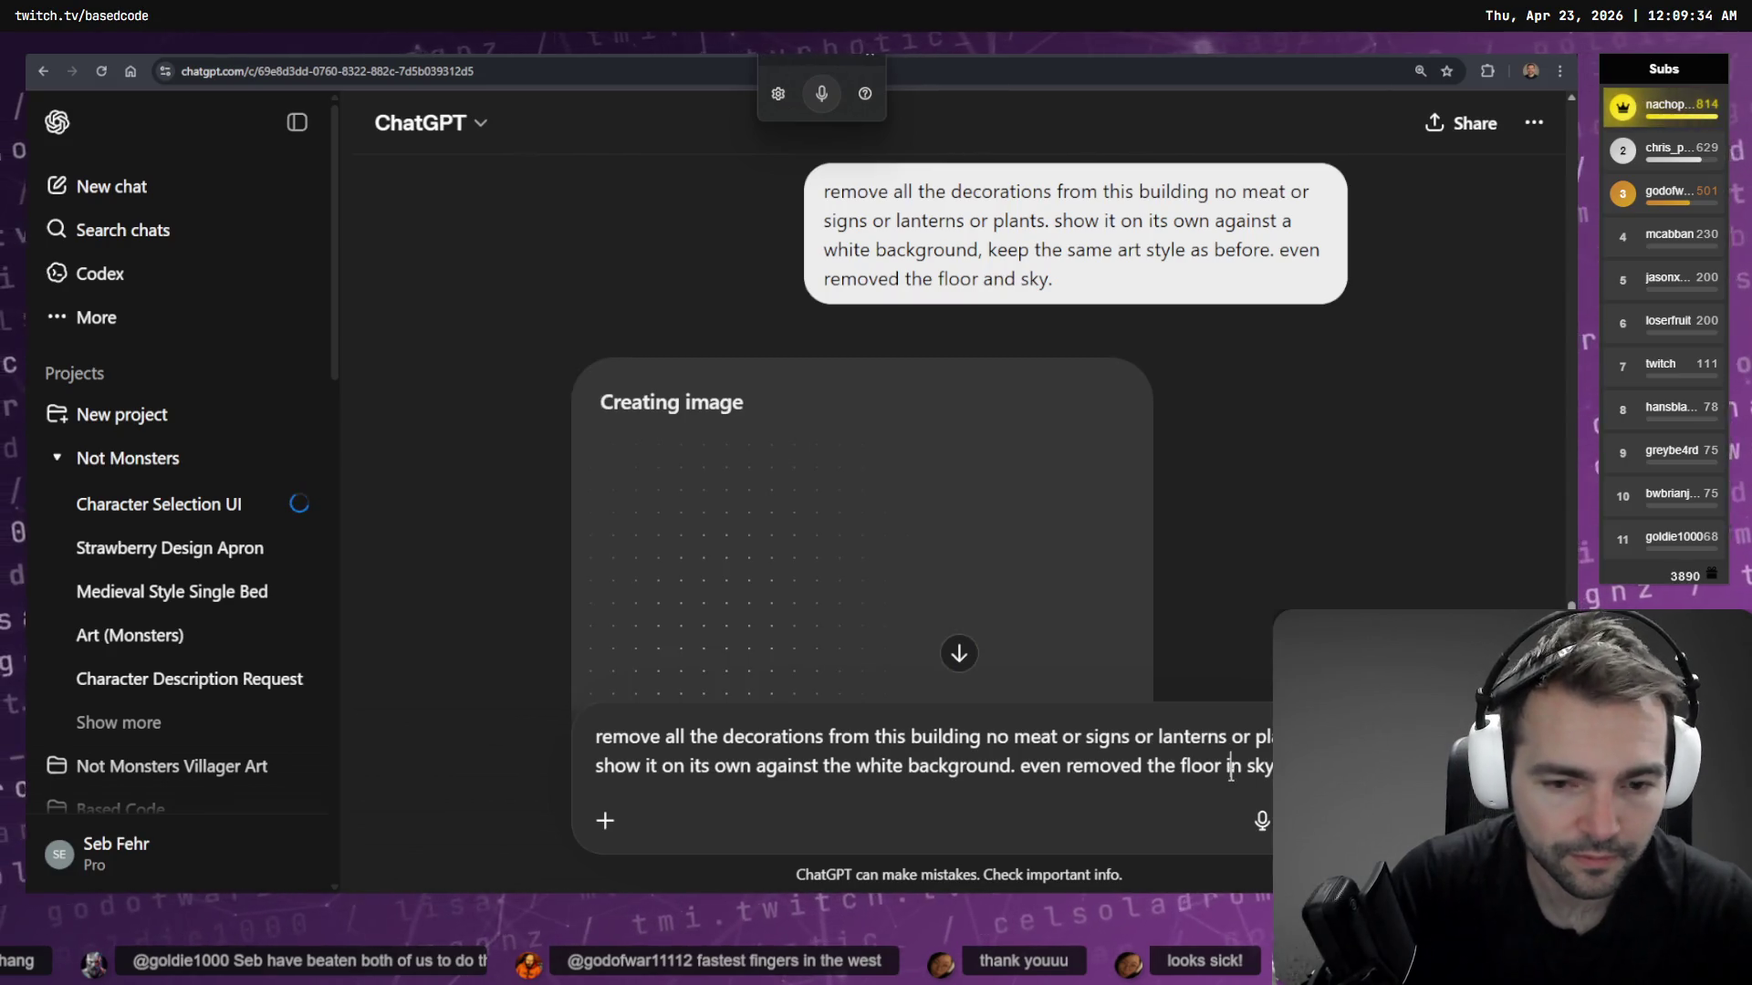
key(alt+Left)
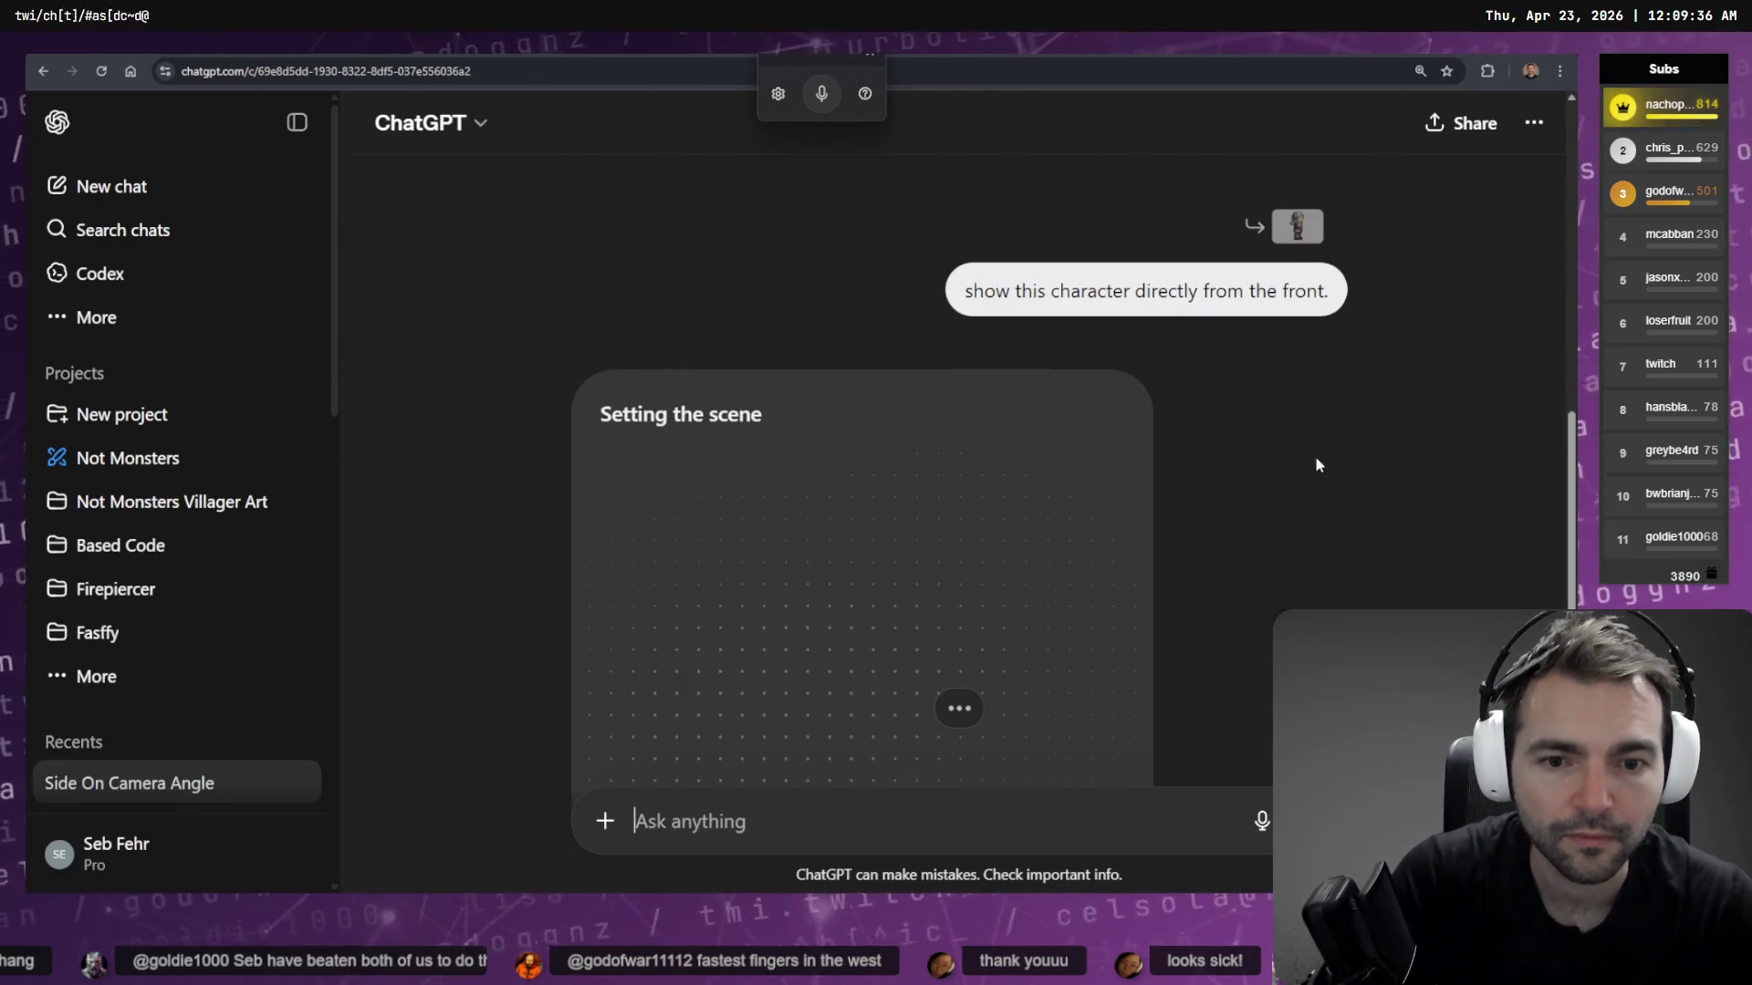
key(alt+Left)
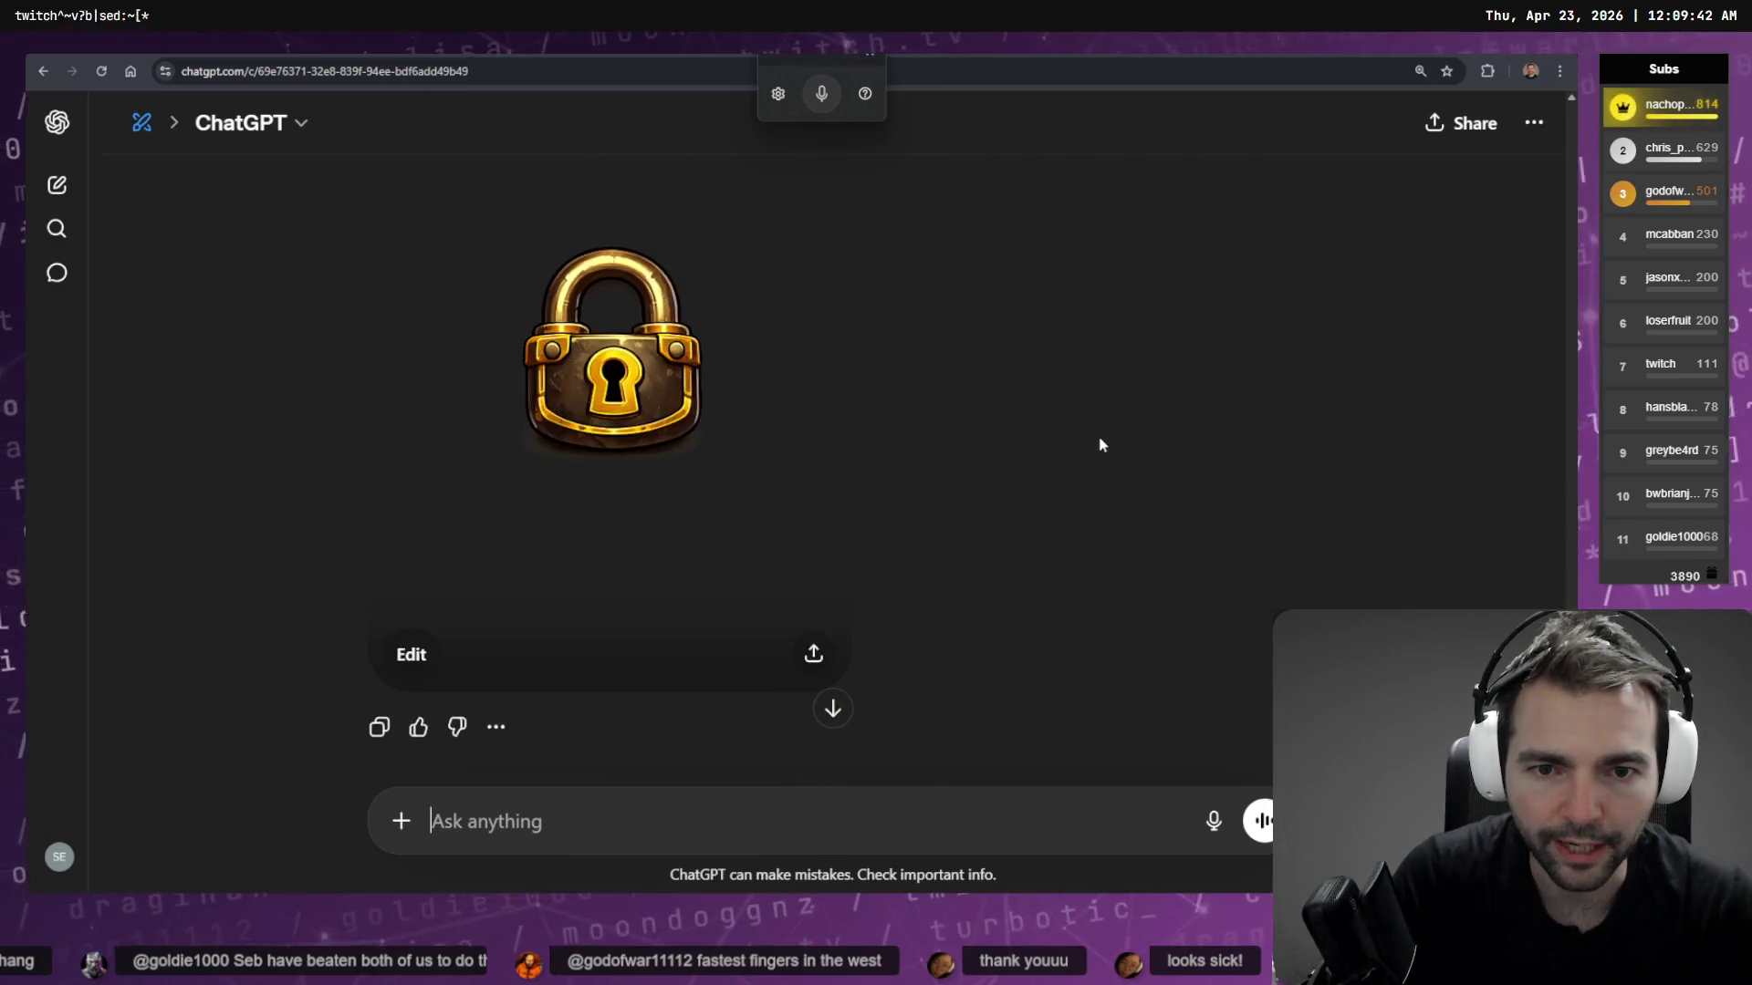
Revise the padlock prompt to isolate only the keyhole on a transparent background and send it
click(1279, 488)
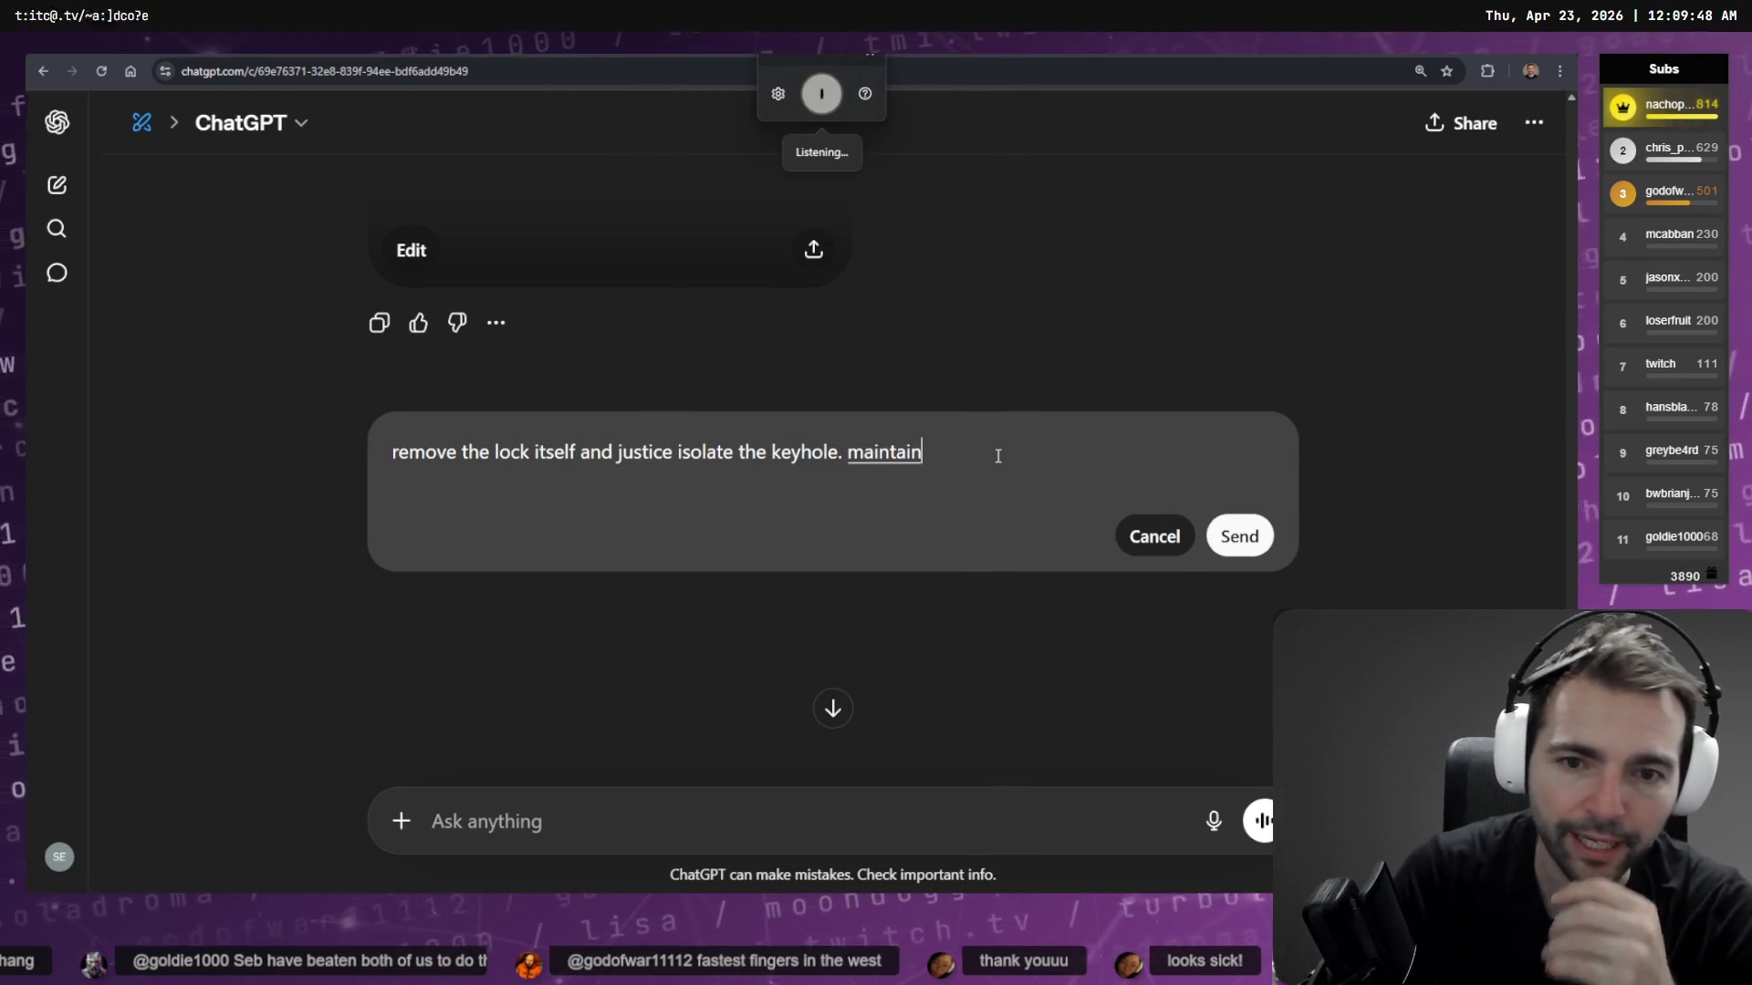
key(Escape)
ctrl+scroll(999, 465, up, 5)
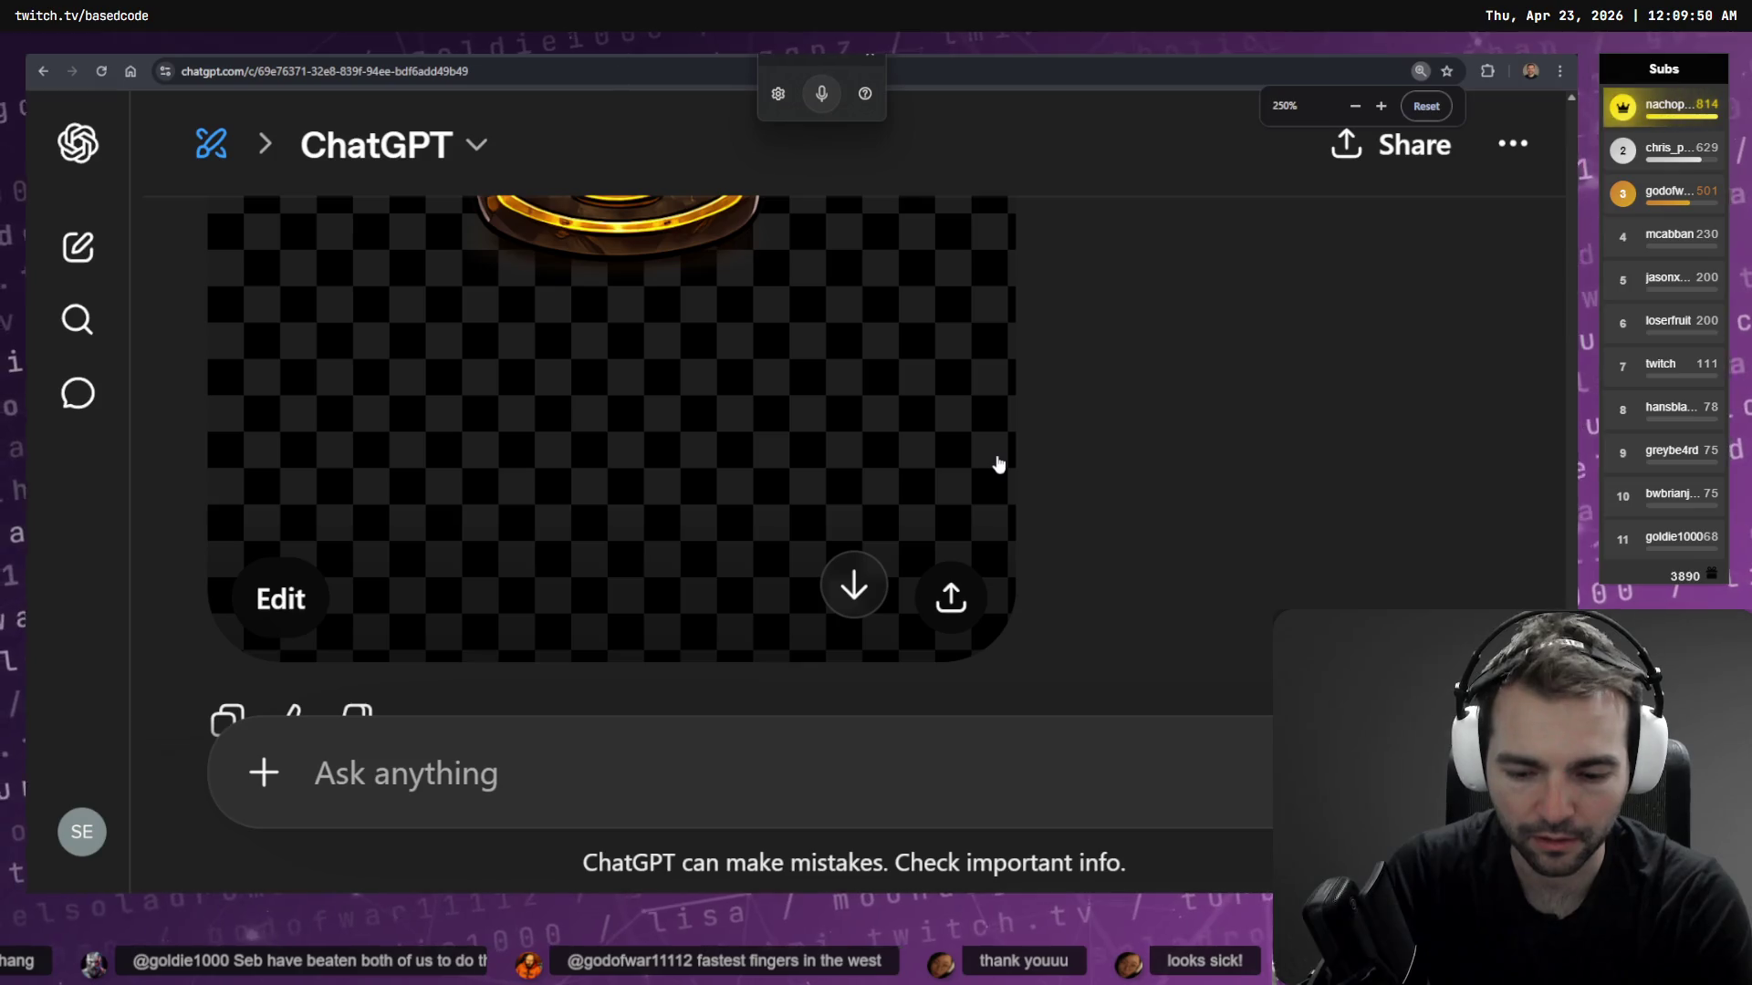
ctrl+scroll(999, 465, down, 3)
key(ctrl+BackSpace)
key(ctrl+BackSpace)
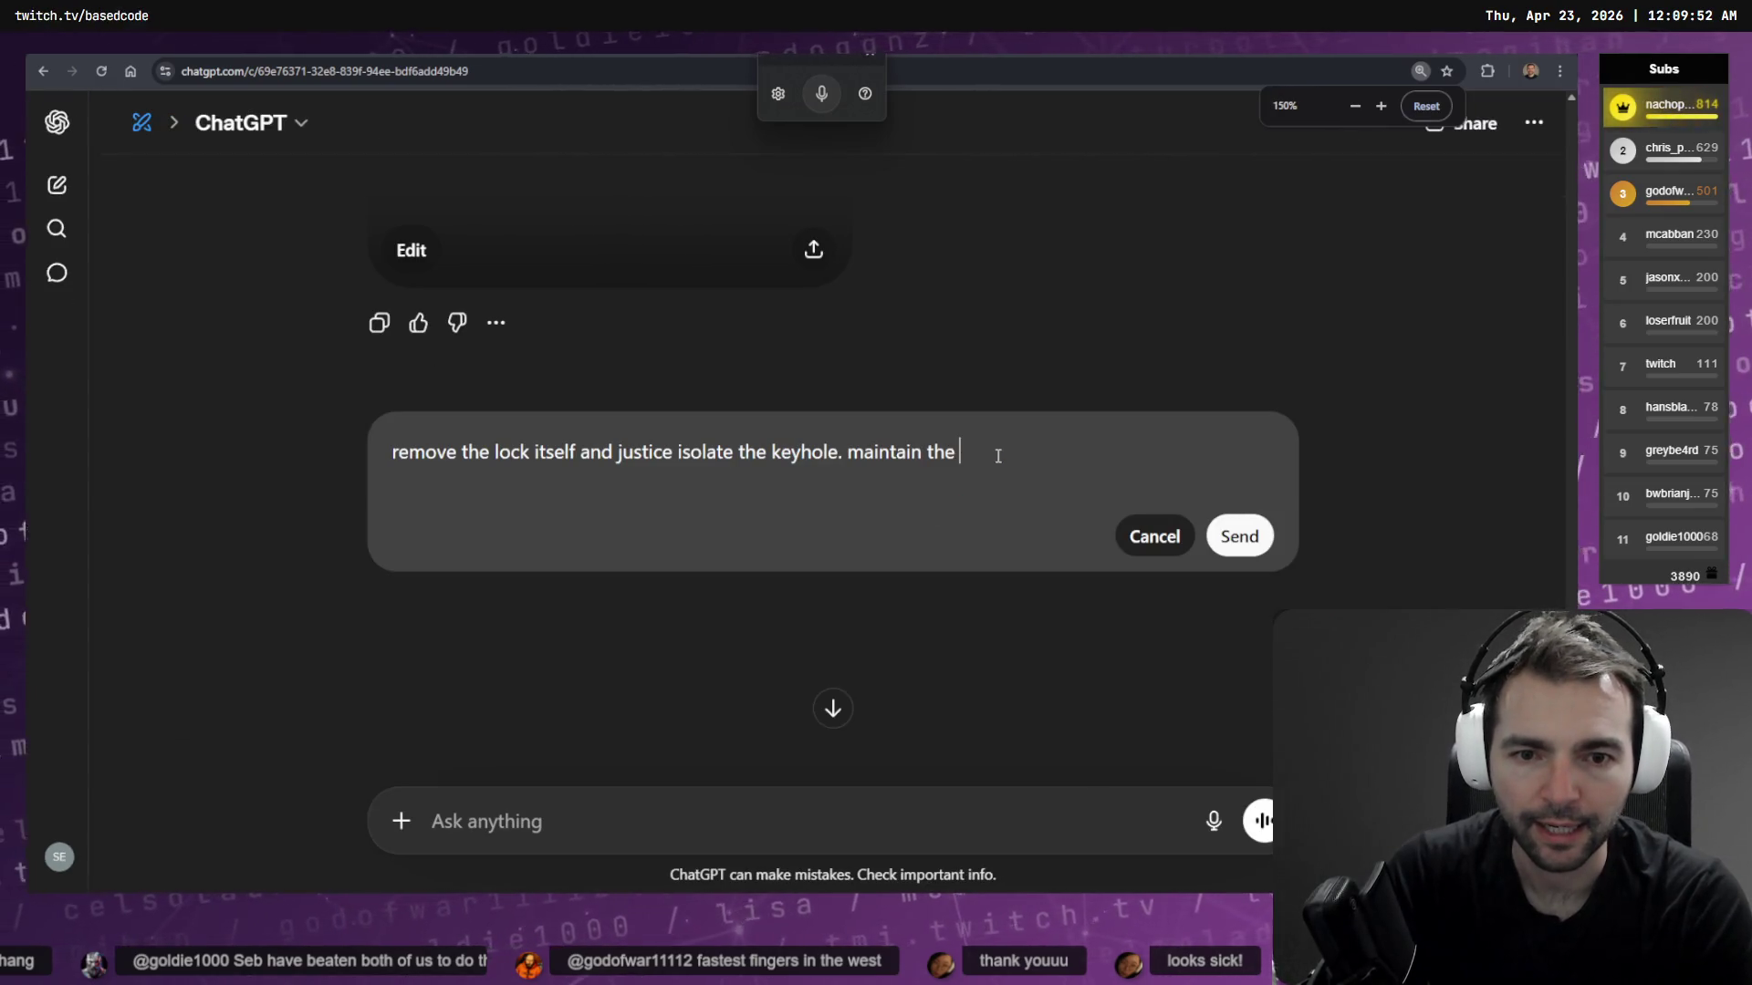
key(ctrl+BackSpace)
key(super+h)
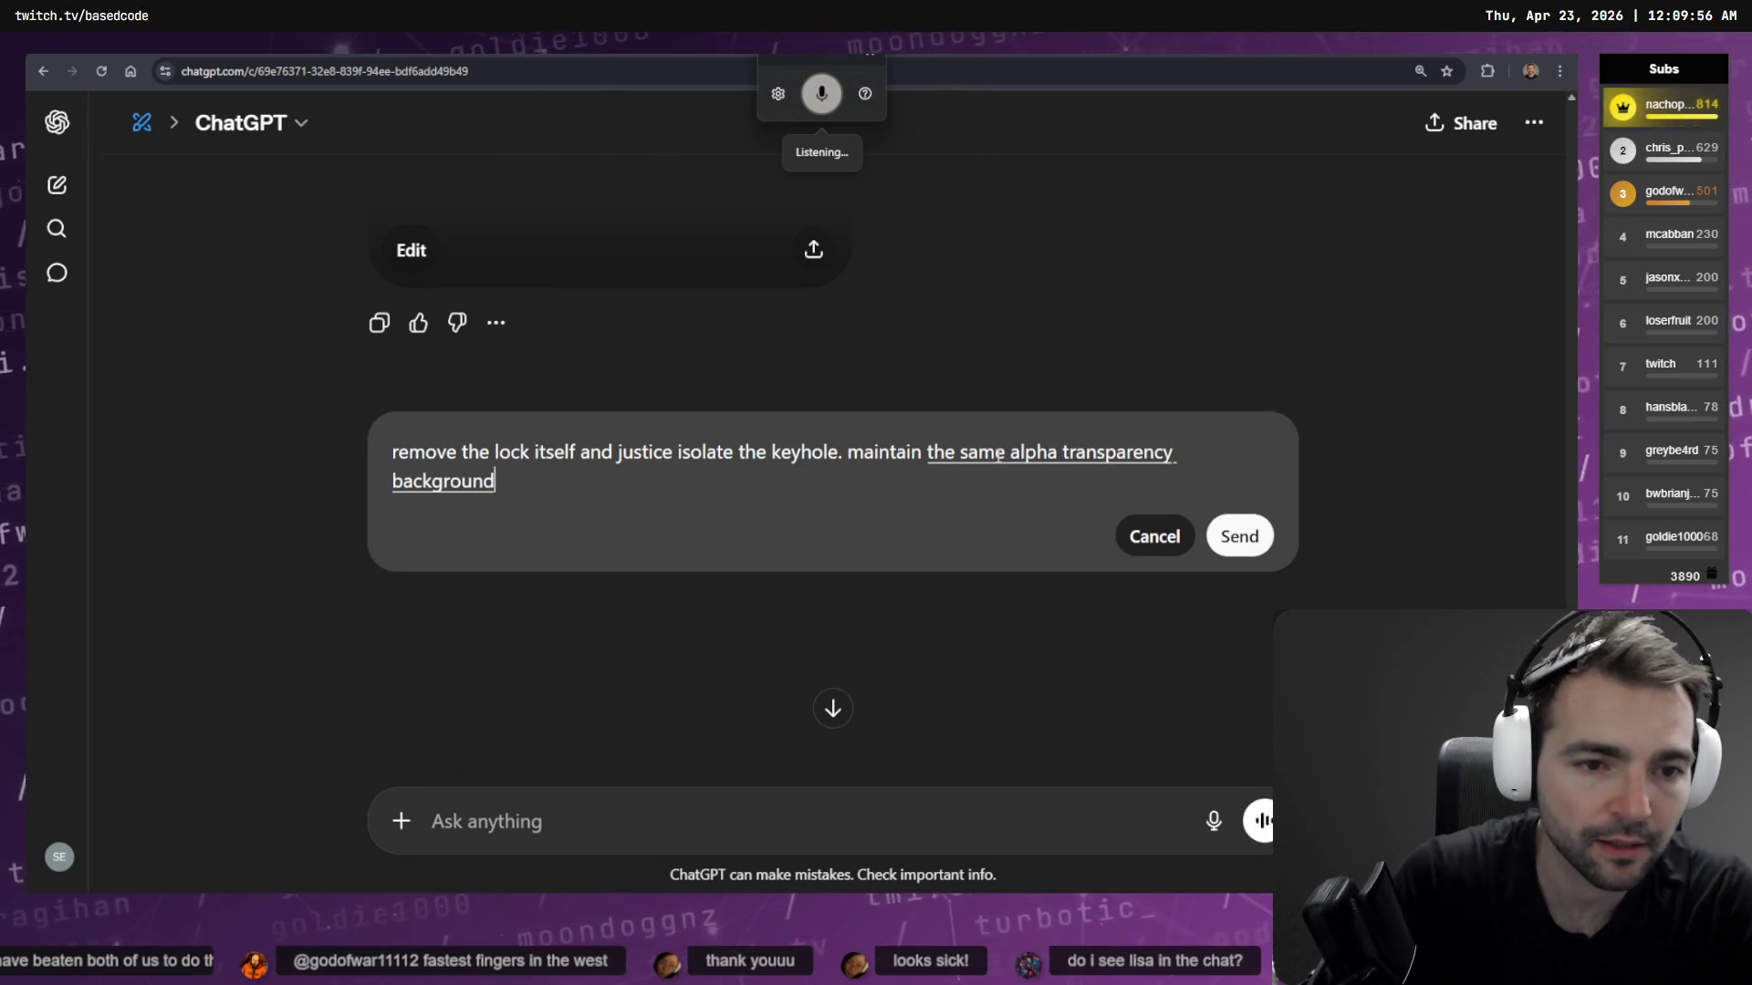
key(Return)
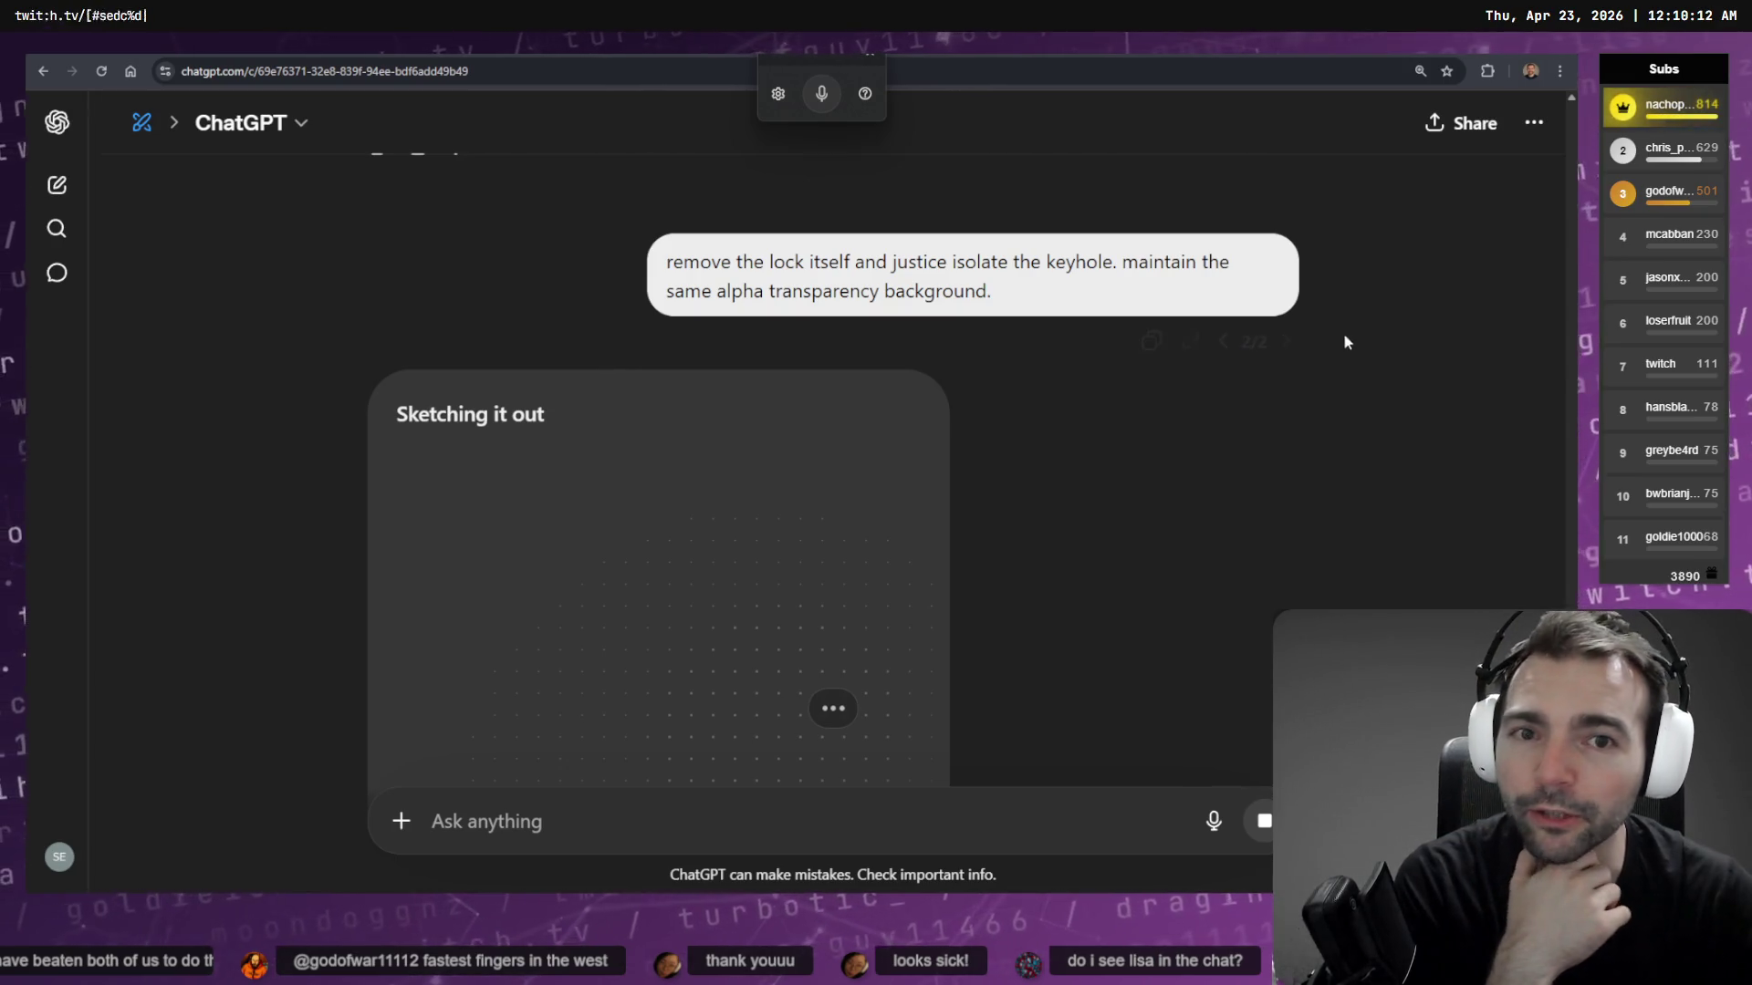
click(1177, 174)
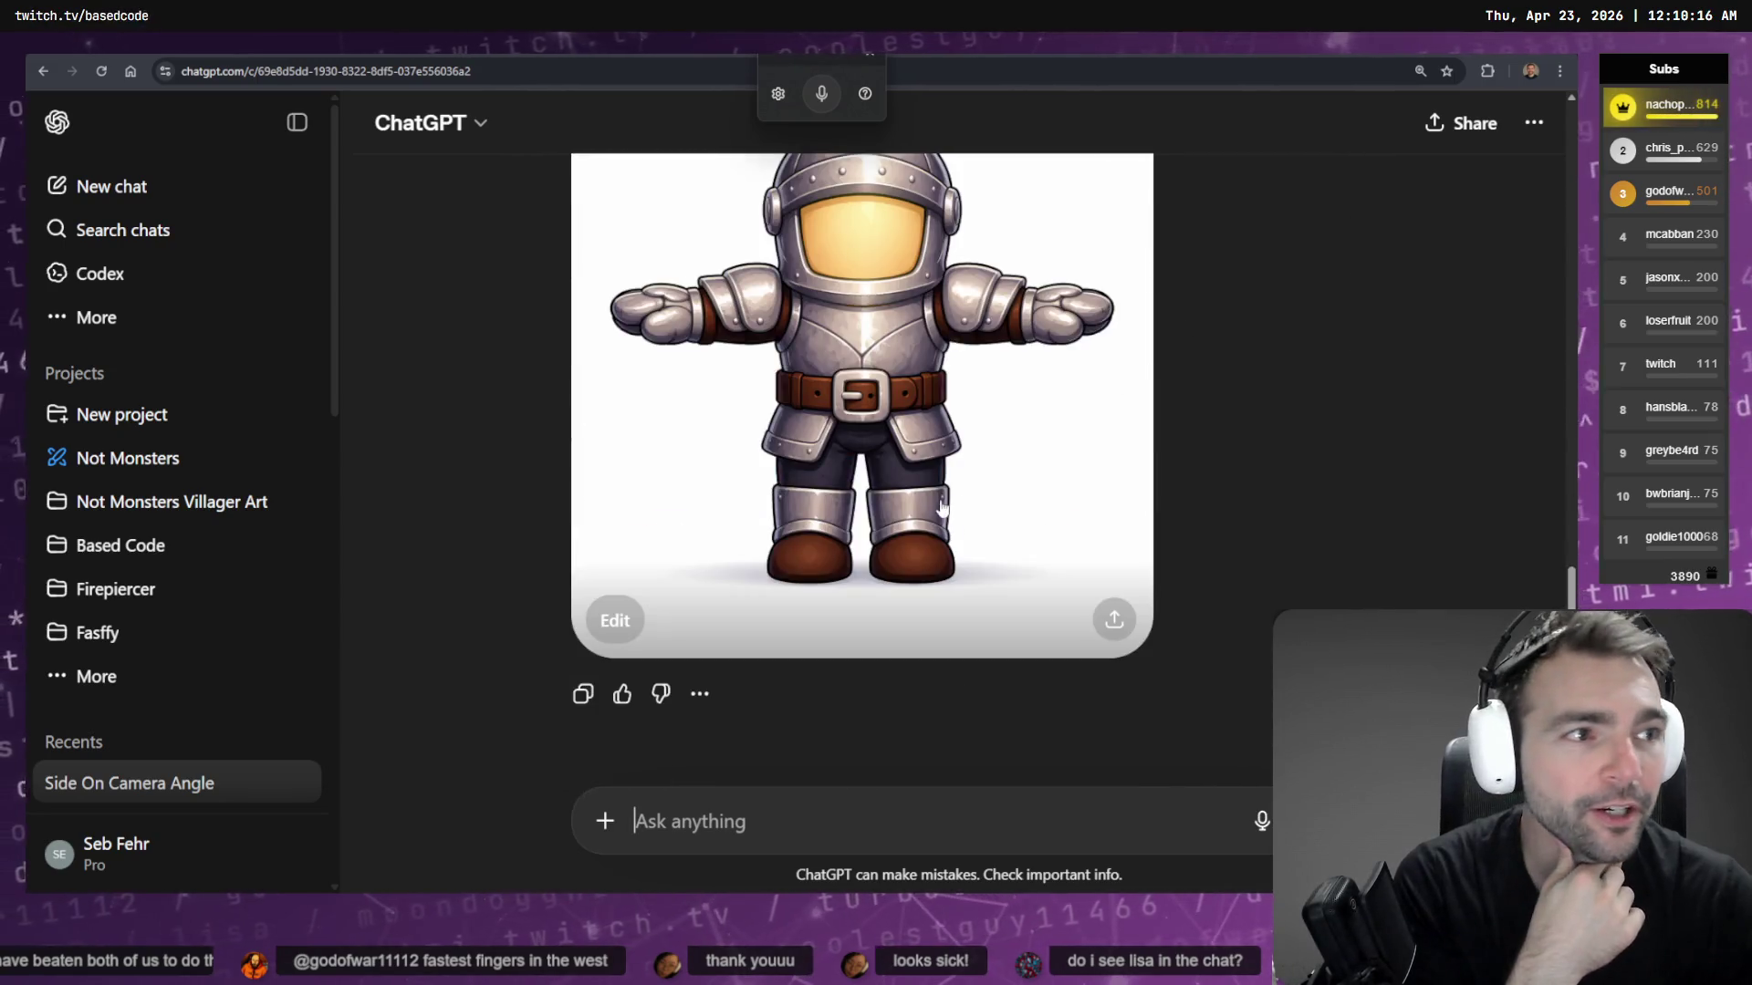
Open the front-facing T-pose armoured knight image full size
click(999, 483)
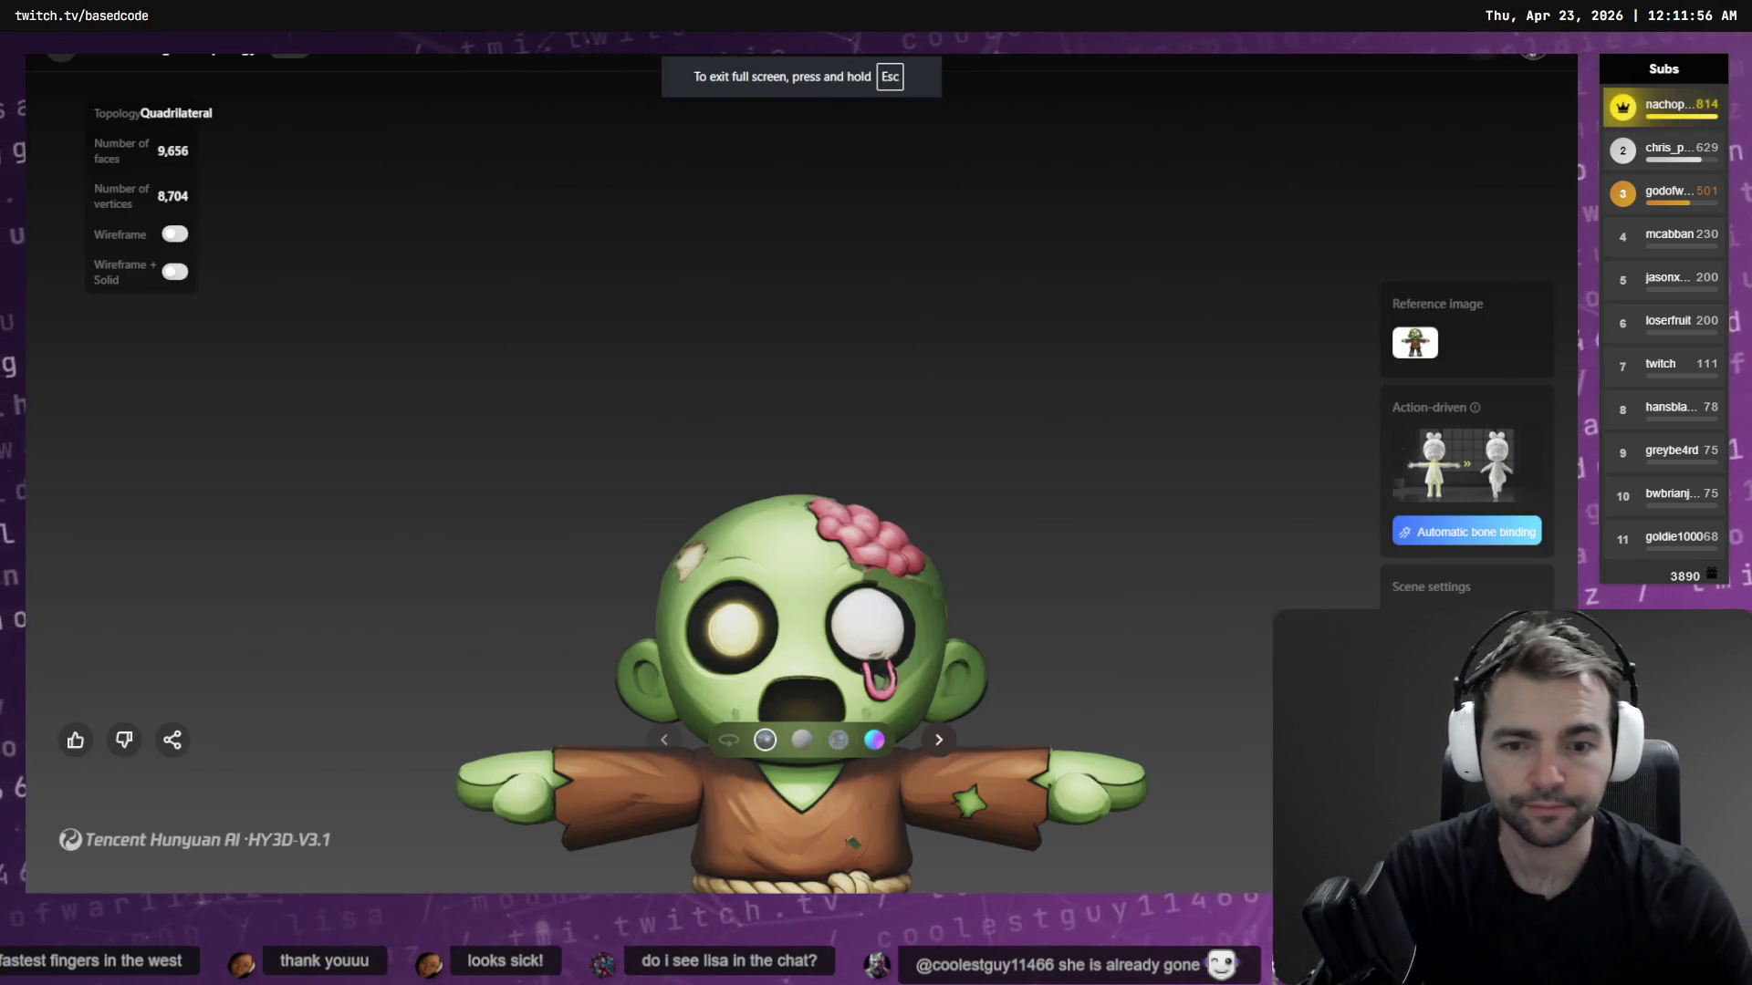
Orbit the zombie model to its back and front, briefly checking the knight image
scroll(1137, 539, up, 5)
scroll(1136, 540, down, 2)
mouse_move(1131, 548)
mouse_down()
mouse_move(1077, 593)
mouse_move(972, 596)
mouse_move(1037, 605)
mouse_move(594, 575)
mouse_move(801, 571)
mouse_move(895, 594)
mouse_up()
mouse_move(920, 453)
mouse_down()
mouse_move(967, 456)
mouse_move(912, 456)
mouse_up()
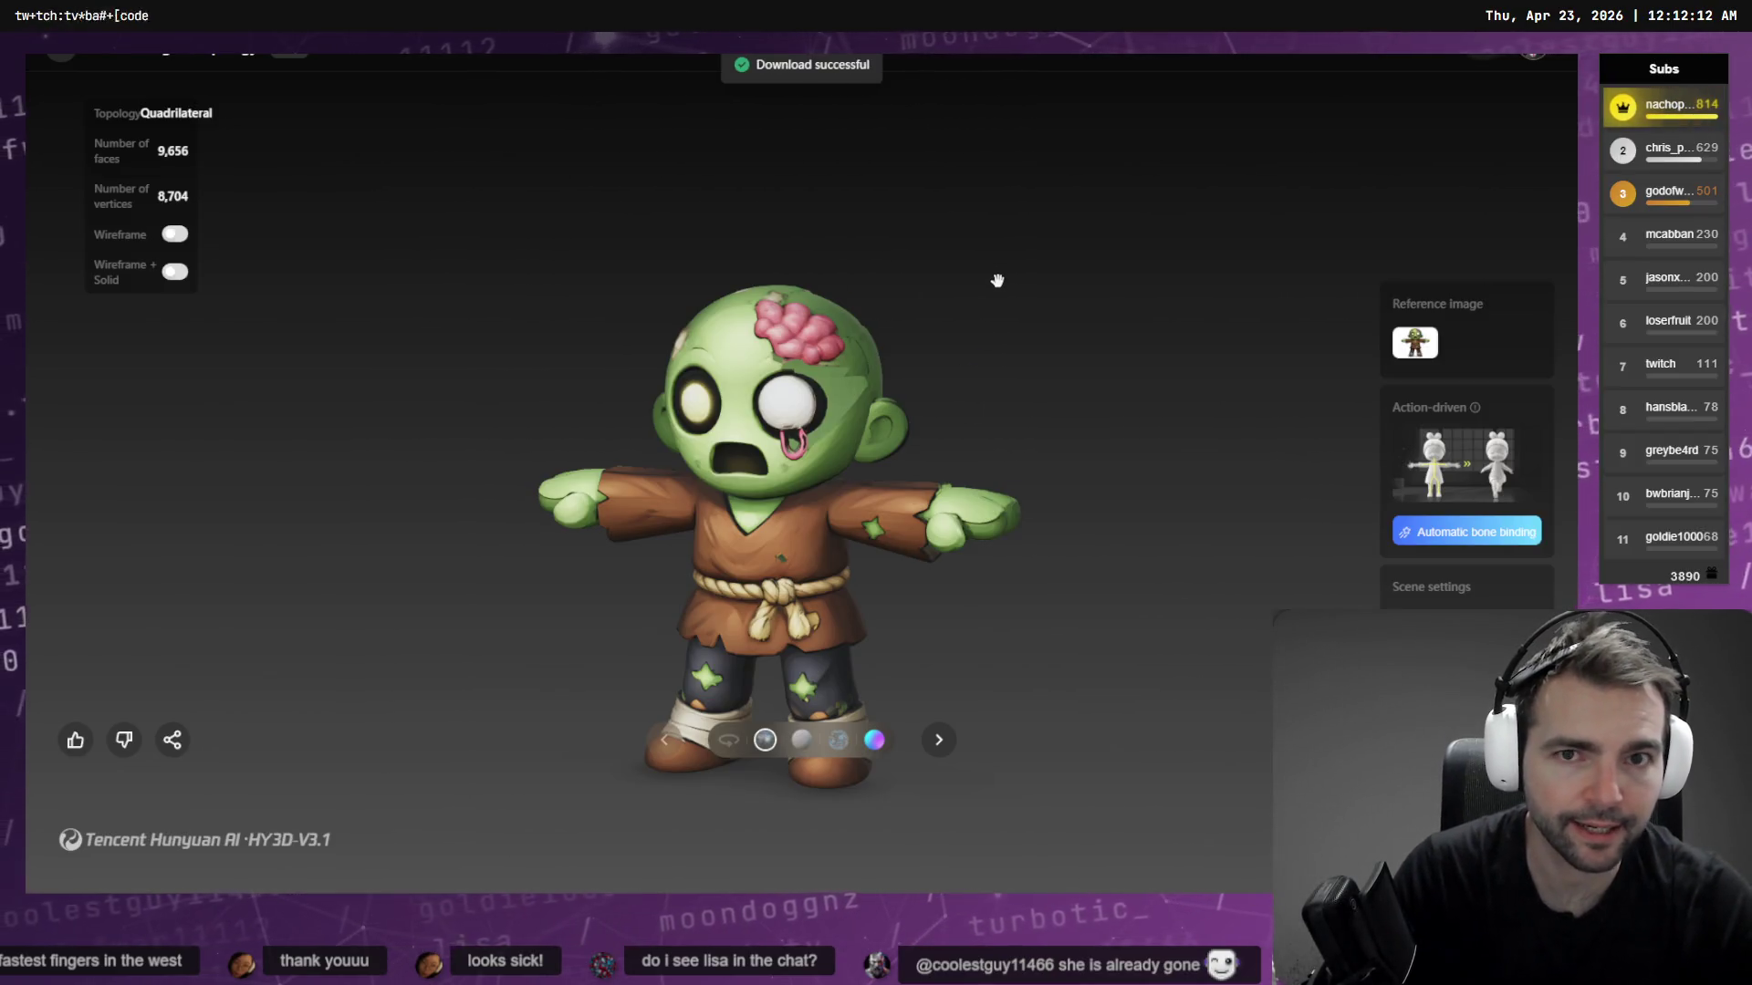
key(alt+Tab)
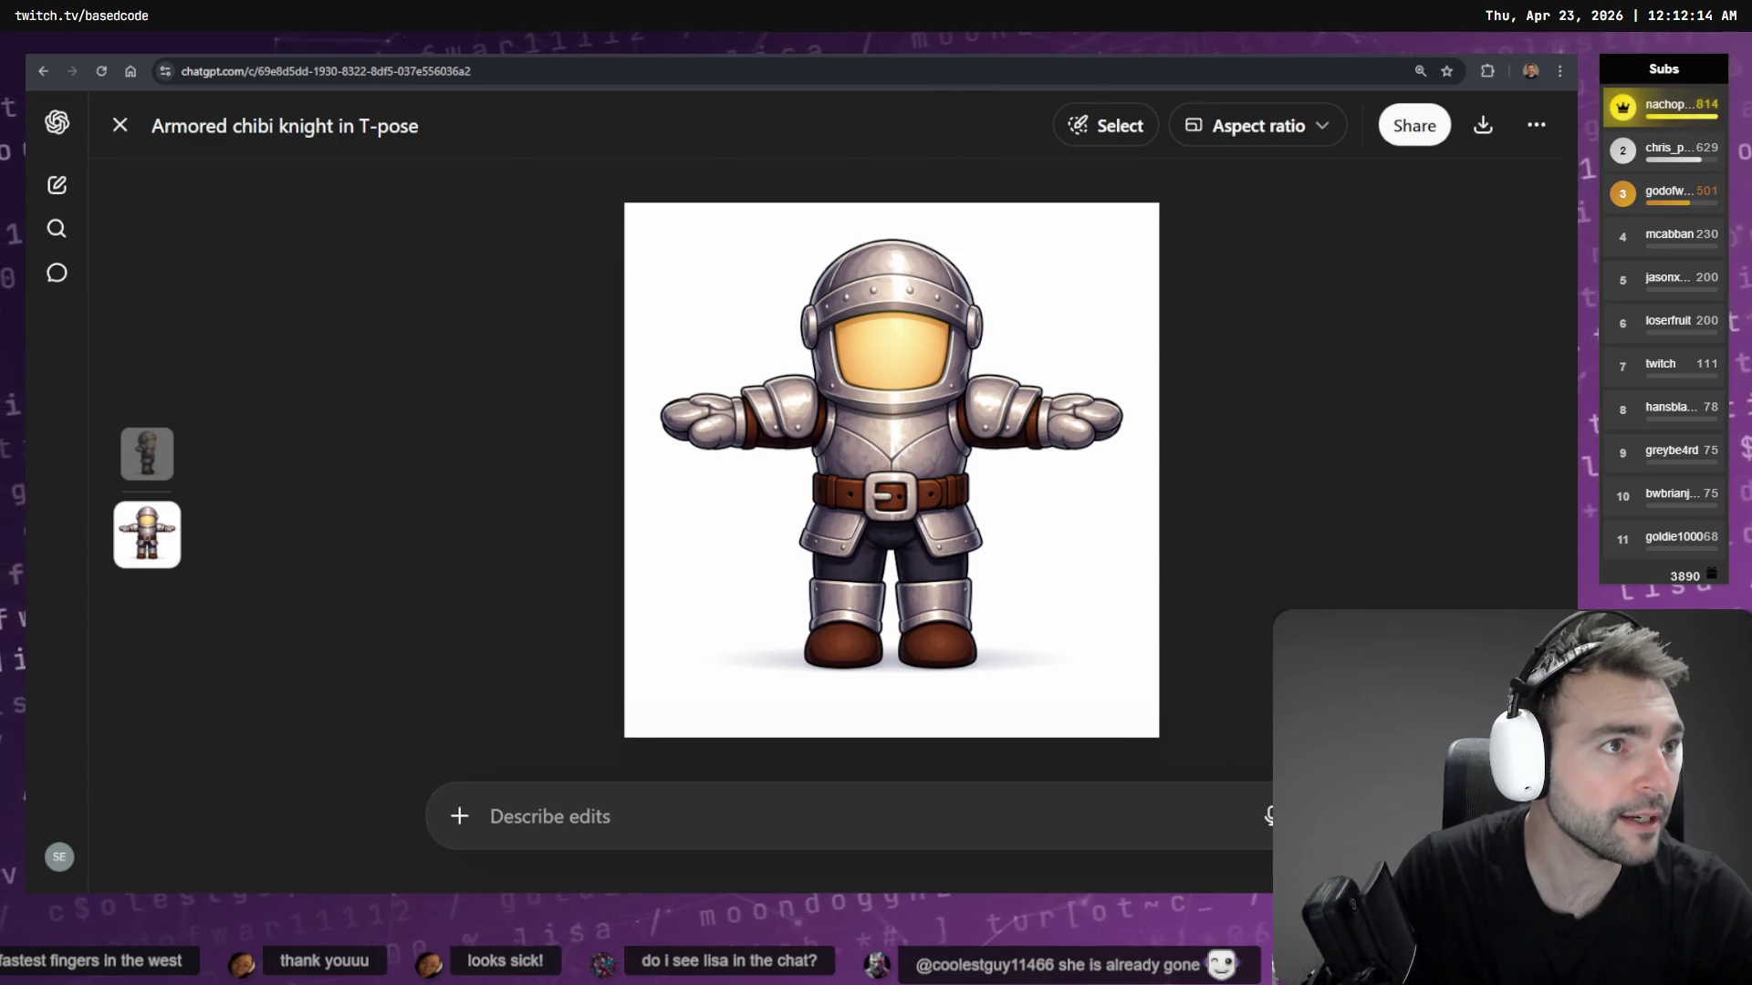
key(alt+Tab)
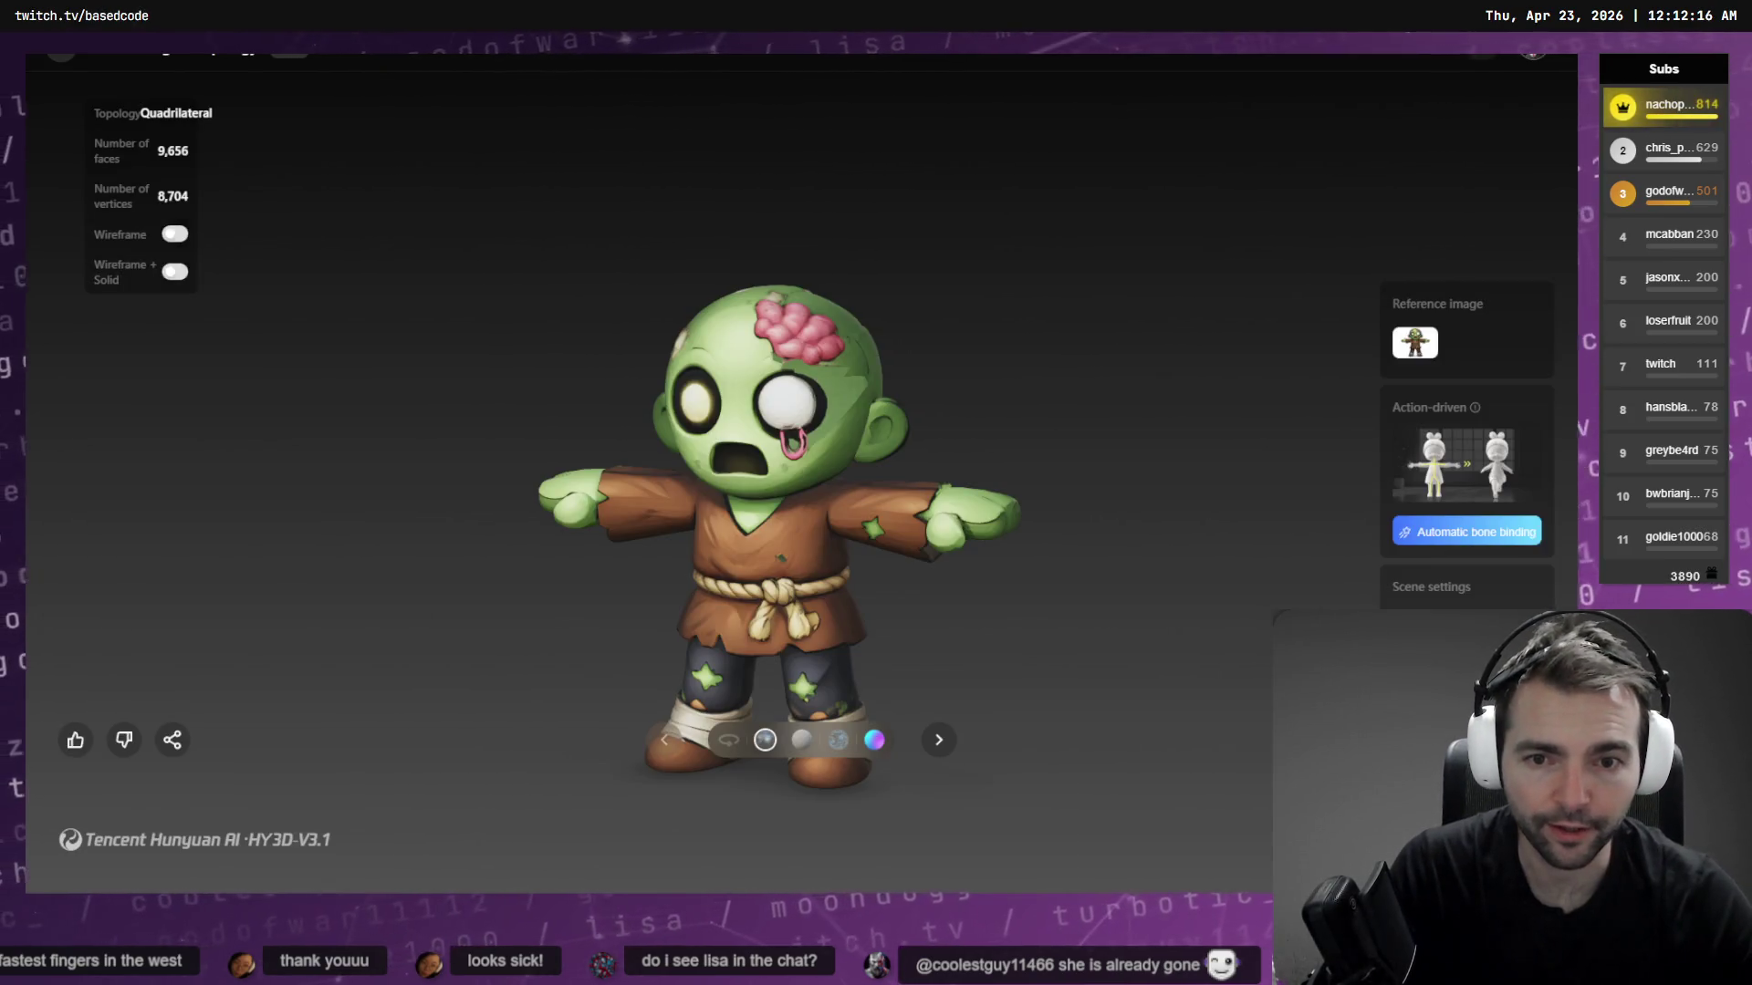
Inspect the mustached and pigtailed models, overlaying the mesh wireframe on the pigtailed one
mouse_move(1049, 883)
mouse_down()
mouse_move(1018, 863)
mouse_move(1028, 493)
mouse_up()
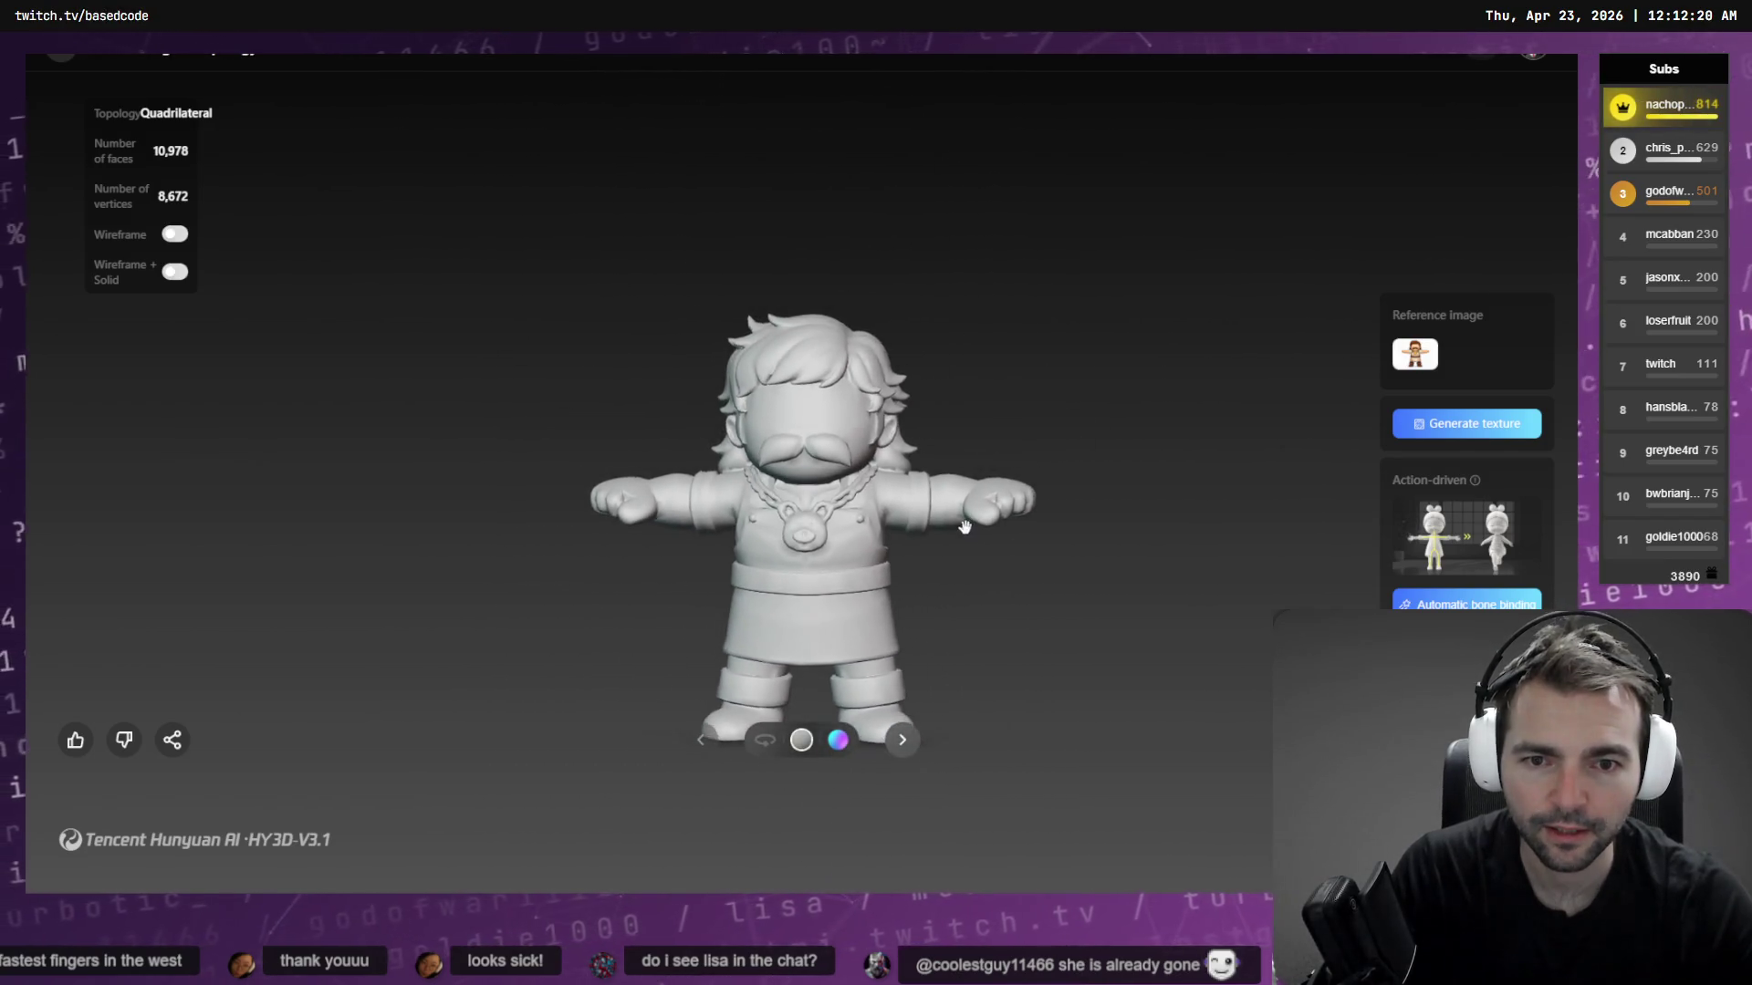
mouse_move(1098, 544)
mouse_down()
mouse_move(629, 579)
mouse_move(990, 584)
mouse_up()
key(Right)
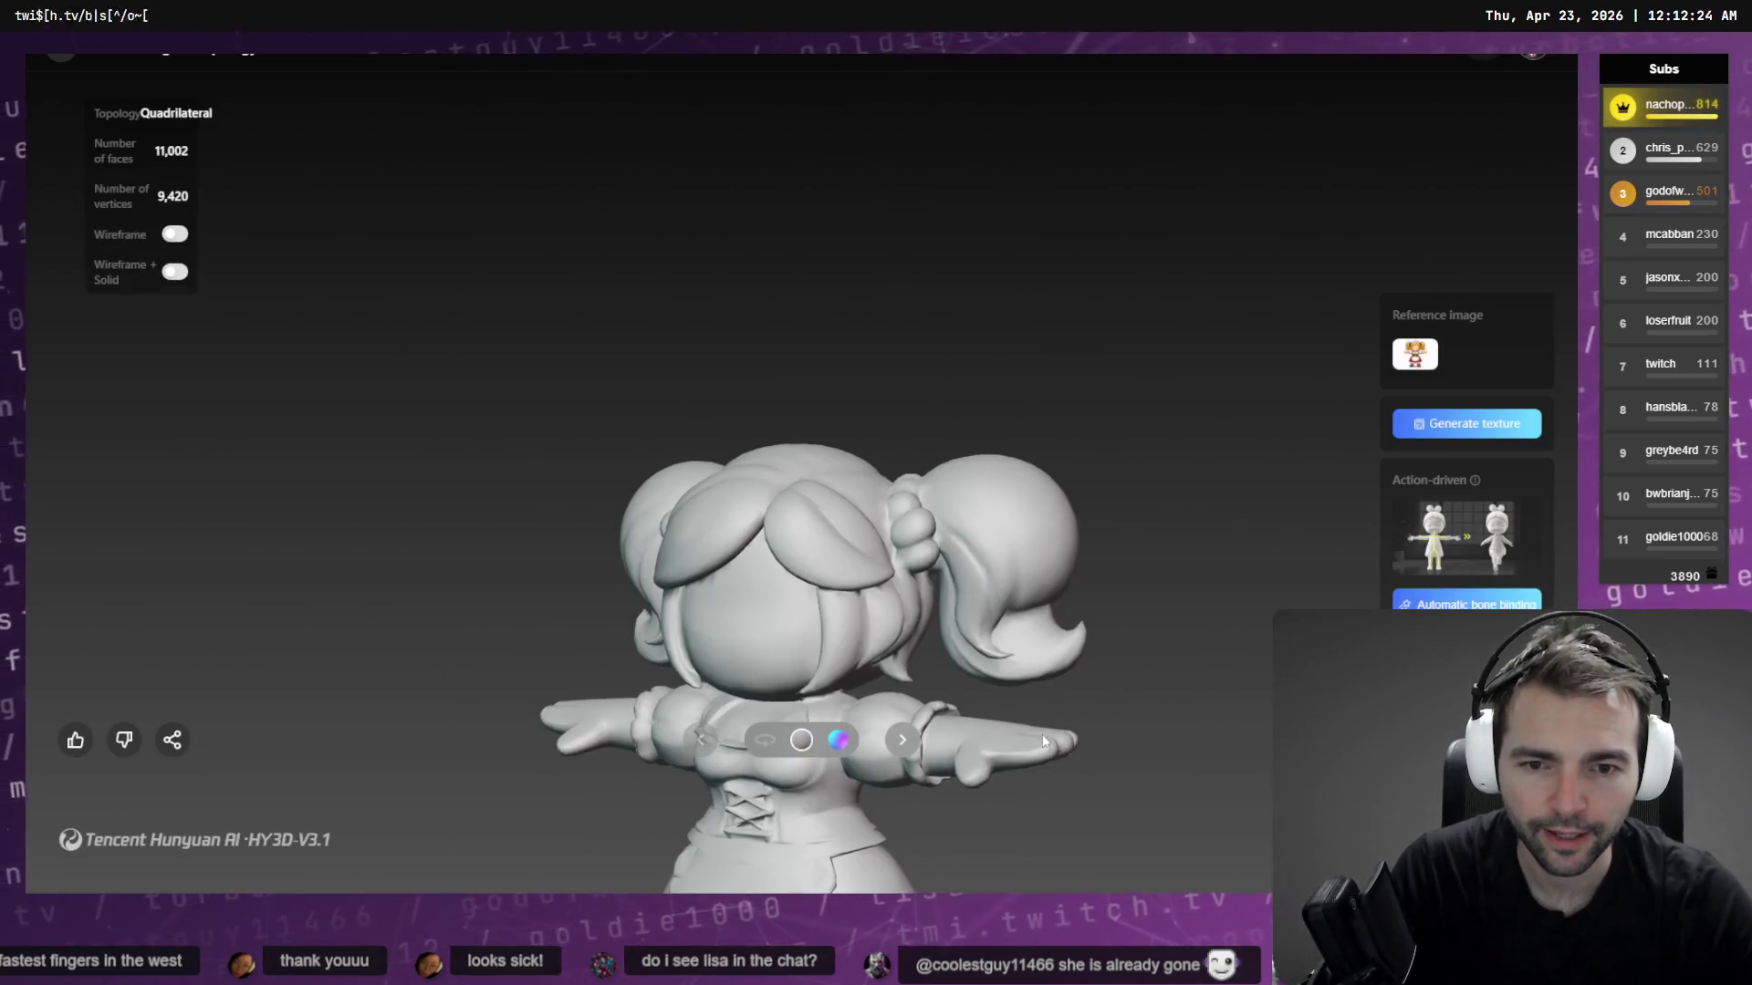
drag(950, 497, 1059, 493)
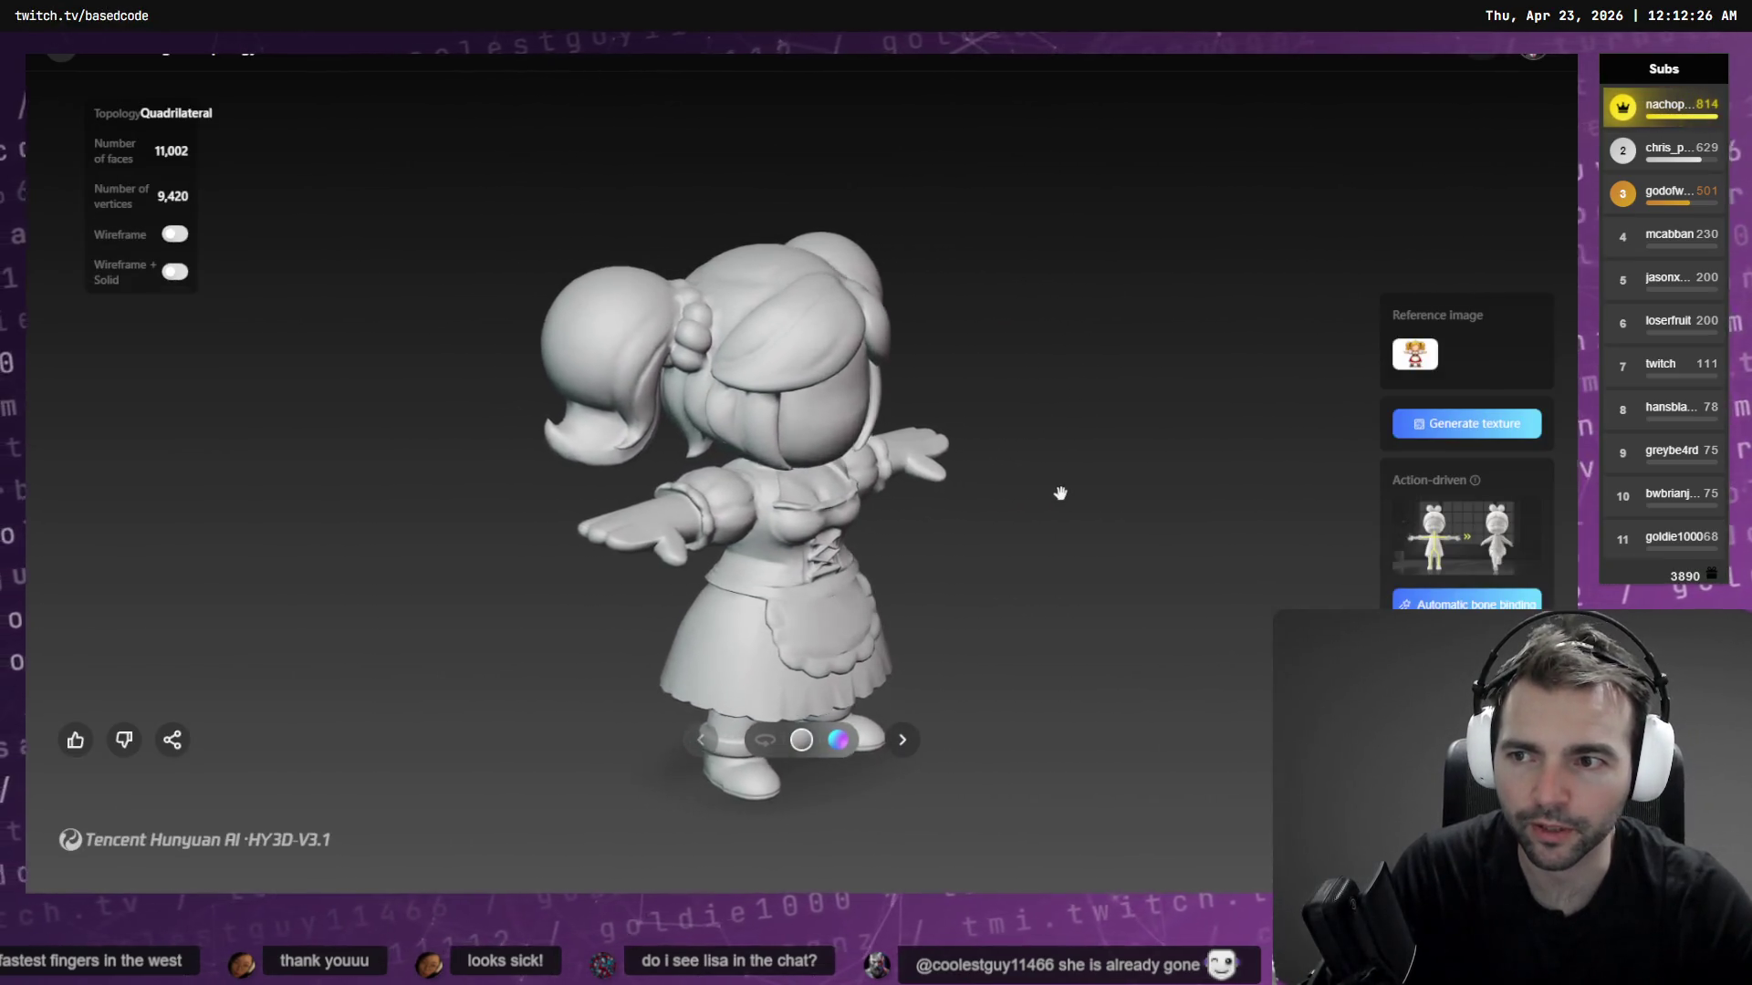
click(174, 271)
mouse_move(325, 320)
mouse_down()
mouse_move(639, 383)
mouse_move(1059, 429)
mouse_up()
Step through the remaining models, including the zombie, orbiting each with the wireframe overlay
key(Right)
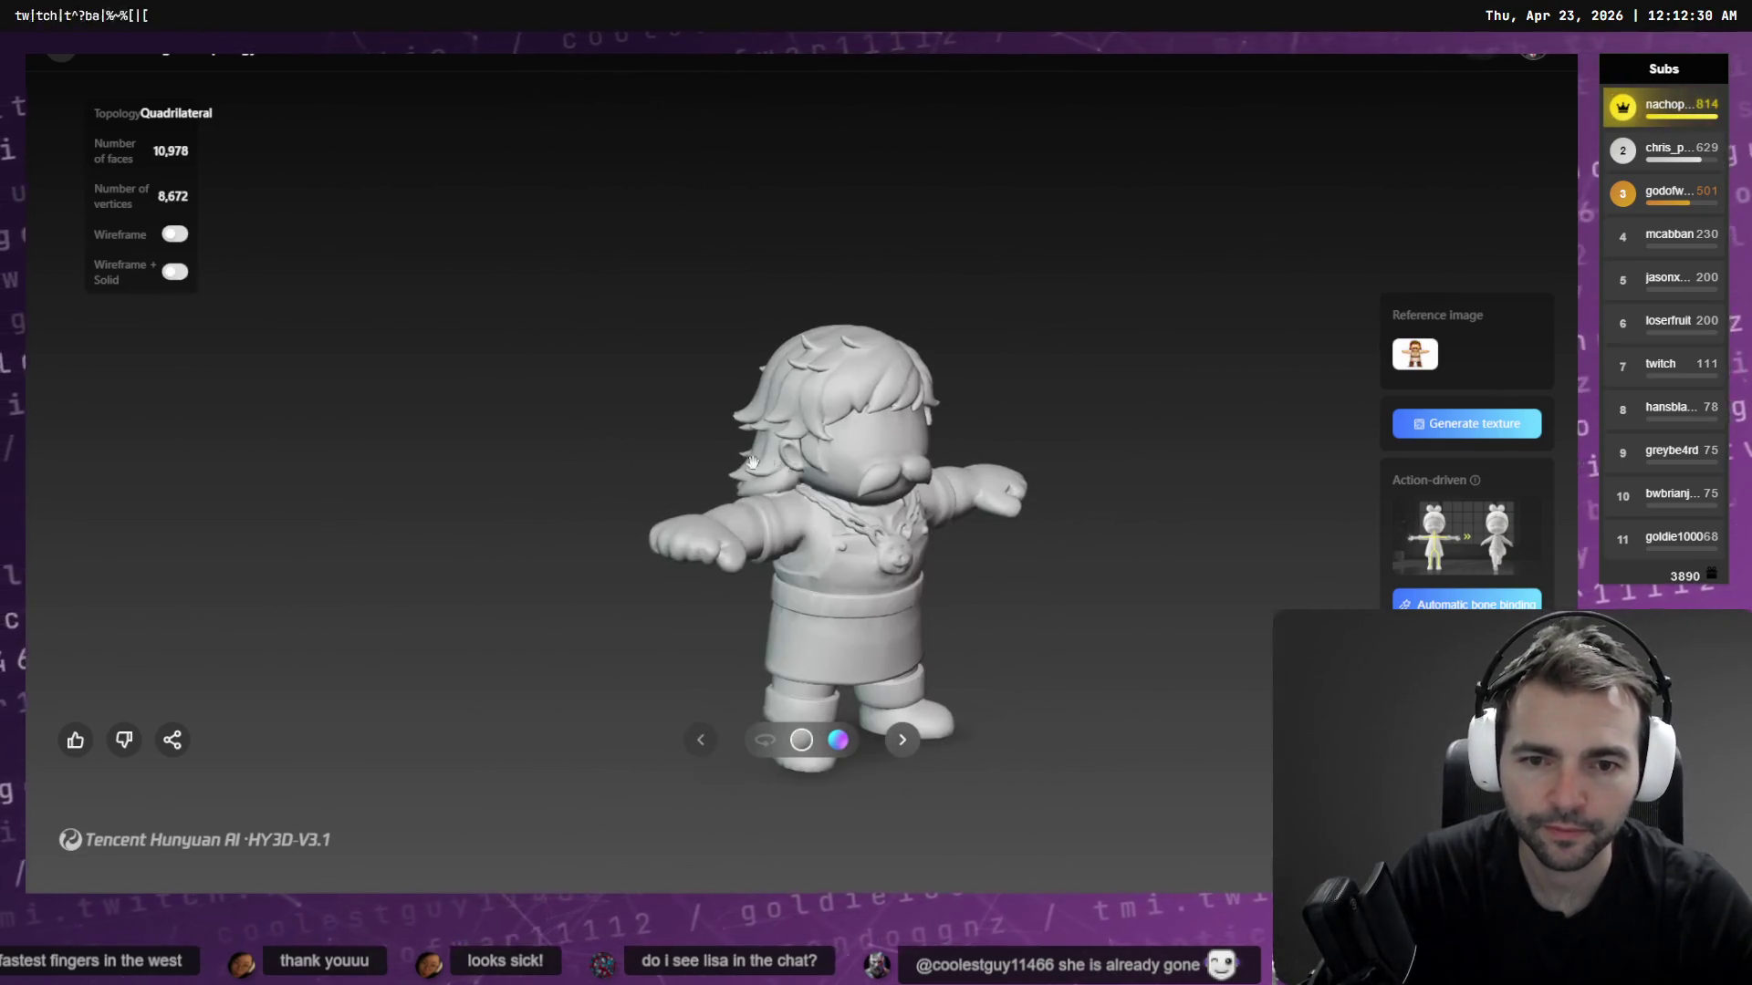
click(175, 271)
drag(1131, 512, 714, 528)
key(Right)
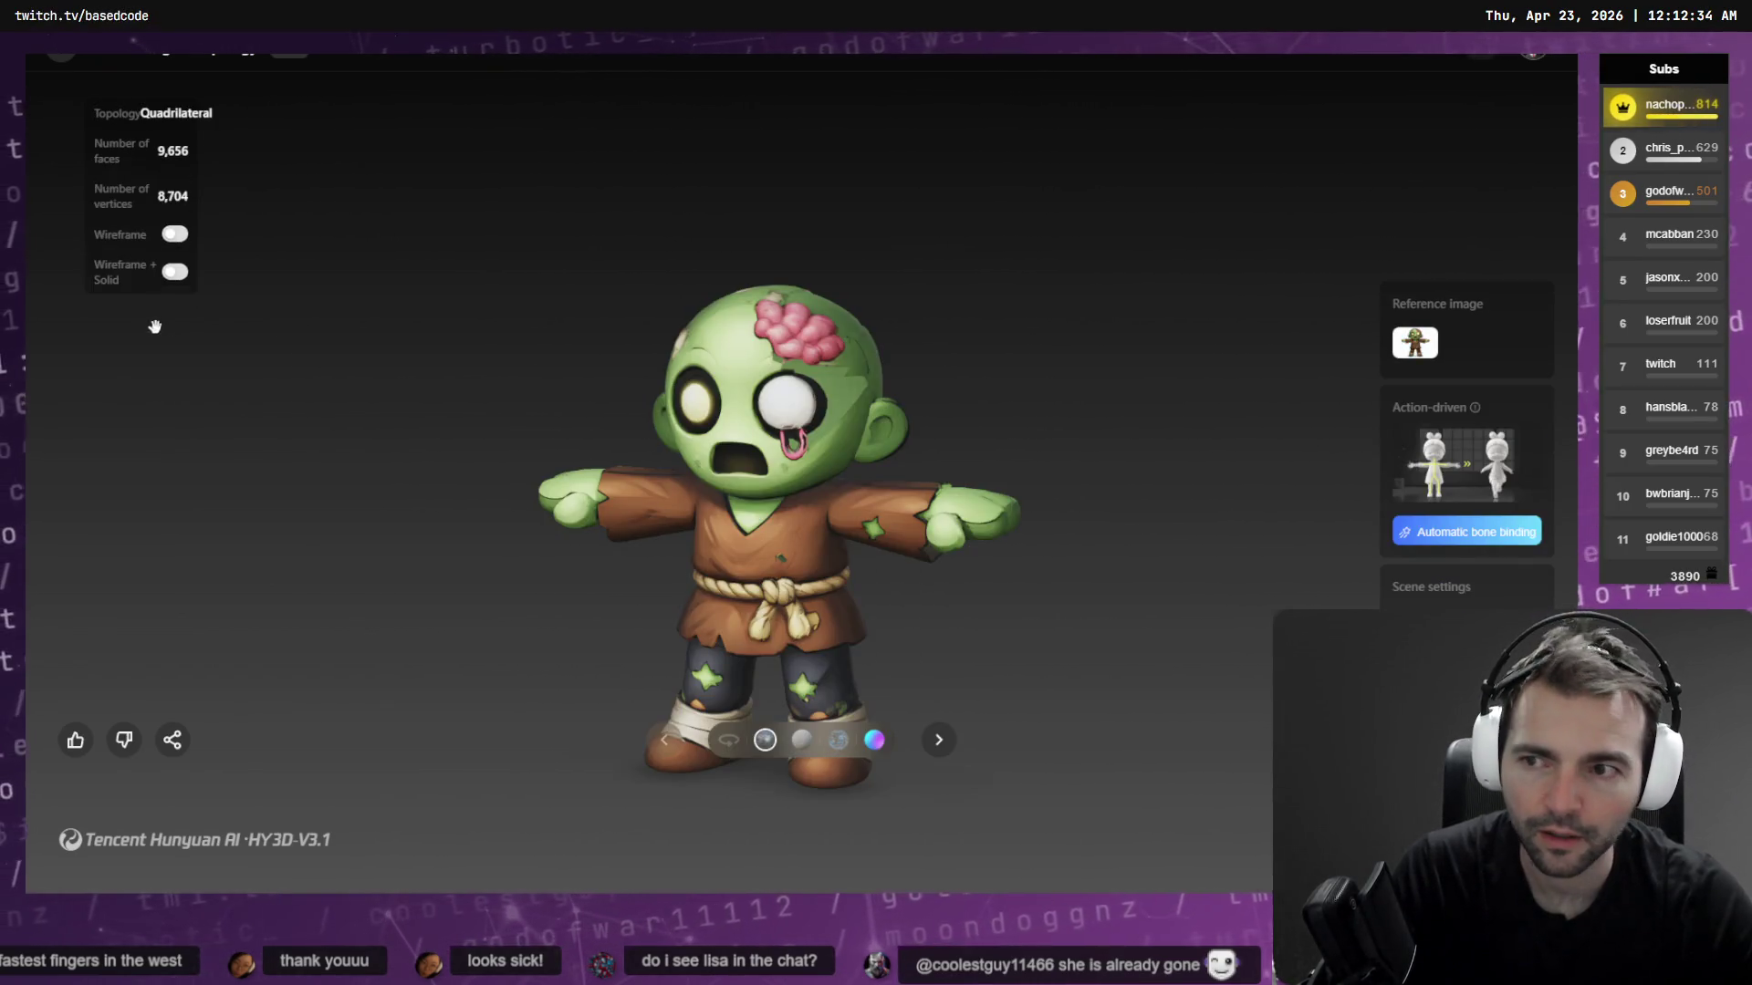
click(175, 271)
mouse_move(1071, 427)
mouse_down()
mouse_move(926, 419)
mouse_move(670, 357)
mouse_up()
key(Left)
key(Escape)
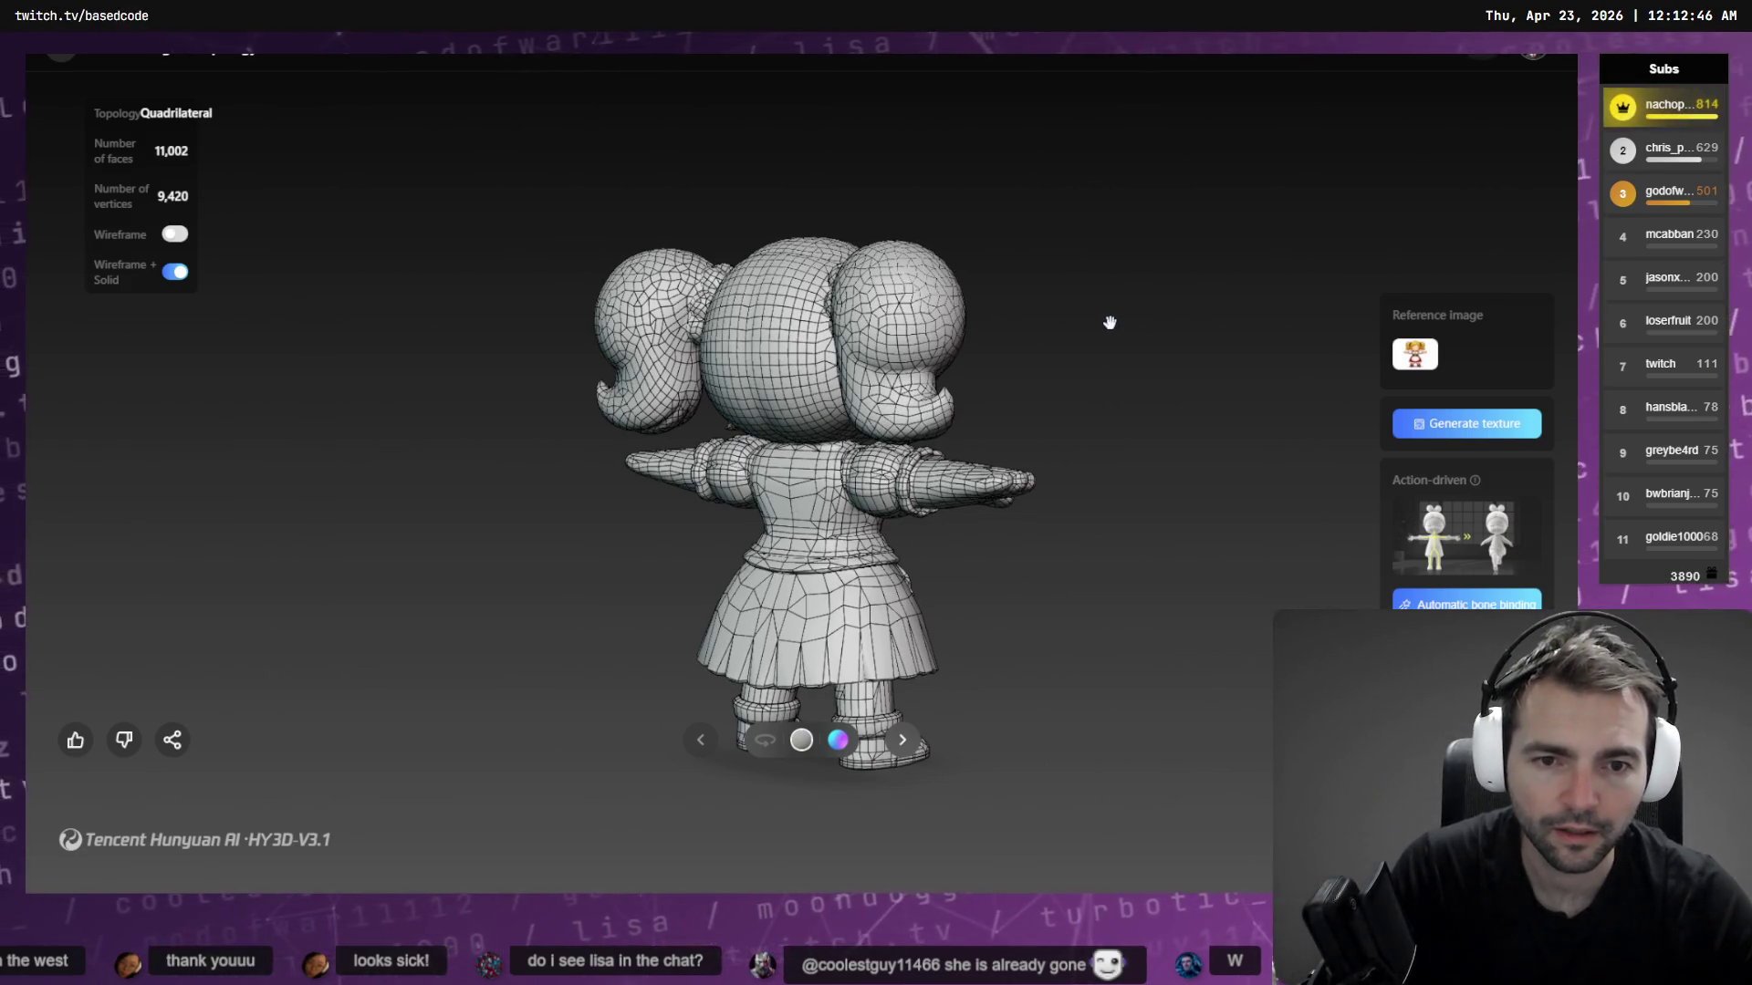
Hide the wireframe for solid shading, then return to the knight image in ChatGPT
drag(1109, 322, 986, 297)
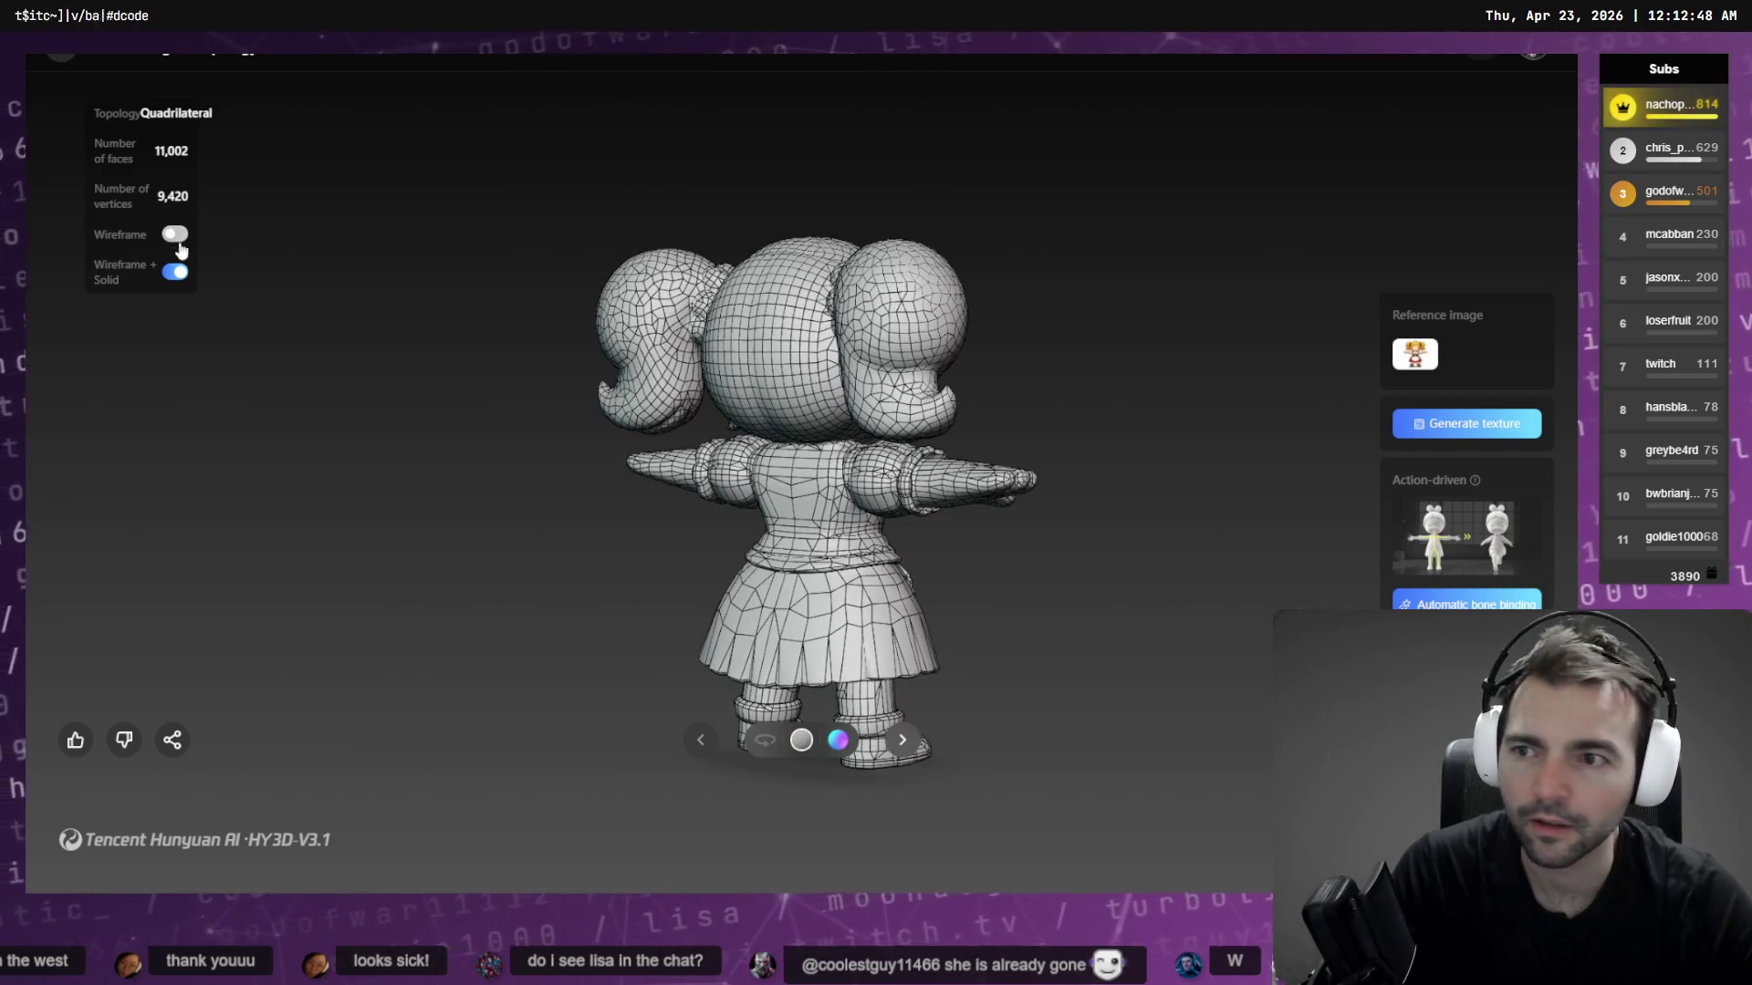
click(175, 273)
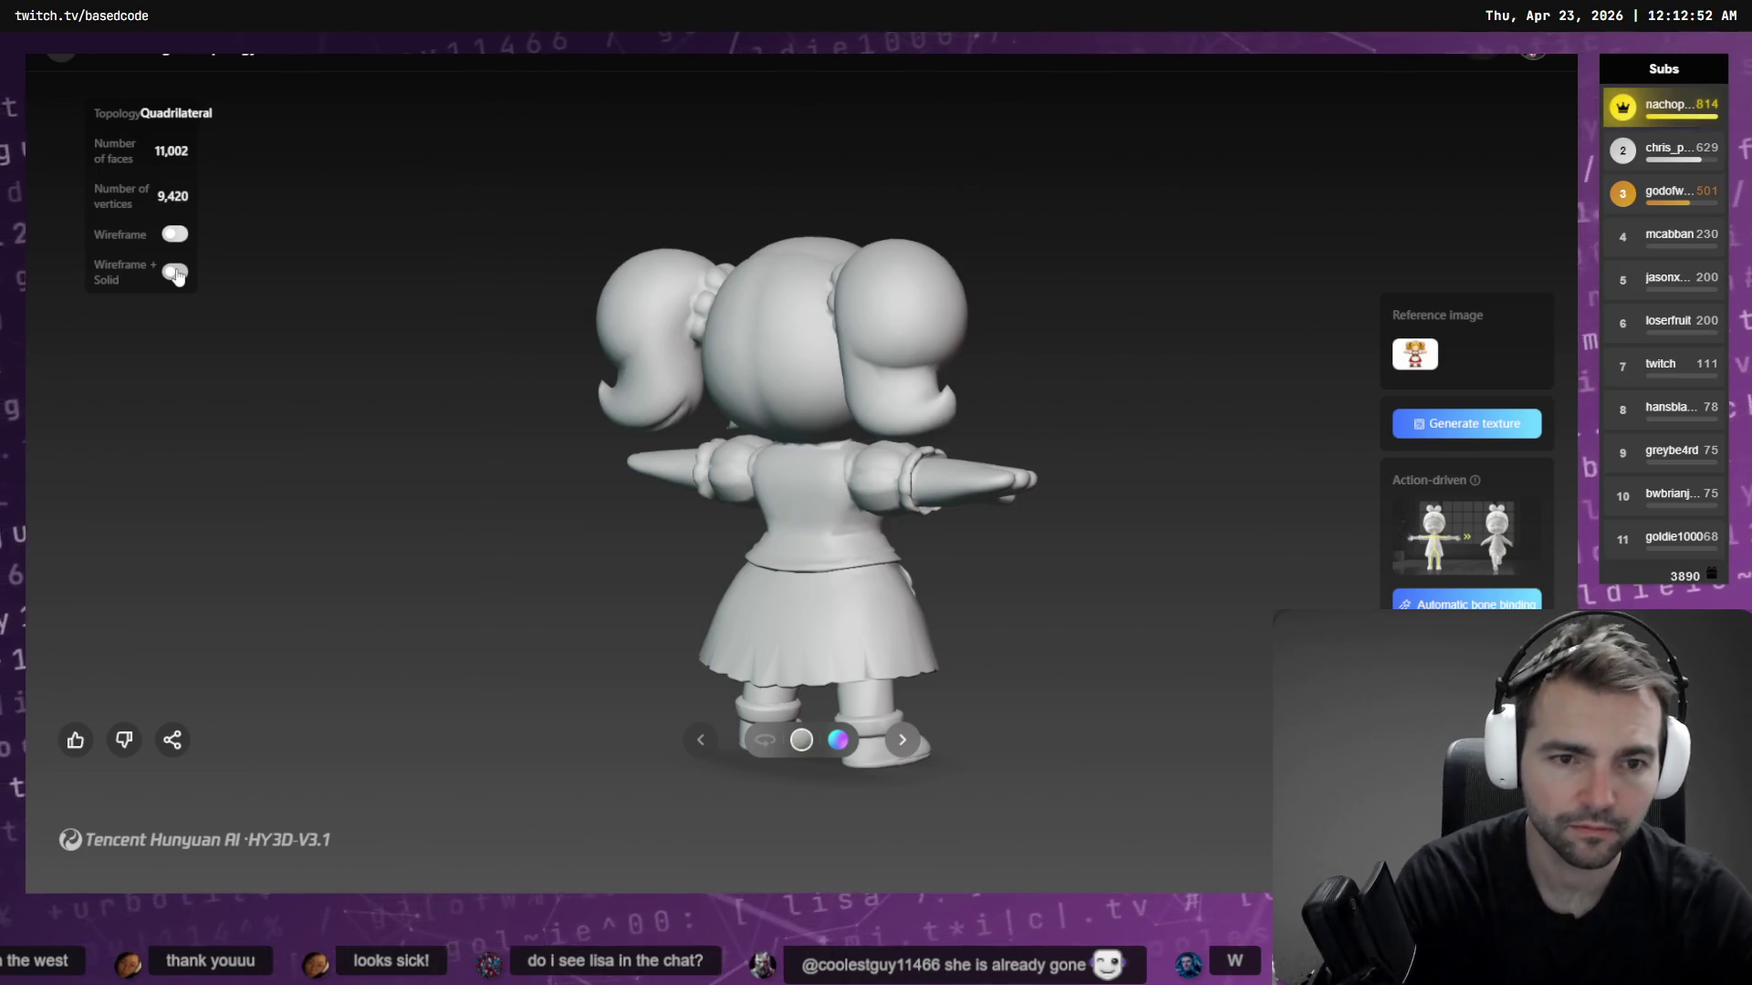
key(alt+Tab)
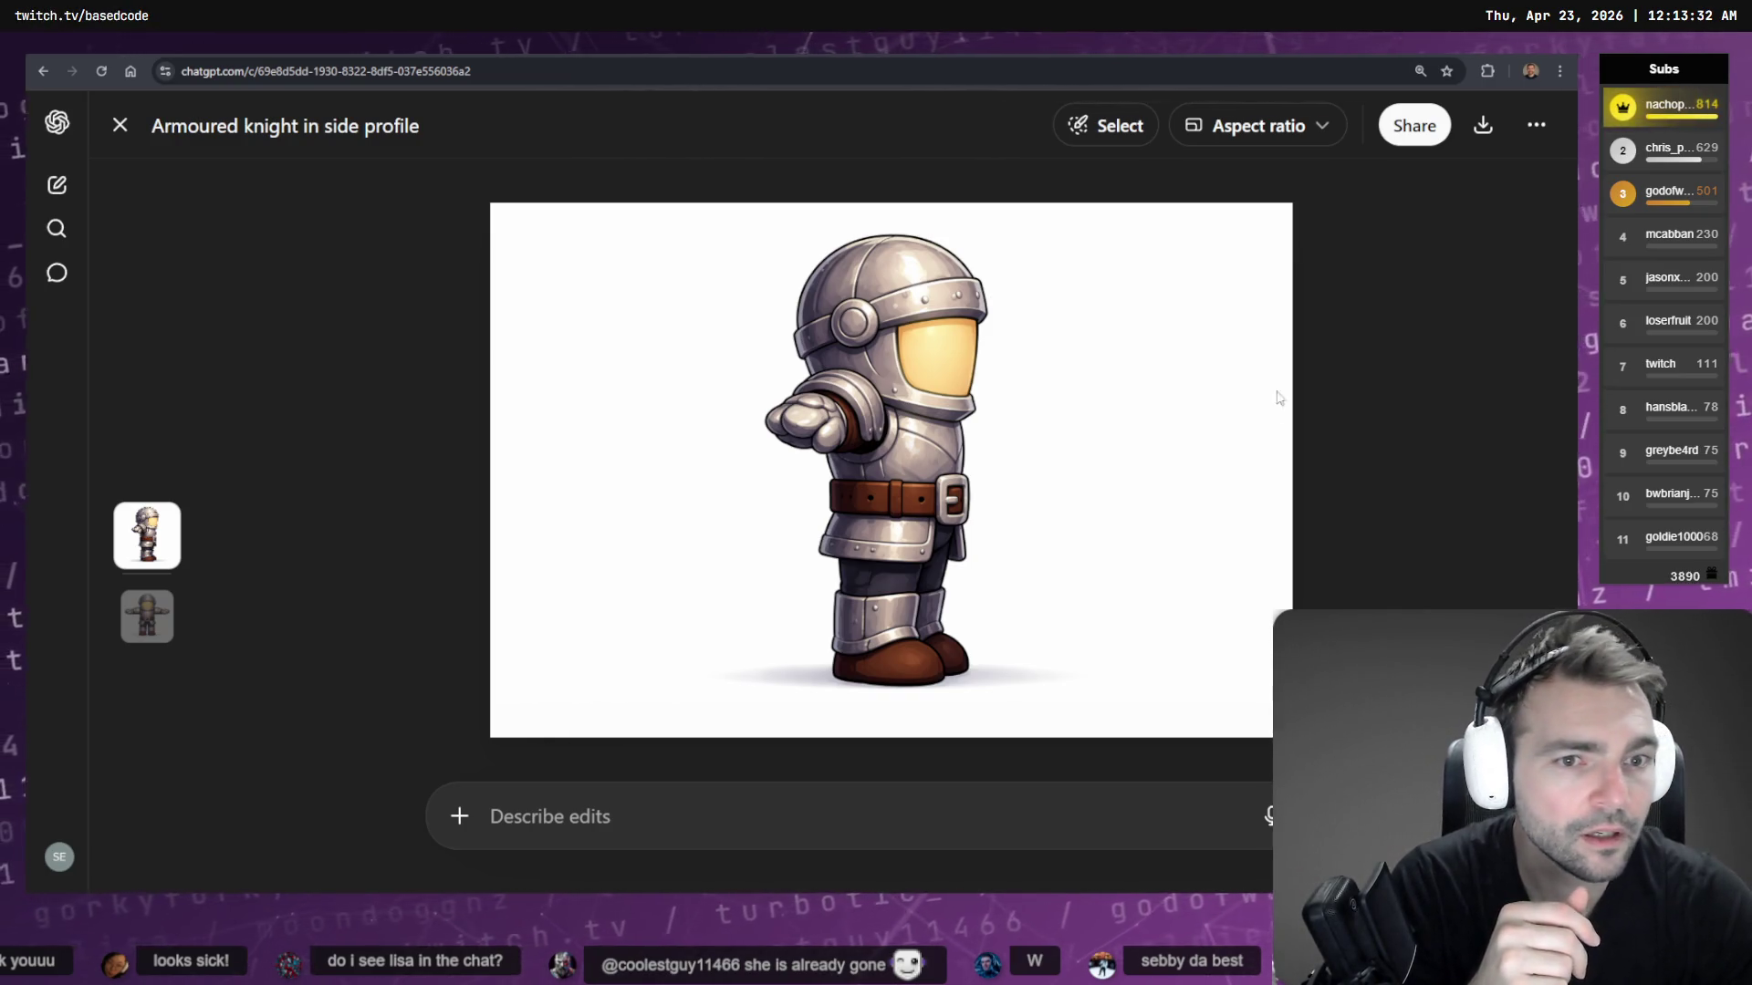
View the T-pose version of the knight and scroll through the chat
key(Down)
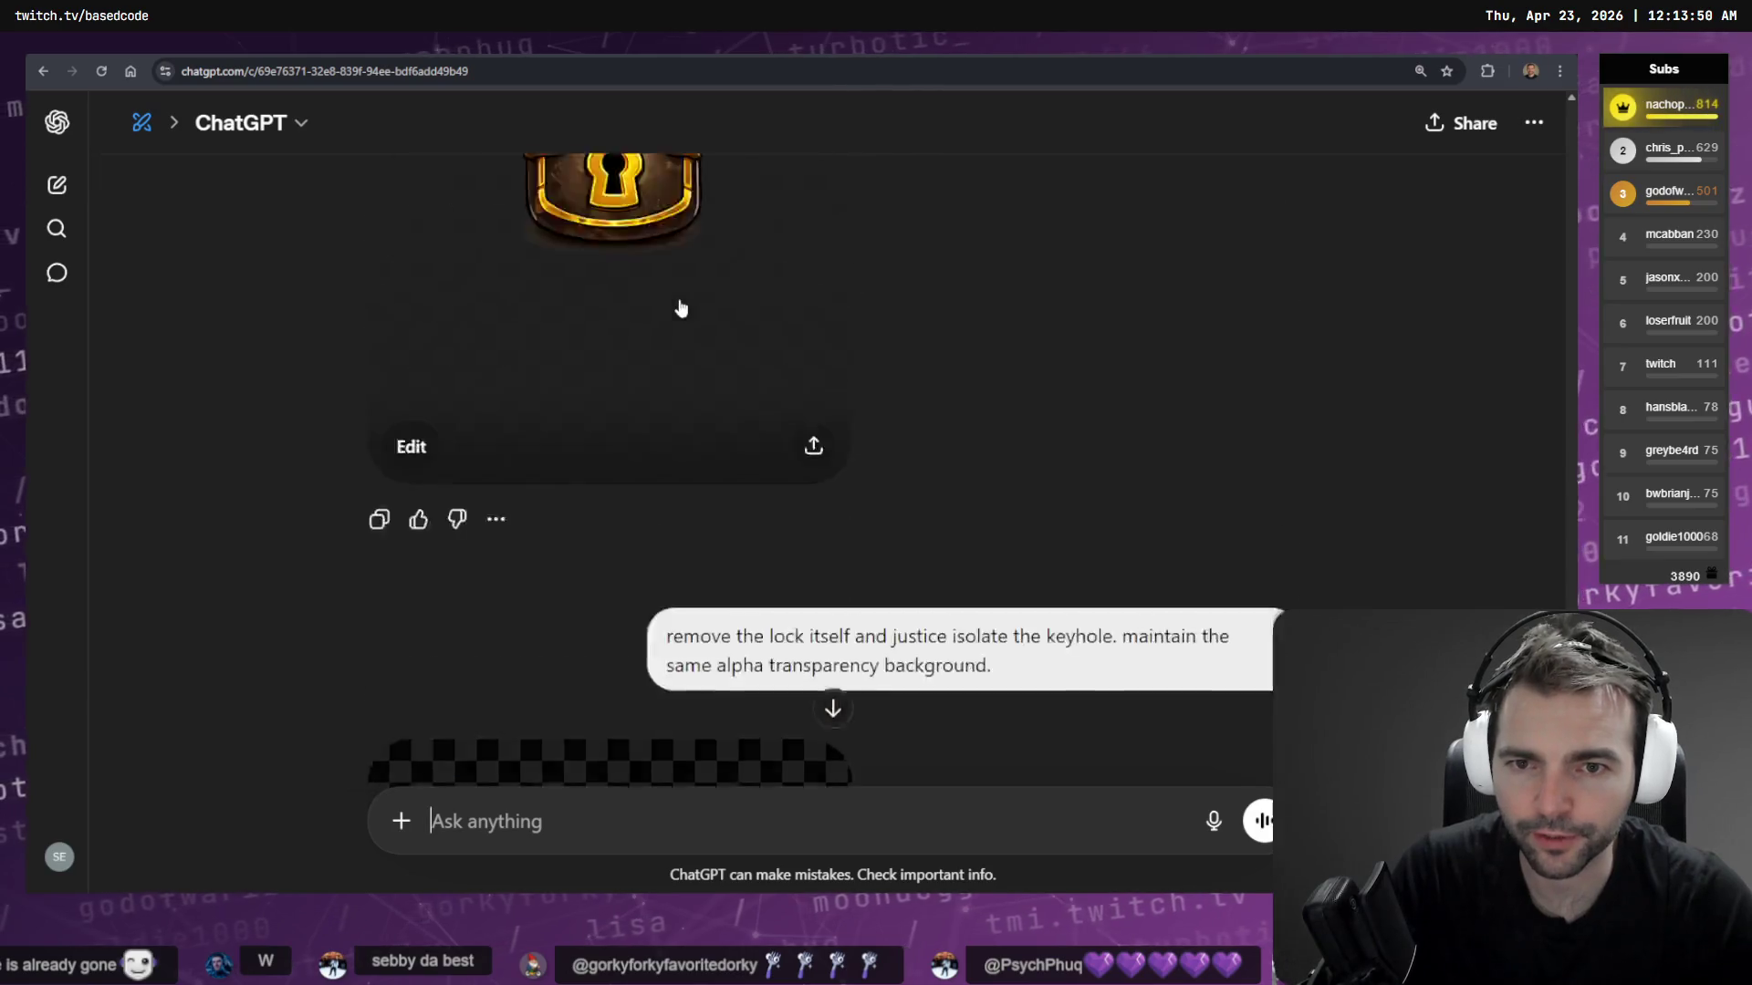
scroll(680, 305, up, 10)
scroll(870, 269, down, 3)
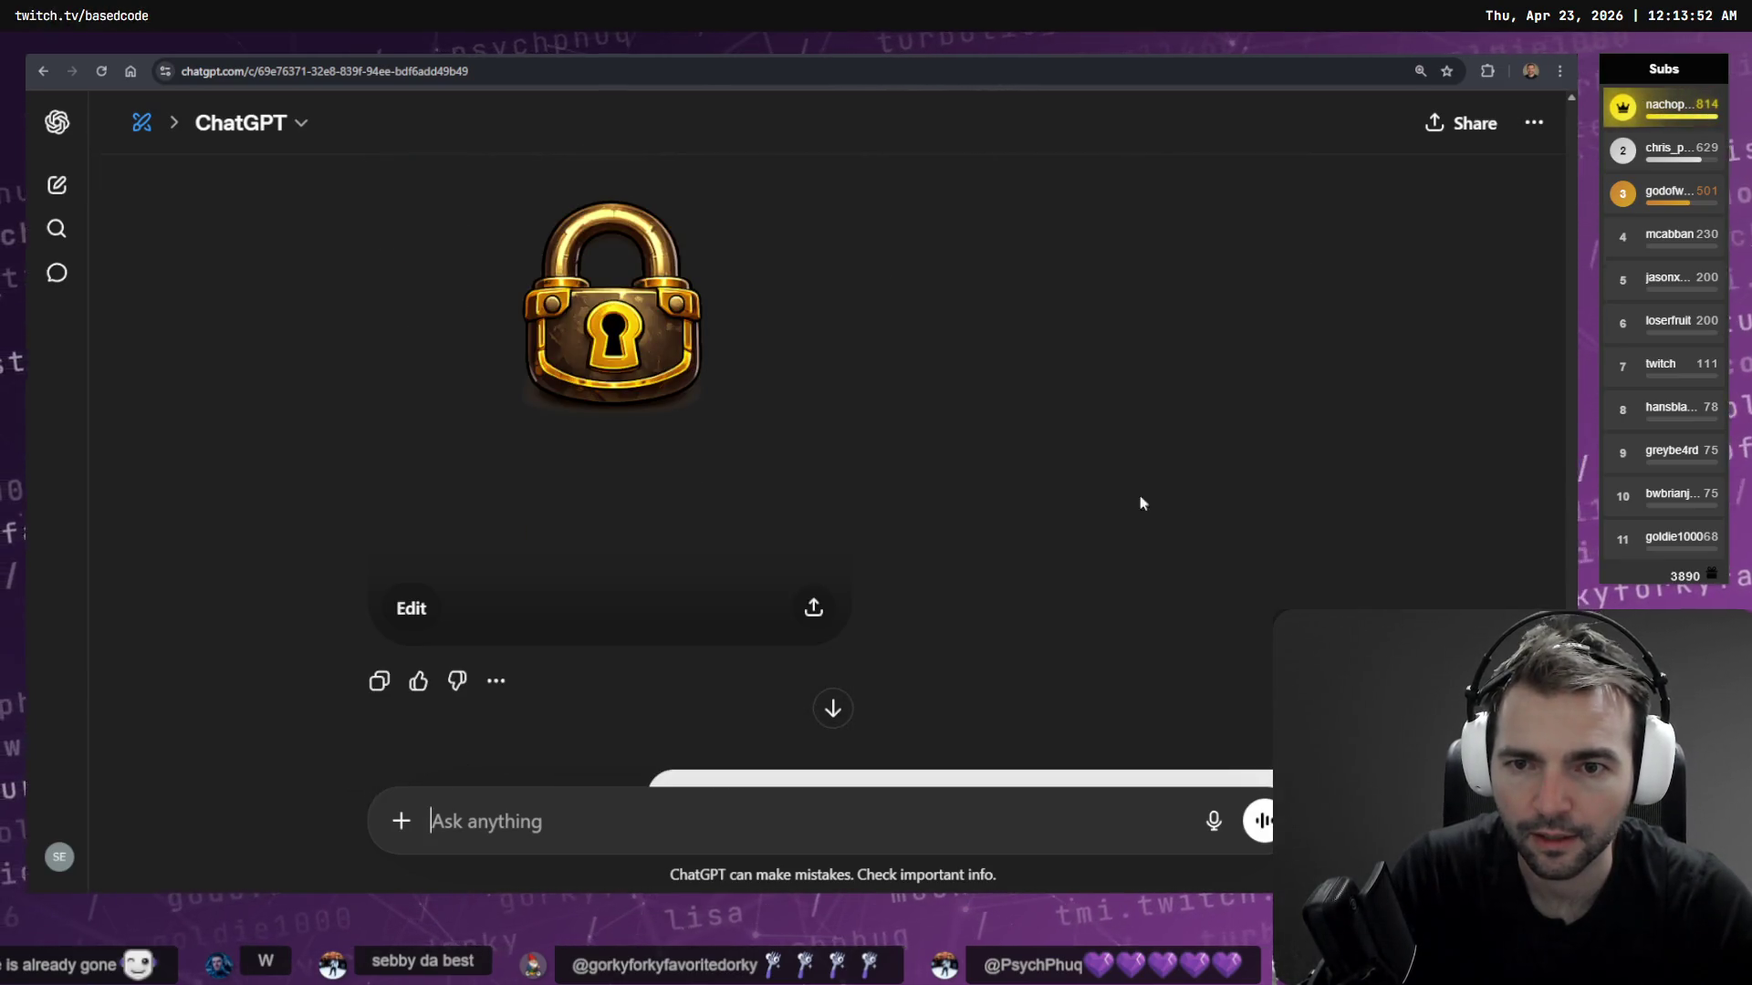
scroll(917, 416, down, 6)
scroll(917, 416, up, 3)
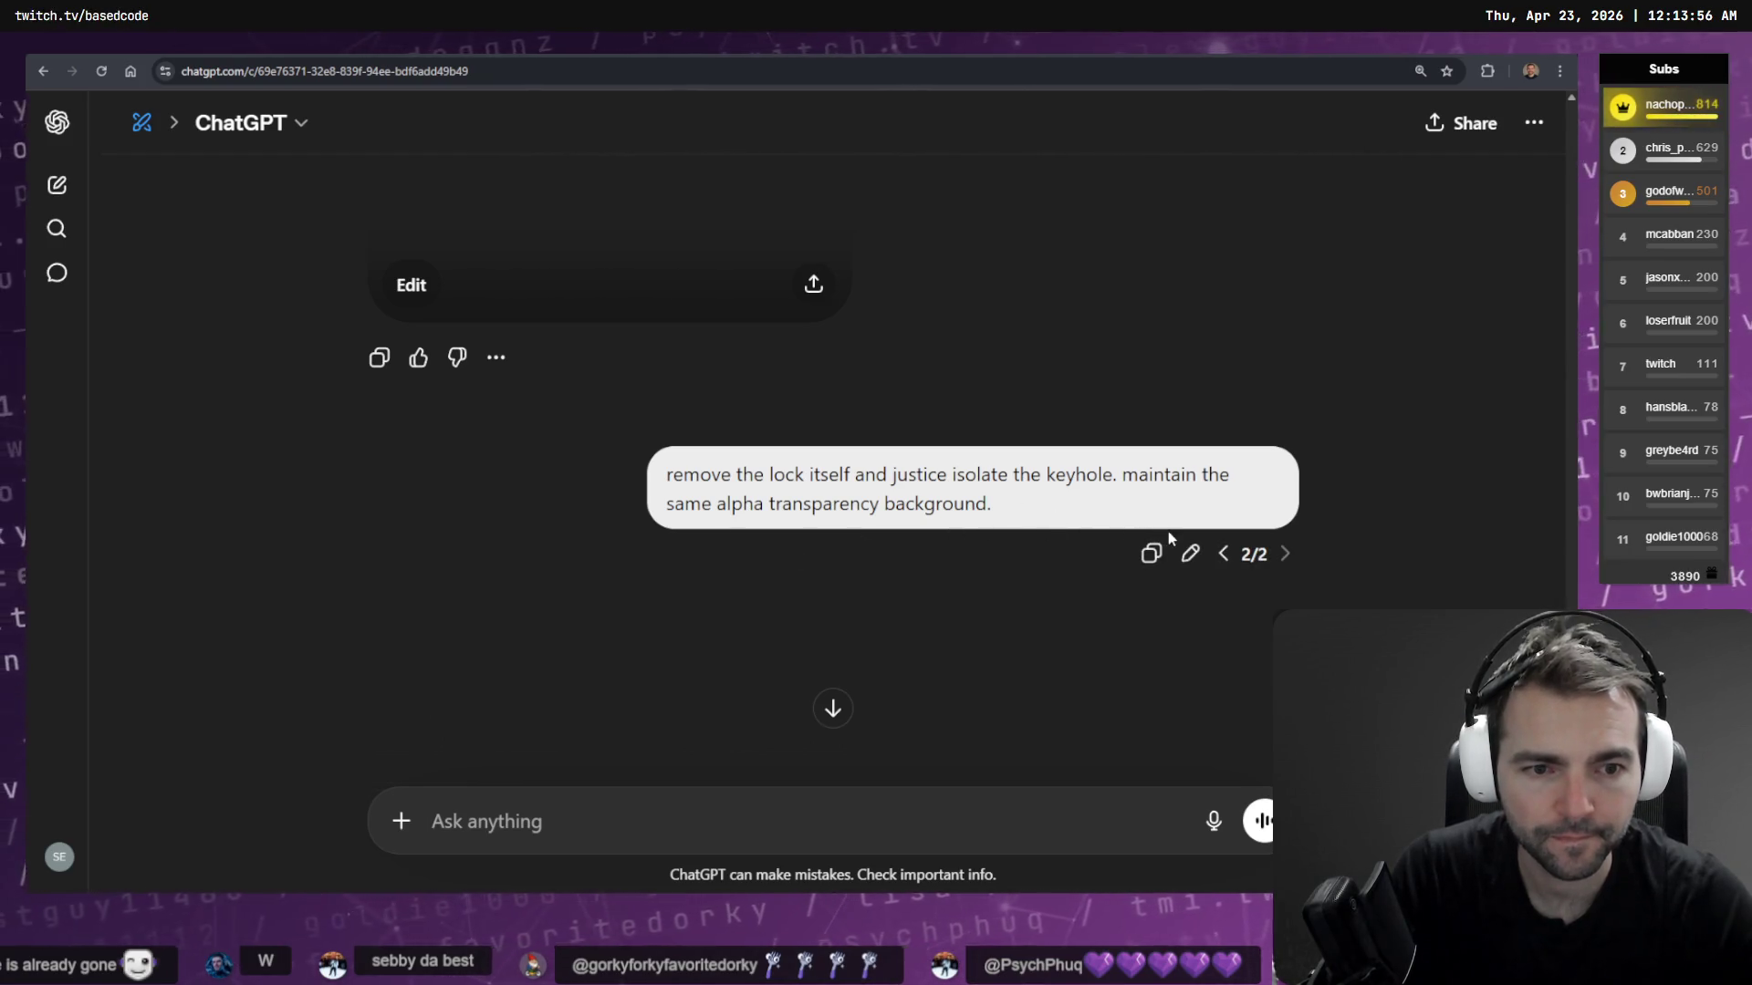
Add a 'No: - checkerboards.' line to the keyhole prompt, resend it, and switch to the checkerboard chat
click(1190, 554)
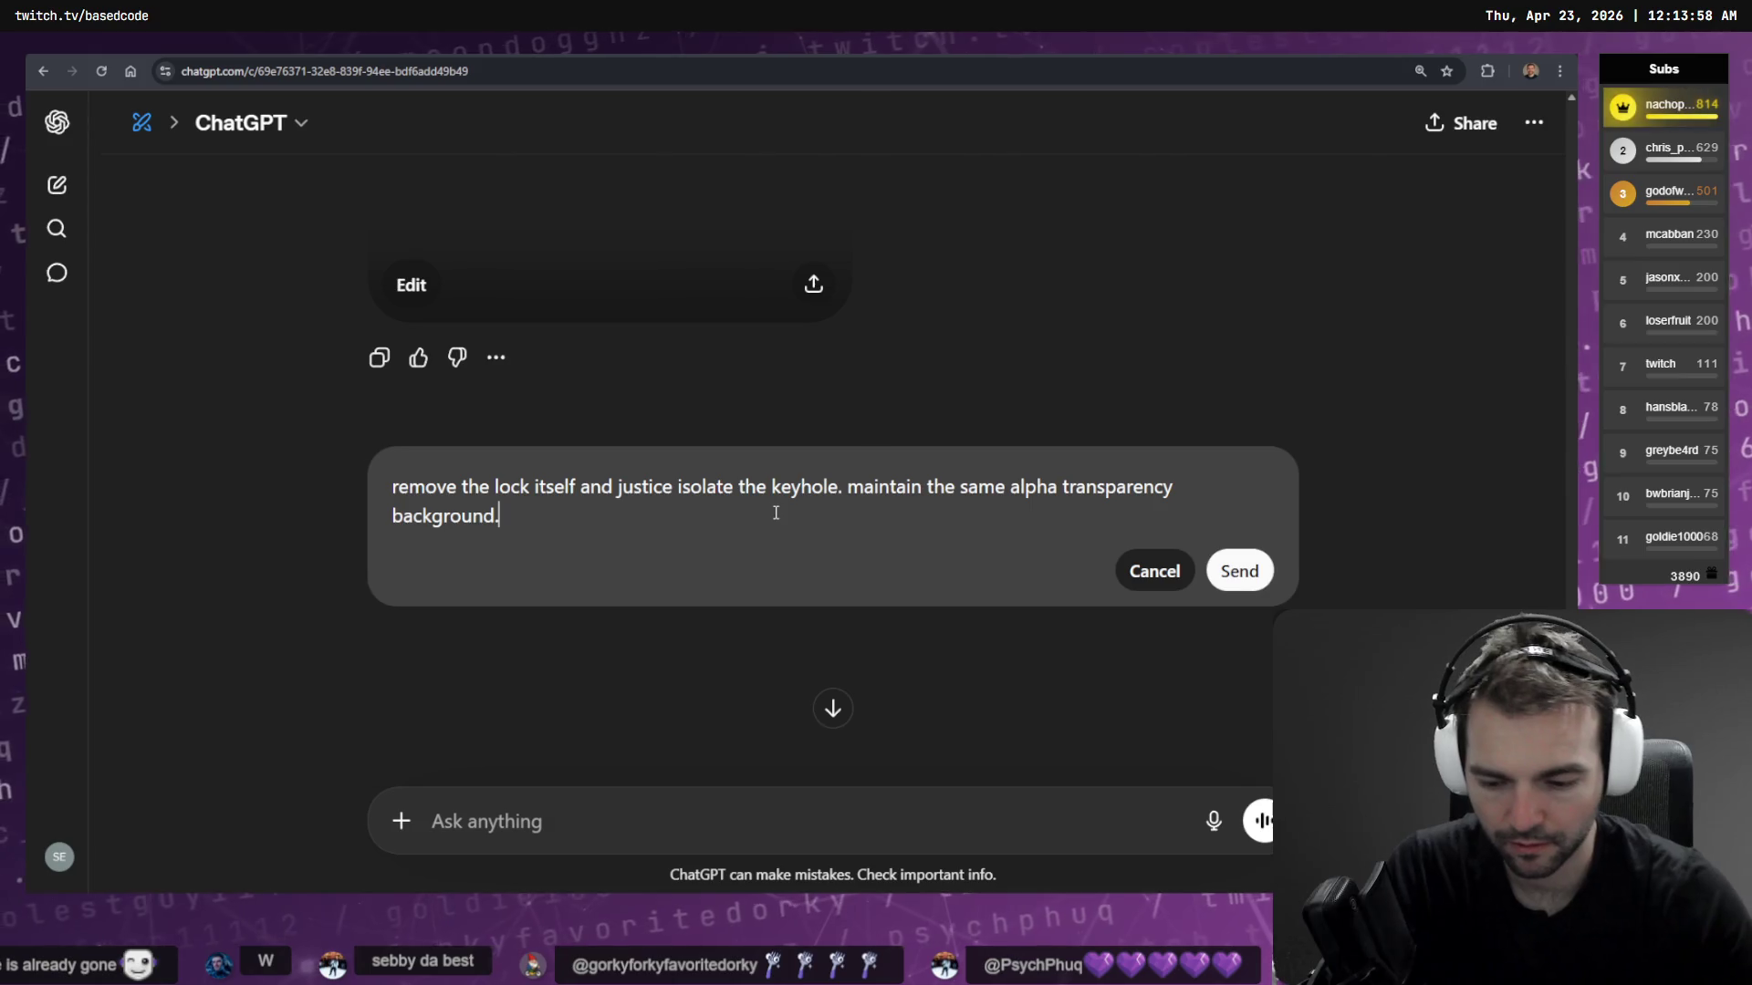
key(shift+Return)
key(shift+Return)
text(No)
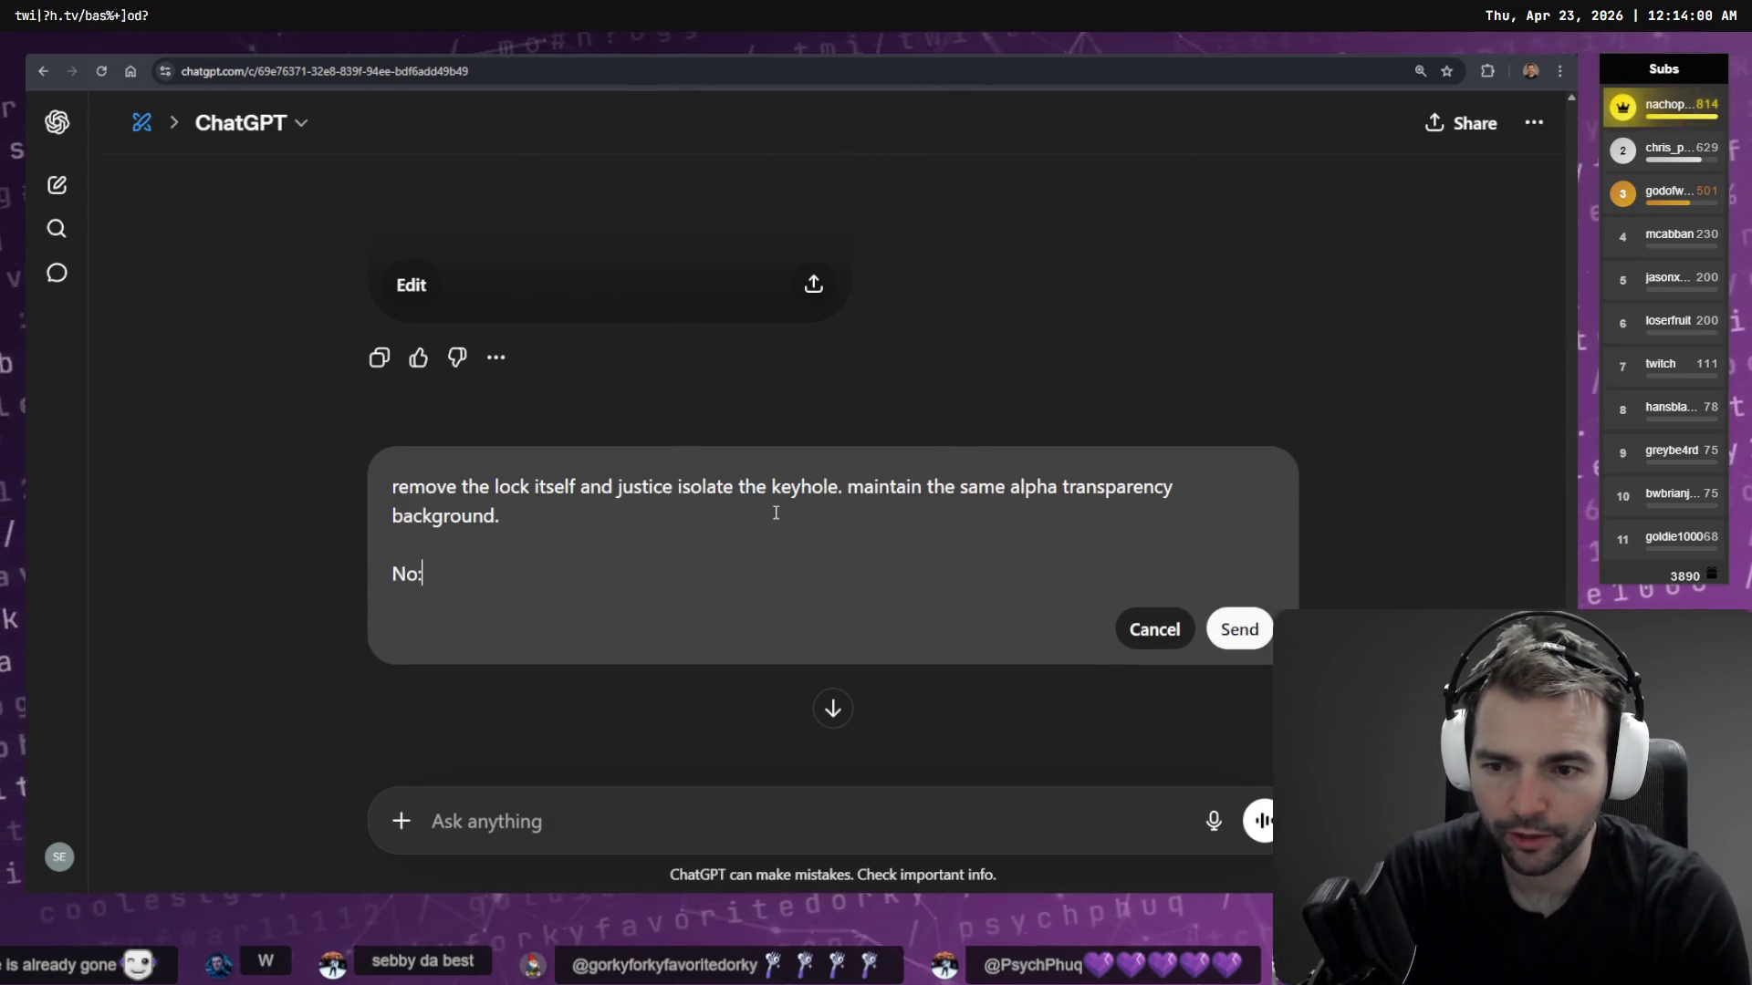
text(:)
key(shift+Return)
text(-)
key(super+h)
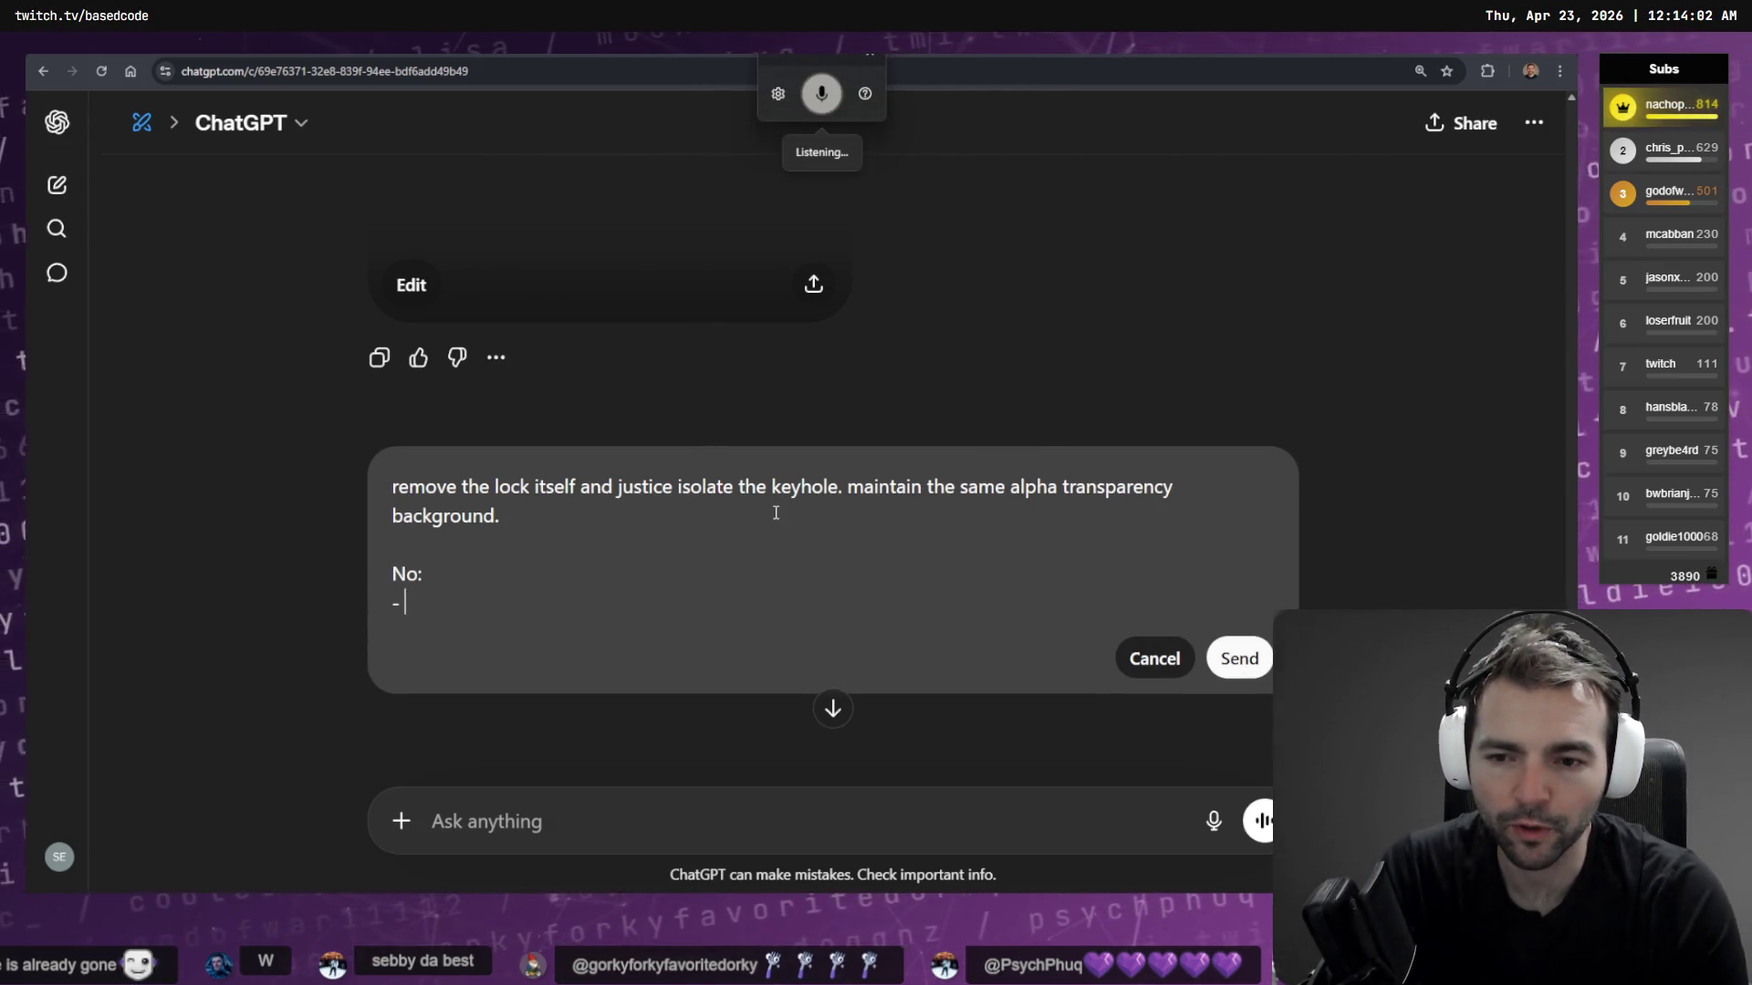
key(Return)
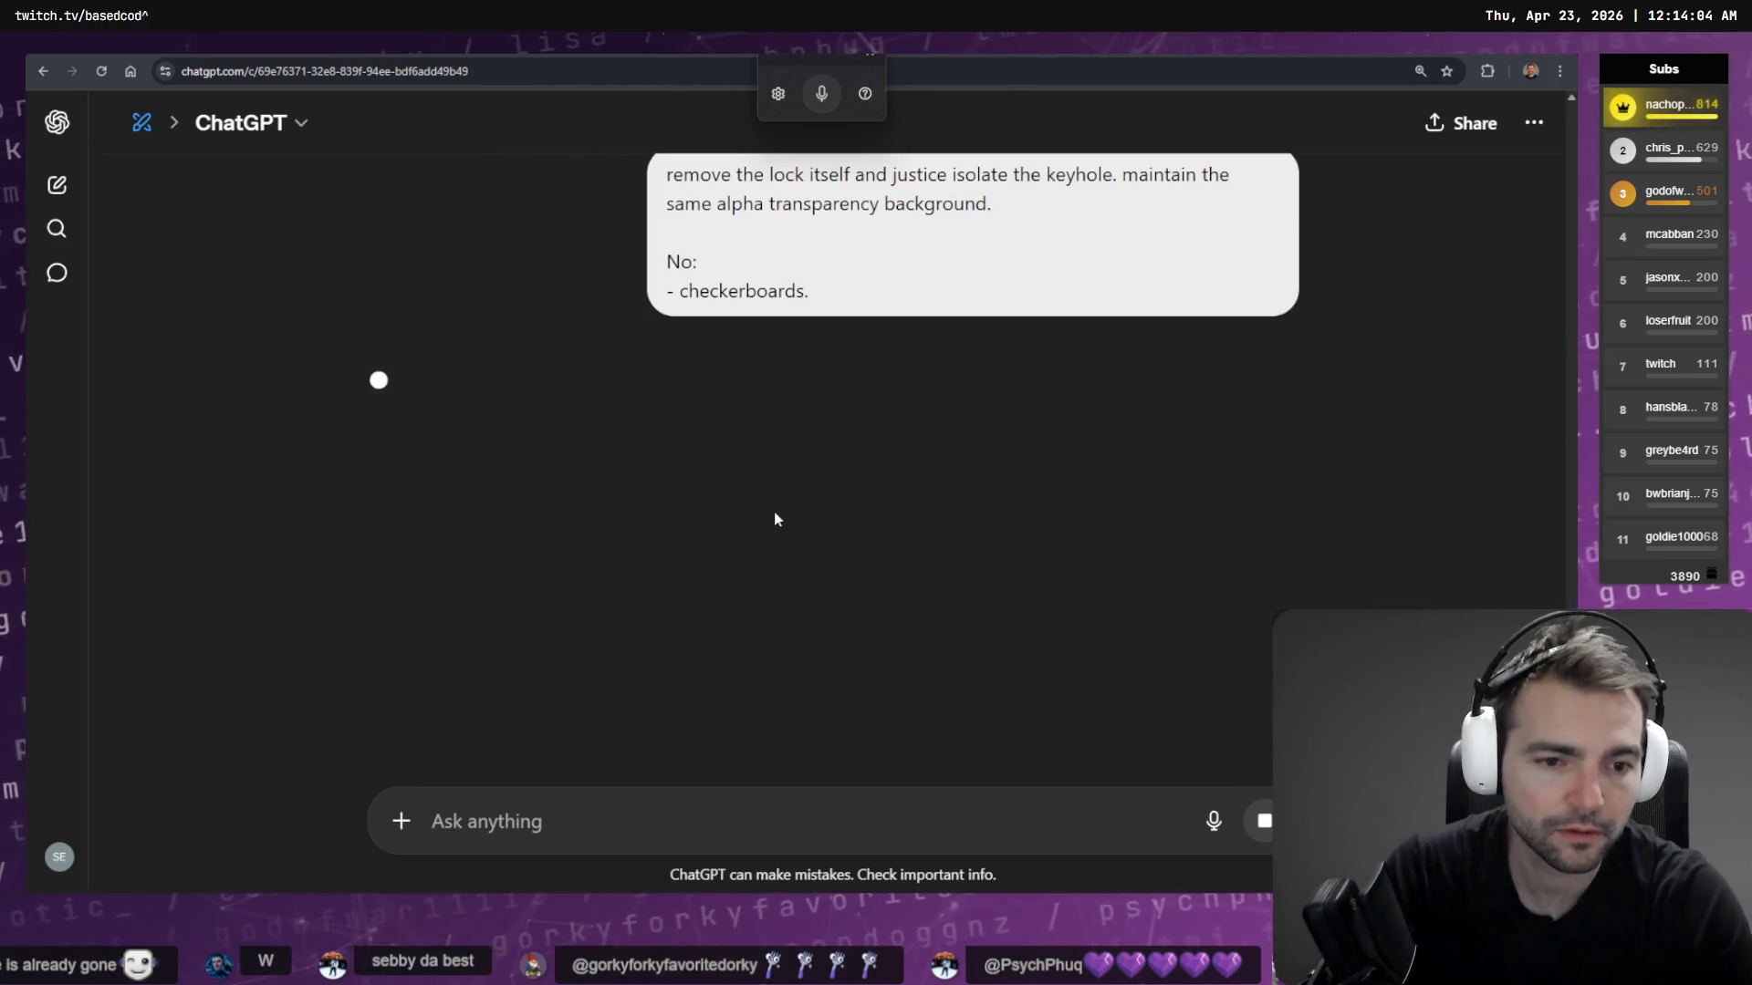
key(ctrl+Tab)
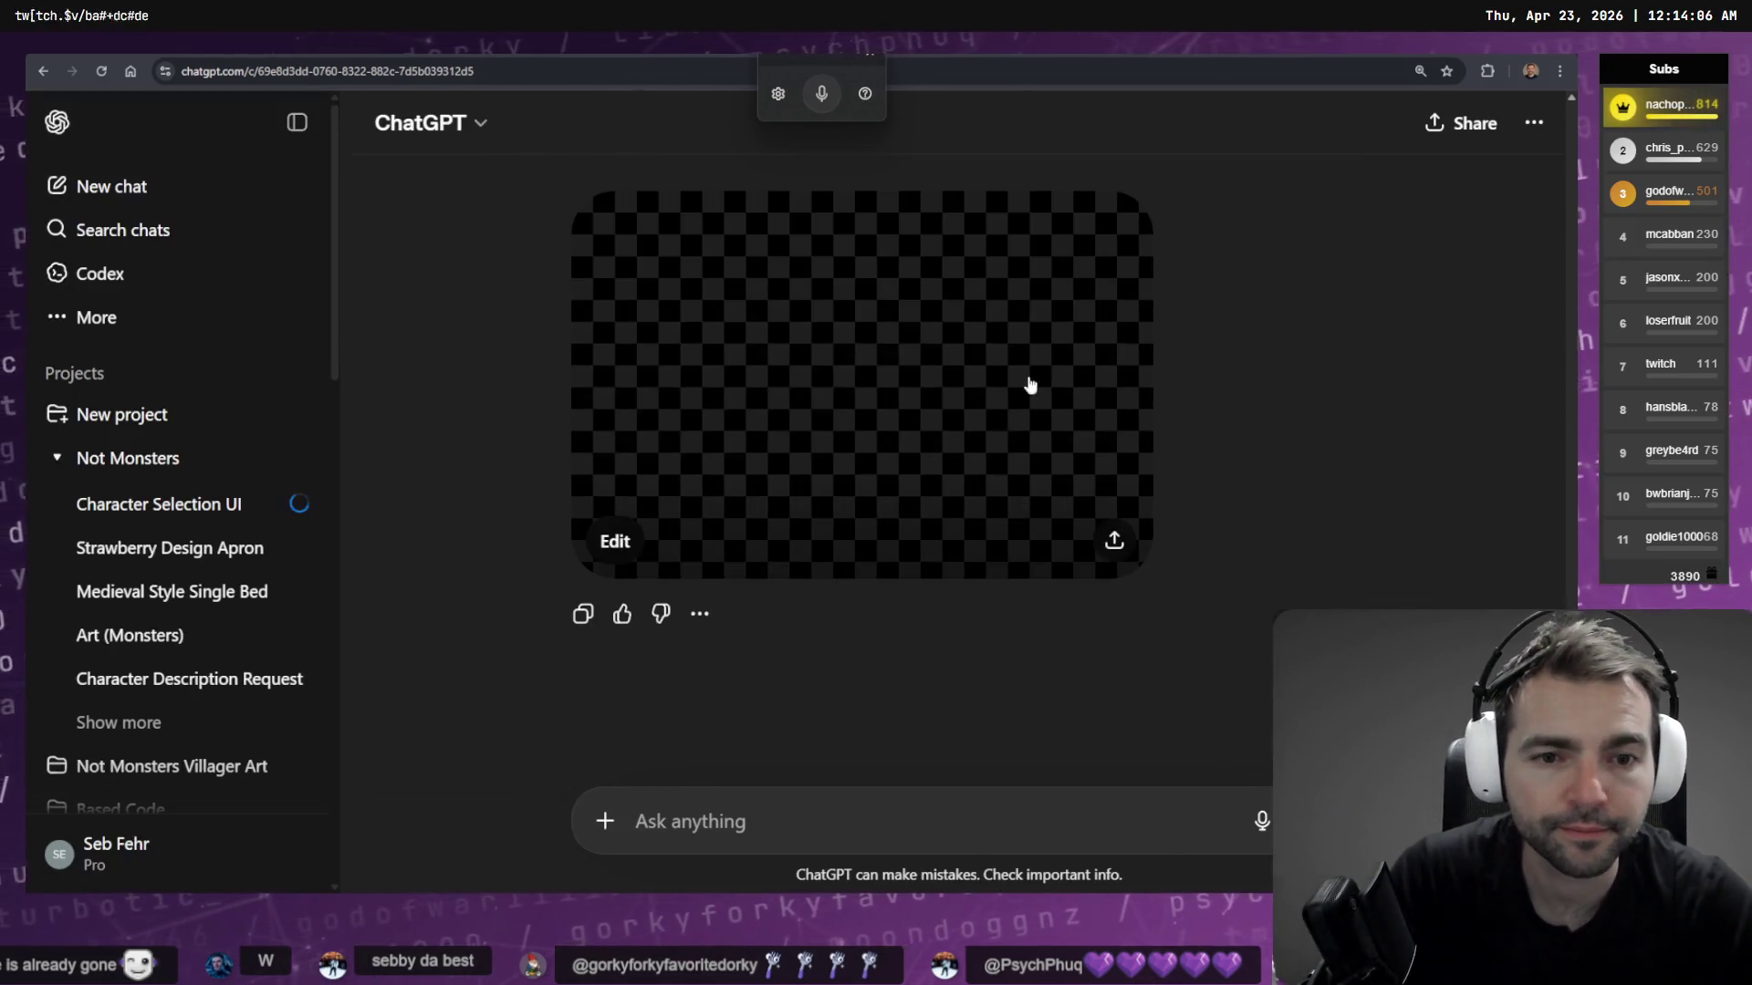
Copy the butcher shop image and ask for it 'Directly Front on'
click(958, 379)
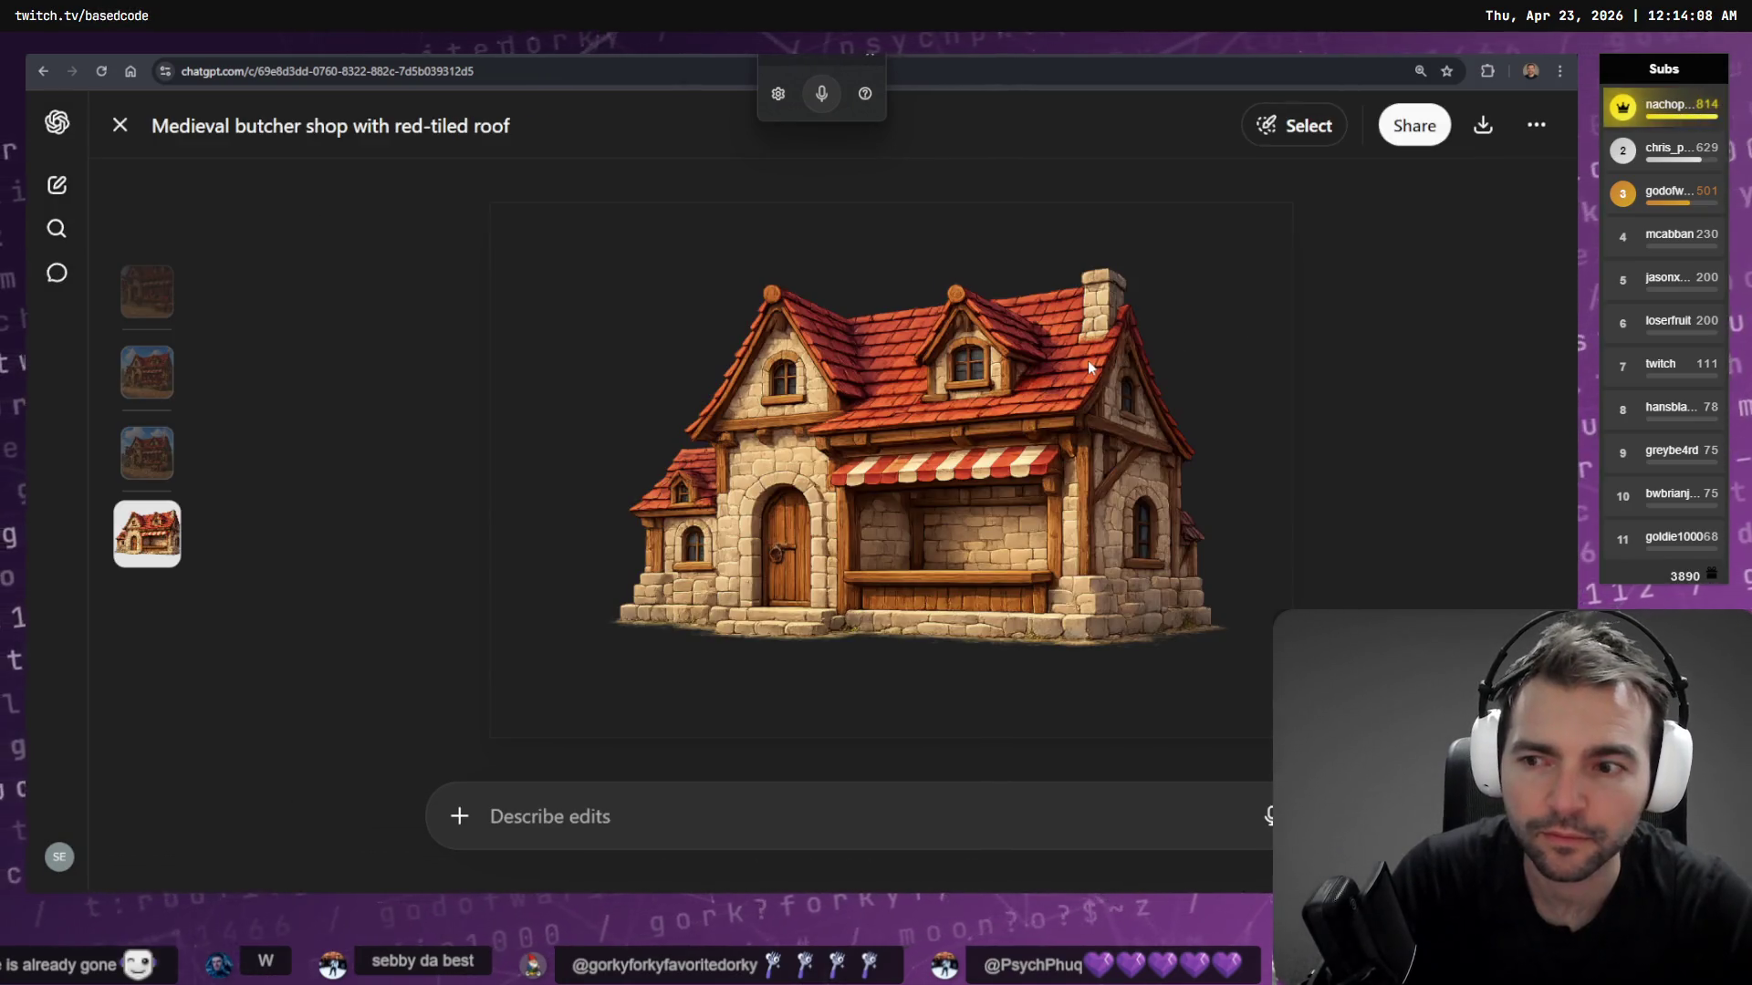
right_click(969, 490)
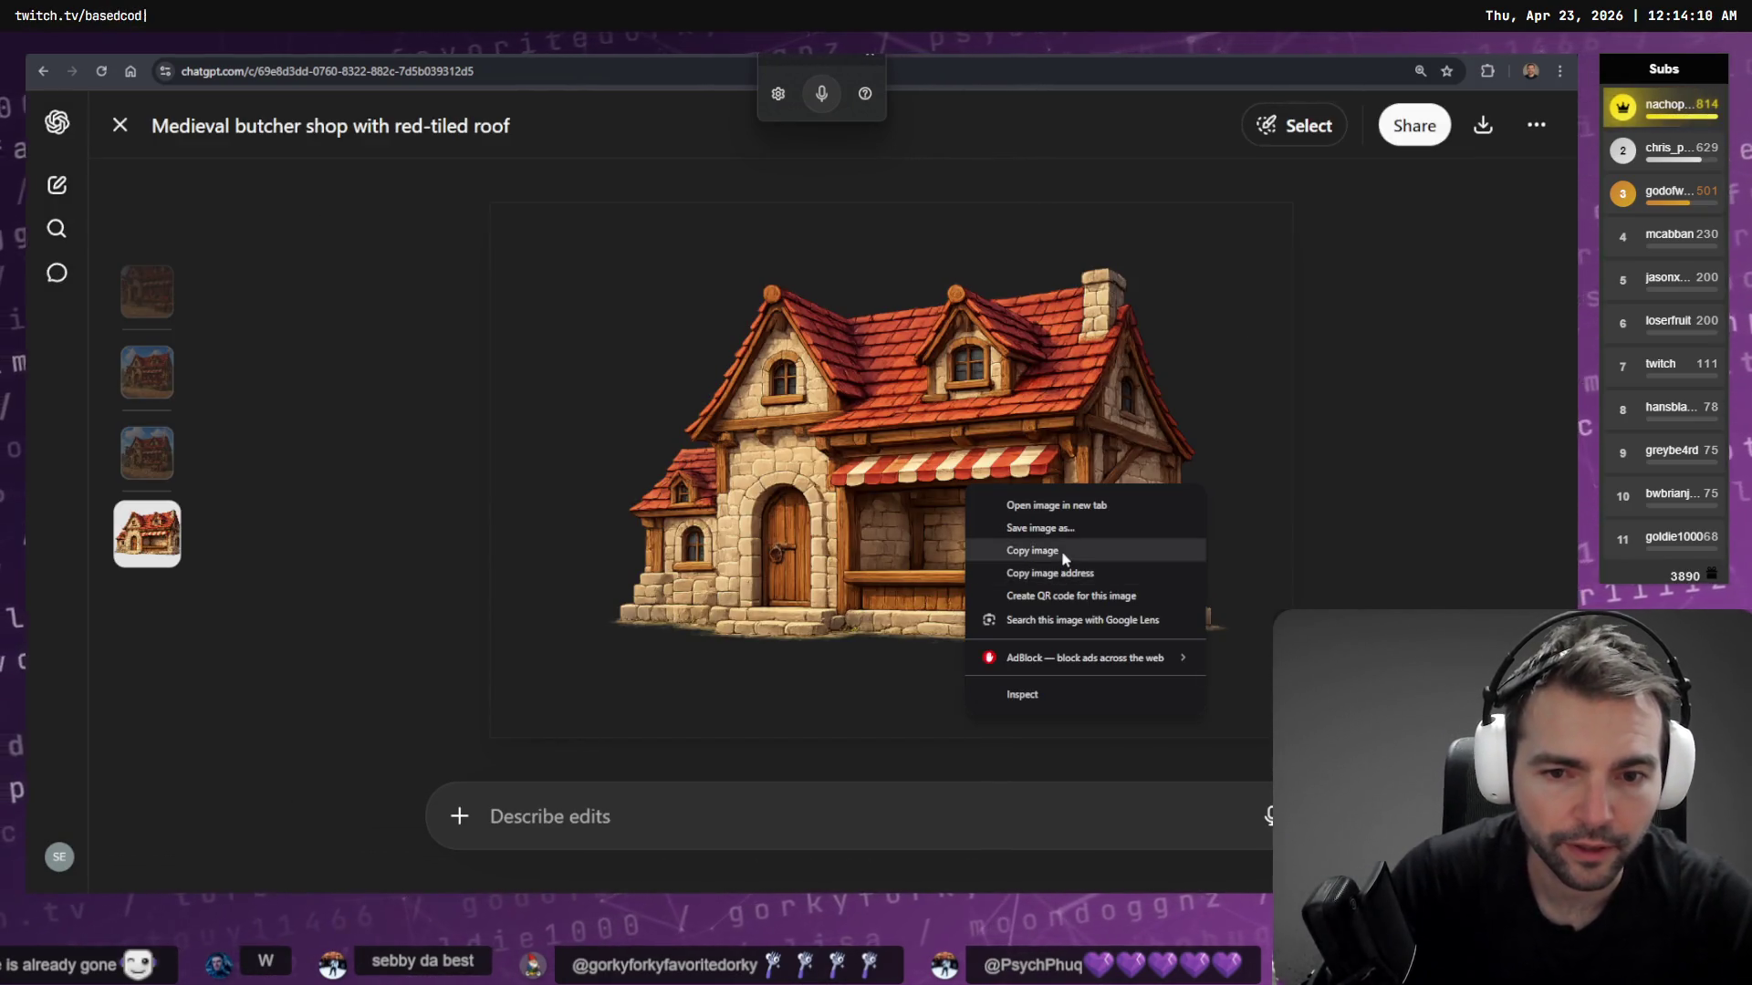
click(1064, 552)
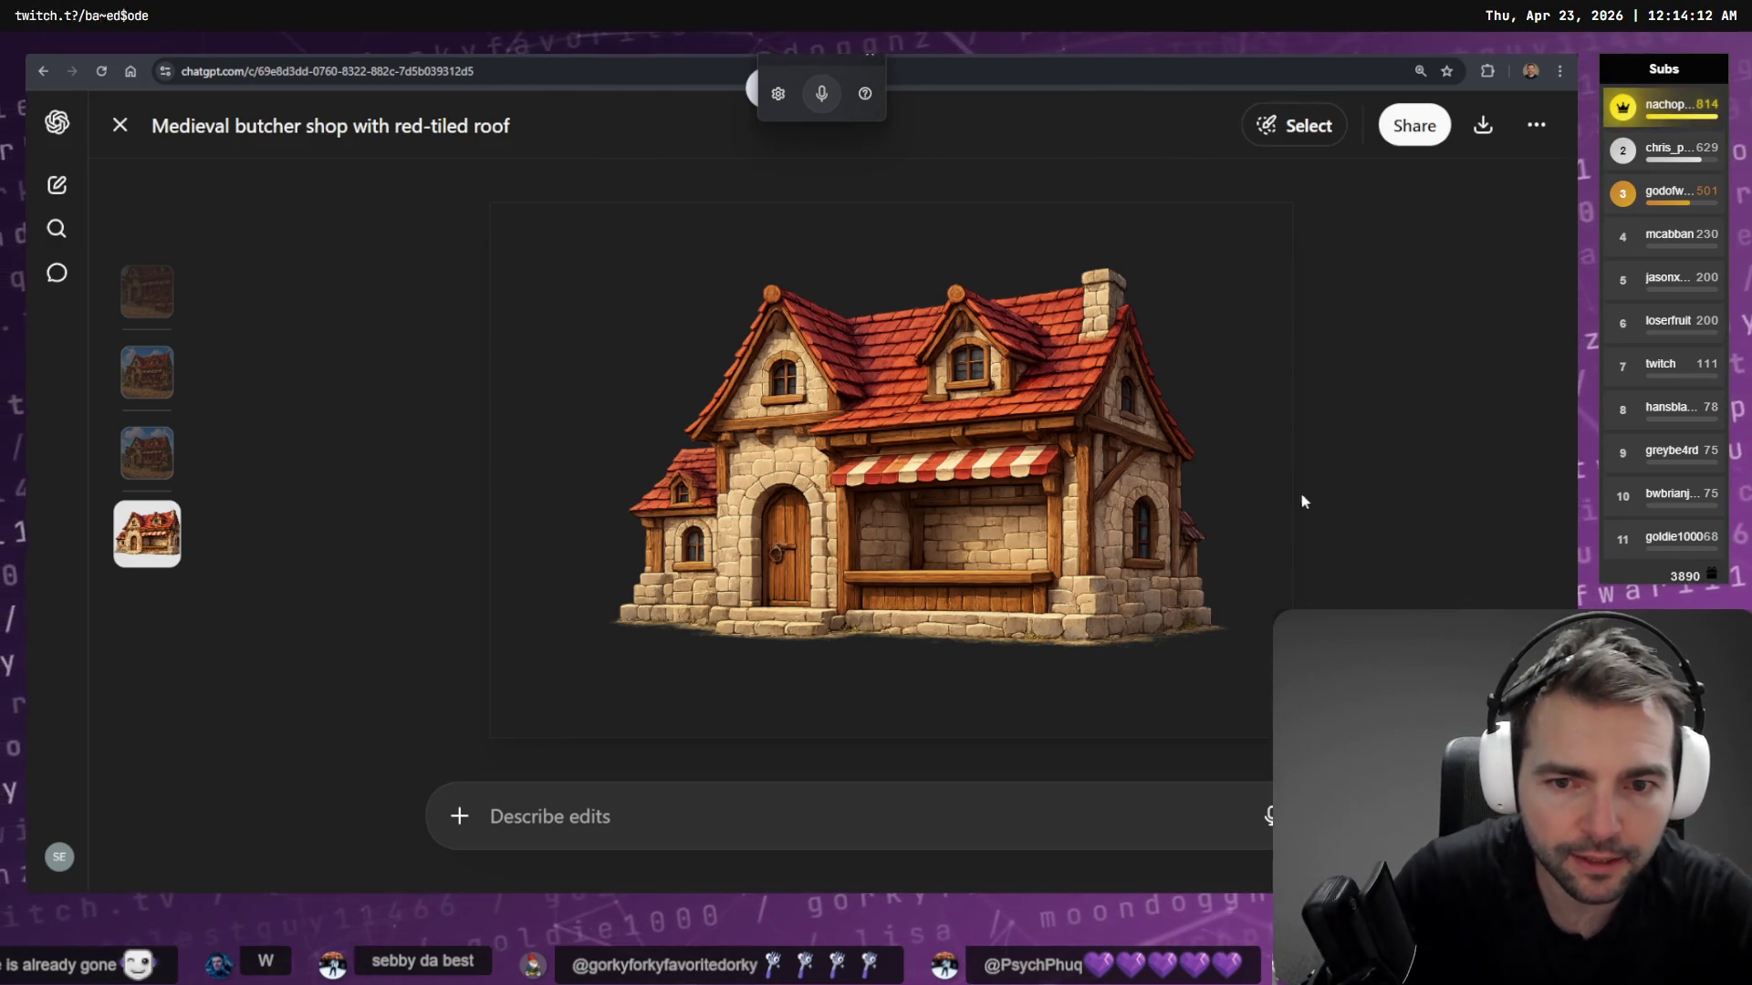
key(Escape)
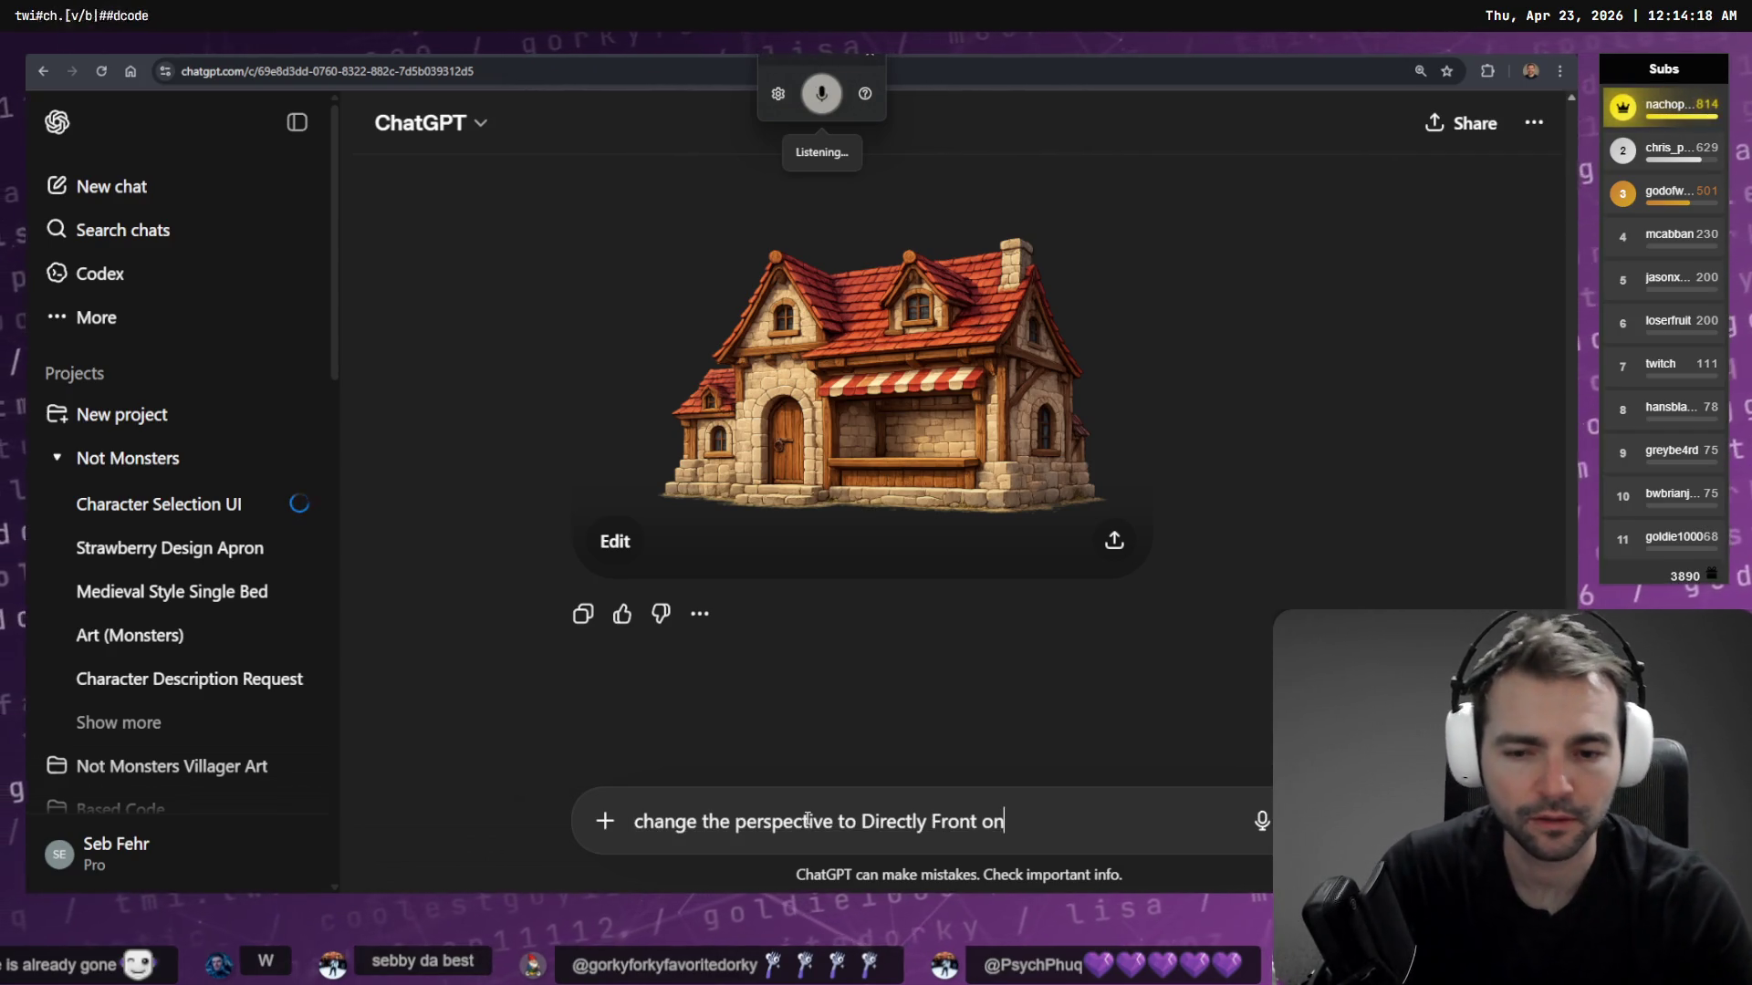
key(Return)
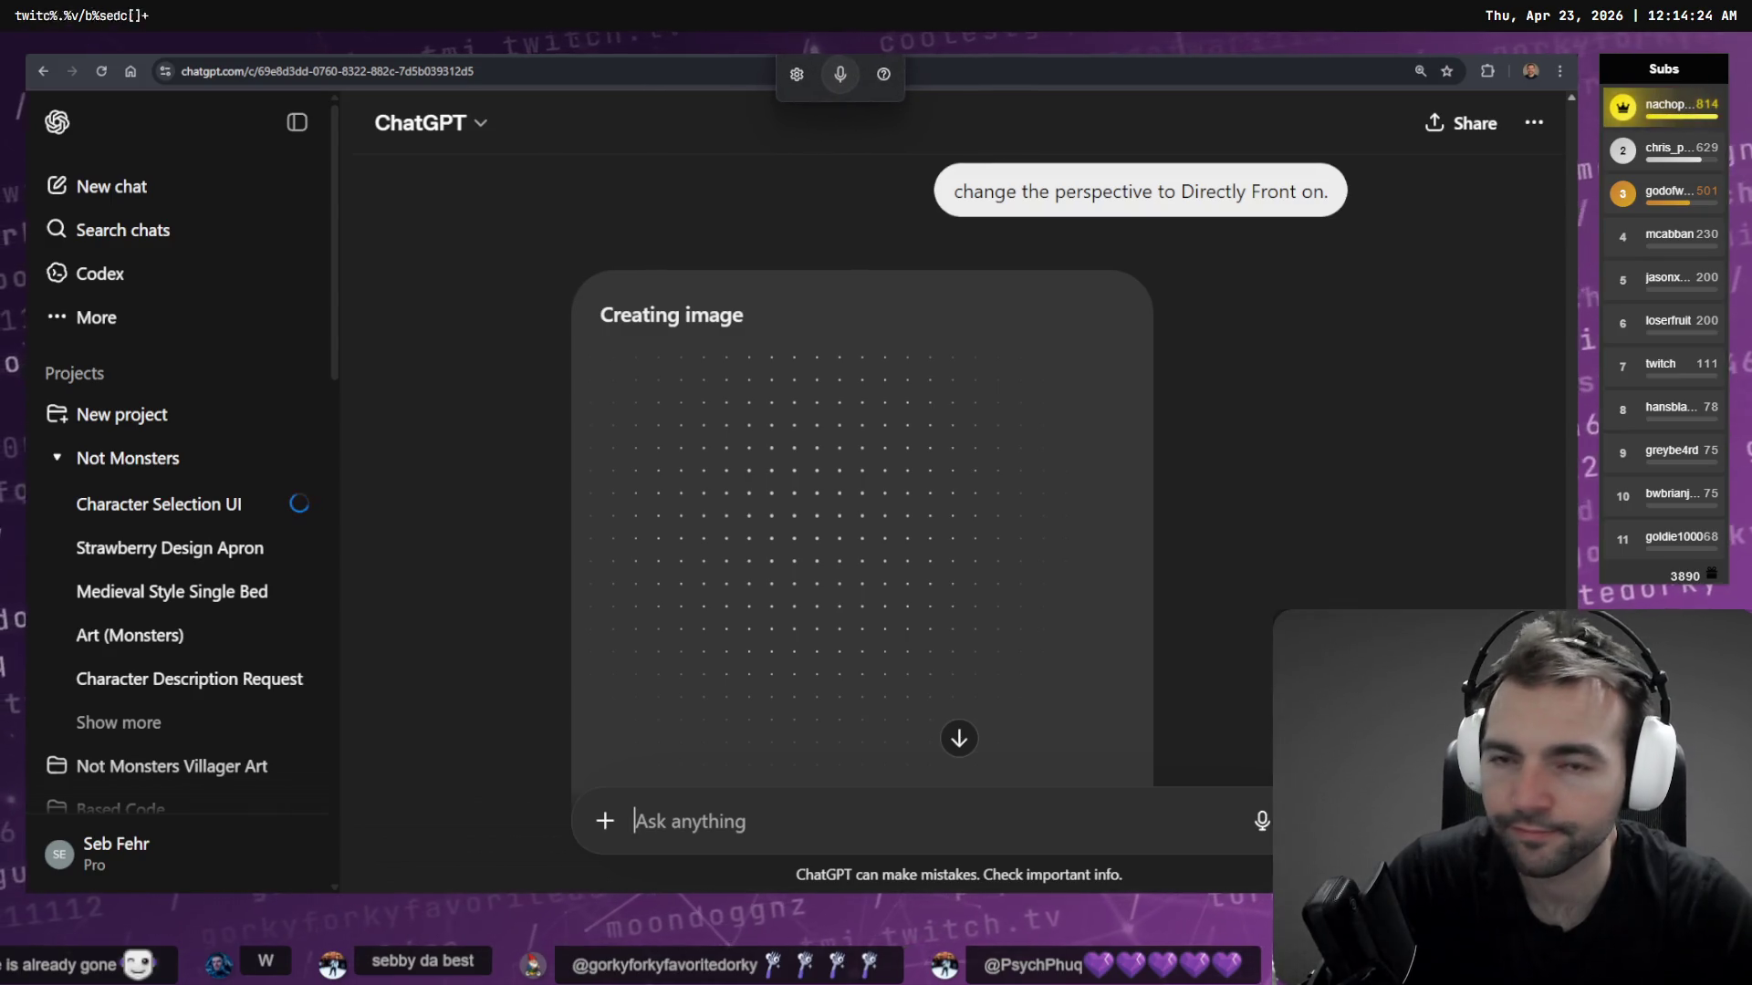
Check generation progress across the other ChatGPT chats, ending on the armored knight image
key(ctrl+Tab)
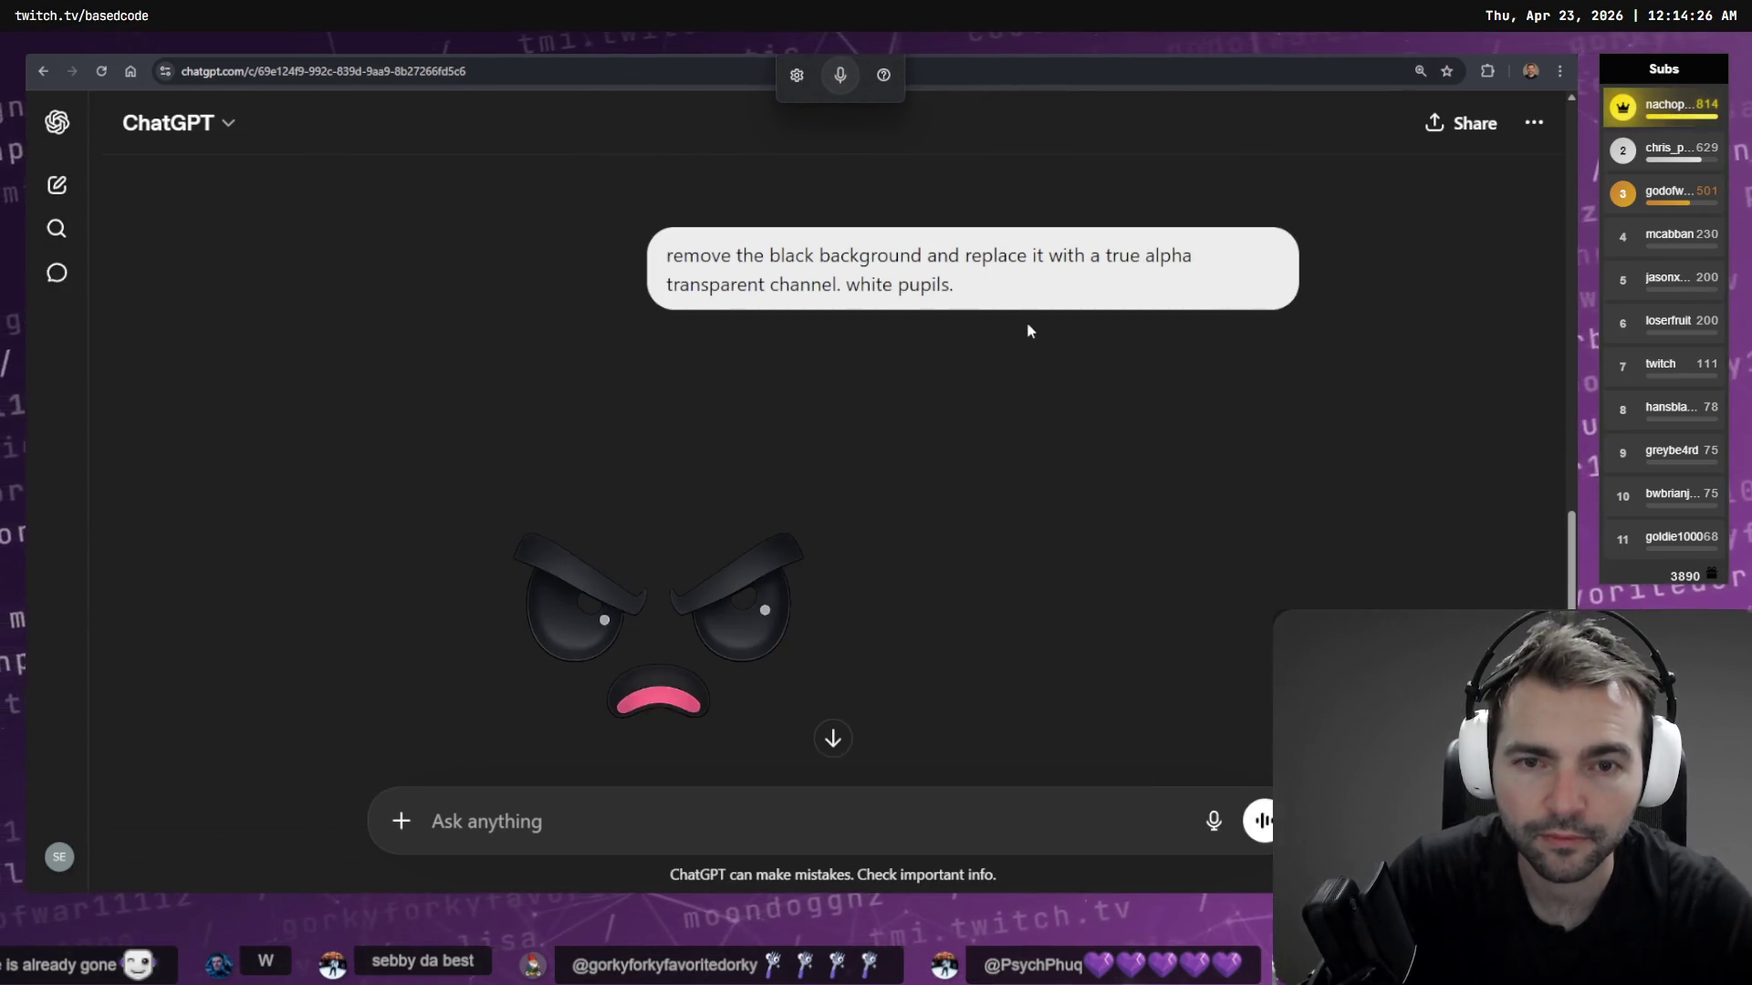
key(ctrl+Tab)
key(ctrl+Tab)
key(ctrl+Tab)
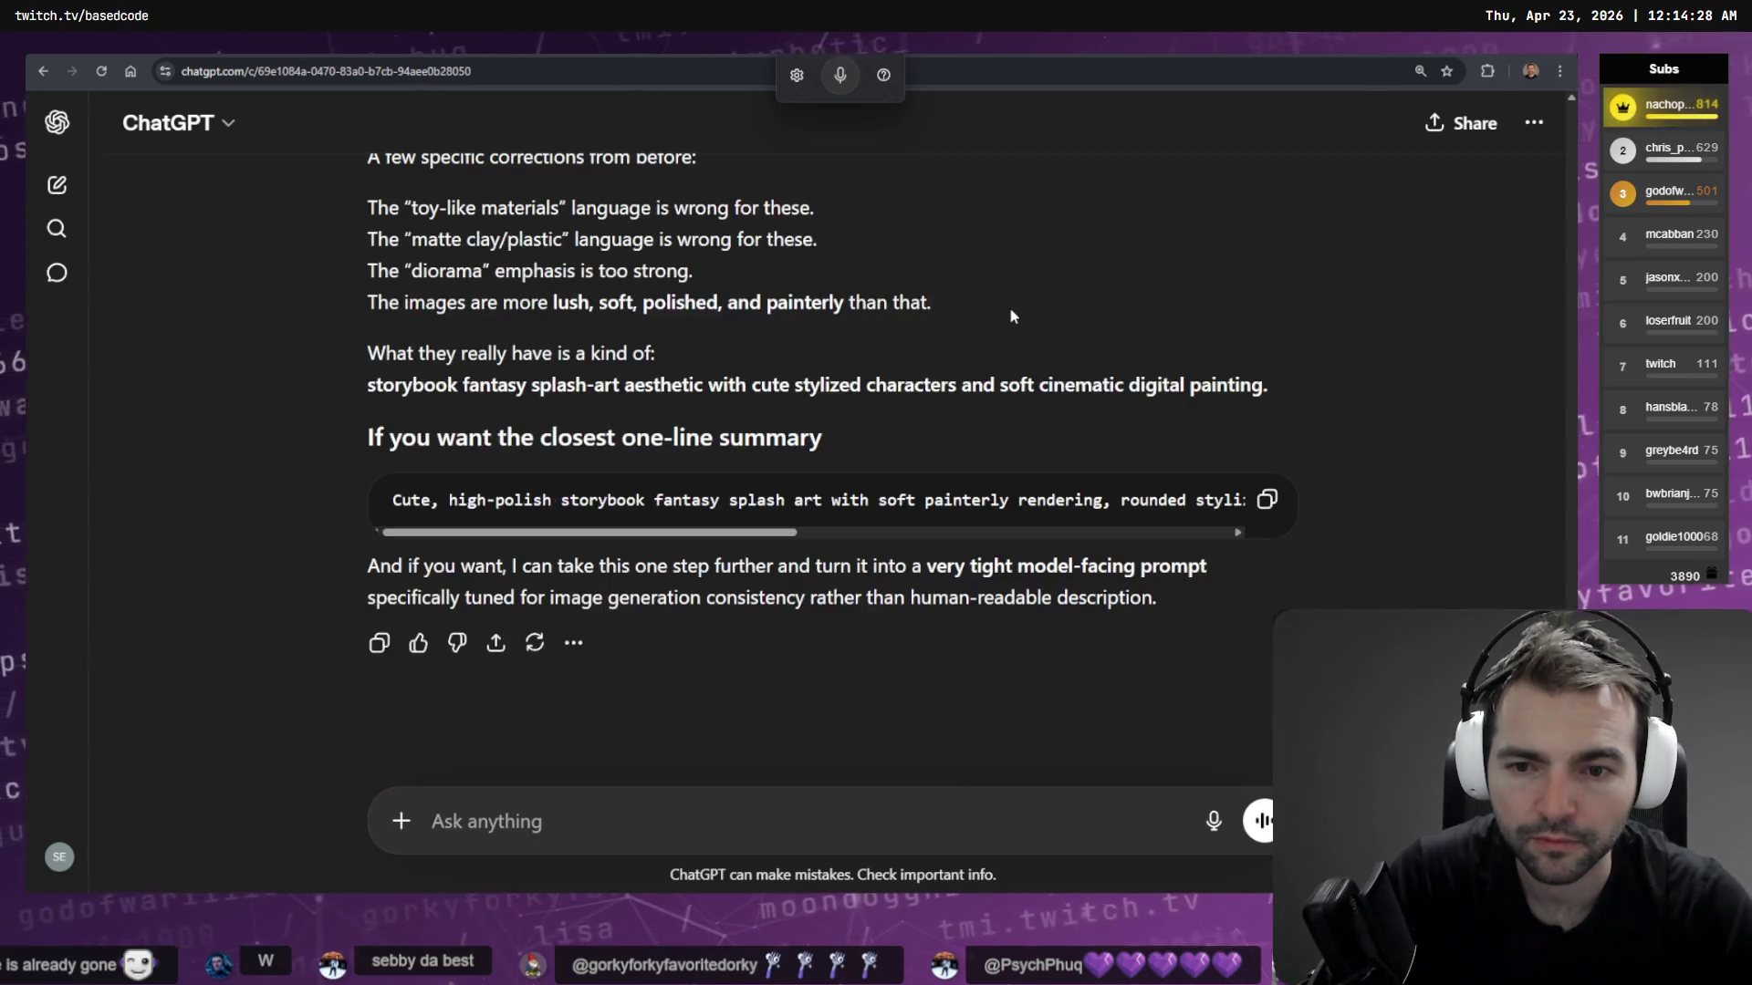
key(ctrl+Tab)
key(ctrl+Tab)
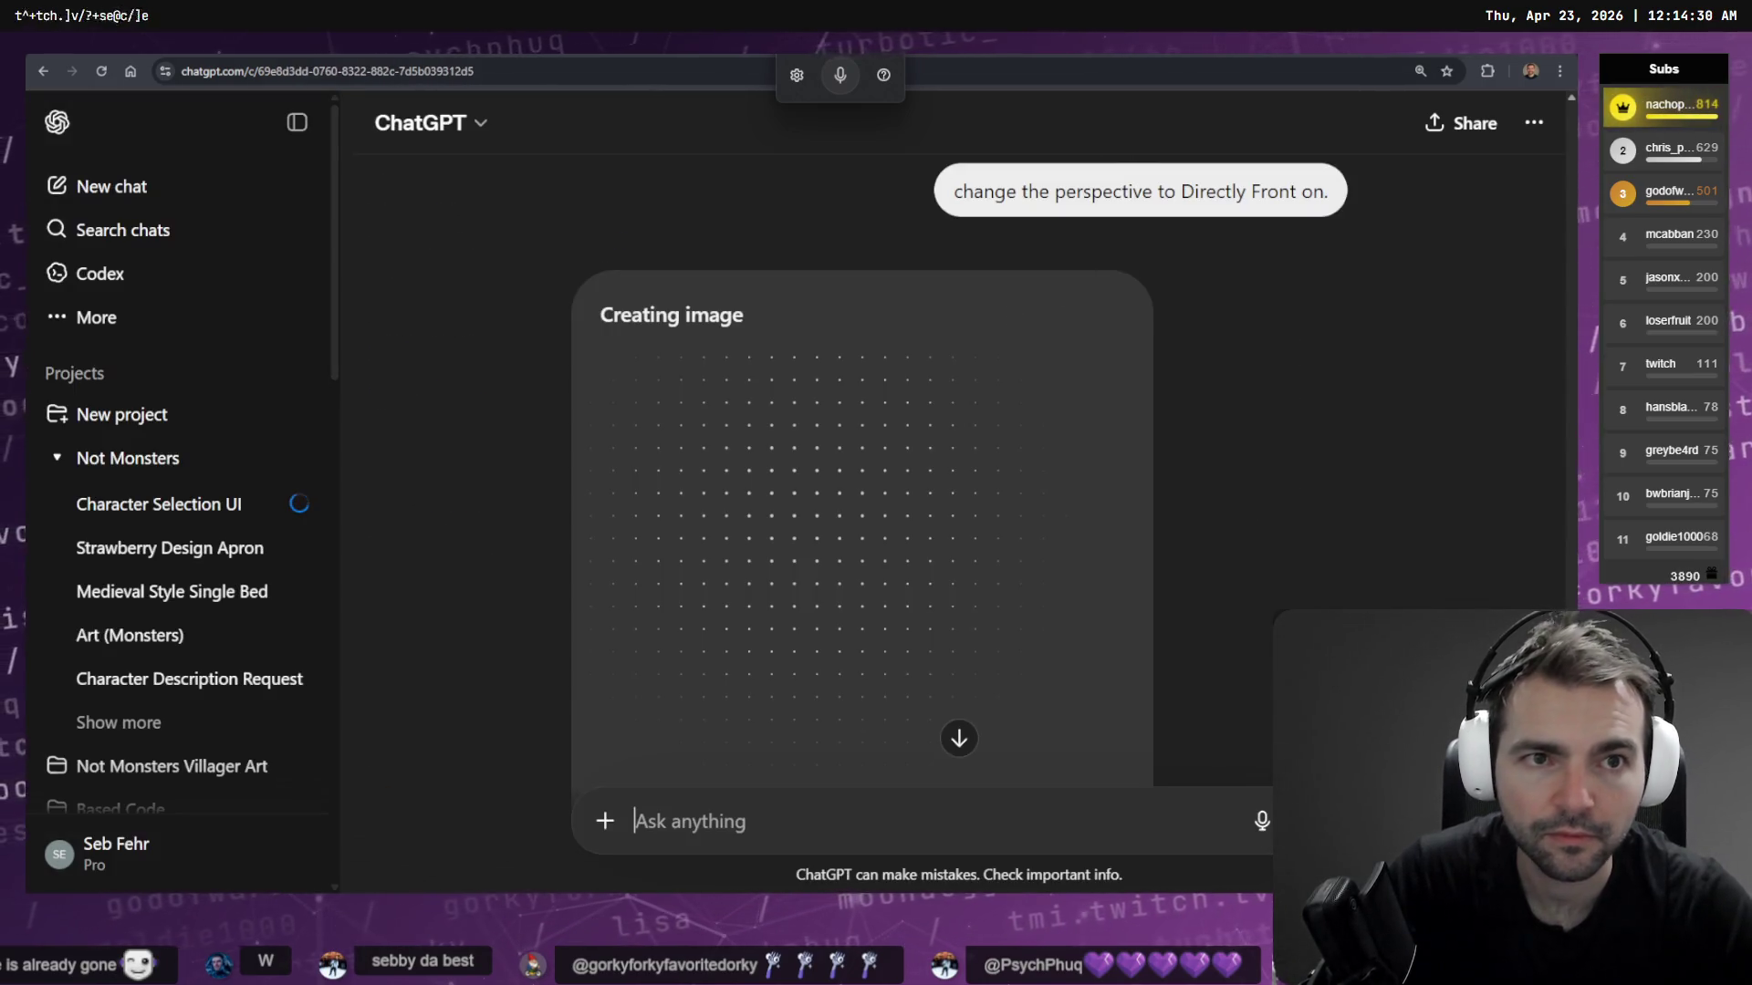
key(ctrl+Tab)
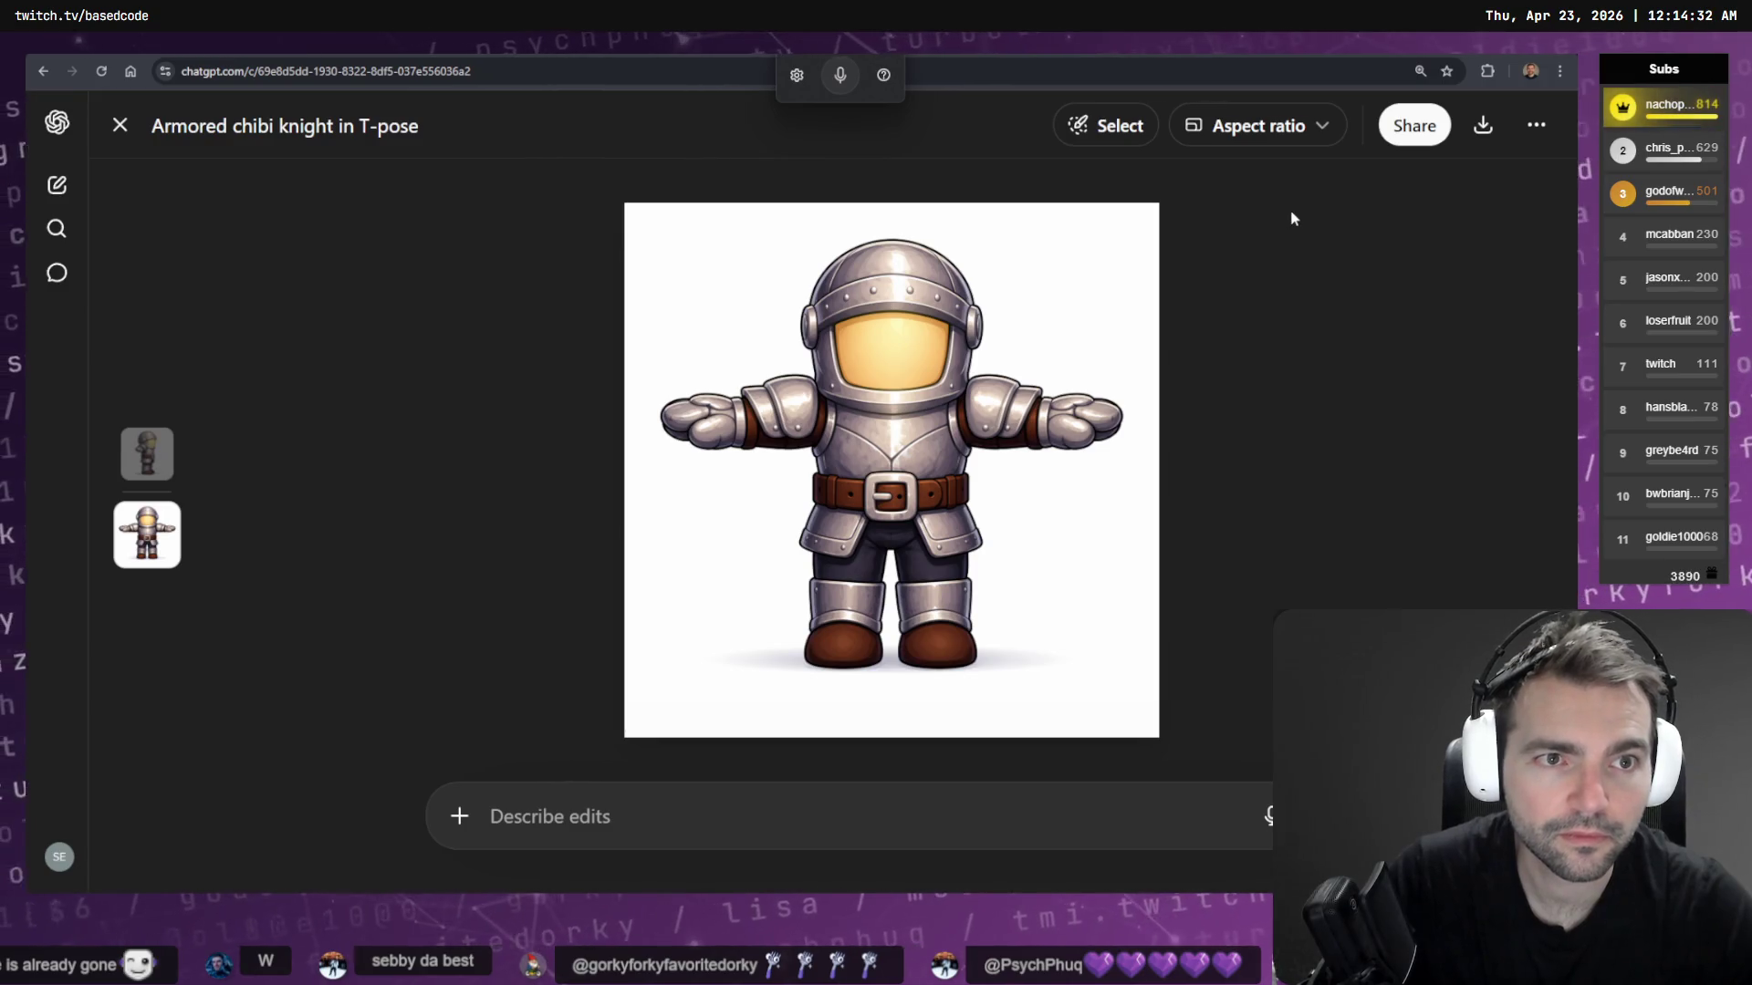
key(ctrl+Tab)
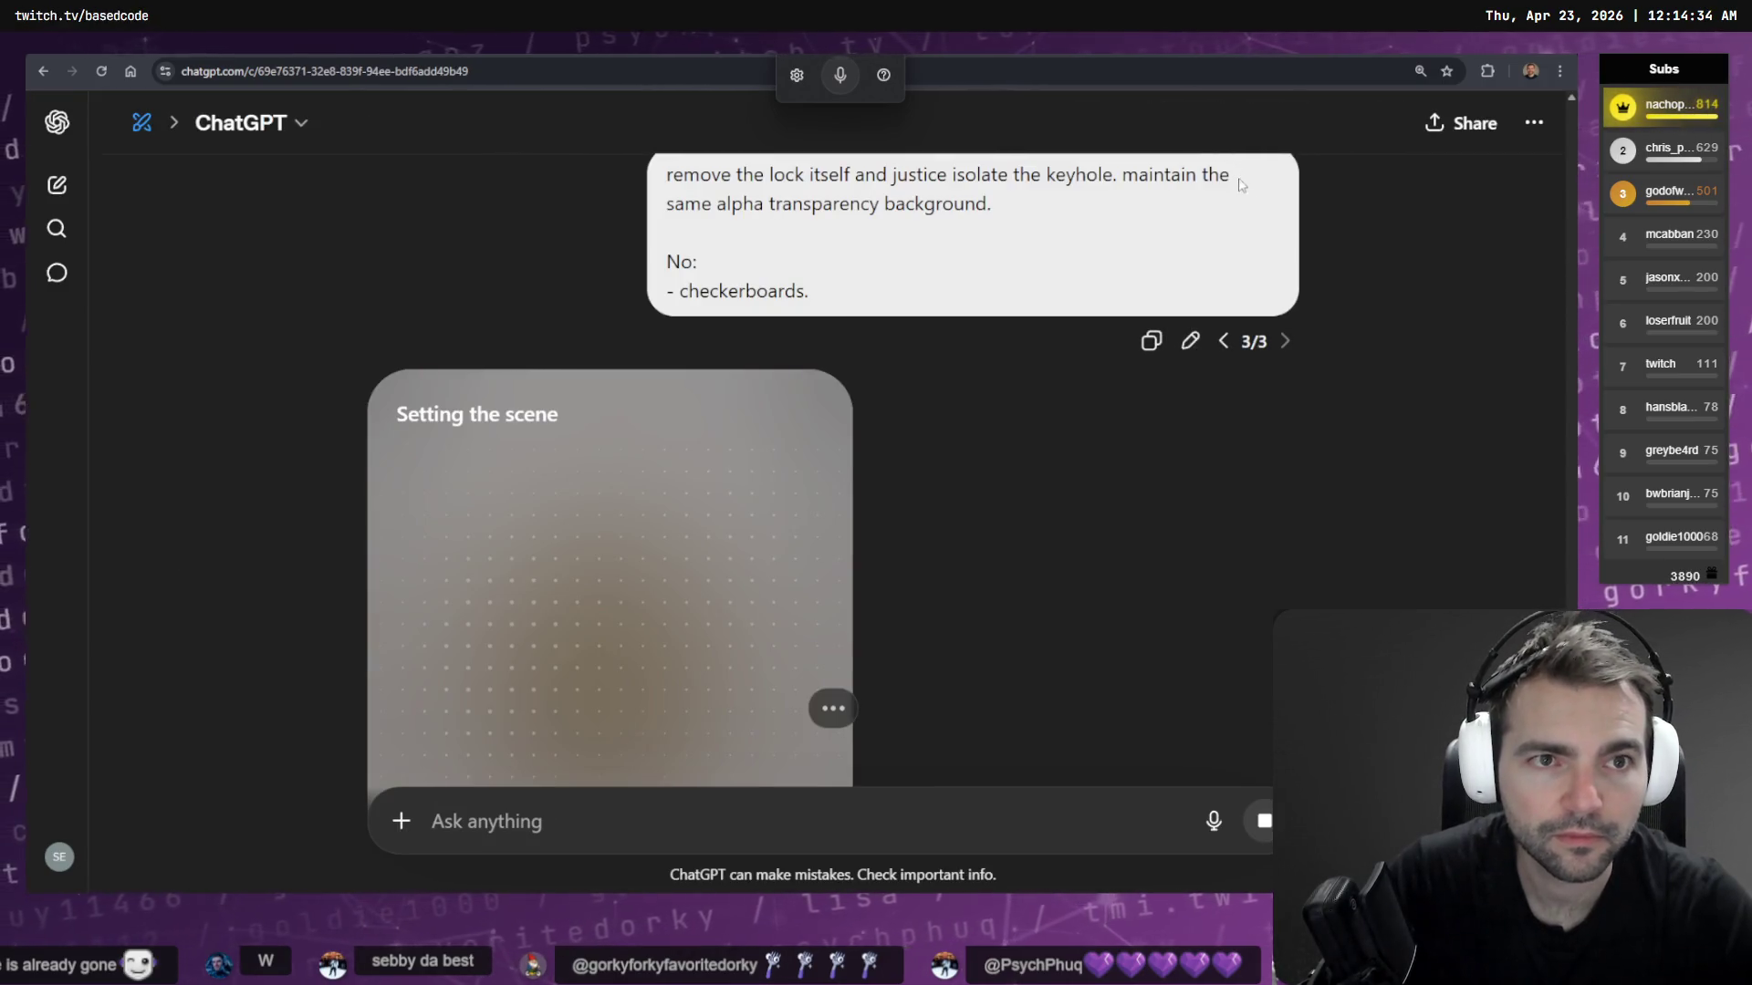
key(ctrl+shift+Tab)
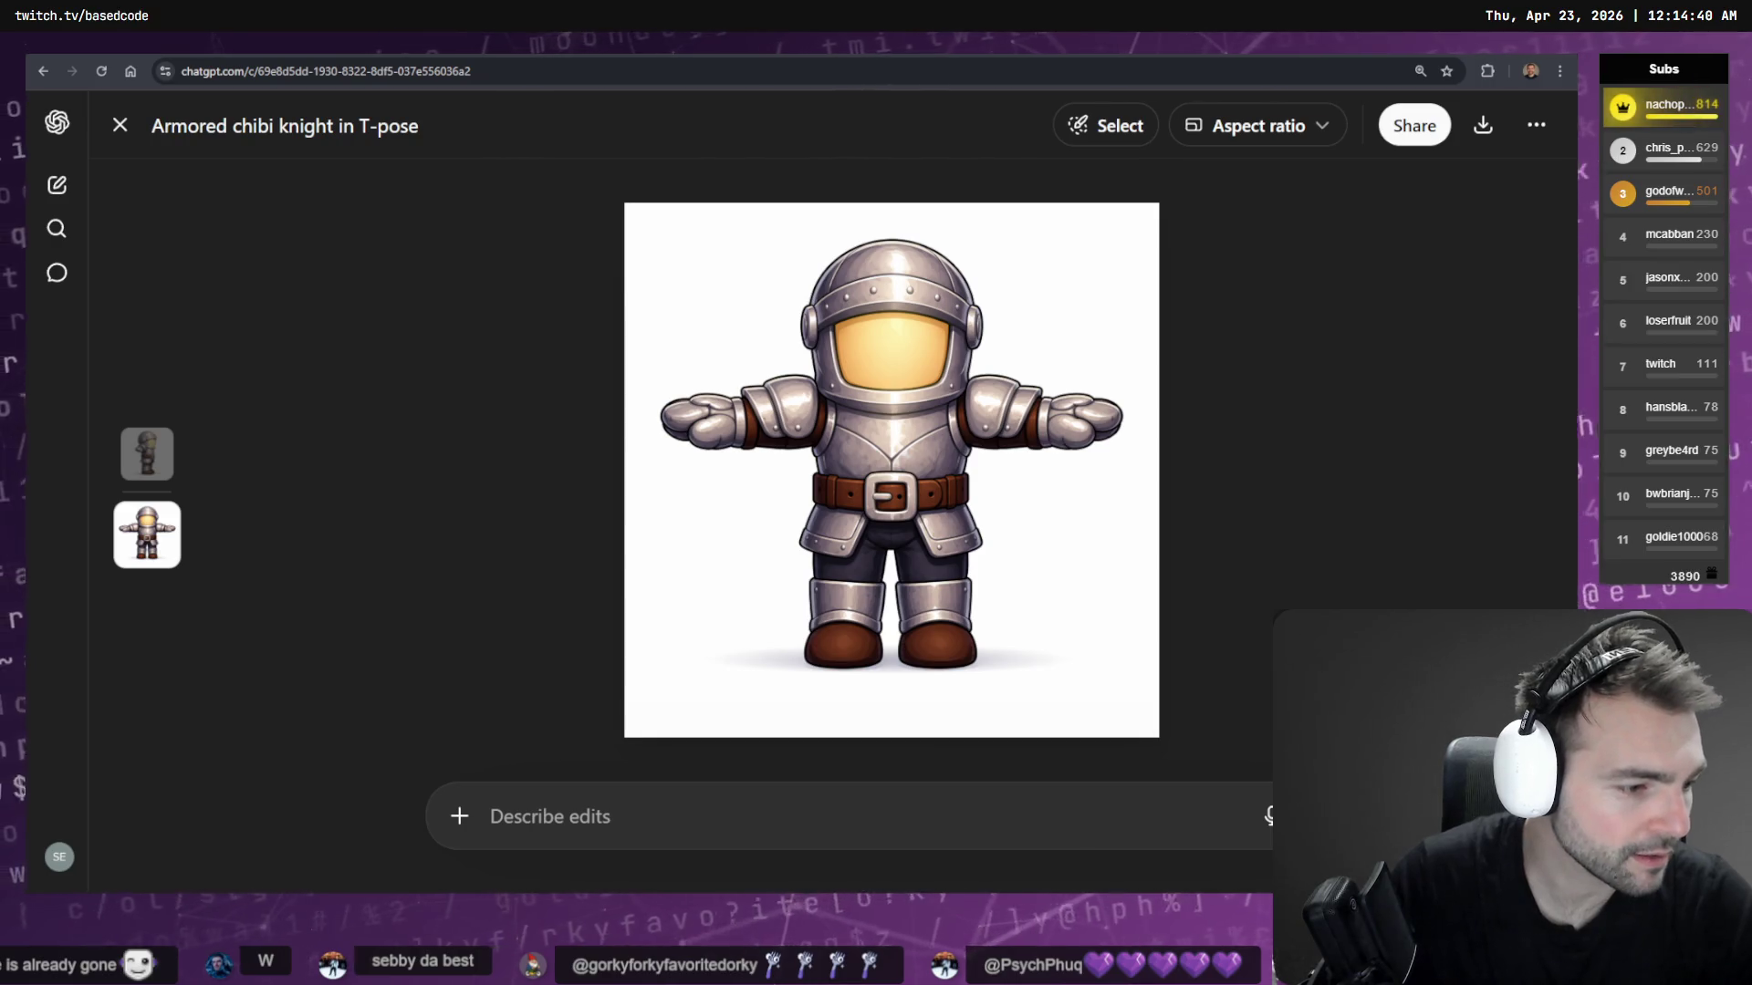
Navigate File Explorer from the Guard folder up to Downloads, then return to Godot
key(alt+Tab)
click(415, 394)
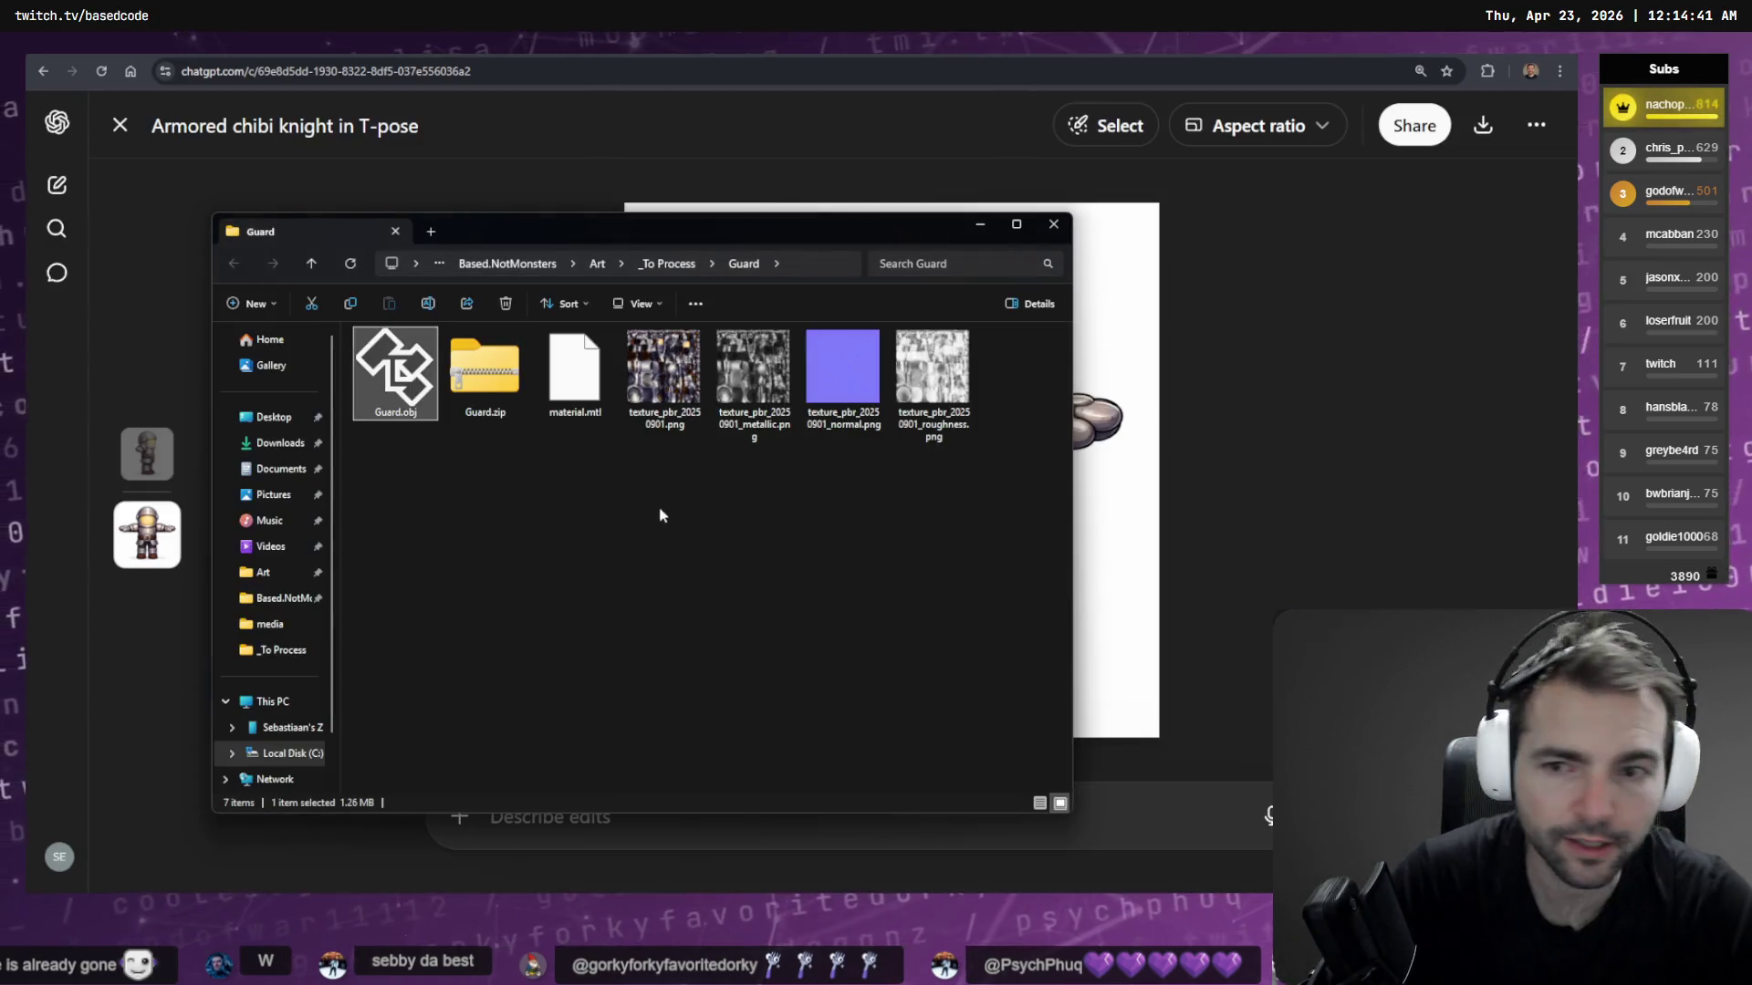
click(667, 264)
click(300, 446)
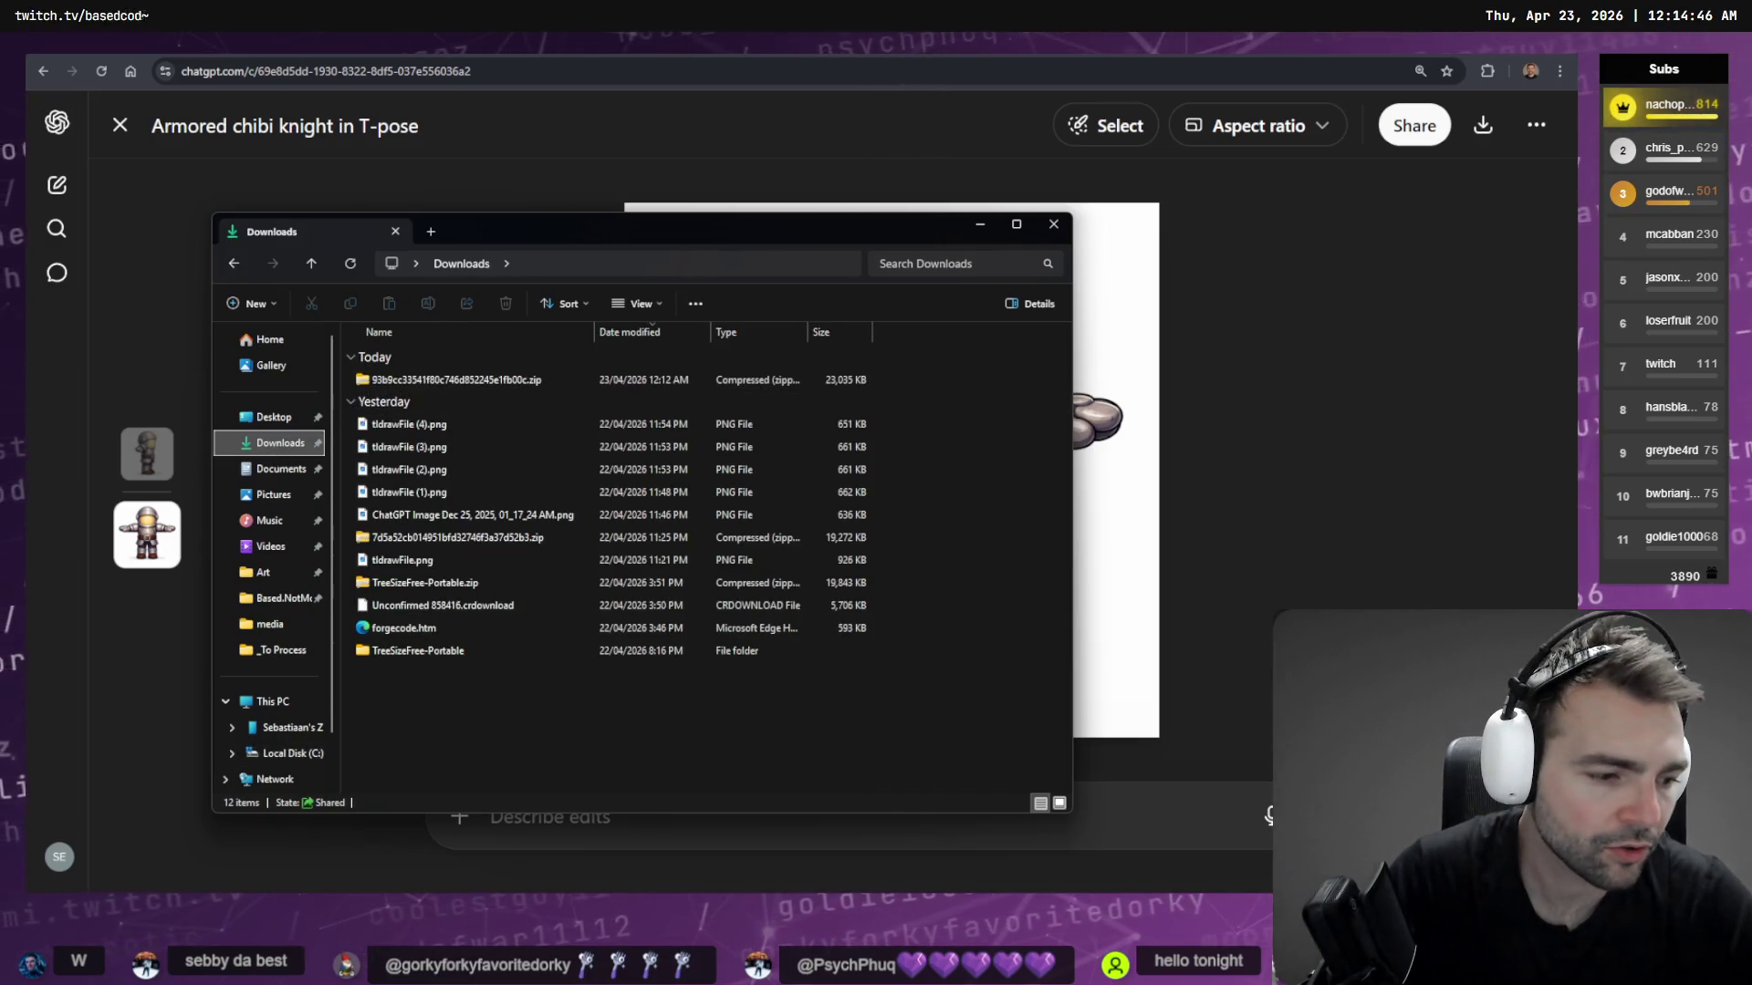
key(alt+Tab)
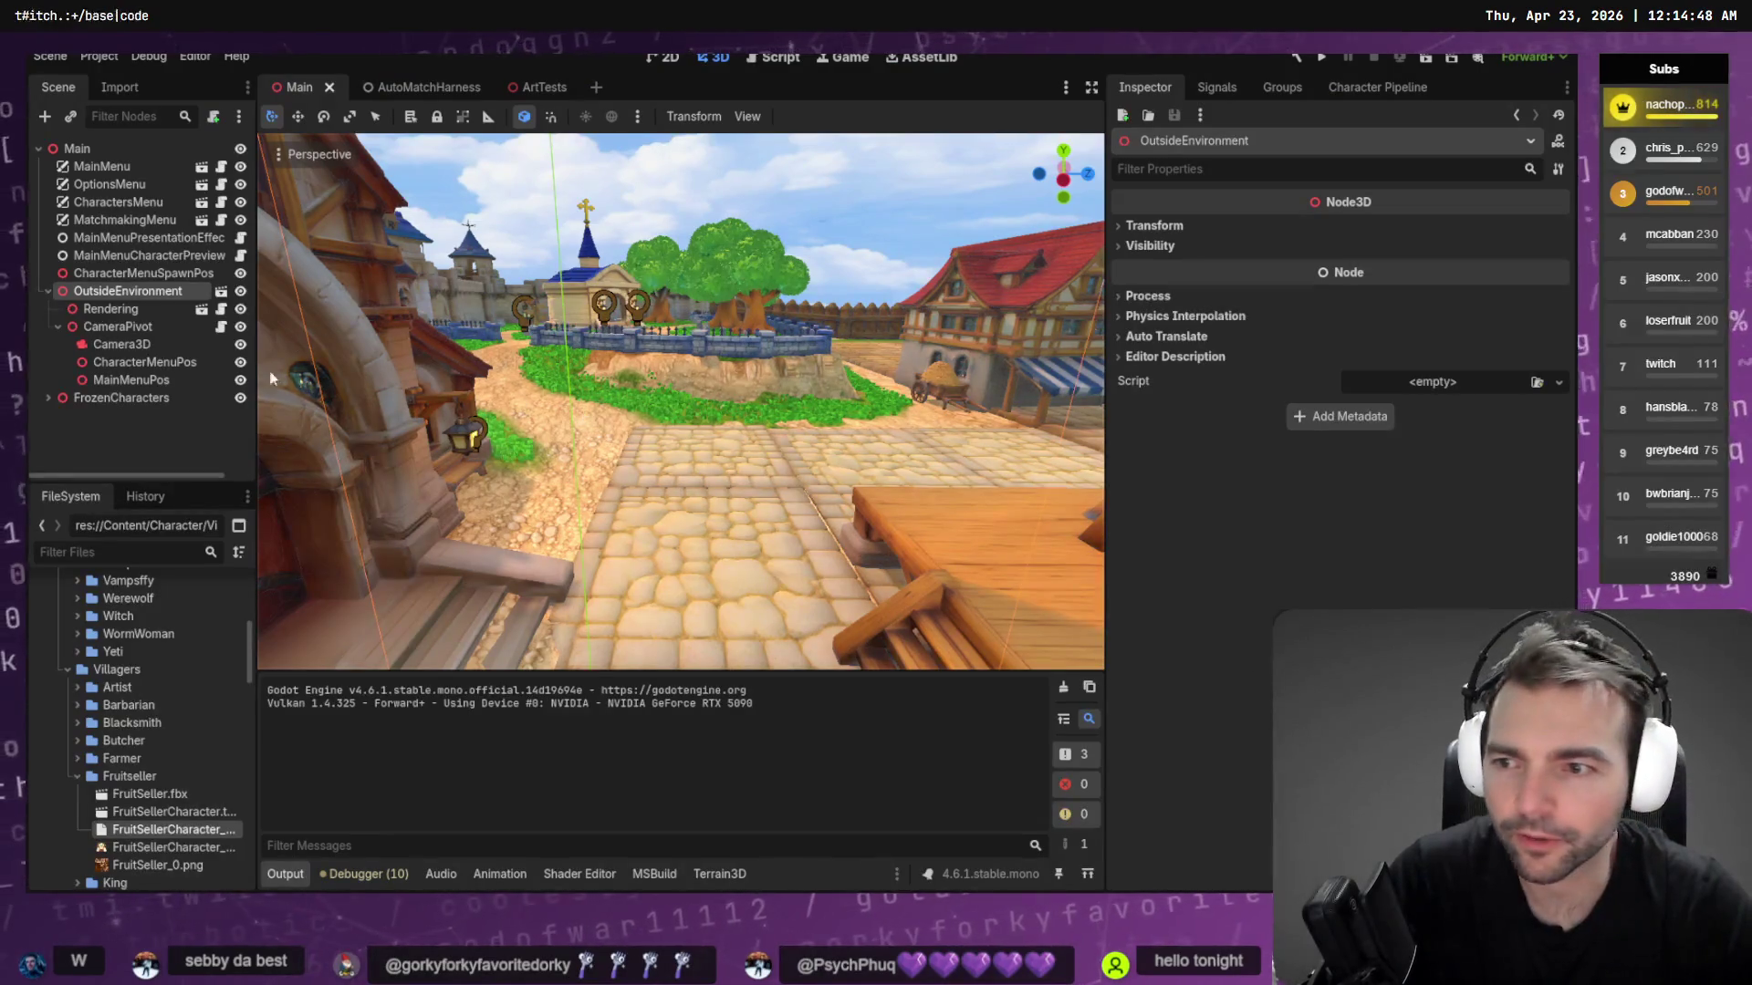
Inspect the FruitSellerCharacter_Form.tres resource, save the scene, and orbit toward the gallows
click(157, 831)
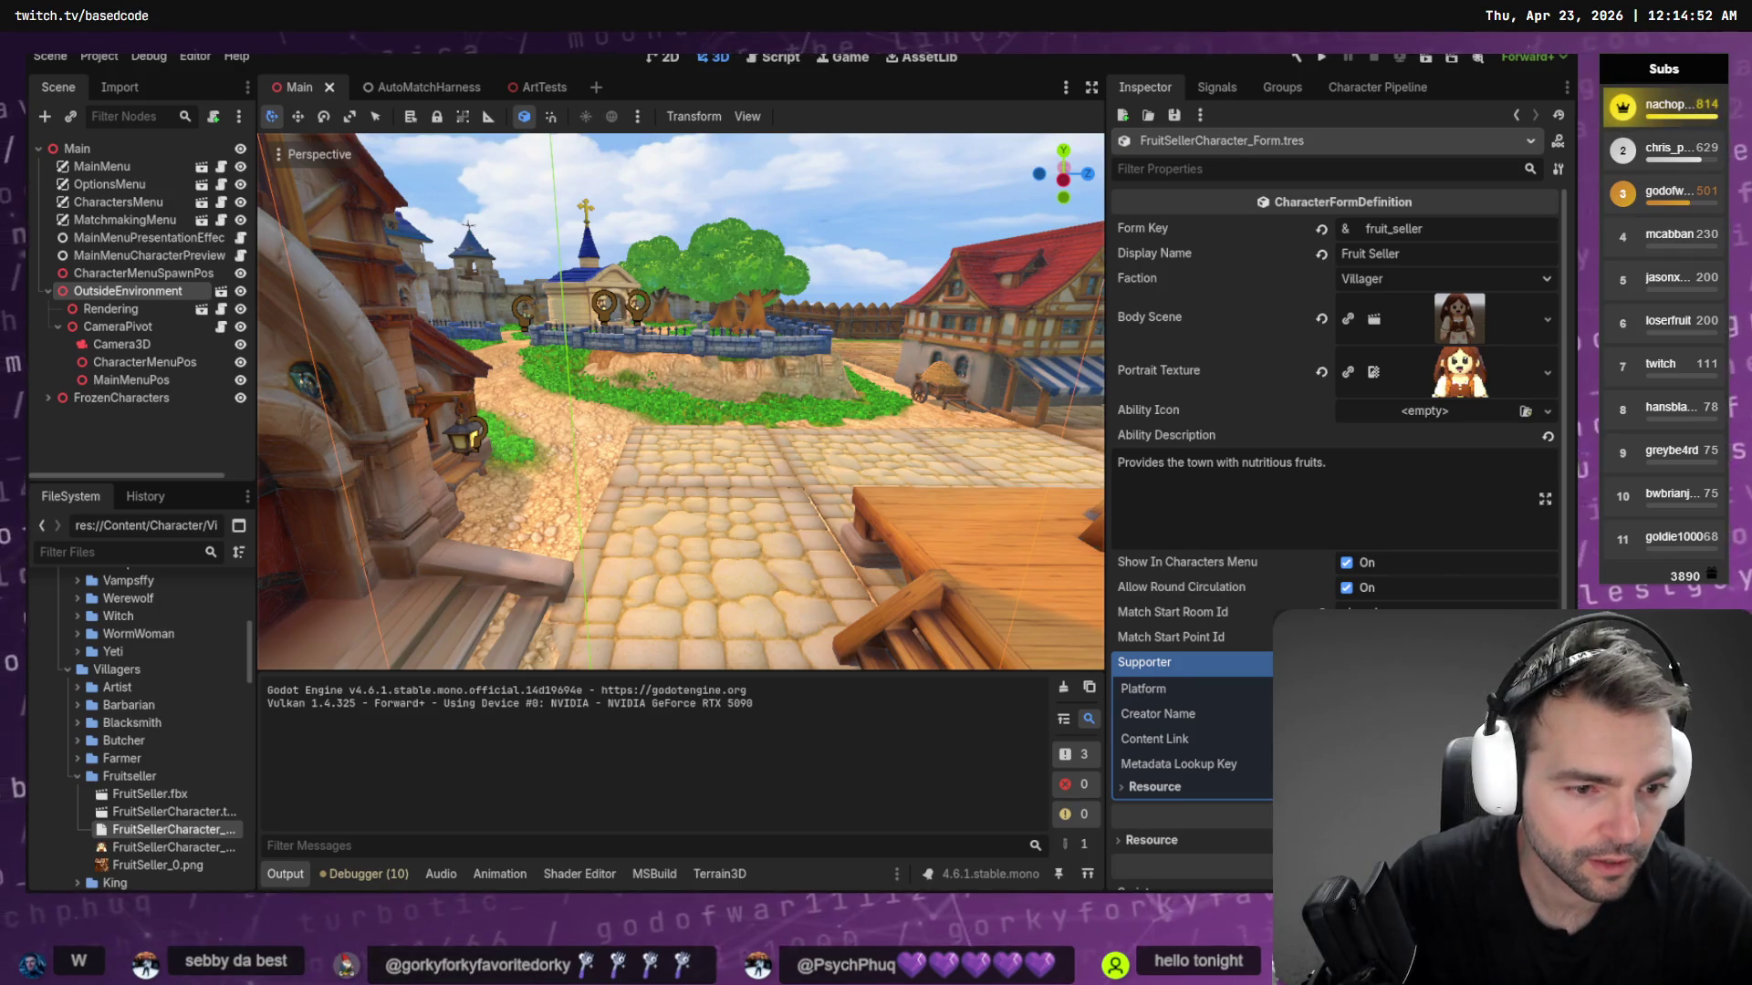
scroll(1368, 248, down, 1)
scroll(1368, 248, up, 1)
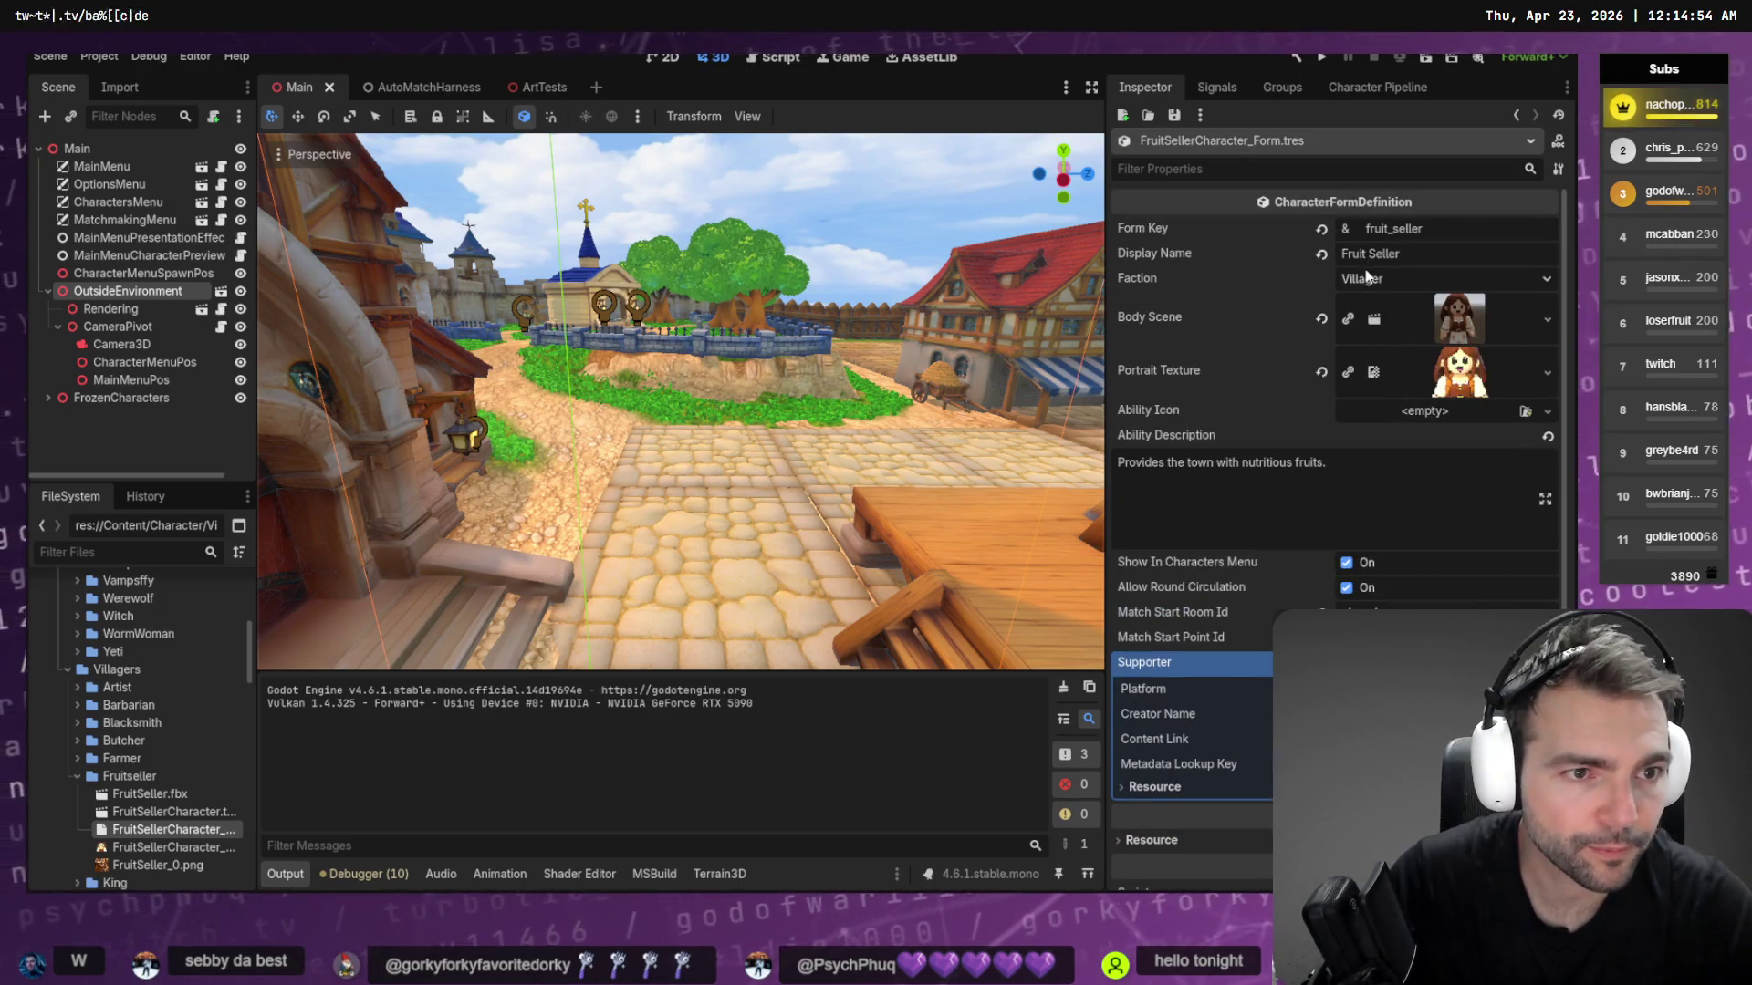
text(s)
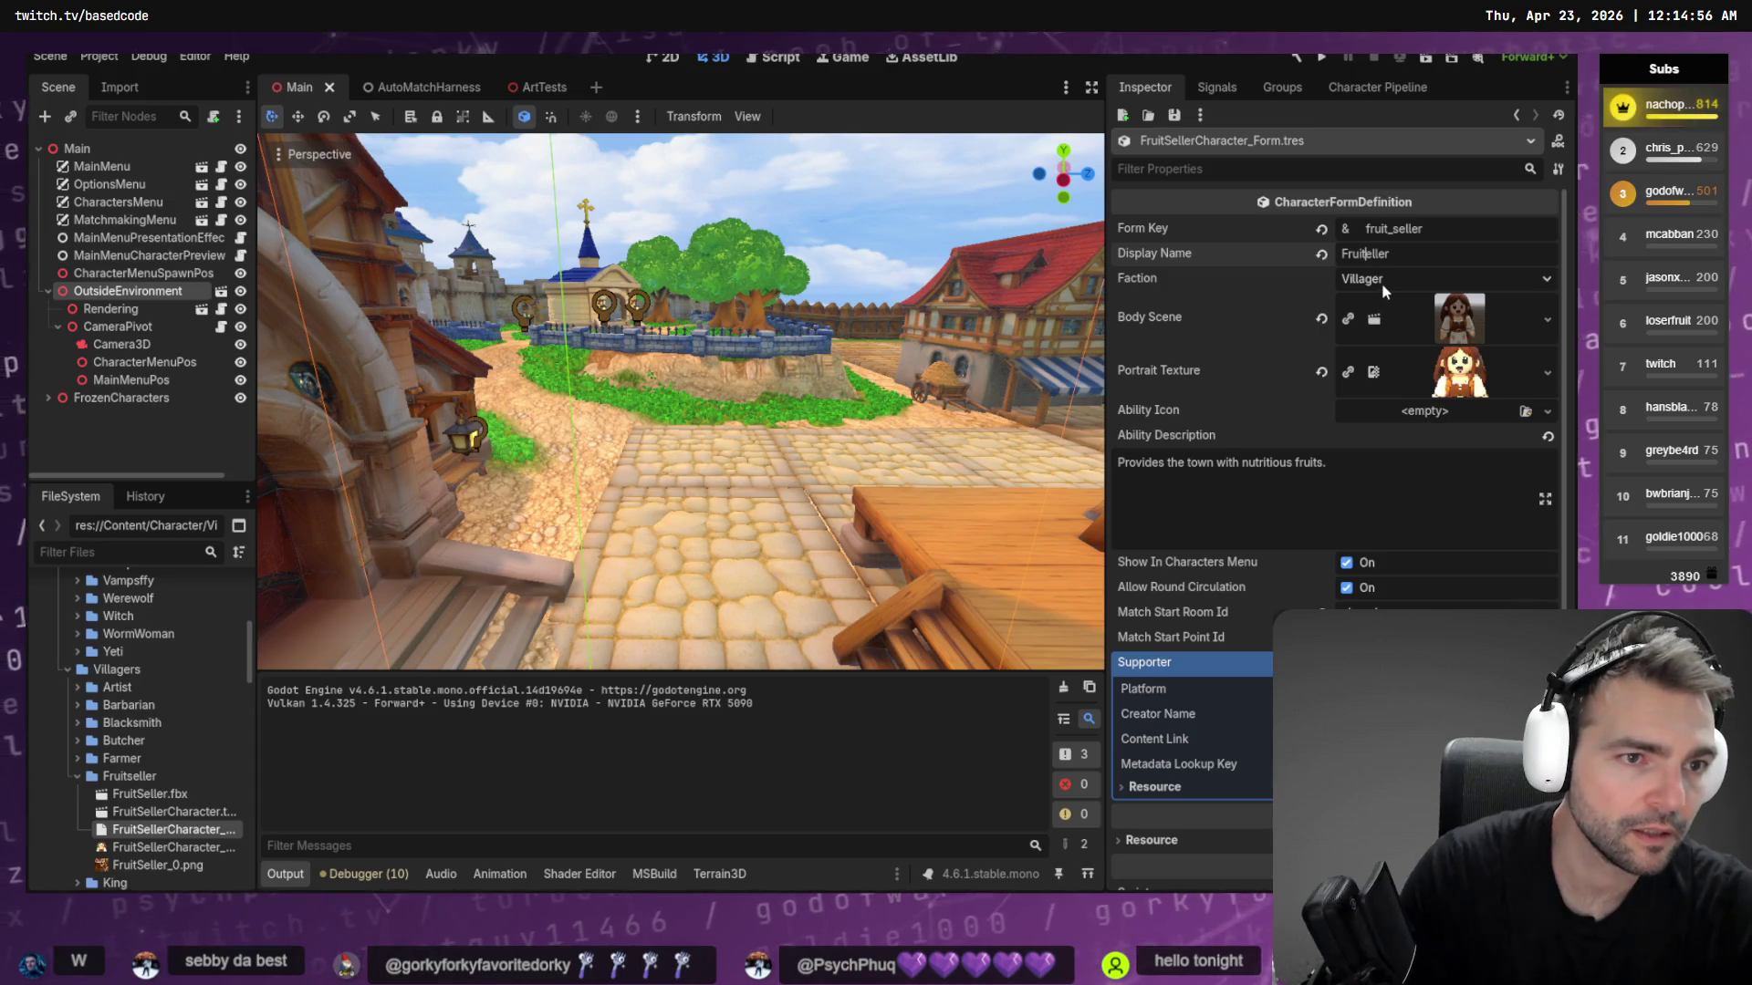
key(ctrl+s)
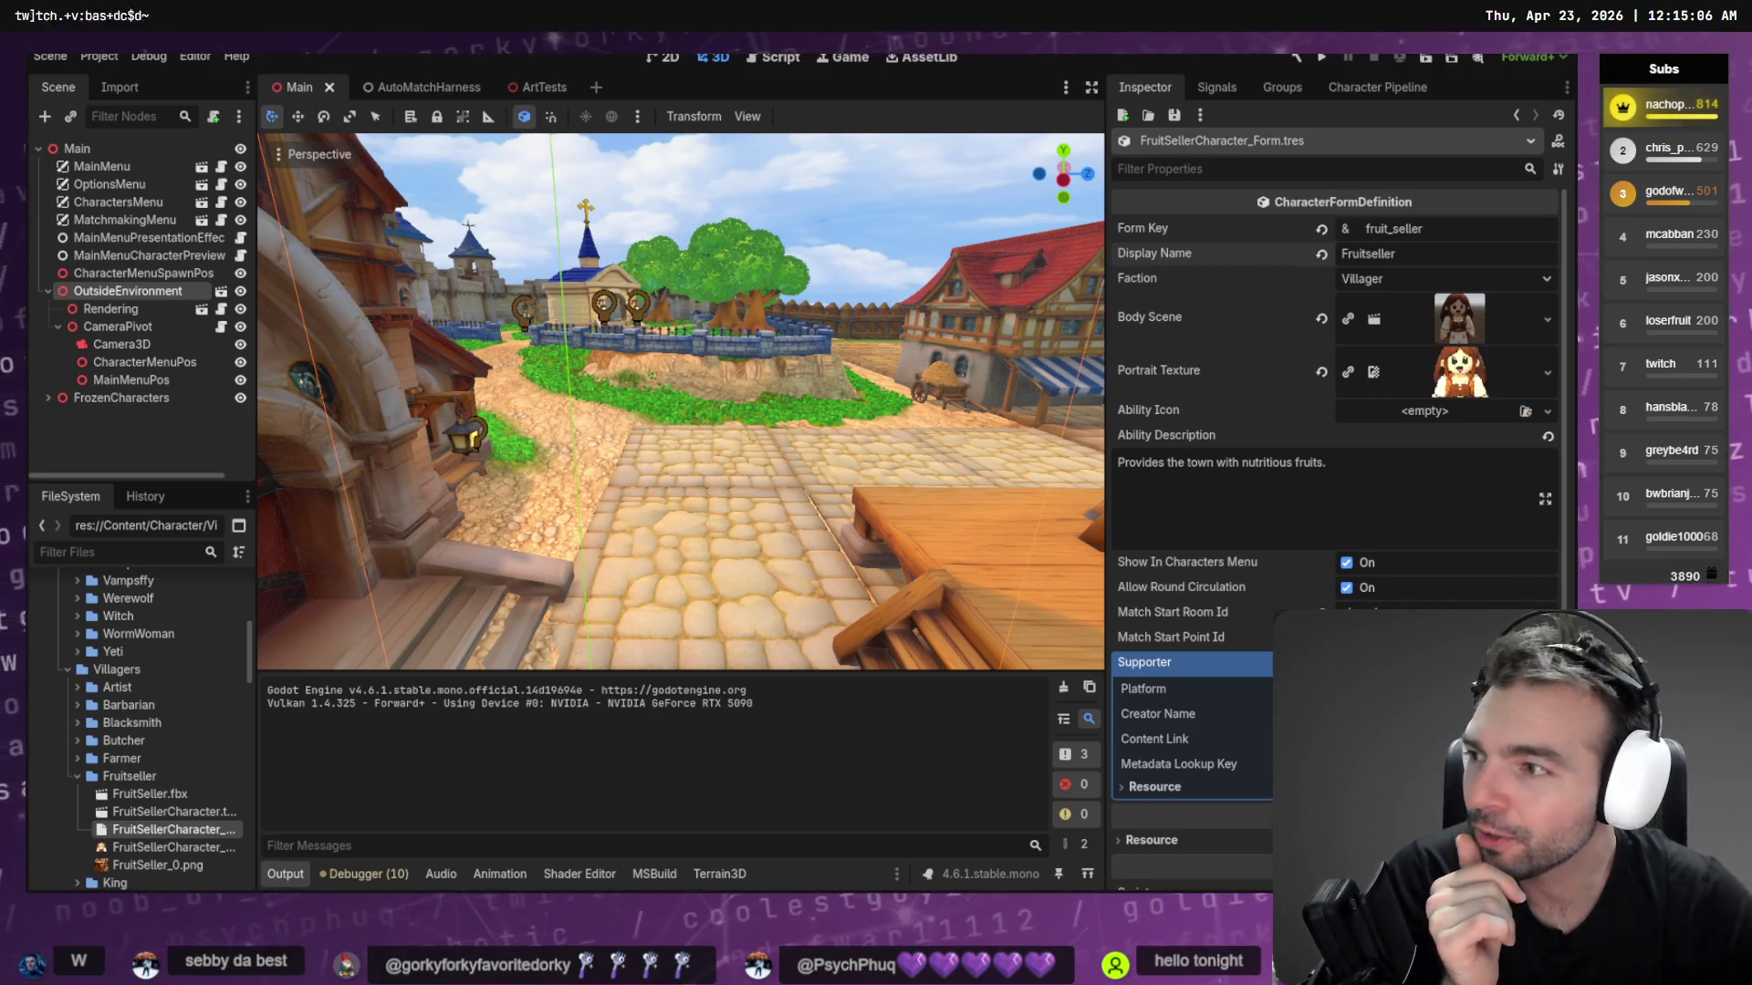
mouse_move(763, 272)
right_down()
mouse_move(1022, 281)
mouse_move(854, 270)
right_up()
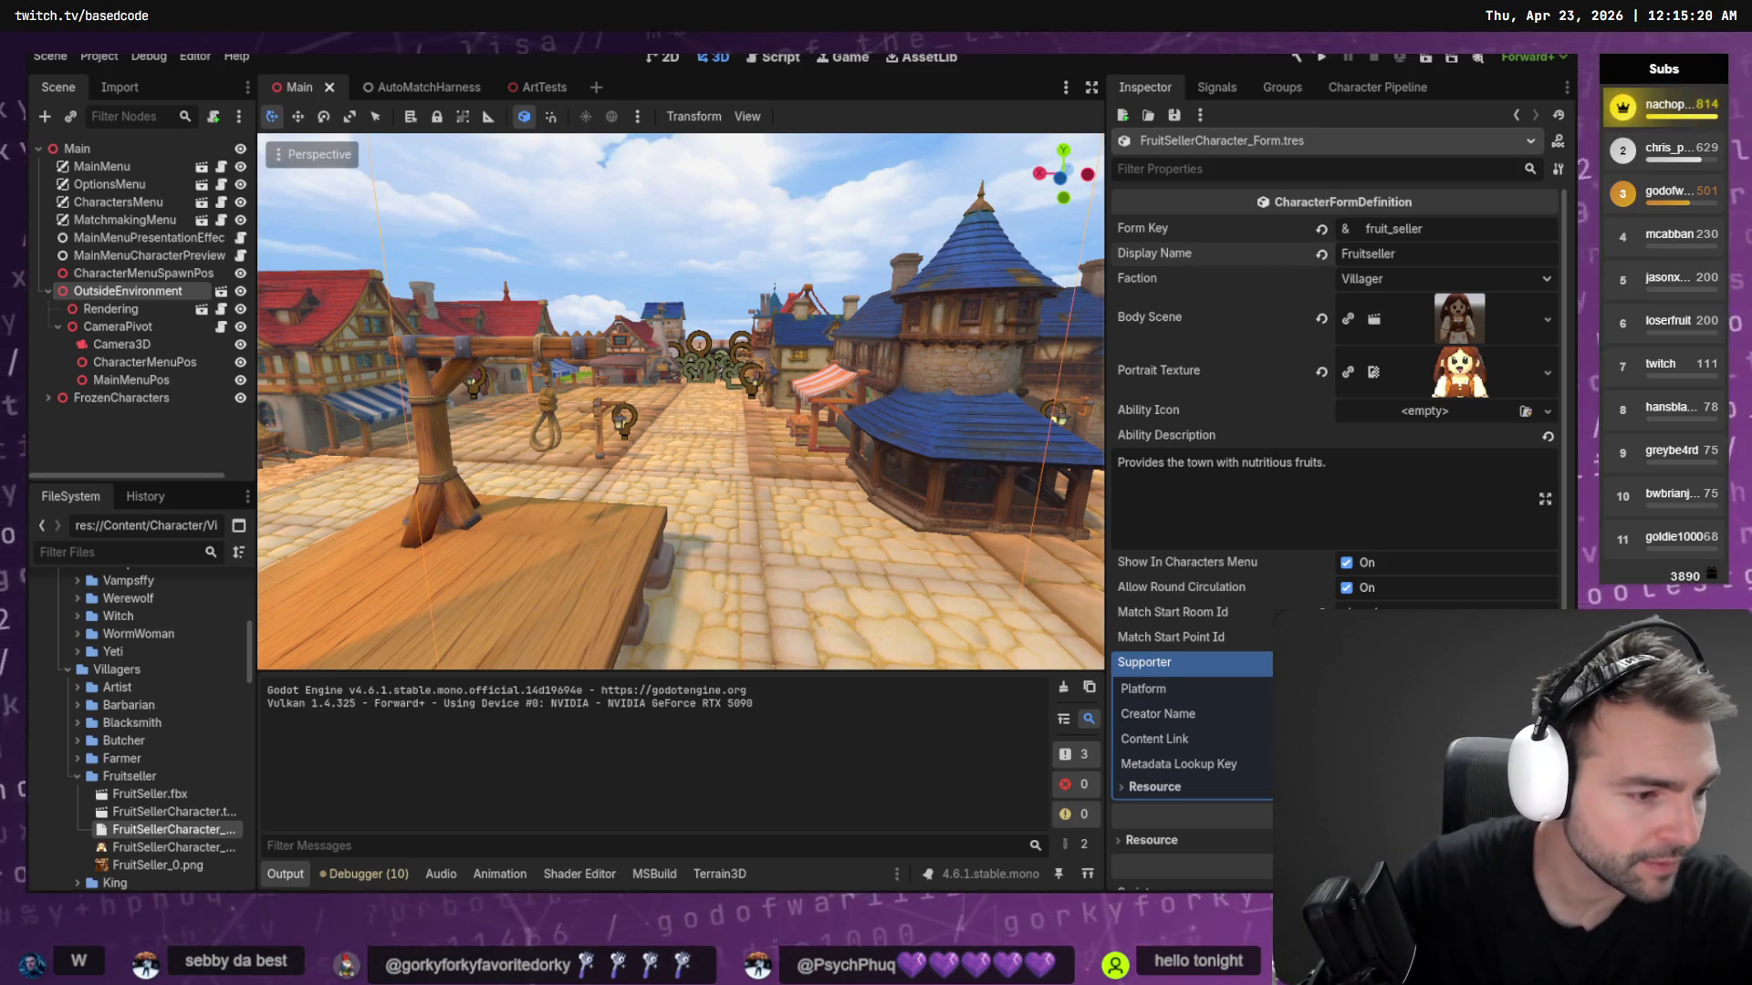
key(alt+Tab)
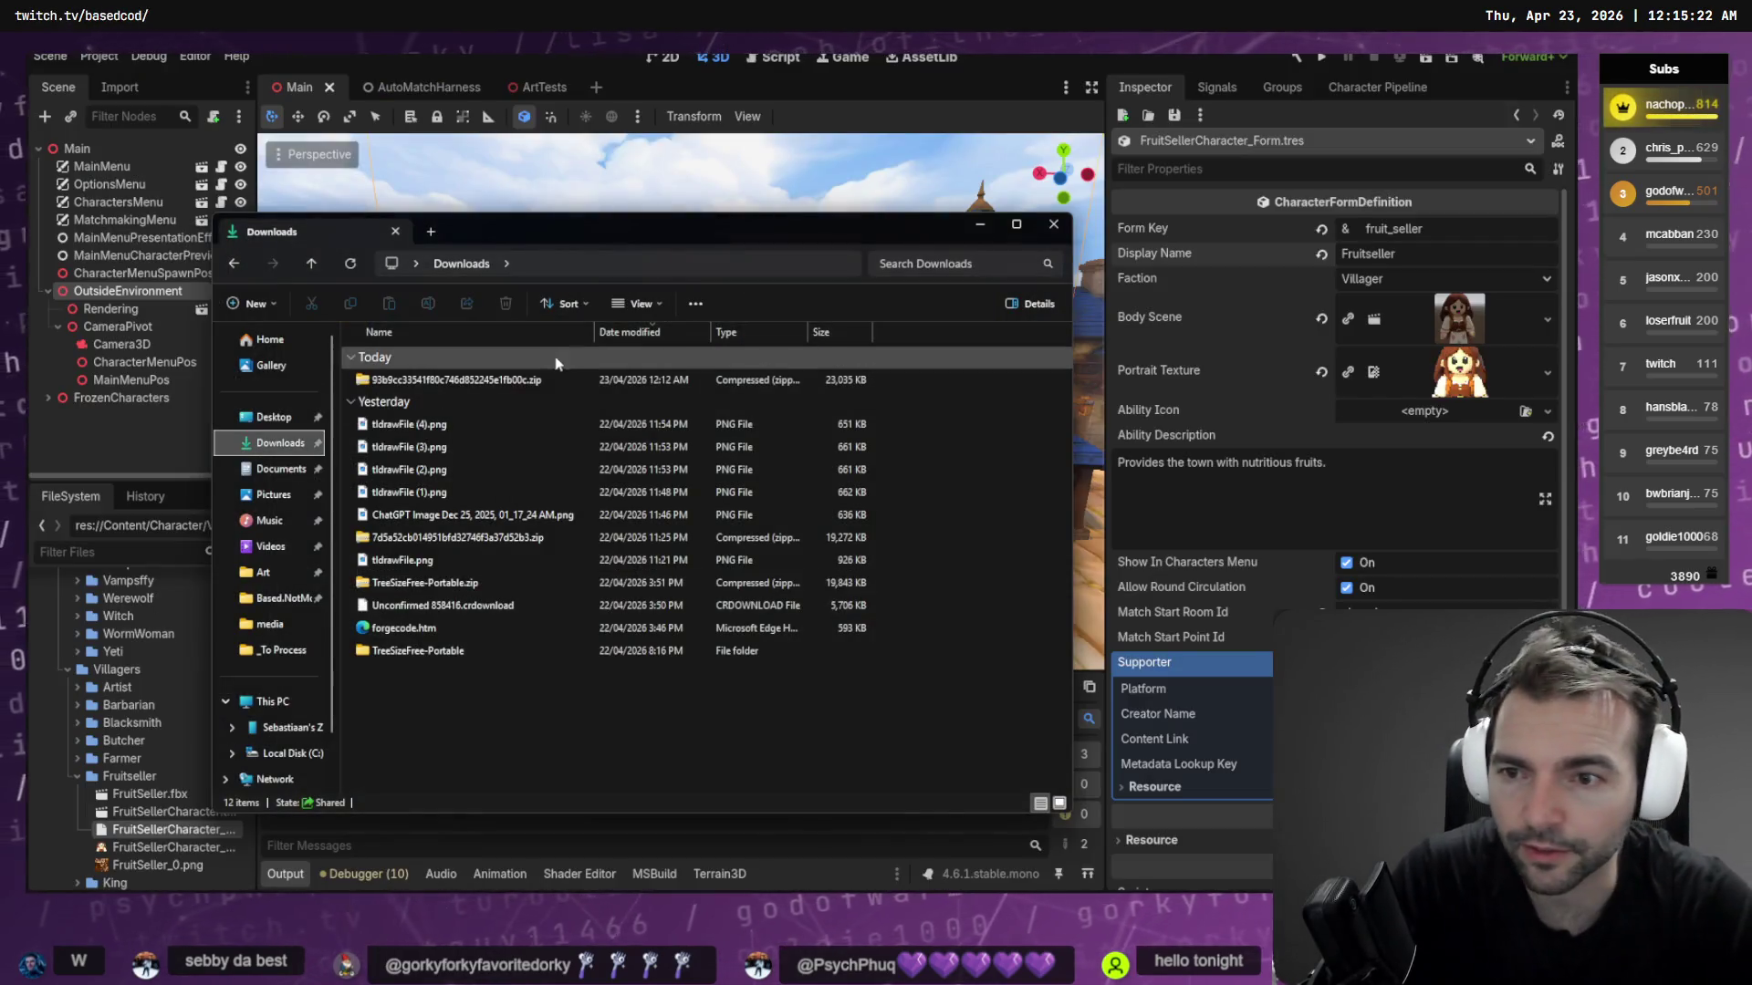
Rename the downloaded zip to Zombie.zip and move it into _To Process
click(556, 379)
key(F2)
text(Z)
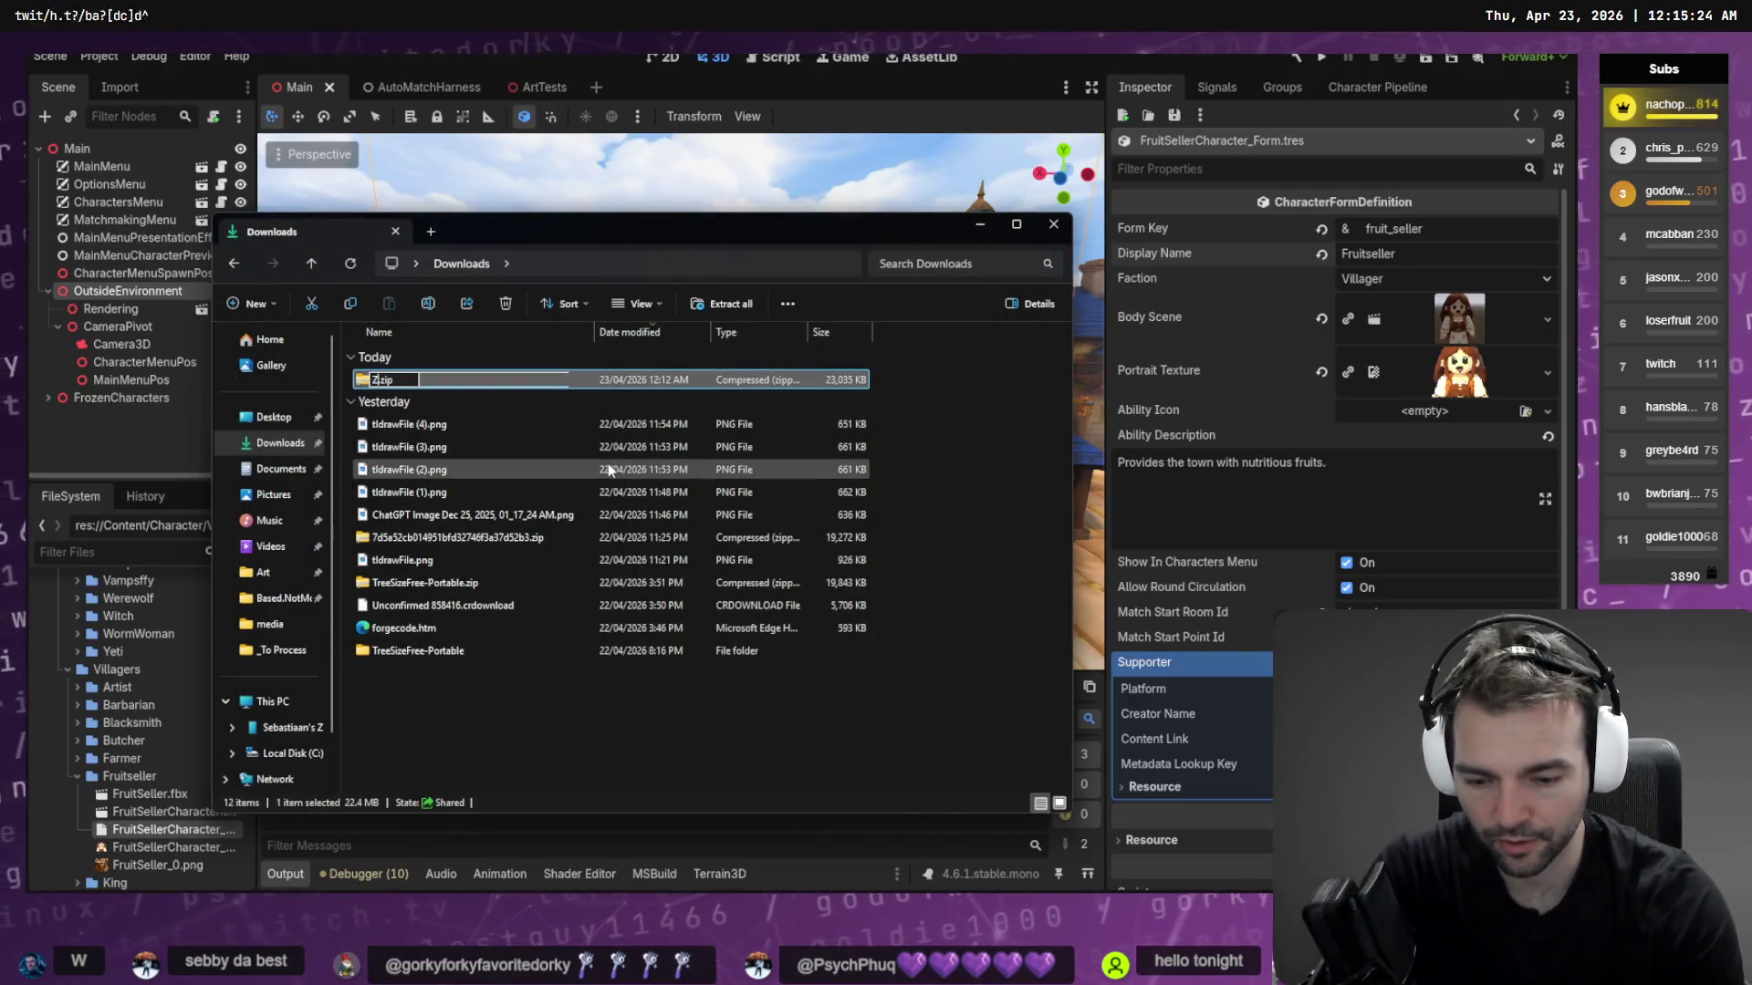
text(ombie)
key(Return)
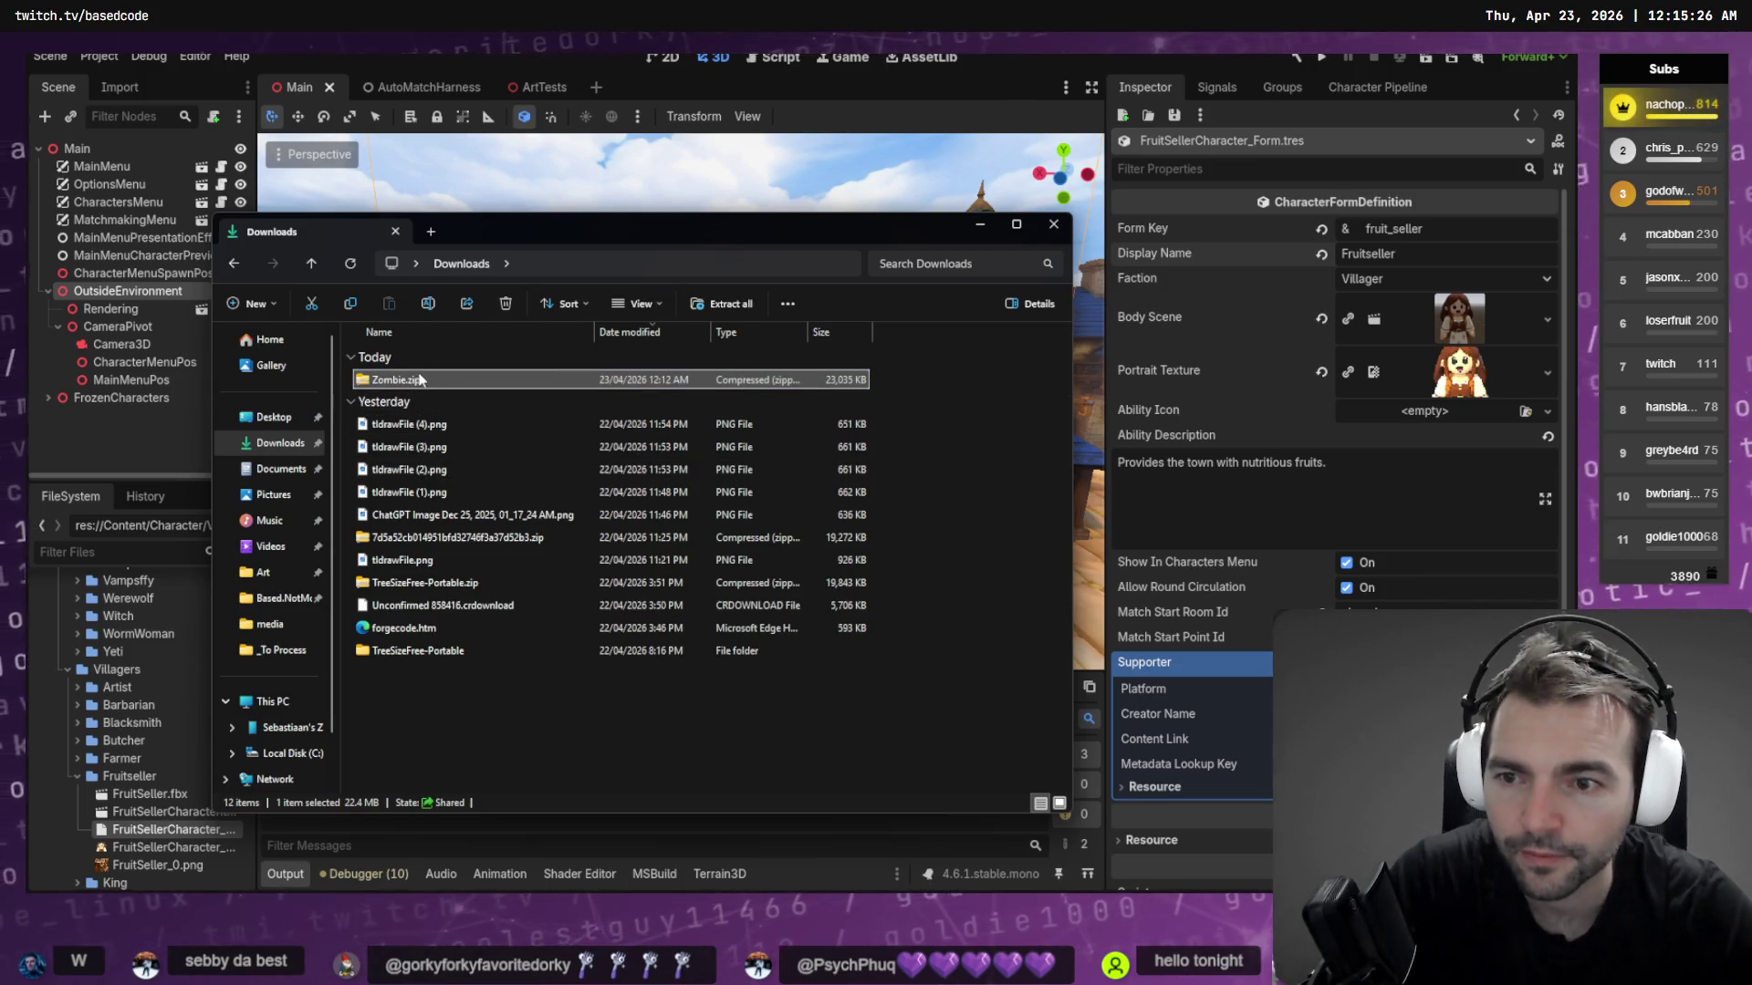
mouse_move(429, 388)
mouse_down()
mouse_move(462, 548)
mouse_move(255, 605)
mouse_move(471, 717)
mouse_up()
right_drag(471, 716, 500, 698)
key(Escape)
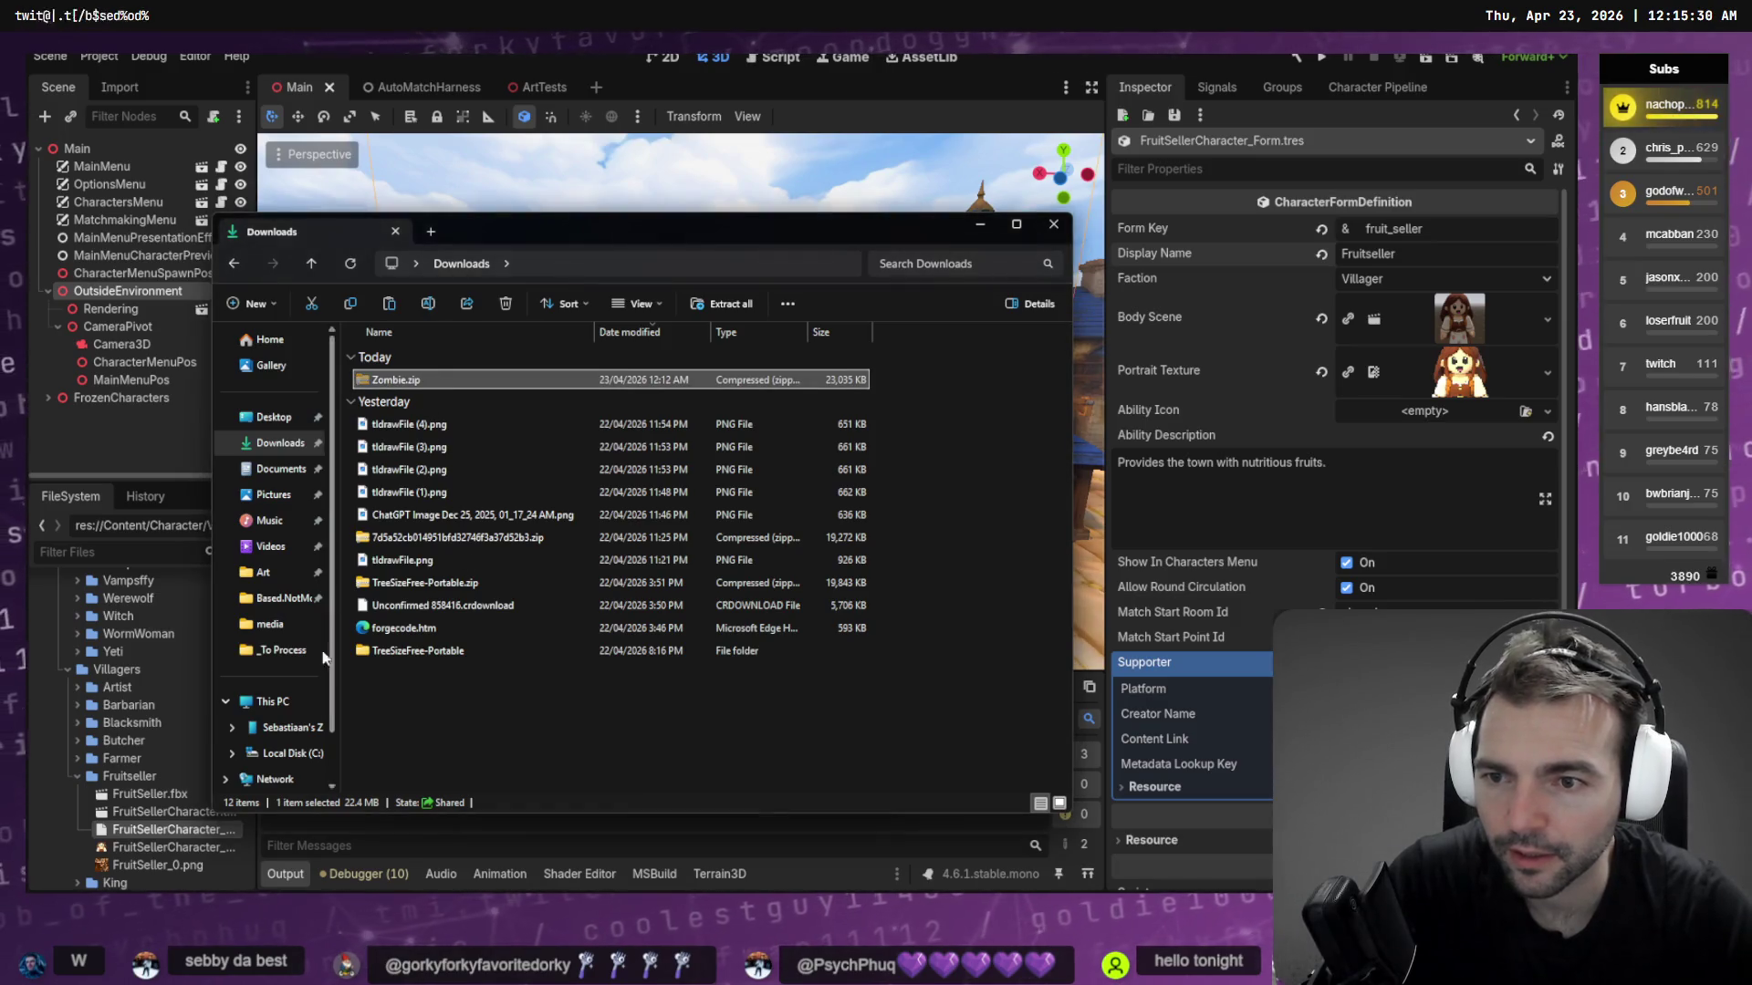
click(283, 651)
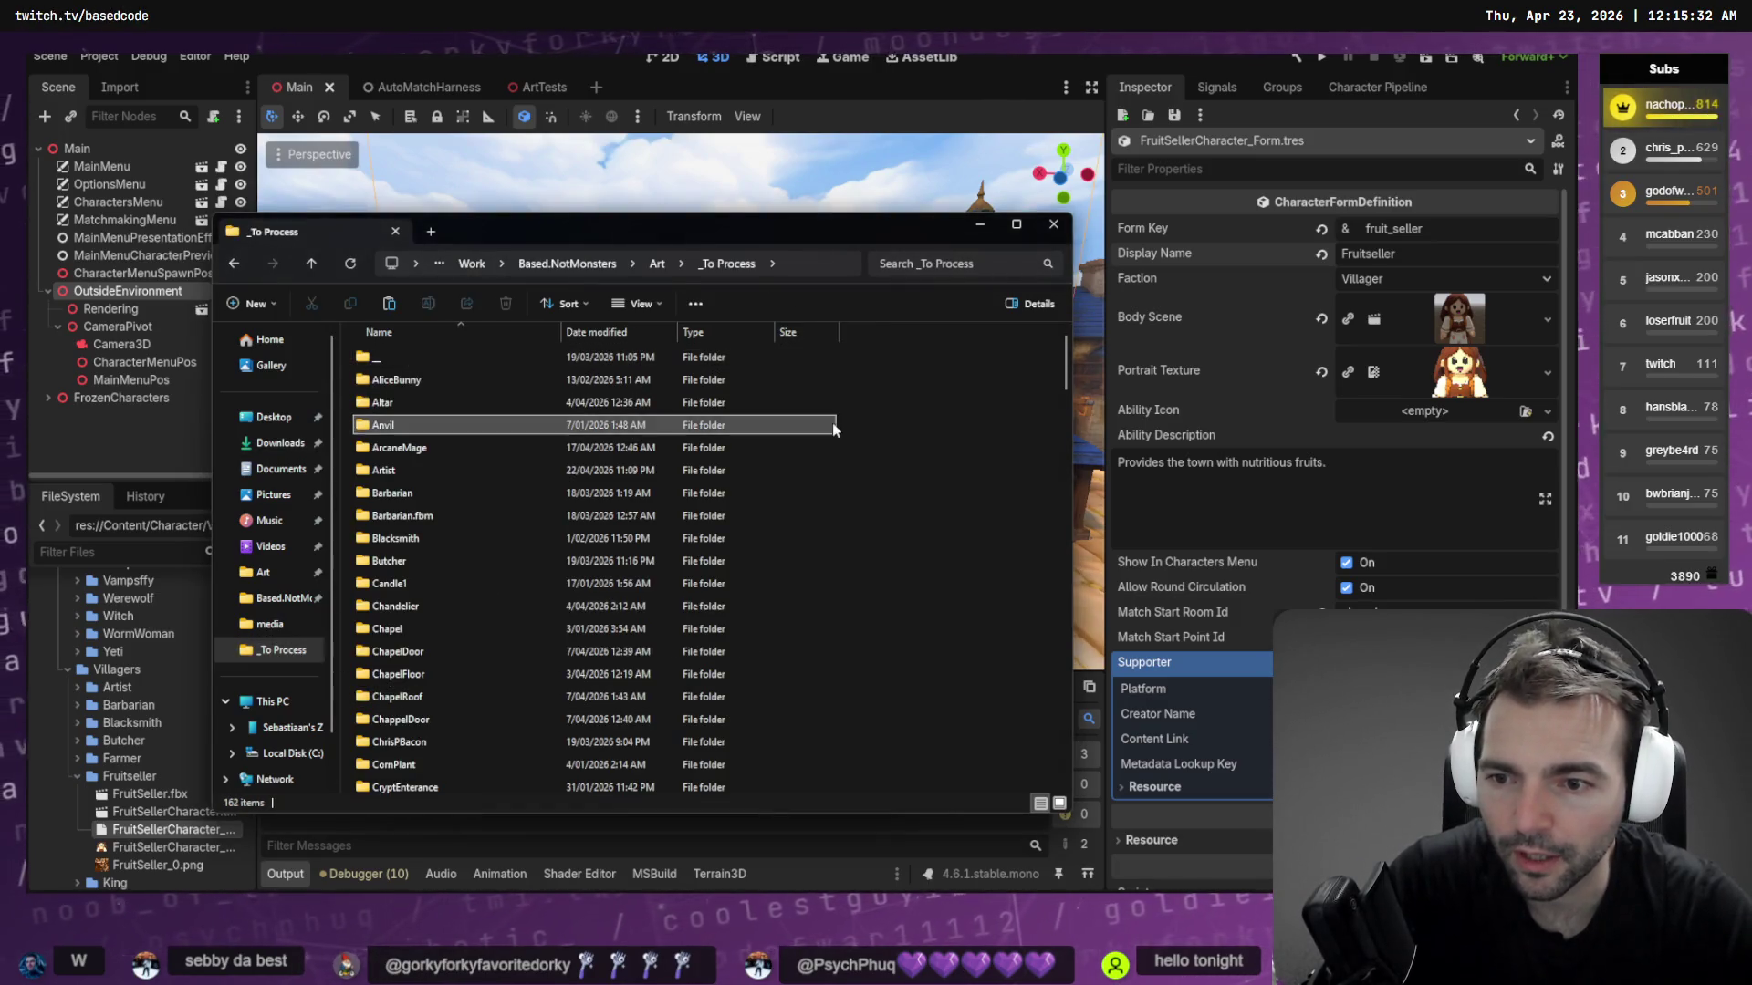
key(ctrl+v)
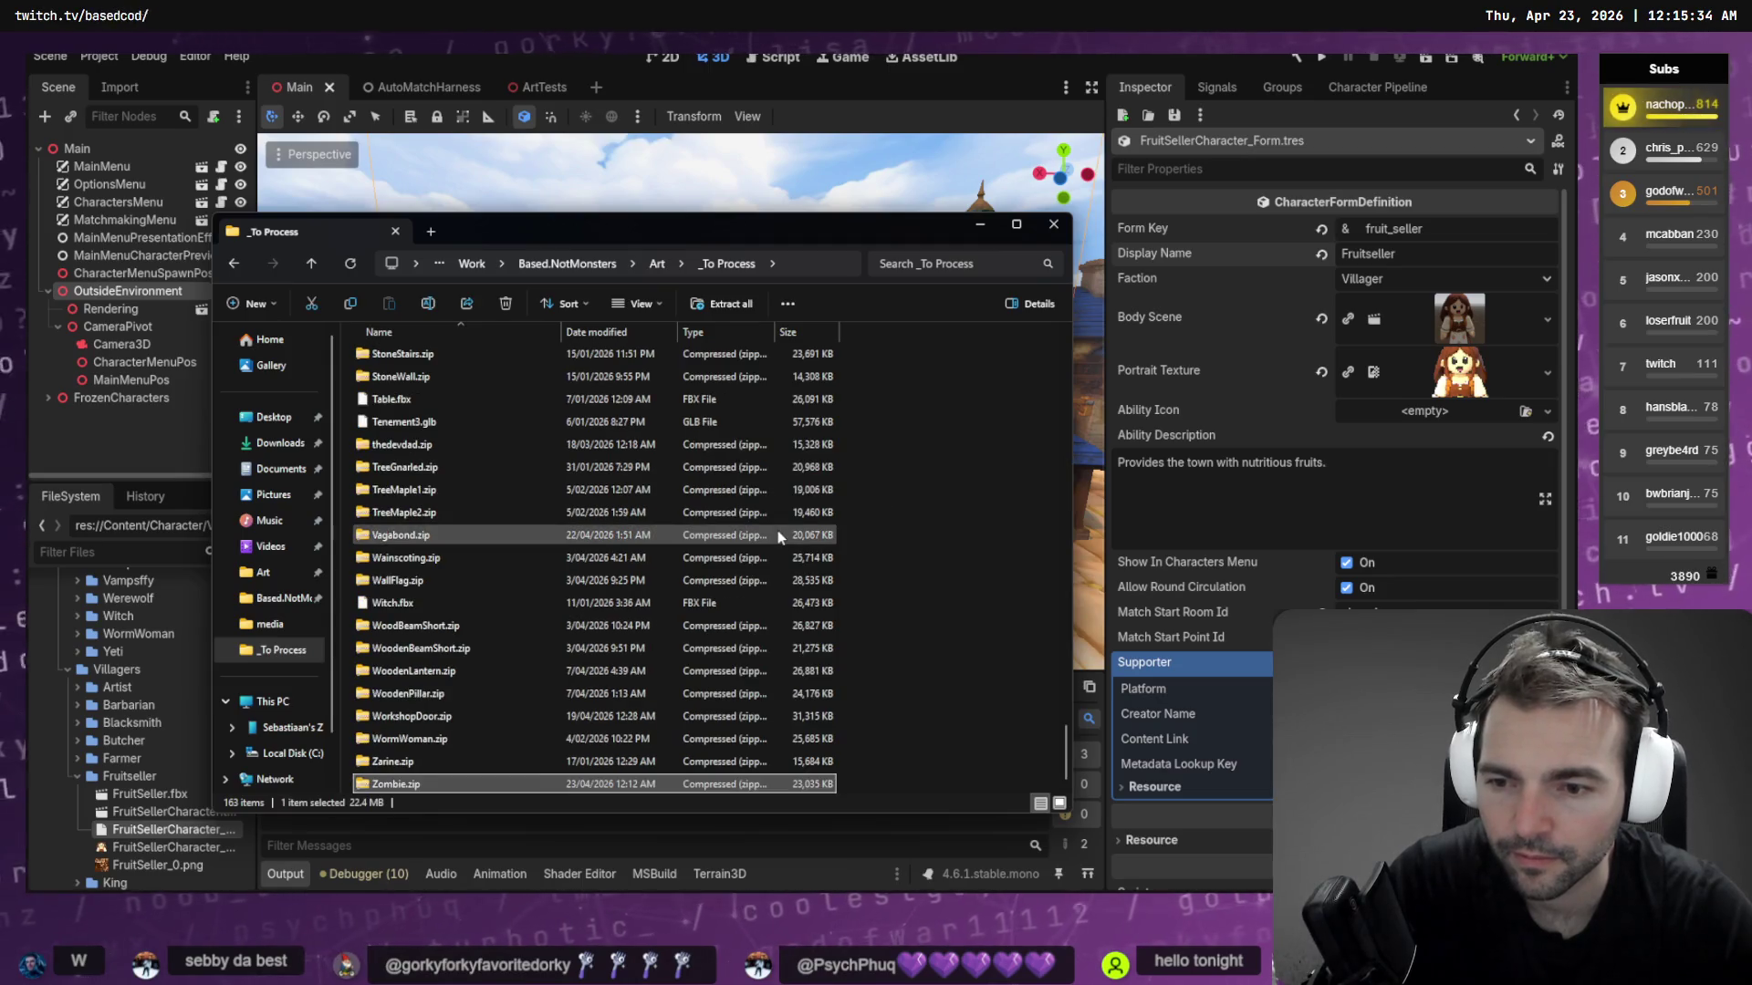
Extract Zombie.zip into a Zombie folder, rename its model to Zombie.obj, and launch Blender
right_drag(784, 784, 868, 715)
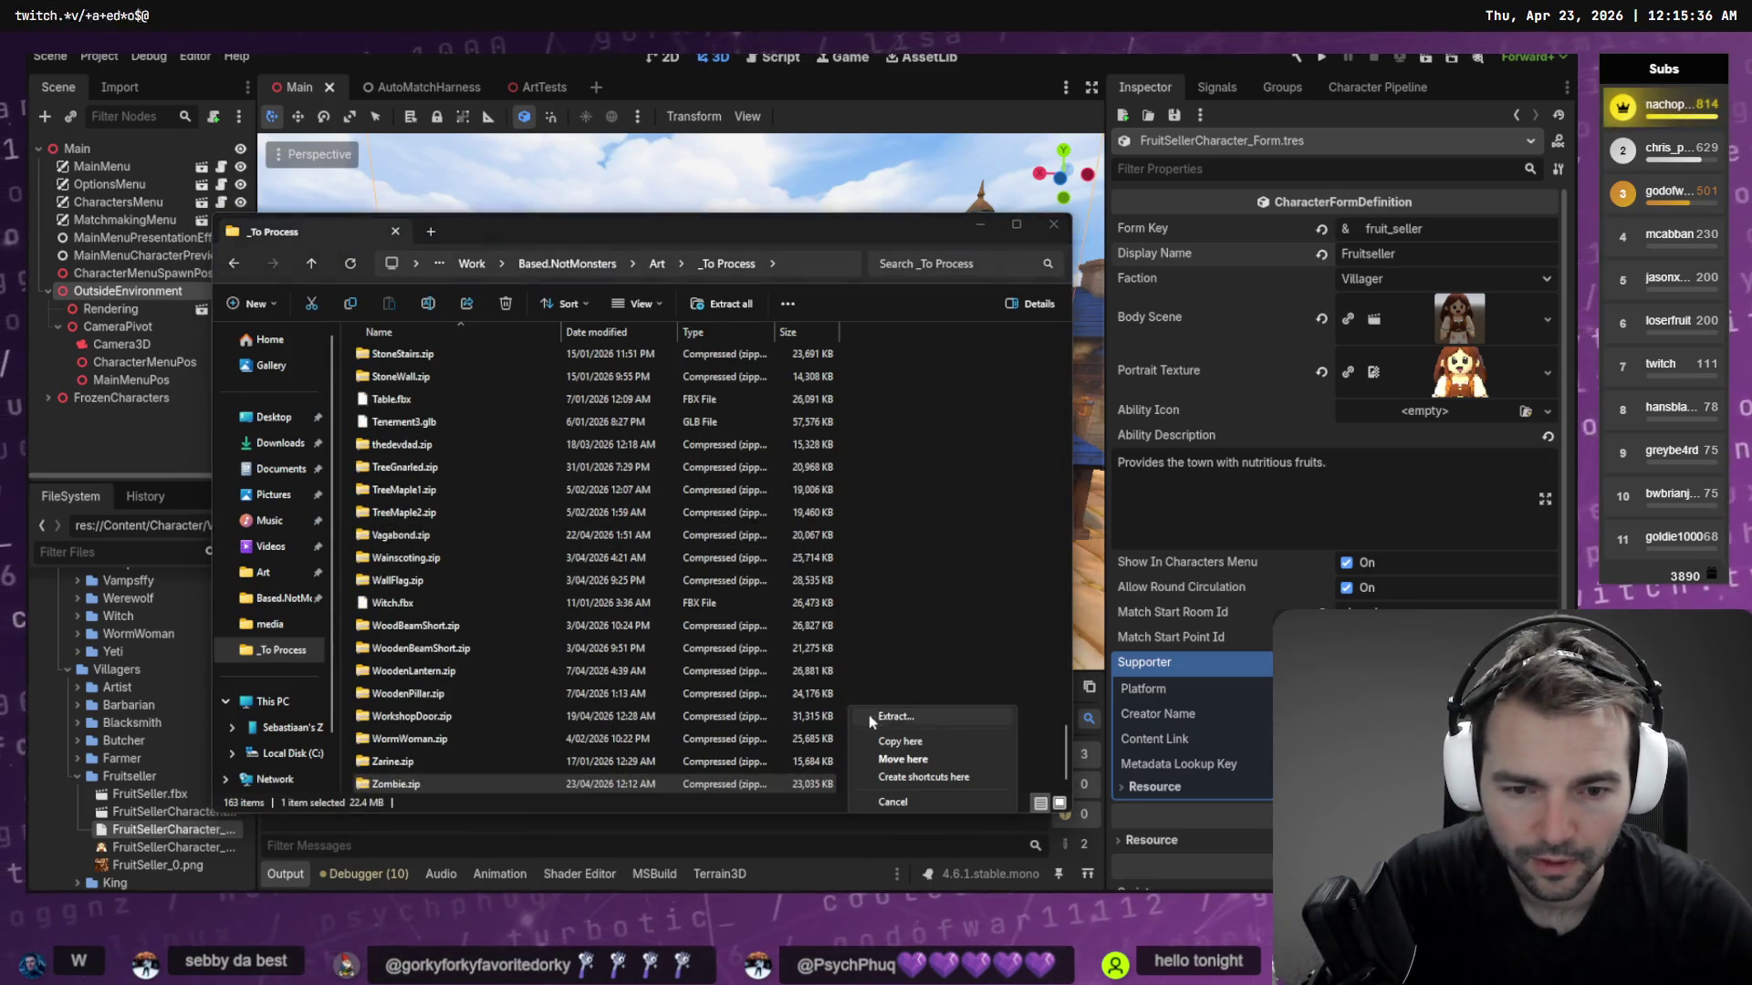
key(Escape)
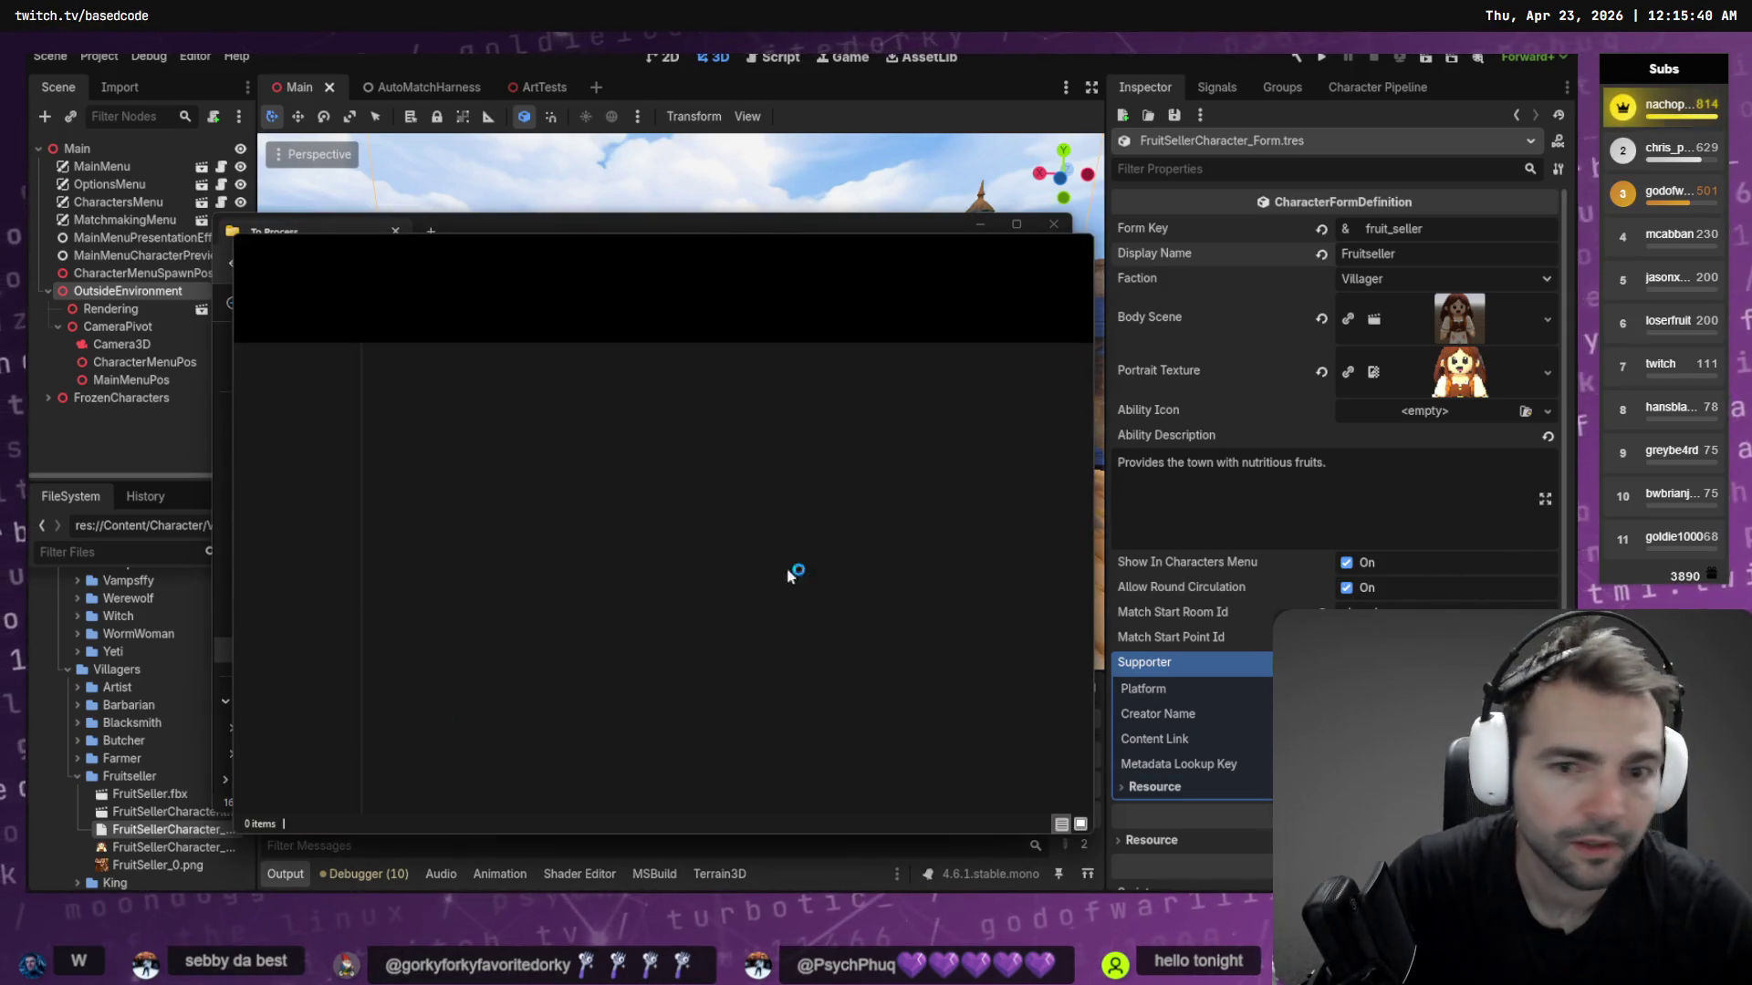
click(416, 402)
key(F2)
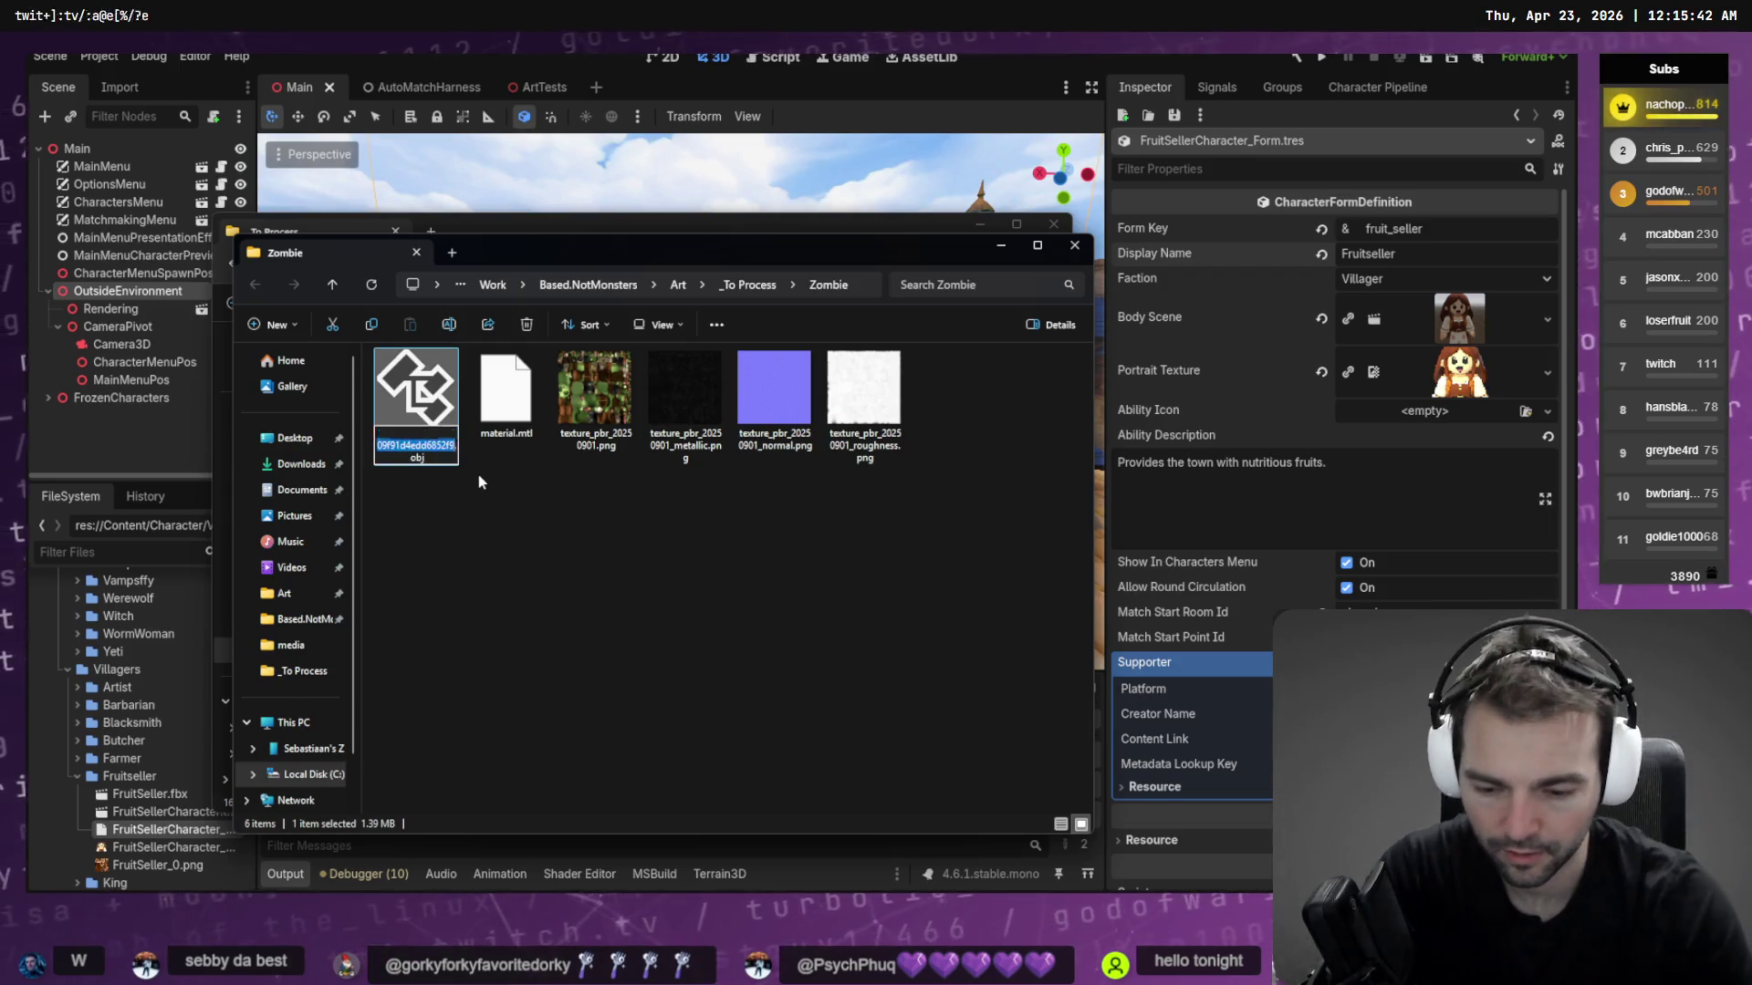
text(Zombie)
key(Return)
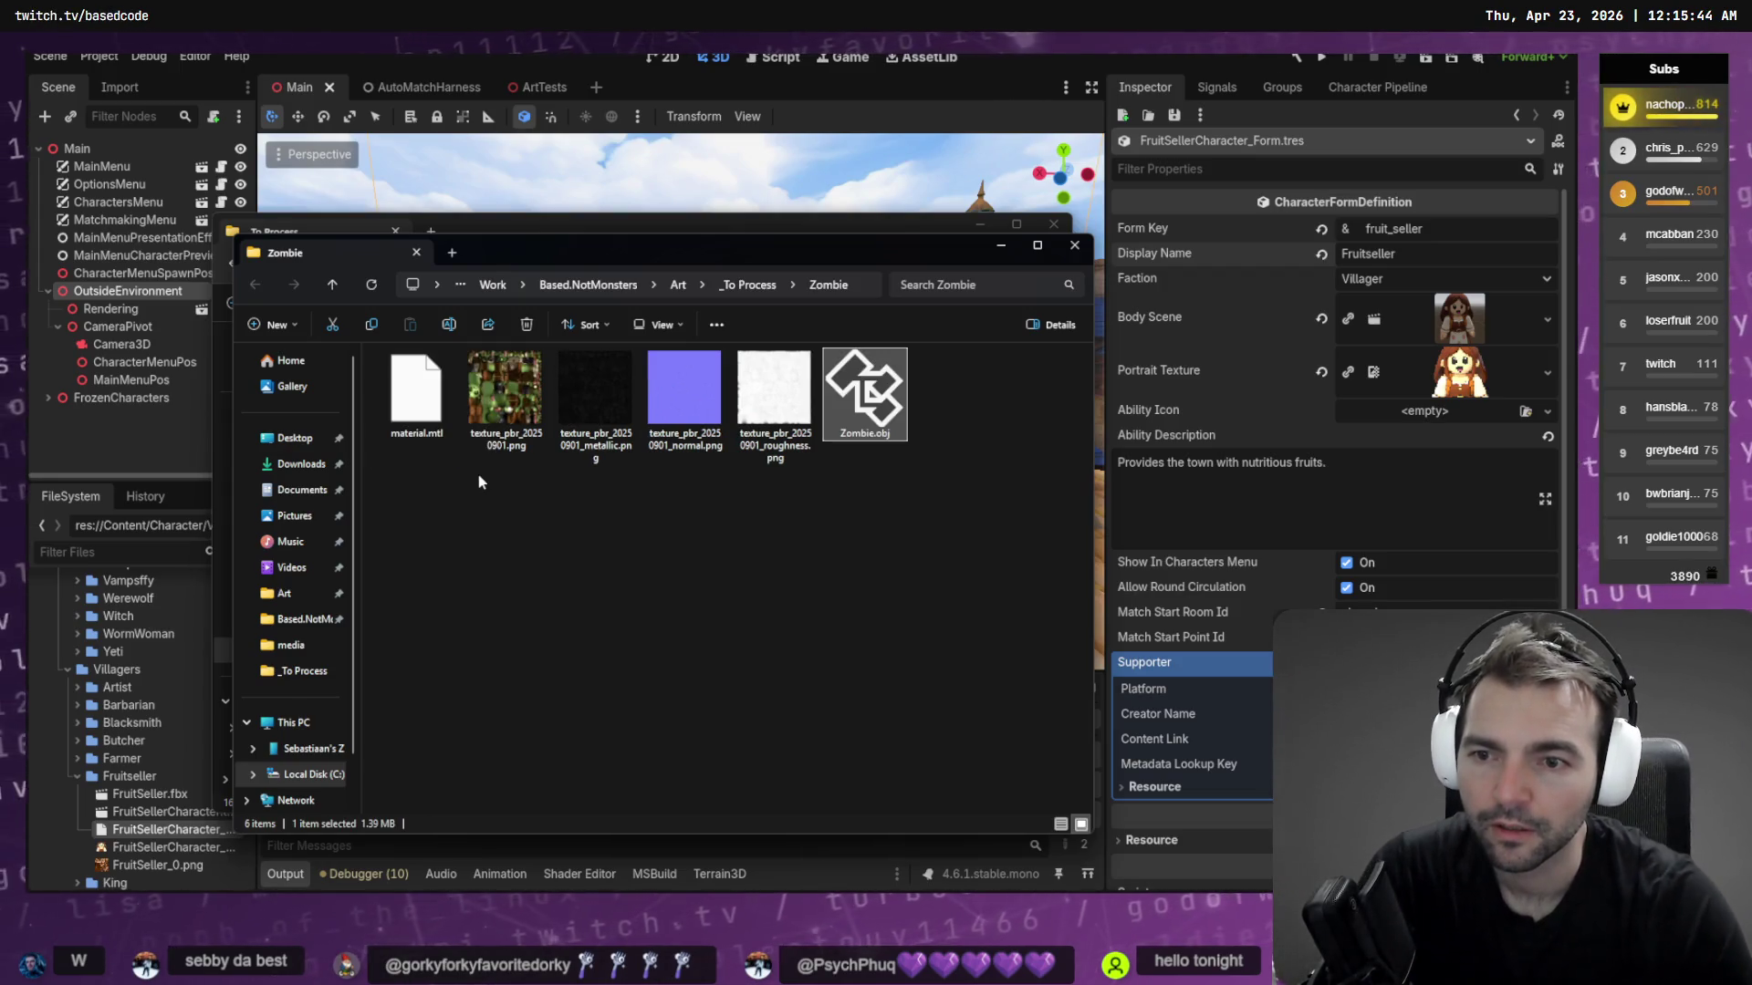
double_click(864, 393)
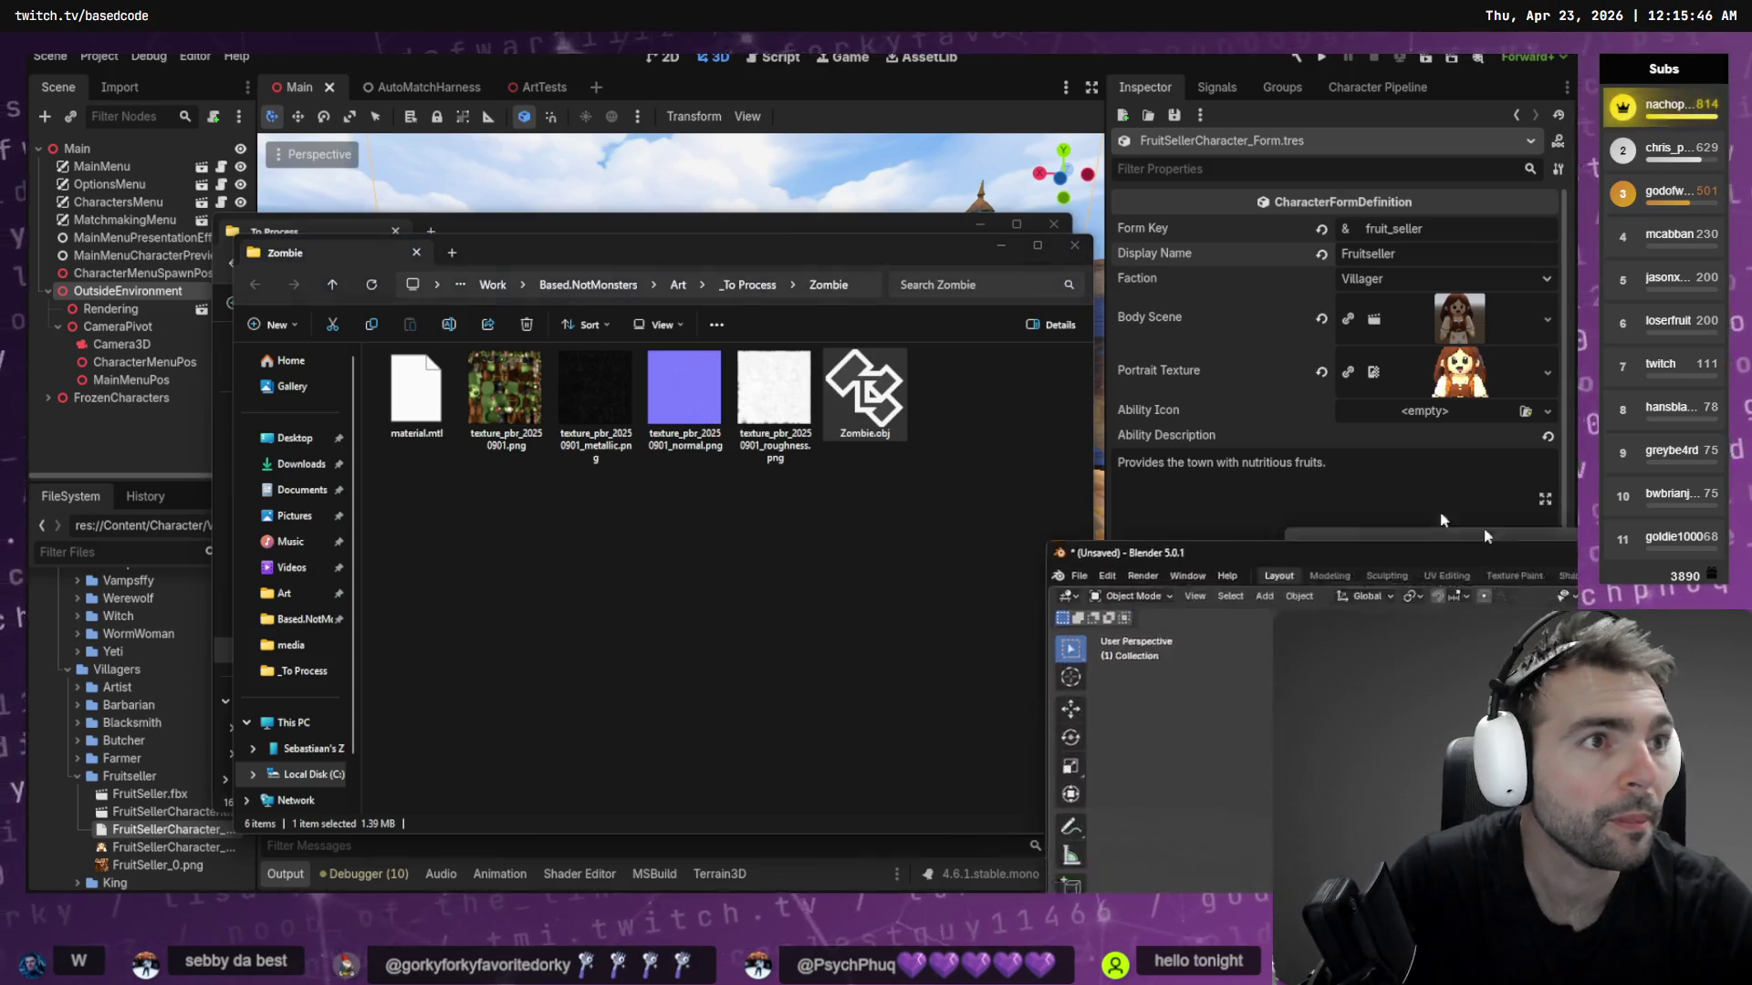
Drag Zombie.obj into Blender, close File Explorer, and confirm the Wavefront OBJ import
key(alt+Tab)
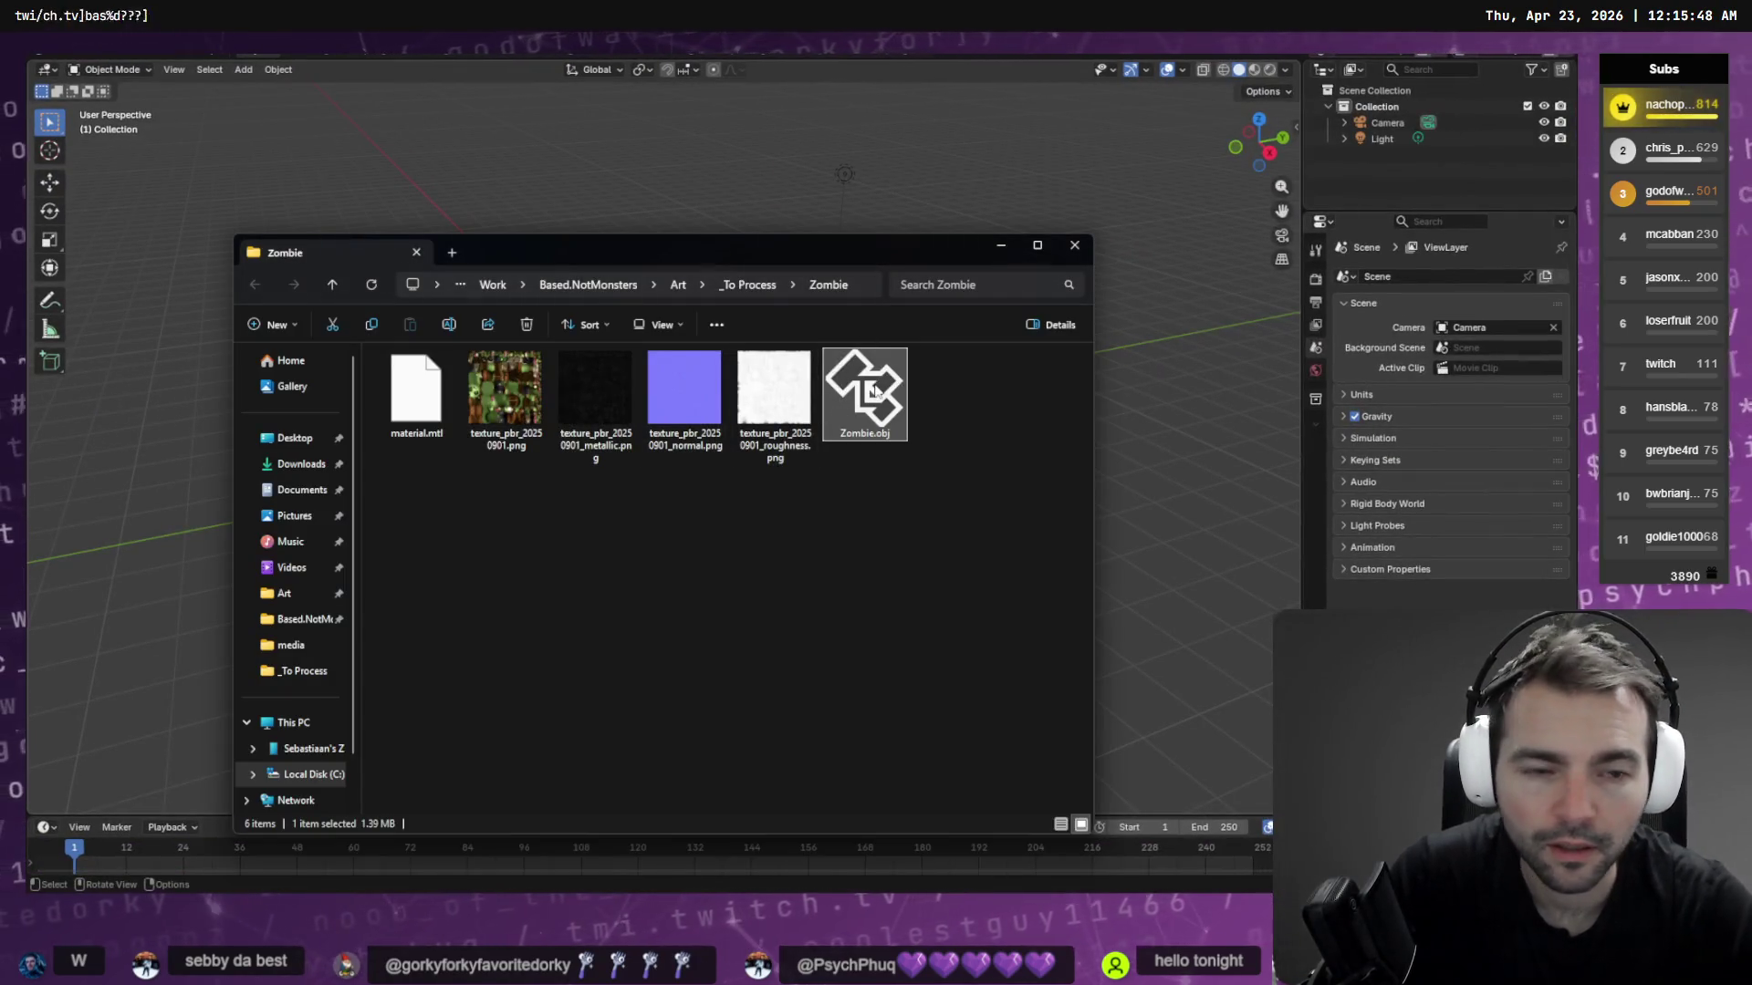
drag(851, 120, 843, 150)
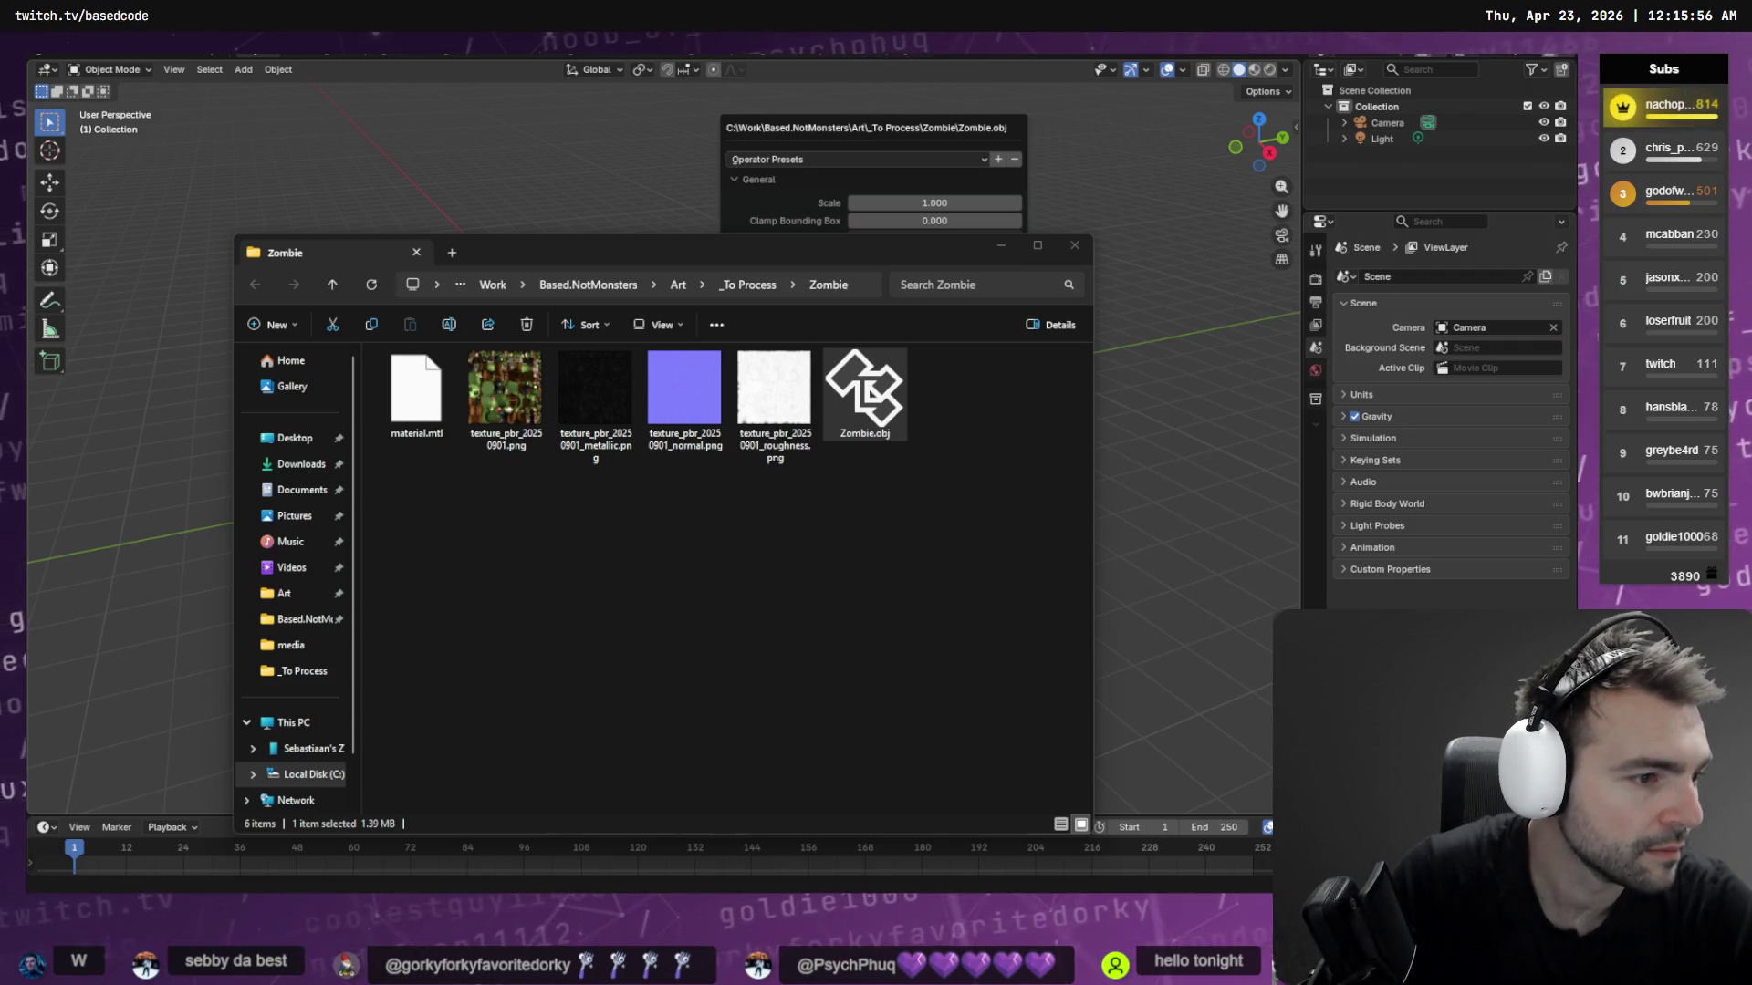
click(895, 586)
click(1075, 247)
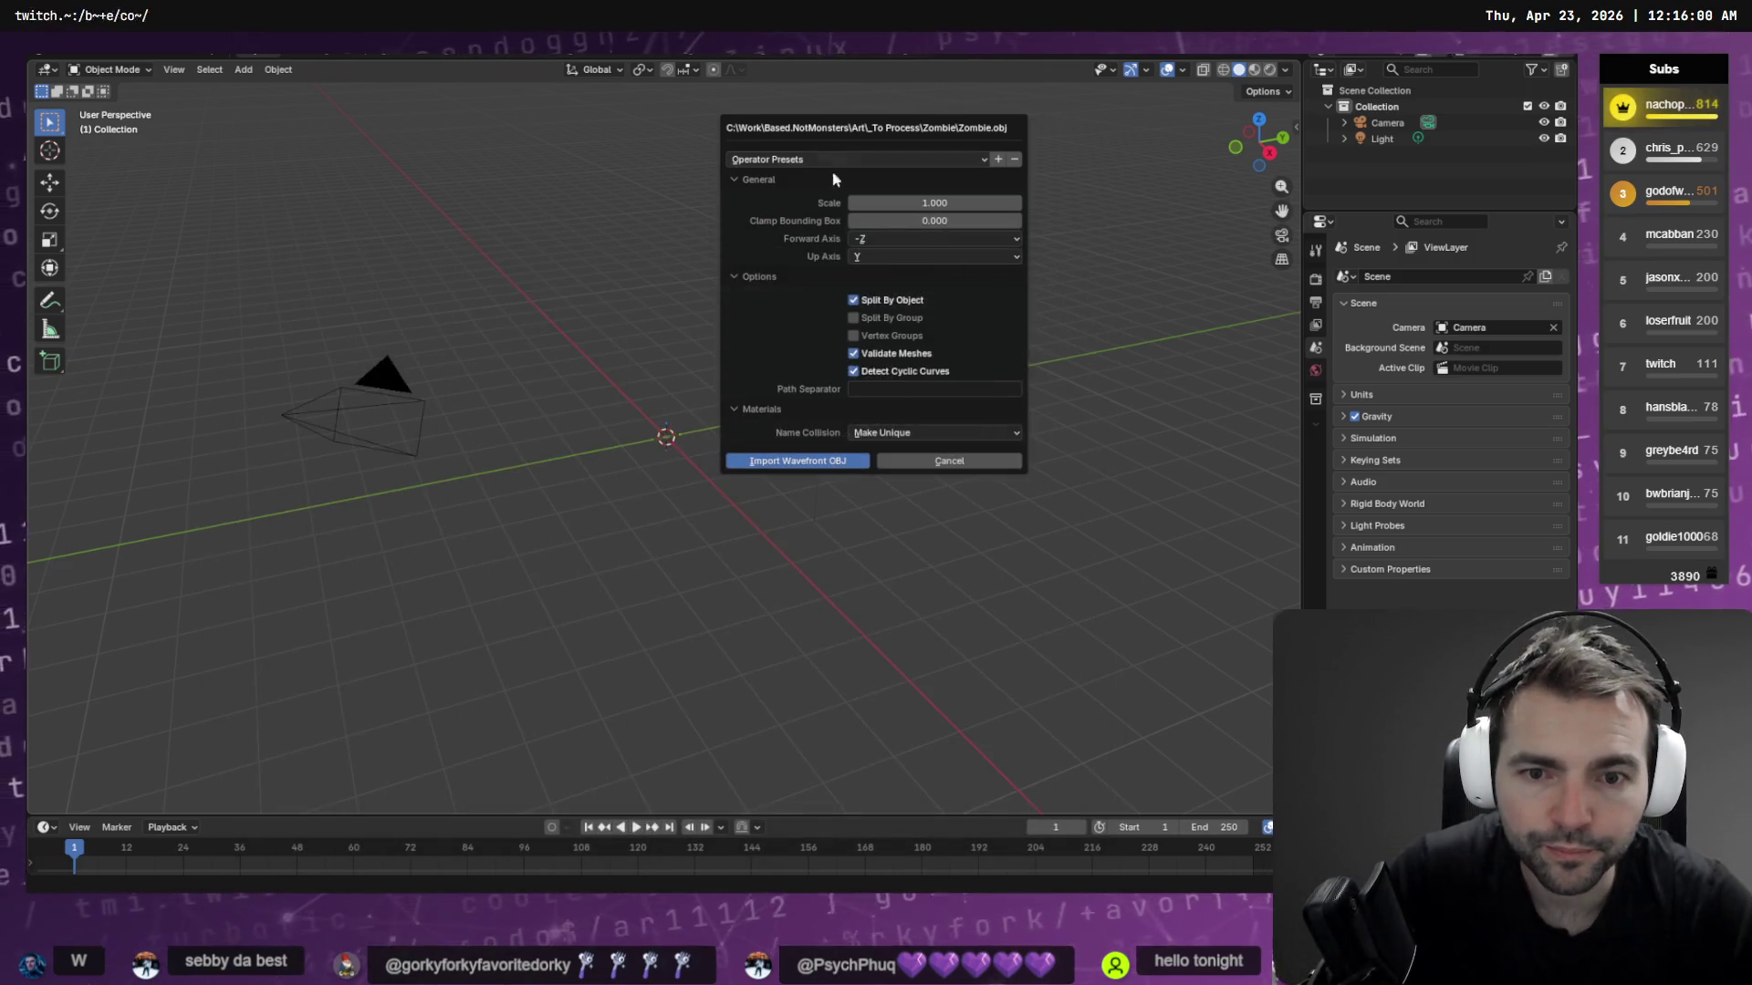
click(791, 460)
right_click(733, 458)
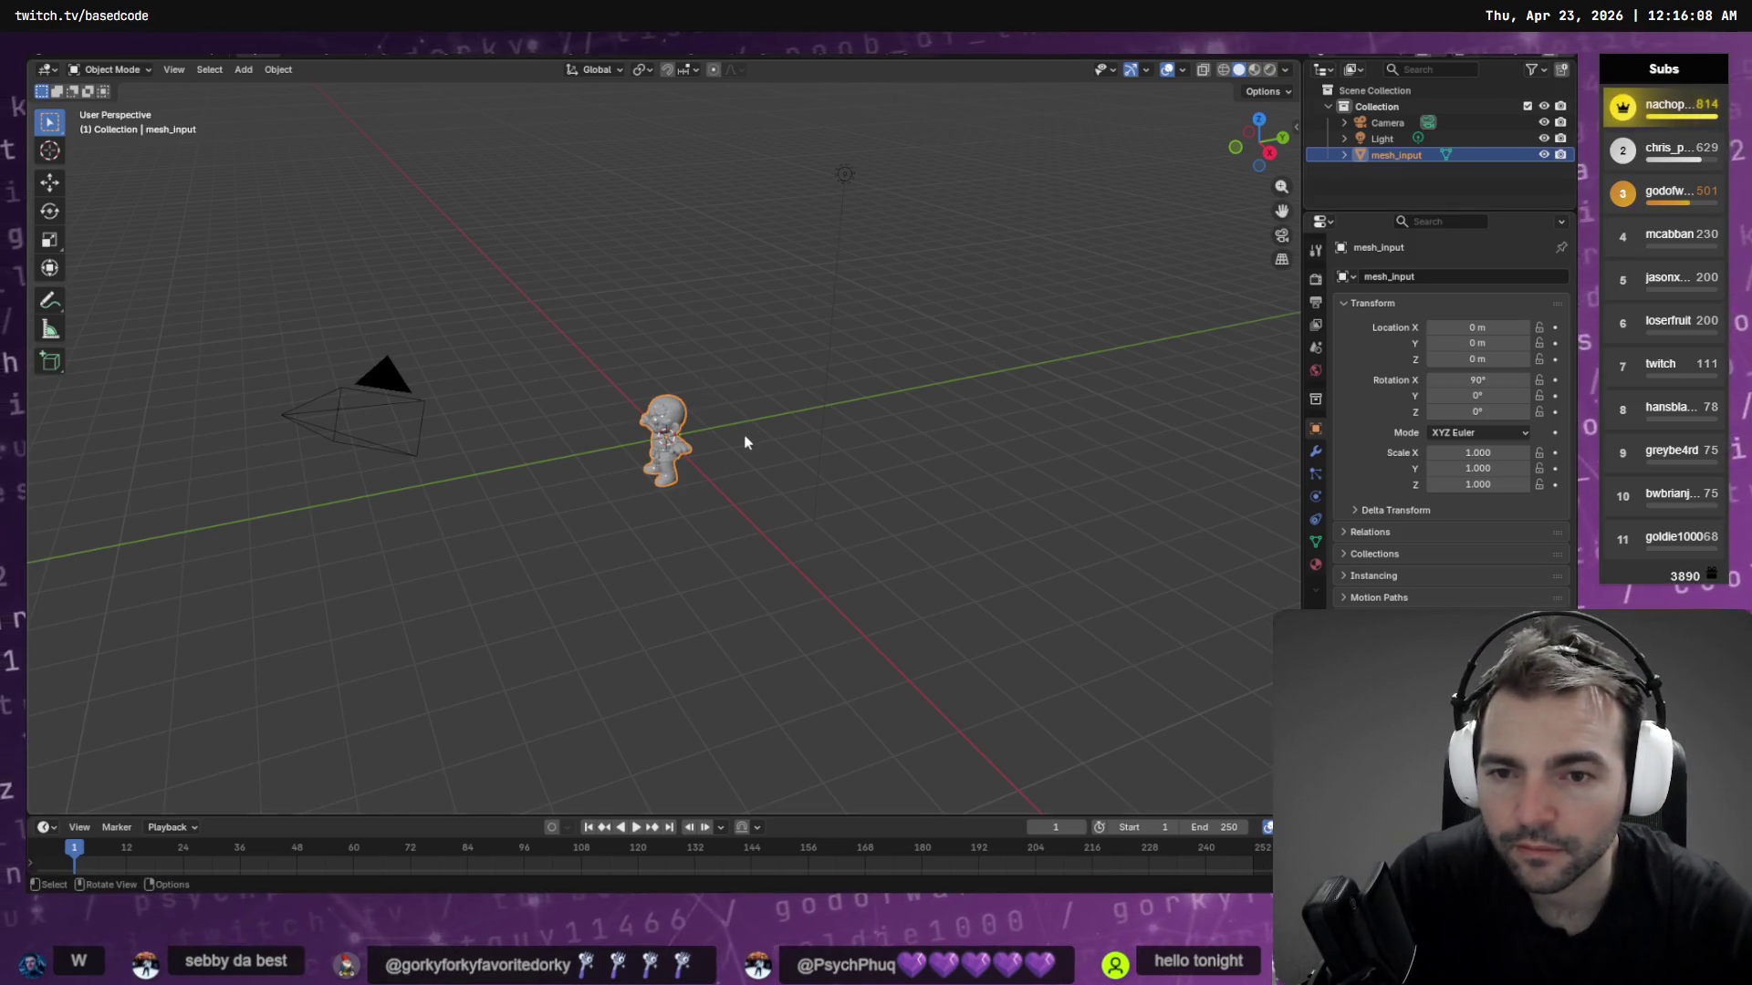
Put mesh_input into Edit Mode and switch to Material Preview to show the zombie's textures
scroll(745, 442, up, 10)
mouse_move(728, 445)
middle_down()
mouse_move(1009, 434)
mouse_move(910, 413)
mouse_move(1016, 392)
mouse_move(922, 372)
mouse_move(876, 391)
mouse_move(862, 335)
middle_up()
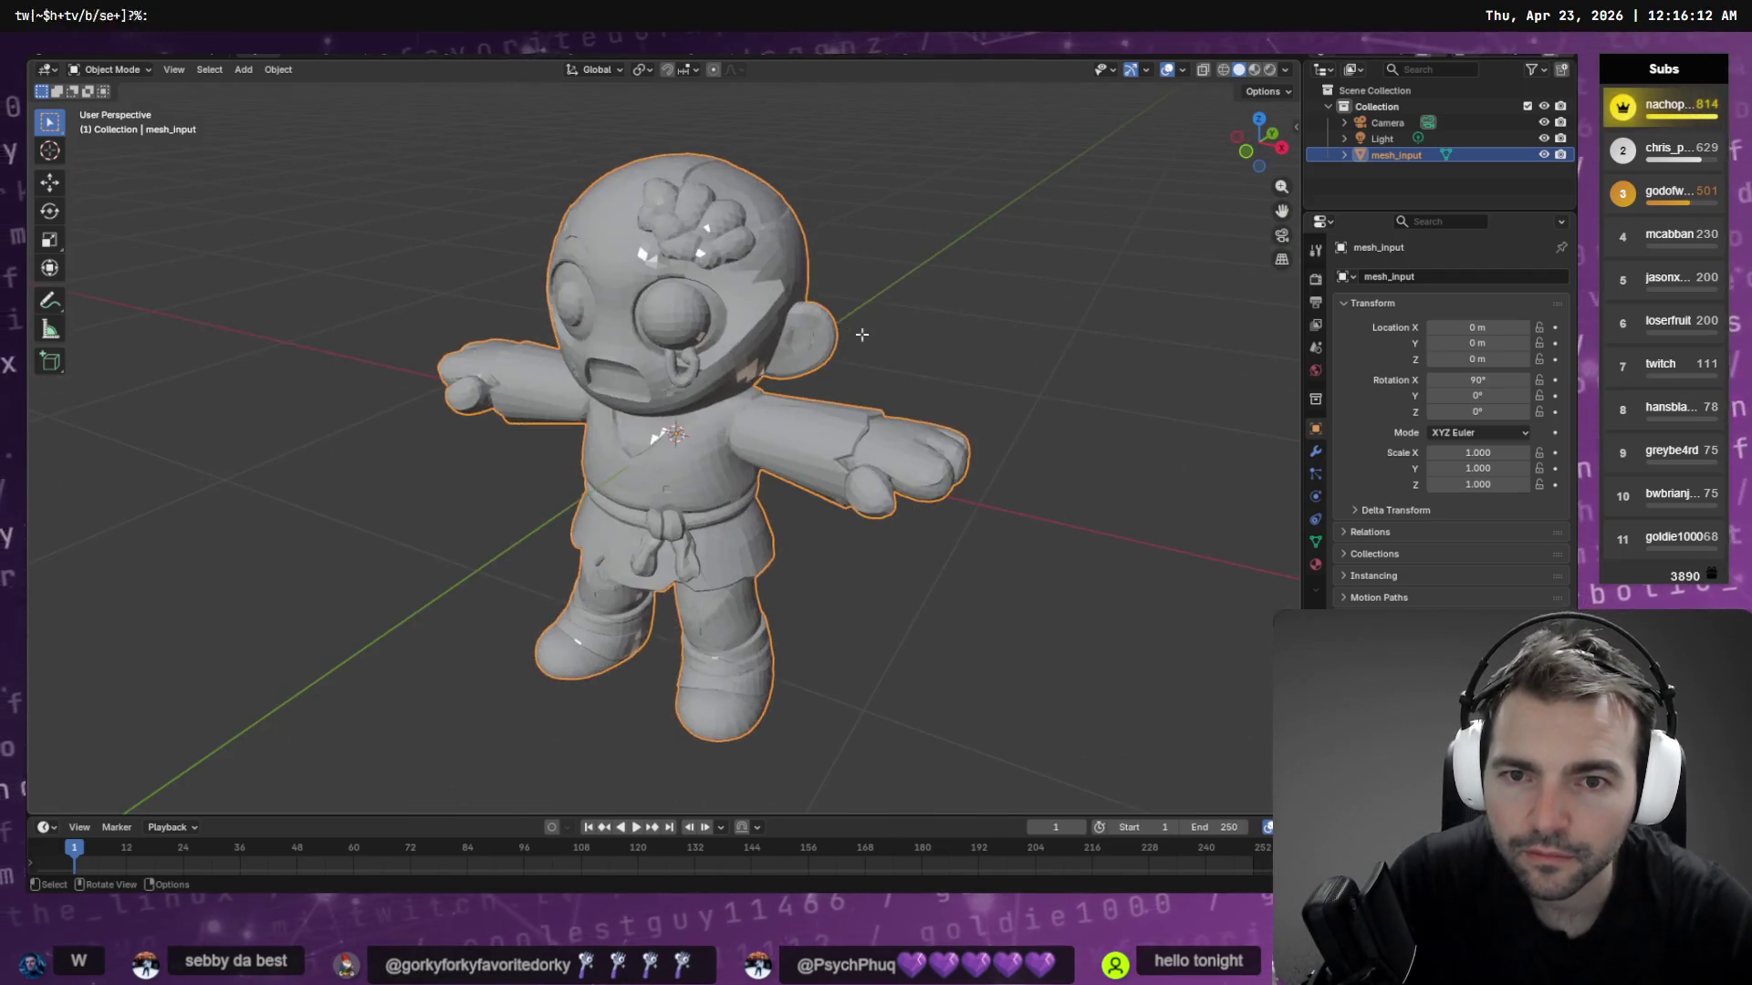
key(Tab)
scroll(862, 335, up, 5)
mouse_move(822, 411)
middle_down()
mouse_move(739, 514)
mouse_move(838, 335)
middle_up()
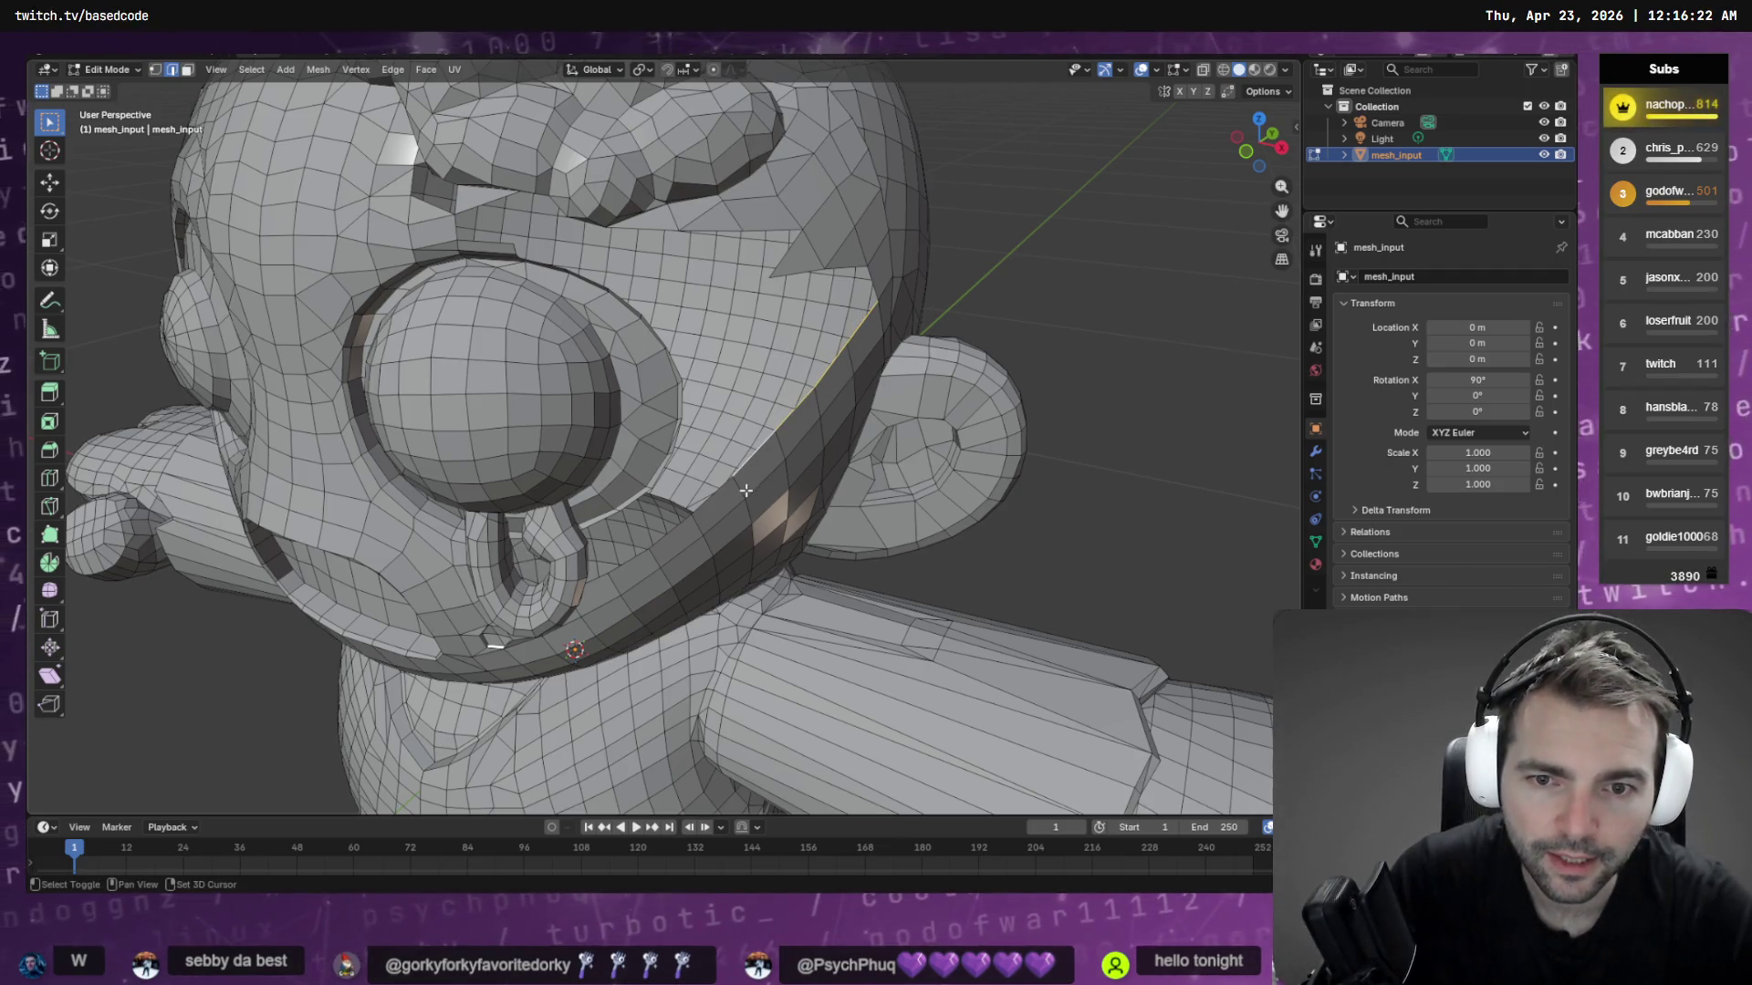
mouse_move(604, 503)
middle_down()
mouse_move(644, 462)
mouse_move(707, 460)
middle_up()
scroll(665, 472, down, 5)
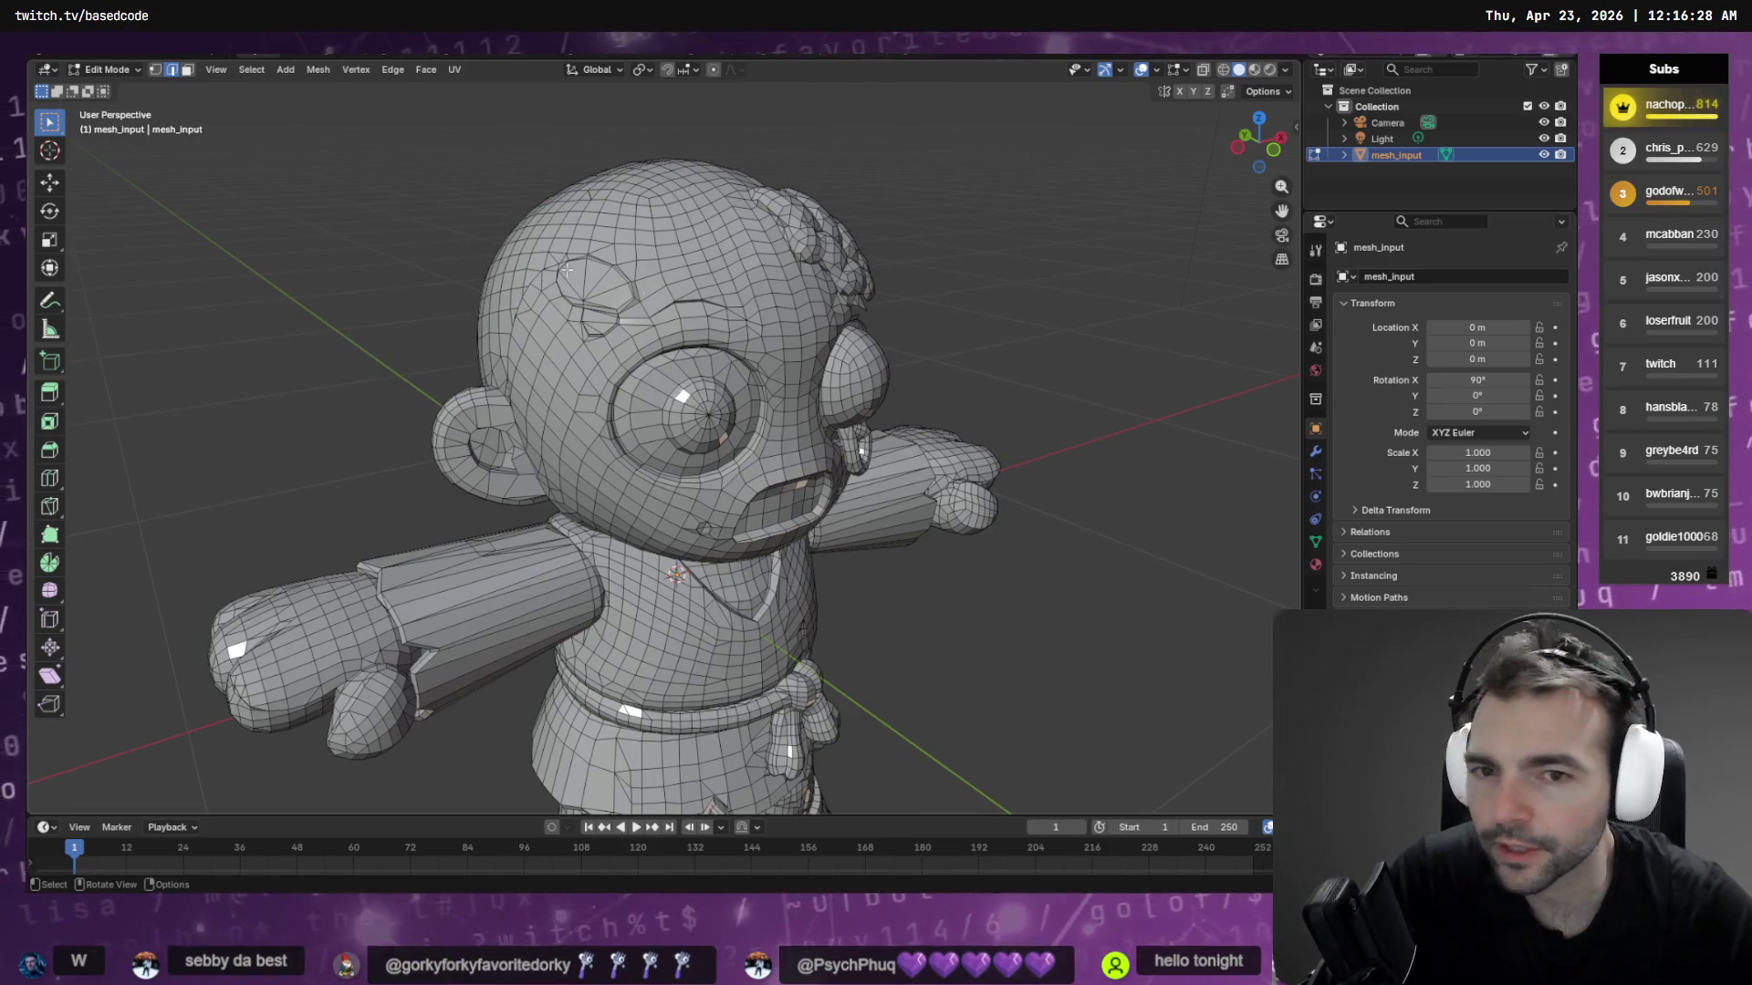
middle_drag(567, 270, 881, 259)
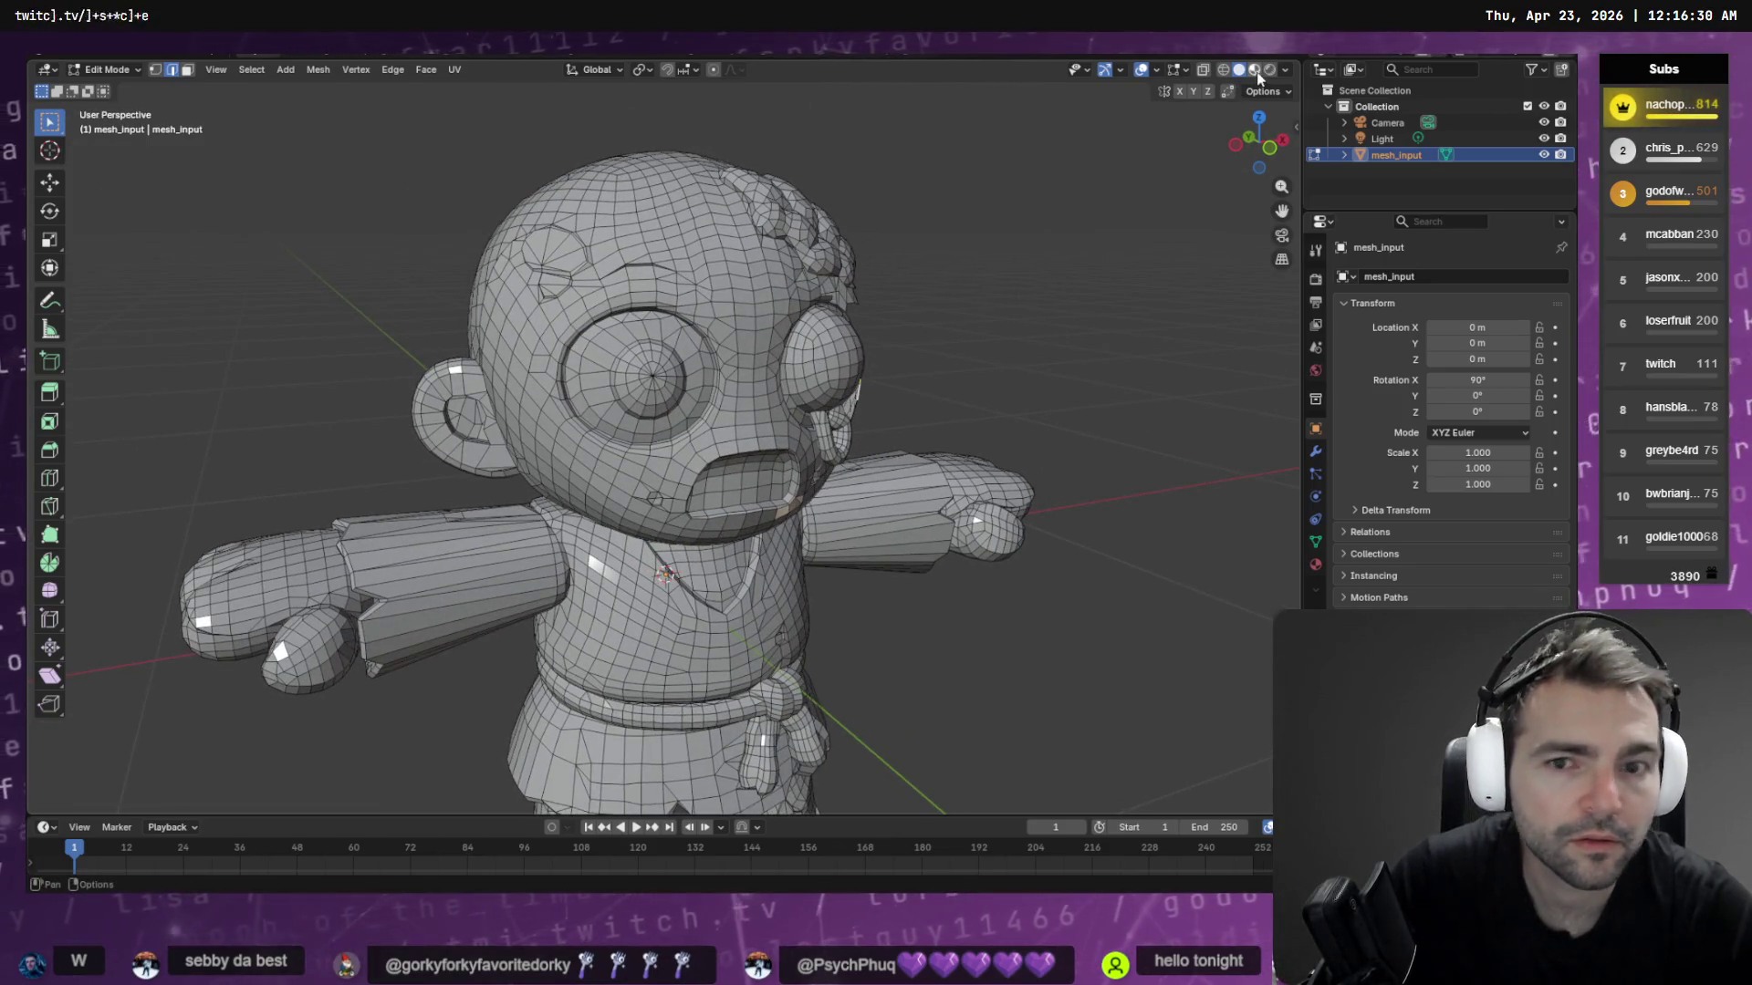
click(1254, 69)
mouse_move(1097, 224)
middle_down()
mouse_move(987, 326)
mouse_move(911, 313)
mouse_move(1009, 321)
mouse_move(895, 301)
mouse_move(982, 285)
mouse_move(1085, 310)
mouse_move(903, 325)
mouse_move(919, 326)
mouse_move(774, 359)
mouse_move(812, 341)
mouse_move(797, 339)
middle_up()
scroll(774, 360, up, 4)
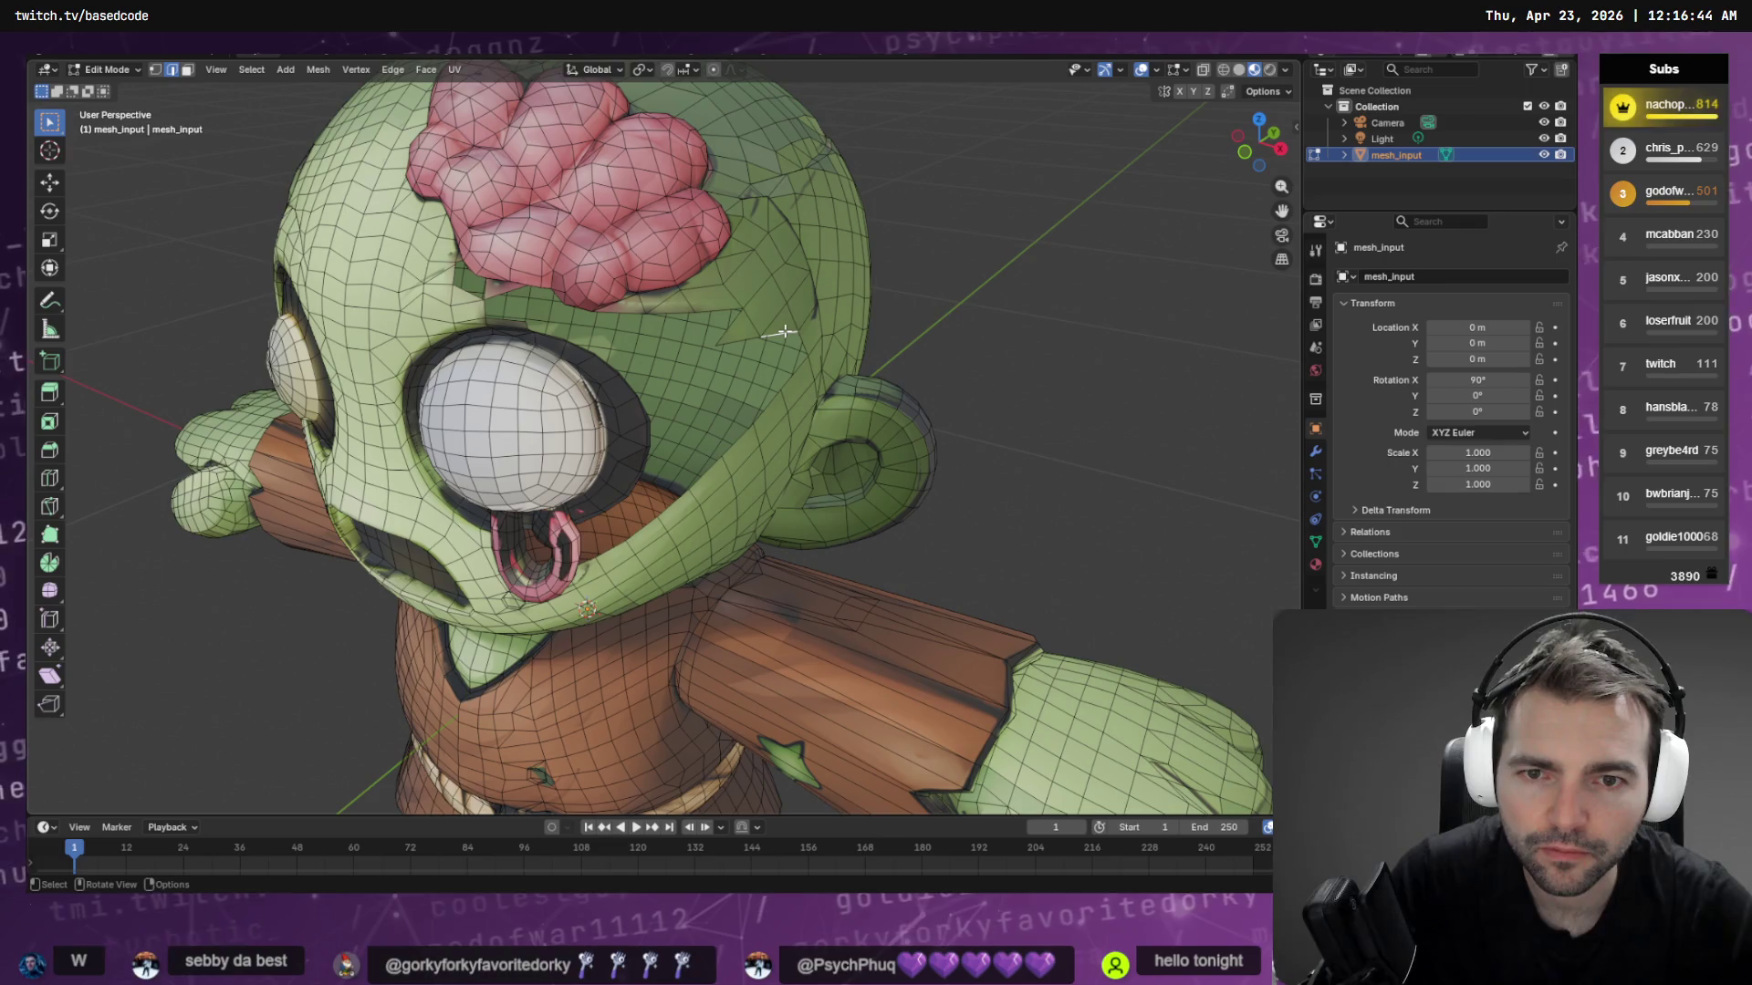
Run Select Boundary Loop from the F3 search to select the open edges
key(F3)
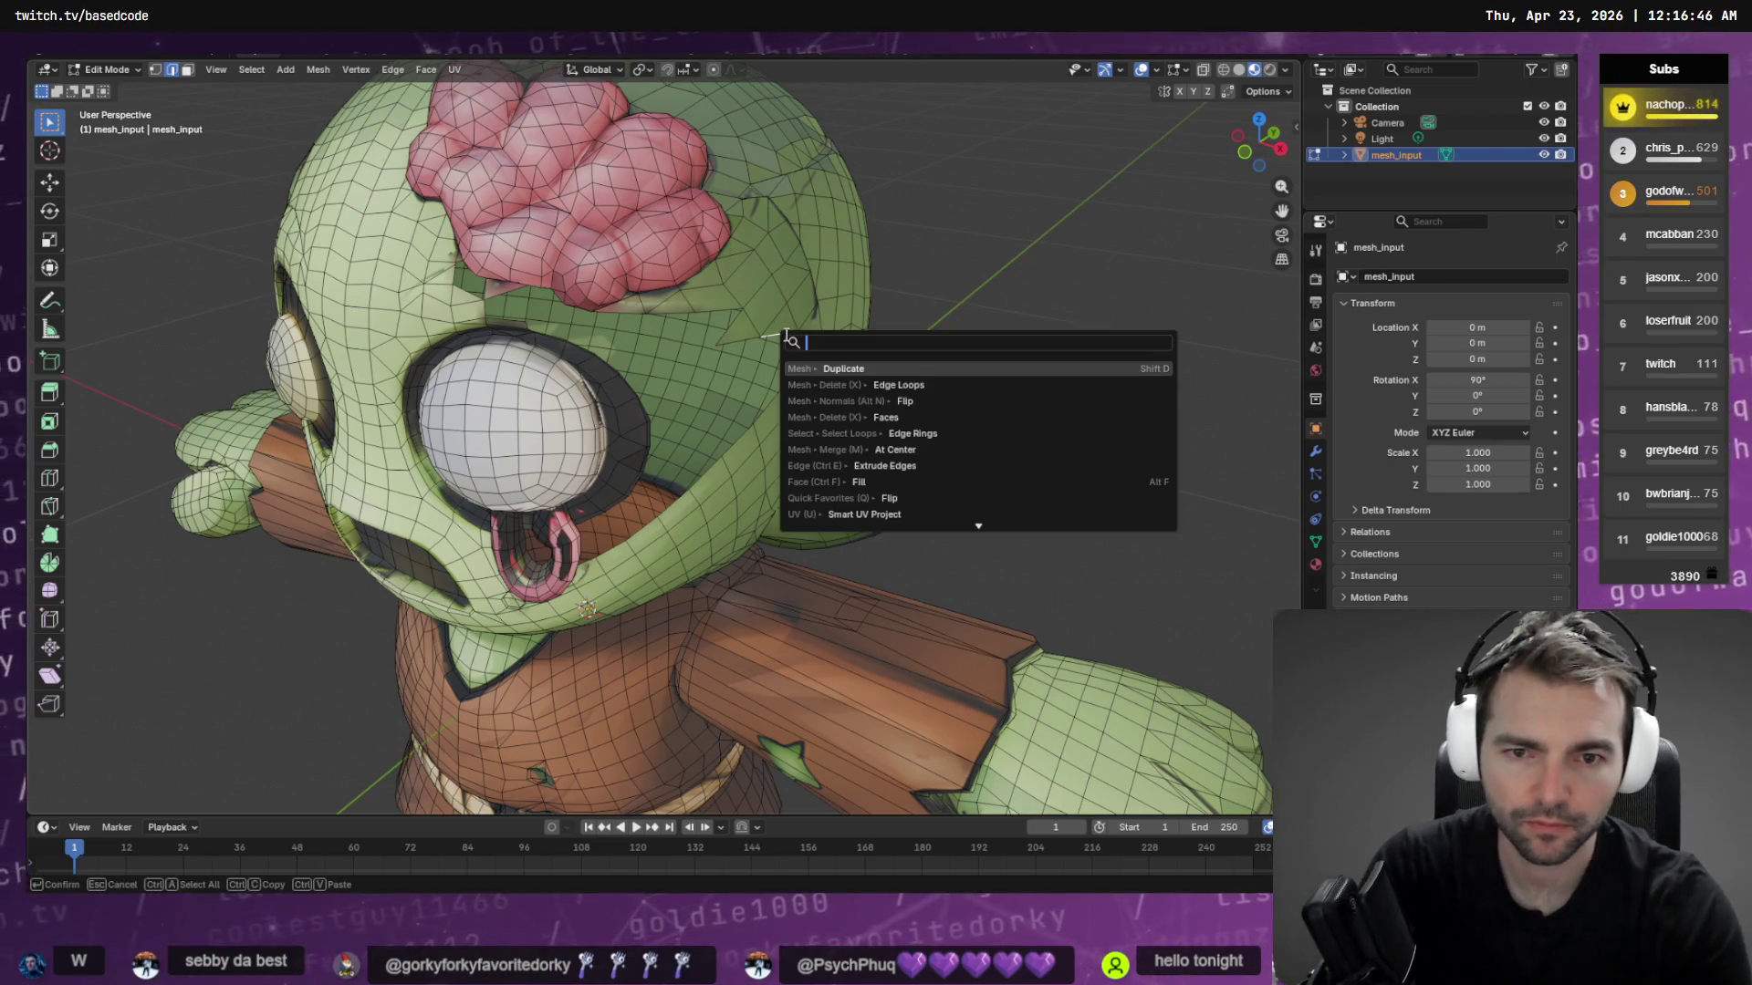
text(boundar)
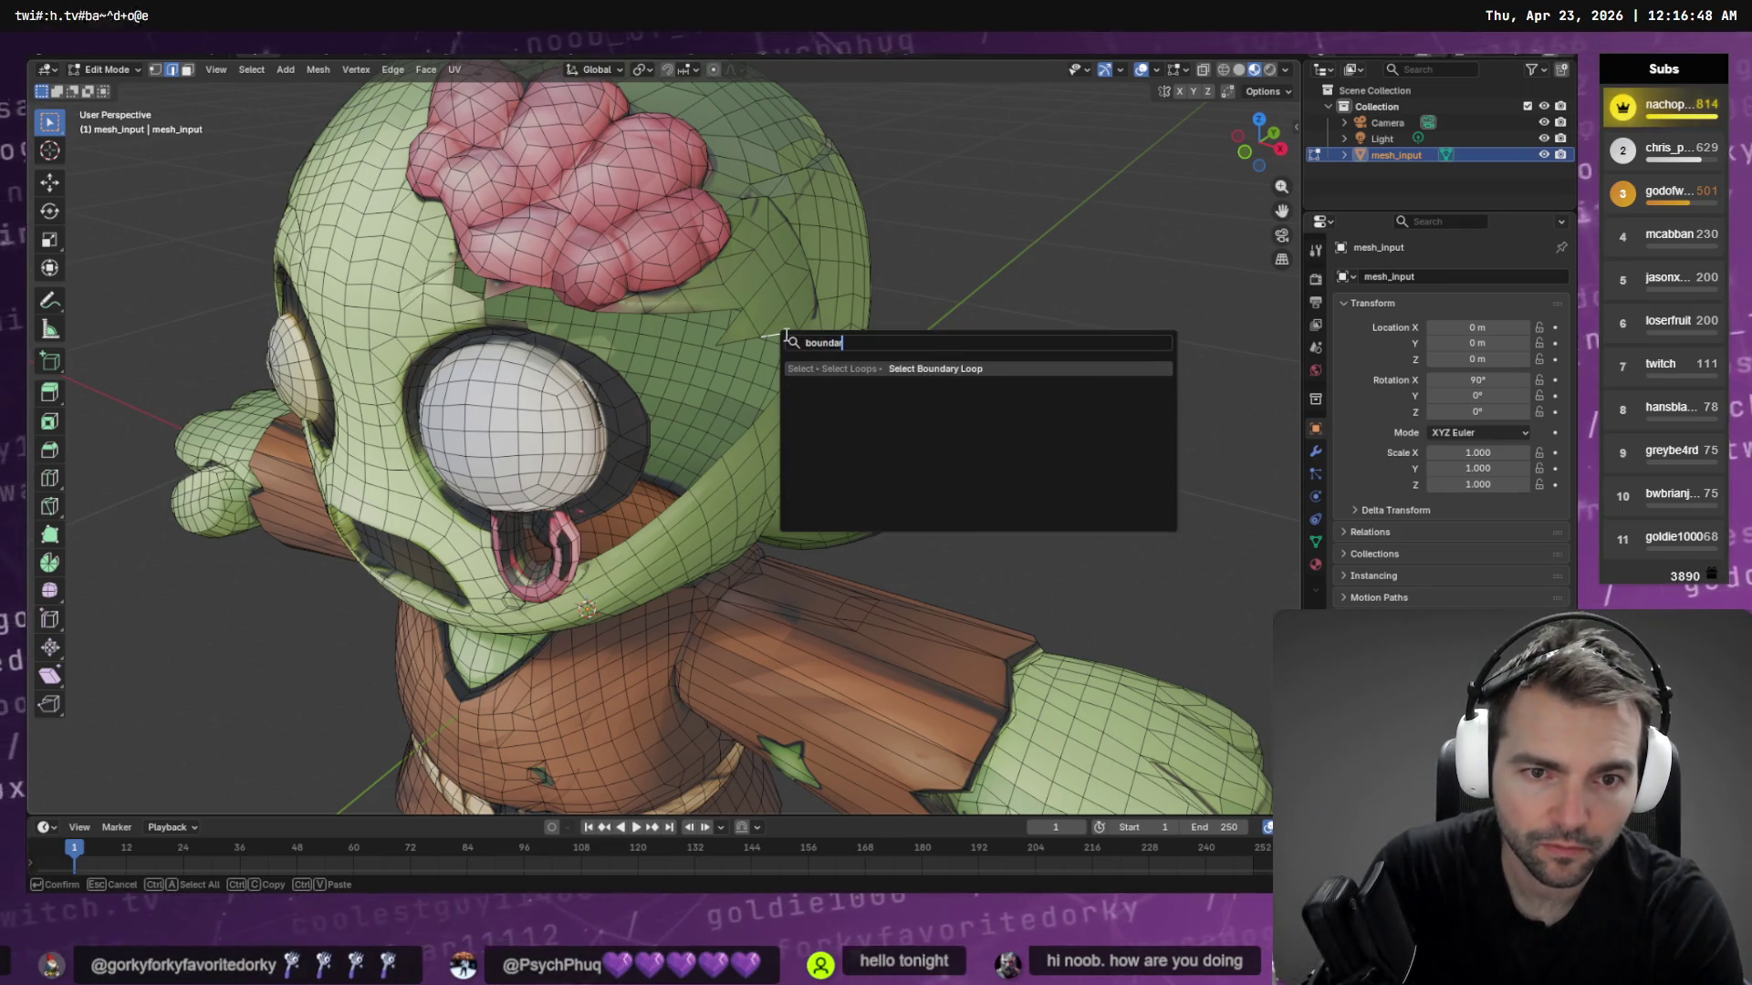
key(Return)
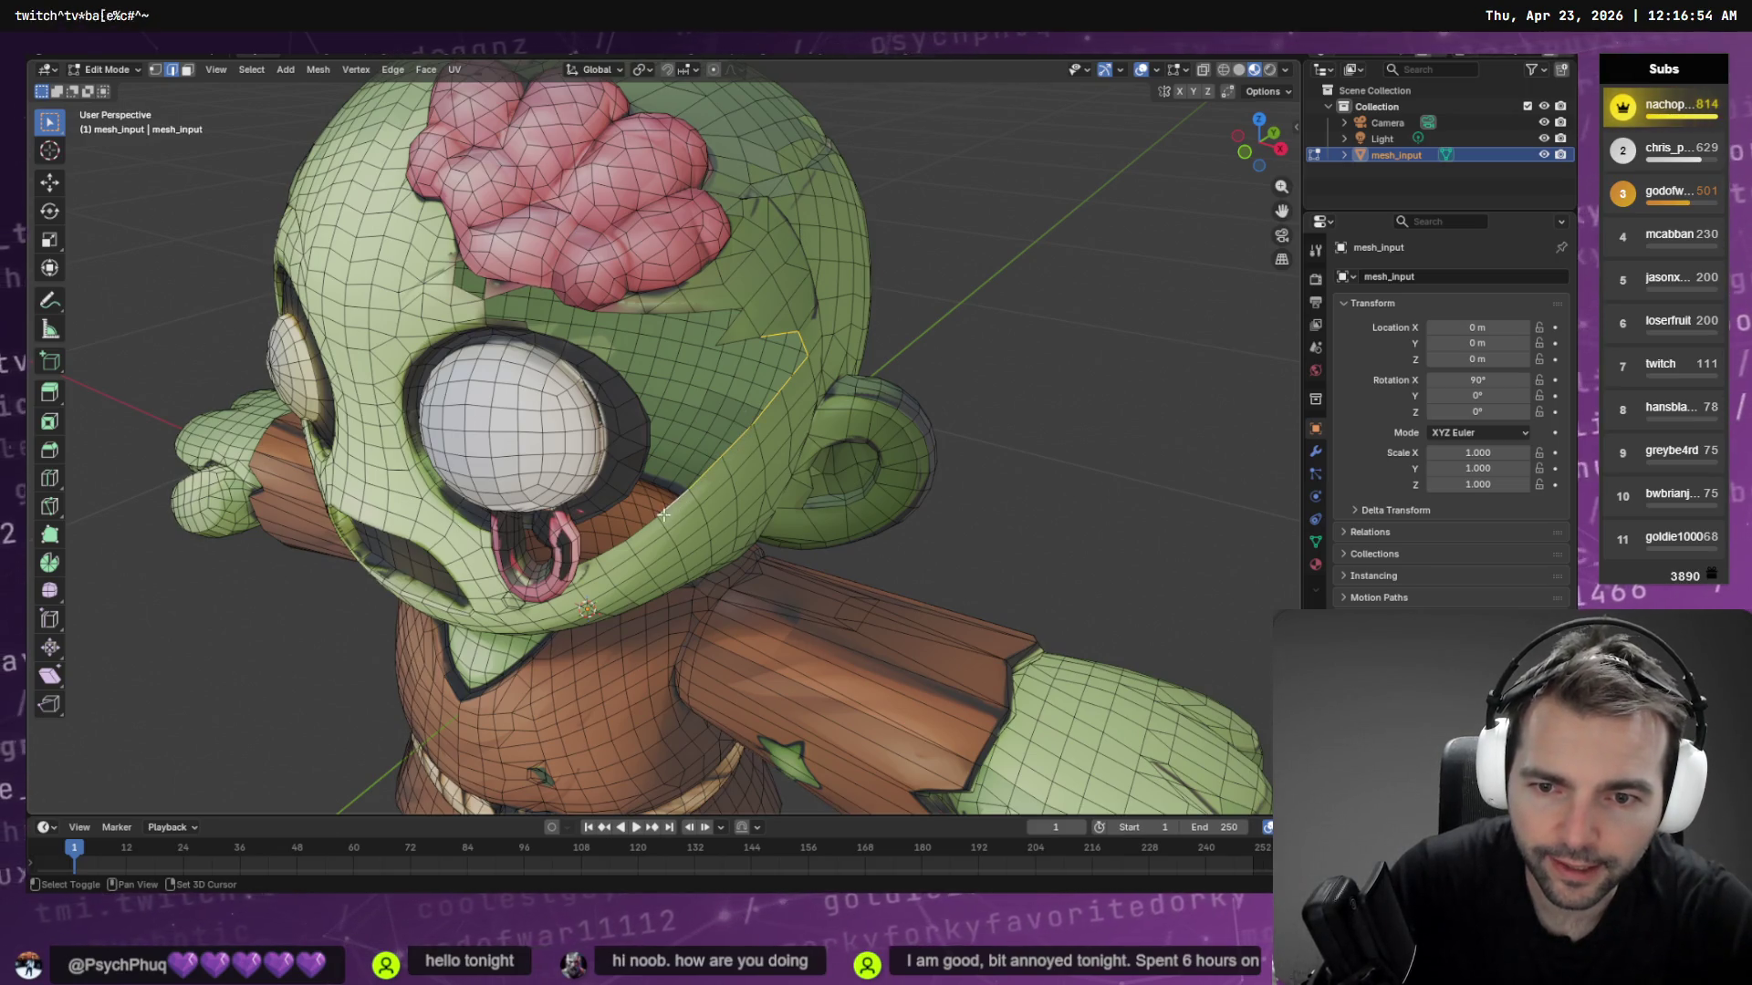
Inspect the holes around the mouth and eye socket, then go to the Hunyuan 3D page
mouse_move(616, 548)
middle_down()
mouse_move(714, 424)
mouse_move(792, 410)
mouse_move(977, 462)
middle_up()
scroll(714, 424, up, 5)
scroll(977, 463, up, 4)
right_click(977, 462)
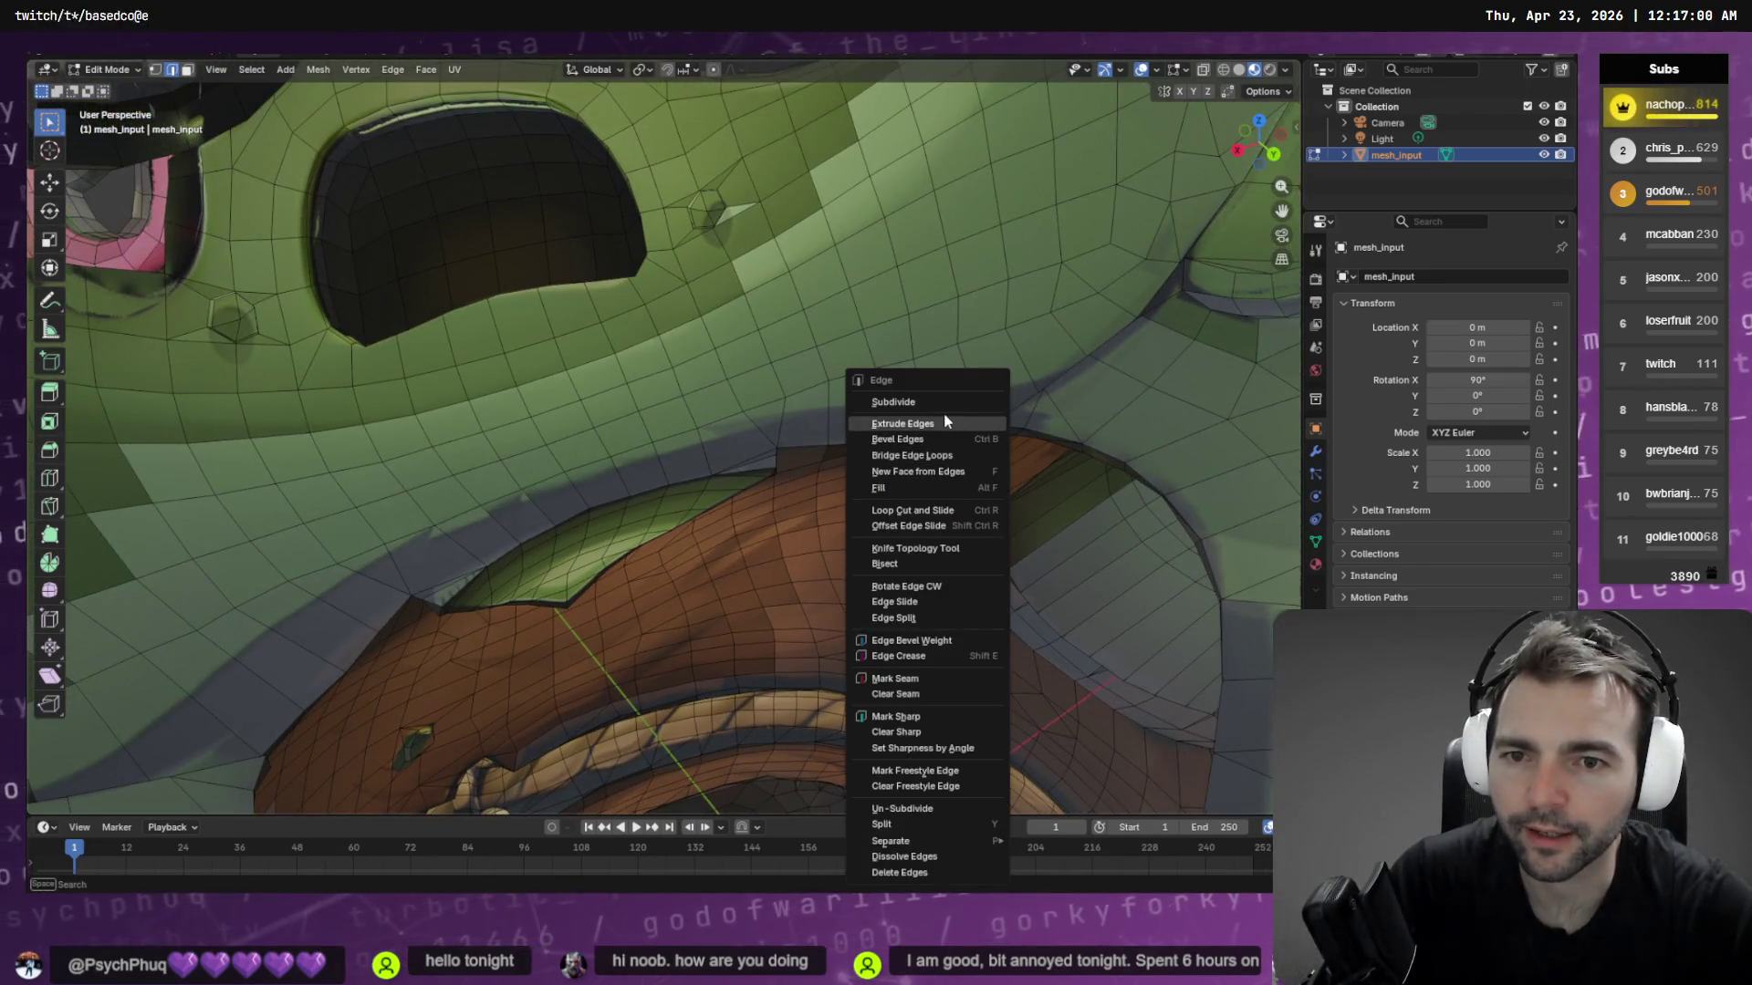
middle_drag(970, 254, 918, 235)
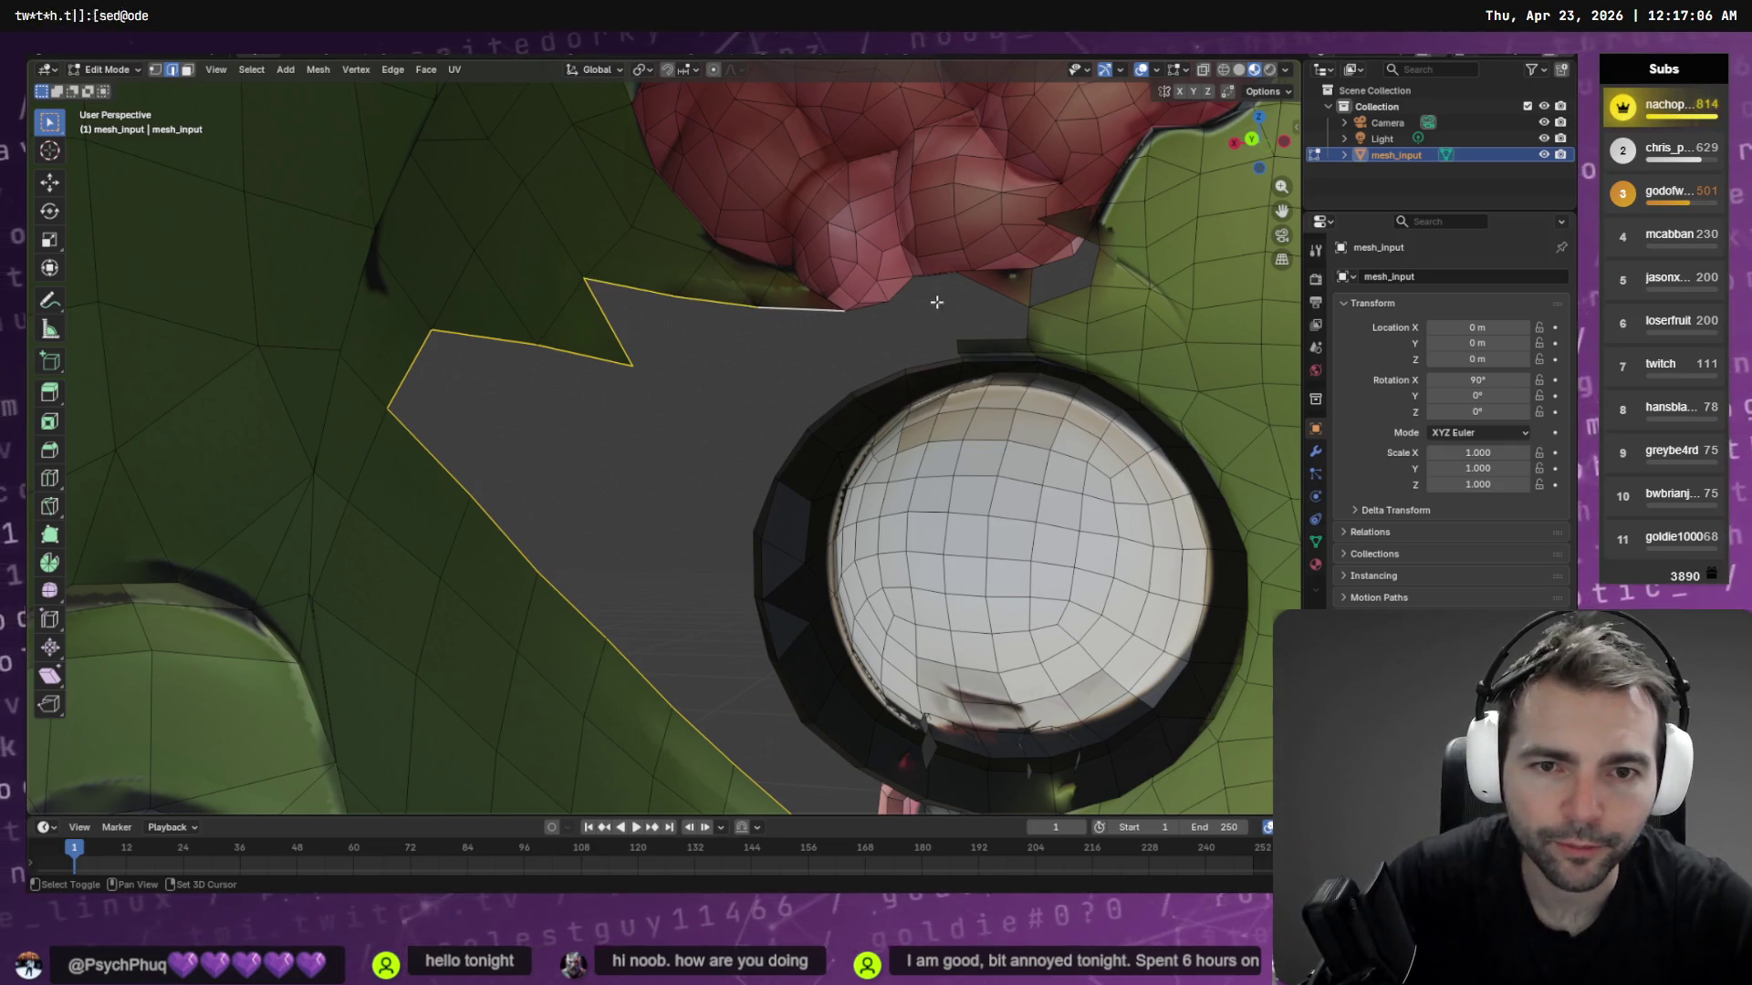
middle_drag(812, 593, 889, 640)
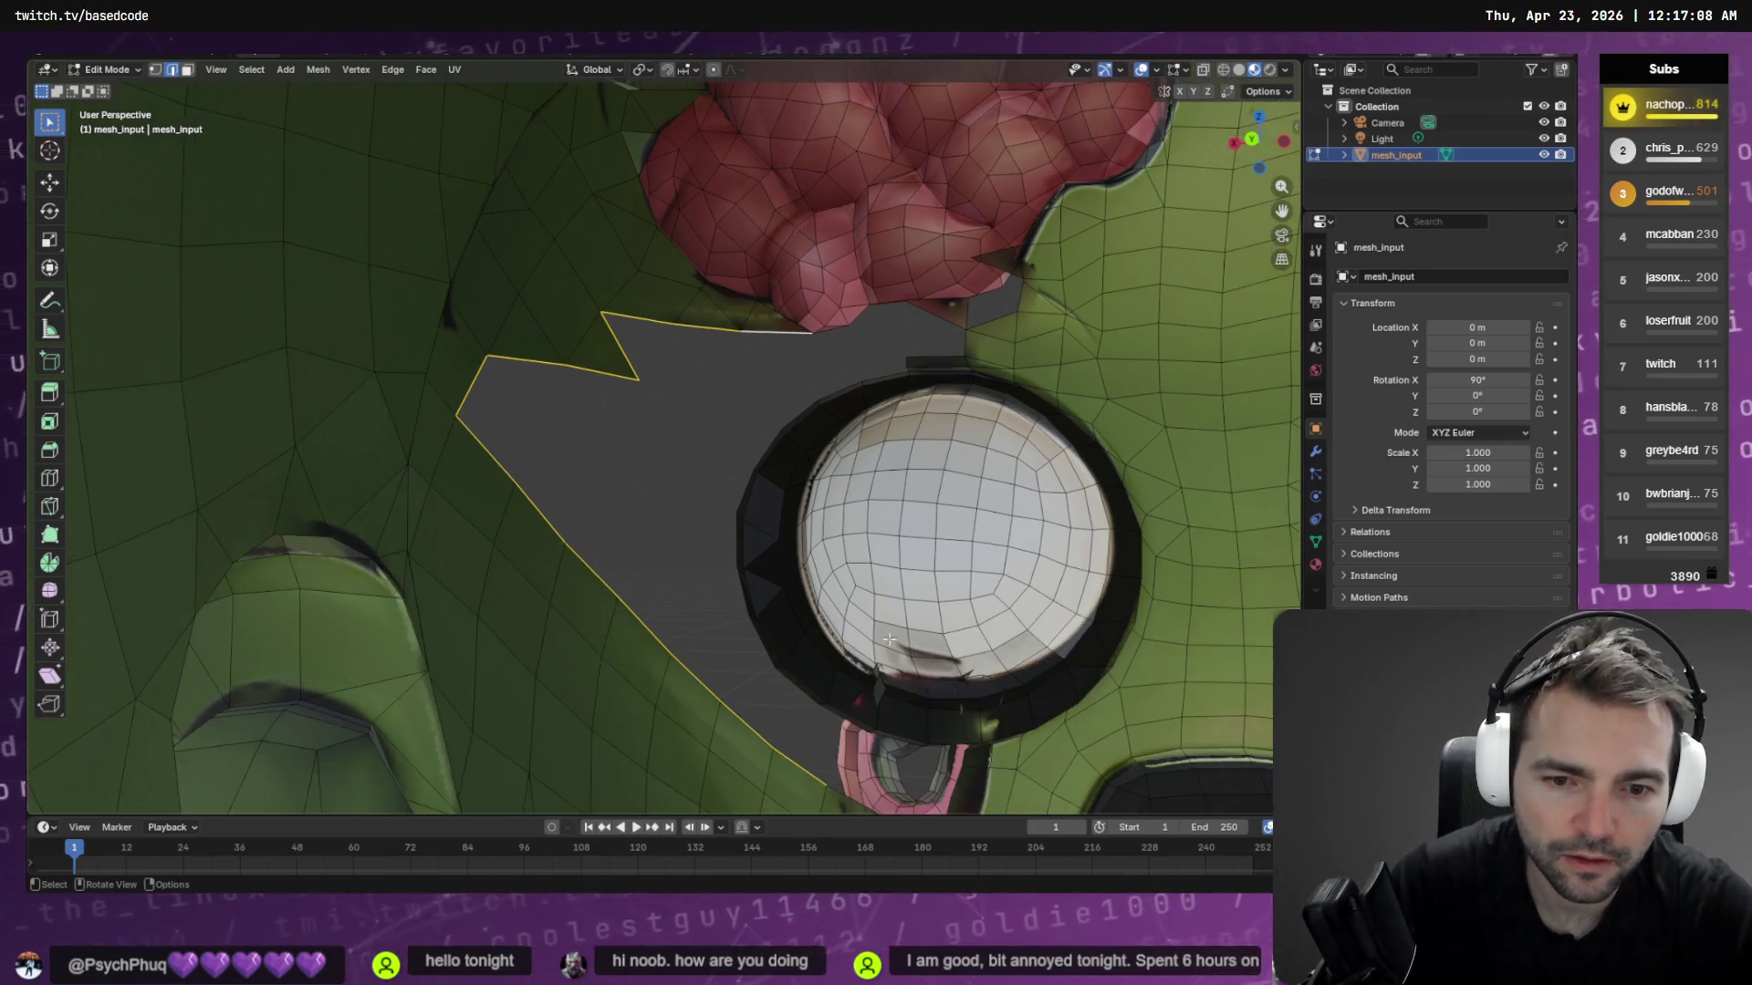
middle_drag(999, 664, 672, 562)
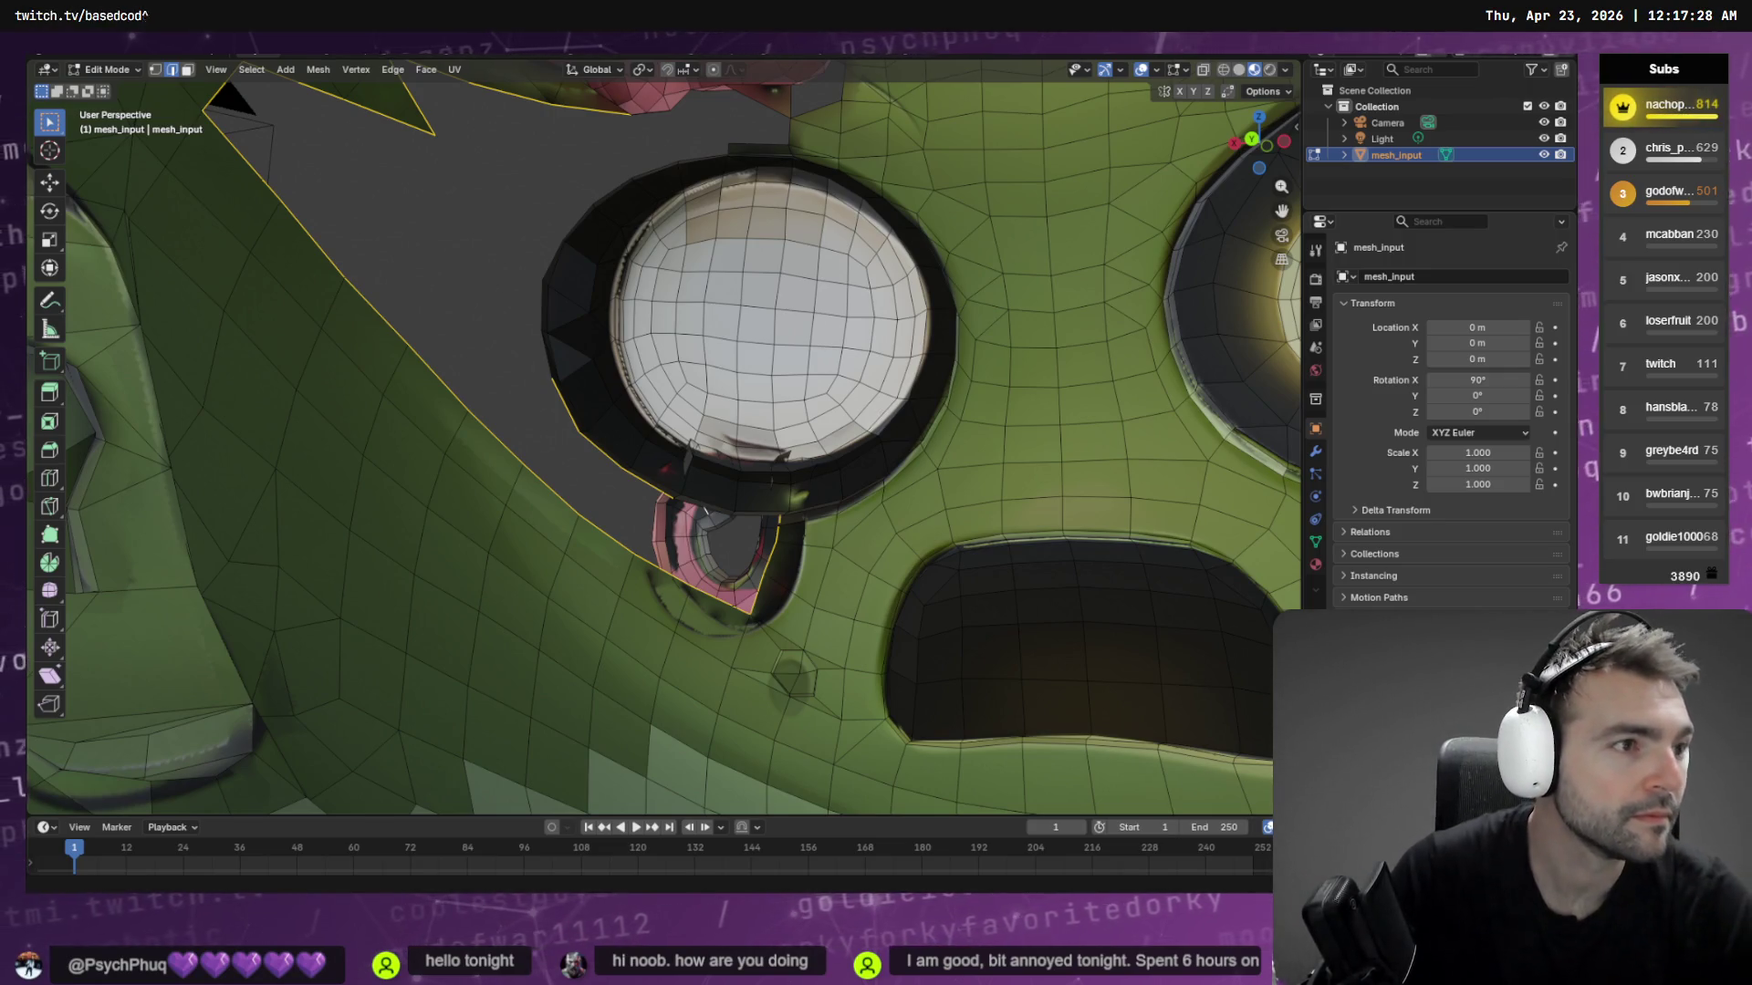
key(alt+Tab)
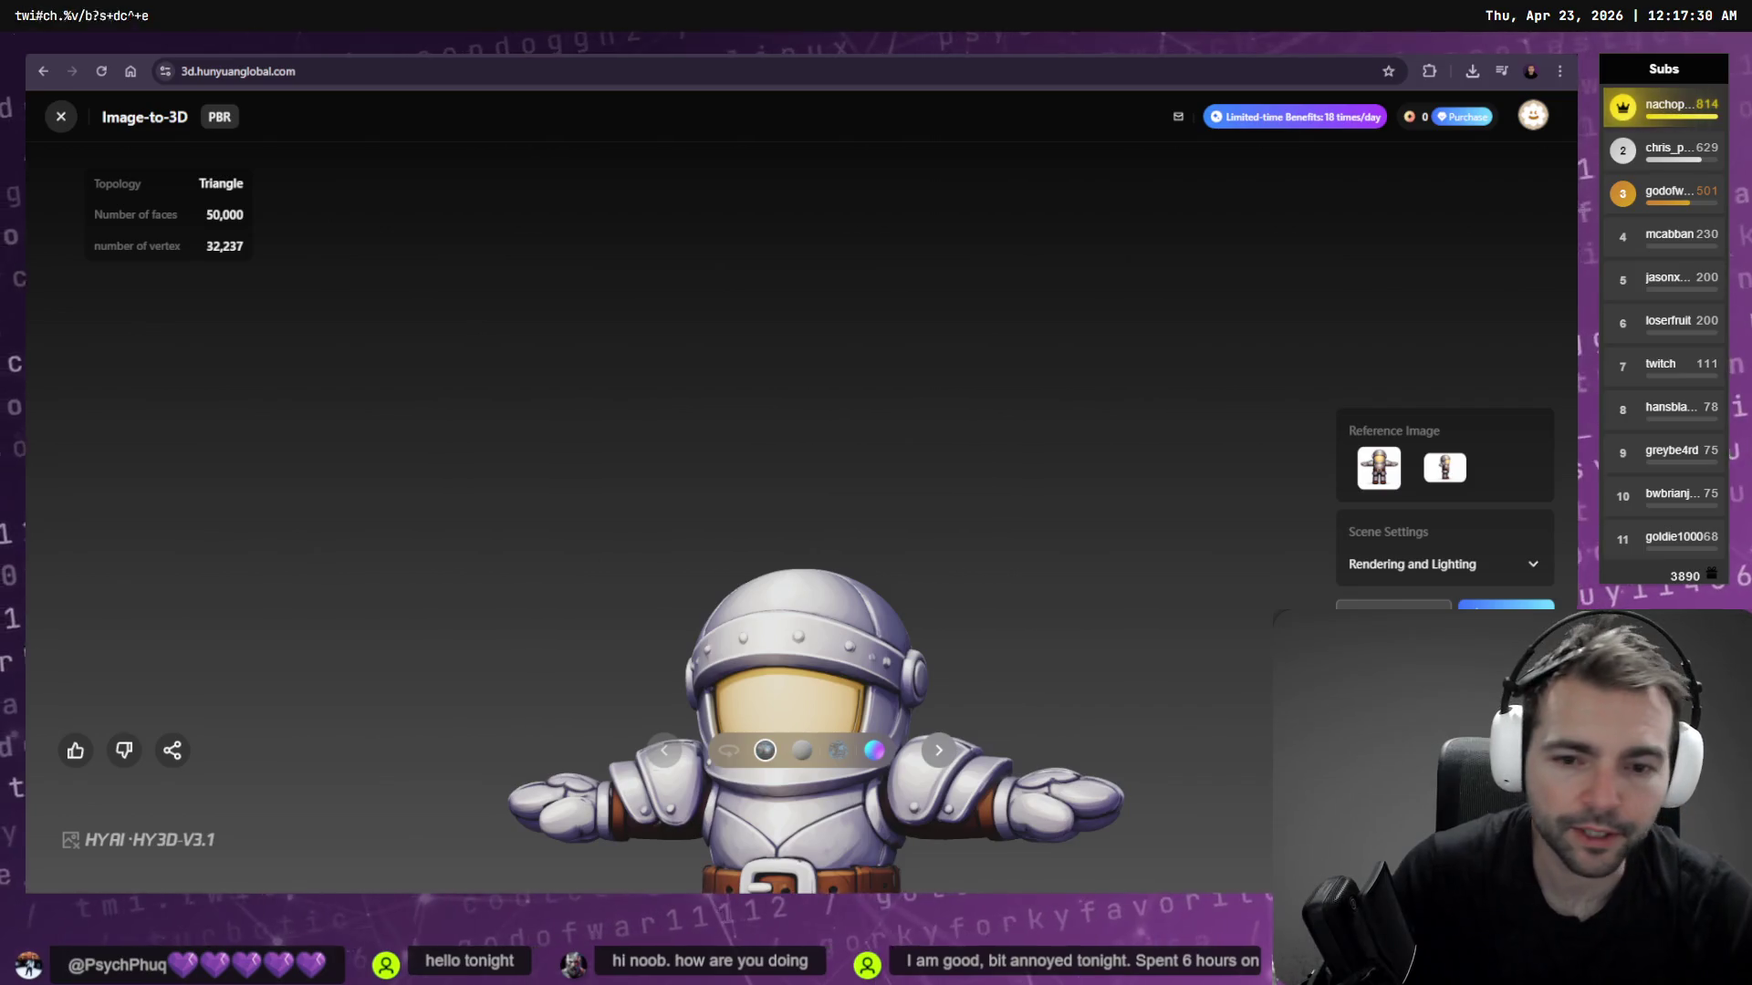
Orbit the generated knight model to side and front views, then return to Blender
mouse_move(1039, 628)
mouse_down()
mouse_move(1047, 539)
mouse_move(946, 727)
mouse_move(982, 328)
mouse_up()
scroll(977, 458, up, 5)
scroll(977, 458, down, 5)
scroll(1078, 502, up, 2)
drag(1078, 502, 1086, 402)
scroll(954, 274, up, 1)
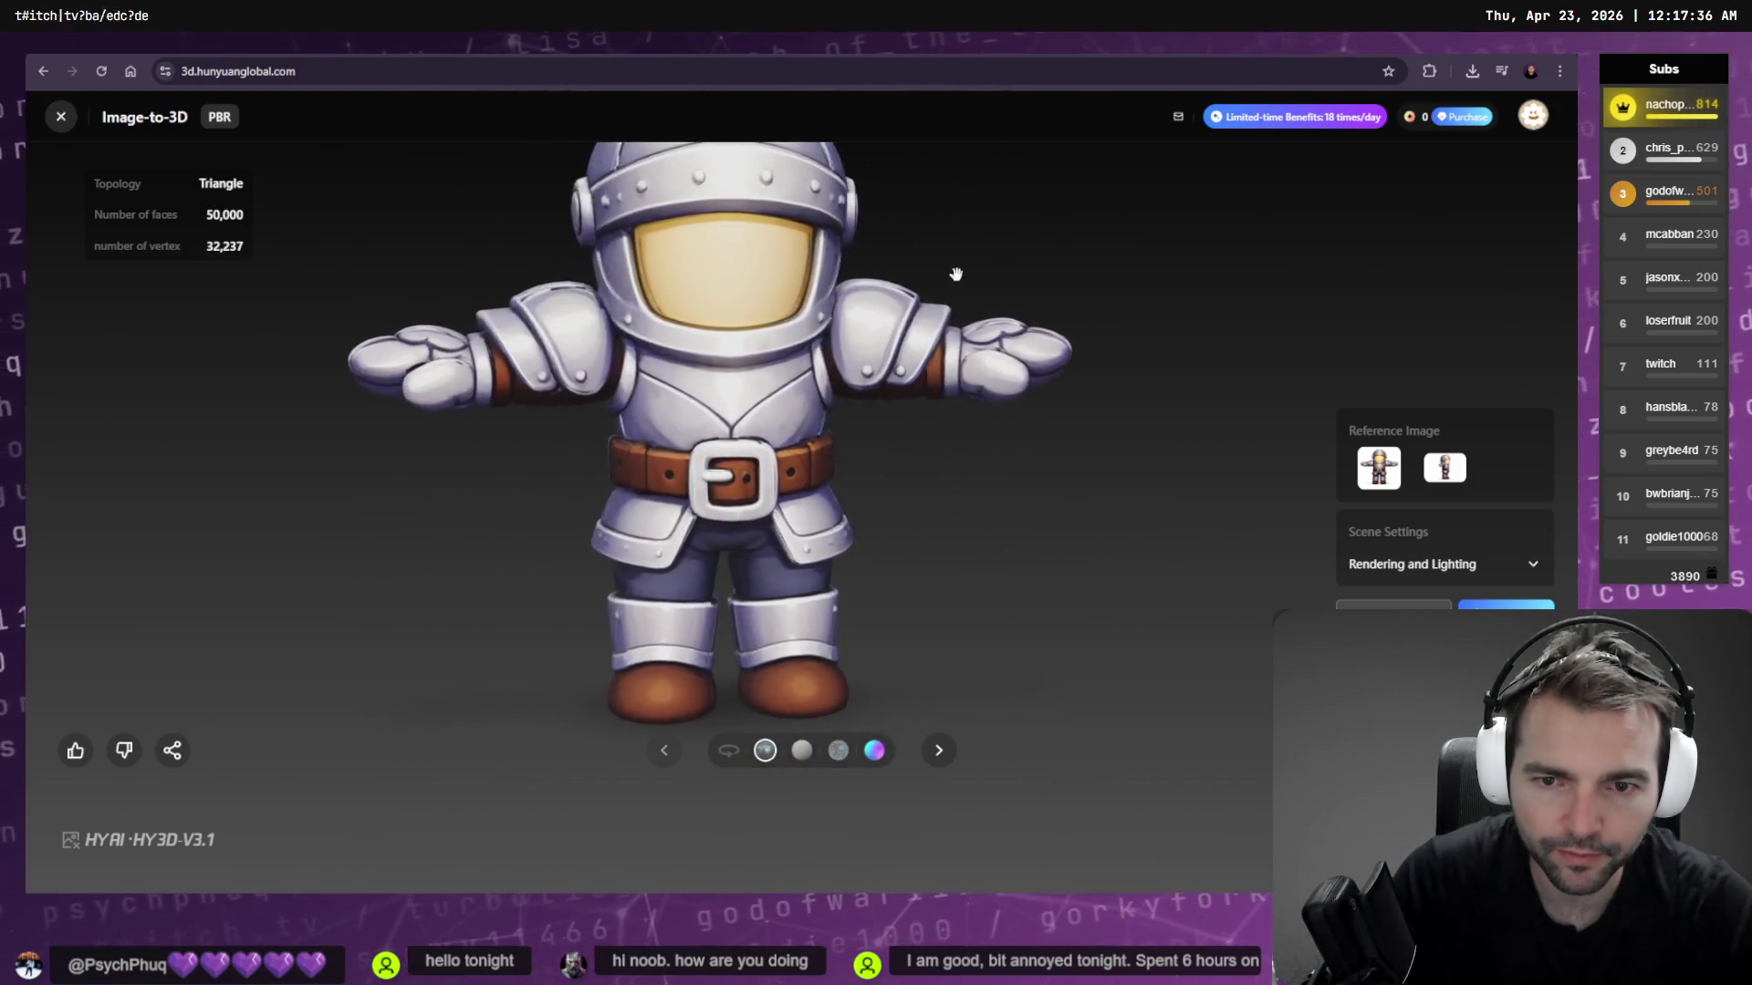
scroll(942, 371, down, 3)
scroll(935, 356, up, 3)
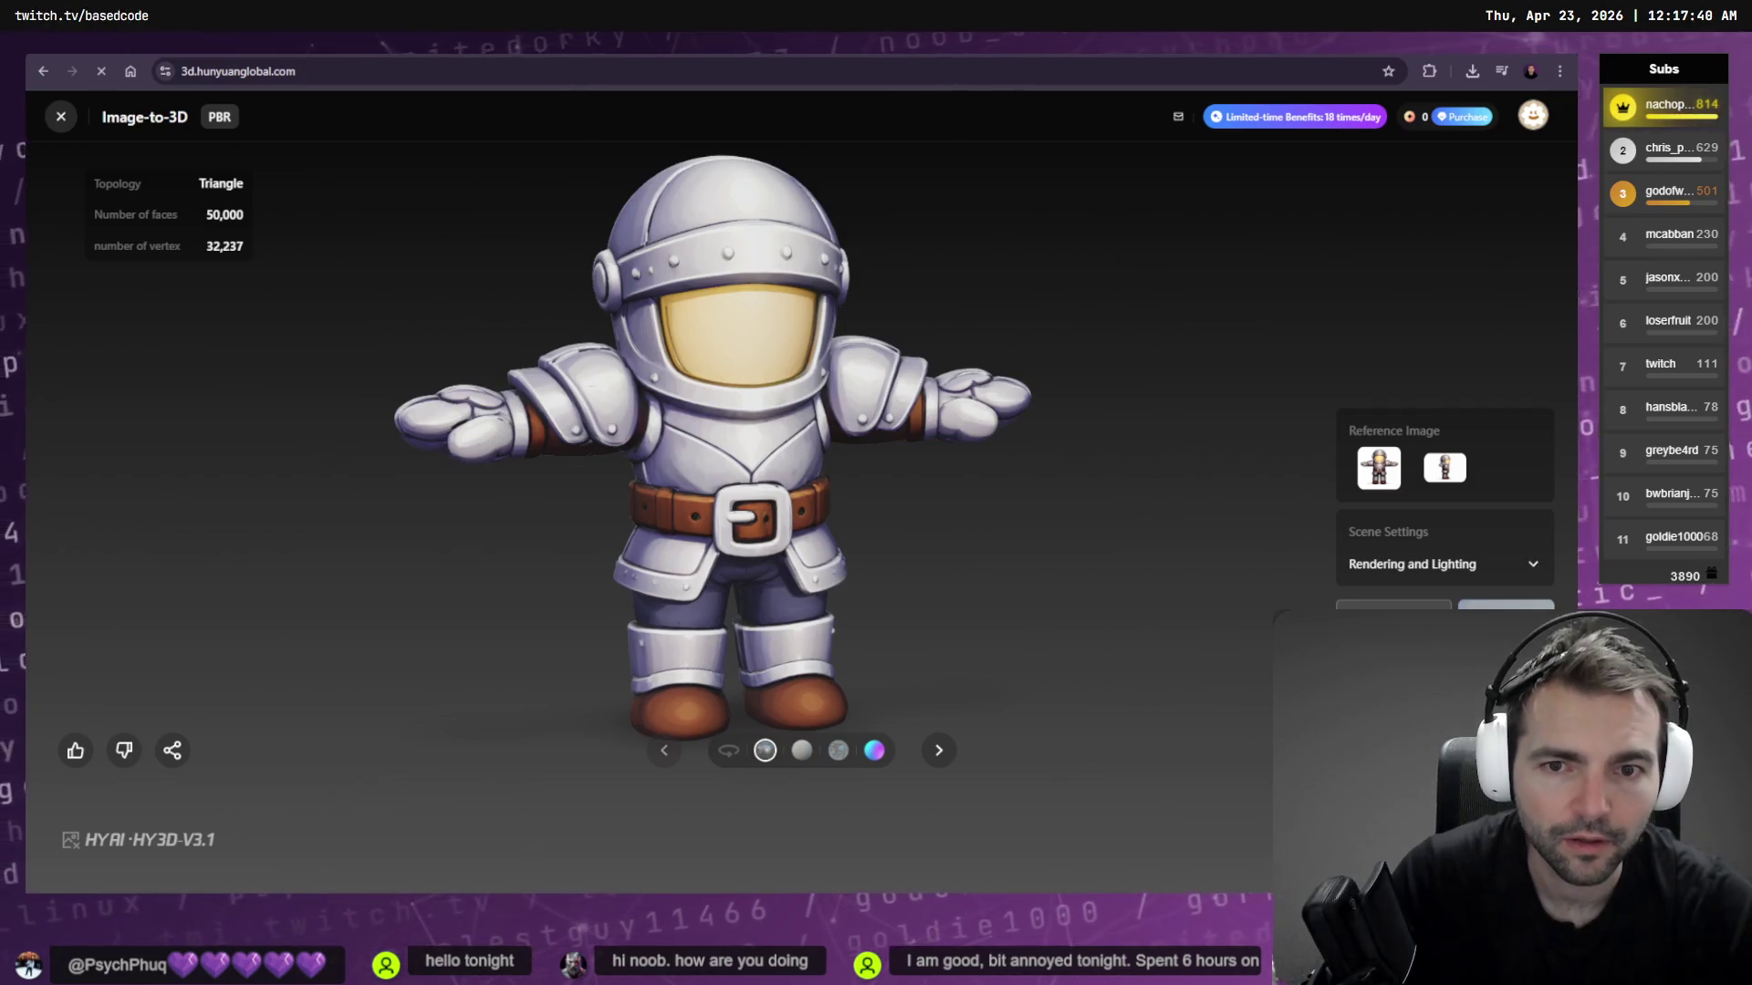
key(alt+Tab)
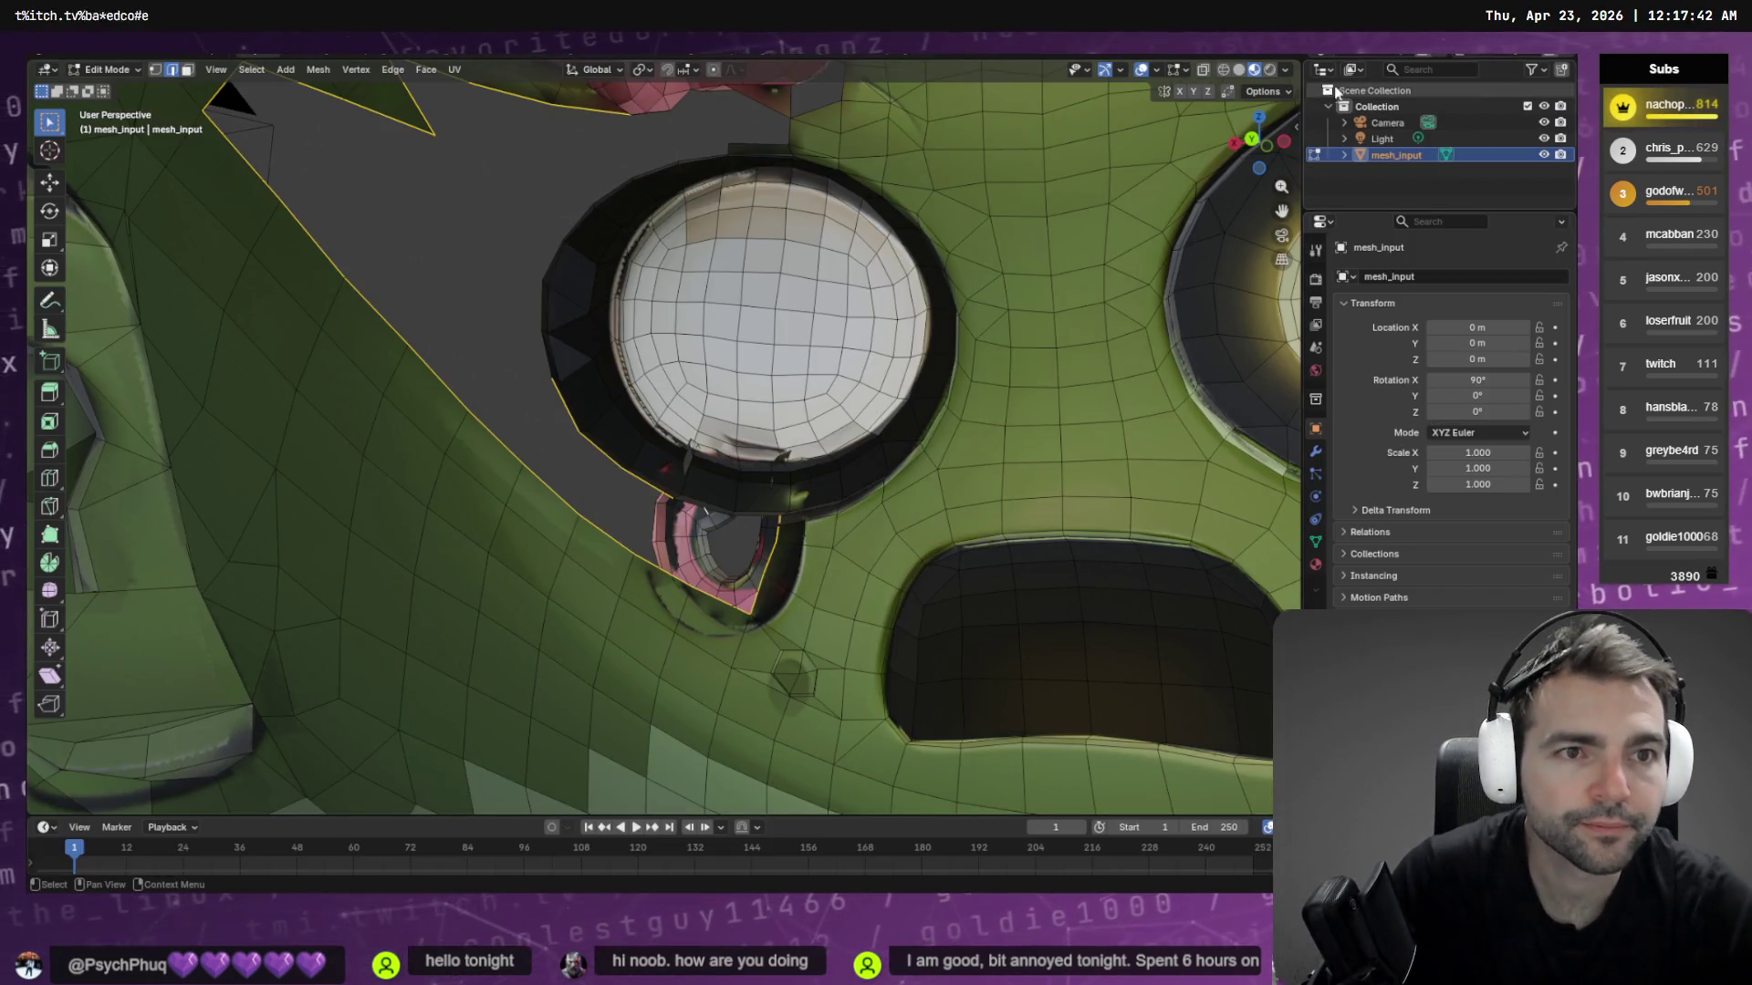
Face the hole beside the eye and shift-select its left and top rim edges
middle_drag(796, 527, 694, 546)
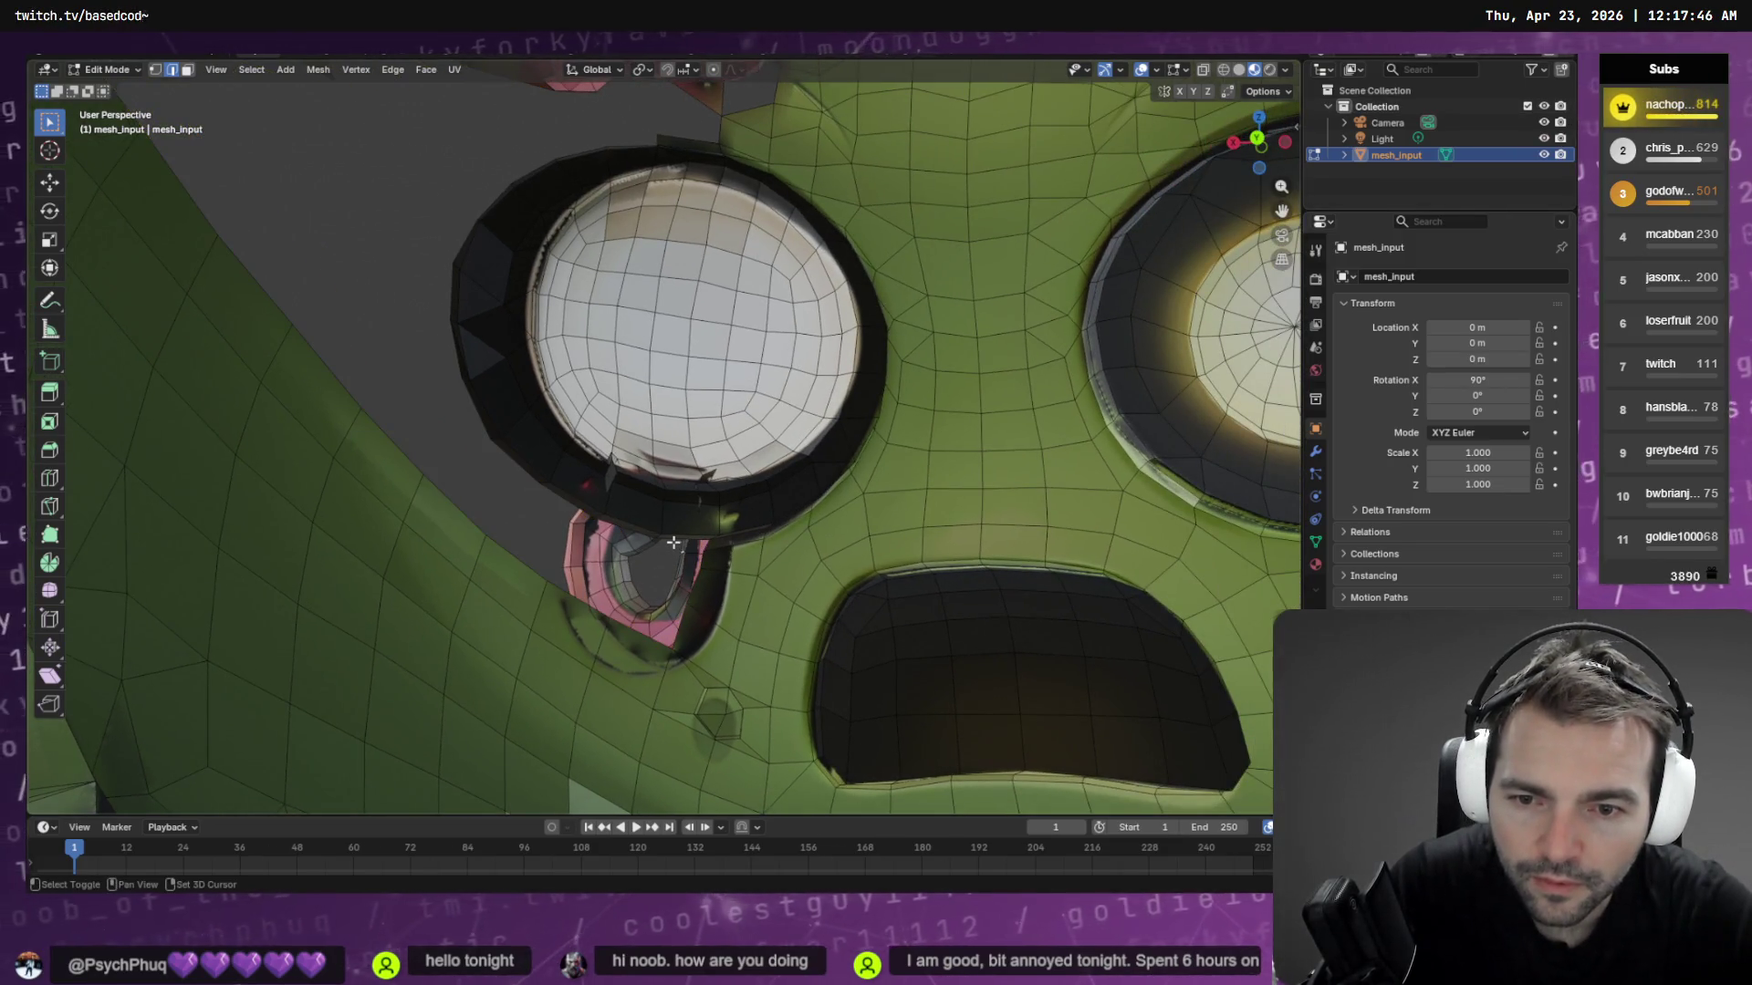
mouse_move(628, 562)
shift+middle_down()
mouse_move(596, 582)
mouse_move(614, 579)
mouse_move(488, 526)
shift+middle_up()
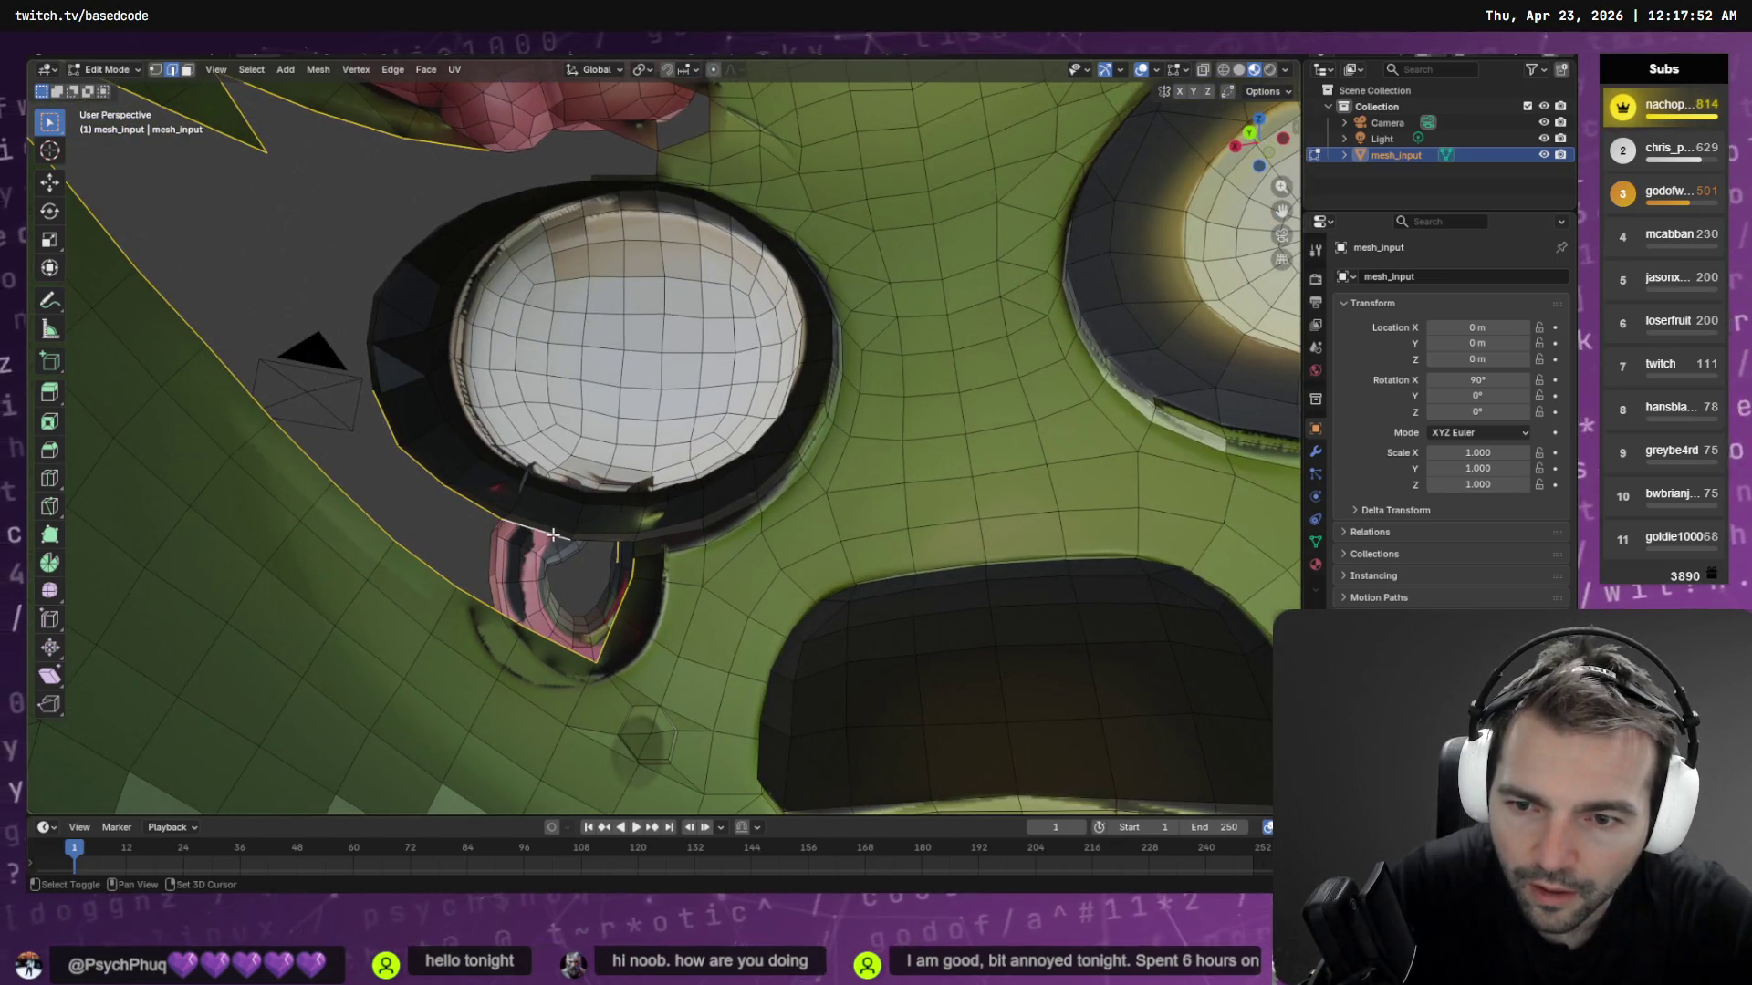
scroll(645, 547, up, 3)
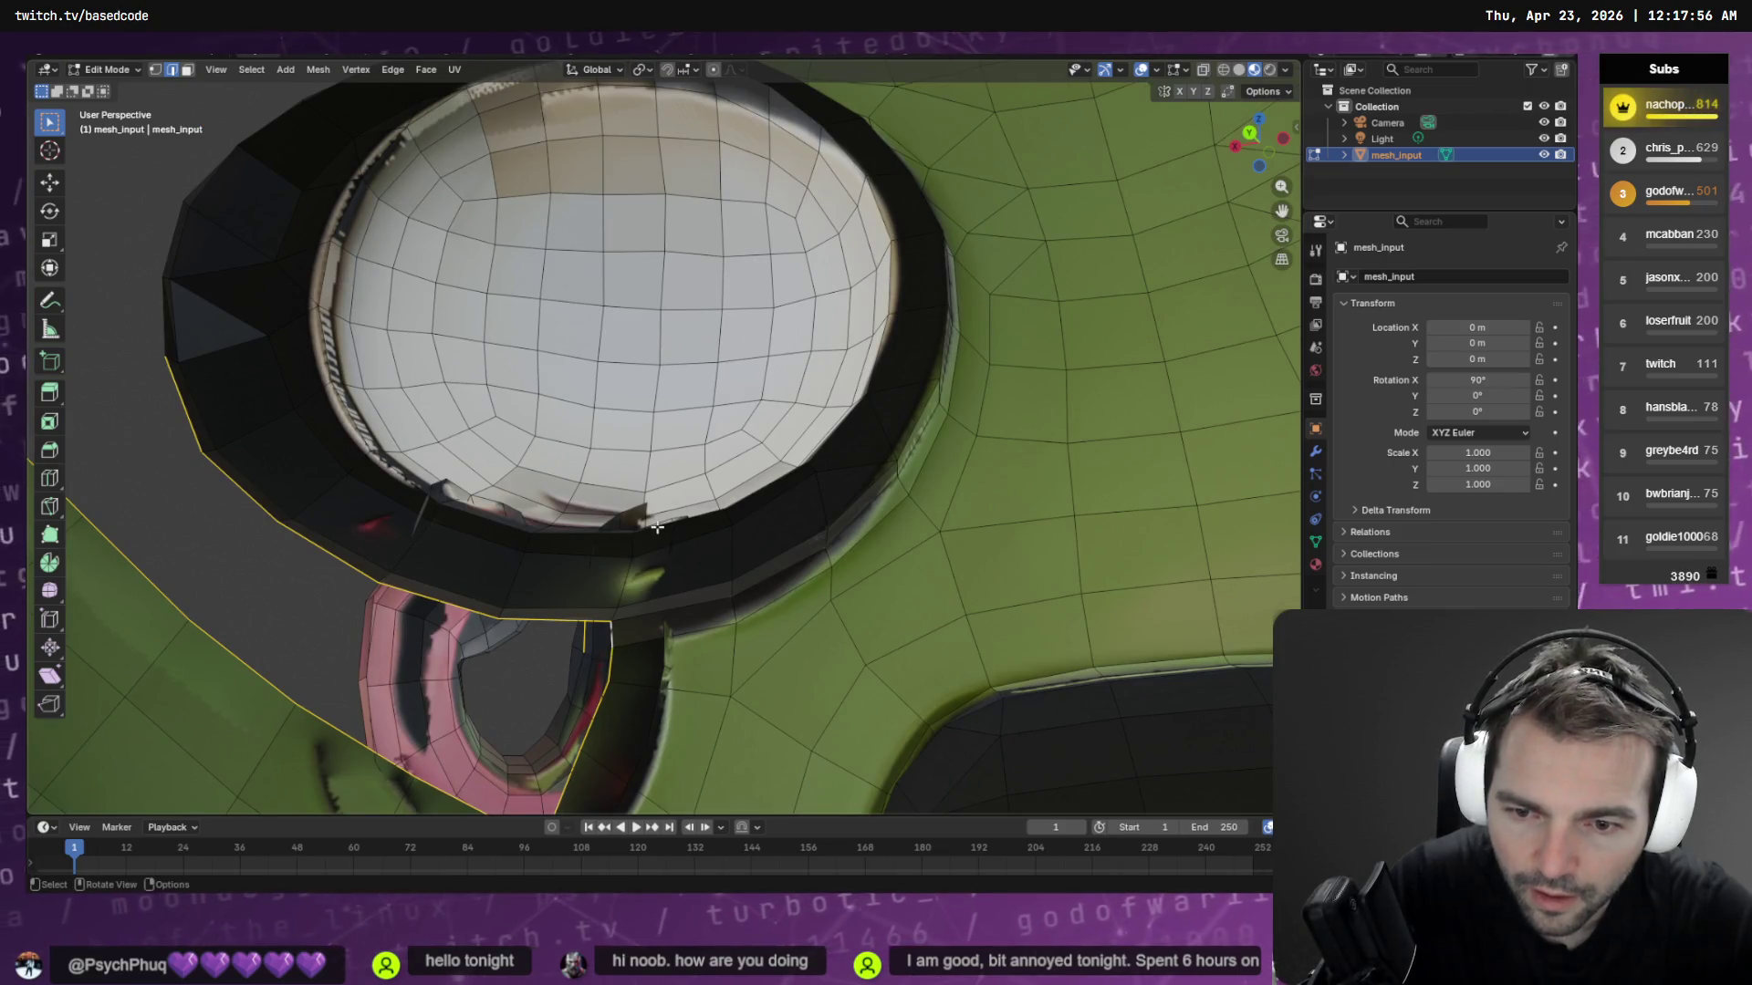
mouse_move(657, 528)
middle_down()
mouse_move(657, 325)
mouse_move(711, 639)
mouse_move(455, 602)
middle_up()
shift+click(435, 505)
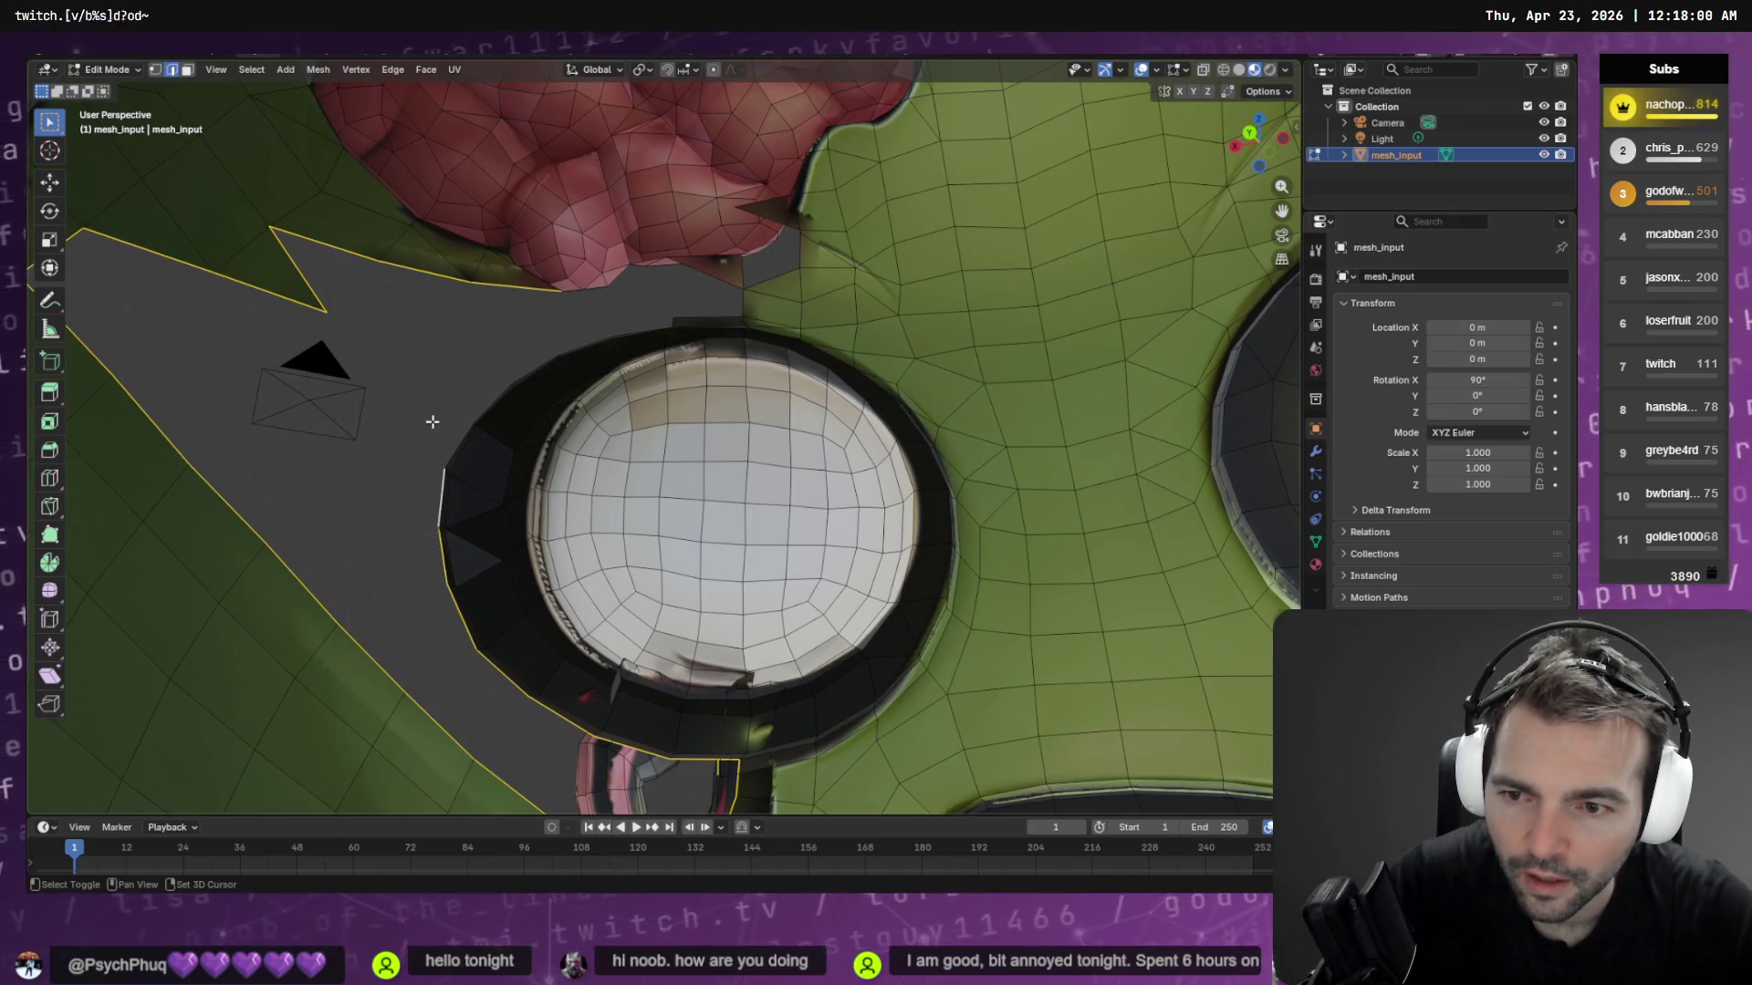
shift+click(451, 385)
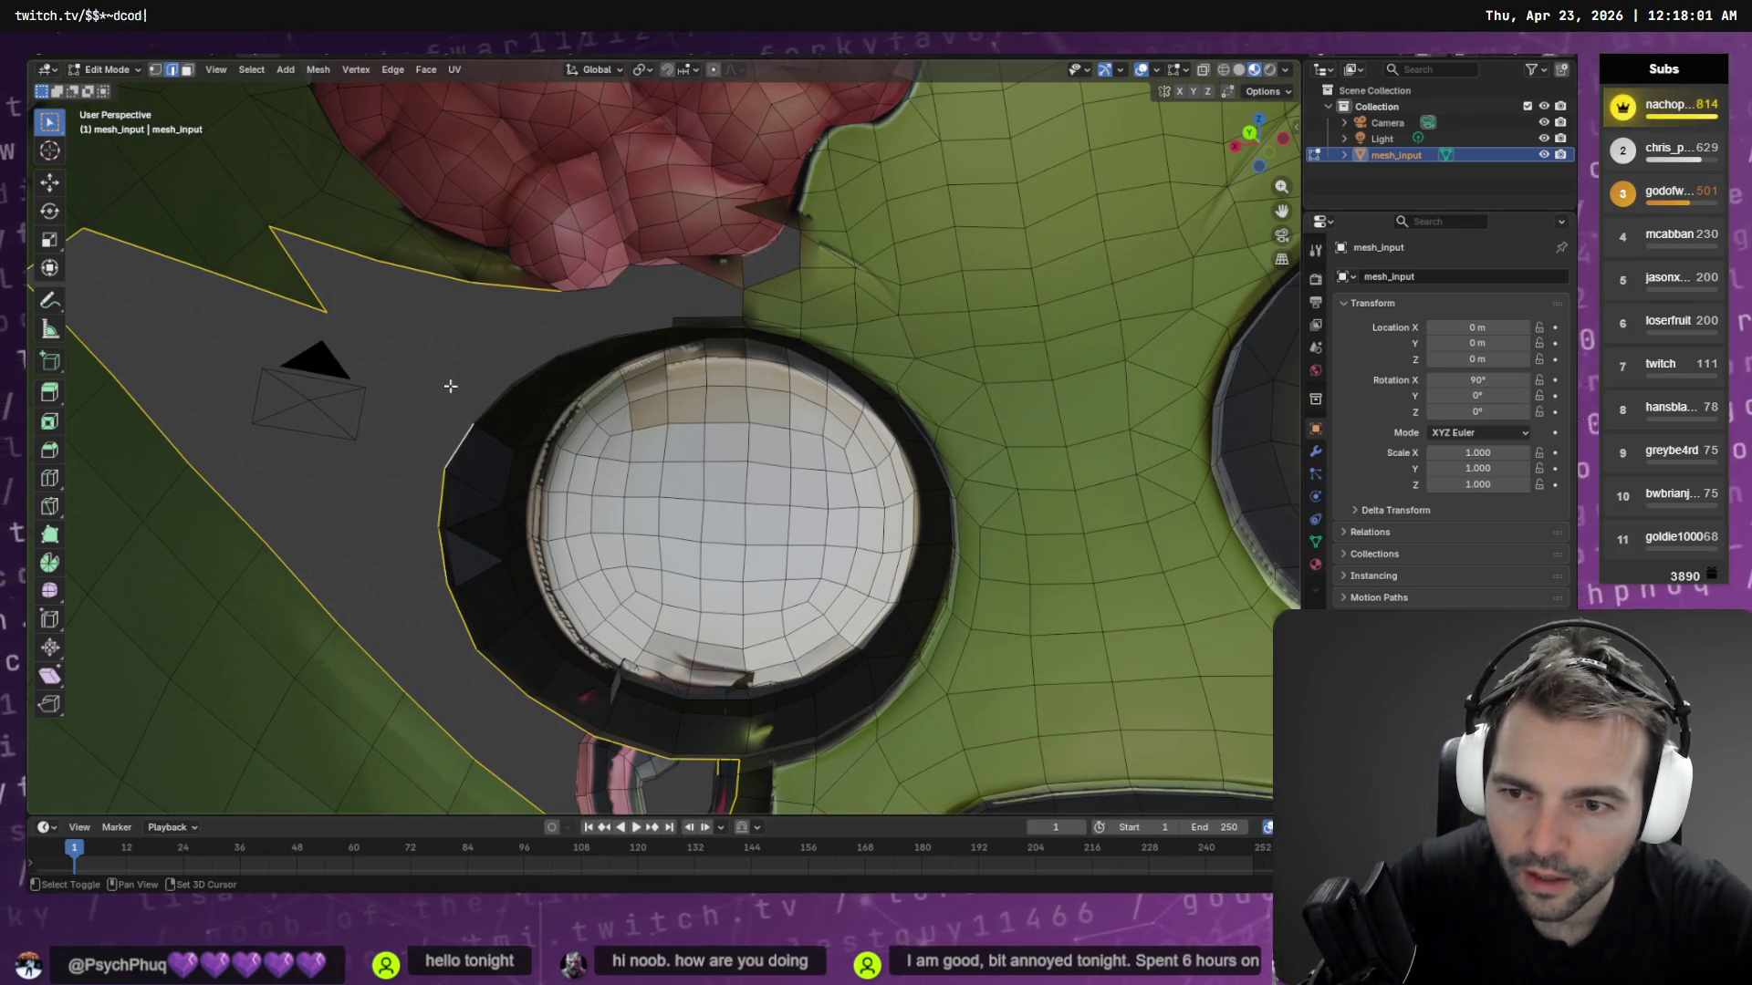
shift+click(650, 313)
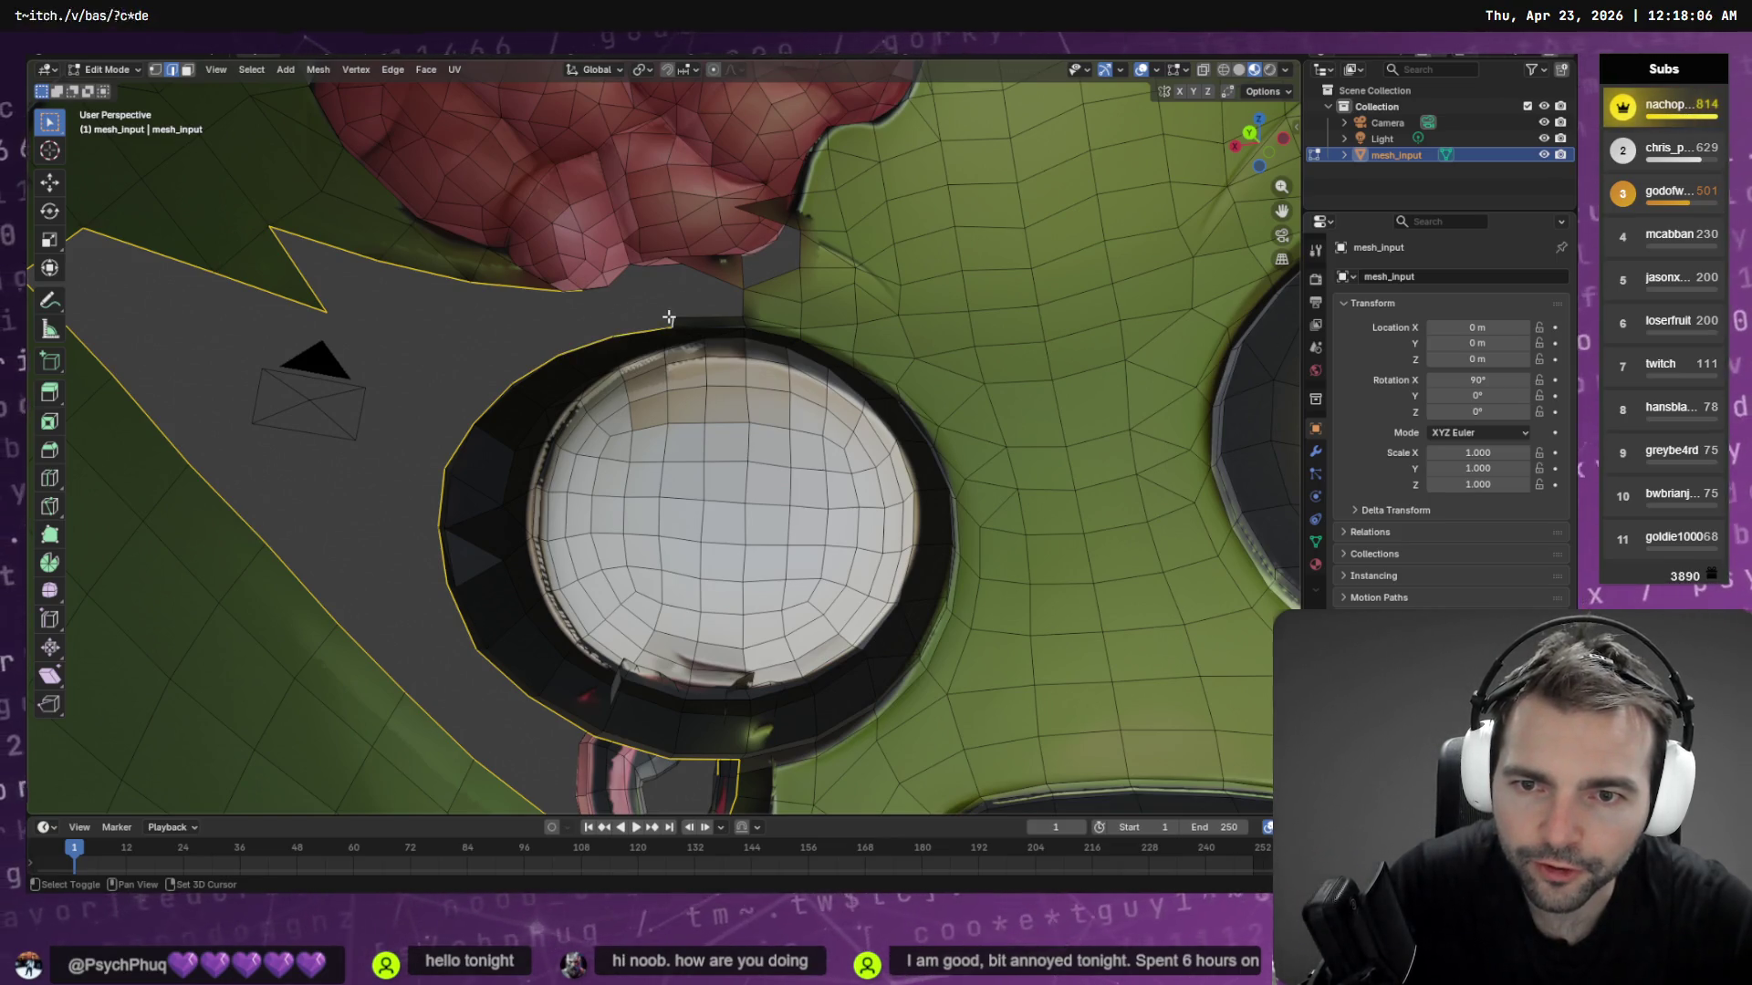
shift+click(711, 312)
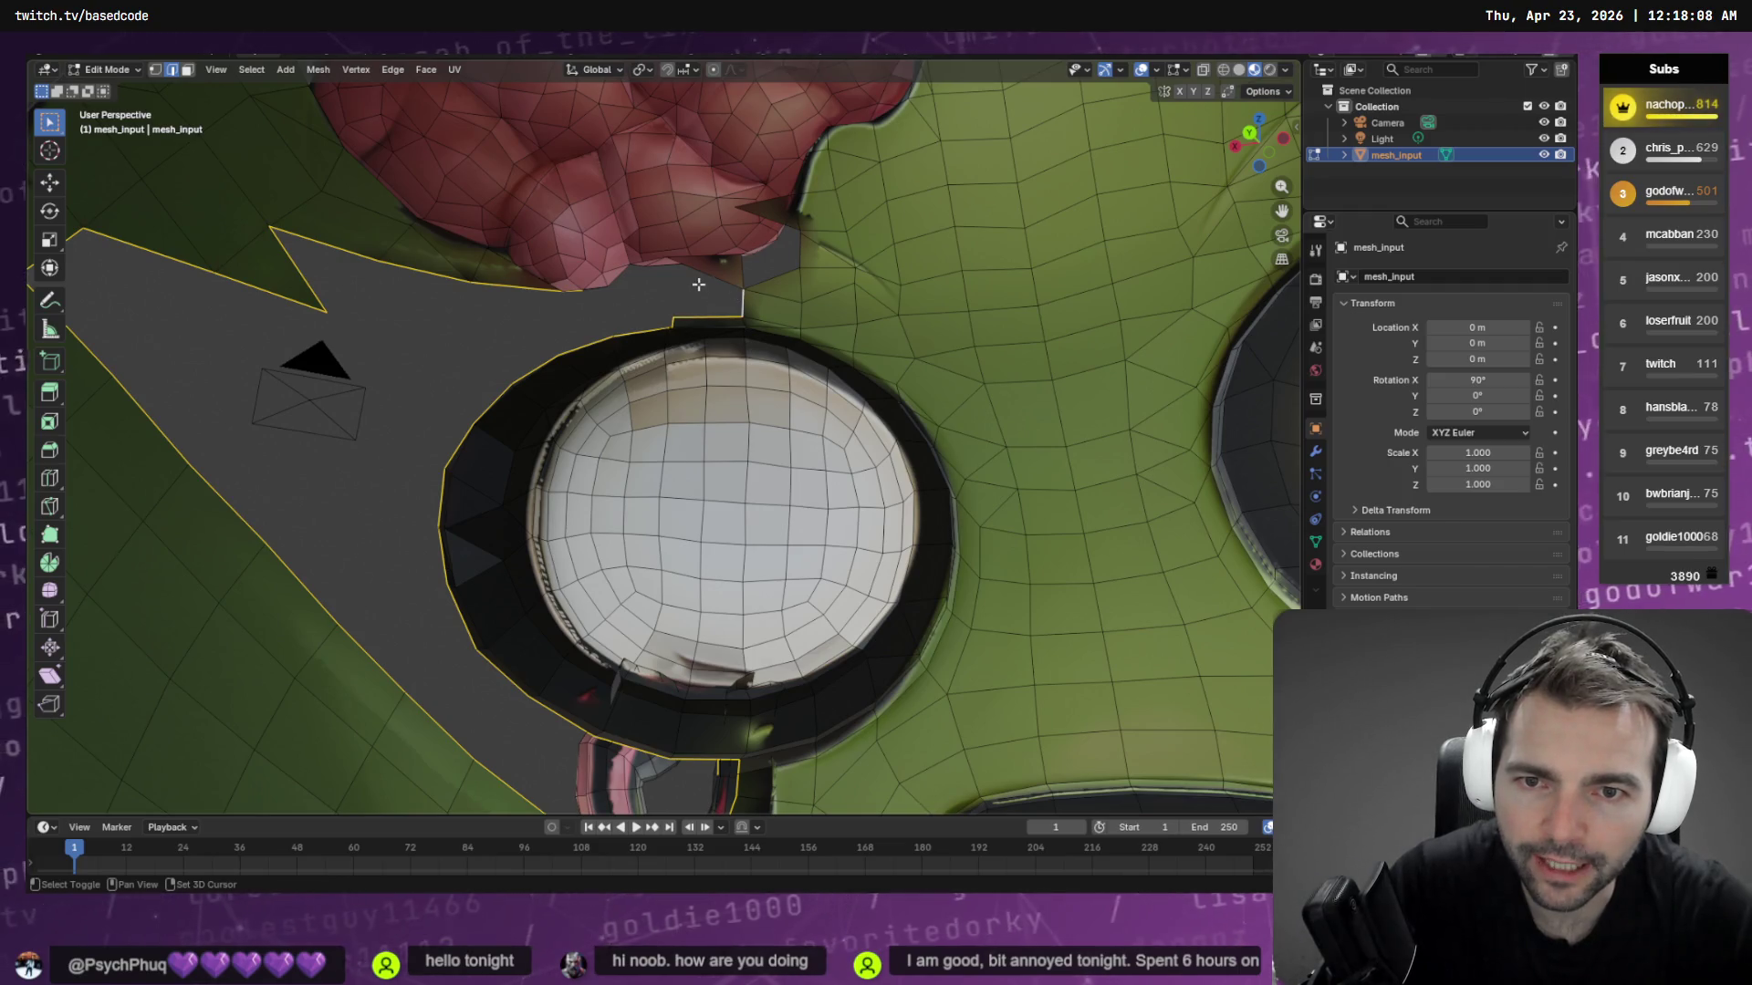
shift+click(693, 281)
Fly closer and add the edges along the brain's lower border to complete the loop
scroll(646, 268, up, 2)
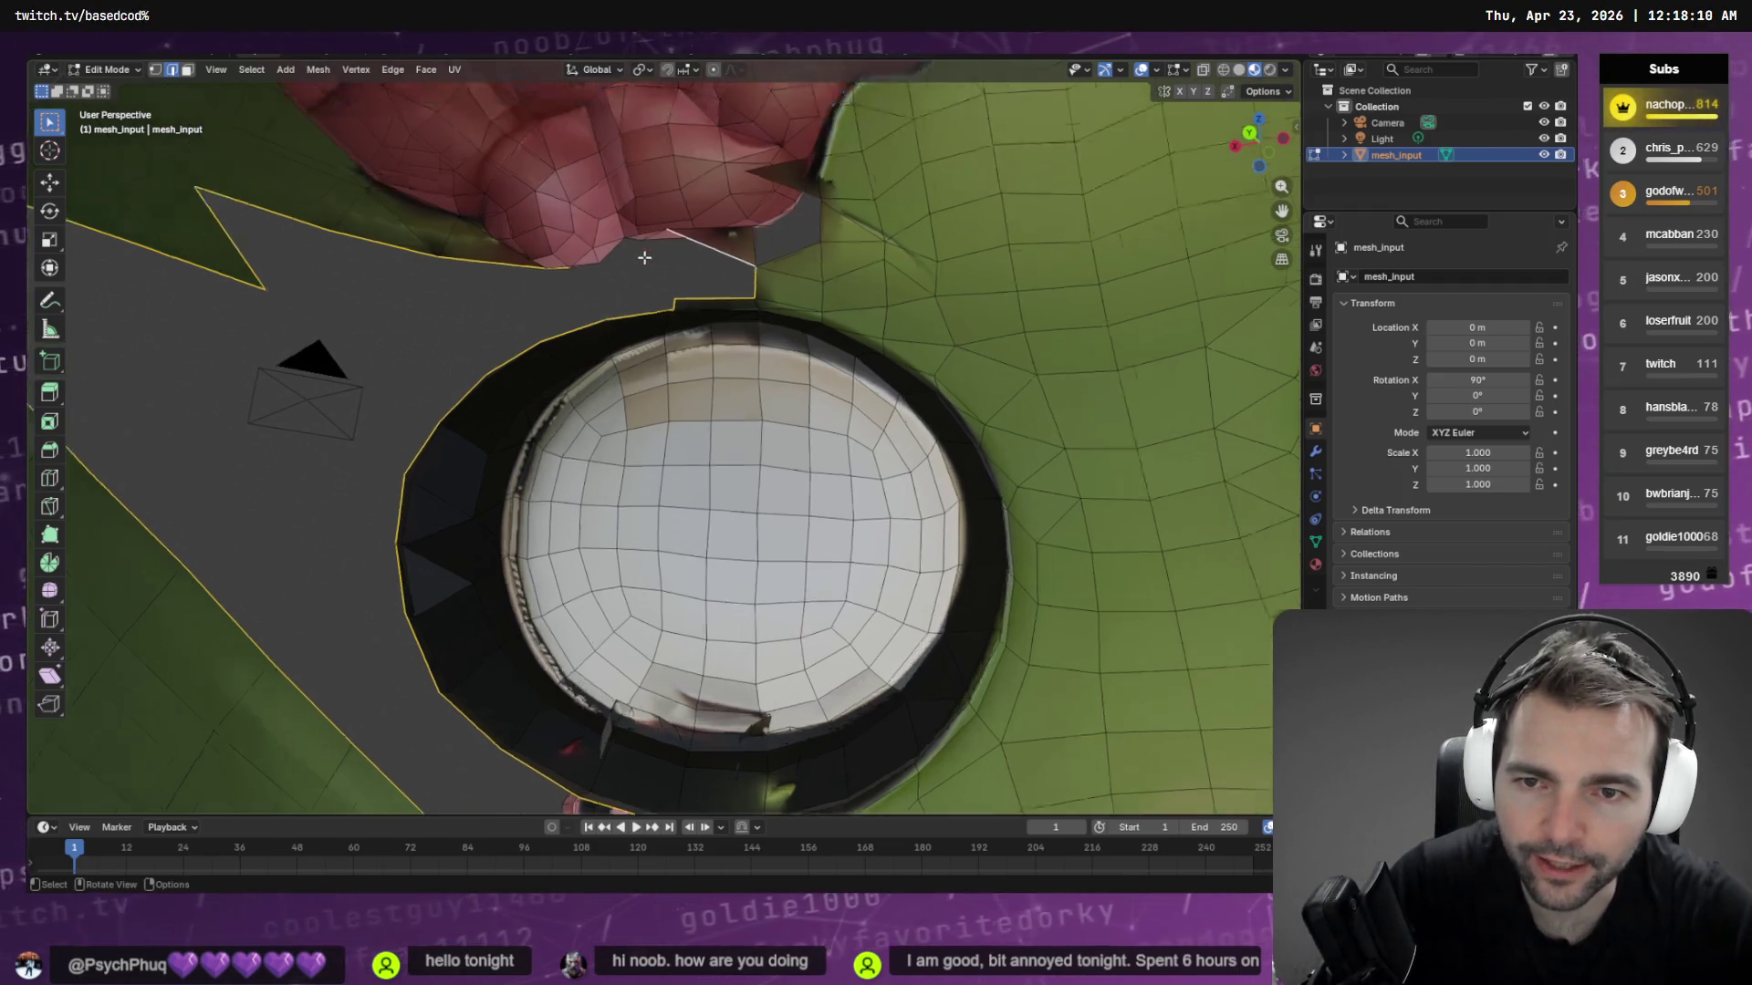
mouse_move(645, 301)
shift+middle_down()
mouse_move(695, 344)
mouse_move(743, 609)
shift+middle_up()
key(shift+grave)
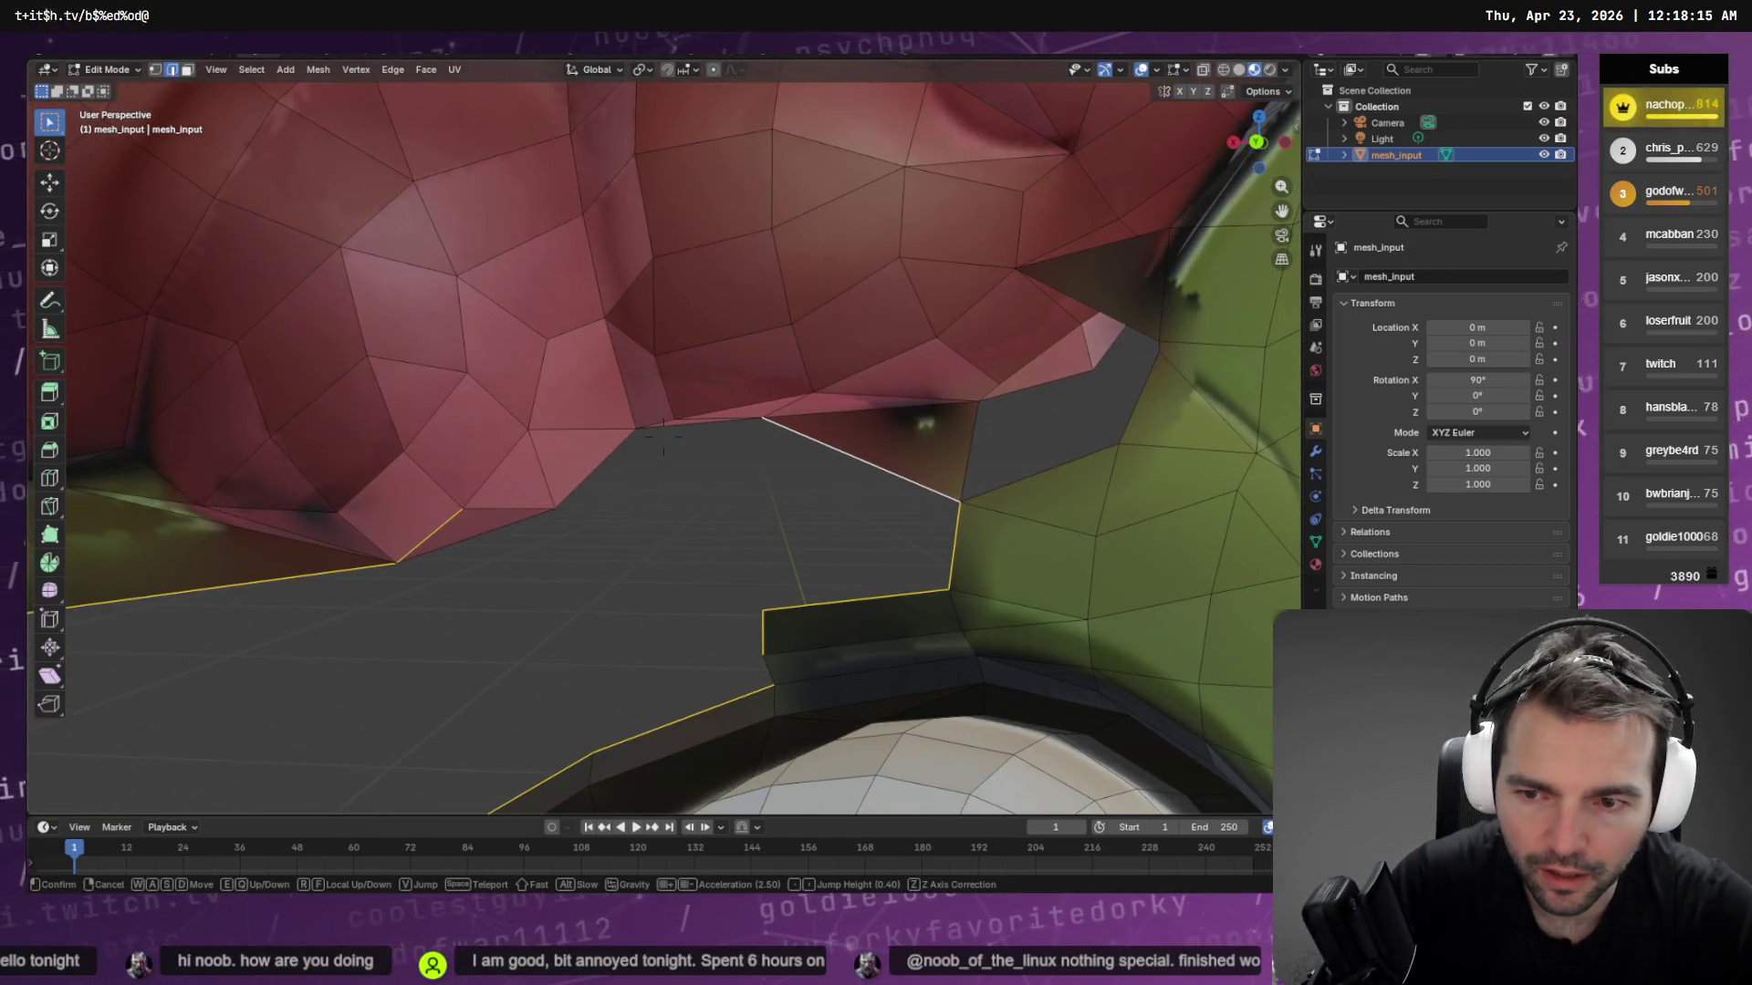
click(711, 582)
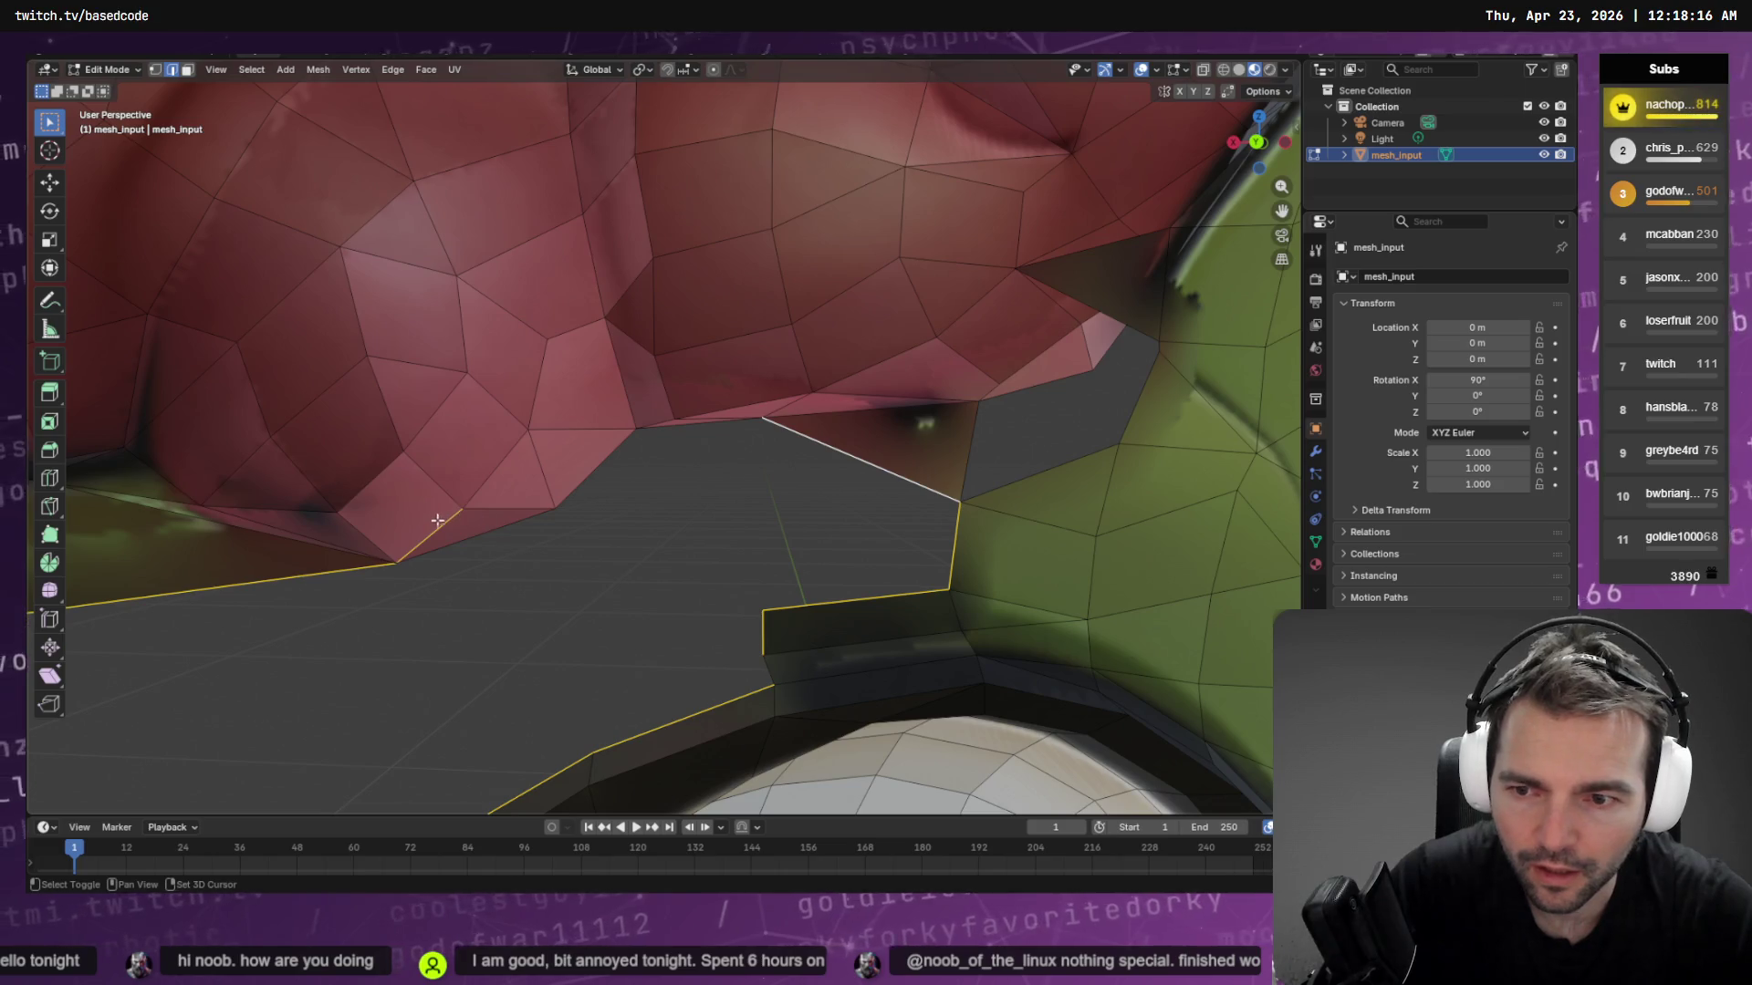
shift+click(463, 539)
shift+click(609, 459)
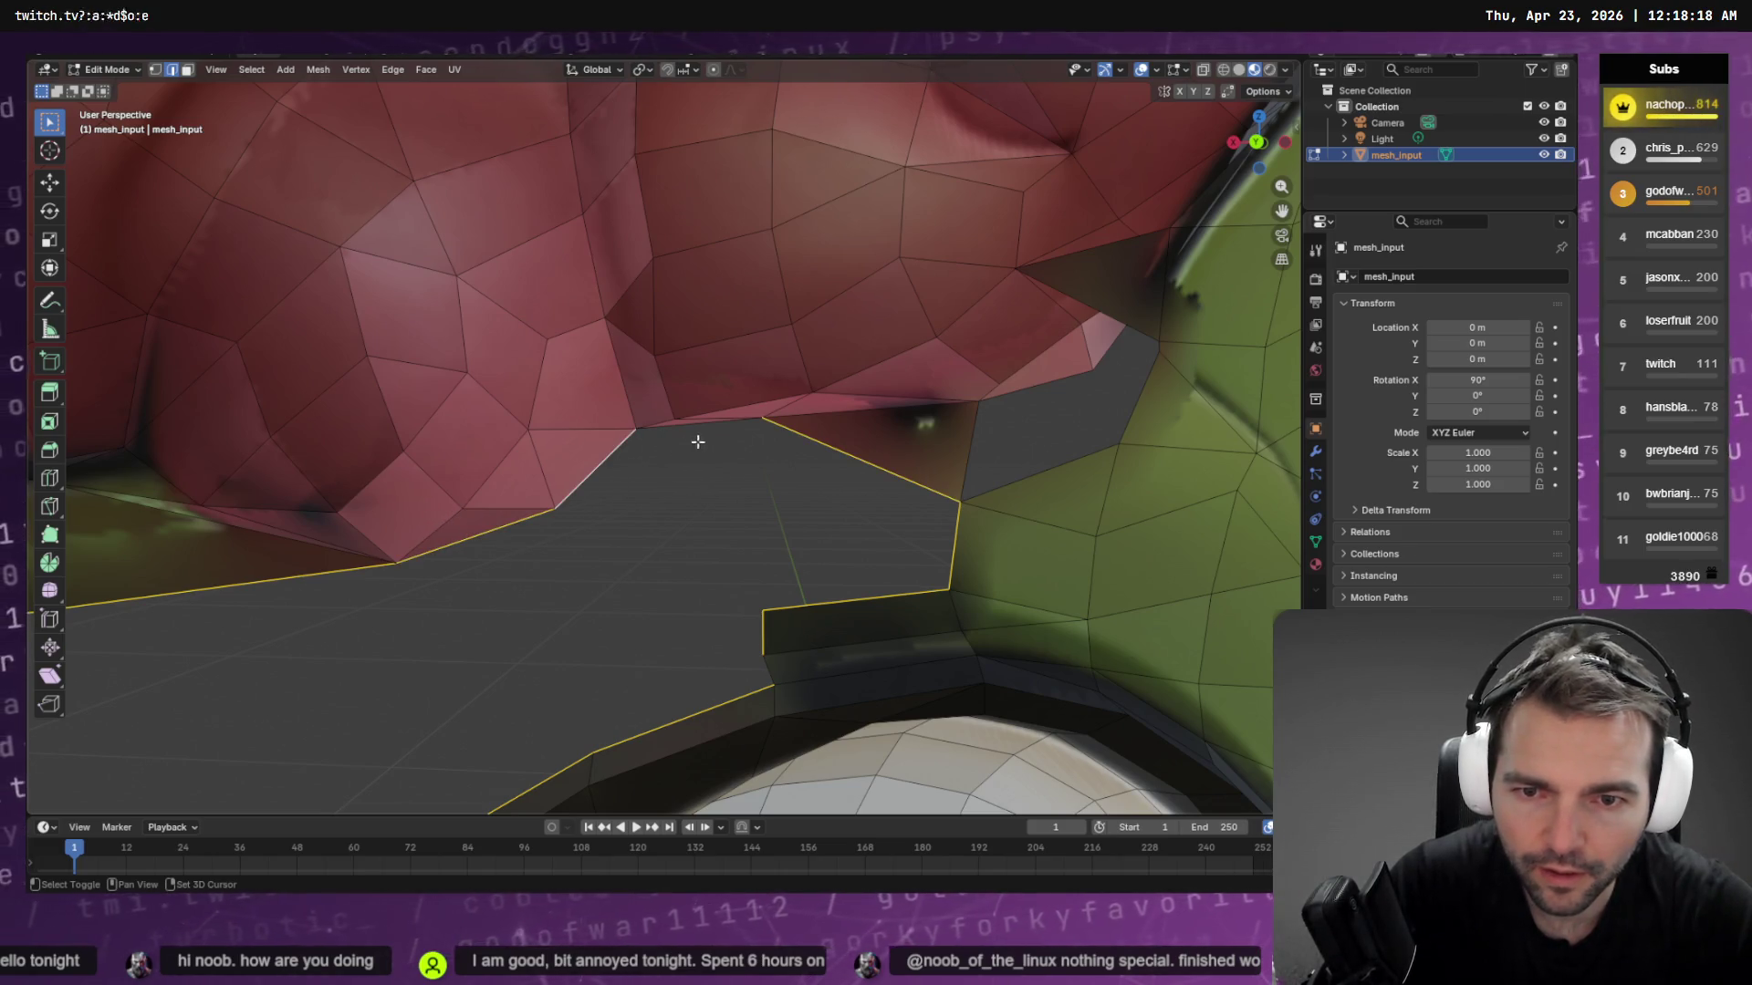
shift+click(696, 439)
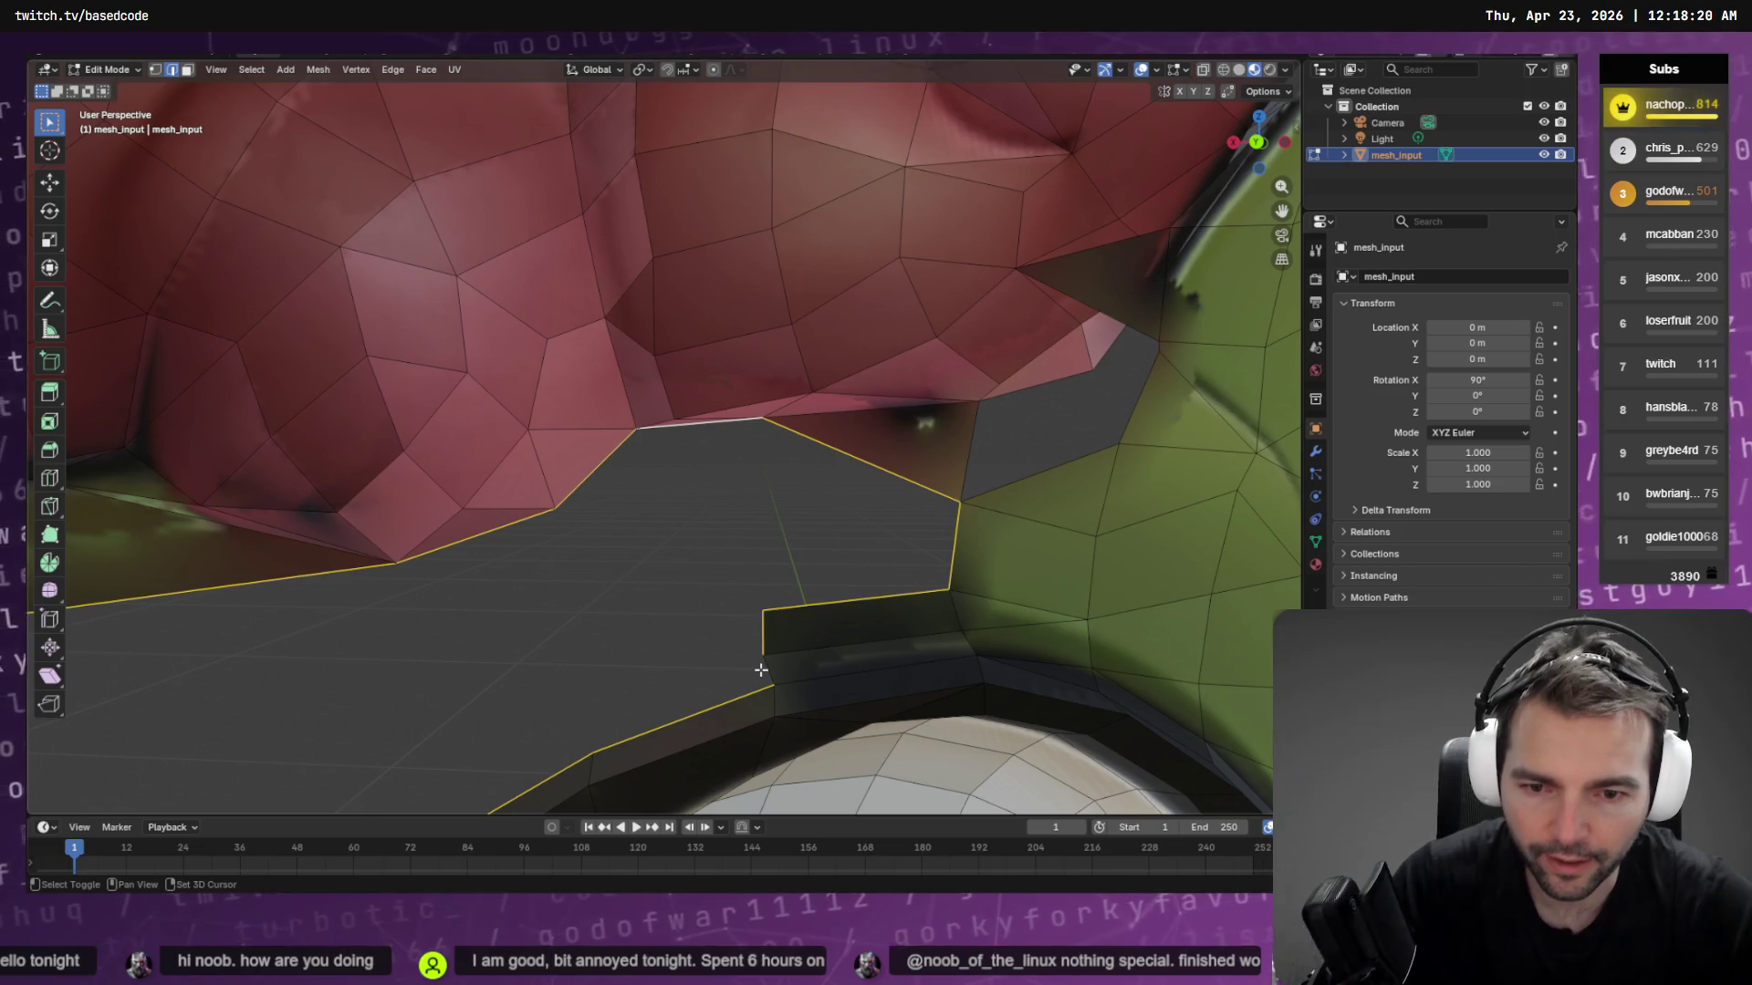
key(grave)
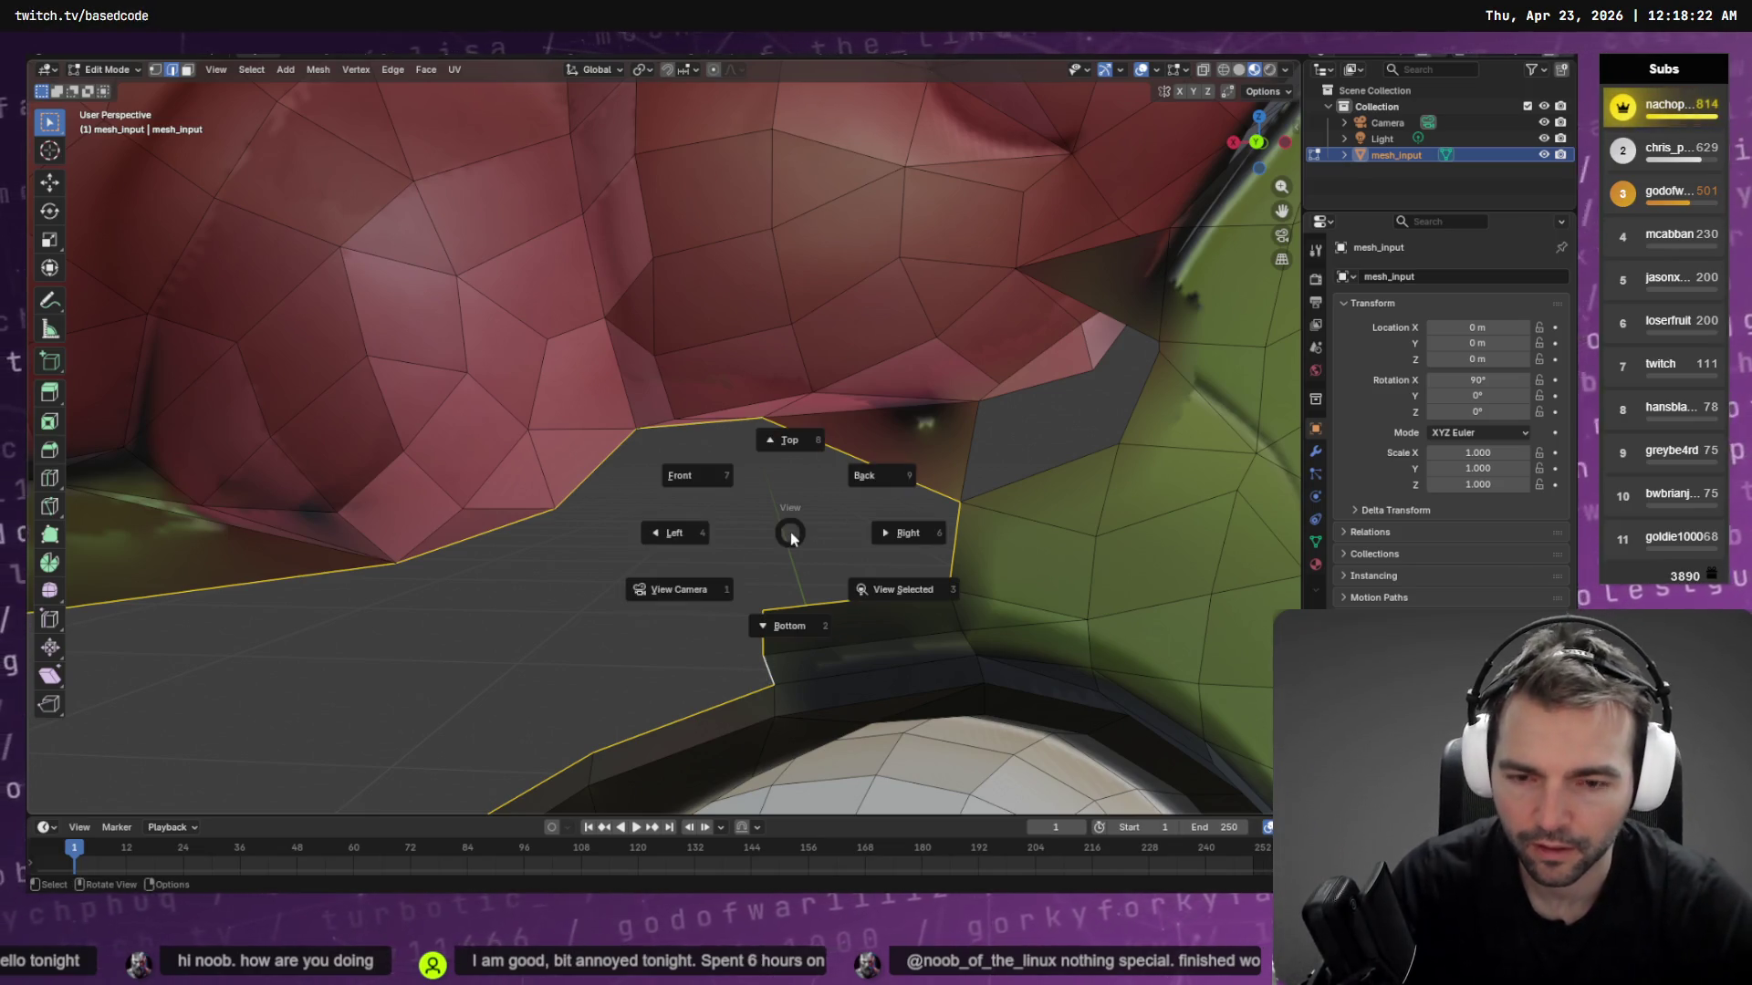
key(Escape)
Run Fill from the F3 search to close the hole with triangular faces
key(q)
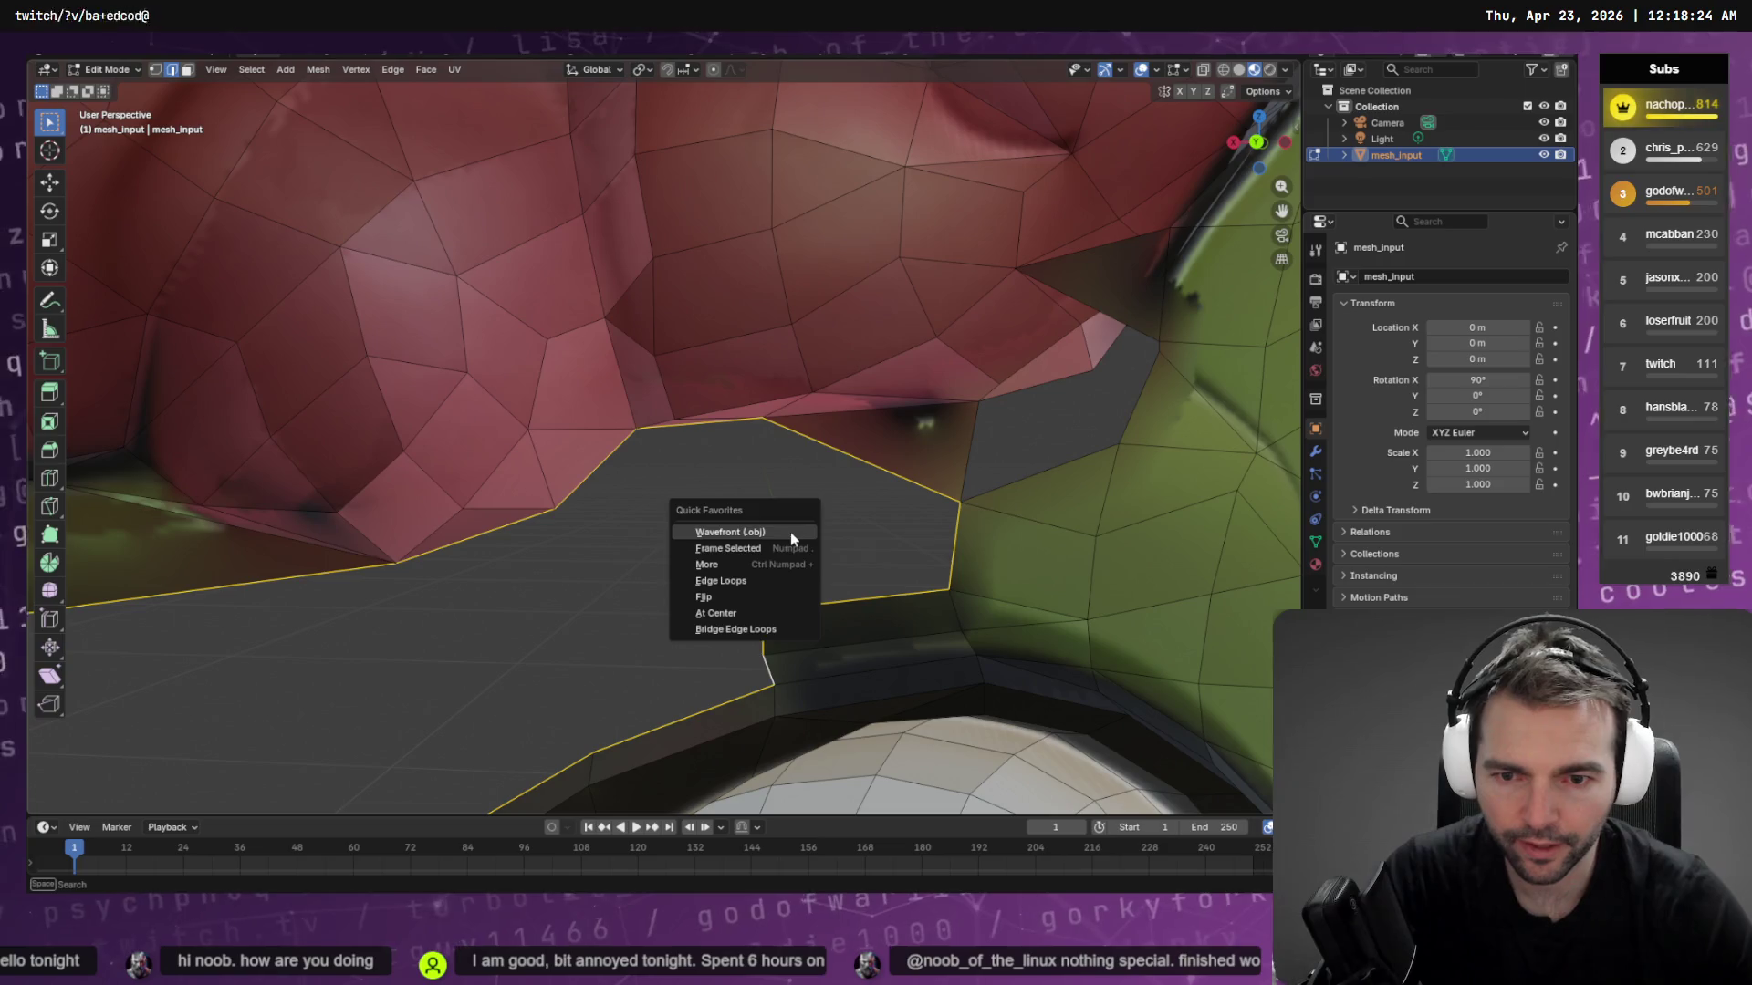
key(Escape)
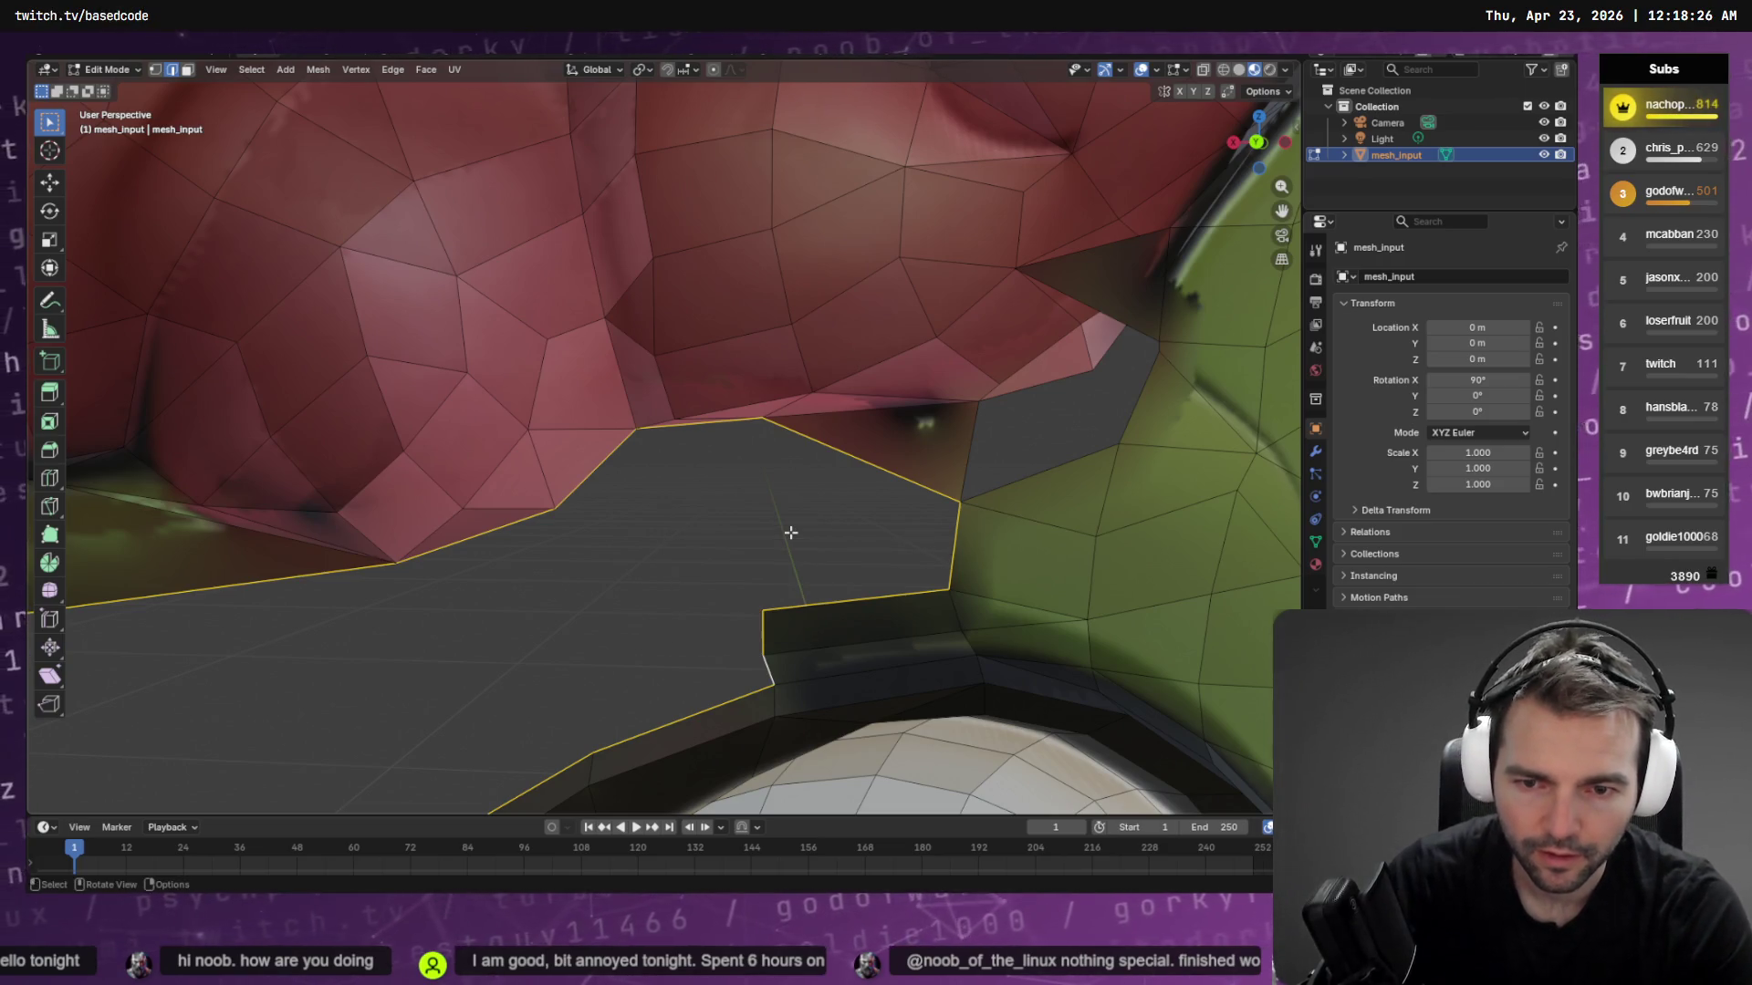
key(F3)
text(f)
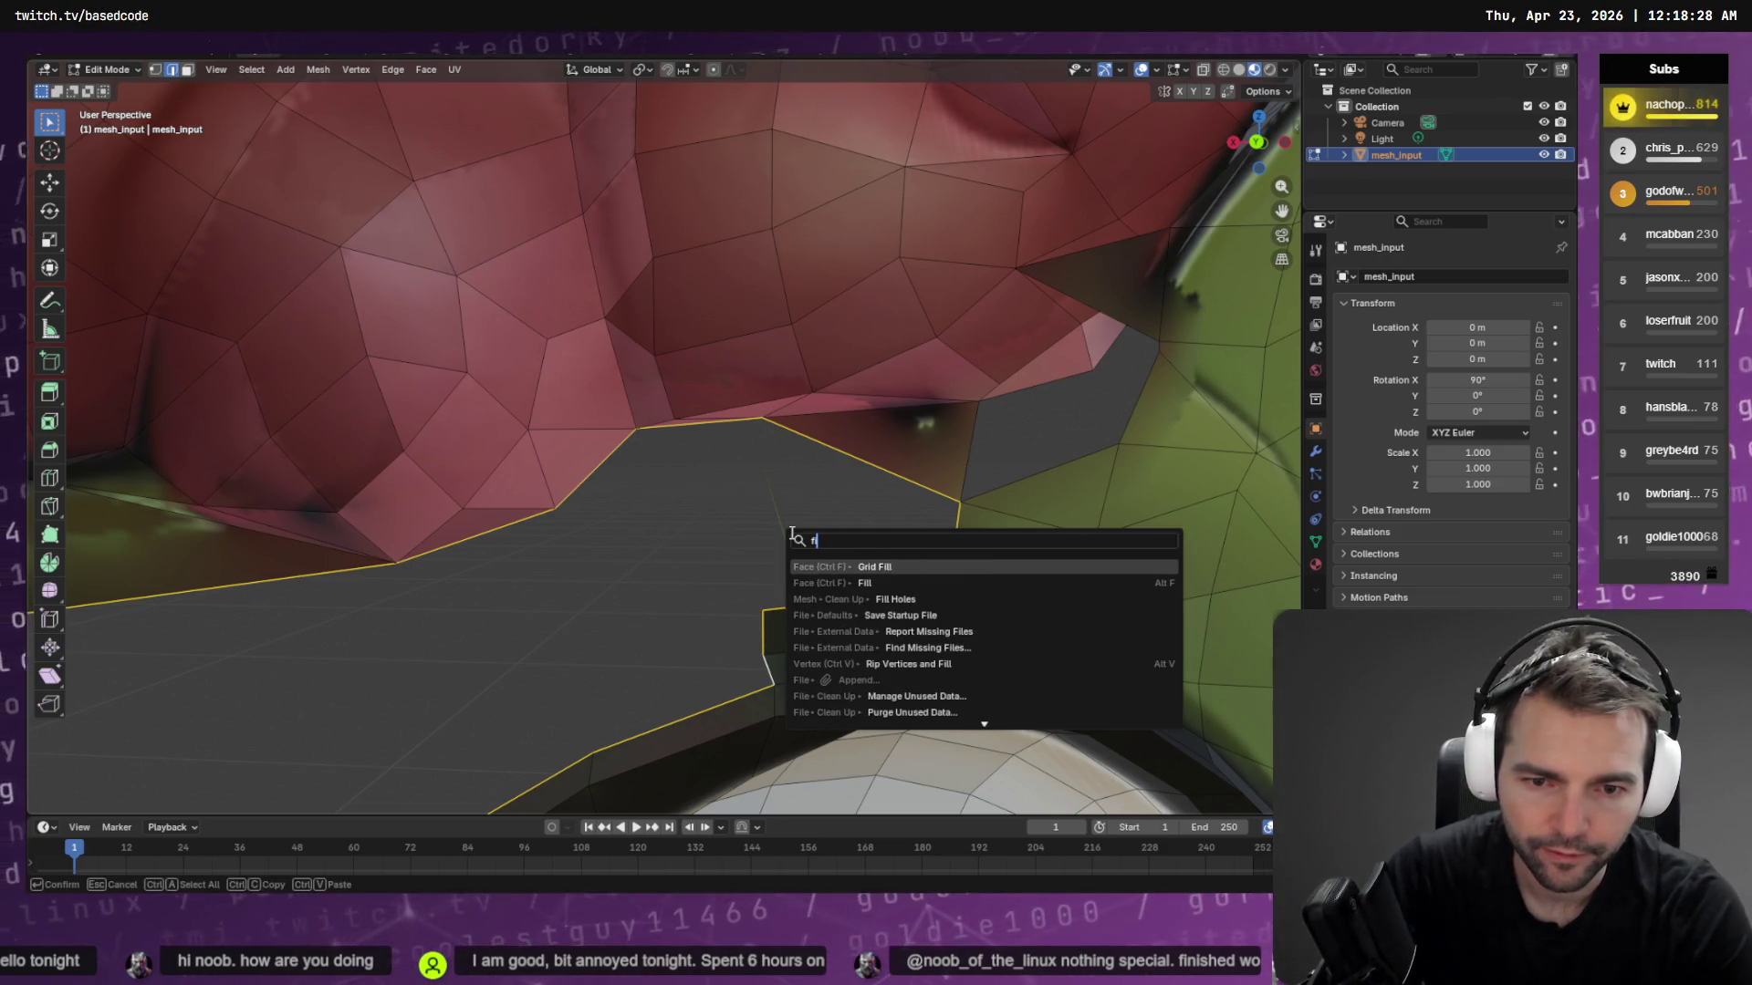
key(Down)
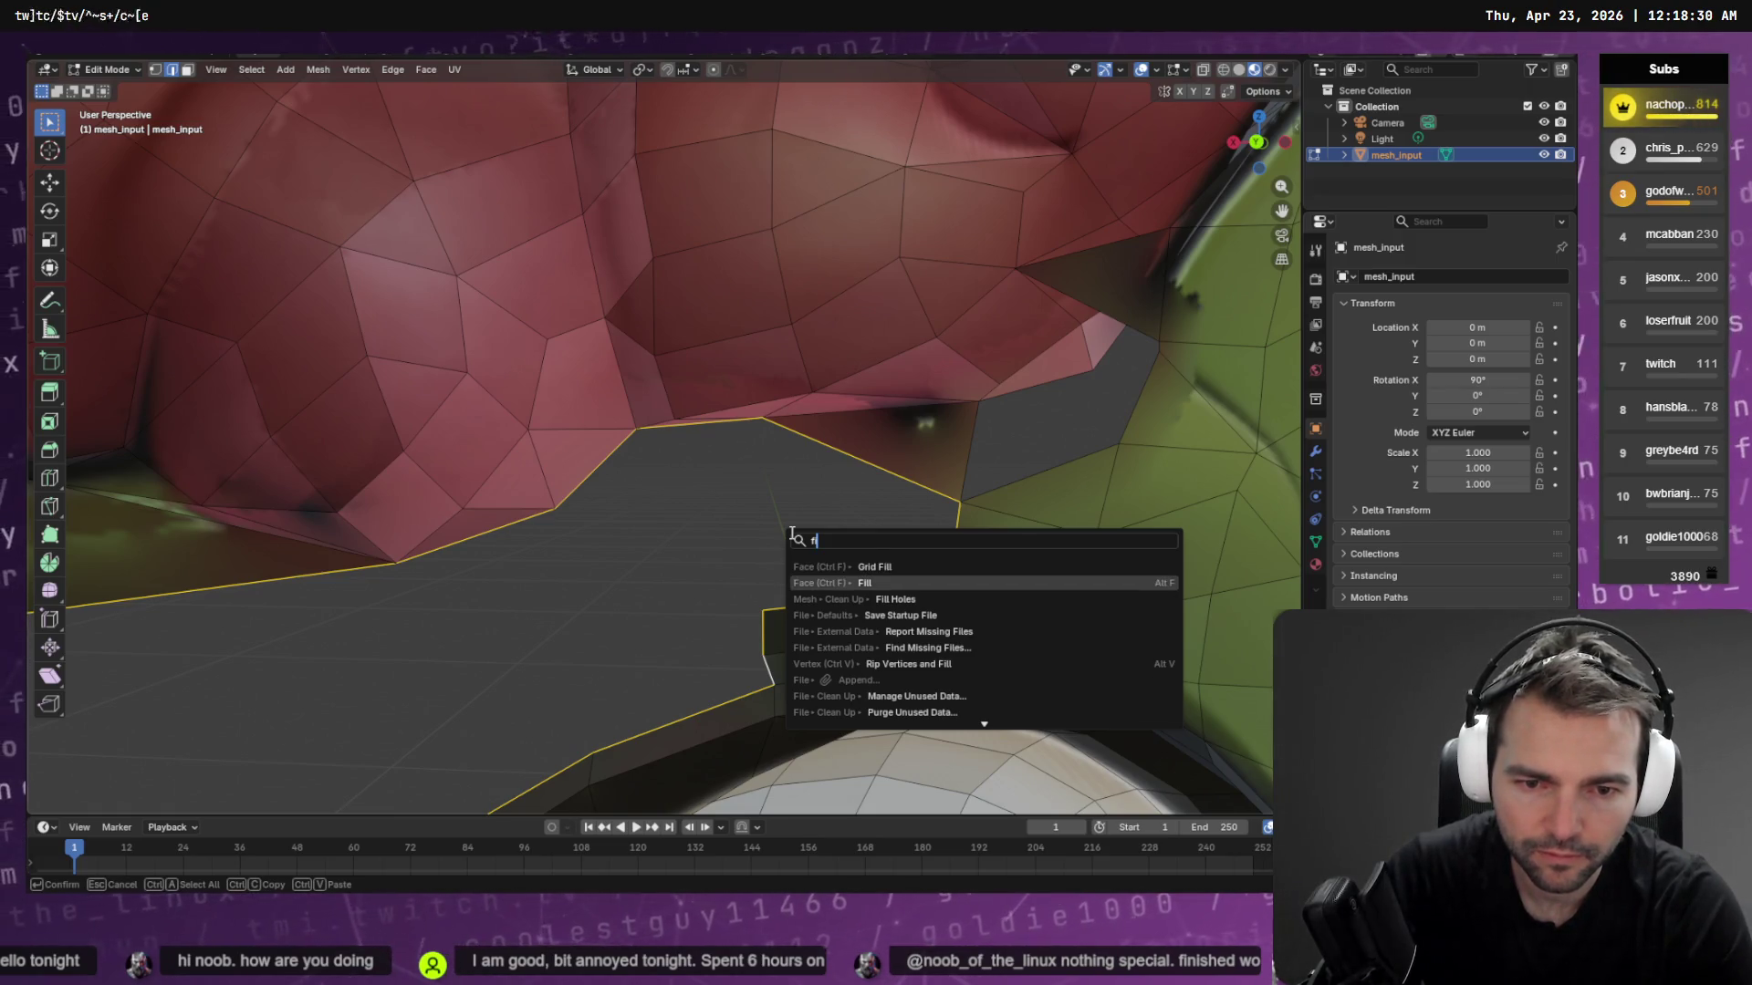
key(Return)
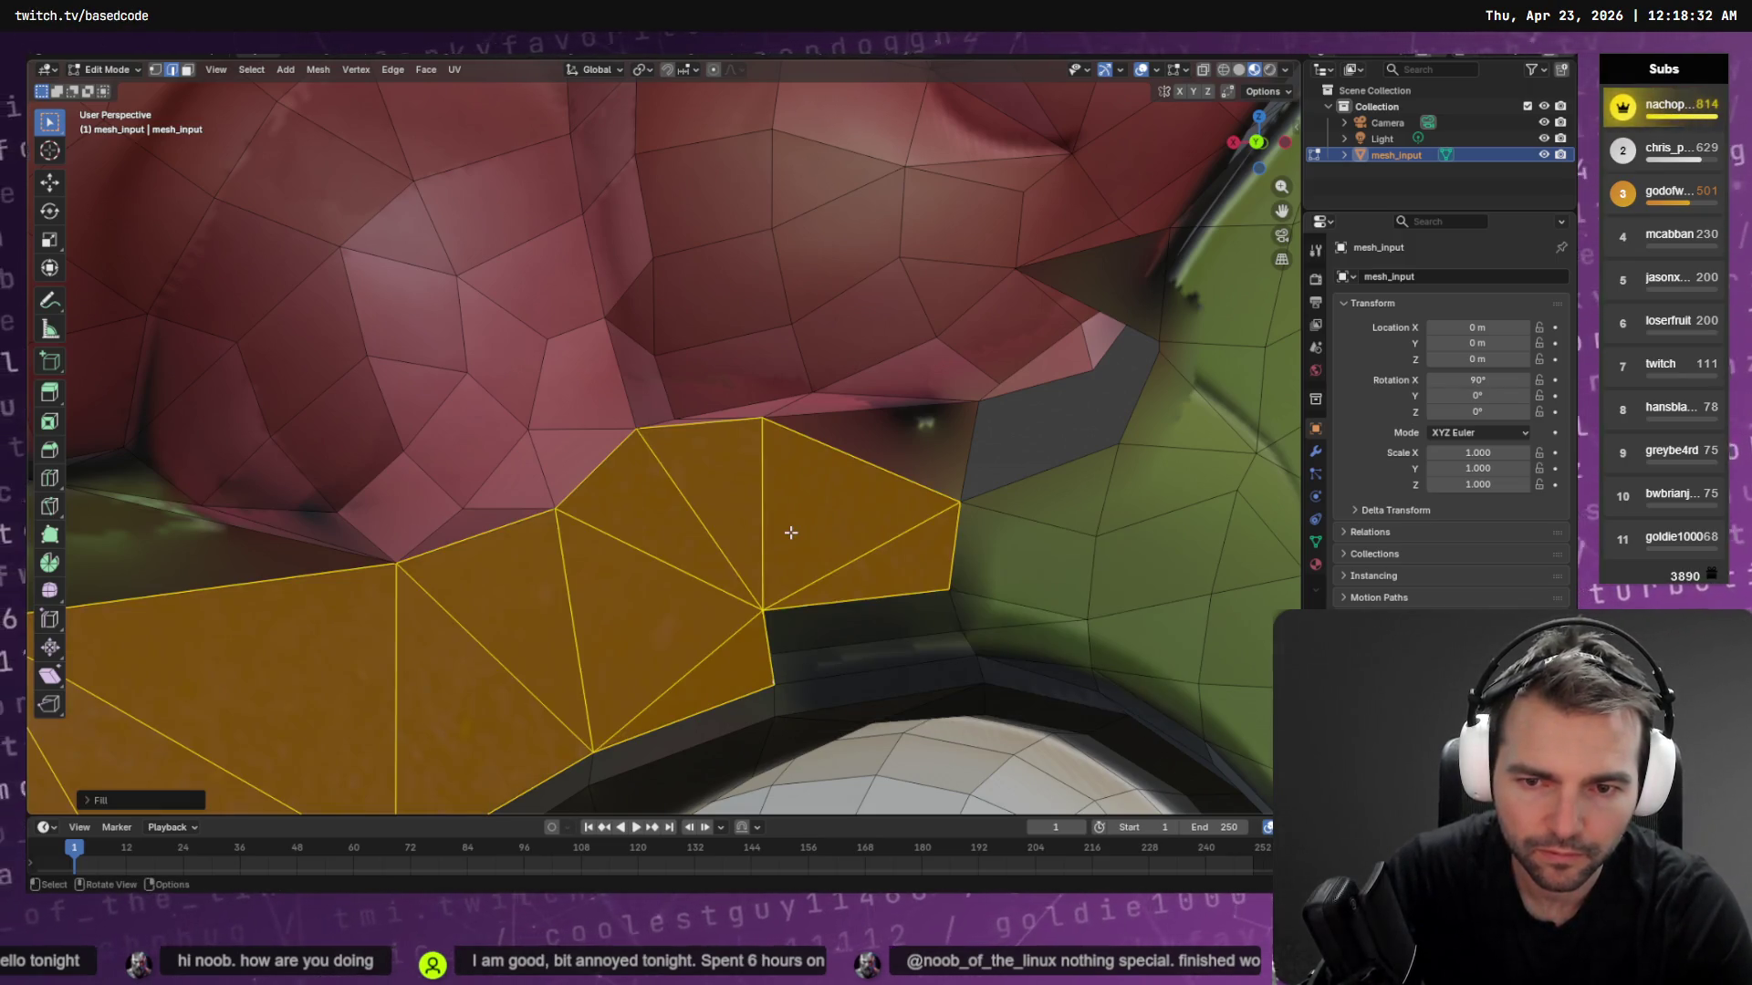
mouse_move(794, 527)
middle_down()
mouse_move(772, 510)
mouse_move(821, 529)
mouse_move(507, 583)
middle_up()
scroll(821, 529, down, 6)
scroll(882, 547, up, 2)
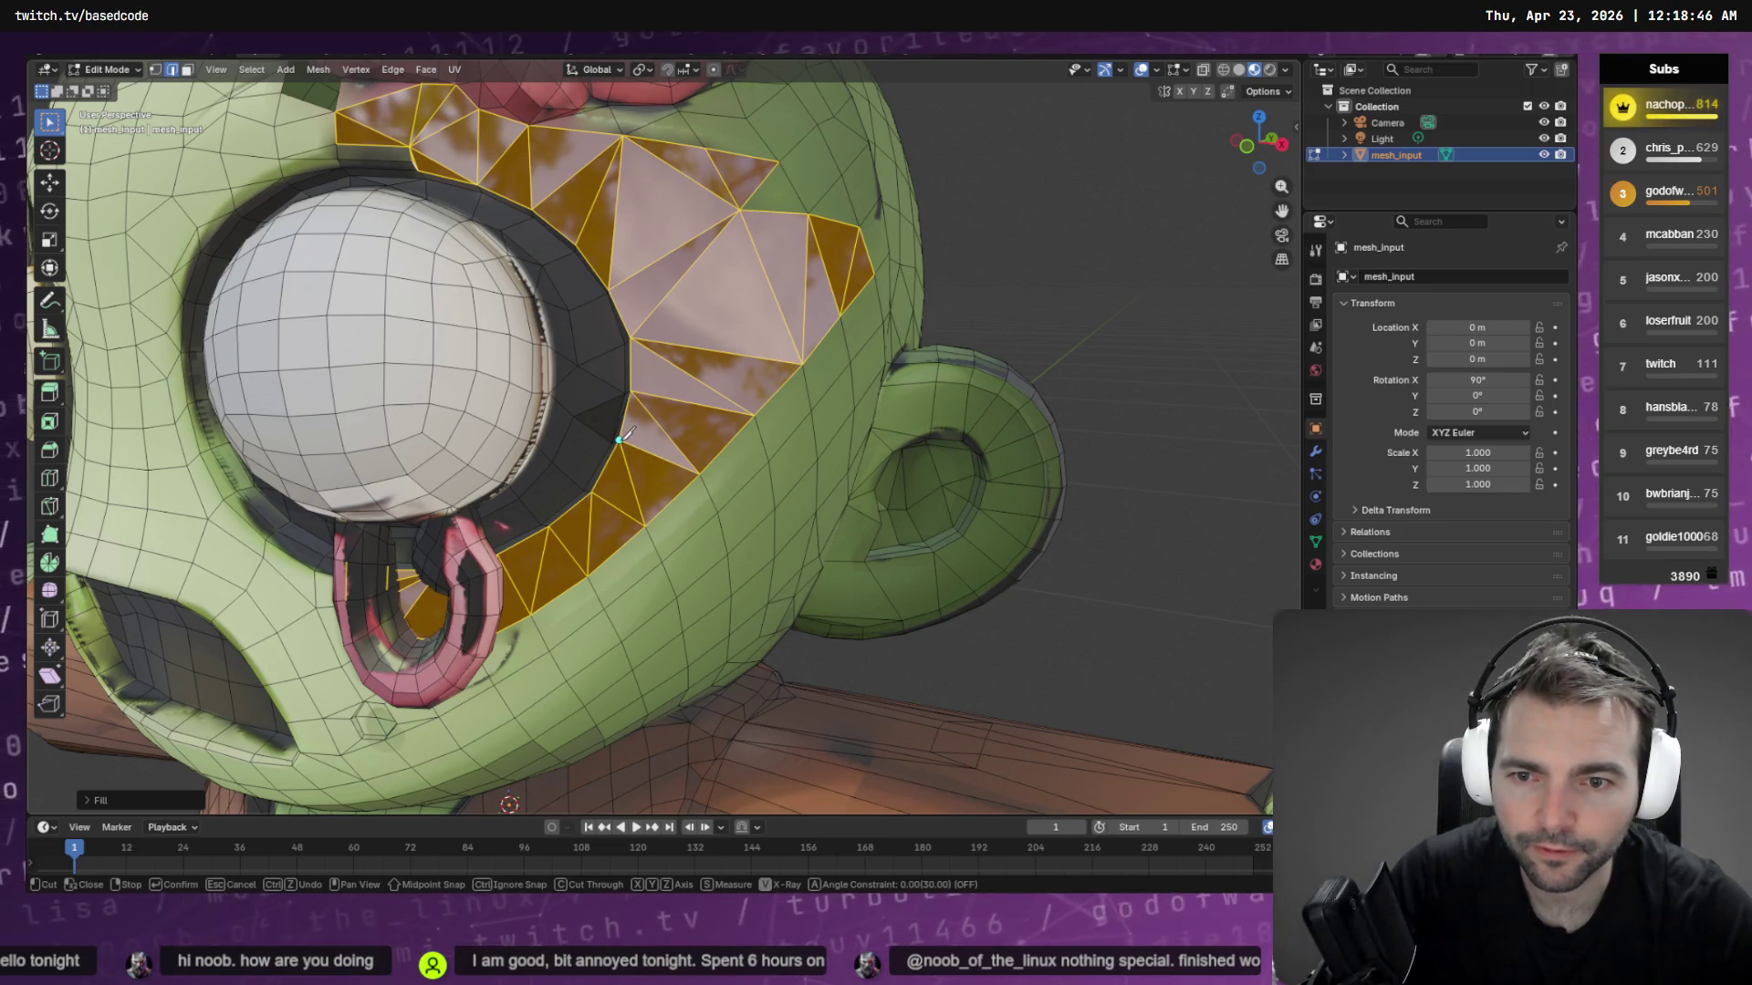
Make knife cuts across the filled triangle patch between the brain and eye socket
click(593, 491)
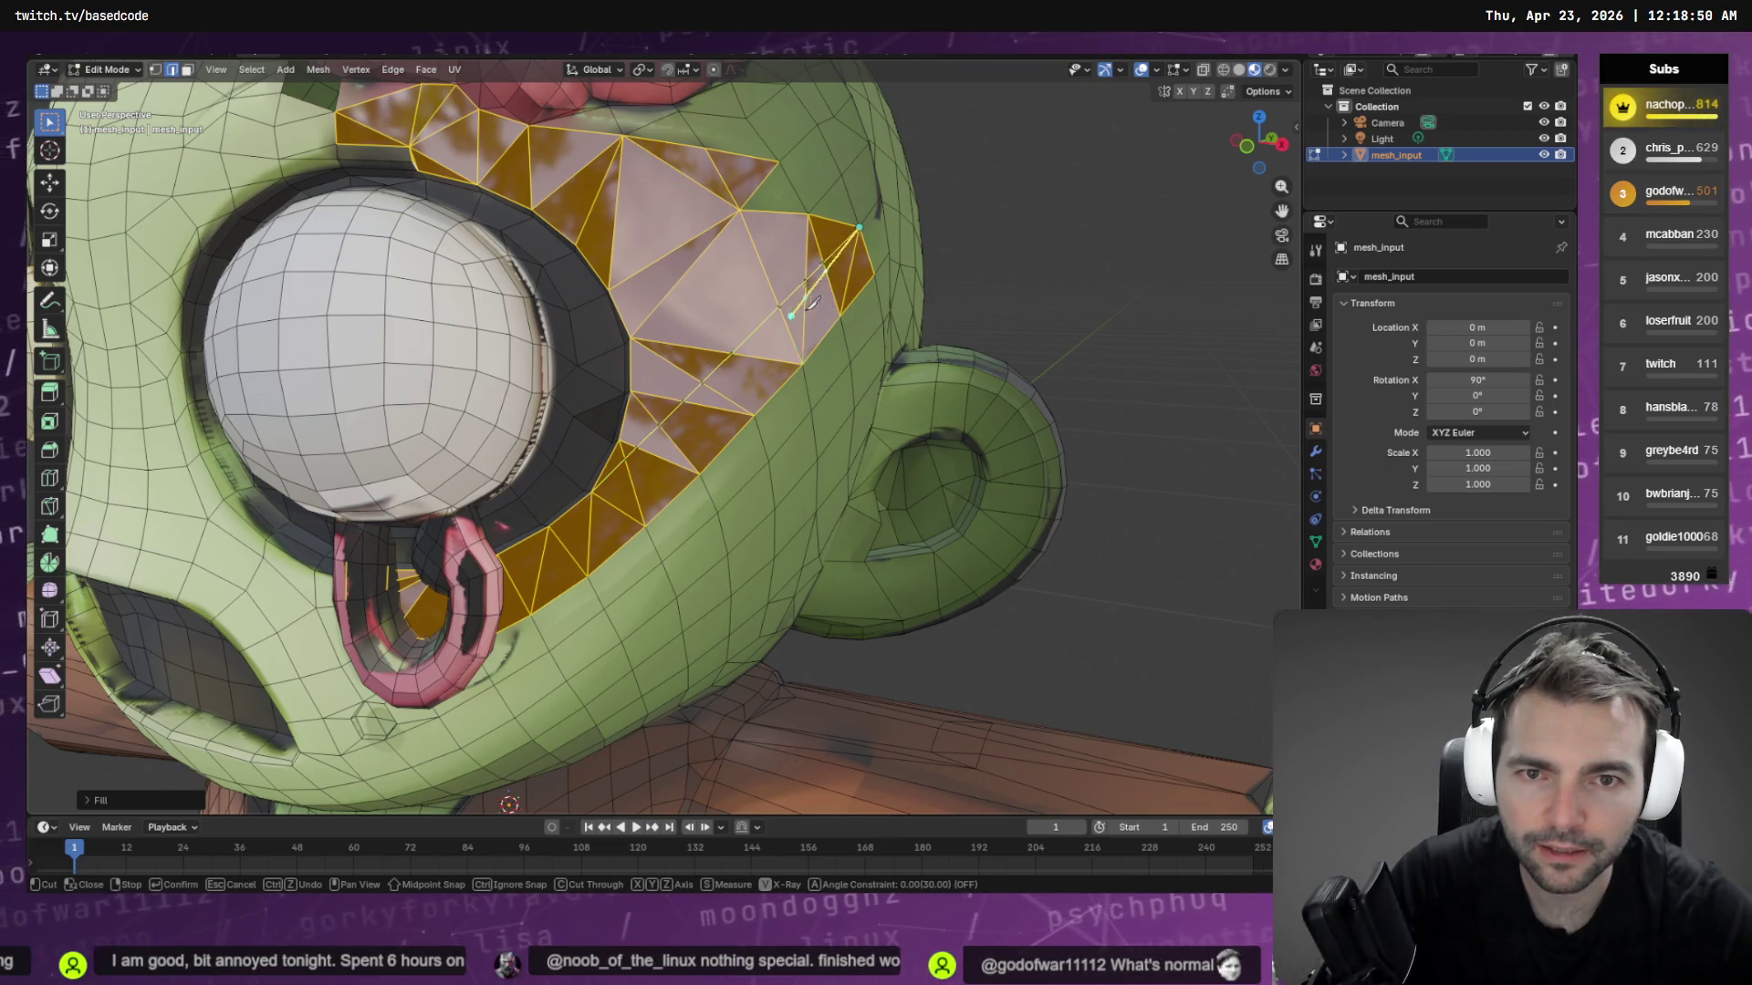
key(Escape)
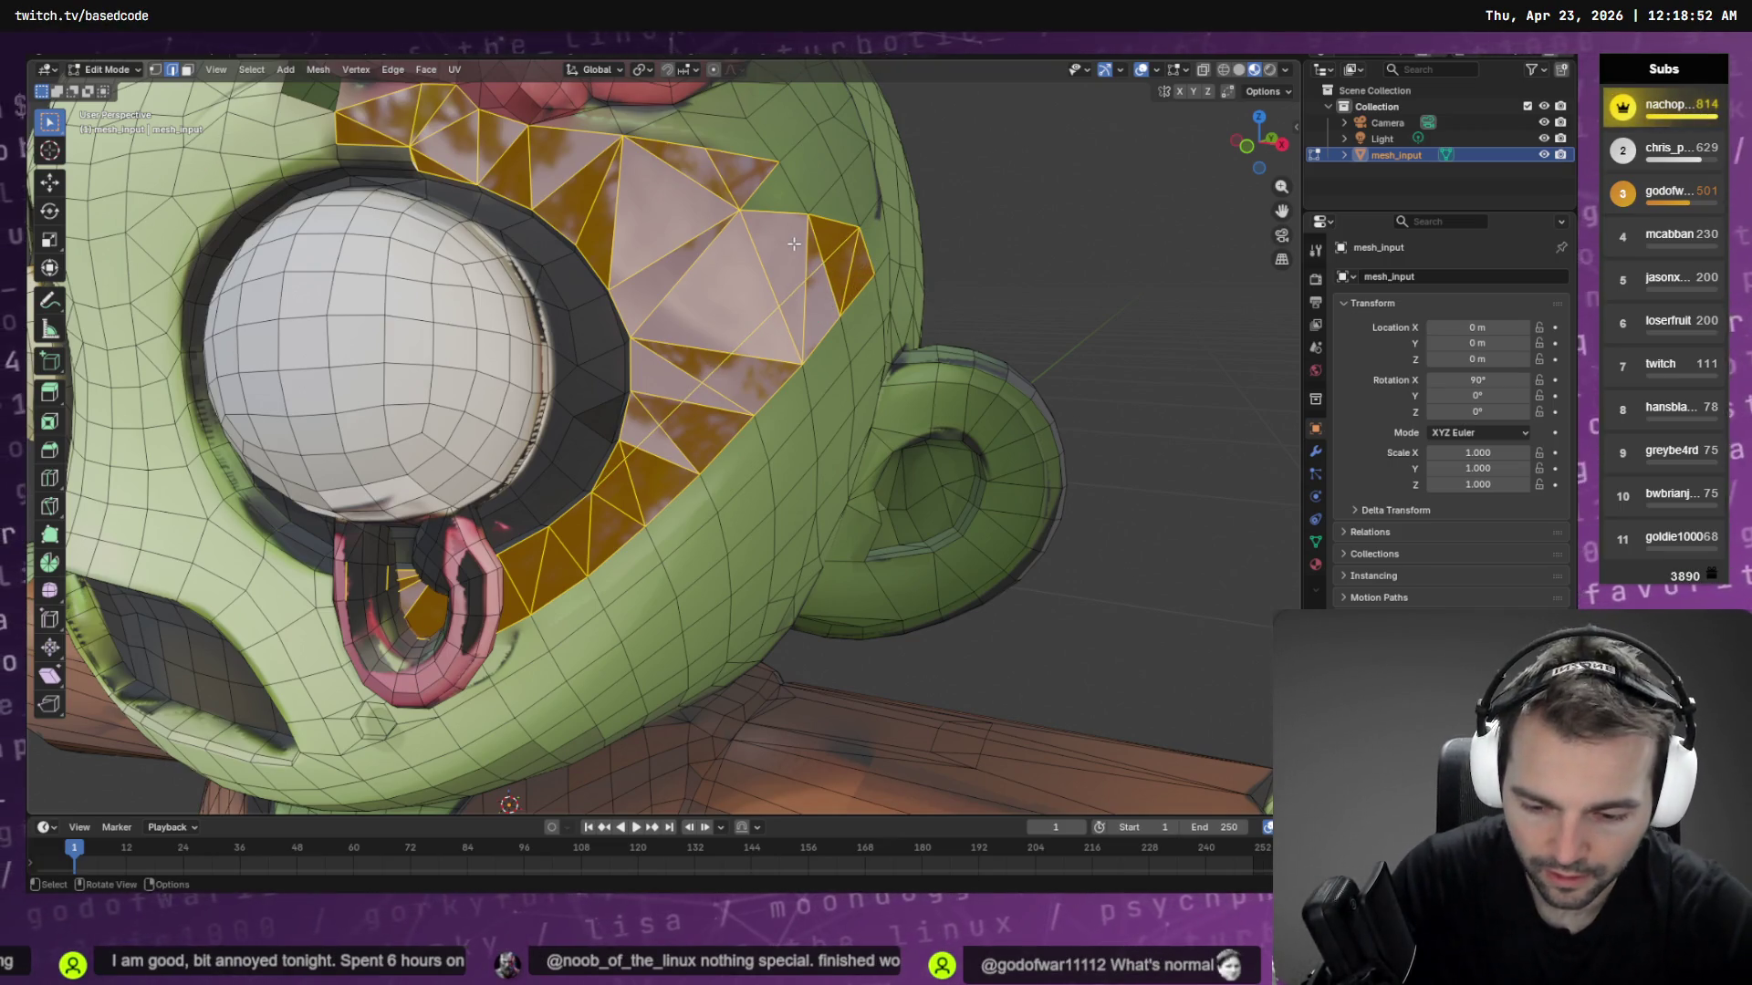
click(810, 212)
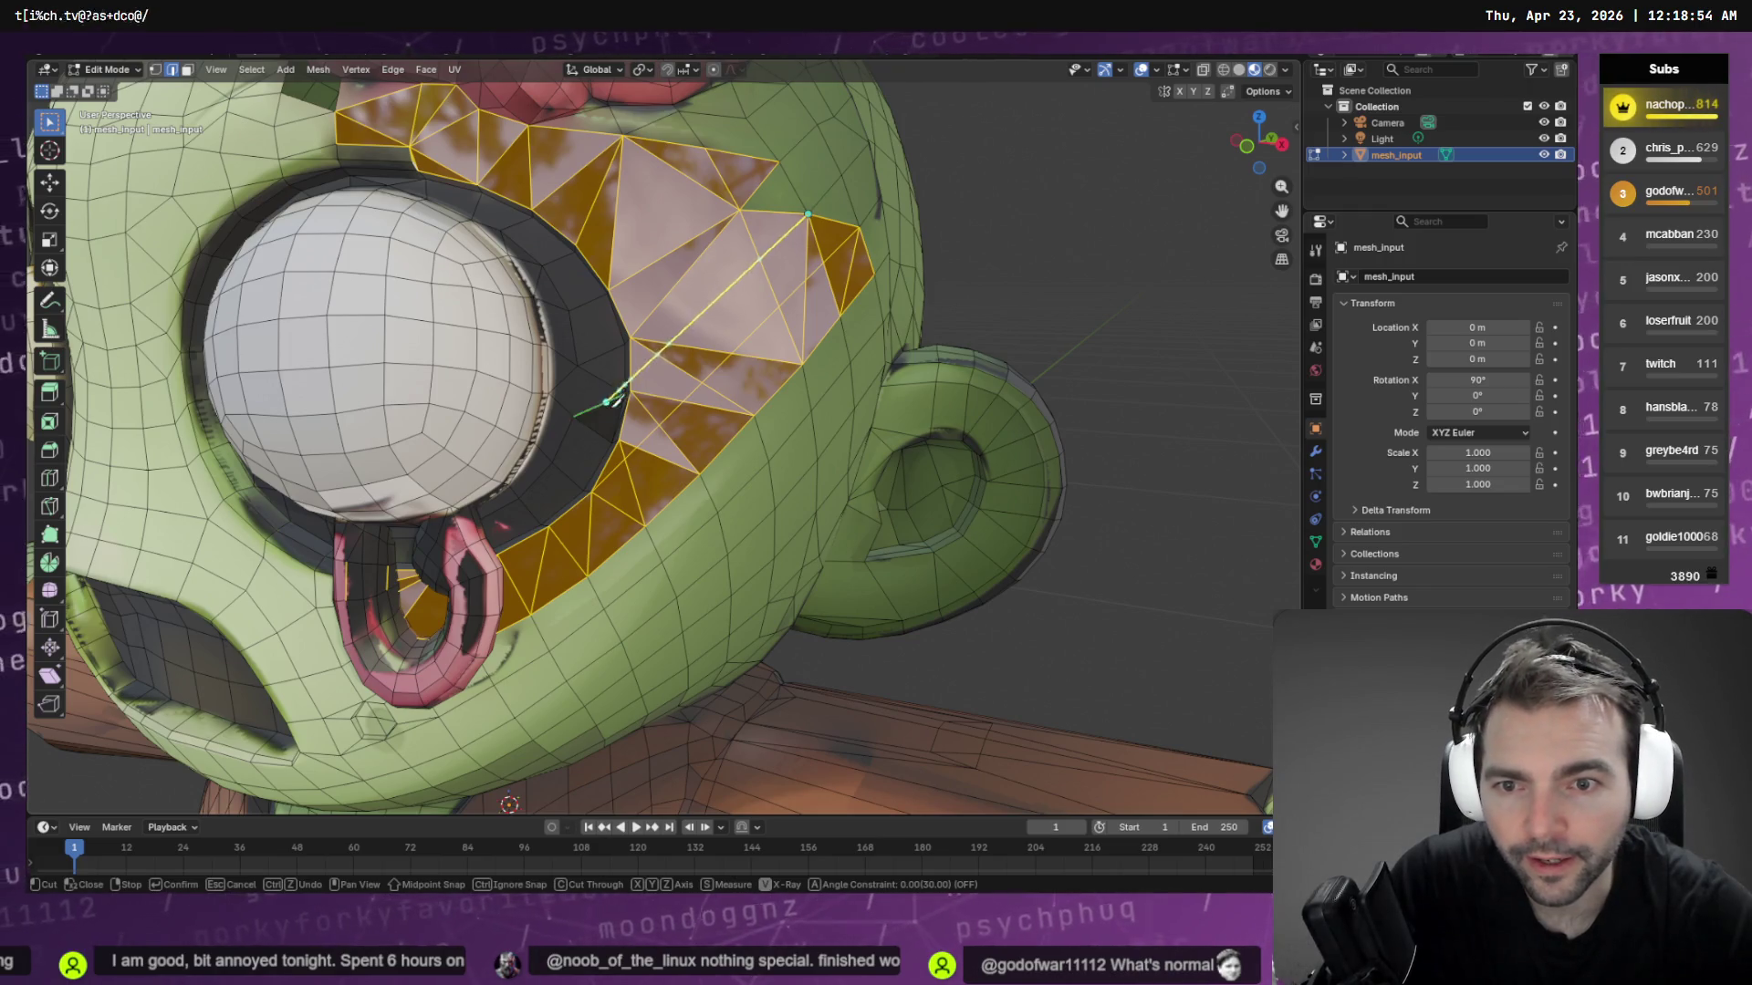
click(640, 379)
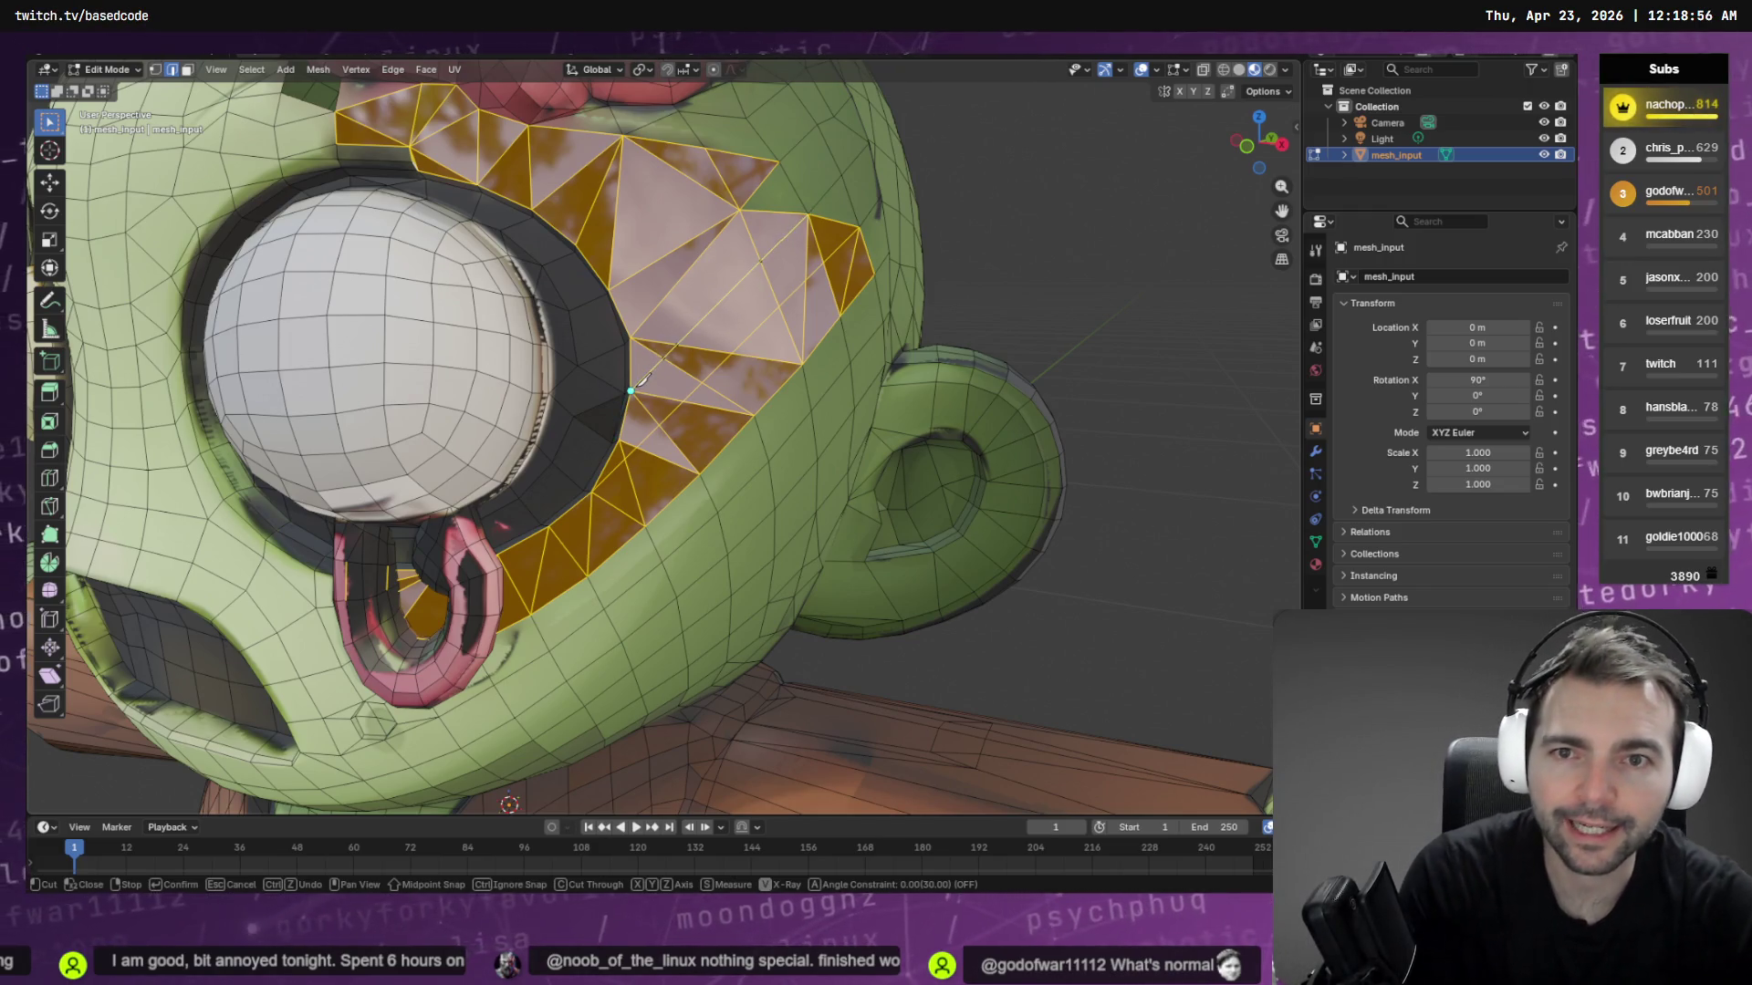
click(639, 128)
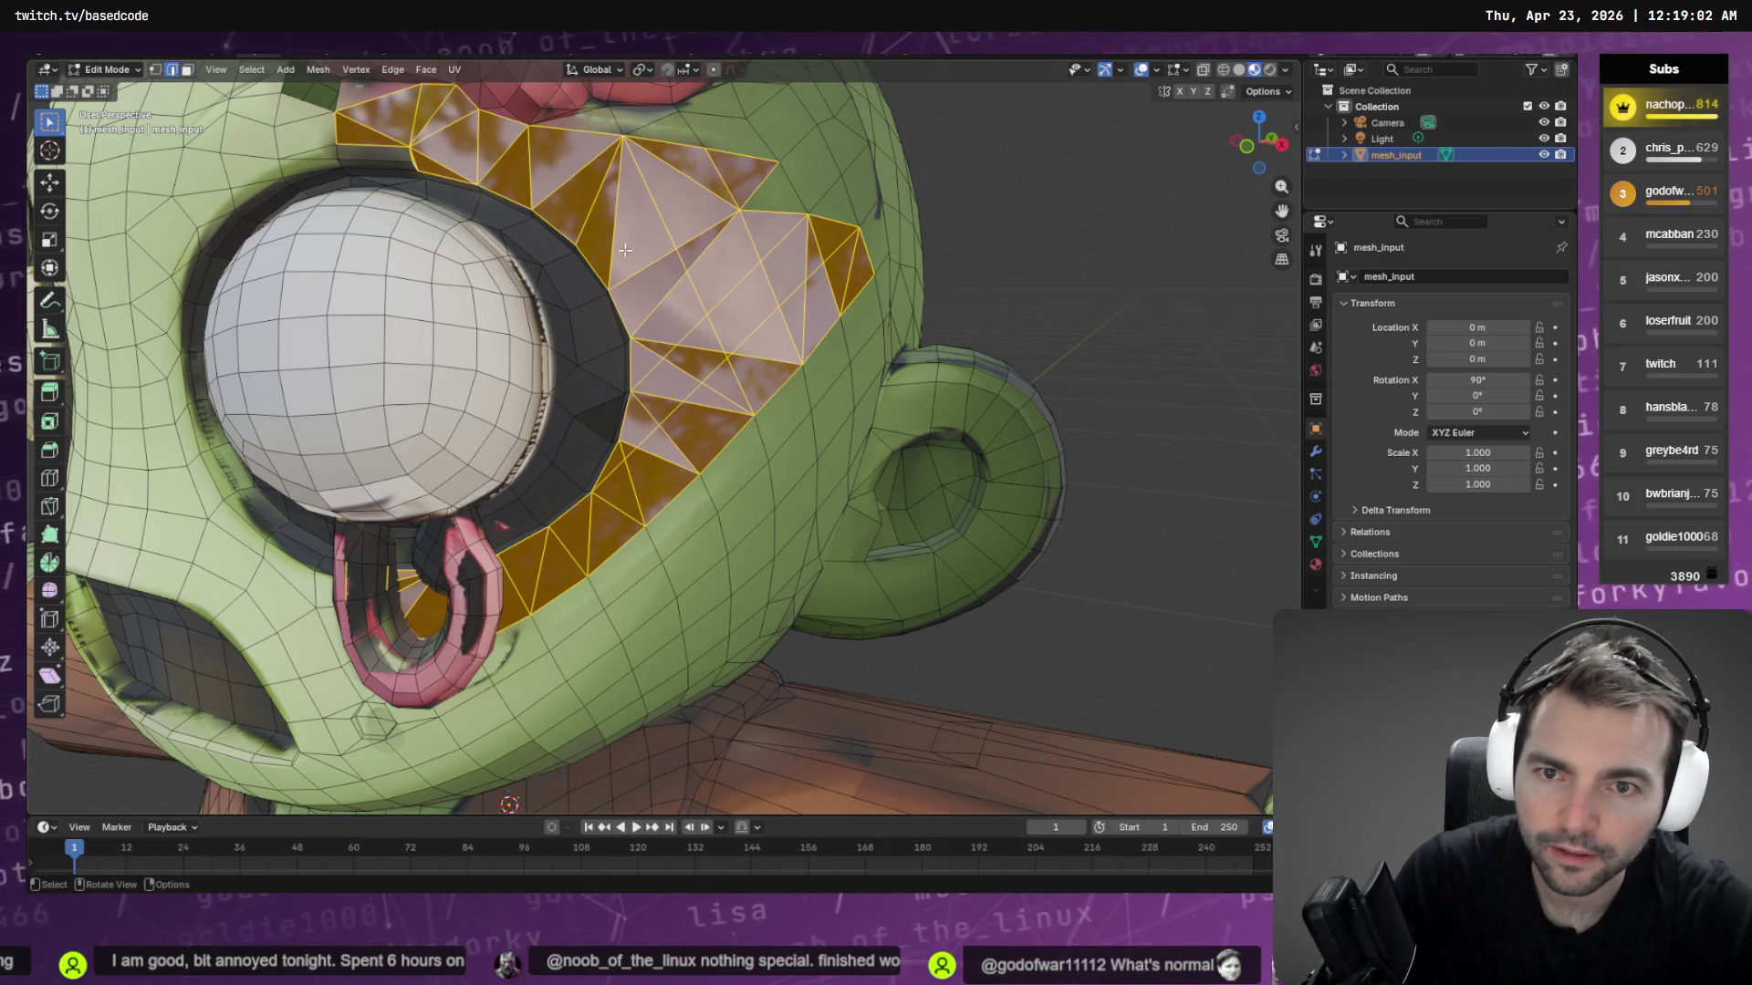
mouse_move(668, 253)
middle_down()
mouse_move(603, 374)
mouse_move(598, 355)
middle_up()
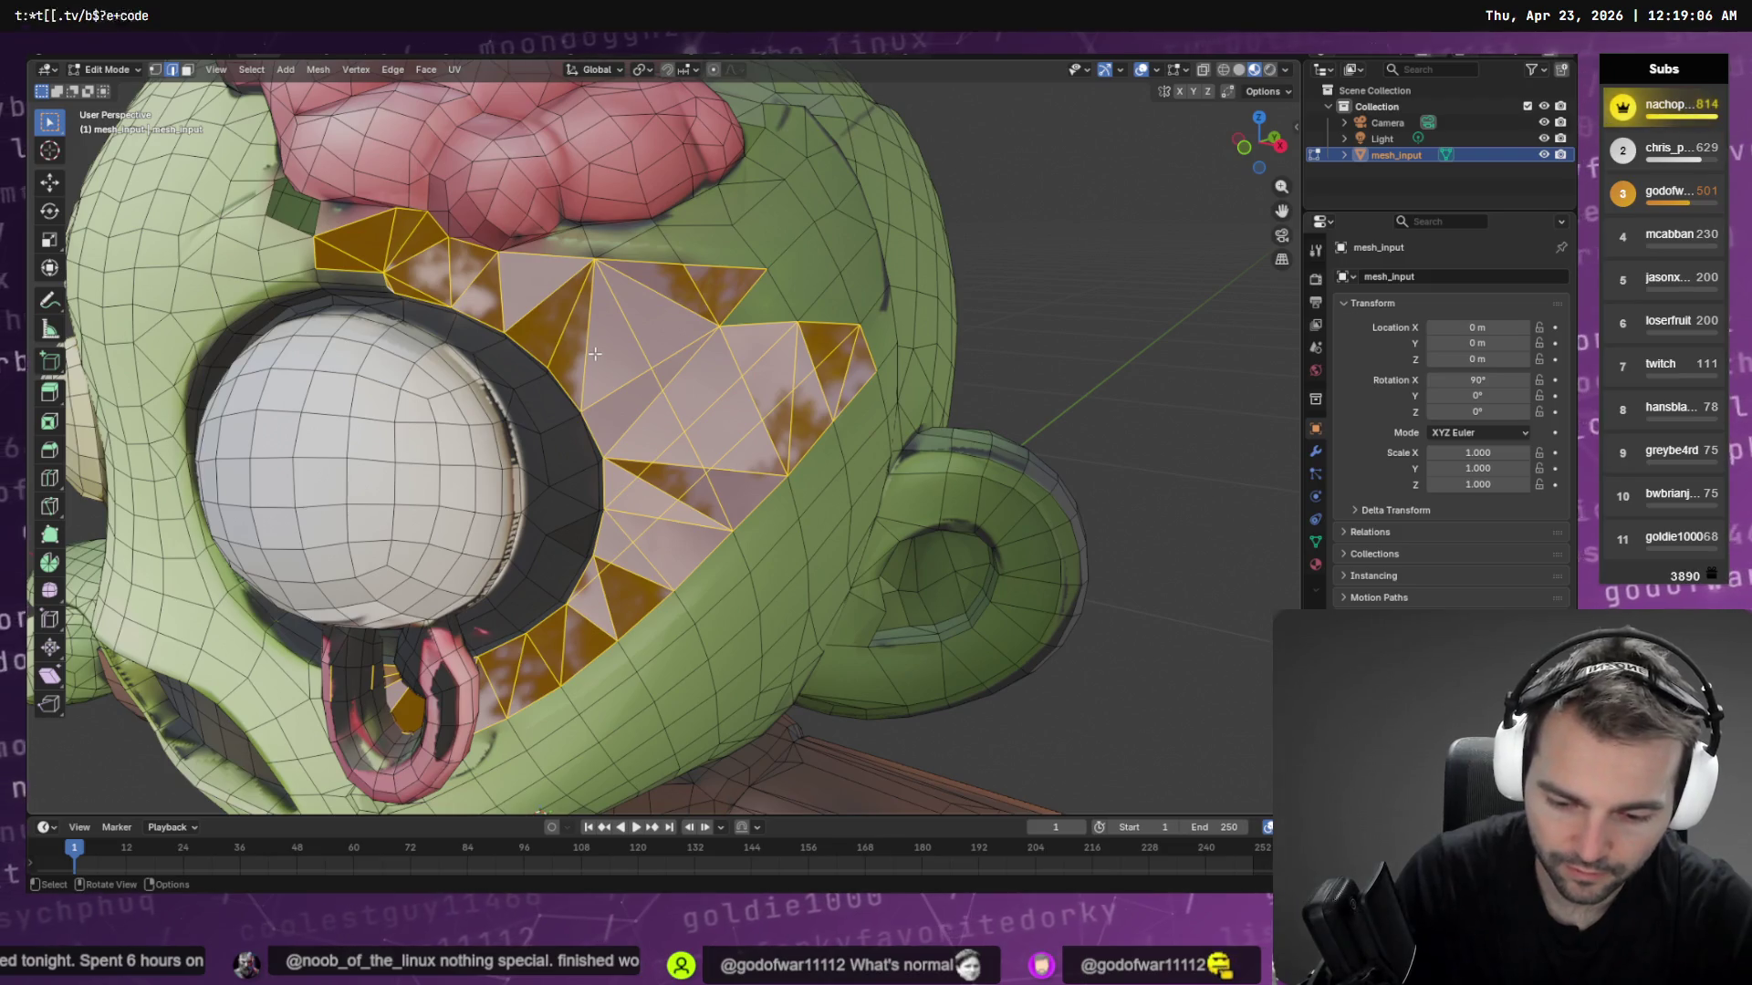
key(k)
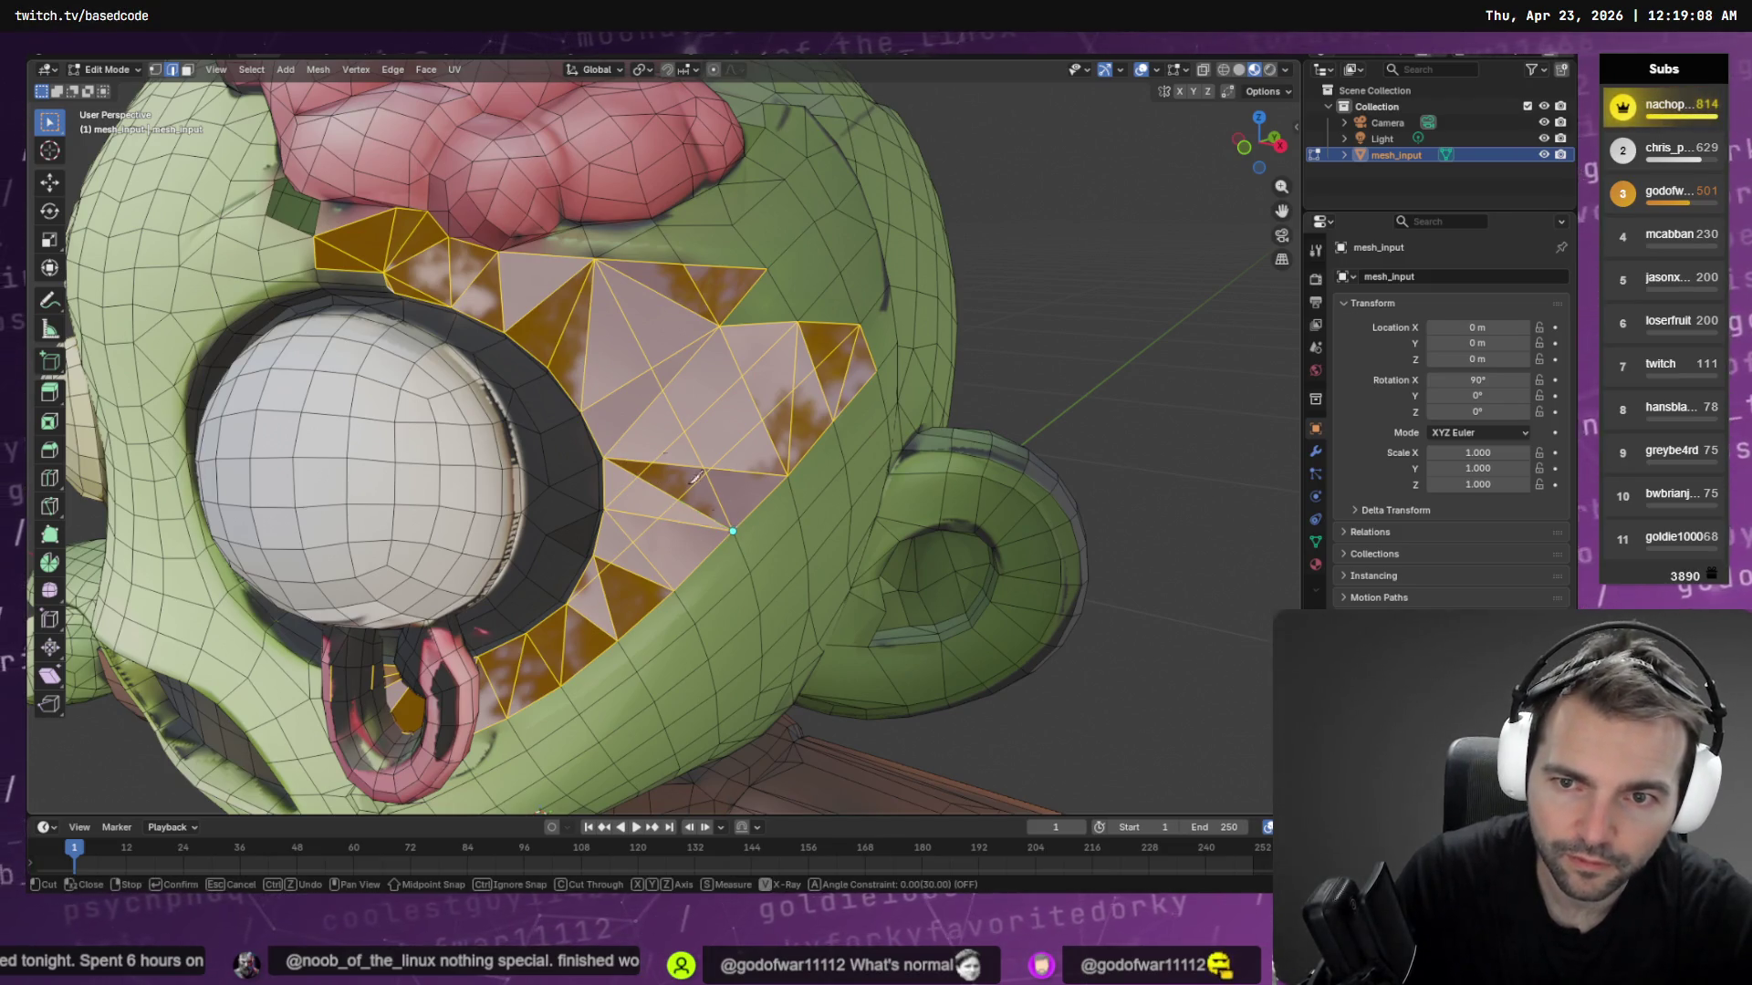
click(495, 256)
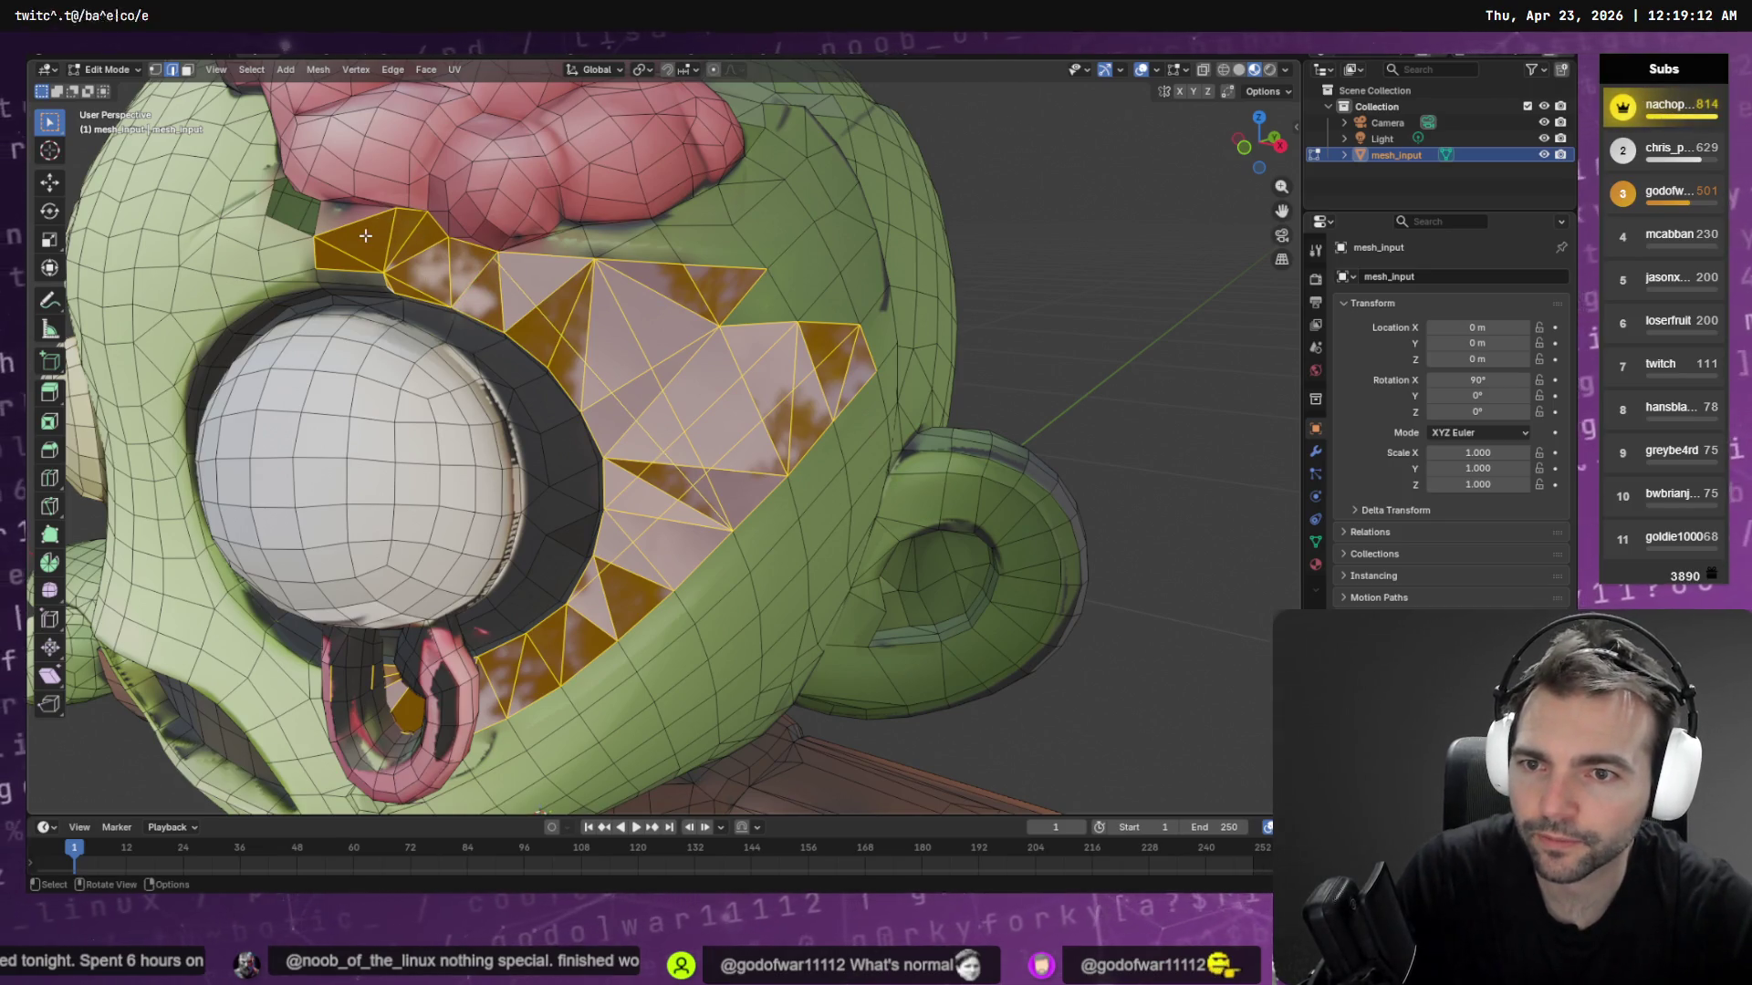
middle_drag(376, 225, 437, 257)
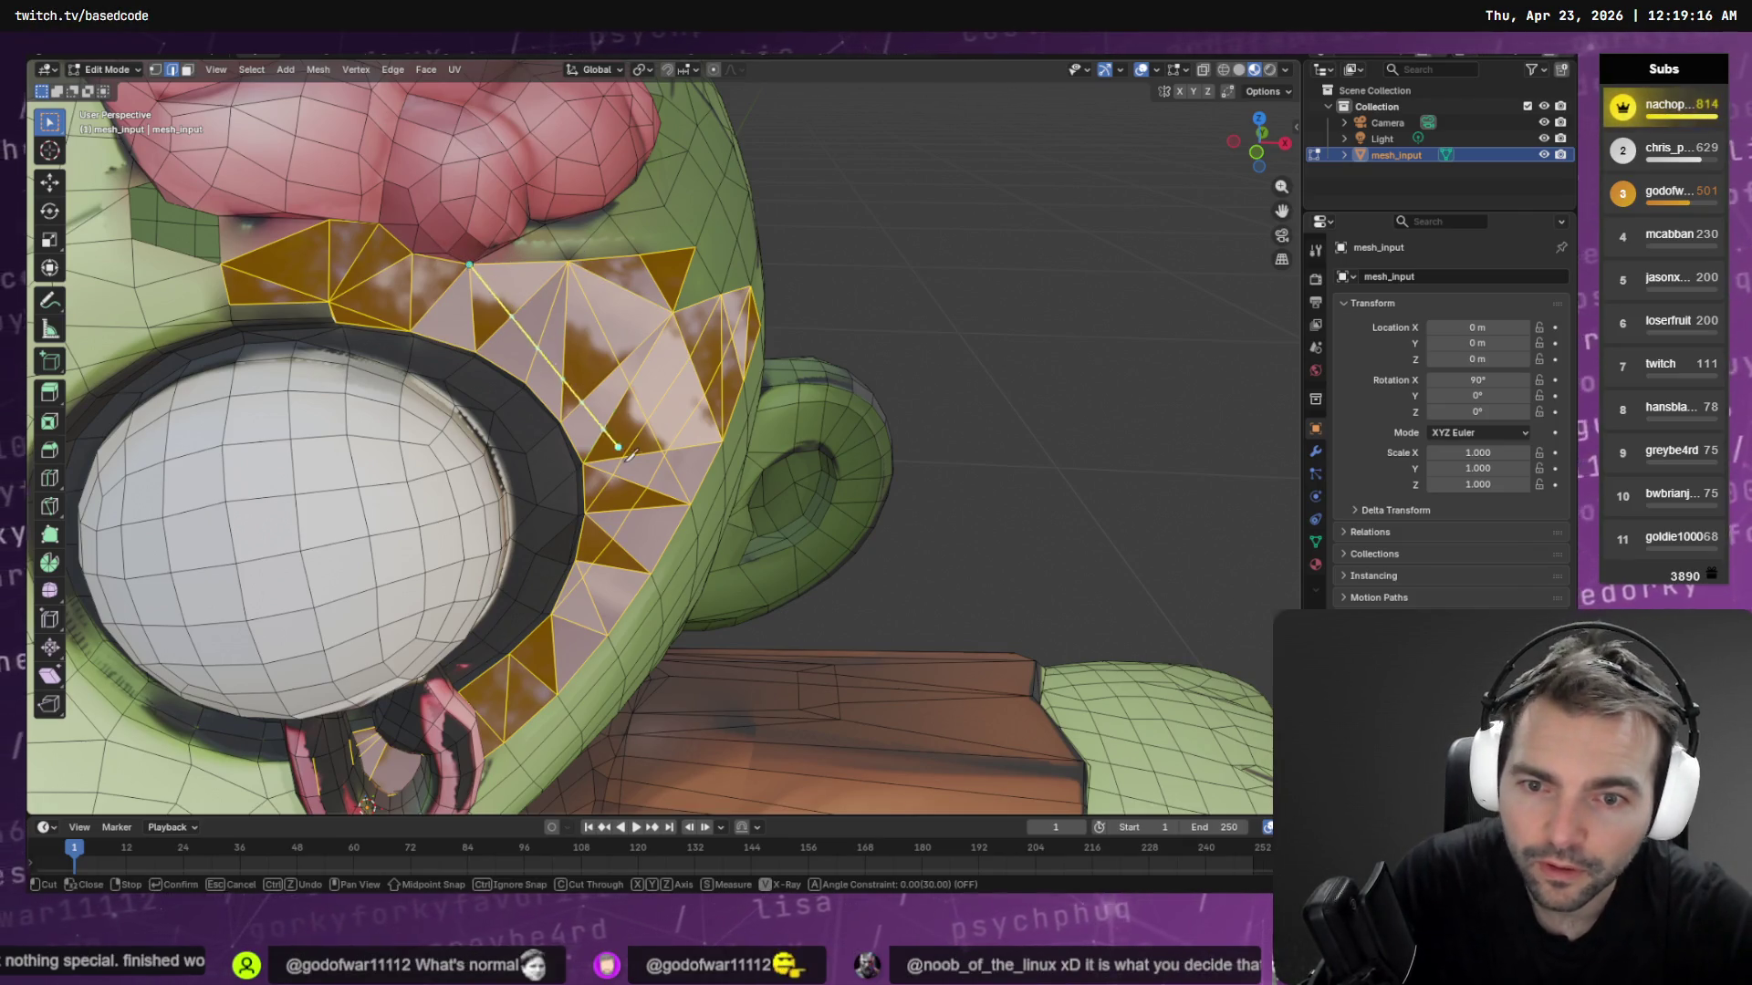
right_click(691, 501)
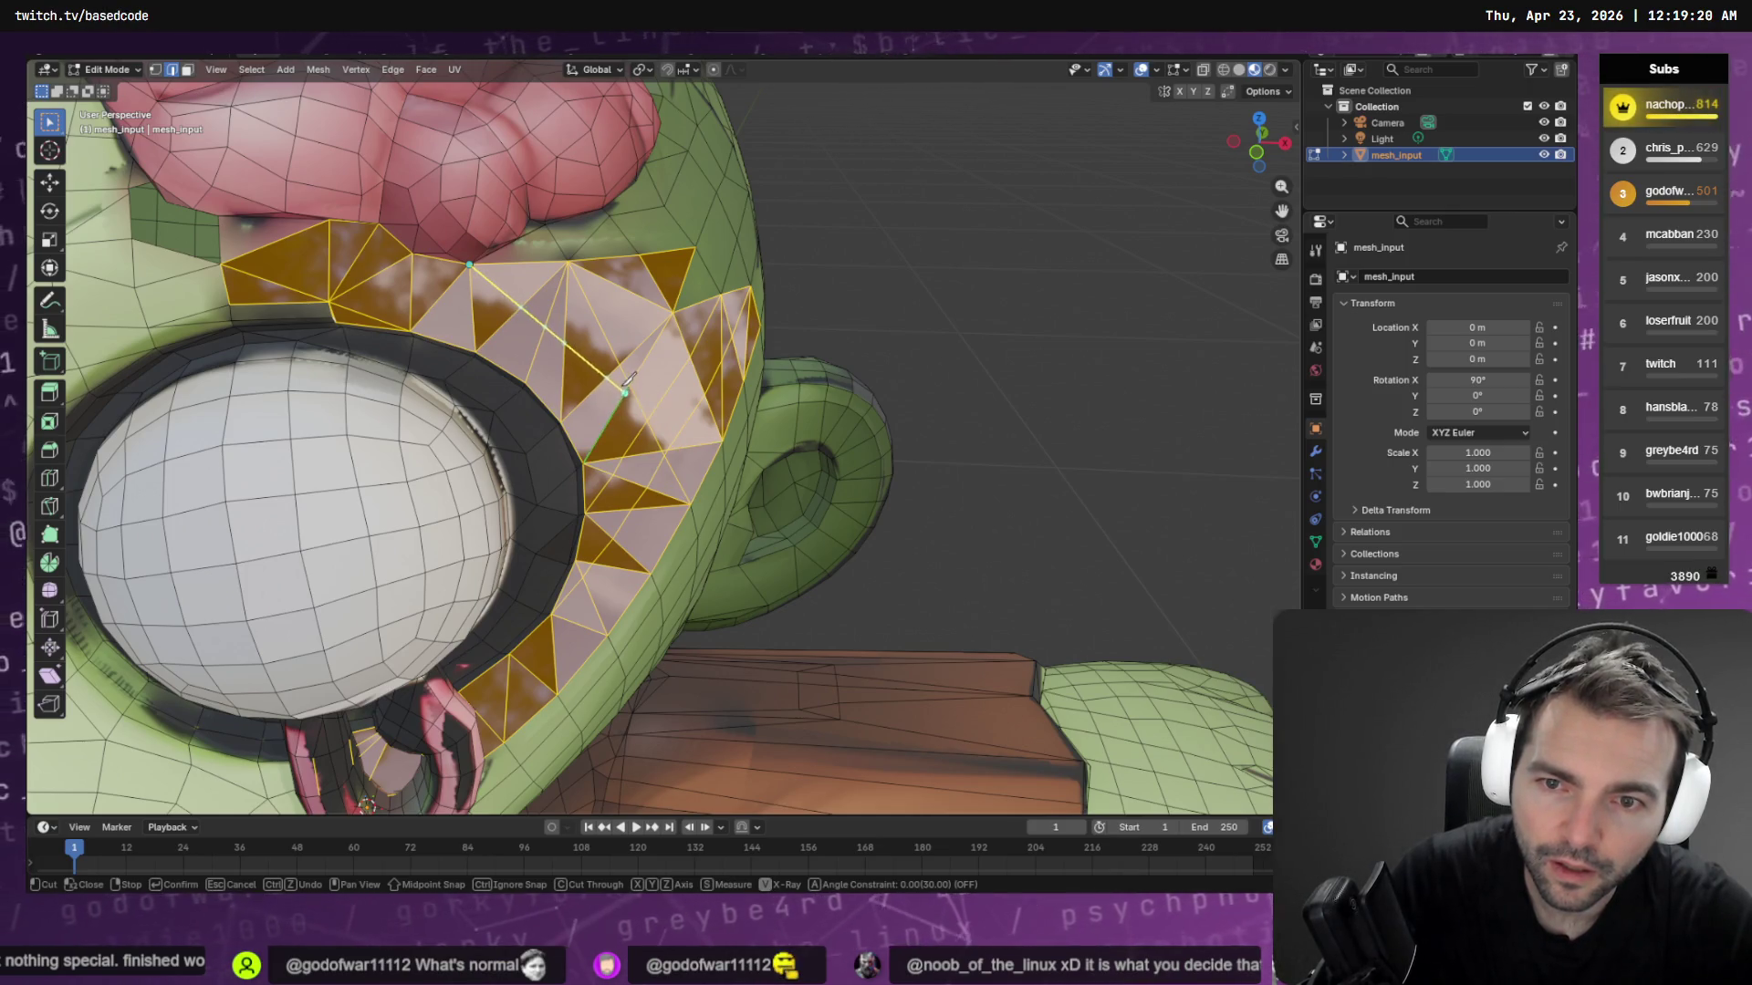
click(629, 385)
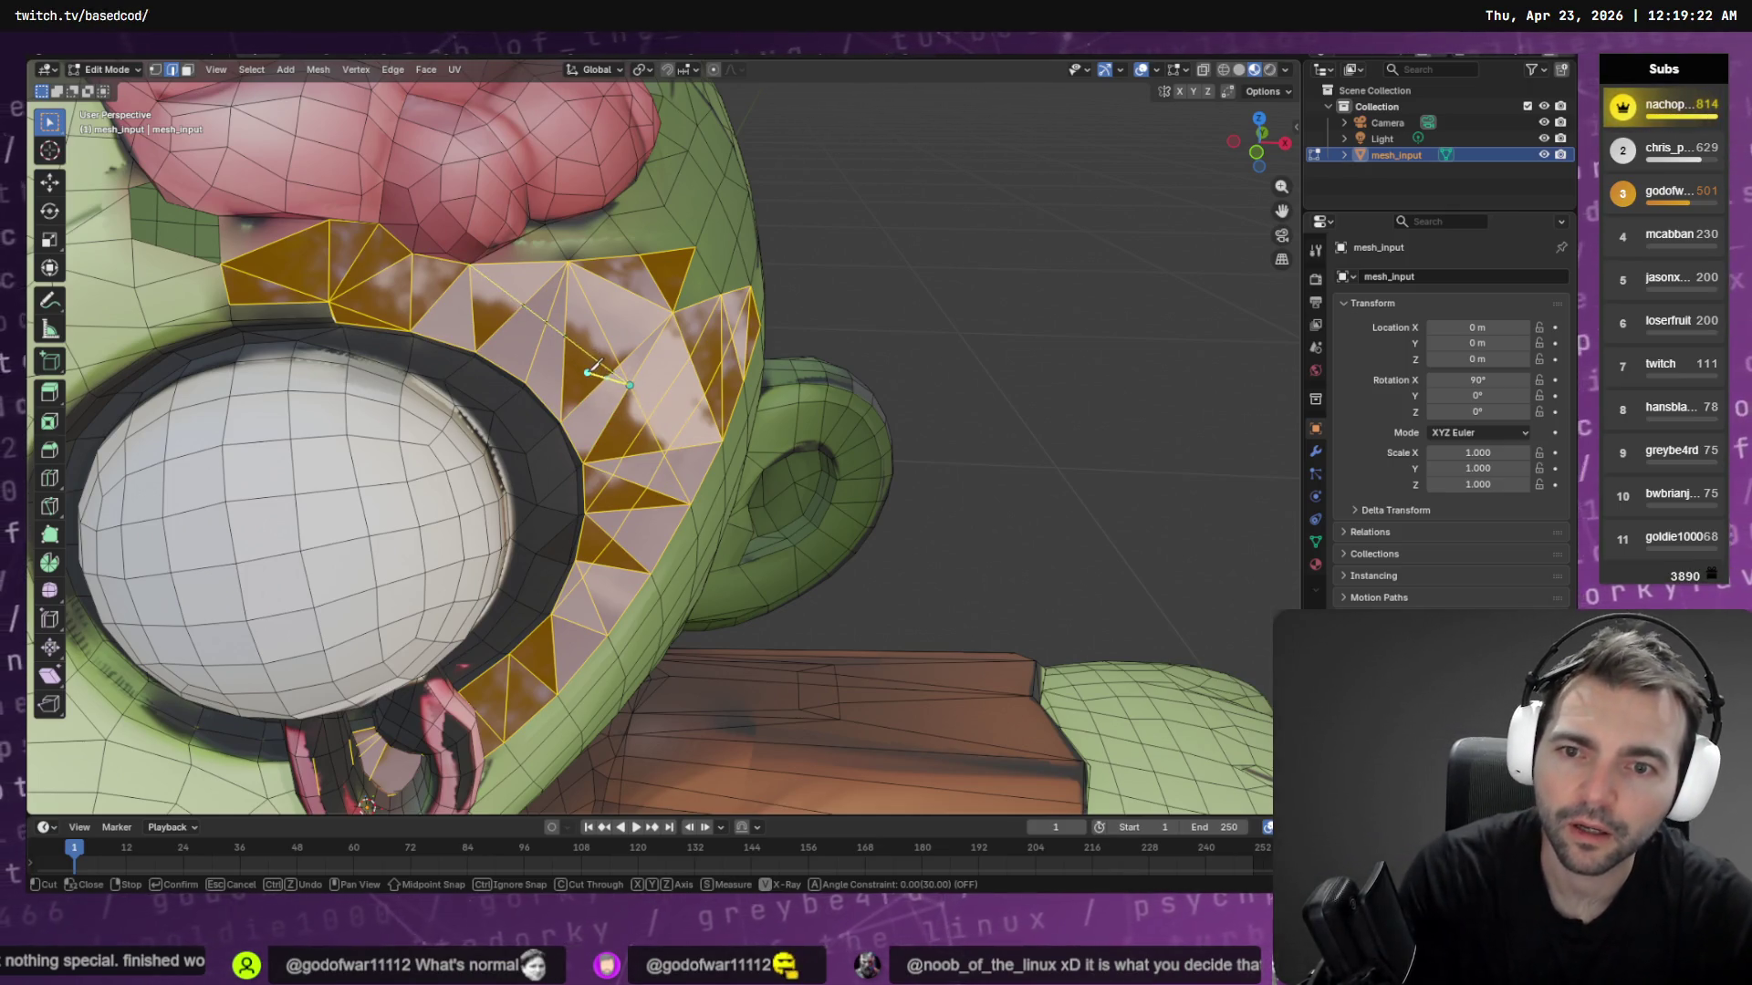
mouse_move(589, 369)
middle_down()
mouse_move(739, 304)
mouse_move(352, 336)
middle_up()
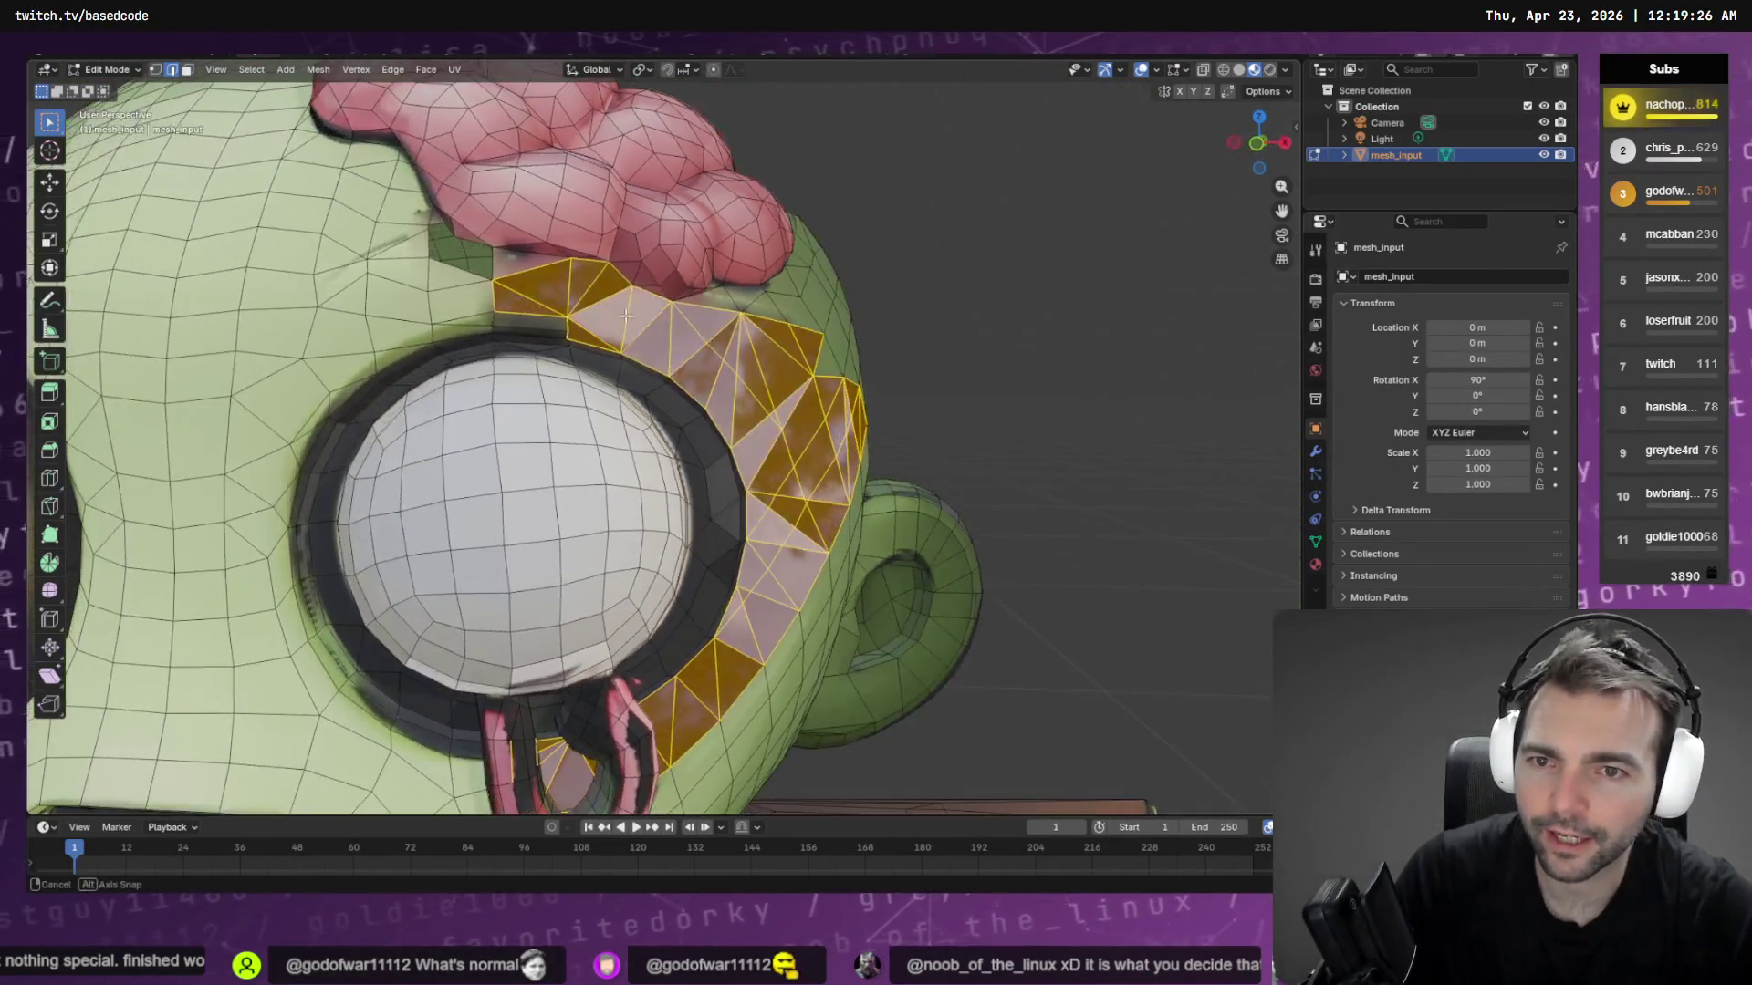
Knife-cut from the vertex beside the brain down through the patch's large triangles
scroll(352, 337, down, 3)
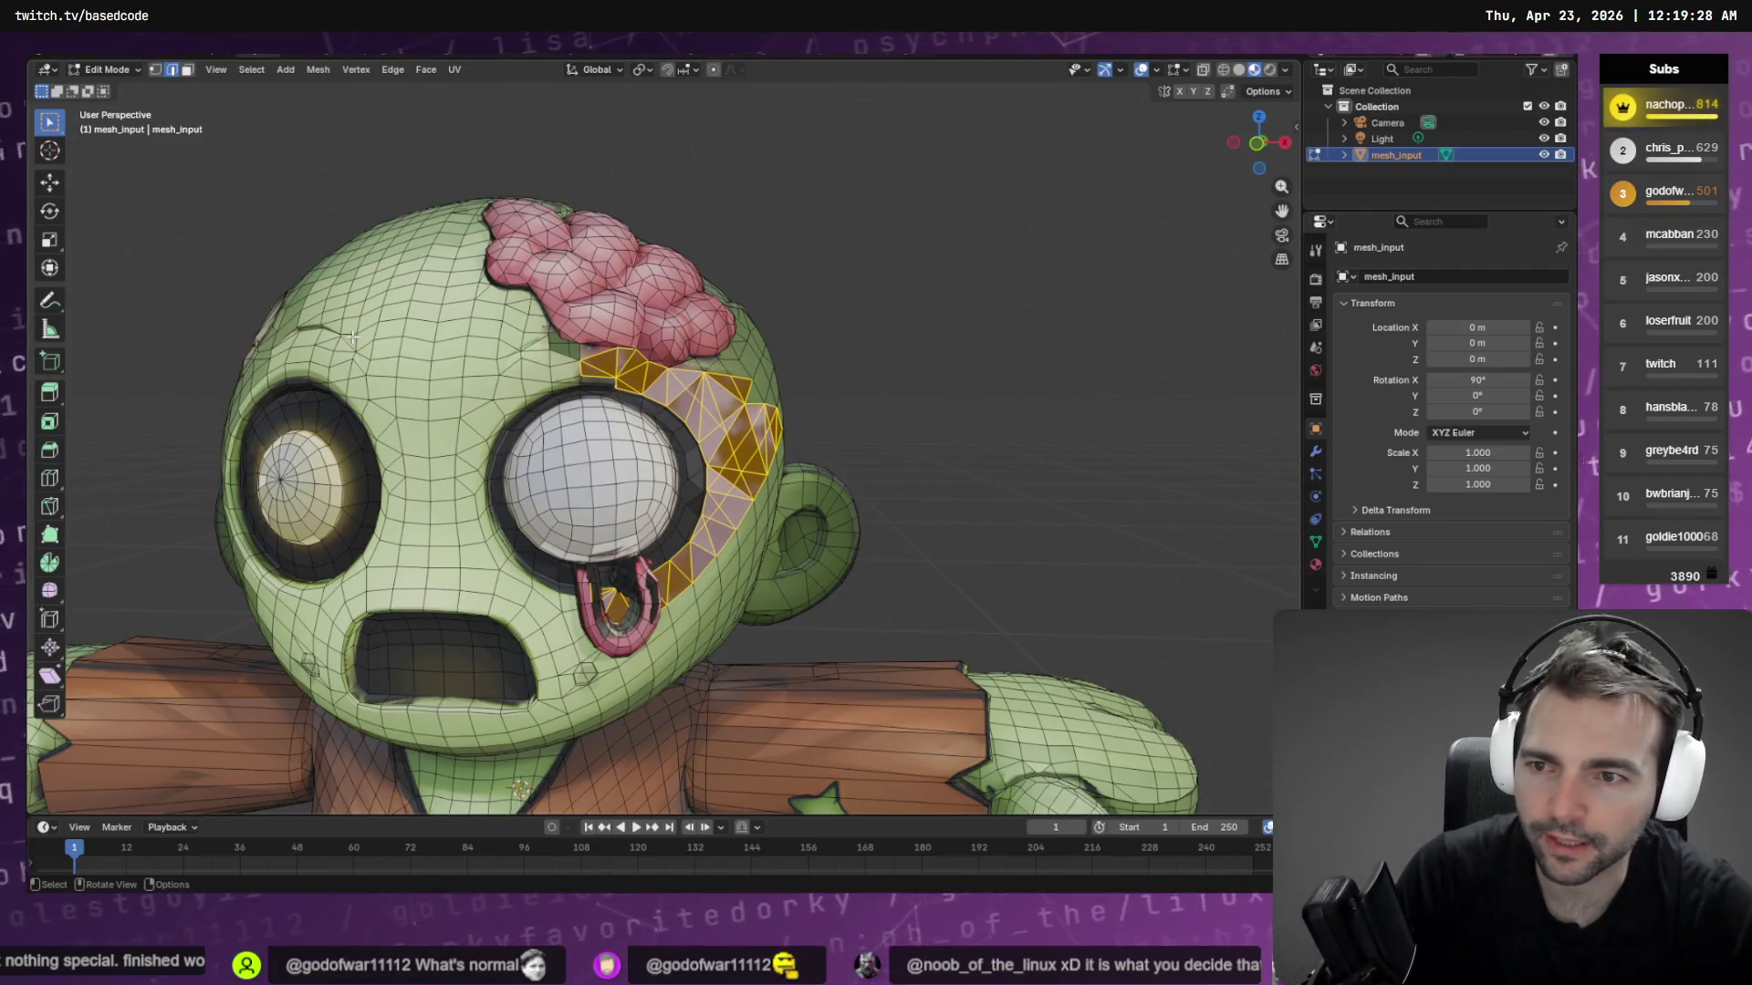
scroll(678, 413, up, 4)
middle_drag(678, 412, 702, 409)
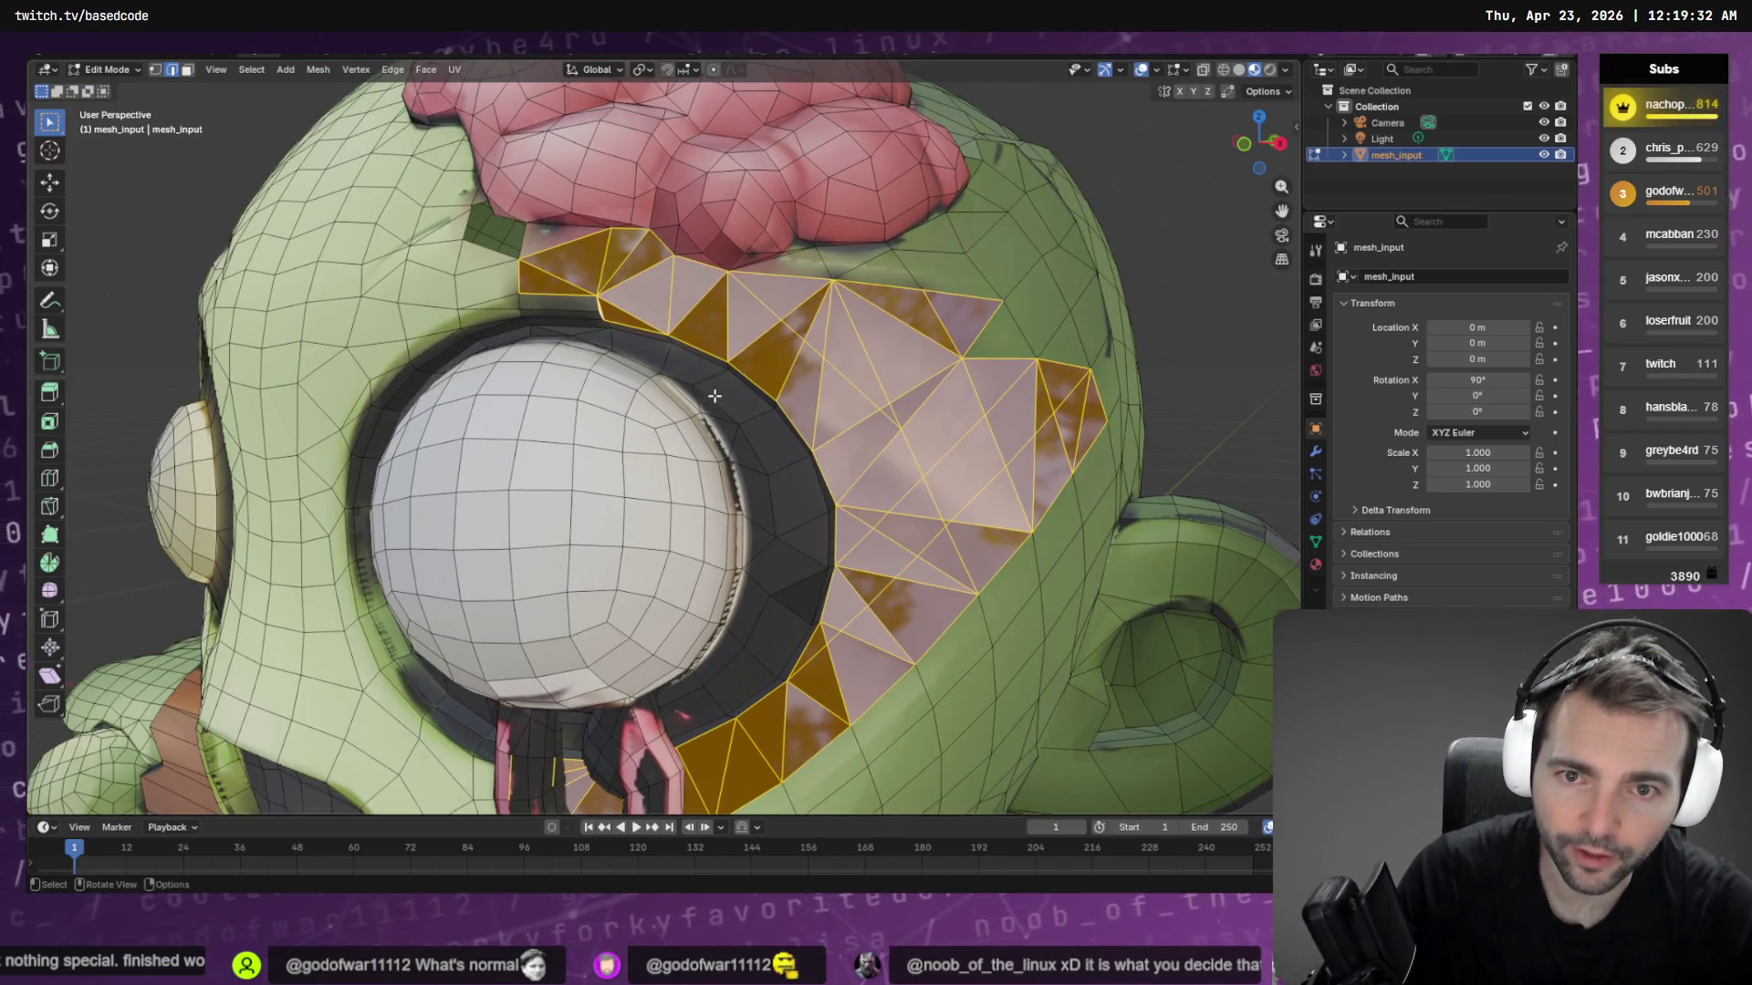
key(k)
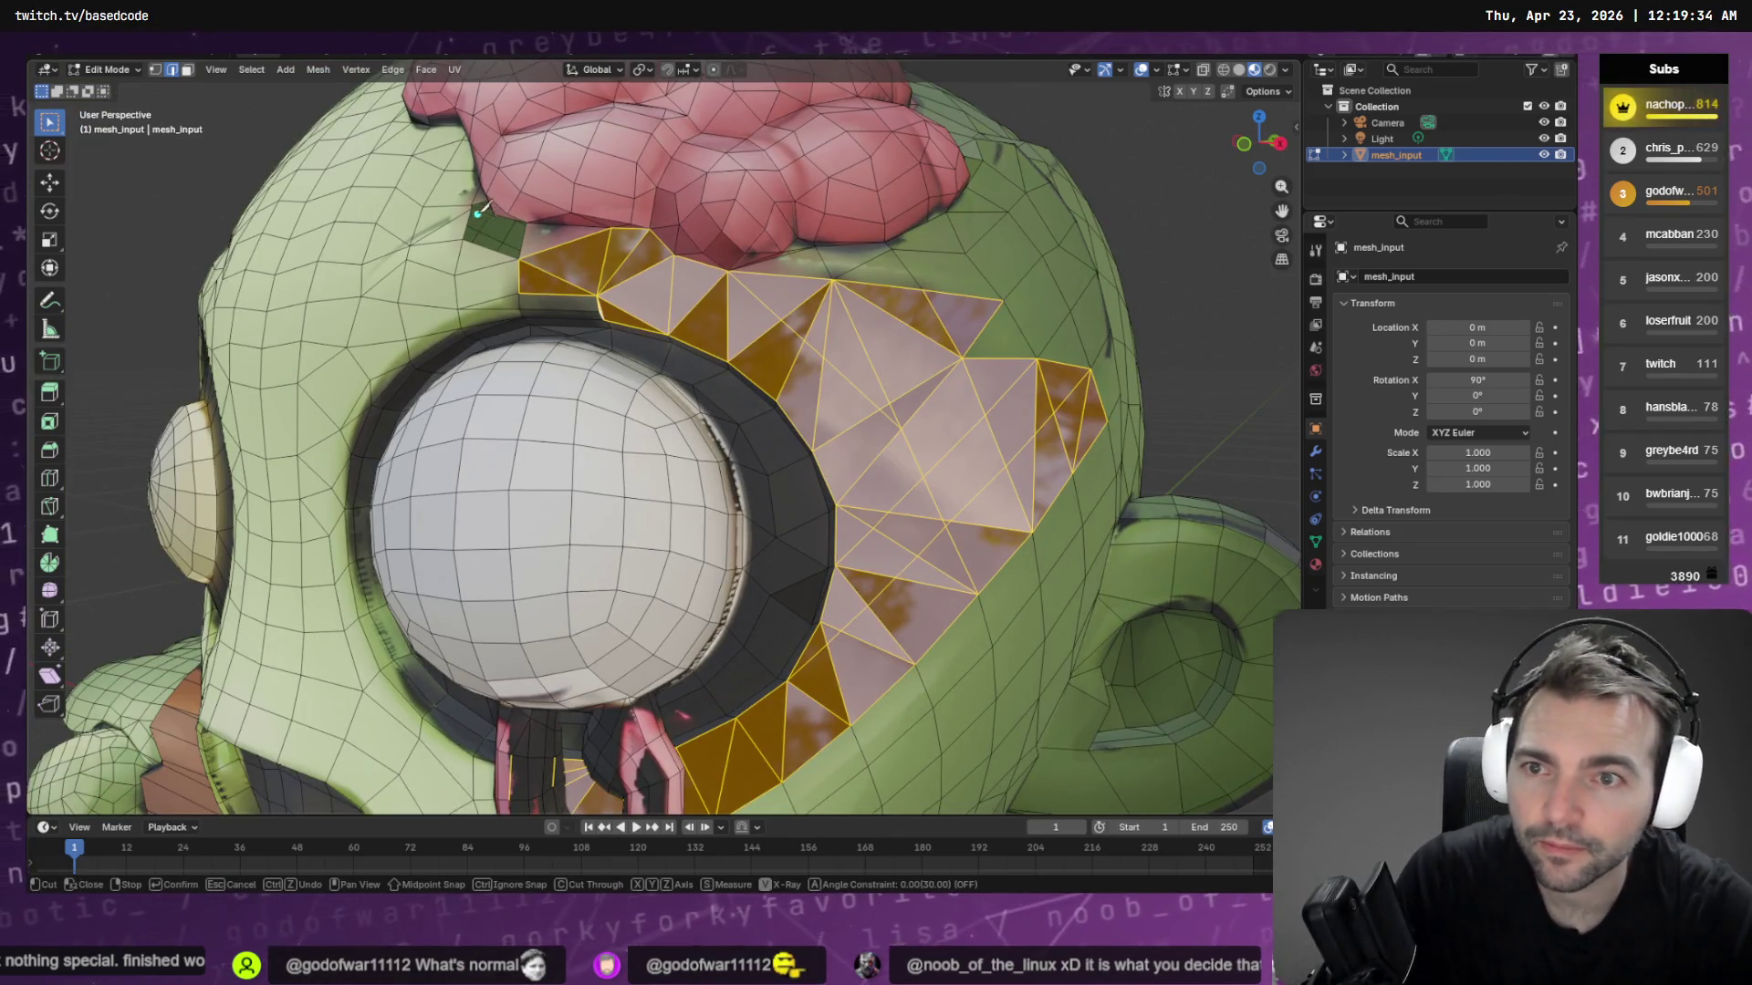
click(523, 233)
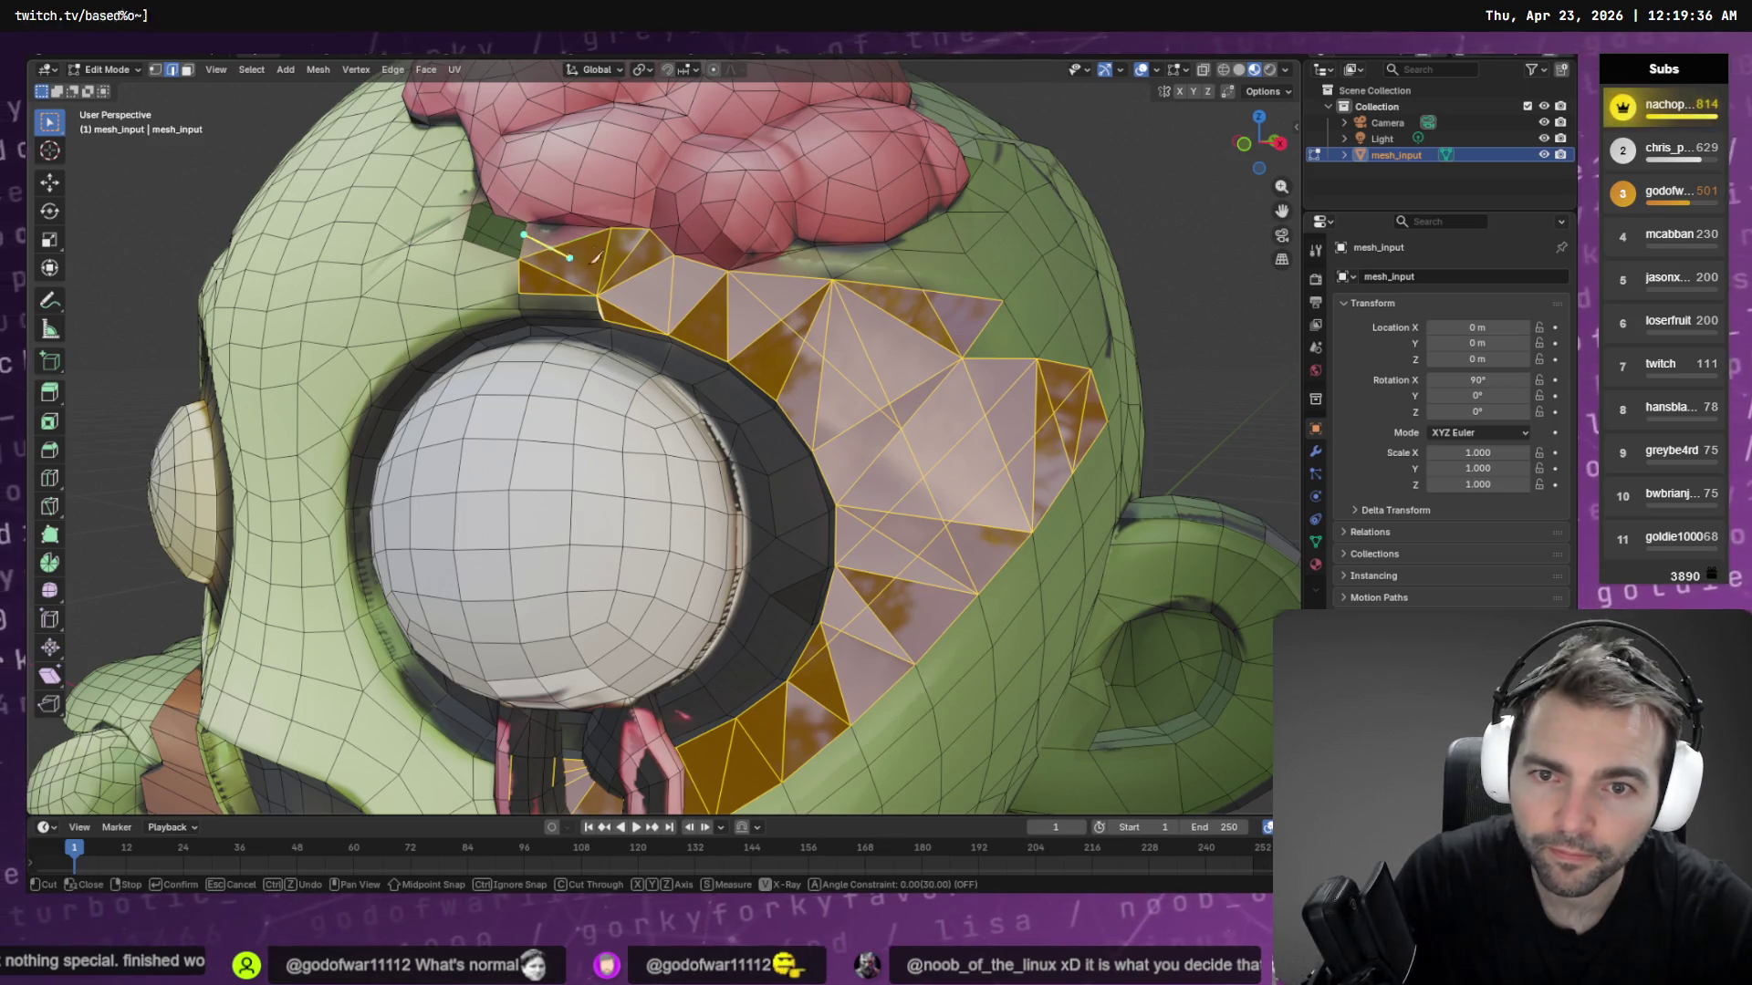
click(755, 340)
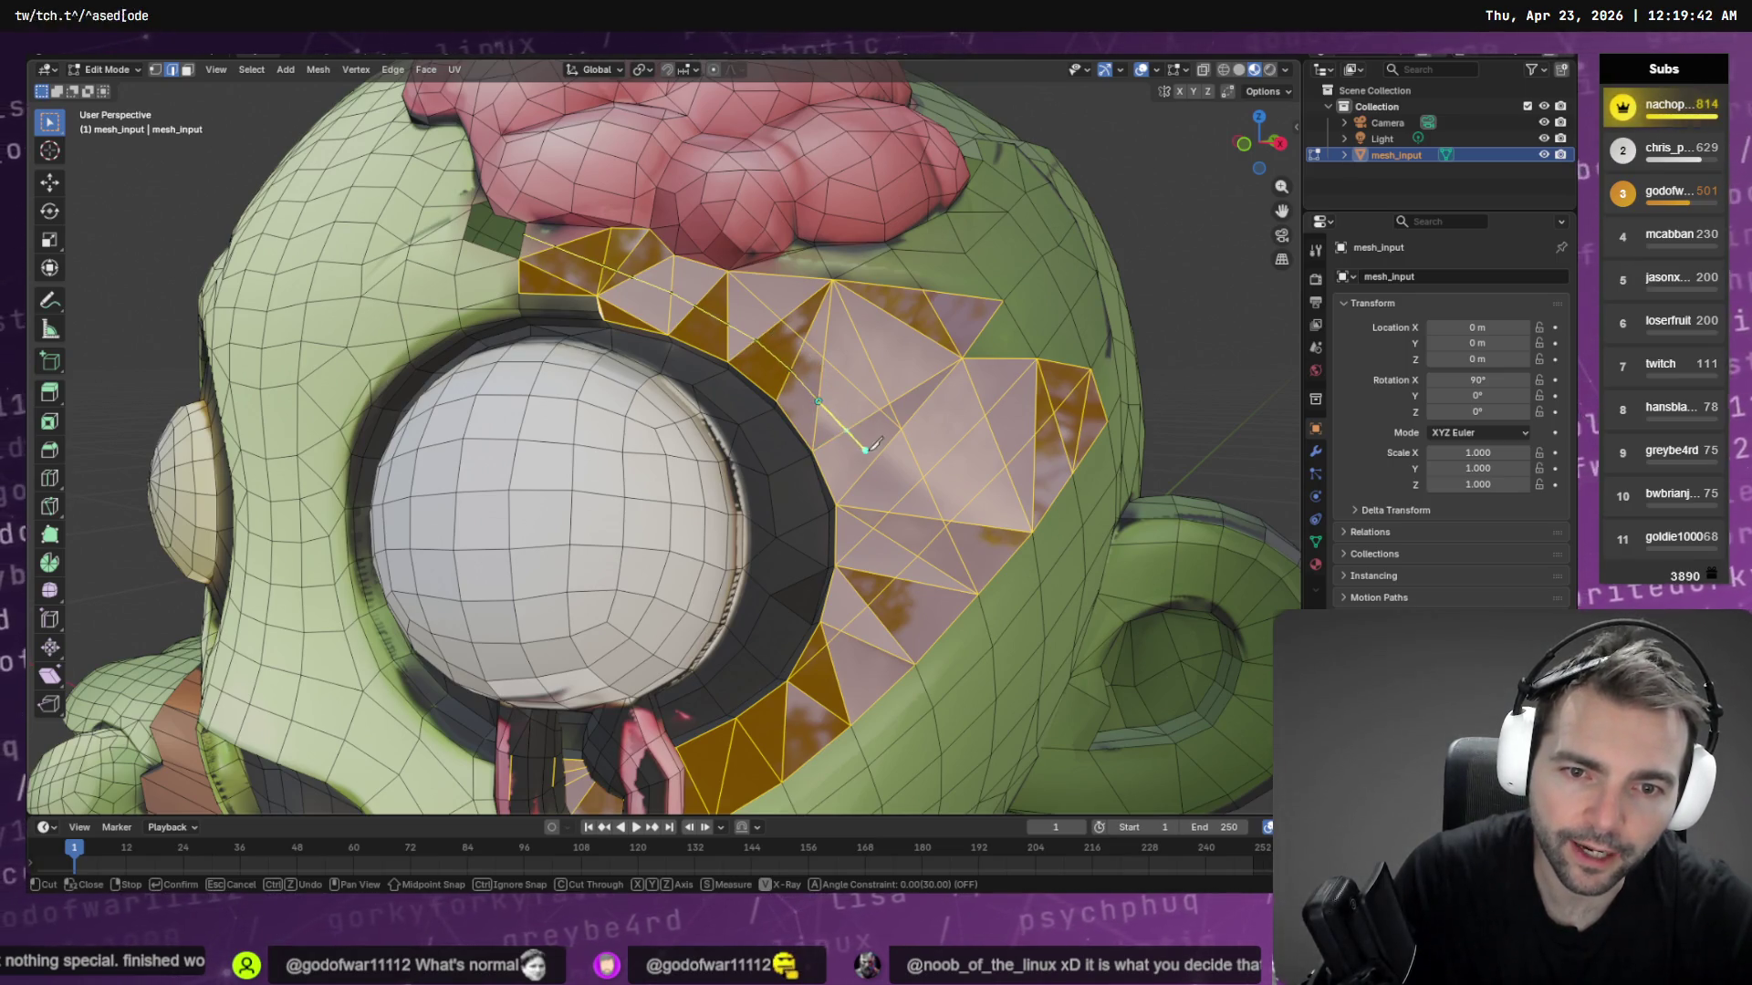
click(849, 428)
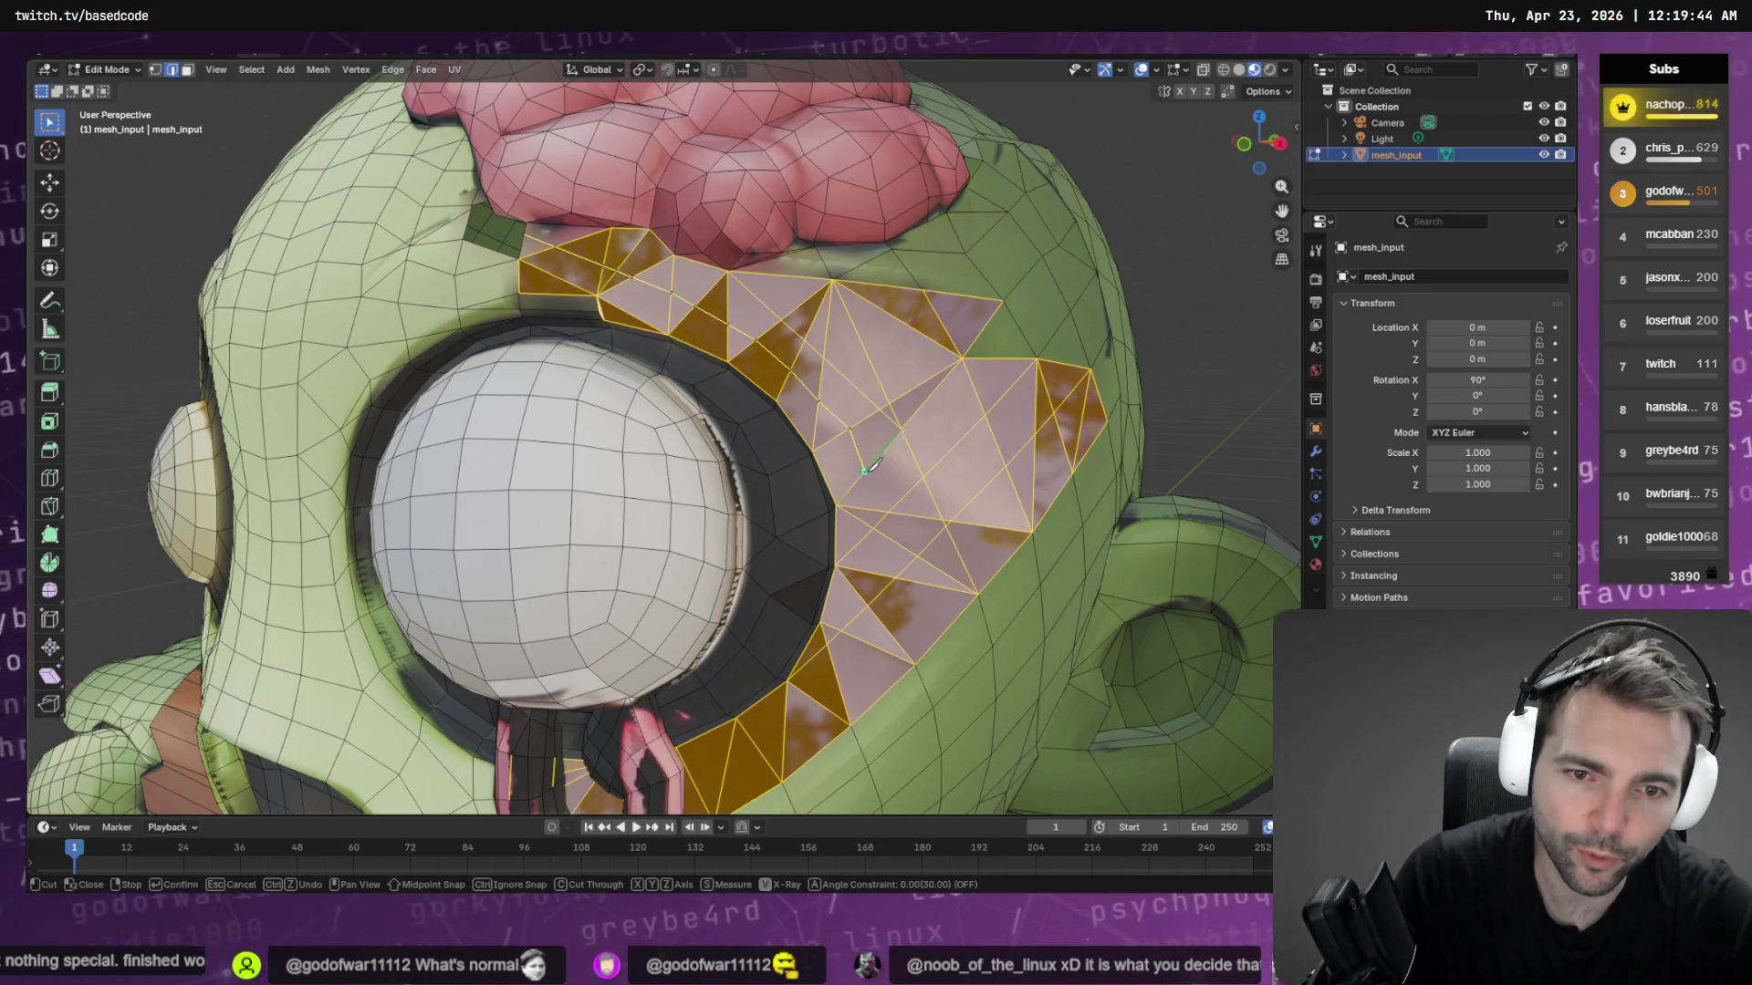
click(888, 511)
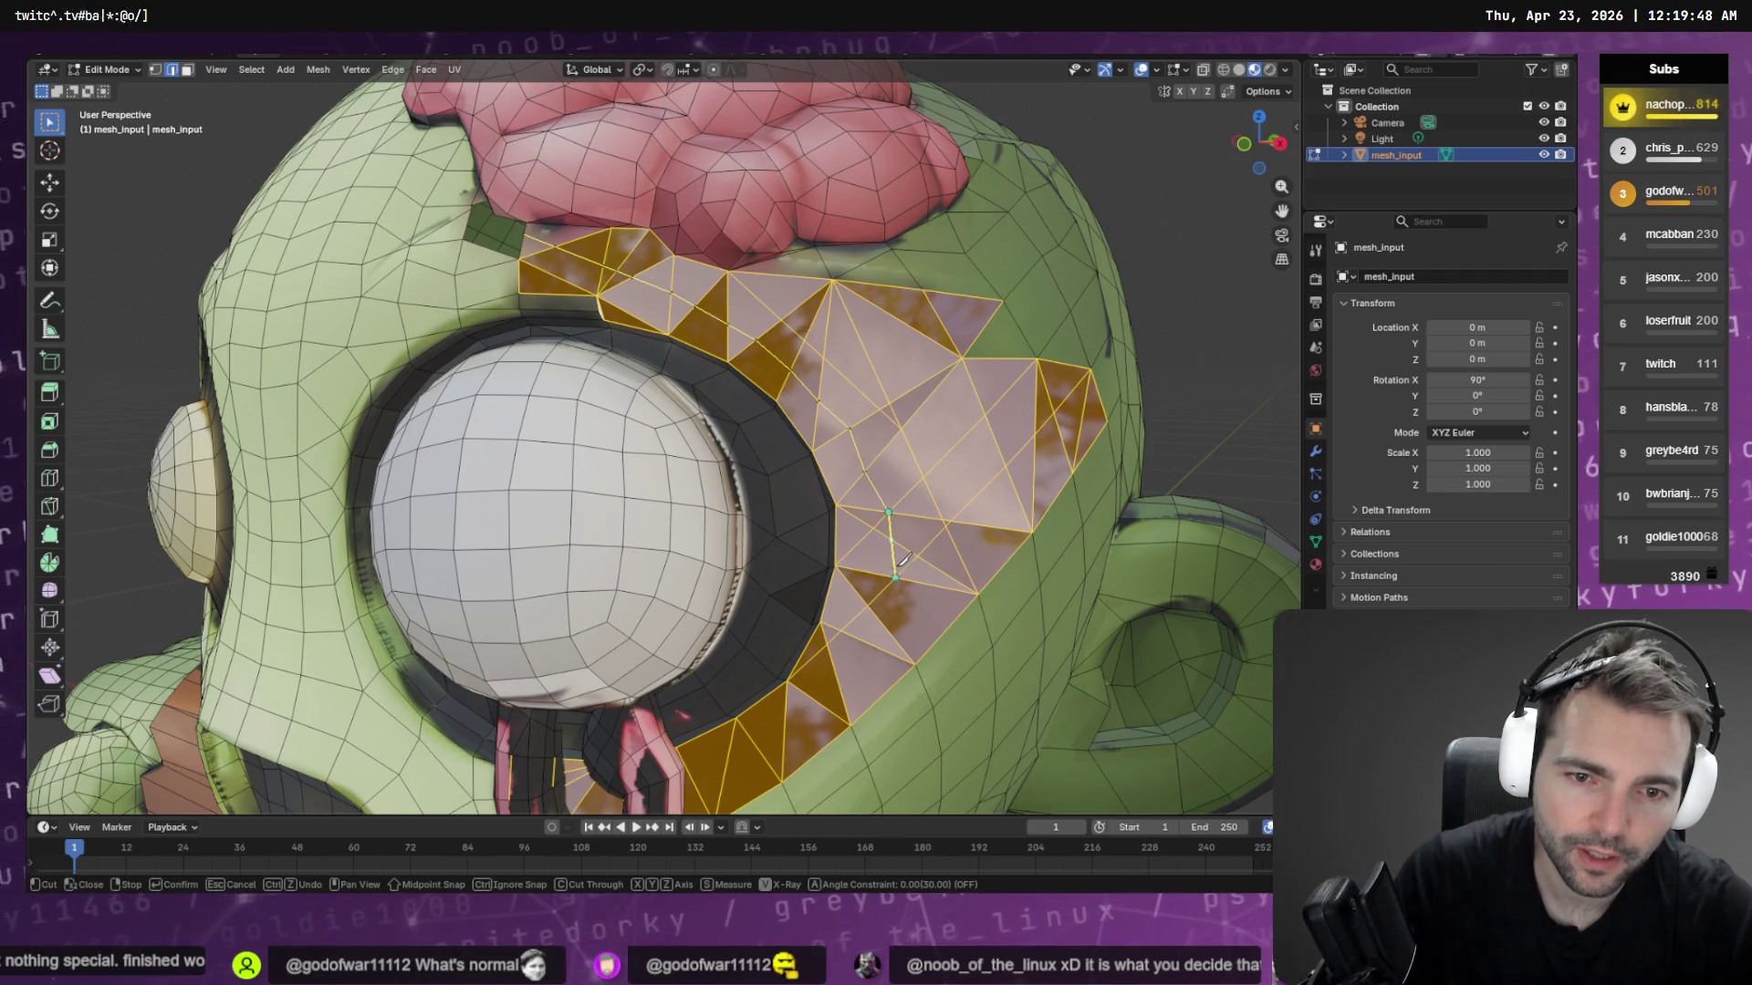
key(Return)
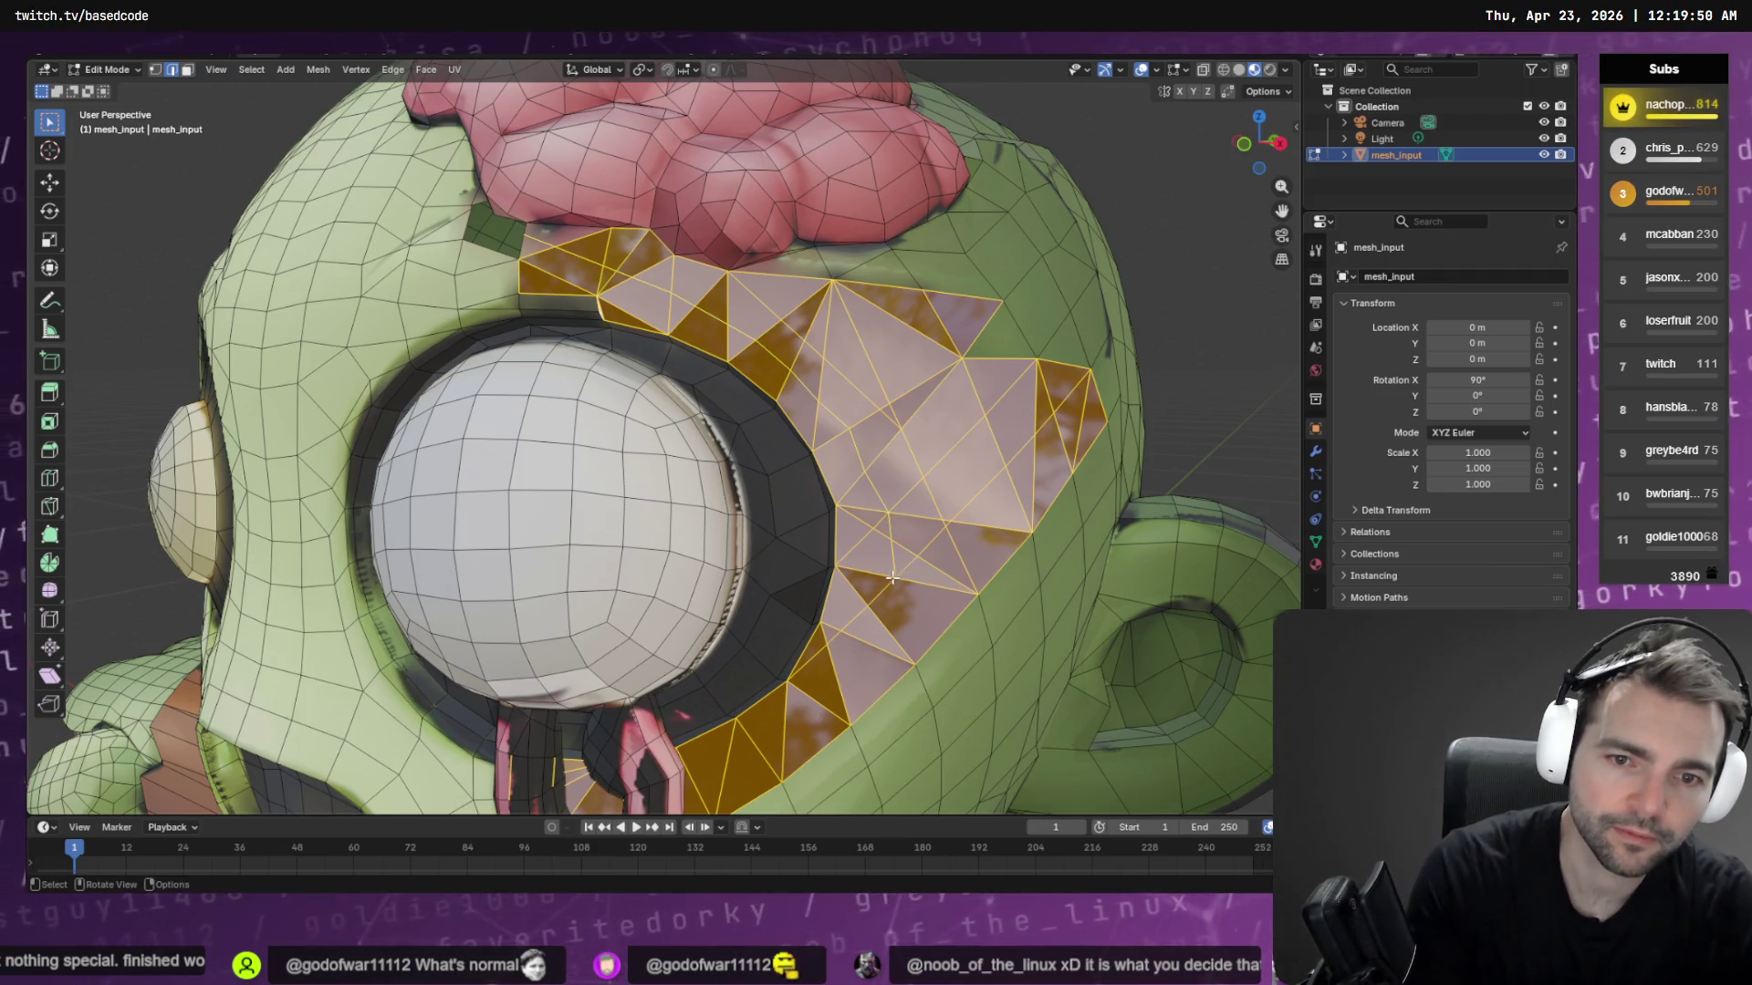
Switch to Vertex select mode, then move on toward sculpting
scroll(909, 476, down, 5)
scroll(909, 476, up, 1)
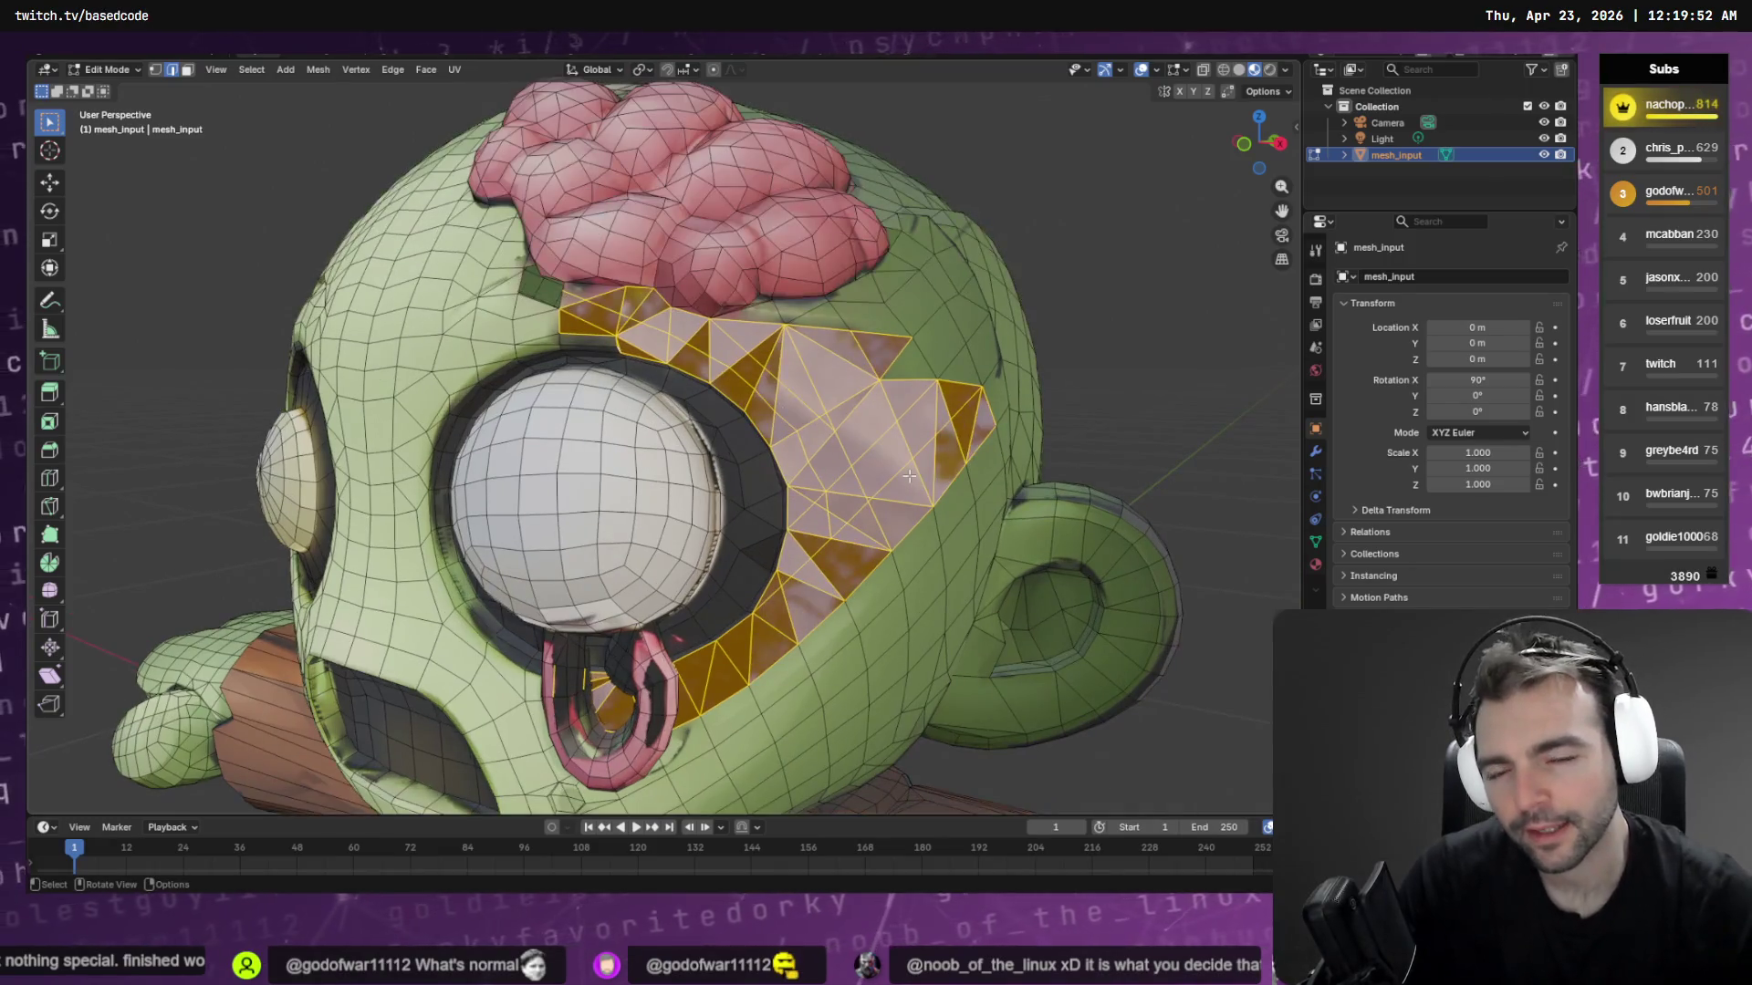
click(155, 70)
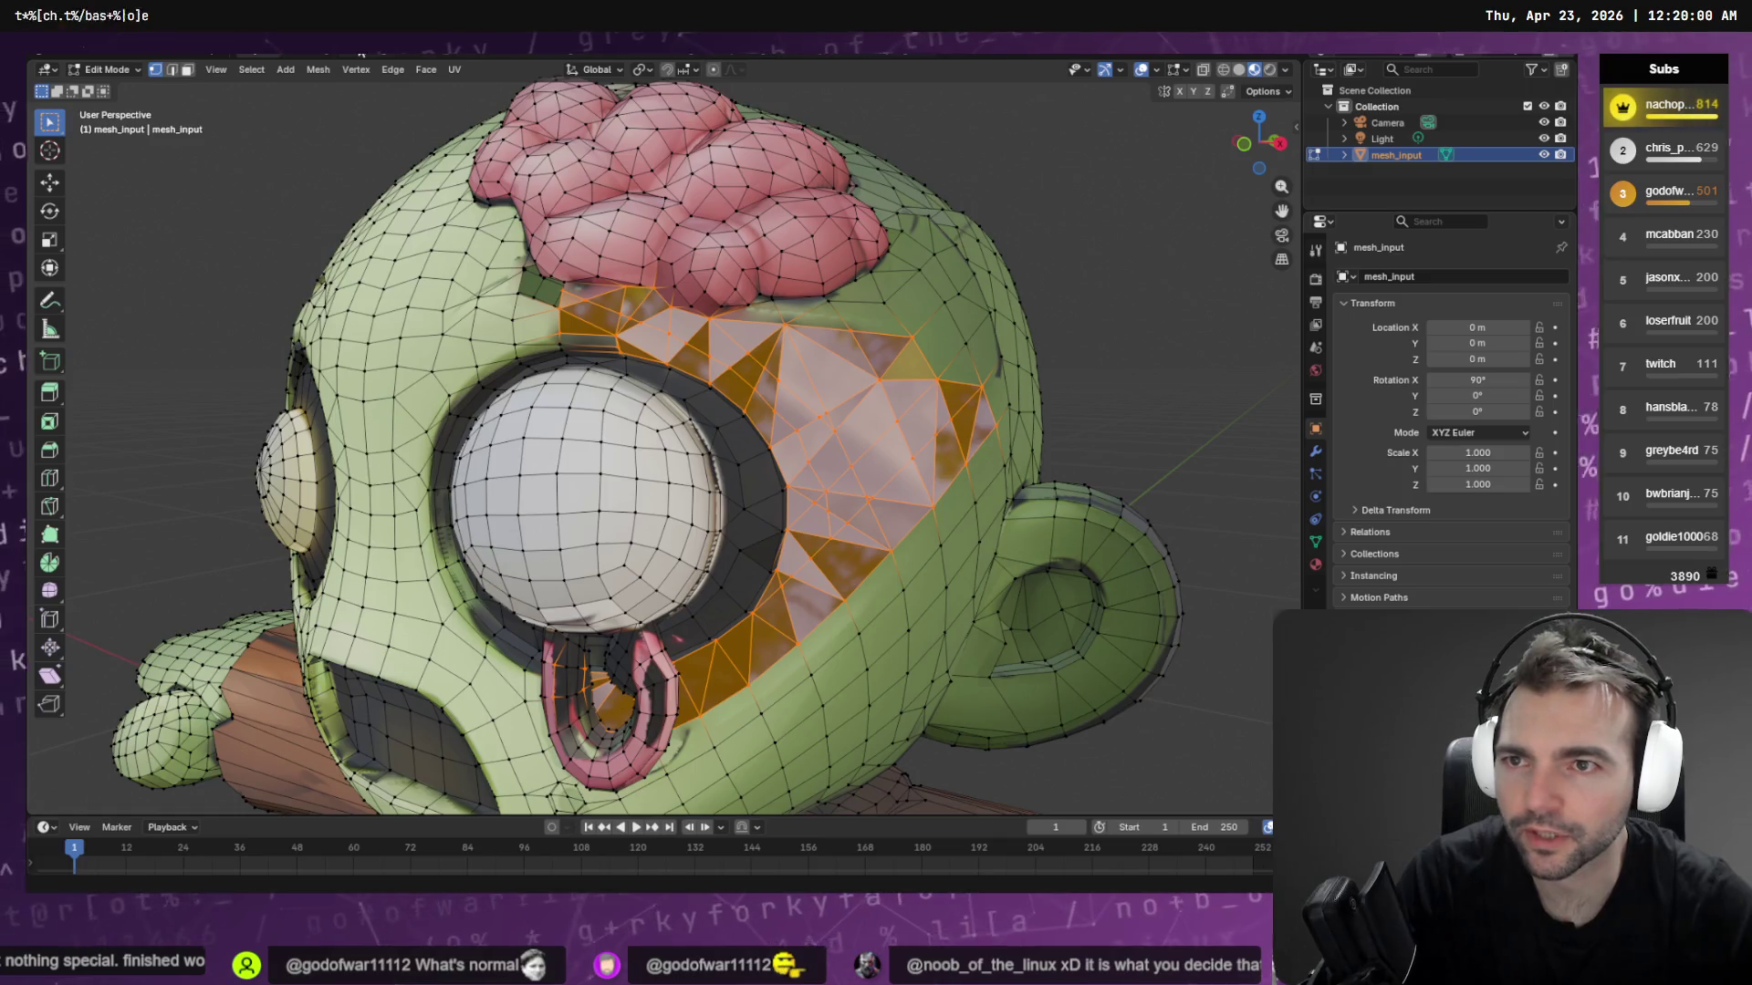
key(ctrl+Page_Down)
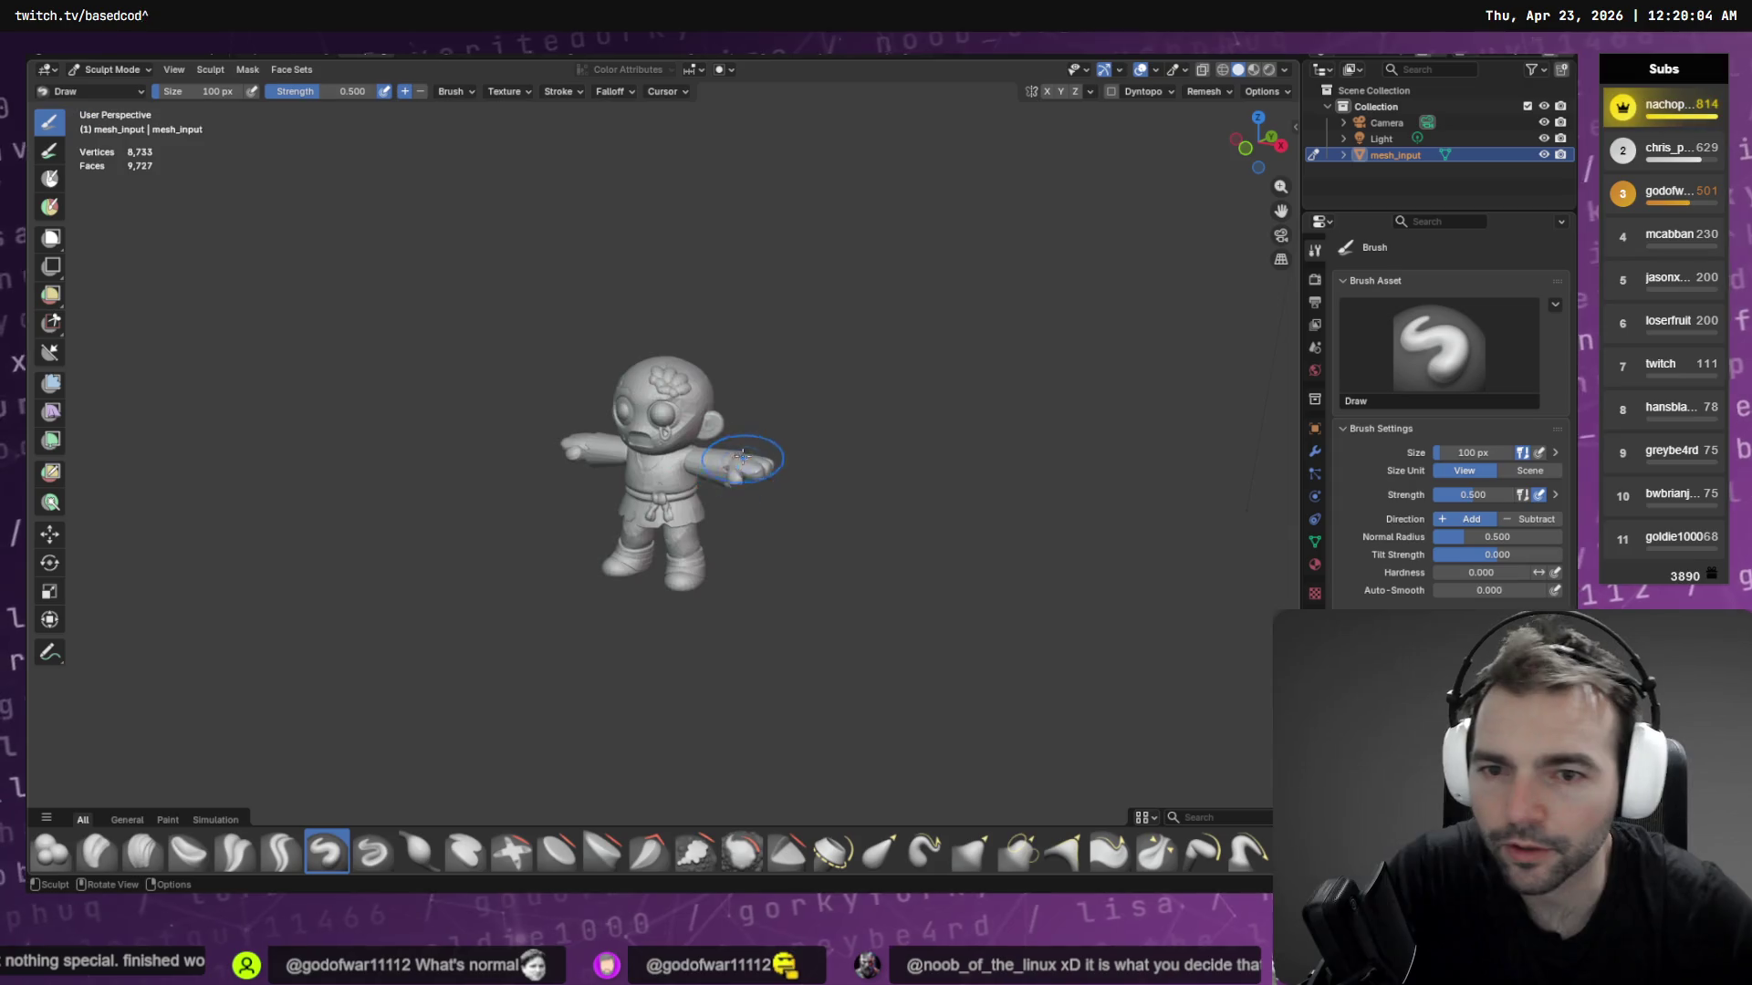
Inspect the zombie head in wireframe and solid shading, then switch to Sculpt Mode
scroll(729, 401, up, 5)
scroll(732, 393, down, 3)
scroll(852, 228, up, 3)
mouse_move(851, 228)
middle_down()
mouse_move(775, 342)
mouse_move(726, 292)
middle_up()
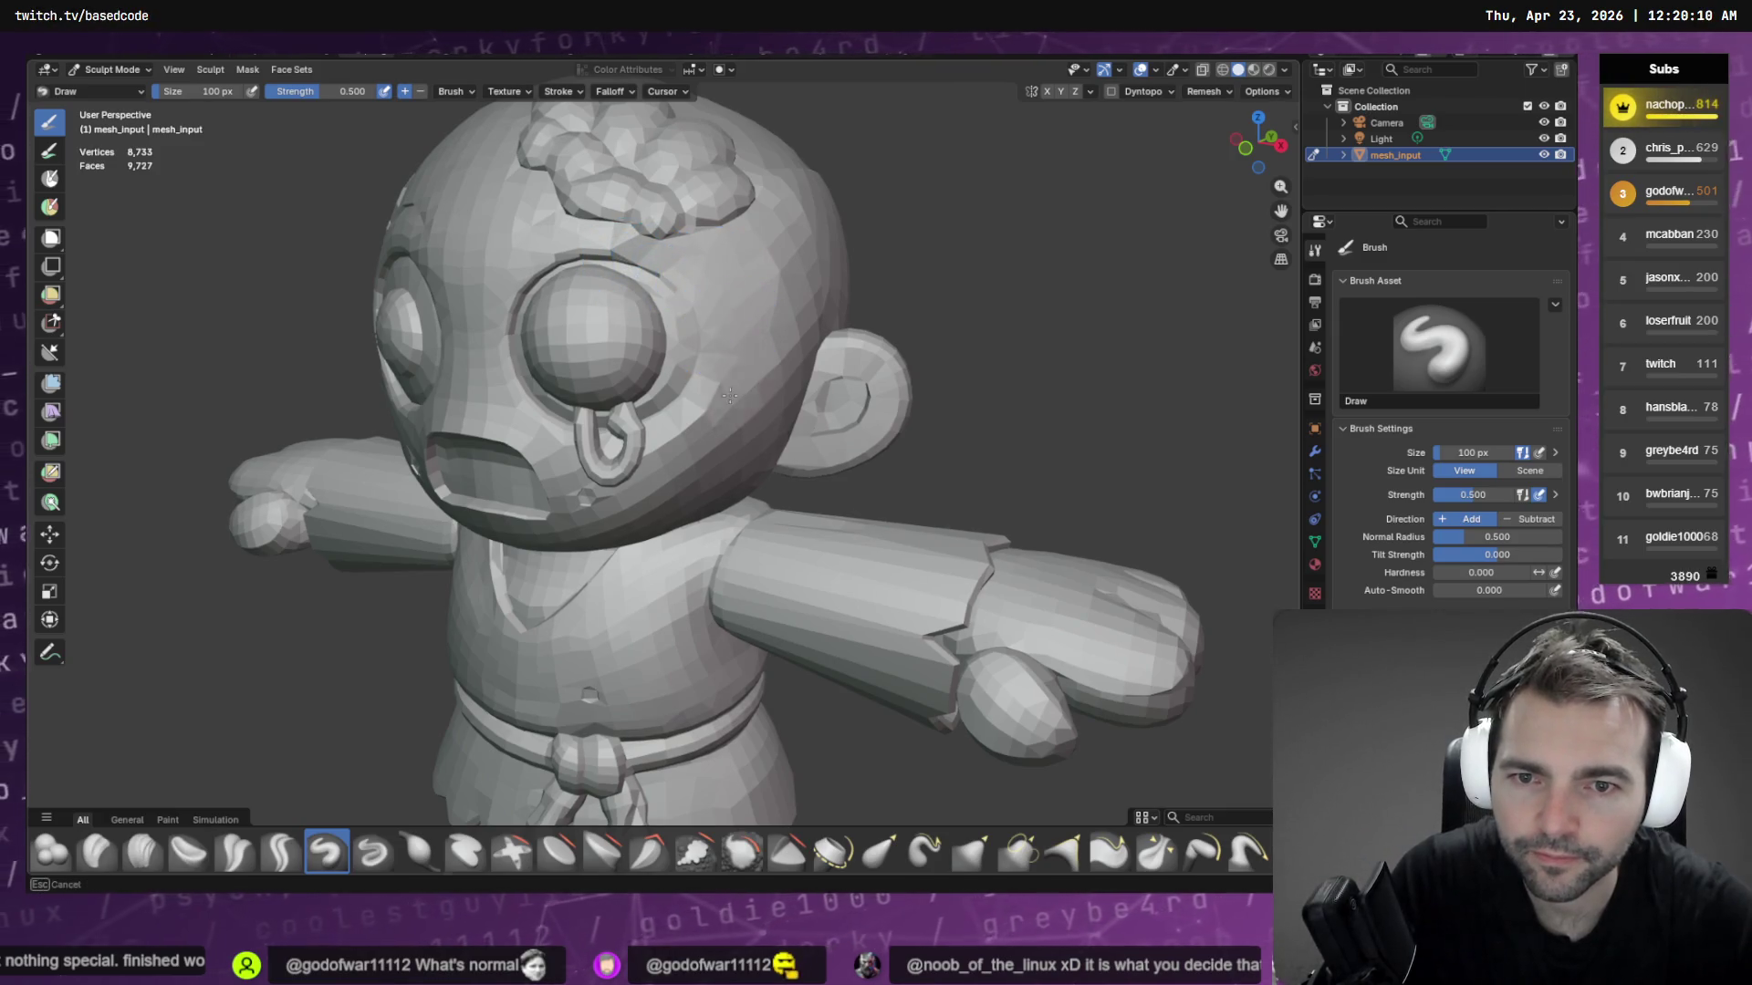
middle_drag(716, 416, 718, 418)
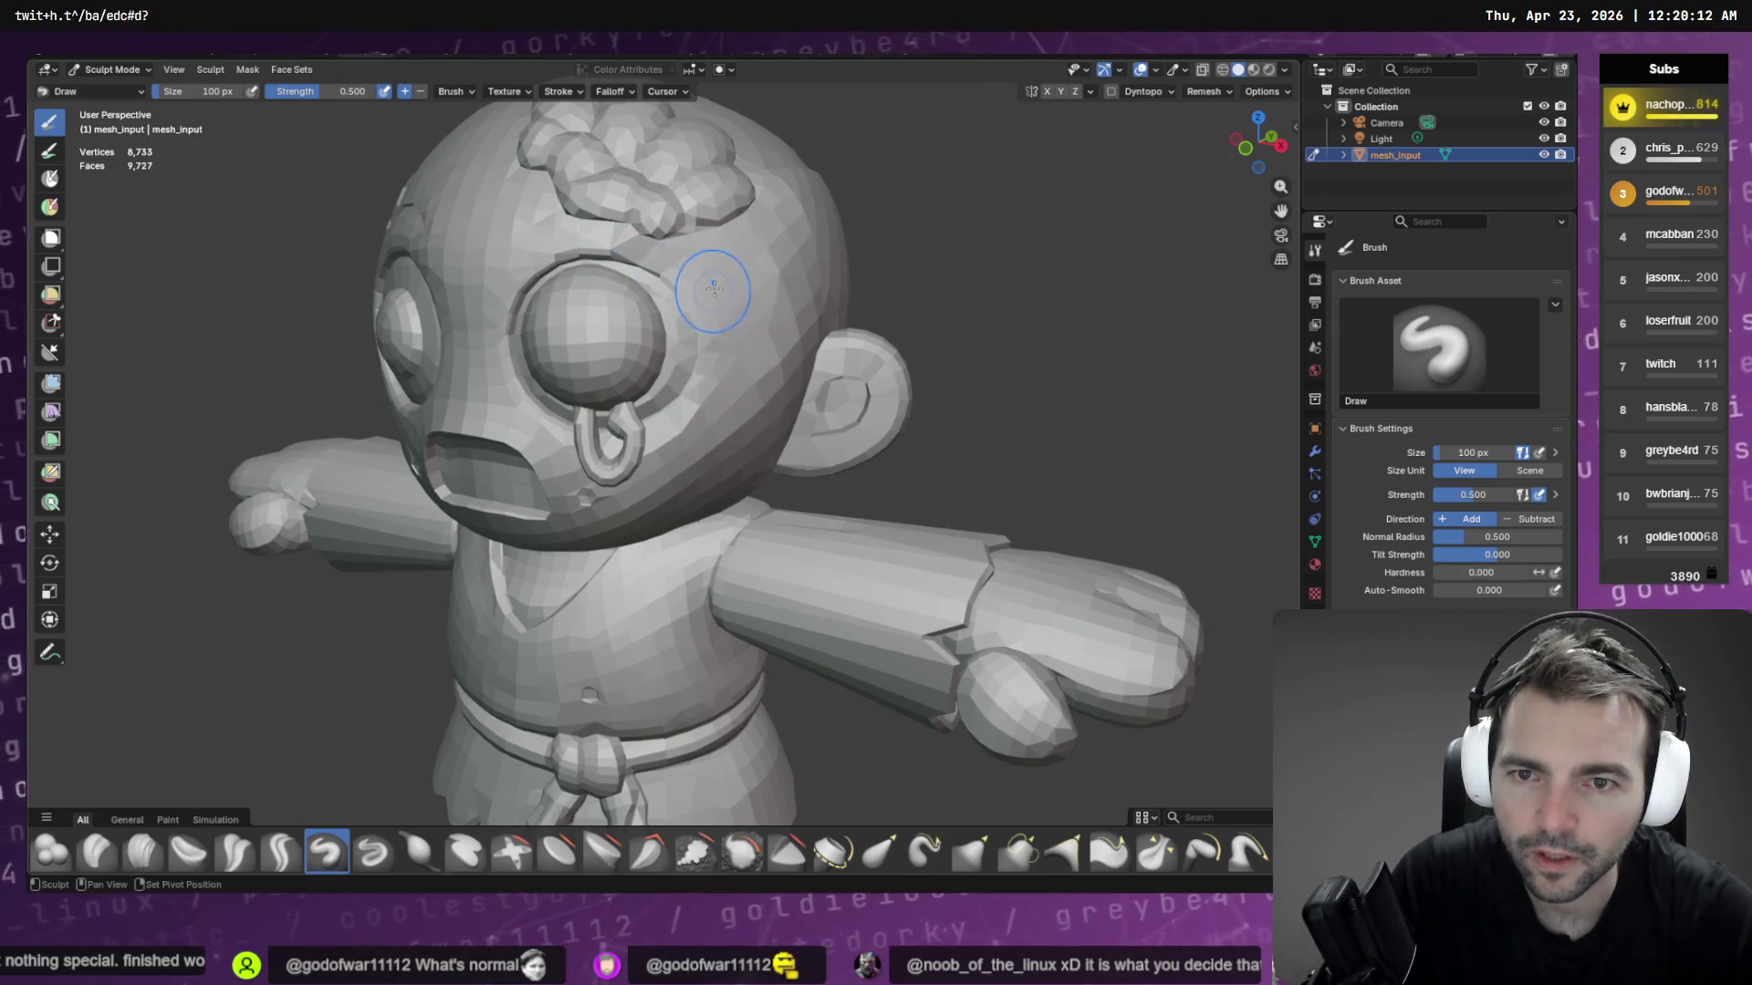
scroll(711, 283, up, 6)
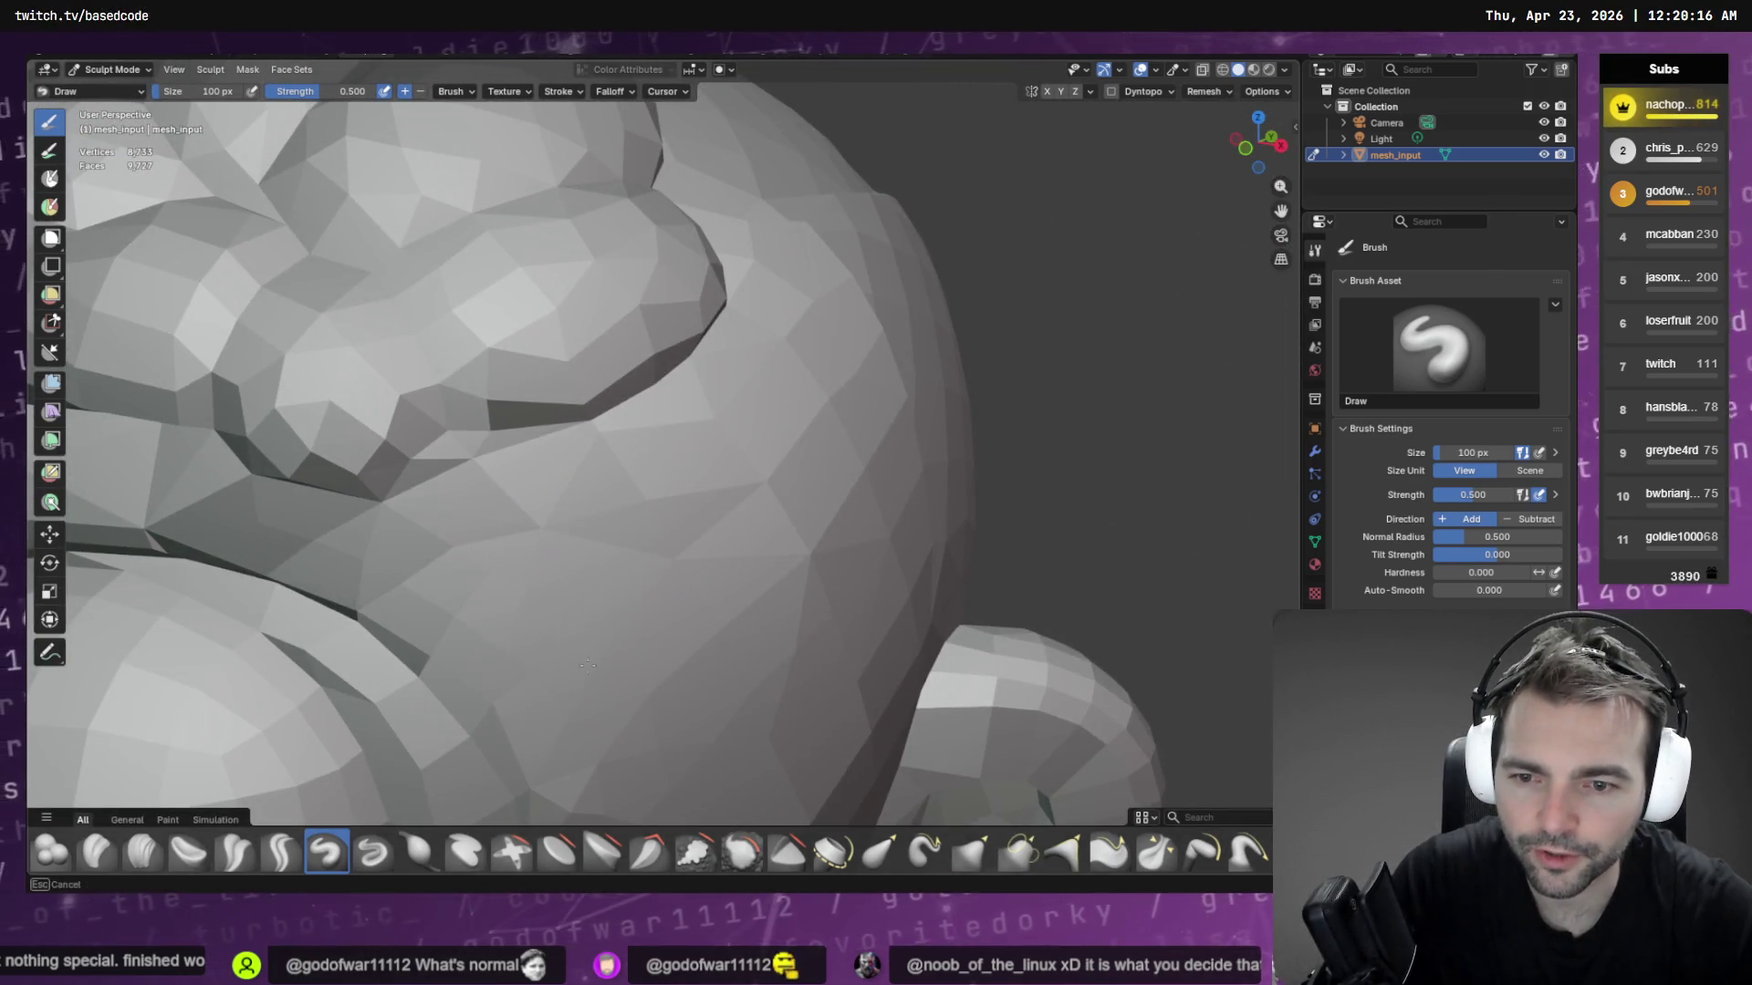
scroll(508, 474, down, 6)
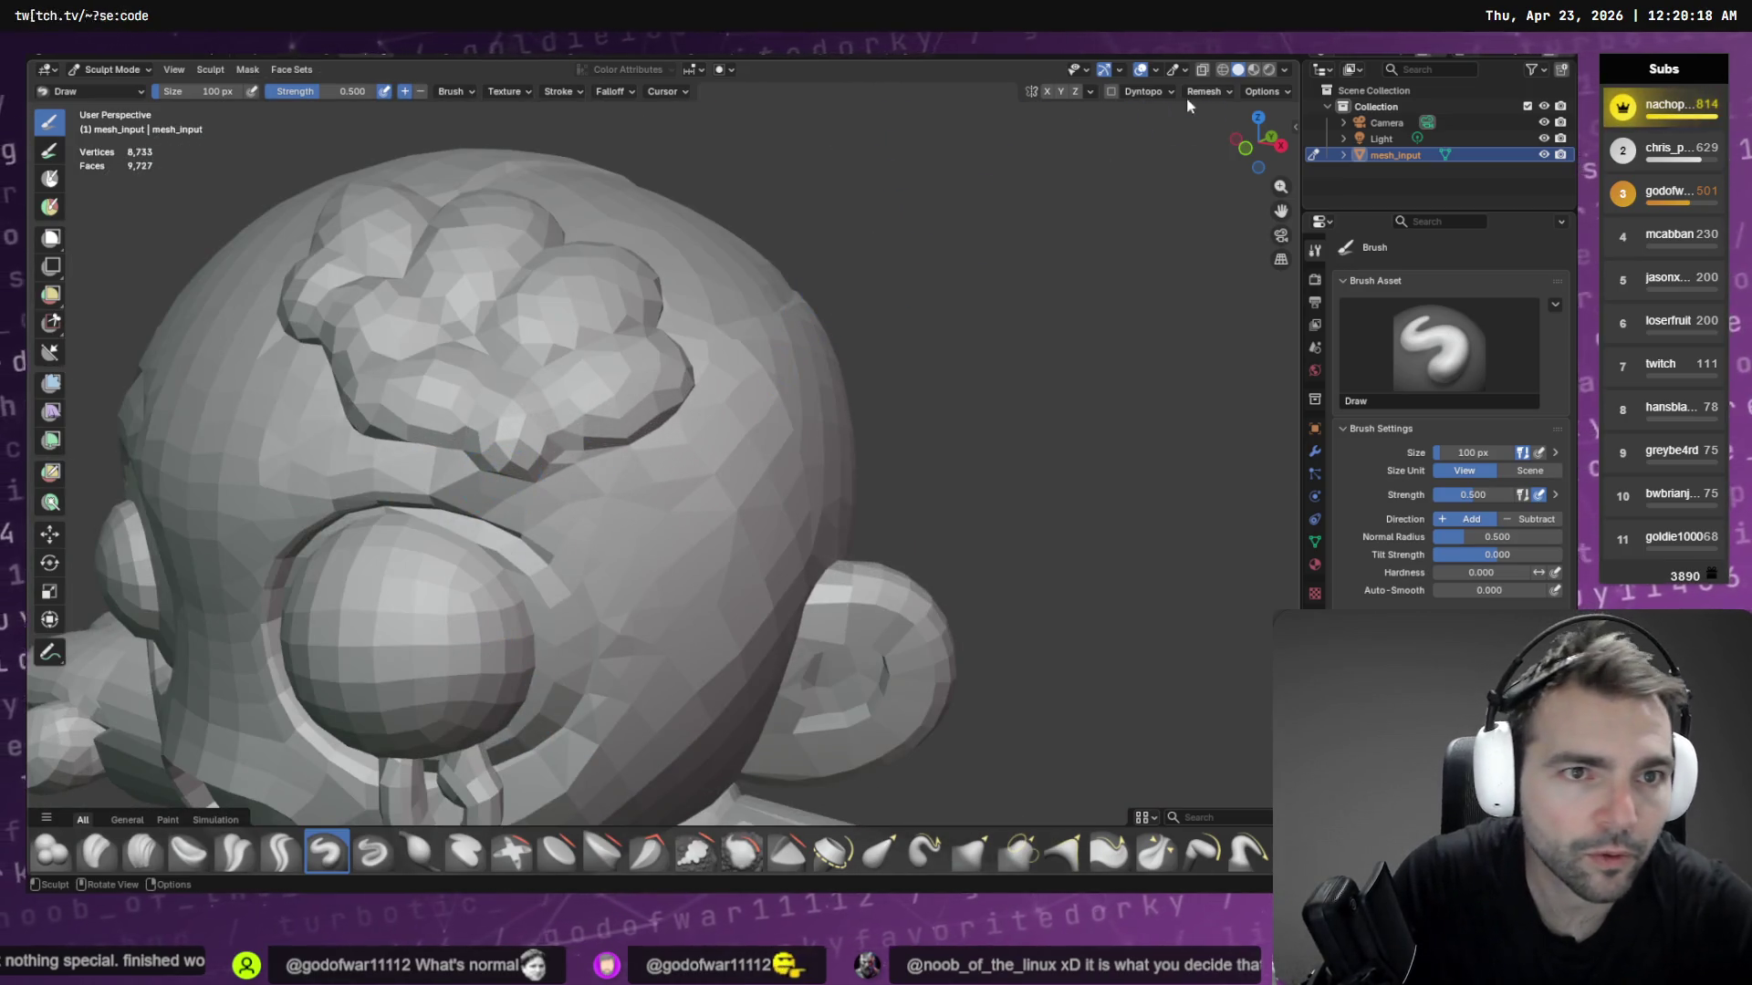
click(1222, 69)
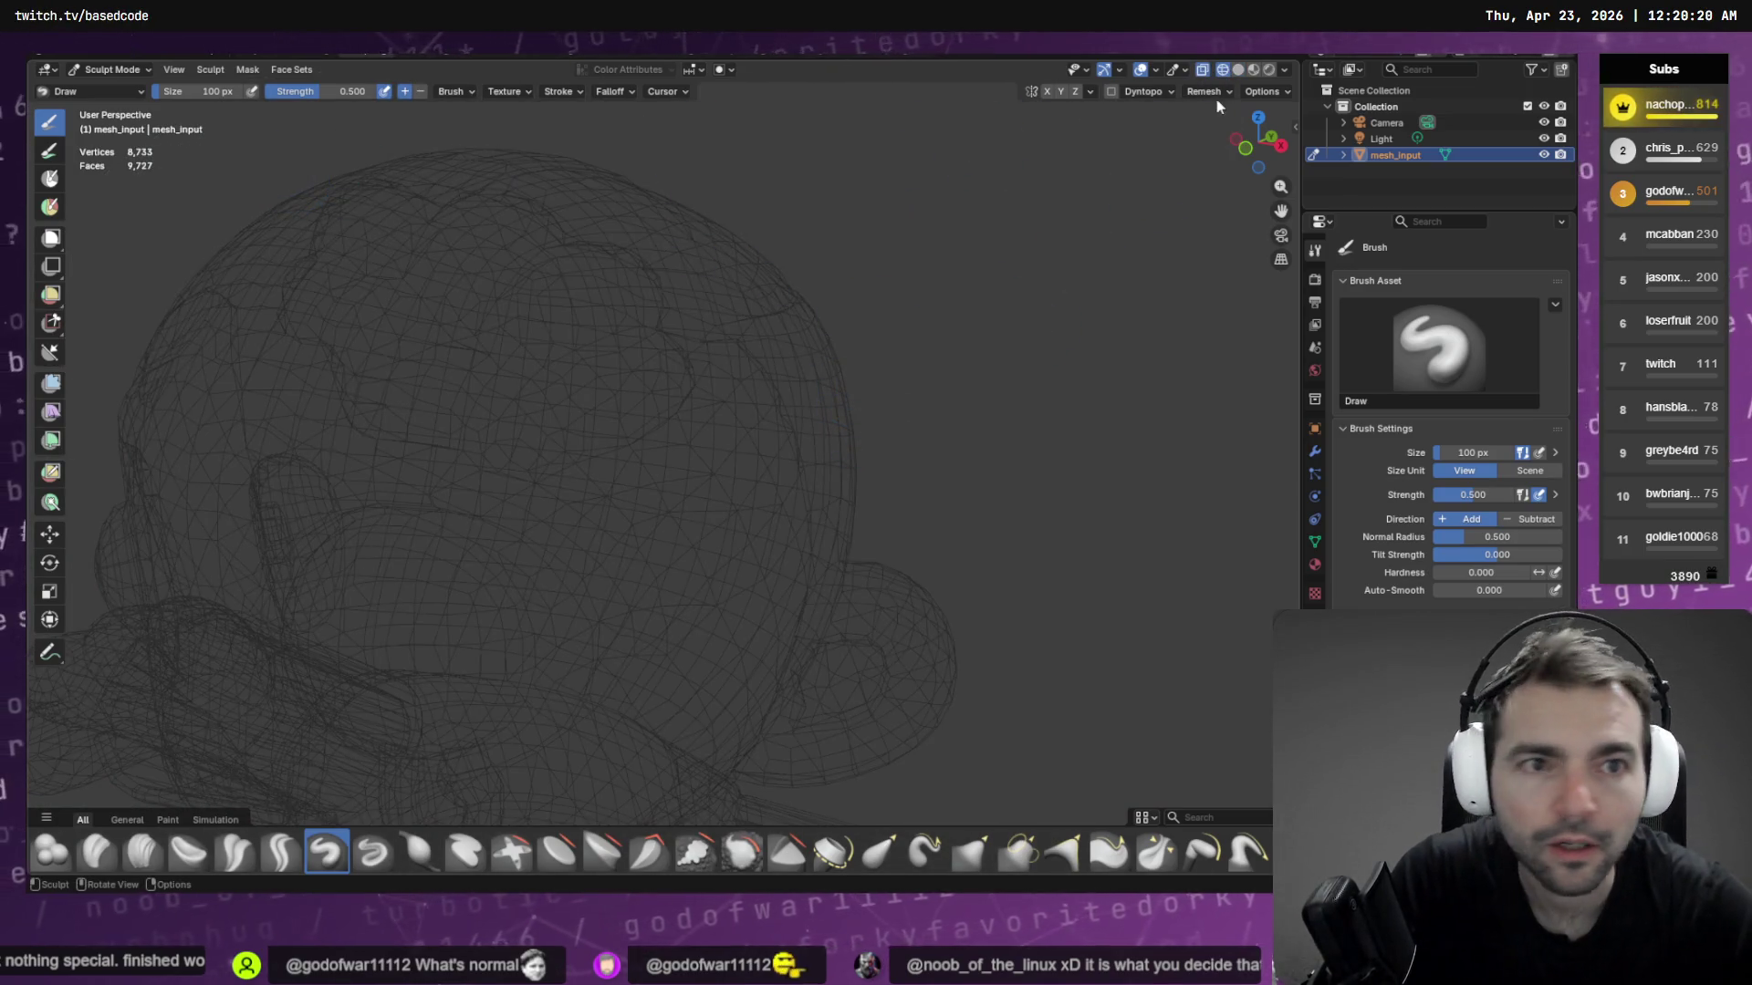
click(1238, 70)
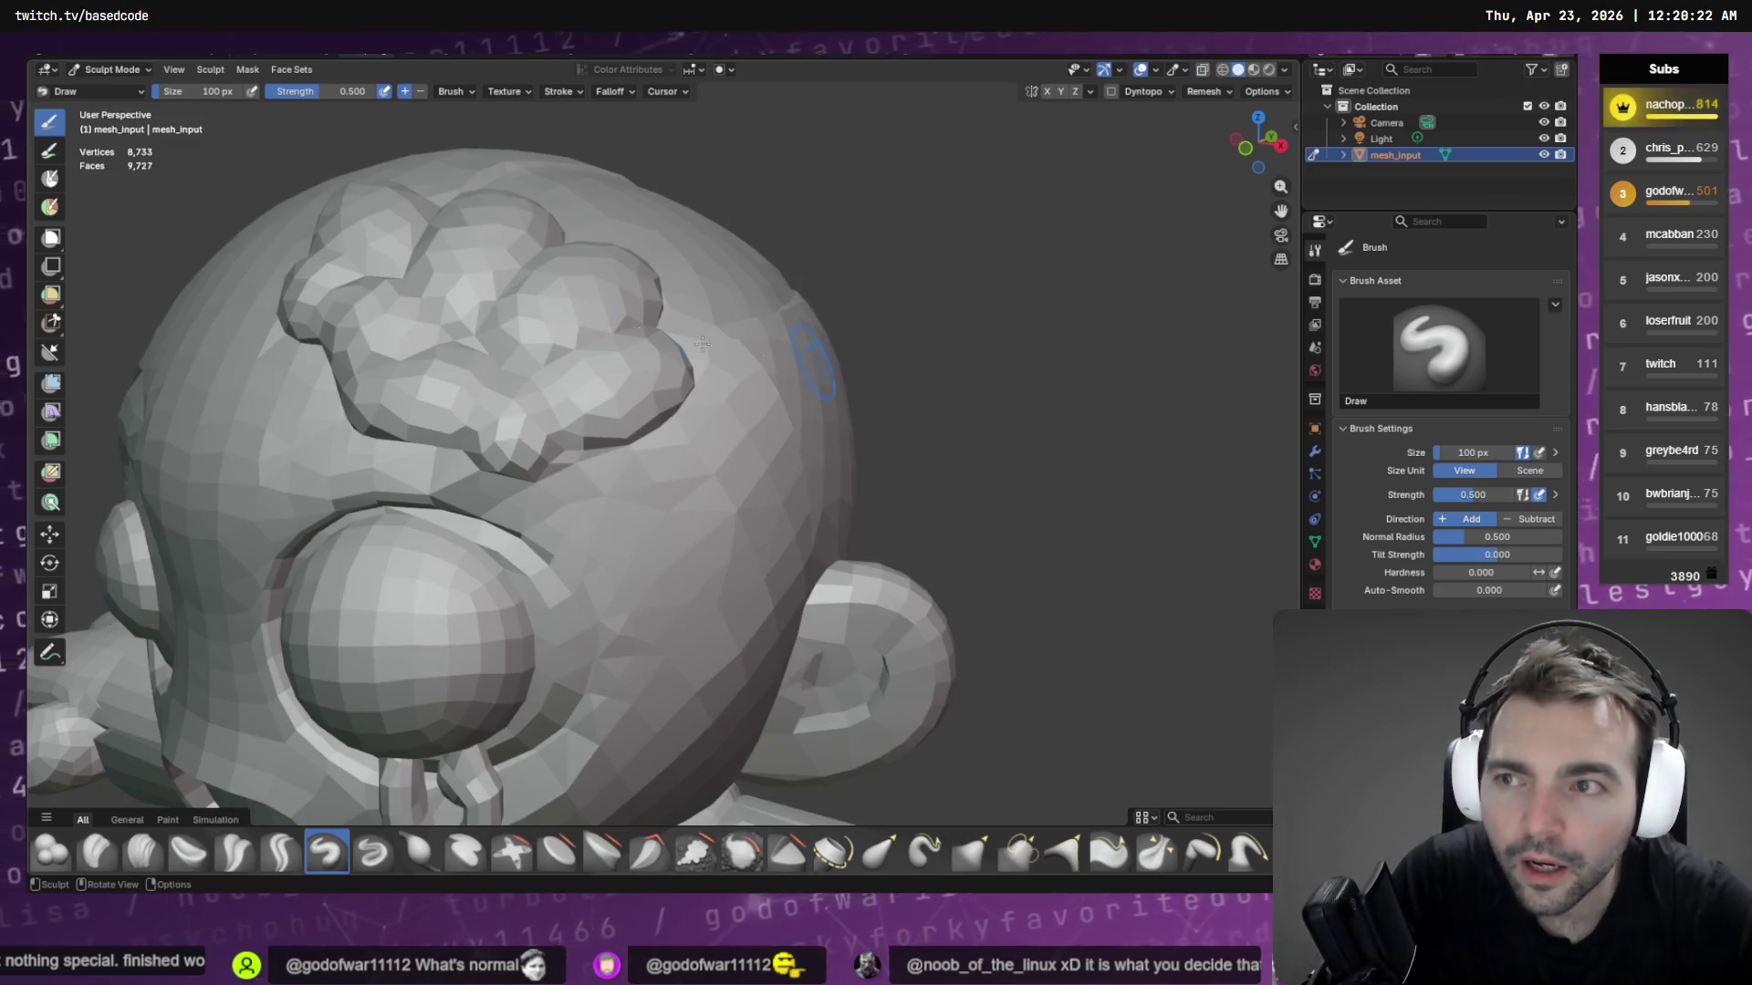
click(173, 70)
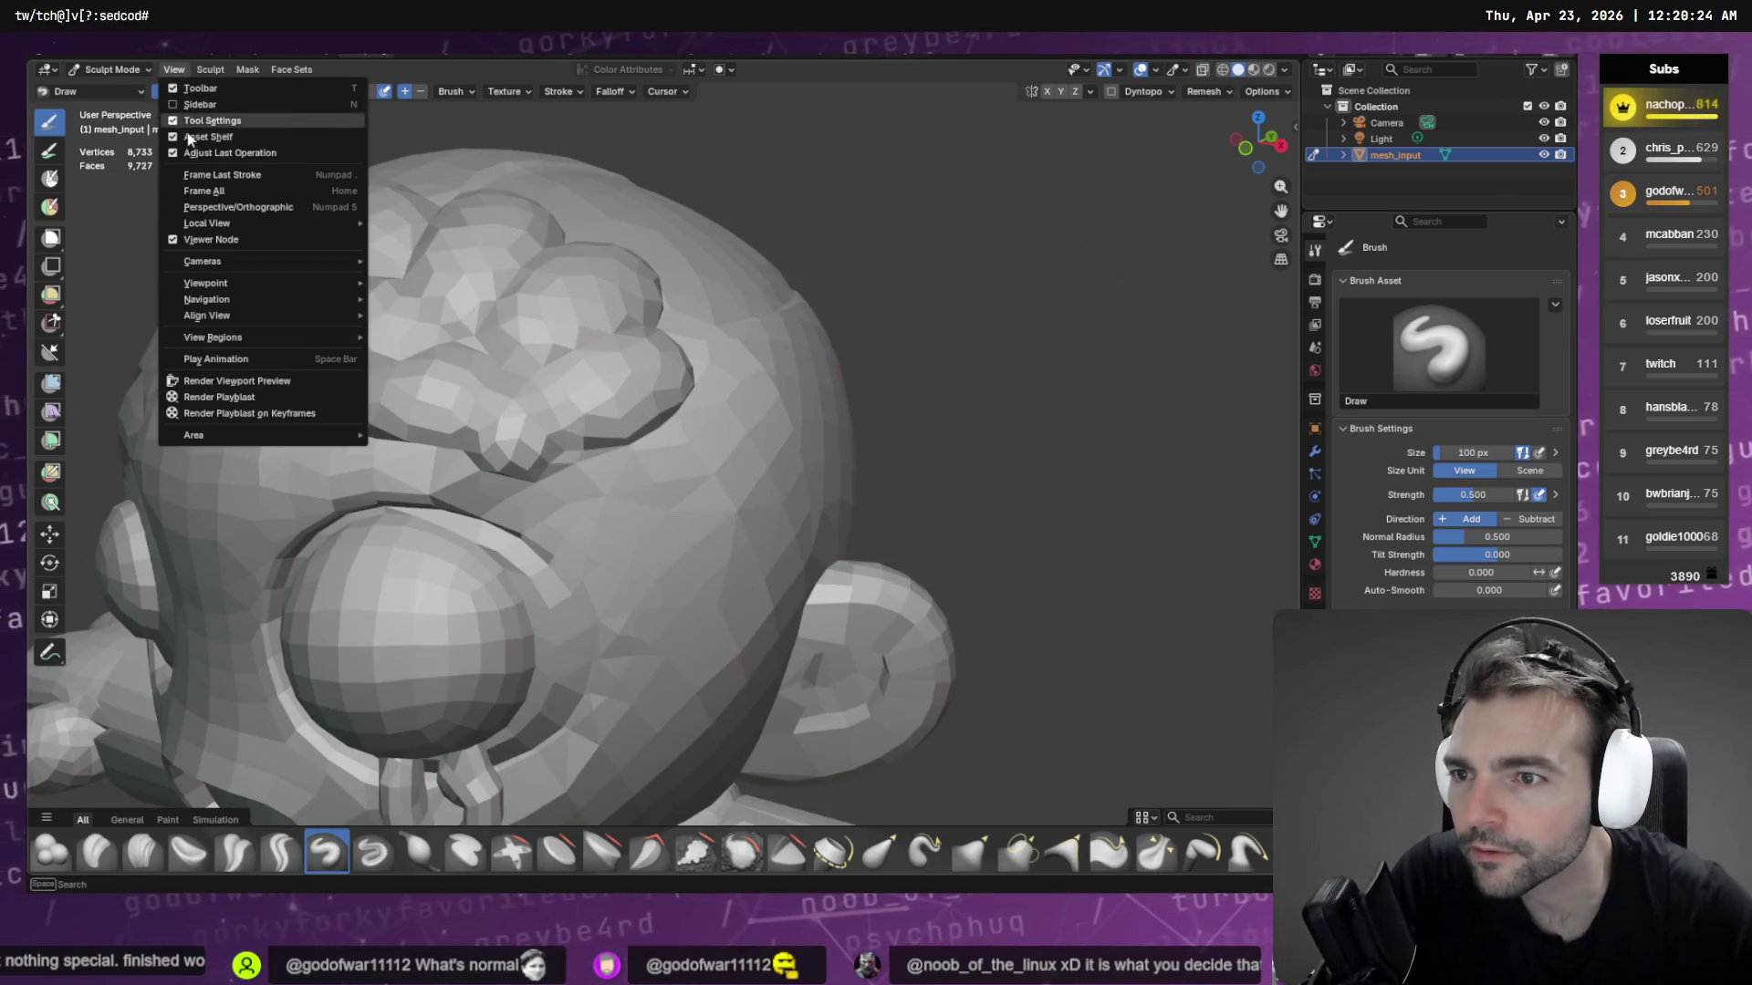
Compare the mesh in wireframe, solid and material preview shading, settling on solid
click(1223, 72)
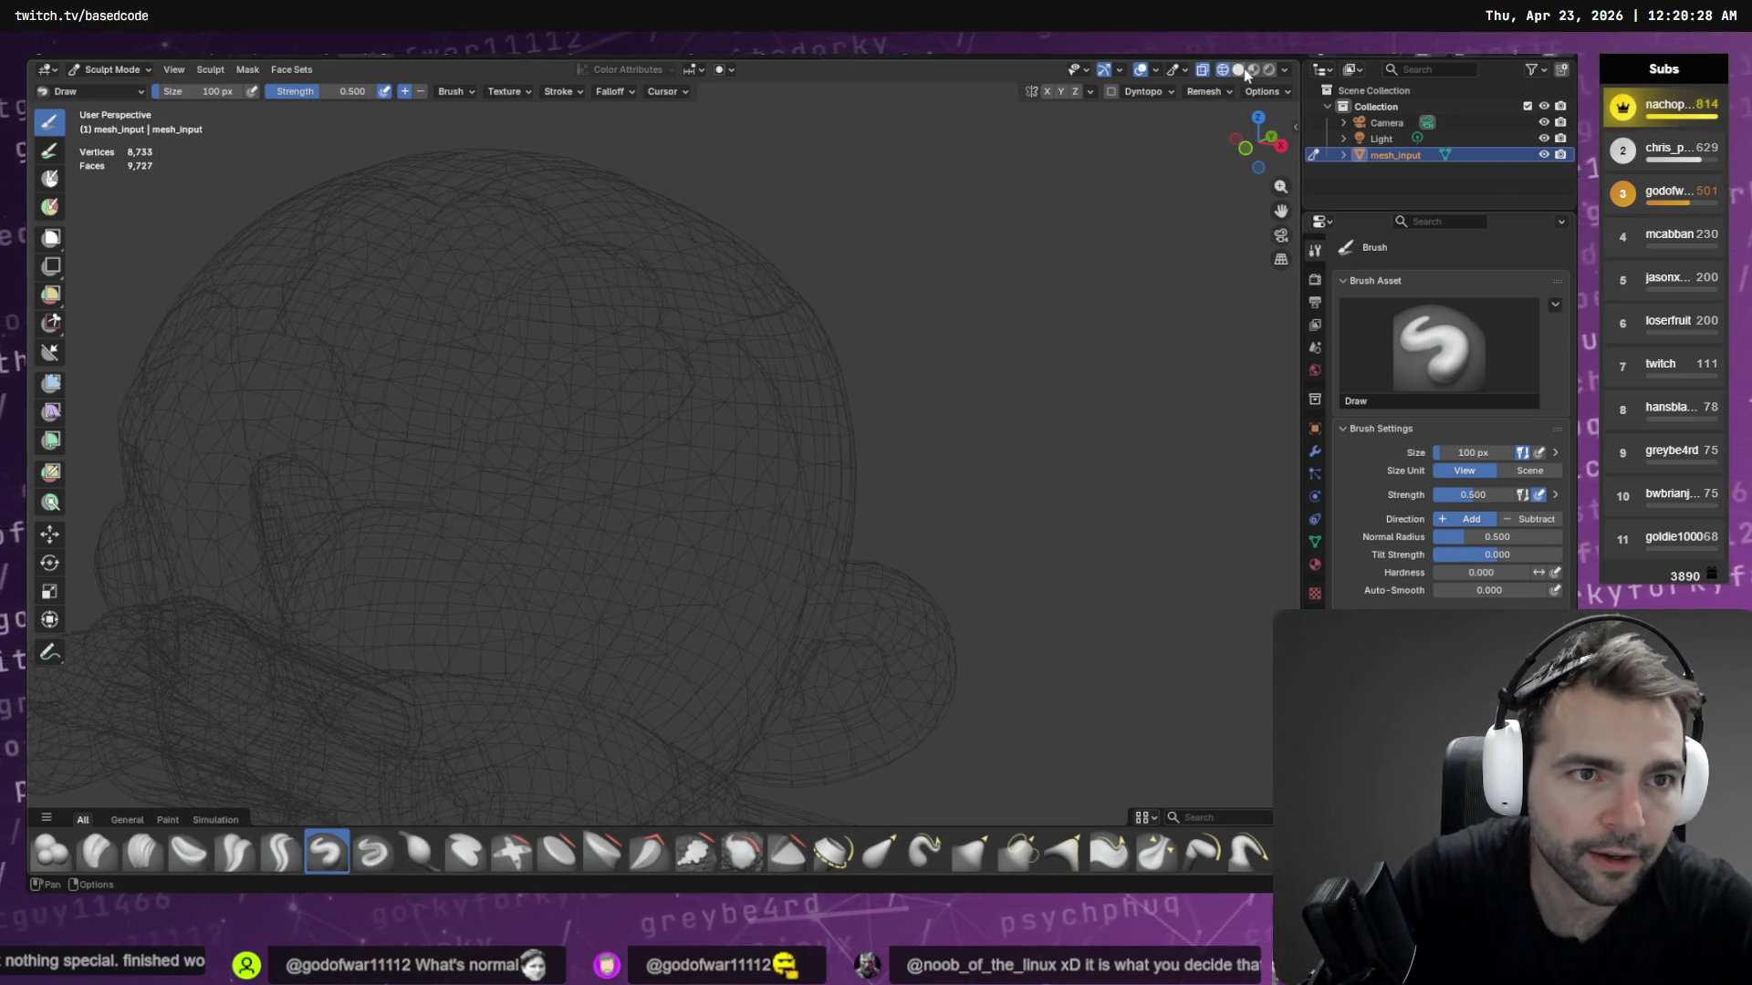
click(1240, 71)
click(1255, 70)
click(1239, 70)
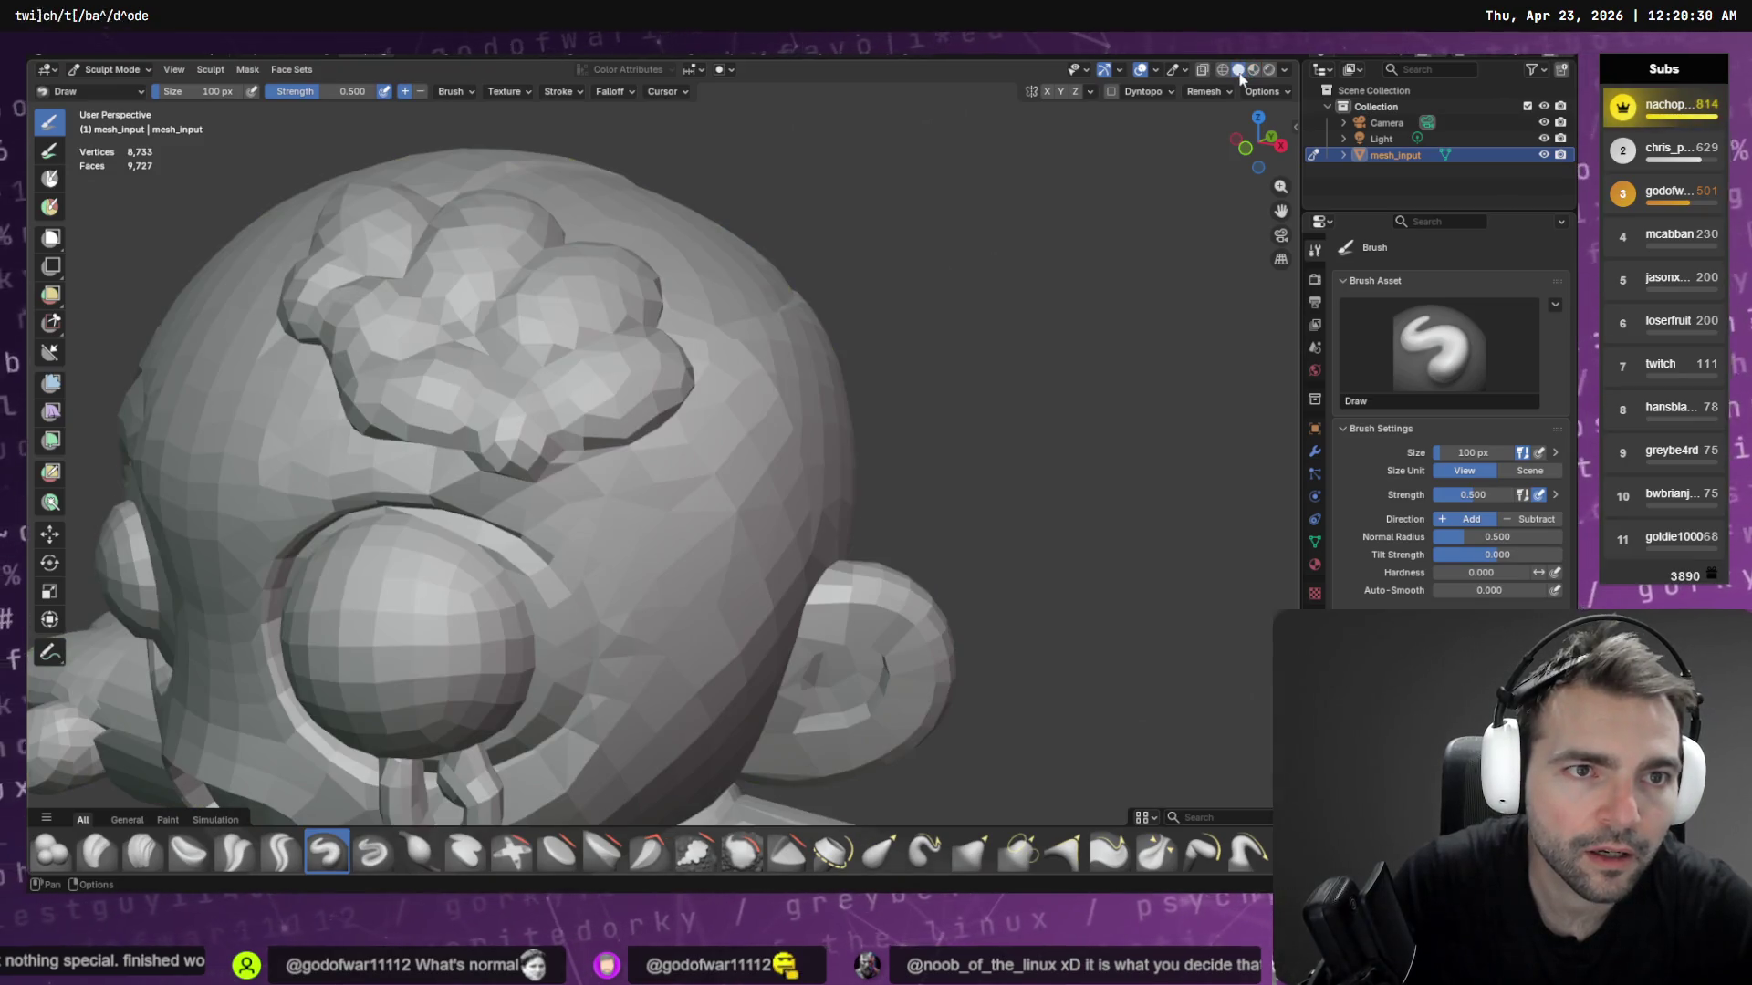
Set the viewport lighting to Studio after trying Flat and Matcap, and view the head's side
click(1284, 71)
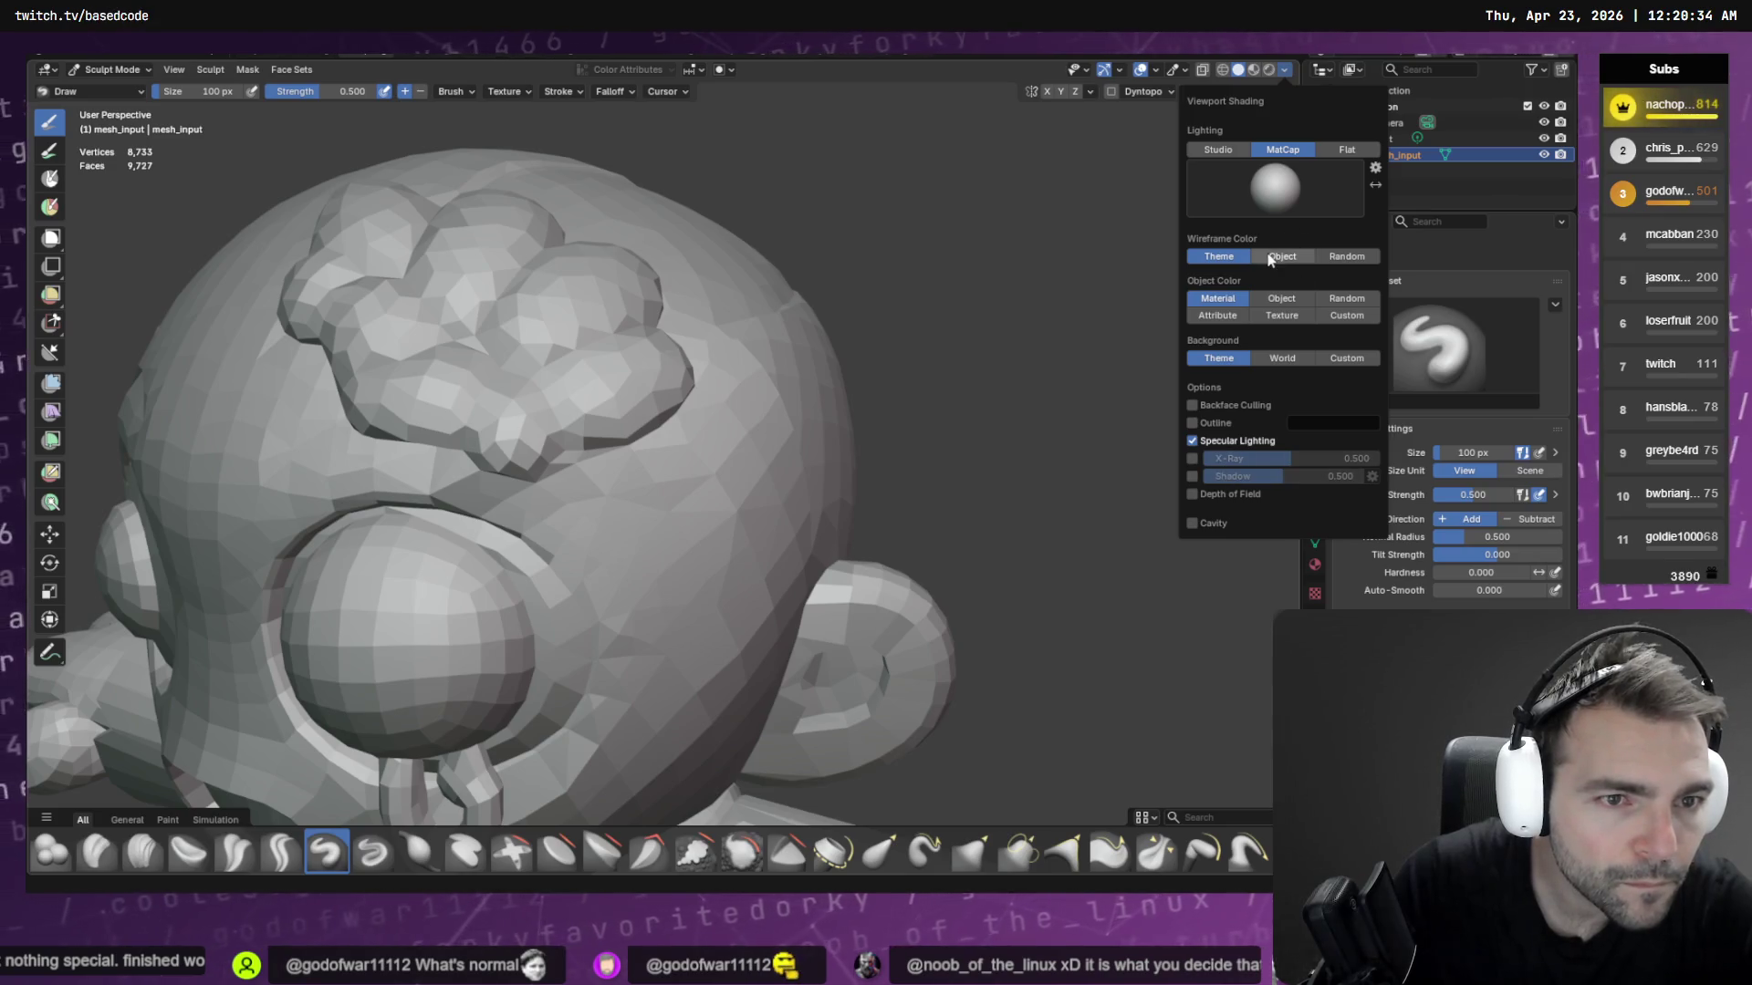
click(1346, 151)
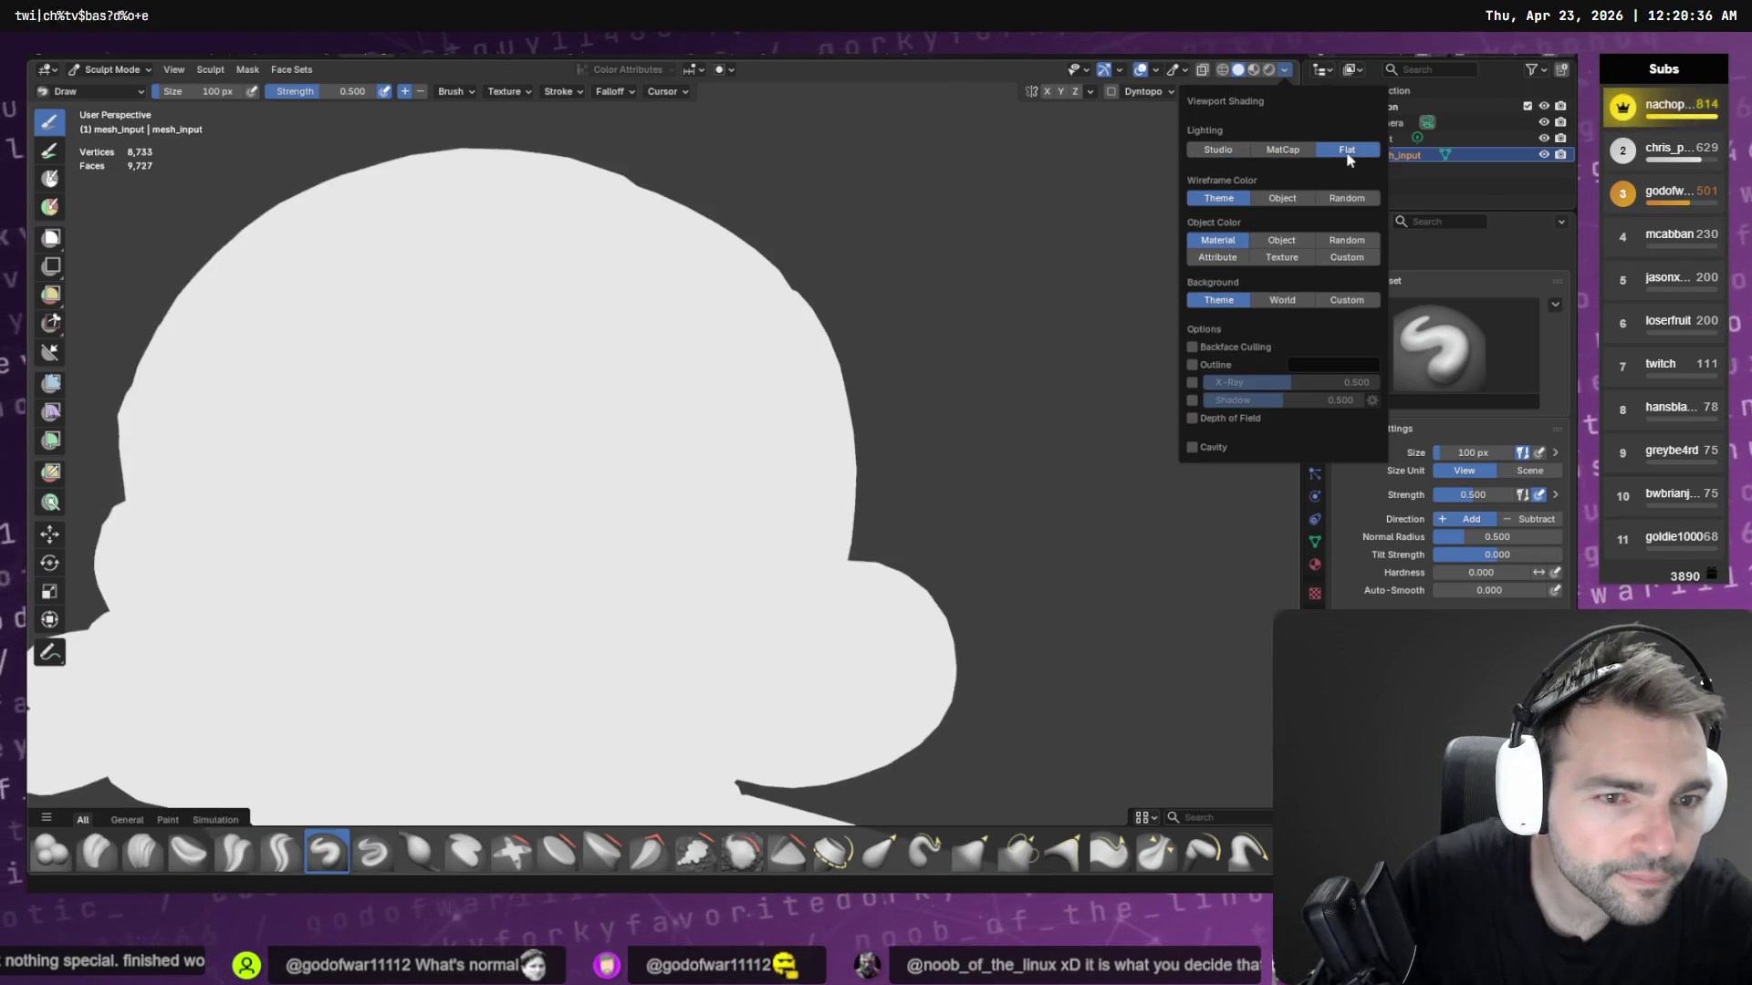
click(1283, 151)
click(1216, 150)
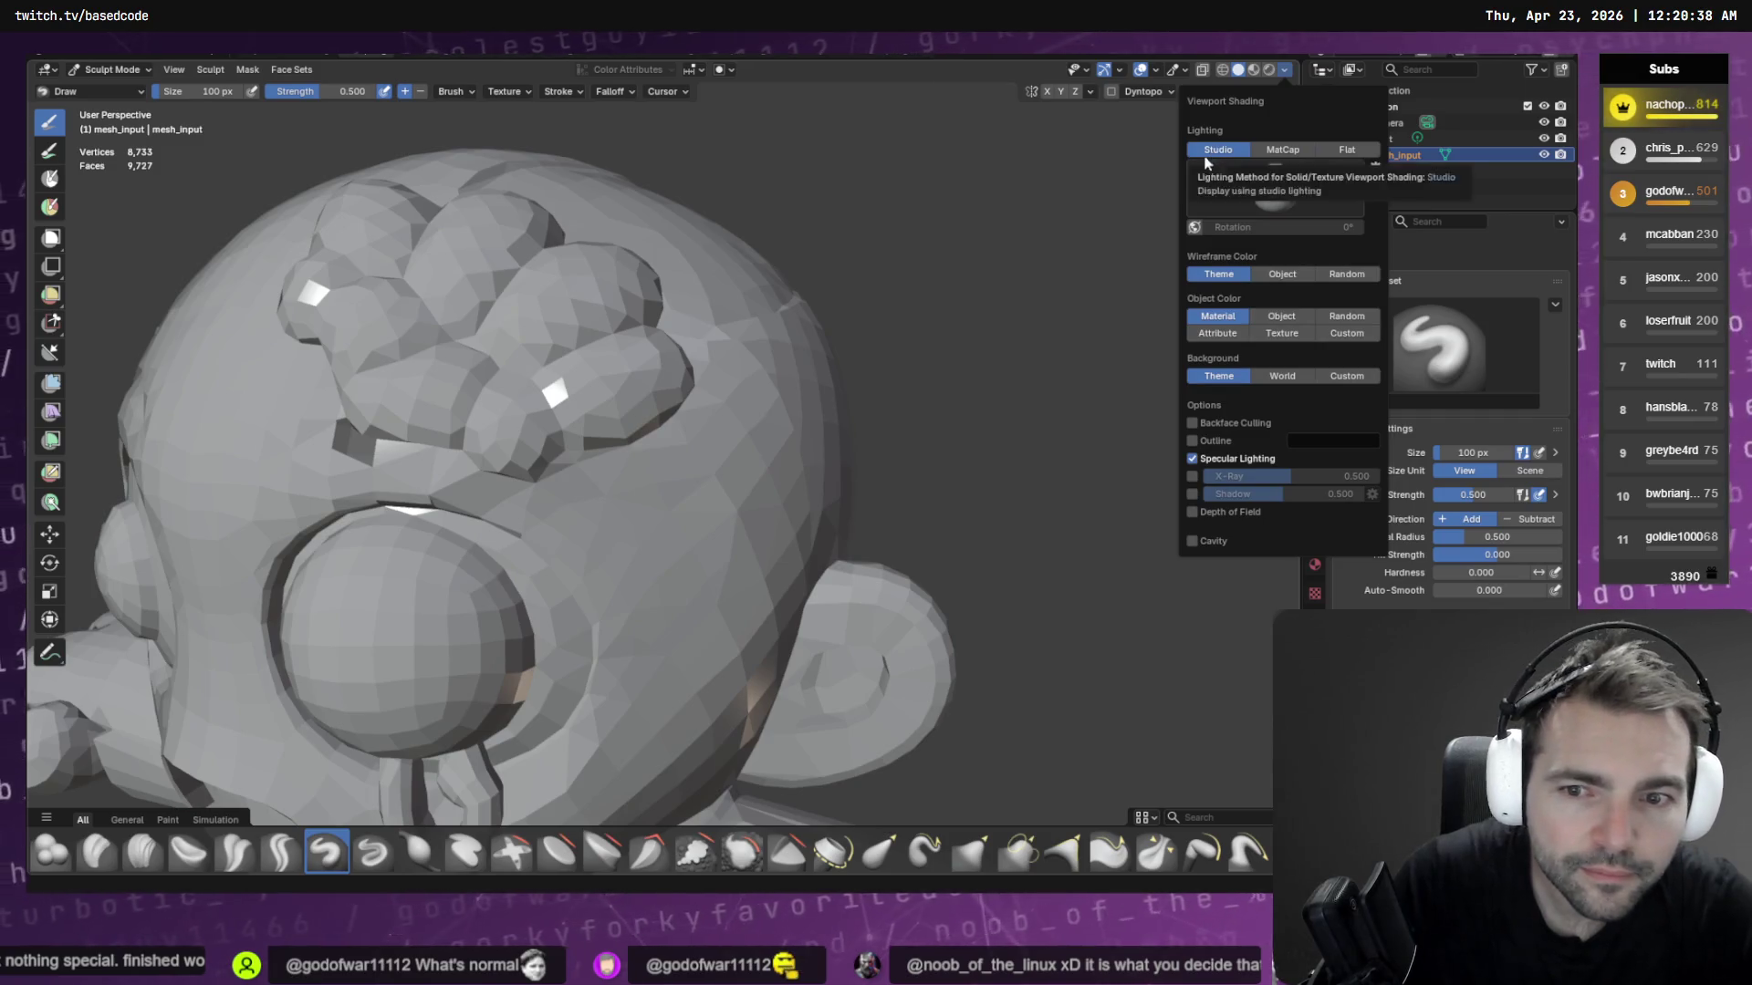
mouse_move(900, 410)
middle_down()
mouse_move(821, 422)
mouse_move(821, 369)
middle_up()
scroll(821, 422, down, 5)
Switch to Material Preview and orbit around both sides of the textured zombie head
click(1252, 71)
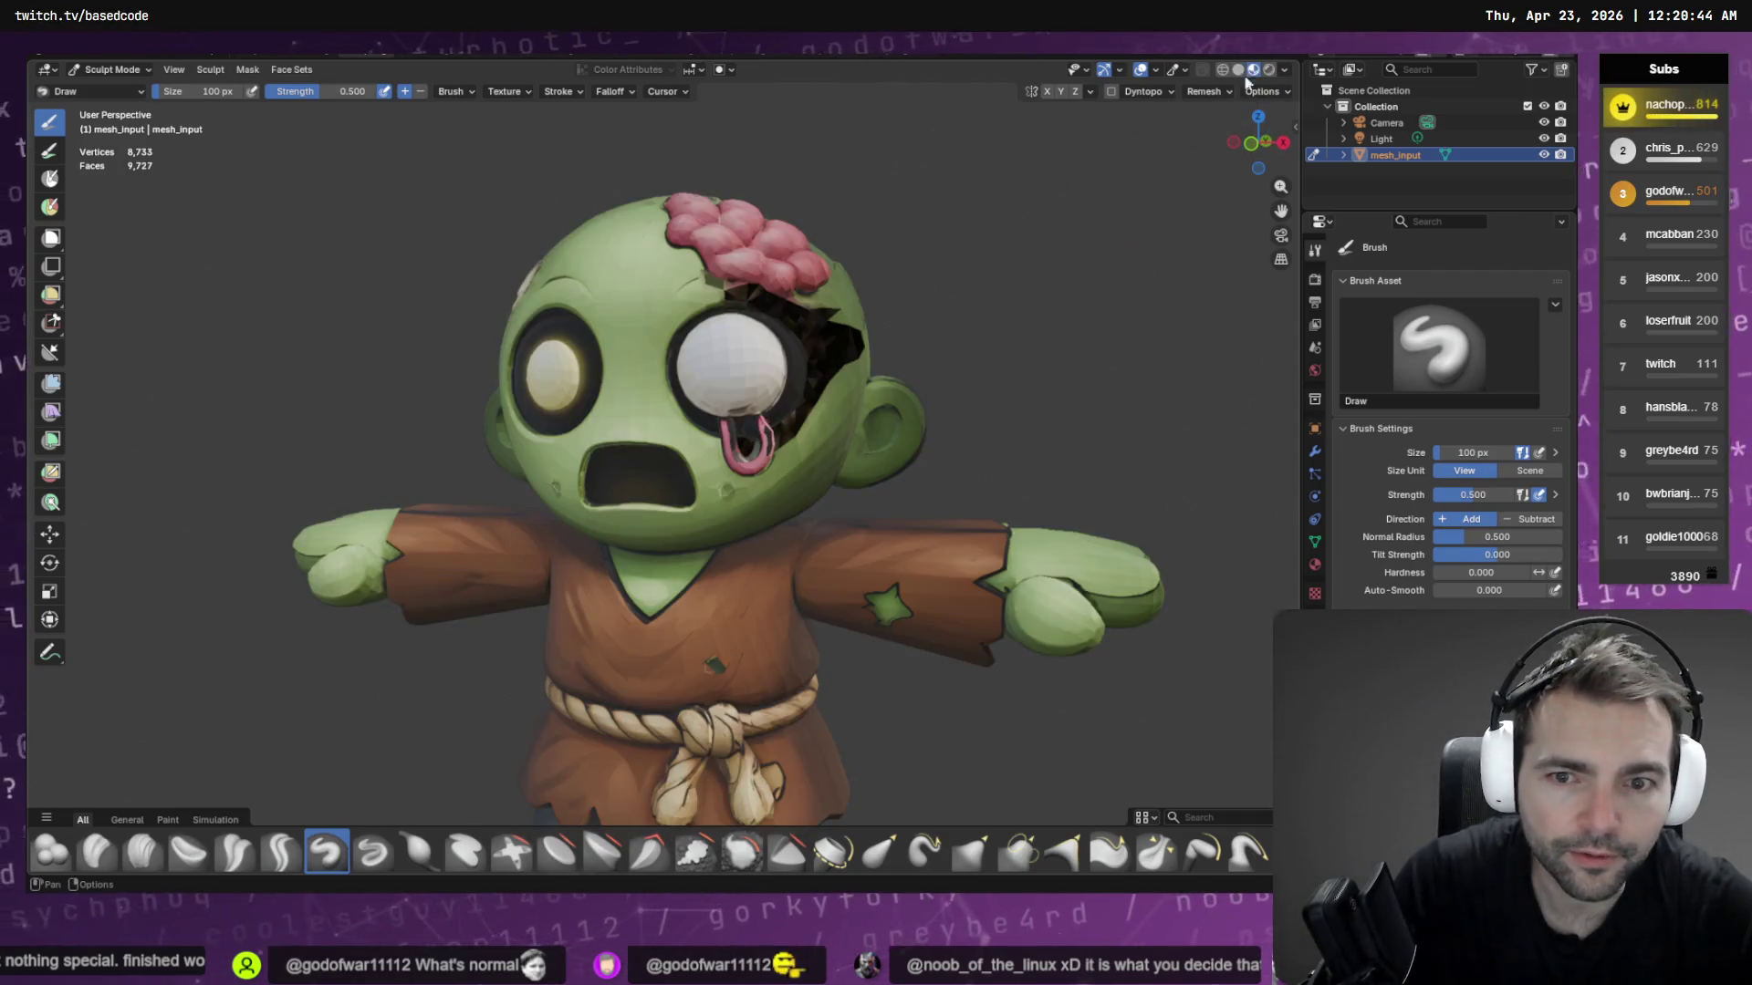
mouse_move(1029, 262)
middle_down()
mouse_move(1049, 267)
mouse_move(1068, 228)
mouse_move(1093, 274)
mouse_move(1177, 281)
mouse_move(1132, 273)
mouse_move(888, 388)
mouse_move(1074, 384)
mouse_move(768, 358)
middle_up()
middle_drag(602, 292, 1035, 391)
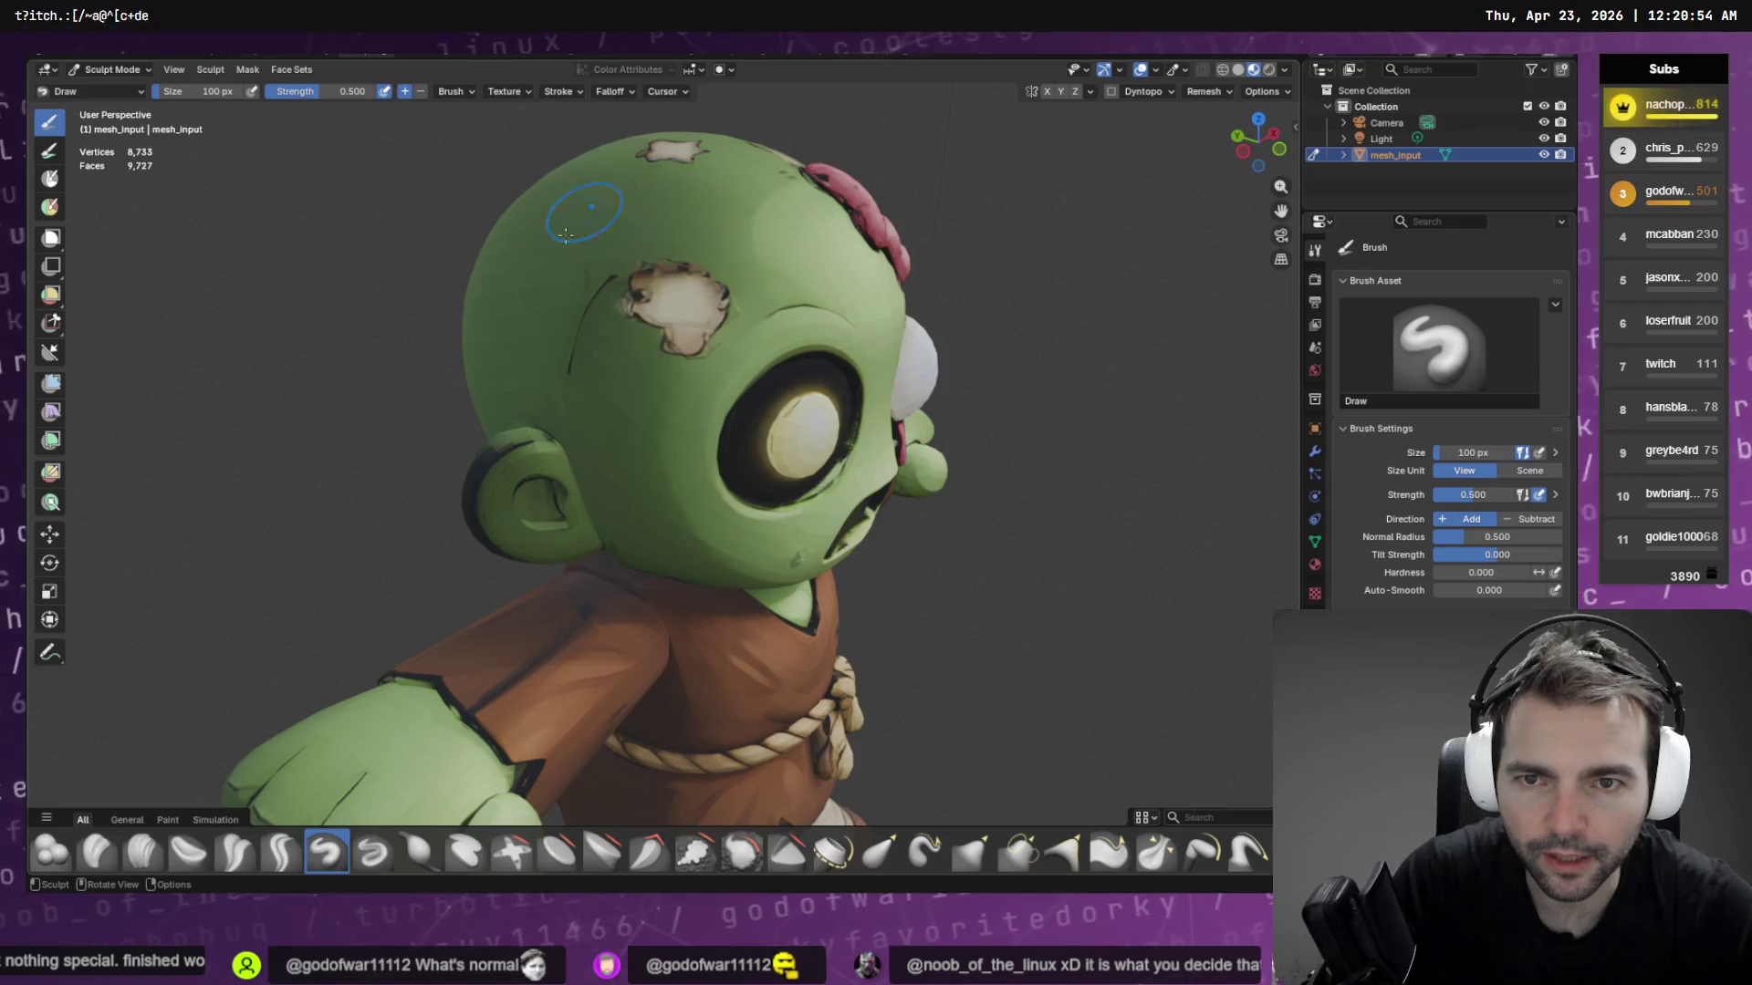
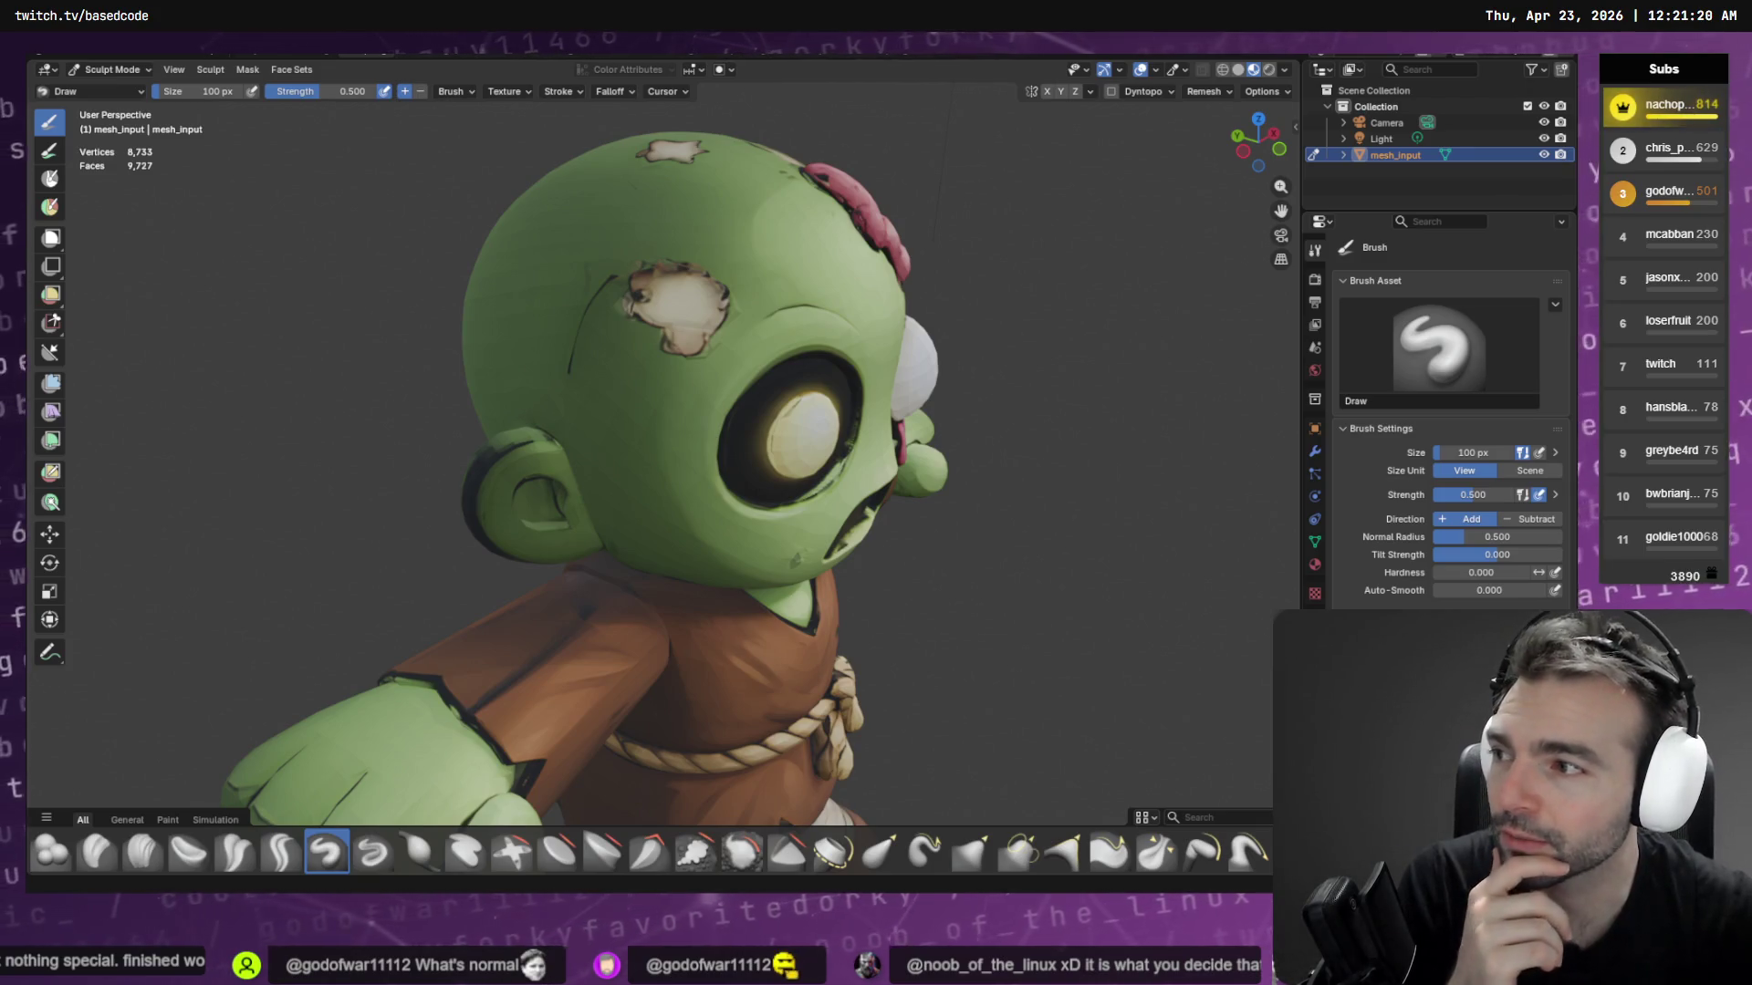
Orbit around the zombie and switch the selection tool to Select Circle
middle_drag(1049, 328, 812, 330)
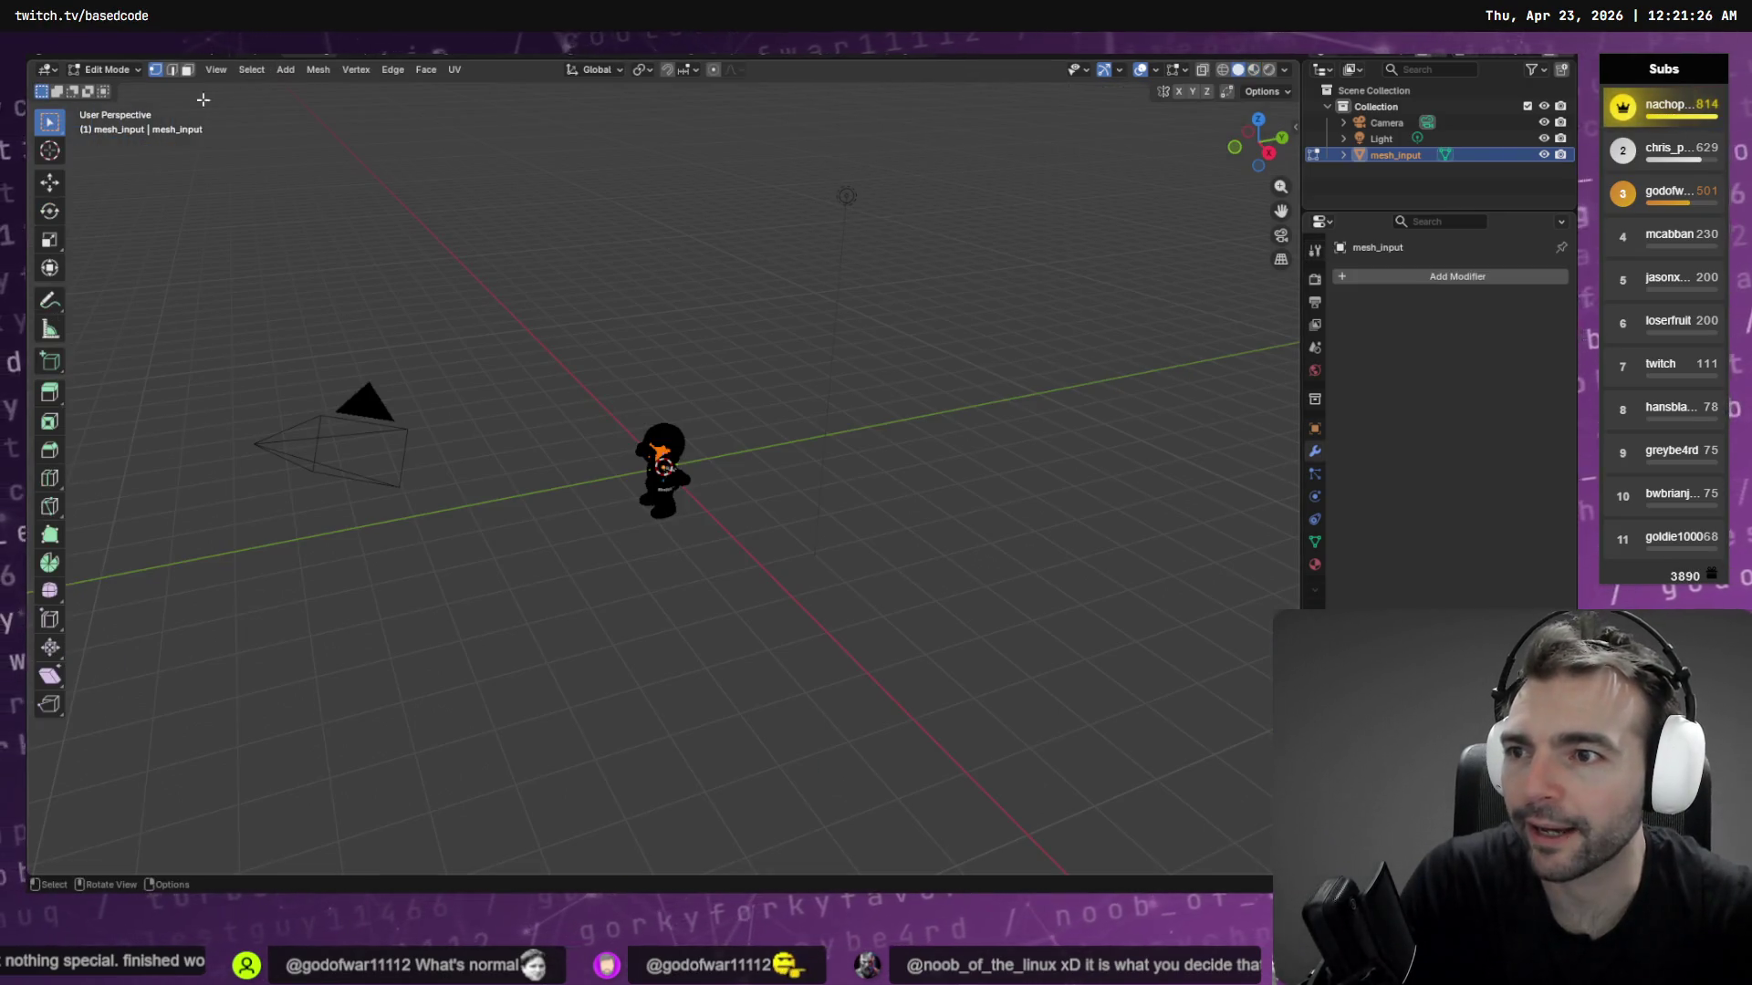
click(50, 121)
click(119, 188)
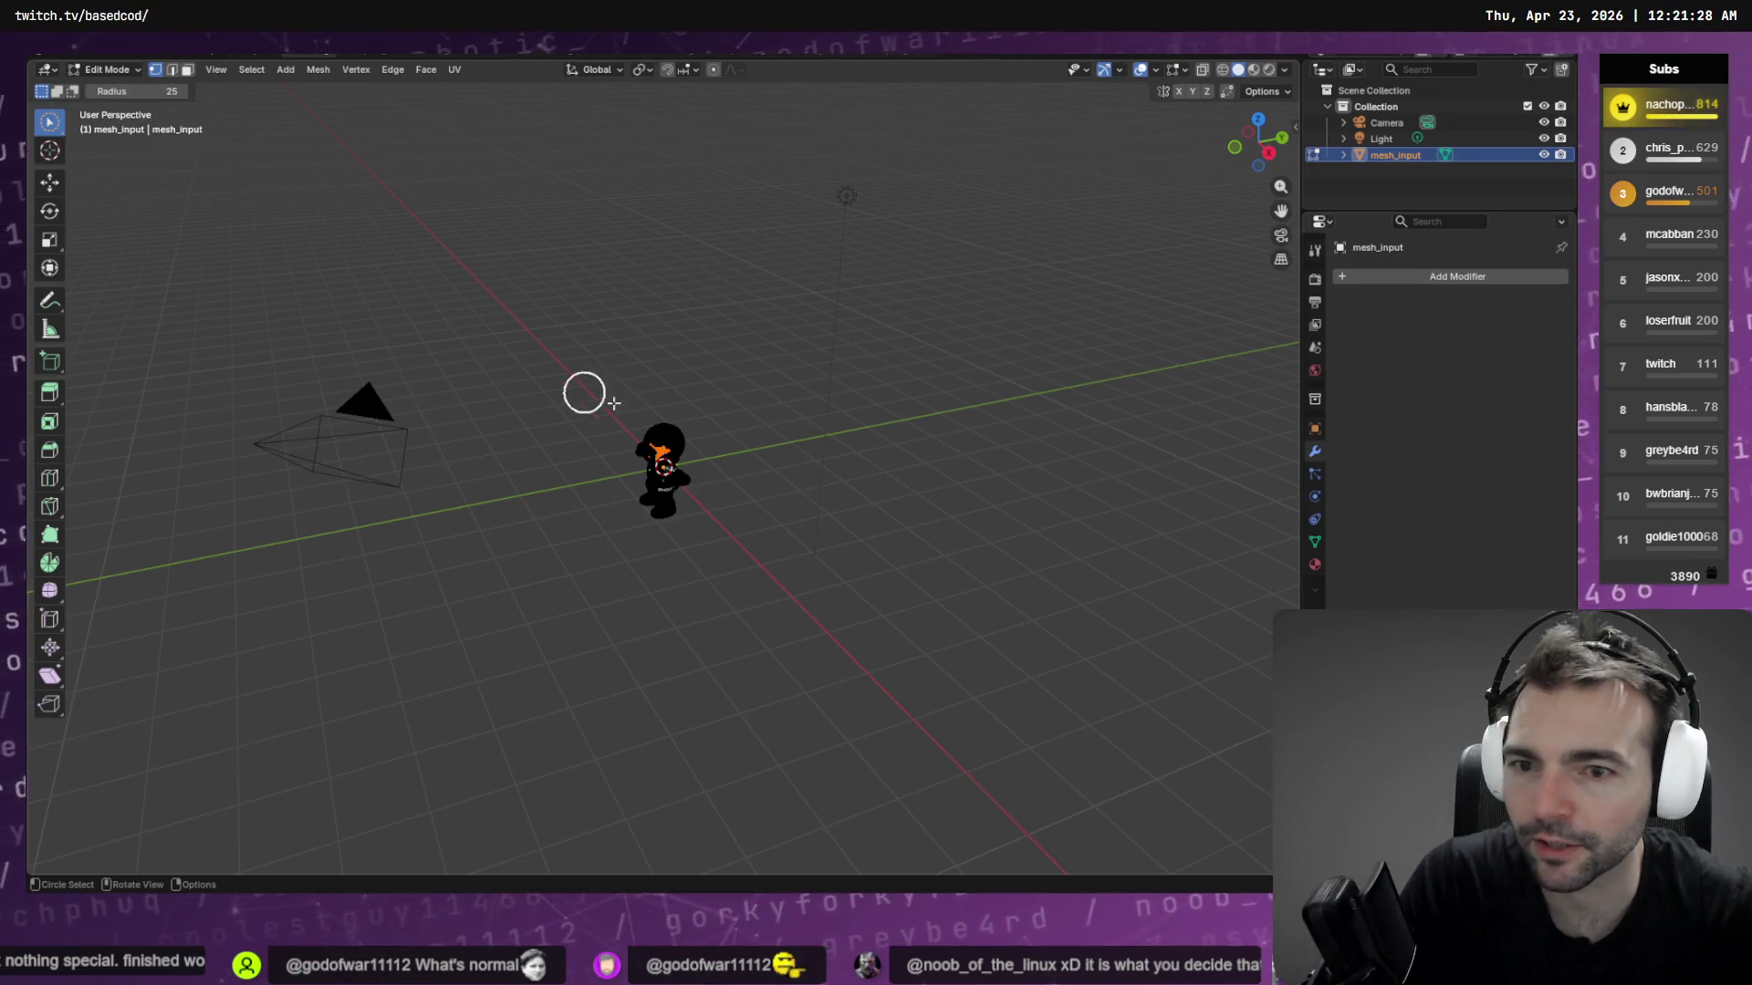
scroll(711, 417, up, 8)
scroll(710, 416, up, 6)
scroll(707, 387, down, 3)
scroll(696, 359, down, 1)
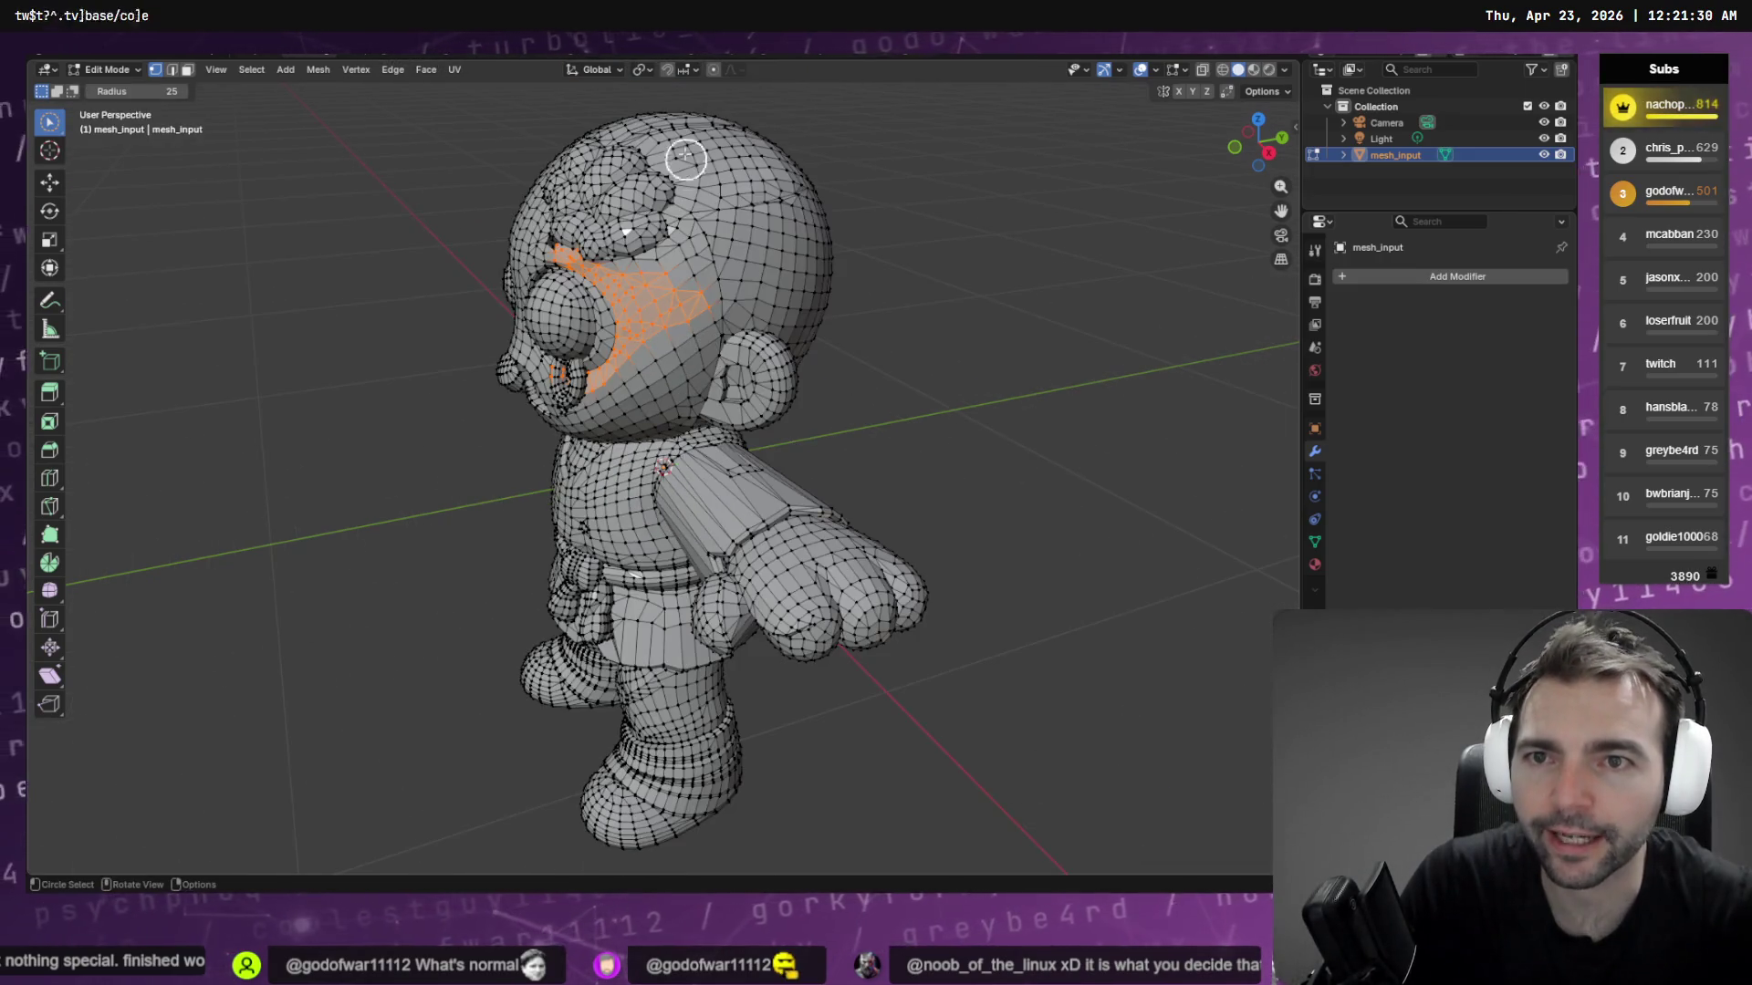
Circle-select the faces around the mouth and cheek, then show the UV unwrap options
middle_drag(718, 238, 852, 219)
scroll(770, 200, up, 5)
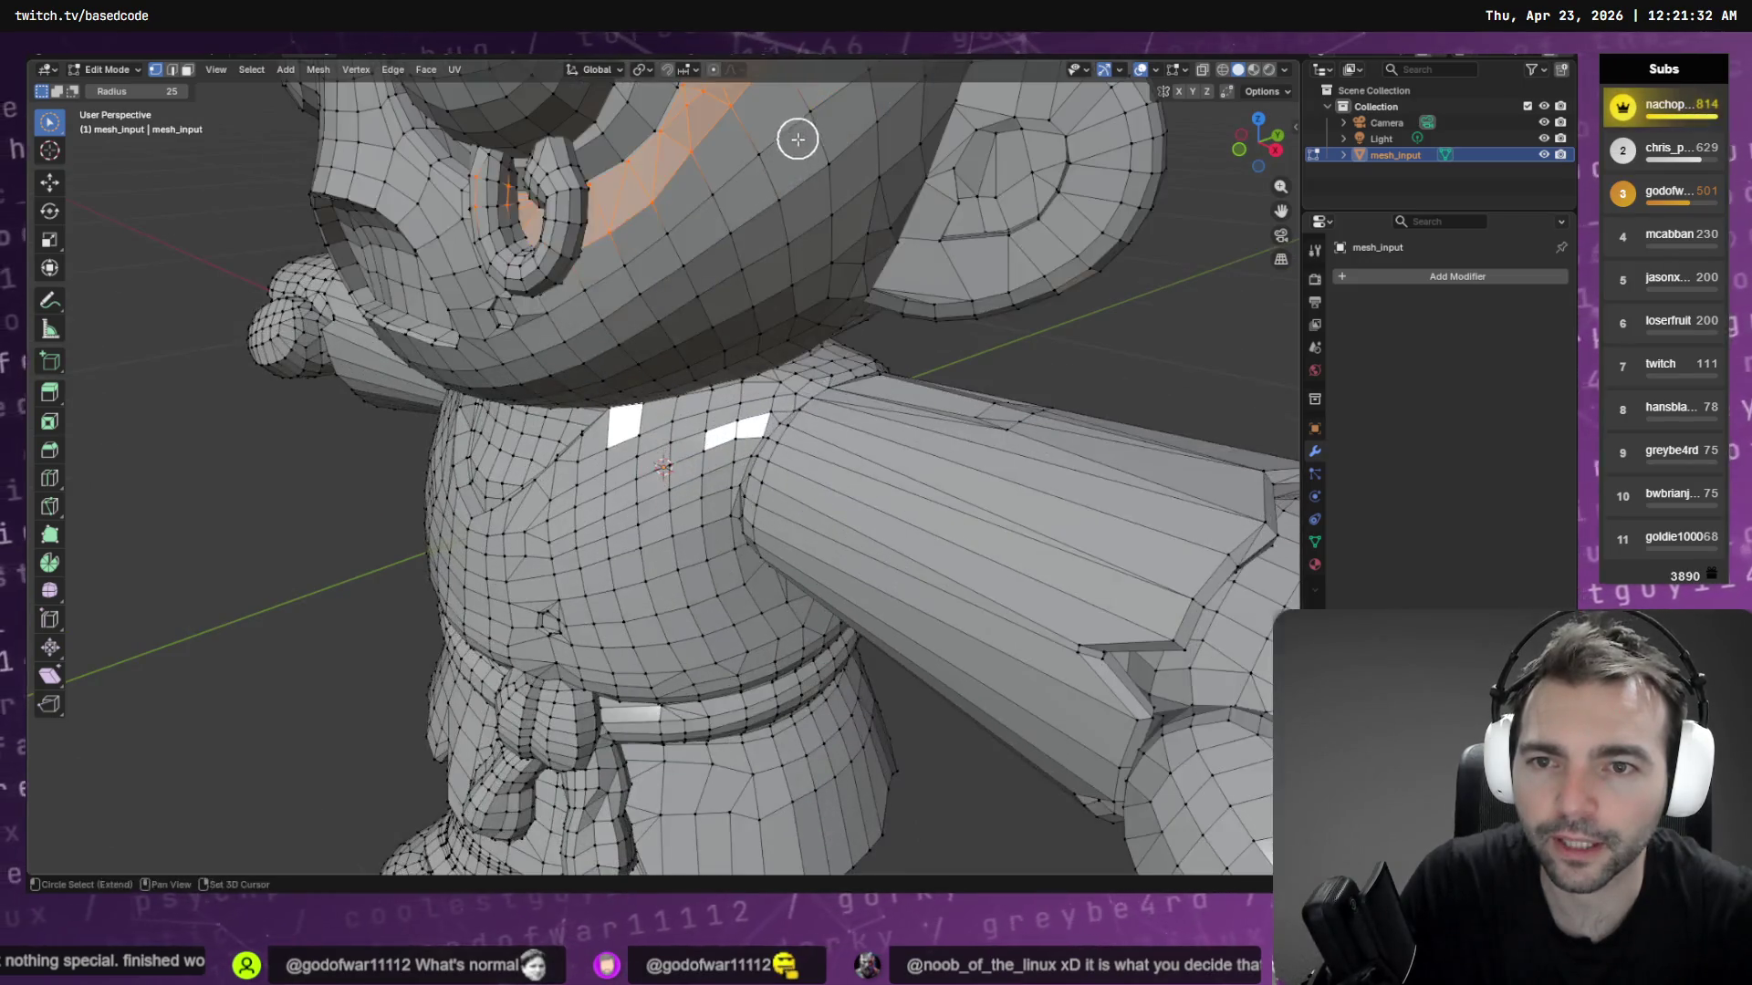
mouse_move(797, 136)
middle_down()
mouse_move(811, 362)
mouse_move(872, 364)
mouse_move(837, 381)
middle_up()
scroll(811, 365, down, 4)
mouse_move(639, 558)
ctrl+mouse_down()
mouse_move(599, 585)
mouse_move(614, 561)
ctrl+mouse_up()
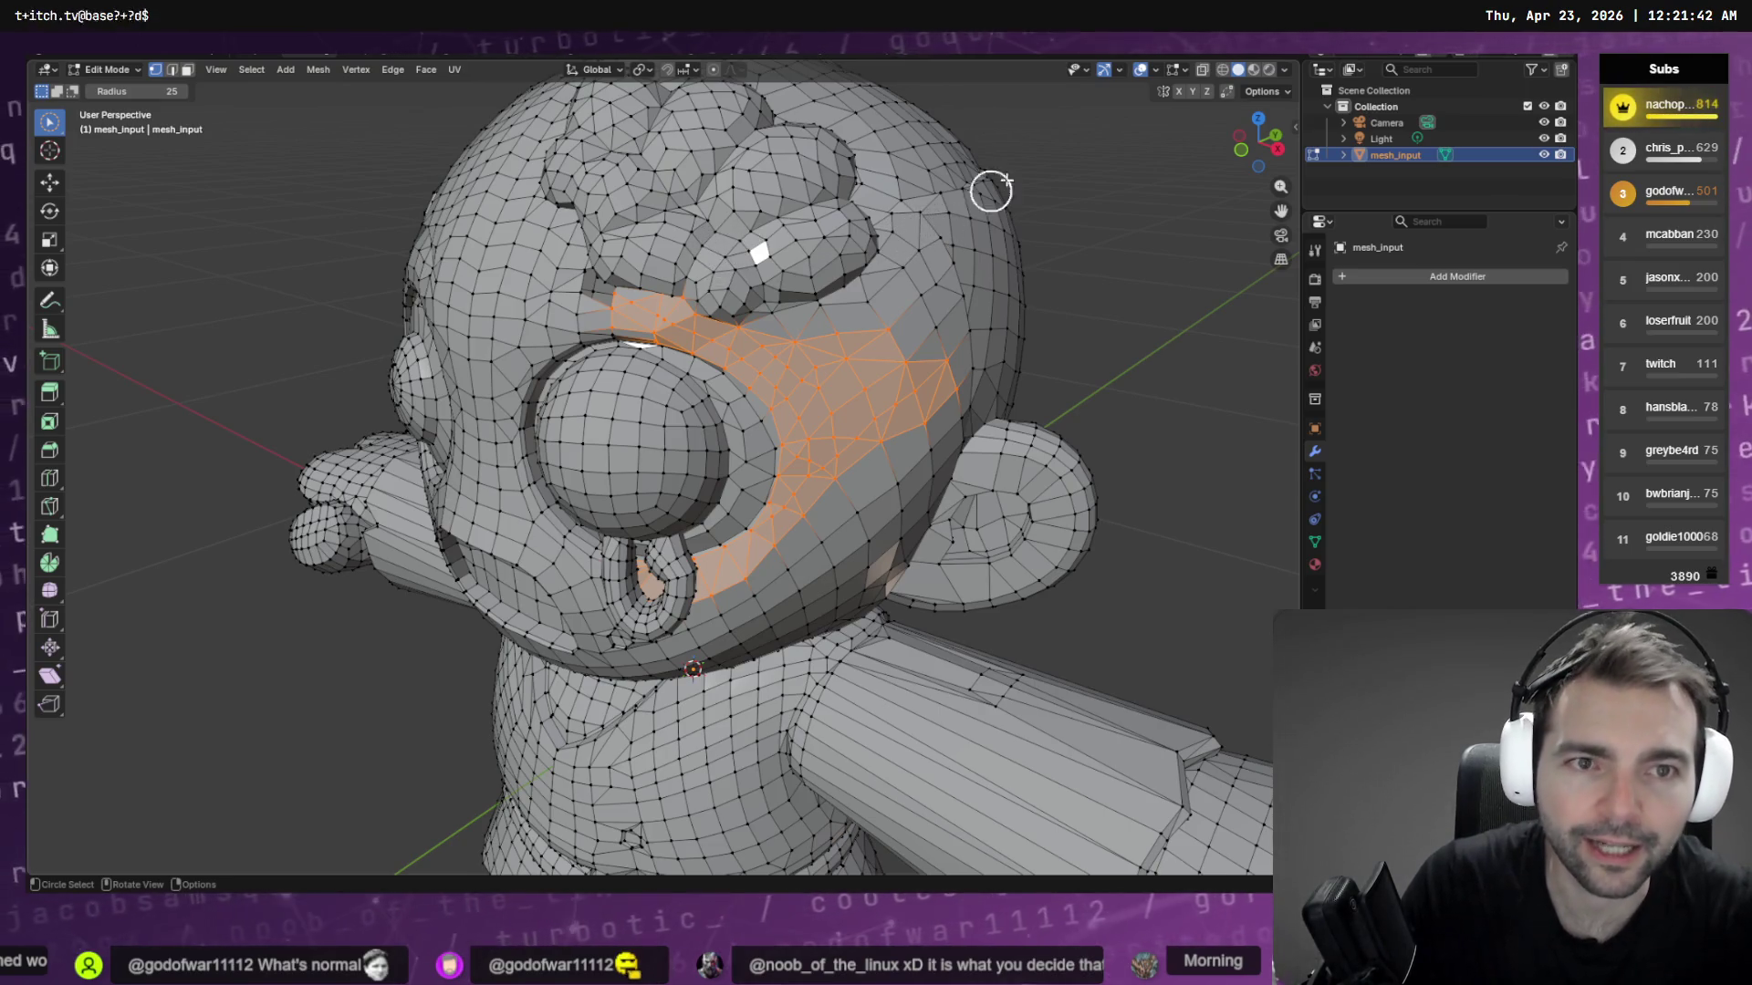
mouse_move(989, 179)
middle_down()
mouse_move(976, 224)
mouse_move(956, 191)
middle_up()
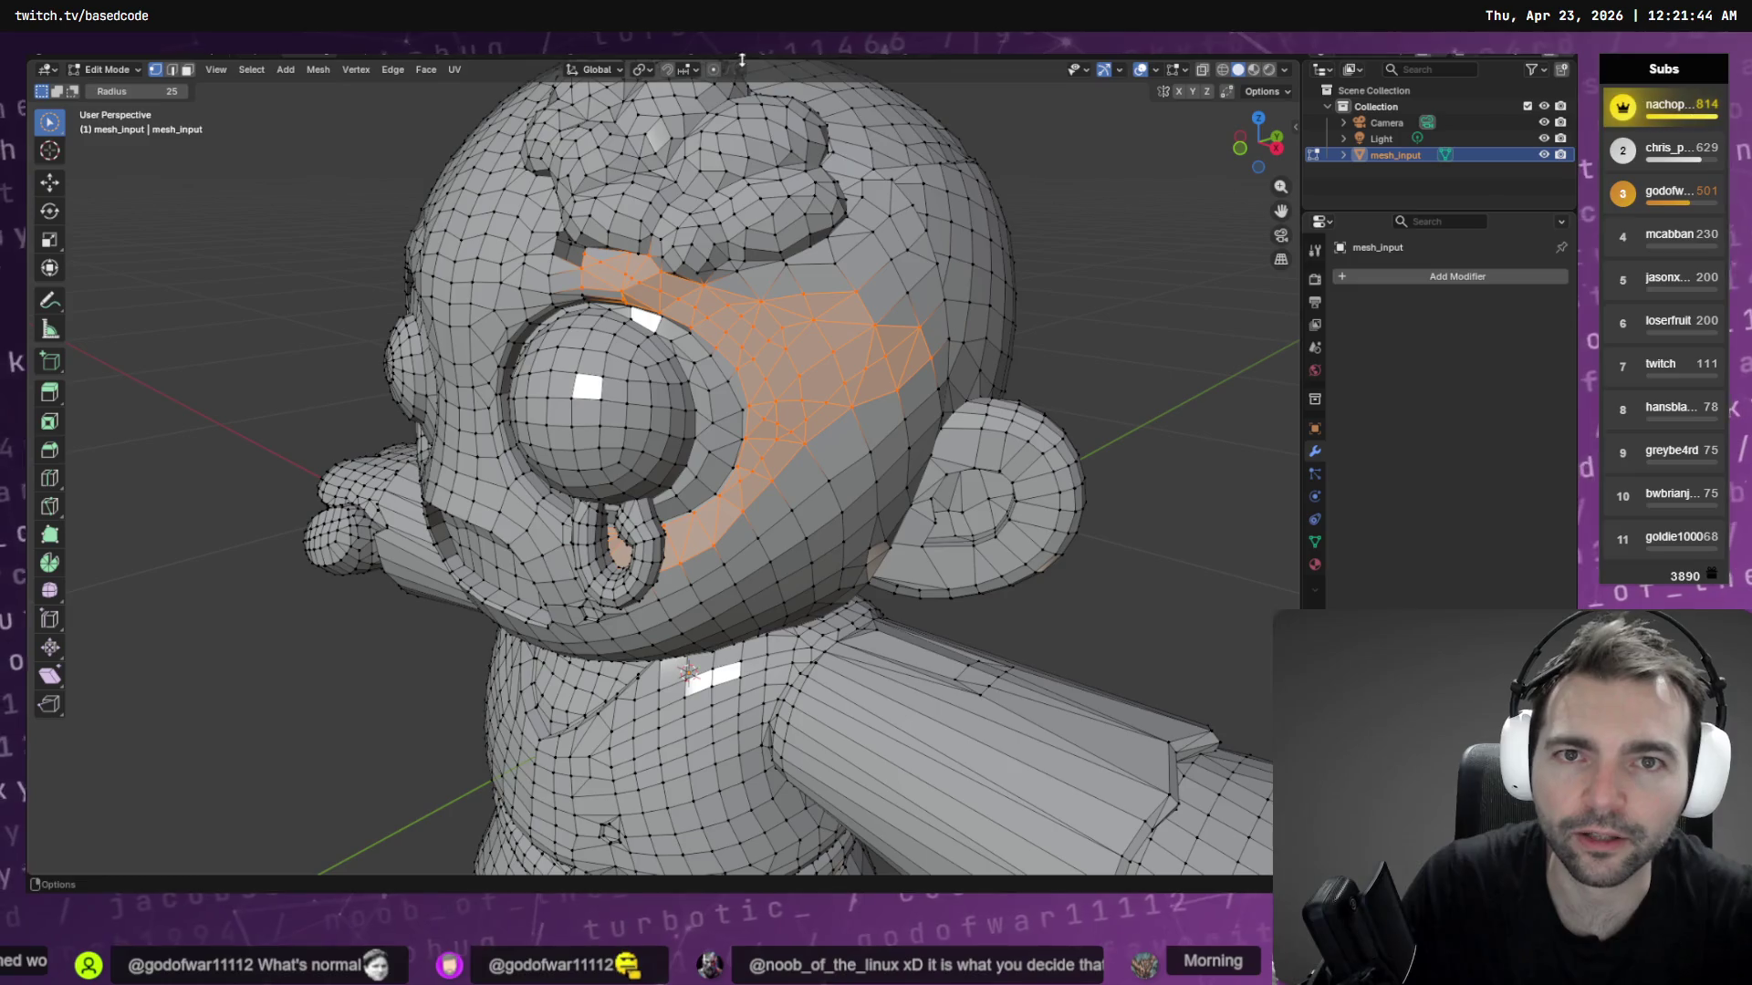
click(458, 70)
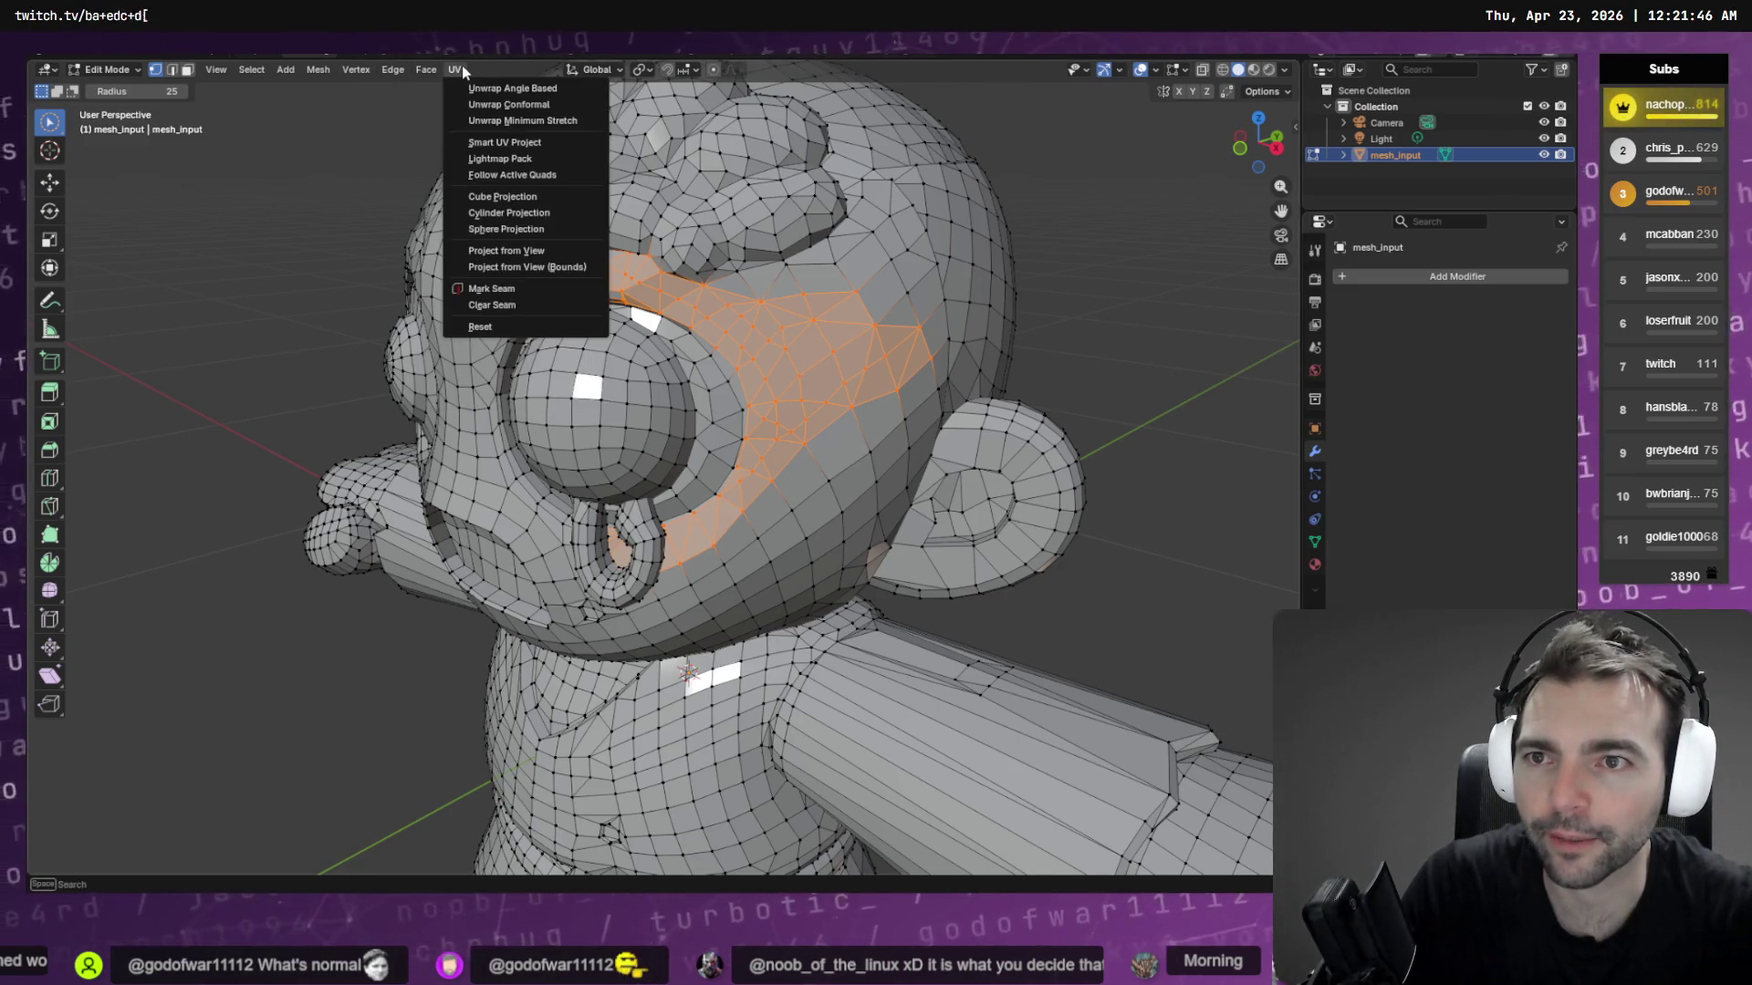
Smart UV Project the selected faces and view the islands in the UV Editing workspace
click(507, 142)
click(480, 294)
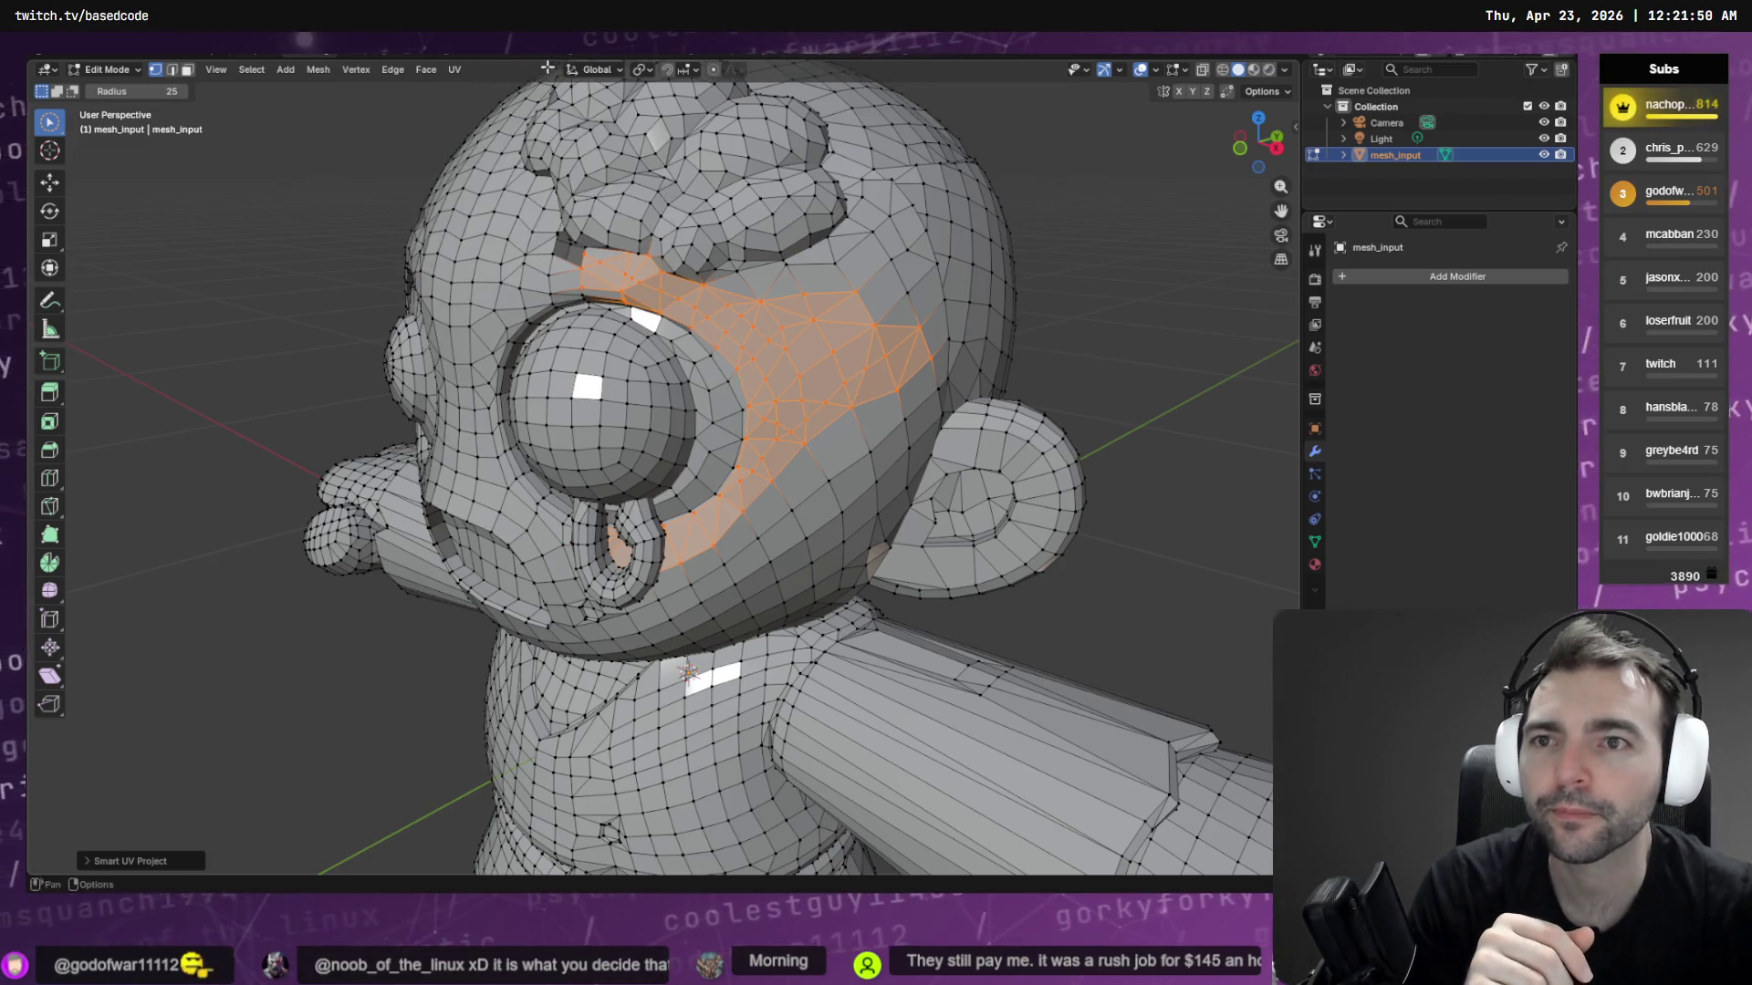
key(ctrl+Page_Down)
scroll(330, 340, down, 5)
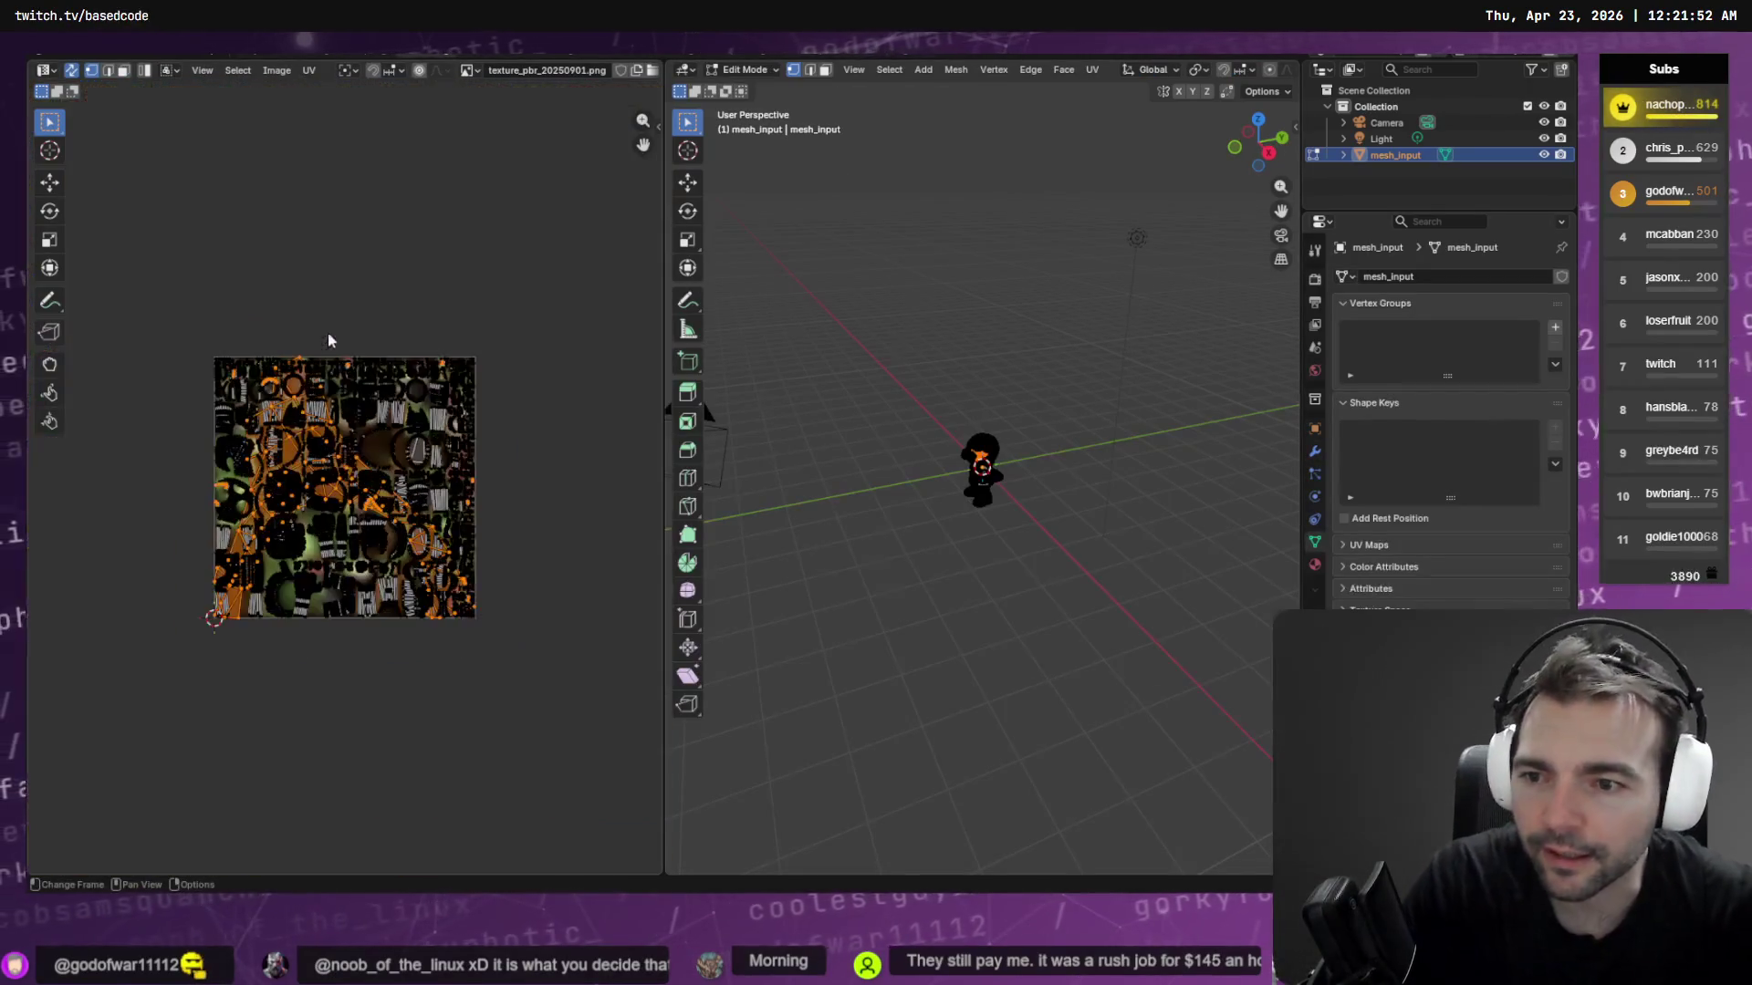
scroll(328, 401, up, 3)
middle_drag(300, 456, 398, 393)
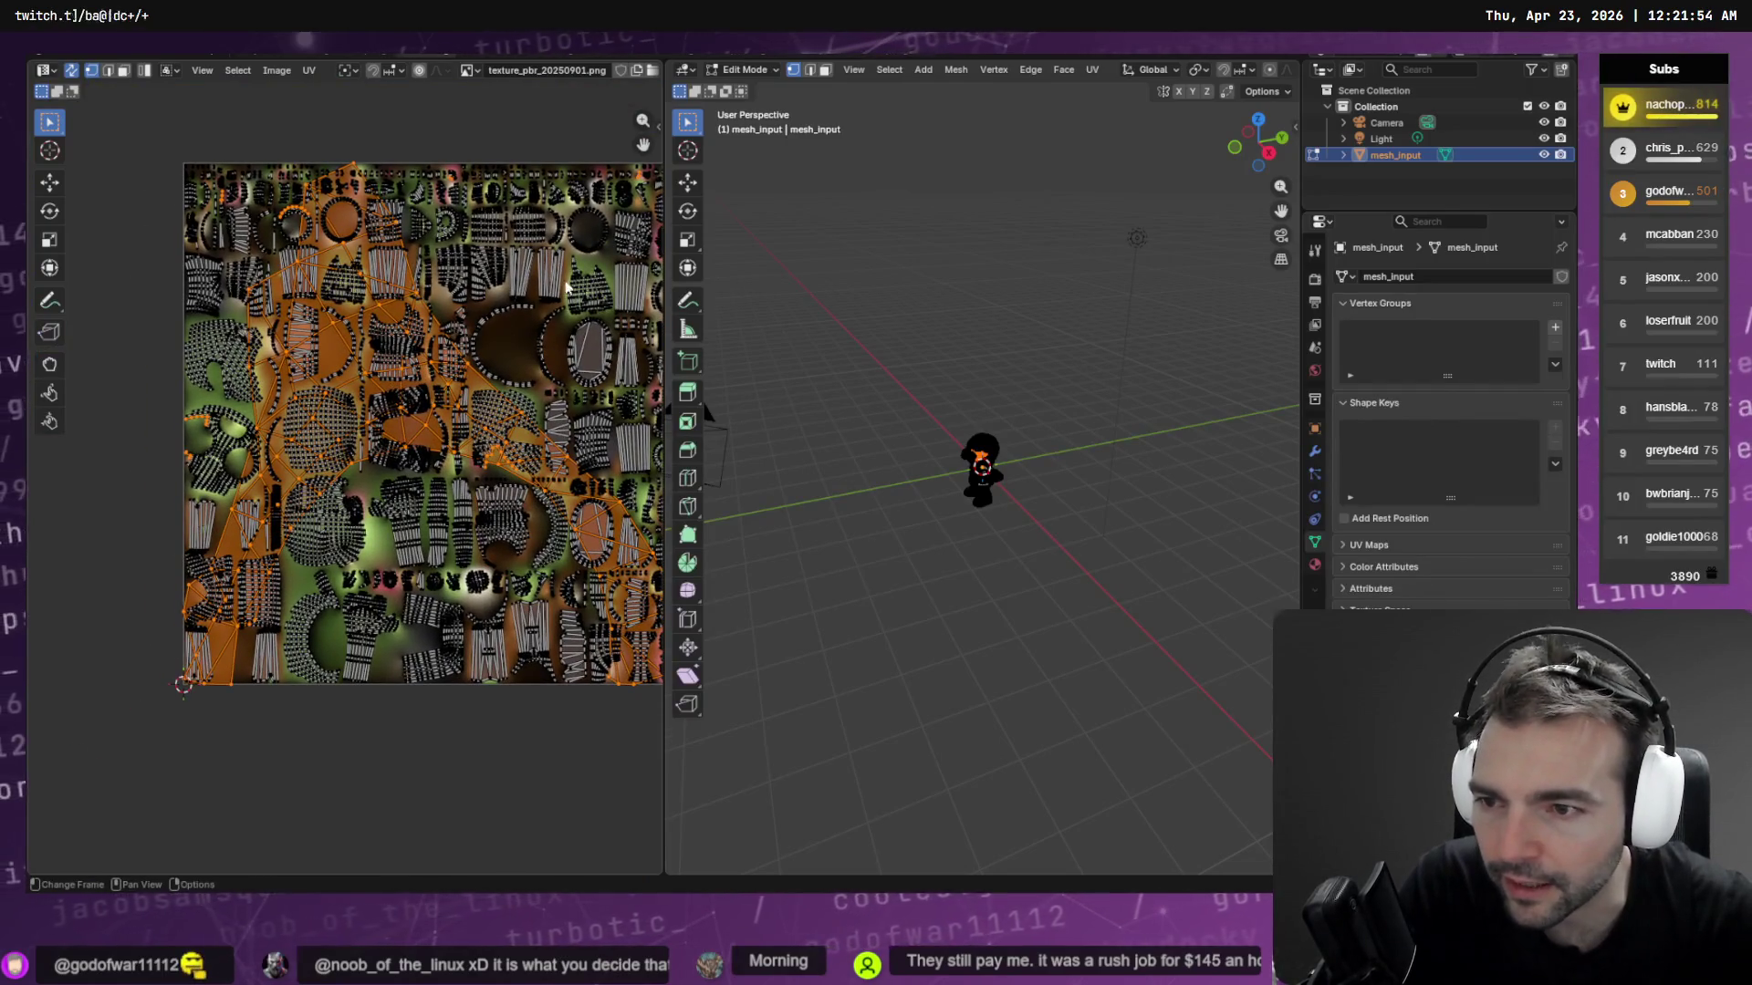
Circle-select the UV islands and deselect a few of them
key(s)
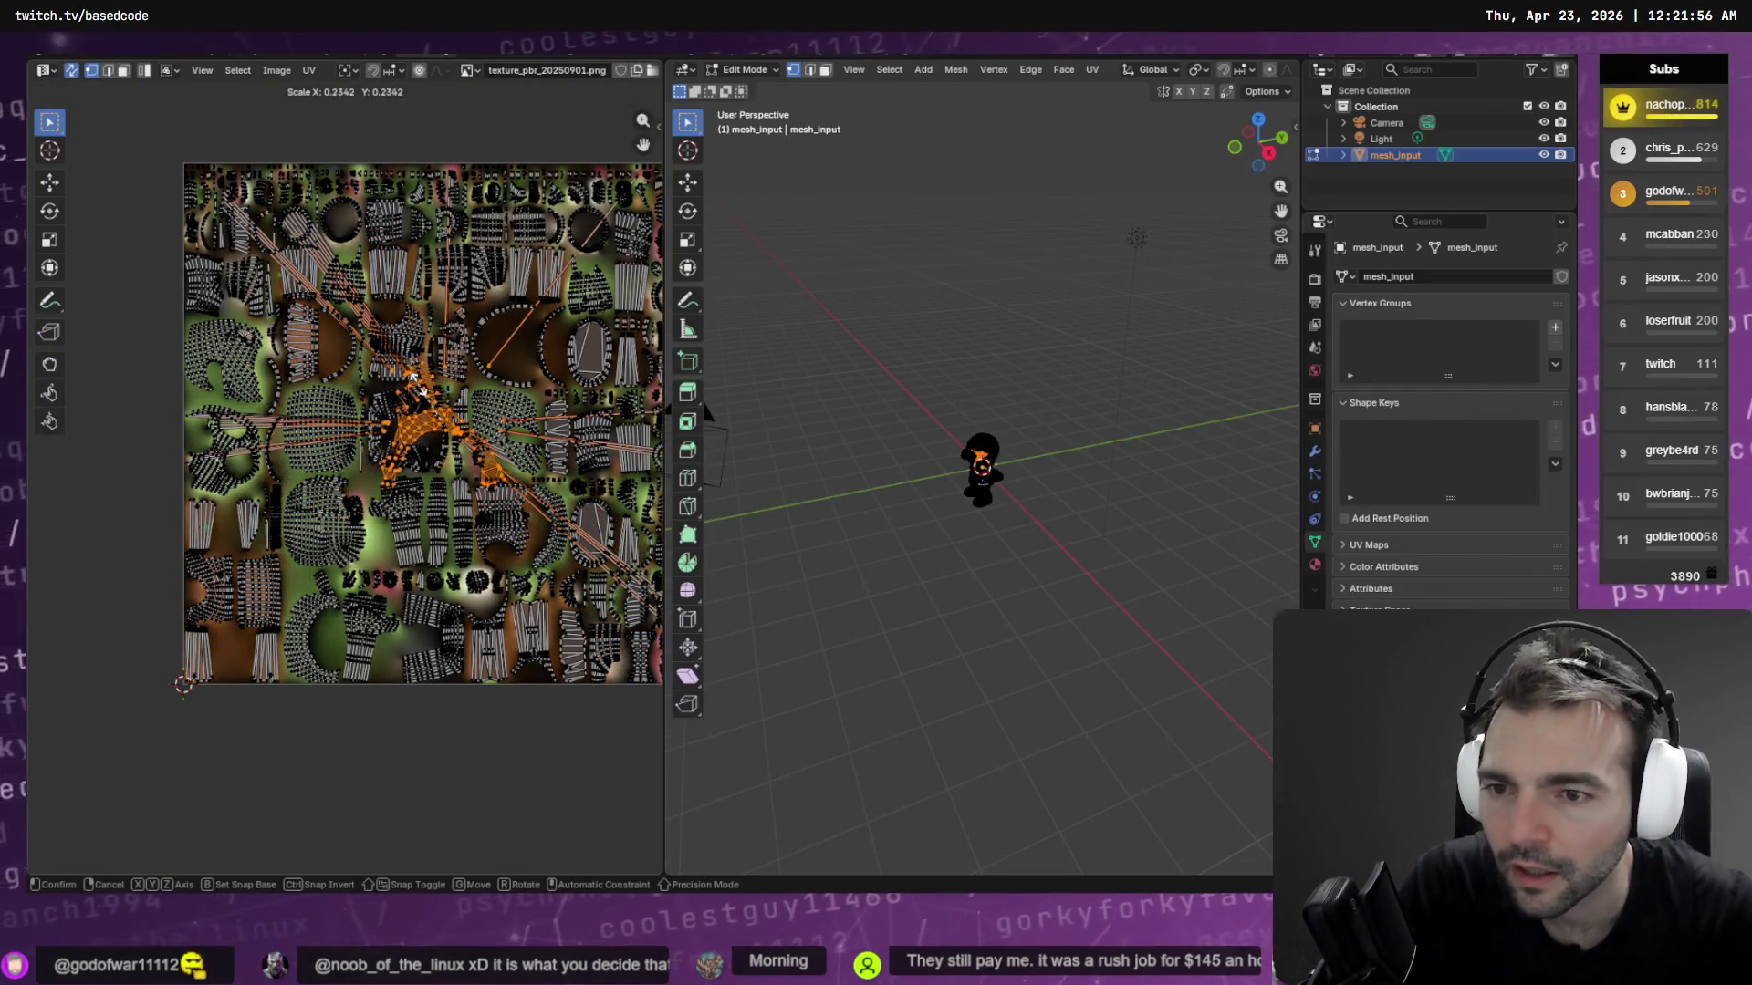
key(Escape)
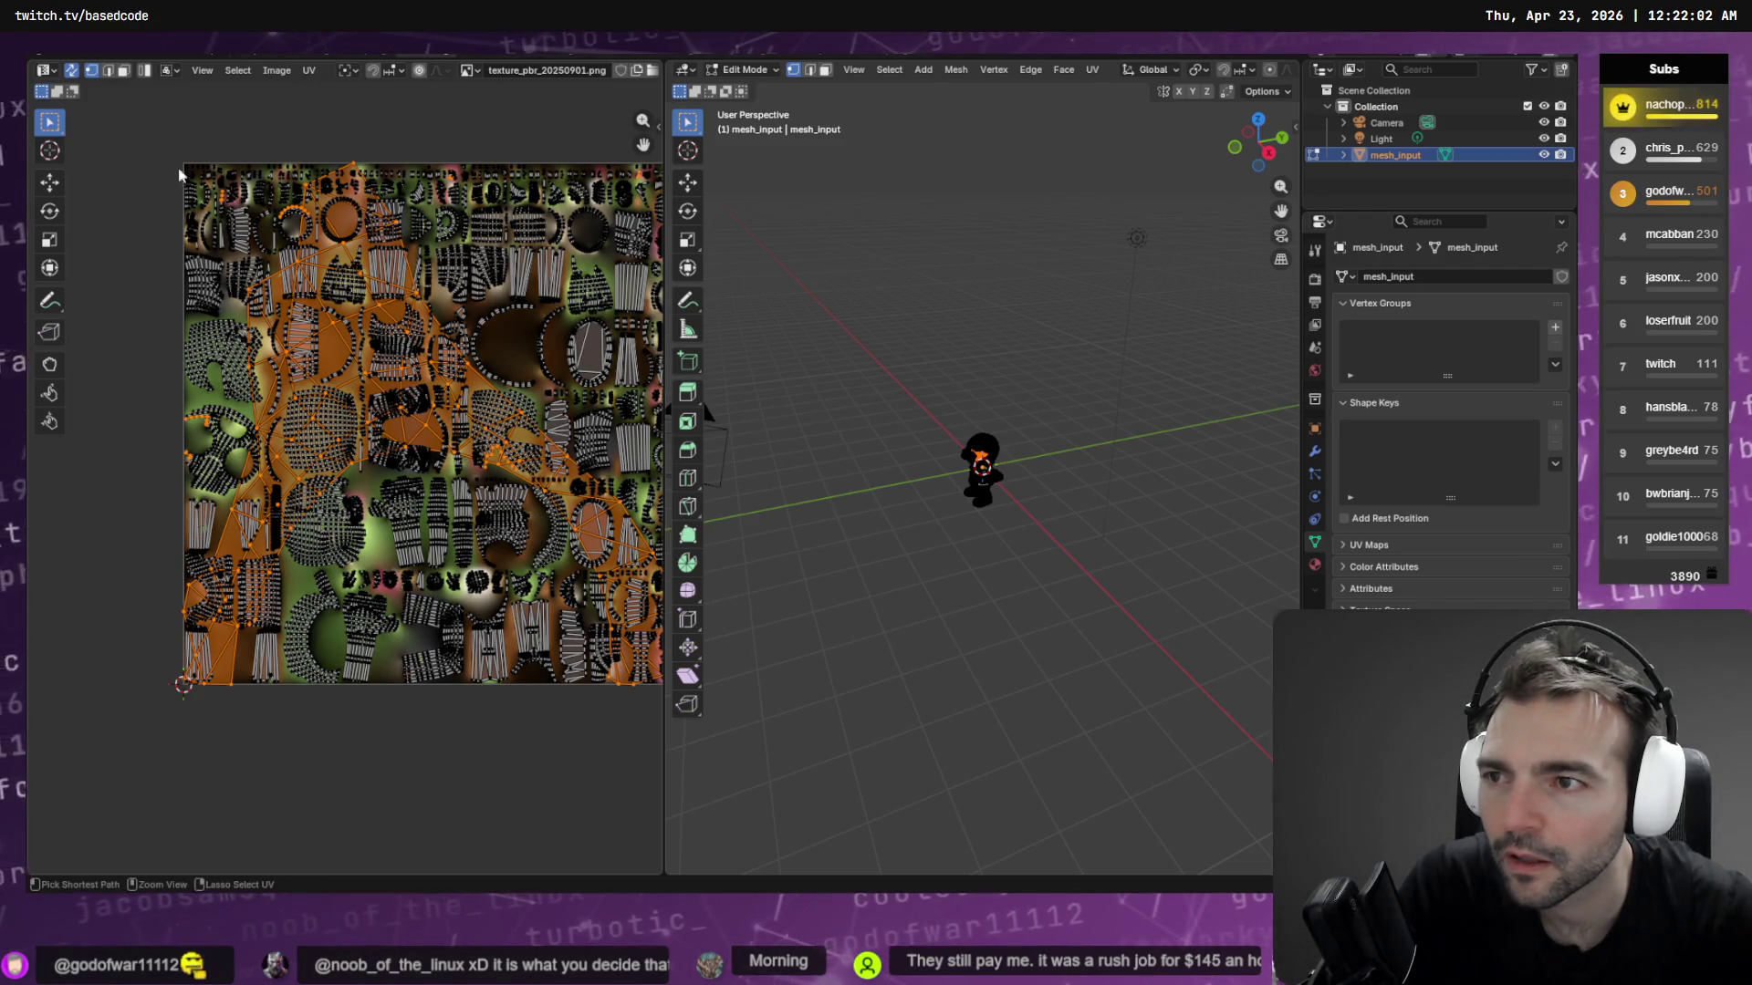
drag(50, 128, 118, 195)
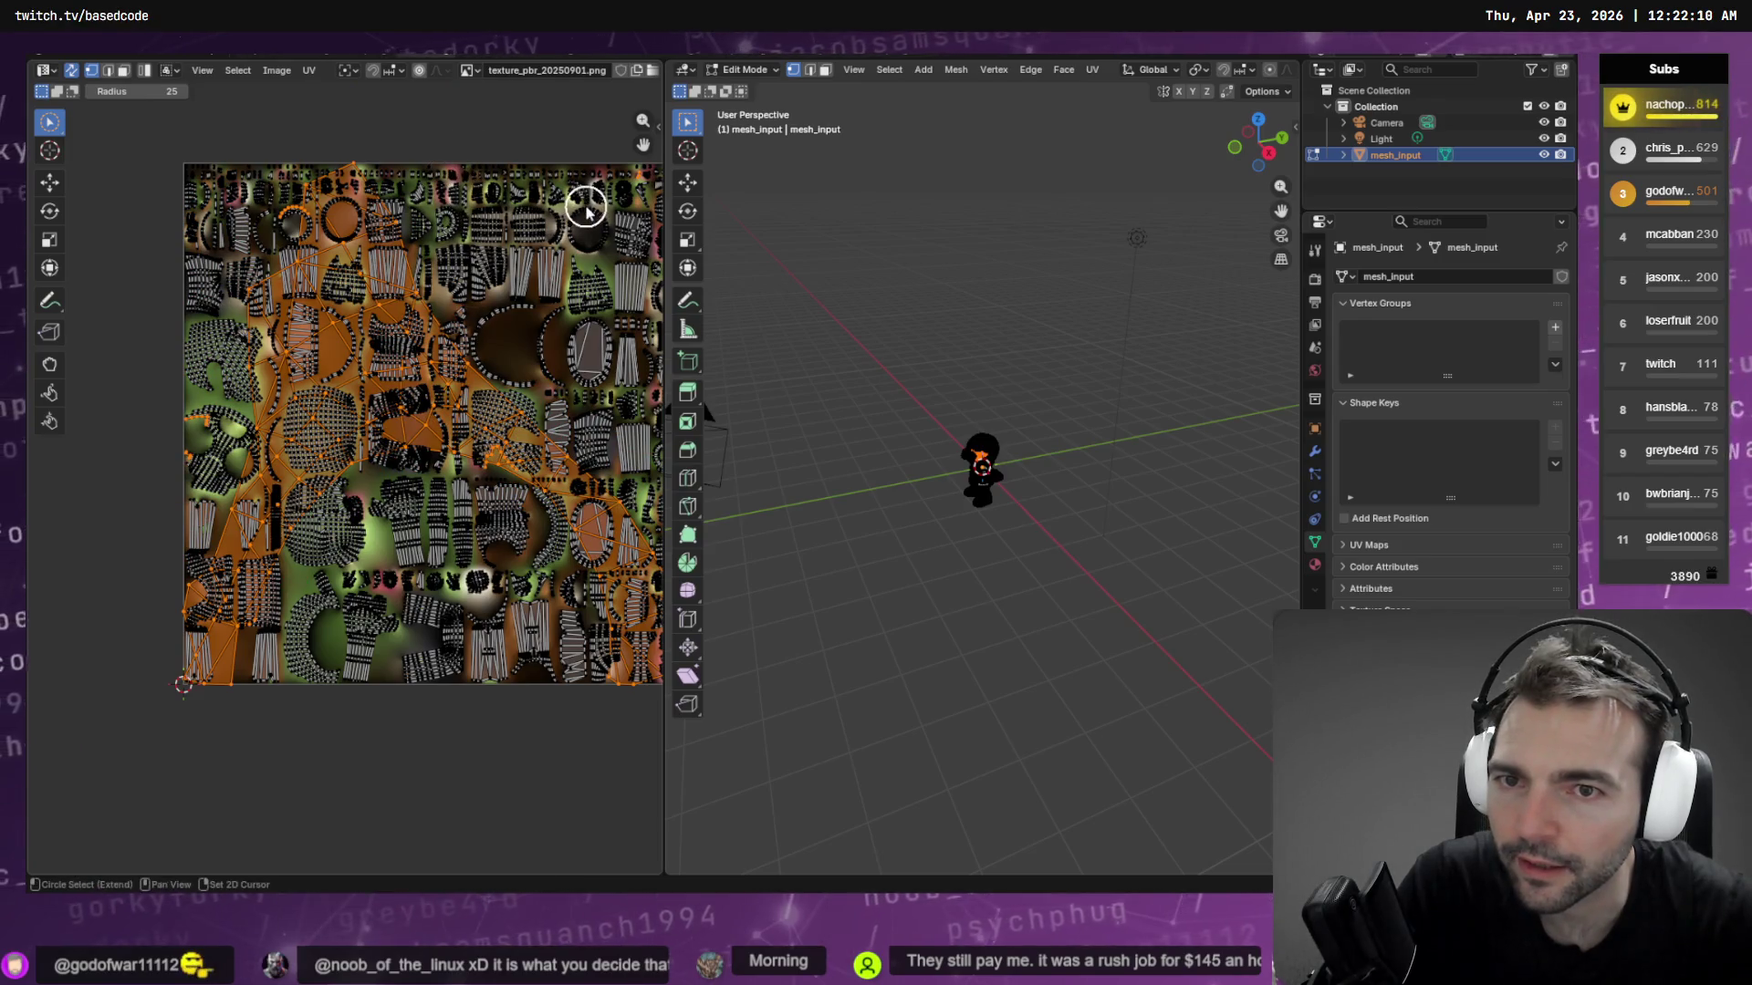
key(Escape)
key(s)
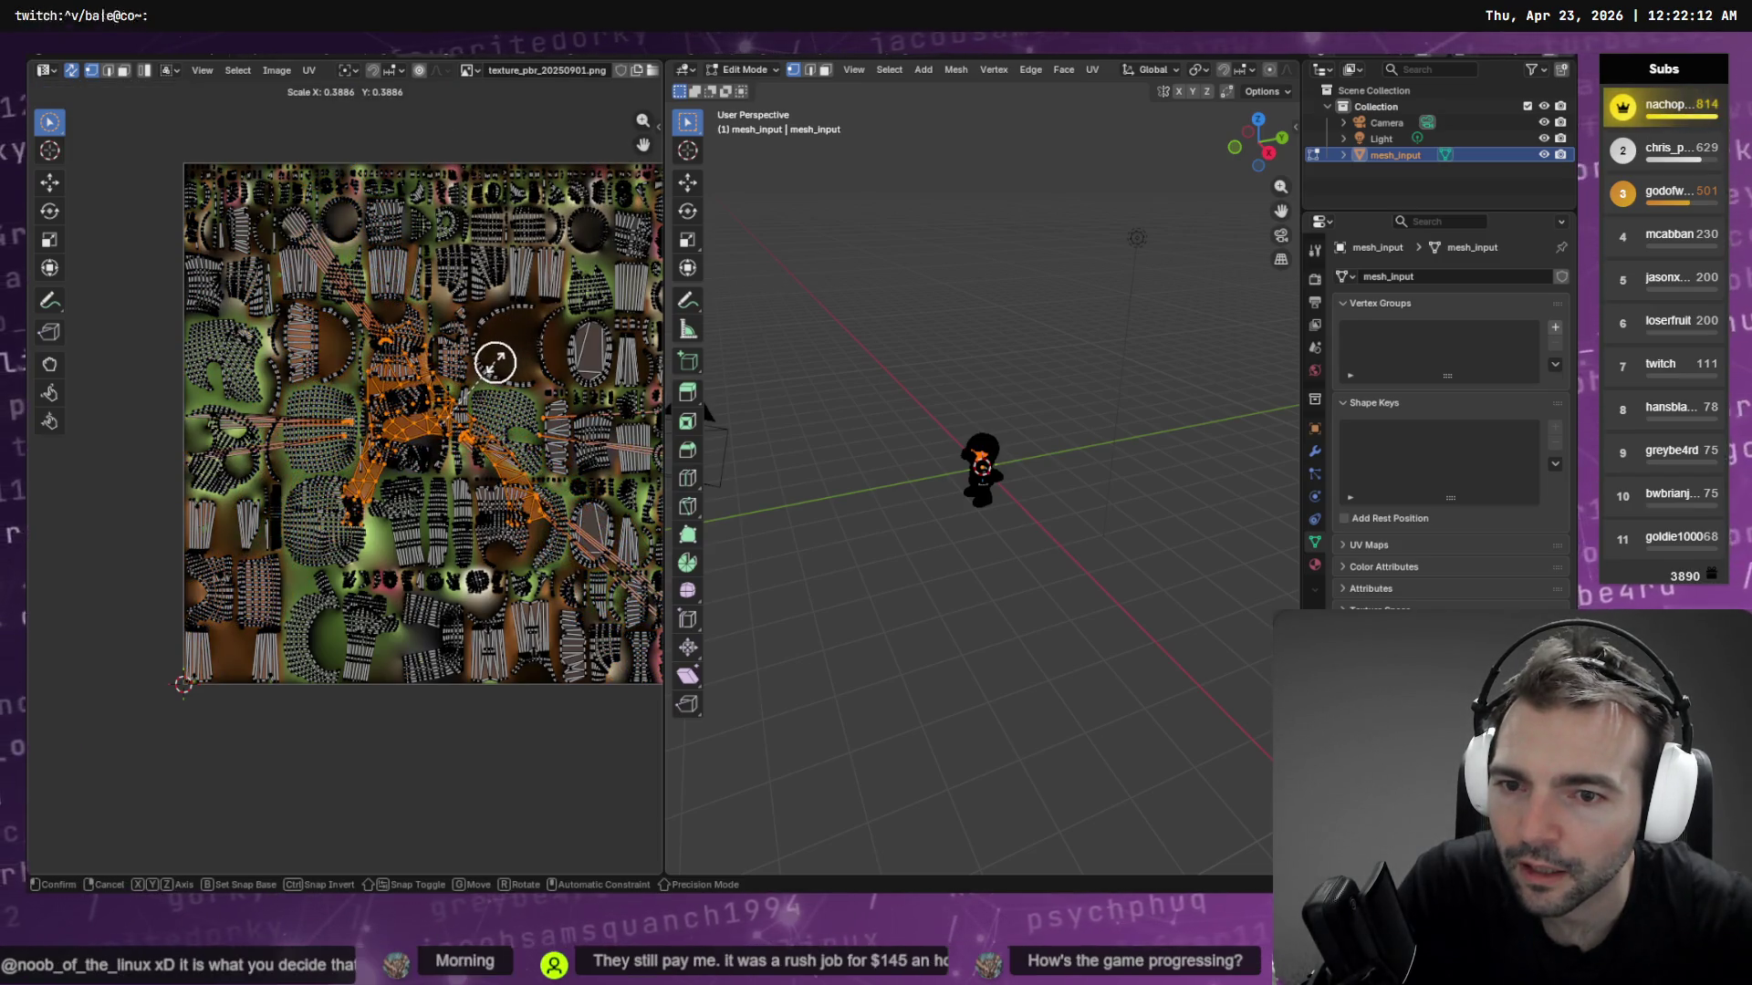
key(Escape)
key(c)
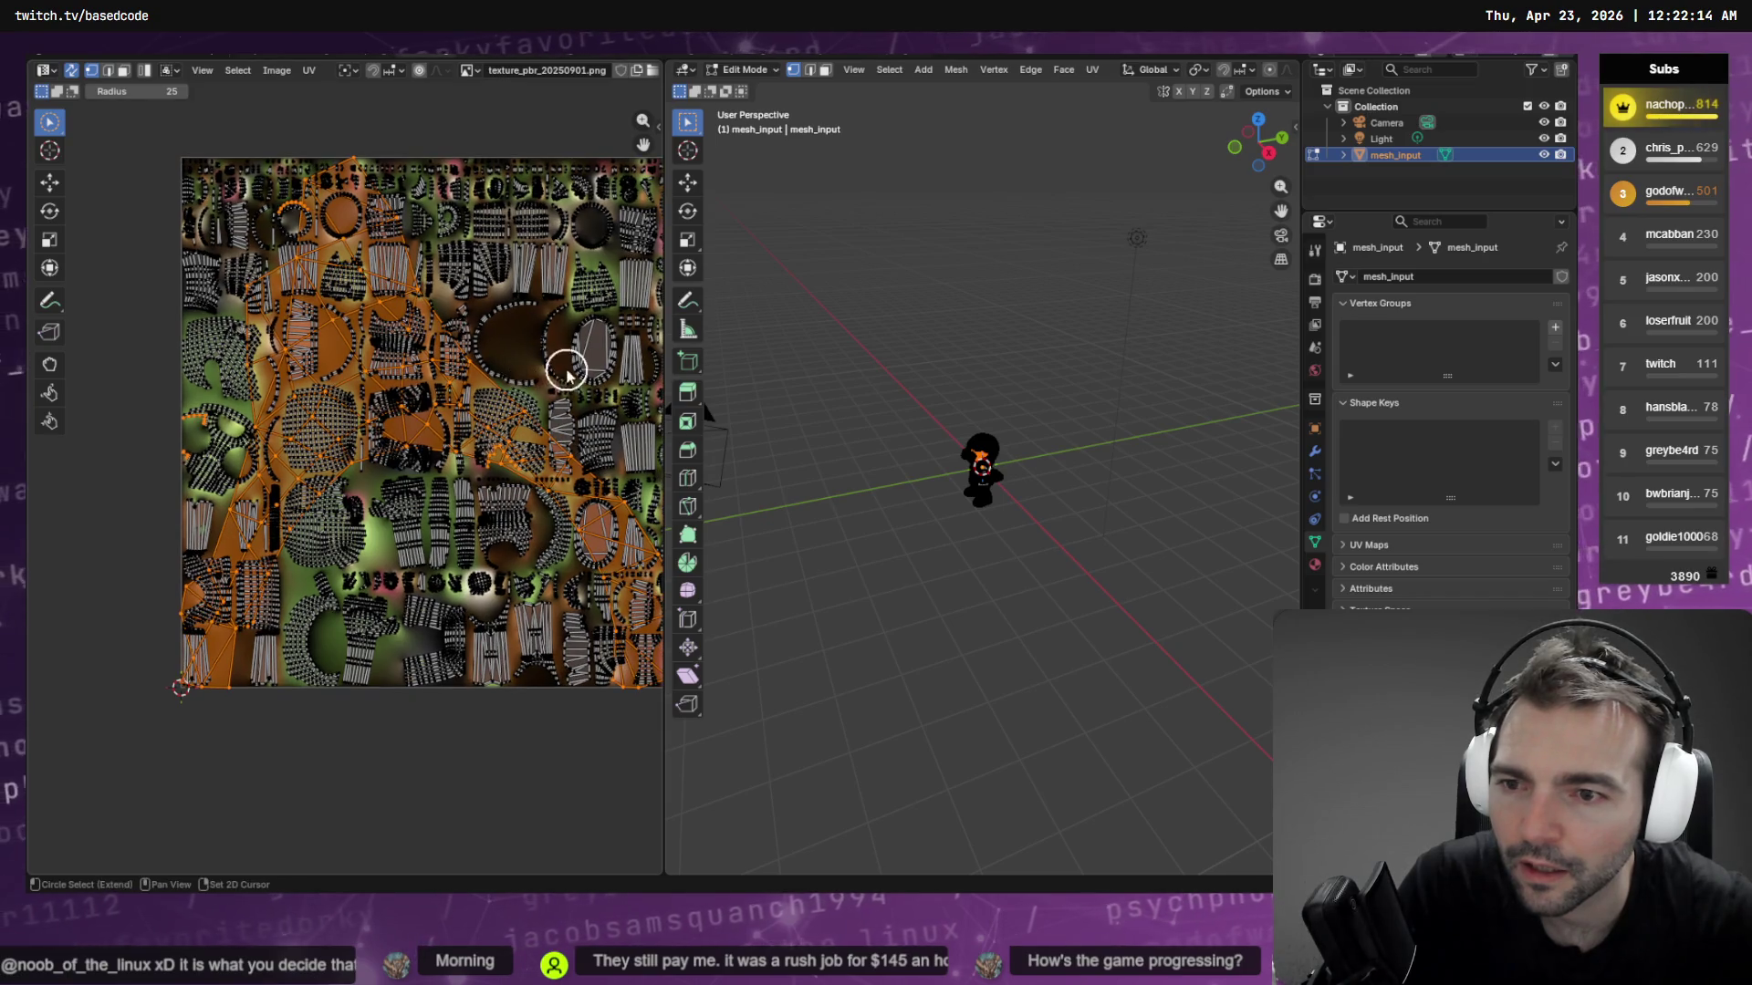
middle_drag(478, 374, 322, 326)
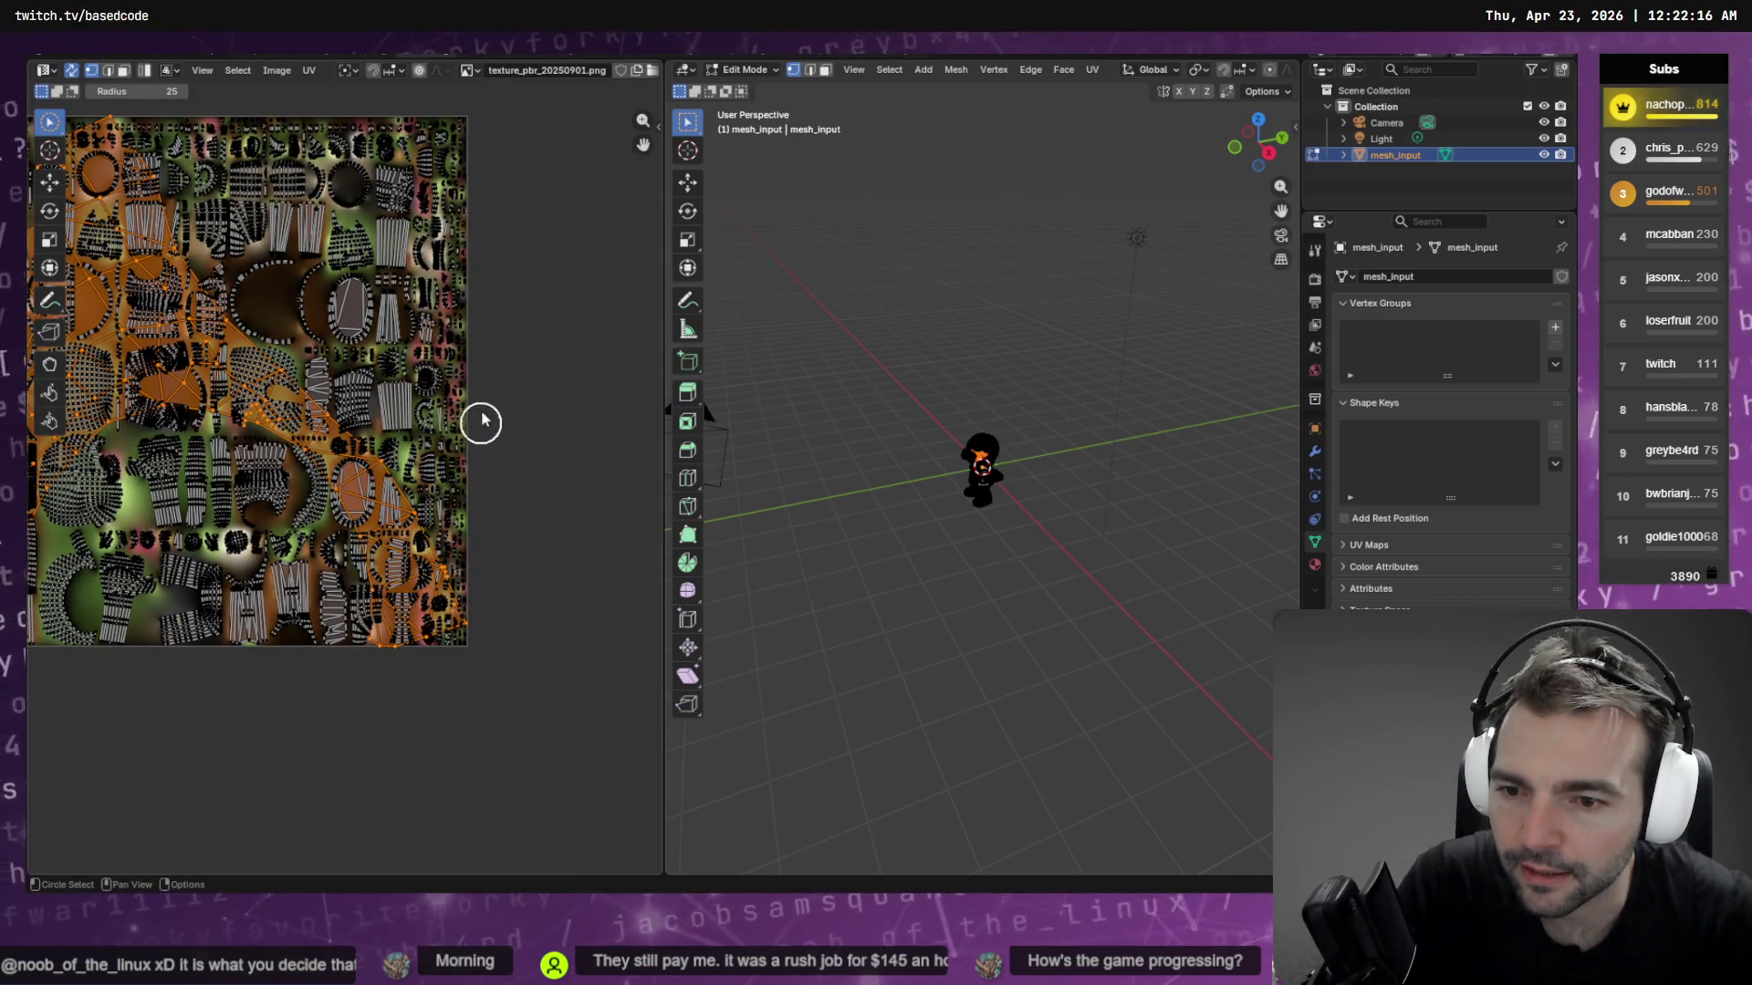
mouse_move(481, 421)
ctrl+mouse_down()
mouse_move(438, 402)
mouse_move(395, 407)
mouse_move(400, 424)
ctrl+mouse_up()
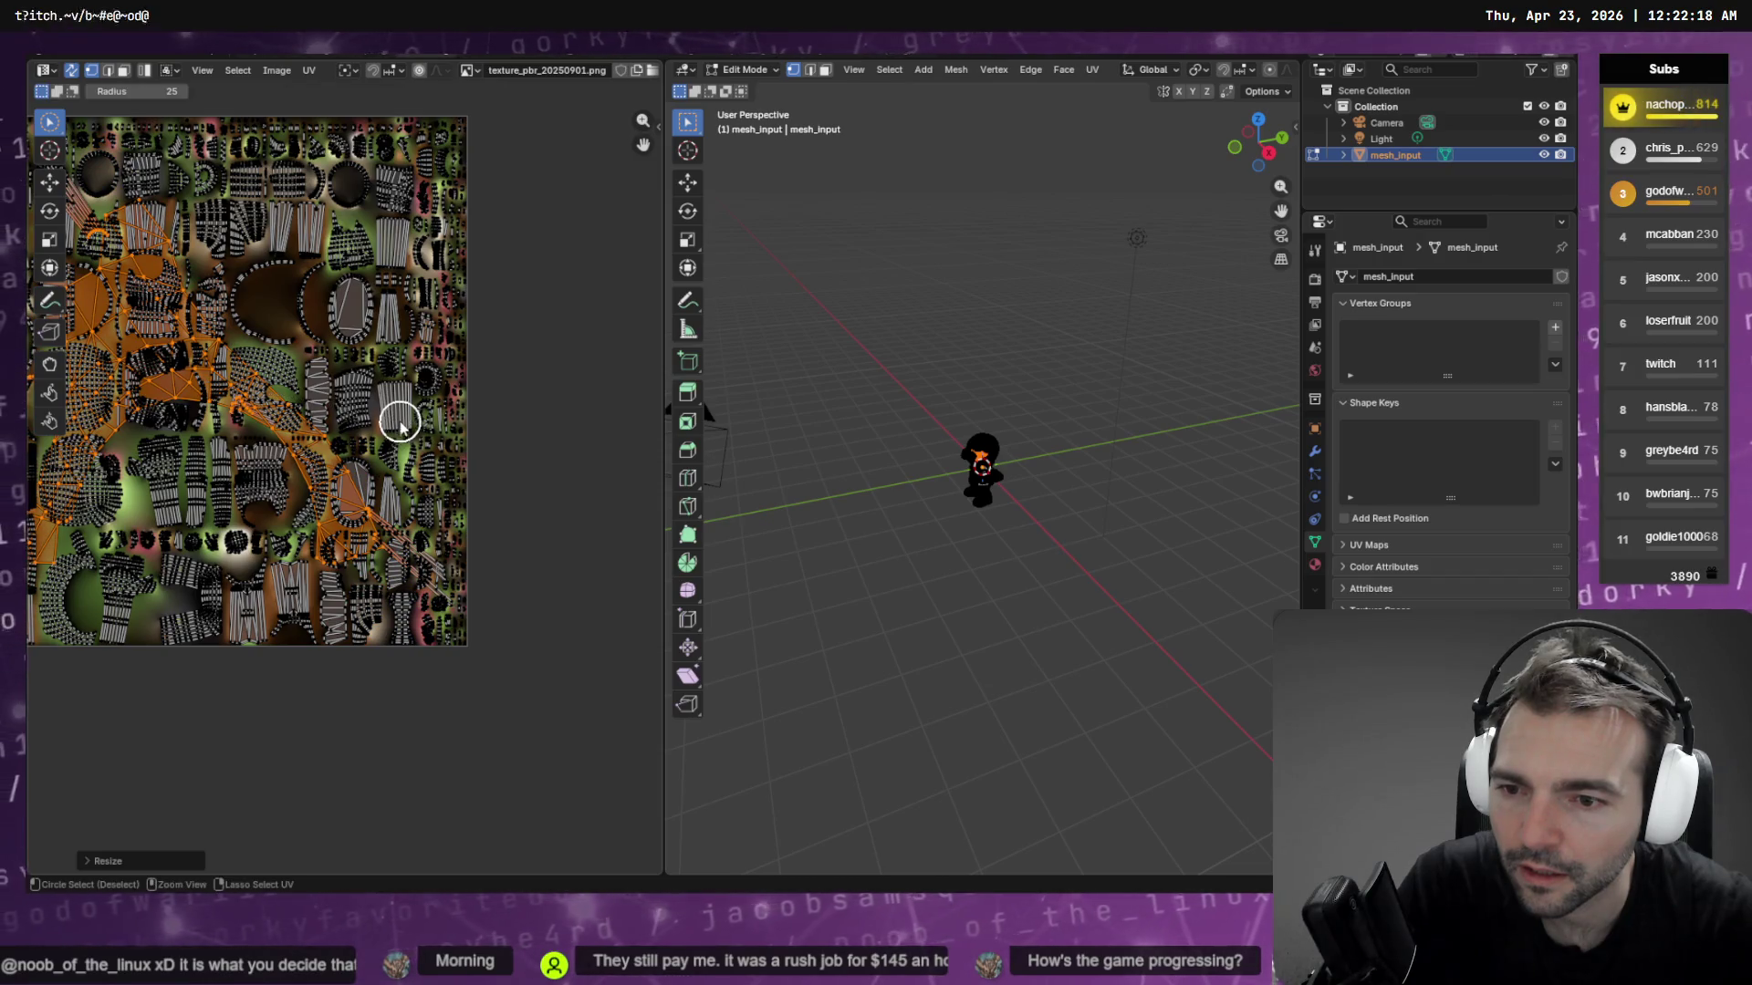
Scale the selected islands to about 0.84 and extend to linked islands with Ctrl+L
key(s)
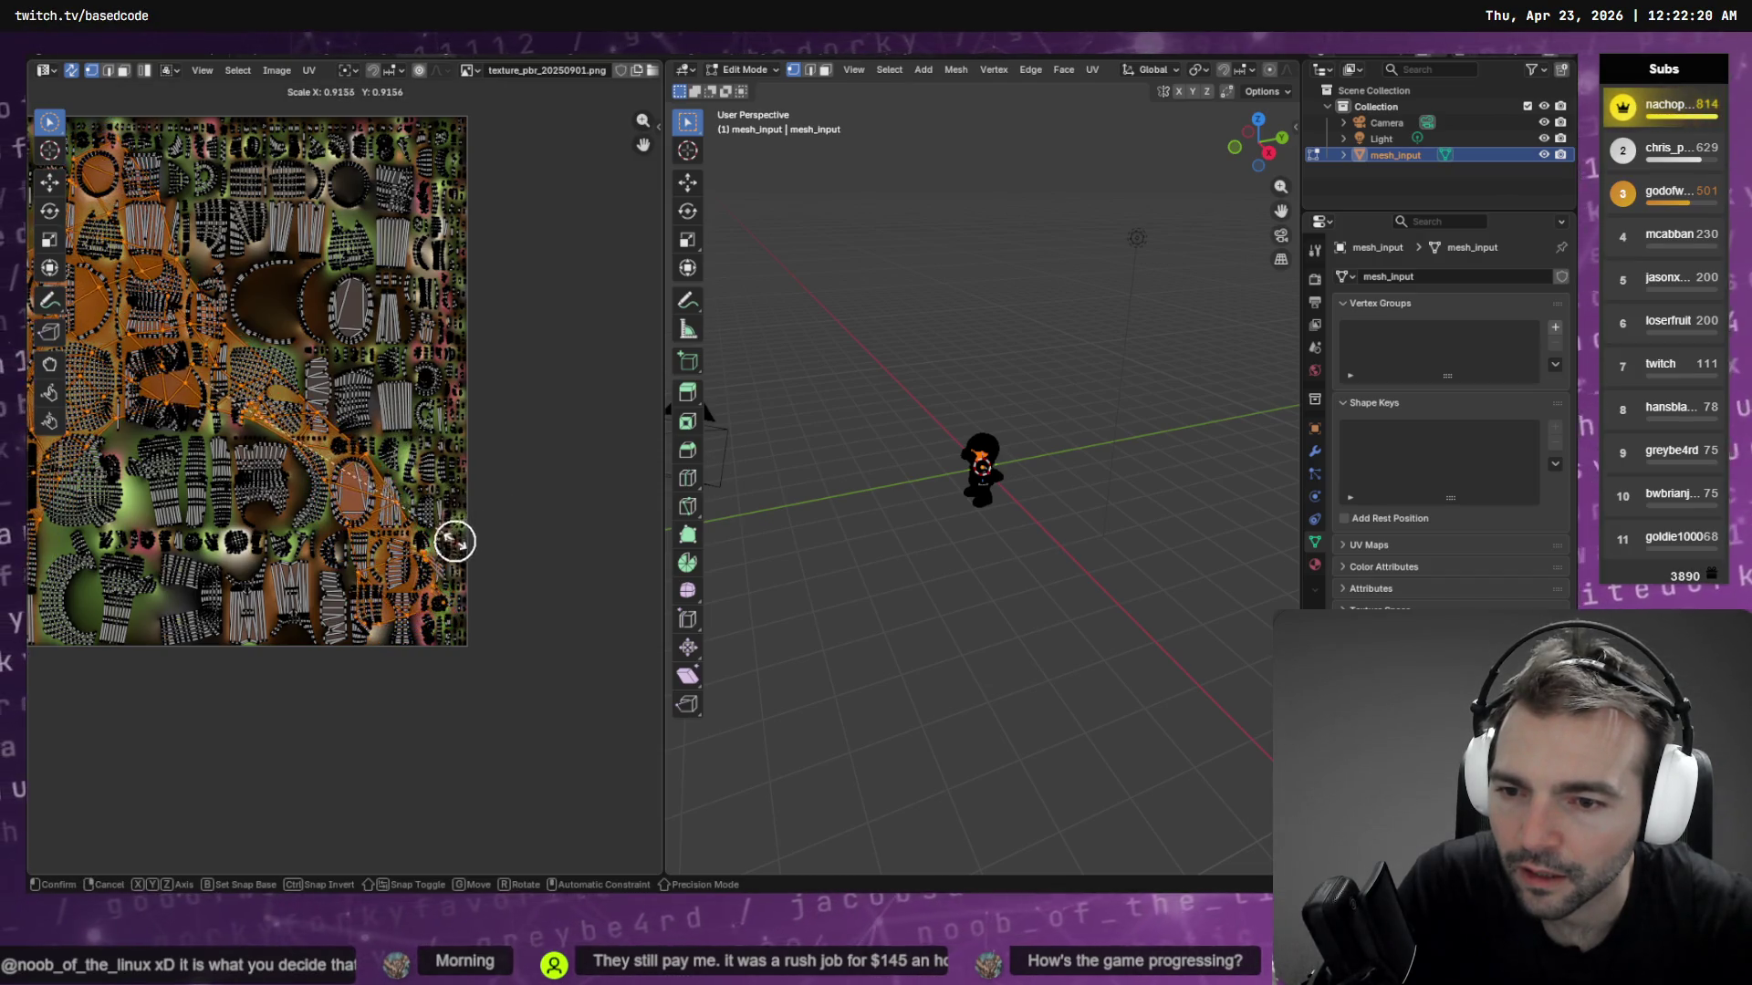
right_click(369, 600)
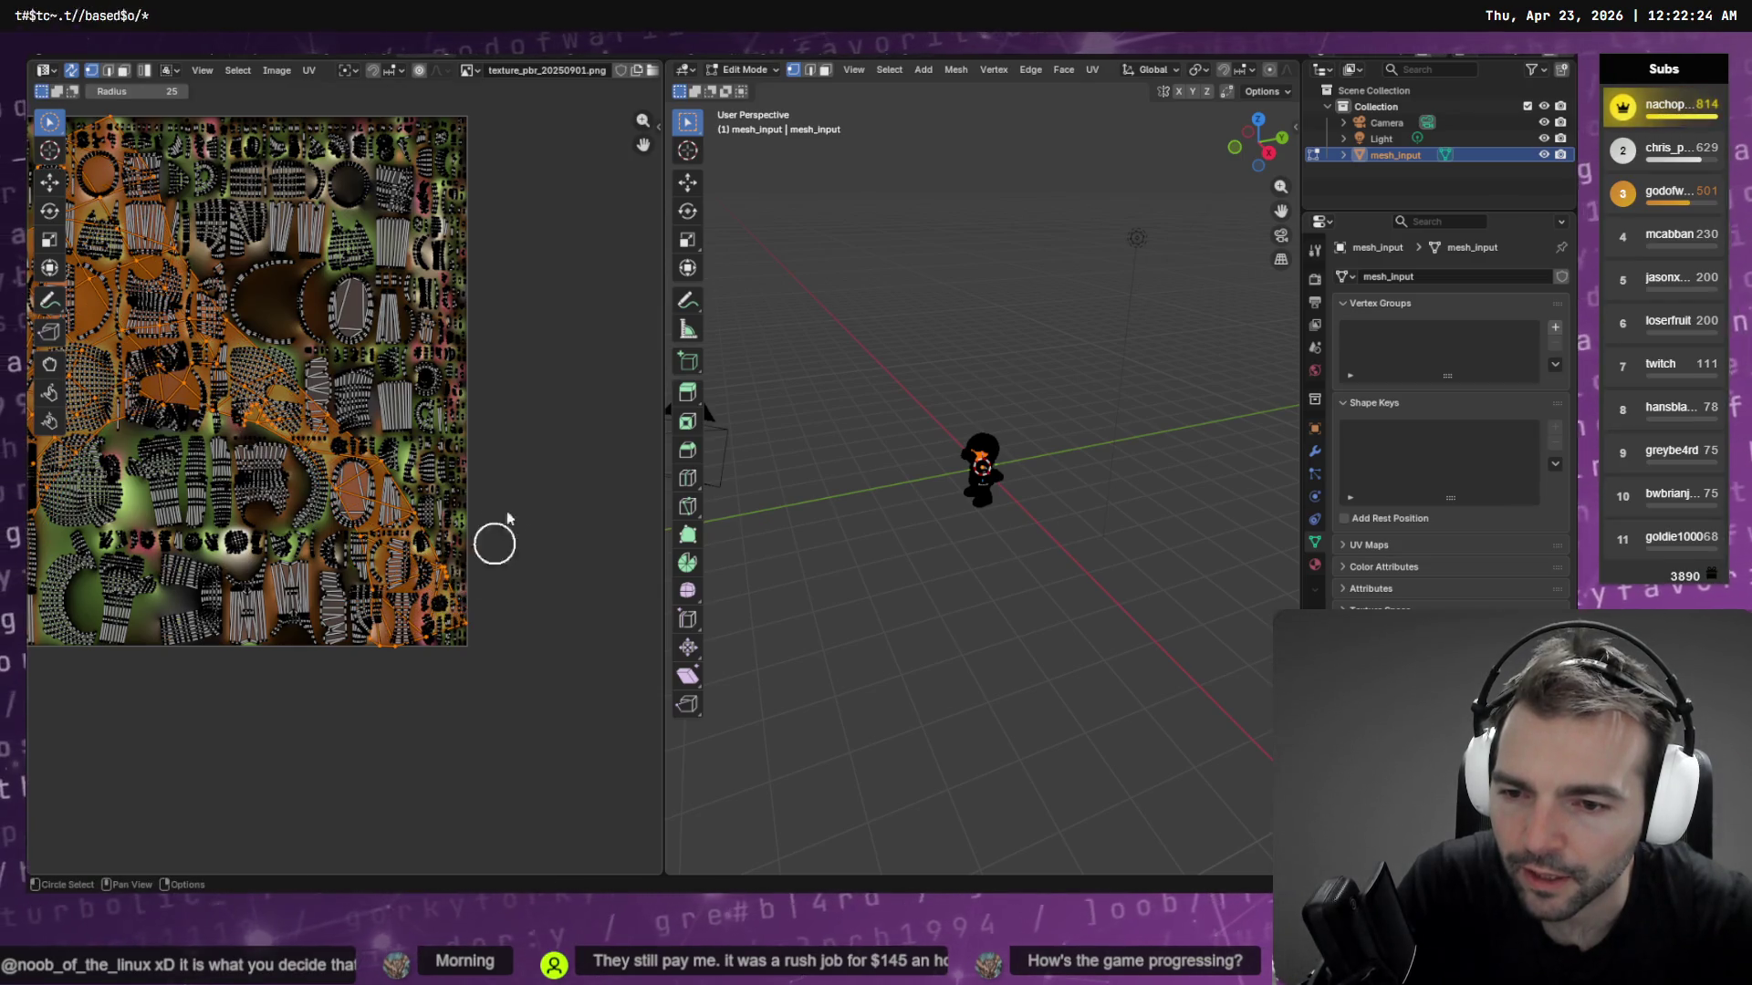
key(s)
click(381, 520)
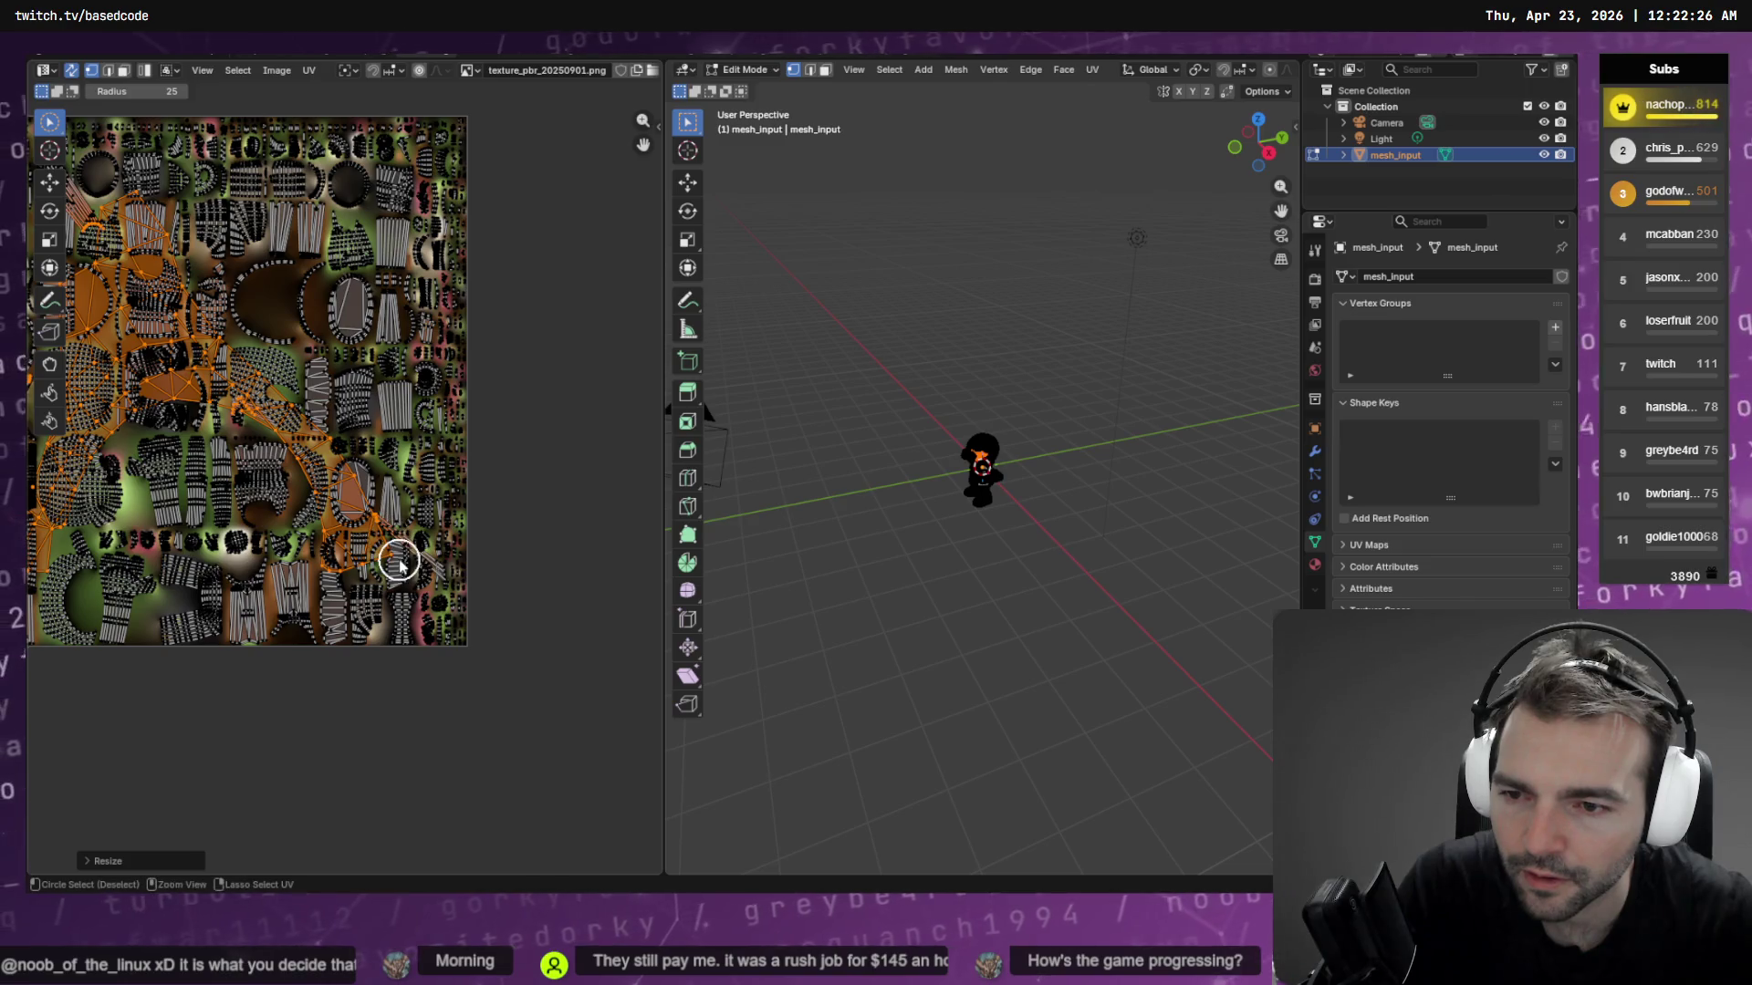
key(ctrl+l)
scroll(469, 610, up, 6)
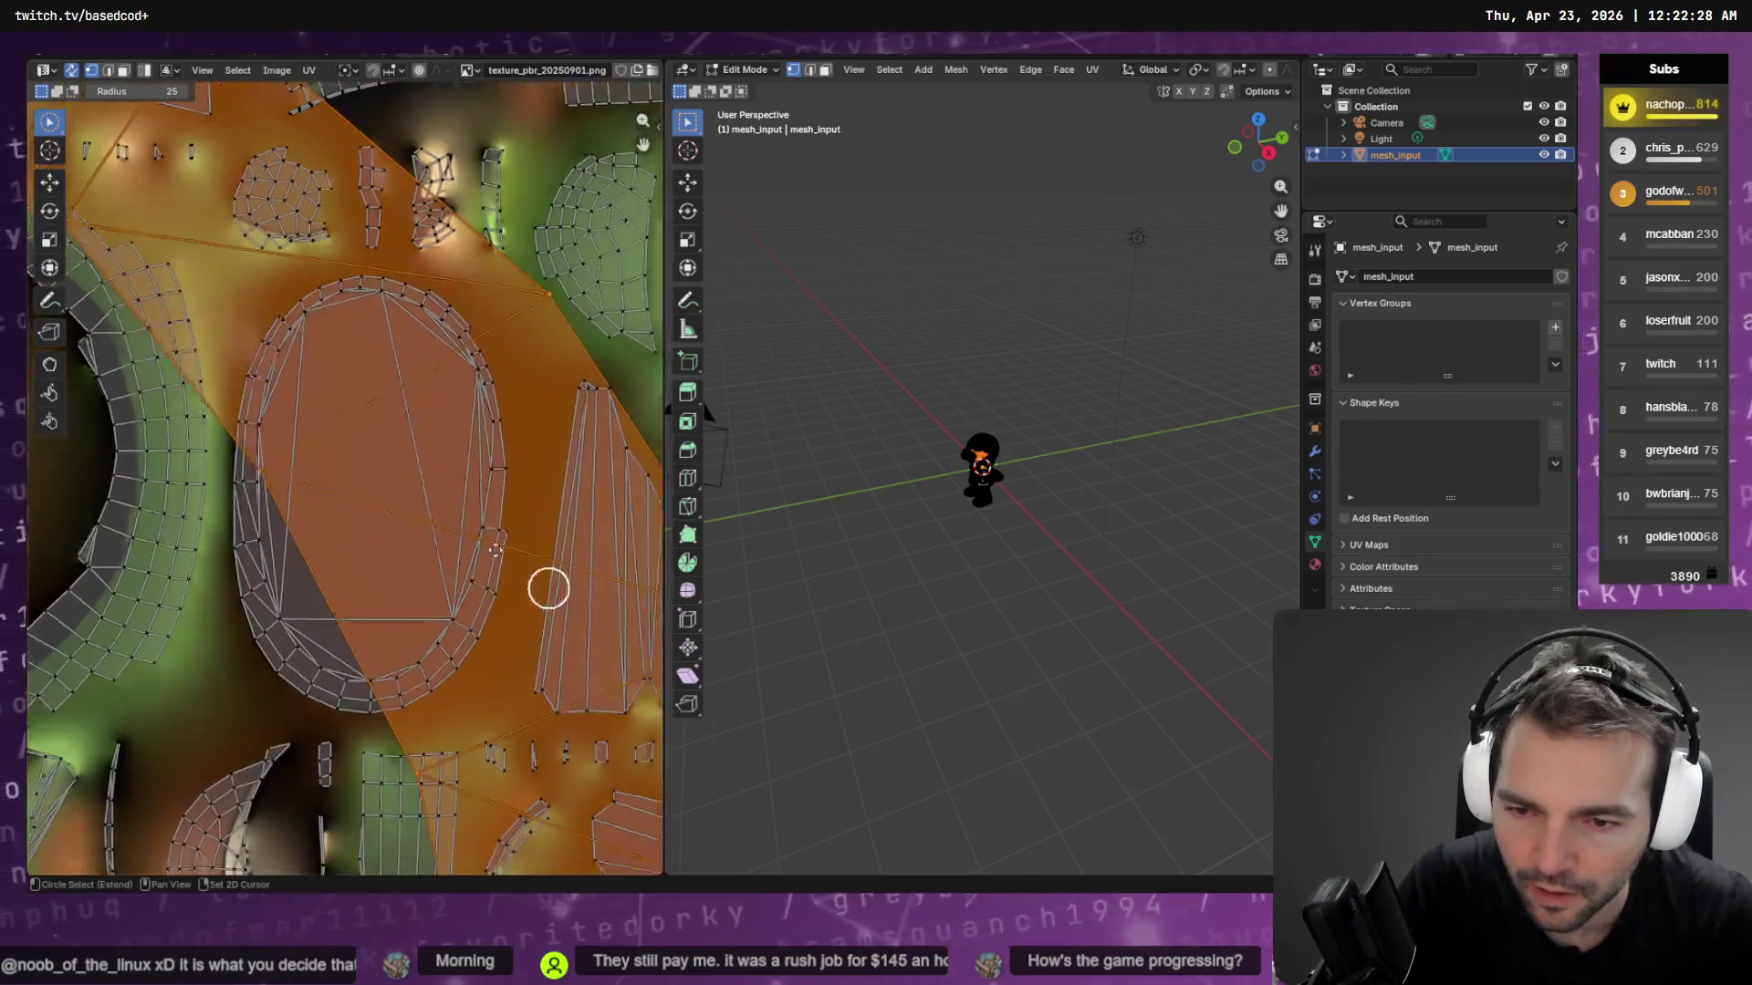
Pan the UV view and rescale the selected islands
scroll(492, 621, down, 3)
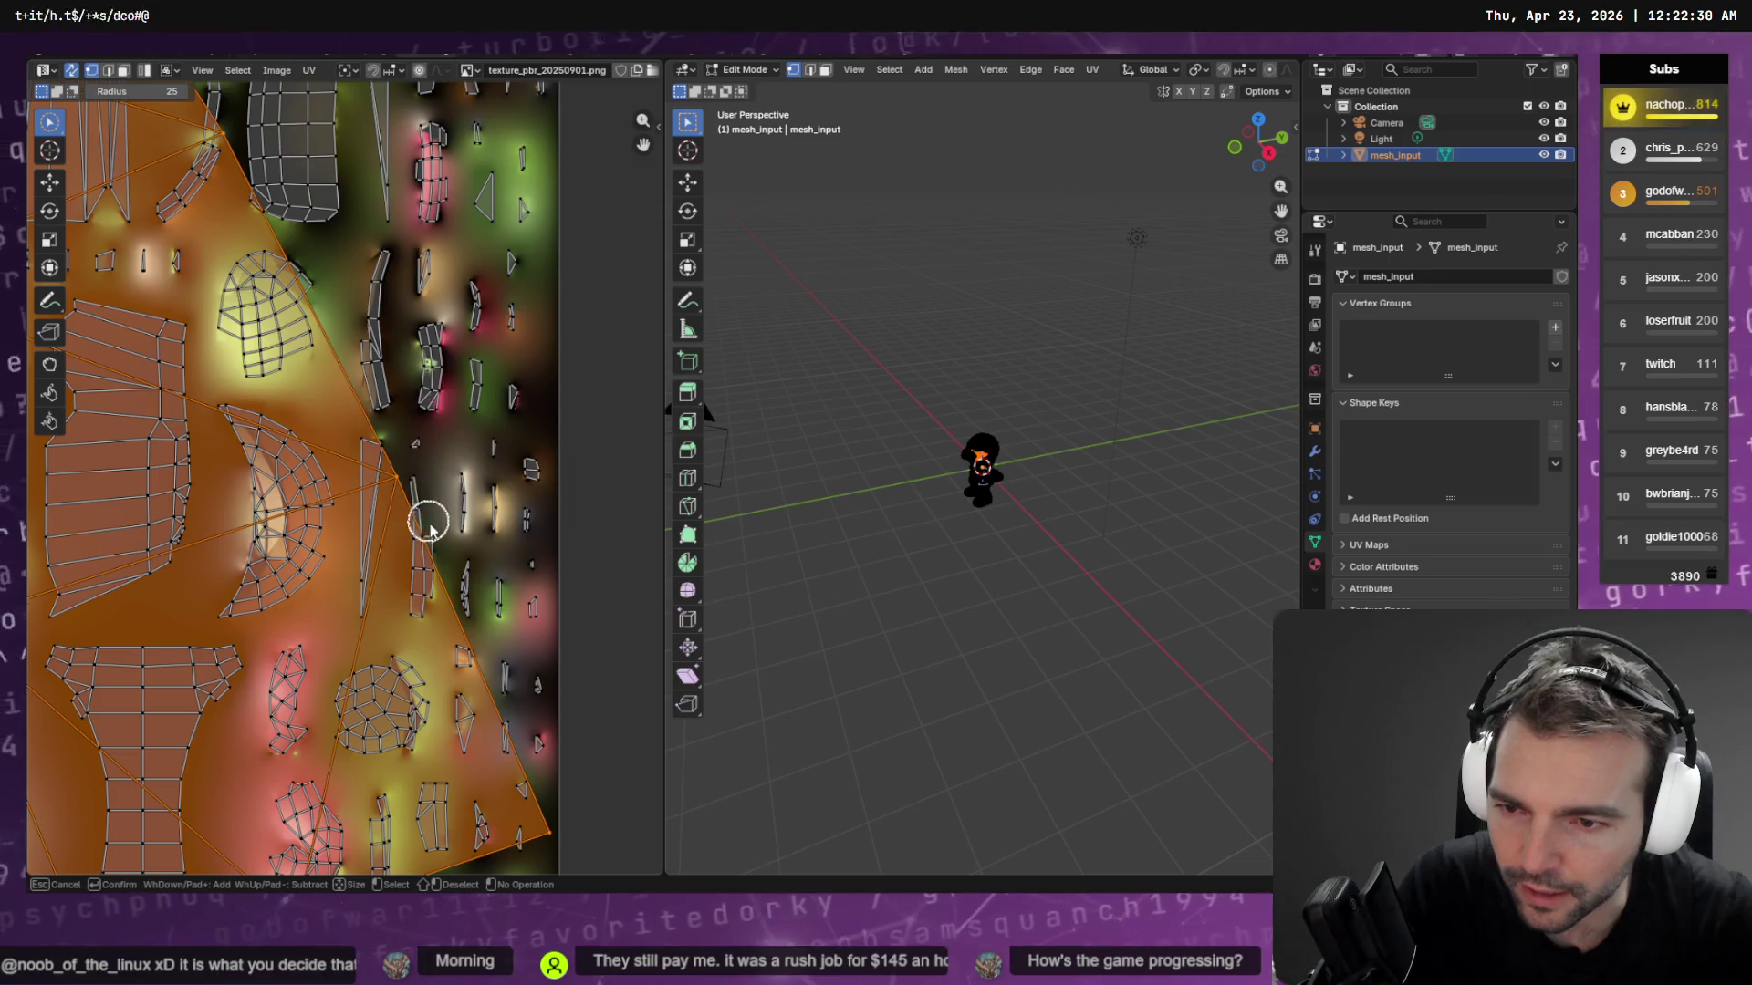
scroll(351, 511, down, 3)
scroll(376, 485, down, 3)
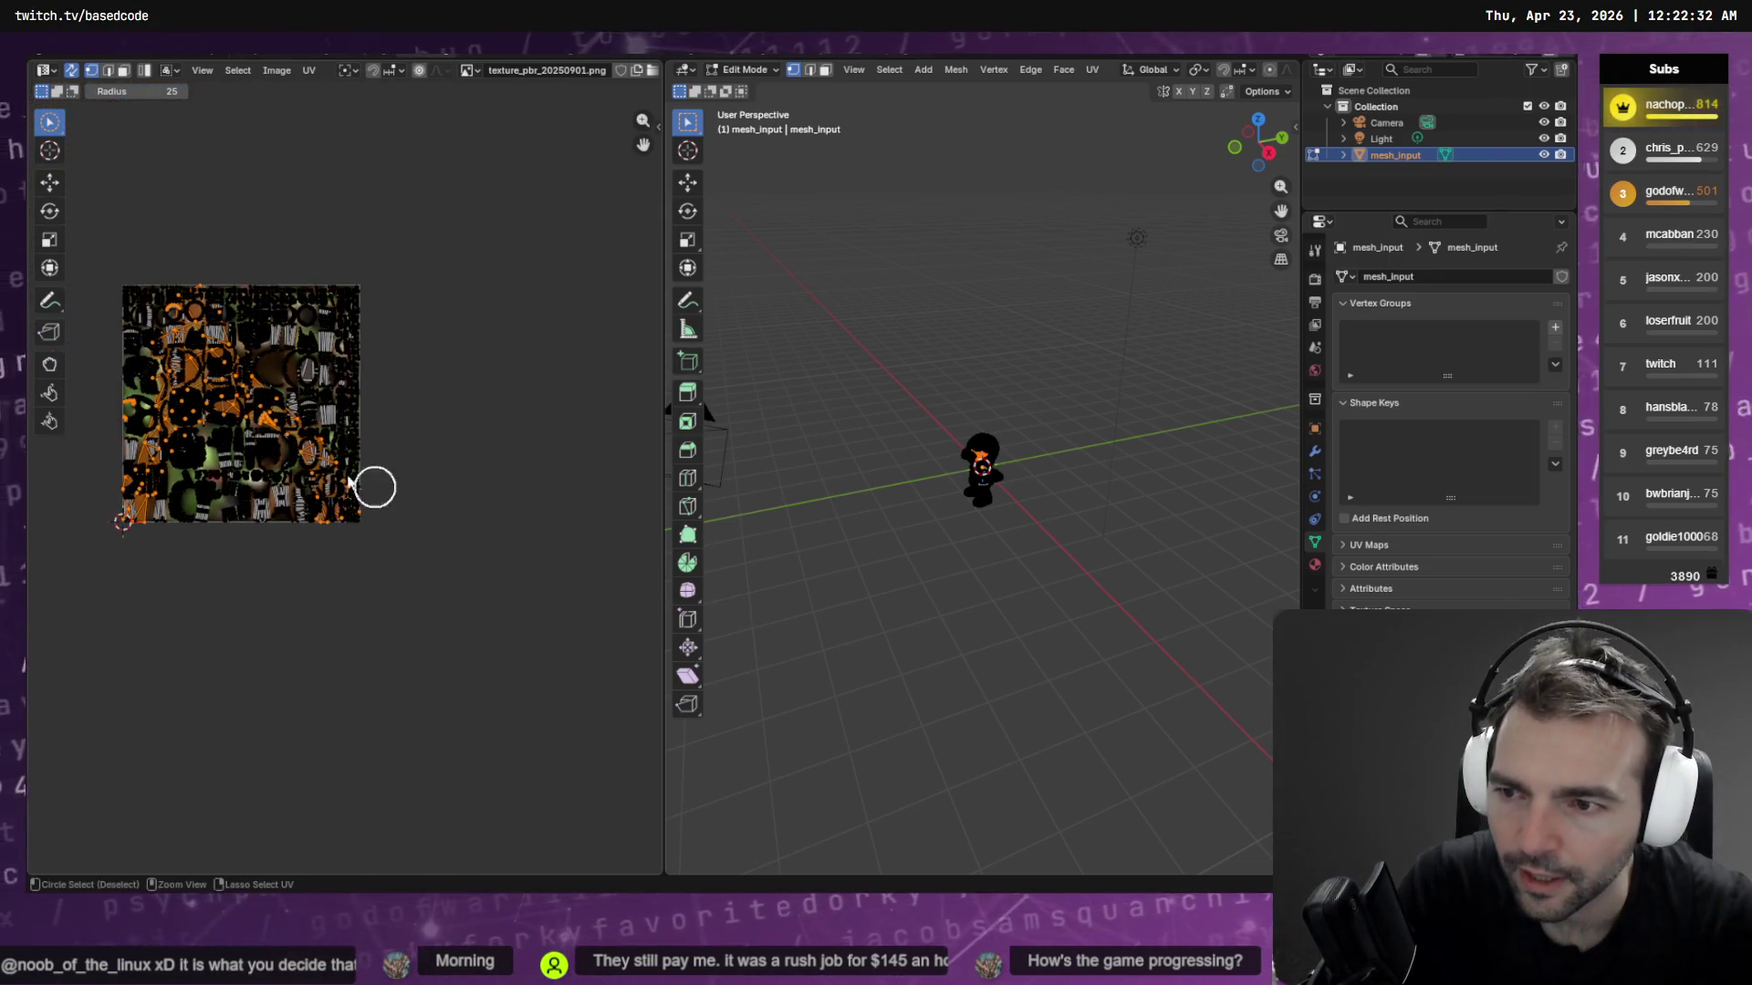
middle_drag(376, 485, 653, 511)
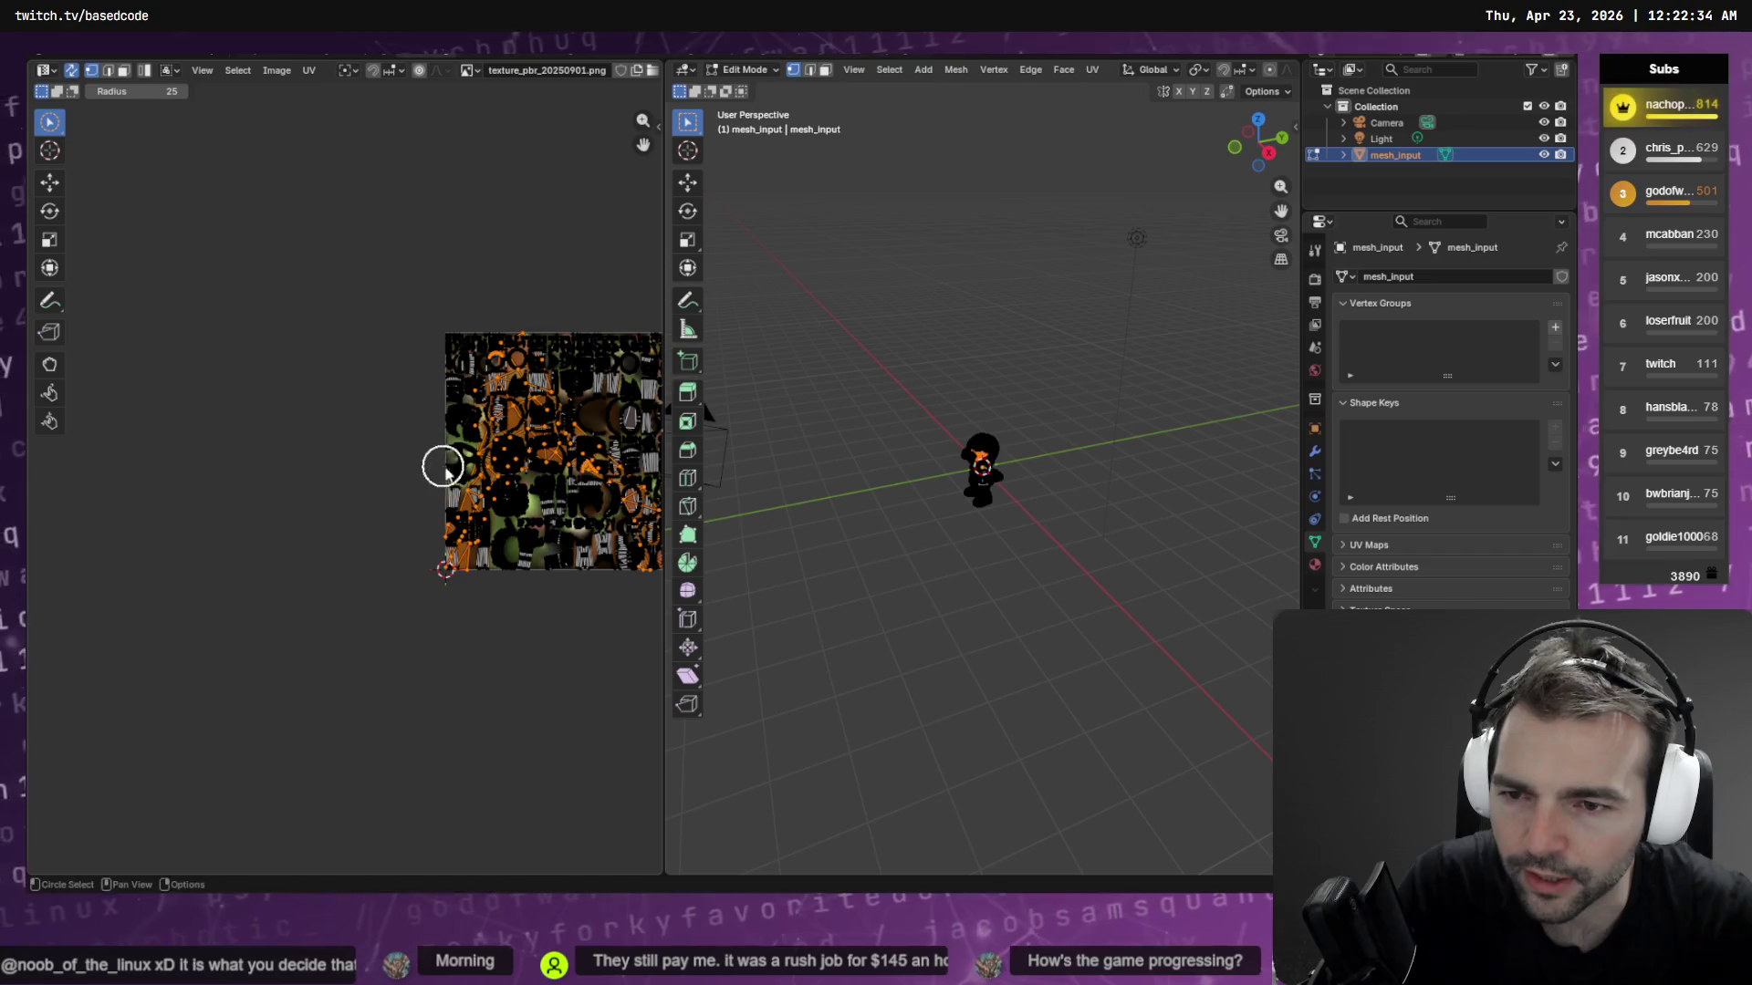
key(s)
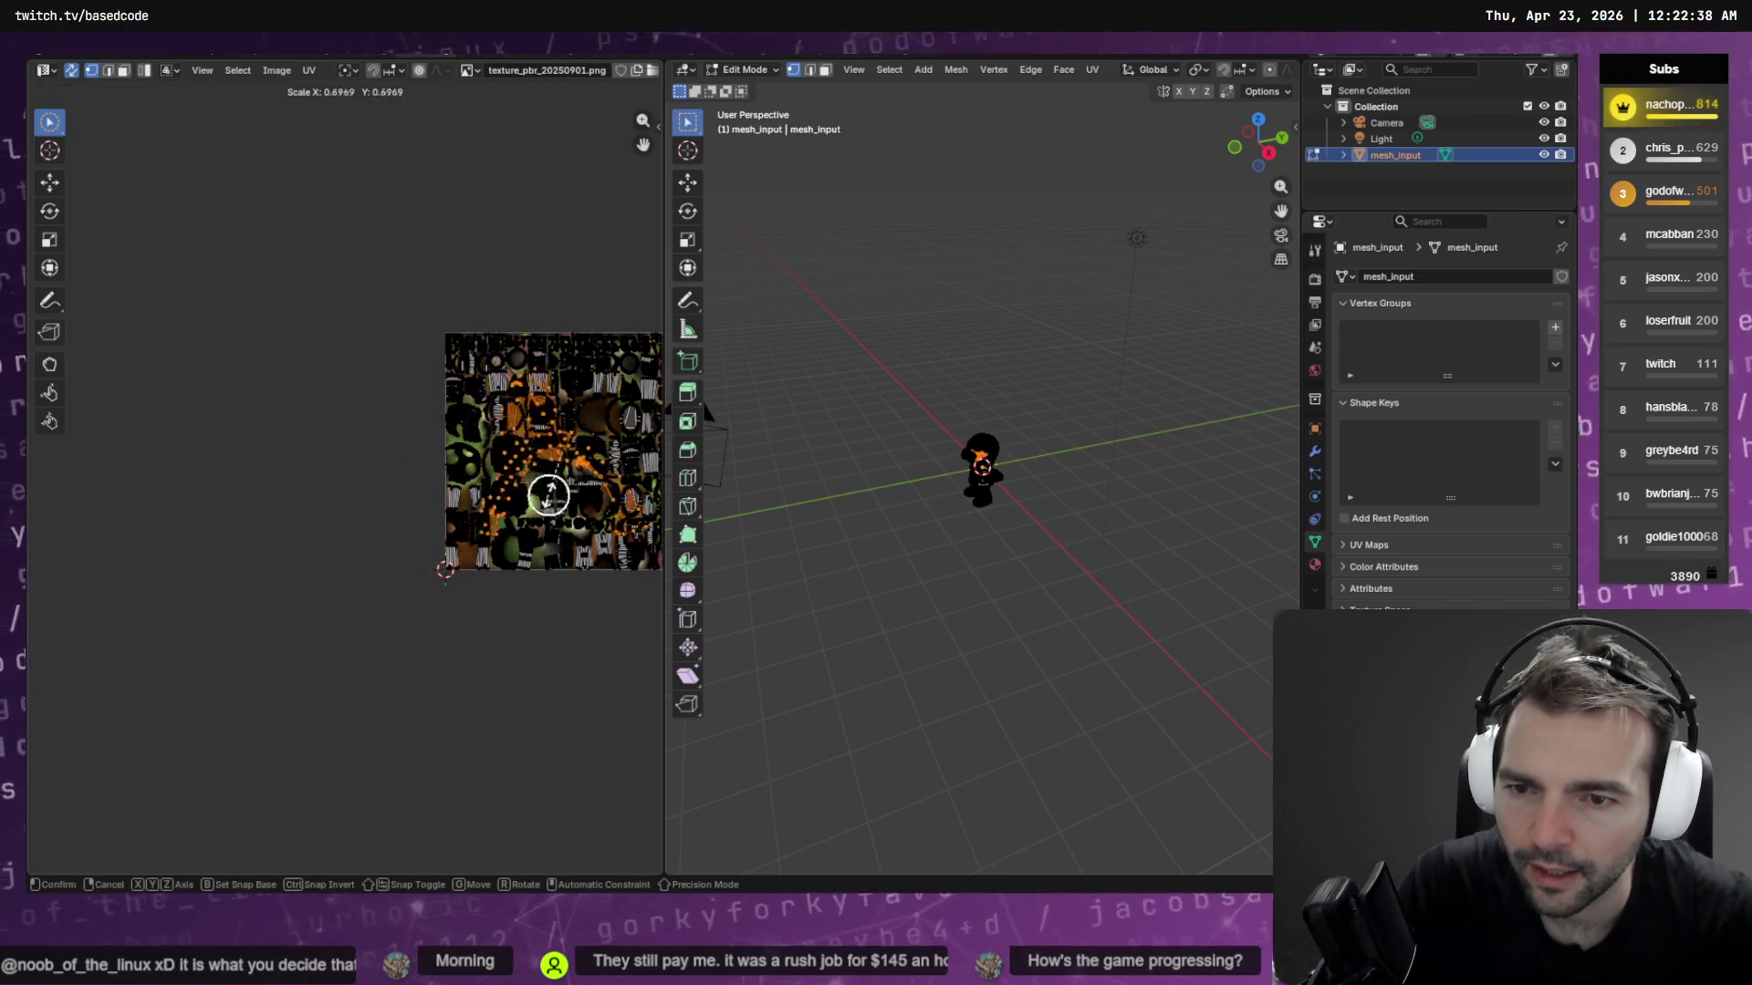
click(534, 483)
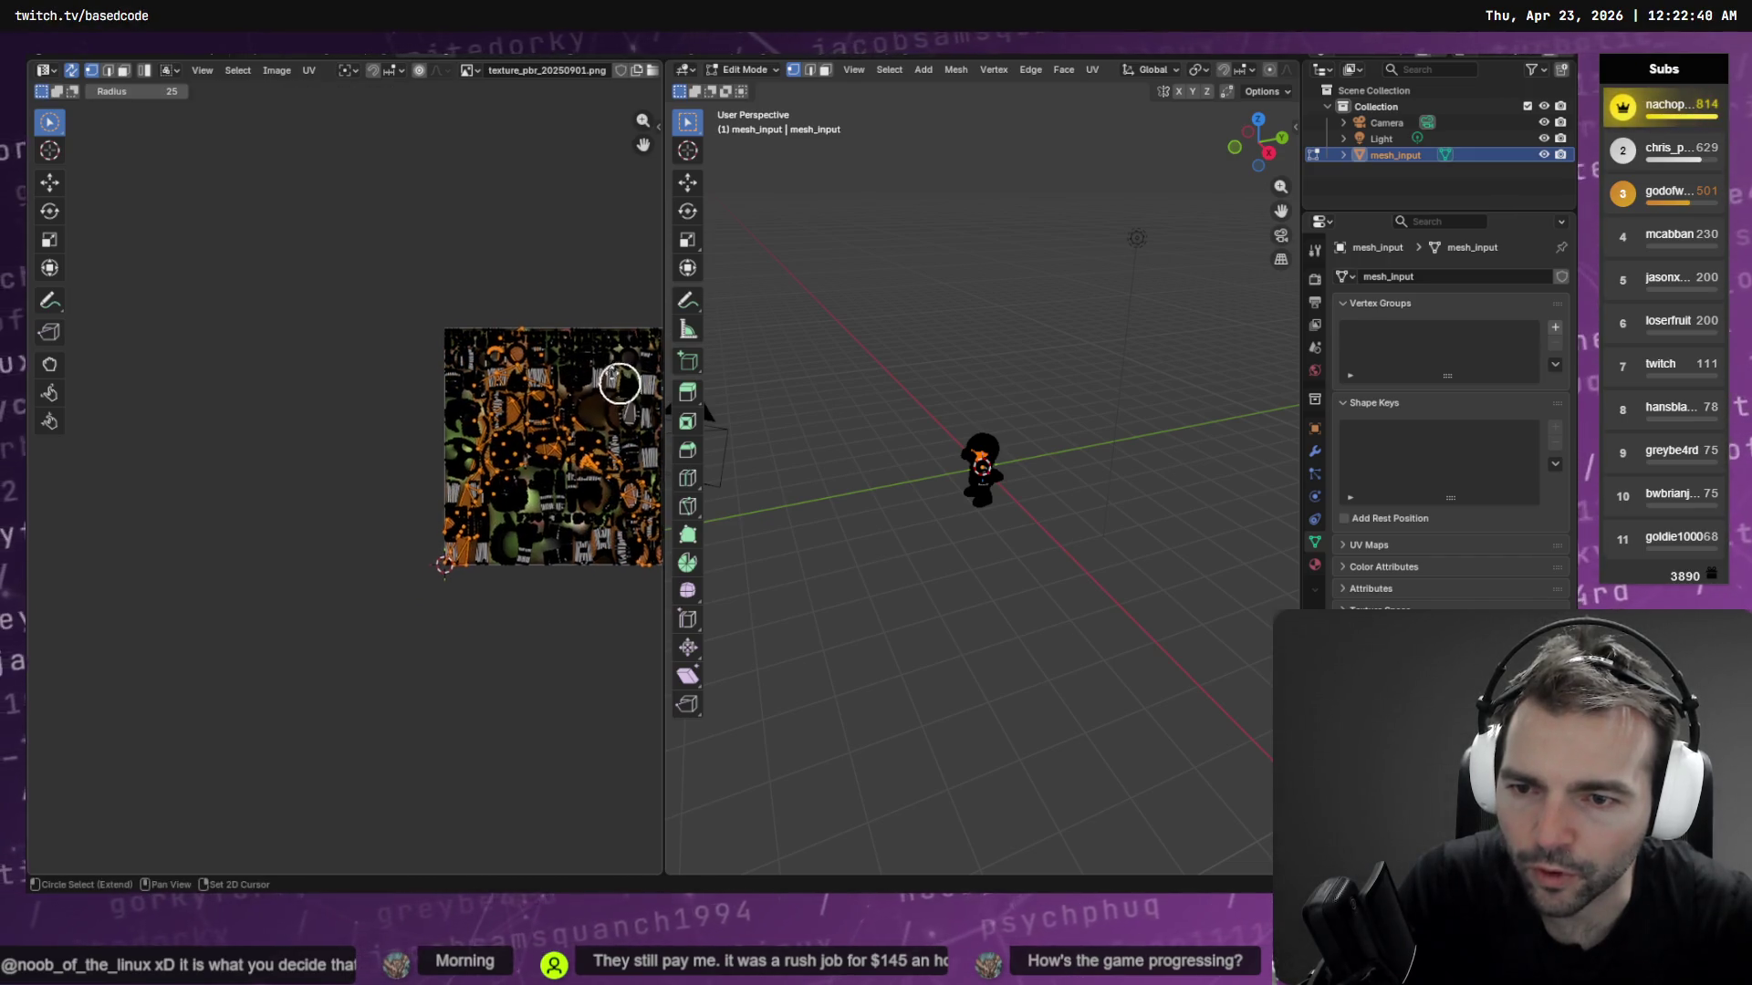
Shrink the selected islands further, to about 0.21 scale
scroll(584, 365, up, 3)
scroll(533, 300, up, 5)
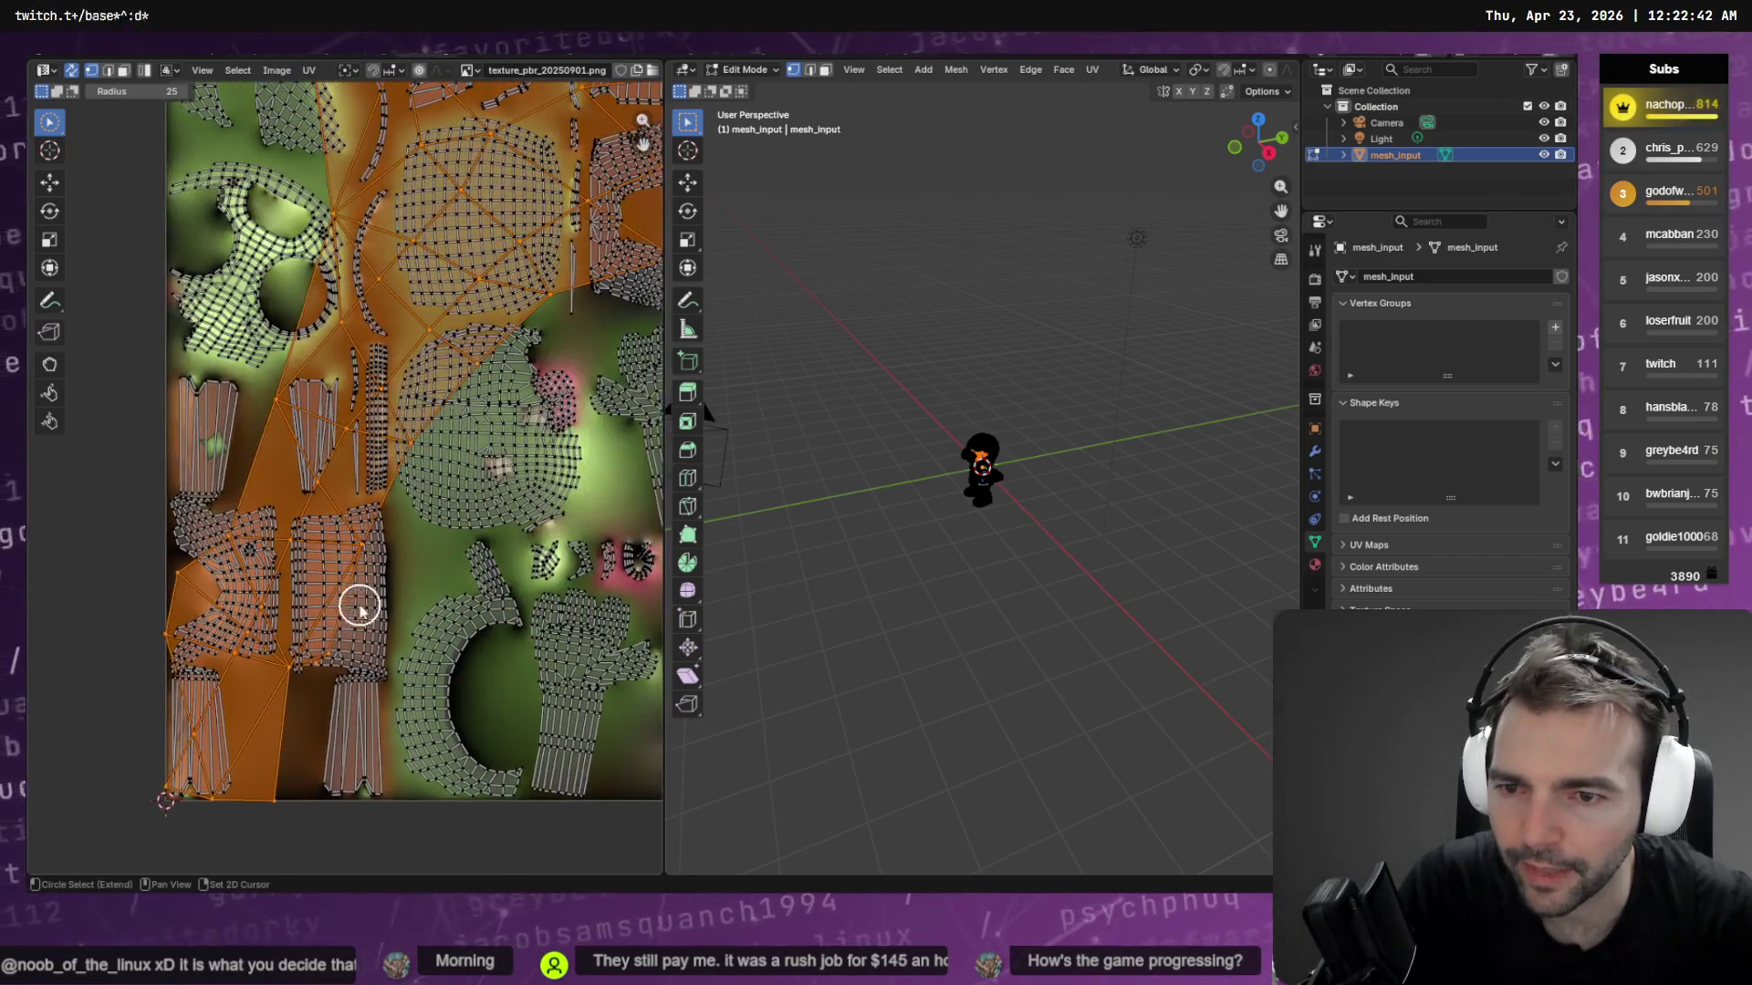
scroll(437, 487, down, 4)
key(s)
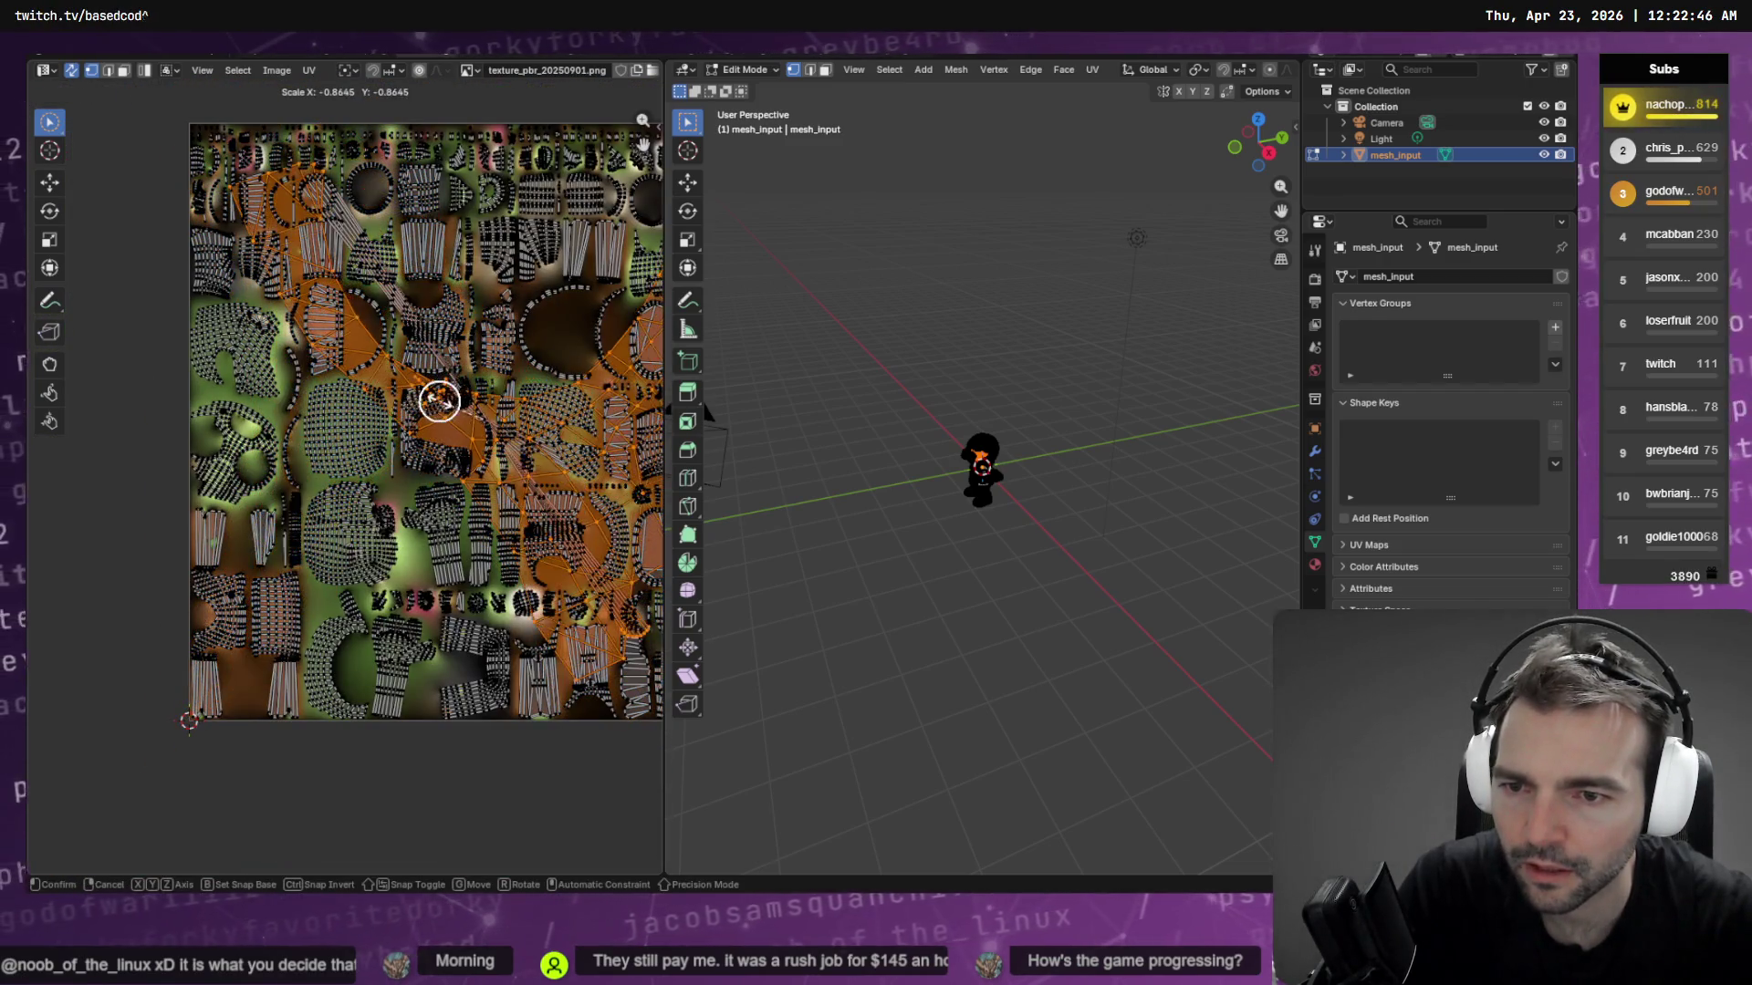
click(431, 374)
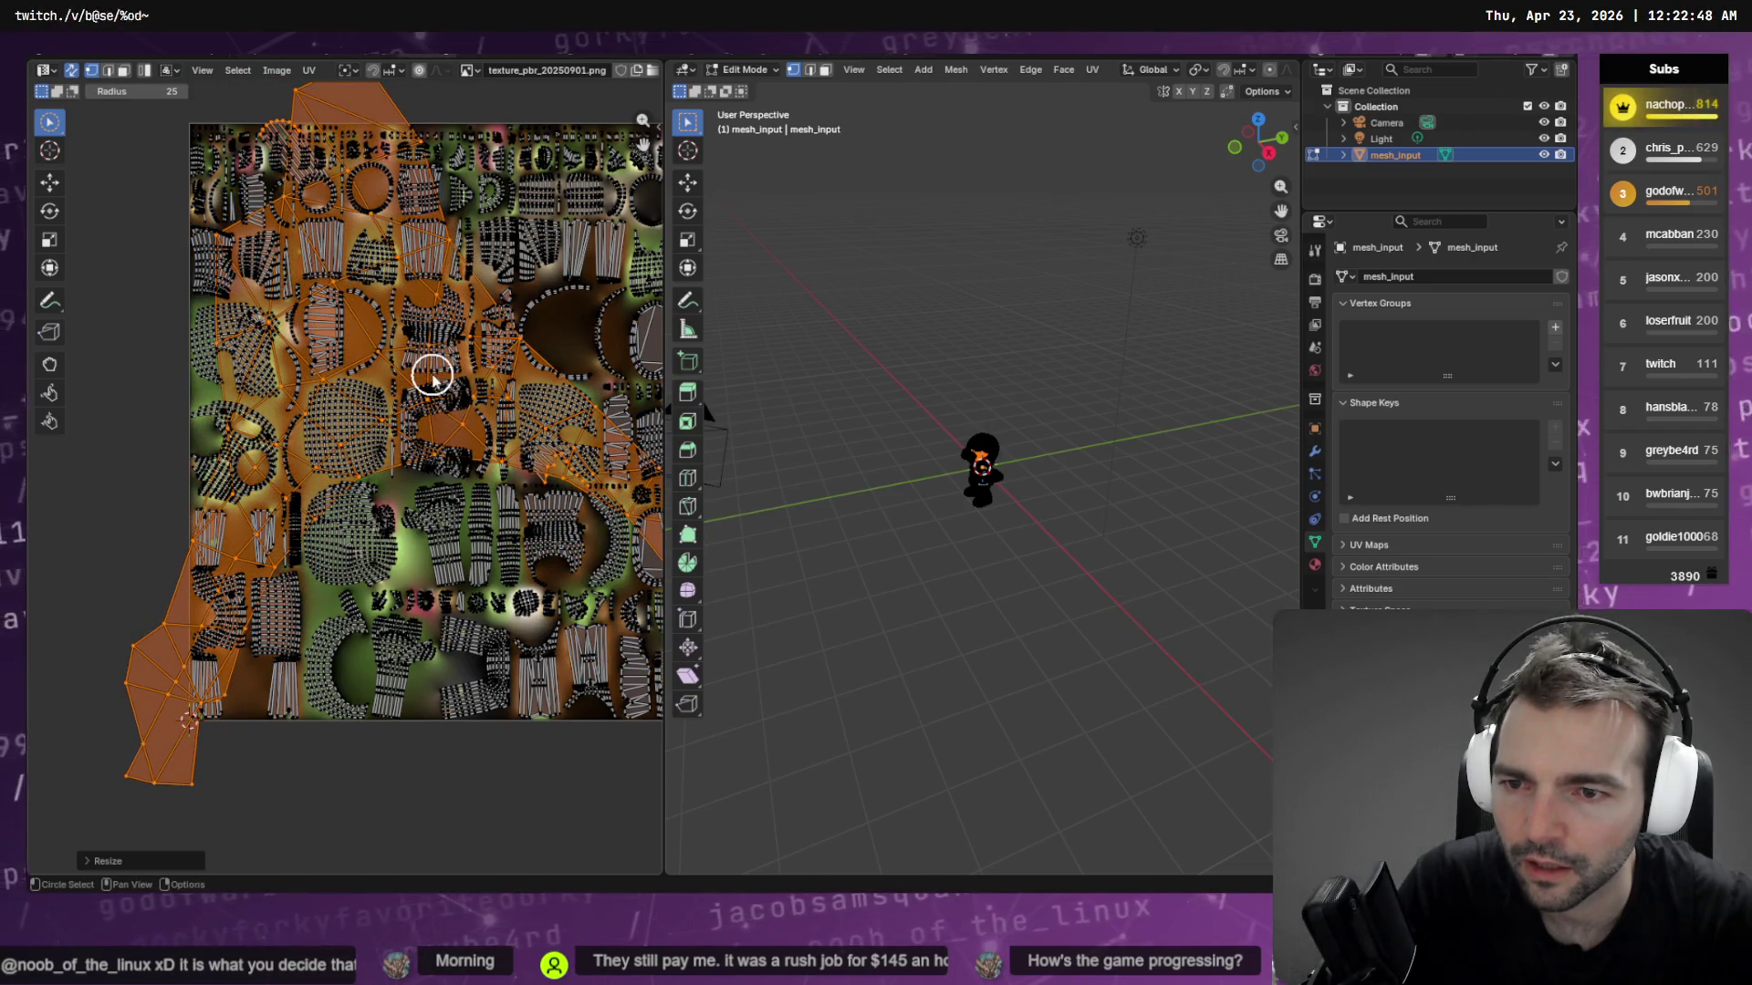
key(s)
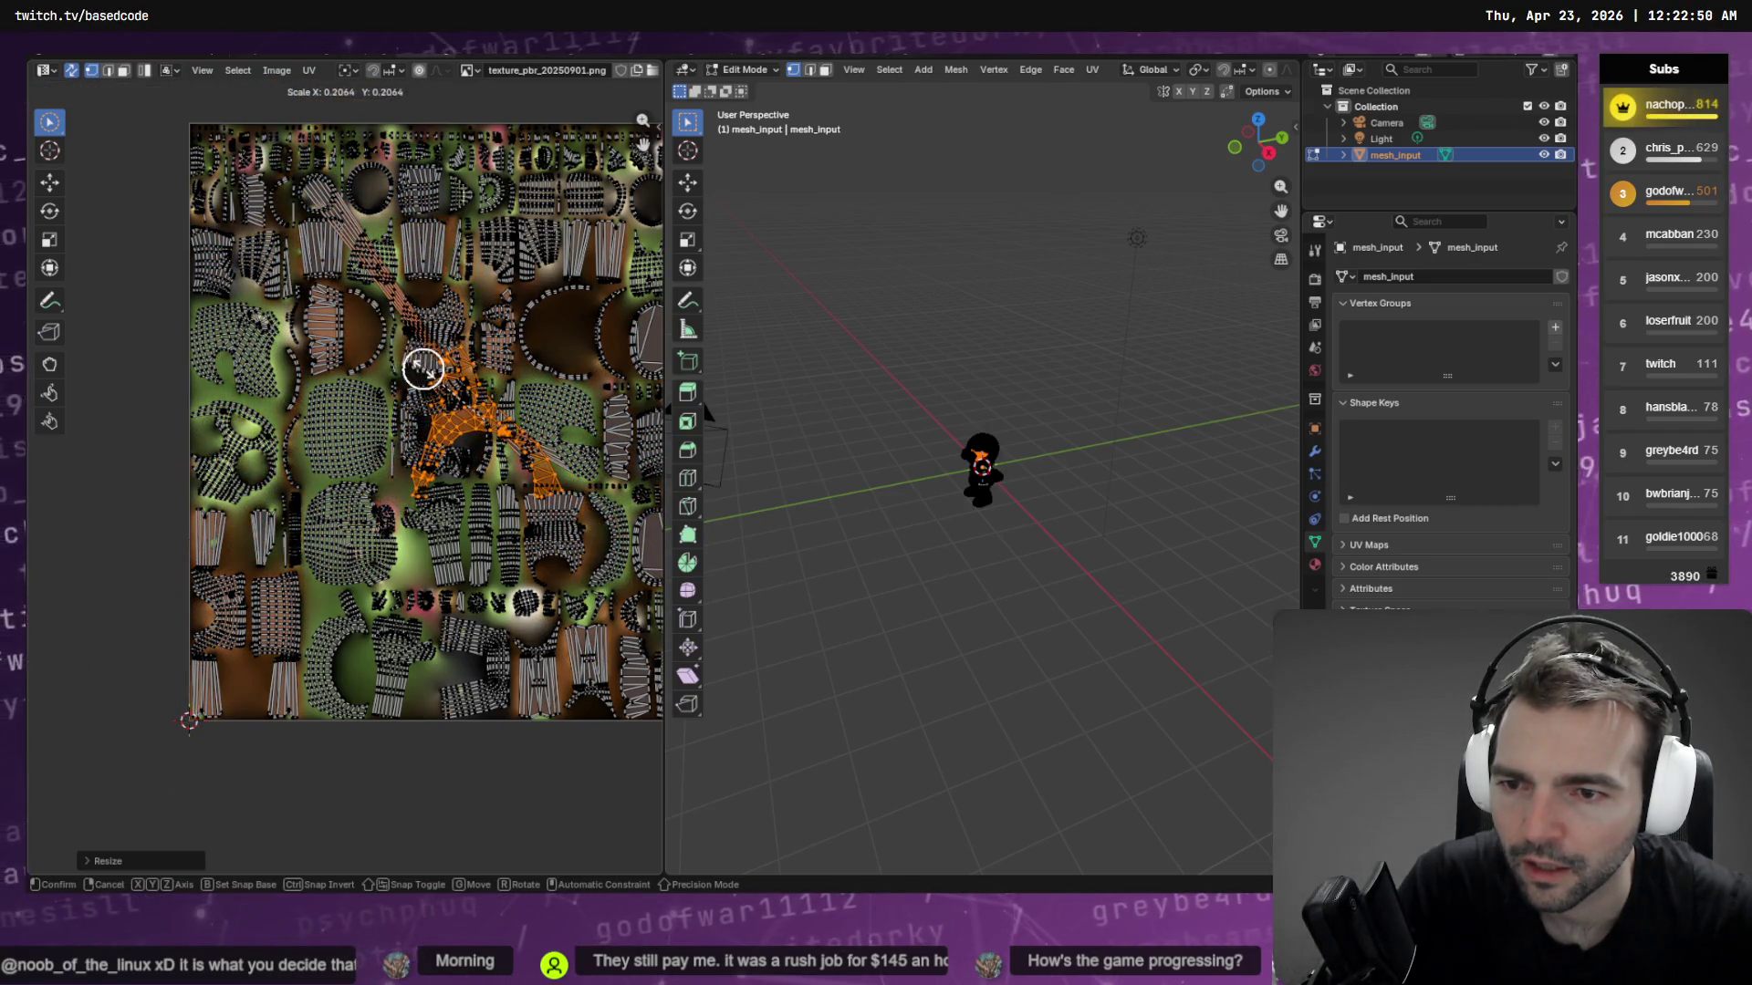
mouse_move(548, 384)
middle_down()
mouse_move(480, 297)
mouse_move(376, 481)
middle_up()
scroll(493, 330, up, 3)
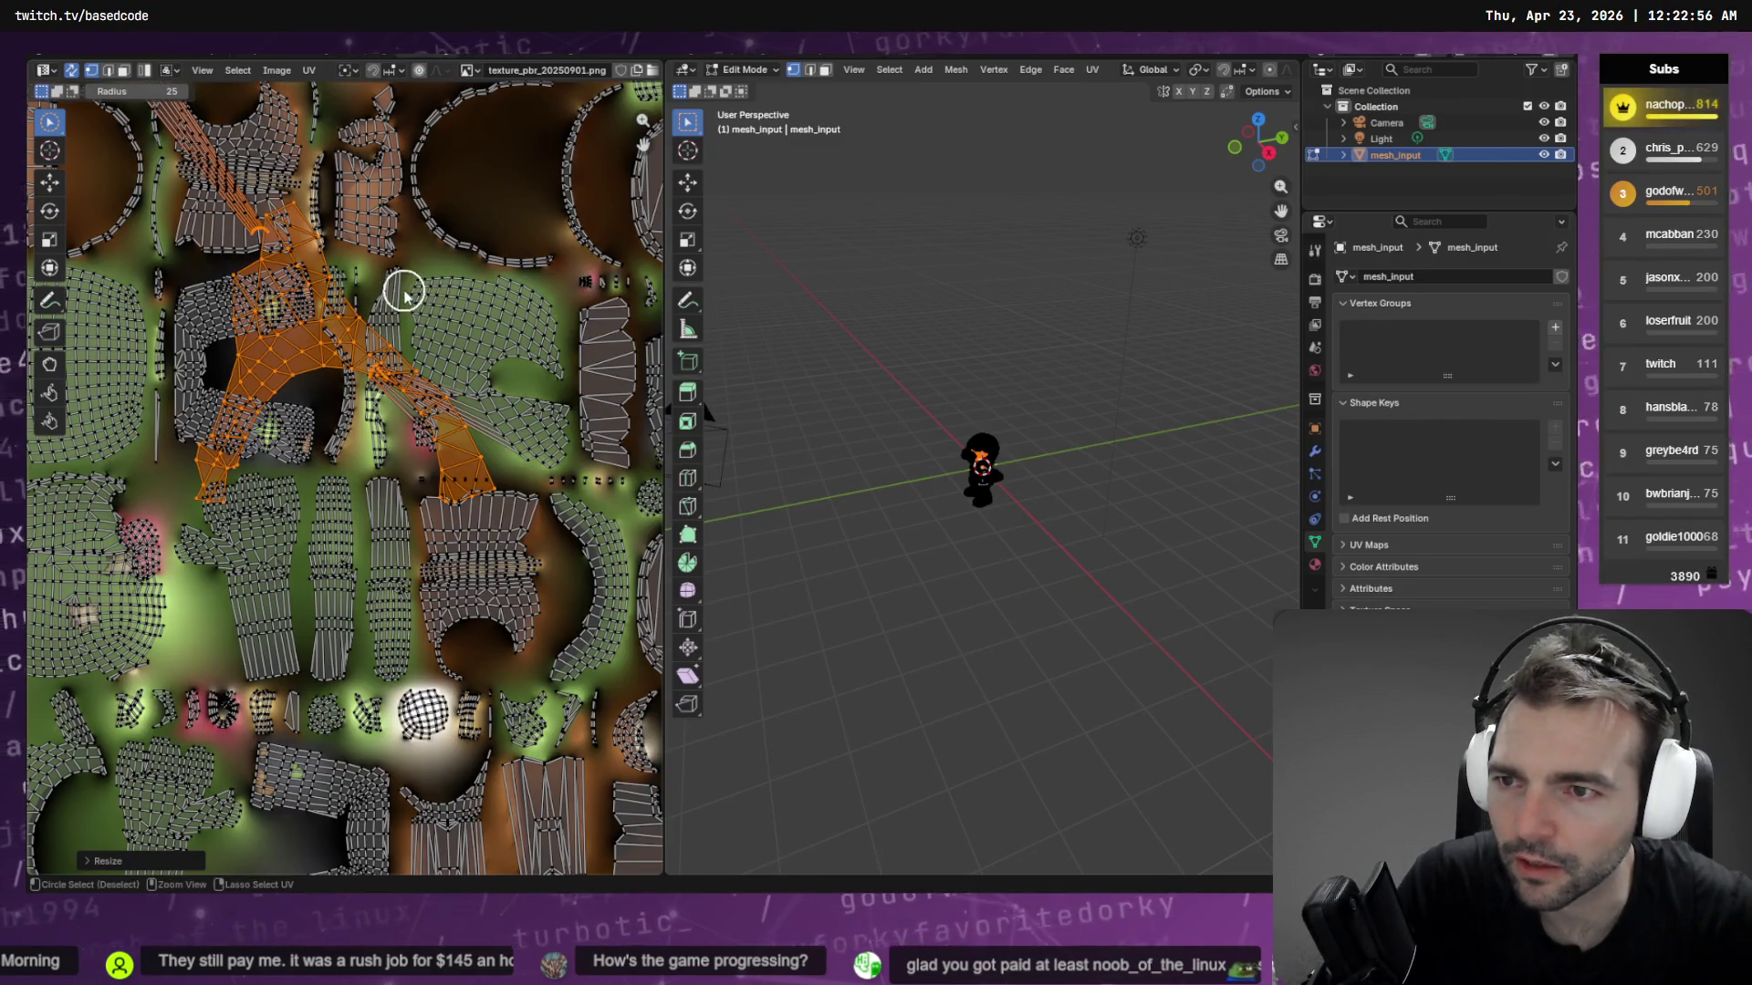
Deselect the left part of the UV selection and shrink the remaining islands
mouse_move(404, 292)
ctrl+middle_down()
mouse_move(383, 250)
mouse_move(54, 551)
ctrl+middle_up()
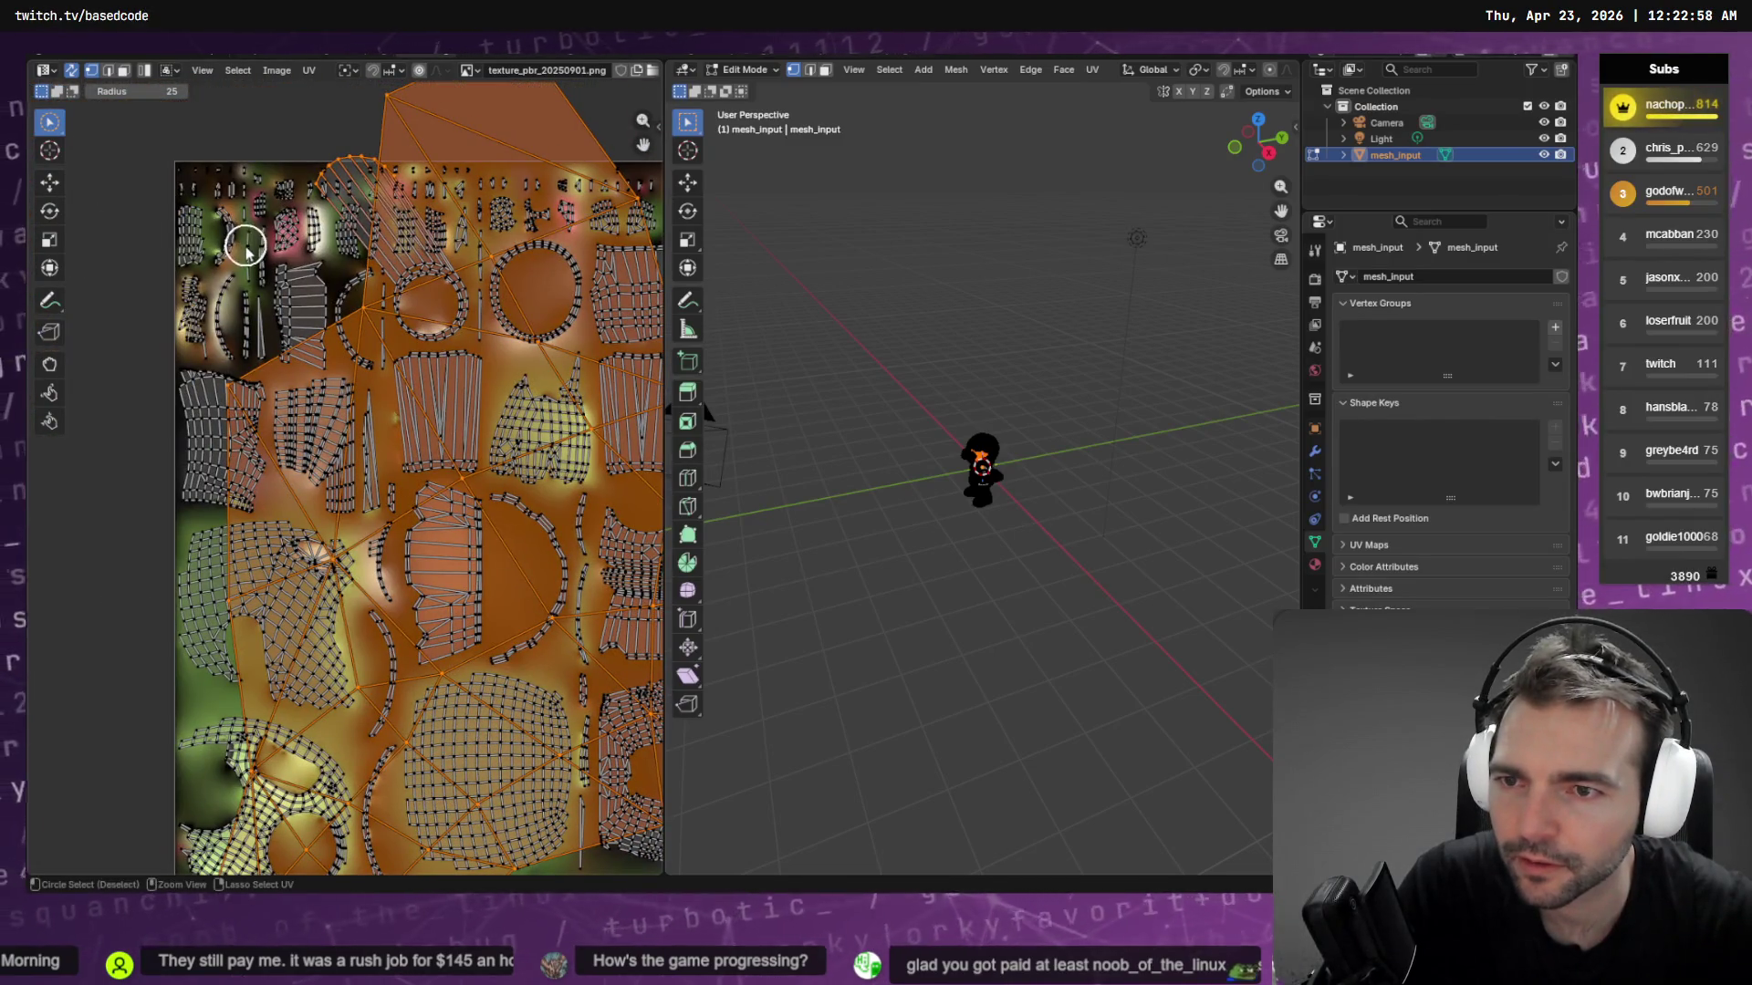
ctrl+drag(246, 246, 528, 297)
key(s)
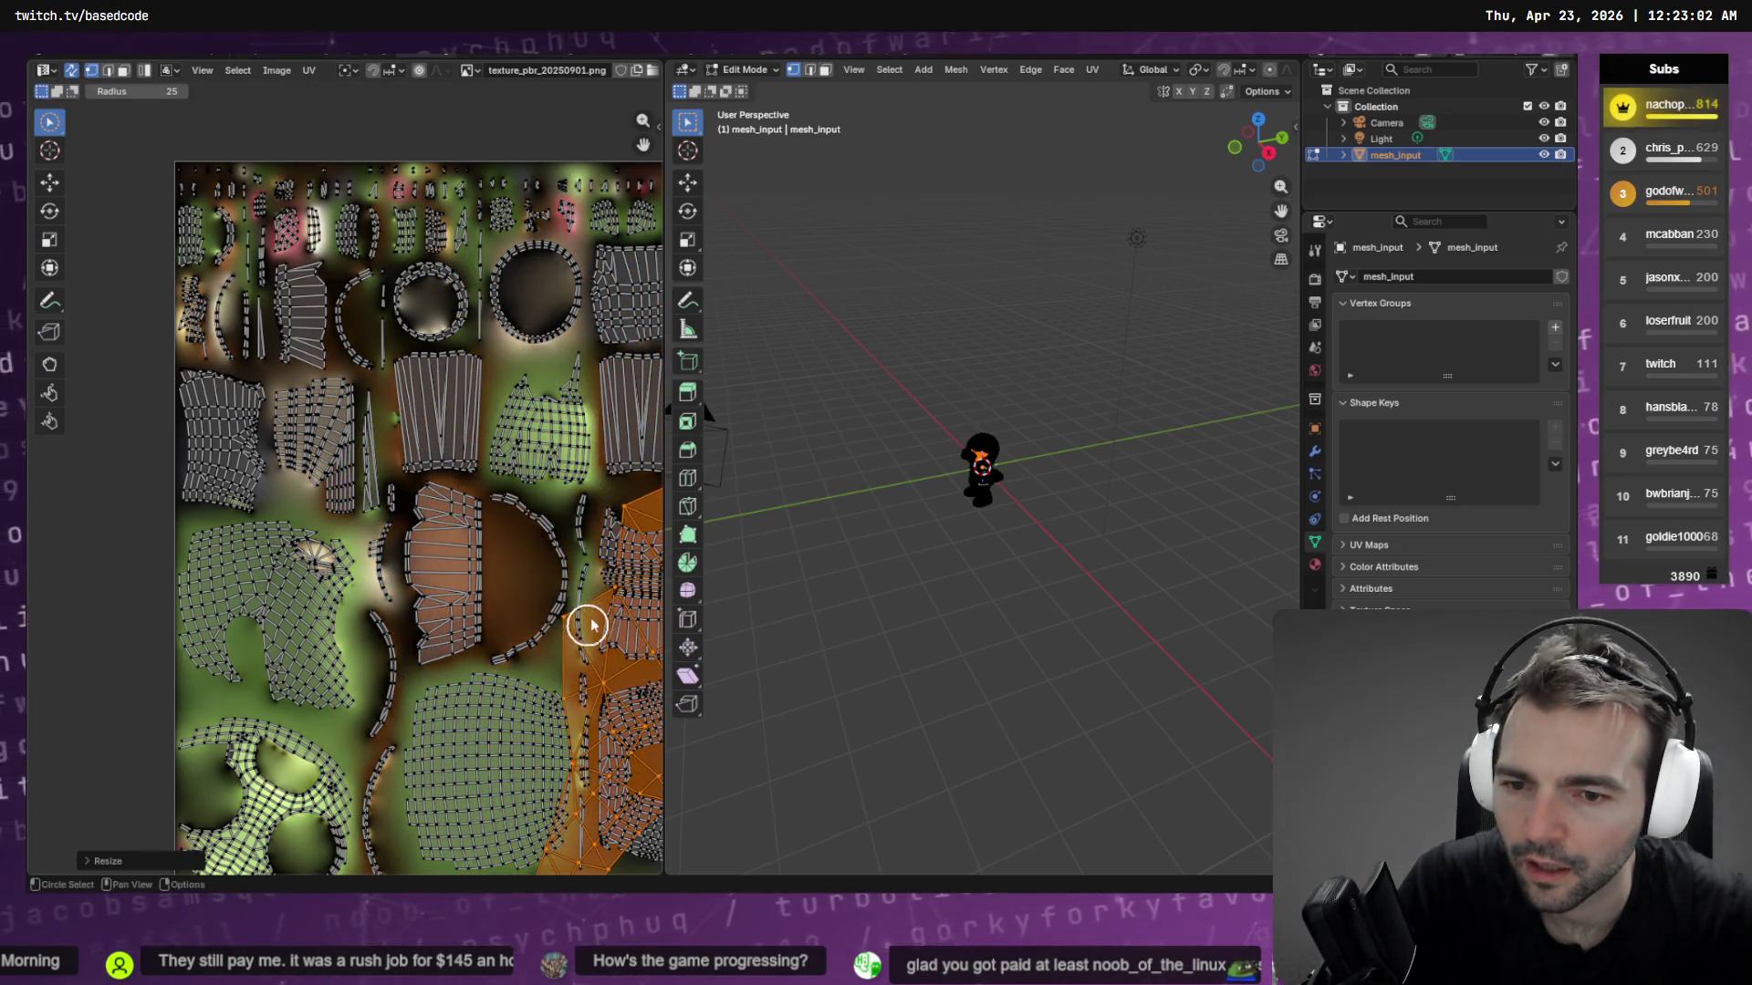
click(587, 626)
scroll(586, 625, up, 4)
click(251, 319)
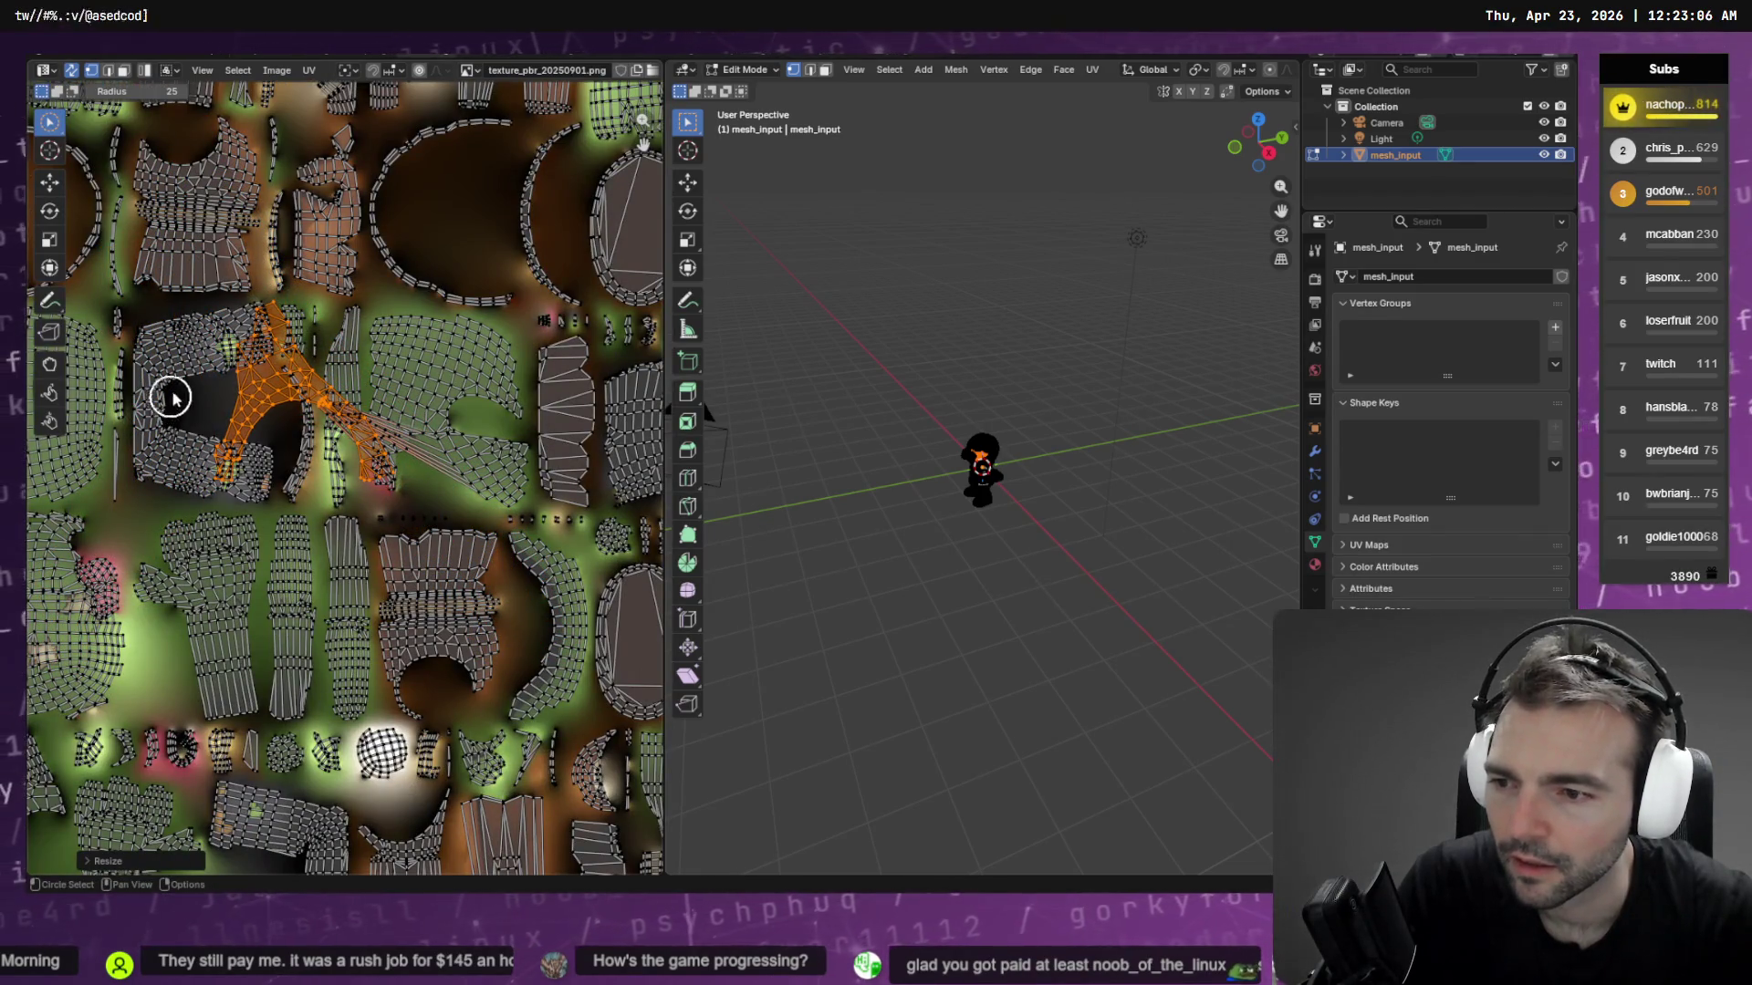
scroll(602, 375, up, 2)
mouse_move(602, 375)
middle_down()
mouse_move(594, 352)
mouse_move(597, 476)
mouse_move(481, 414)
middle_up()
scroll(602, 438, down, 1)
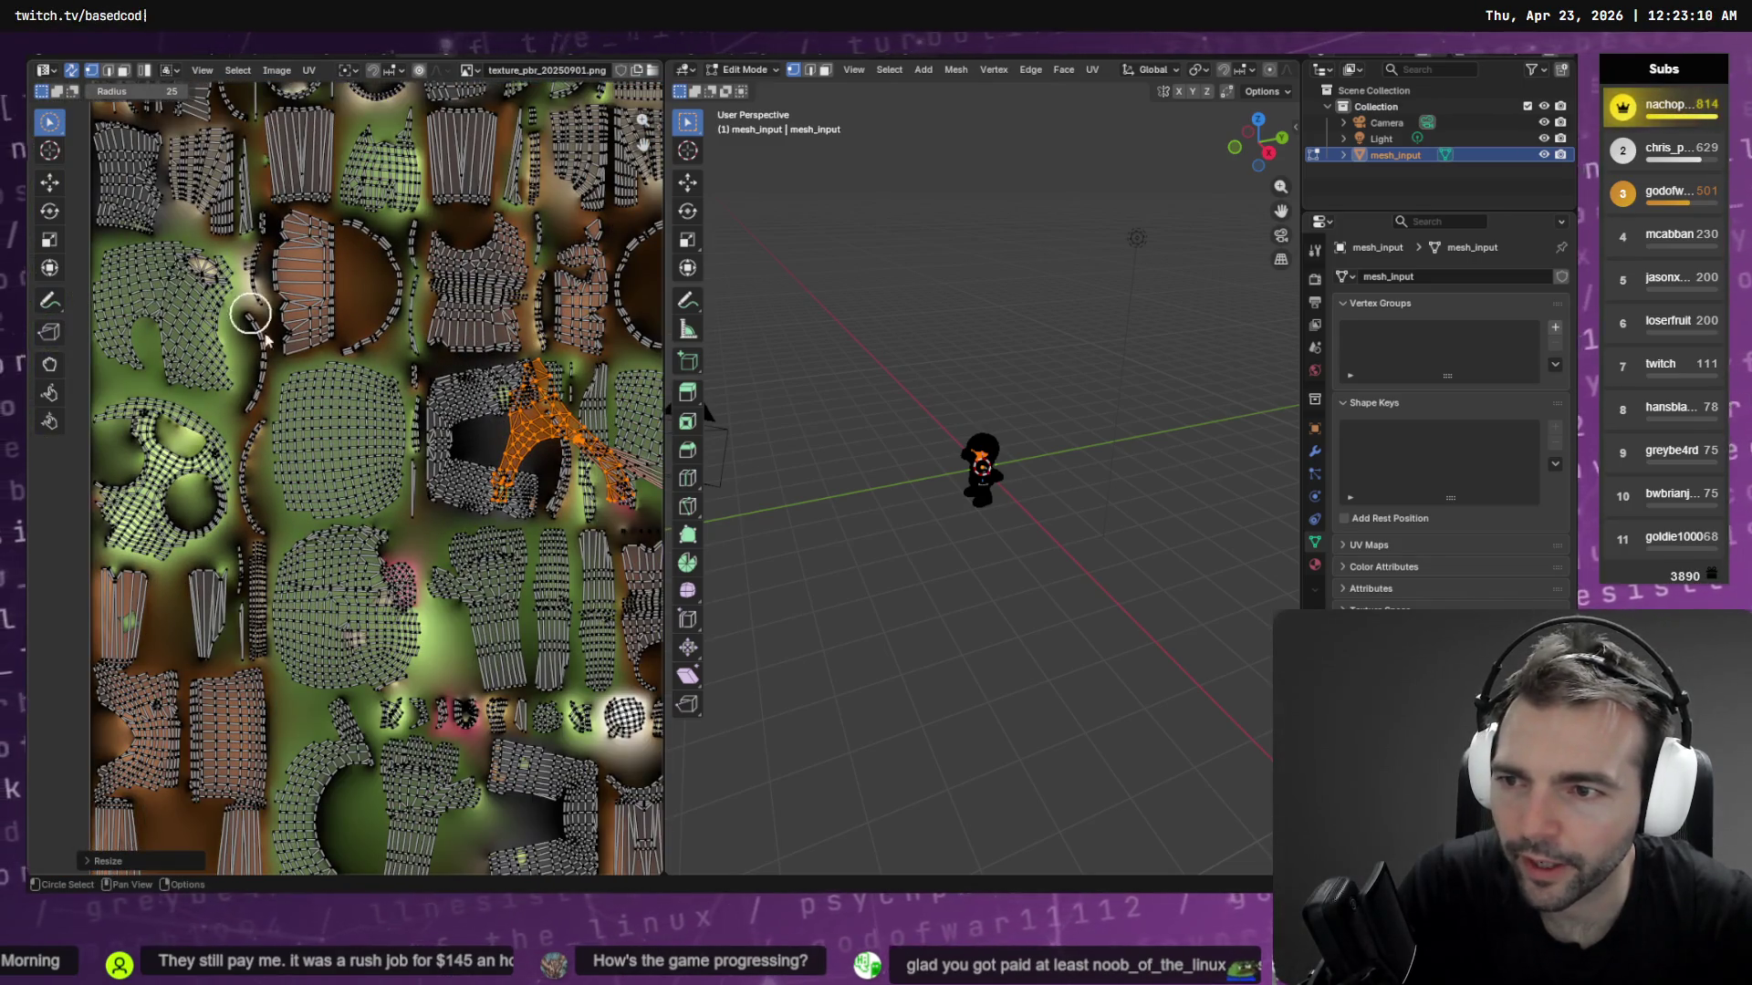
Try a Move tool reposition, undo it, and refine the island selection
click(51, 183)
drag(562, 430, 220, 305)
key(ctrl+z)
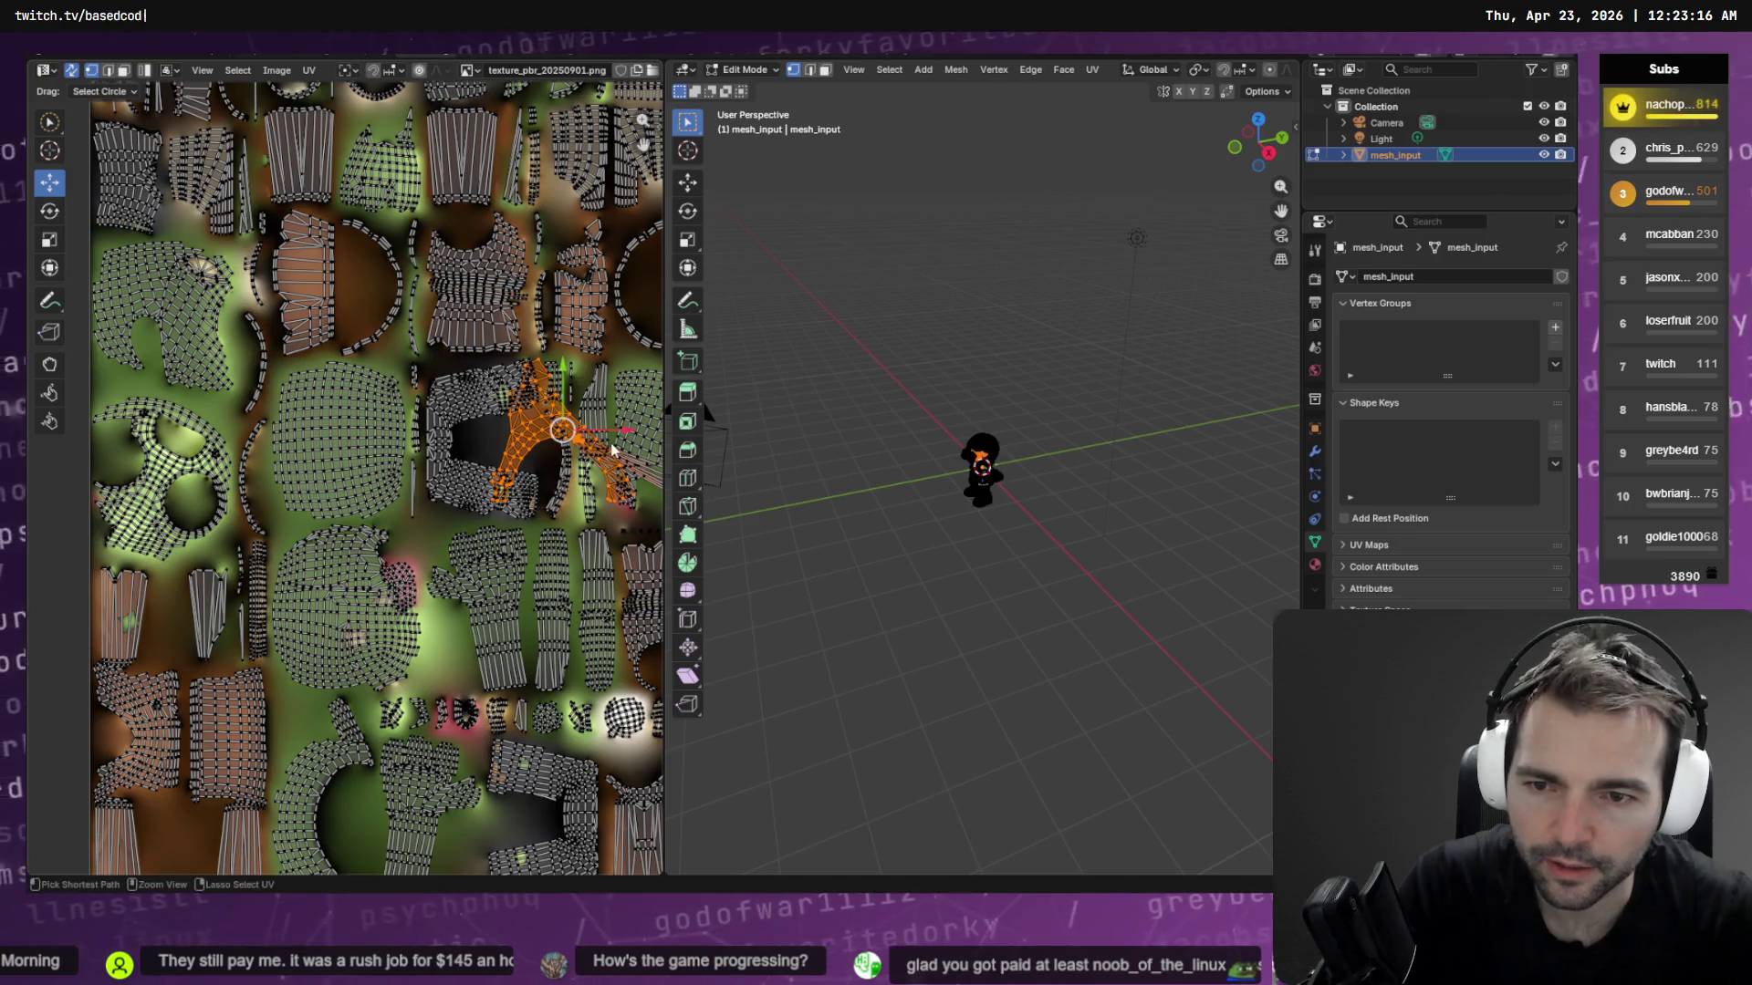
middle_drag(623, 443, 415, 434)
scroll(453, 416, up, 8)
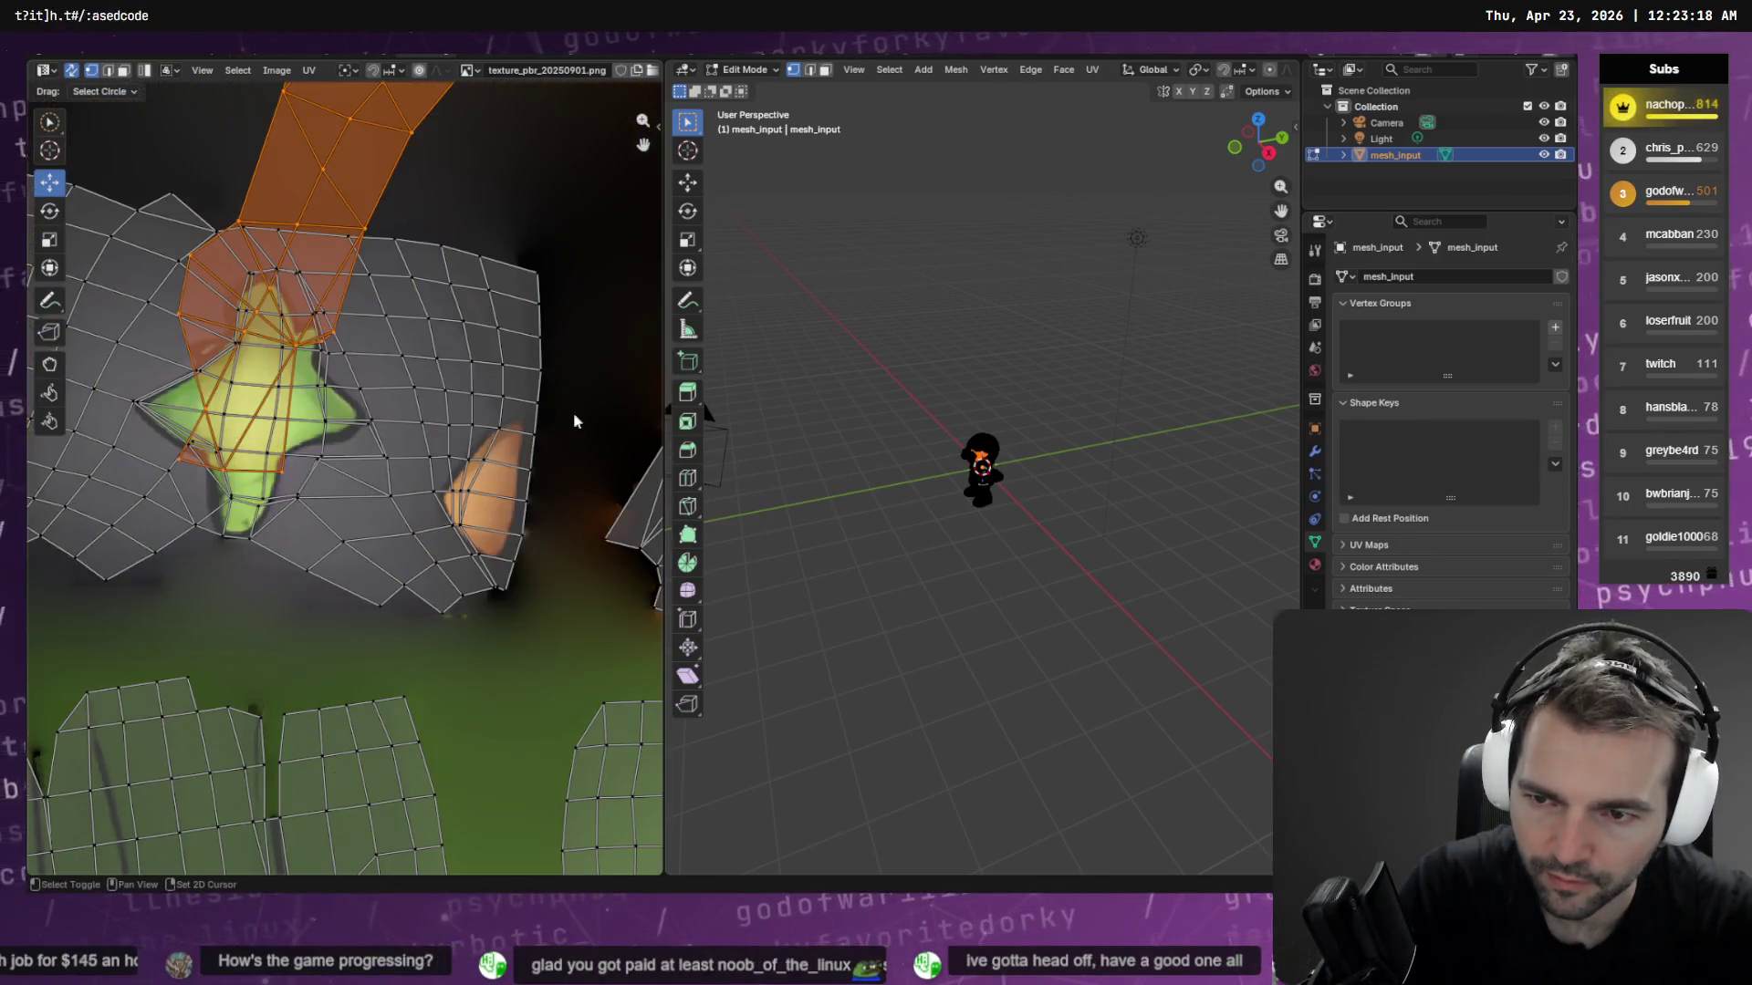
scroll(262, 312, up, 5)
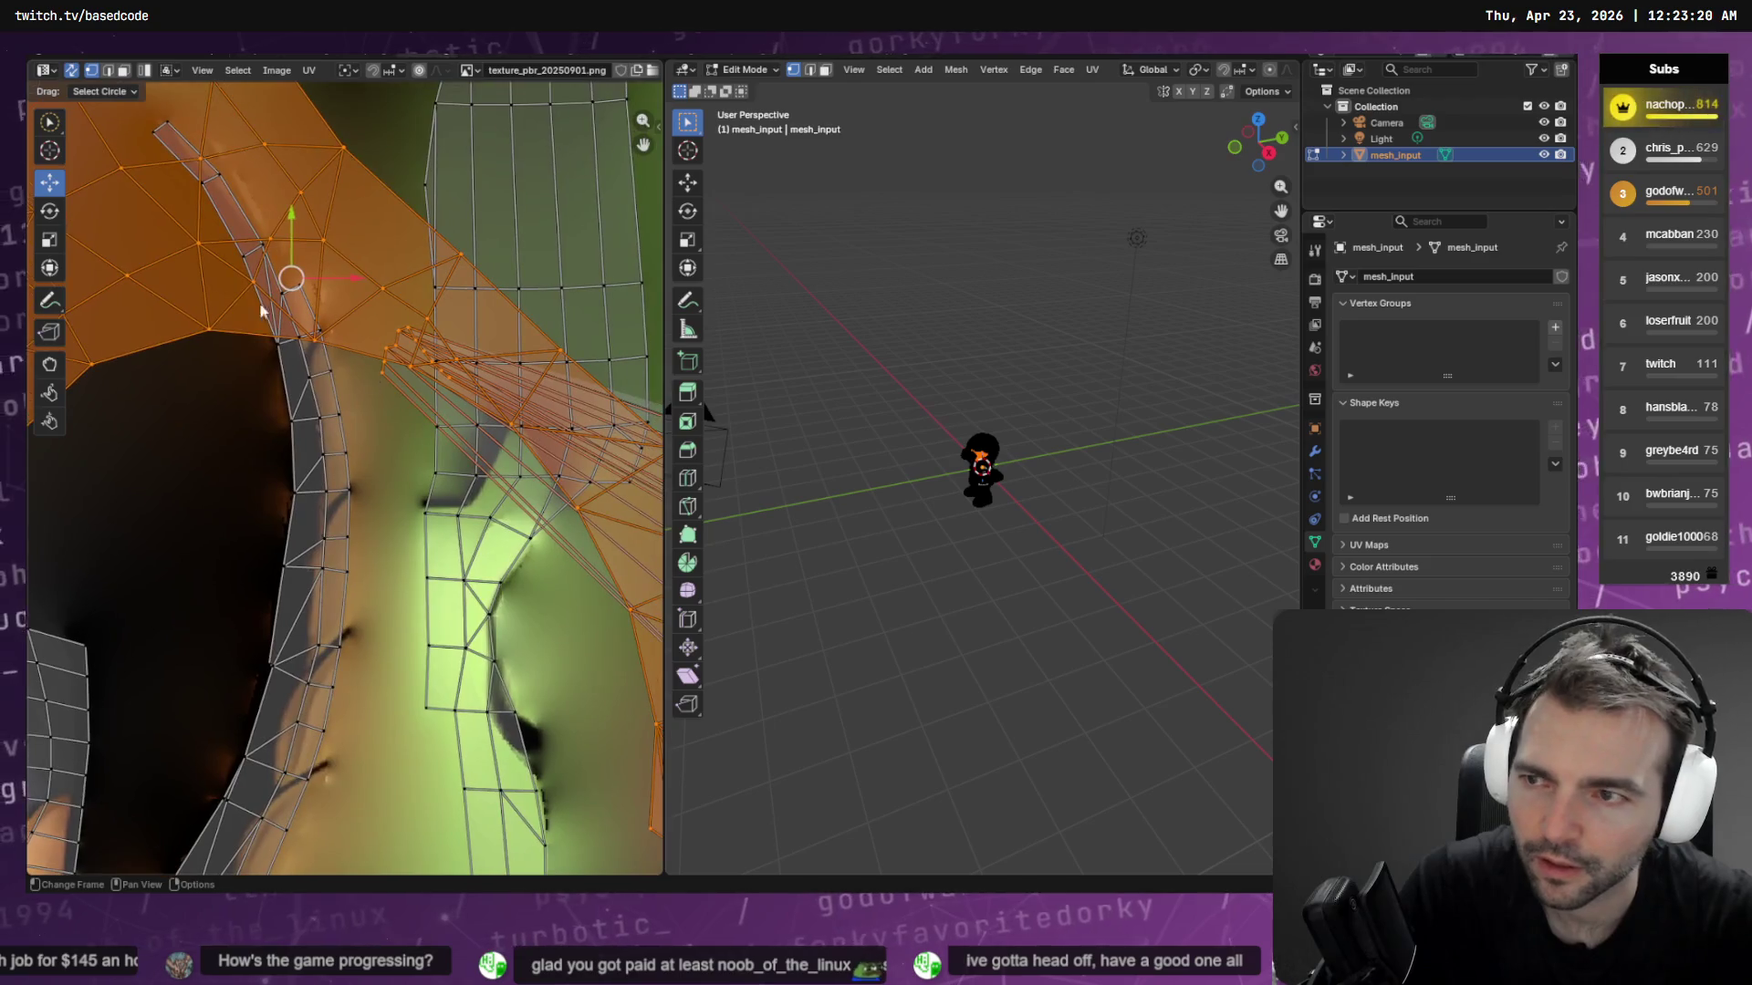
click(55, 123)
drag(365, 391, 383, 343)
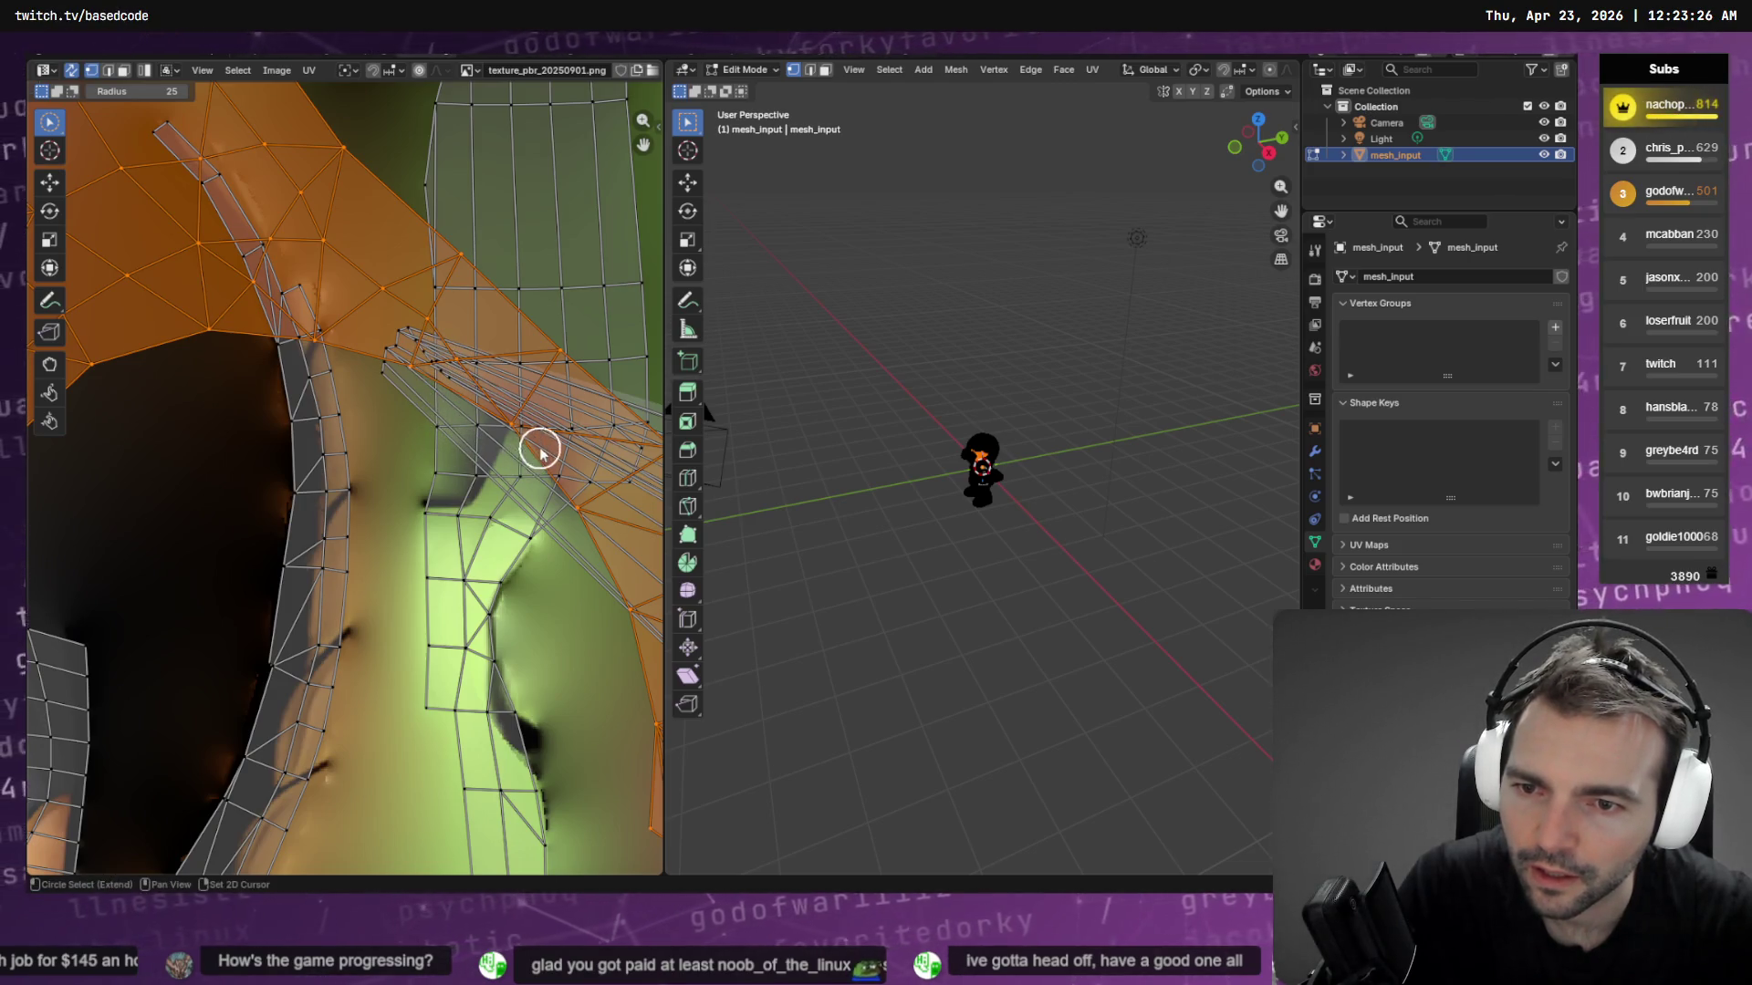
scroll(540, 449, down, 10)
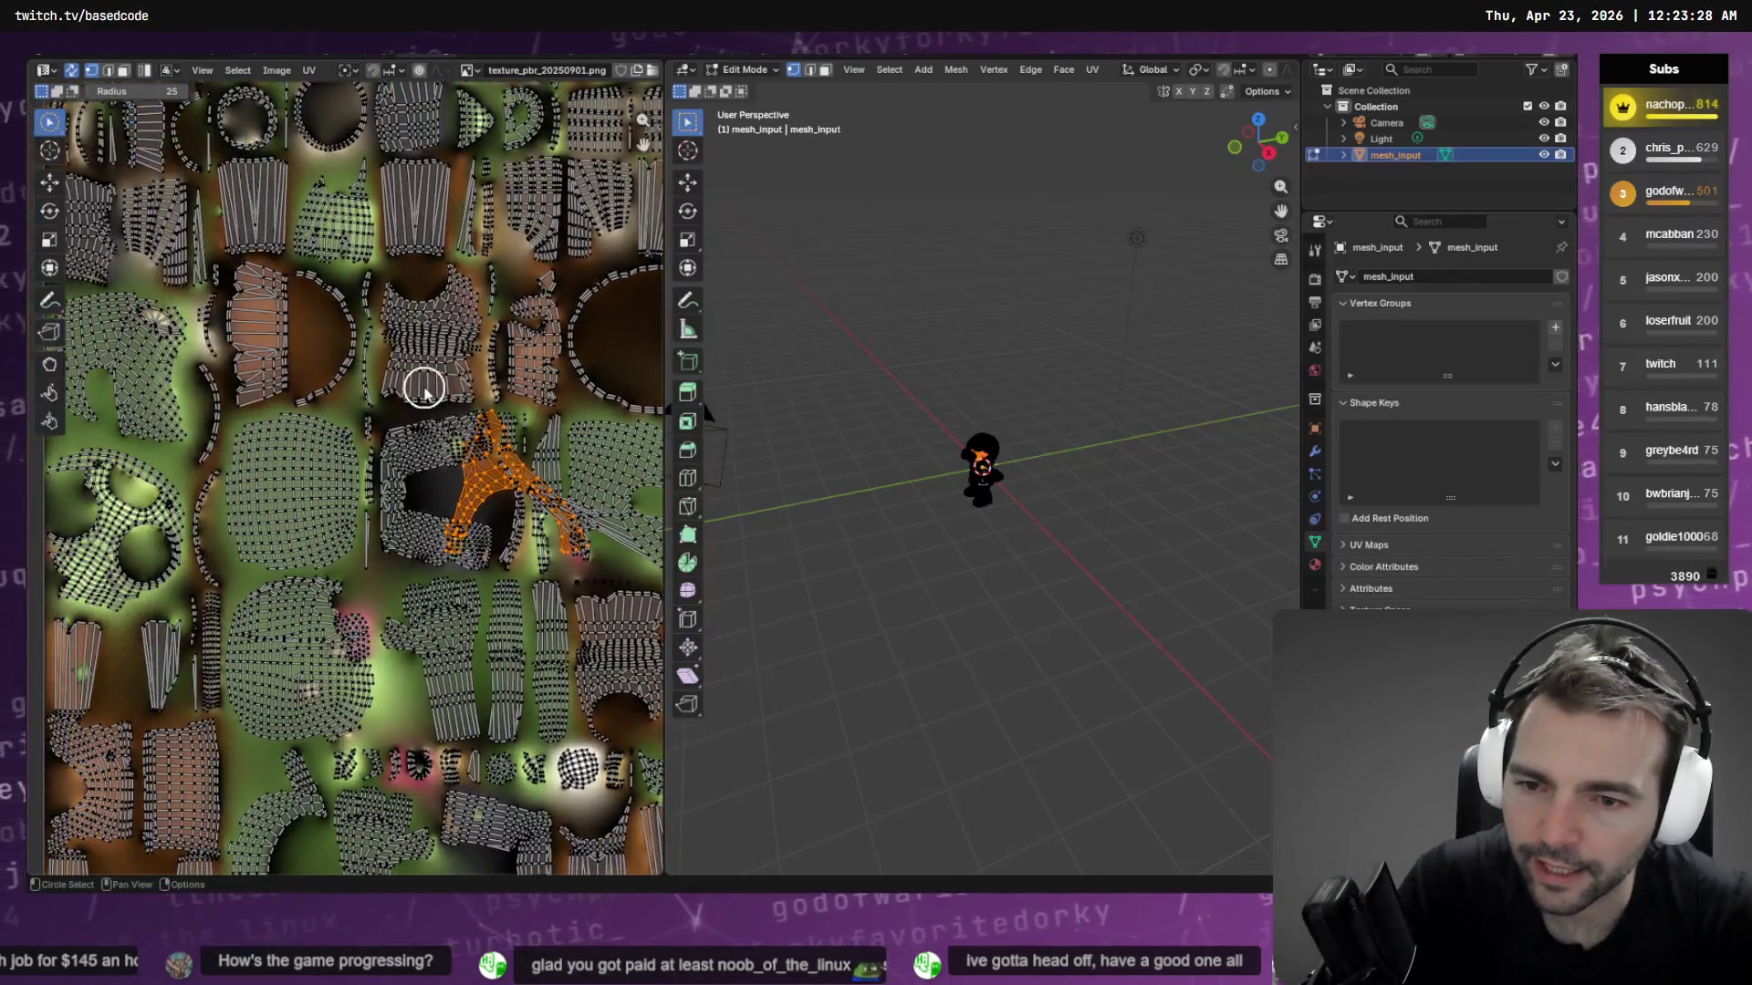
Move the island onto the green texture area and enlarge it
click(51, 183)
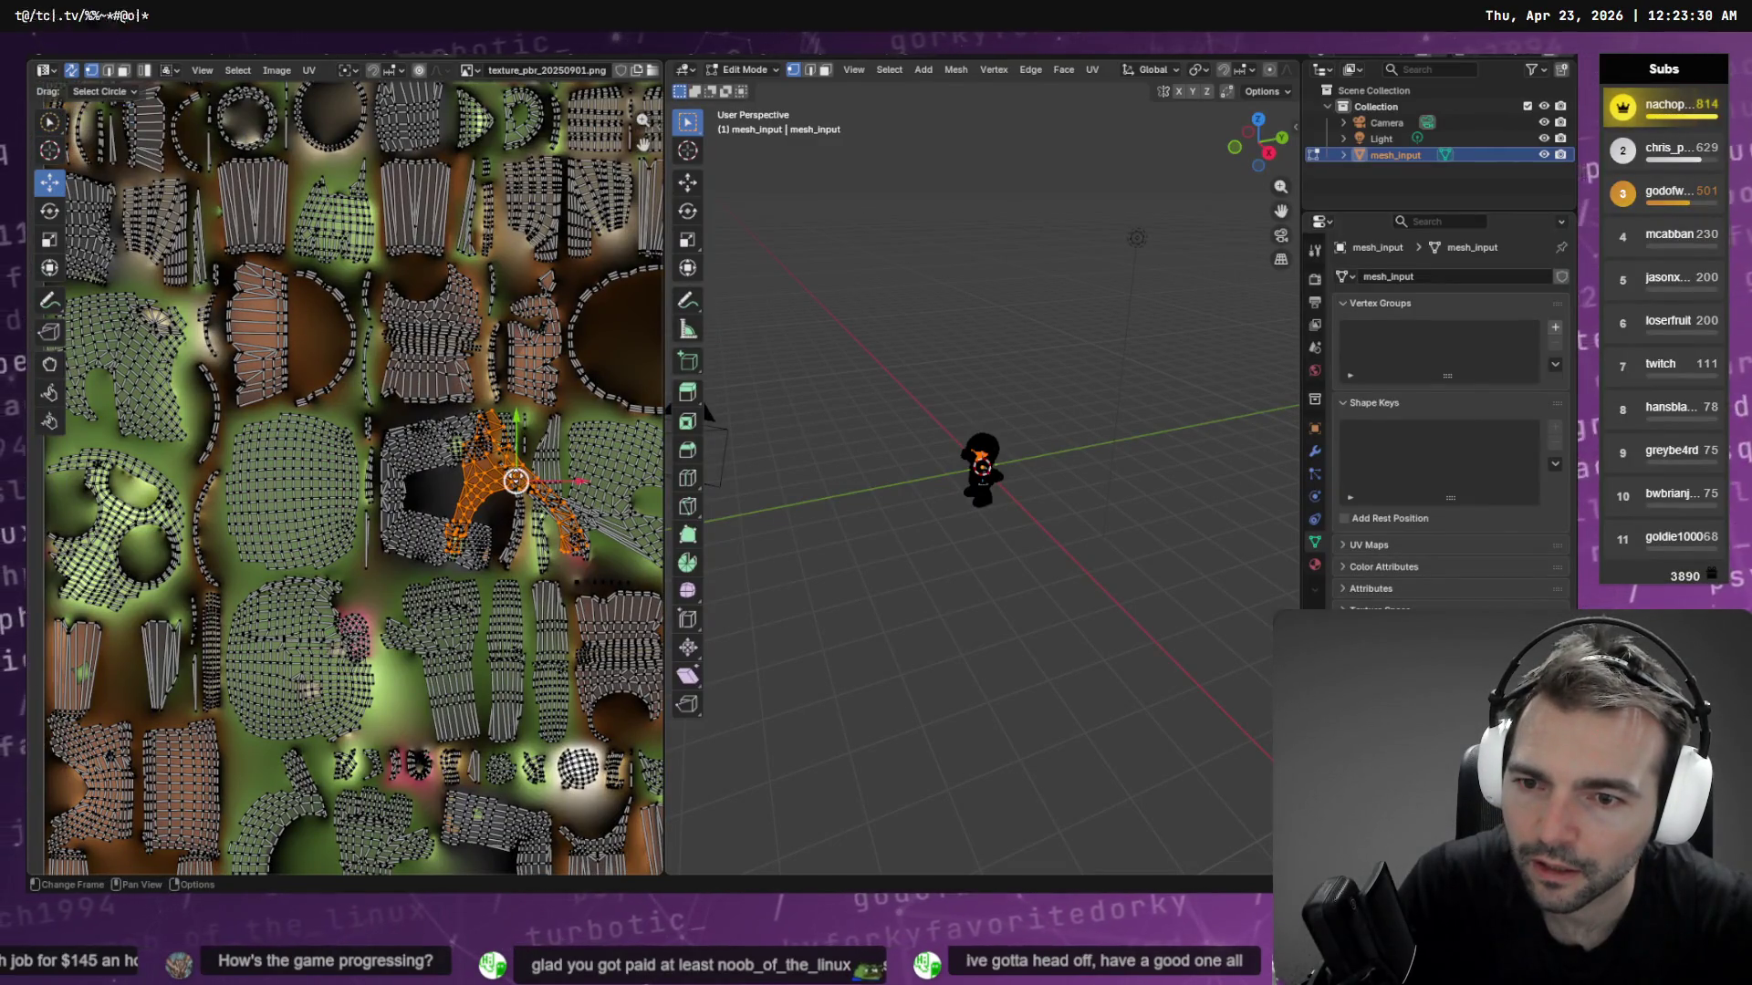
drag(515, 481, 328, 401)
middle_drag(338, 393, 532, 394)
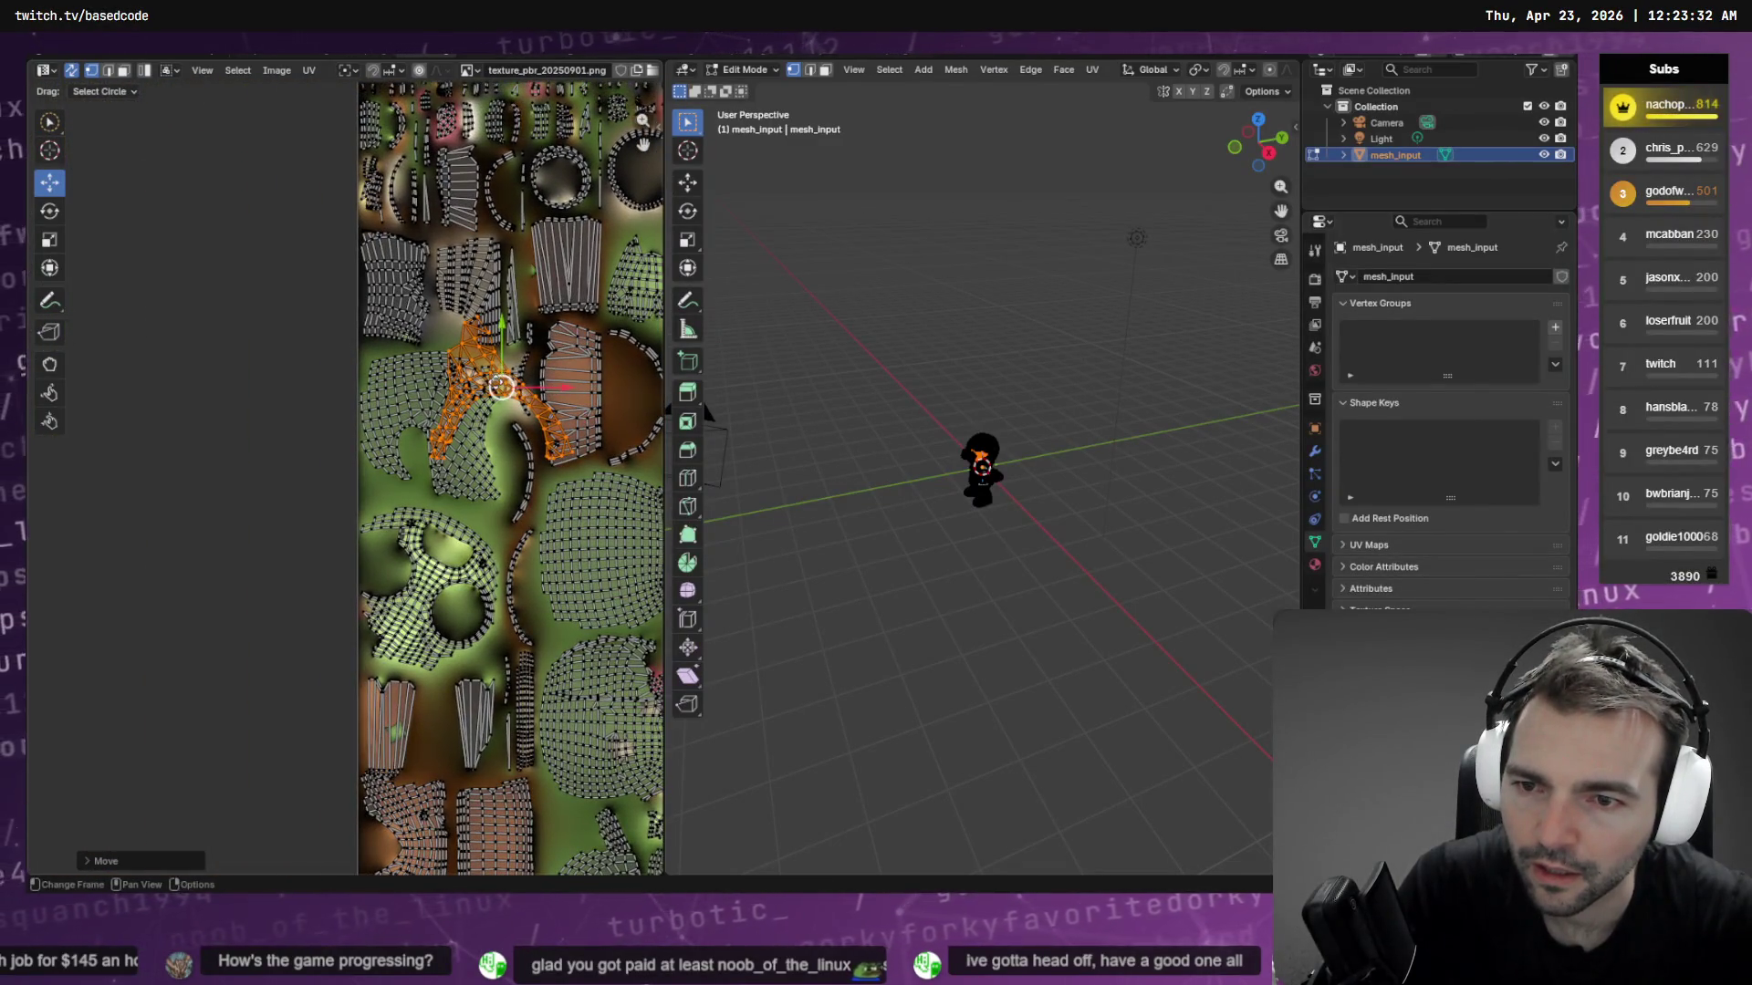
key(s)
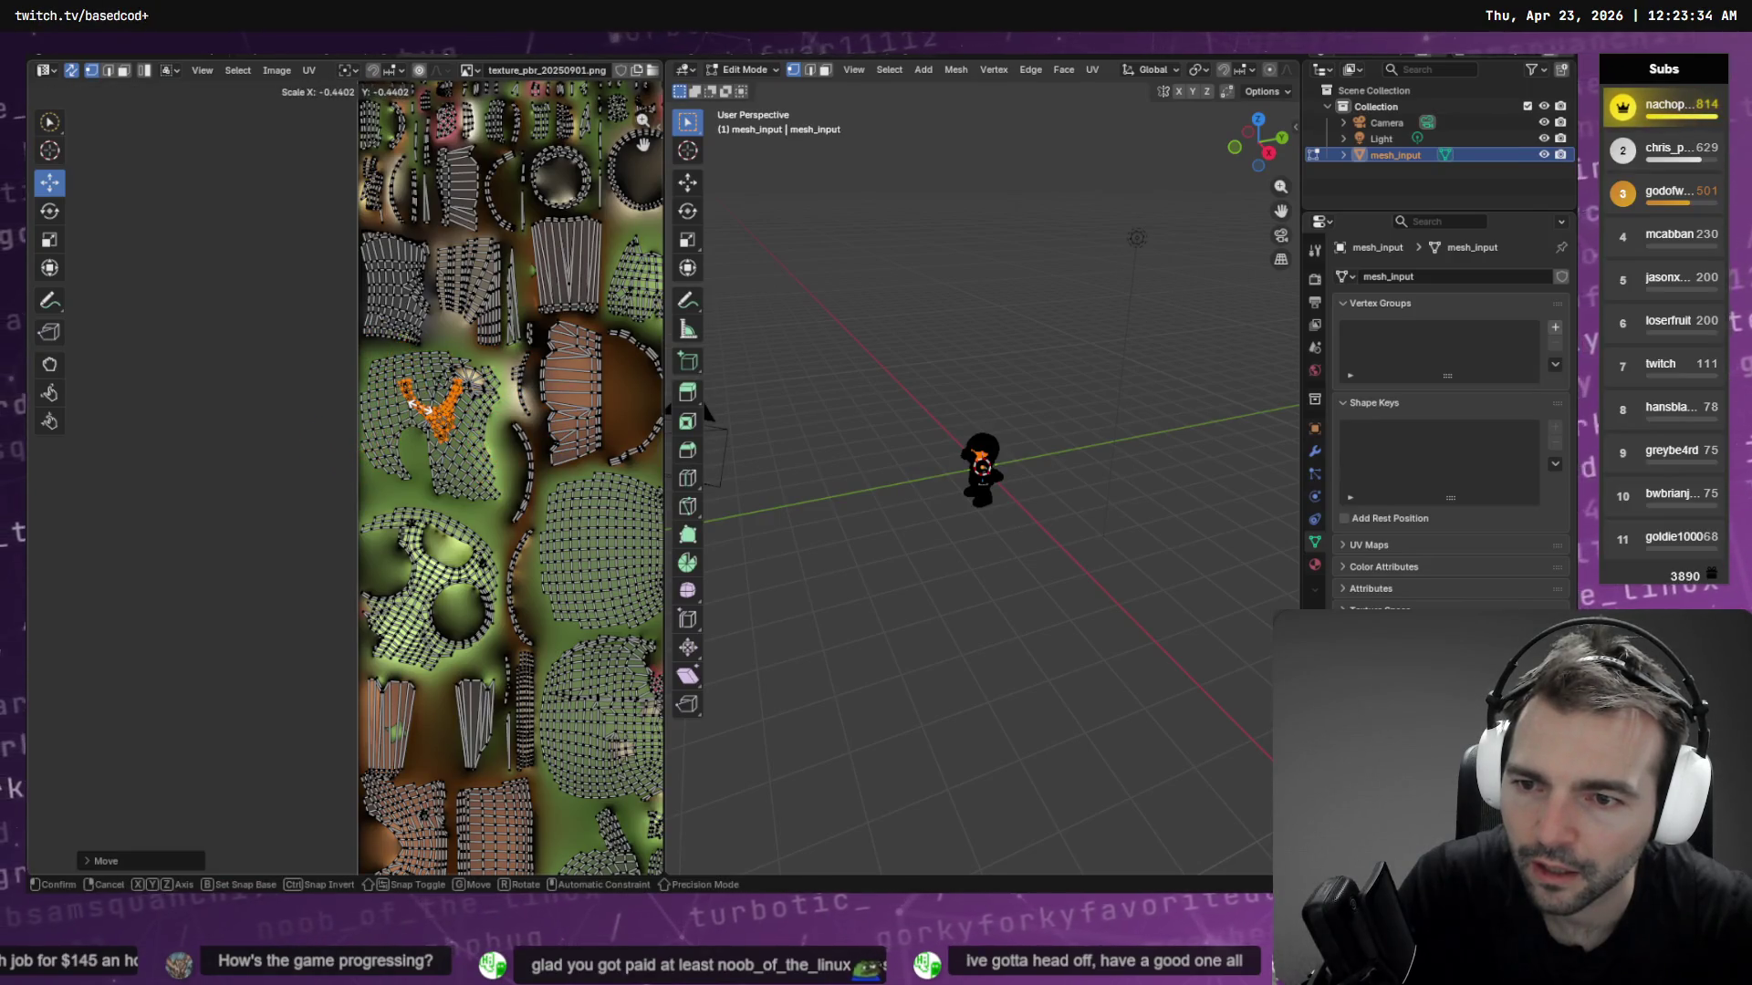
click(441, 391)
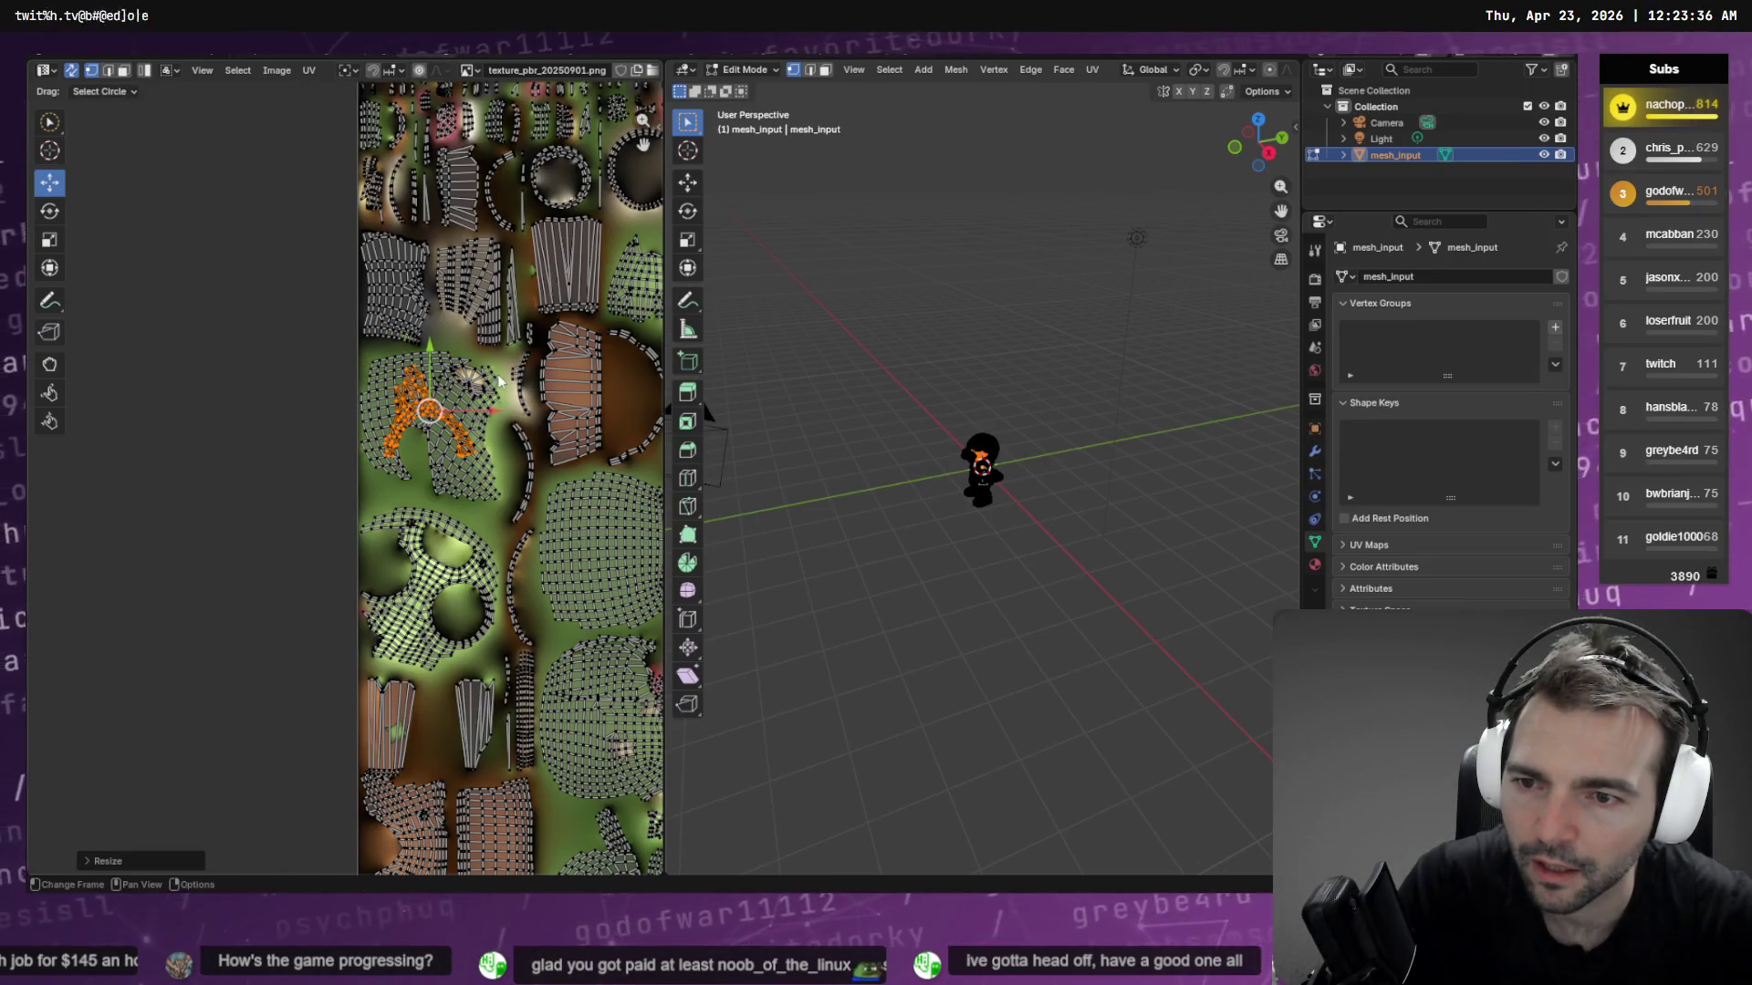
key(s)
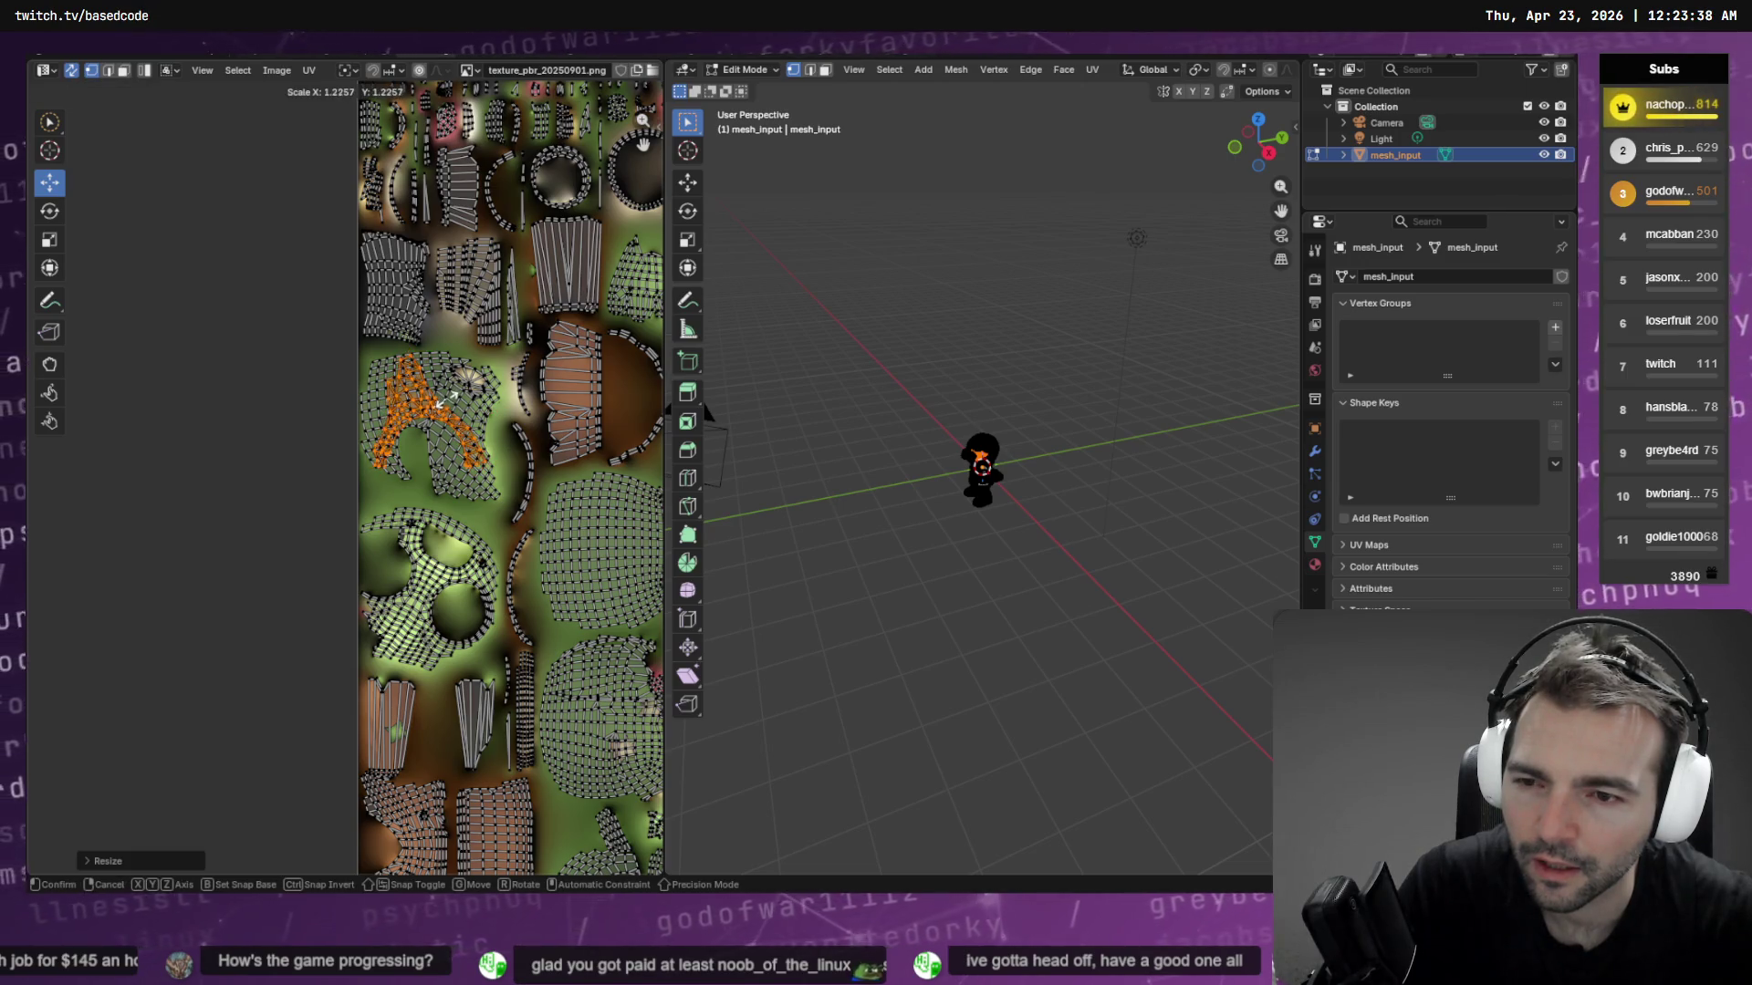
click(445, 407)
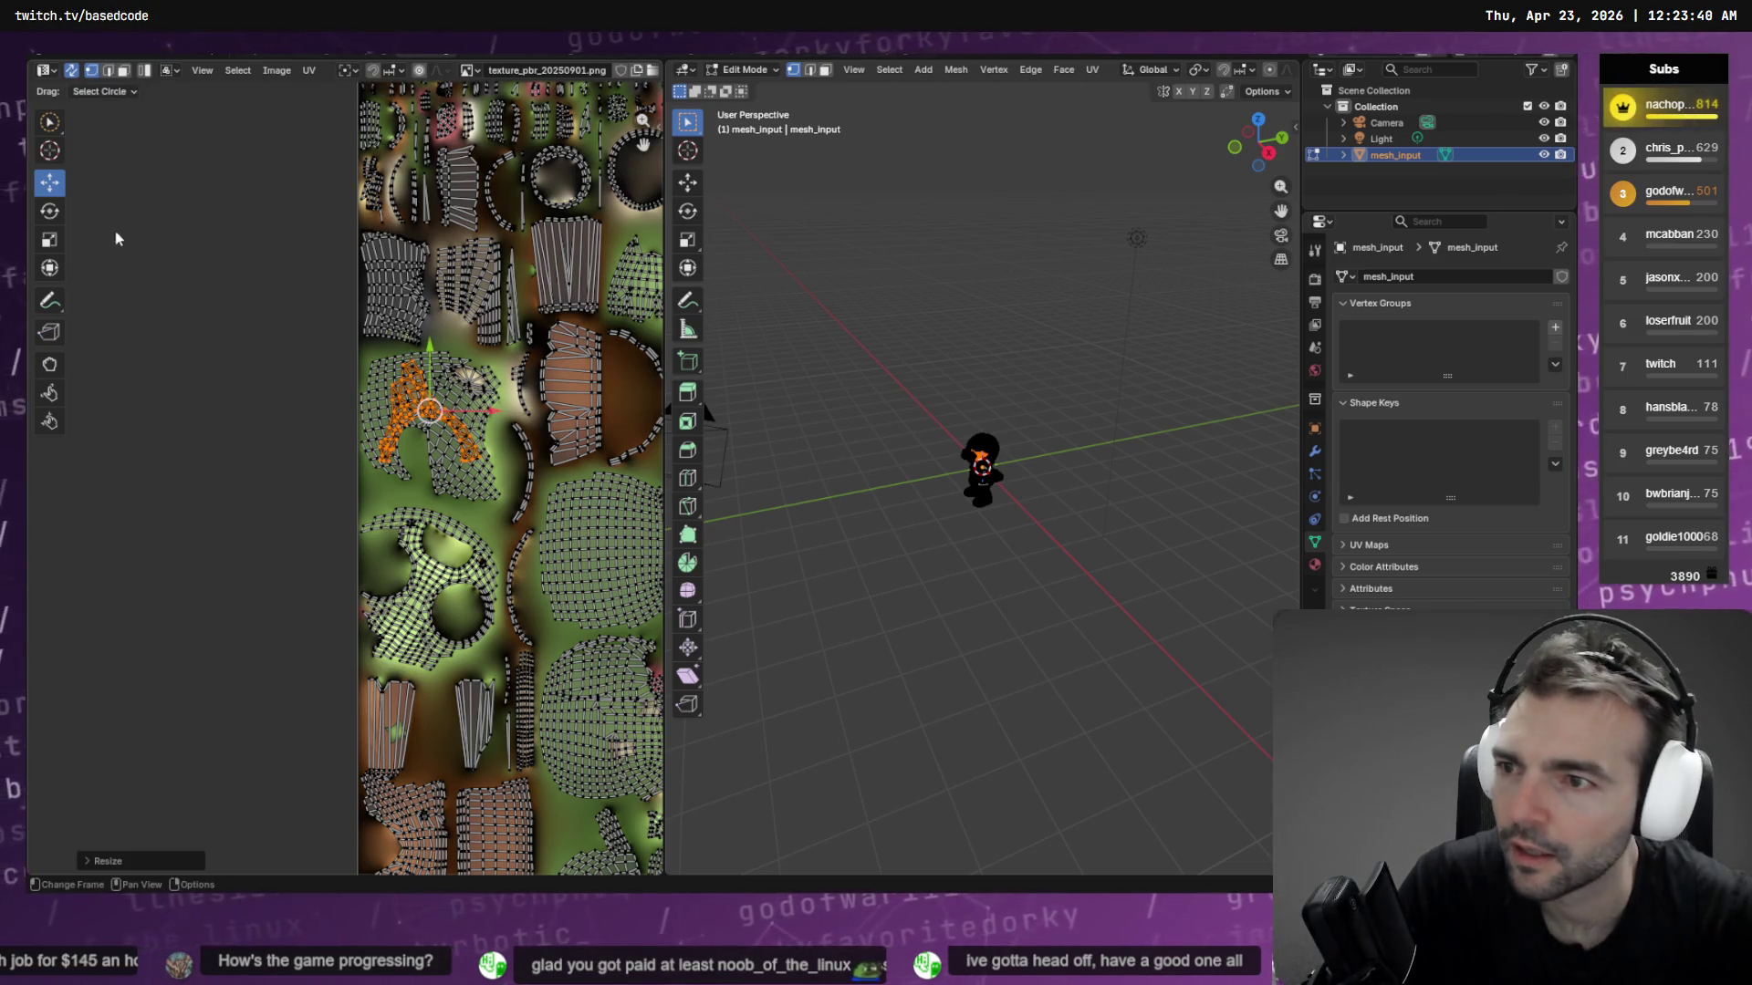
Rotate the island about -17° and clear the UV selection with Alt+A
click(57, 212)
mouse_move(470, 376)
mouse_down()
mouse_move(490, 372)
mouse_move(429, 411)
mouse_up()
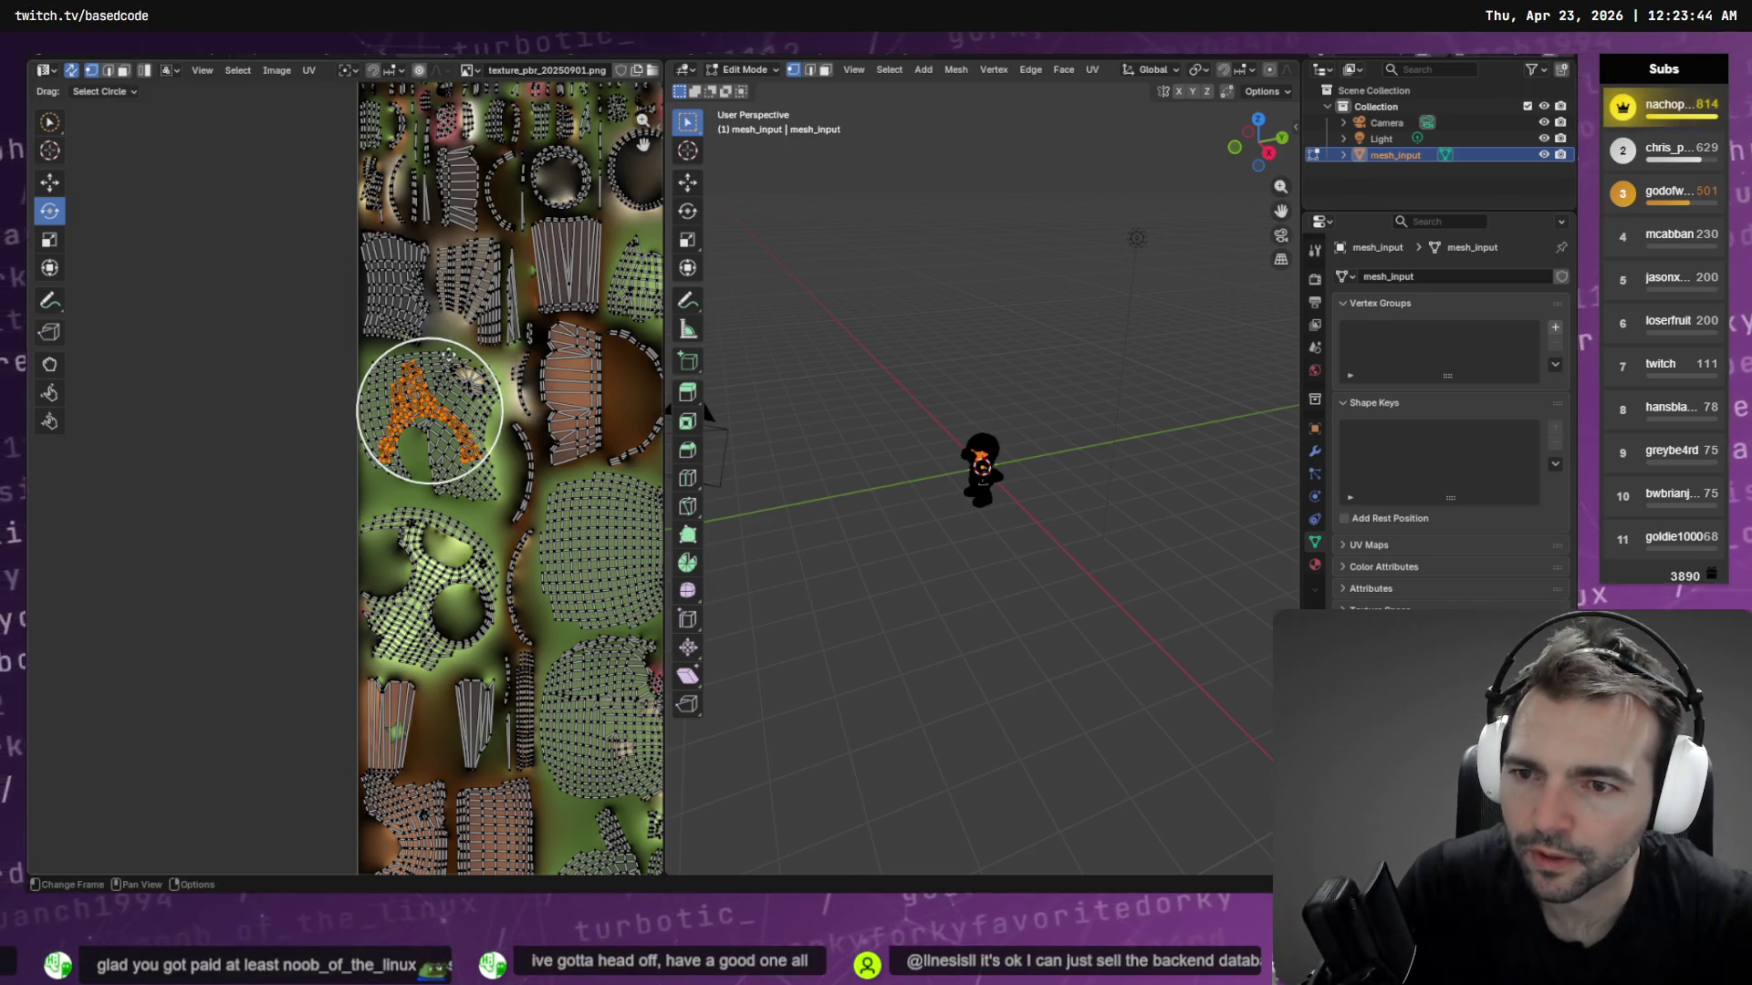
drag(453, 346, 466, 369)
key(alt+a)
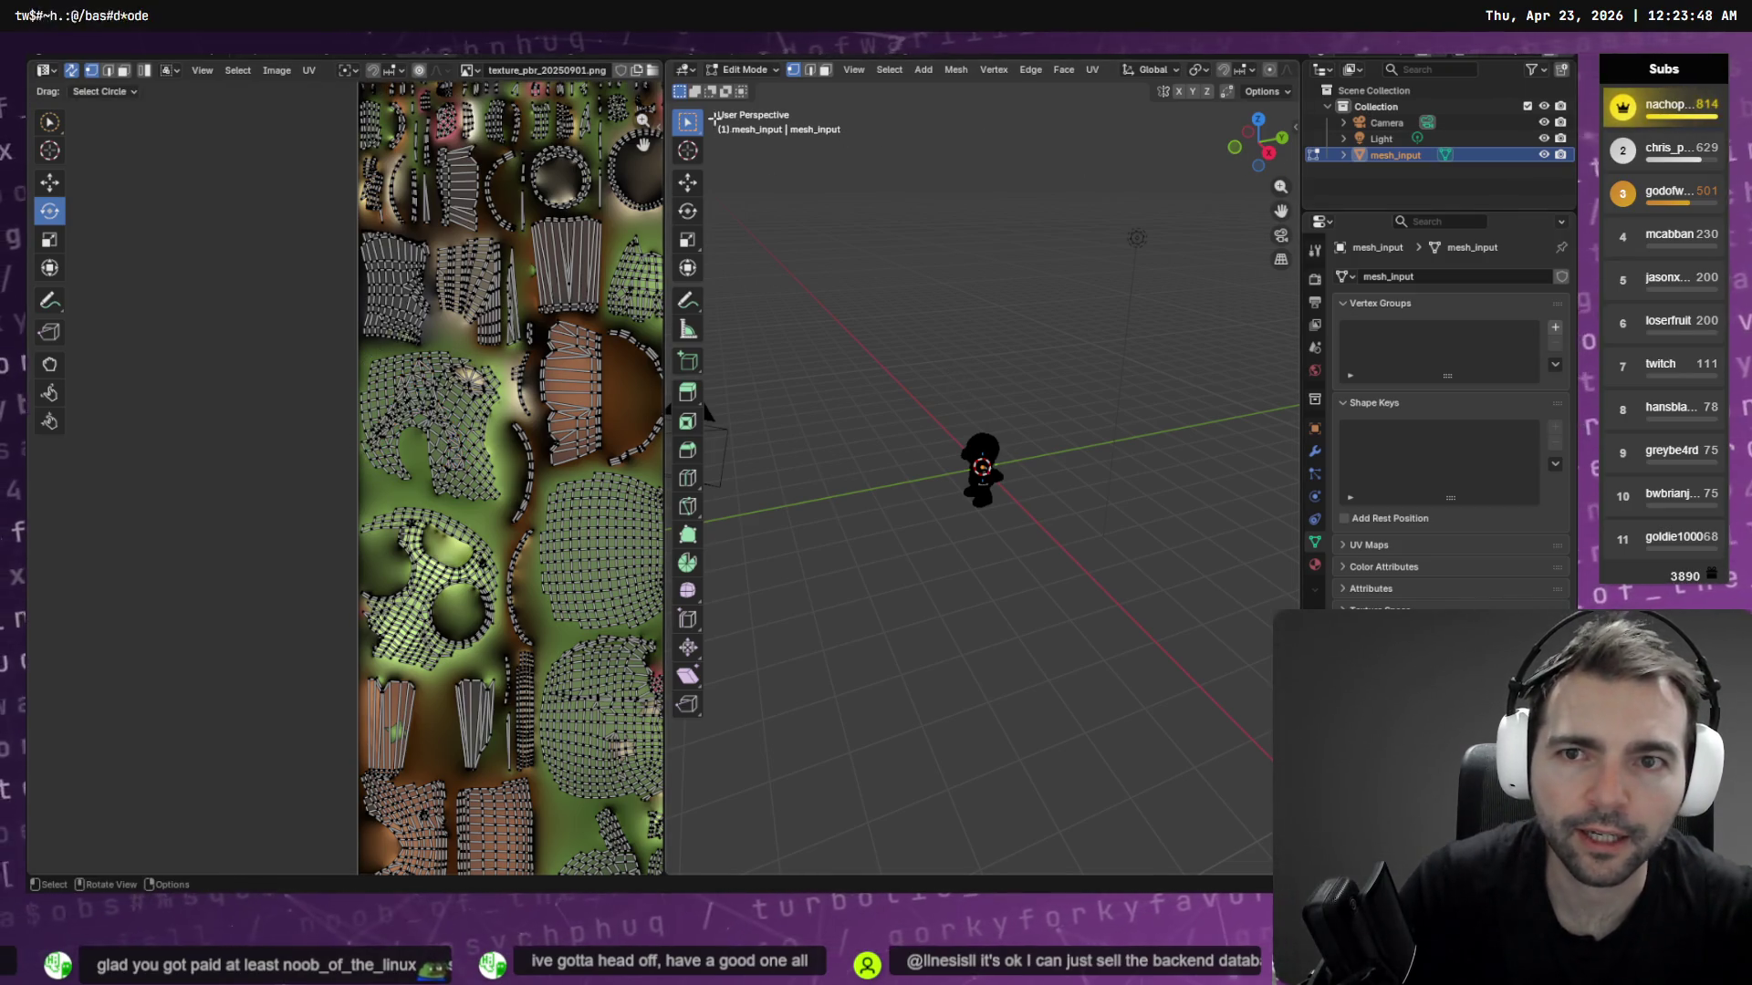
click(311, 57)
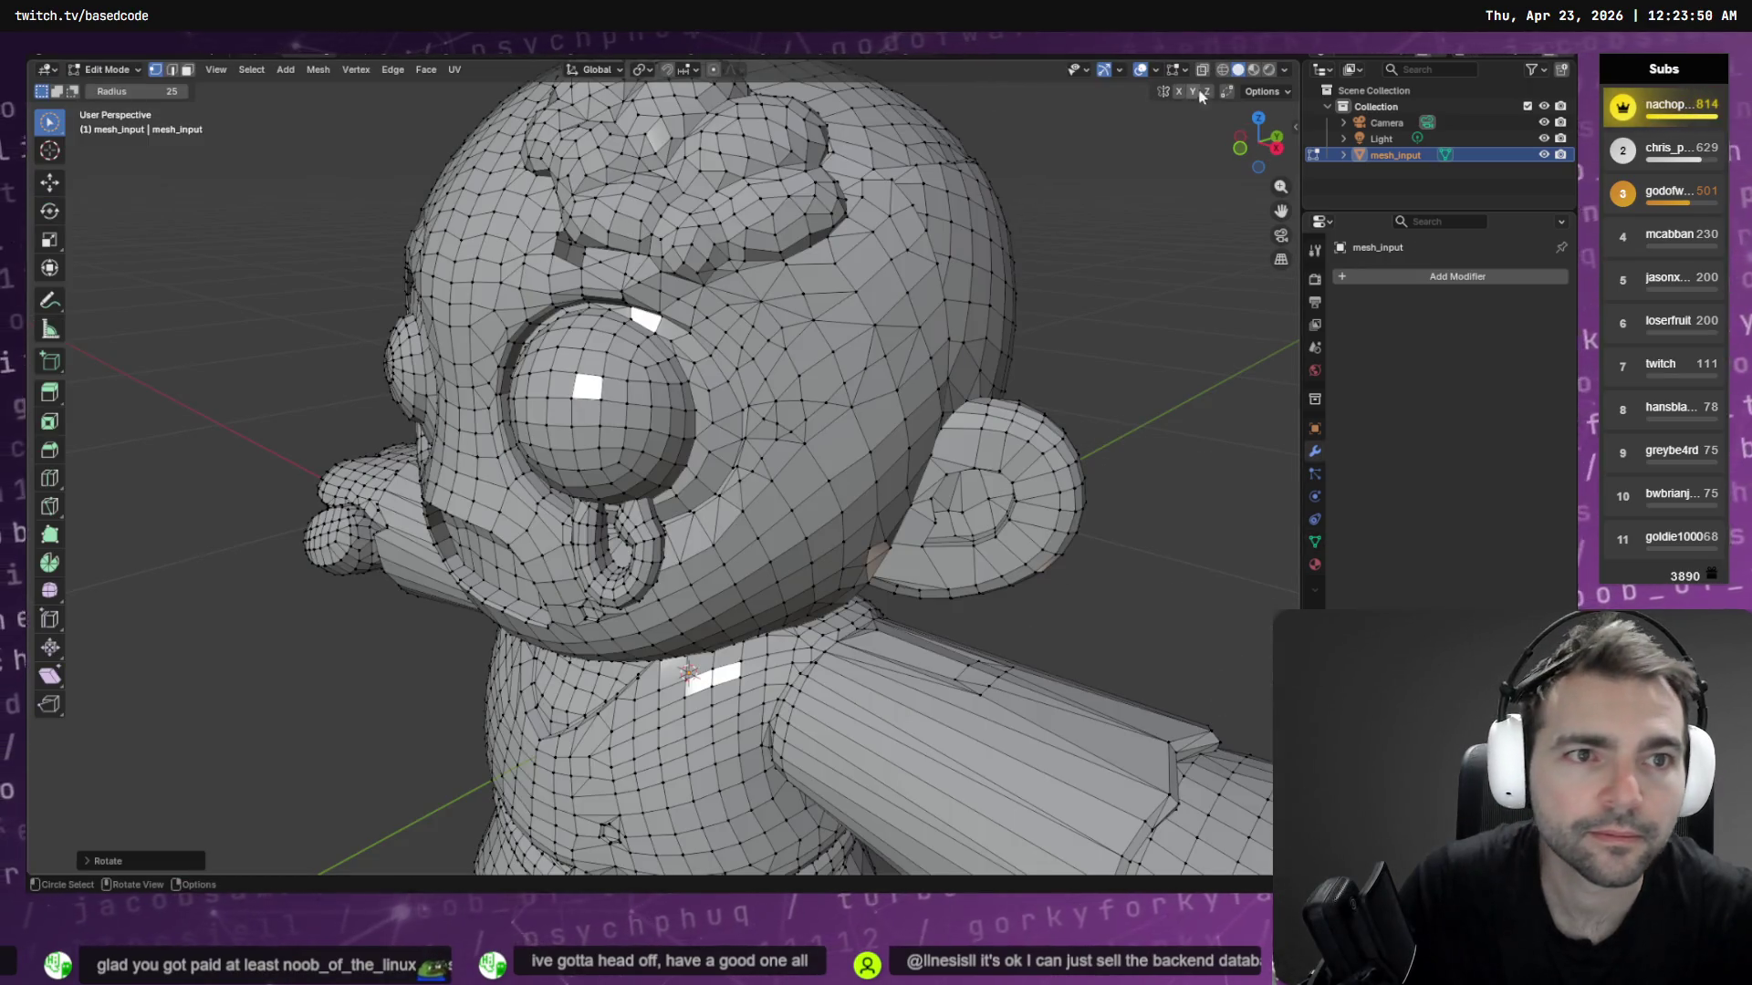
Turn on Material Preview shading, switch to face select, and select faces on the head
click(1255, 70)
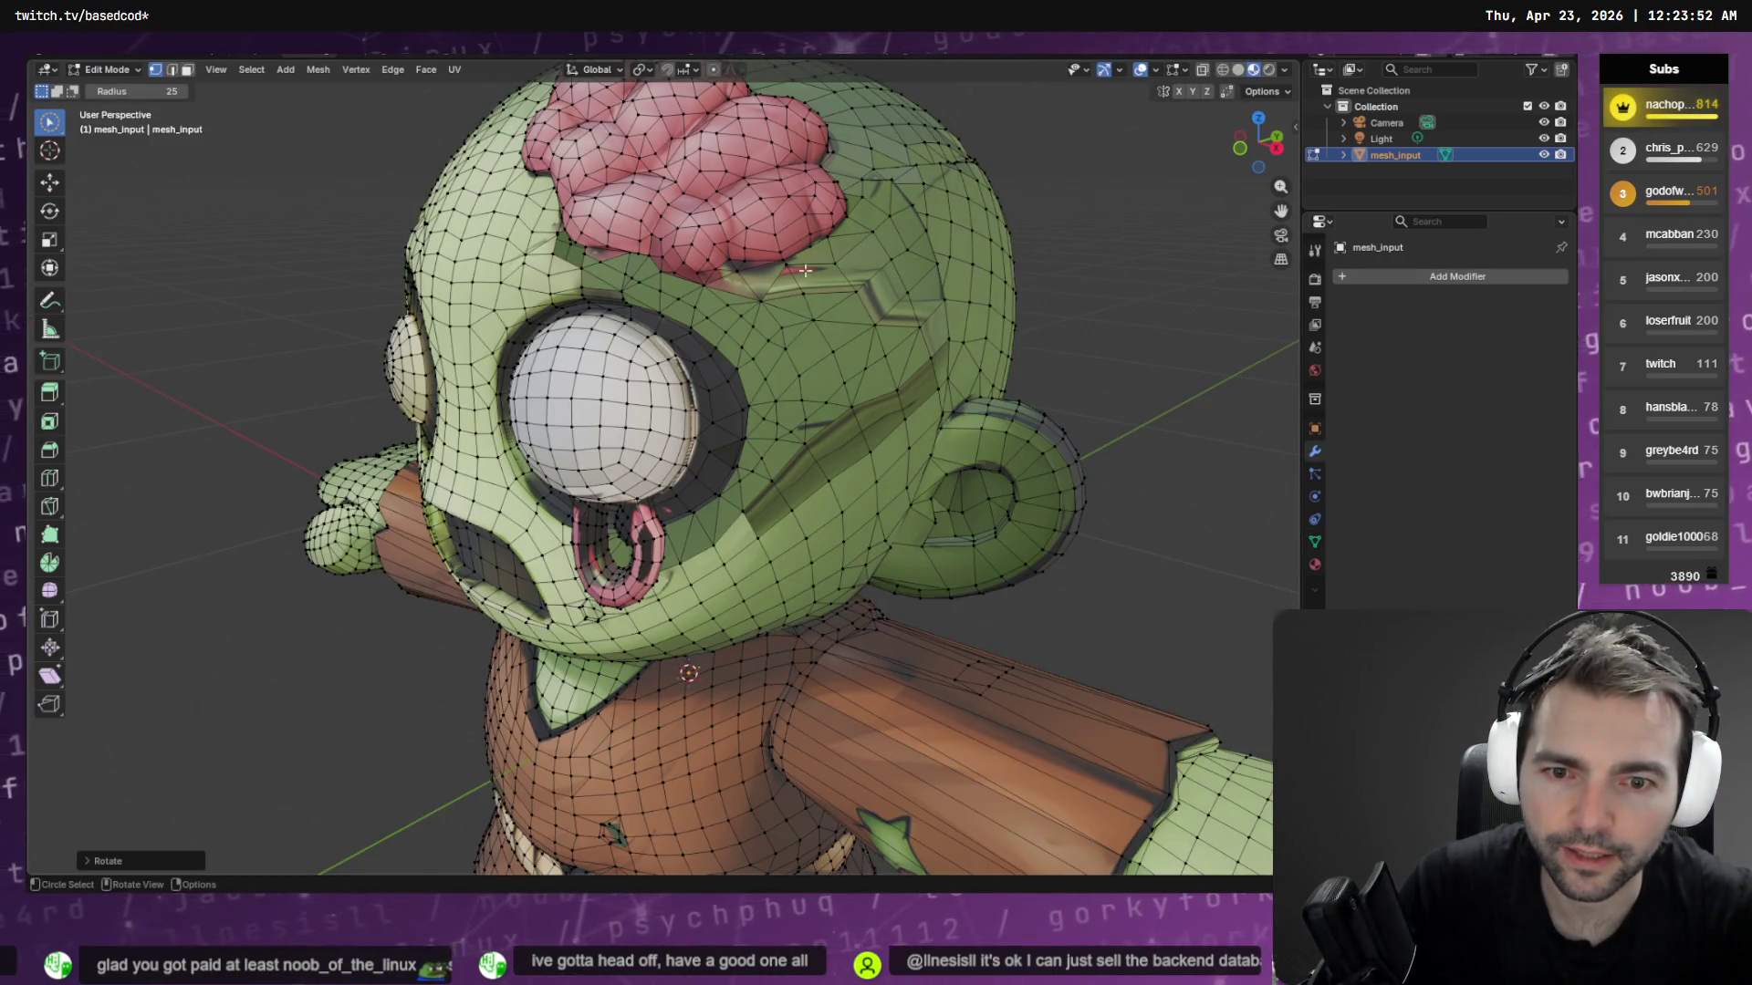
middle_drag(806, 270, 847, 235)
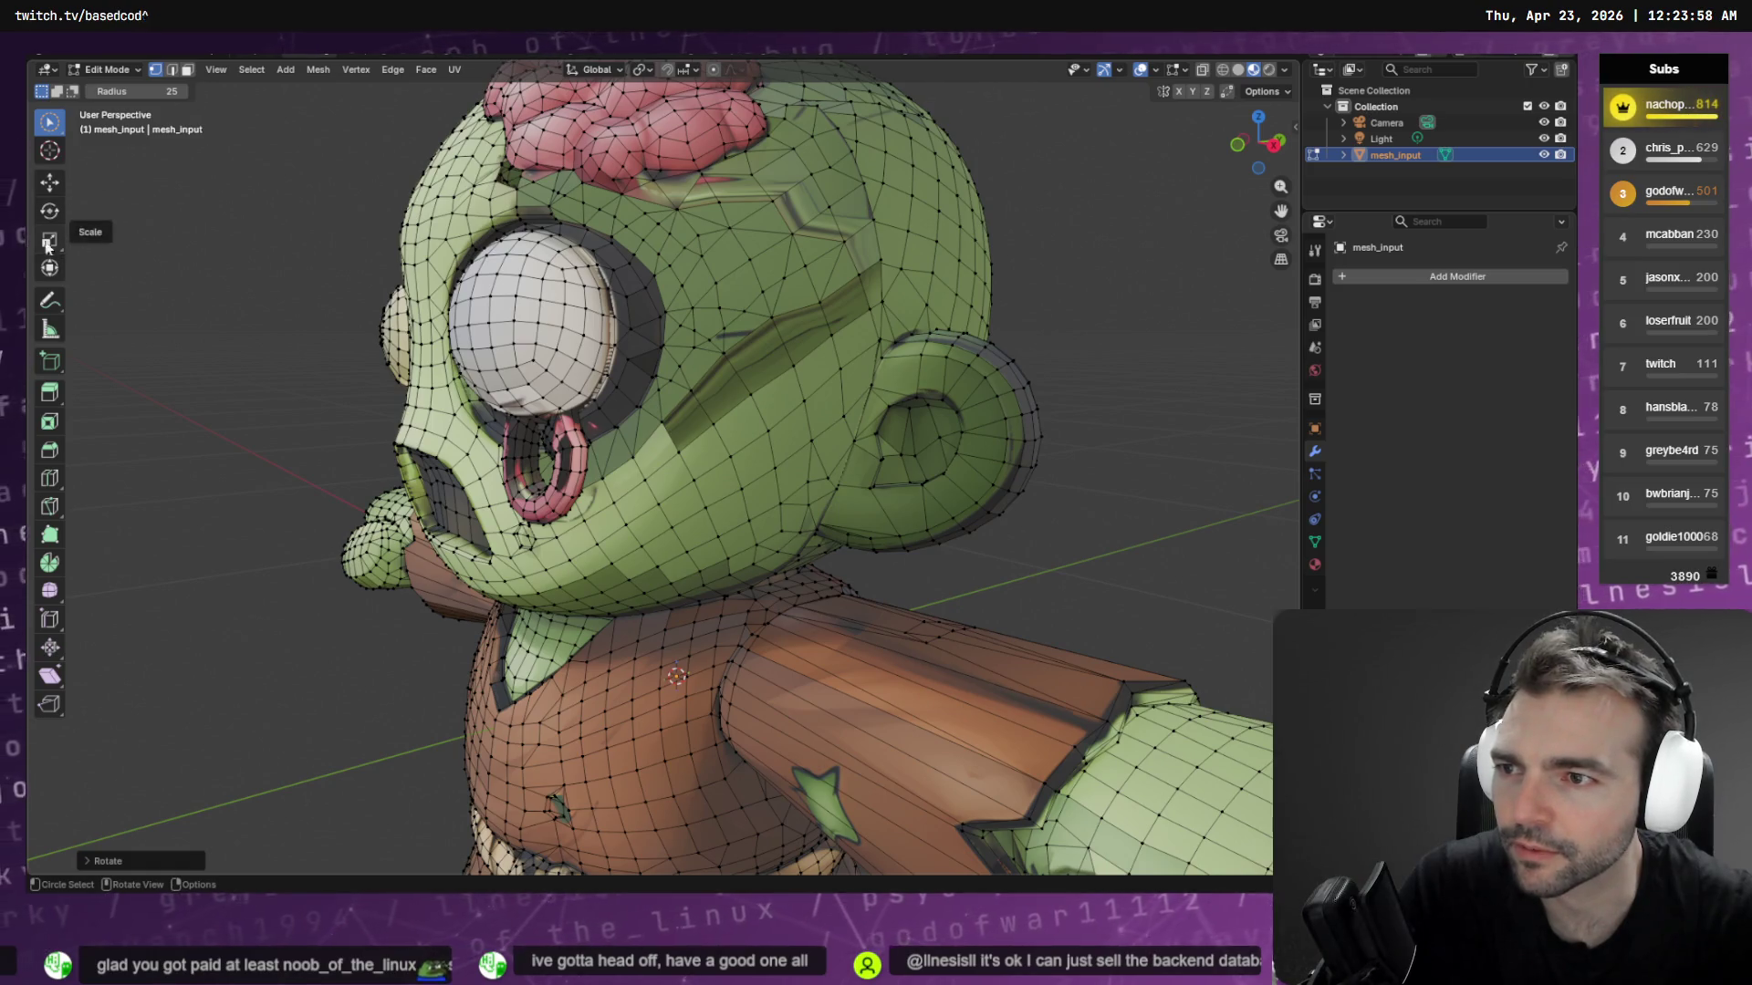
click(187, 70)
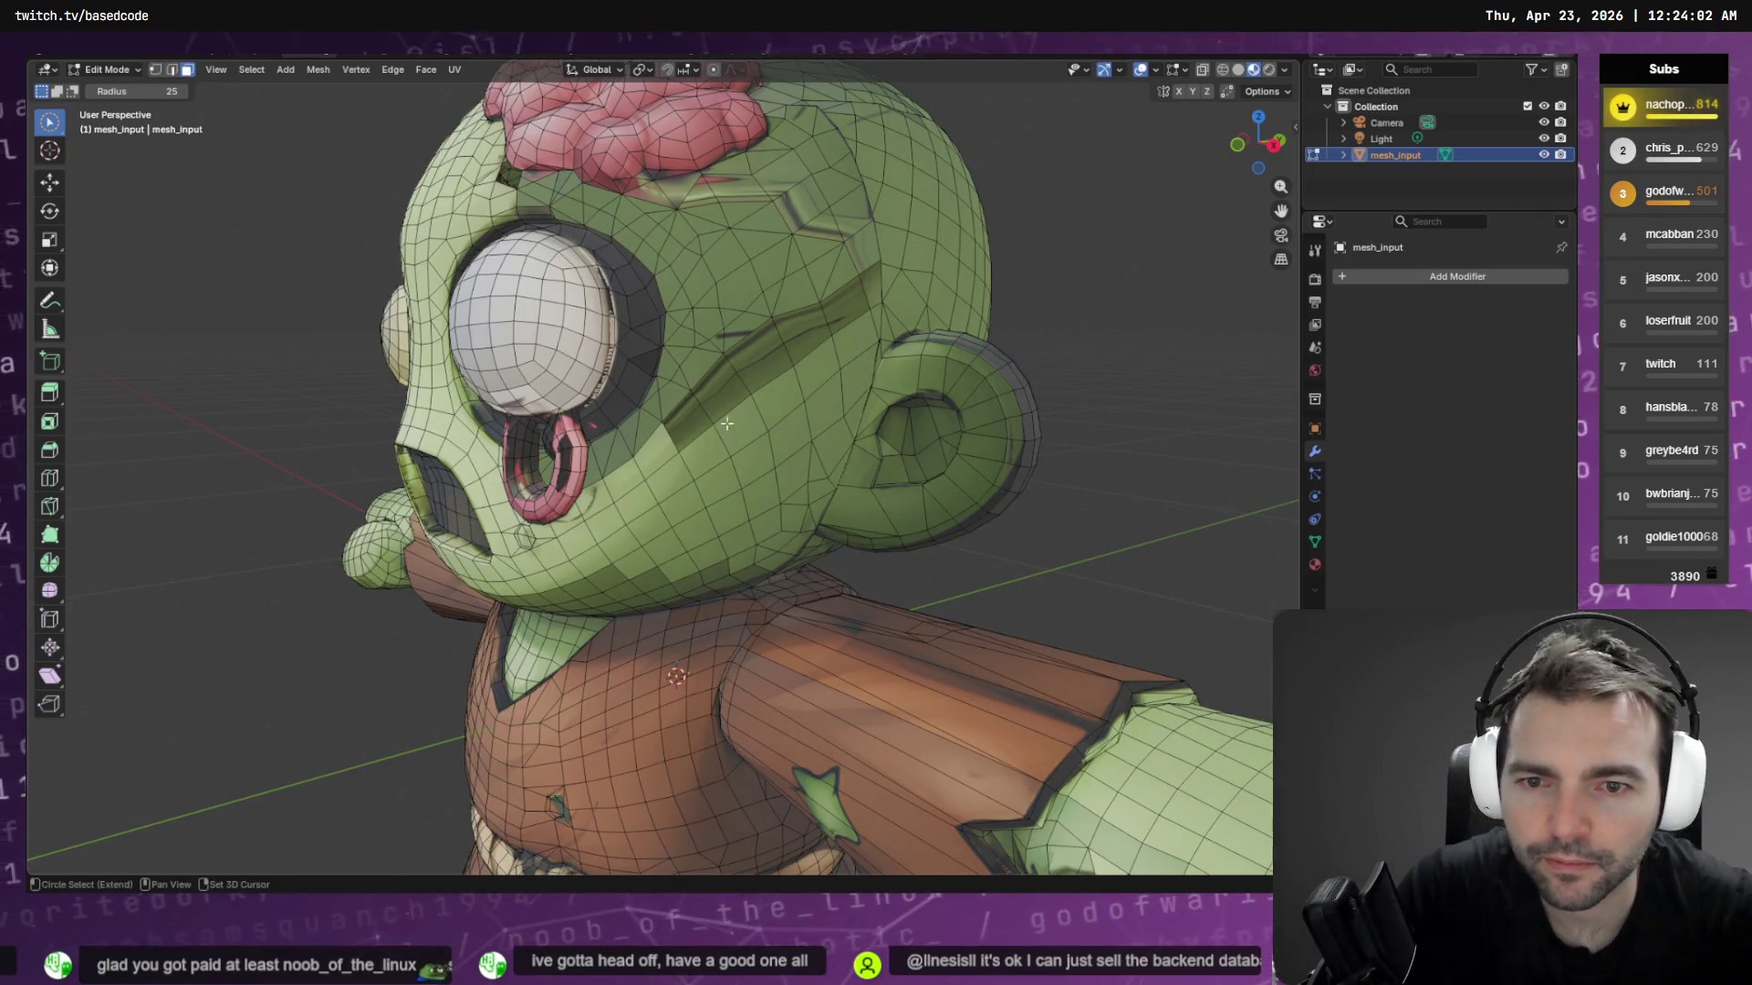
mouse_move(727, 424)
mouse_down()
mouse_move(785, 347)
mouse_move(692, 423)
mouse_move(743, 374)
mouse_move(716, 342)
mouse_move(821, 292)
mouse_move(848, 214)
mouse_move(770, 185)
mouse_up()
Circle-select the face strip beside the brain from several angles, then return to Object Mode
middle_drag(844, 142, 713, 347)
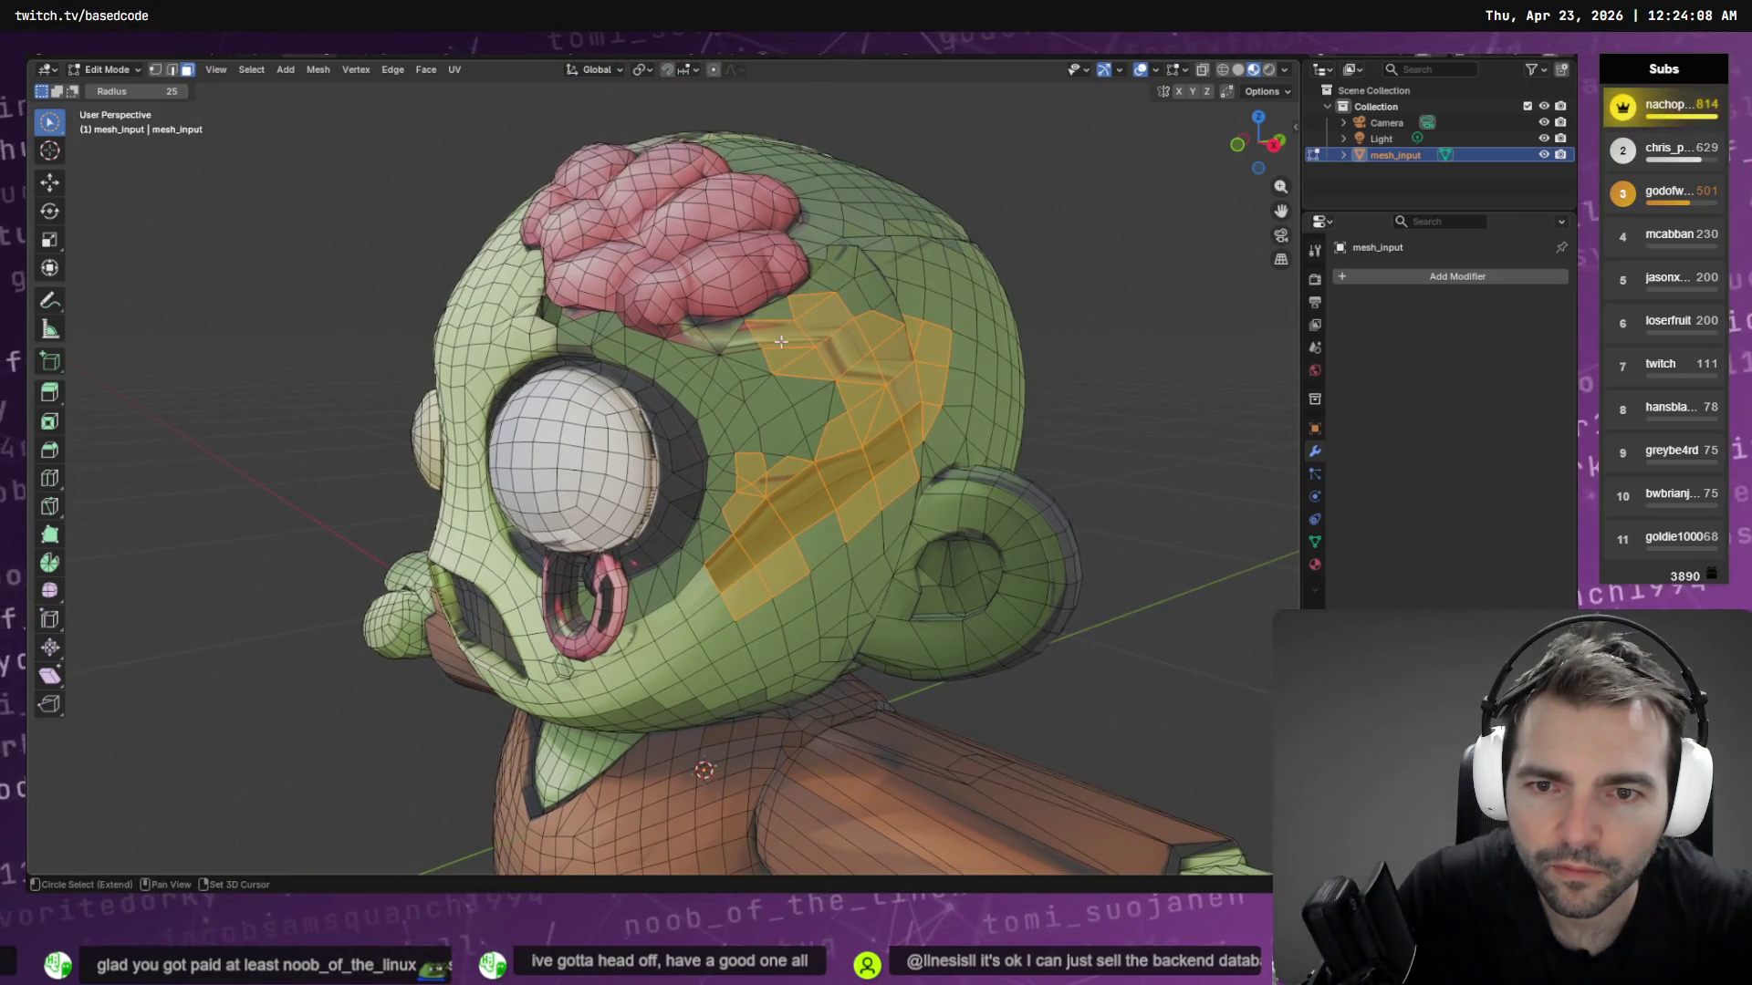
key(c)
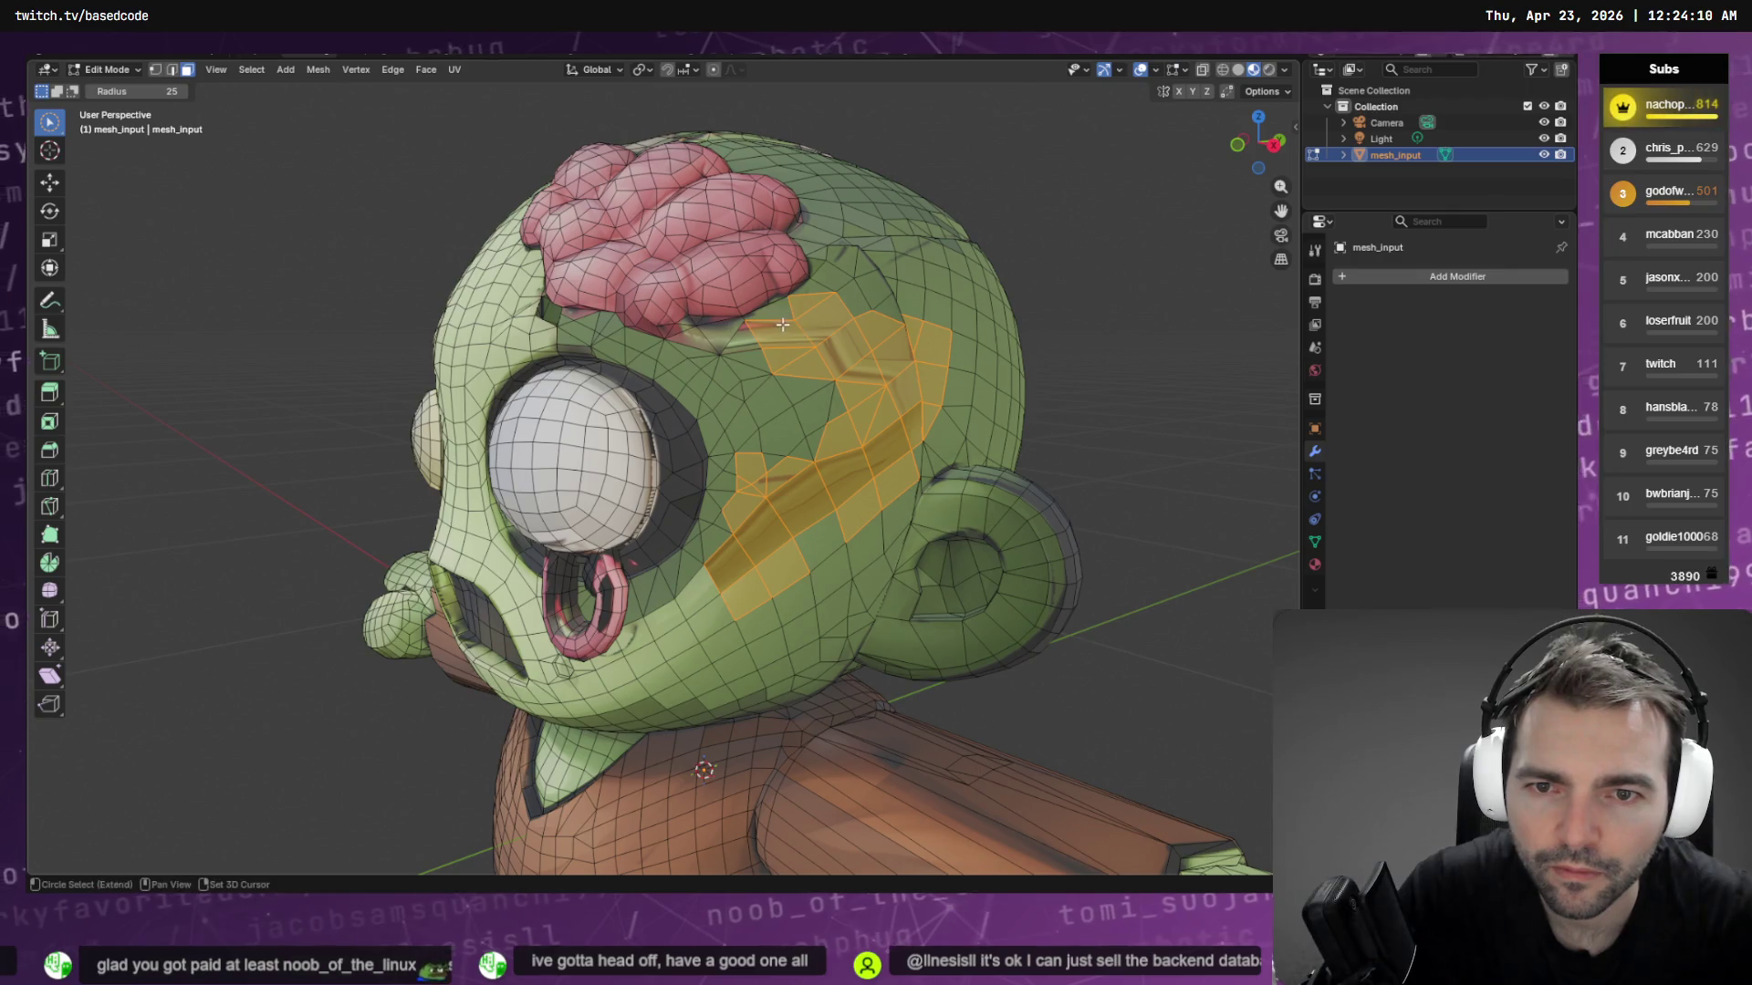
mouse_move(805, 372)
middle_down()
mouse_move(747, 365)
mouse_move(792, 369)
middle_up()
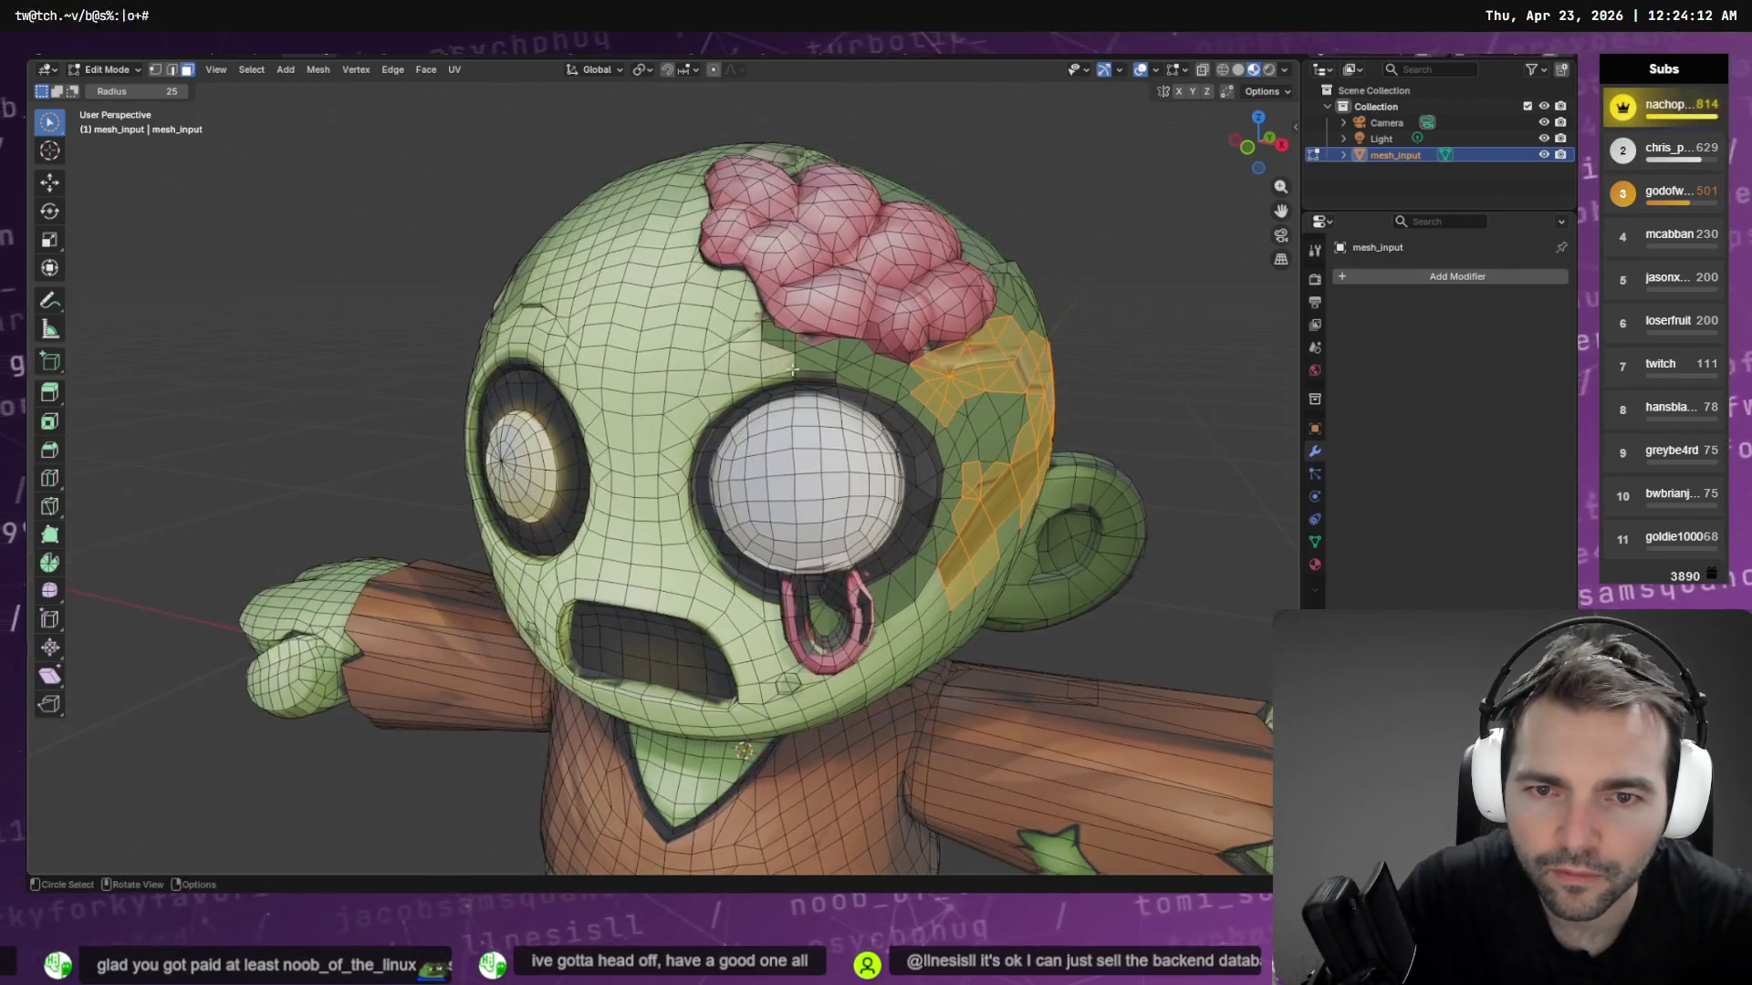
middle_drag(914, 377, 774, 413)
scroll(774, 414, up, 4)
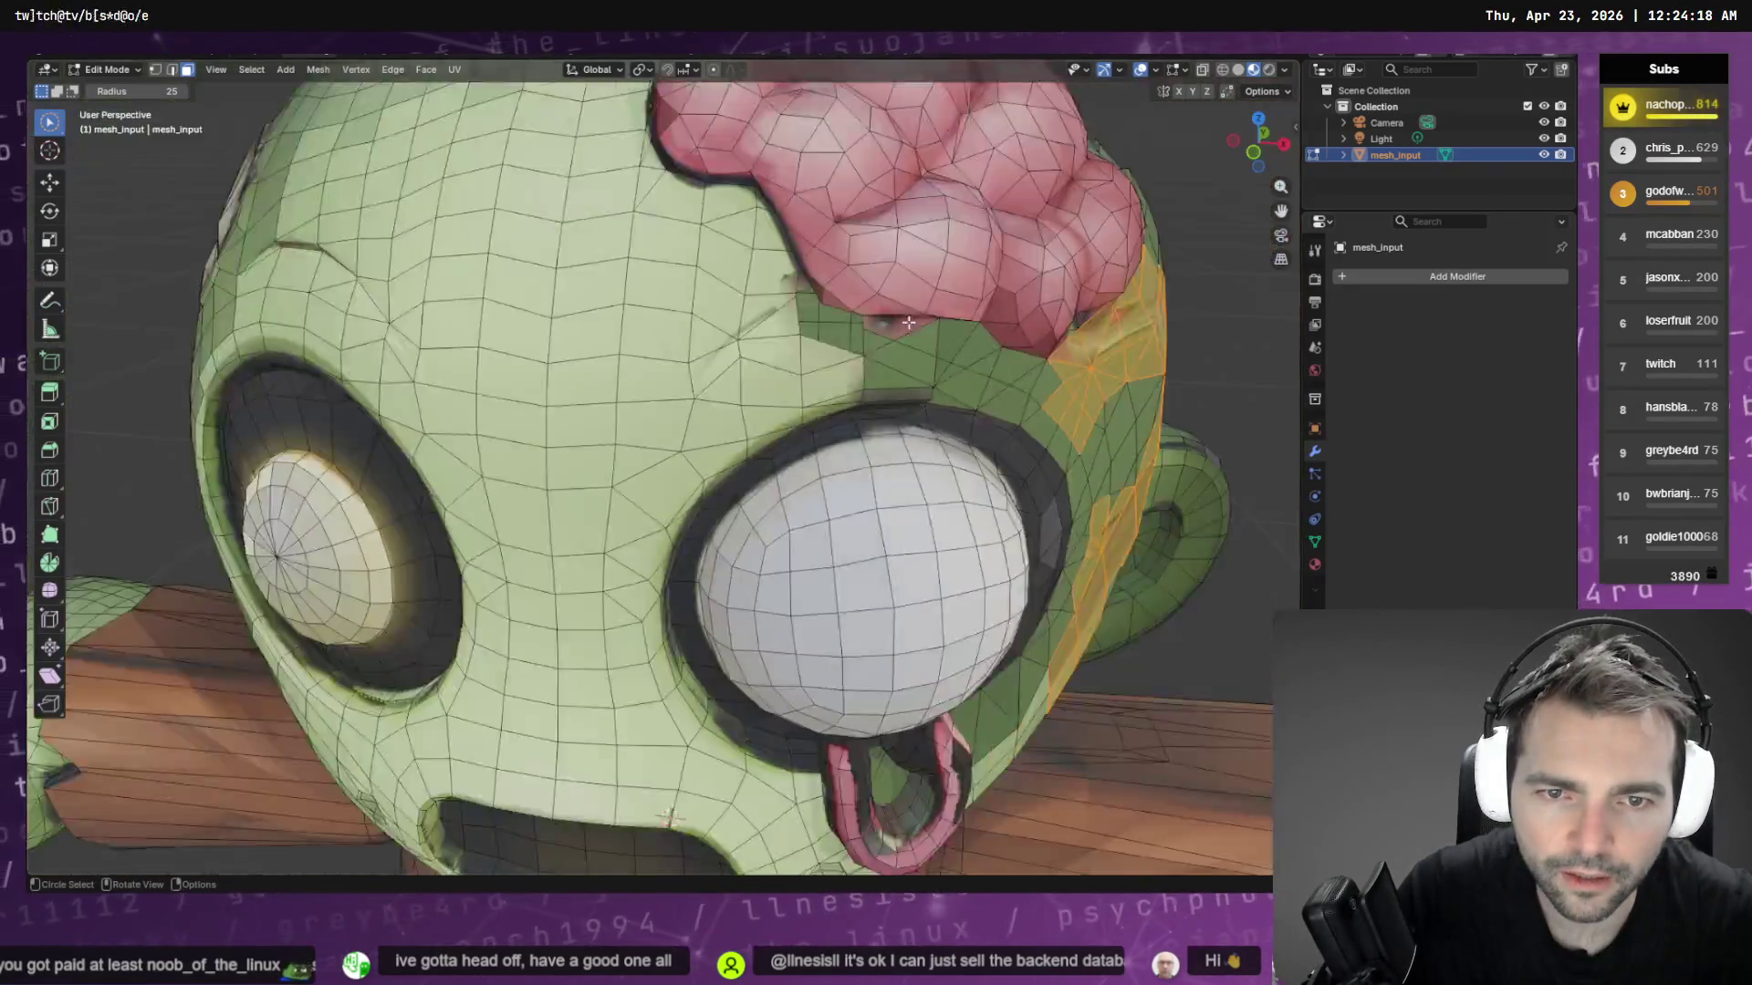
scroll(894, 327, down, 2)
shift+middle_drag(894, 327, 745, 341)
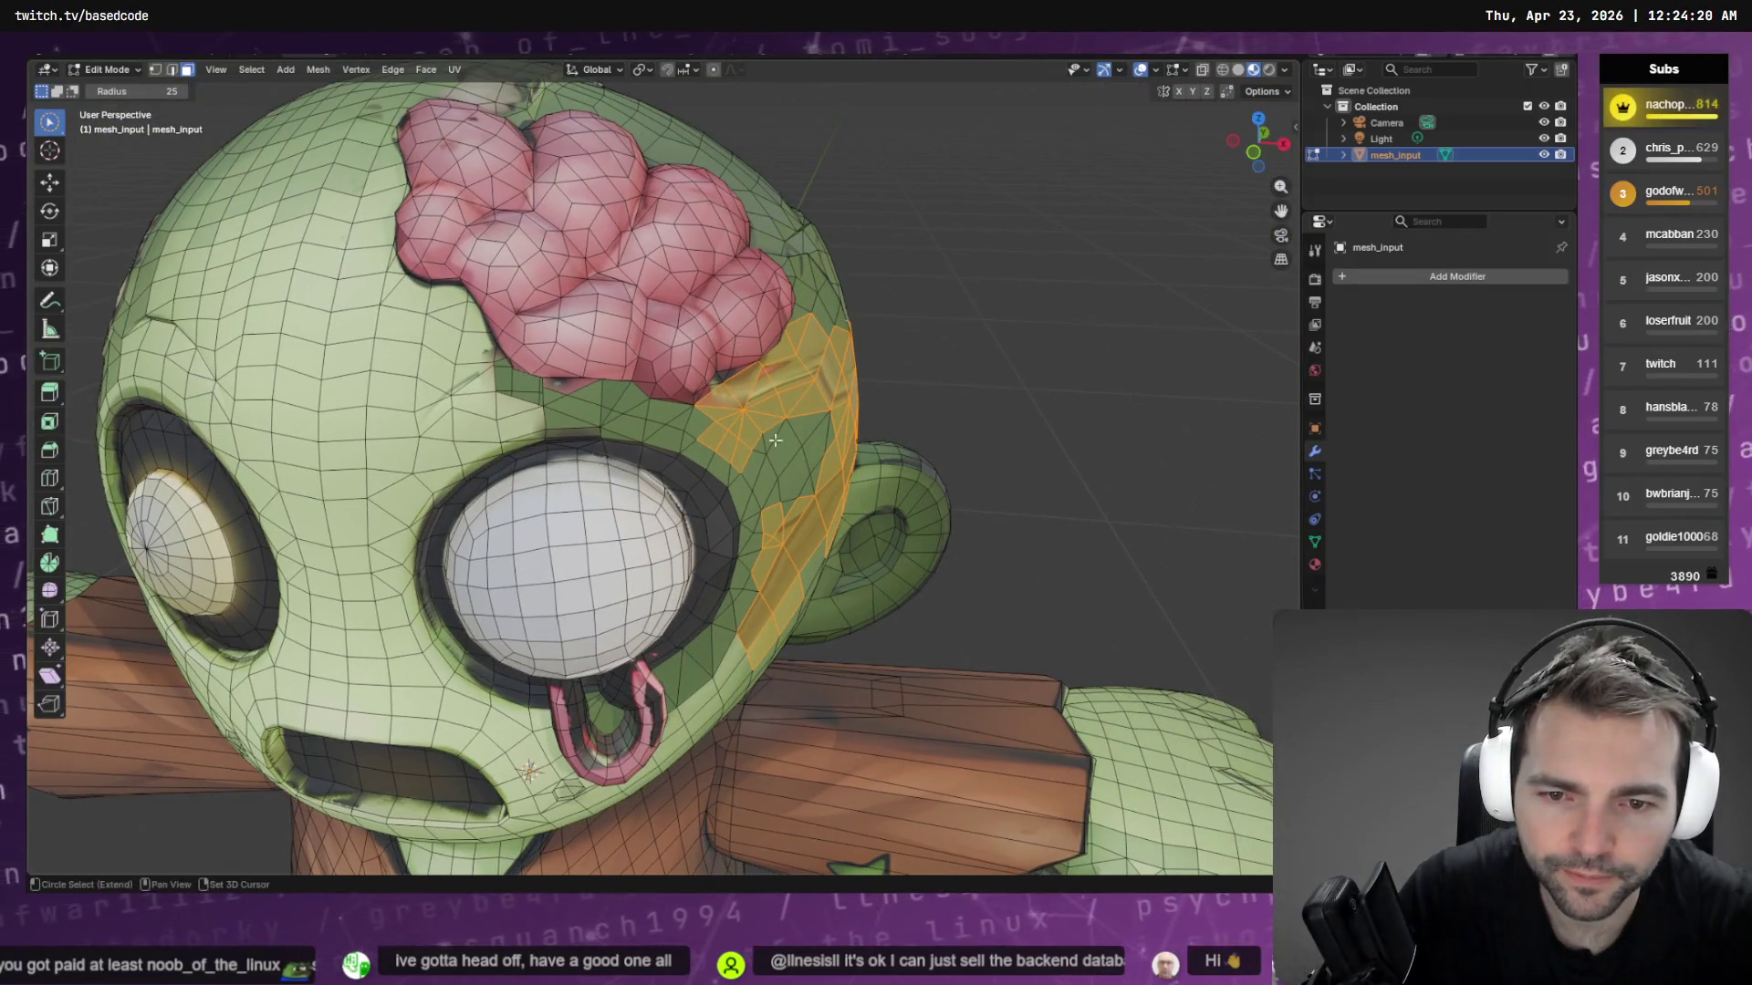
scroll(775, 440, up, 3)
key(Tab)
scroll(626, 477, up, 4)
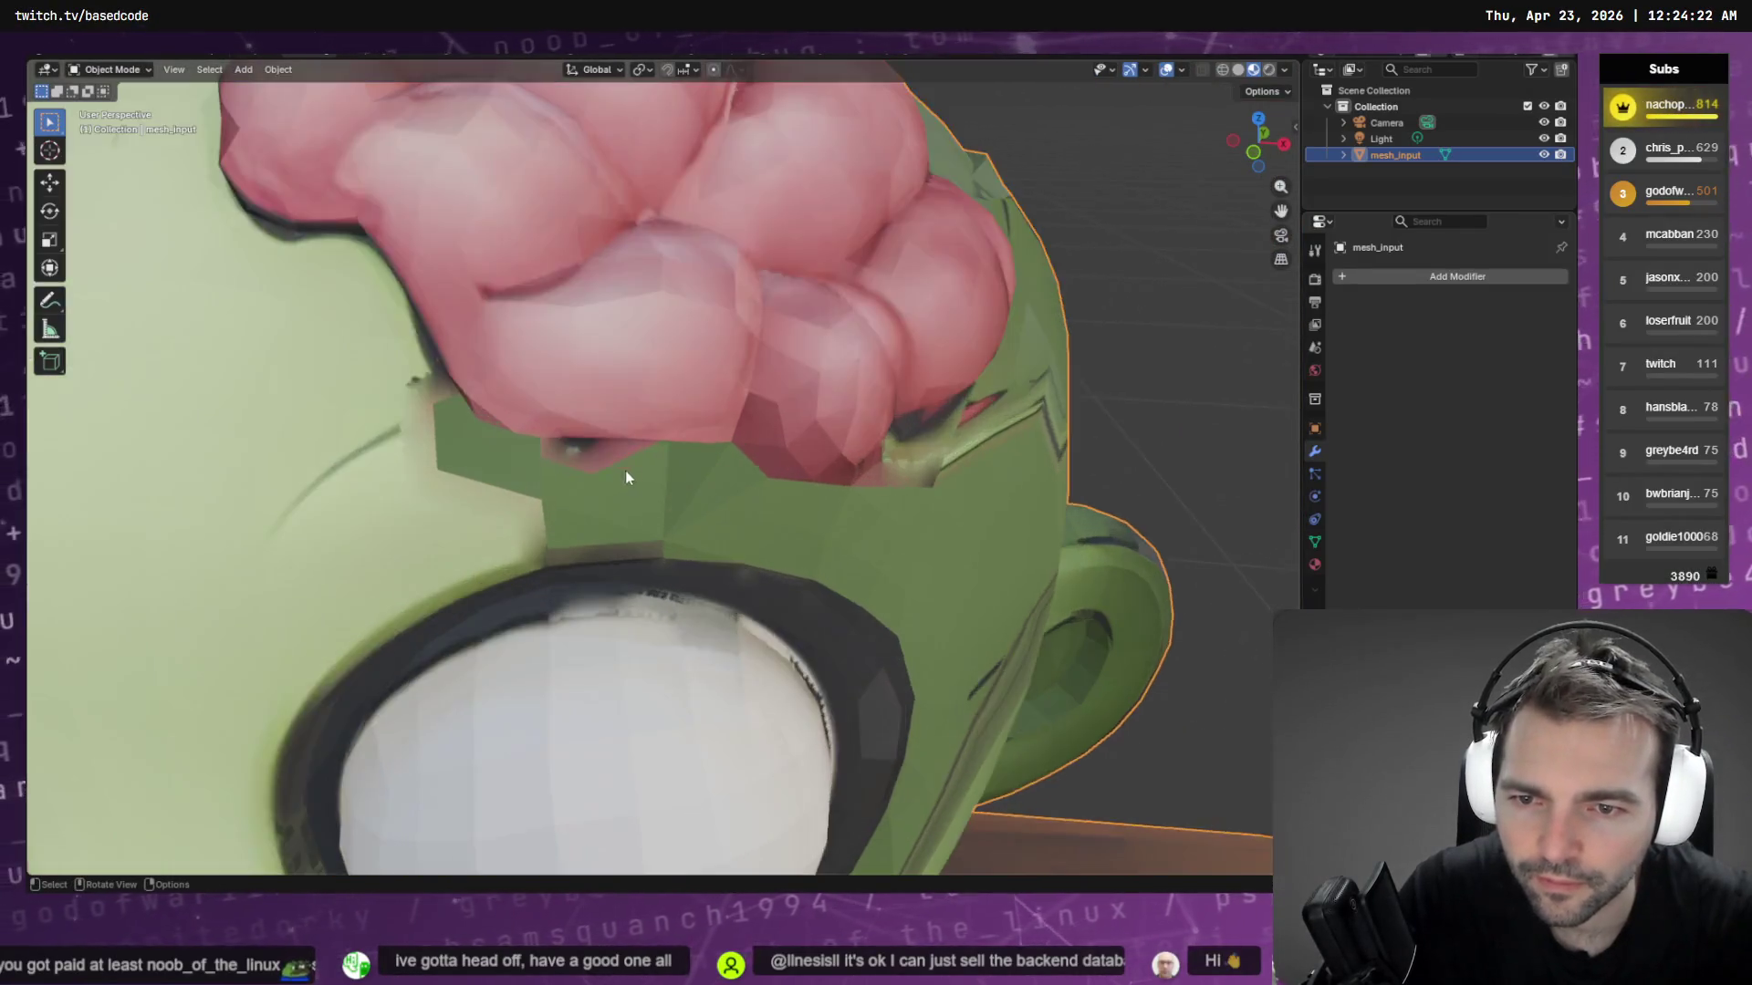
Inspect the side of the shaded head, then re-enter Edit Mode with Circle Select in edge mode
scroll(168, 227, down, 3)
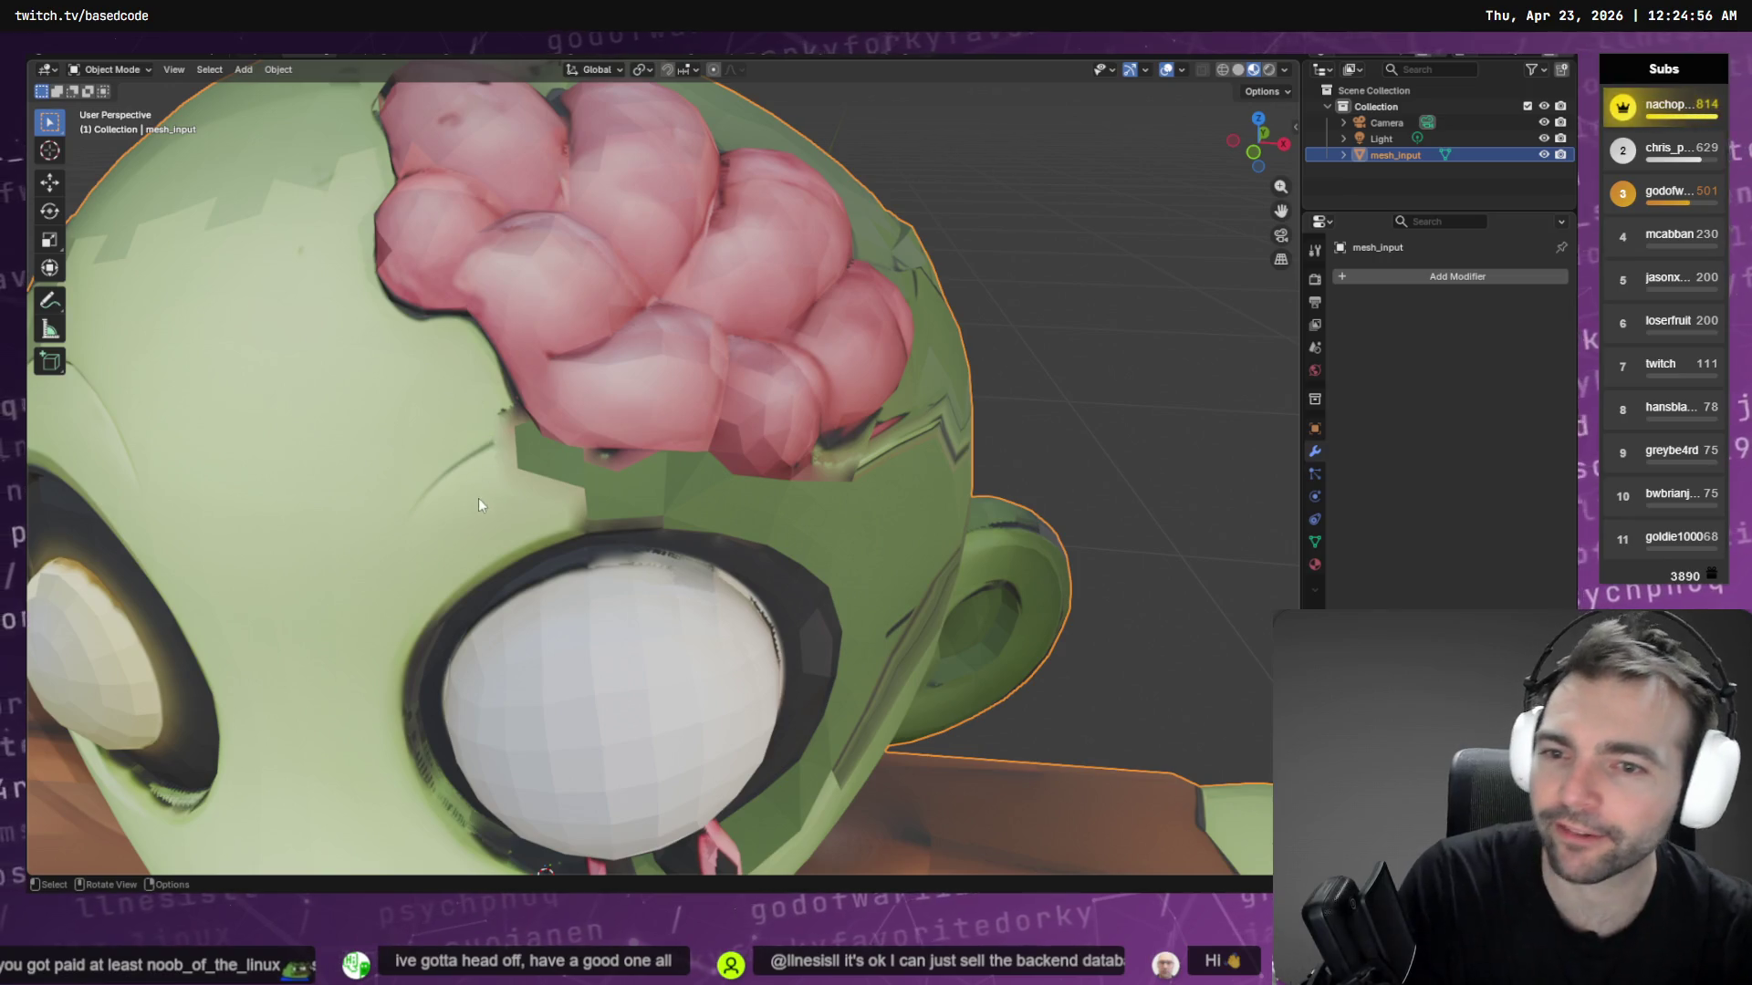
mouse_move(479, 500)
middle_down()
mouse_move(522, 463)
mouse_move(559, 461)
mouse_move(434, 432)
mouse_move(416, 390)
mouse_move(441, 454)
mouse_move(498, 462)
mouse_move(435, 325)
mouse_move(458, 323)
mouse_move(430, 326)
middle_up()
key(Tab)
key(c)
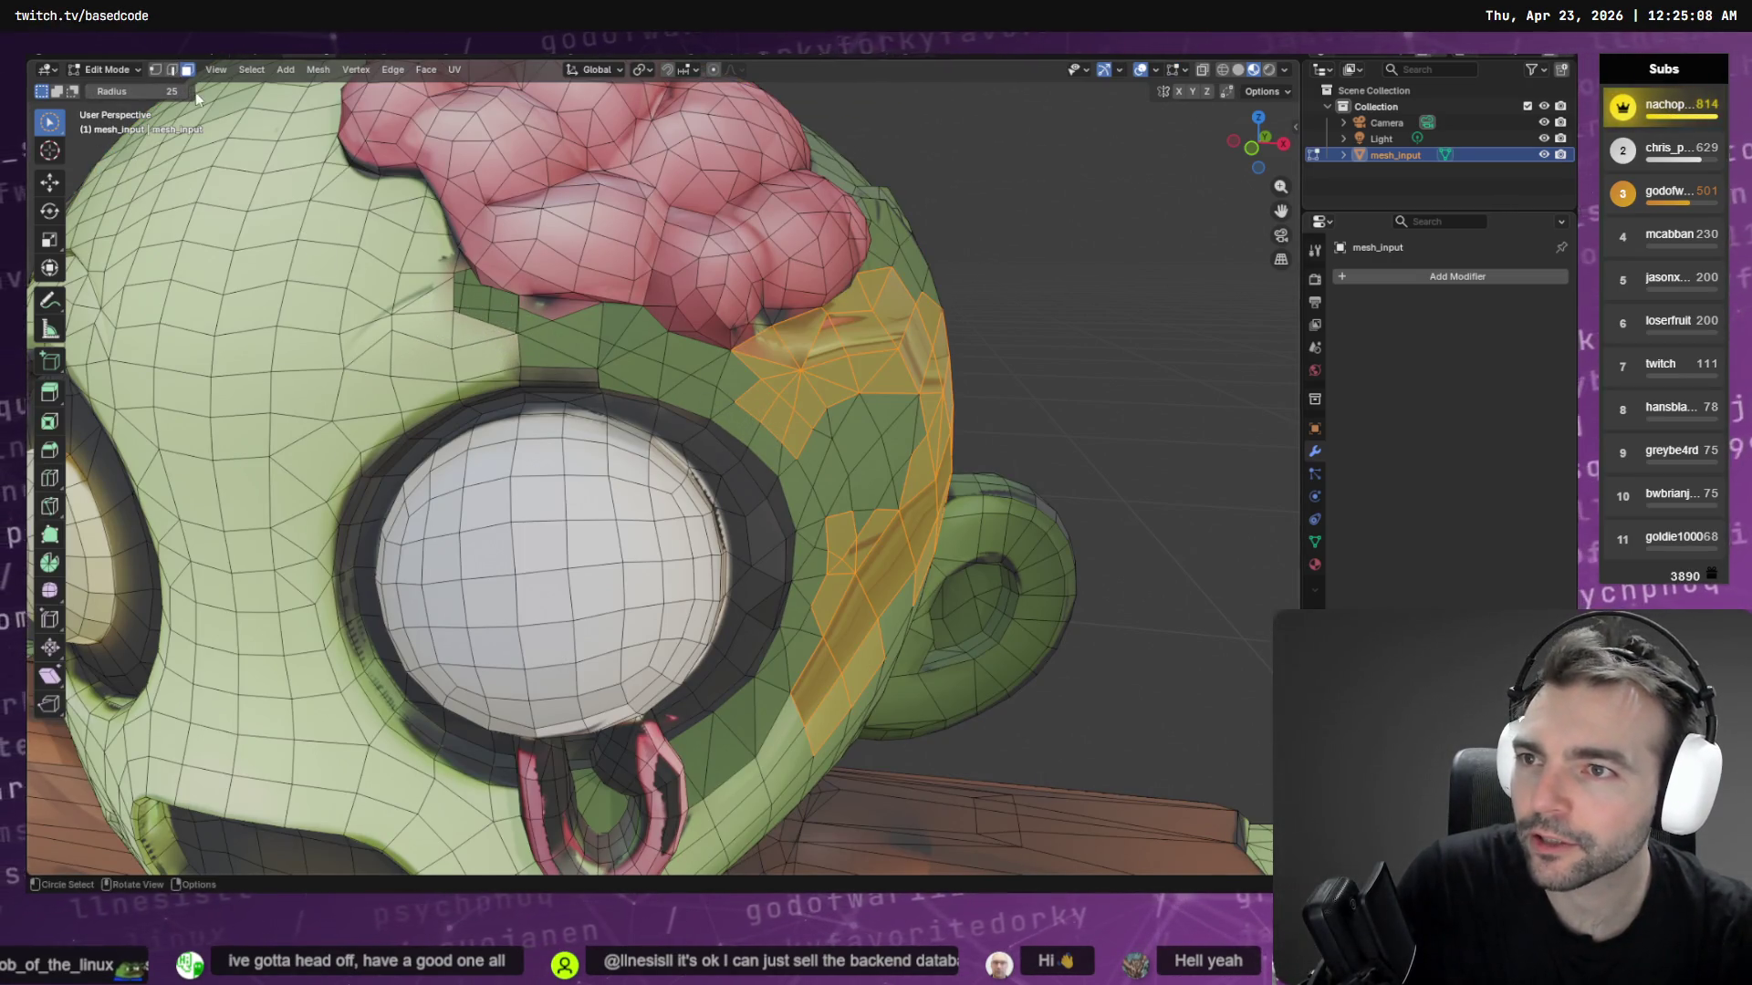
click(172, 69)
Zoom in, select the edges along the green patch border, and switch to Select Box
scroll(598, 359, up, 5)
scroll(571, 274, up, 10)
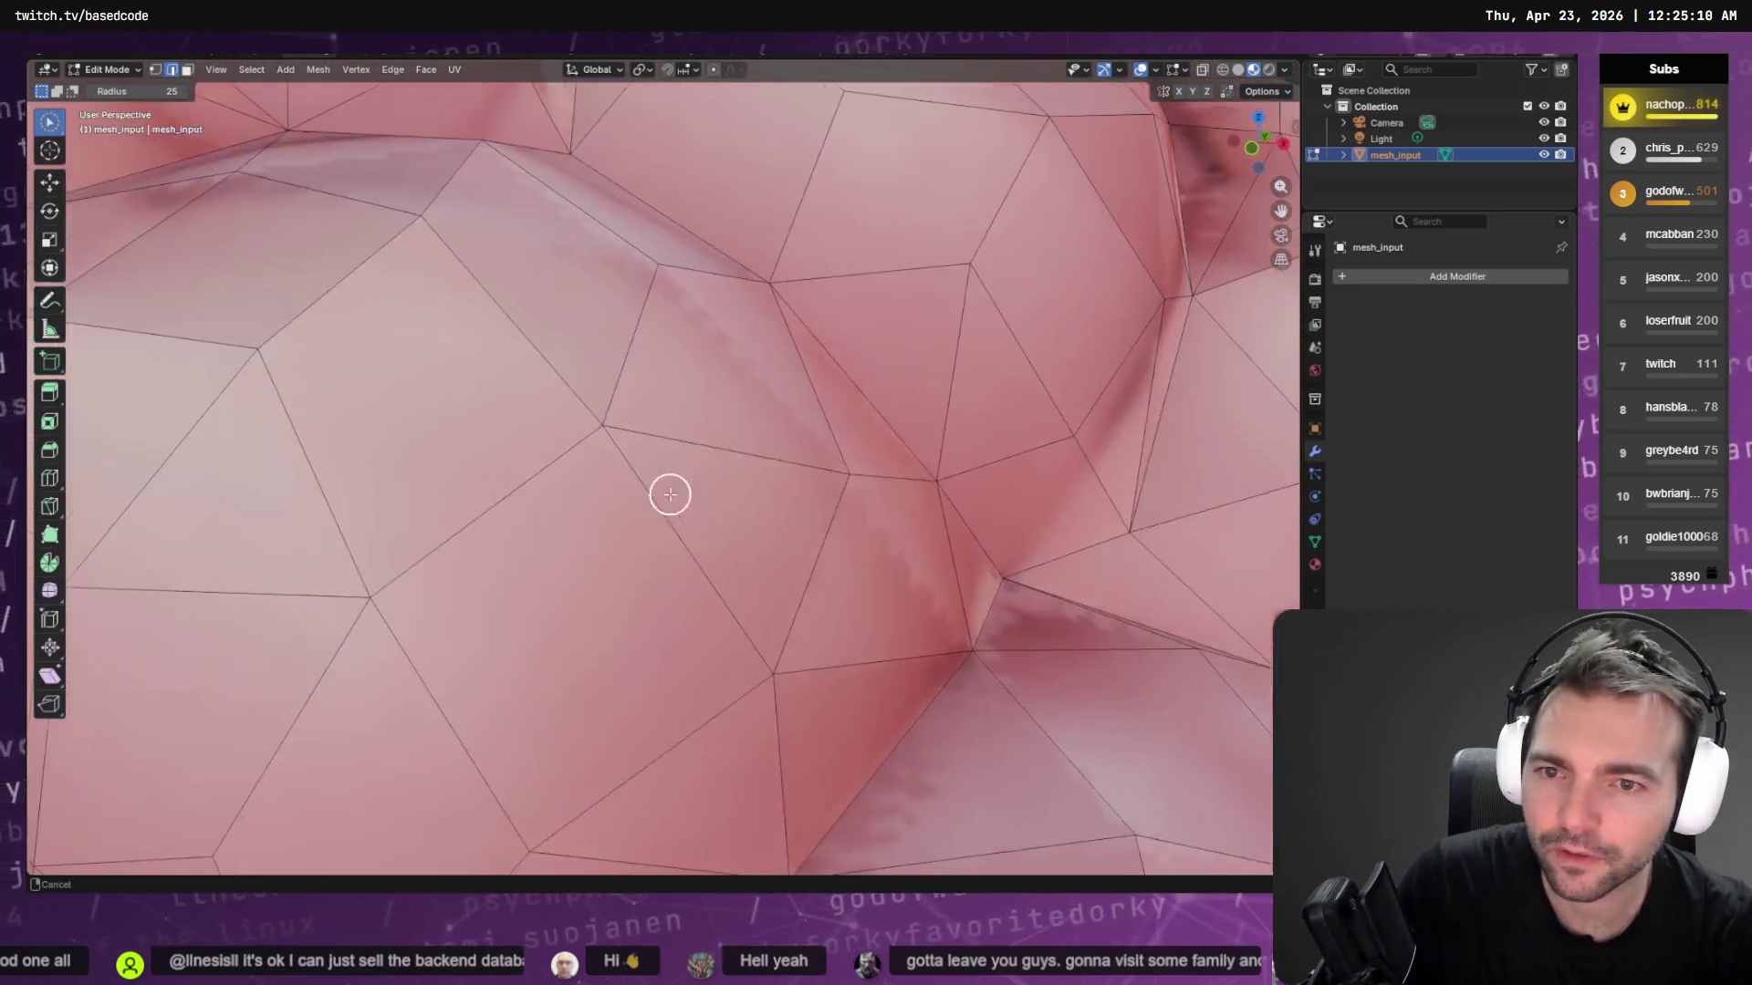
scroll(630, 422, down, 10)
scroll(638, 617, up, 4)
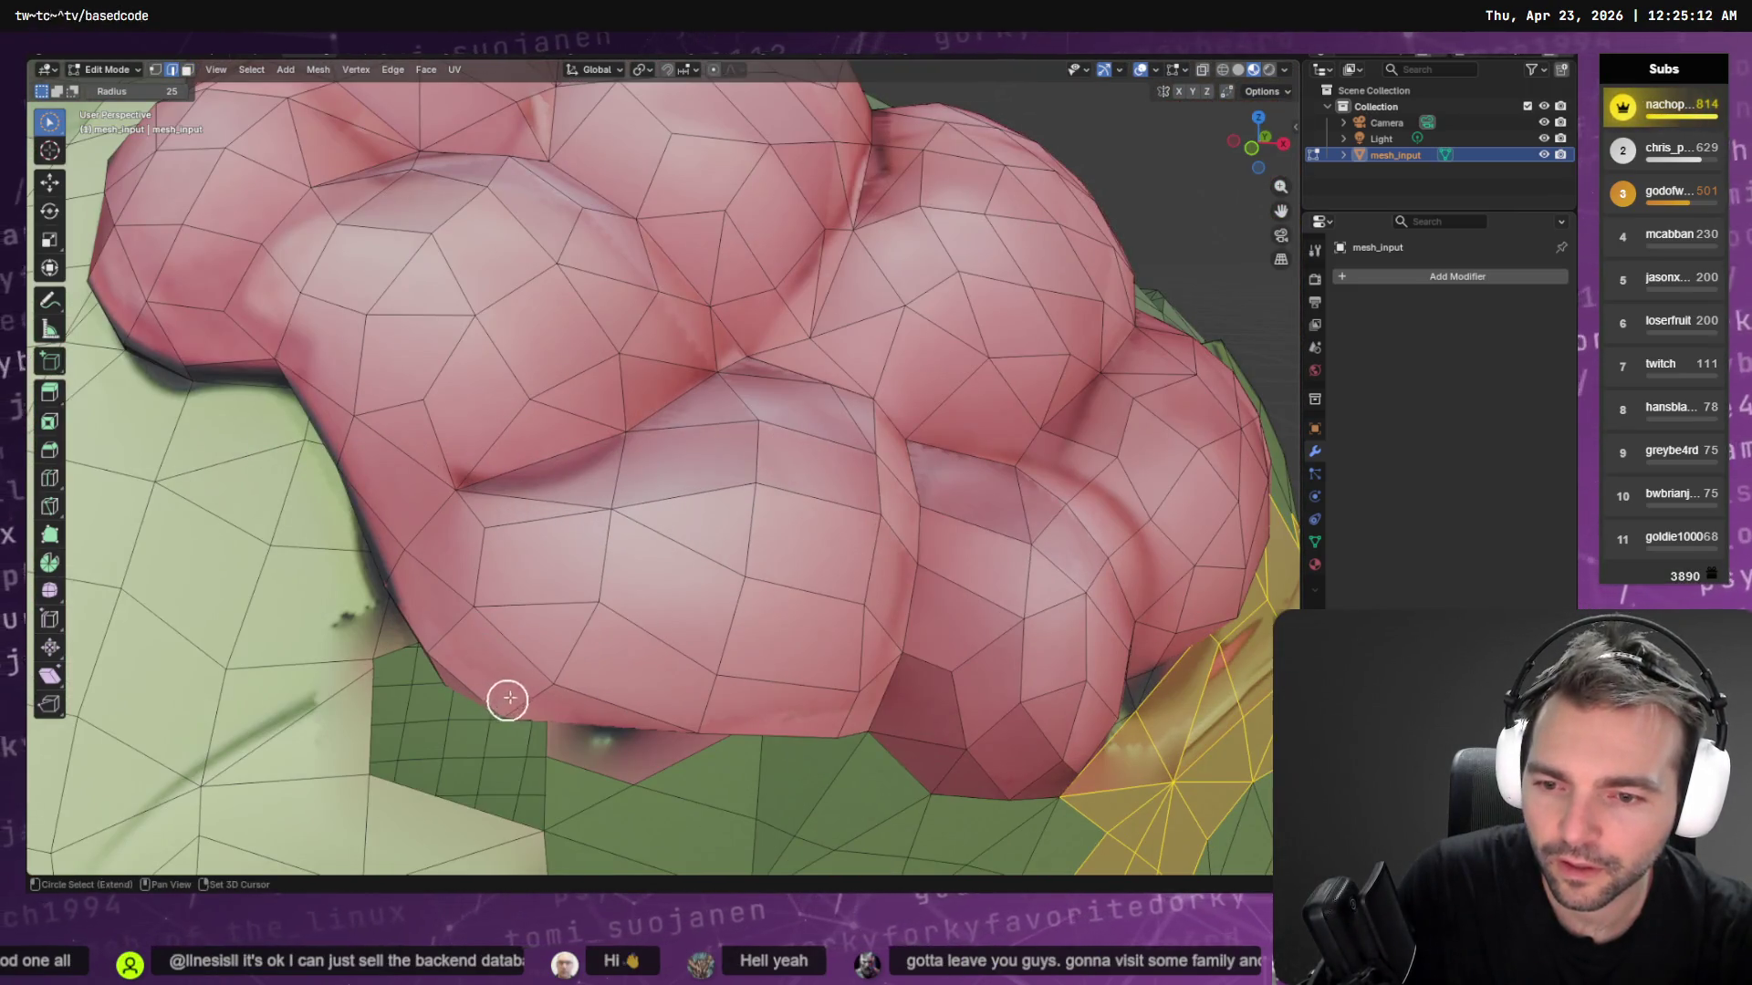
scroll(553, 618, up, 2)
scroll(554, 614, up, 4)
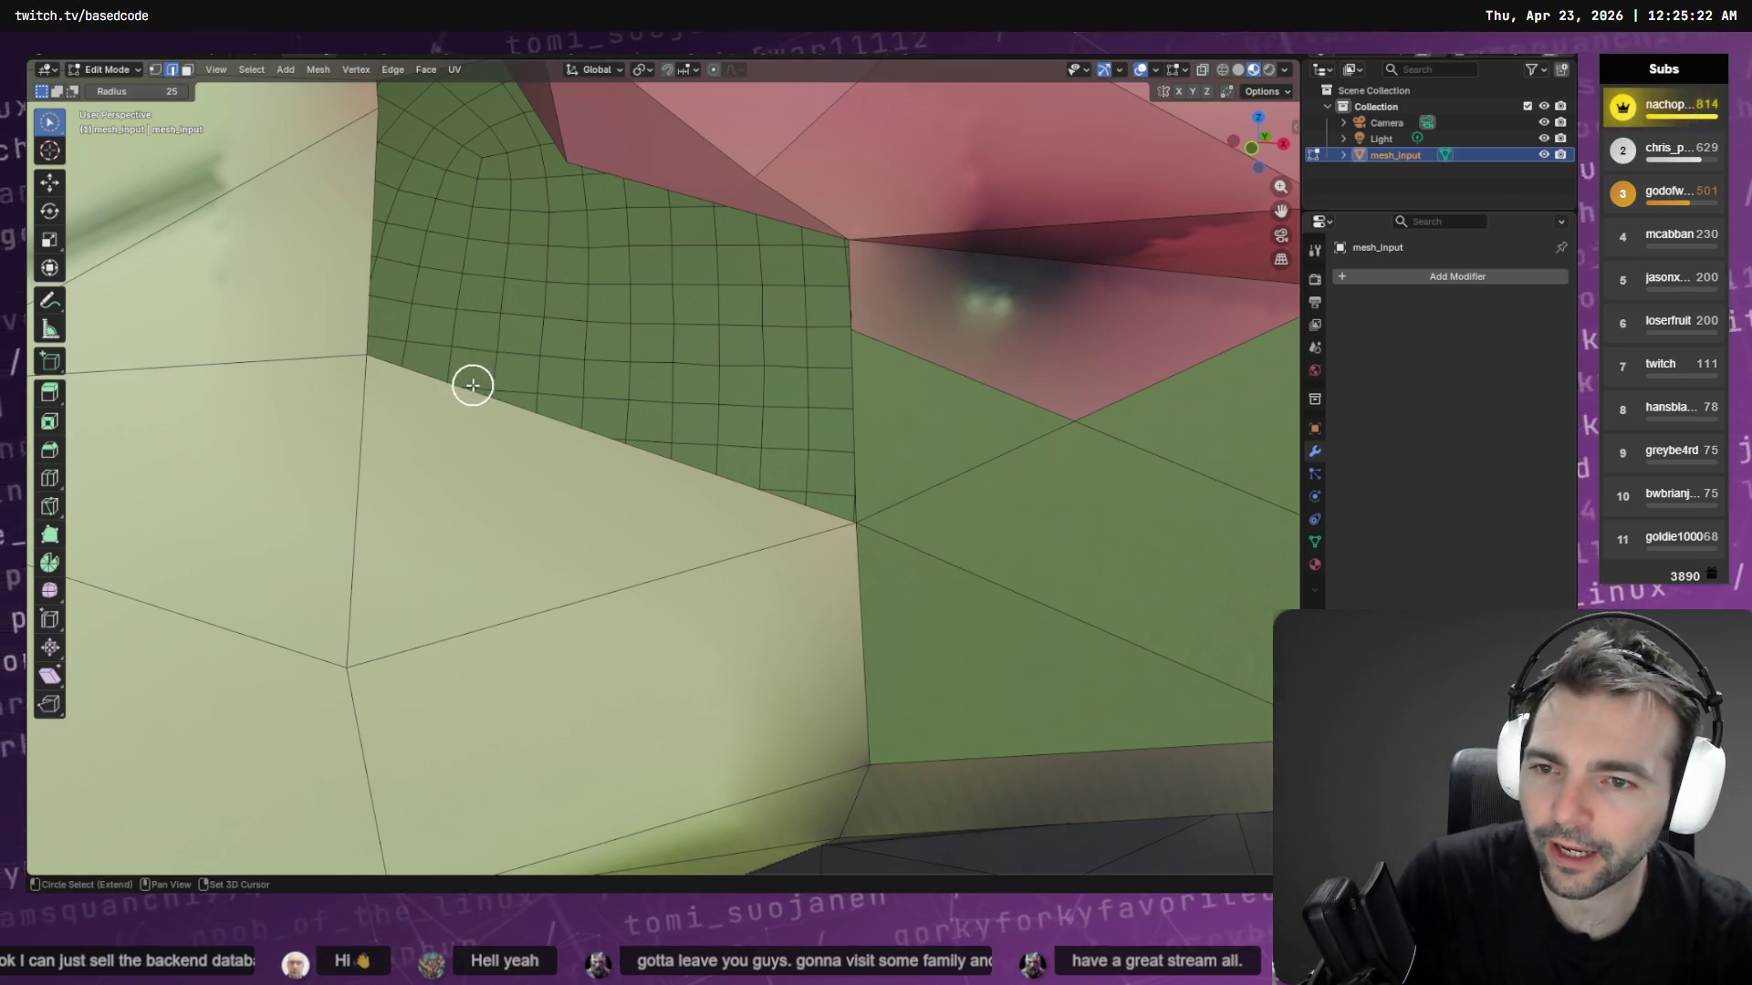
drag(472, 385, 538, 395)
key(ctrl+z)
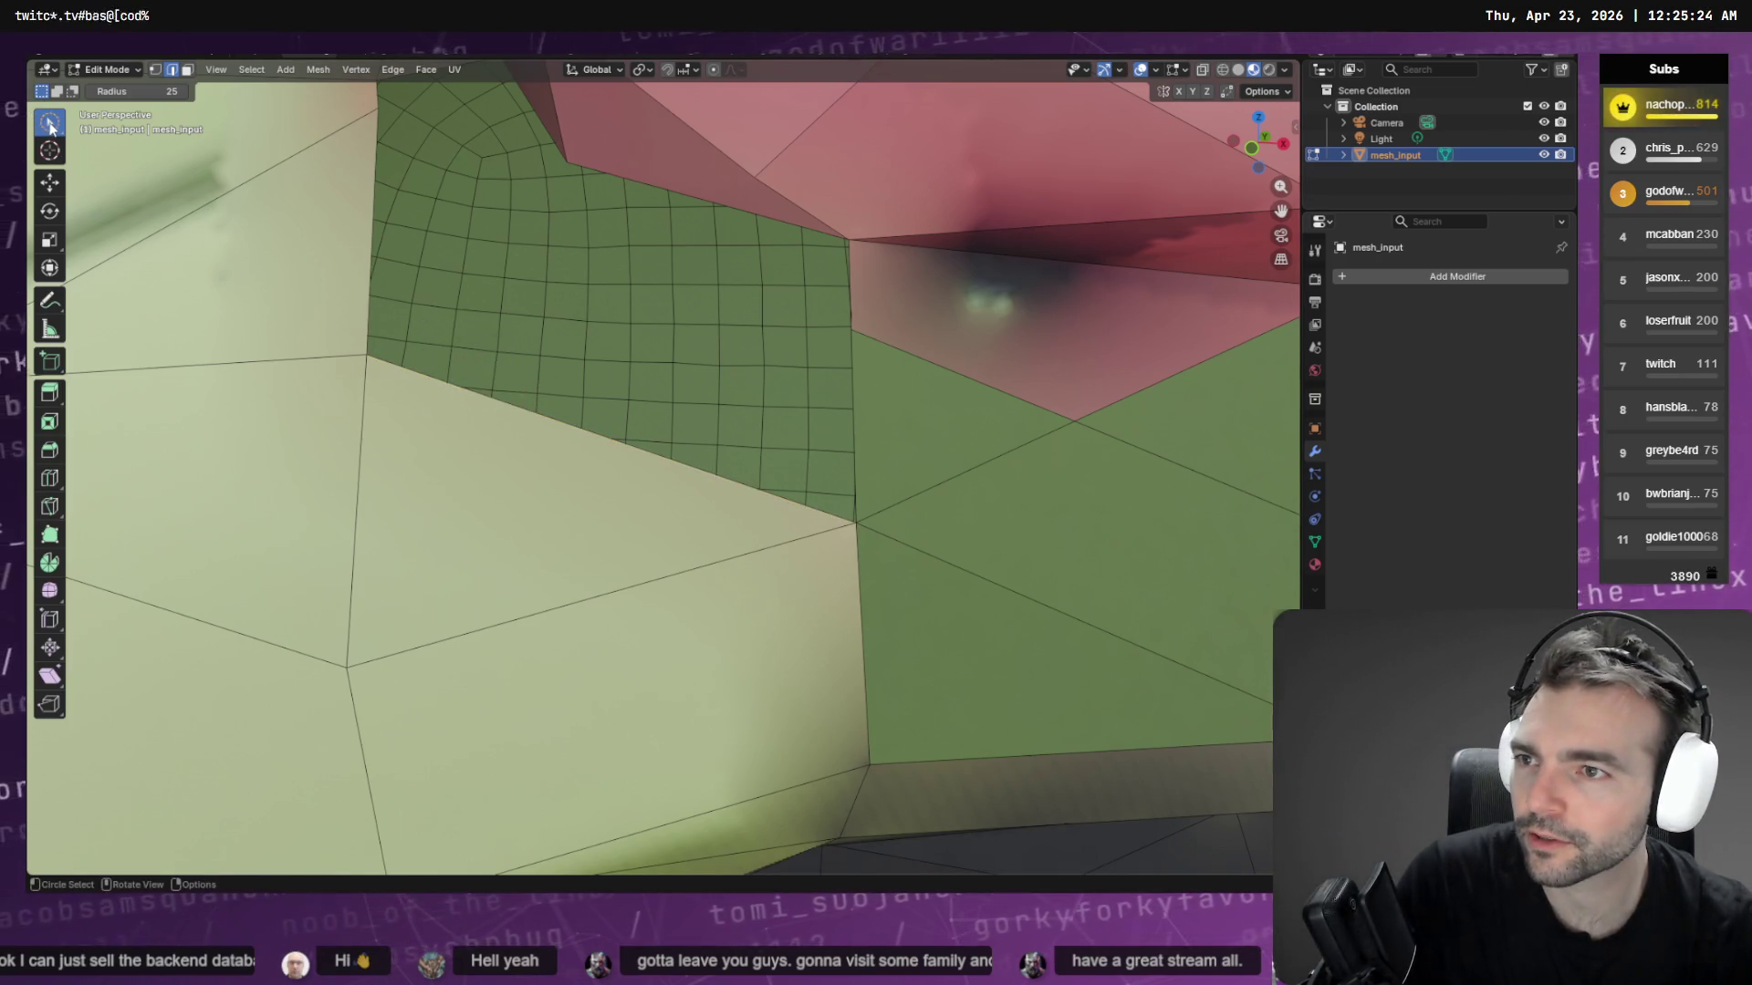
drag(50, 128, 100, 155)
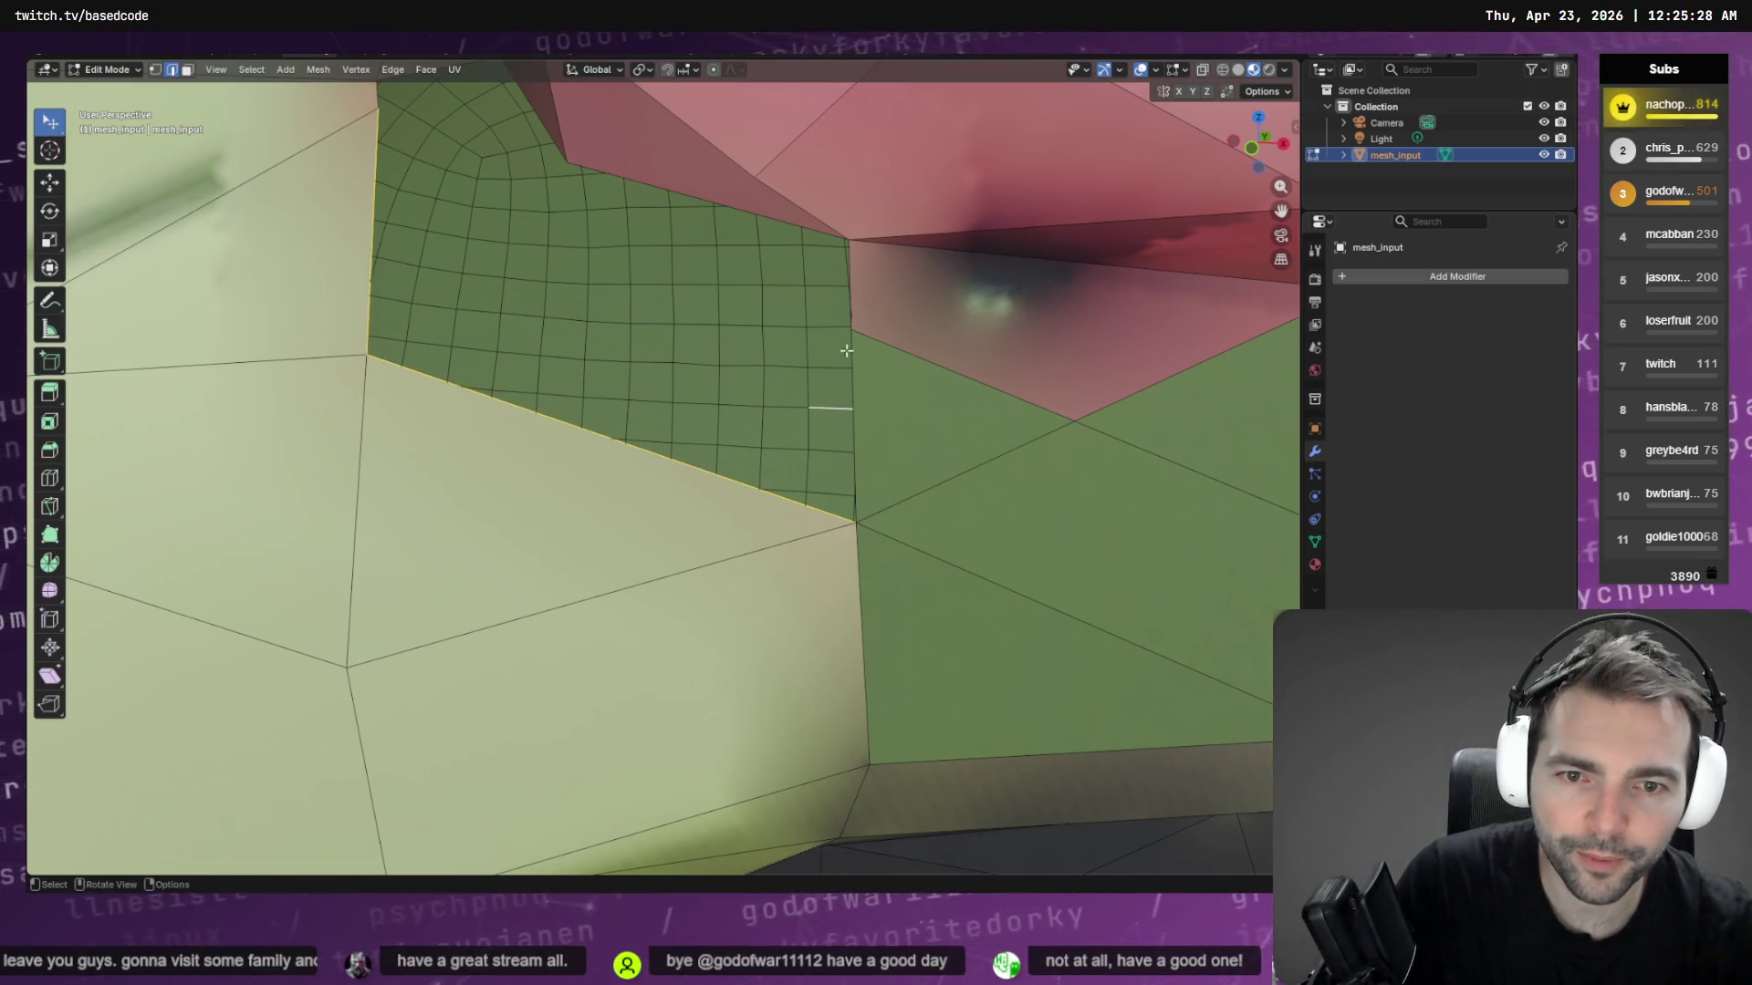
scroll(842, 399, down, 5)
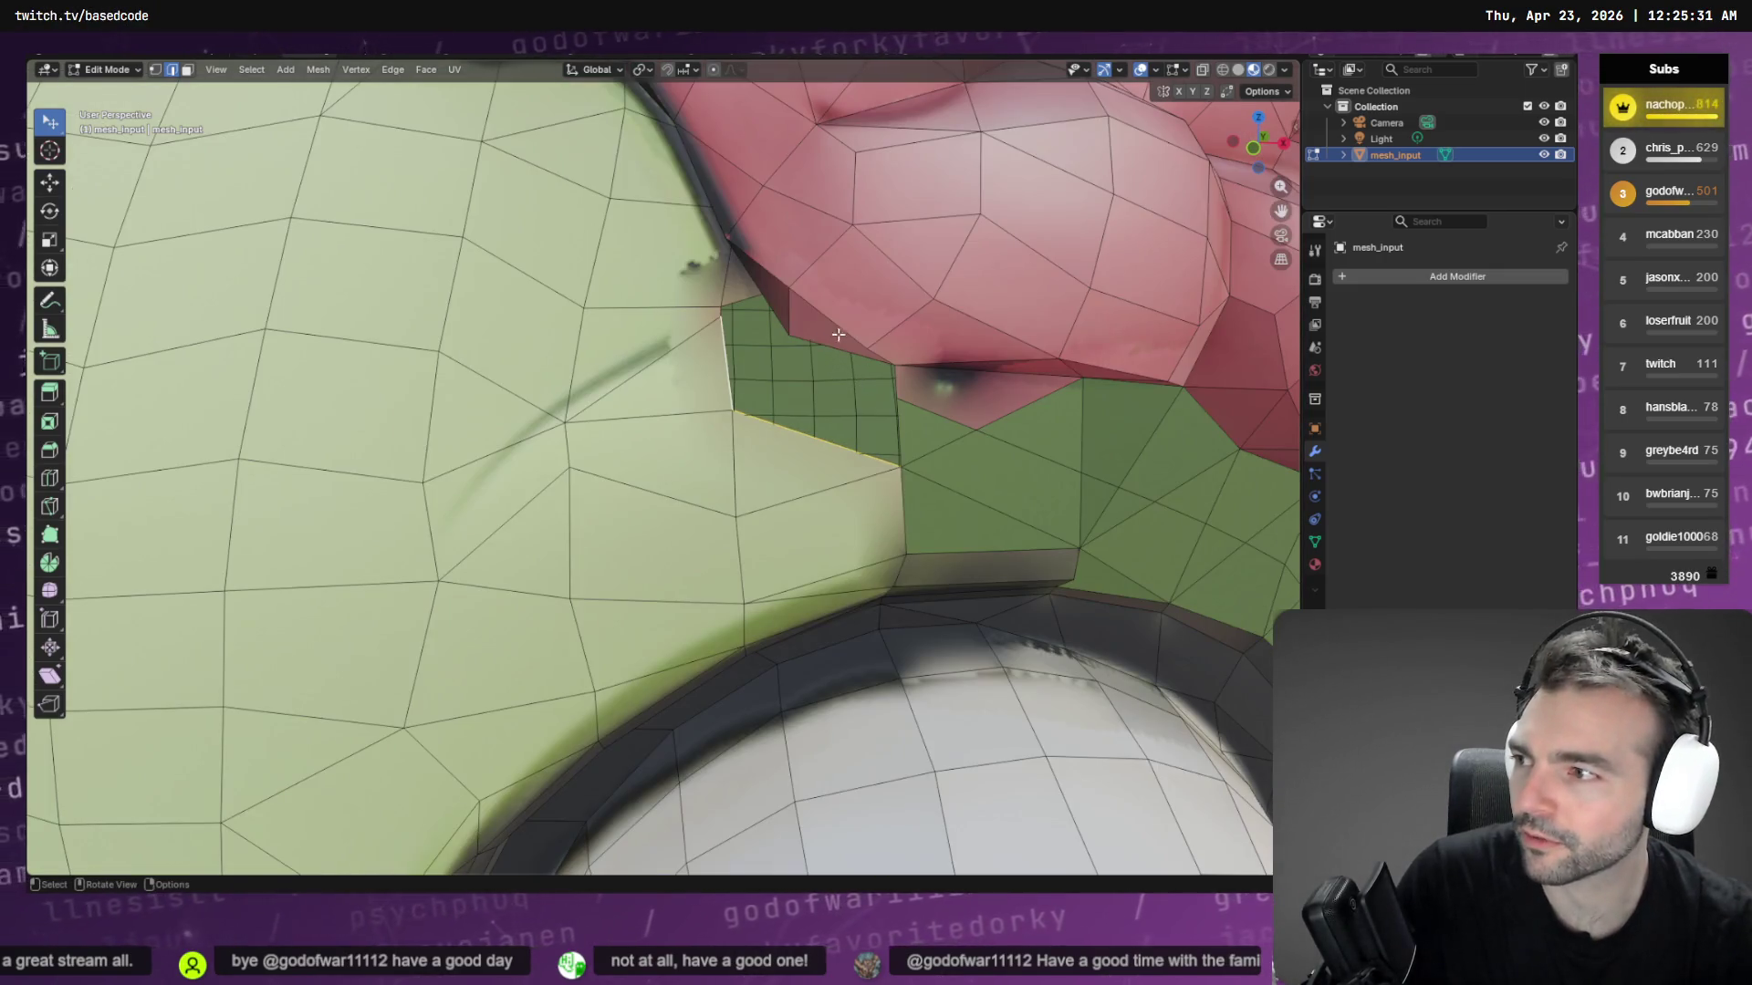
Subdivide the selected patch into a fine grid and inspect it up close
right_click(838, 335)
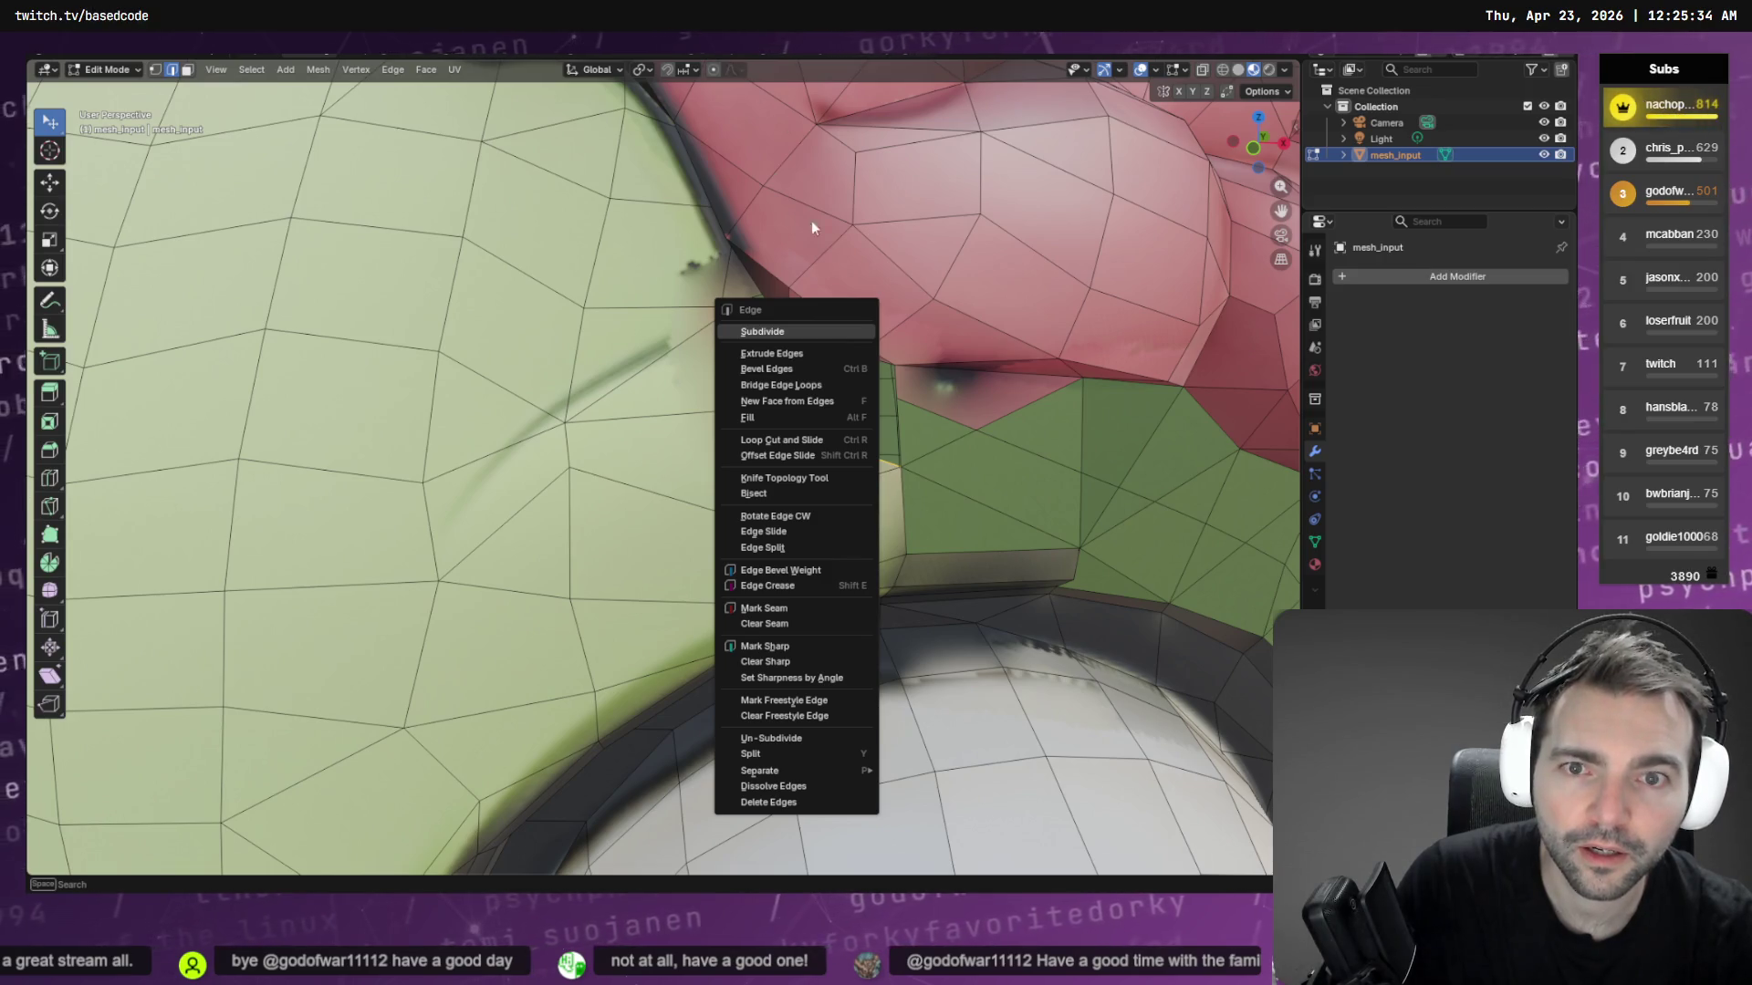
click(844, 331)
scroll(902, 426, up, 5)
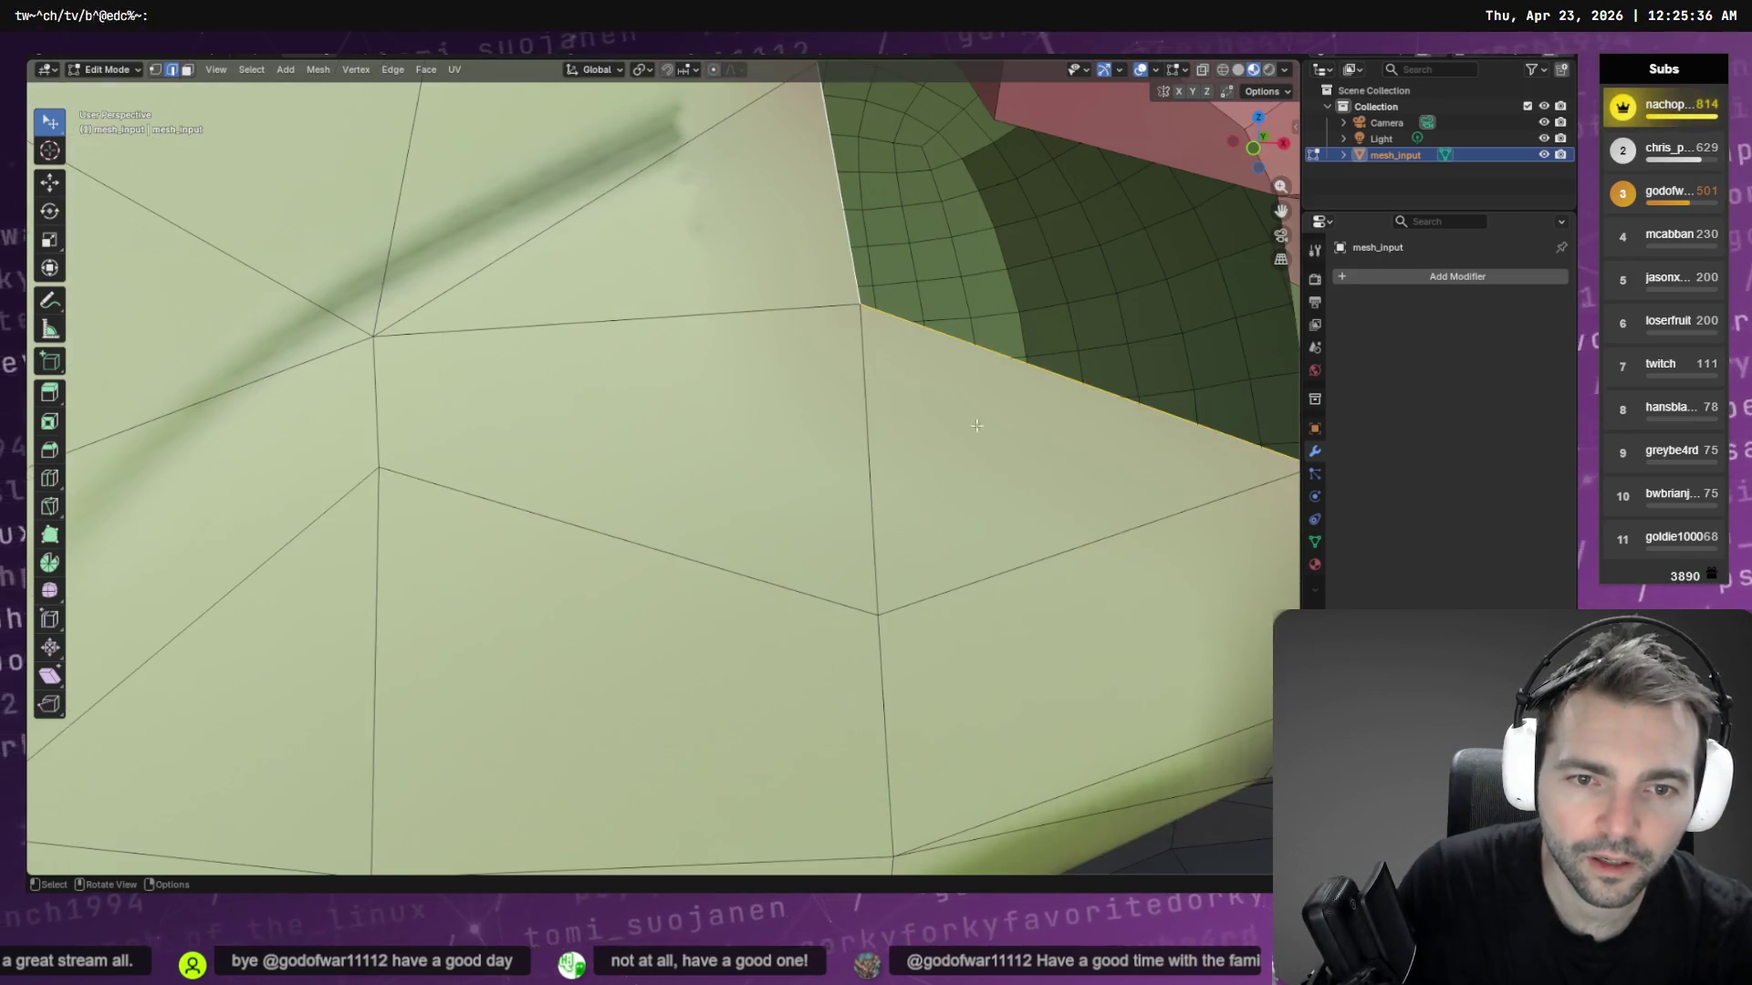
mouse_move(912, 420)
middle_down()
mouse_move(973, 422)
mouse_move(855, 489)
middle_up()
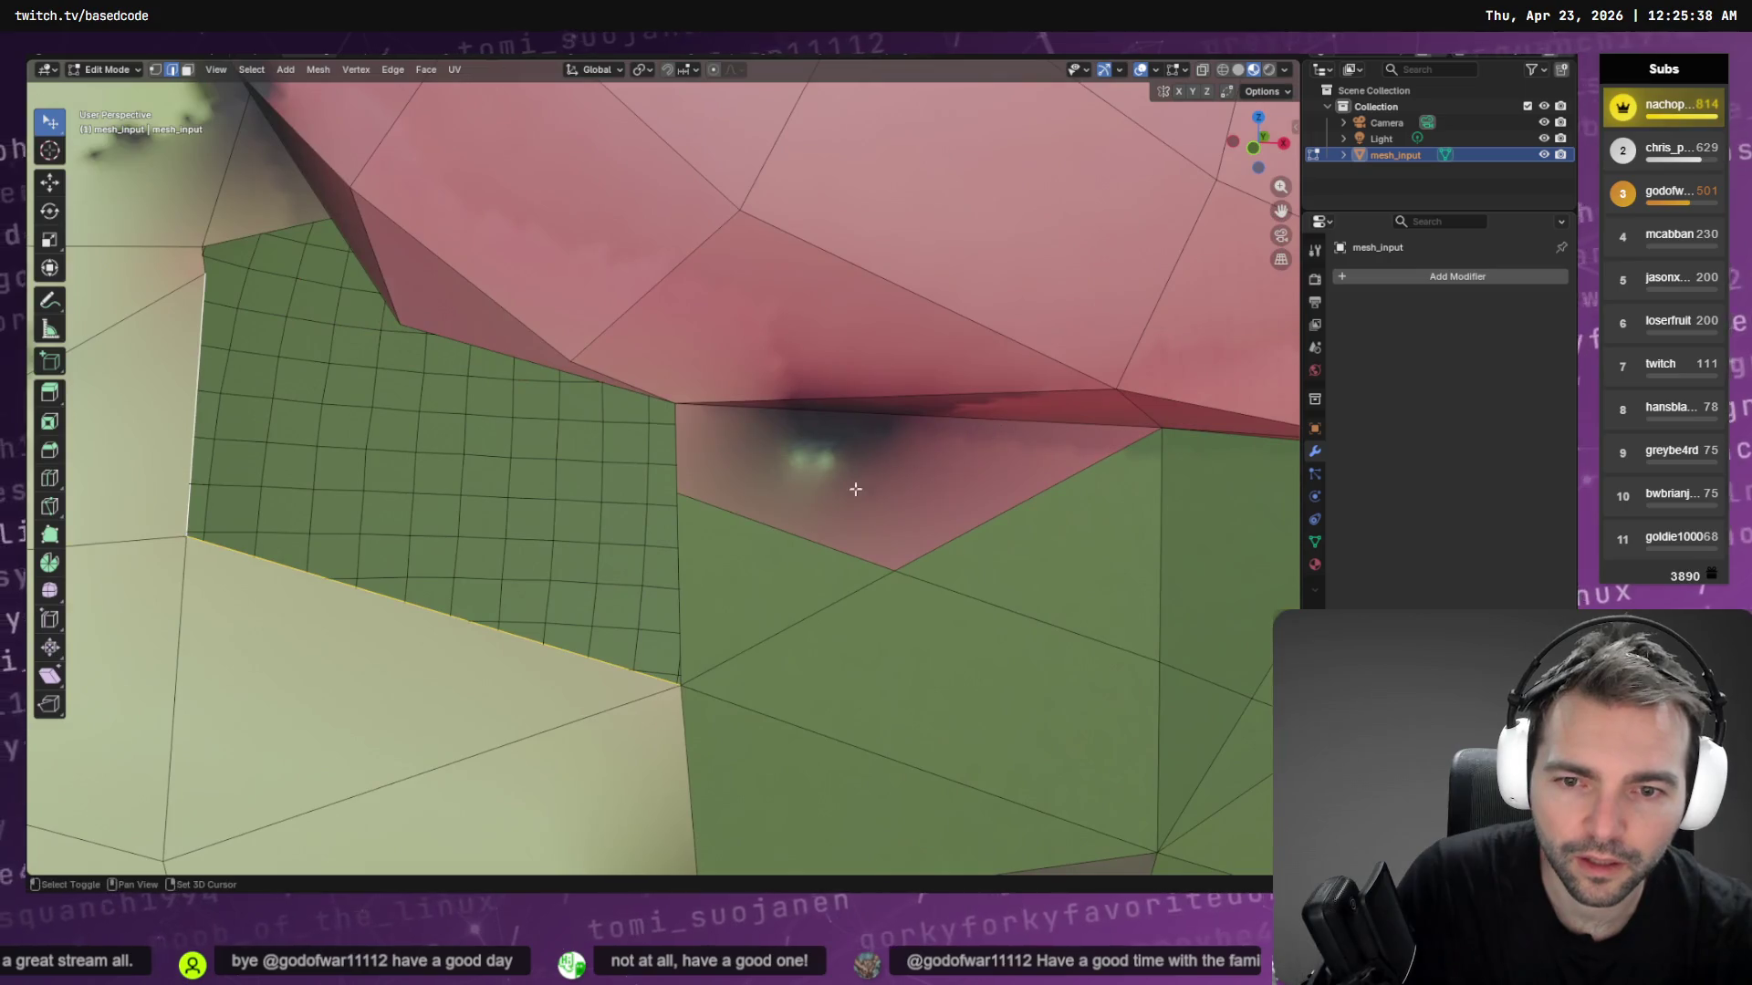
shift+click(676, 565)
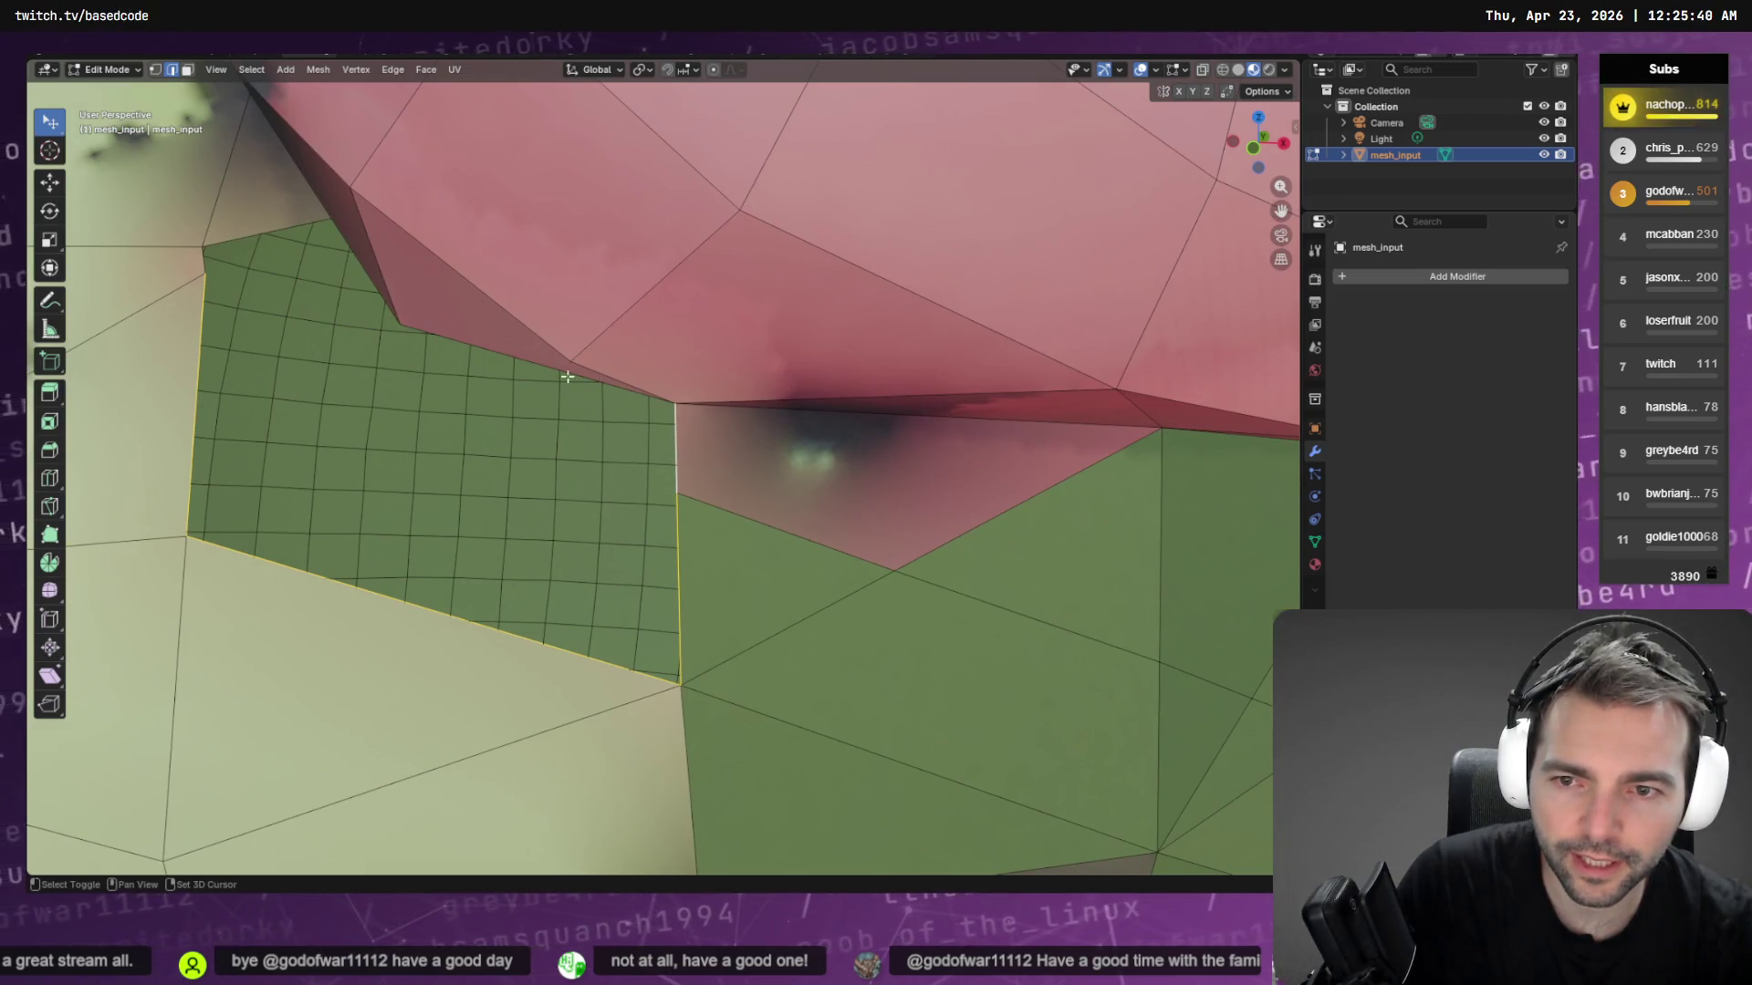
middle_drag(465, 346, 480, 348)
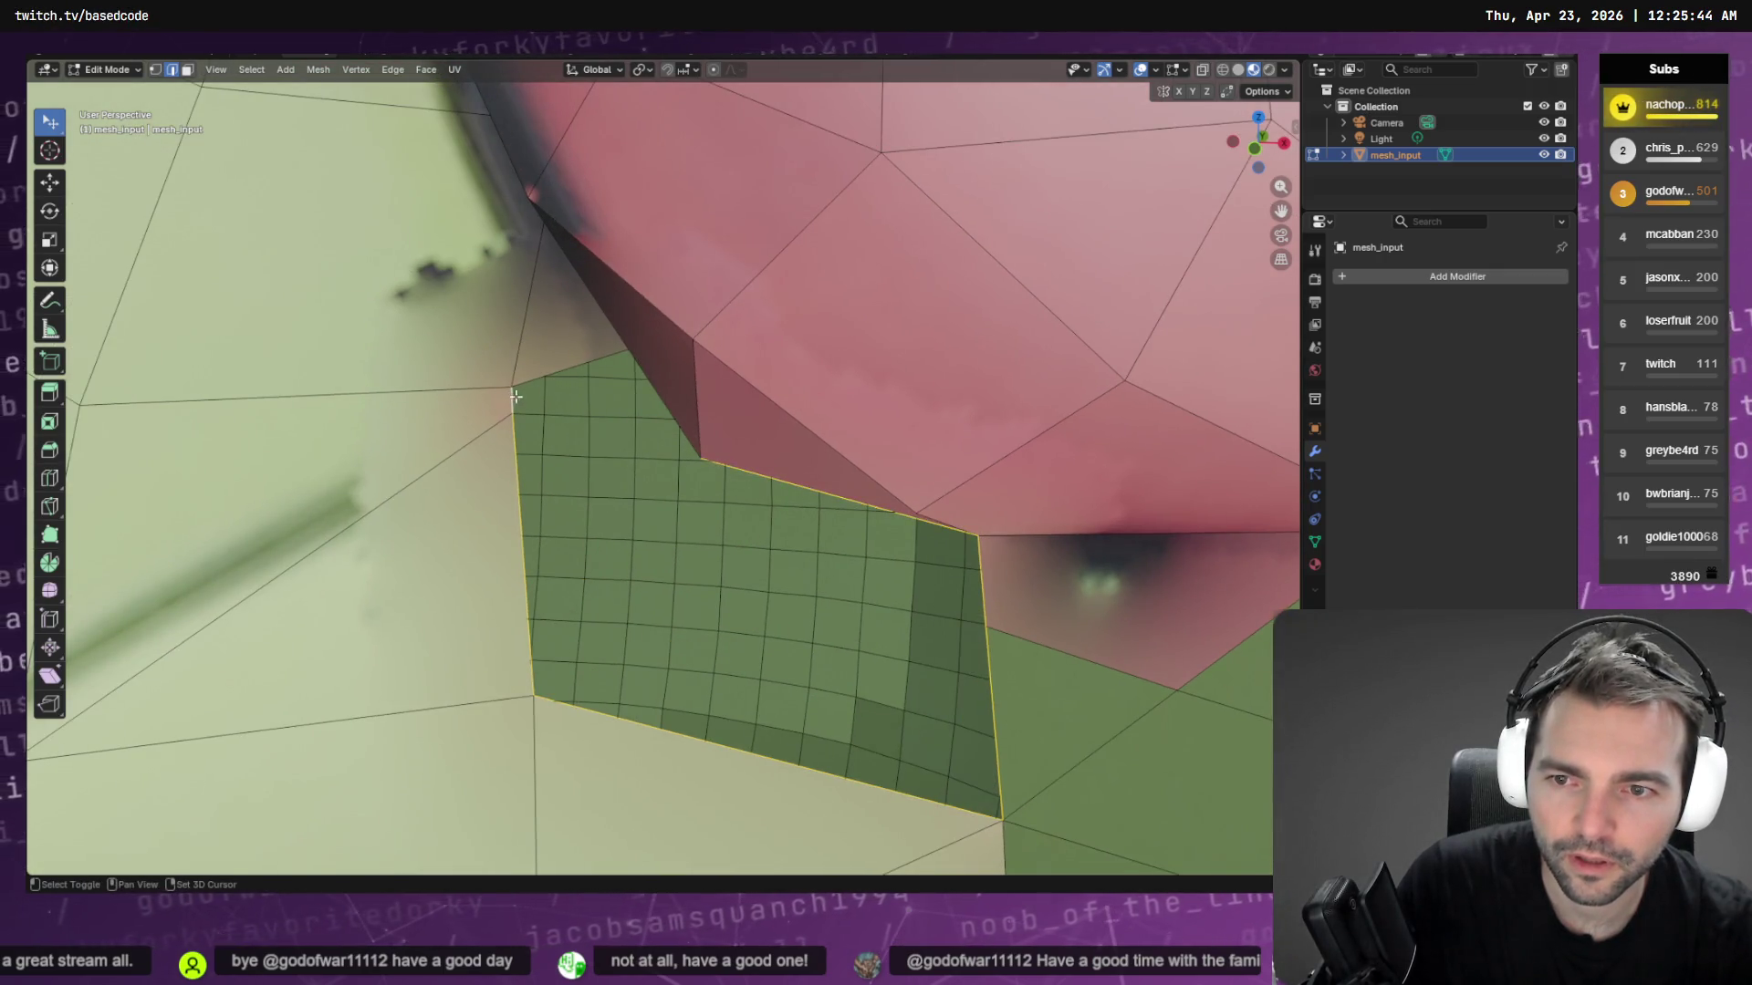
scroll(617, 373, down, 5)
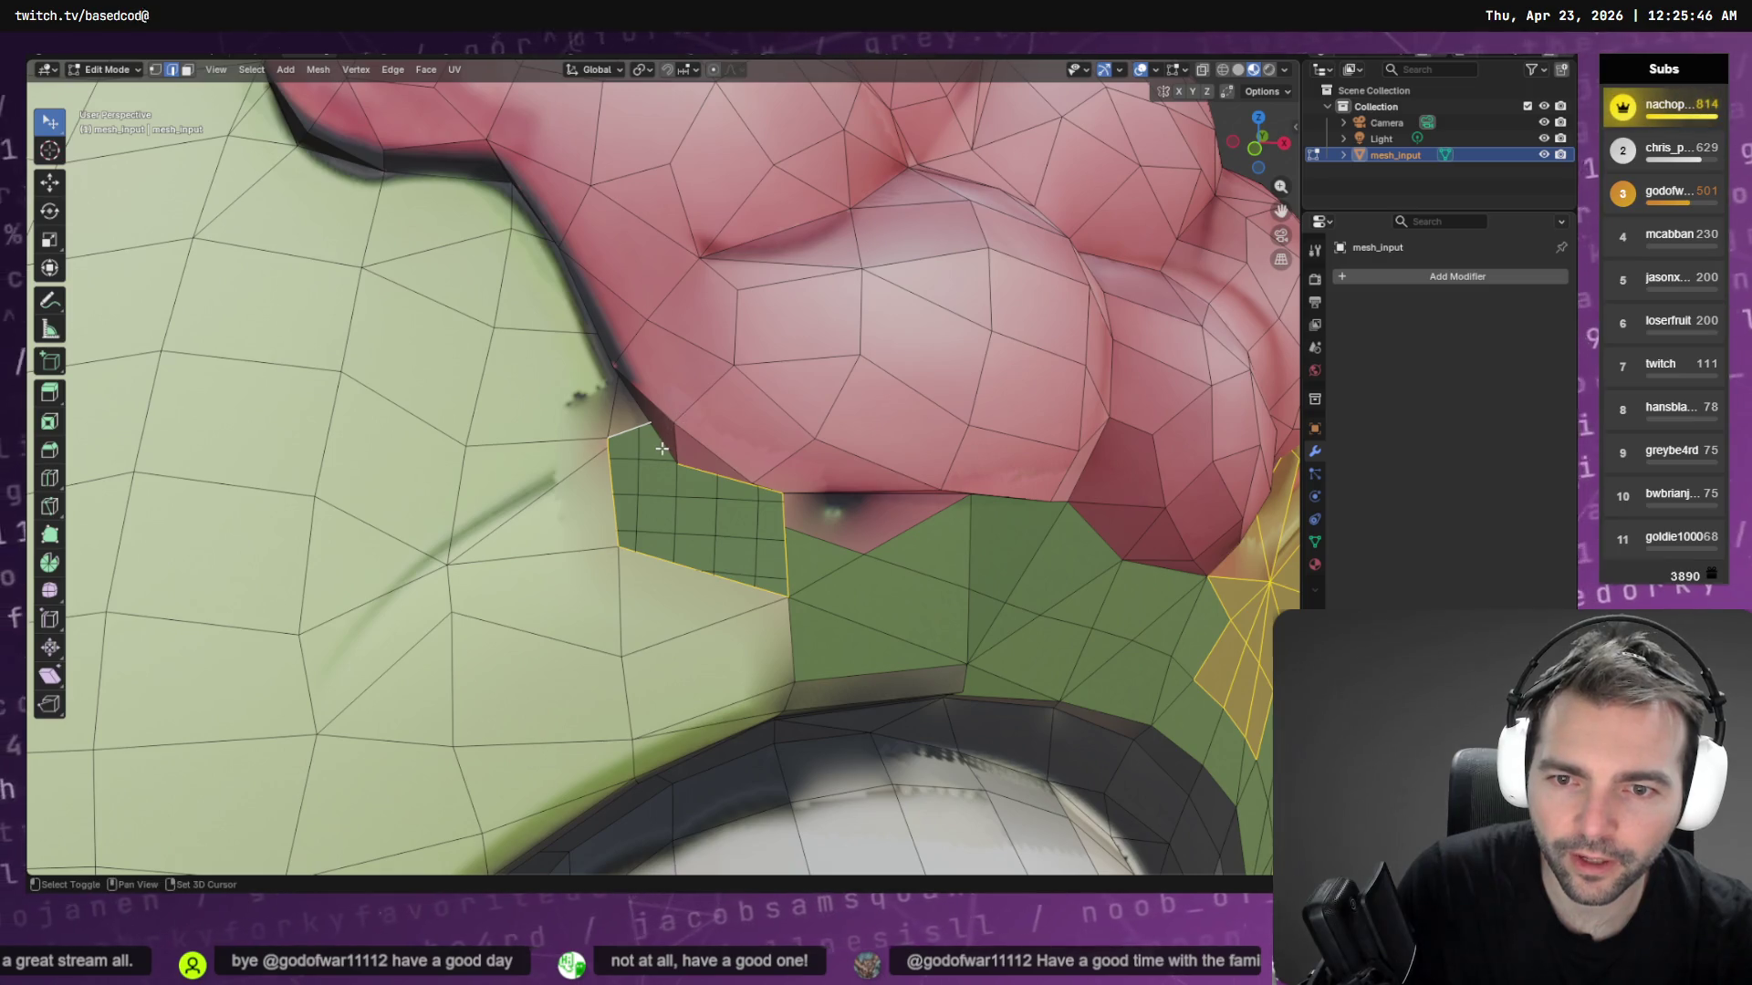
key(grave)
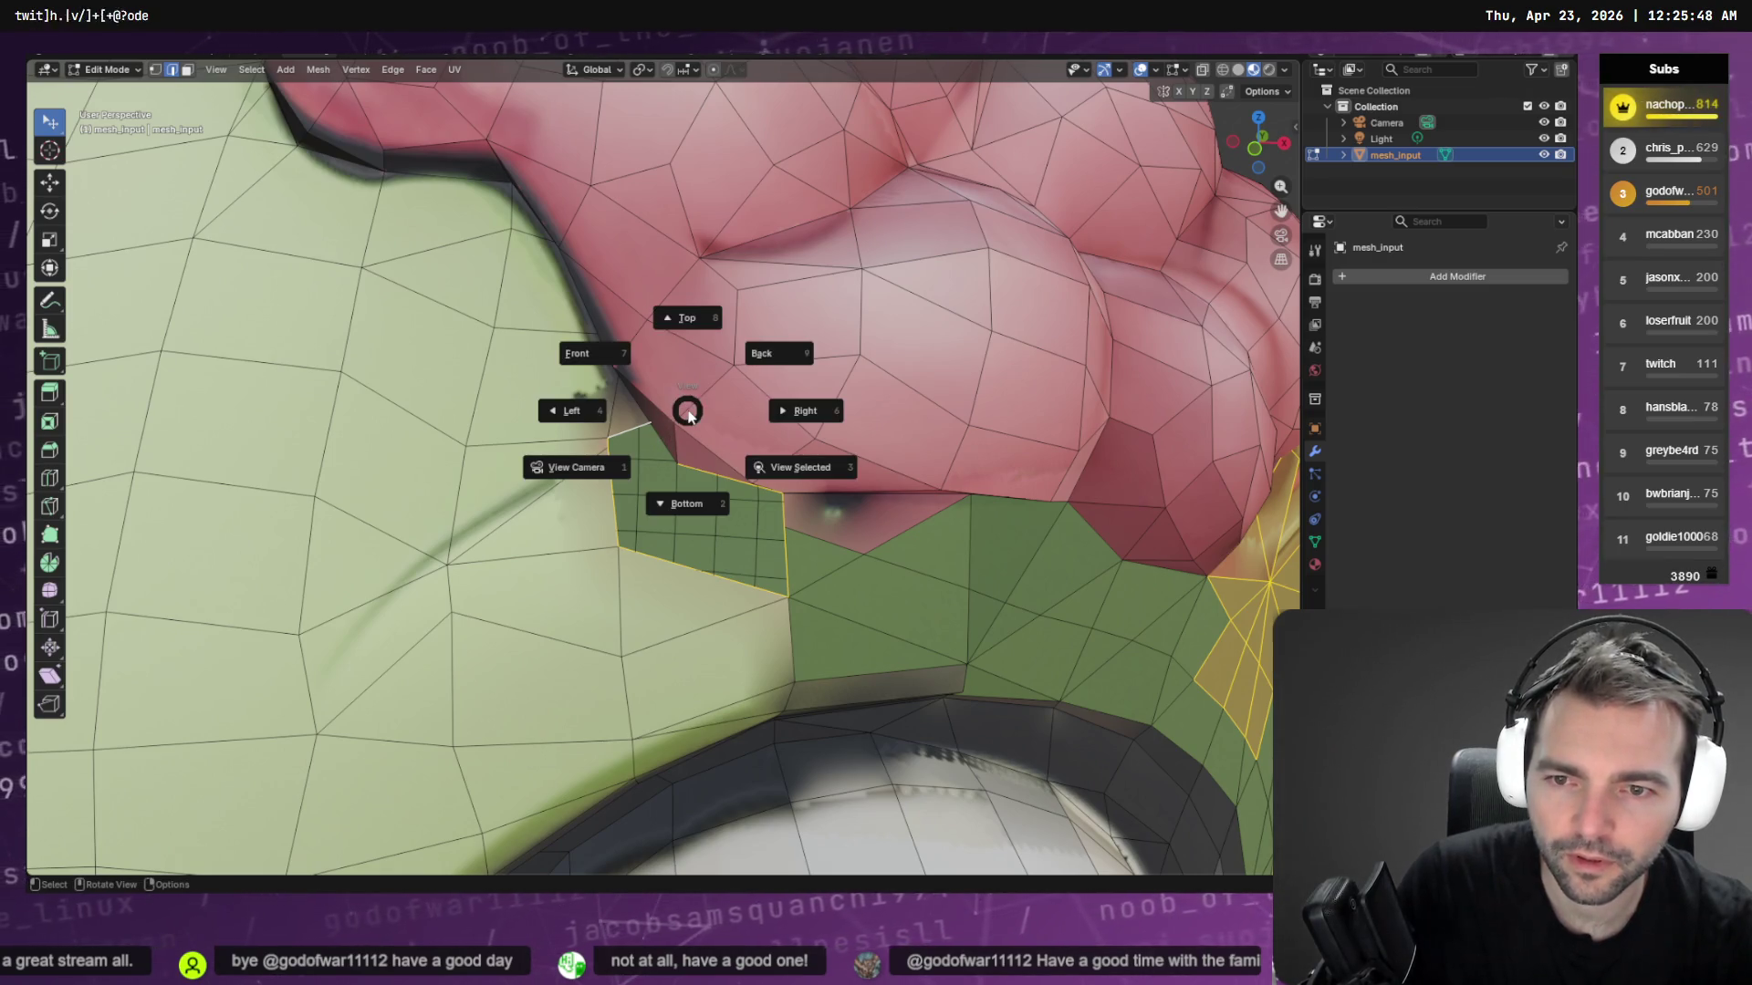
Fill the gap under the brain by bridging its edges with two new faces
key(F3)
key(Return)
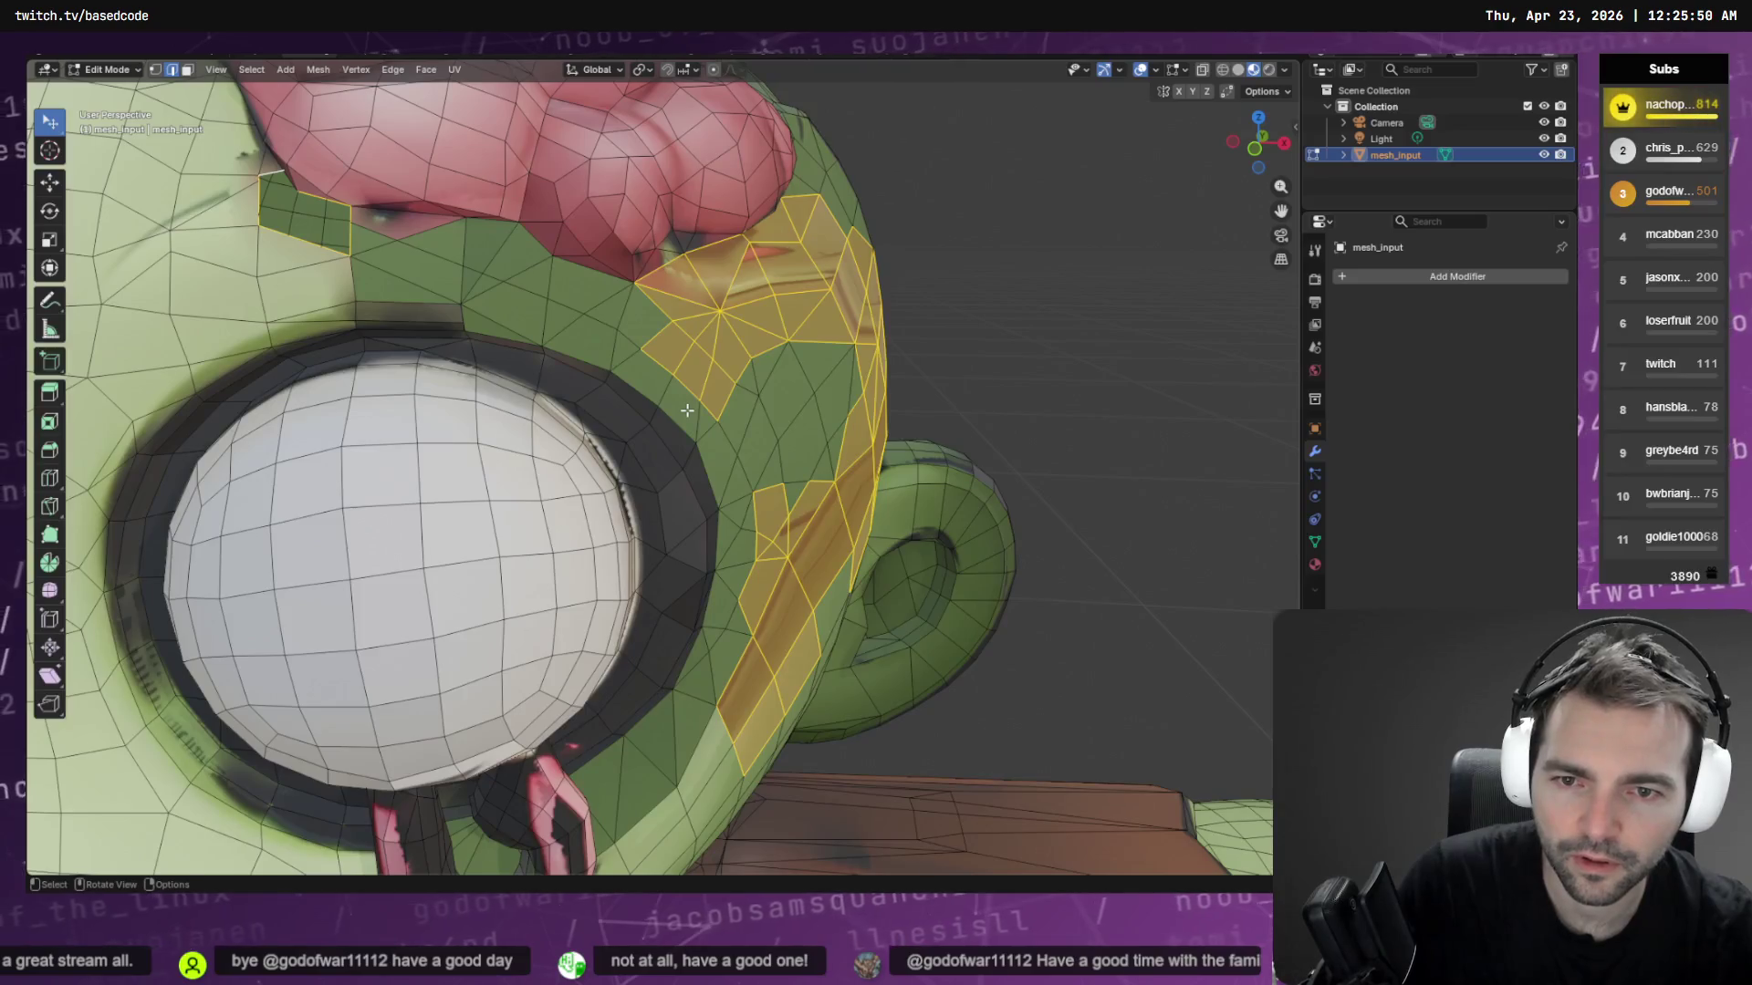
mouse_move(600, 335)
middle_down()
mouse_move(781, 362)
mouse_move(971, 247)
mouse_move(794, 493)
mouse_move(823, 417)
mouse_move(879, 395)
mouse_move(887, 351)
middle_up()
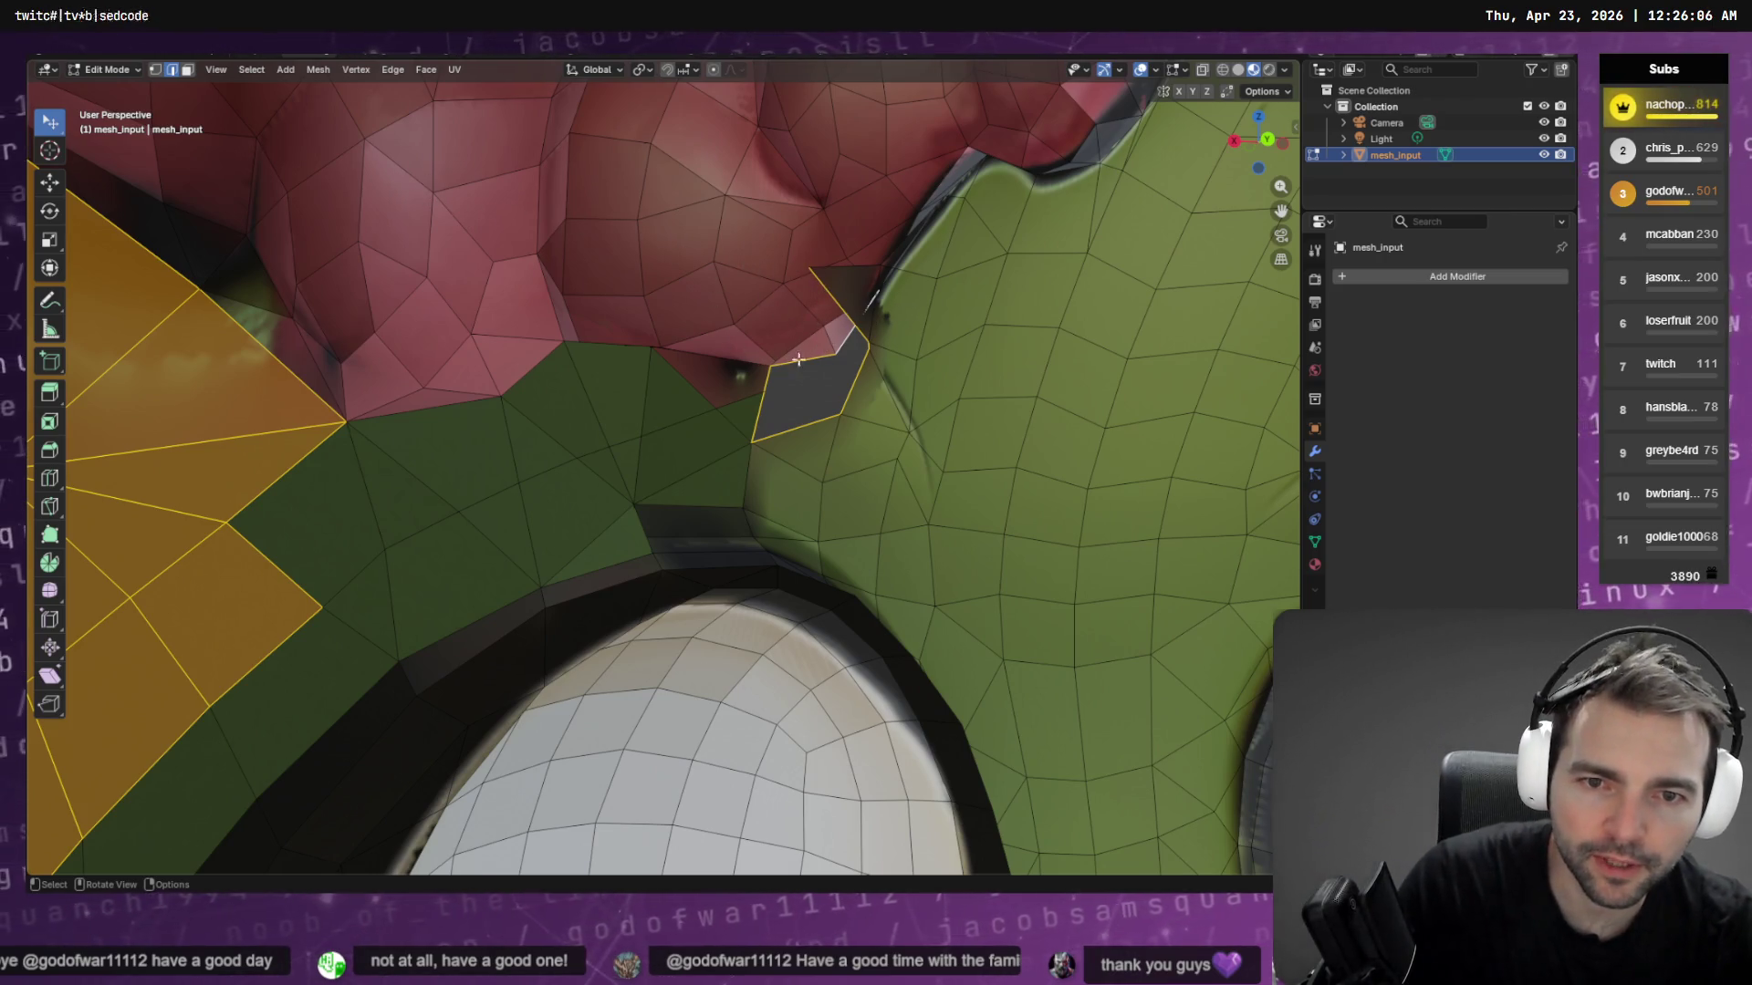
click(812, 358)
shift+click(802, 423)
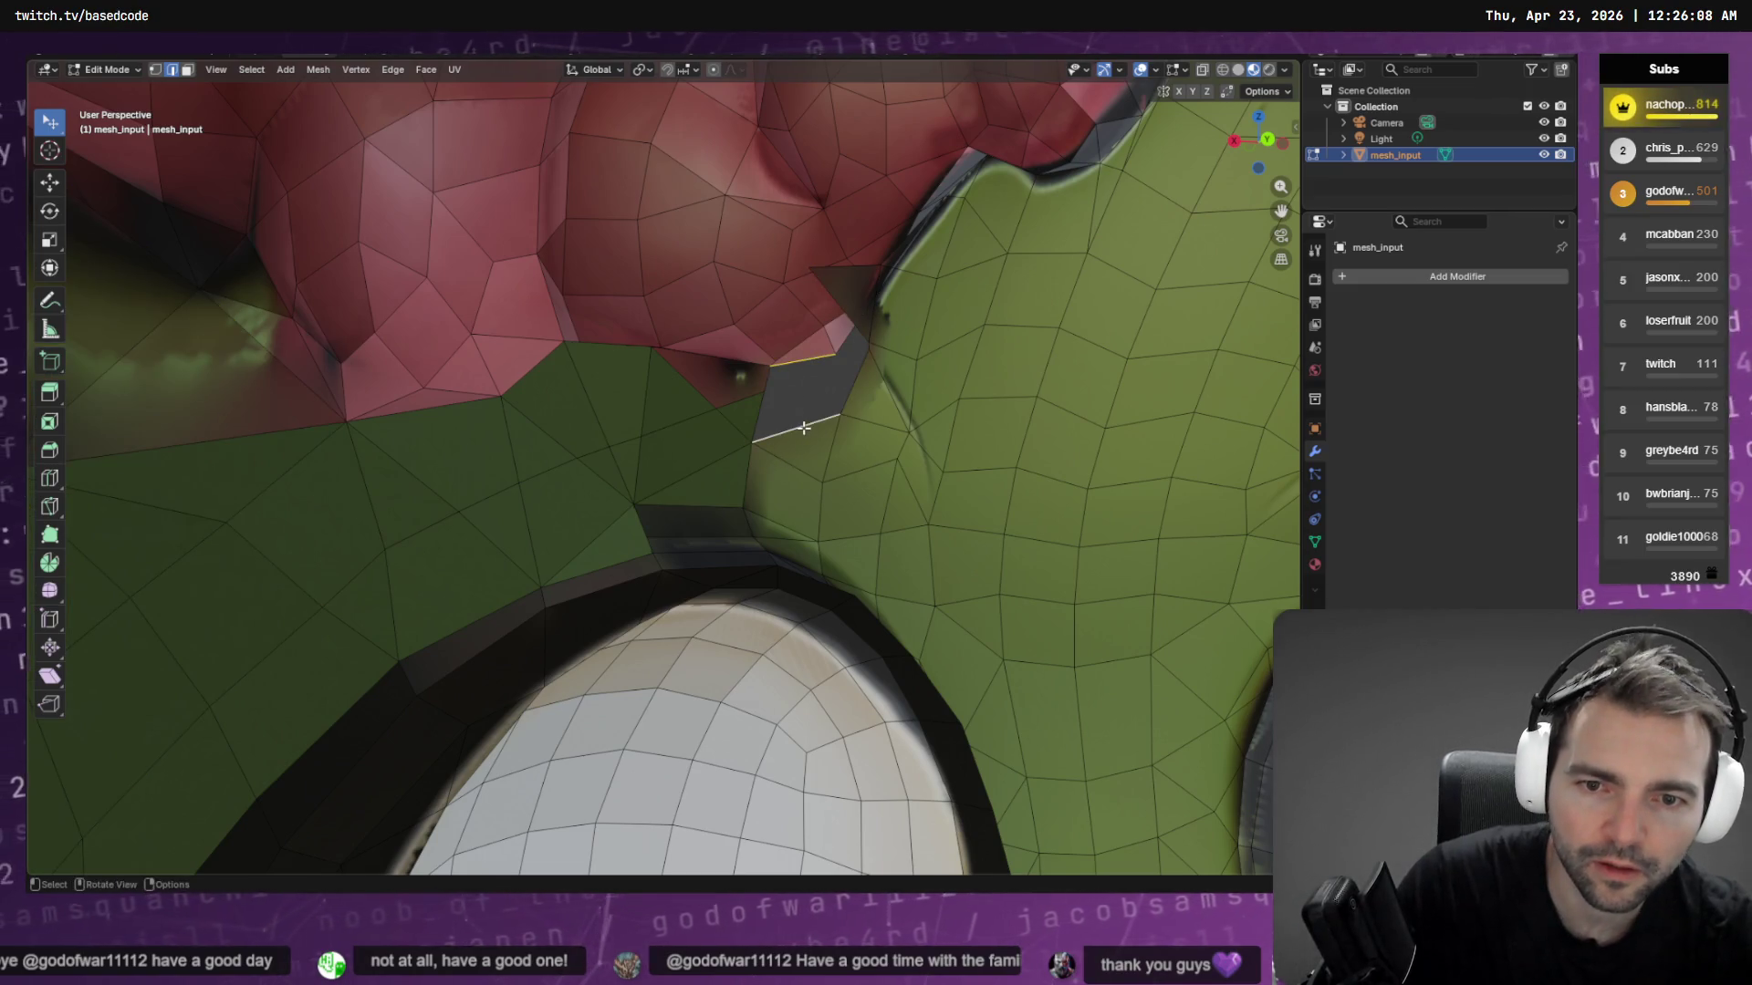
key(F3)
key(Escape)
key(q)
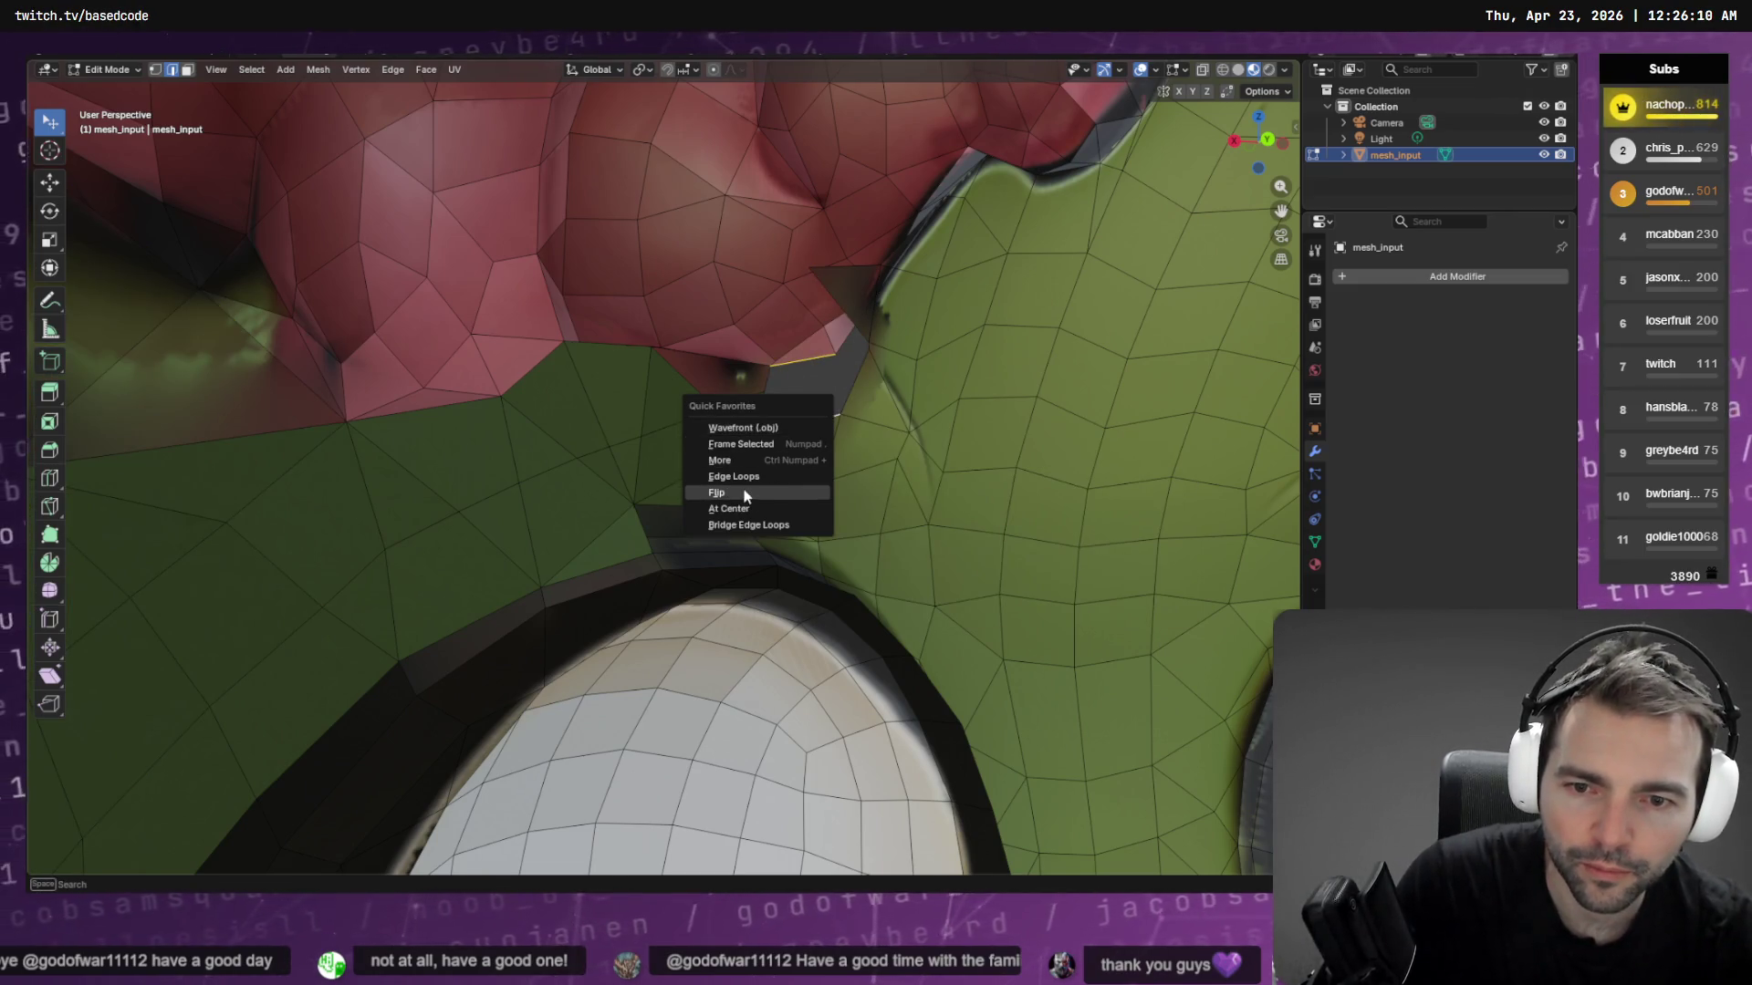
click(771, 476)
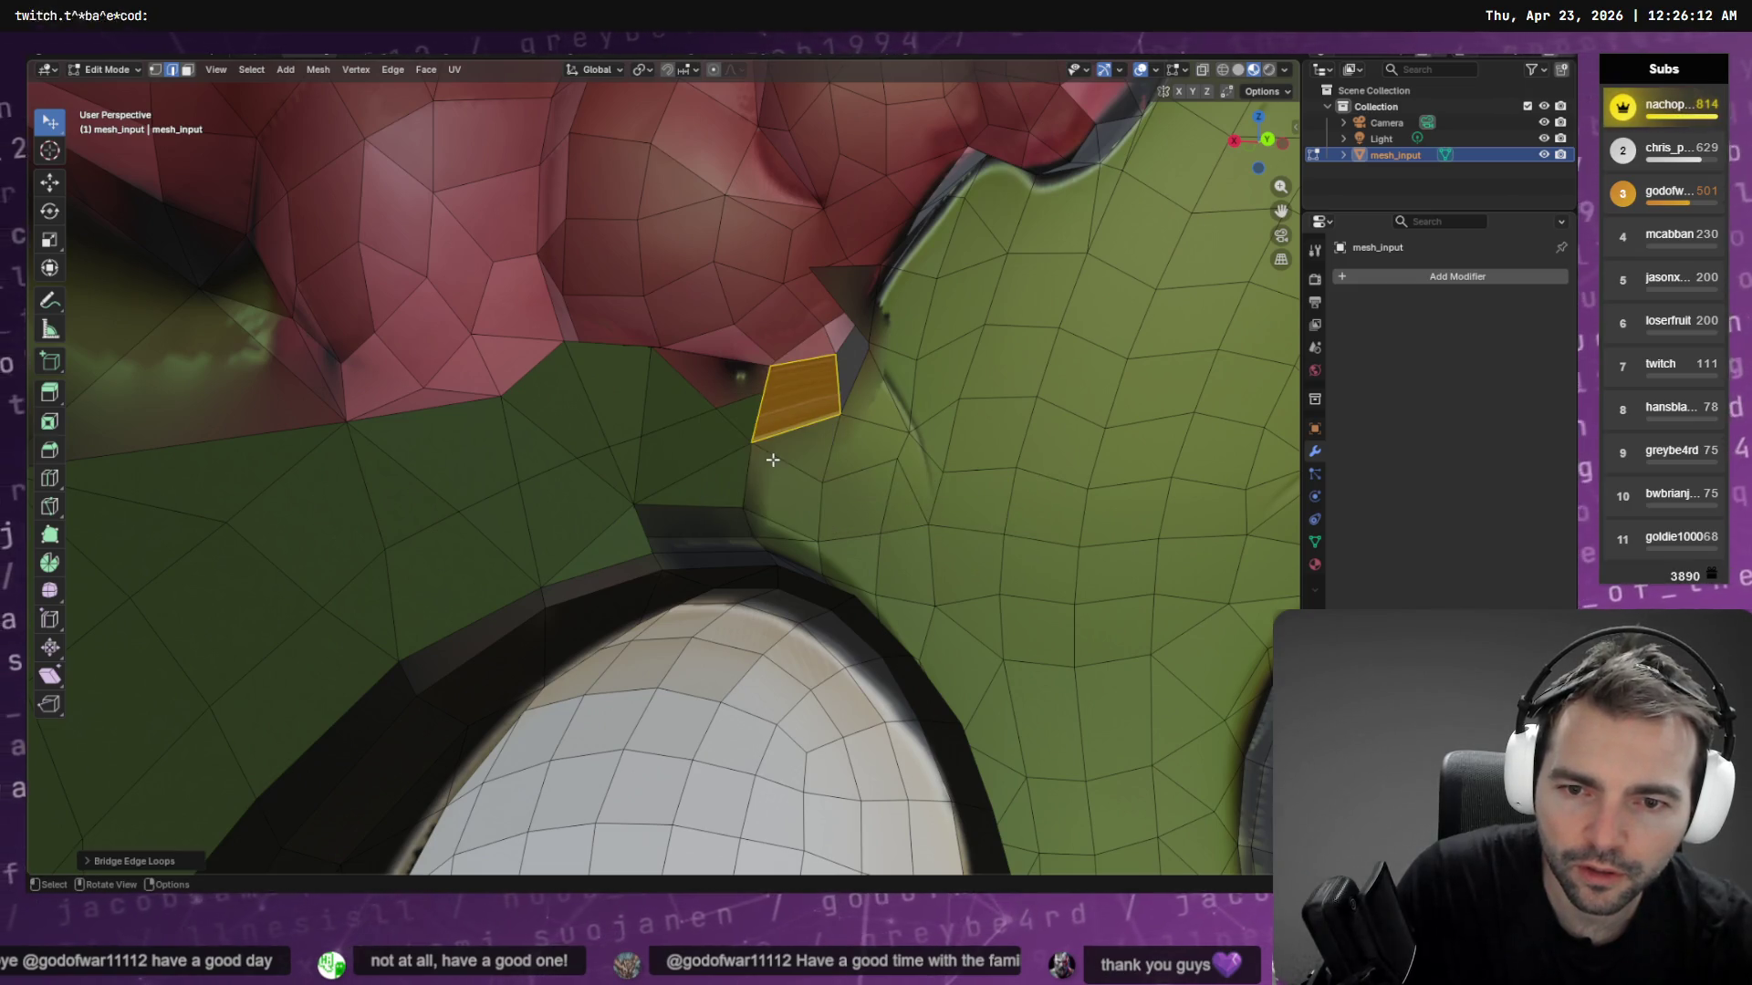
click(847, 343)
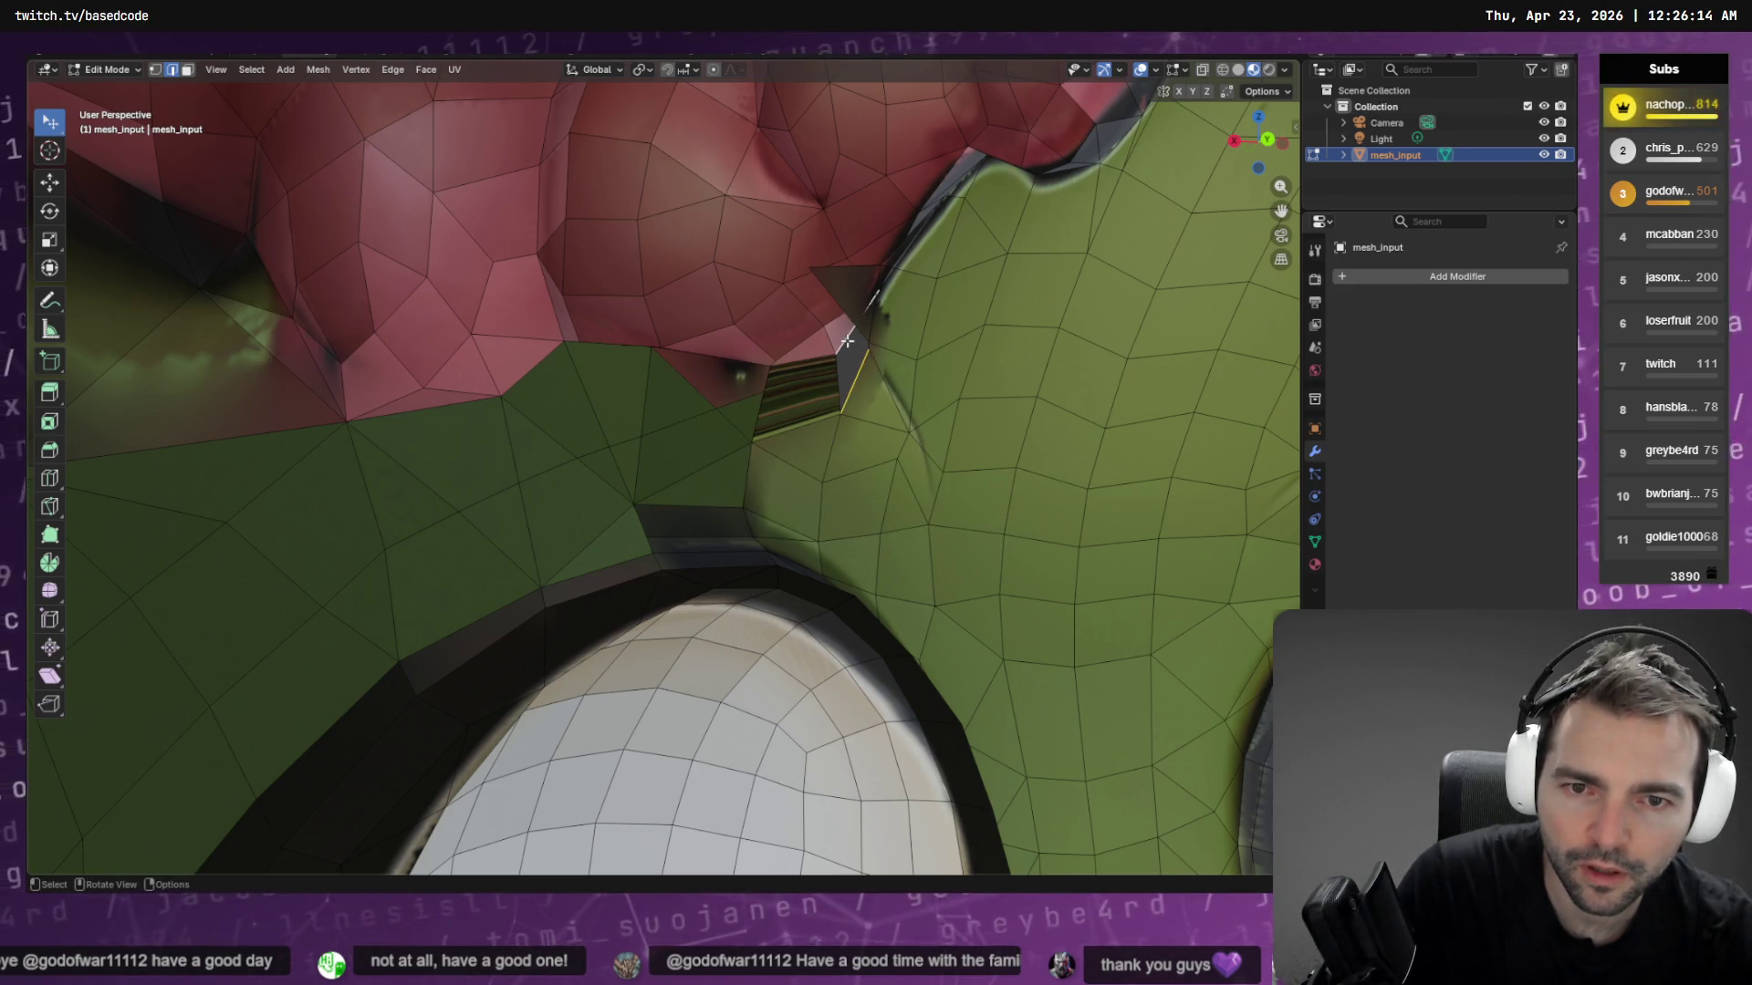
key(q)
click(845, 338)
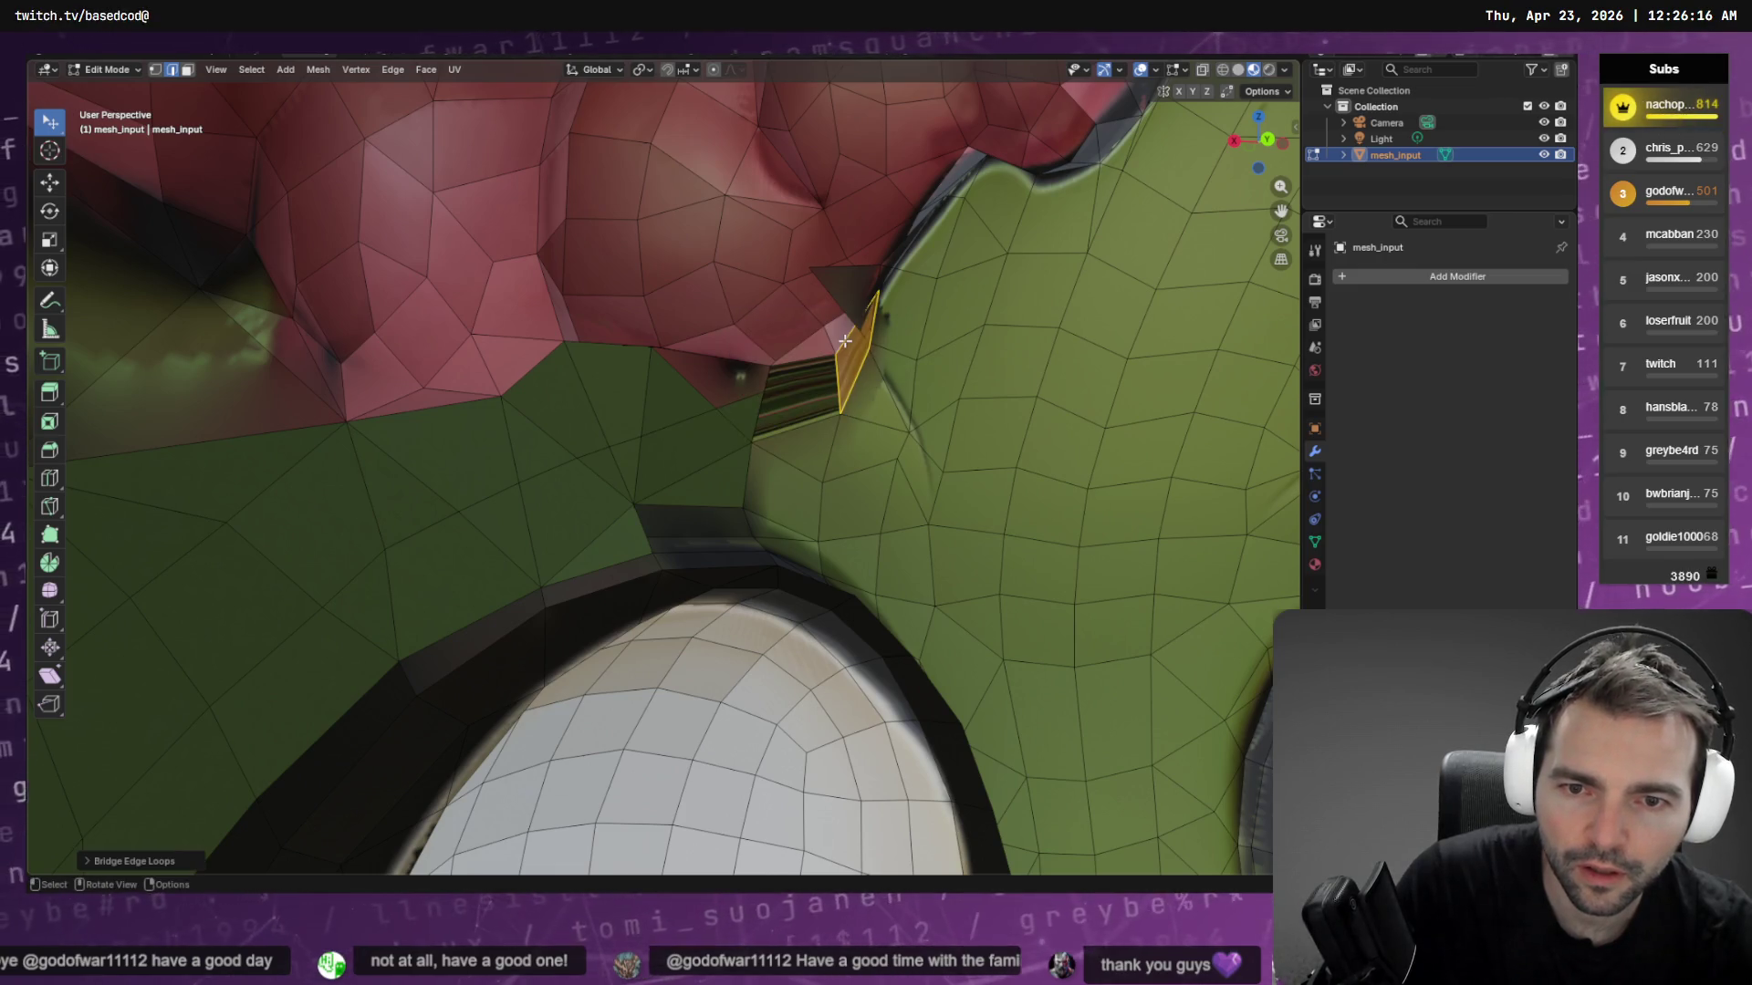
middle_drag(882, 297, 903, 306)
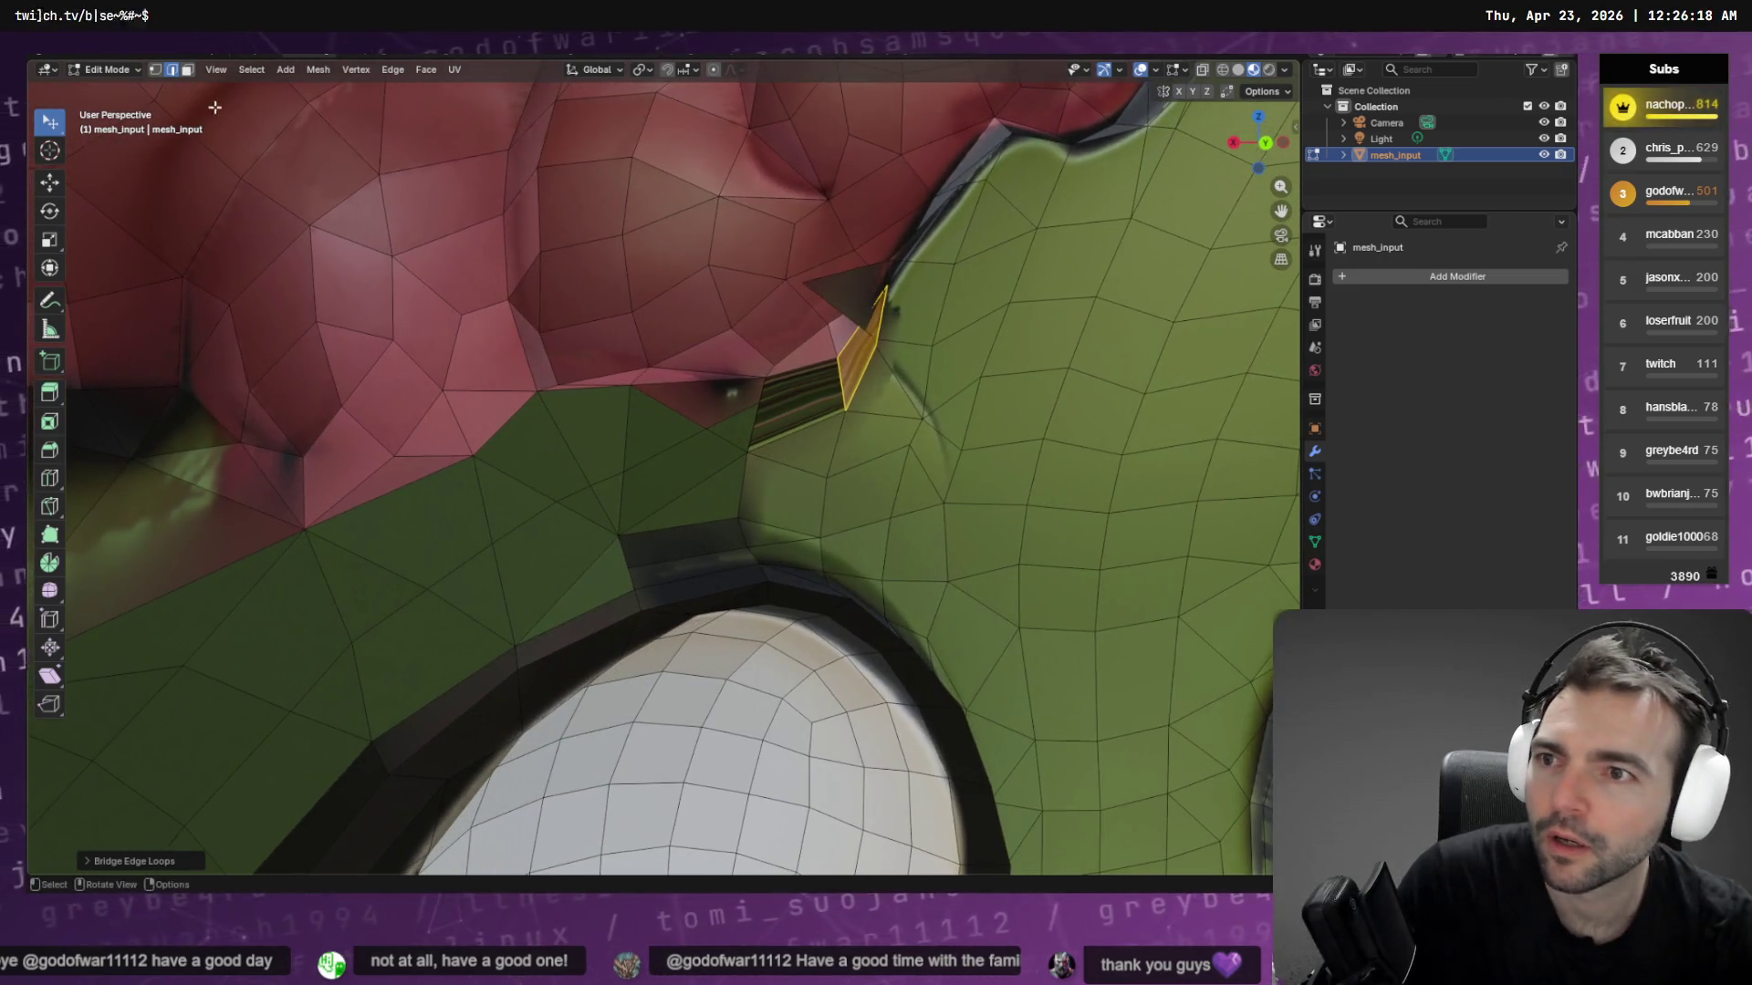
Select the brain-edge vertex beside the gap and try moving it toward the green skin with snapping
click(156, 70)
click(807, 283)
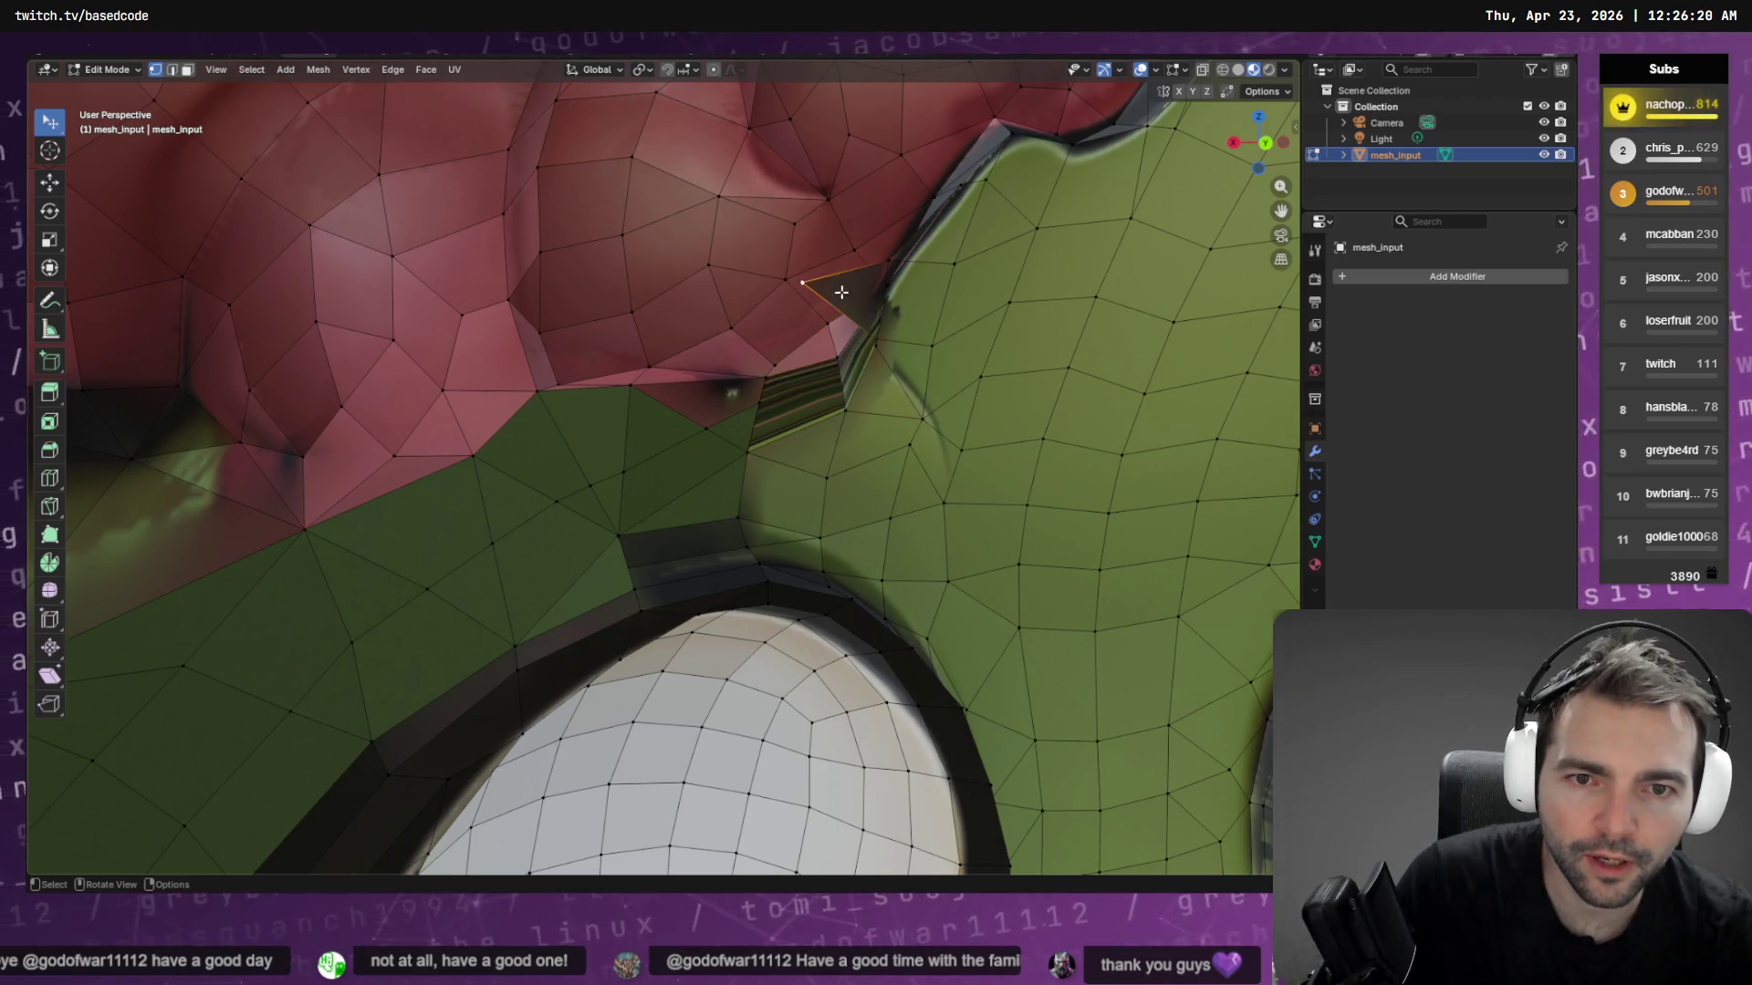
click(51, 183)
mouse_move(802, 282)
mouse_down()
mouse_move(908, 258)
mouse_move(883, 261)
mouse_up()
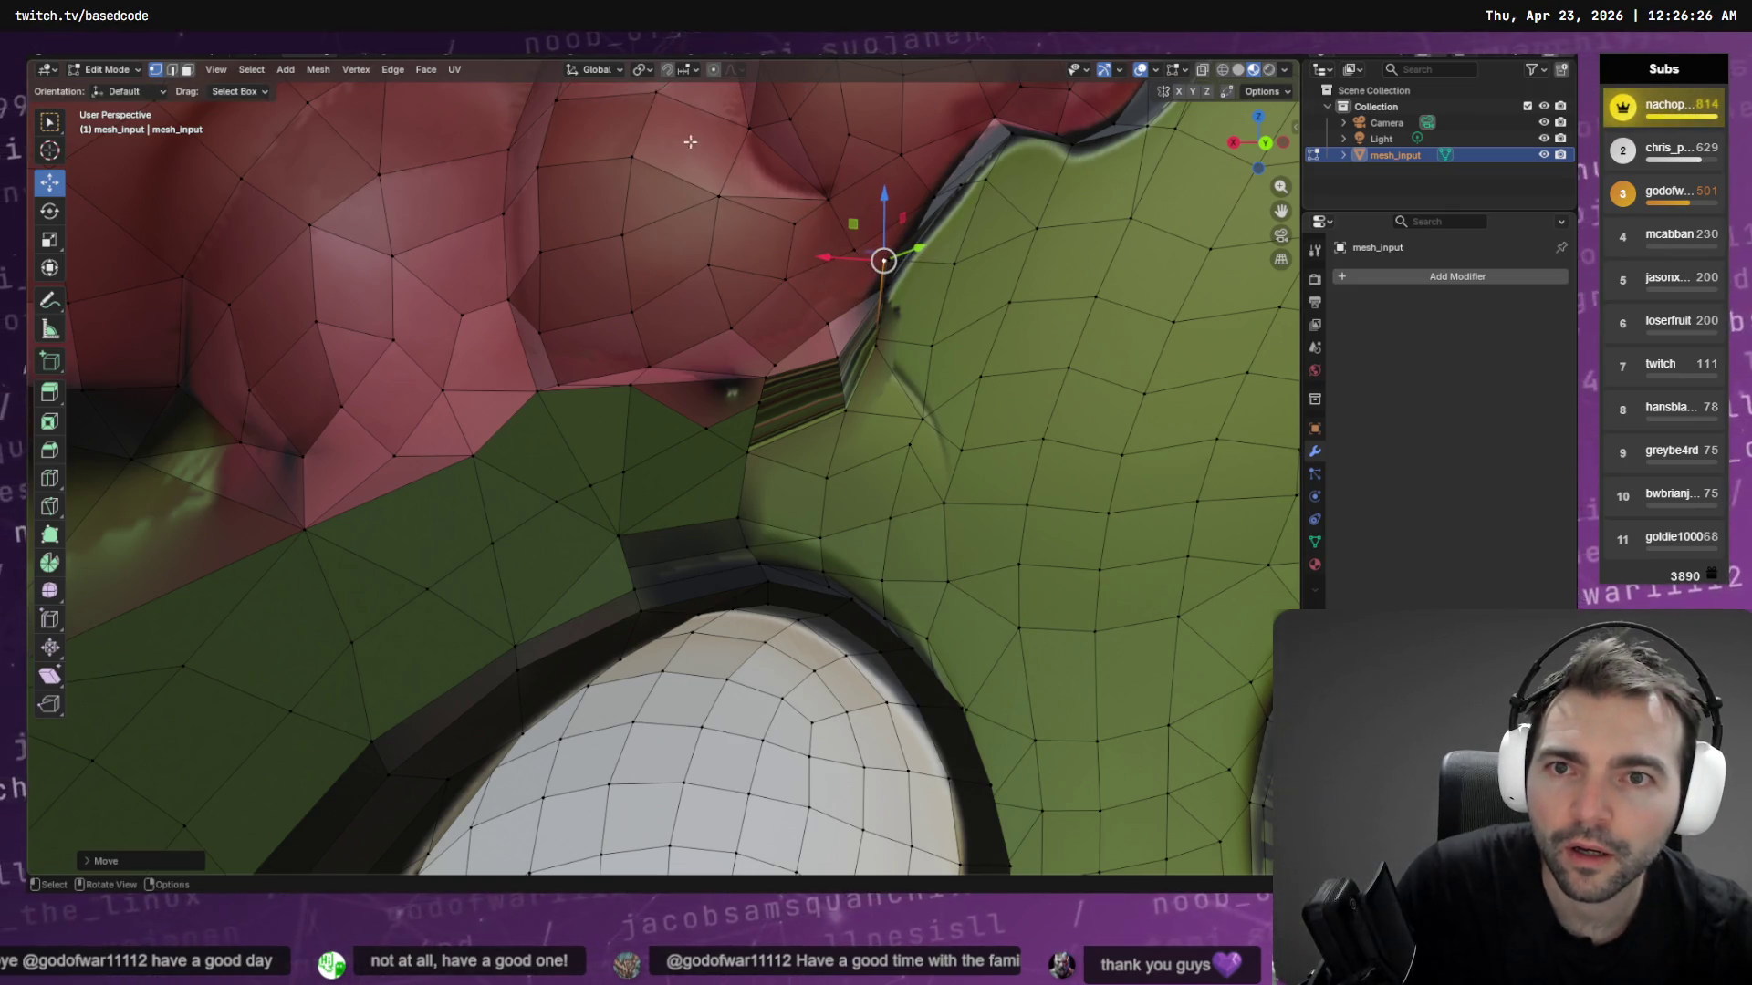
click(666, 71)
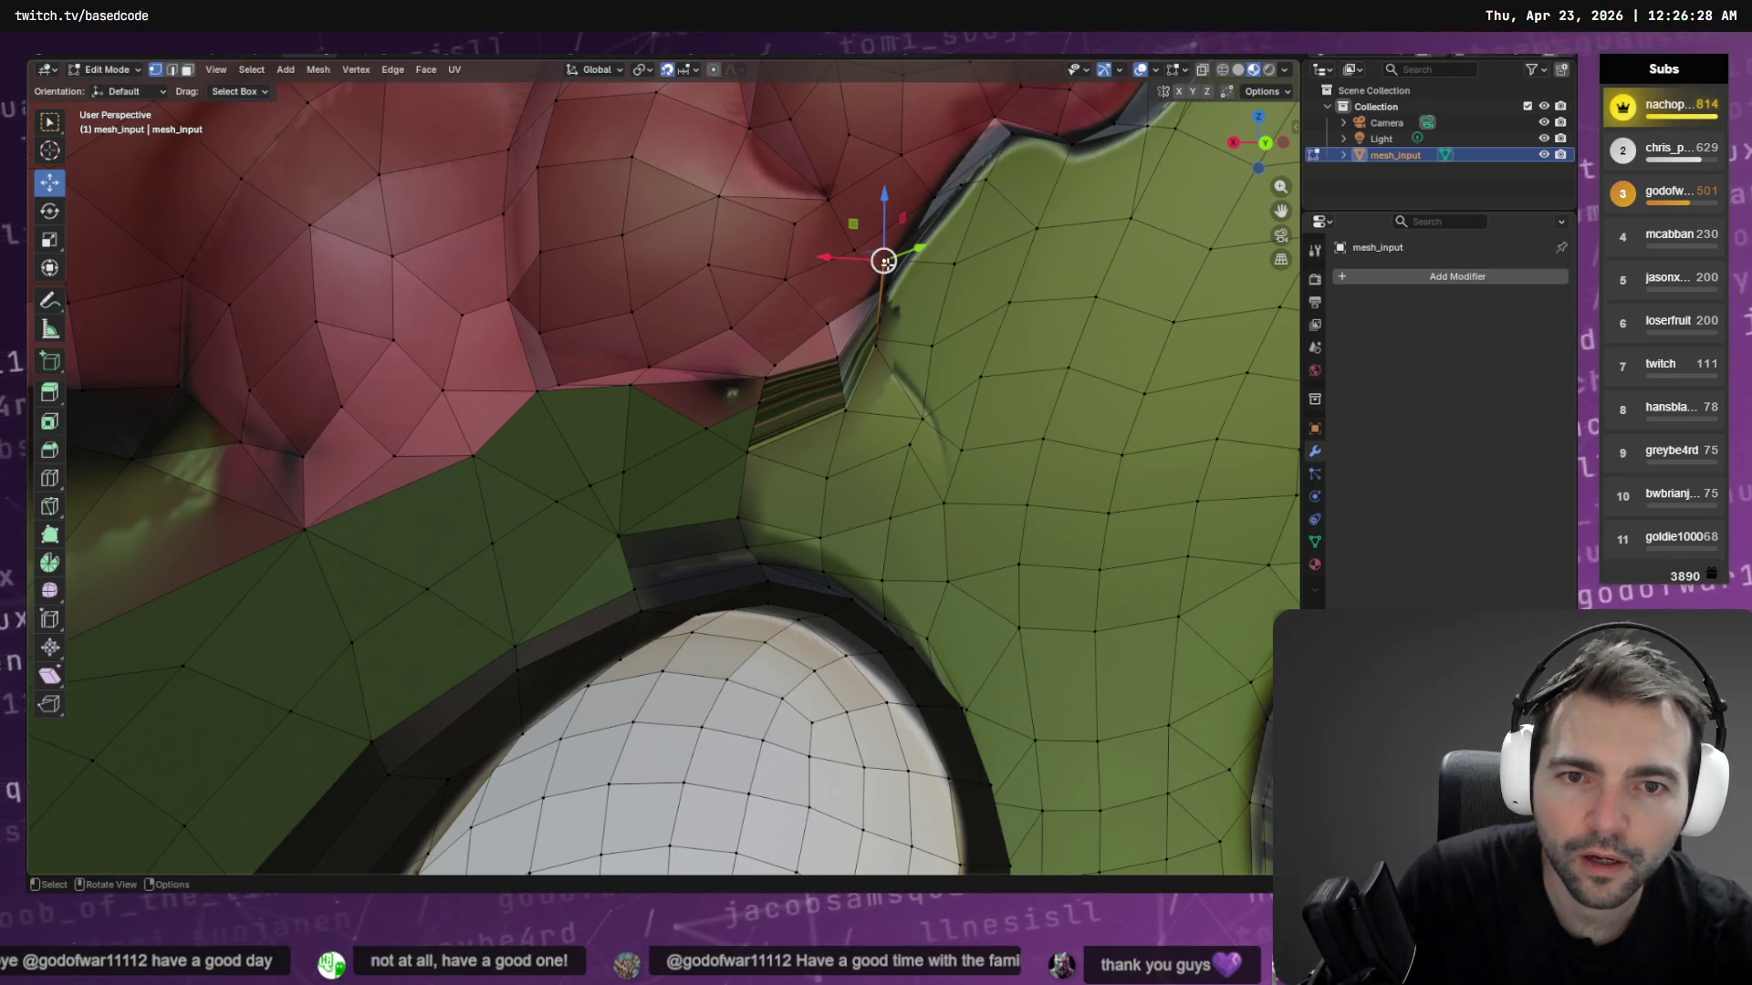
drag(884, 262, 884, 262)
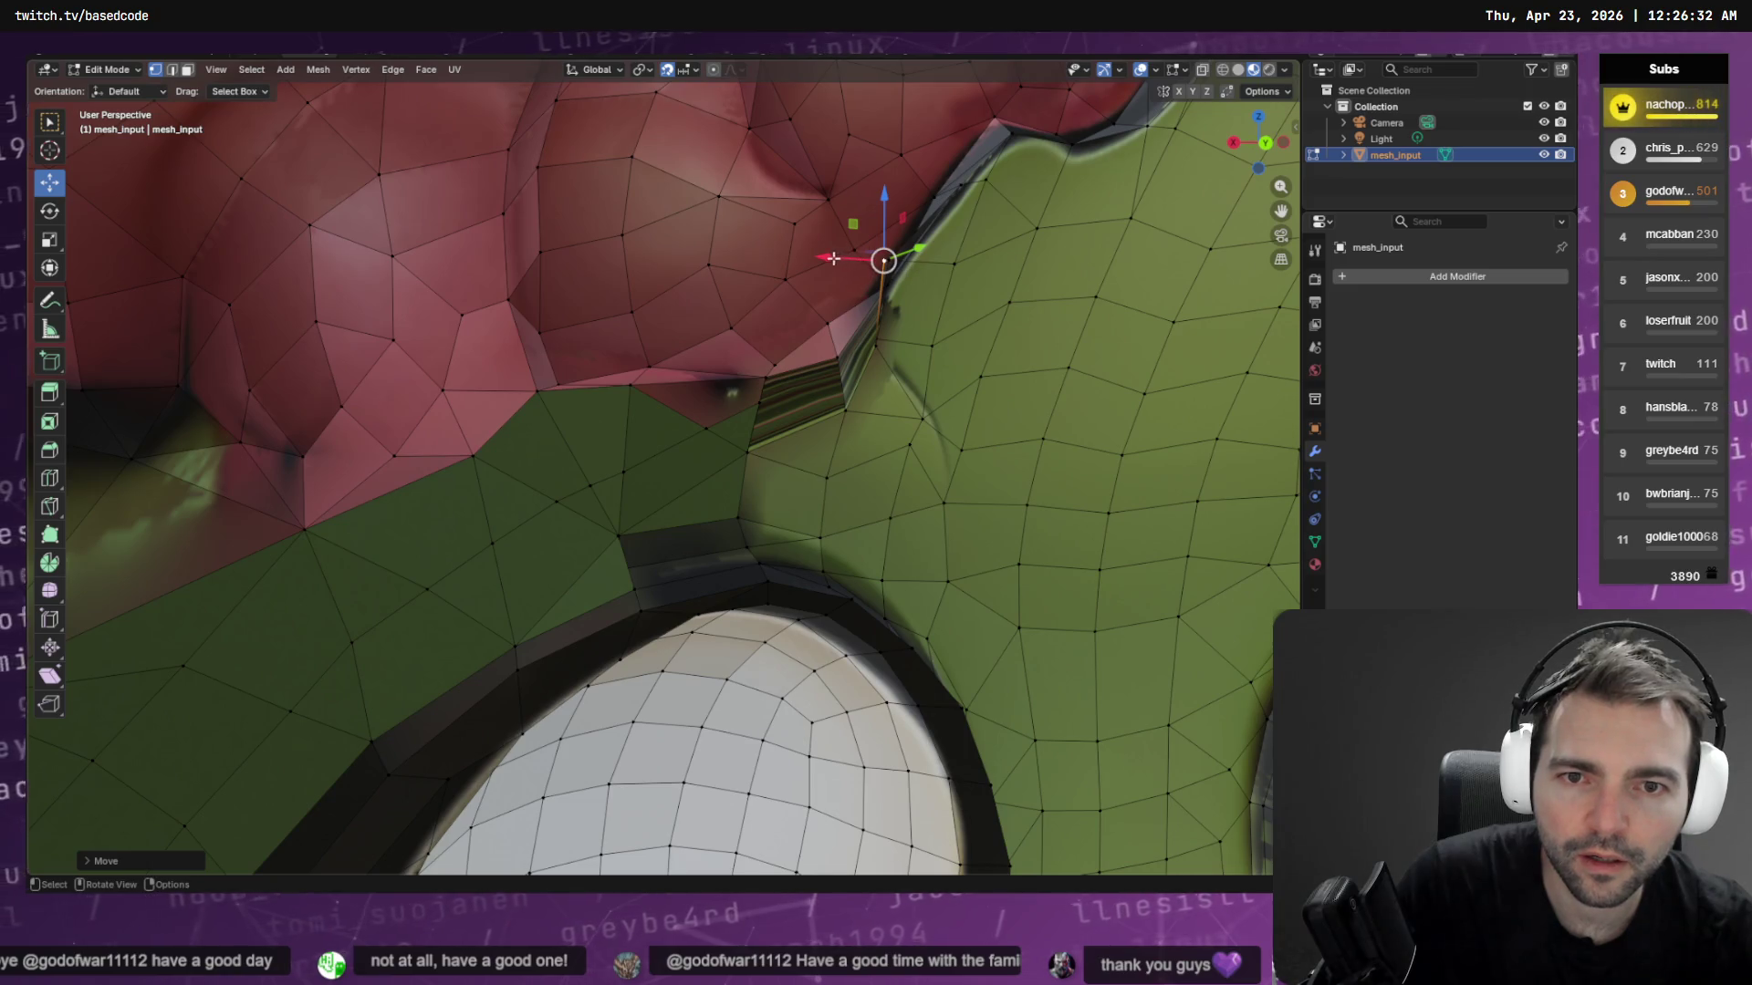
mouse_move(885, 260)
mouse_down()
mouse_move(912, 253)
mouse_move(884, 260)
mouse_move(883, 356)
mouse_up()
key(Escape)
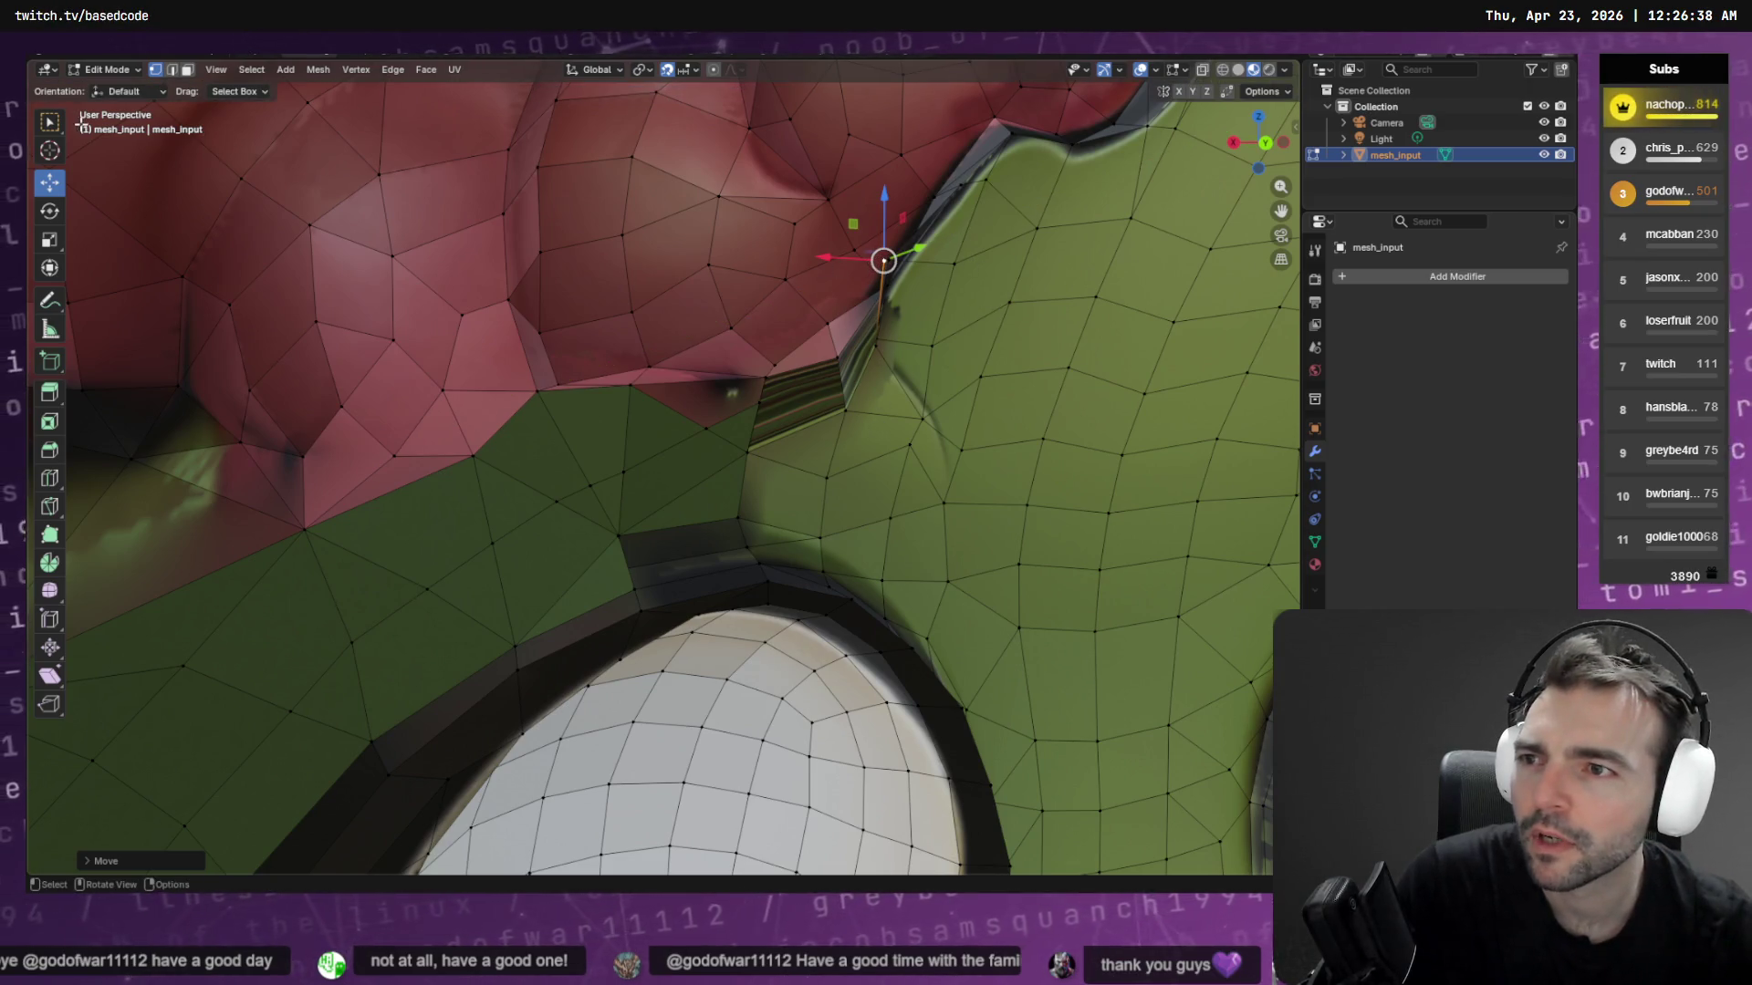
Select a vertex on the brain seam and nudge it to close the gap, re-enabling snapping
key(w)
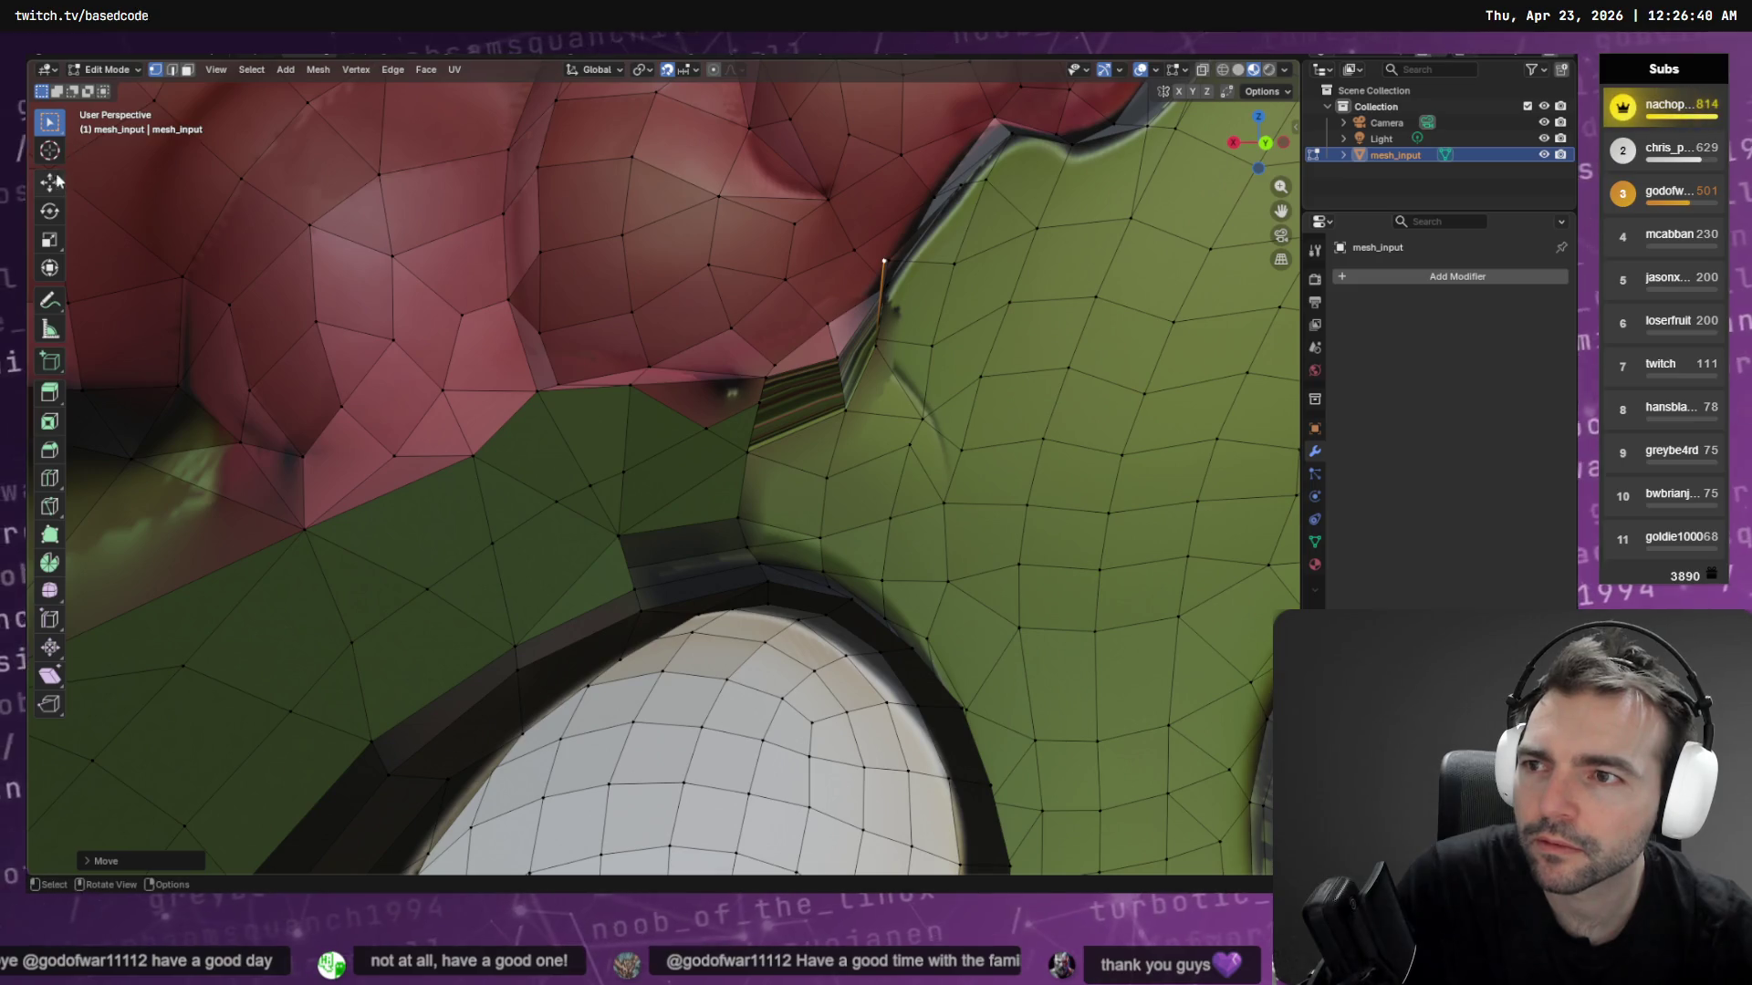
click(58, 187)
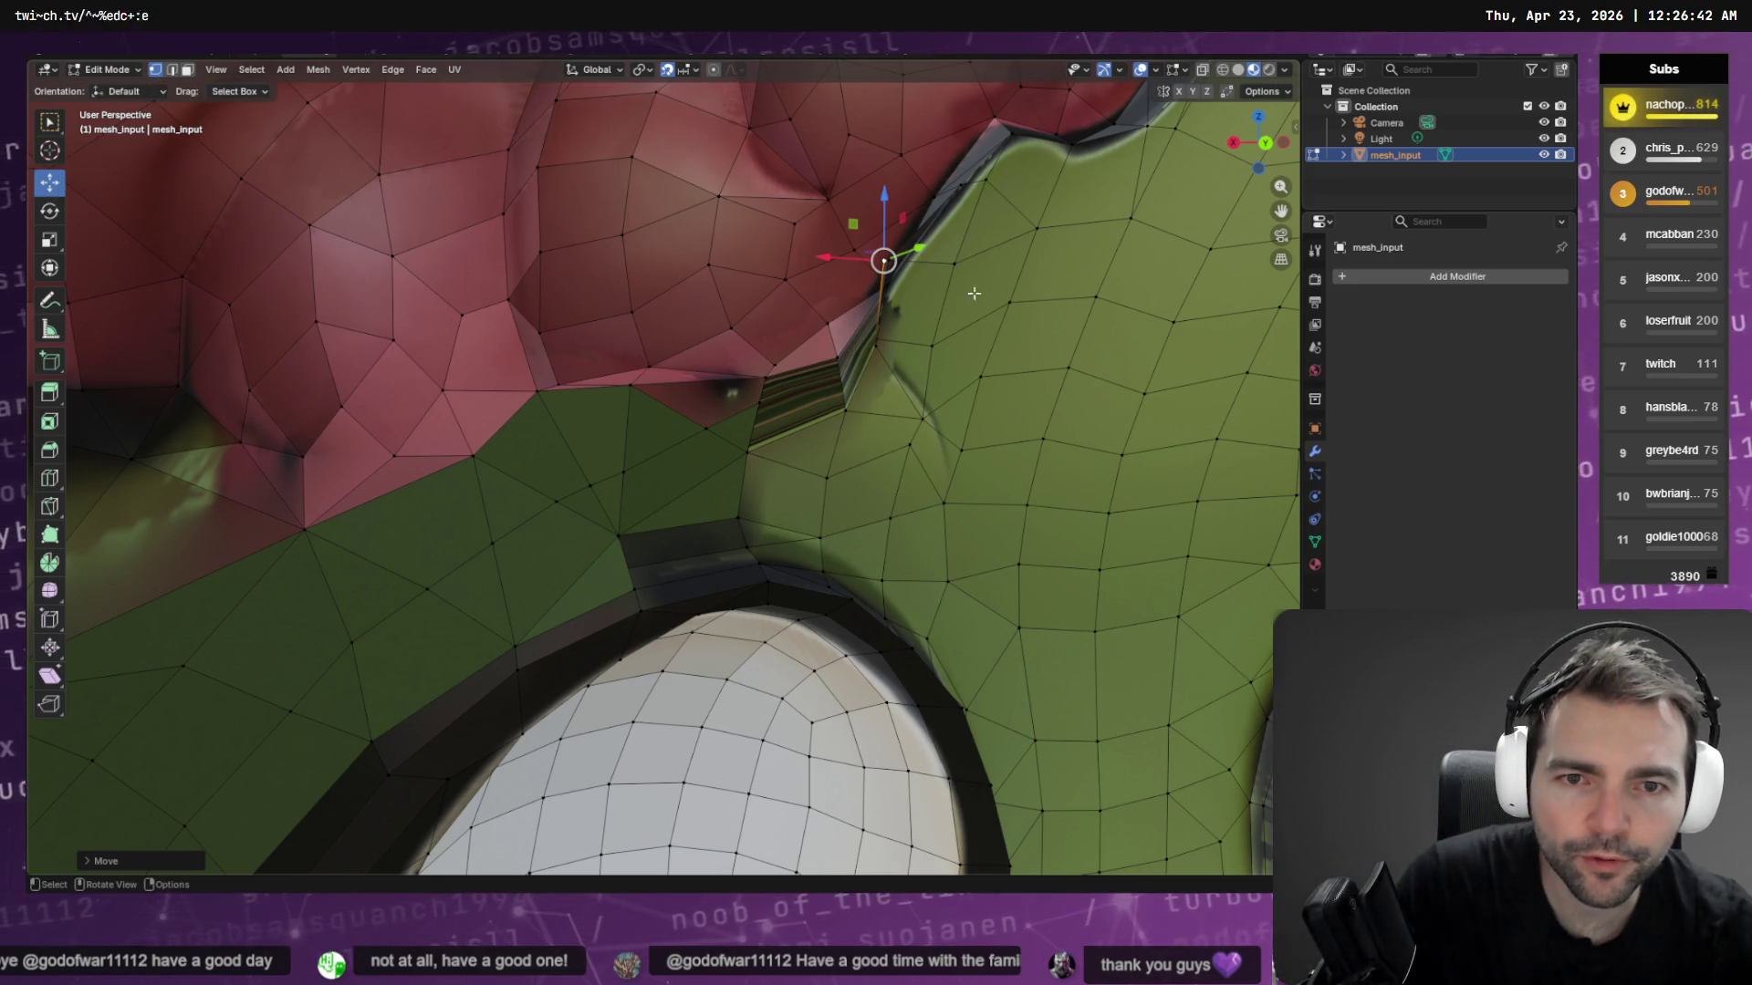
scroll(997, 219, up, 5)
scroll(1046, 218, down, 5)
scroll(879, 262, up, 6)
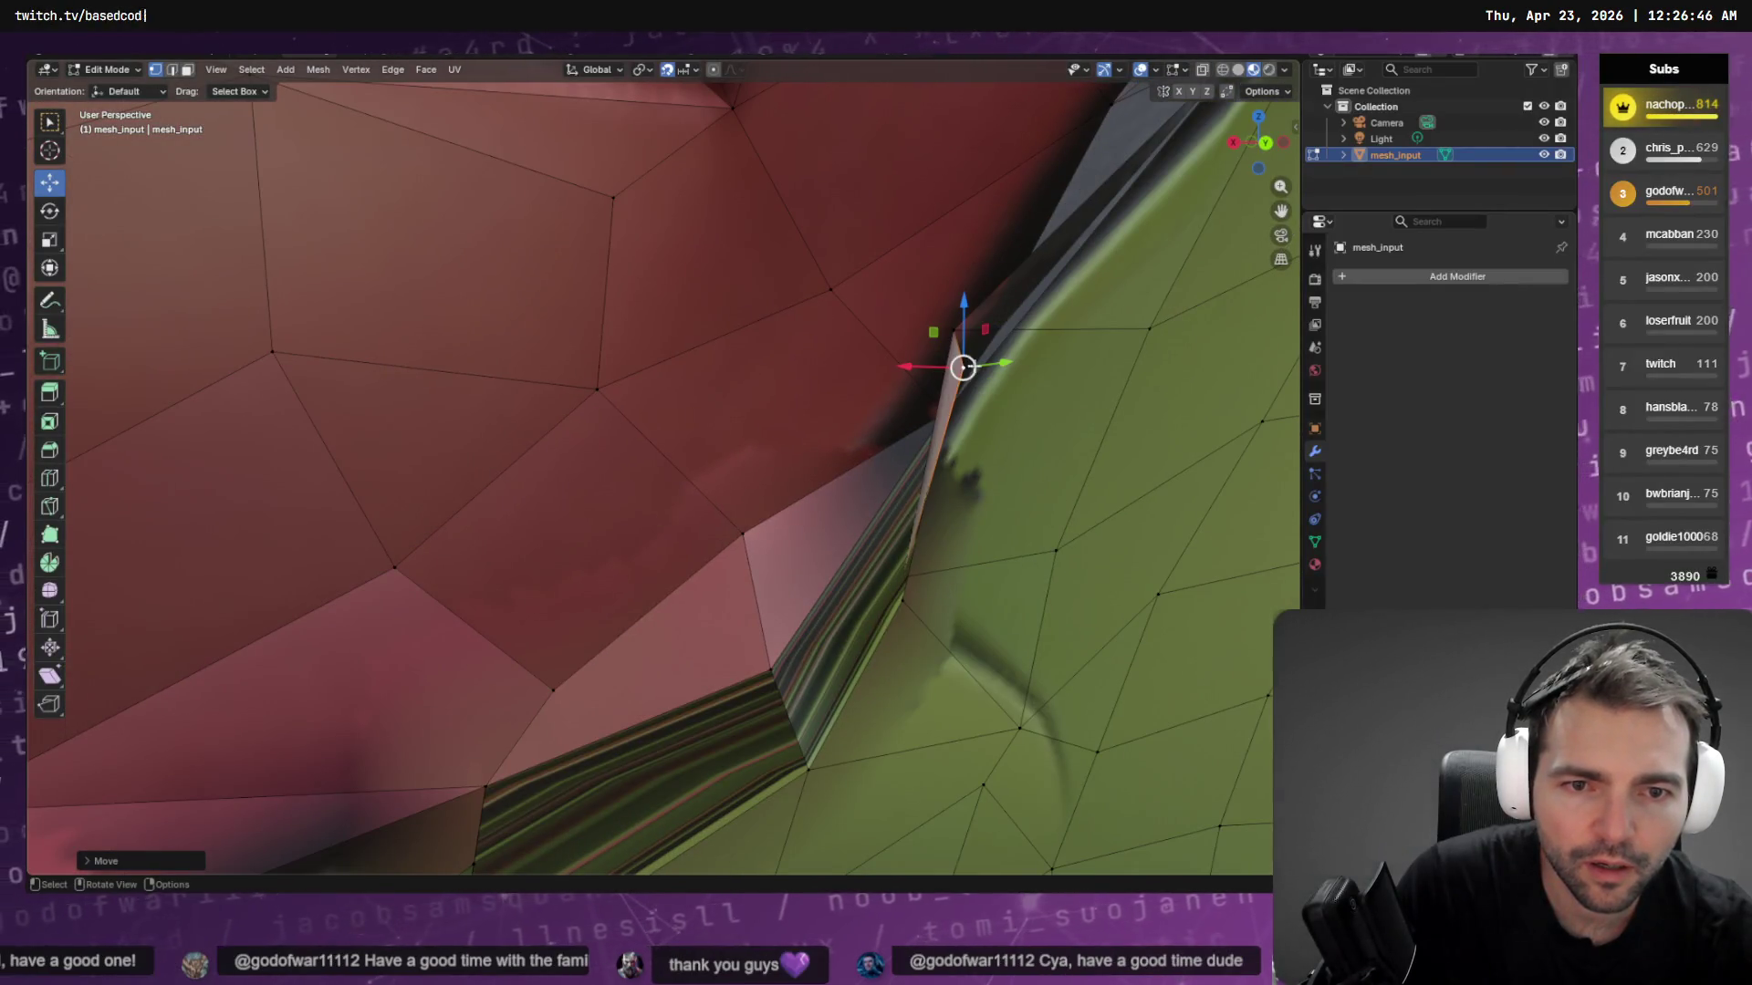
click(1000, 361)
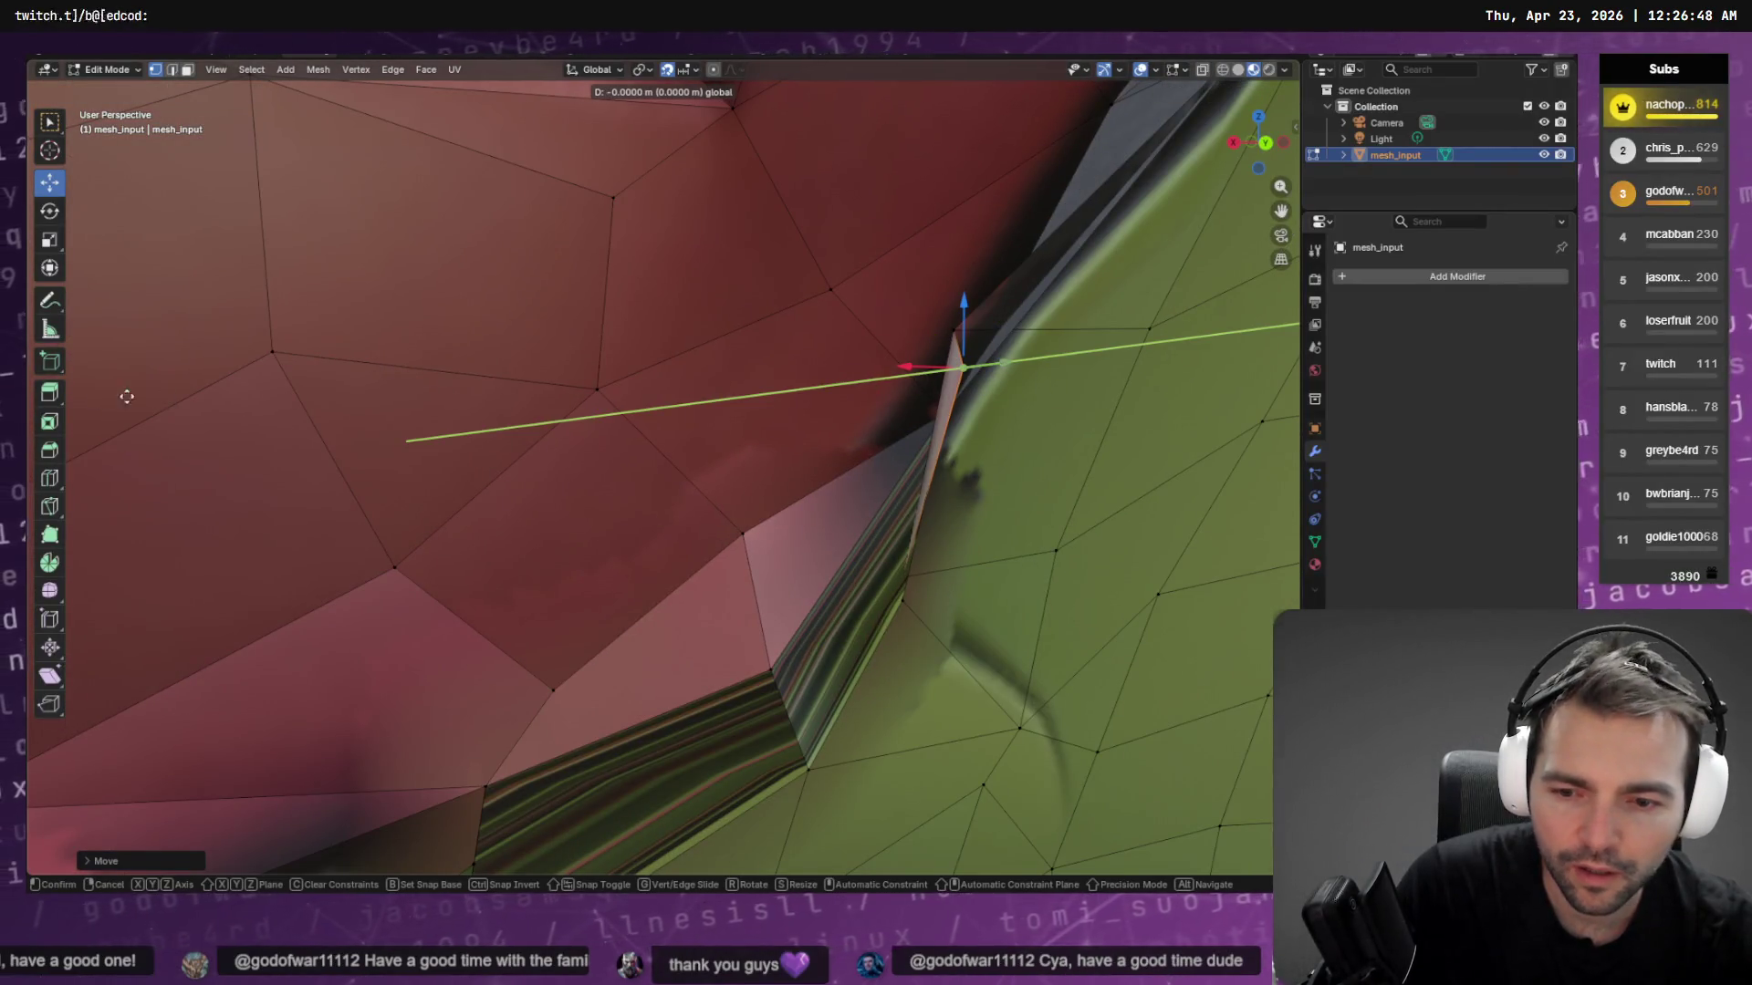
key(Escape)
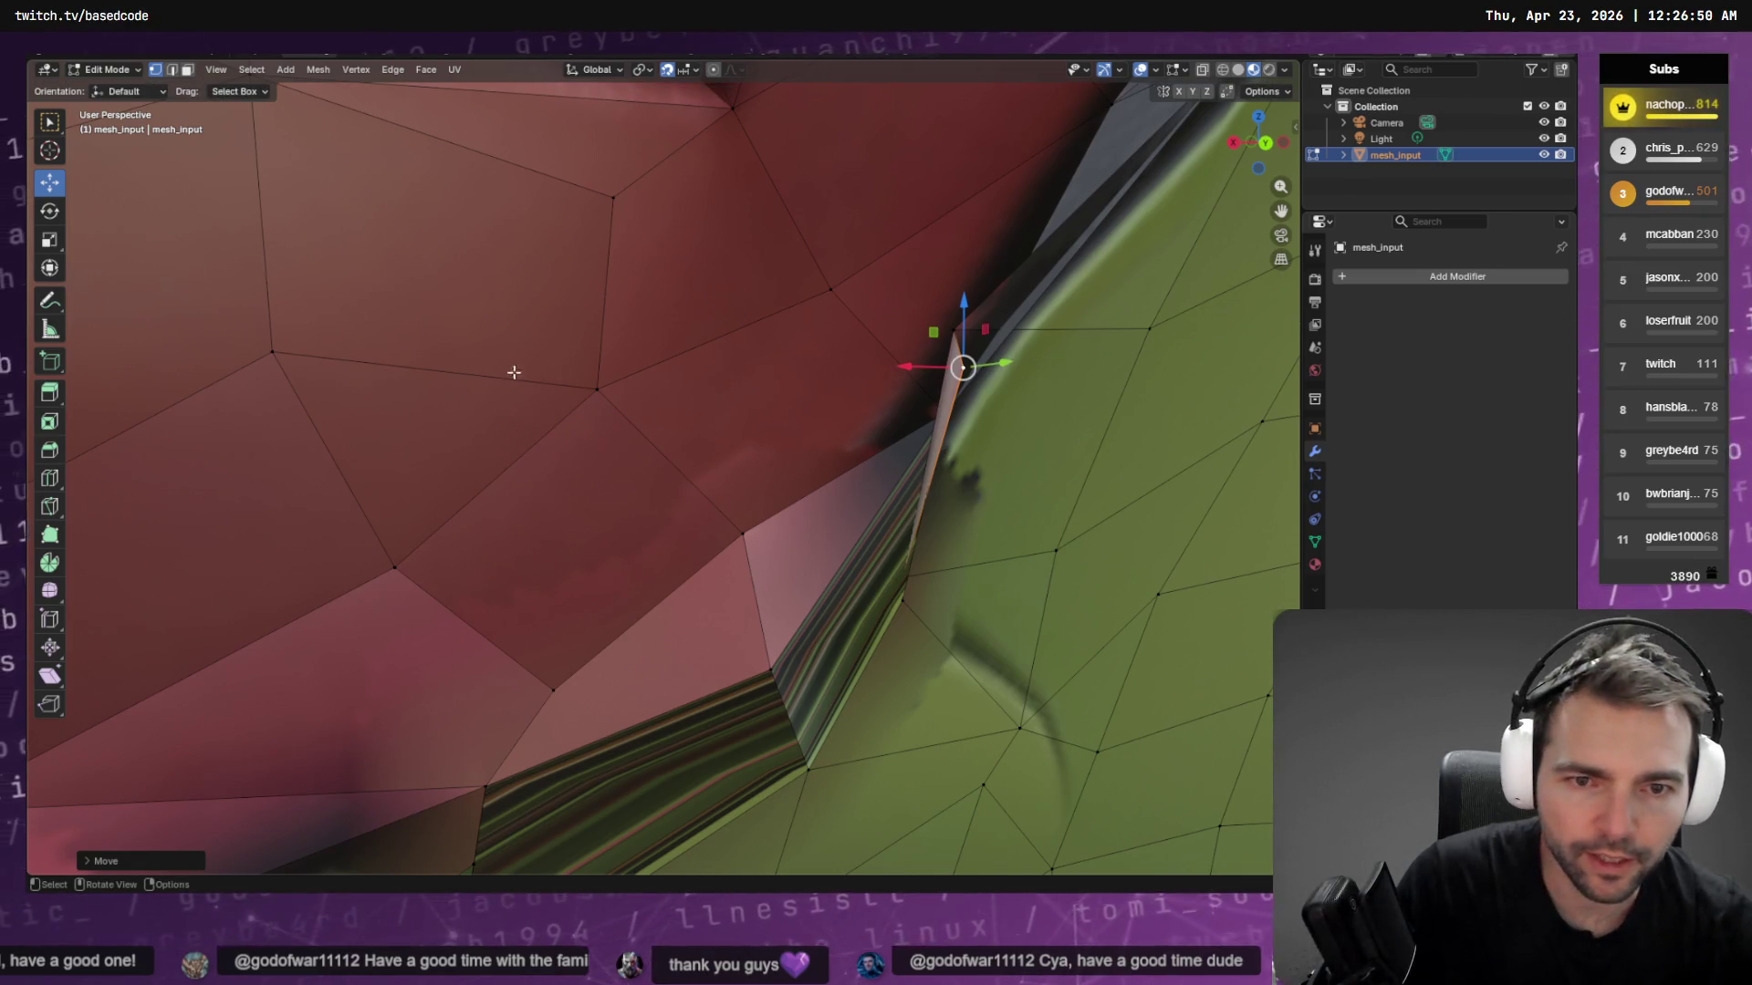
right_click(627, 380)
click(551, 387)
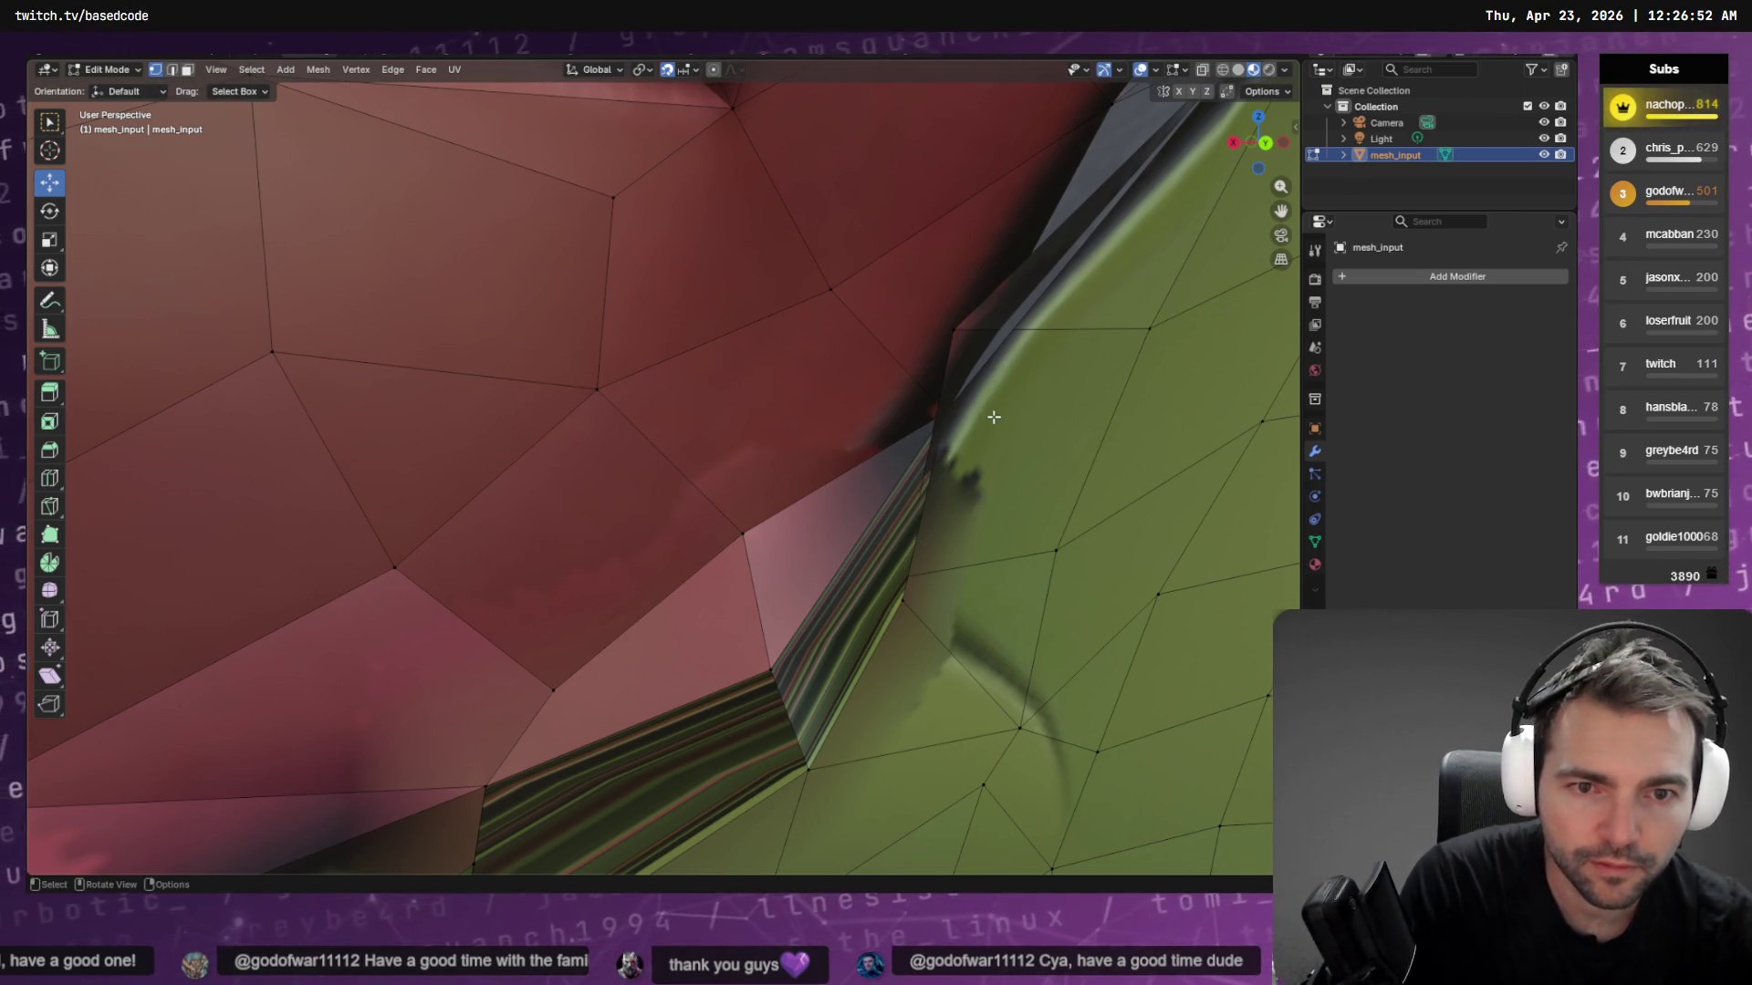
click(953, 329)
drag(954, 329, 953, 329)
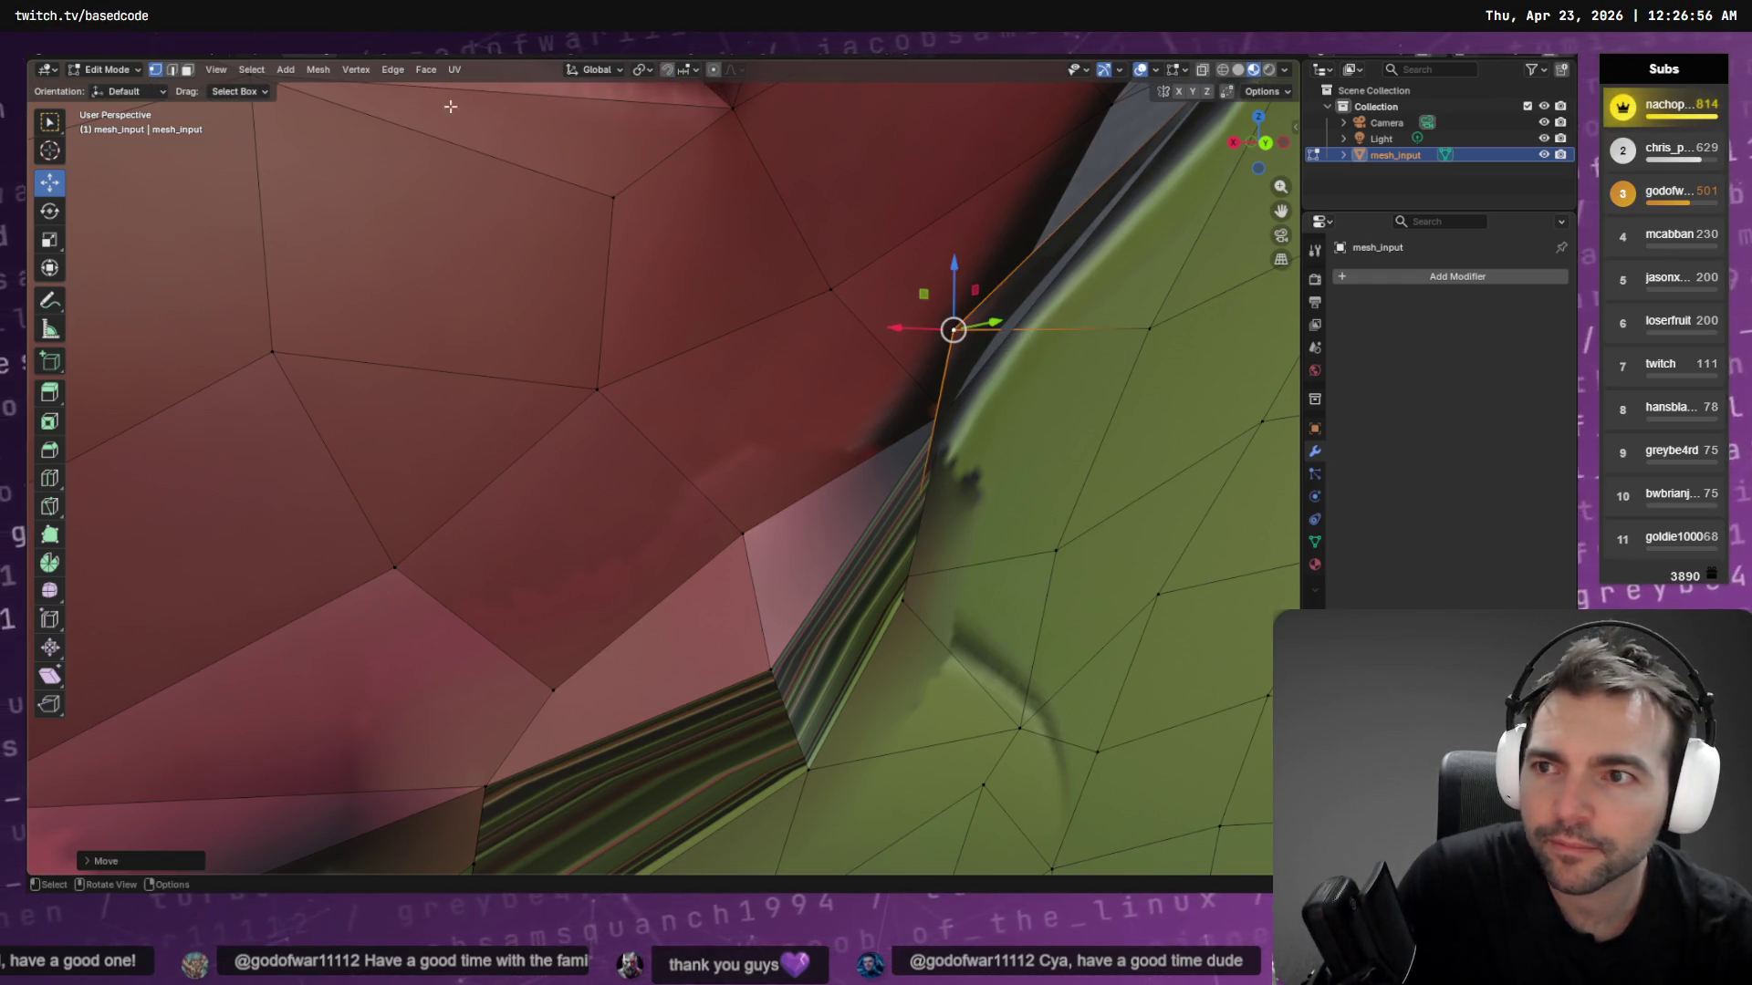
click(666, 69)
click(693, 69)
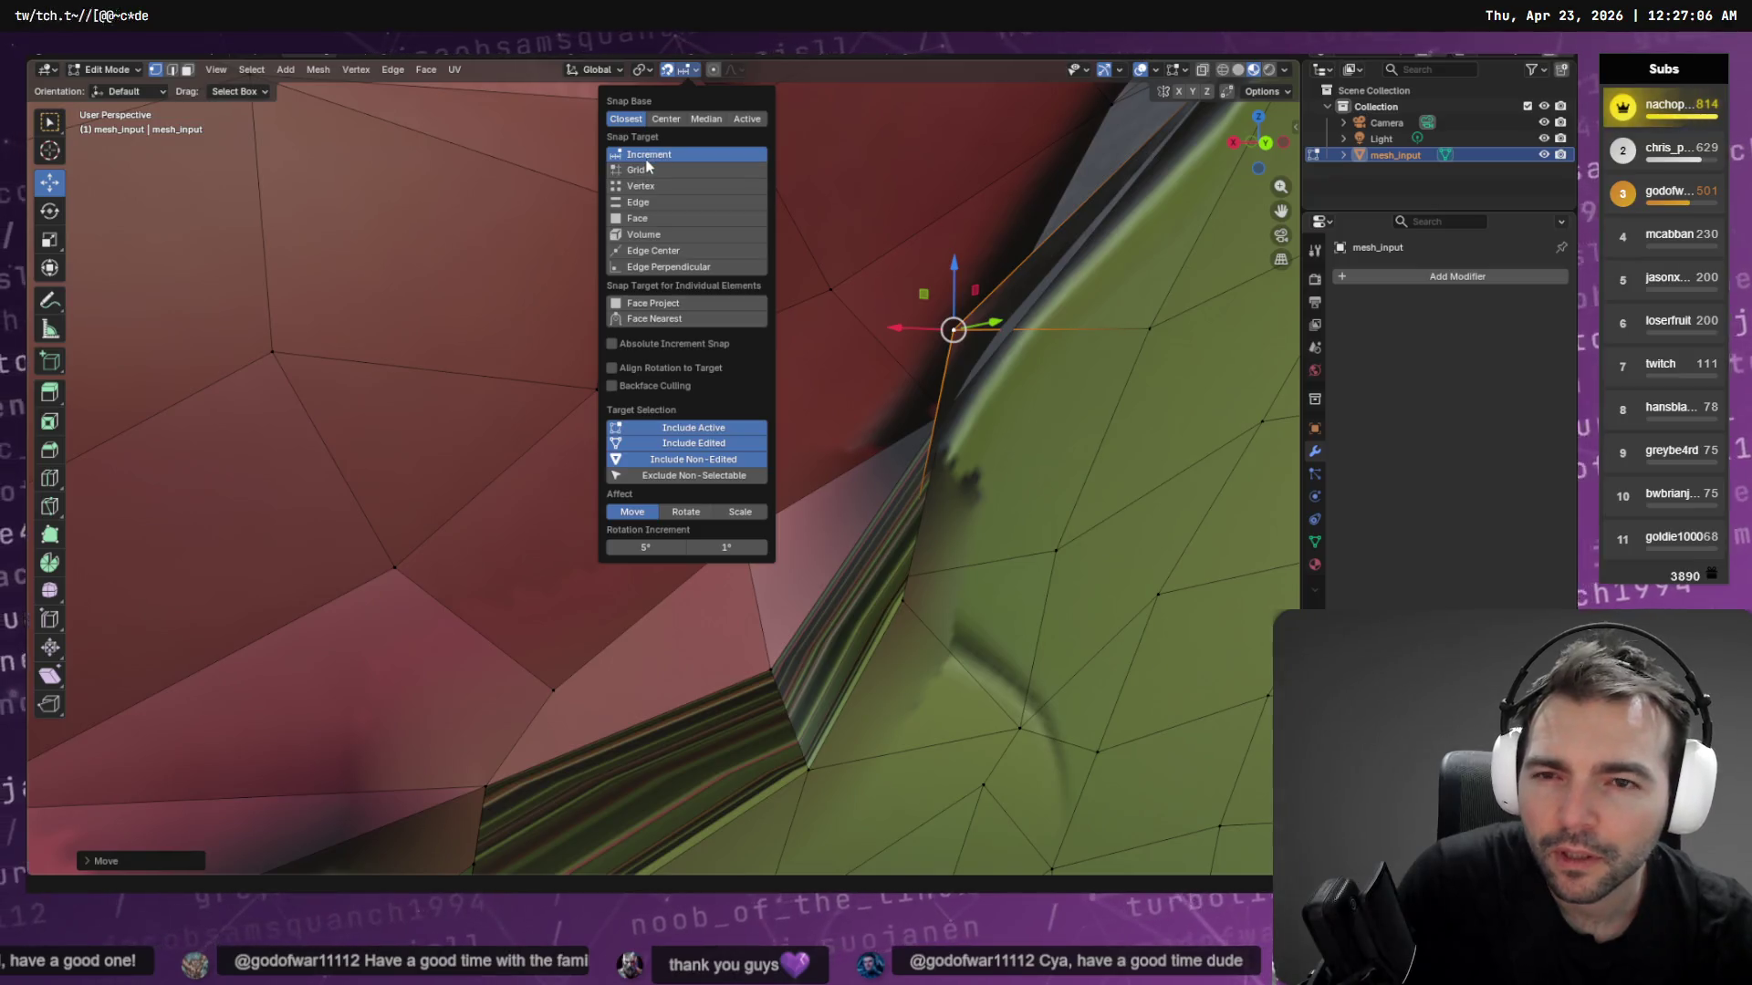
Set the snap target to Vertex and orbit out around the seam vertex
click(684, 187)
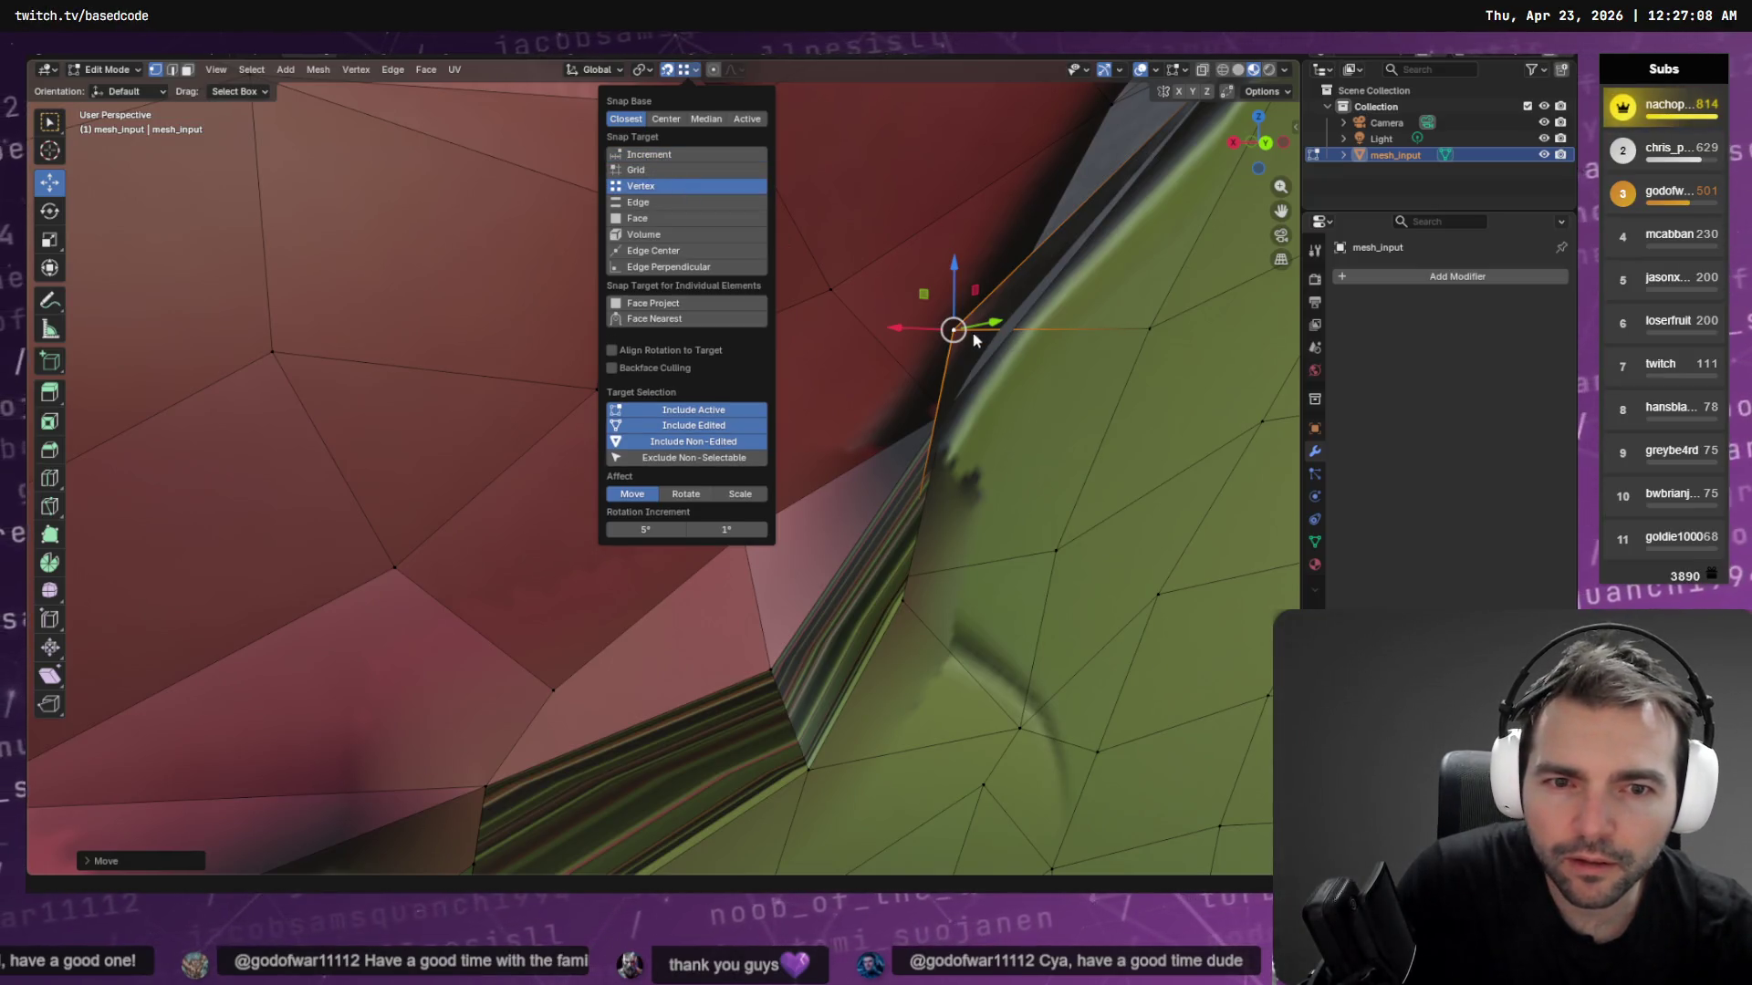
mouse_move(958, 330)
middle_down()
mouse_move(953, 392)
mouse_move(1018, 407)
mouse_move(995, 411)
mouse_move(940, 274)
mouse_move(844, 264)
mouse_move(922, 379)
mouse_move(1212, 411)
middle_up()
scroll(1211, 411, down, 12)
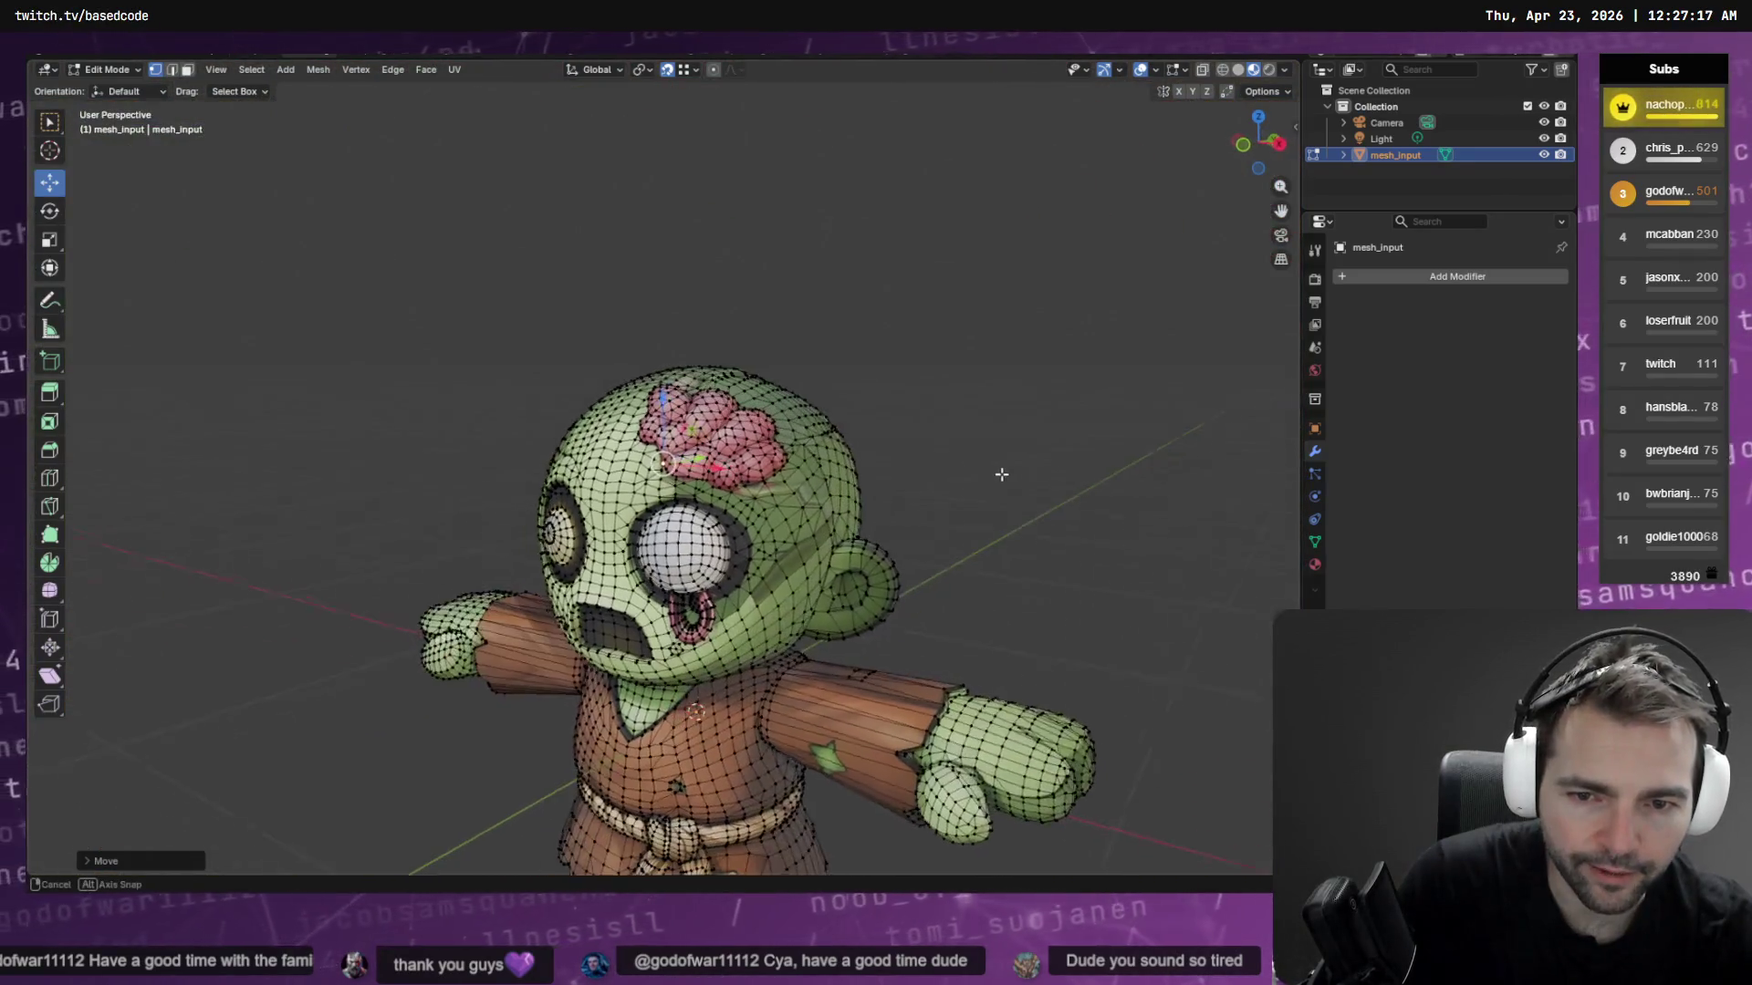
Switch to circle selection in face mode and paint-select faces from the cheek upward
mouse_move(1000, 475)
middle_down()
mouse_move(985, 508)
mouse_move(923, 451)
middle_up()
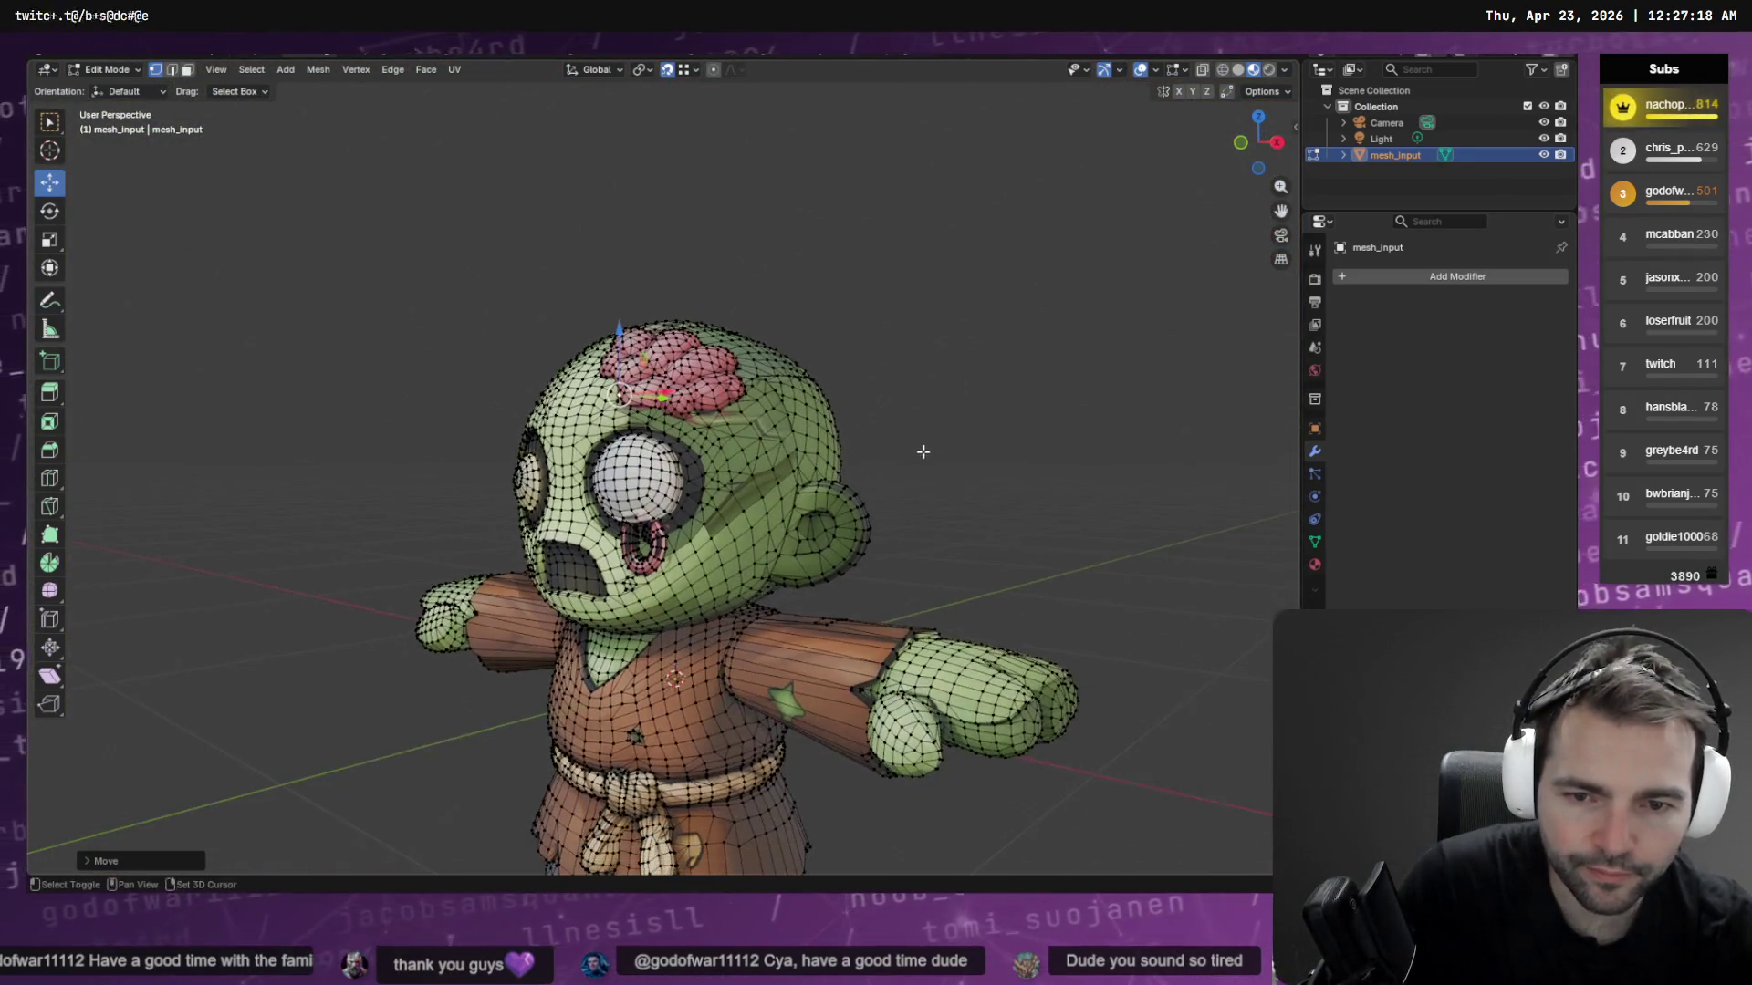
drag(42, 137, 130, 194)
scroll(499, 421, up, 3)
scroll(499, 421, up, 5)
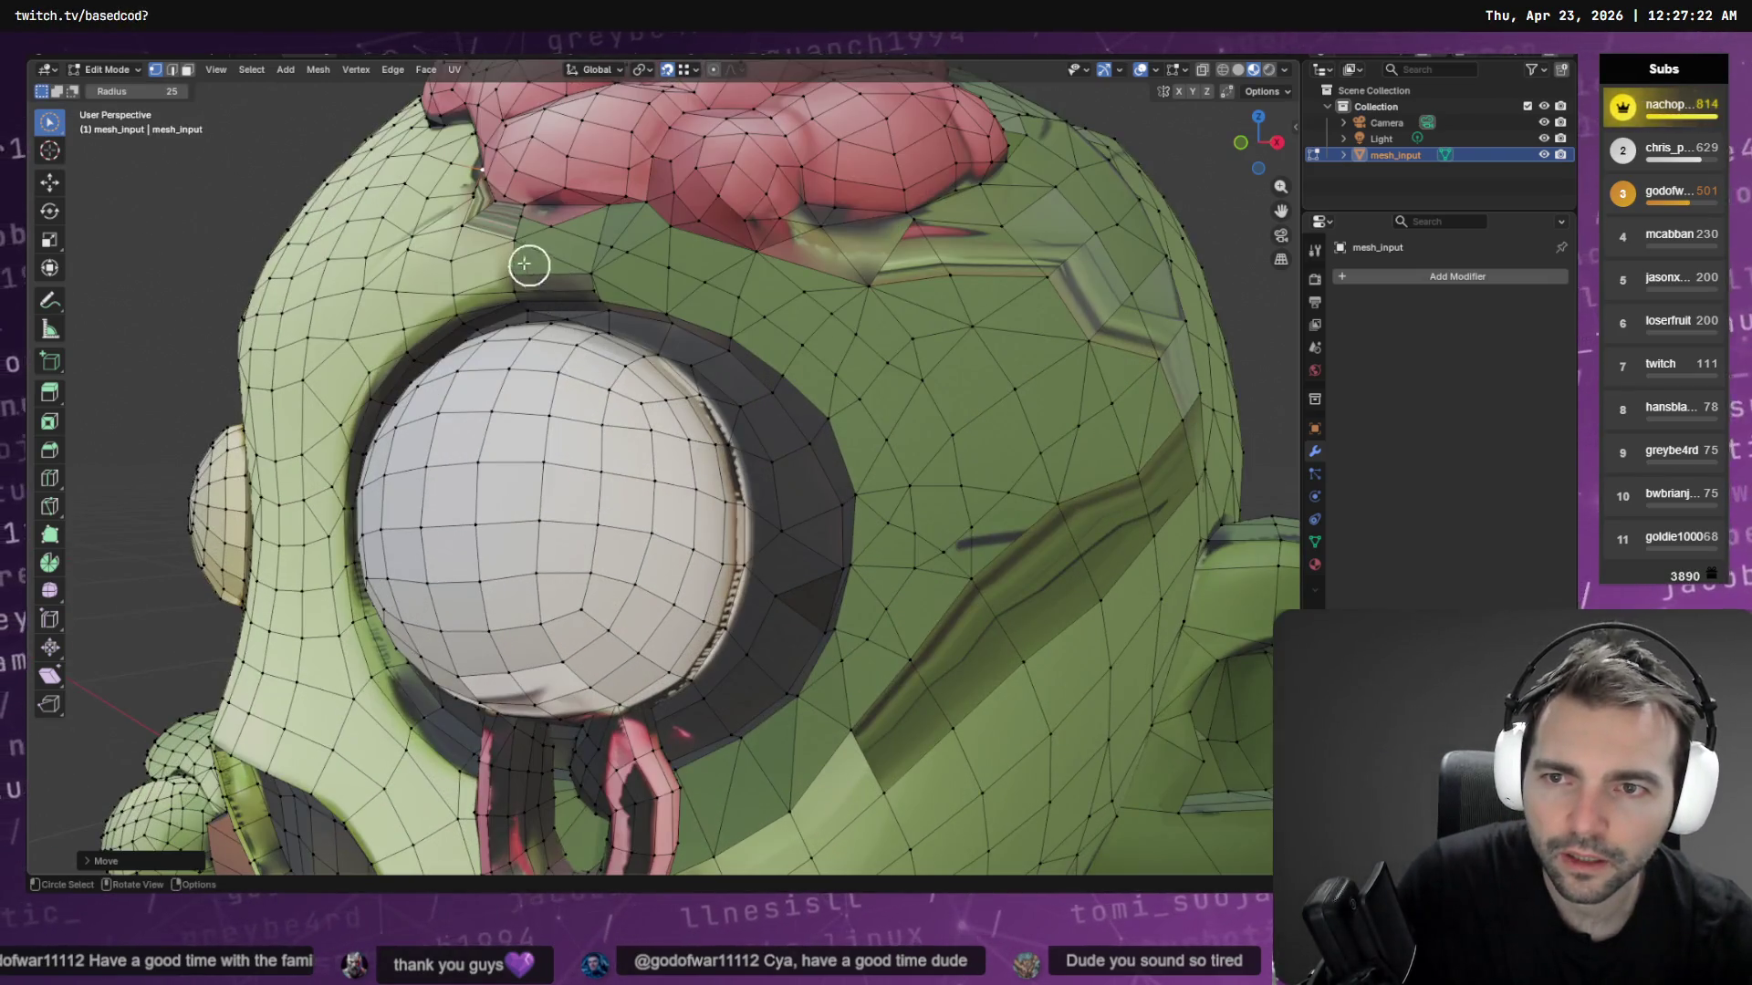
mouse_move(457, 203)
mouse_down()
mouse_move(801, 278)
mouse_move(767, 265)
mouse_move(1017, 222)
mouse_move(1110, 278)
mouse_move(1177, 364)
mouse_move(1154, 453)
mouse_move(1005, 571)
mouse_move(915, 692)
mouse_move(950, 578)
mouse_move(1066, 476)
mouse_up()
click(187, 70)
scroll(1065, 477, down, 5)
mouse_move(1040, 466)
middle_down()
mouse_move(903, 508)
mouse_move(875, 544)
mouse_move(845, 477)
mouse_move(868, 500)
middle_up()
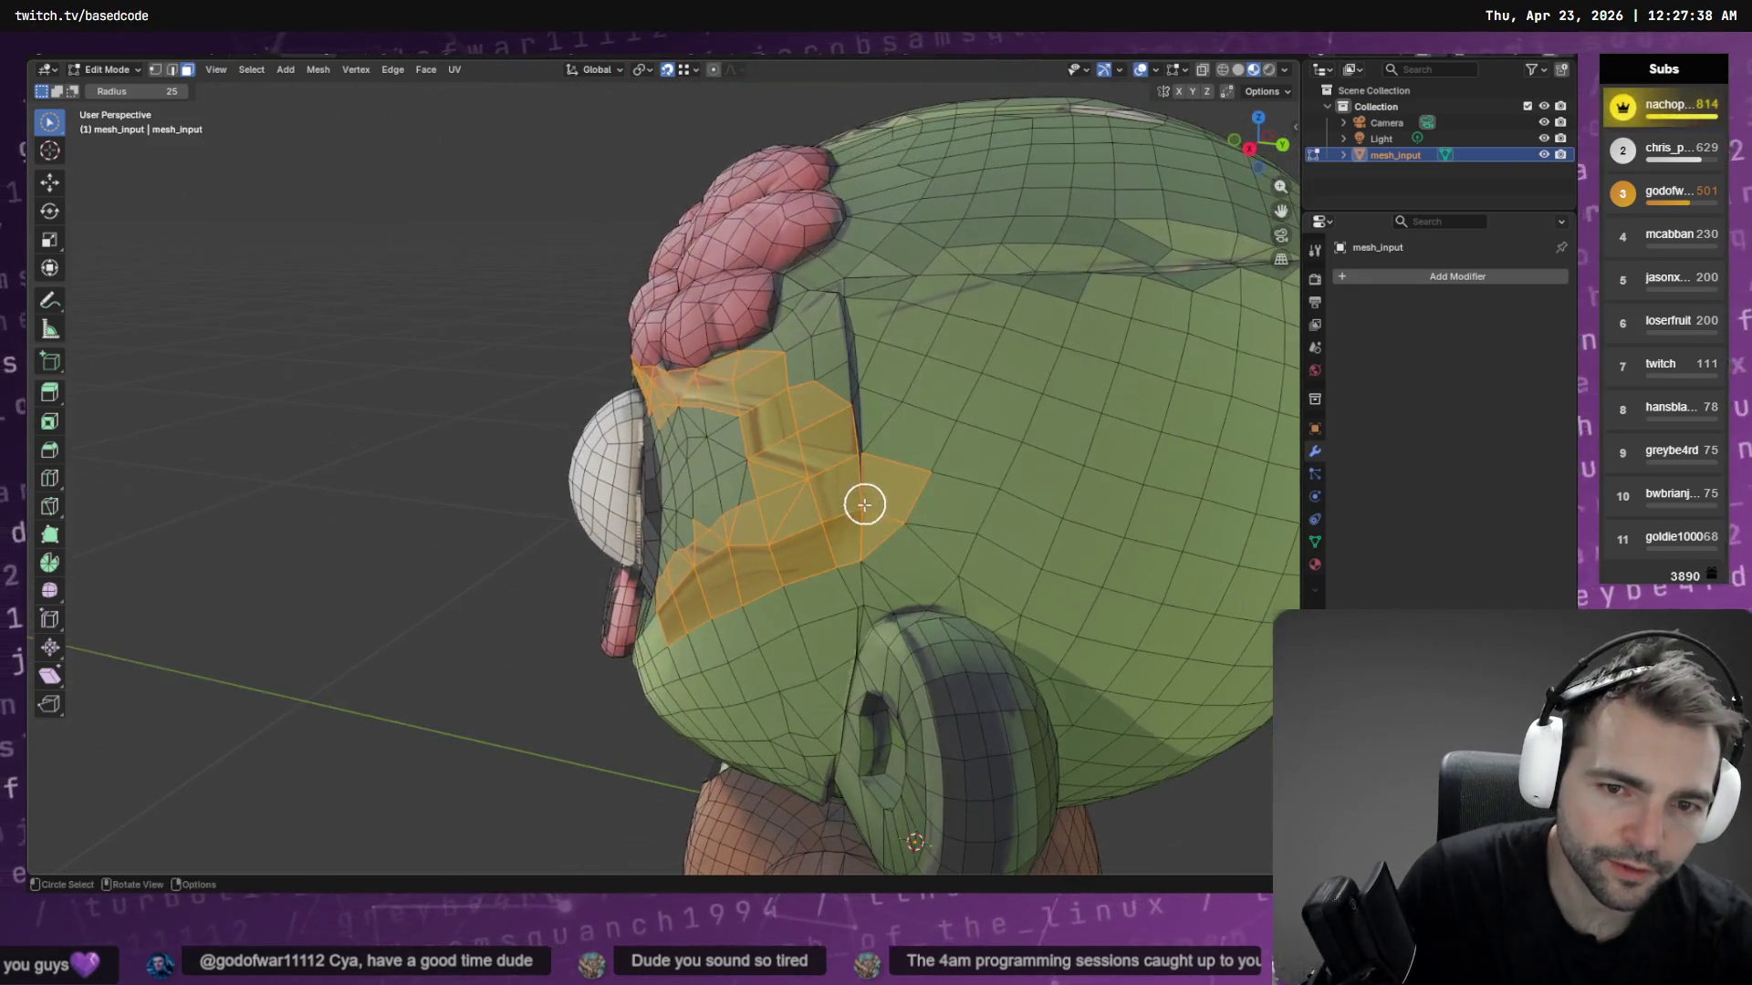
mouse_move(868, 501)
mouse_down()
mouse_move(846, 301)
mouse_move(827, 367)
mouse_up()
mouse_move(826, 368)
middle_down()
mouse_move(861, 419)
mouse_move(997, 430)
mouse_move(891, 402)
mouse_move(983, 451)
middle_up()
Undo stray strokes, remove stray faces, and add the temple and eye-socket faces
key(ctrl+z)
key(c)
right_click(982, 451)
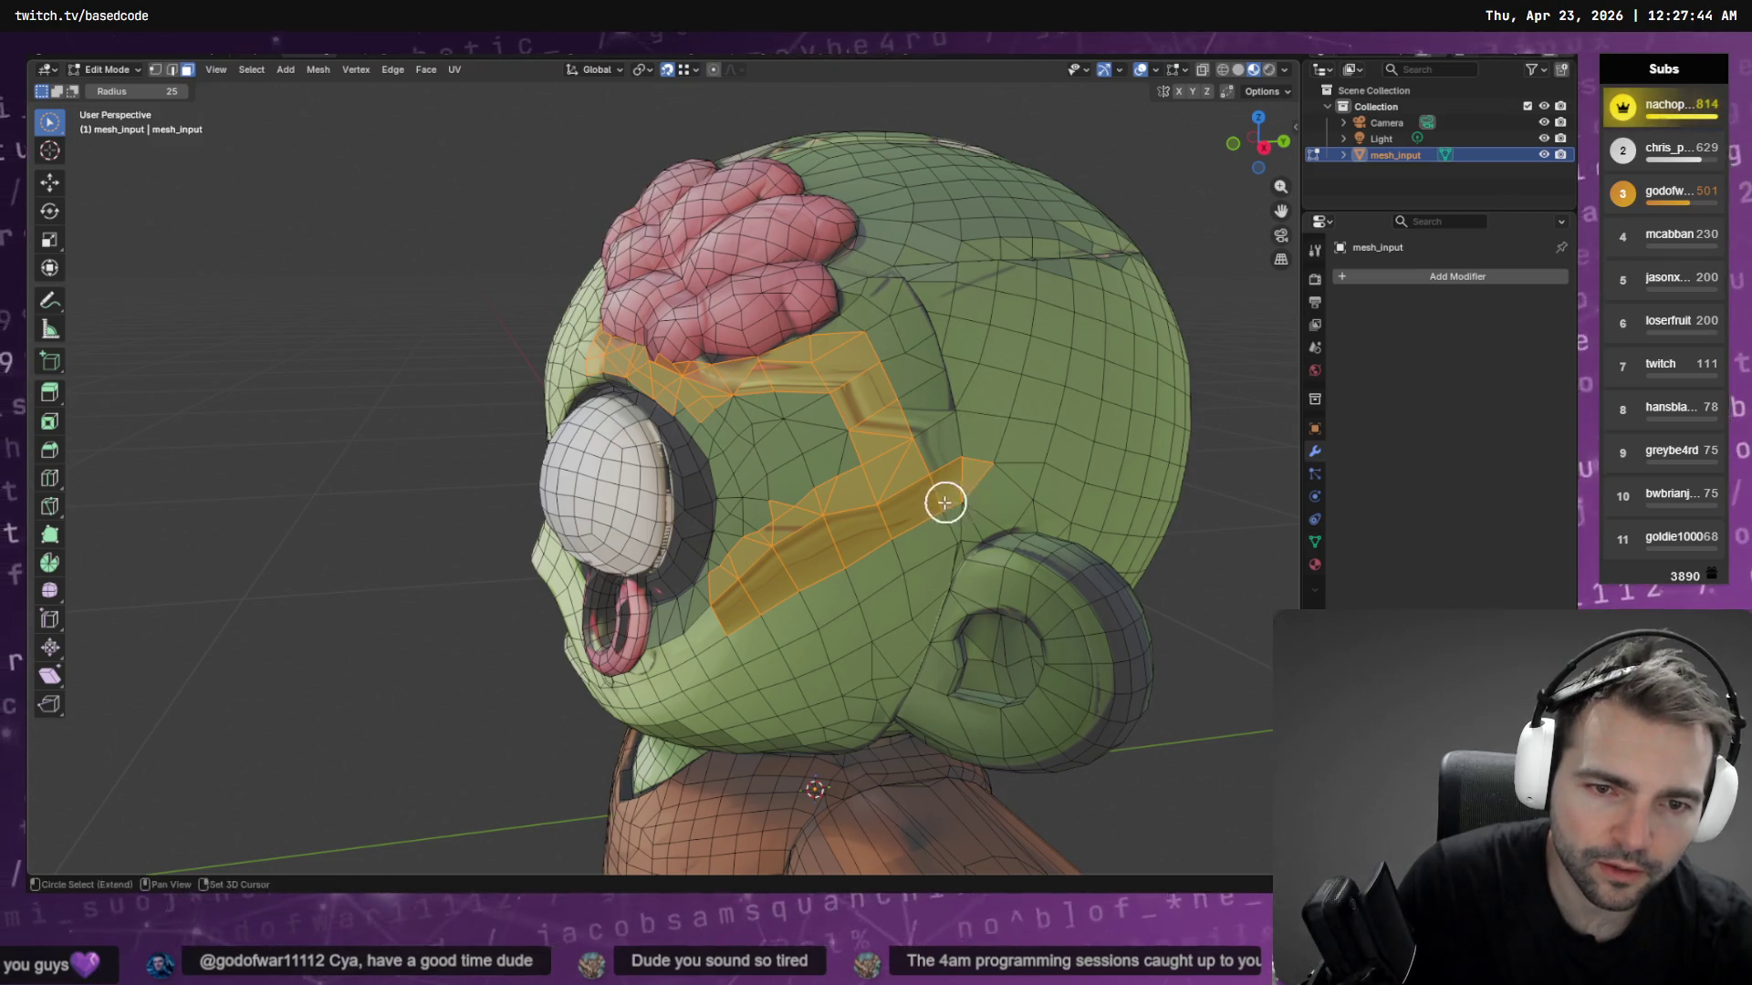
drag(944, 503, 910, 438)
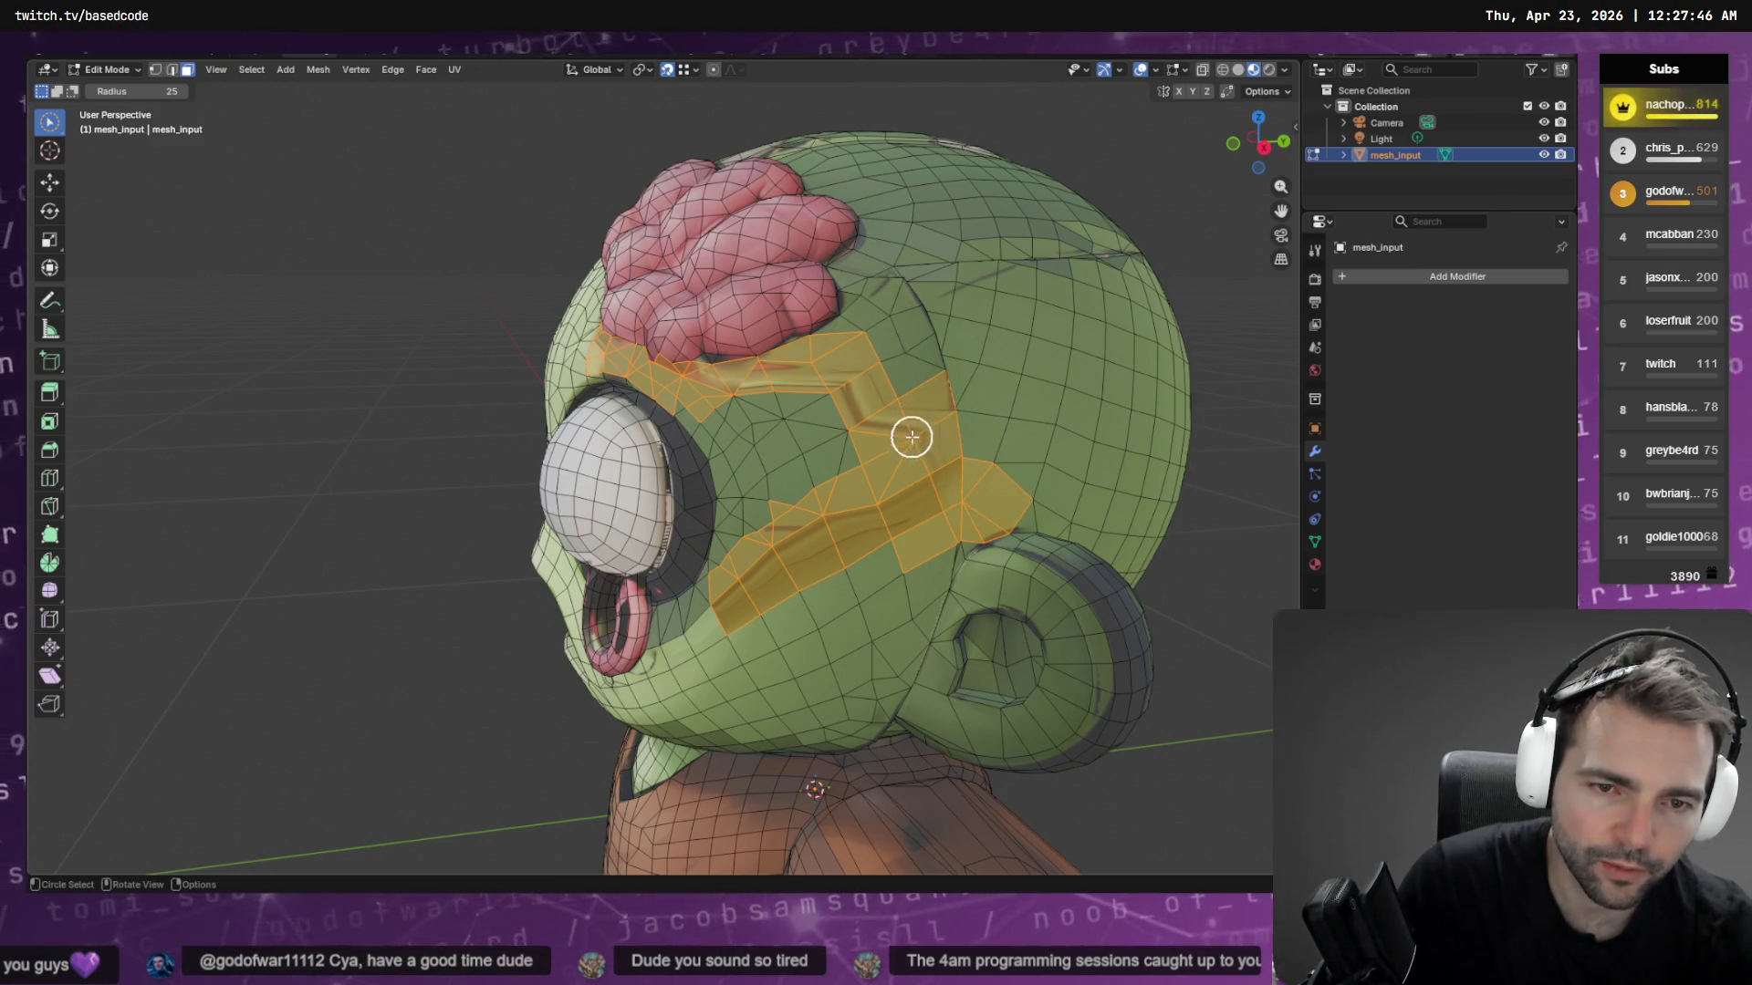
middle_drag(908, 437, 939, 430)
mouse_move(776, 534)
middle_down()
mouse_move(958, 520)
mouse_move(900, 454)
mouse_move(891, 526)
middle_up()
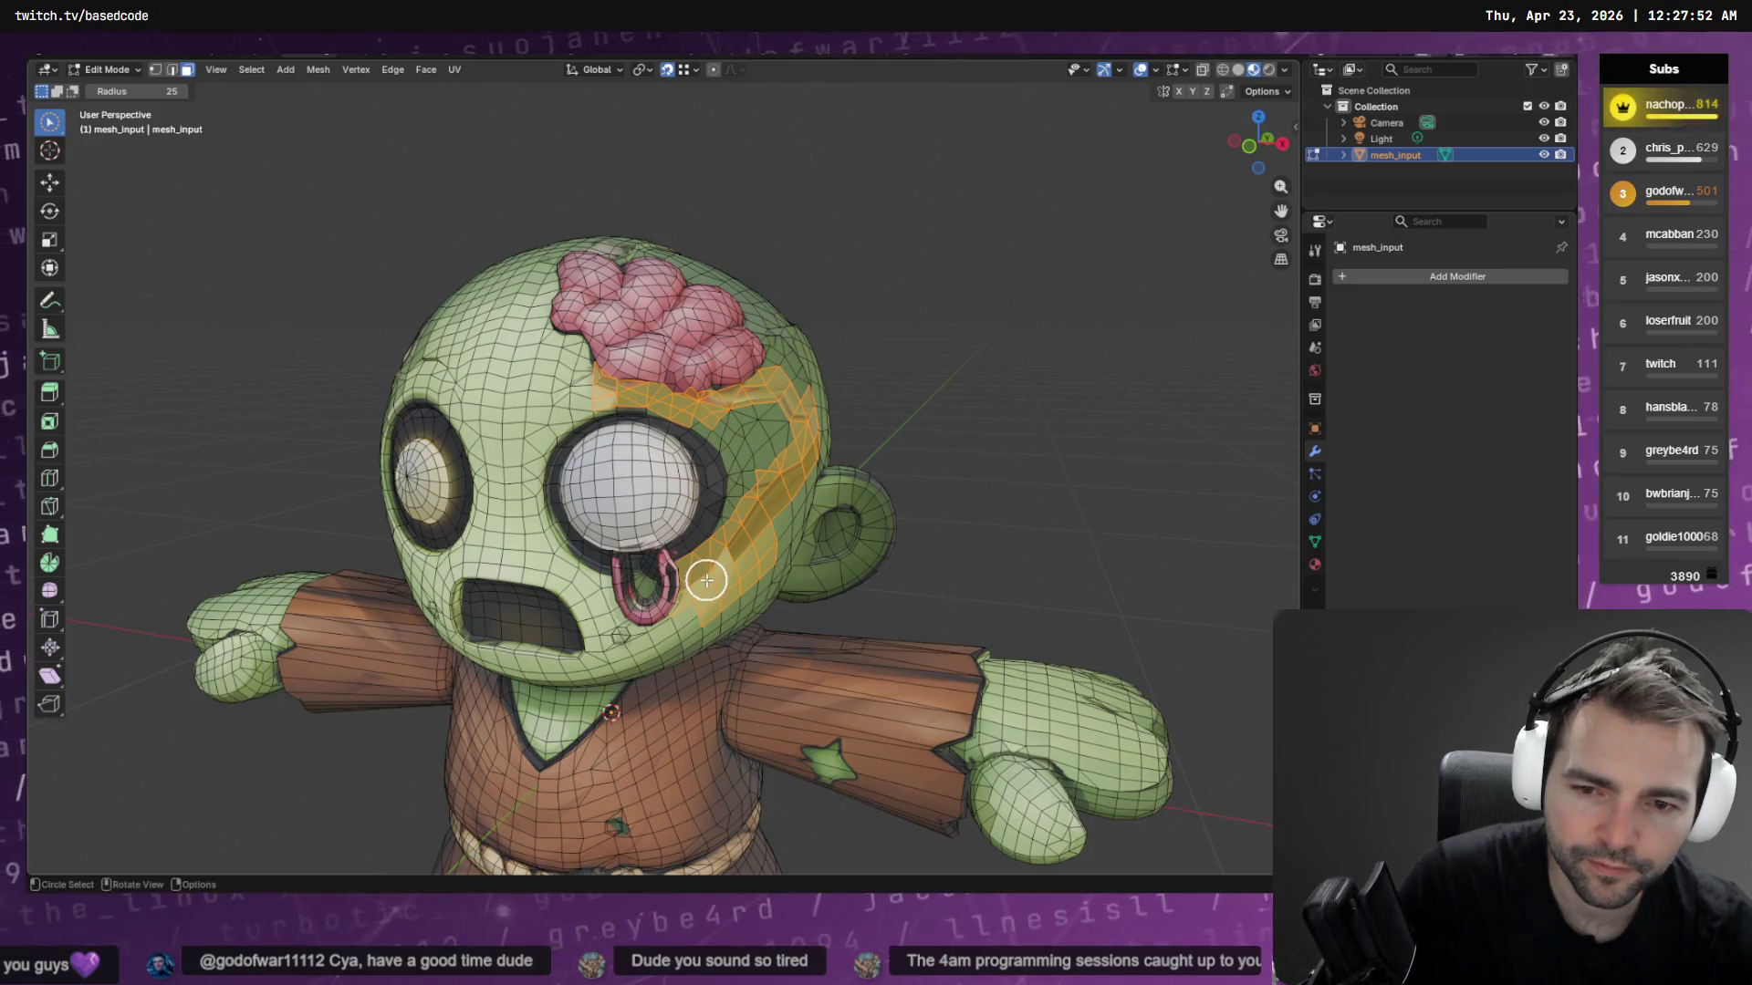
scroll(743, 558, down, 2)
middle_drag(796, 505, 755, 497)
scroll(743, 508, up, 4)
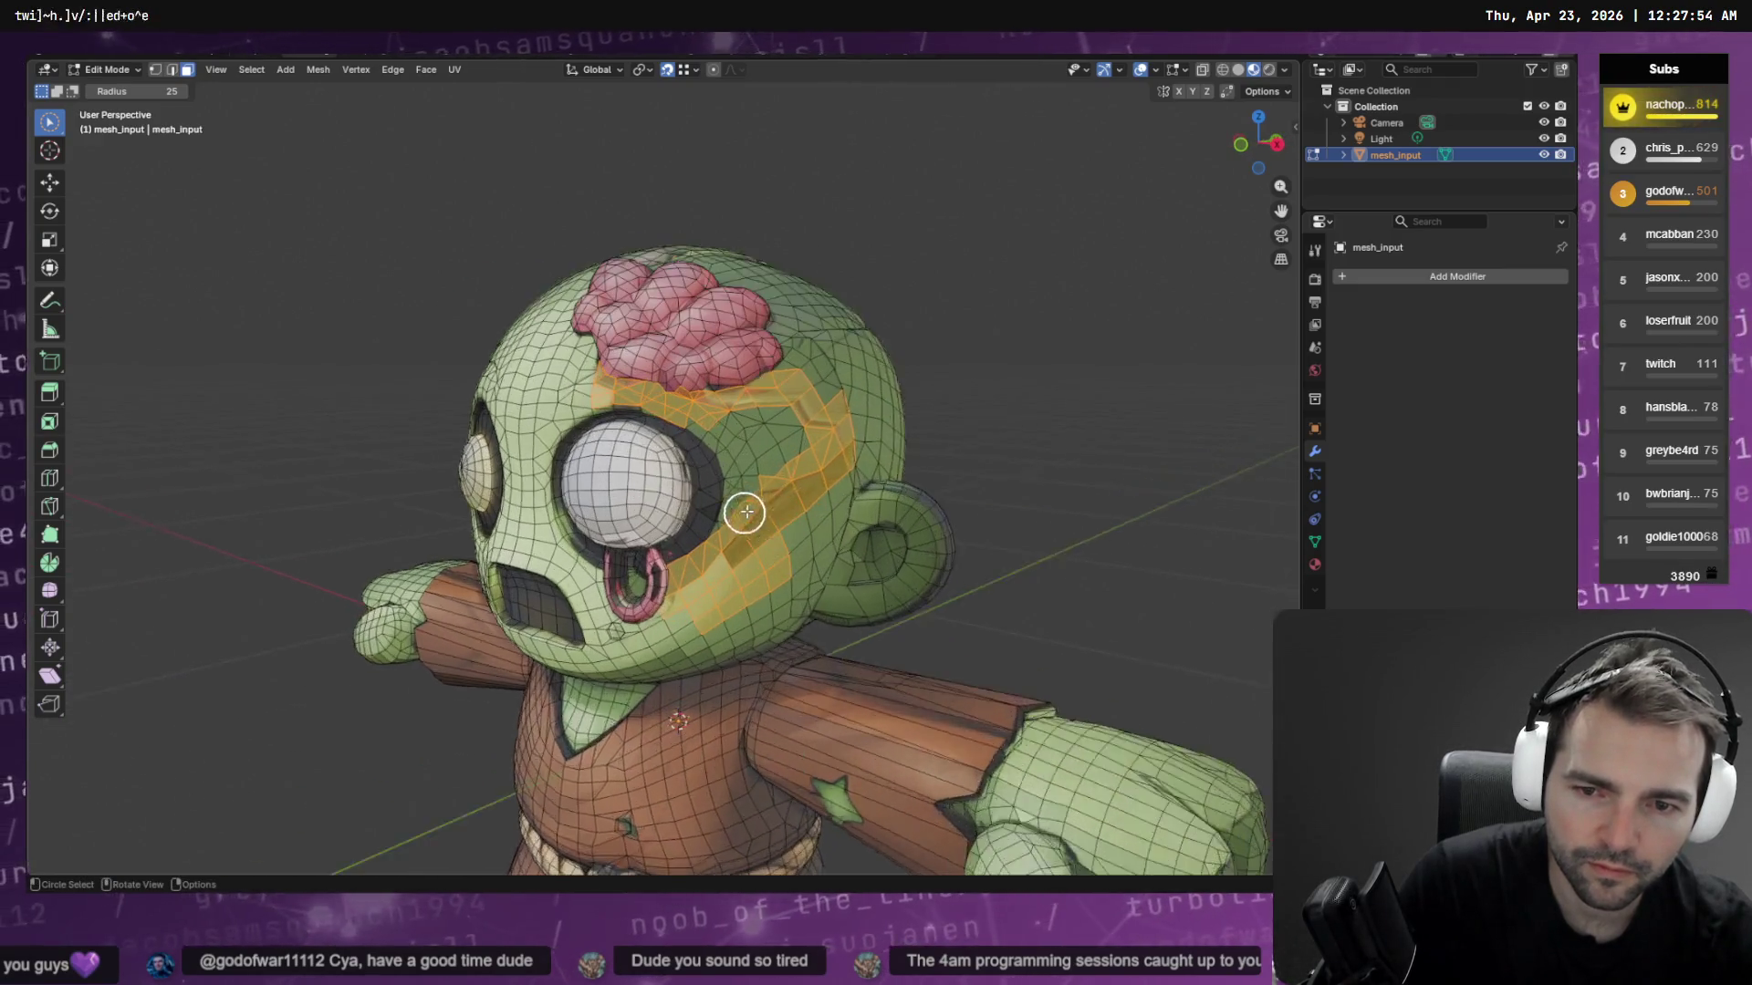
mouse_move(760, 582)
mouse_down()
mouse_move(778, 457)
mouse_move(732, 399)
mouse_move(813, 392)
mouse_move(851, 436)
mouse_up()
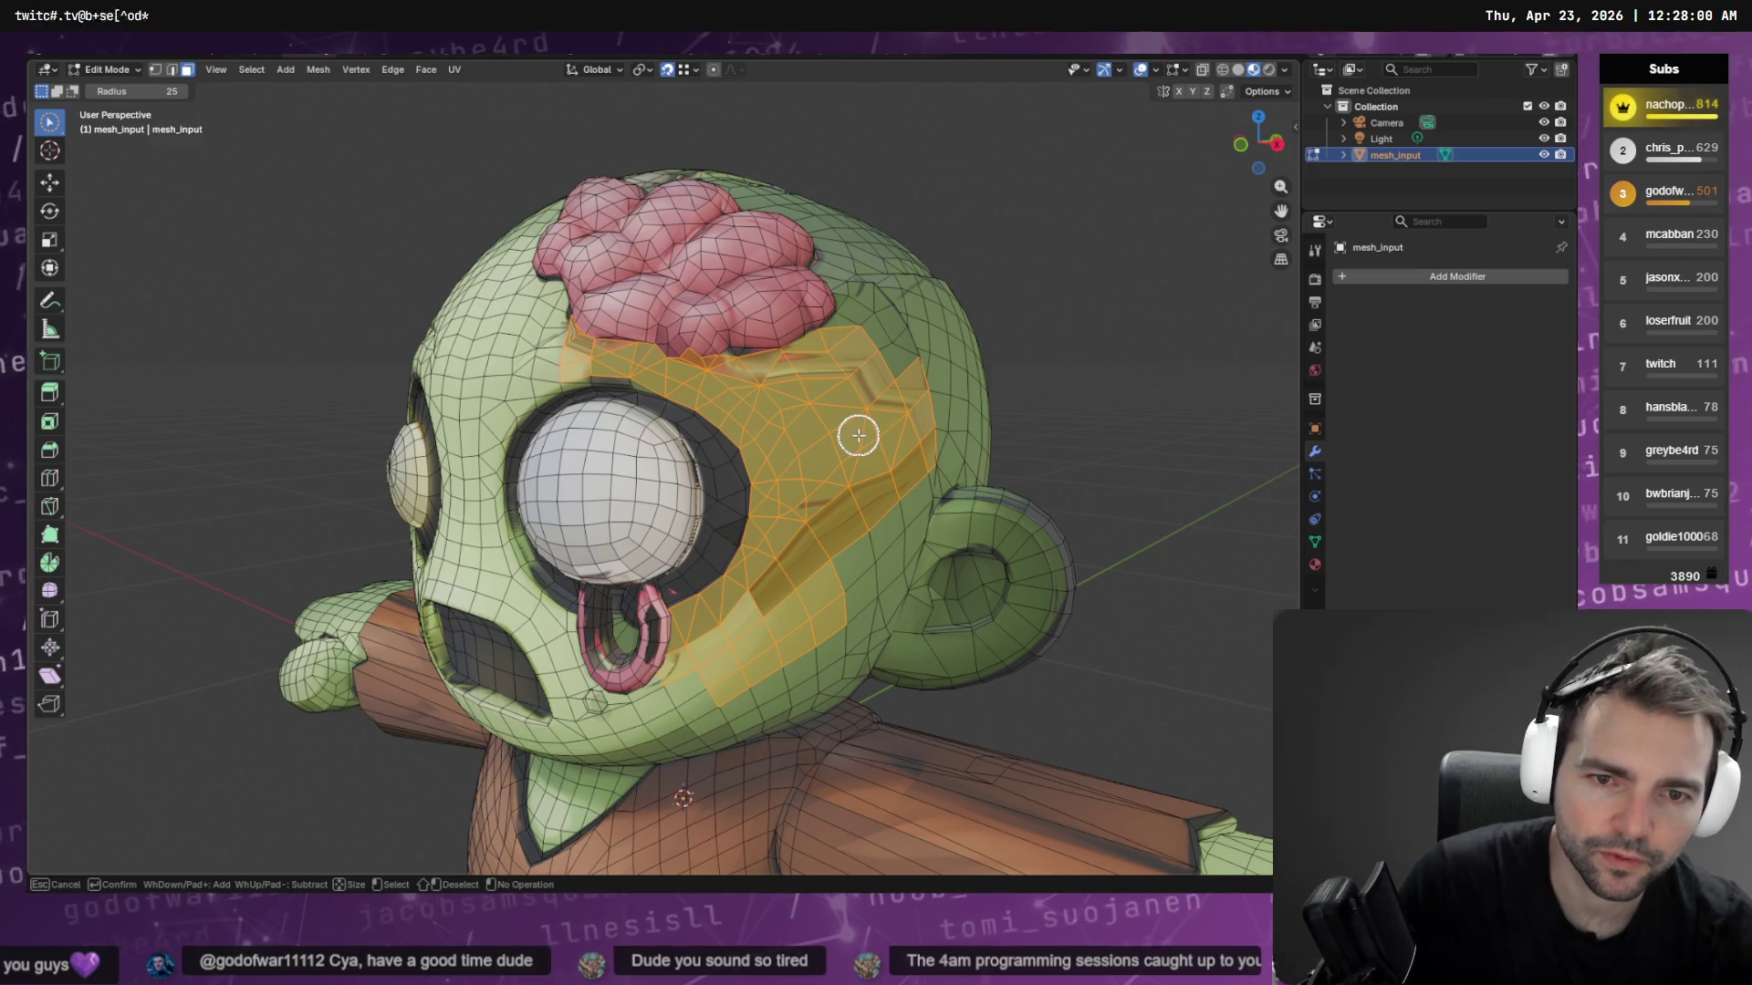
mouse_move(859, 436)
middle_down()
mouse_move(884, 430)
mouse_move(708, 442)
mouse_move(733, 475)
mouse_move(809, 434)
mouse_move(838, 392)
middle_up()
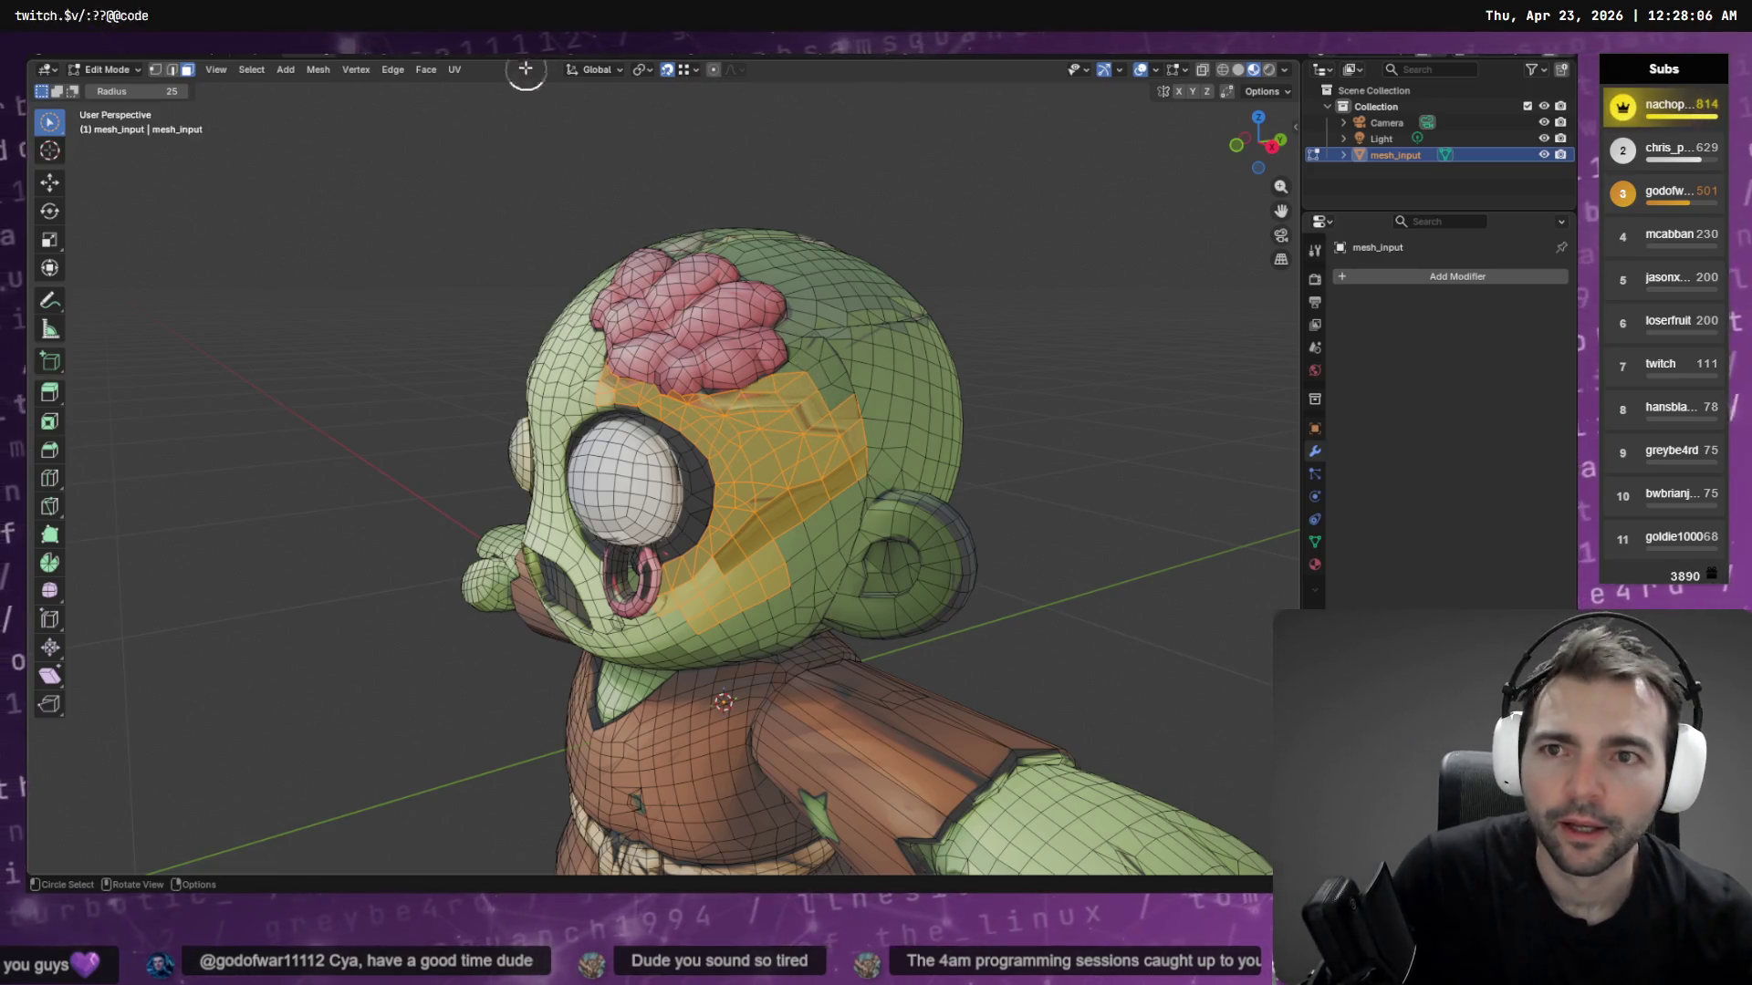
scroll(879, 339, up, 1)
key(grave)
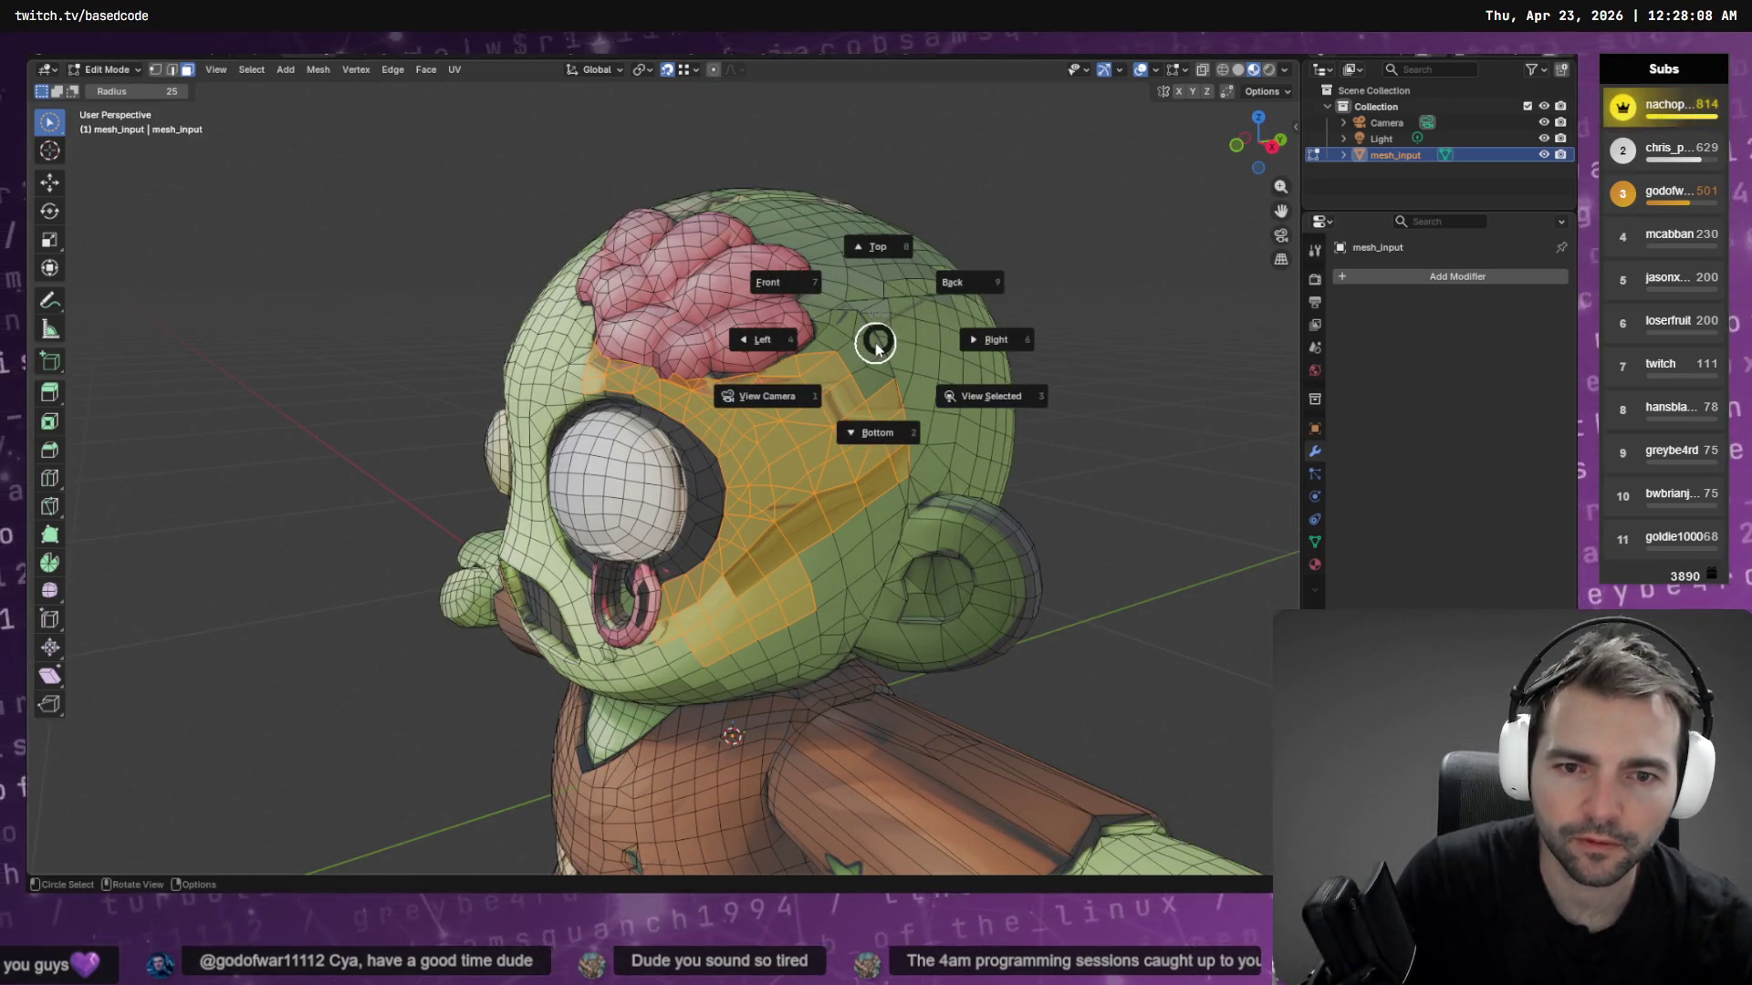
Frame the selected head faces, UV-project them from the view, and switch to UV Editing
right_click(872, 344)
click(858, 351)
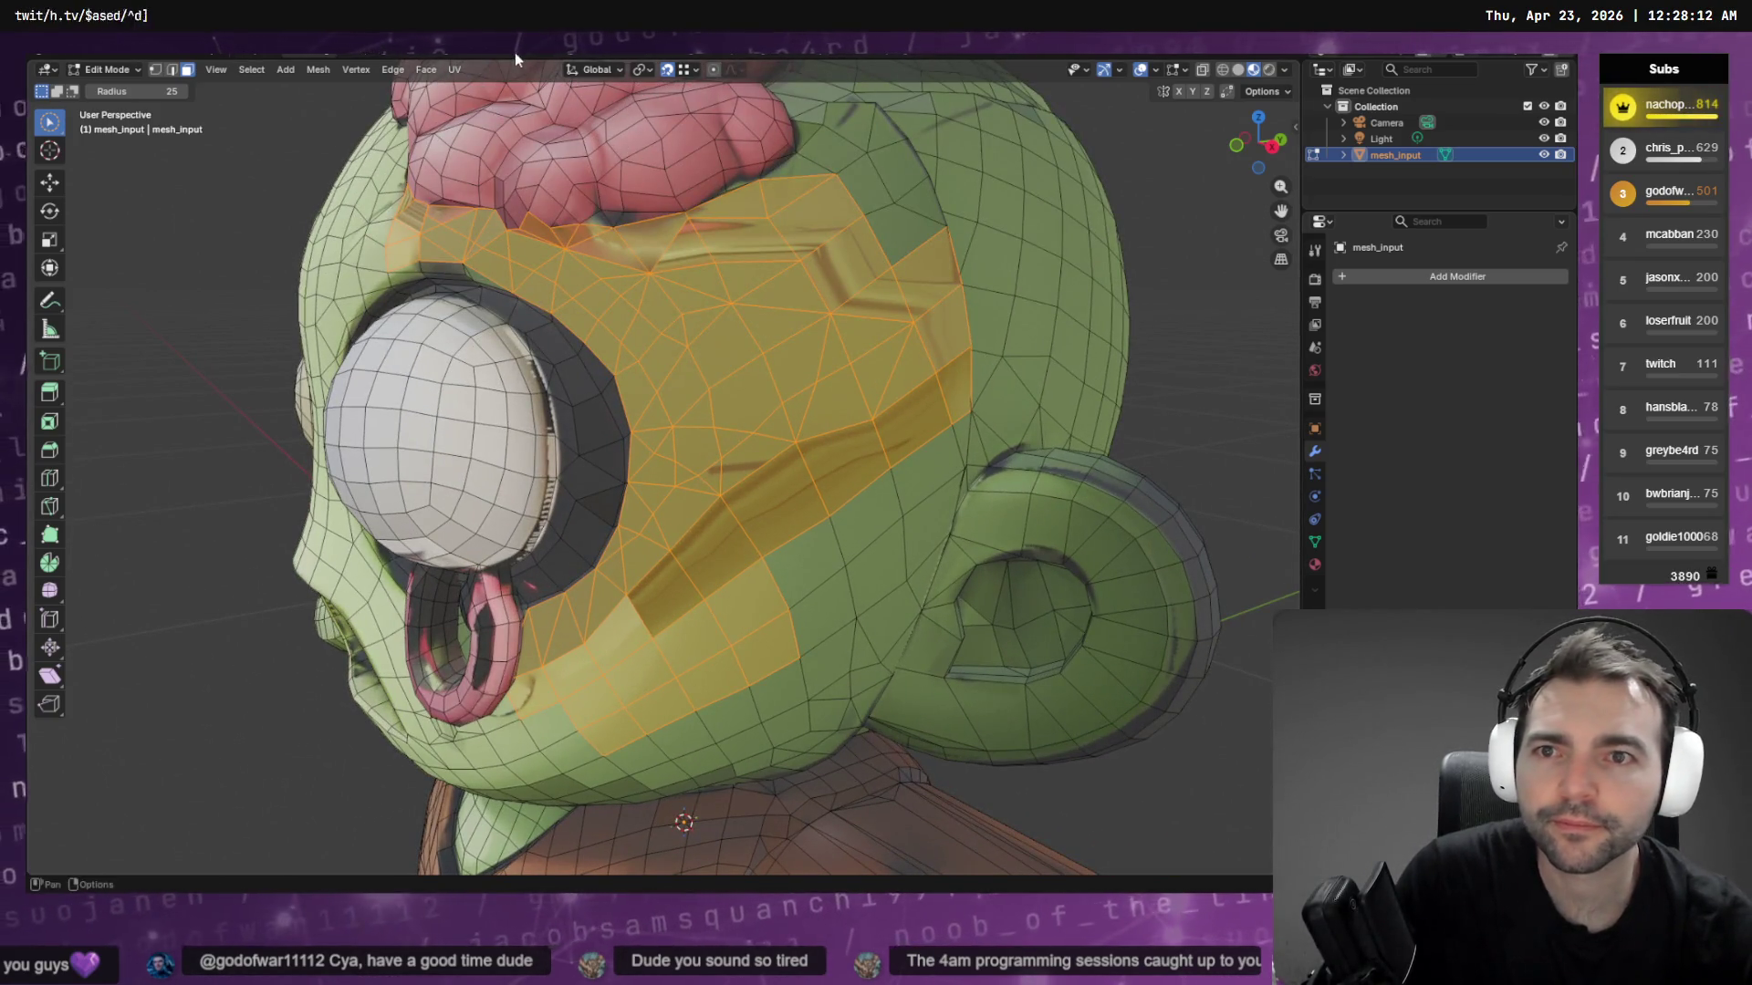
click(454, 69)
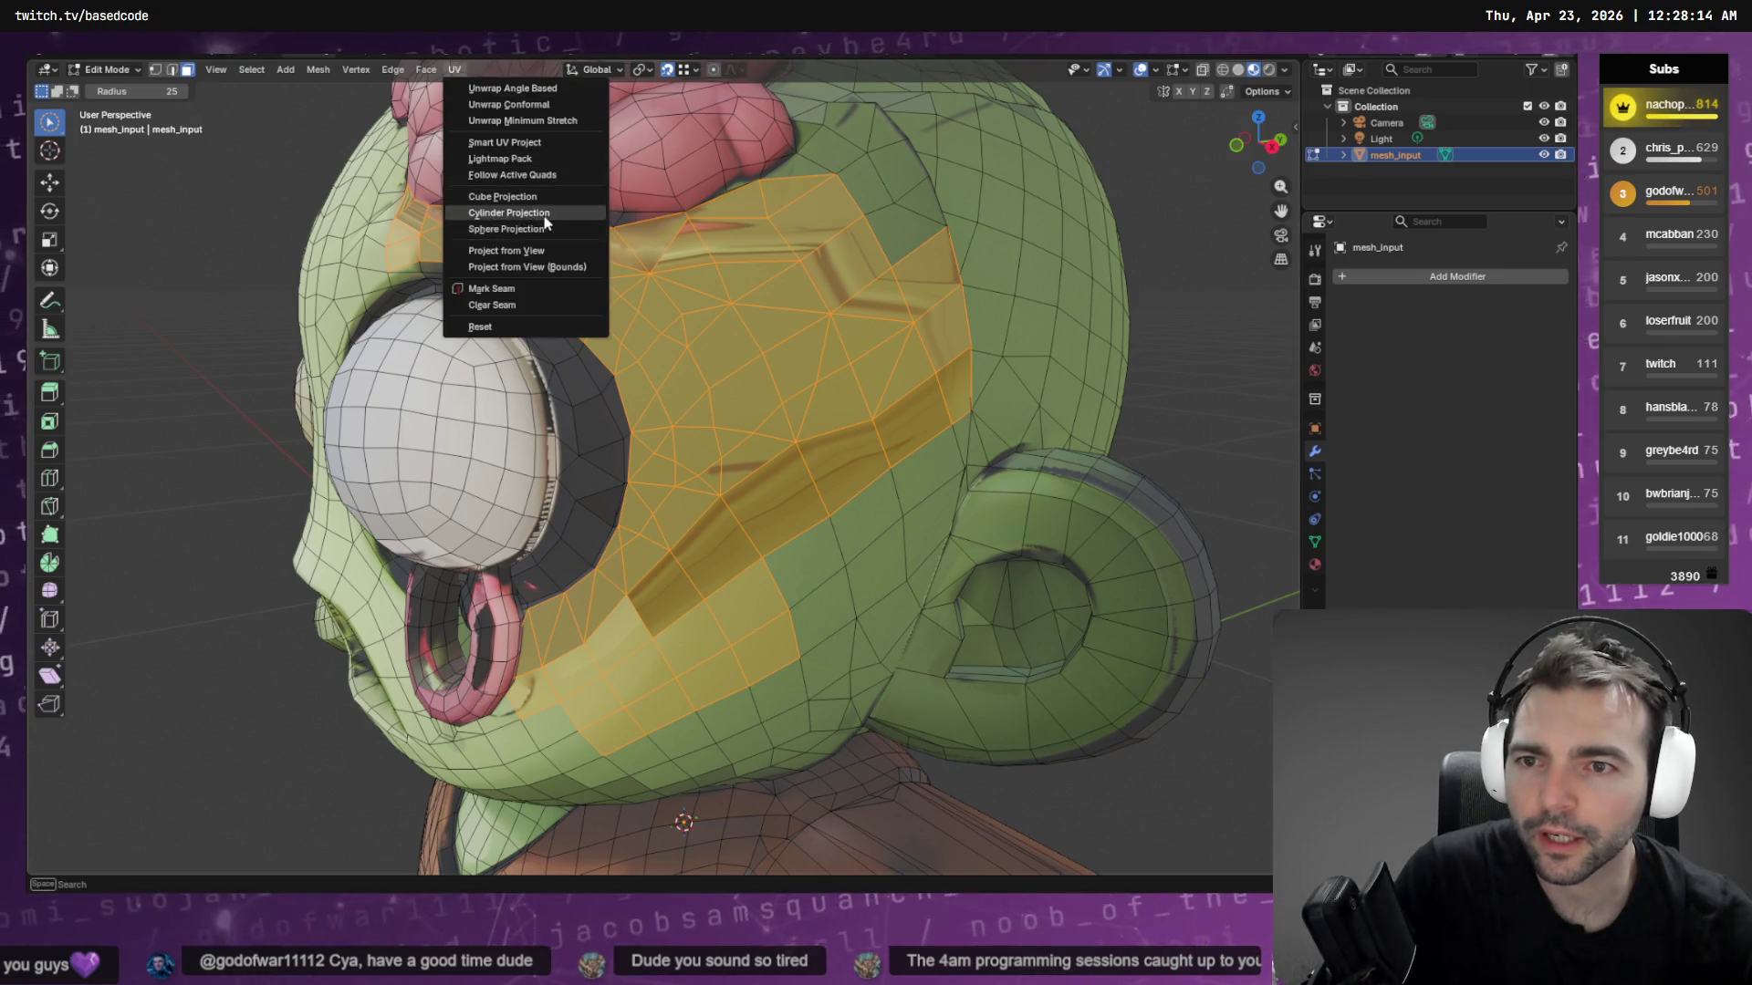
click(507, 250)
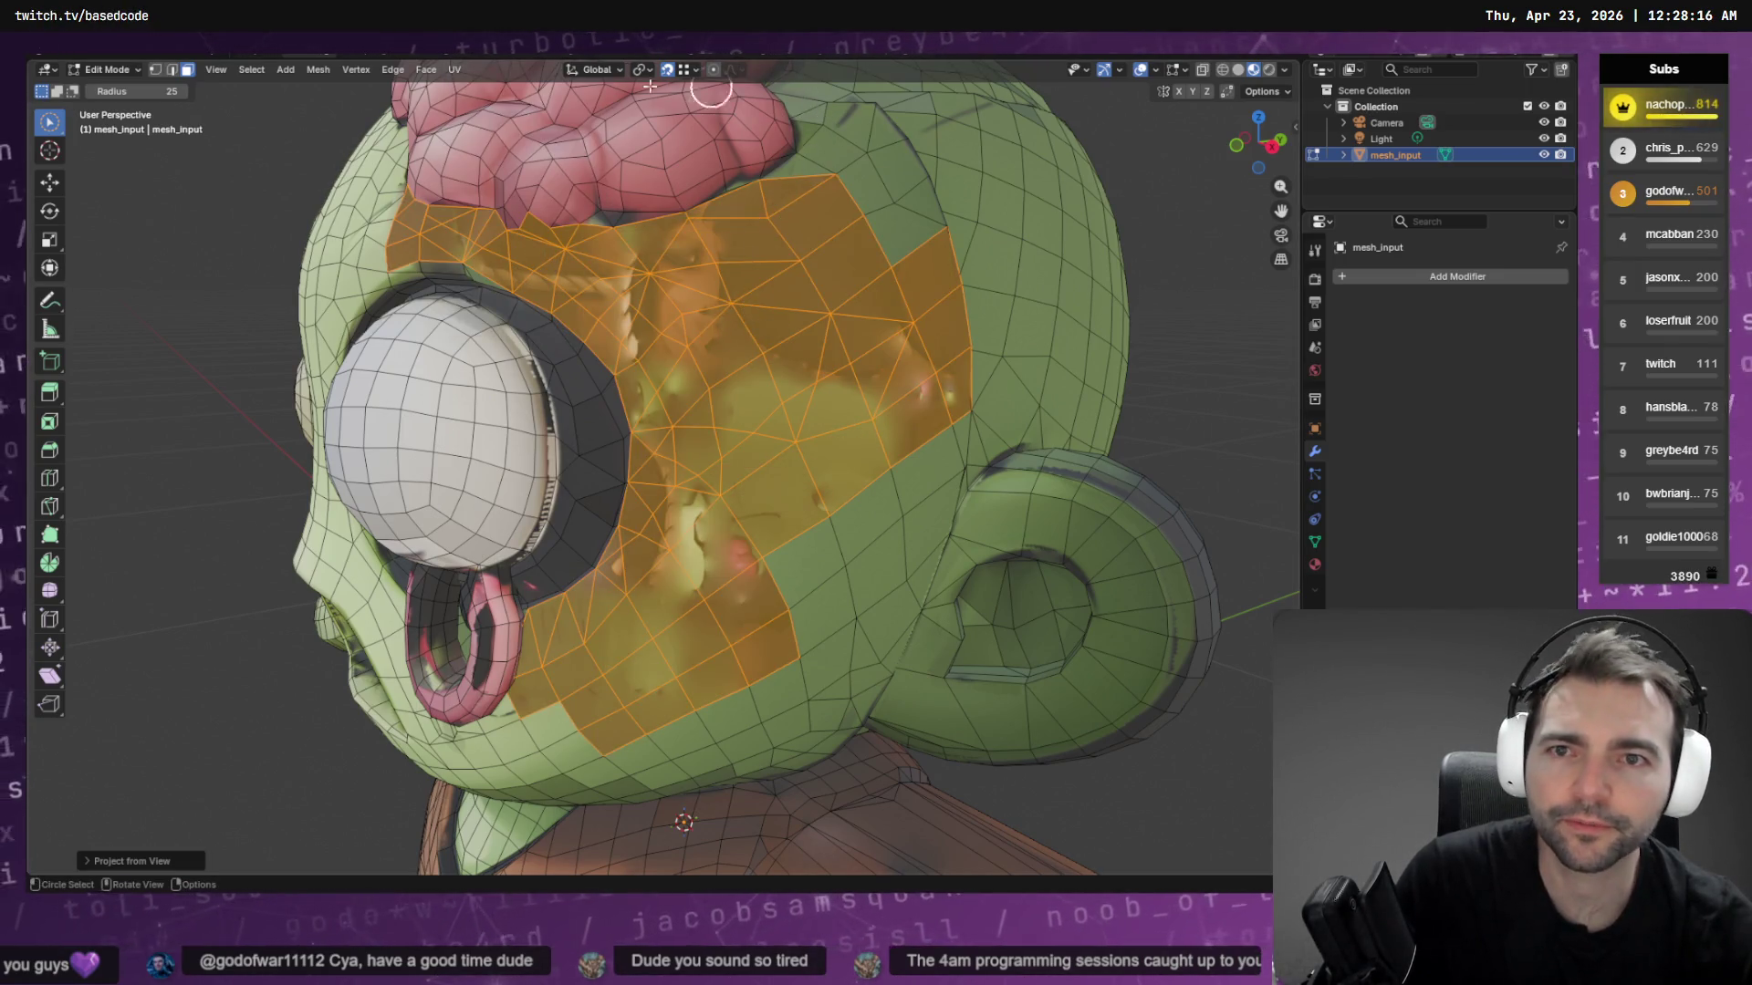
key(ctrl+Page_Down)
key(ctrl+Page_Down)
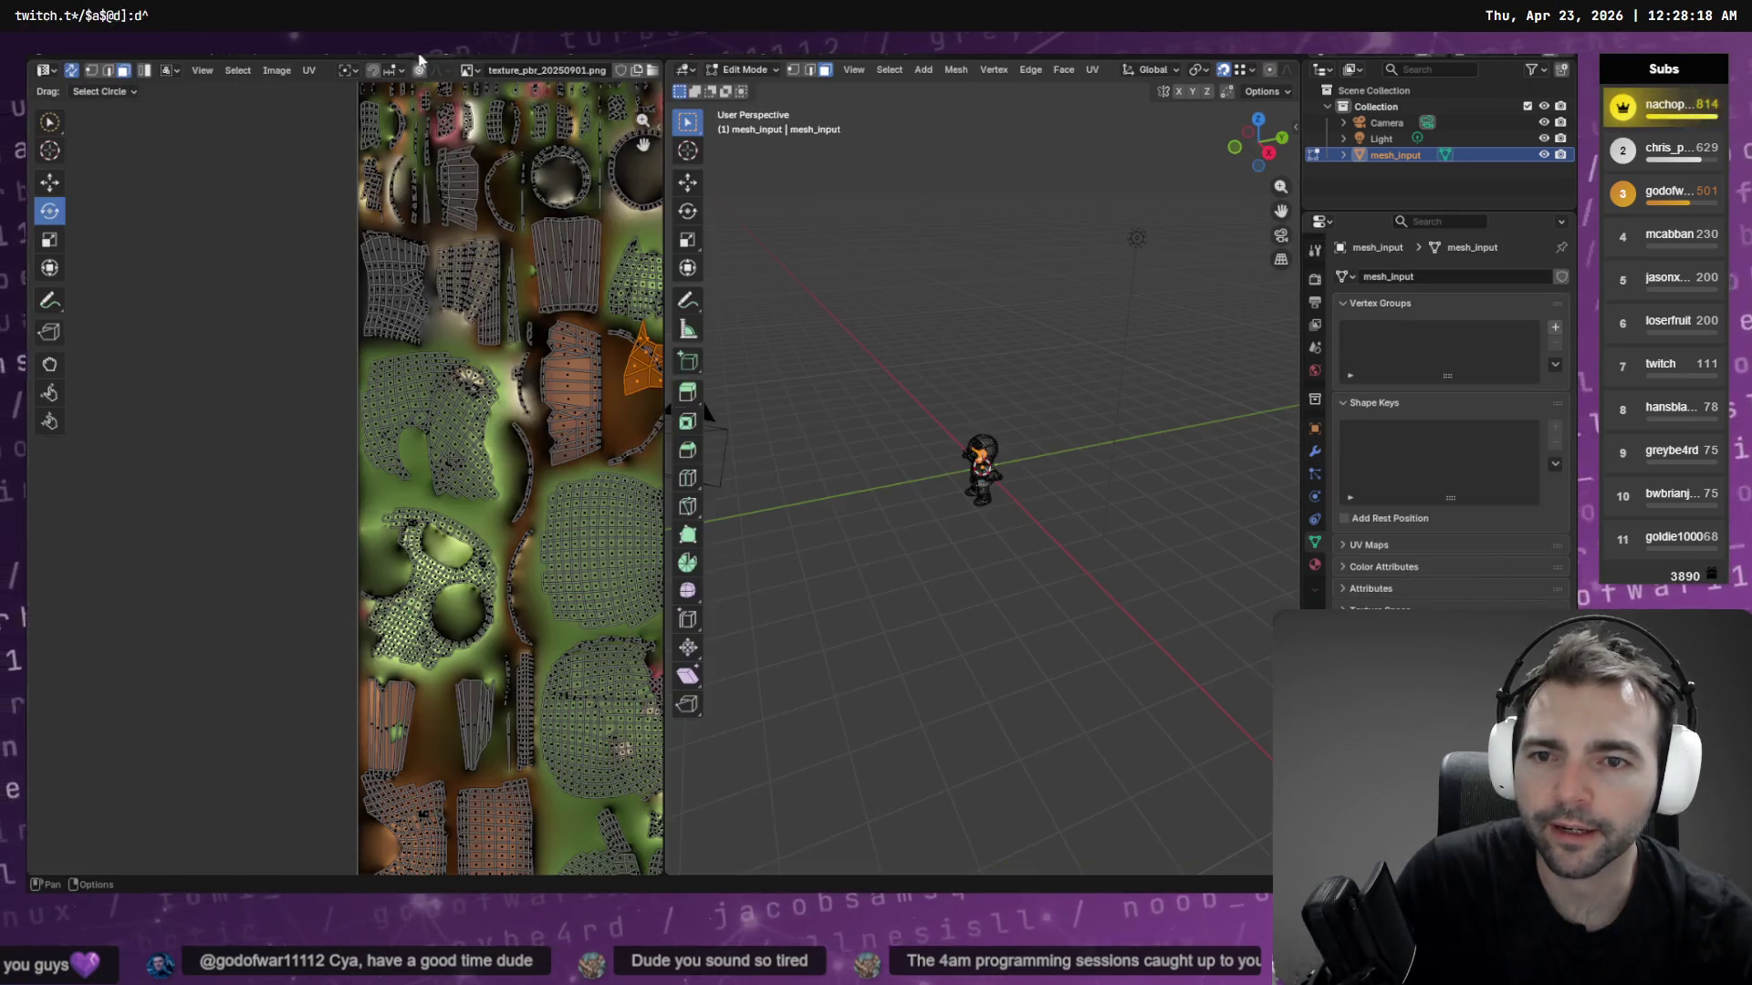
Scale the selected UV island down with the whole texture in view
scroll(574, 418, down, 7)
scroll(575, 418, up, 5)
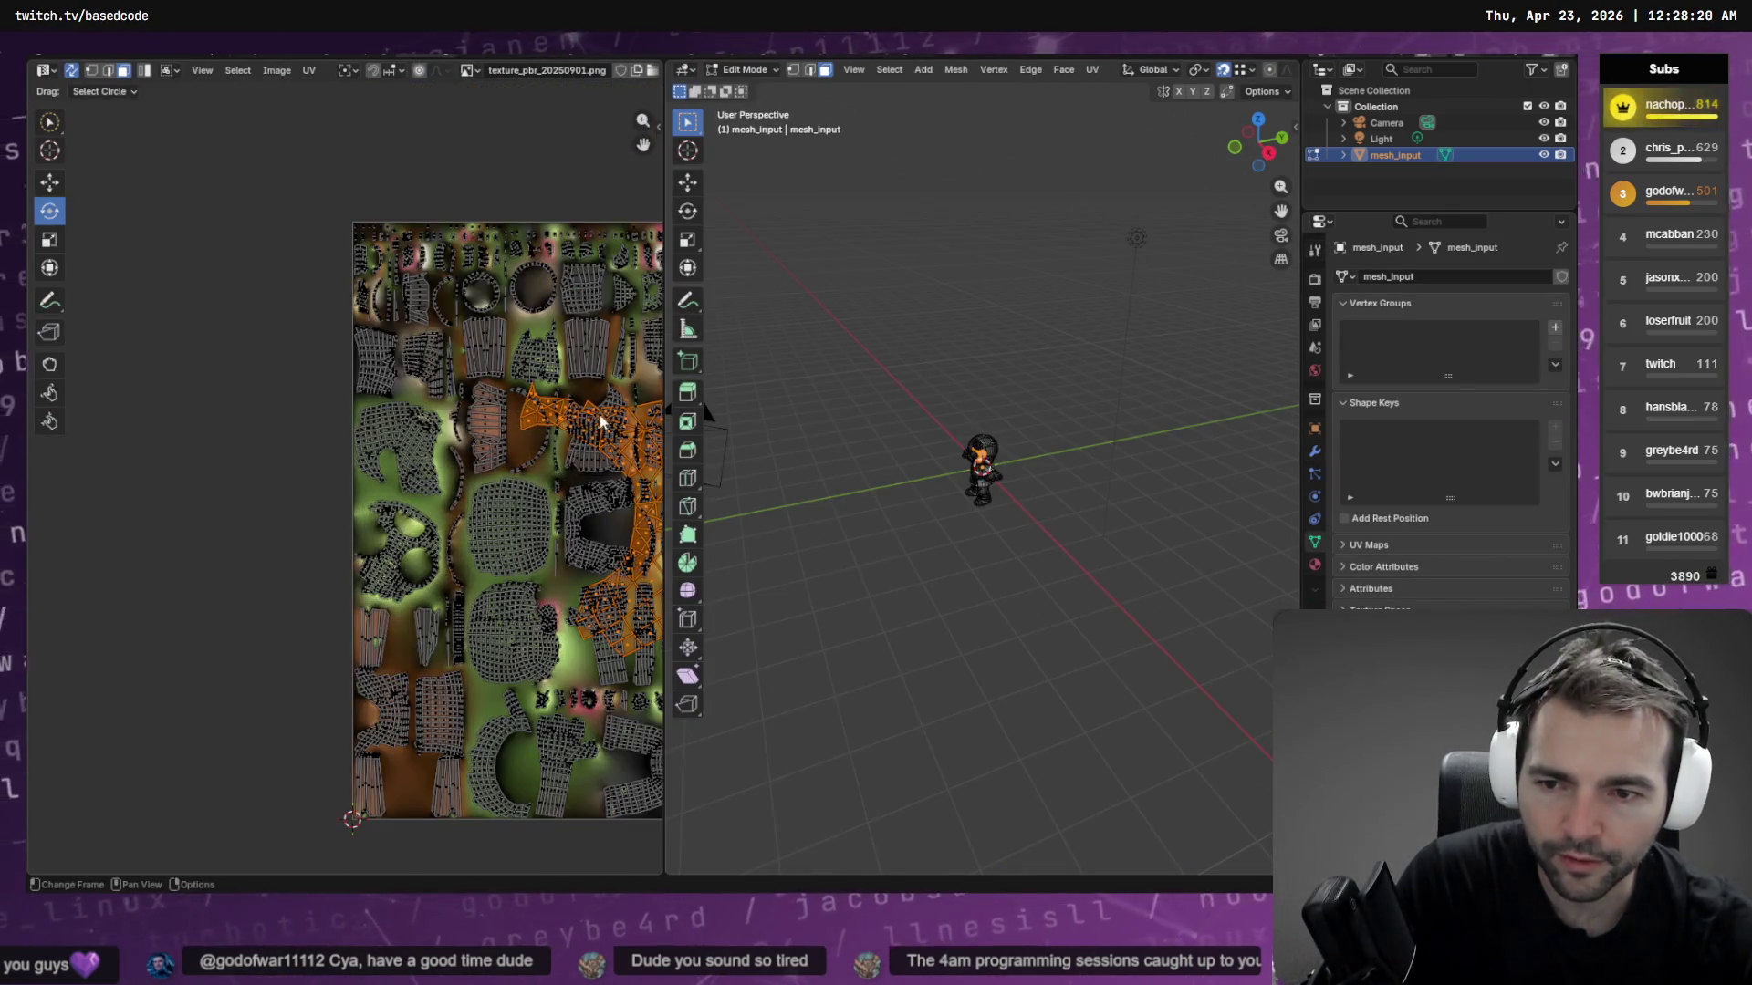
middle_drag(599, 423, 362, 405)
key(s)
click(422, 502)
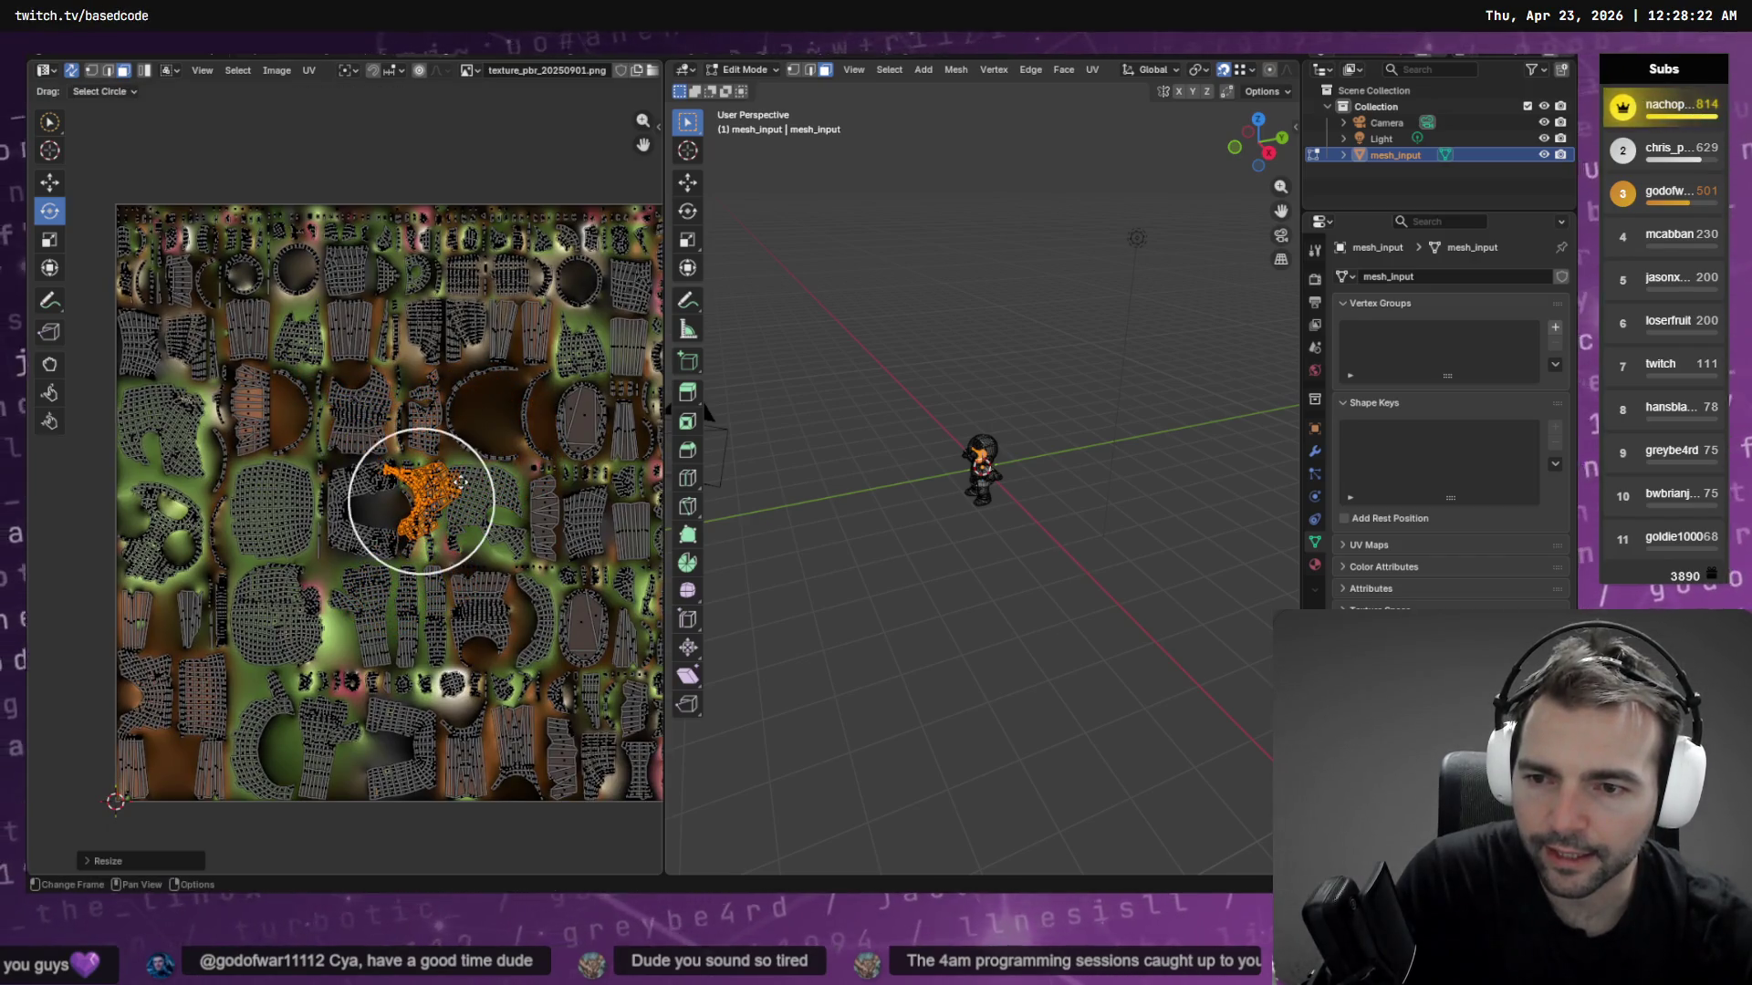
Move the UV island onto the green skin area of the texture, then return to Object Mode
key(w)
click(49, 182)
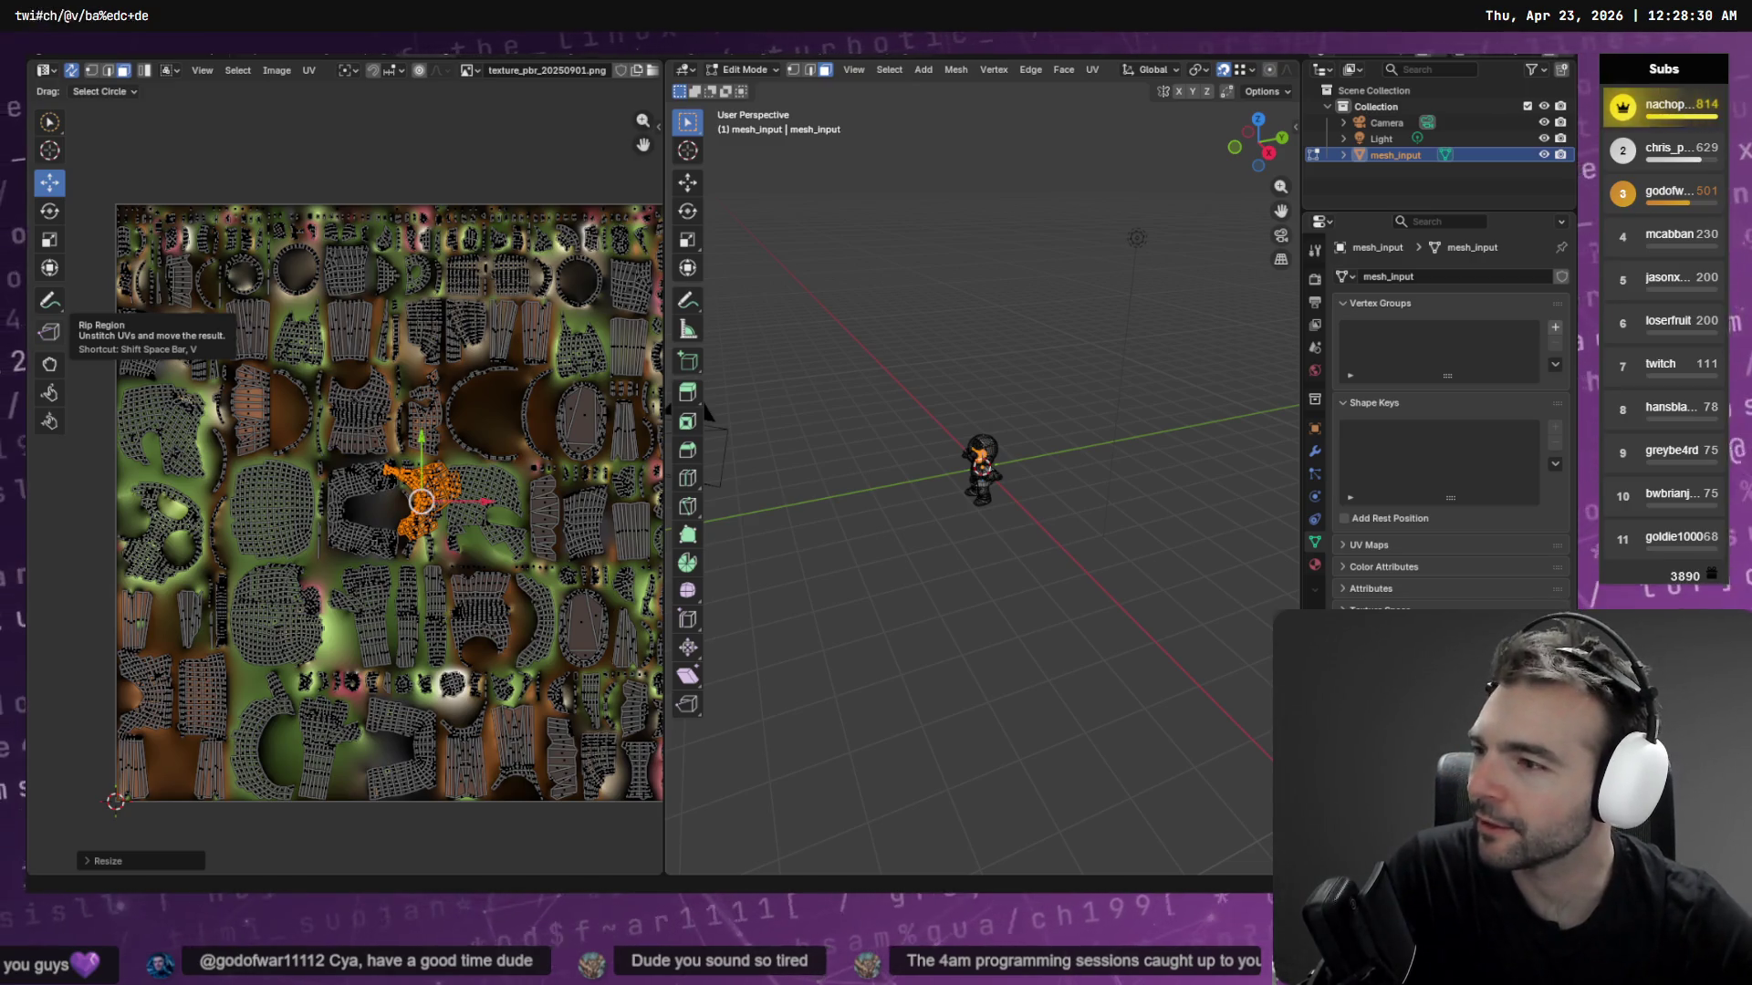
scroll(461, 501, up, 4)
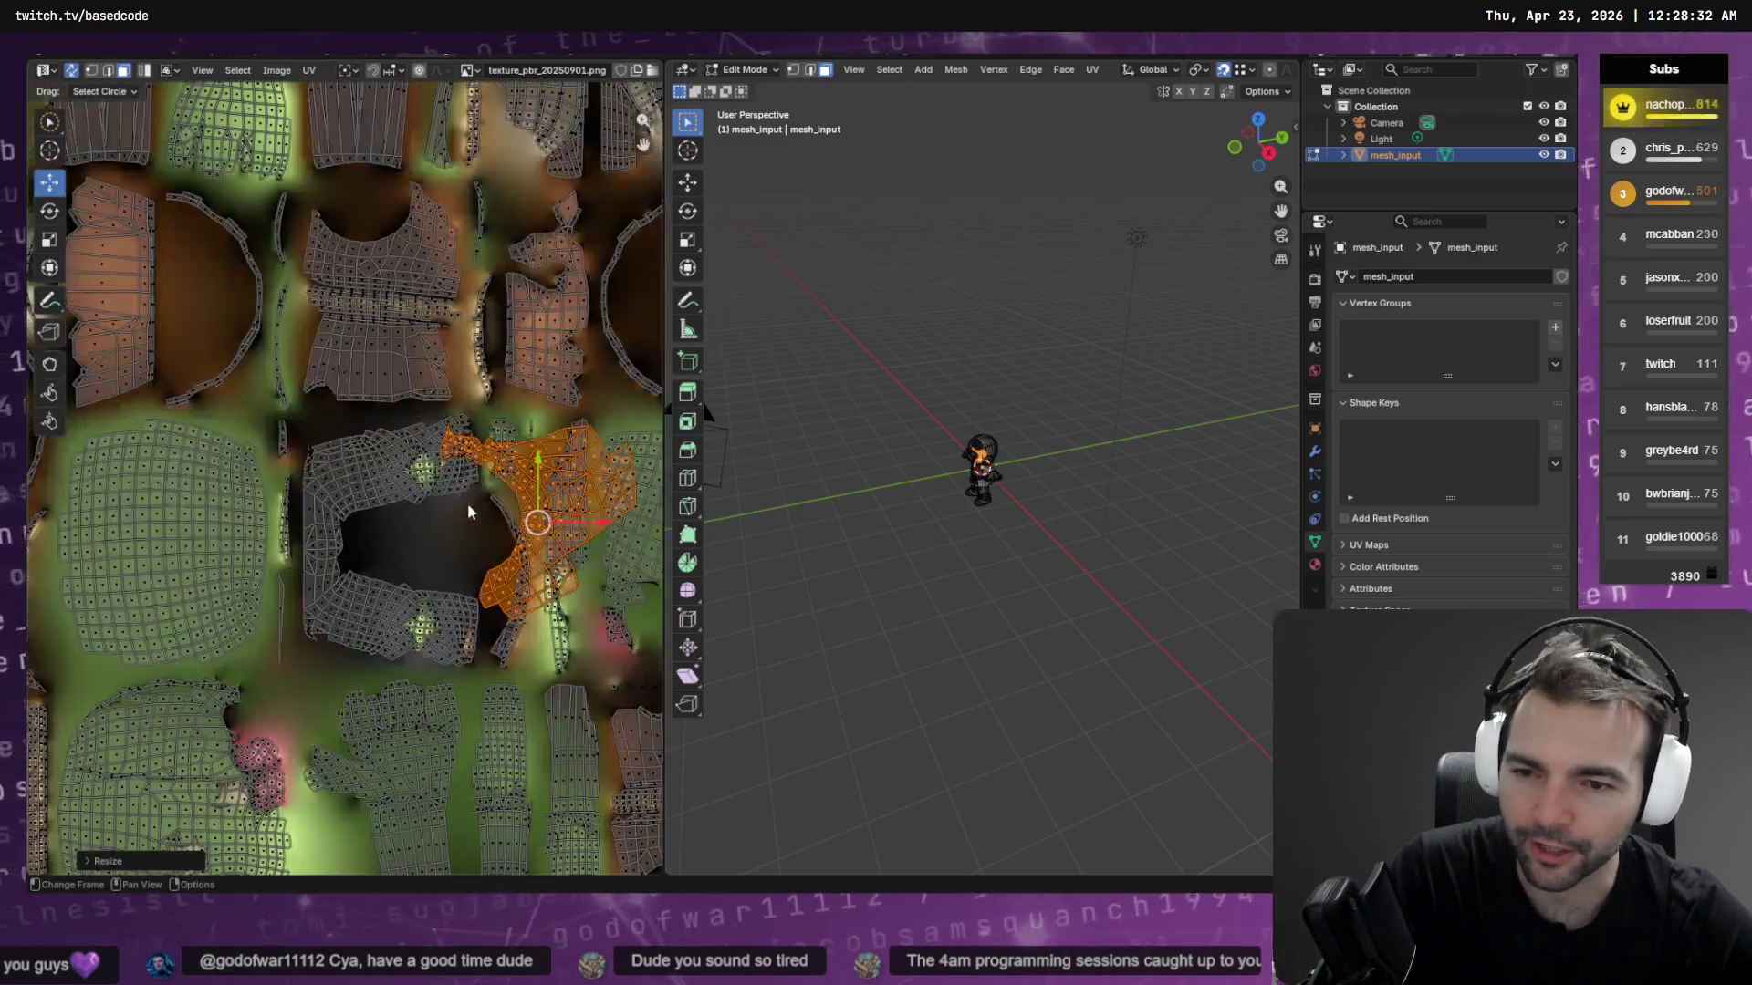
key(g)
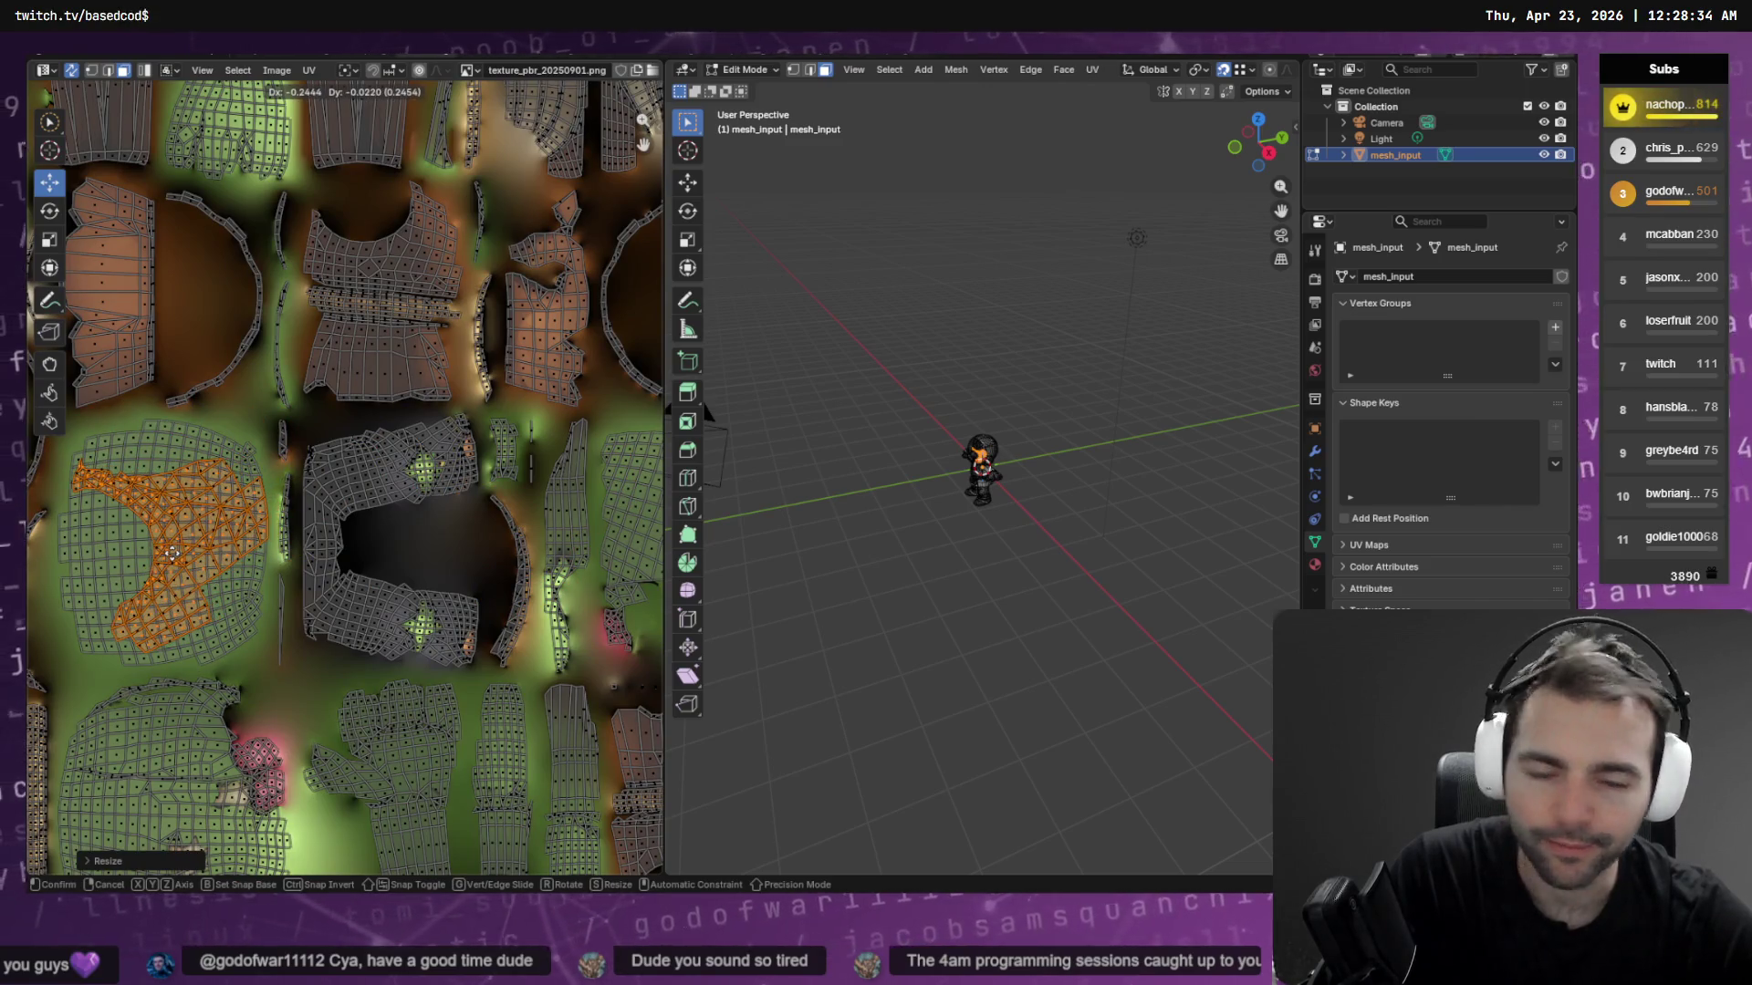
click(171, 554)
scroll(185, 535, up, 1)
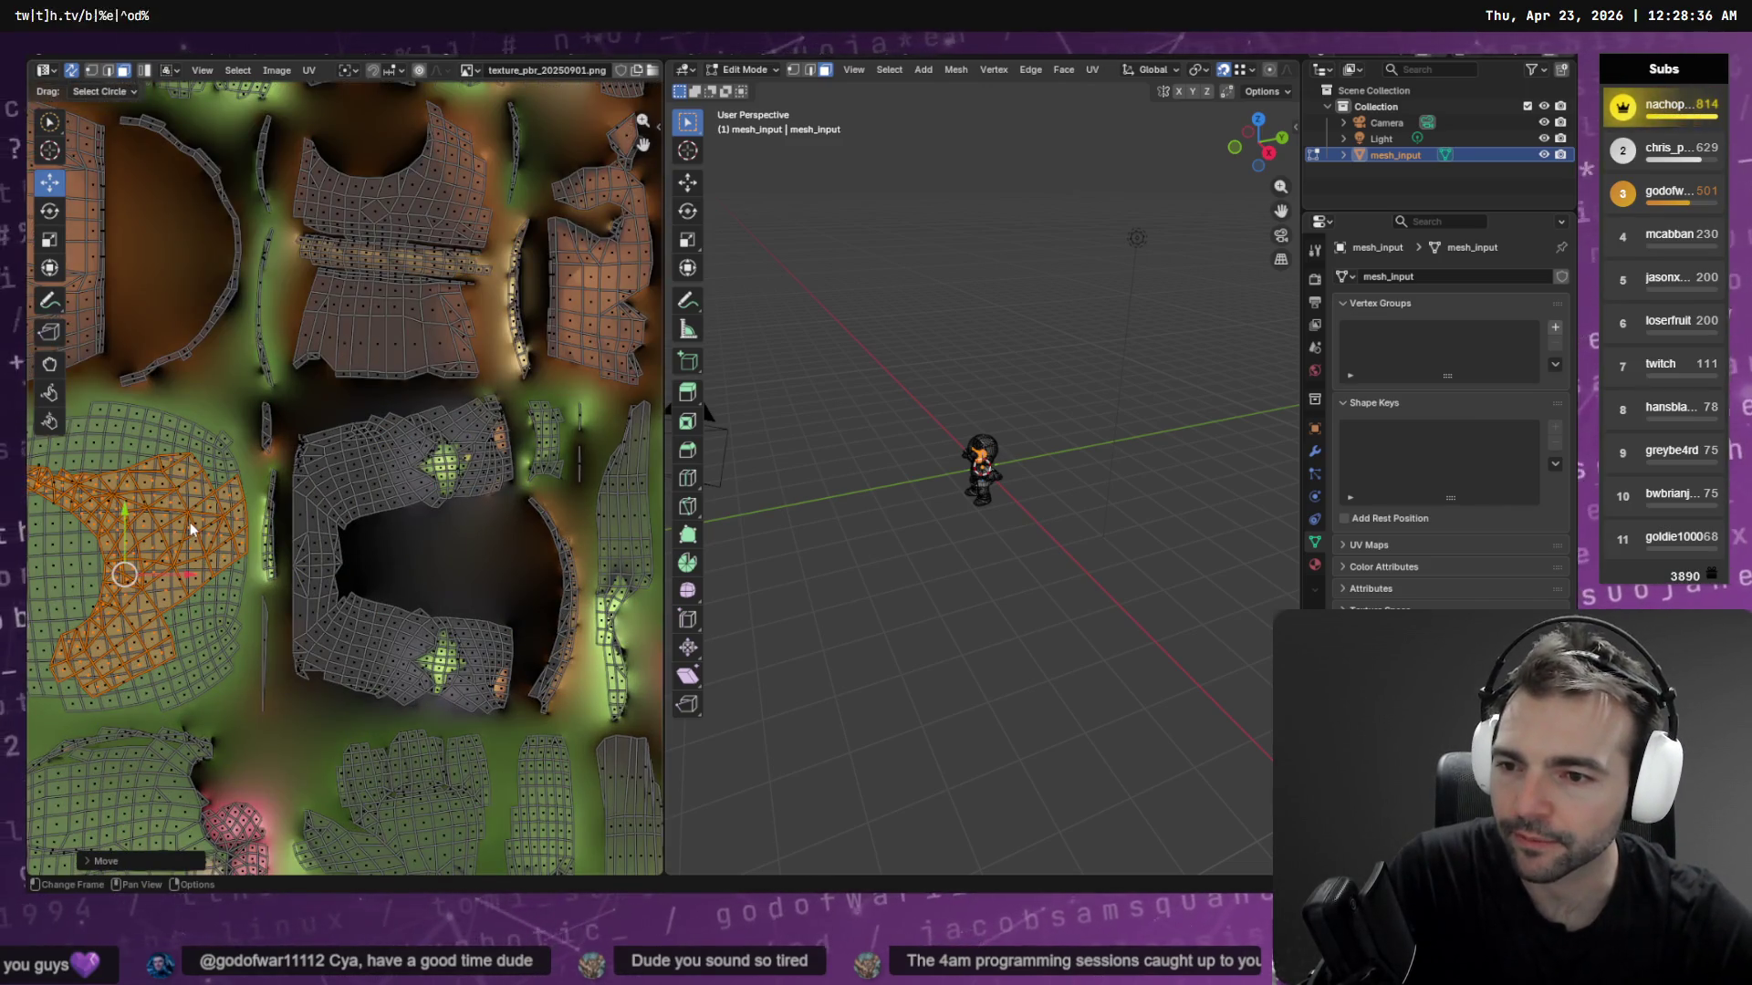
middle_drag(192, 529, 271, 526)
key(g)
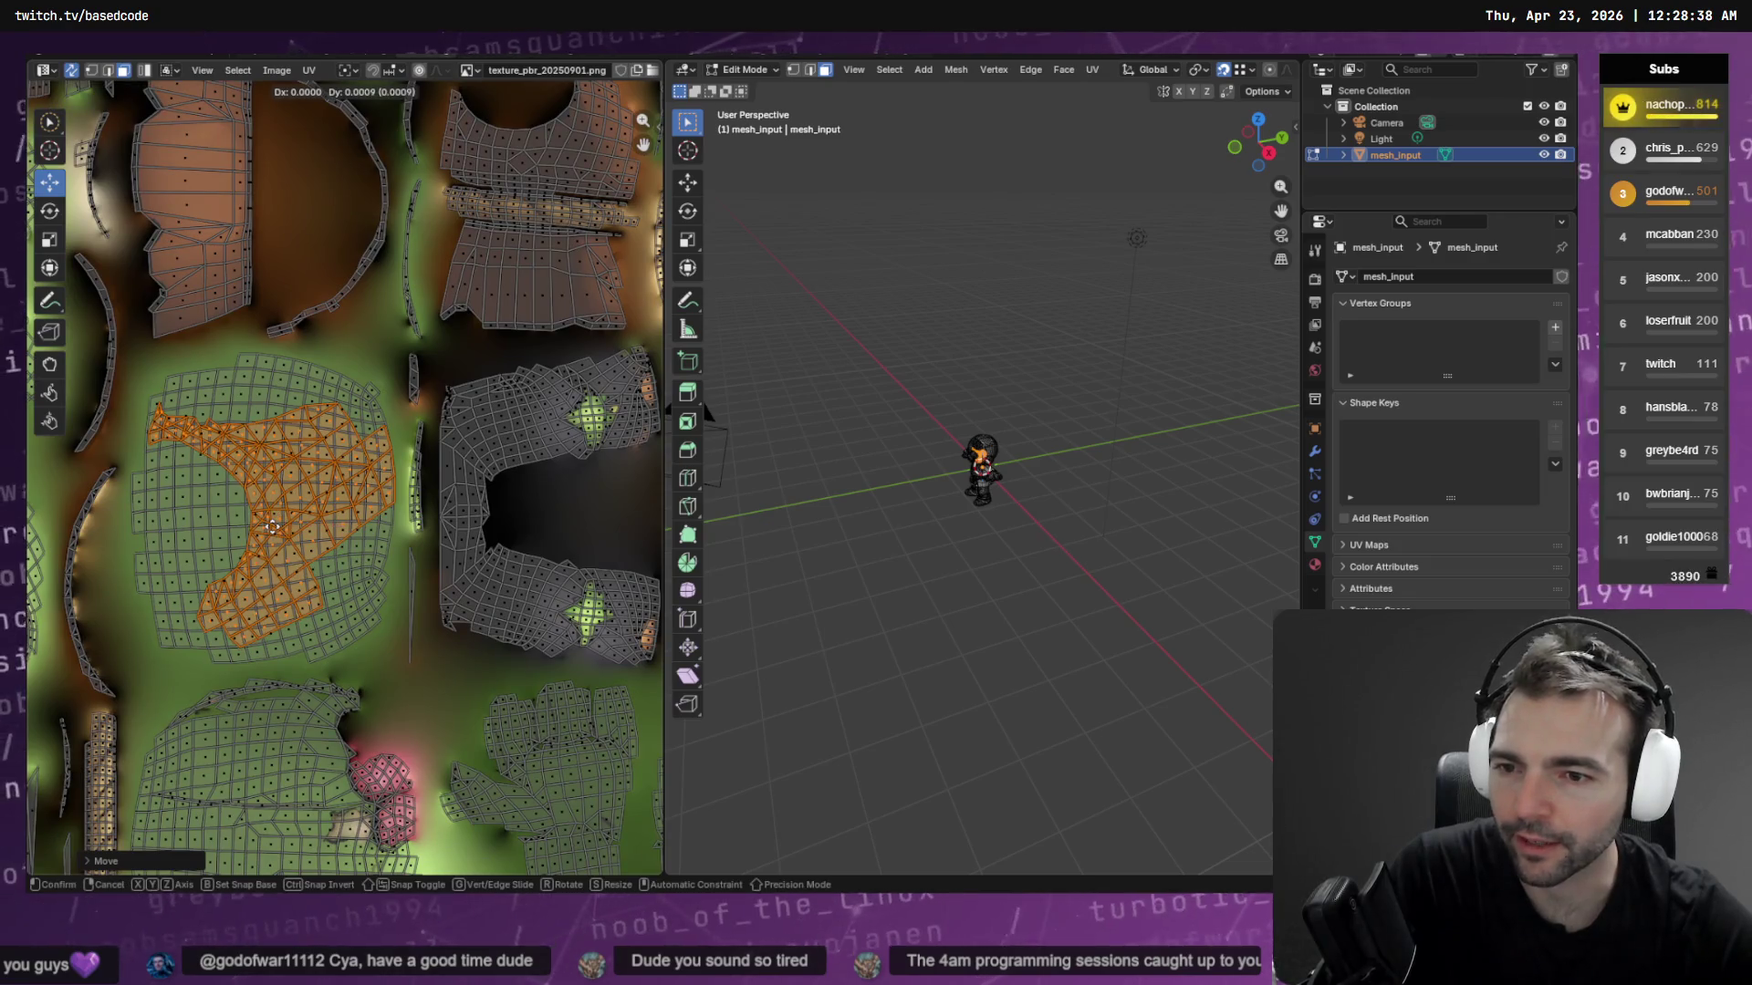
click(272, 526)
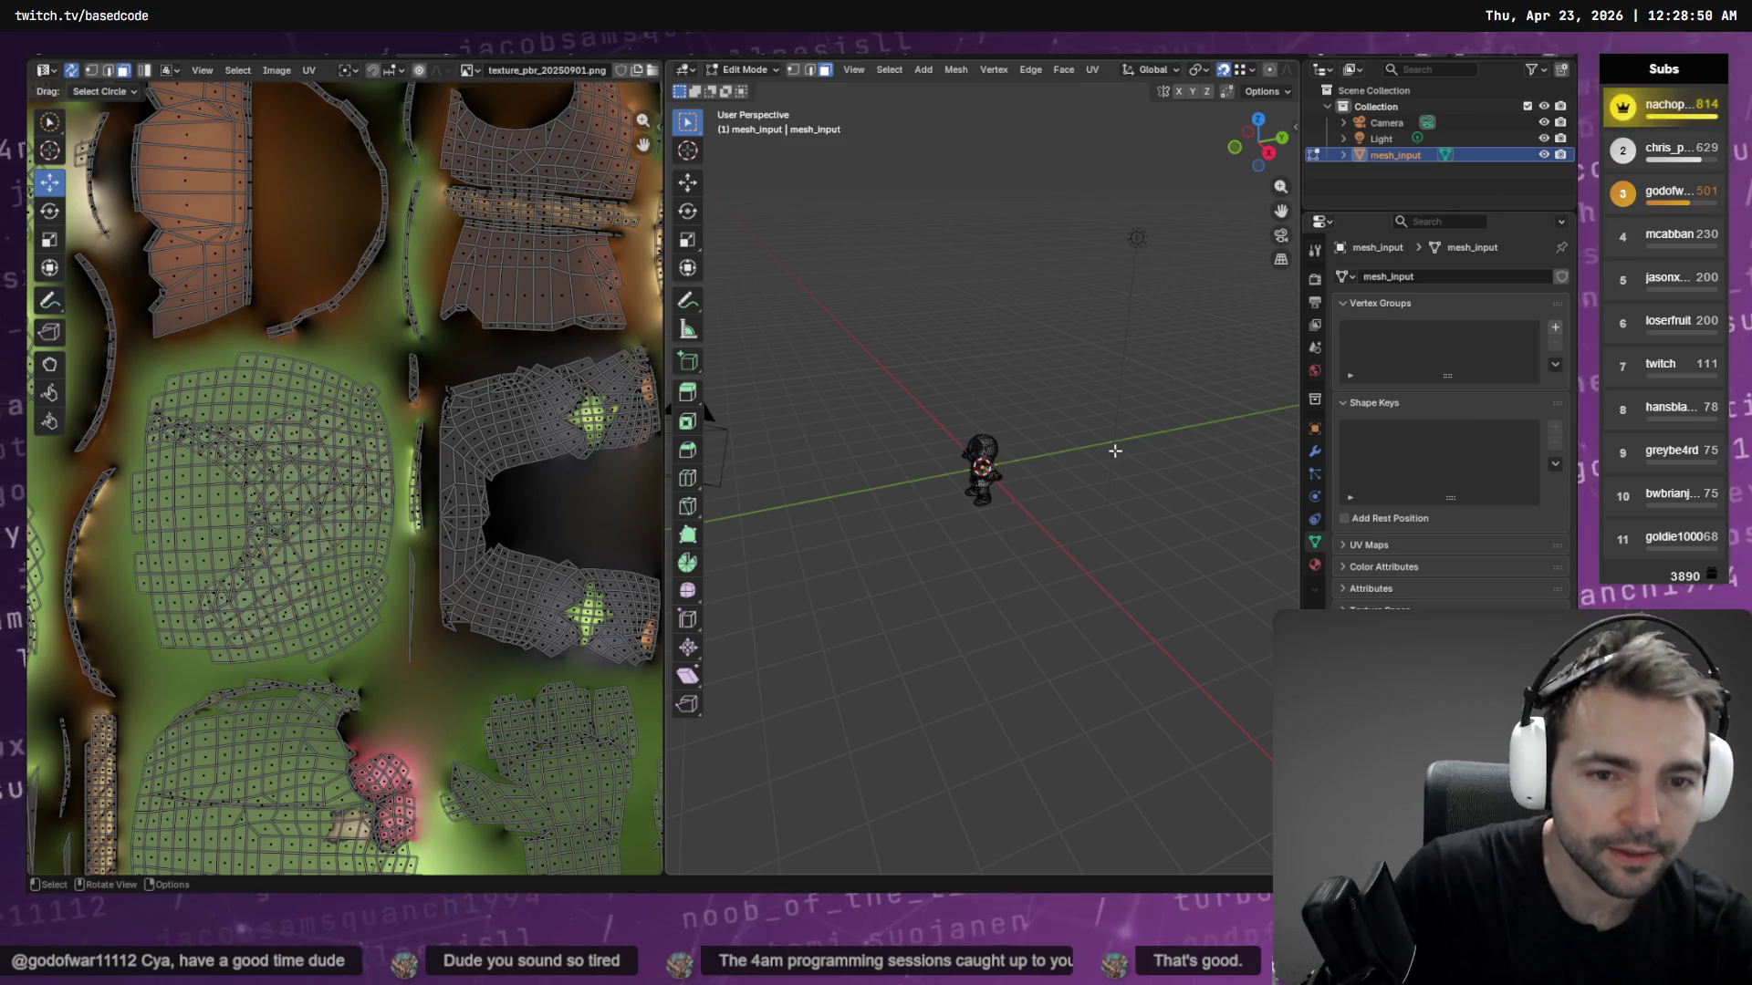
key(Tab)
scroll(1115, 450, up, 10)
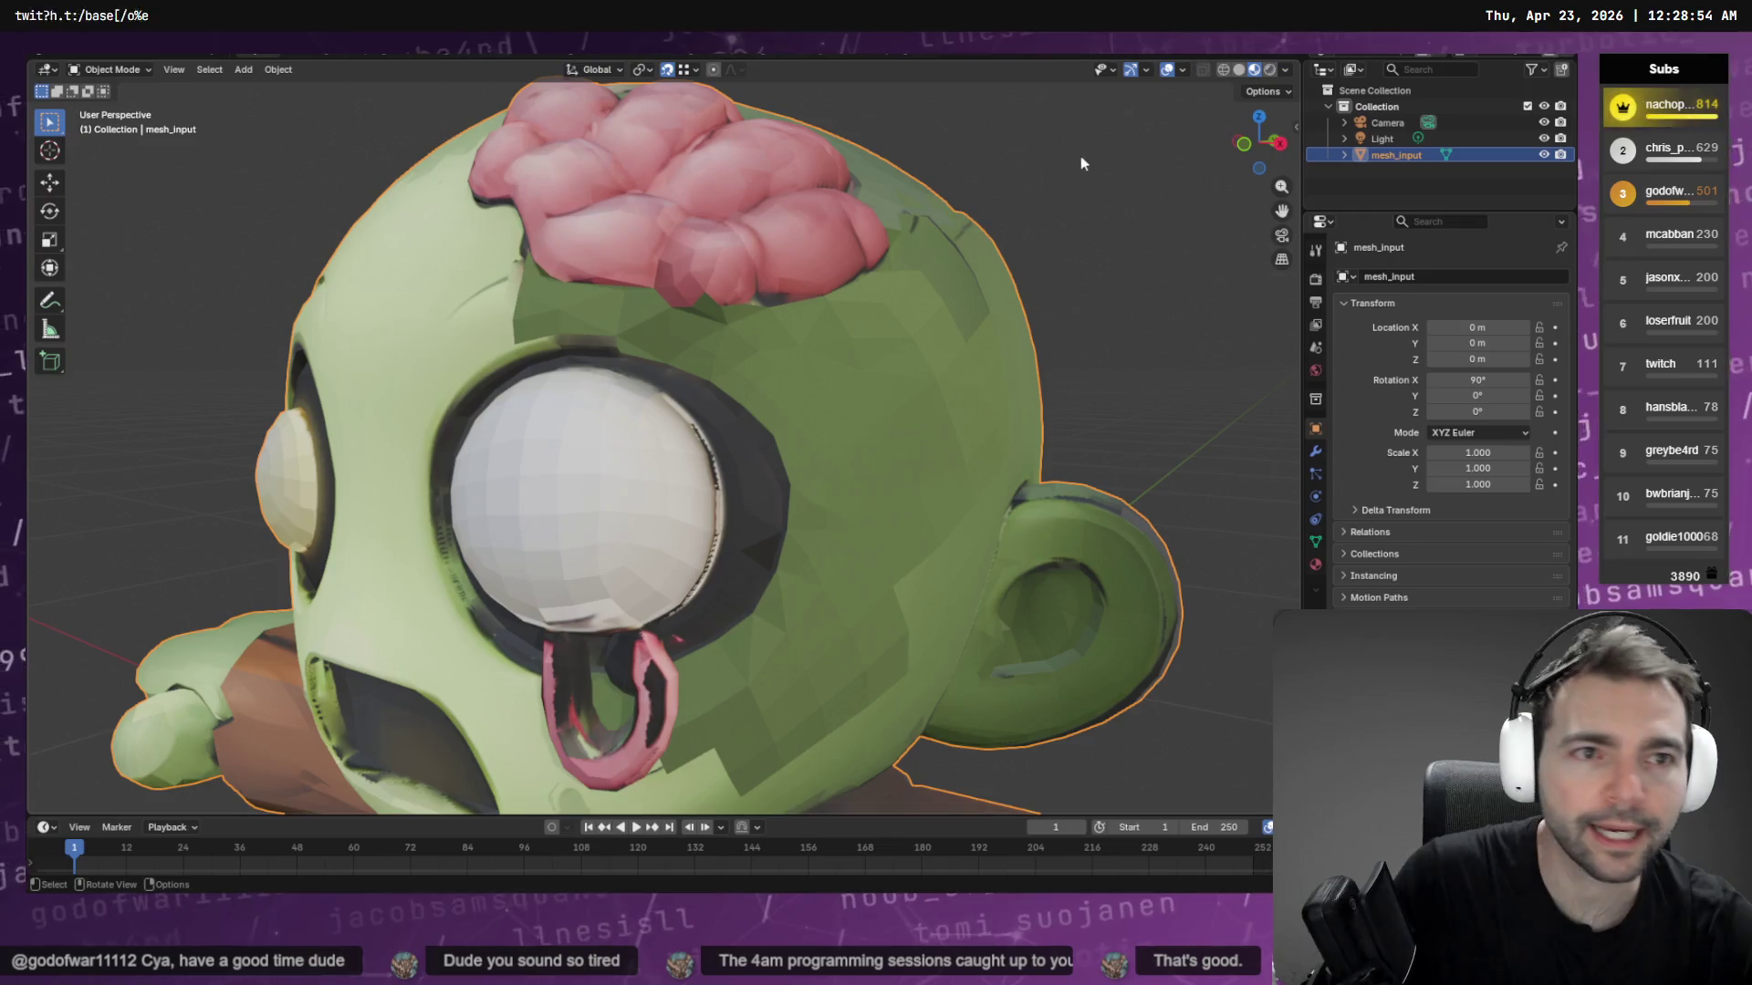
scroll(1173, 182, down, 6)
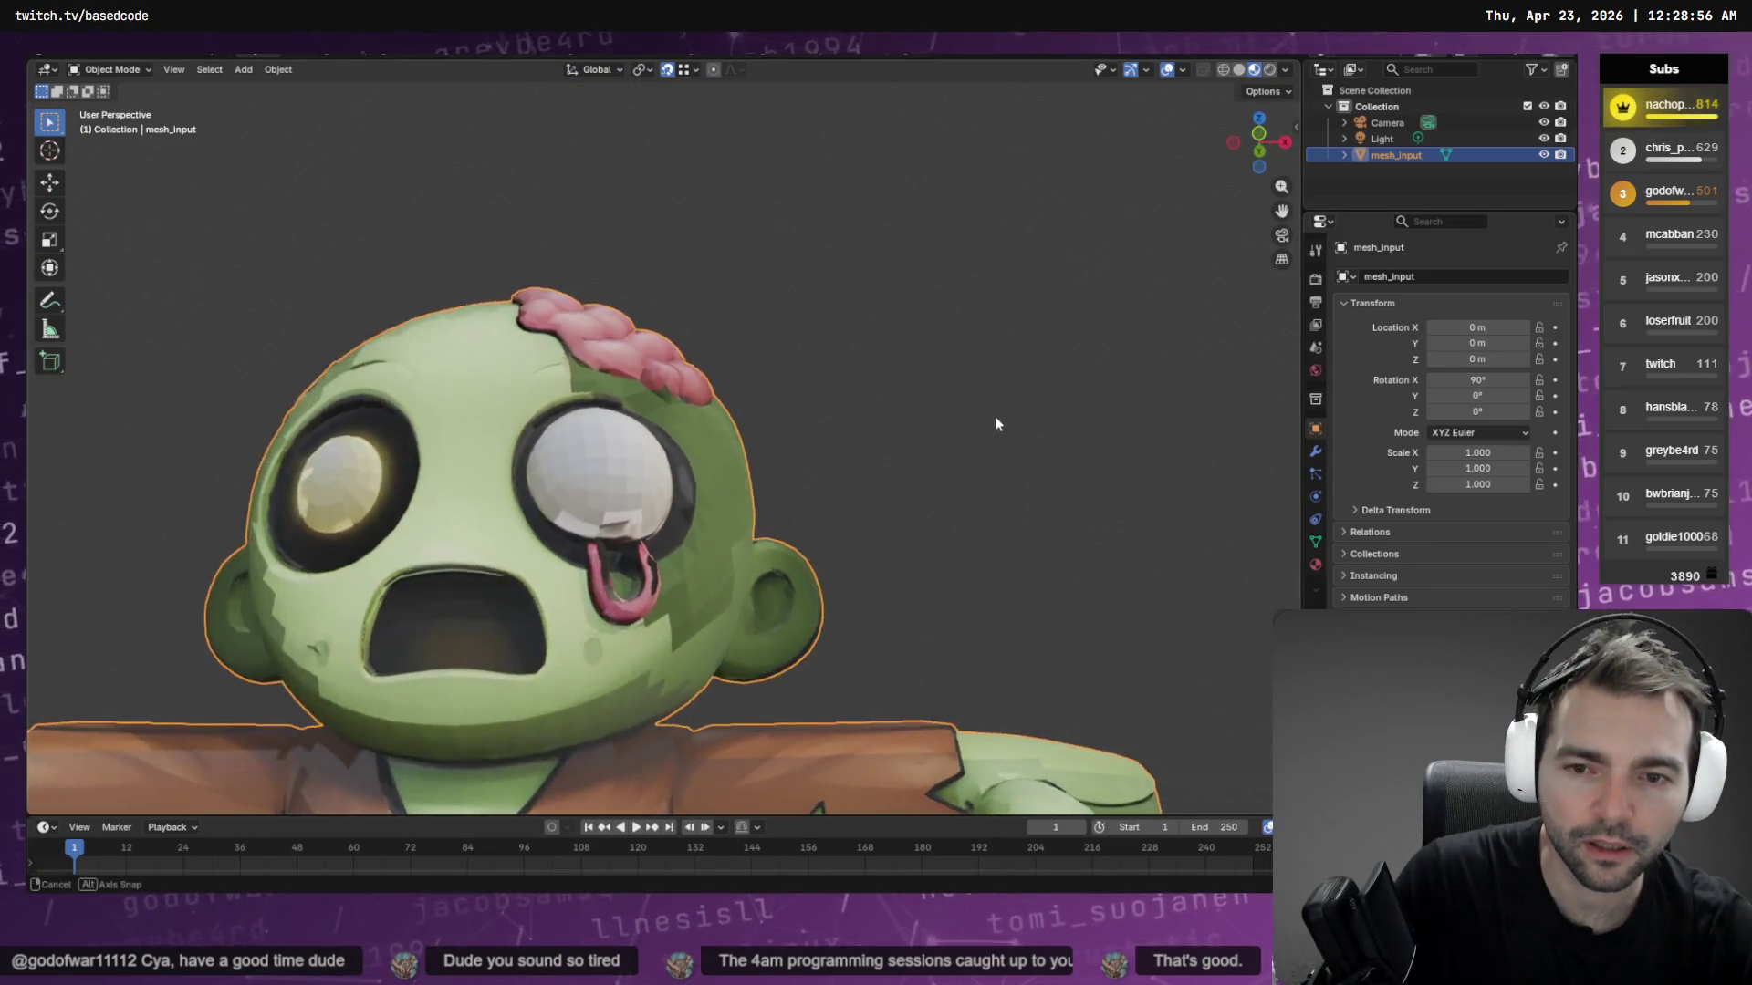
mouse_move(995, 416)
middle_down()
mouse_move(874, 512)
mouse_move(963, 567)
mouse_move(1009, 551)
mouse_move(708, 559)
mouse_move(866, 550)
middle_up()
scroll(867, 551, up, 10)
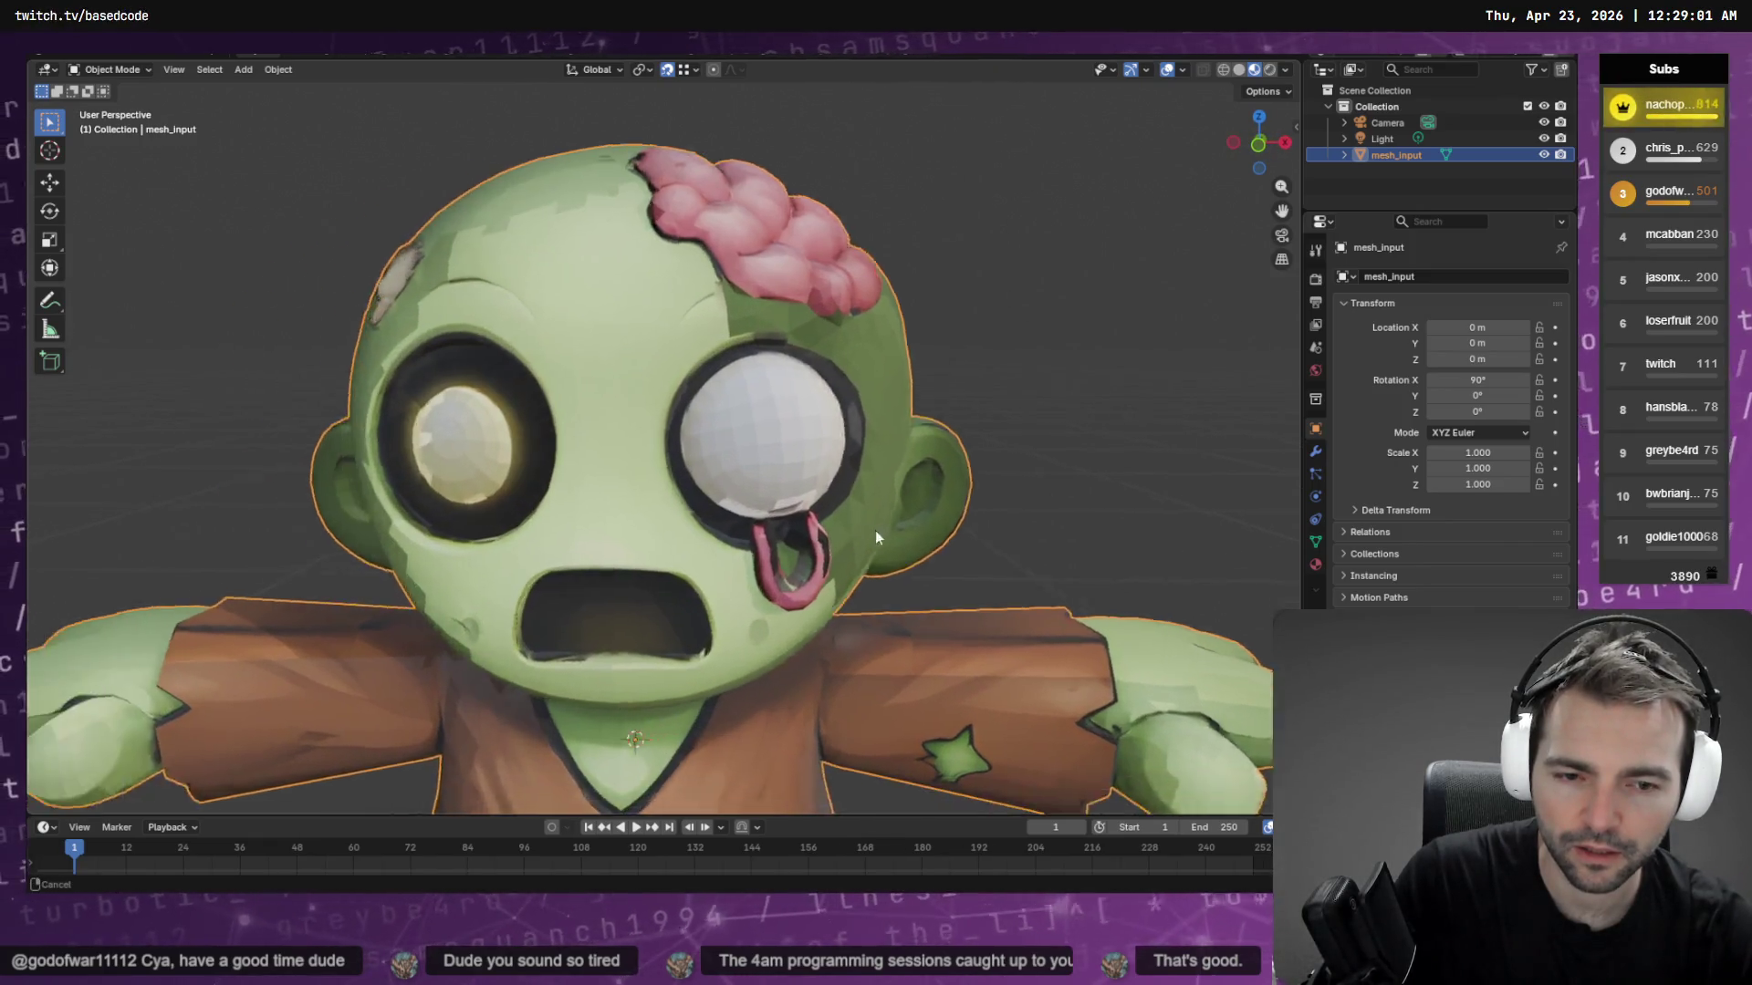
scroll(874, 537, down, 3)
mouse_move(874, 537)
middle_down()
mouse_move(821, 513)
mouse_move(901, 487)
mouse_move(778, 500)
mouse_move(1030, 457)
mouse_move(1074, 411)
mouse_move(1055, 395)
mouse_move(751, 520)
mouse_move(626, 489)
middle_up()
scroll(896, 492, down, 5)
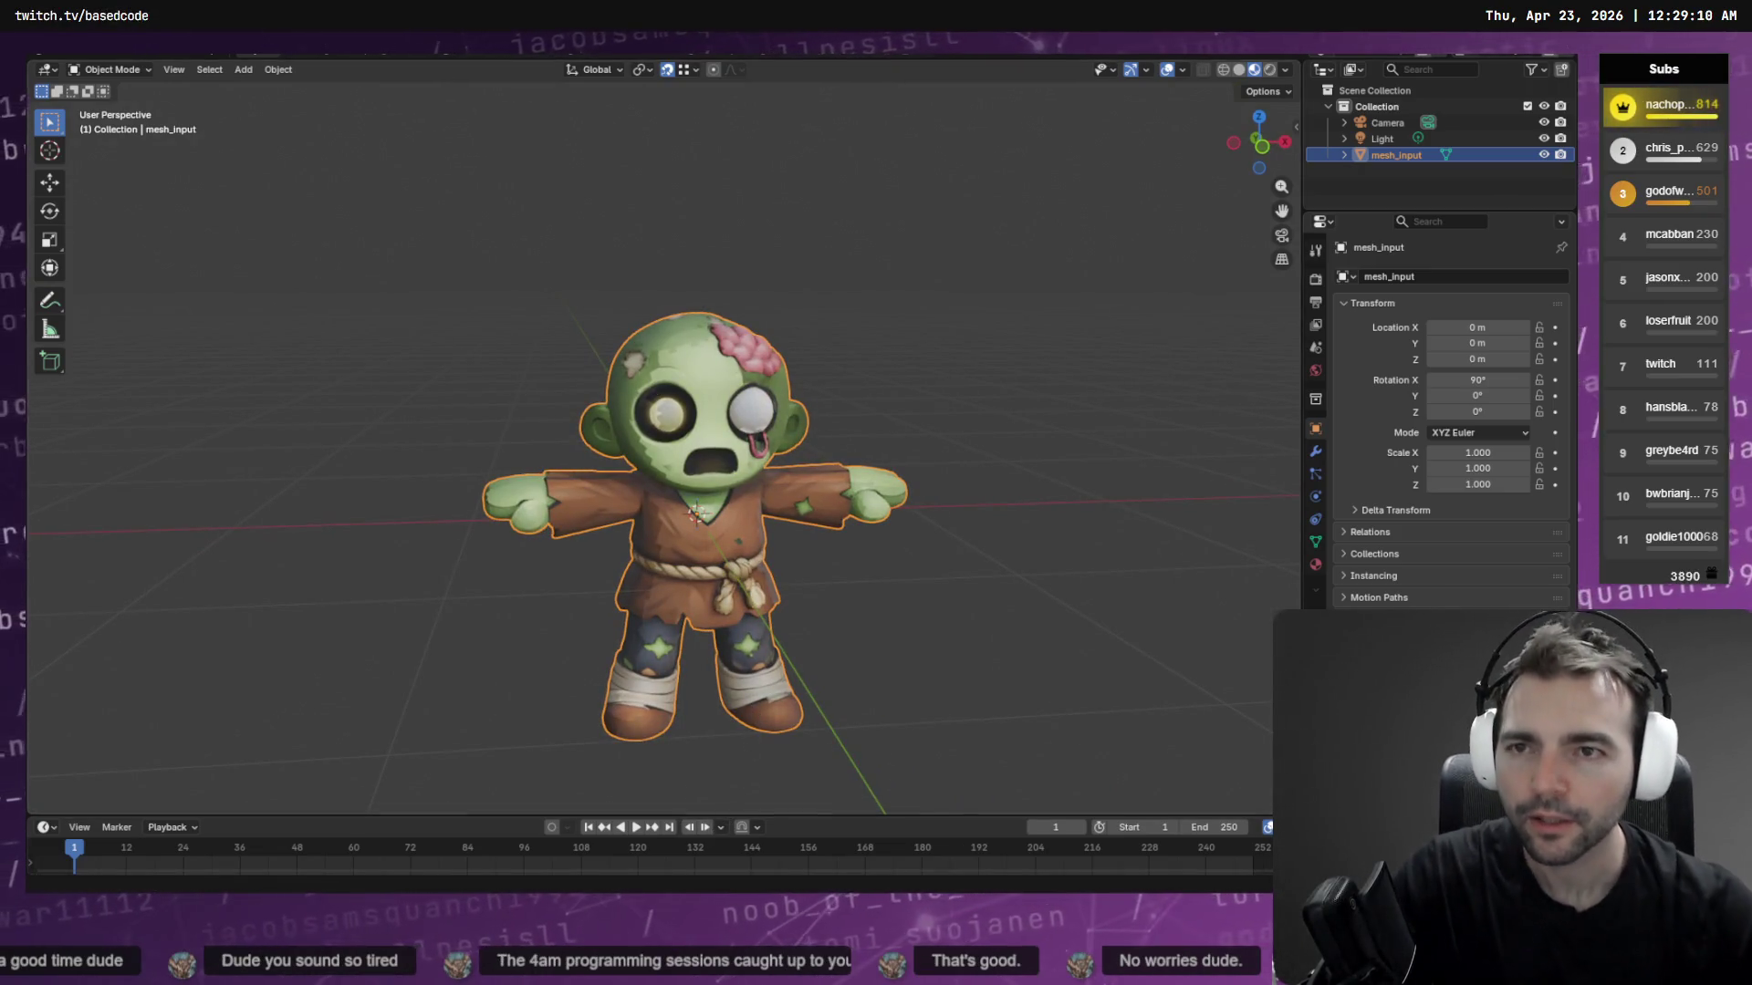
key(ctrl+Page_Down)
Select the Smear brush and smear the skin between the brain and the eye
key(Home)
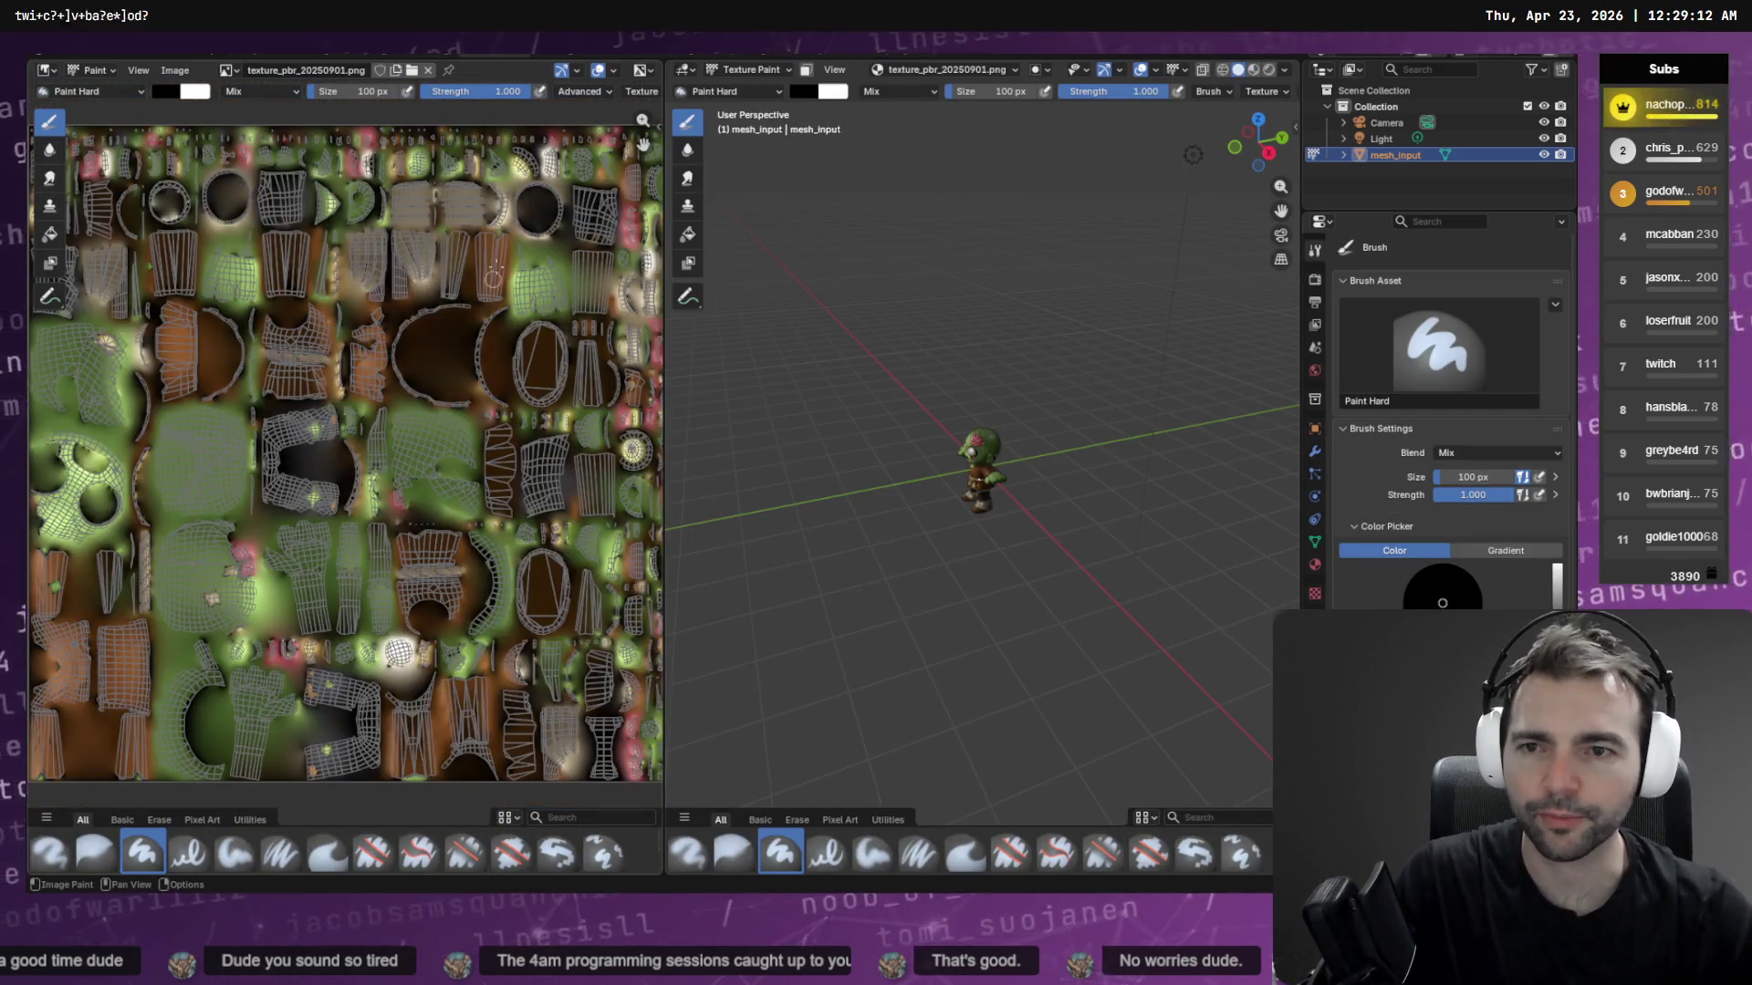
scroll(1003, 428, up, 8)
mouse_move(1005, 341)
middle_down()
mouse_move(957, 397)
mouse_move(962, 430)
middle_up()
scroll(962, 430, down, 5)
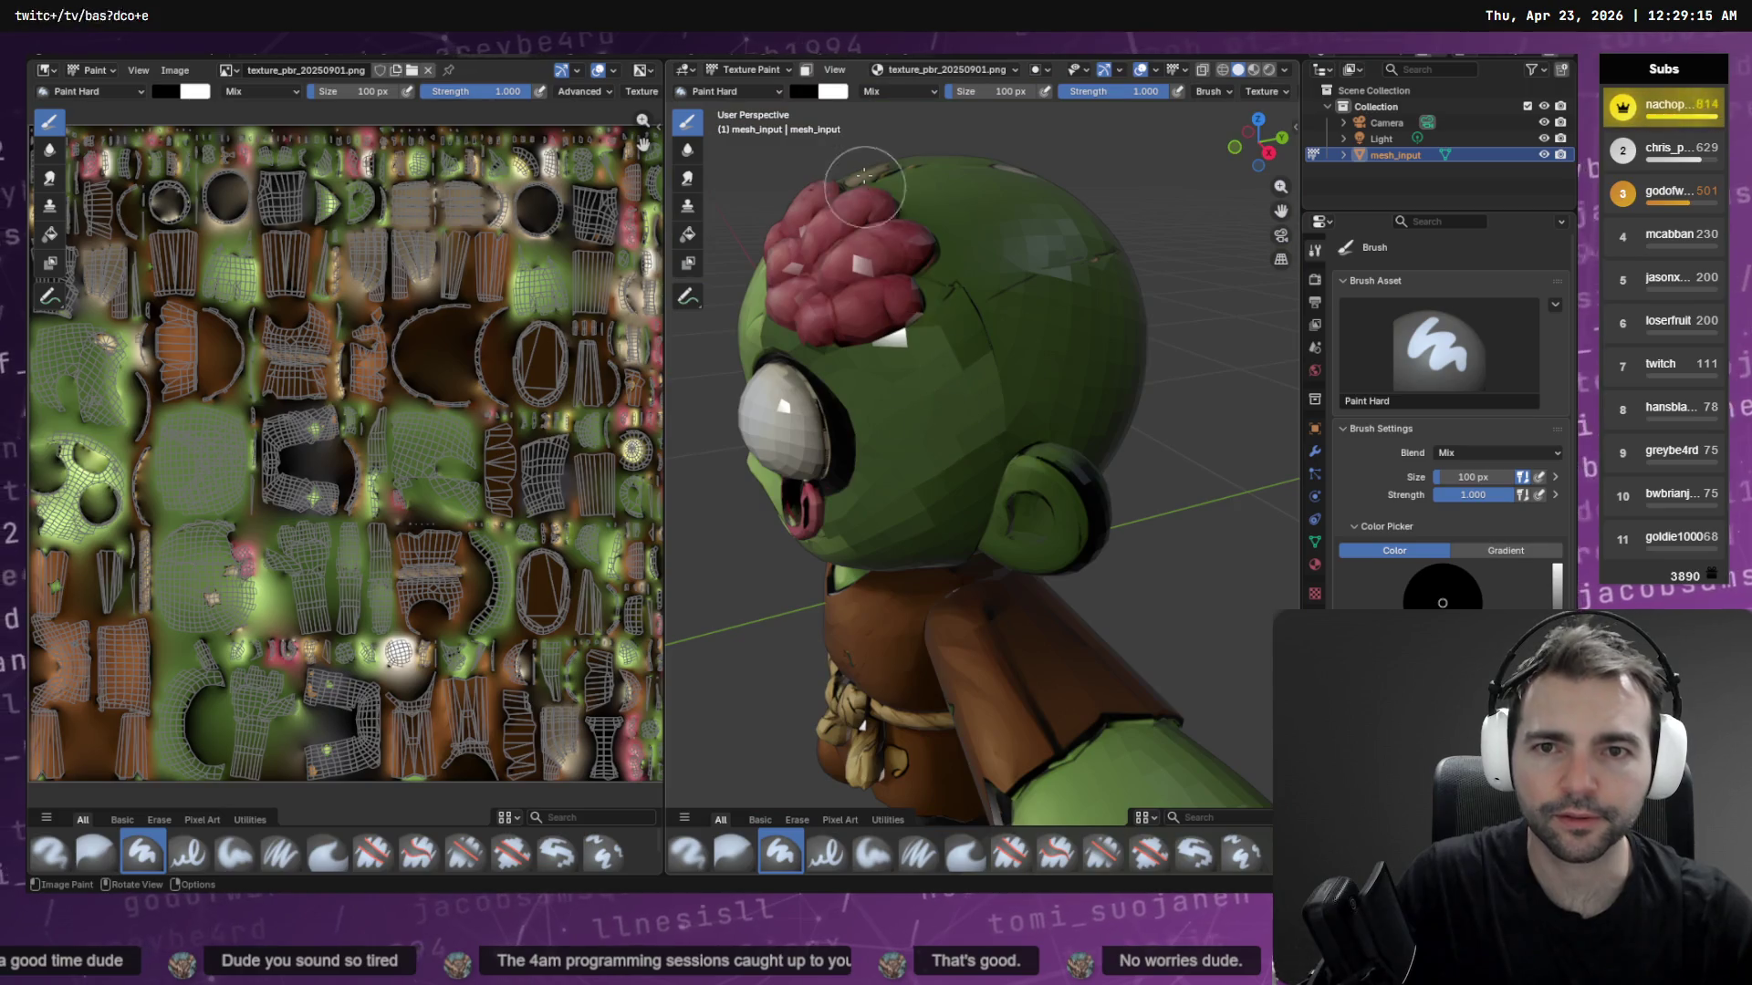
click(687, 178)
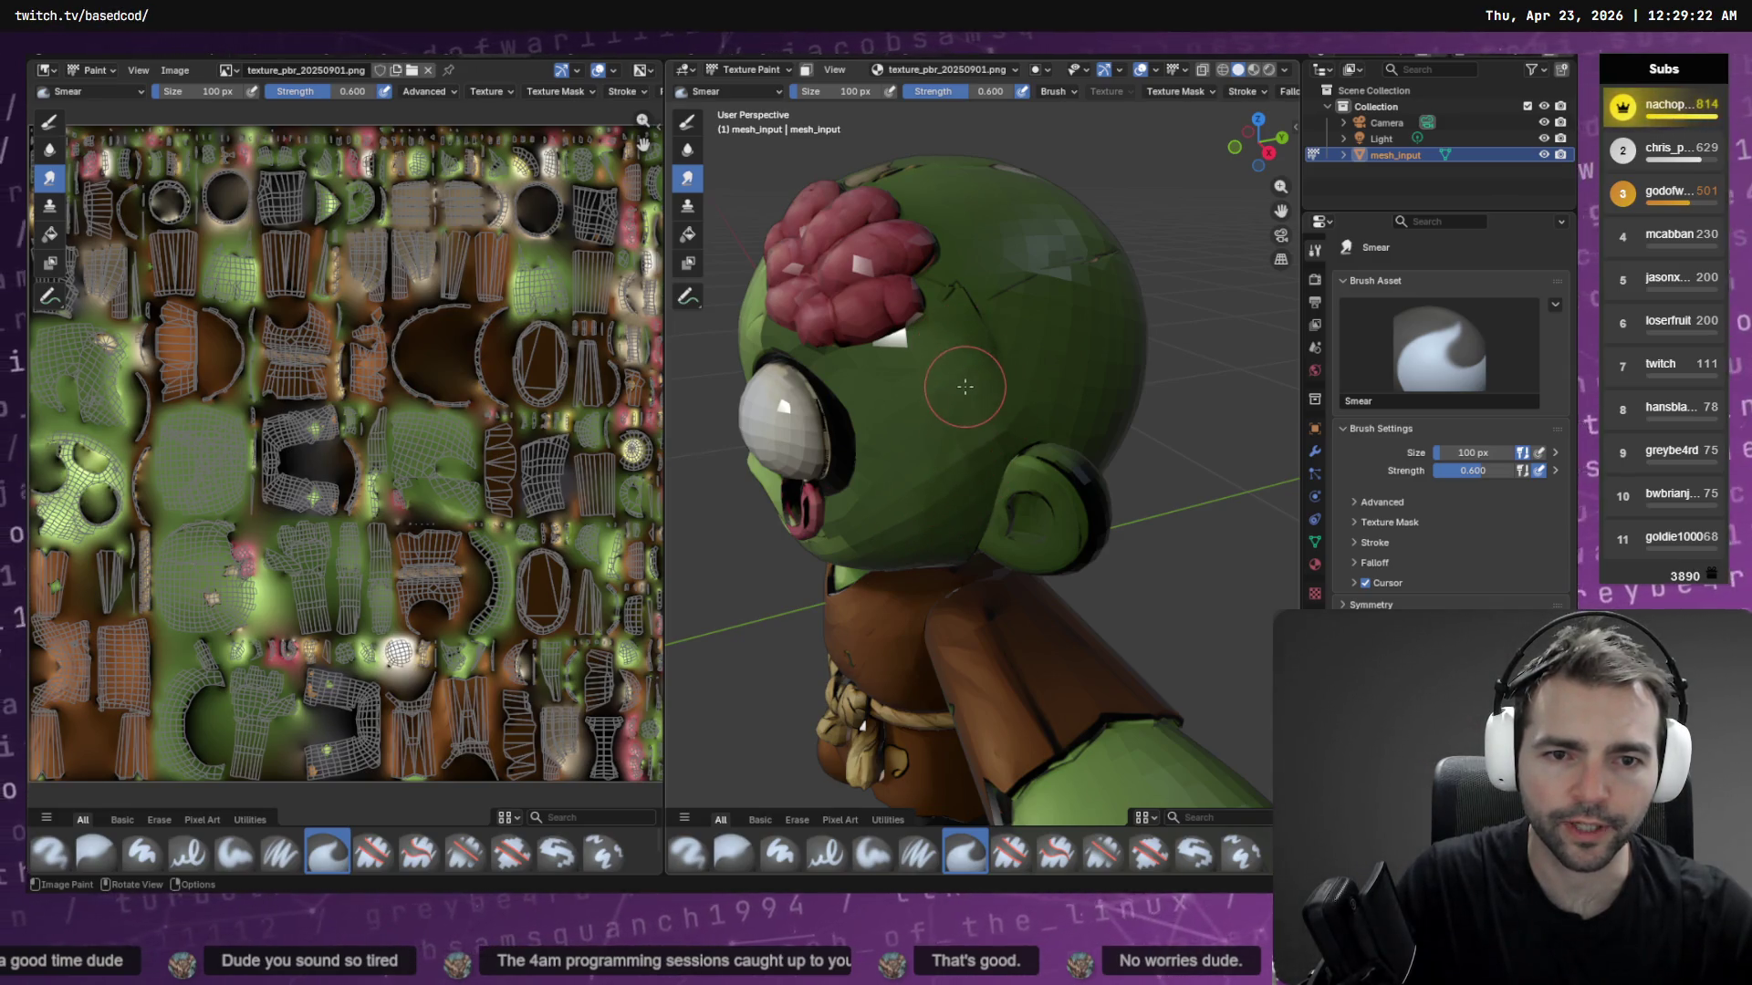
middle_drag(966, 387, 895, 365)
scroll(974, 256, up, 5)
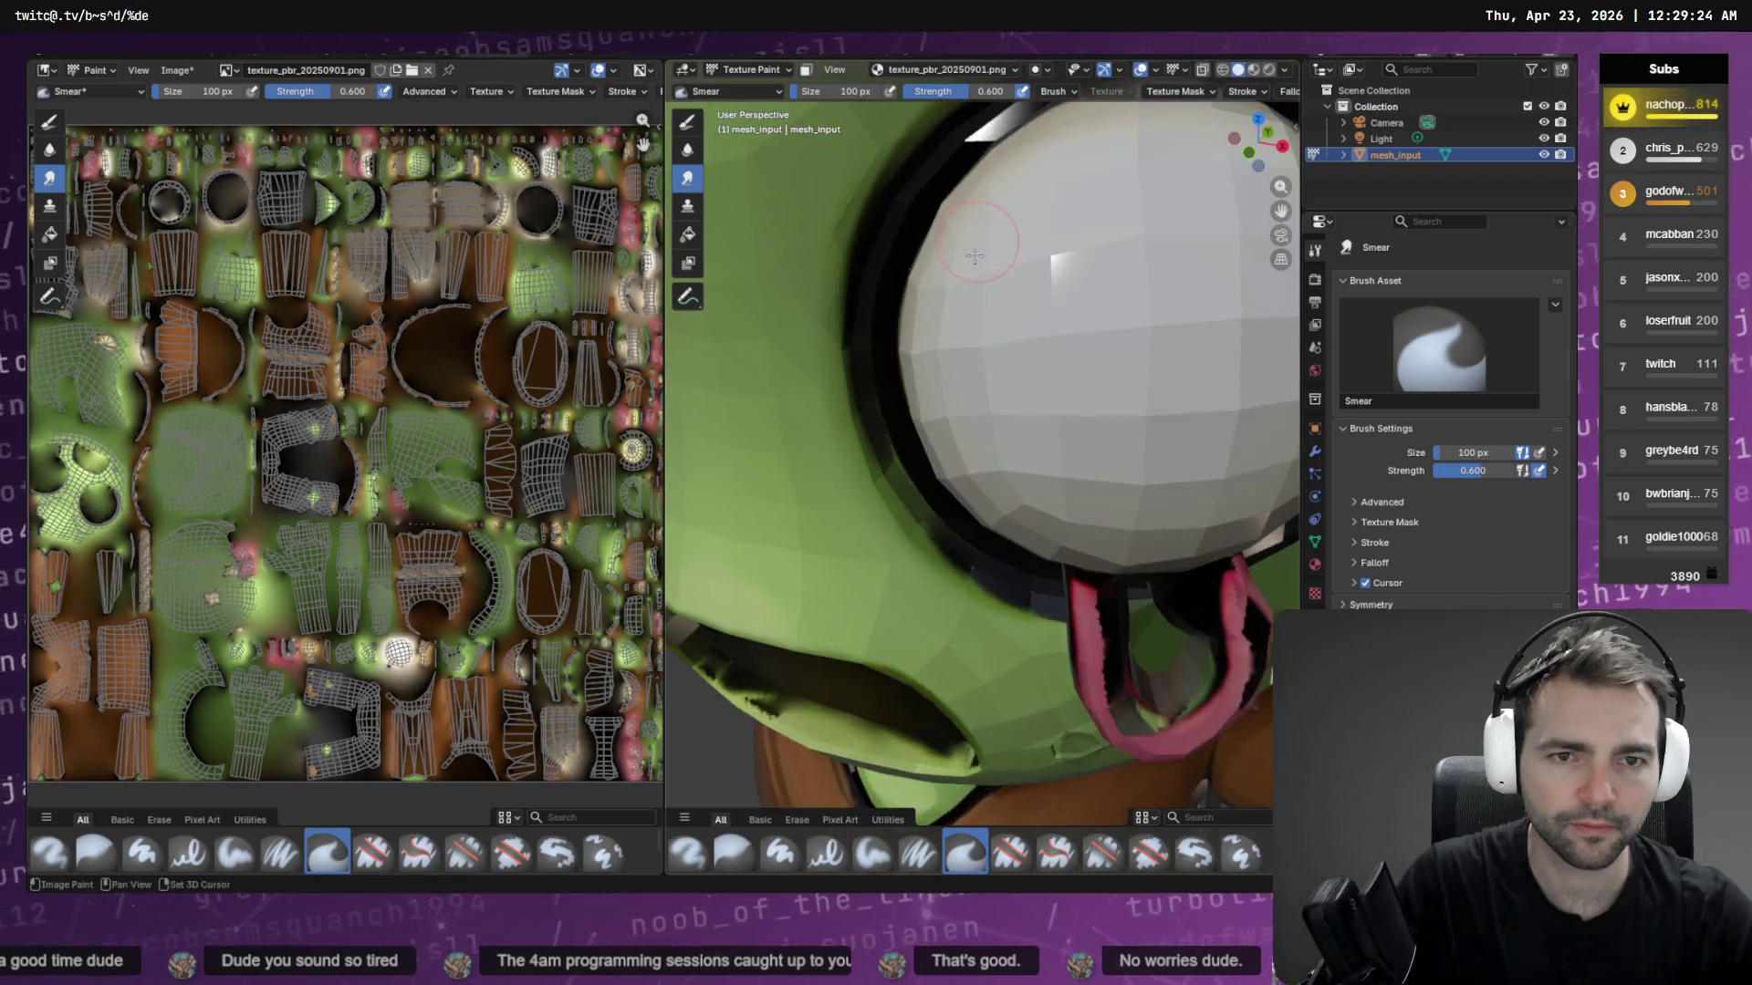
shift+middle_drag(974, 256, 918, 518)
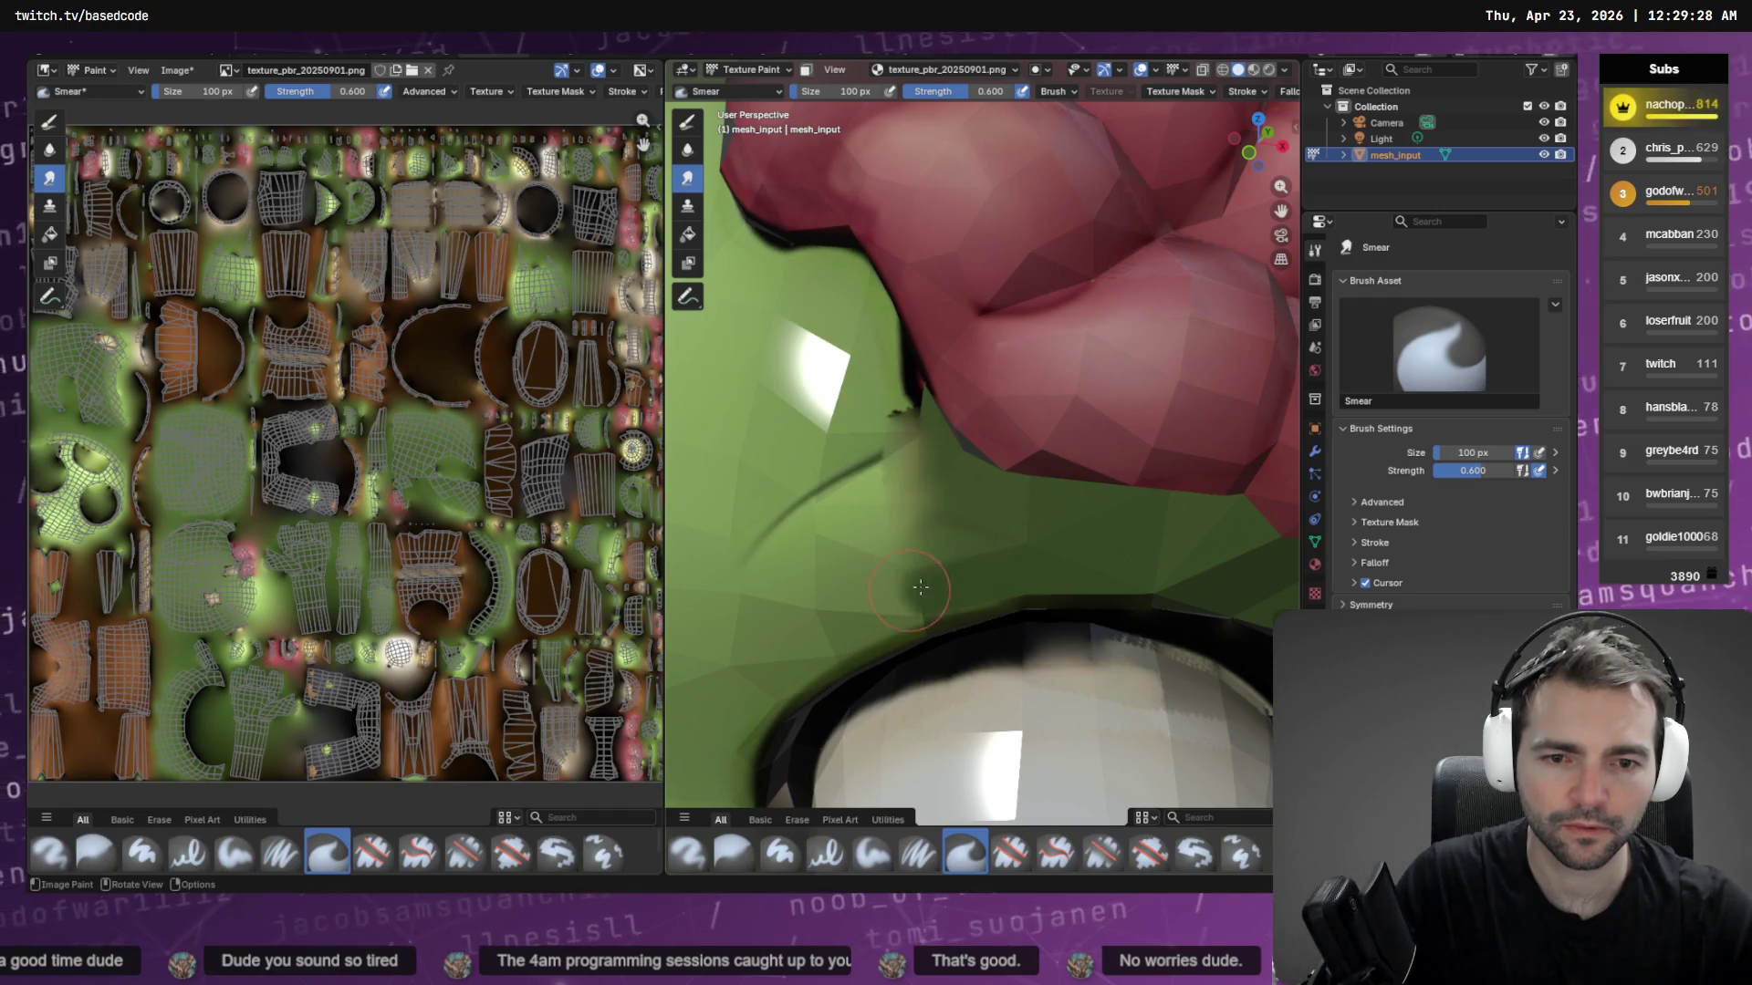
drag(921, 587, 1046, 570)
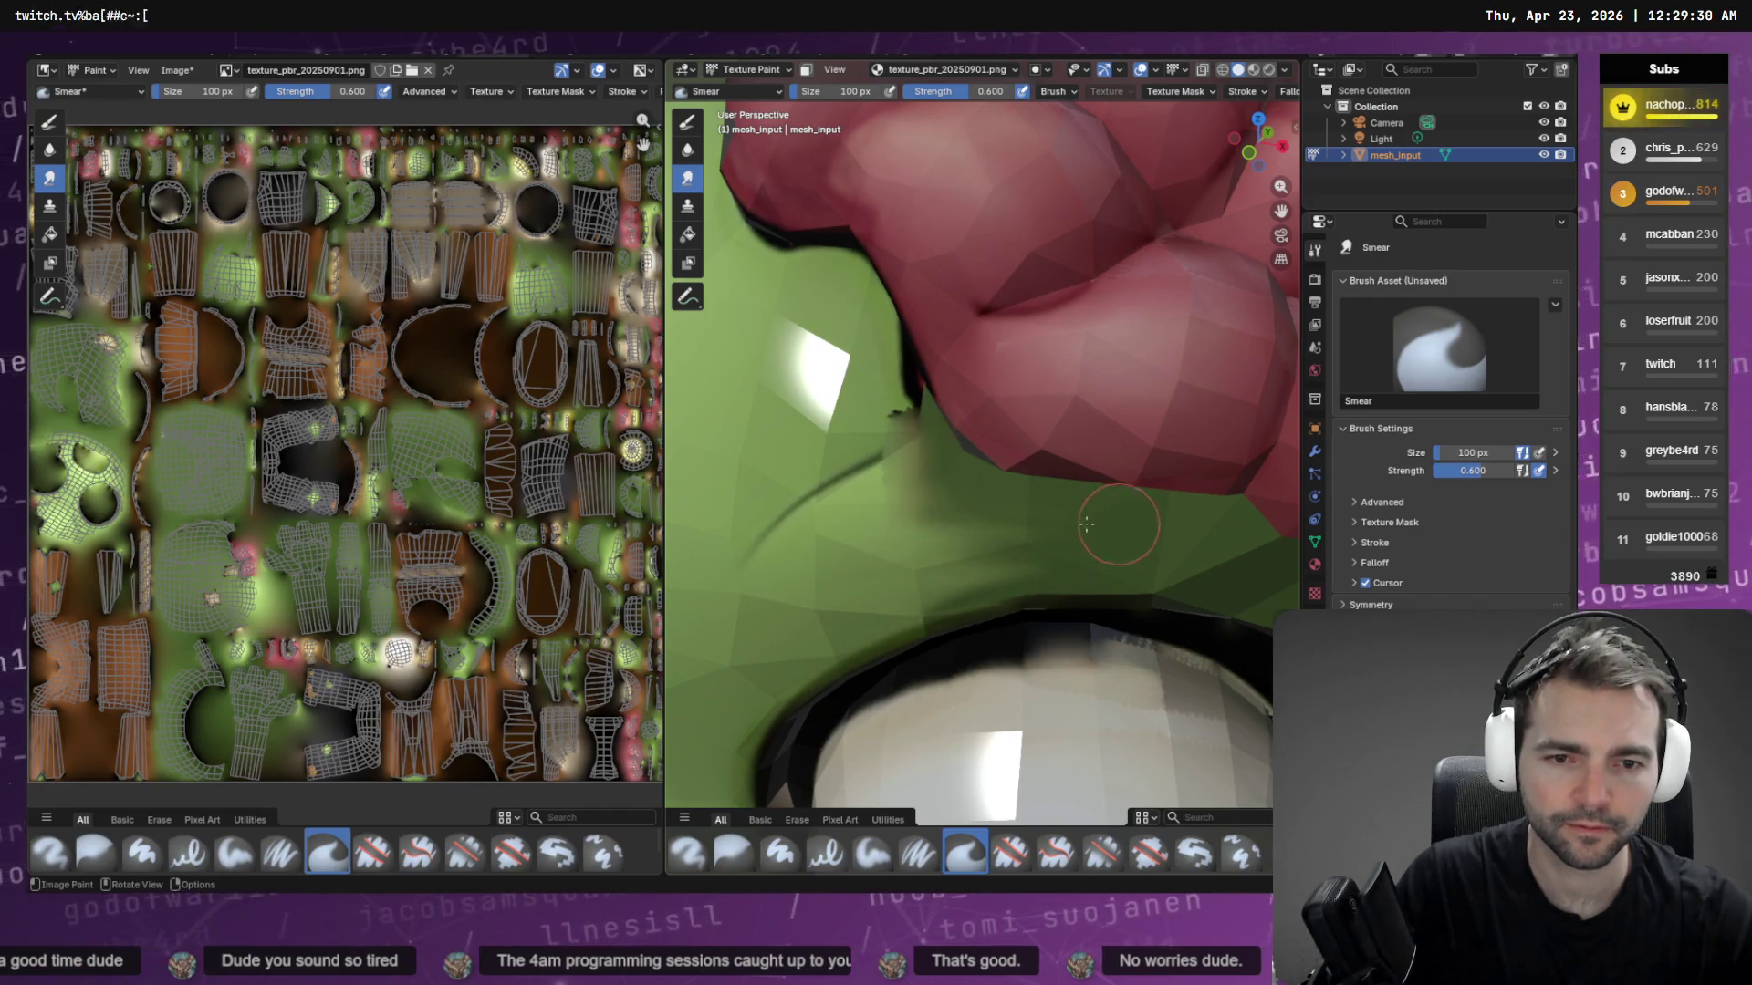
Orbit around the whole character to inspect the smeared texture from every side
key(KP_Decimal)
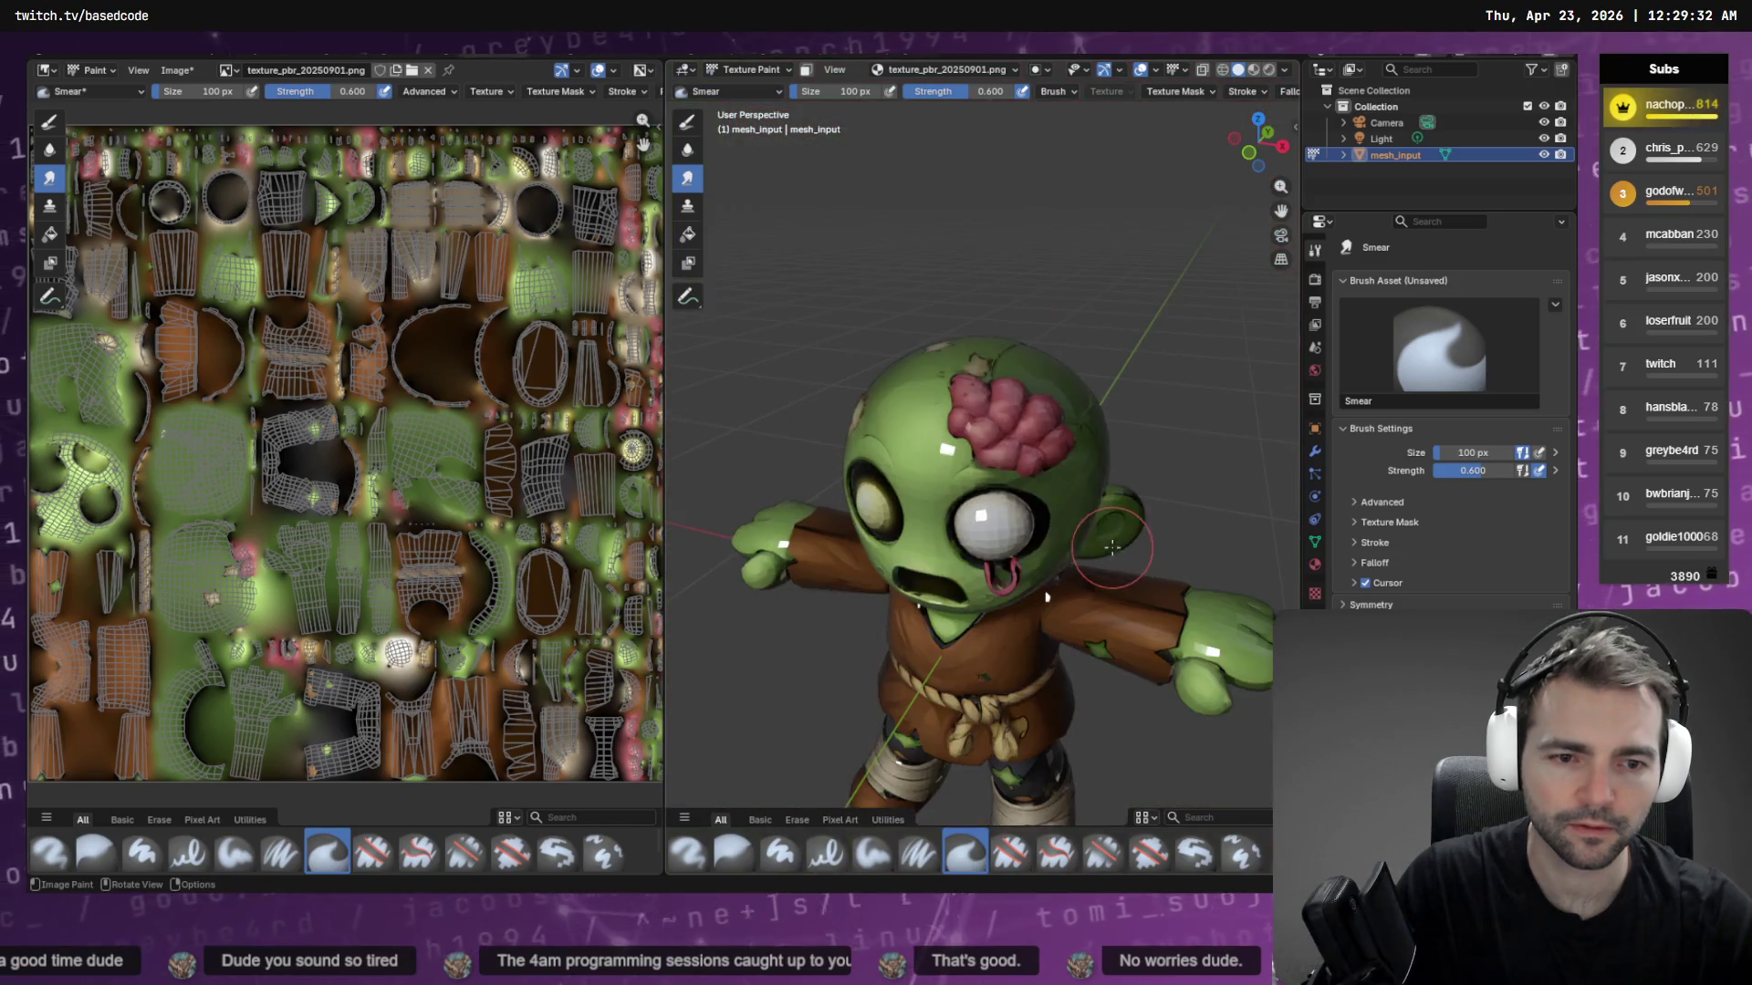
scroll(980, 498, up, 5)
scroll(971, 501, up, 8)
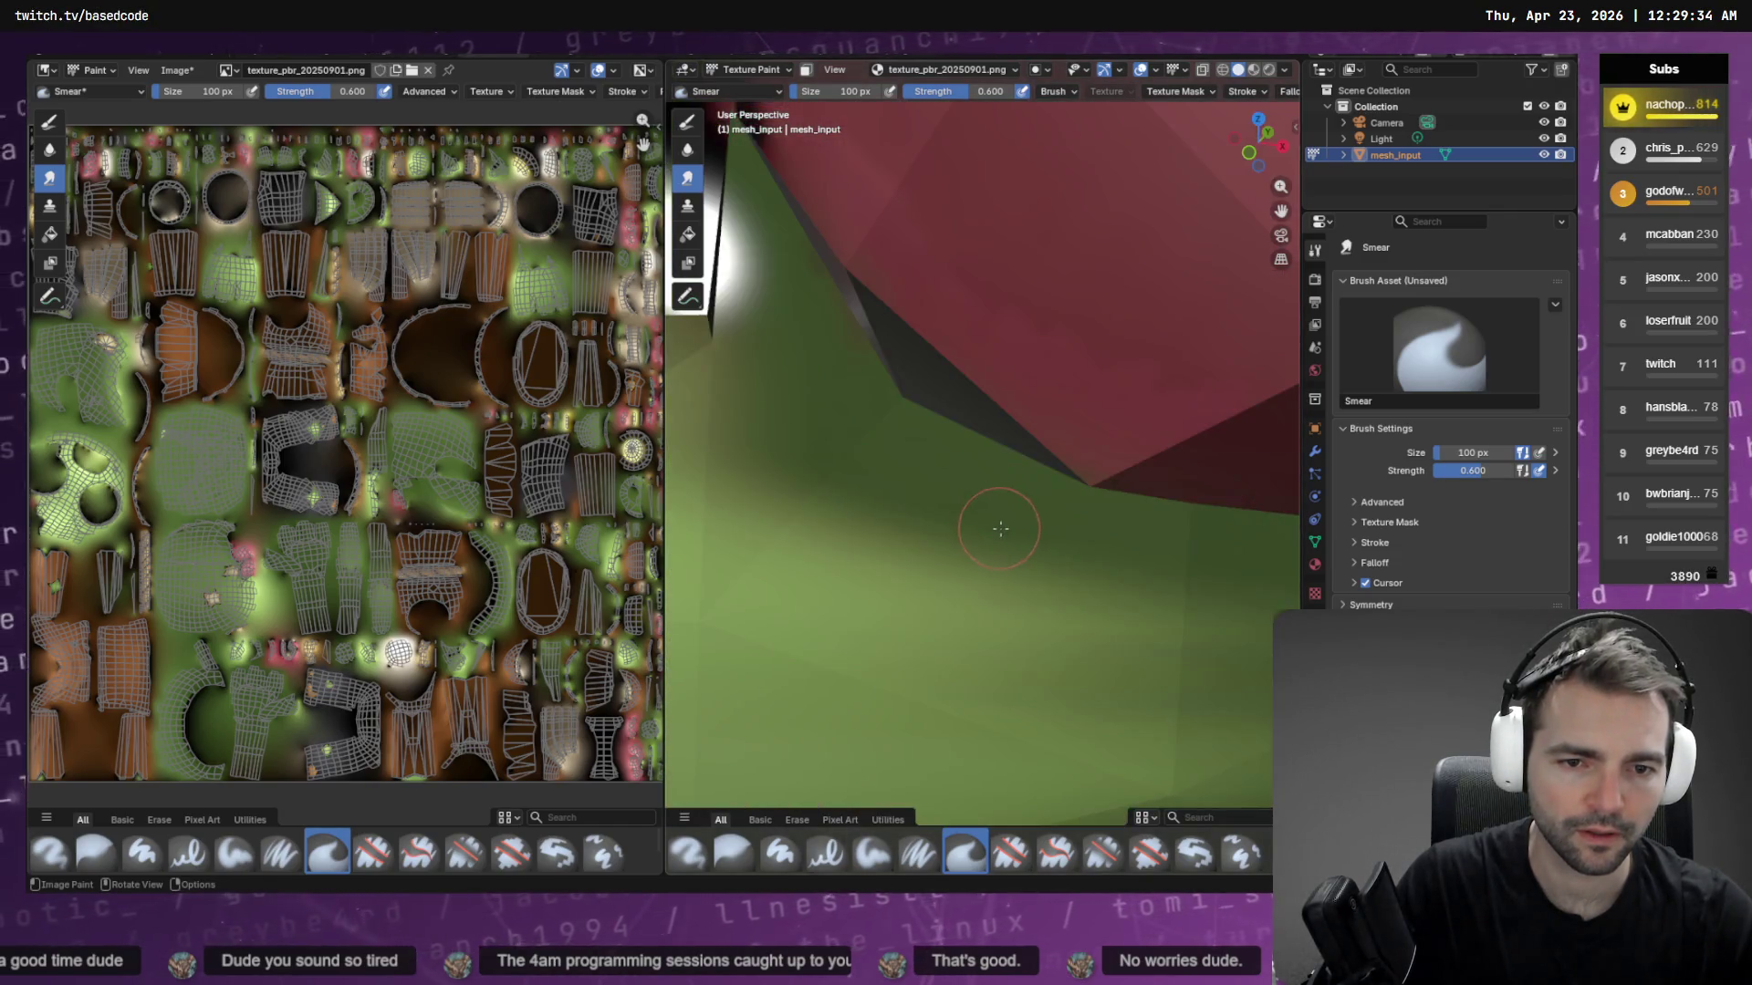
scroll(997, 520, down, 10)
middle_drag(1065, 517, 965, 488)
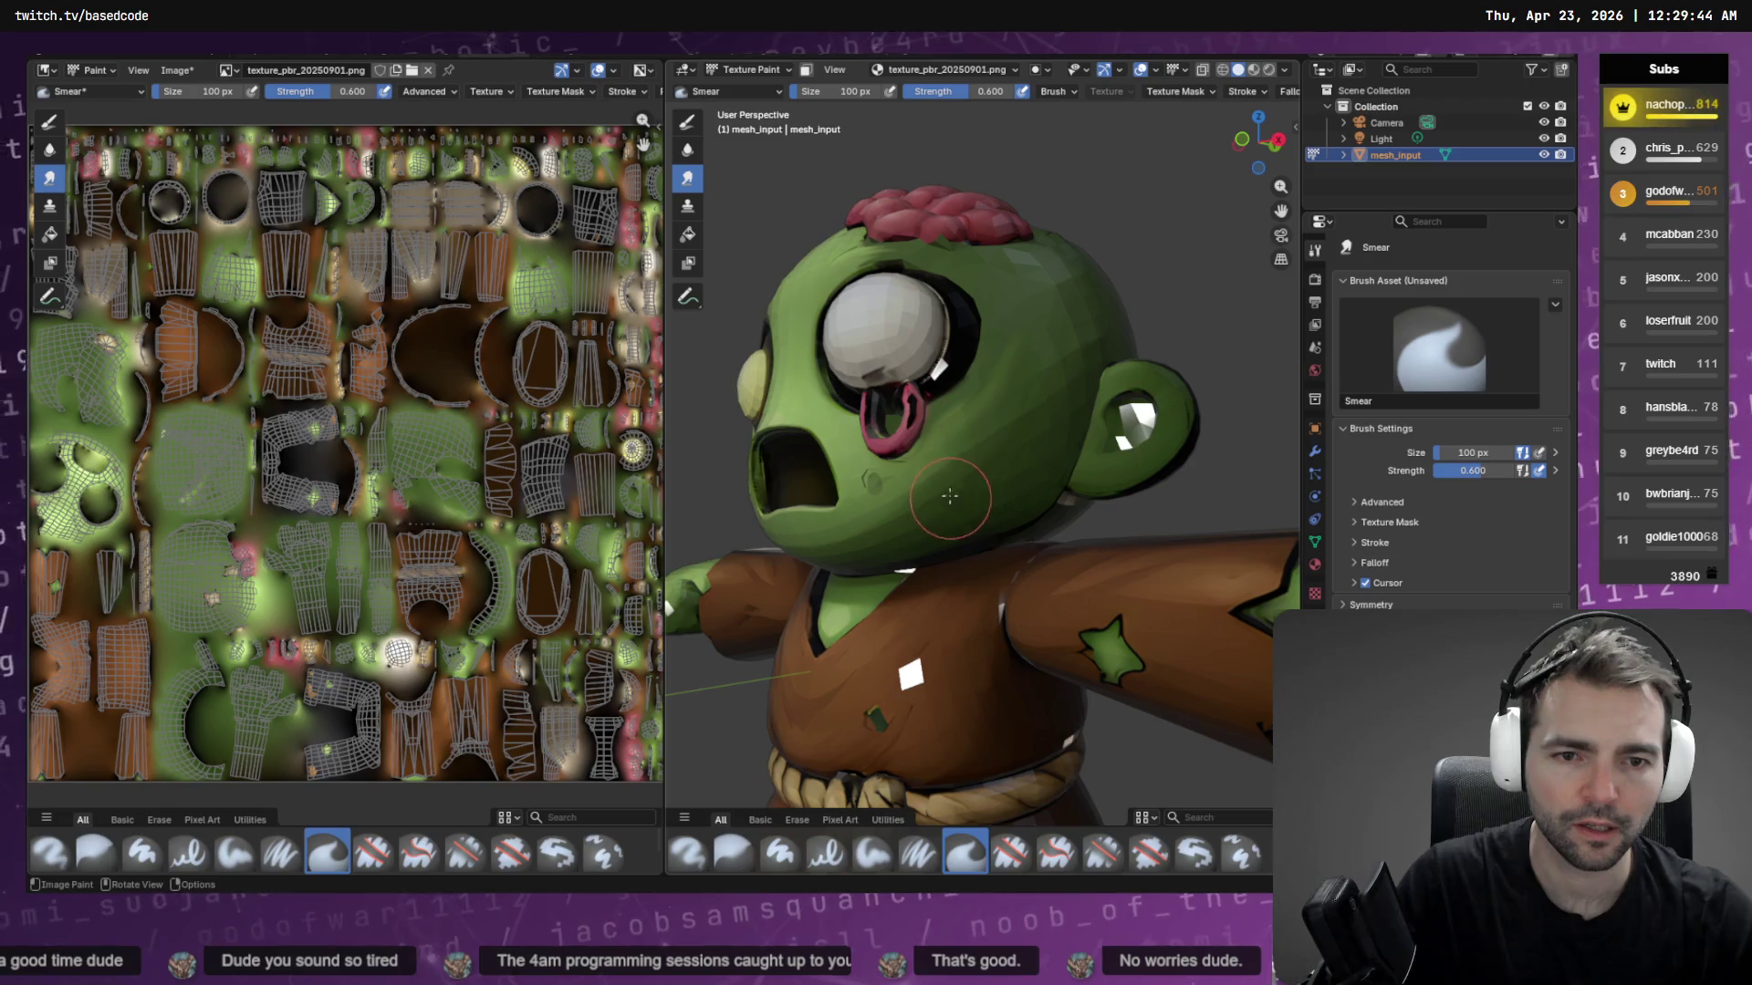
middle_drag(917, 384, 969, 462)
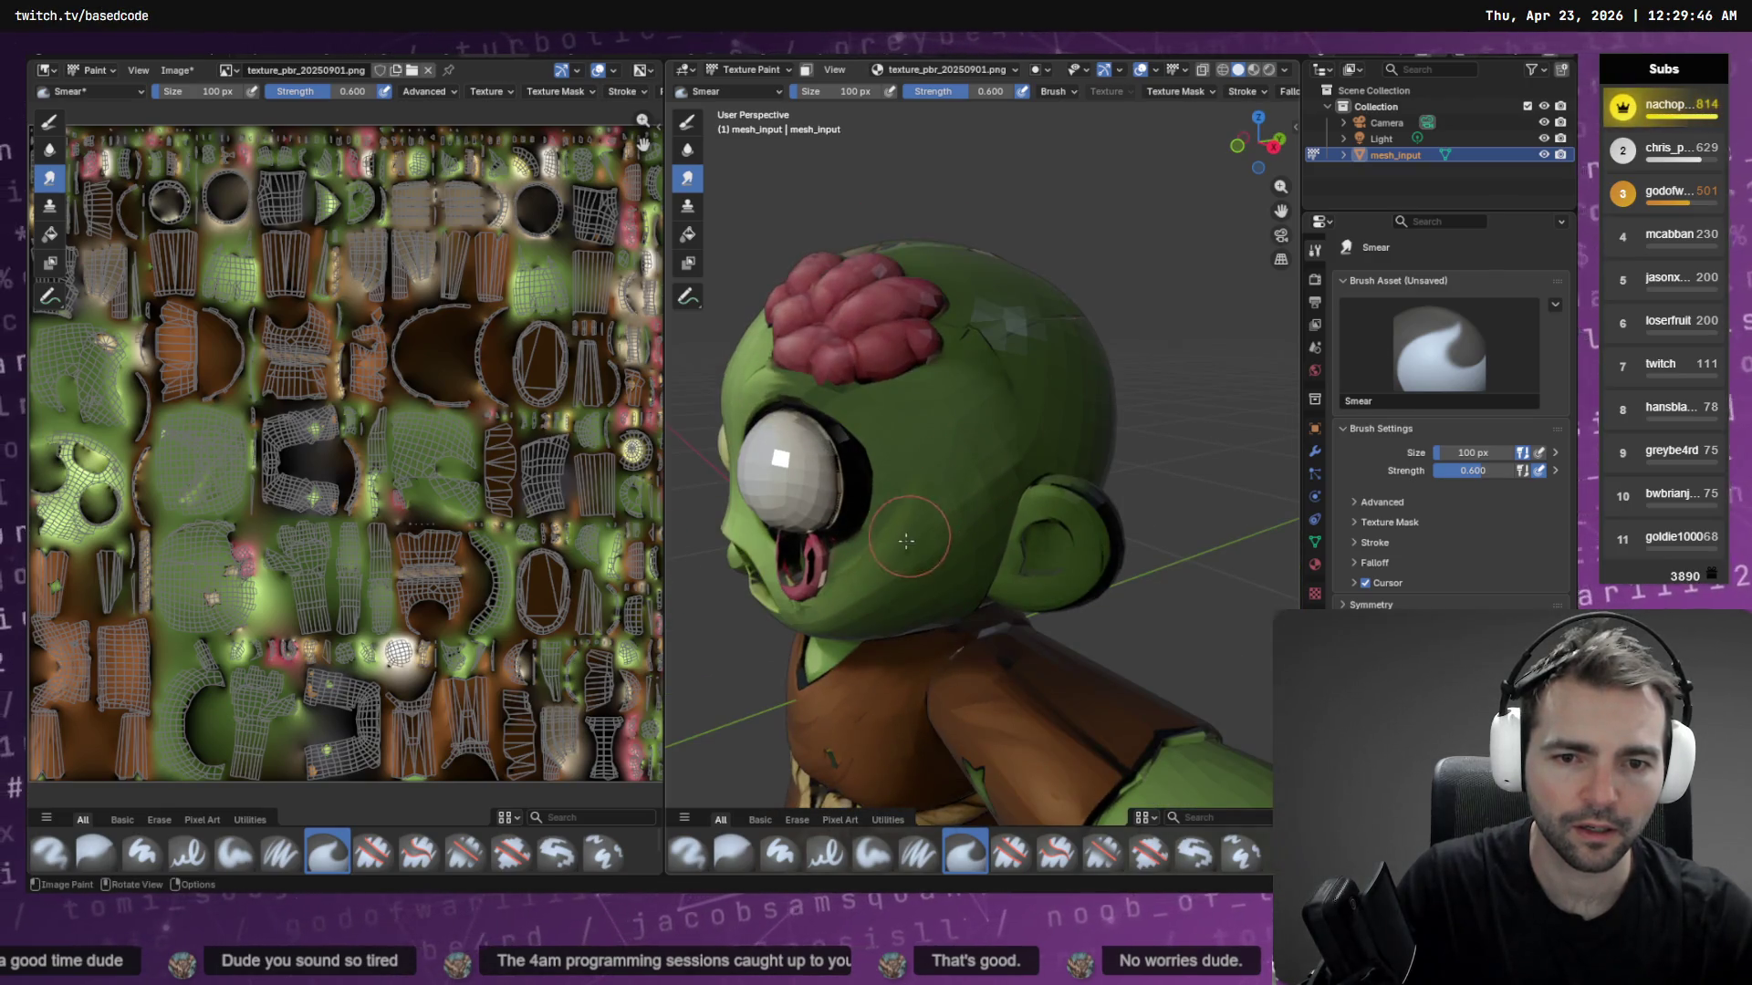
middle_drag(848, 454, 1092, 485)
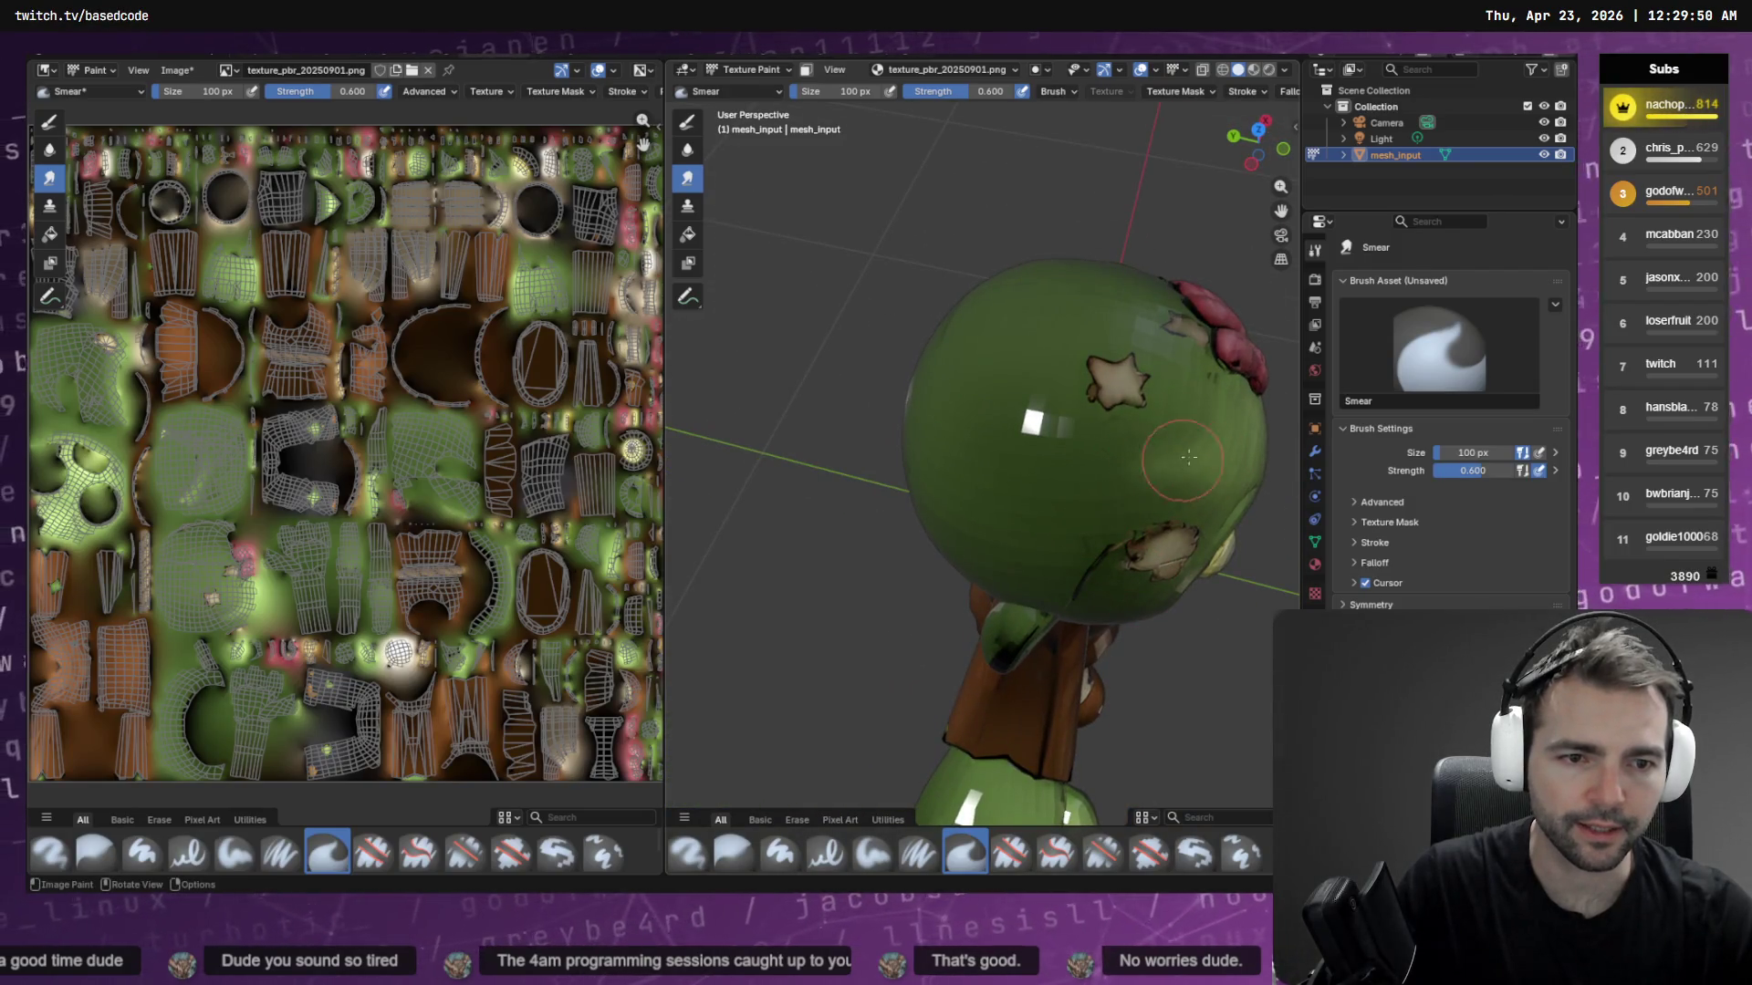
middle_drag(993, 447, 1040, 380)
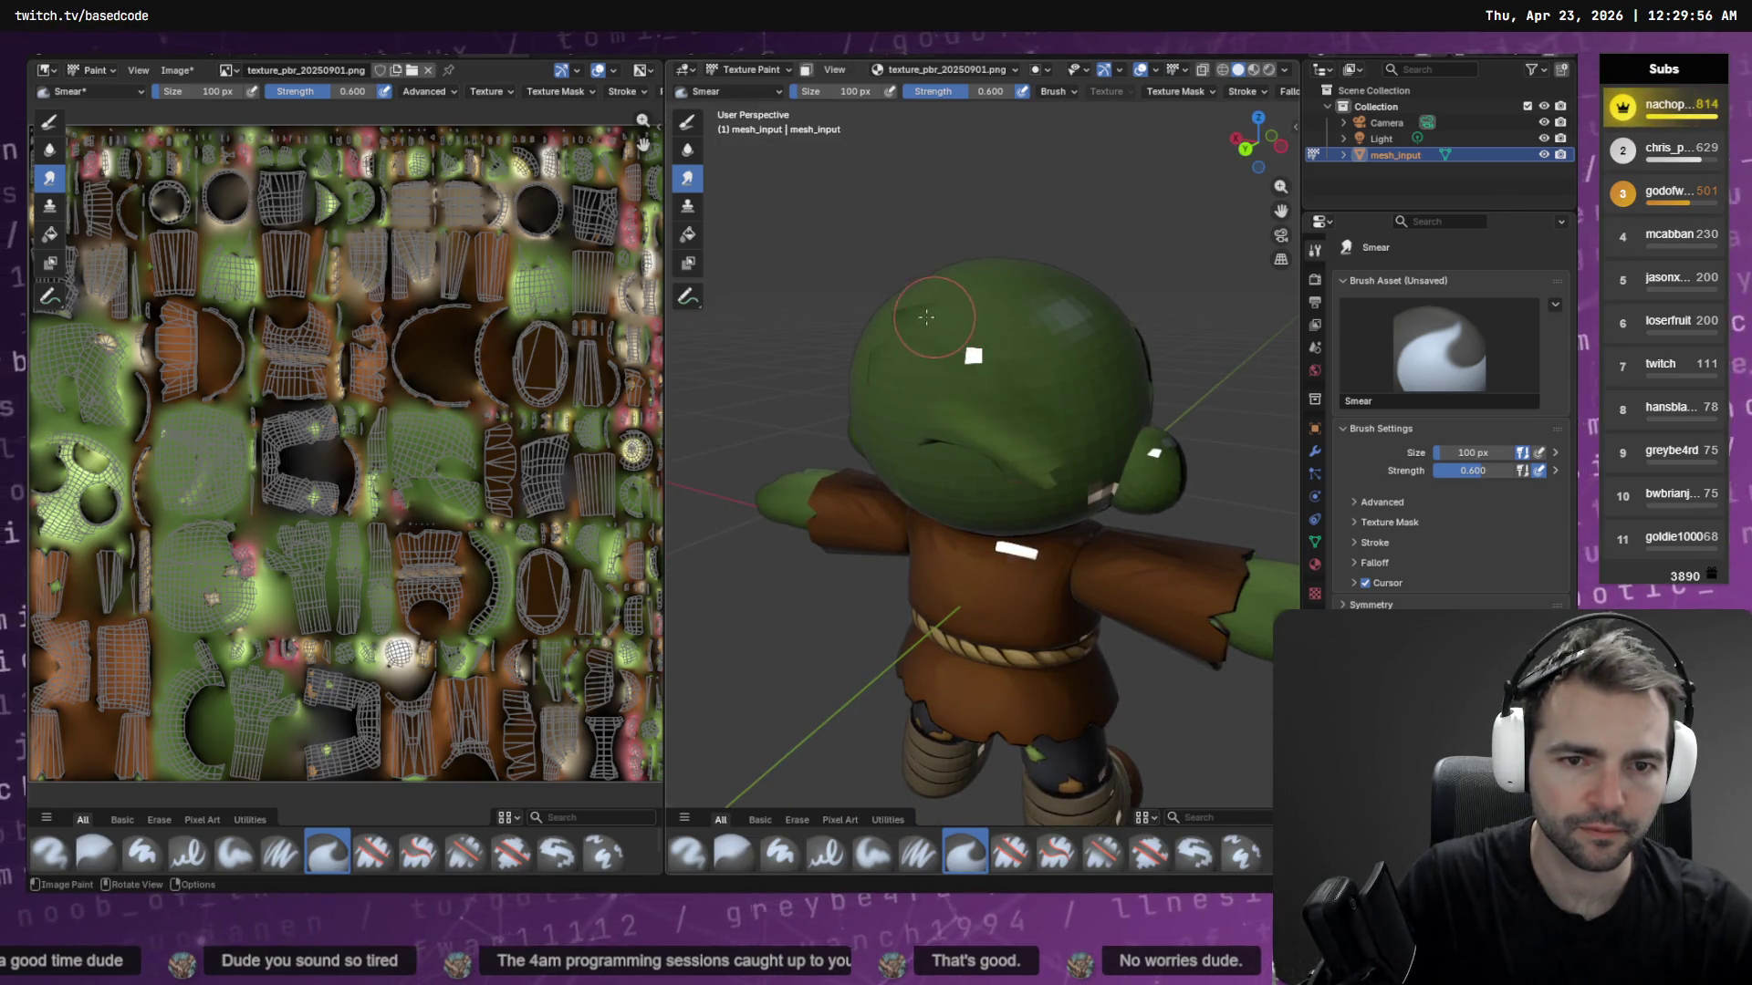
mouse_move(923, 324)
middle_down()
mouse_move(1012, 353)
mouse_move(912, 452)
middle_up()
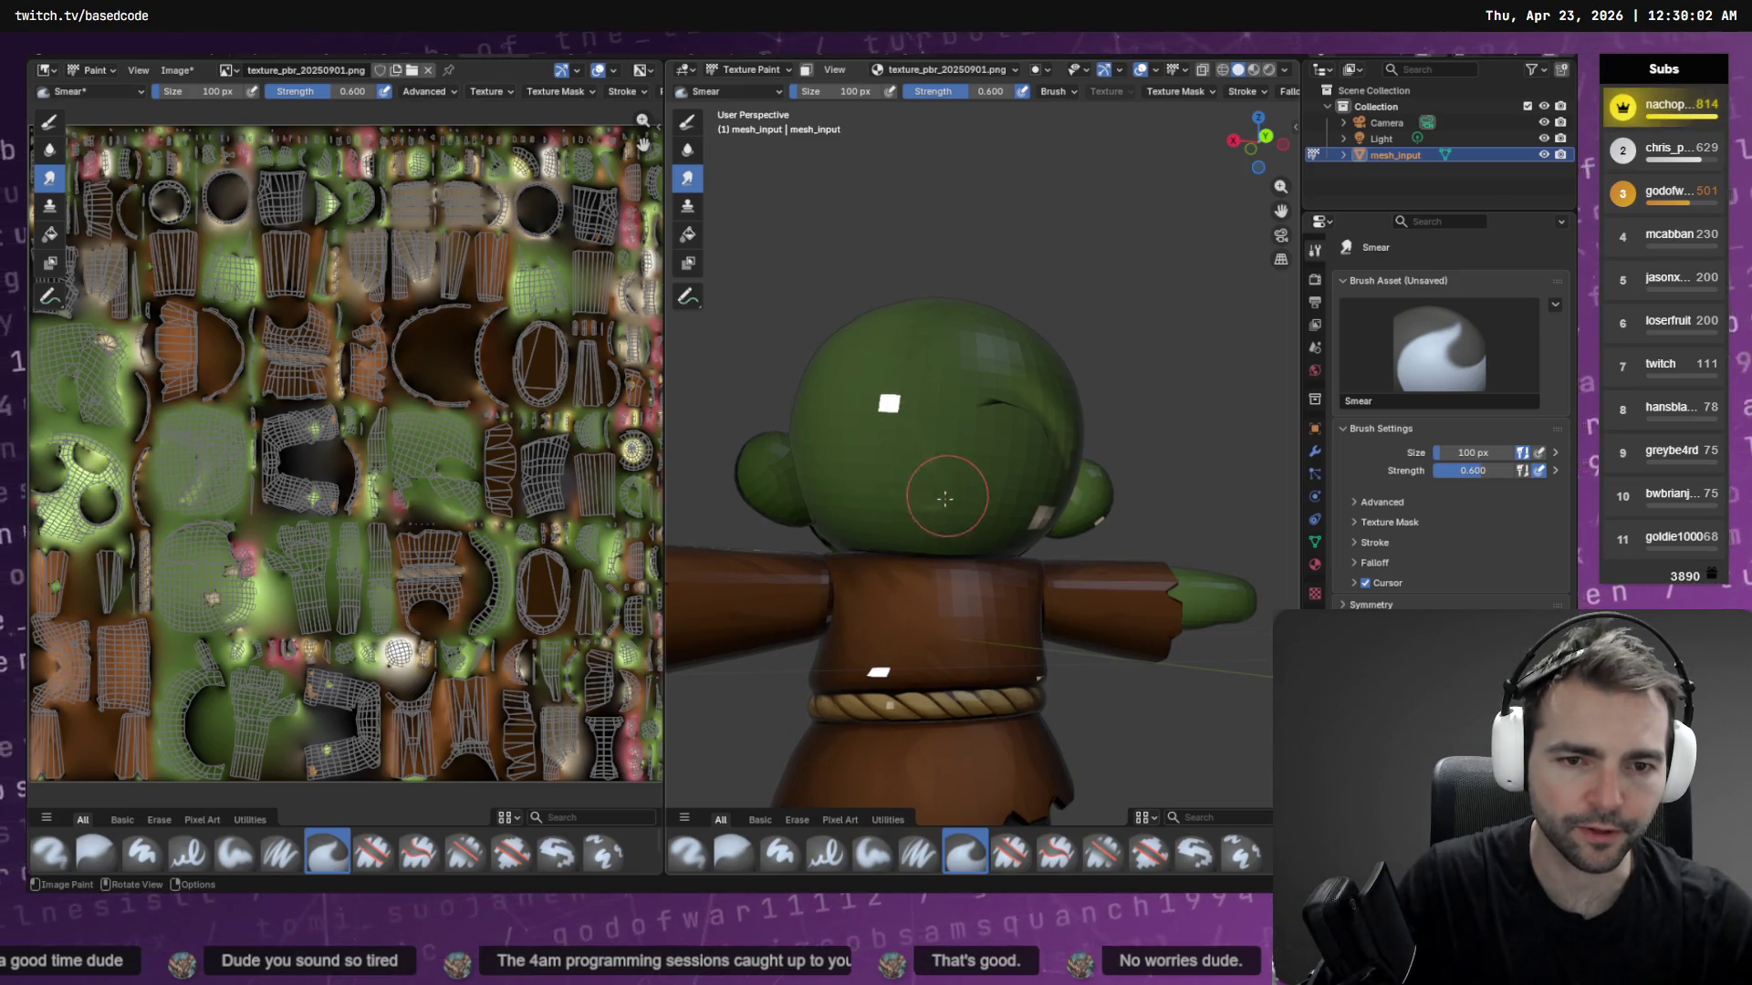
mouse_move(949, 488)
middle_down()
mouse_move(1075, 508)
mouse_move(1133, 605)
mouse_move(1223, 593)
mouse_move(1016, 602)
middle_up()
scroll(1075, 508, down, 5)
scroll(1016, 602, up, 6)
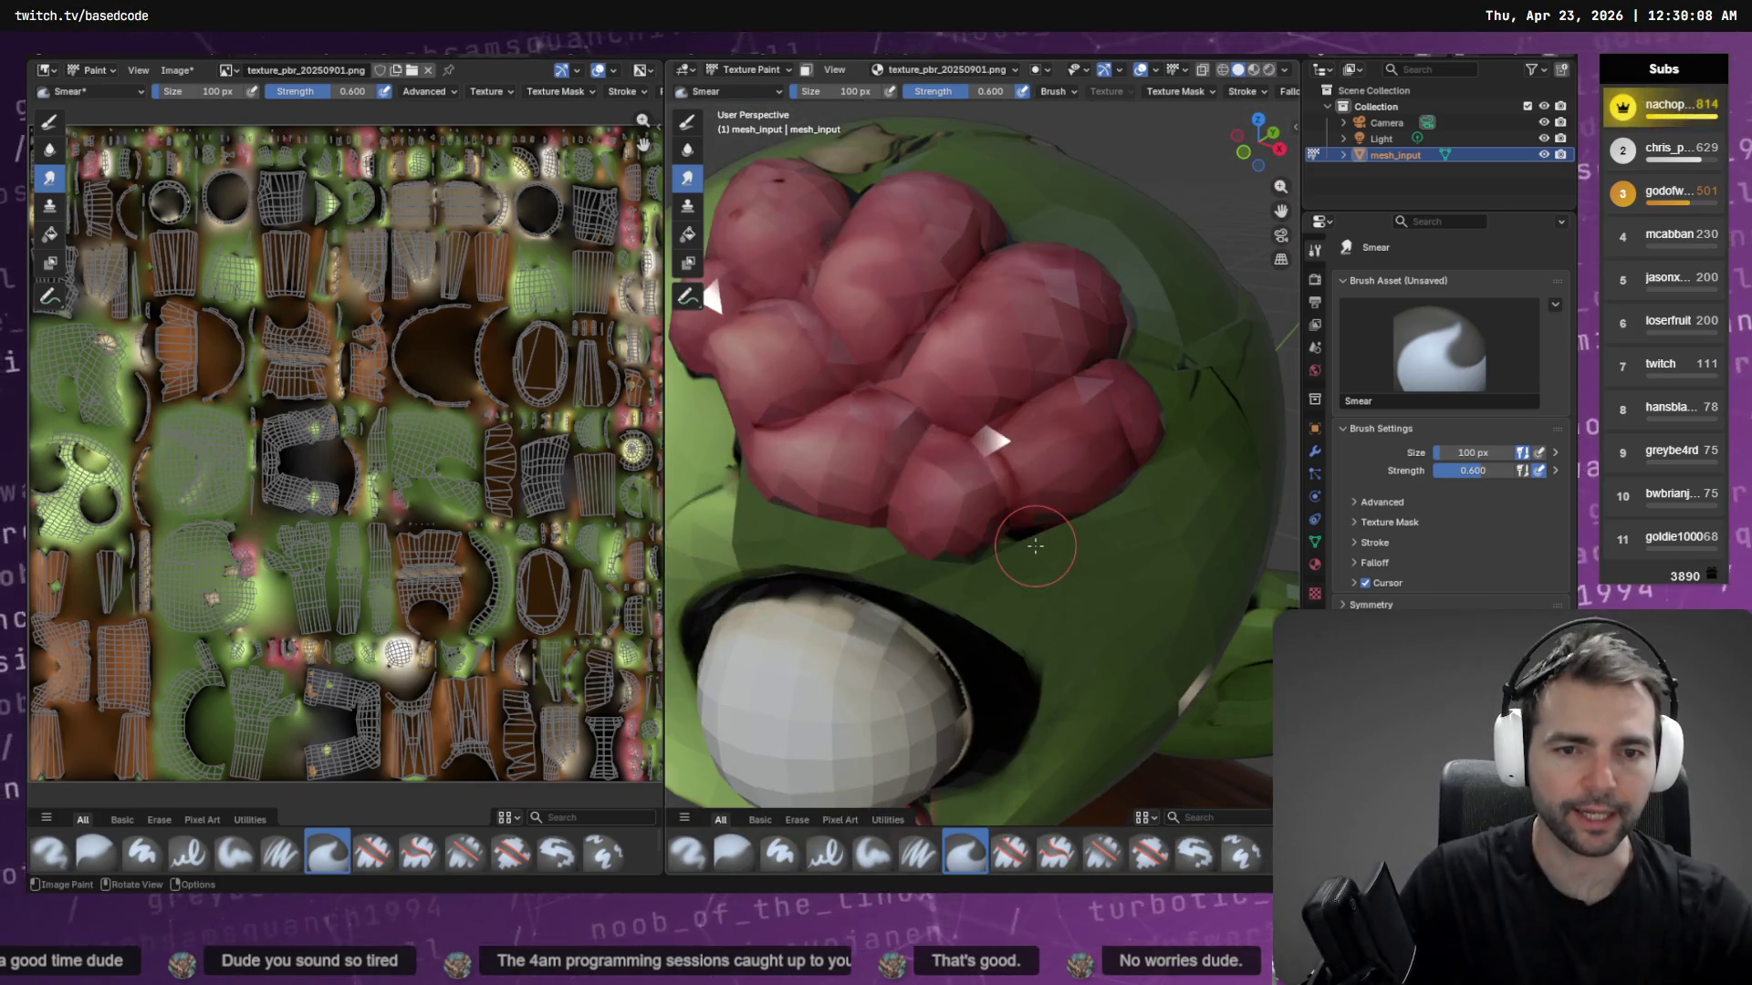
Orbit around the zombie to a close-up of the brain and eye
scroll(1037, 539, down, 2)
middle_drag(1037, 538, 1034, 465)
scroll(1034, 465, down, 5)
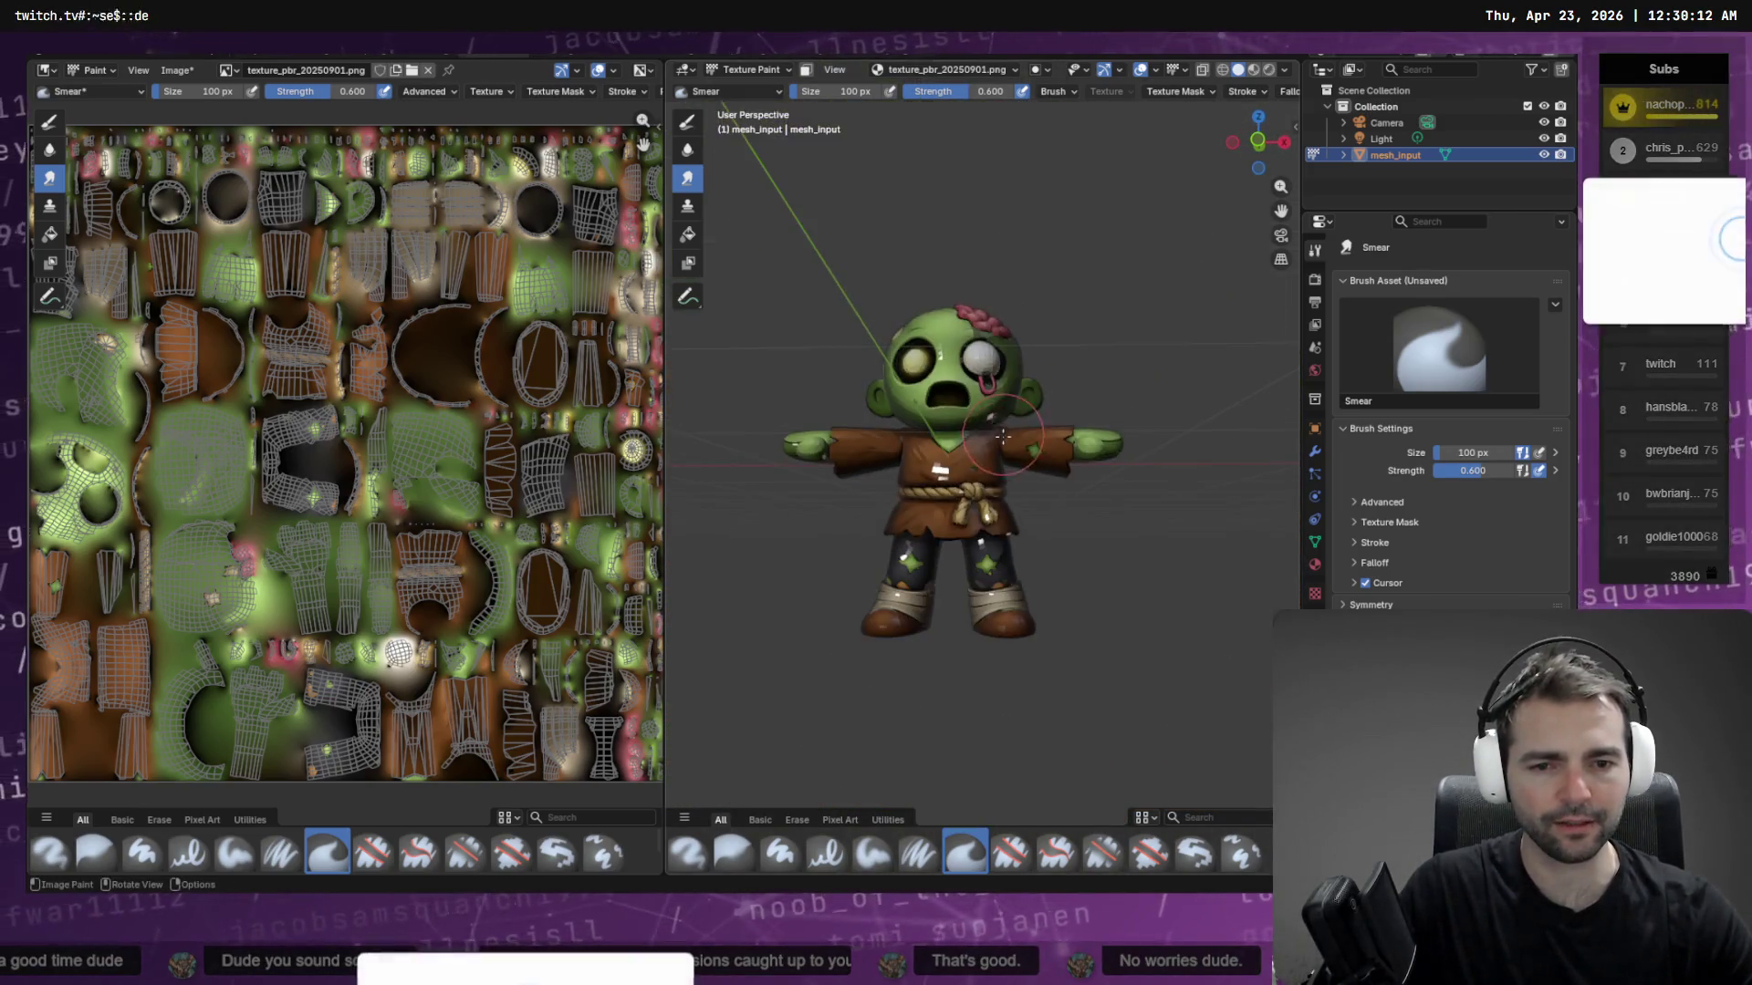
scroll(1020, 464, up, 4)
scroll(1009, 462, down, 1)
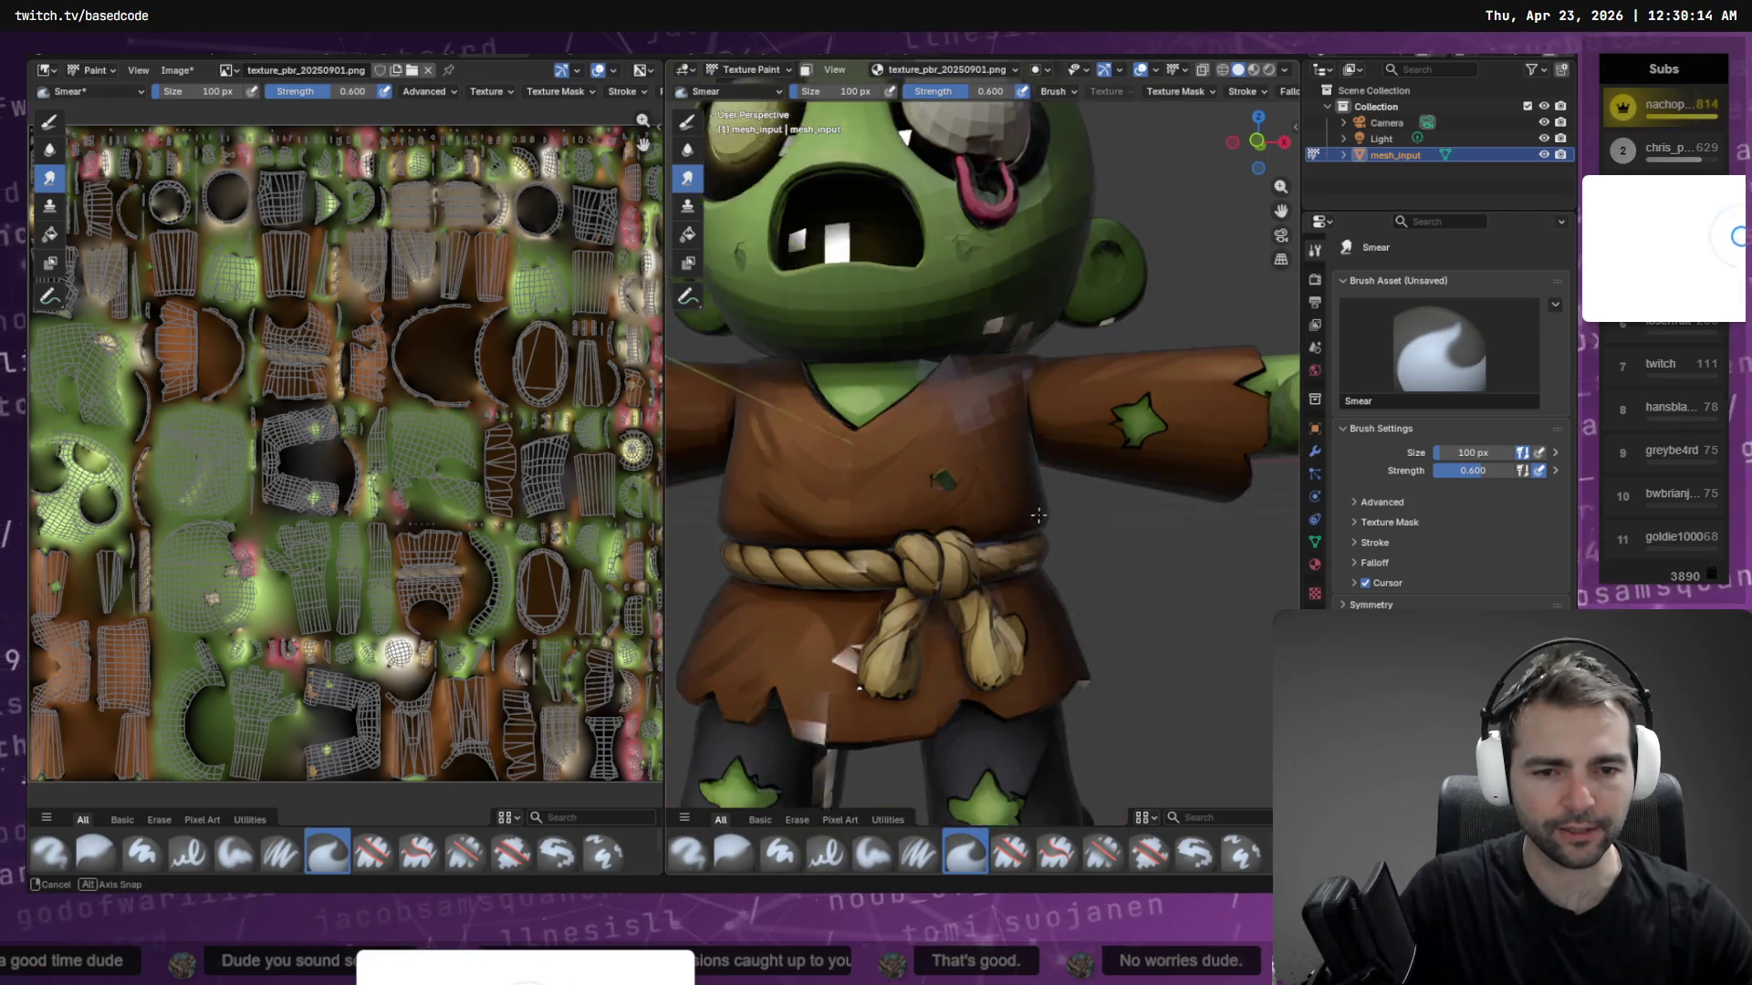
mouse_move(1009, 462)
middle_down()
mouse_move(936, 546)
mouse_move(960, 492)
middle_up()
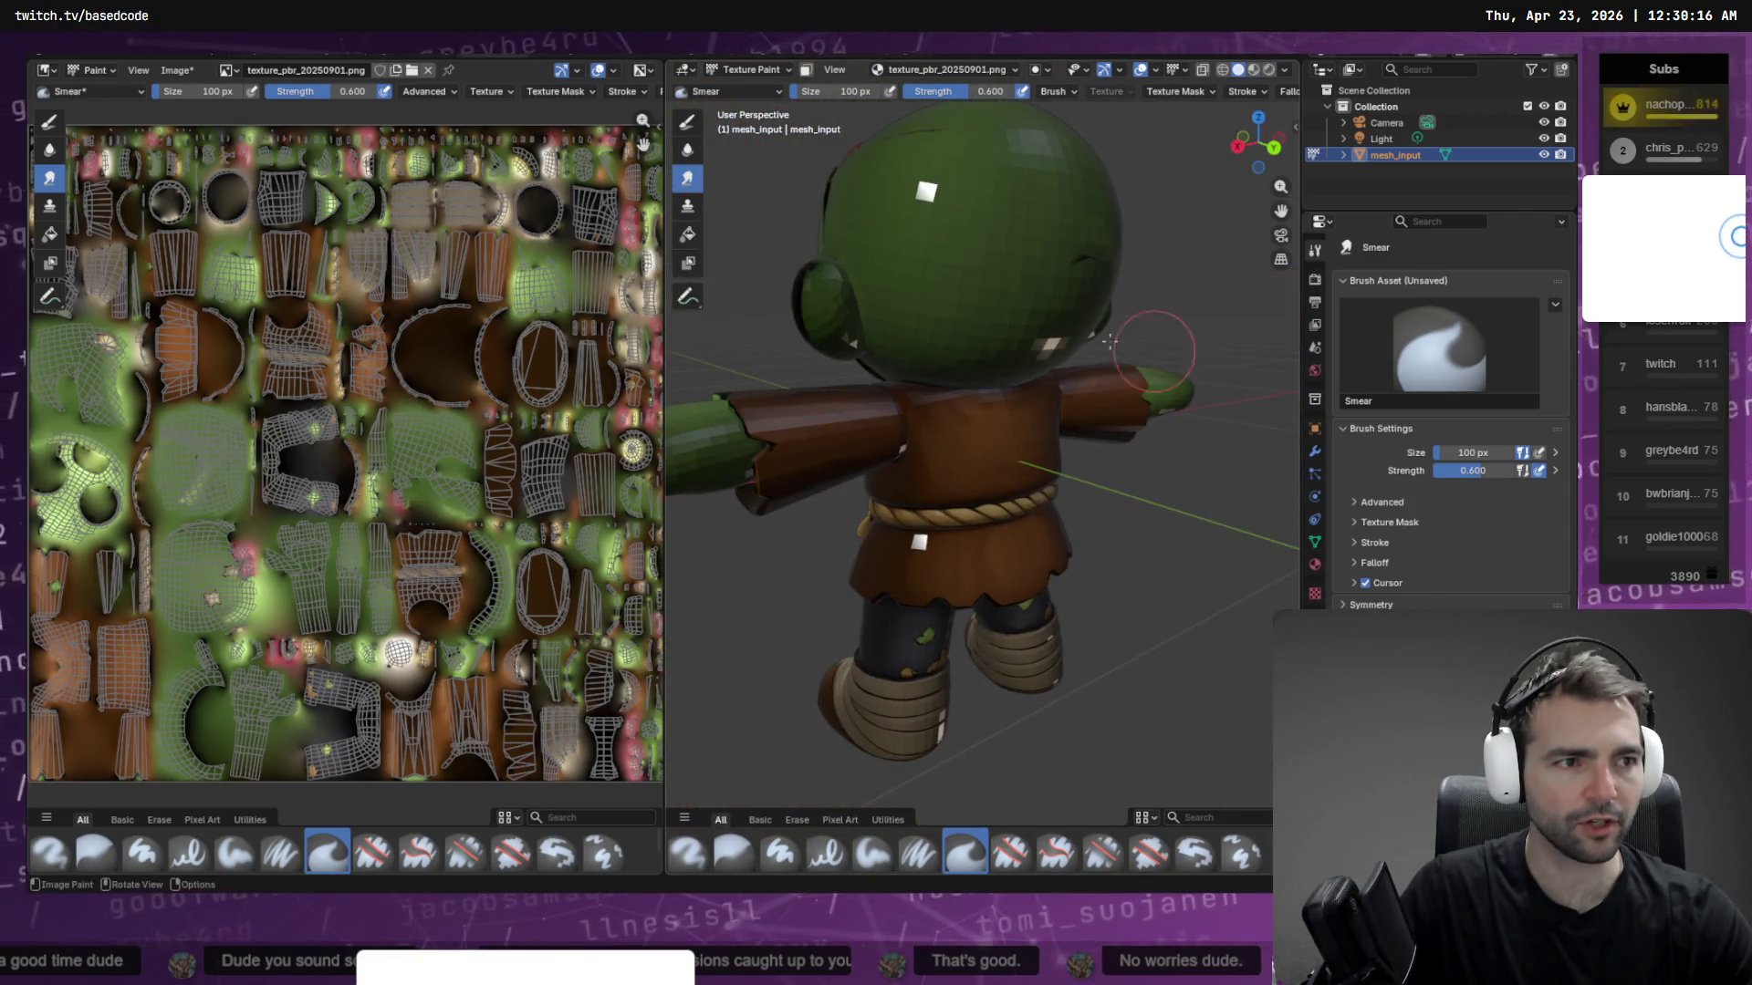
middle_drag(1103, 362, 1022, 246)
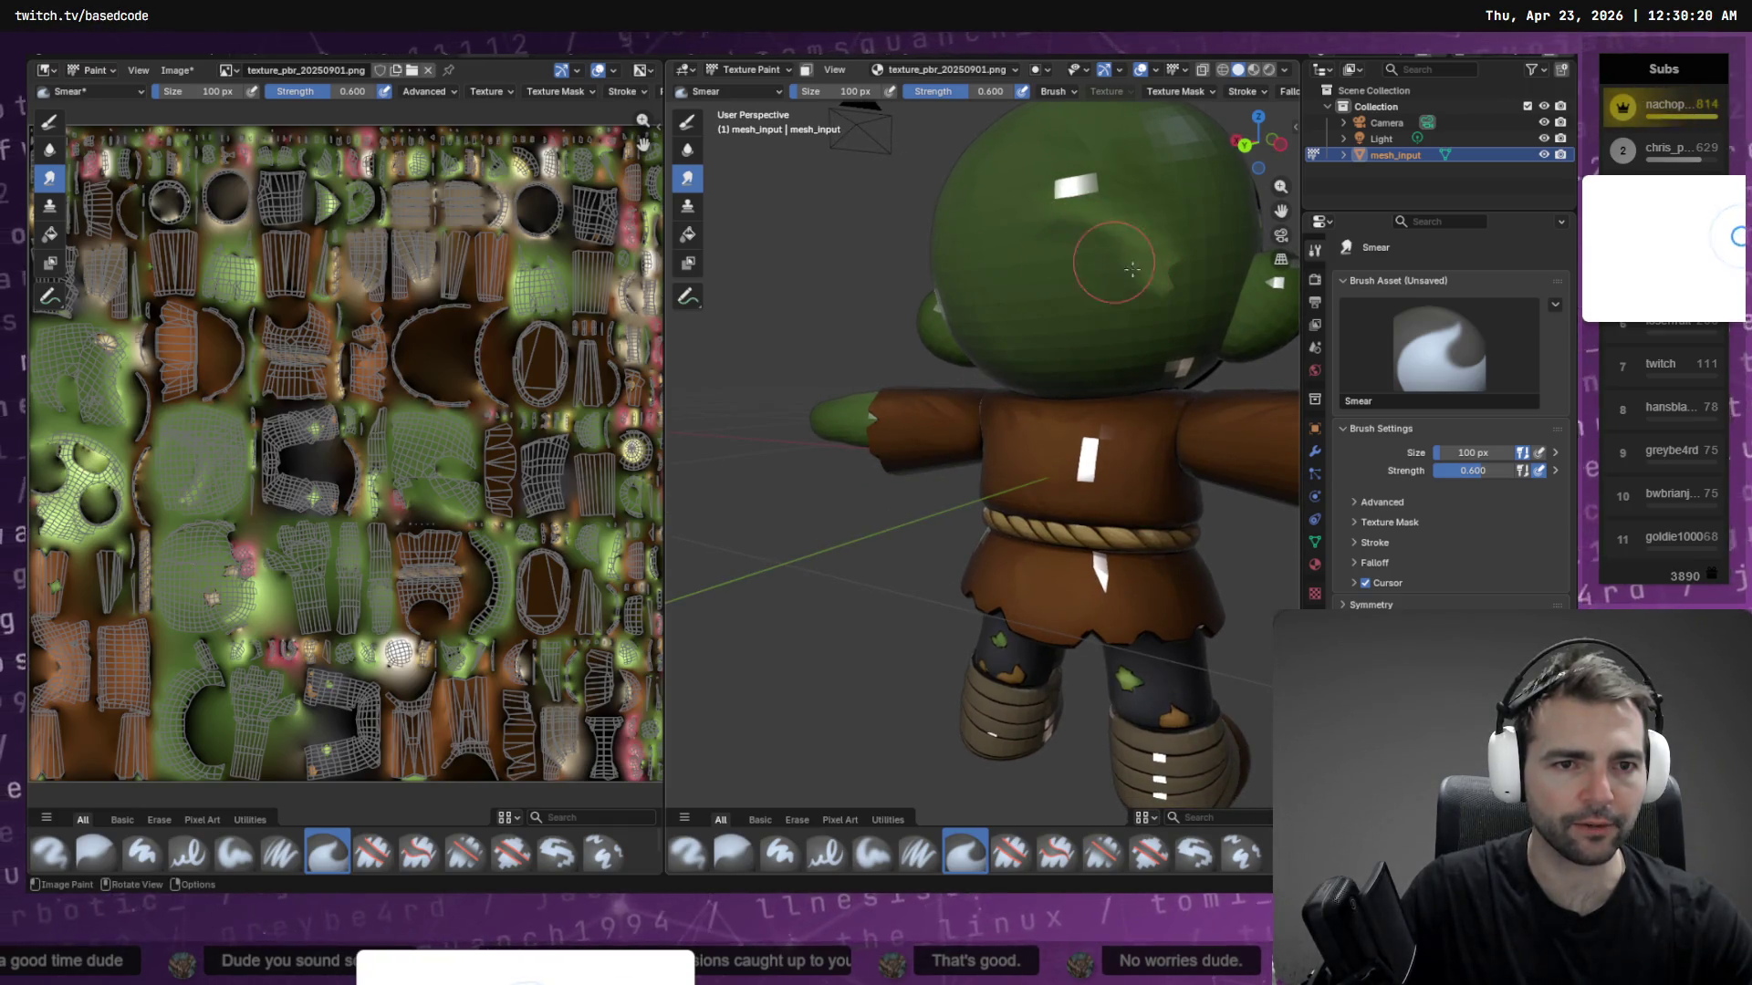
scroll(1134, 260, down, 5)
mouse_move(1000, 344)
middle_down()
mouse_move(1103, 395)
mouse_move(990, 399)
middle_up()
scroll(990, 399, up, 5)
mouse_move(986, 311)
middle_down()
mouse_move(1016, 513)
mouse_move(999, 478)
mouse_move(1020, 435)
middle_up()
scroll(974, 519, down, 5)
scroll(1020, 435, up, 2)
scroll(1020, 435, down, 2)
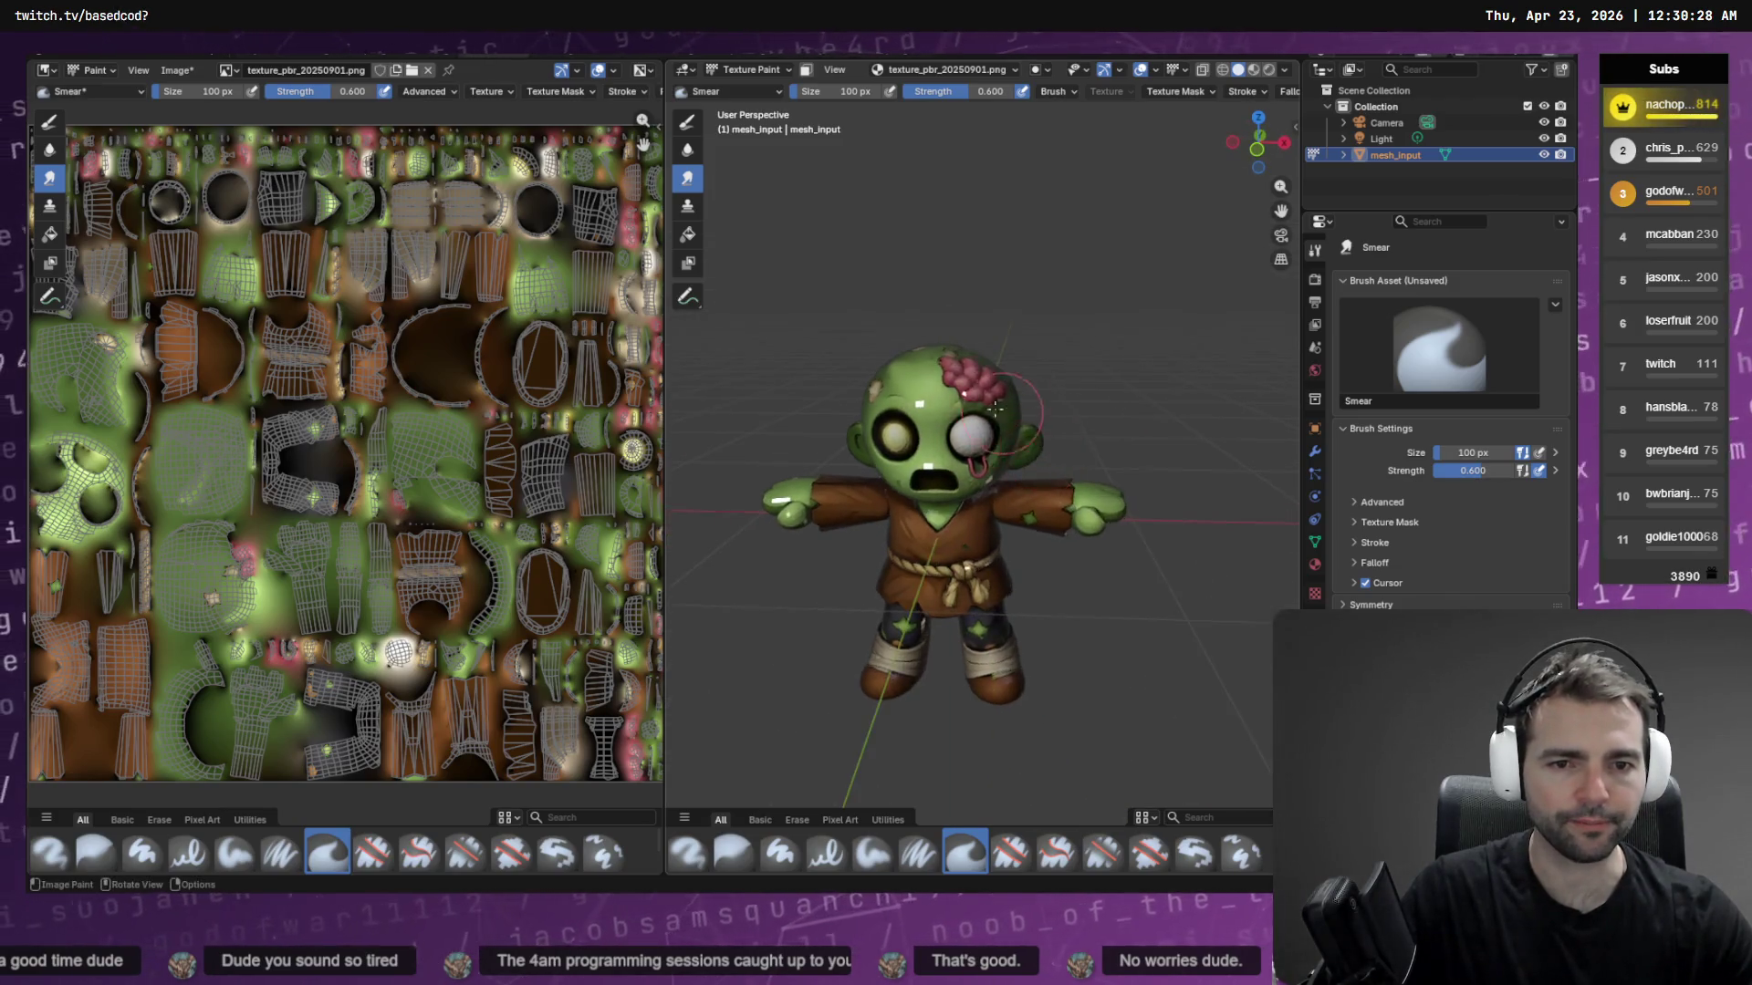
Smear away the dark band above the eye and the crease below the brain, then enter Edit Mode
scroll(1022, 352, up, 8)
scroll(1022, 352, down, 4)
shift+middle_drag(1021, 352, 943, 499)
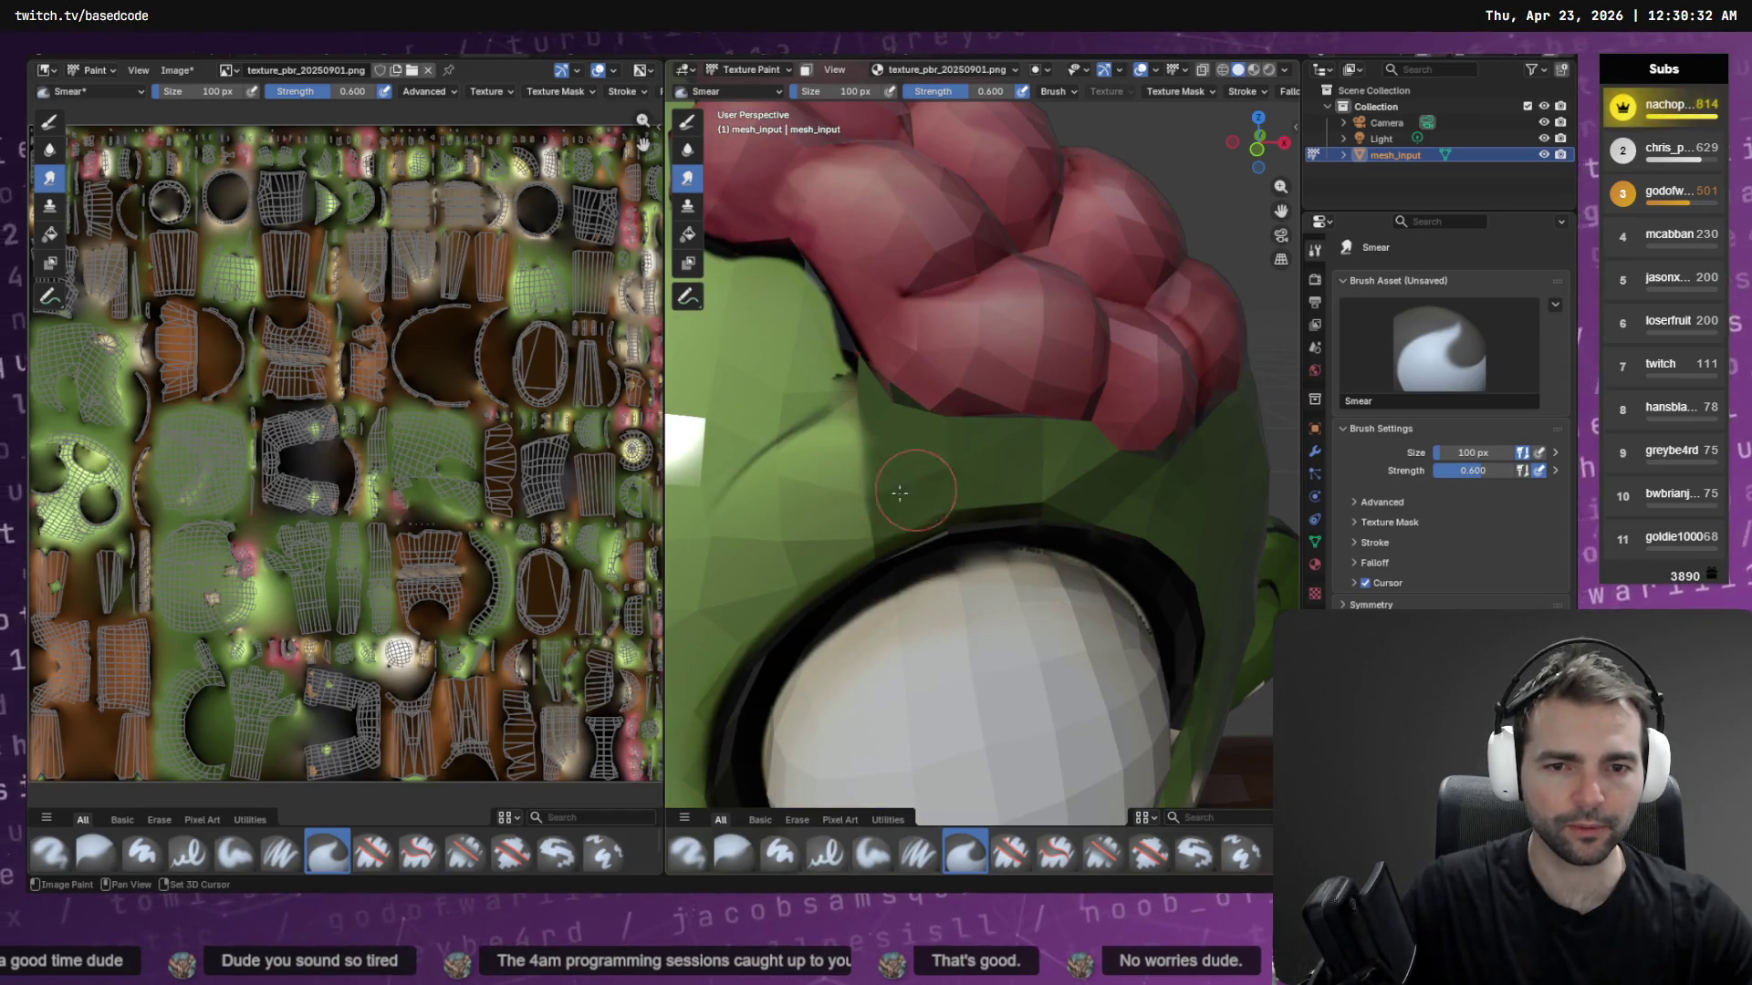
mouse_move(794, 526)
mouse_down()
mouse_move(986, 463)
mouse_move(1020, 499)
mouse_up()
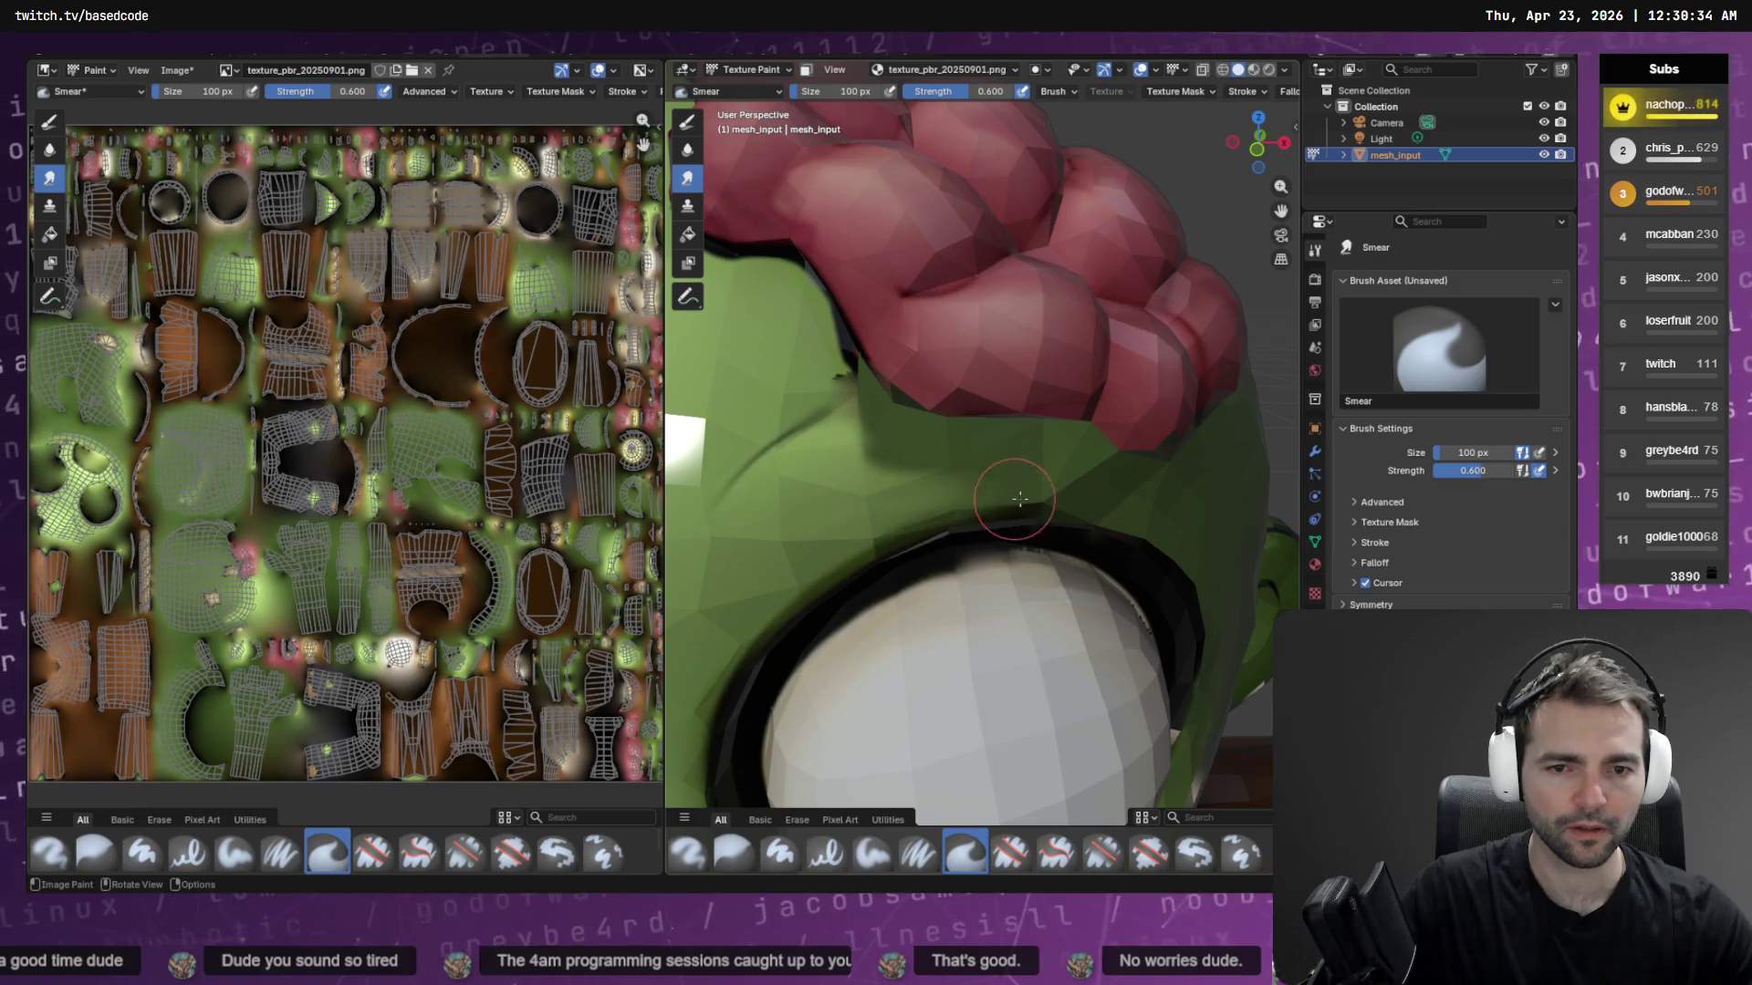
mouse_move(821, 458)
mouse_down()
mouse_move(884, 438)
mouse_move(990, 466)
mouse_move(898, 427)
mouse_move(986, 449)
mouse_up()
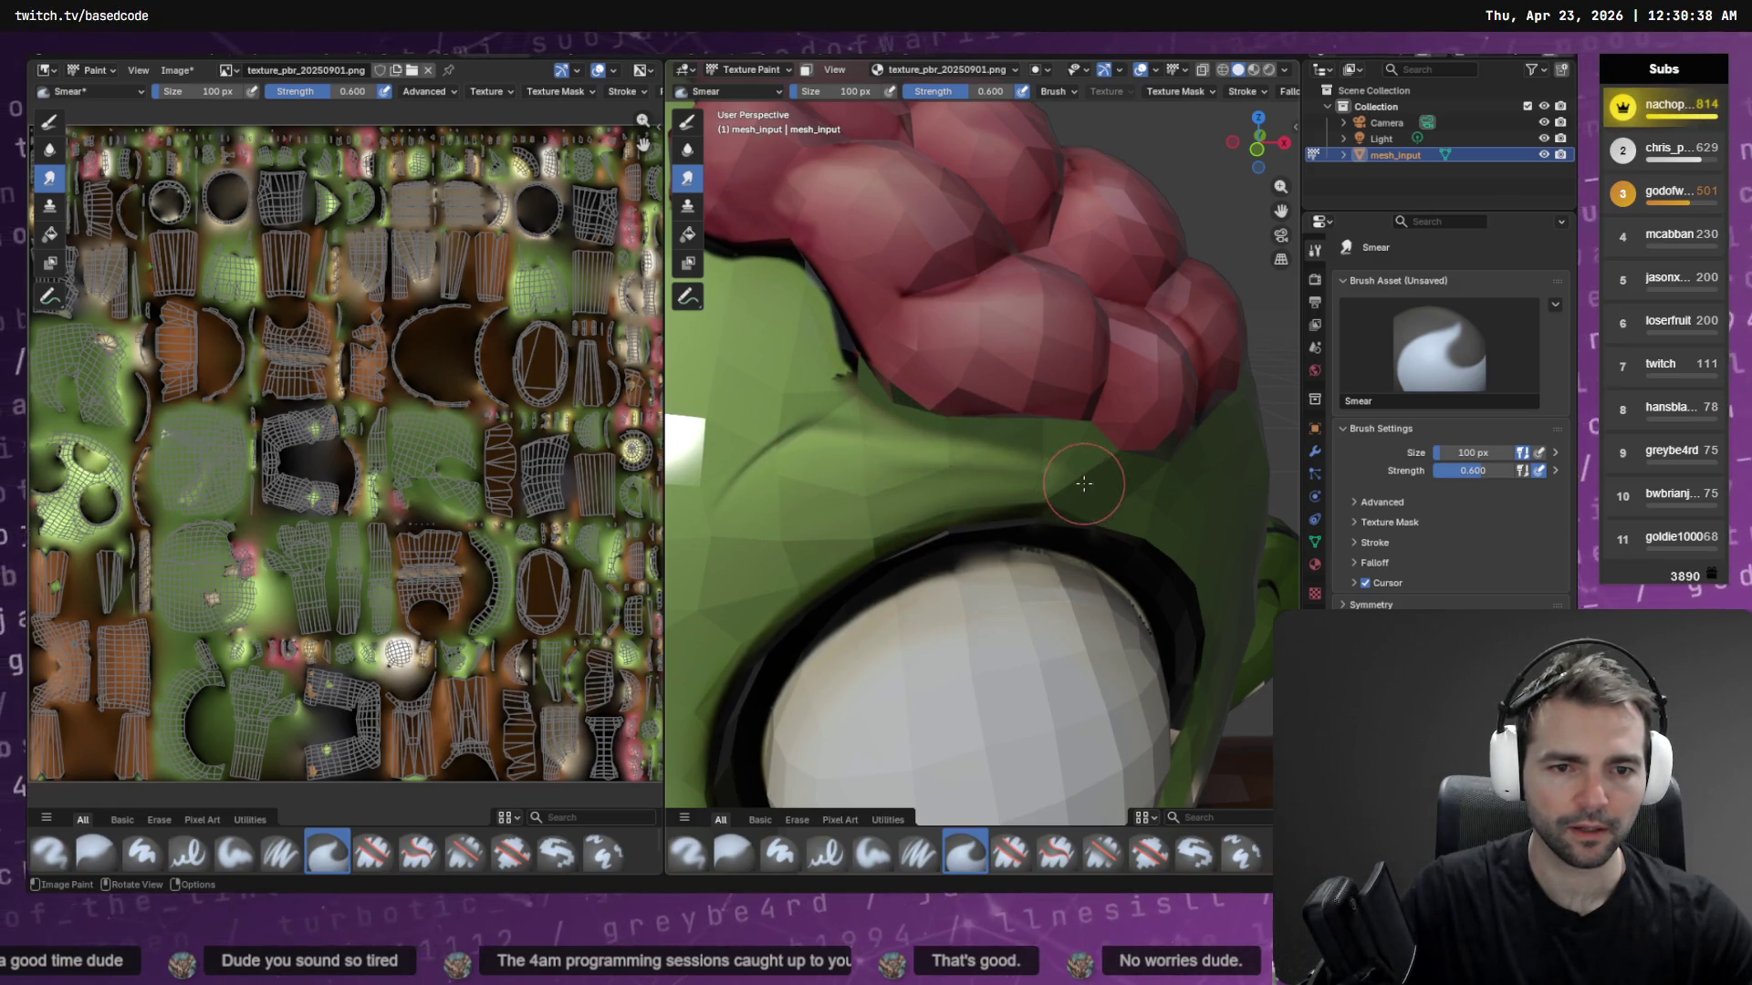
key(Home)
scroll(1091, 512, up, 5)
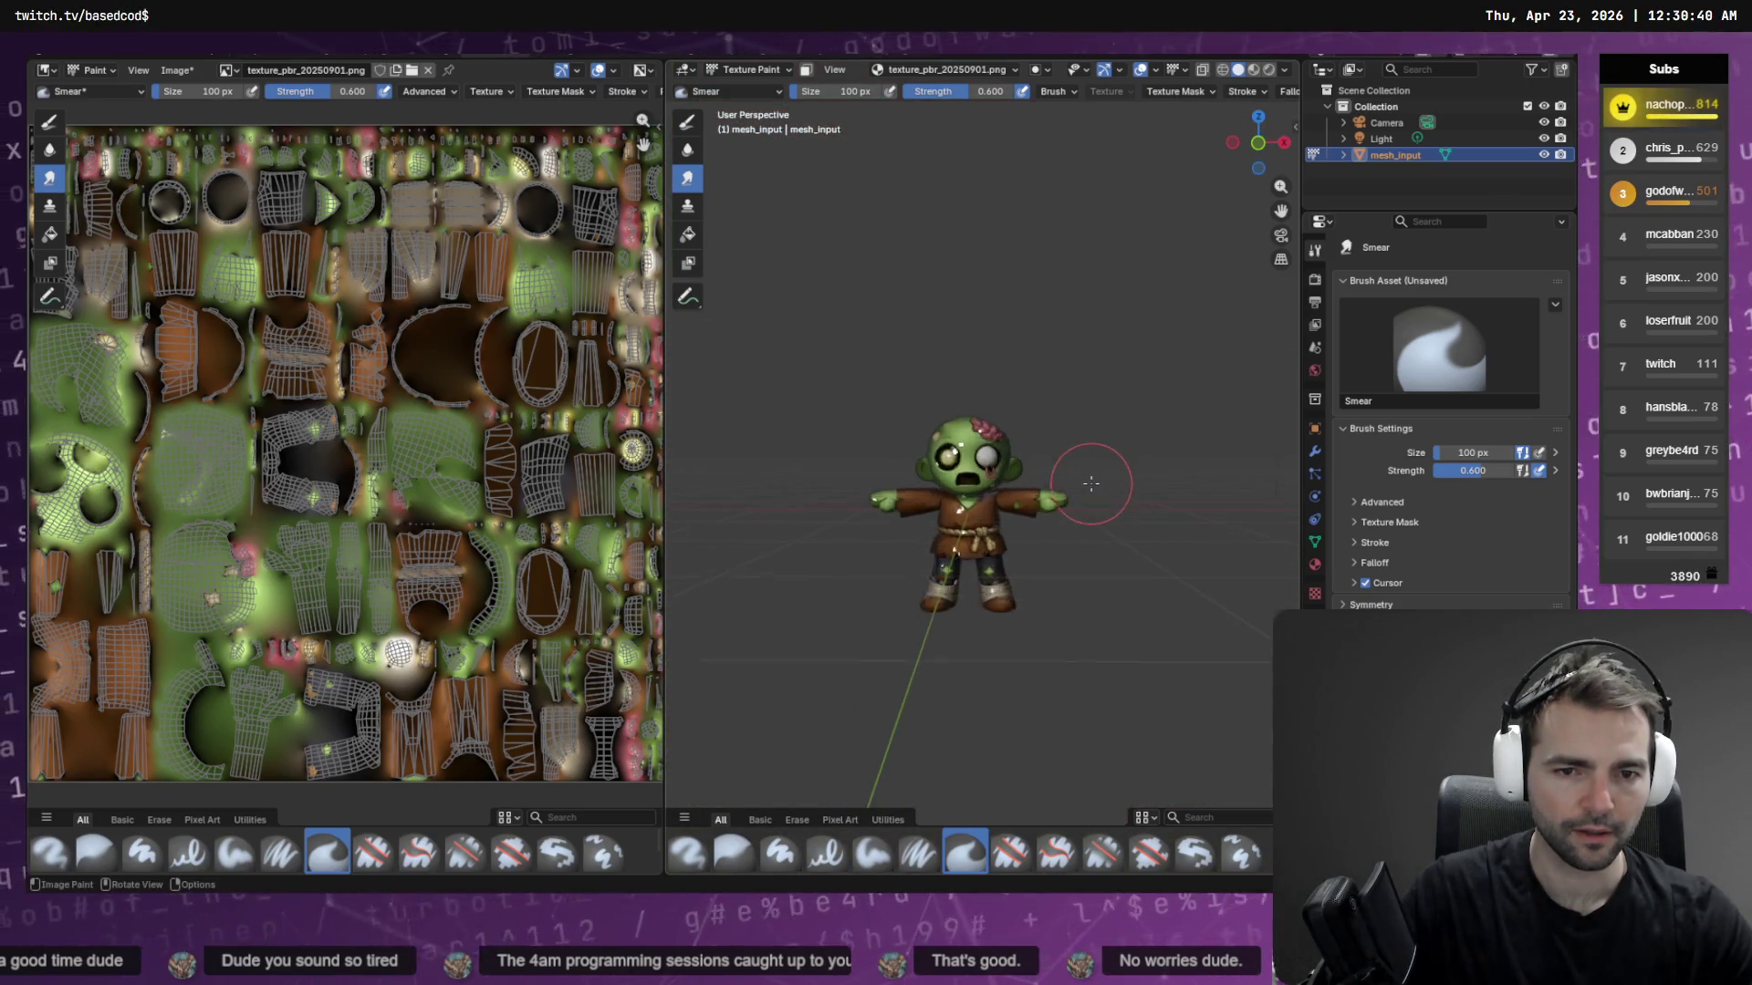
key(Tab)
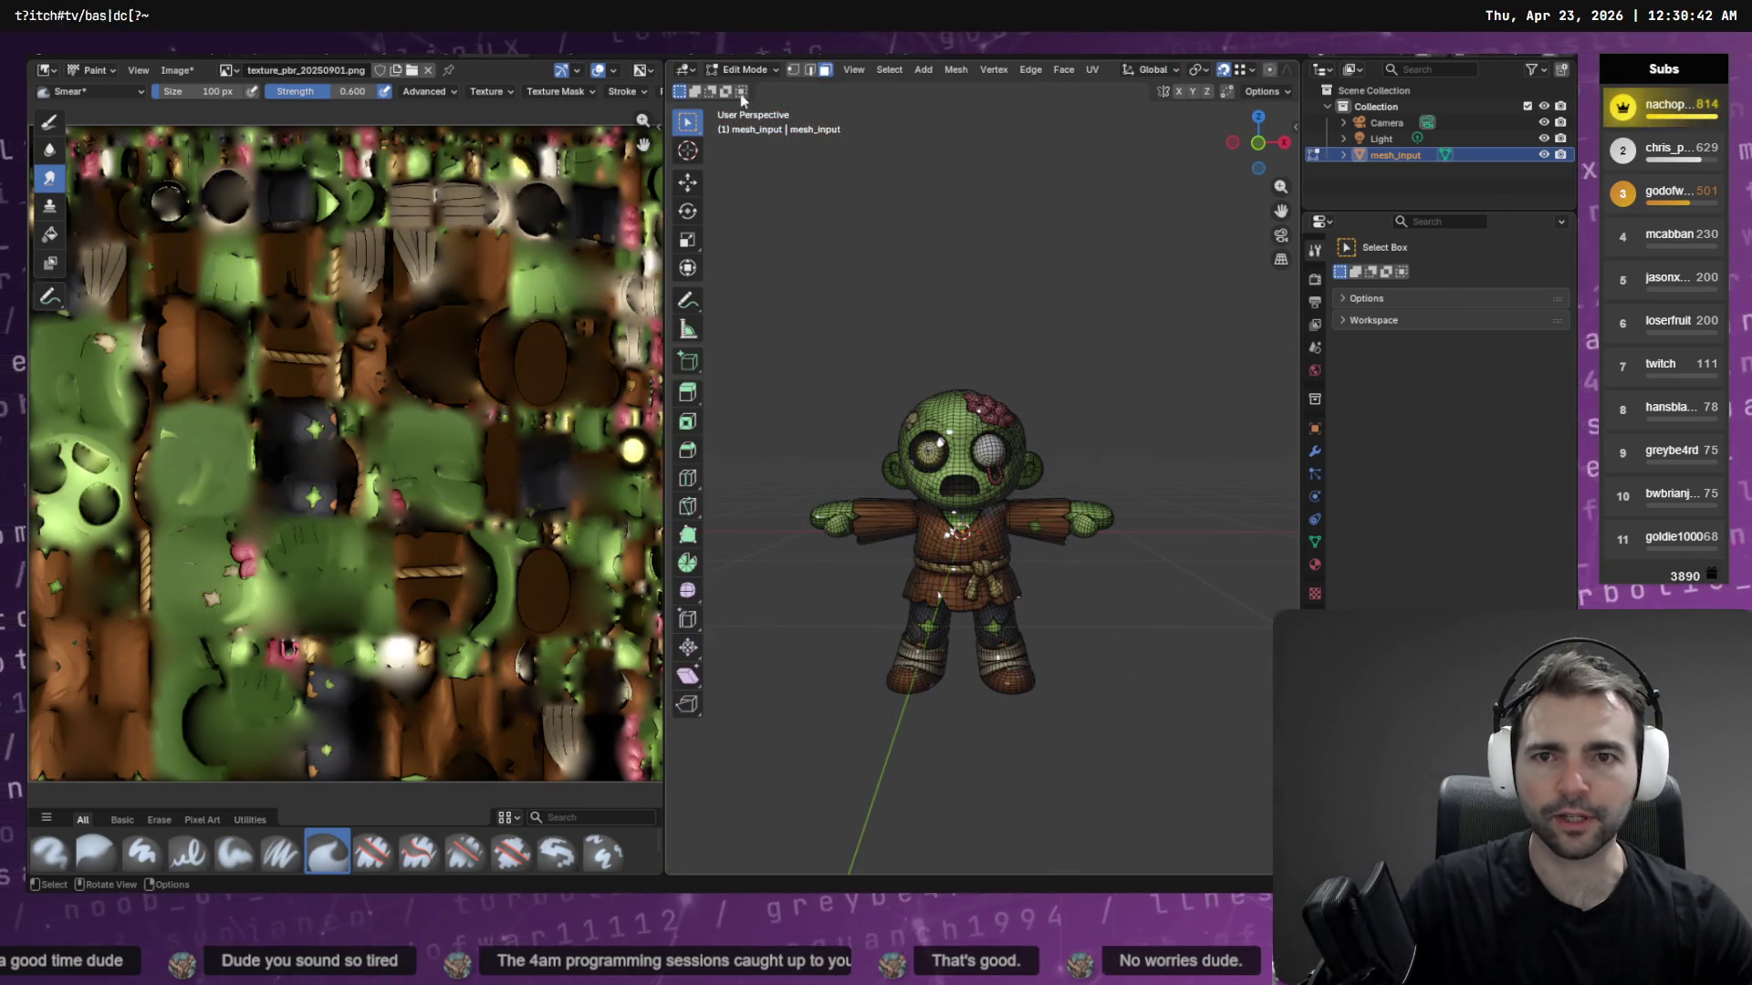
Save the painted texture over texture_pbr_20250901.png with Image > Save As
click(161, 71)
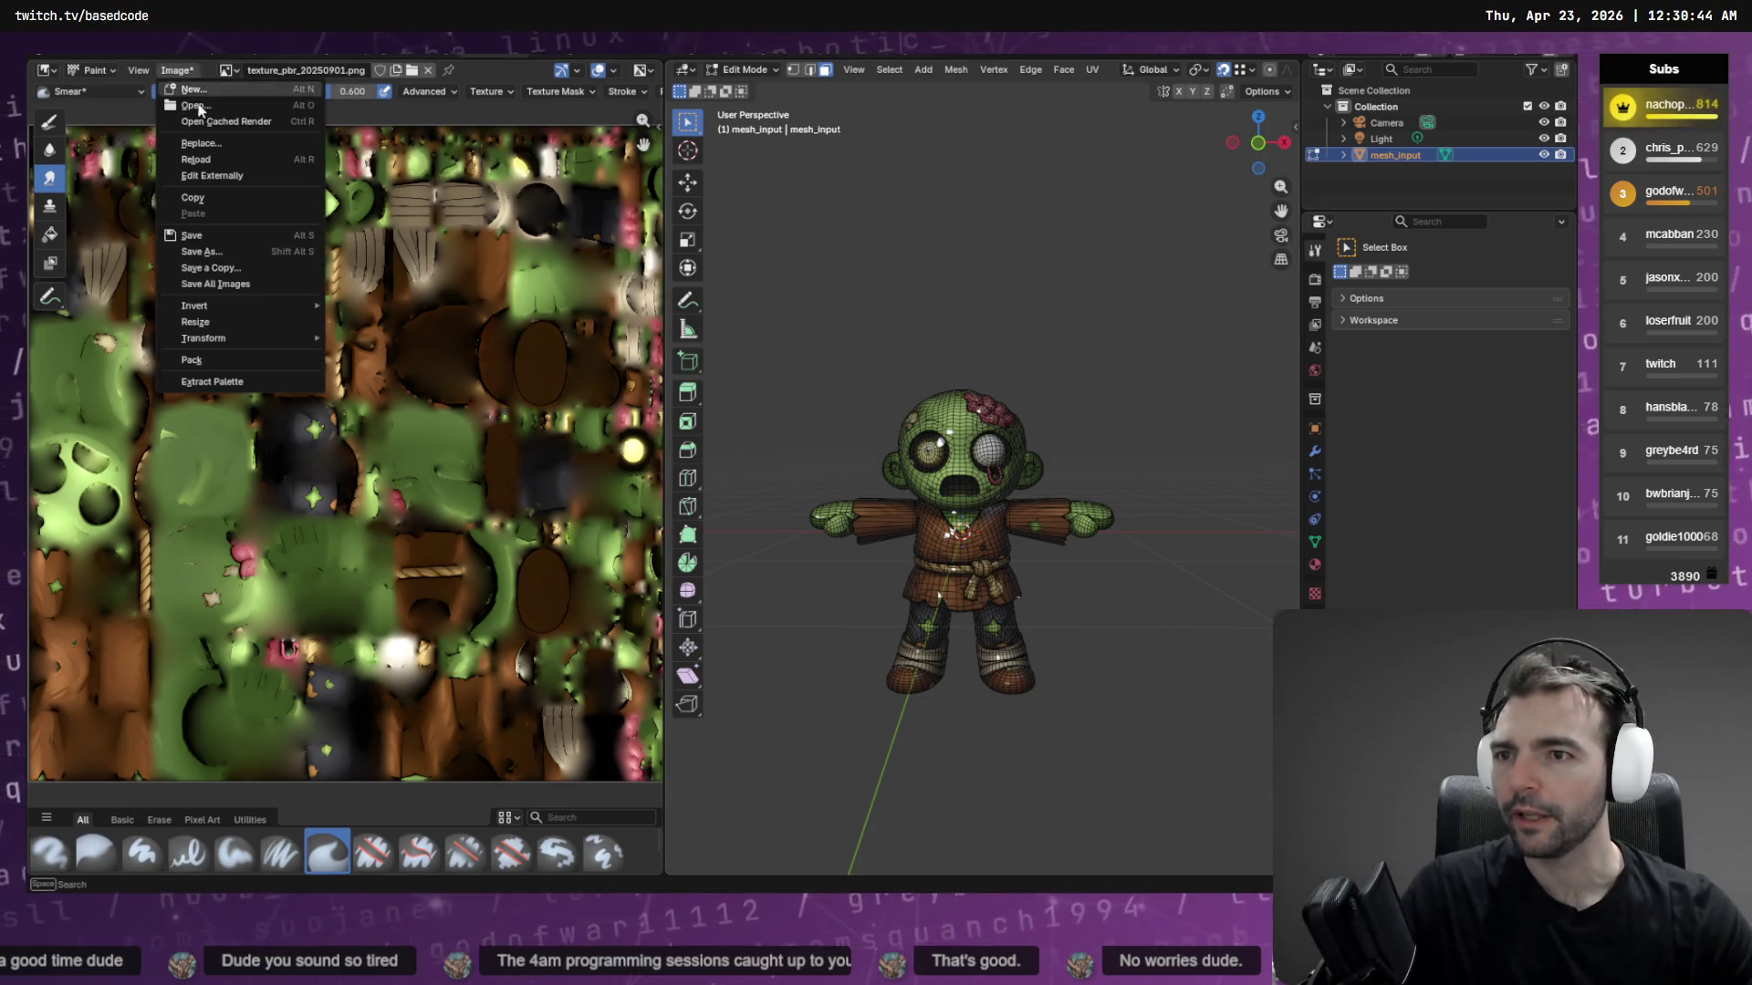
click(258, 266)
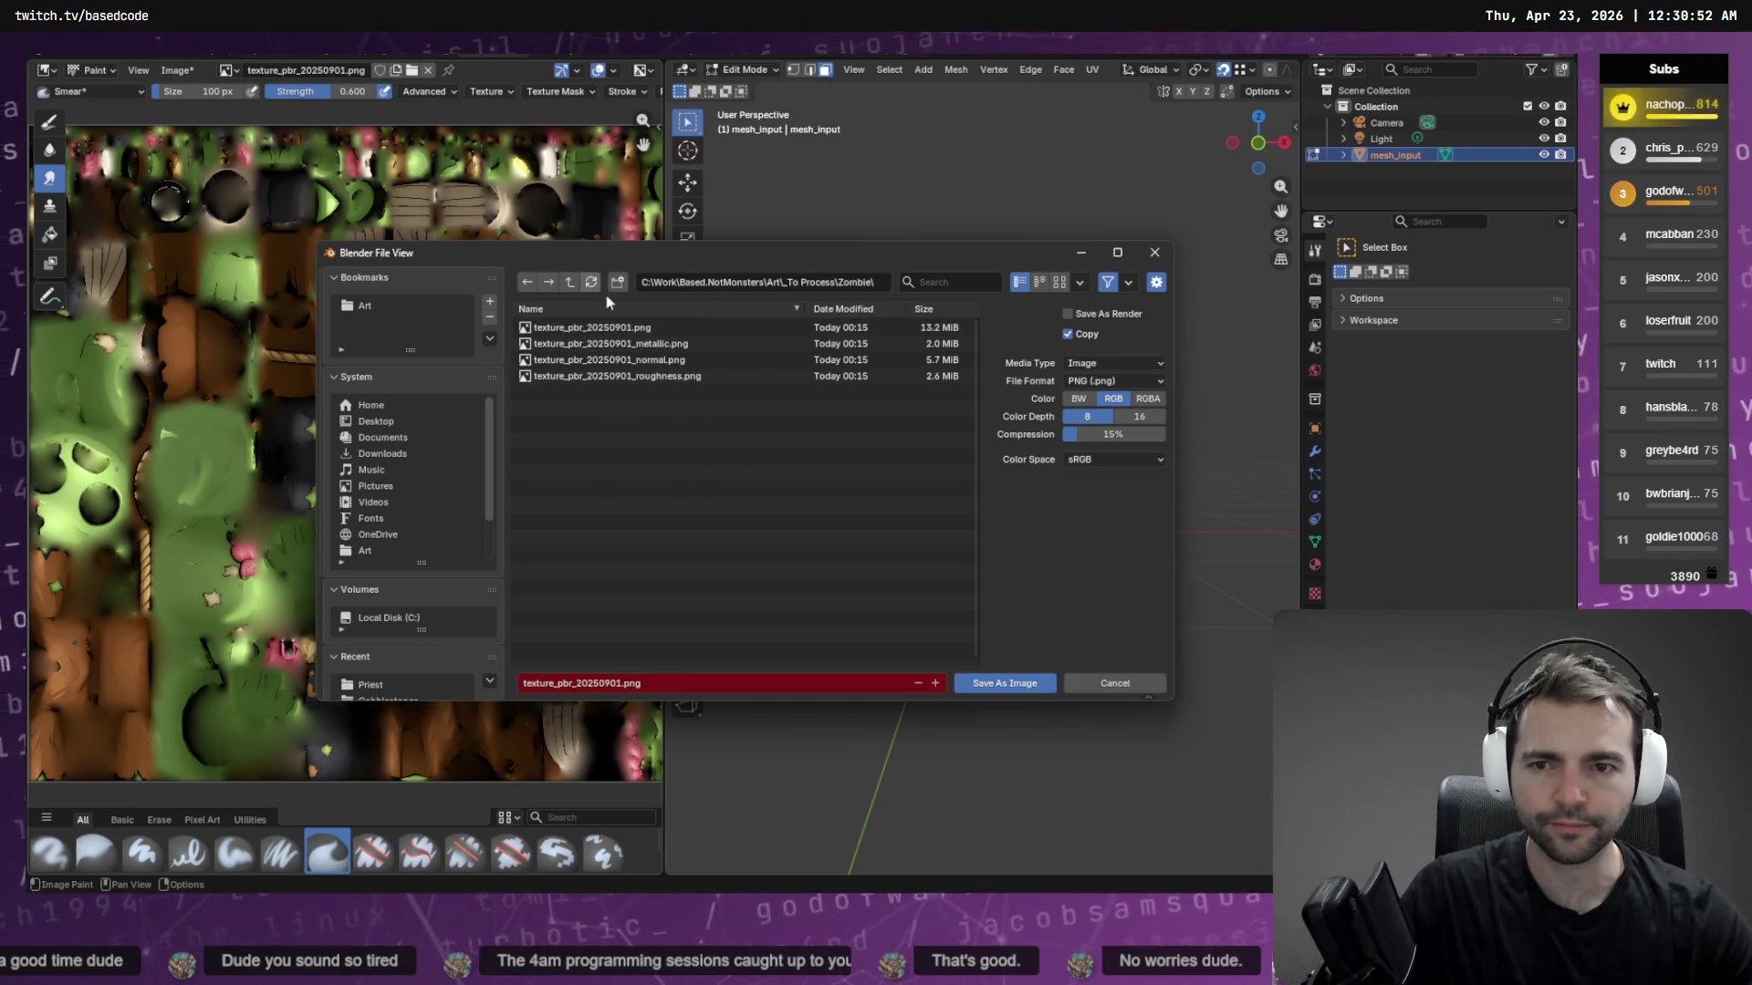
double_click(601, 331)
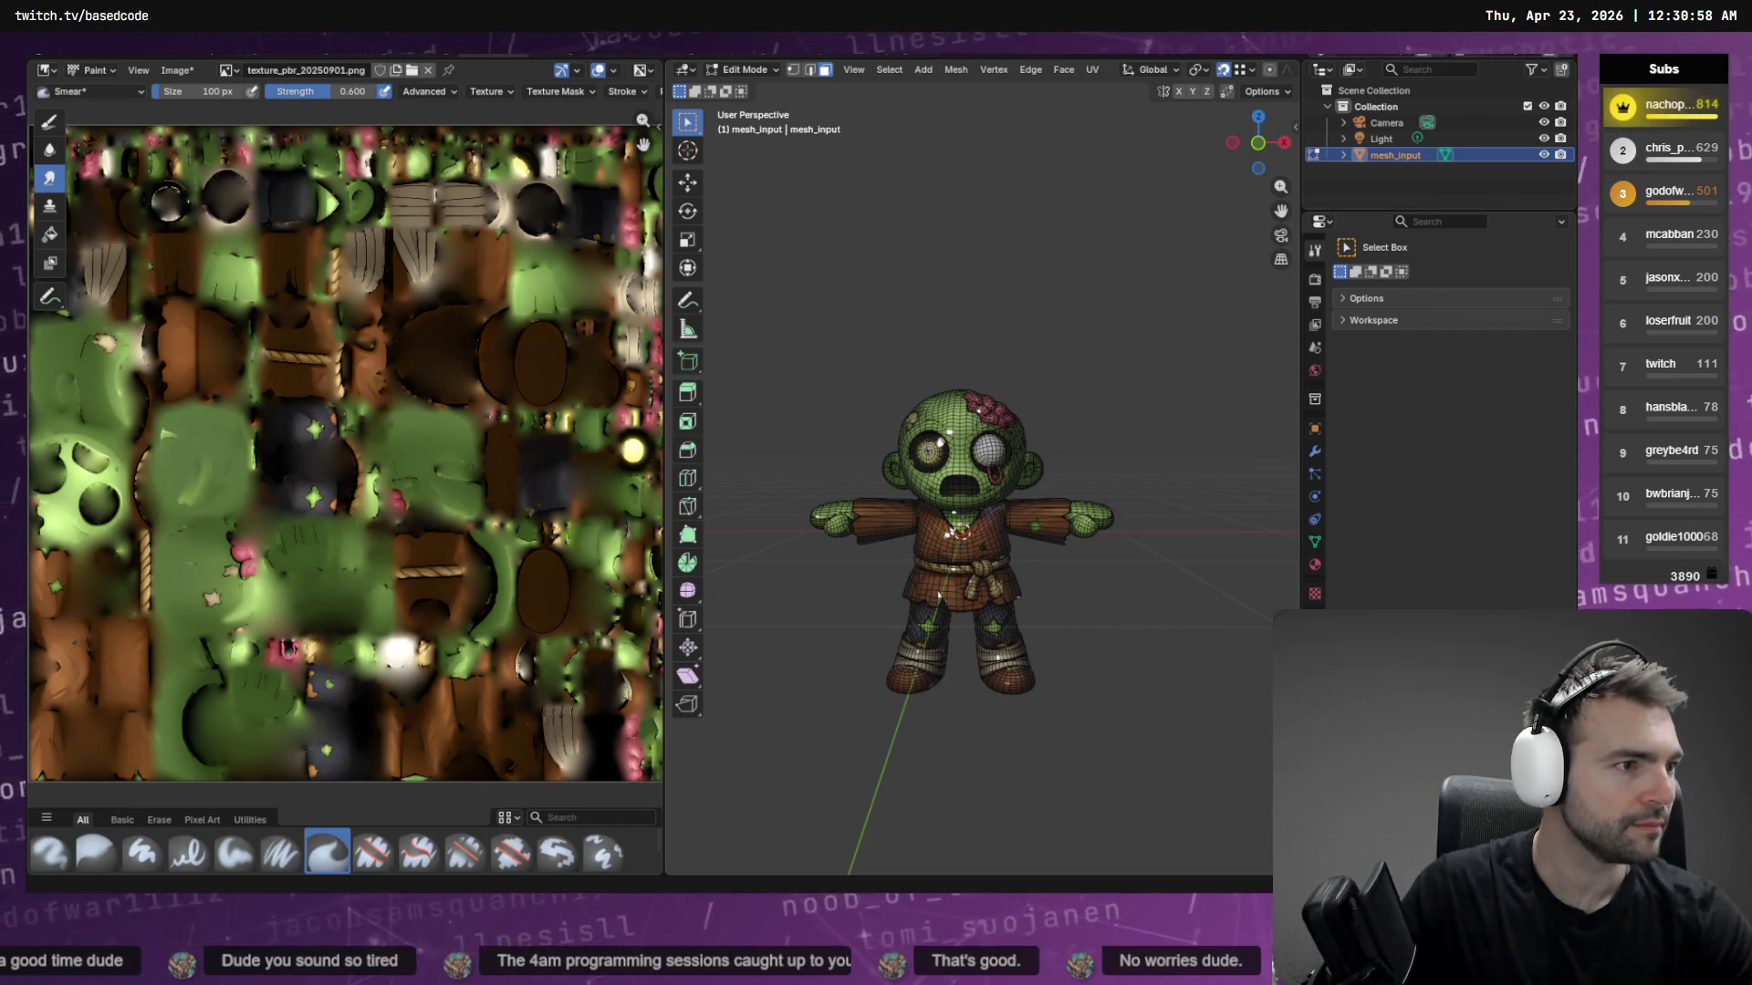
key(alt+Tab)
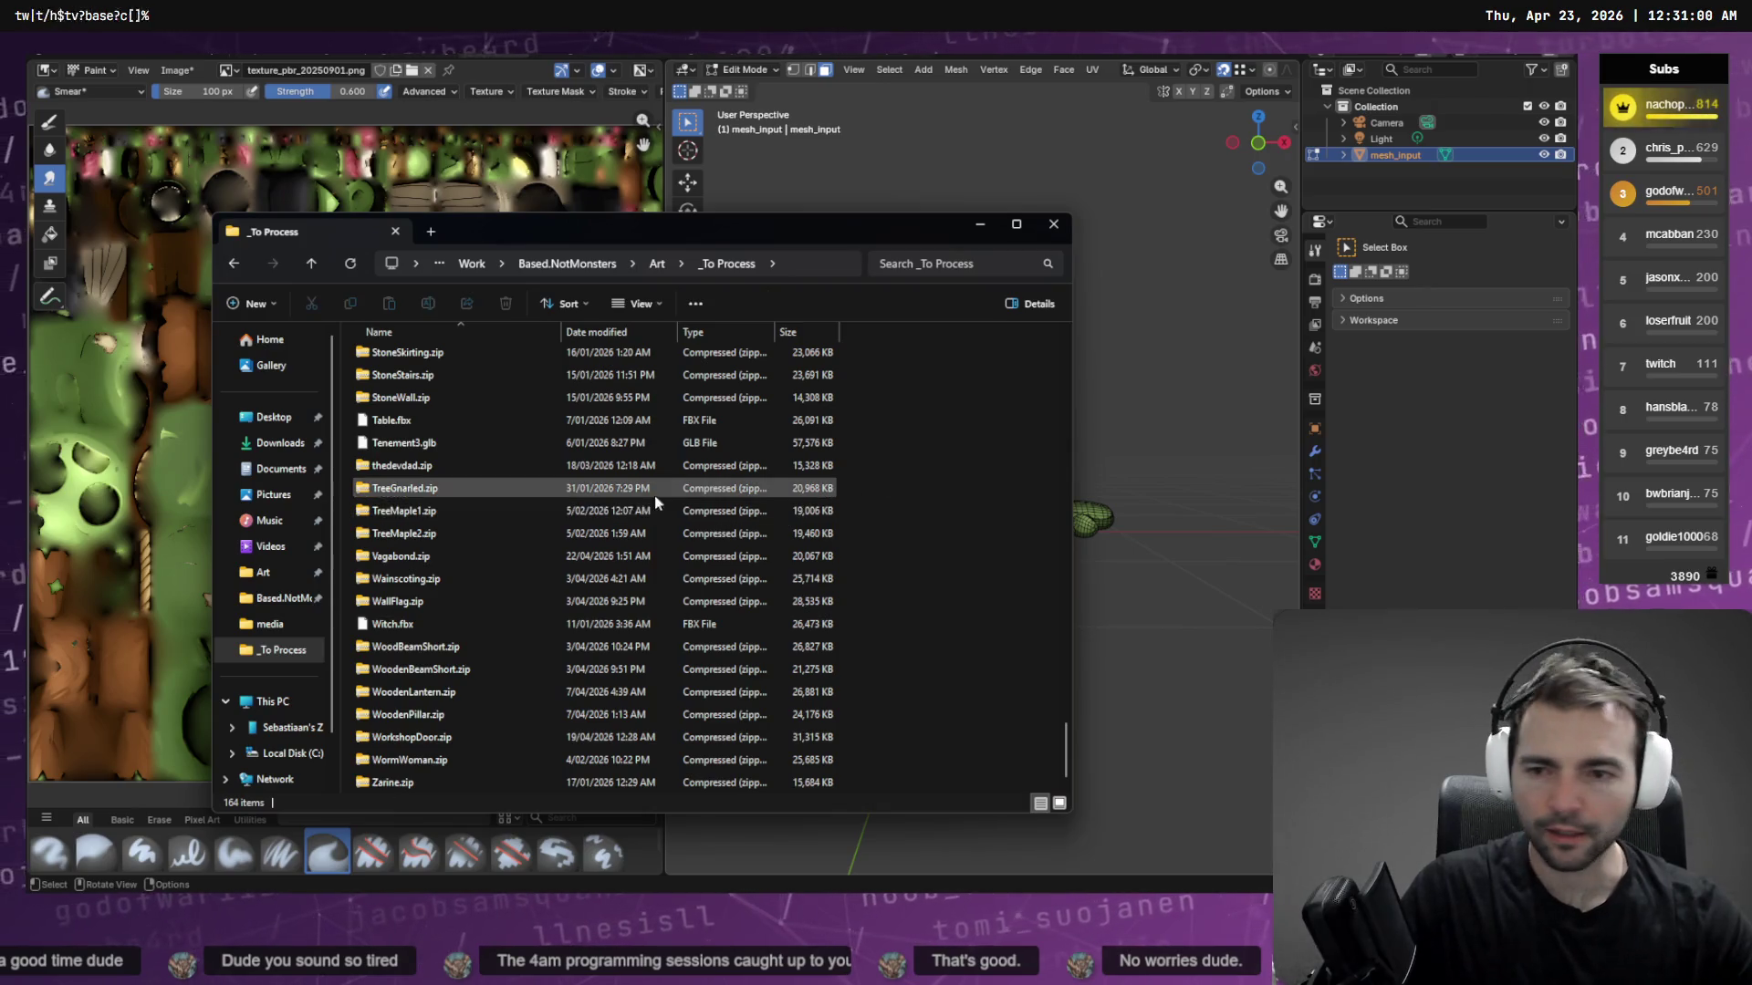
Open the Zombie folder in _To Process and select Zombie.obj
click(593, 492)
key(End)
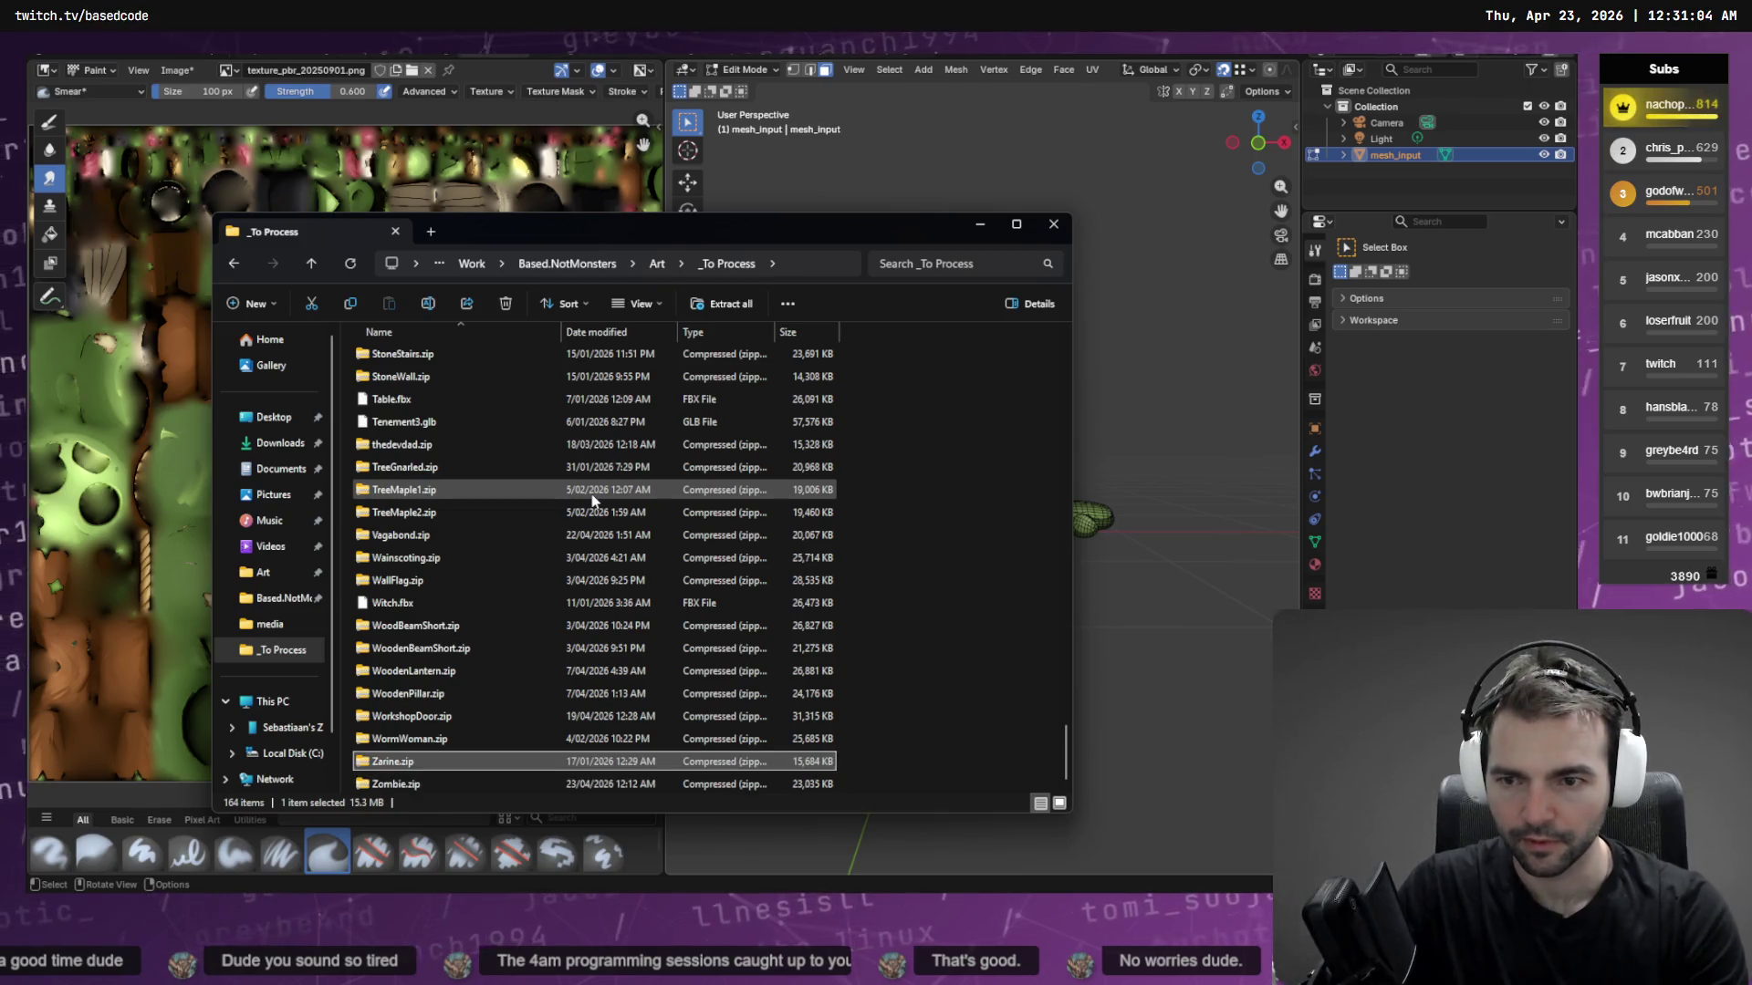
scroll(593, 456, up, 20)
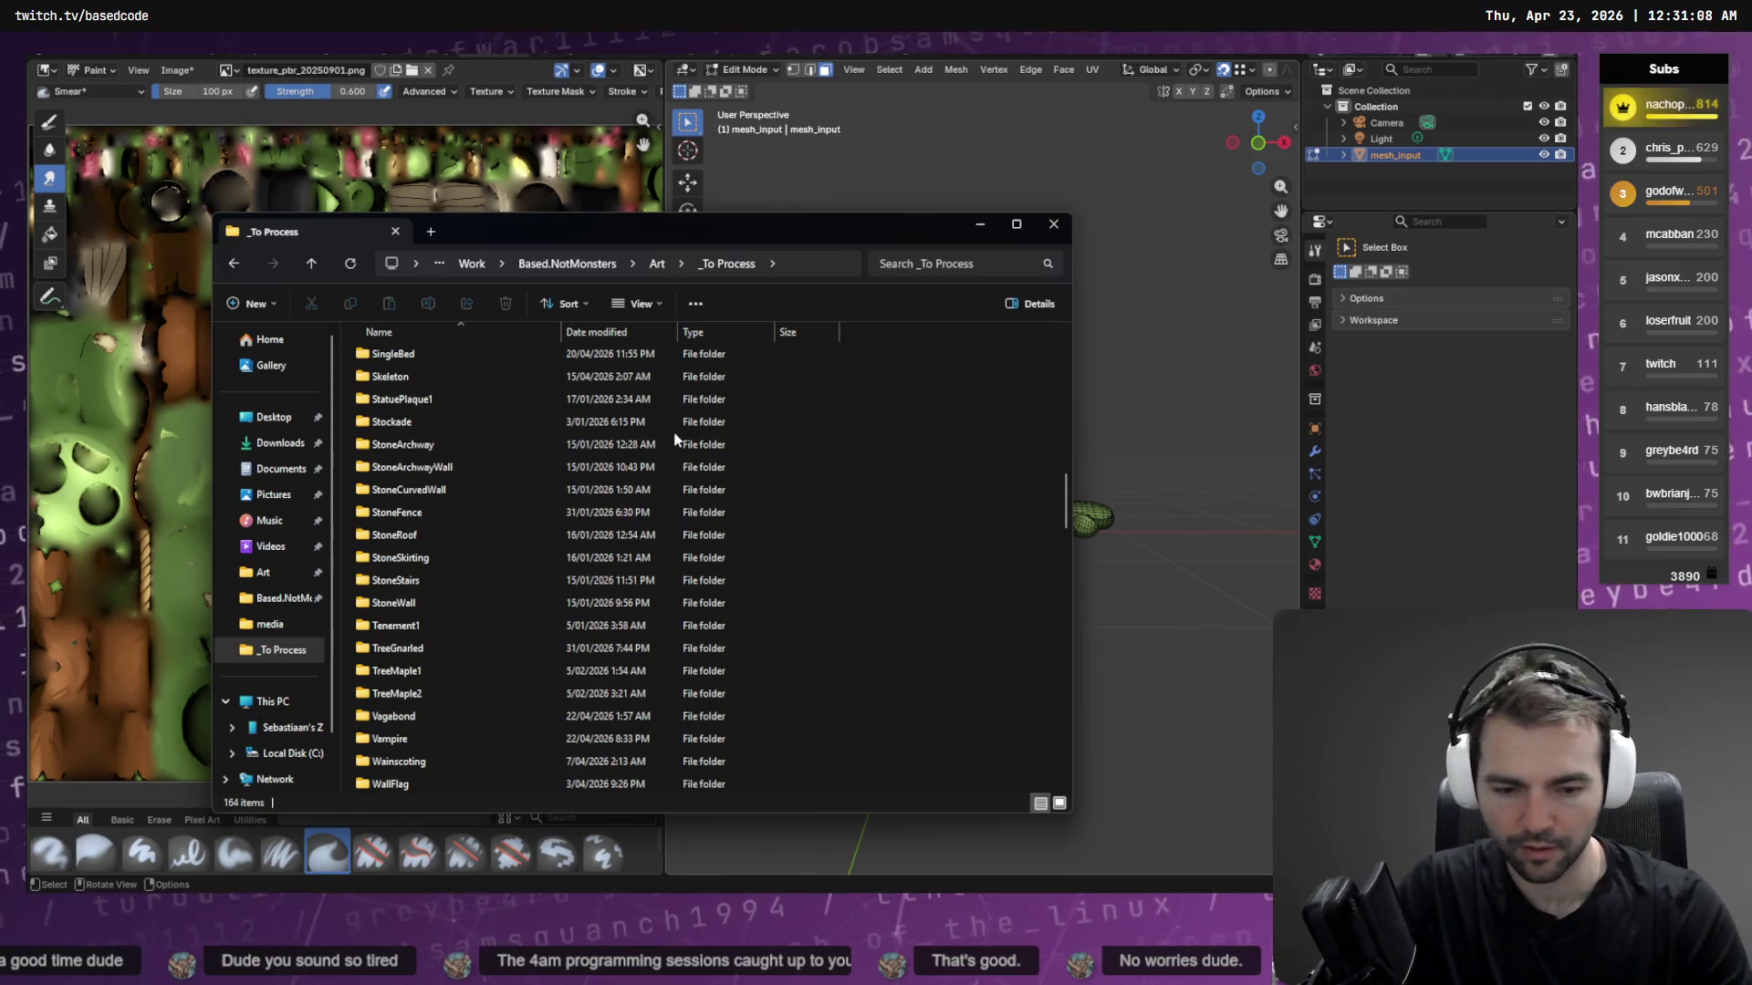
text(f)
key(Home)
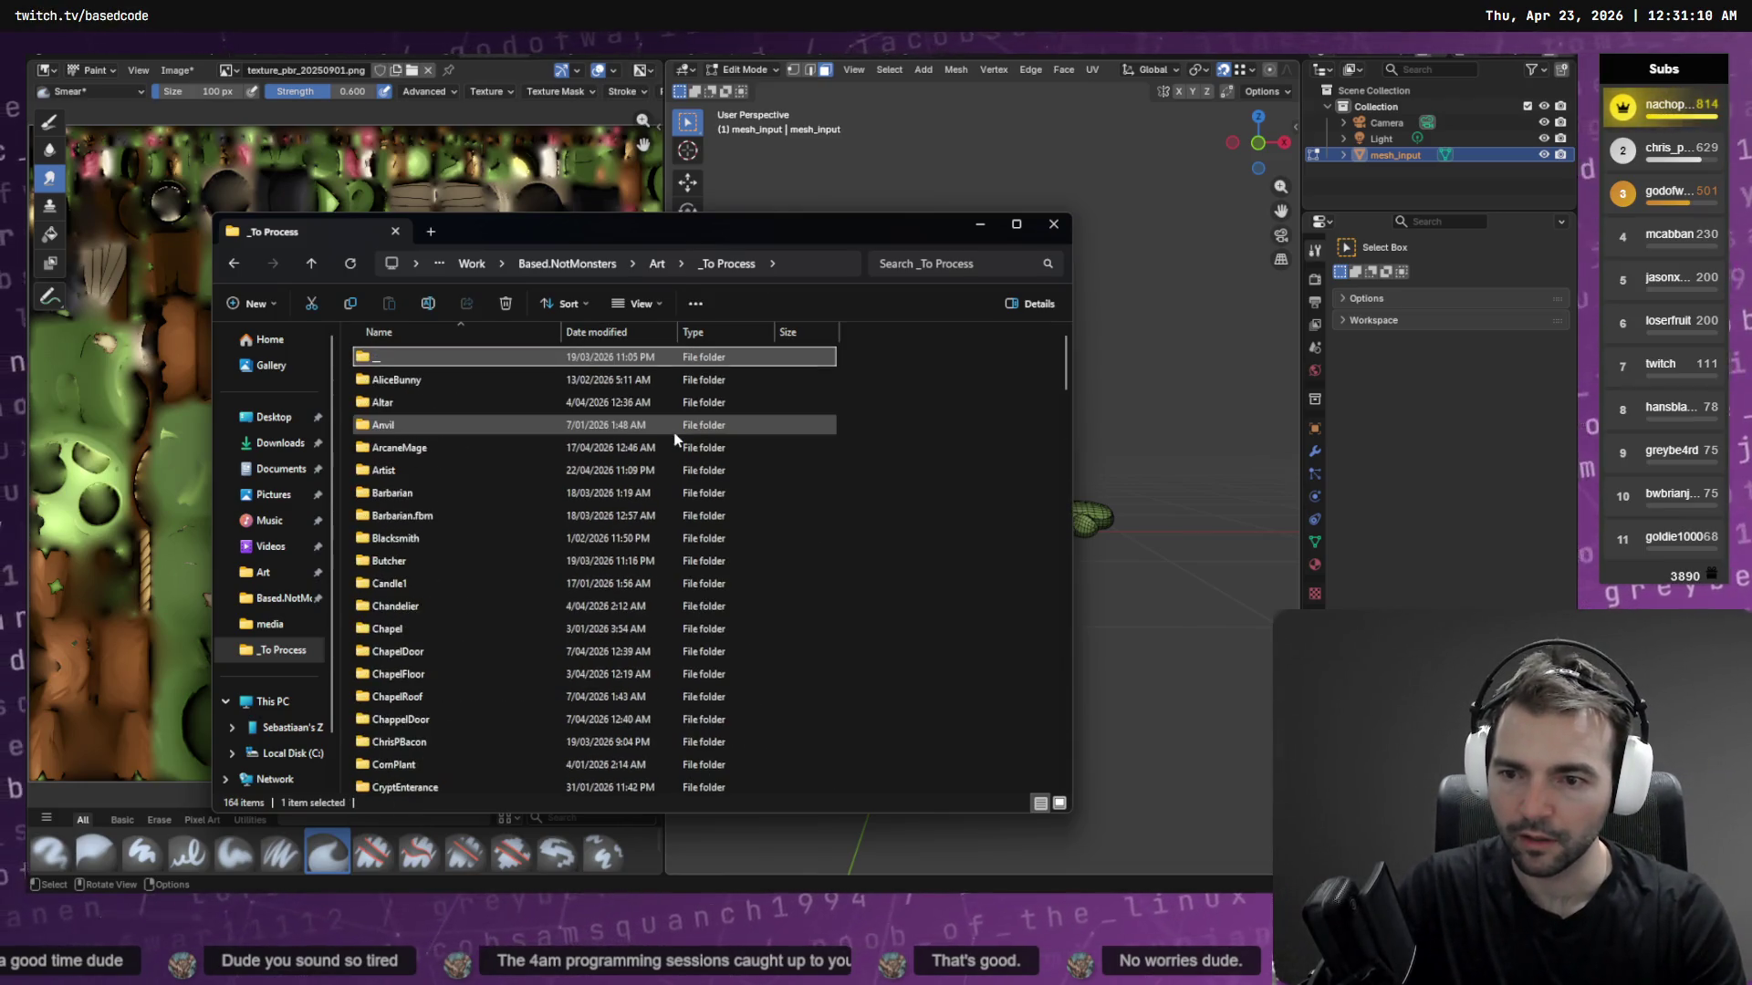
text(z)
key(Down)
key(Return)
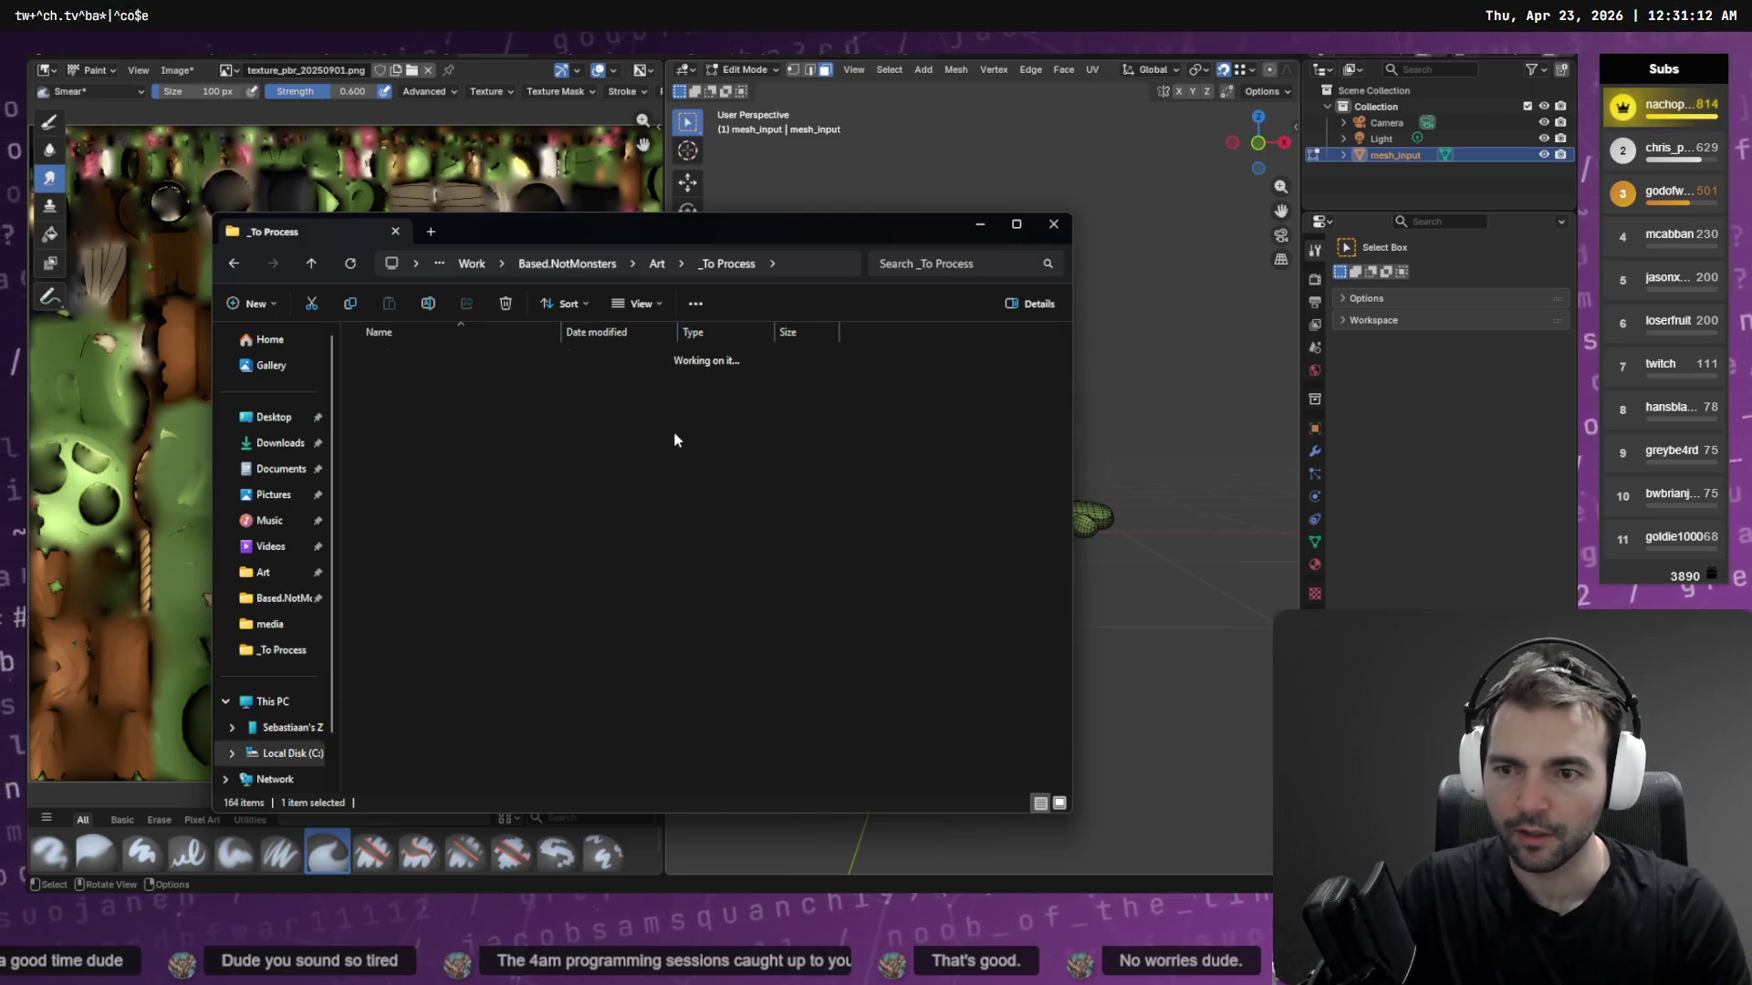
click(843, 374)
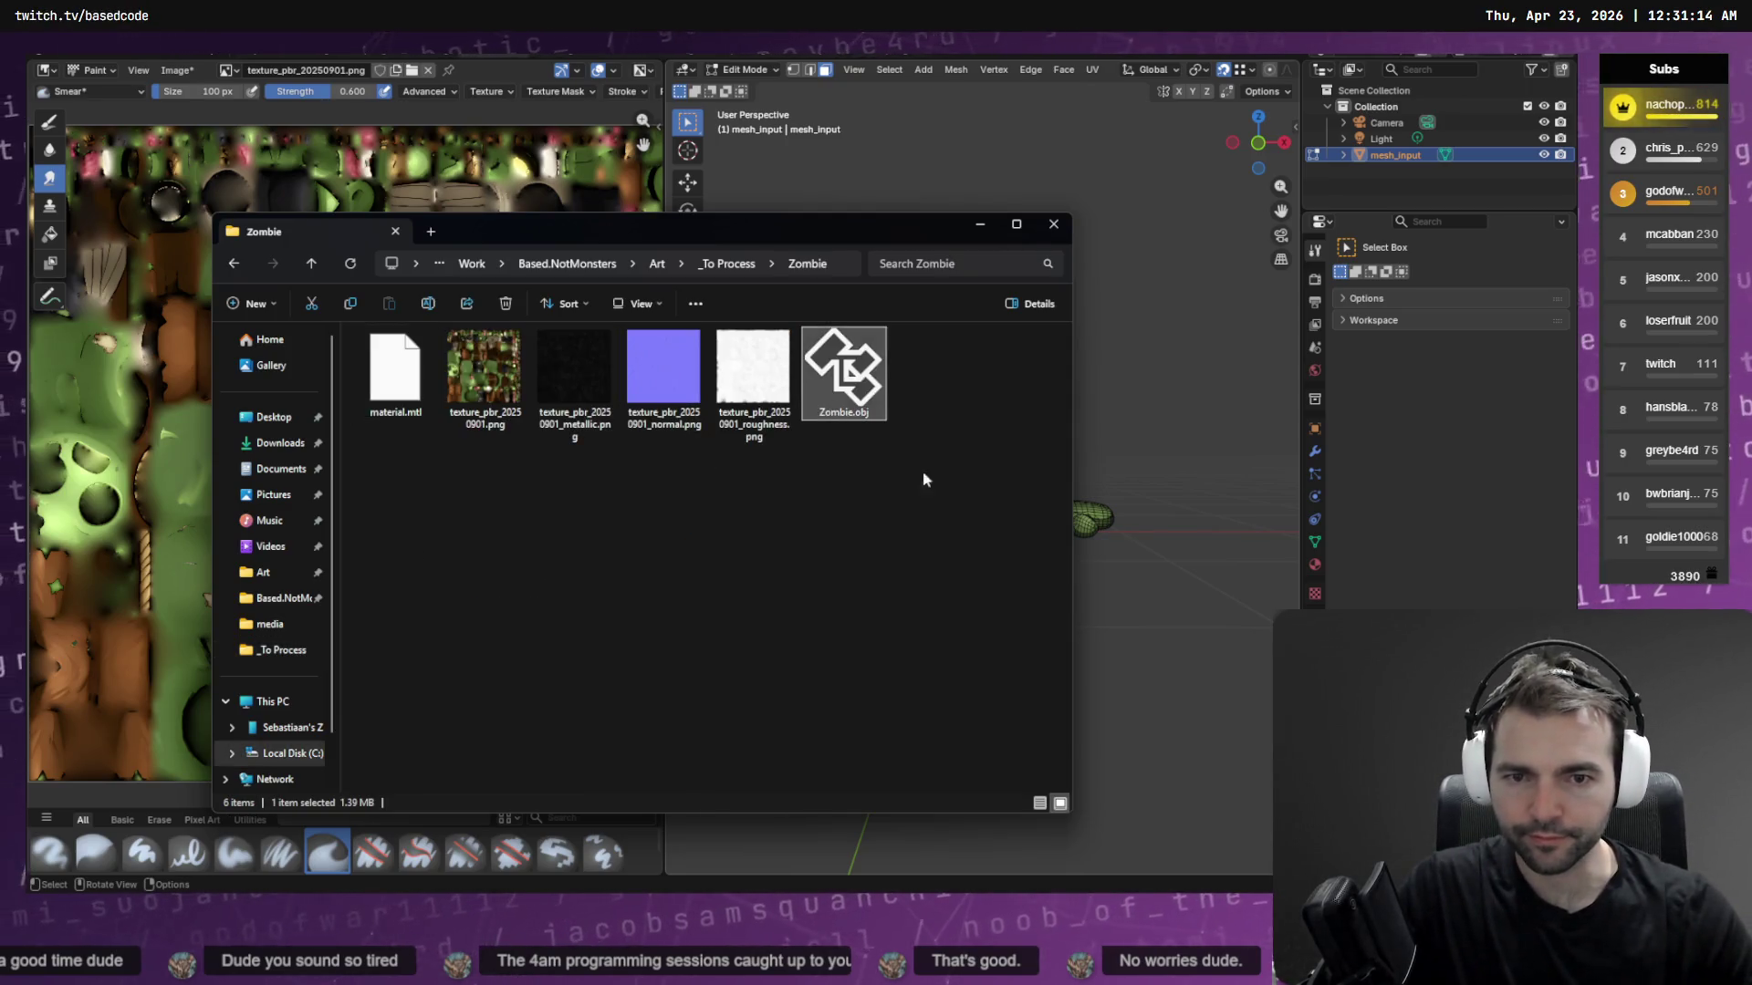
key(Return)
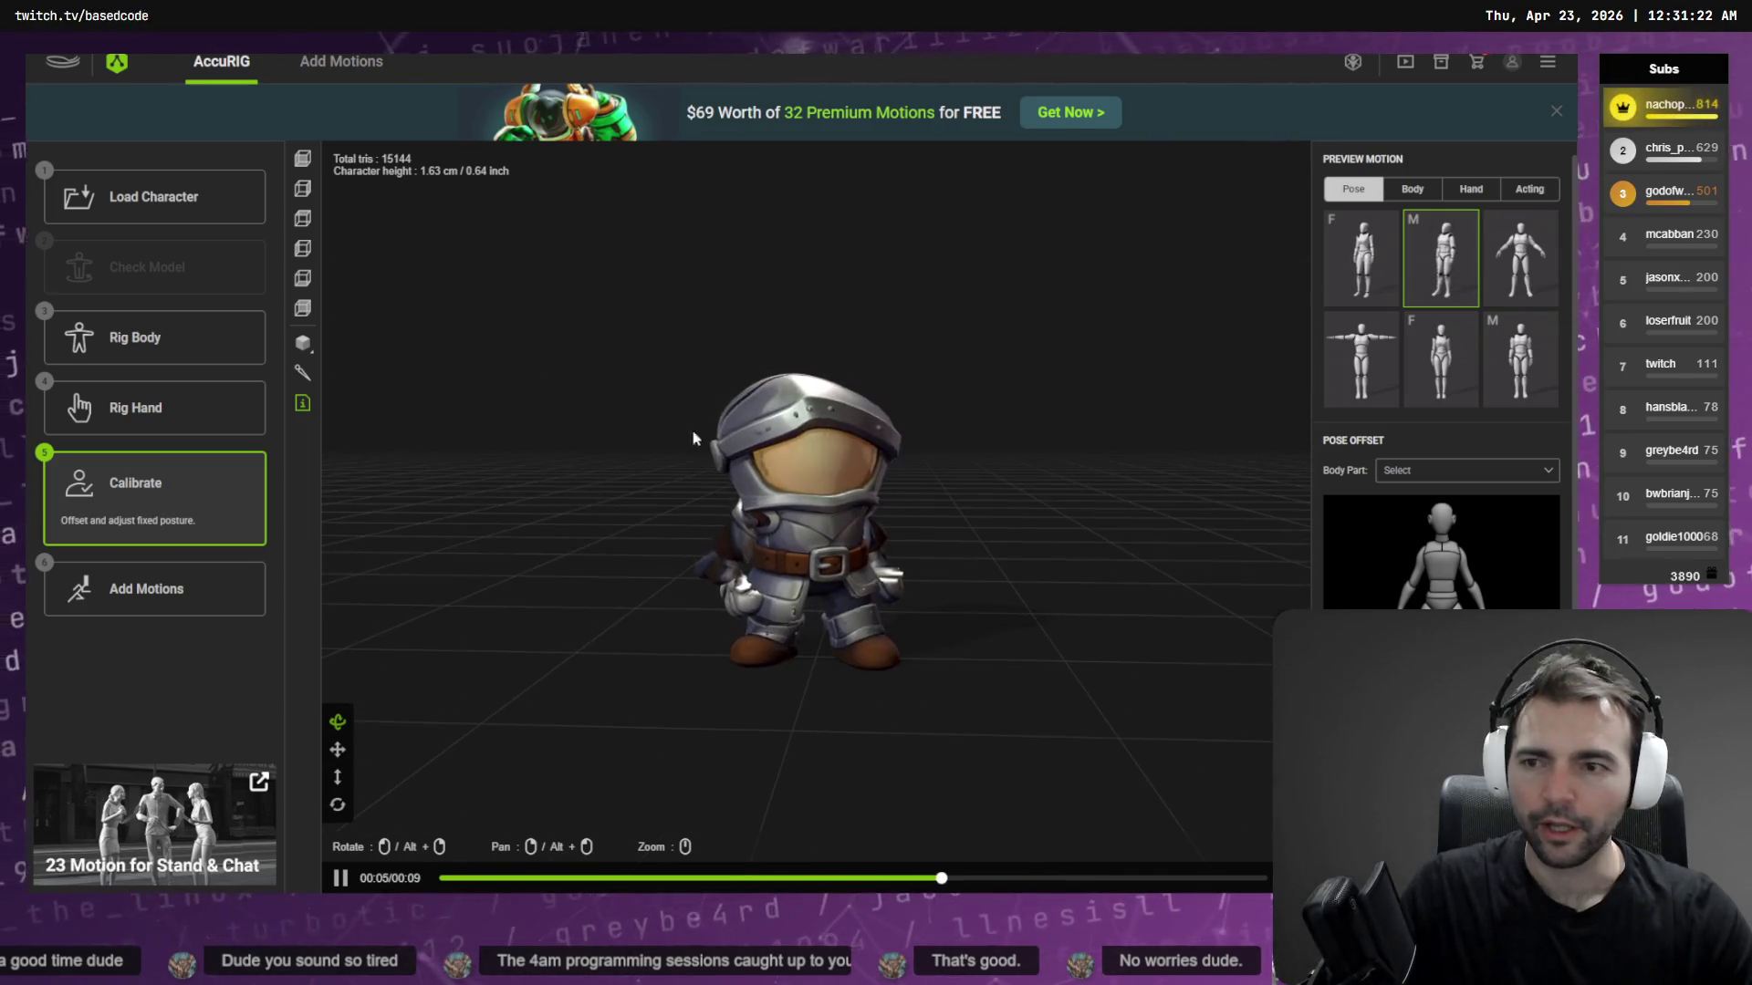
Start loading a new character and open the file picker at the _To Process folder
click(146, 354)
mouse_move(849, 445)
right_down()
mouse_move(383, 310)
mouse_move(205, 232)
right_up()
click(209, 218)
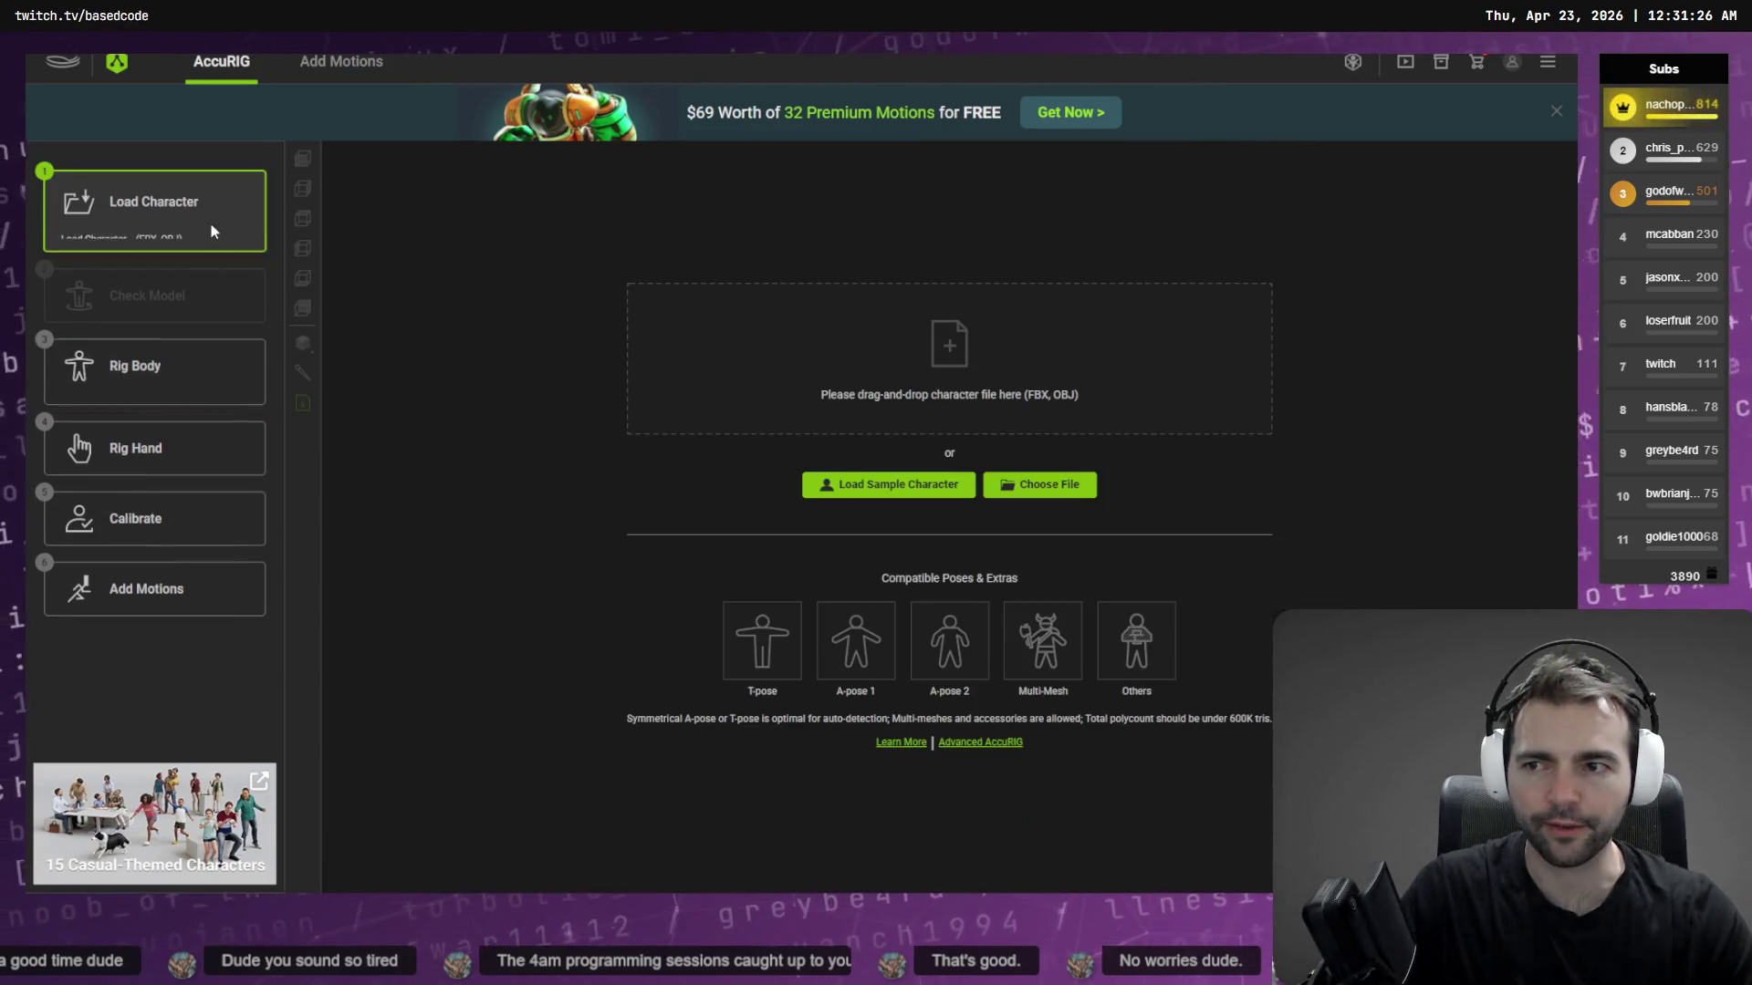
click(960, 373)
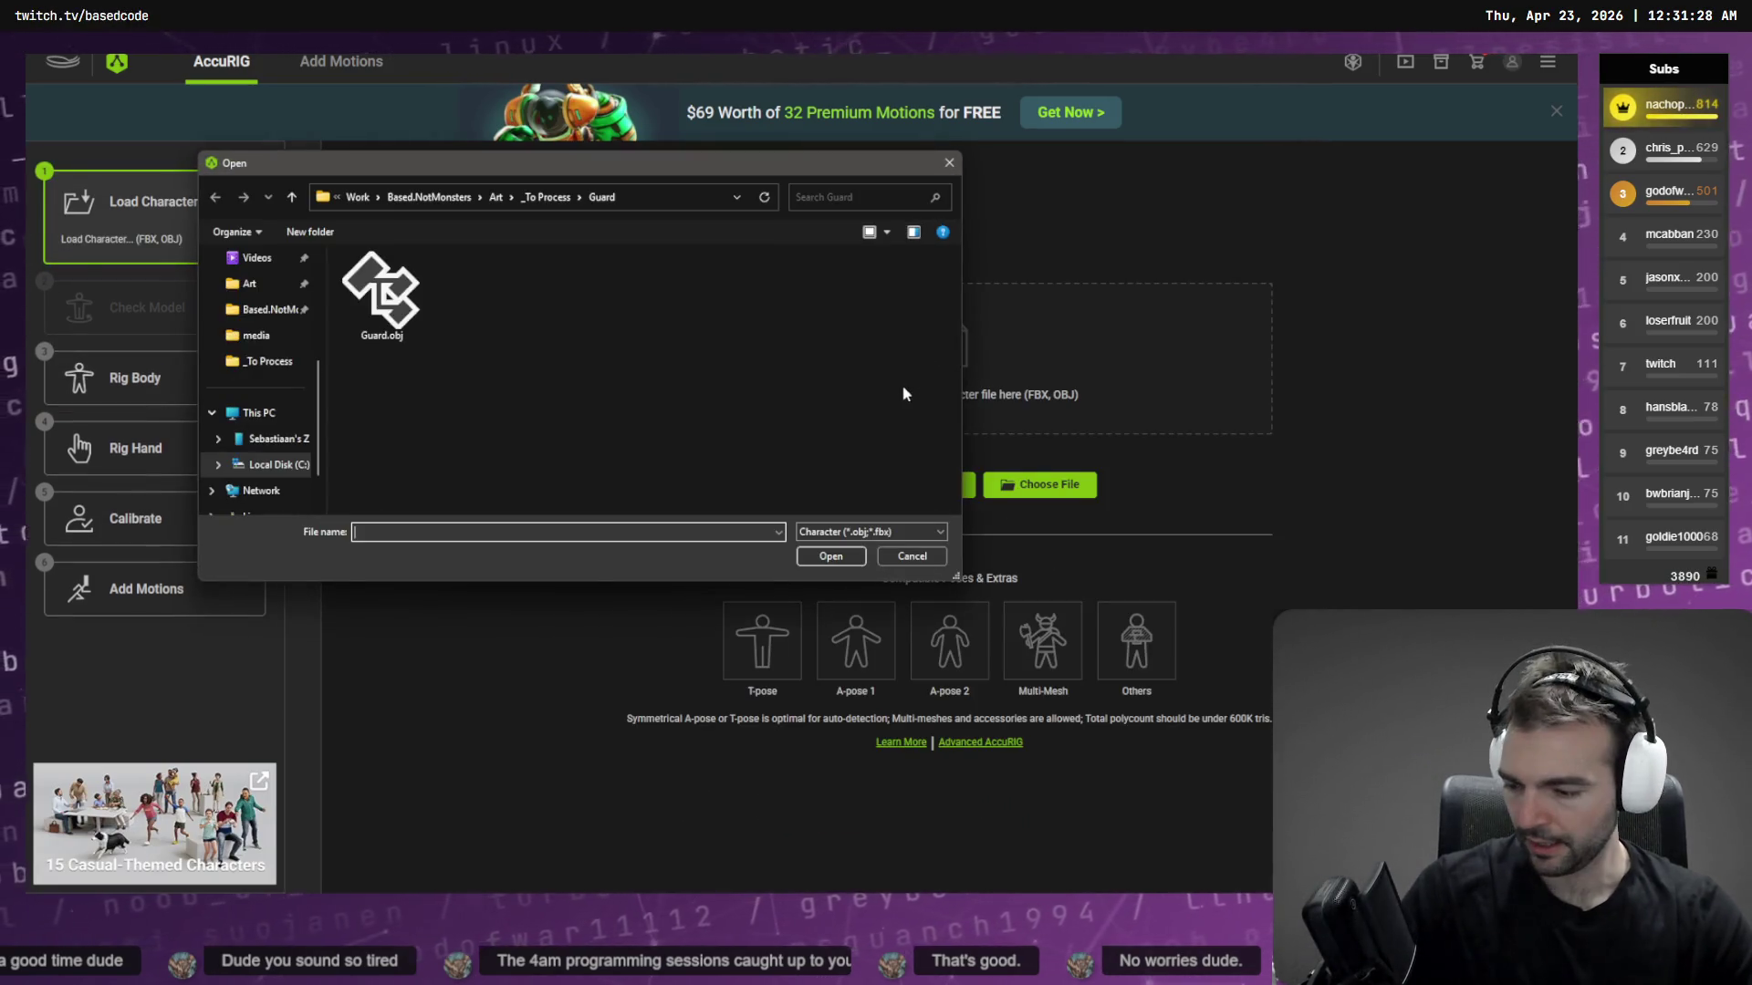
click(542, 198)
click(420, 301)
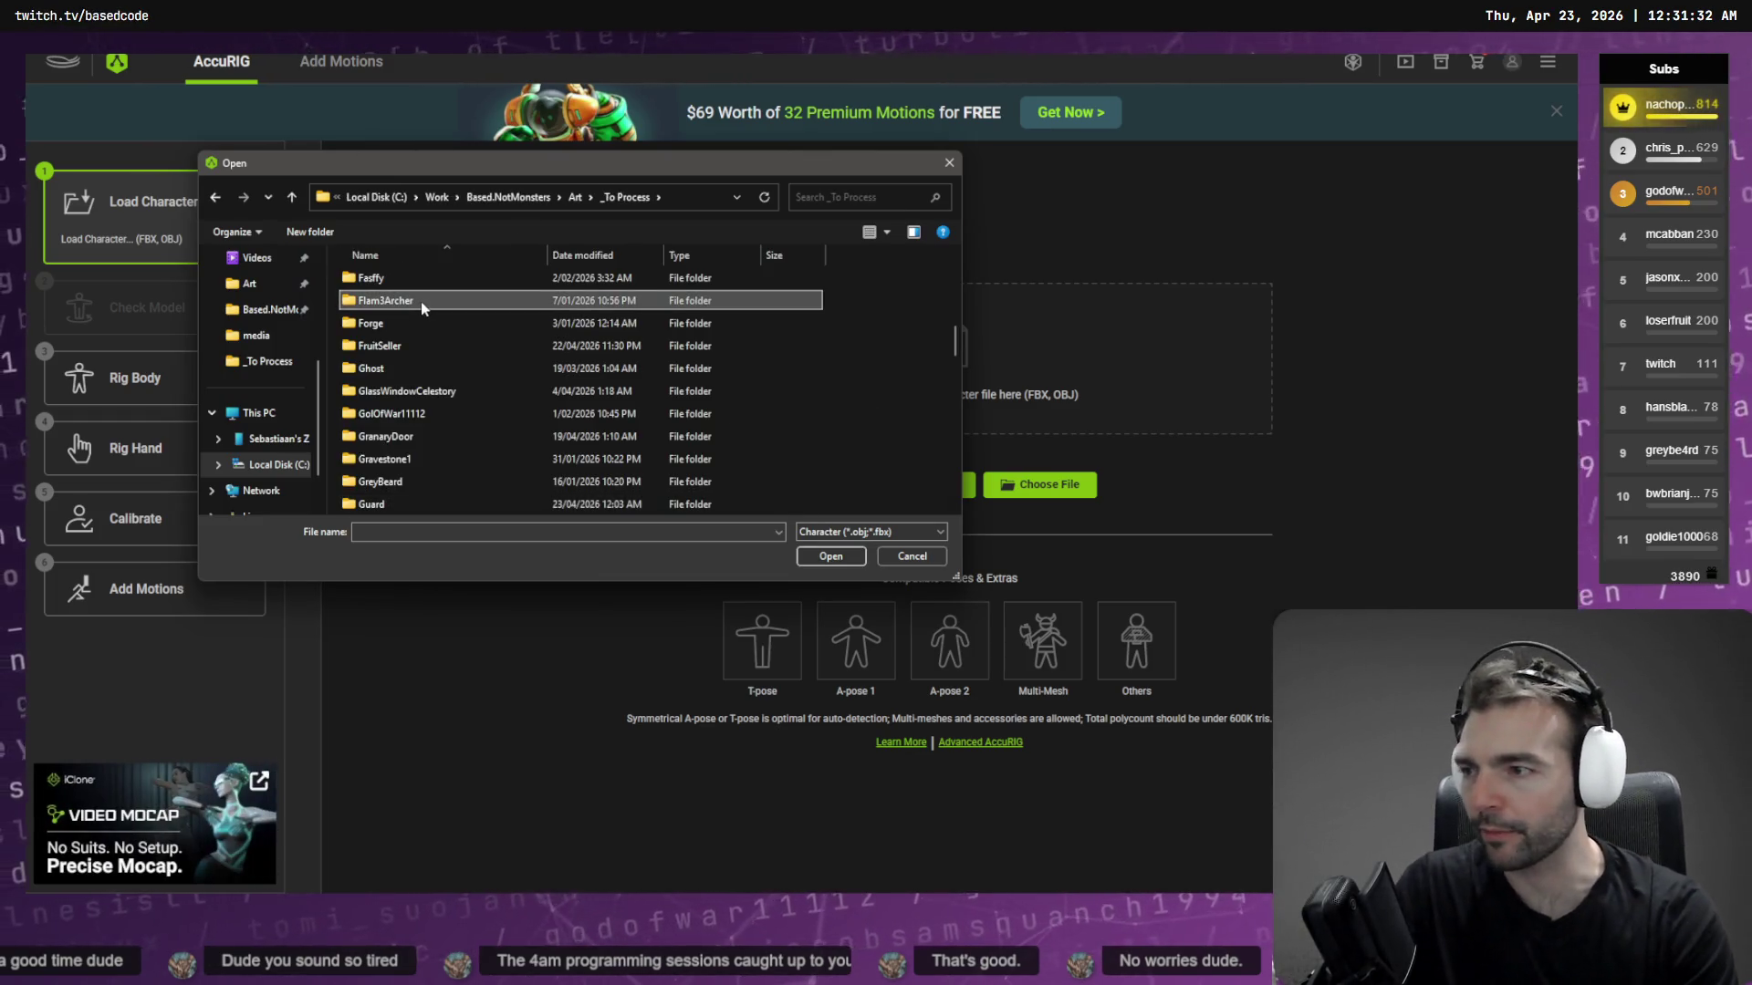
key(Home)
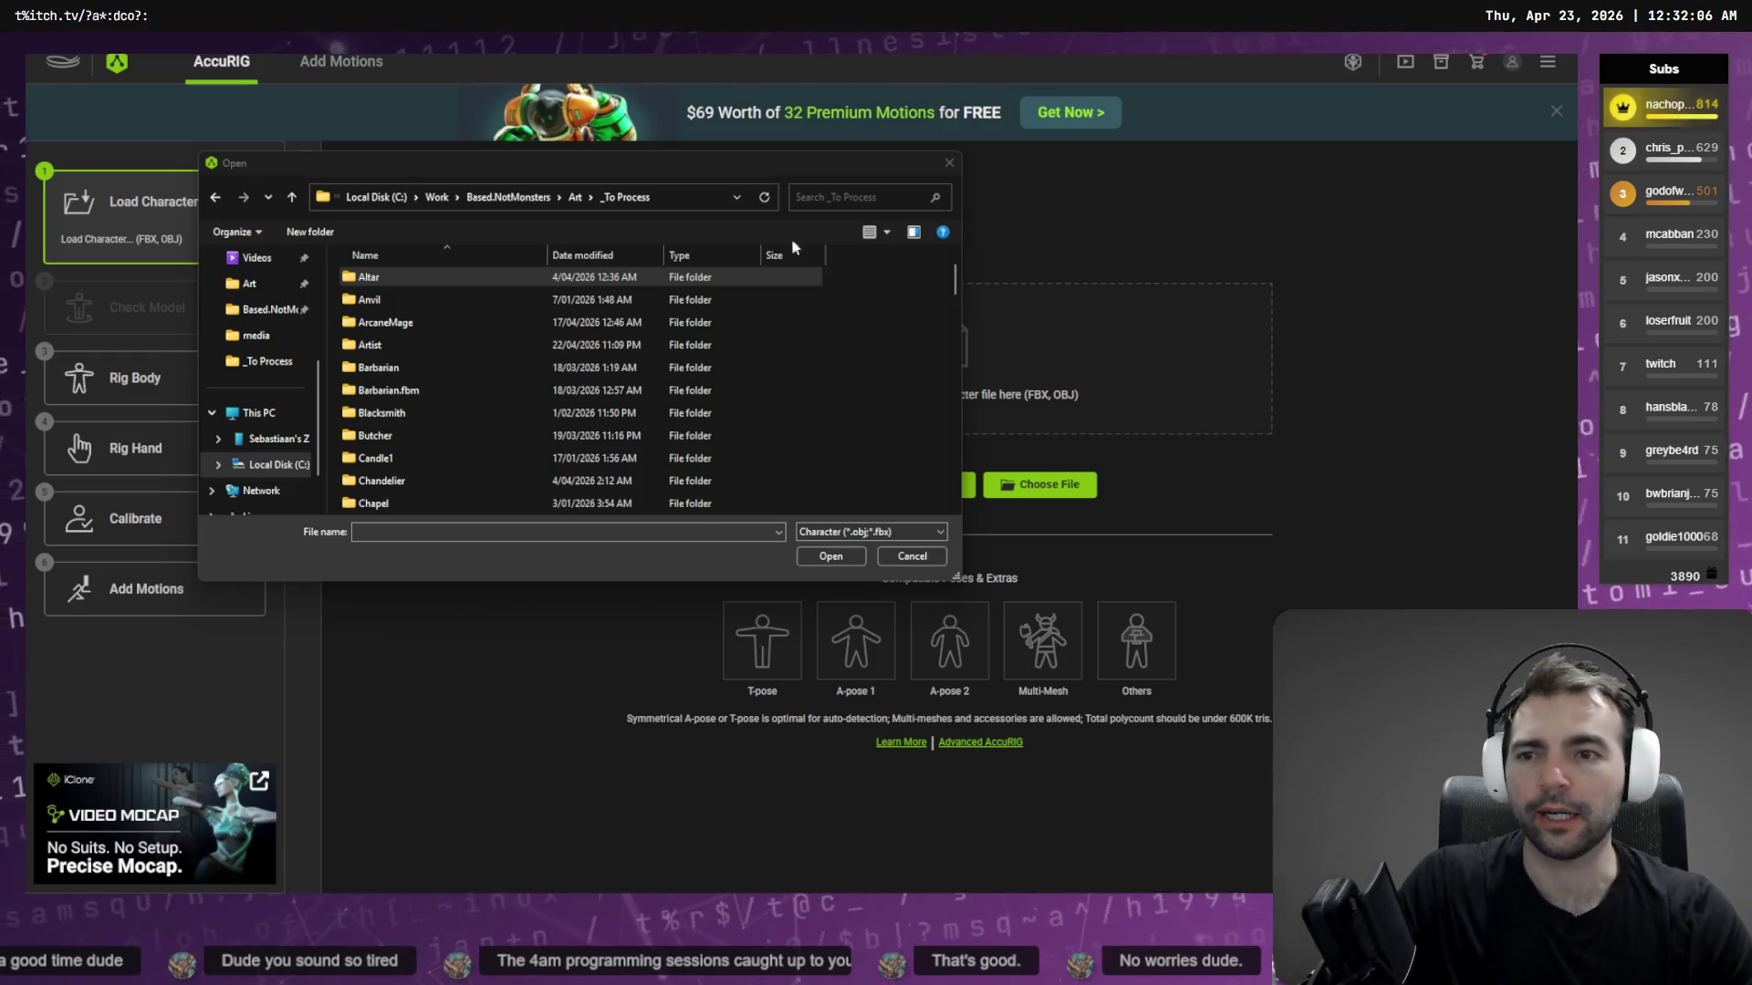
Open the Zombie folder and import the zombie model into AccuRIG
click(743, 367)
scroll(720, 360, down, 2)
scroll(612, 356, up, 2)
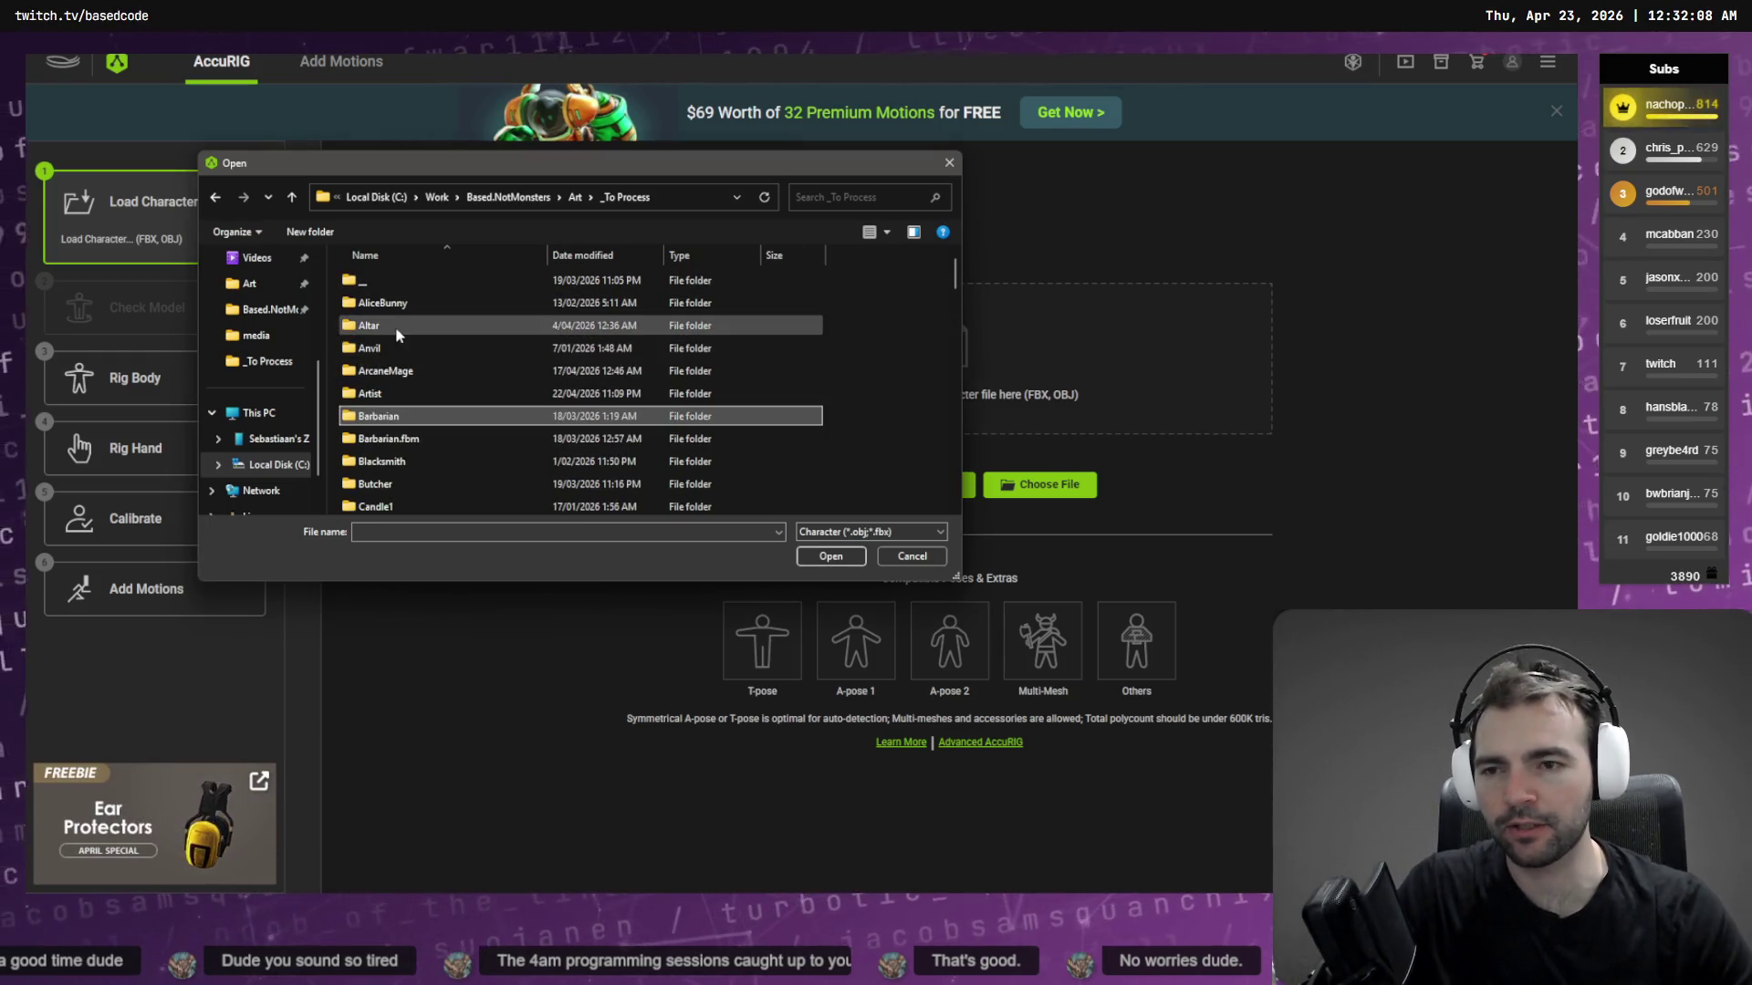
click(411, 302)
drag(511, 162, 579, 236)
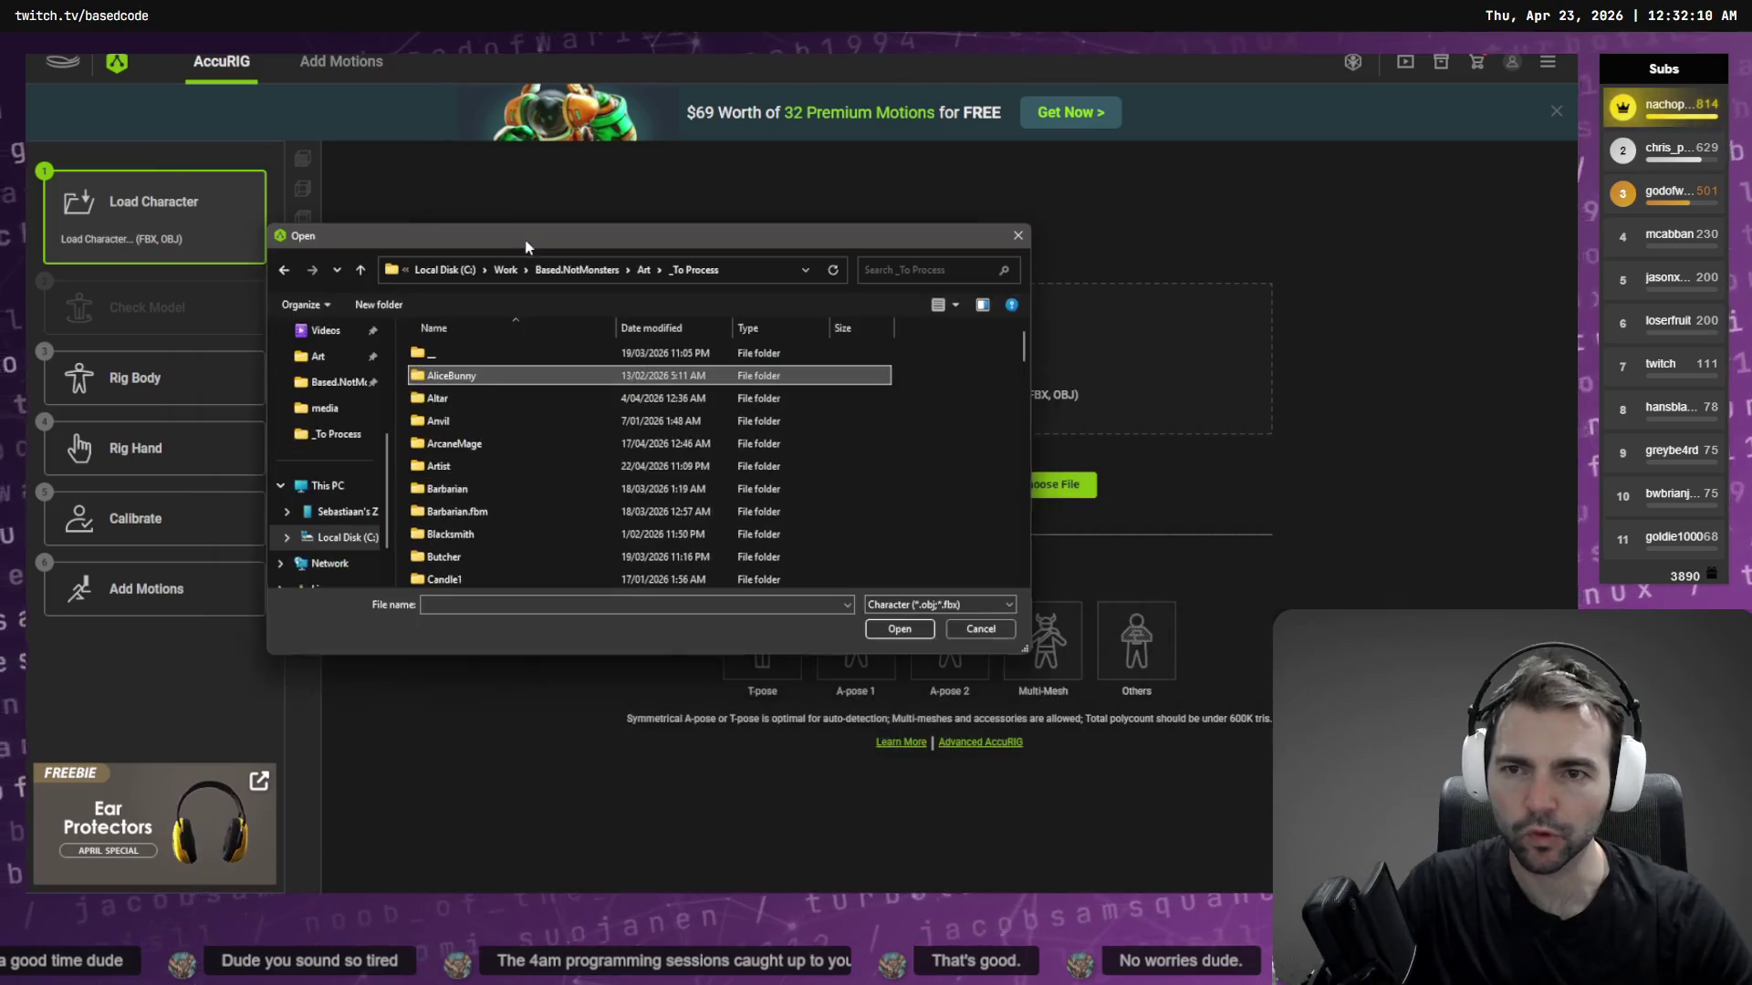
text(zo)
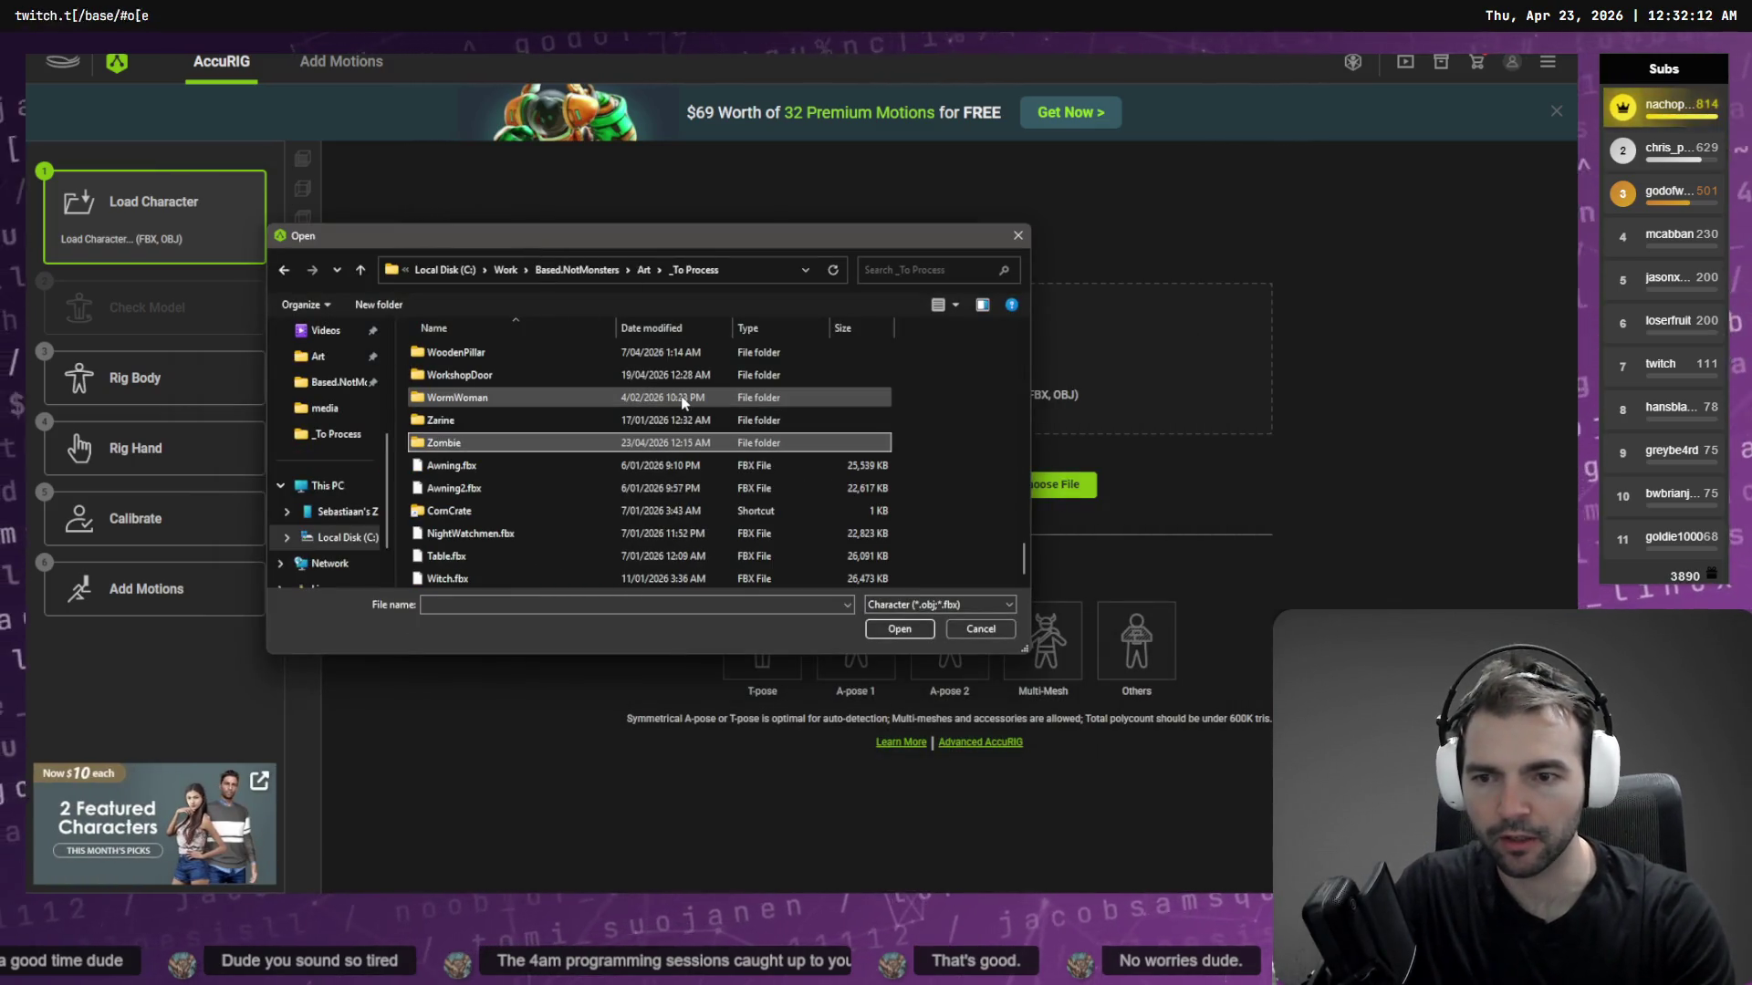
key(Return)
double_click(452, 370)
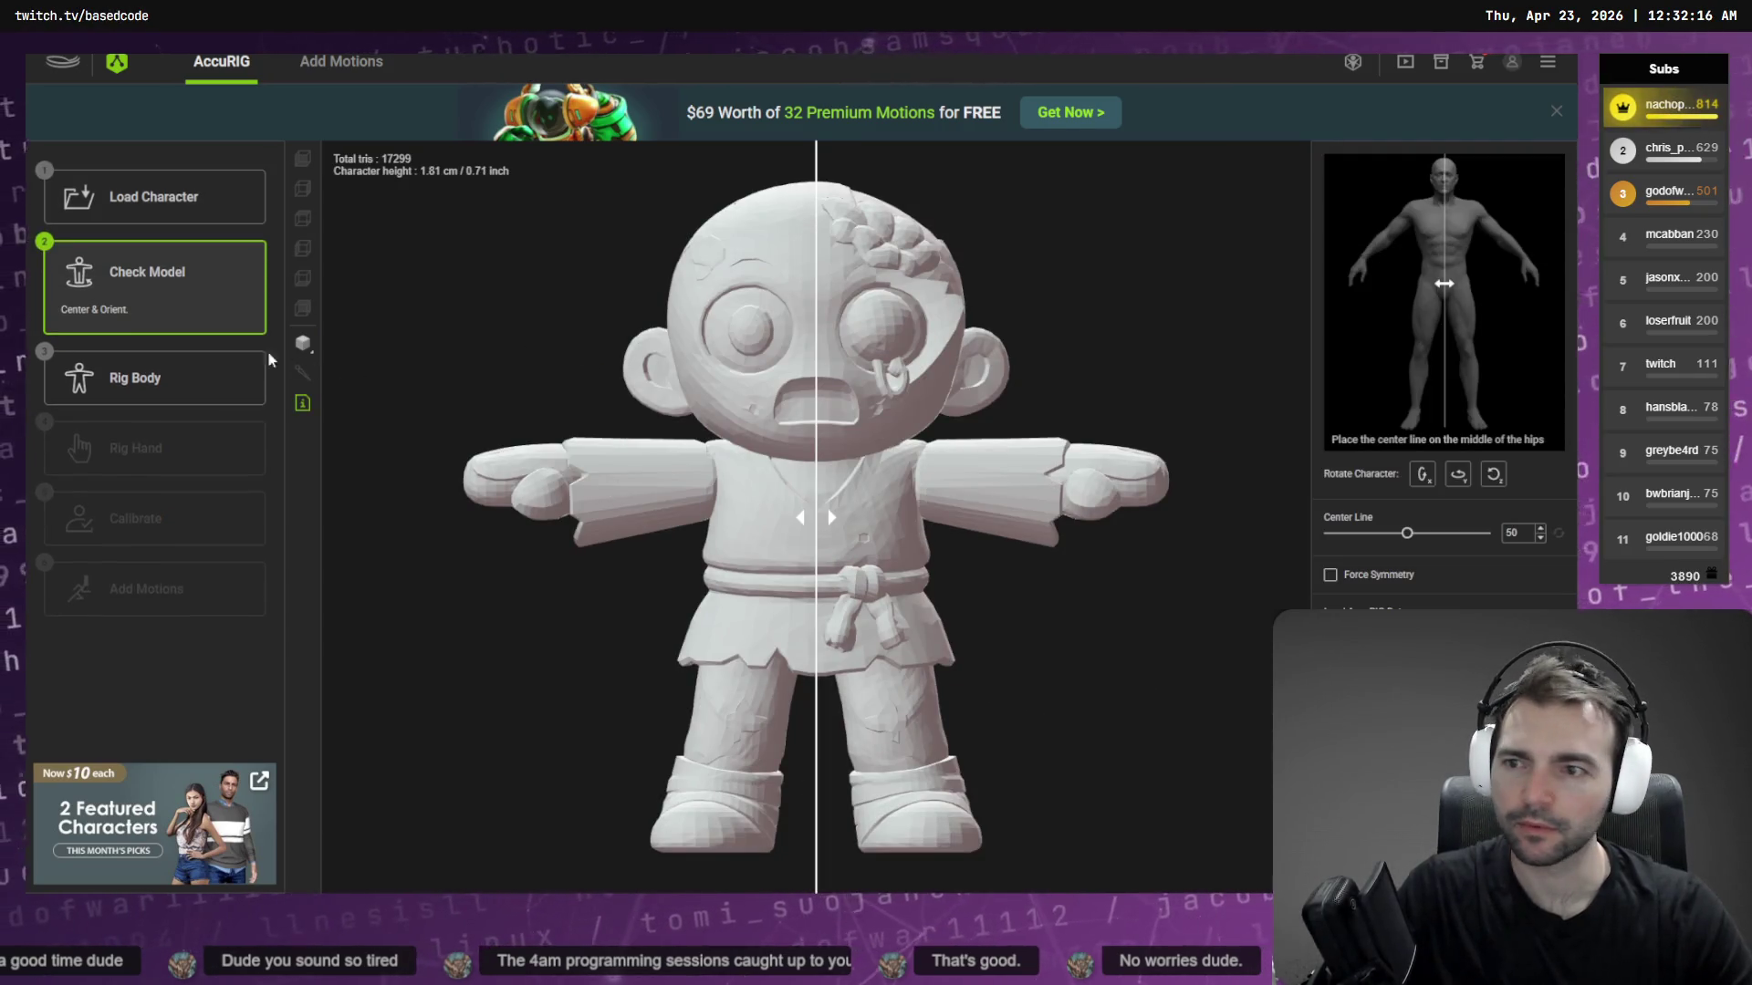
Move the zombie on to the Rig Body step
click(260, 363)
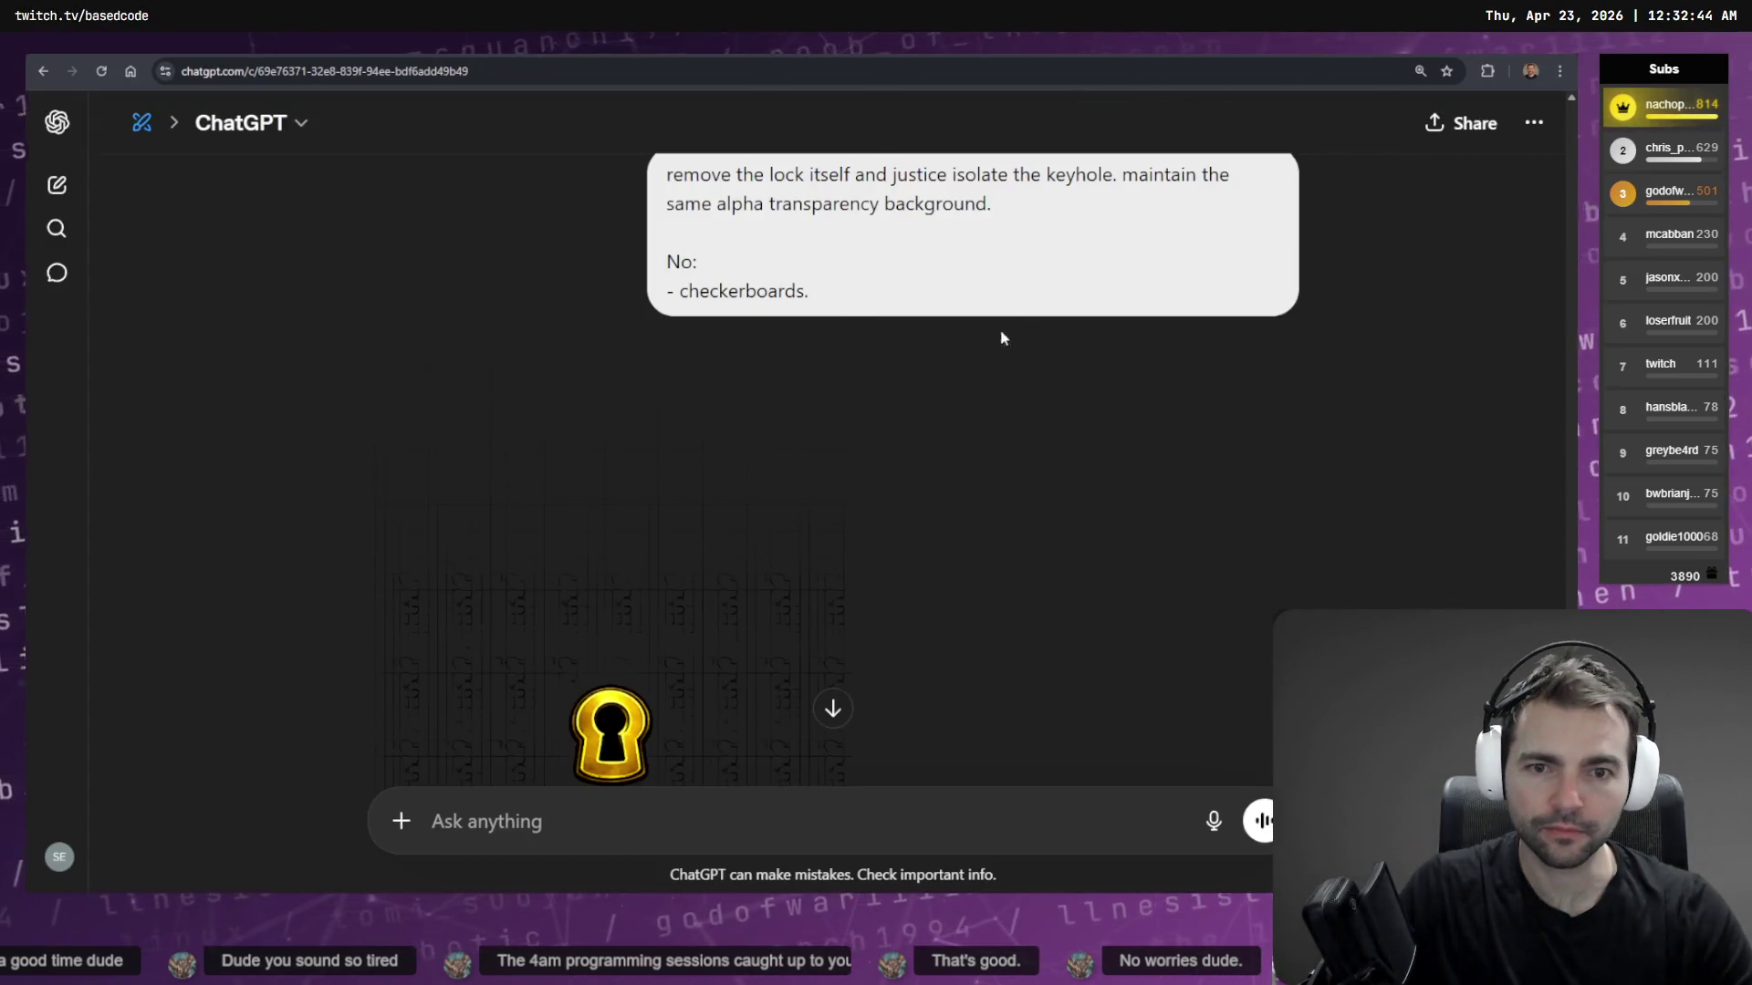
Copy the full-size golden keyhole image, then open a new tab with the Apps bookmarks
click(803, 465)
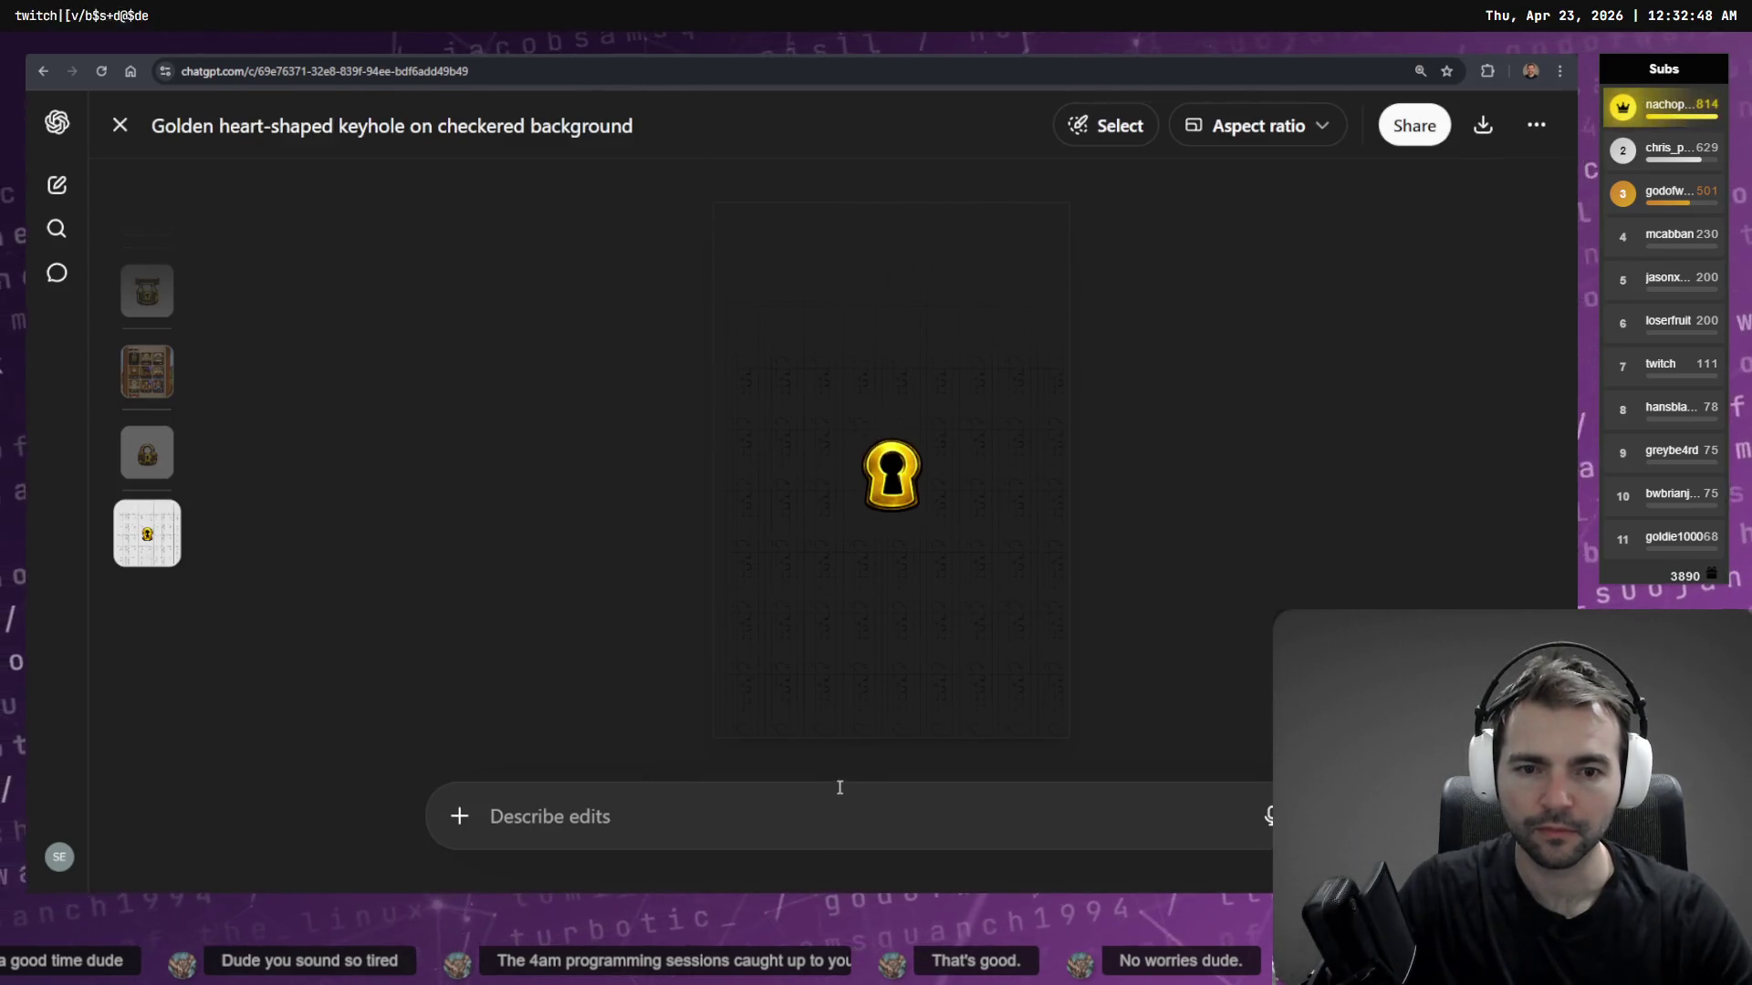
right_click(917, 449)
click(999, 507)
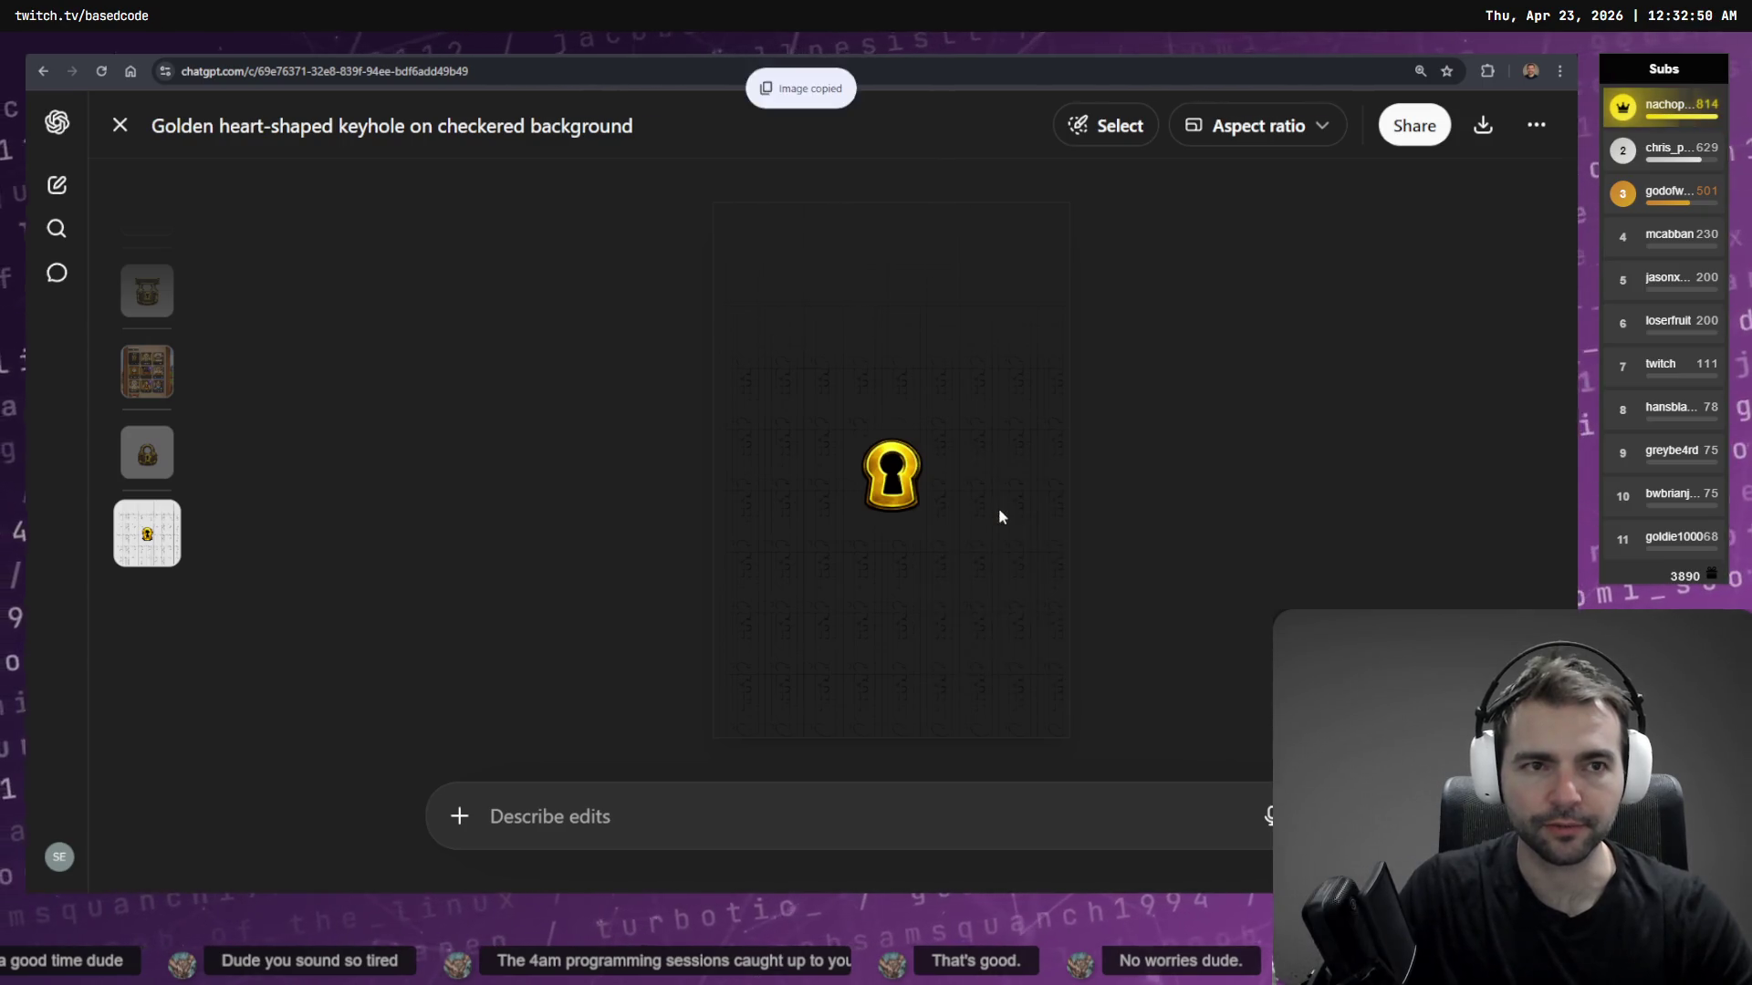
key(ctrl+t)
click(228, 100)
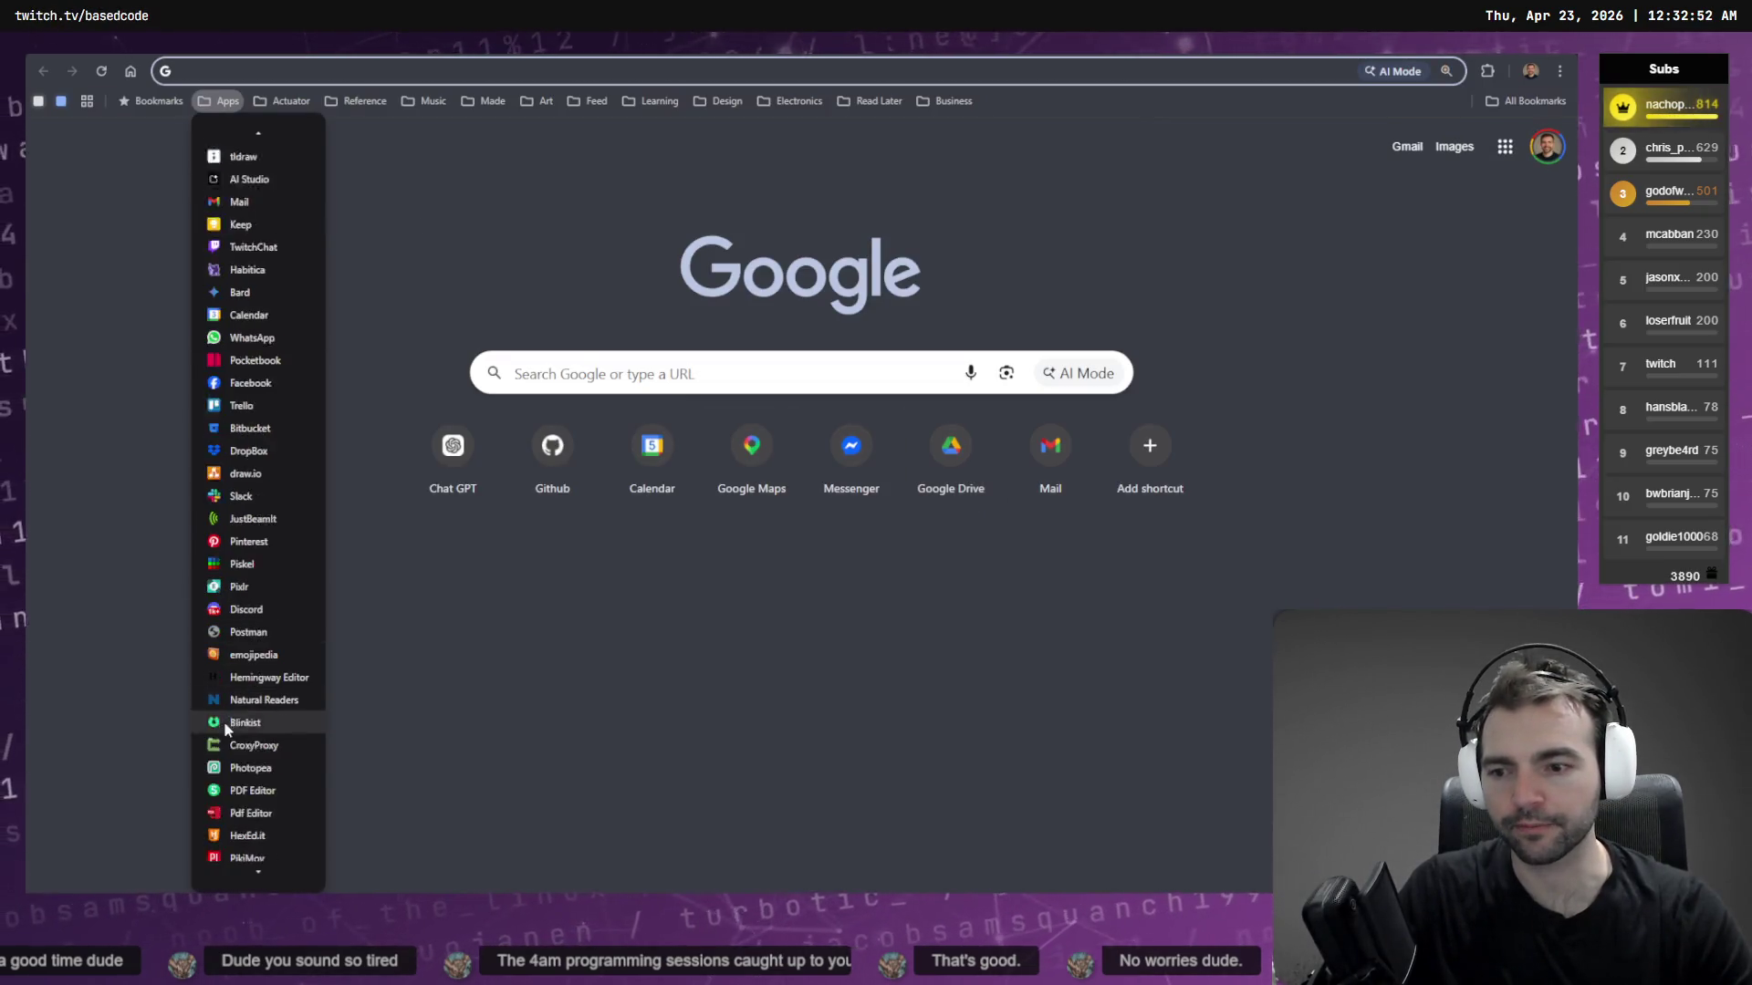
Paste the keyhole image into Photopea and crop it tightly around the gold keyhole
click(285, 767)
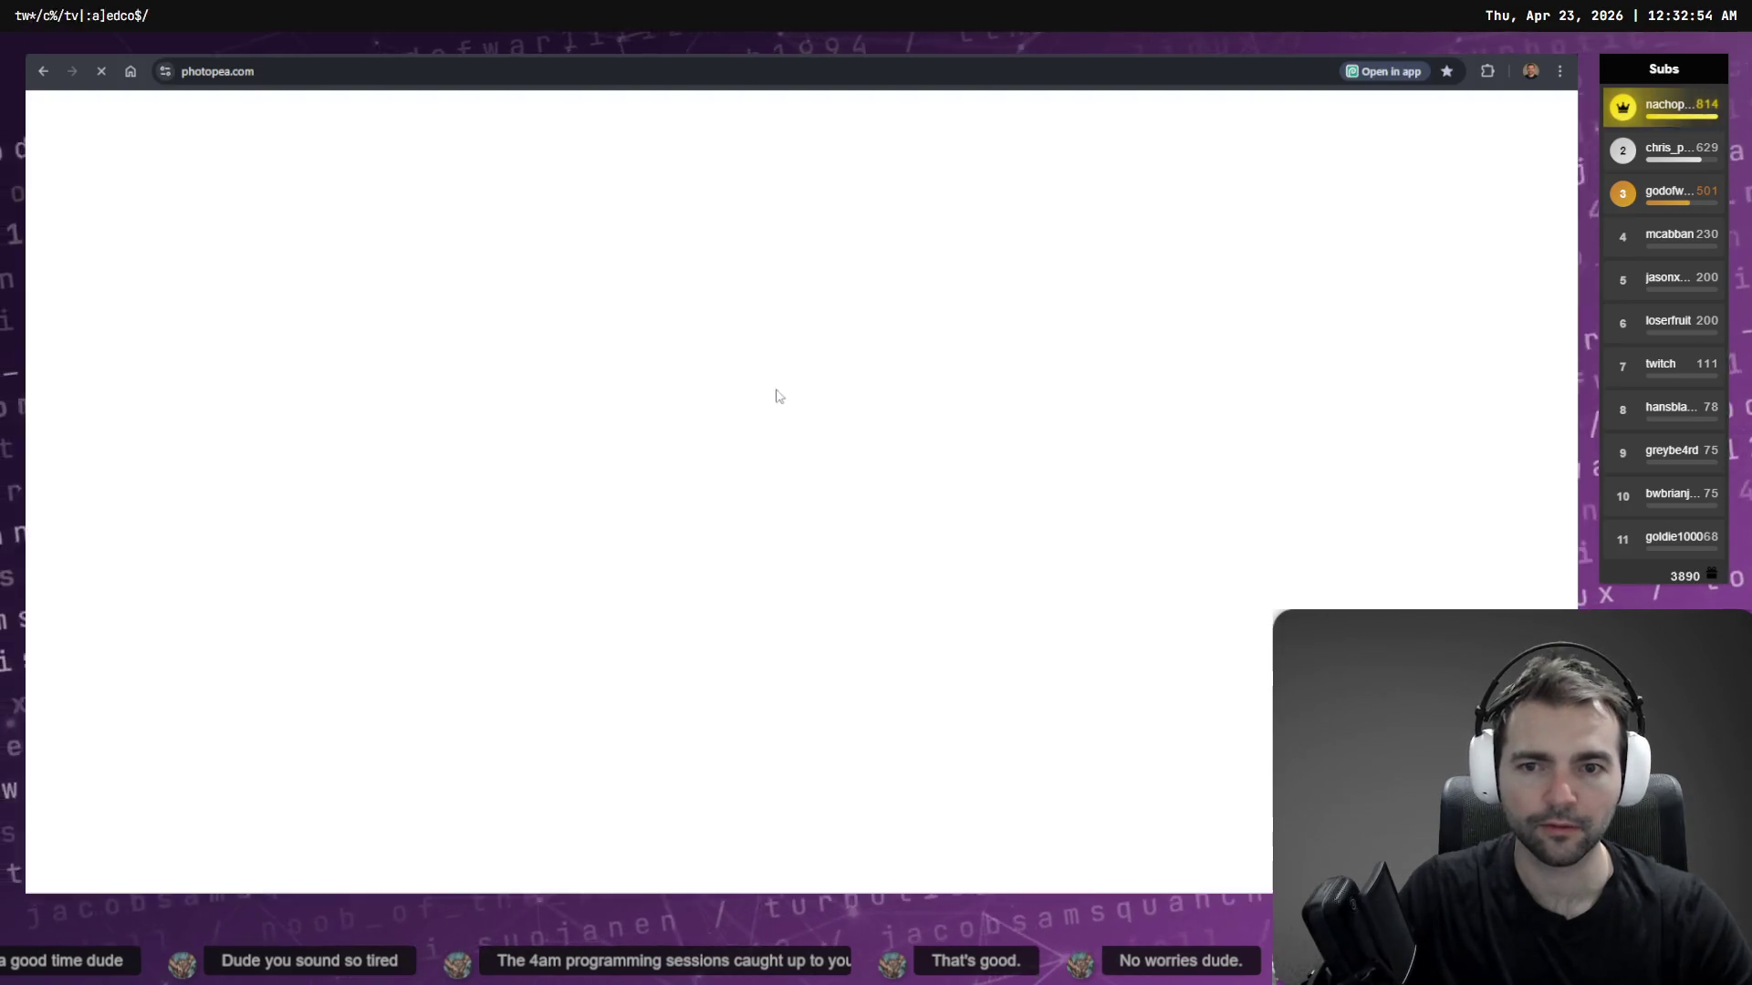
key(ctrl+v)
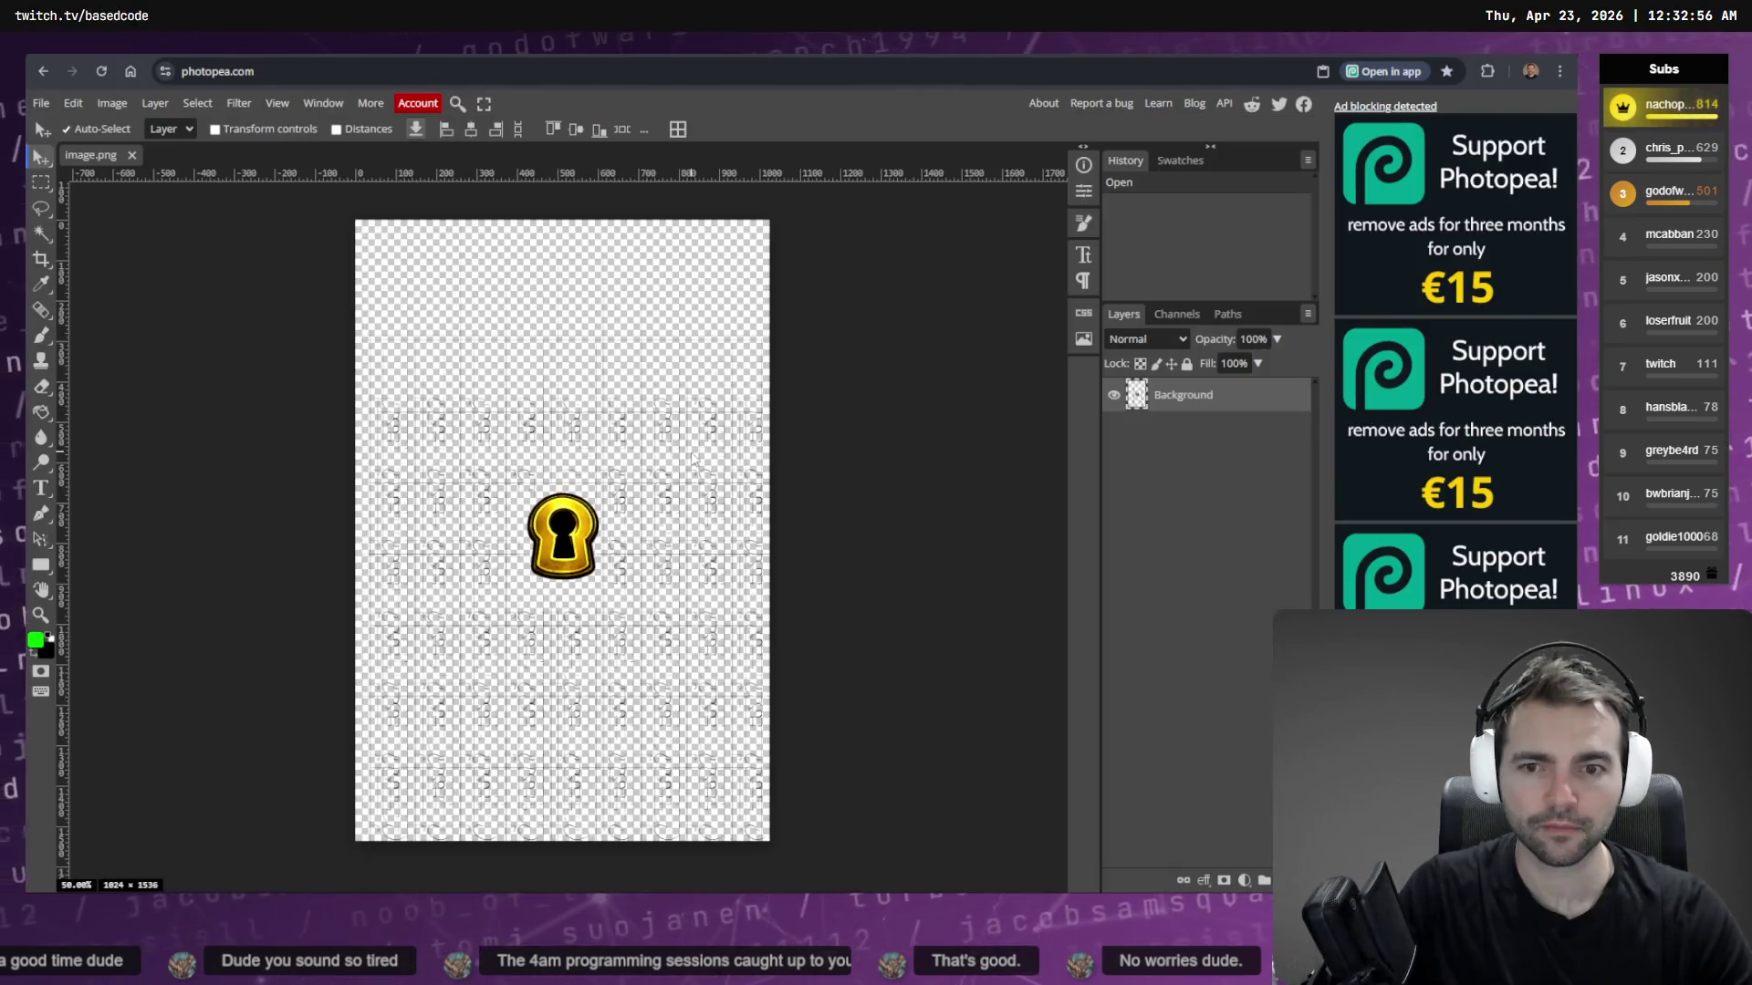
key(e)
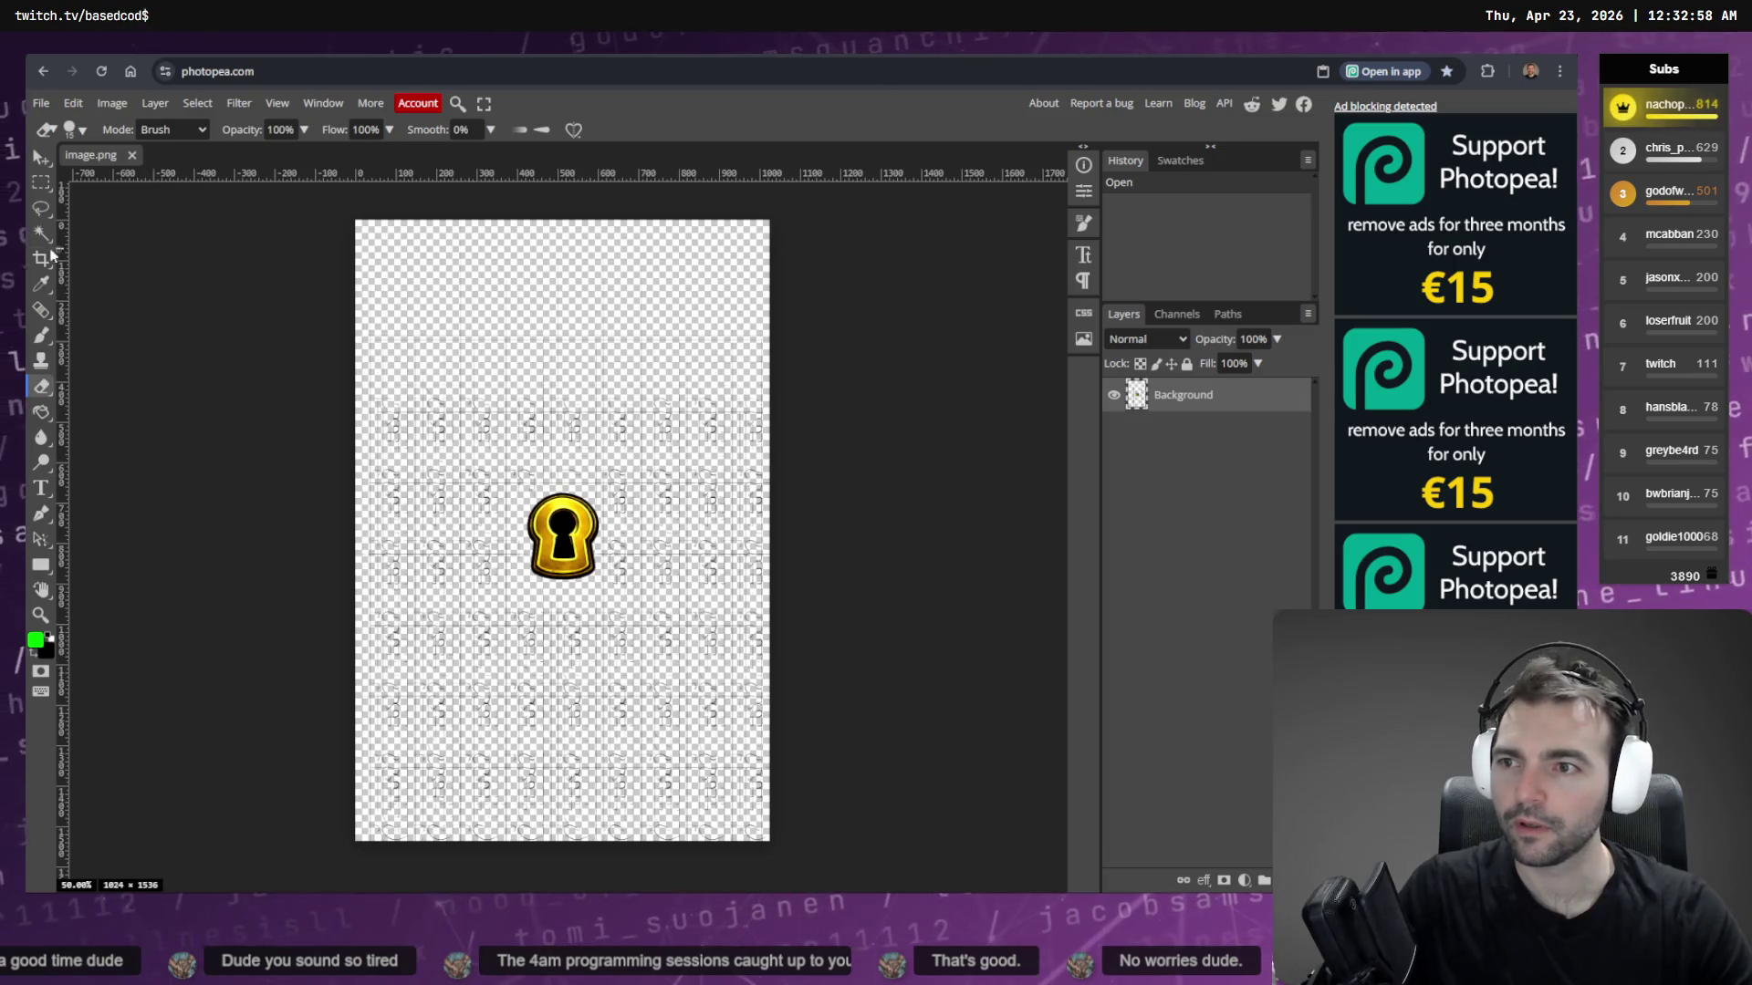
click(42, 257)
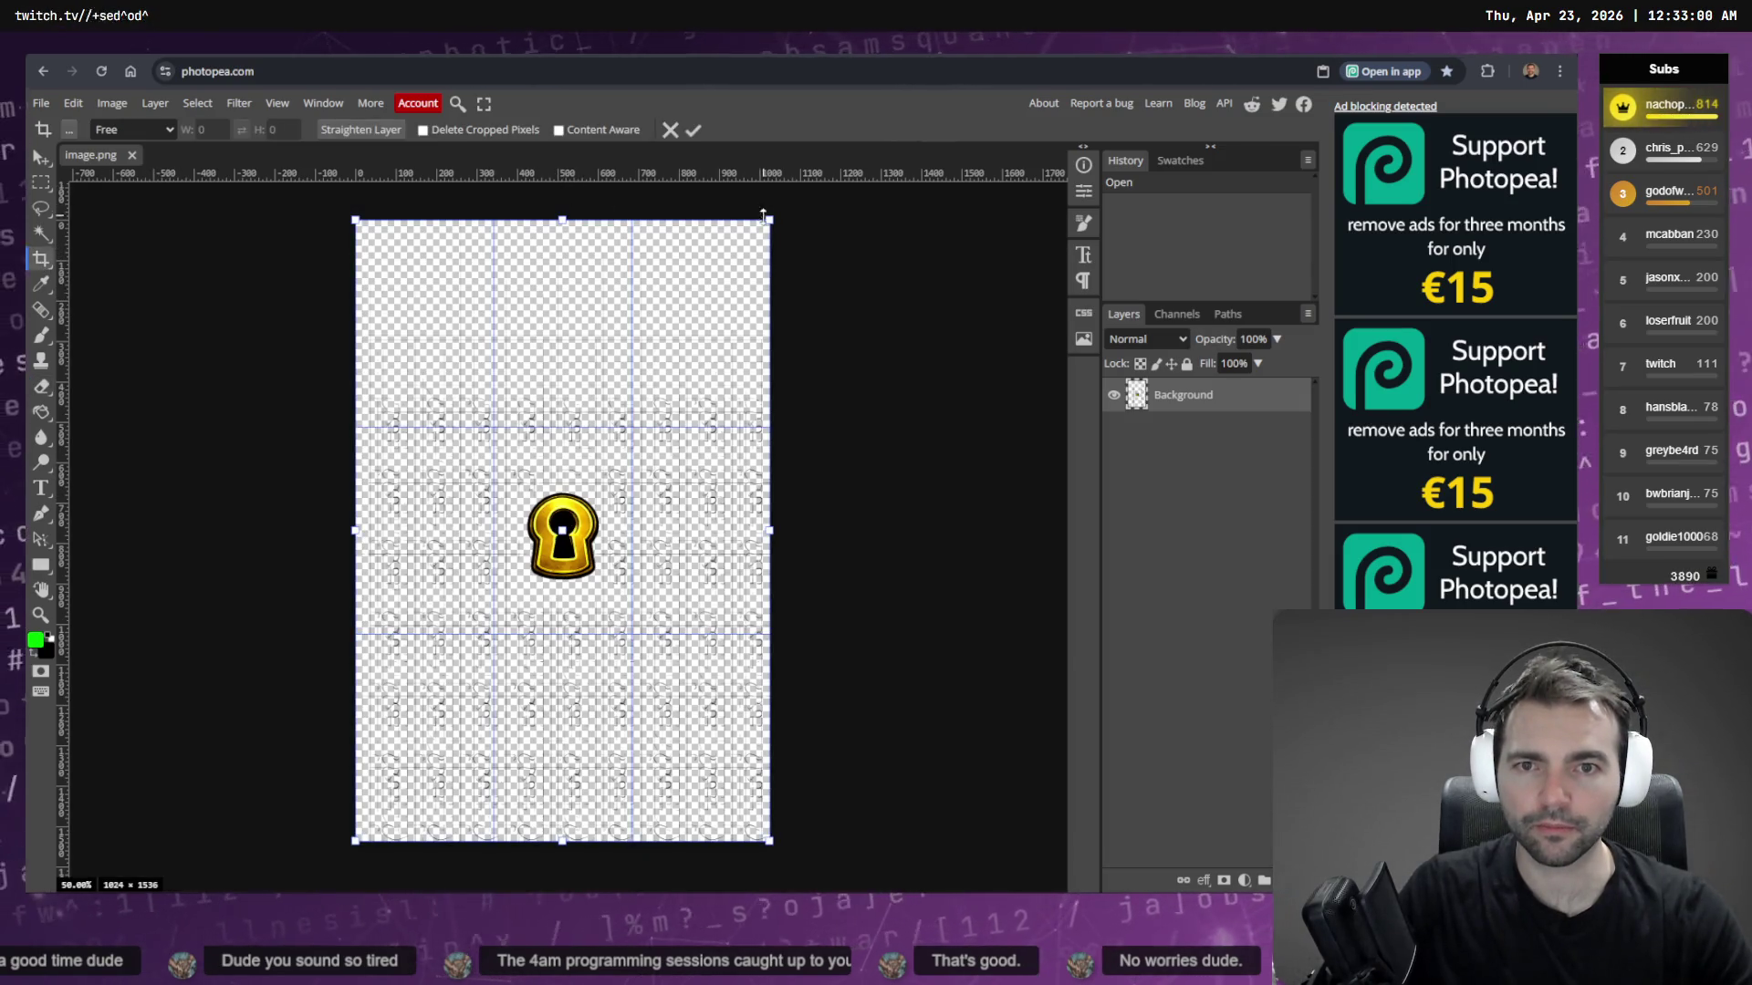
mouse_move(769, 220)
mouse_down()
mouse_move(769, 272)
mouse_move(604, 488)
mouse_up()
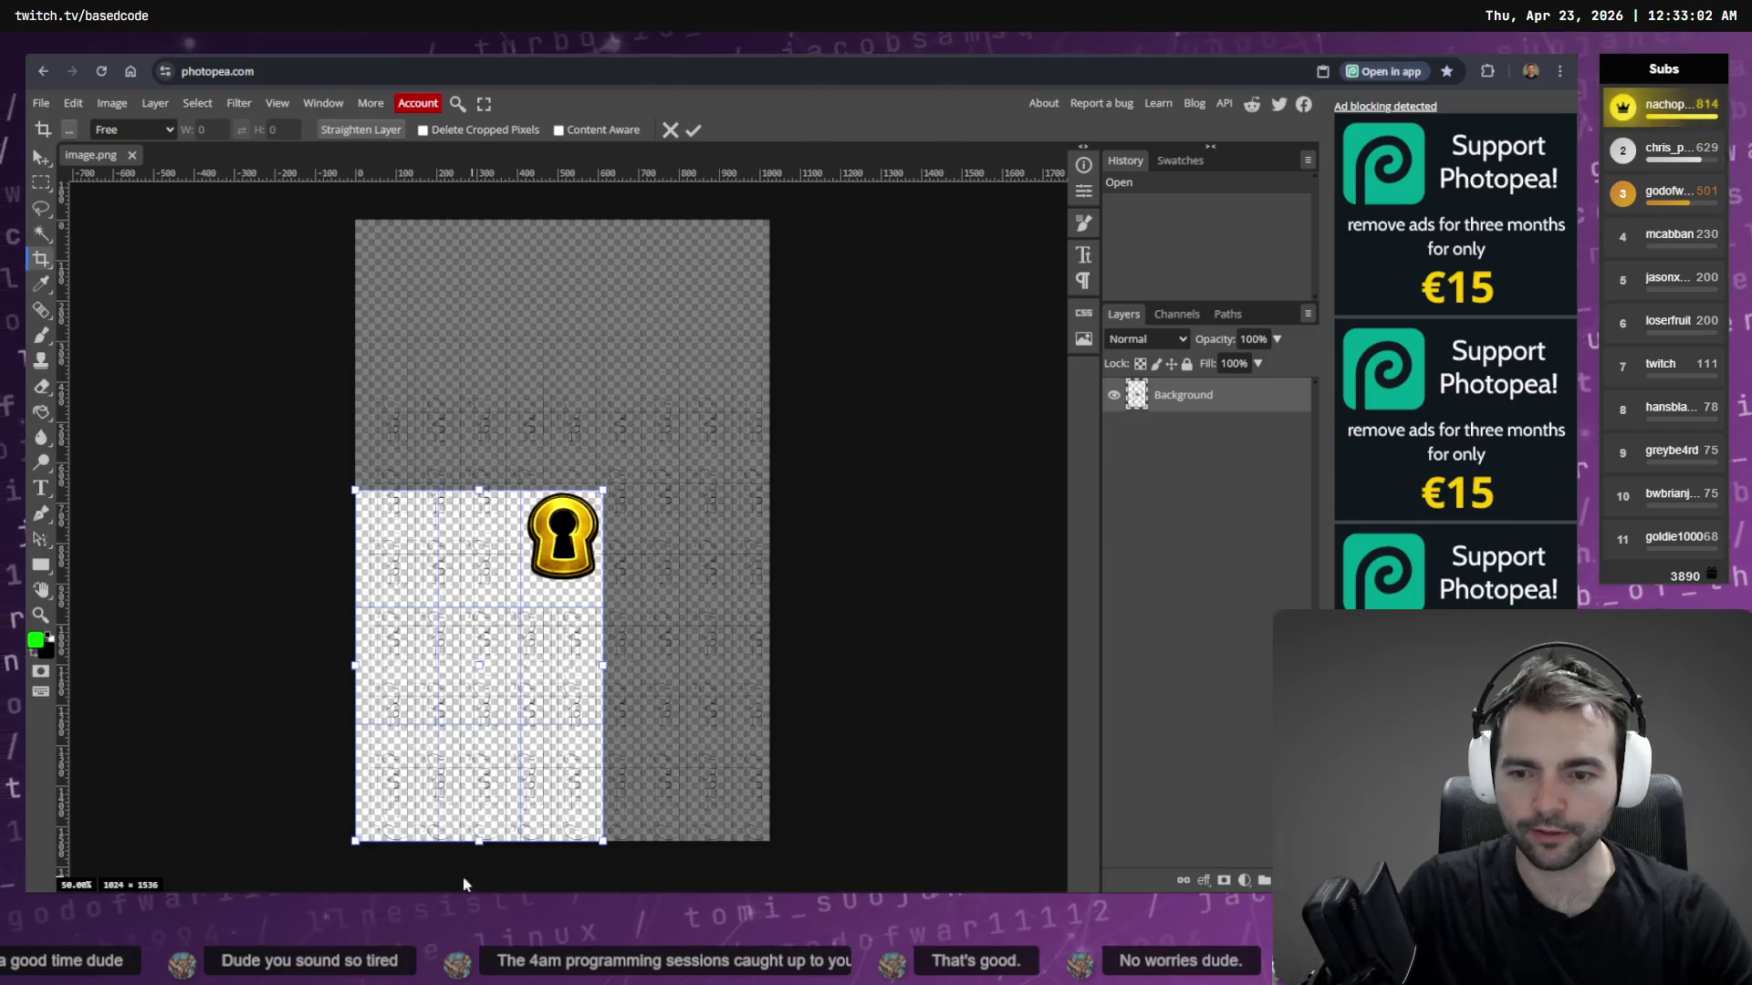
drag(355, 840, 518, 584)
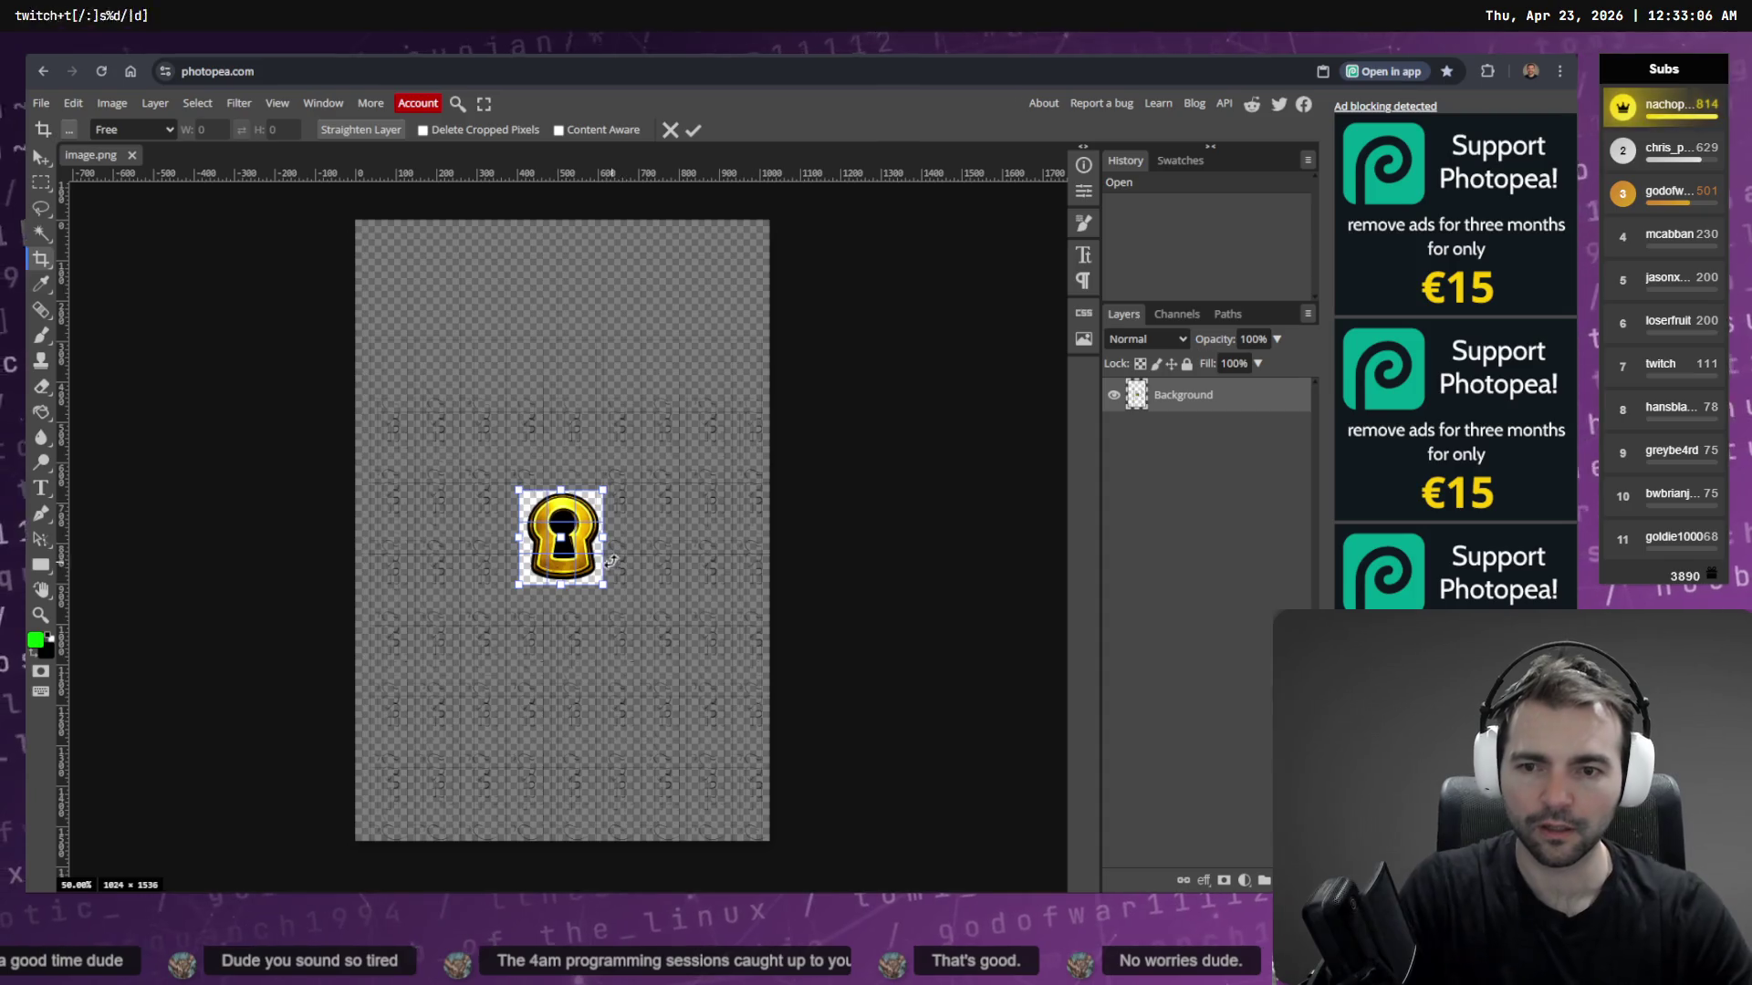
key(Return)
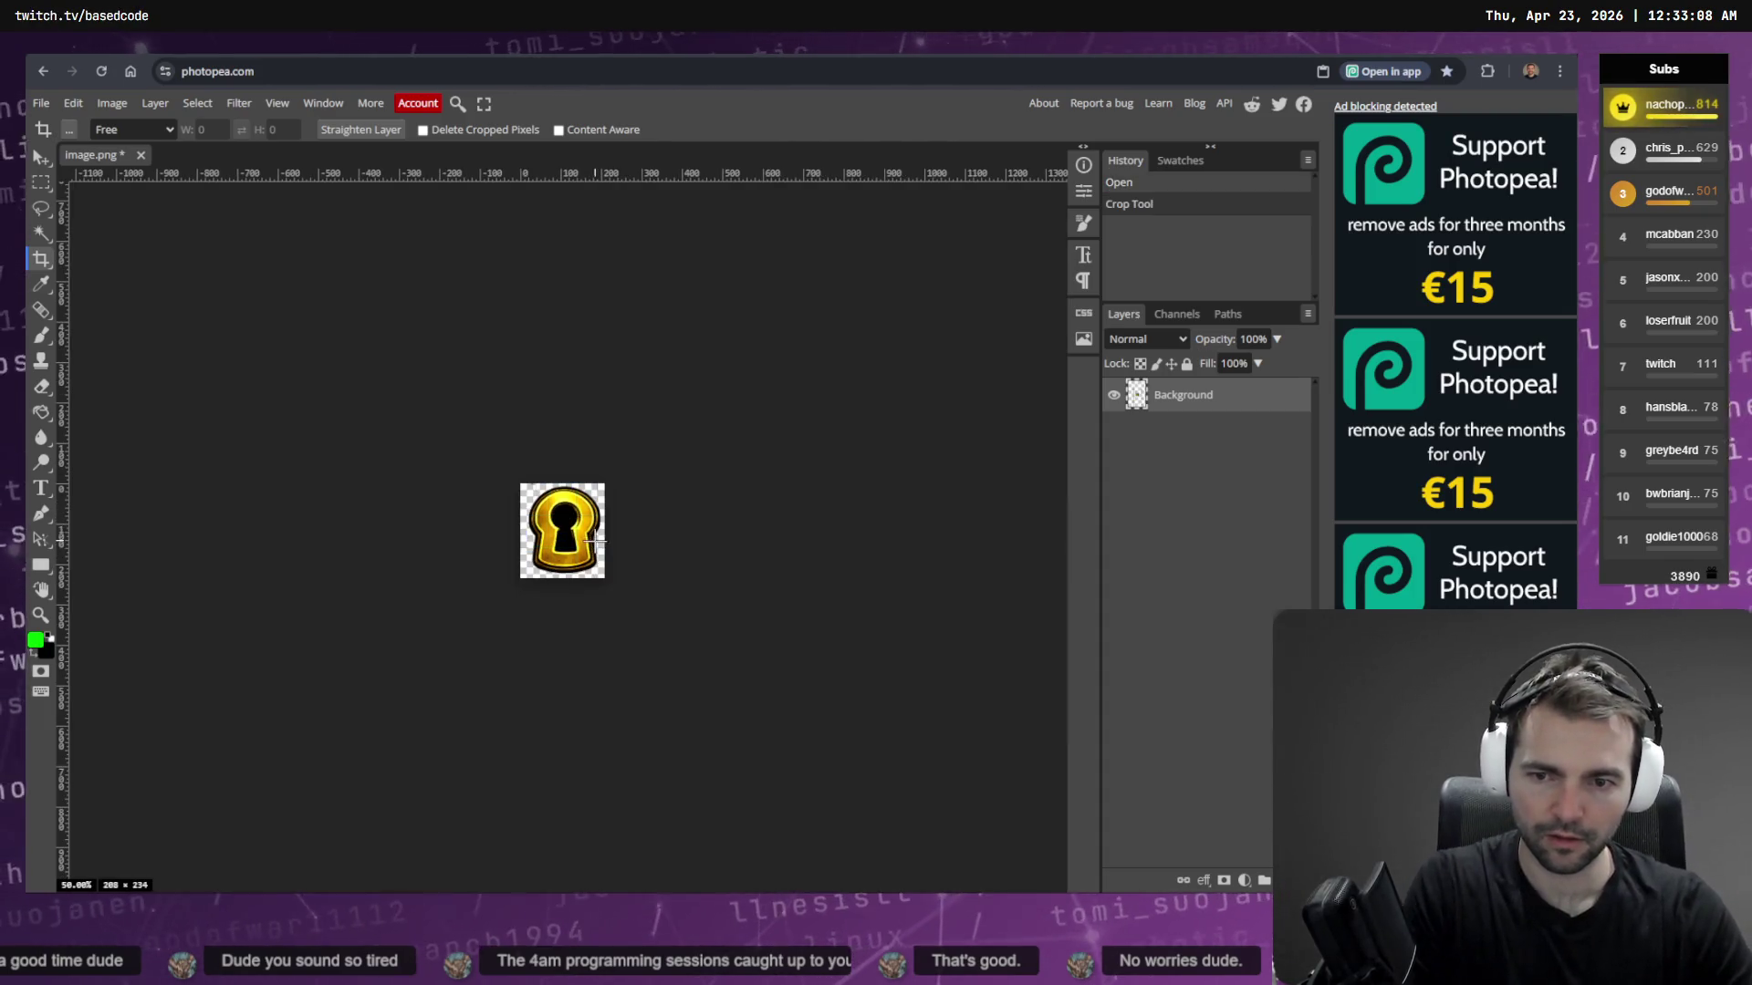
Nudge the keyhole layer slightly and erase stray pixels along its right edge and top-left
scroll(584, 534, up, 5)
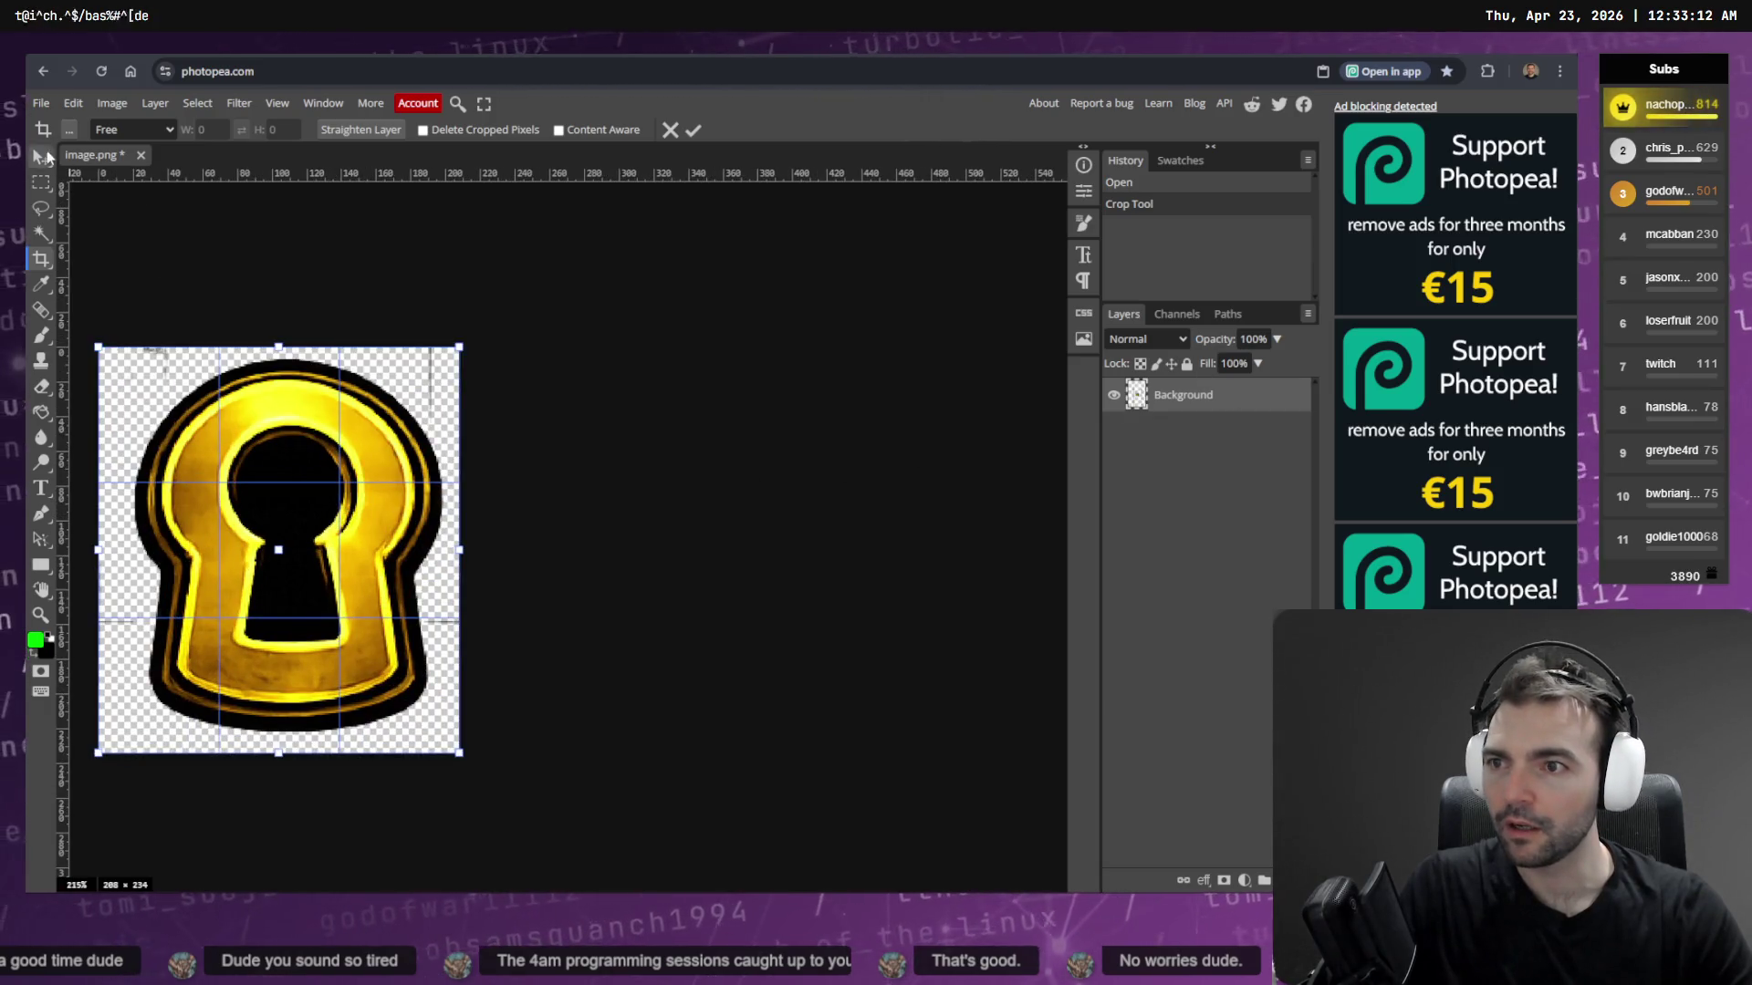
click(37, 152)
drag(357, 556, 347, 562)
key(e)
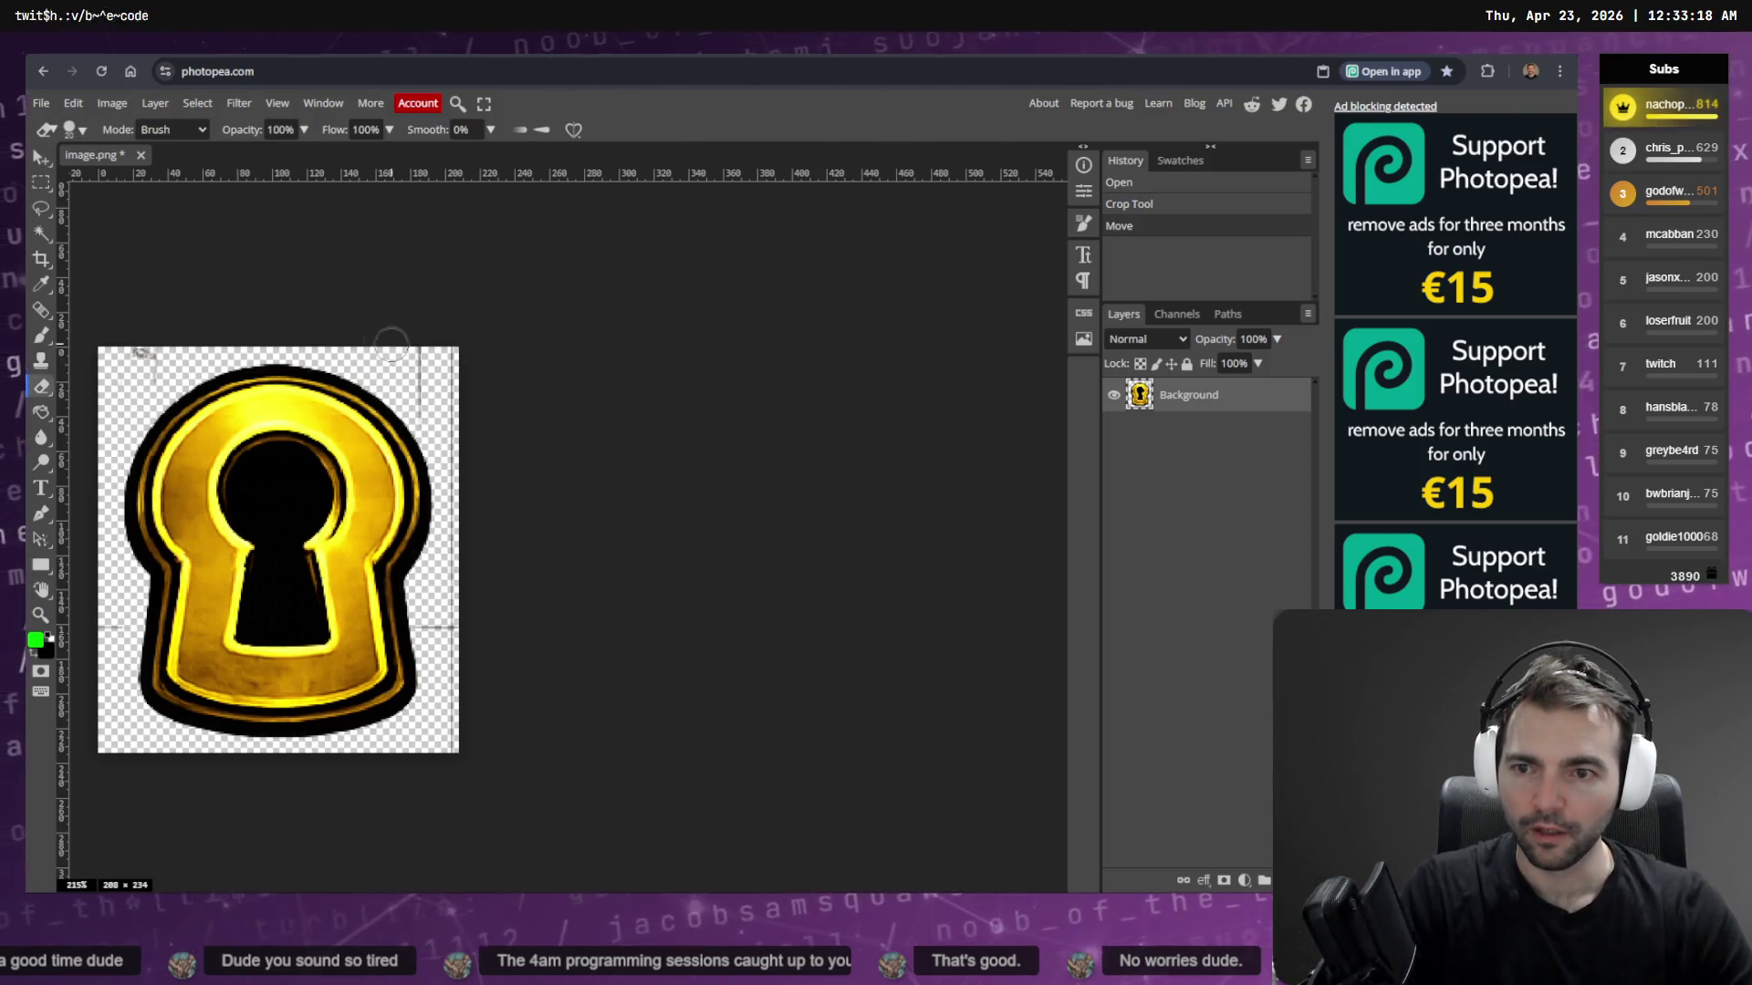
mouse_move(435, 341)
mouse_down()
mouse_move(430, 763)
mouse_move(436, 626)
mouse_up()
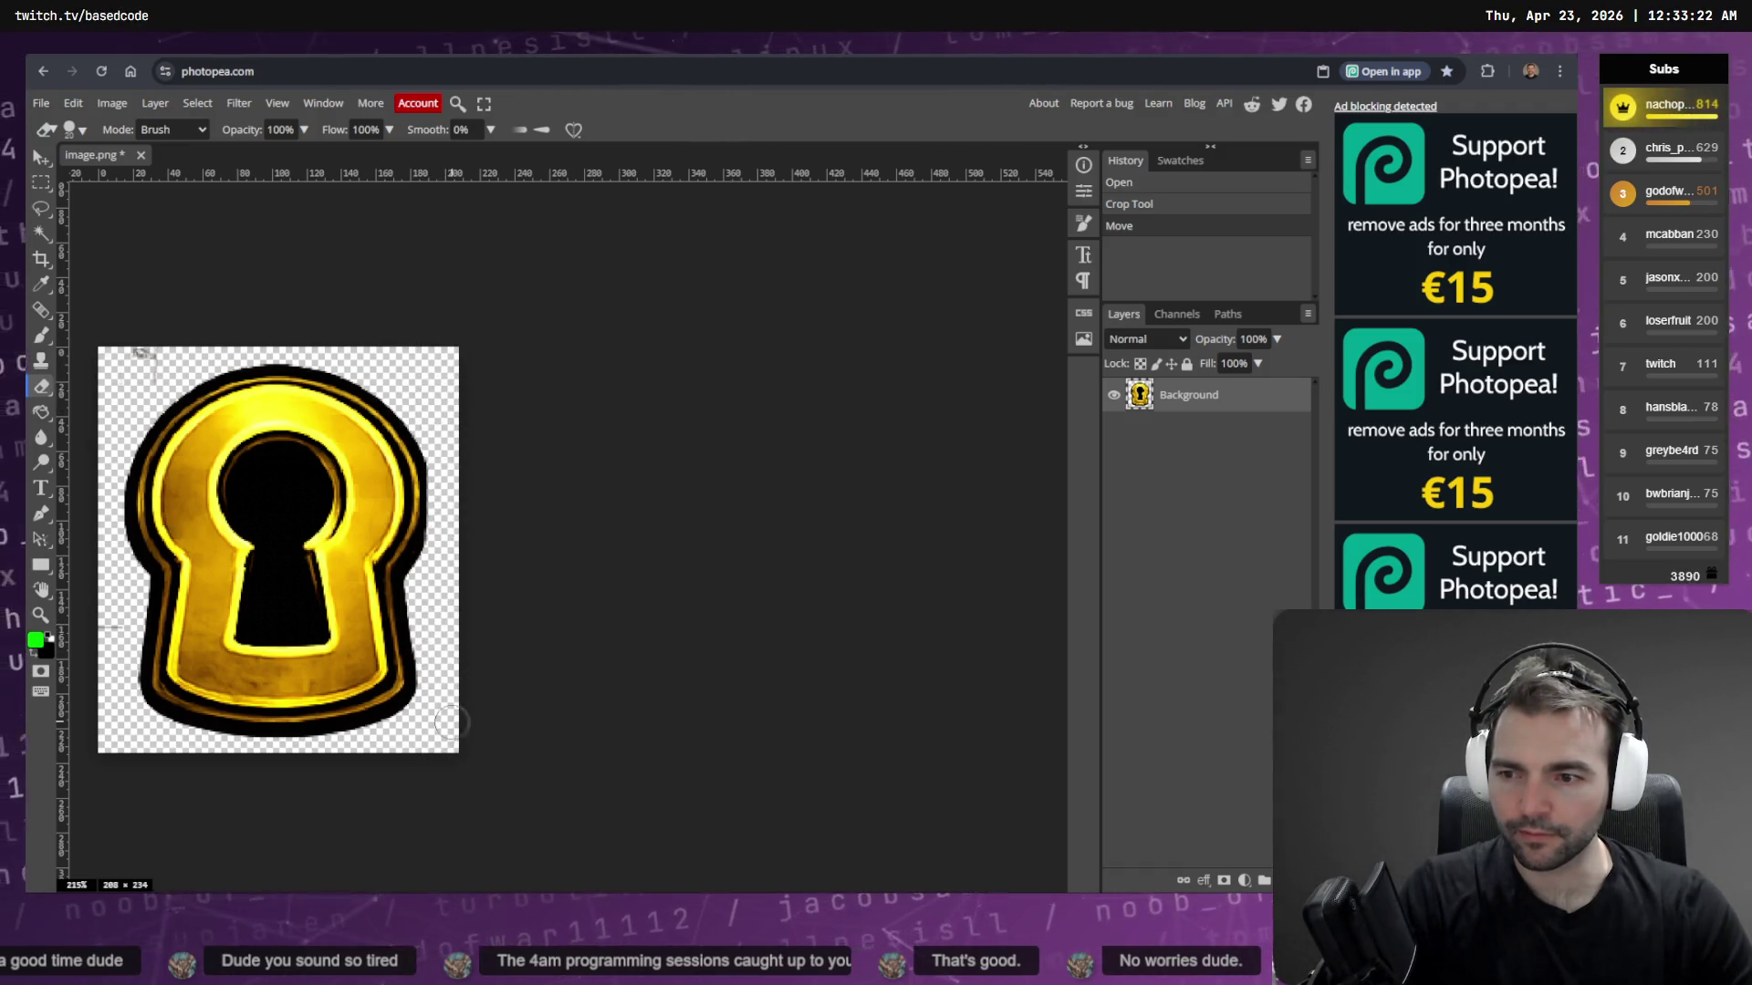
mouse_move(202, 358)
mouse_down()
mouse_move(146, 358)
mouse_move(108, 429)
mouse_up()
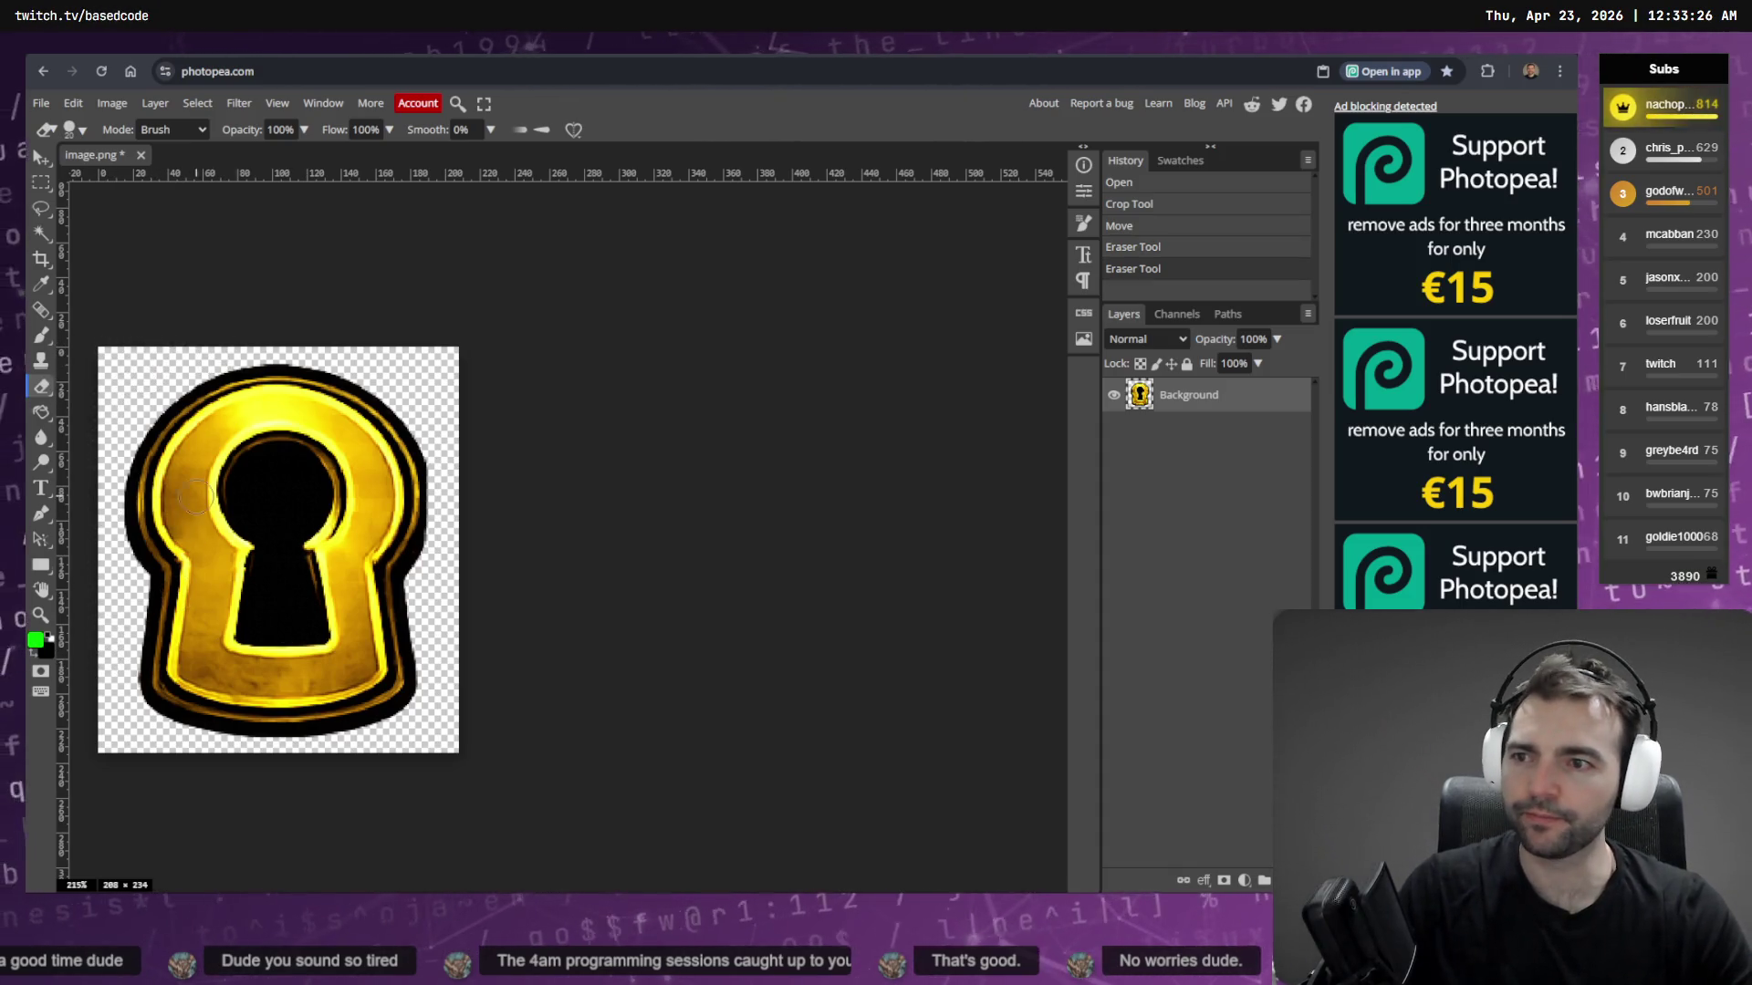
Enlarge the canvas to 347×390 px and erase the leftover sketch lines to transparency
click(40, 259)
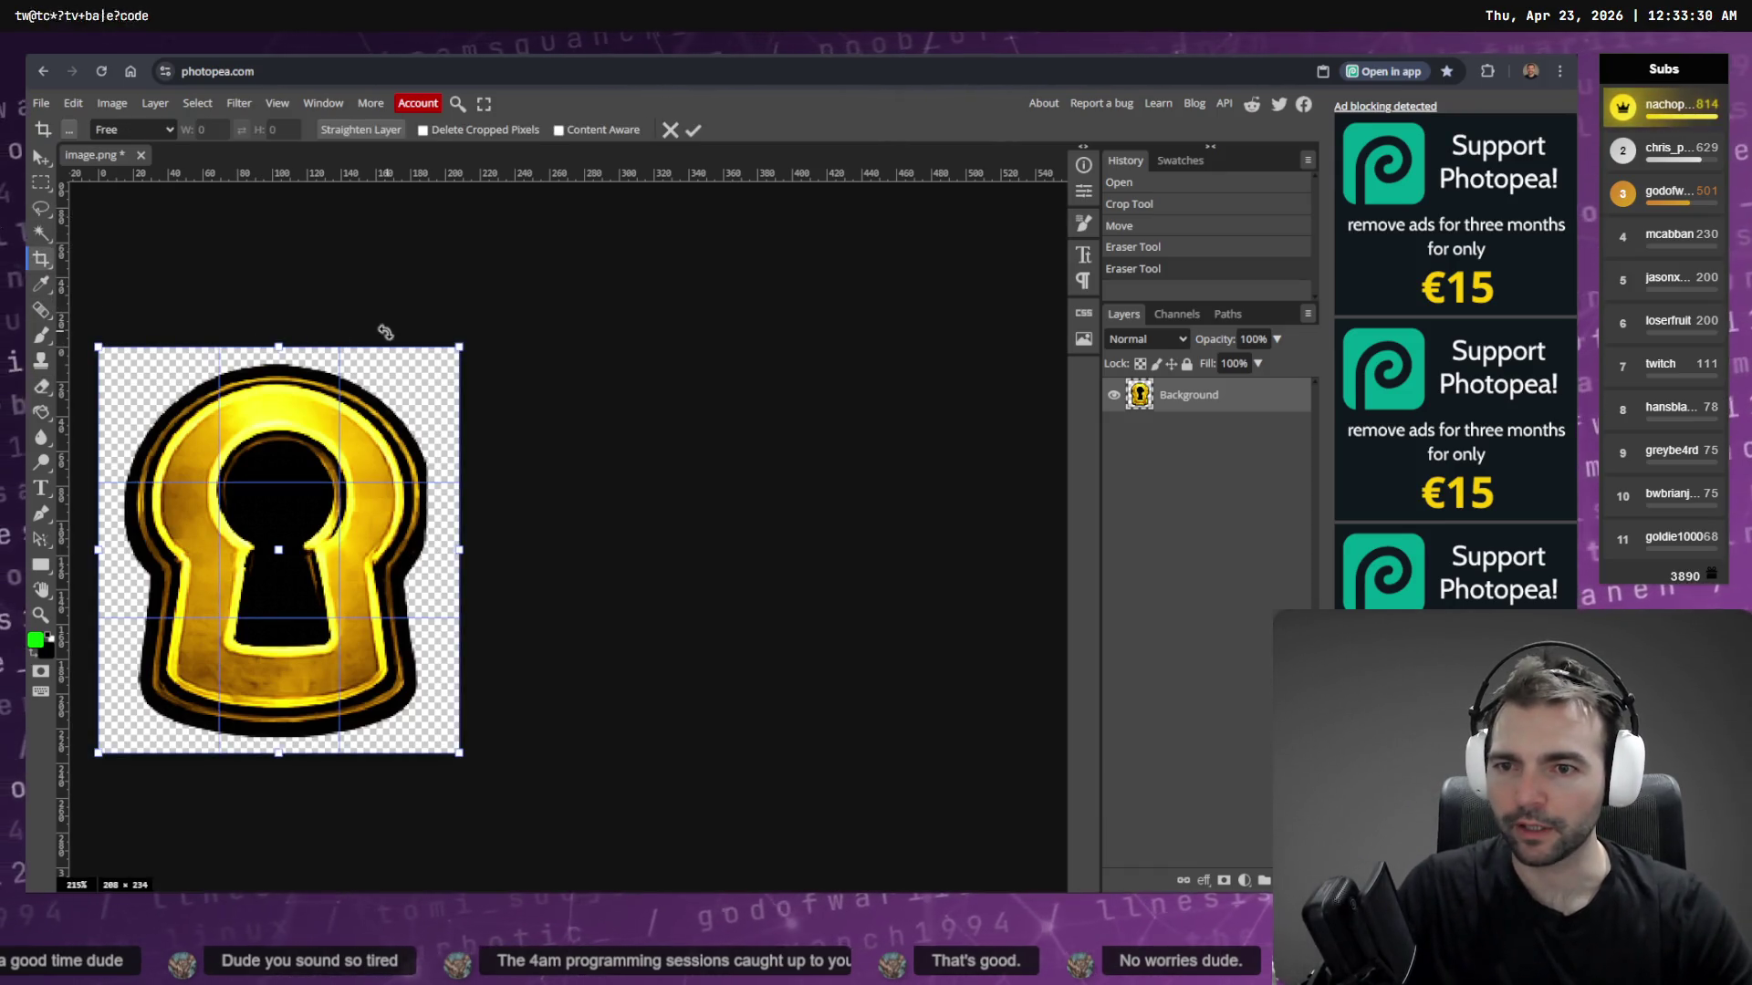
mouse_move(452, 339)
mouse_down()
mouse_move(497, 321)
mouse_move(587, 218)
mouse_up()
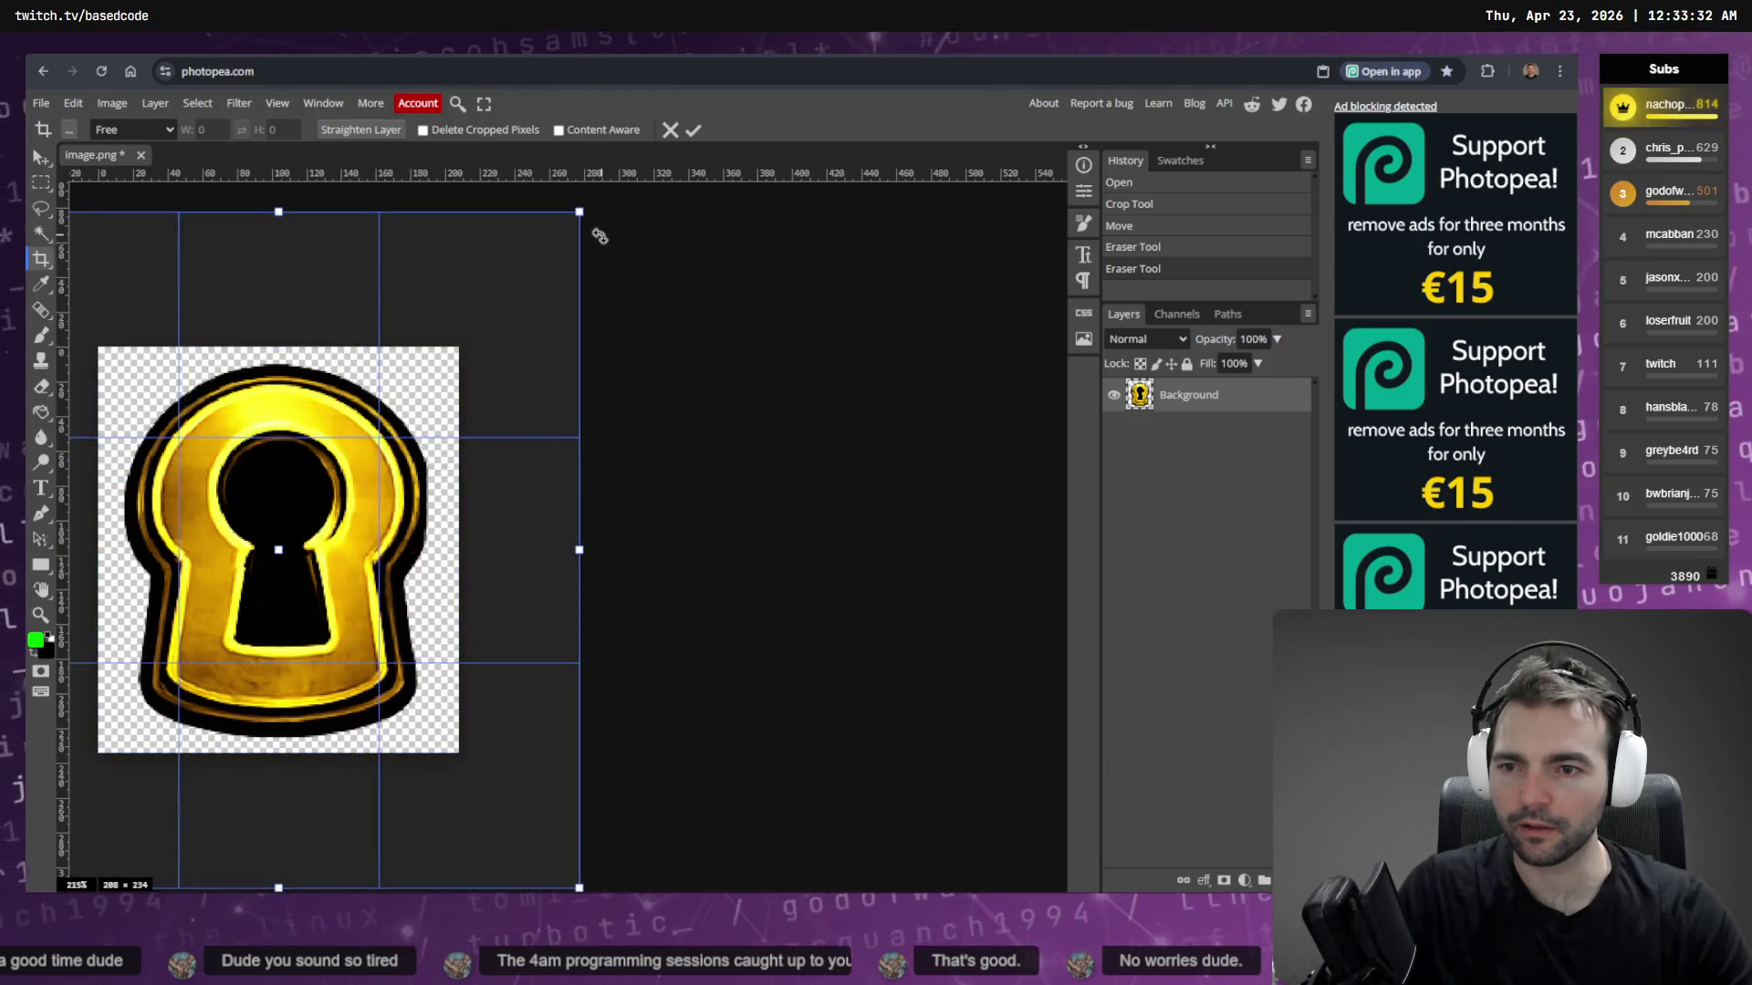
key(Return)
key(e)
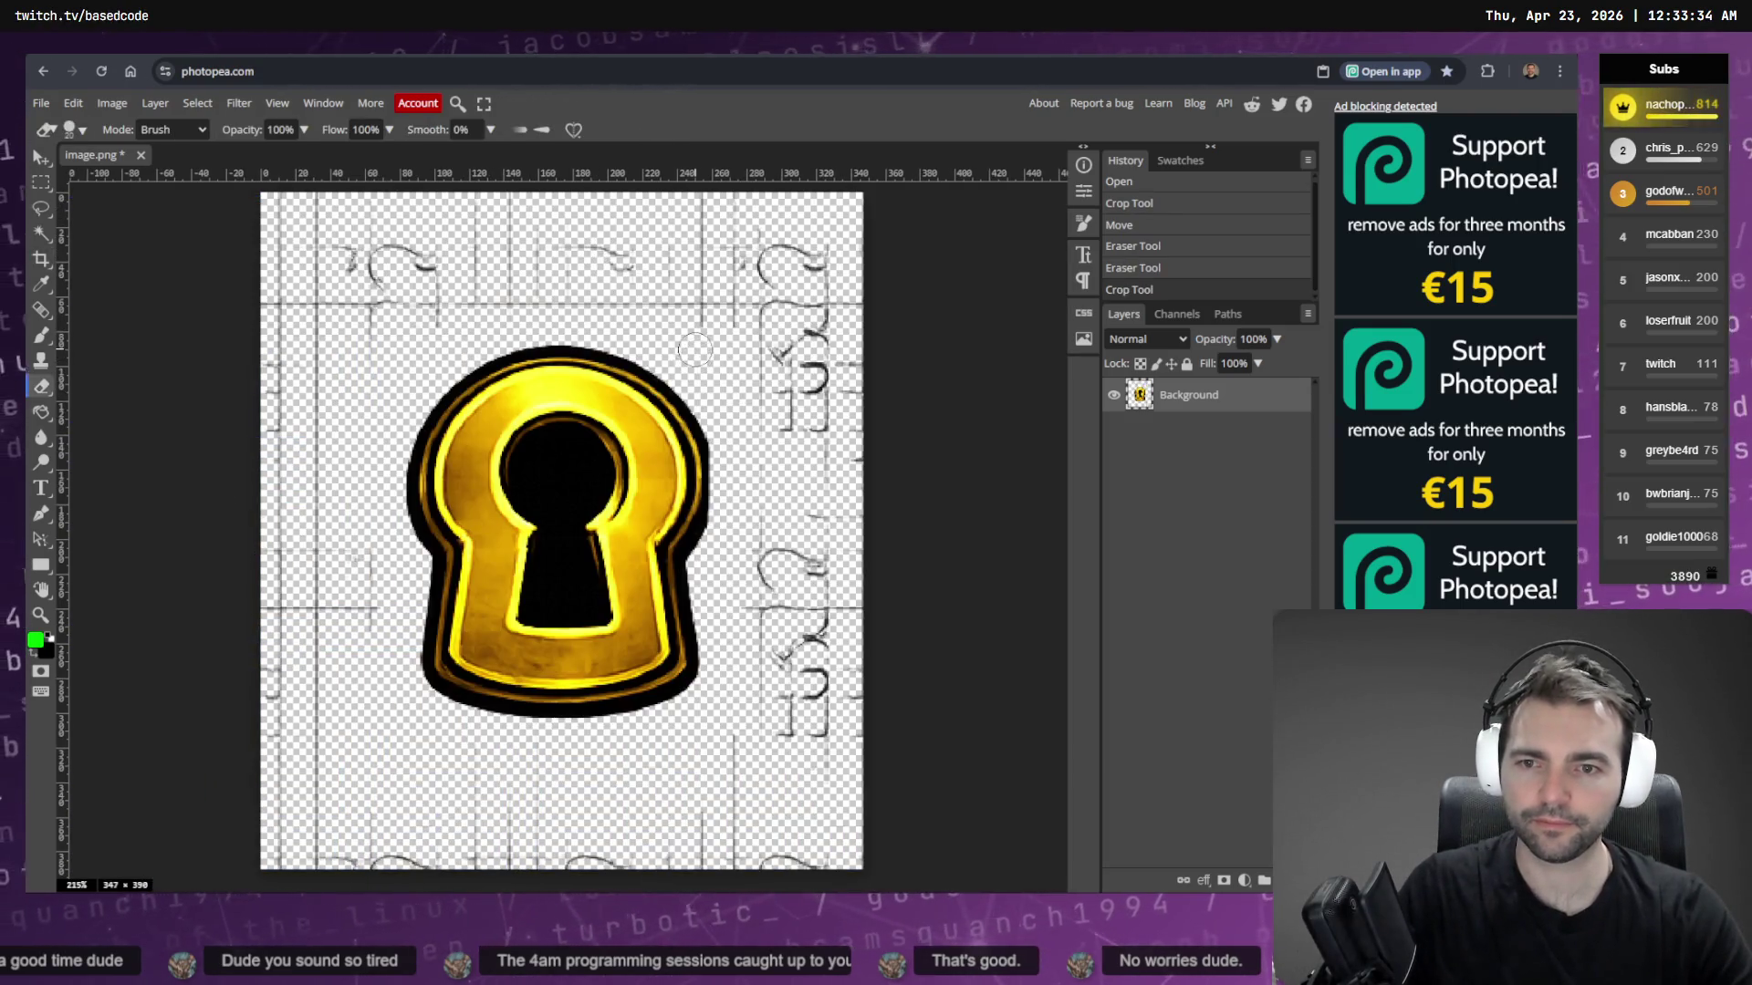
mouse_move(675, 326)
mouse_down()
mouse_move(401, 264)
mouse_move(474, 292)
mouse_up()
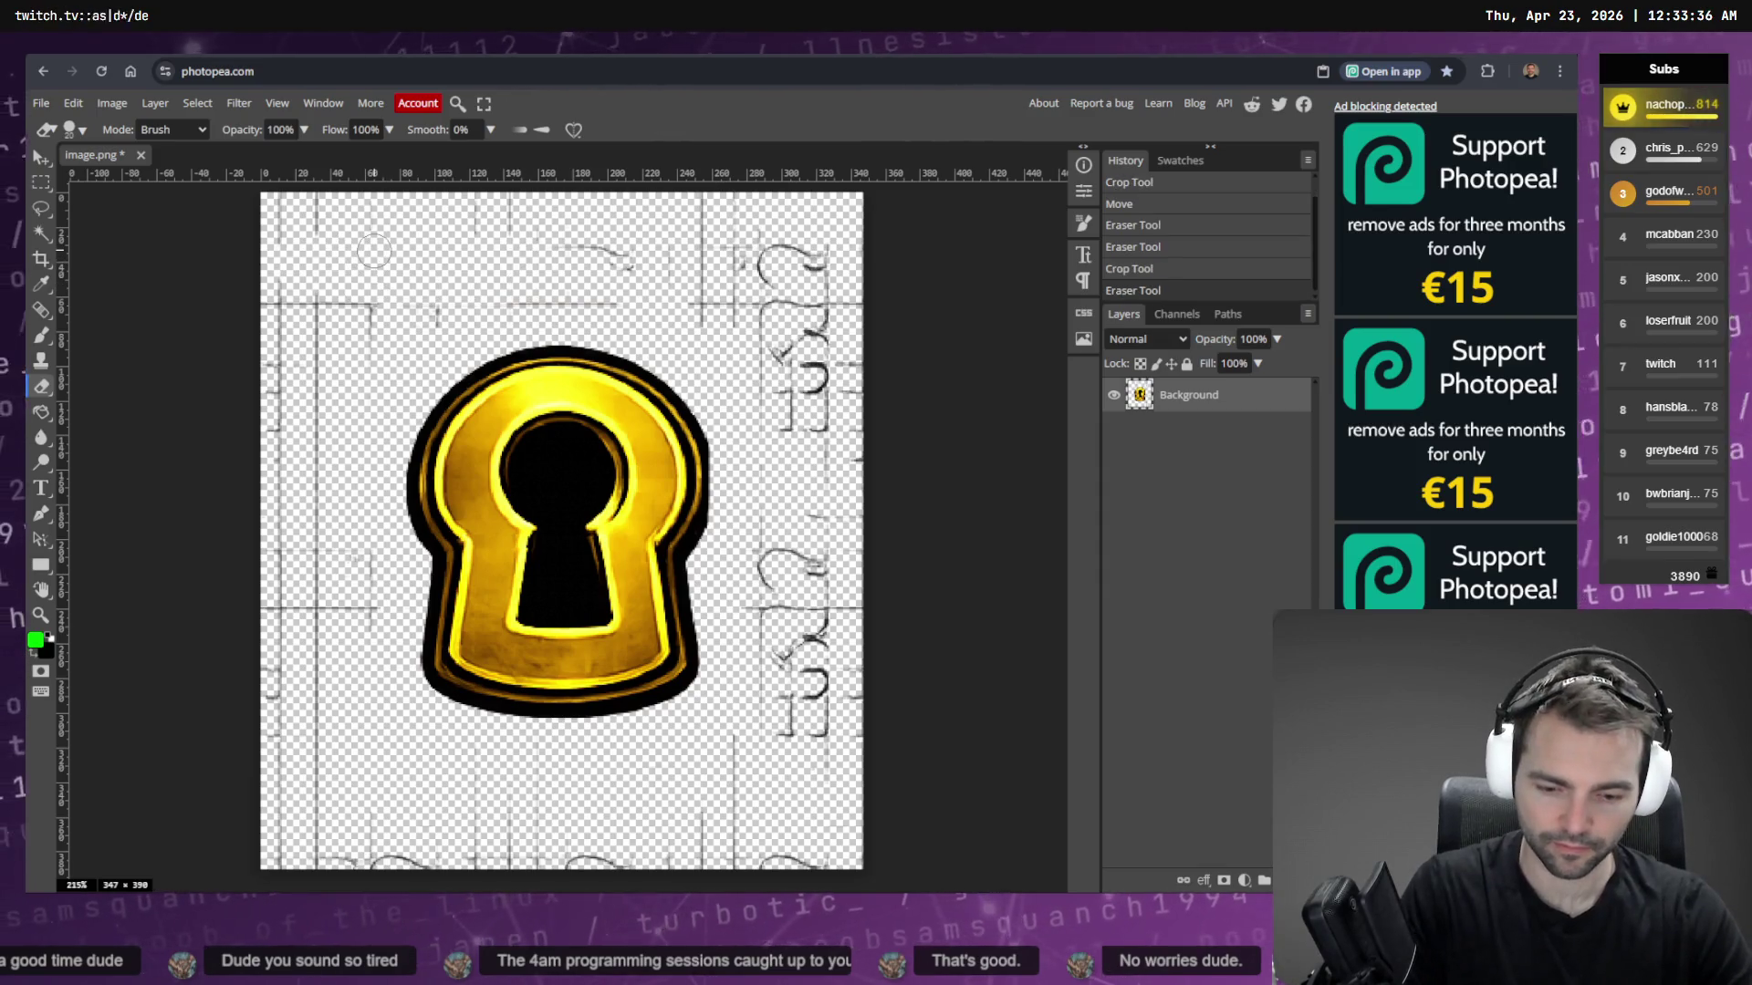
key(bracketright)
key(bracketright)
key(bracketright)
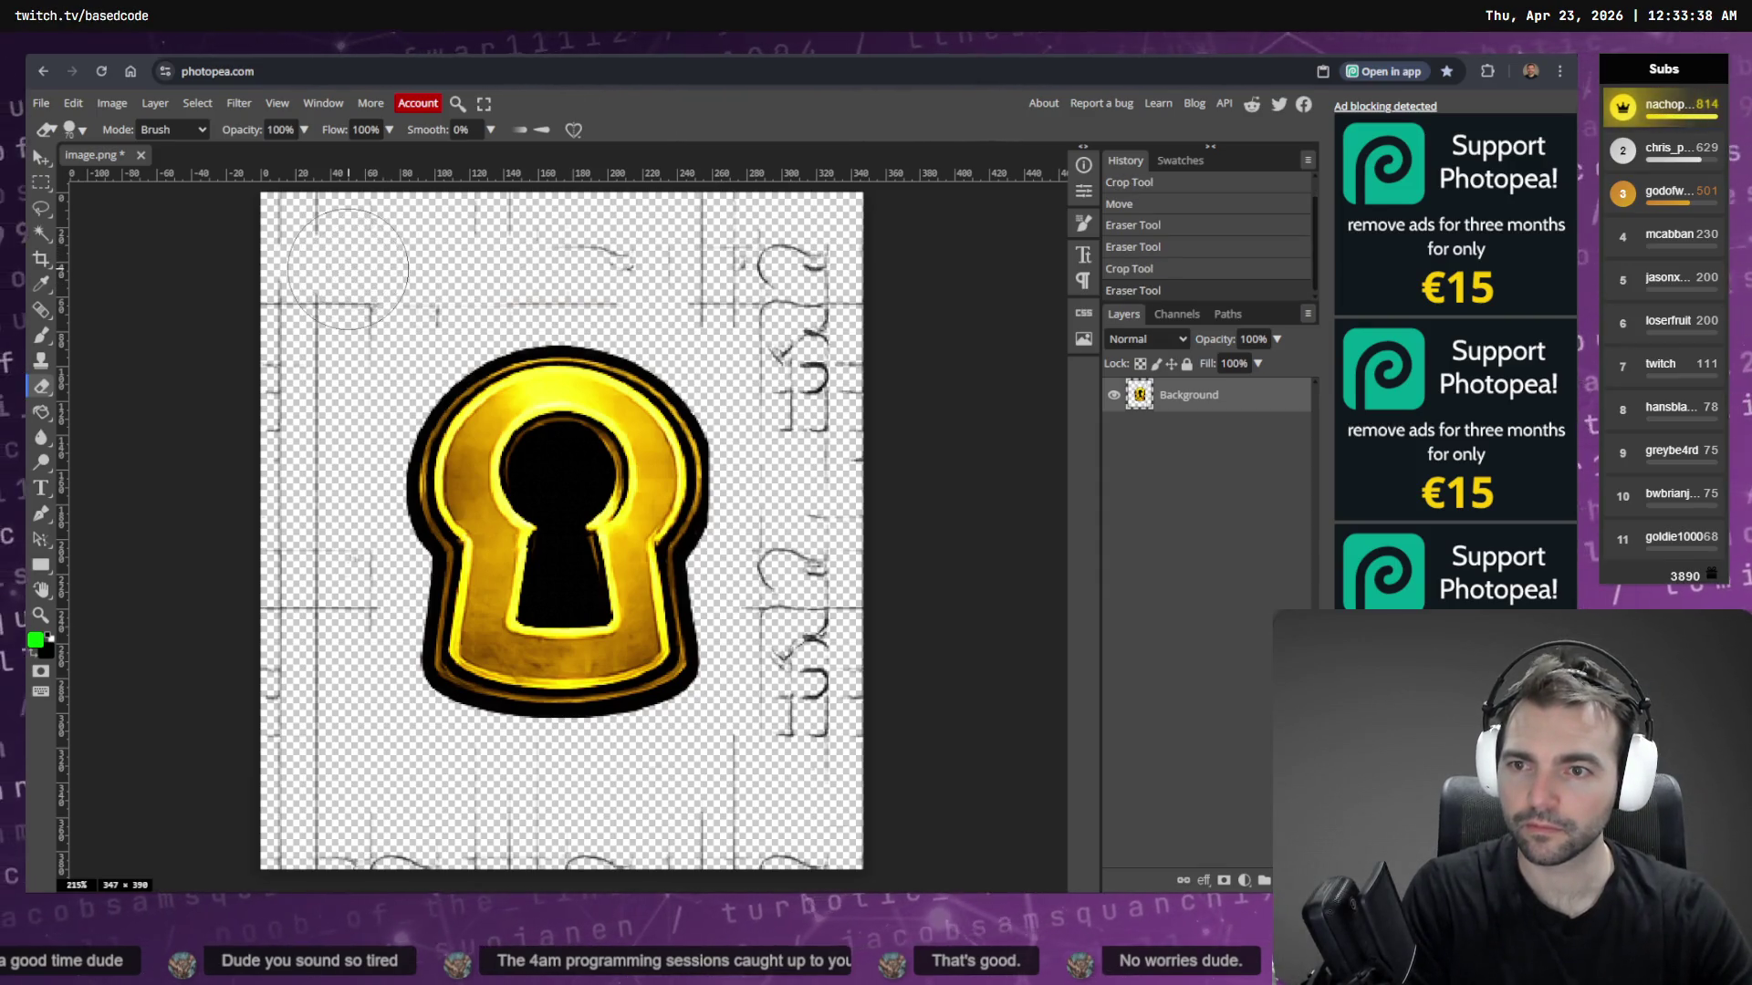
mouse_move(349, 267)
mouse_down()
mouse_move(274, 347)
mouse_move(293, 681)
mouse_move(346, 784)
mouse_move(456, 803)
mouse_move(794, 638)
mouse_move(812, 498)
mouse_move(931, 393)
mouse_up()
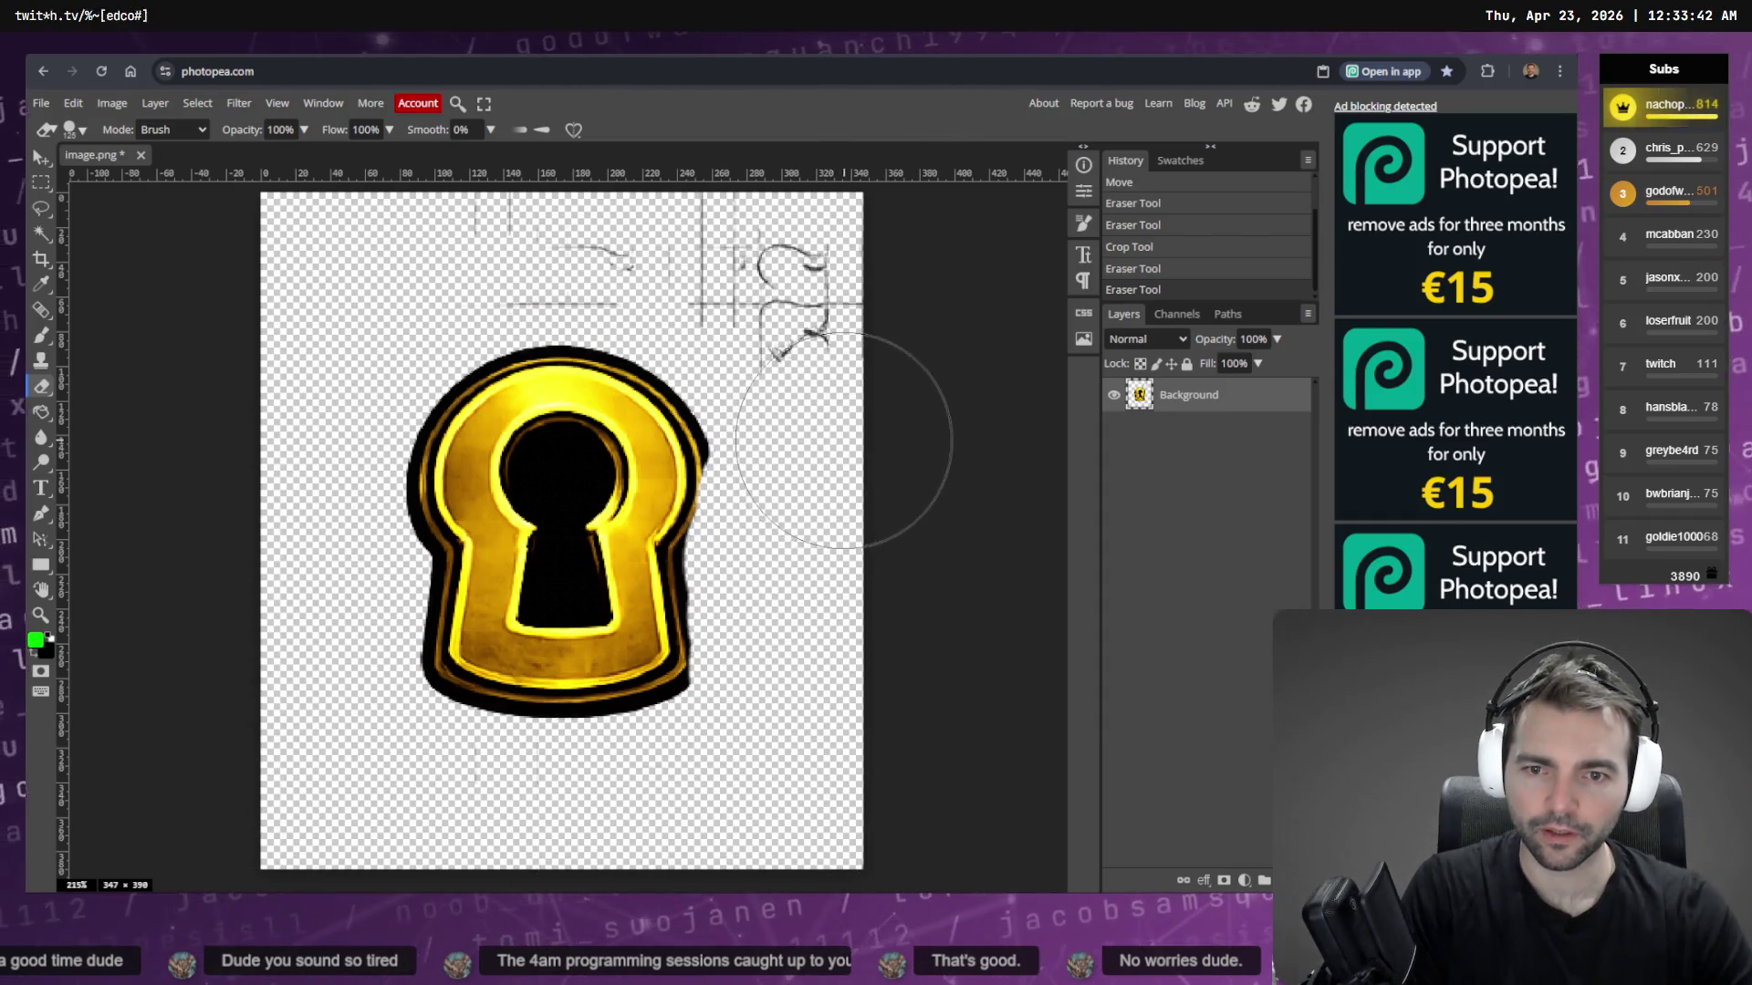
key(ctrl+z)
mouse_move(757, 874)
mouse_down()
mouse_move(320, 775)
mouse_move(250, 548)
mouse_move(265, 392)
mouse_move(646, 205)
mouse_move(893, 410)
mouse_move(912, 639)
mouse_up()
Export the cleaned image as a PNG named Keyhole.png
click(41, 103)
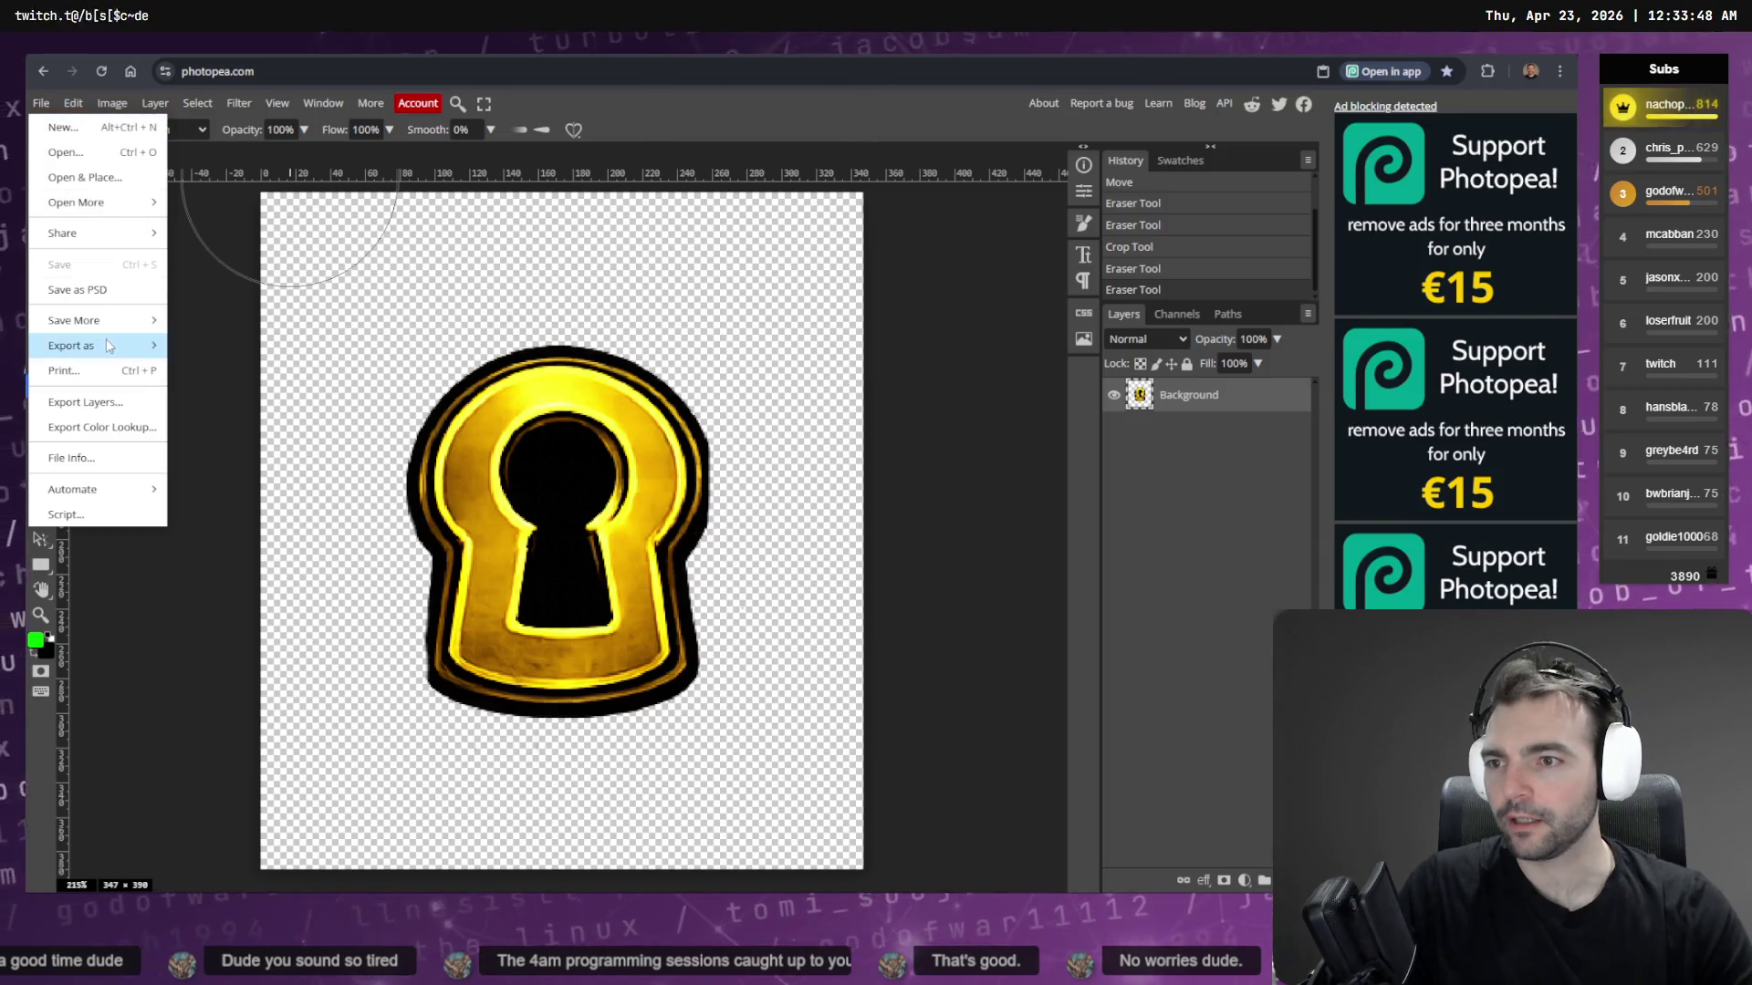
mouse_move(96, 345)
click(196, 346)
double_click(630, 276)
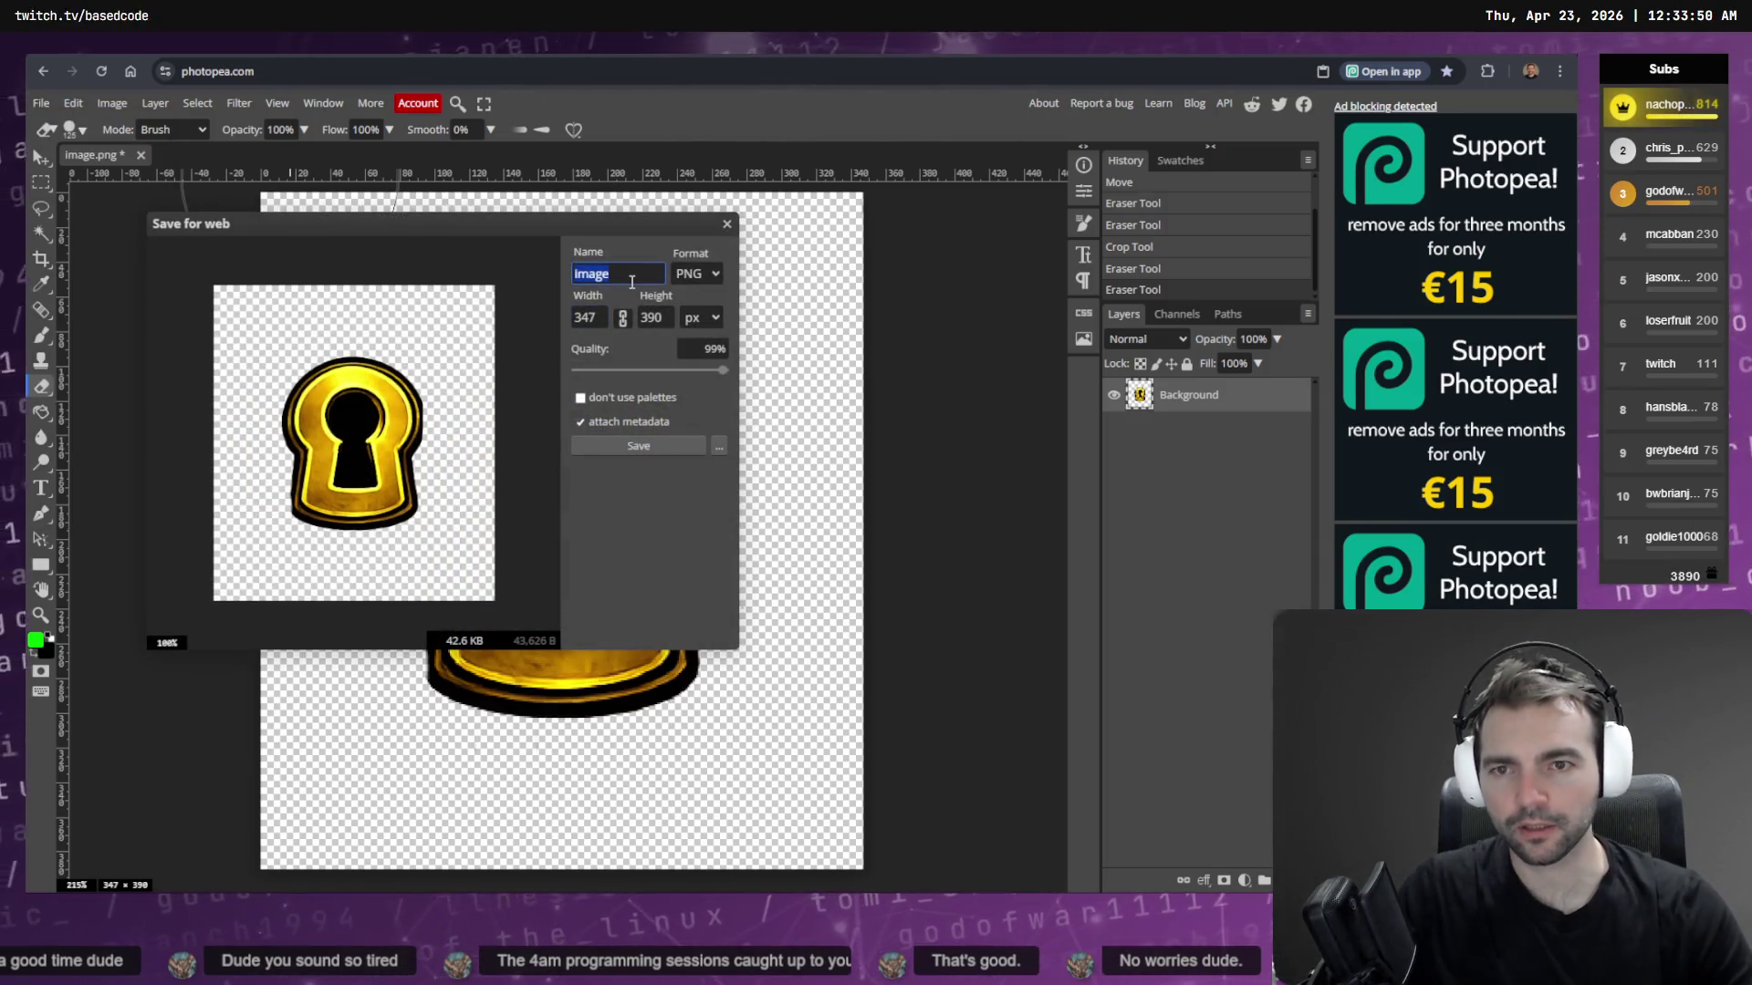
text(Keyhole)
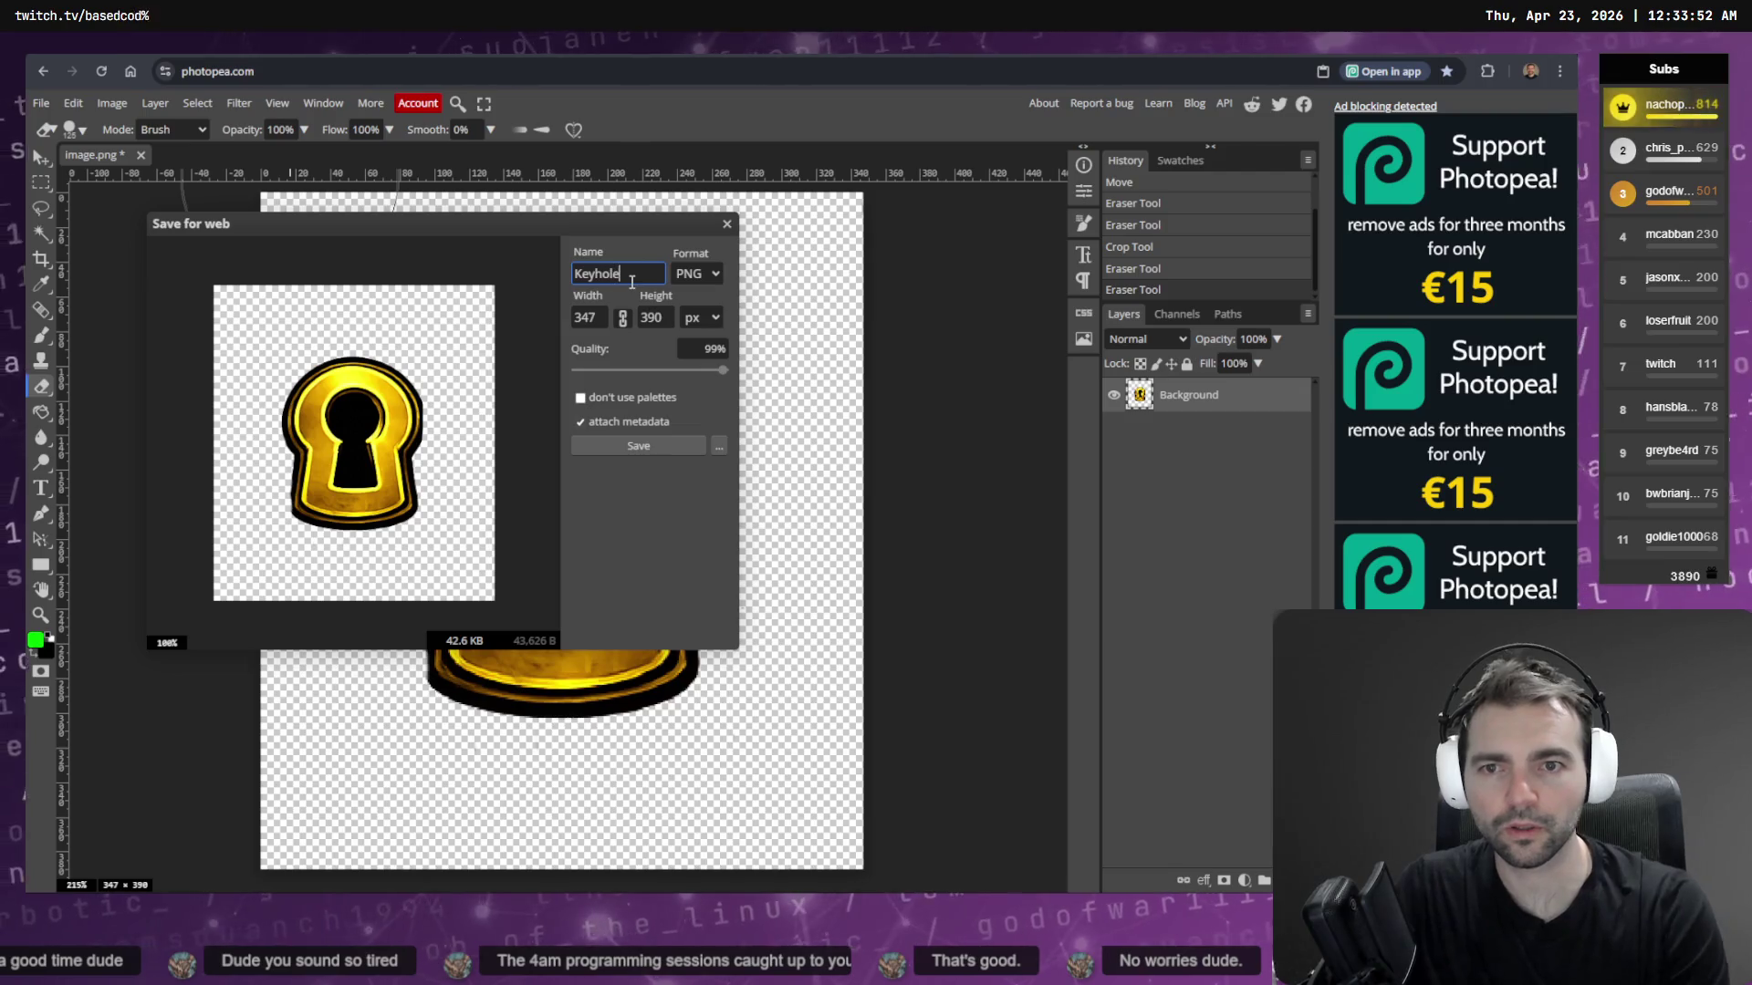
click(641, 450)
click(644, 456)
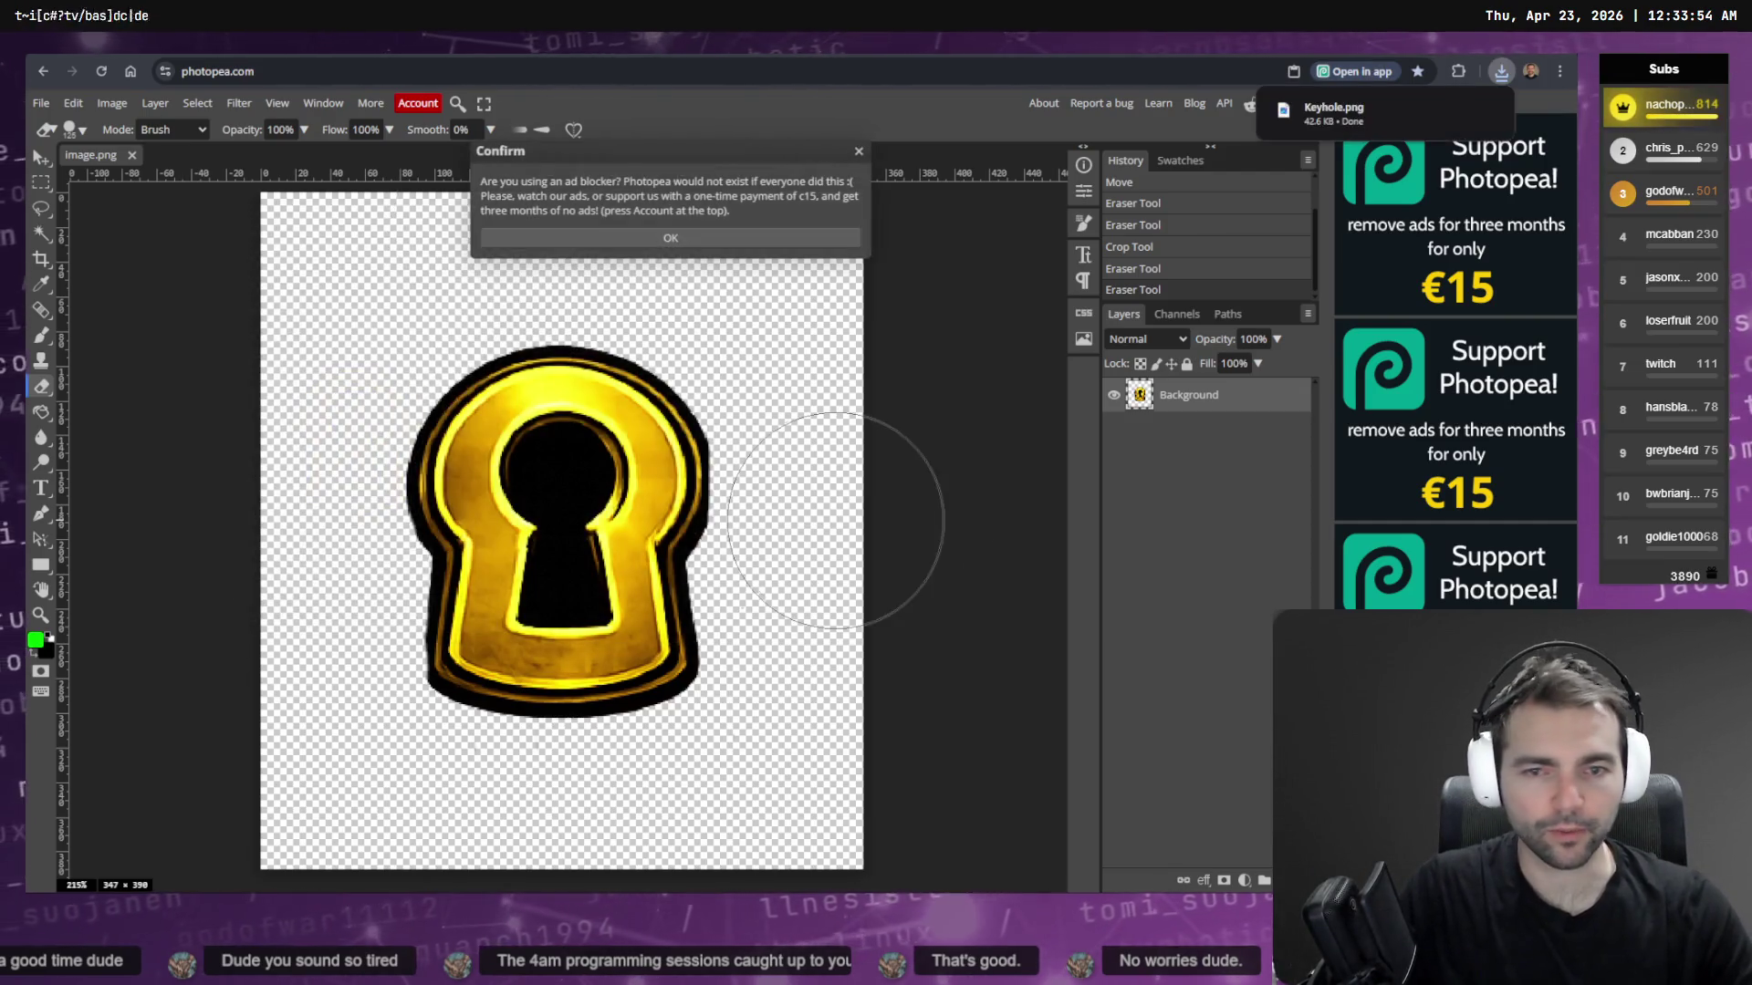
key(alt+Tab)
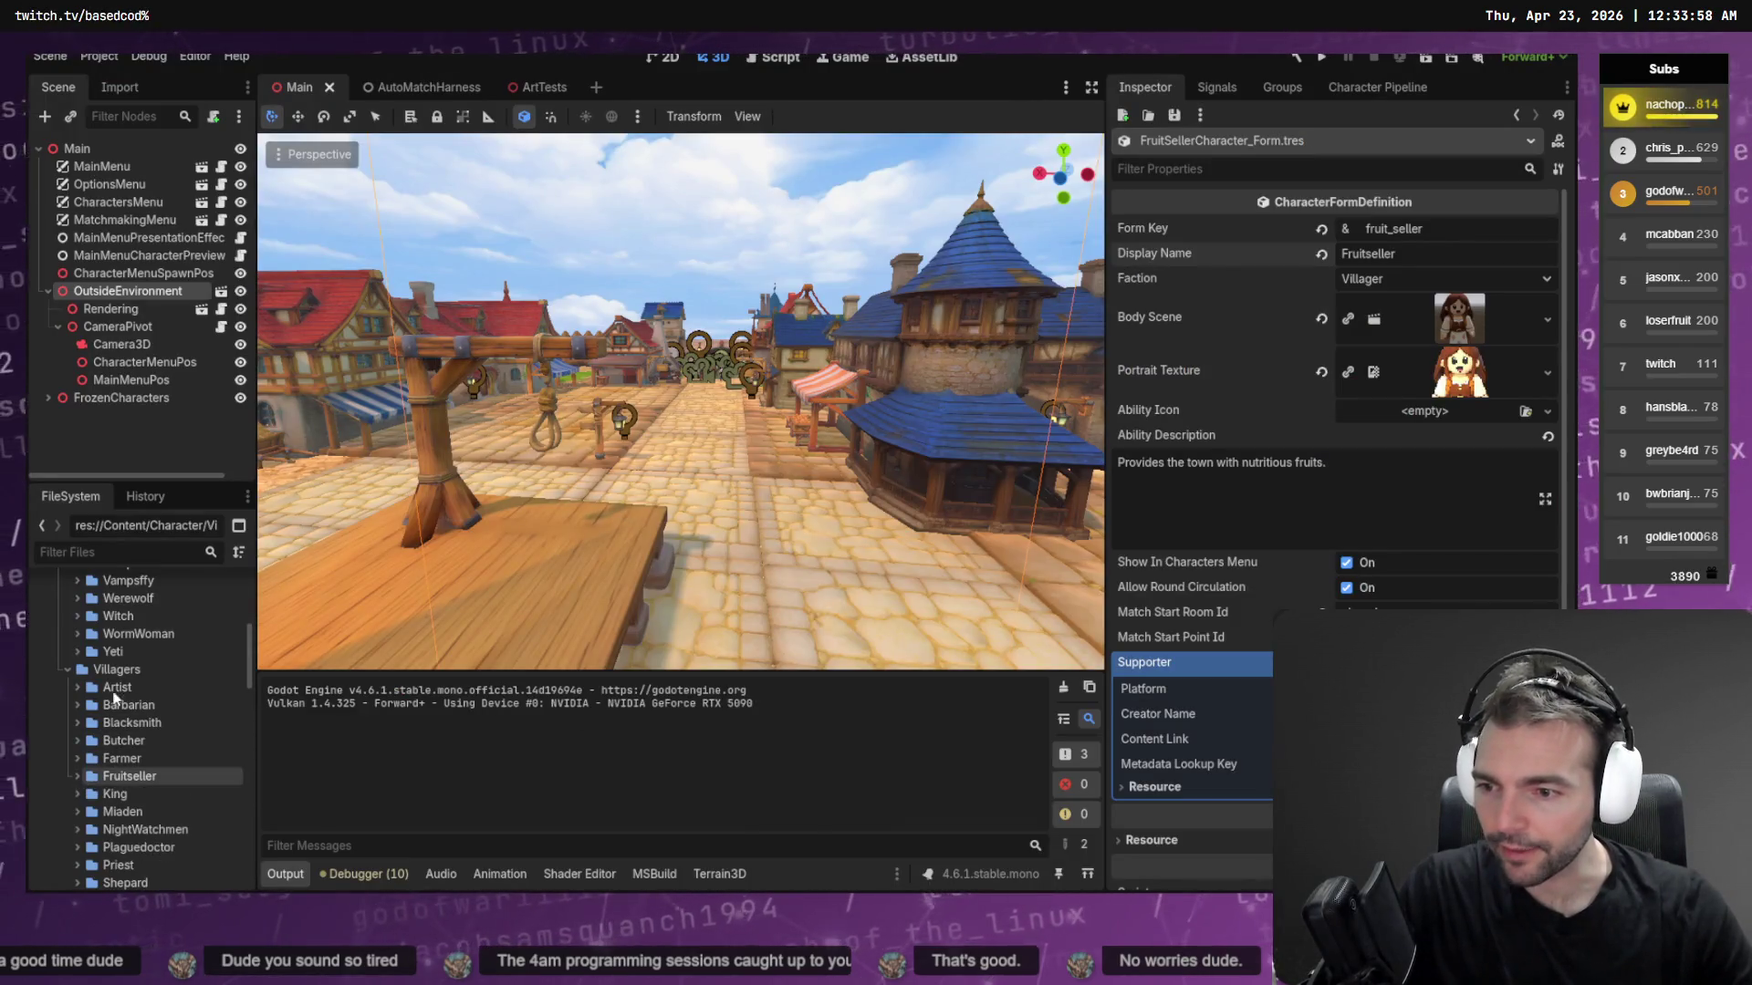
Find CharacterLocked.png in Godot's FileSystem and reveal it in the file manager
click(128, 552)
text(Lock)
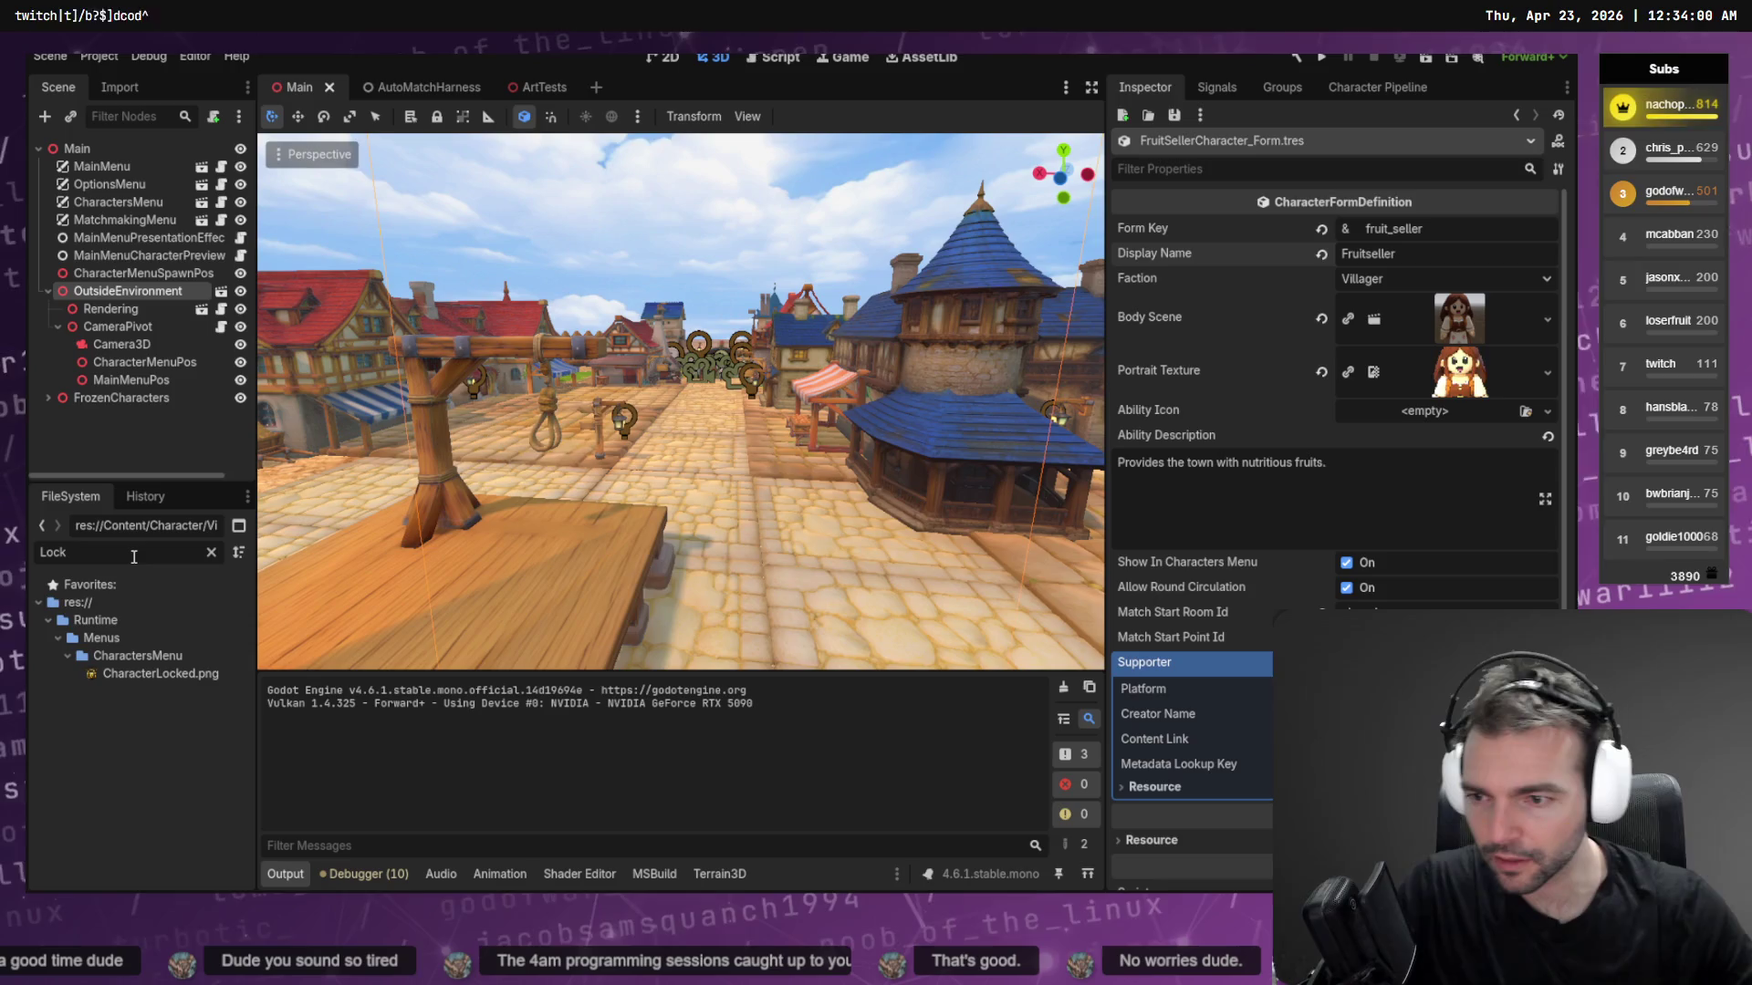
click(137, 675)
click(210, 554)
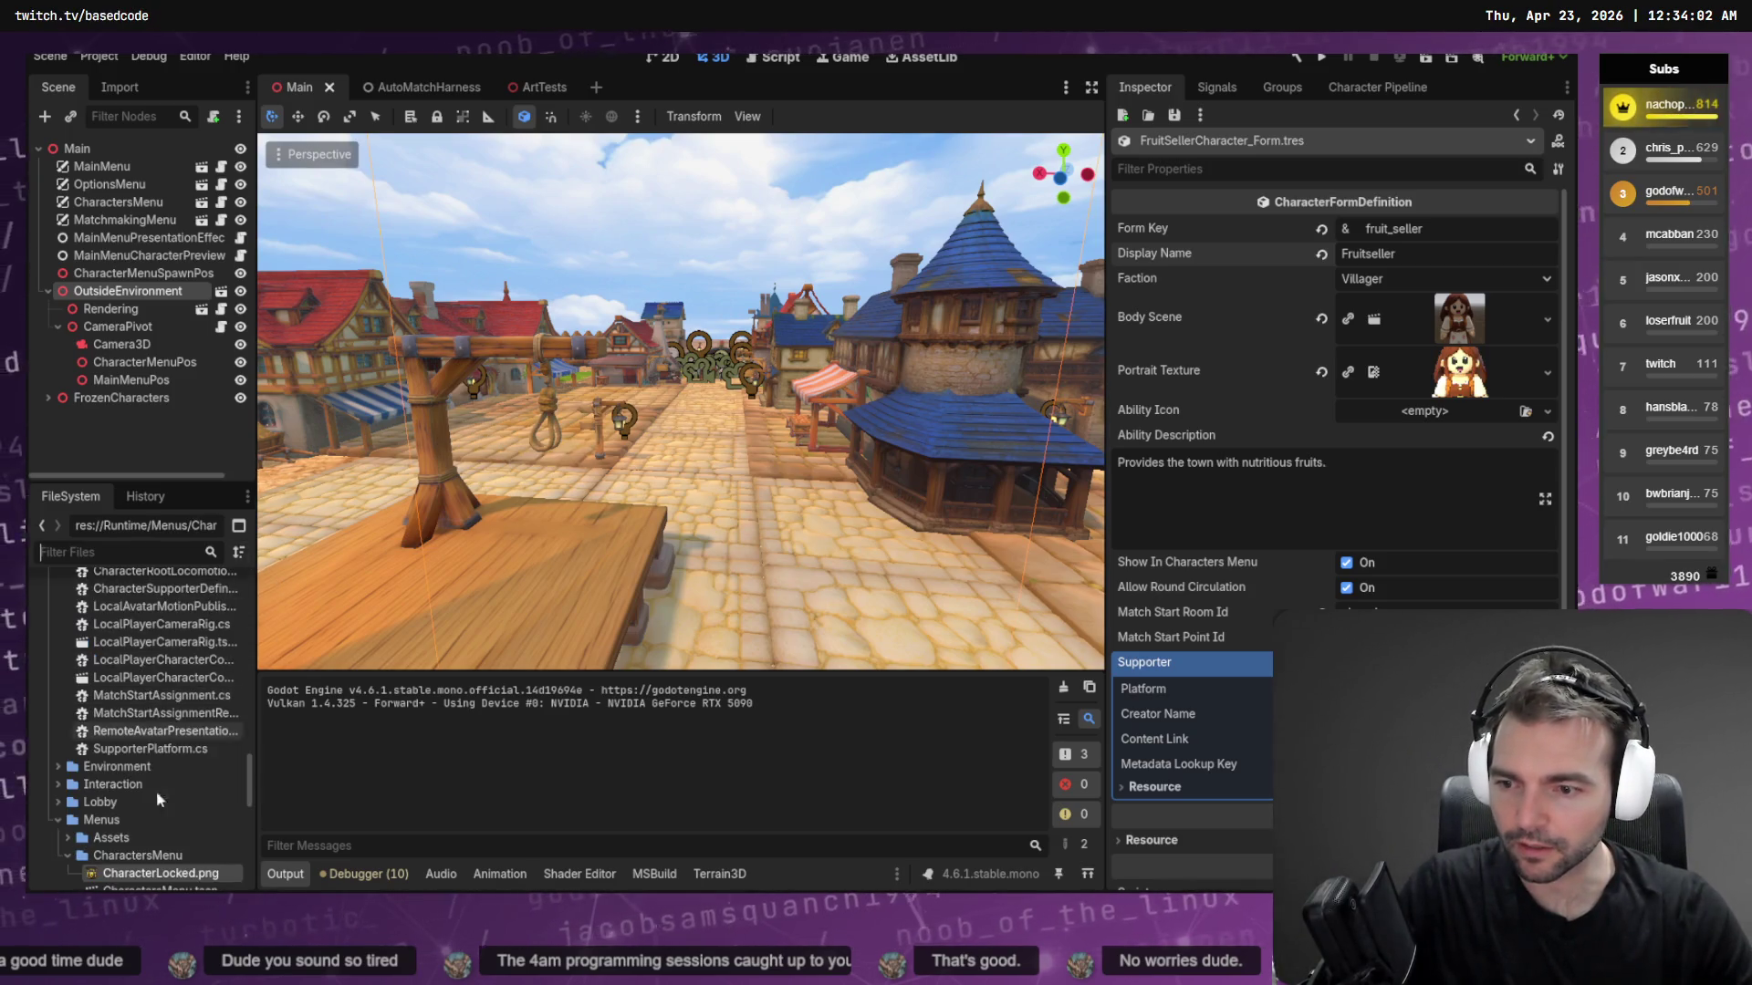
right_click(155, 873)
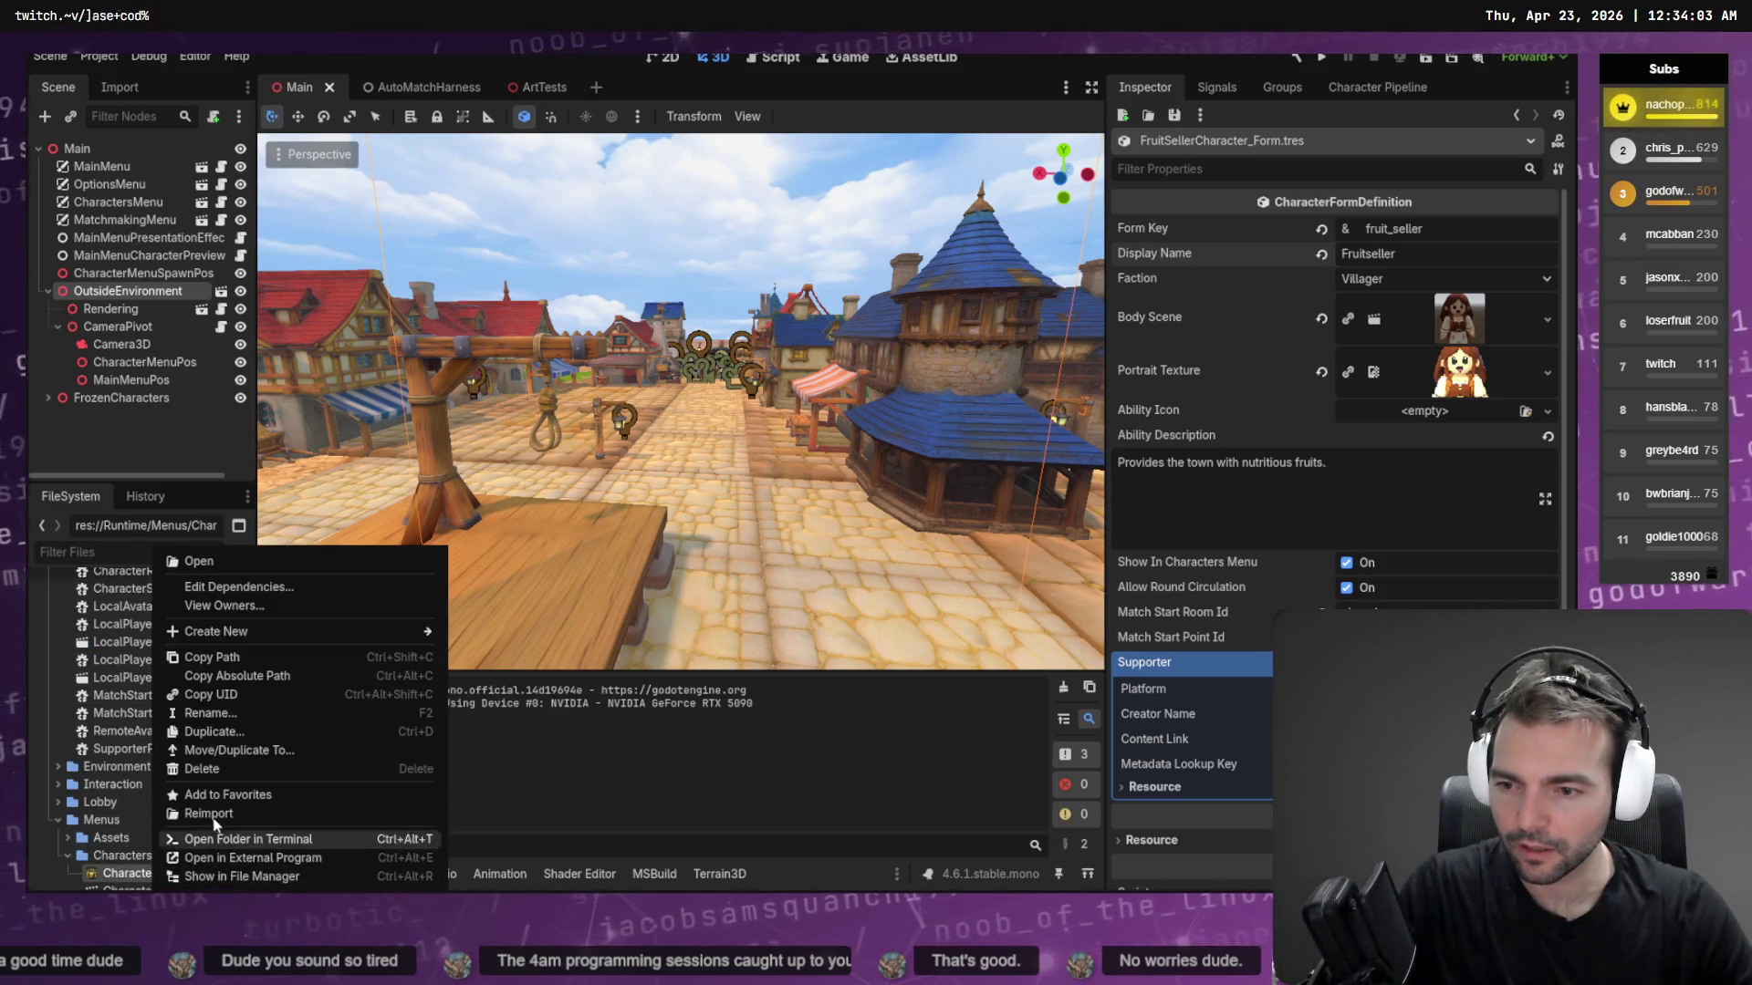
click(270, 876)
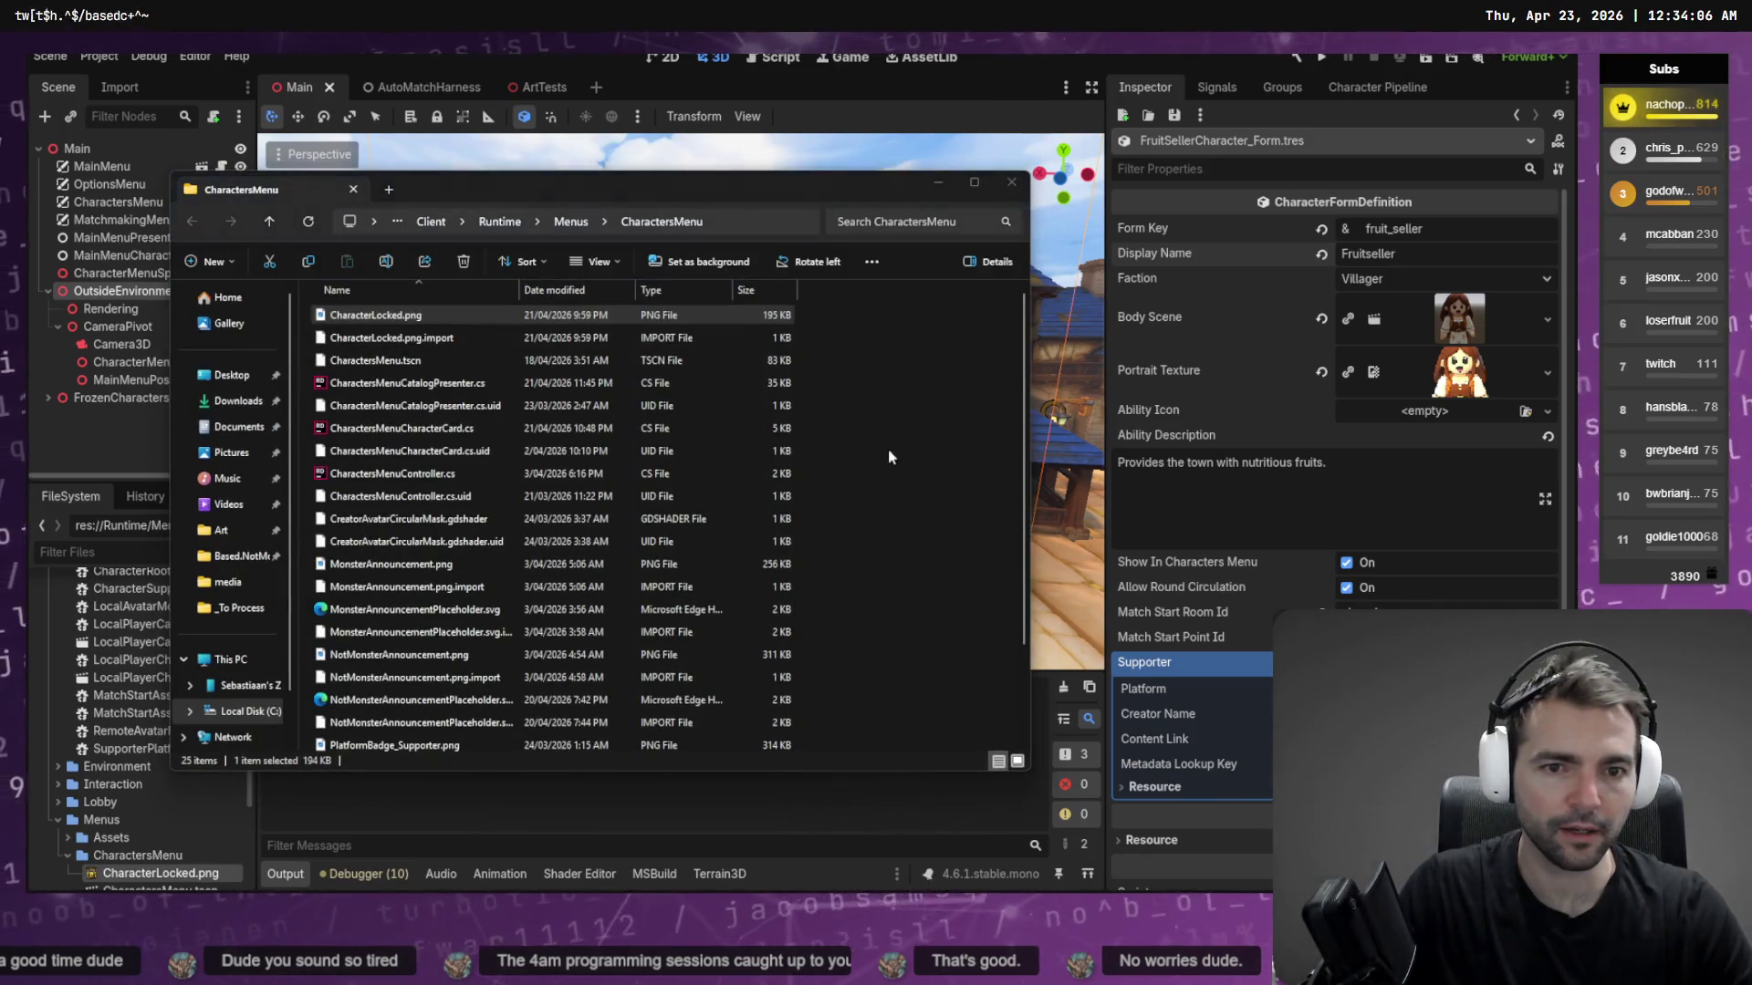
Rename Downloads/Keyhole.png to CharacterLocked.png and use it to replace the CharactersMenu copy
key(super+e)
click(323, 485)
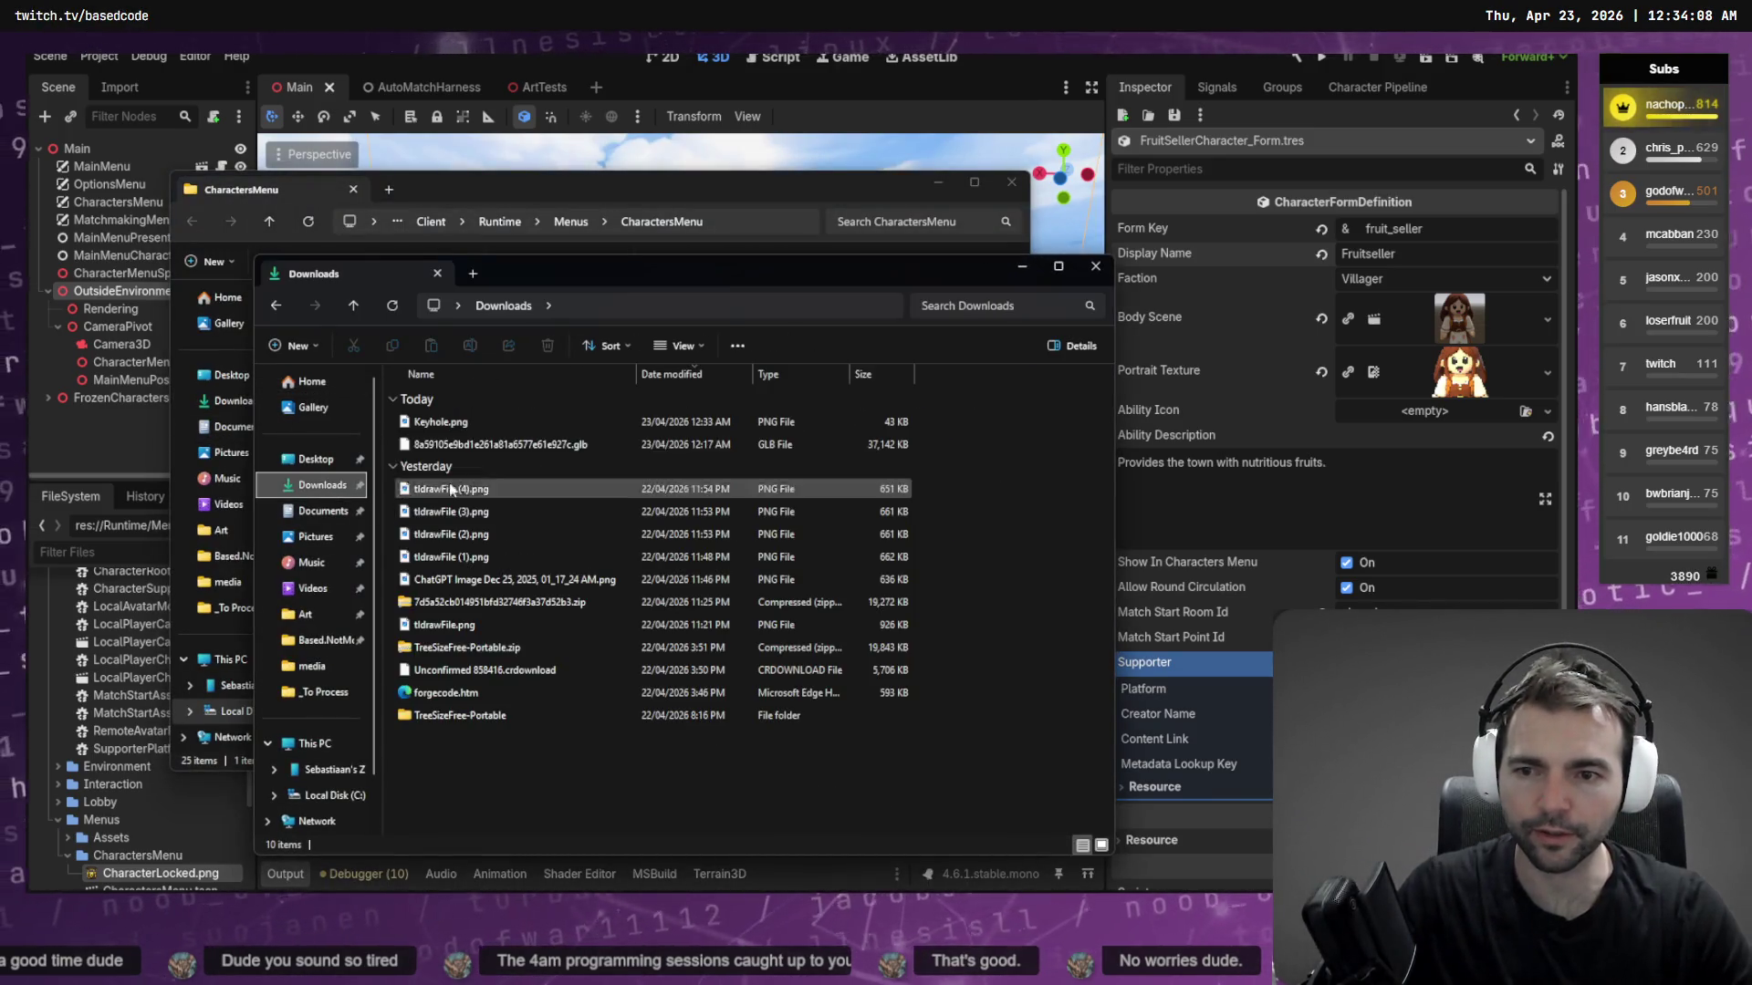
click(438, 422)
key(F2)
text(CharacterLocked)
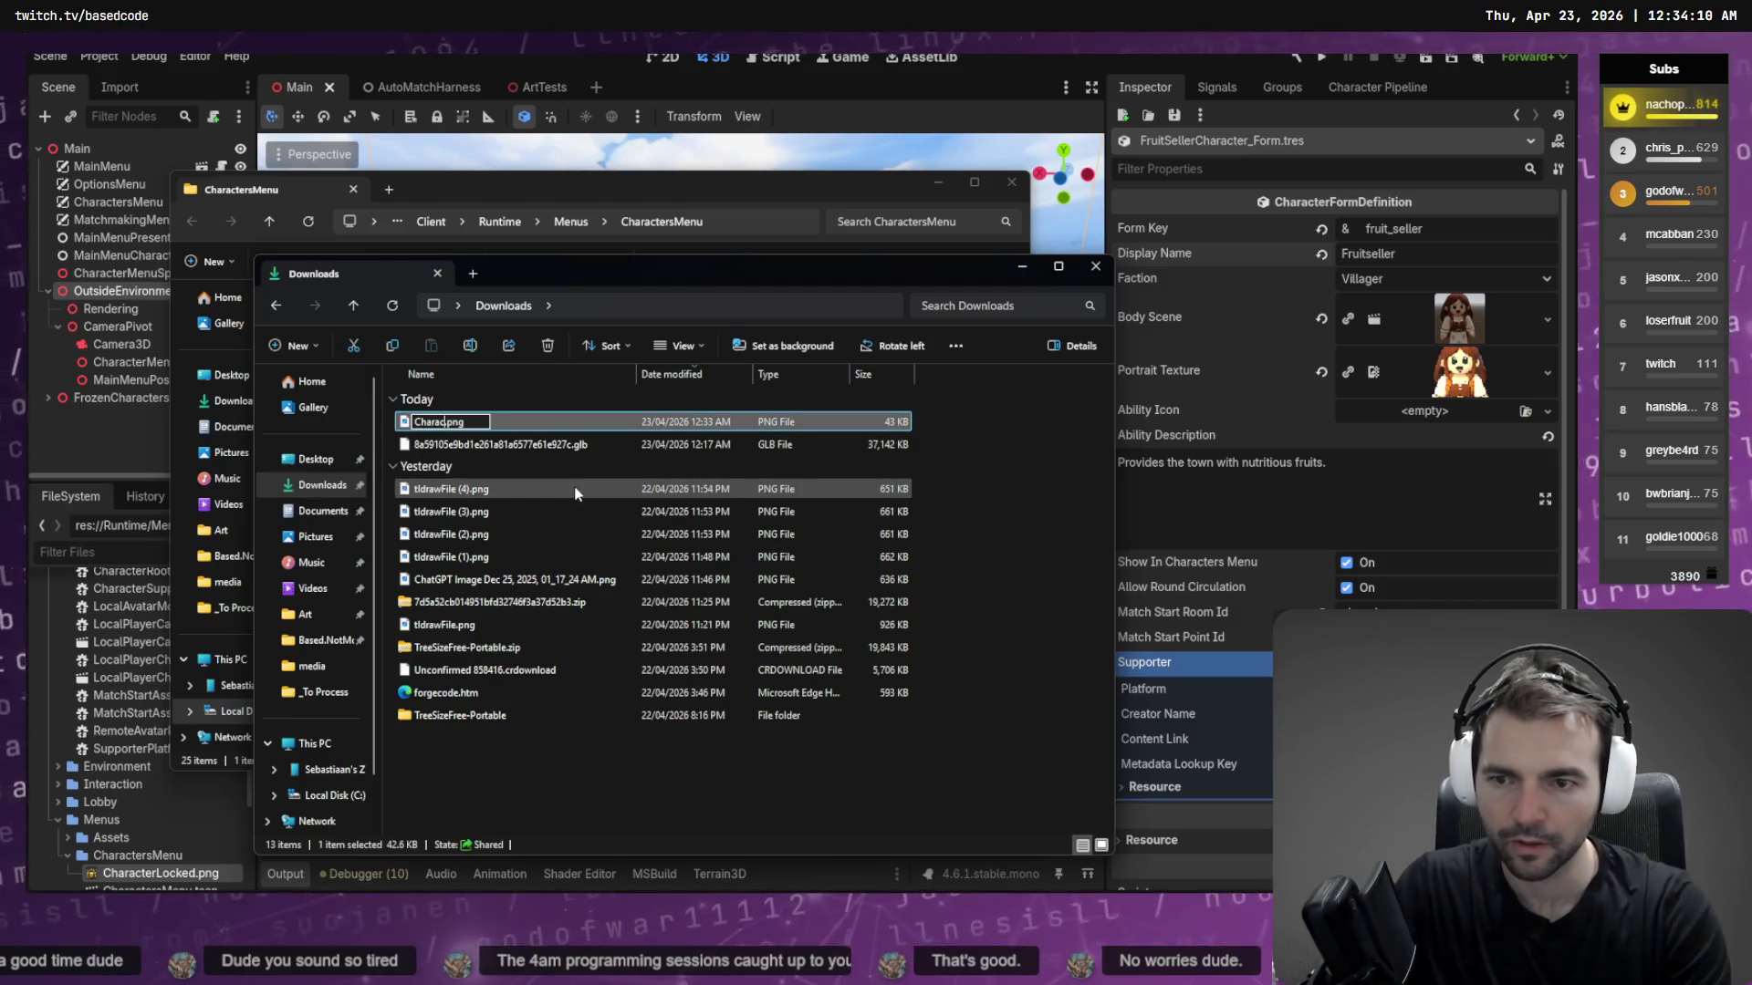
key(Return)
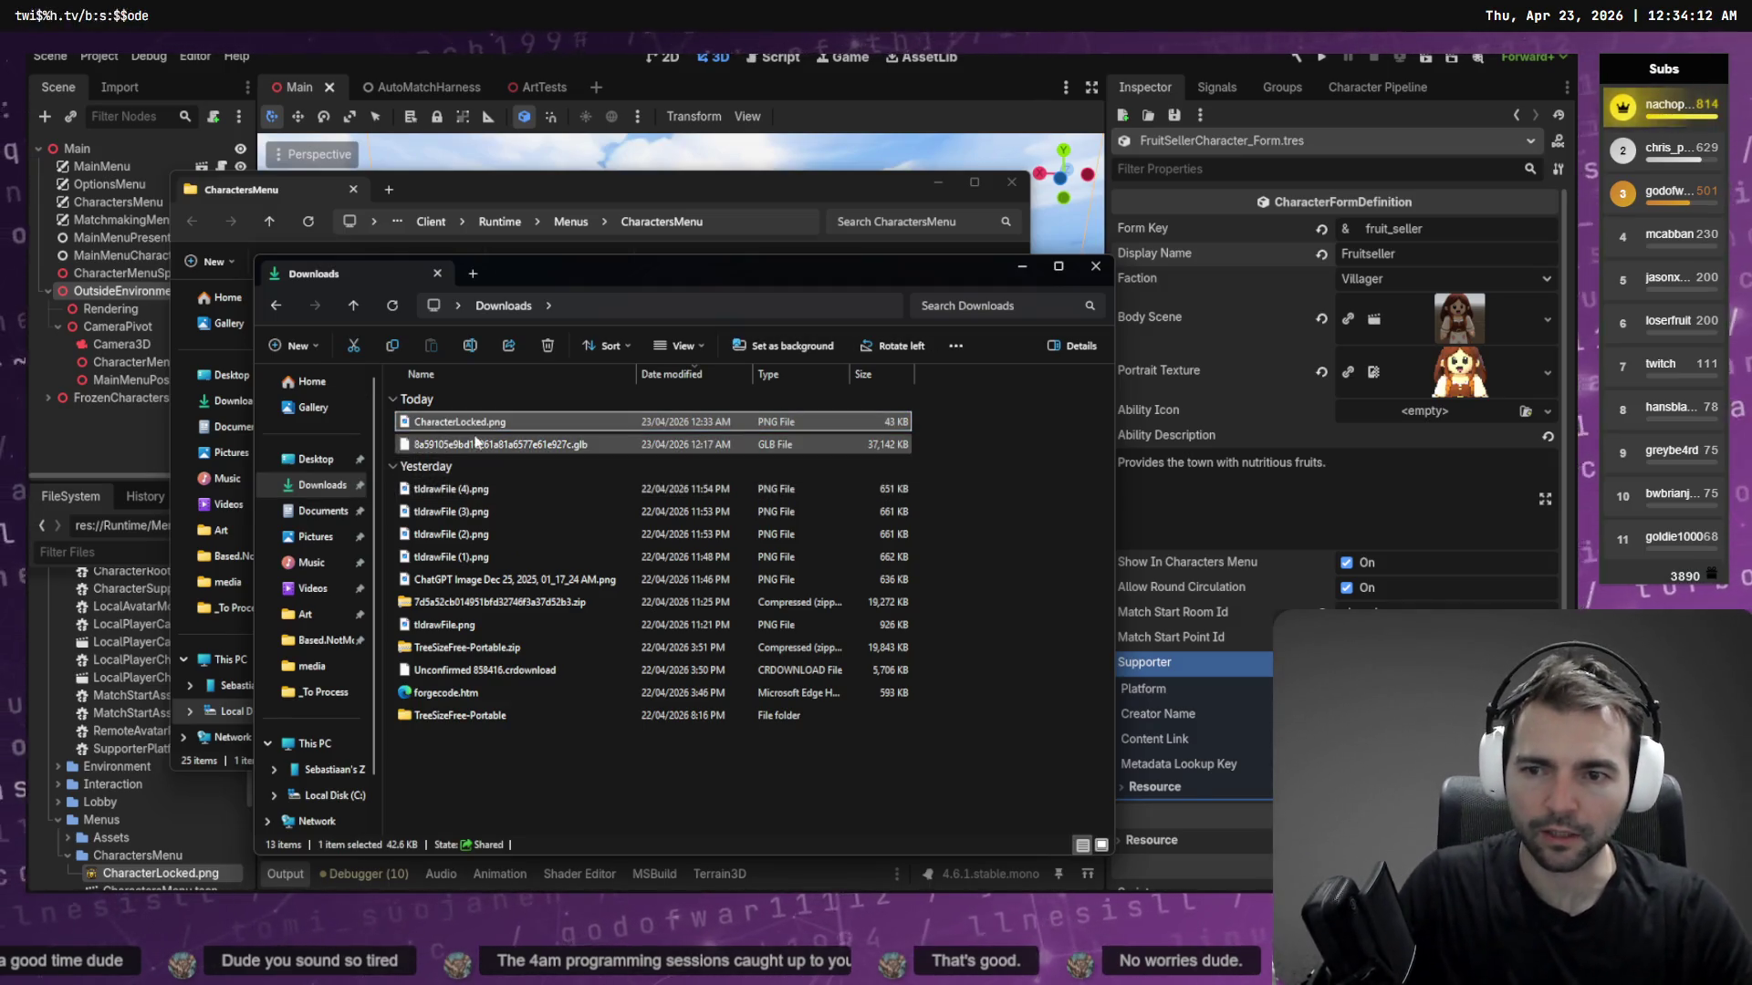
mouse_move(511, 421)
mouse_down()
mouse_move(584, 456)
mouse_move(822, 425)
mouse_up()
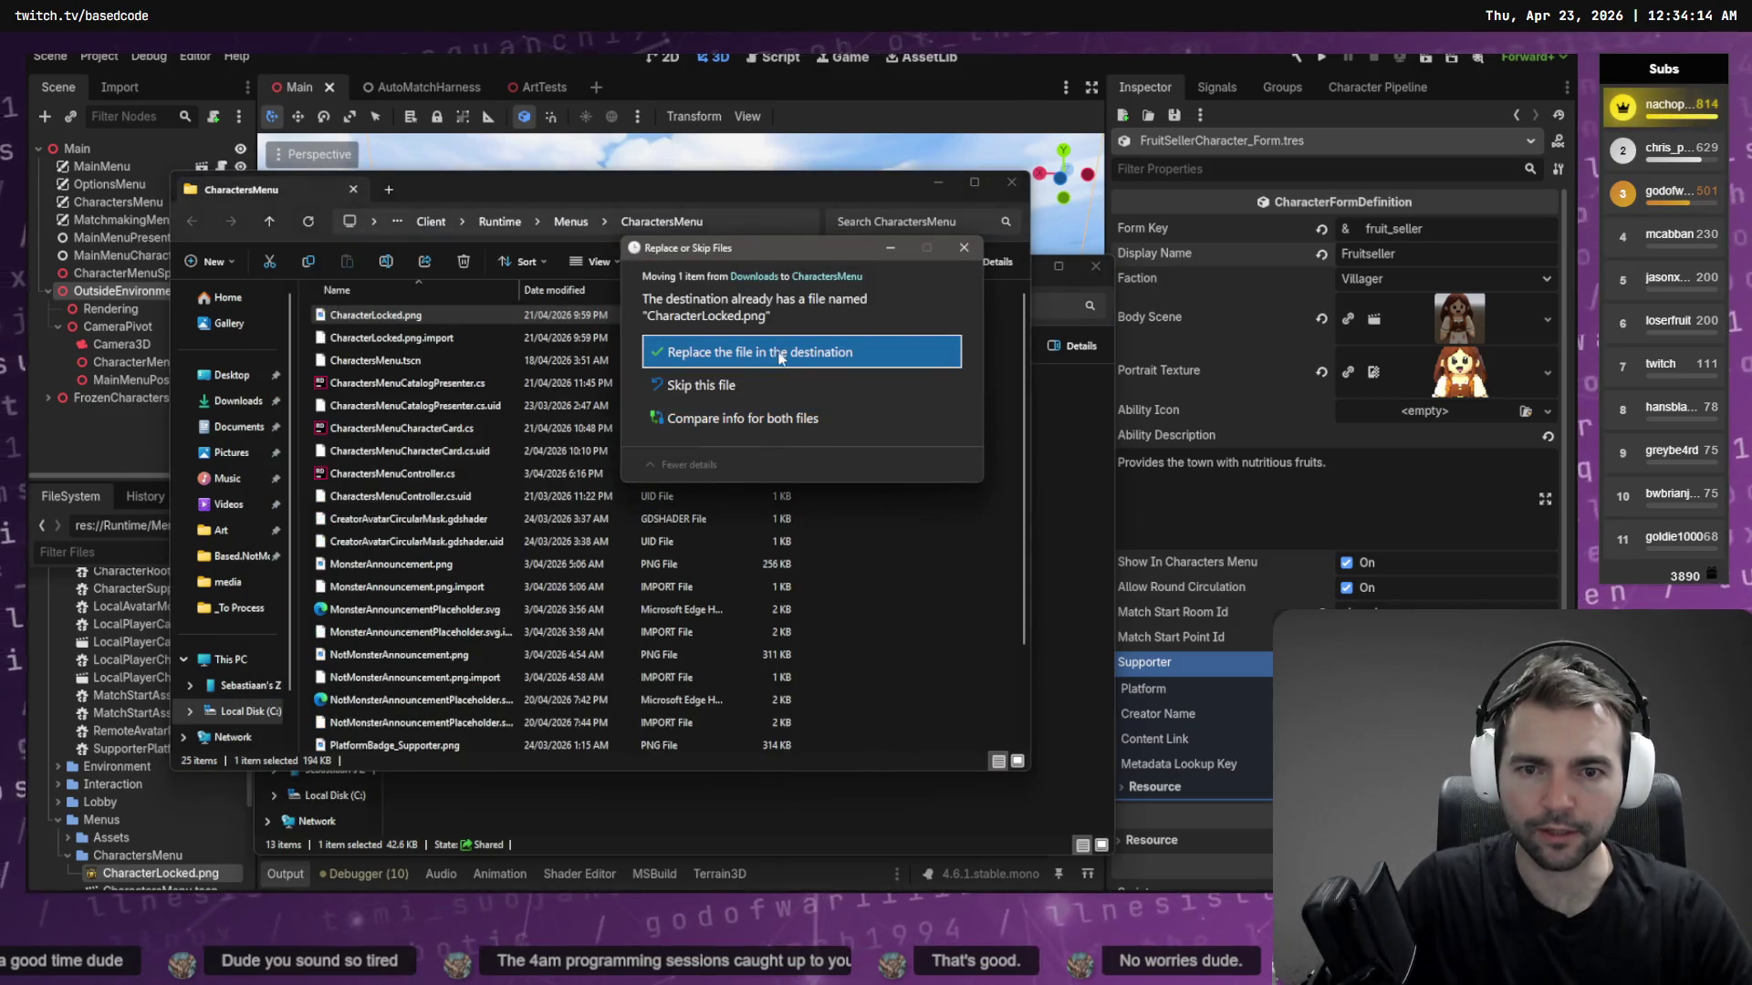
click(785, 346)
key(ctrl+w)
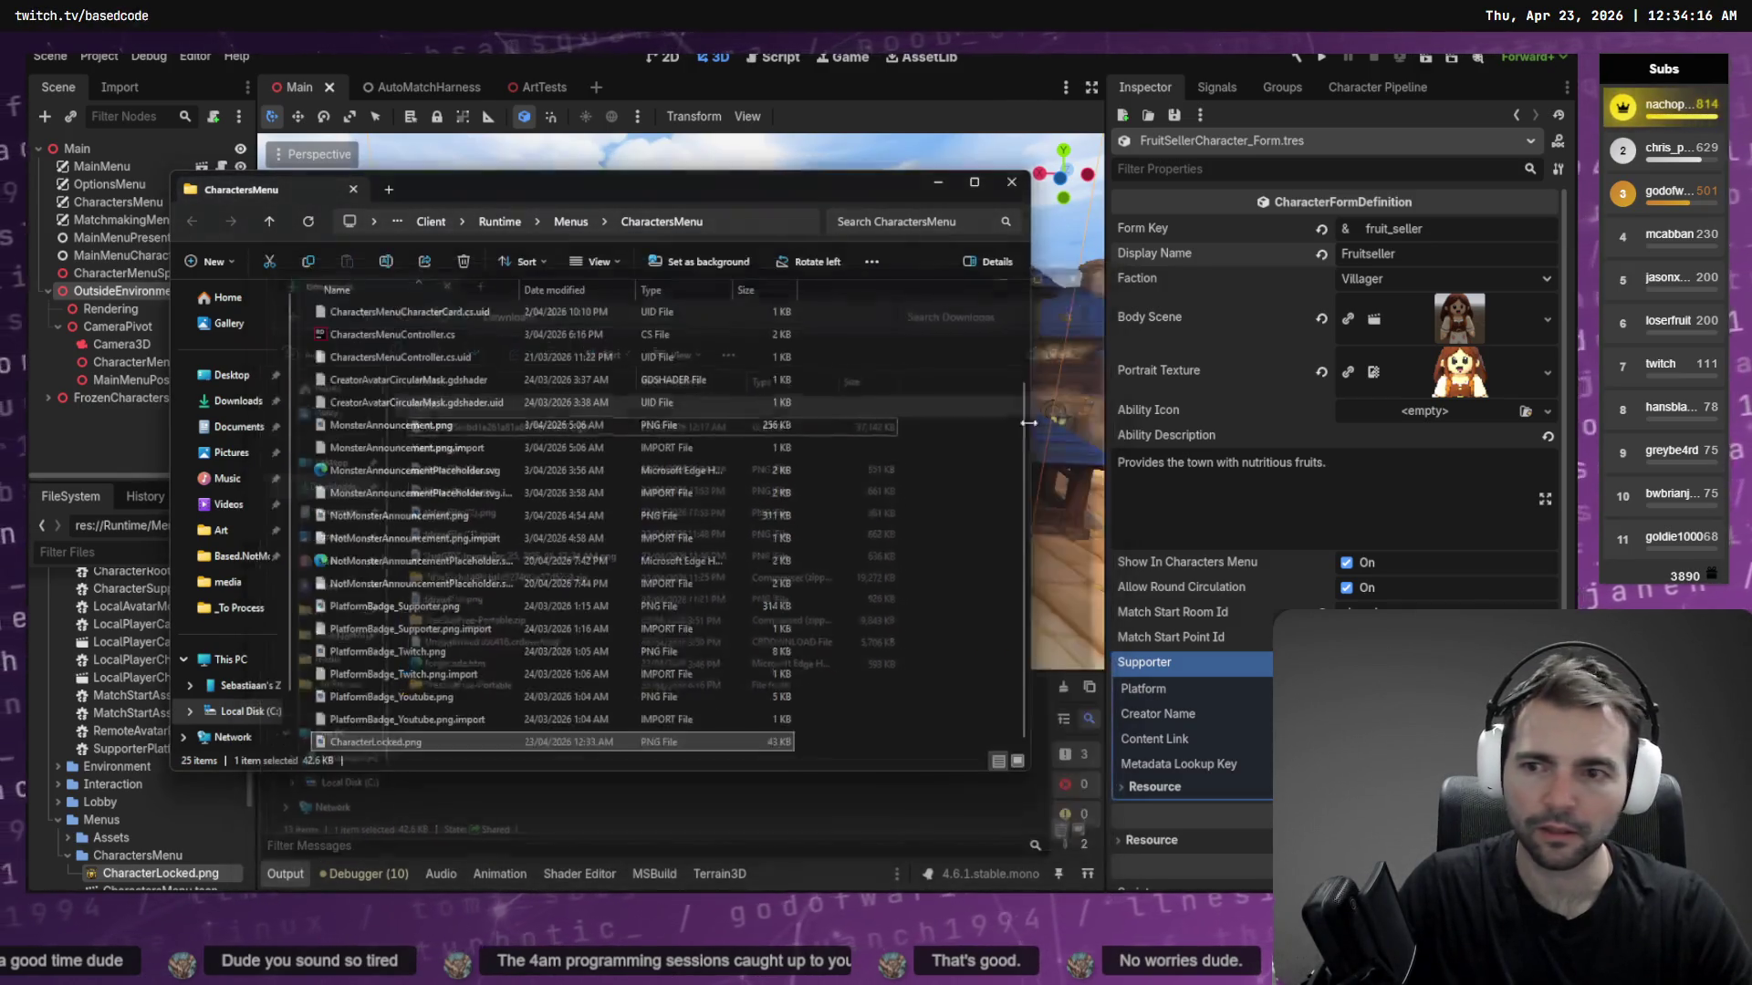
key(ctrl+w)
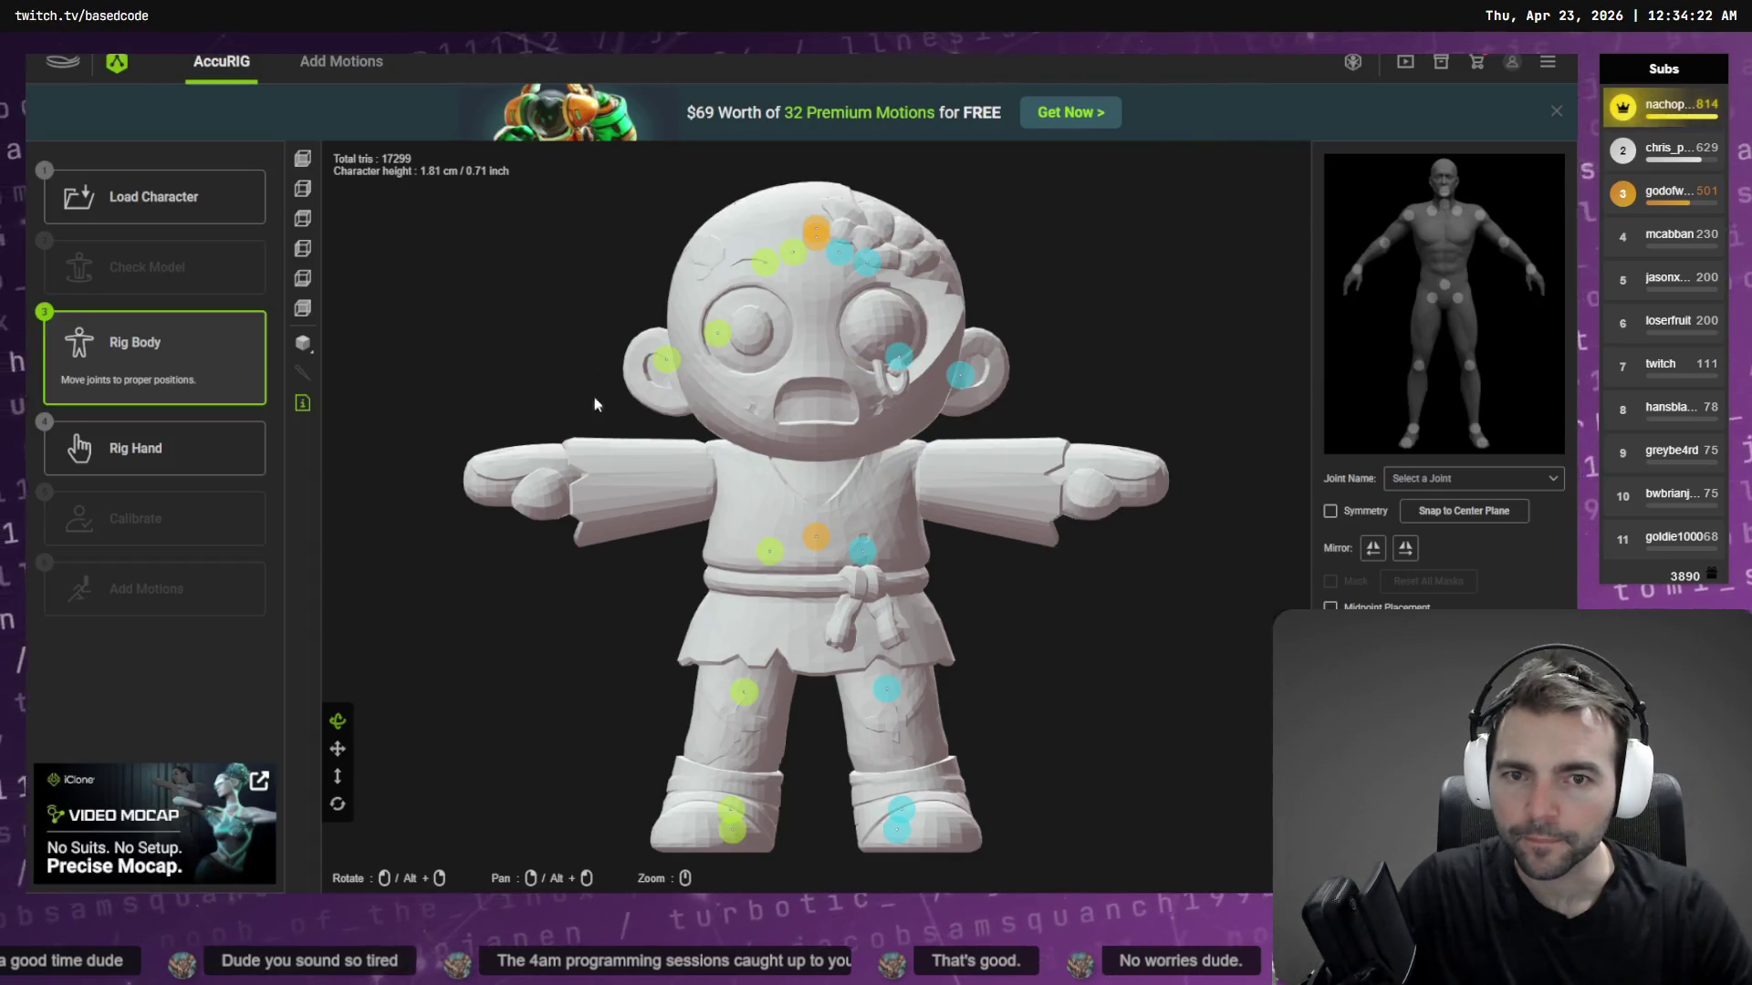
Place the zombie's right wrist and elbow joints in AccuRIG, then return to Blender
mouse_move(666, 360)
mouse_down()
mouse_move(520, 463)
mouse_move(554, 466)
mouse_up()
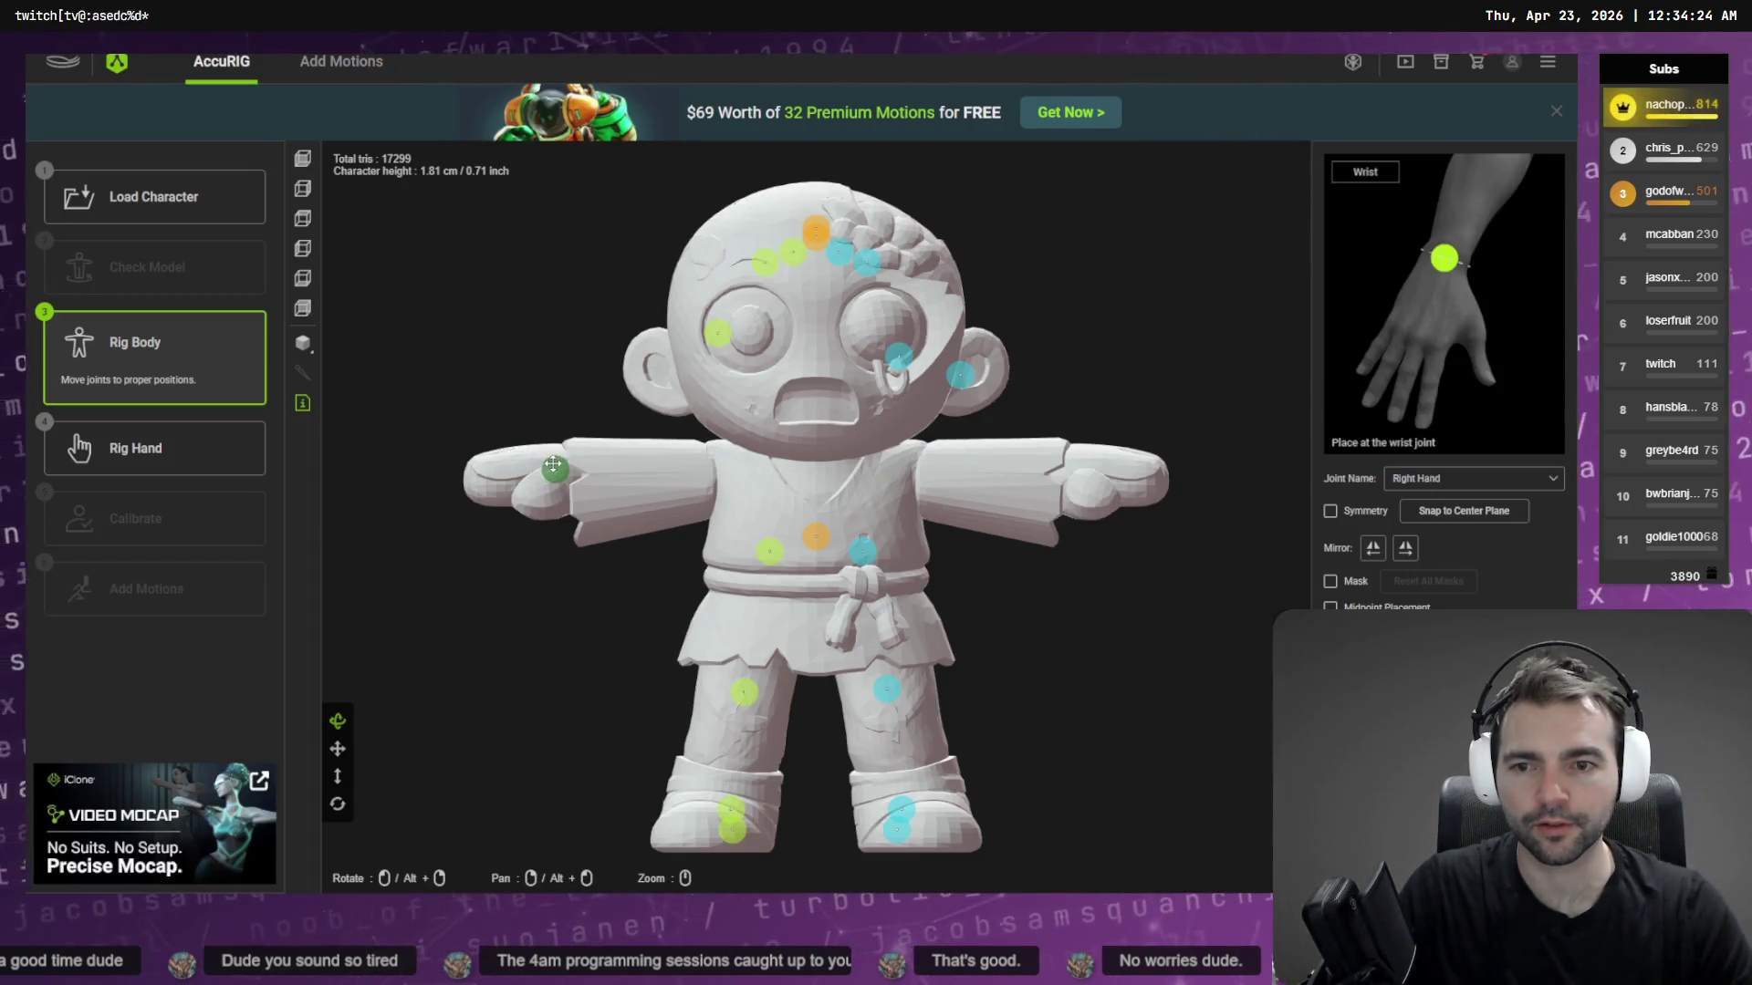
drag(721, 344, 640, 470)
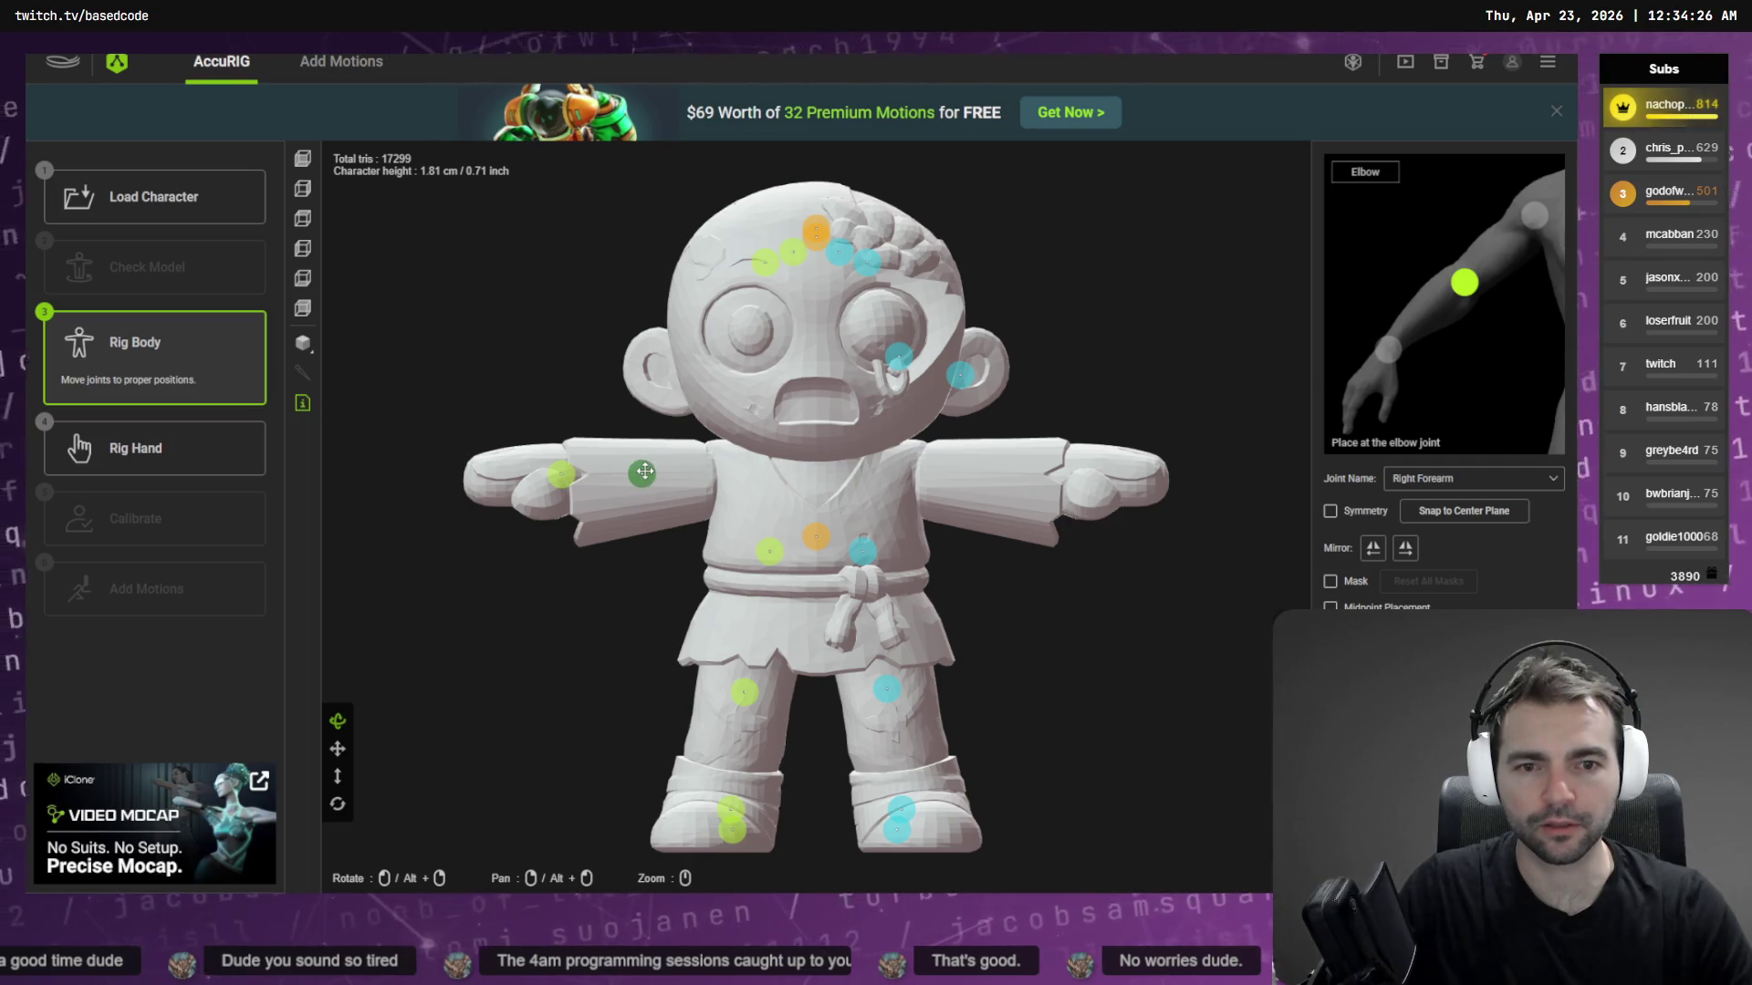
mouse_move(1048, 501)
right_down()
mouse_move(994, 450)
mouse_move(927, 496)
mouse_move(929, 591)
right_up()
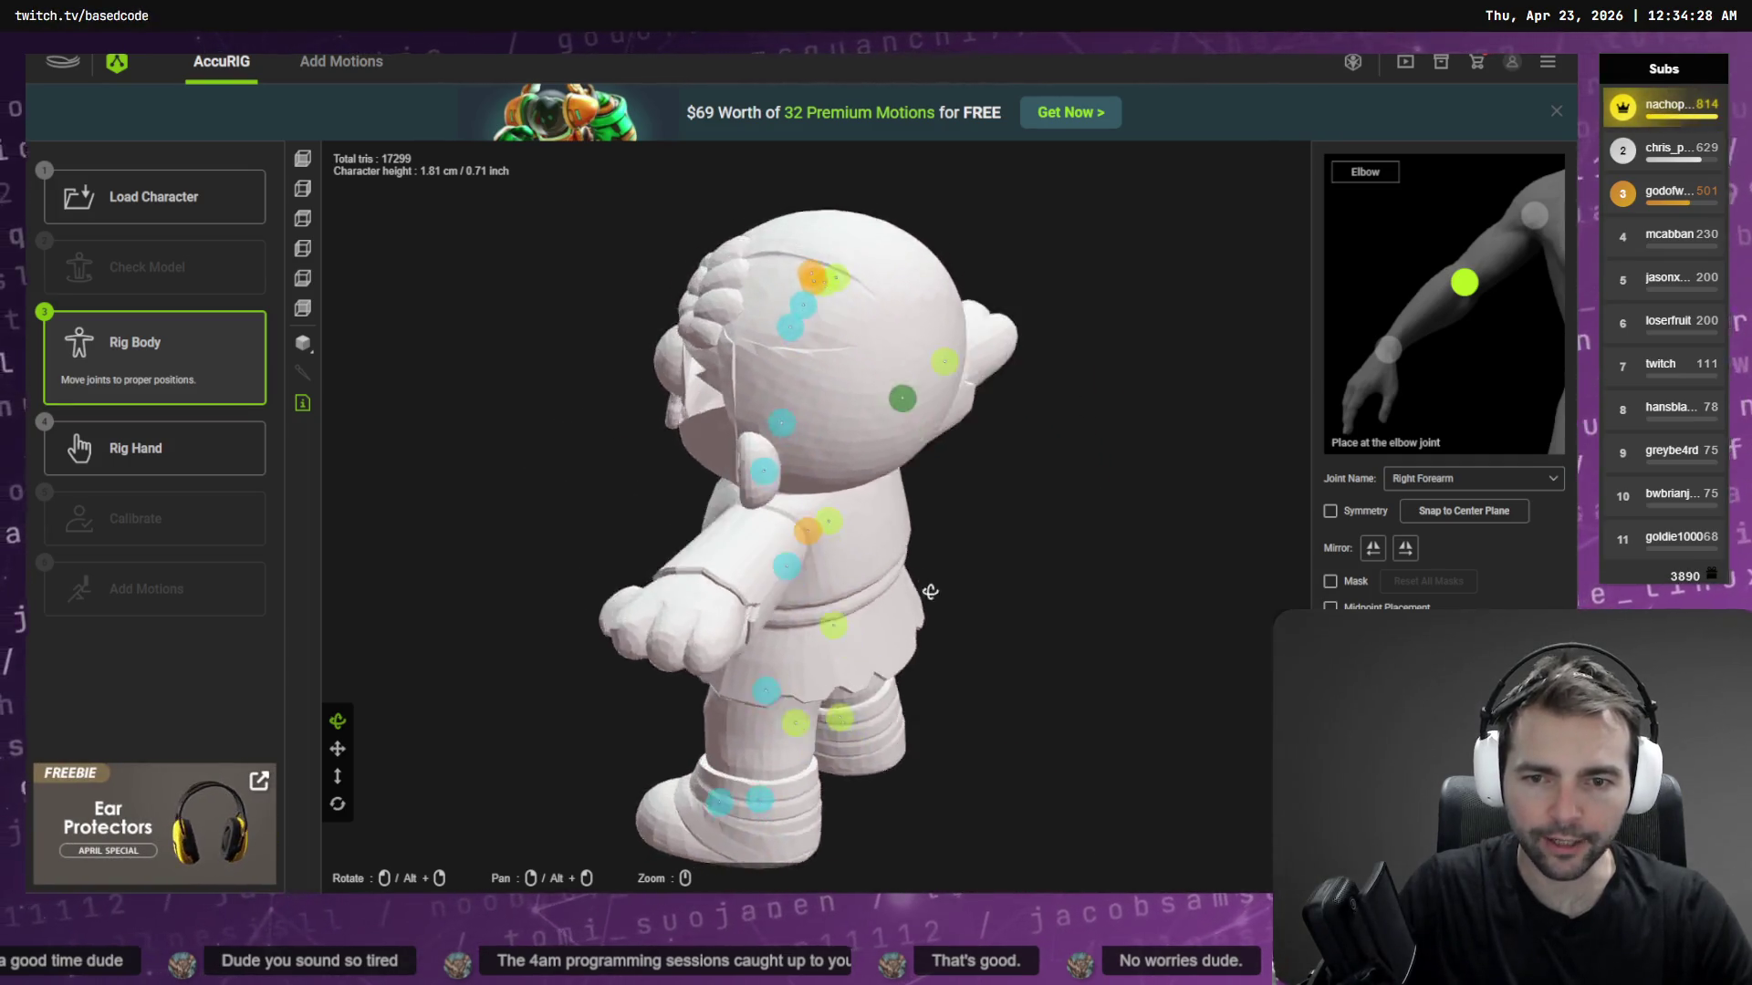
key(alt+Tab)
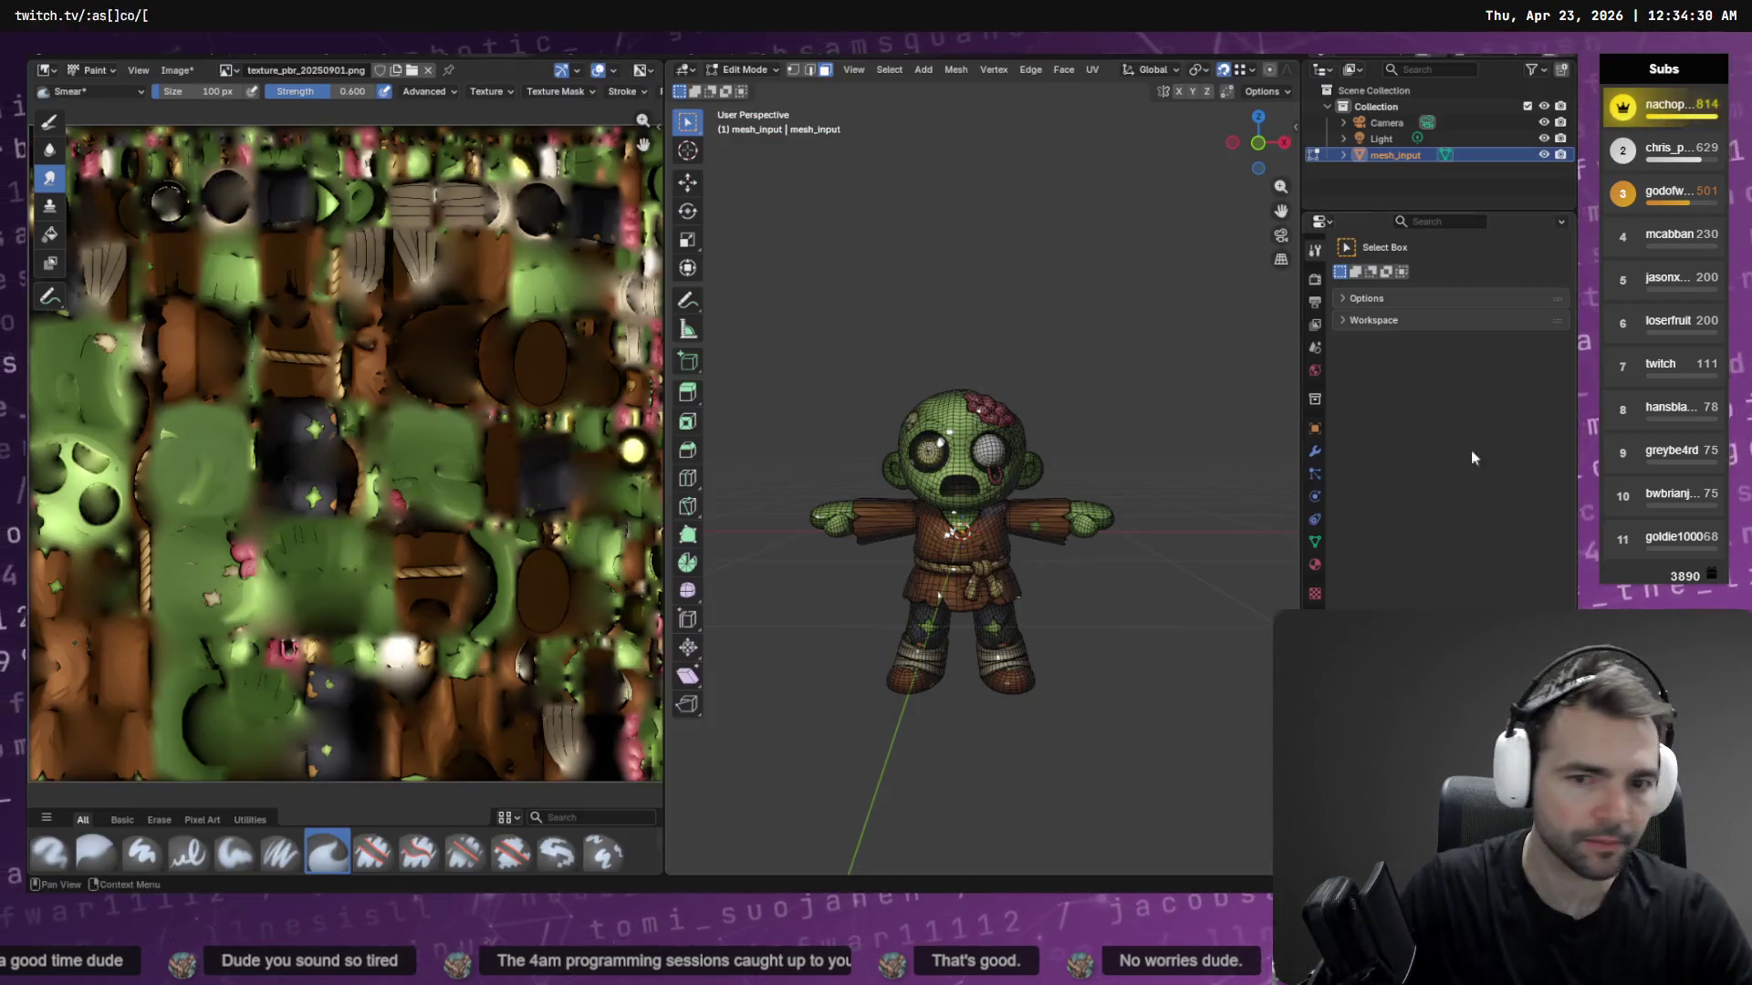
Orbit around the zombie's arm to inspect it from above, behind and the front
scroll(1043, 472, up, 8)
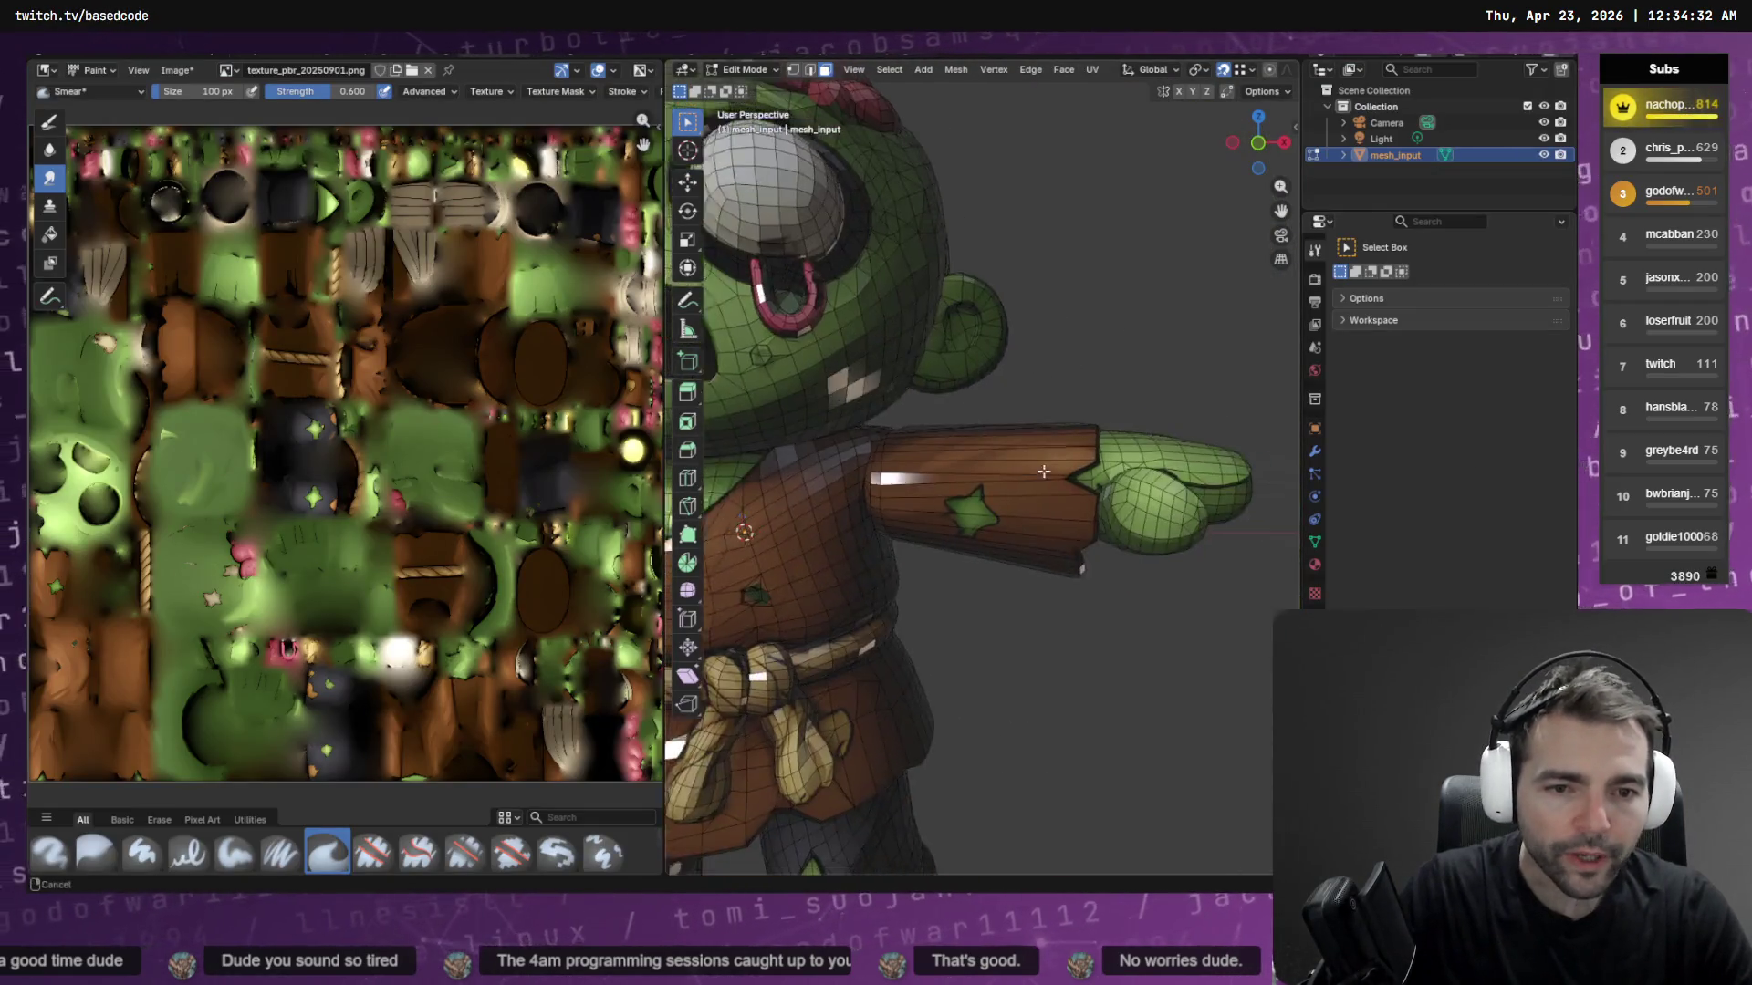
mouse_move(1043, 471)
middle_down()
mouse_move(883, 517)
mouse_move(930, 530)
mouse_move(1041, 457)
middle_up()
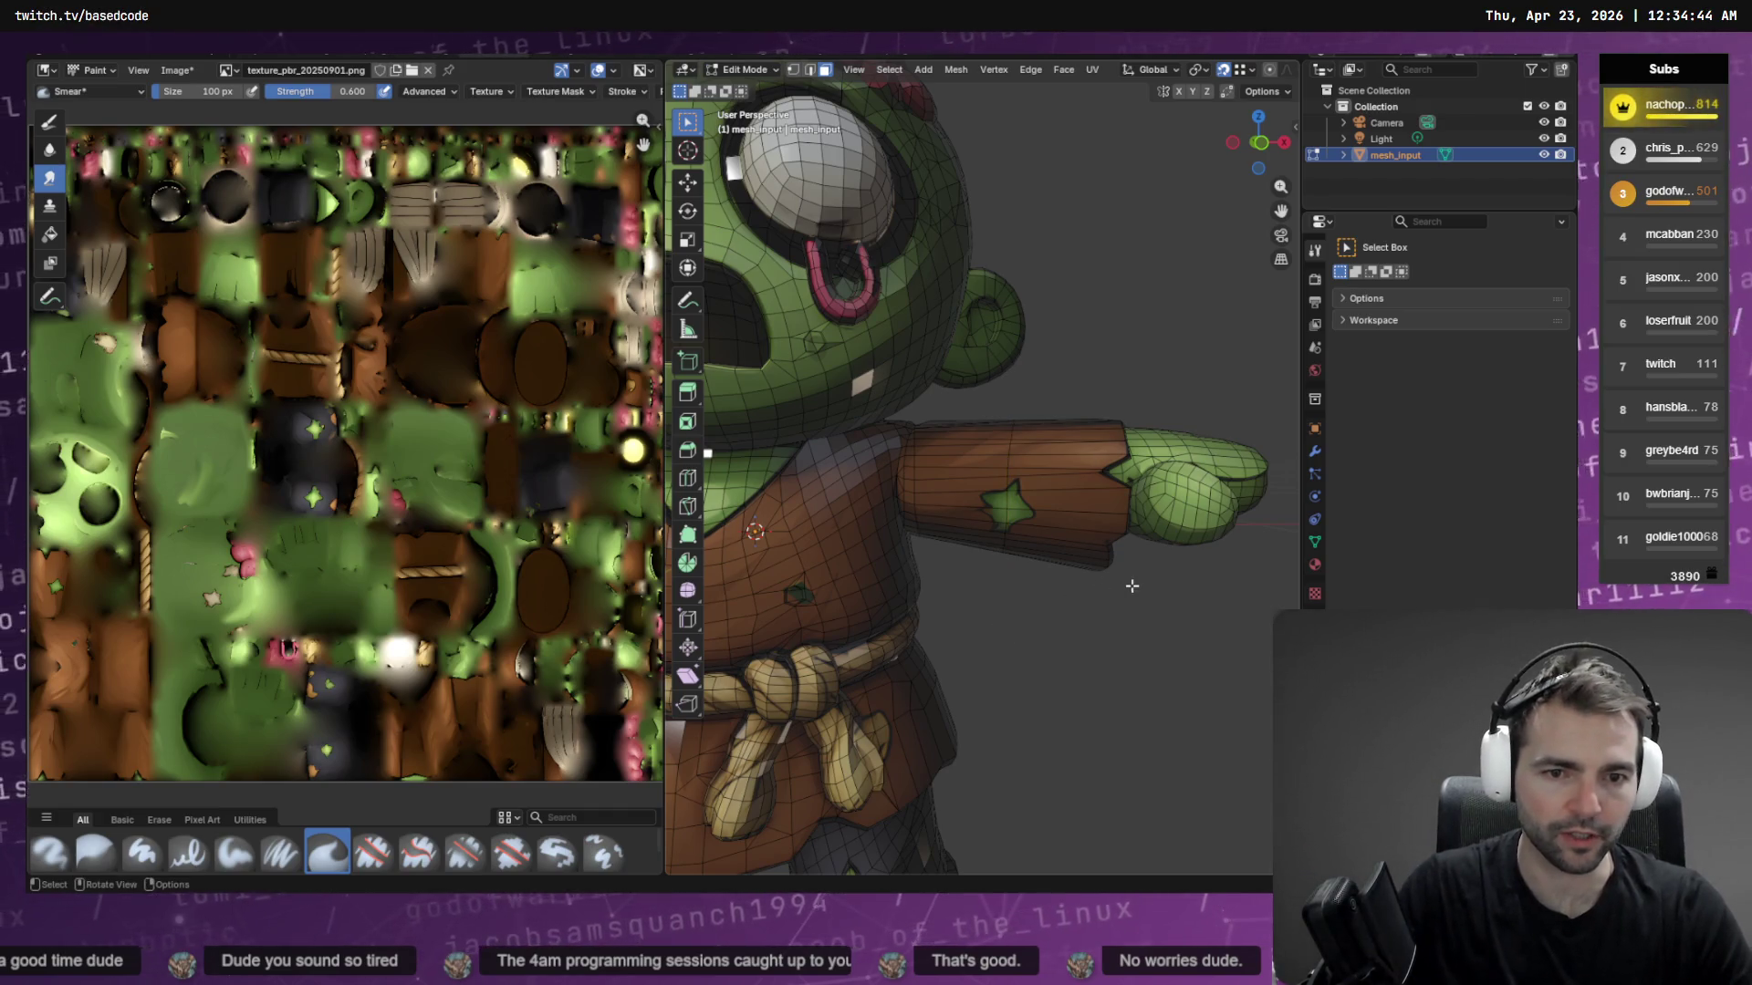
mouse_move(1131, 586)
middle_down()
mouse_move(1095, 605)
mouse_move(802, 633)
mouse_move(938, 673)
mouse_move(947, 339)
mouse_move(984, 517)
middle_up()
mouse_move(840, 423)
middle_down()
mouse_move(1068, 403)
mouse_move(1009, 489)
mouse_move(1075, 469)
middle_up()
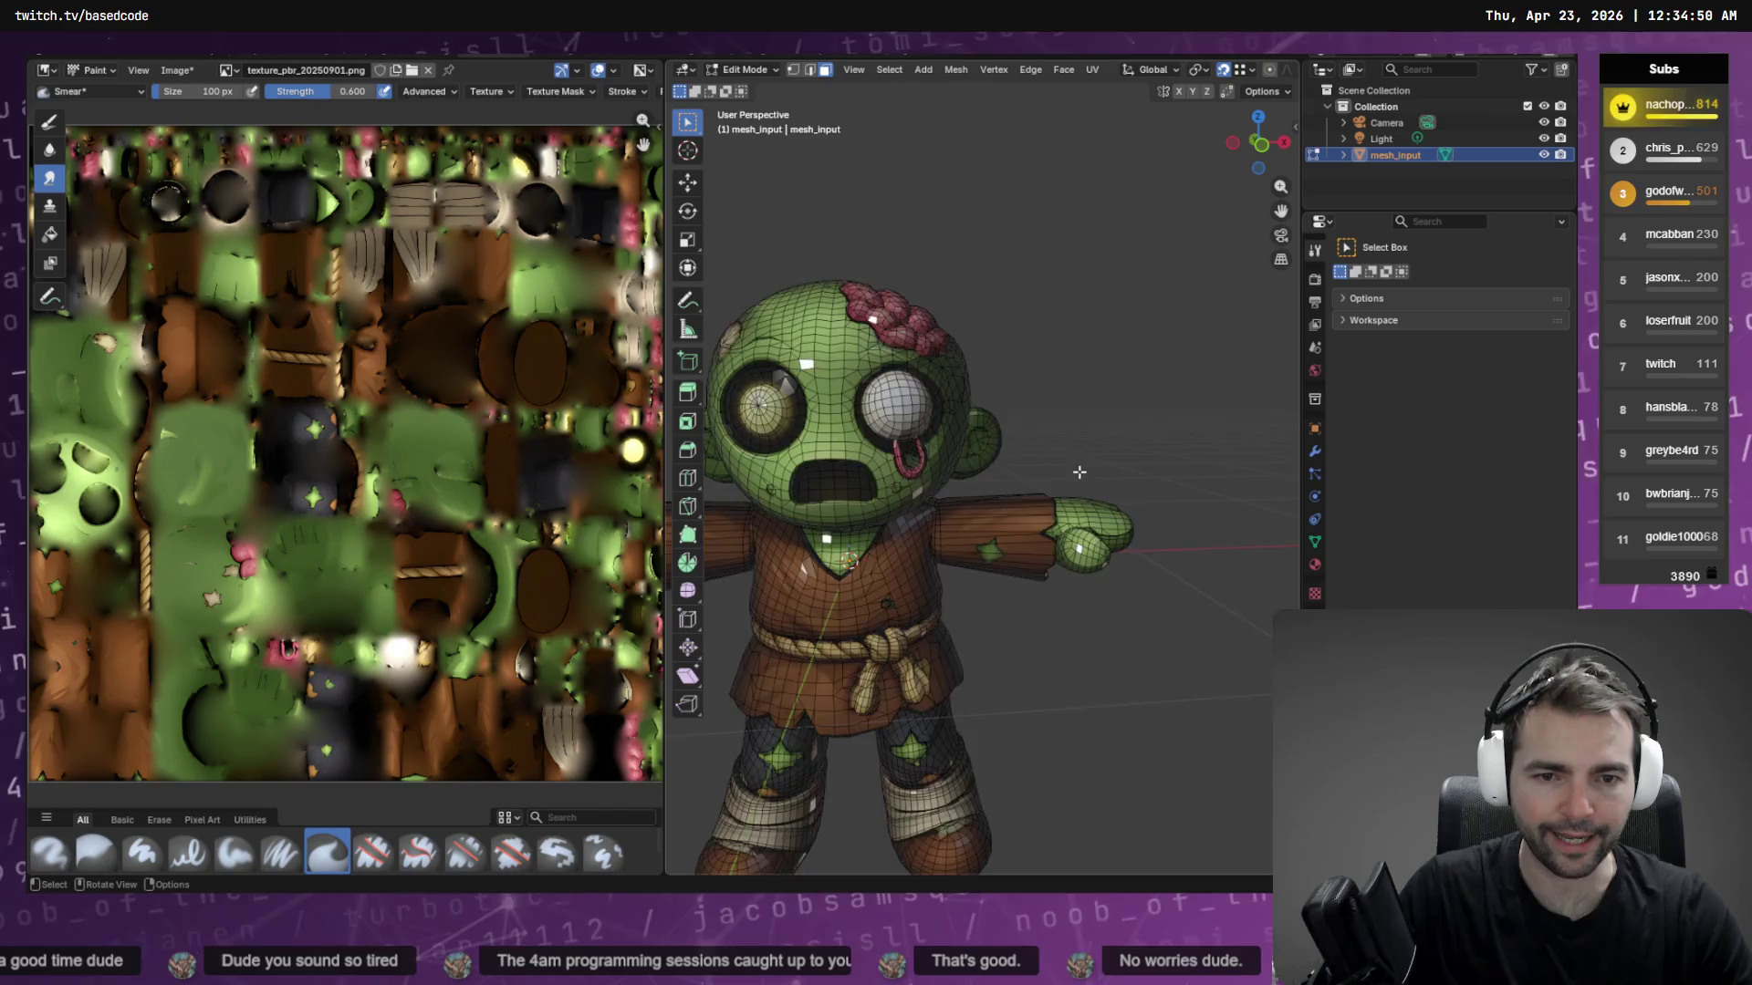
scroll(1064, 496, up, 5)
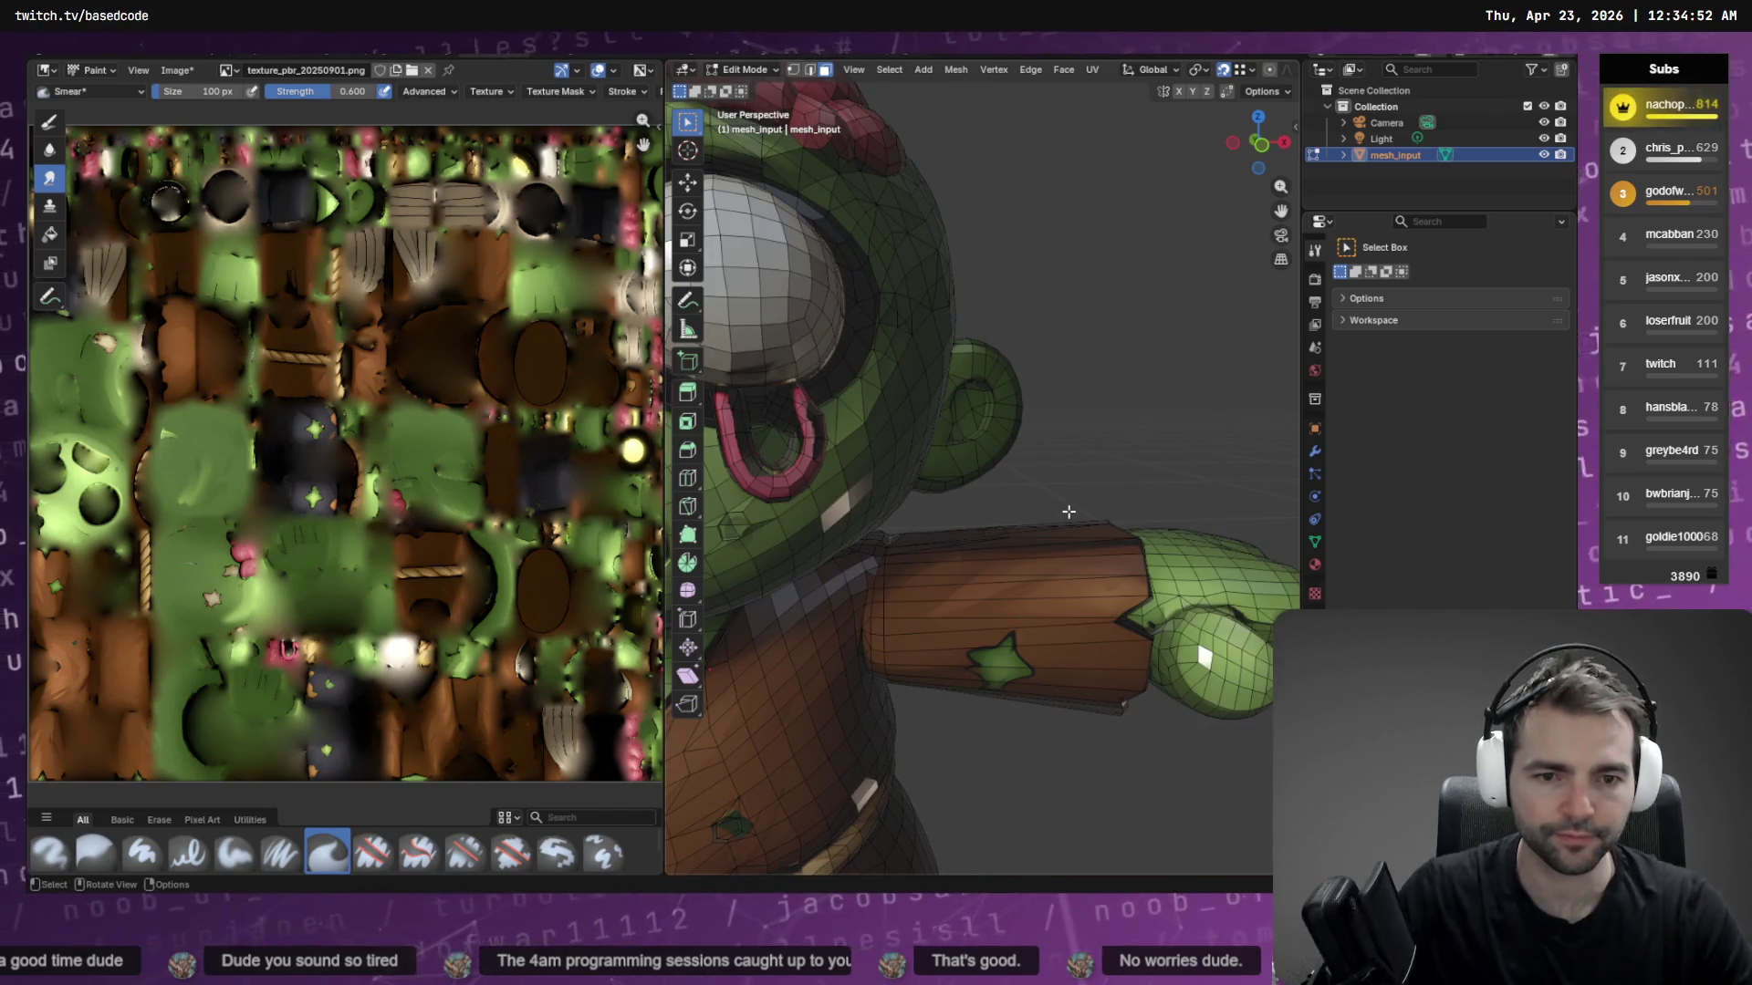
mouse_move(1118, 422)
middle_down()
mouse_move(950, 520)
mouse_move(1009, 497)
mouse_move(722, 251)
middle_up()
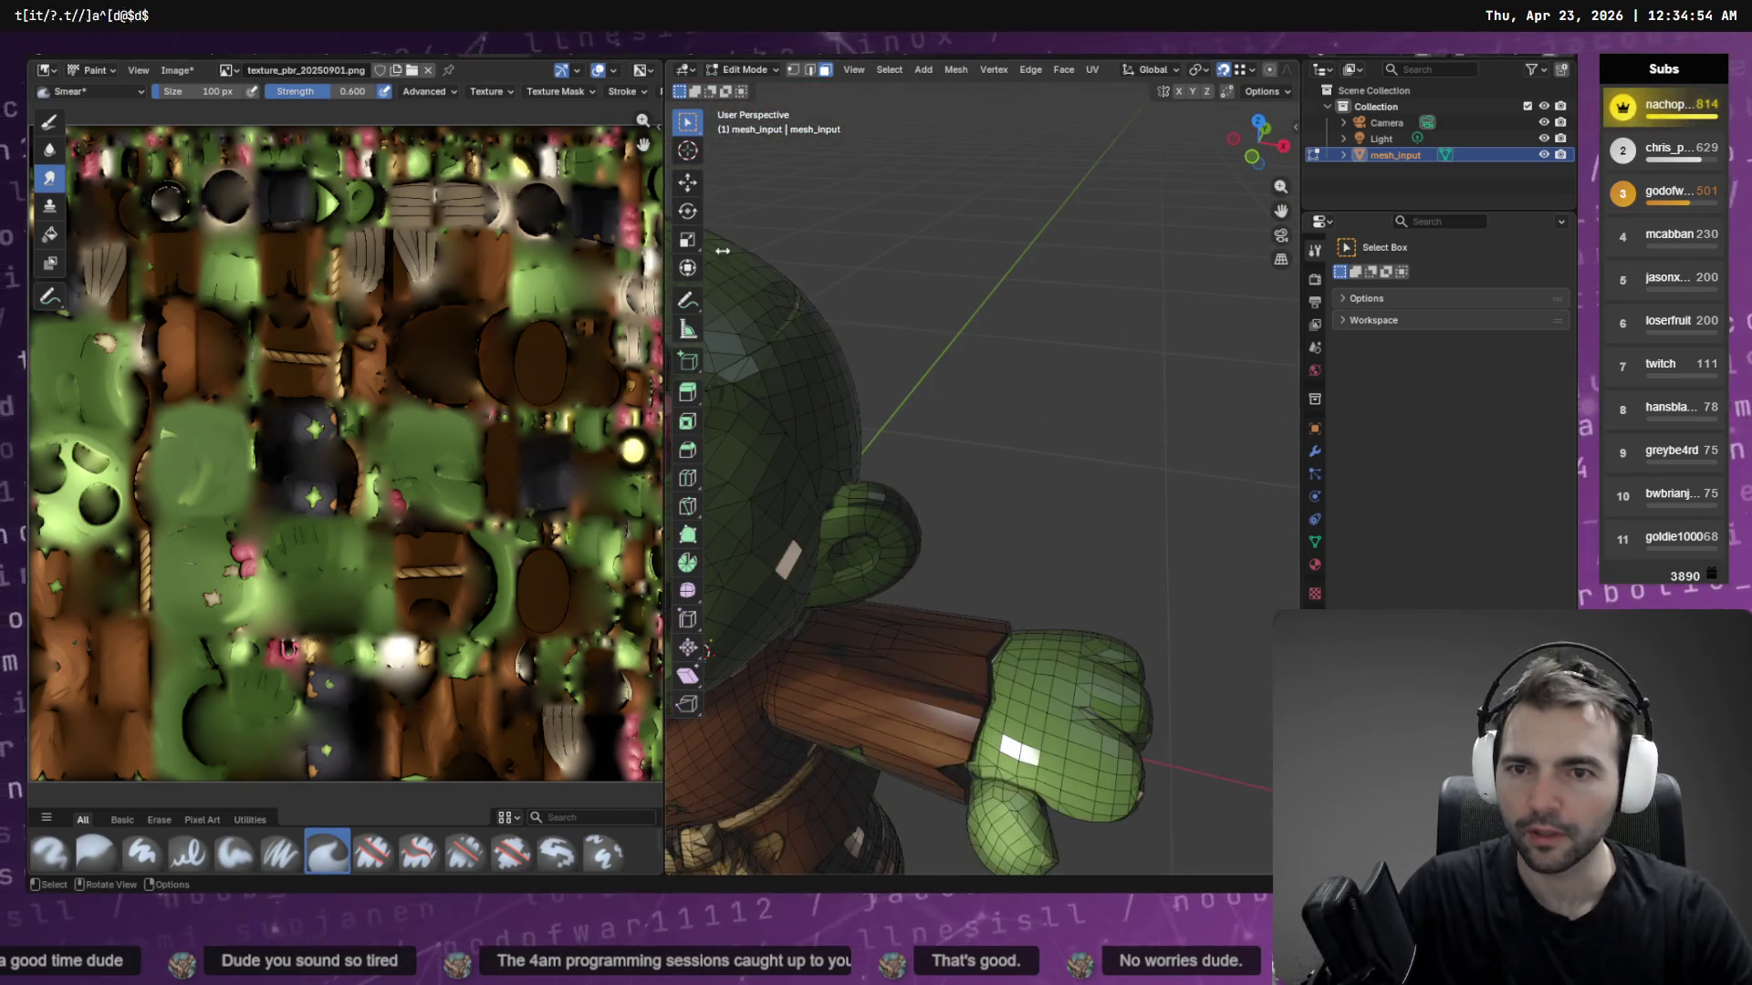
Switch to the lasso select tool, snap to front view, and lasso the sleeve faces
click(687, 150)
middle_drag(993, 438, 867, 411)
click(690, 117)
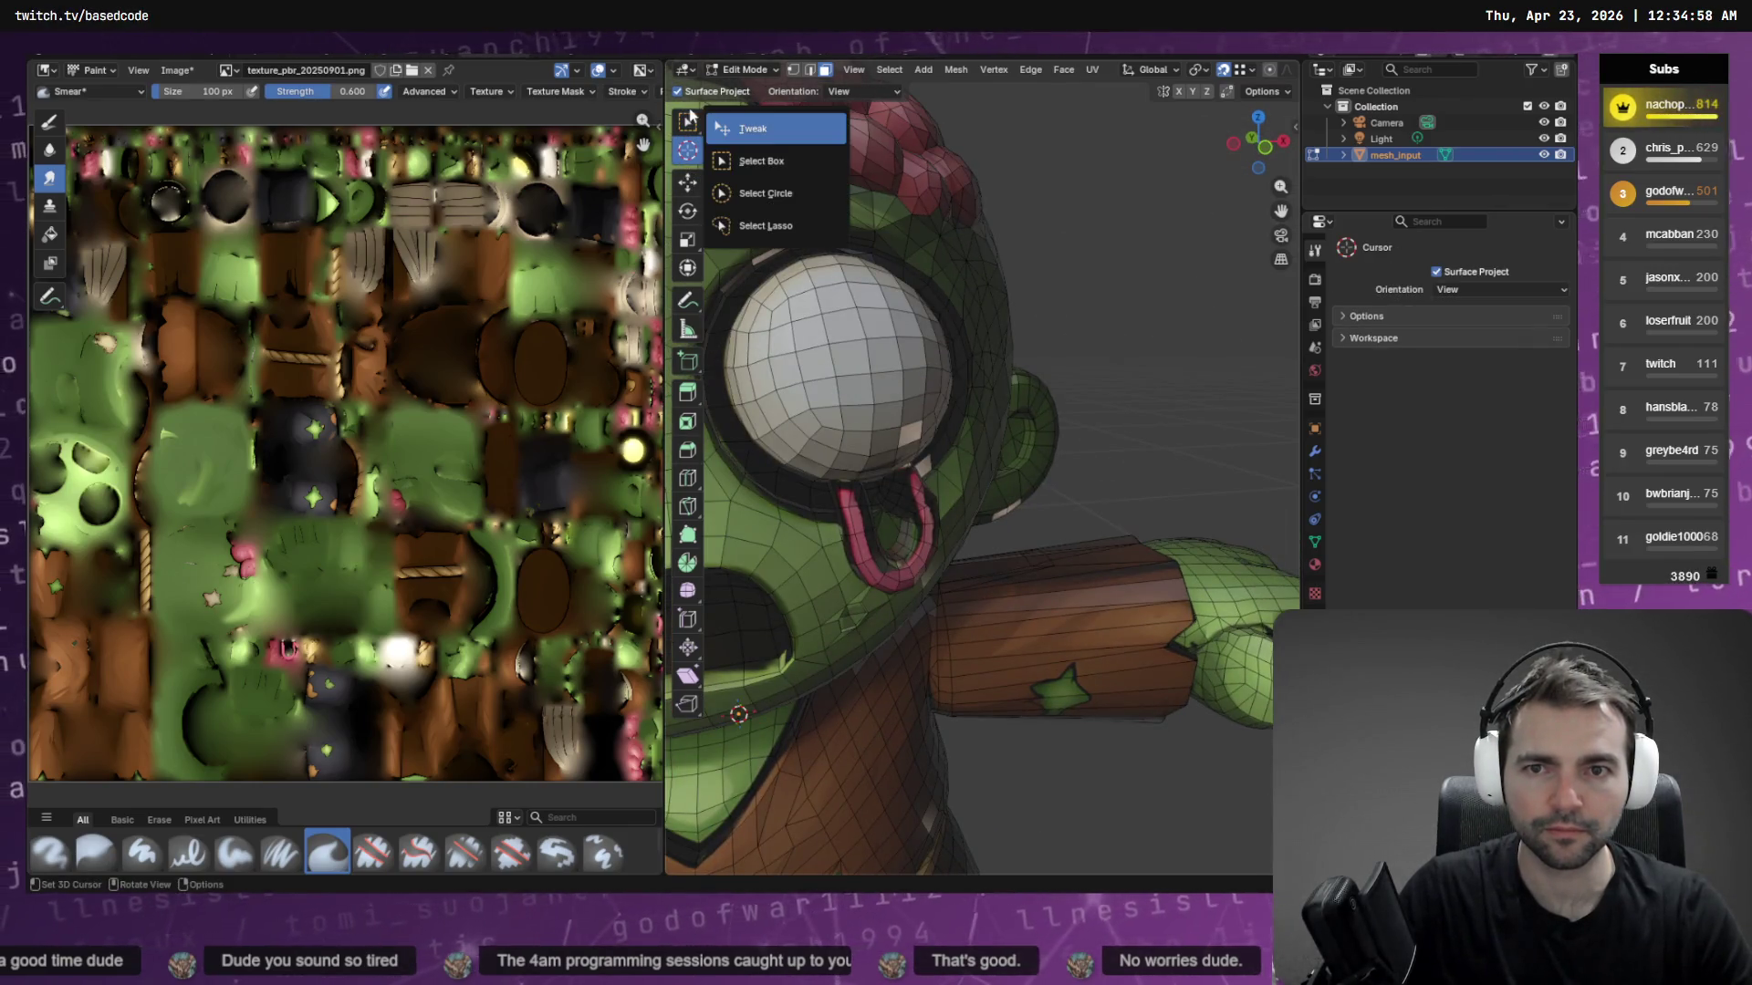
click(765, 225)
middle_drag(1087, 559, 1108, 613)
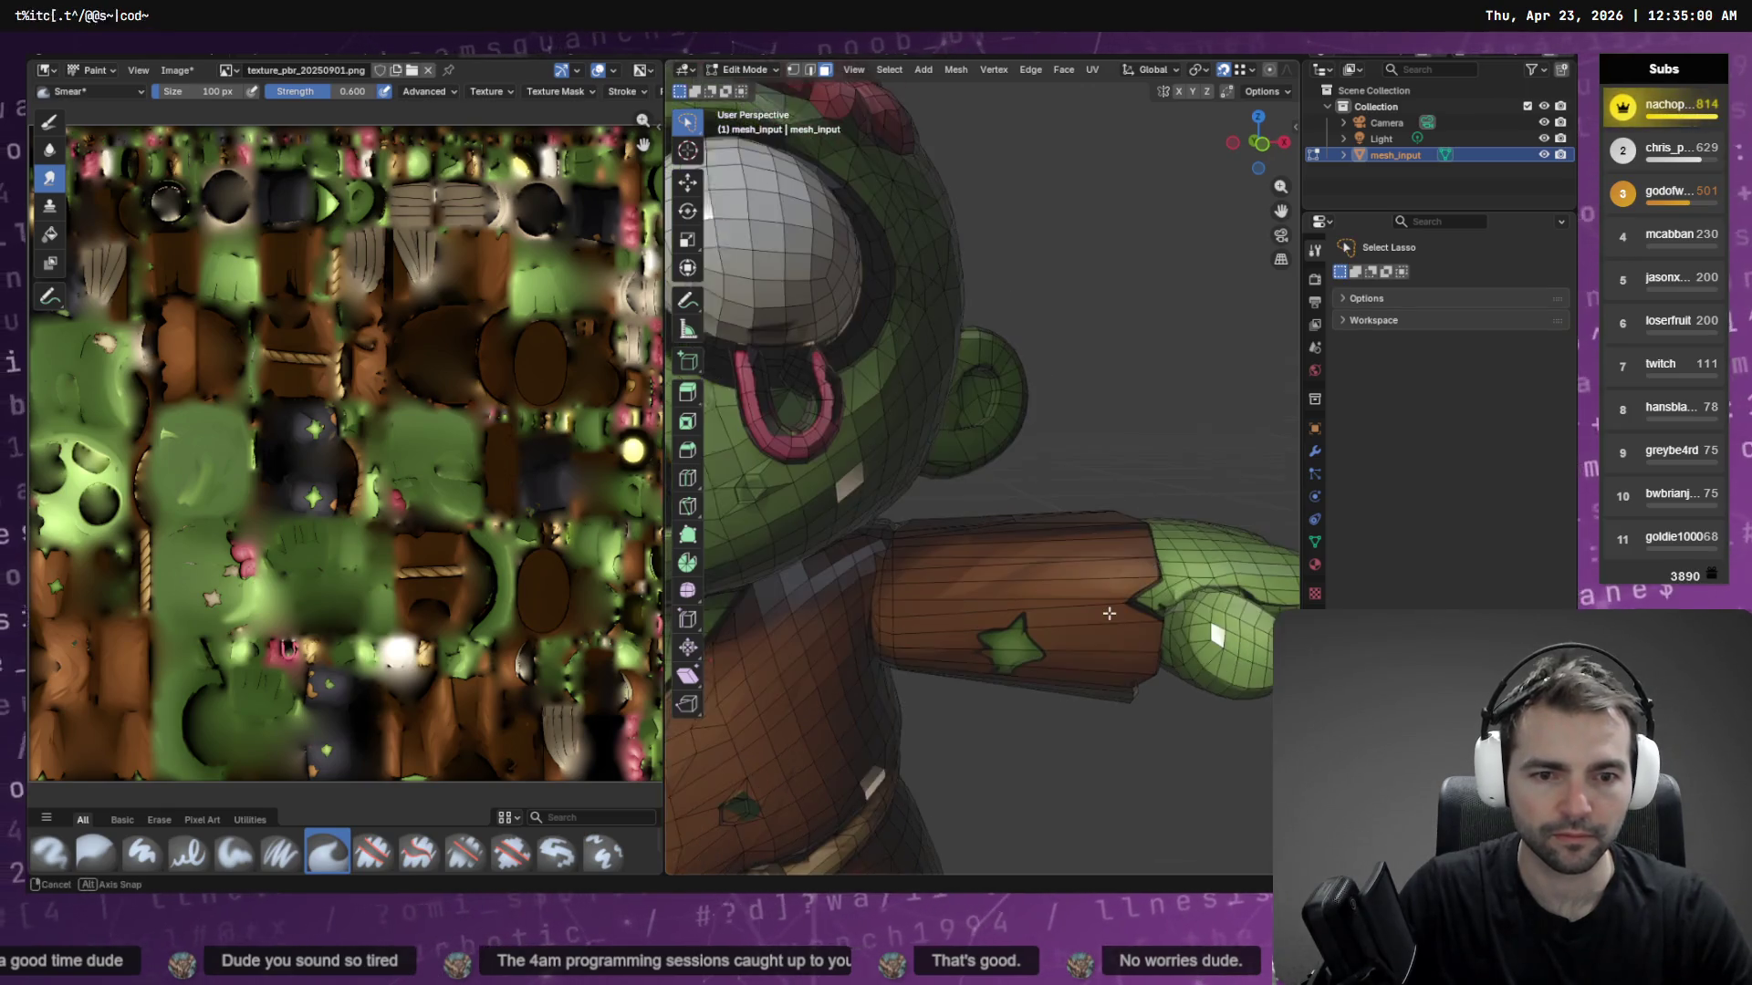
click(1265, 147)
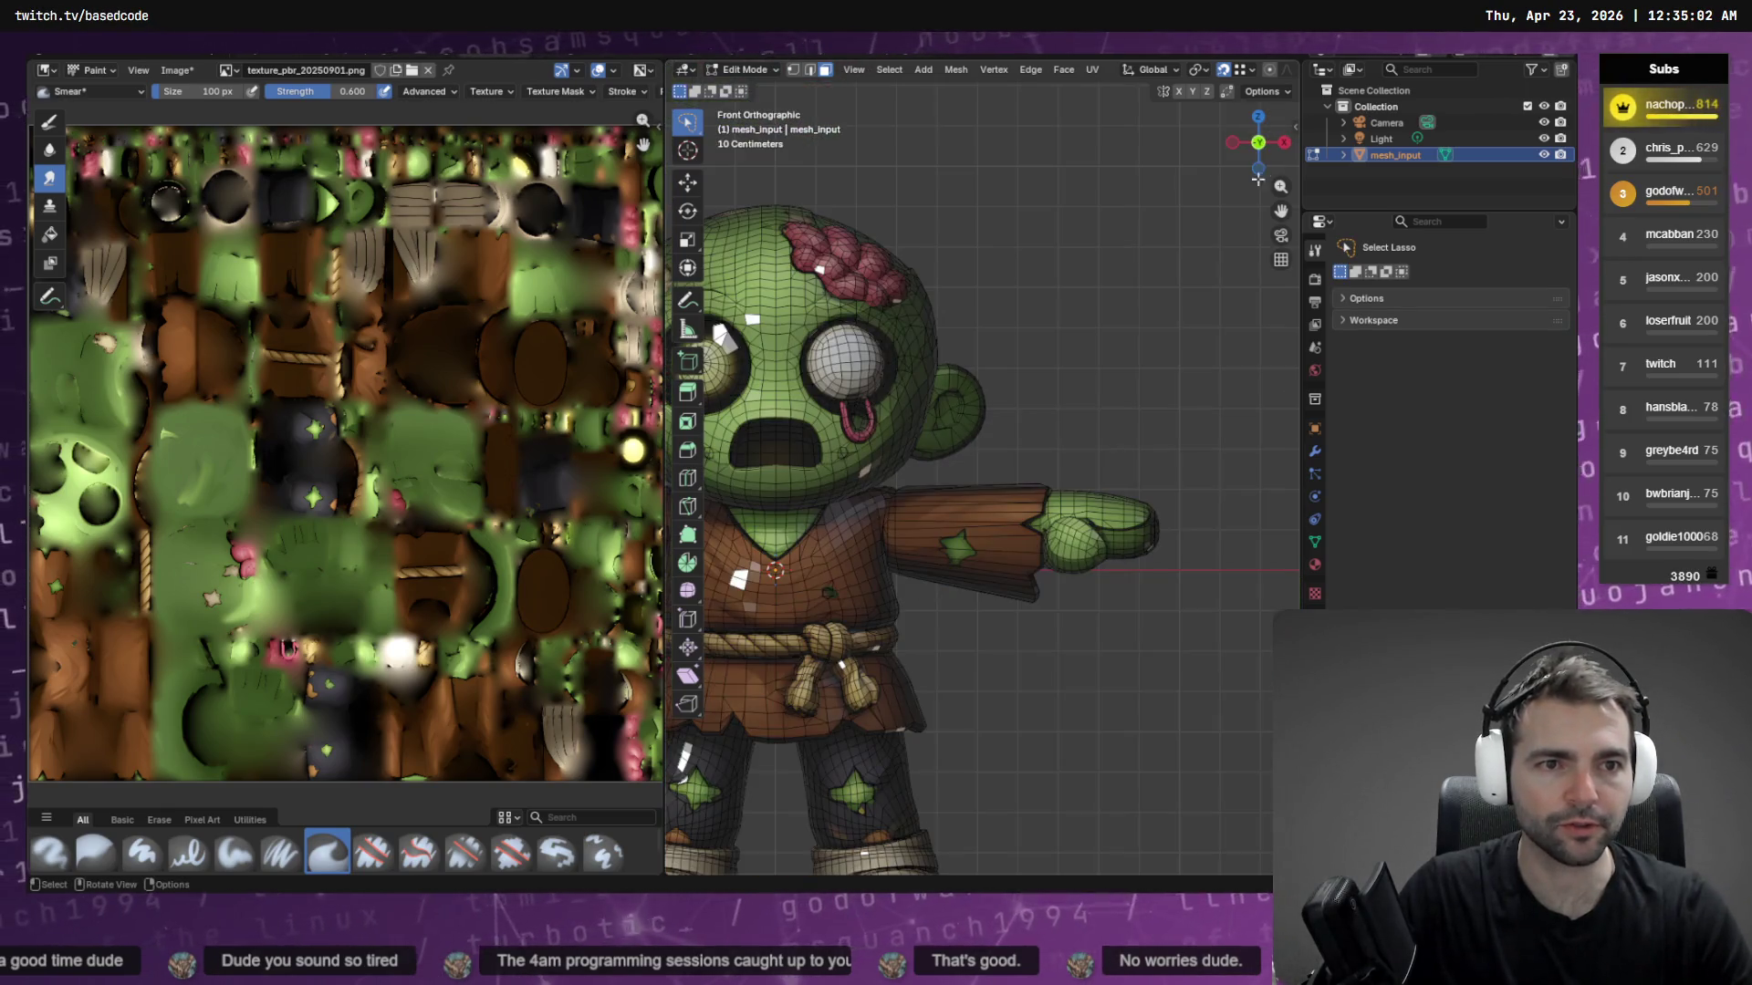
mouse_move(930, 475)
mouse_down()
mouse_move(931, 620)
mouse_move(935, 476)
mouse_up()
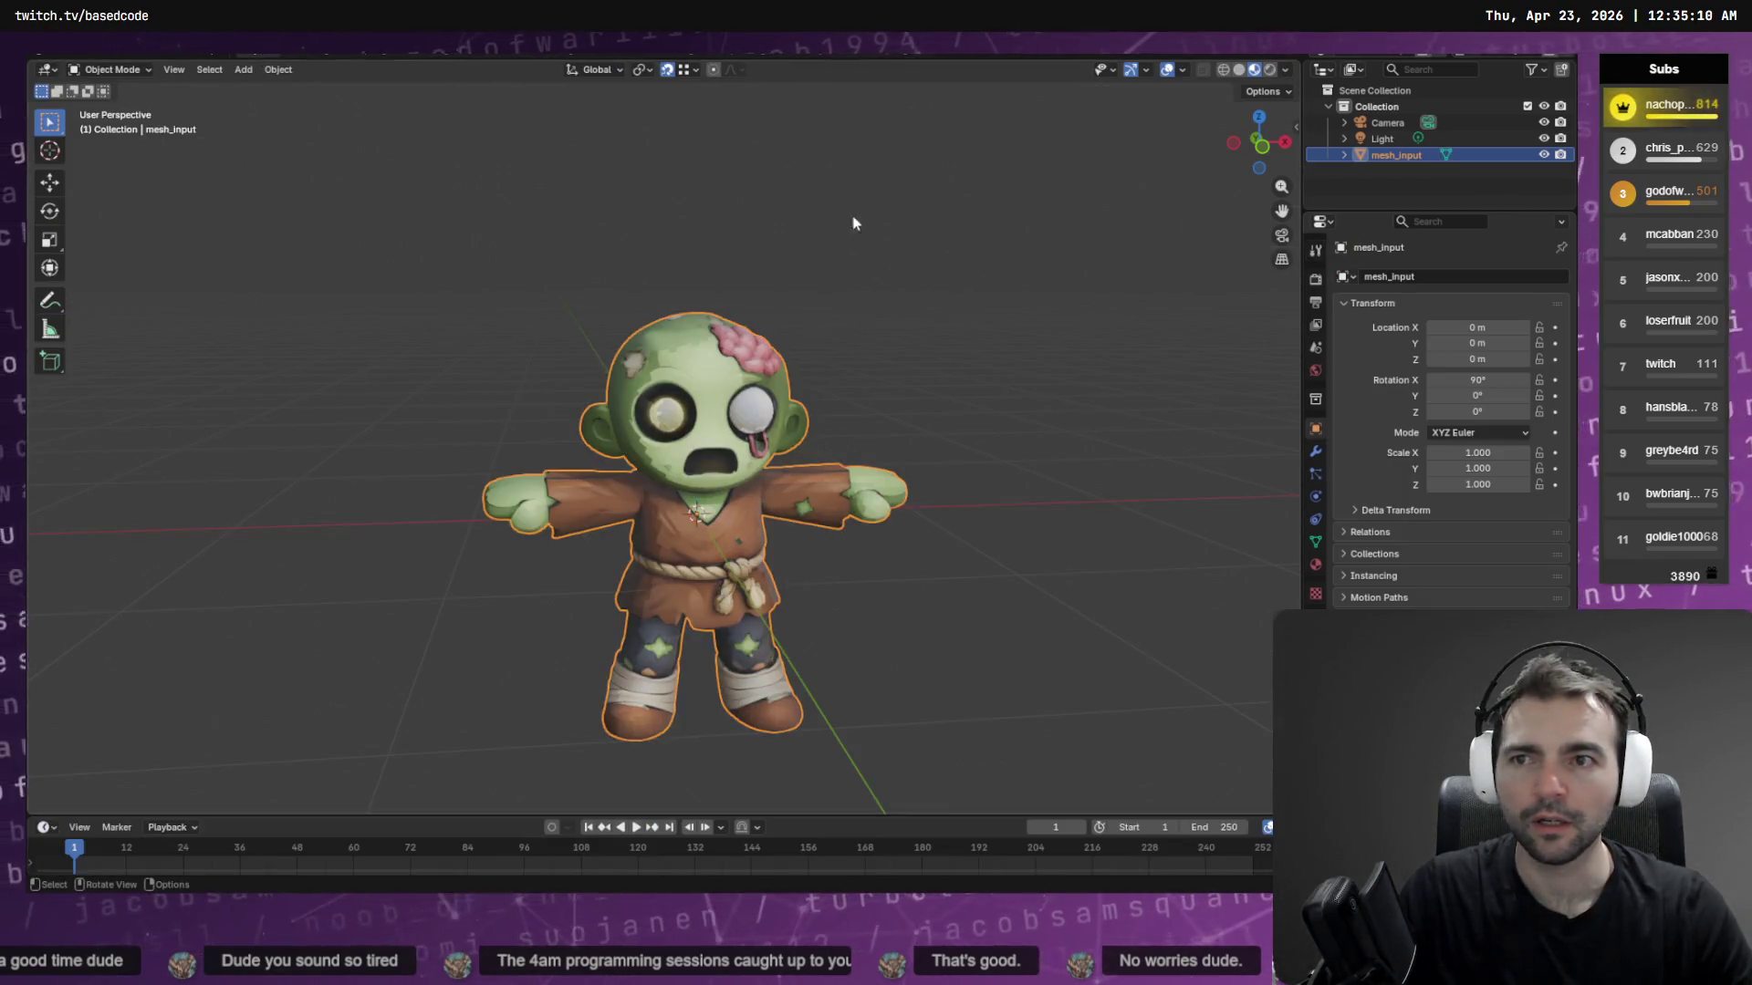
In an X-ray orthographic back view, select the left sleeve and extend to all its linked faces
click(1261, 146)
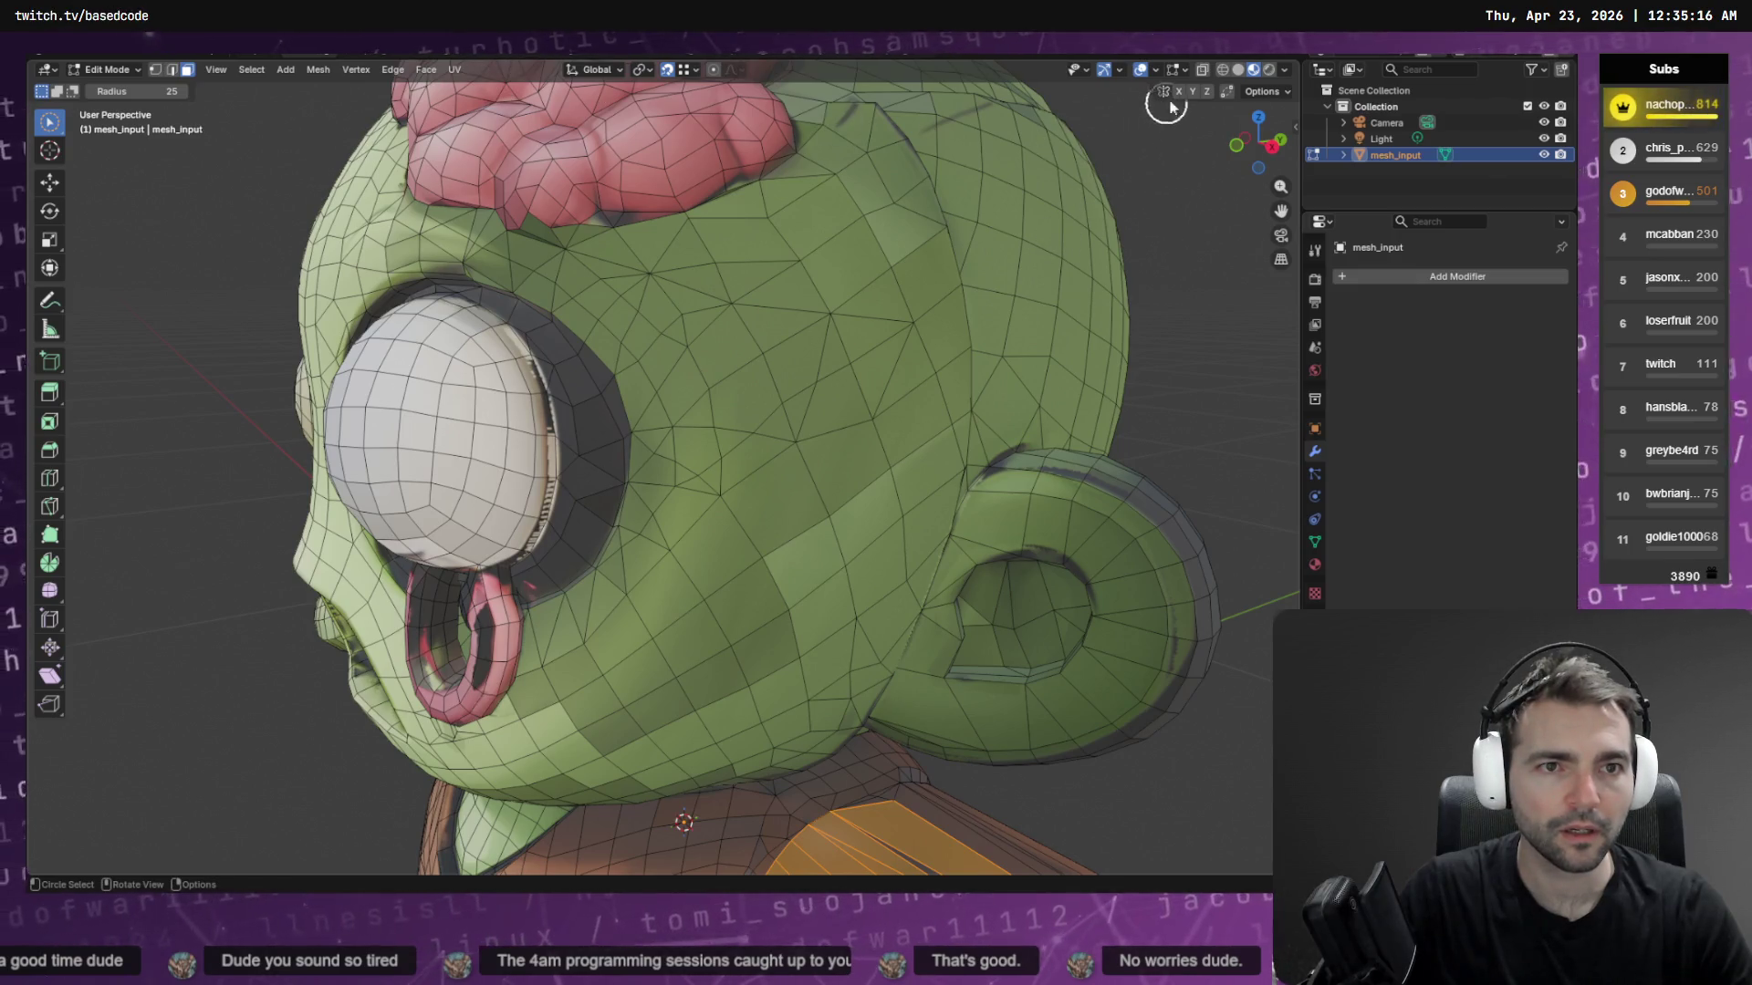
click(1208, 71)
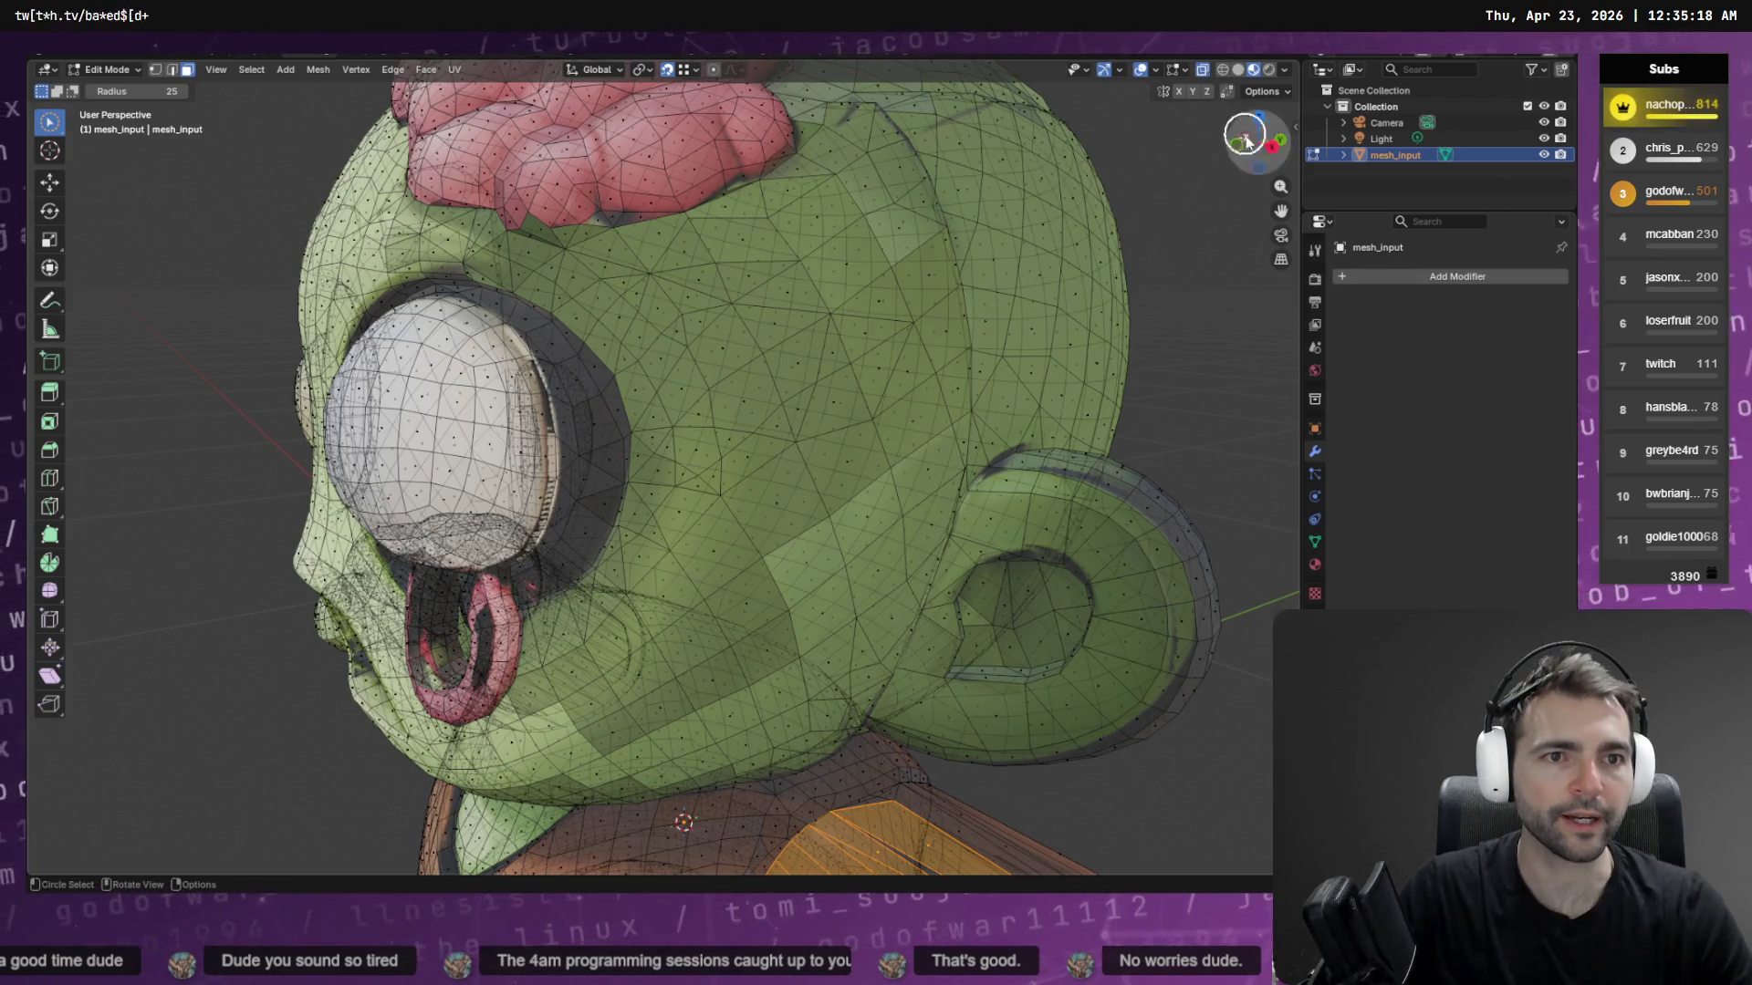
click(1280, 138)
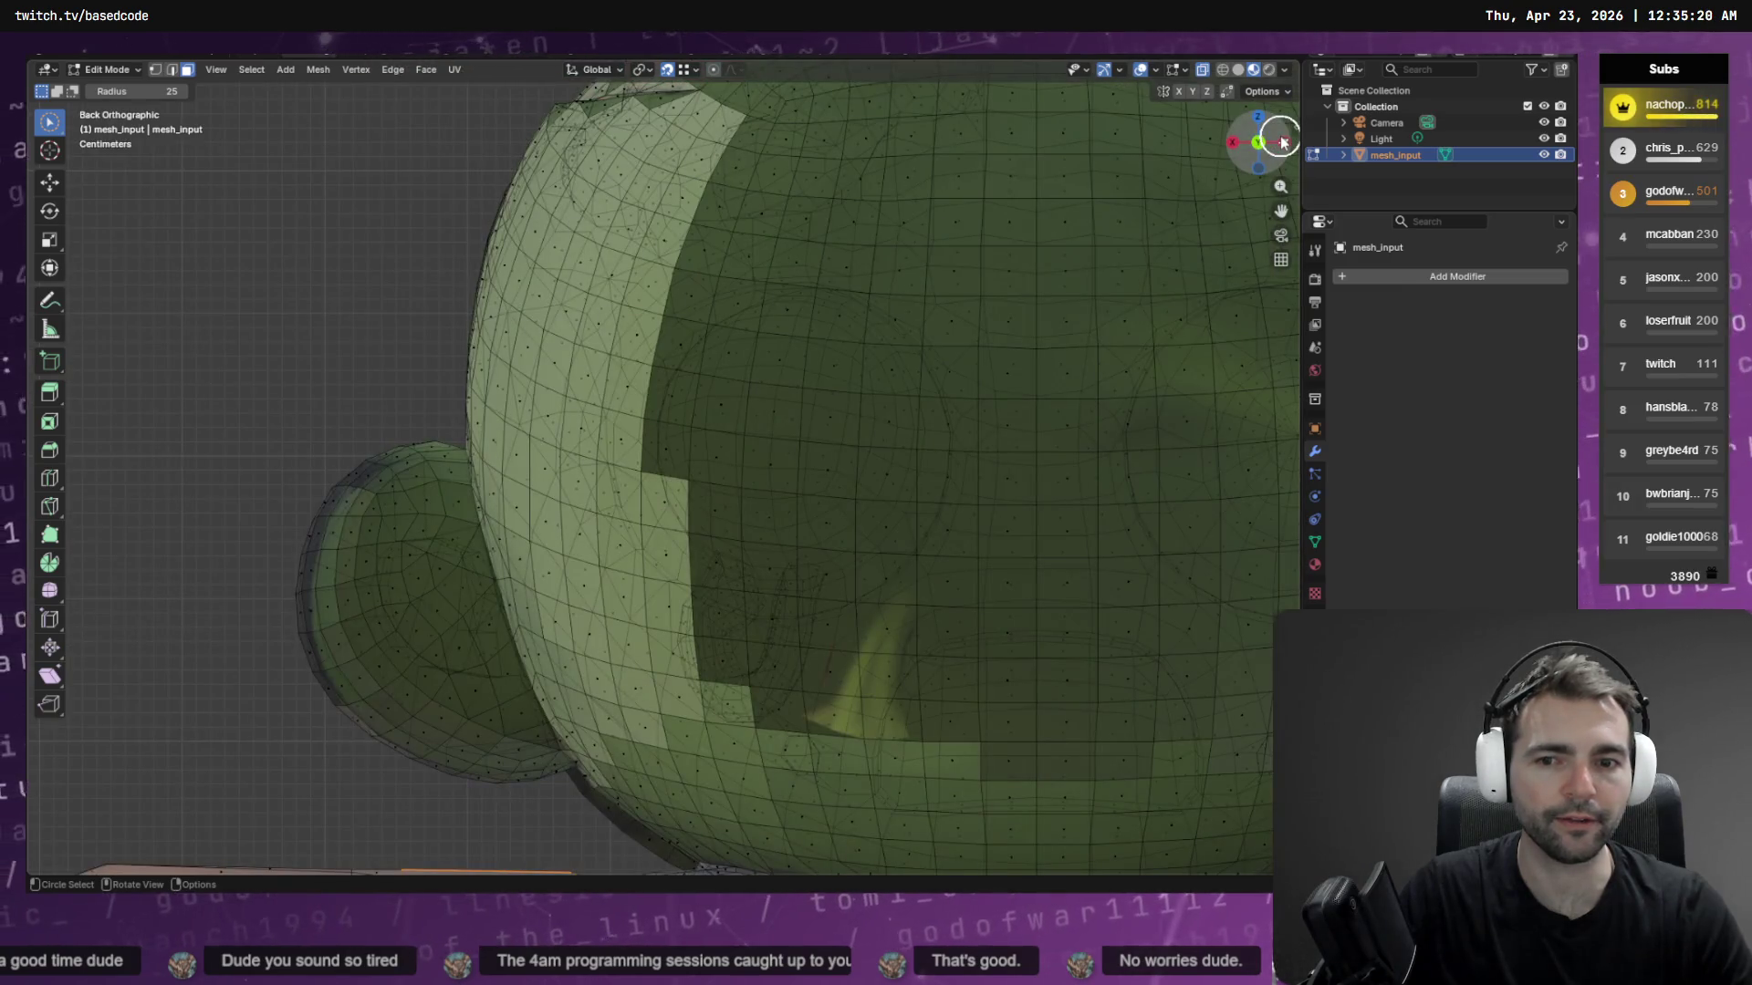
mouse_move(570, 571)
mouse_down()
mouse_move(544, 536)
mouse_move(548, 673)
mouse_move(536, 614)
mouse_up()
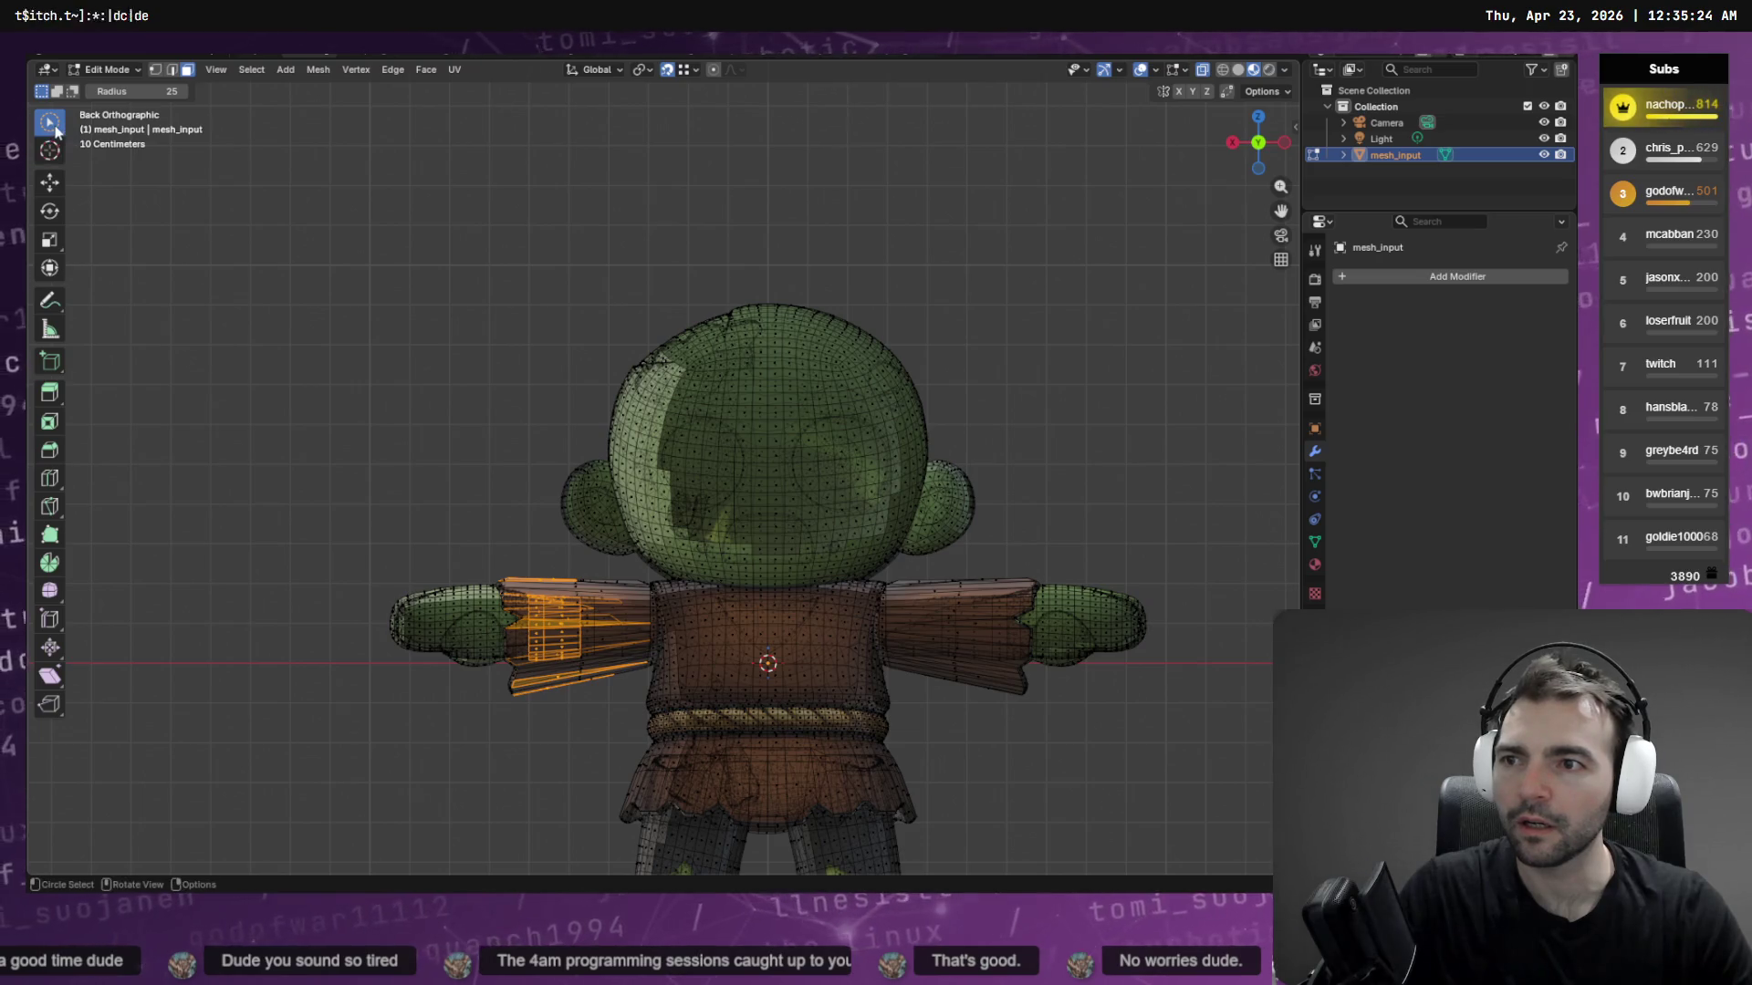
drag(55, 131, 123, 235)
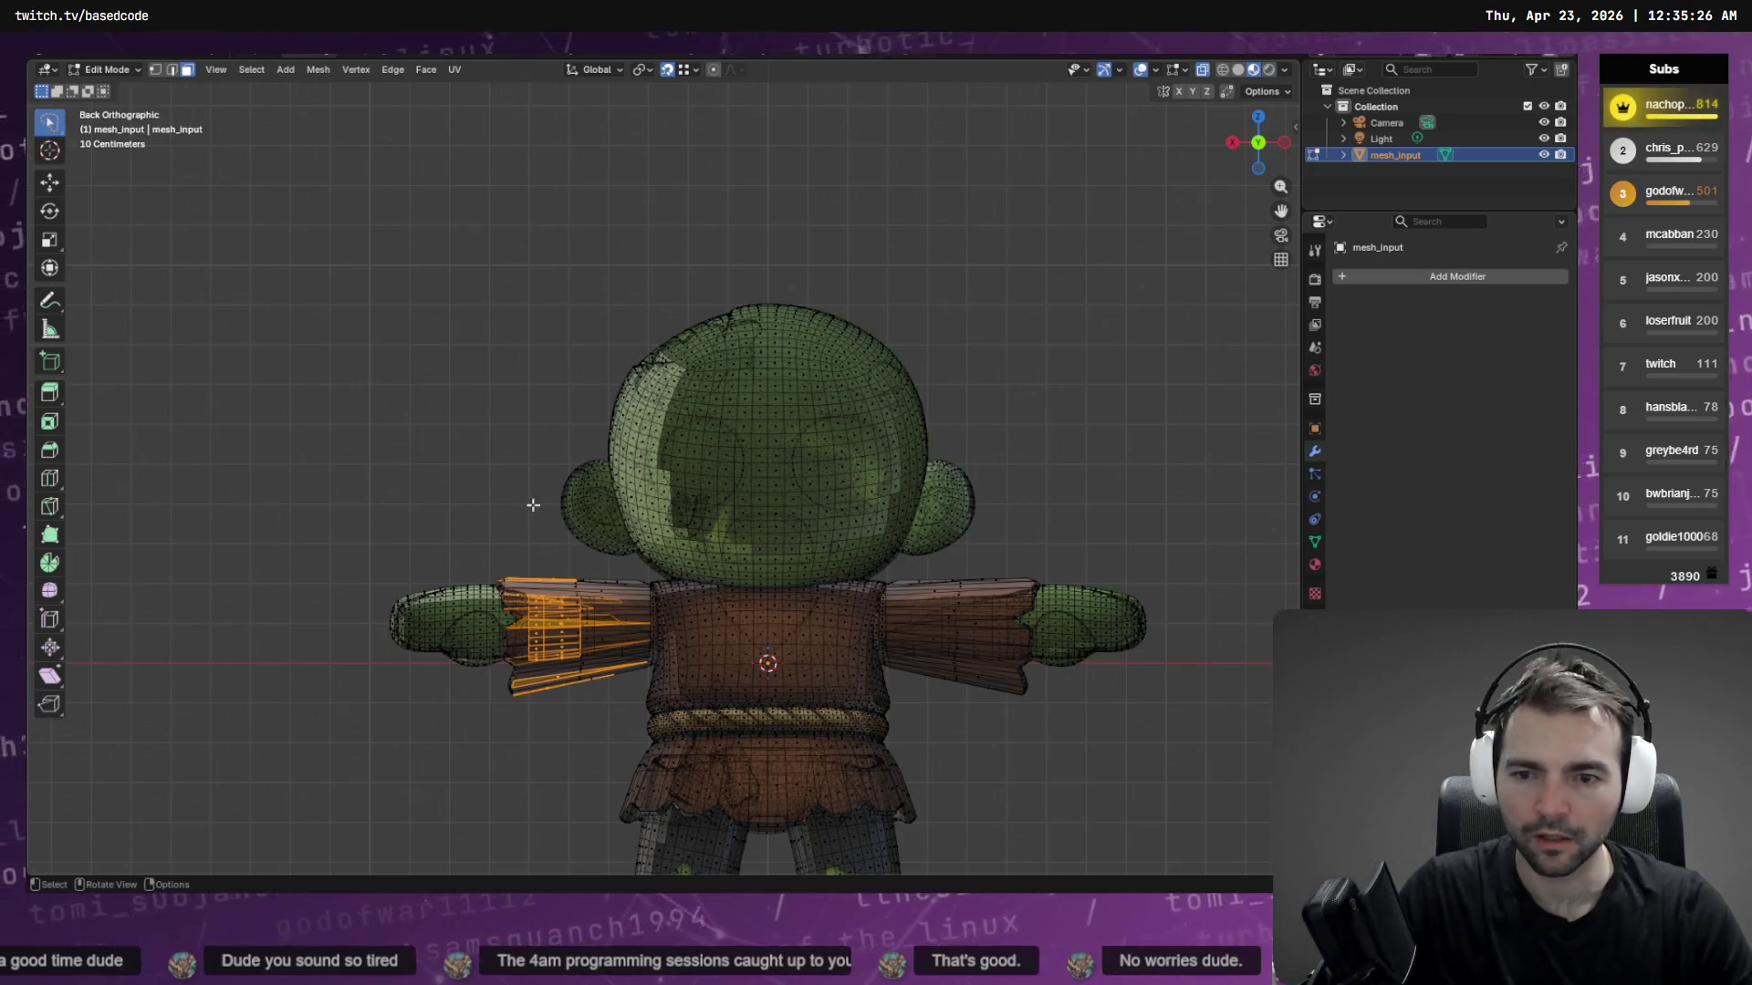
key(ctrl+l)
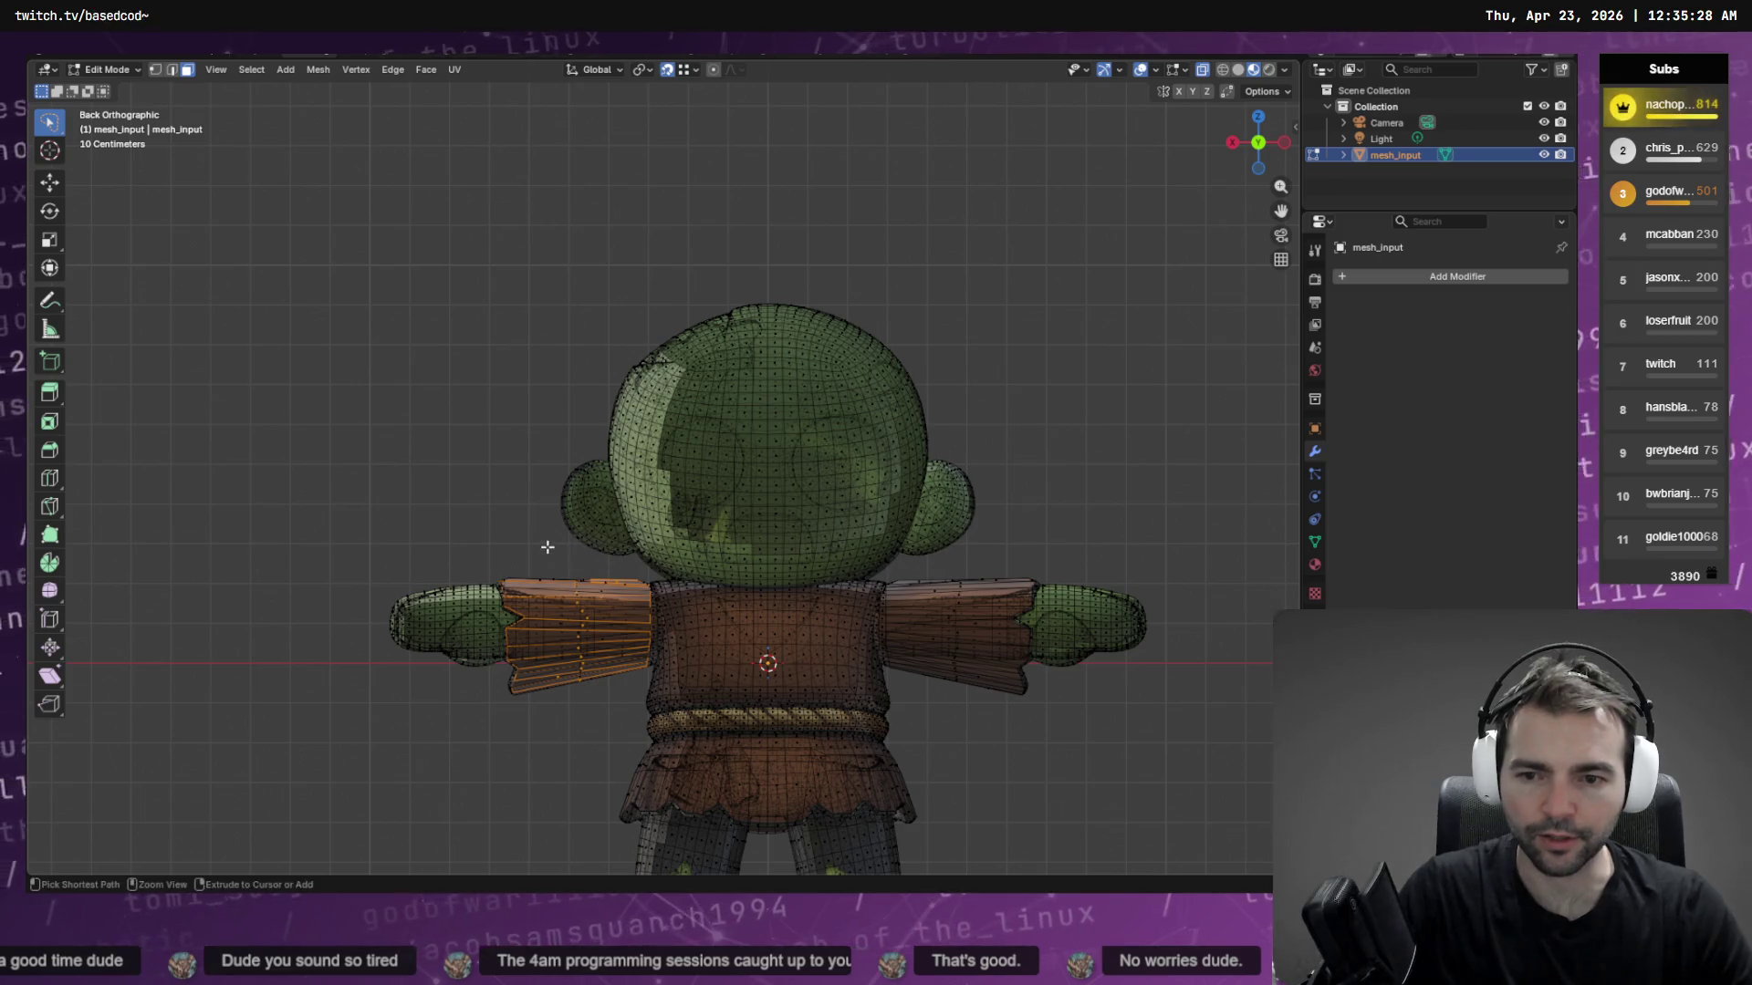
key(Tab)
key(Tab)
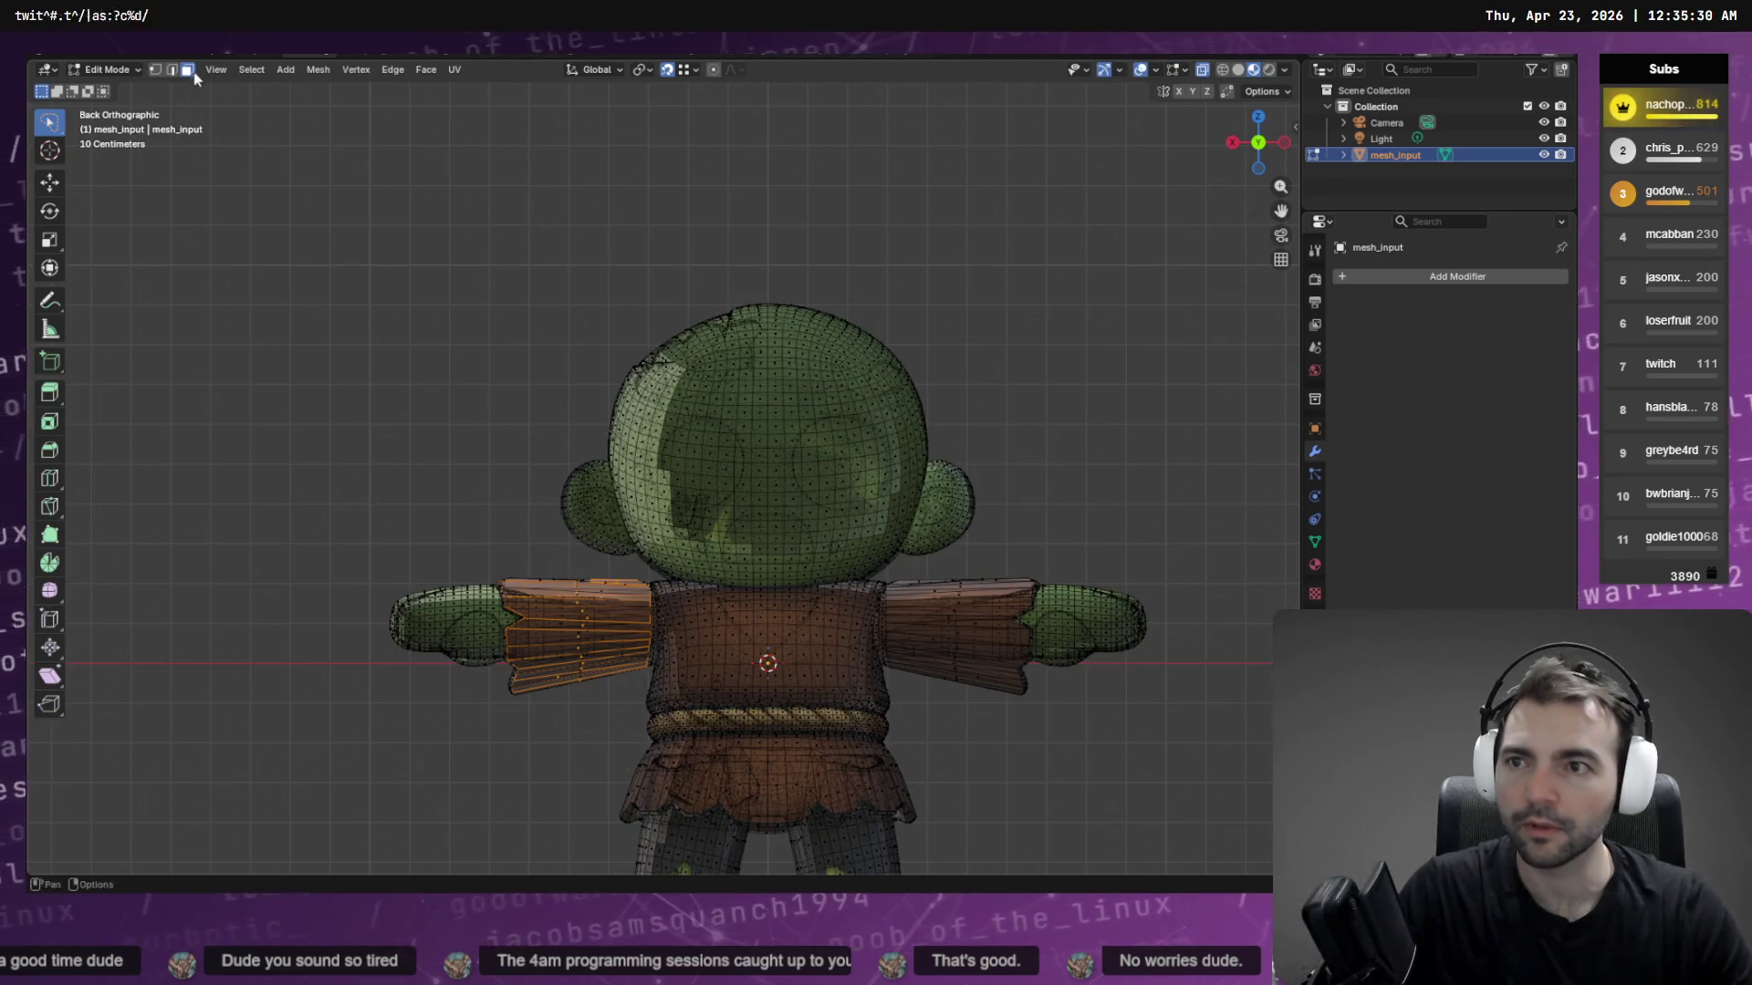
Clear the current face selection with Select > None and zoom in on the torso and arms
click(252, 69)
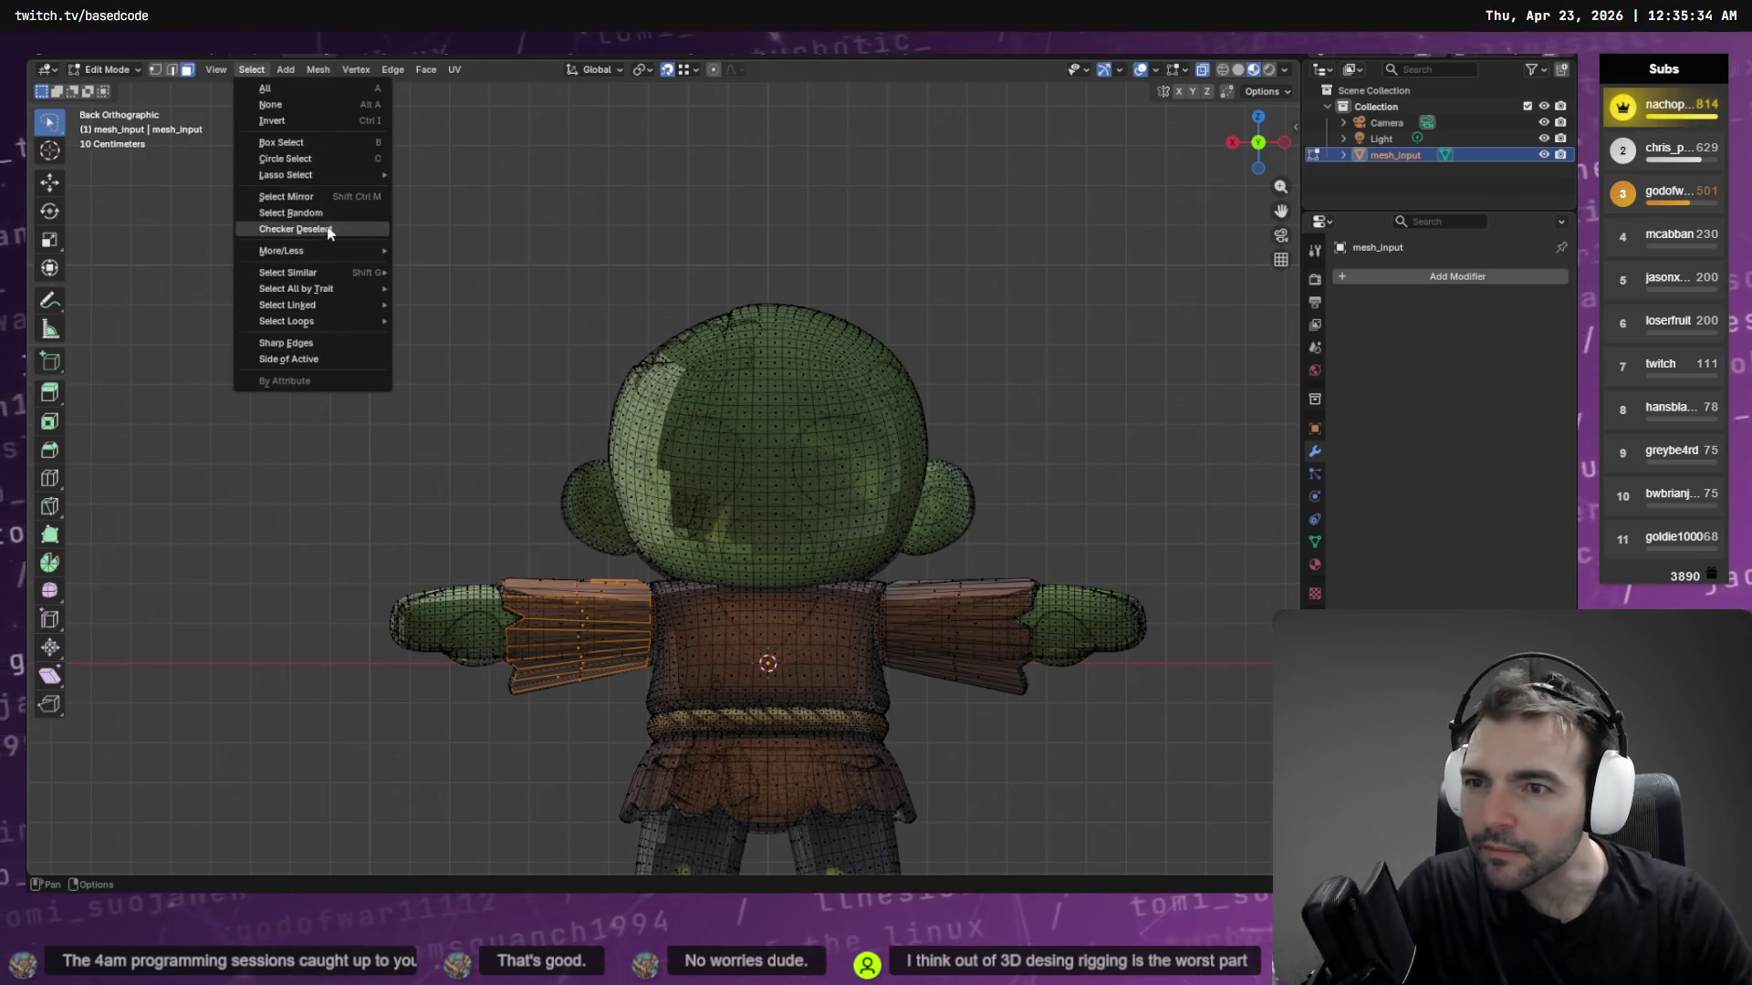
click(304, 103)
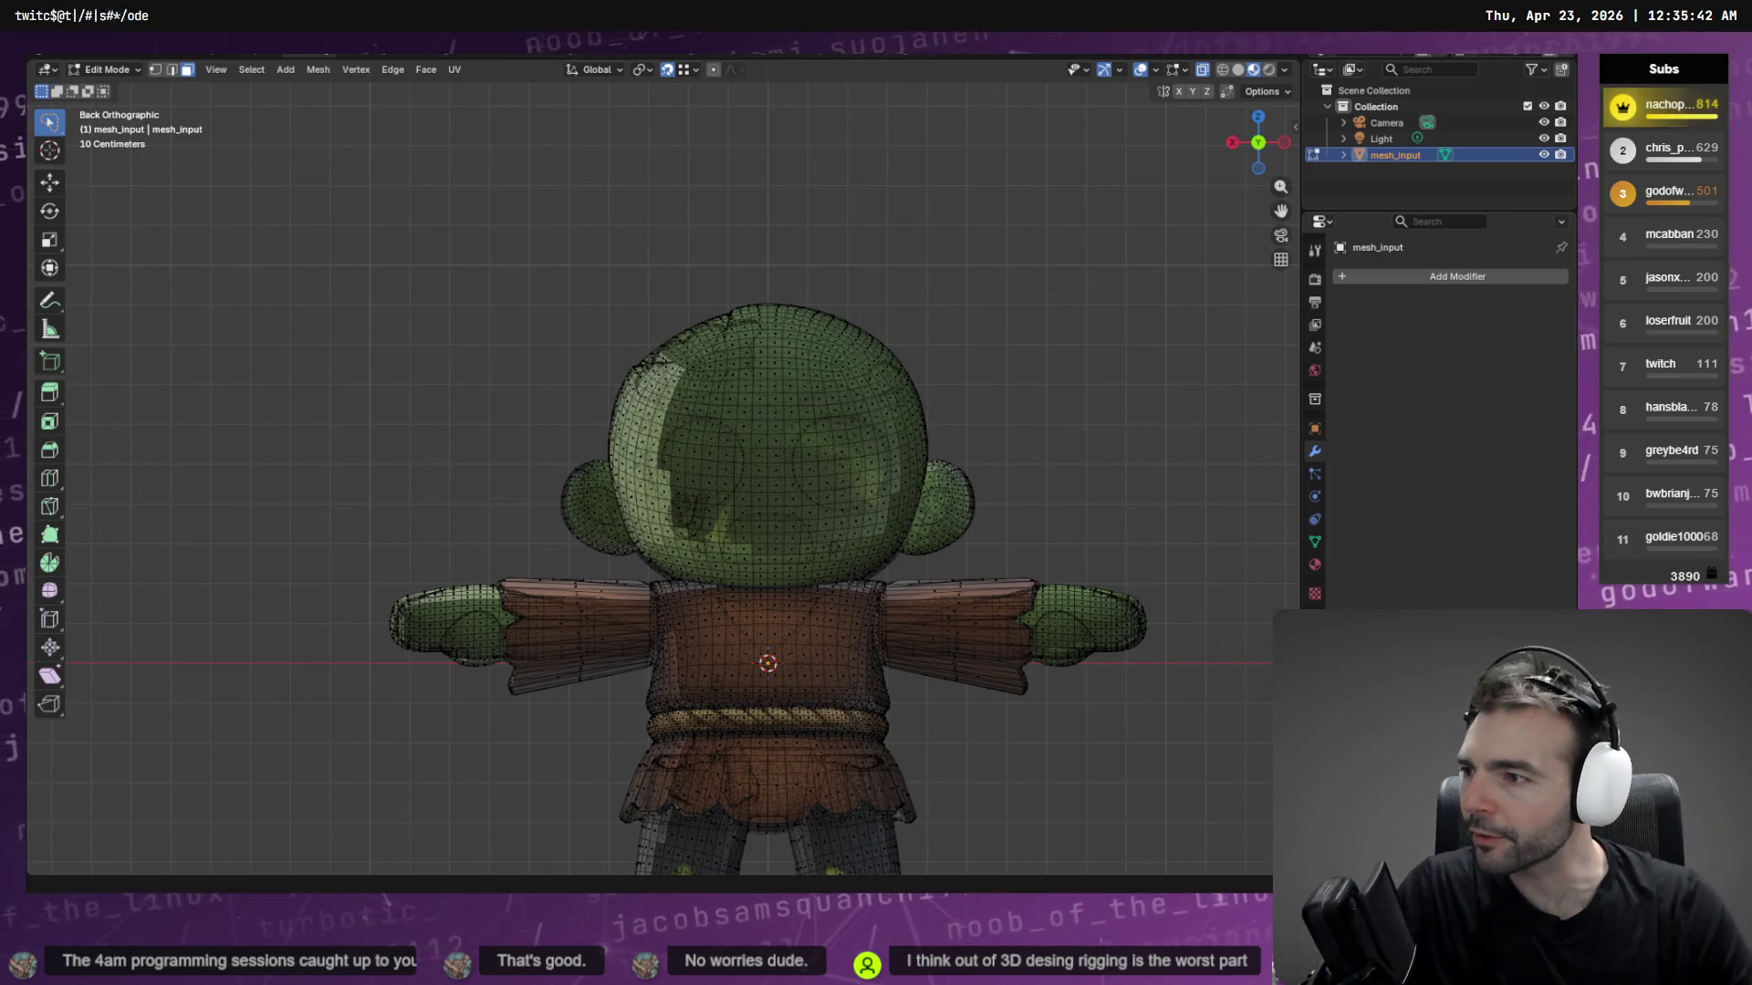
scroll(626, 743, up, 3)
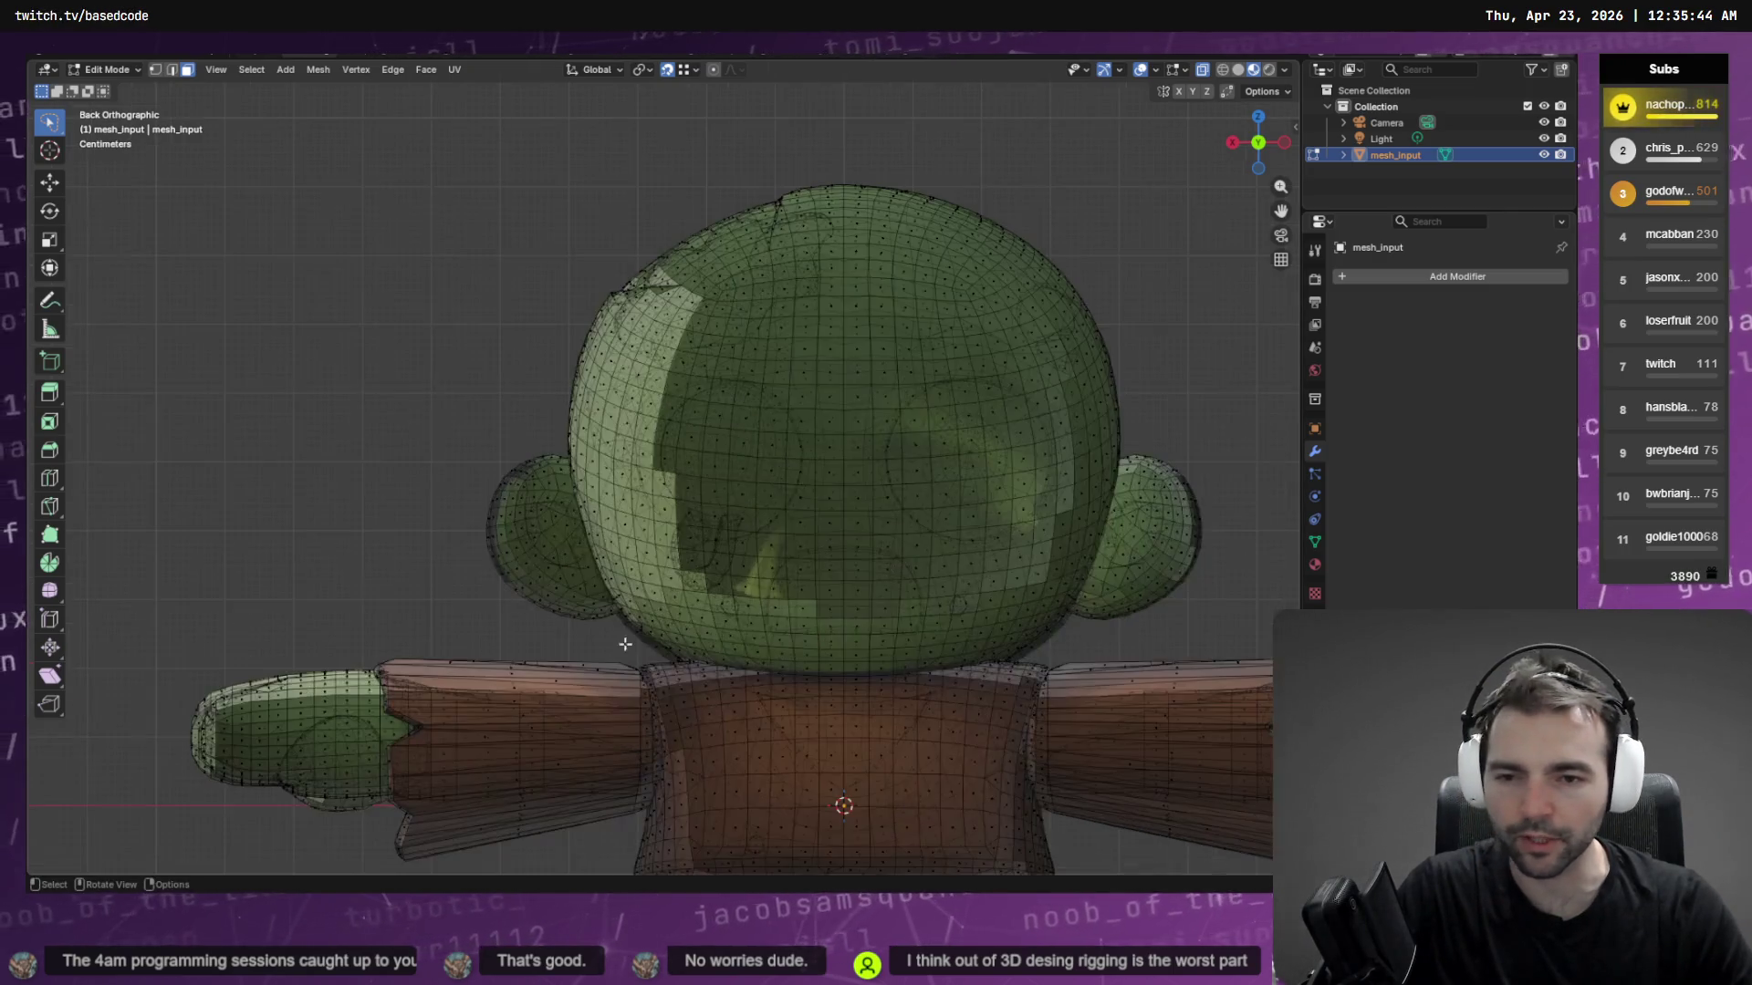
mouse_move(625, 742)
shift+middle_down()
mouse_move(605, 730)
mouse_move(589, 479)
shift+middle_up()
Lasso-select all the faces of the left sleeve in the see-through back view
mouse_move(478, 365)
mouse_down()
mouse_move(492, 645)
mouse_move(506, 429)
mouse_move(483, 395)
mouse_up()
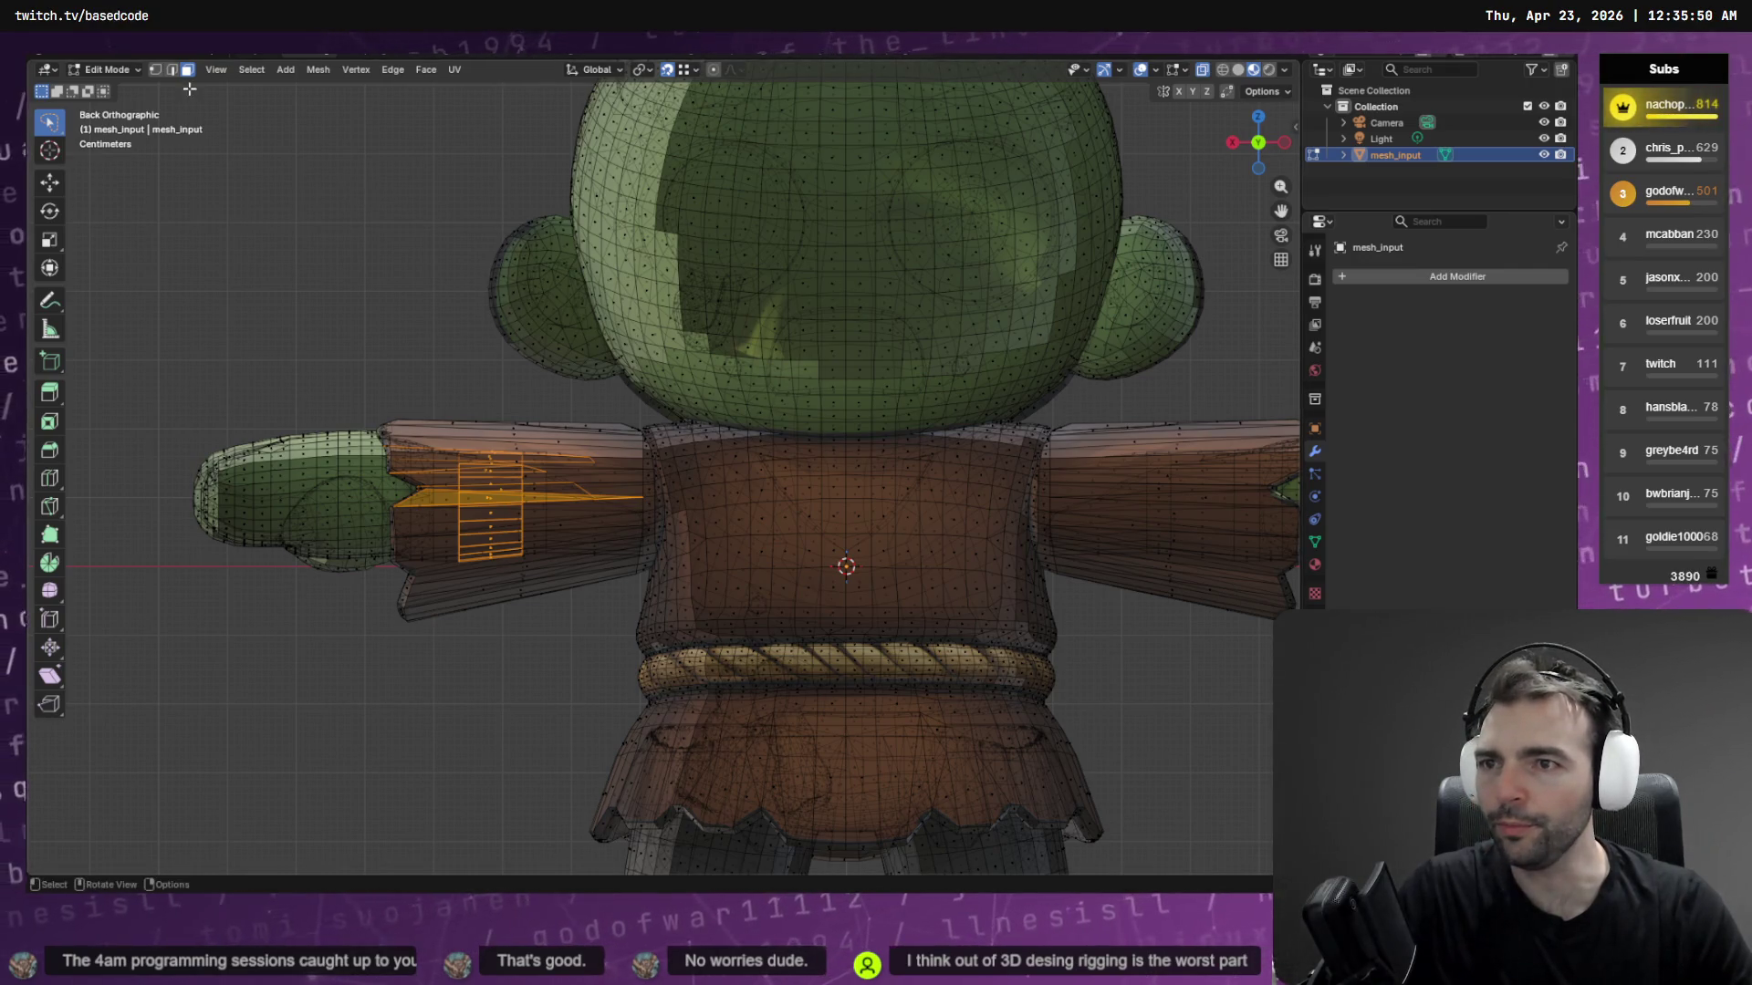
click(52, 127)
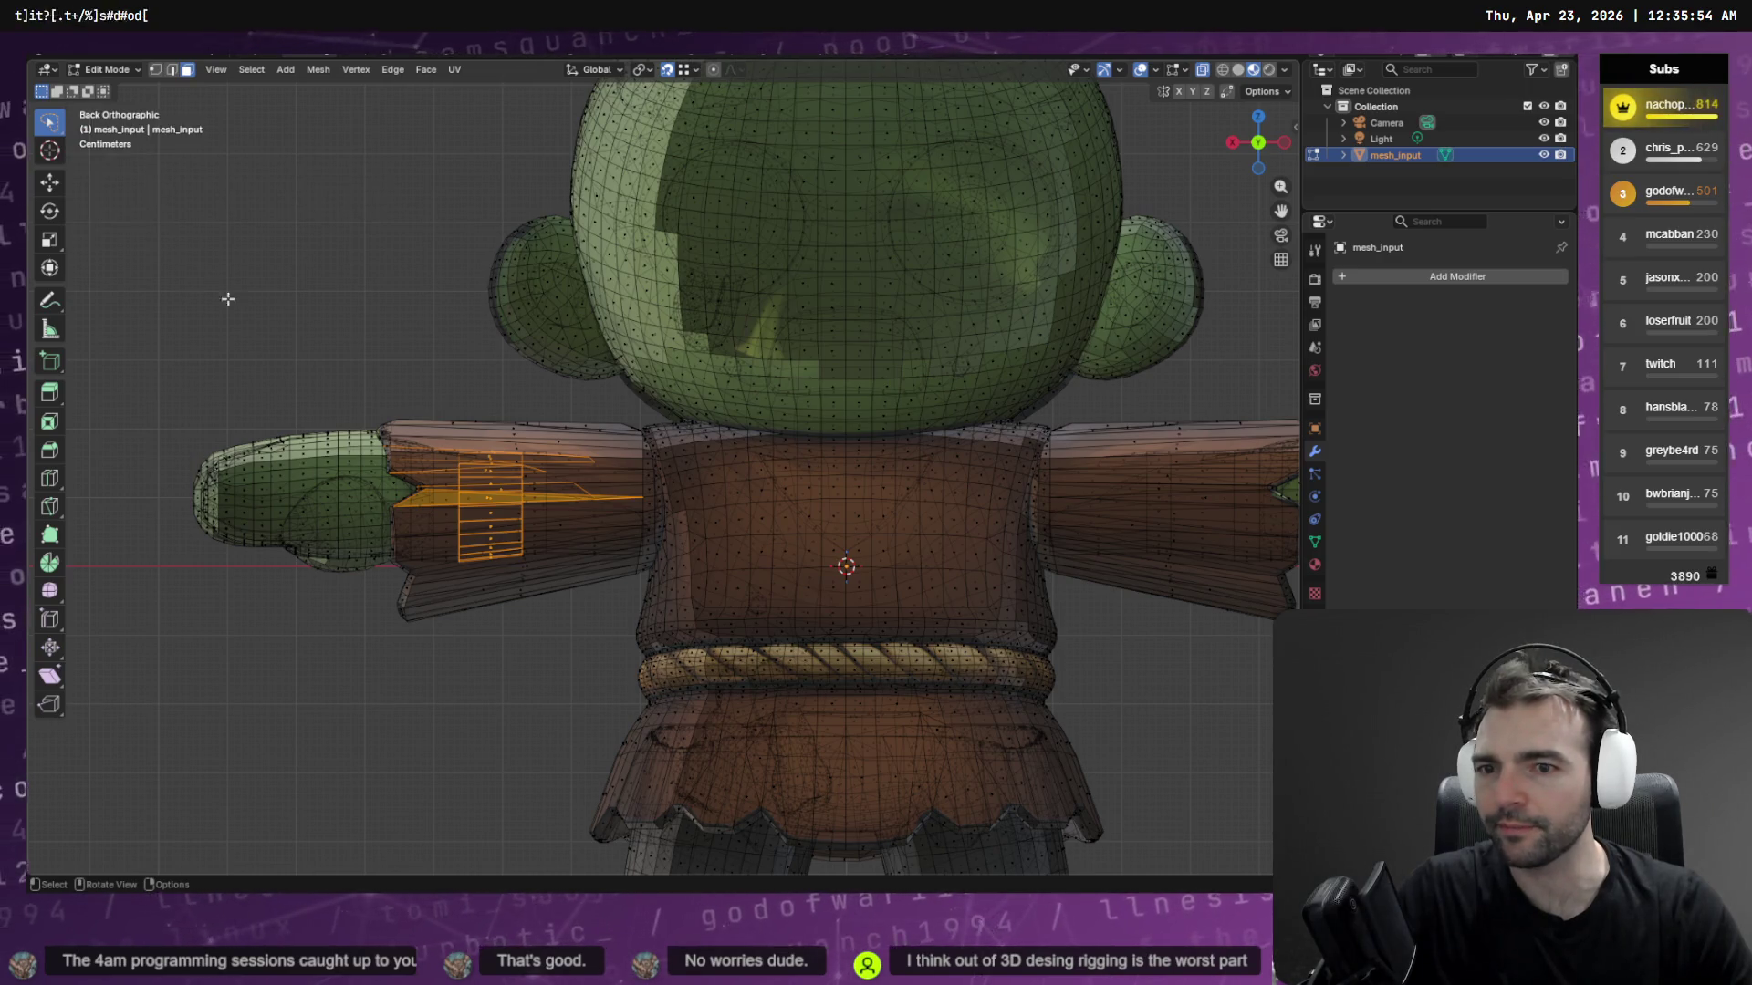
alt+click(502, 432)
click(492, 384)
mouse_move(485, 414)
mouse_down()
mouse_move(508, 657)
mouse_move(570, 393)
mouse_move(548, 370)
mouse_move(497, 593)
mouse_move(598, 460)
mouse_move(513, 385)
mouse_up()
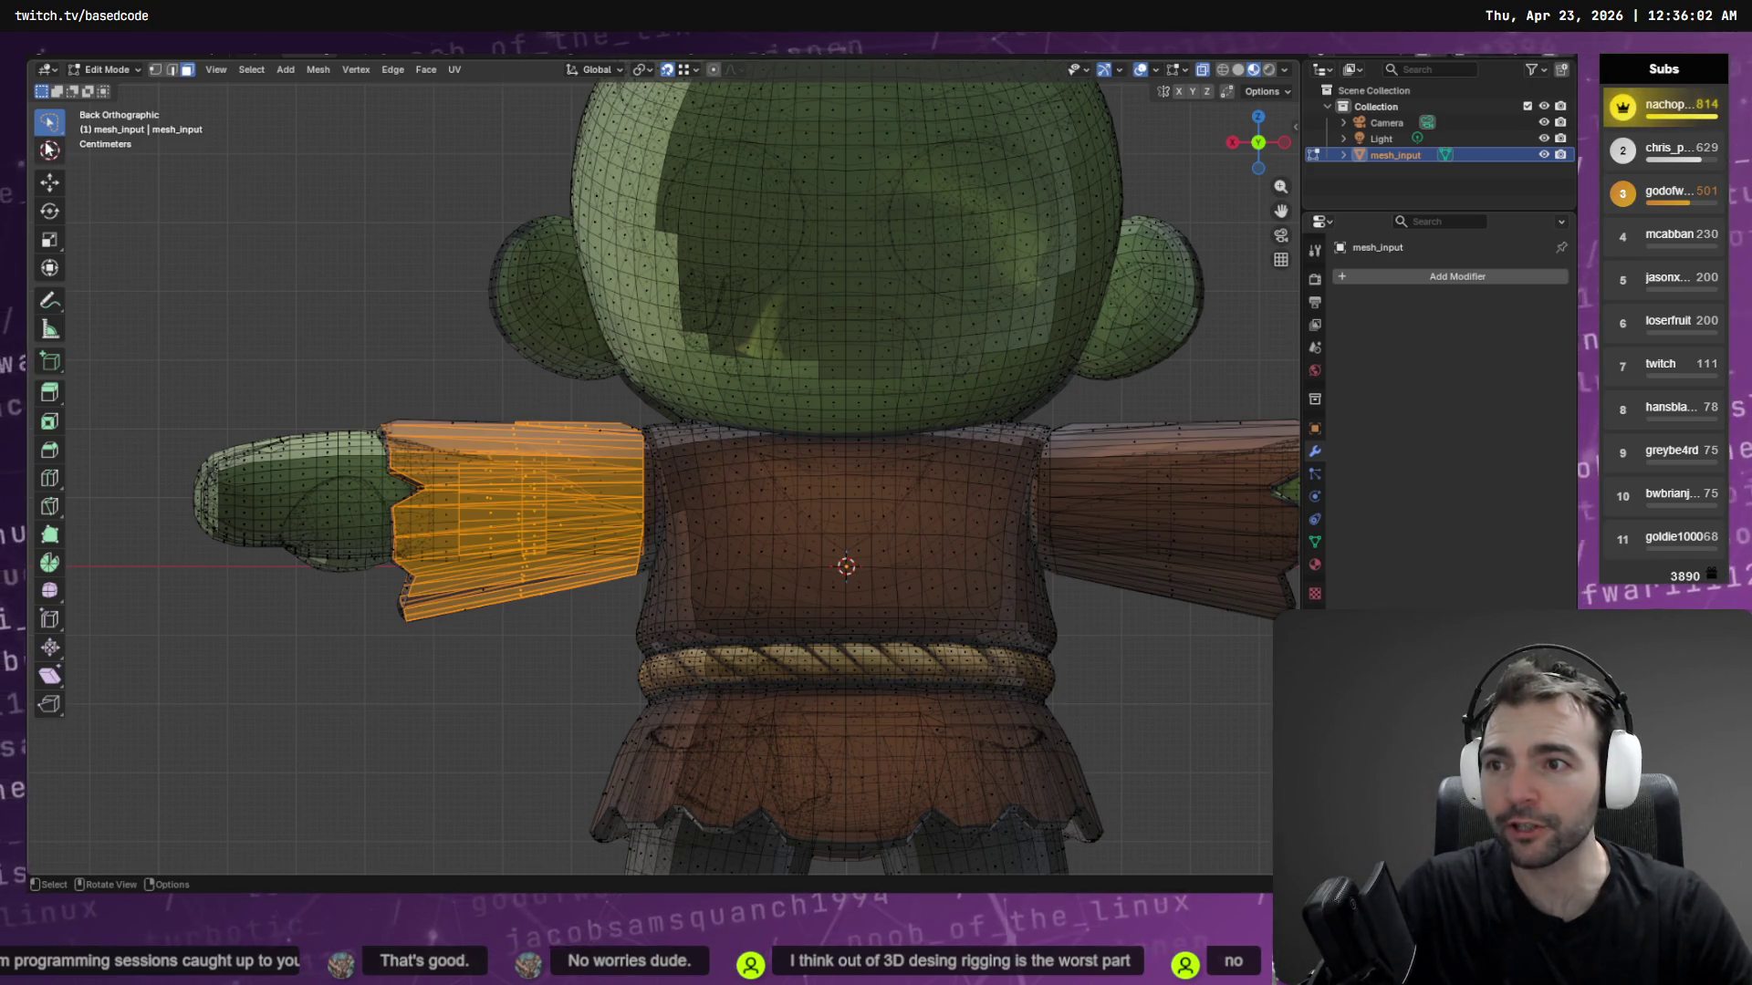
Fill the gaps in the left sleeve selection using circle select
click(49, 122)
click(113, 195)
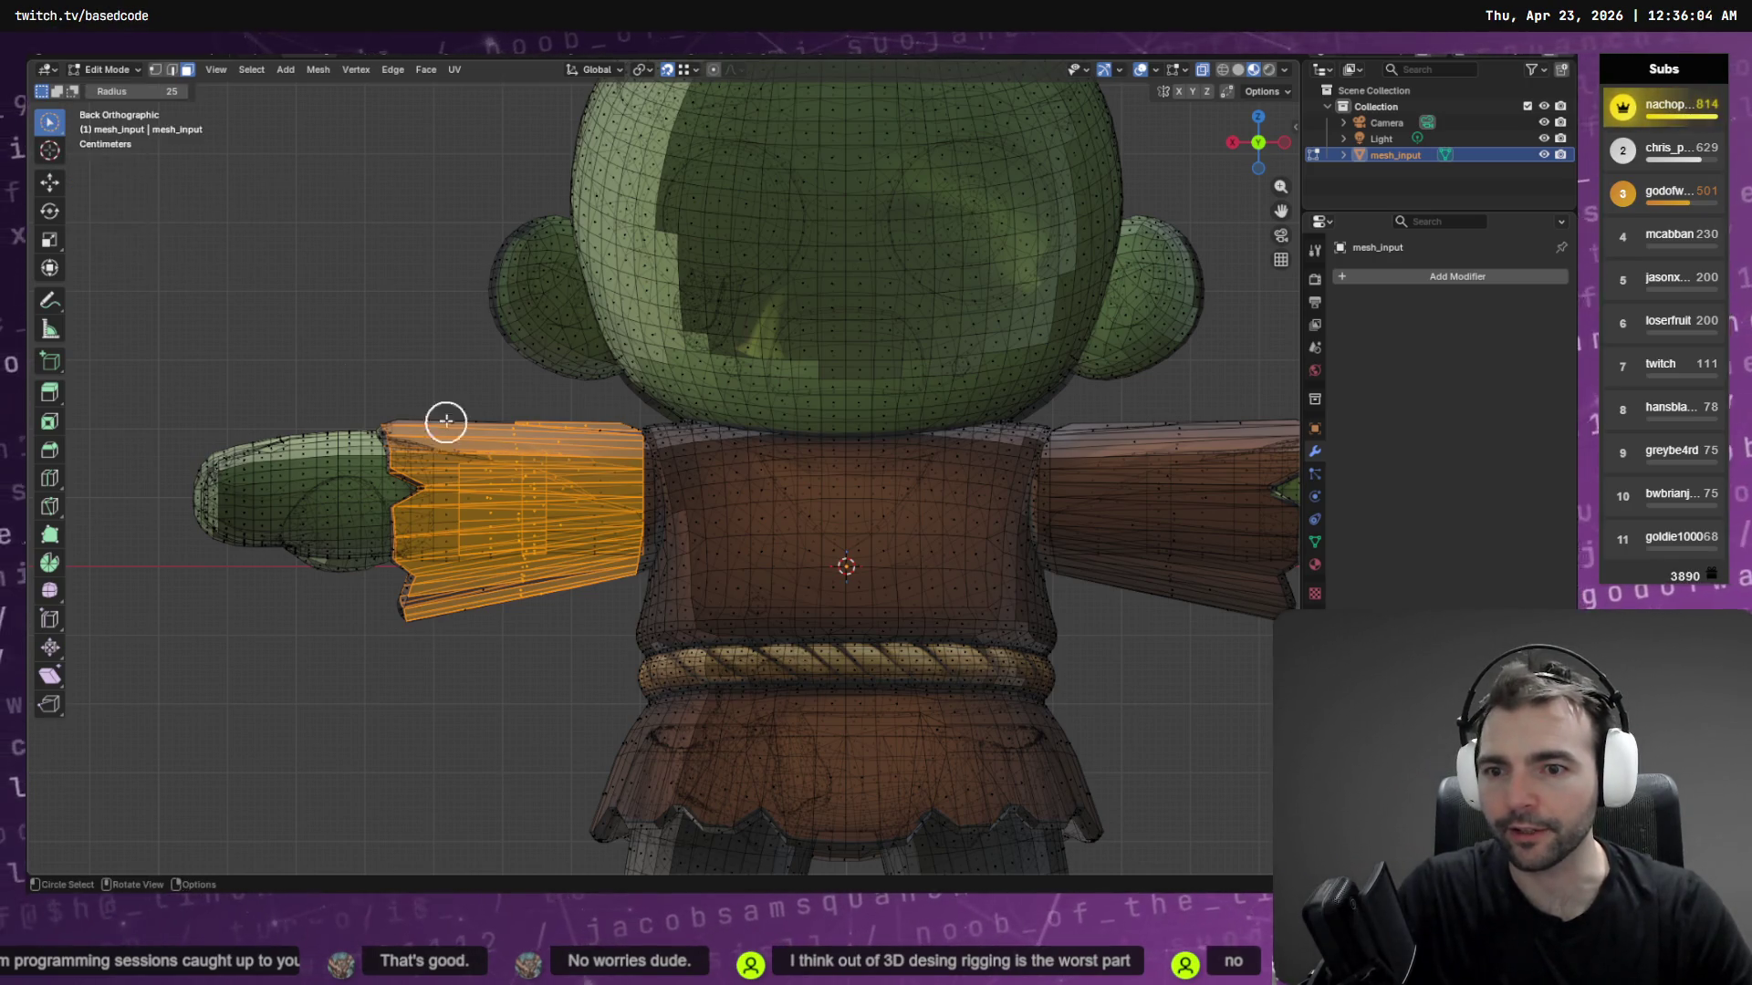
click(528, 441)
key(ctrl+z)
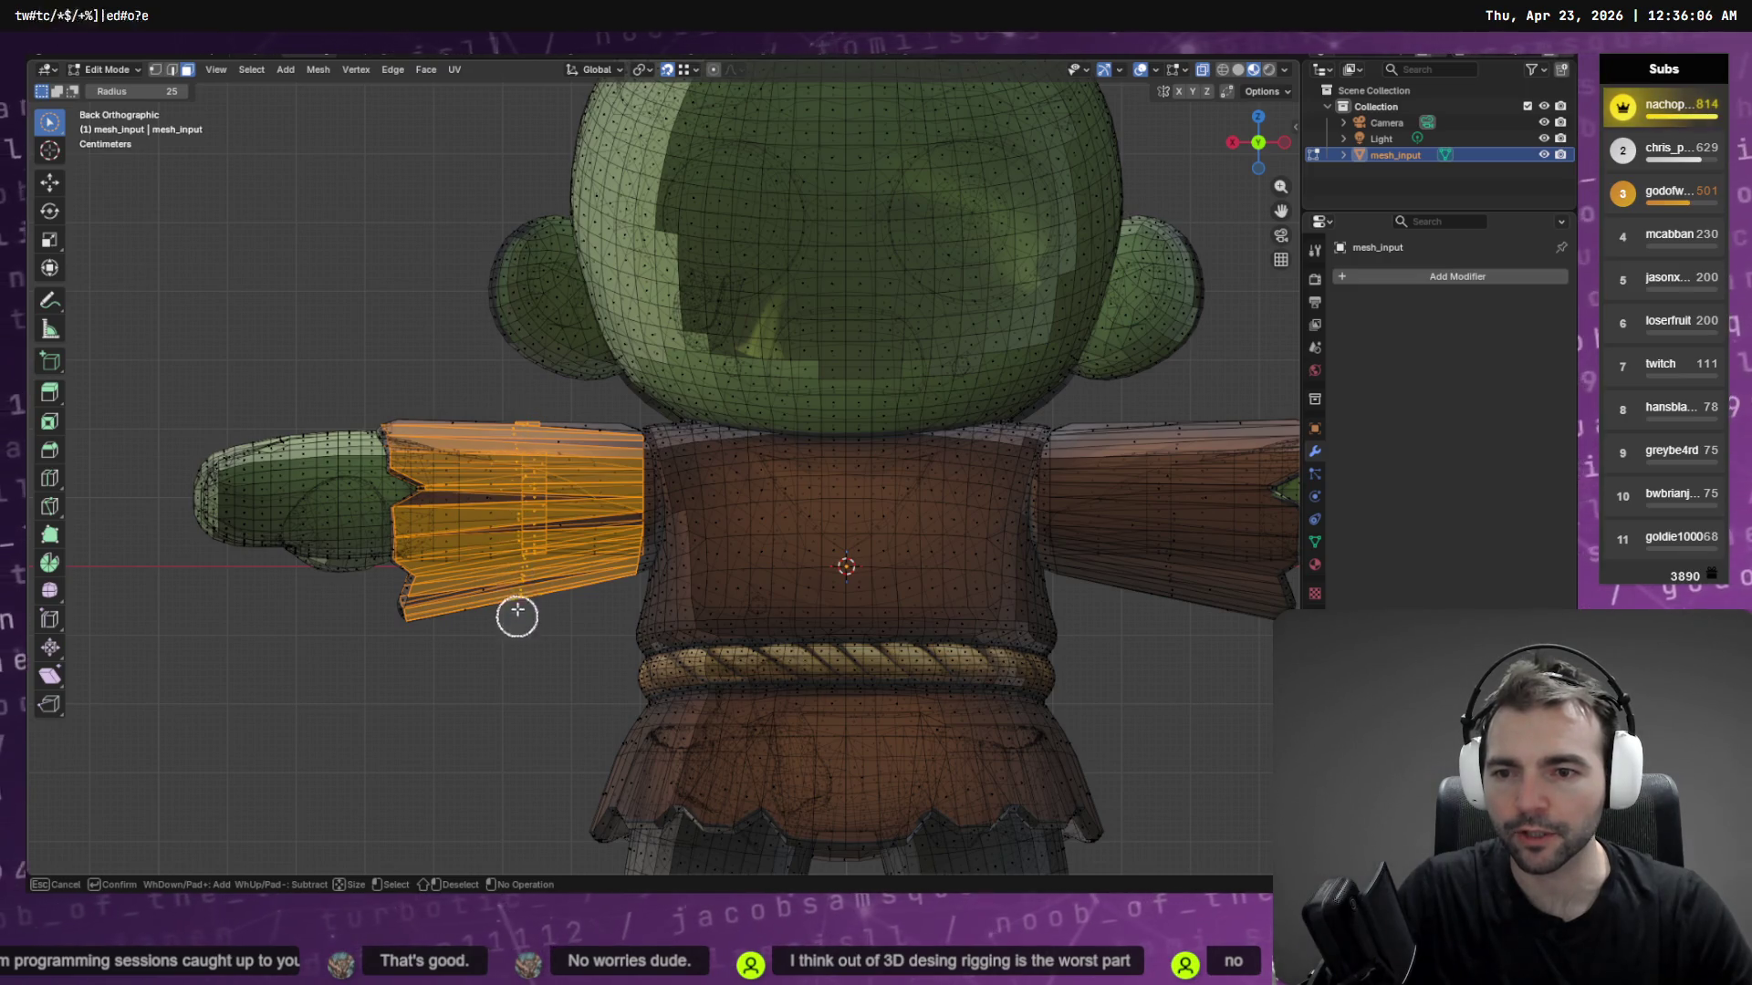
mouse_move(517, 614)
mouse_down()
mouse_move(493, 383)
mouse_move(551, 407)
mouse_move(579, 598)
mouse_move(566, 399)
mouse_move(586, 501)
mouse_move(592, 469)
mouse_up()
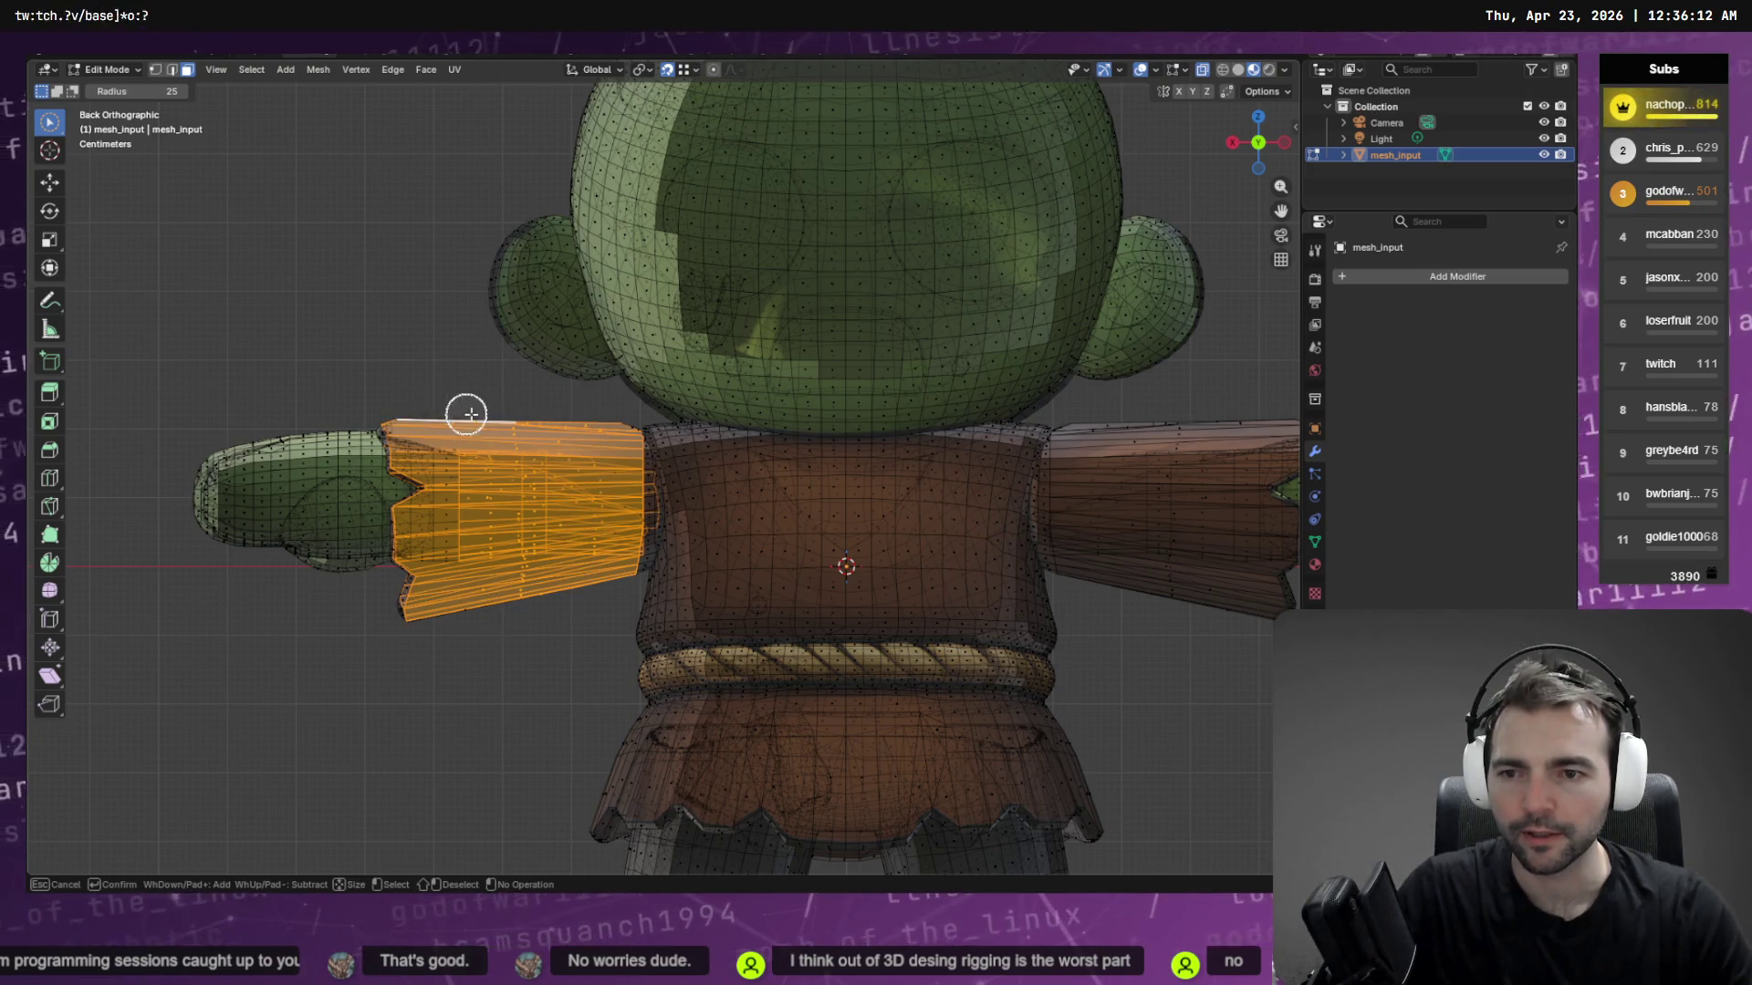
Orbit around the arm and switch the mesh to edge select mode
mouse_move(465, 407)
middle_down()
mouse_move(428, 380)
mouse_move(606, 407)
mouse_move(724, 383)
mouse_move(751, 340)
mouse_move(520, 328)
mouse_move(708, 387)
mouse_move(797, 364)
mouse_move(720, 352)
mouse_move(496, 398)
mouse_move(708, 398)
mouse_move(748, 367)
middle_up()
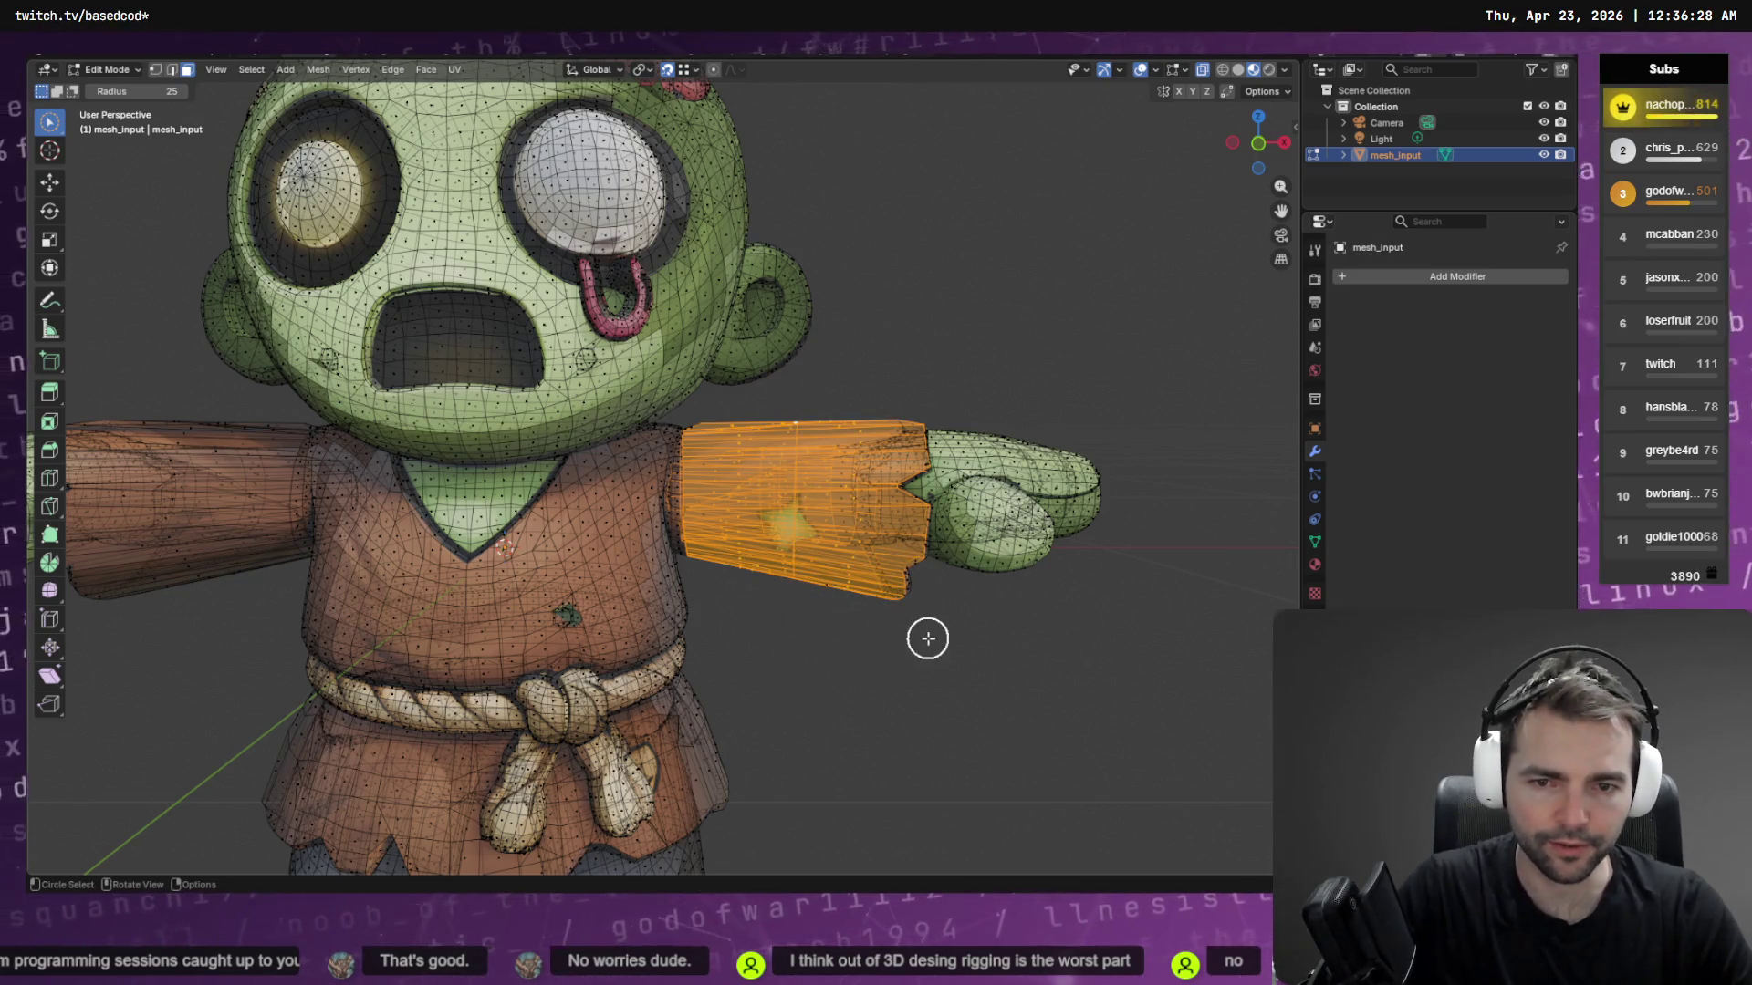
mouse_move(928, 639)
middle_down()
mouse_move(852, 657)
mouse_move(812, 739)
middle_up()
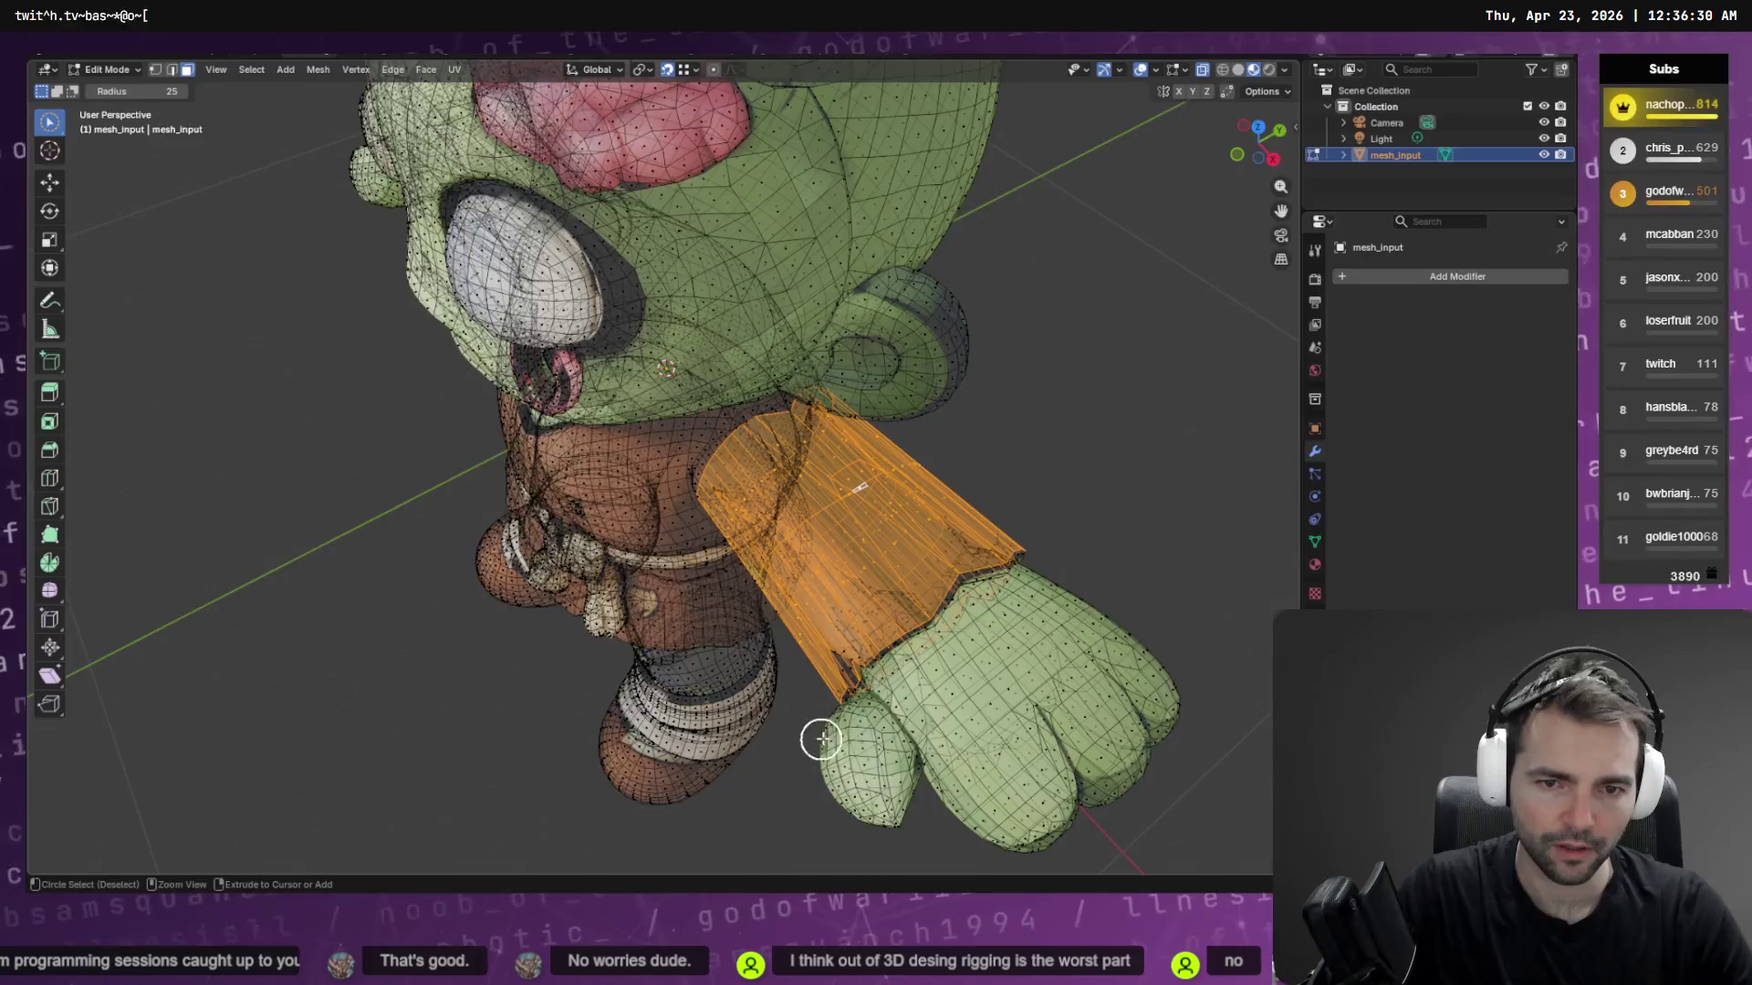
mouse_move(1189, 539)
middle_down()
mouse_move(1055, 508)
mouse_move(944, 429)
mouse_move(927, 391)
mouse_move(618, 473)
mouse_move(924, 541)
mouse_move(964, 519)
middle_up()
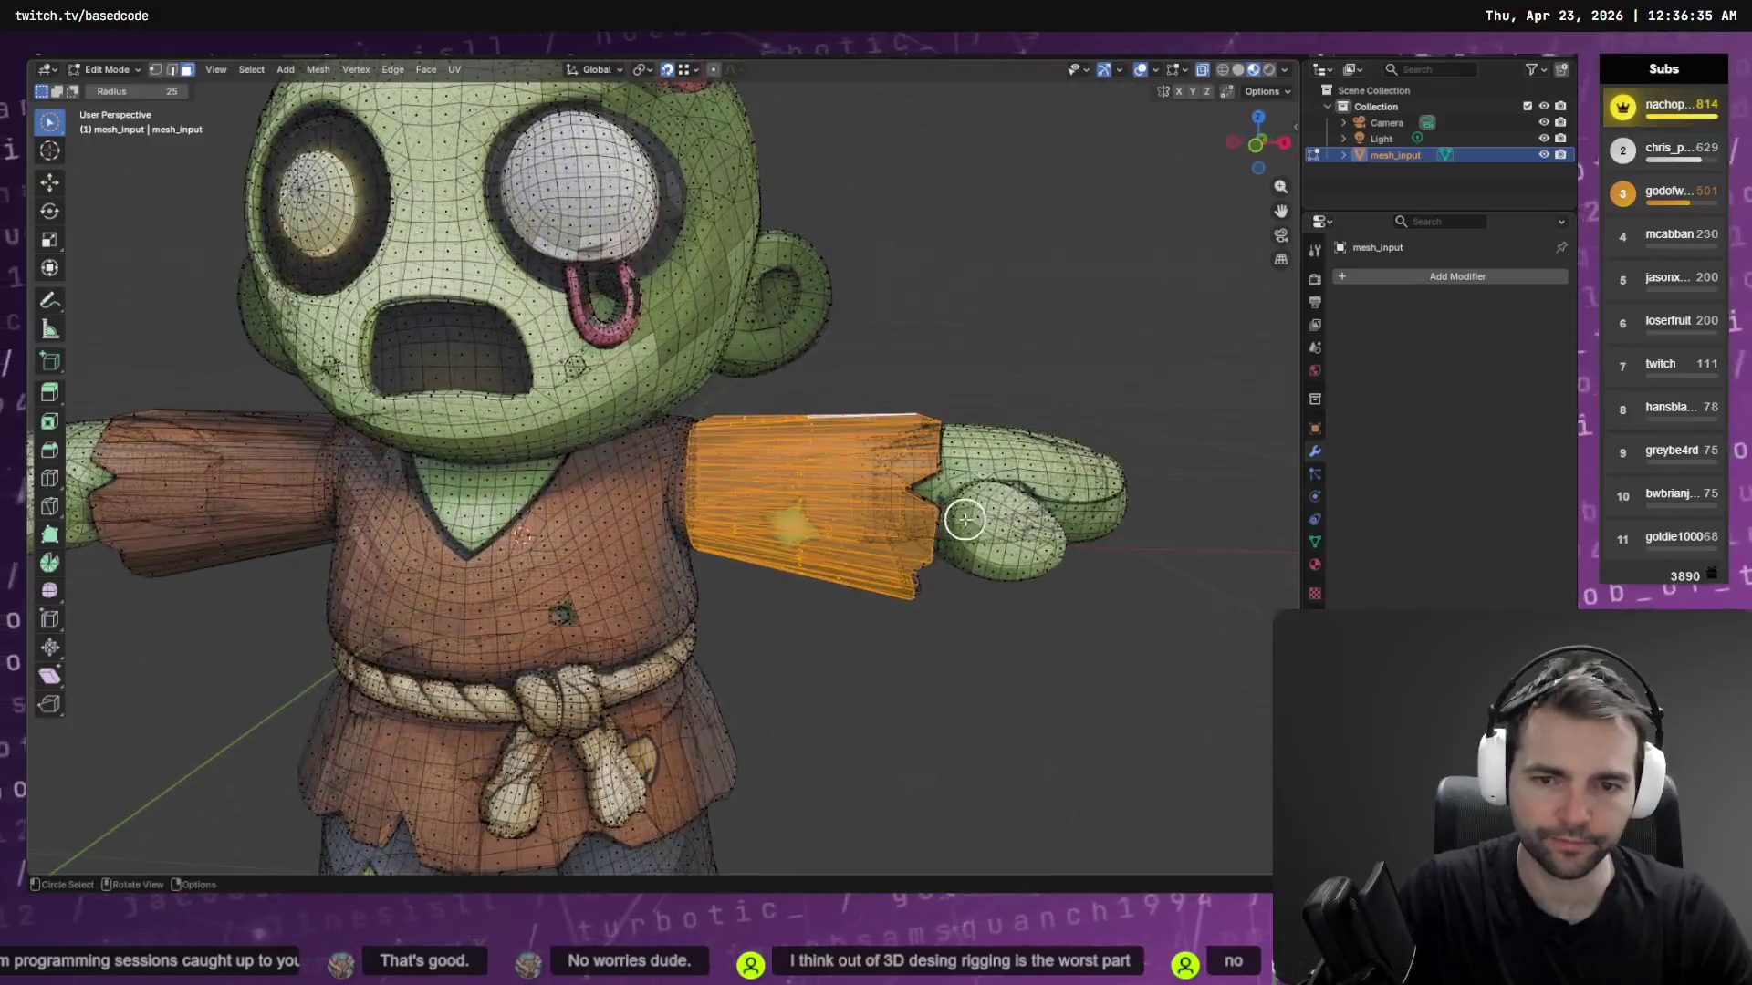
click(172, 72)
mouse_move(1134, 497)
middle_down()
mouse_move(1086, 477)
mouse_move(938, 520)
mouse_move(1130, 501)
middle_up()
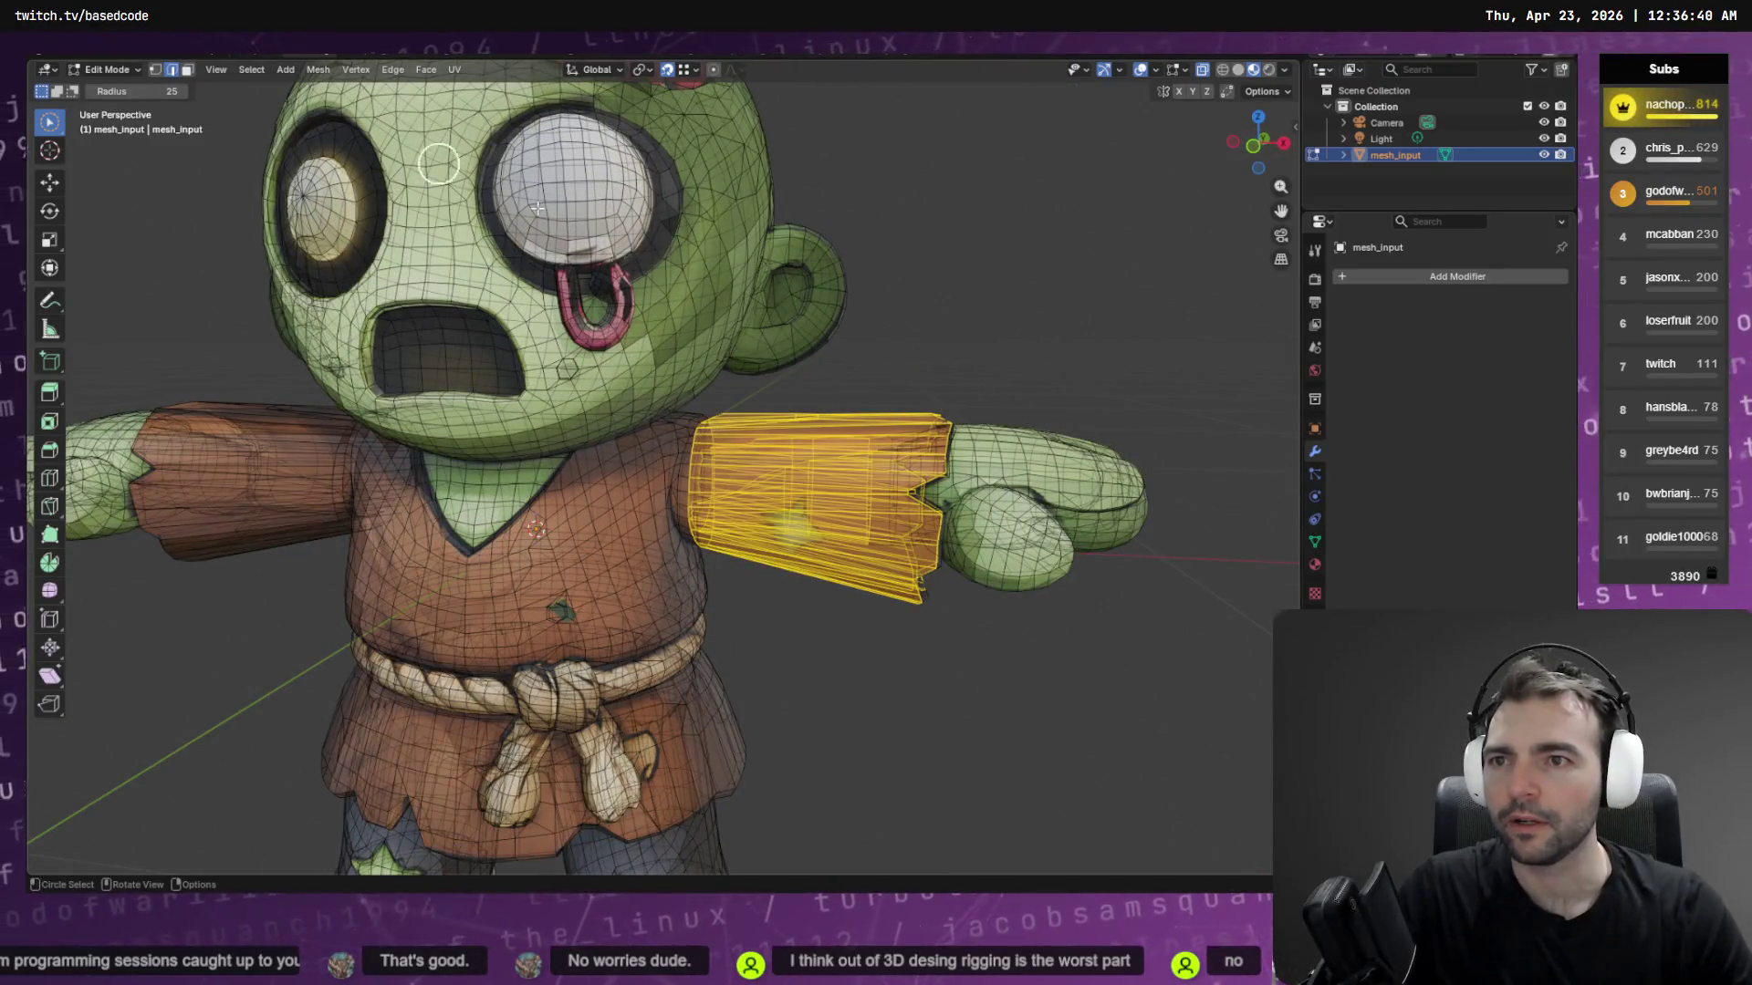
Start Loop Cut and Slide from the 'loops' search, then cancel it without cutting
key(F3)
text(insert)
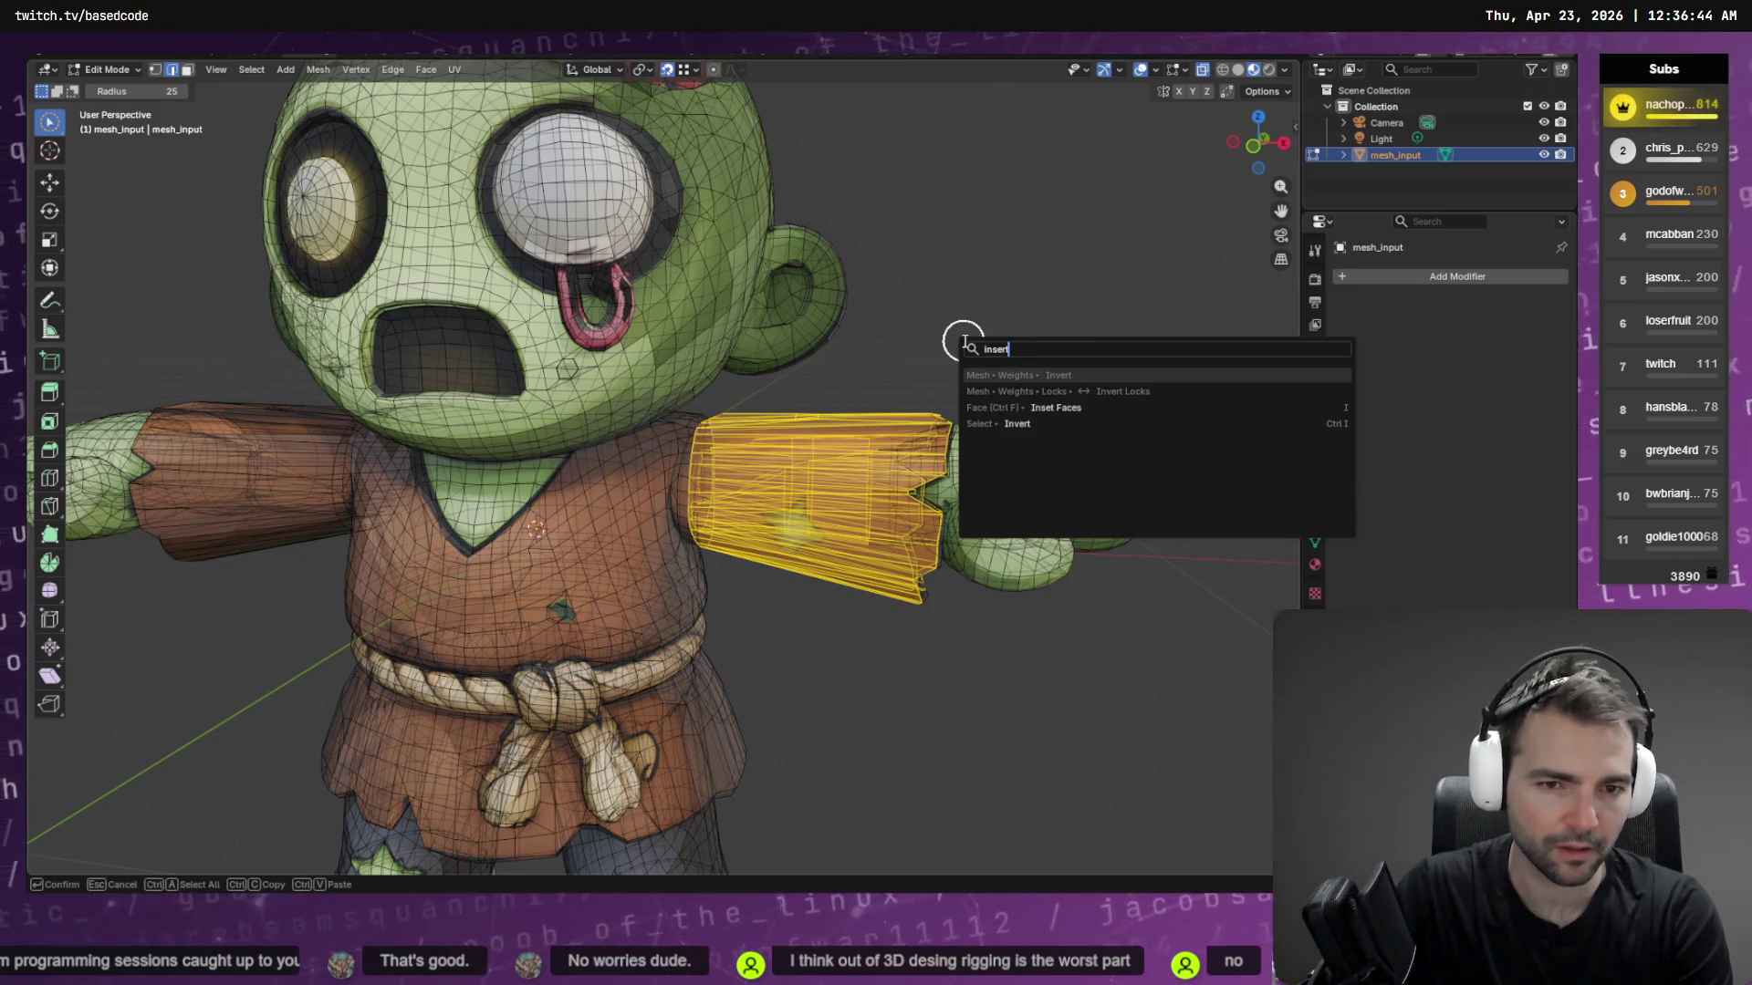
key(BackSpace)
key(BackSpace)
key(BackSpace)
text(loops)
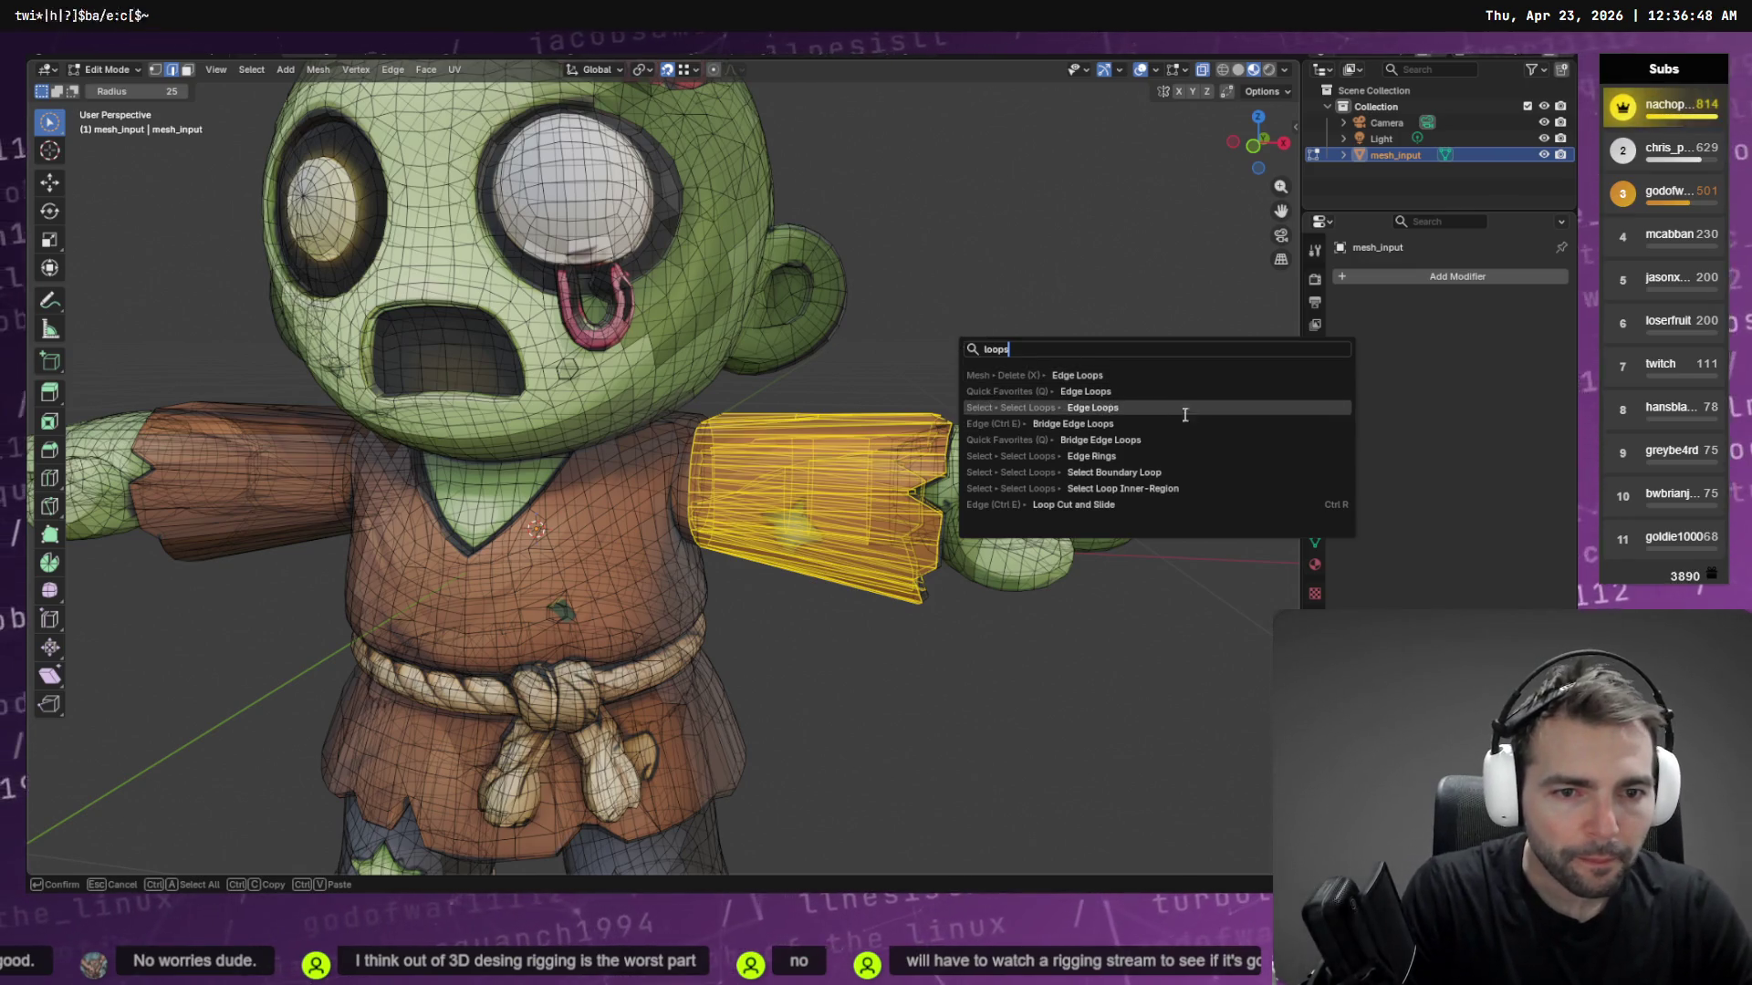
click(1123, 508)
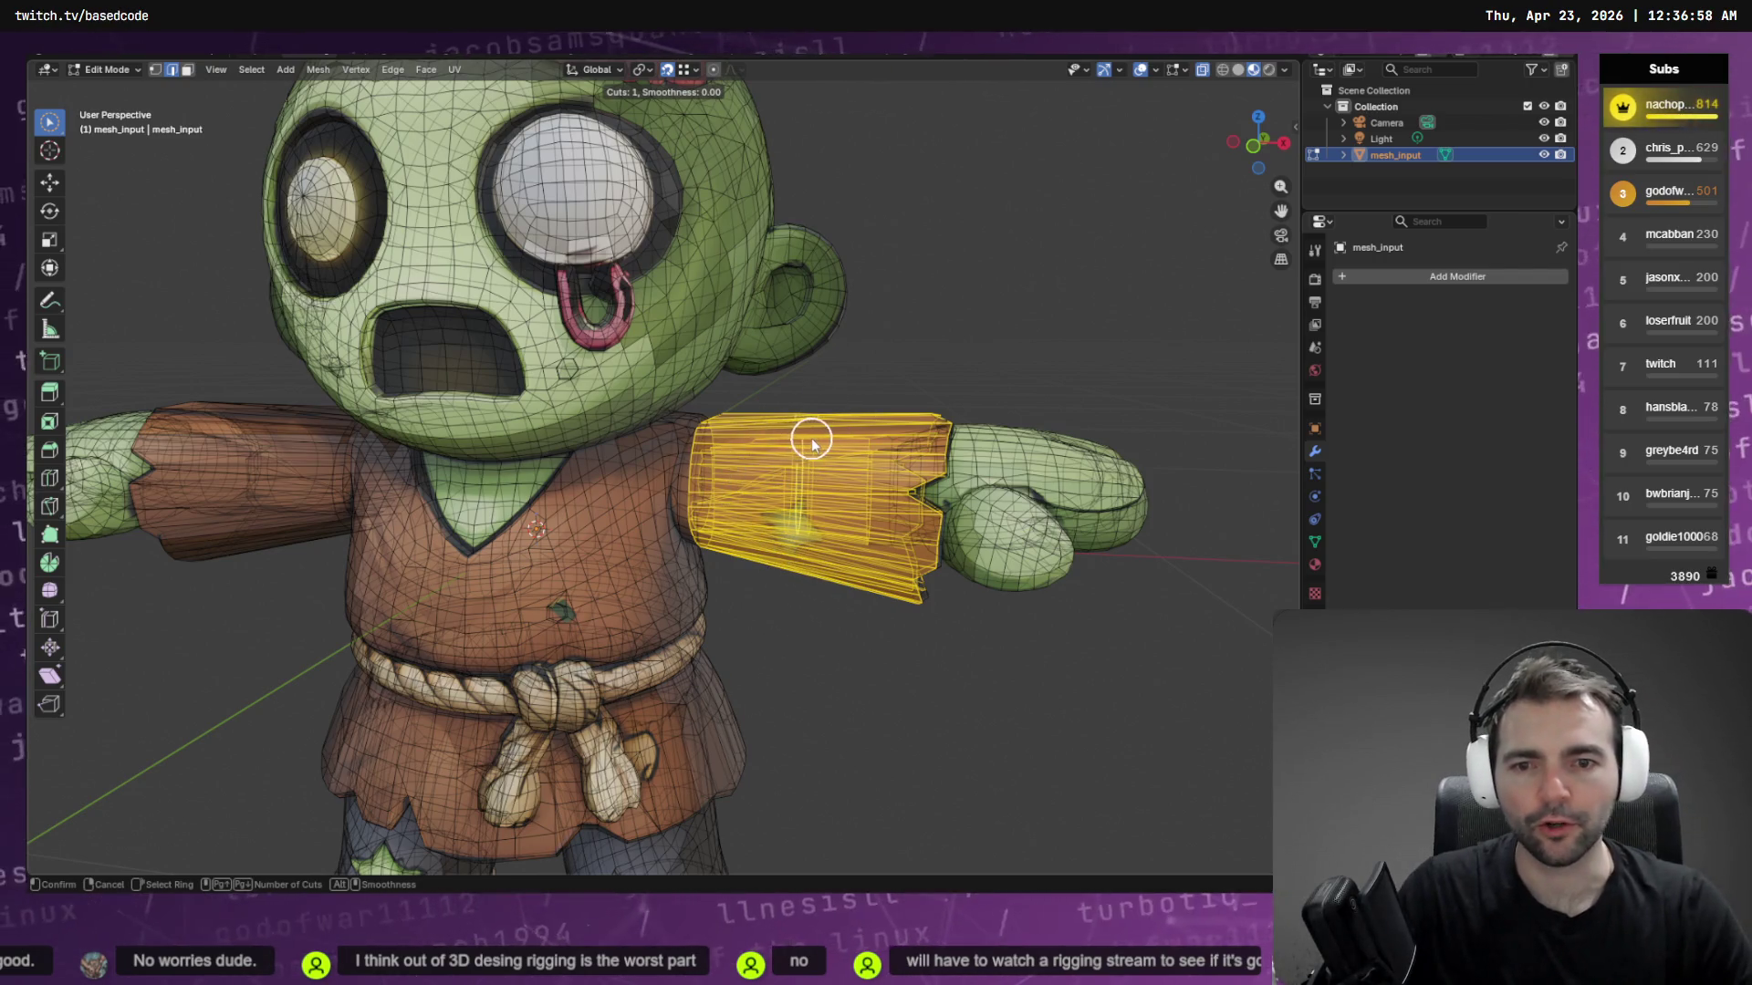
key(Escape)
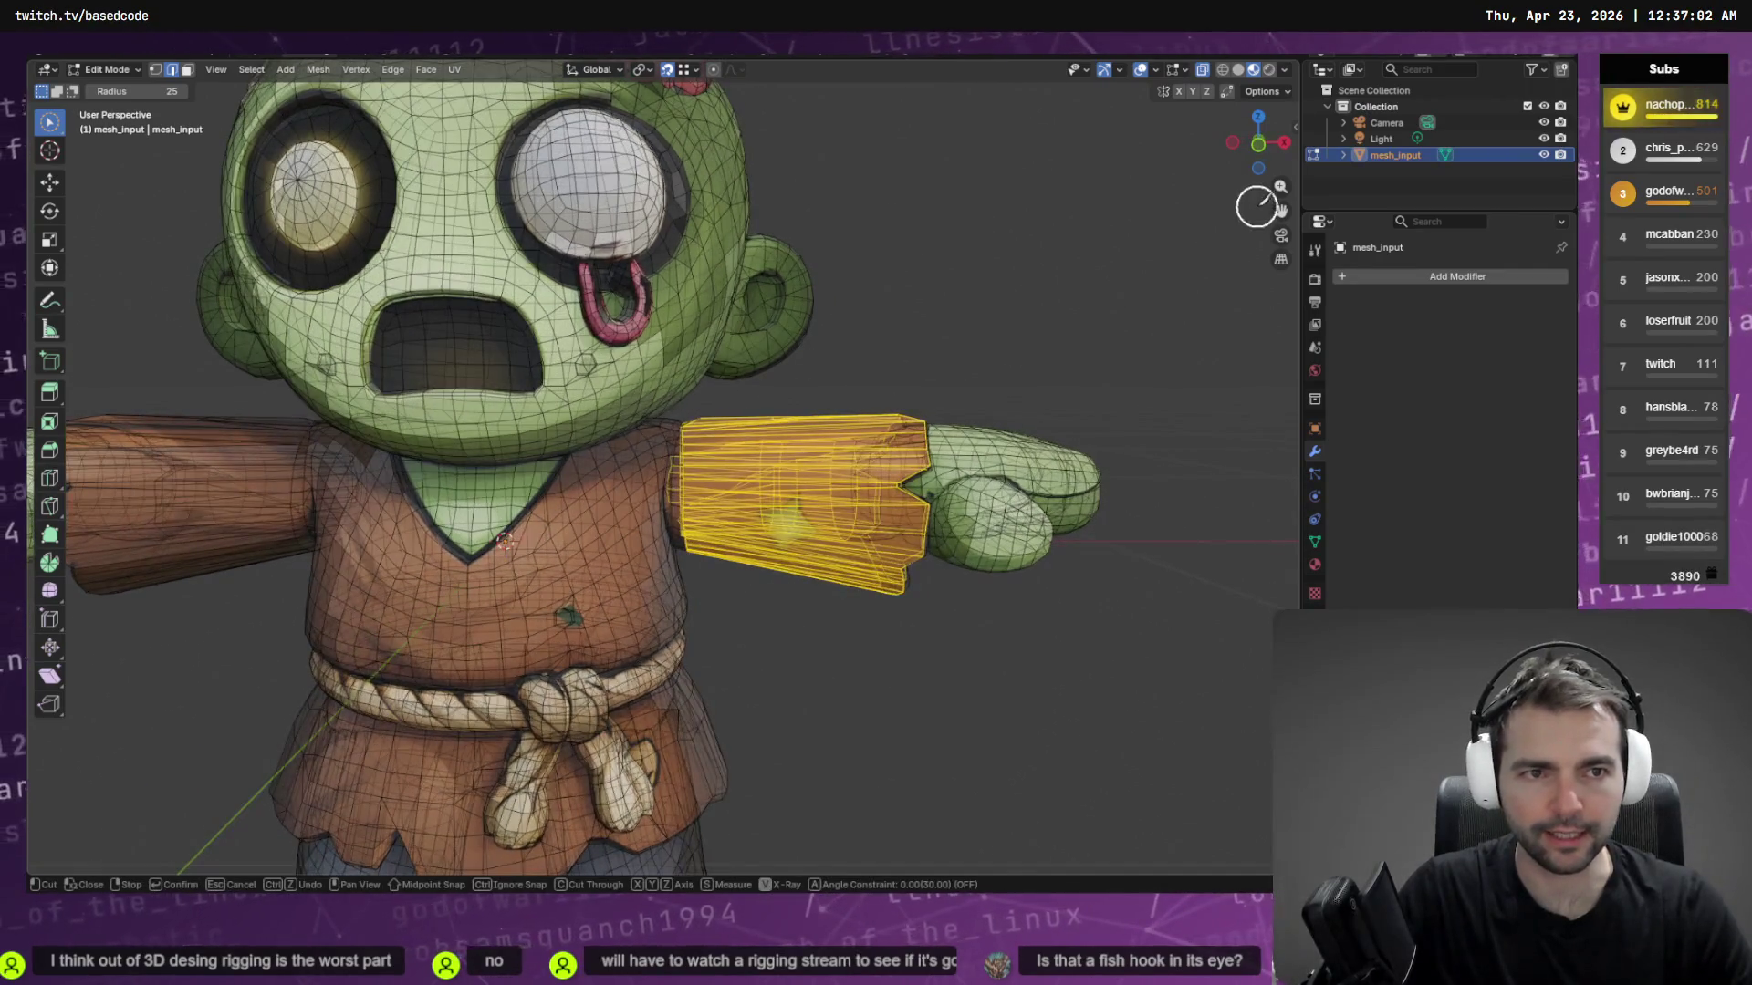
Try a knife cut down the sleeve from the back orthographic view, then undo the stray selection
middle_drag(1089, 265, 903, 266)
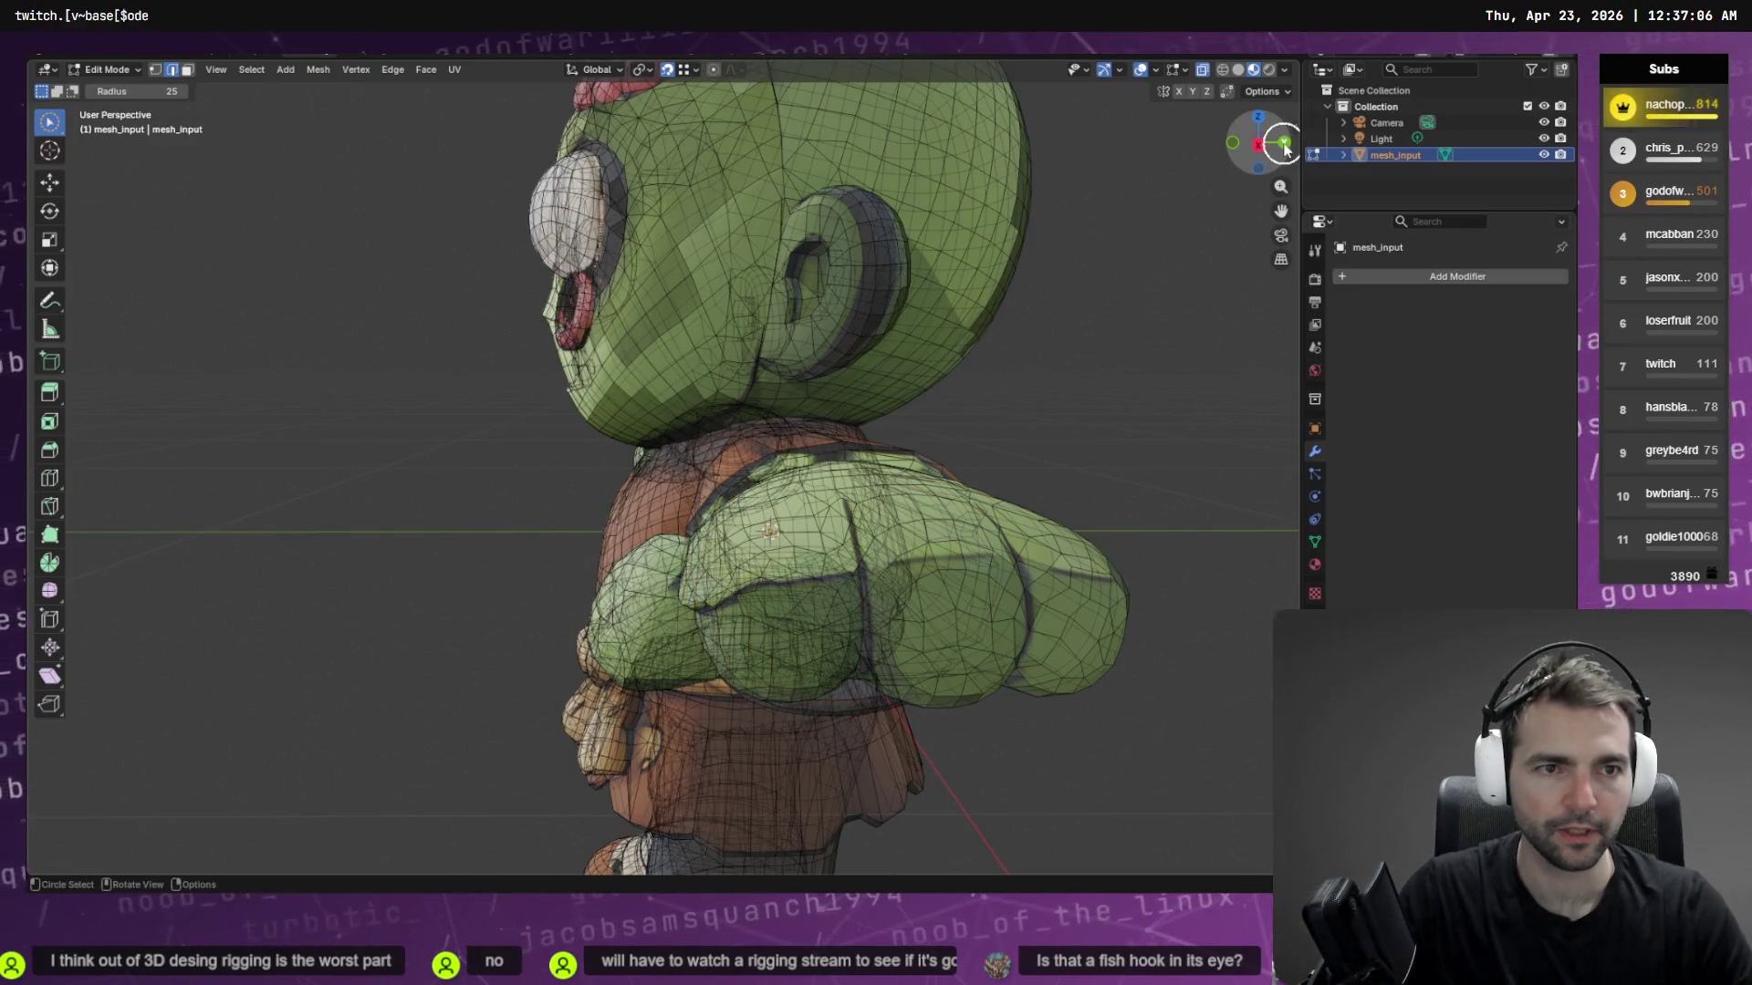
click(1283, 143)
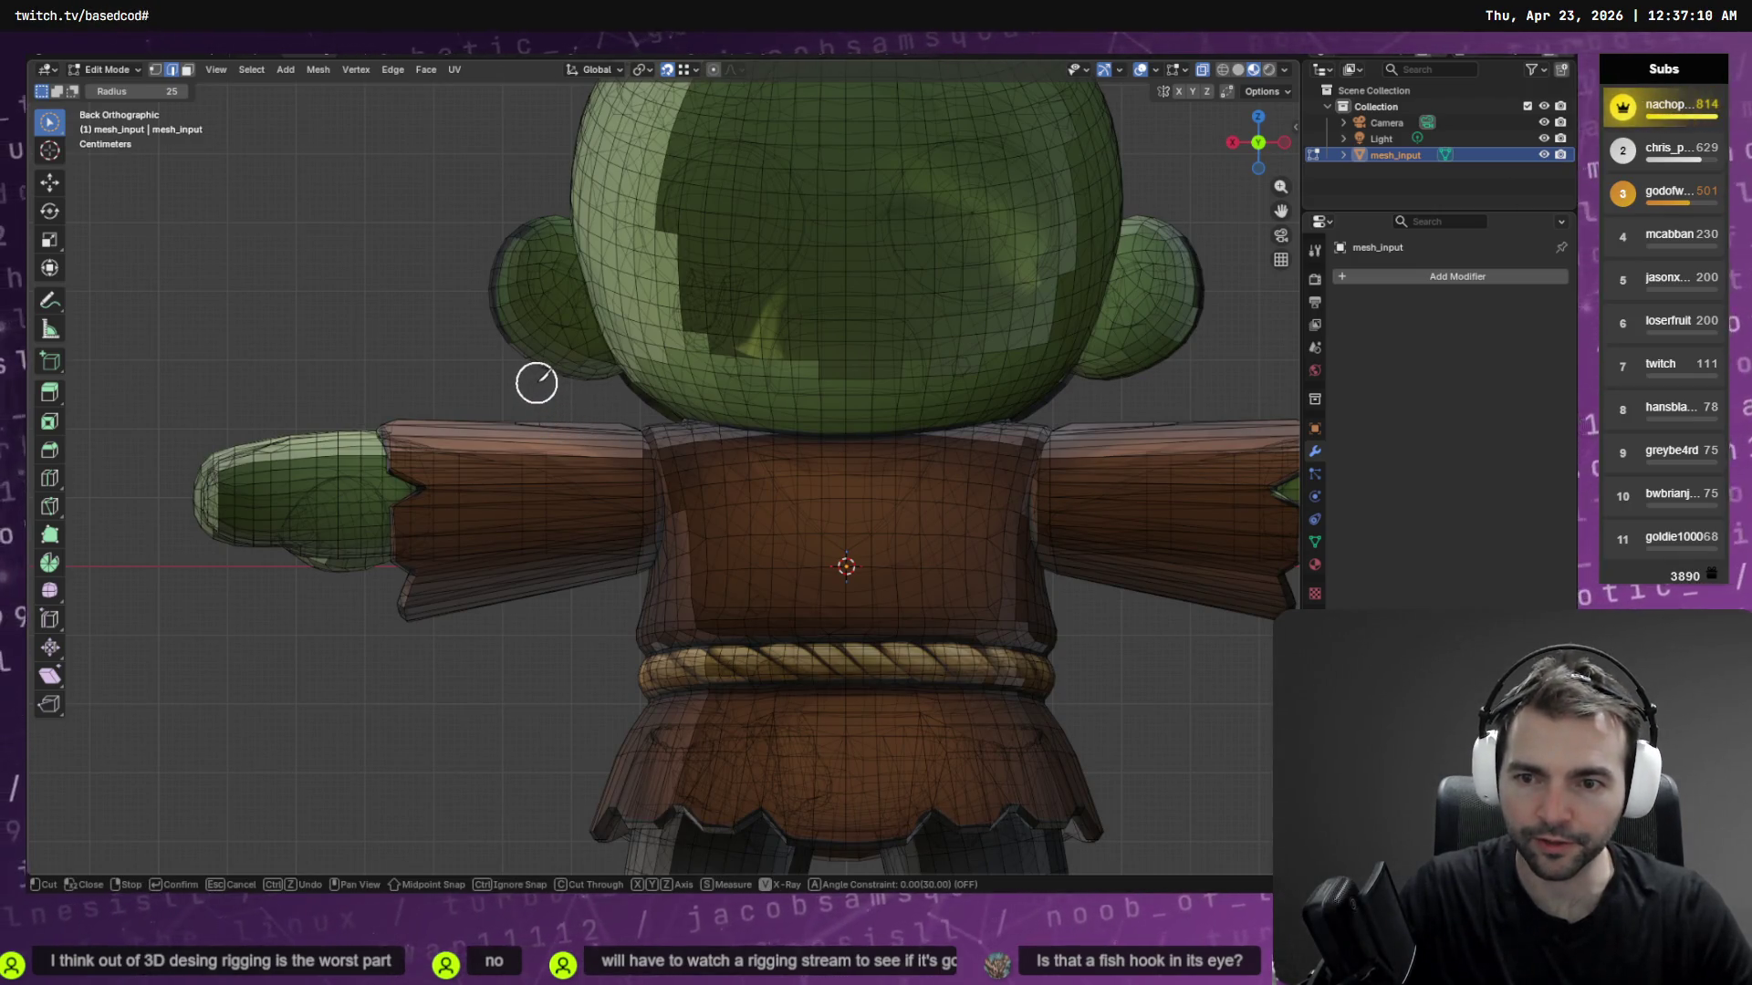
click(520, 429)
click(494, 604)
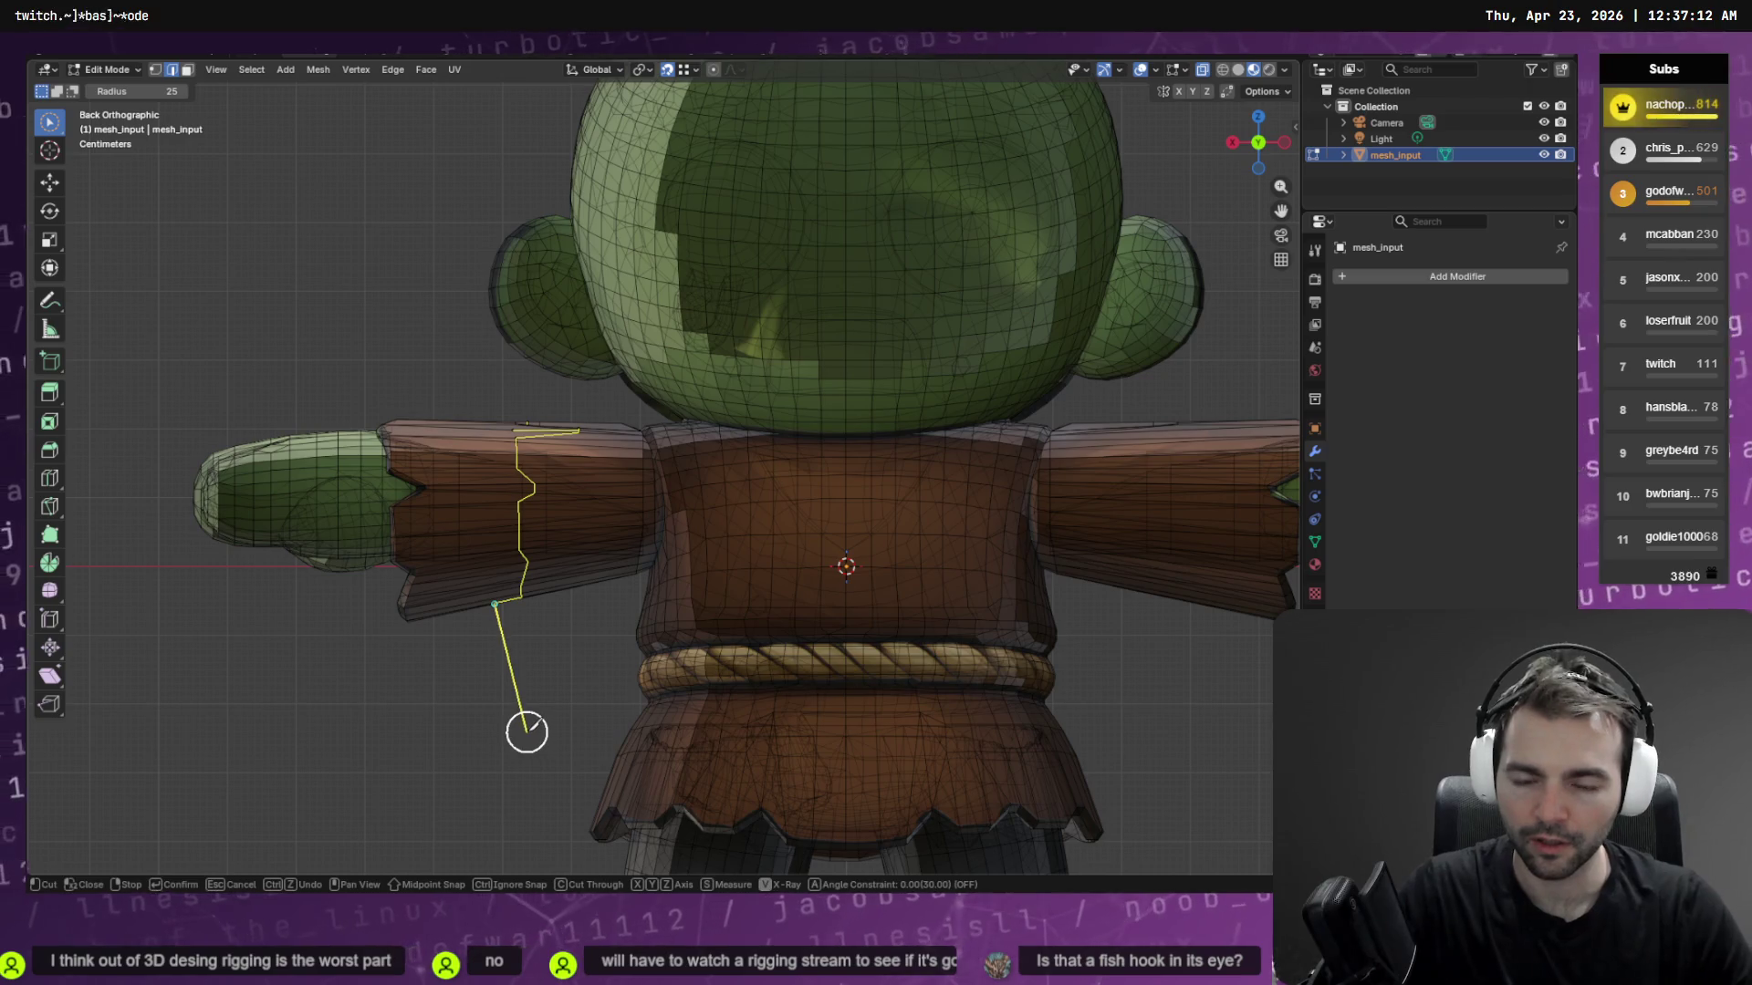
mouse_move(520, 724)
middle_down()
mouse_move(562, 661)
mouse_move(903, 660)
mouse_move(888, 664)
middle_up()
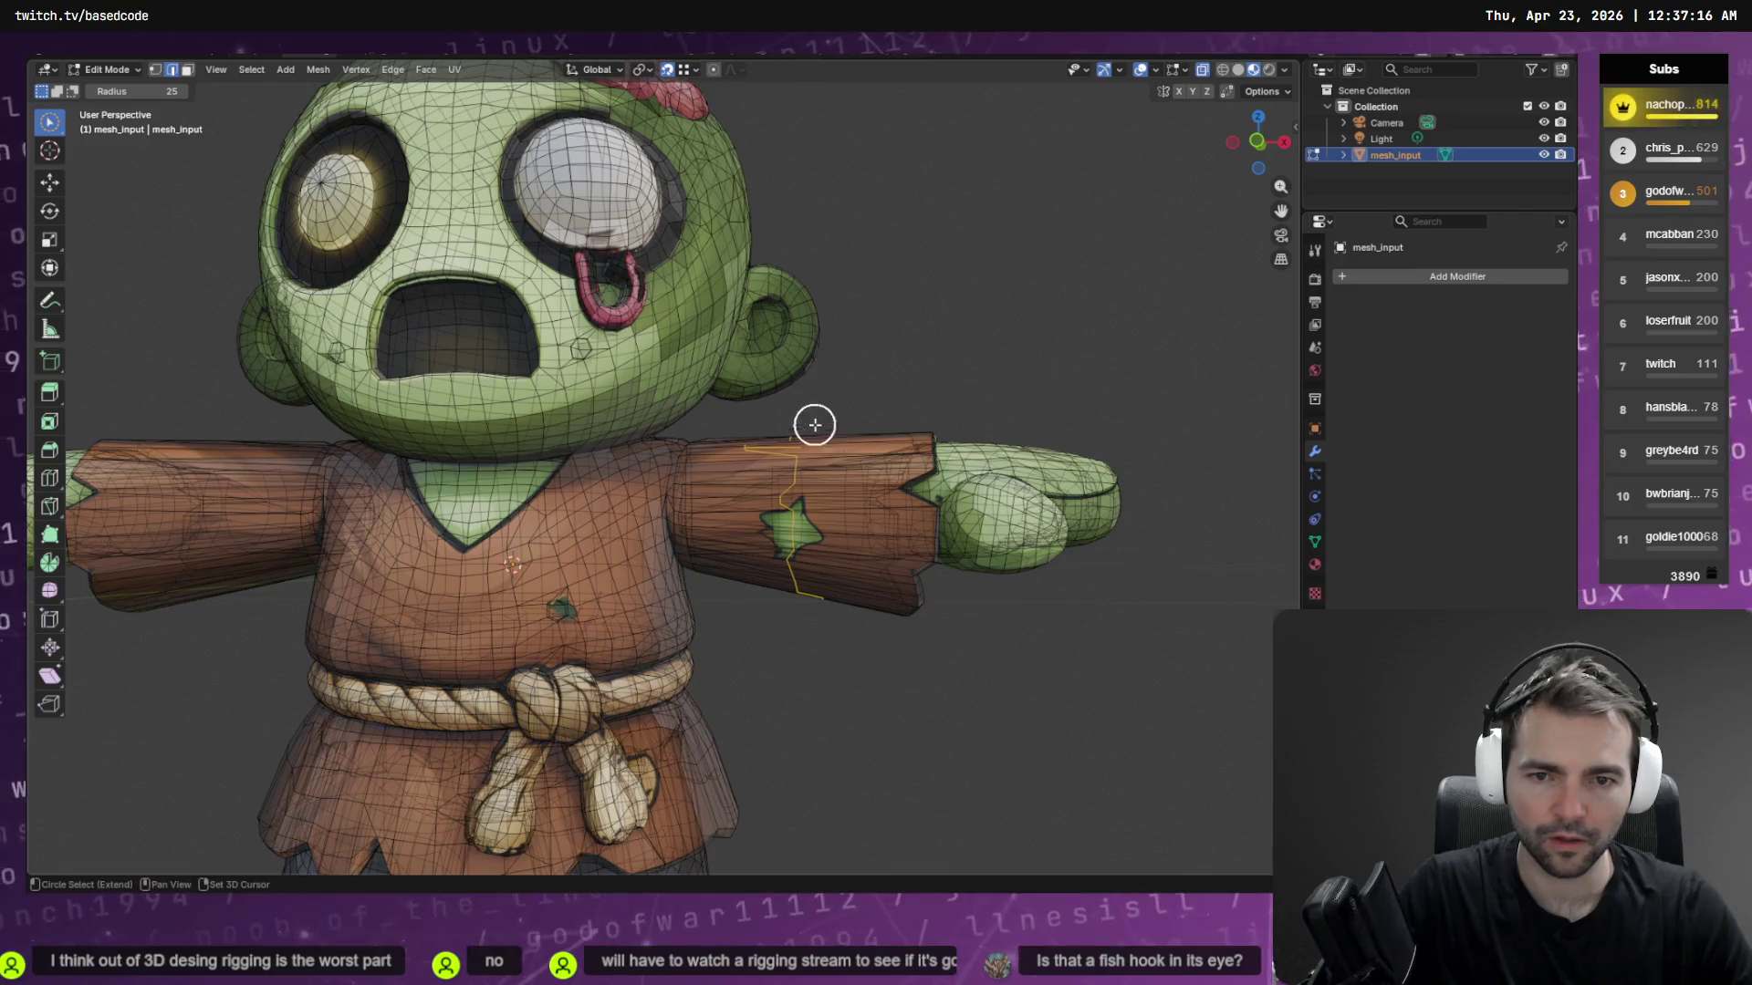
drag(792, 411, 805, 724)
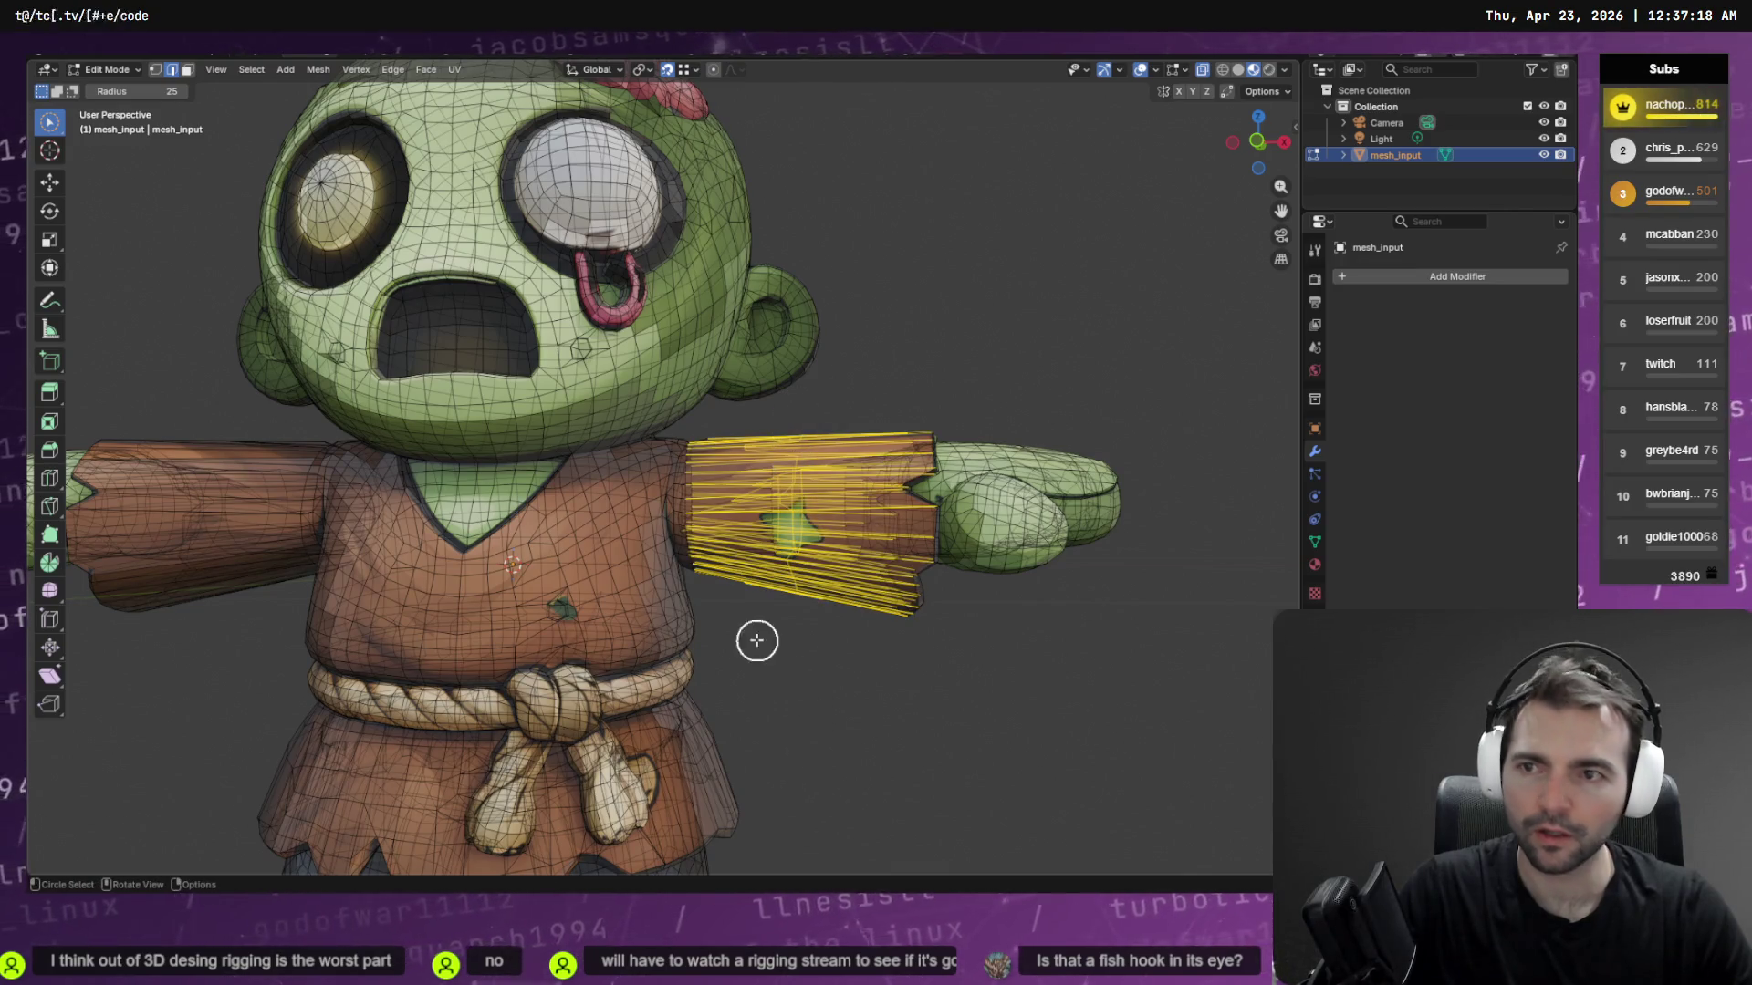
key(ctrl+z)
Restart the Knife and cut a zig-zag line down the right wooden arm
key(k)
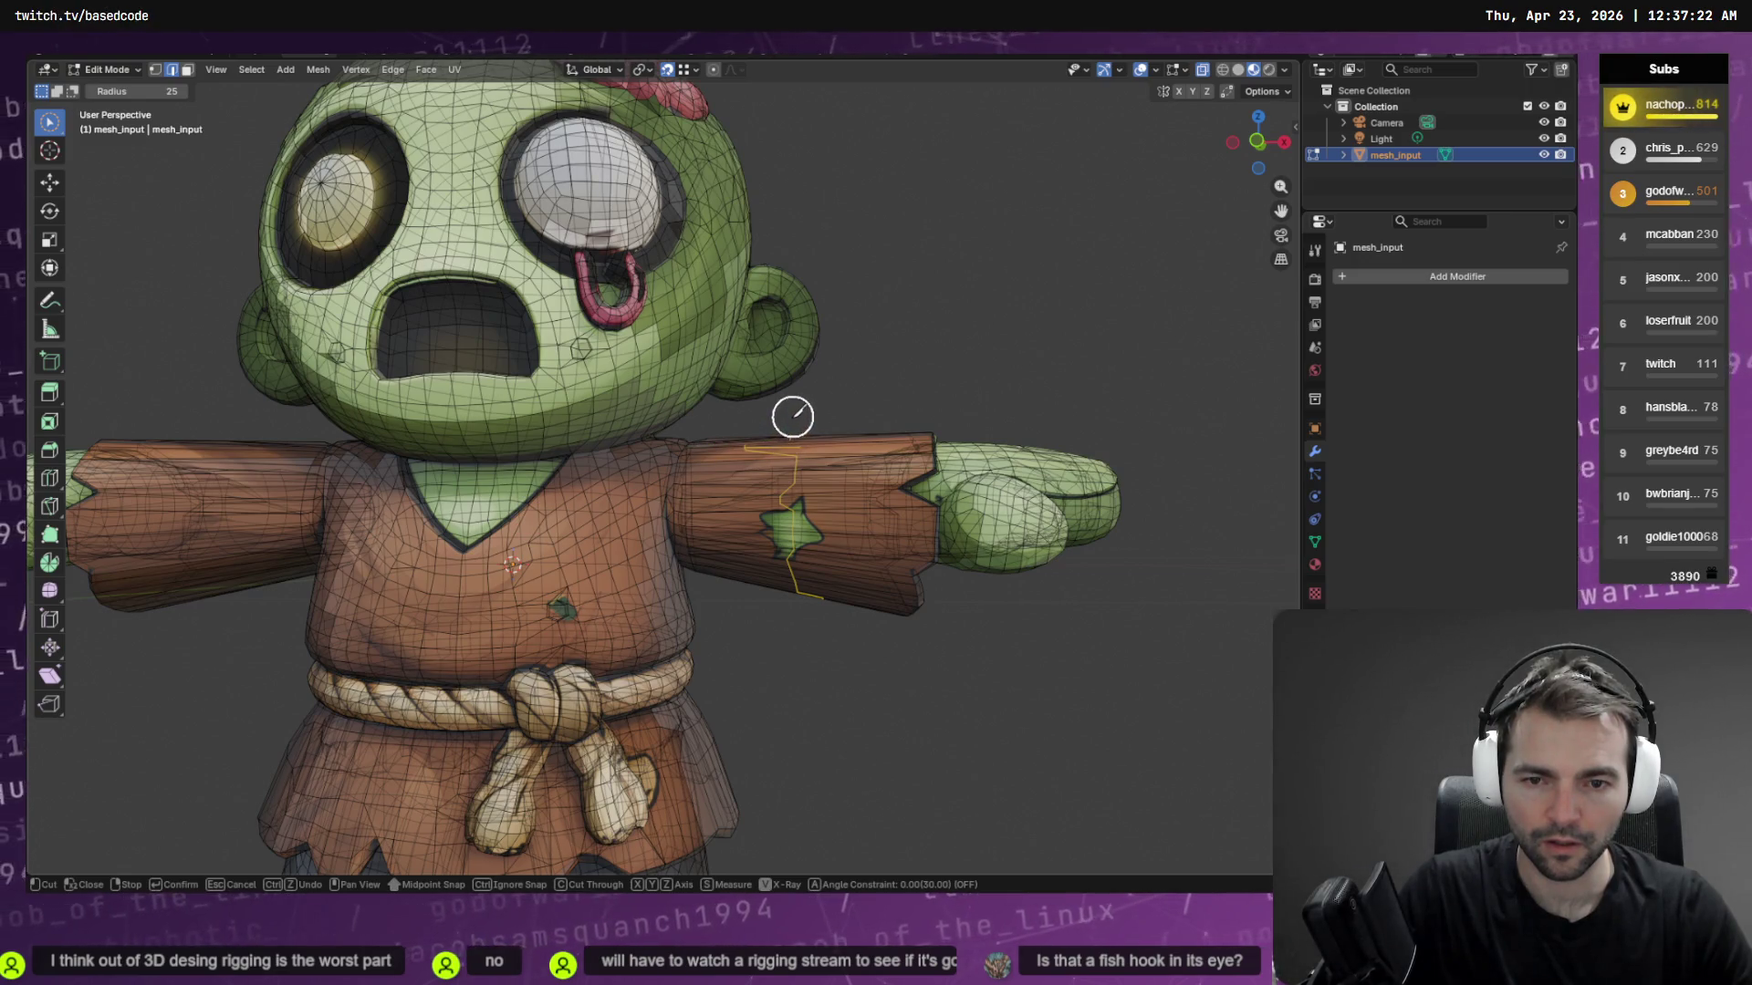
mouse_move(792, 416)
middle_down()
mouse_move(852, 529)
mouse_move(856, 602)
mouse_move(817, 638)
mouse_move(828, 626)
middle_up()
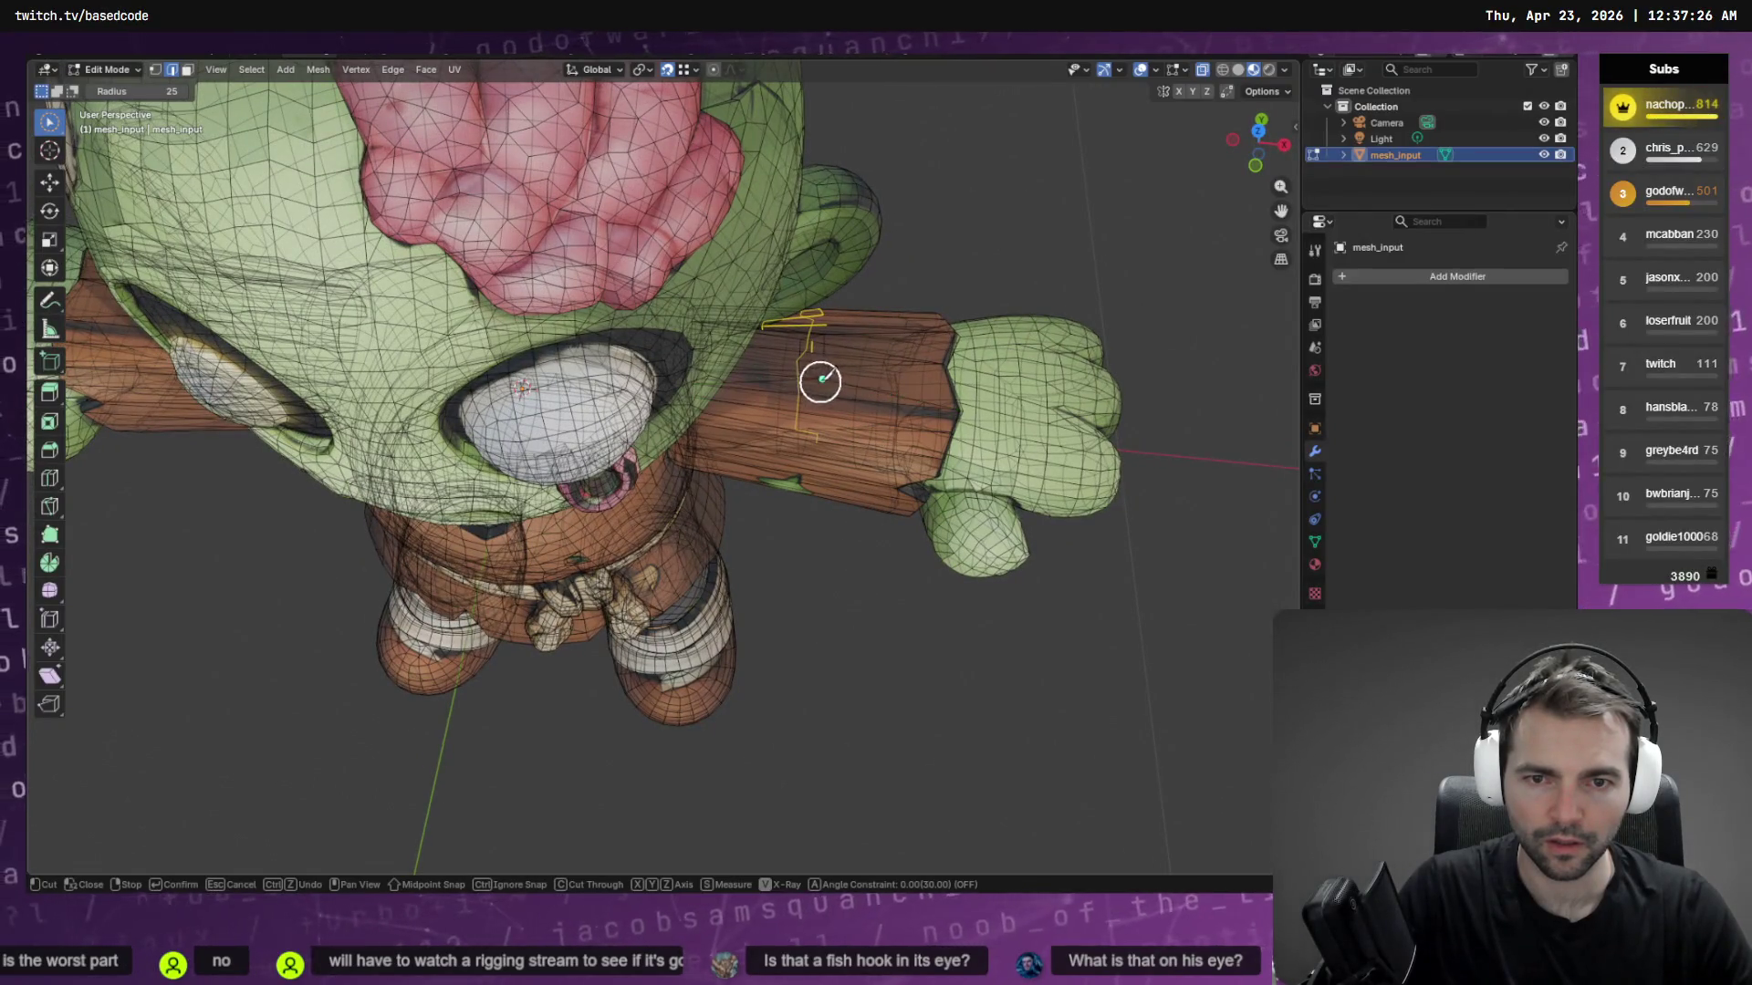
mouse_move(821, 379)
middle_down()
mouse_move(849, 293)
mouse_move(824, 380)
middle_up()
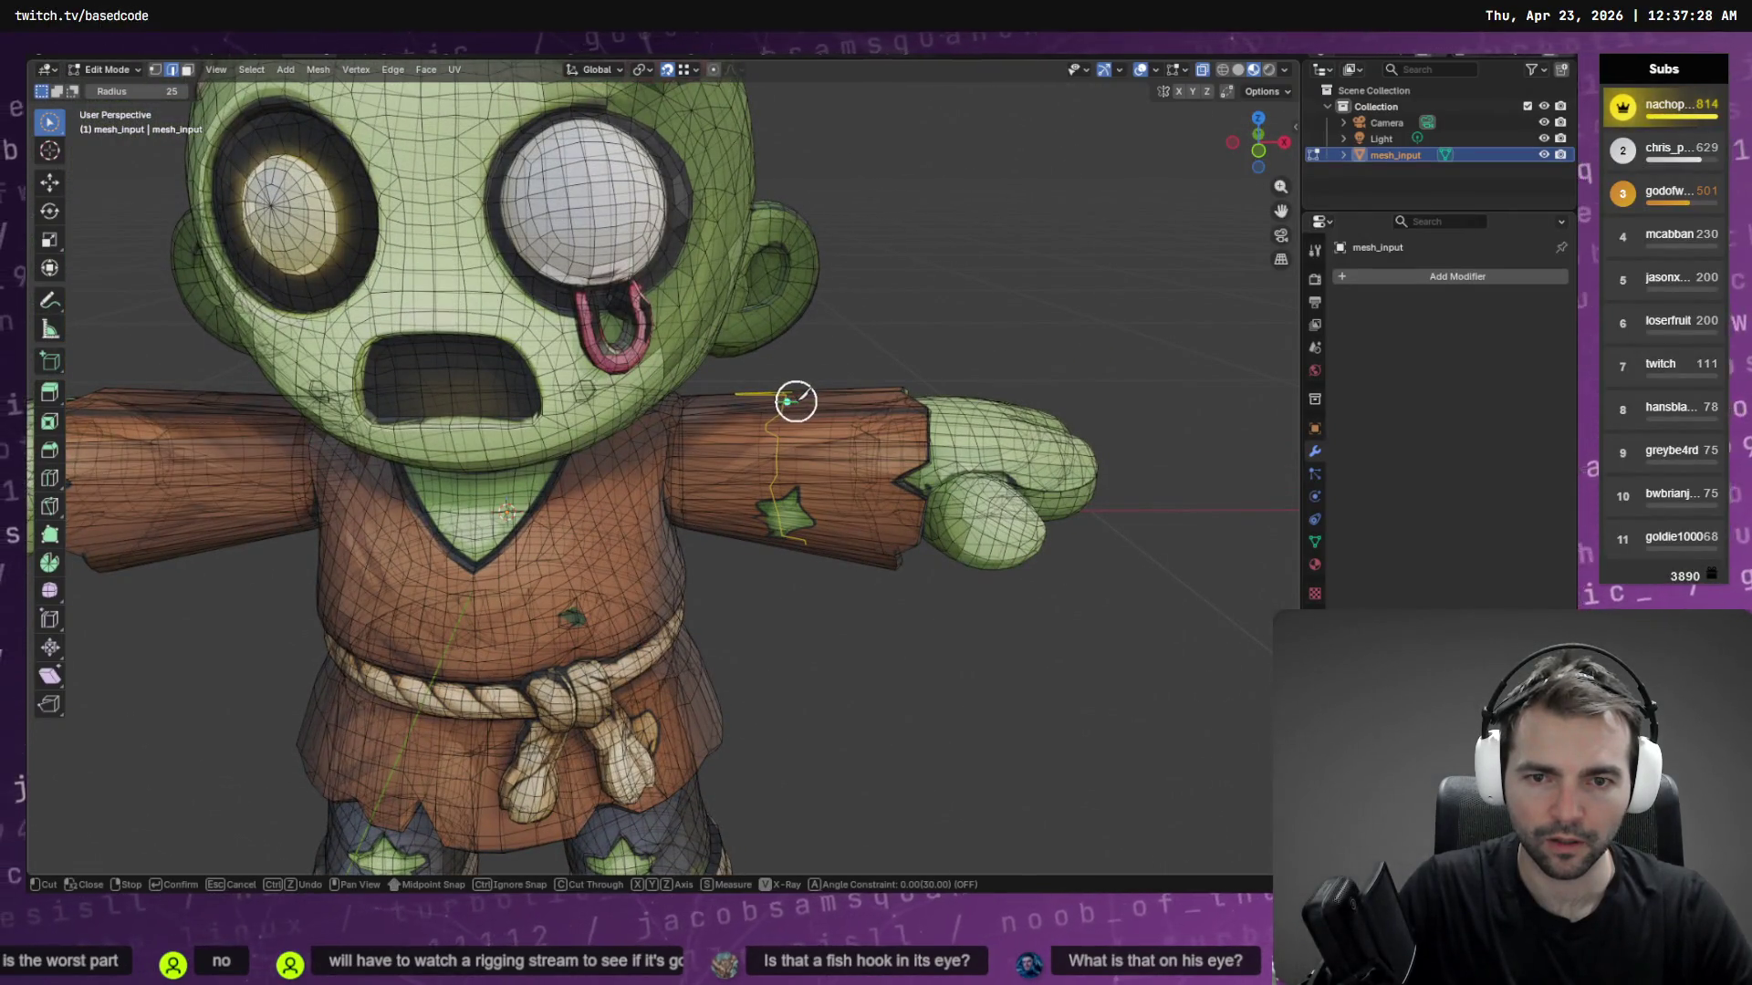
drag(797, 401, 790, 547)
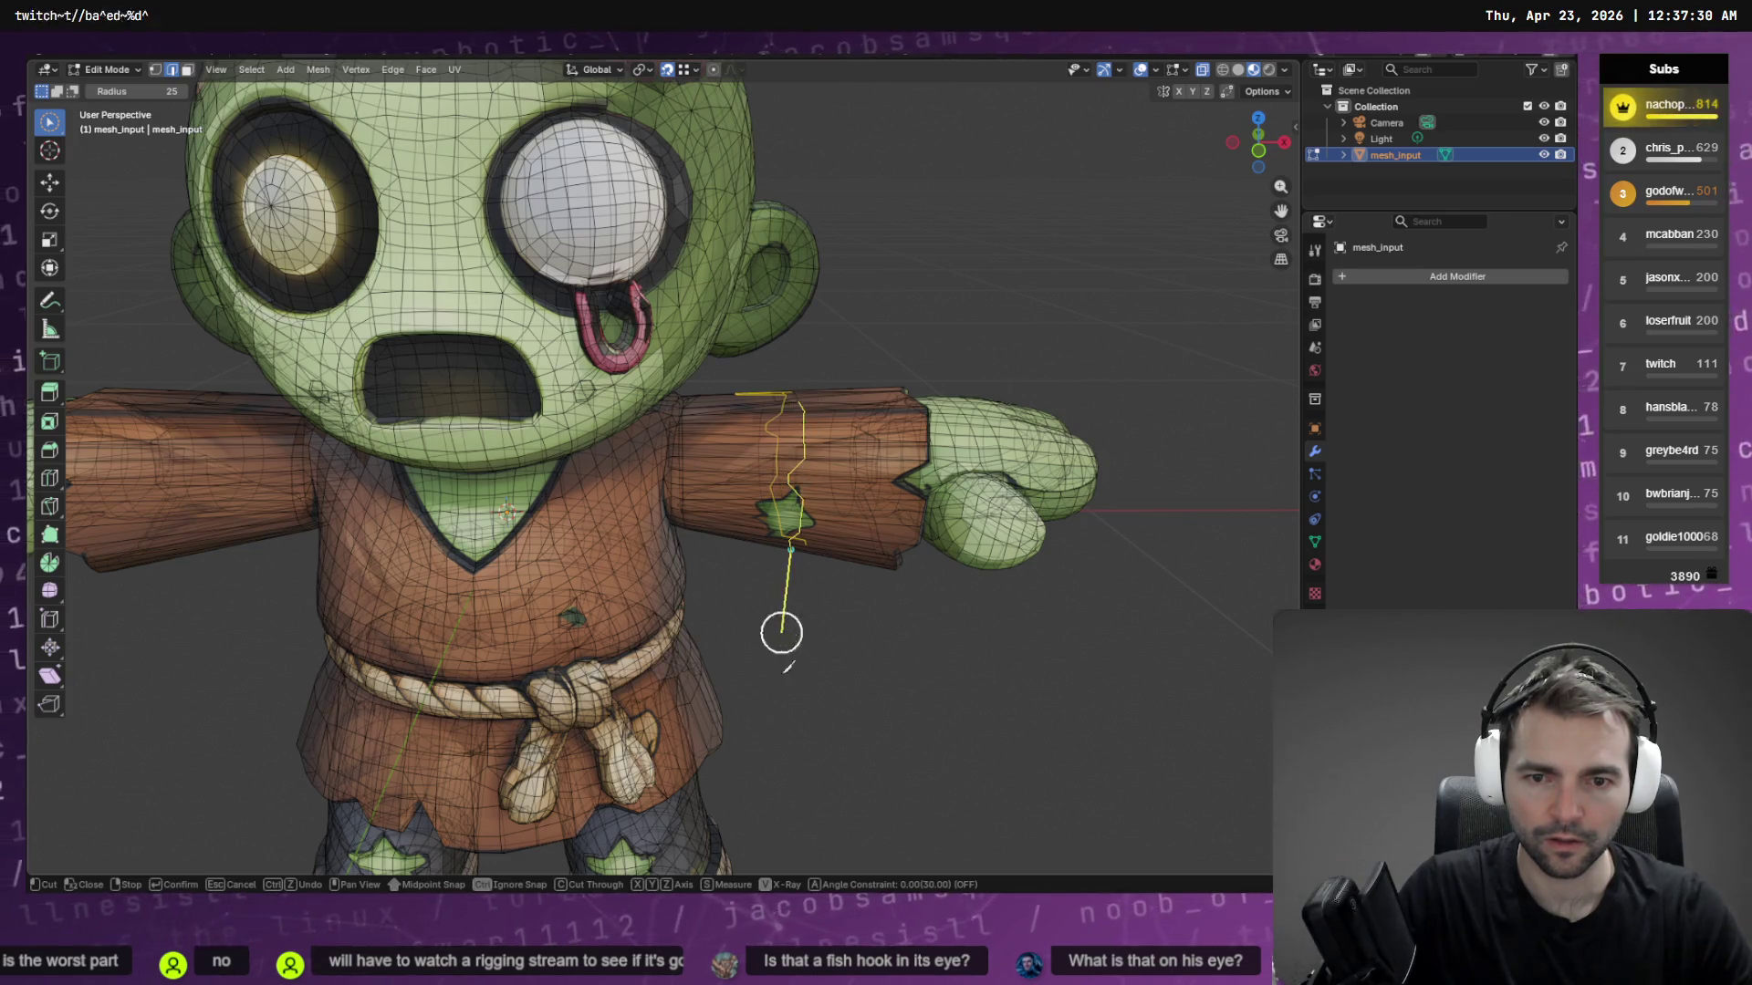
mouse_move(801, 715)
middle_down()
mouse_move(817, 467)
mouse_move(770, 544)
mouse_move(787, 512)
middle_up()
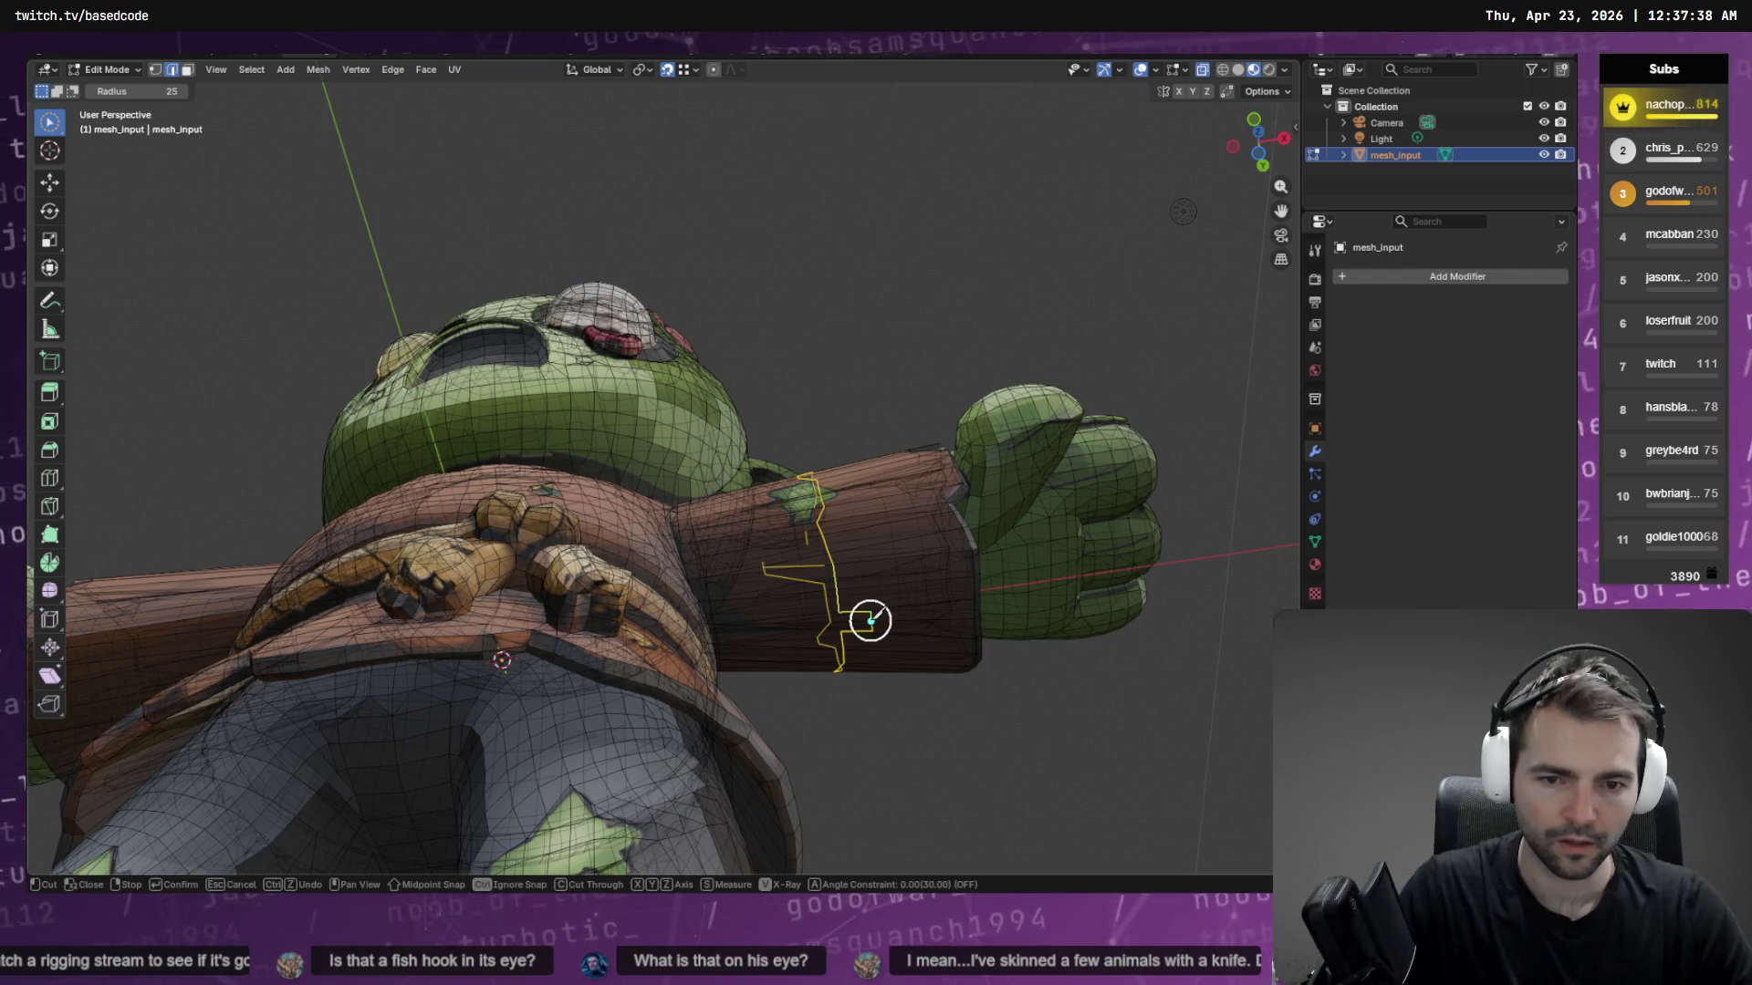
middle_drag(880, 625, 901, 803)
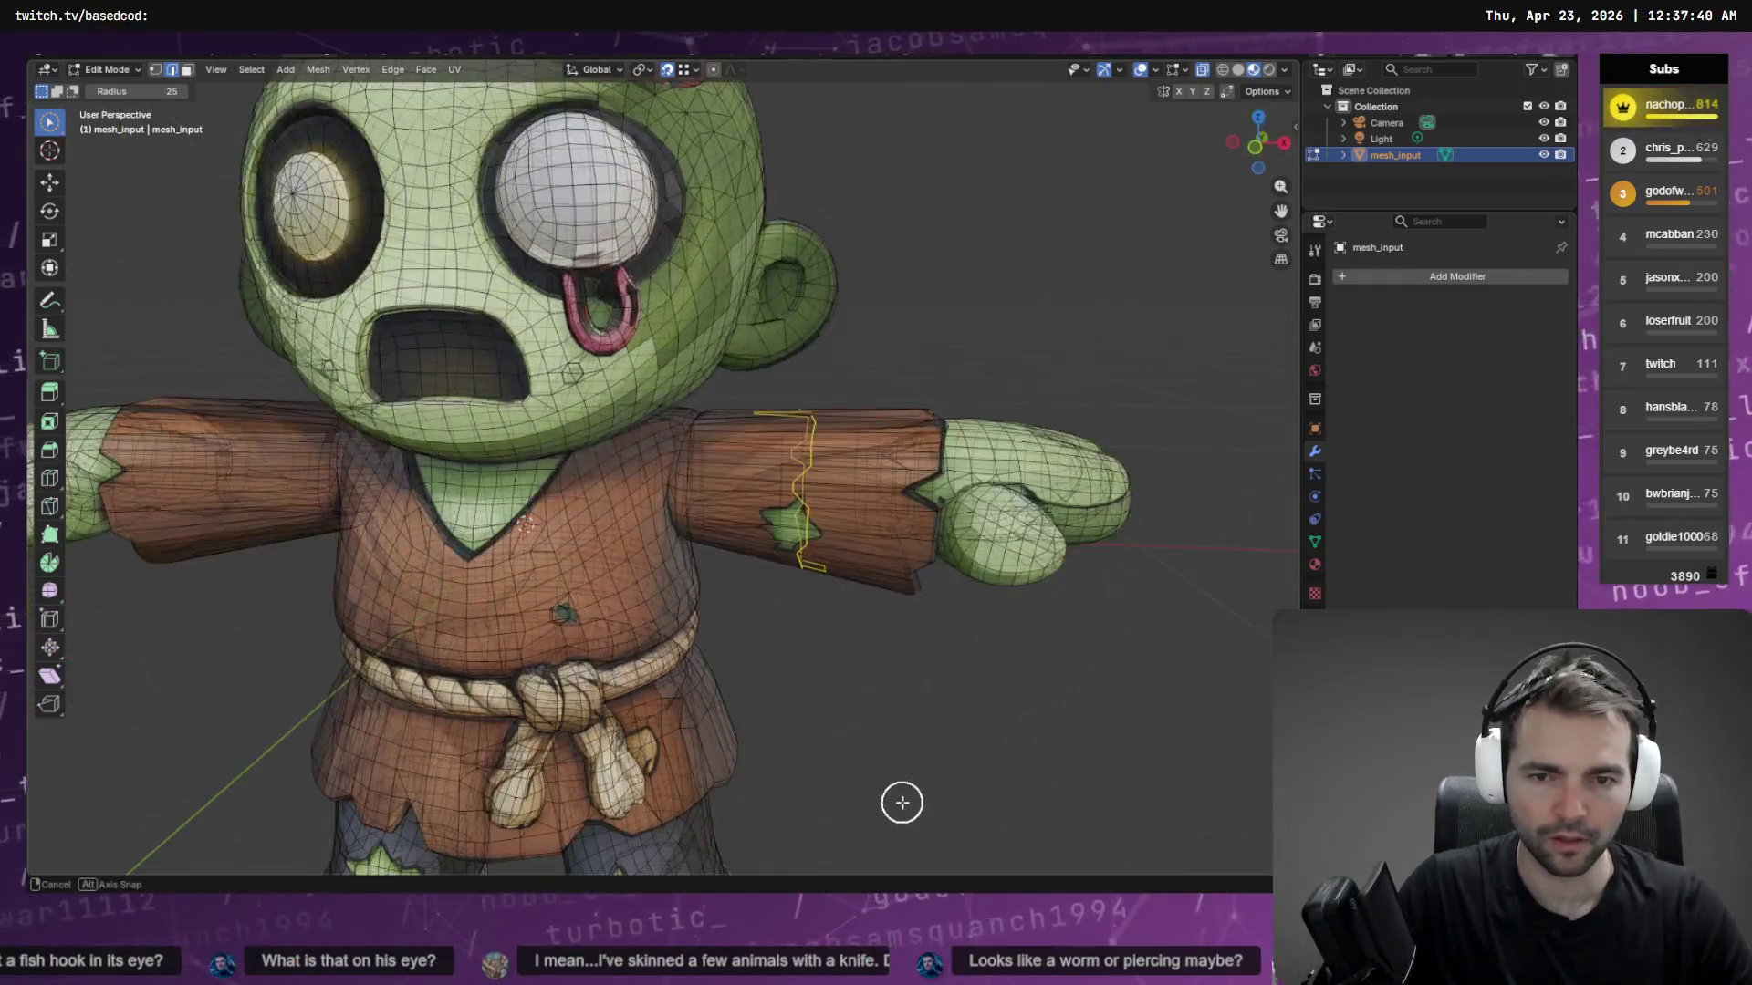
key(s)
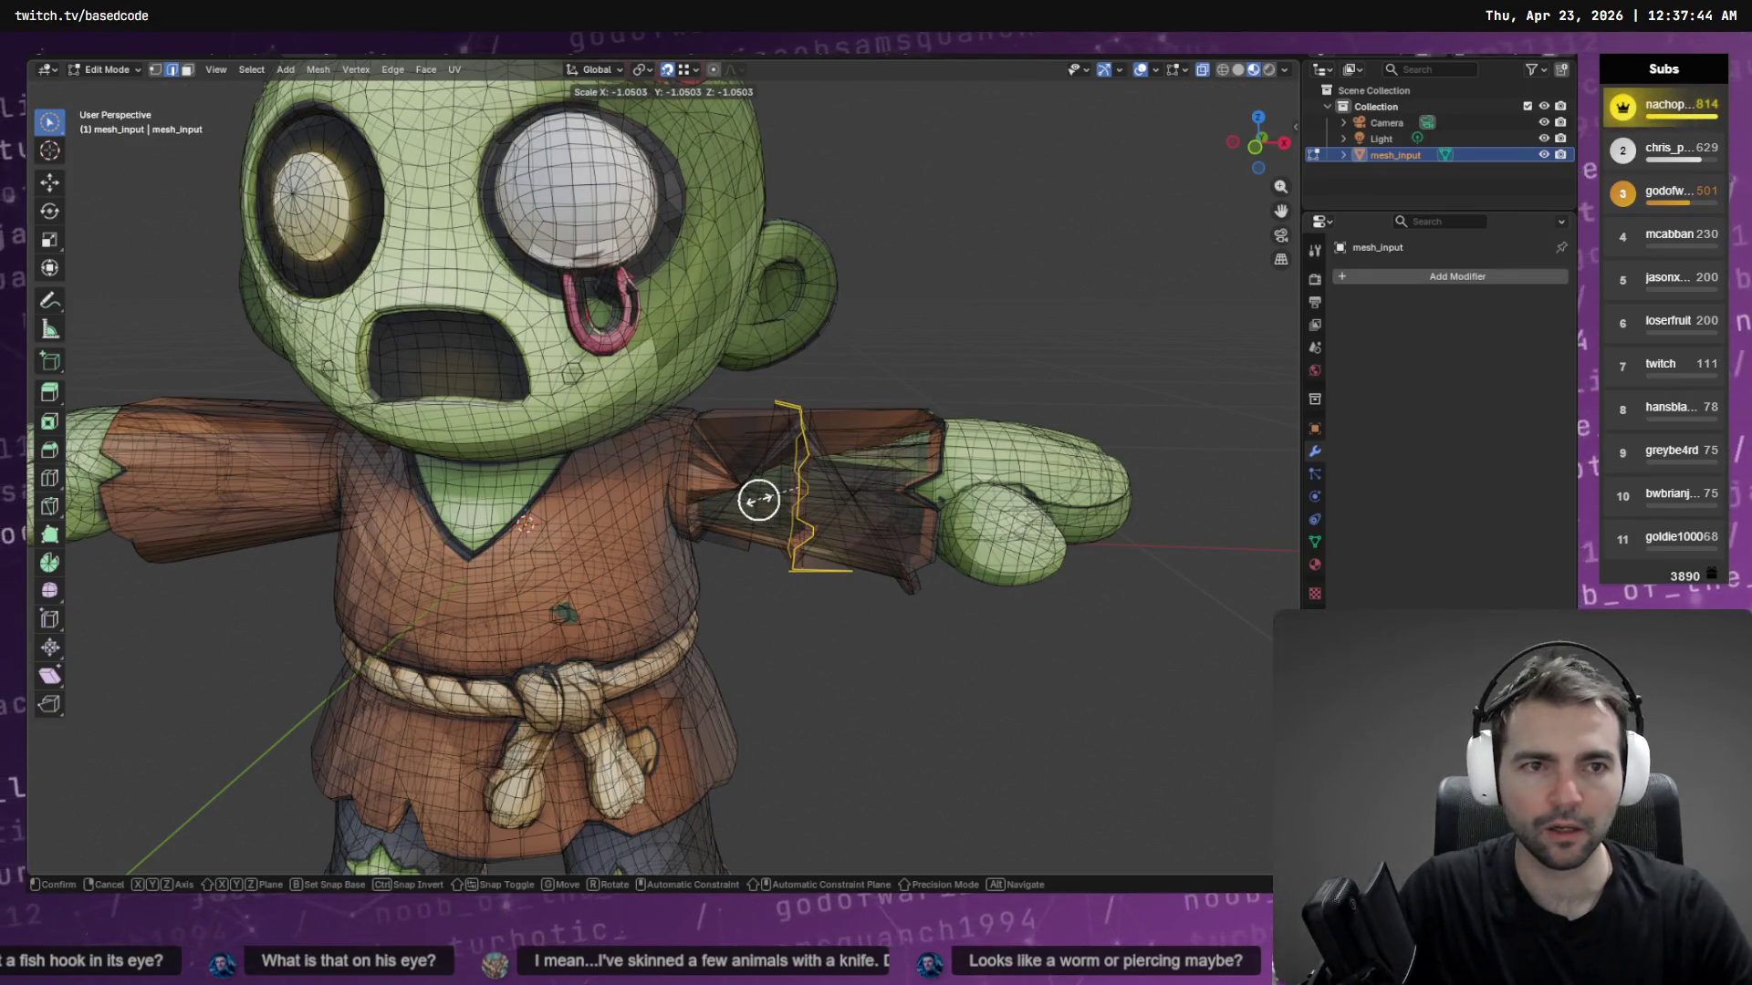
Scale the new arm loop along X twice to flatten it into a straight ring
key(x)
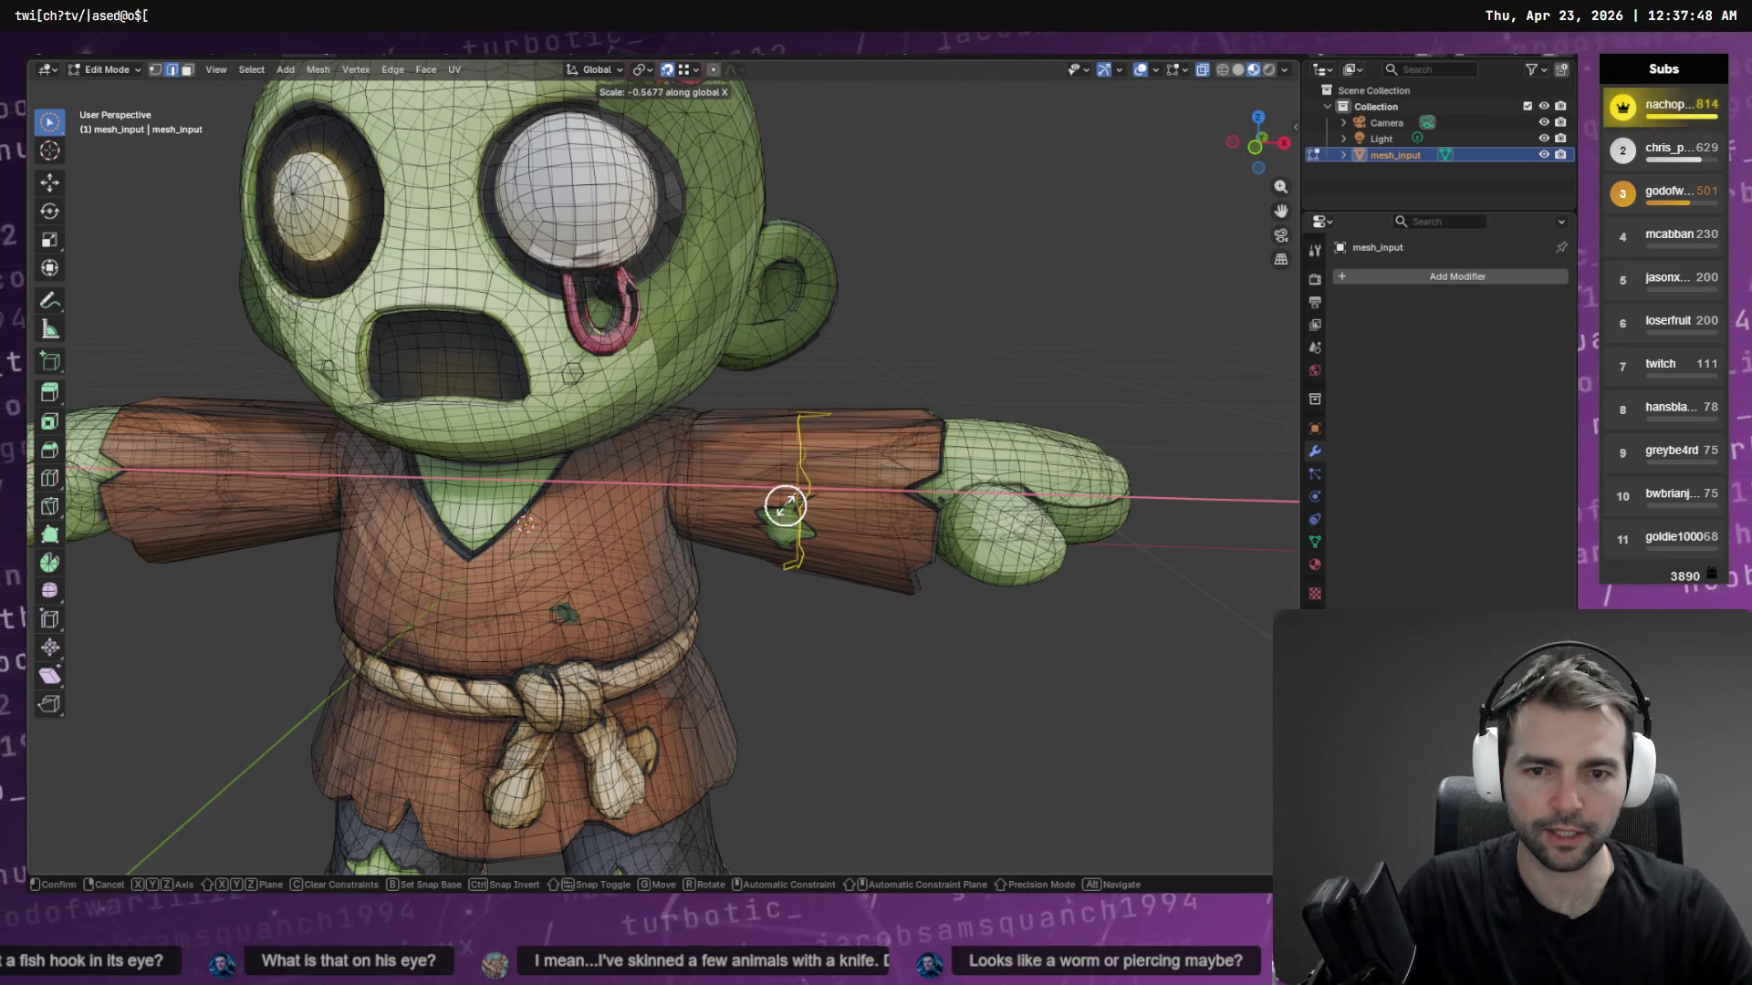
click(638, 518)
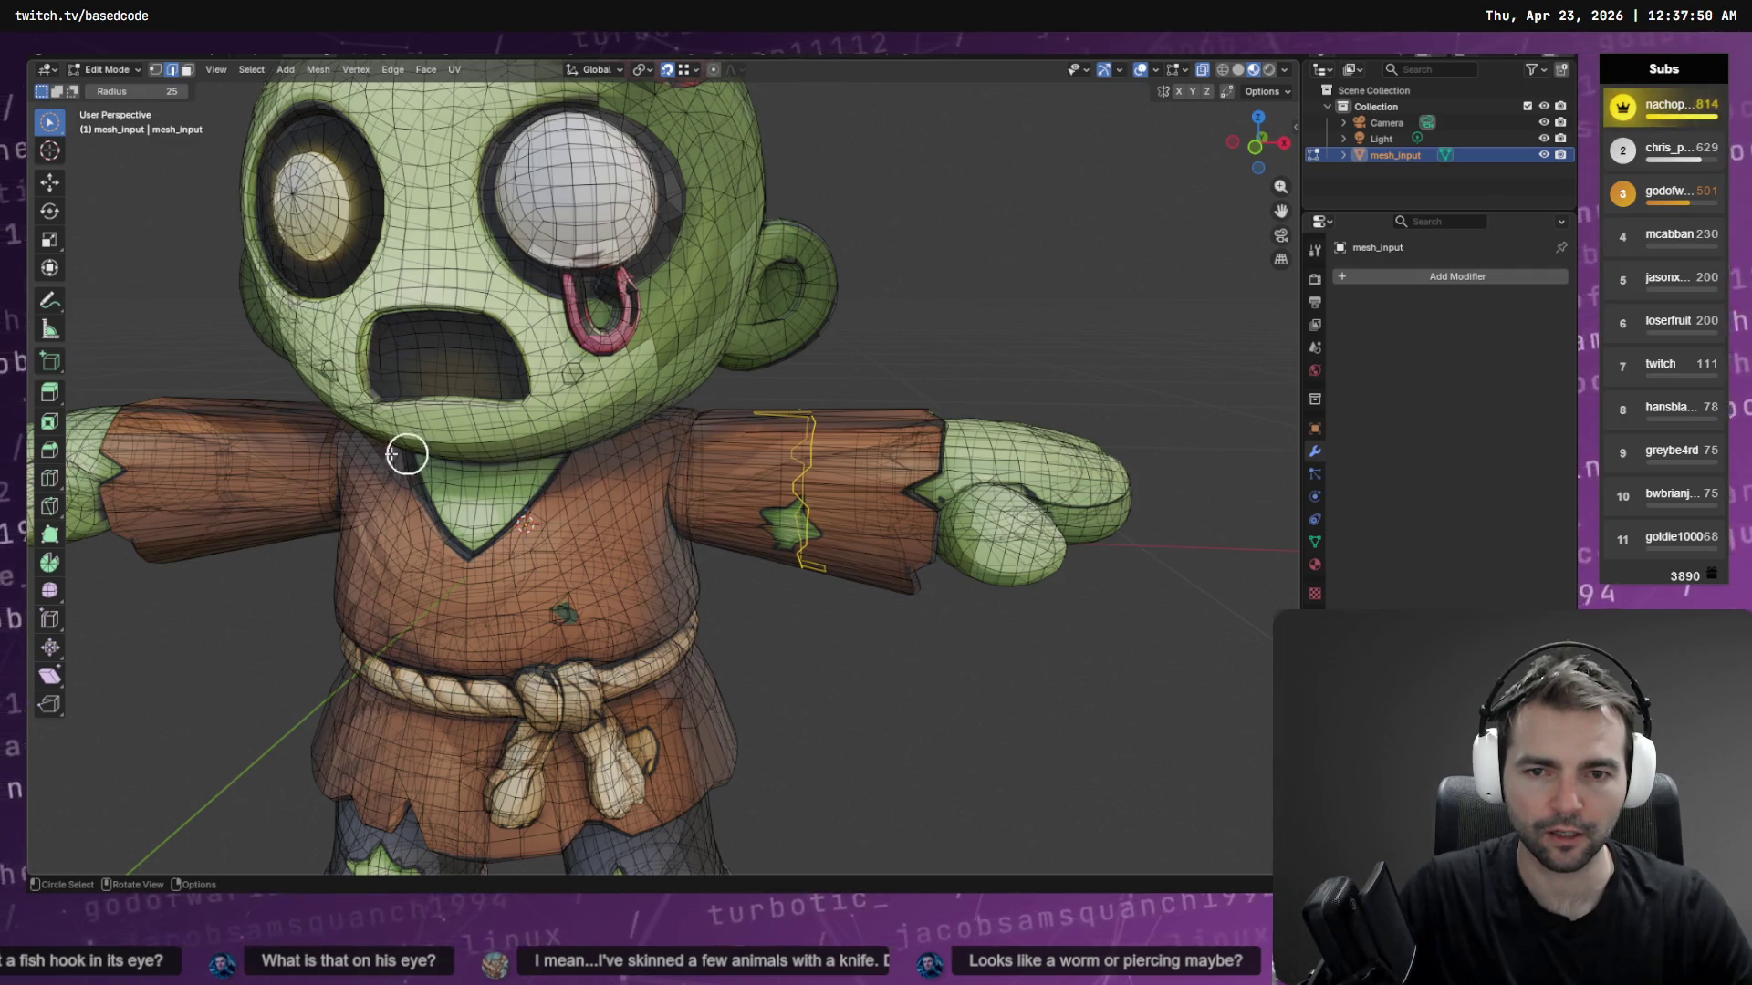
key(s)
key(x)
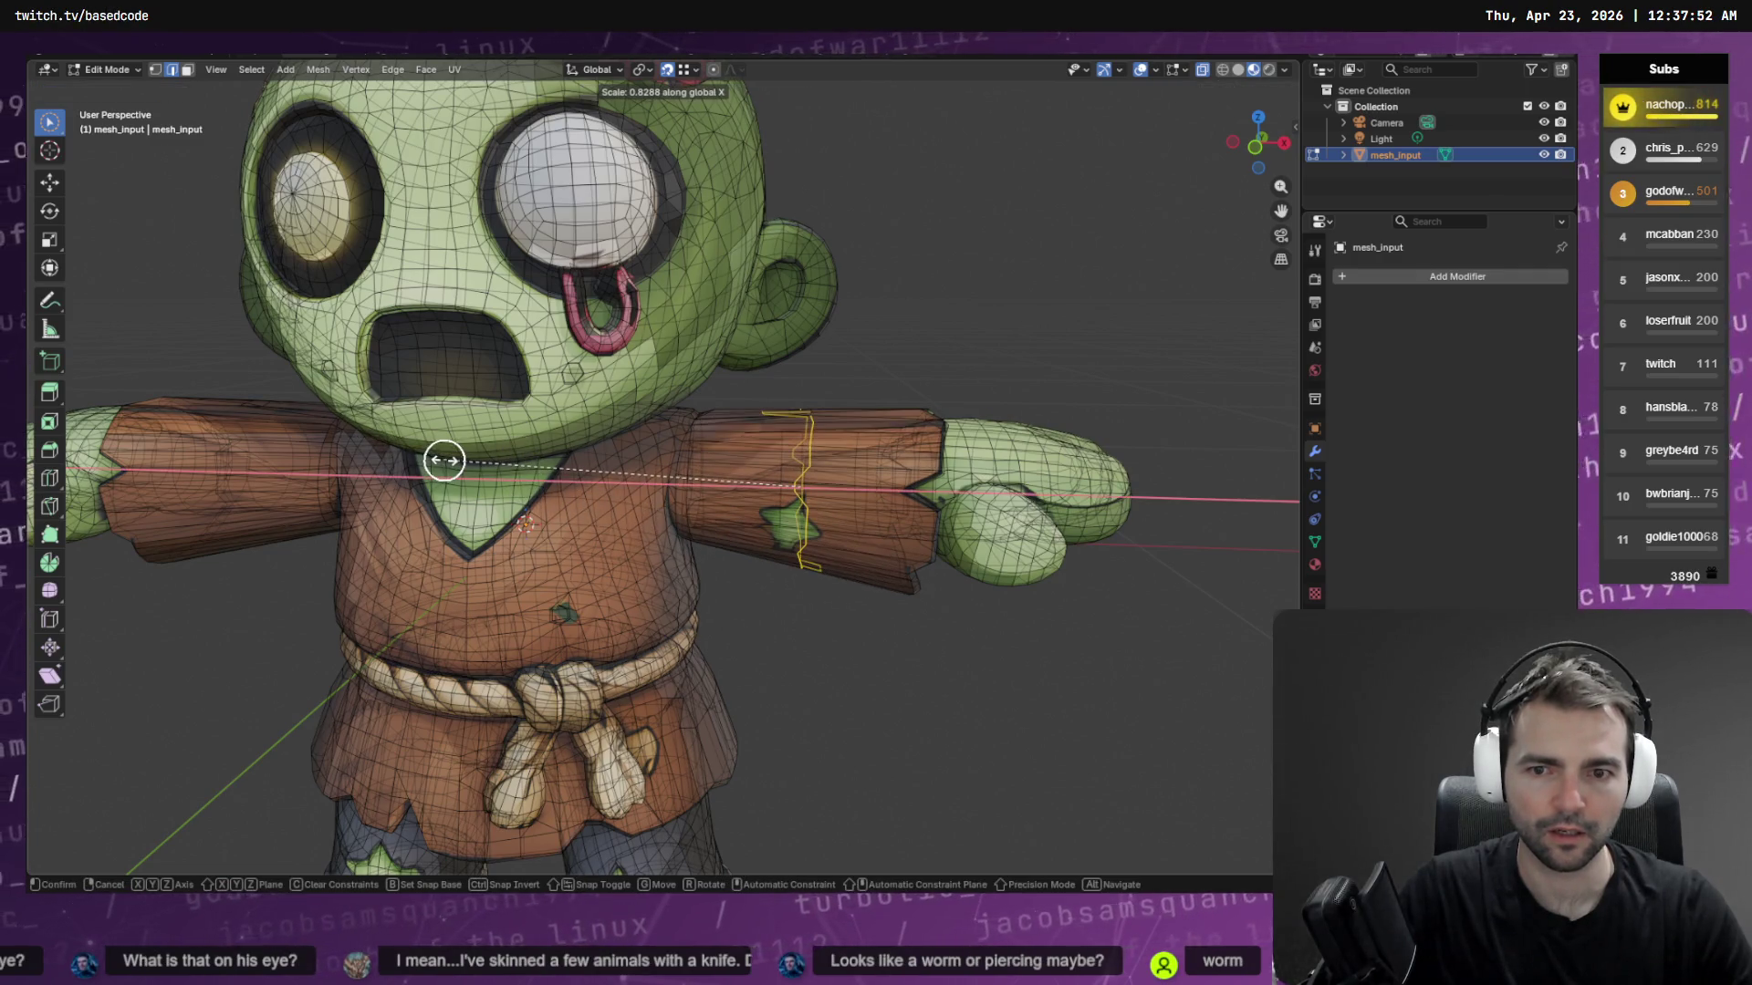
click(816, 462)
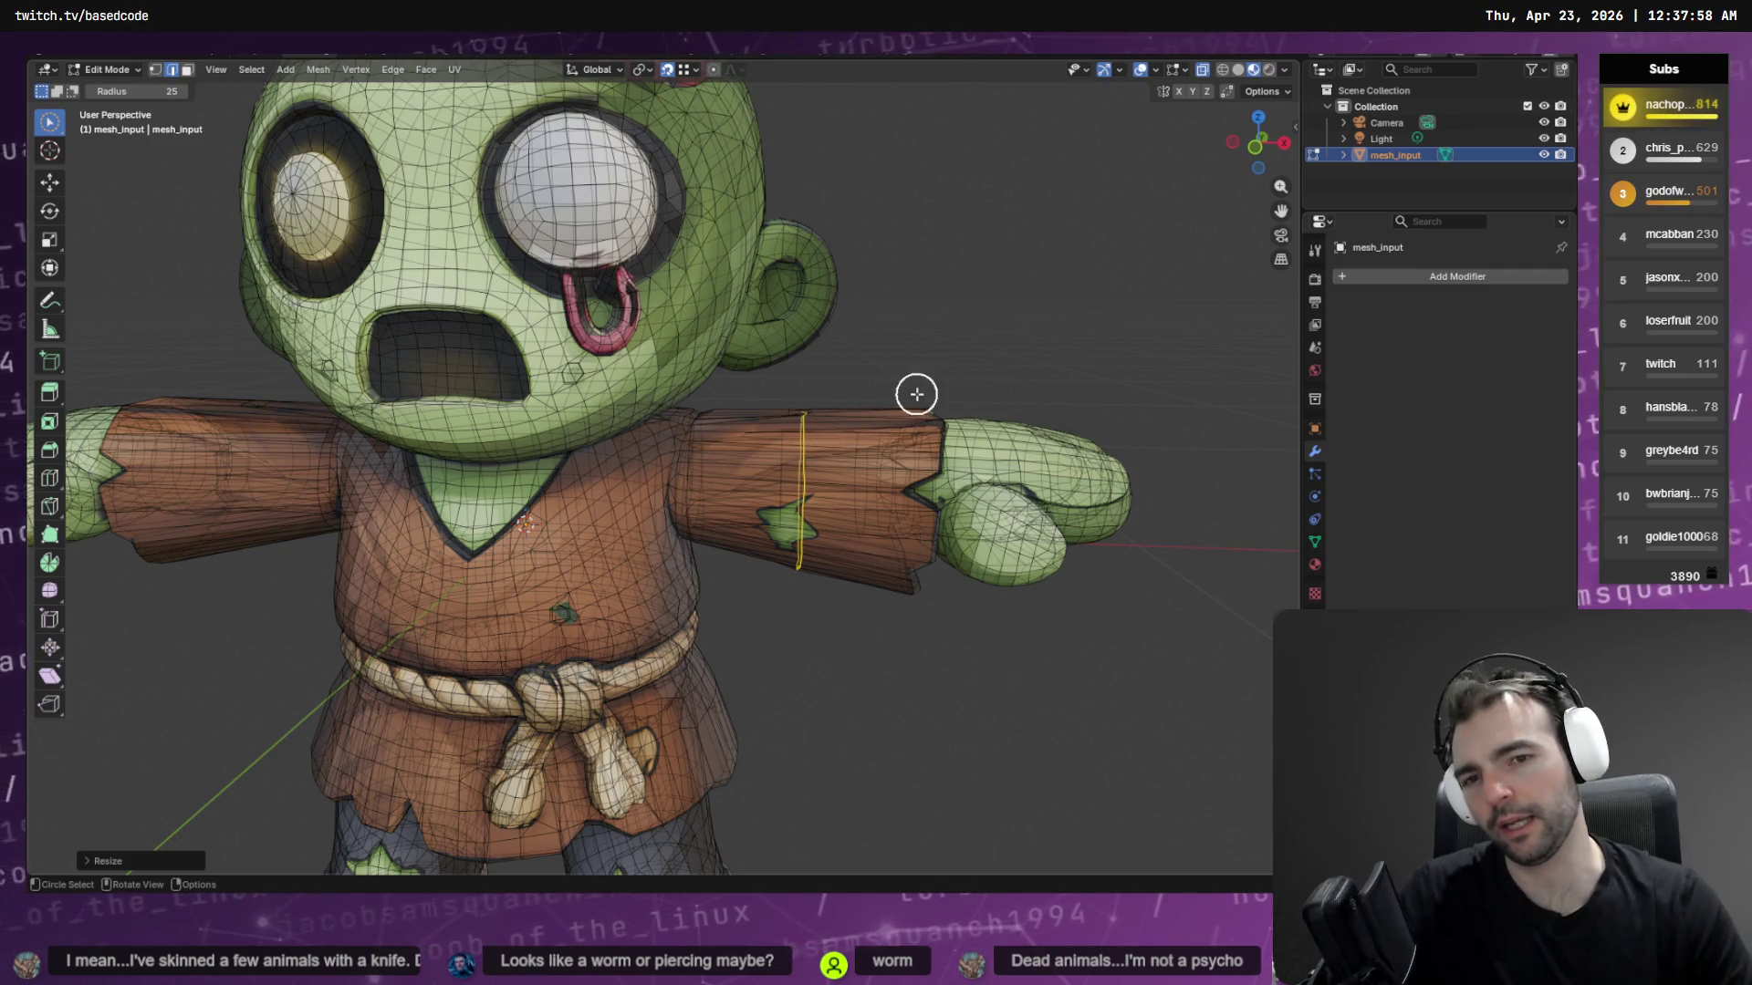
Paint a selection over the cut edges from a low side view, then switch to click-to-select
mouse_move(915, 391)
middle_down()
mouse_move(824, 450)
mouse_move(638, 441)
mouse_move(622, 418)
mouse_move(620, 481)
middle_up()
scroll(611, 489, up, 4)
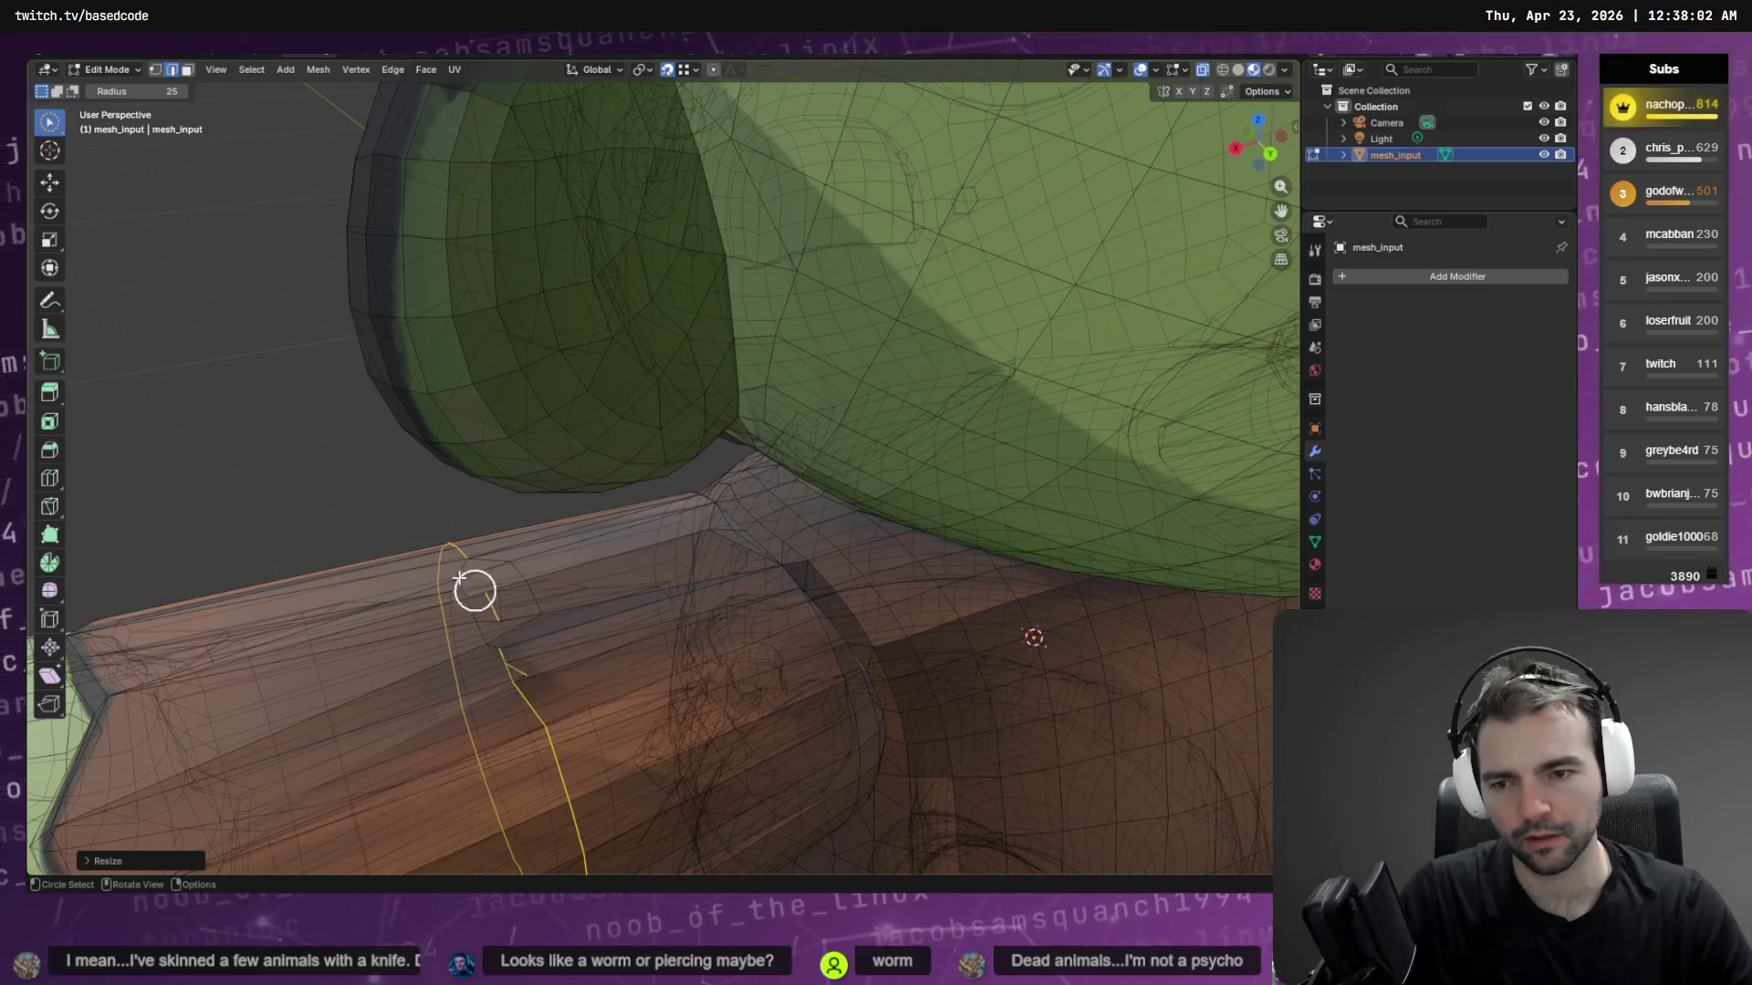
drag(490, 592, 489, 601)
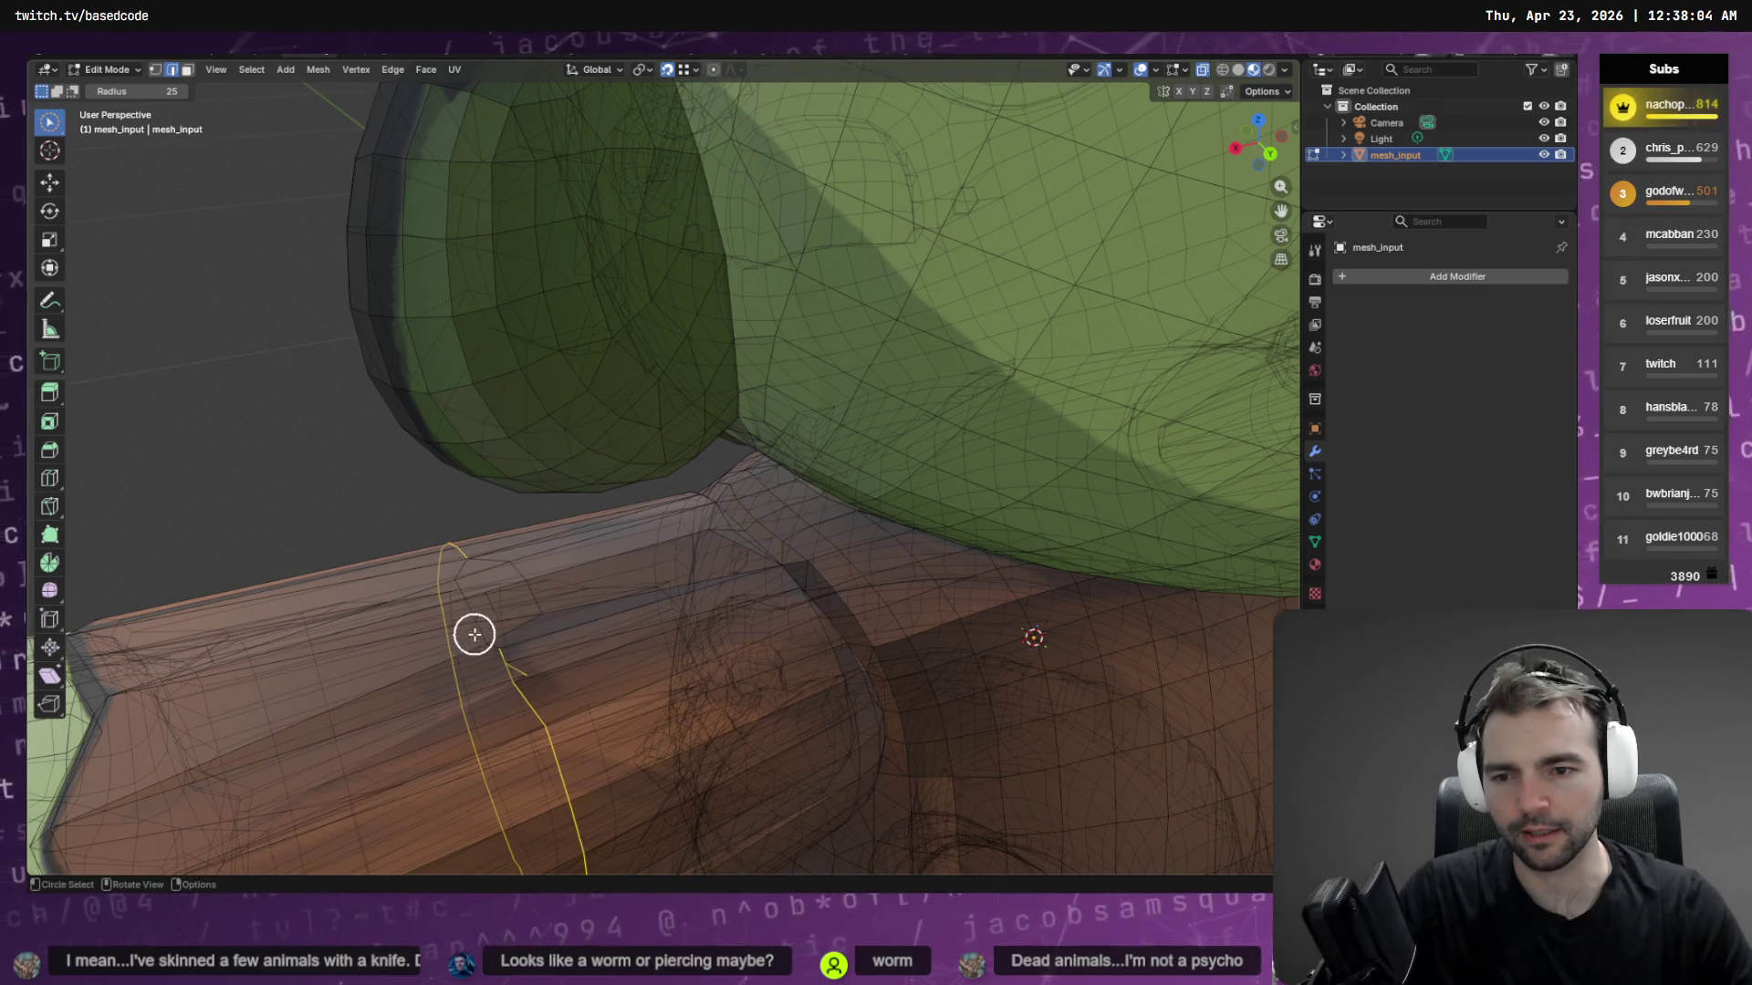
mouse_move(465, 662)
middle_down()
mouse_move(572, 542)
mouse_move(544, 578)
middle_up()
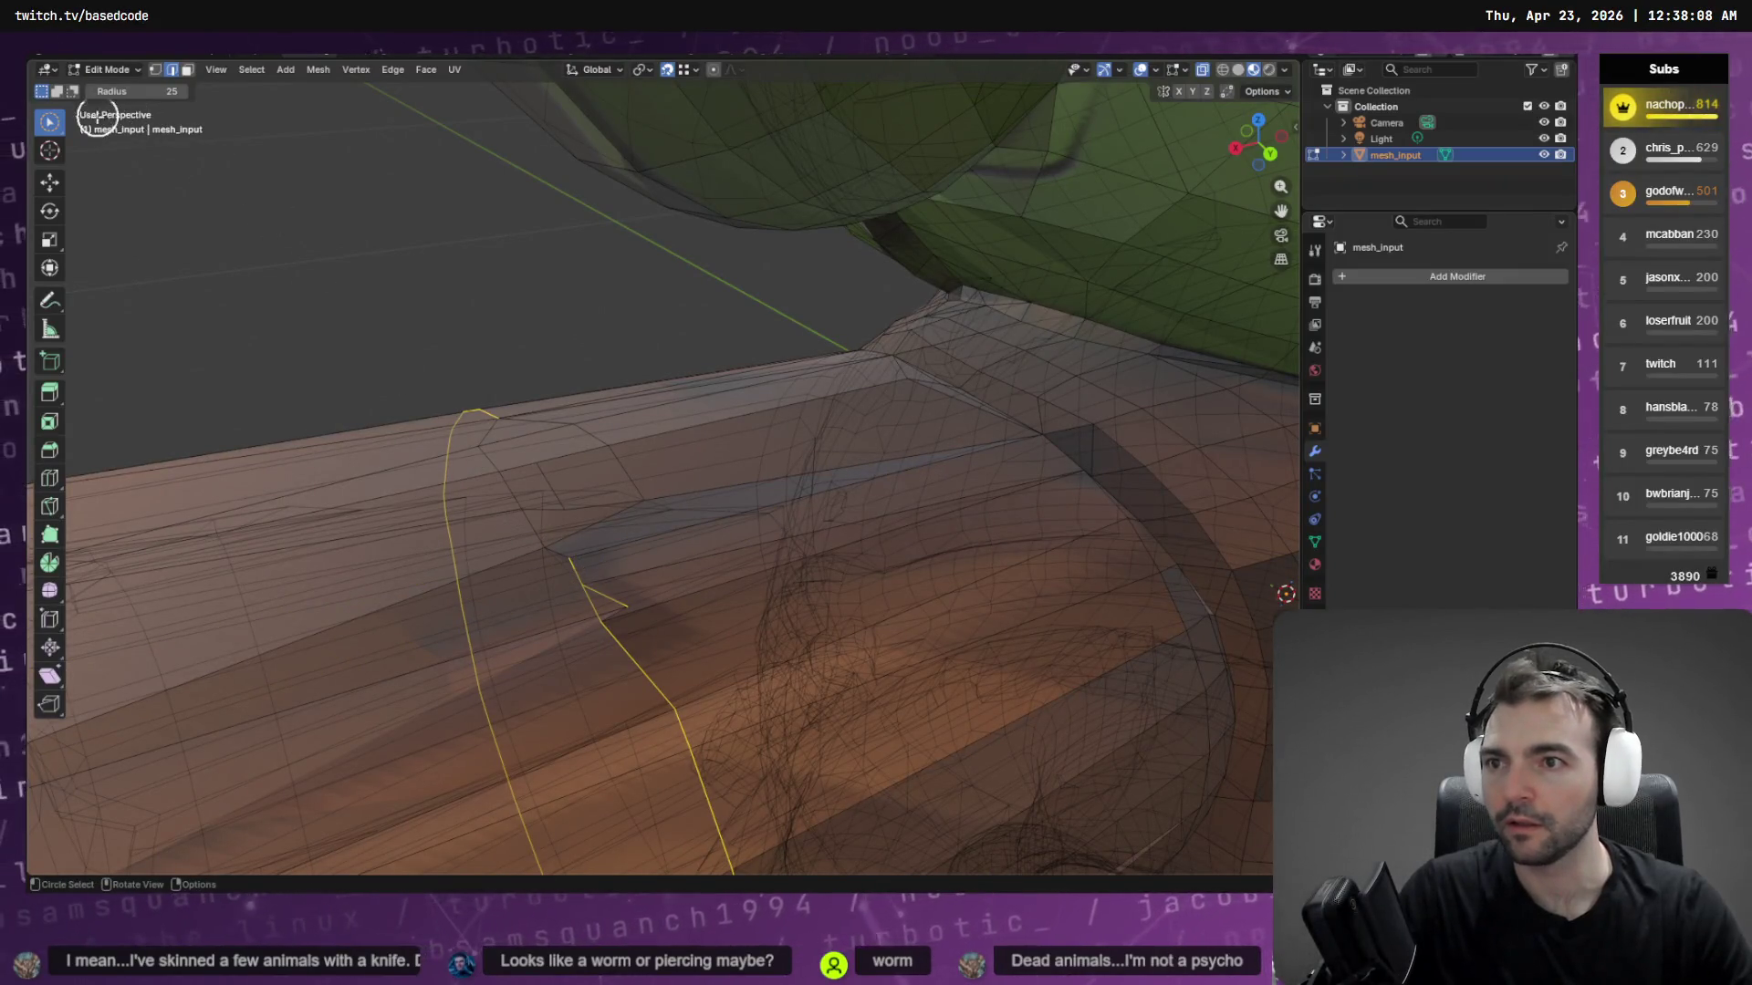
click(51, 121)
click(116, 137)
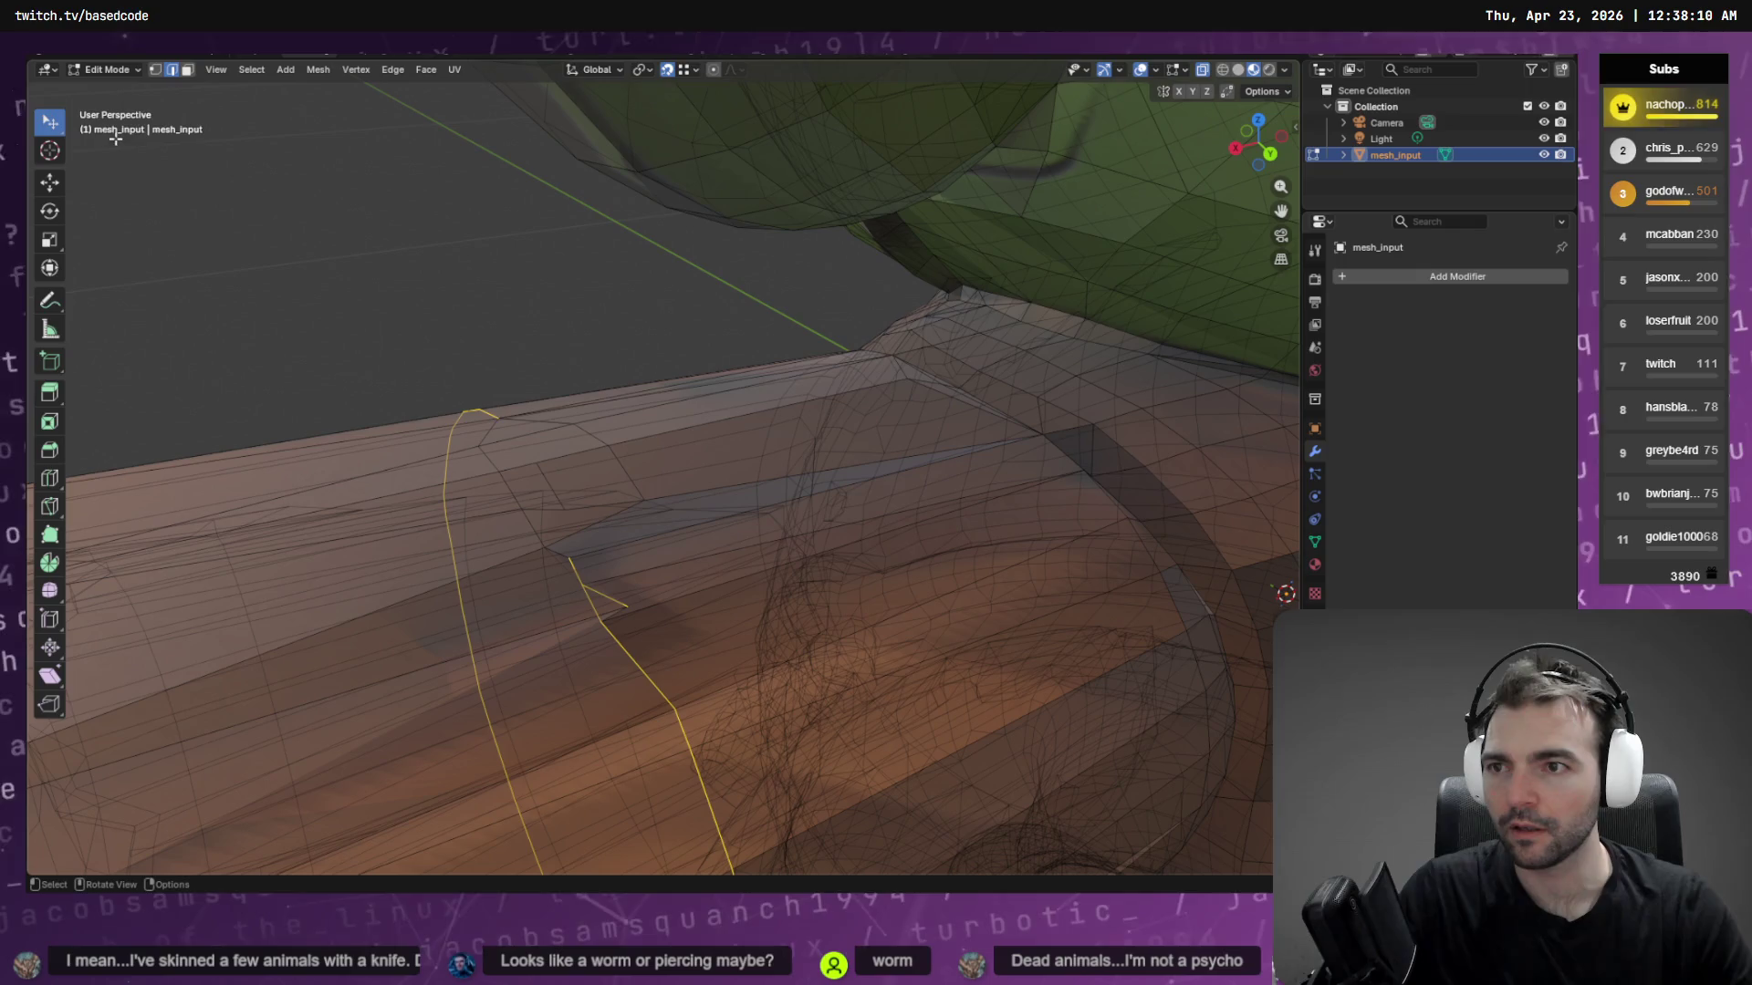
Shift-select the long edges along the sleeve, dropping the short seam edges
shift+click(487, 444)
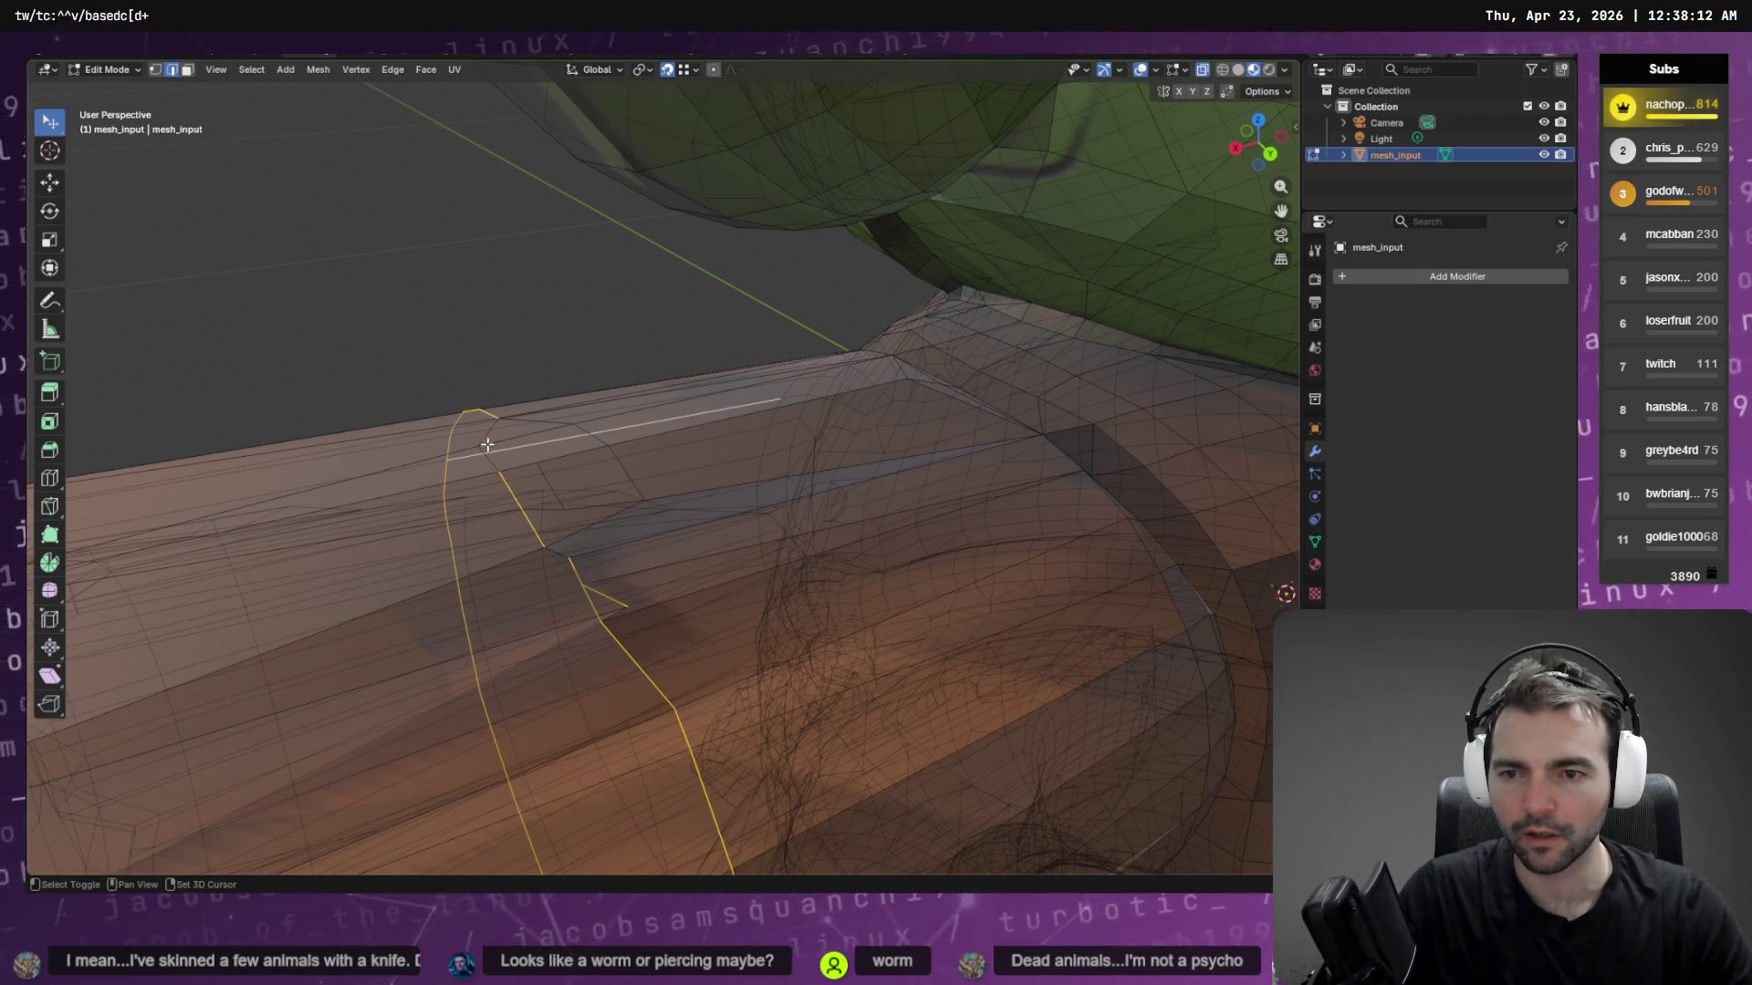
shift+click(489, 431)
shift+click(490, 433)
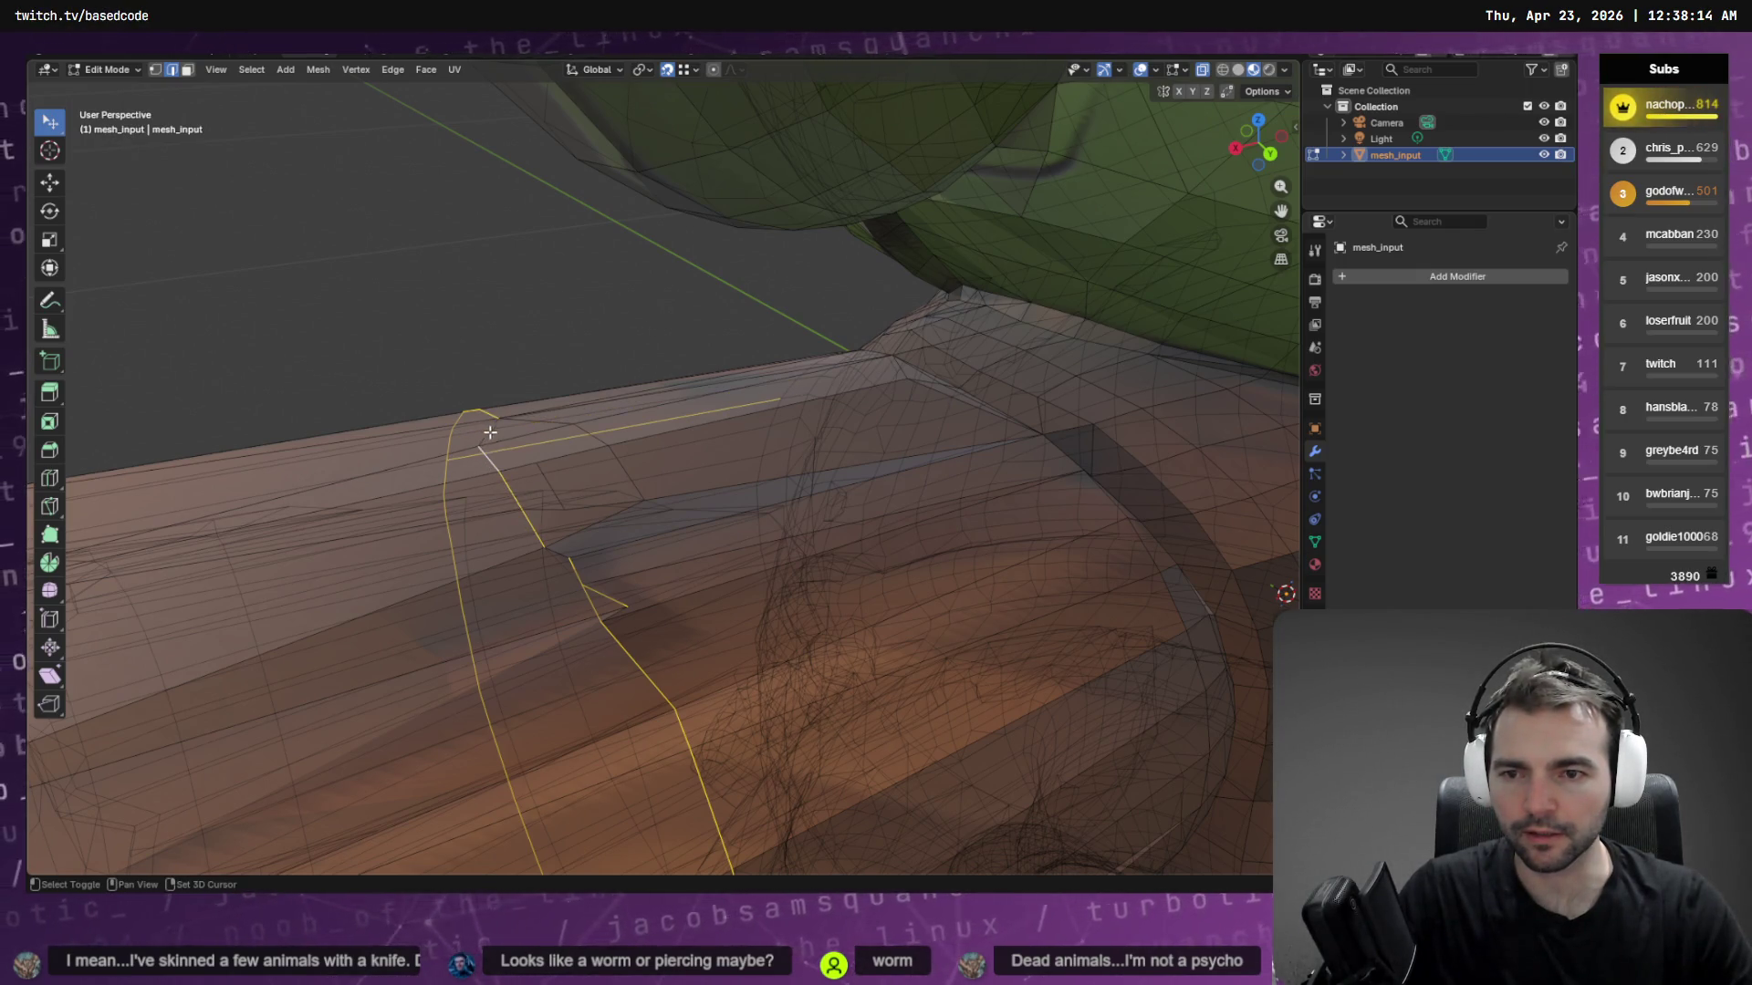
shift+click(490, 434)
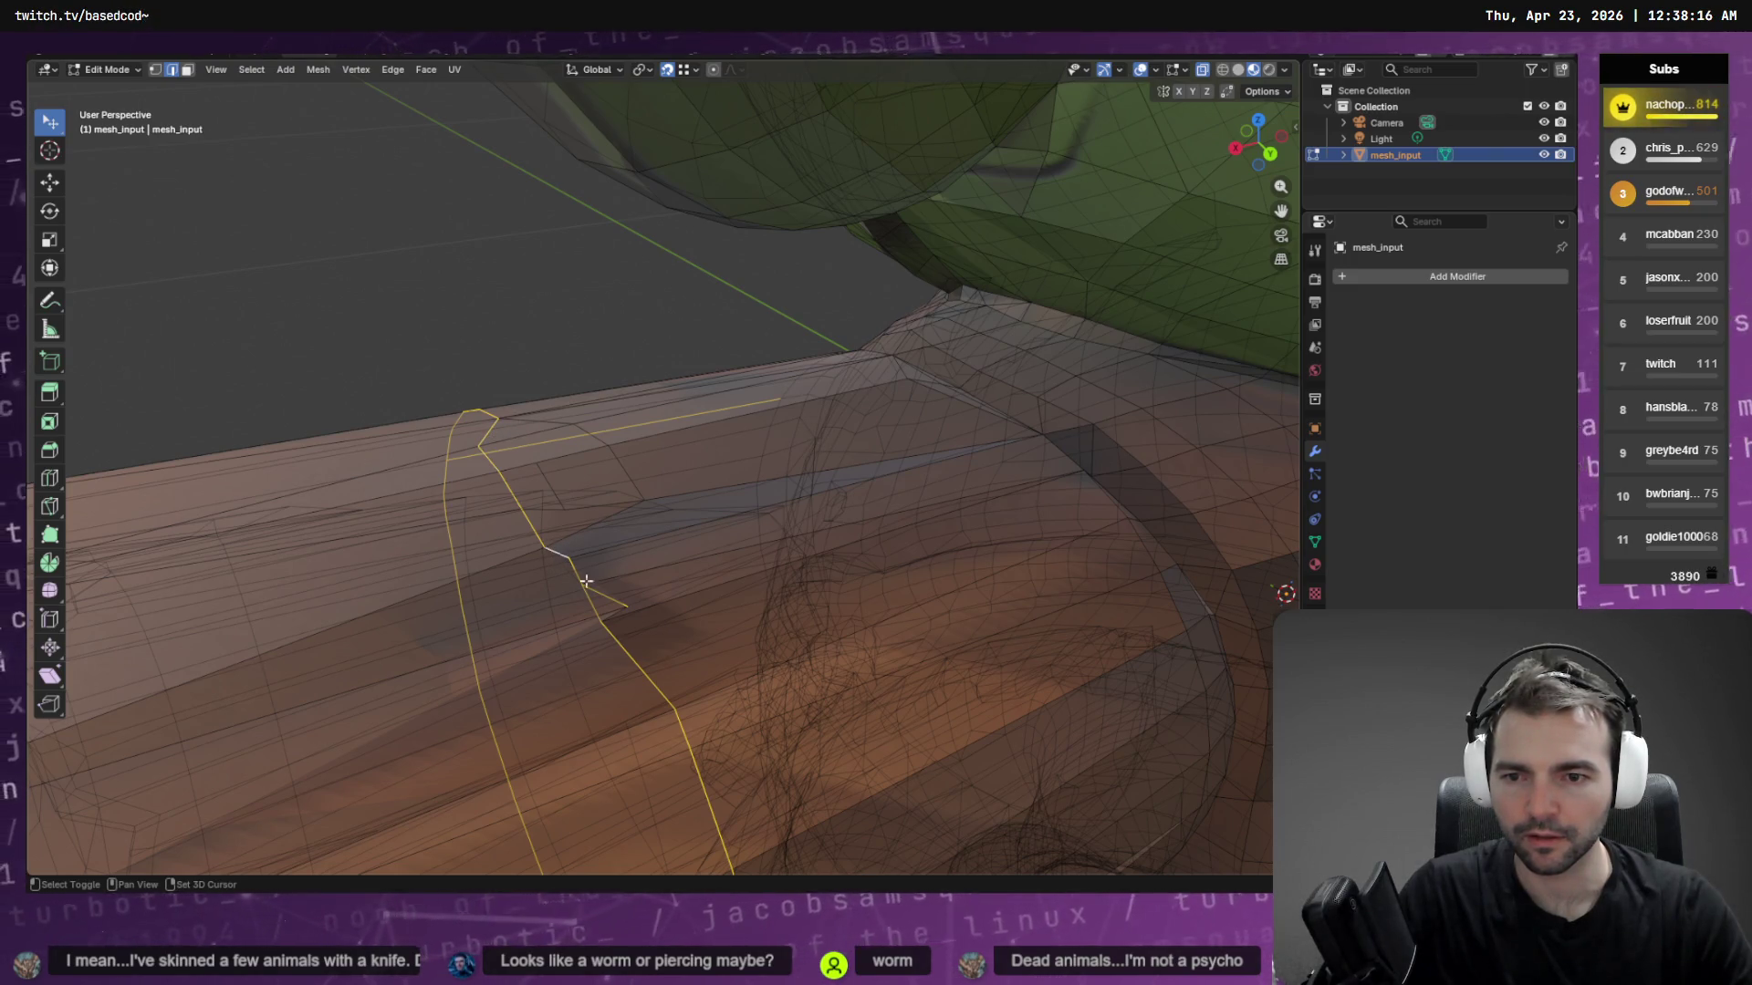
middle_drag(631, 617, 633, 610)
shift+click(632, 556)
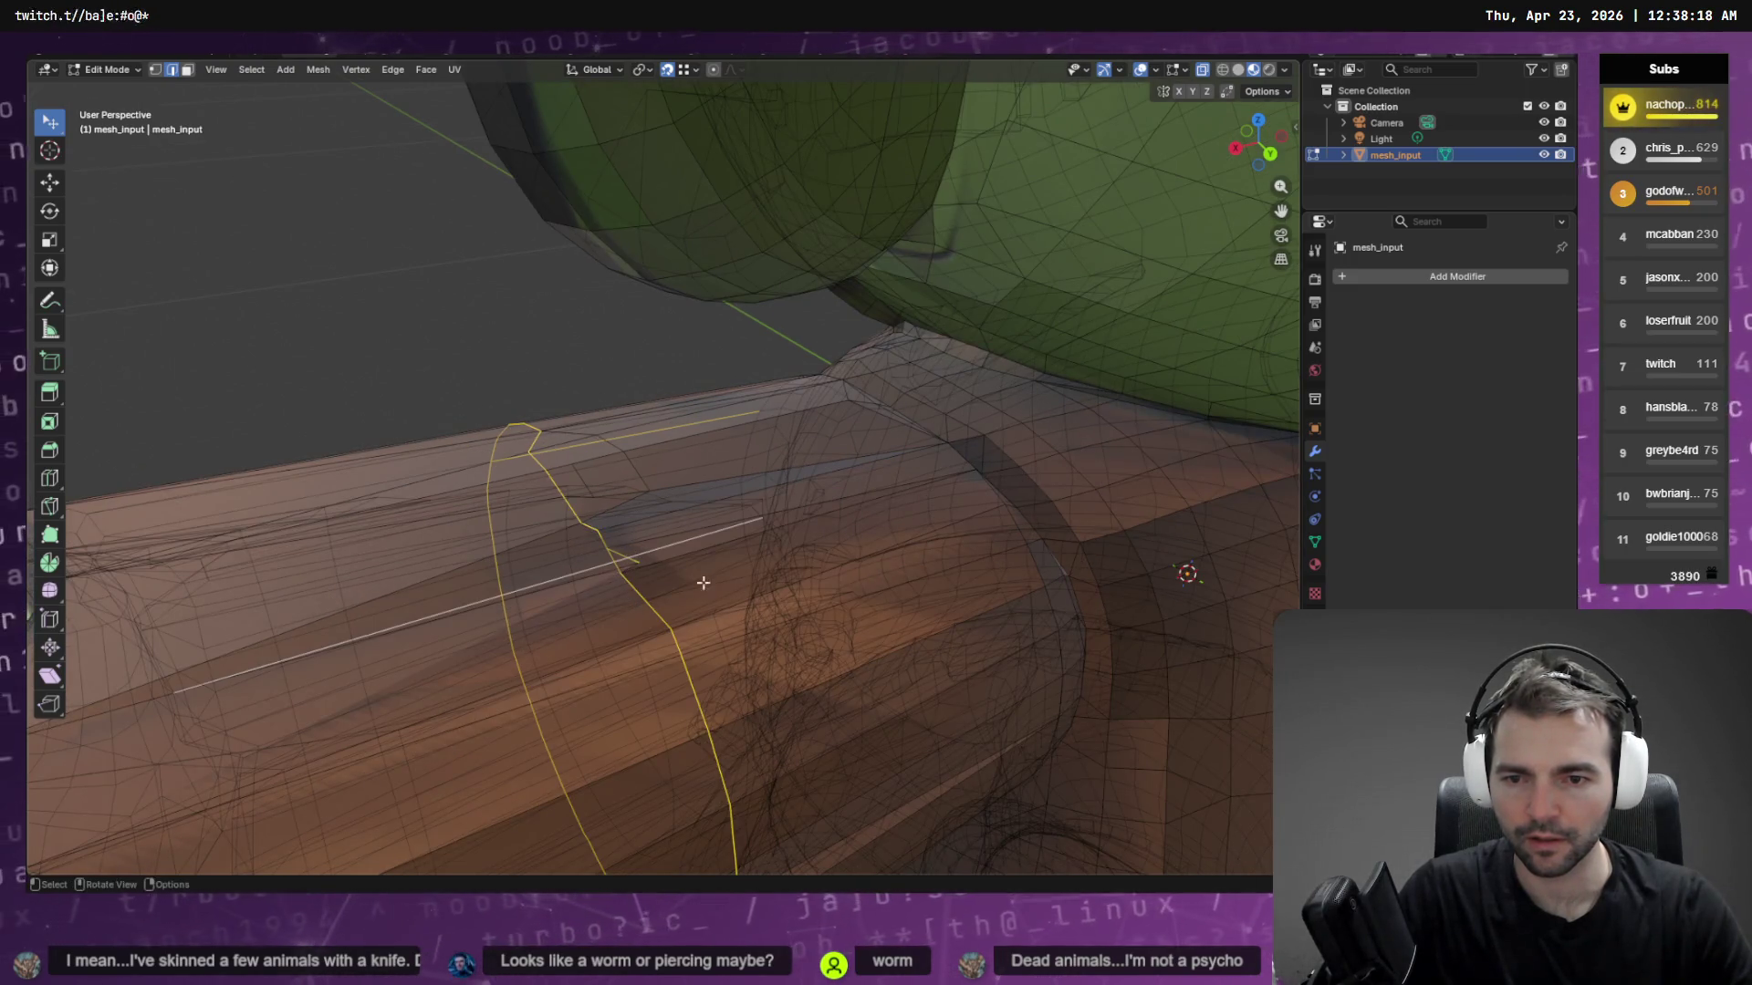
shift+click(632, 559)
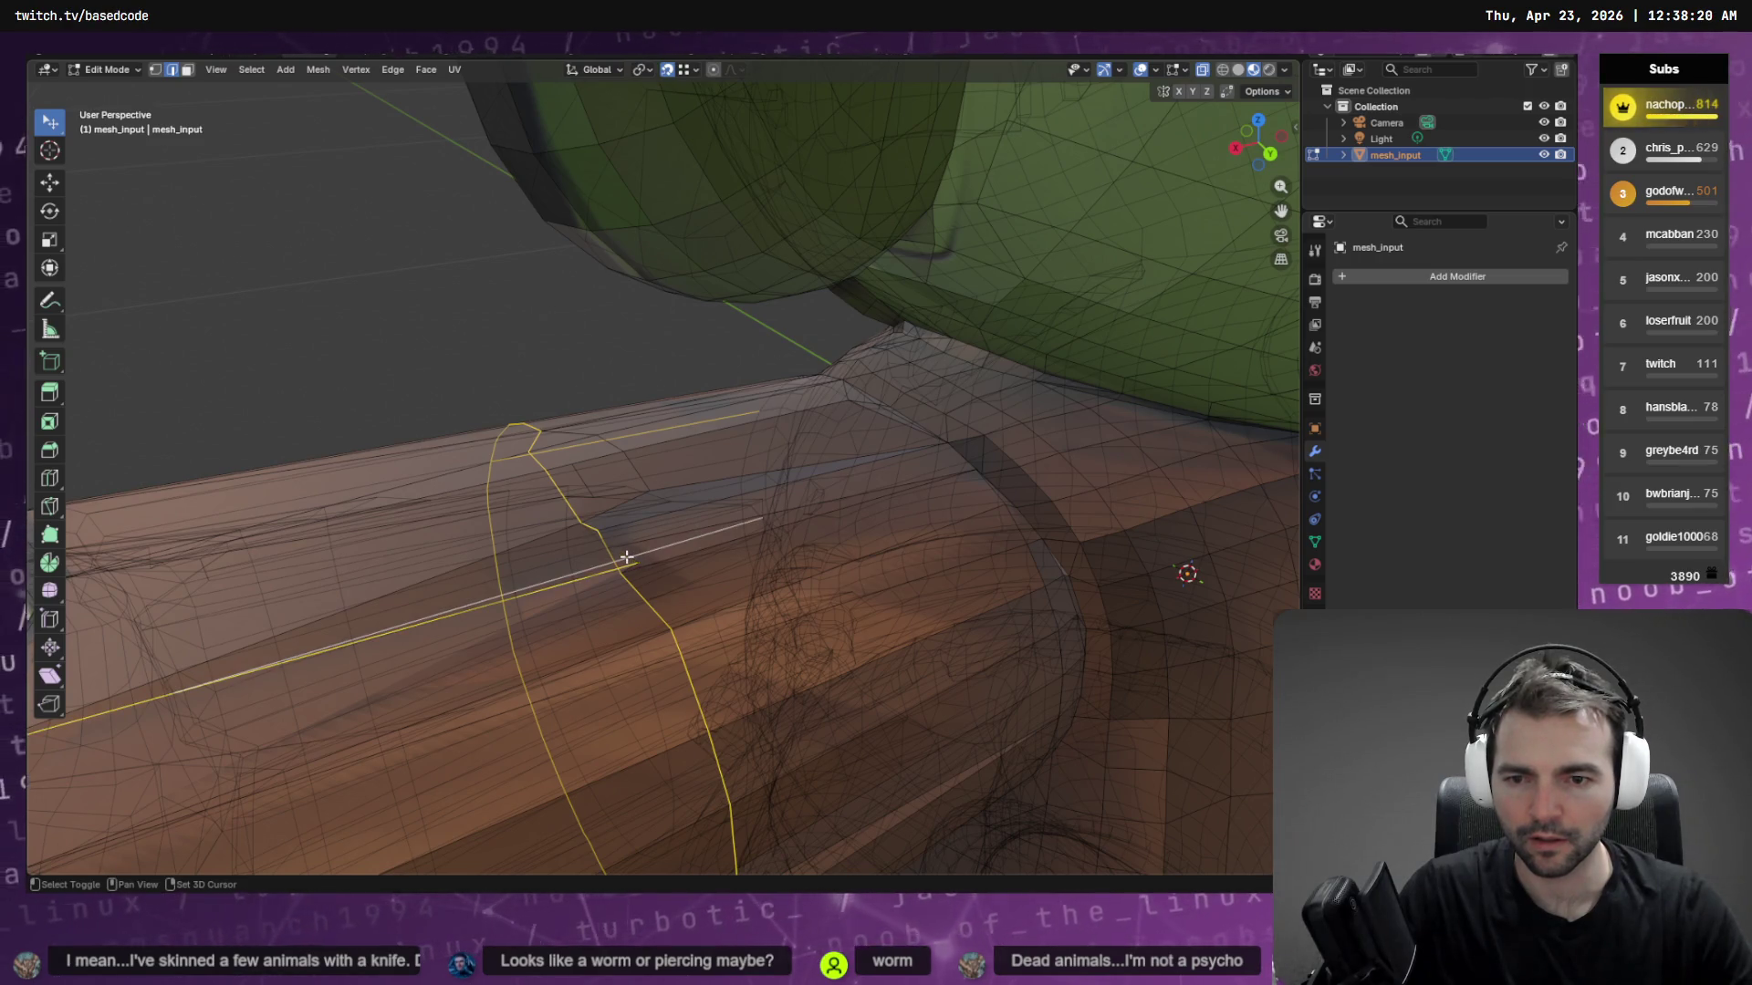
shift+click(596, 574)
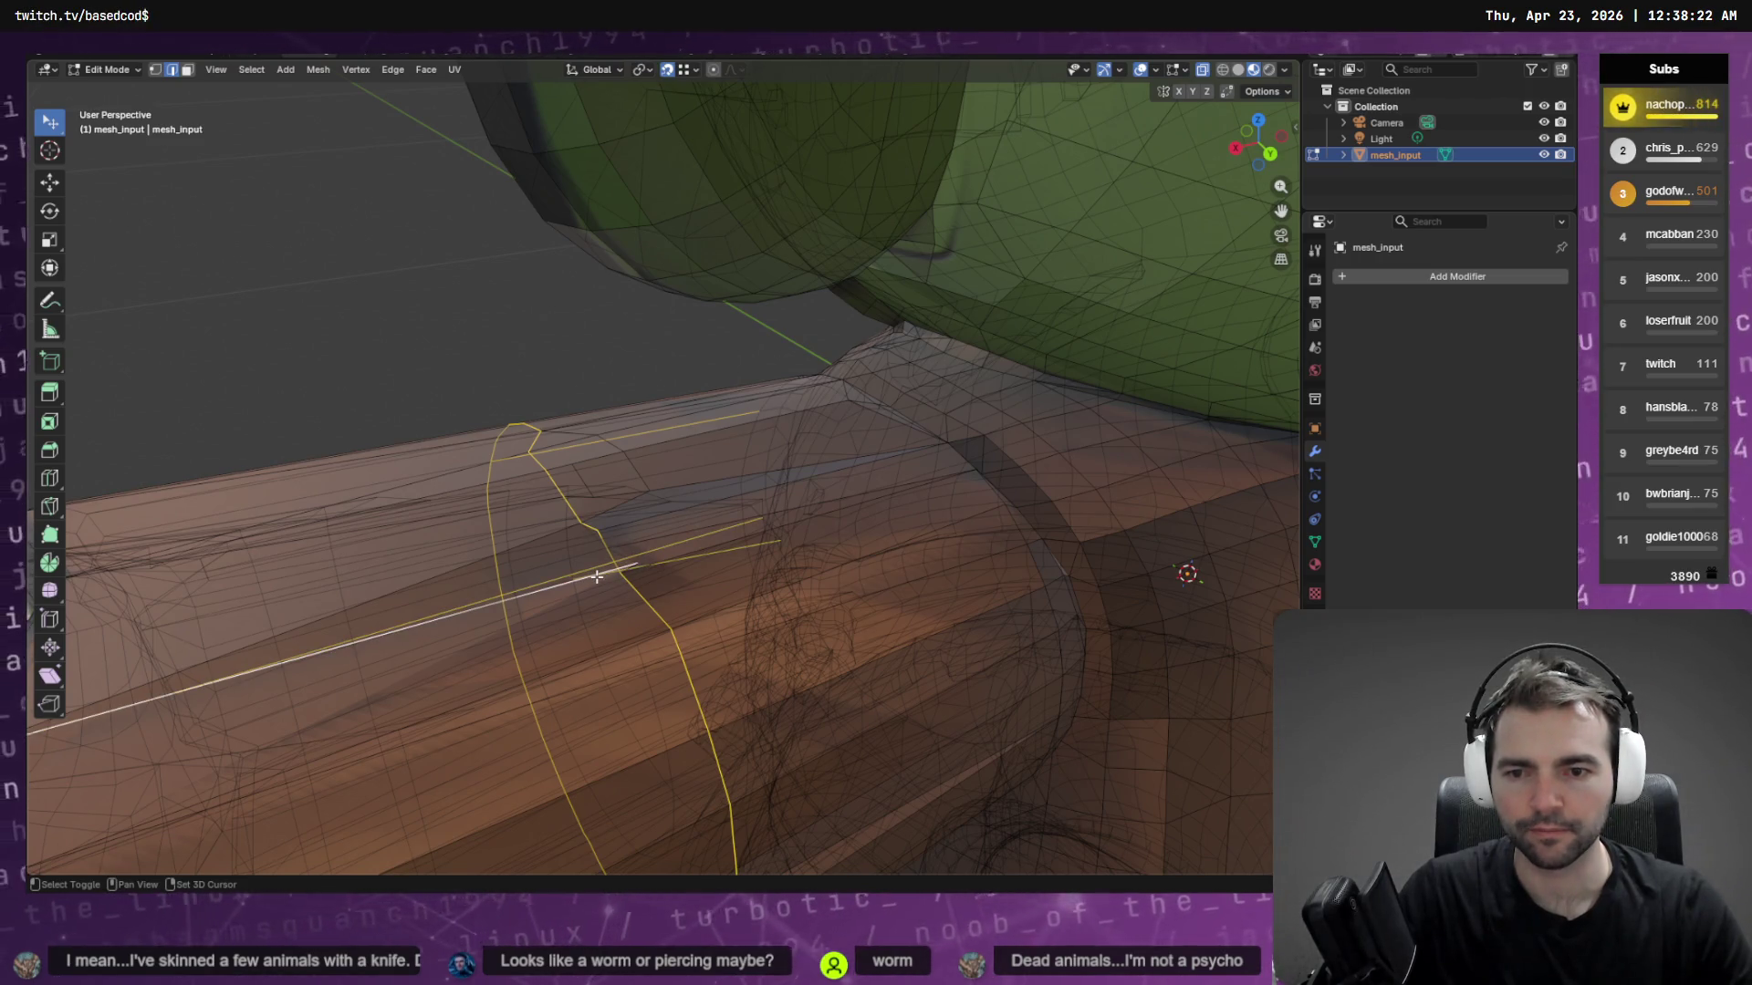
shift+click(599, 575)
shift+click(605, 574)
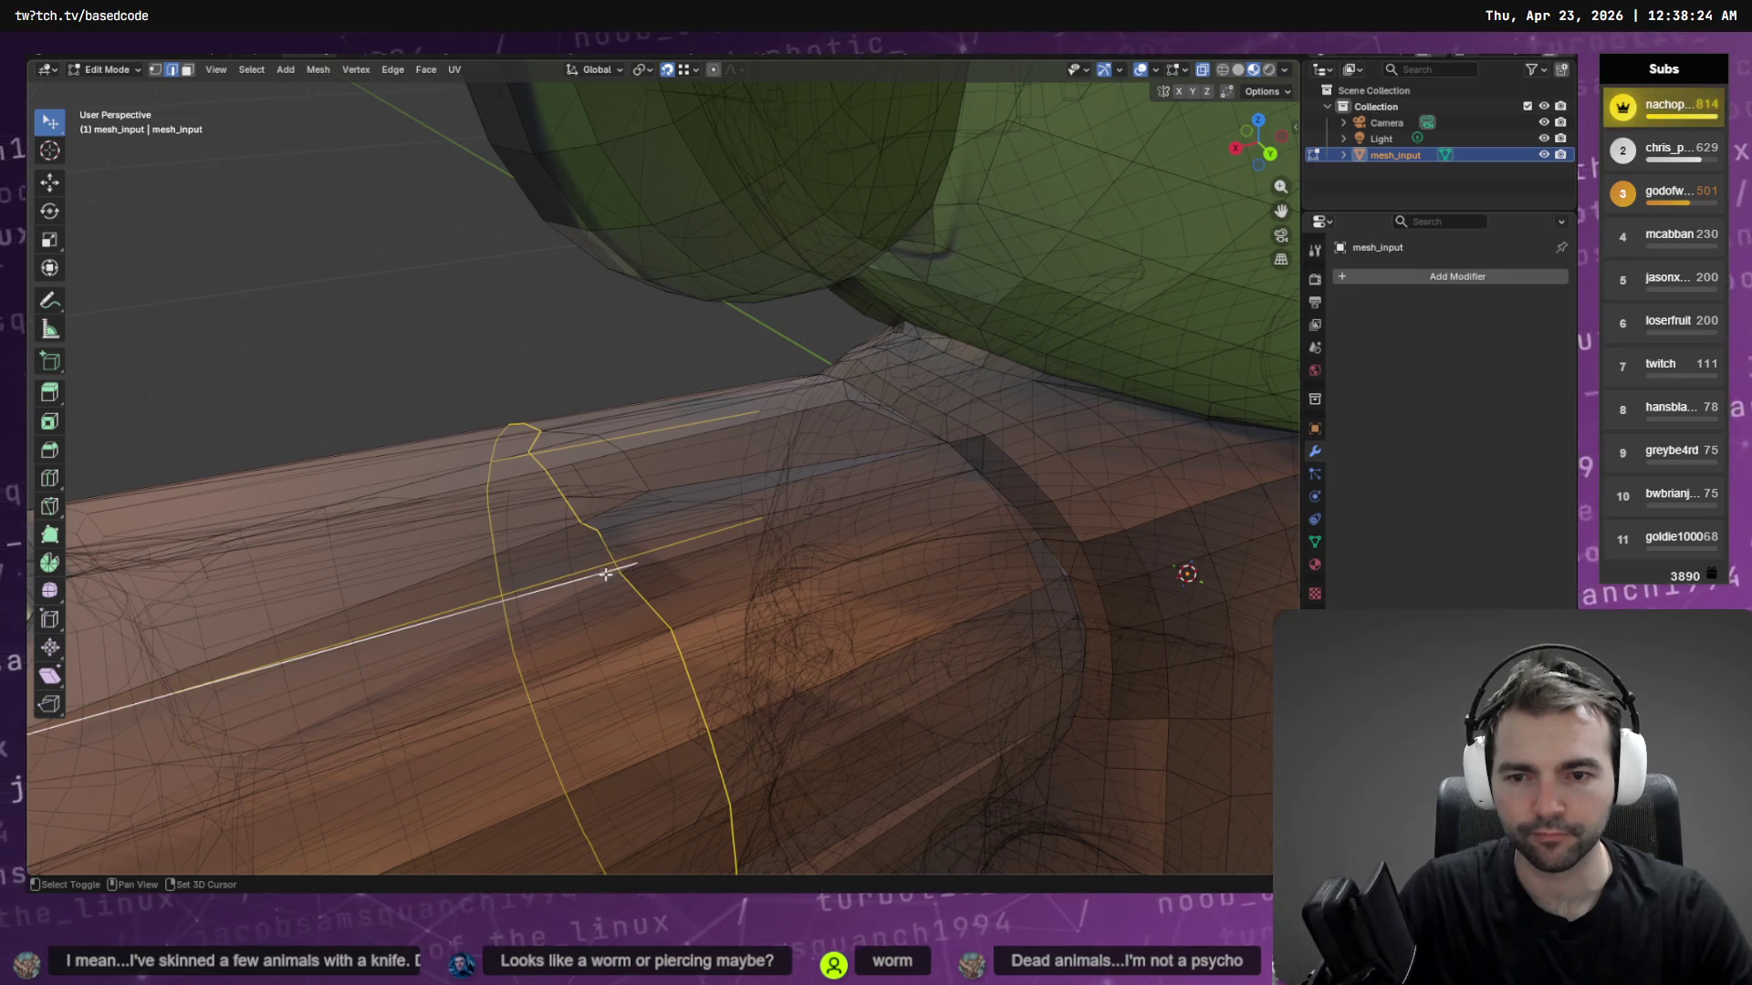
shift+click(693, 539)
shift+click(421, 628)
shift+click(504, 617)
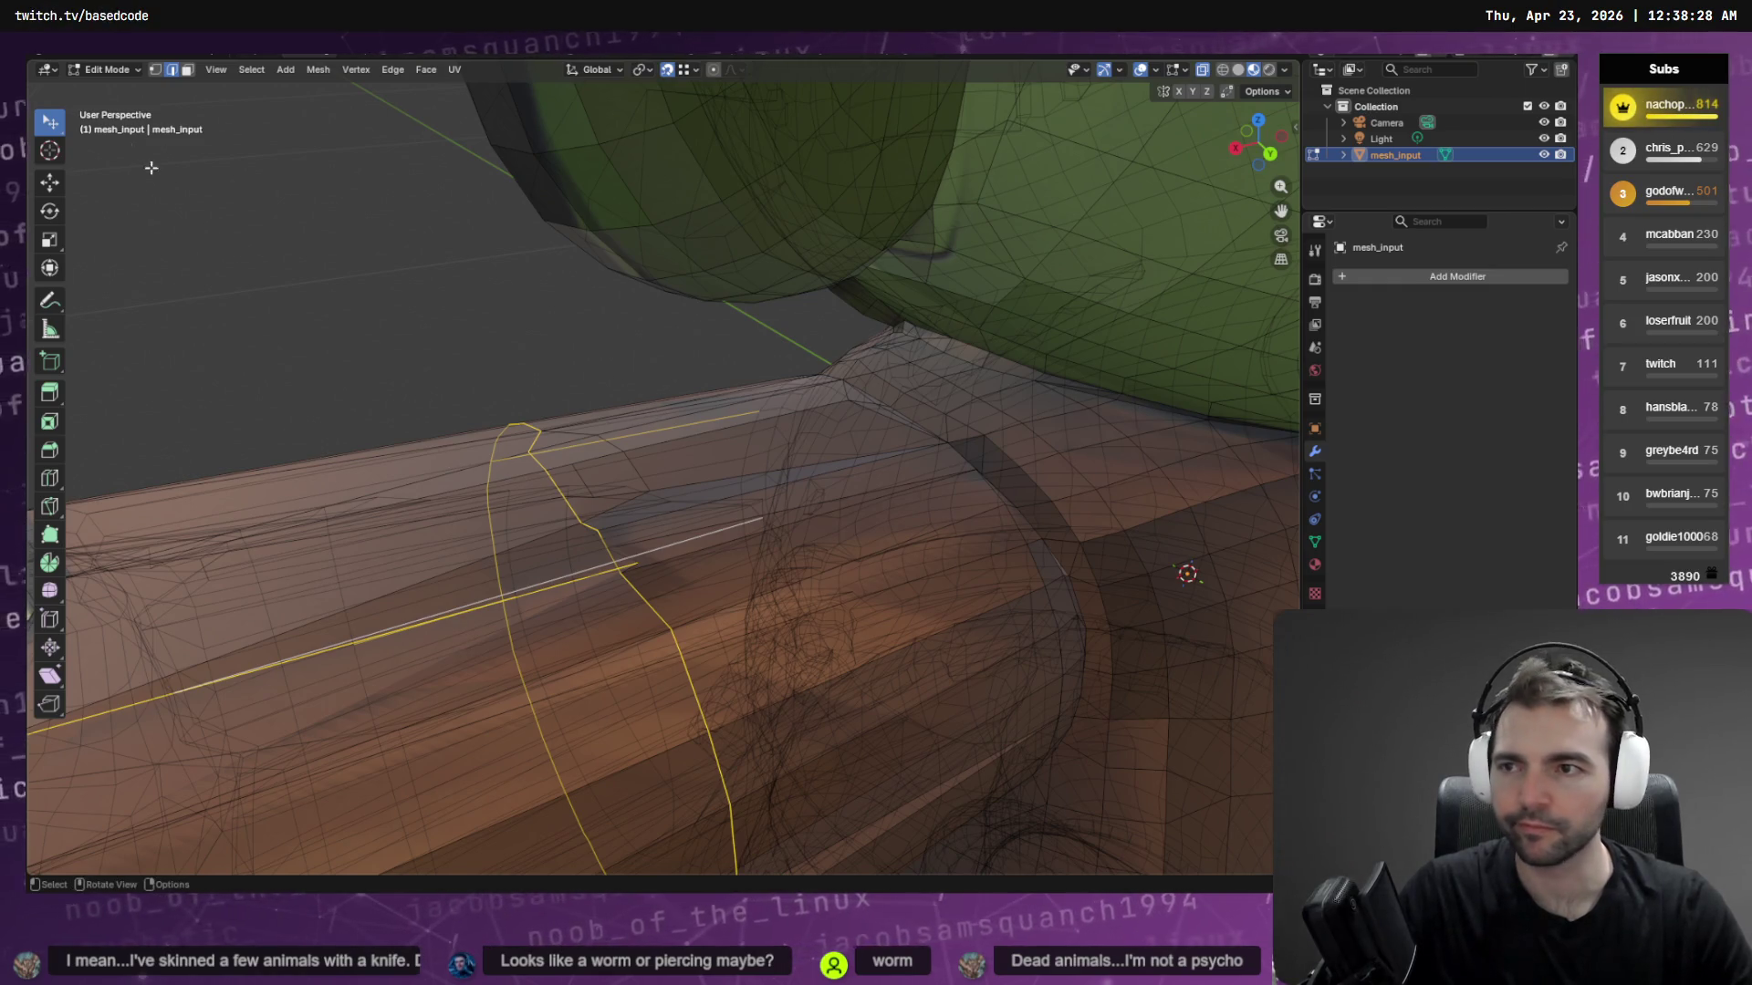
Switch to the Select Circle brush, zoom out and orbit to the front of the zombie
drag(56, 134, 135, 198)
click(136, 203)
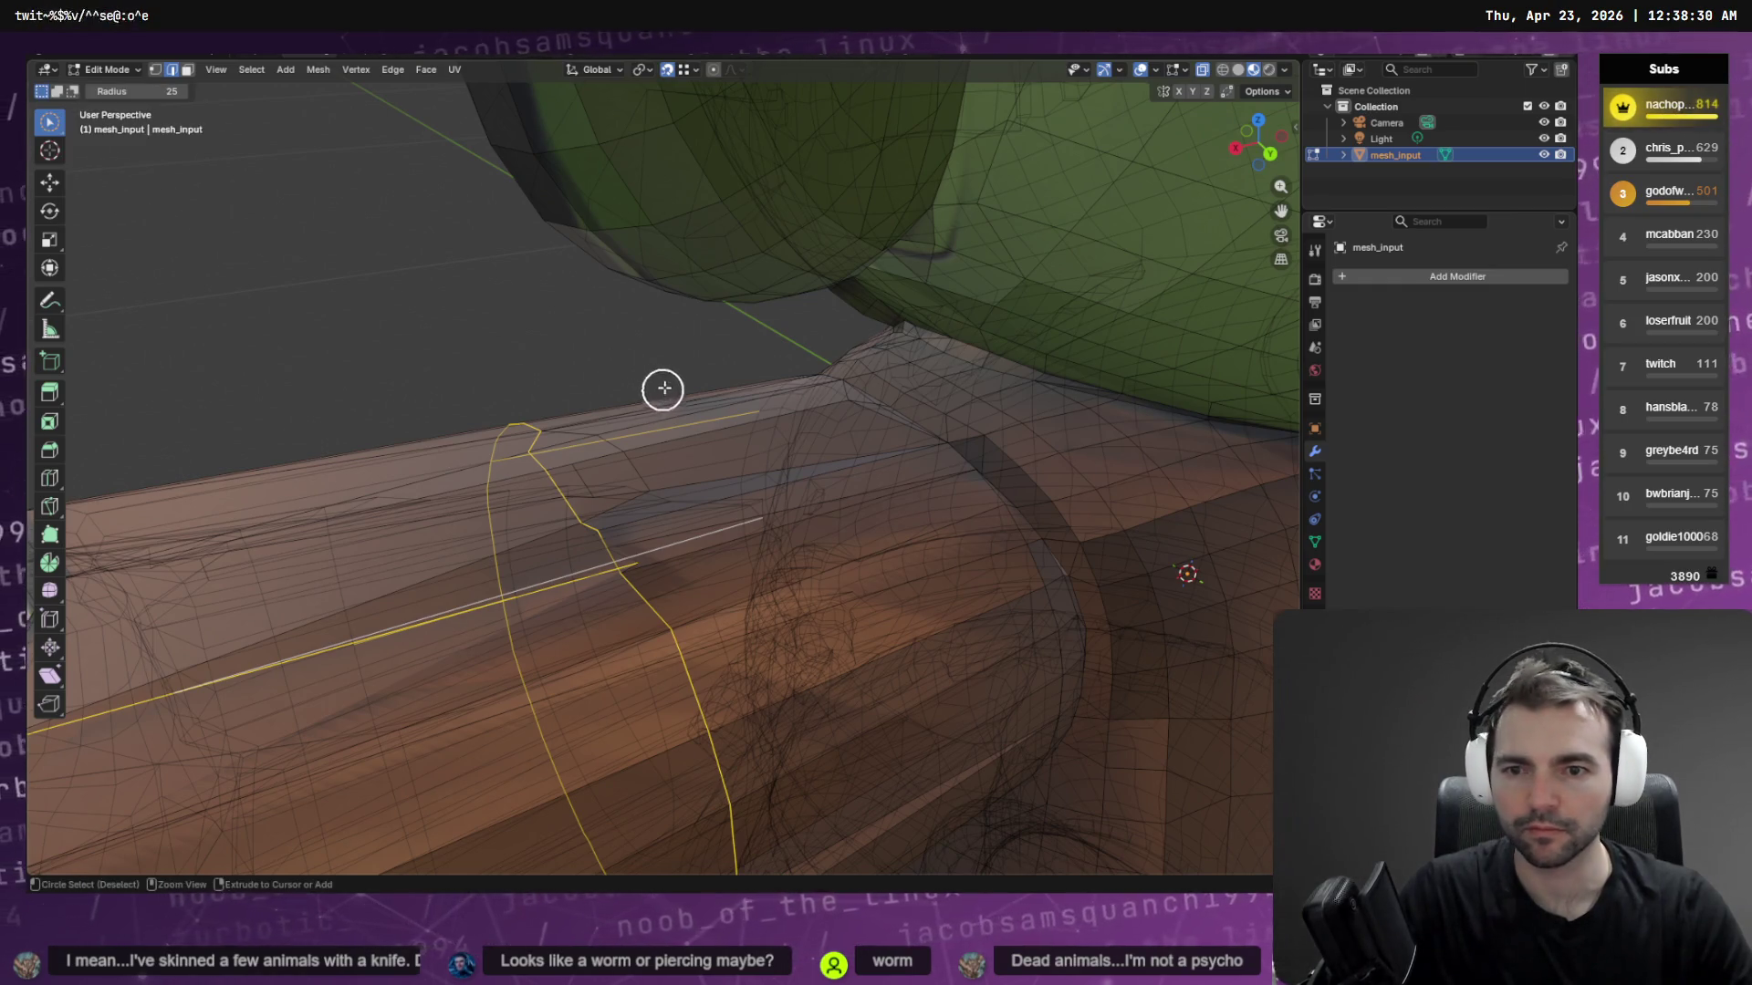
scroll(364, 743, down, 5)
mouse_move(382, 683)
middle_down()
mouse_move(539, 687)
mouse_move(731, 637)
mouse_move(795, 594)
mouse_move(723, 508)
middle_up()
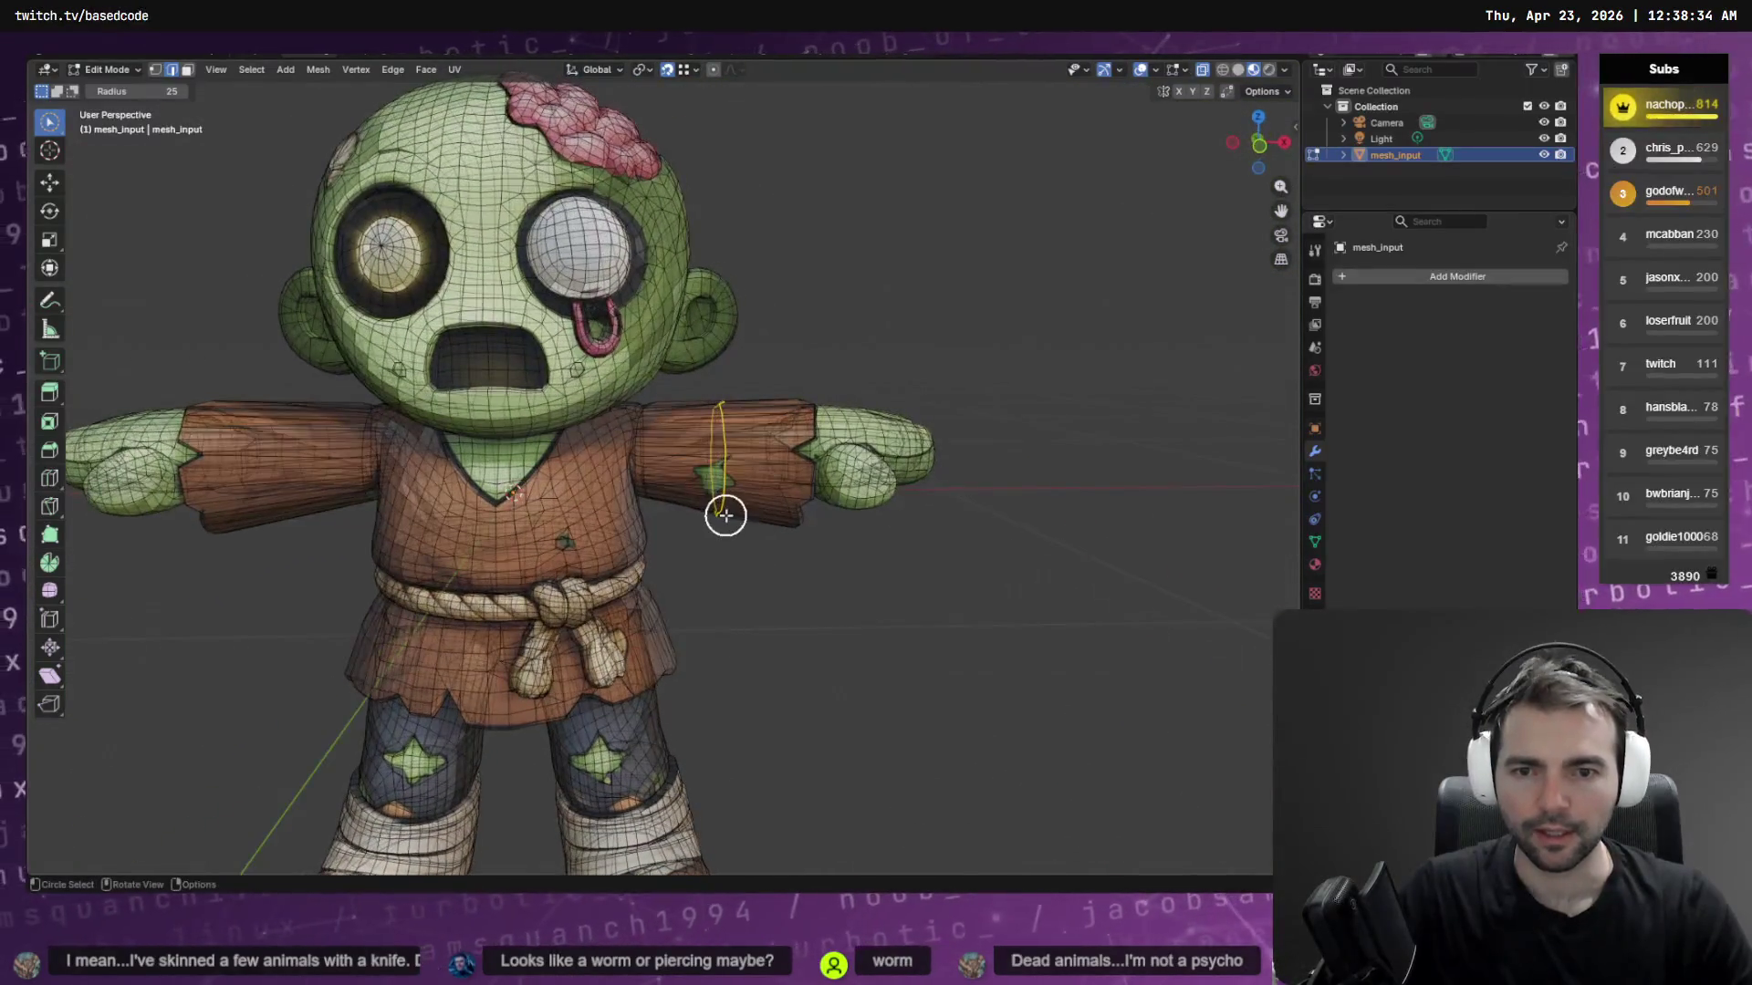
Add a centred edge loop around the right sleeve with Loop Cut and Slide
key(F3)
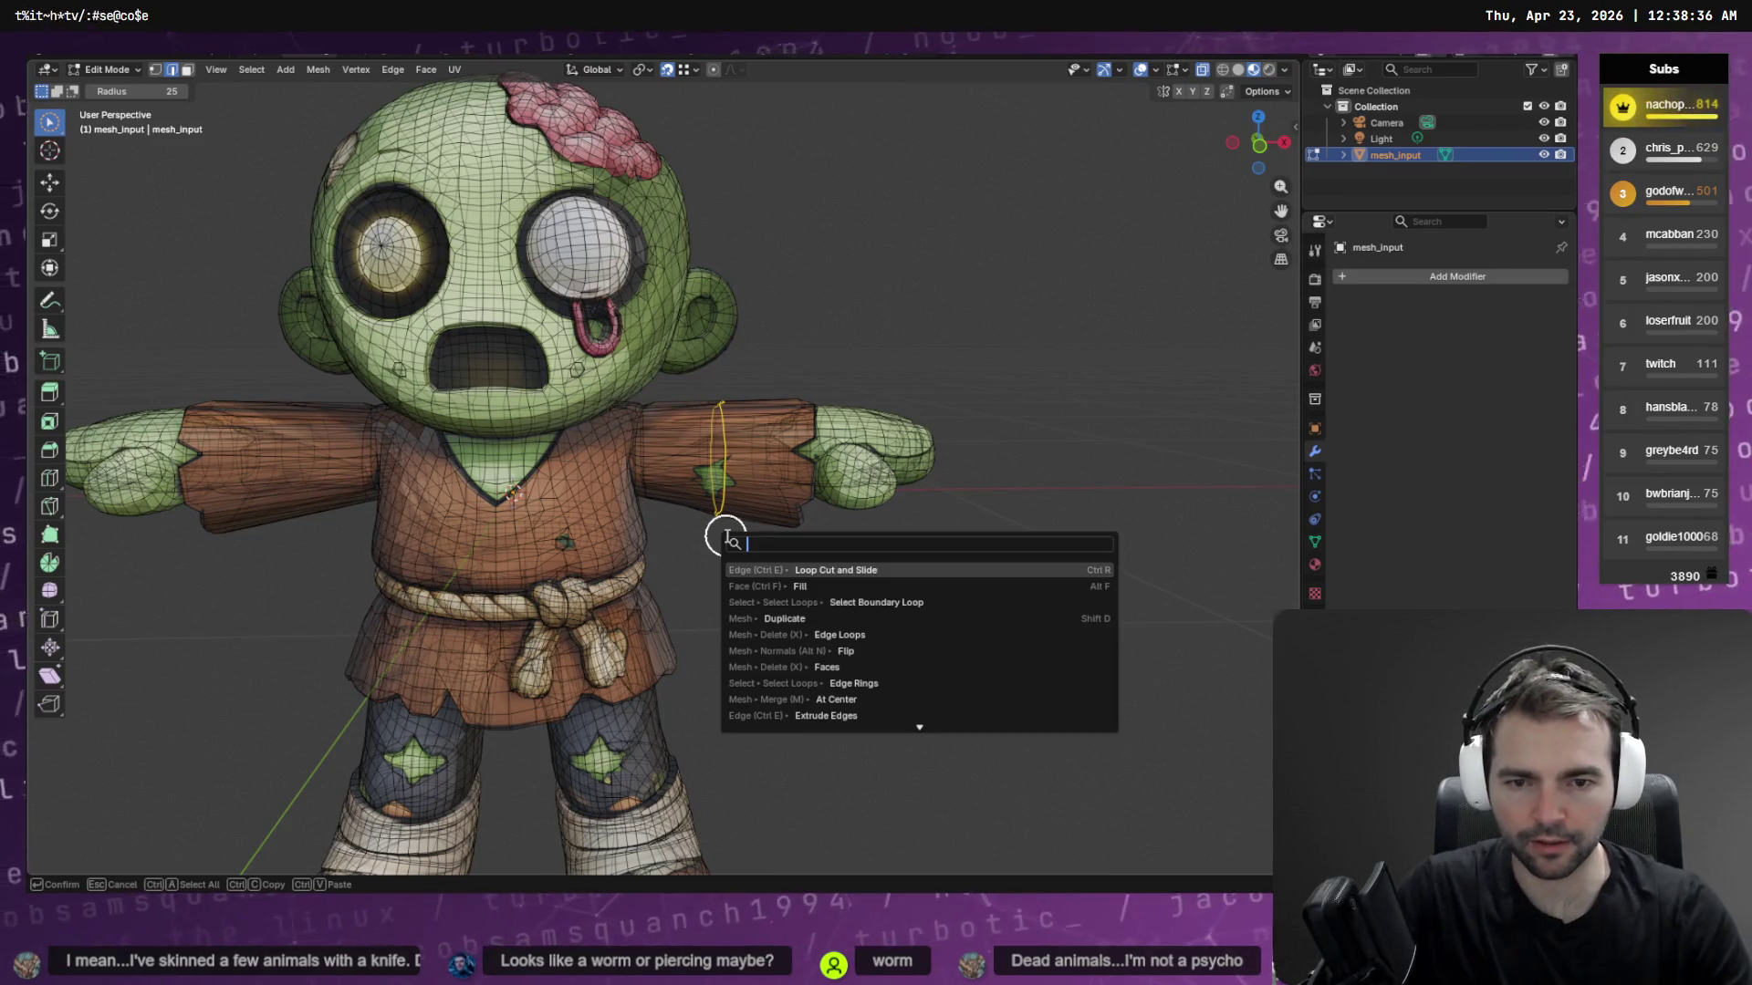
key(Return)
click(721, 461)
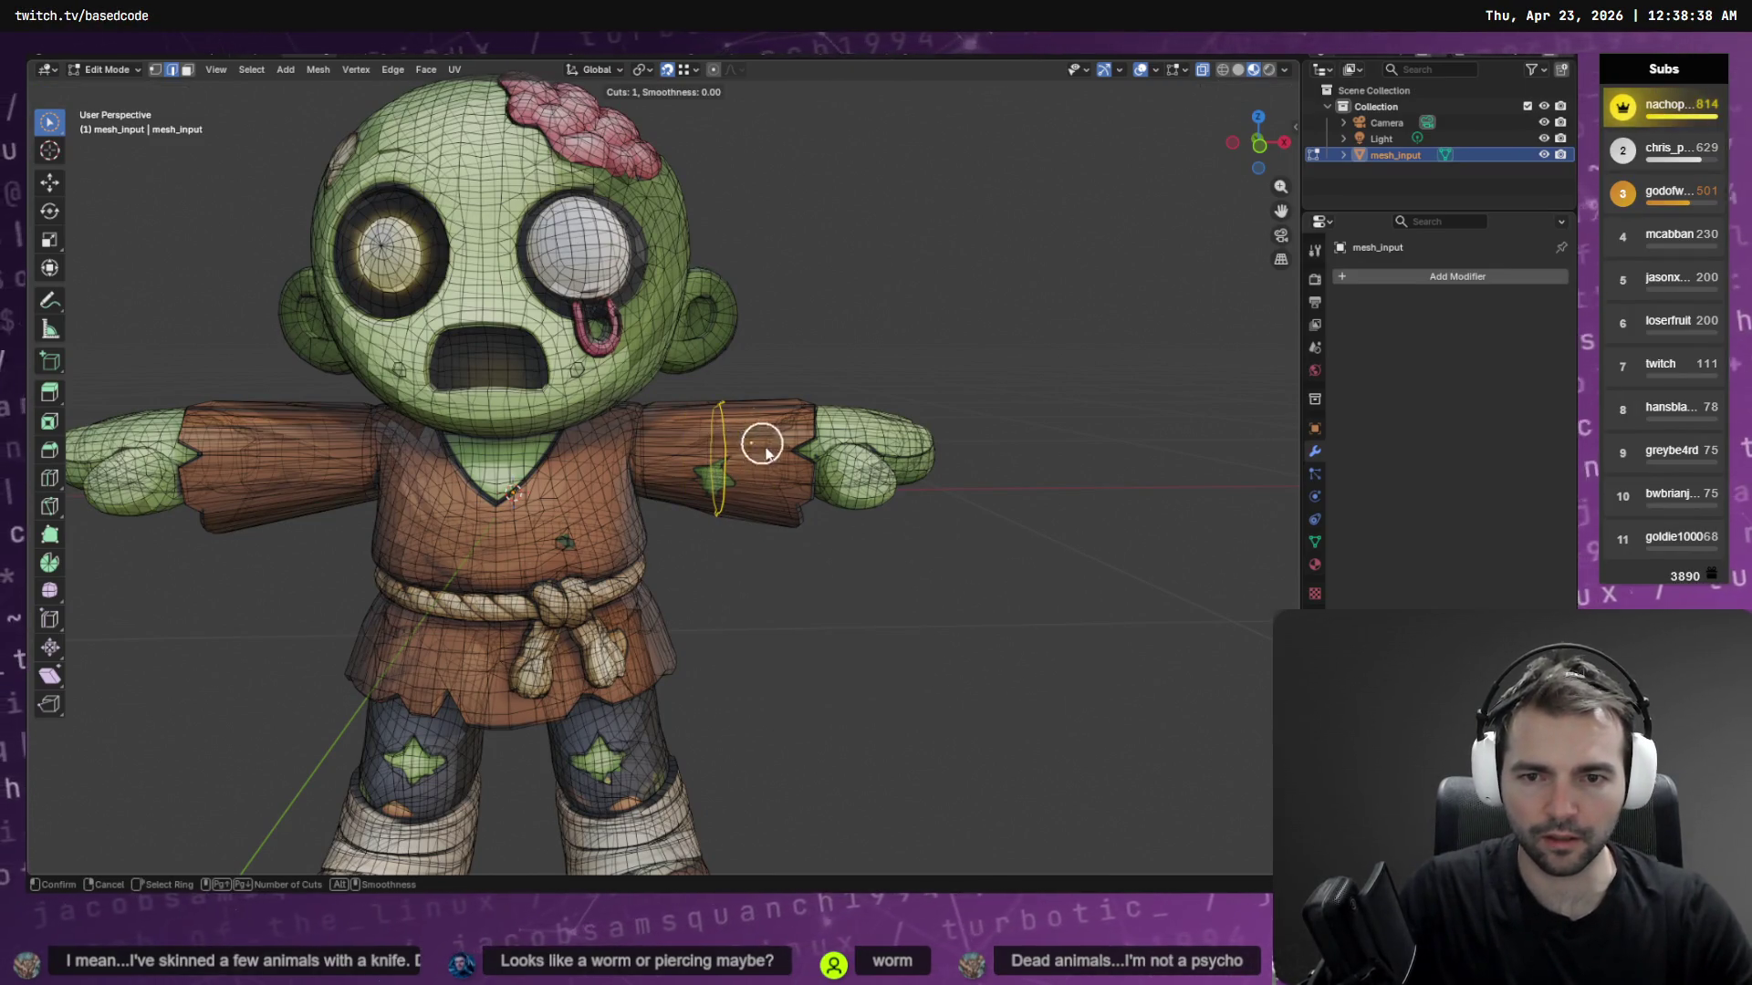
right_click(766, 515)
mouse_move(766, 528)
middle_down()
mouse_move(766, 512)
mouse_move(688, 556)
mouse_move(665, 645)
mouse_move(635, 572)
mouse_move(645, 438)
mouse_move(708, 415)
mouse_move(758, 532)
mouse_move(781, 512)
middle_up()
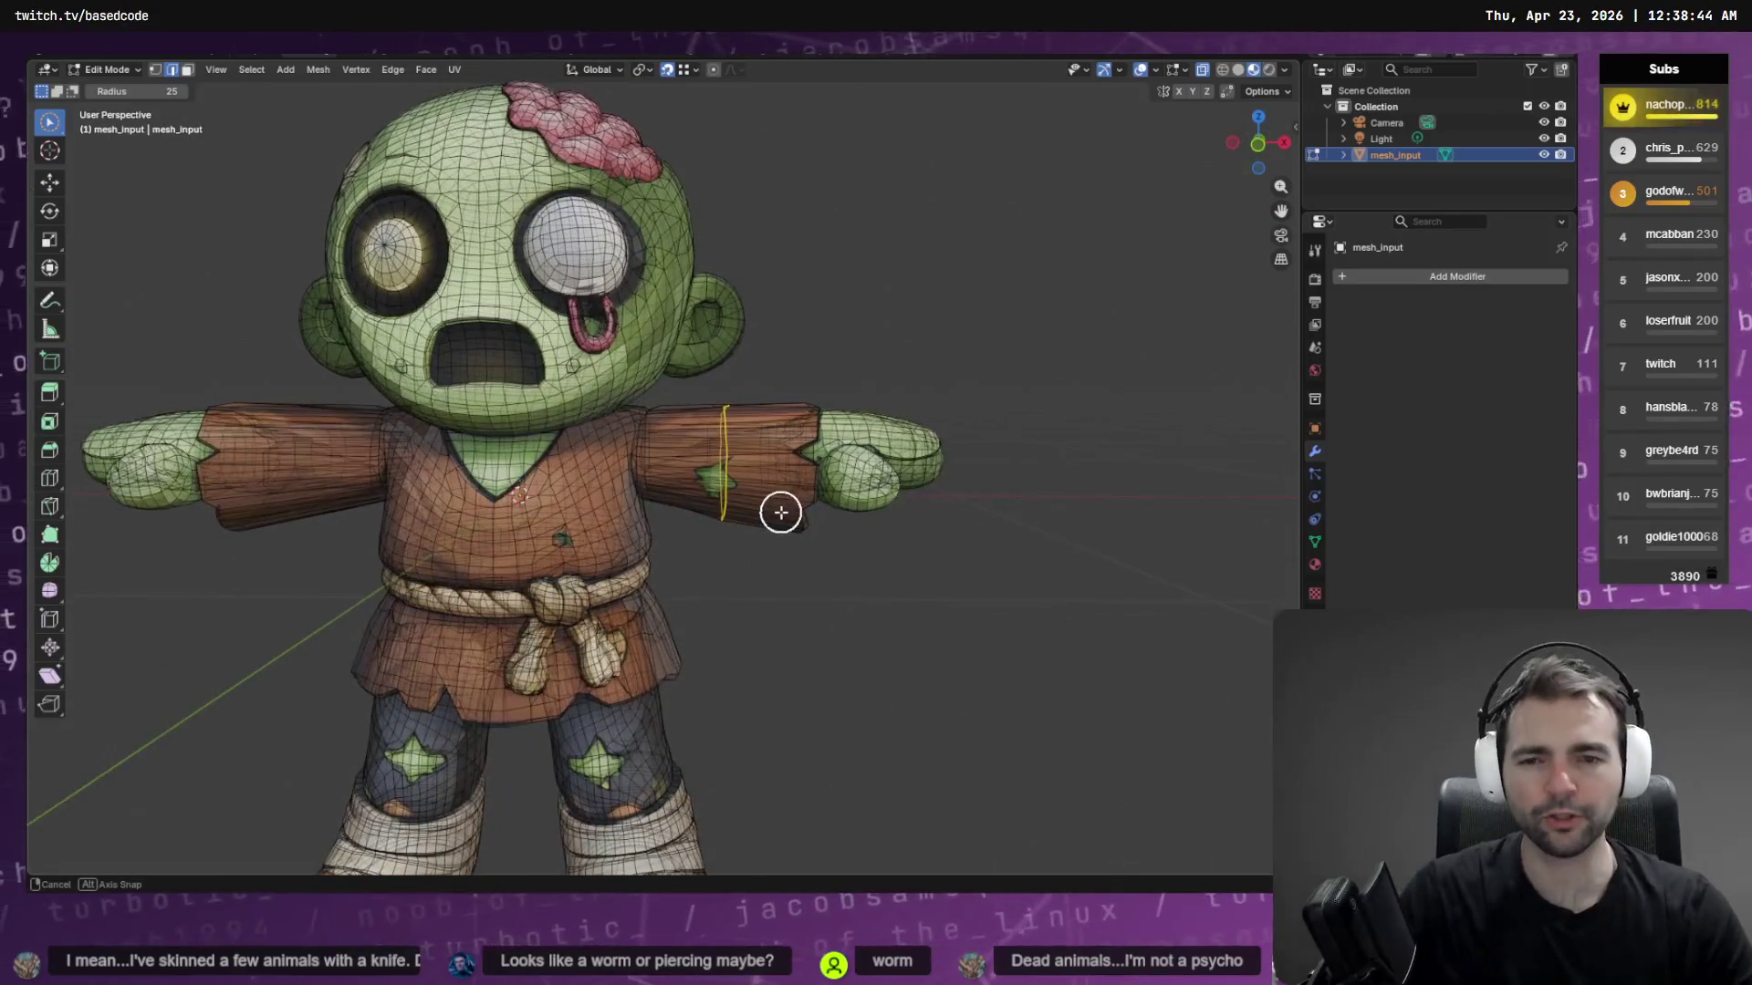
Cut another single loop on the sleeve and slide it along the arm
key(F3)
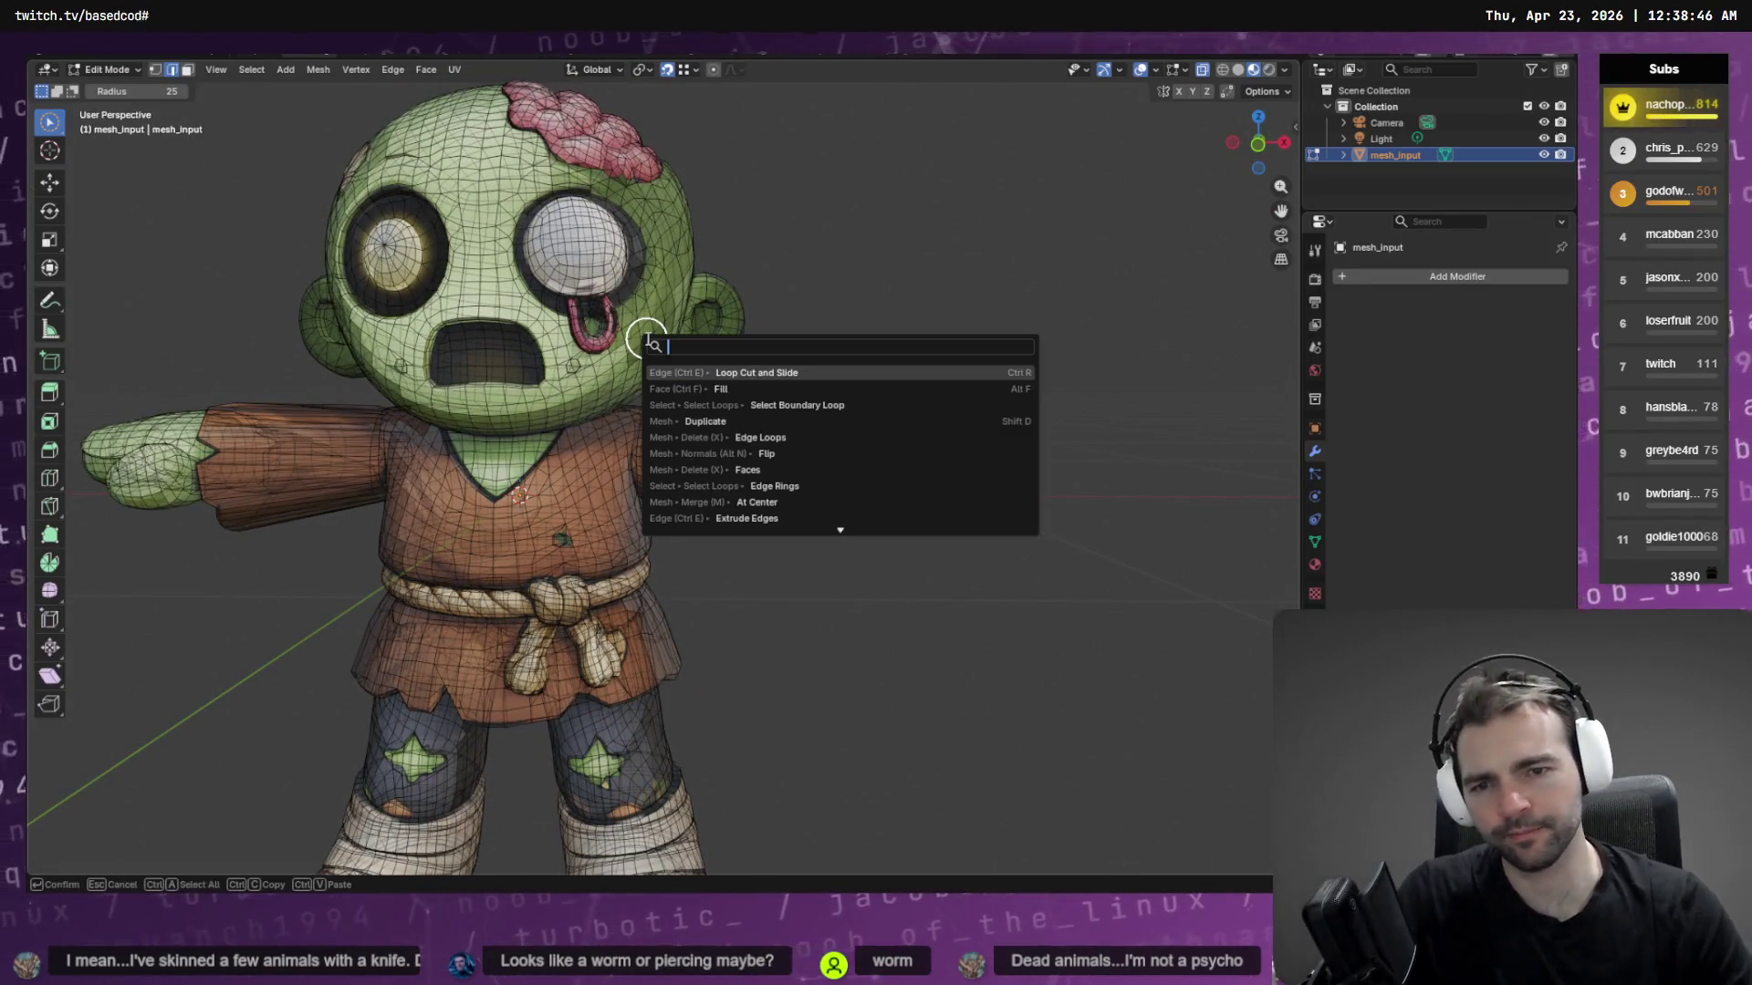
text(sub)
key(BackSpace)
key(BackSpace)
key(BackSpace)
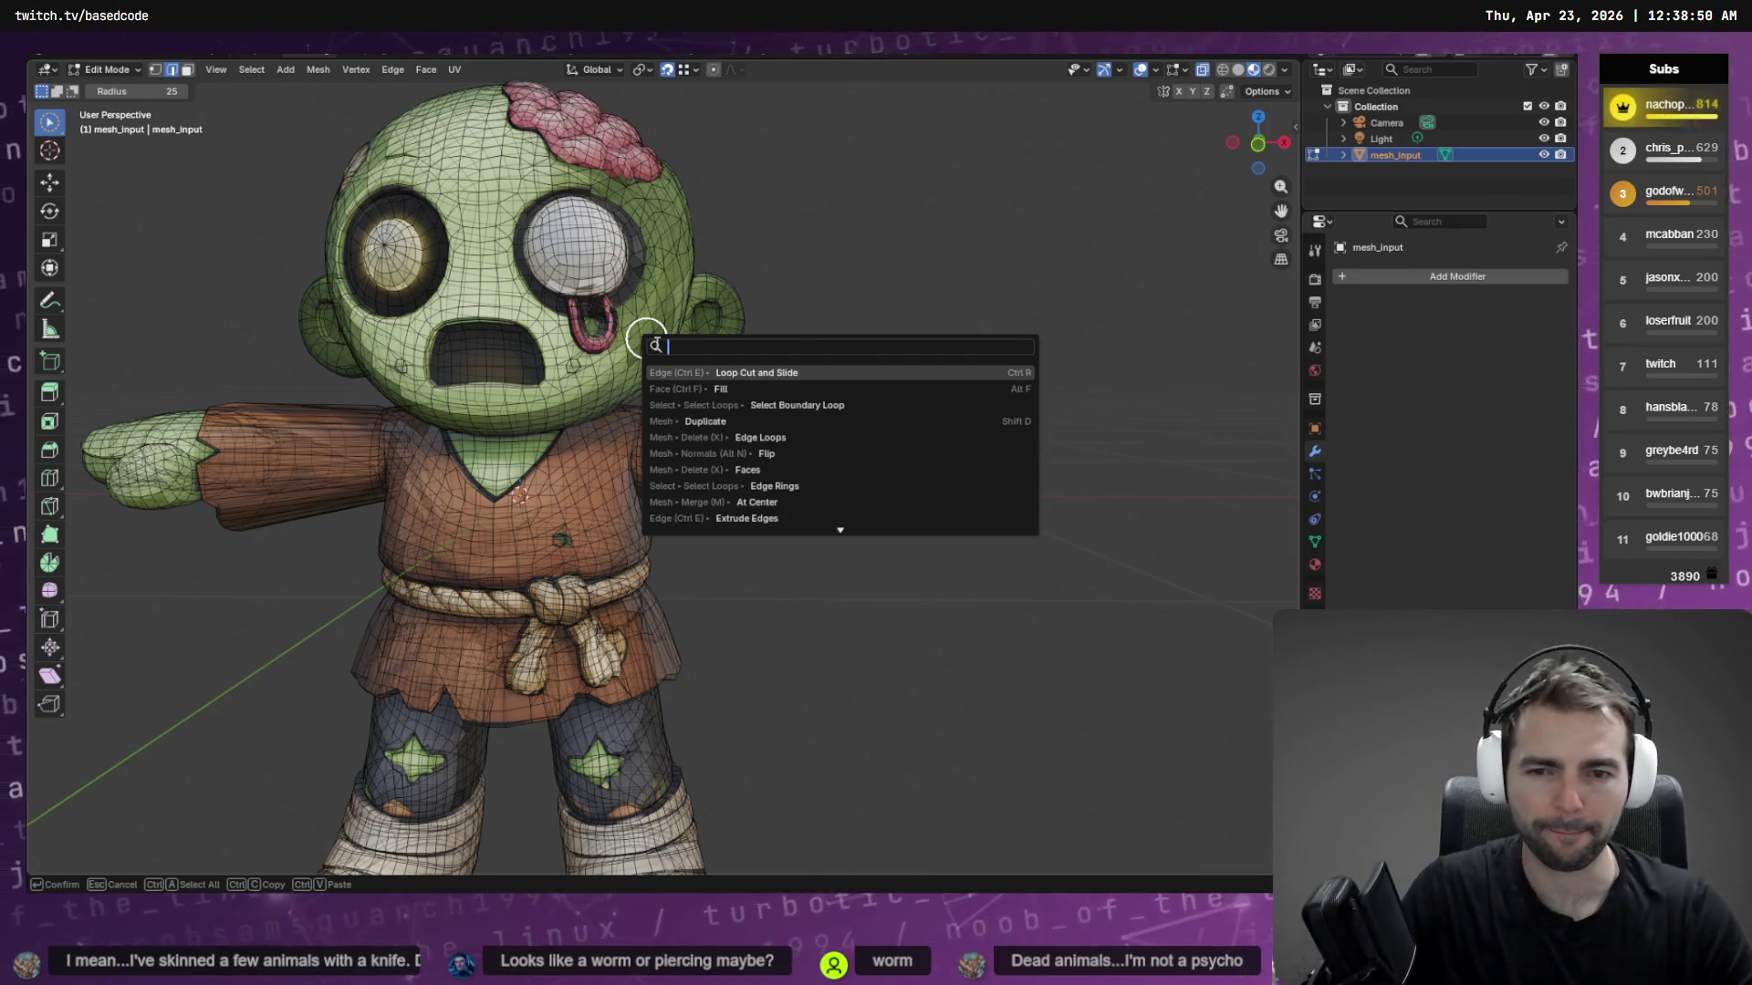
click(796, 370)
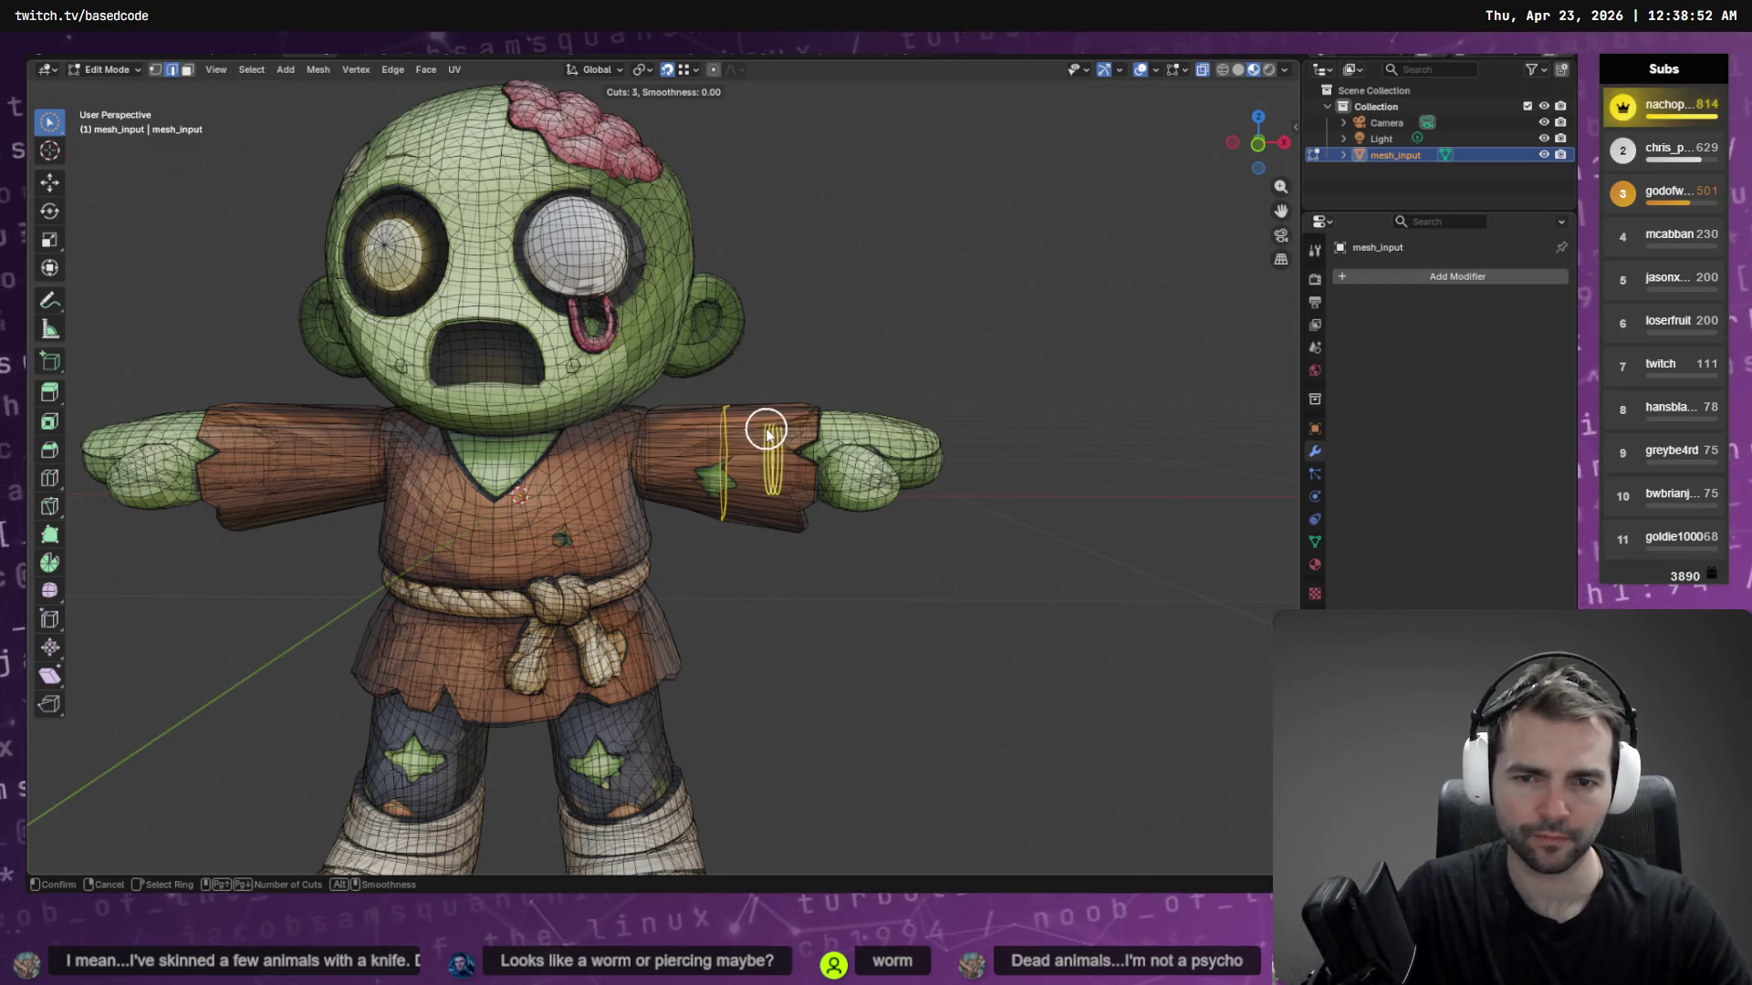
scroll(723, 470, up, 7)
scroll(723, 470, down, 7)
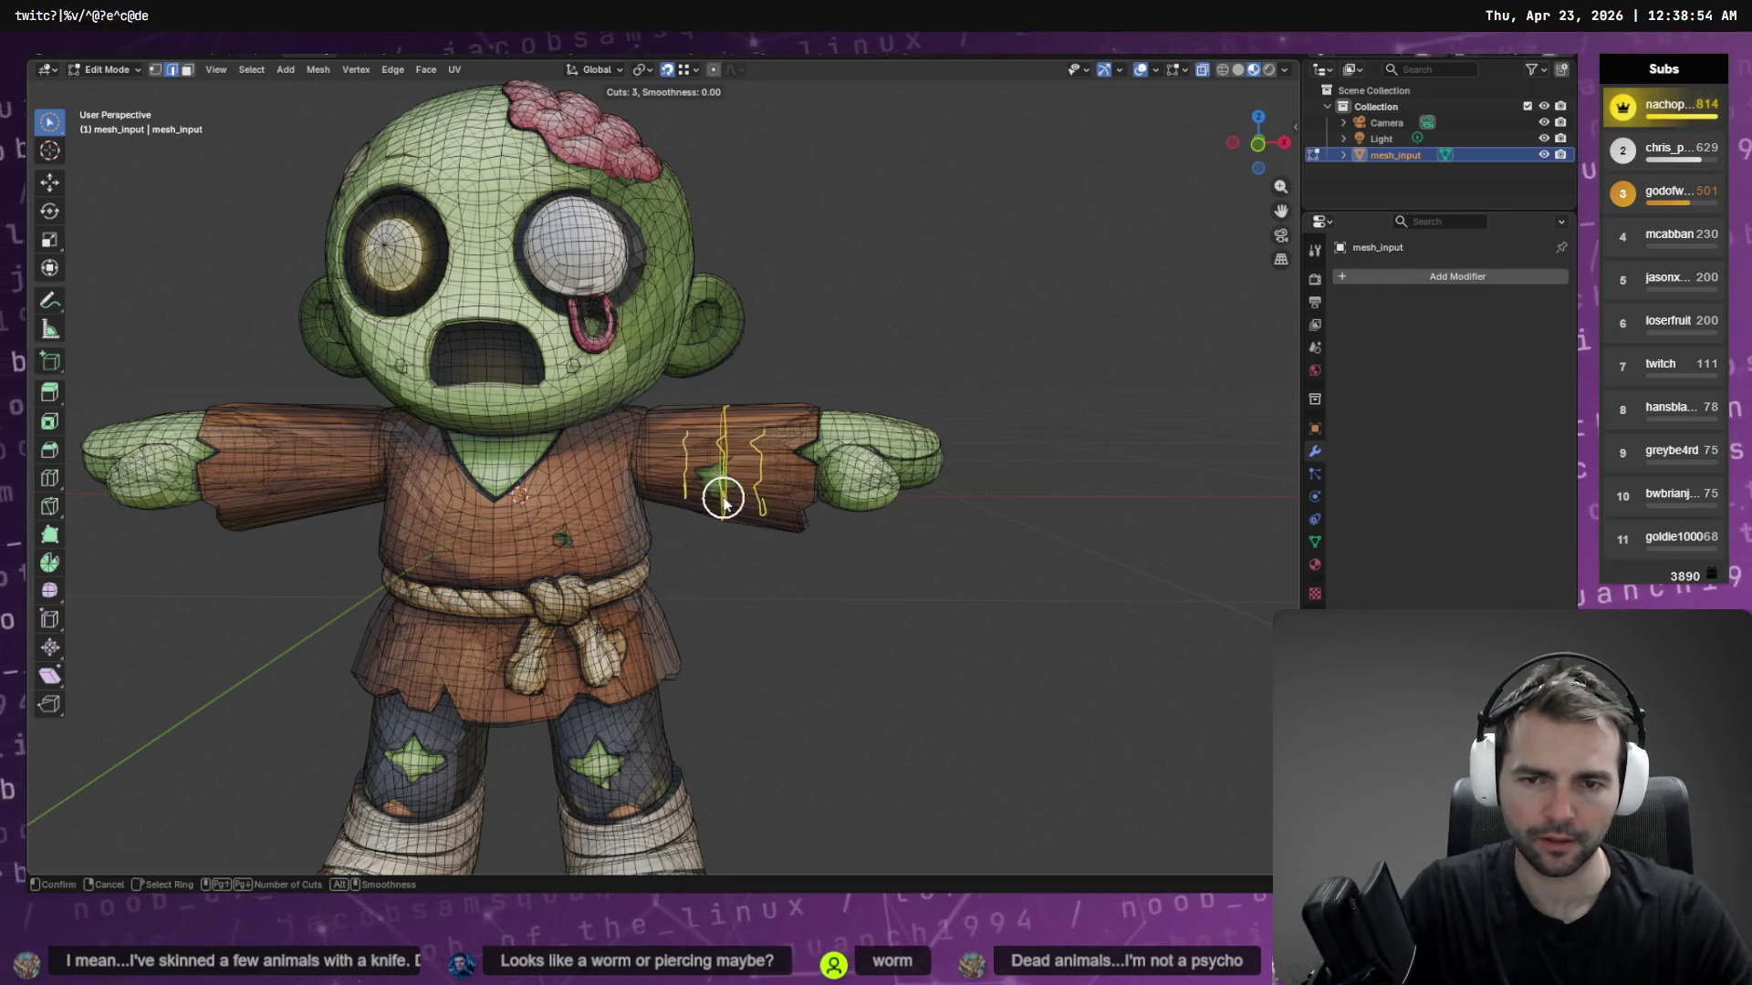
click(727, 440)
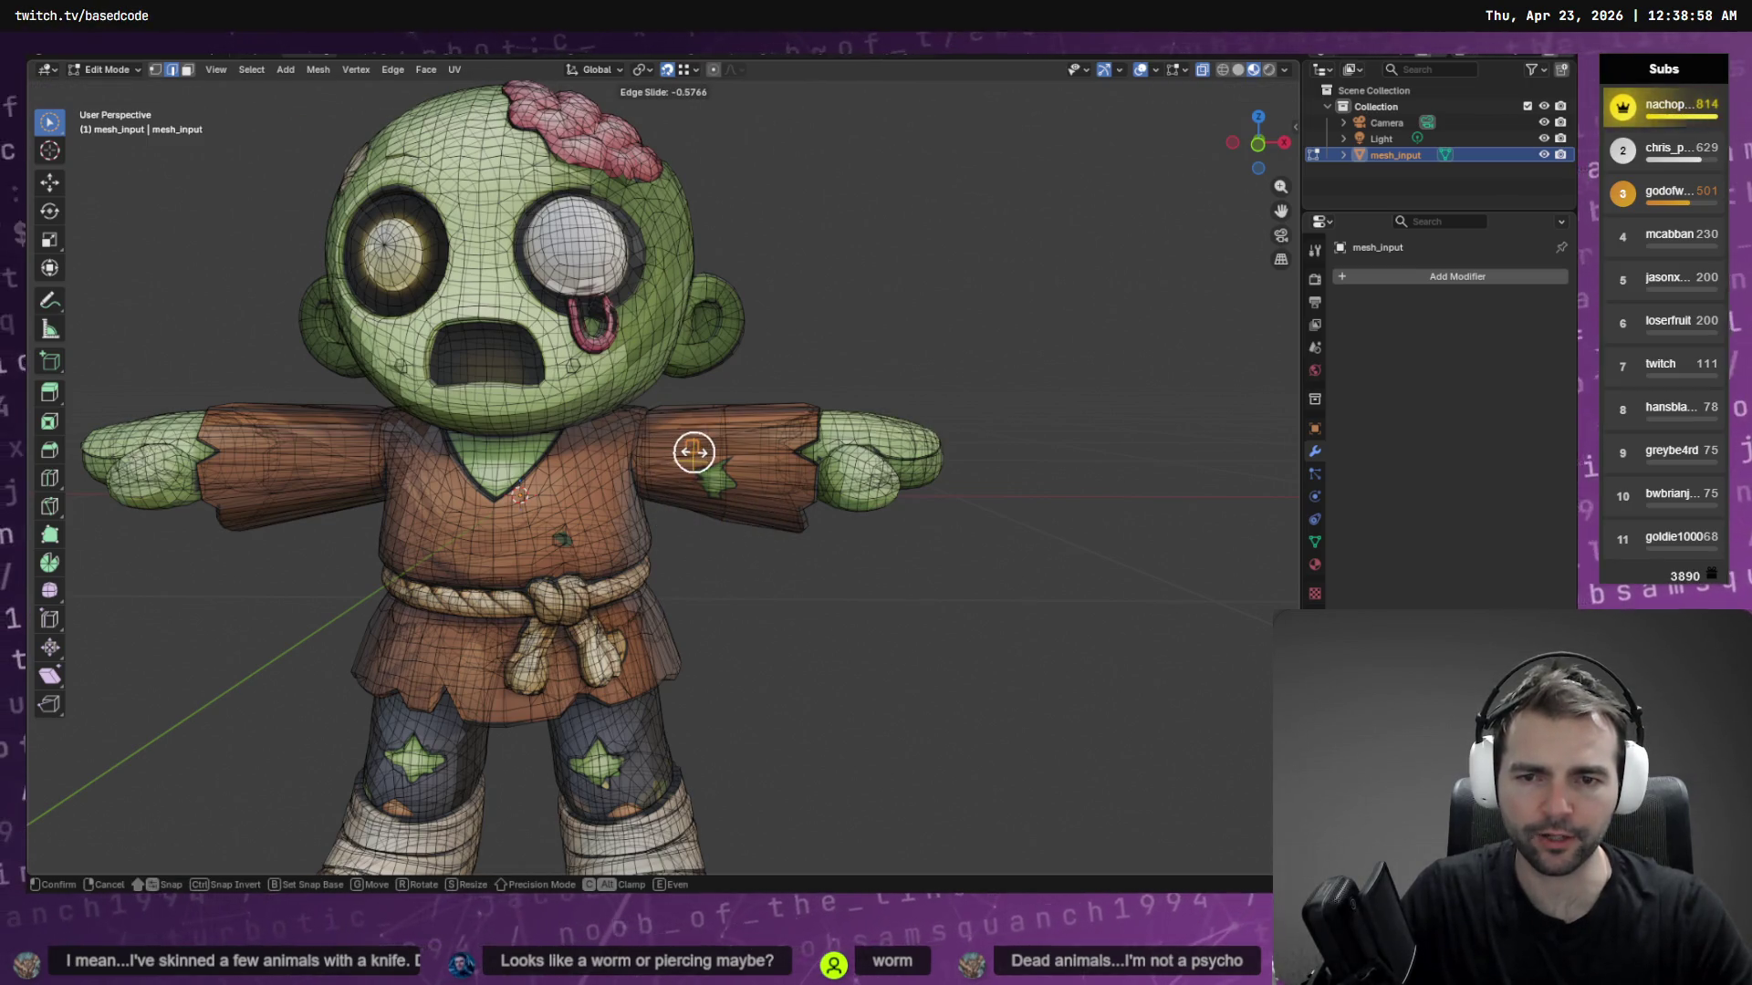
click(693, 451)
scroll(742, 524, up, 6)
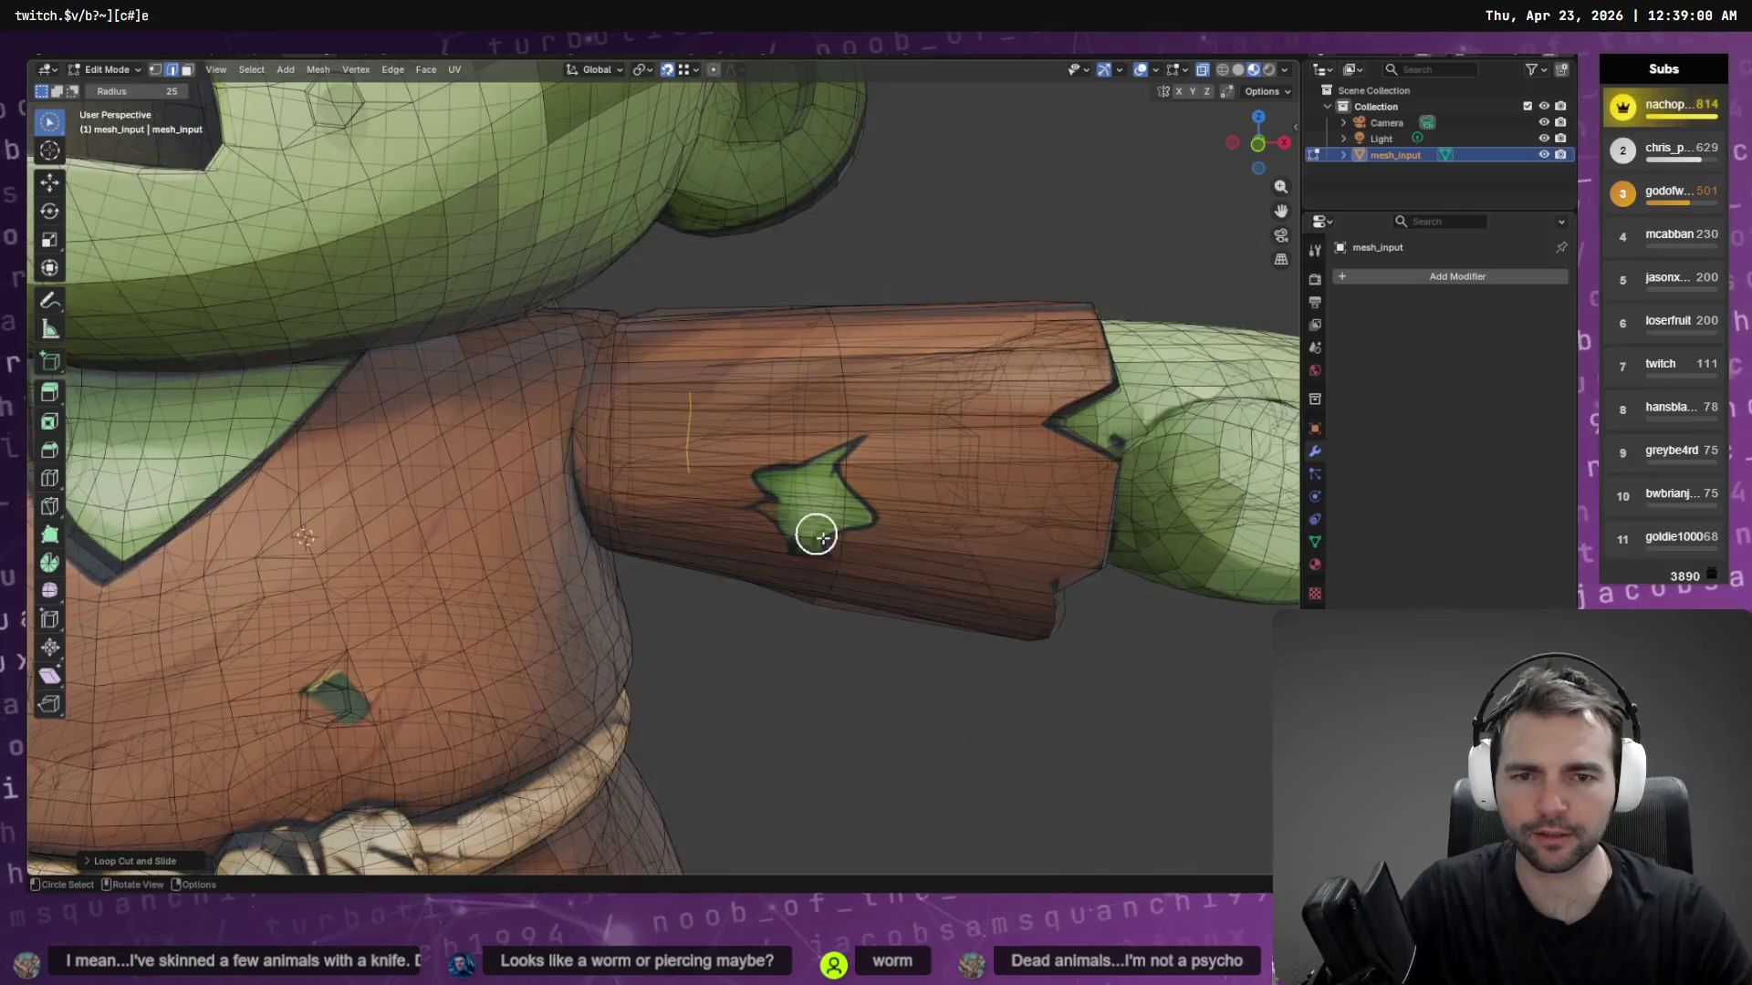
mouse_move(812, 532)
middle_down()
mouse_move(805, 595)
mouse_move(708, 653)
mouse_move(922, 496)
middle_up()
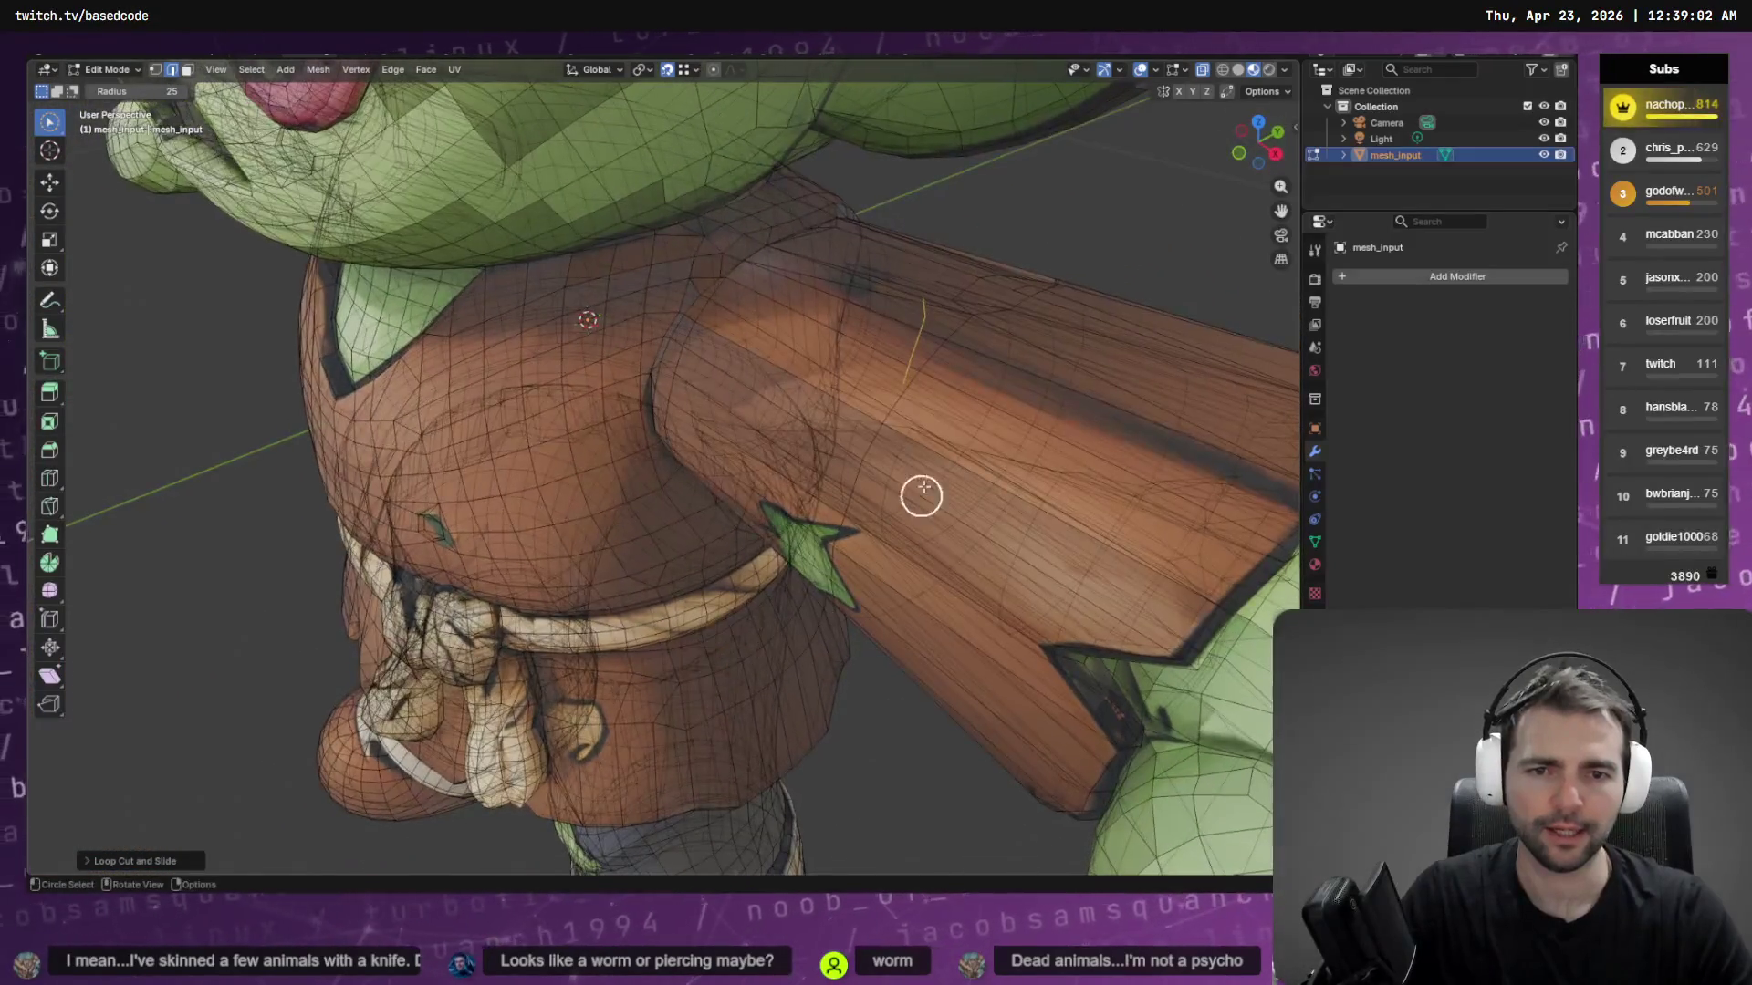
middle_drag(904, 398, 977, 364)
key(ctrl+r)
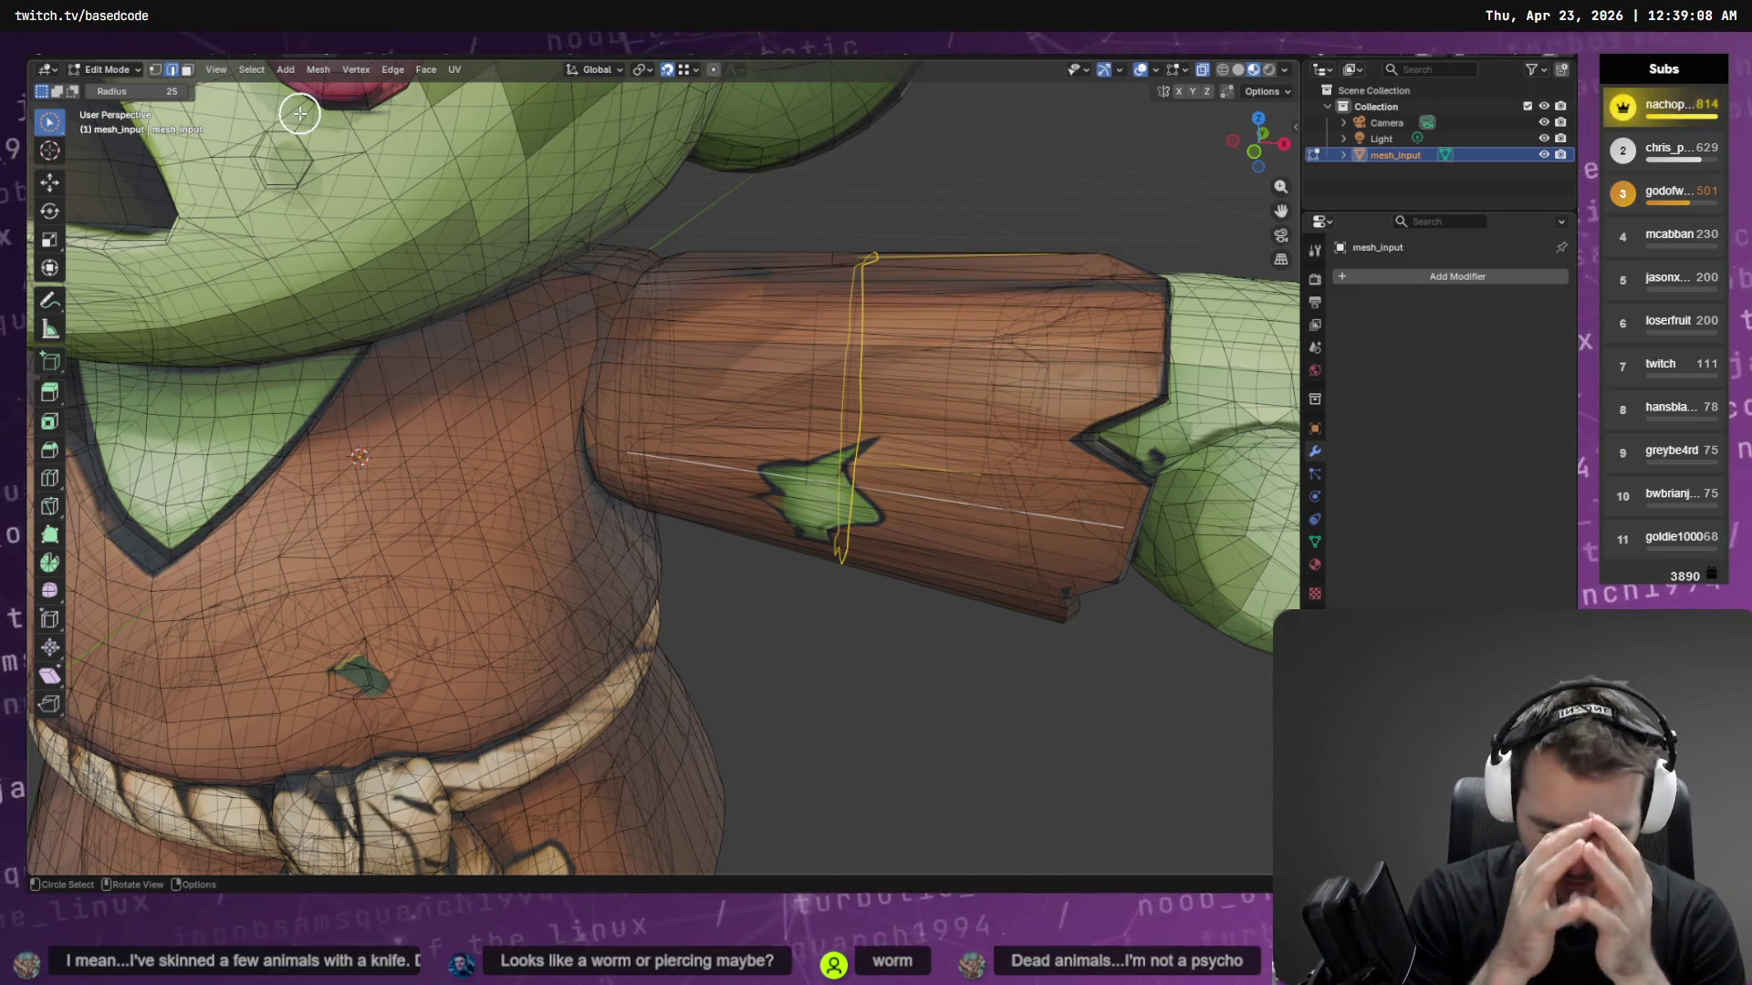
key(F3)
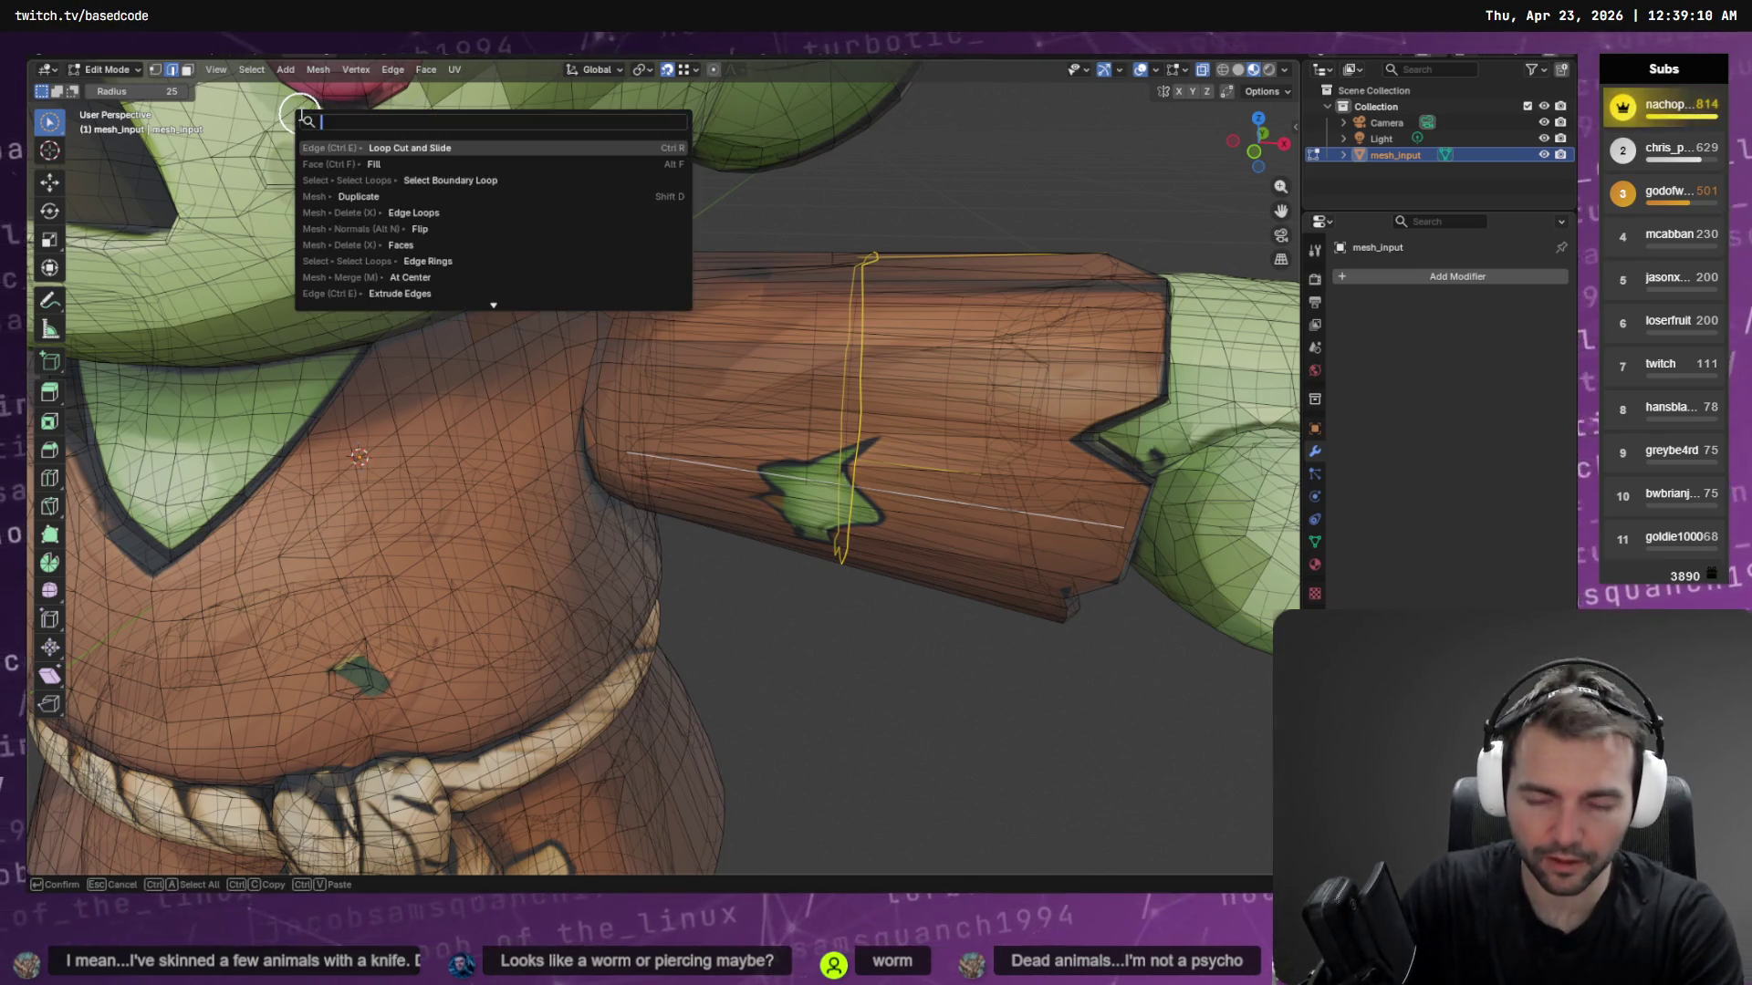
Run Select Loop Inner-Region on the sleeve loop, then undo it
text(Inset)
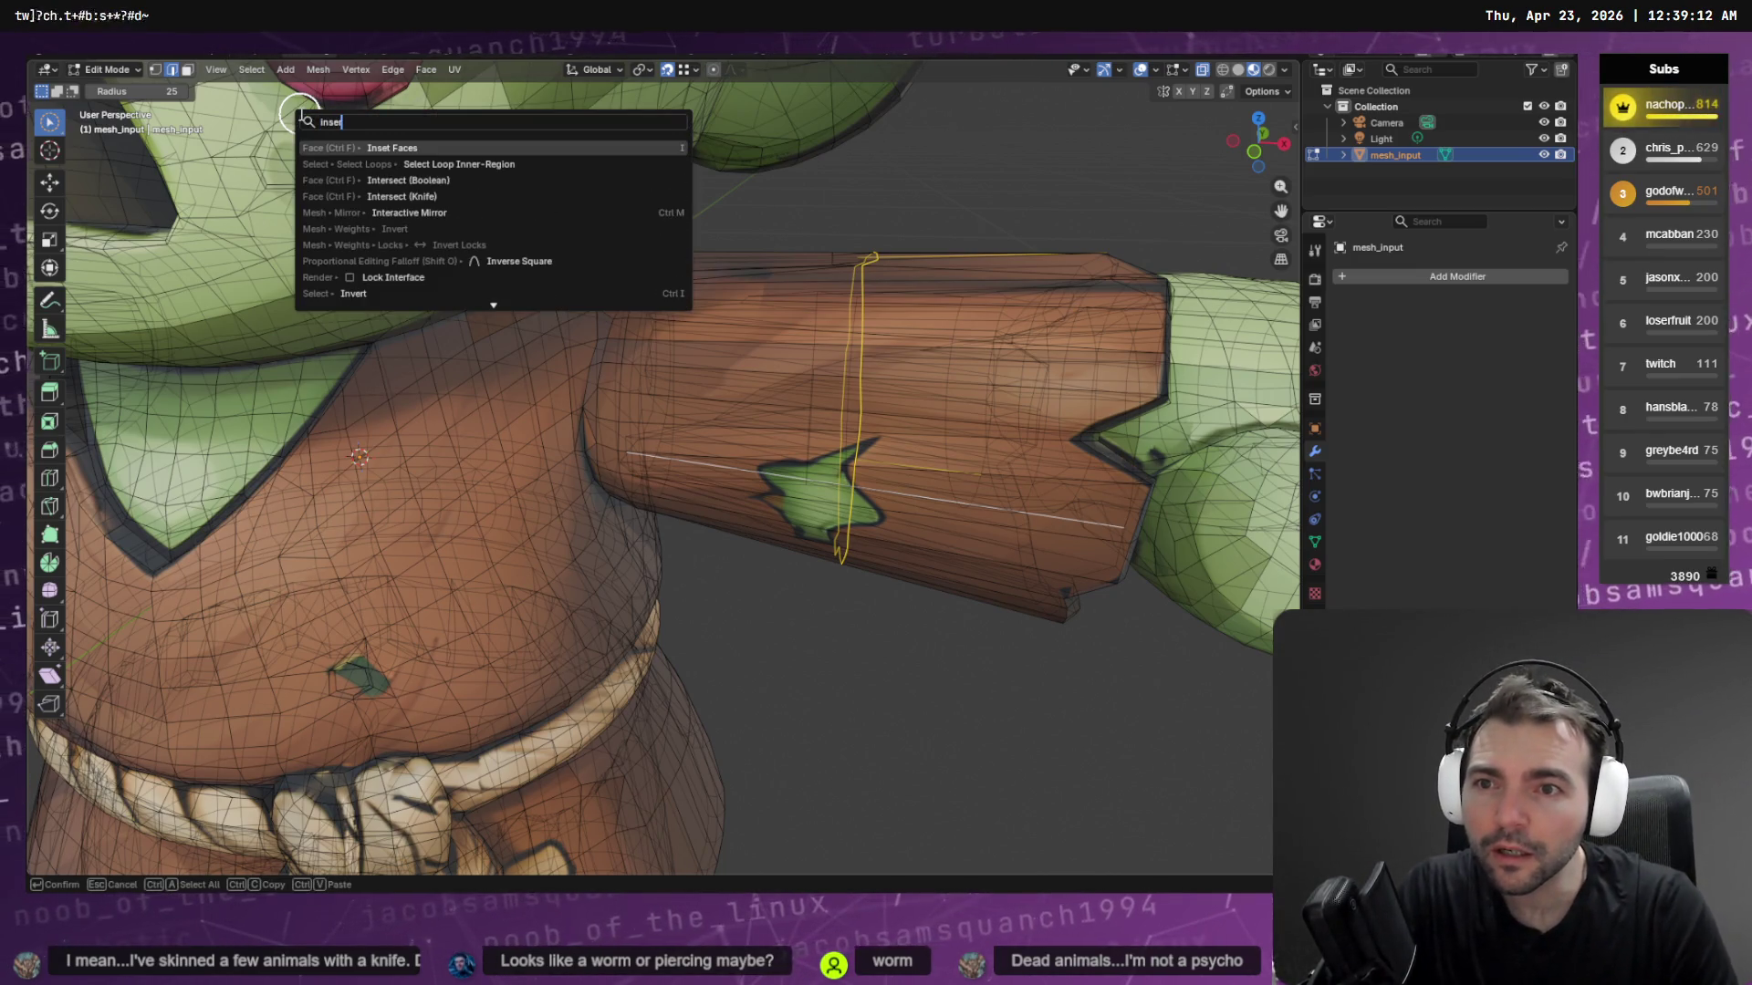
key(Down)
key(Return)
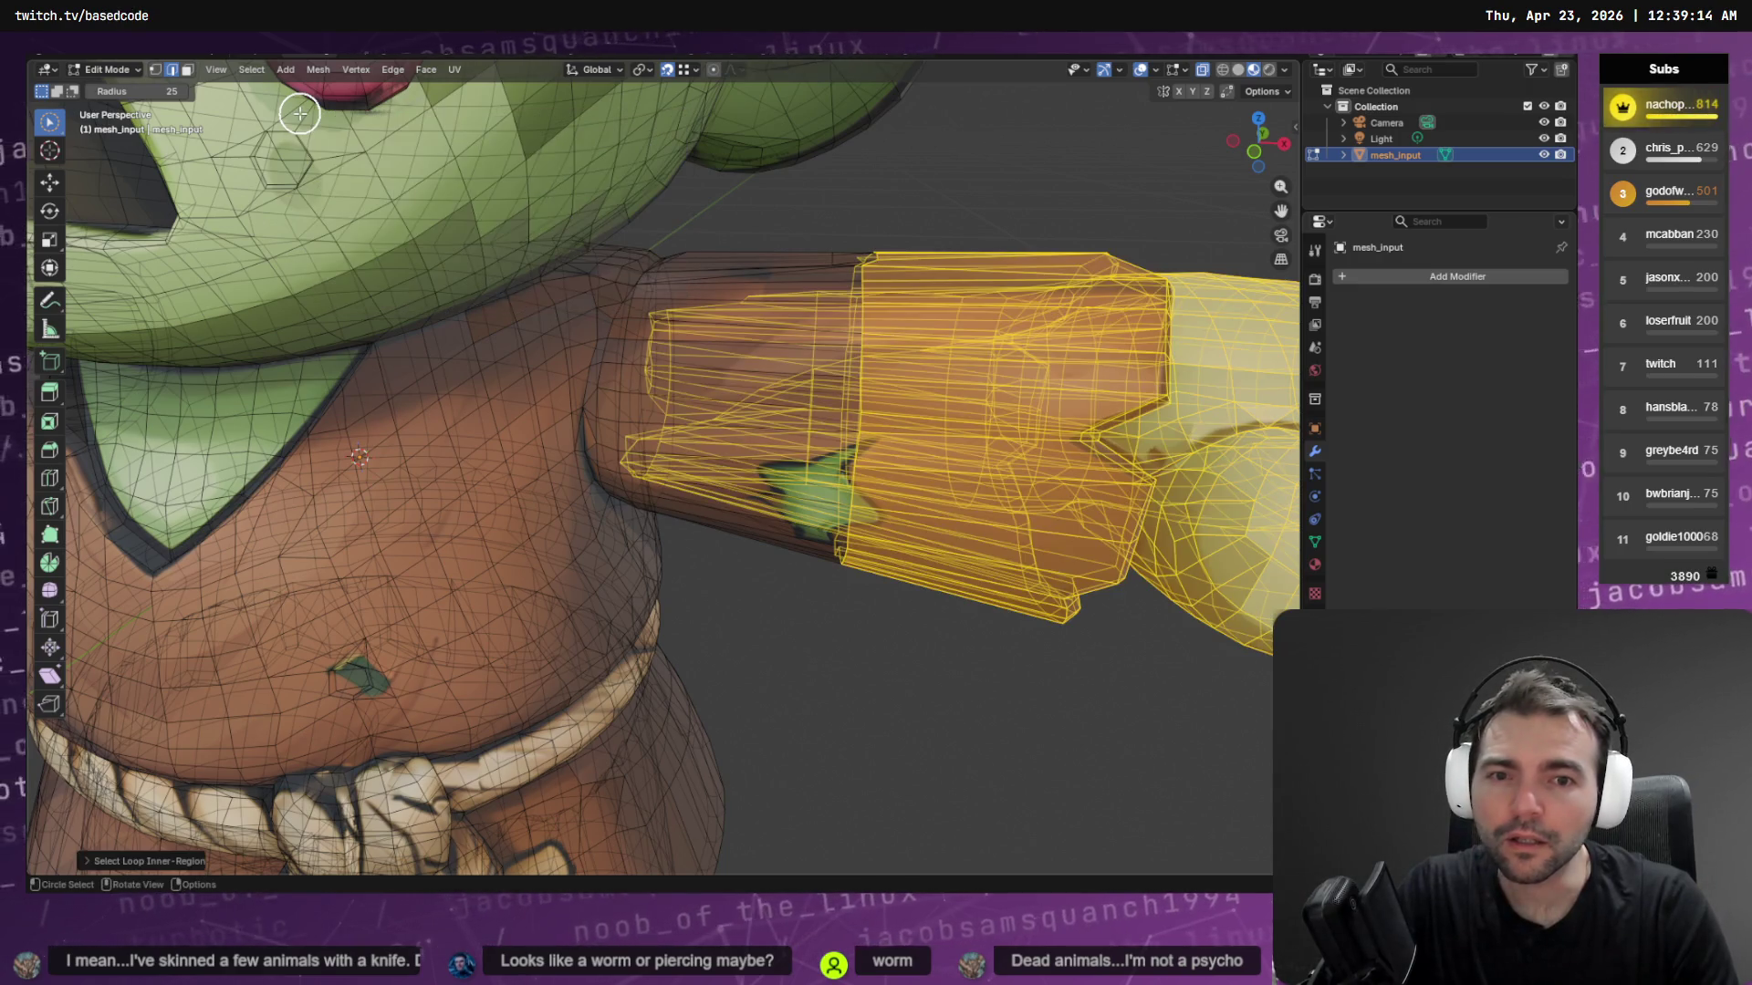
scroll(939, 352, down, 5)
mouse_move(938, 352)
middle_down()
mouse_move(1005, 384)
mouse_move(939, 337)
mouse_move(1008, 358)
middle_up()
key(ctrl+z)
key(F3)
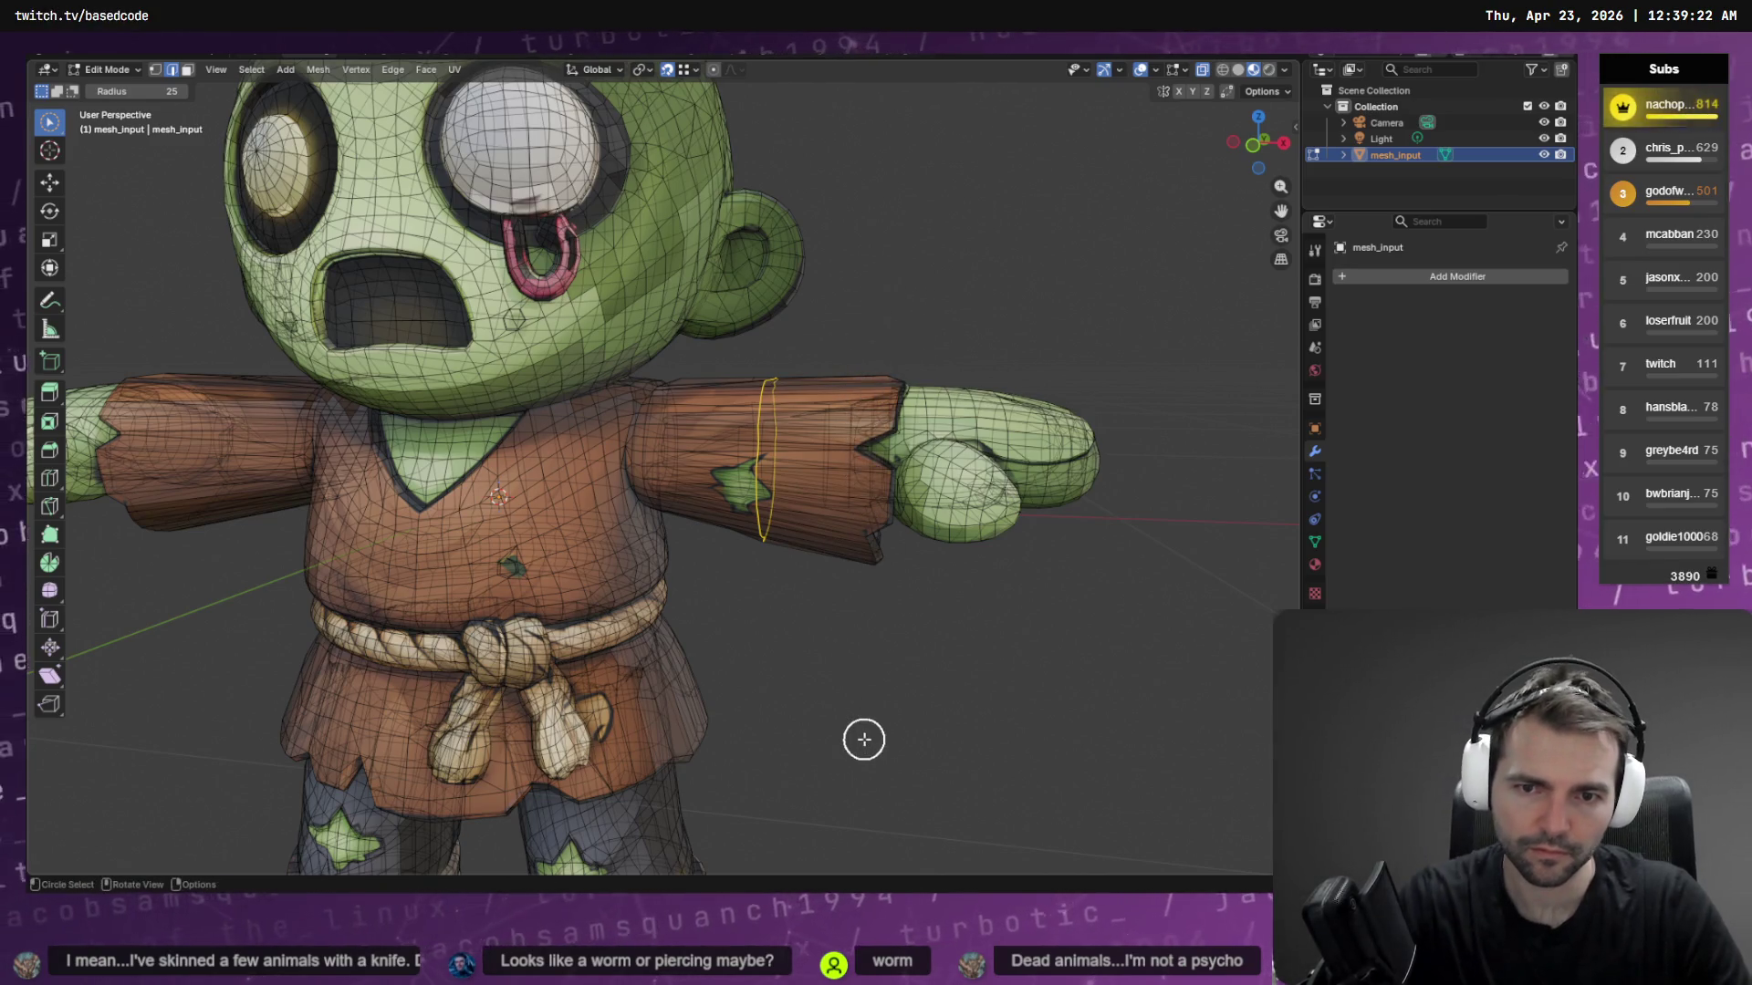
Search for 'inse', look over the arm loop, and switch to AccuRIG
key(F3)
text(inse)
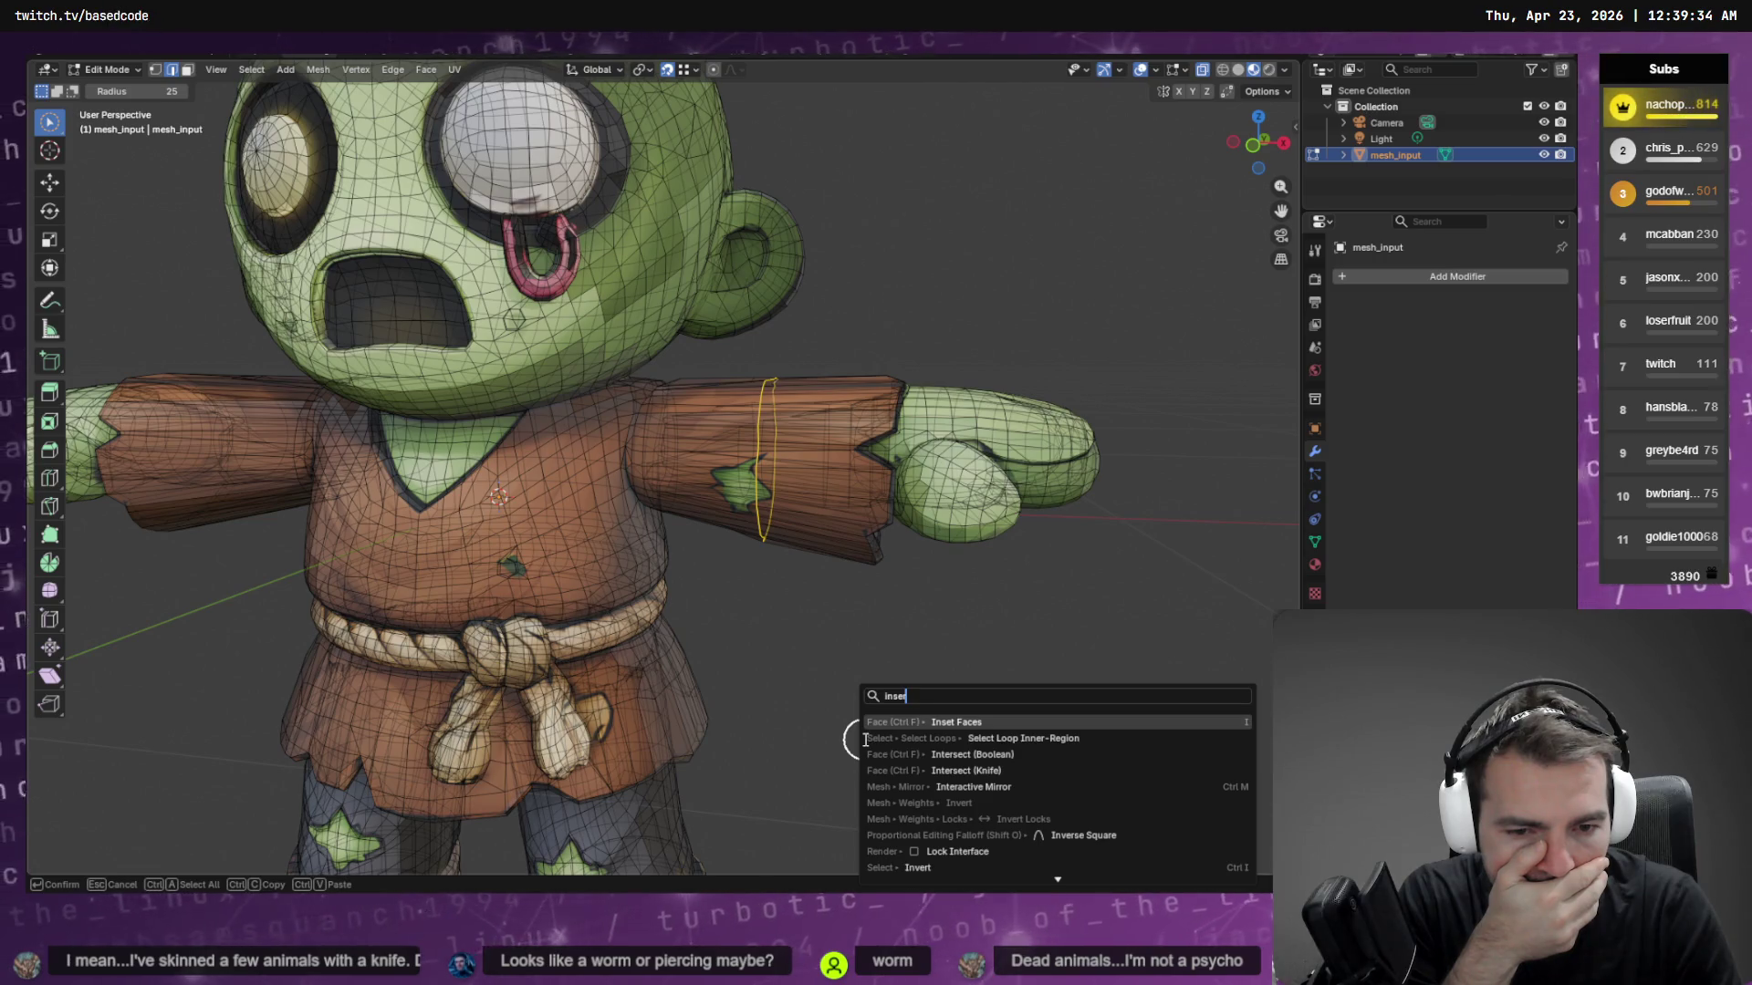
mouse_move(801, 500)
middle_down()
mouse_move(832, 515)
mouse_move(836, 551)
mouse_move(813, 653)
mouse_move(844, 395)
mouse_move(824, 486)
mouse_move(539, 555)
mouse_move(501, 547)
mouse_move(810, 531)
middle_up()
scroll(818, 511, down, 8)
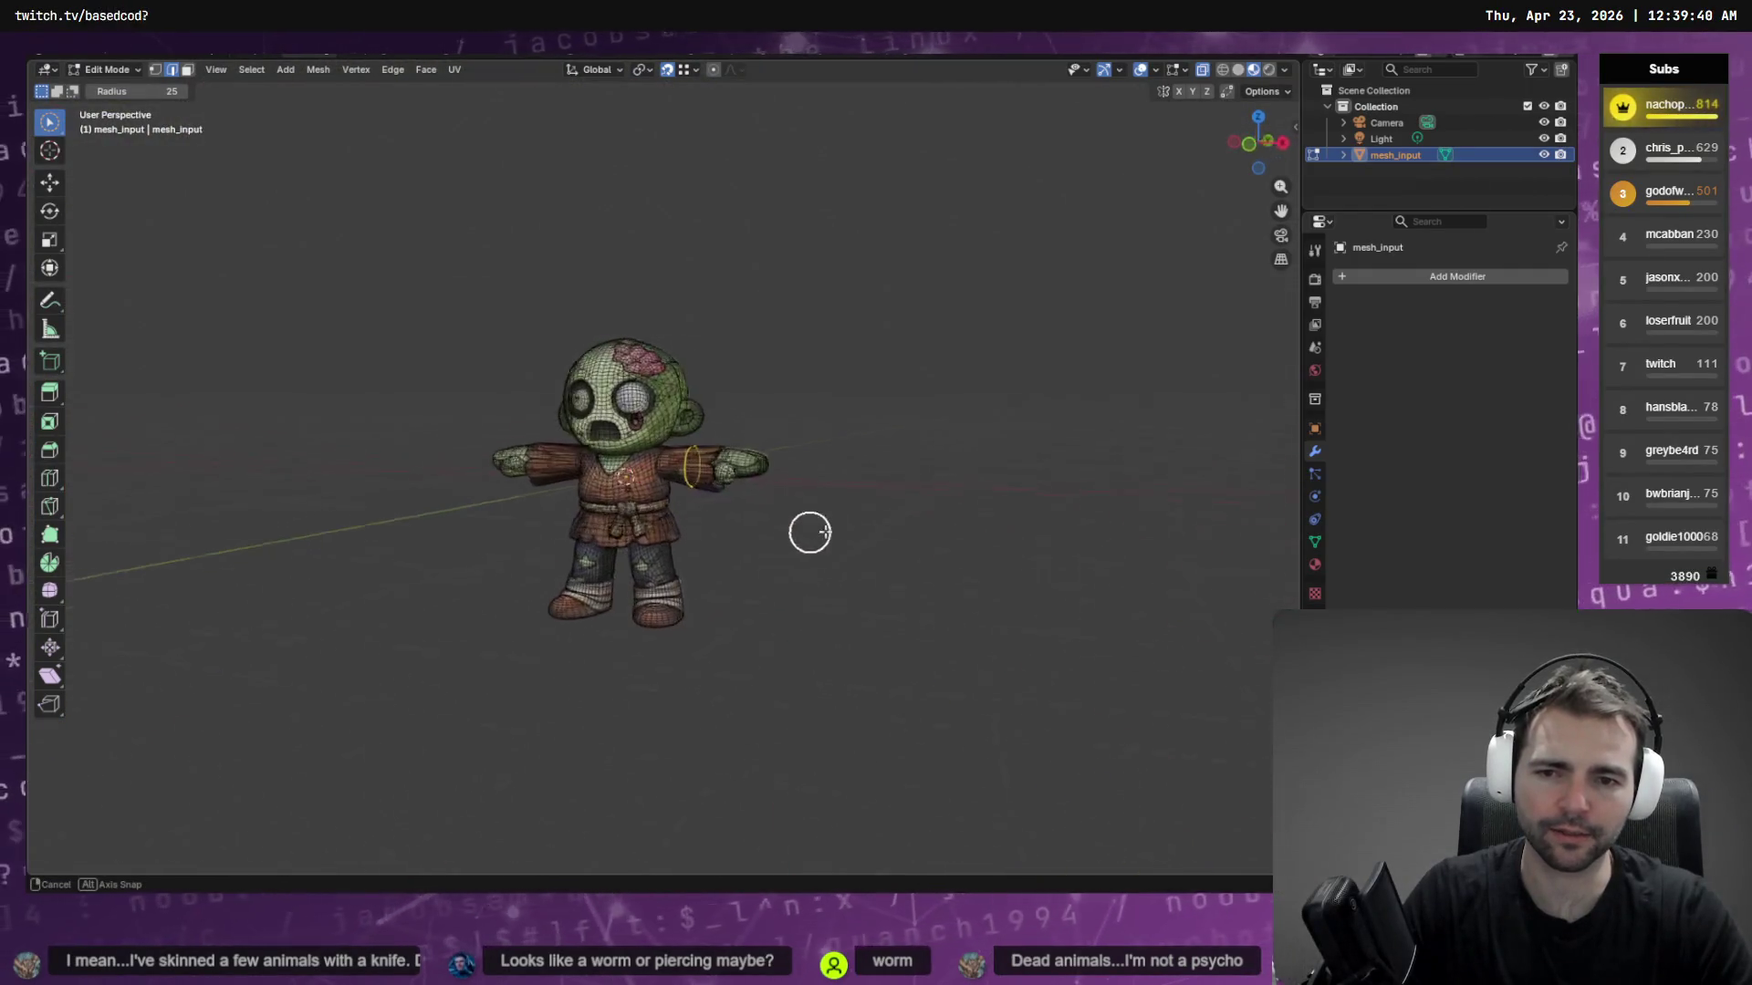
scroll(766, 489, up, 10)
shift+middle_drag(989, 395, 760, 395)
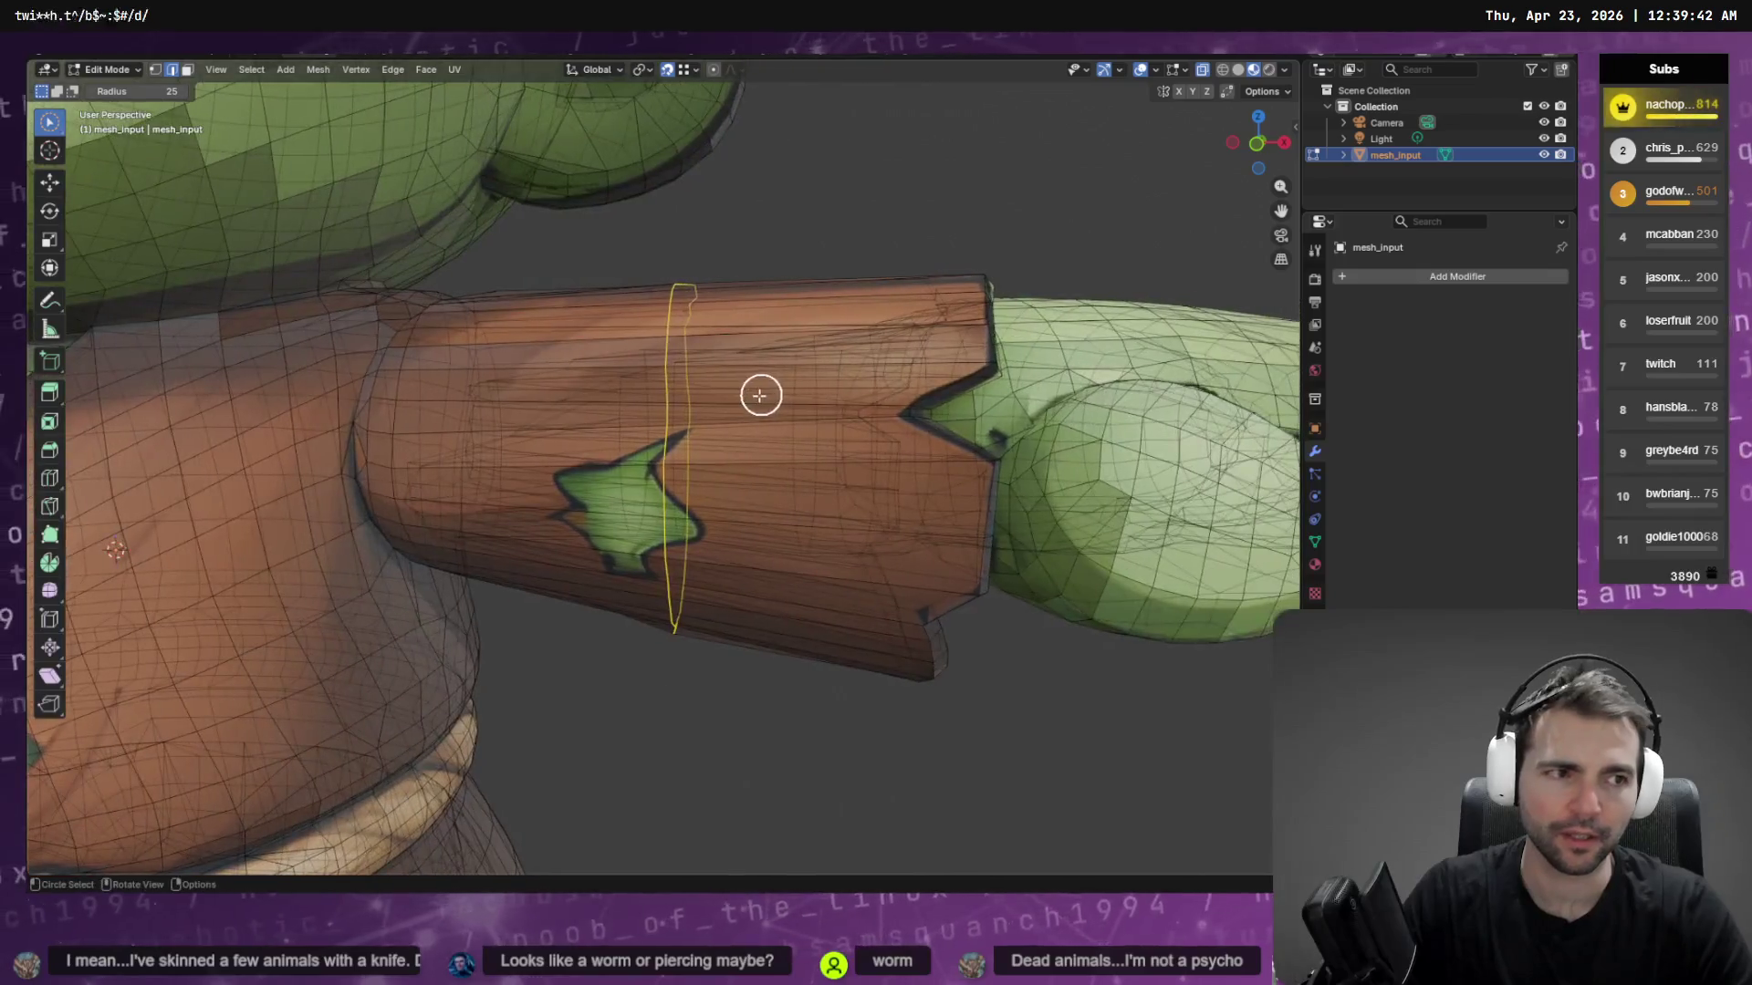
scroll(760, 395, down, 10)
key(alt+Tab)
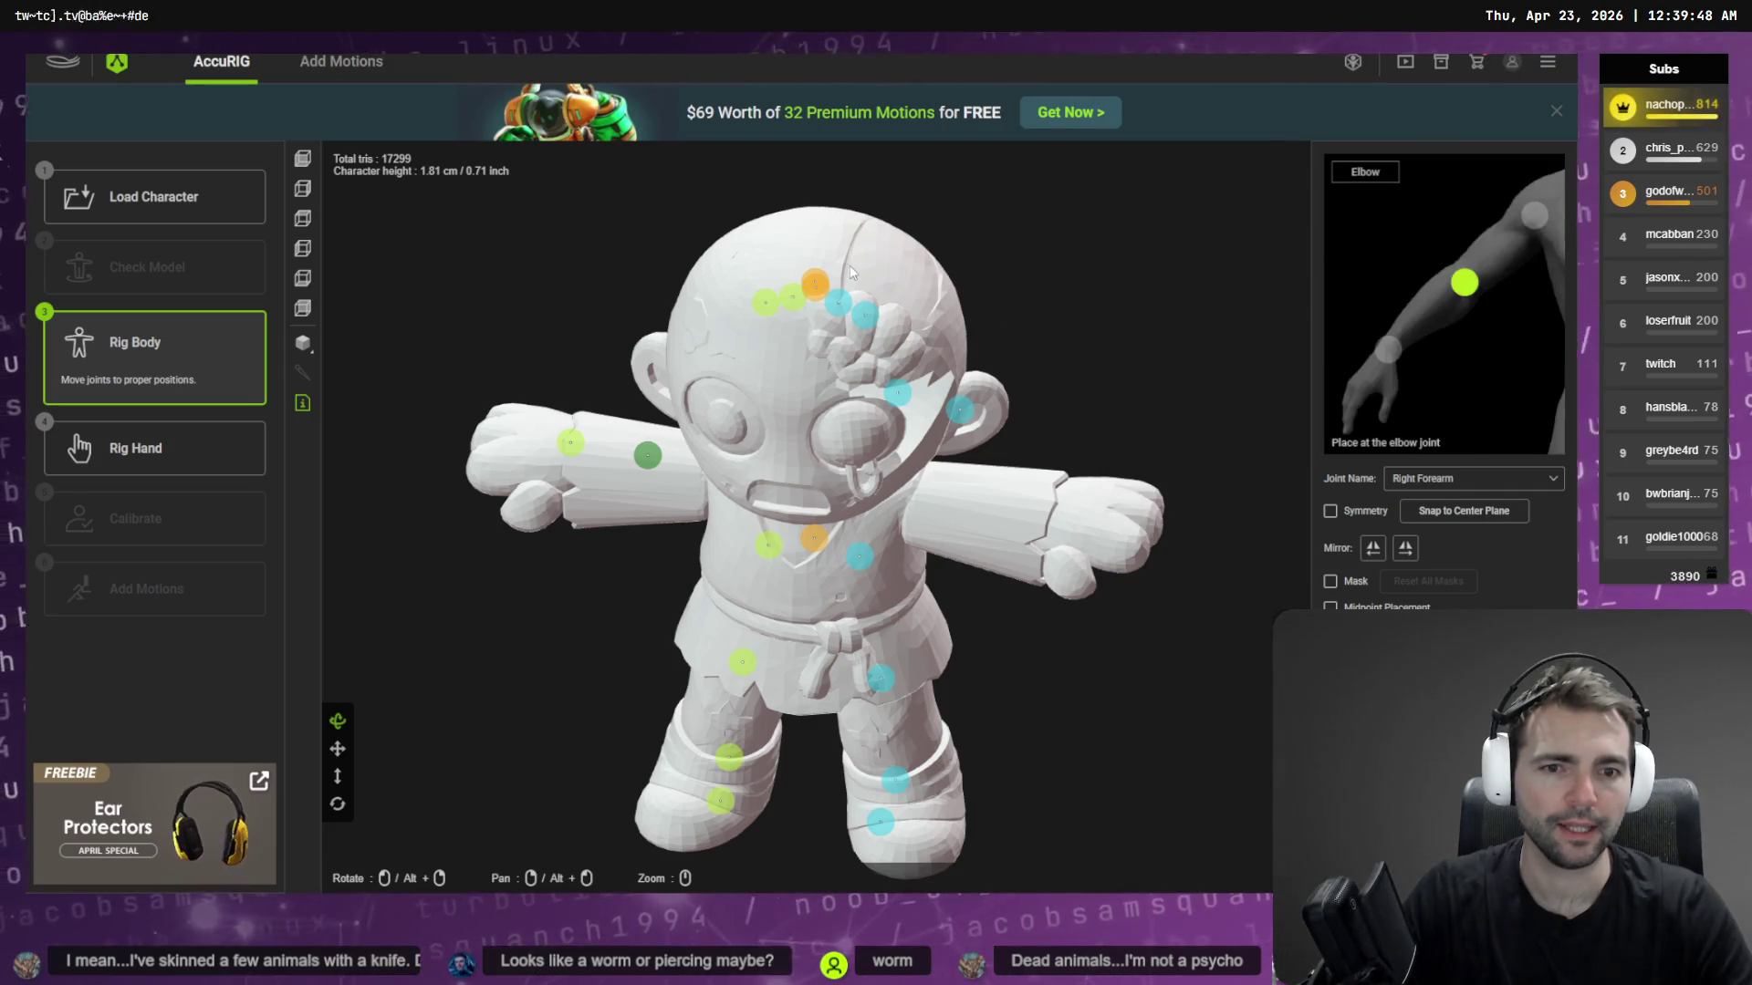
Go back to AccuRIG's Load Character step, then bring the Godot editor to the front
click(153, 197)
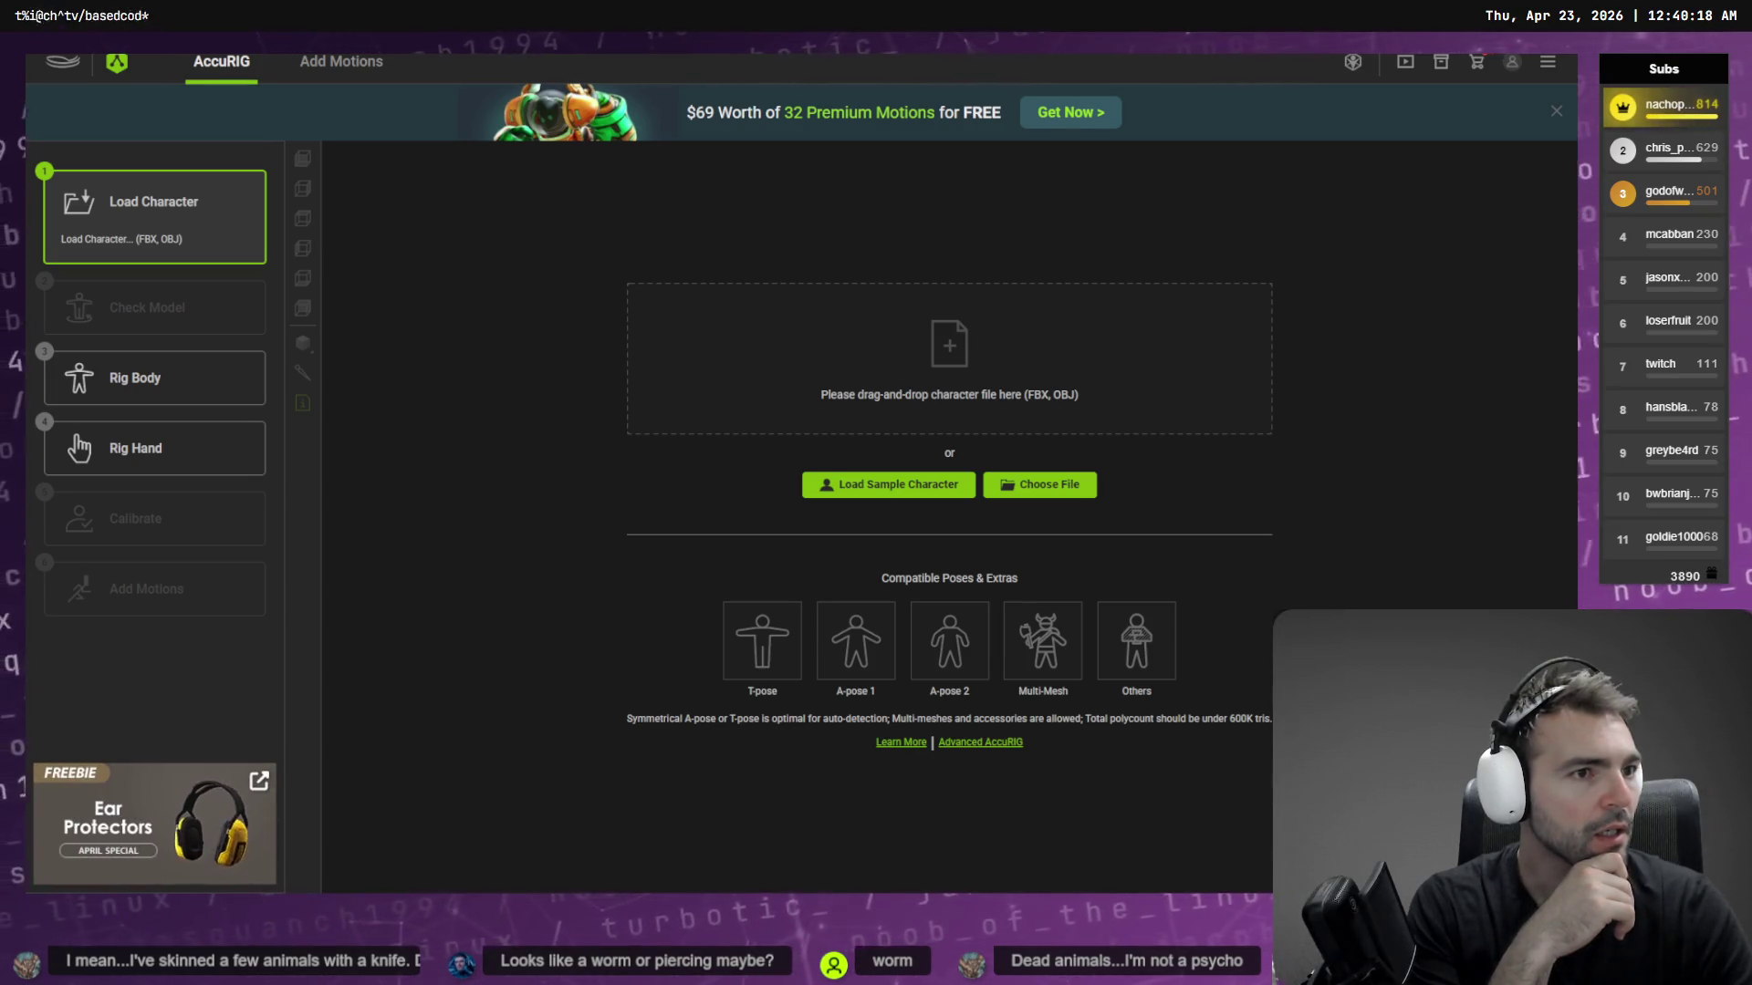
key(alt+Tab)
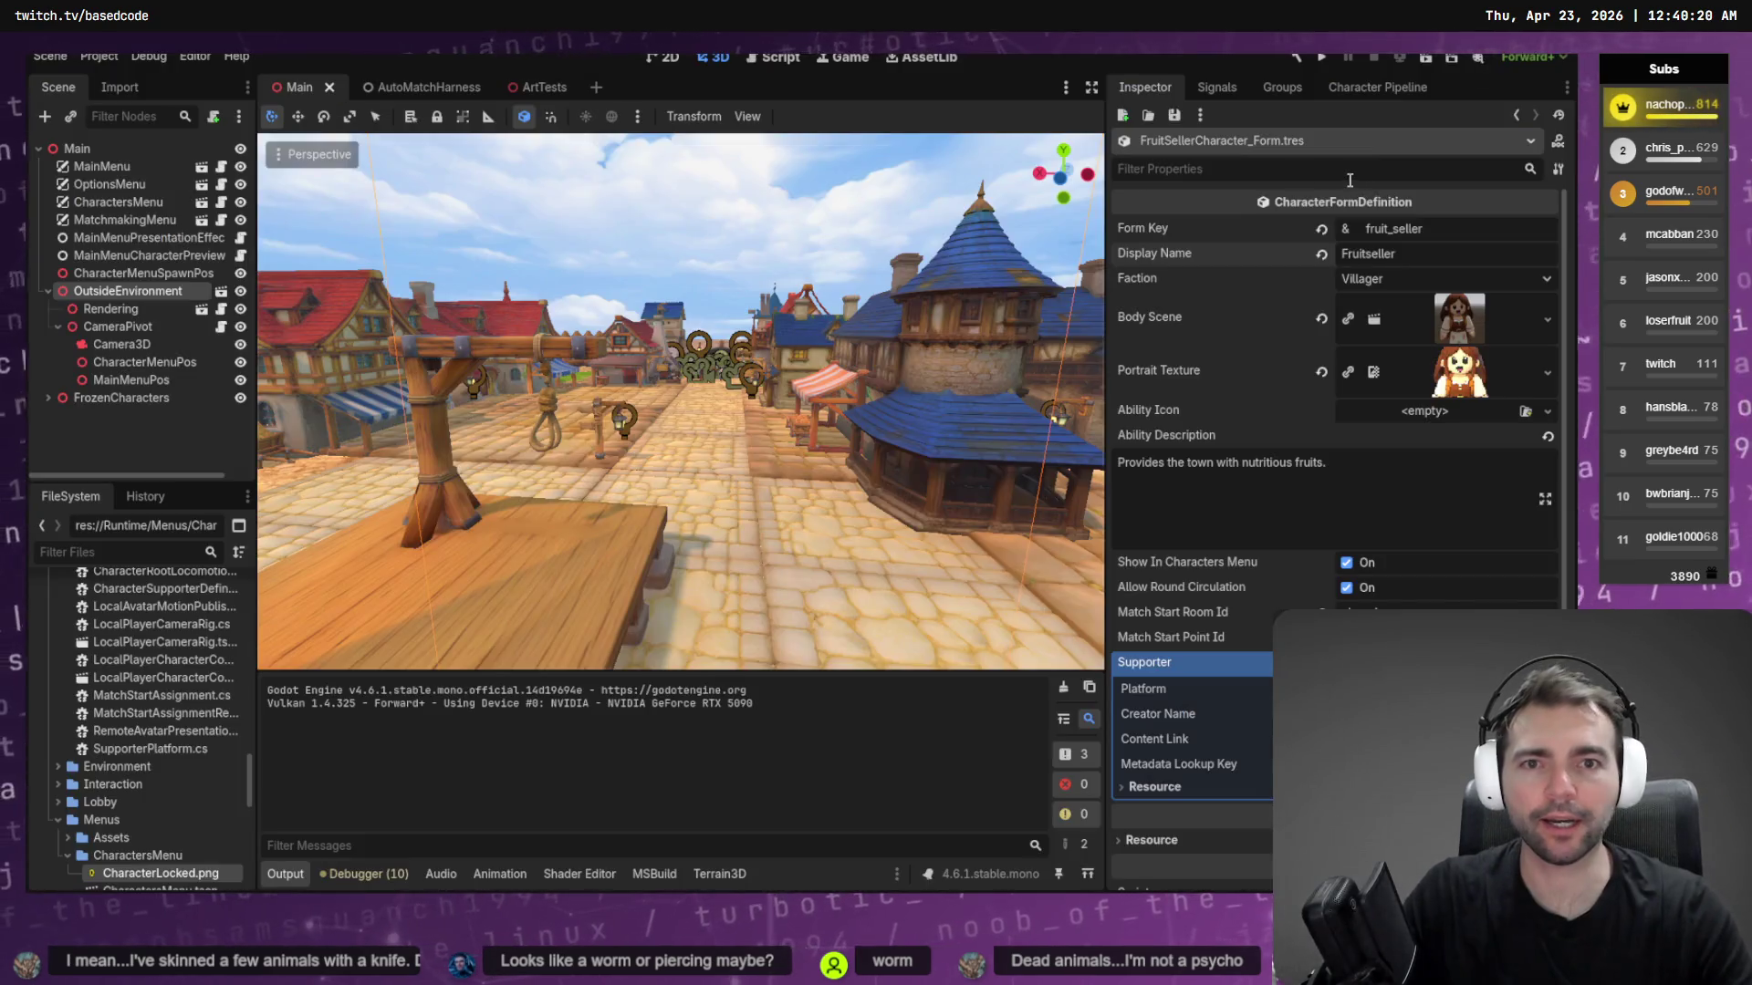
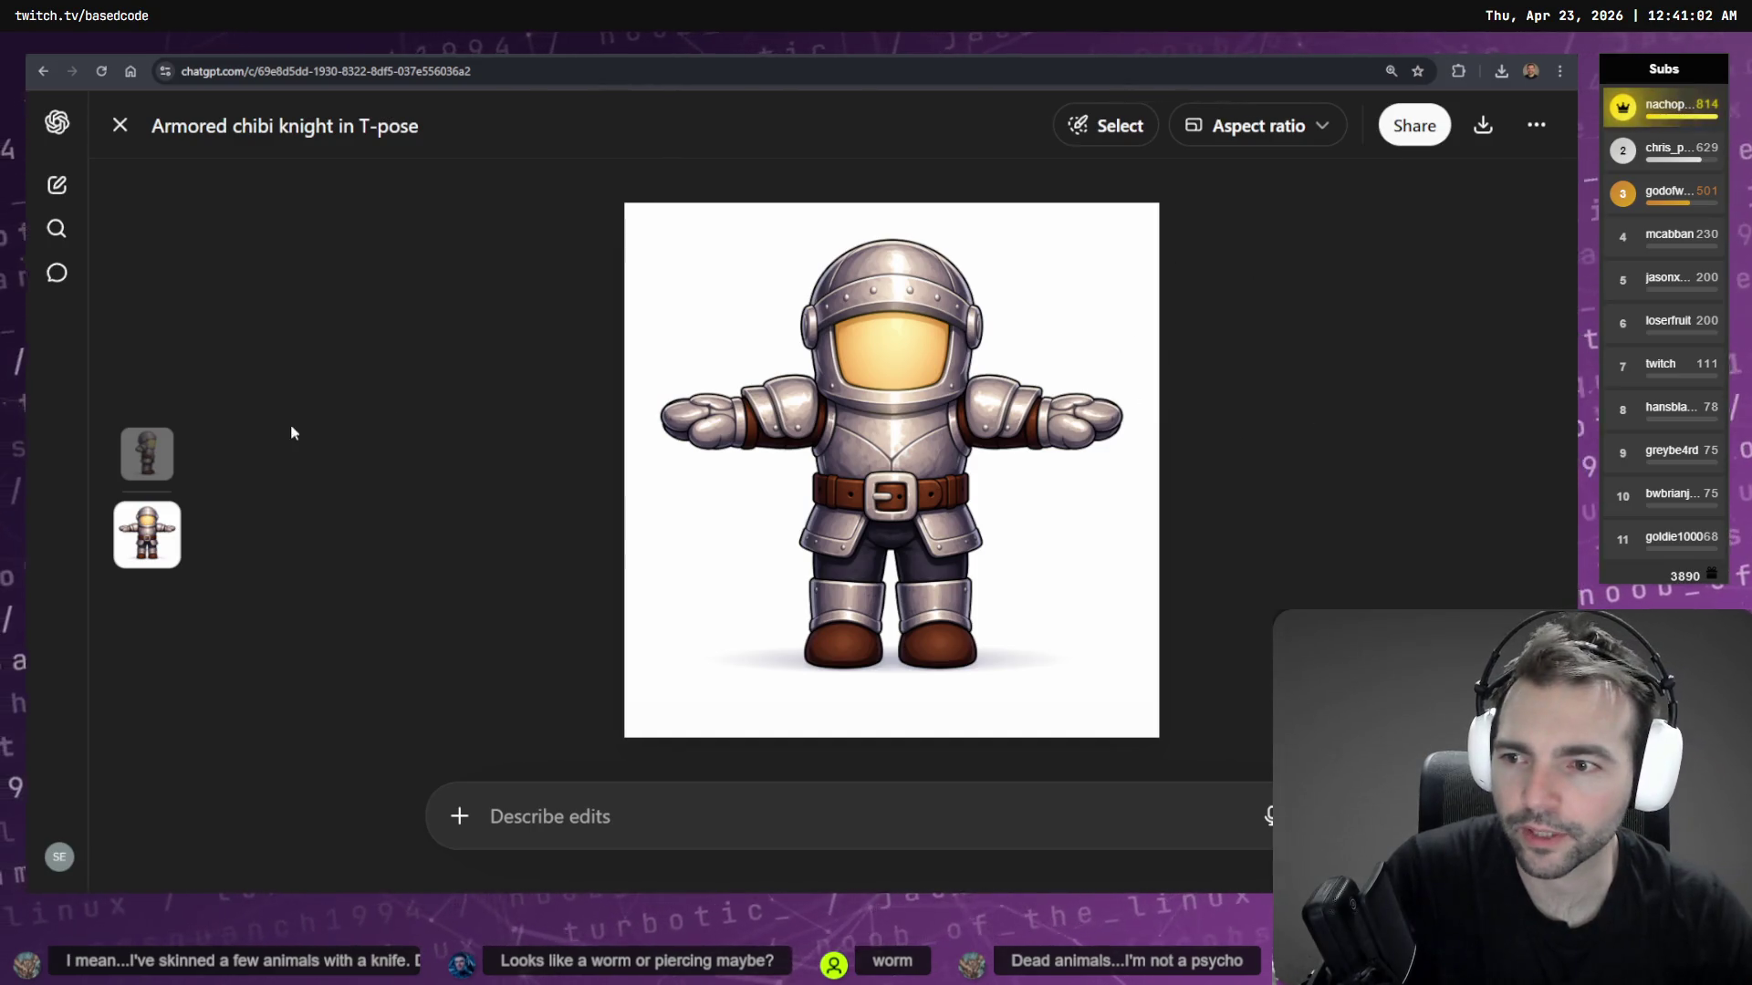
Copy the front-on house image from its ChatGPT conversation
click(134, 470)
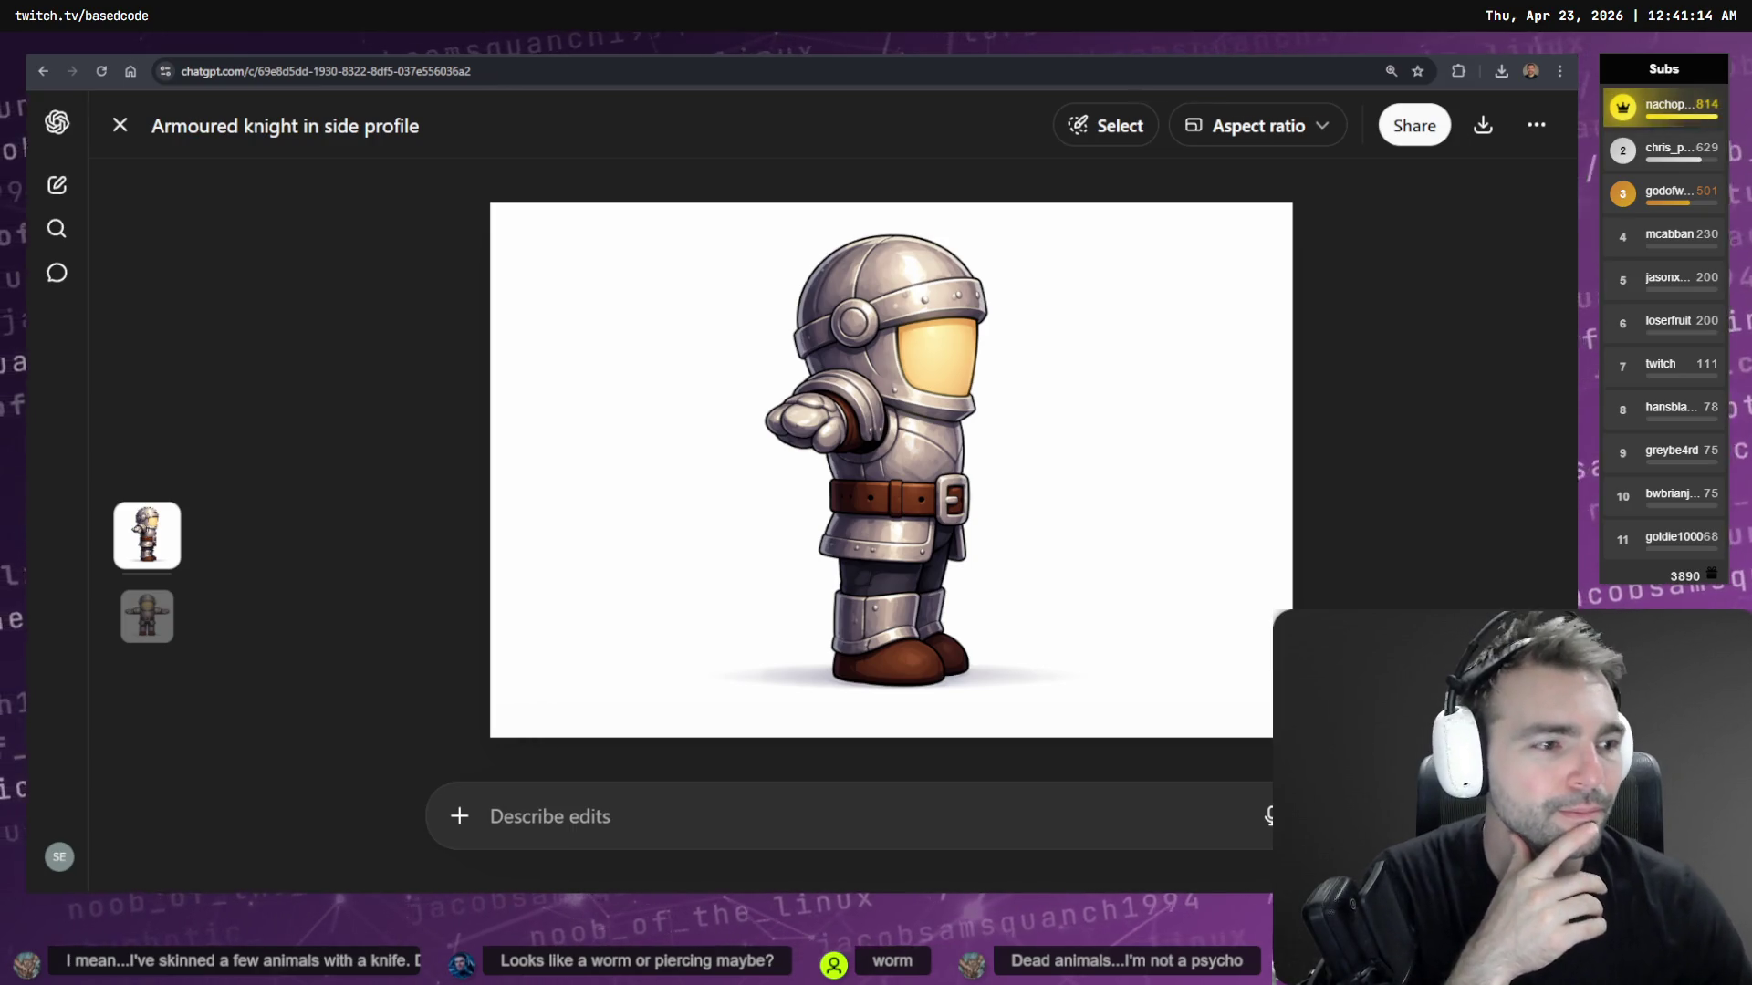
key(alt+Left)
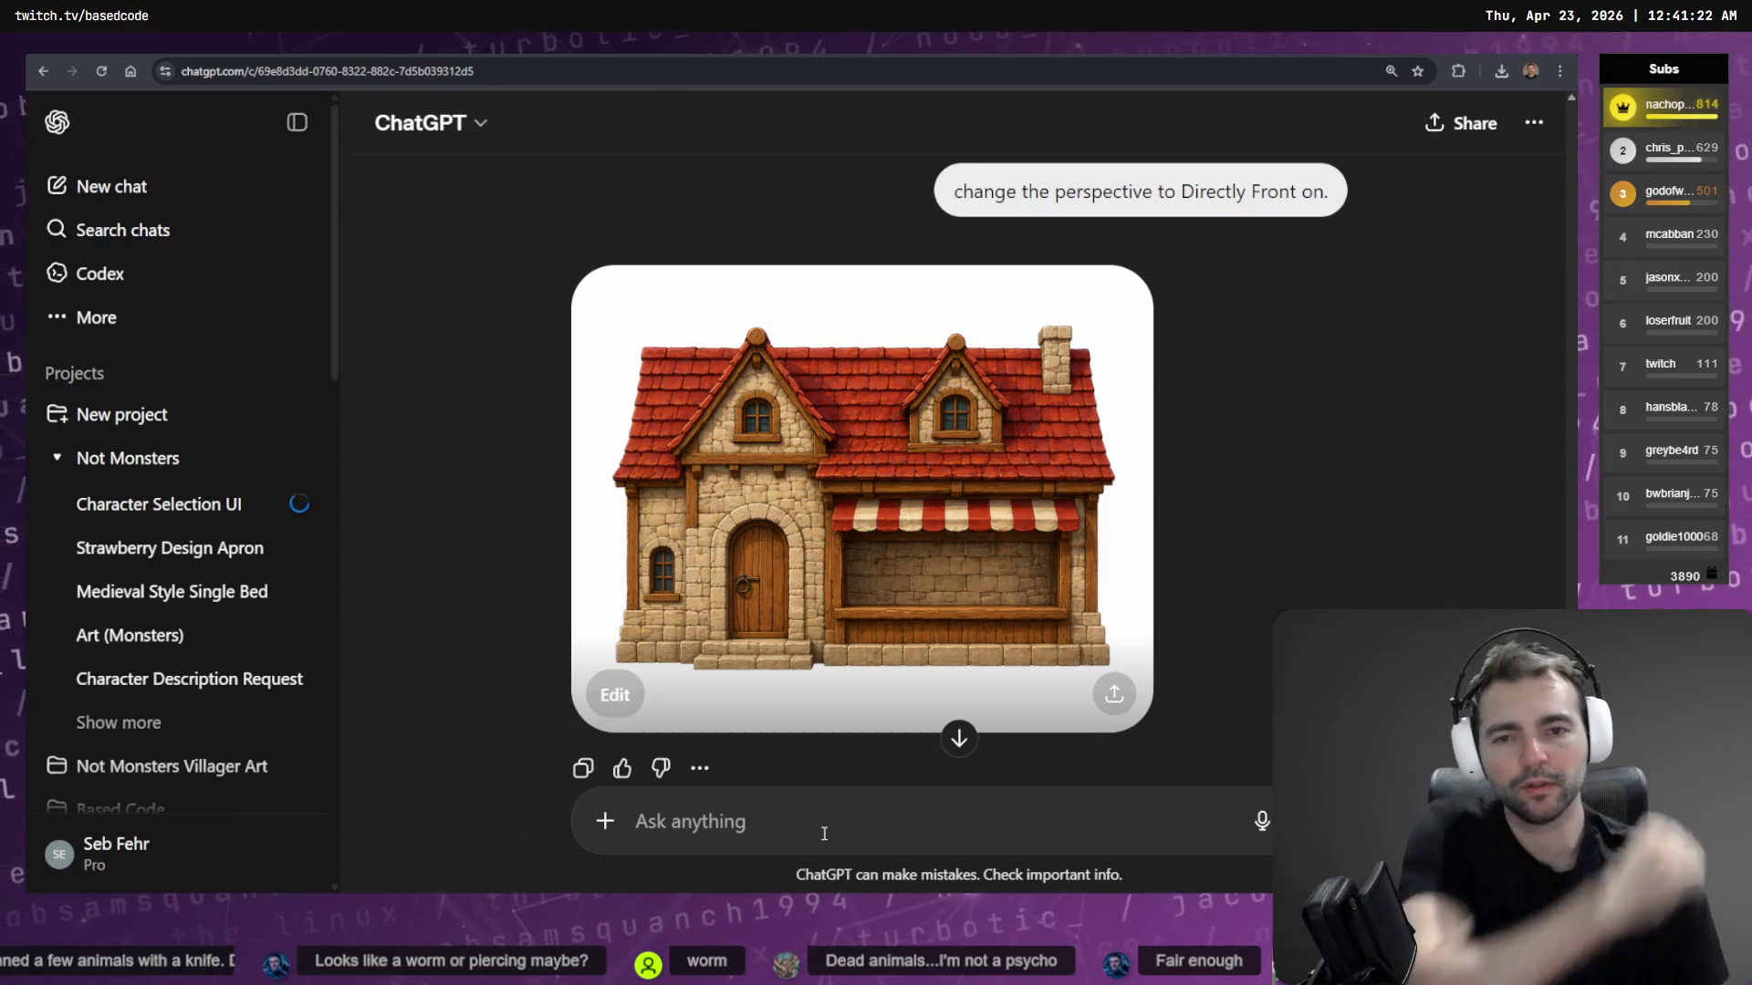
right_click(821, 620)
click(918, 685)
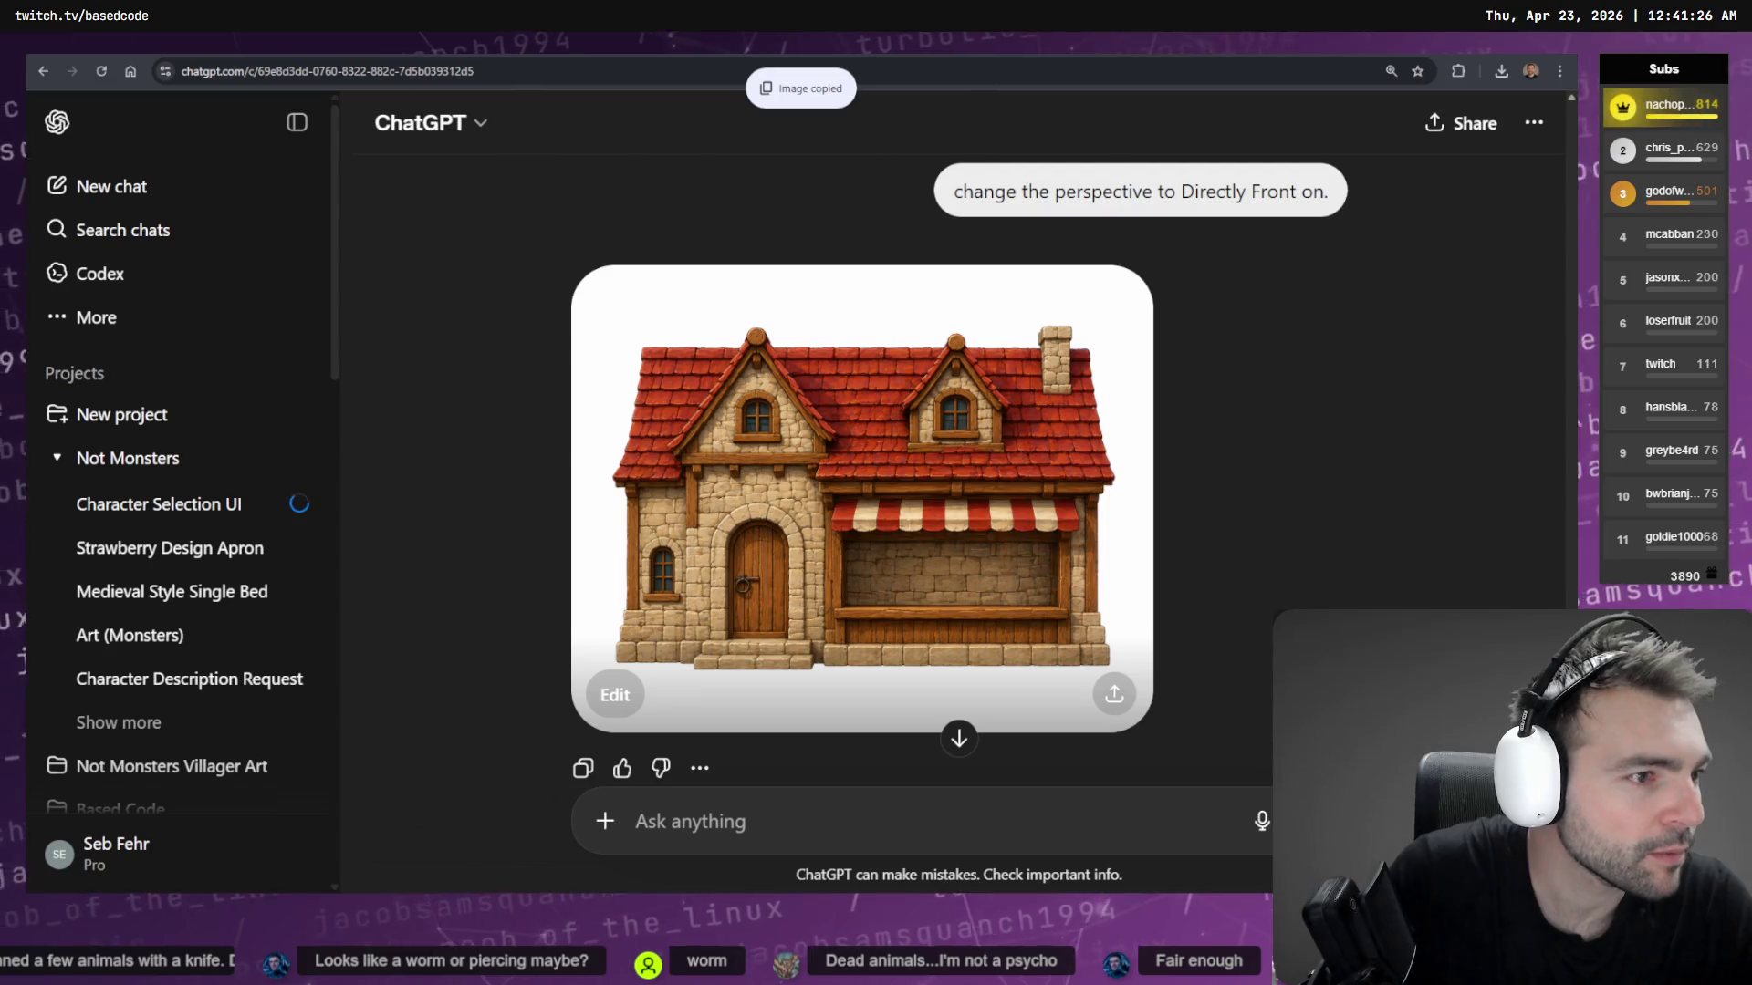
Paste the house image onto the whiteboard, right of the top shop picture
key(alt+Tab)
scroll(1150, 442, down, 10)
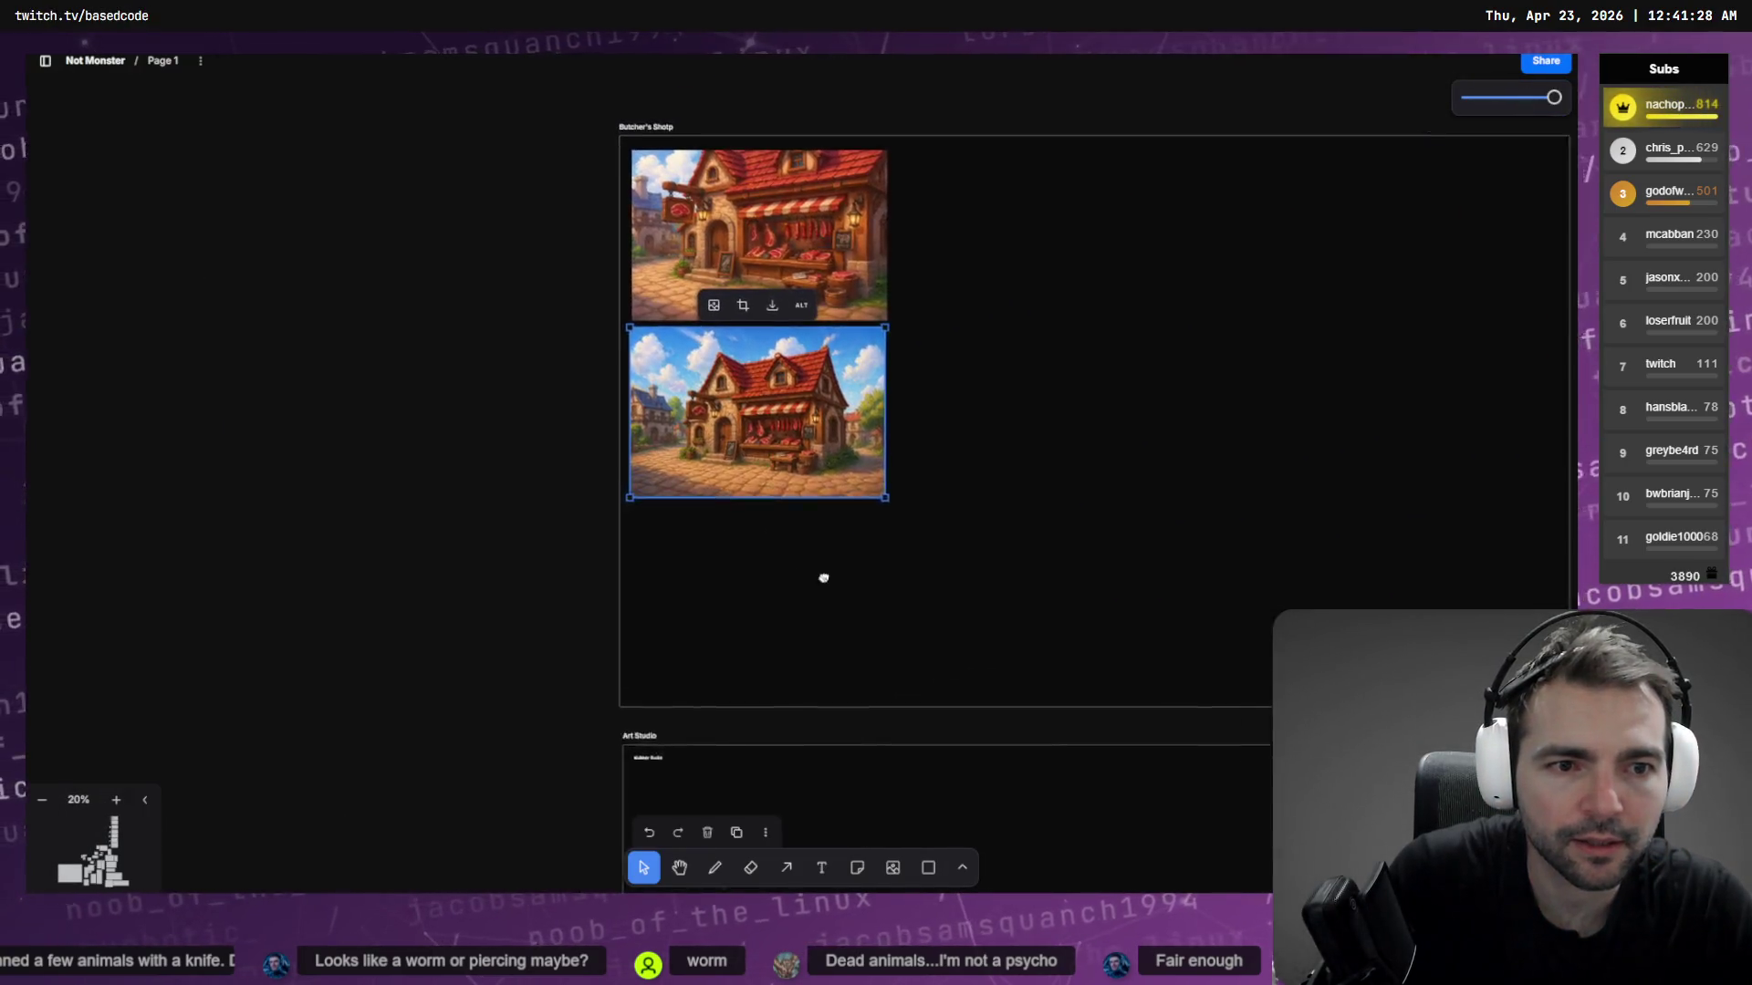
key(ctrl+v)
mouse_move(879, 471)
mouse_down()
mouse_move(1070, 295)
mouse_move(1056, 308)
mouse_up()
Dictate and send a ChatGPT request to show the house from the side
key(alt+Tab)
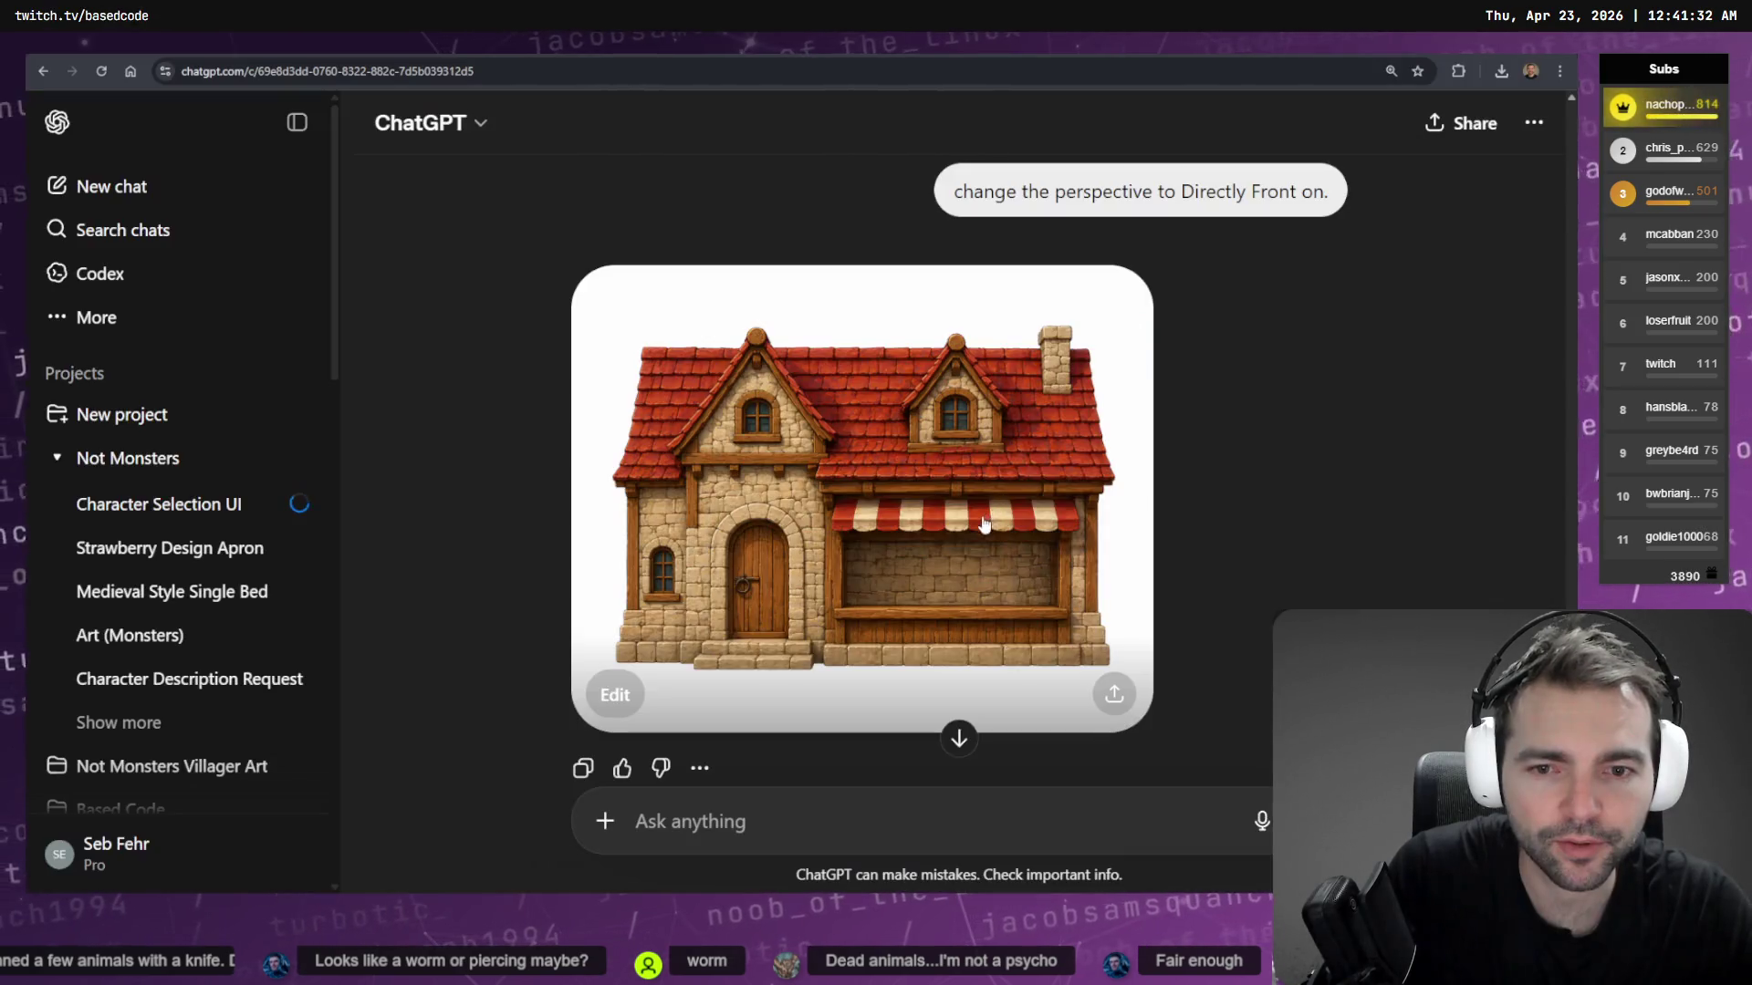
key(ctrl+super)
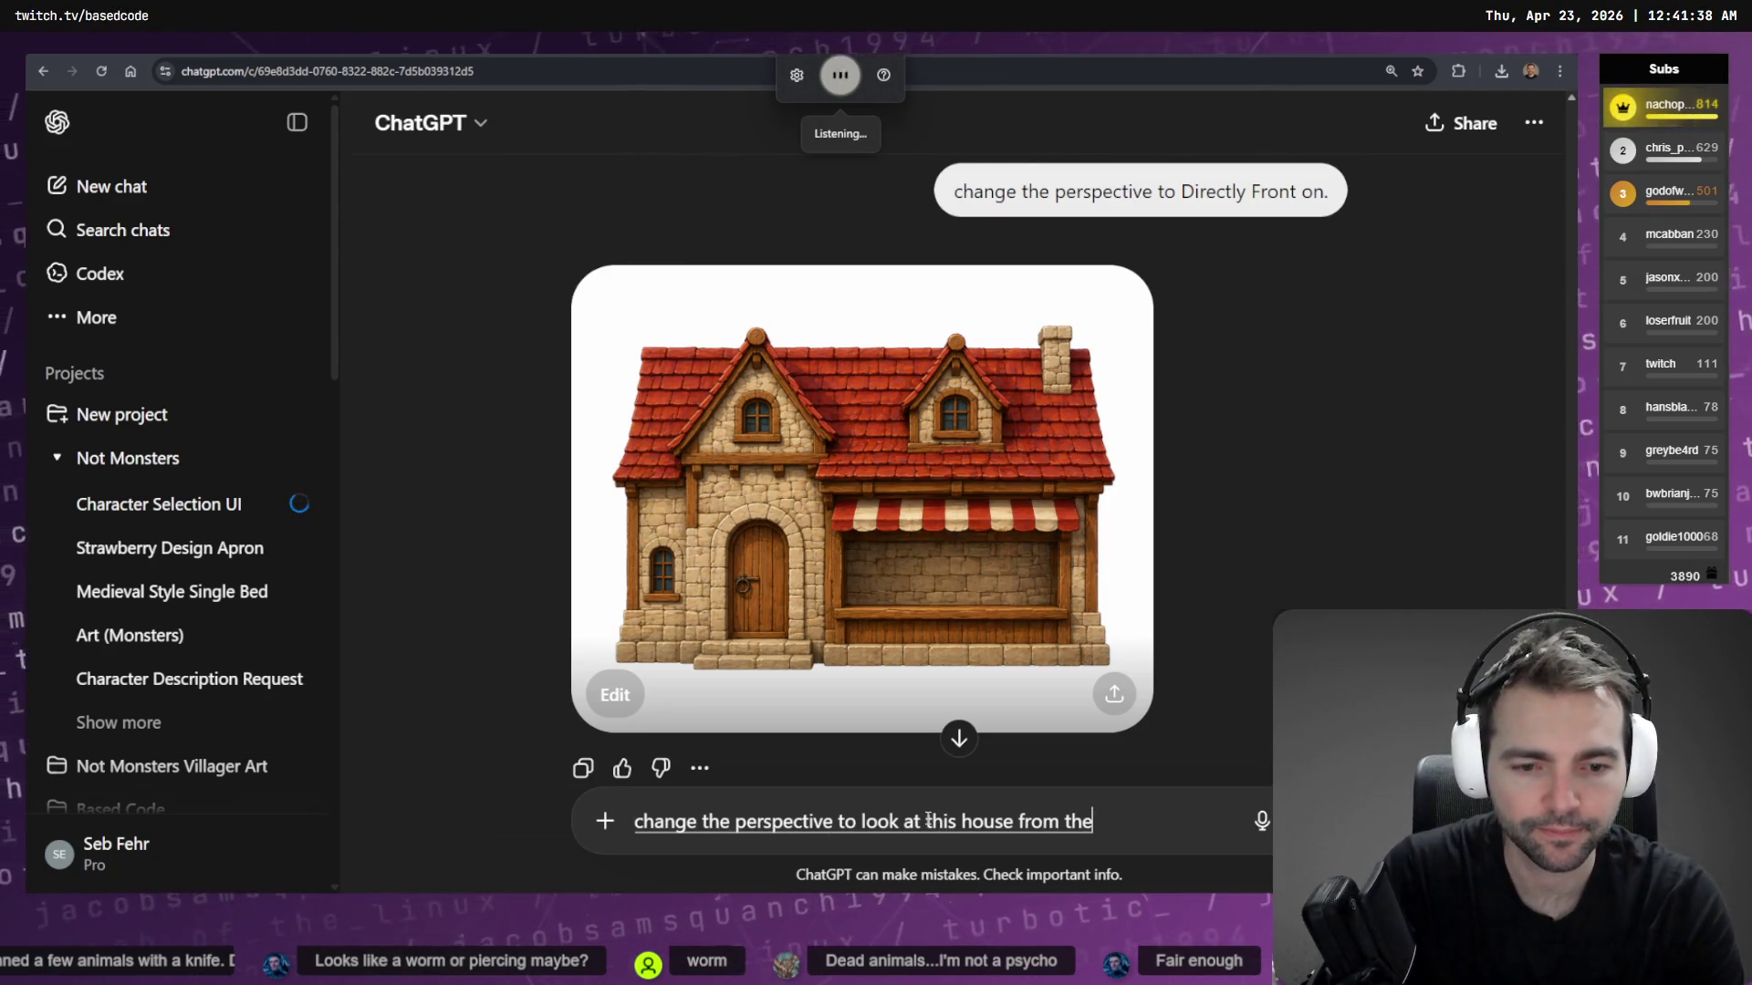
key(ctrl+super)
key(Return)
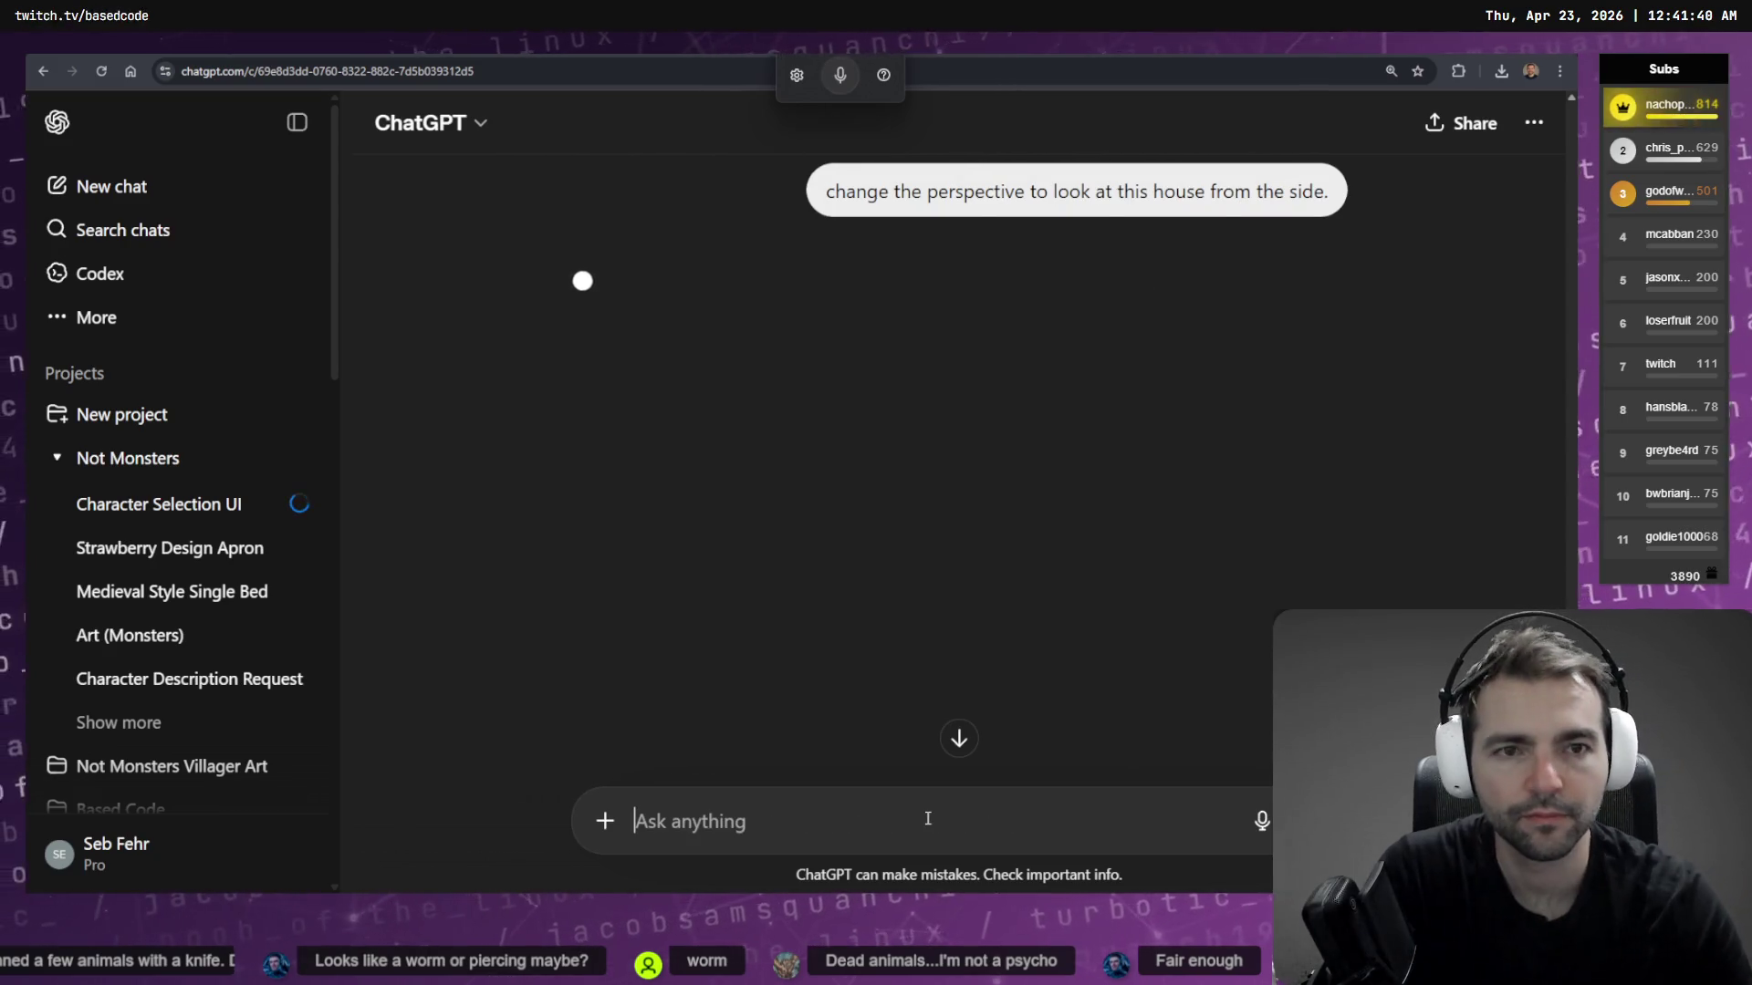
Cycle through the browser tabs and view the armoured knight image full size
key(ctrl+Tab)
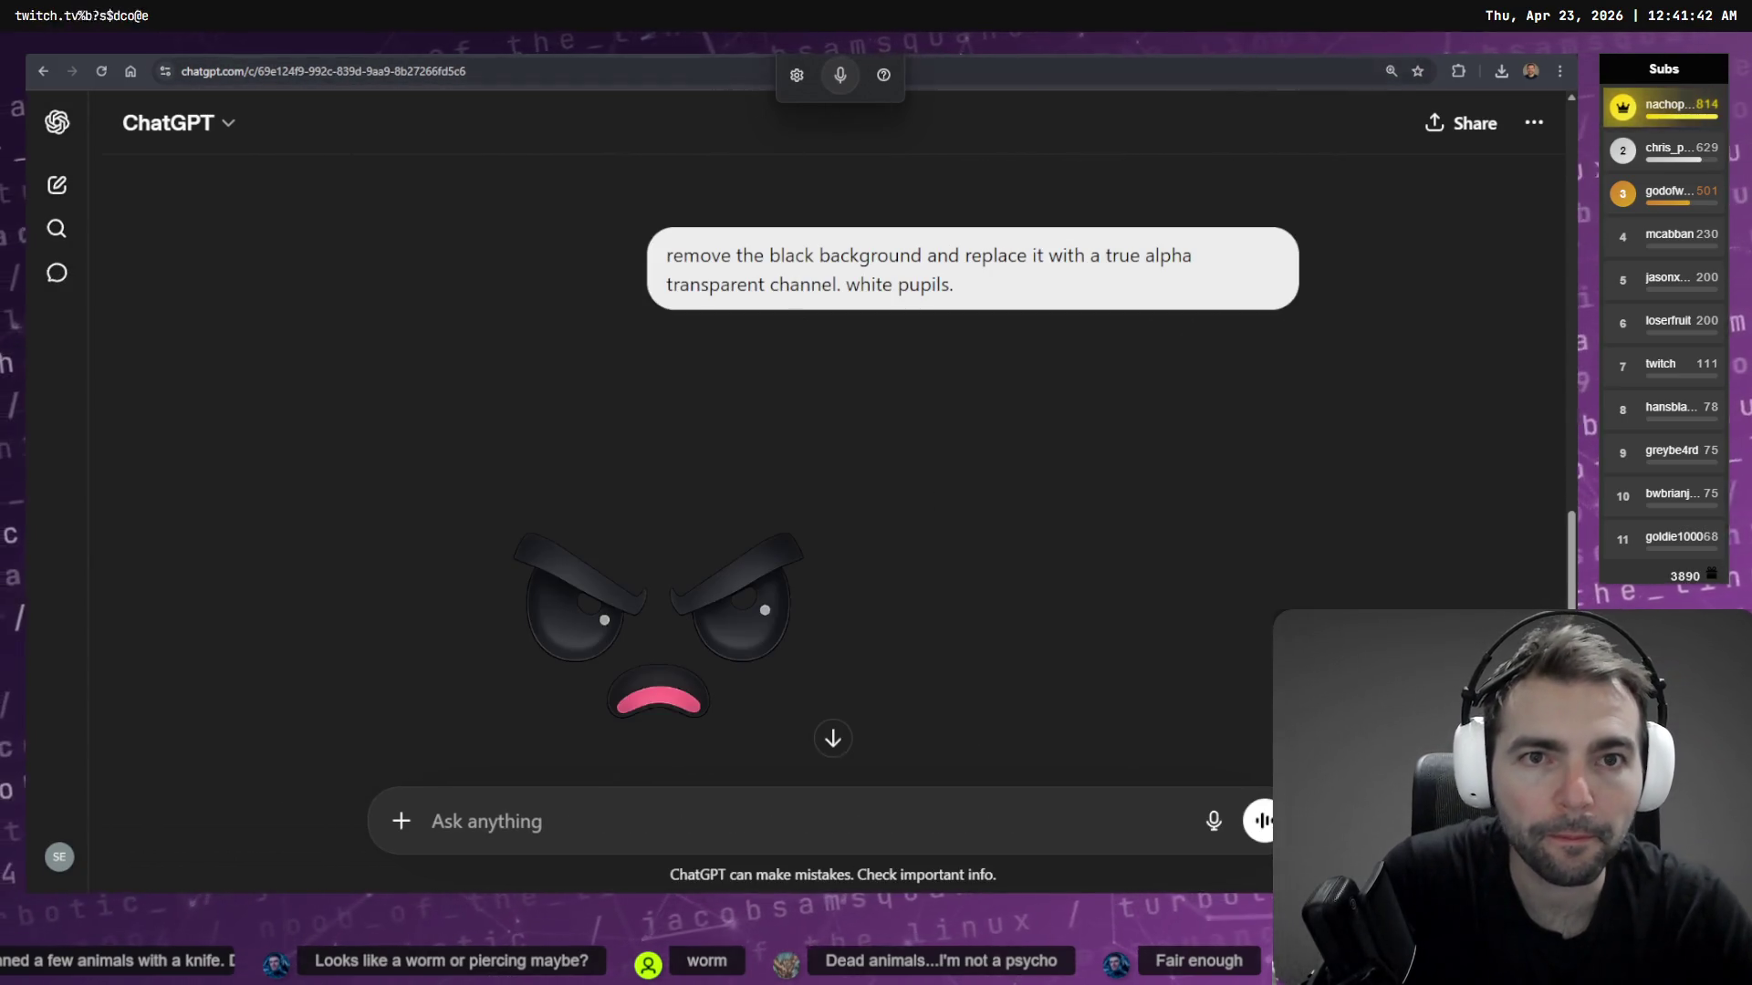
key(ctrl+Tab)
click(1154, 233)
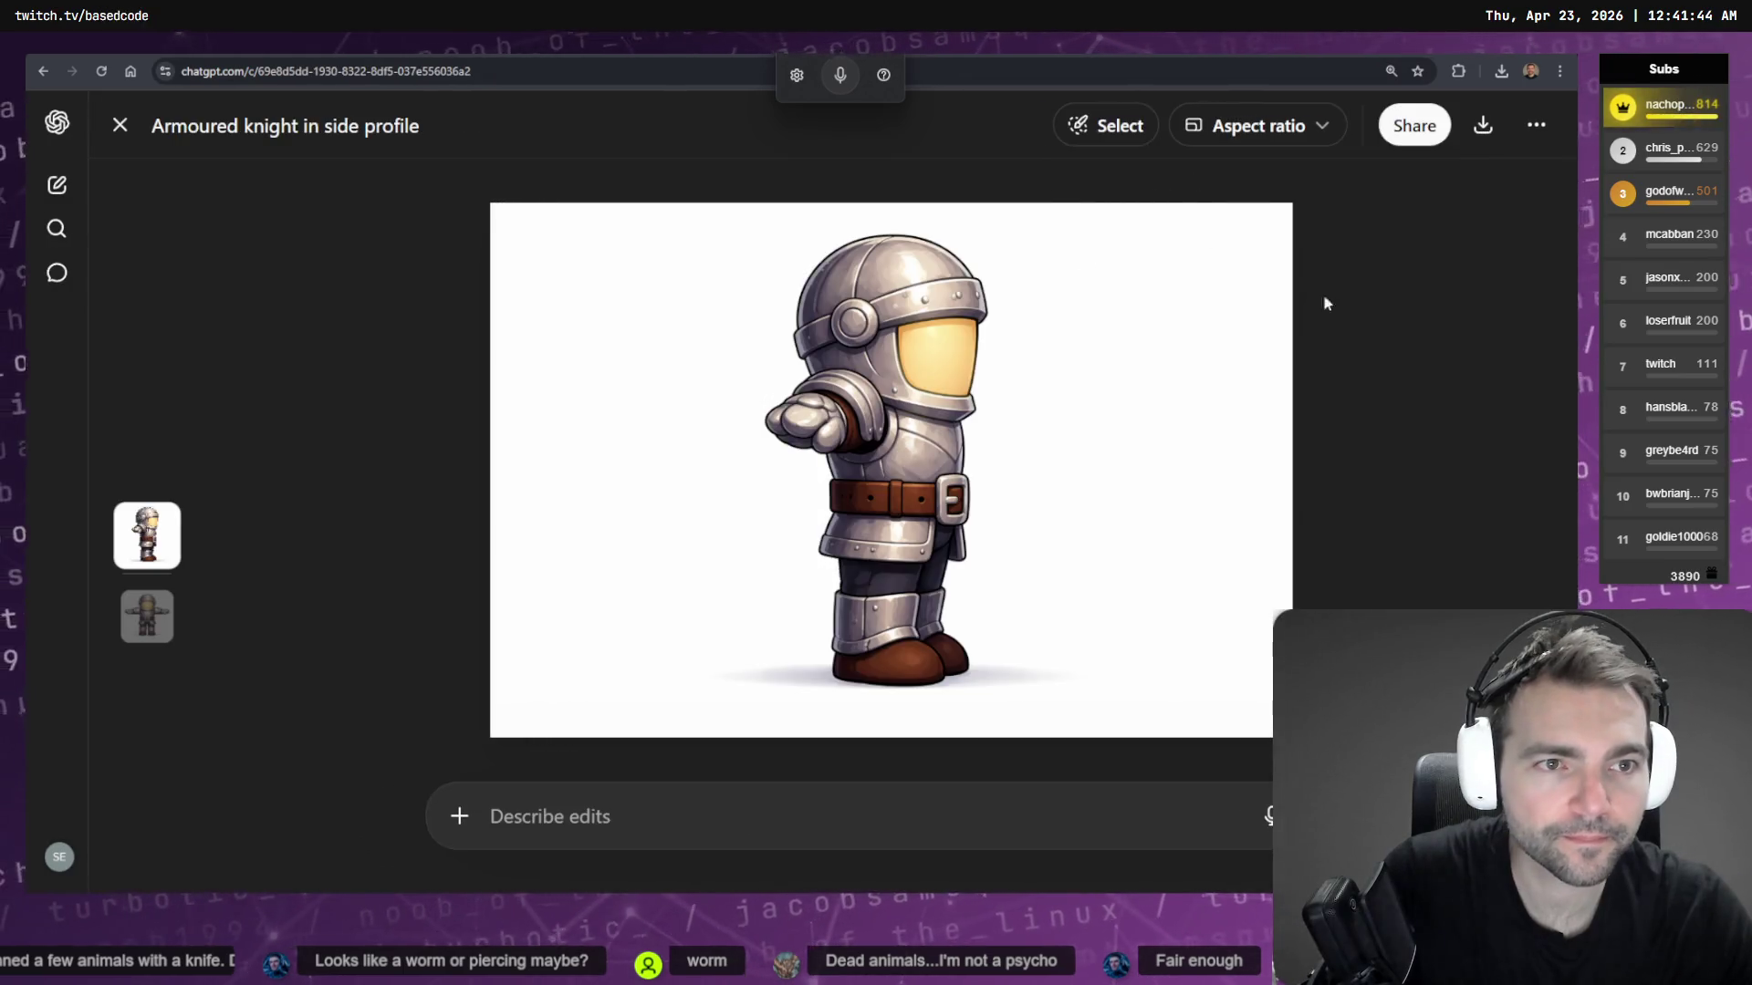
key(ctrl+Tab)
key(ctrl+Tab)
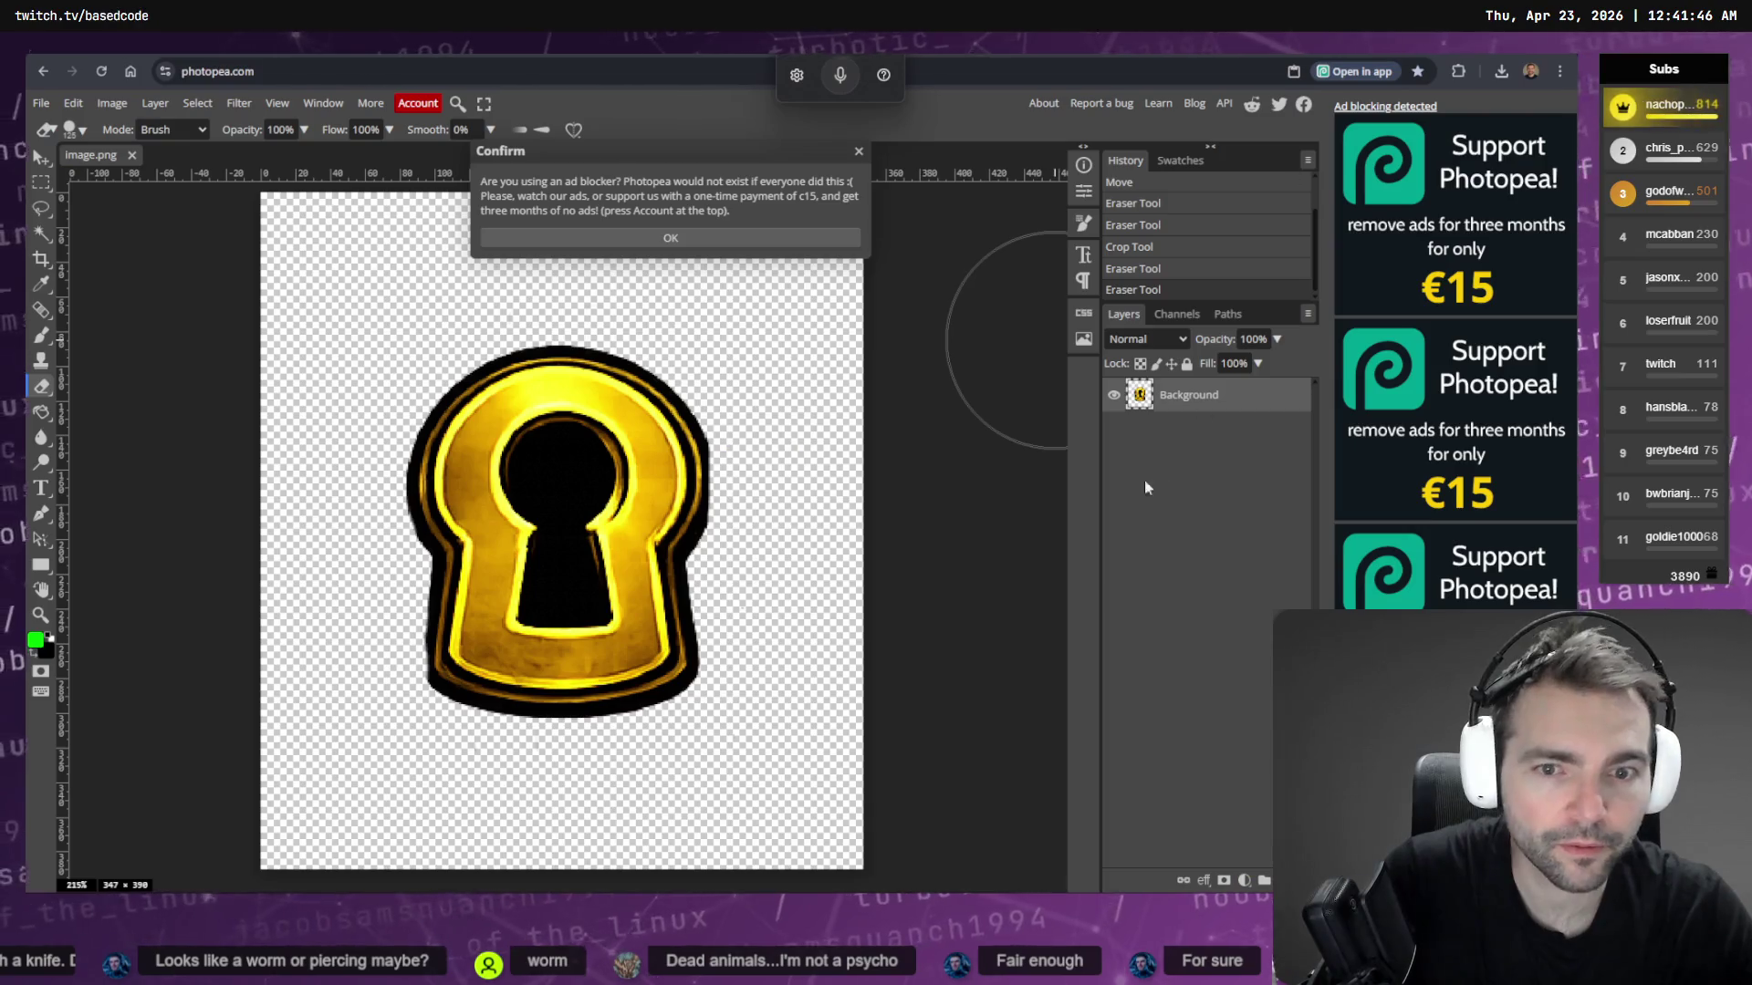
key(ctrl+shift+Tab)
key(ctrl+shift+Tab)
key(ctrl+Tab)
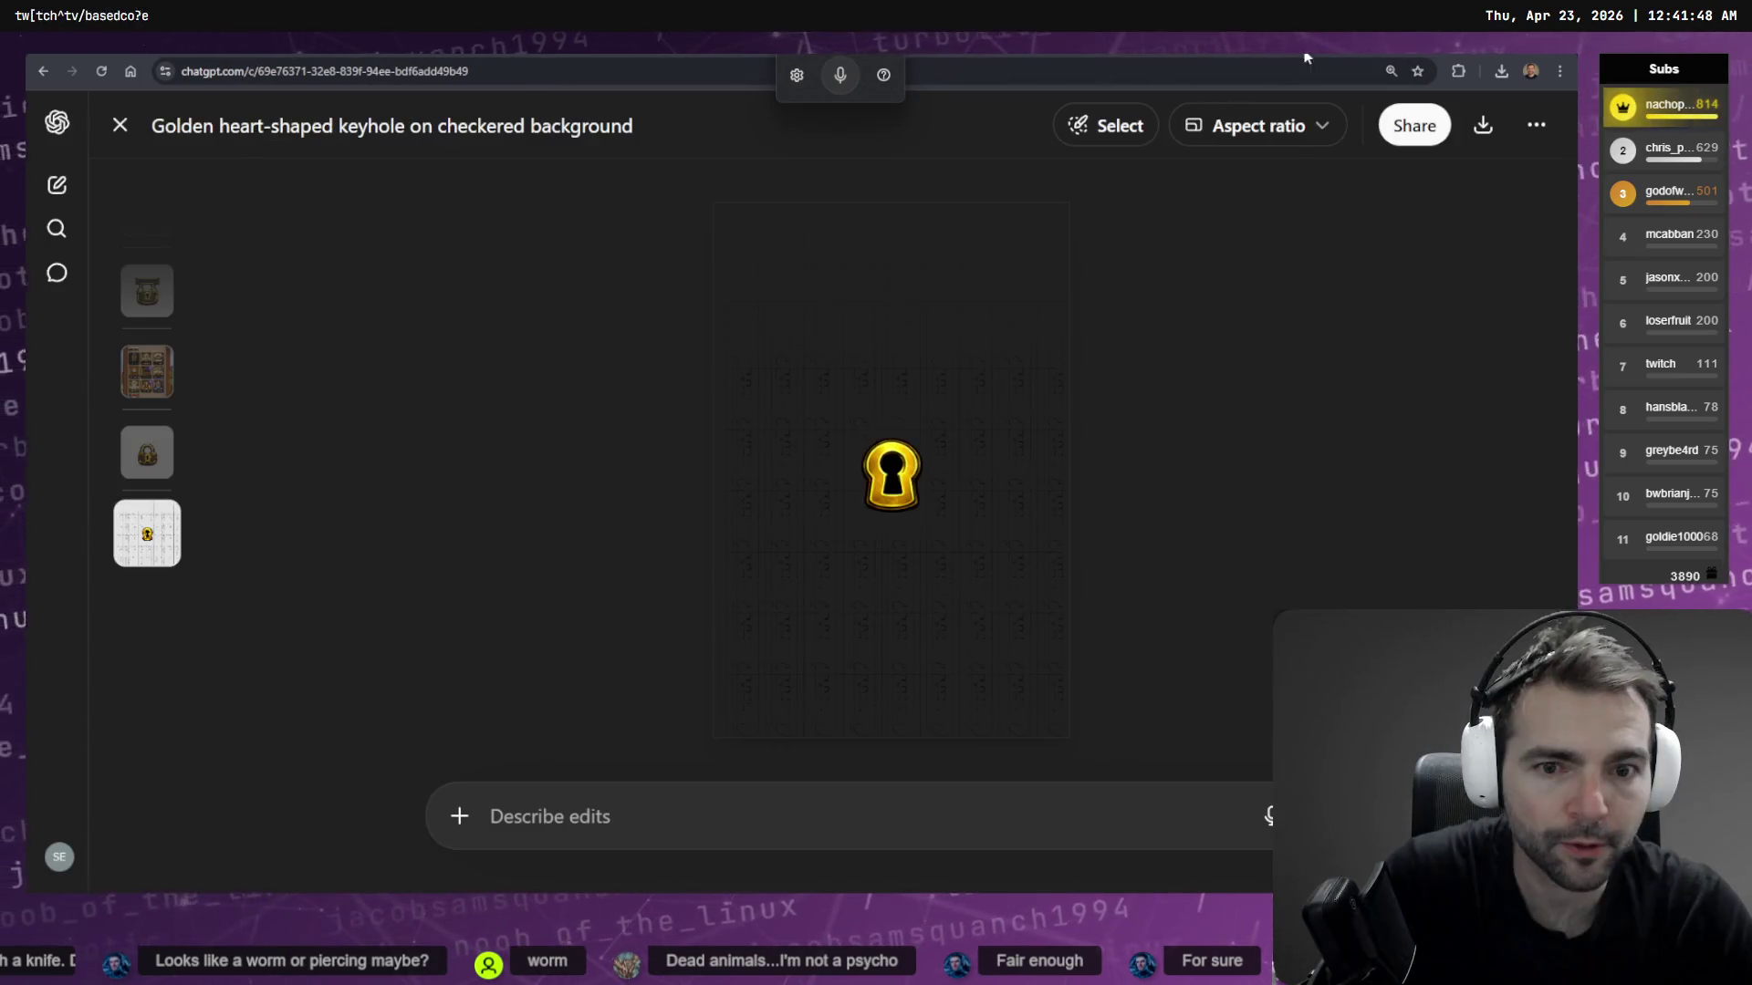
key(ctrl+shift+Tab)
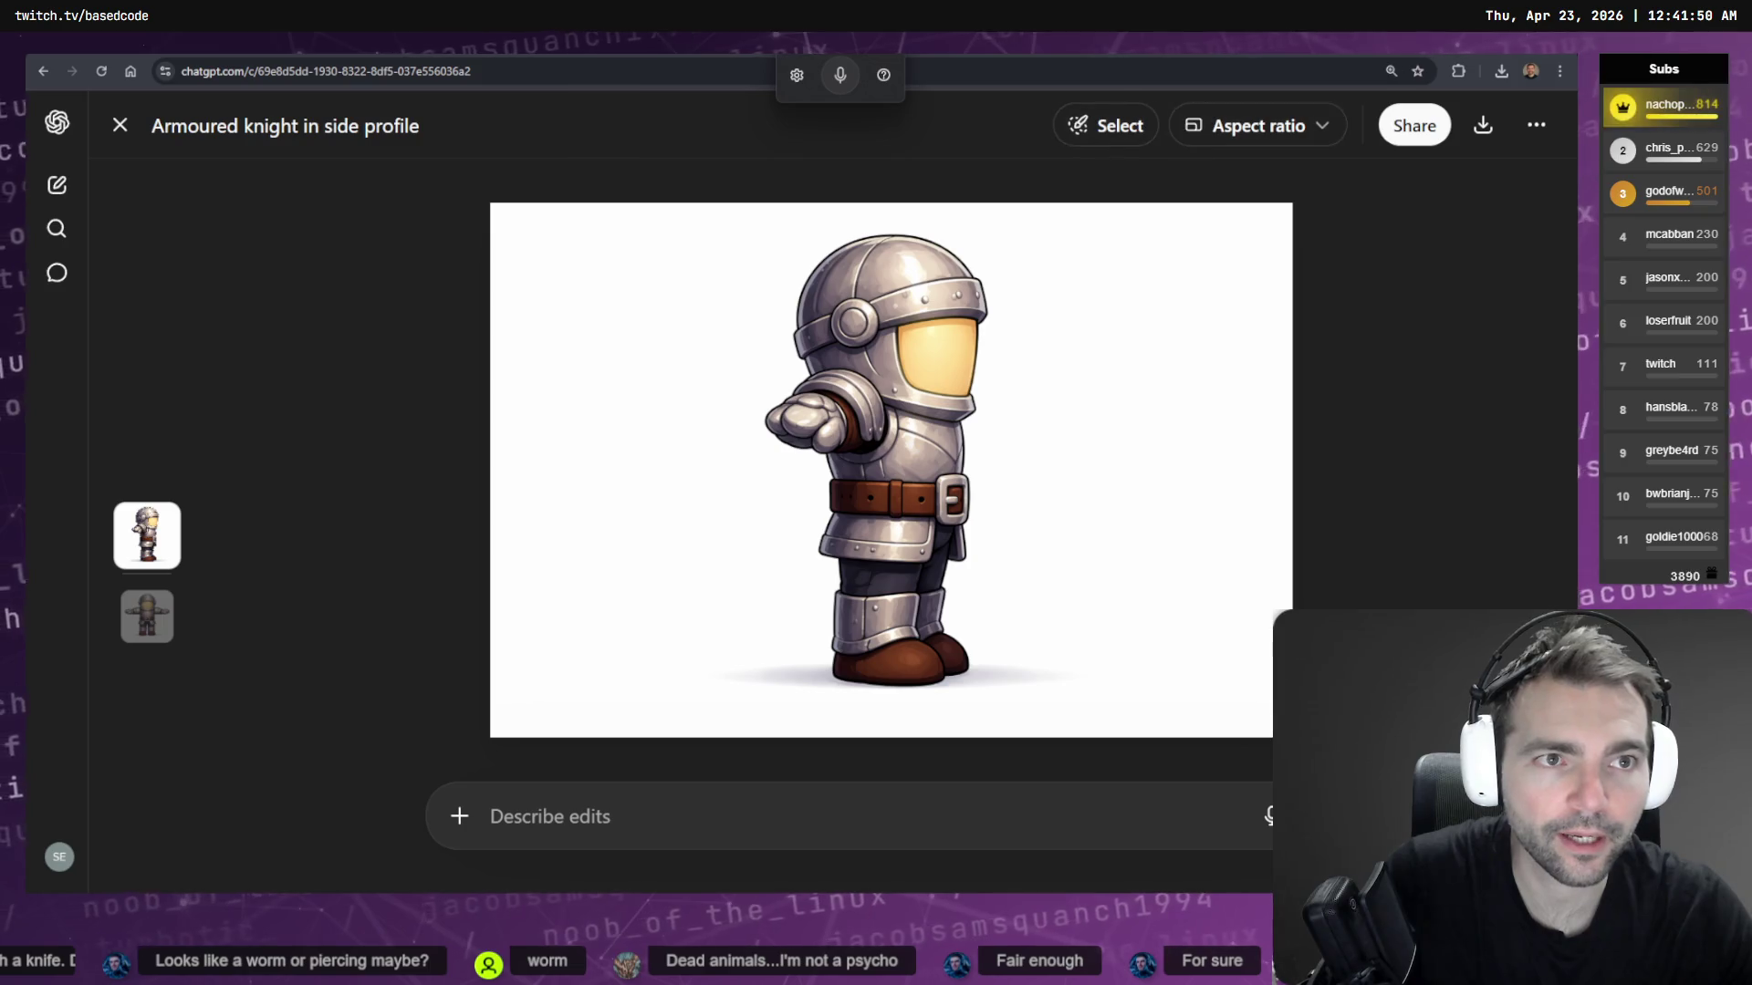
Navigate the Not Monster board to the Butcher's Shop frame, zoomed out to 7%
key(alt+Tab)
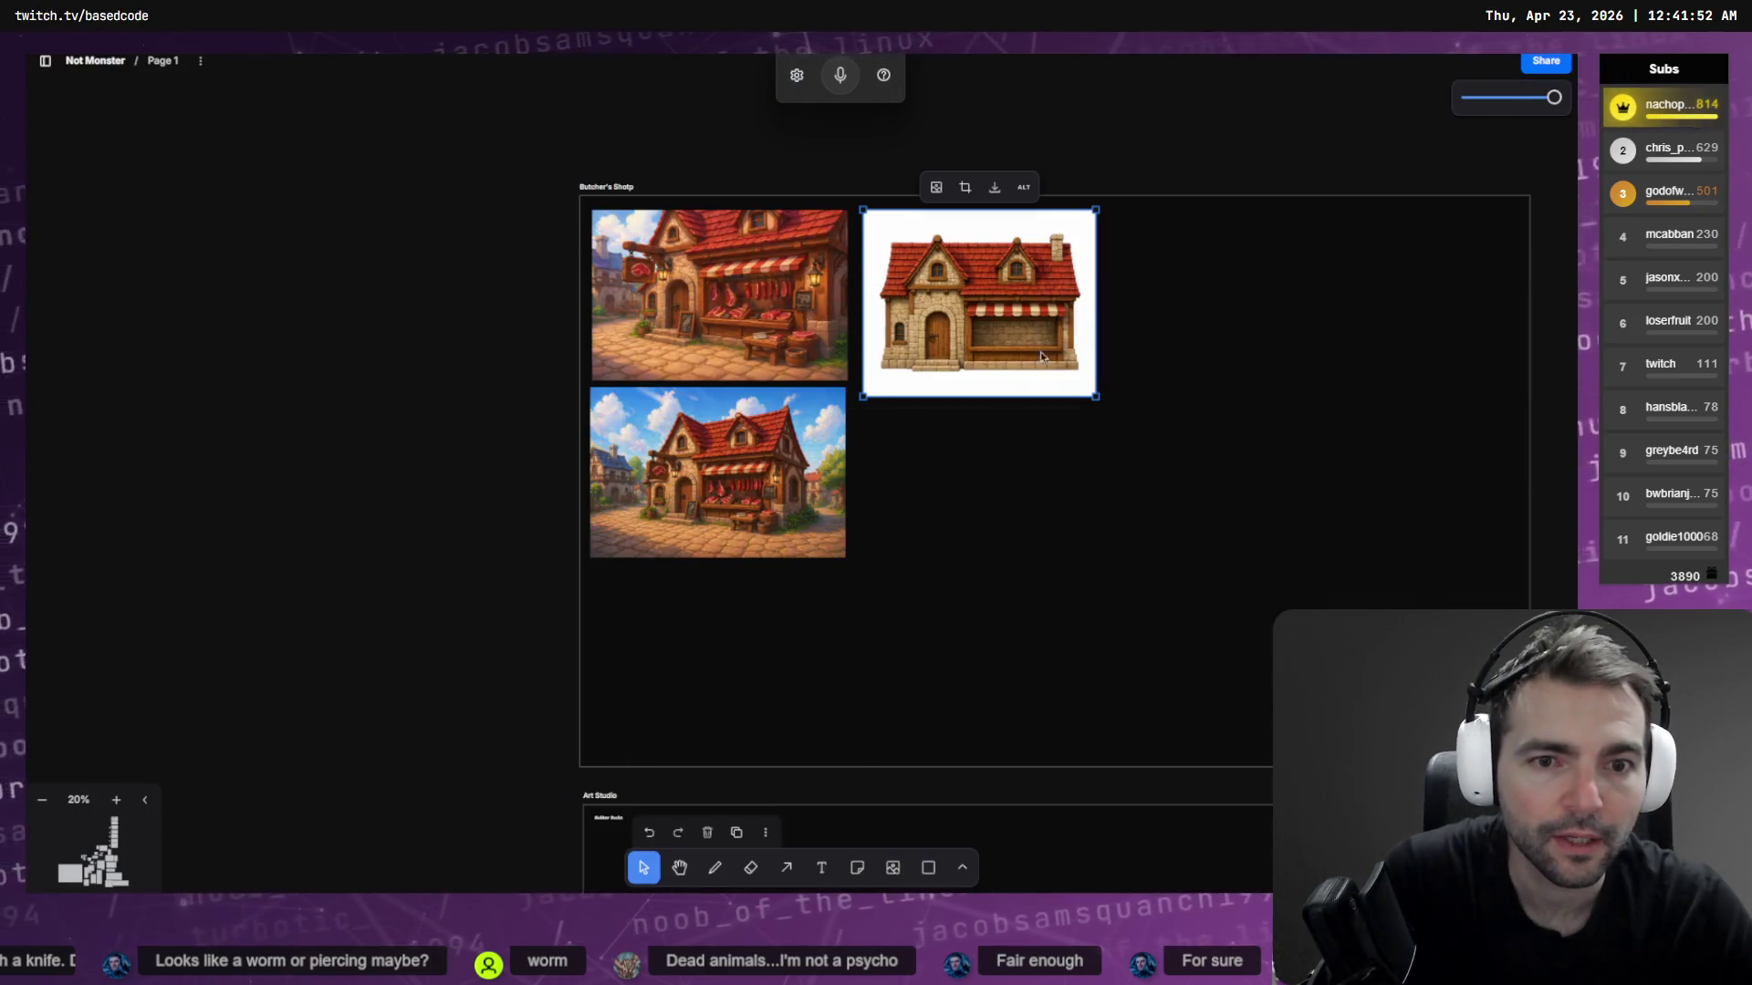
scroll(1028, 535, down, 5)
scroll(1031, 529, down, 3)
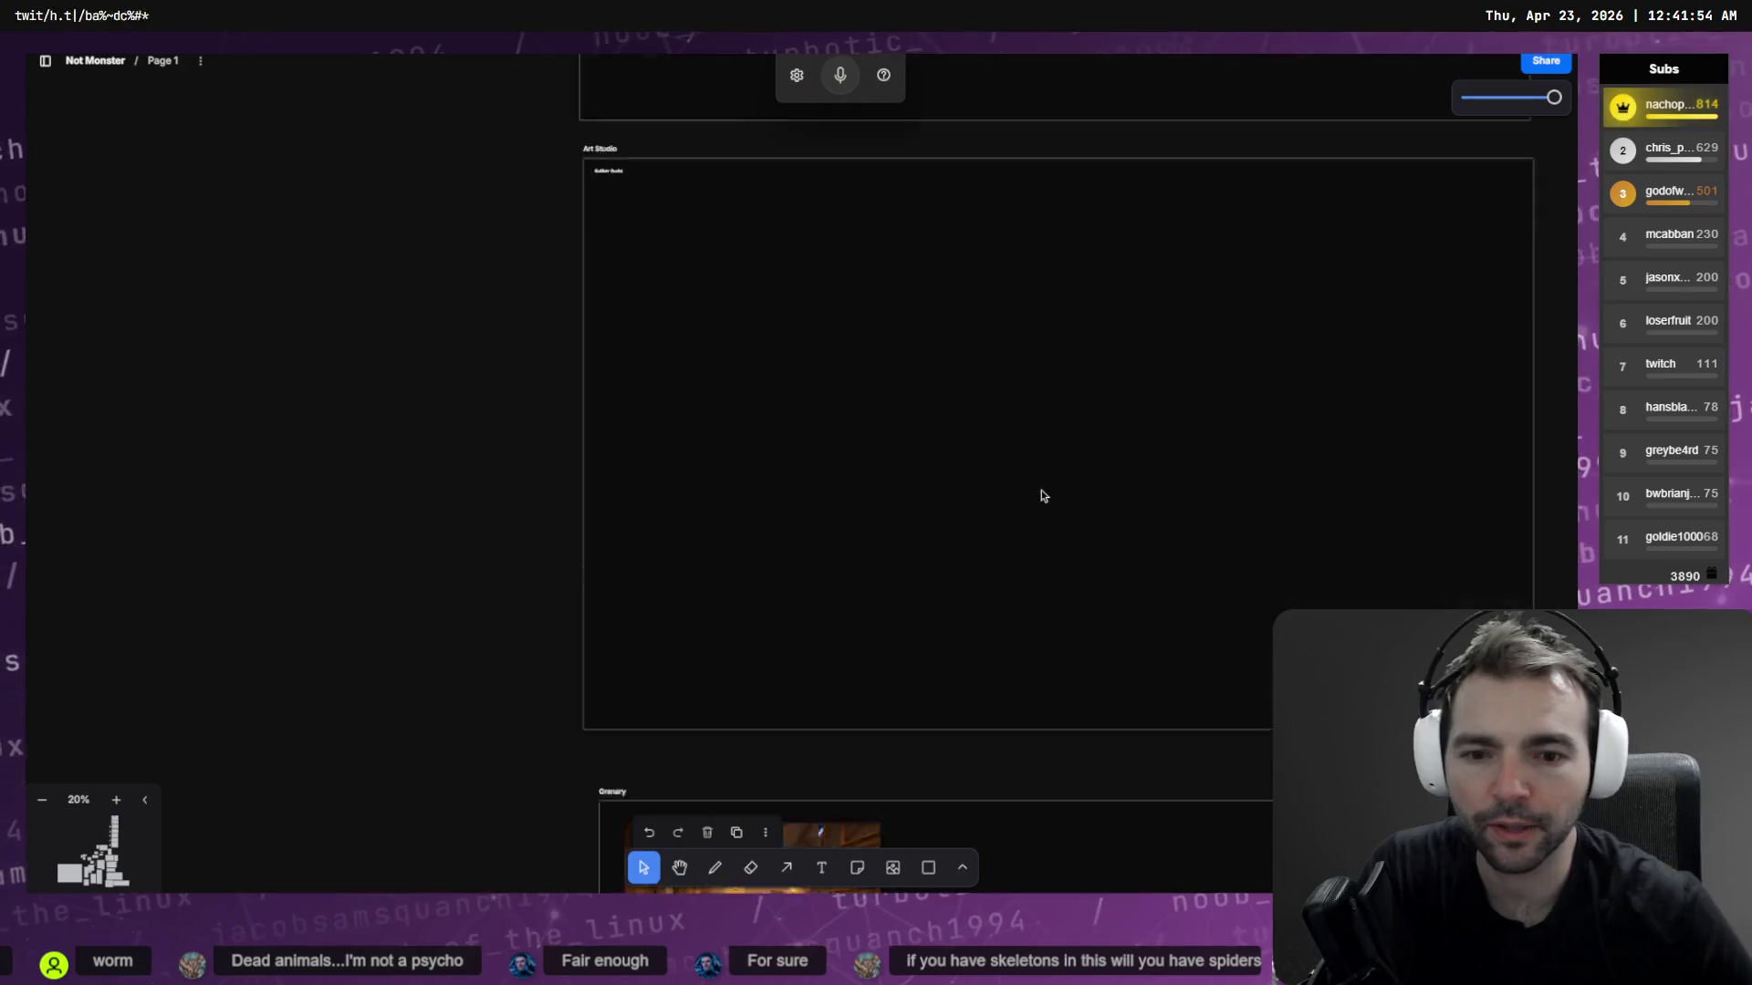
scroll(1041, 490, up, 6)
scroll(1056, 481, up, 6)
scroll(1057, 480, down, 2)
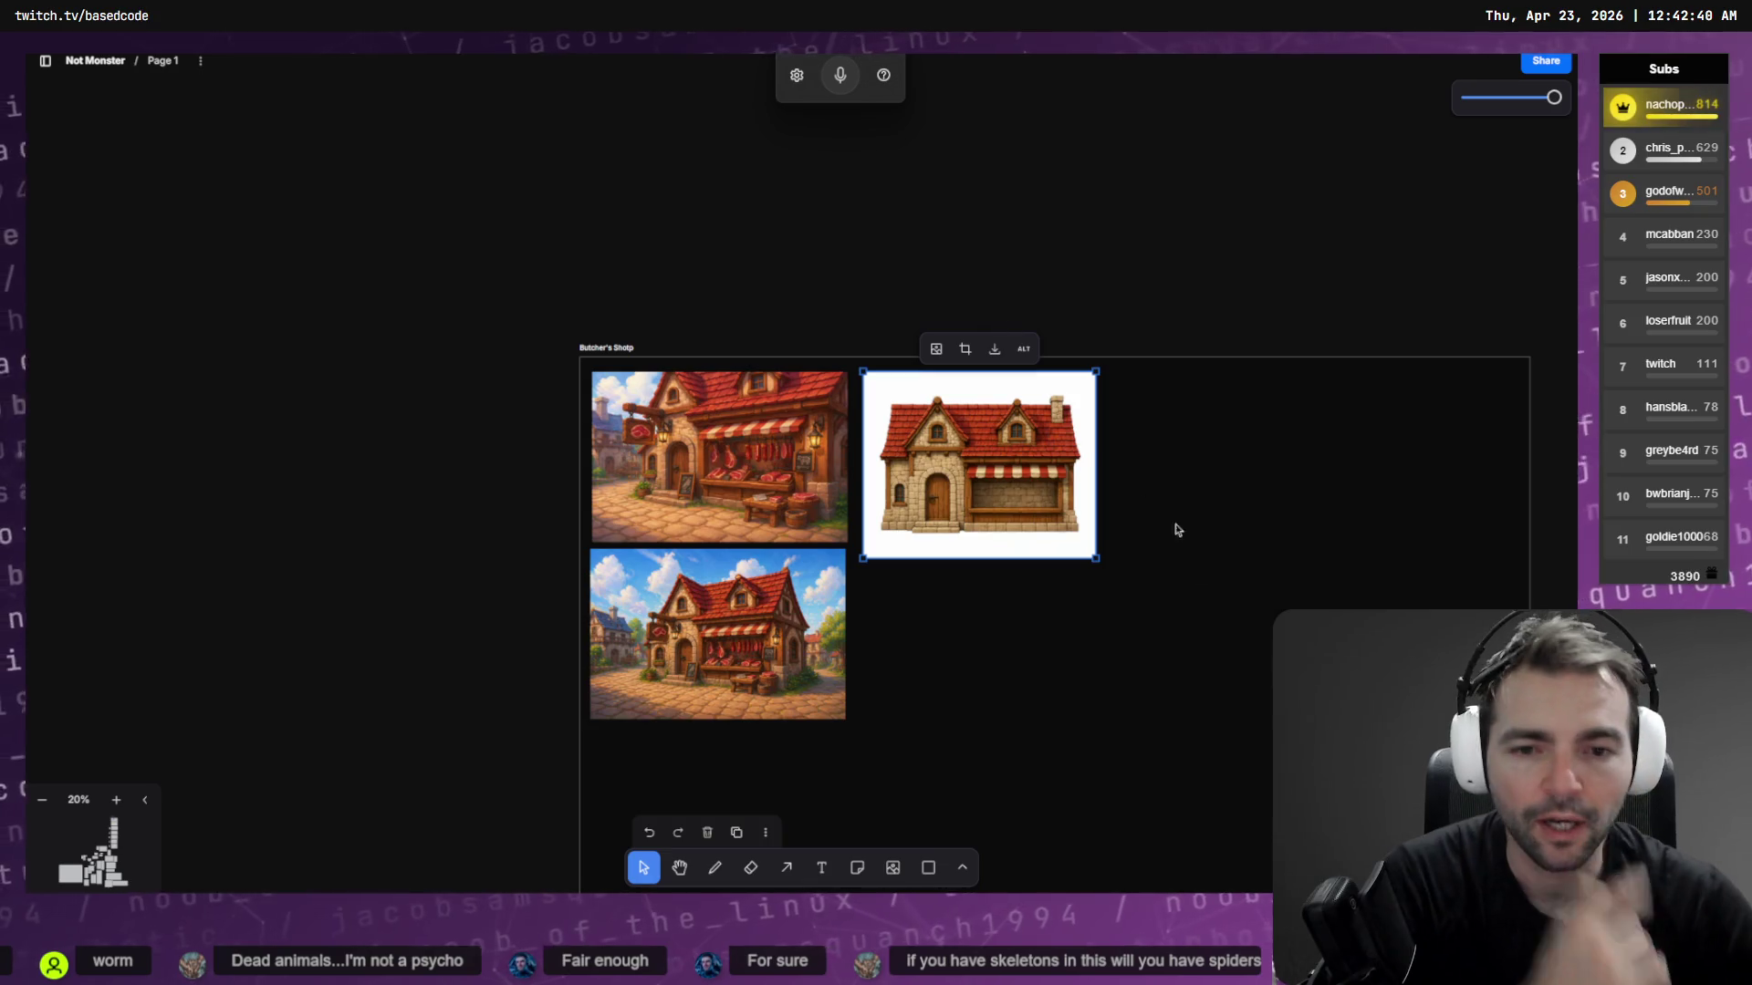
scroll(1173, 550, down, 6)
ctrl+scroll(832, 402, down, 5)
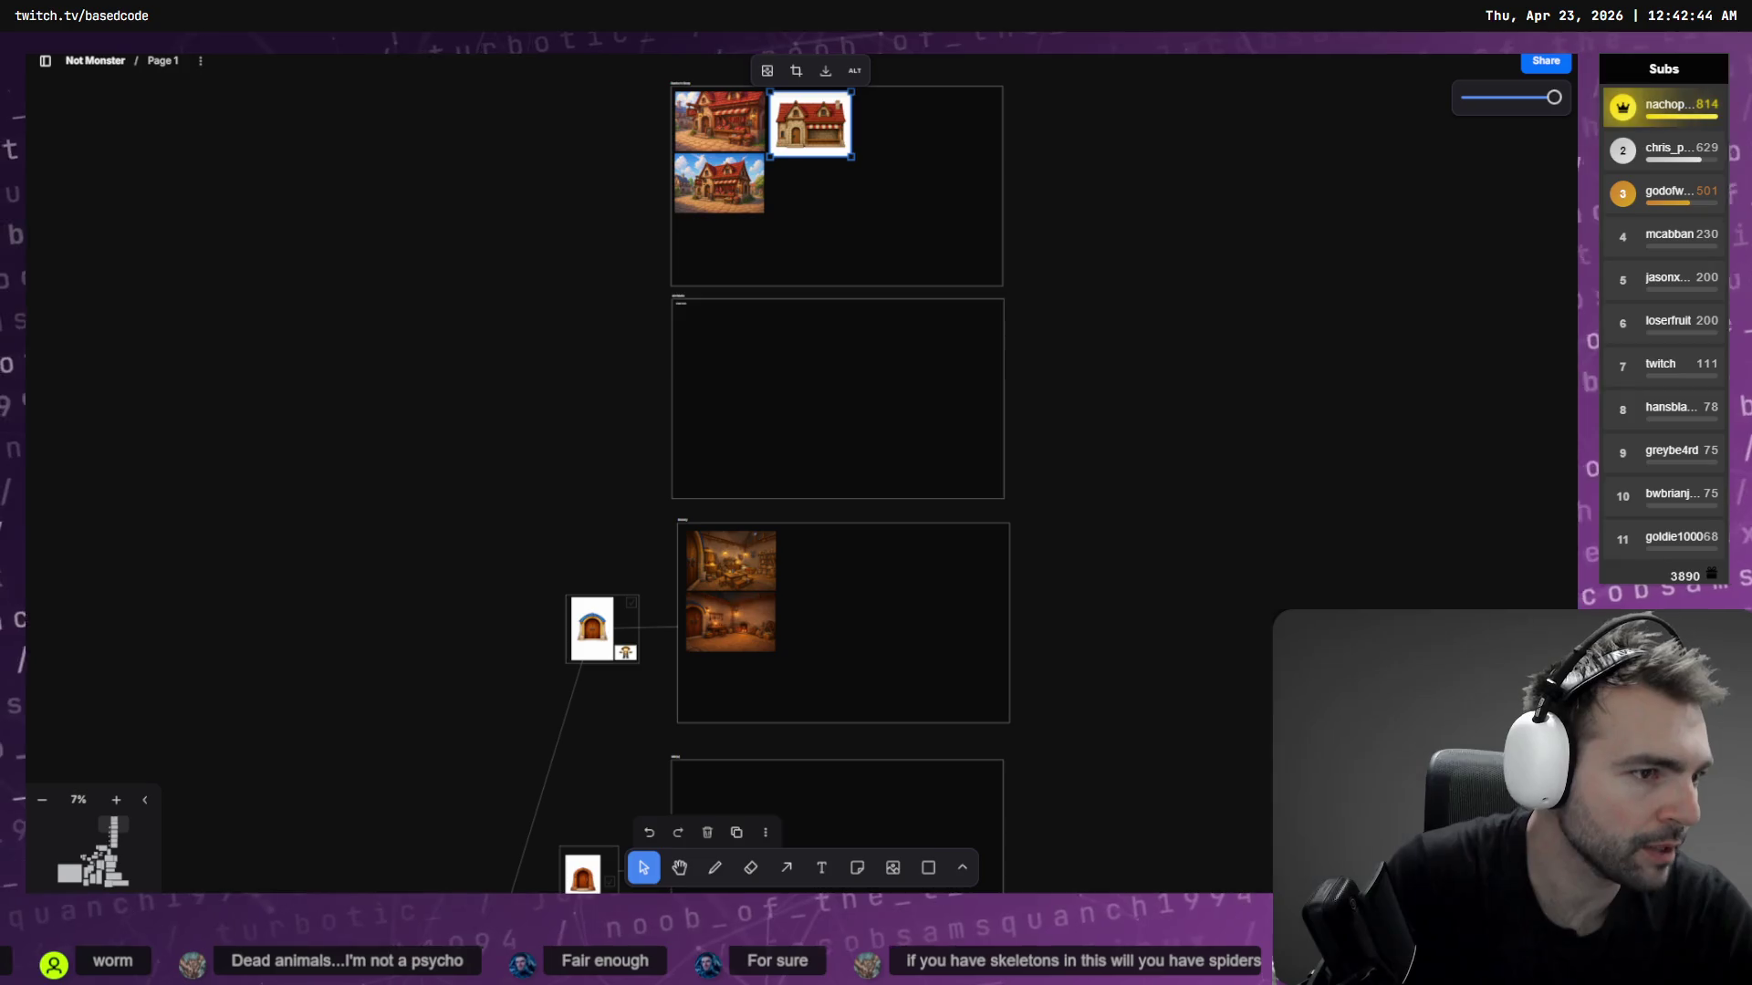
key(alt+Tab)
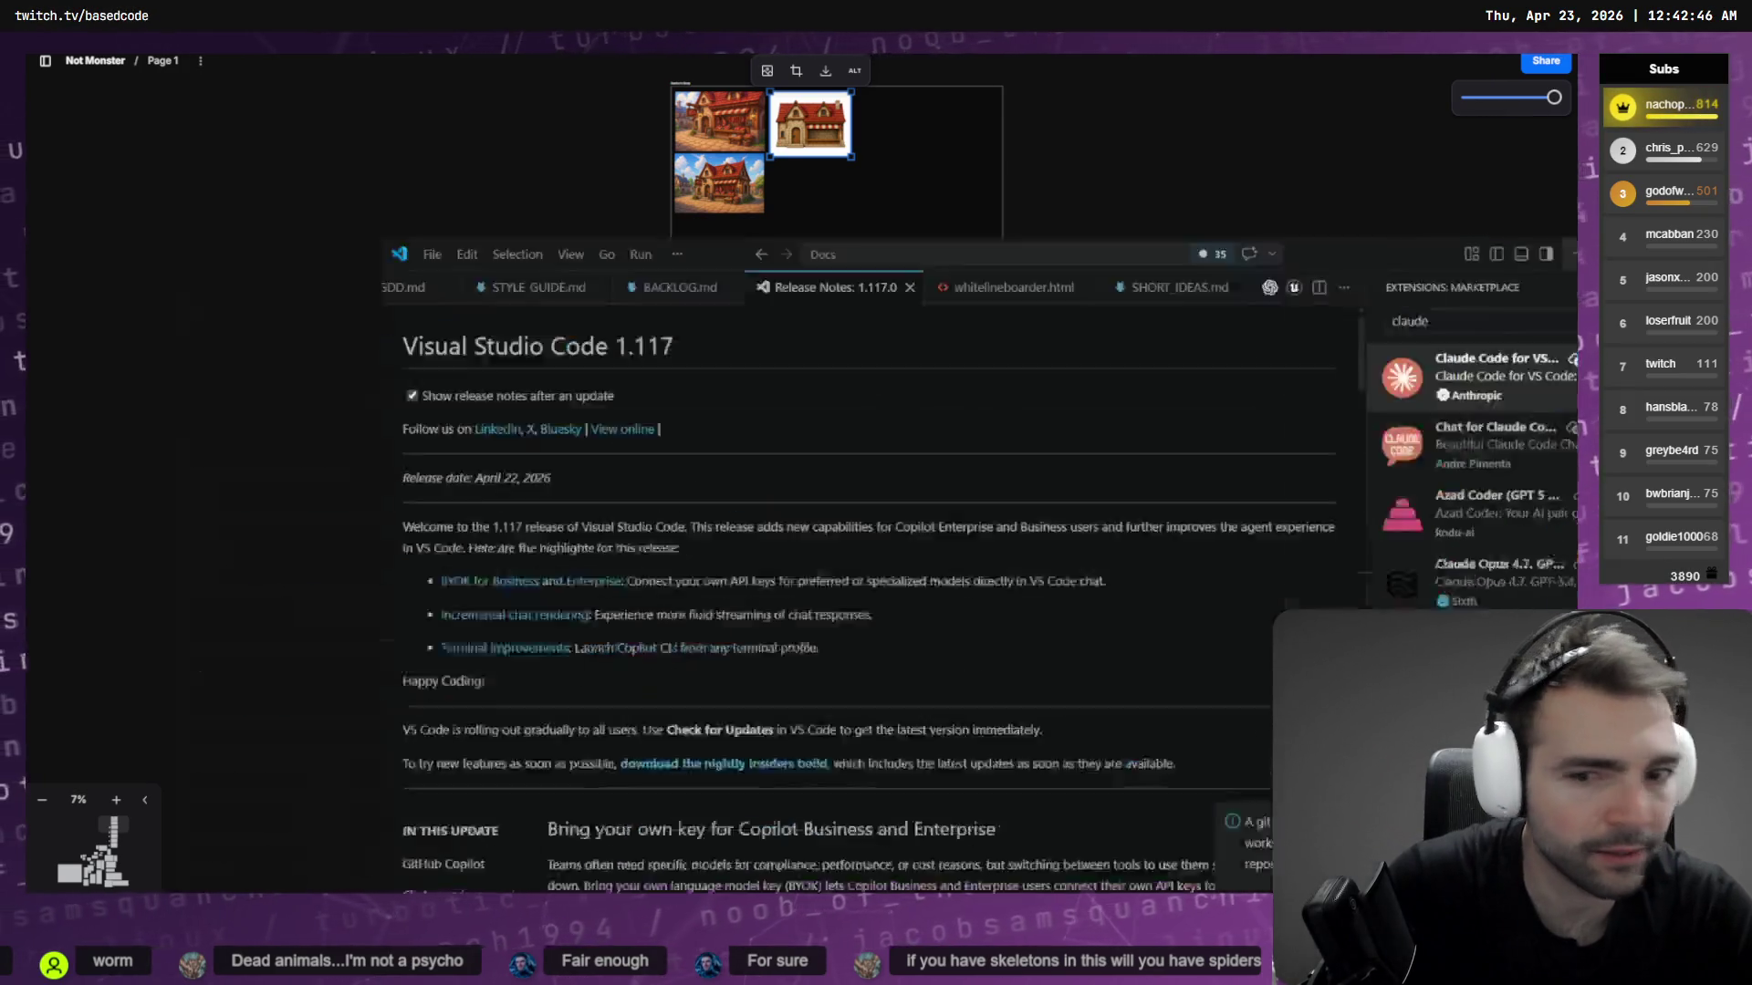
Close the Release Notes and whitelineboarder.html tabs in VS Code
middle_click(630, 85)
click(629, 85)
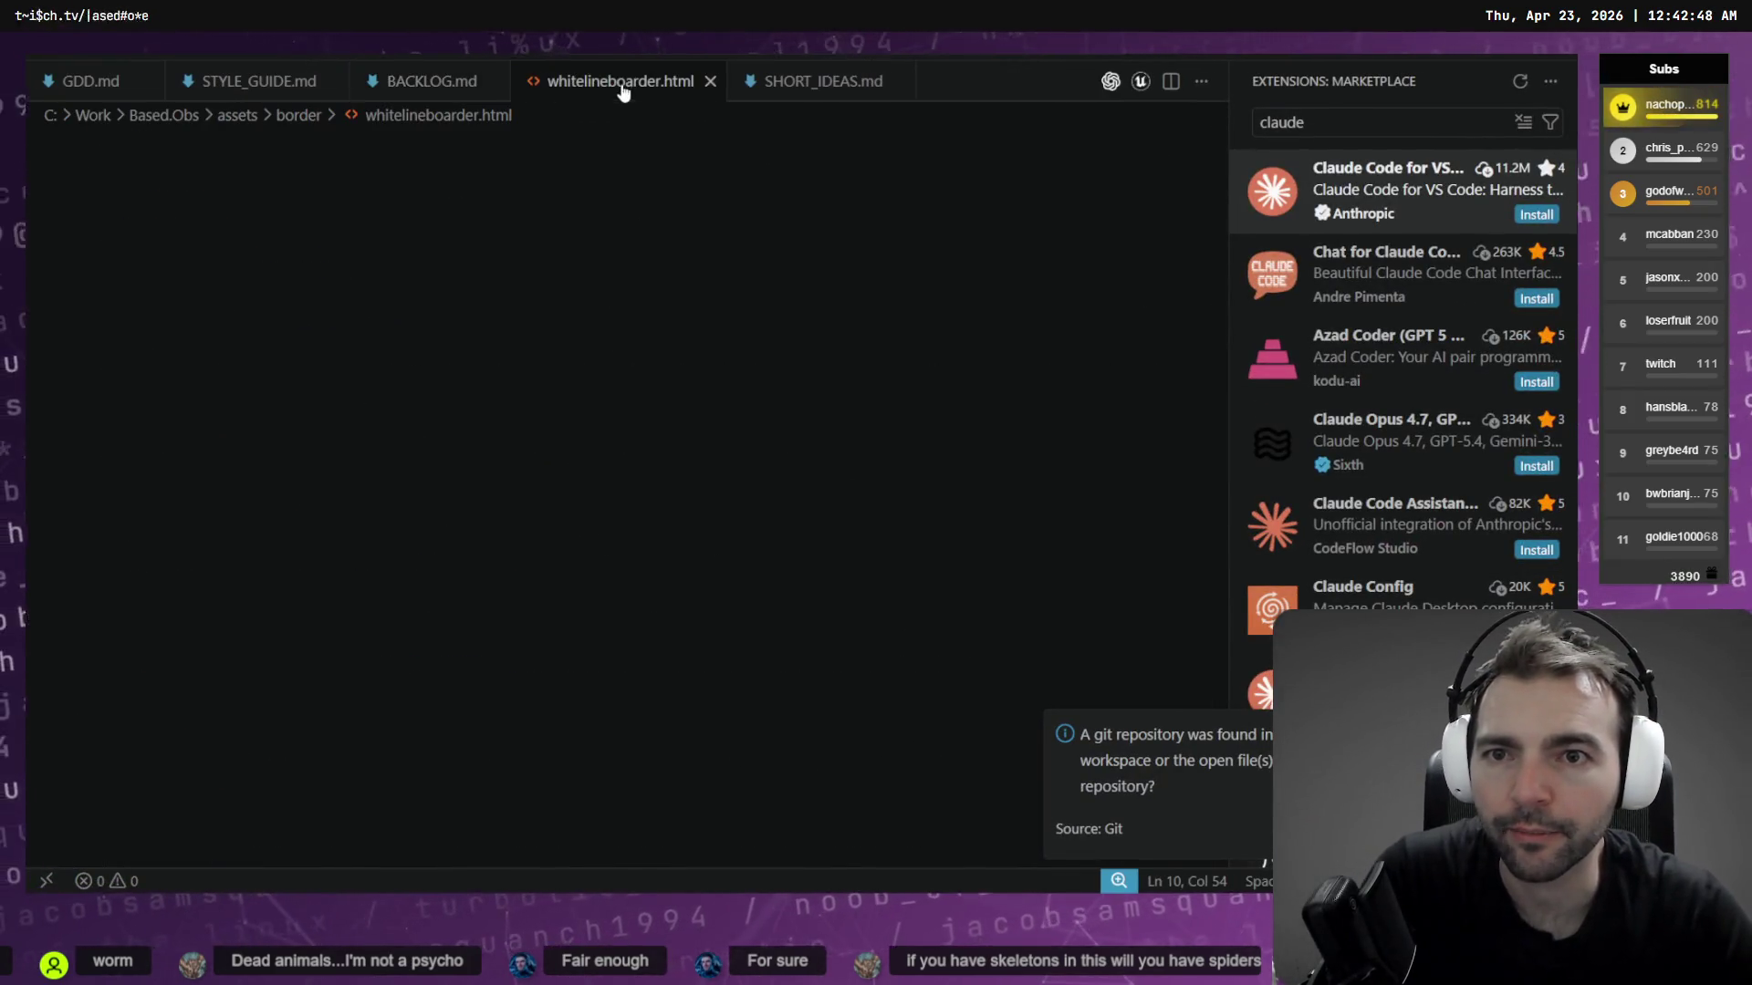
click(812, 81)
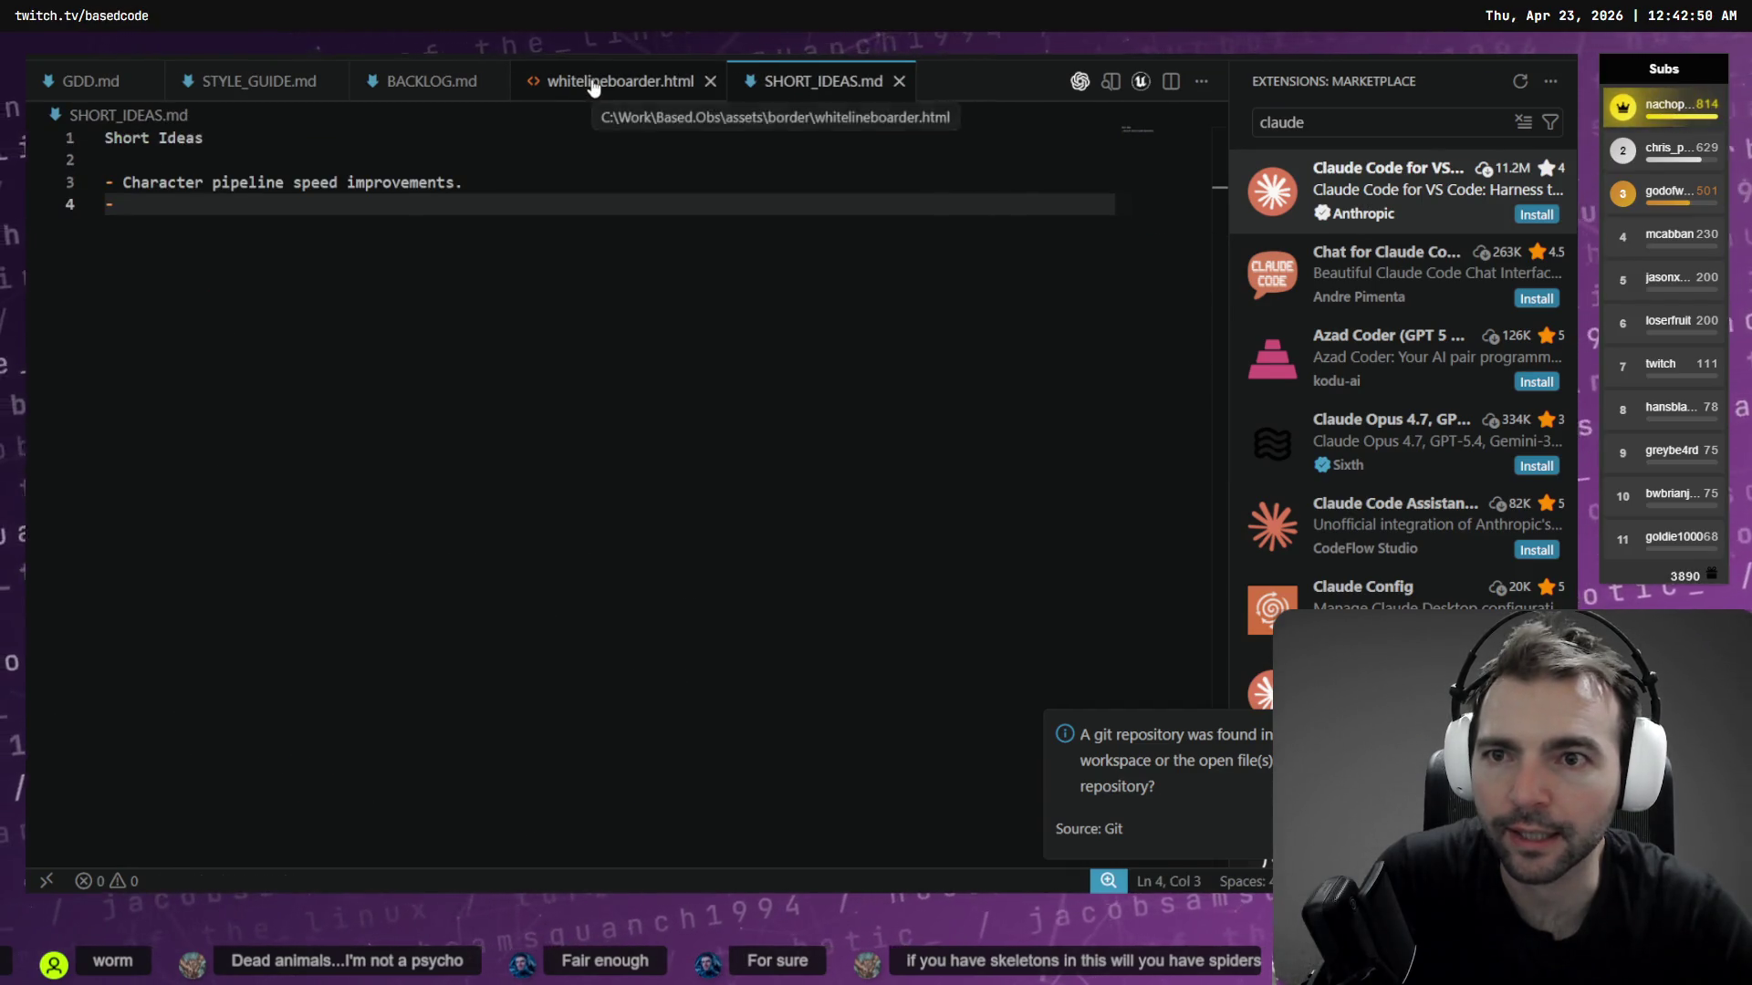
click(579, 82)
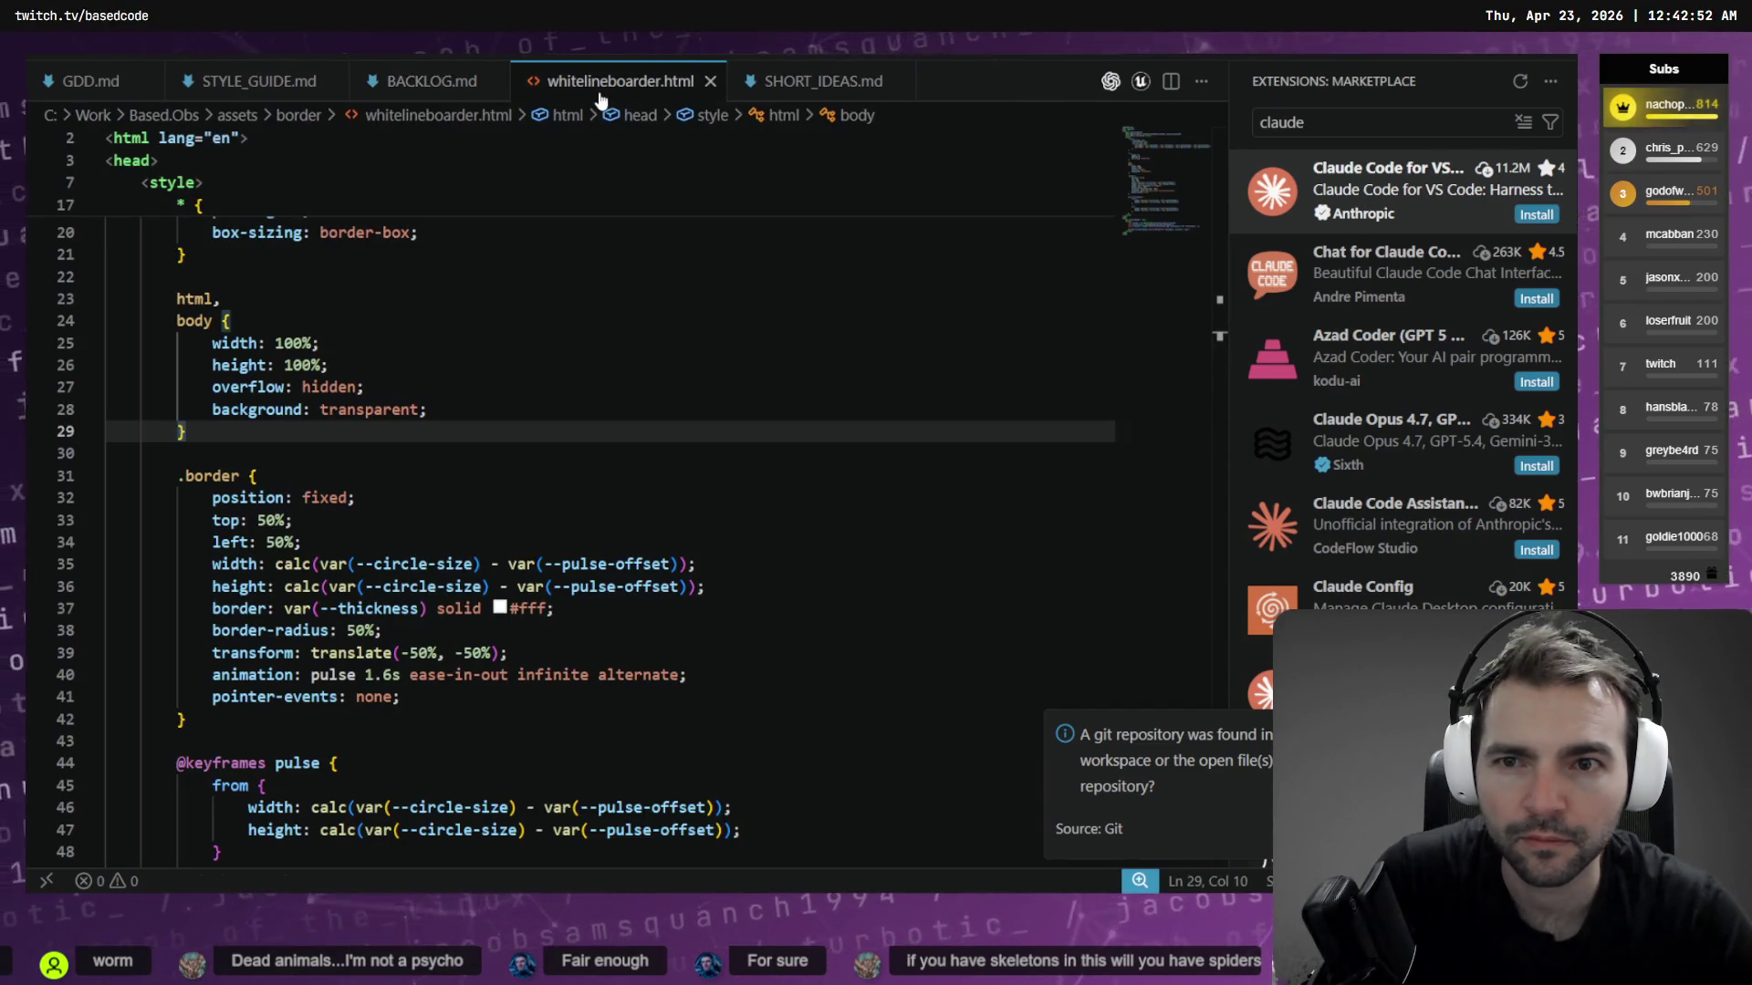
middle_click(530, 81)
Show BACKLOG.md from its first line and select the Night Vision for monsters line
click(383, 89)
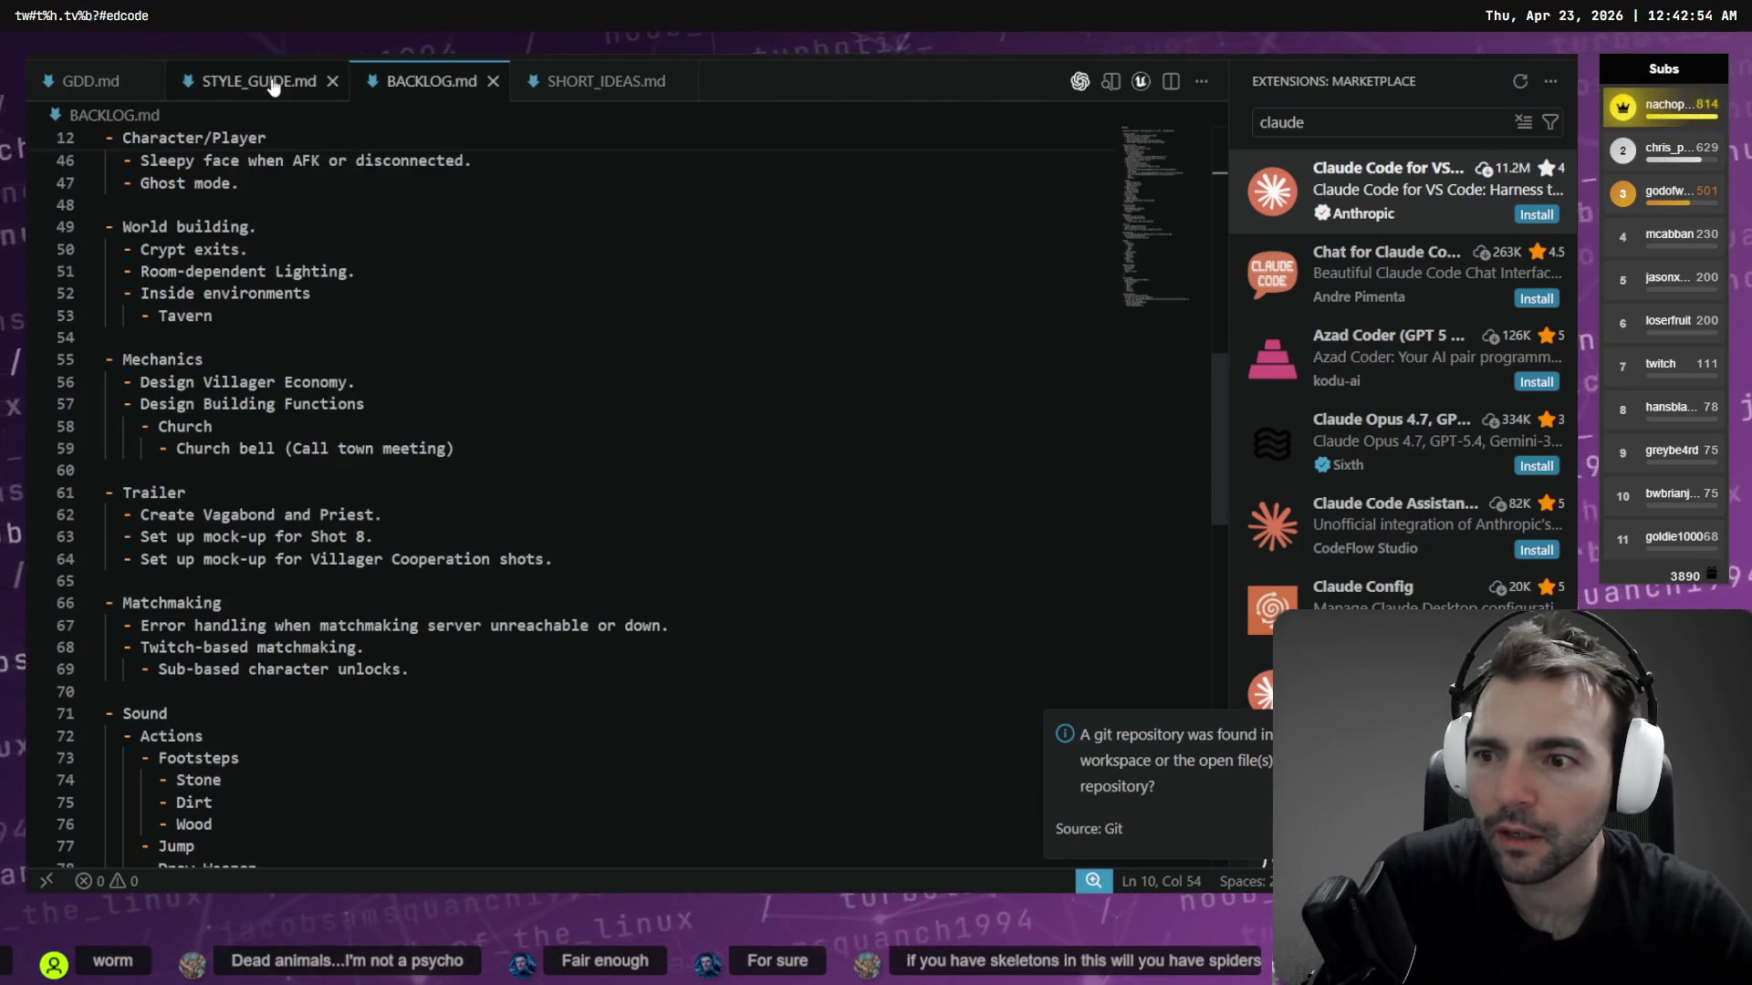
scroll(374, 380, up, 10)
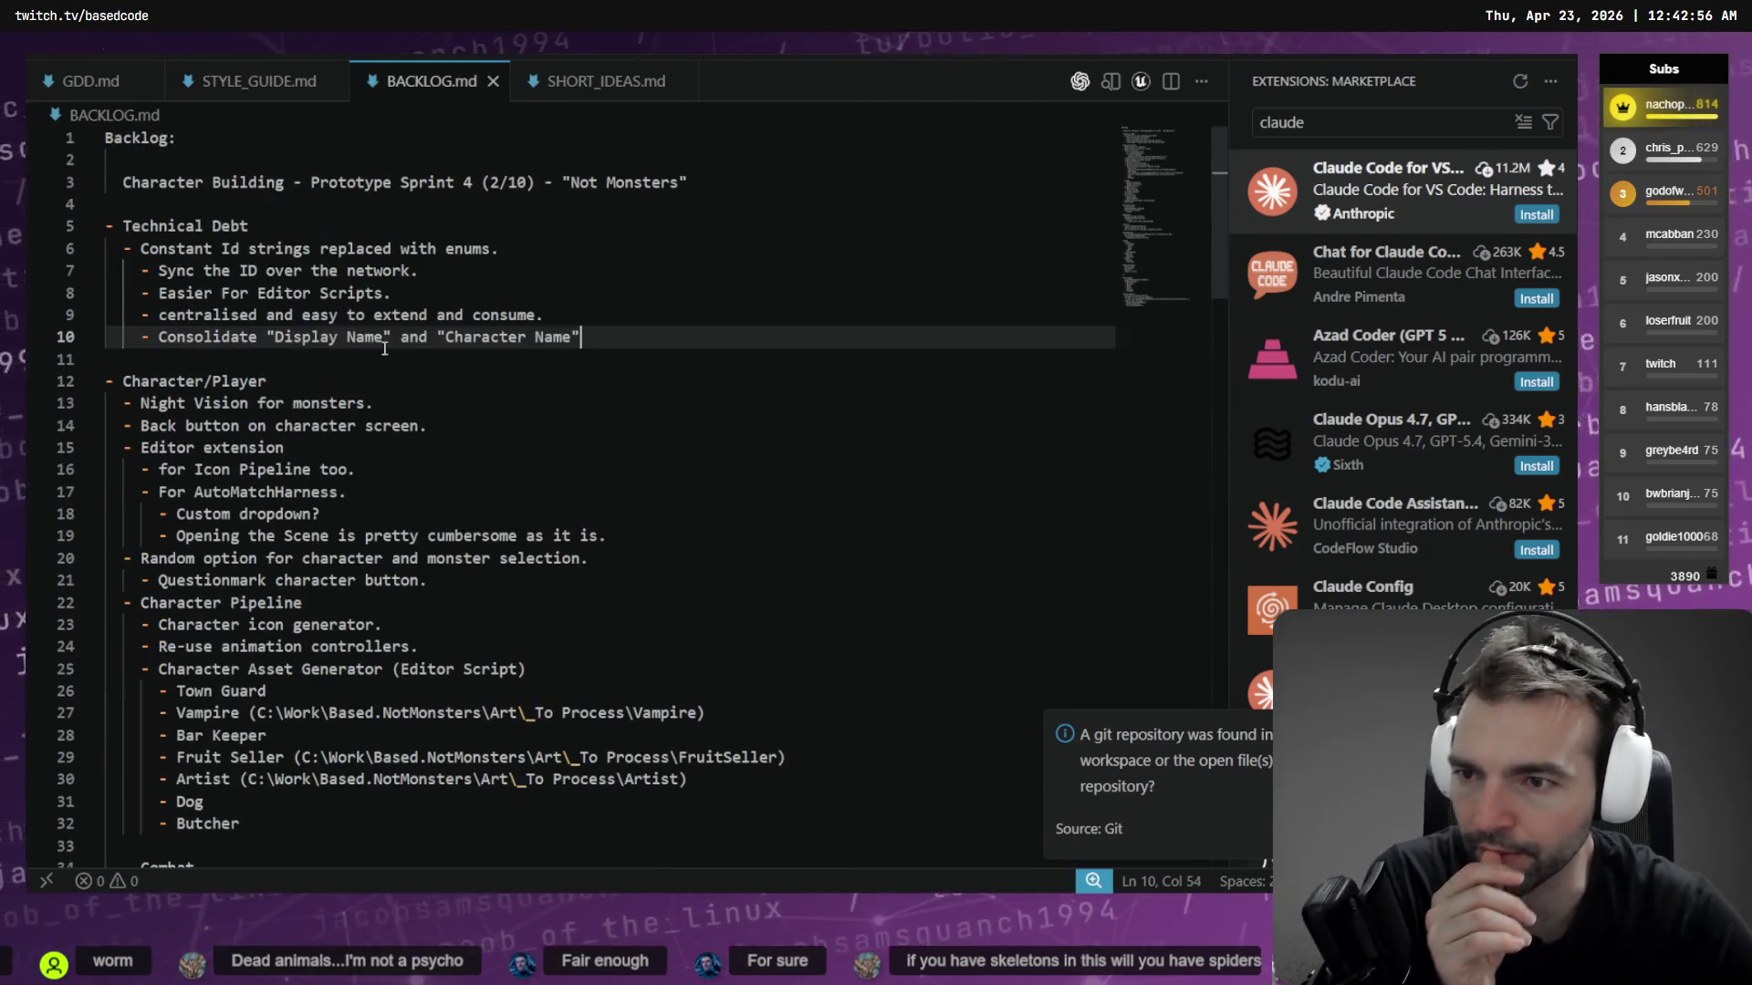
drag(374, 402, 100, 403)
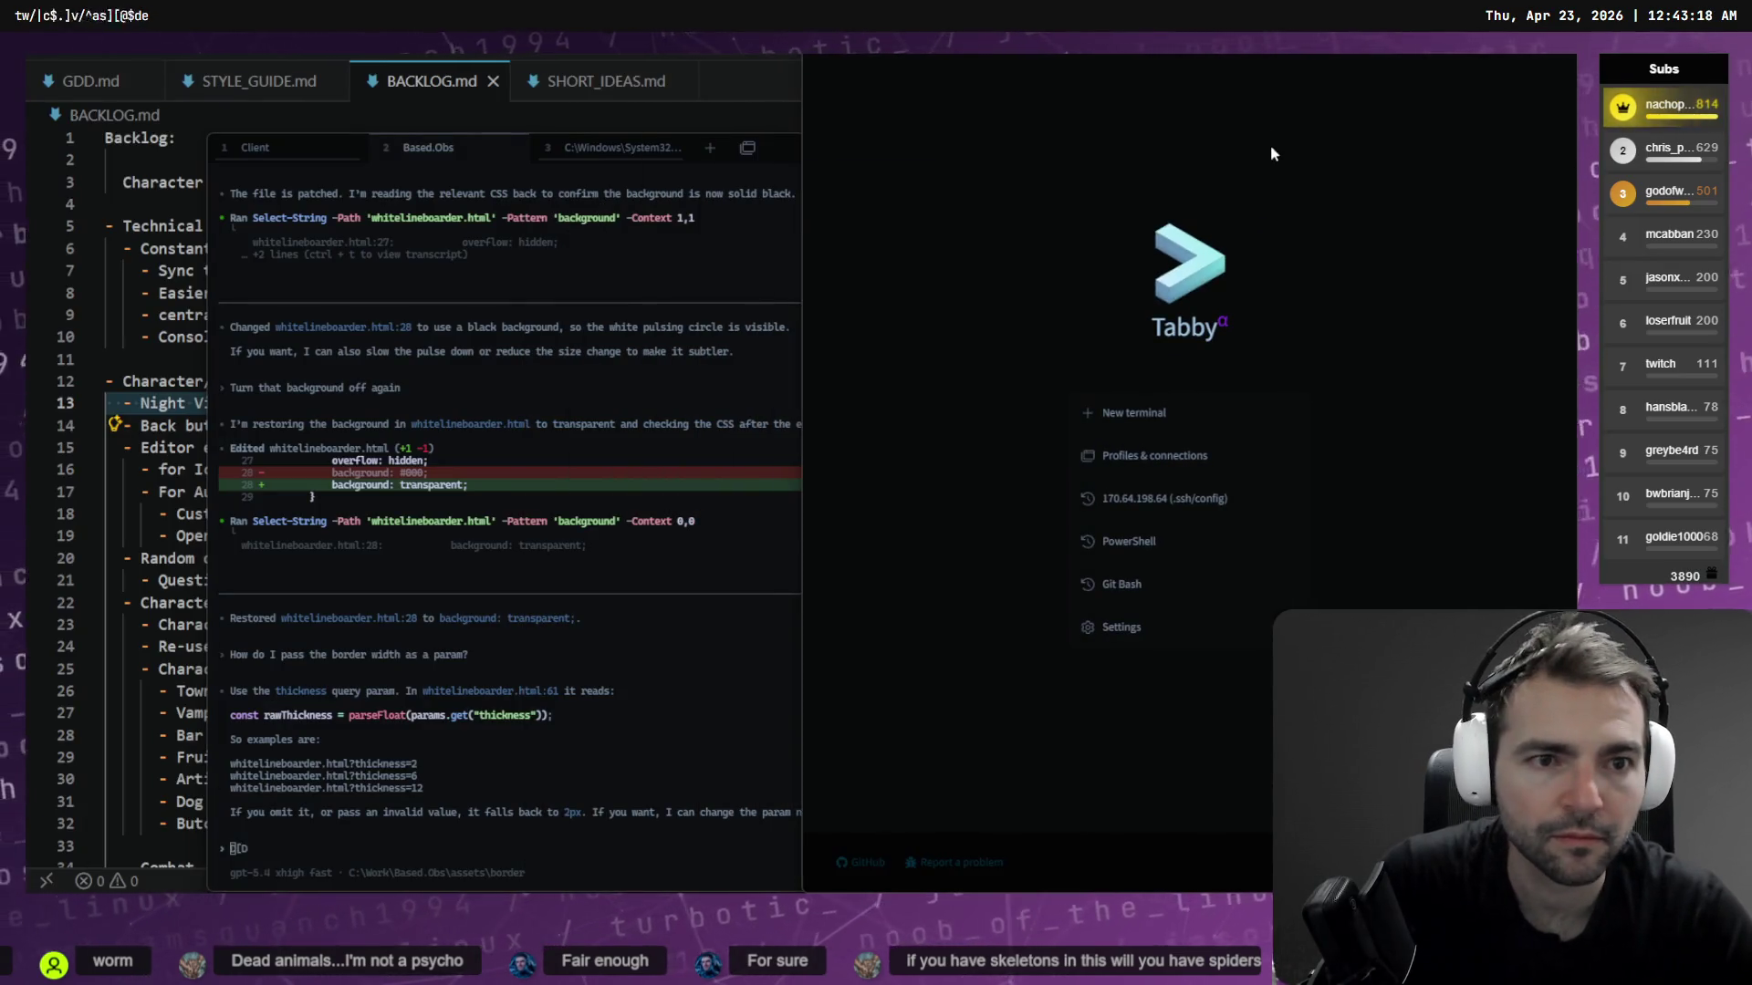
Kill and close the Based.Obs terminal tab, keeping the Client tab open
middle_click(276, 152)
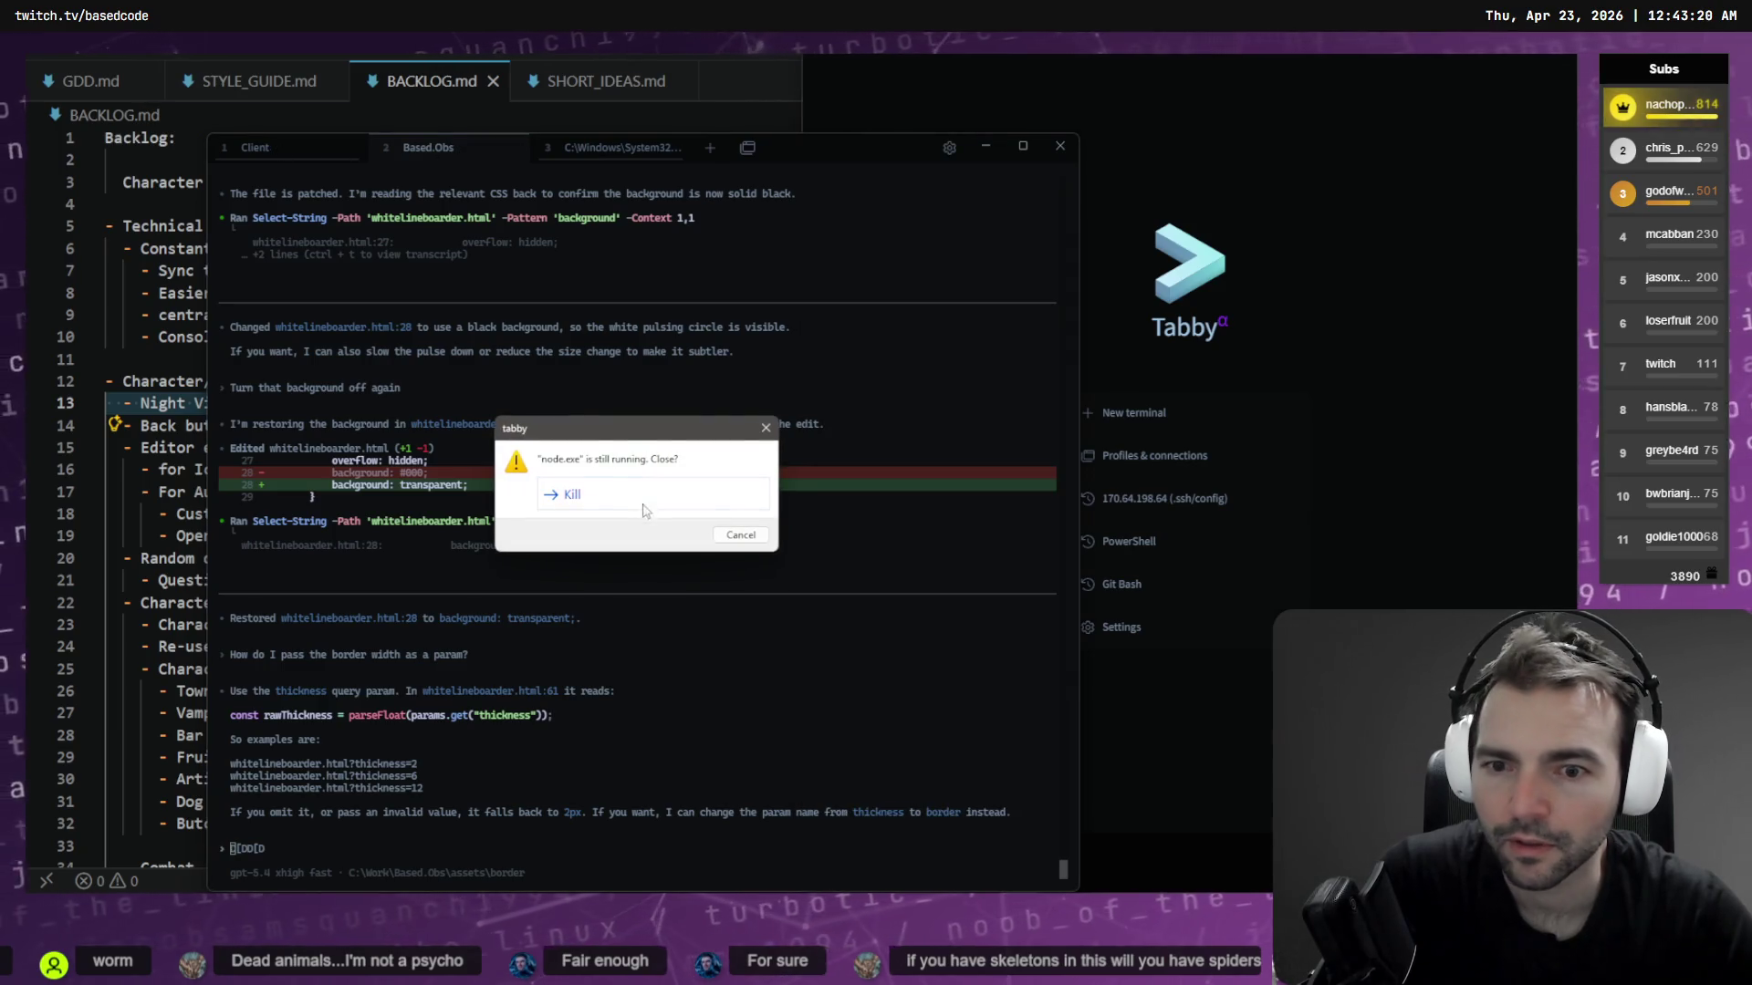
key(Return)
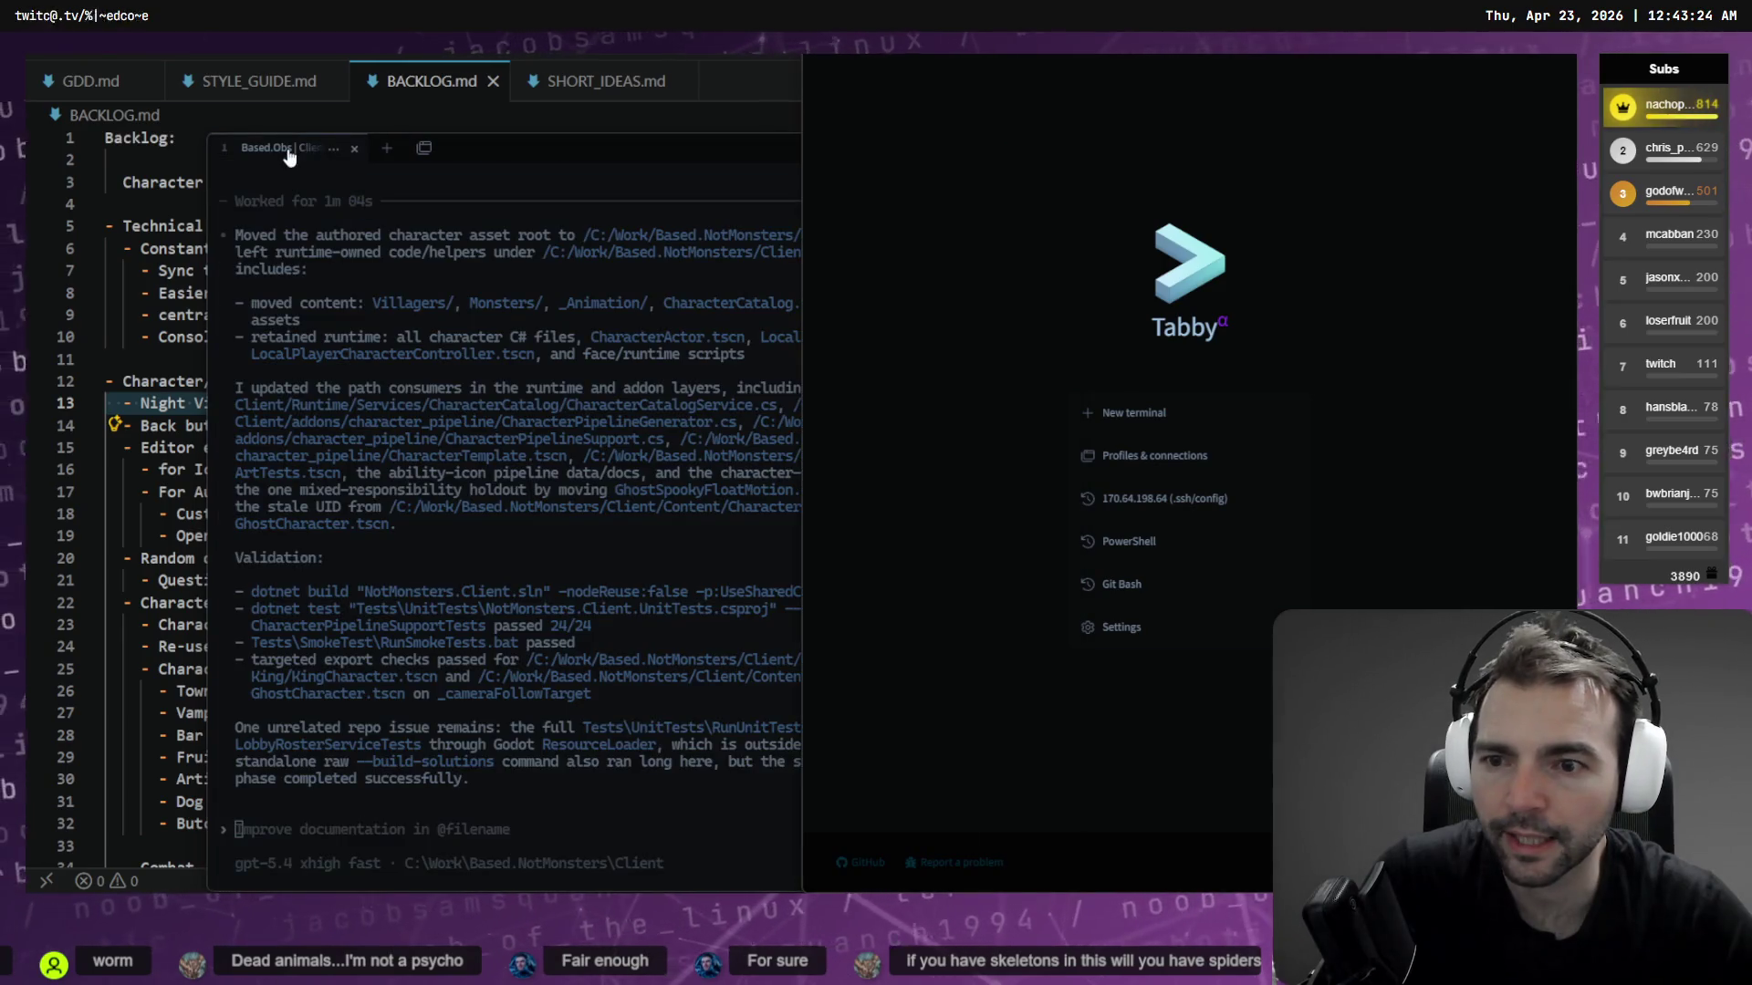
click(356, 149)
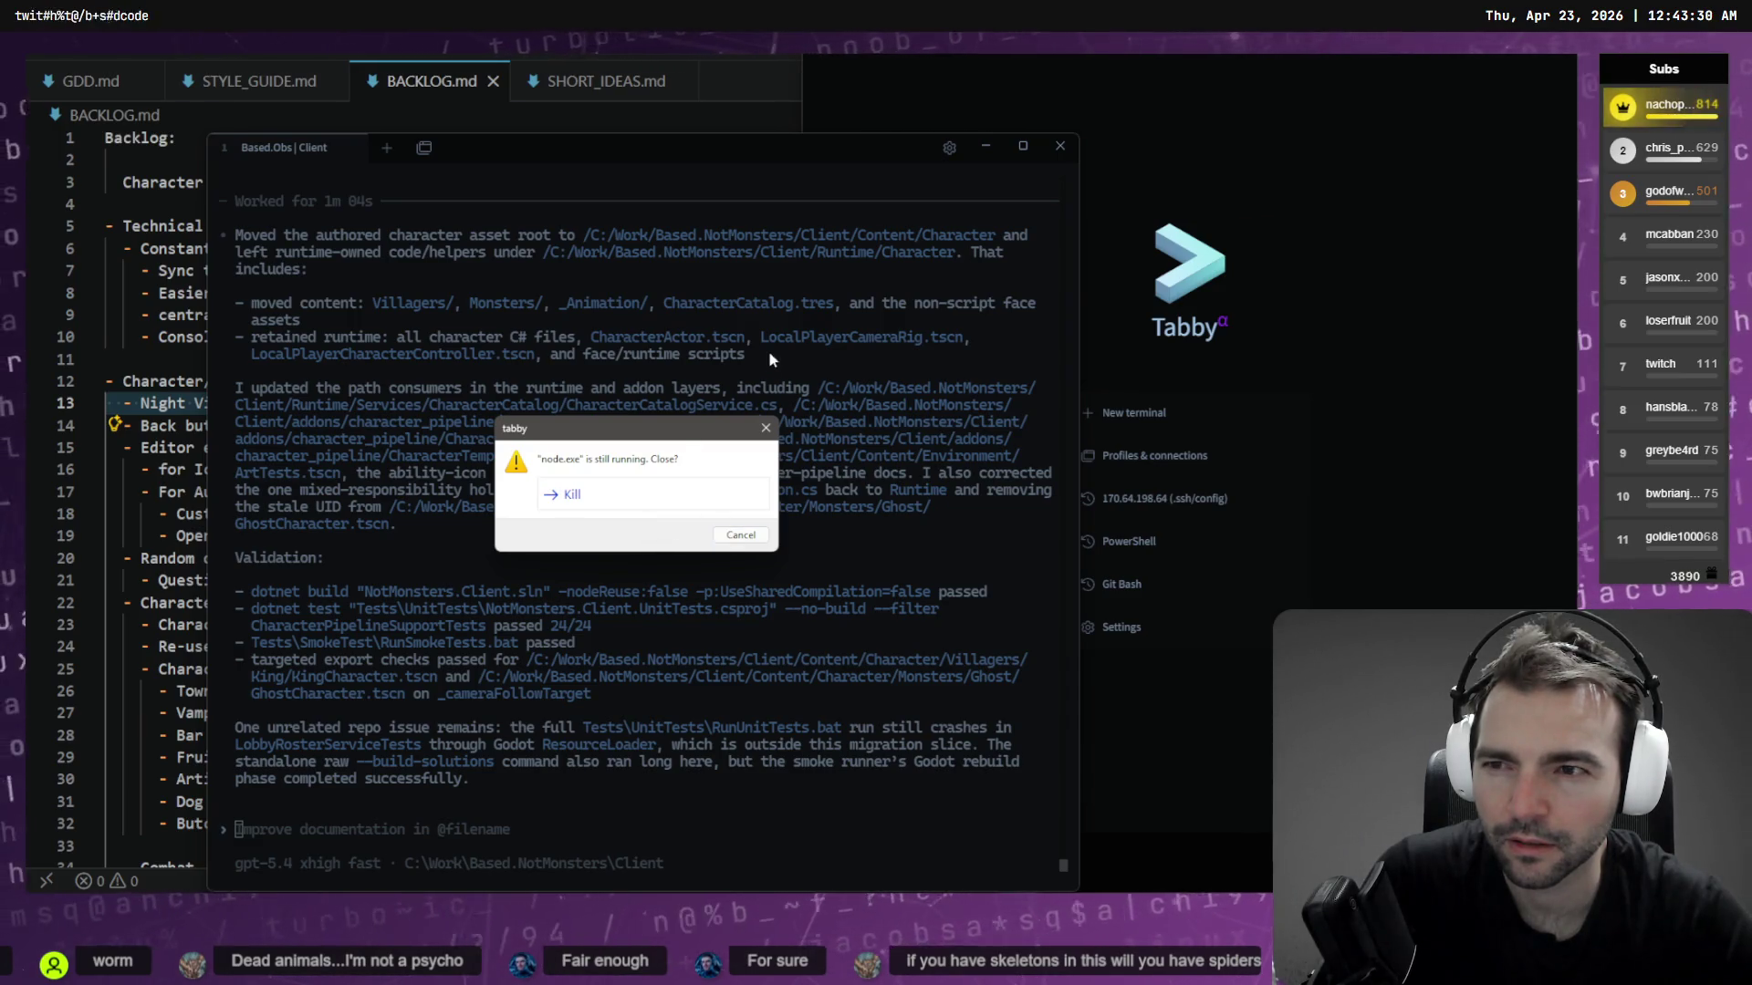
key(Escape)
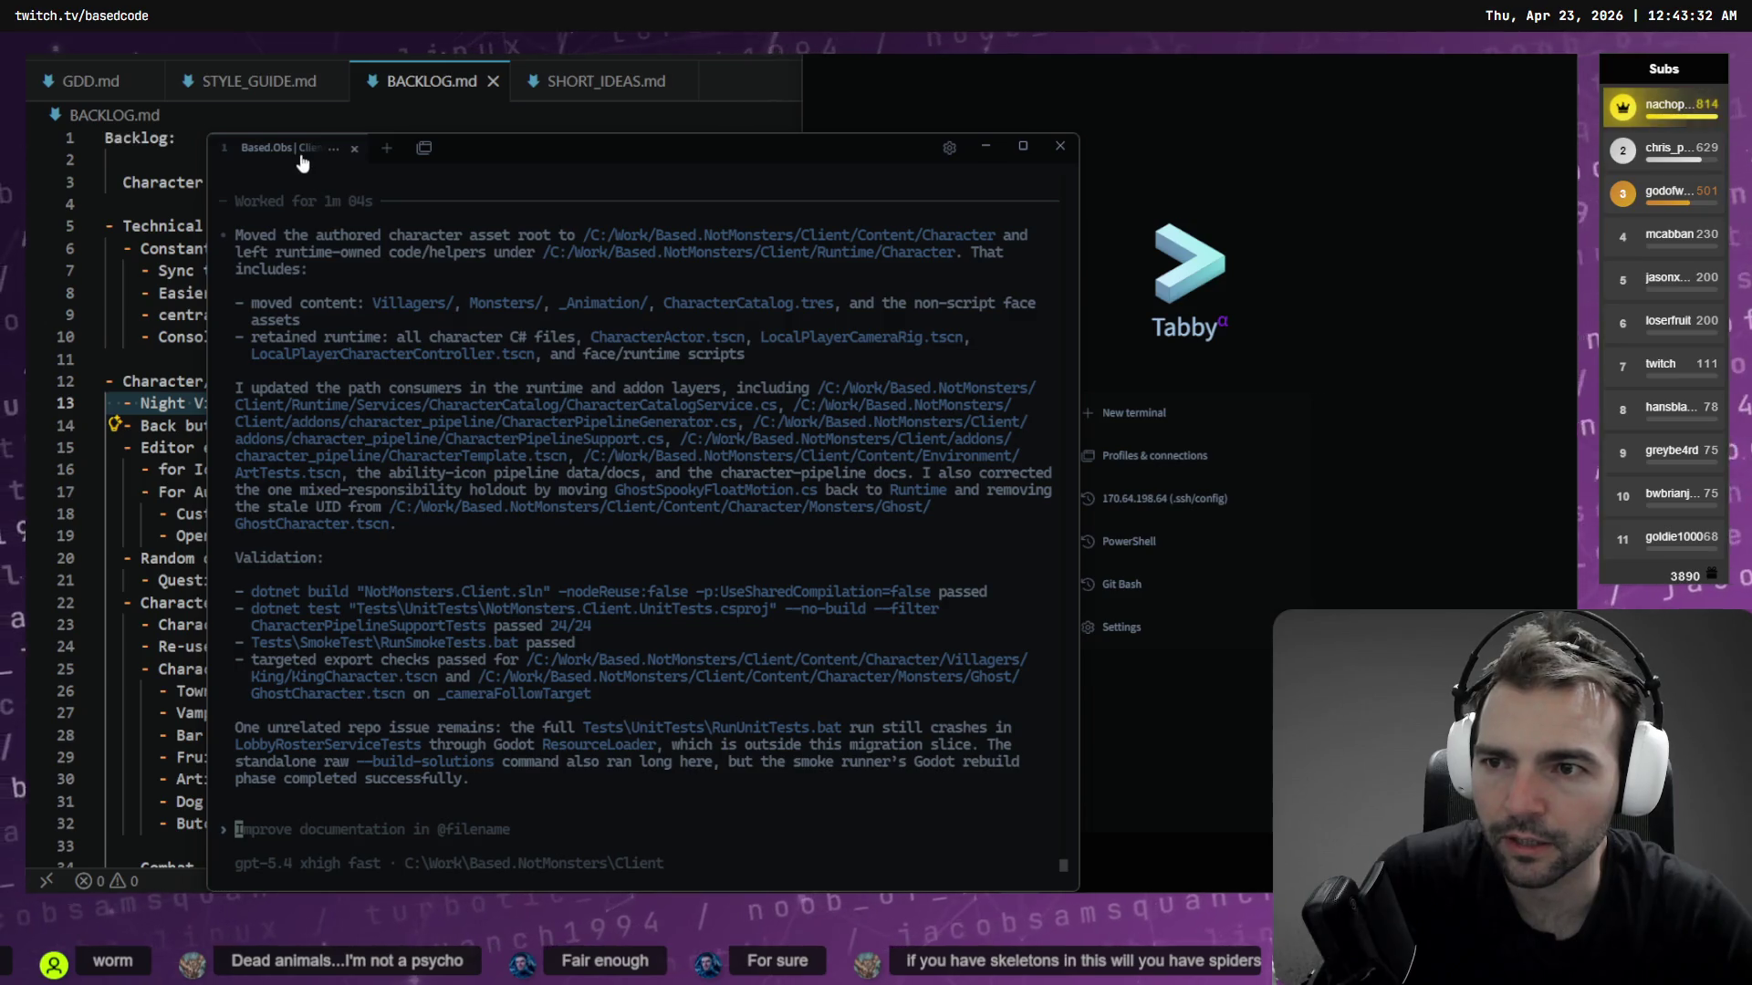
Maximize Tabby to read the Codex character-asset migration summary
click(1021, 145)
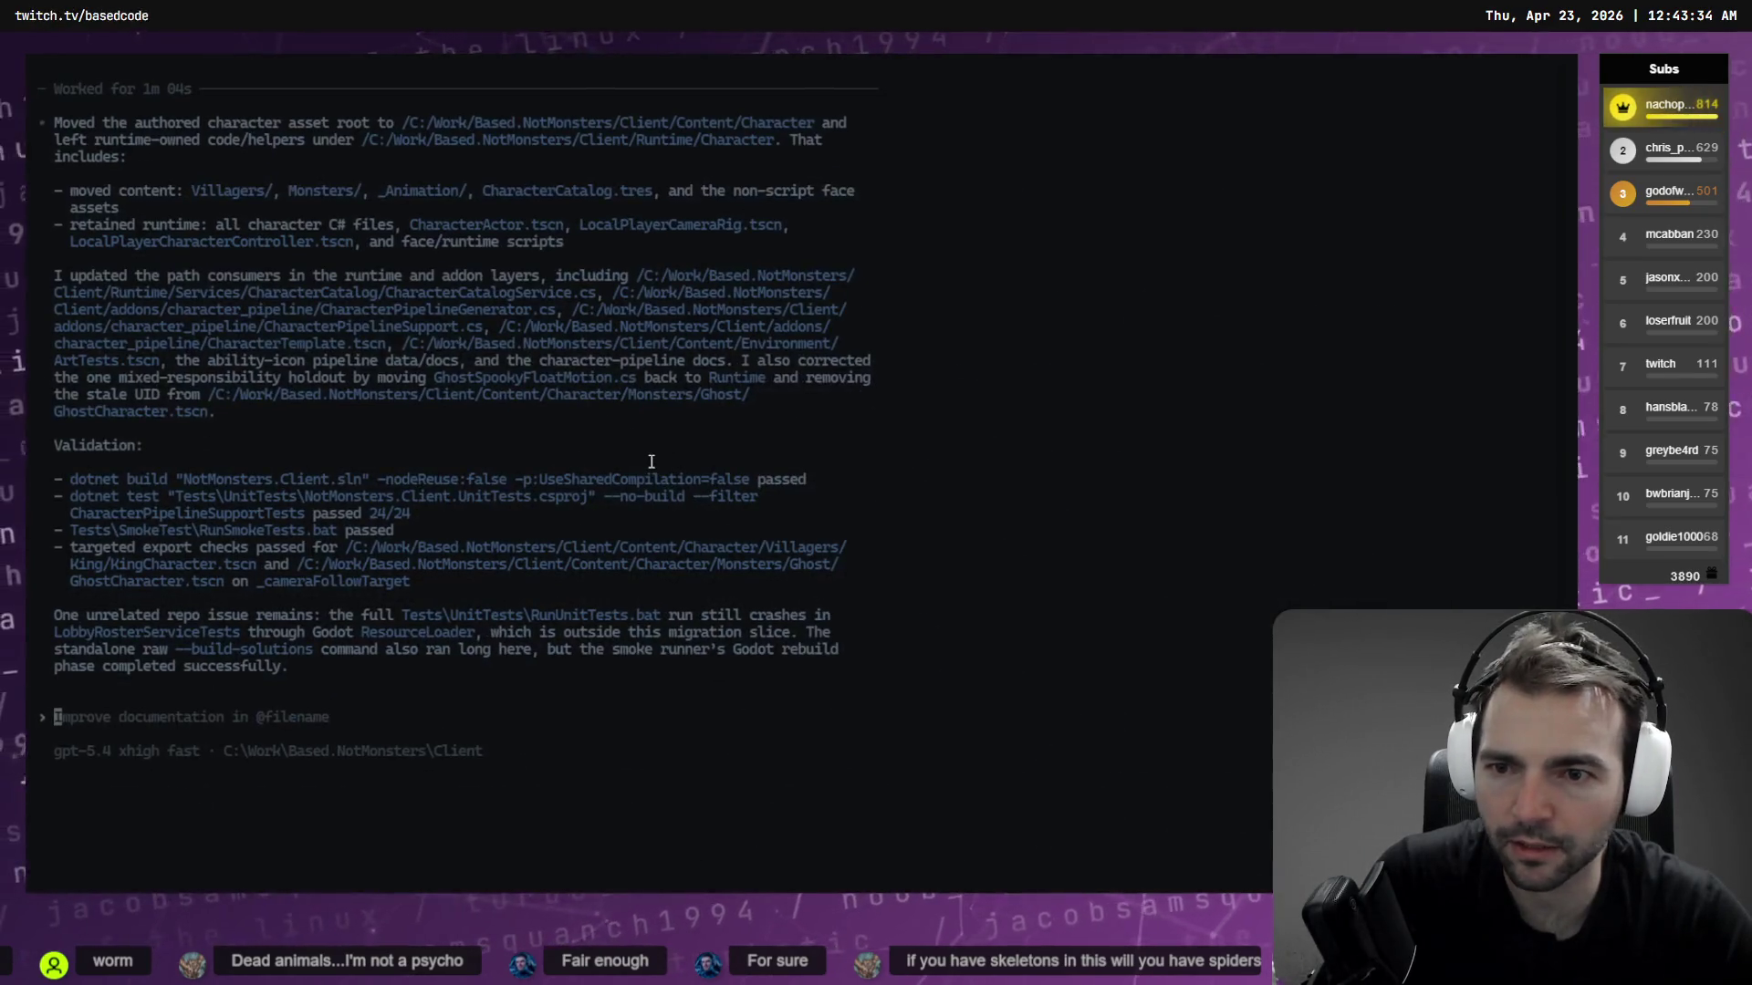
scroll(603, 494, up, 14)
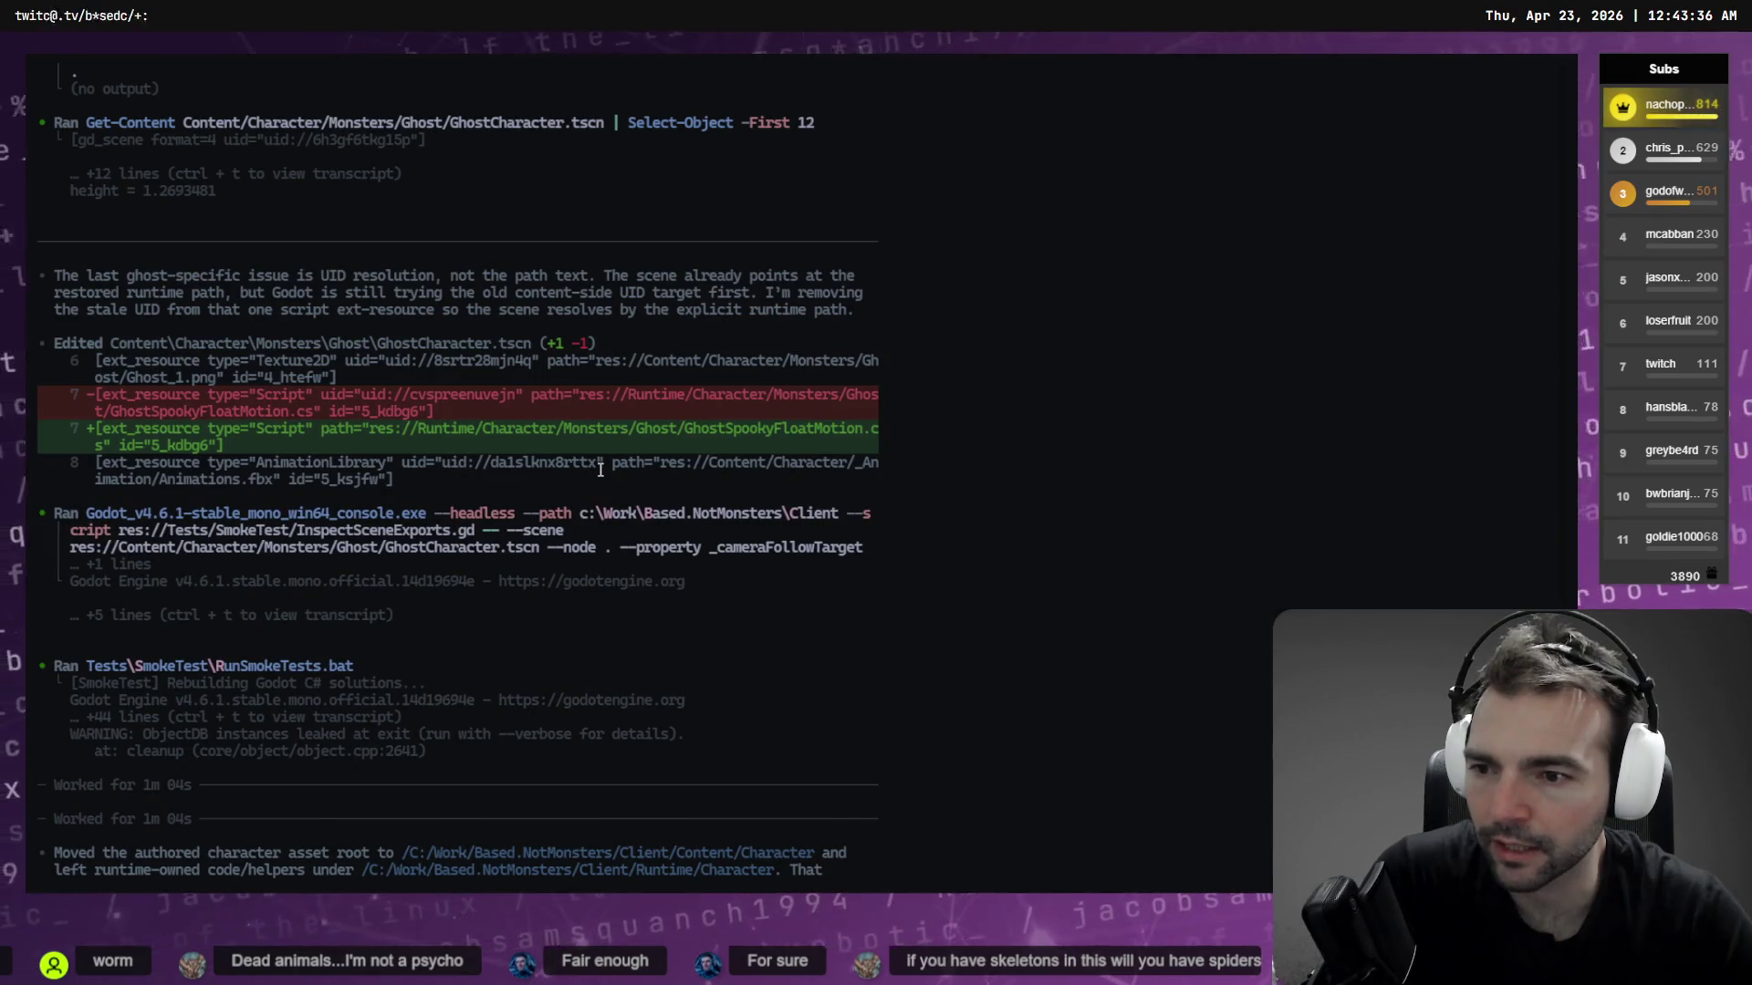
scroll(602, 471, down, 14)
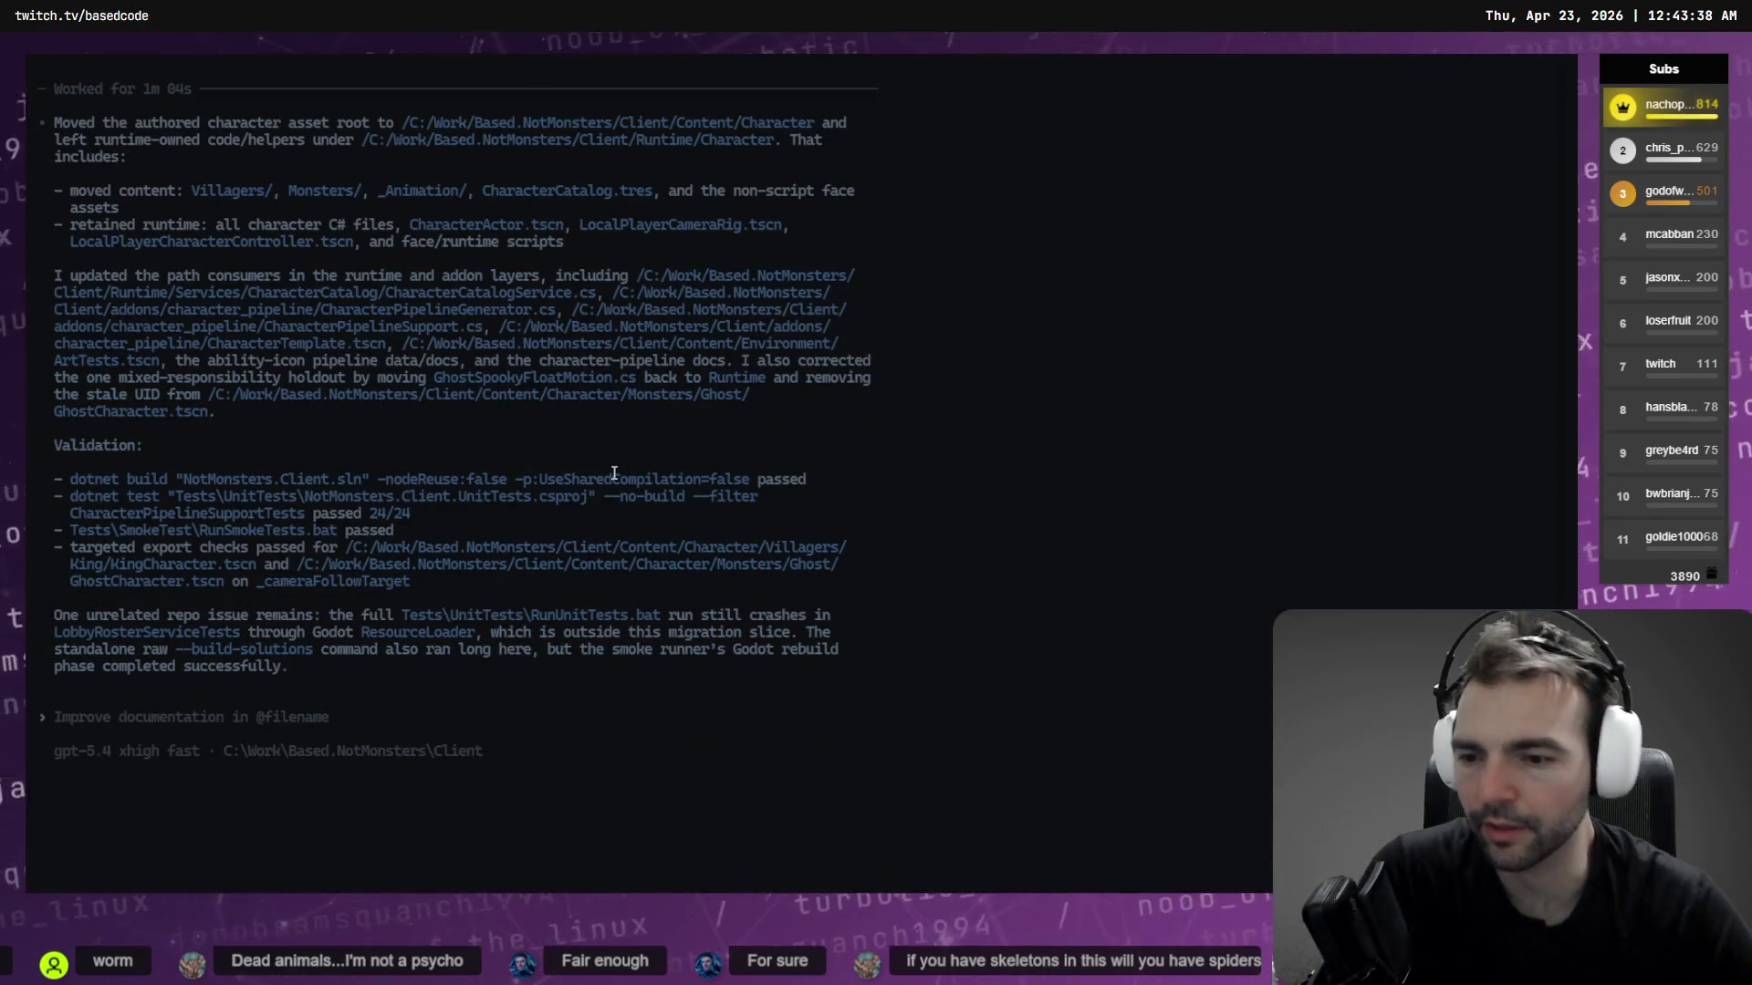